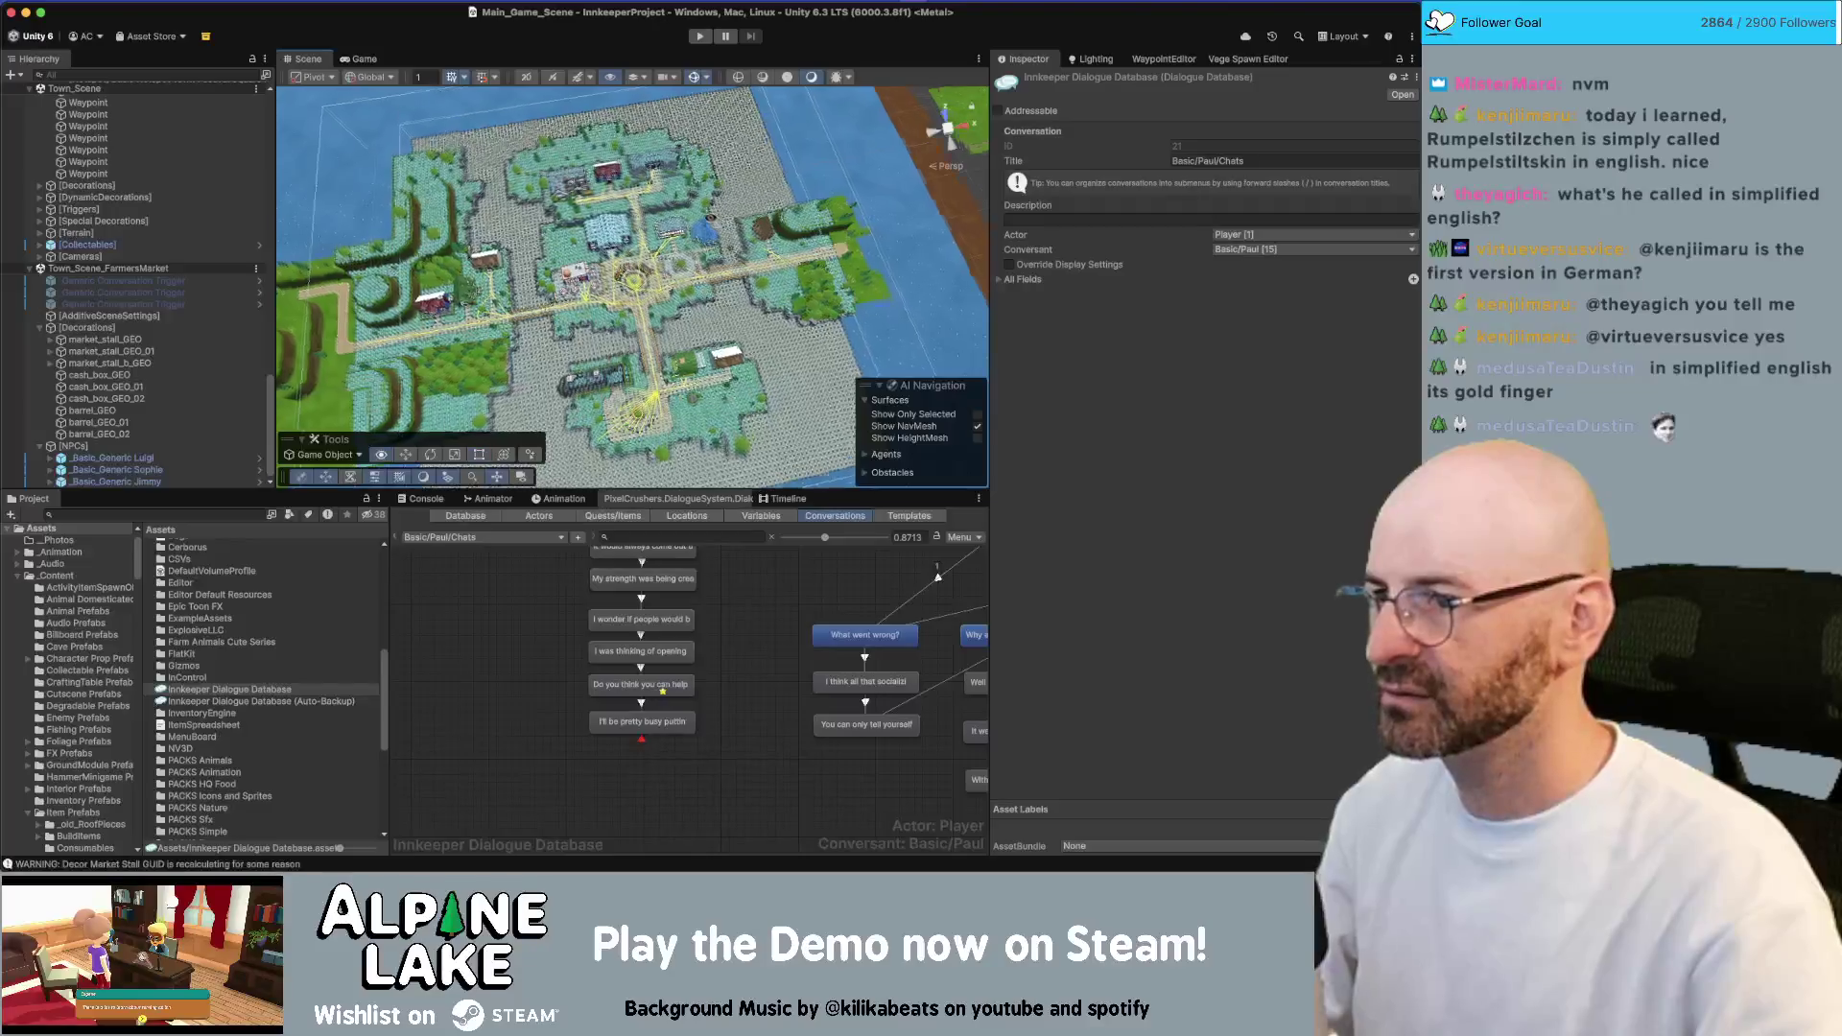
# Bring the Scene view down to the market square and inspect dialogue nodes 130 and 131
pyautogui.moveTo(647, 199); pyautogui.dragTo(597, 79, button='right')
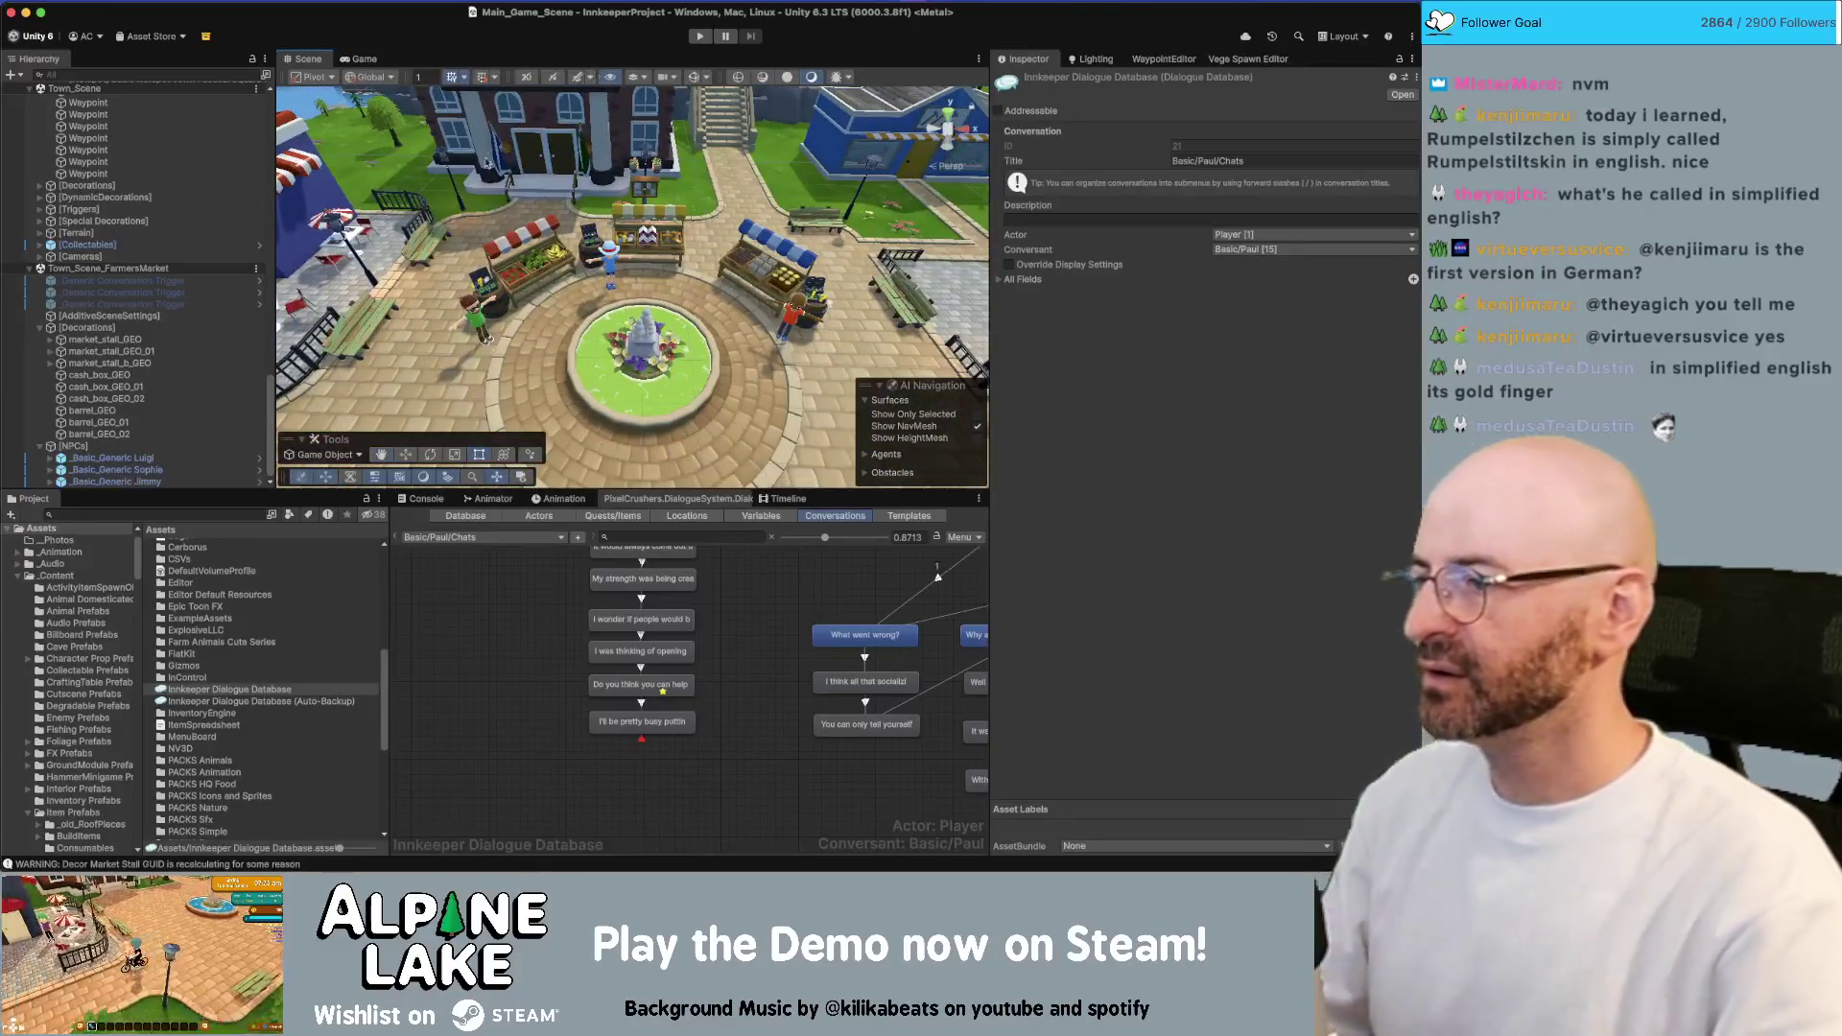
pyautogui.click(638, 722)
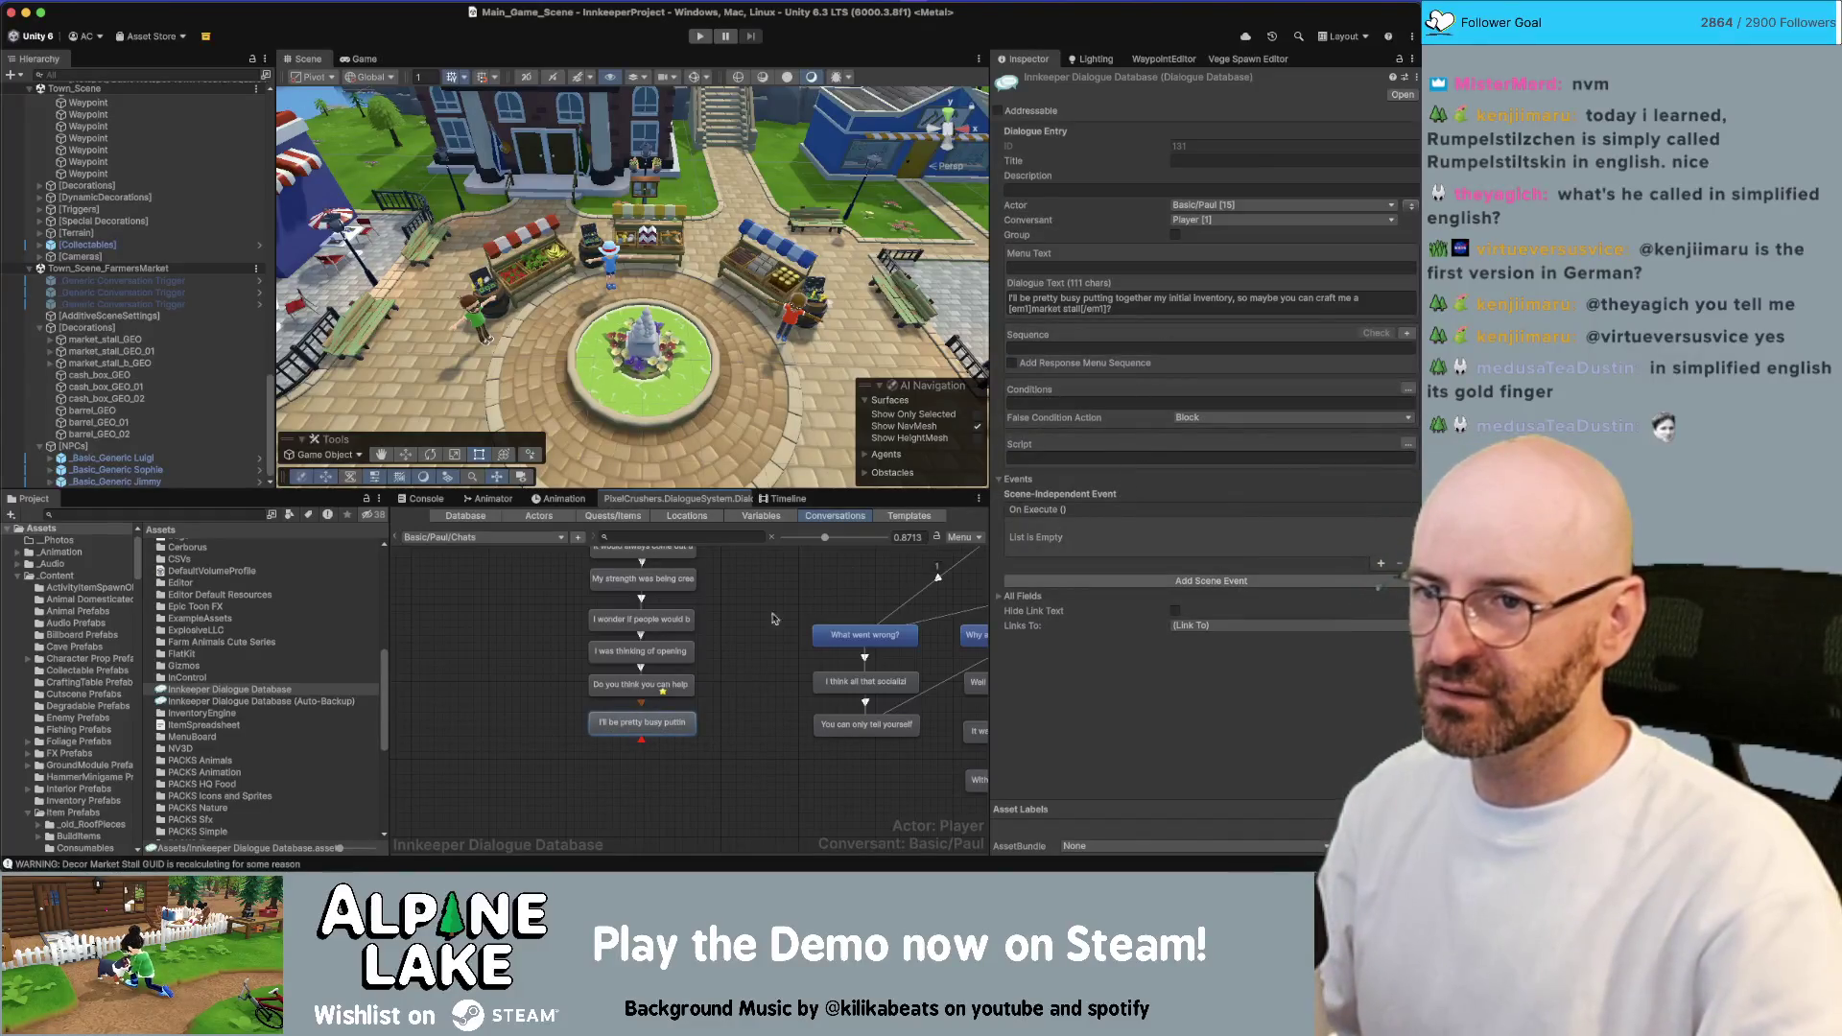
pyautogui.click(643, 686)
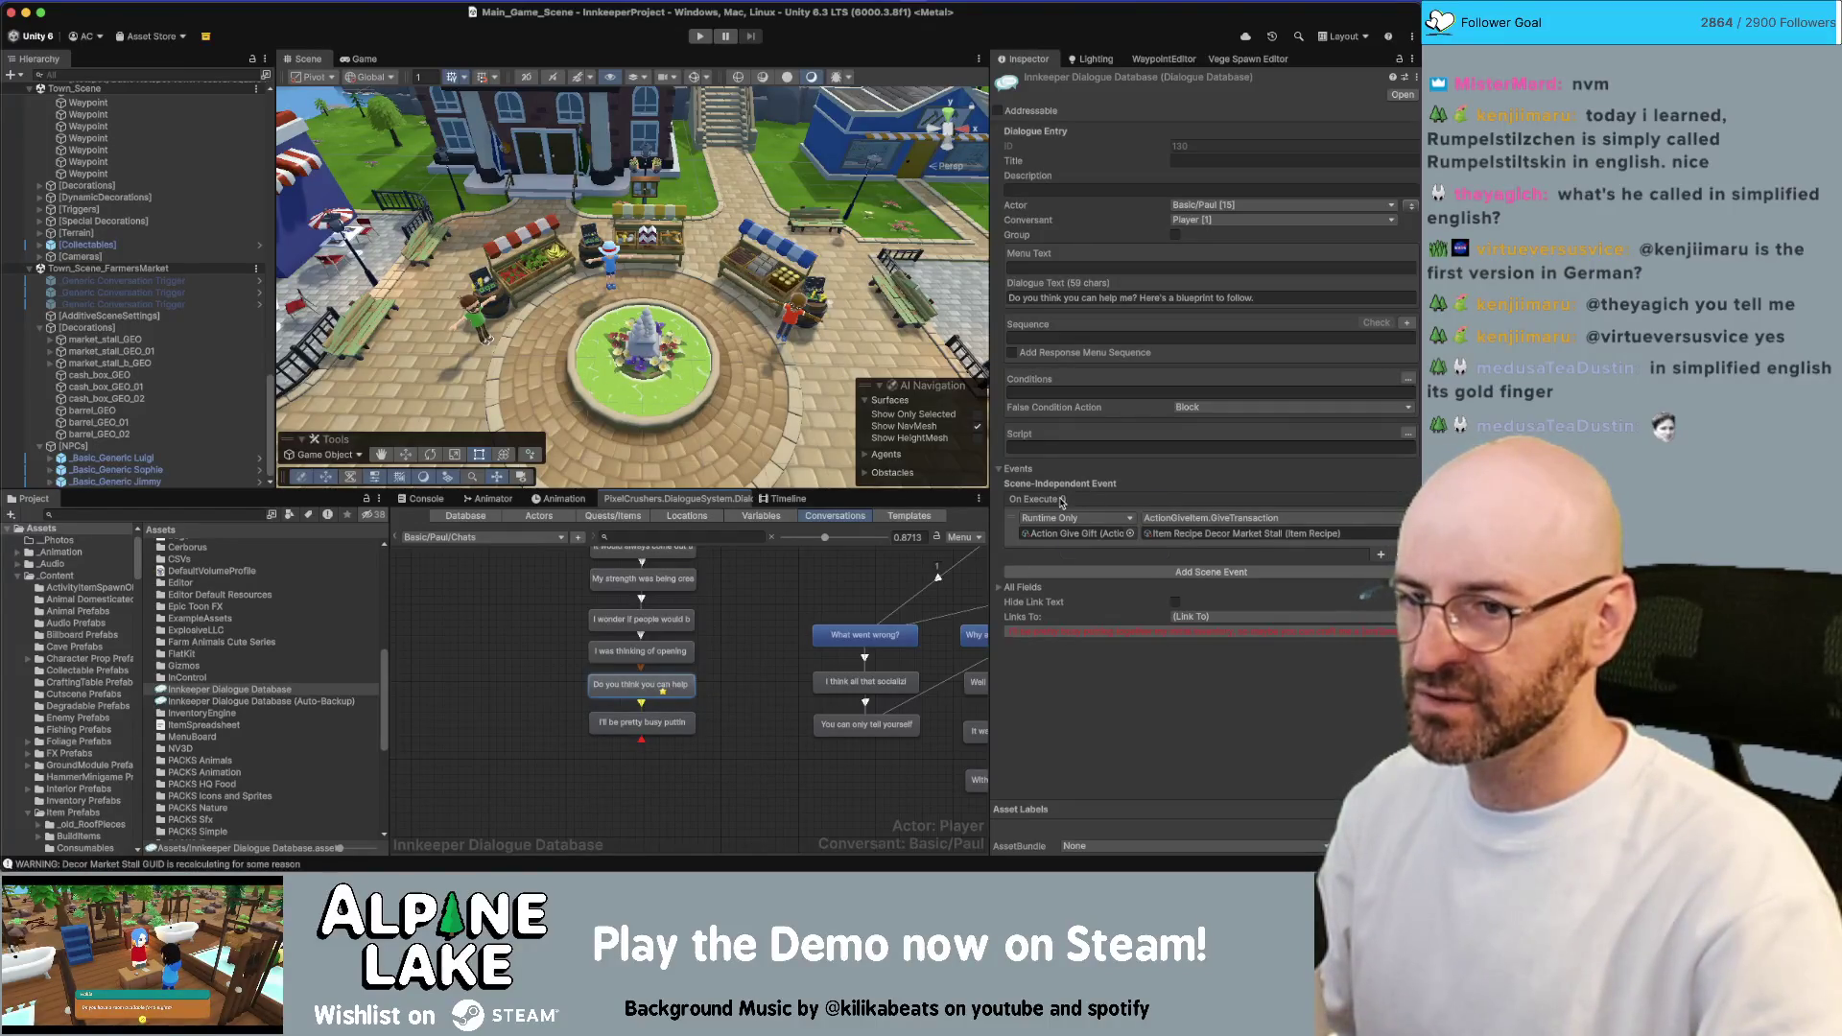
pyautogui.click(672, 721)
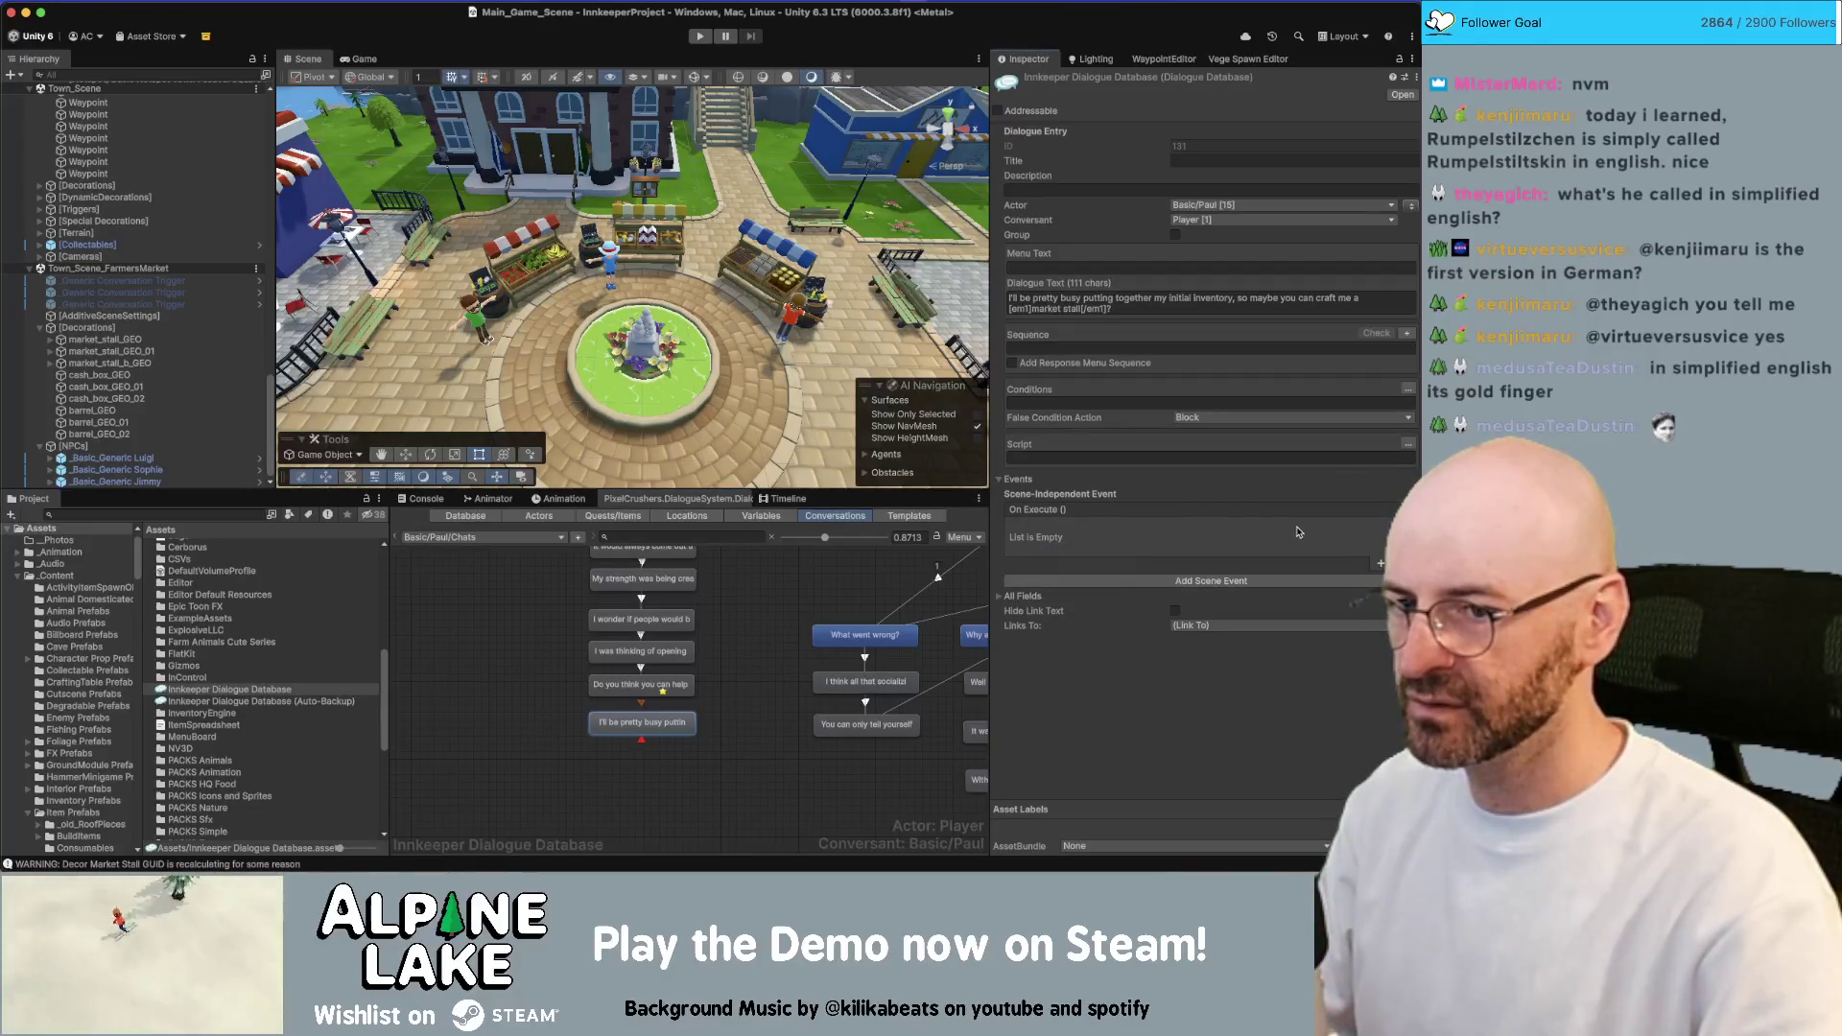
# Add an On Execute event to the initial-inventory line targeting Action Give Gift
pyautogui.click(1382, 564)
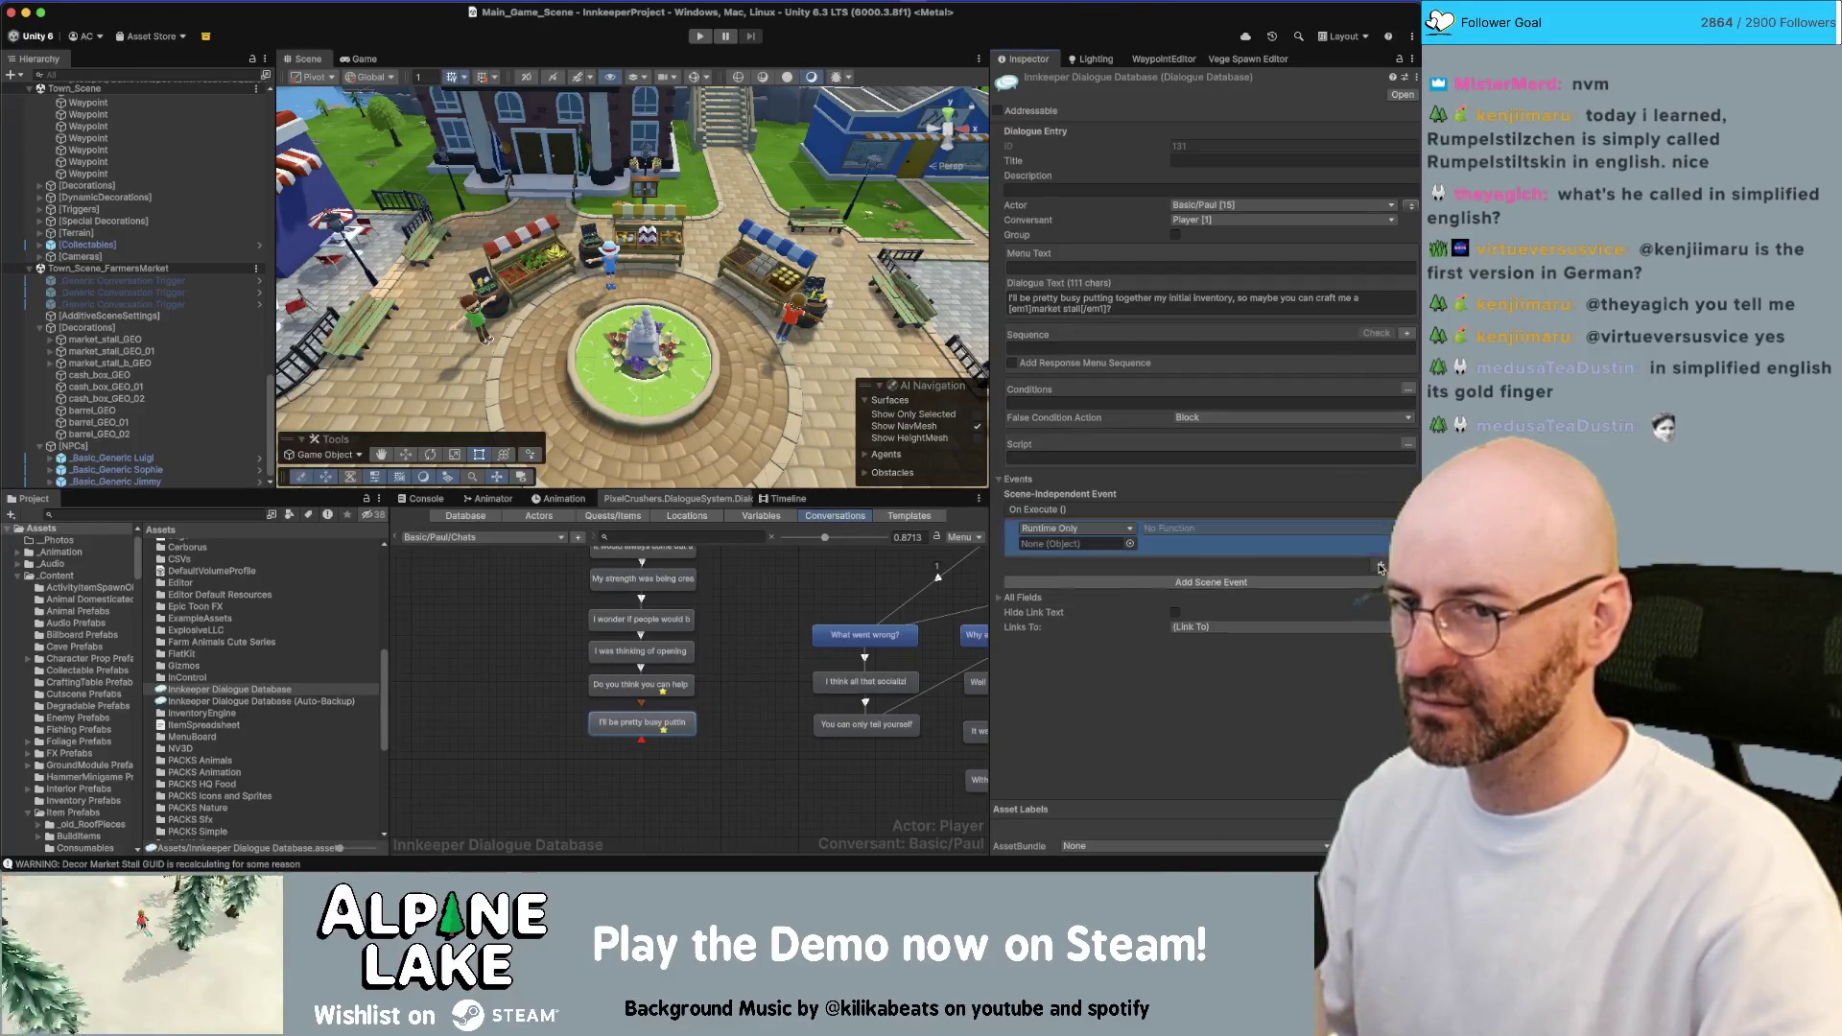
pyautogui.rightClick(1114, 545)
pyautogui.click(1132, 548)
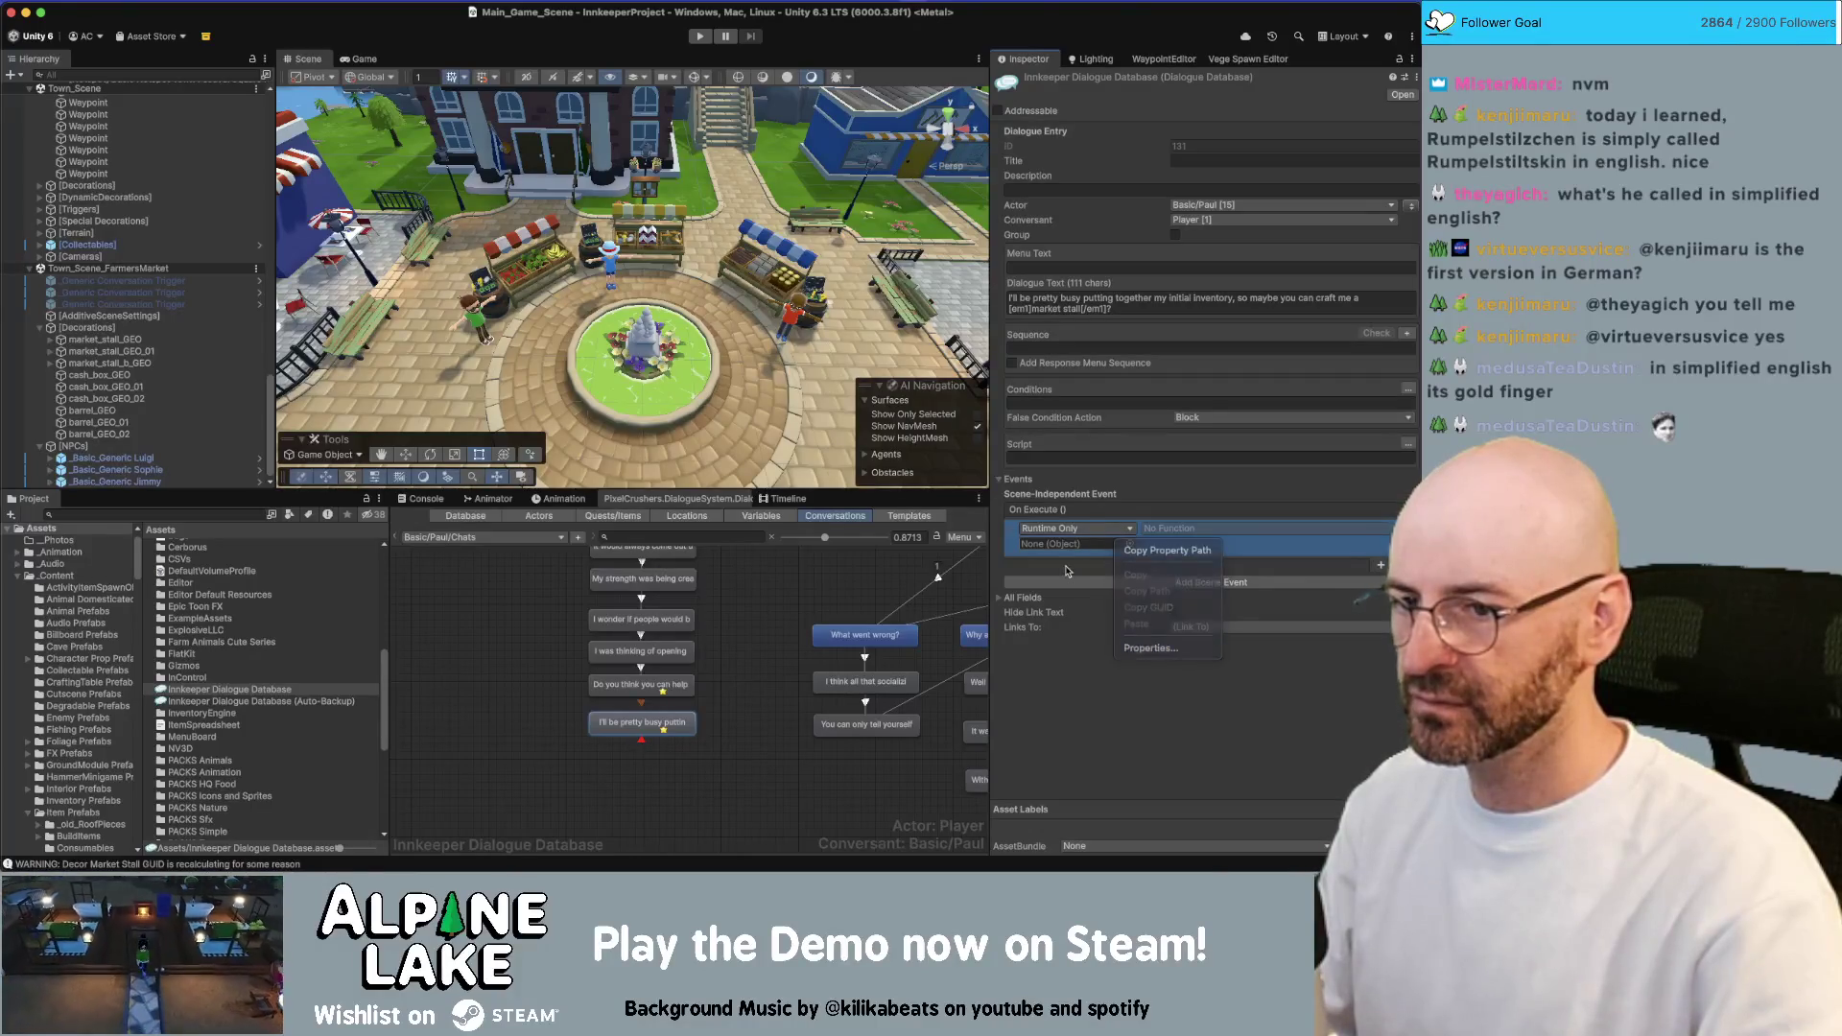
pyautogui.click(1130, 546)
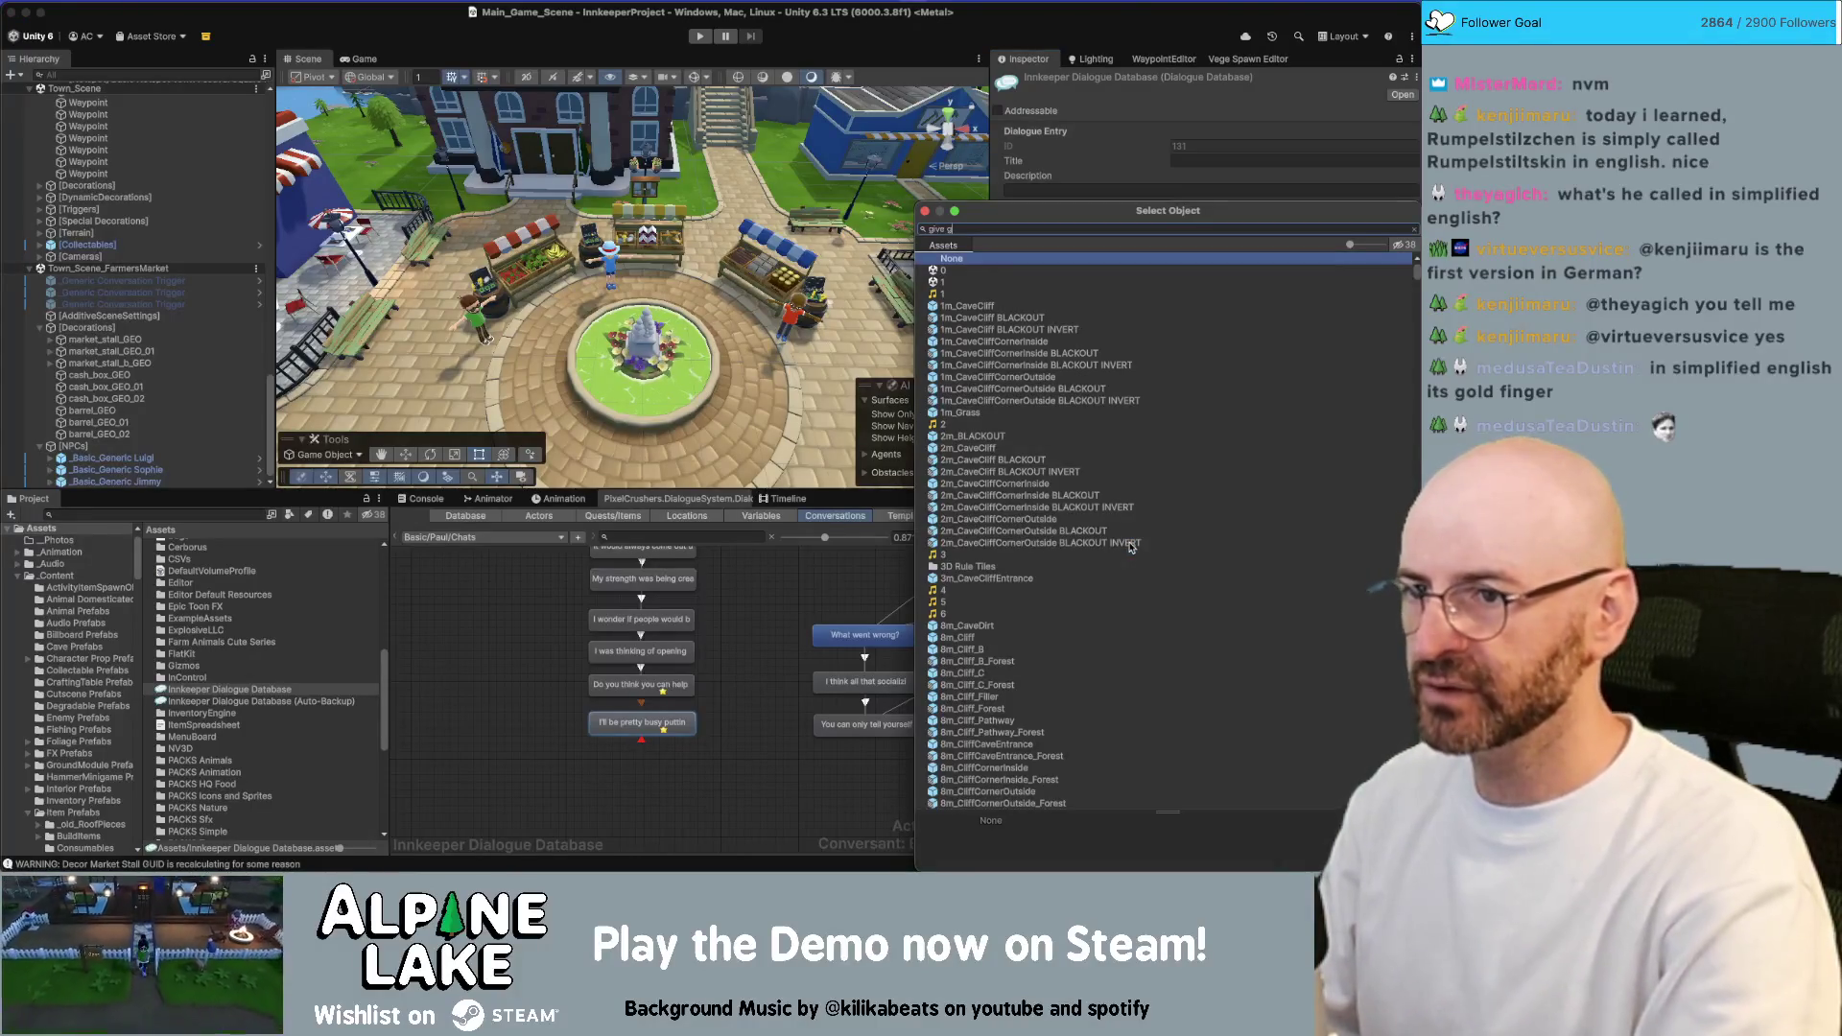
pyautogui.write('ive')
pyautogui.press('Return')
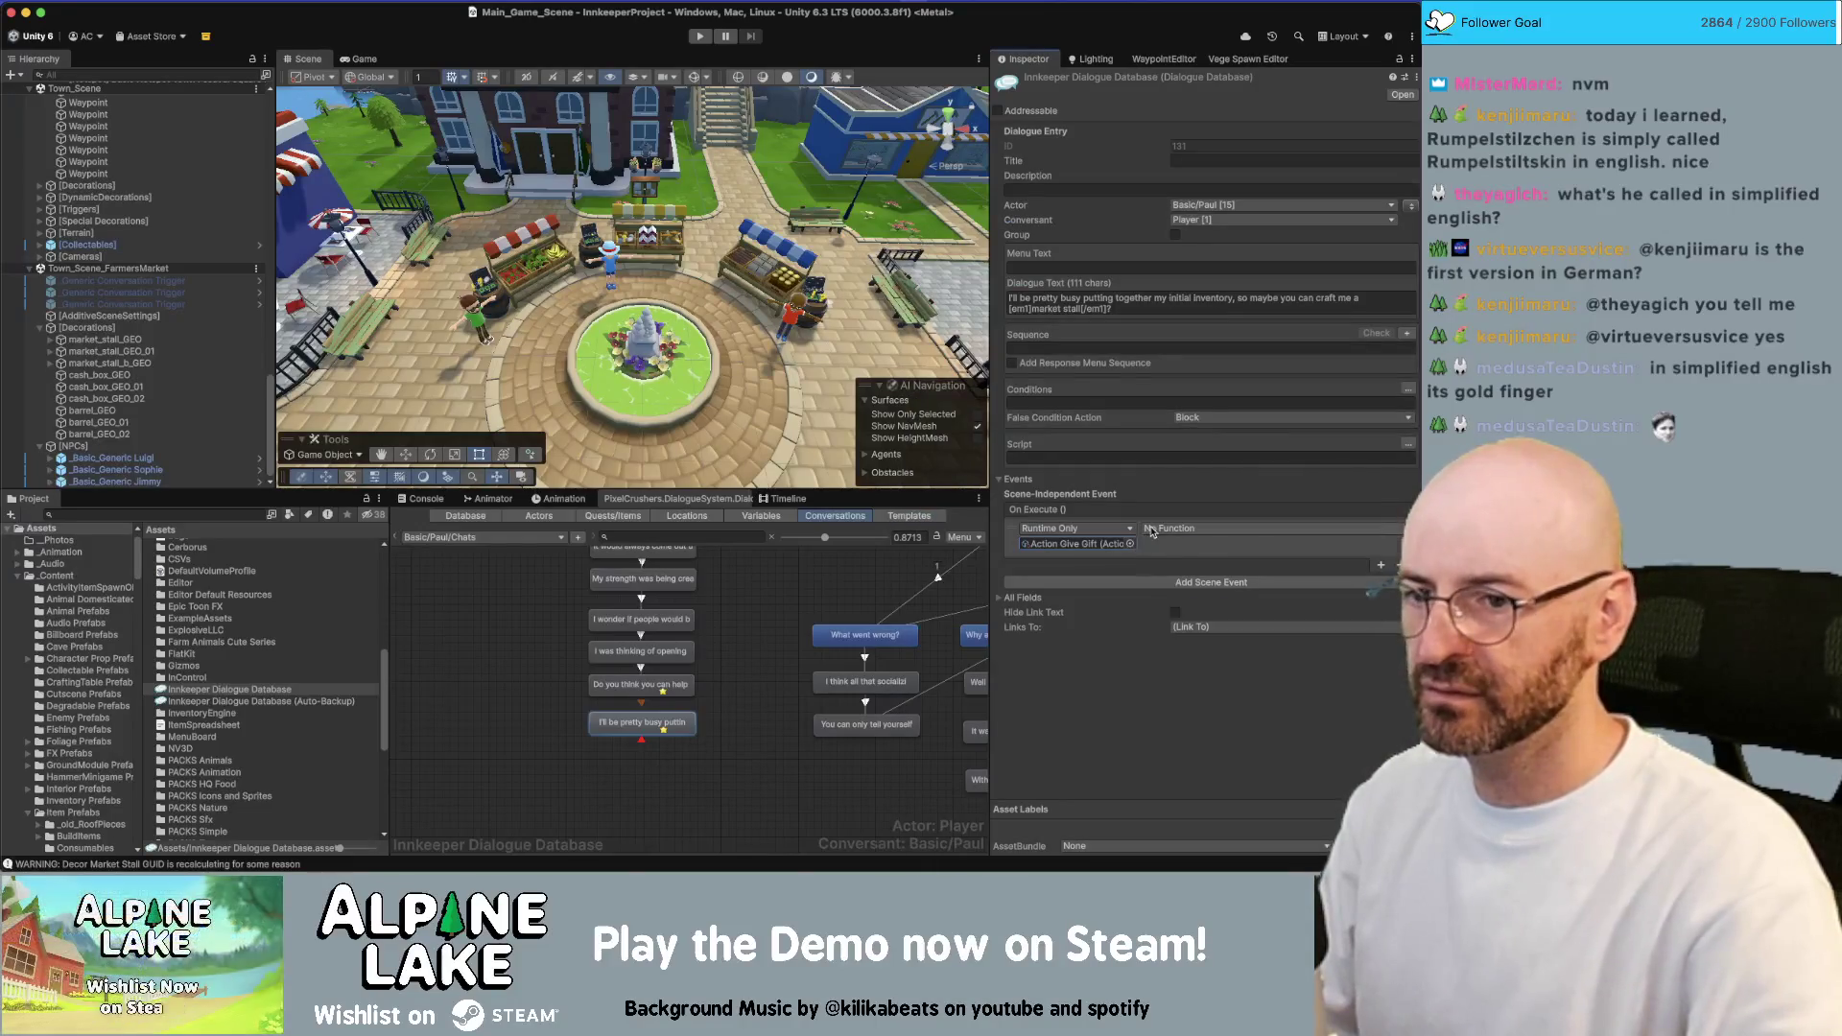
# Set the event to call GiveTransaction with Item Recipe Decor Market Stall
pyautogui.click(1156, 528)
pyautogui.moveTo(1190, 576)
pyautogui.click(1034, 663)
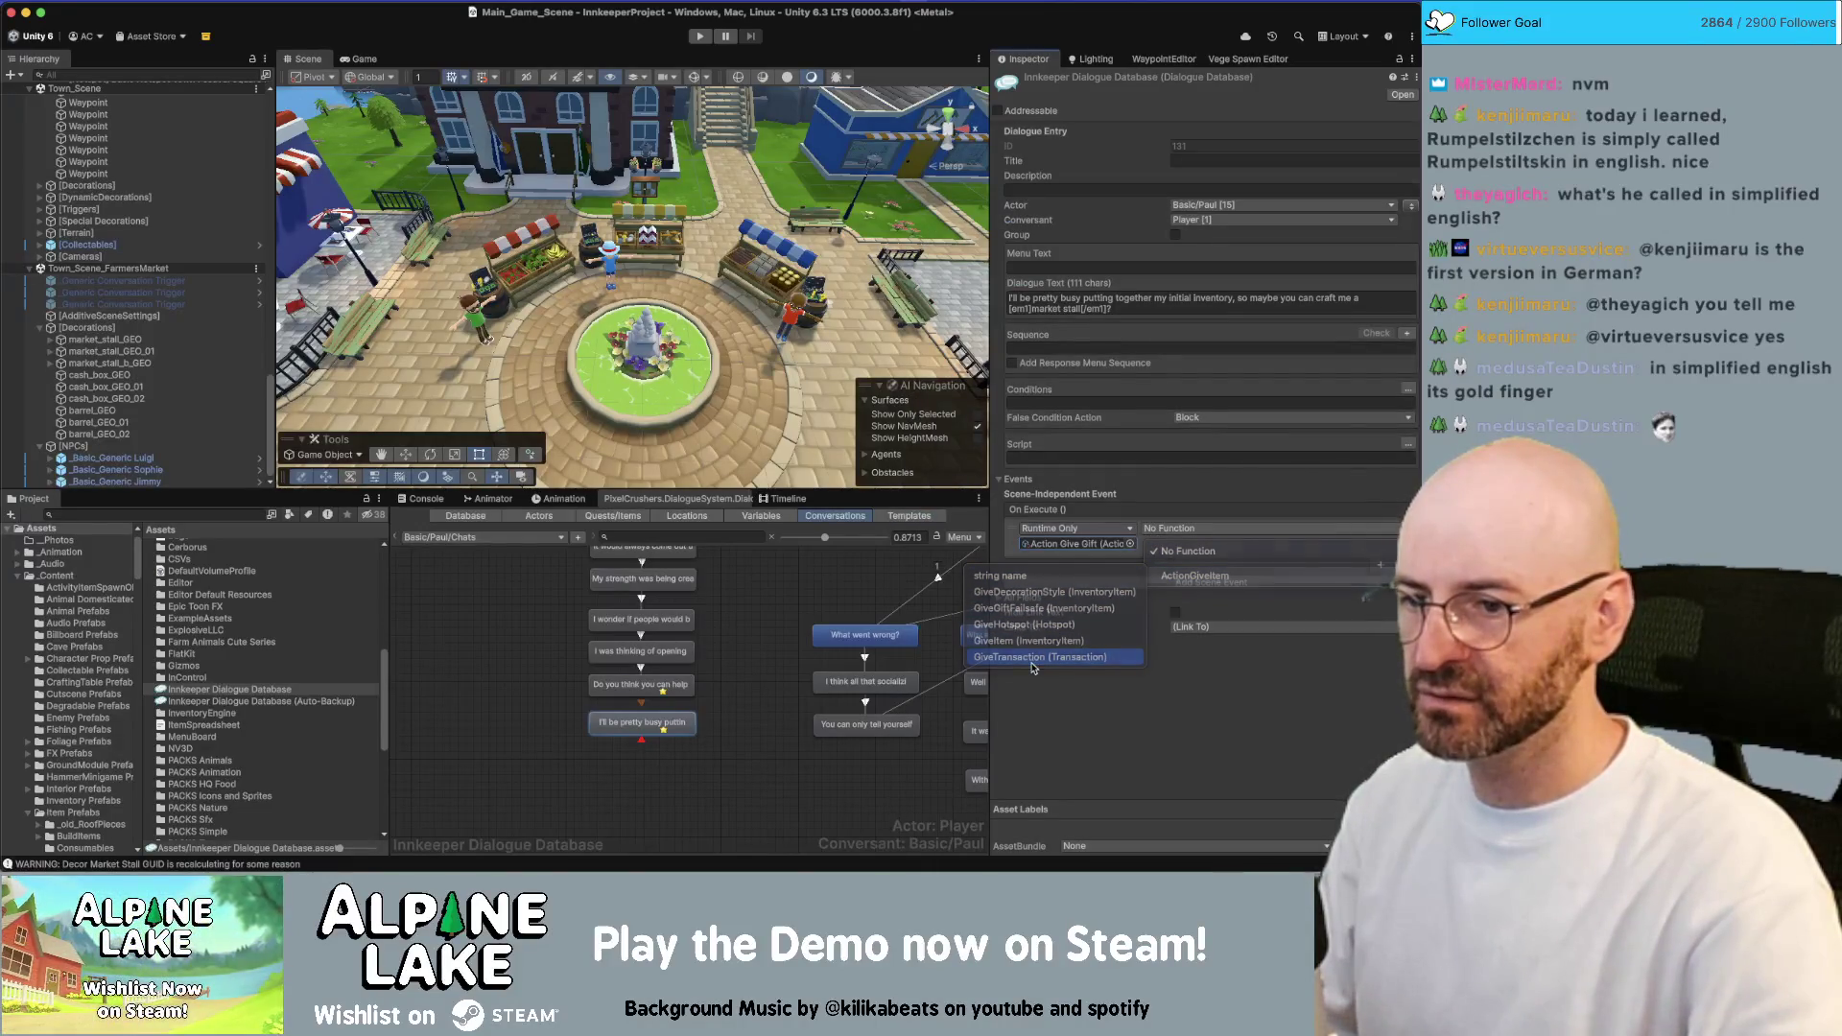
pyautogui.click(1408, 544)
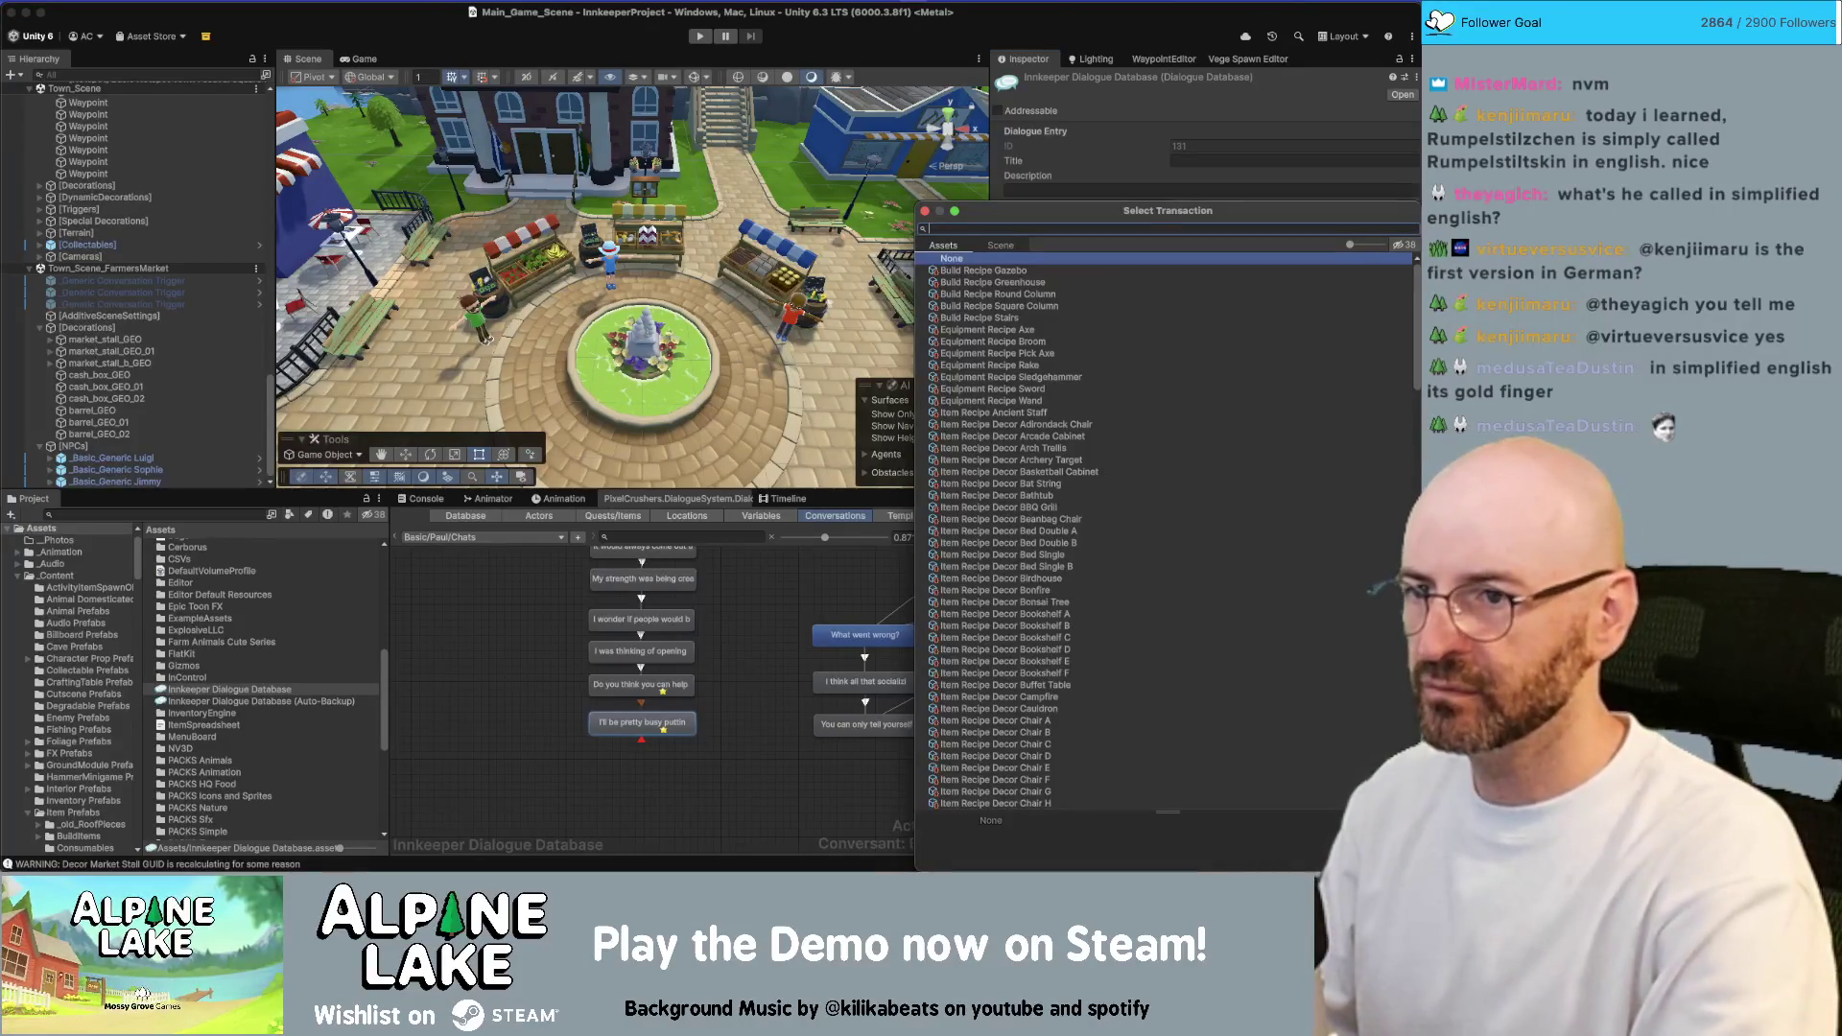
pyautogui.write('market')
pyautogui.doubleClick(1004, 270)
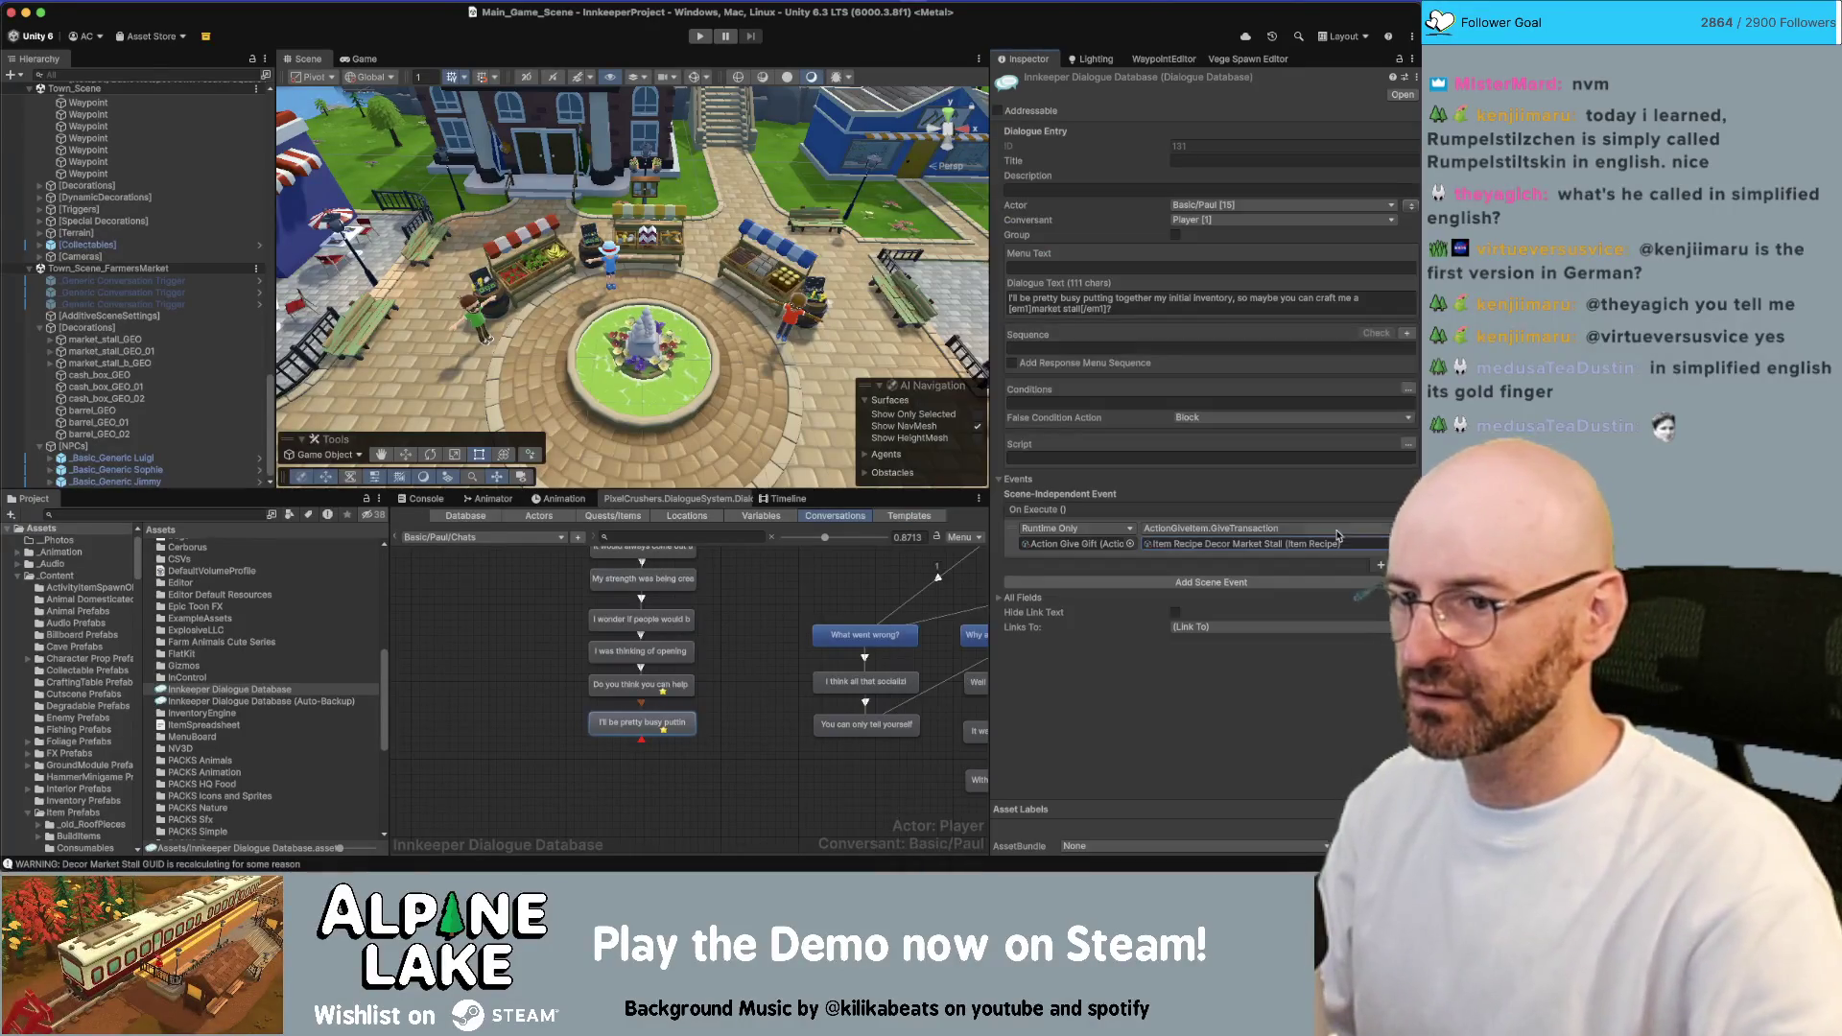
pyautogui.click(683, 685)
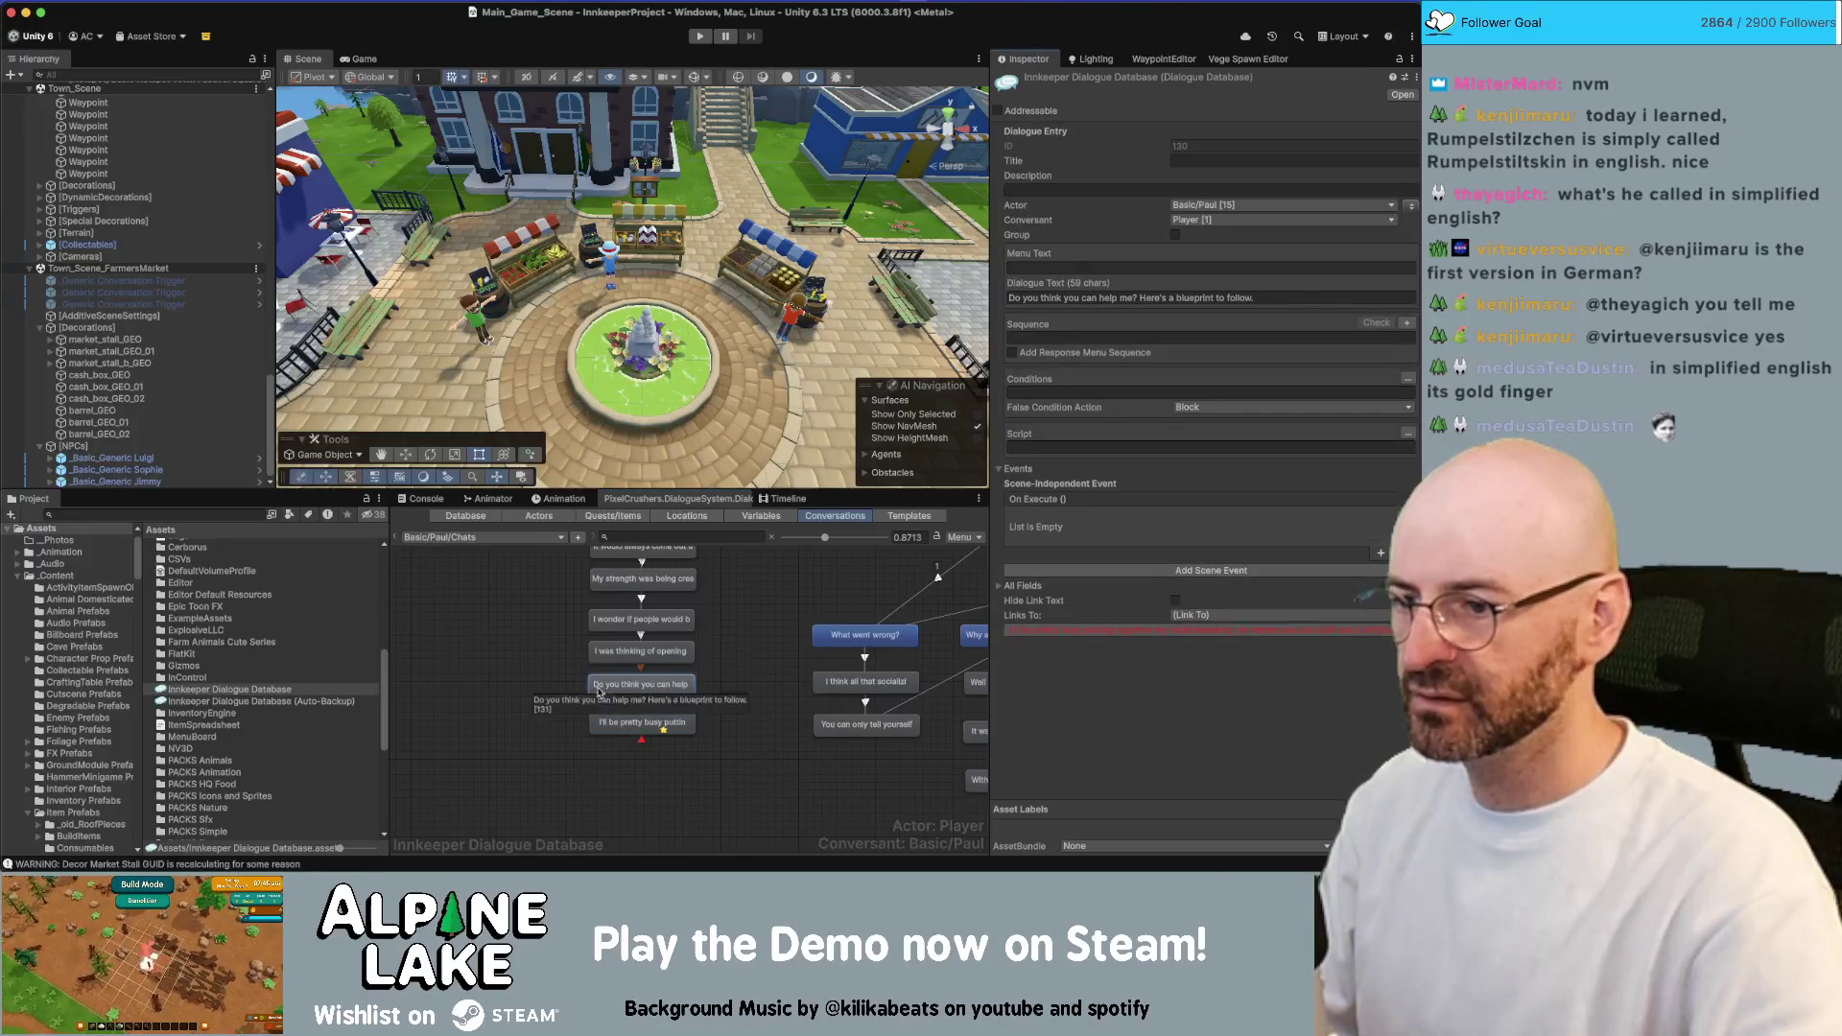
# Create an END child node after the initial-inventory line
pyautogui.rightClick(631, 723)
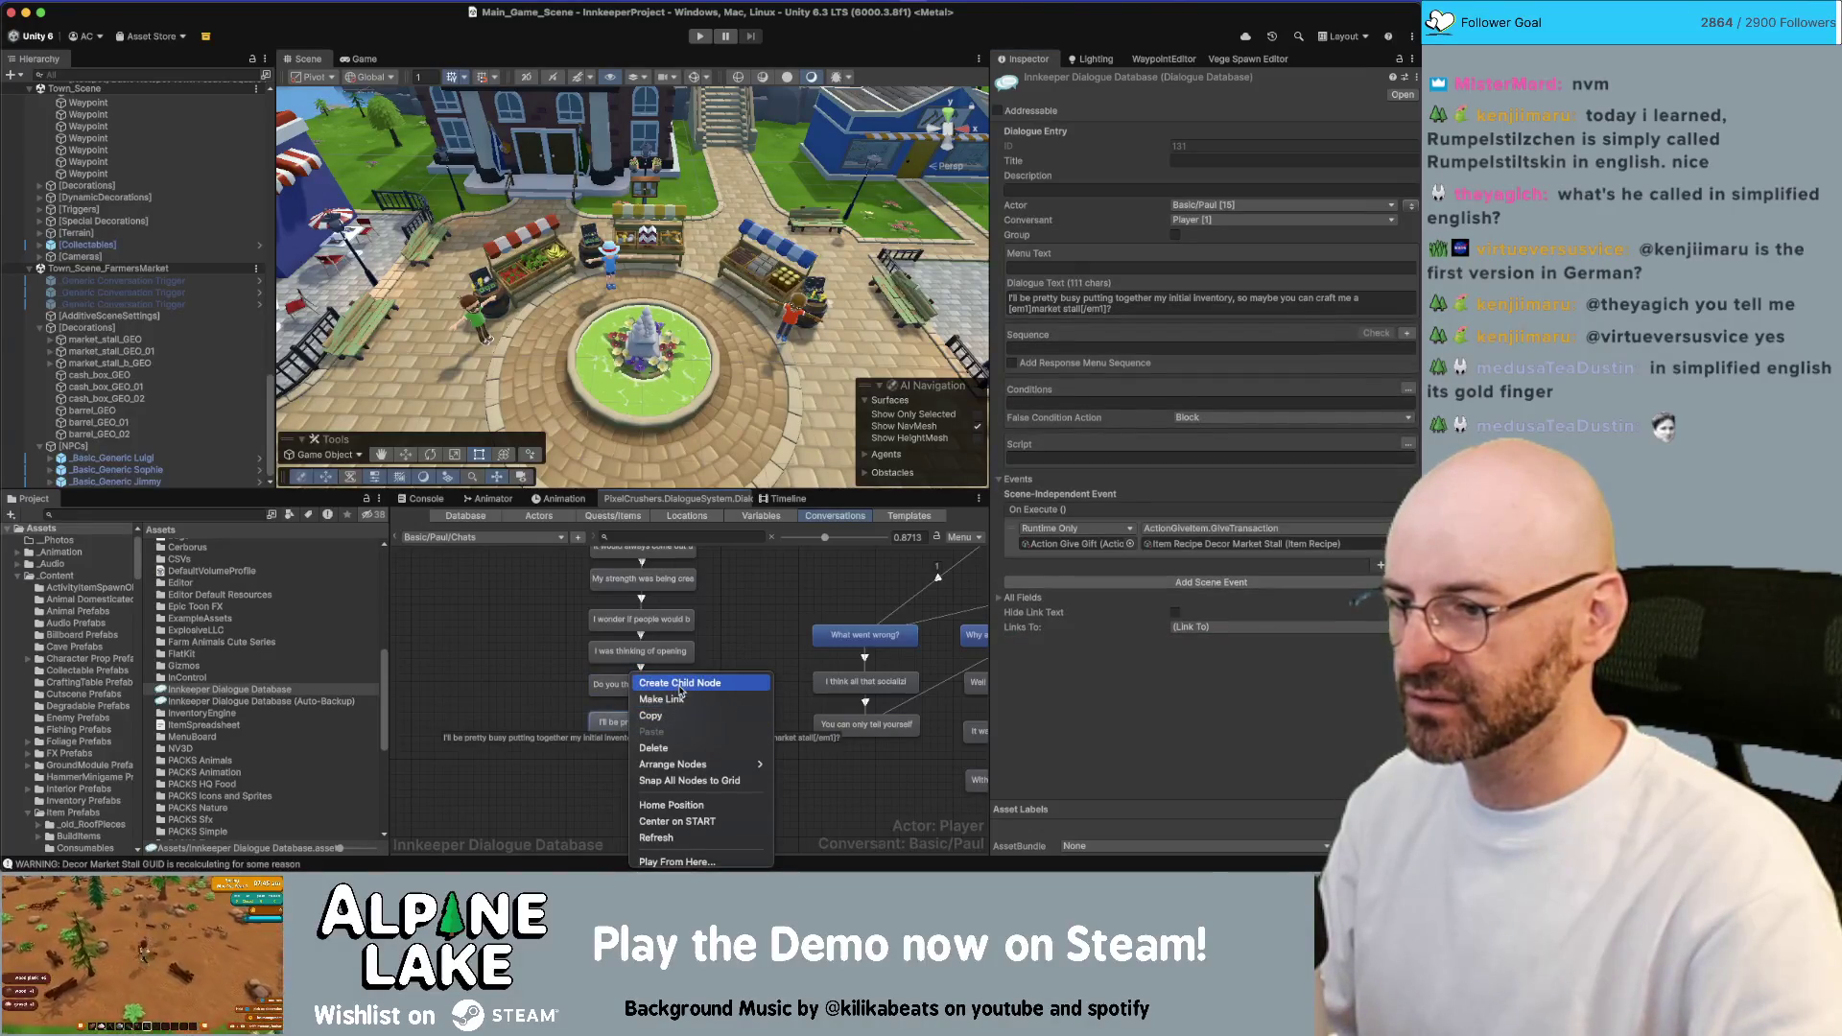
pyautogui.click(685, 687)
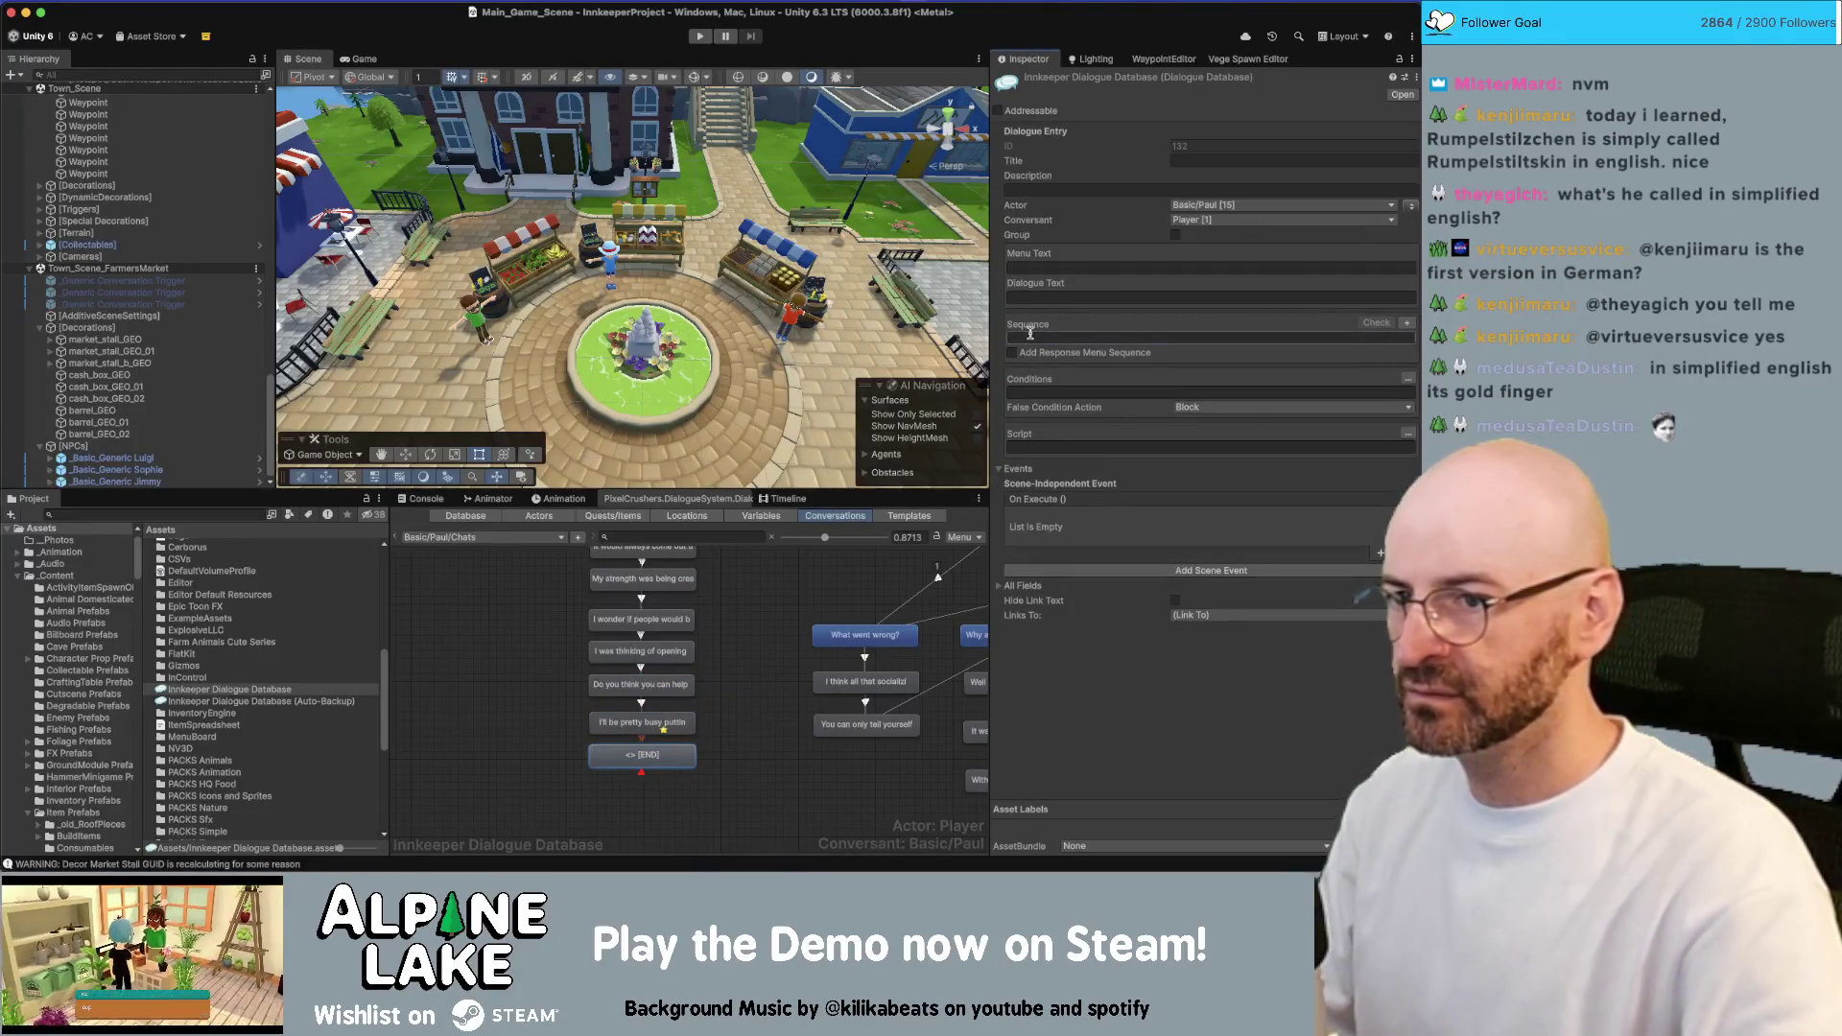
pyautogui.moveTo(1035, 334)
pyautogui.write('Continue()')
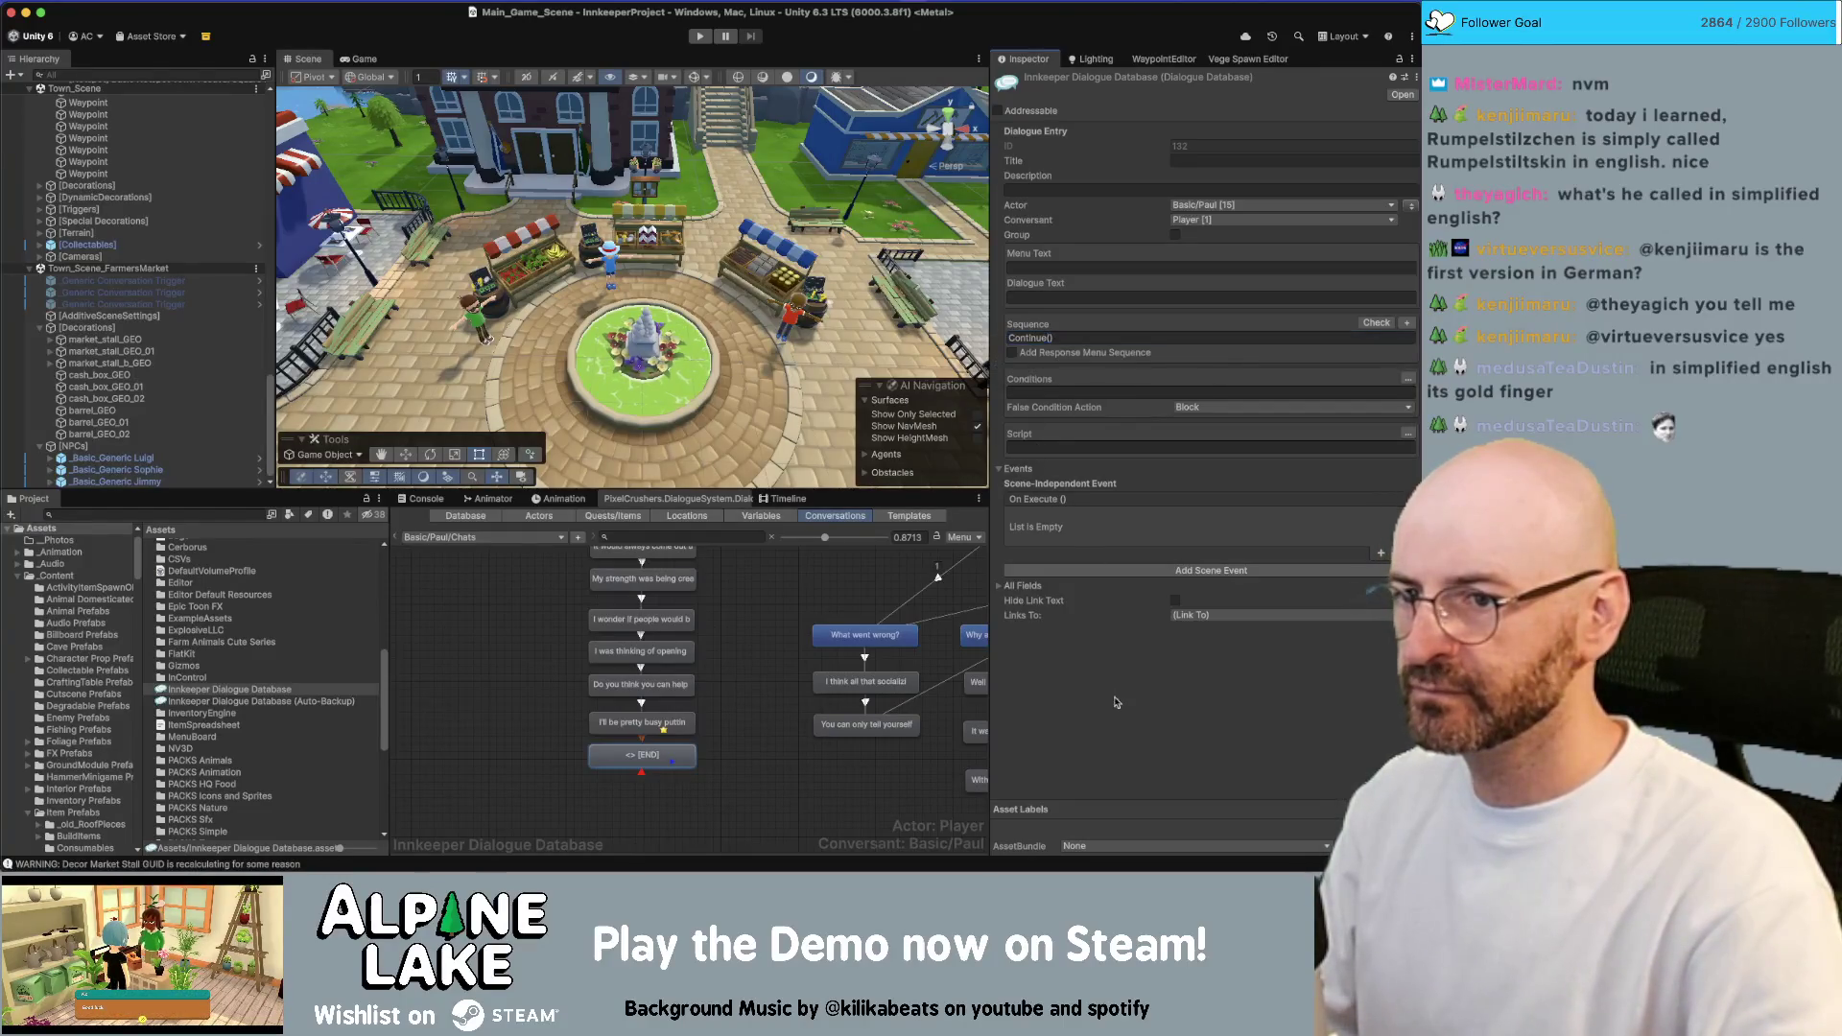
pyautogui.click(1020, 466)
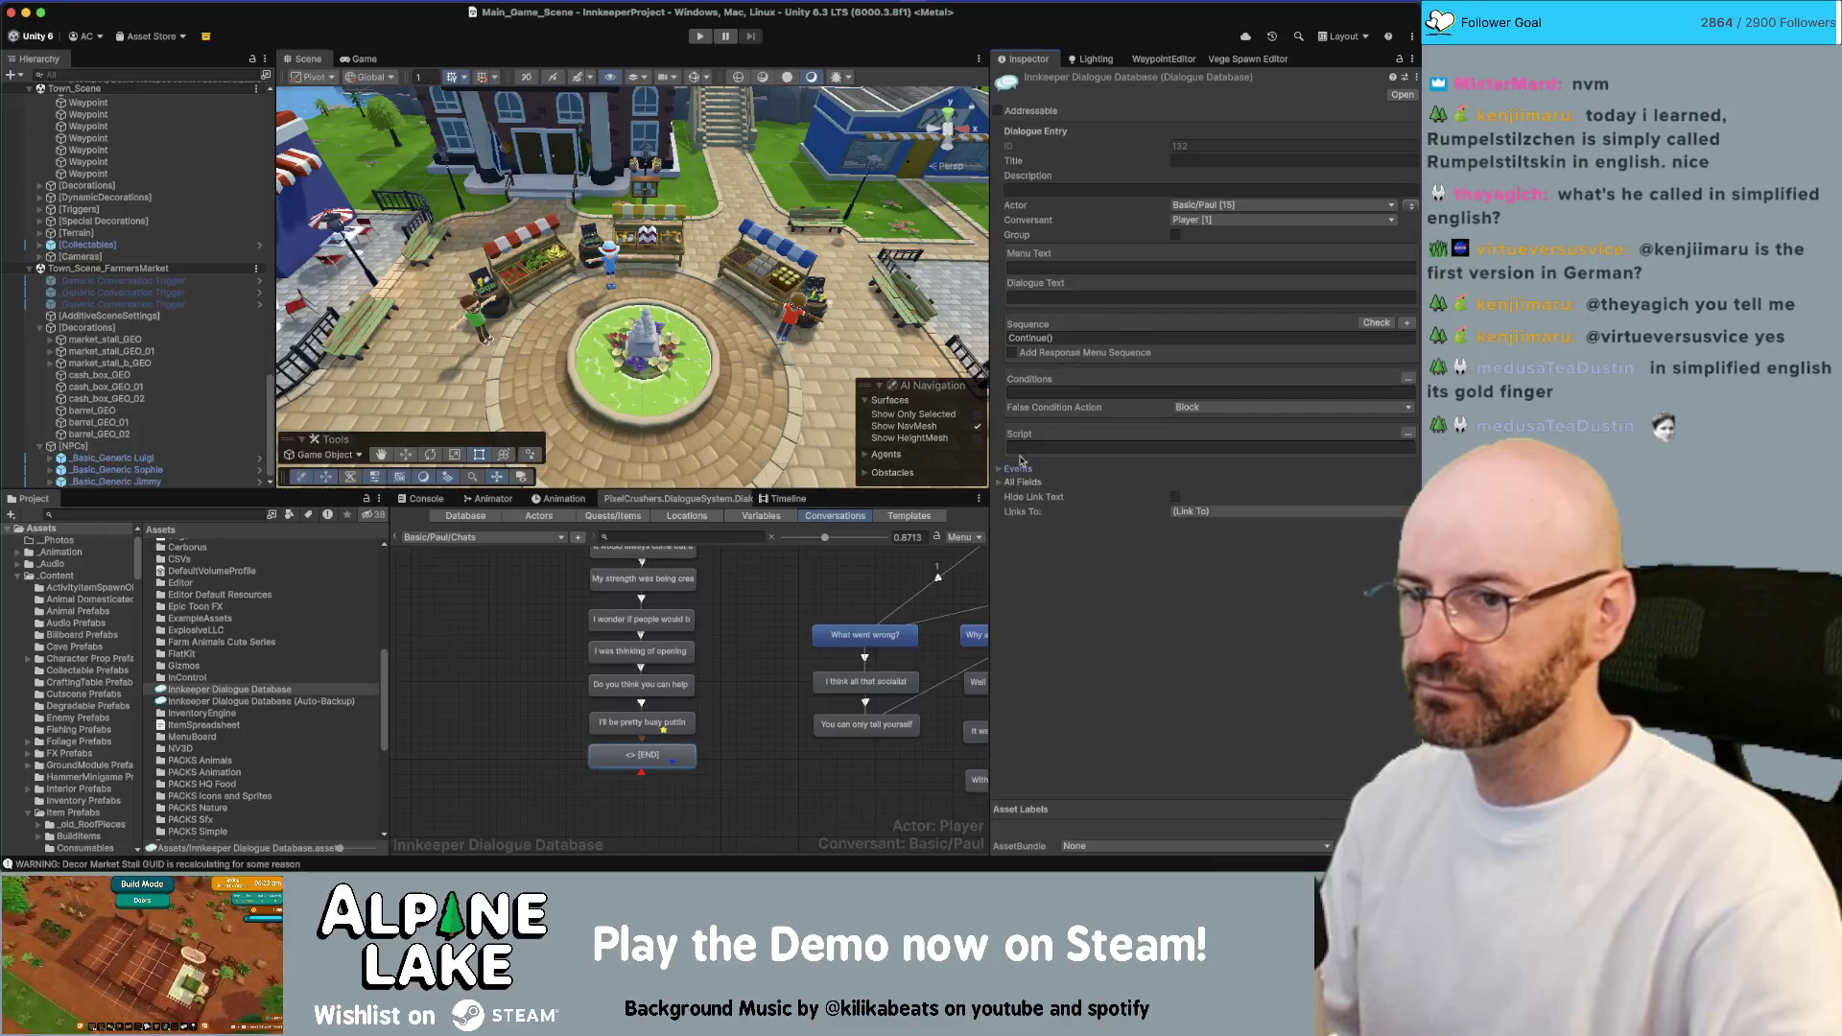
# Add a script row setting the Stalled Market Stall quest to active
pyautogui.click(1407, 434)
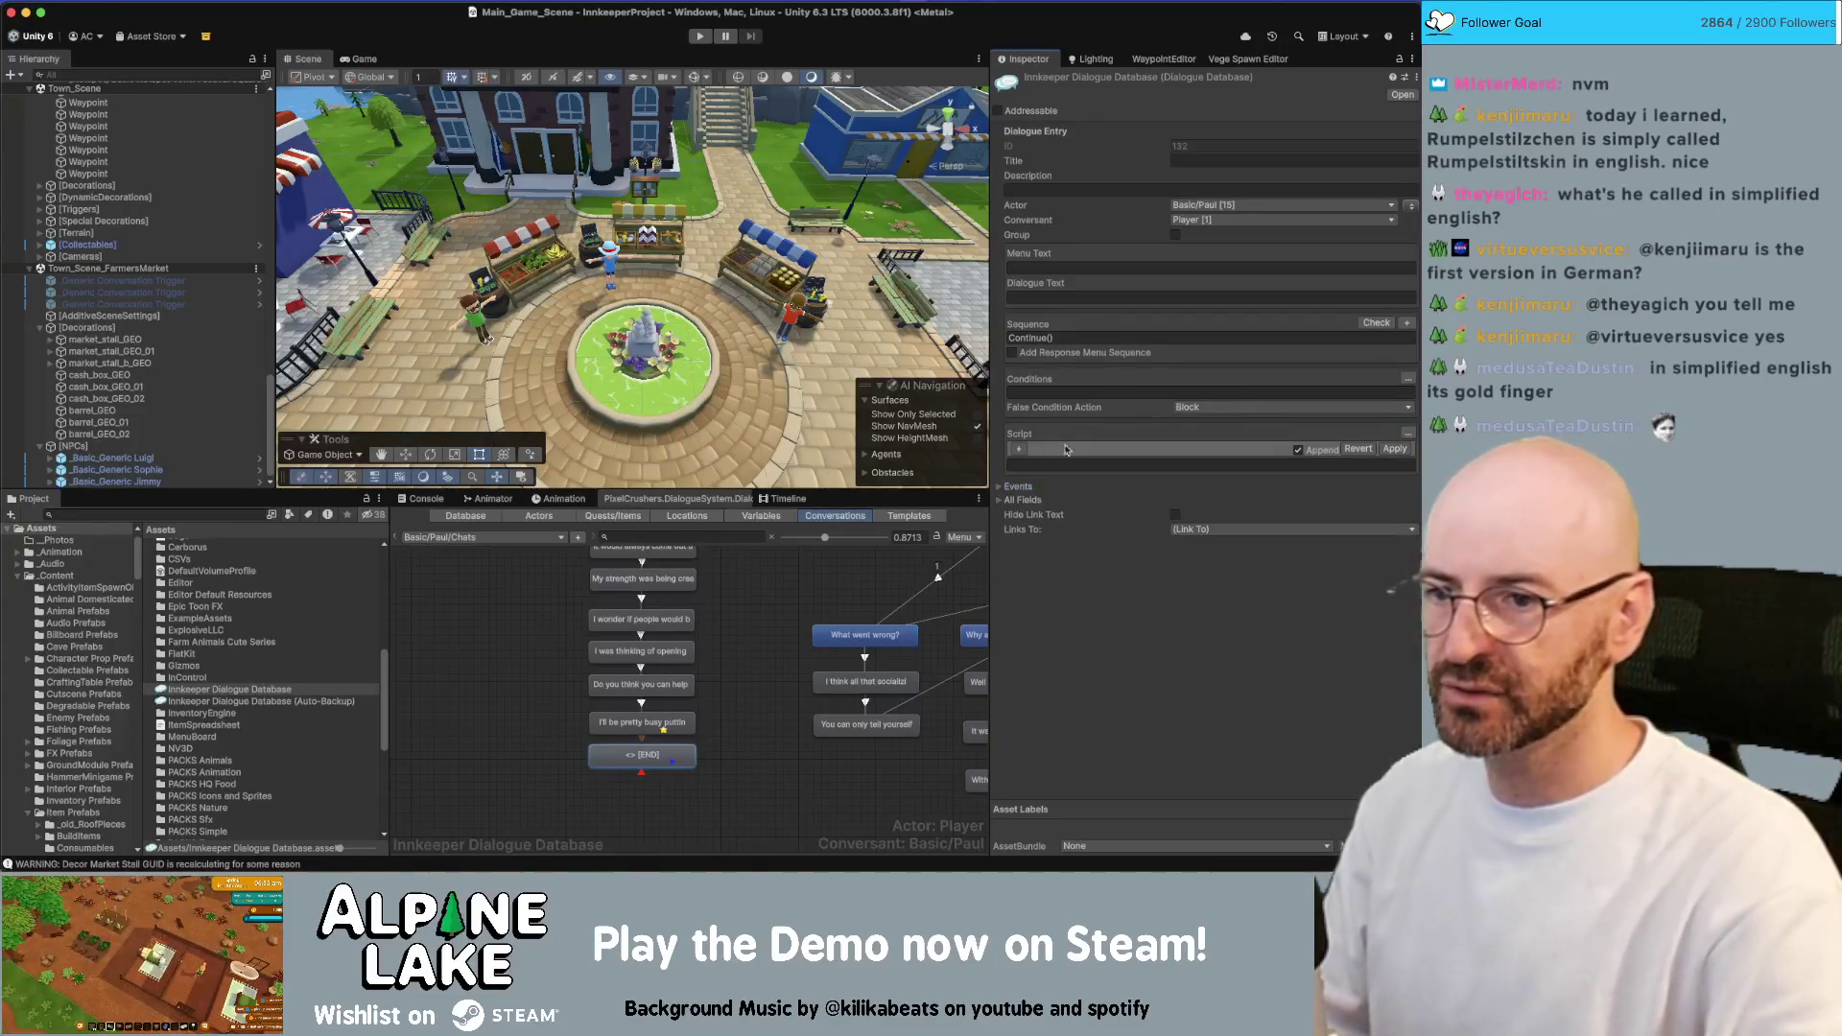
pyautogui.click(1018, 449)
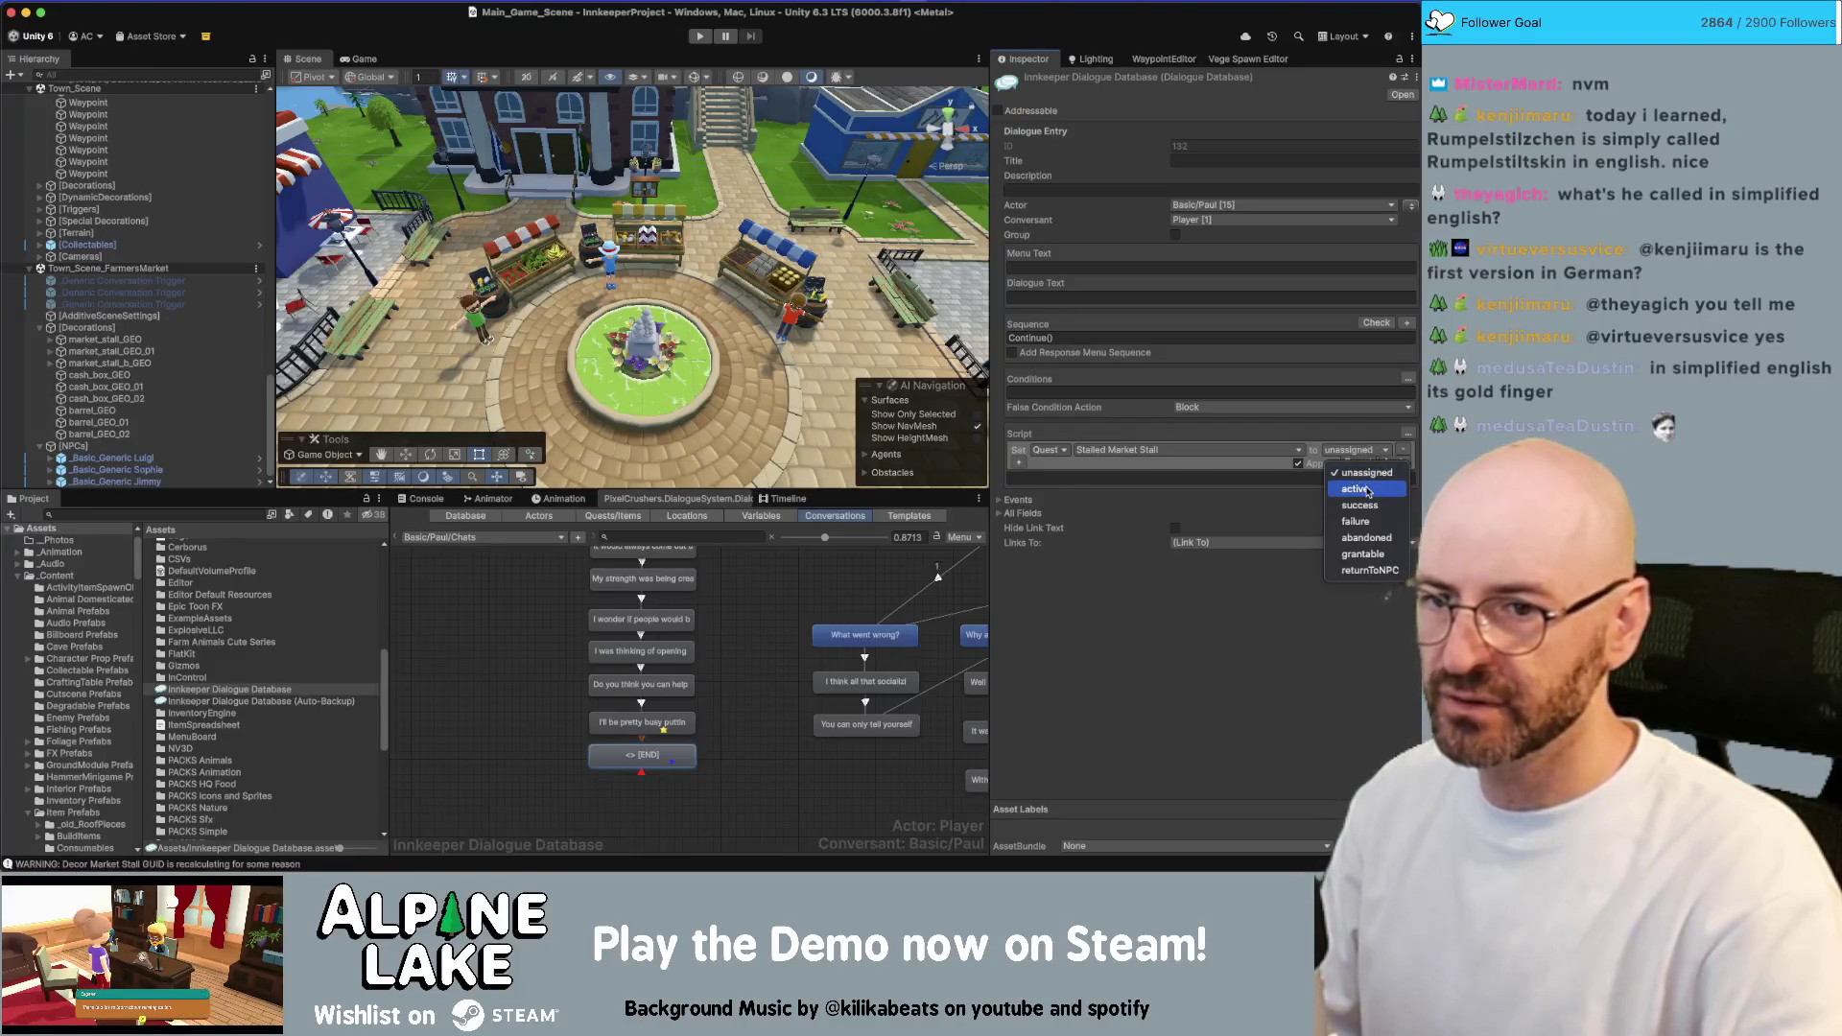
pyautogui.click(1369, 489)
# Add a second row setting Stalled Market Stall entry 1 active, then apply the script
pyautogui.click(1019, 462)
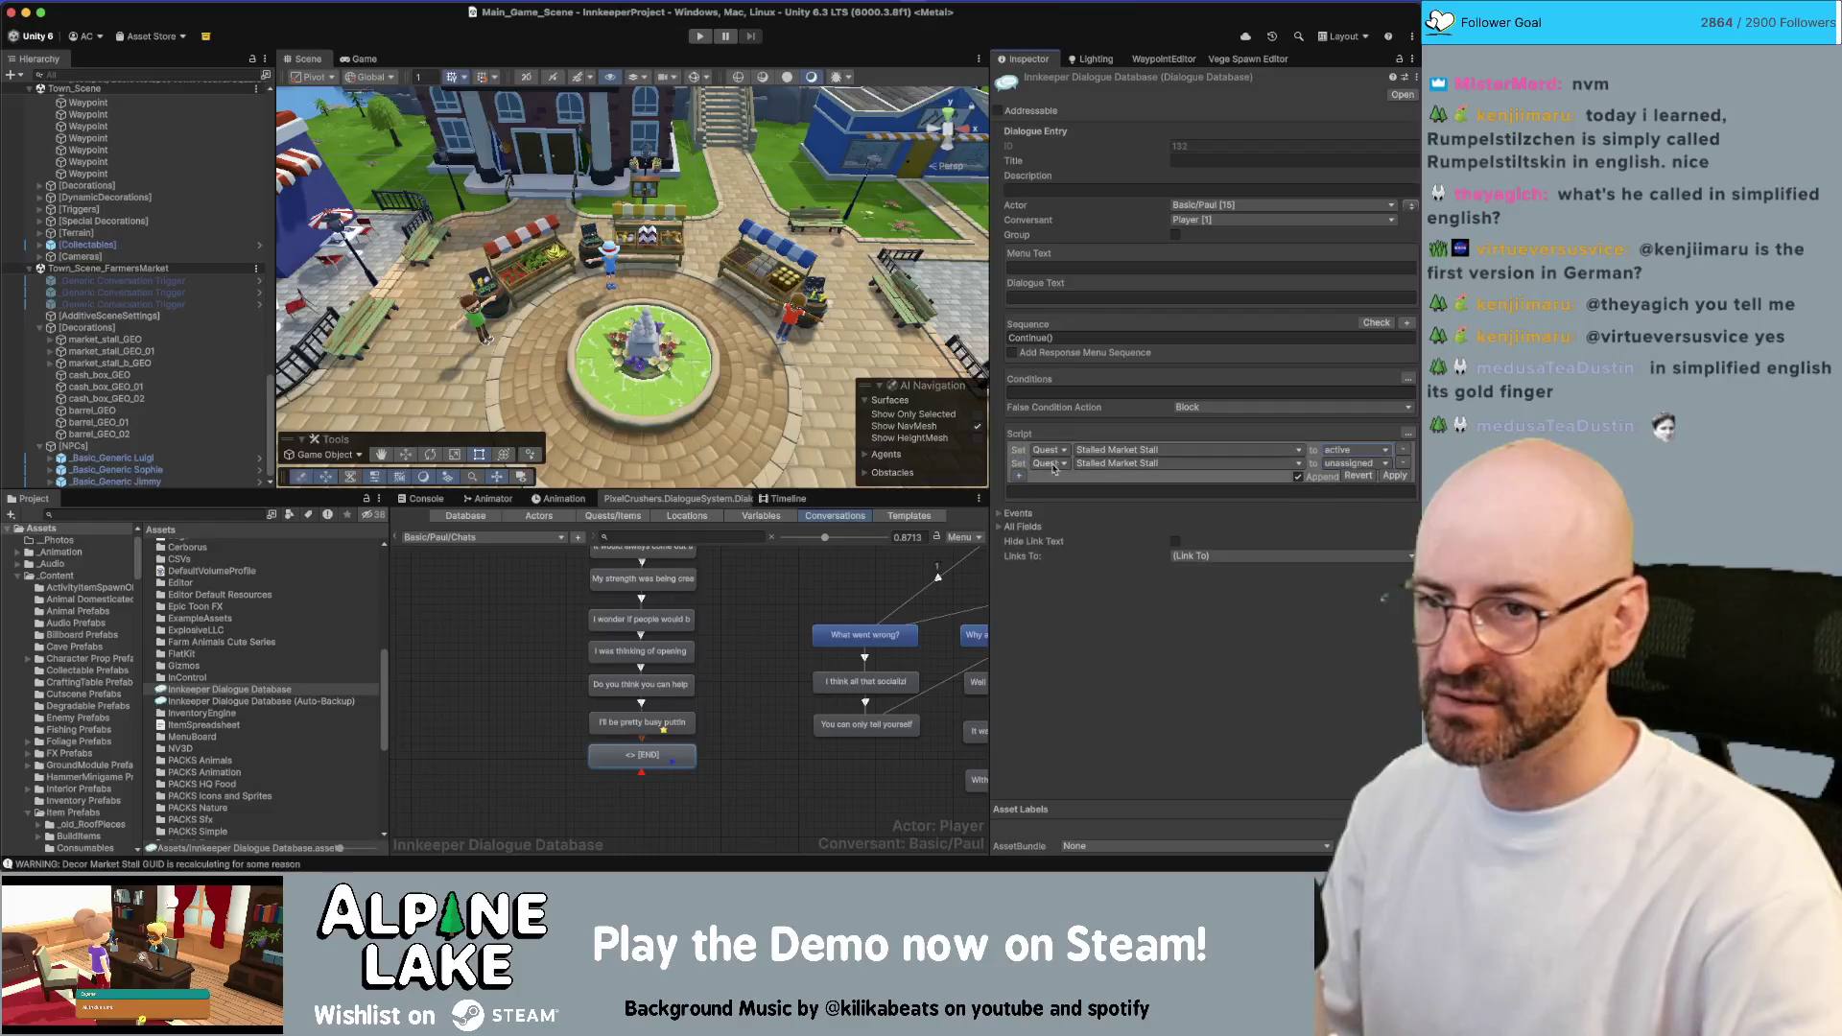
pyautogui.click(1052, 468)
pyautogui.click(1055, 484)
pyautogui.click(1117, 467)
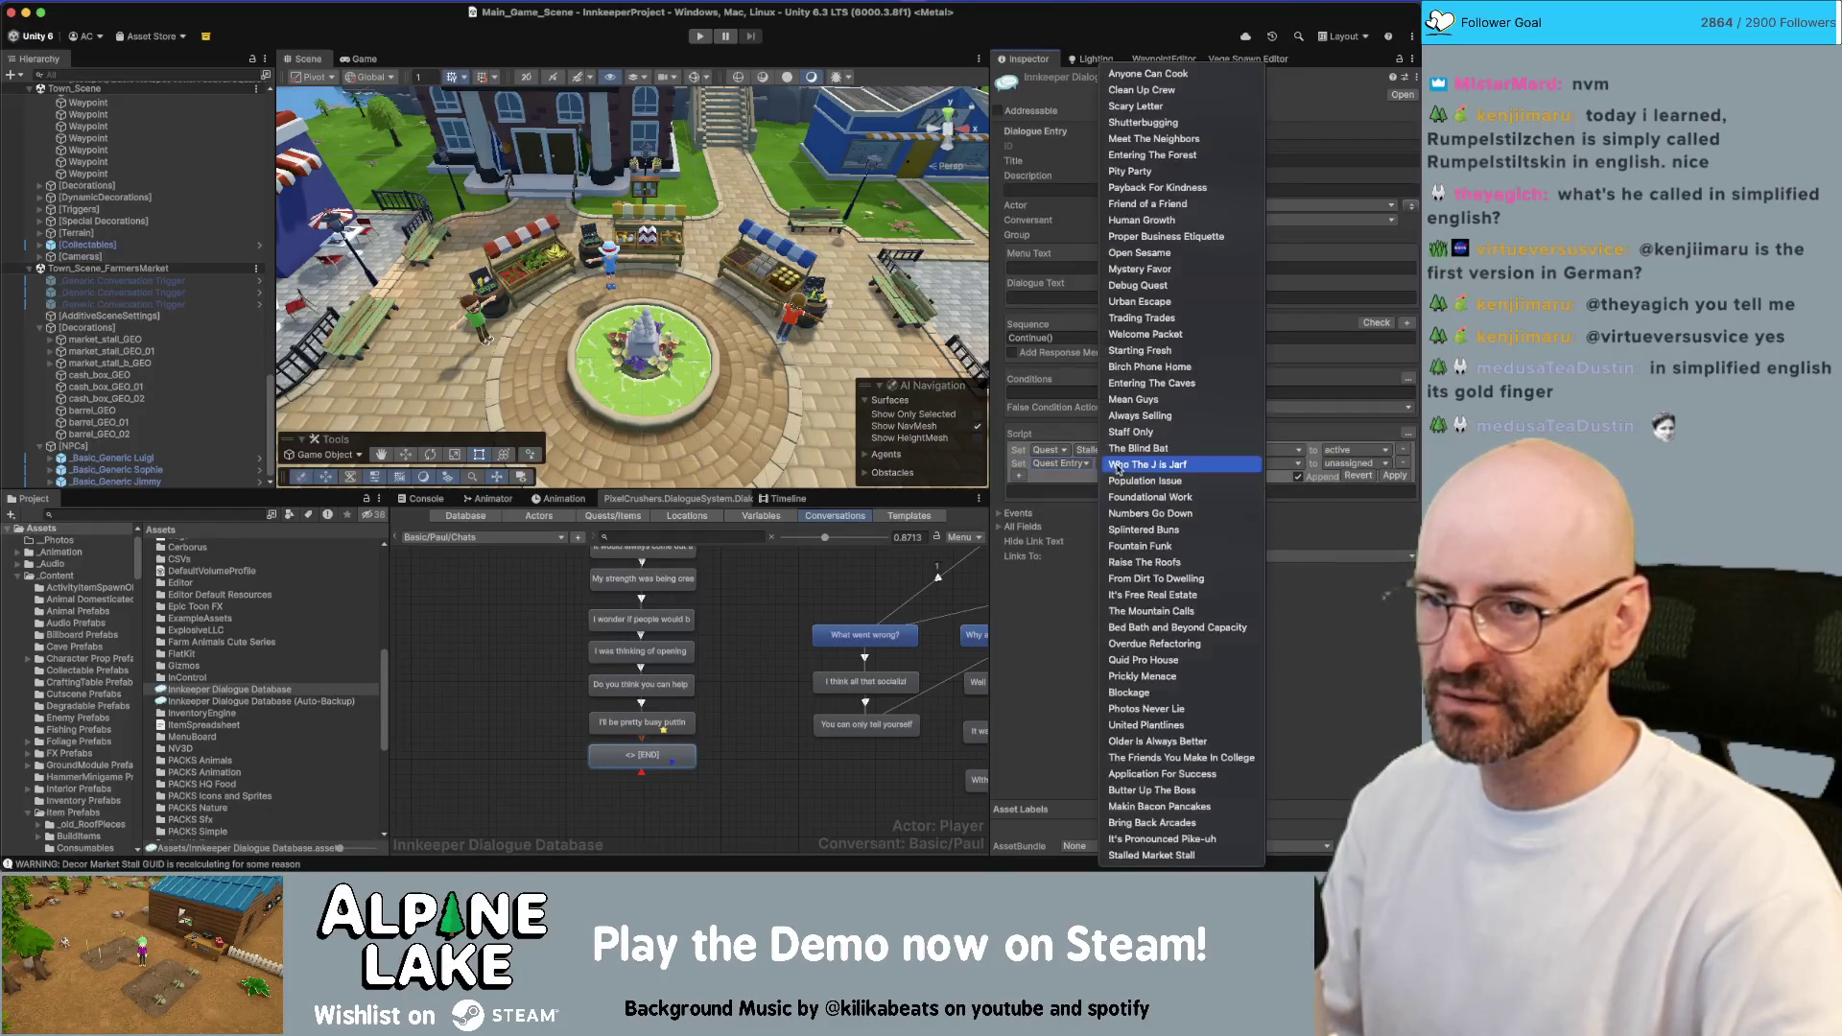
pyautogui.click(1164, 855)
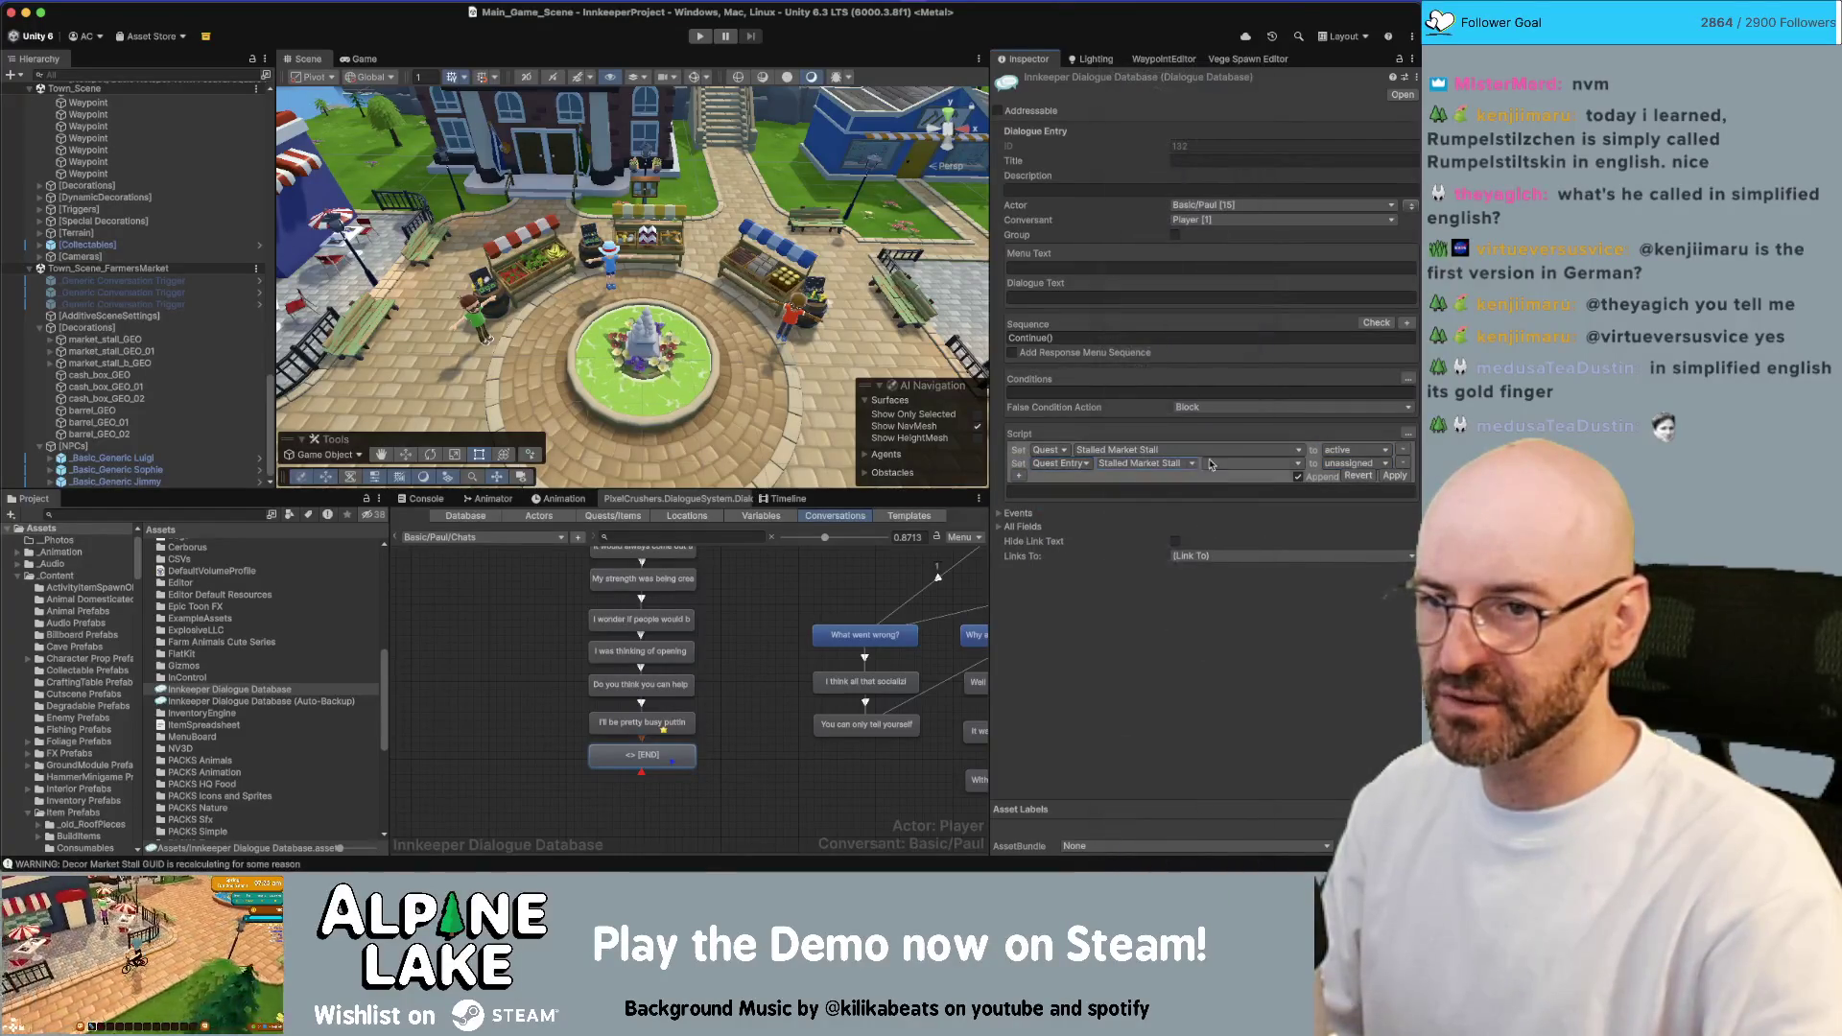
pyautogui.click(1211, 465)
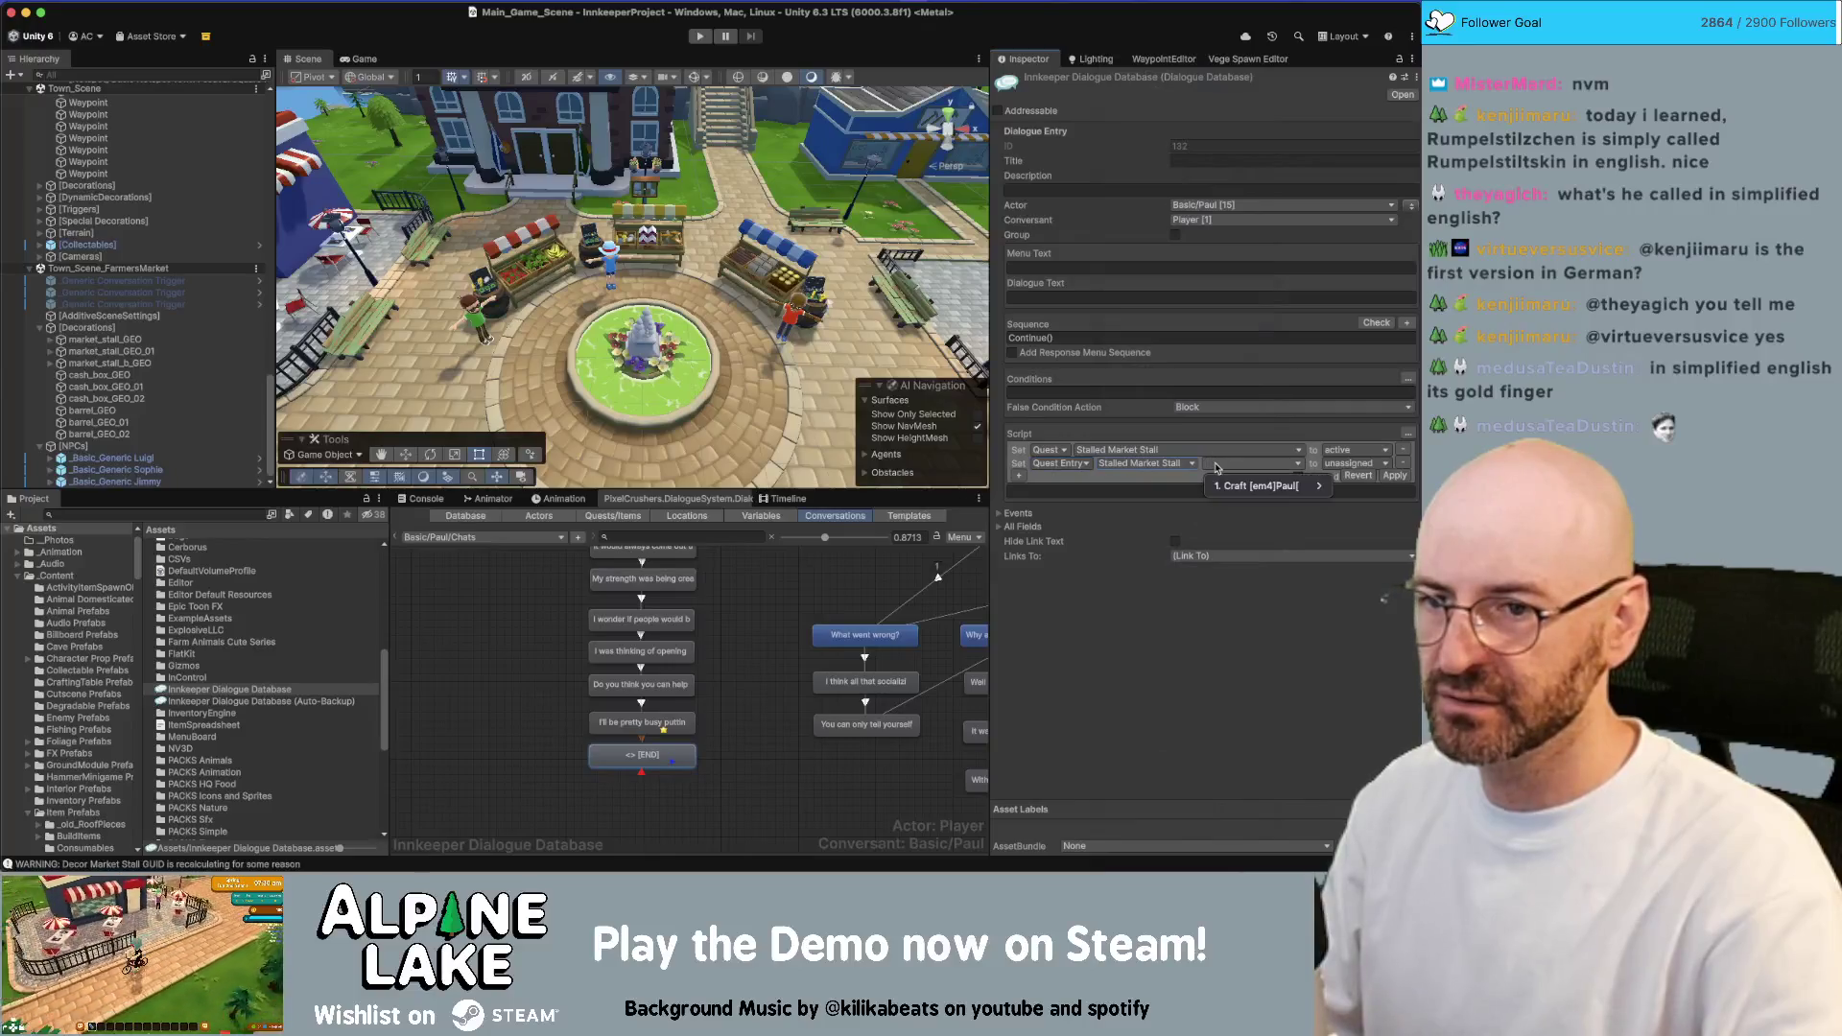
pyautogui.click(1342, 487)
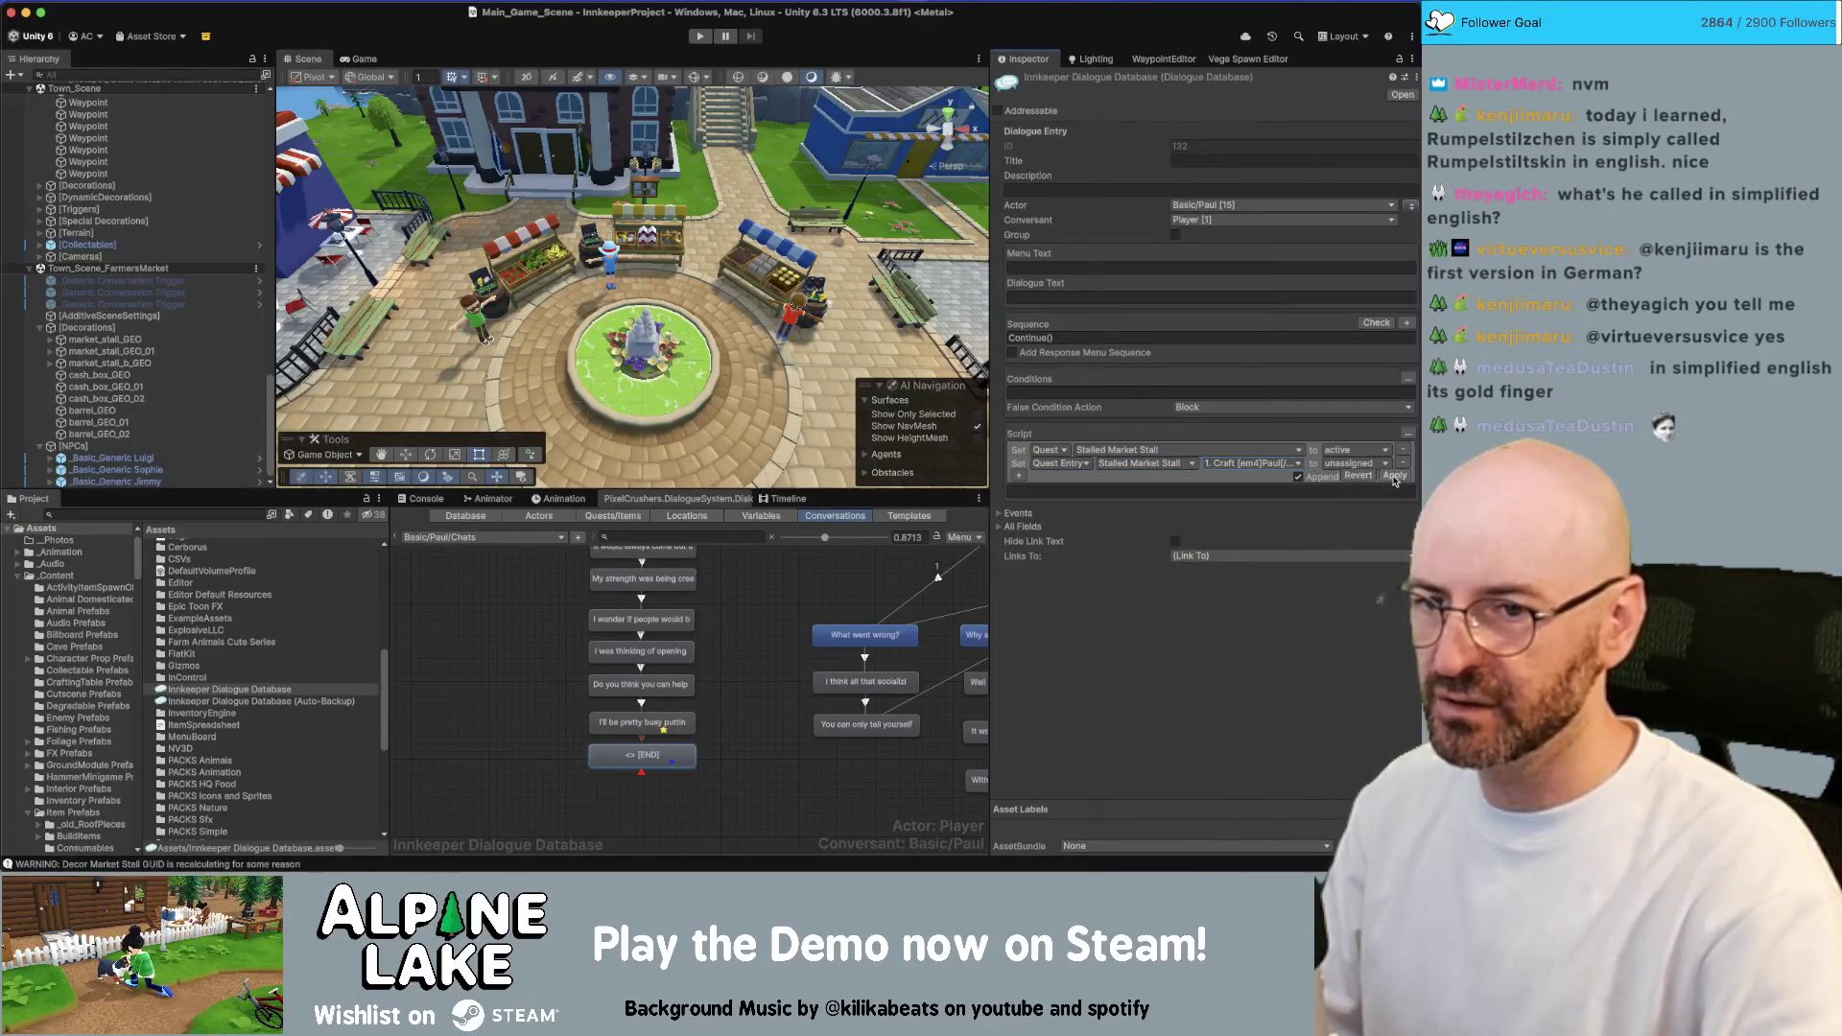
pyautogui.click(1375, 500)
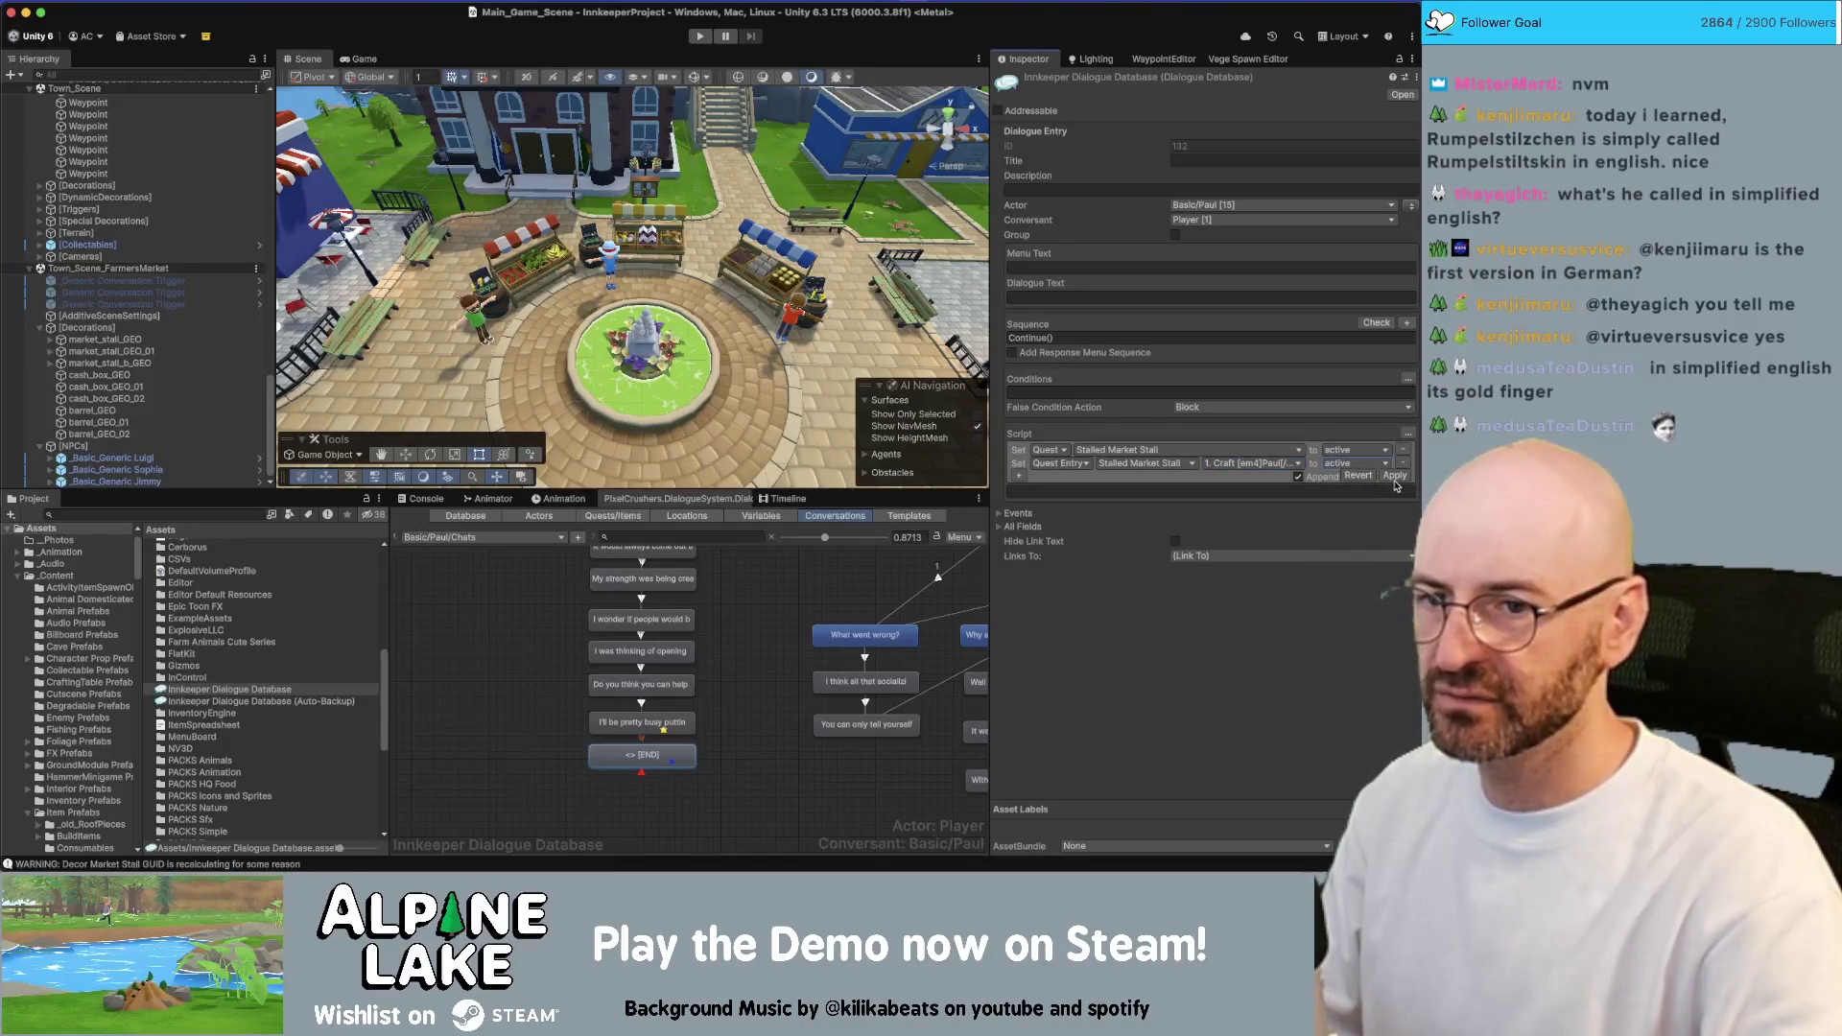
pyautogui.click(1394, 477)
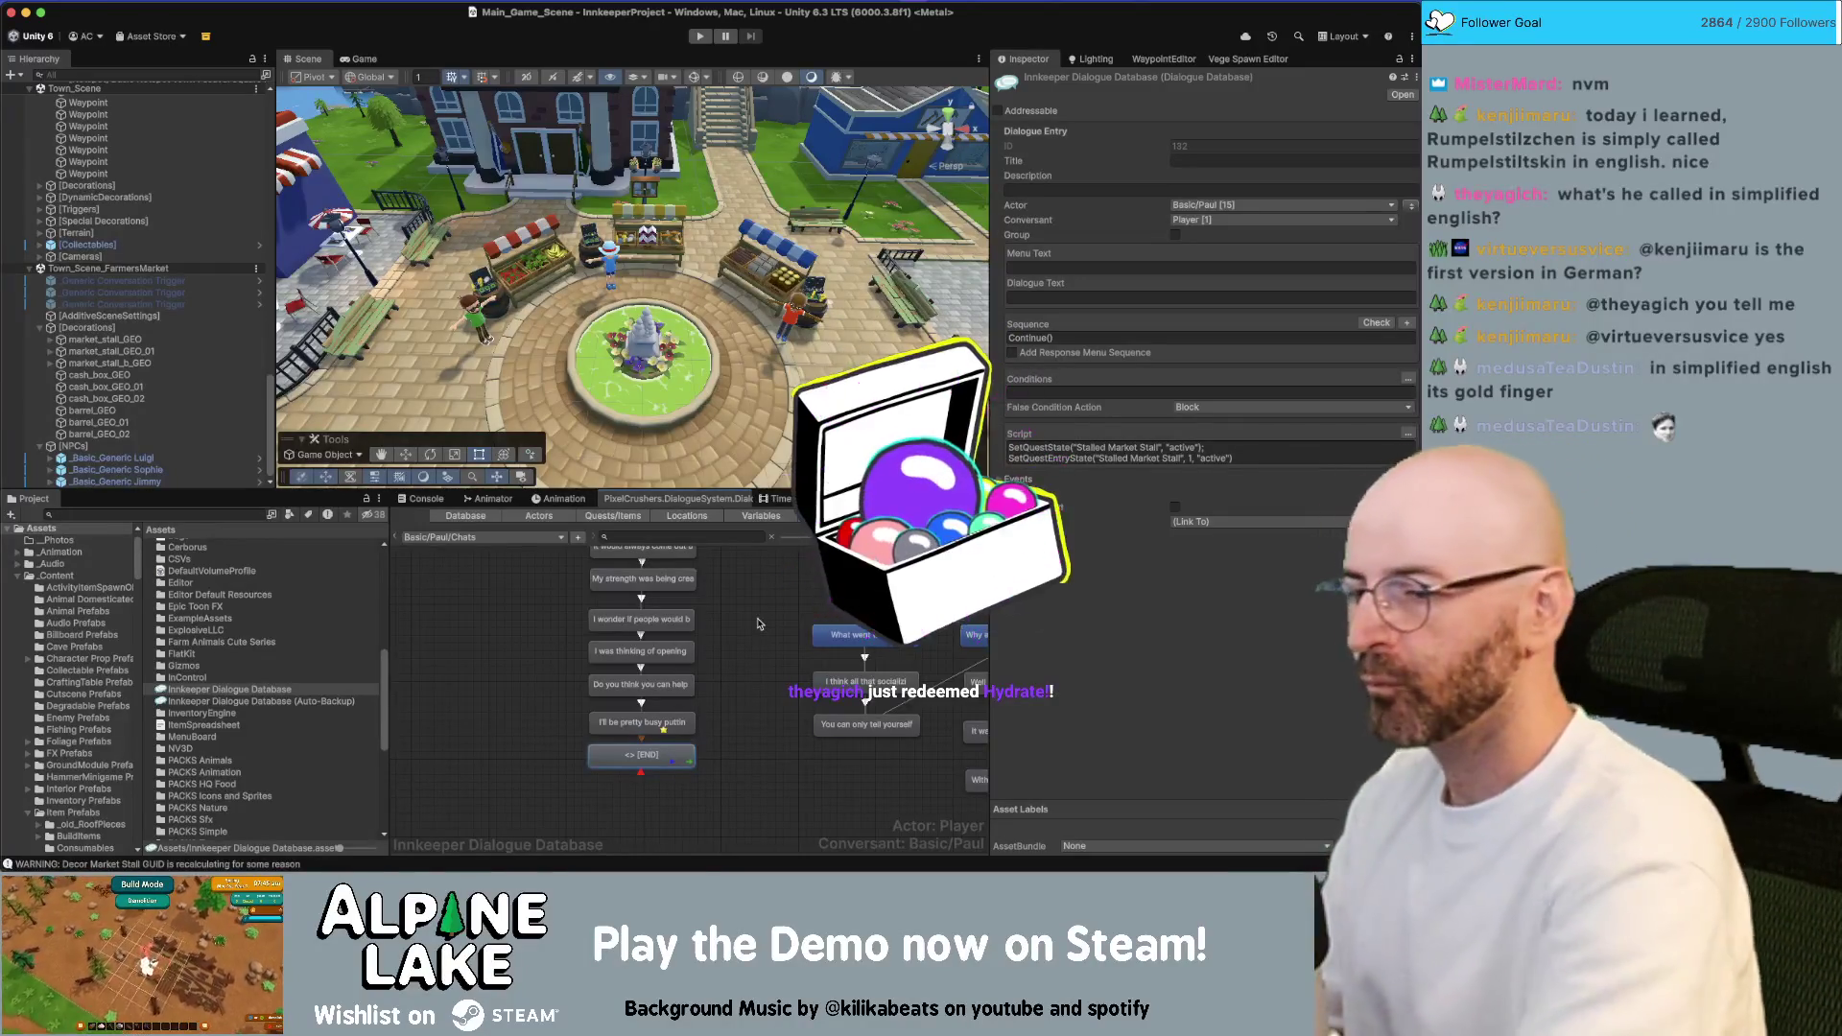
pyautogui.click(760, 649)
pyautogui.scroll(-5, 763, 671)
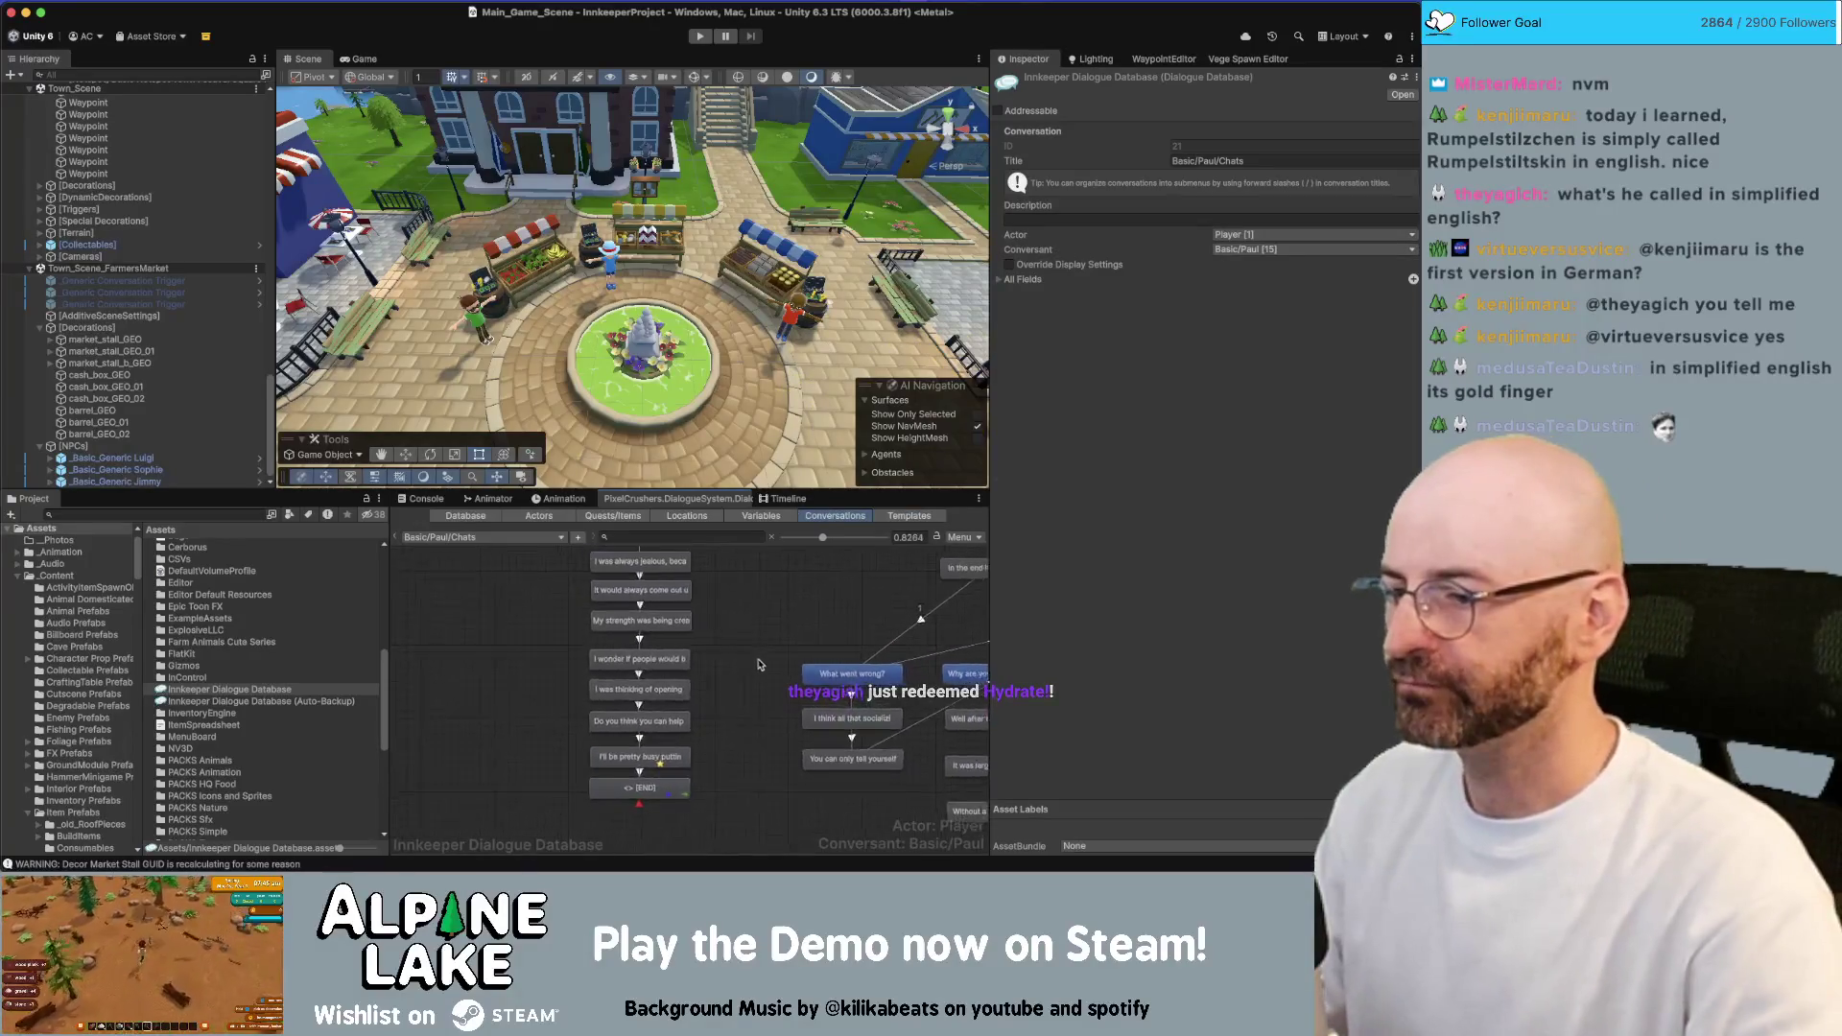
pyautogui.scroll(-4, 773, 740)
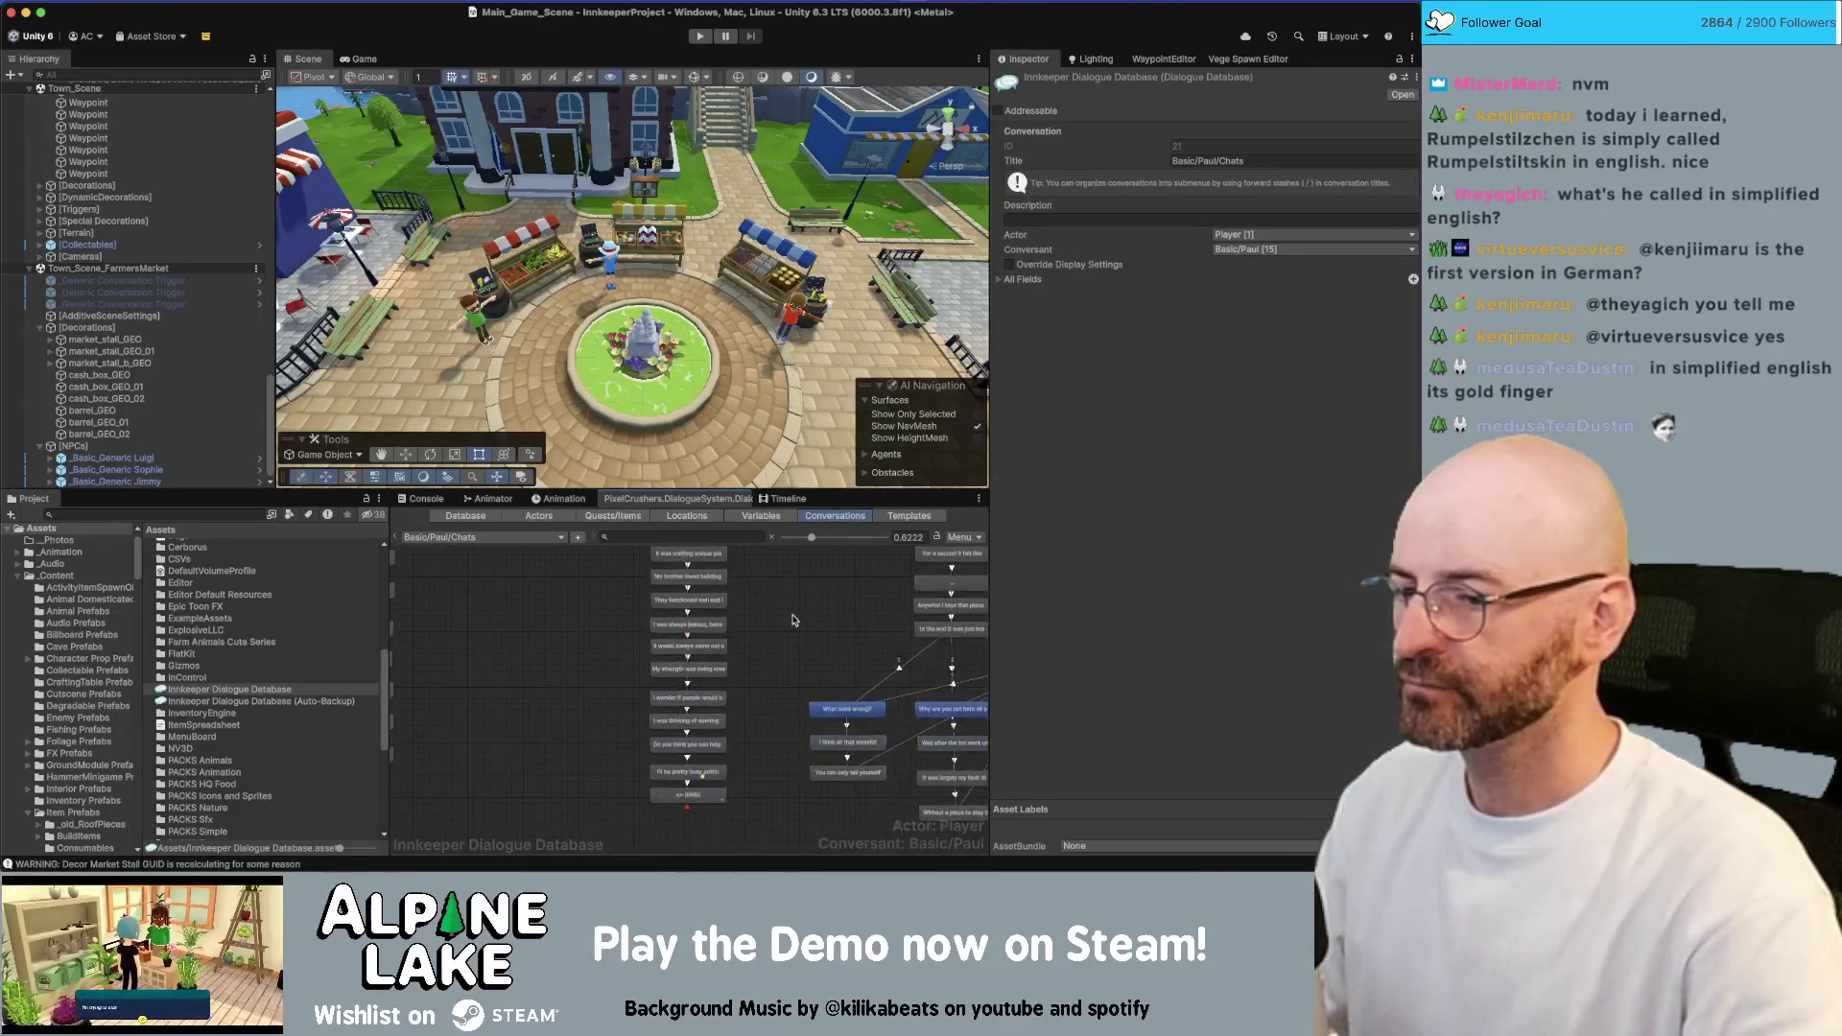
pyautogui.moveTo(644, 720)
pyautogui.mouseDown(button='middle')
pyautogui.moveTo(676, 590)
pyautogui.moveTo(721, 699)
pyautogui.mouseUp(button='middle')
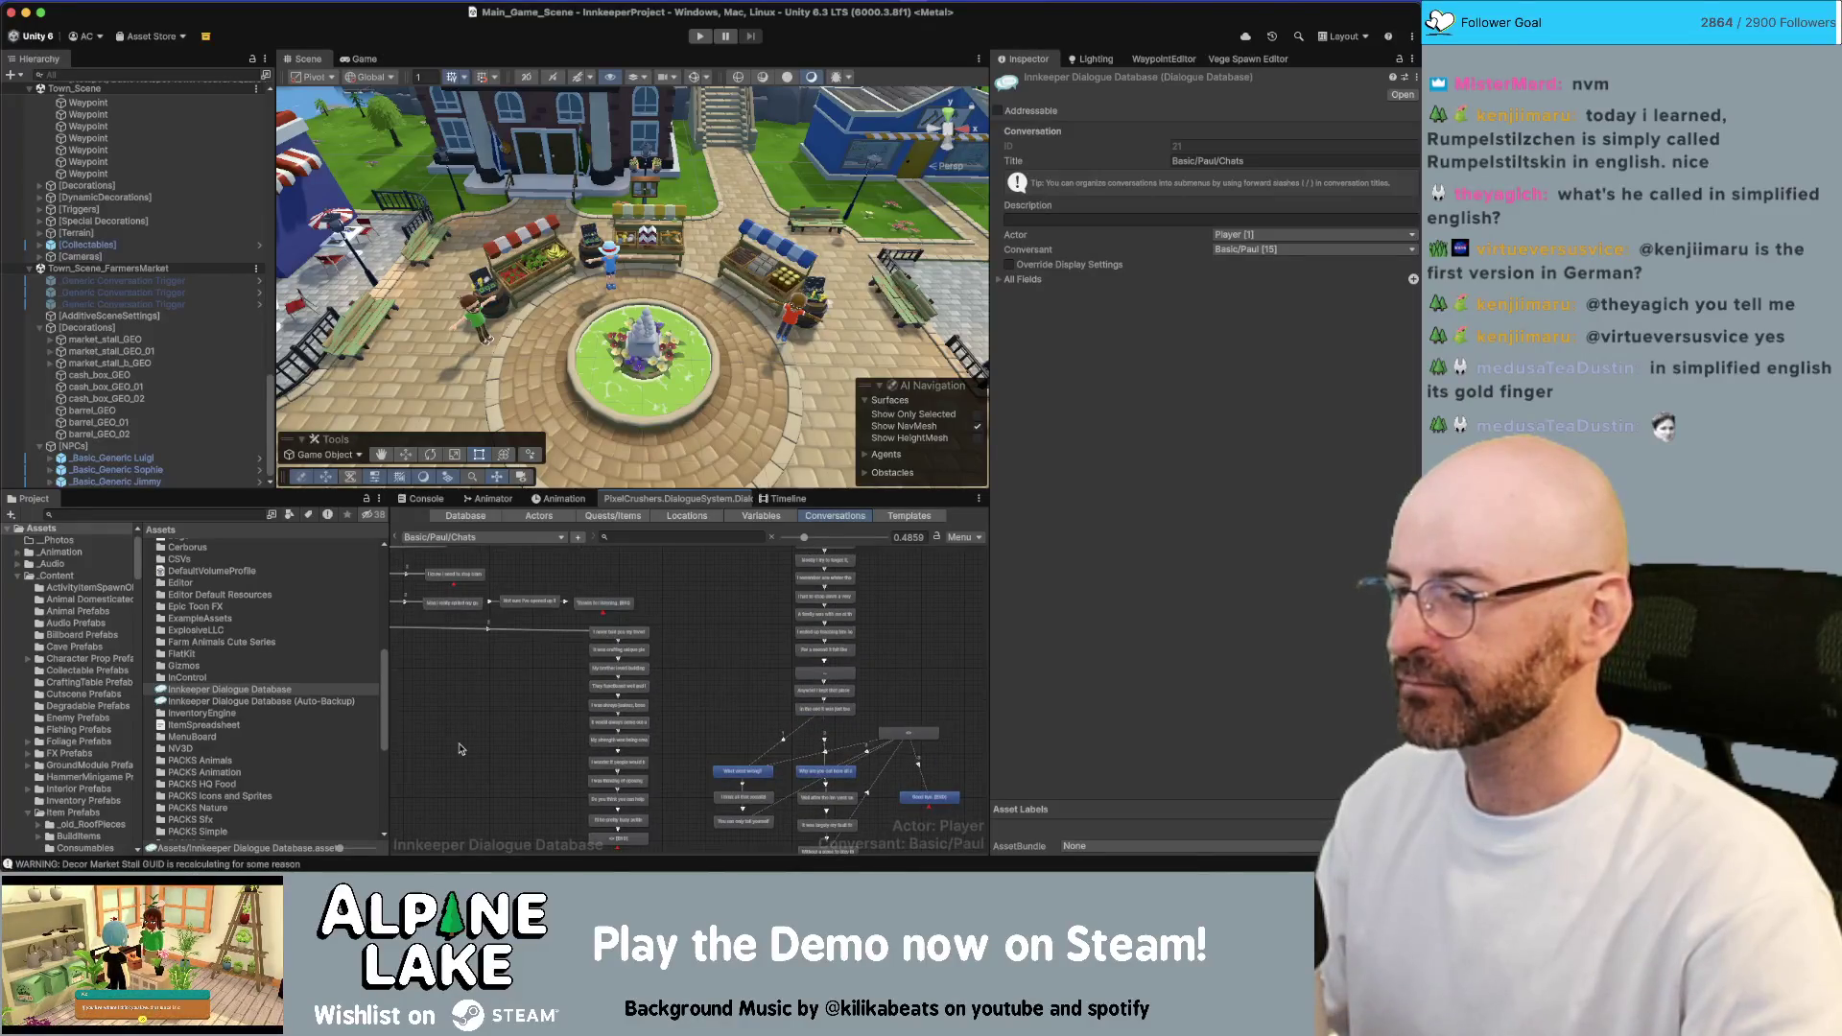
pyautogui.moveTo(460, 748)
pyautogui.mouseDown(button='middle')
pyautogui.moveTo(649, 696)
pyautogui.moveTo(592, 681)
pyautogui.mouseUp(button='middle')
pyautogui.scroll(2, 606, 671)
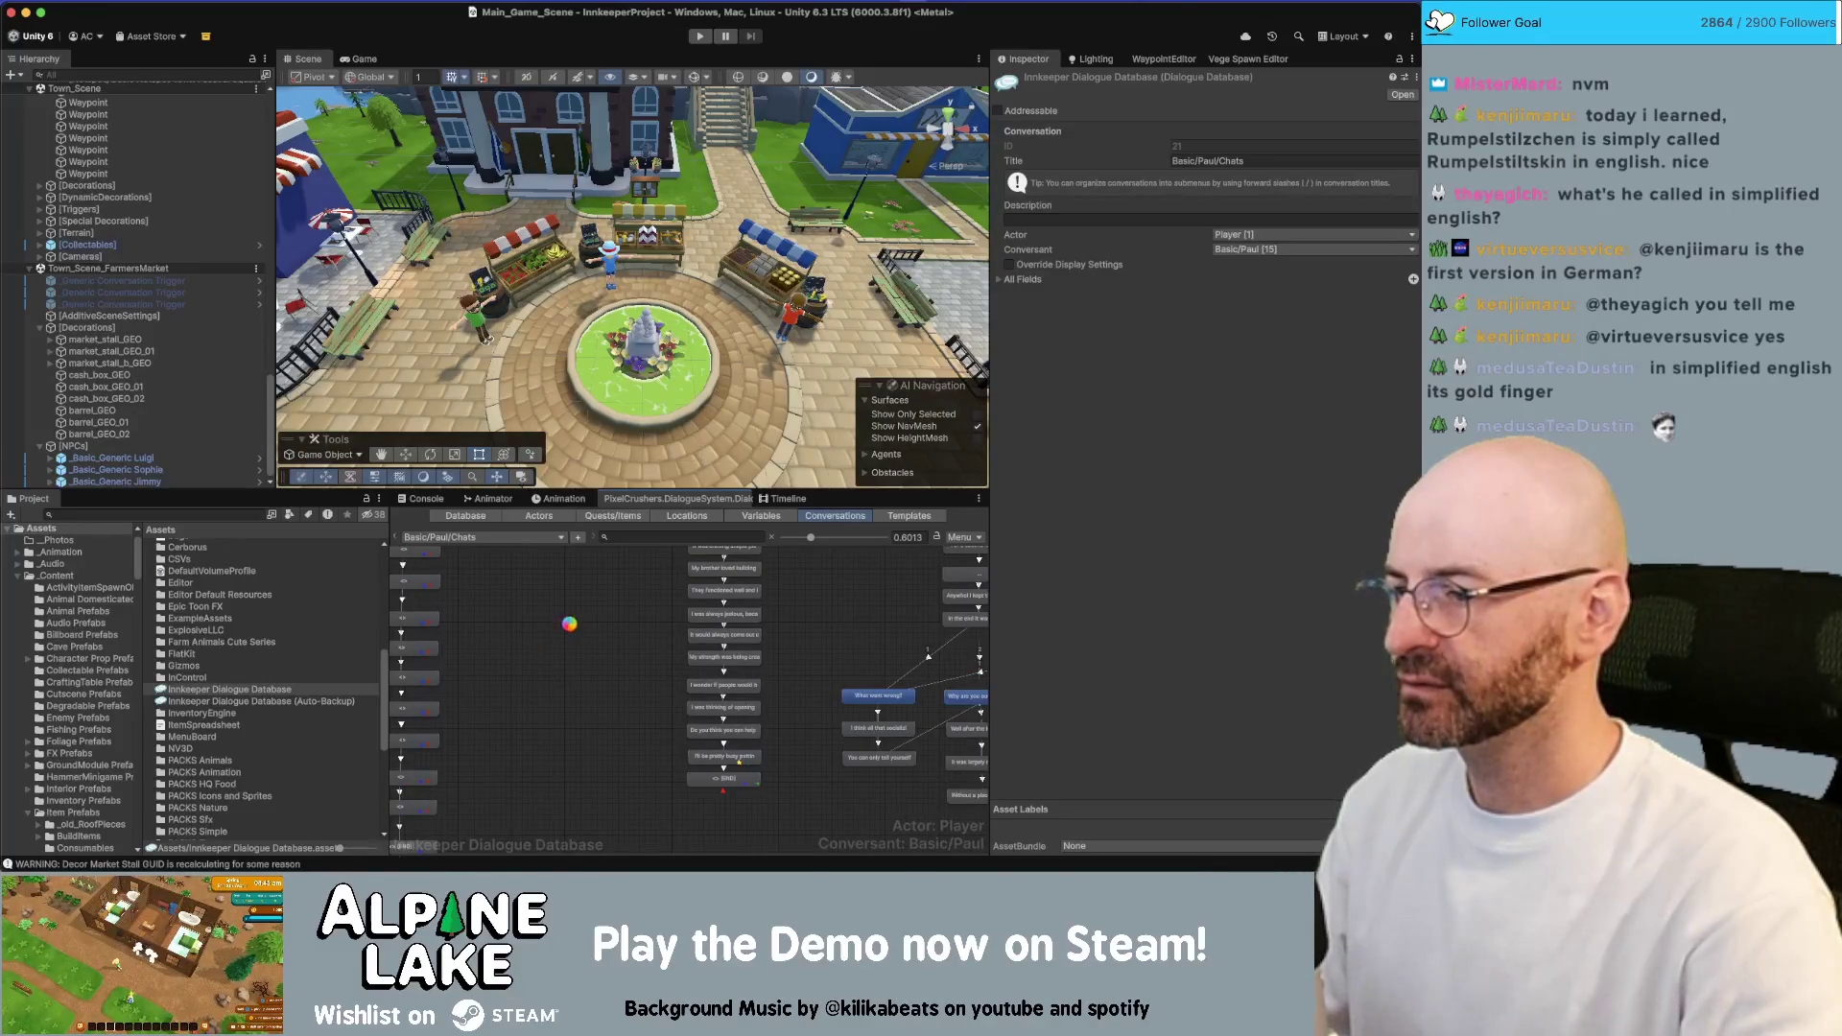
pyautogui.scroll(-1, 579, 607)
pyautogui.scroll(-1, 588, 652)
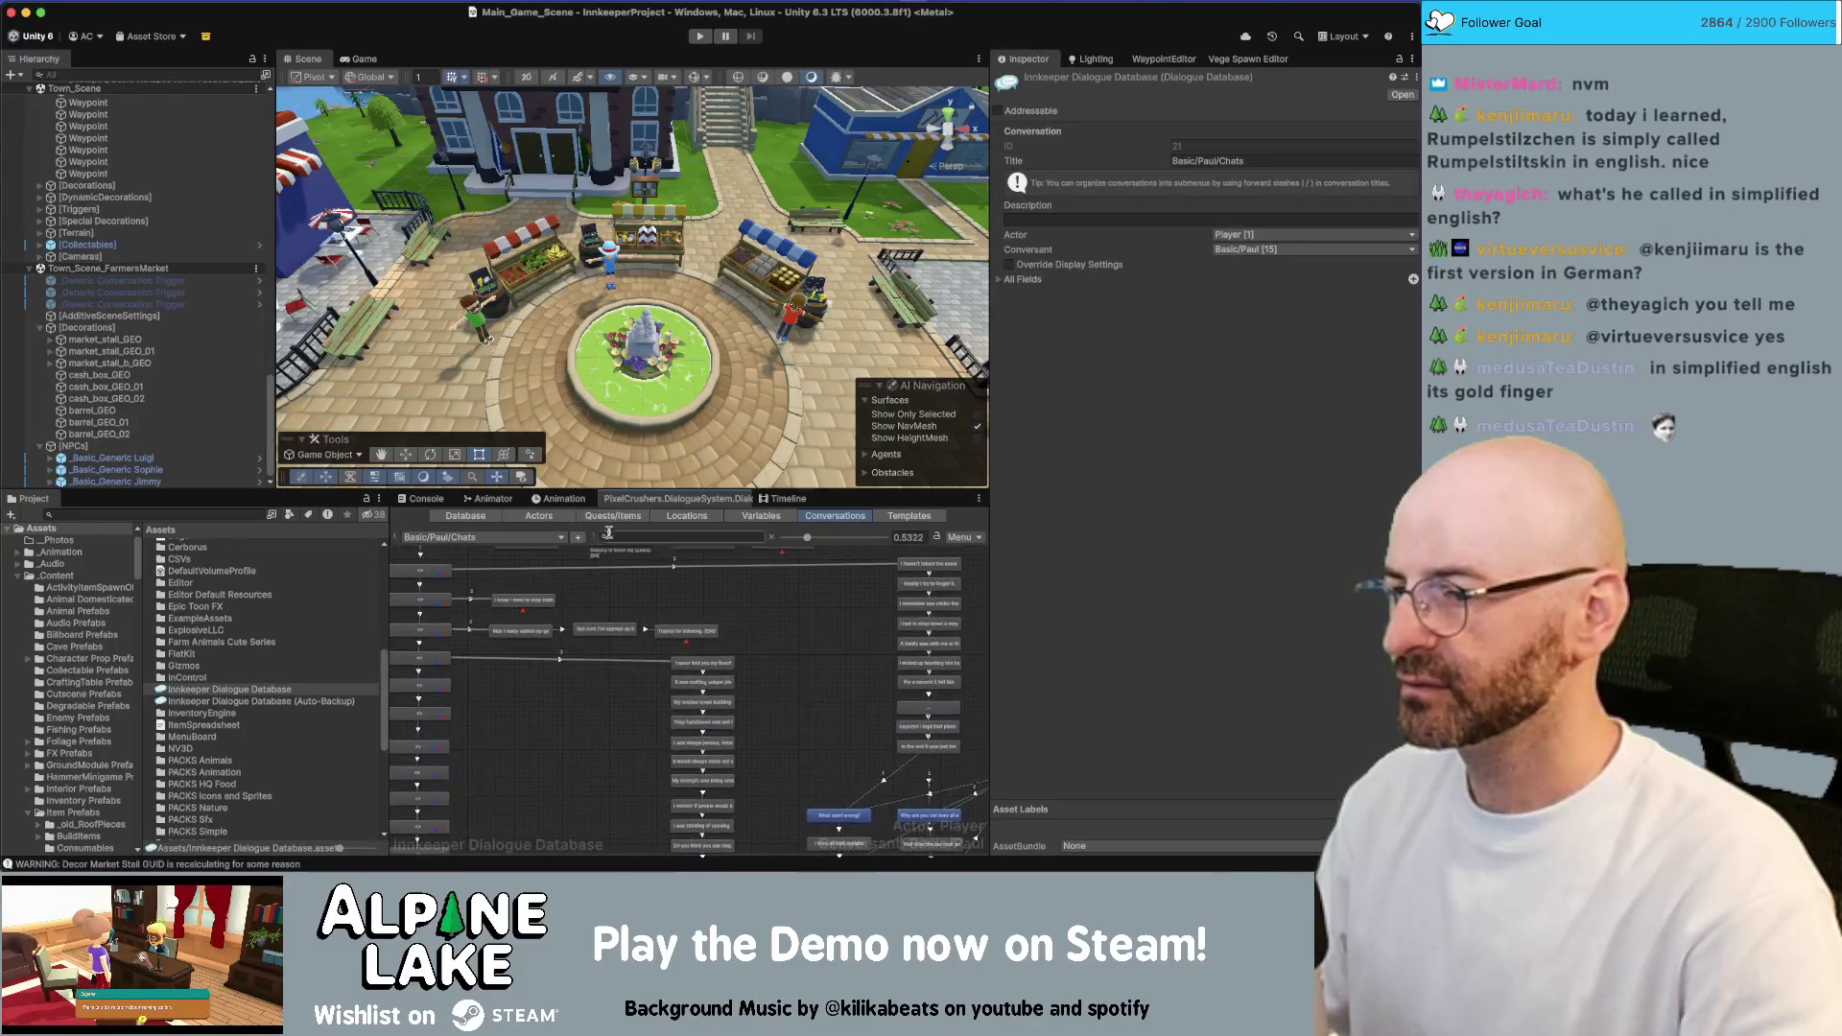
pyautogui.click(613, 519)
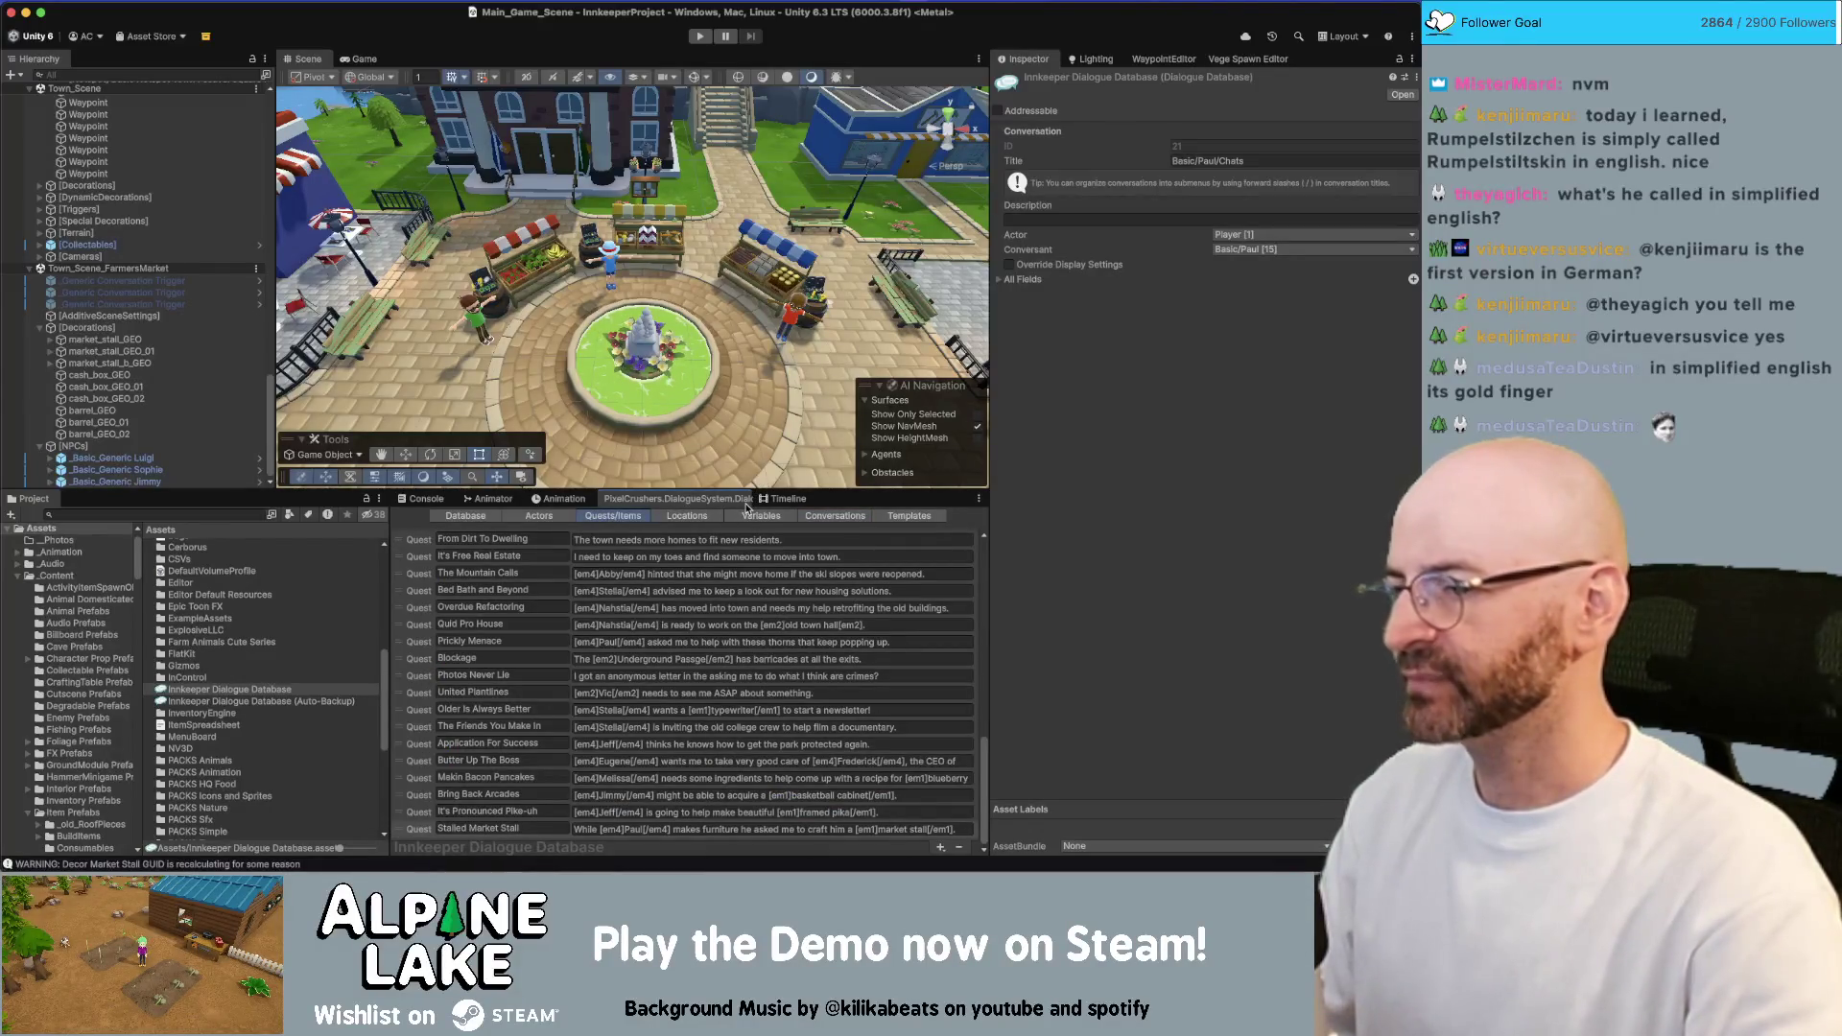
pyautogui.click(834, 515)
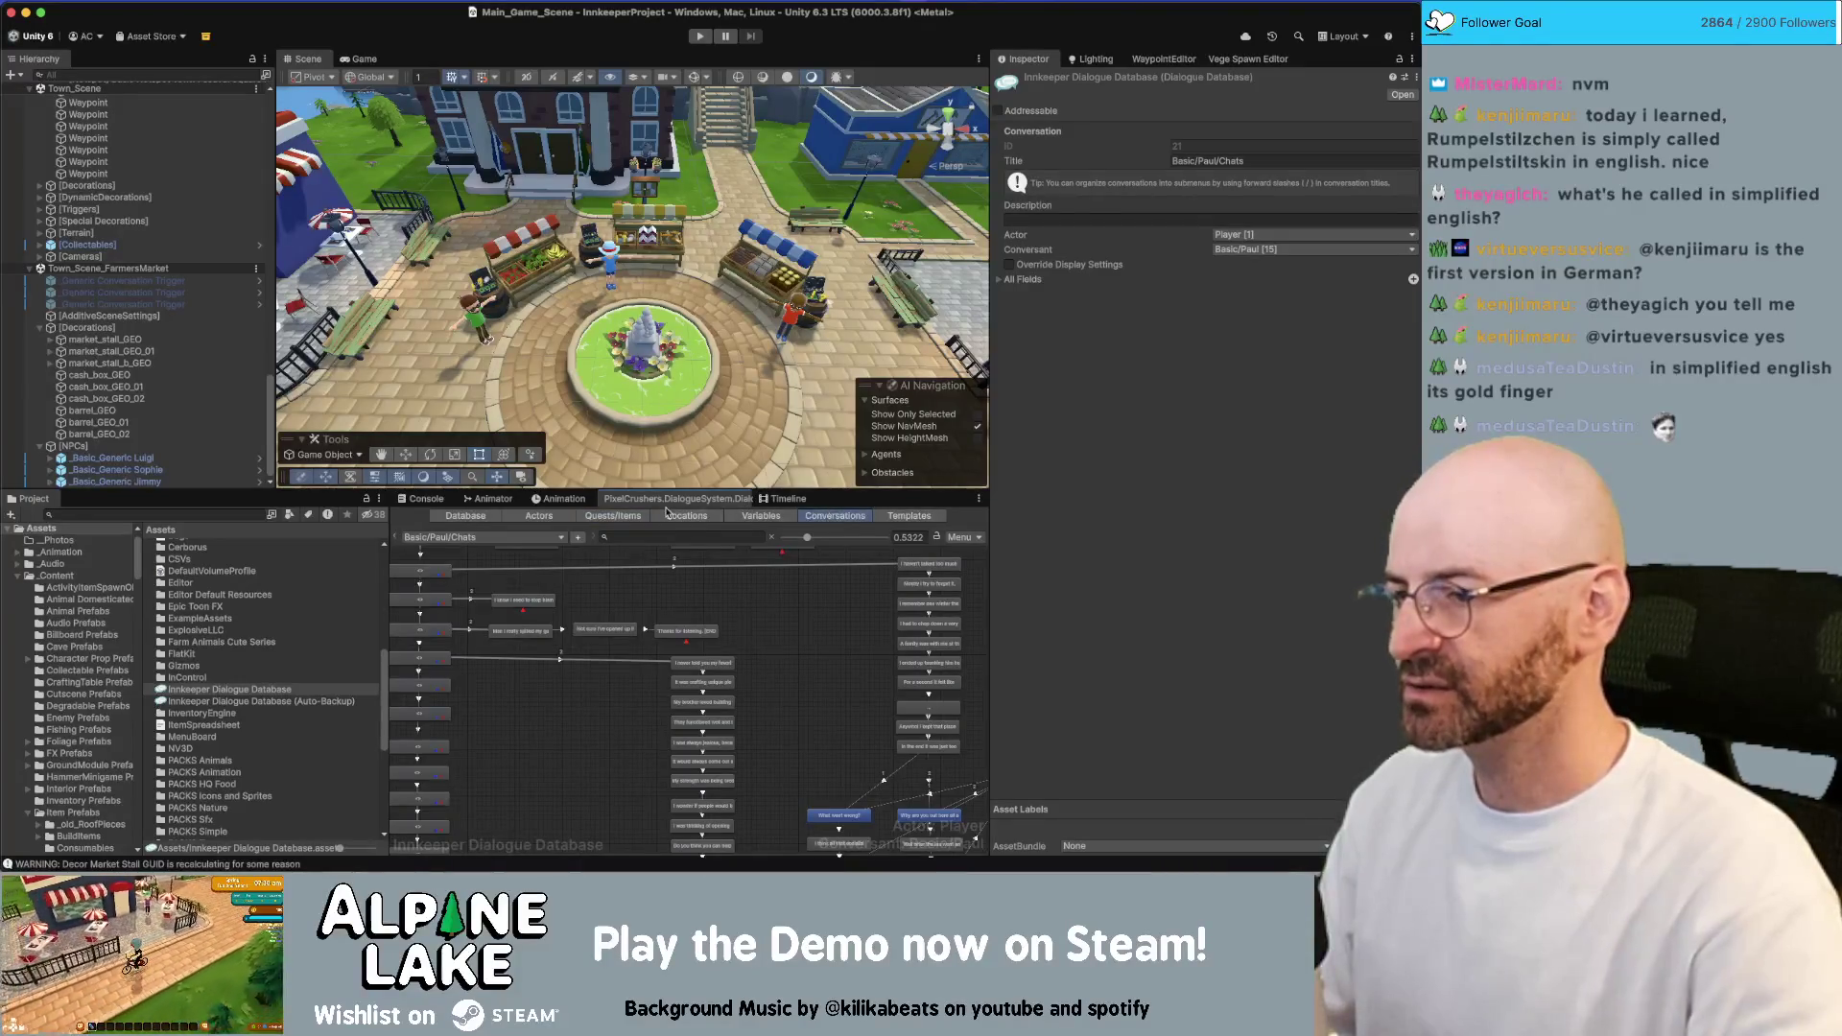
pyautogui.click(644, 519)
pyautogui.click(804, 517)
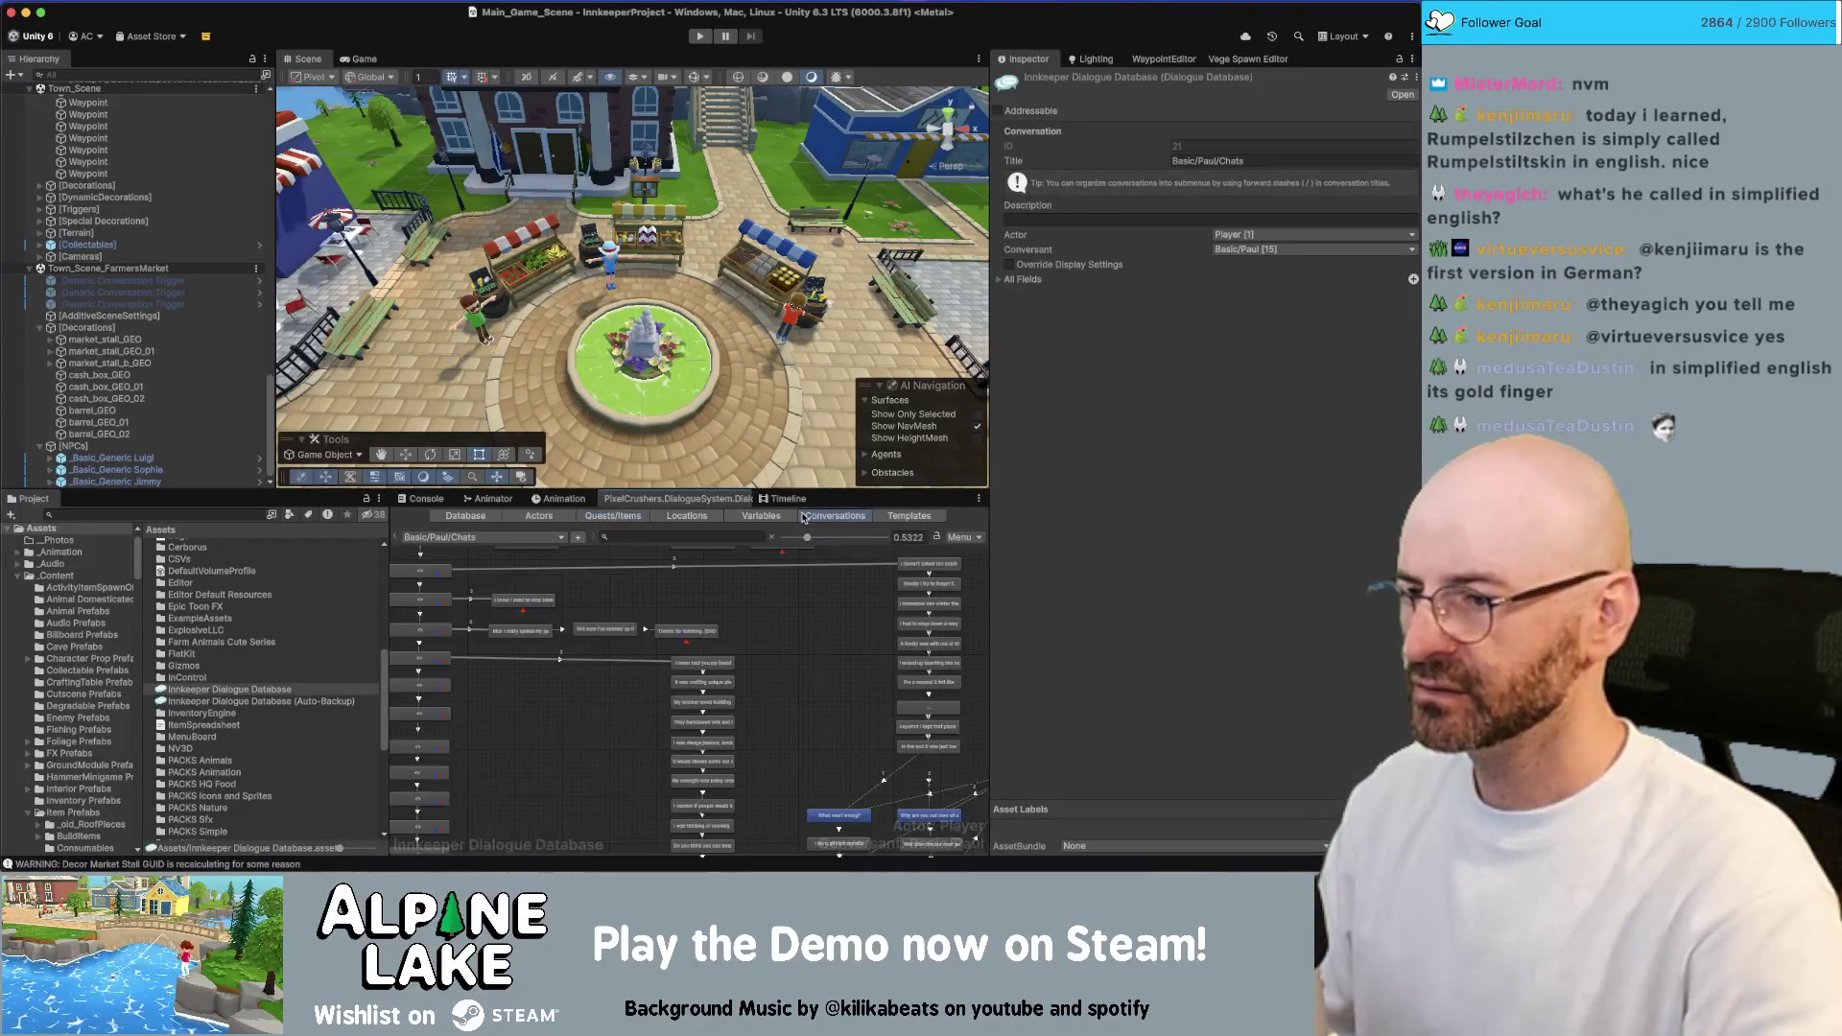
pyautogui.click(530, 539)
# Open Paul's Quests conversation in the Dialogue Editor
pyautogui.moveTo(541, 480)
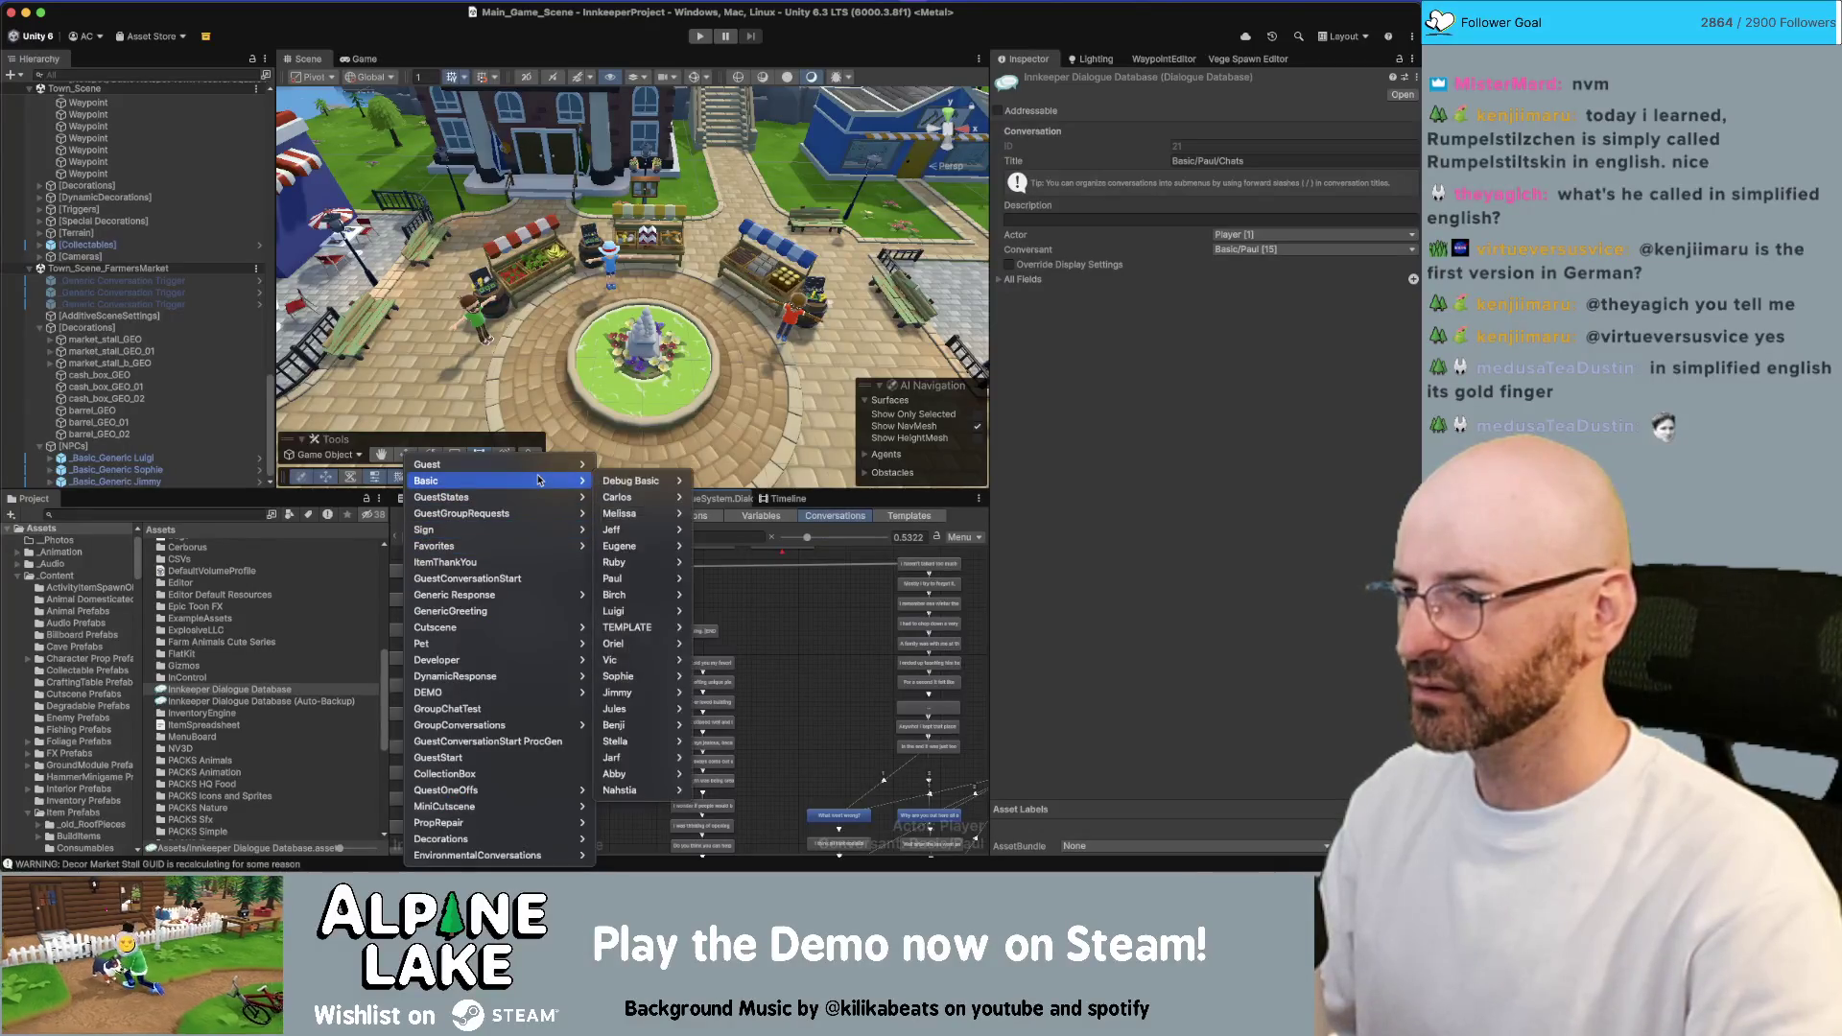
pyautogui.moveTo(629, 580)
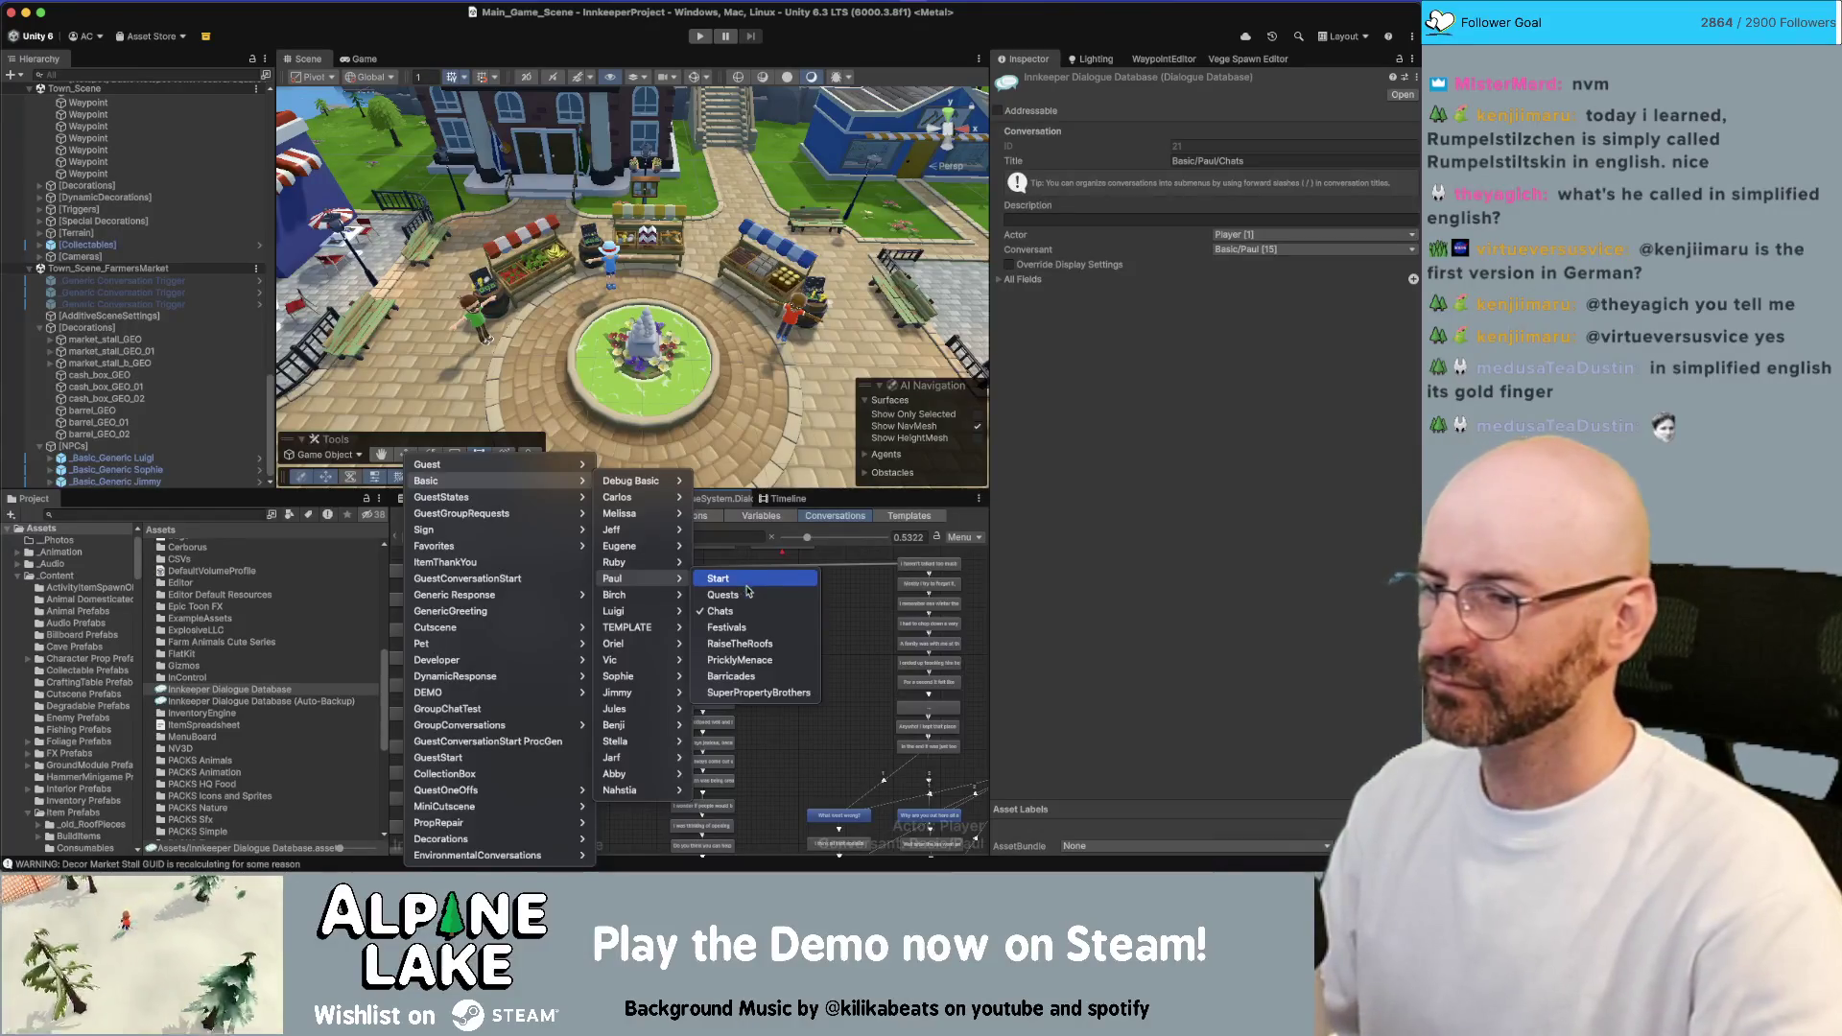
pyautogui.press('Escape')
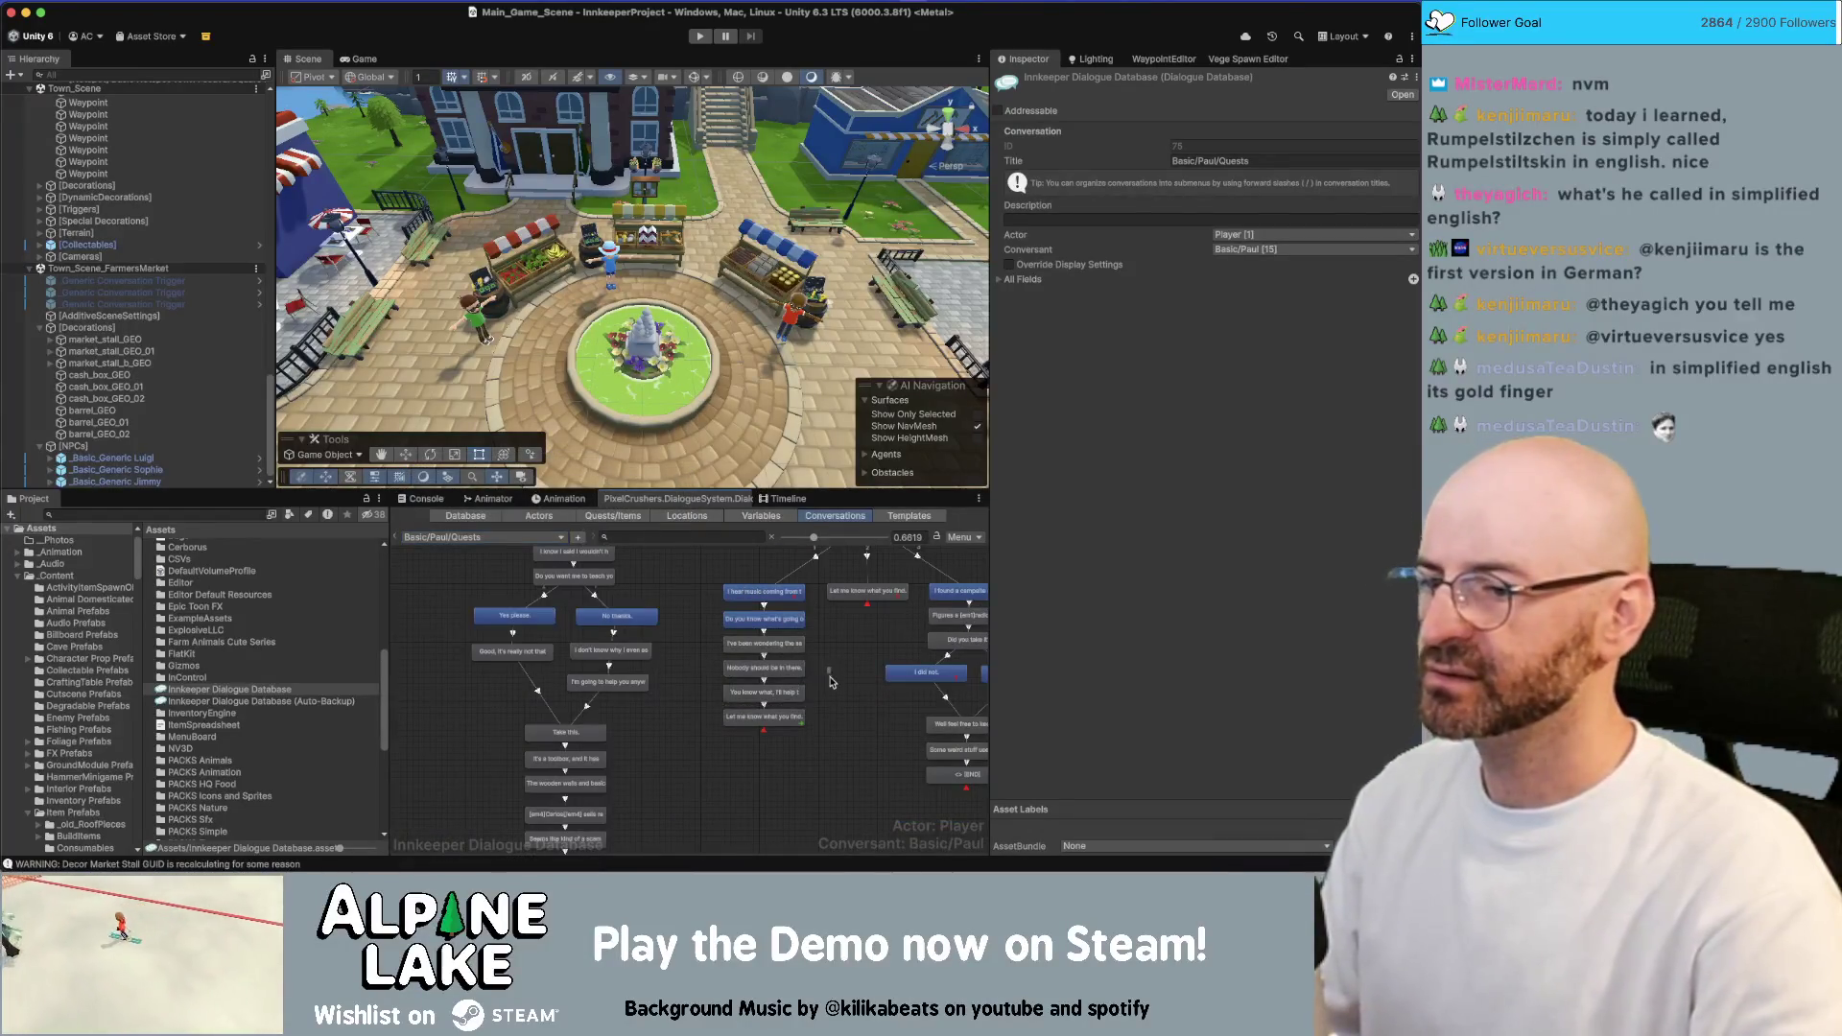
# Auto-arrange all nodes in the Basic/Paul/Quests graph
pyautogui.hscroll(10, 715, 799)
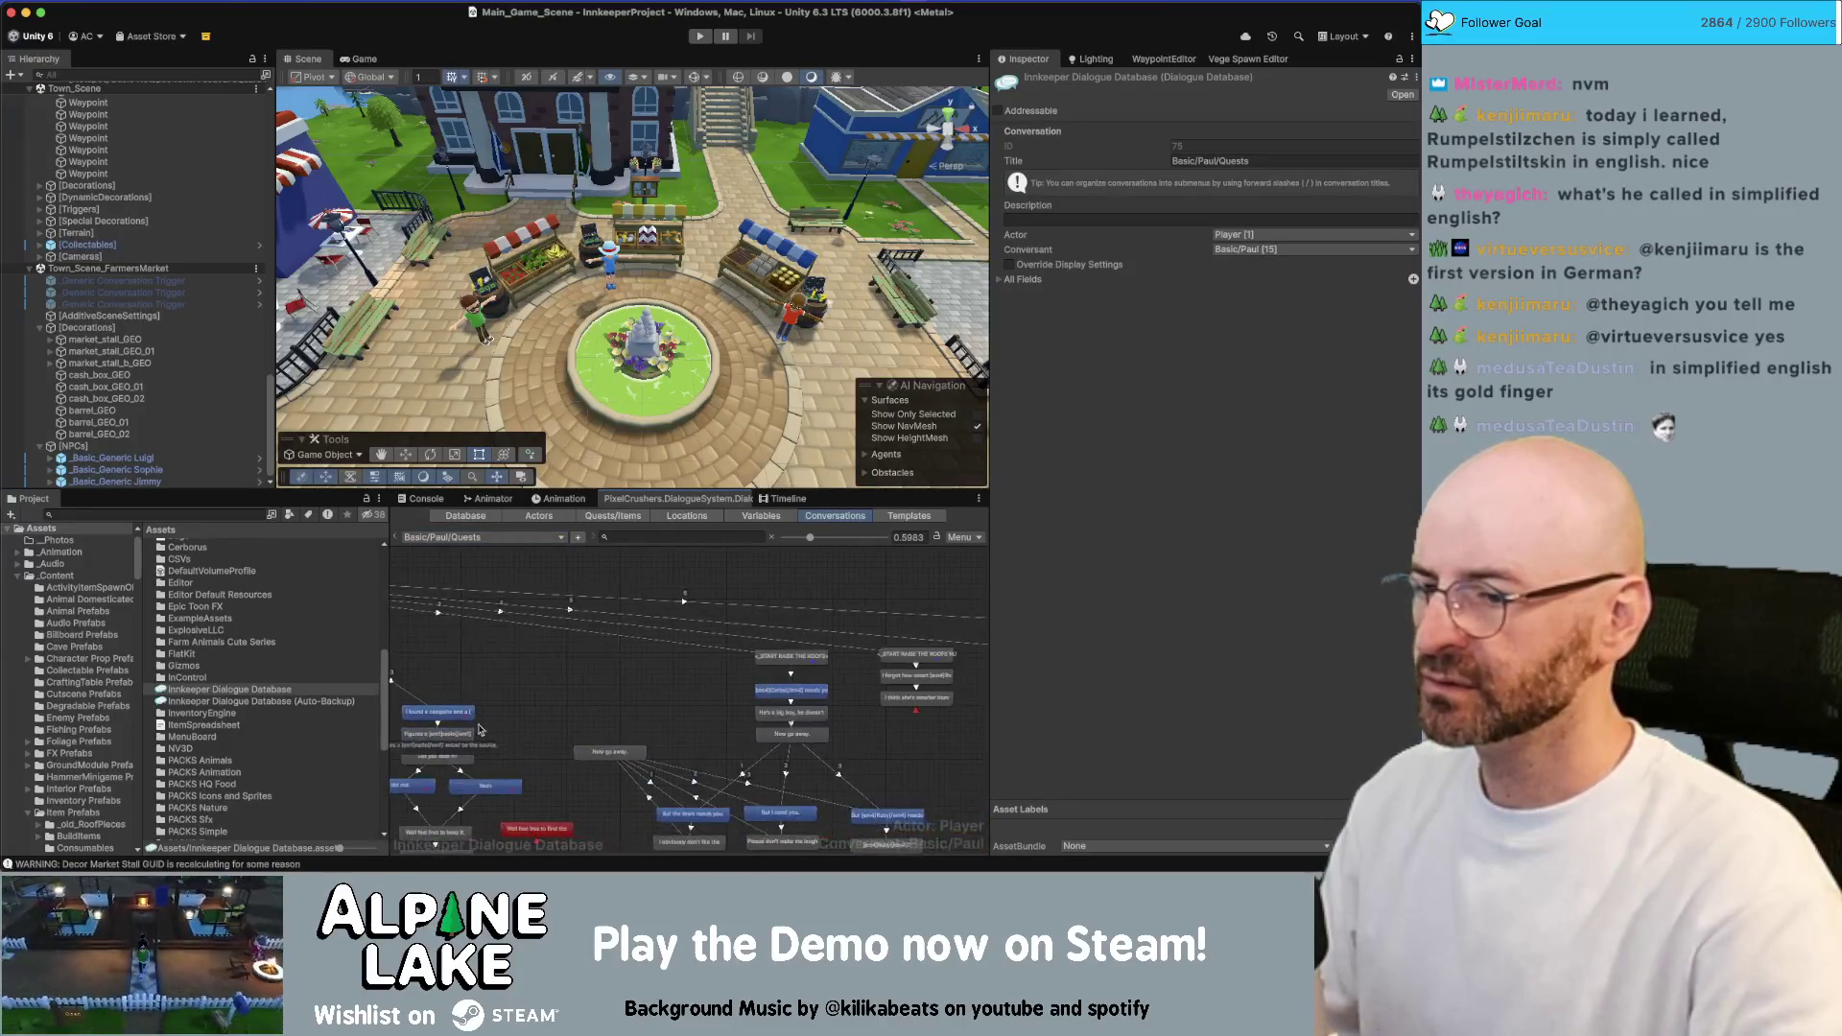
pyautogui.hscroll(10, 619, 656)
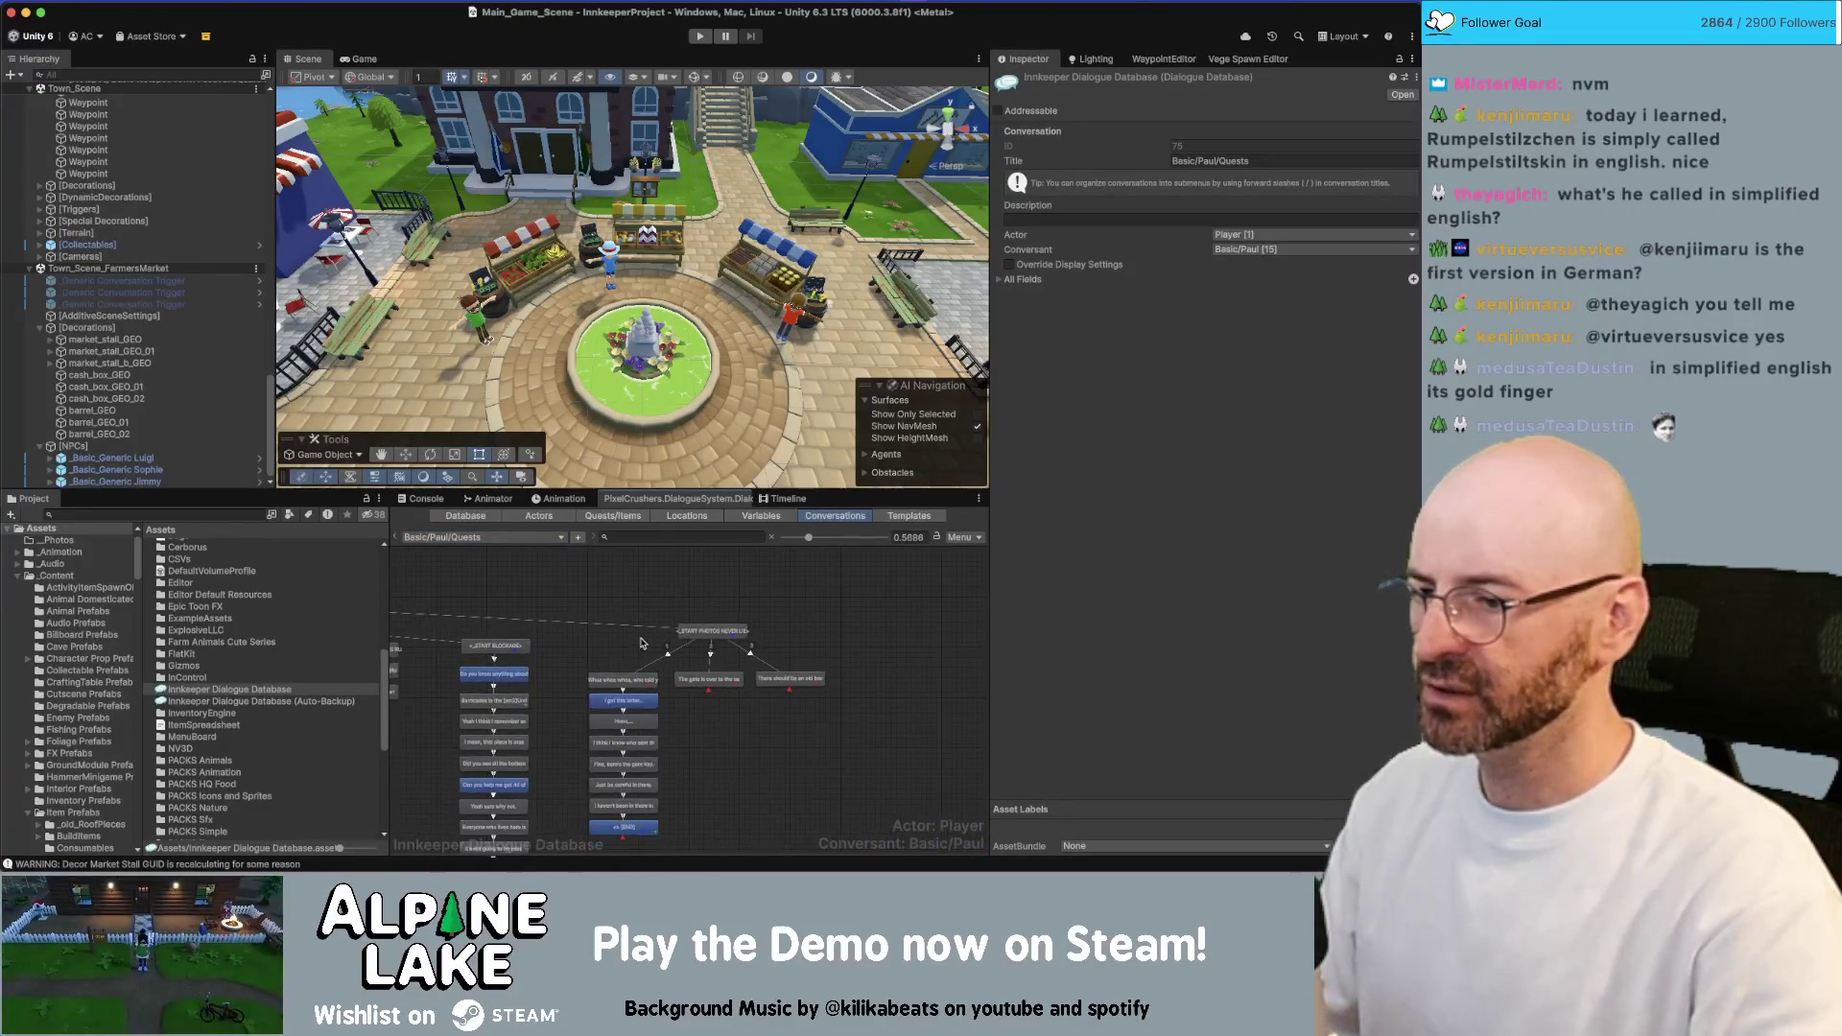
pyautogui.scroll(3, 535, 641)
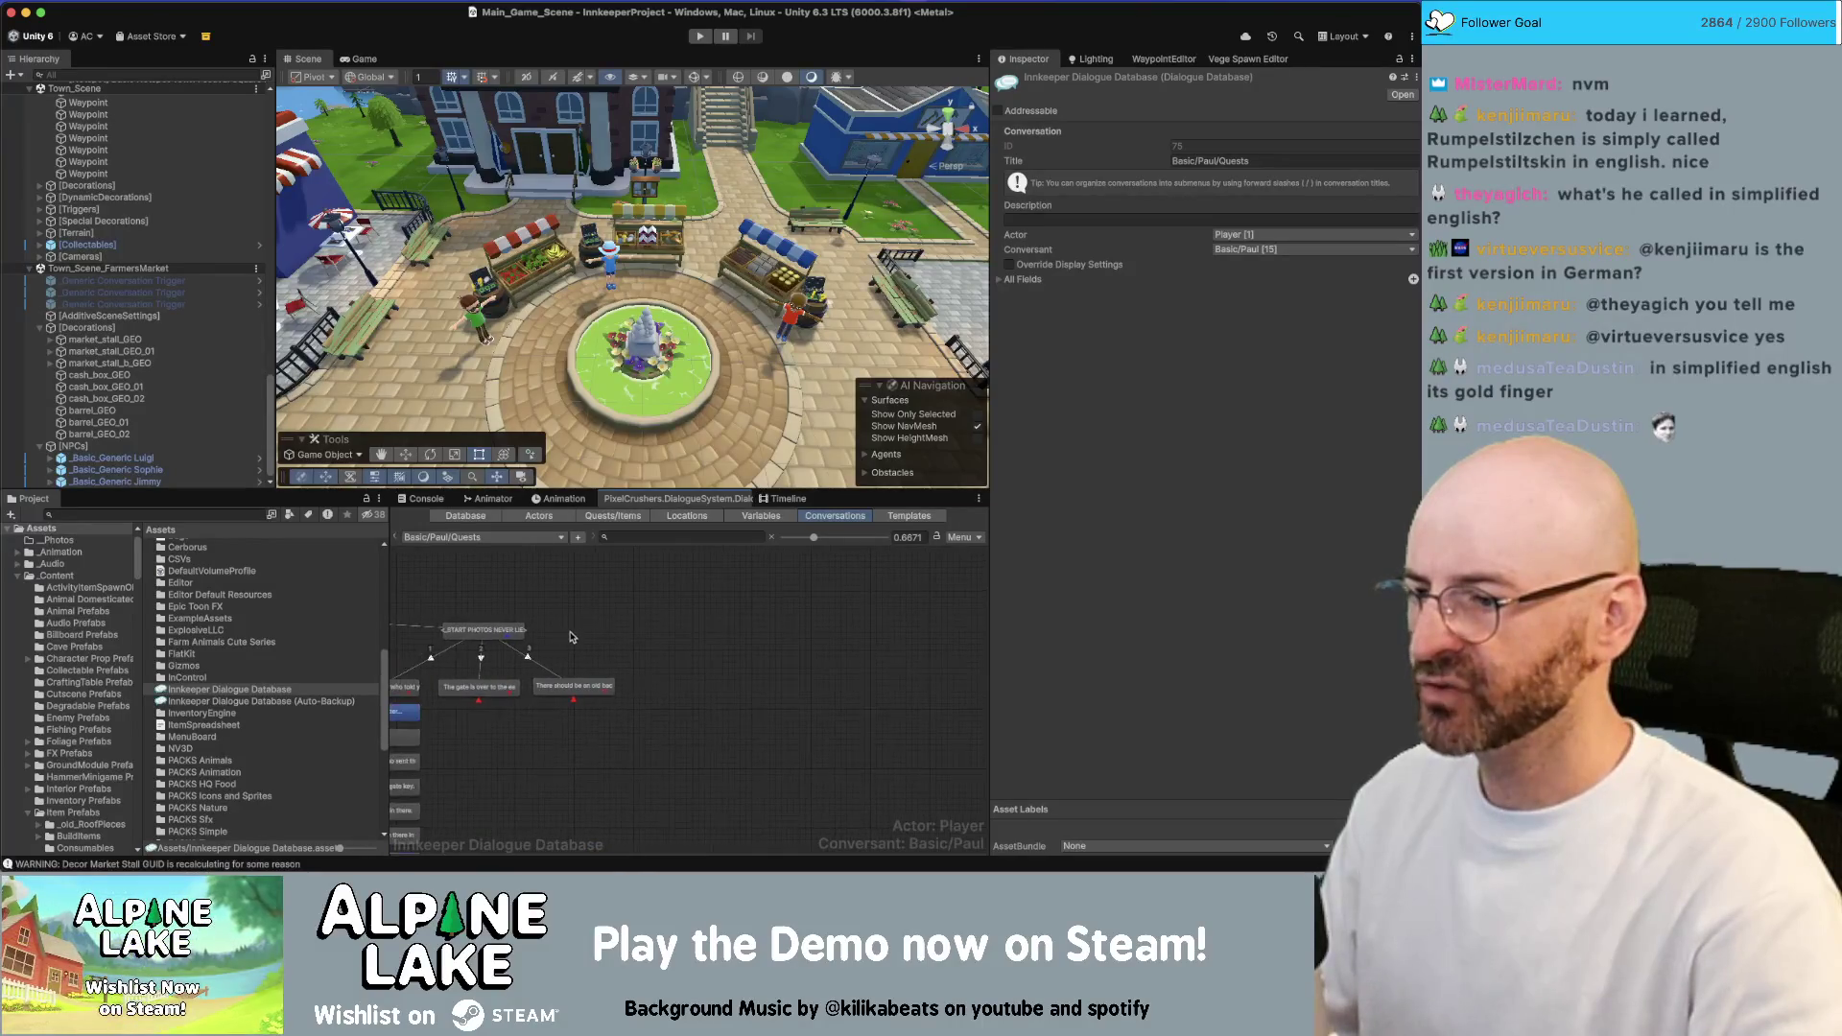
pyautogui.moveTo(580, 639); pyautogui.dragTo(755, 631)
pyautogui.scroll(-1, 755, 632)
pyautogui.click(677, 622)
pyautogui.rightClick(648, 593)
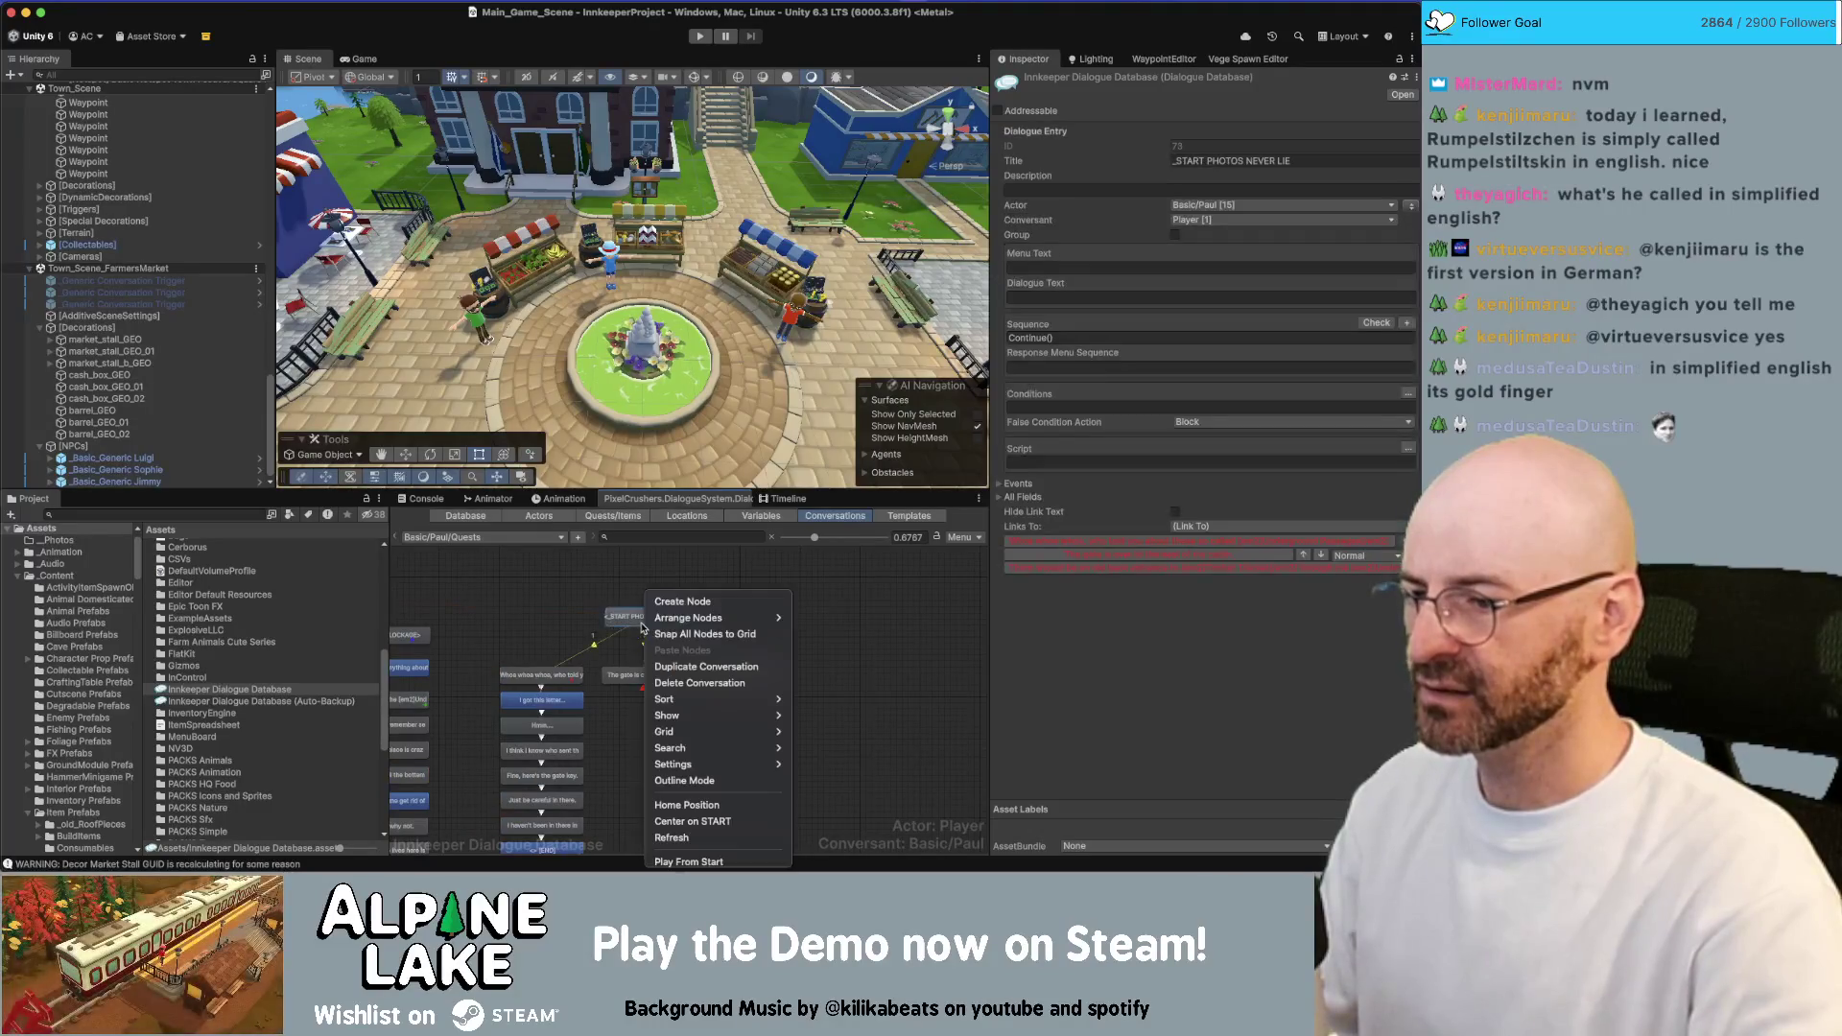
pyautogui.moveTo(700, 617)
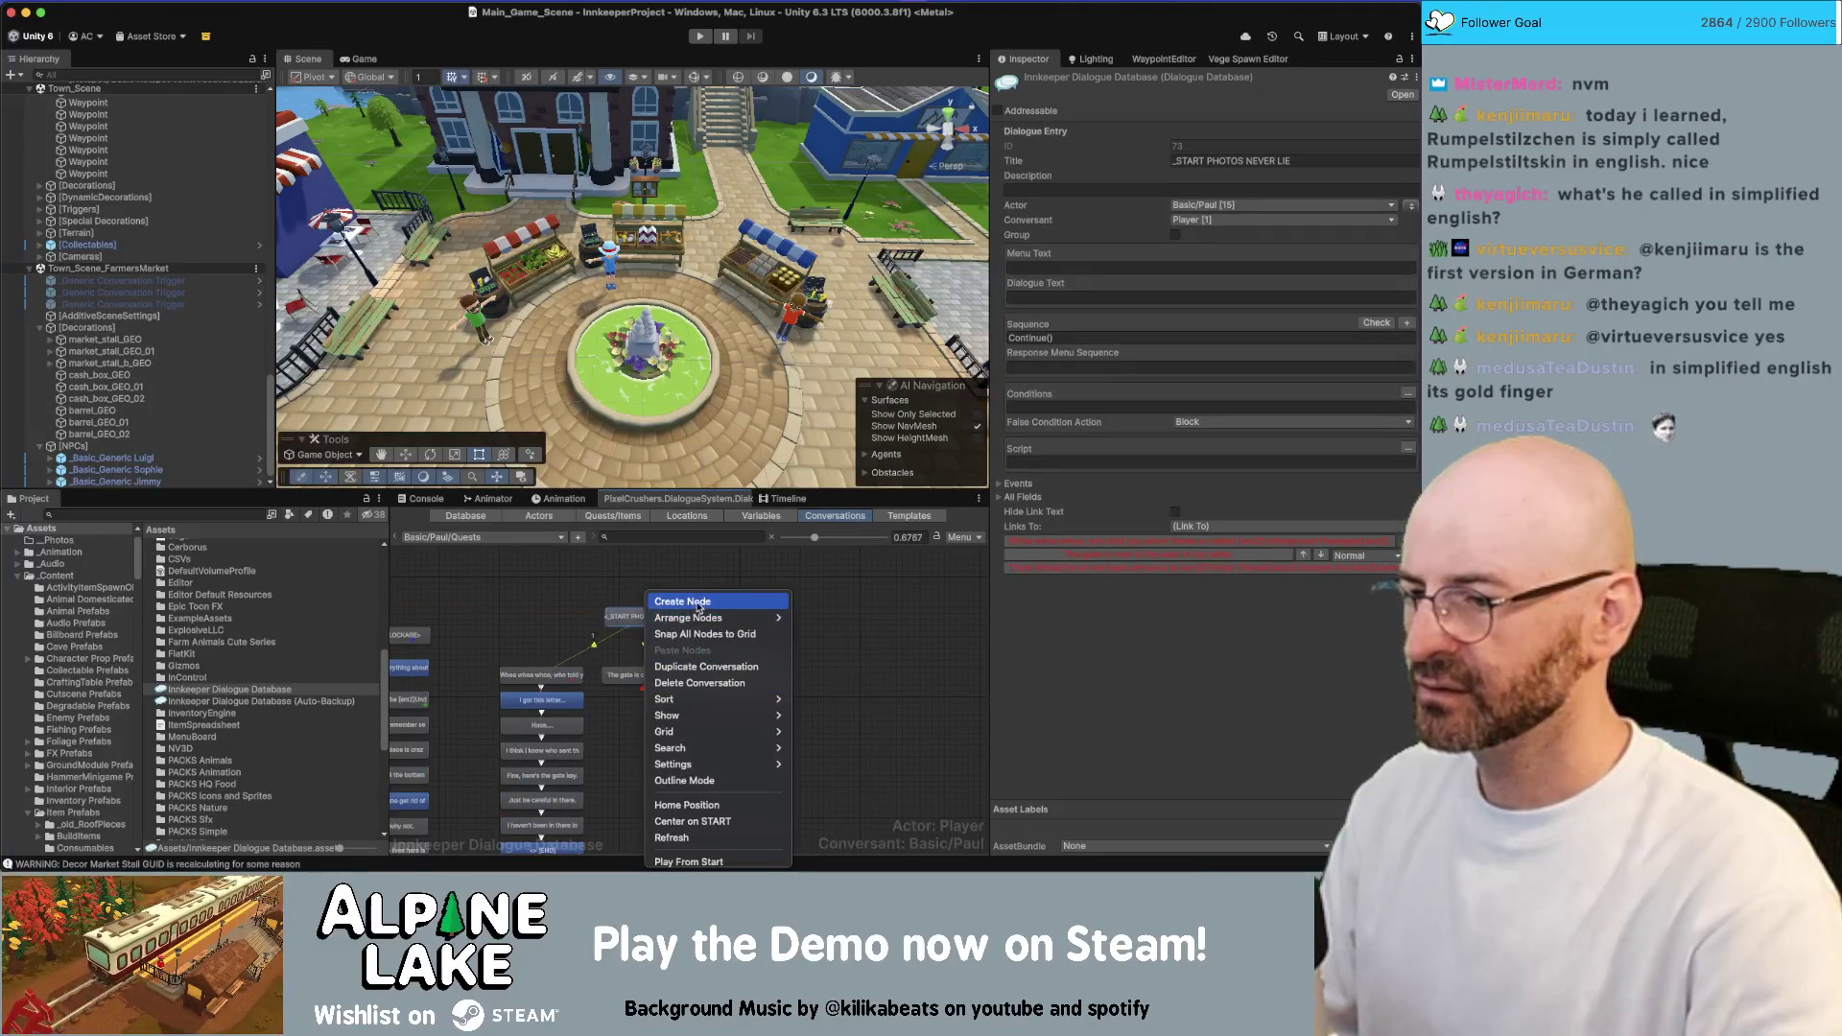
pyautogui.click(830, 634)
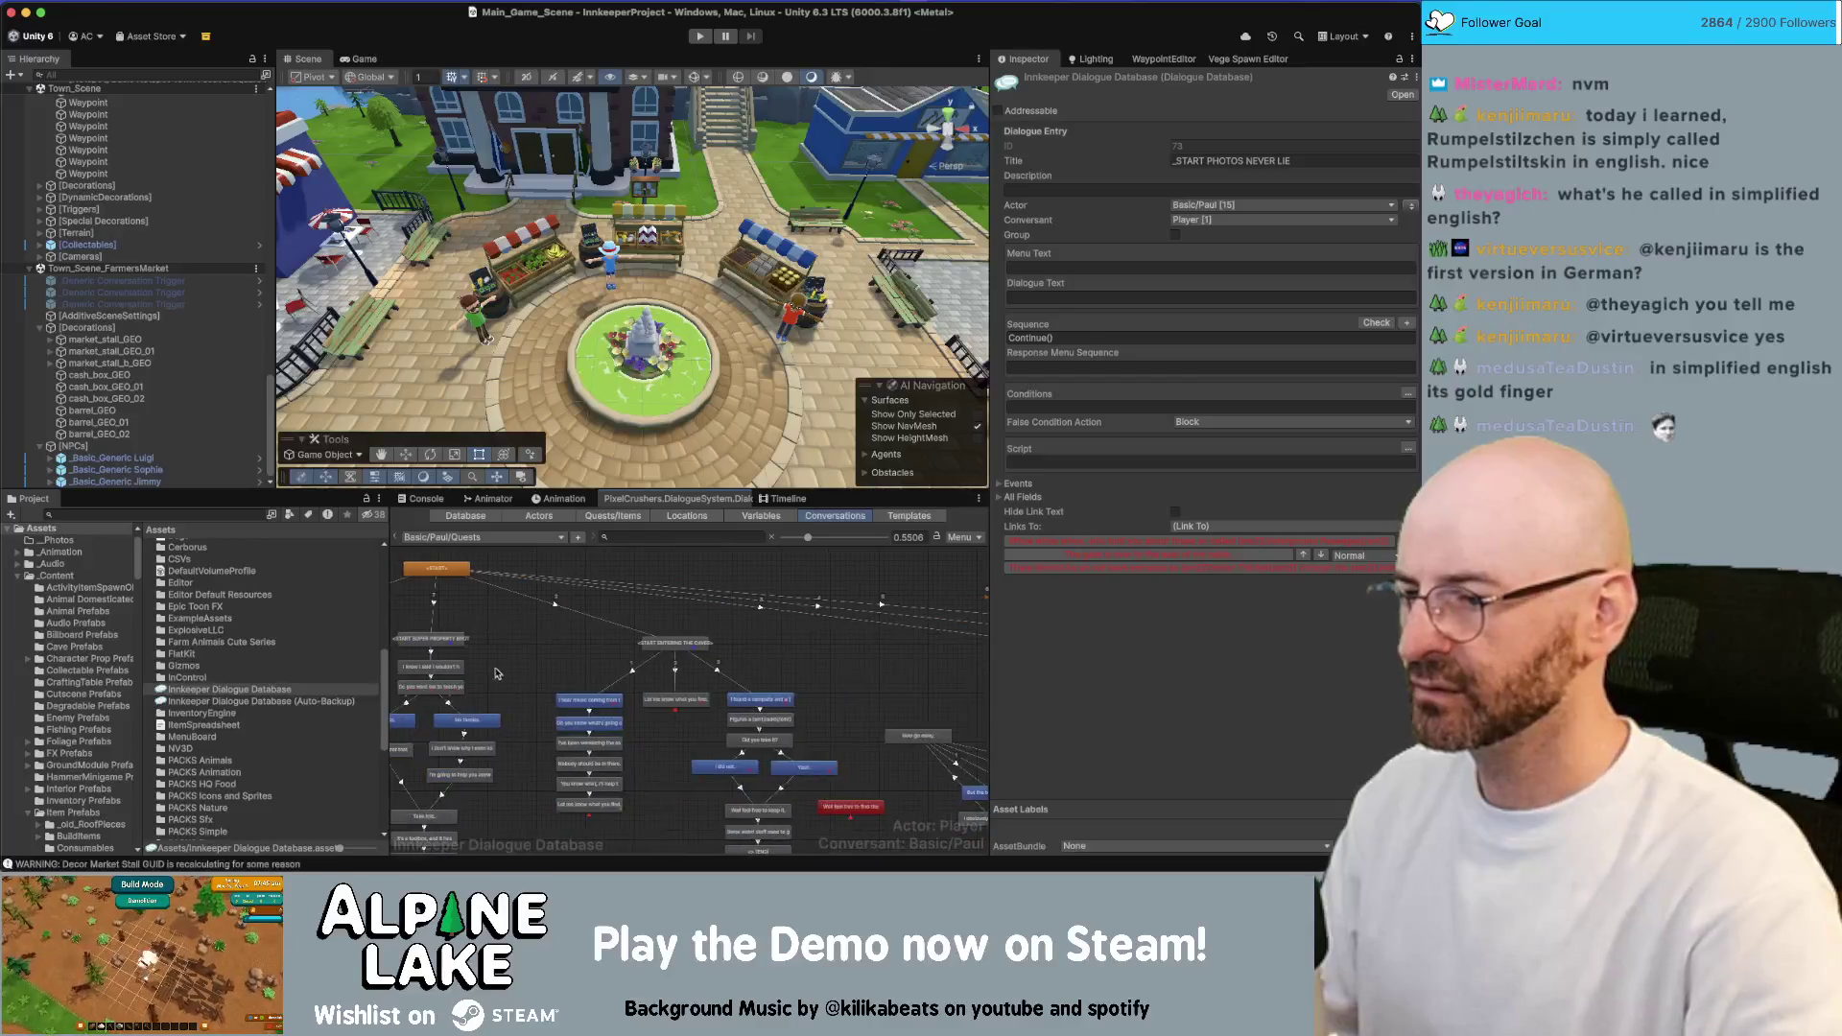
# Add a new END child entry under START and move it to the graph's top right
pyautogui.rightClick(441, 570)
pyautogui.click(456, 590)
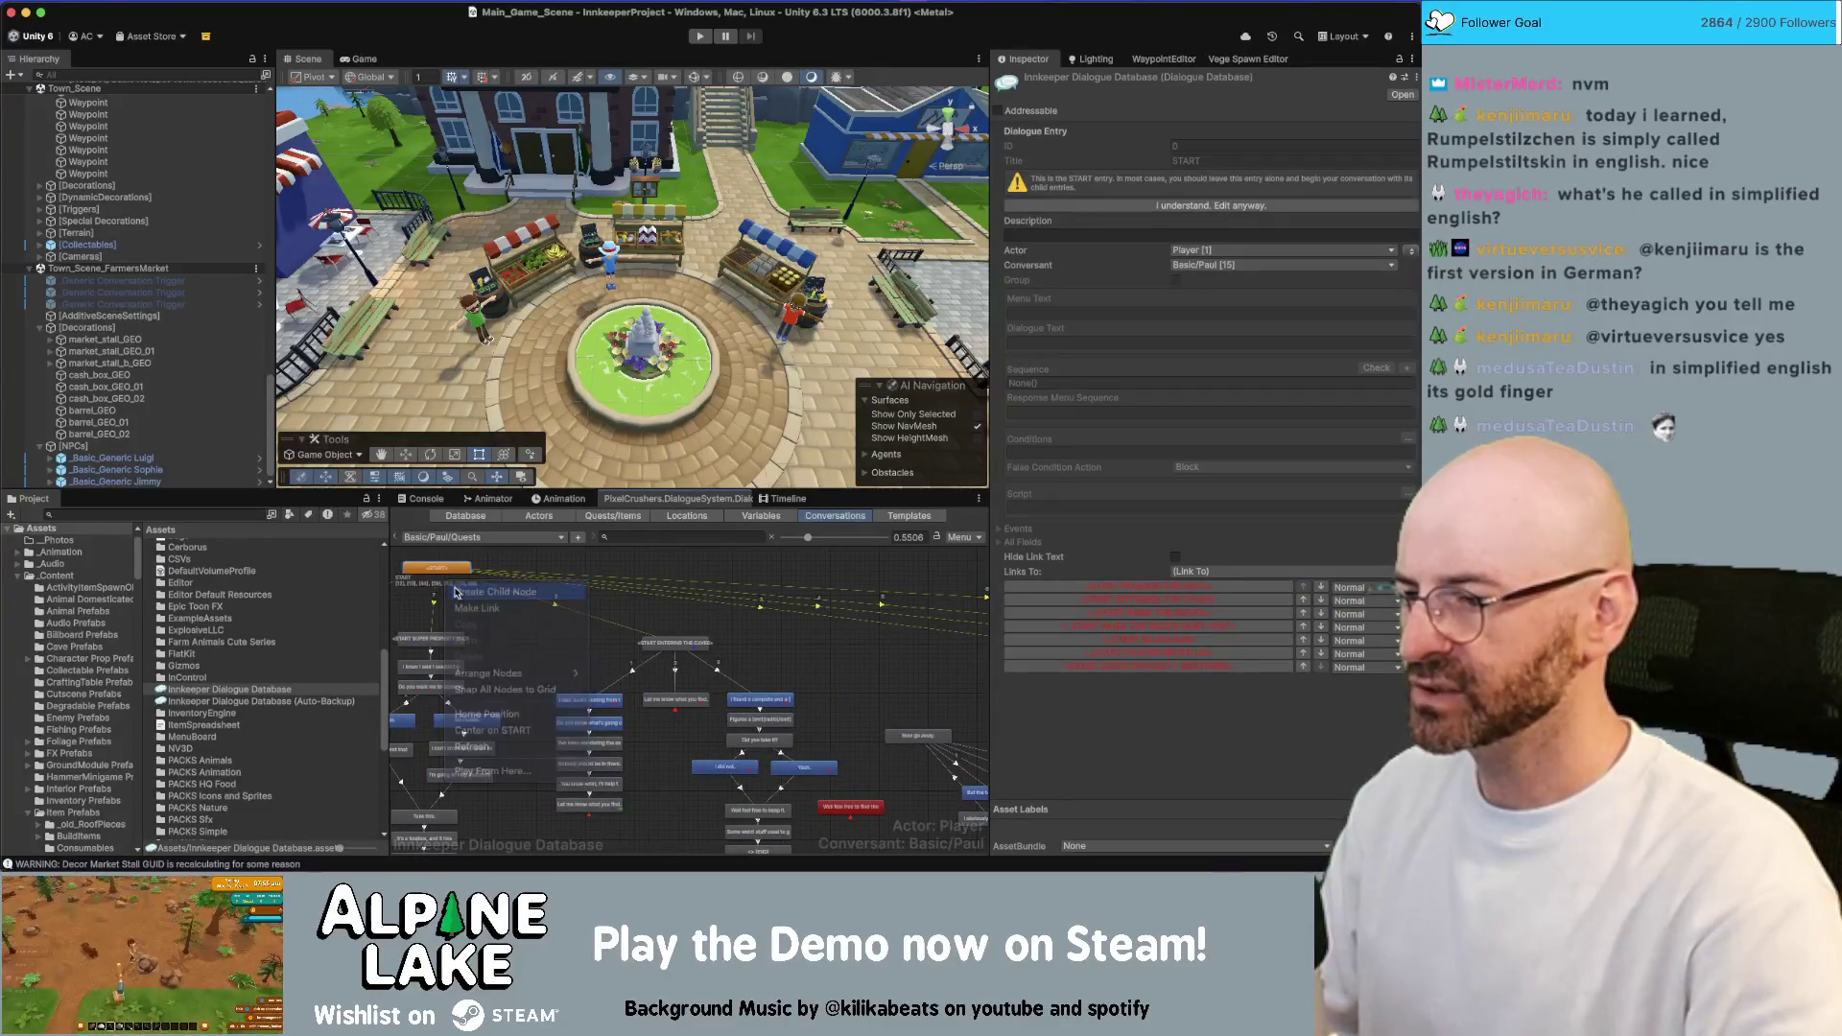
pyautogui.moveTo(719, 600)
pyautogui.mouseDown()
pyautogui.moveTo(960, 599)
pyautogui.moveTo(565, 607)
pyautogui.mouseUp()
pyautogui.moveTo(775, 592); pyautogui.dragTo(902, 621)
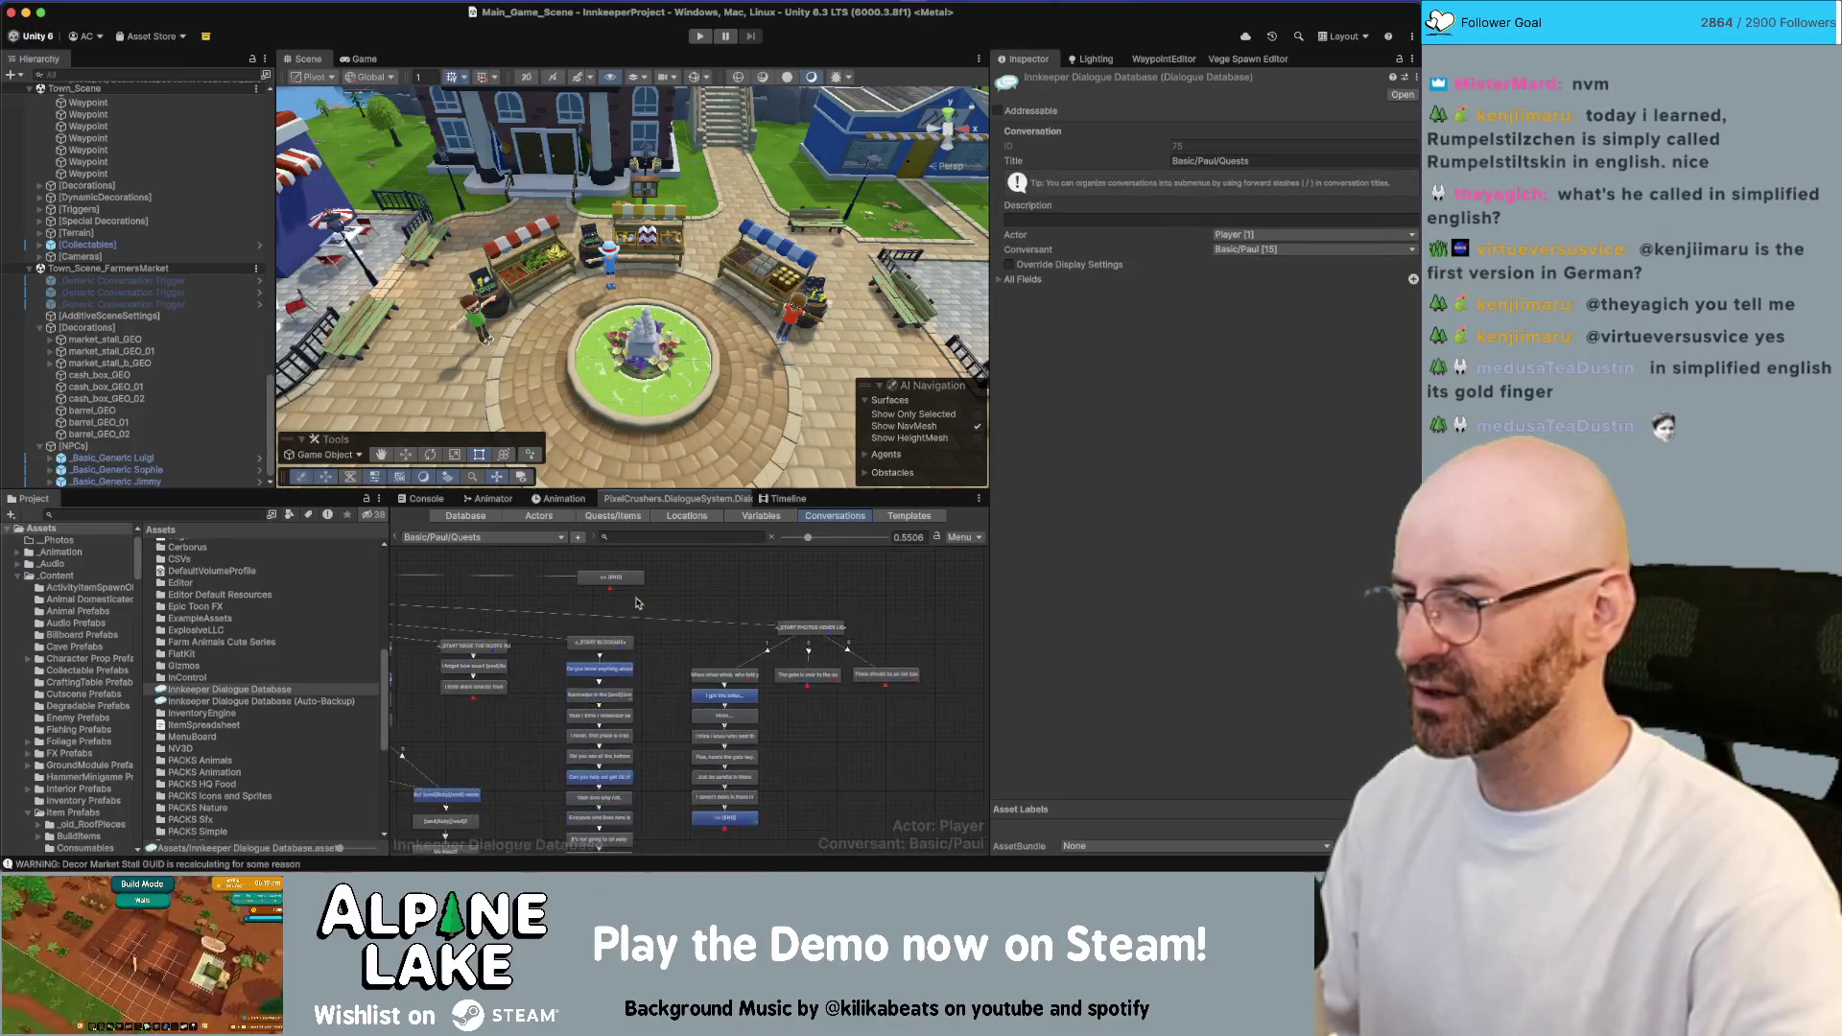
pyautogui.moveTo(614, 588); pyautogui.dragTo(981, 612)
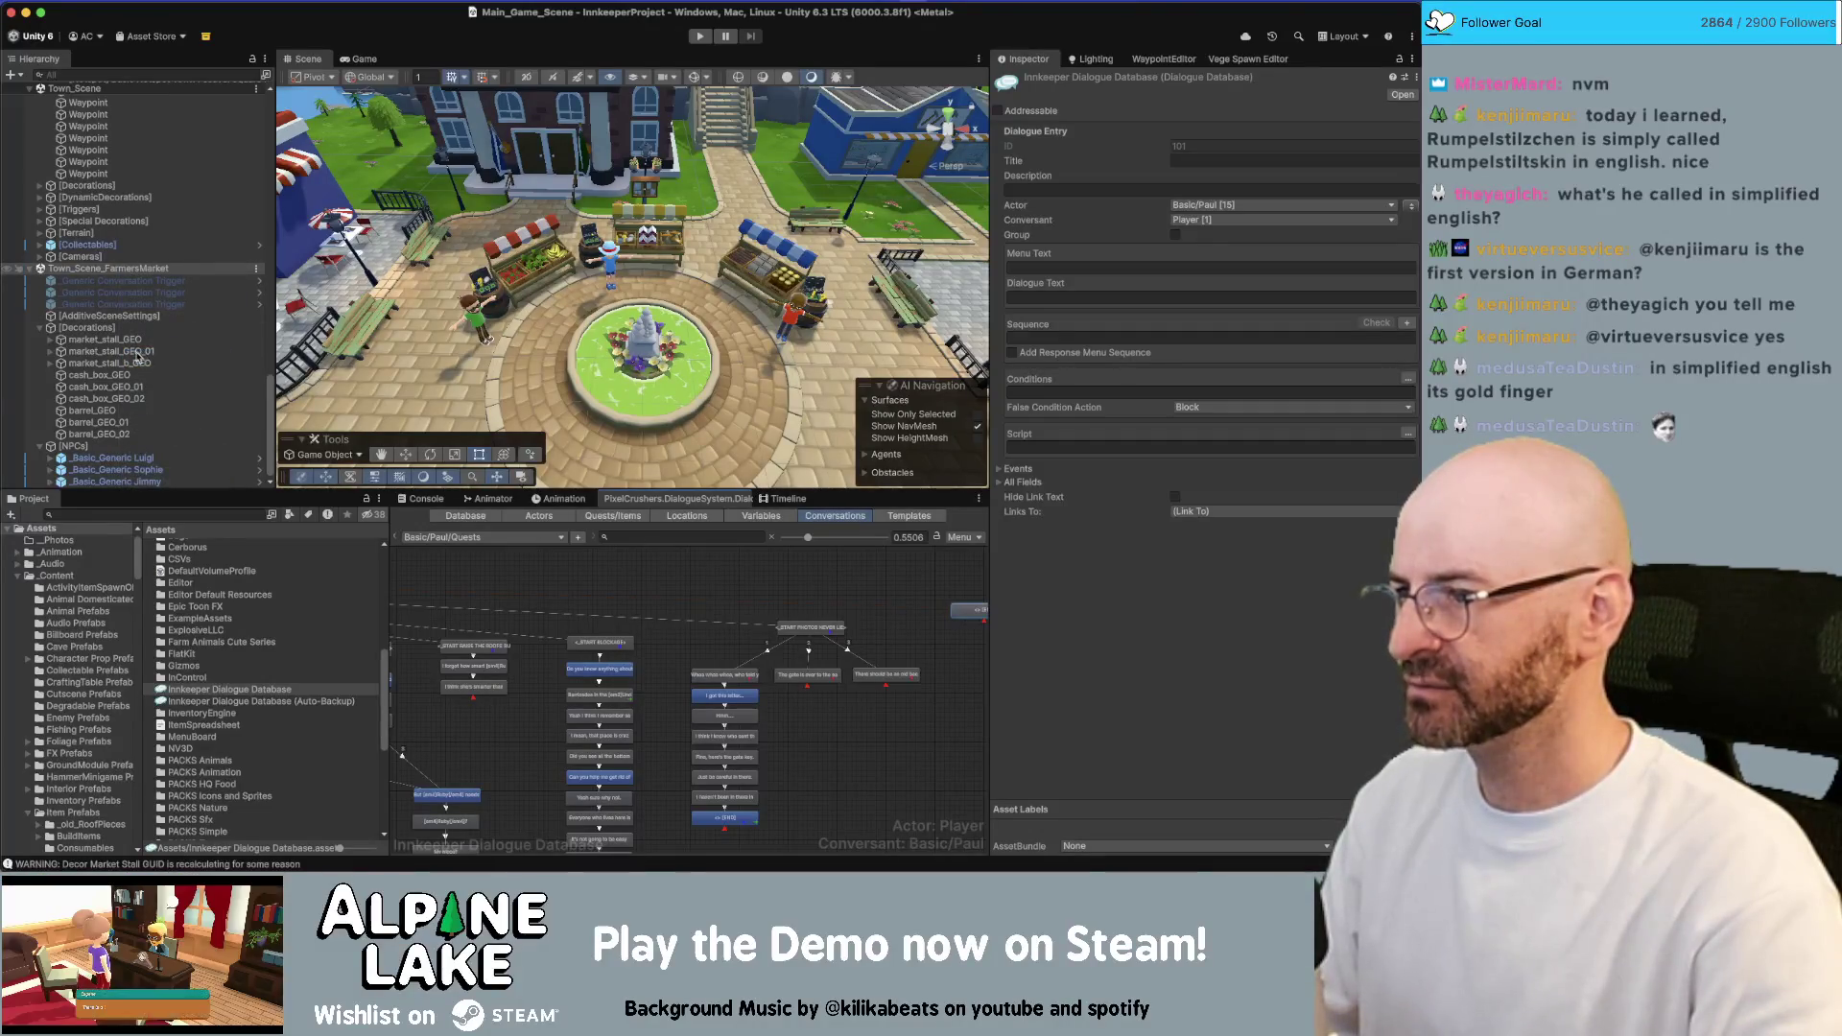
pyautogui.scroll(5, 114, 325)
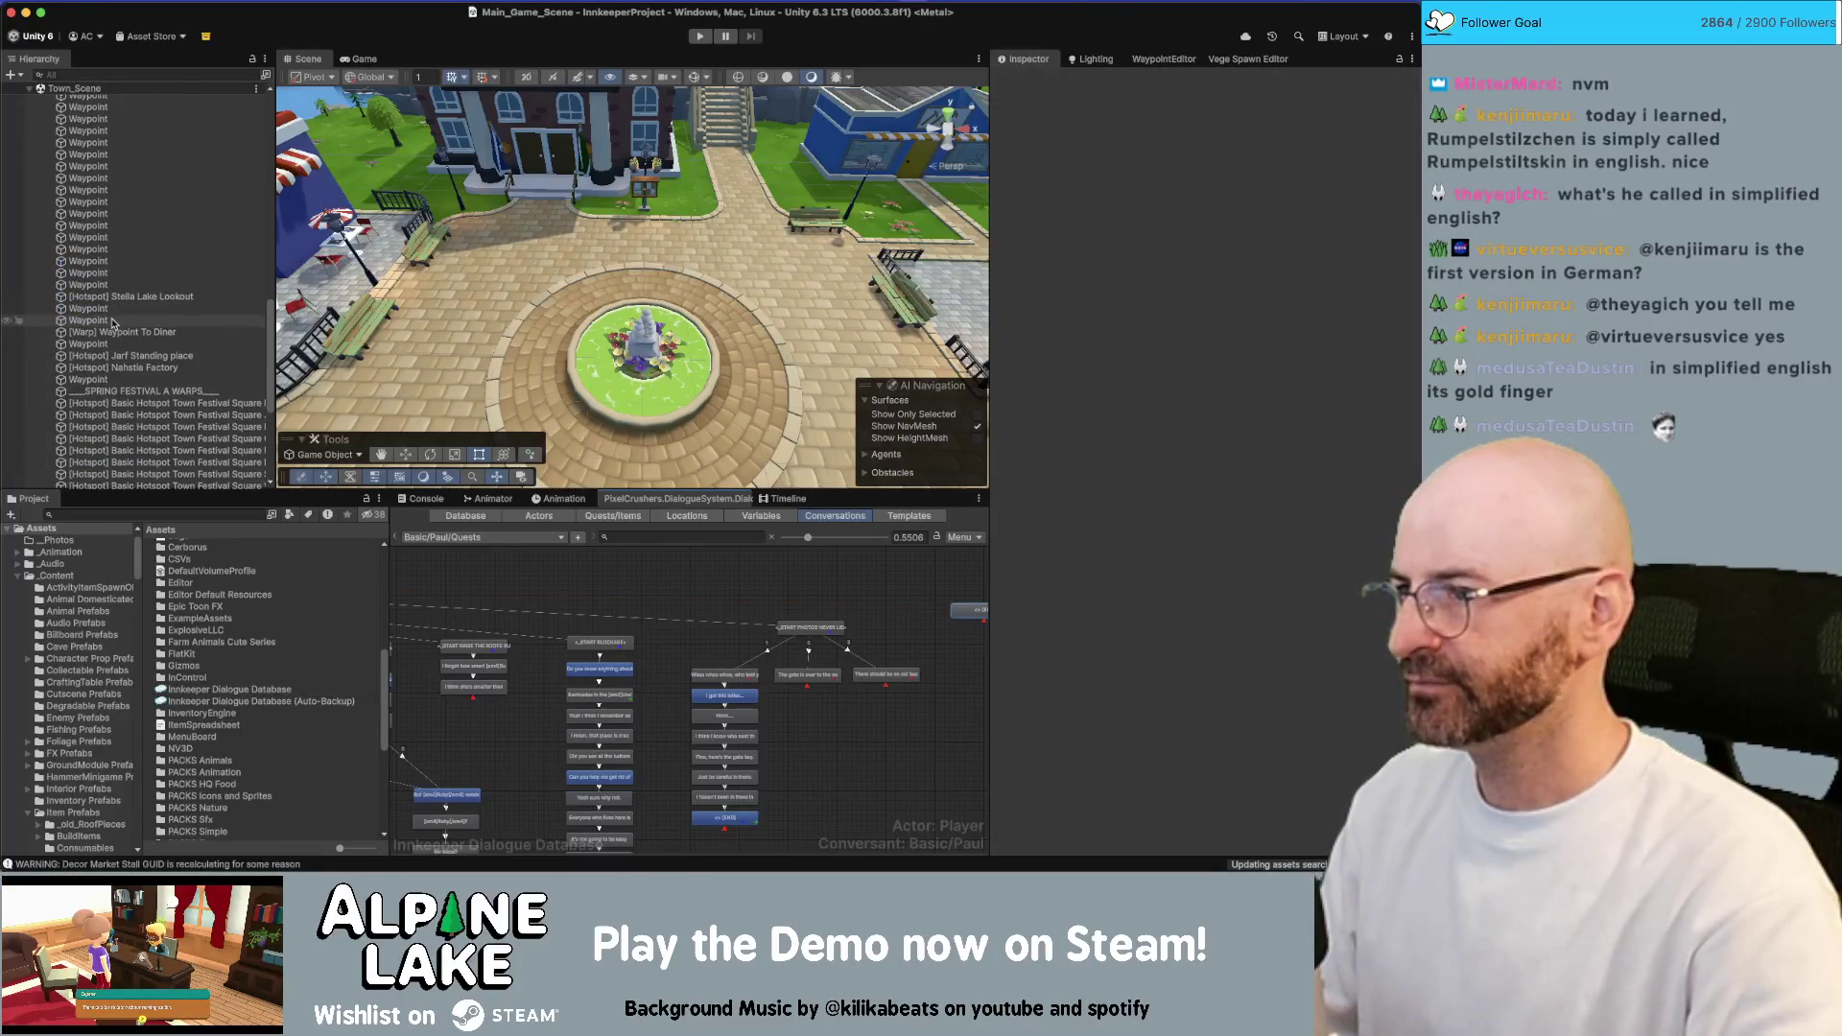
pyautogui.scroll(10, 113, 324)
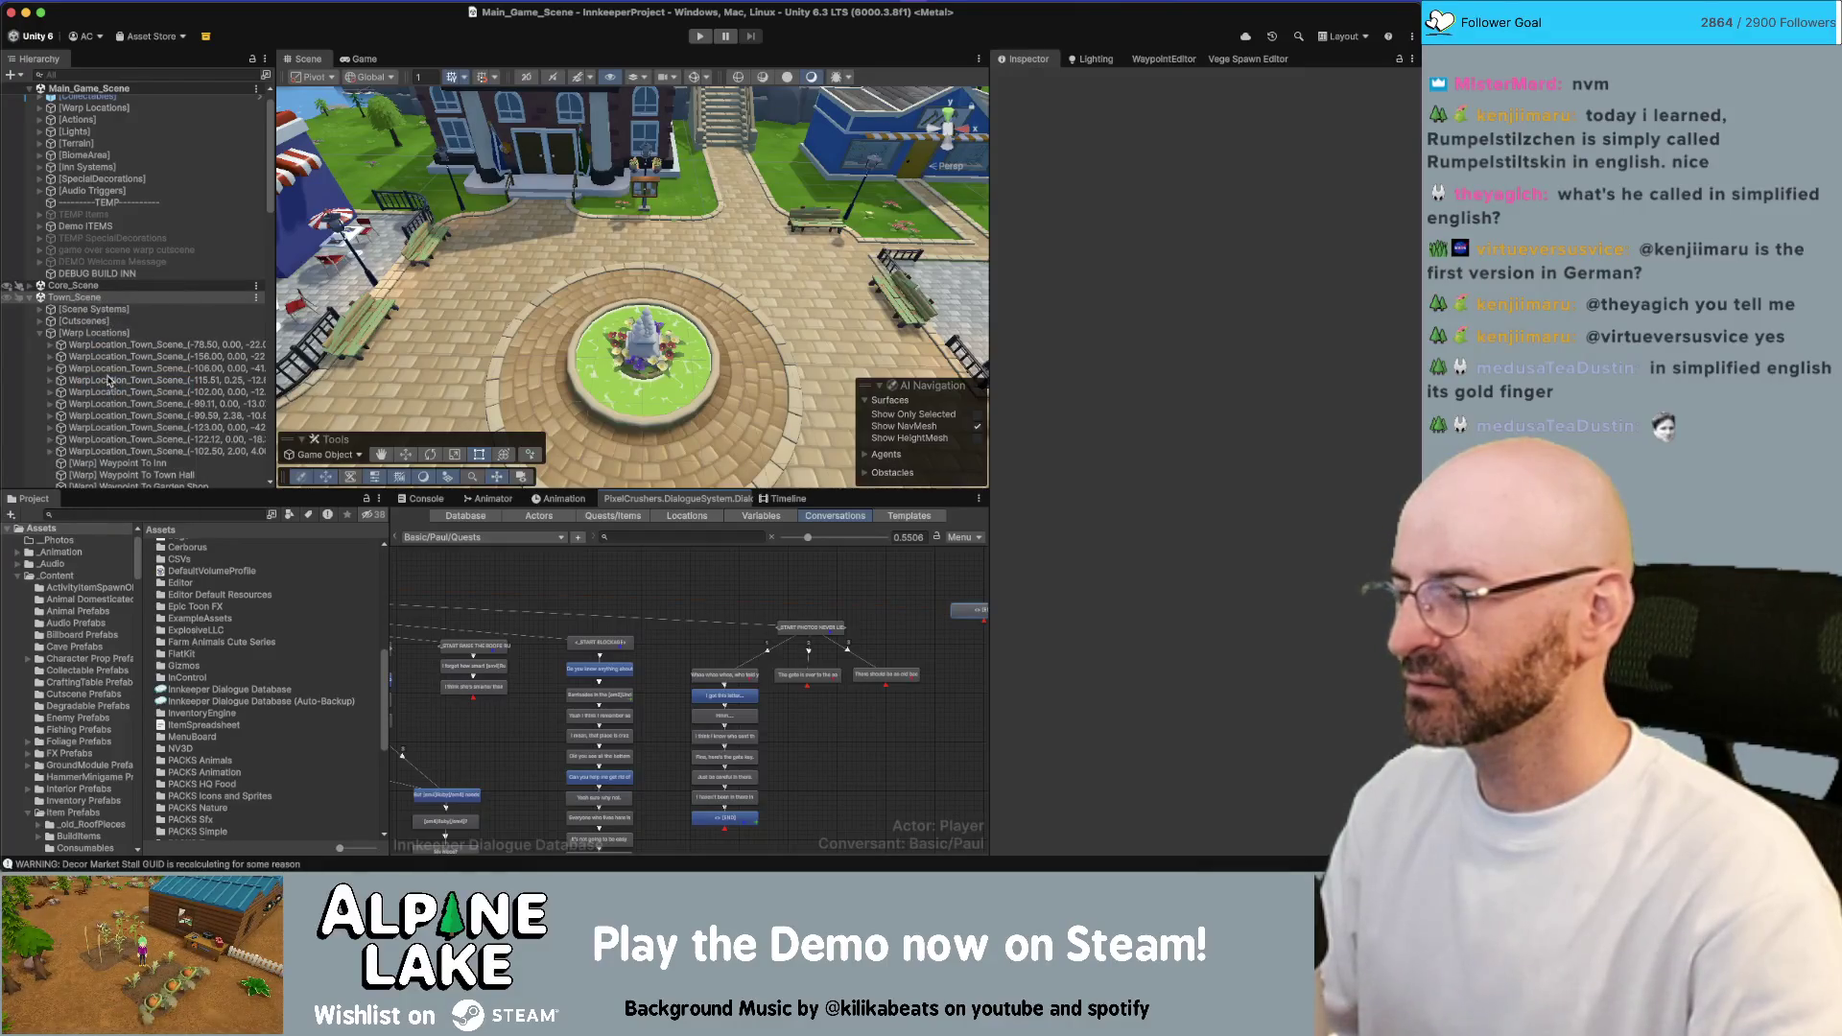
pyautogui.hscroll(5, 617, 614)
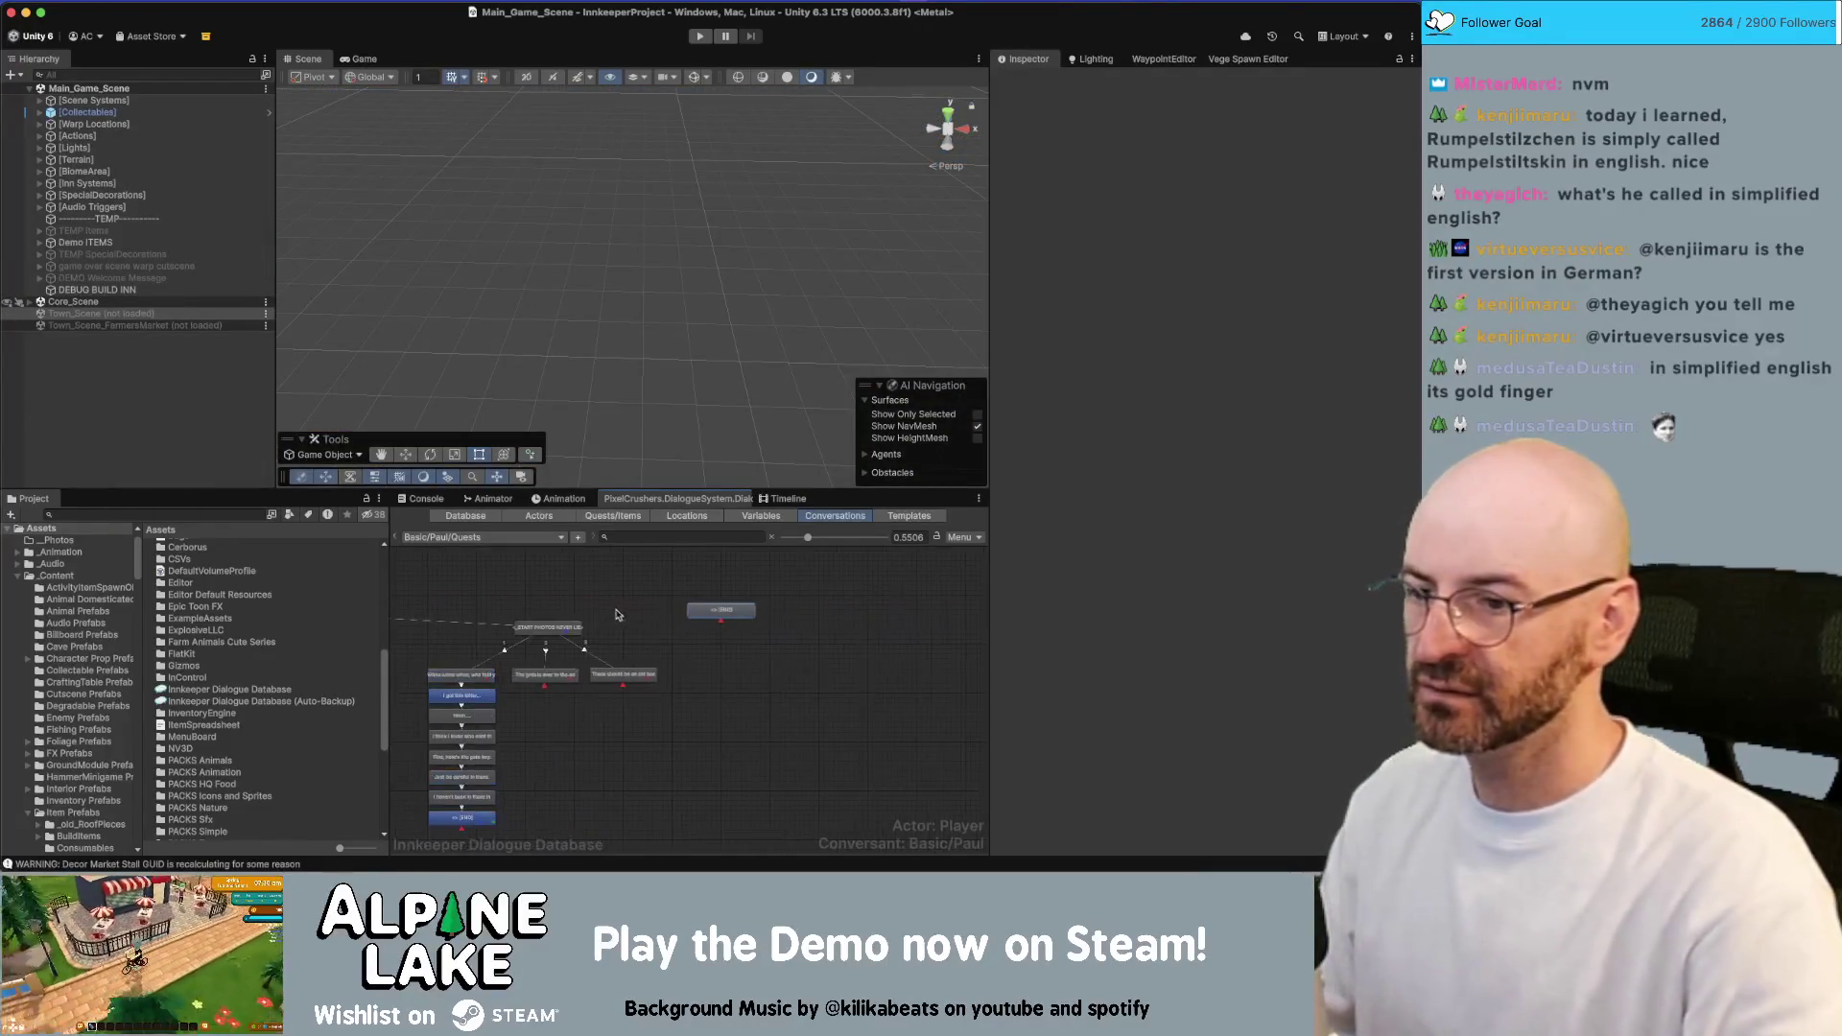
# Title the new entry _START STALLED MARKET STALL
pyautogui.scroll(2, 617, 614)
pyautogui.click(509, 633)
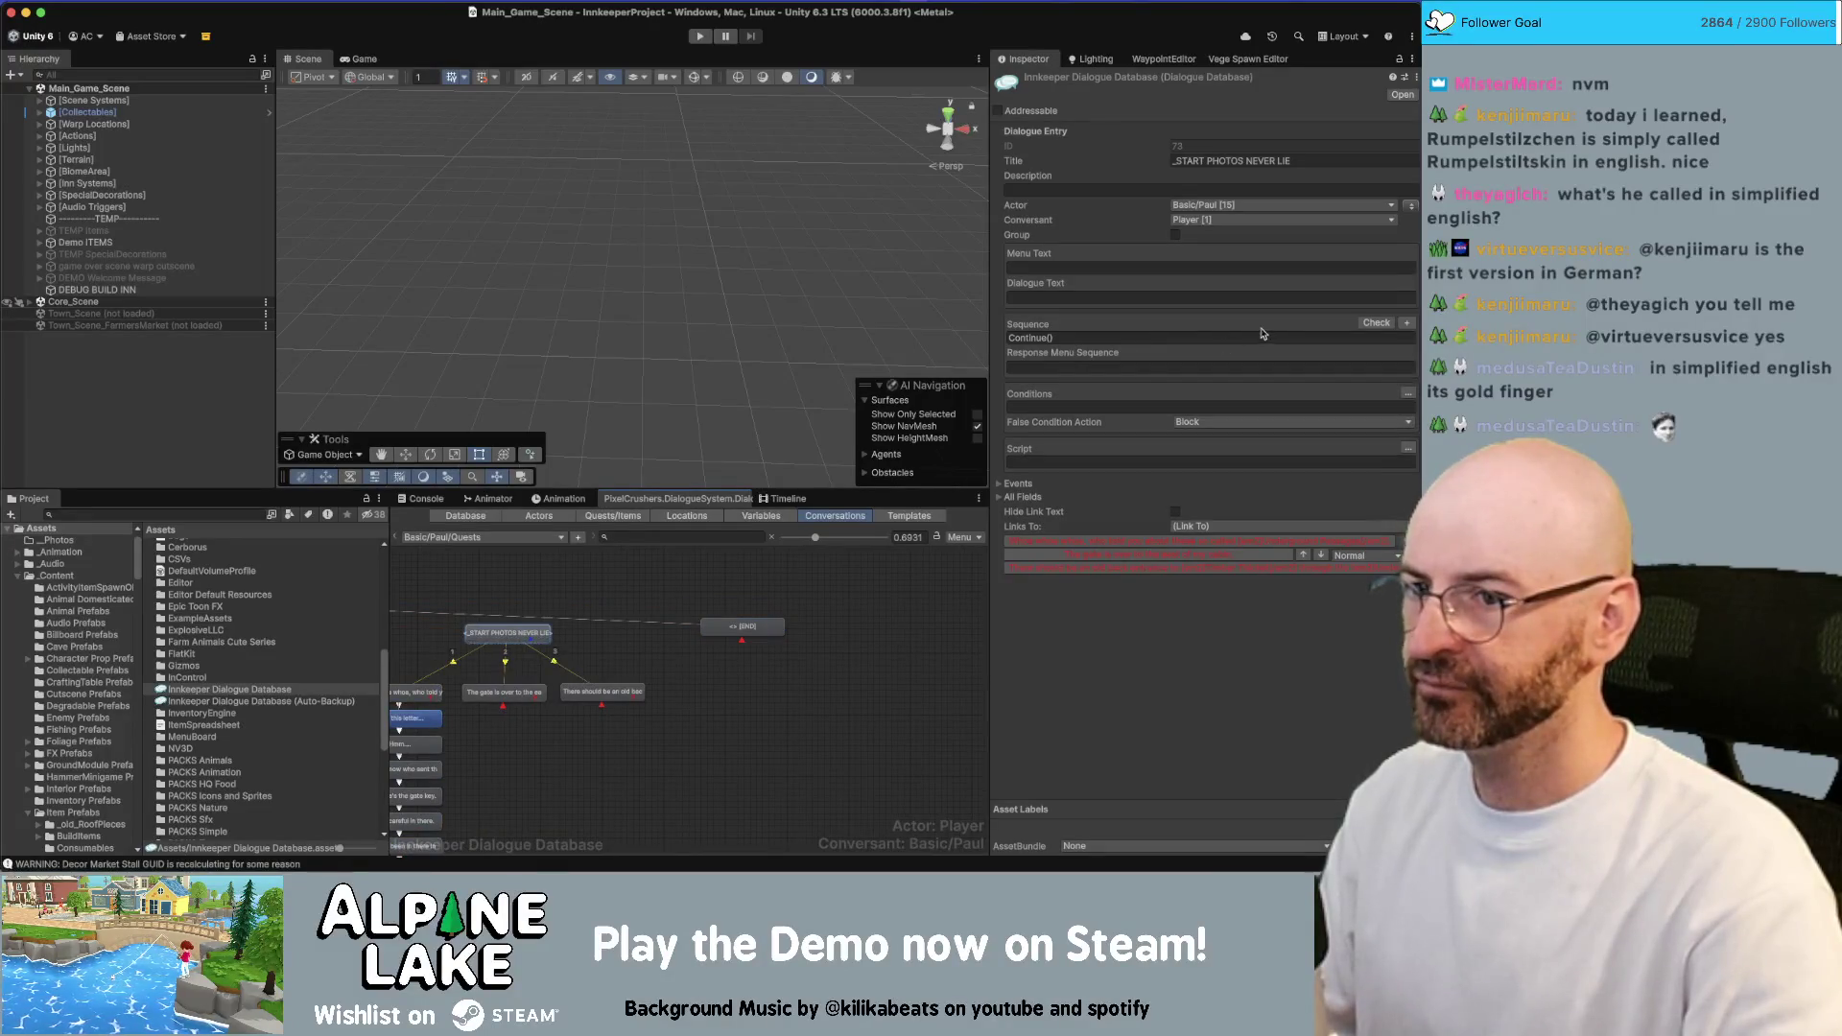
pyautogui.click(742, 627)
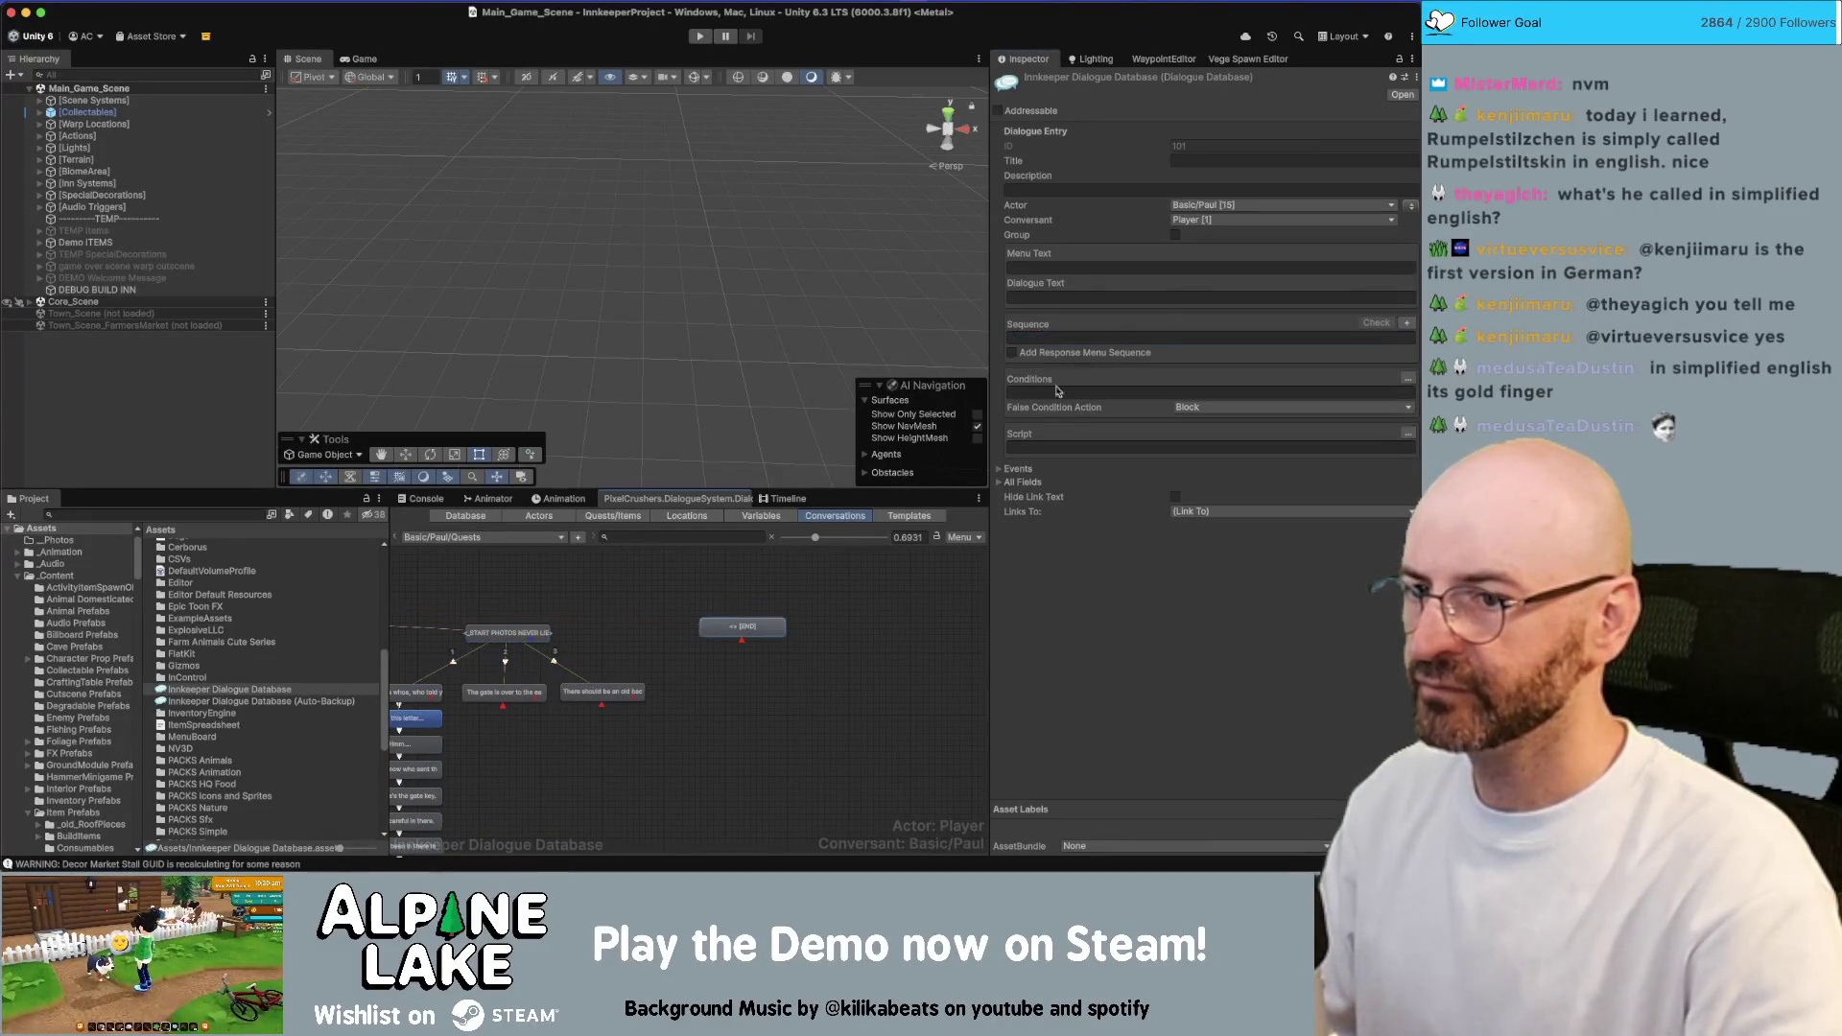
pyautogui.click(492, 638)
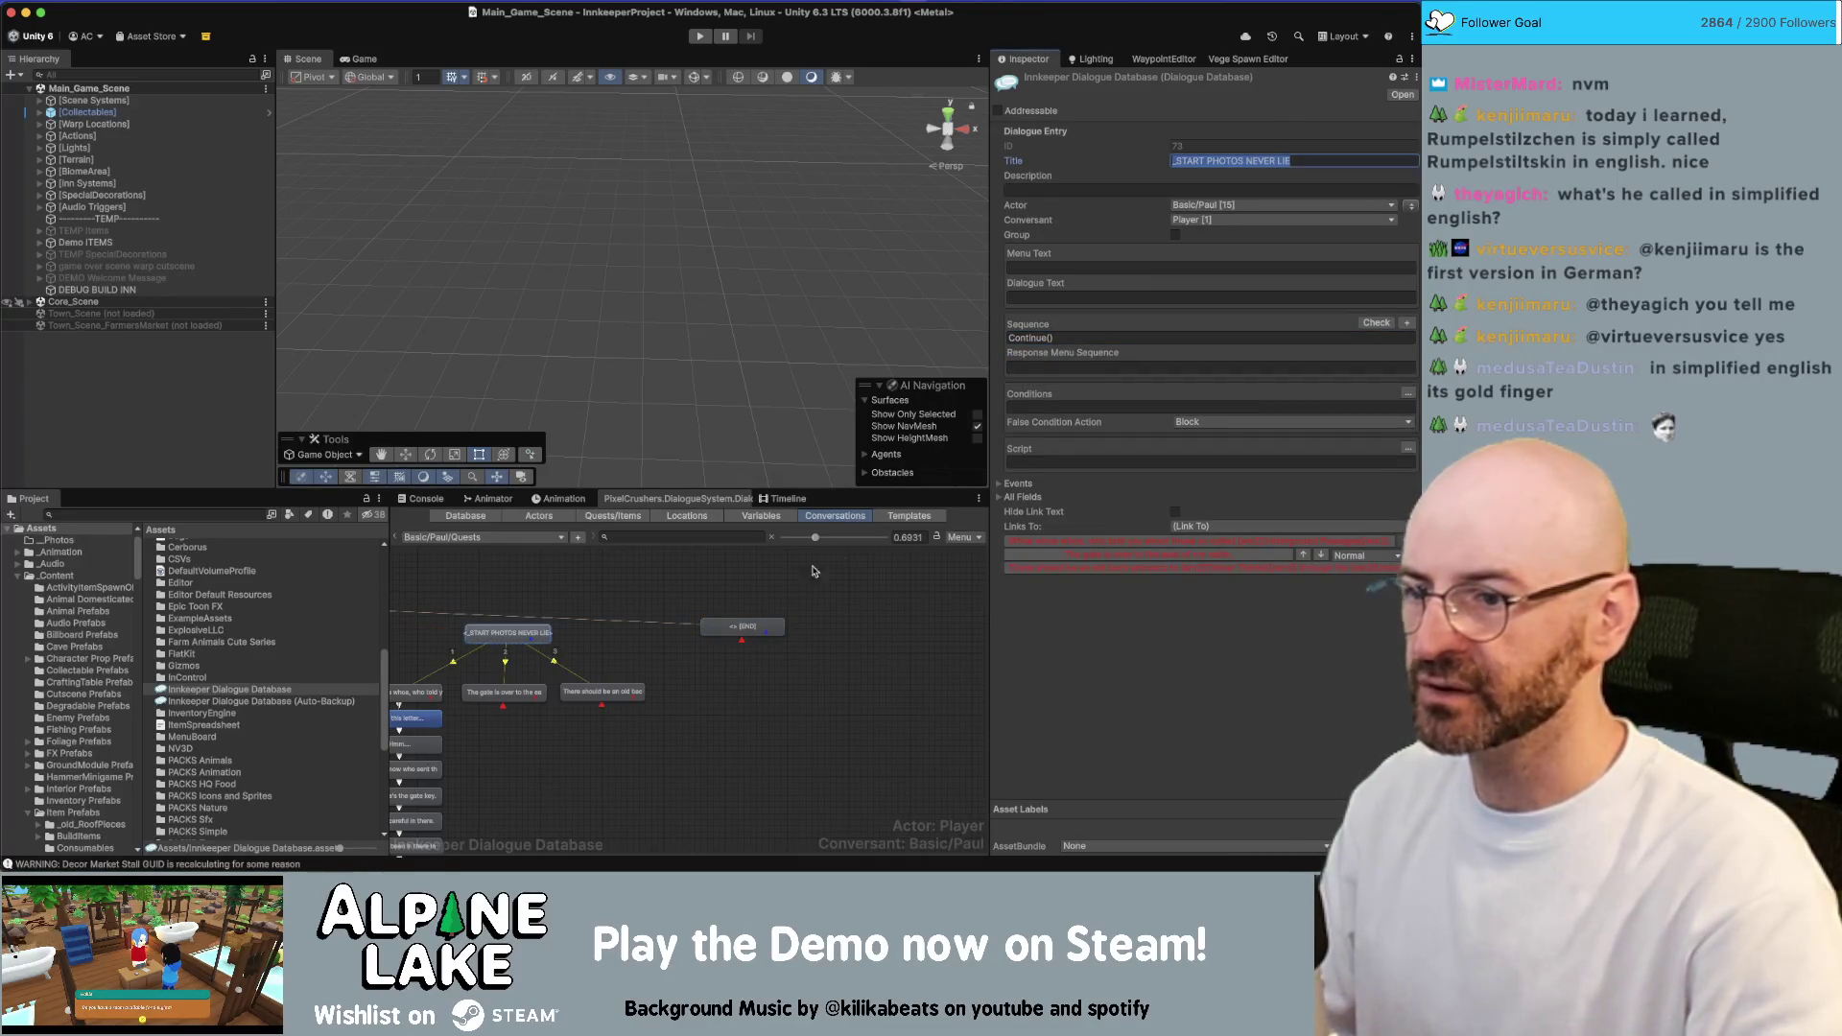
pyautogui.click(731, 635)
pyautogui.click(731, 634)
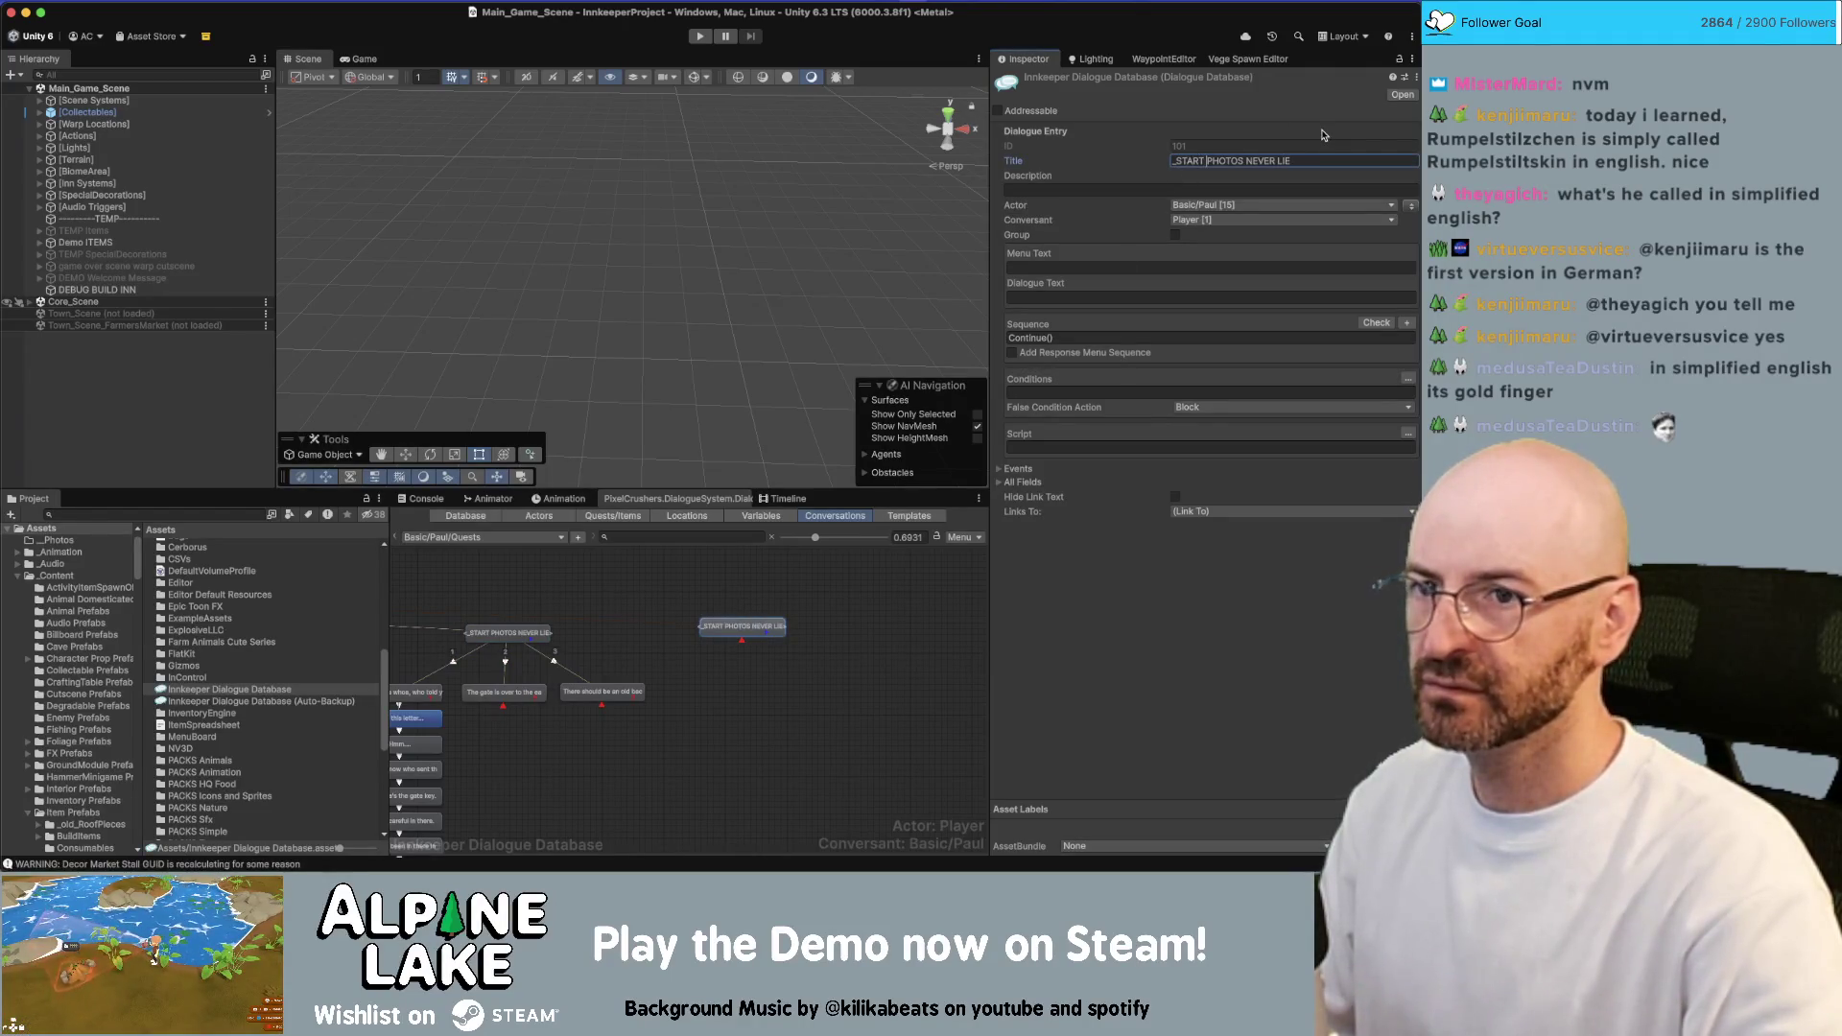
pyautogui.write('STALLE')
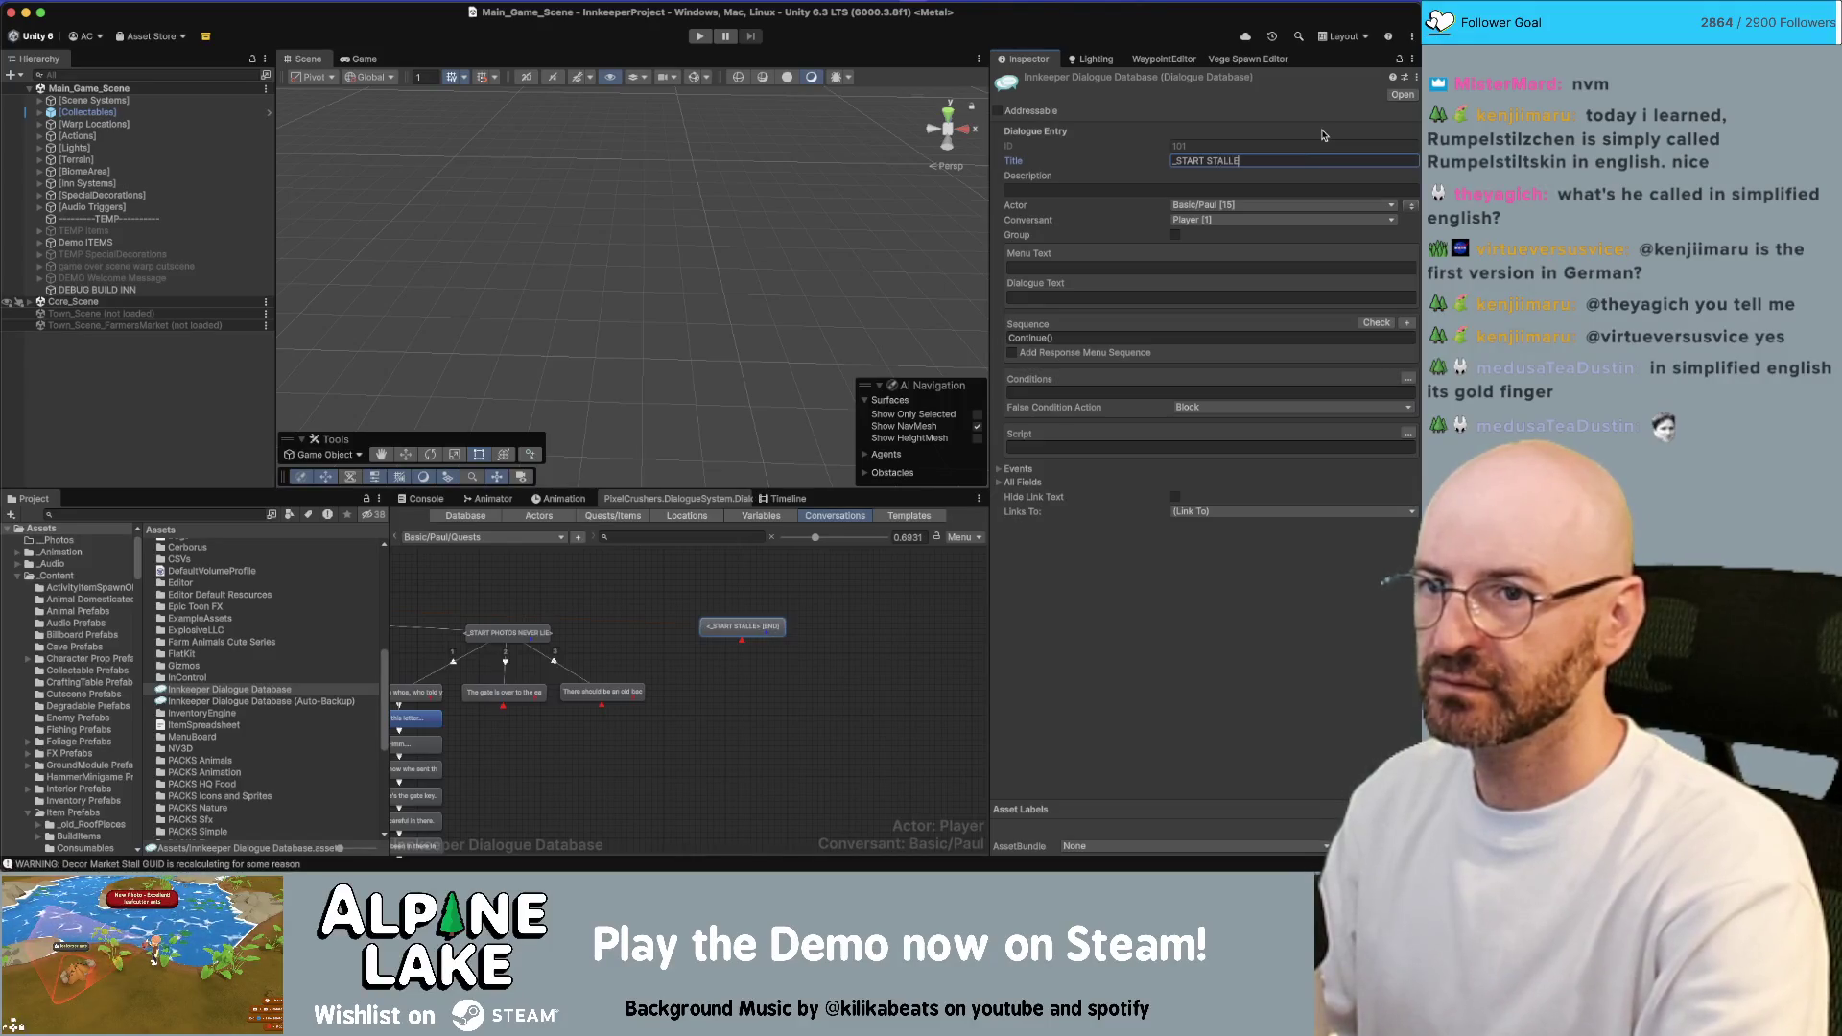
pyautogui.write('D MARKET ST')
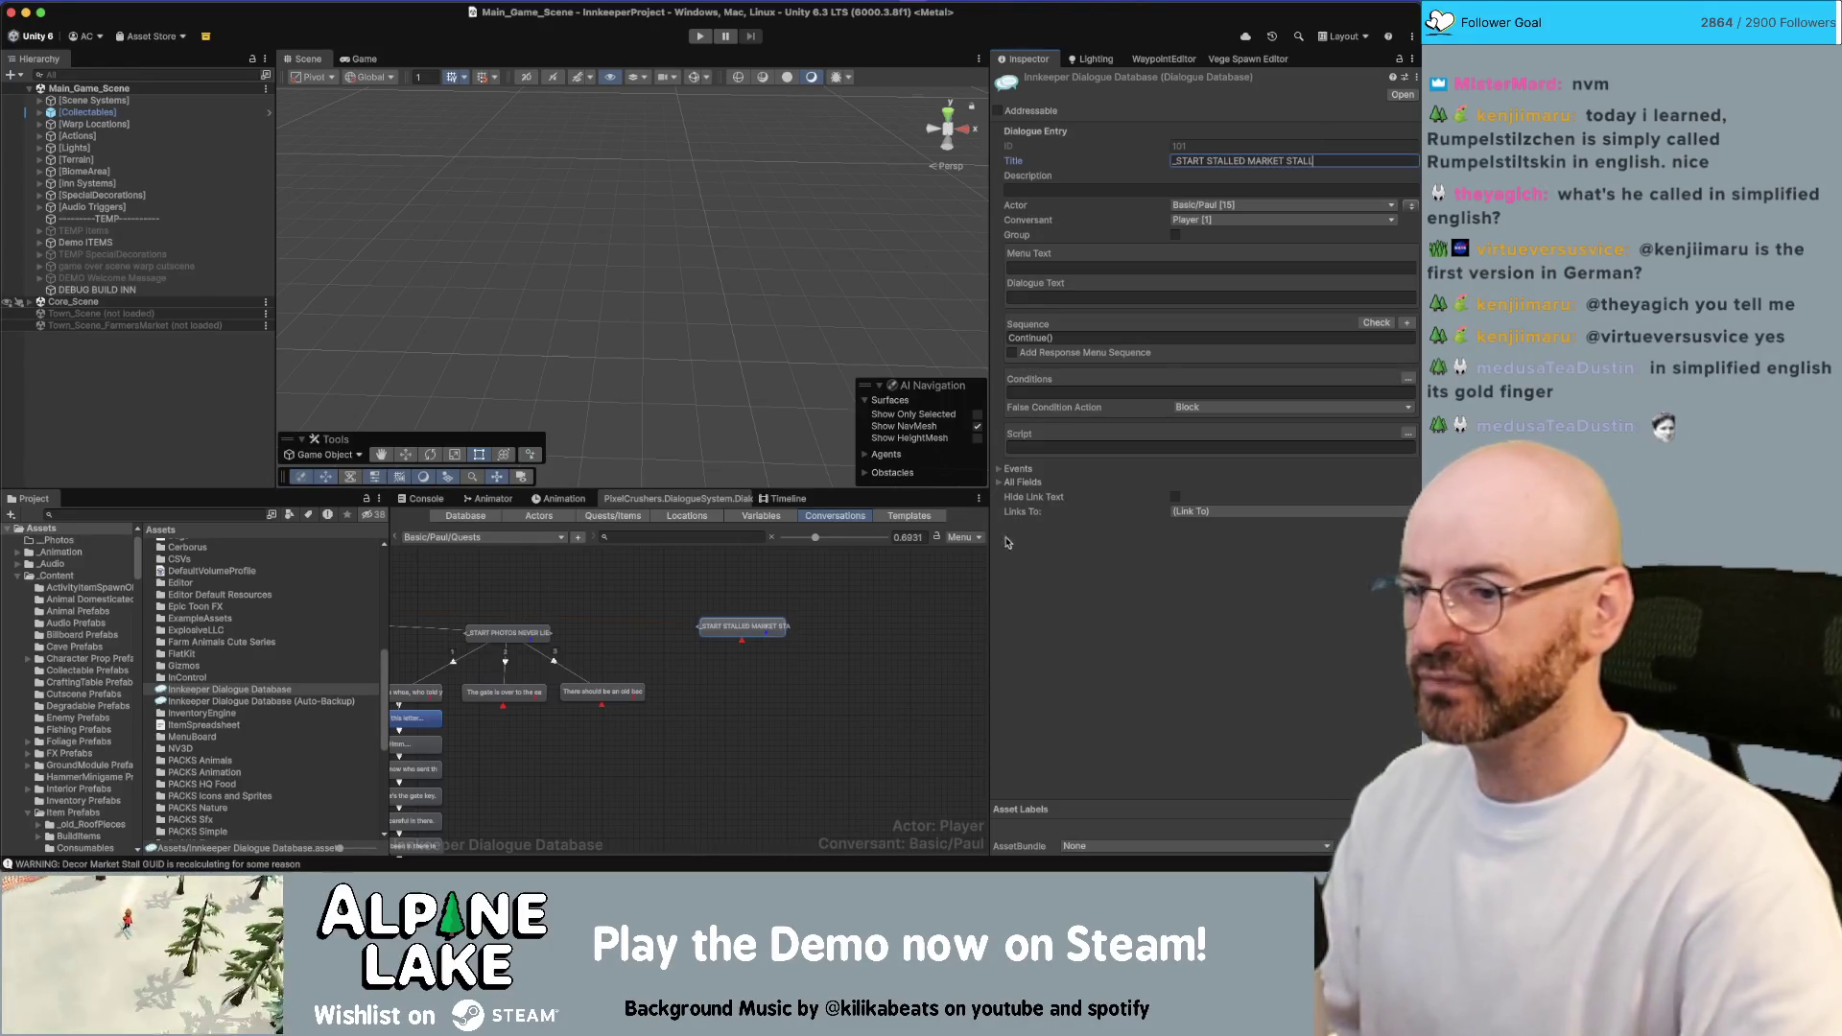
pyautogui.write('ALL')
pyautogui.click(762, 637)
# Add two END child entries beneath the START STALLED MARKET STALL entry
pyautogui.moveTo(762, 637)
pyautogui.mouseDown()
pyautogui.moveTo(779, 638)
pyautogui.moveTo(718, 668)
pyautogui.moveTo(809, 621)
pyautogui.moveTo(860, 668)
pyautogui.mouseUp()
pyautogui.rightClick(778, 643)
pyautogui.click(799, 651)
pyautogui.rightClick(809, 621)
pyautogui.click(832, 639)
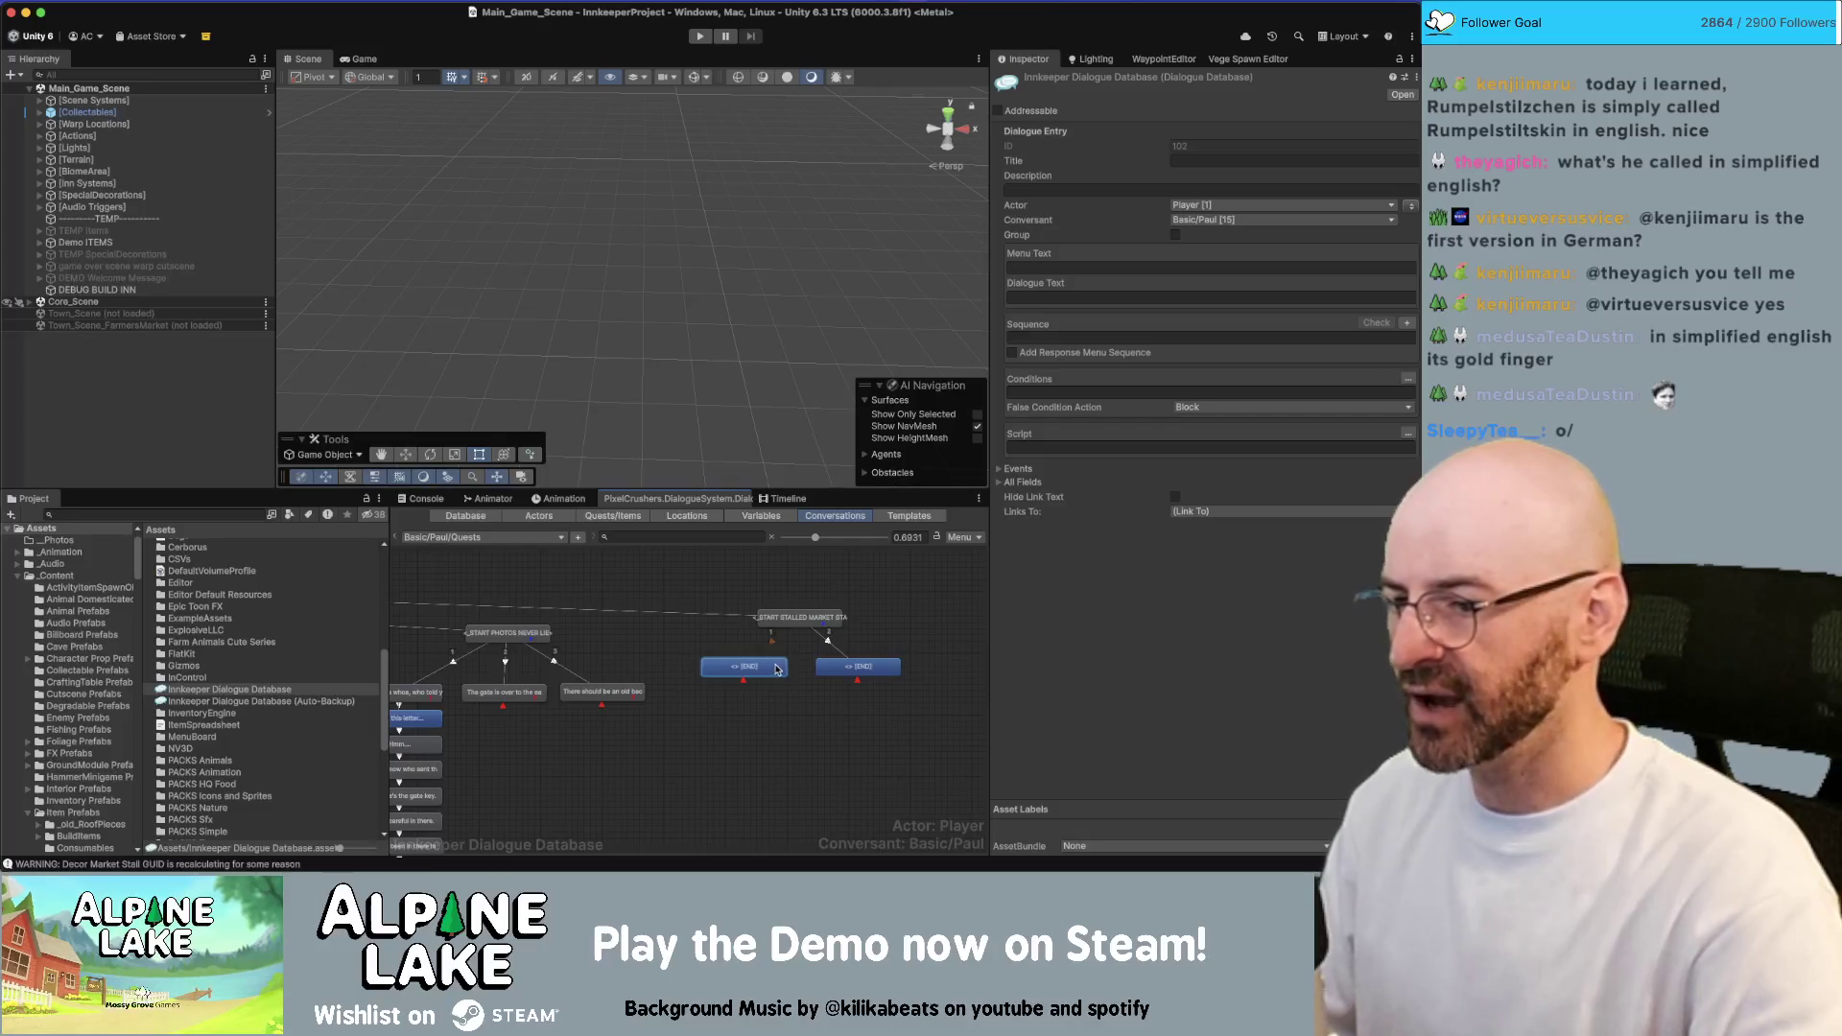
pyautogui.moveTo(822, 668); pyautogui.dragTo(829, 672)
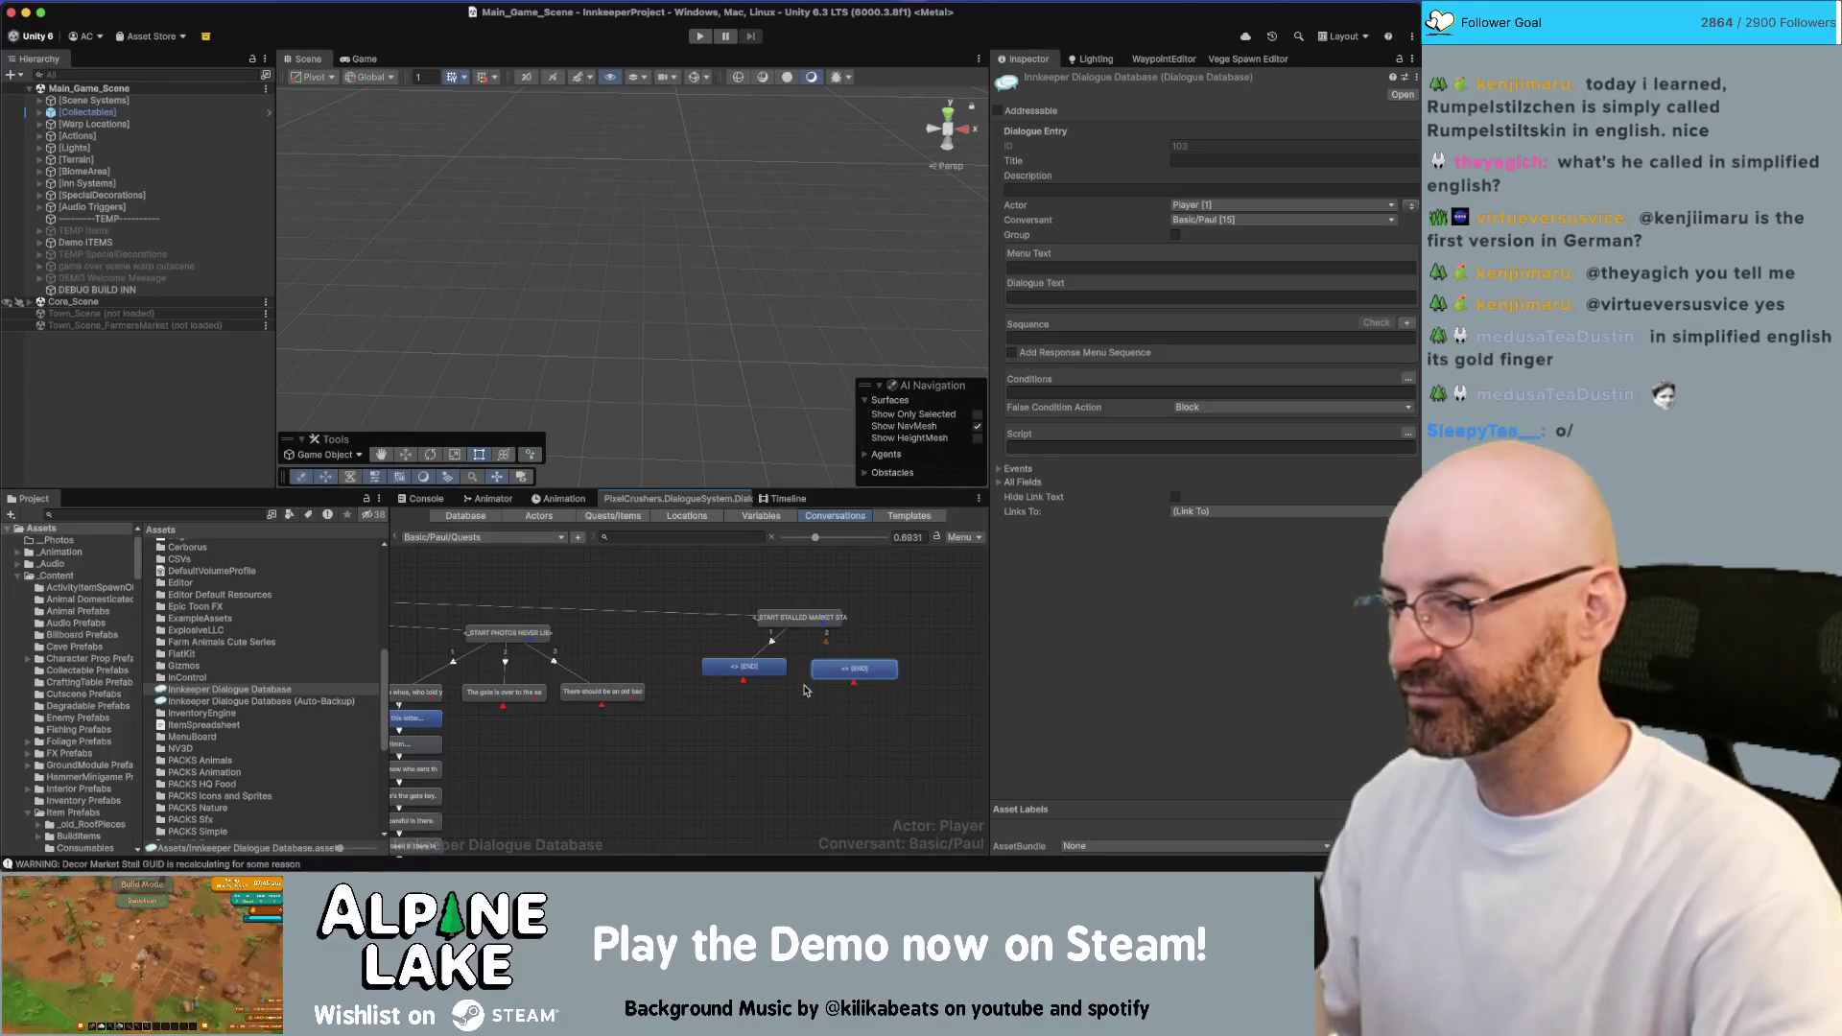
# Make Basic/Paul the speaker of both END entries and select the right-hand one
pyautogui.click(734, 732)
pyautogui.scroll(3, 734, 732)
pyautogui.moveTo(734, 732); pyautogui.dragTo(778, 674)
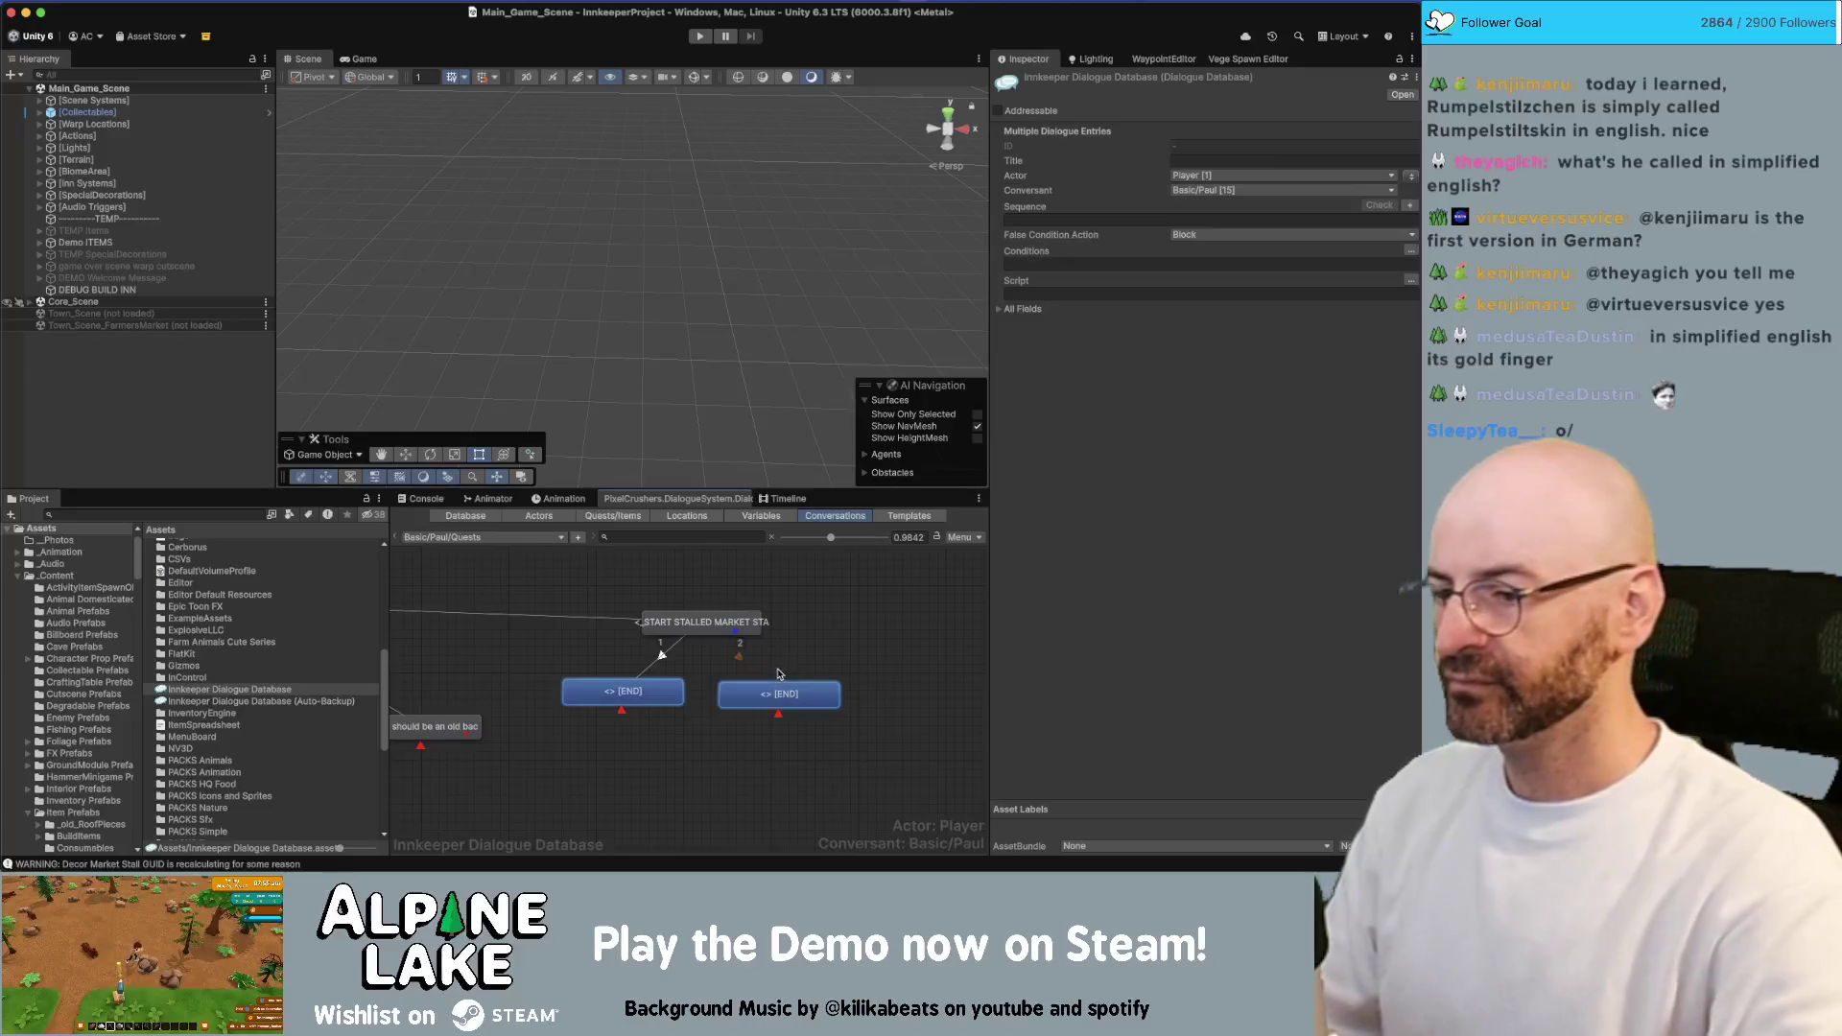
pyautogui.click(1409, 179)
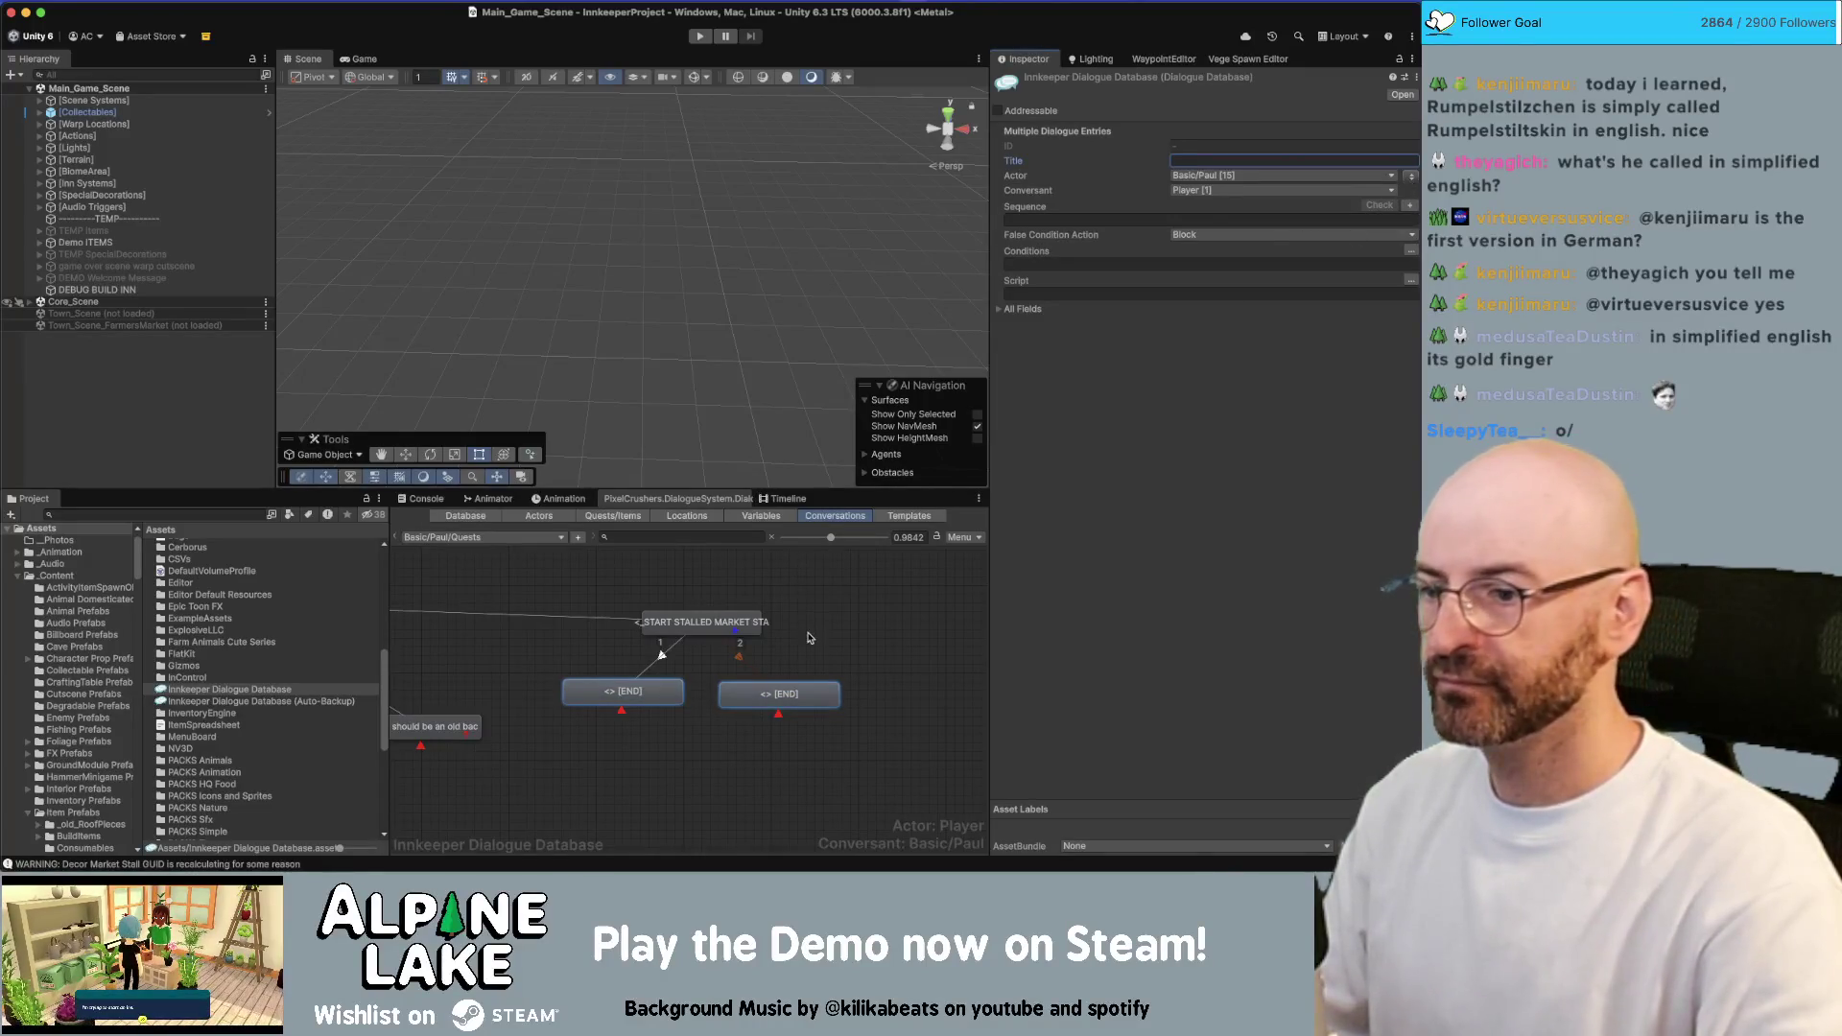
pyautogui.moveTo(767, 697); pyautogui.dragTo(775, 698)
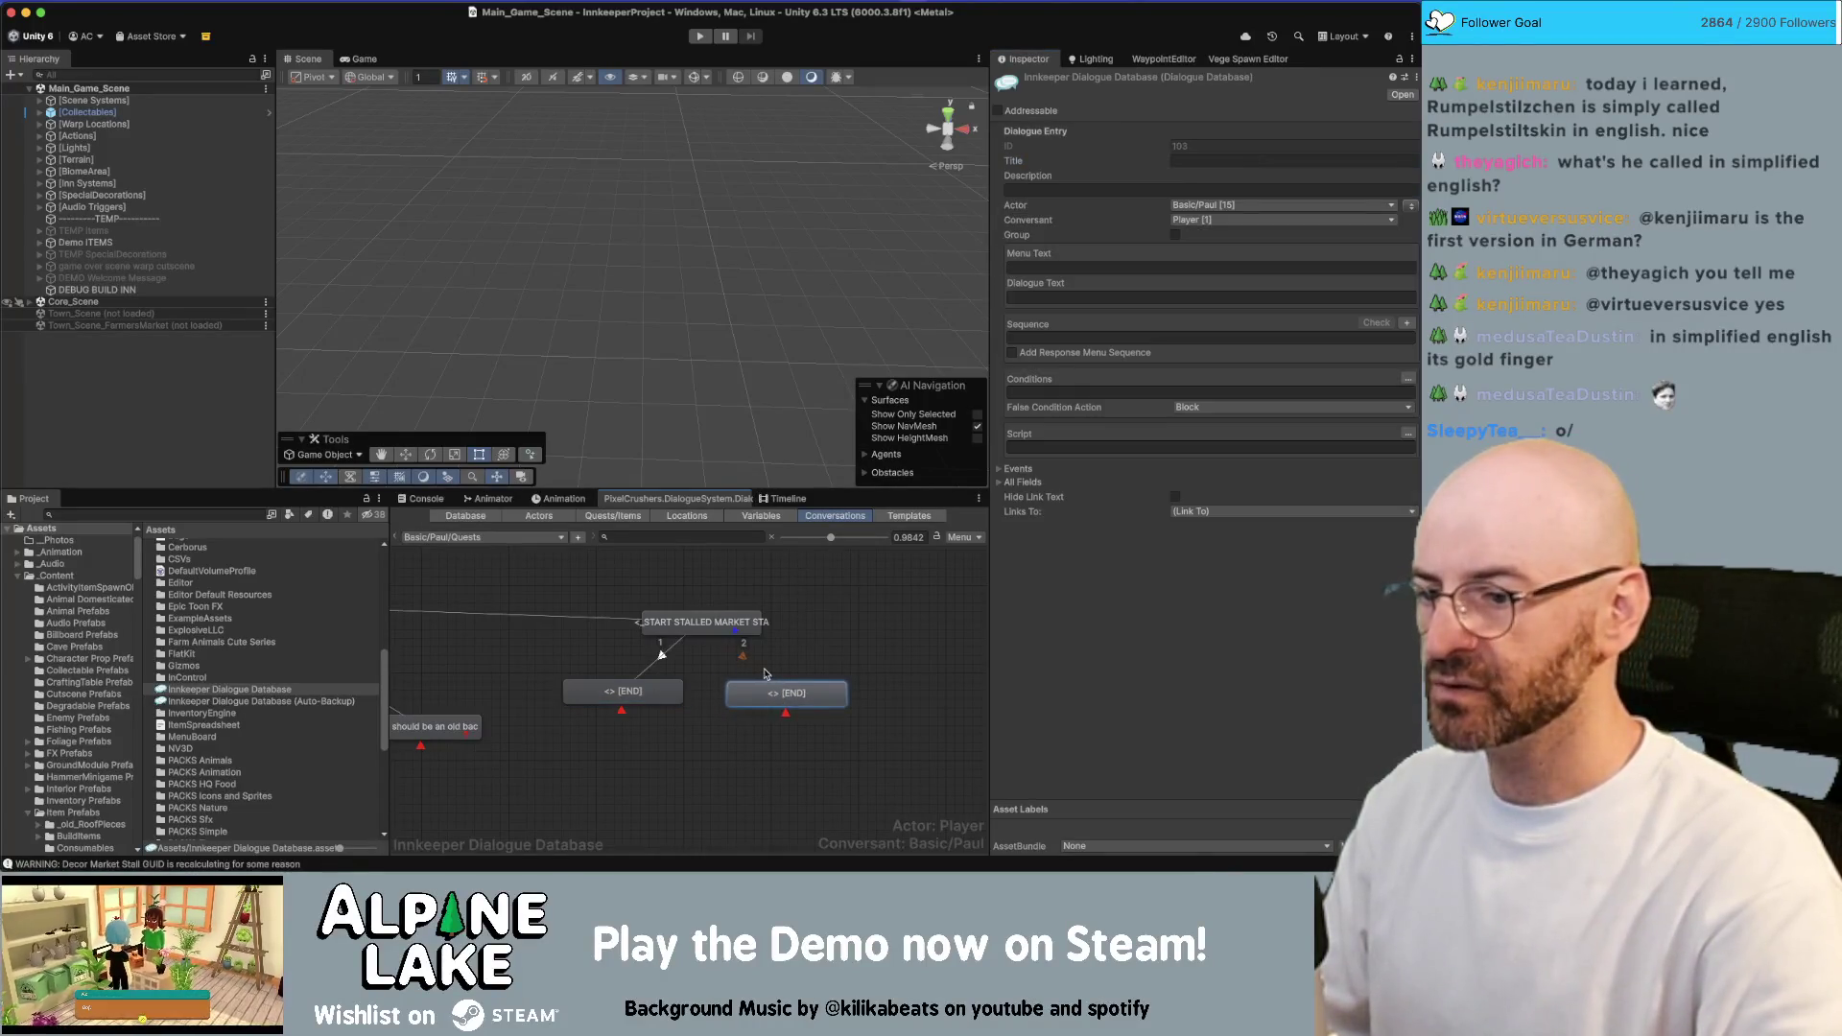
# Add a custom mmGetQuantity condition to the right [END] entry
pyautogui.click(1094, 388)
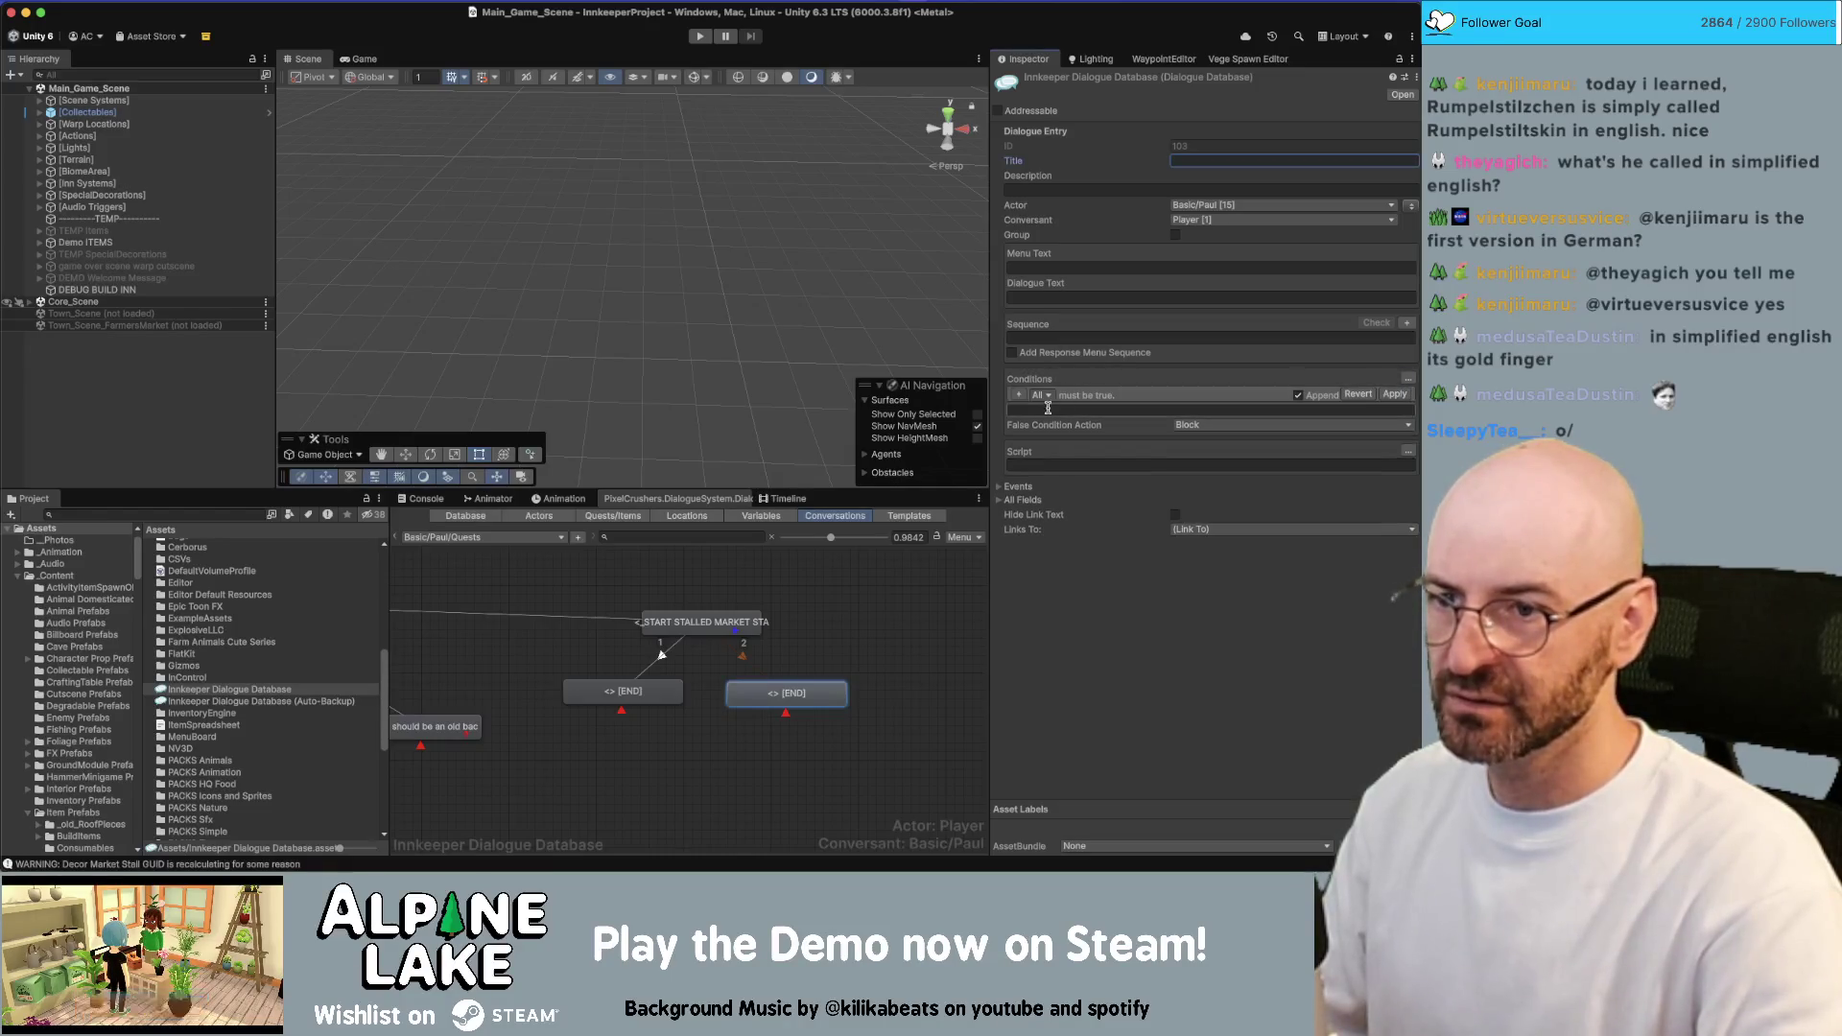
pyautogui.click(1022, 394)
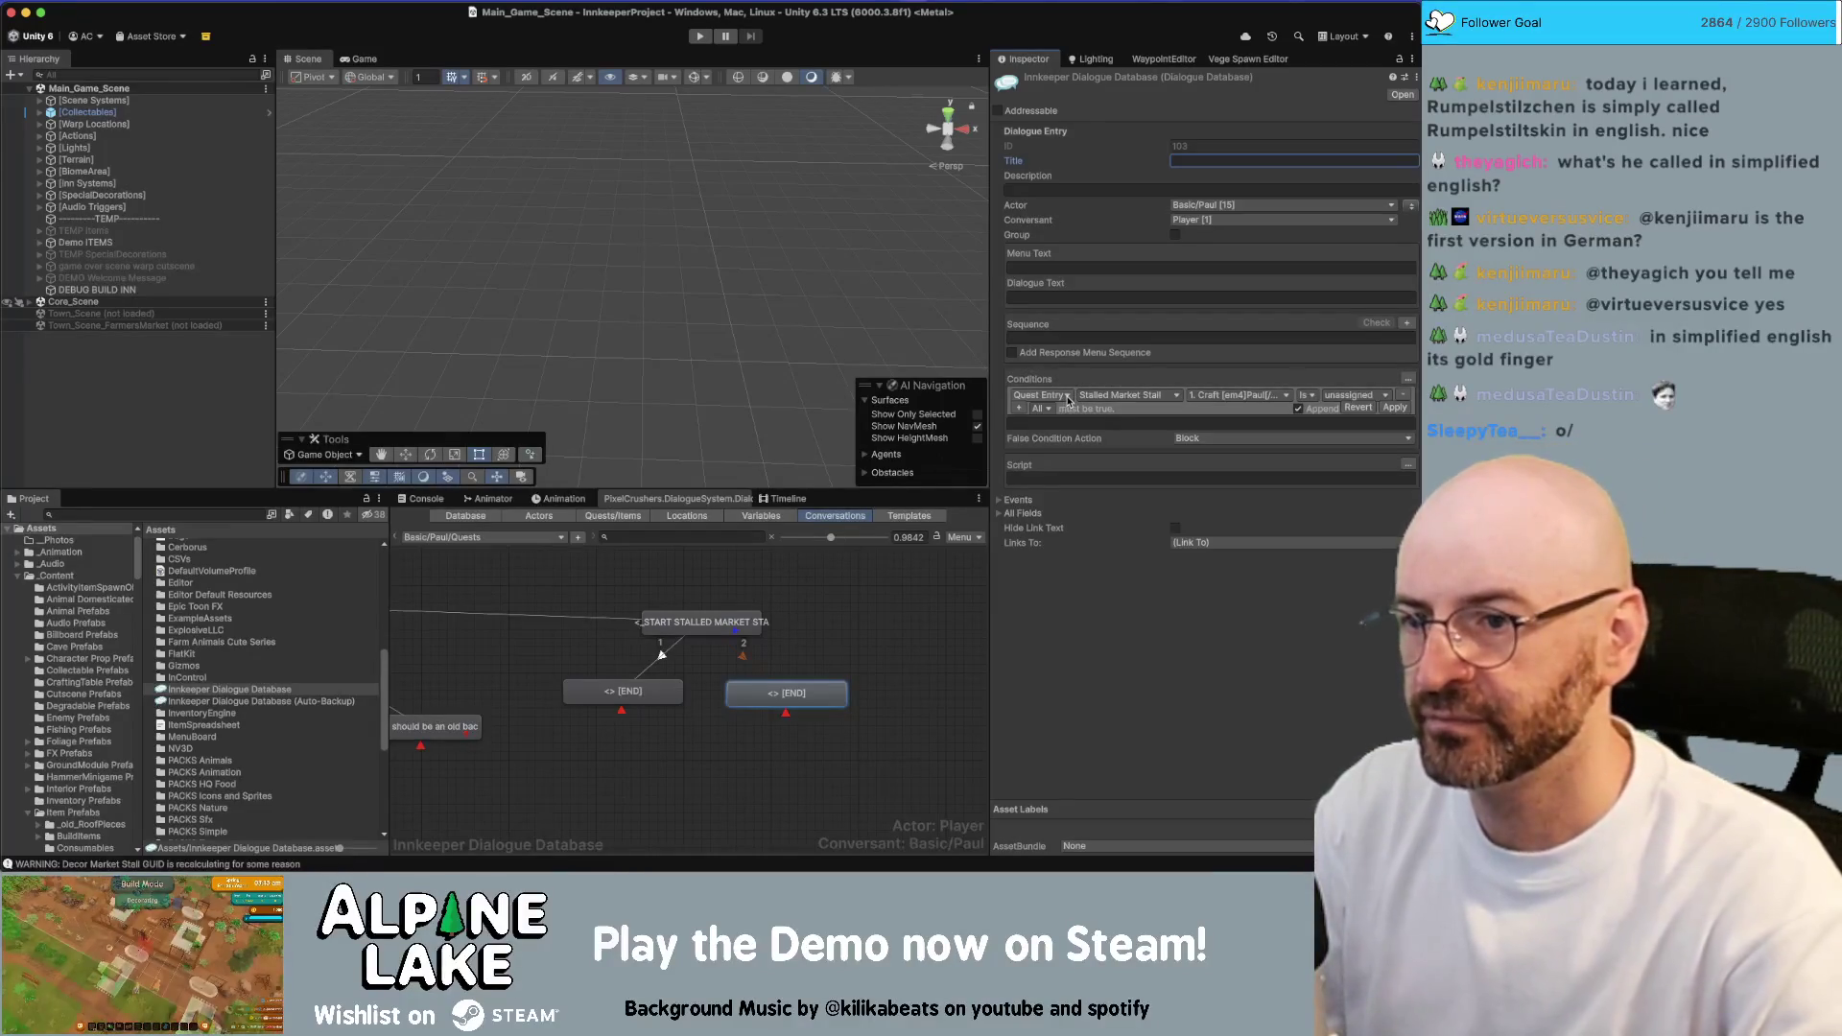
pyautogui.click(1067, 401)
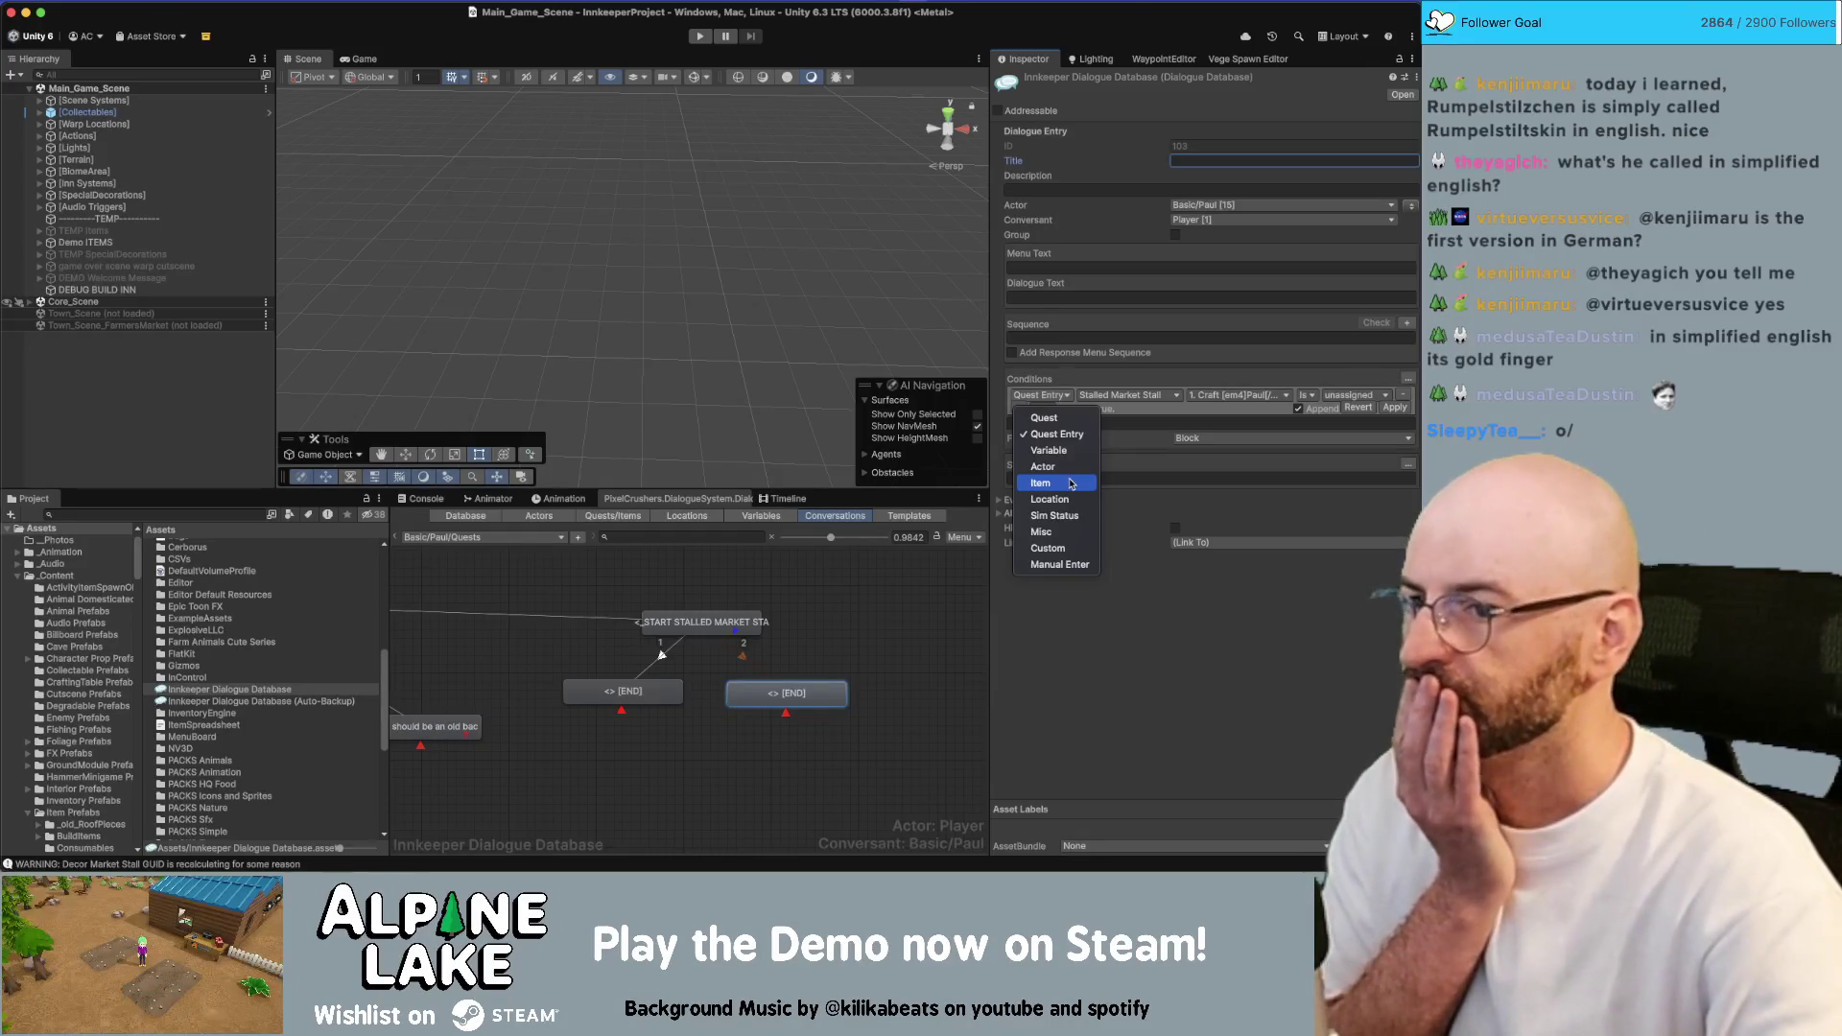
pyautogui.click(1048, 548)
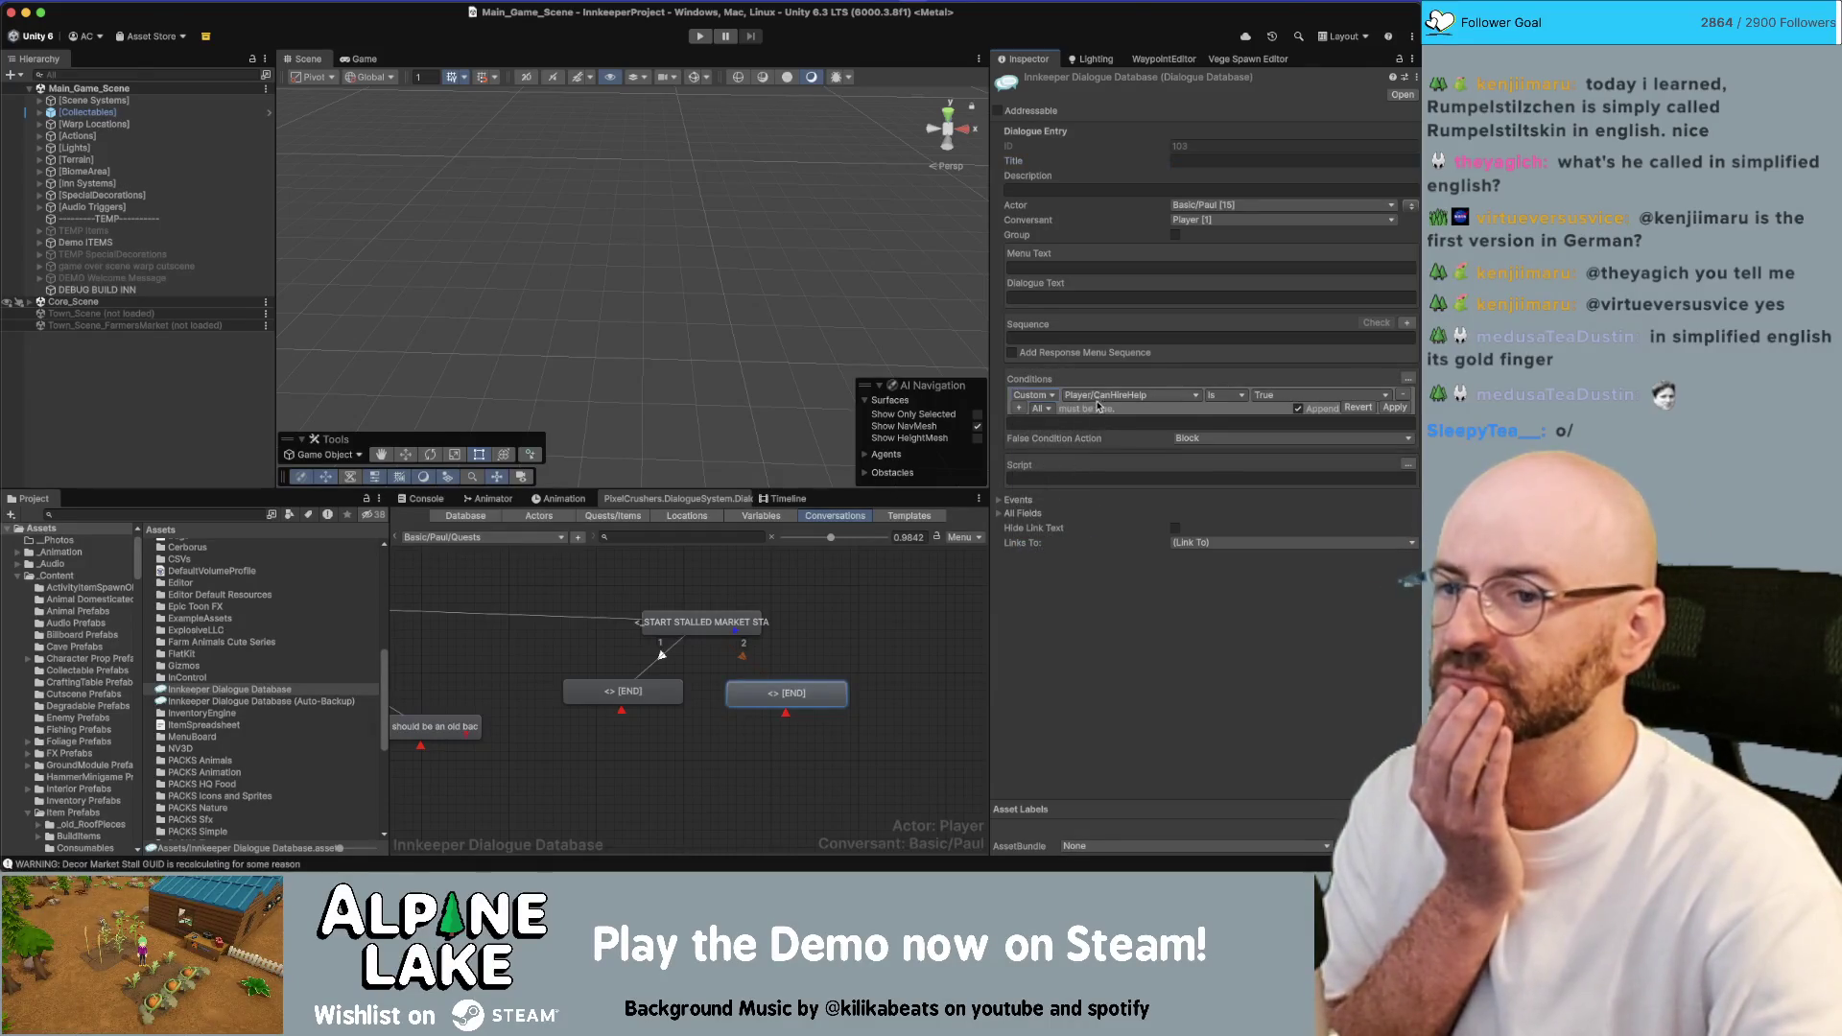
pyautogui.click(1099, 395)
pyautogui.moveTo(1142, 597)
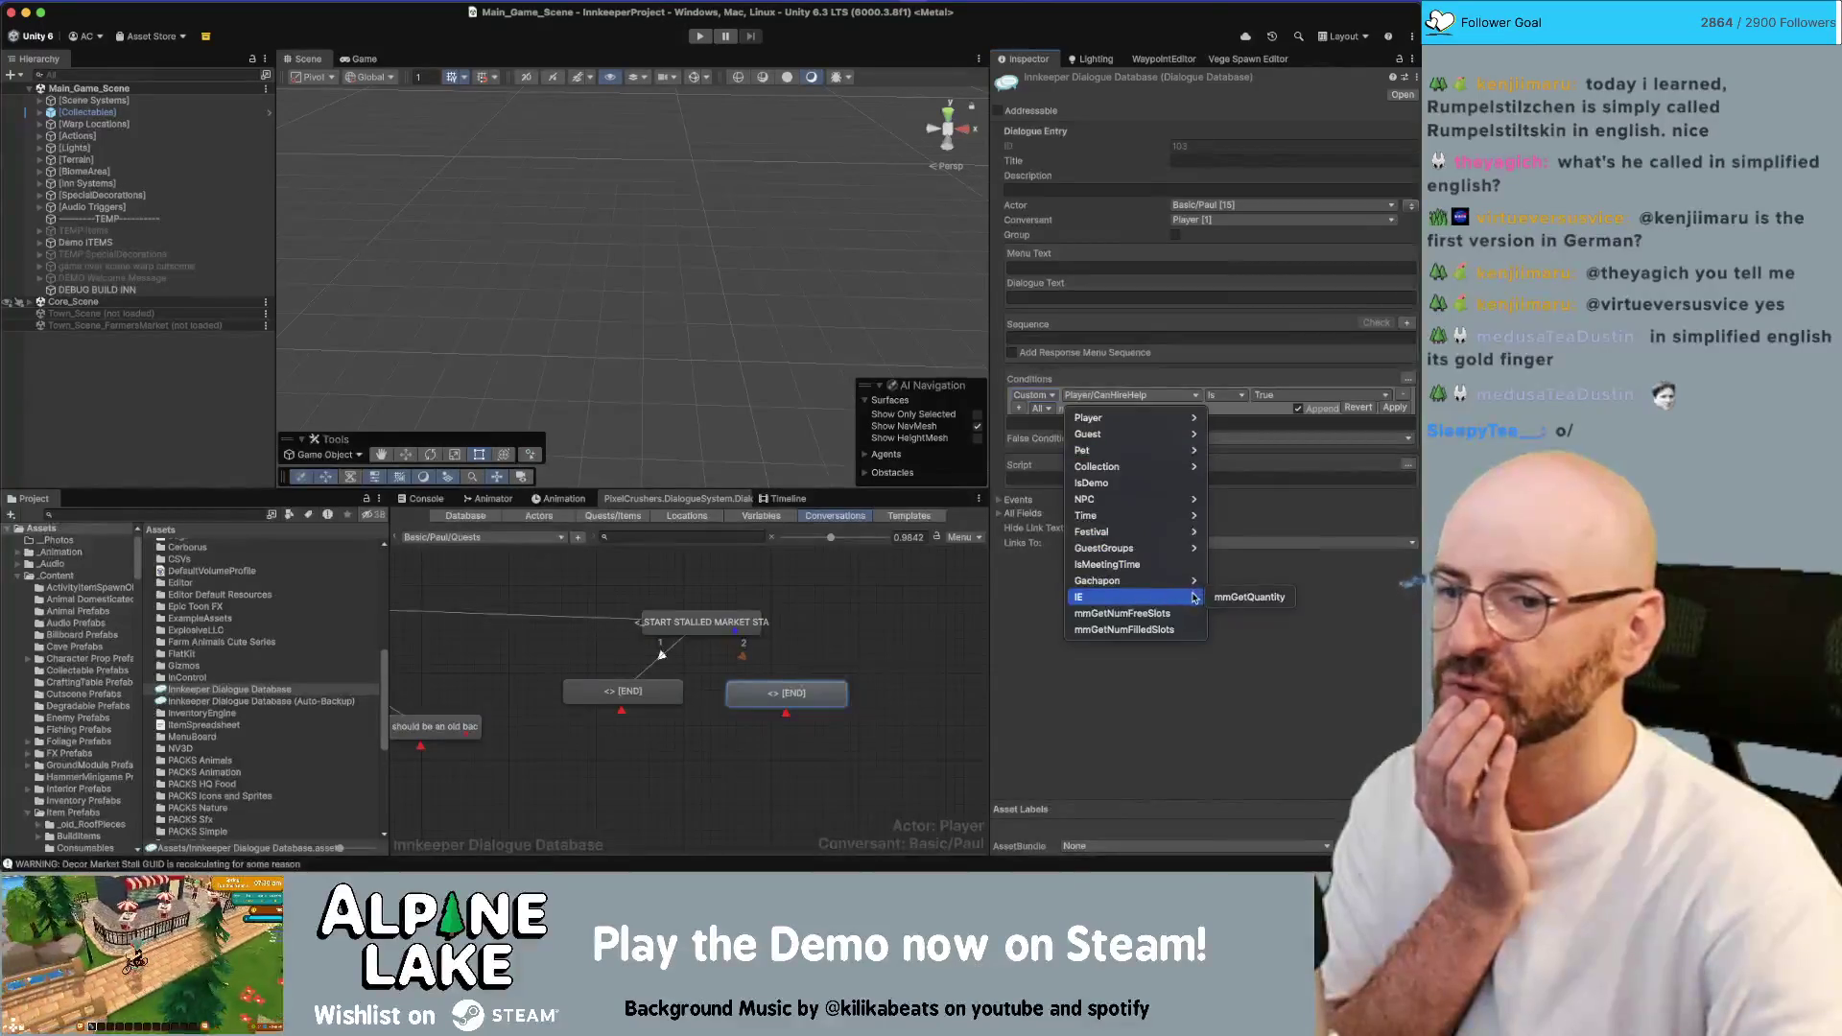
pyautogui.click(1235, 597)
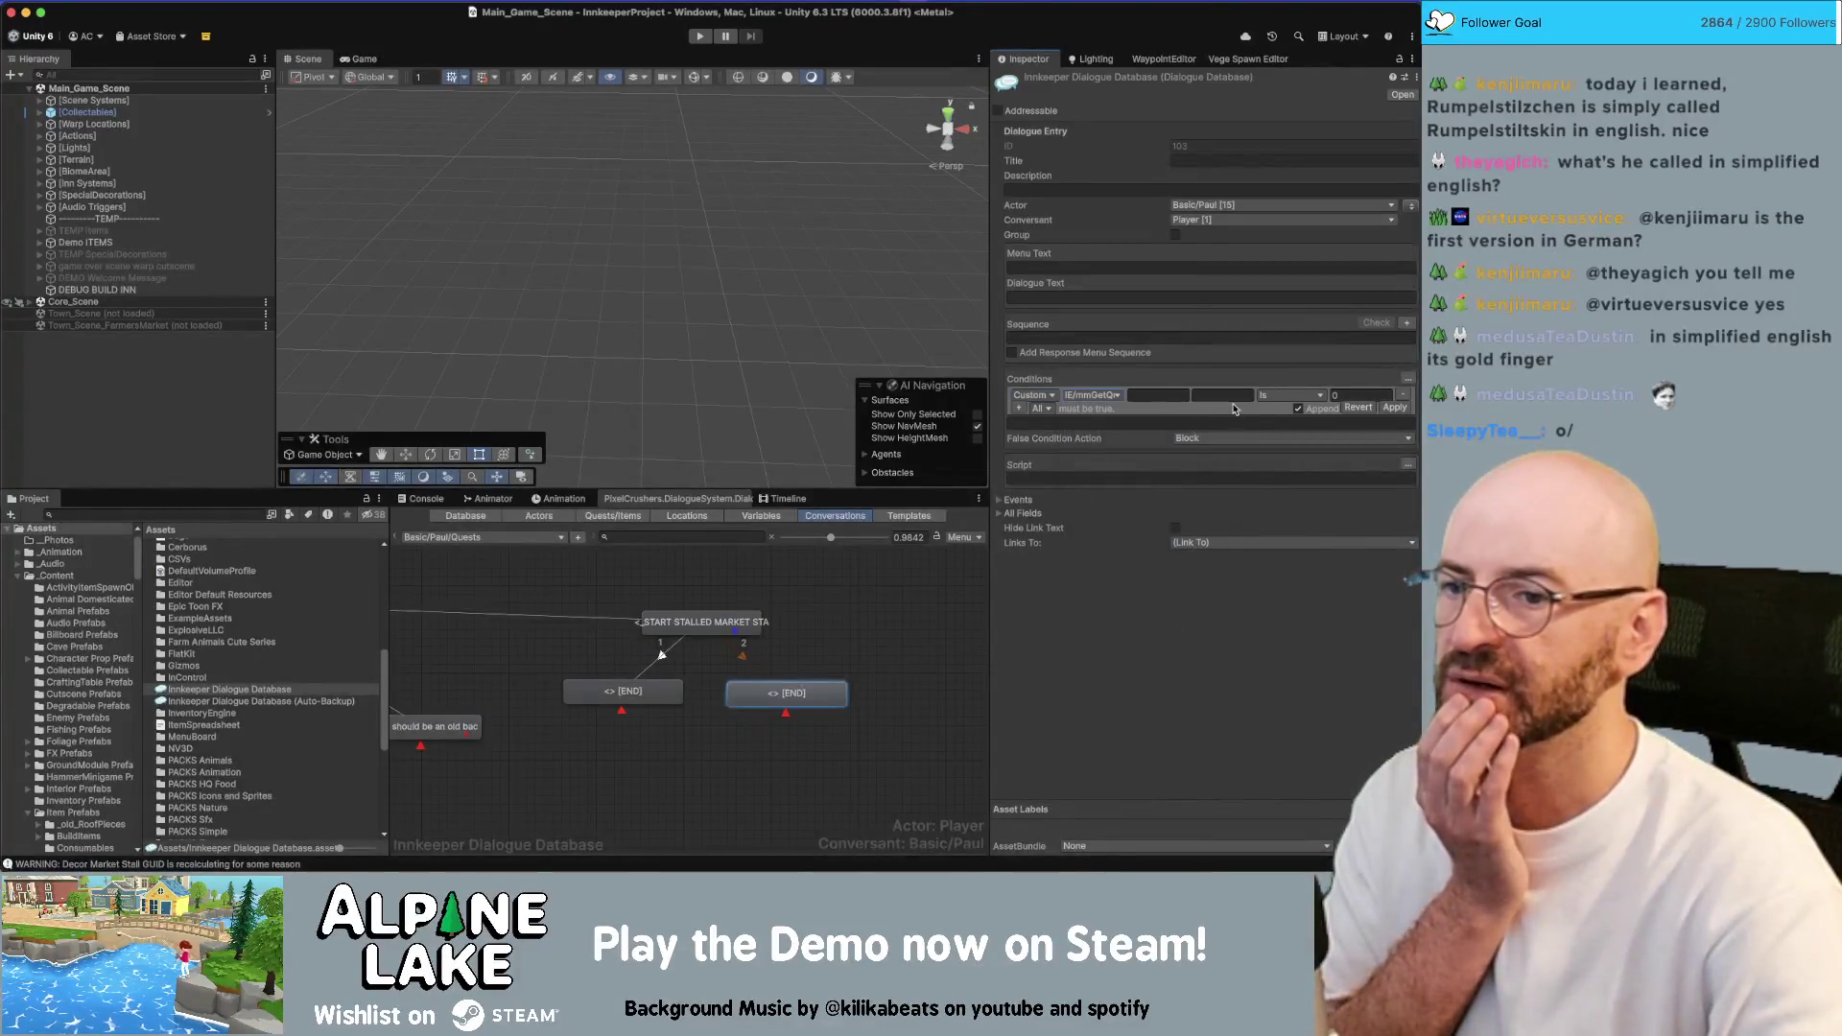
# Set the condition to MainInventory, Decor Market Stall, Greater than 0 and apply it
pyautogui.click(1158, 395)
pyautogui.write('Main')
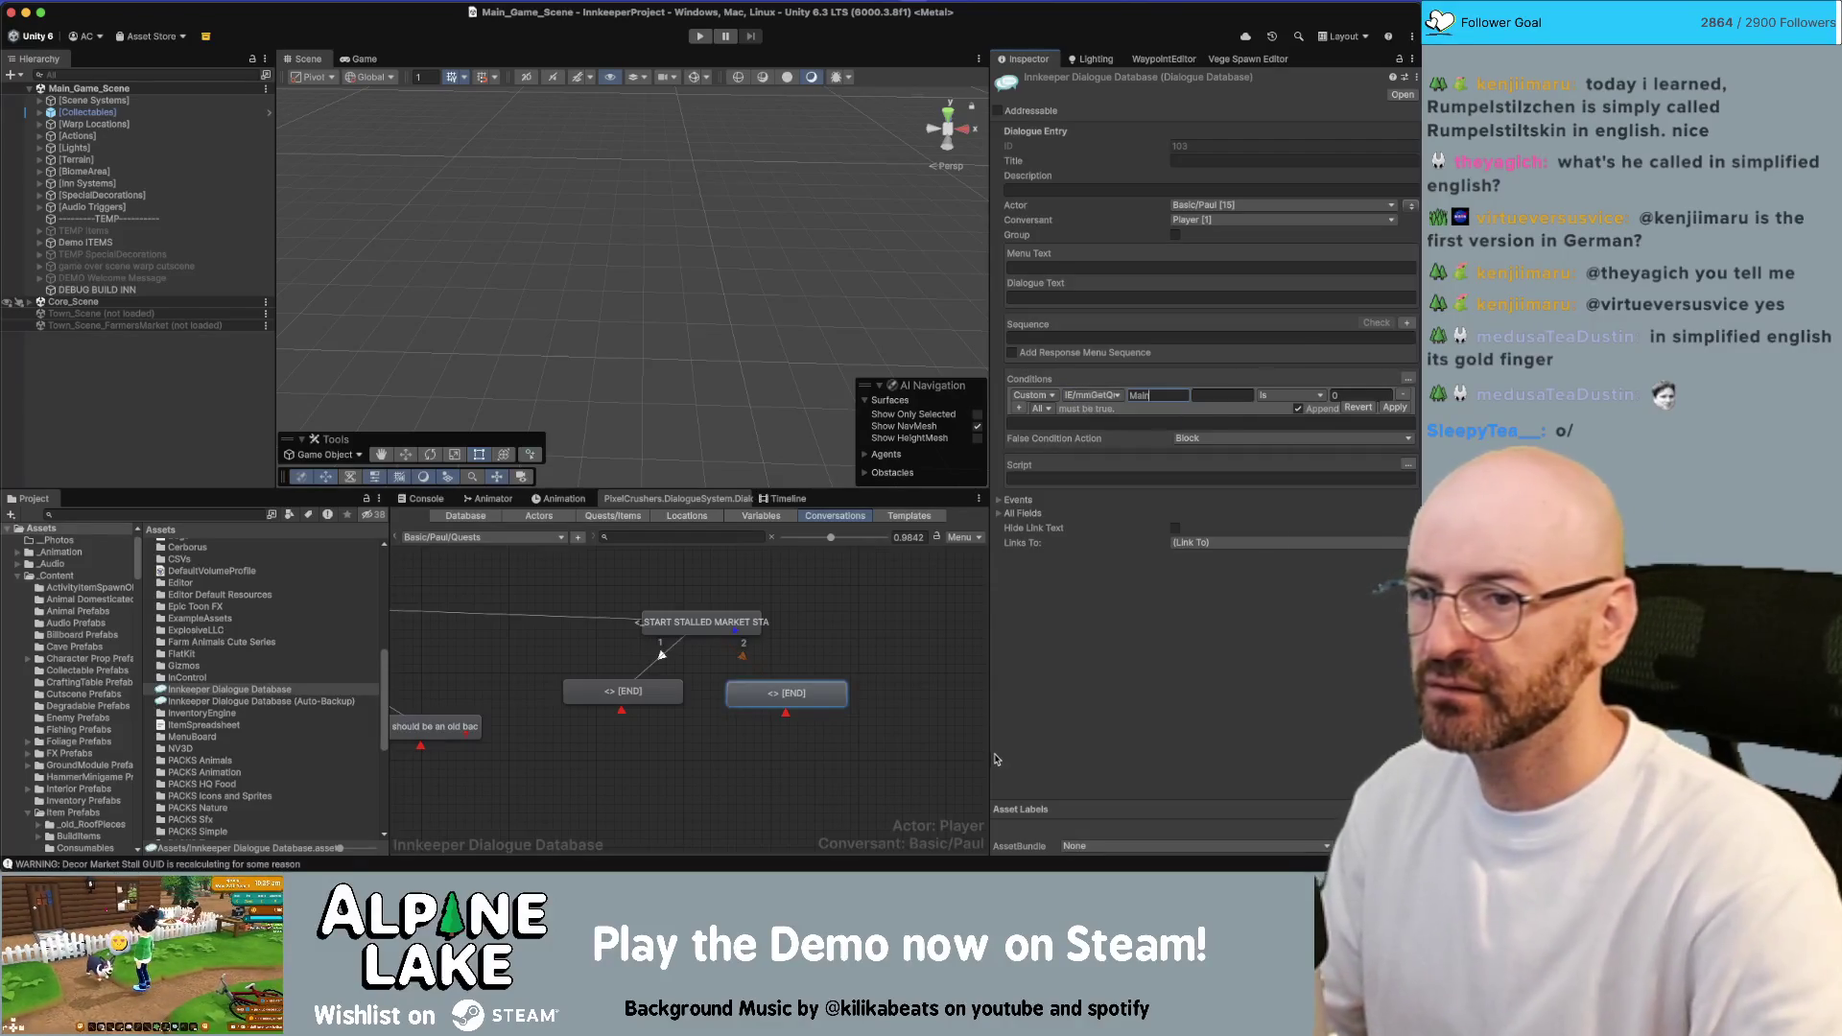
pyautogui.write('ventory')
pyautogui.press('Tab')
pyautogui.write('Market Stal')
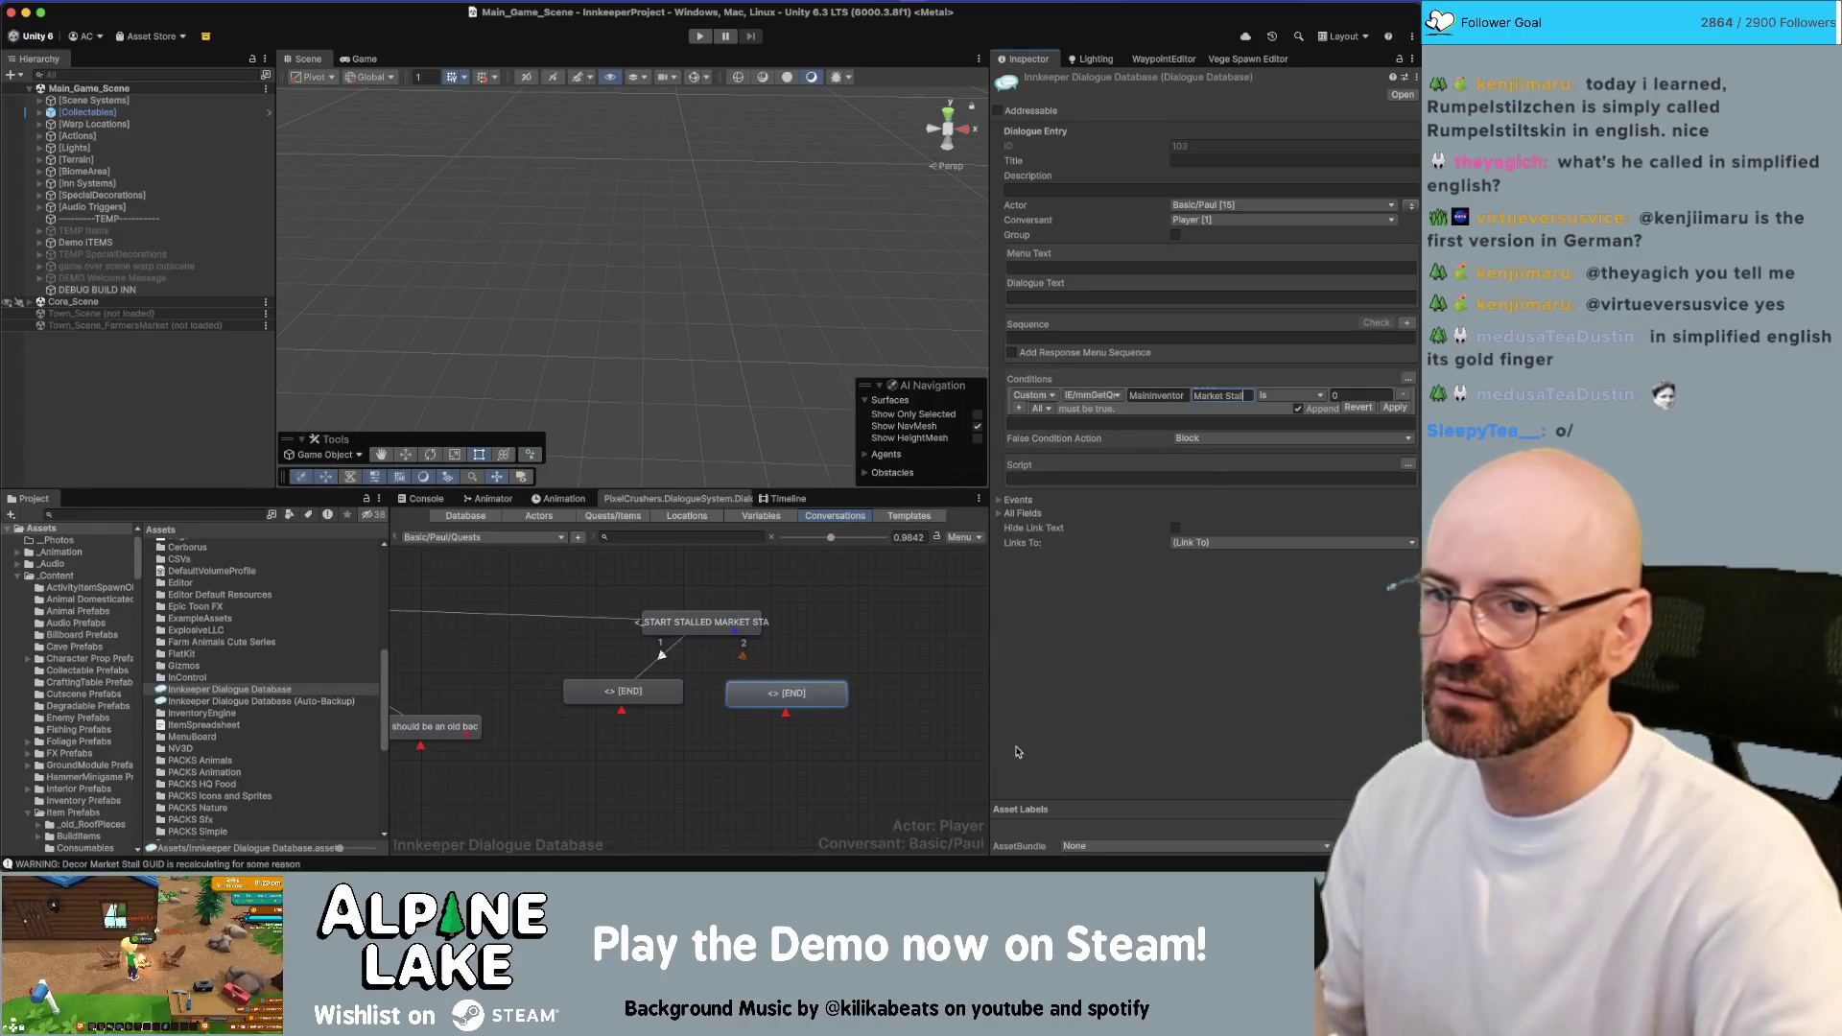
pyautogui.click(1286, 397)
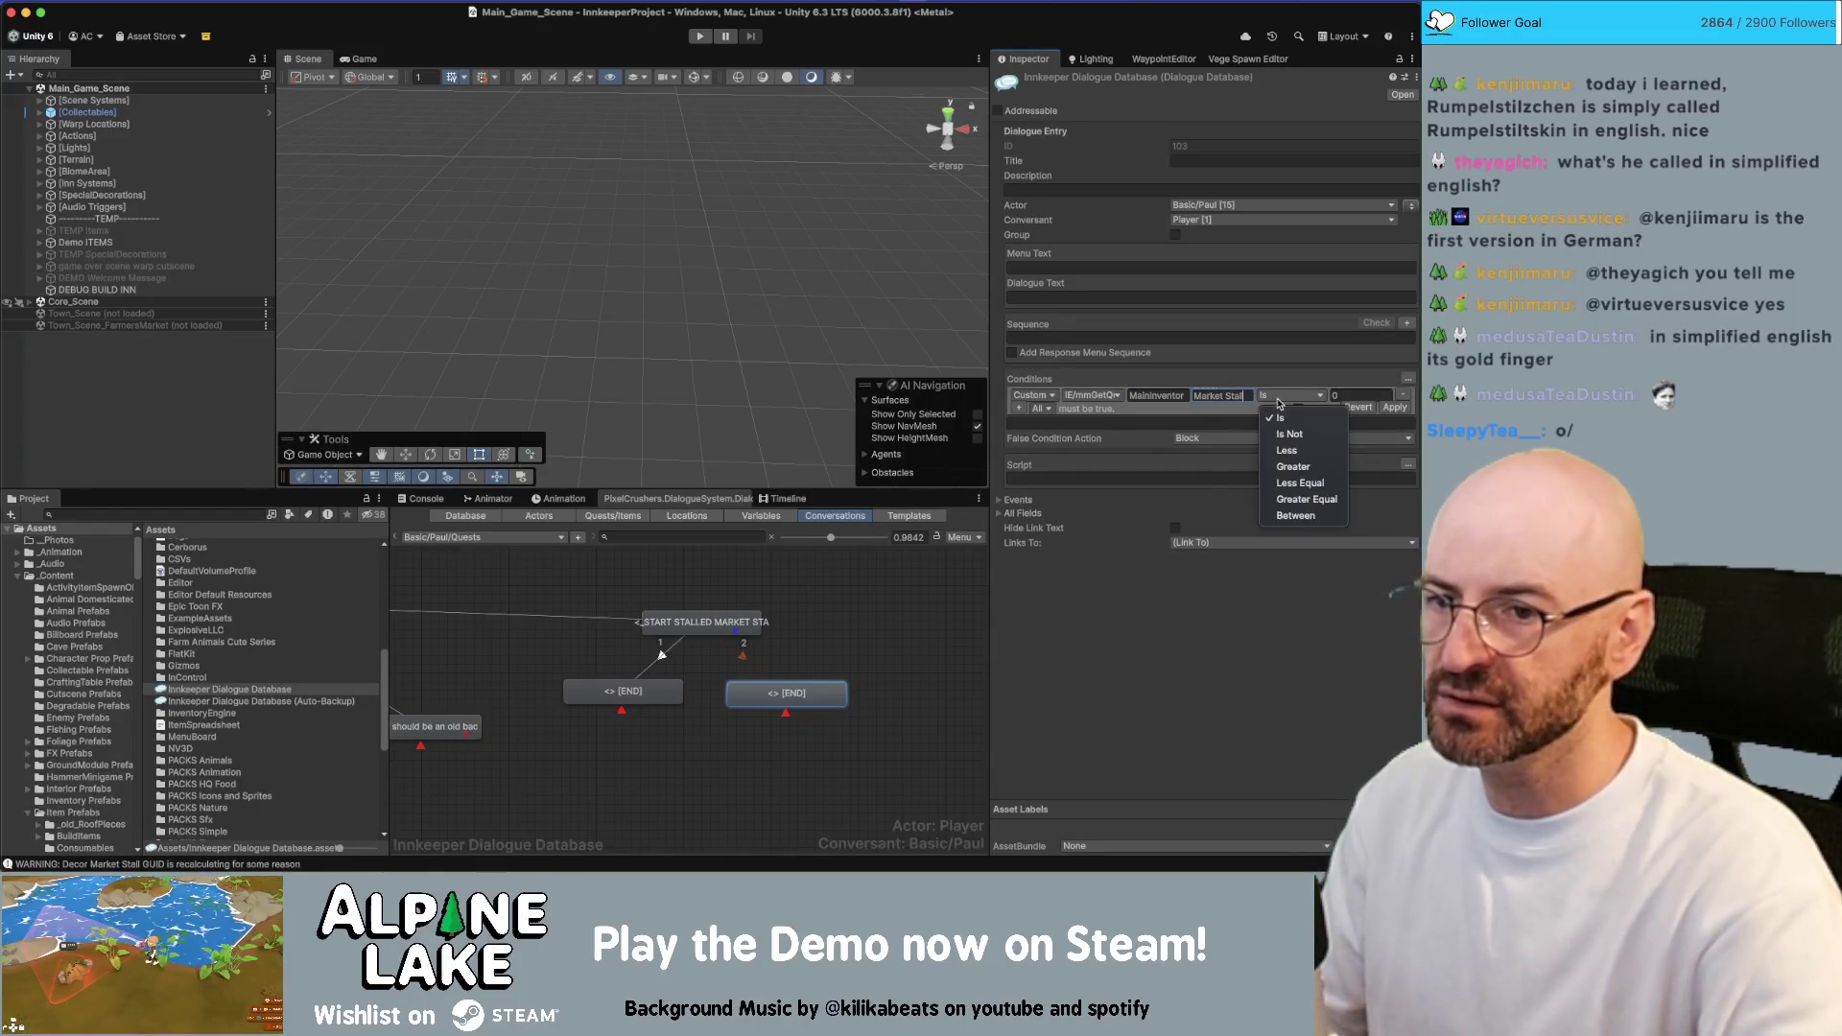
pyautogui.click(1300, 466)
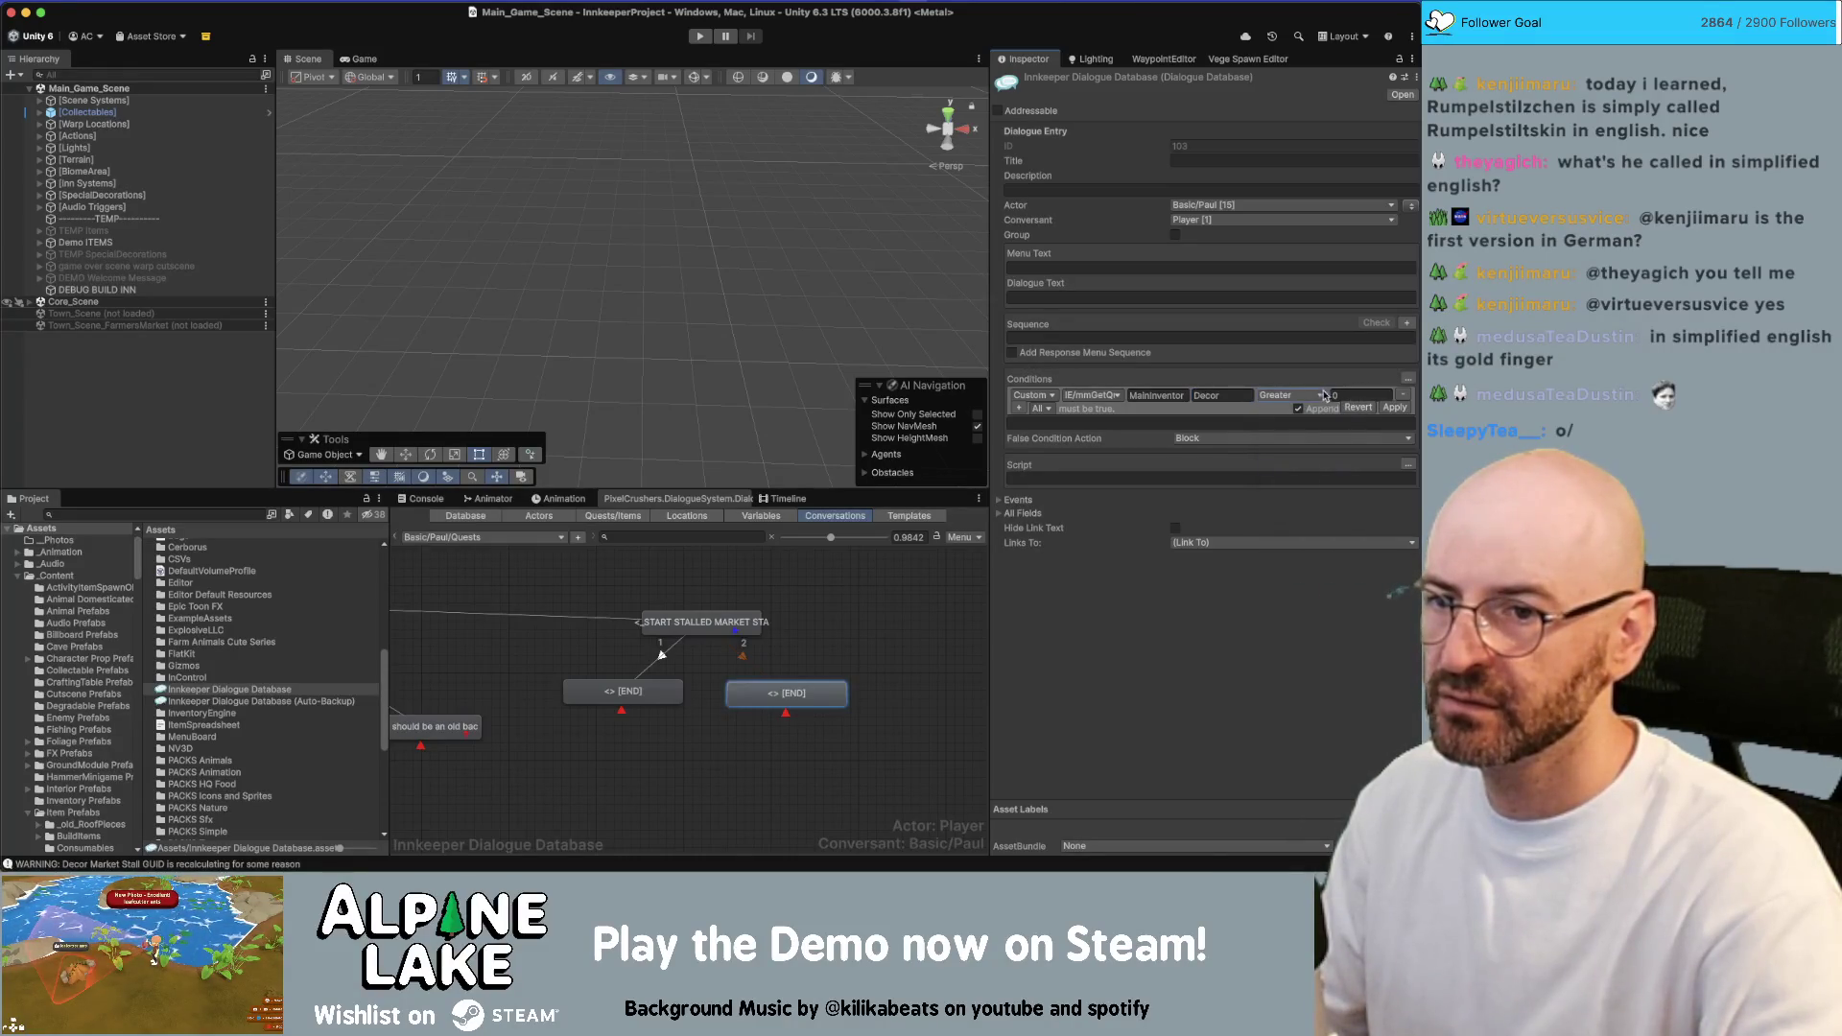
pyautogui.click(1324, 396)
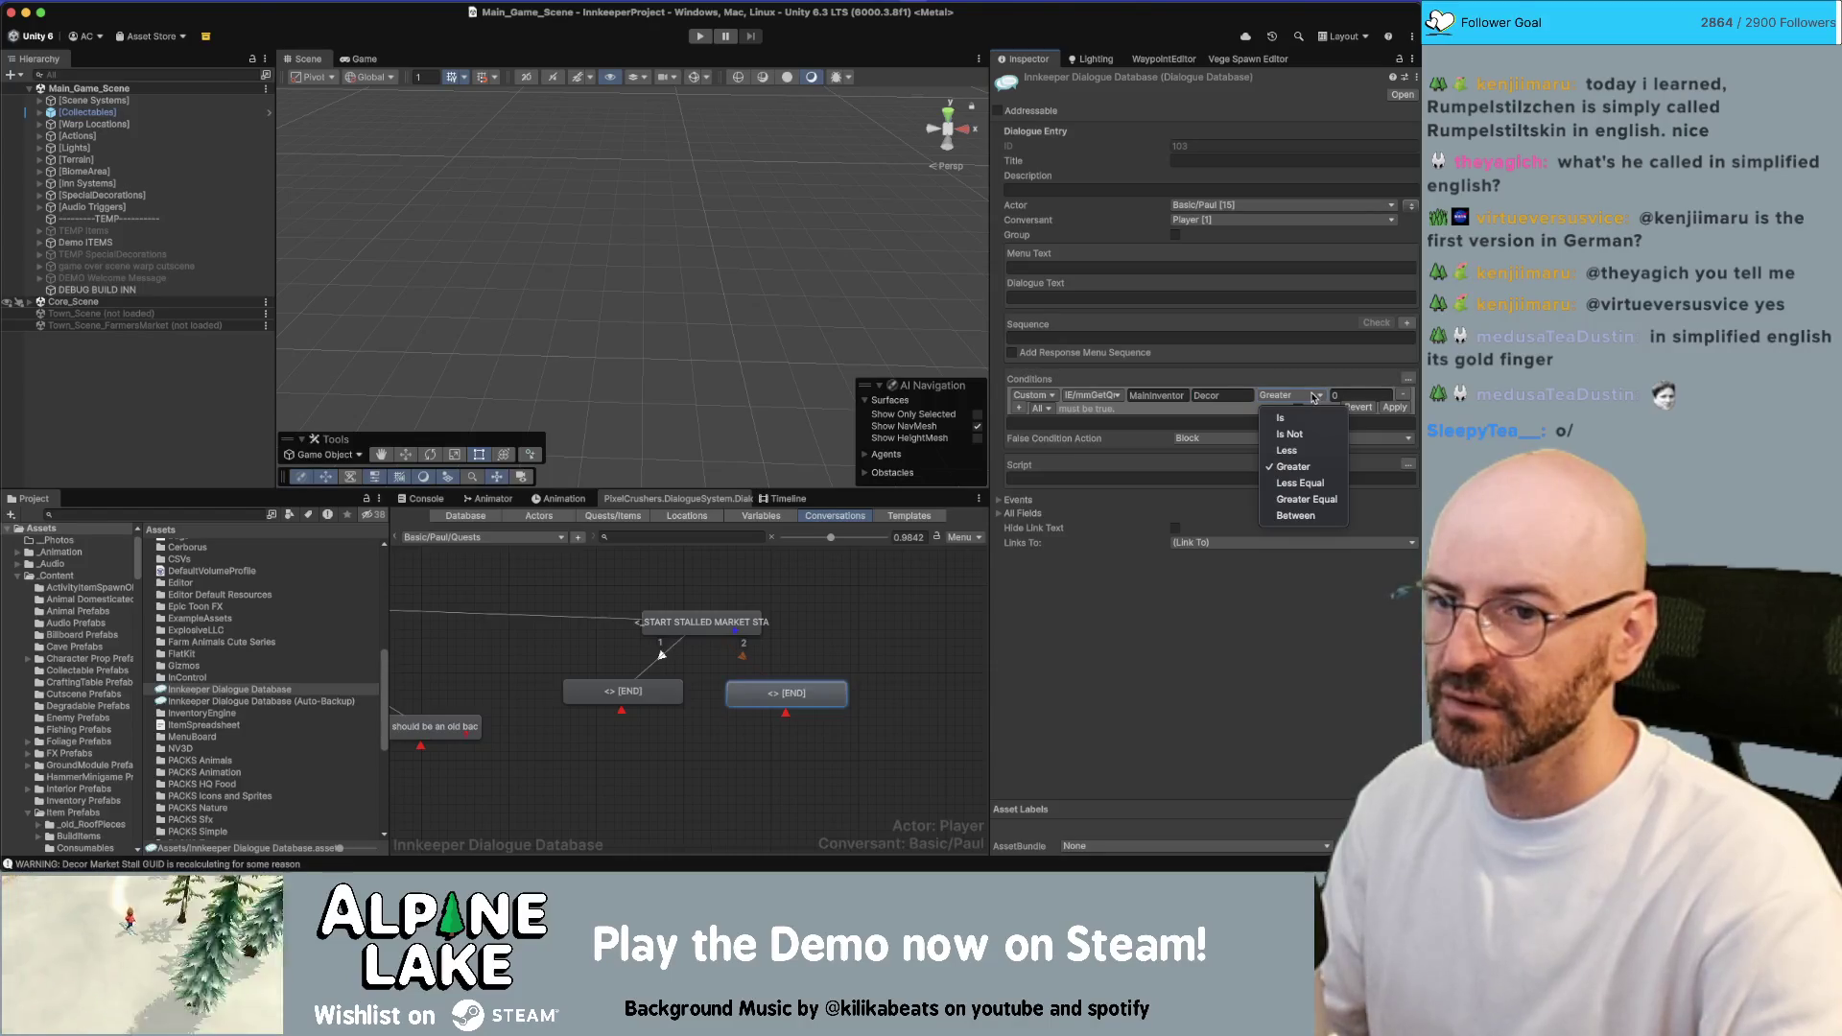
pyautogui.click(1333, 396)
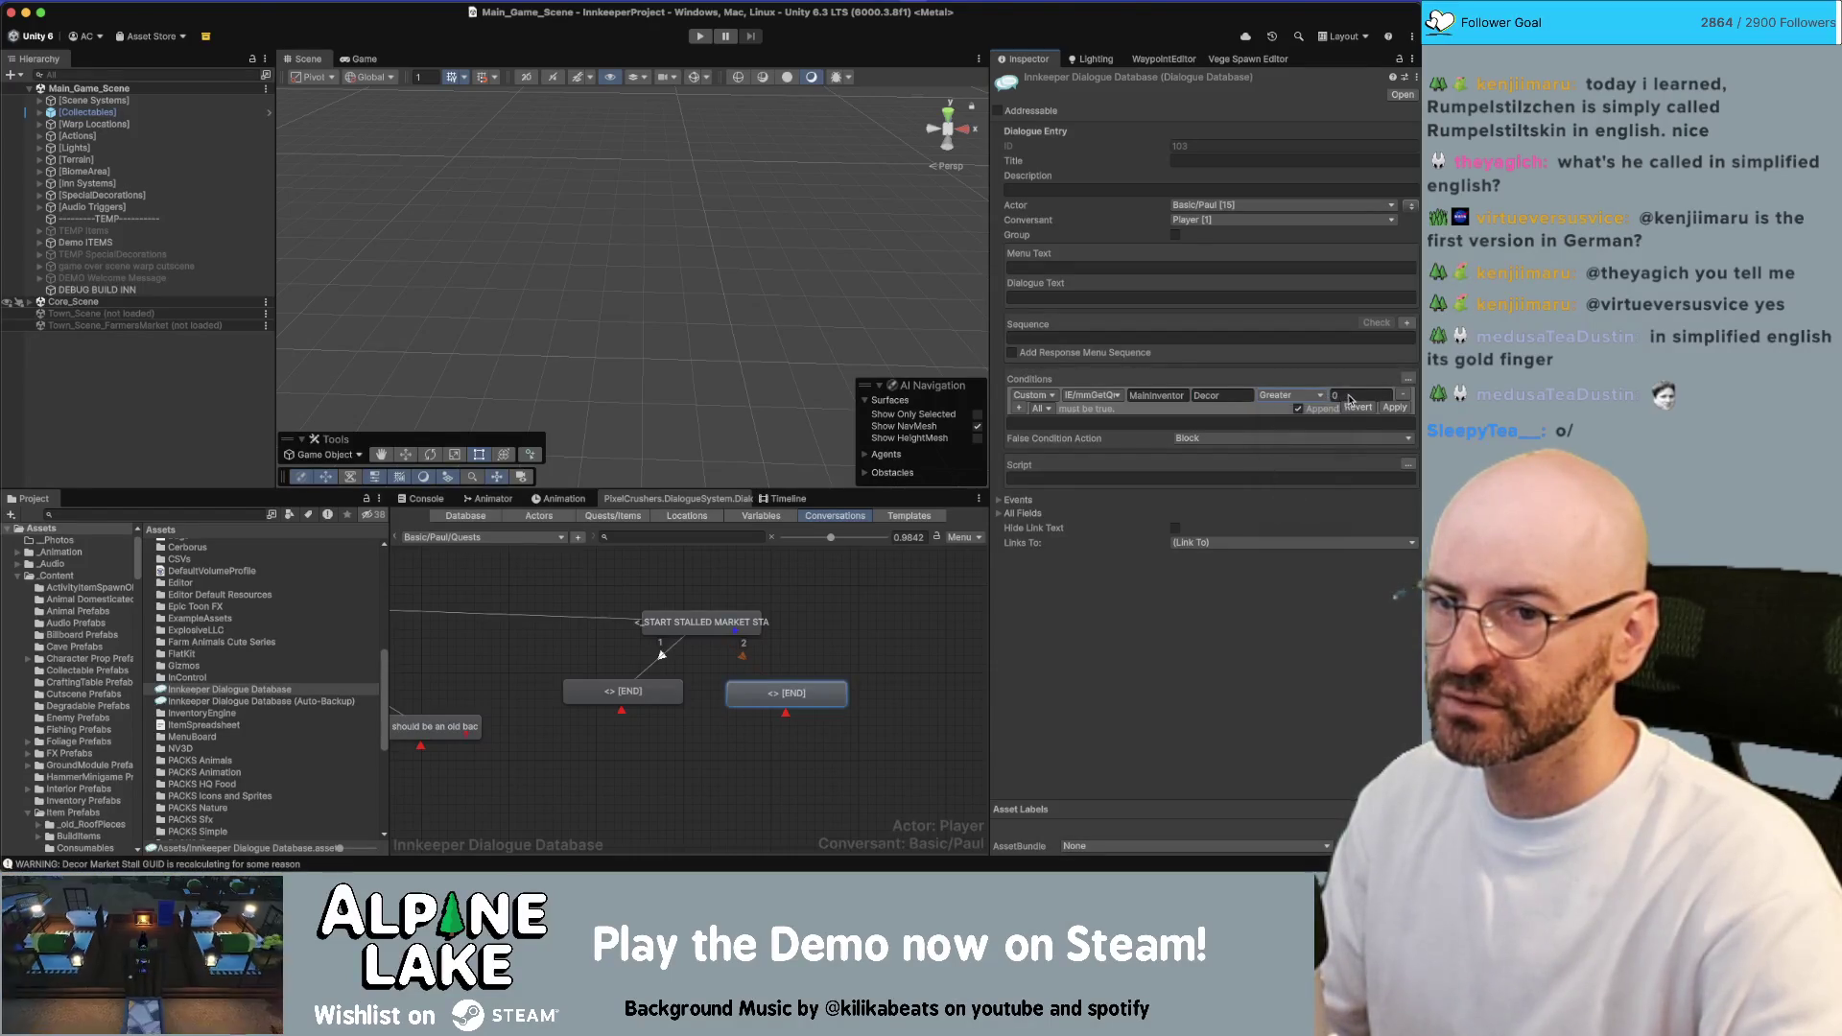
pyautogui.click(1396, 408)
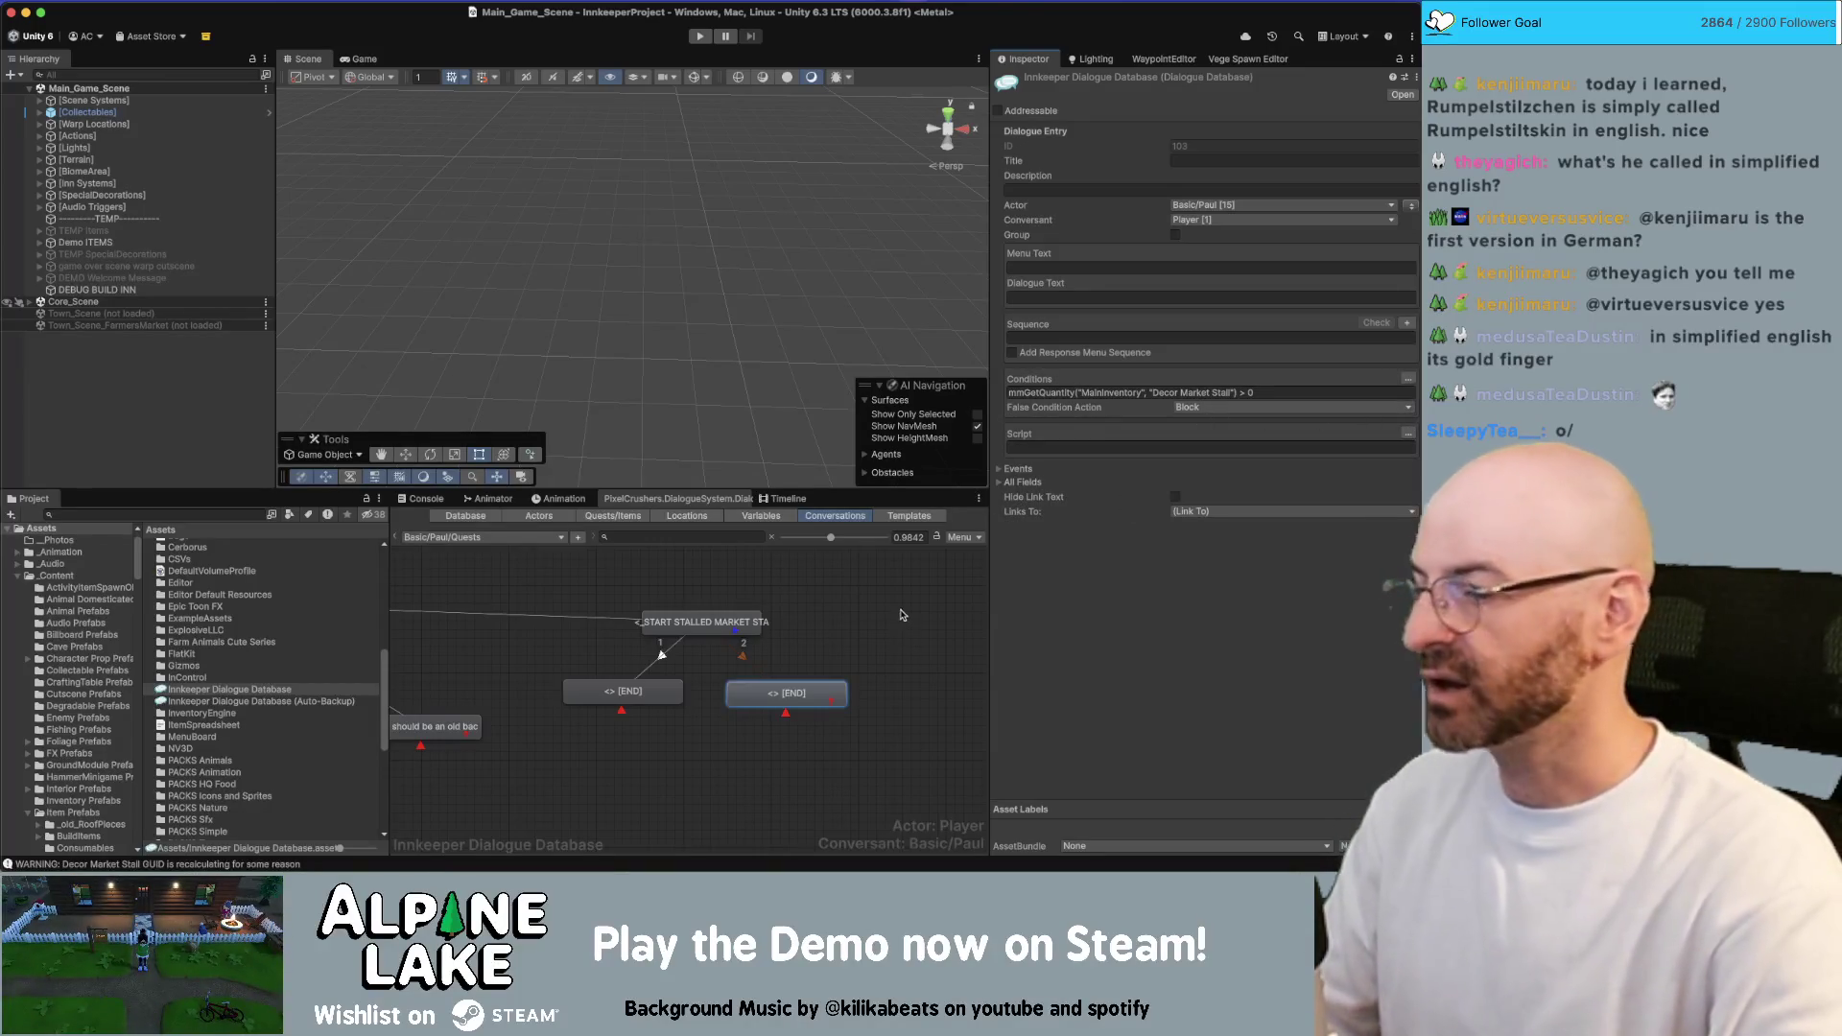
pyautogui.click(800, 653)
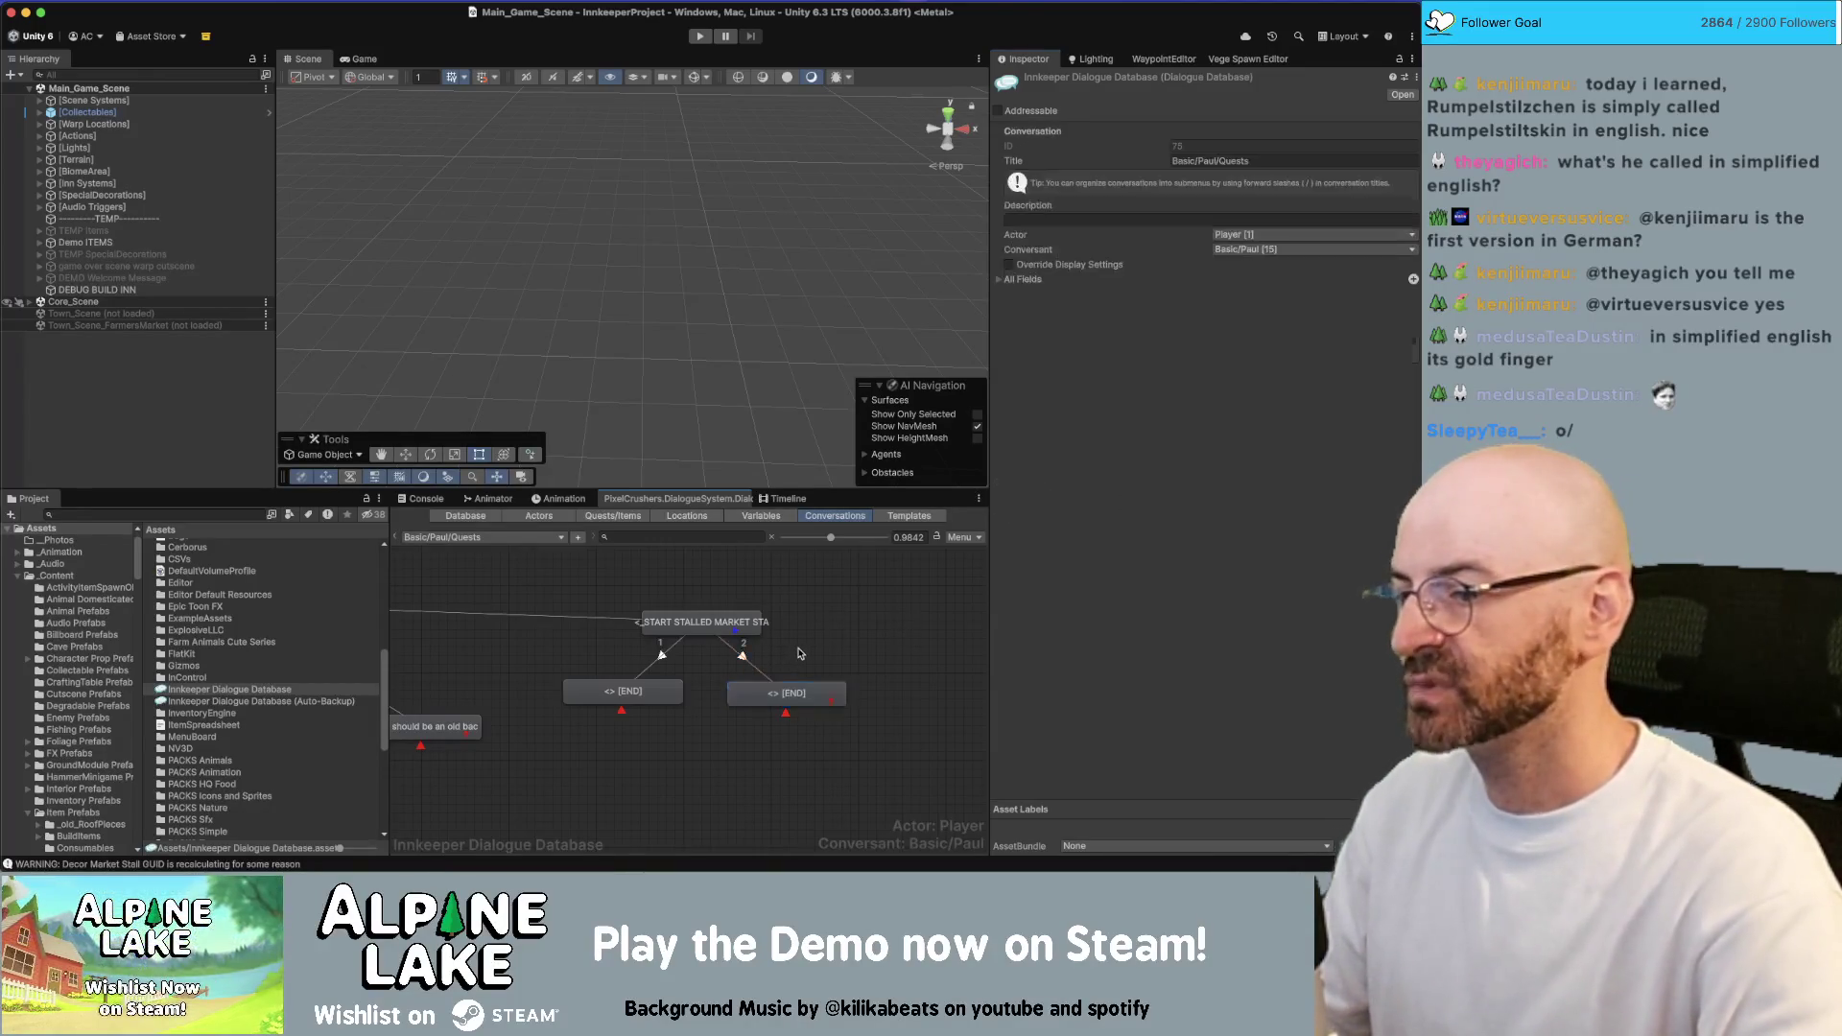
# Raise the link into the right reply to Above Normal priority
pyautogui.click(742, 656)
pyautogui.click(1238, 146)
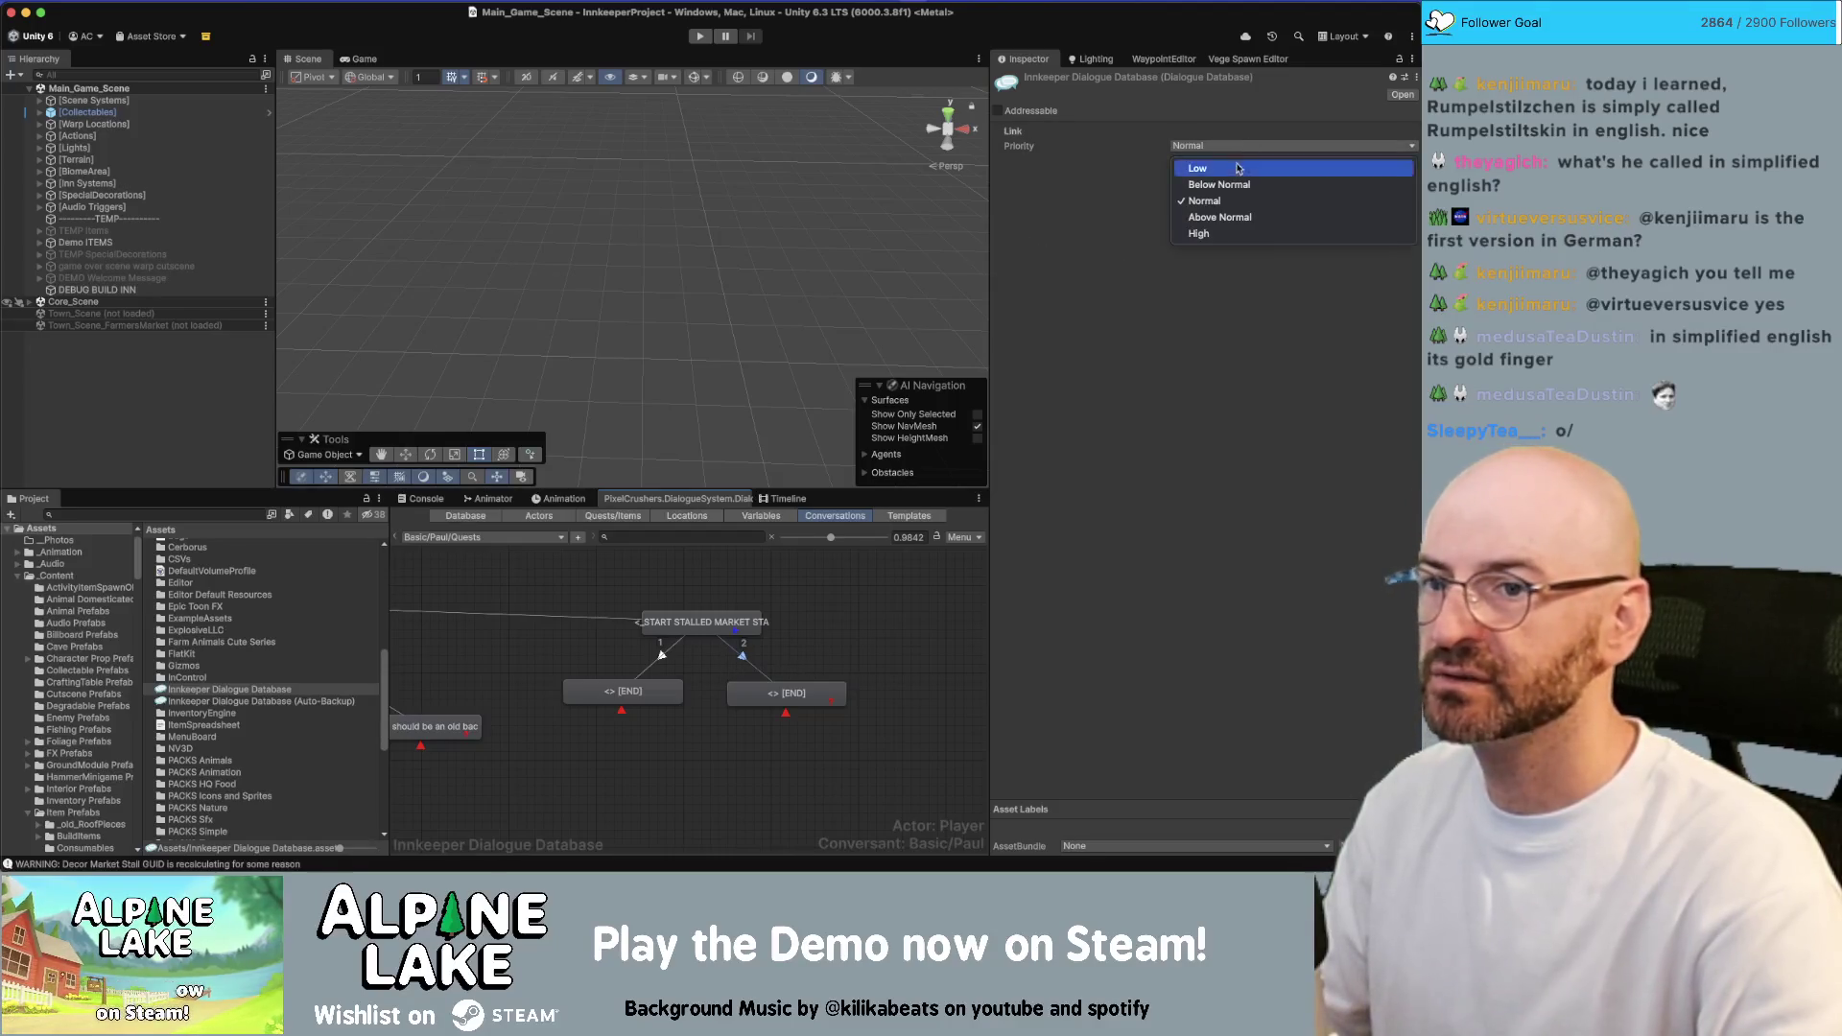
pyautogui.click(1223, 217)
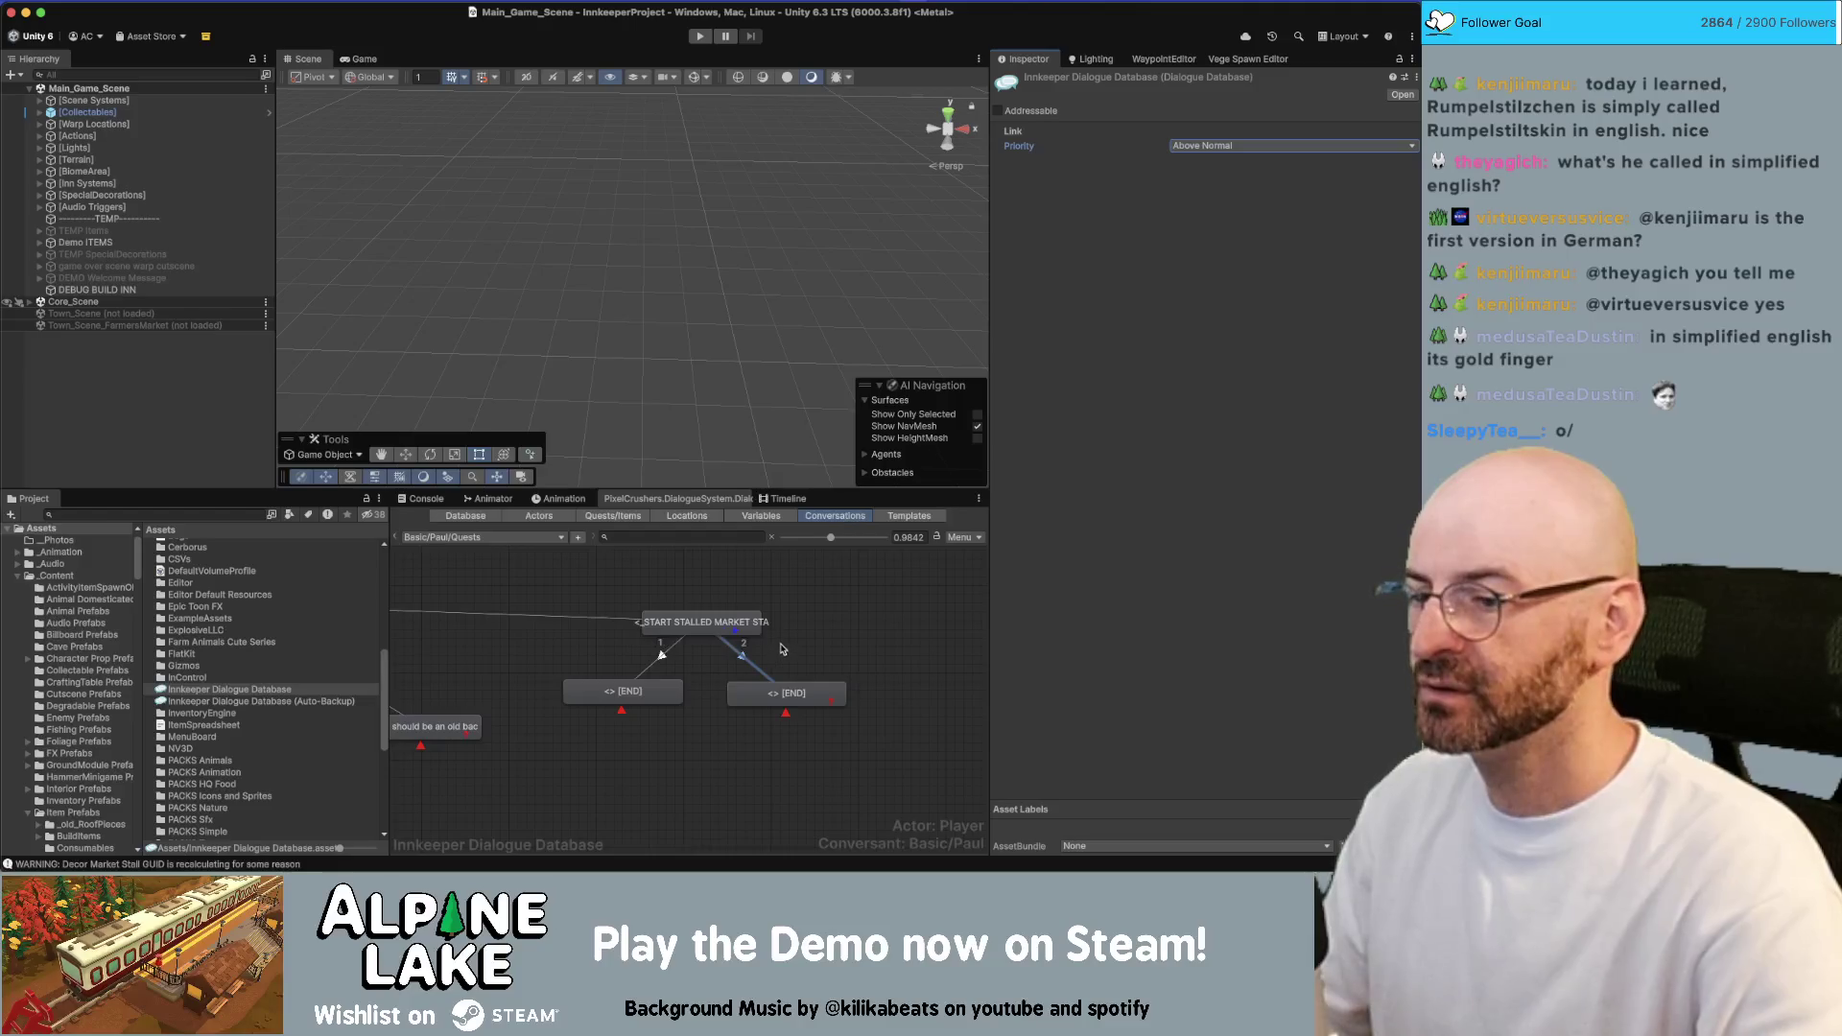
# Give the right [END] entry the line "Oh wow, let me take a good look at this."
pyautogui.click(673, 695)
pyautogui.click(748, 697)
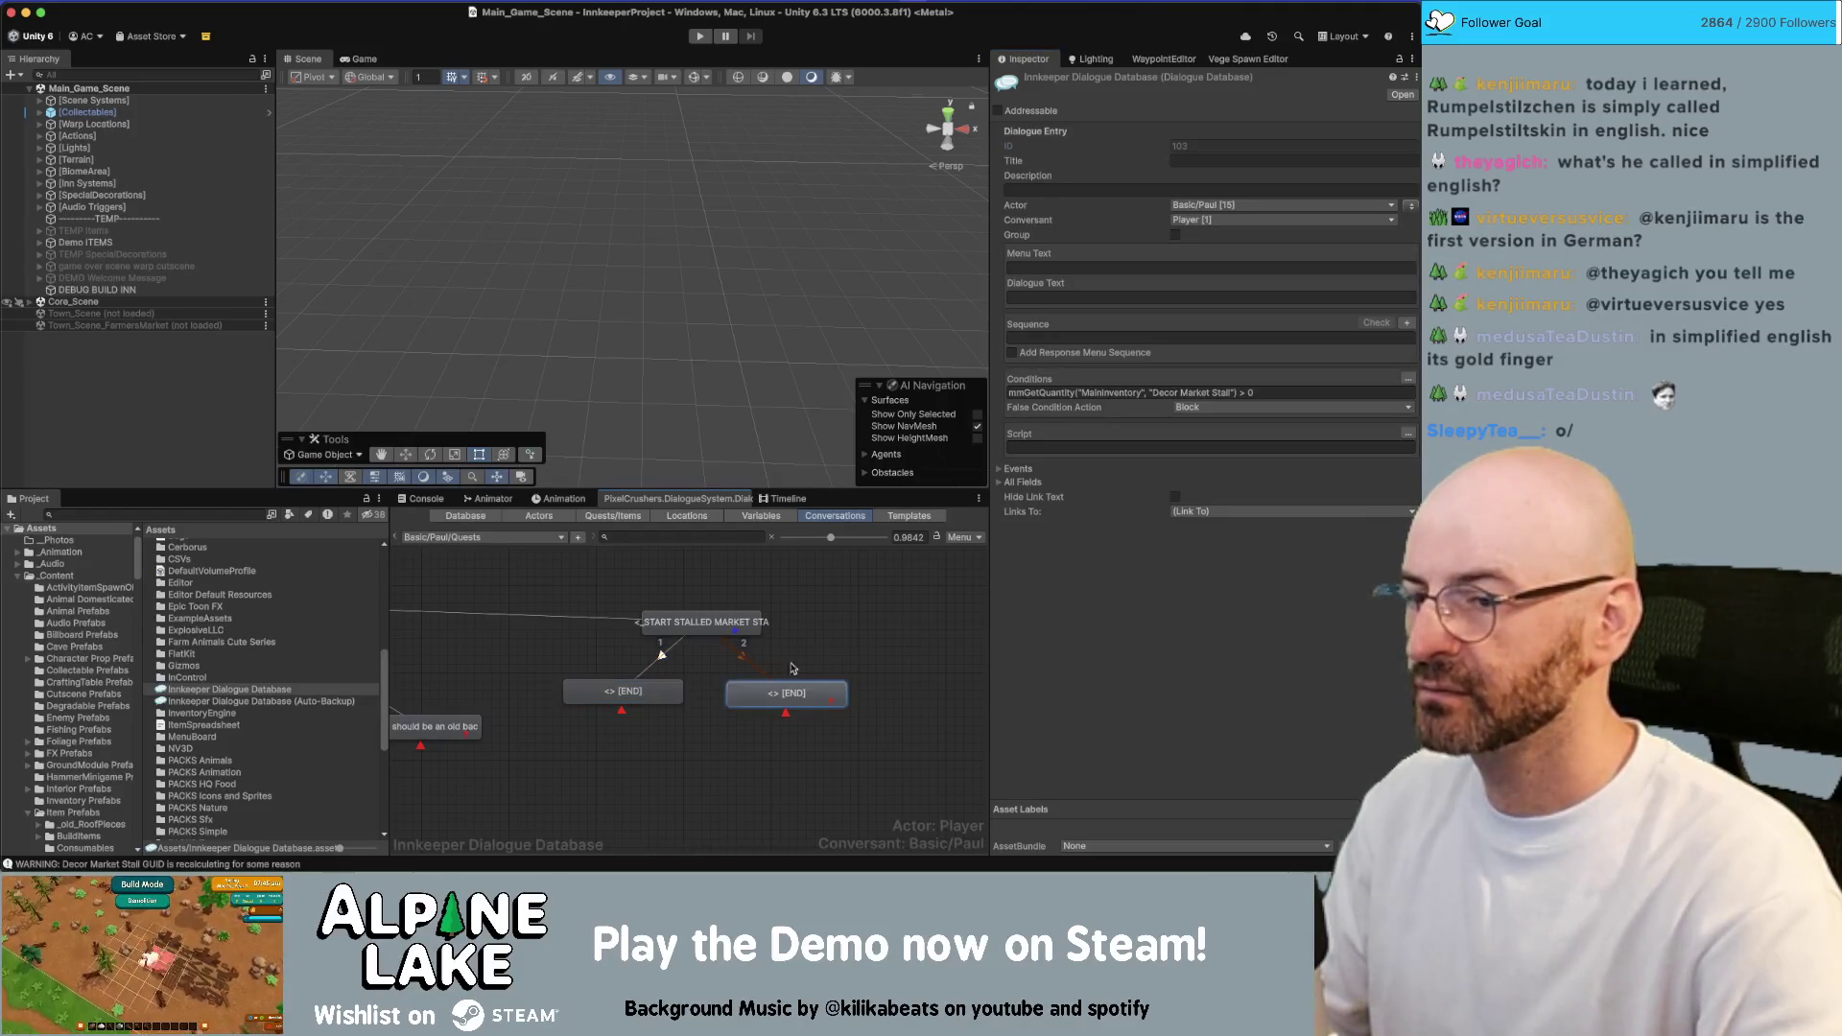
pyautogui.scroll(-1, 816, 657)
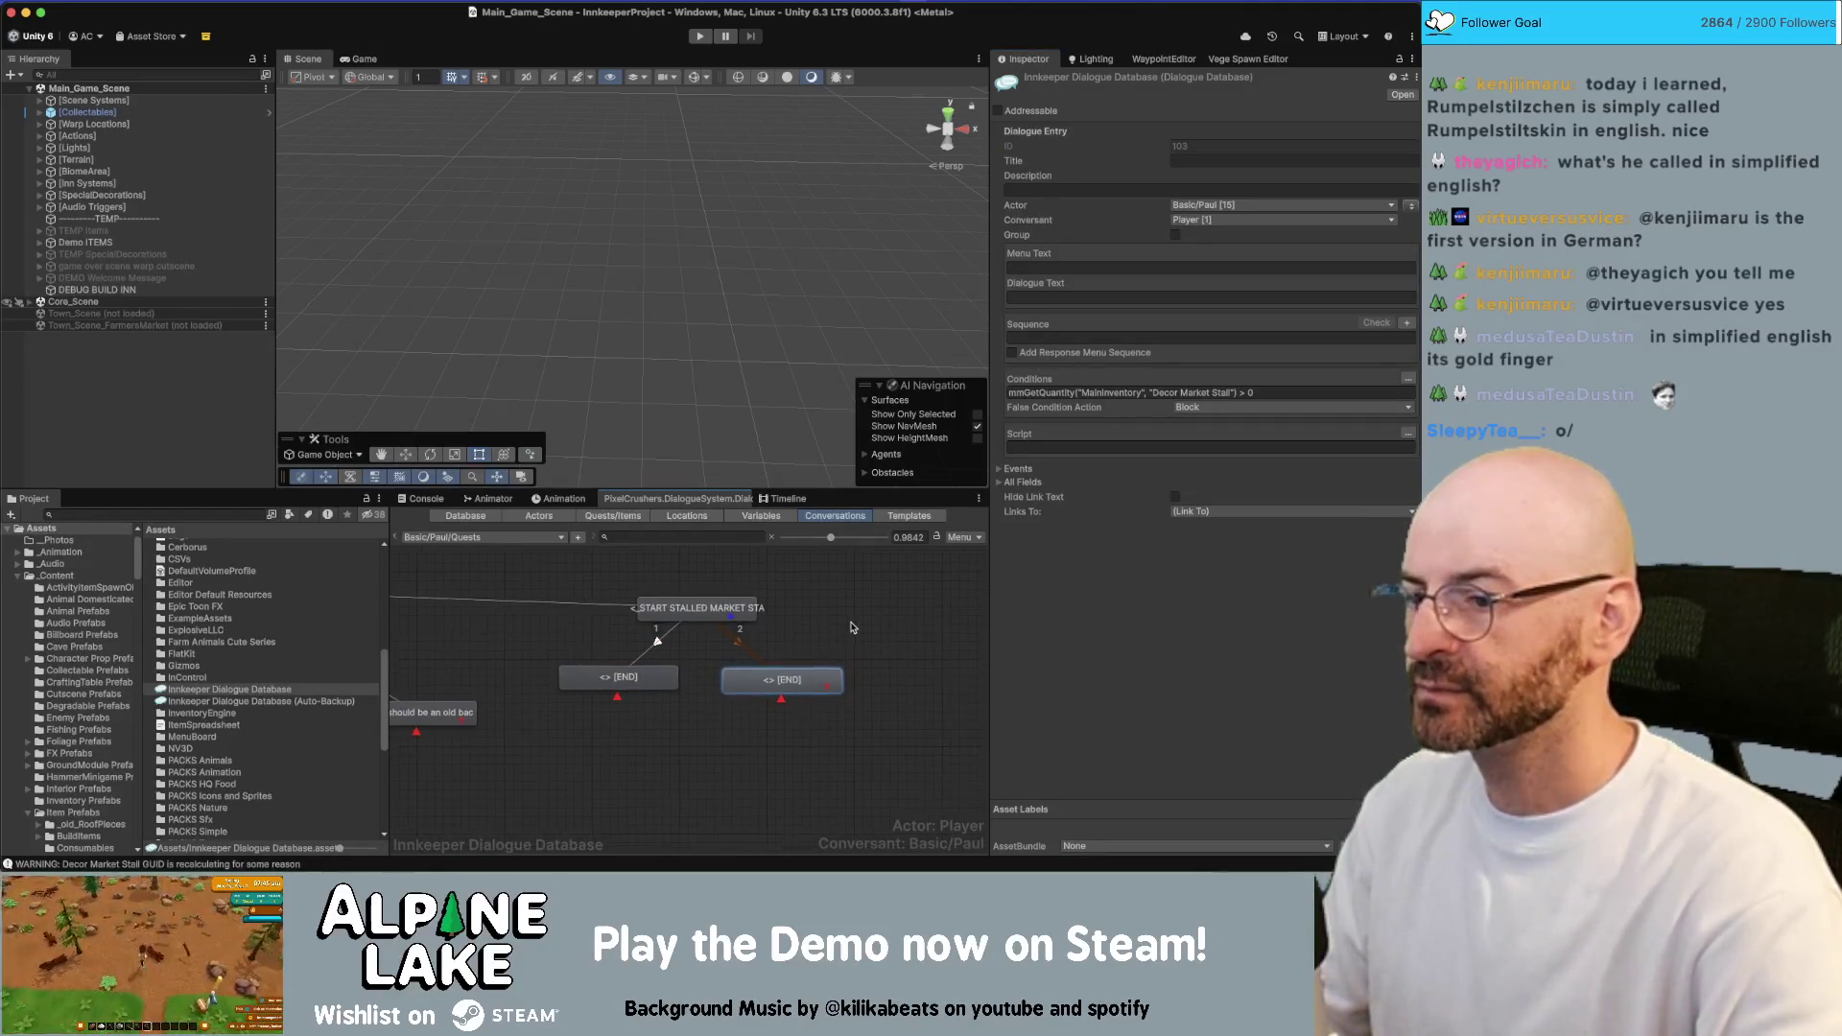
pyautogui.click(1055, 298)
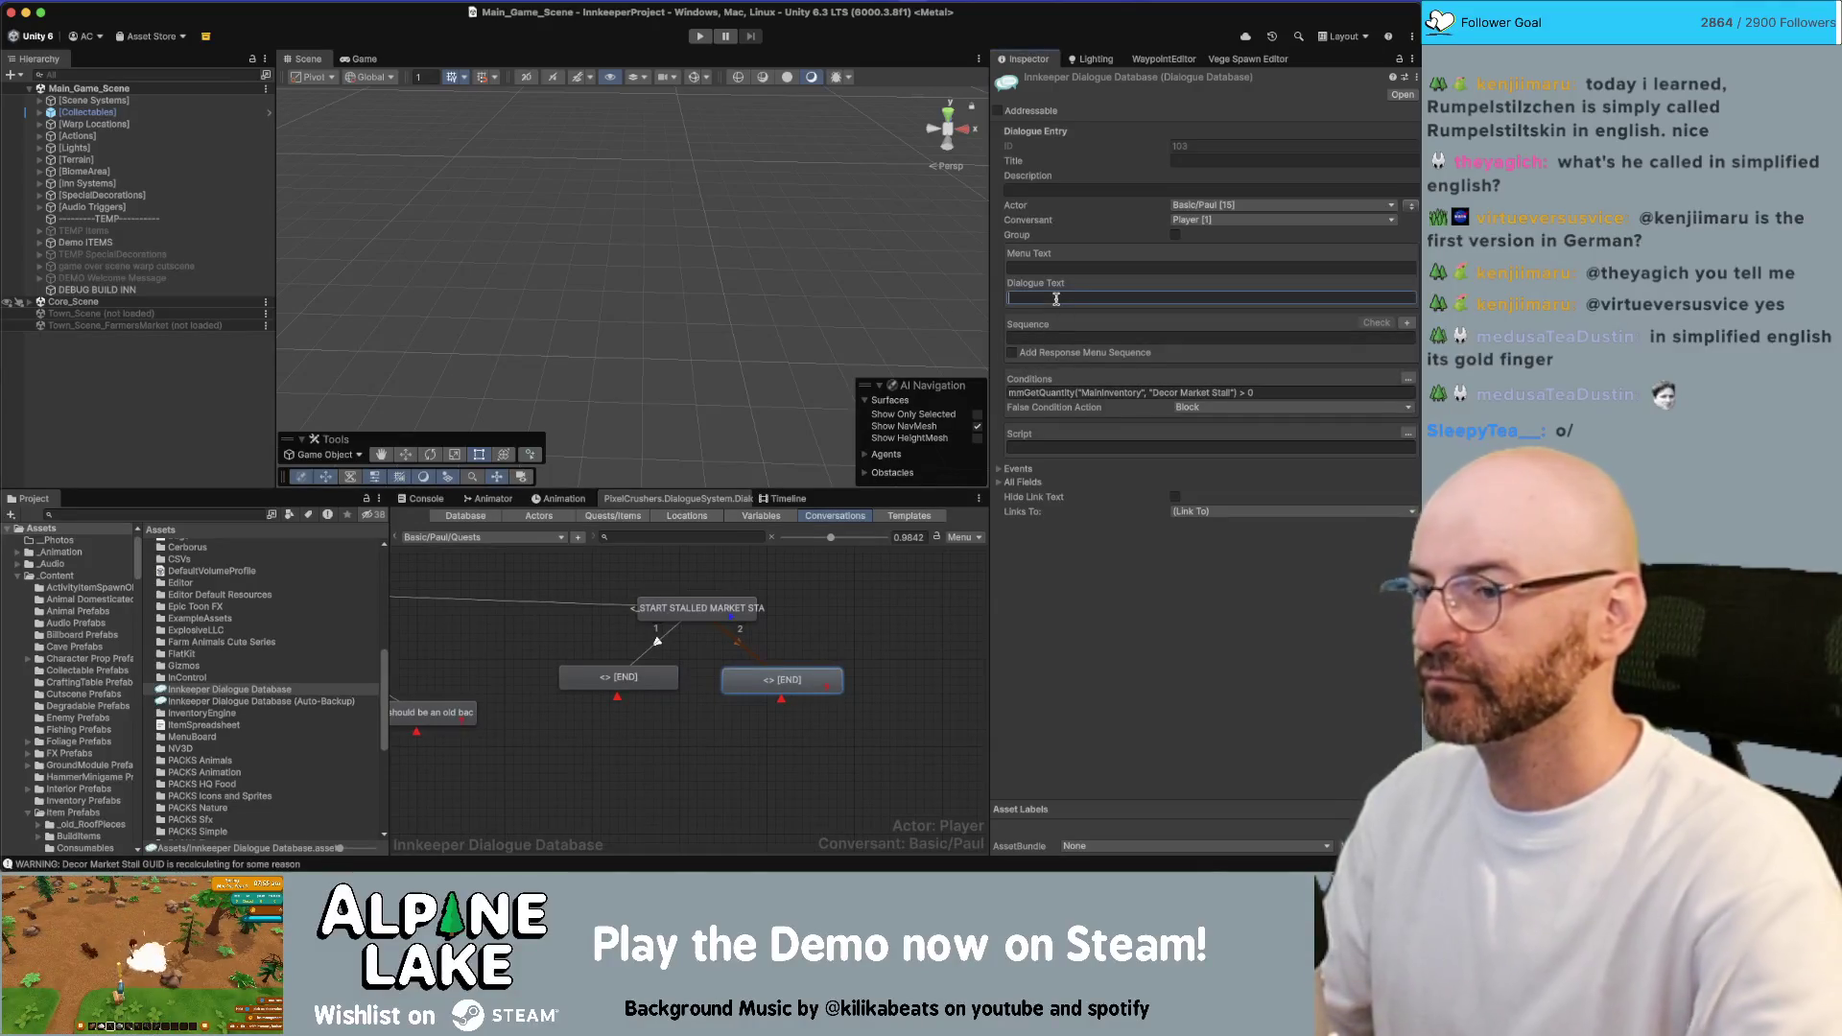
pyautogui.write('0')
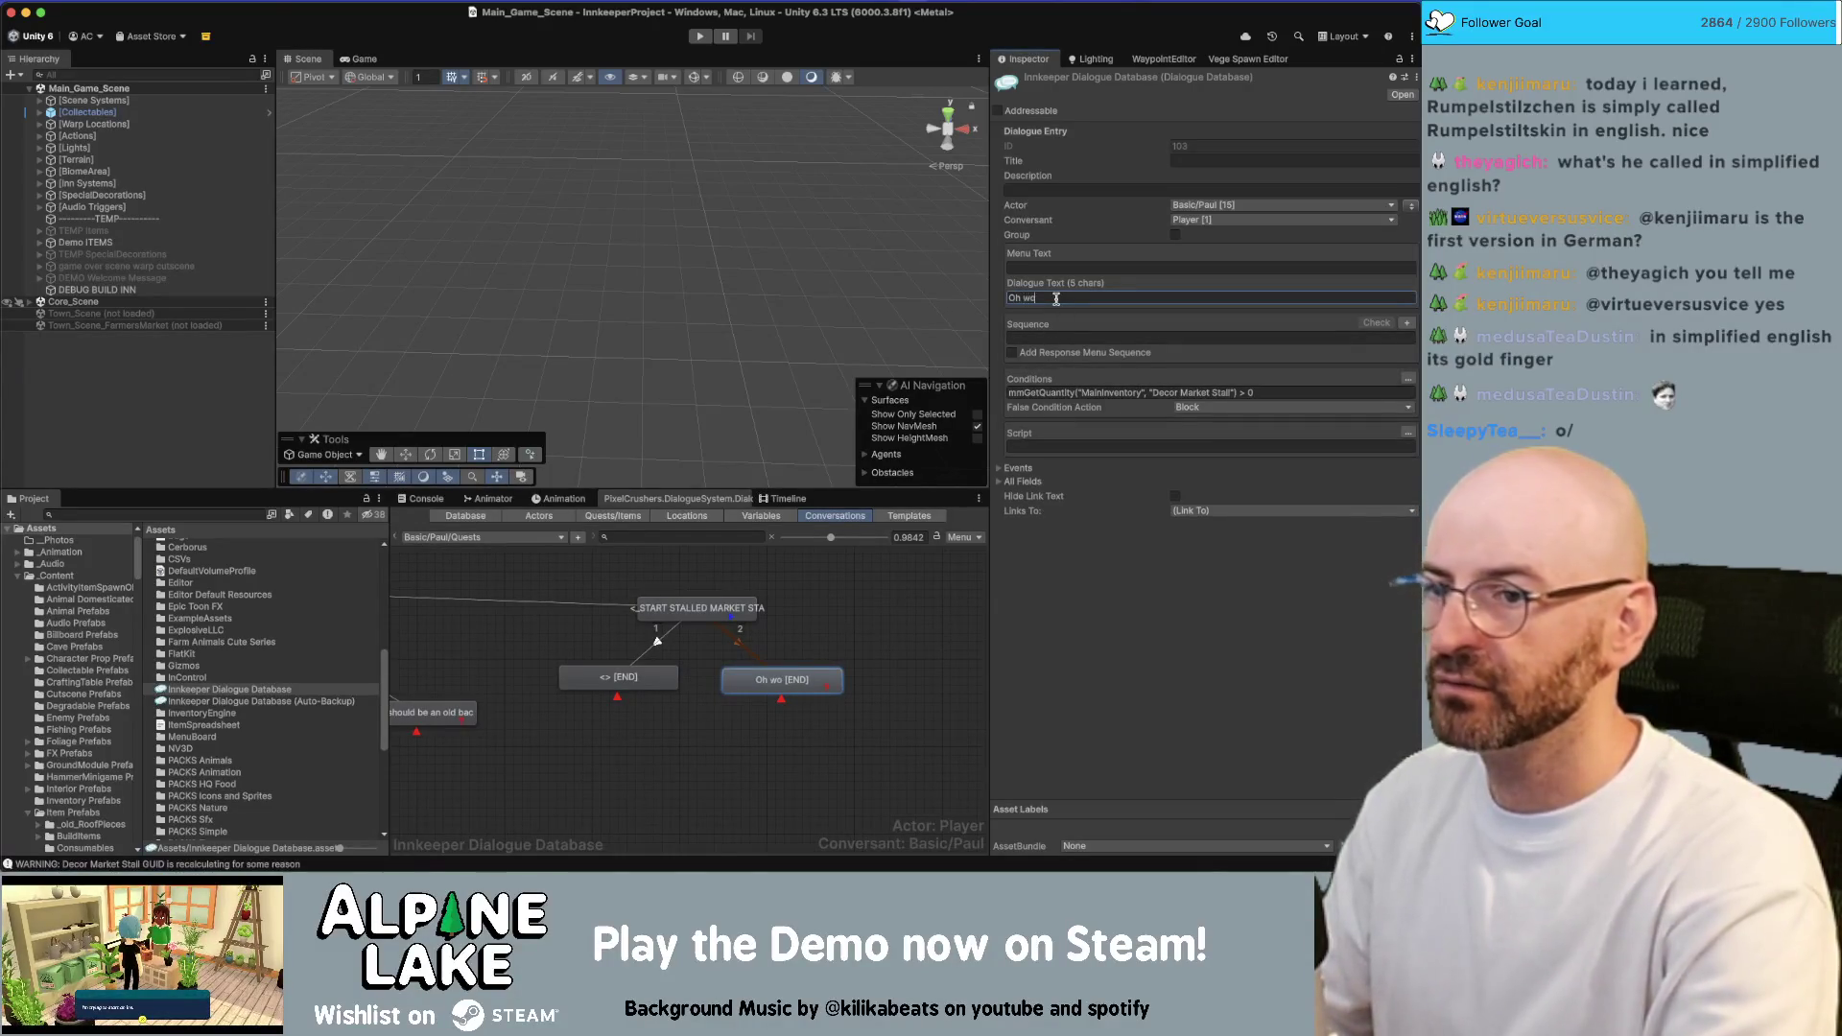
pyautogui.write('let me take a good look at this.')
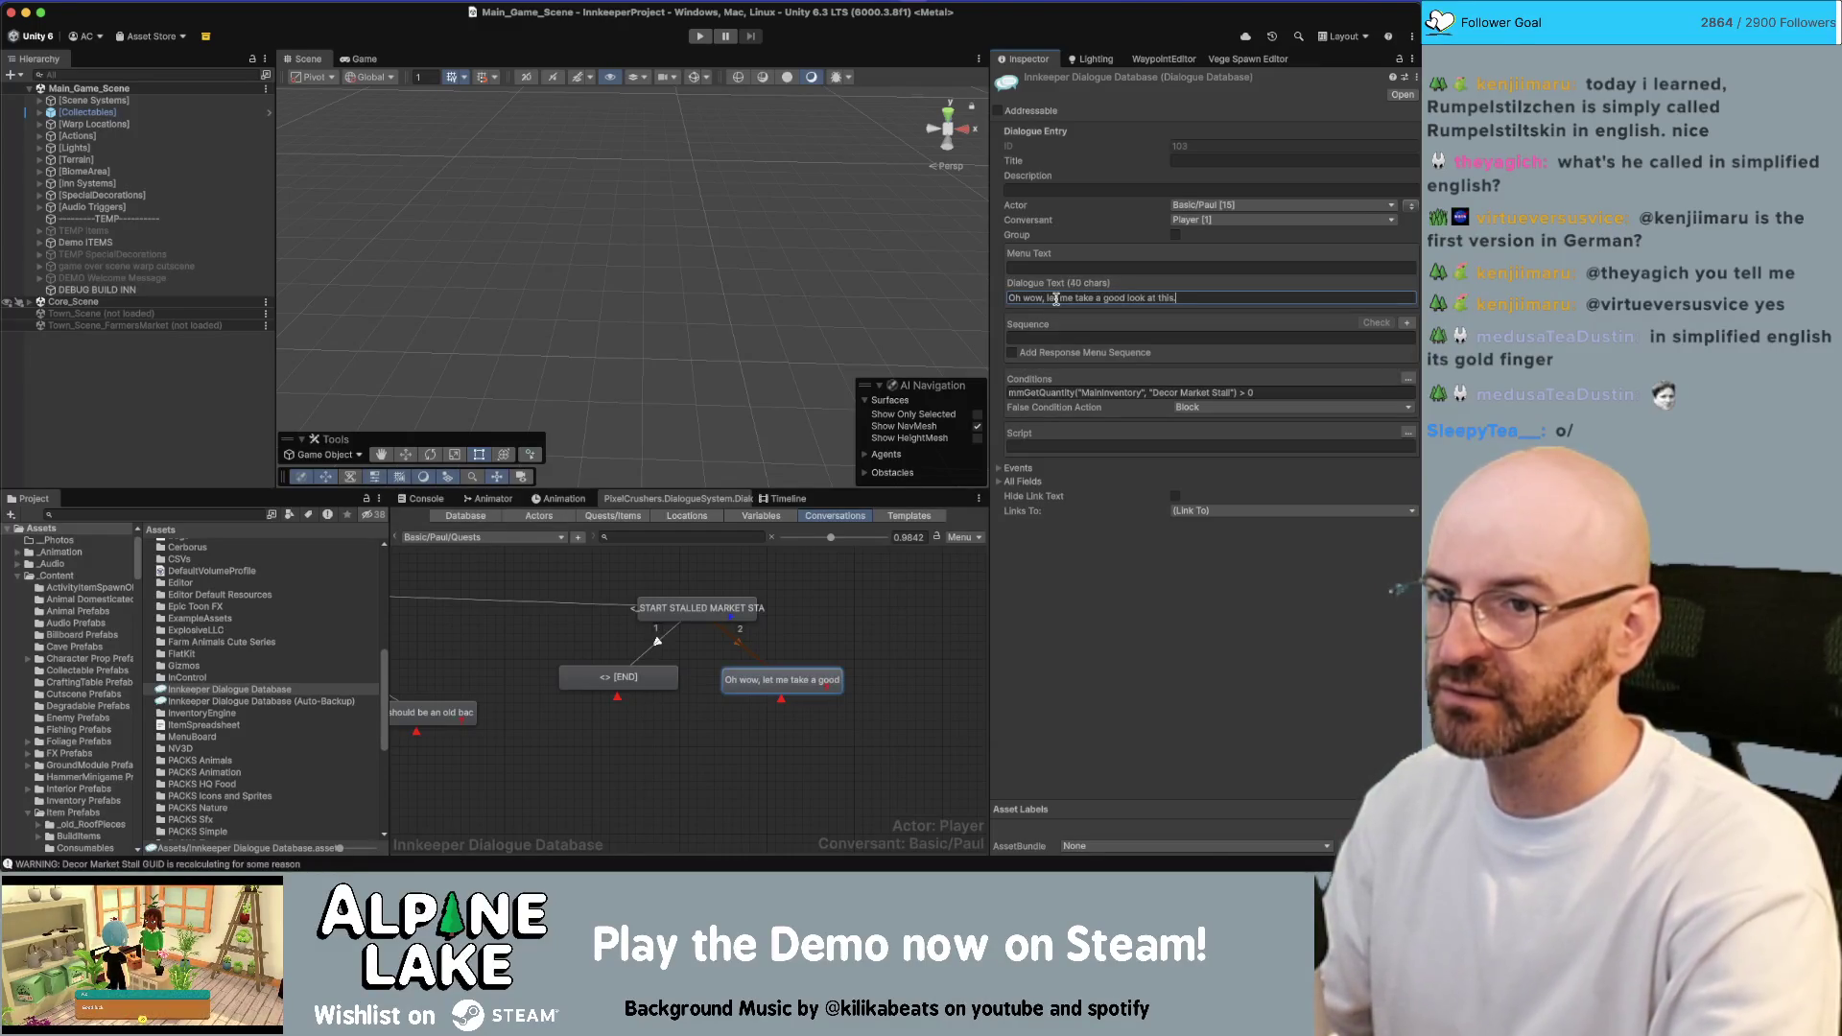
# Add a Basic/Paul child line "Pretty sturdy indeed." under the Oh wow line
pyautogui.scroll(-2, 899, 610)
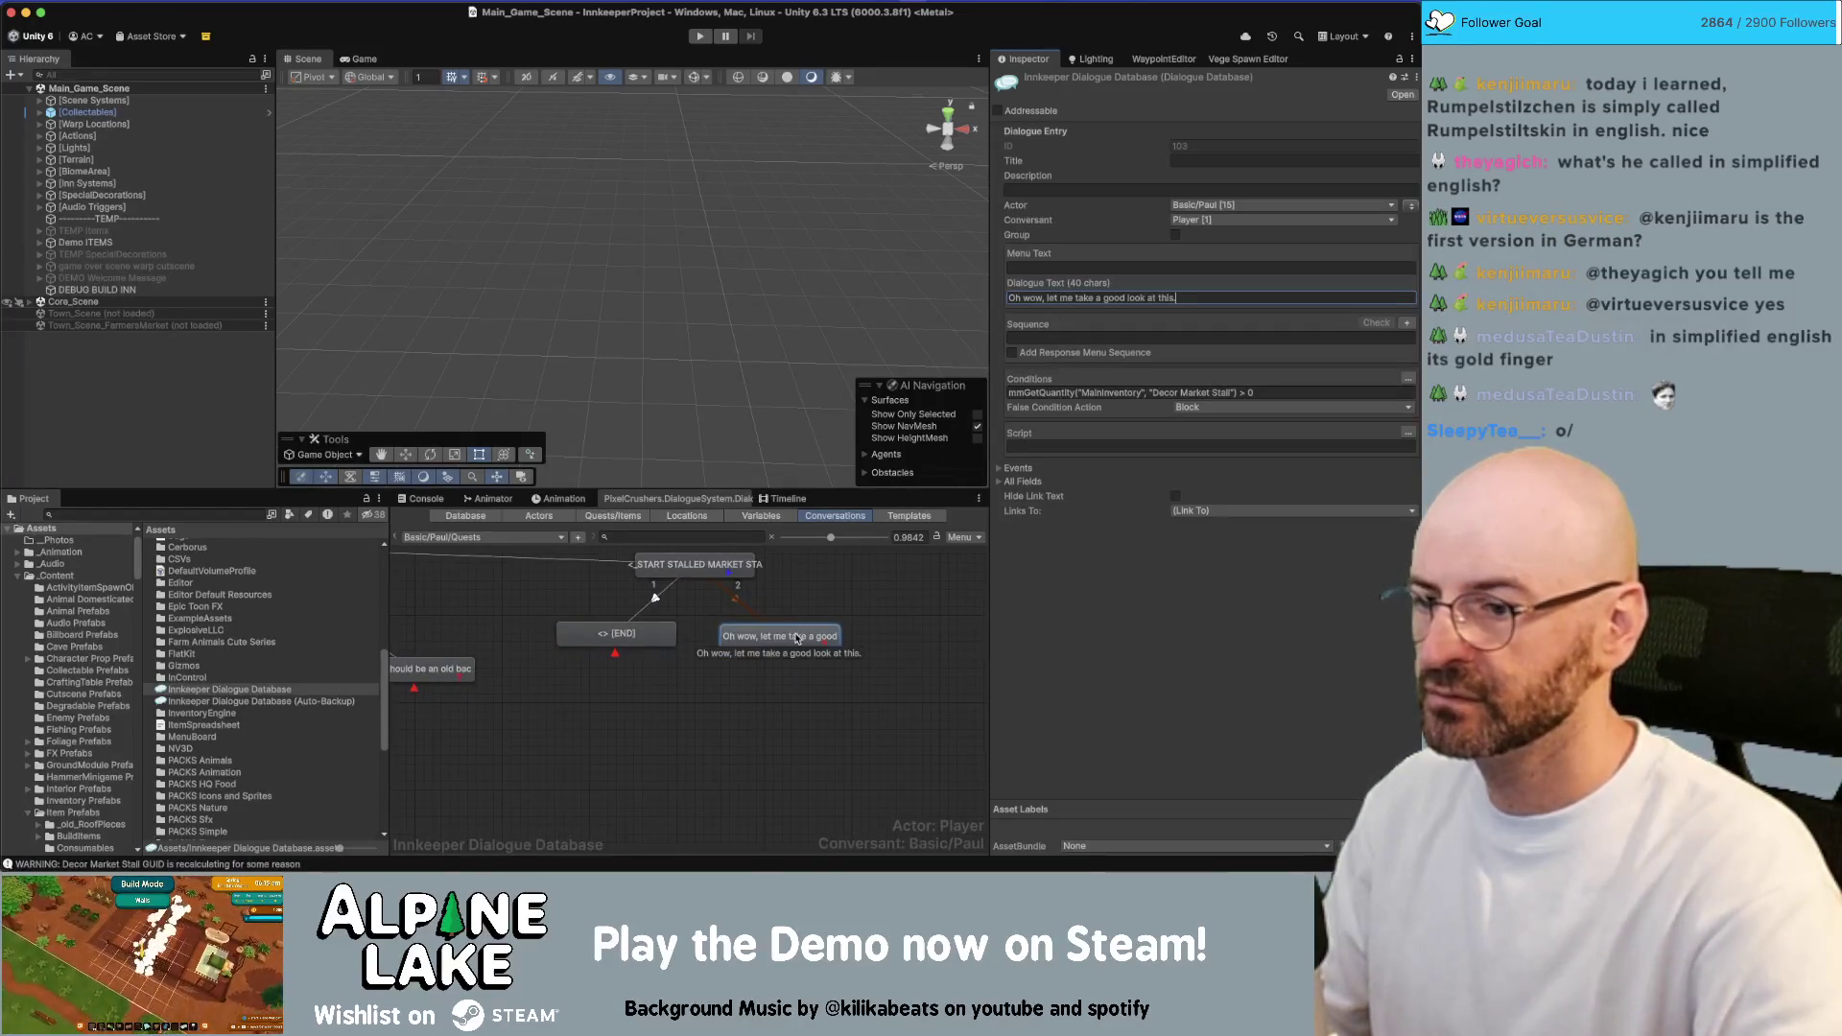
pyautogui.rightClick(797, 632)
pyautogui.press('Escape')
pyautogui.rightClick(852, 630)
pyautogui.click(888, 641)
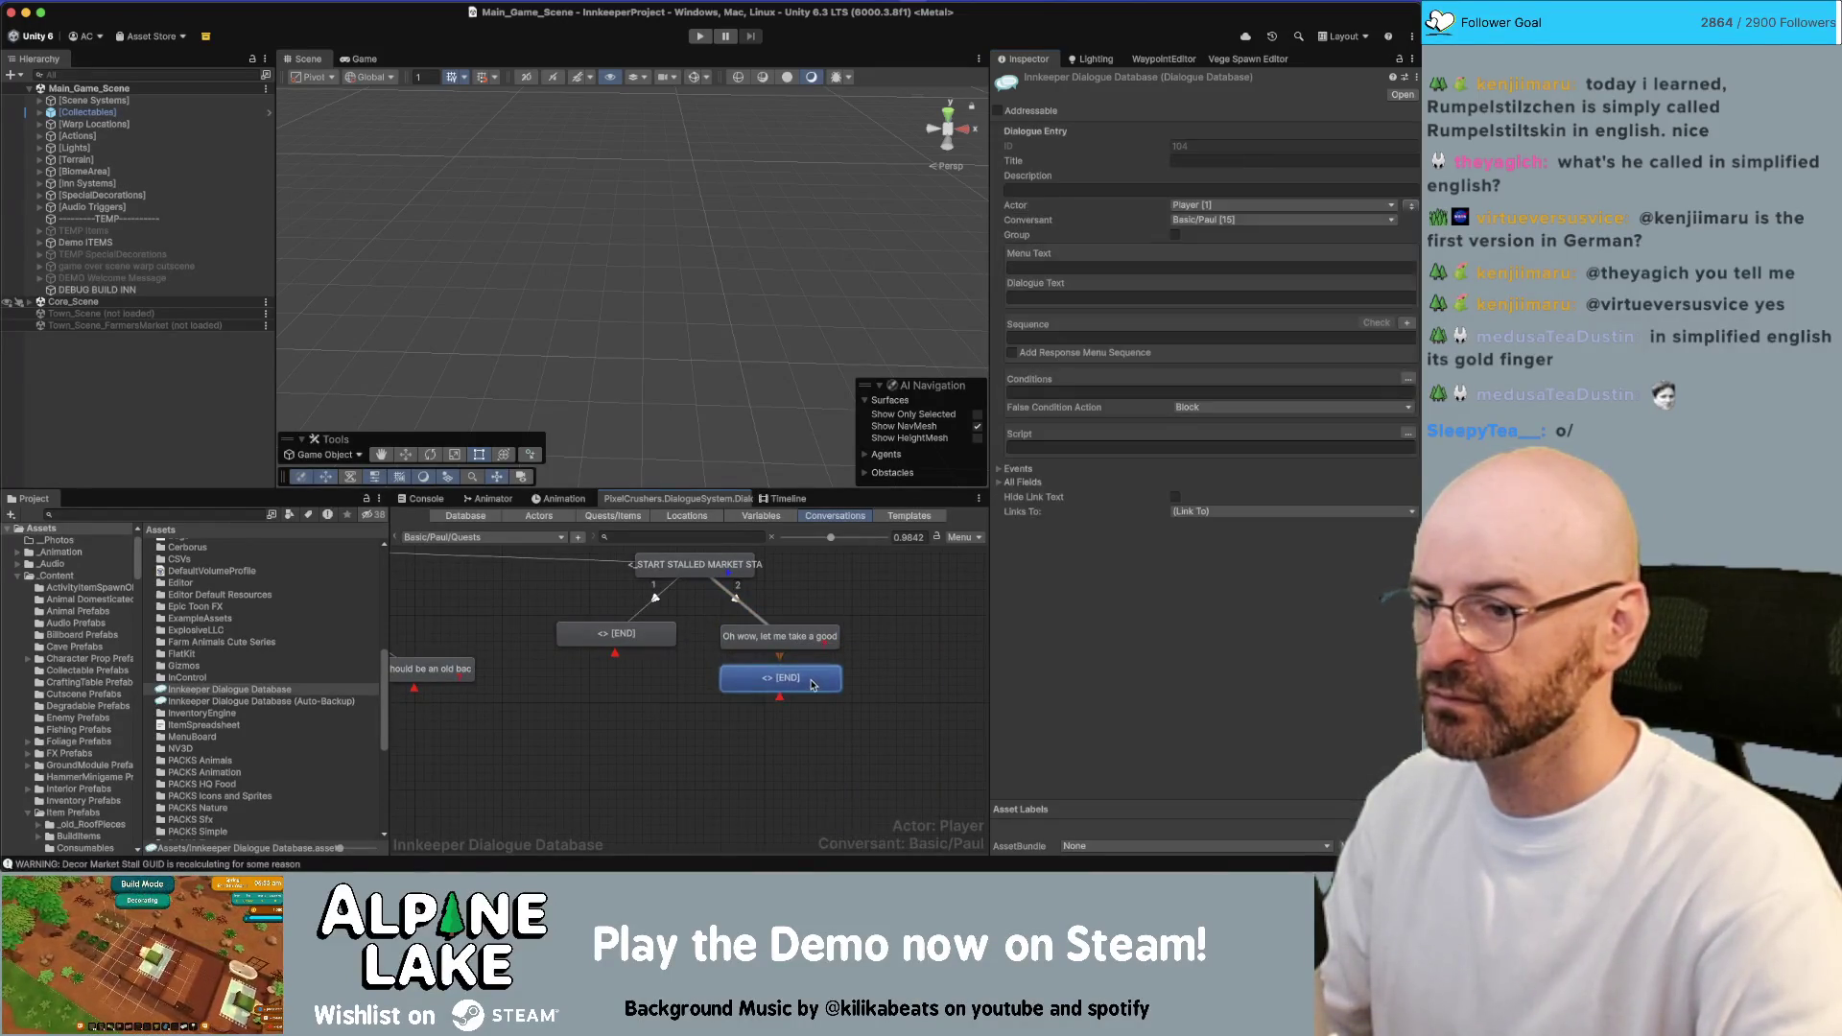
pyautogui.click(1410, 205)
pyautogui.click(1145, 297)
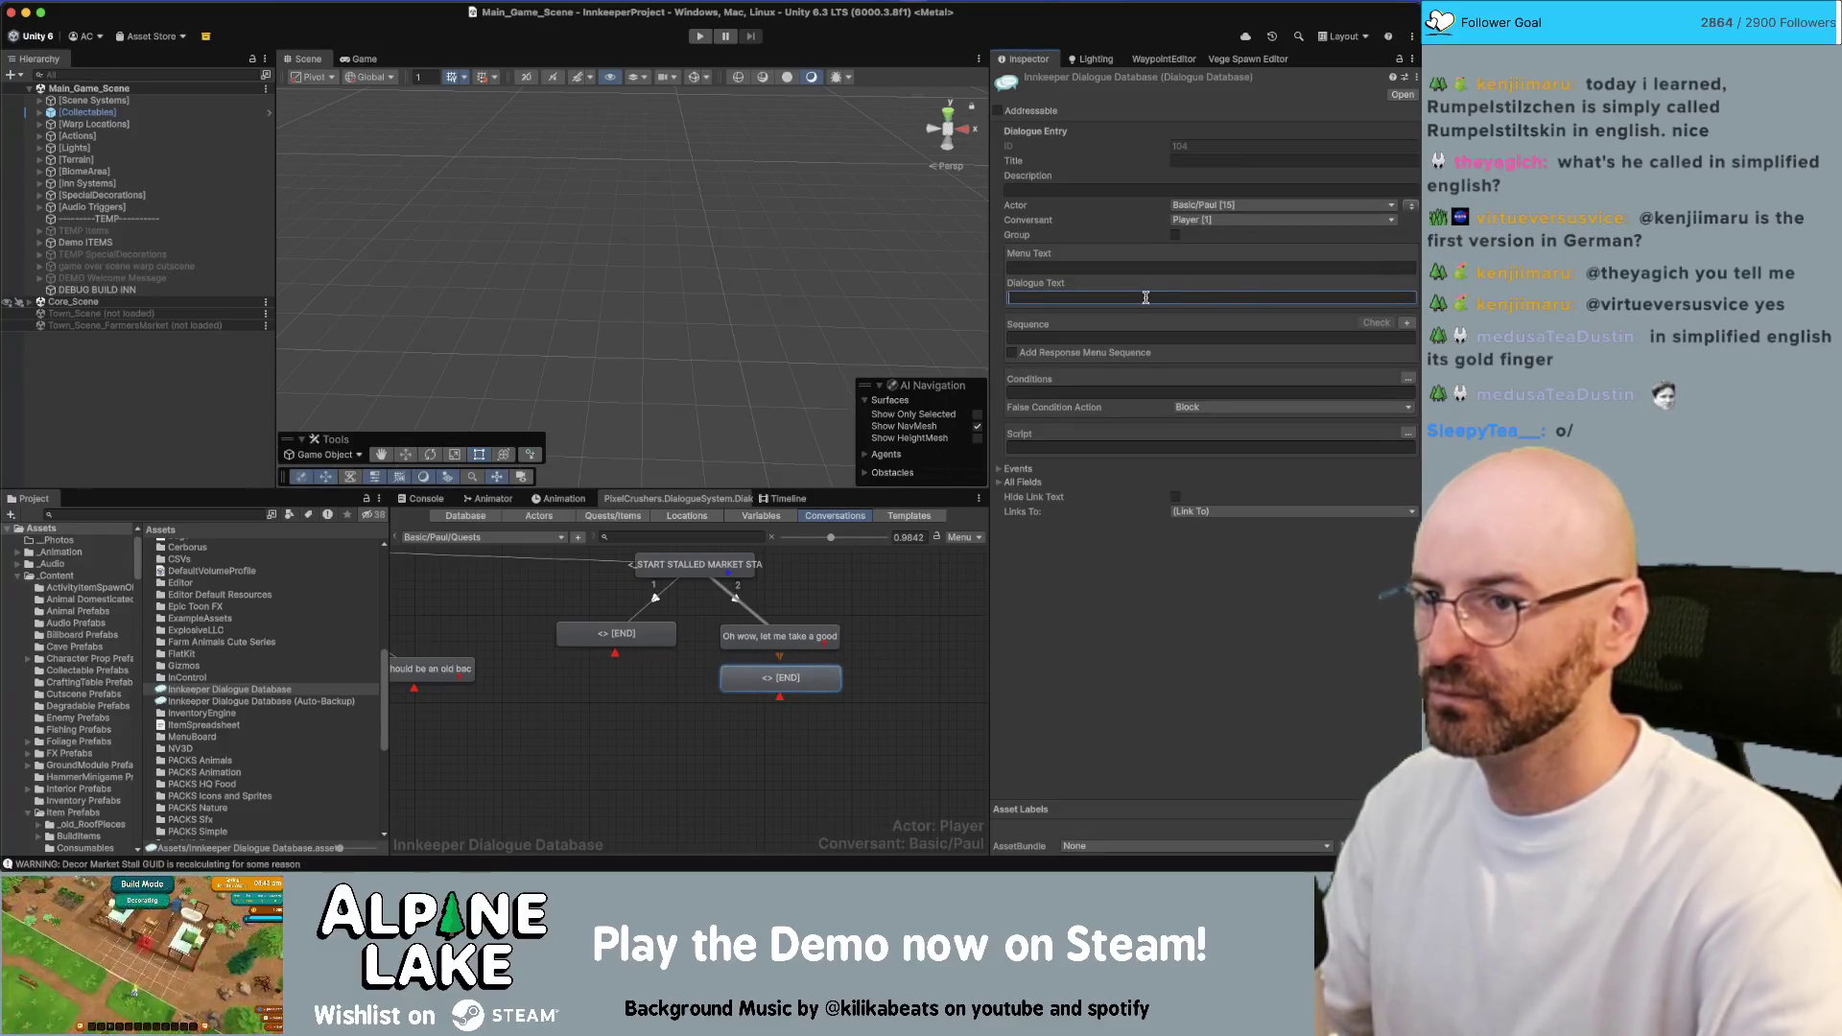
pyautogui.write('Pretty sturdy.')
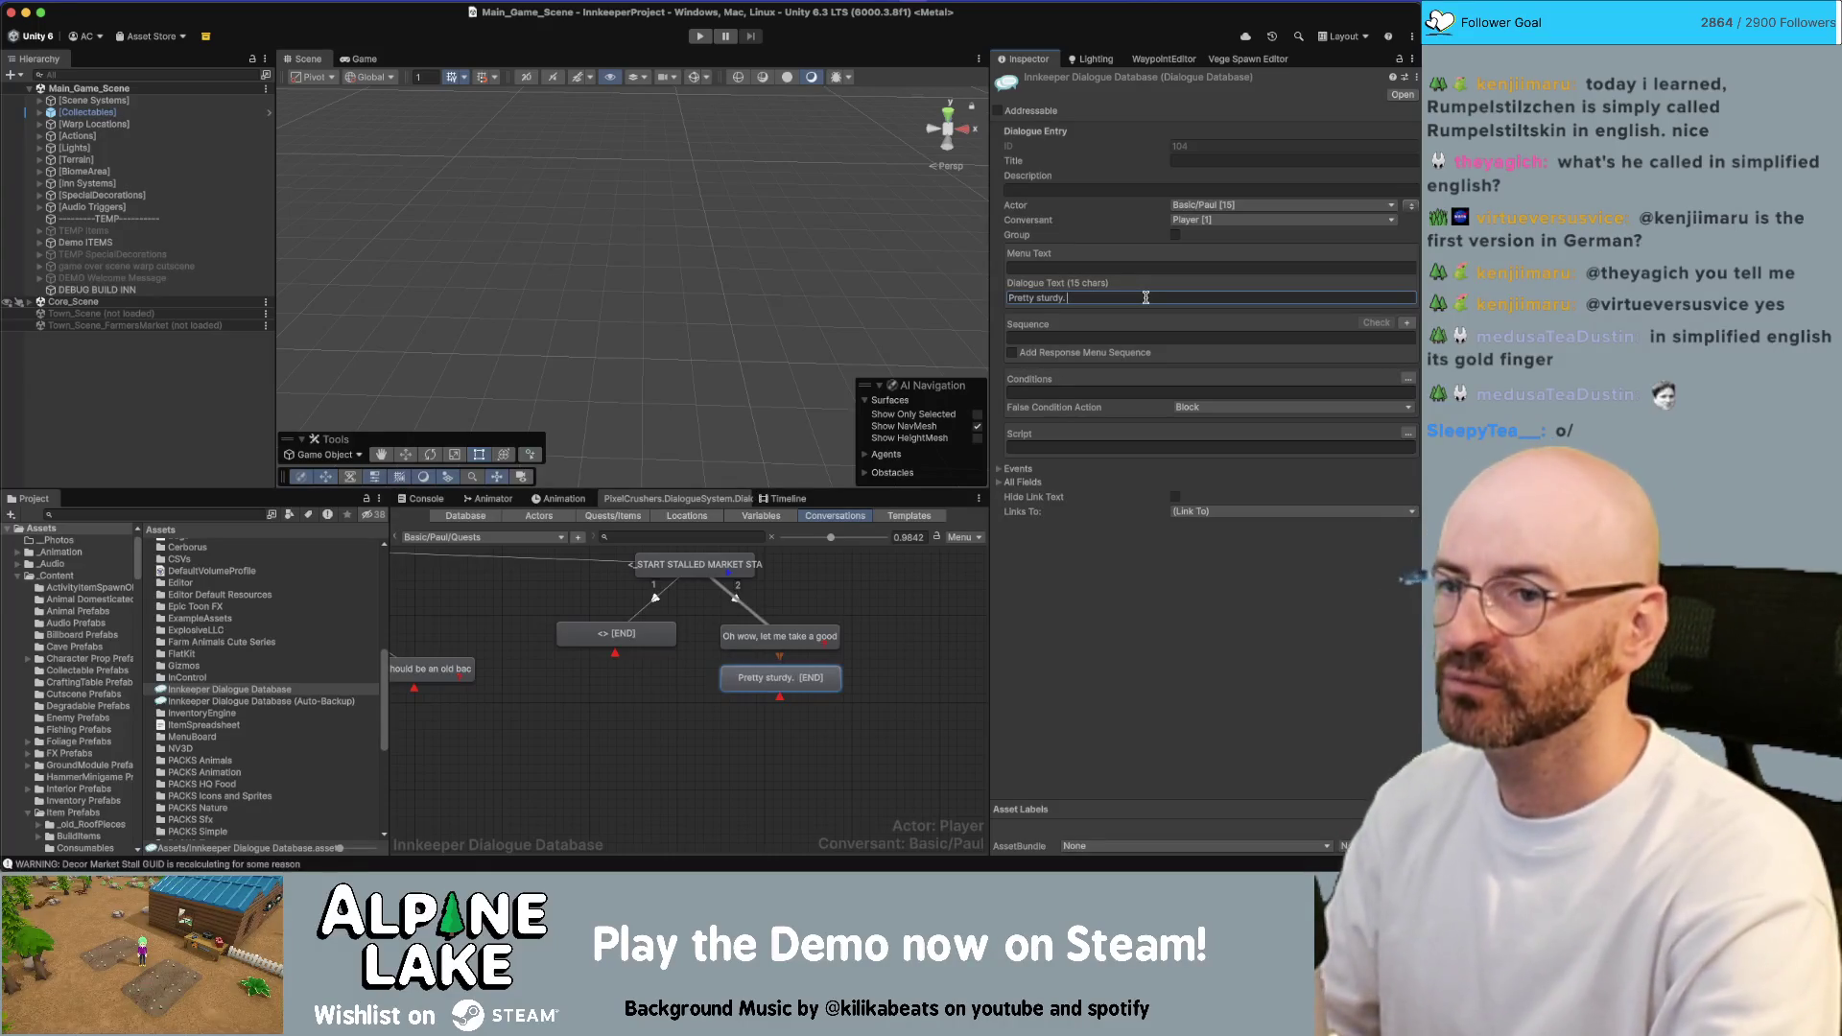
pyautogui.press('BackSpace')
pyautogui.press('BackSpace')
pyautogui.write('indeed.')
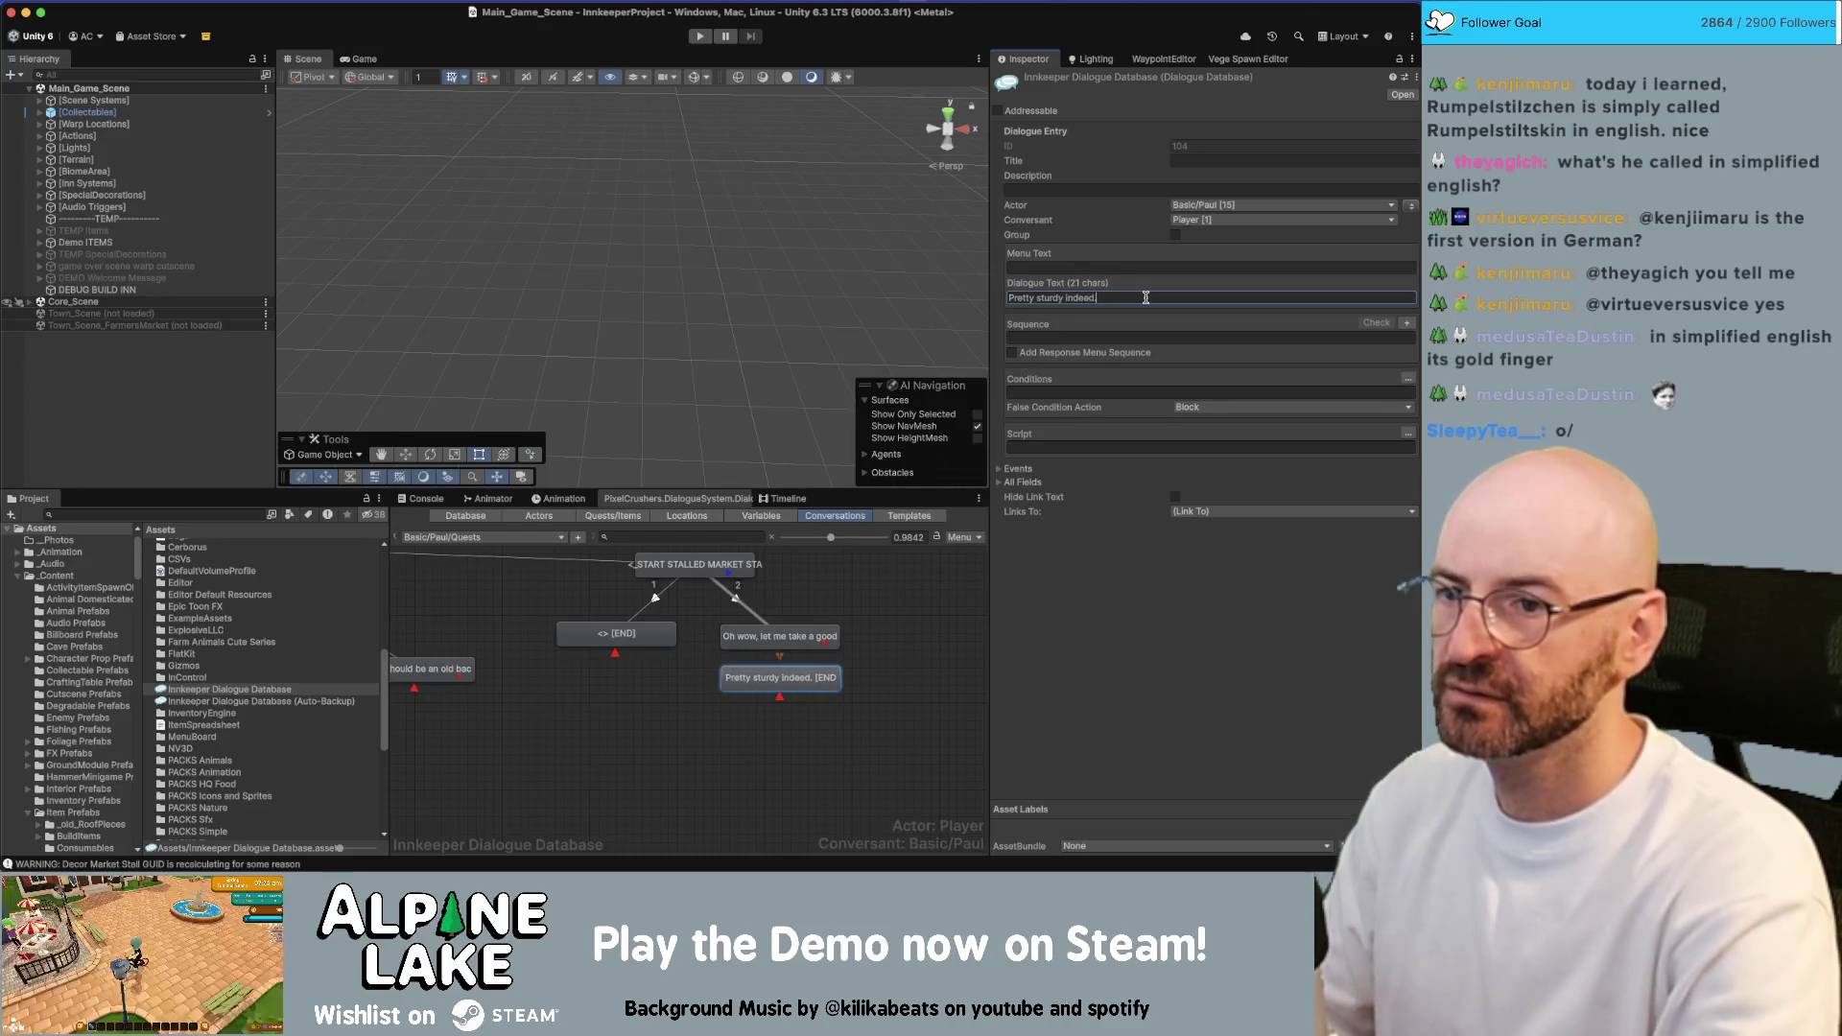
# Add a speaker-swapped child line after it: "You really pulled it off, thank you."
pyautogui.rightClick(769, 678)
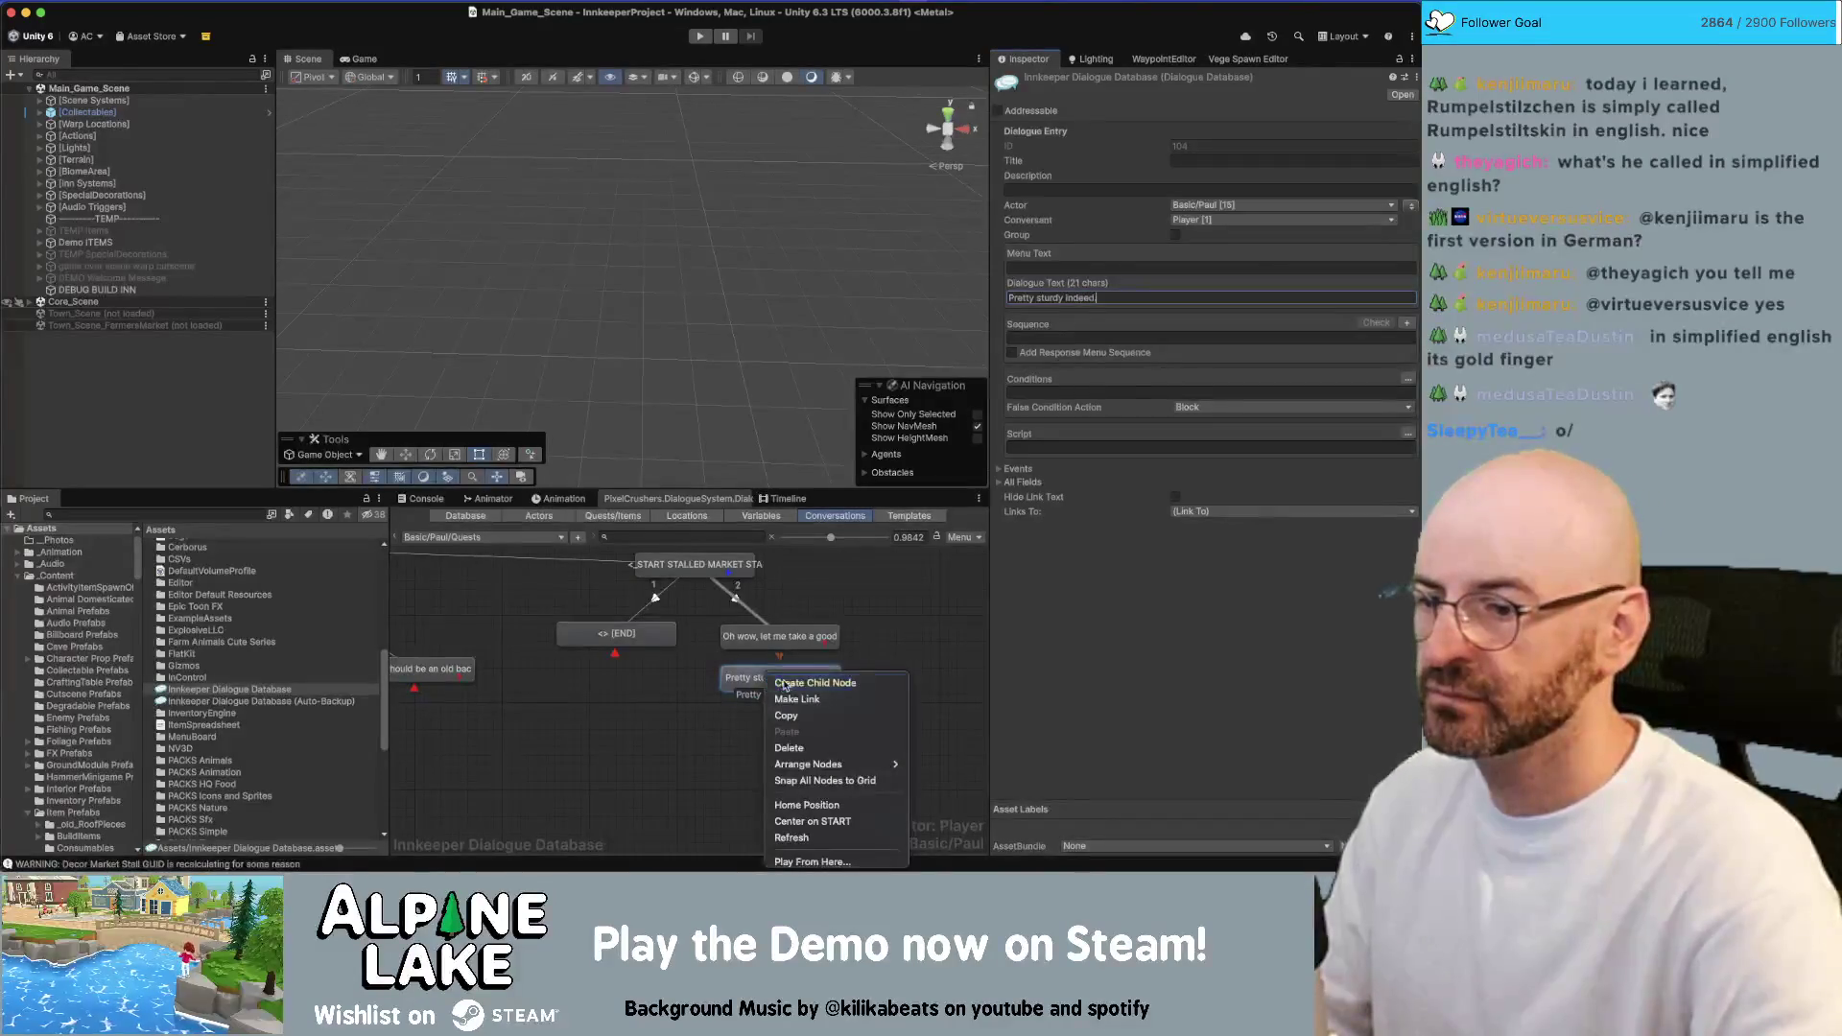
pyautogui.click(785, 685)
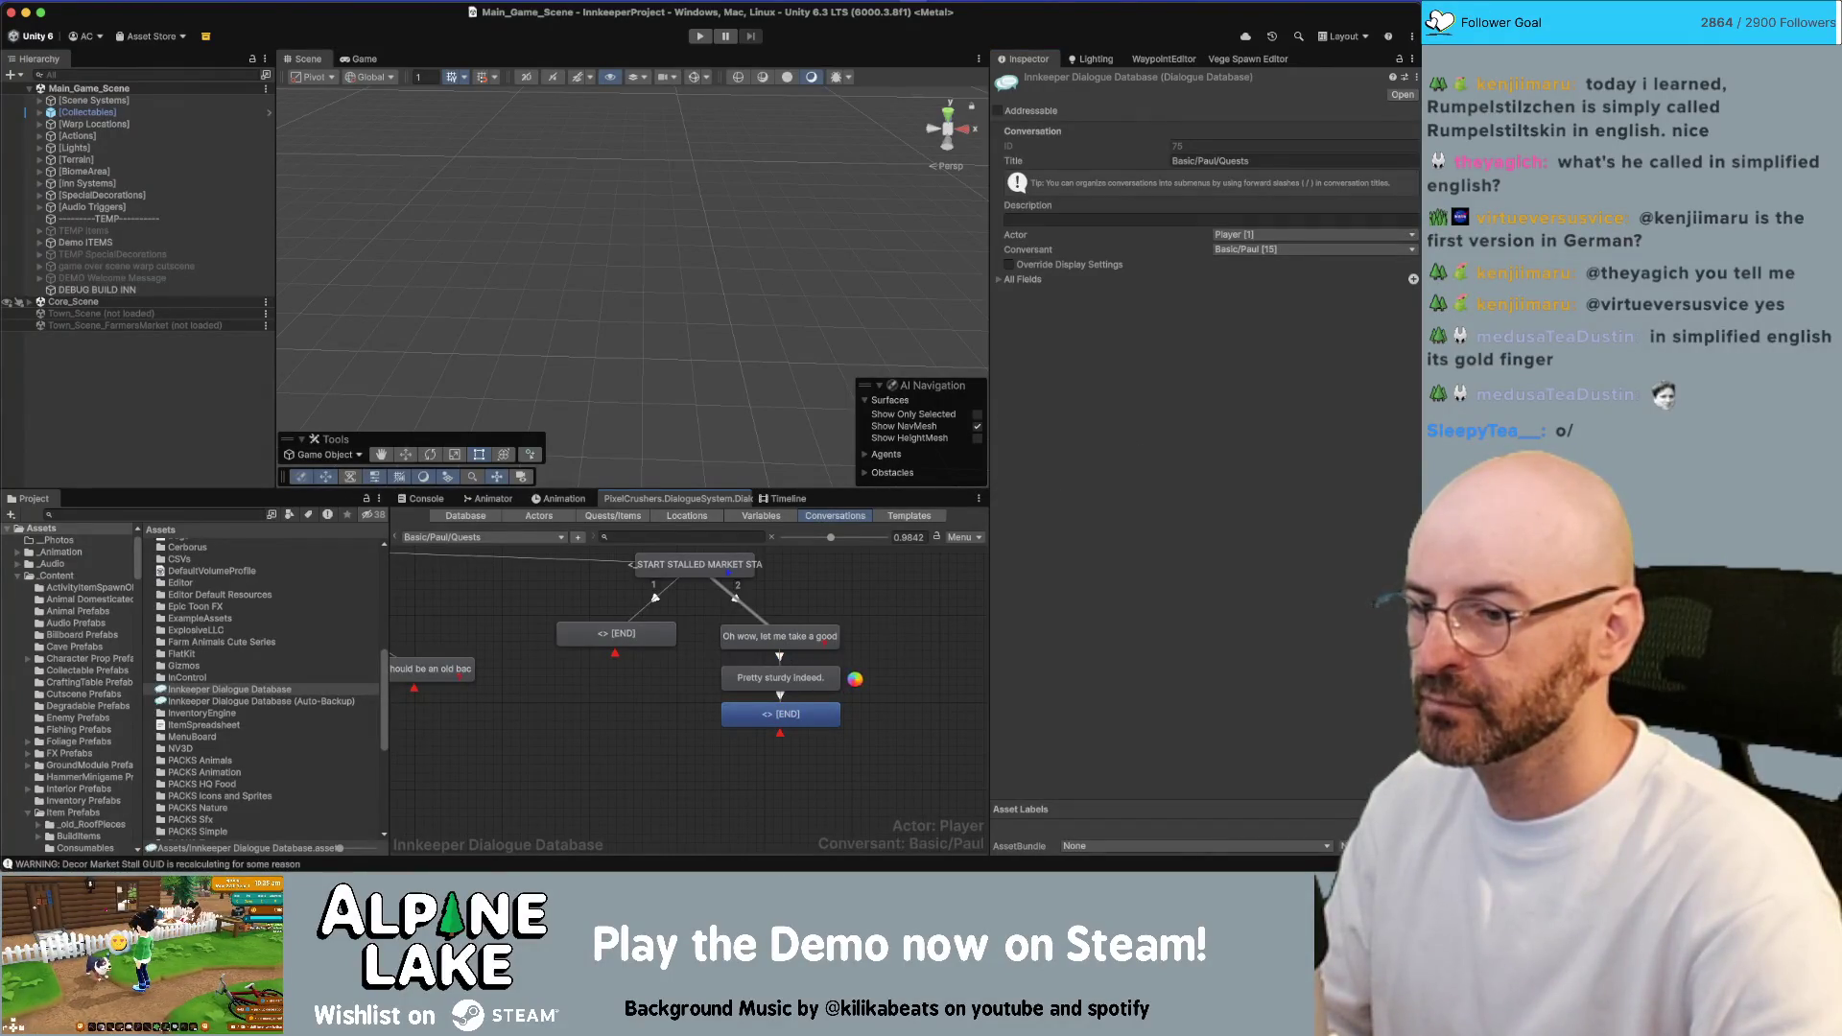
pyautogui.click(804, 712)
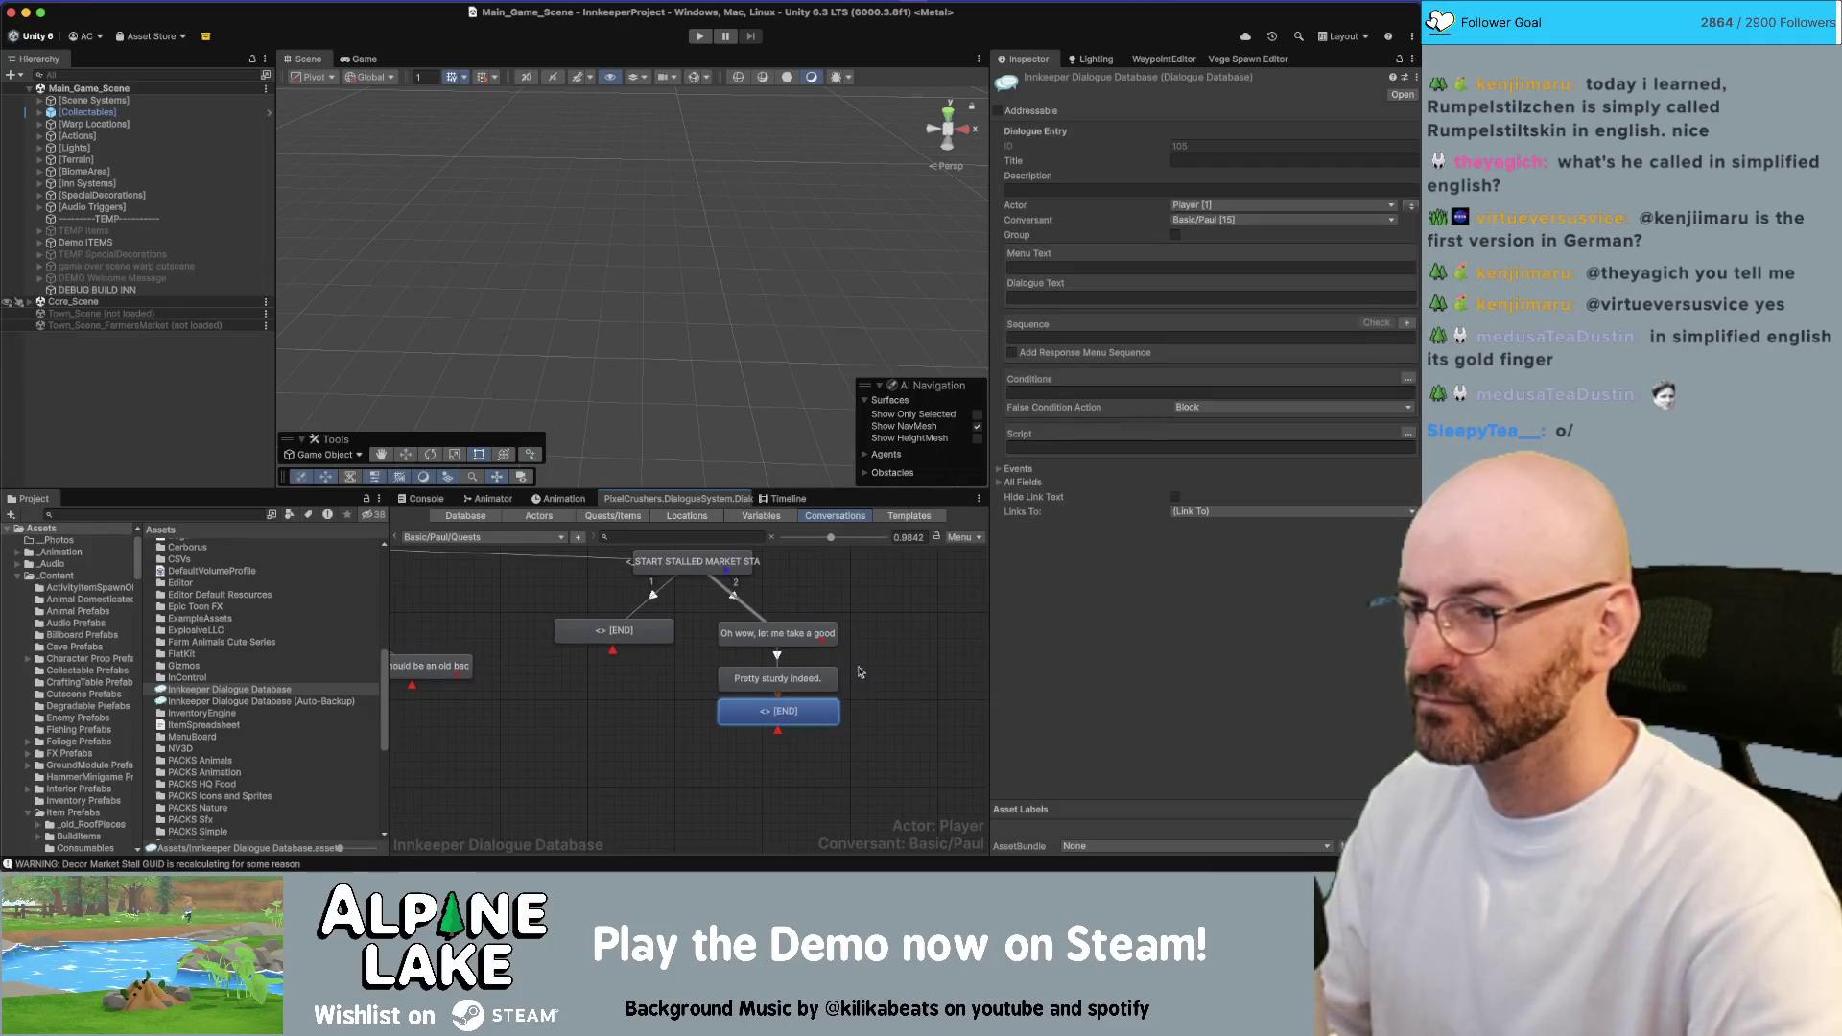
pyautogui.click(1410, 206)
pyautogui.write('T')
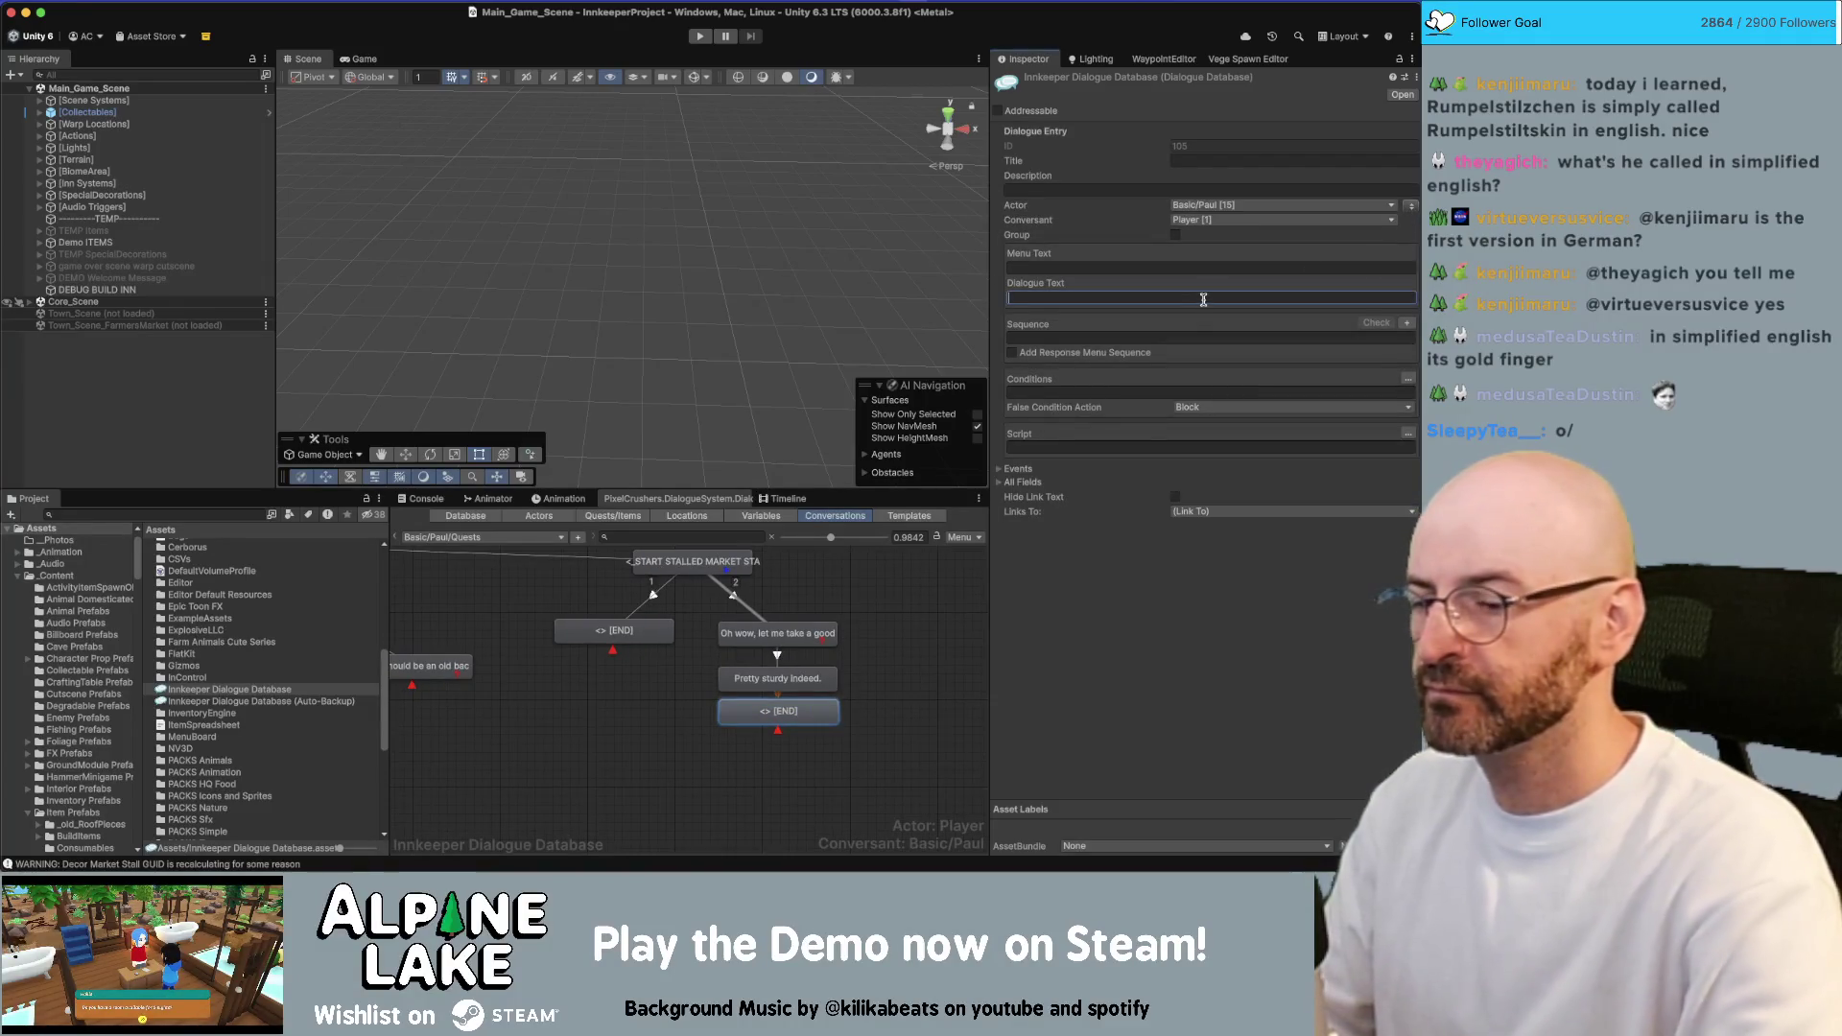
pyautogui.write(' for t')
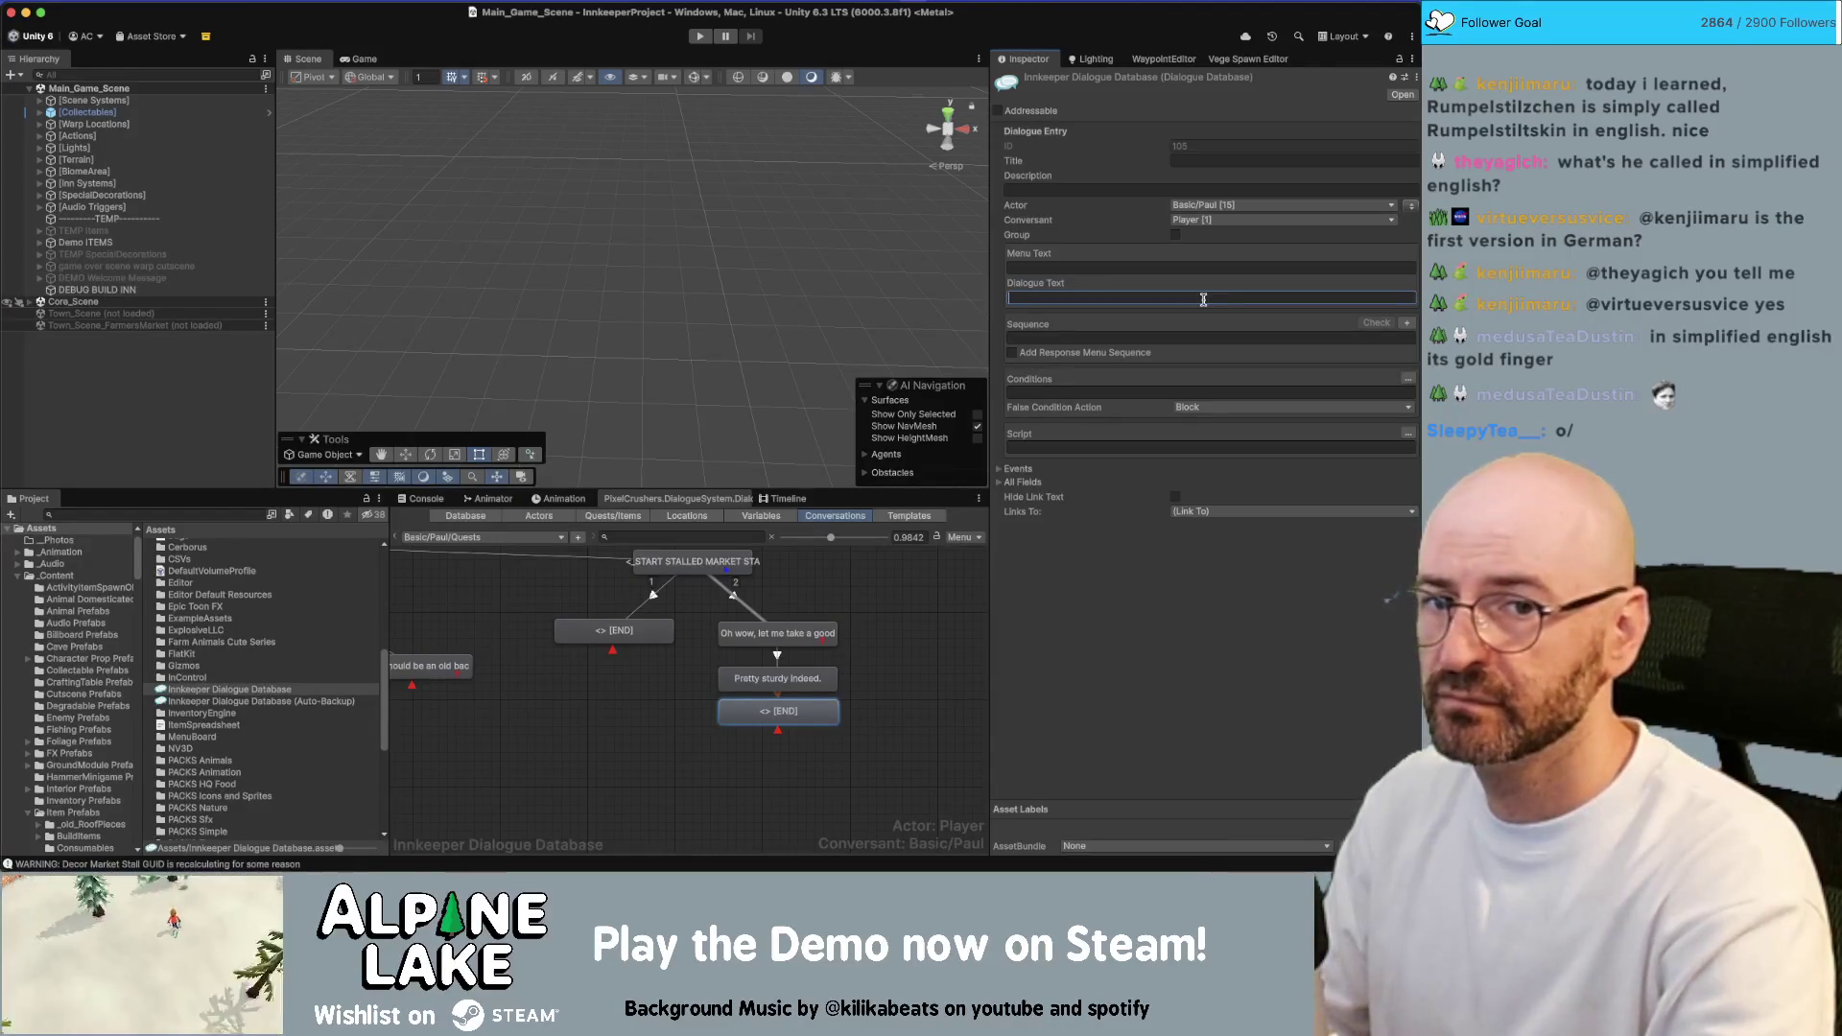
pyautogui.write('You real')
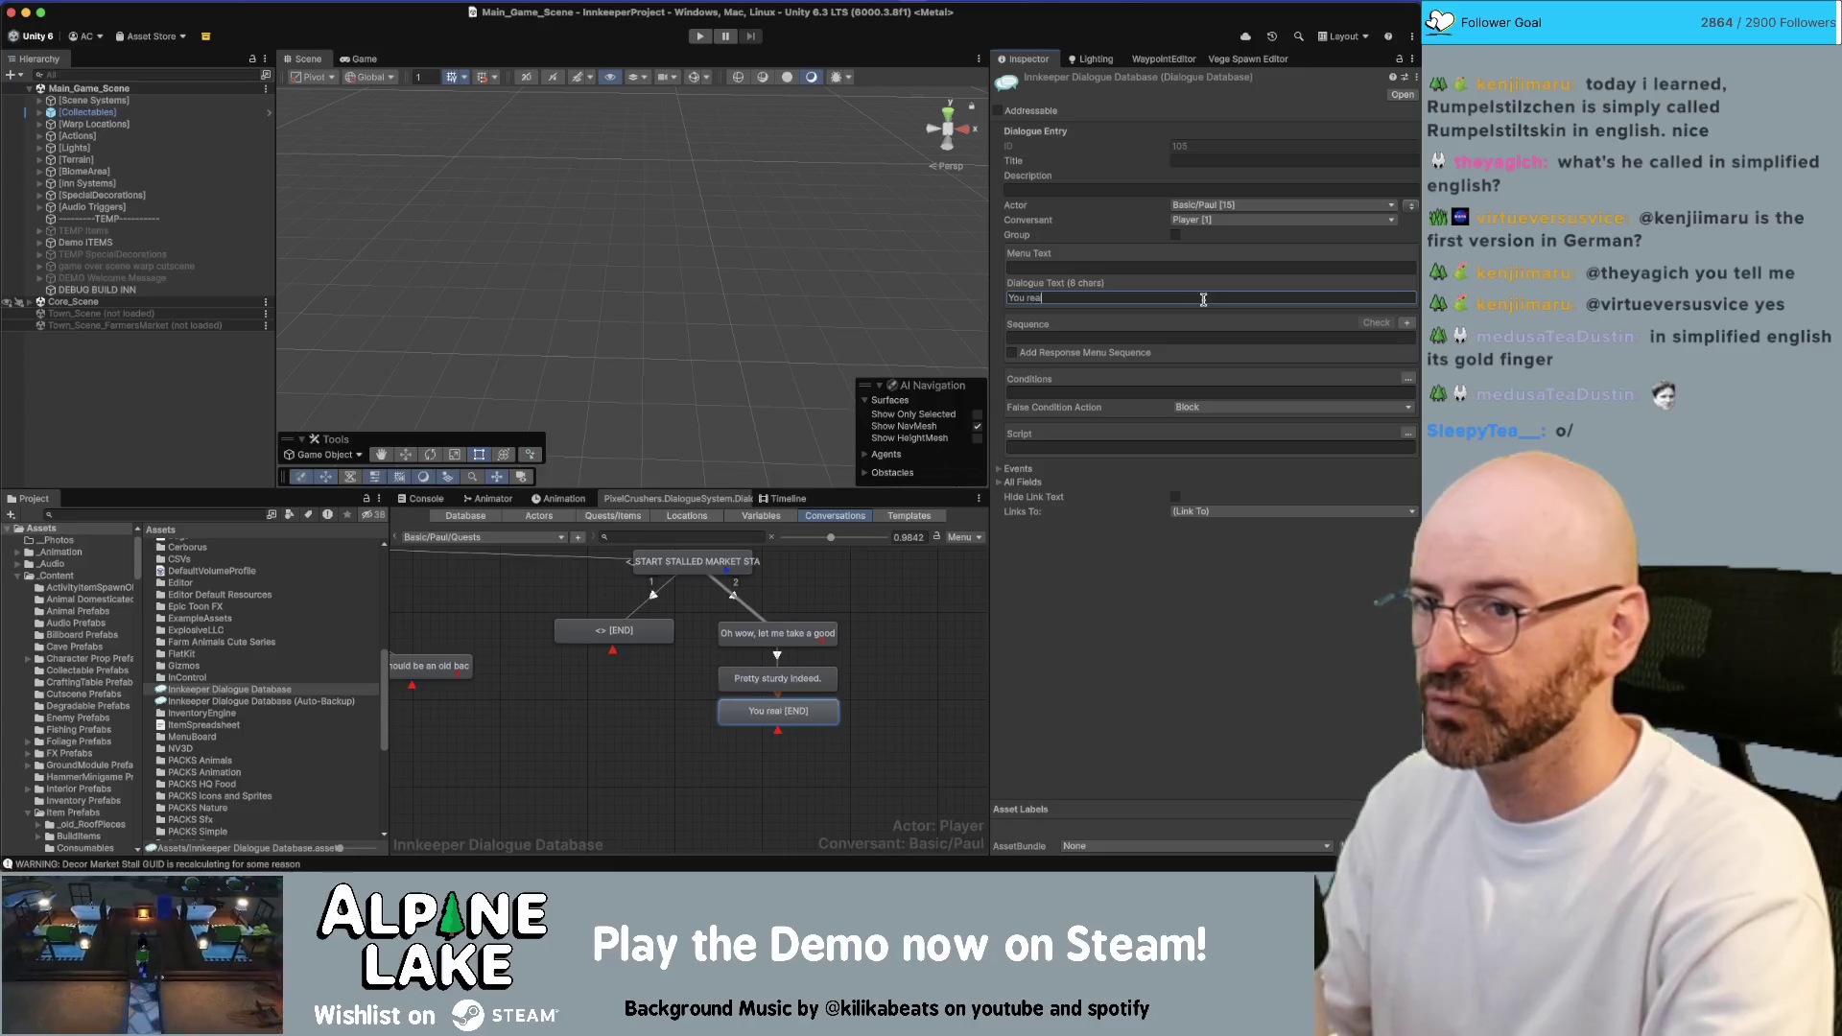
pyautogui.write('ly pulled it off, tha')
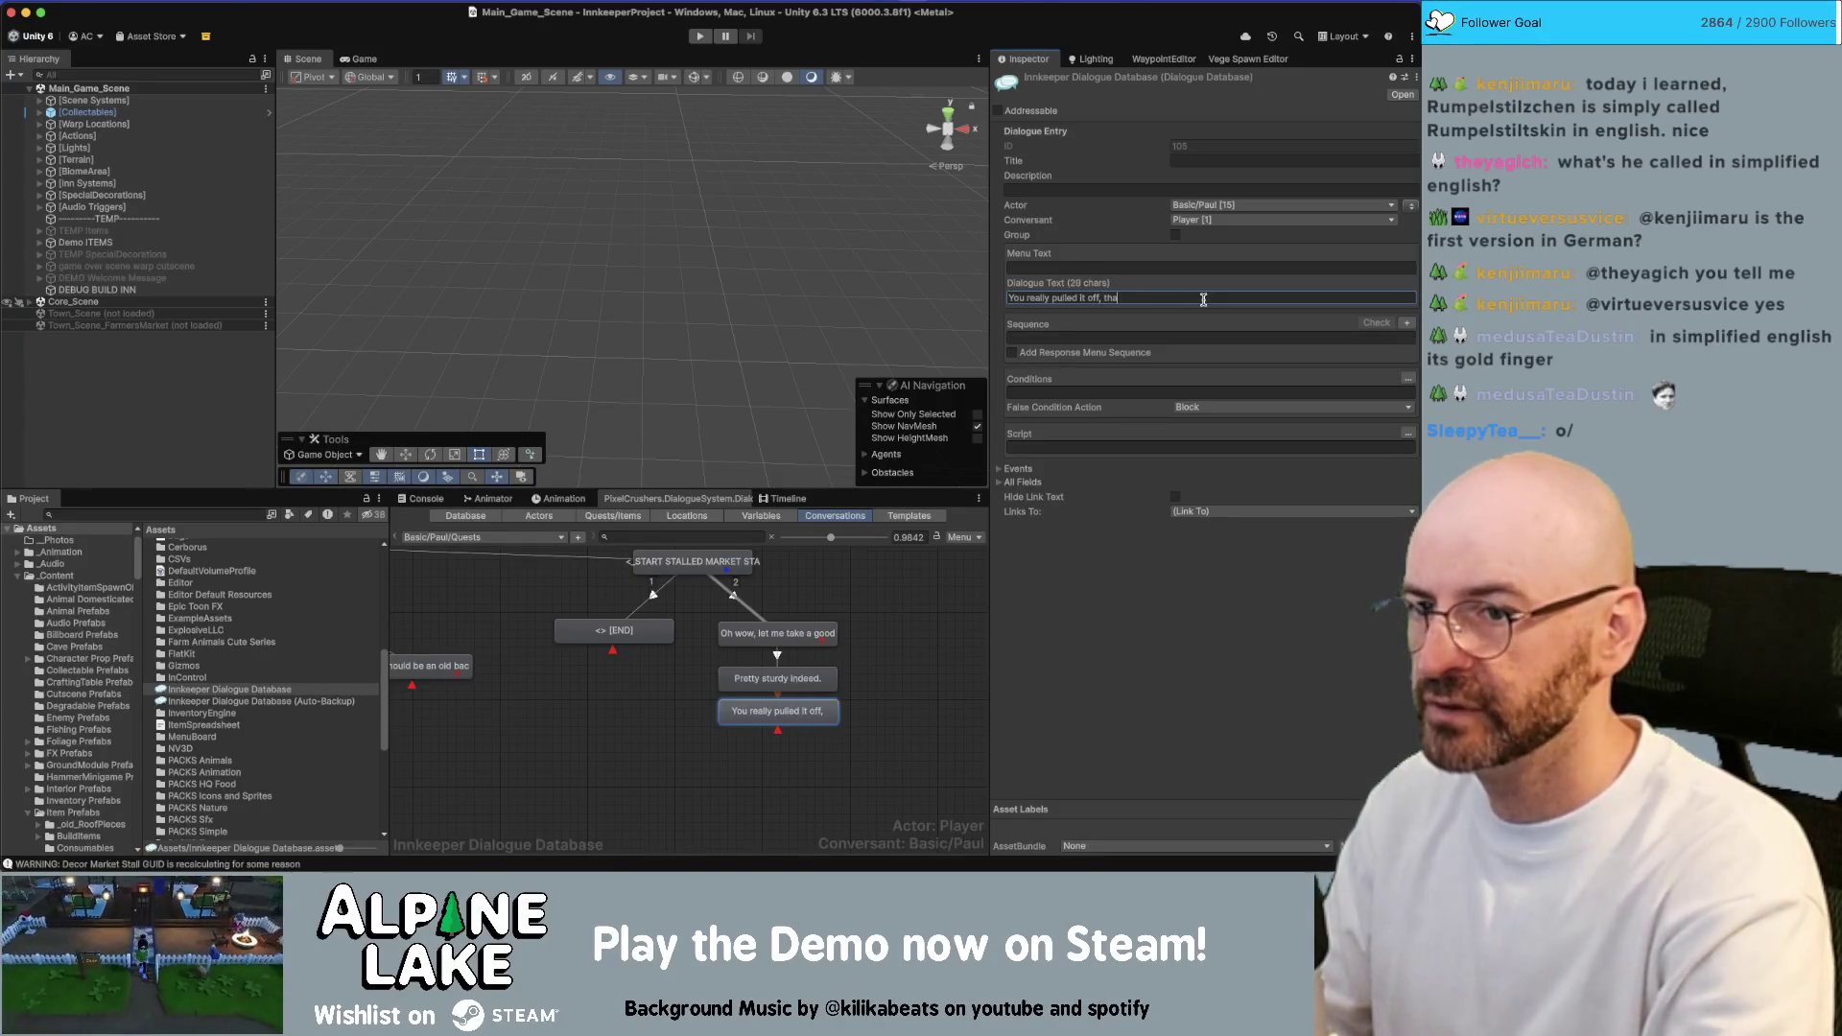
pyautogui.write('nks!')
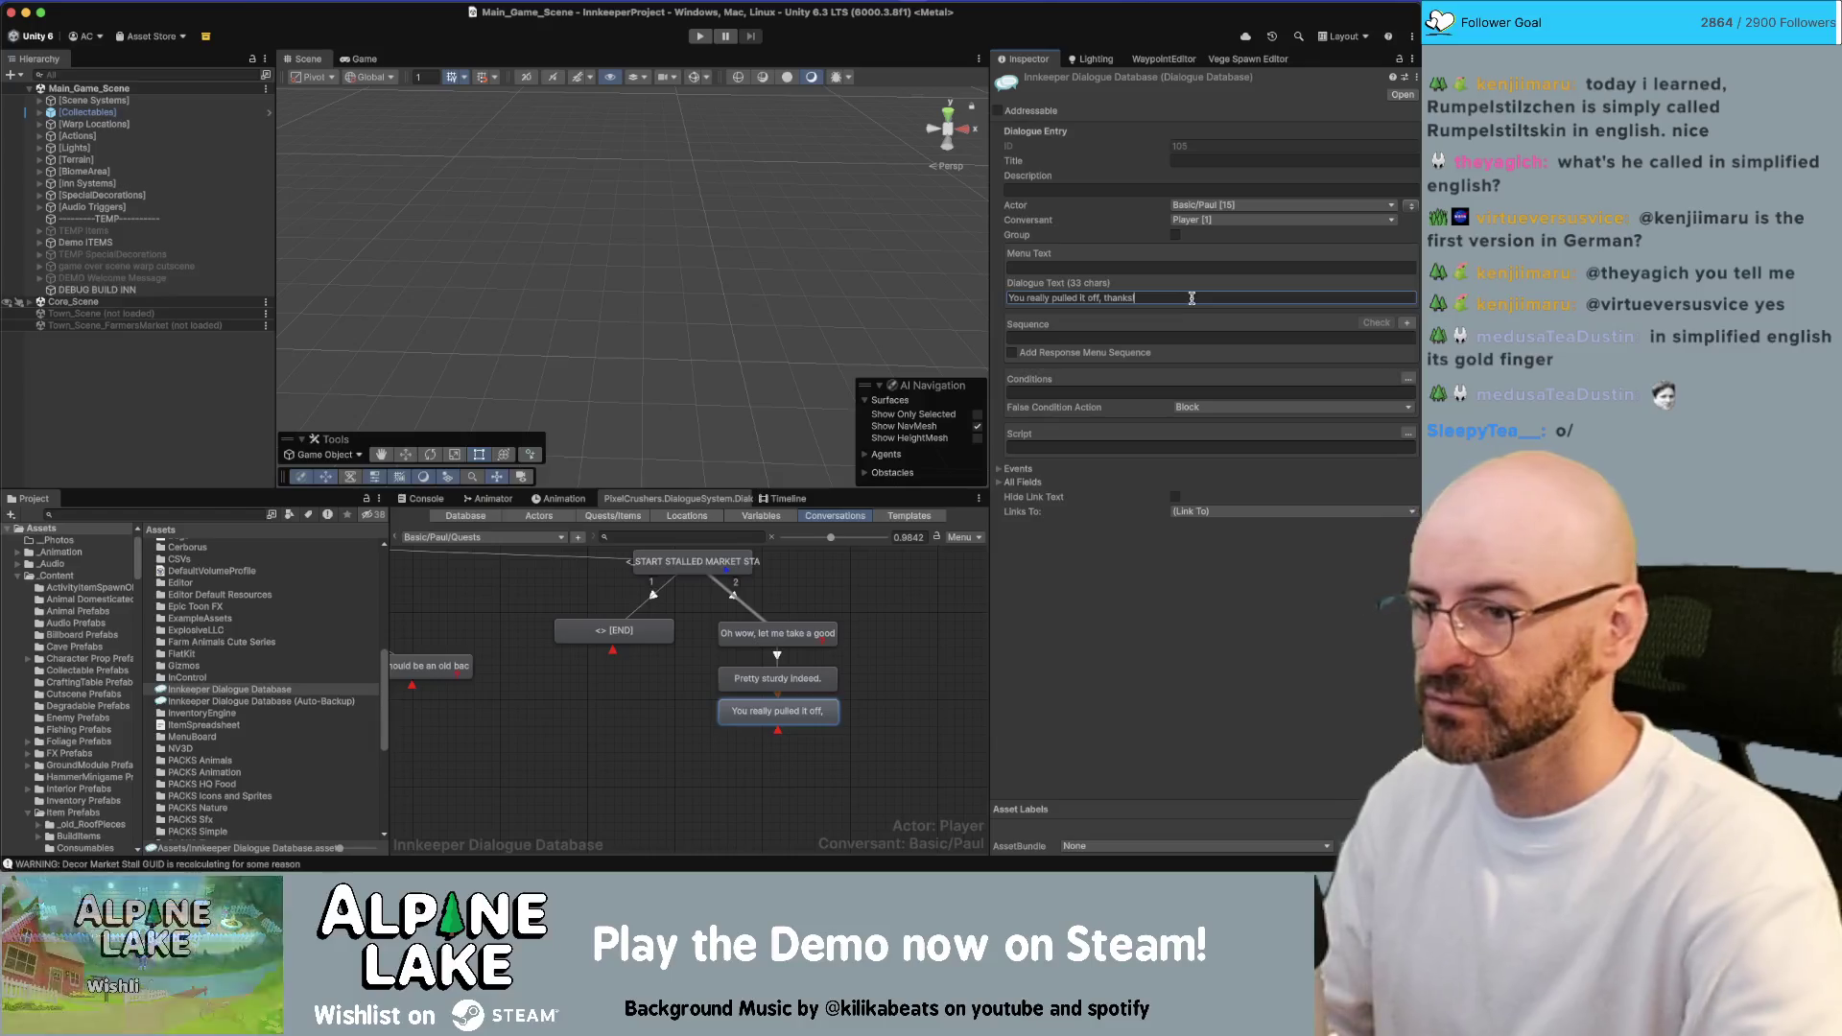
pyautogui.press('BackSpace')
pyautogui.press('BackSpace')
pyautogui.write('you.')
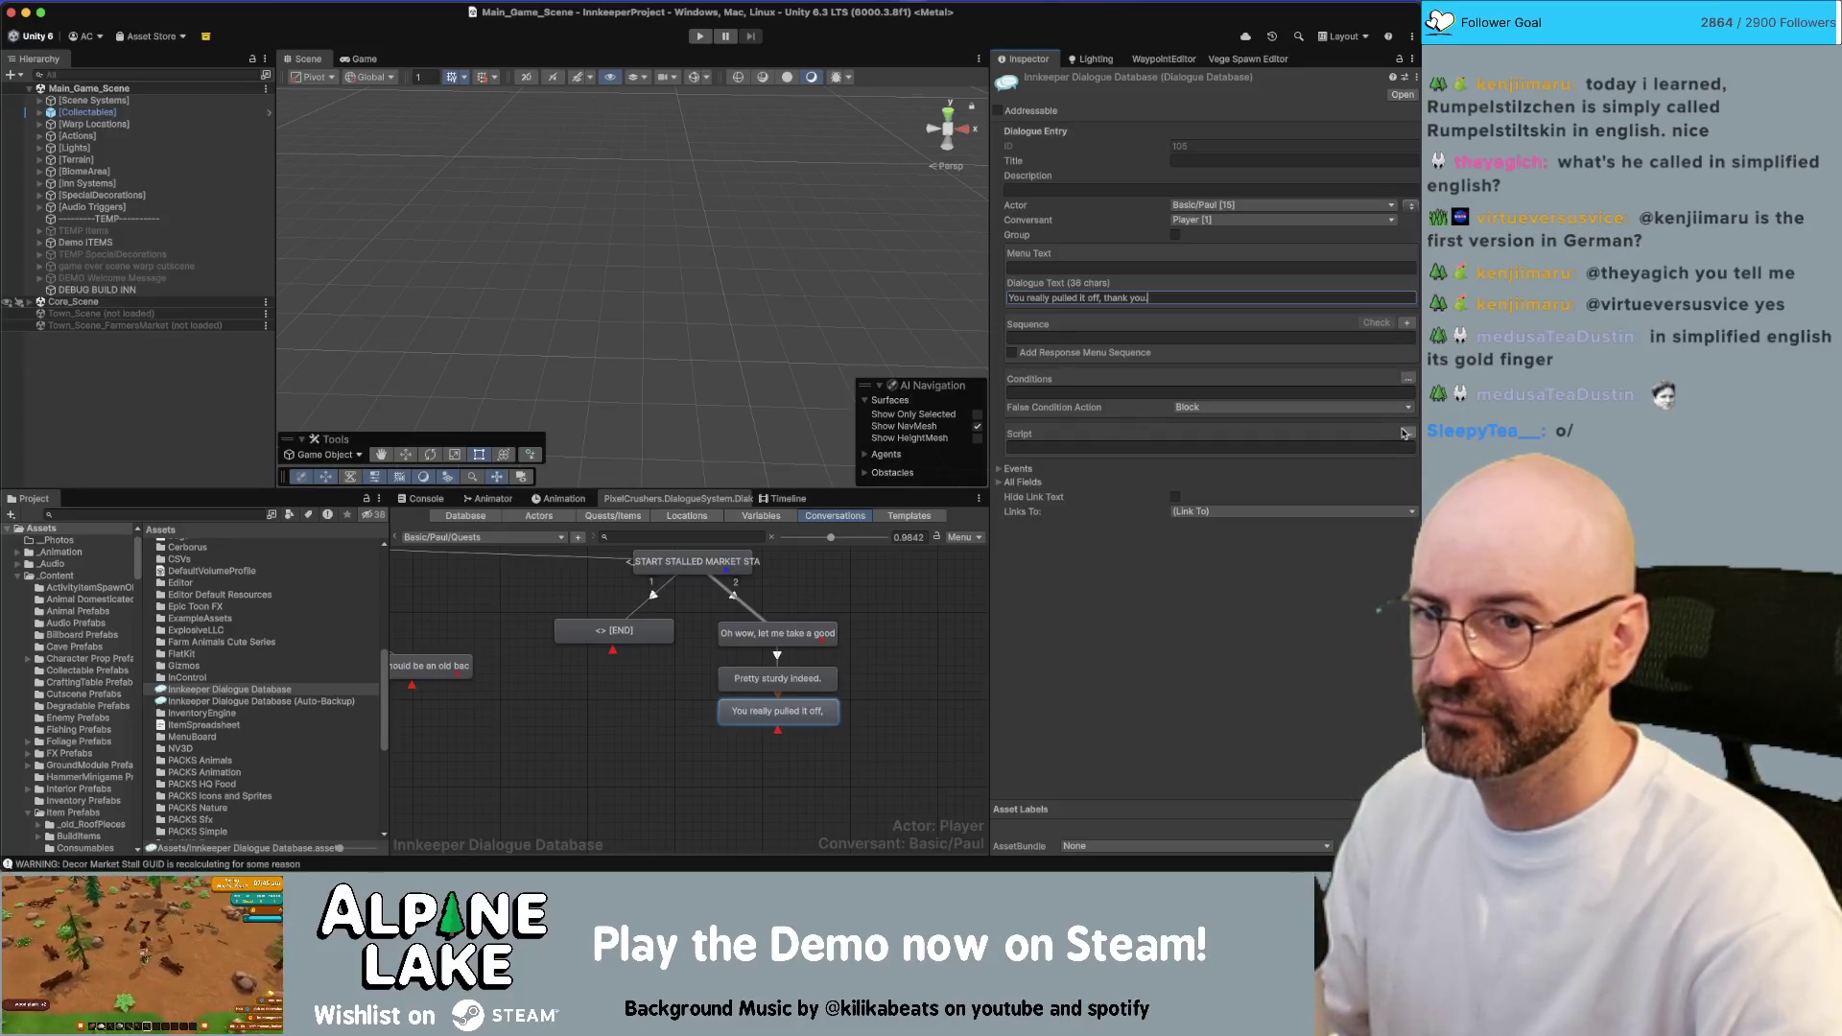
# Add a script action setting the Stalled Market Stall quest to success
pyautogui.click(1405, 432)
pyautogui.click(1014, 450)
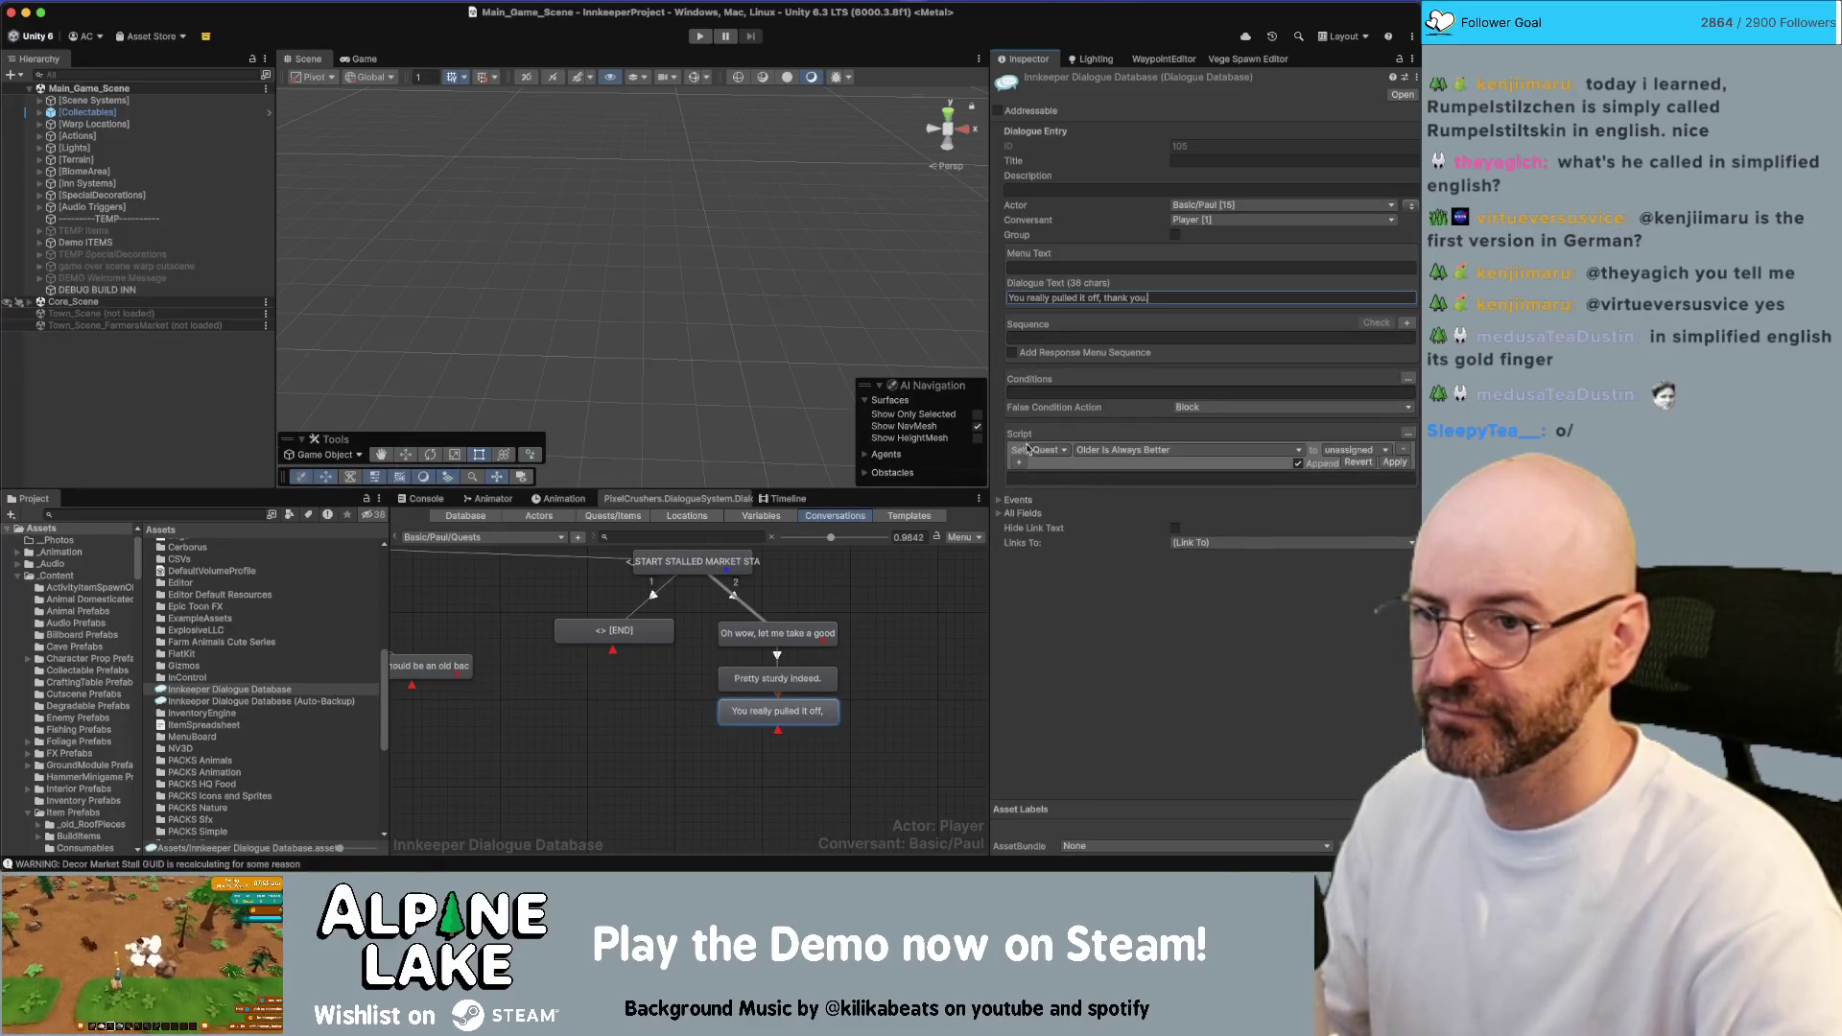
pyautogui.click(1063, 451)
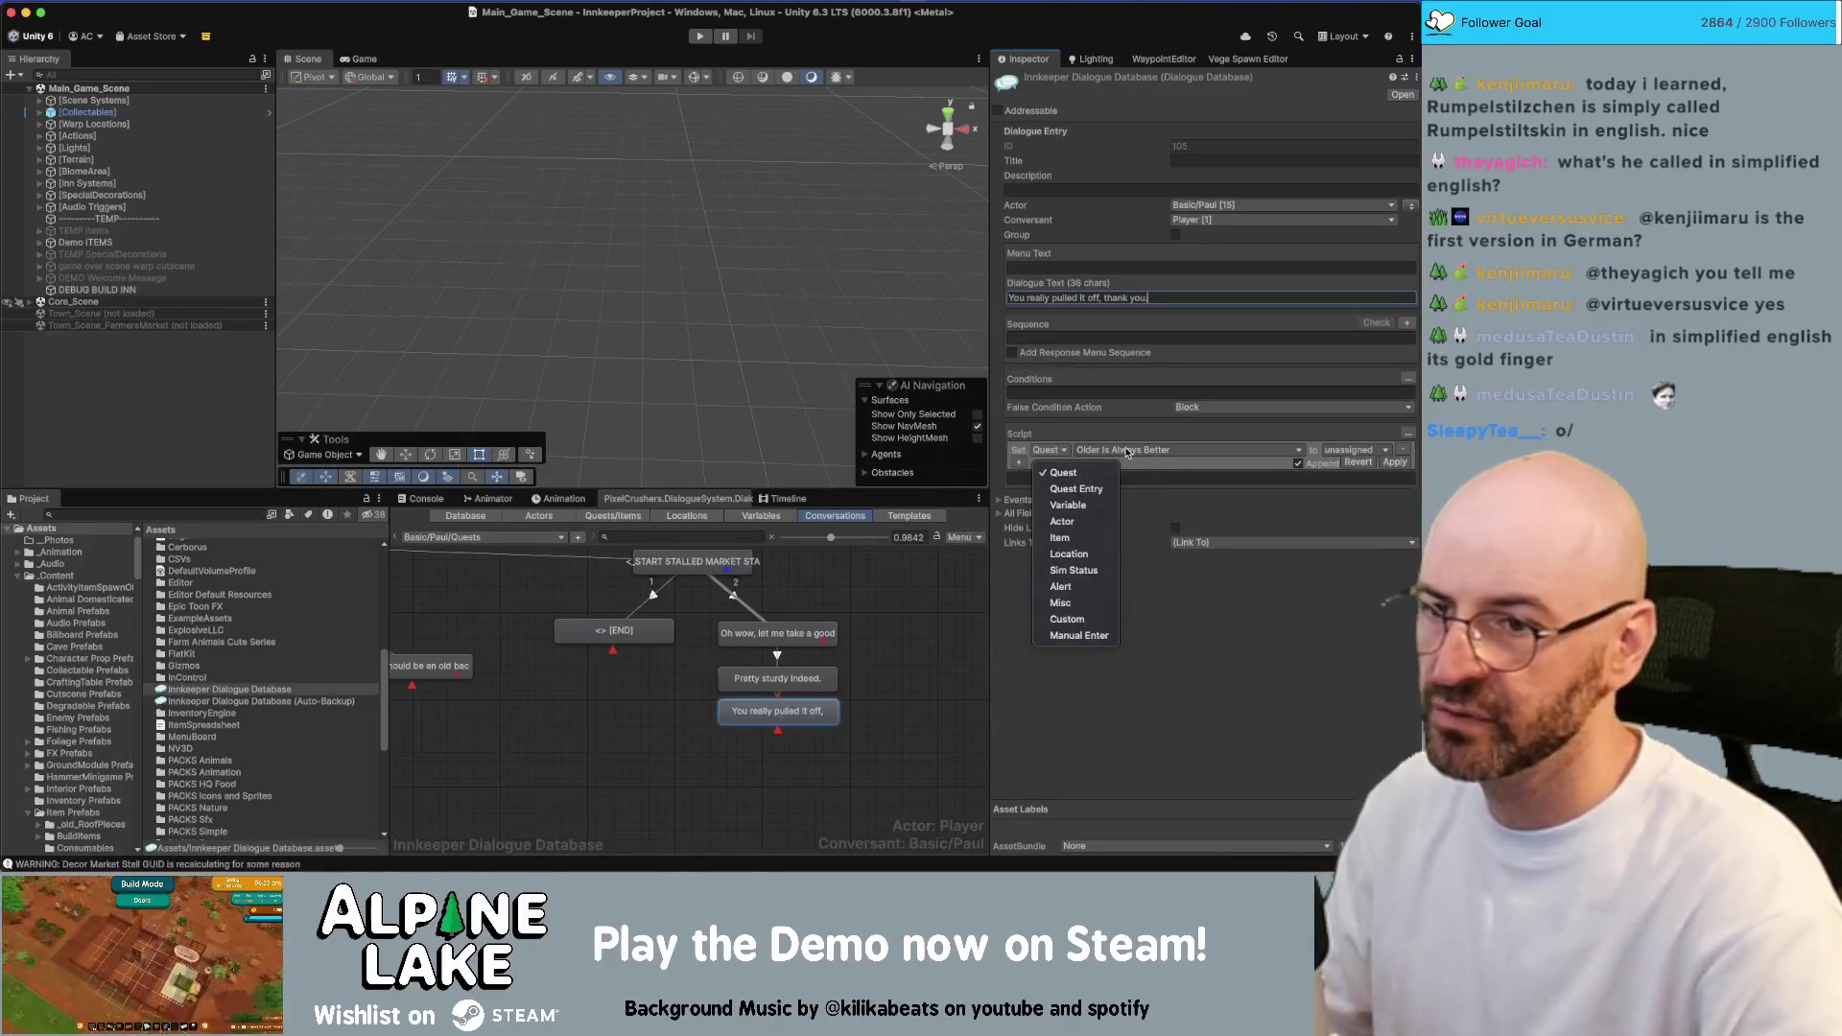
pyautogui.click(1063, 472)
pyautogui.click(1142, 453)
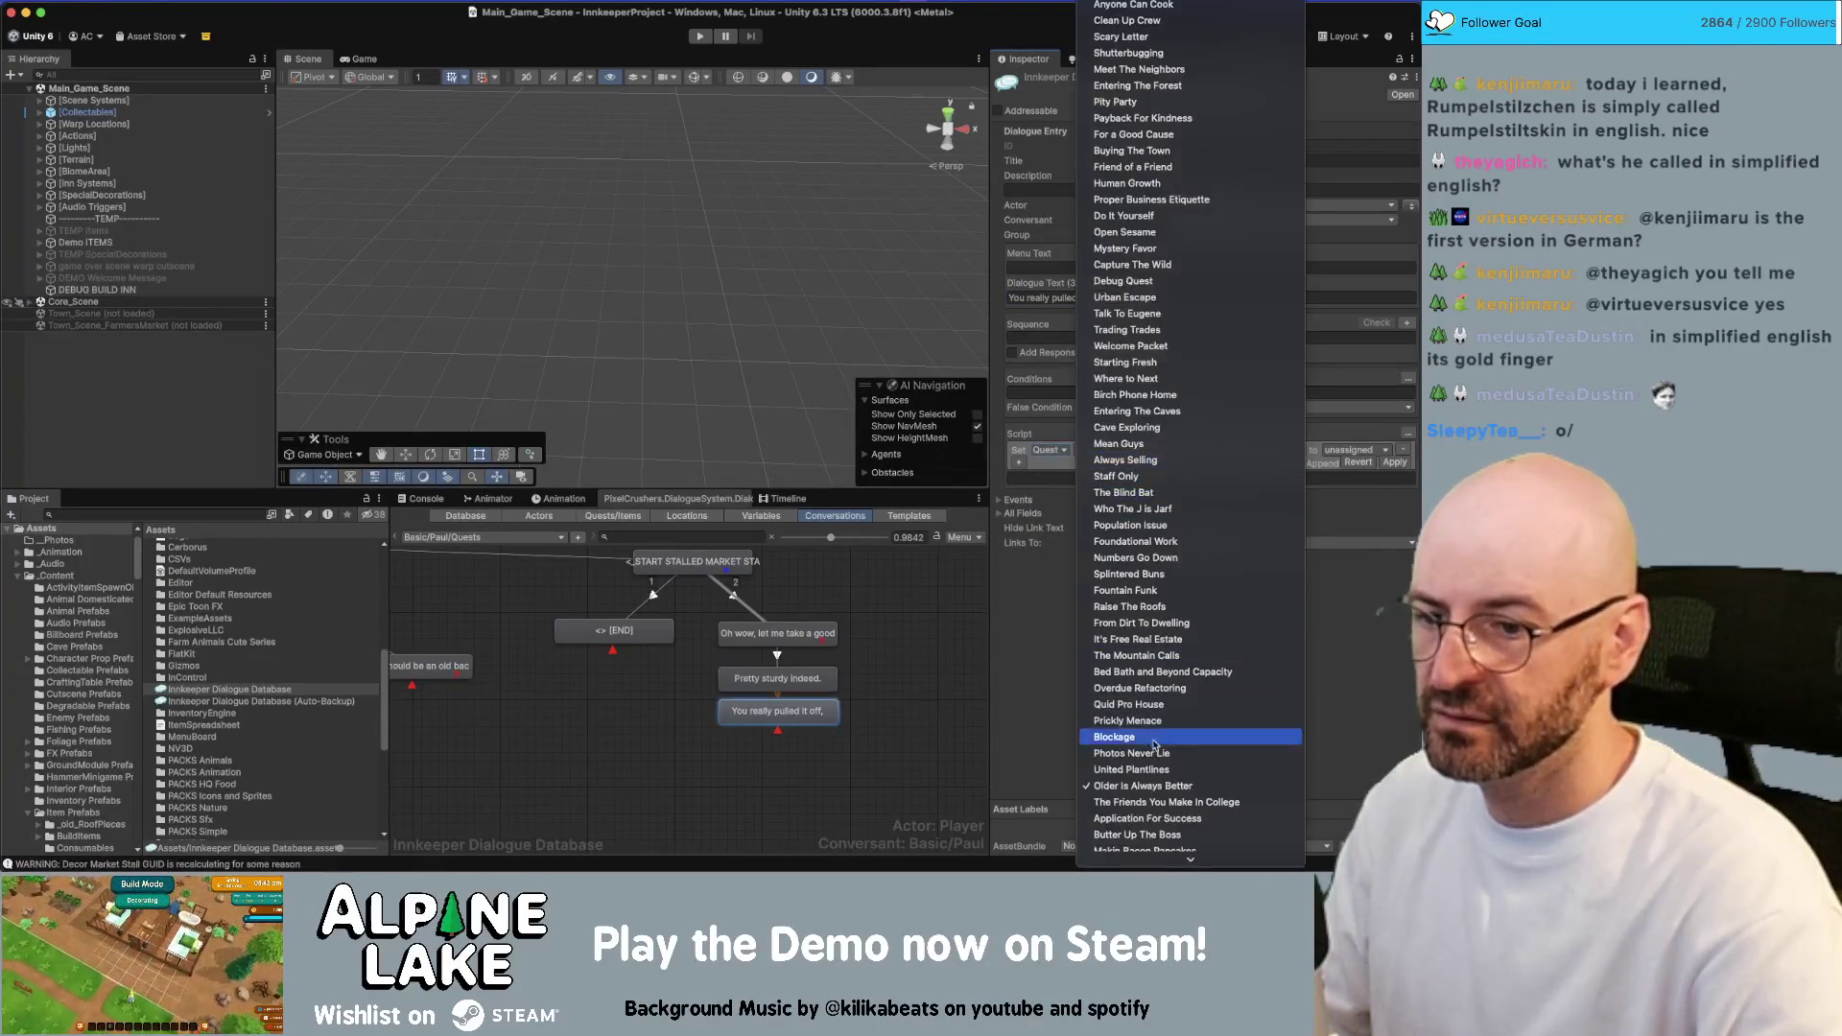
pyautogui.click(1154, 853)
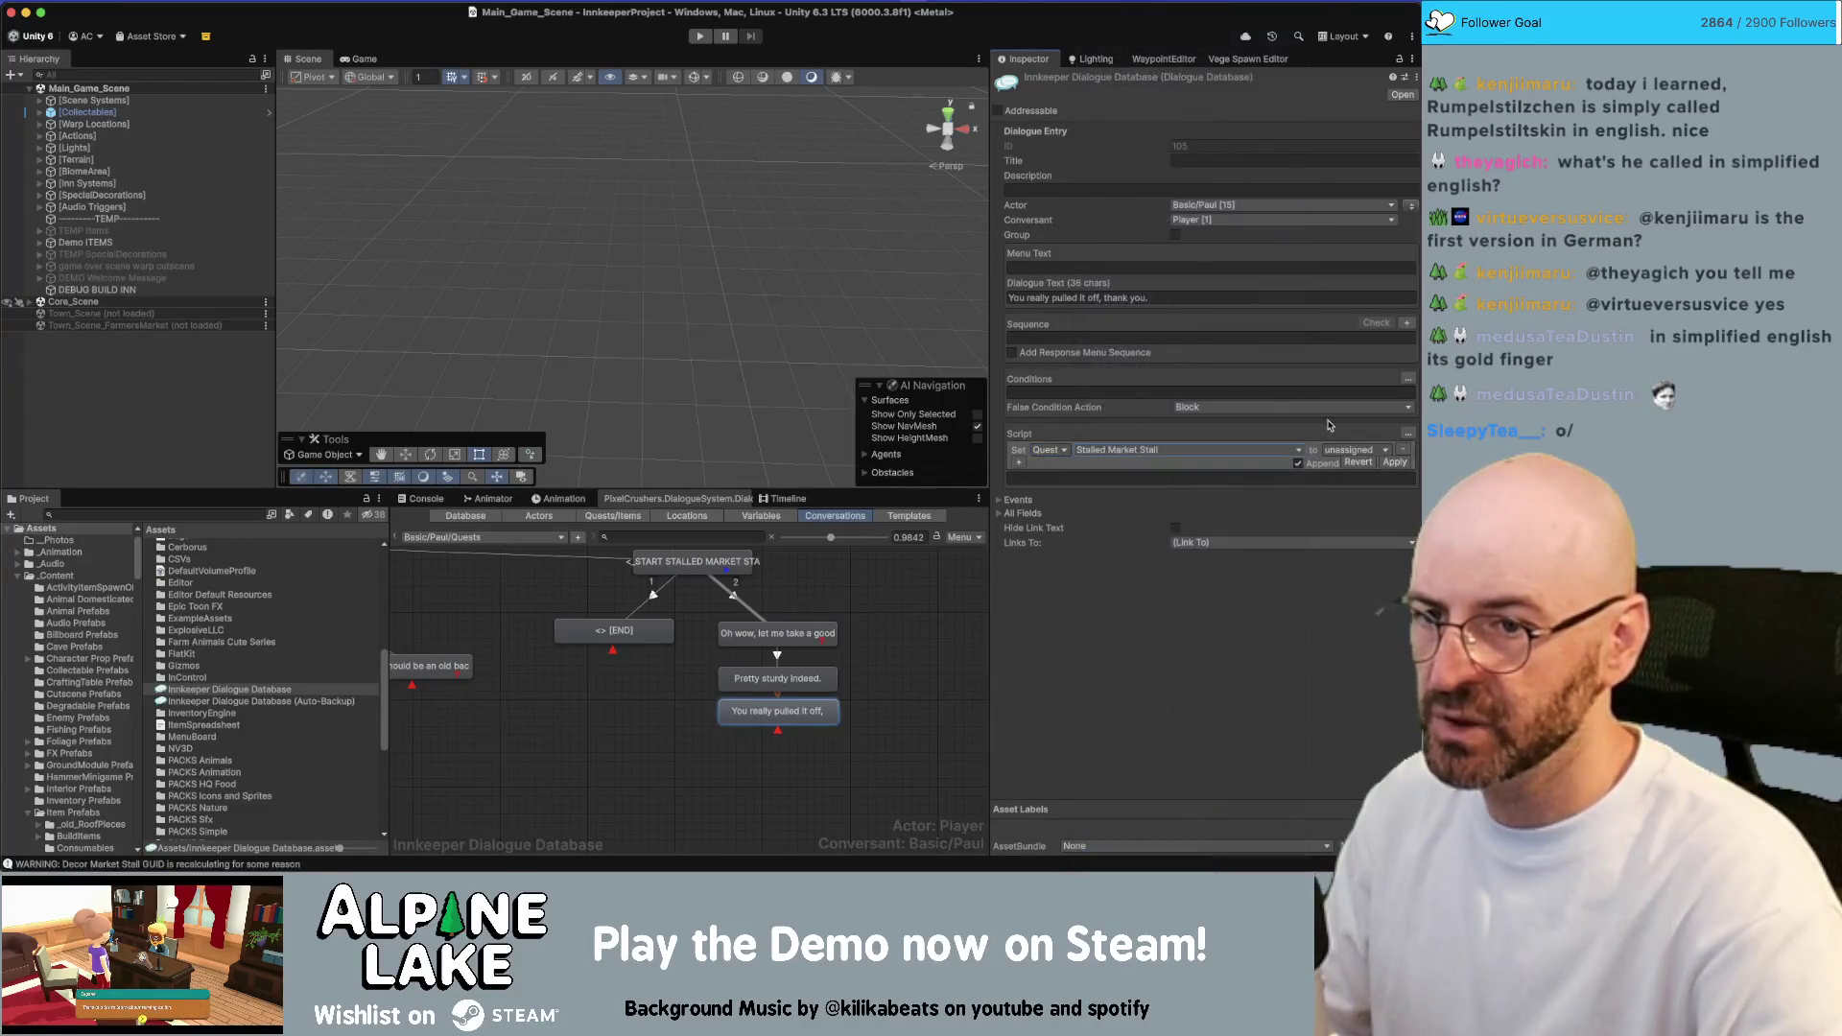
pyautogui.click(1342, 451)
pyautogui.click(1355, 505)
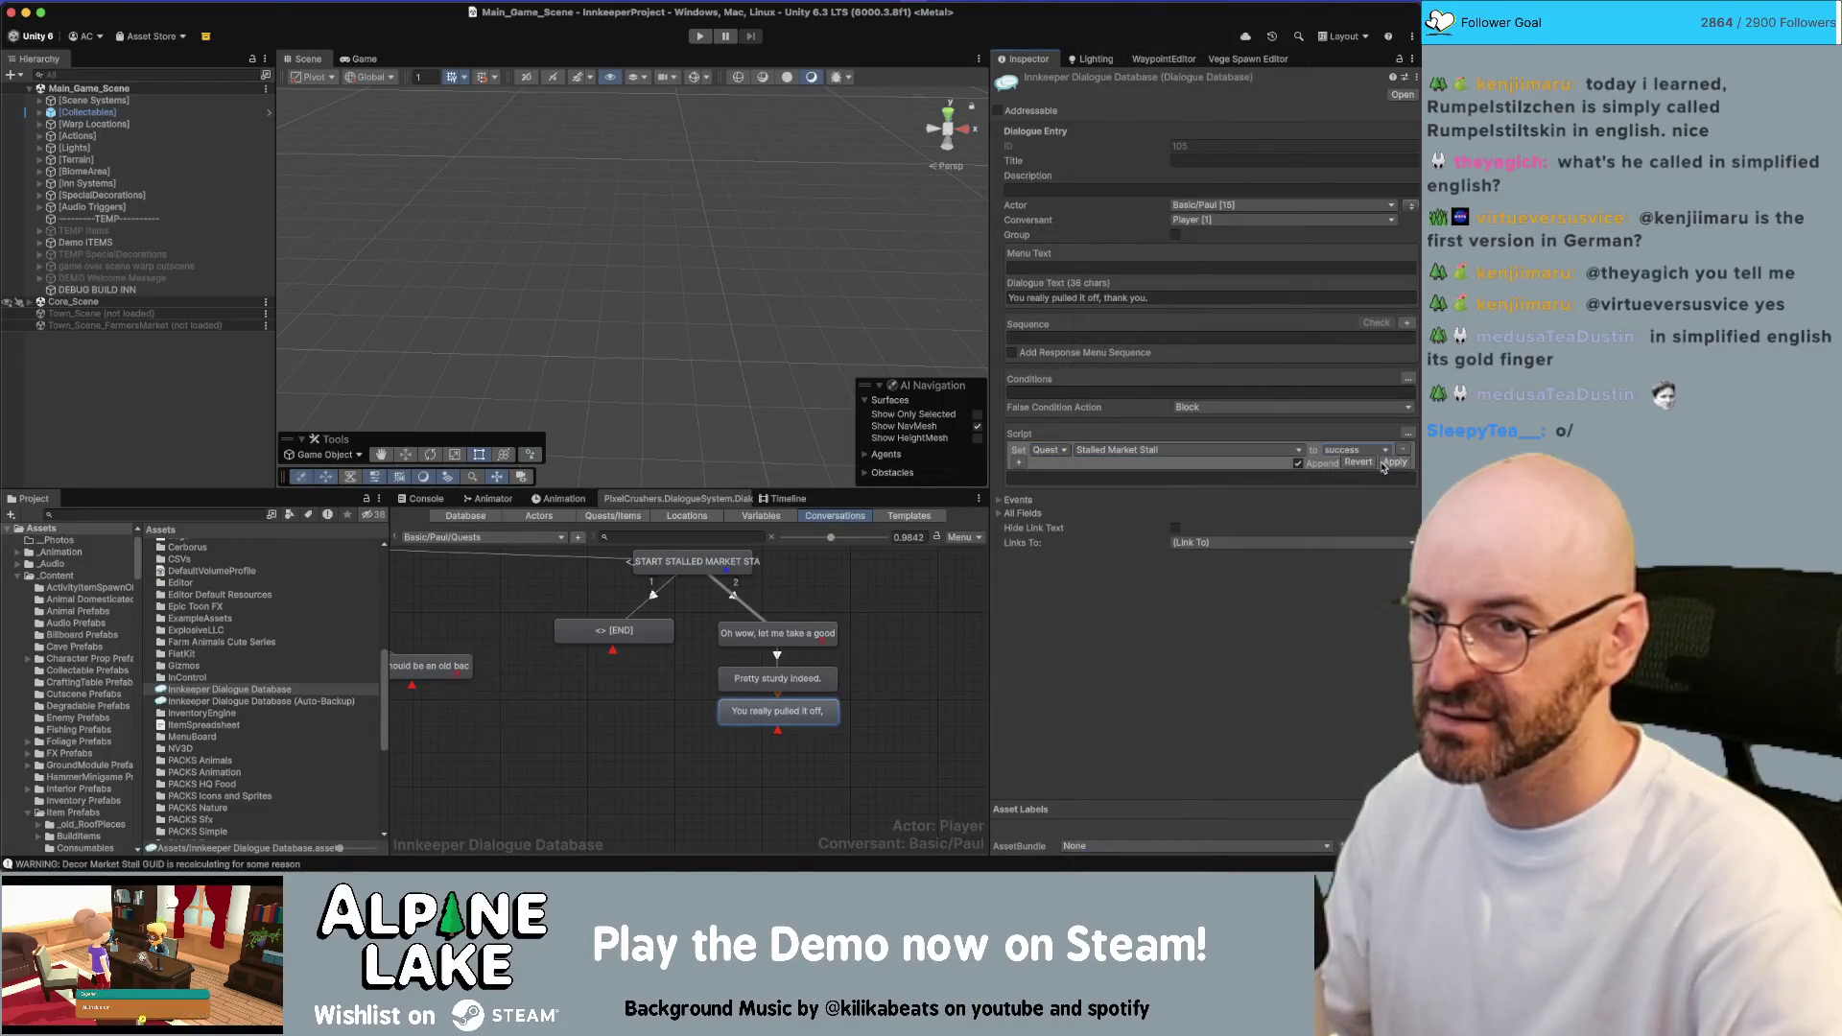
# Add a second action setting Stalled Market Stall entry 1 to success, then apply
pyautogui.click(1017, 467)
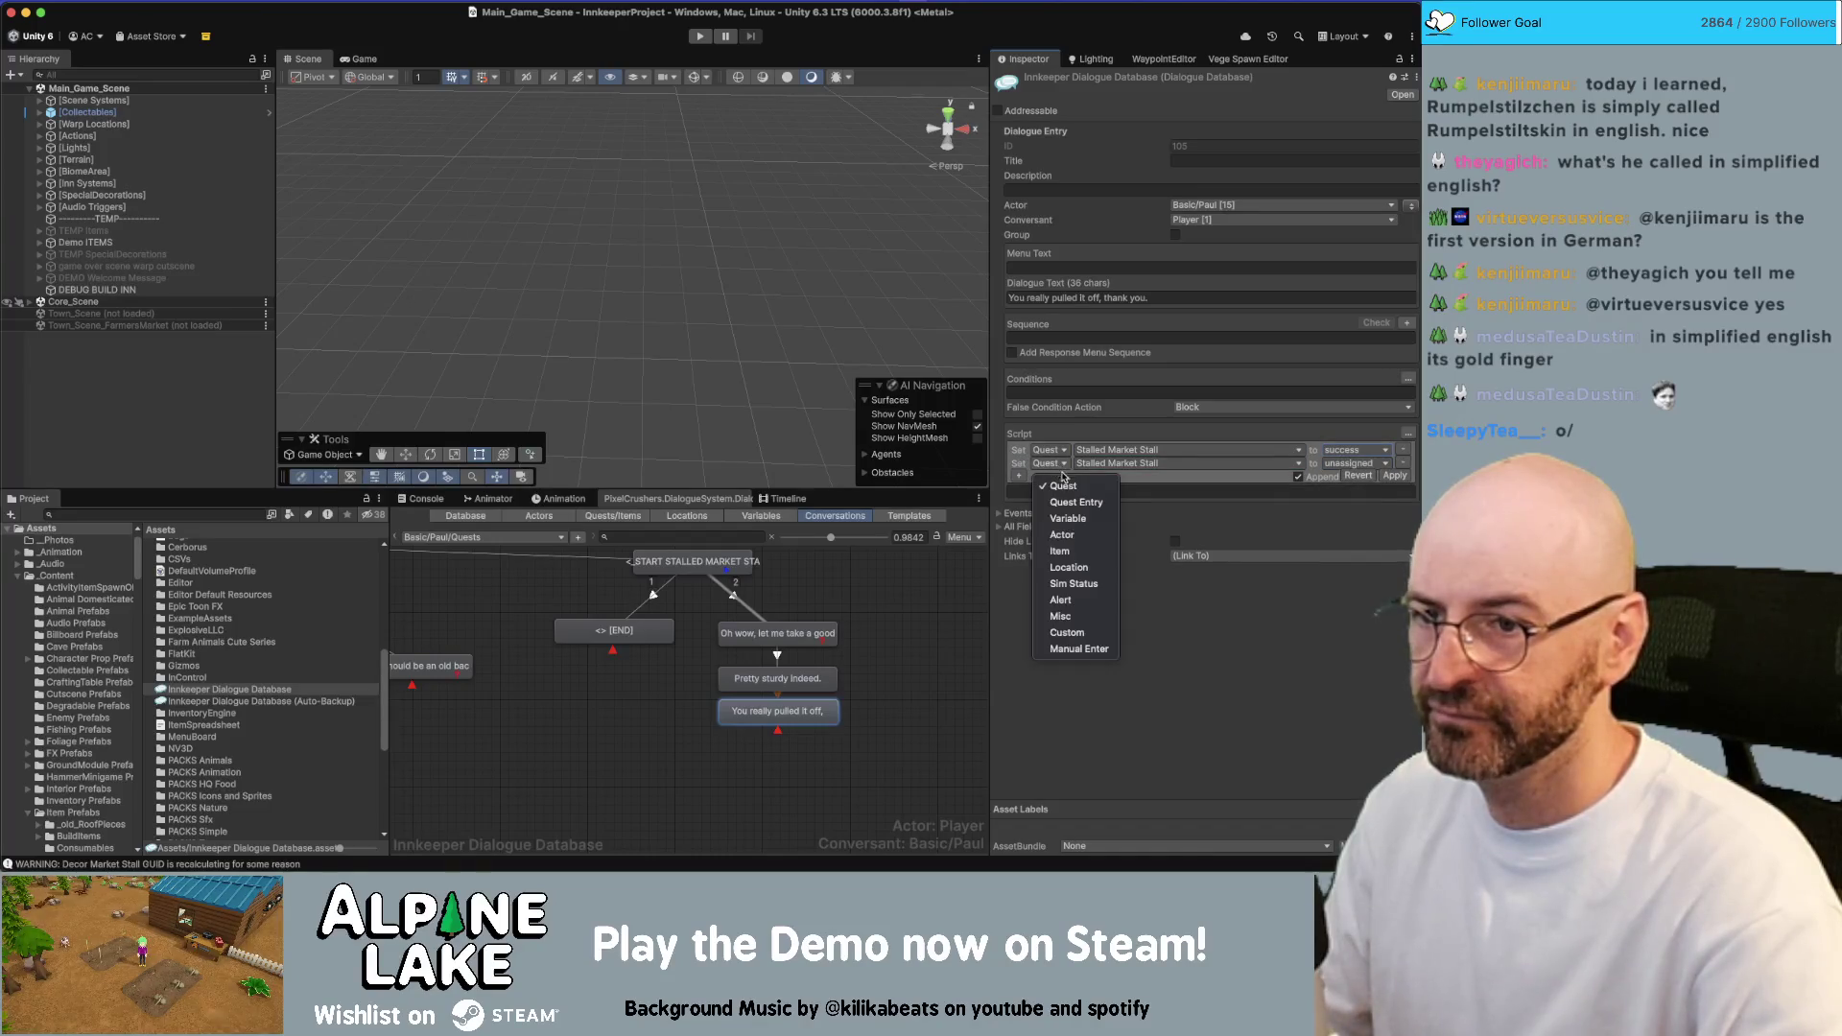
pyautogui.click(1050, 470)
pyautogui.click(1074, 501)
pyautogui.click(1111, 467)
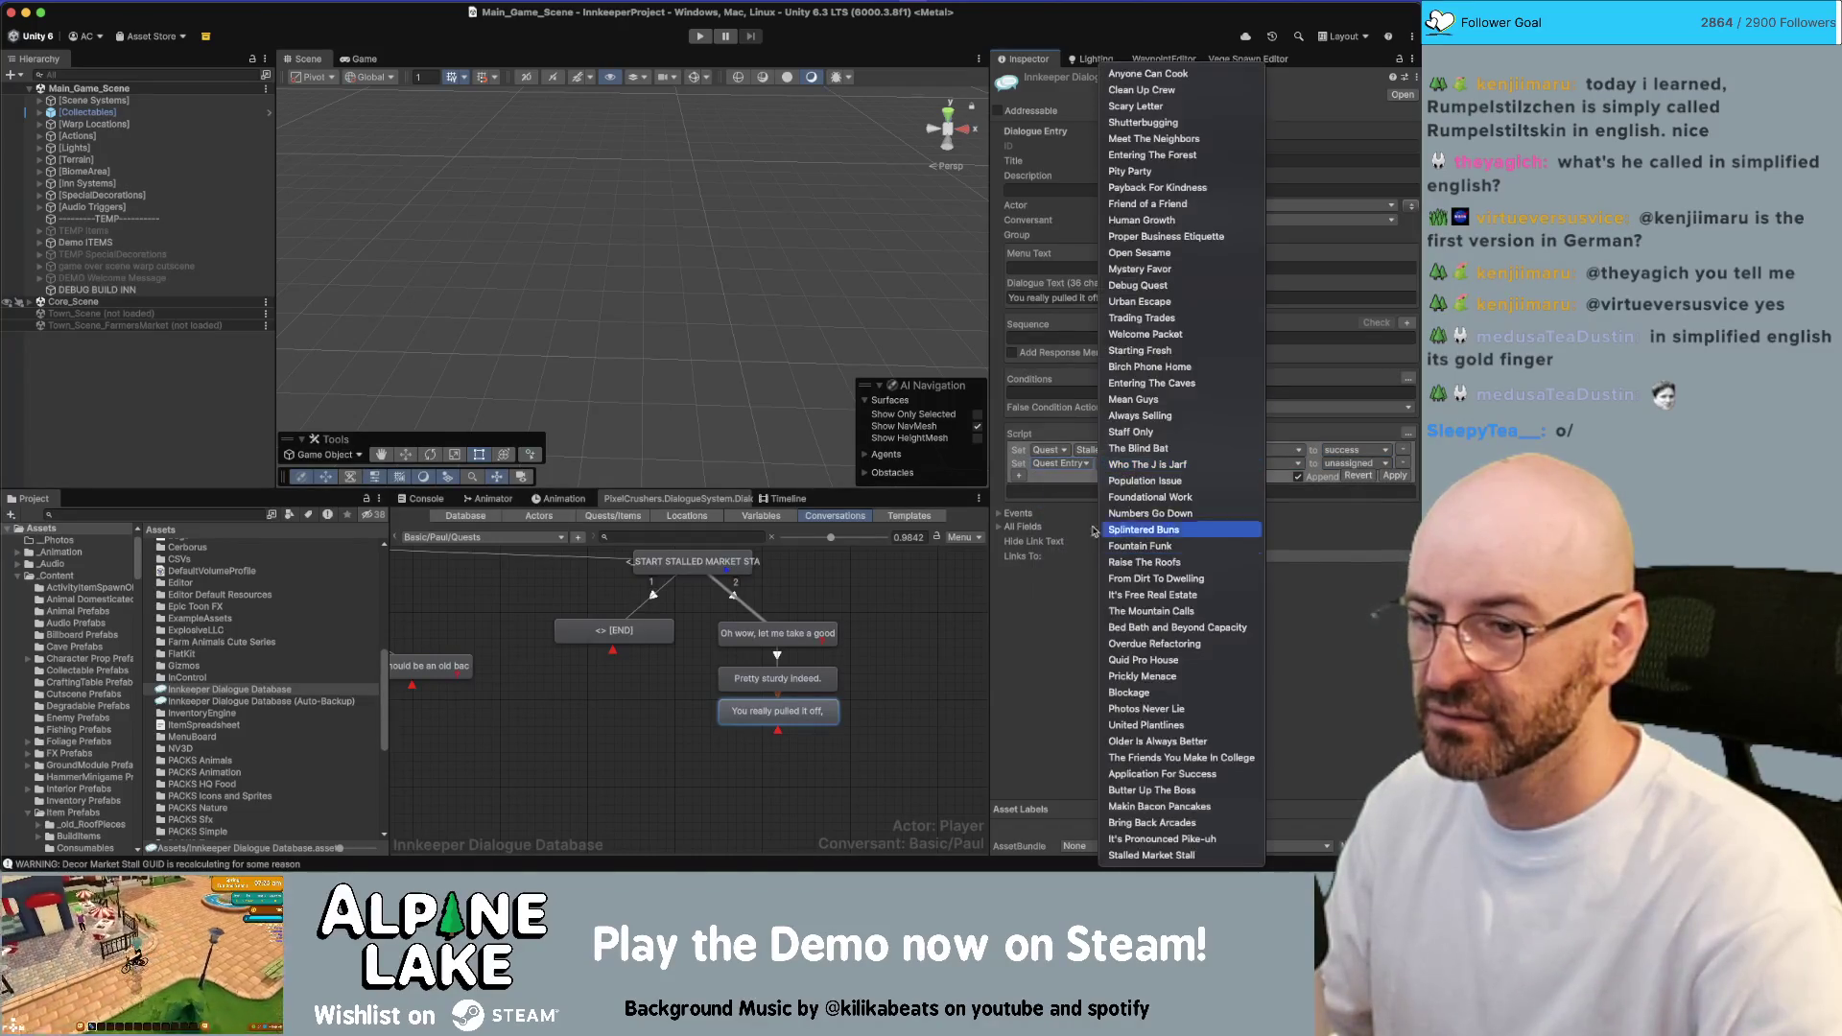
pyautogui.click(1158, 853)
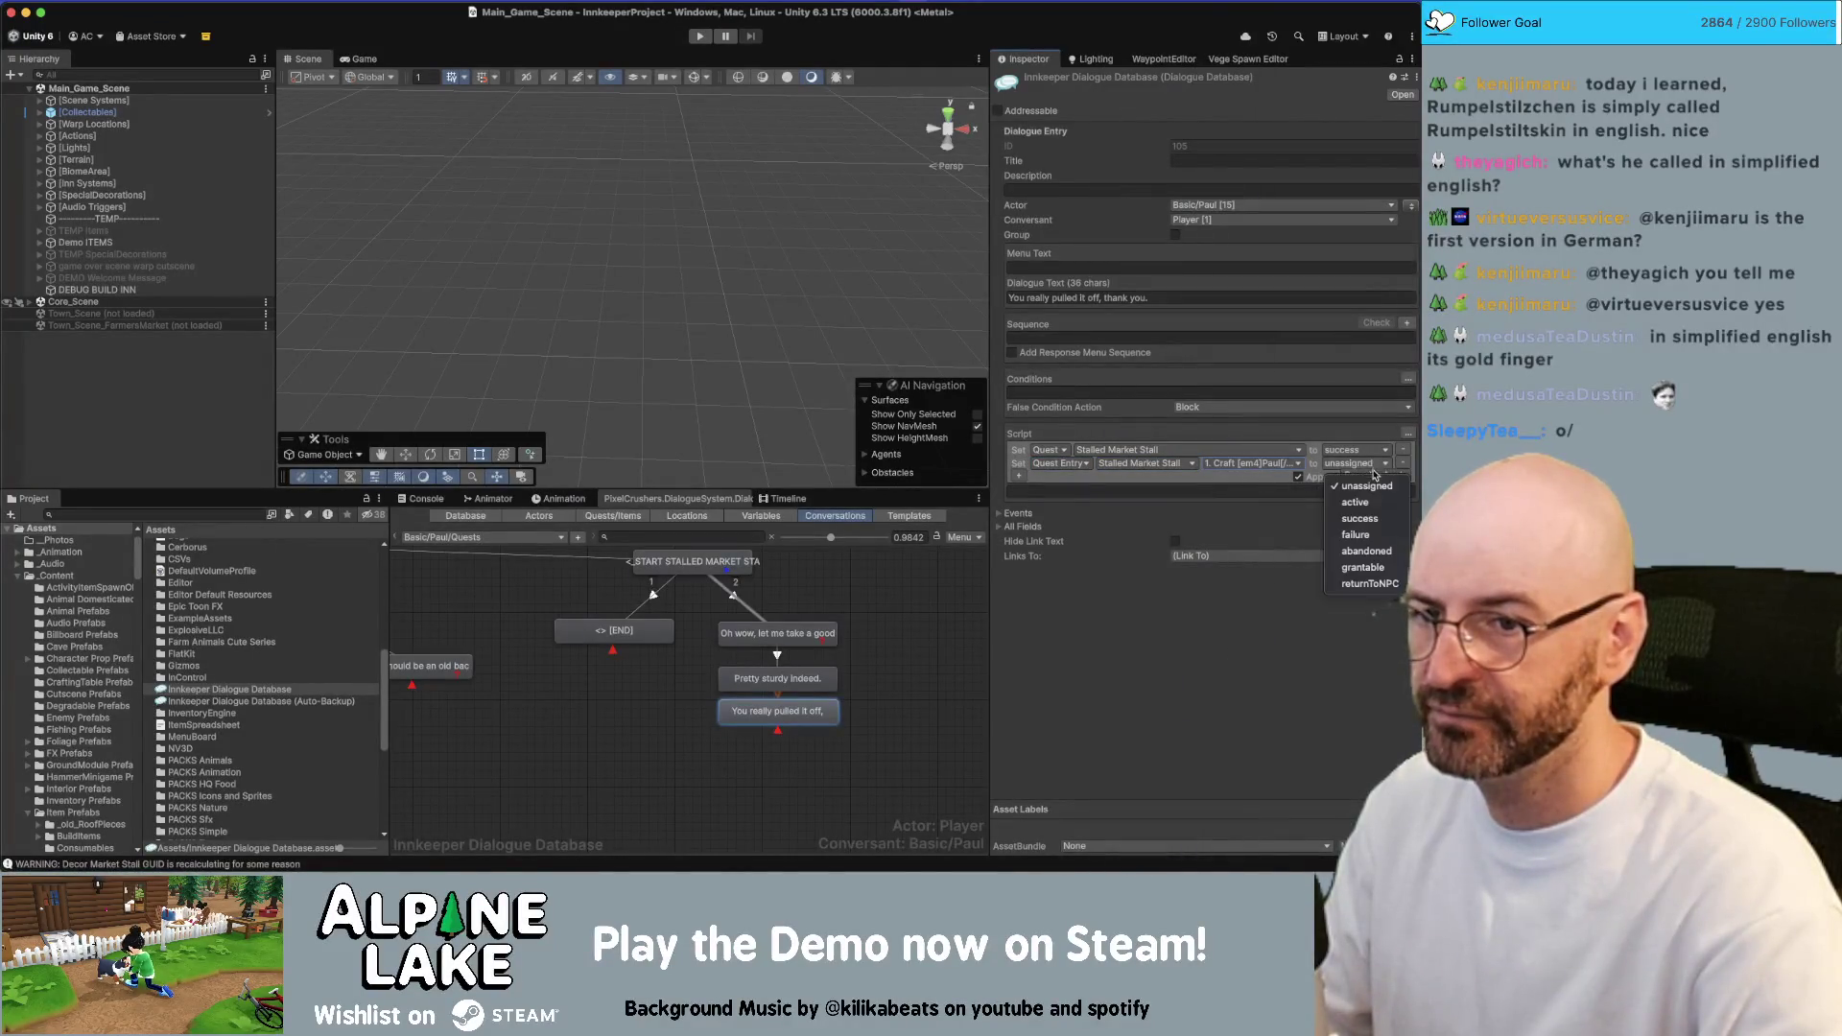
pyautogui.click(1377, 518)
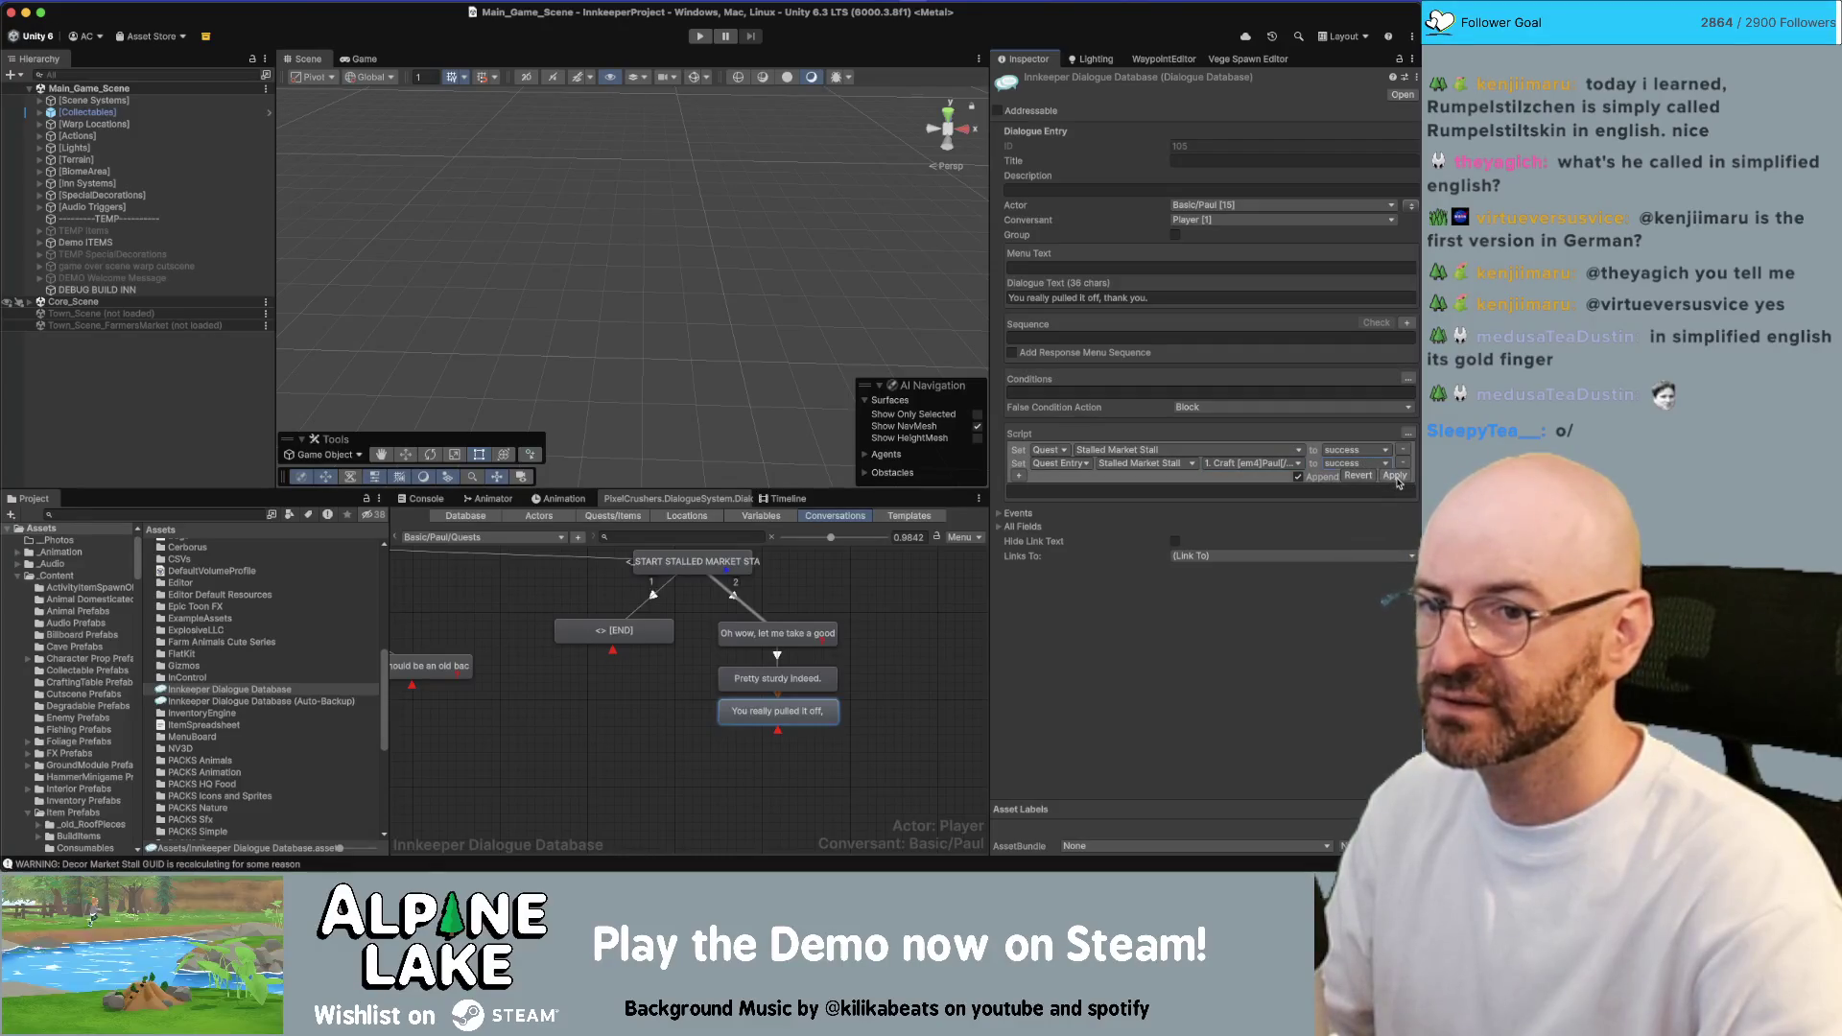
pyautogui.click(1397, 479)
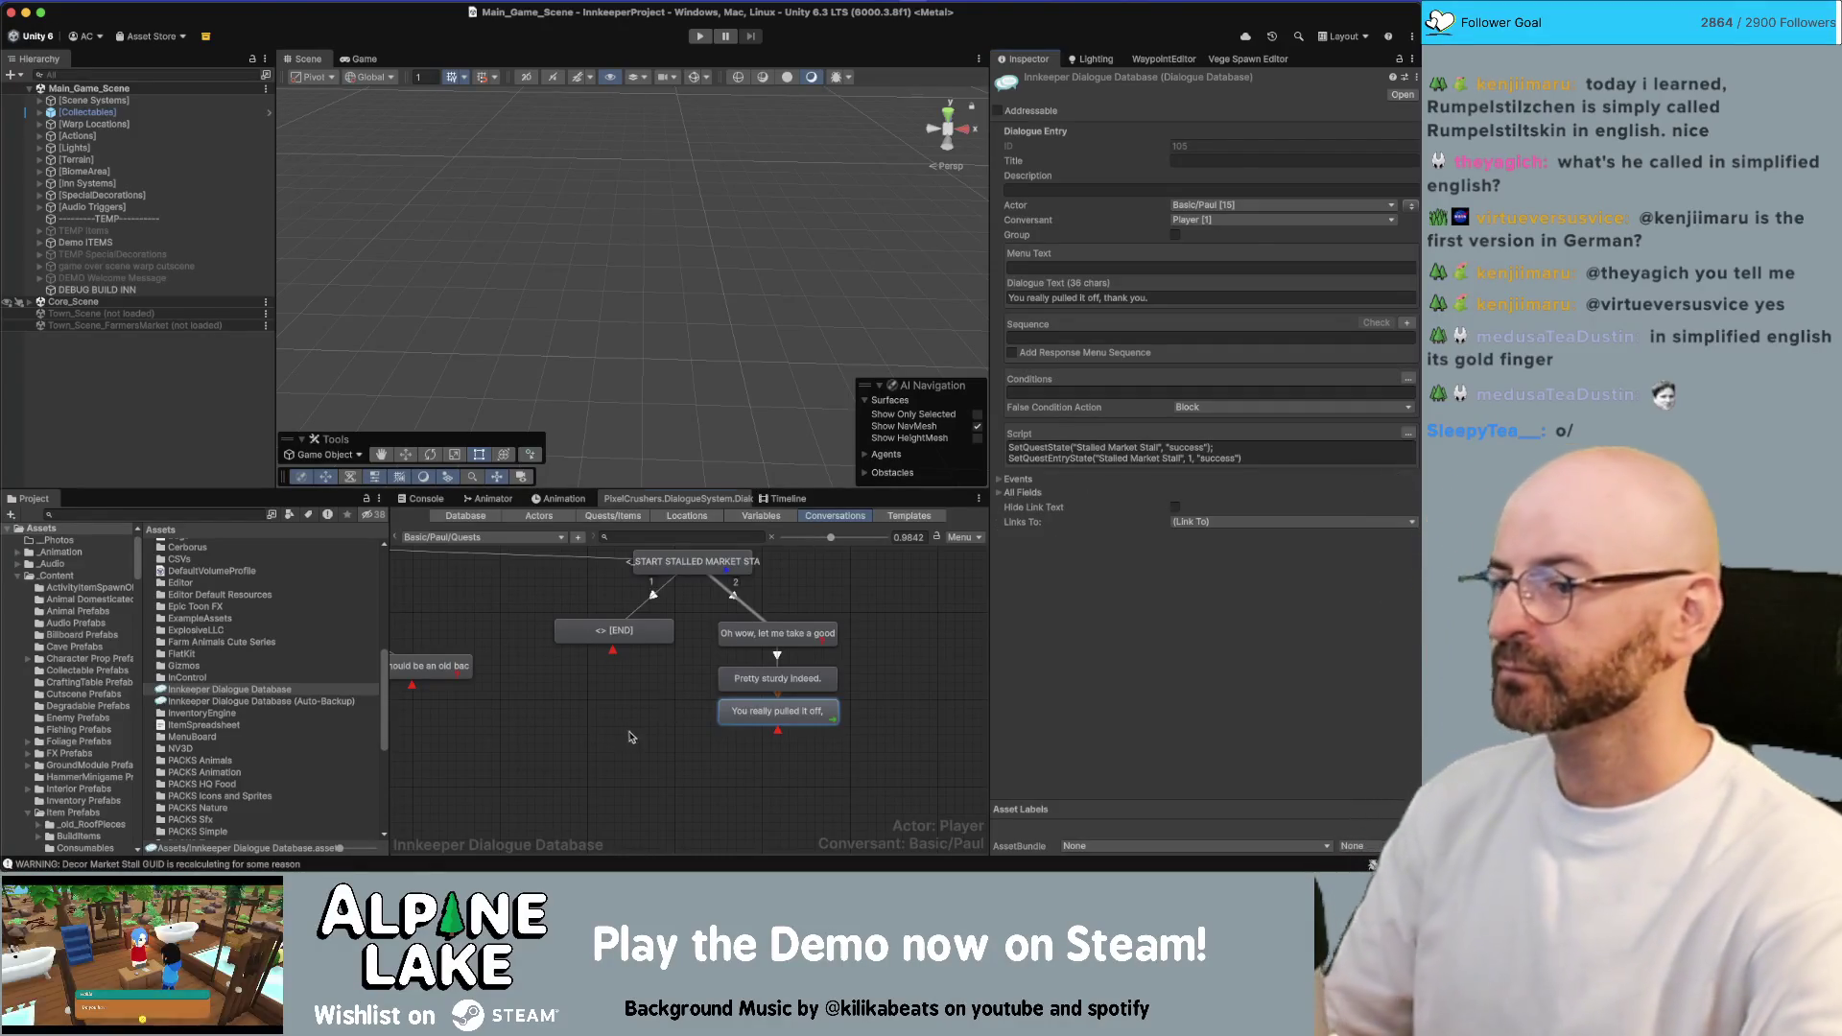
pyautogui.click(613, 690)
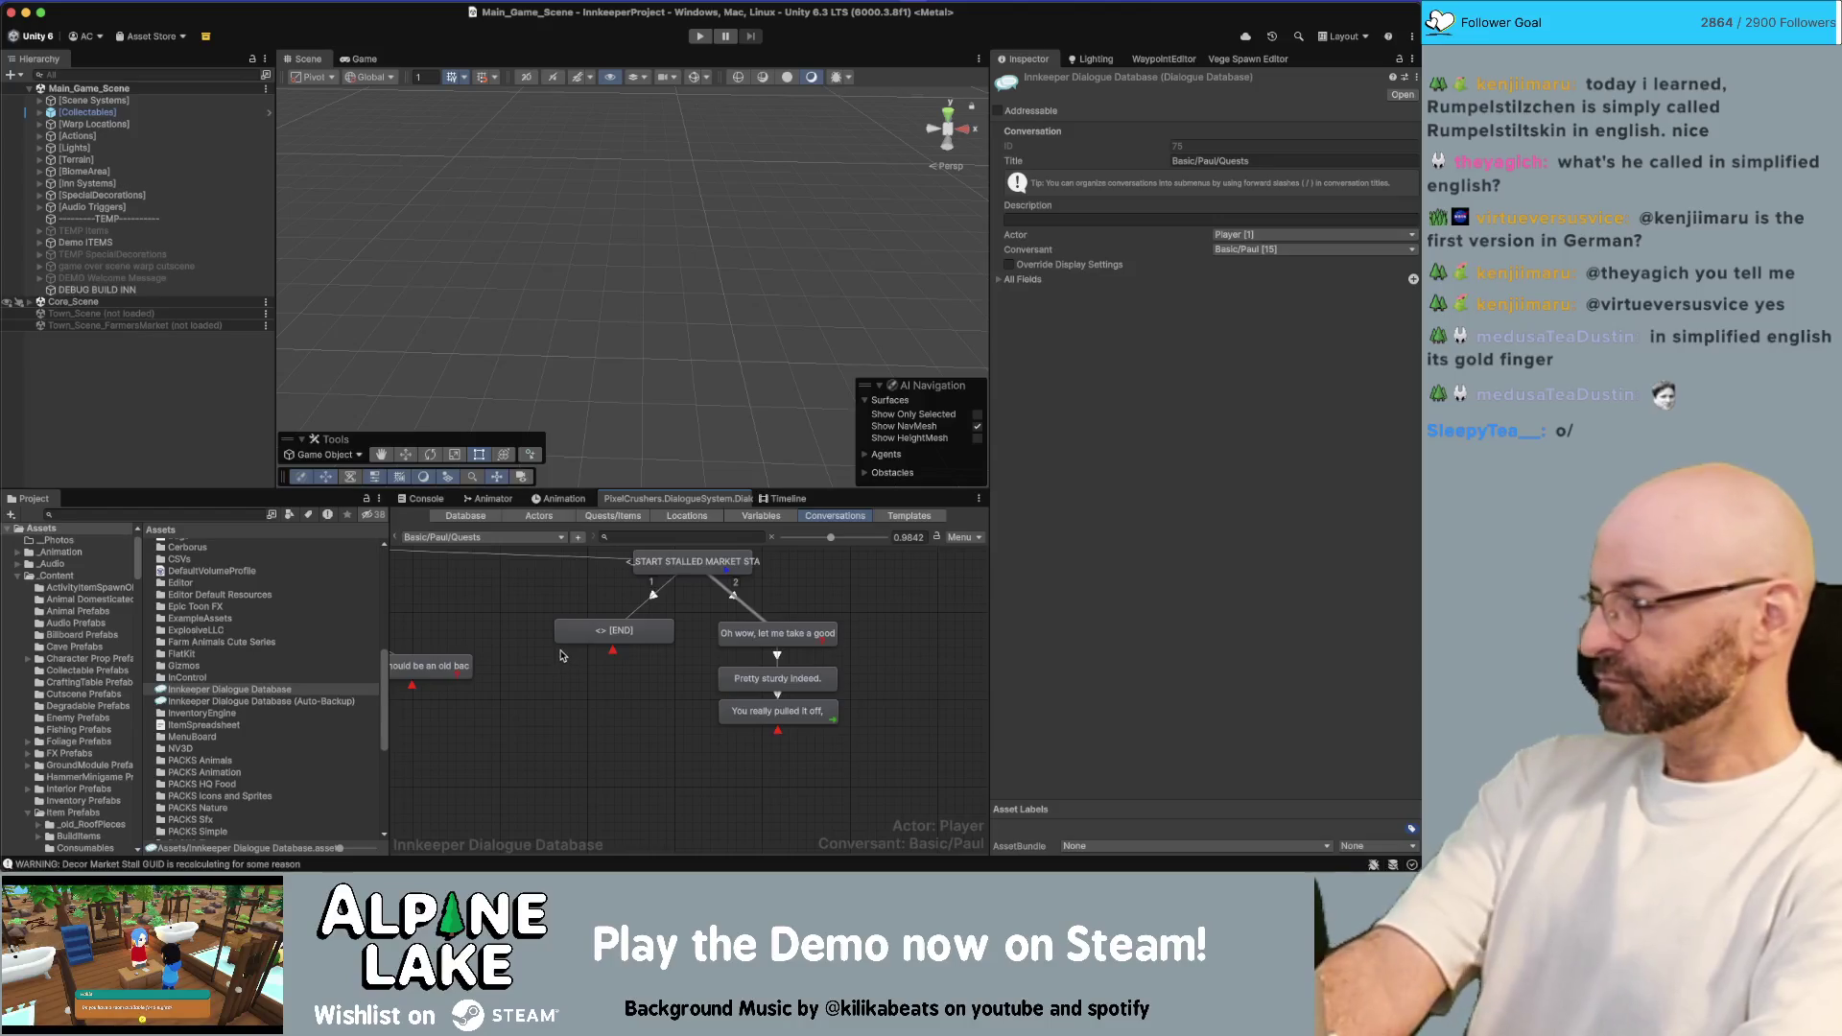
# Give the first-branch END node the line "How's that [em1]market stall[/em1] coming?"
pyautogui.click(597, 642)
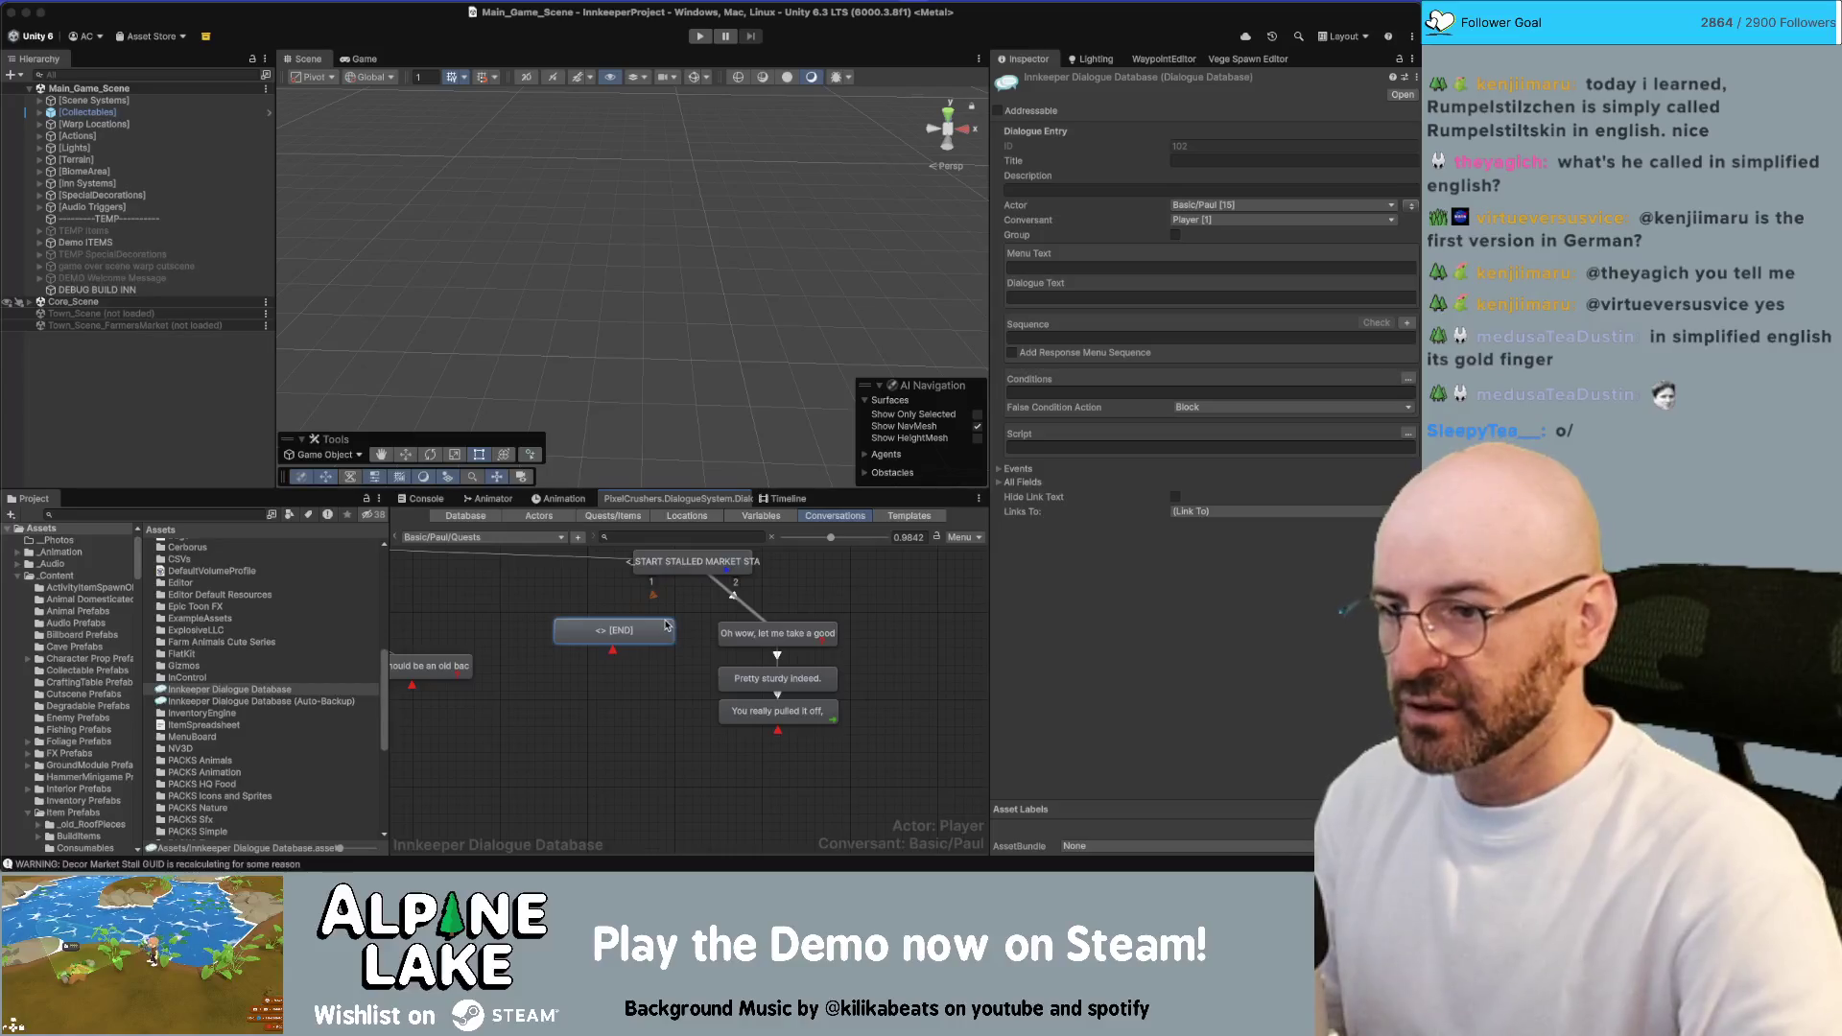
pyautogui.click(1050, 296)
pyautogui.write("How's ")
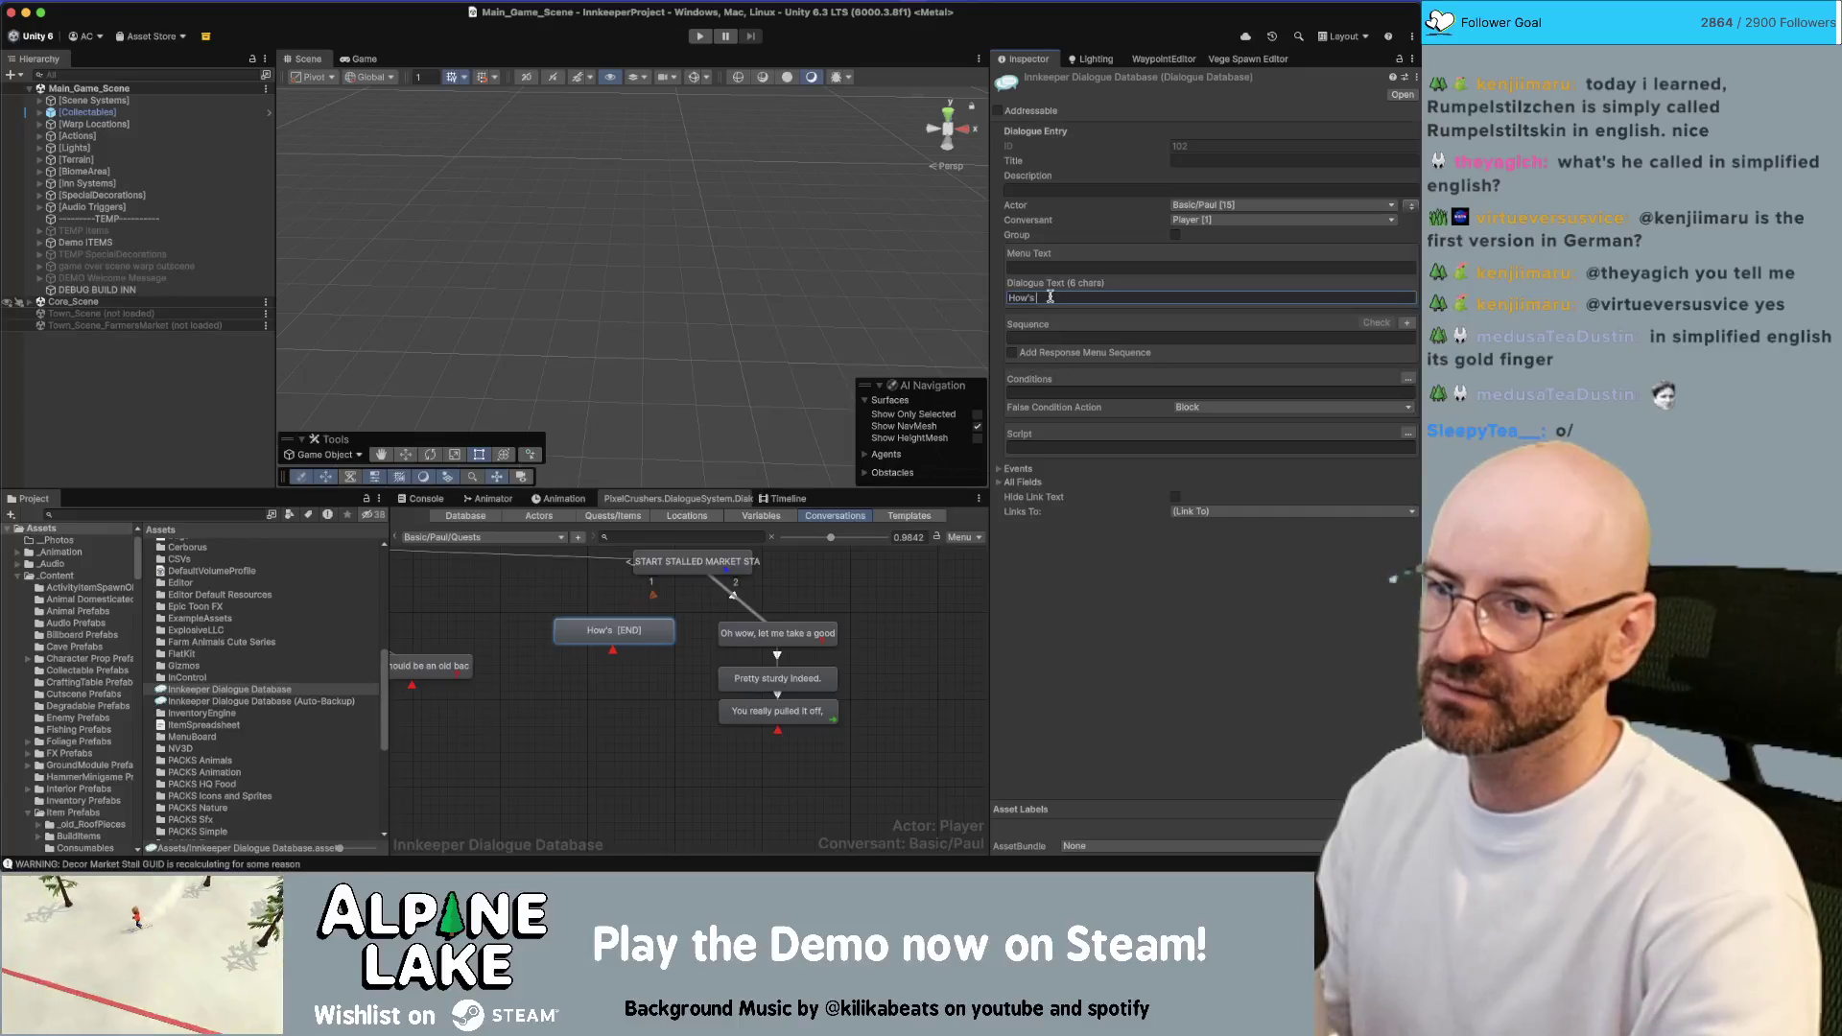
pyautogui.write('that [em1]market stall[/em1] coming?')
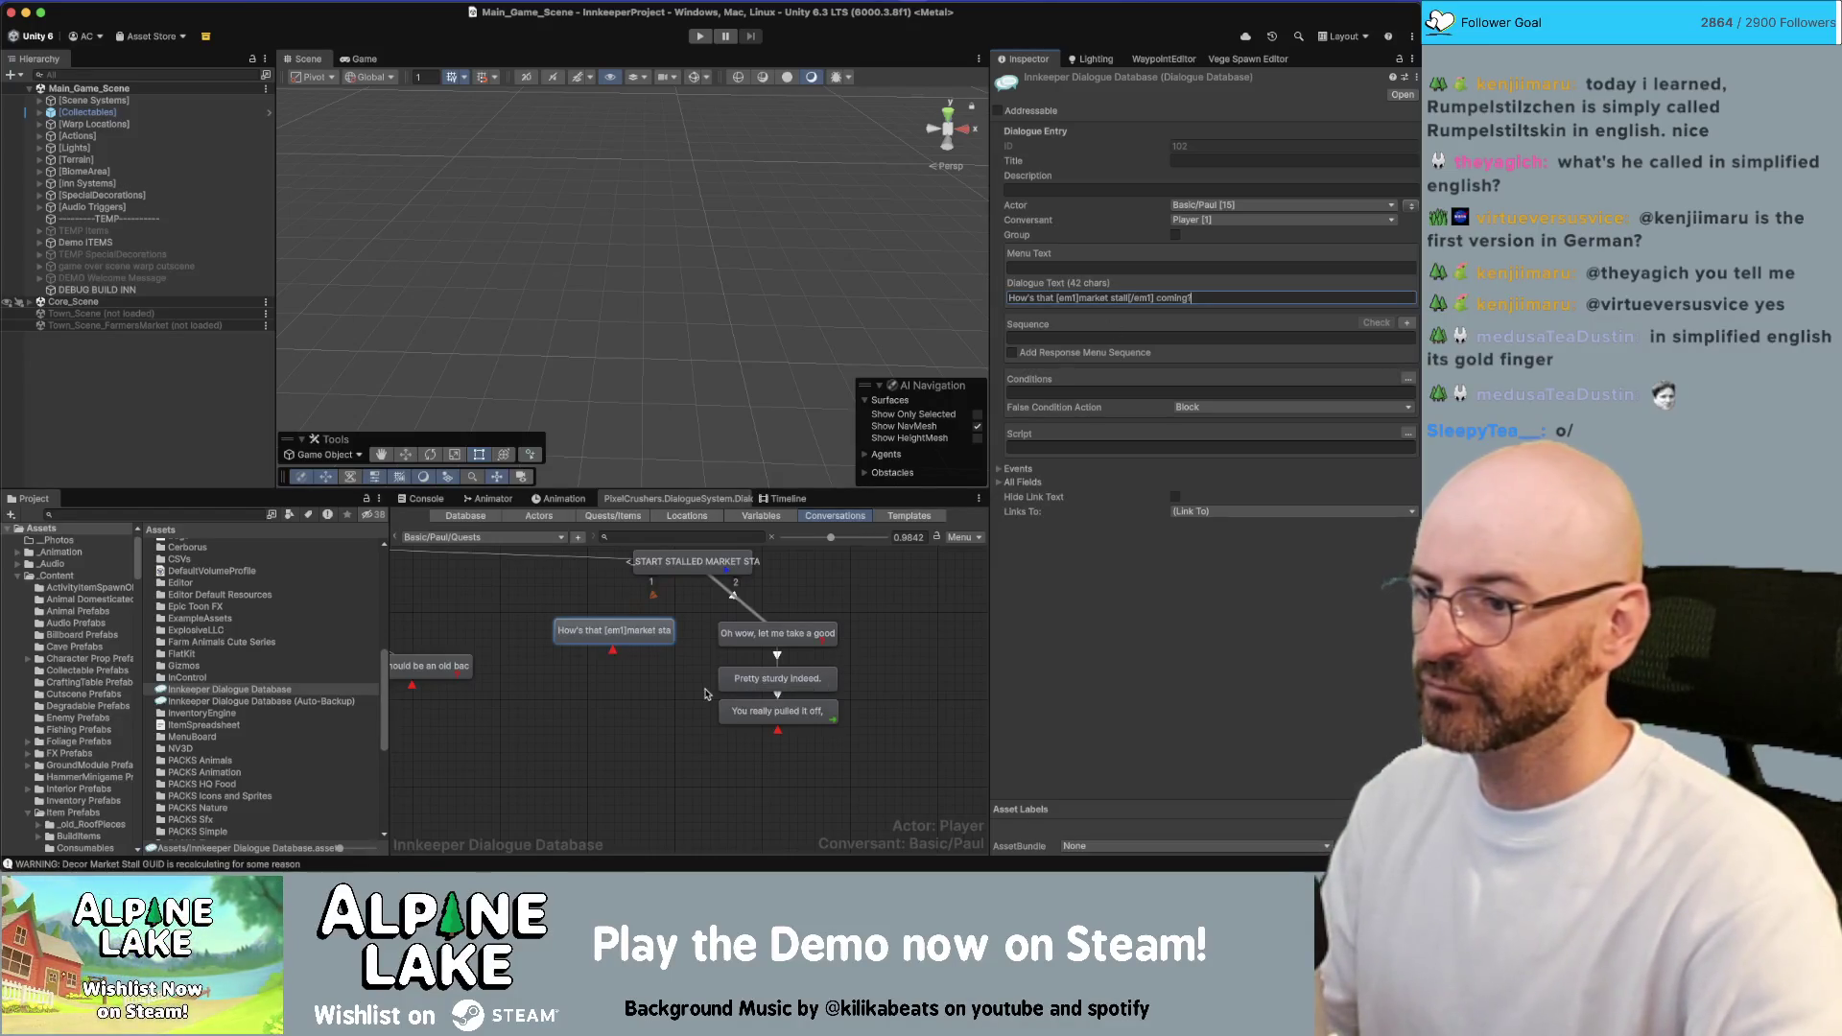
pyautogui.click(675, 665)
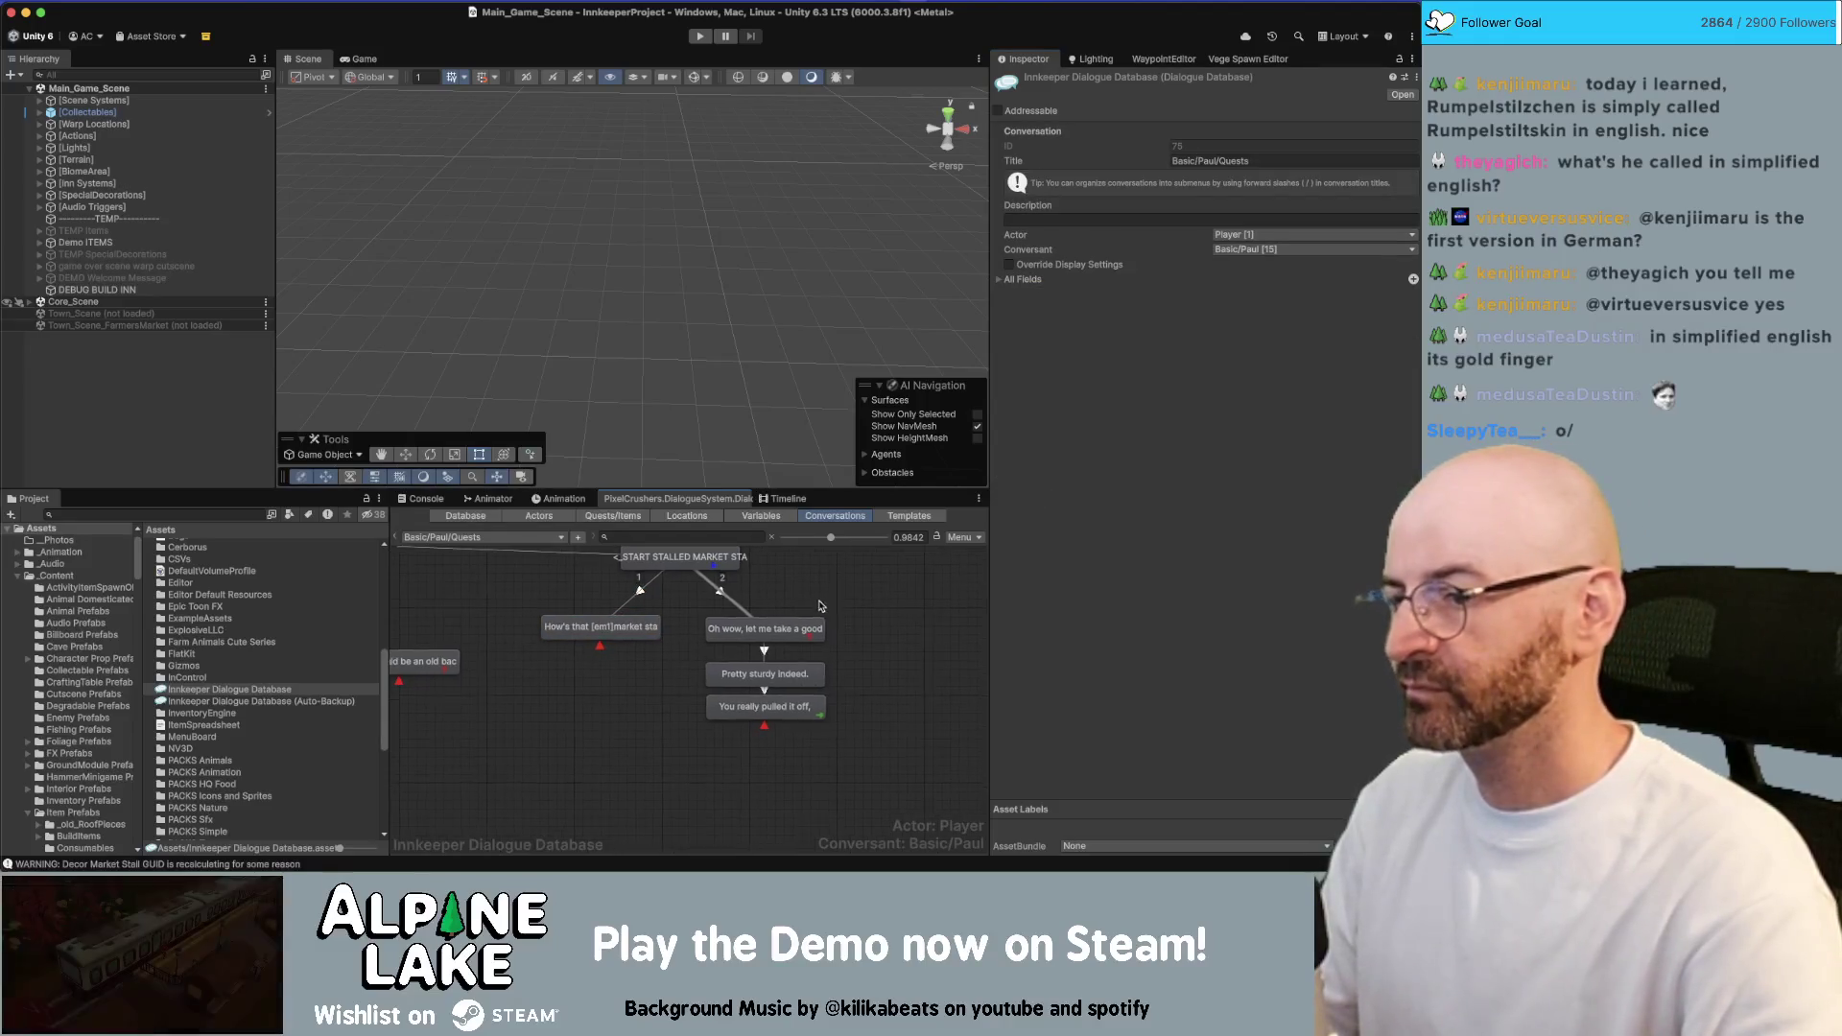
# Shift the Oh wow branch nodes slightly up-left
pyautogui.moveTo(844, 614); pyautogui.dragTo(695, 729)
pyautogui.click(604, 628)
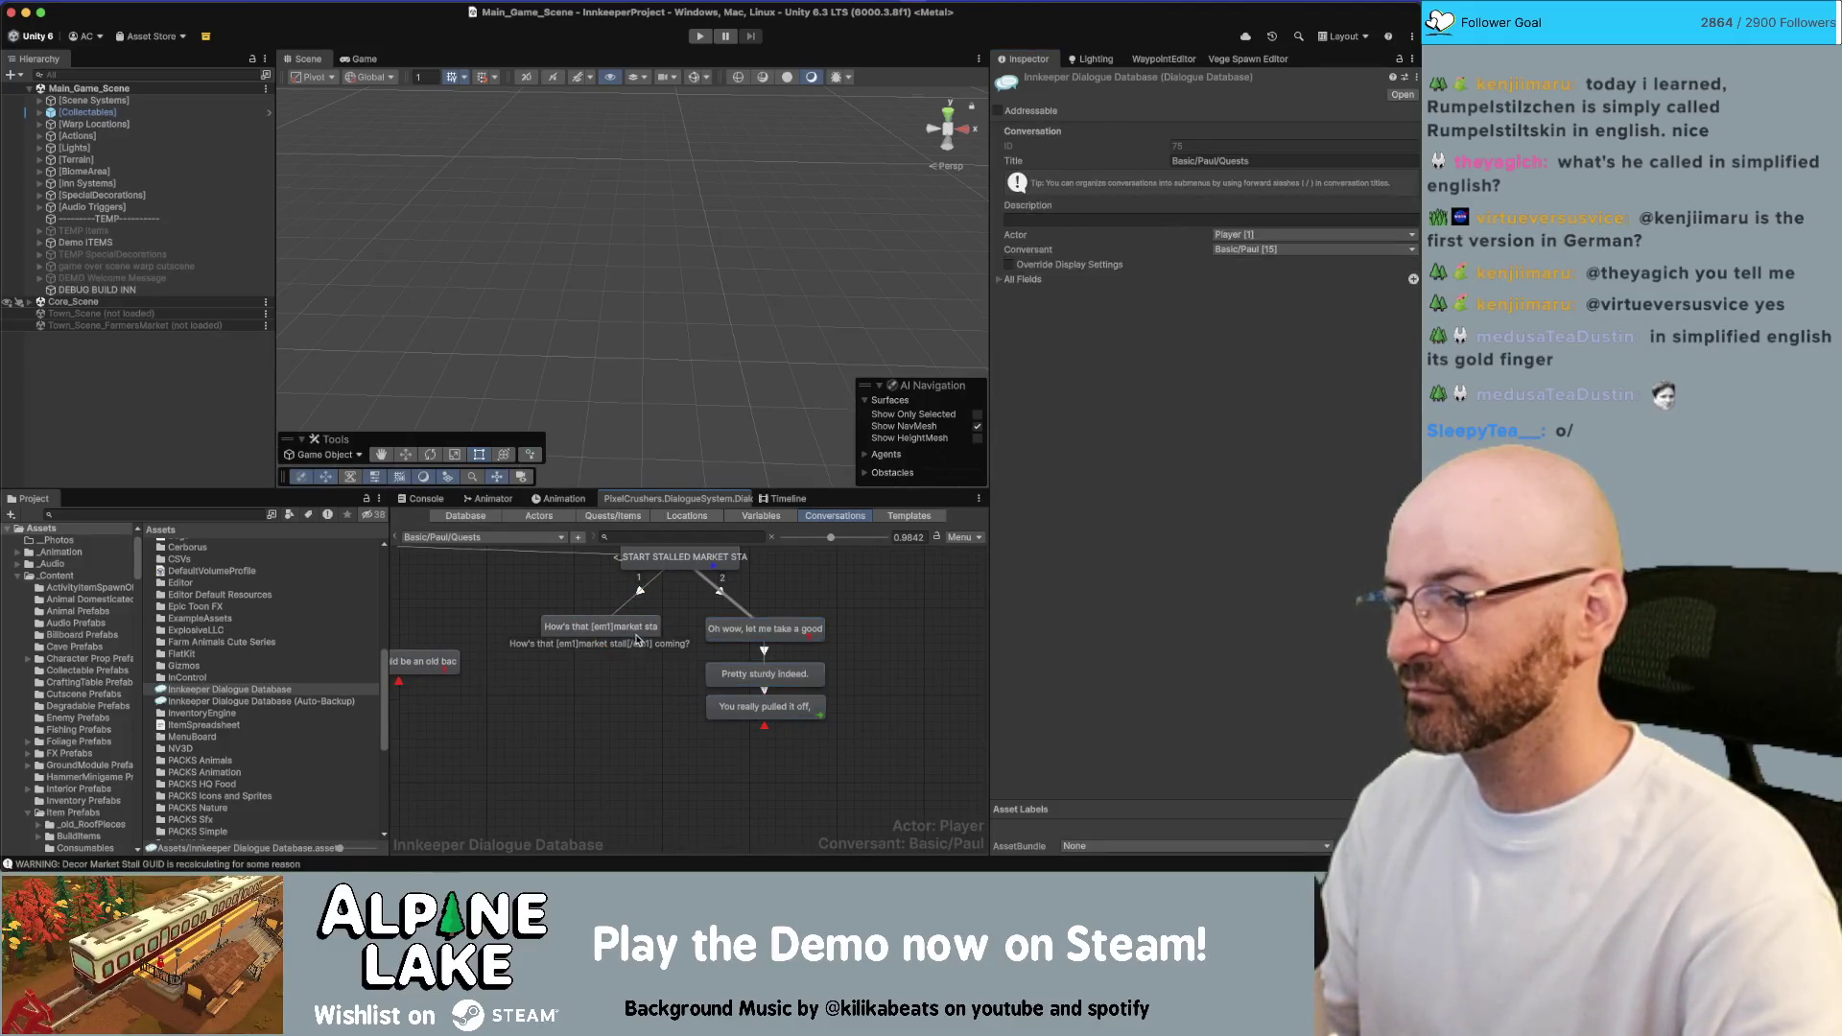
pyautogui.click(865, 755)
pyautogui.moveTo(765, 630); pyautogui.dragTo(754, 626)
pyautogui.click(820, 568)
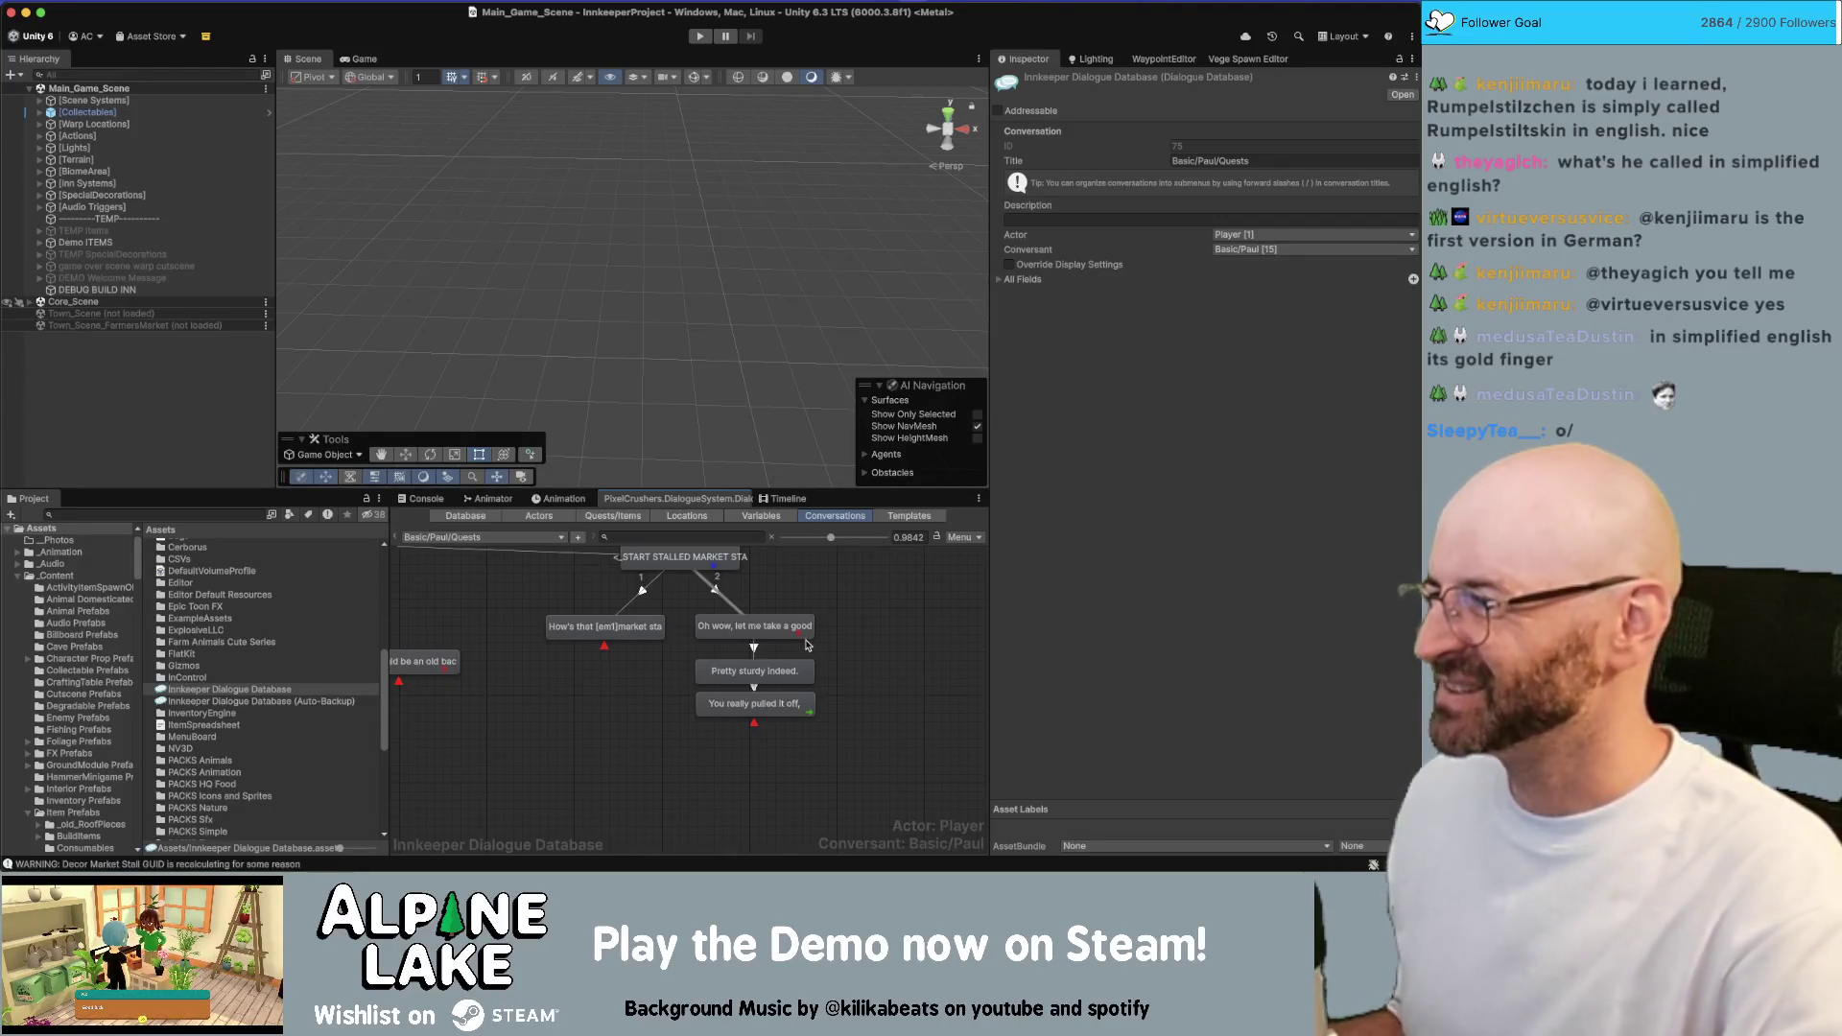
pyautogui.click(169, 515)
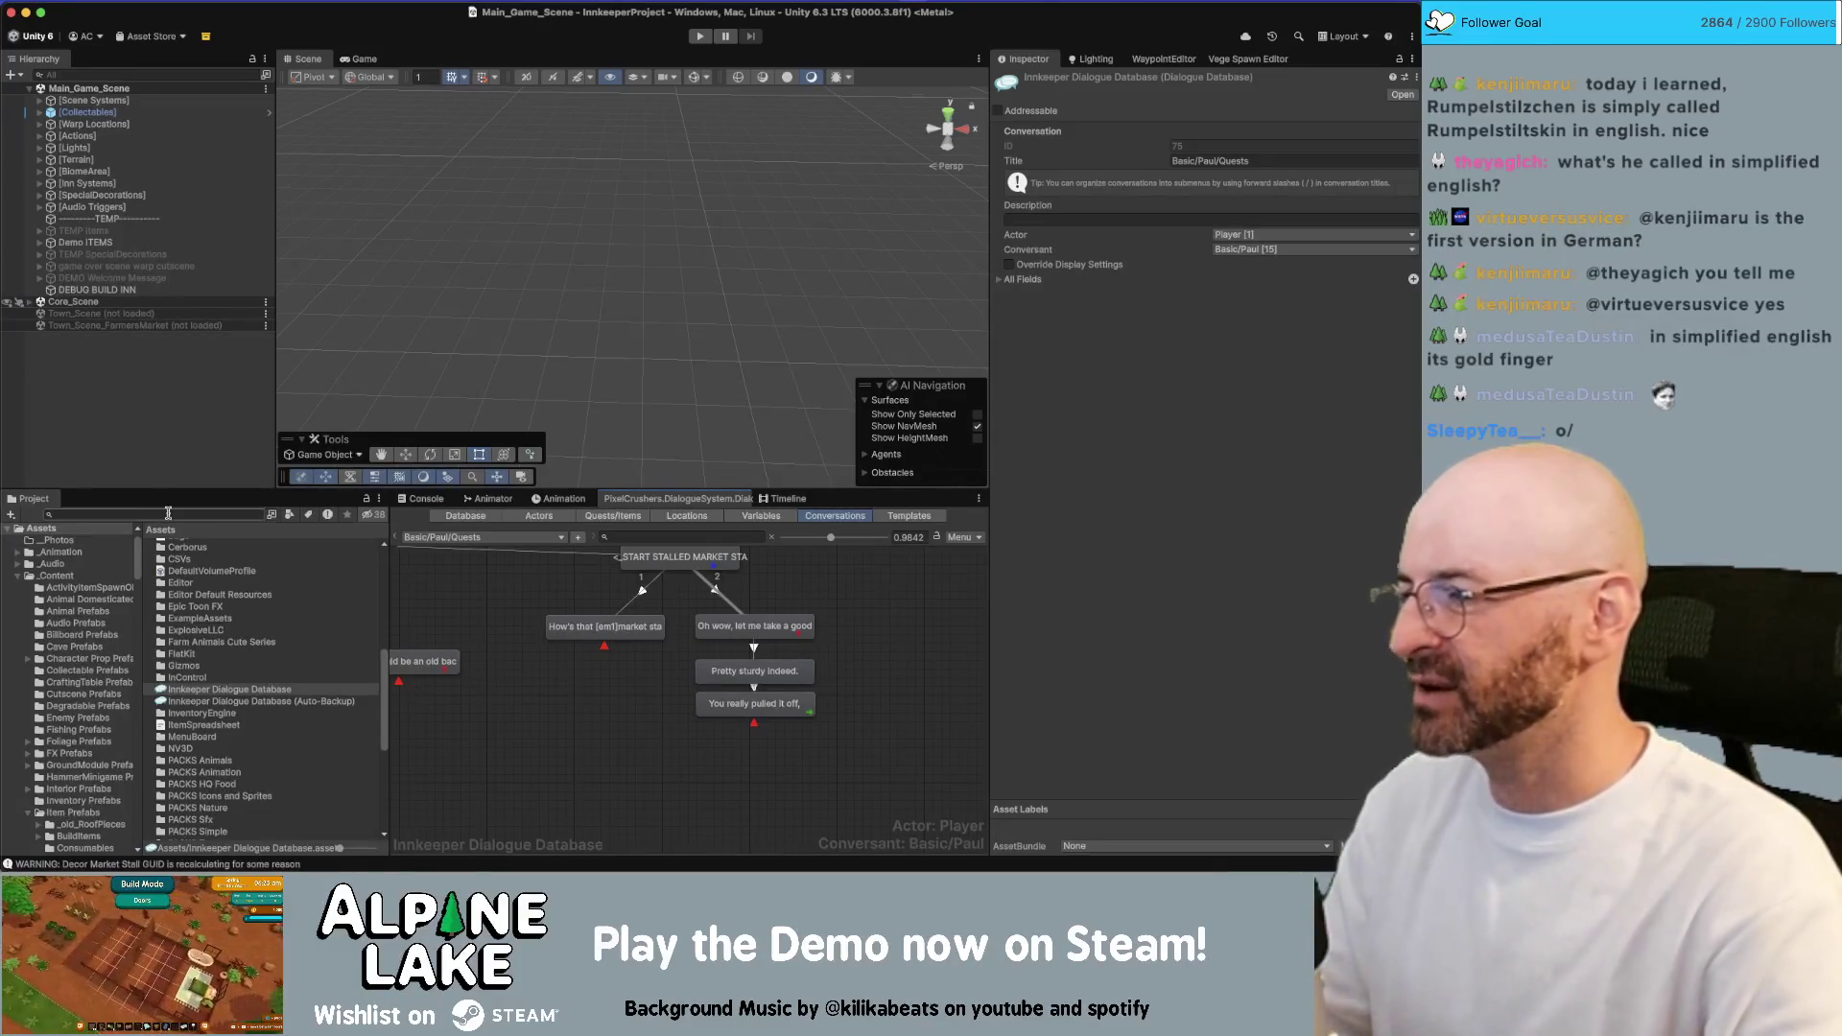
# Find Resource Hemp Thread via a 'hemp thread' project search and pull its component data from Plant Fiber
pyautogui.write('hemp thread')
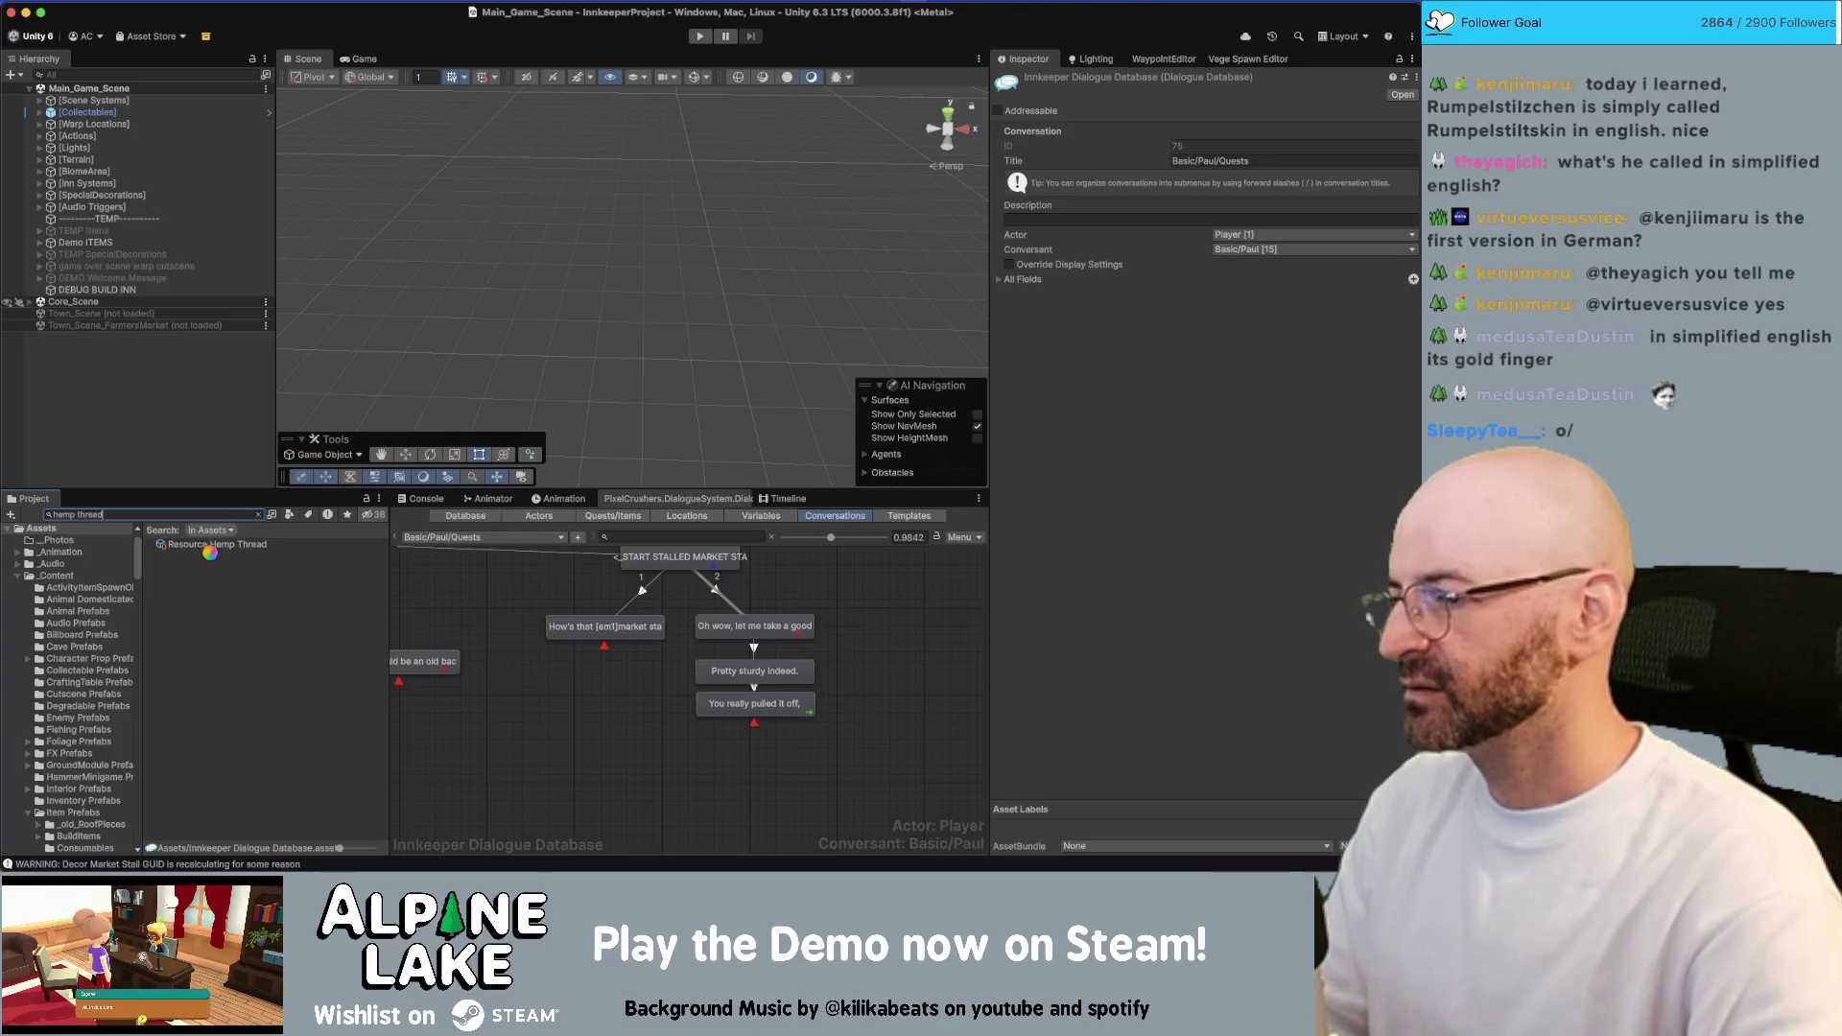
pyautogui.click(205, 545)
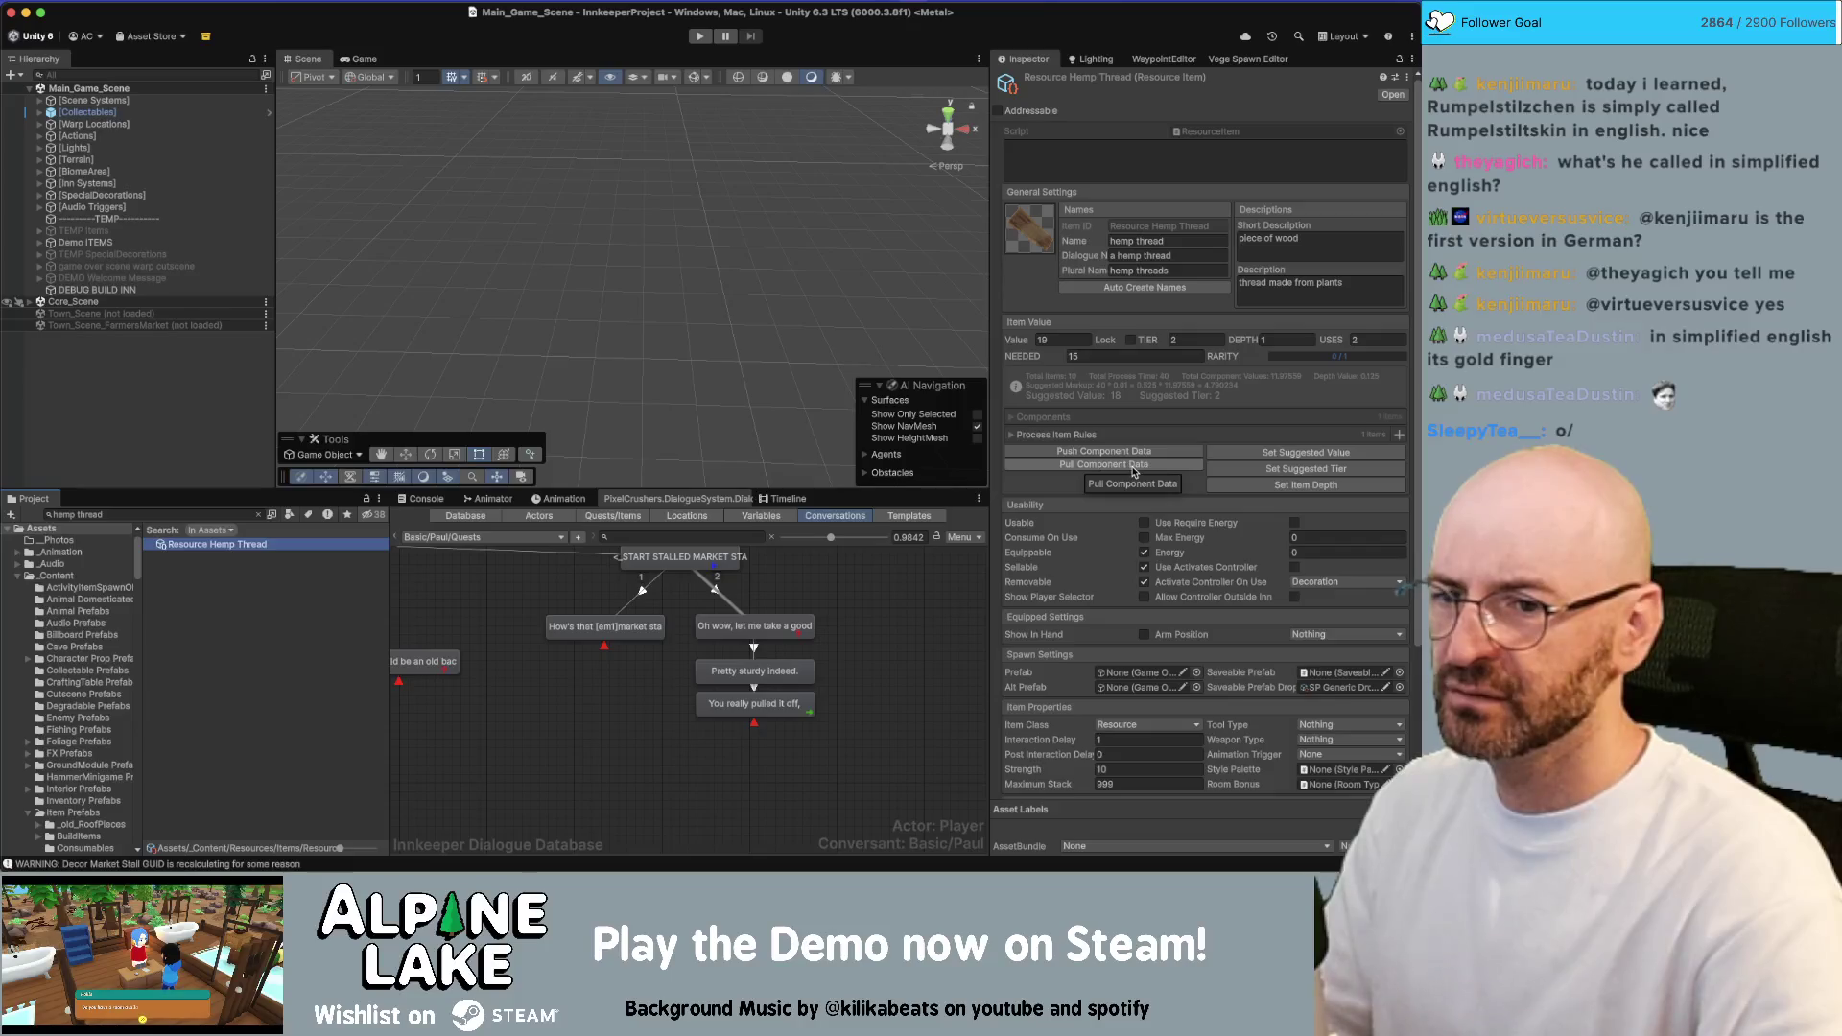
pyautogui.click(1132, 466)
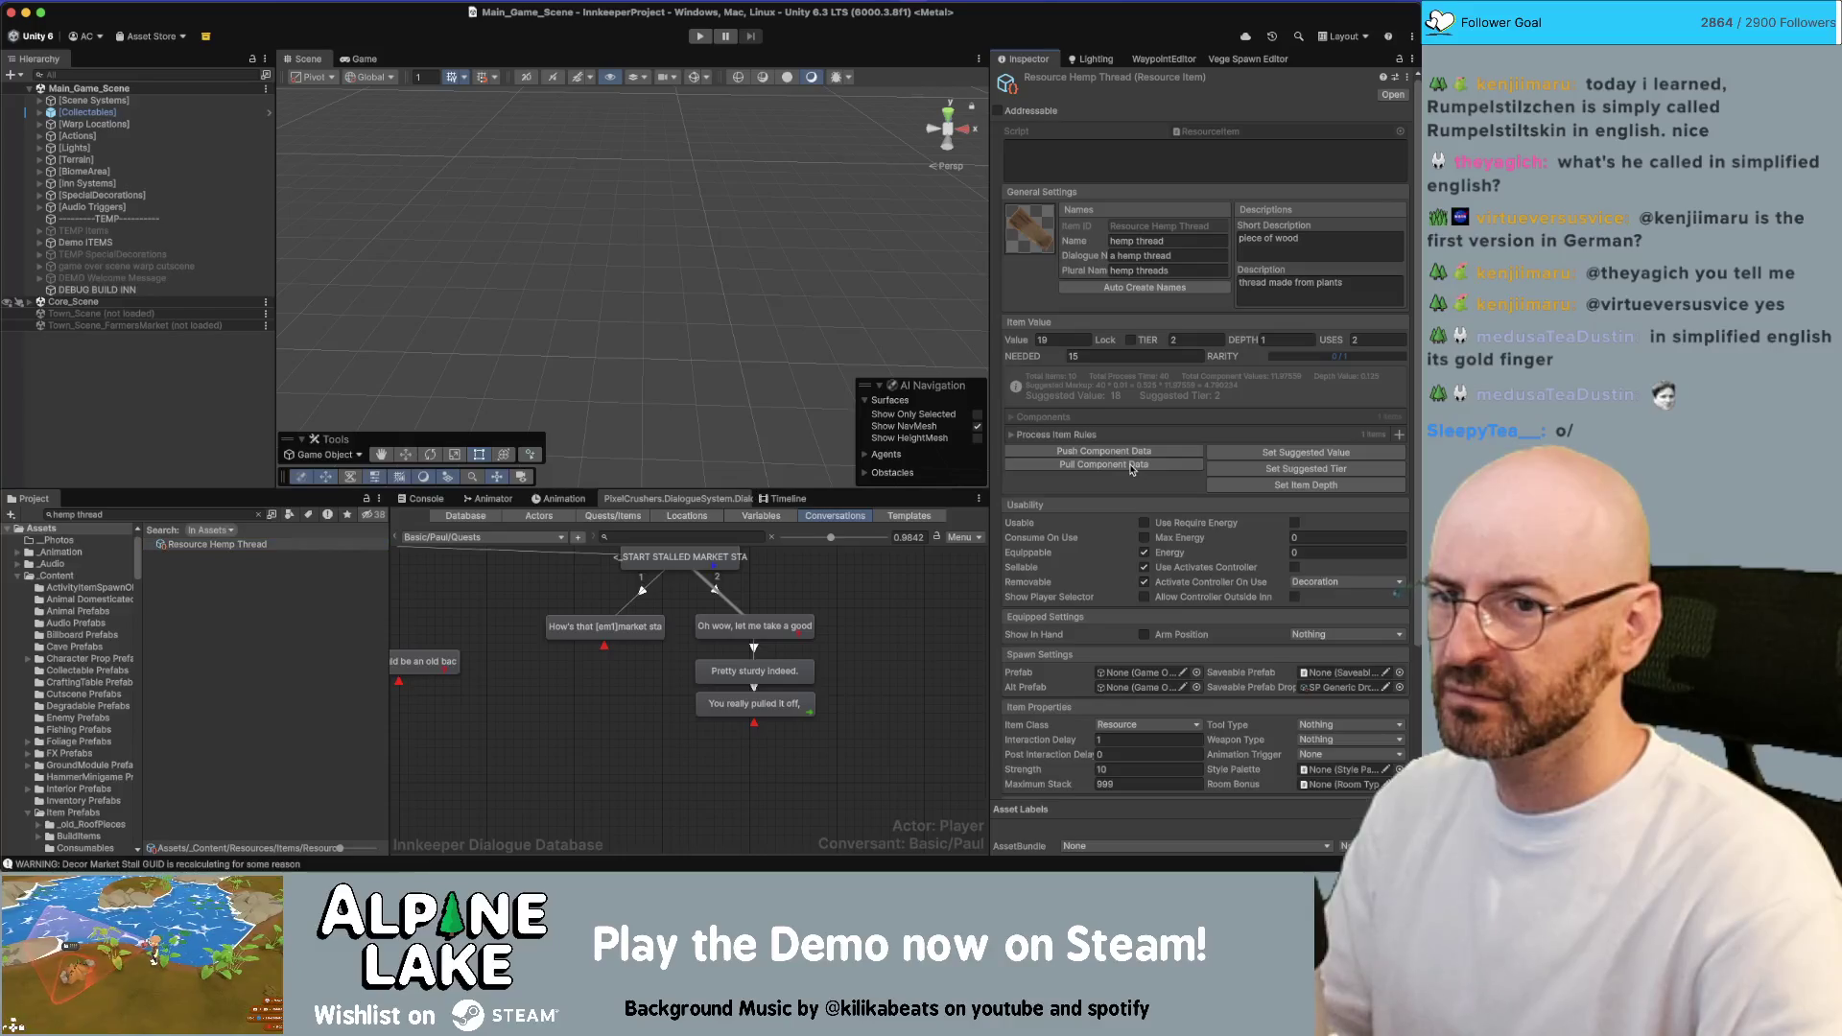
pyautogui.click(1132, 466)
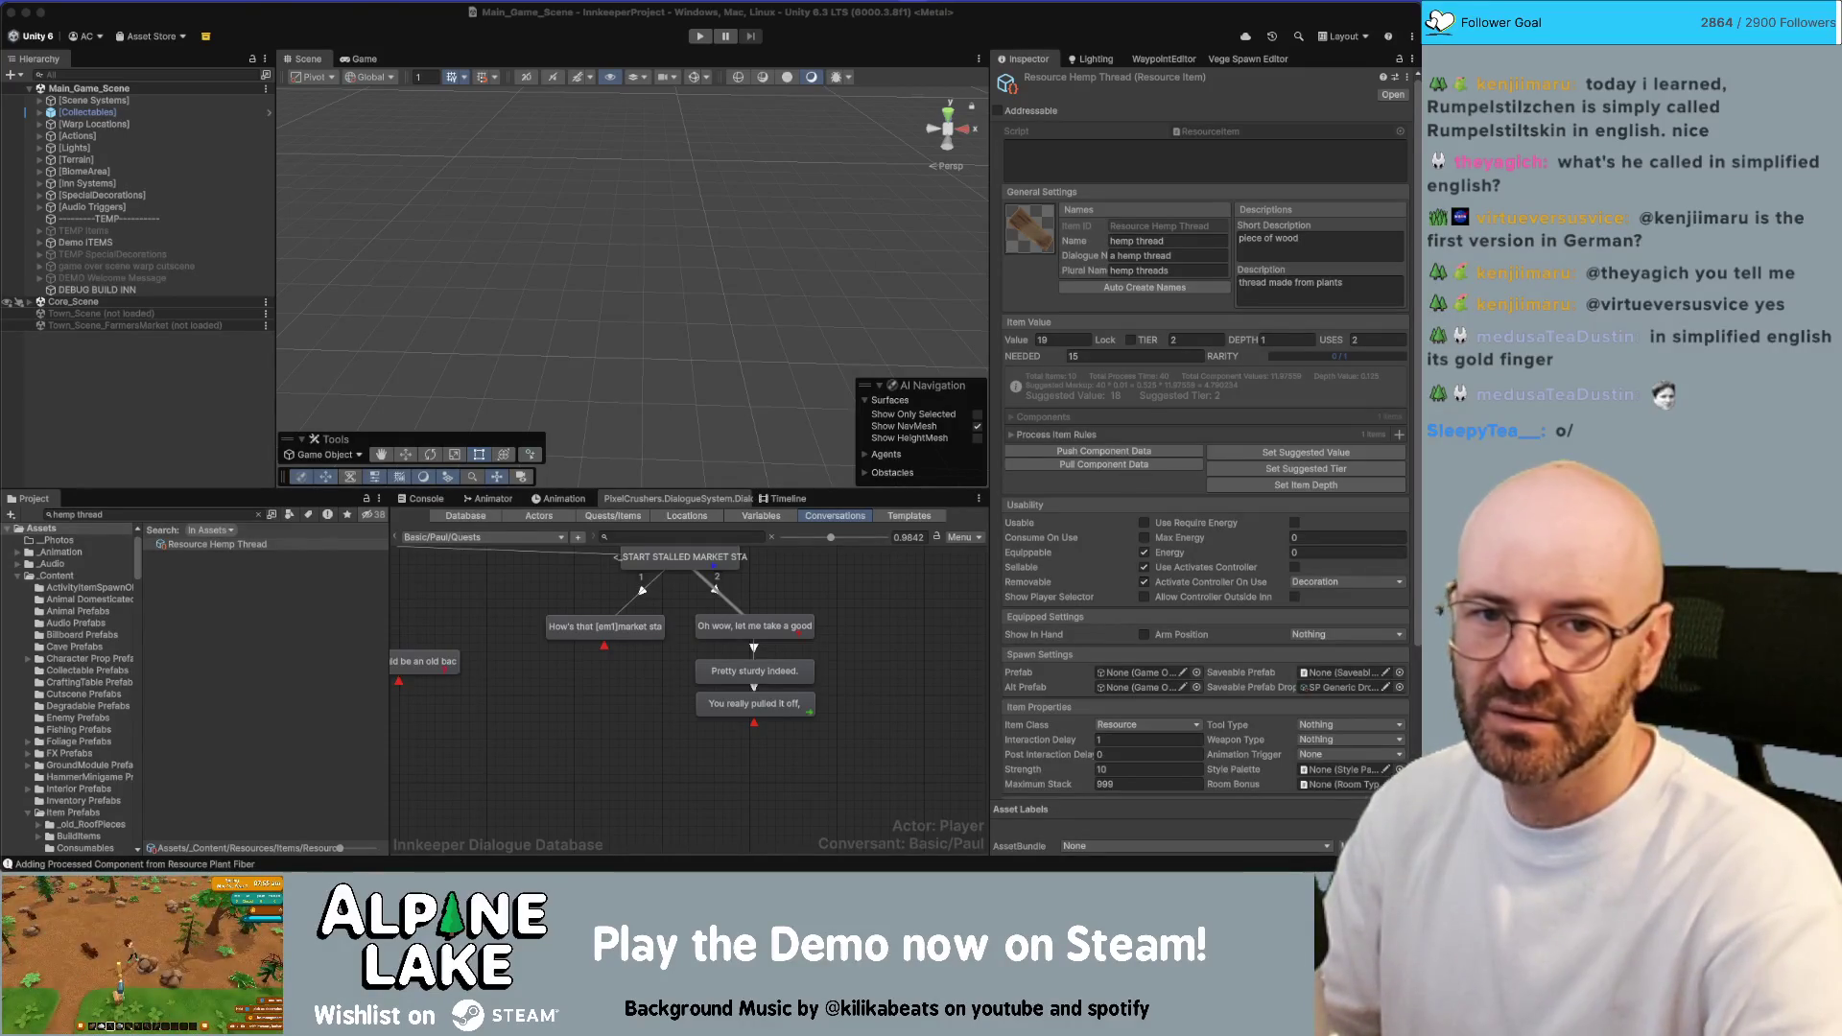
# Bring Chrome's Google Images results for 'circular loom' to the front over Unity
pyautogui.press('super+Tab')
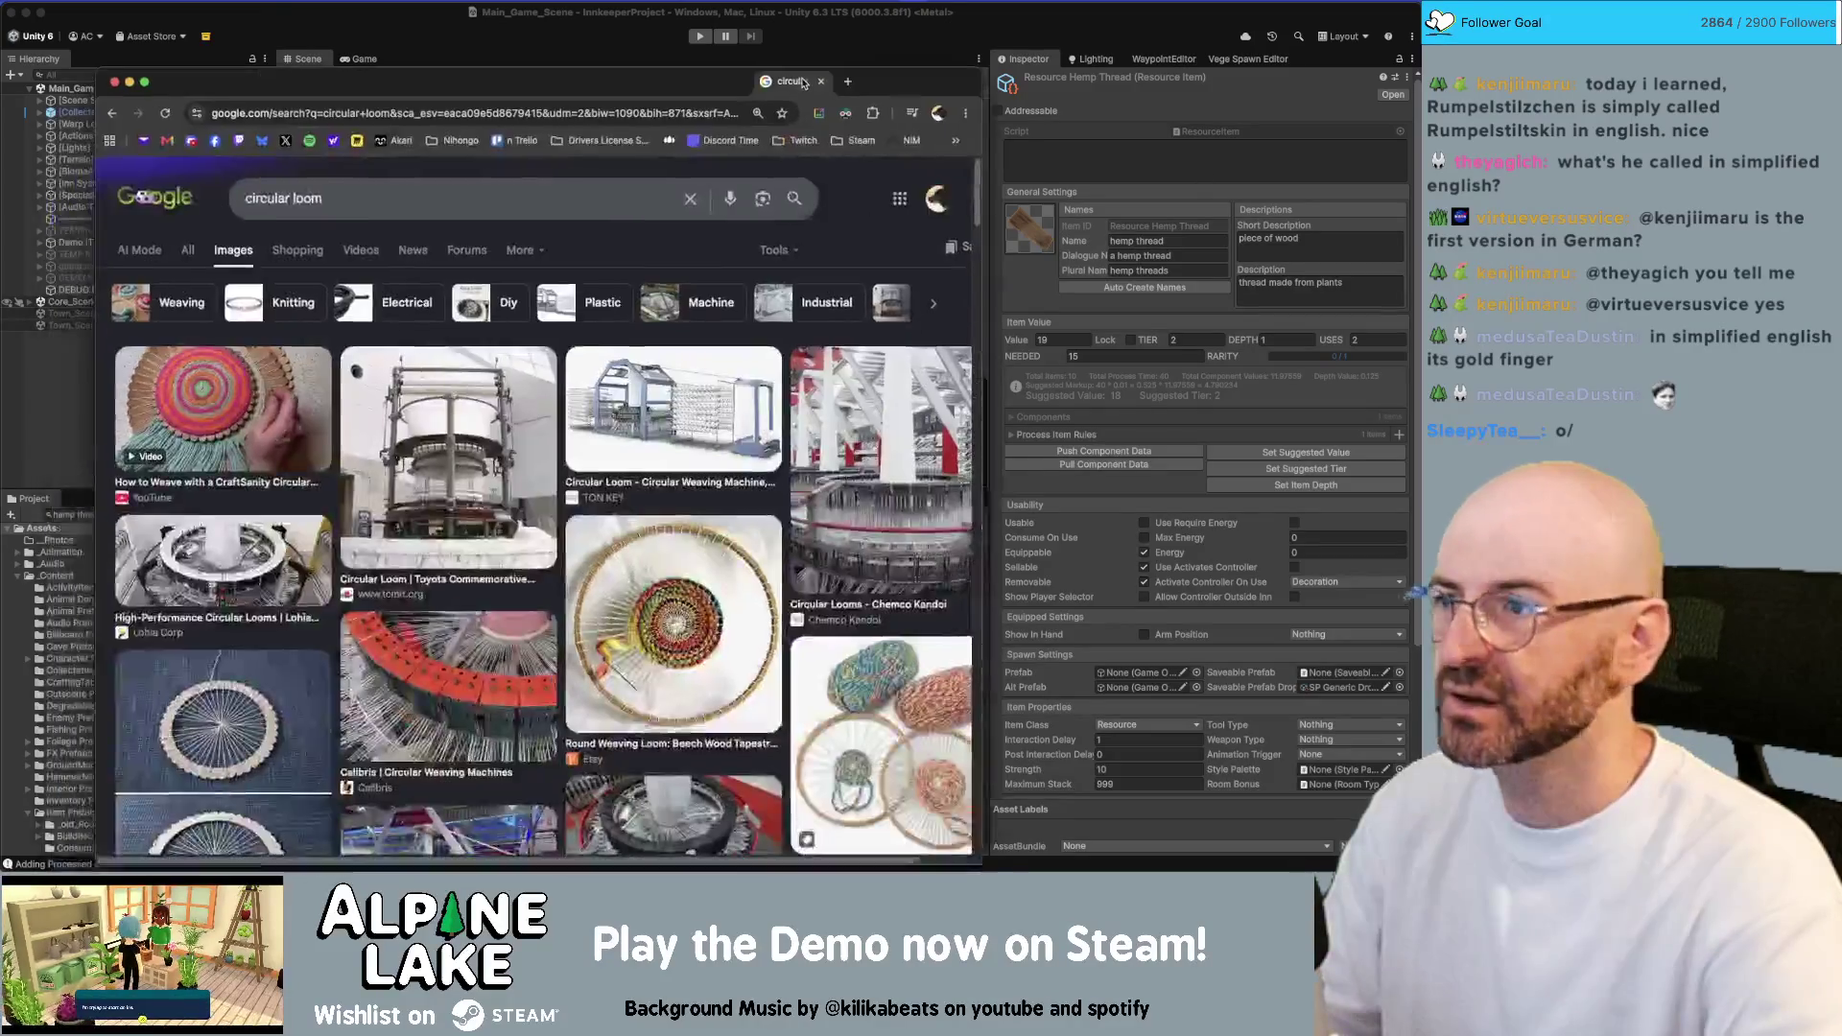
# Replace the image search query with 'spinning loom' and run it
pyautogui.scroll(-5, 576, 499)
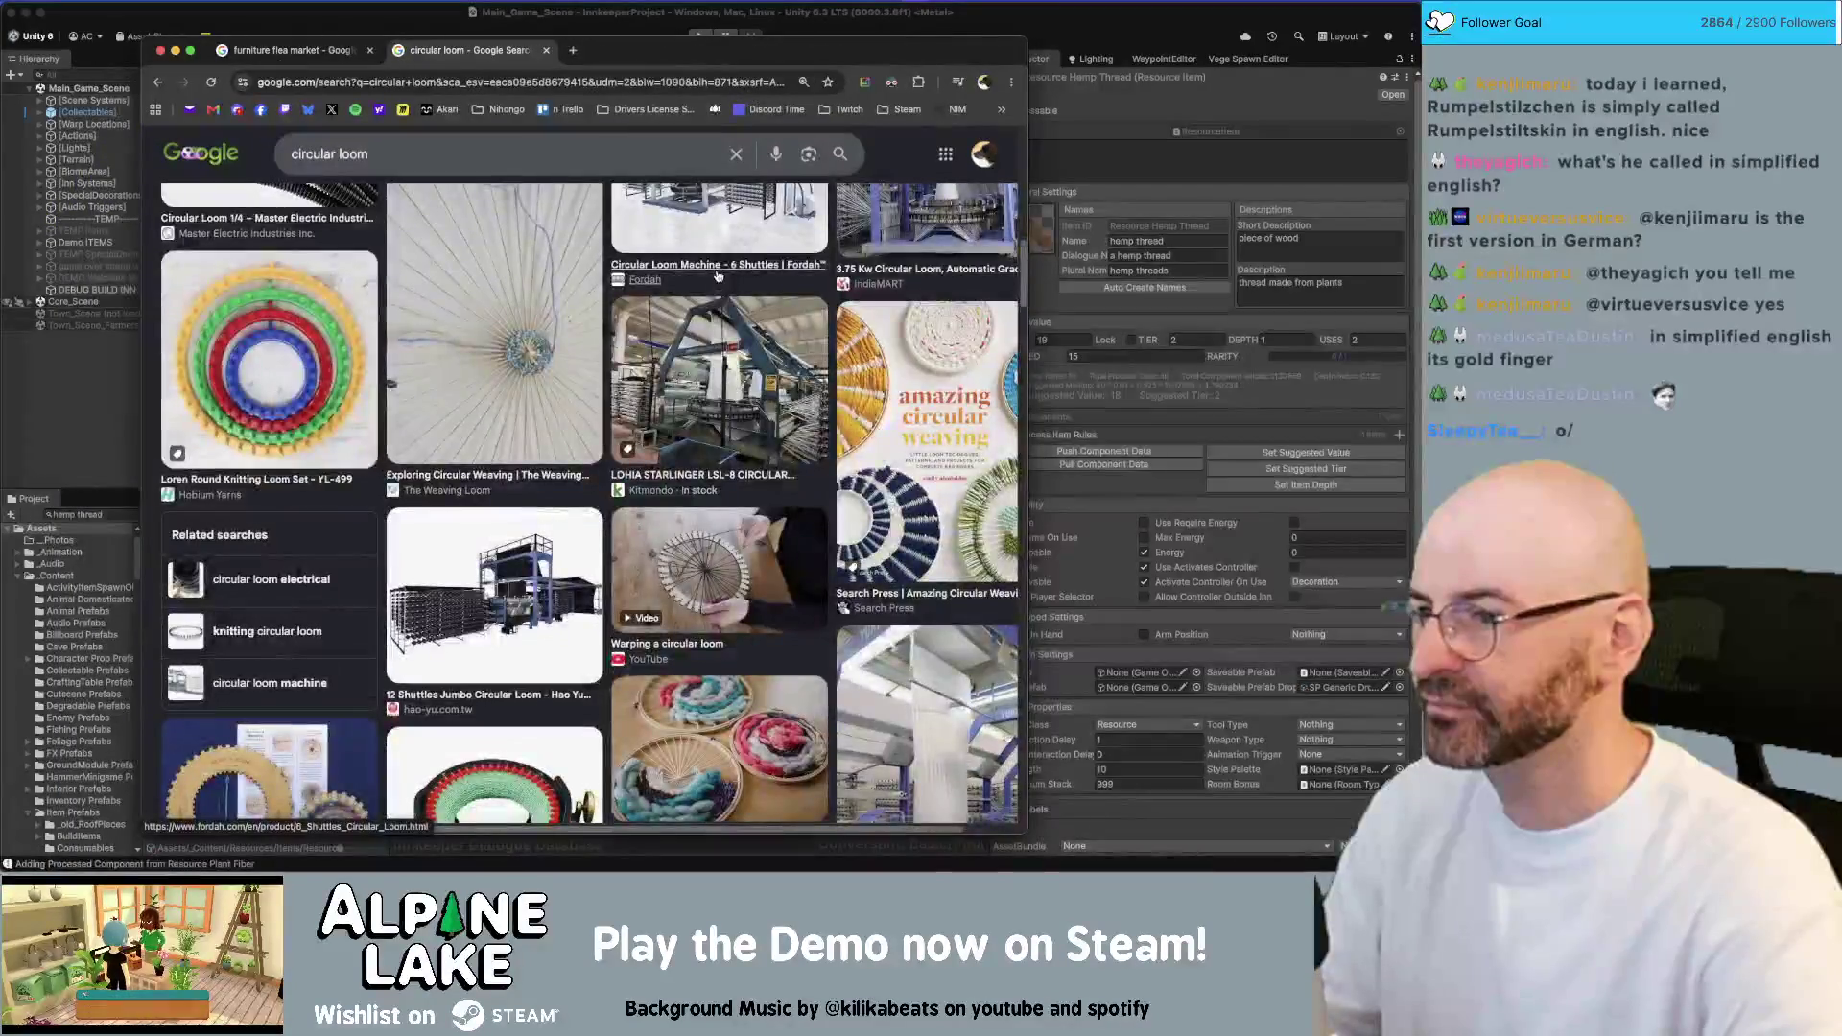
pyautogui.scroll(10, 597, 146)
pyautogui.tripleClick(597, 154)
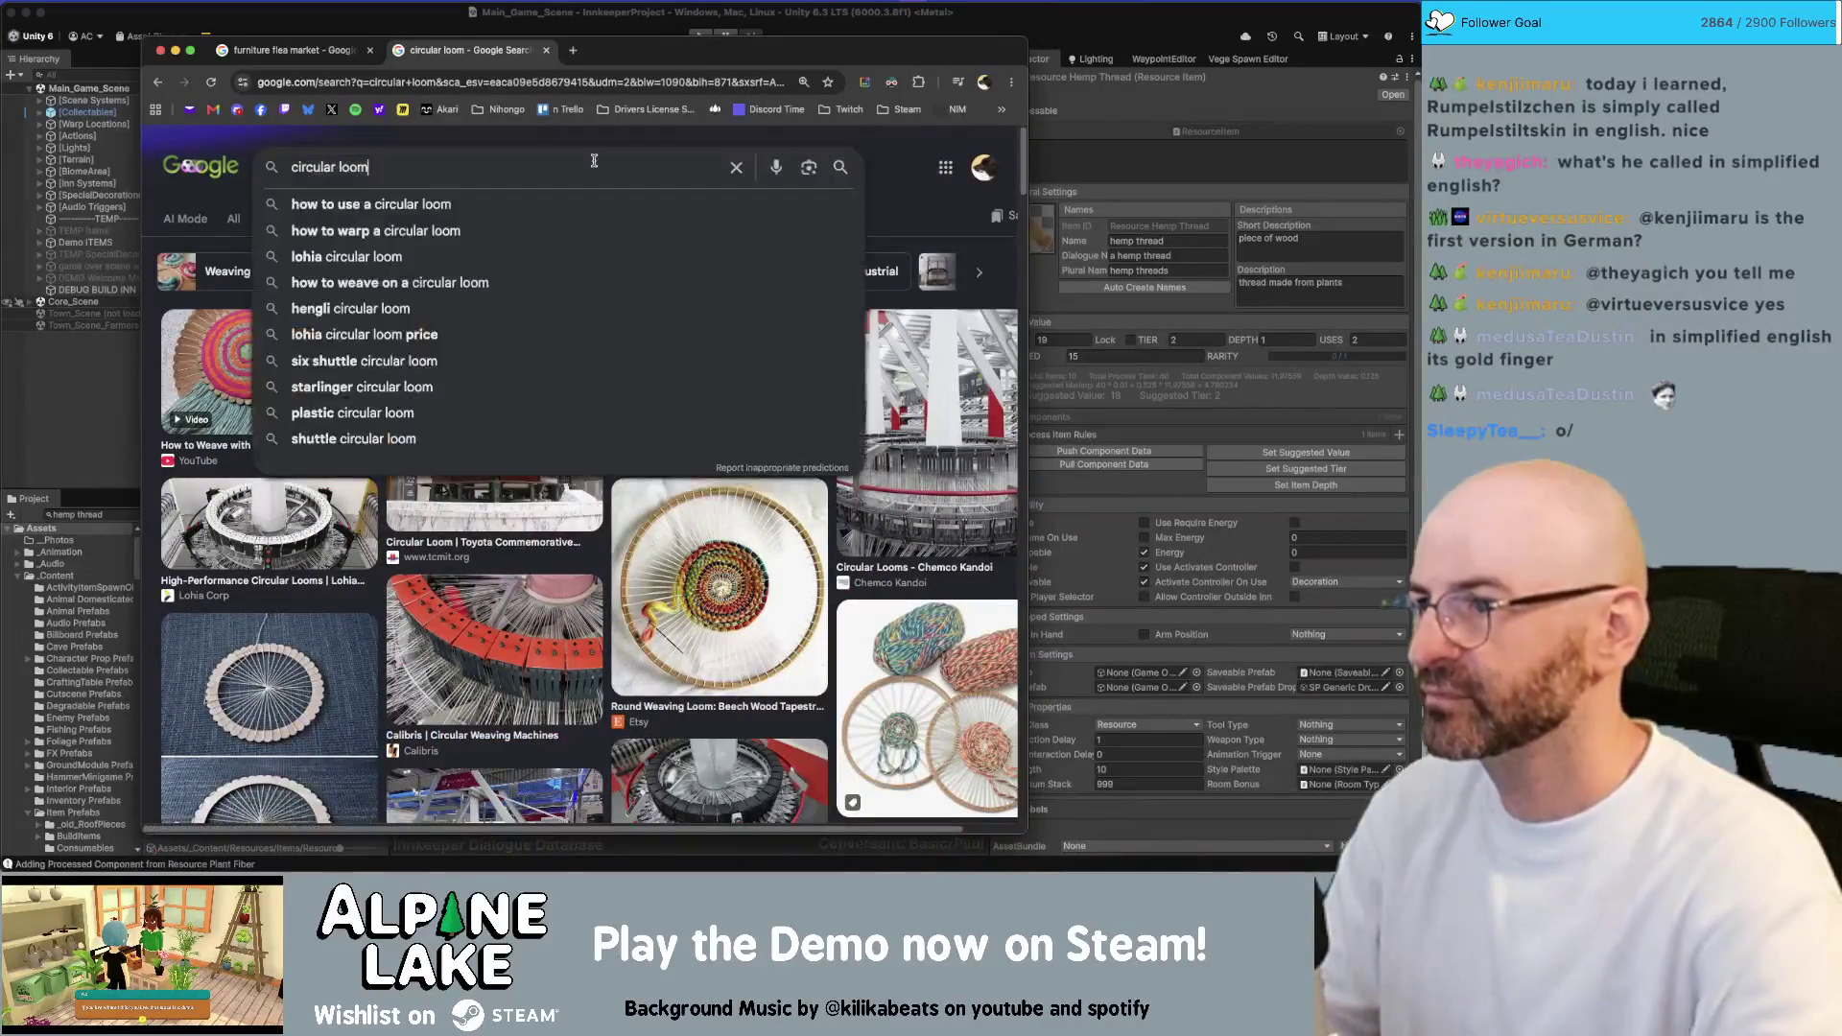
pyautogui.write('spinning loom')
pyautogui.press('Return')
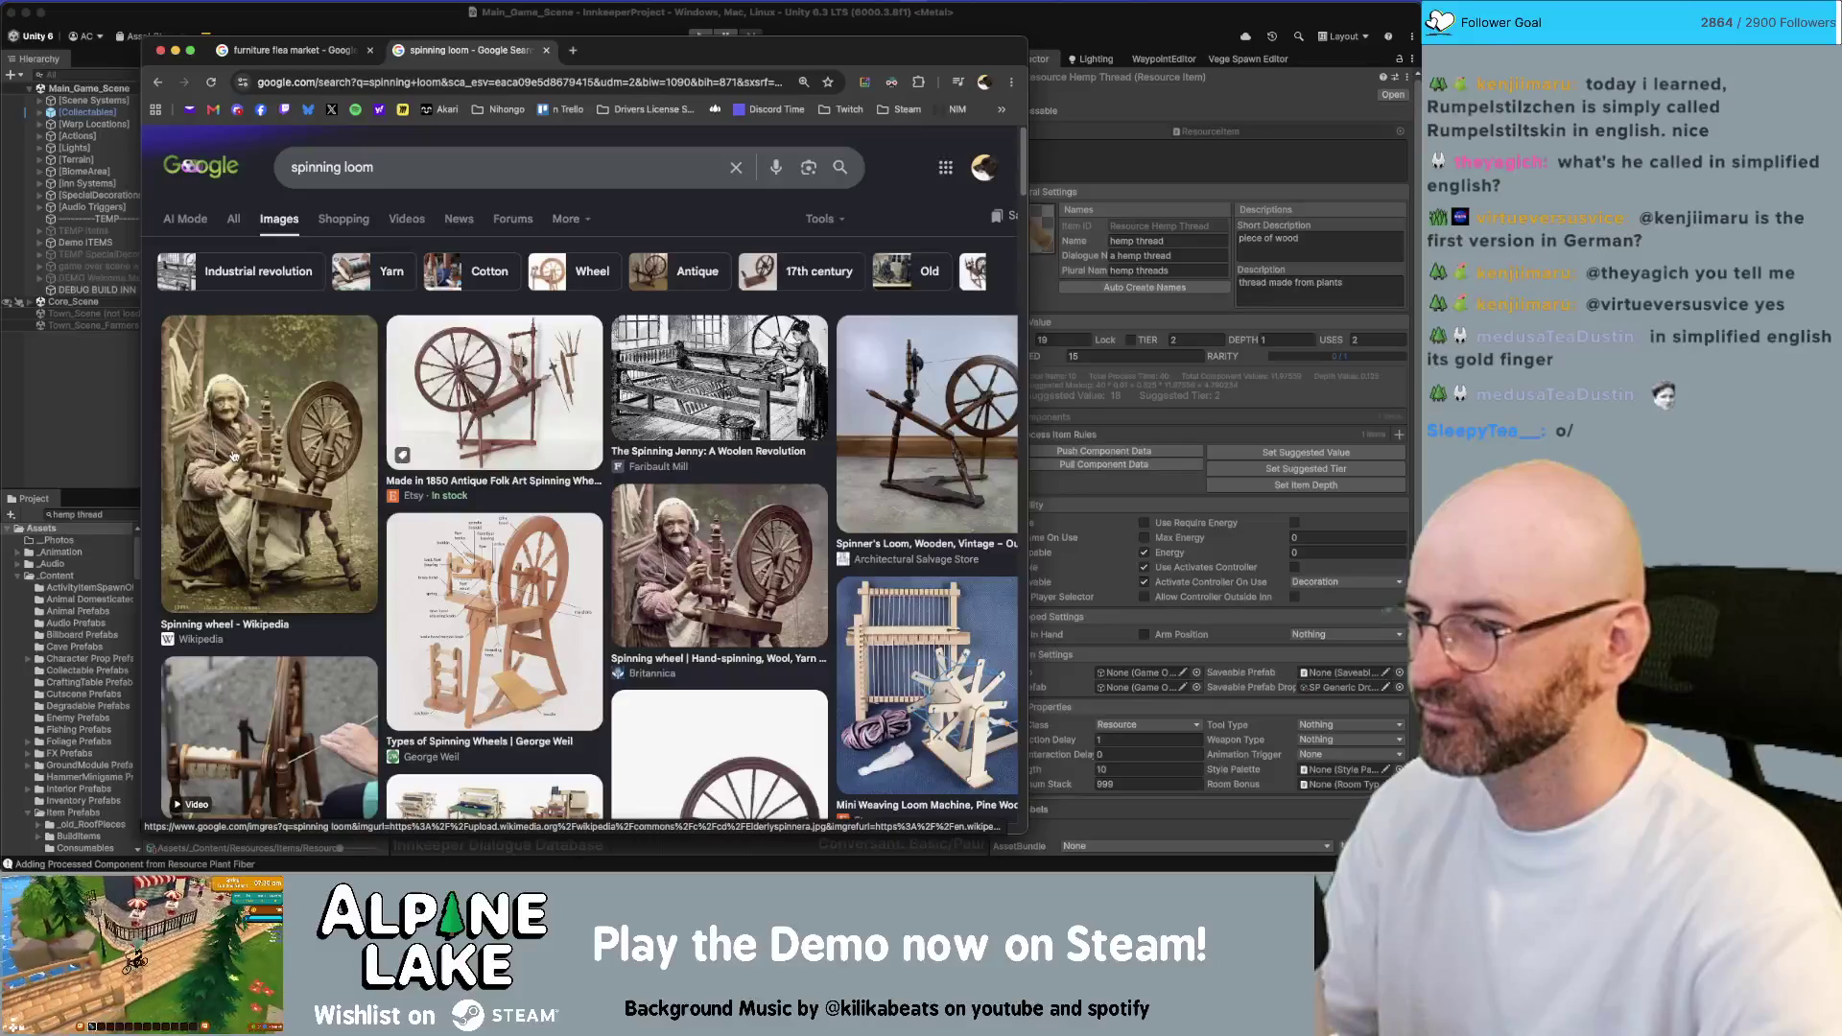
# Start a new tab with 'stardew valley loom' entered as the search
pyautogui.click(424, 166)
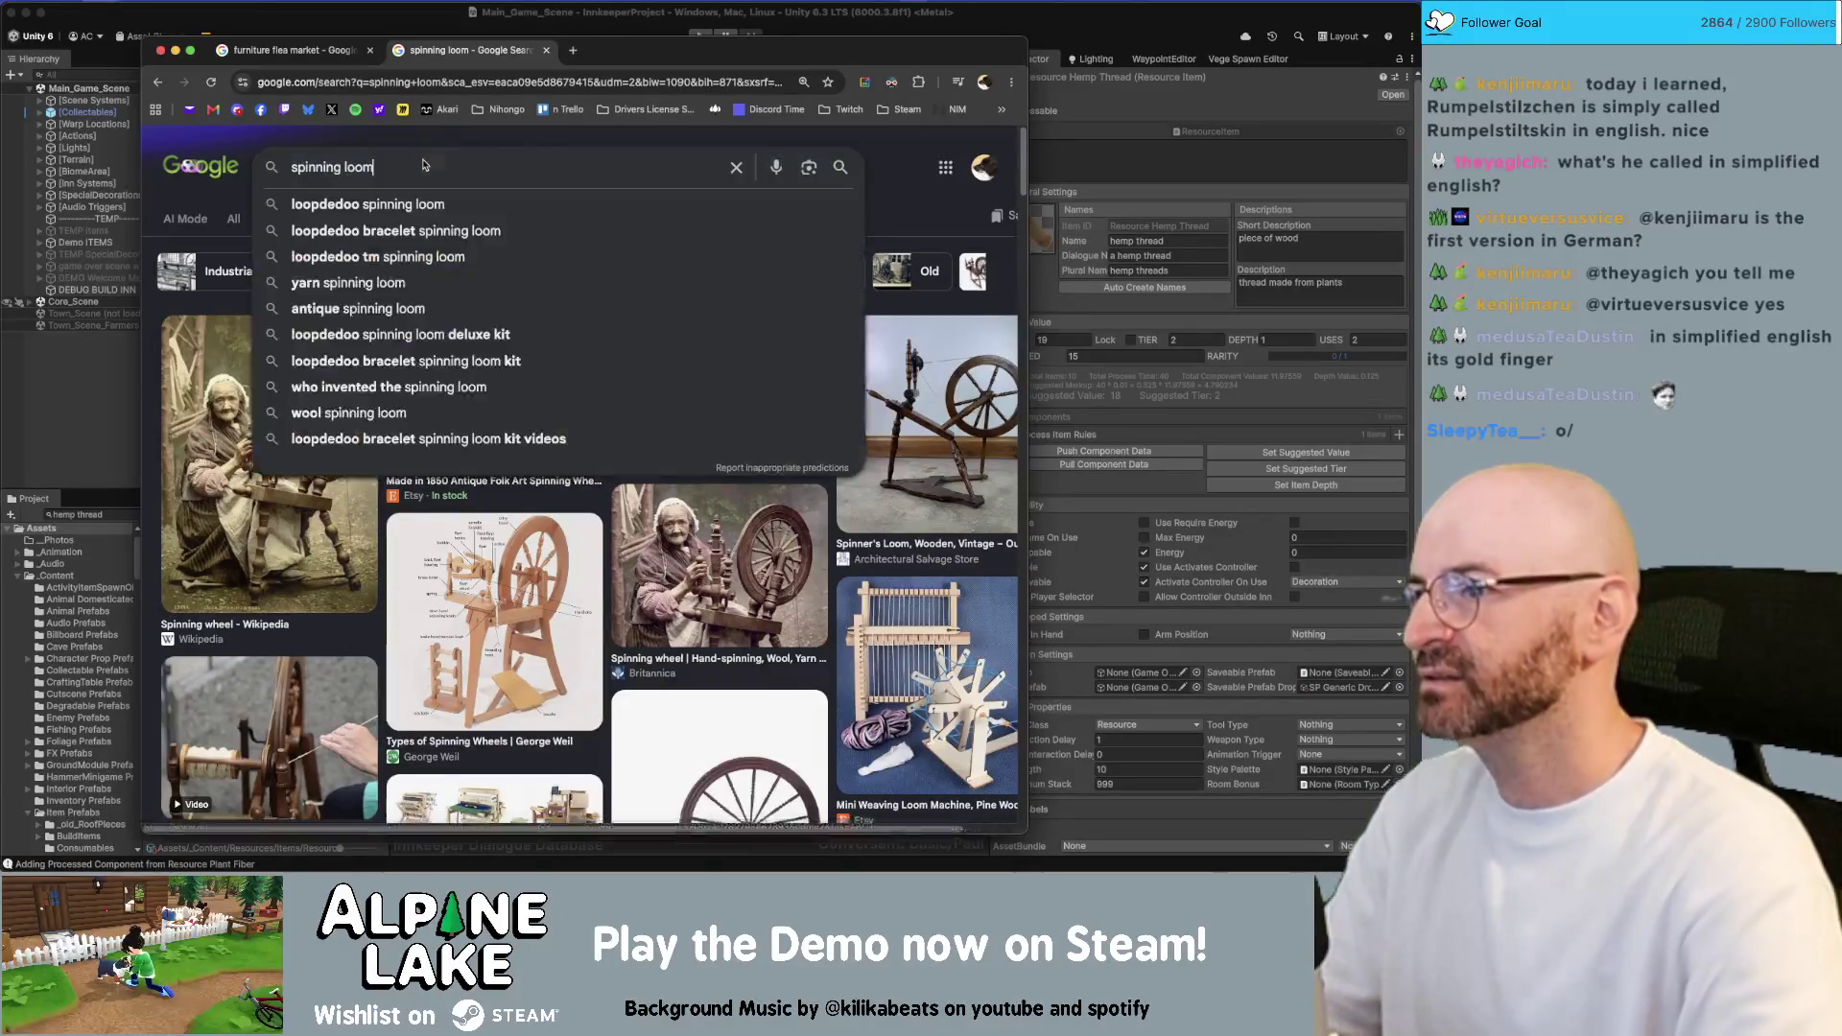
pyautogui.press('super+t')
pyautogui.write('stardew valley ')
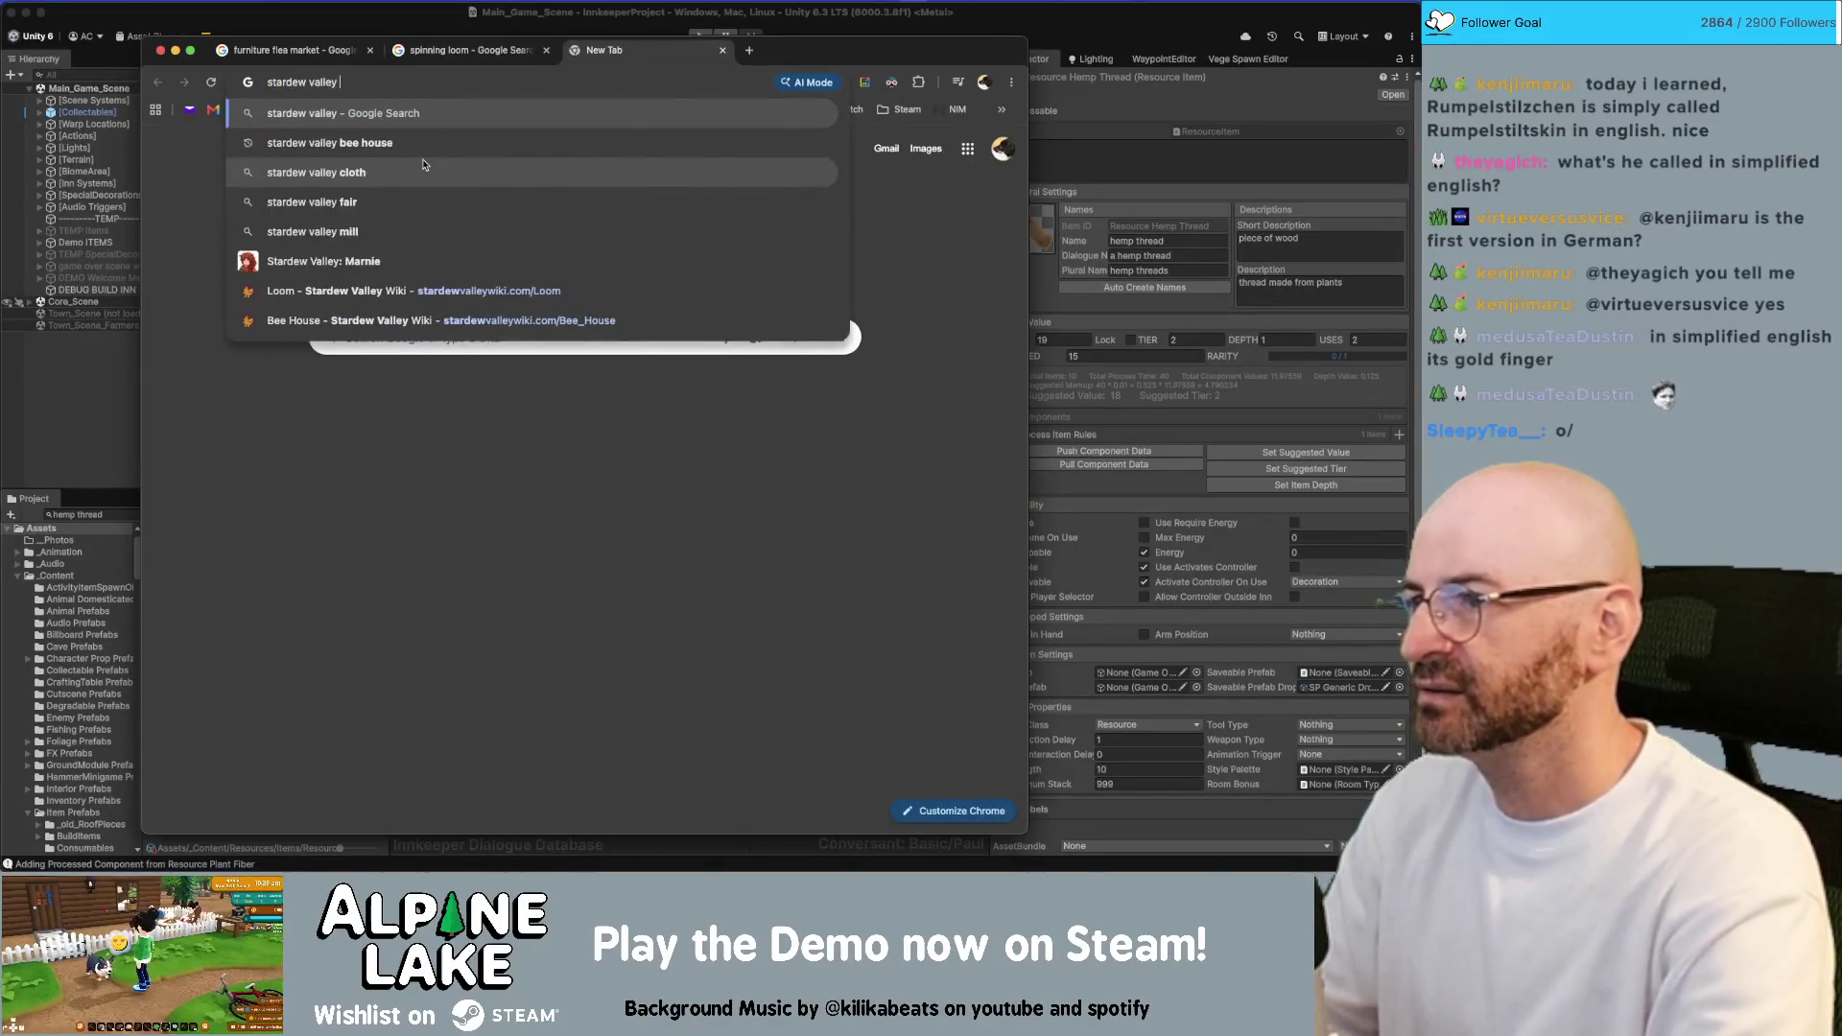
pyautogui.write('loom')
# Run the 'stardew valley loom' search and open the Stardew Valley Wiki Loom article
pyautogui.press('Return')
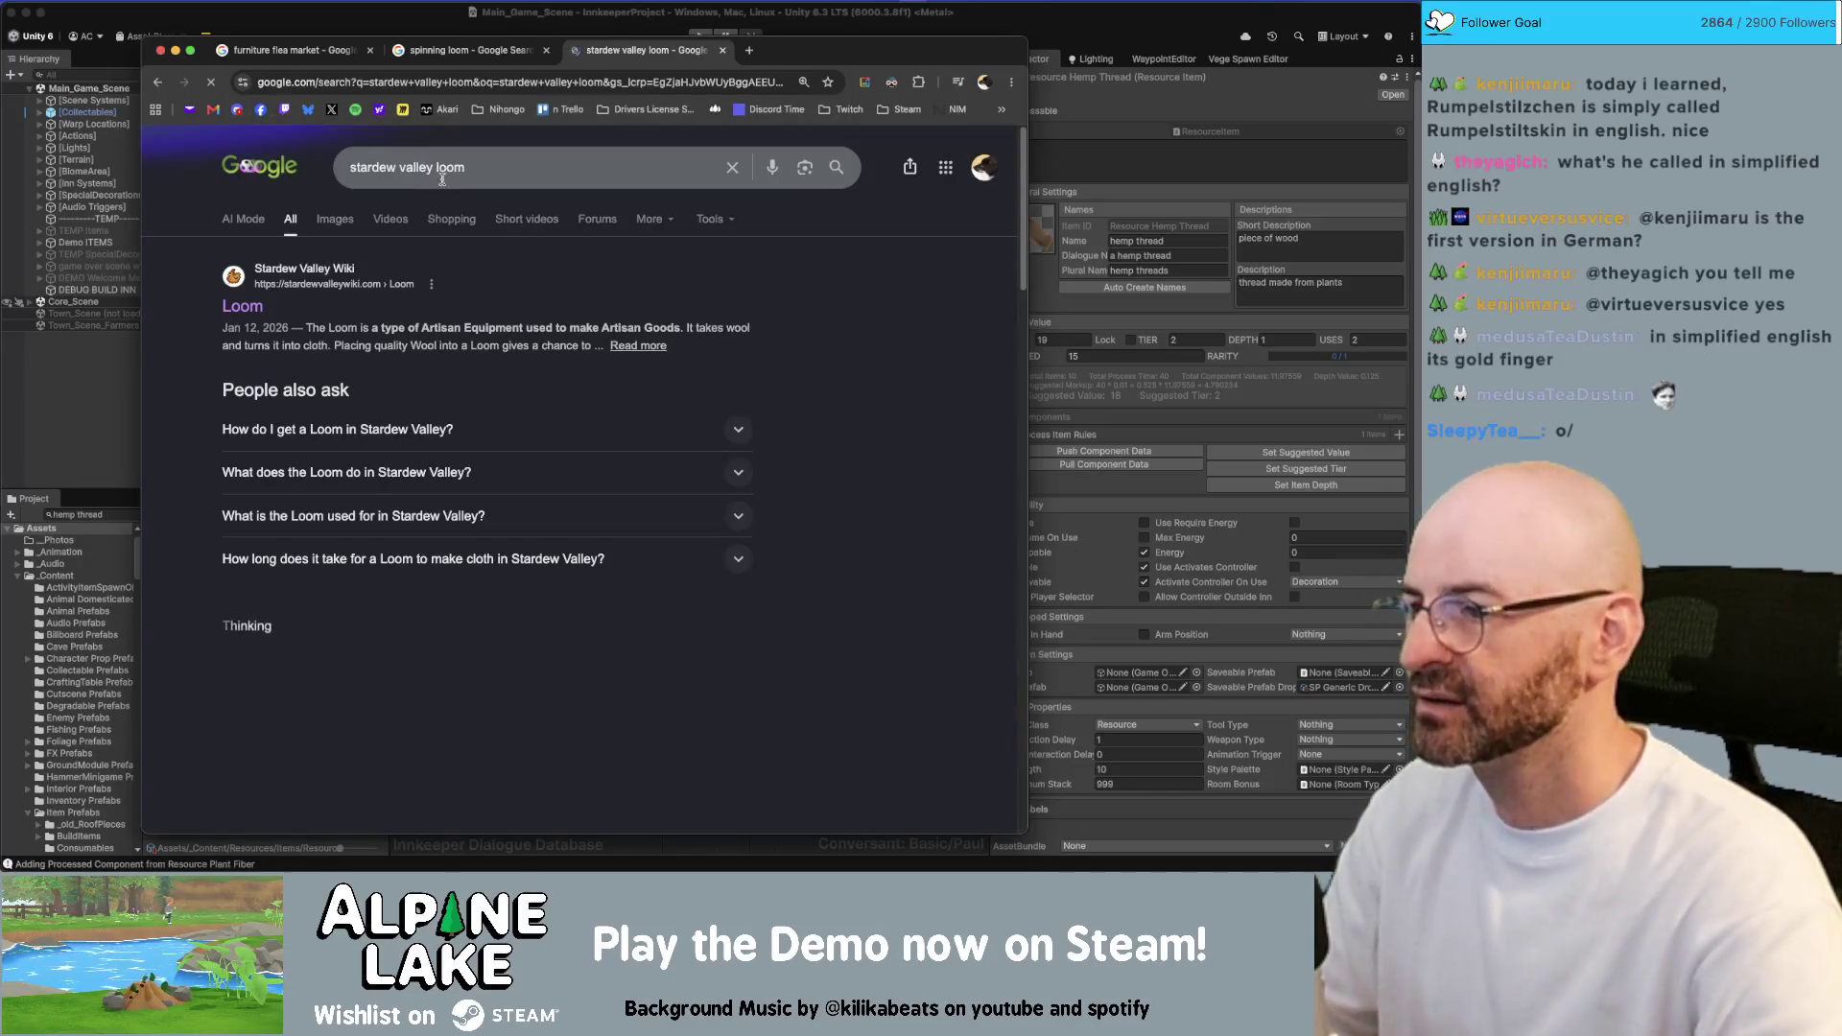
pyautogui.click(252, 307)
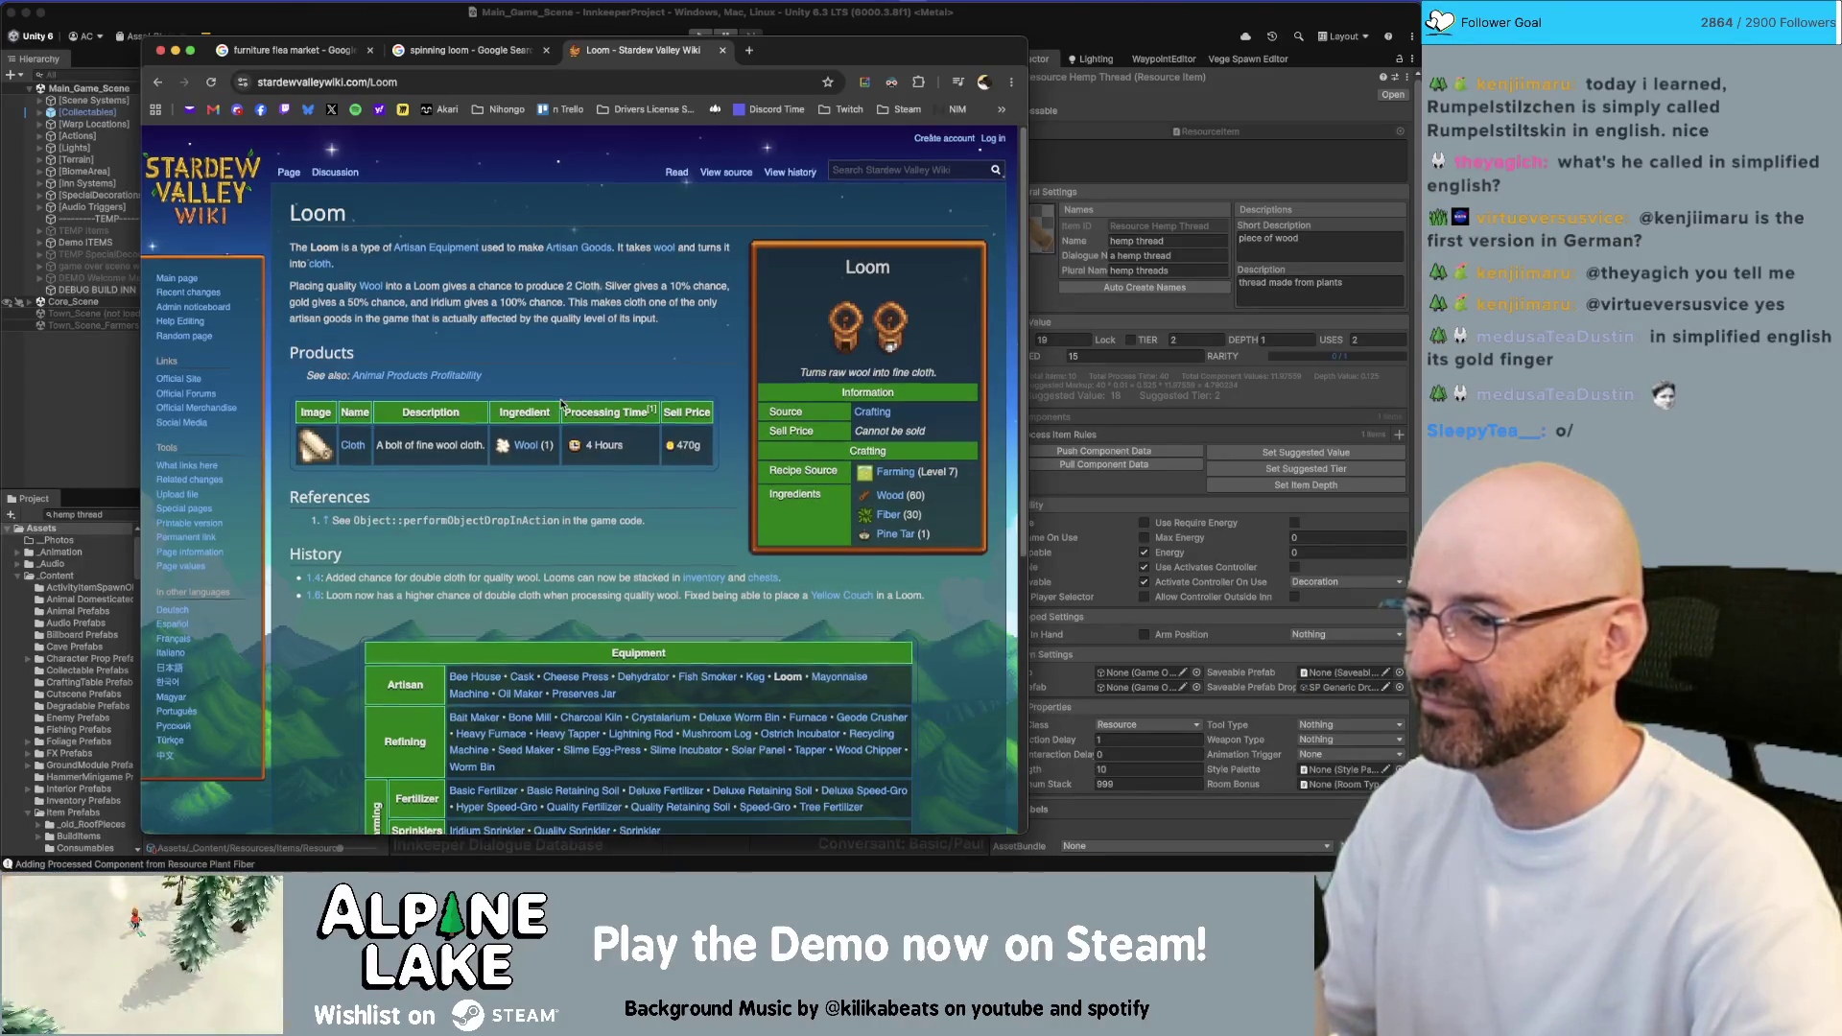
pyautogui.scroll(-3, 562, 413)
pyautogui.scroll(3, 542, 437)
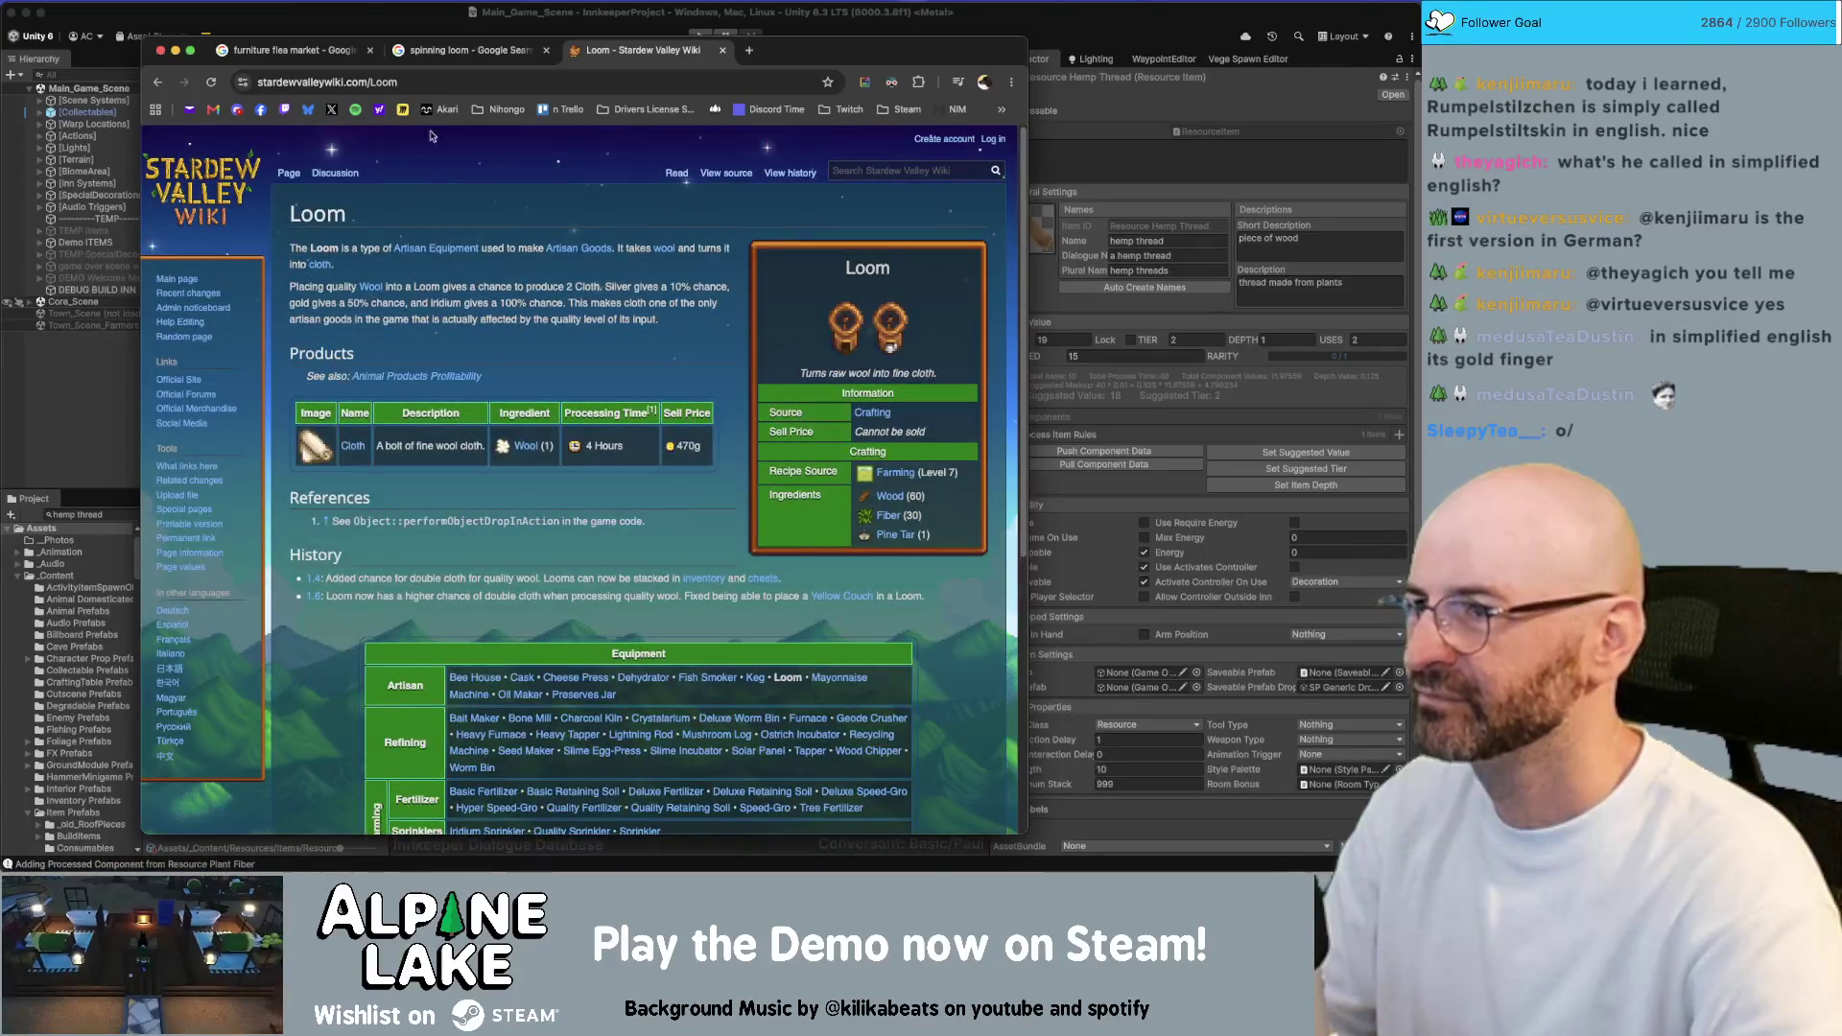
pyautogui.click(434, 85)
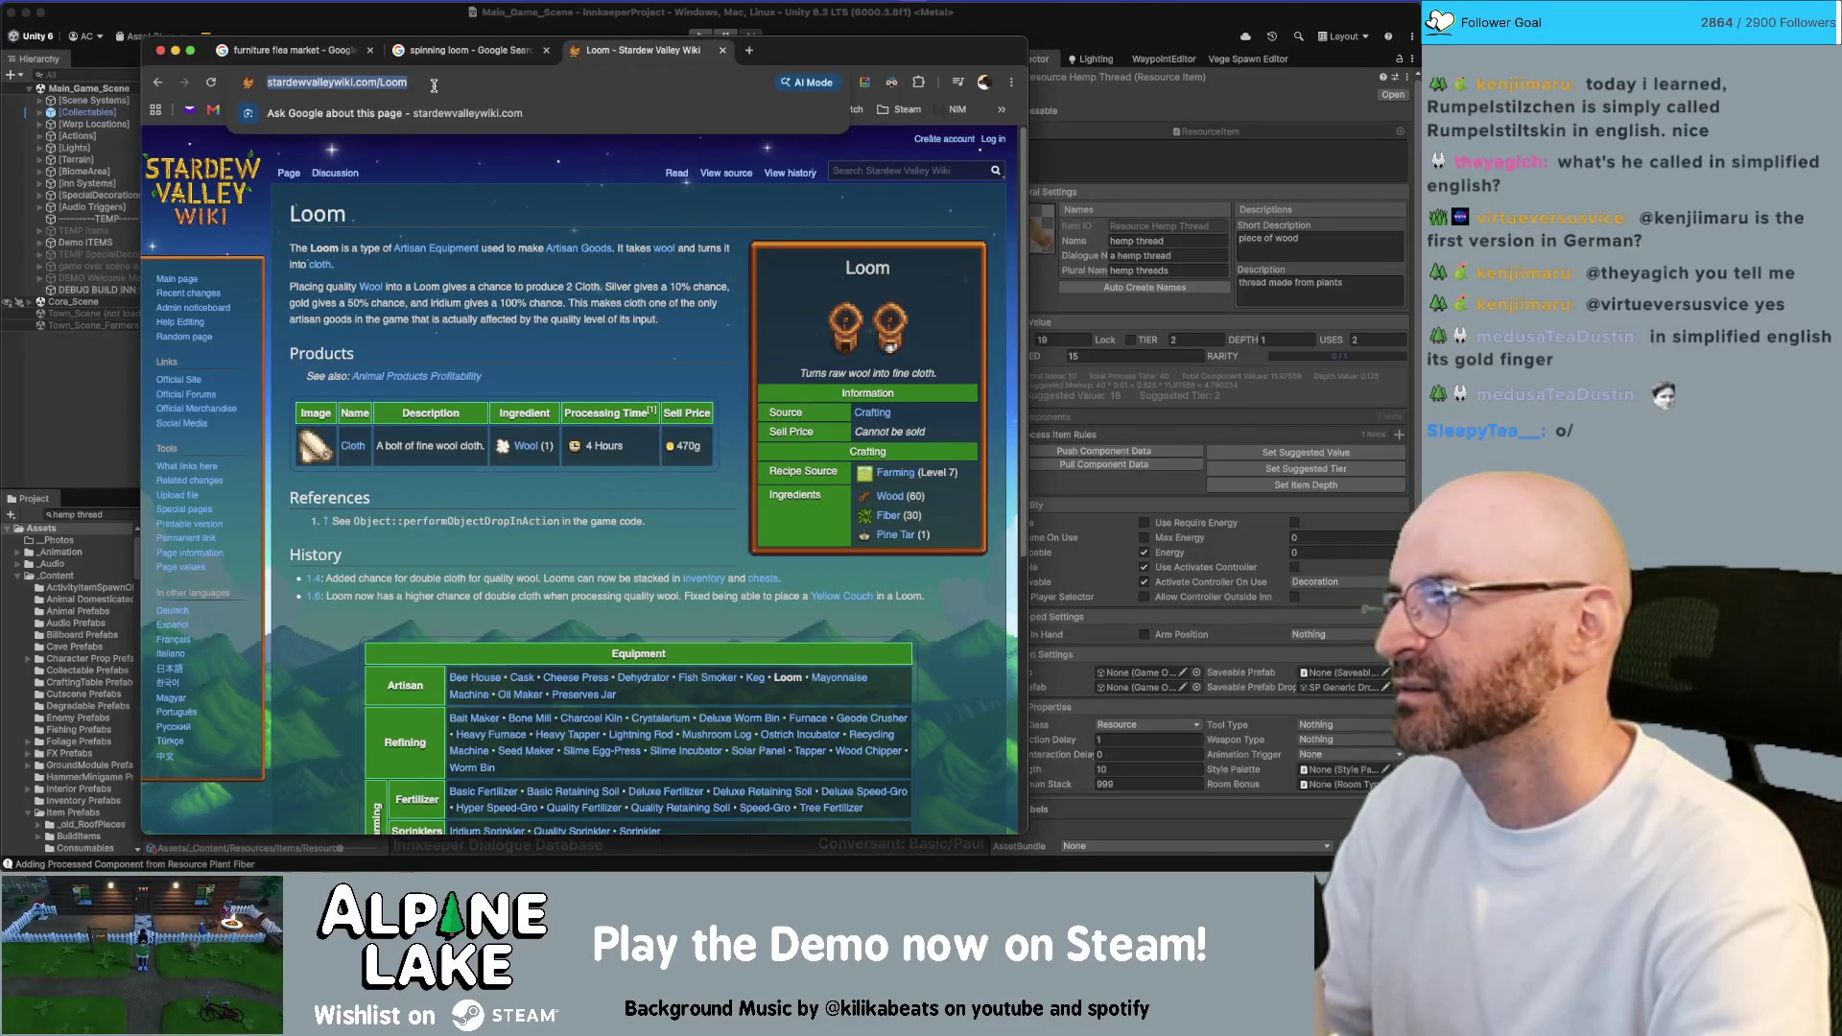
# Search Google for 'my time at portia loom' and open the Steam discussion about buying rope
pyautogui.write('my time at por')
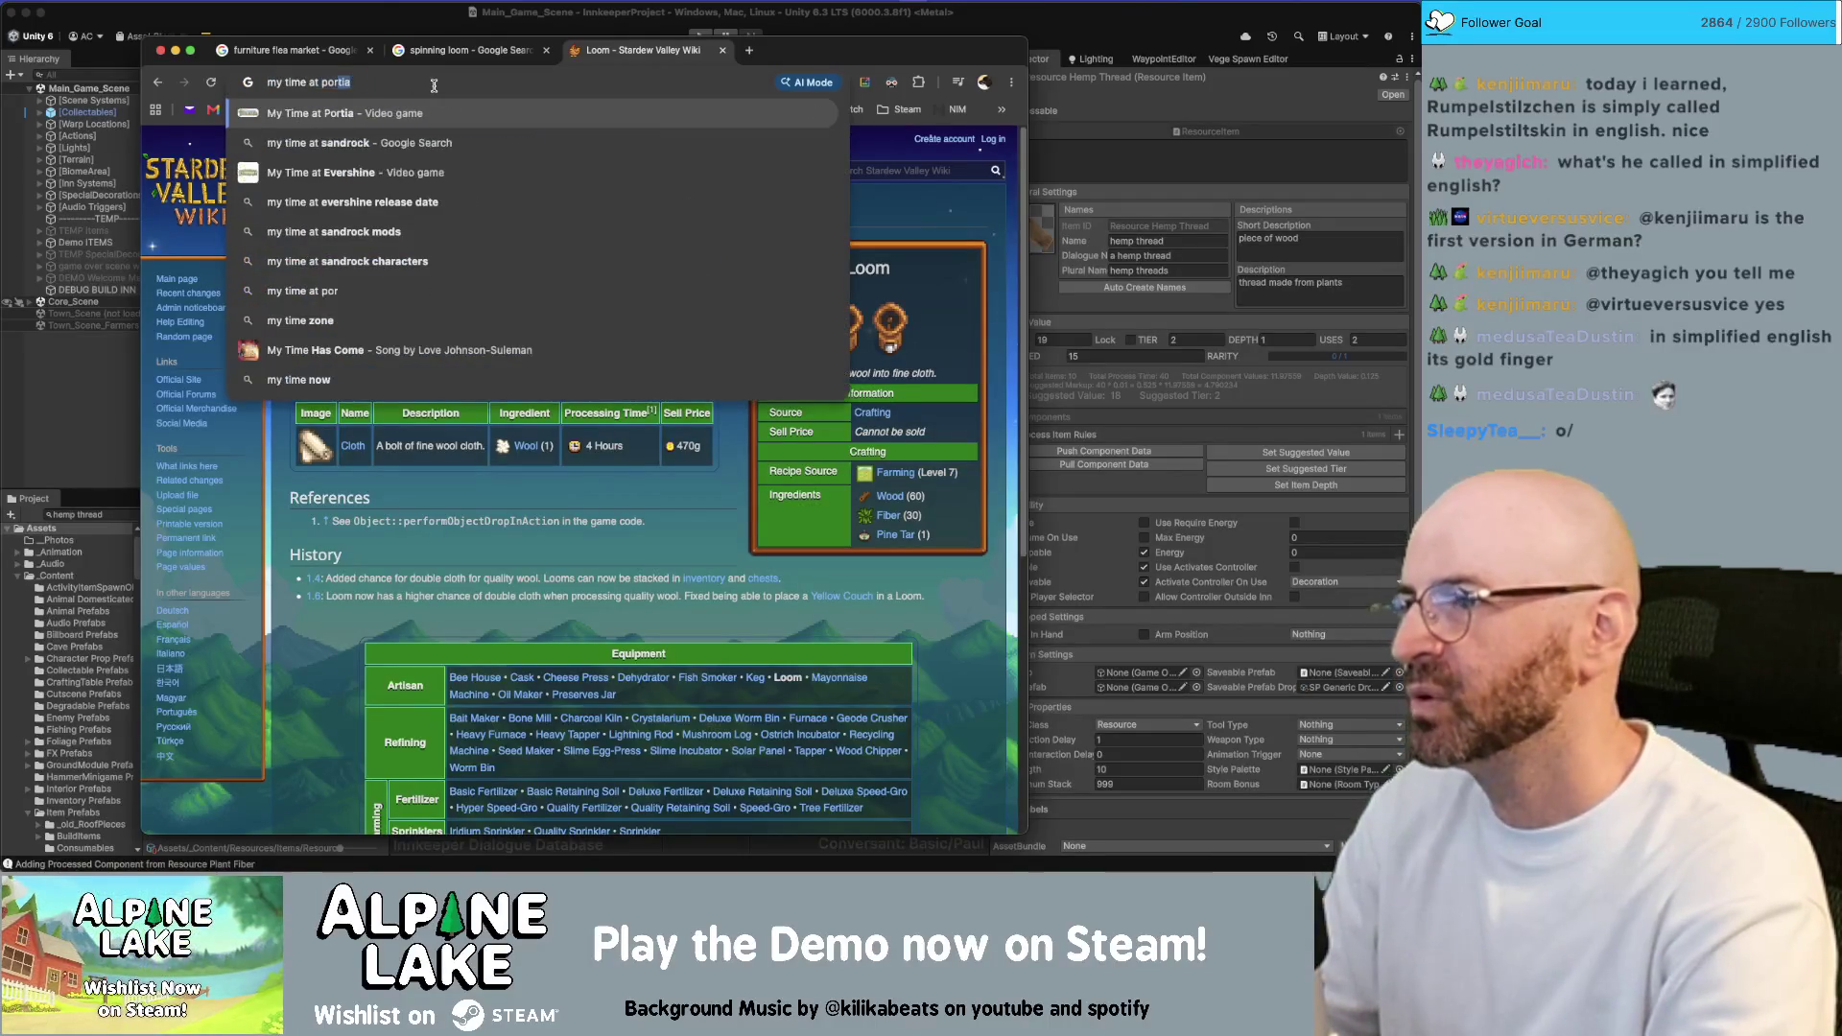
pyautogui.write('tia loom')
pyautogui.press('Return')
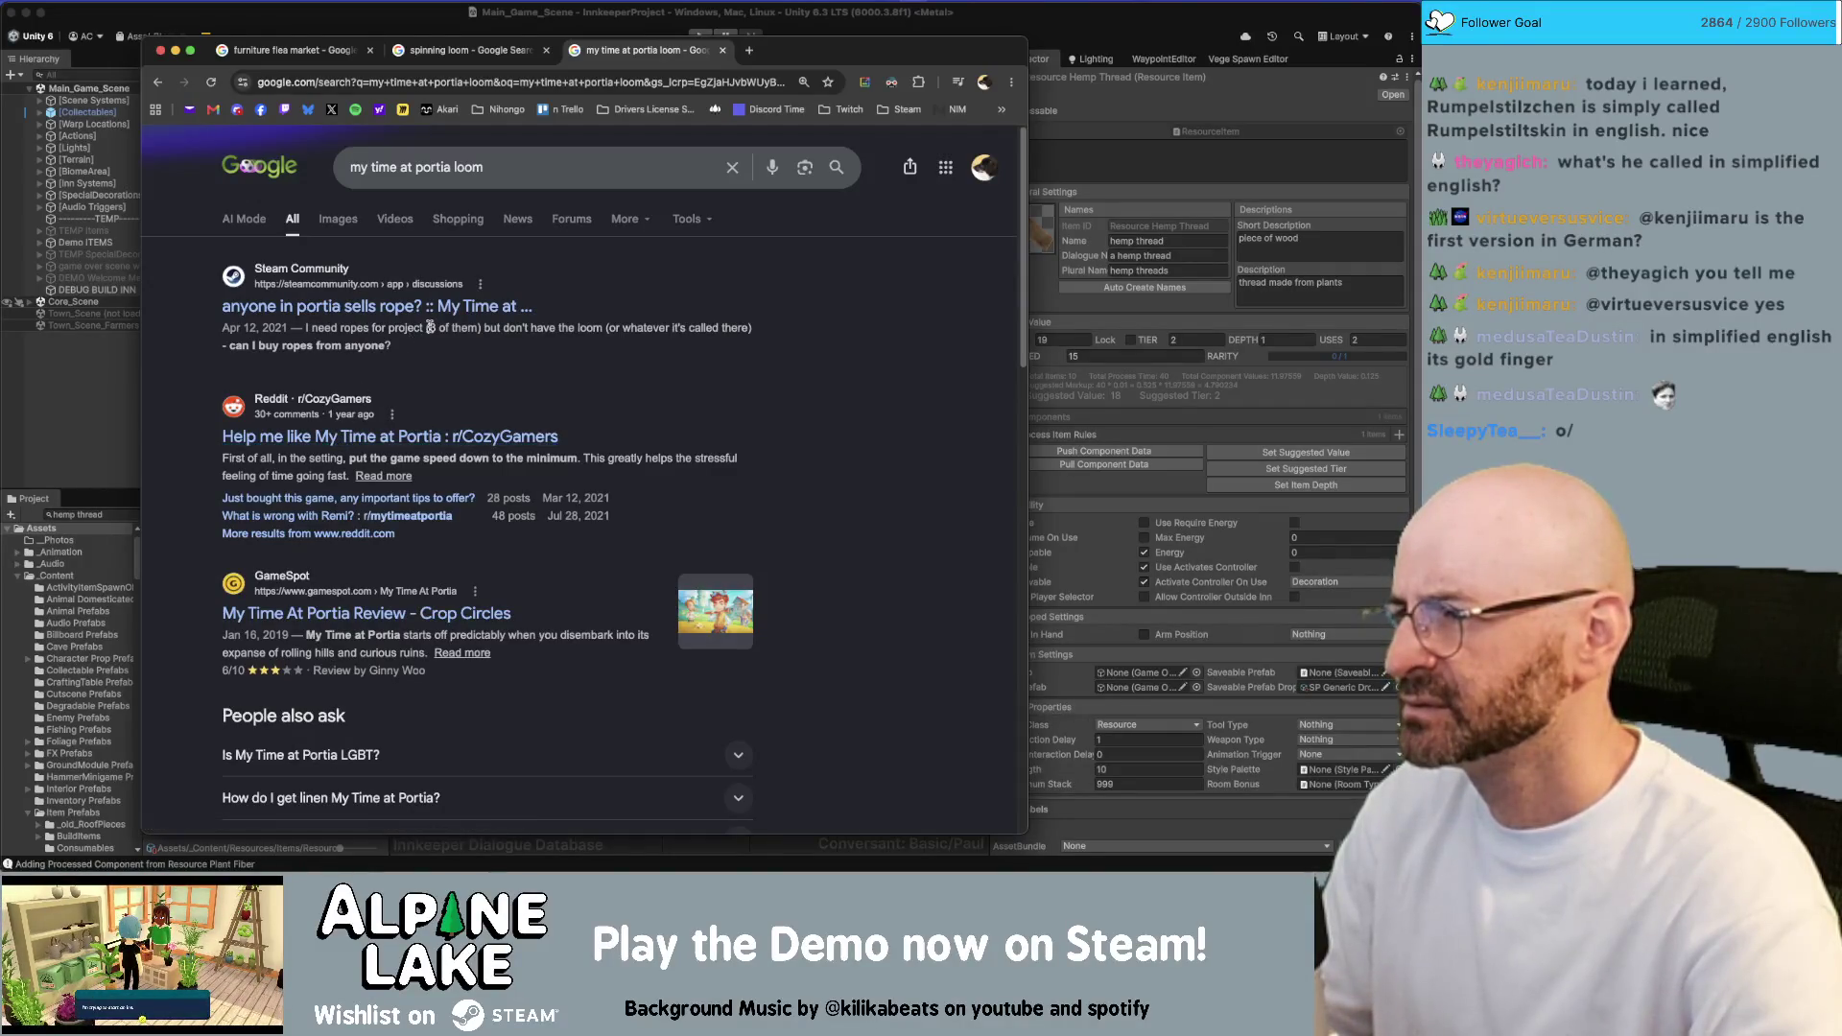
pyautogui.click(378, 307)
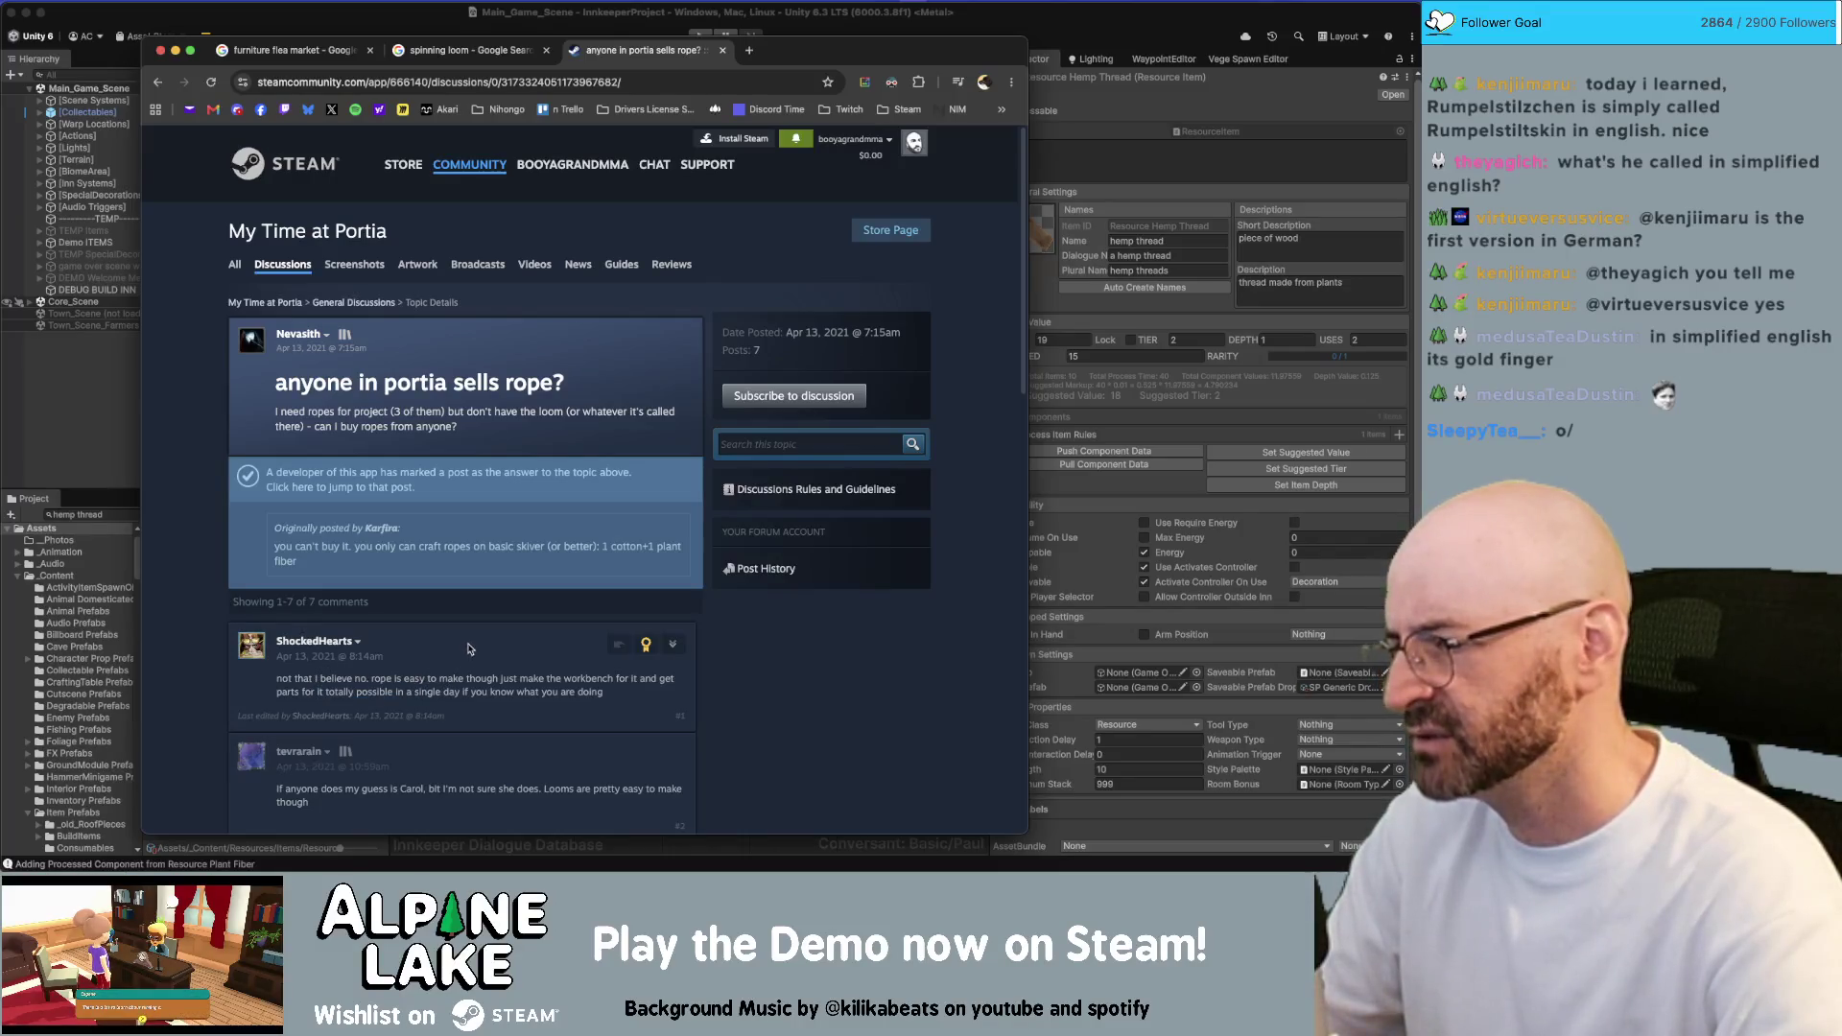
# Read through the Steam rope thread's comments, then return to the 'my time at portia loom' results
pyautogui.scroll(-1, 331, 673)
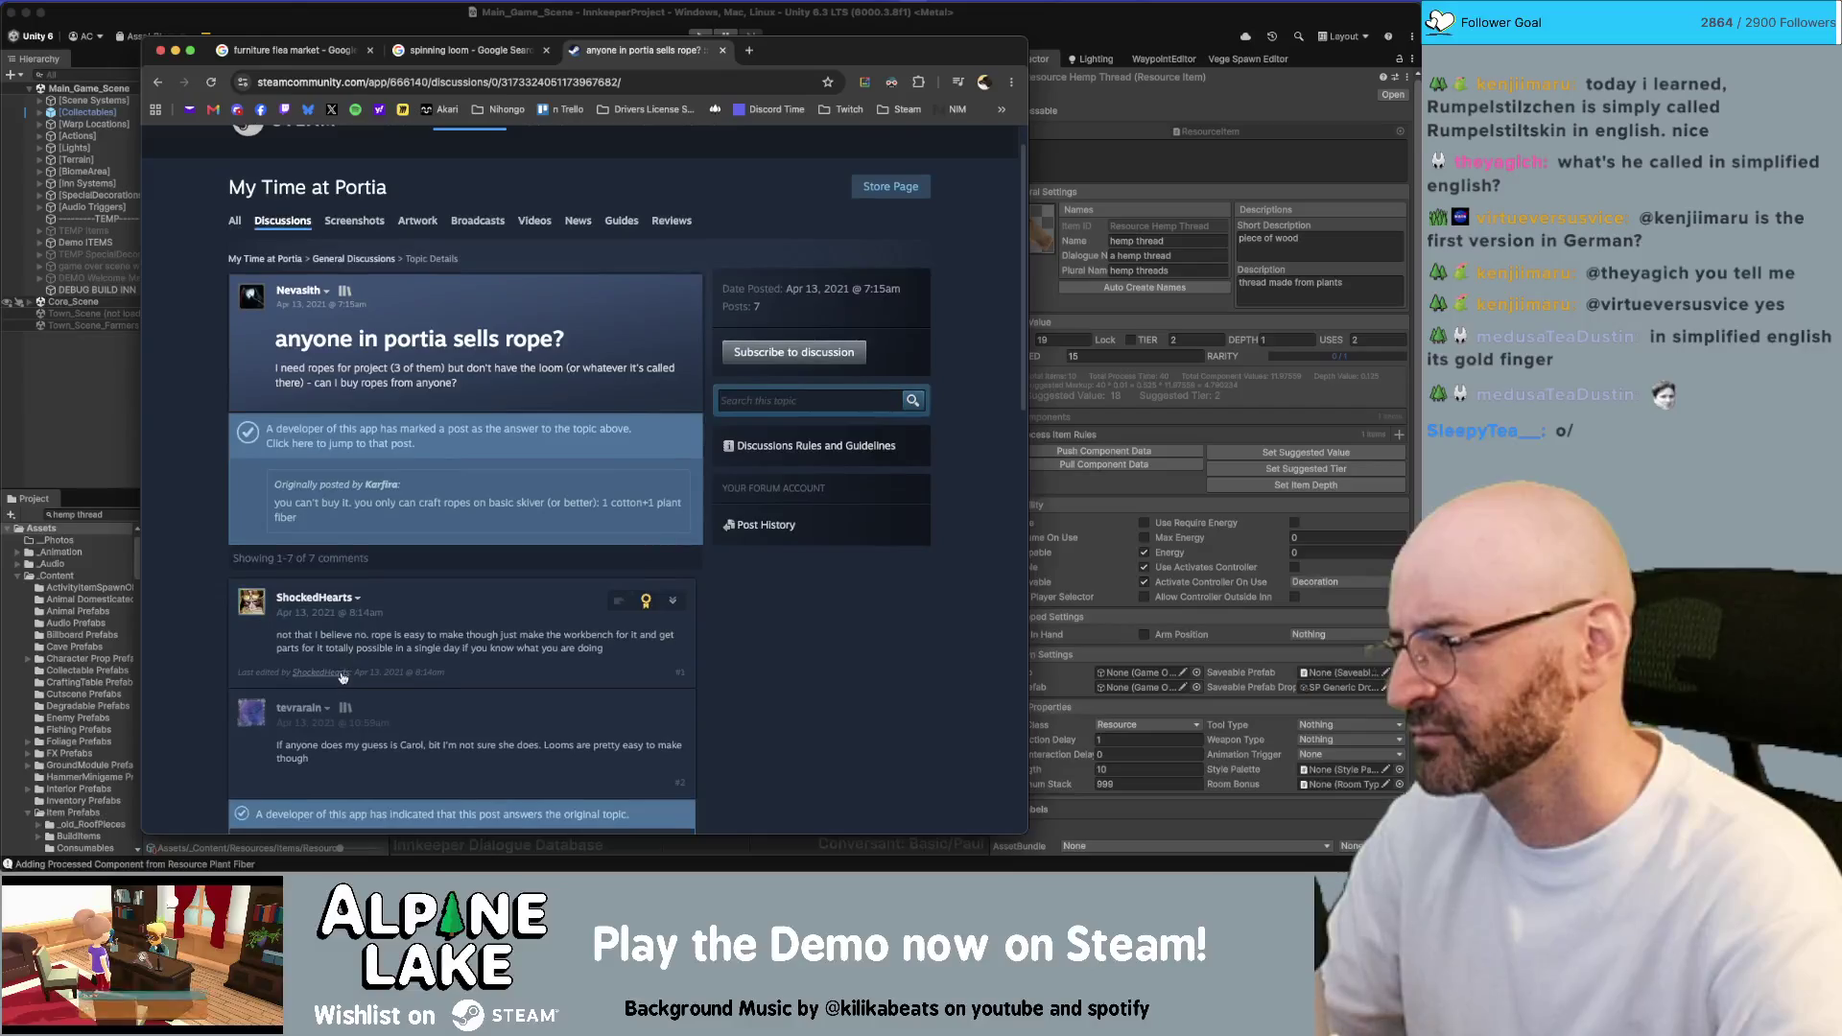
pyautogui.scroll(-3, 340, 676)
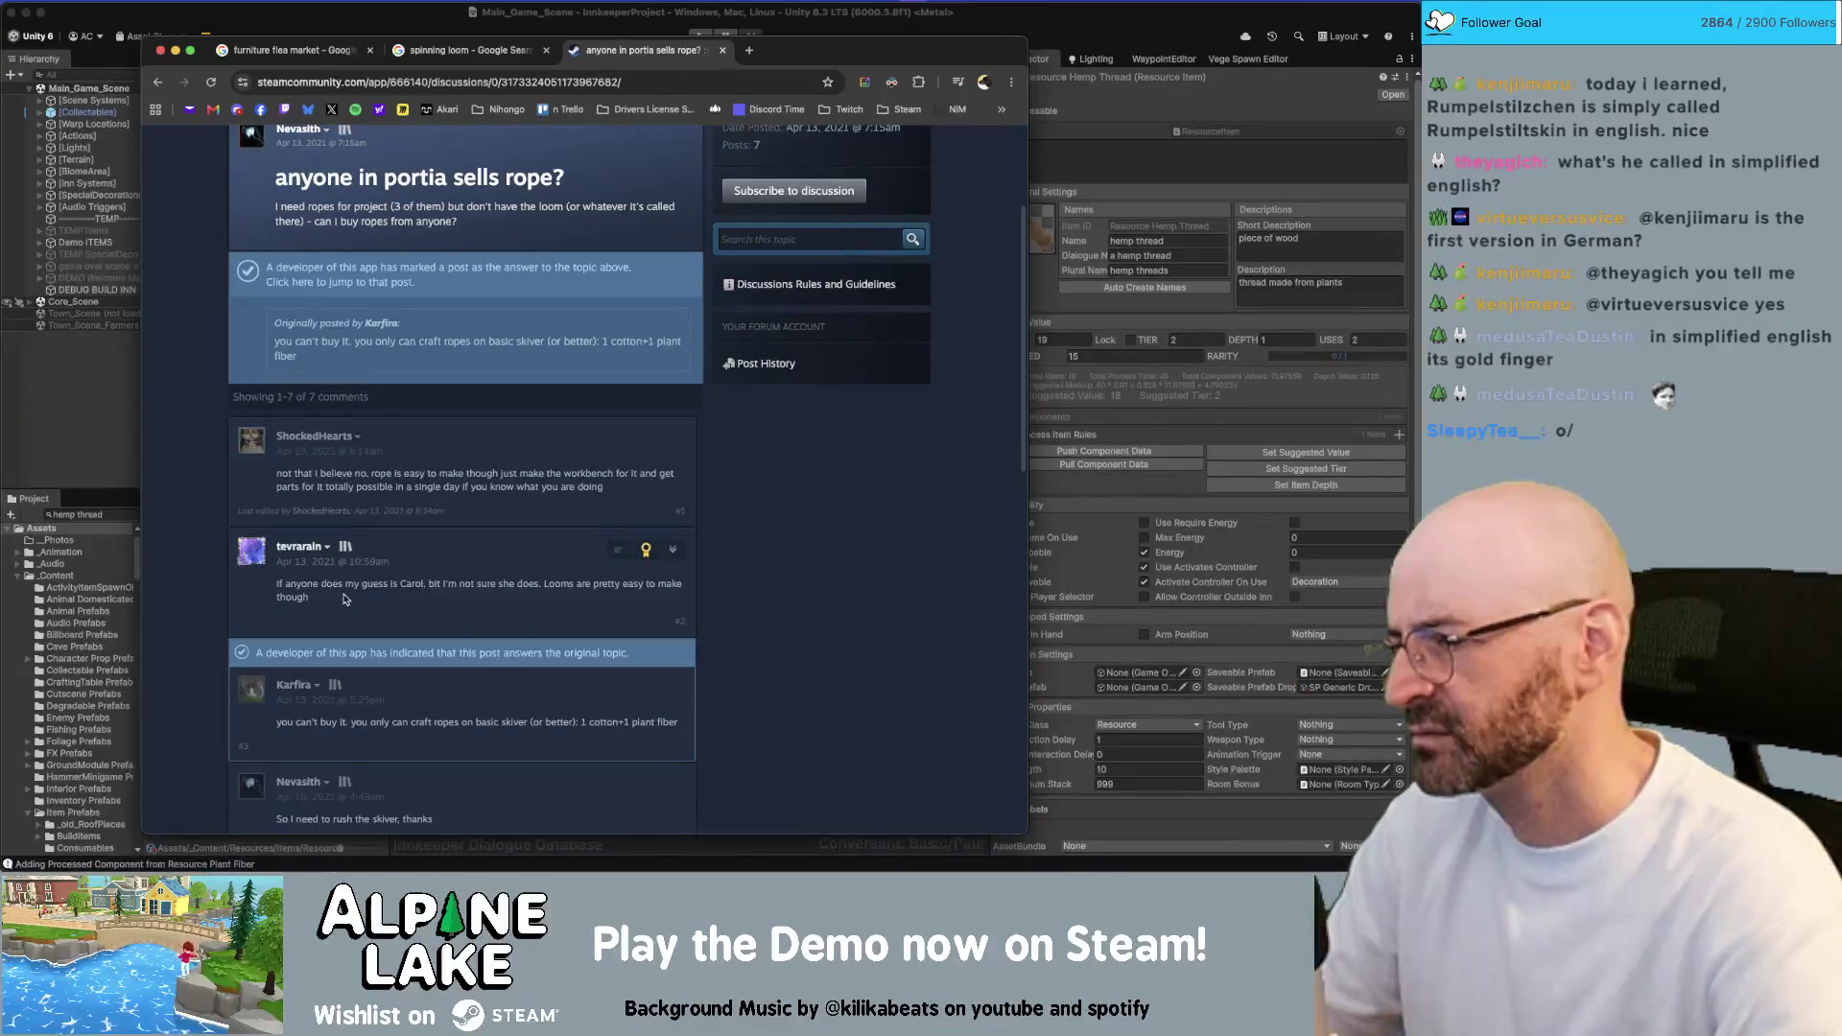
pyautogui.scroll(-6, 343, 599)
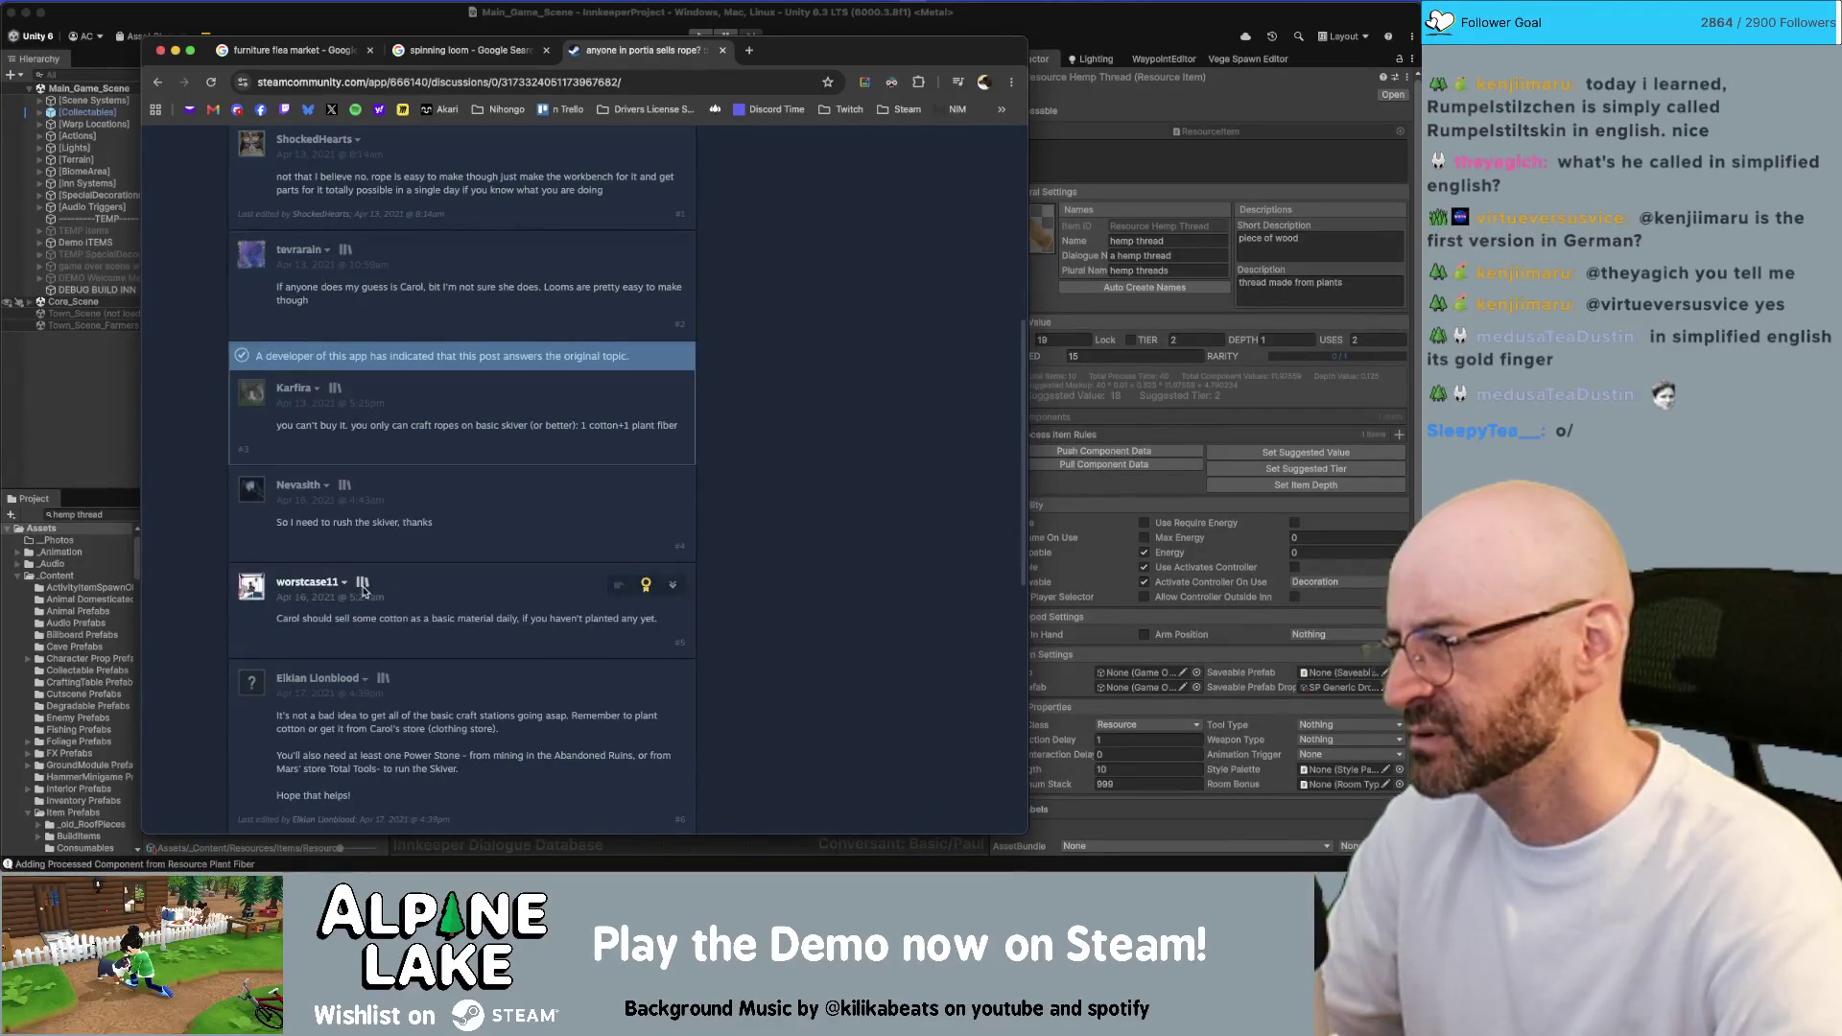
pyautogui.scroll(10, 343, 600)
pyautogui.click(158, 81)
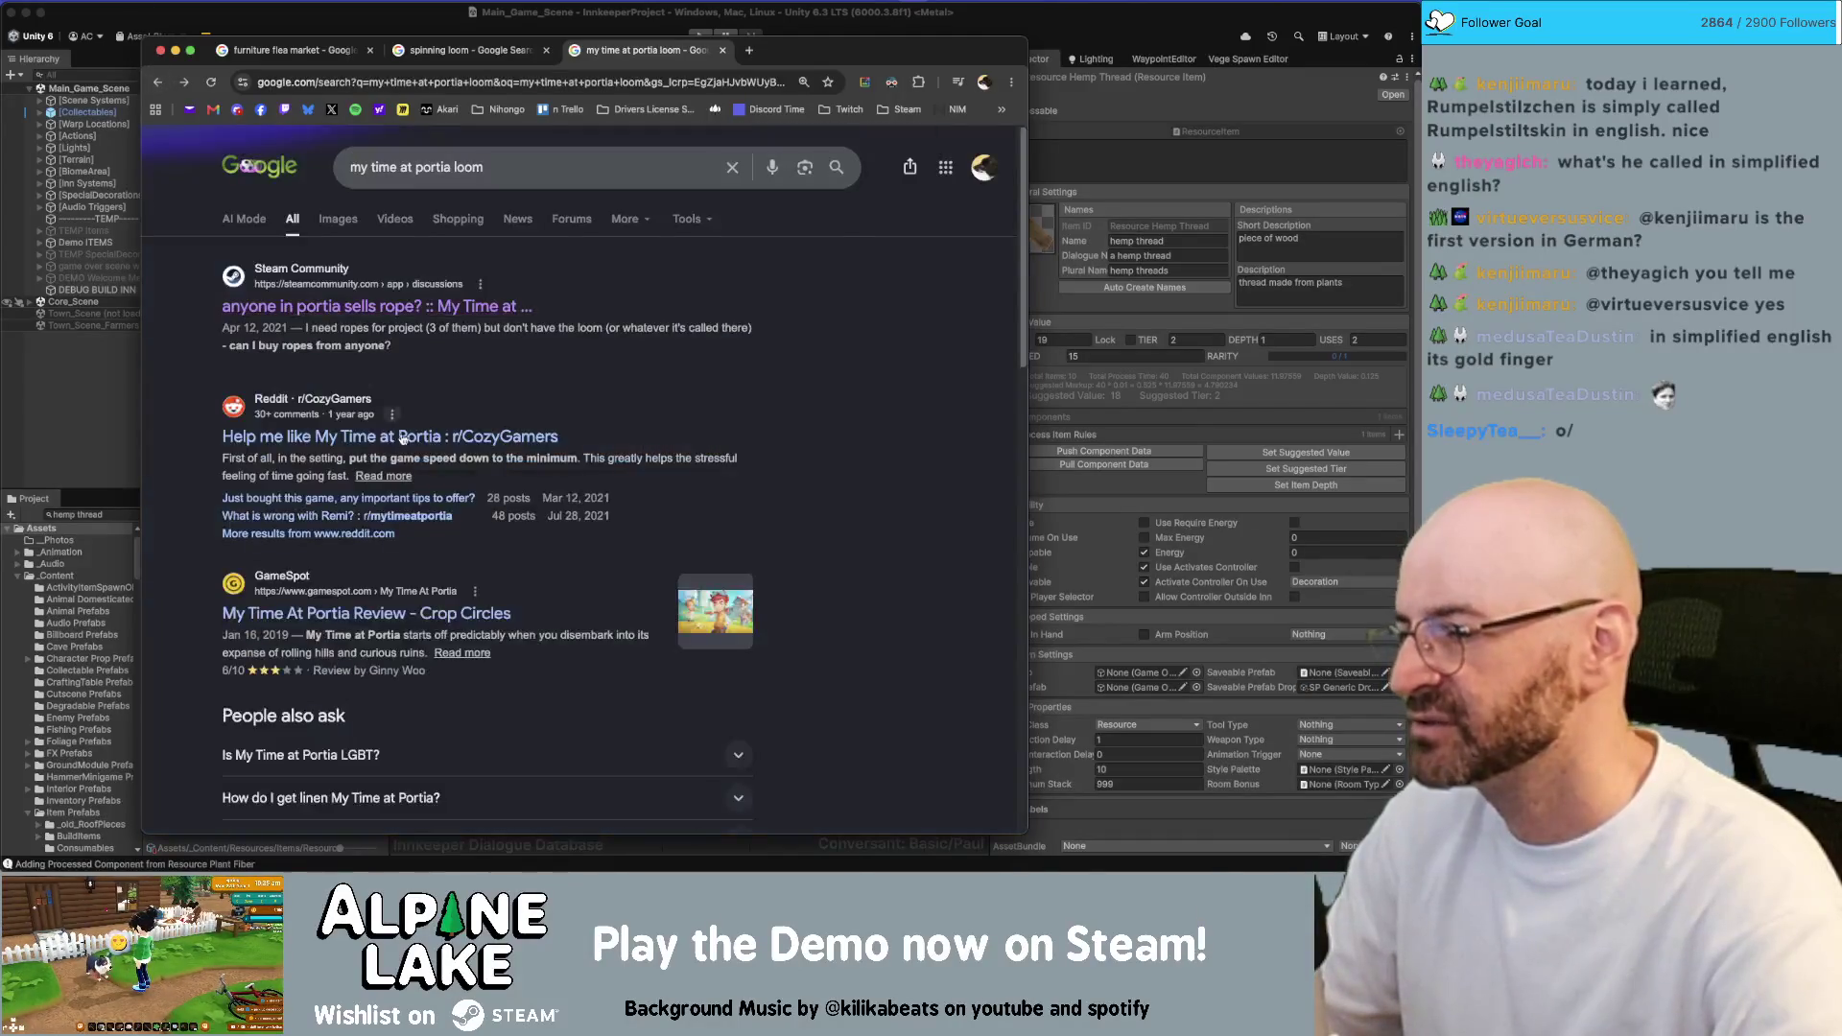
pyautogui.scroll(-5, 393, 422)
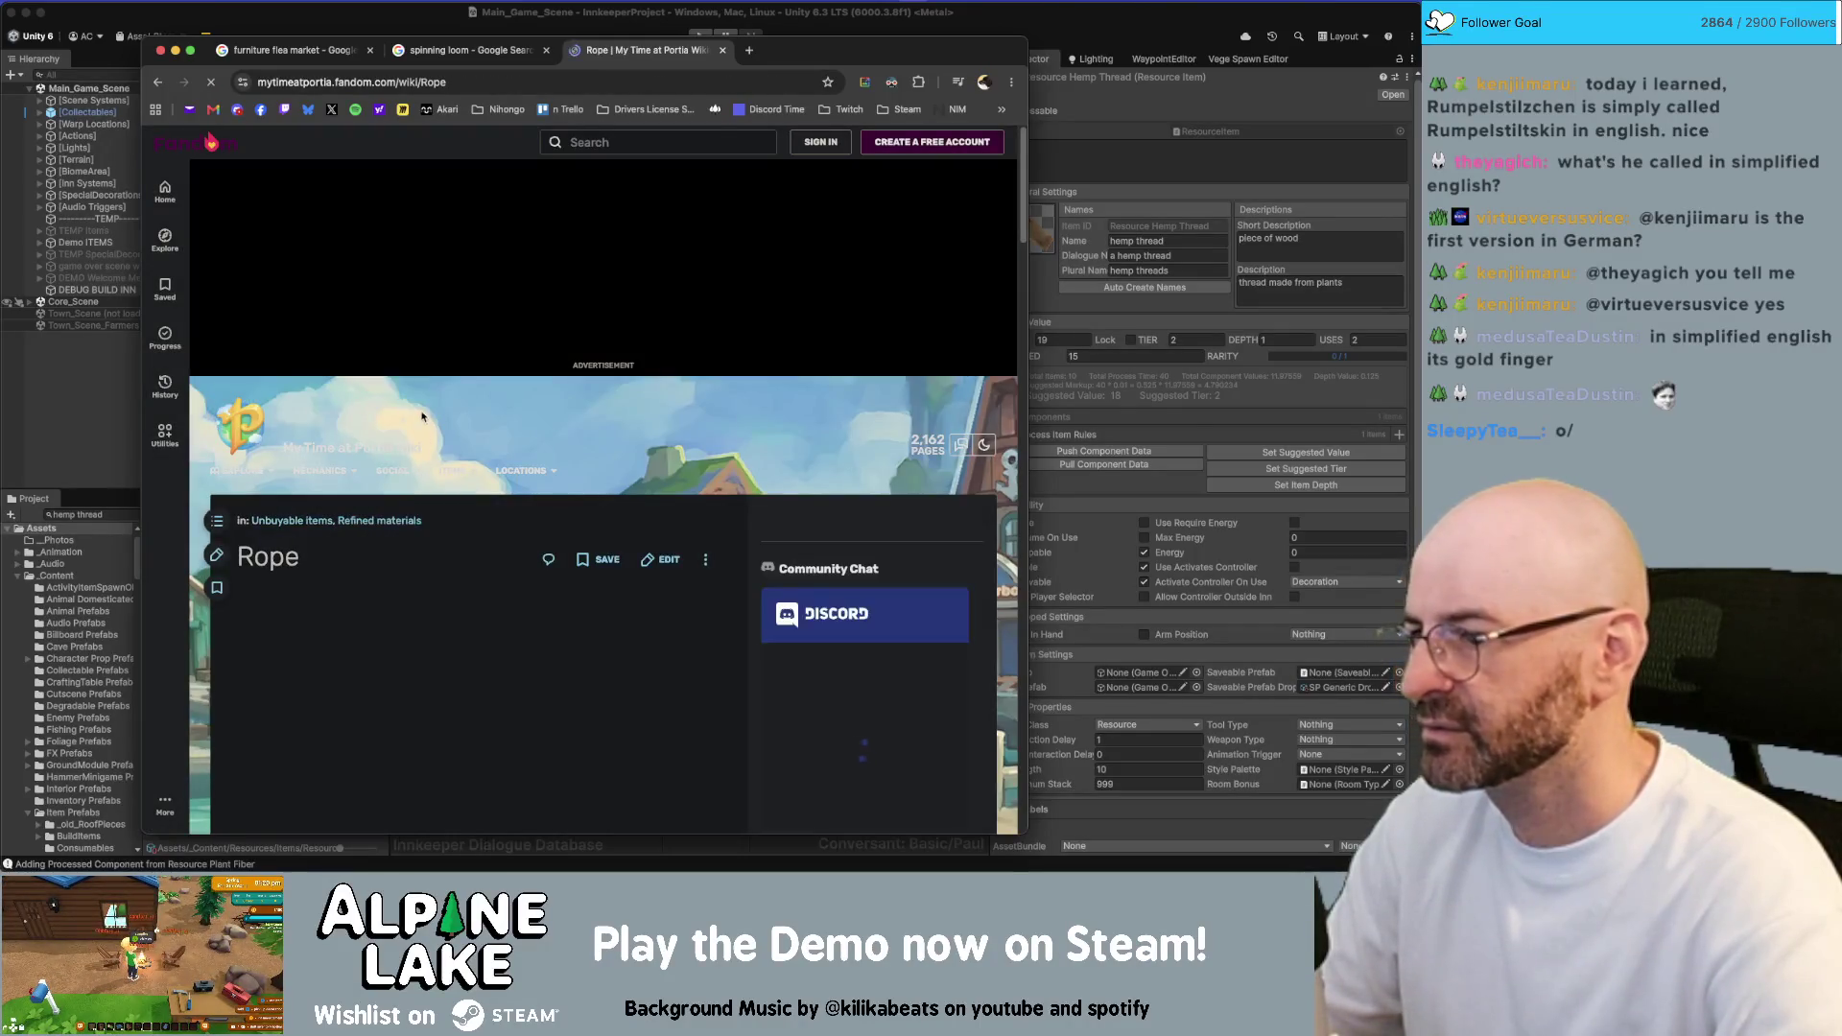
# Scroll the Rope article to its Obtaining section and follow the Basic Skiver crafting-station link
pyautogui.scroll(-2, 288, 418)
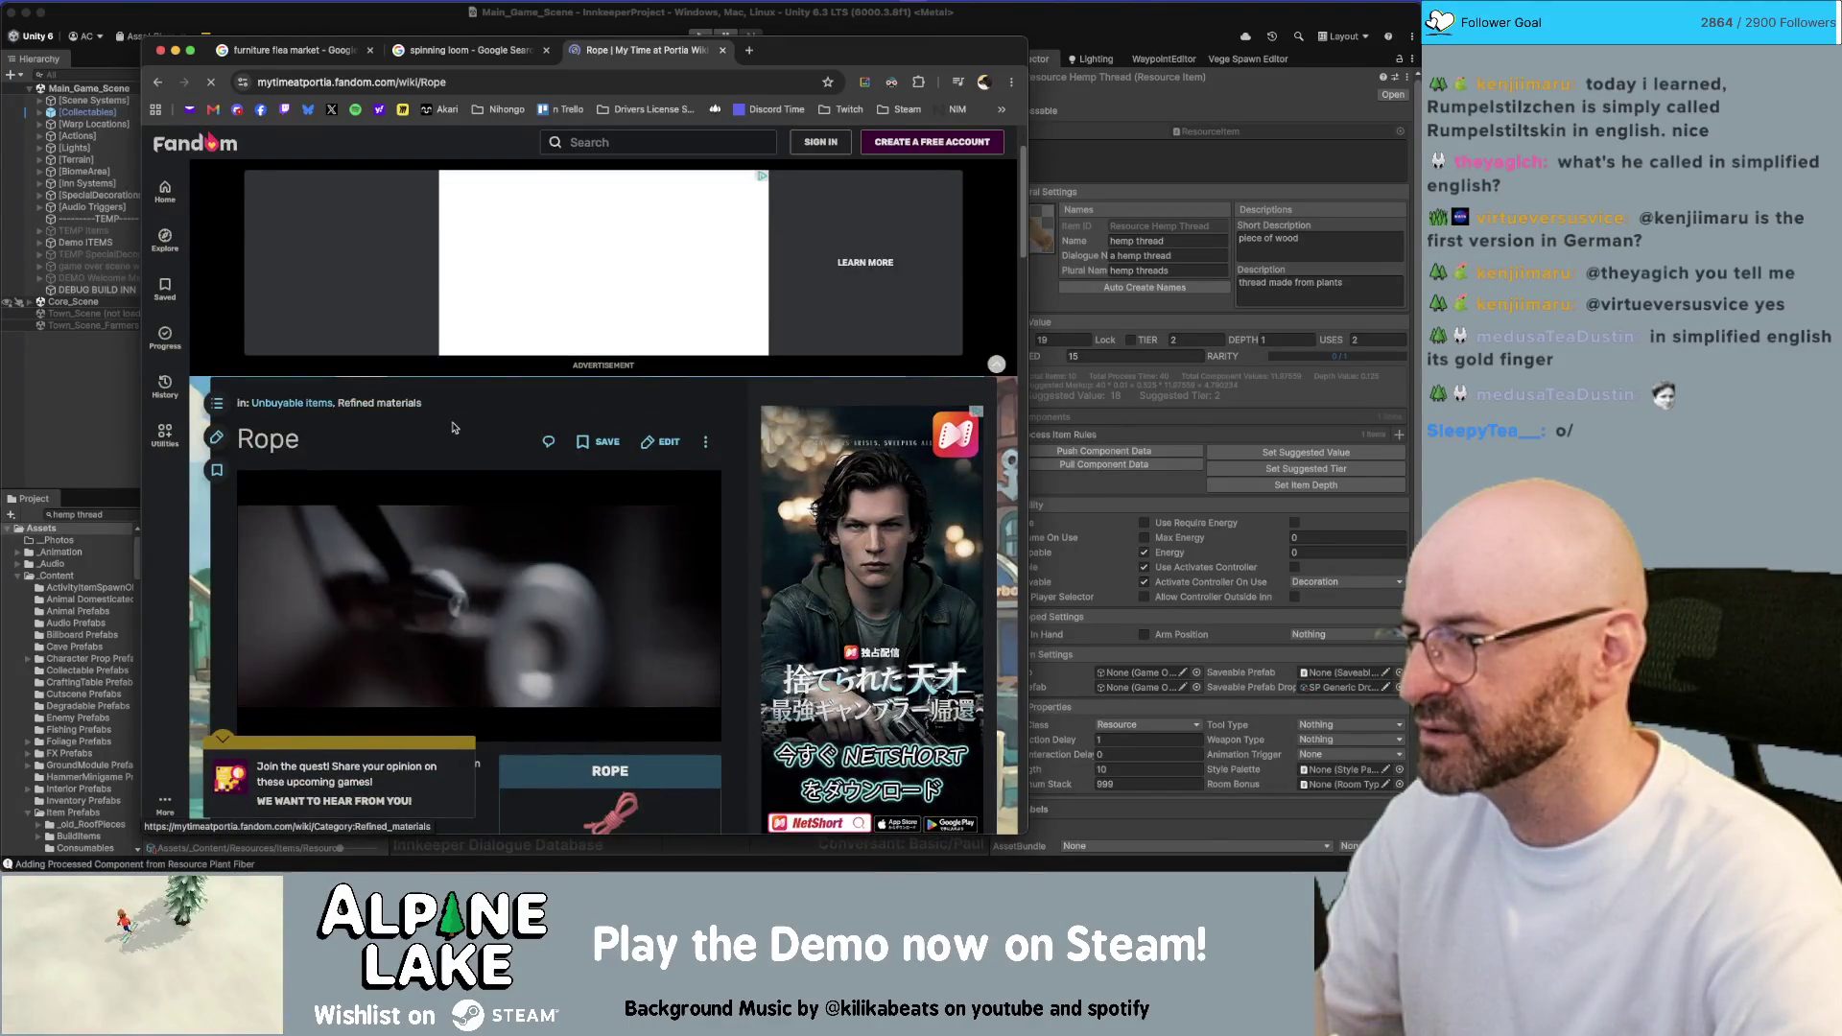
pyautogui.scroll(-4, 454, 427)
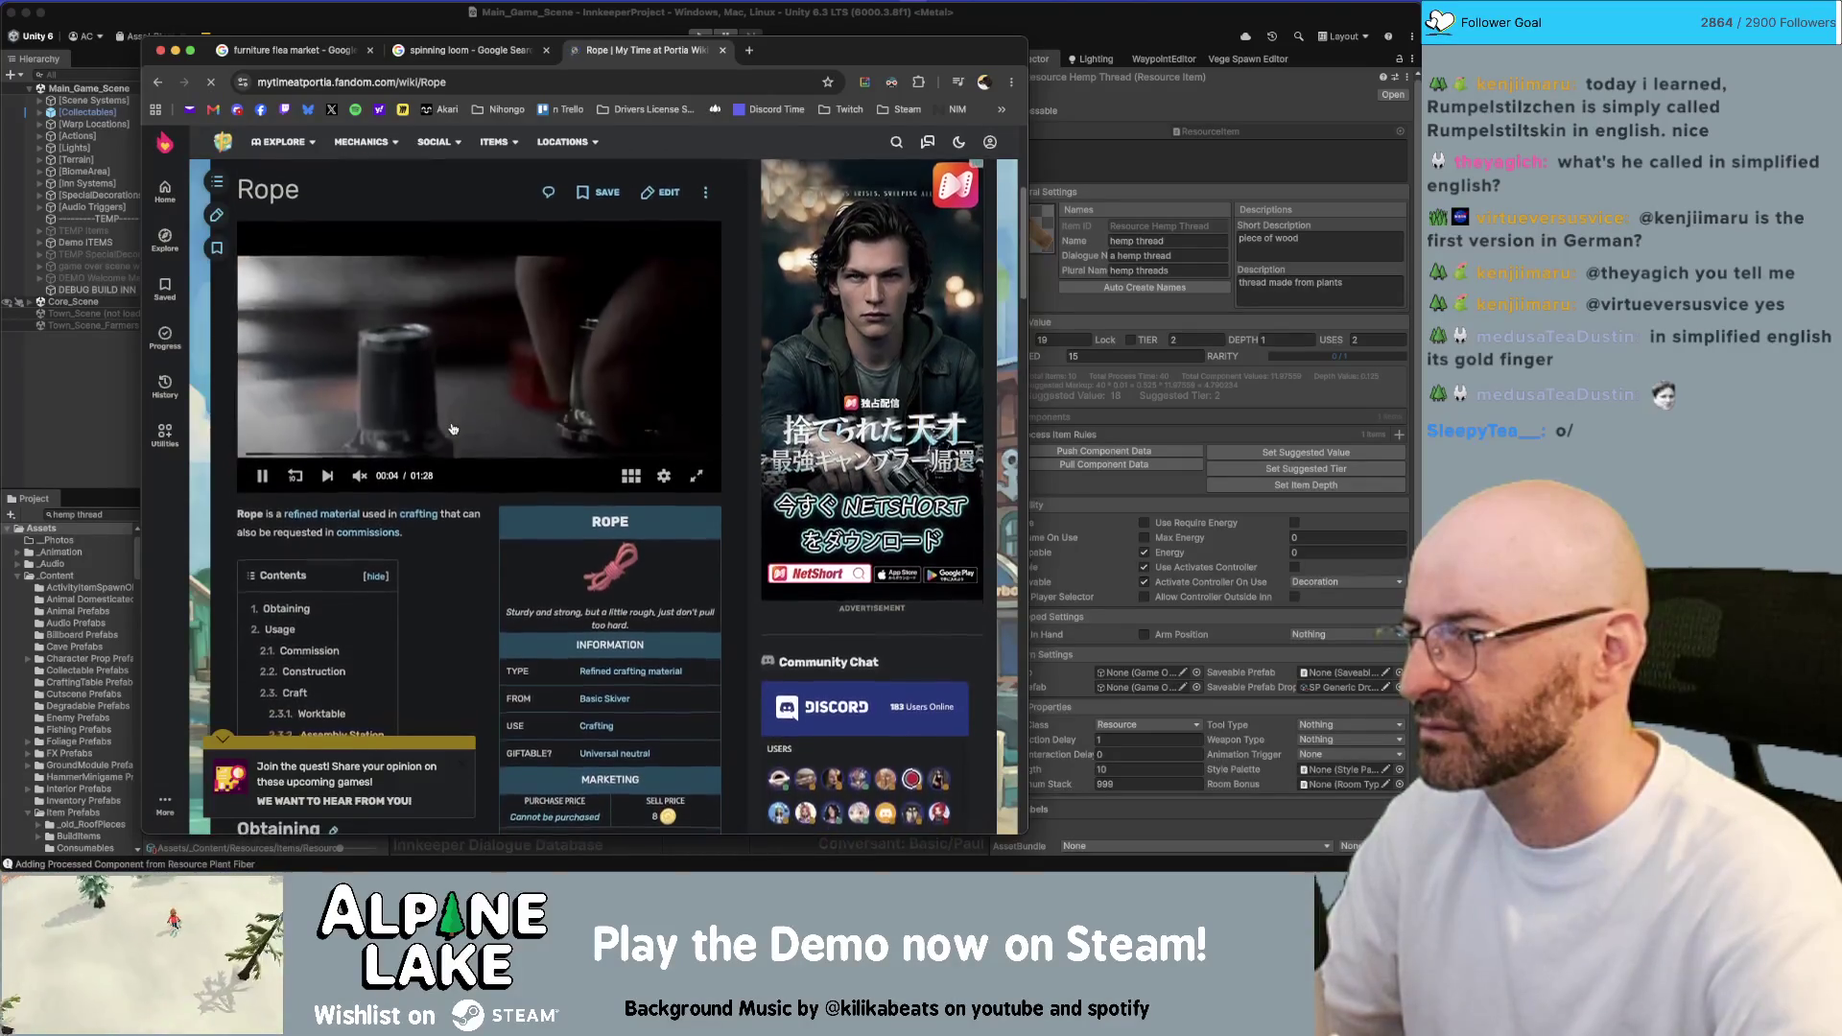
pyautogui.scroll(-1, 453, 429)
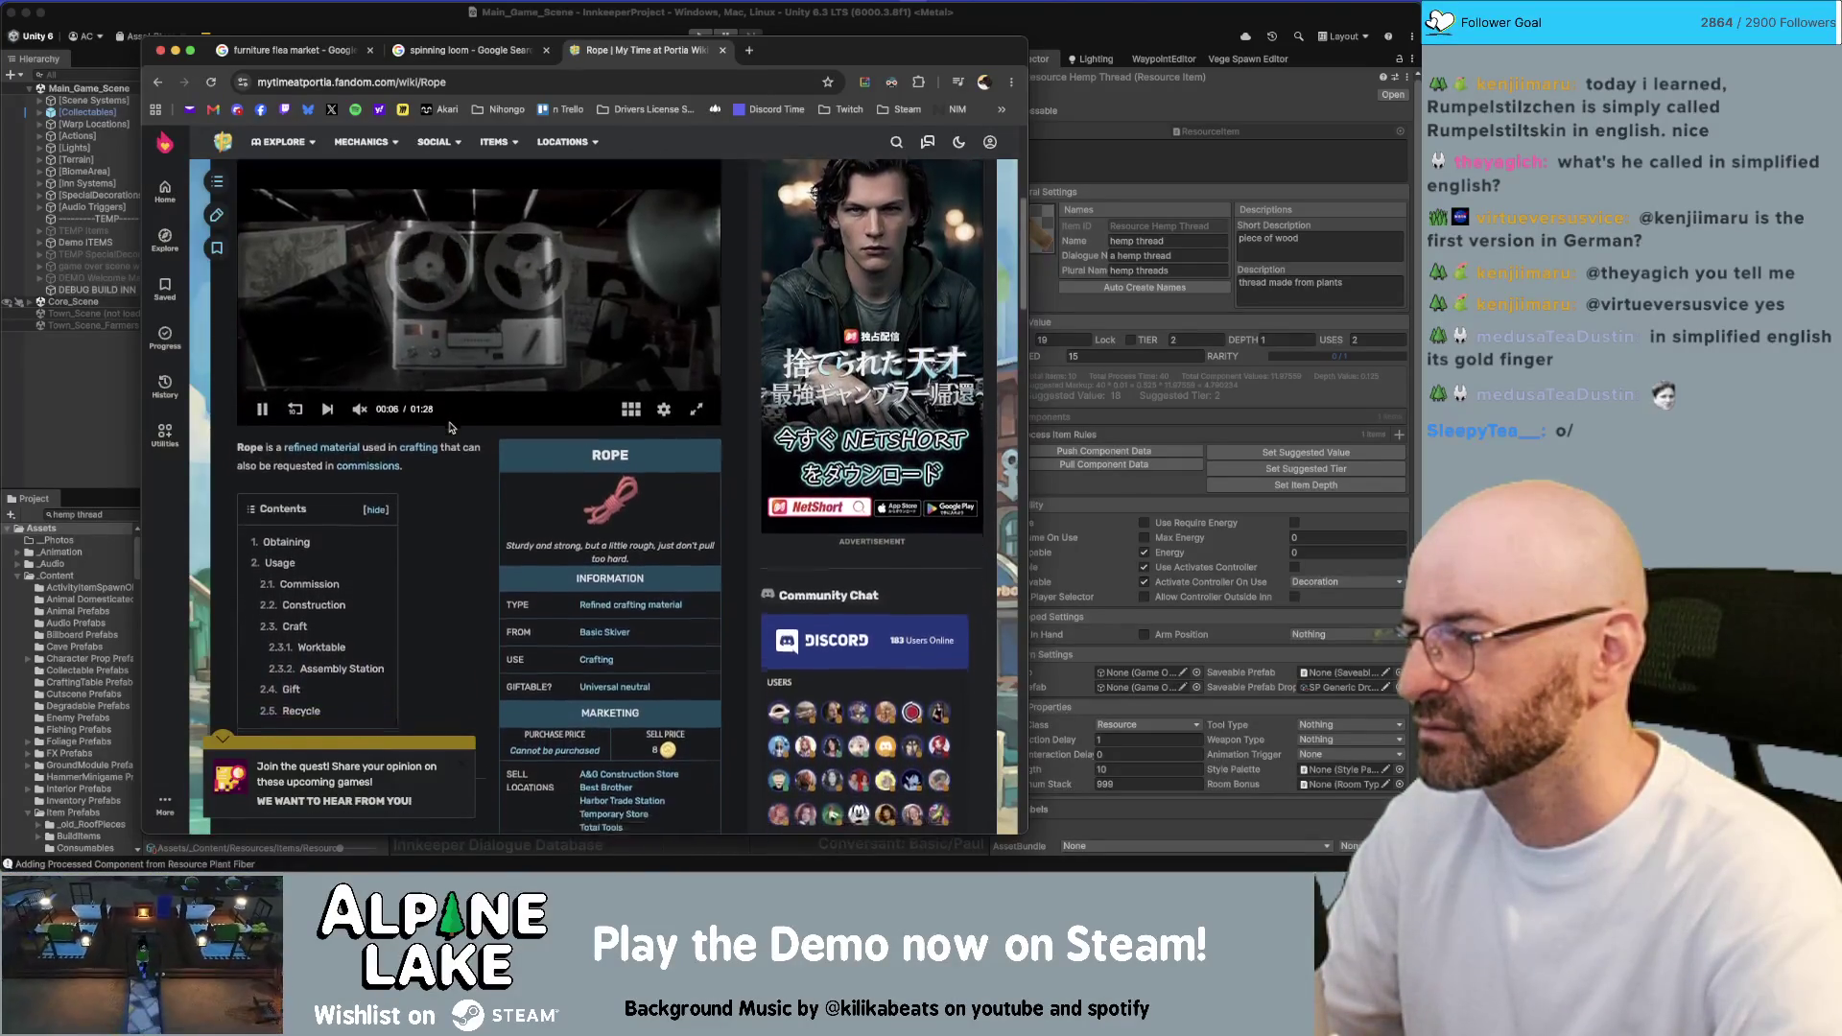
pyautogui.scroll(-4, 450, 427)
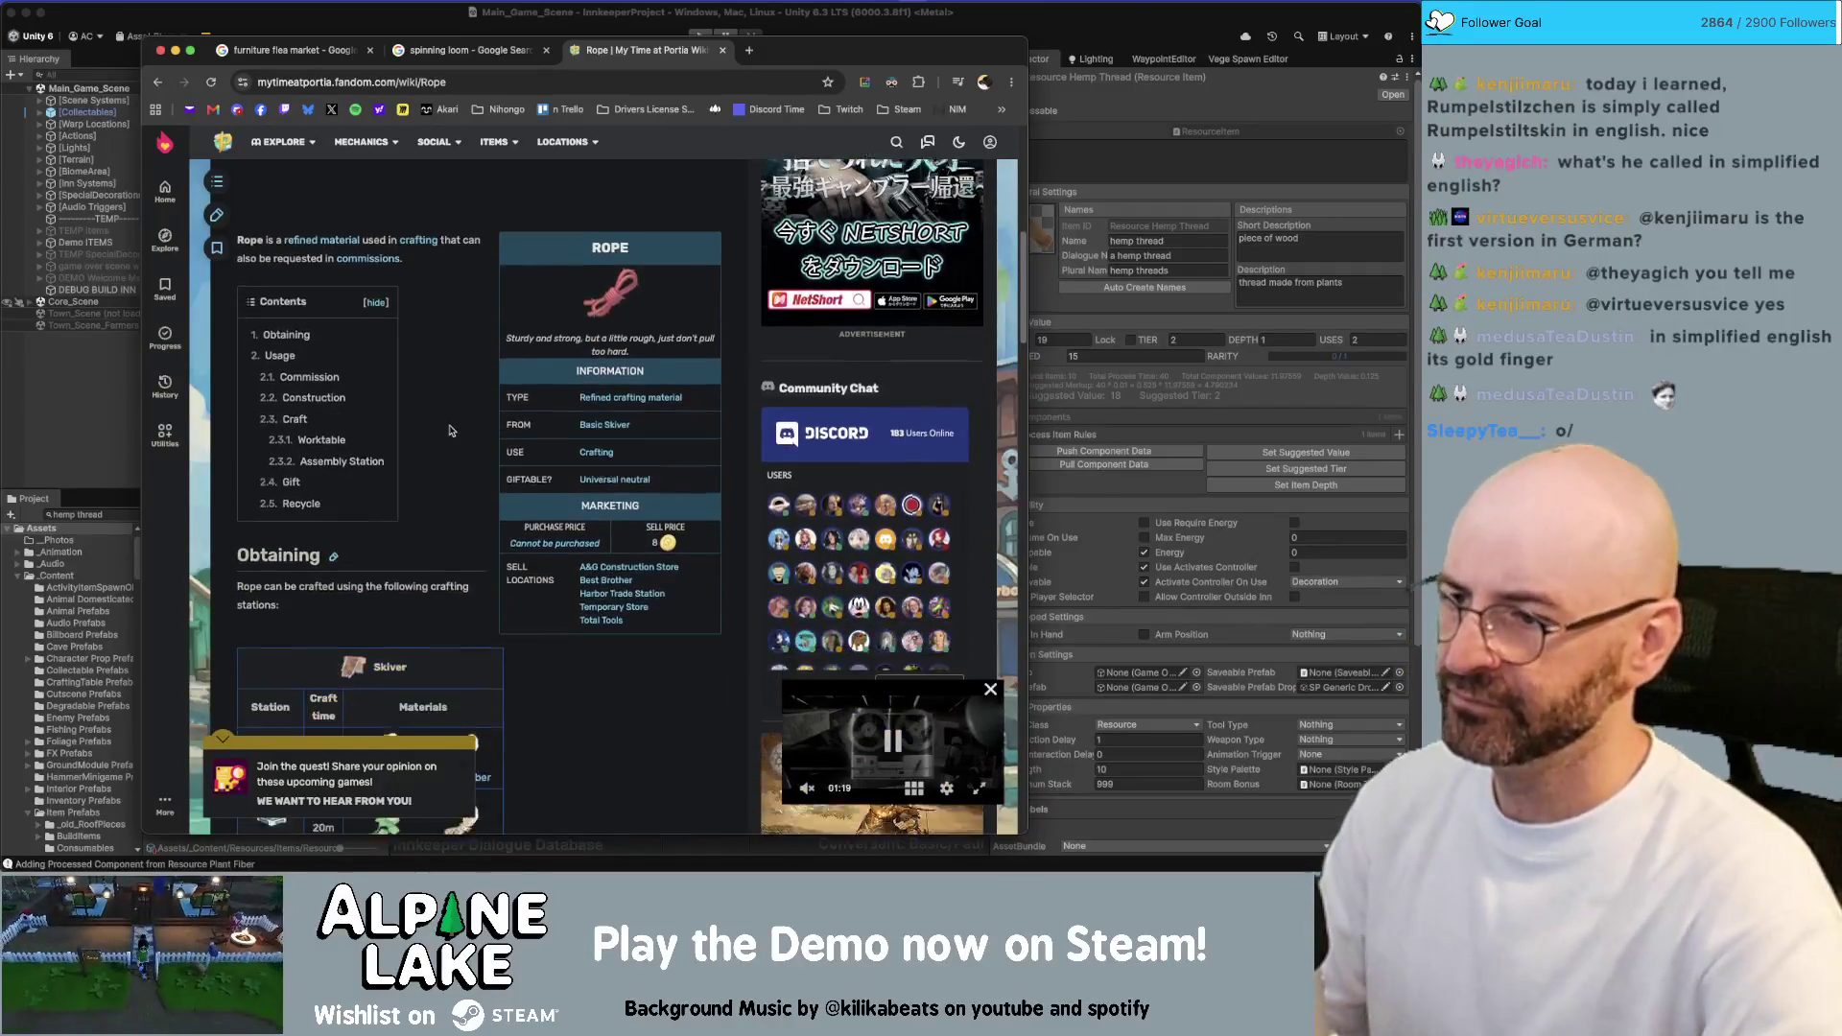
pyautogui.scroll(-3, 450, 431)
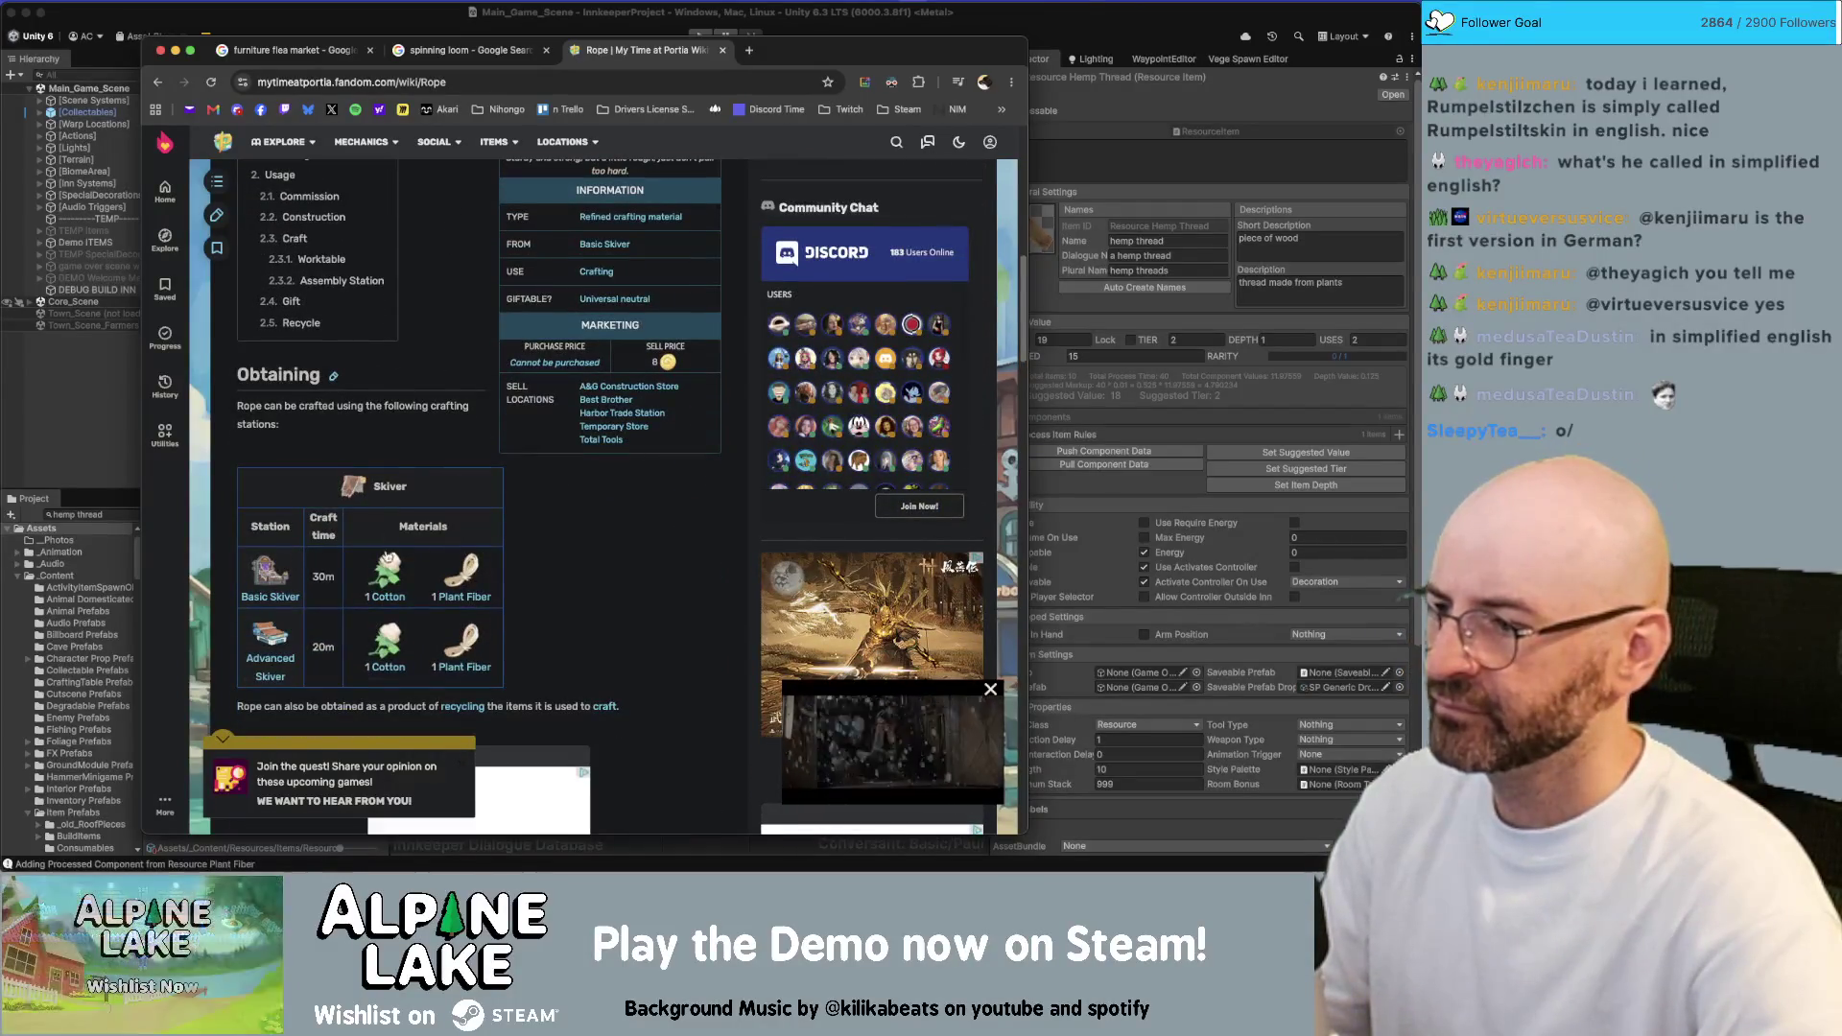
pyautogui.click(261, 581)
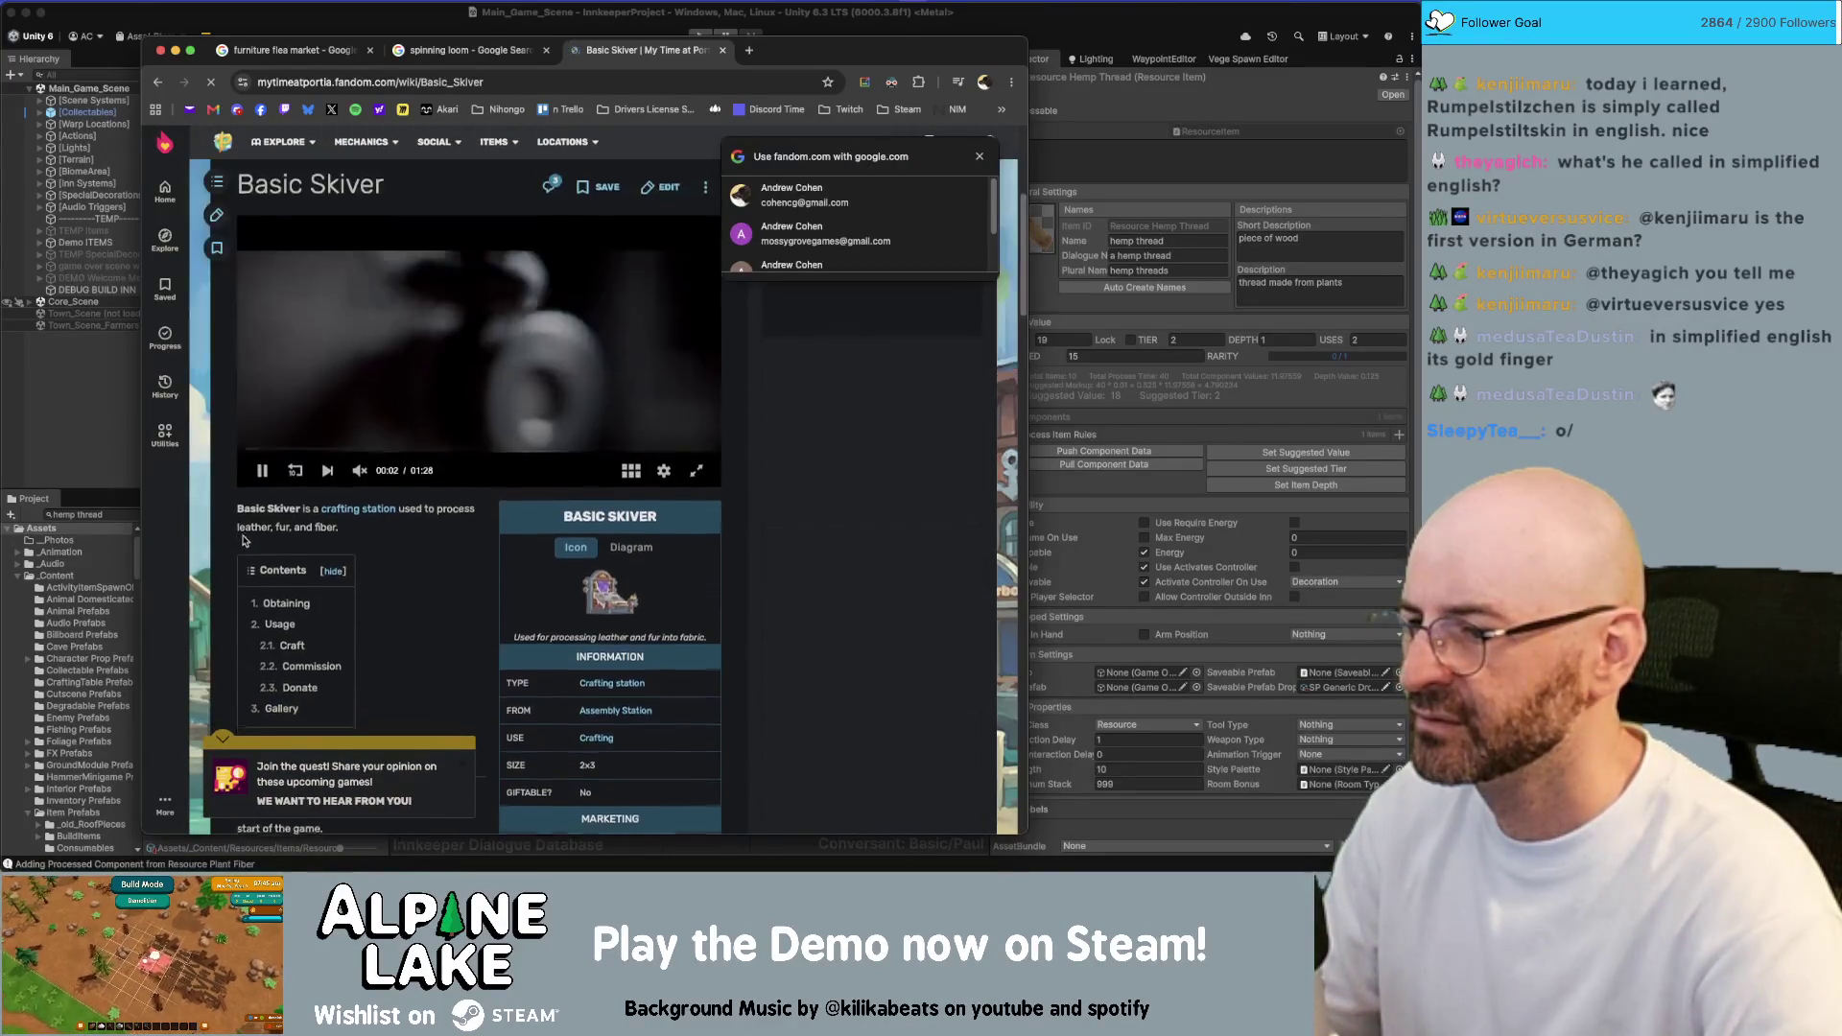
# Read the Basic Skiver's Usage and Craft lines, then start a new-tab search for 'skiver meaning'
pyautogui.scroll(-5, 243, 541)
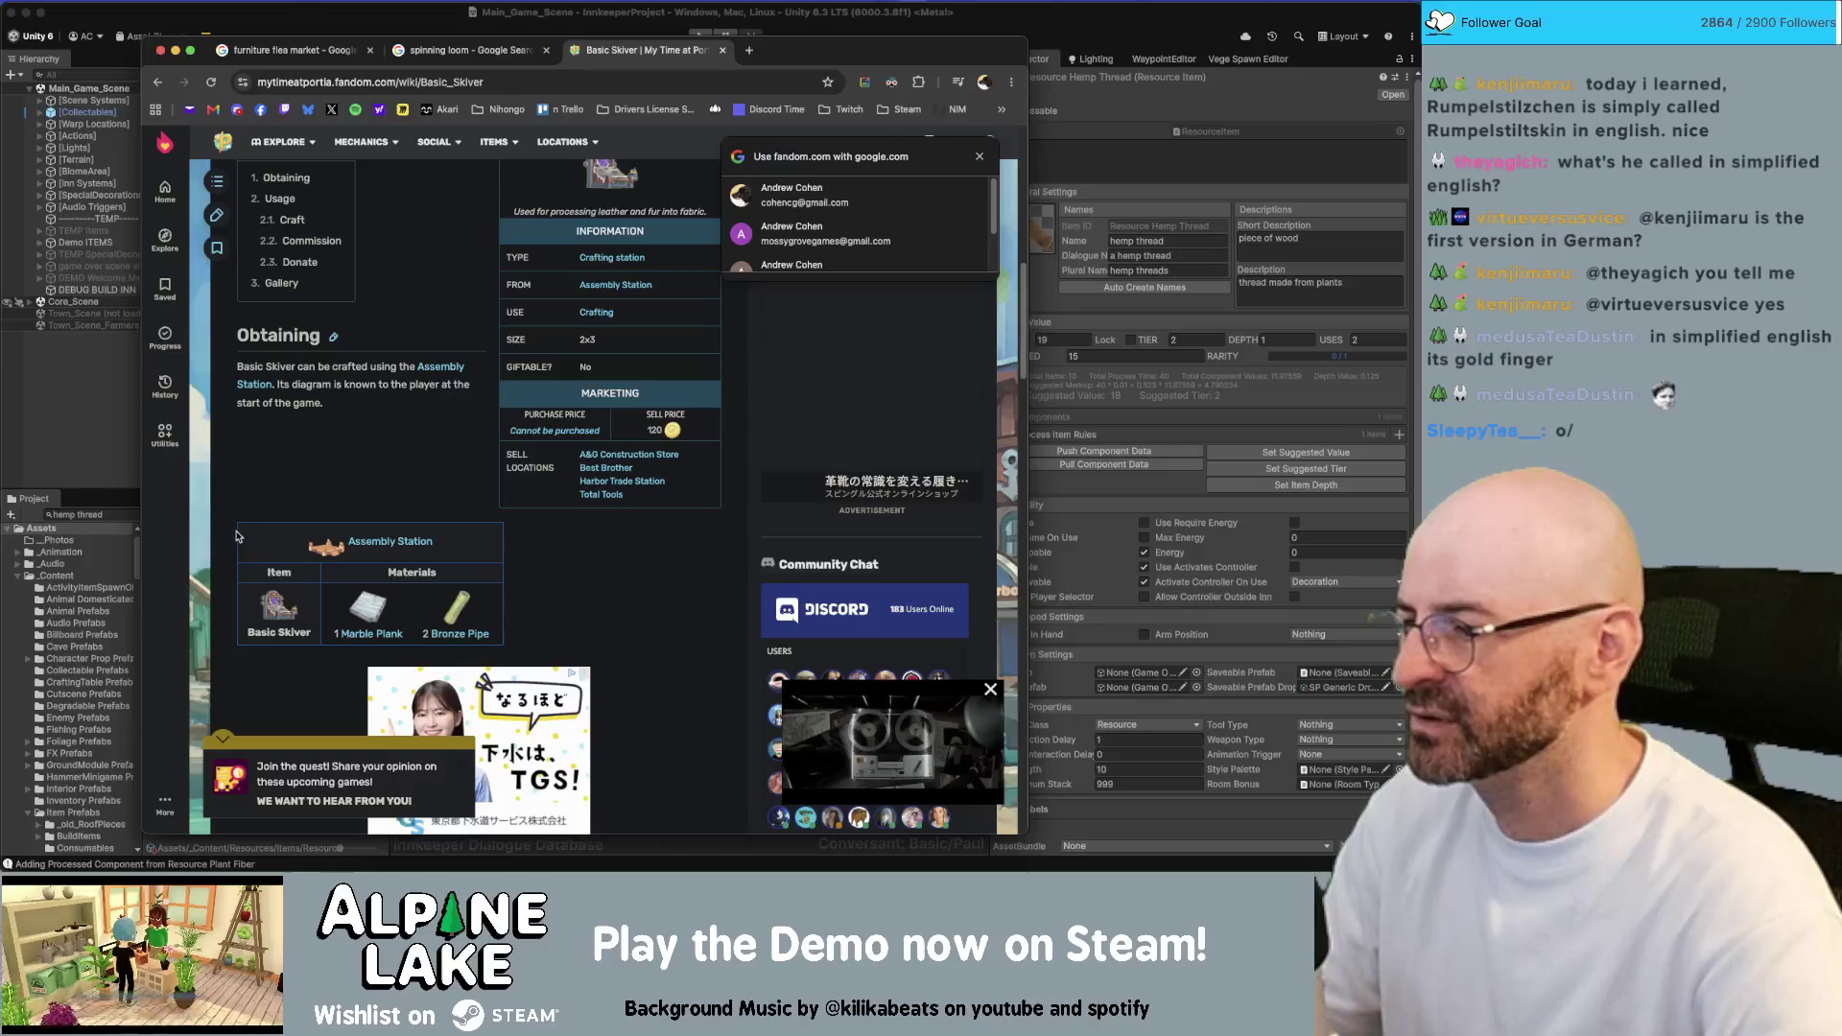
pyautogui.scroll(-5, 237, 535)
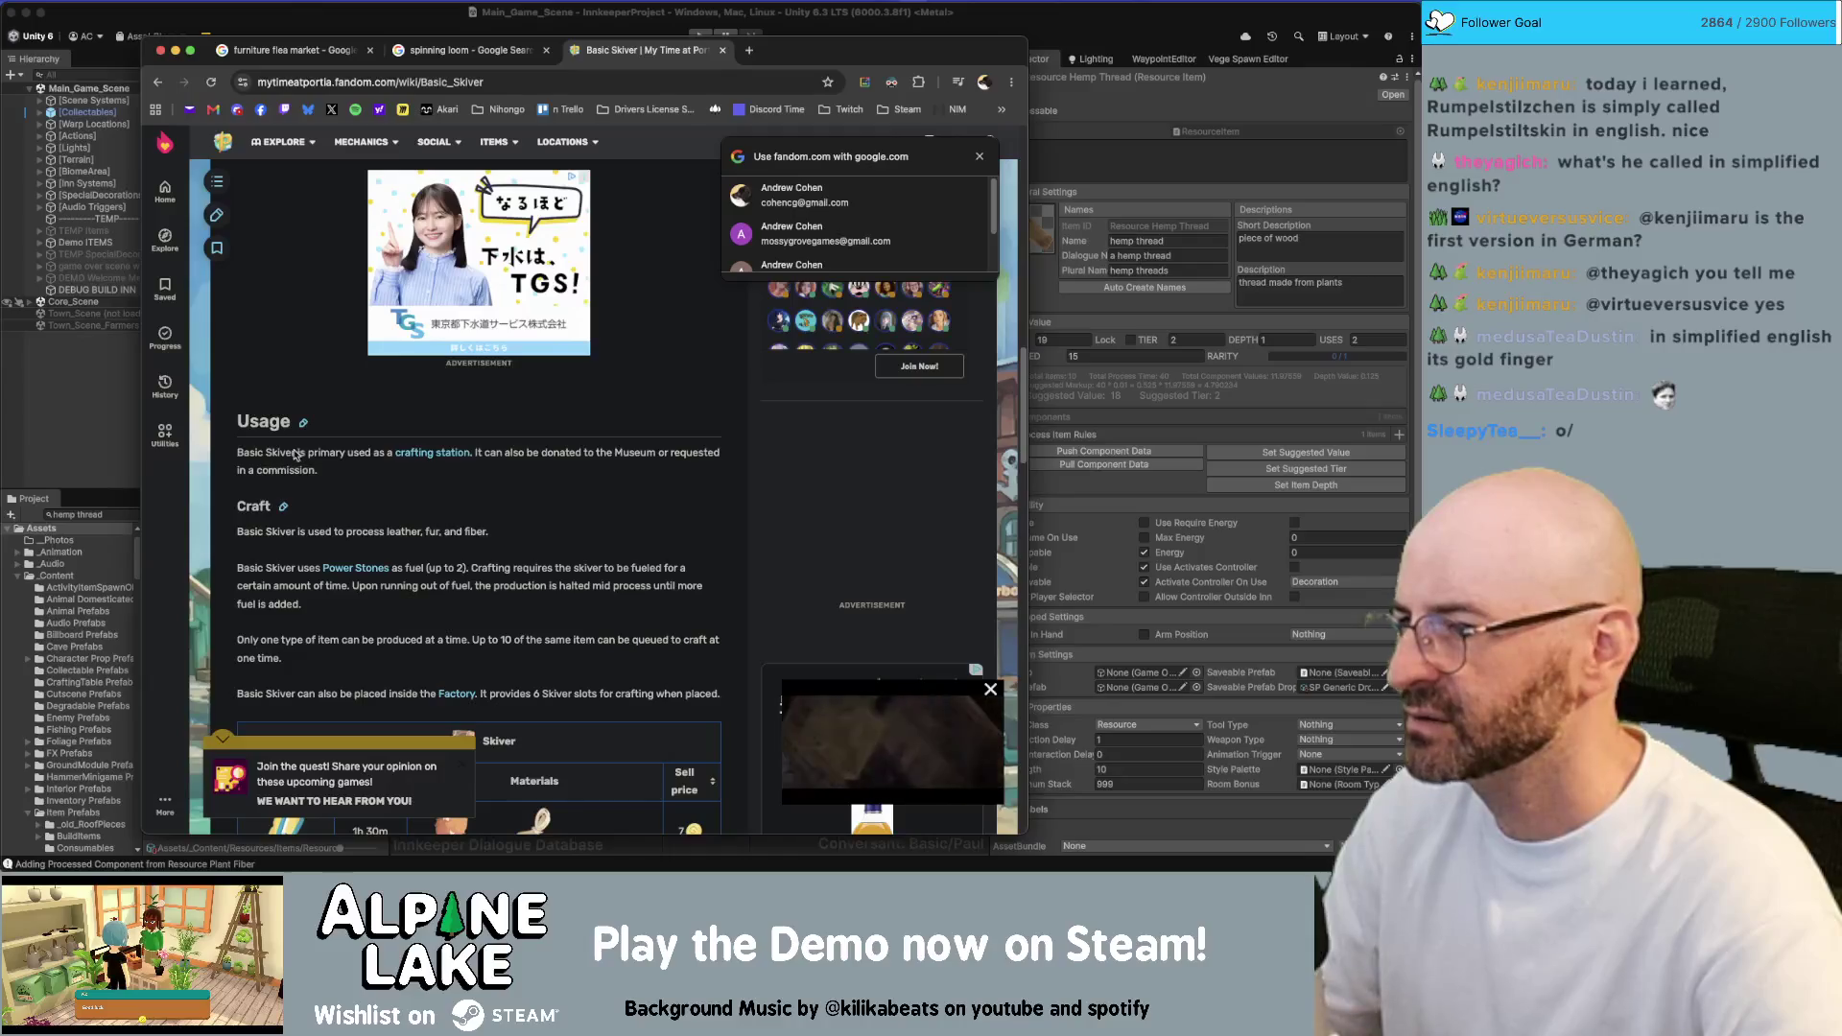
pyautogui.moveTo(533, 453); pyautogui.dragTo(550, 452)
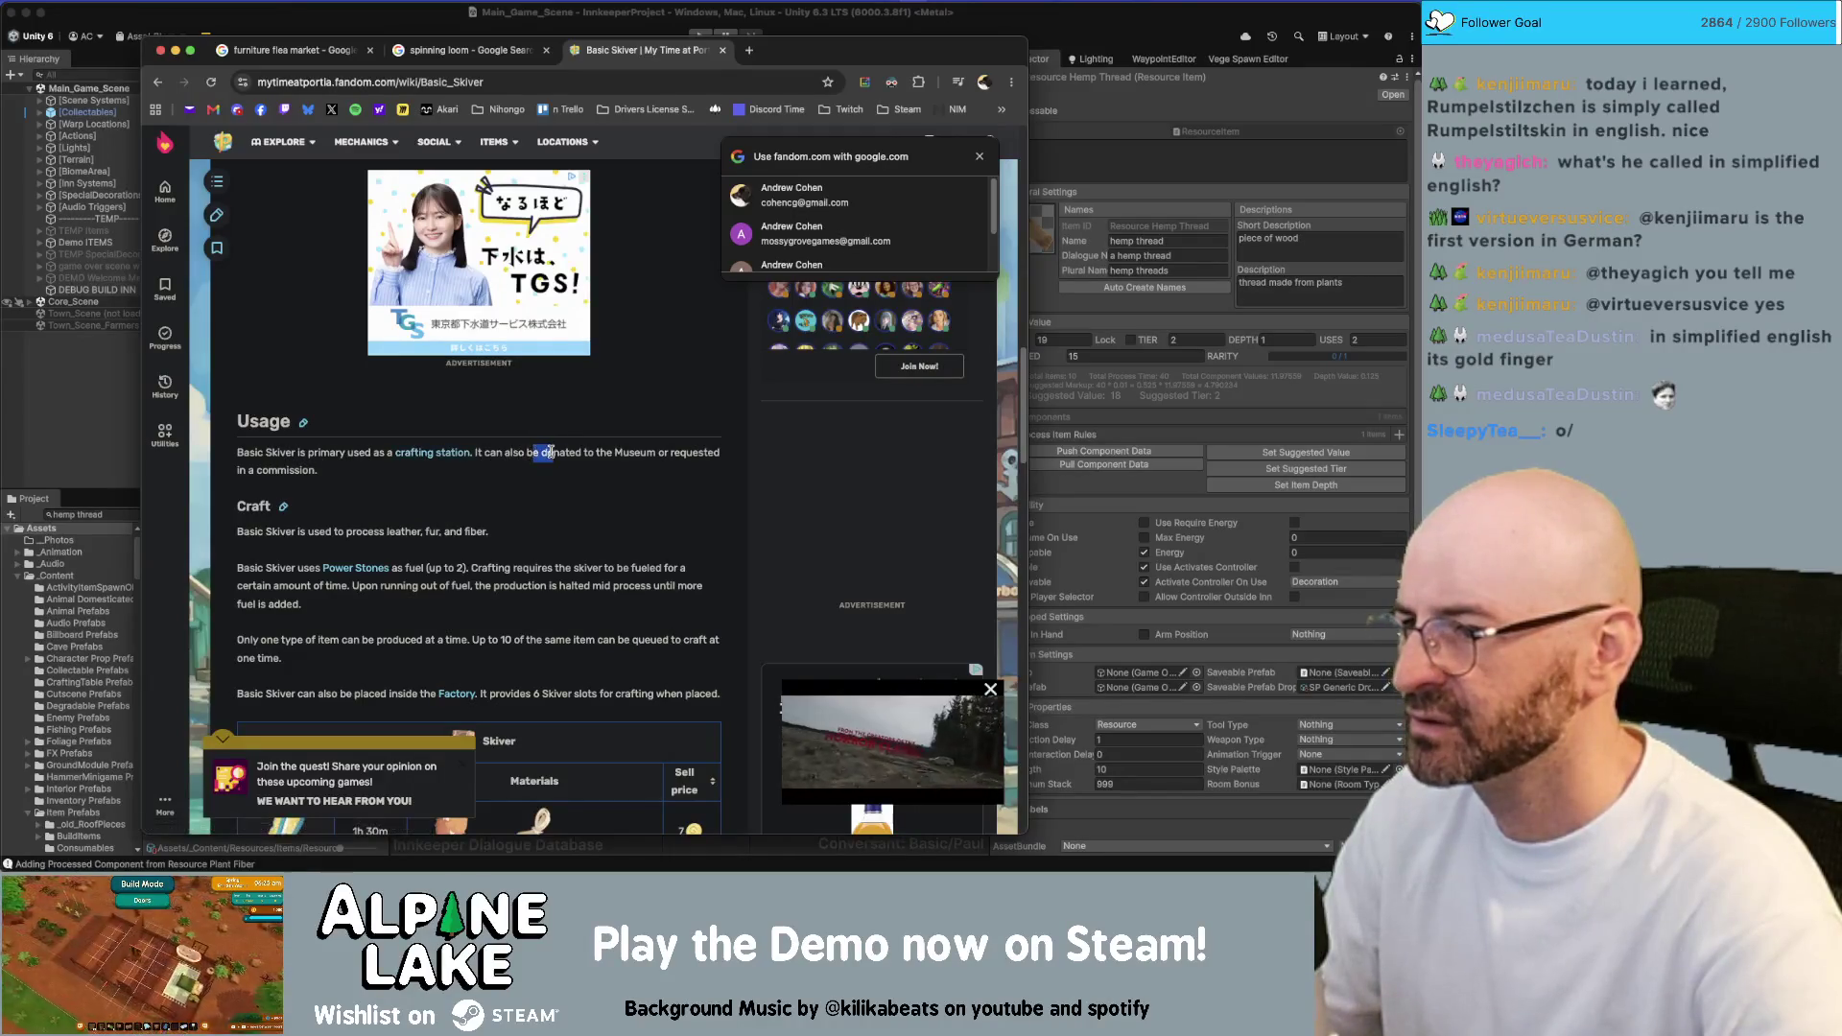
pyautogui.click(371, 451)
pyautogui.moveTo(268, 531); pyautogui.dragTo(381, 531)
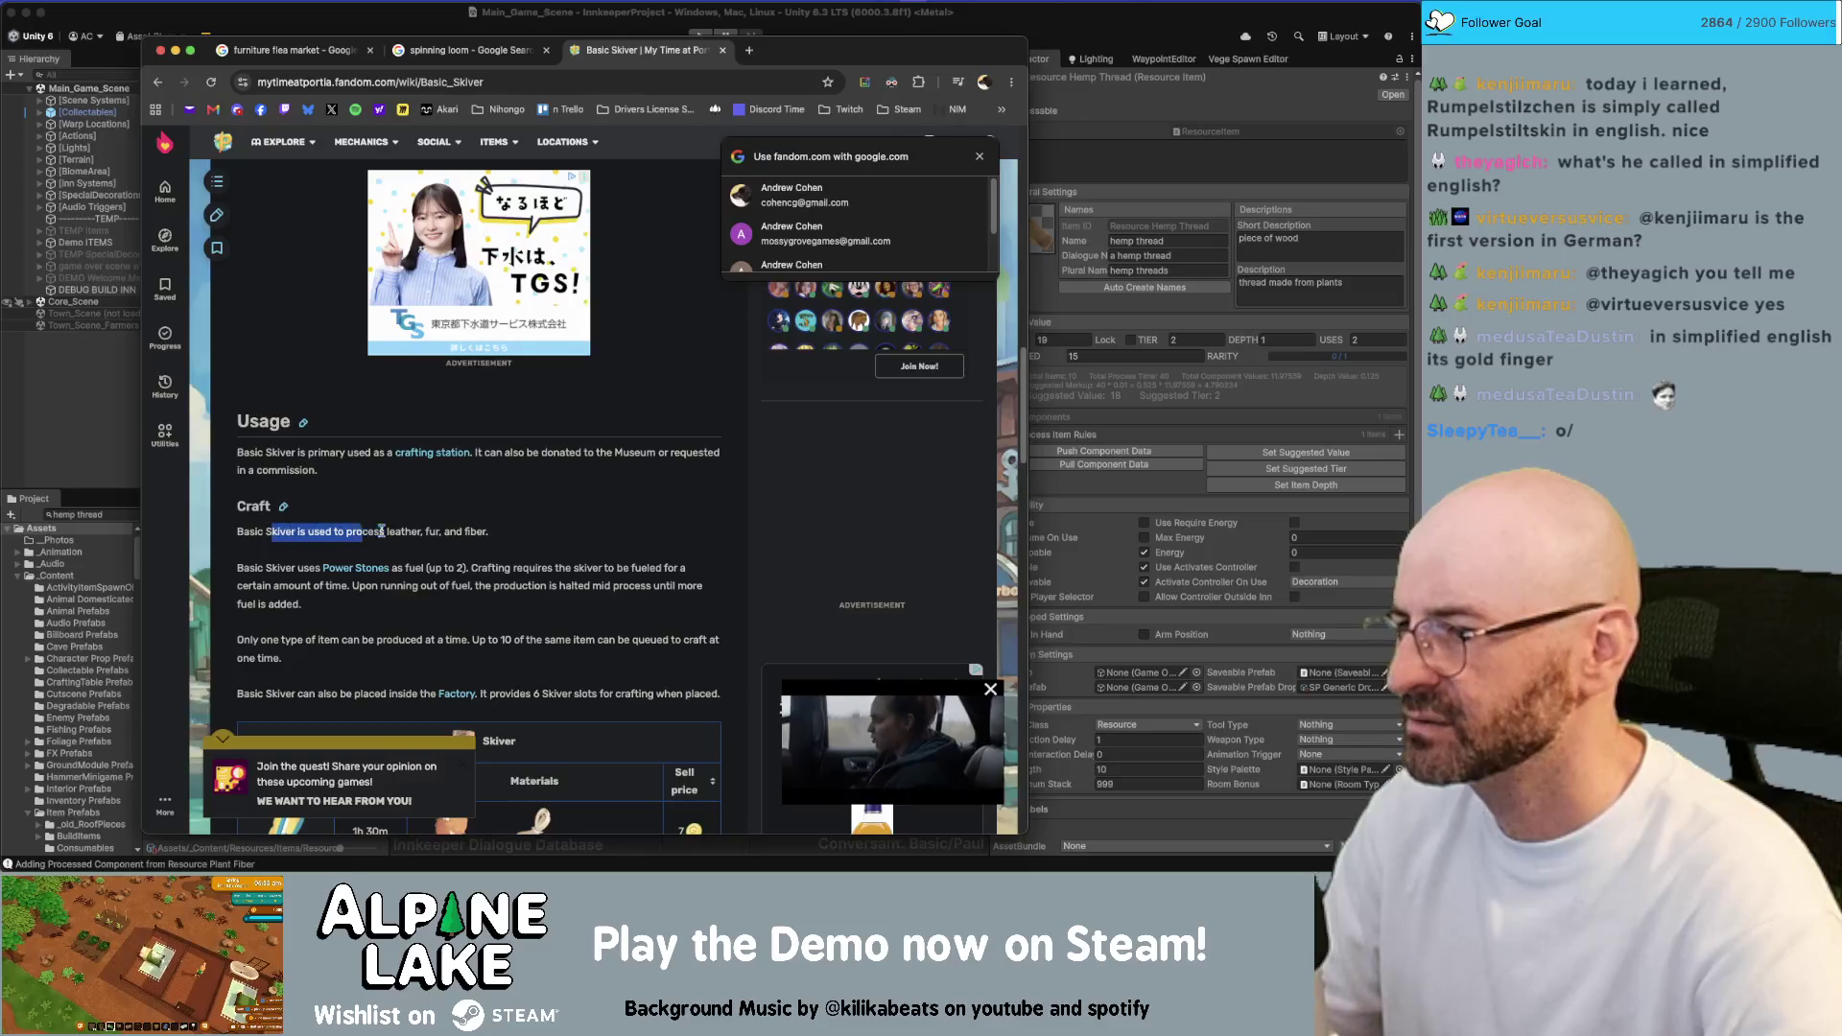
pyautogui.click(403, 509)
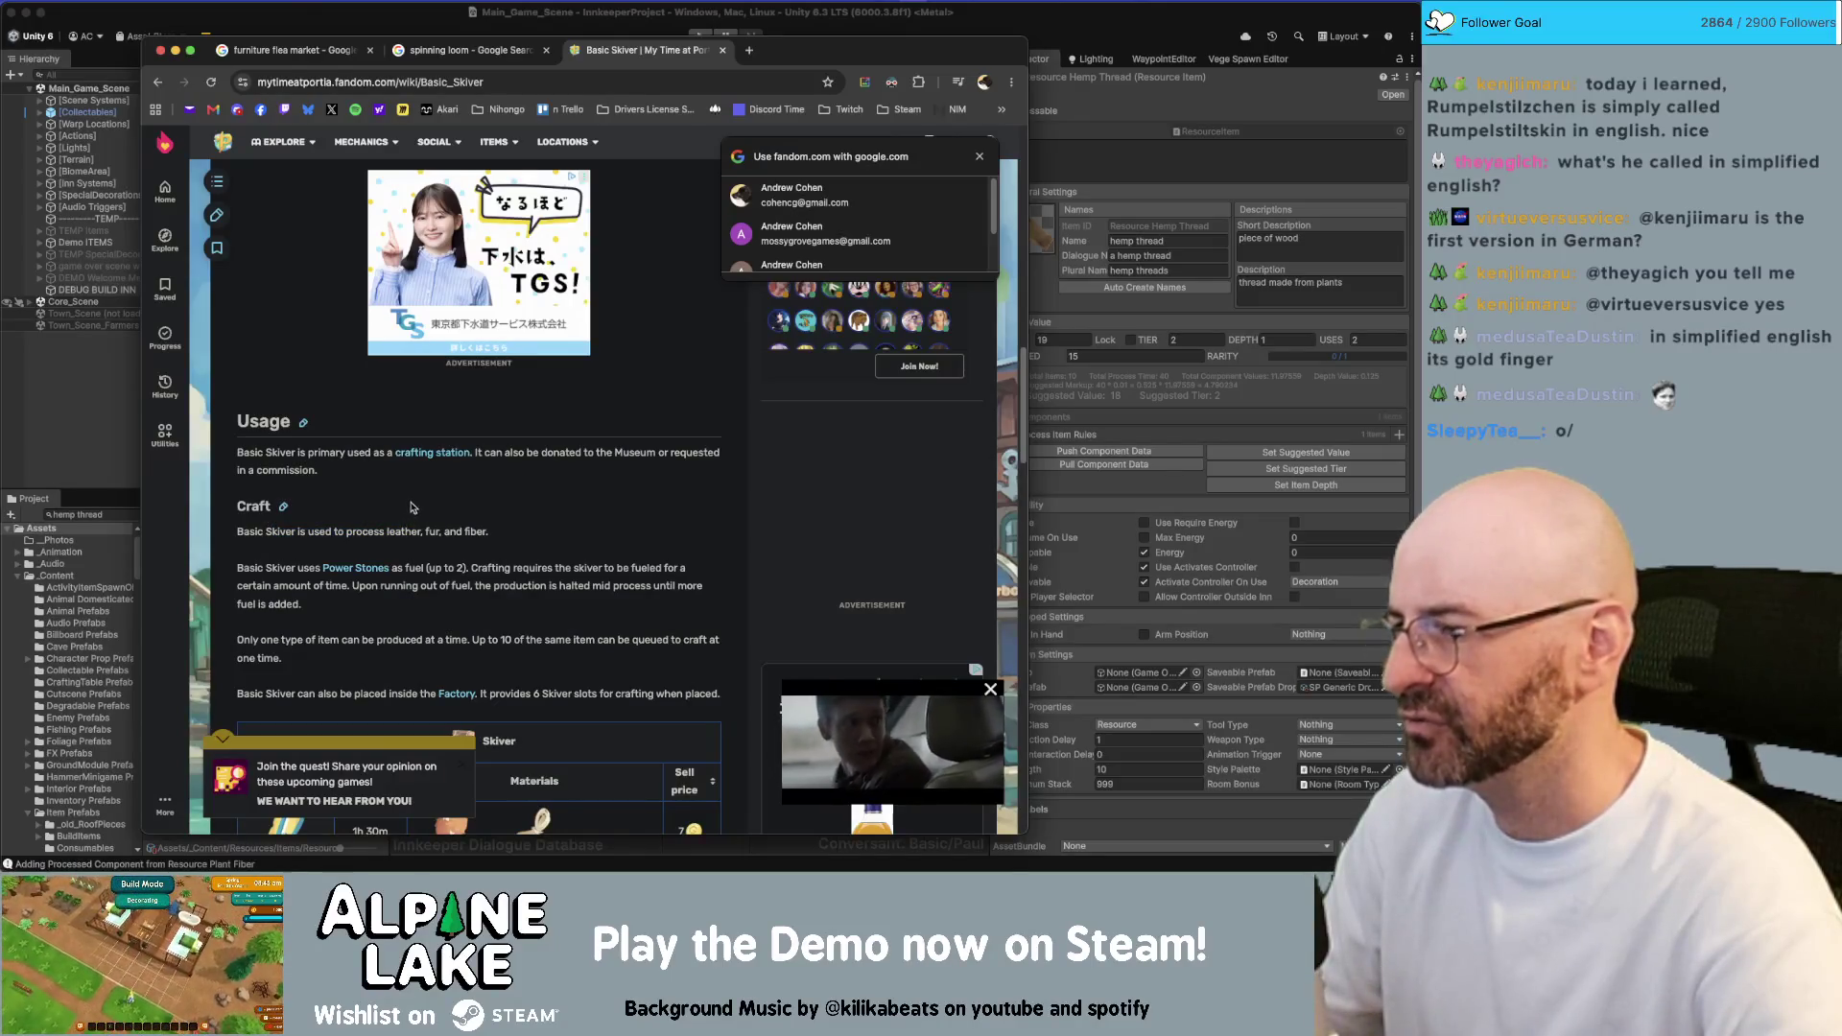
pyautogui.hotkey('ctrl', 't')
pyautogui.write('sk')
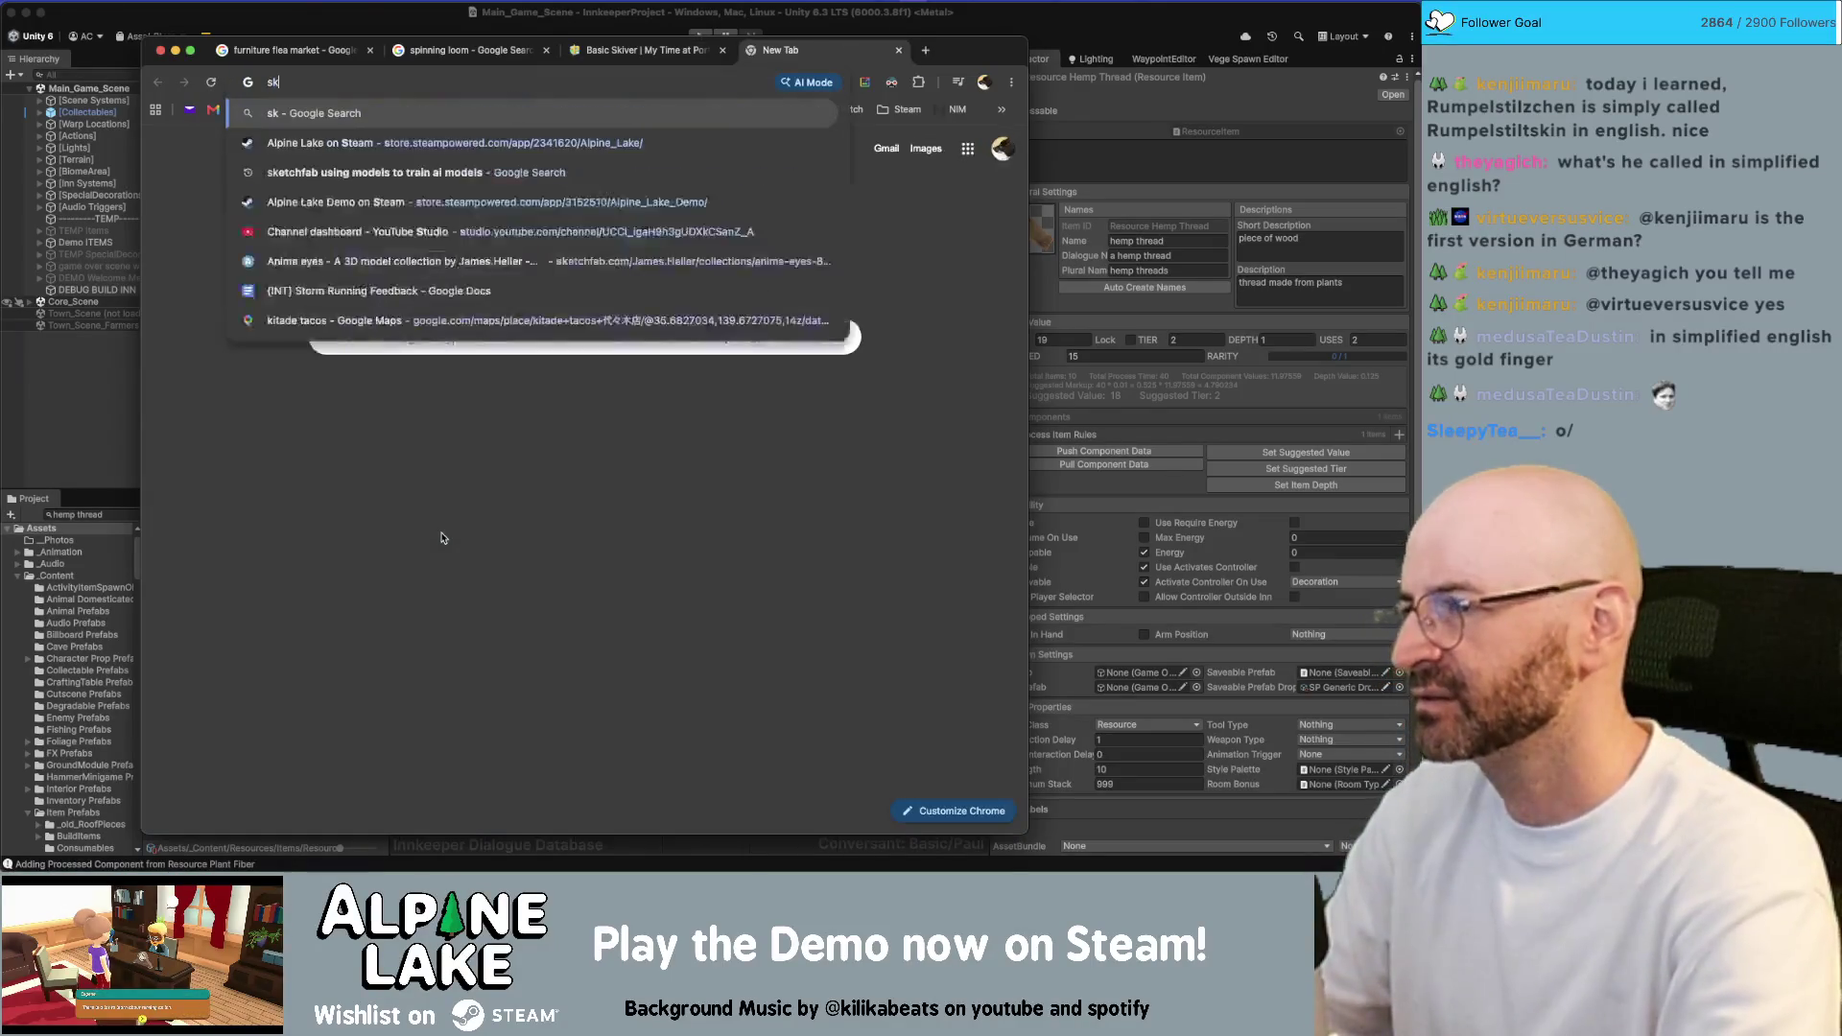
pyautogui.write('iver')
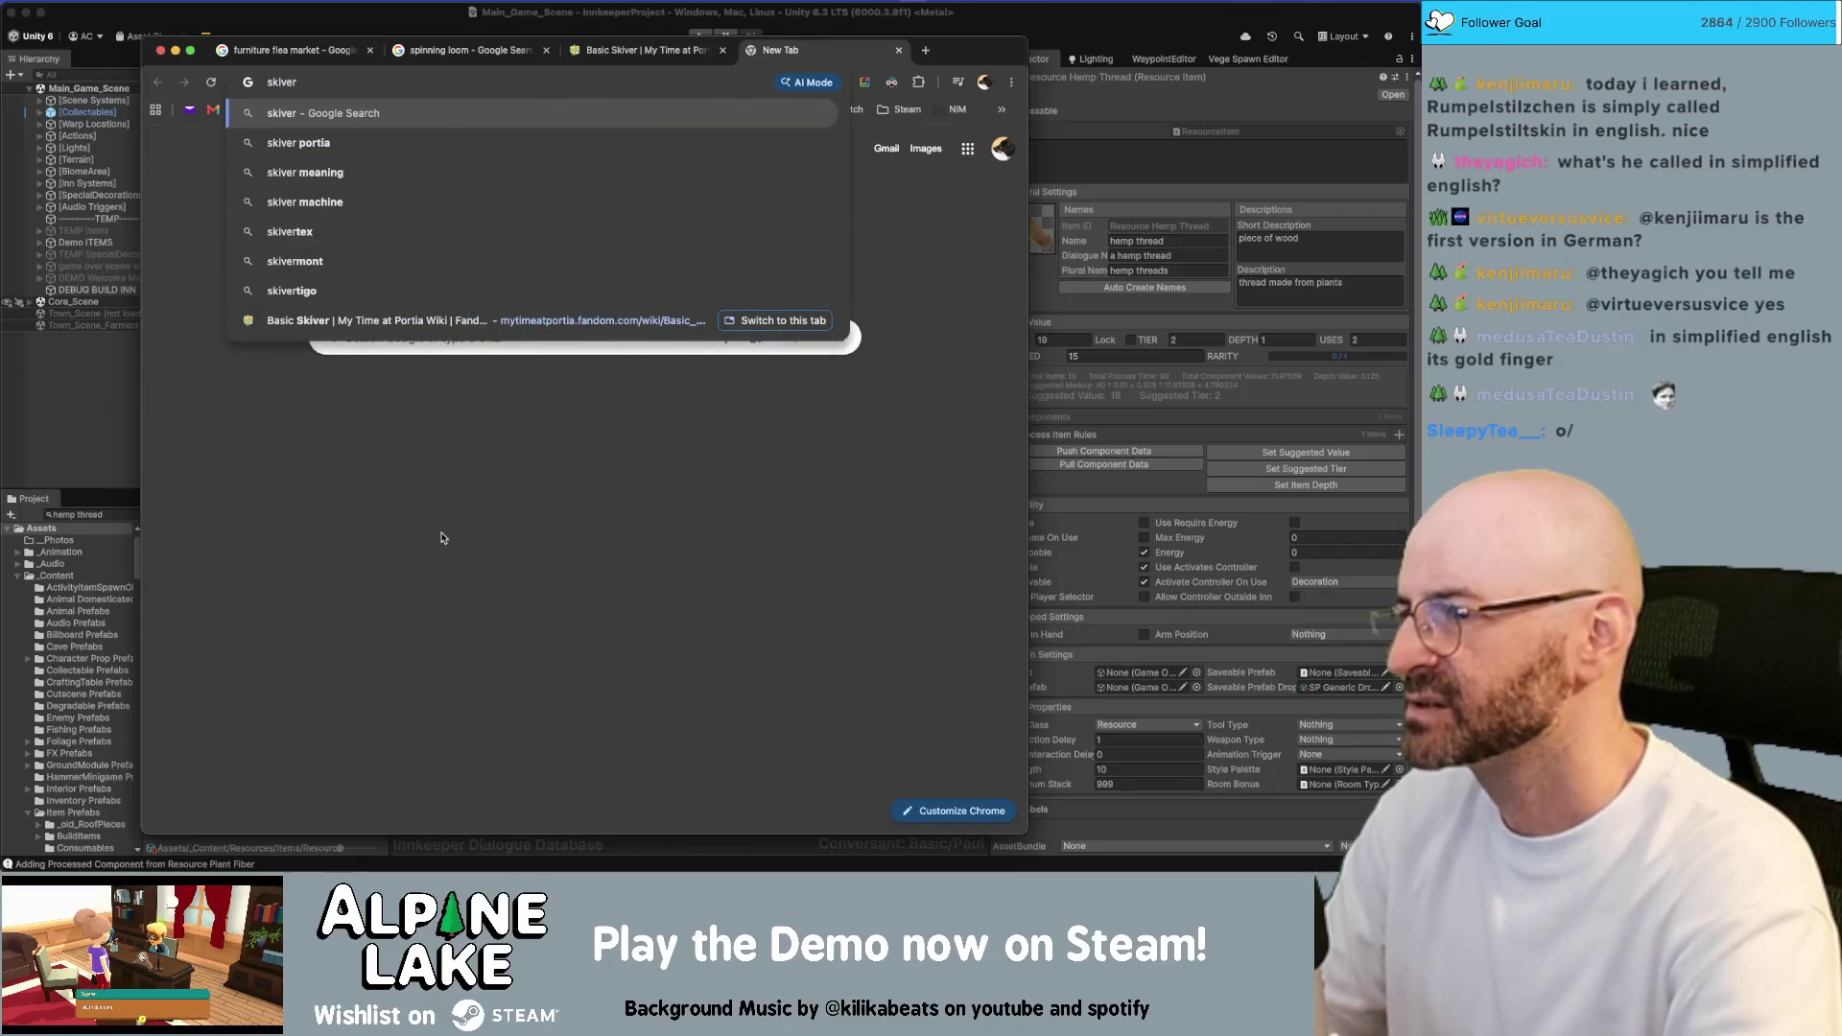
pyautogui.write(' meaning')
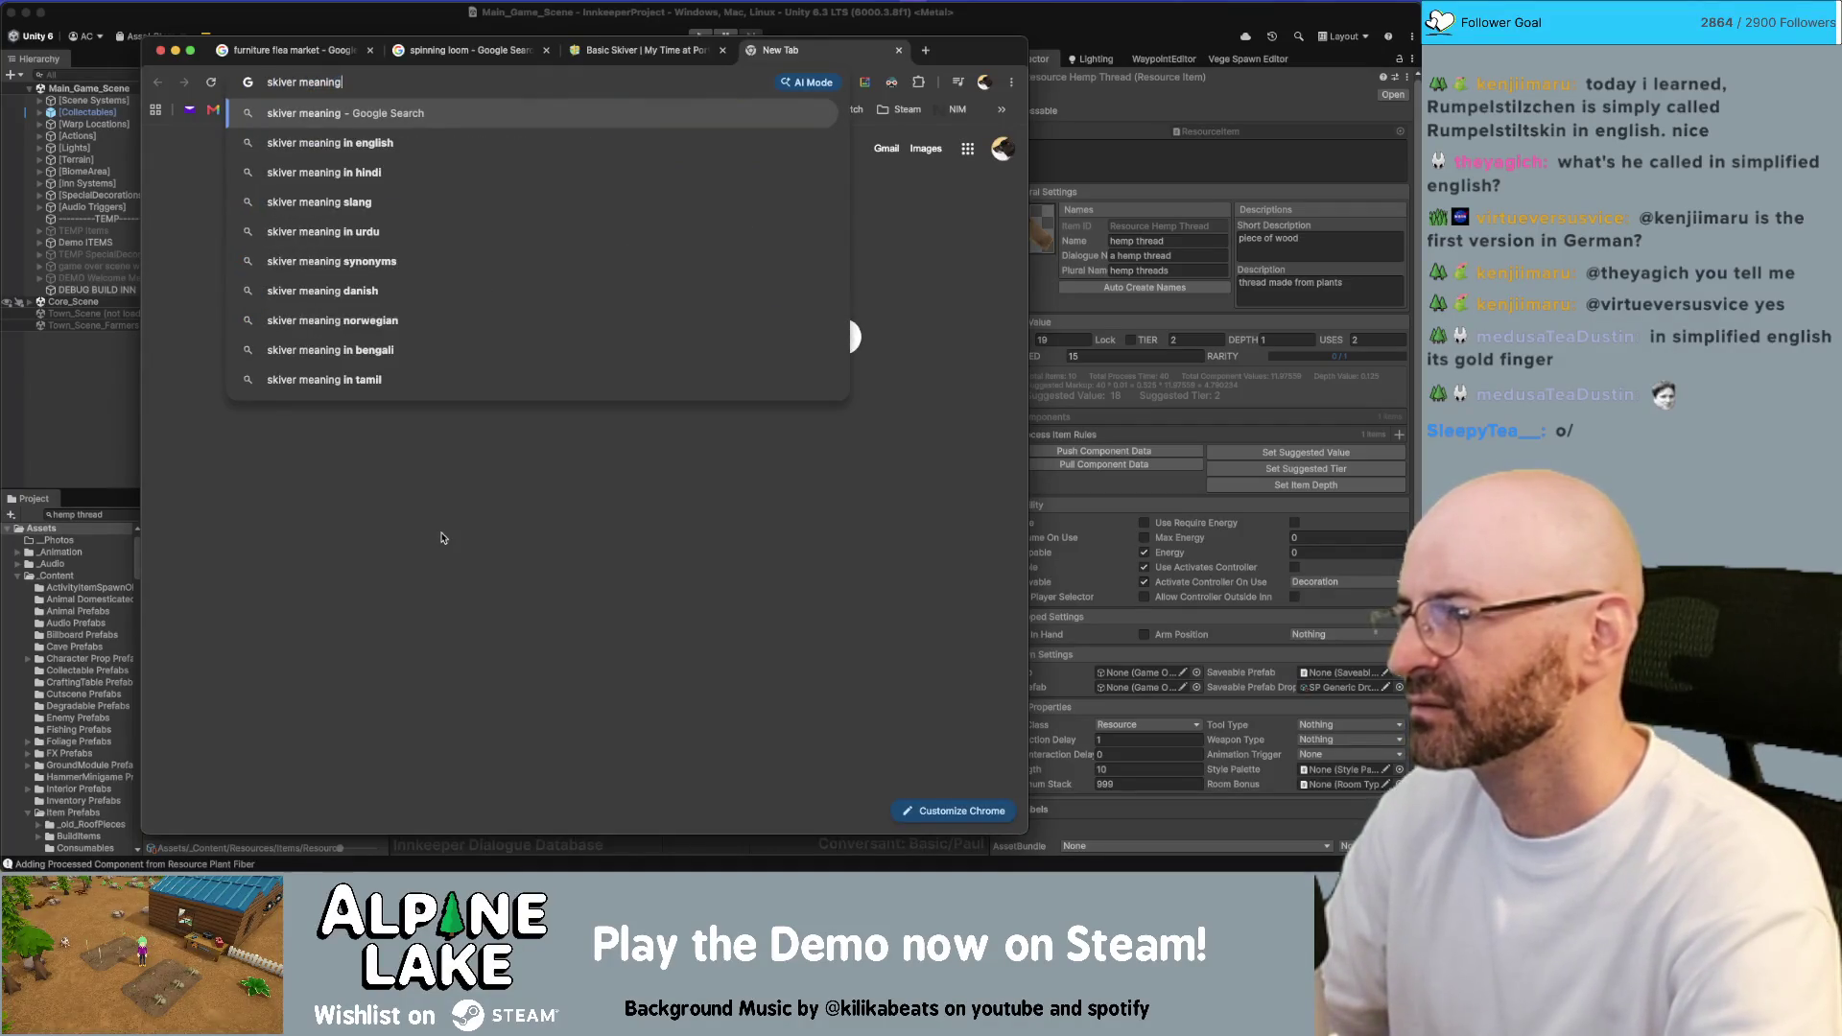
# Run the 'skiver meaning' search and look over the results
pyautogui.press('Return')
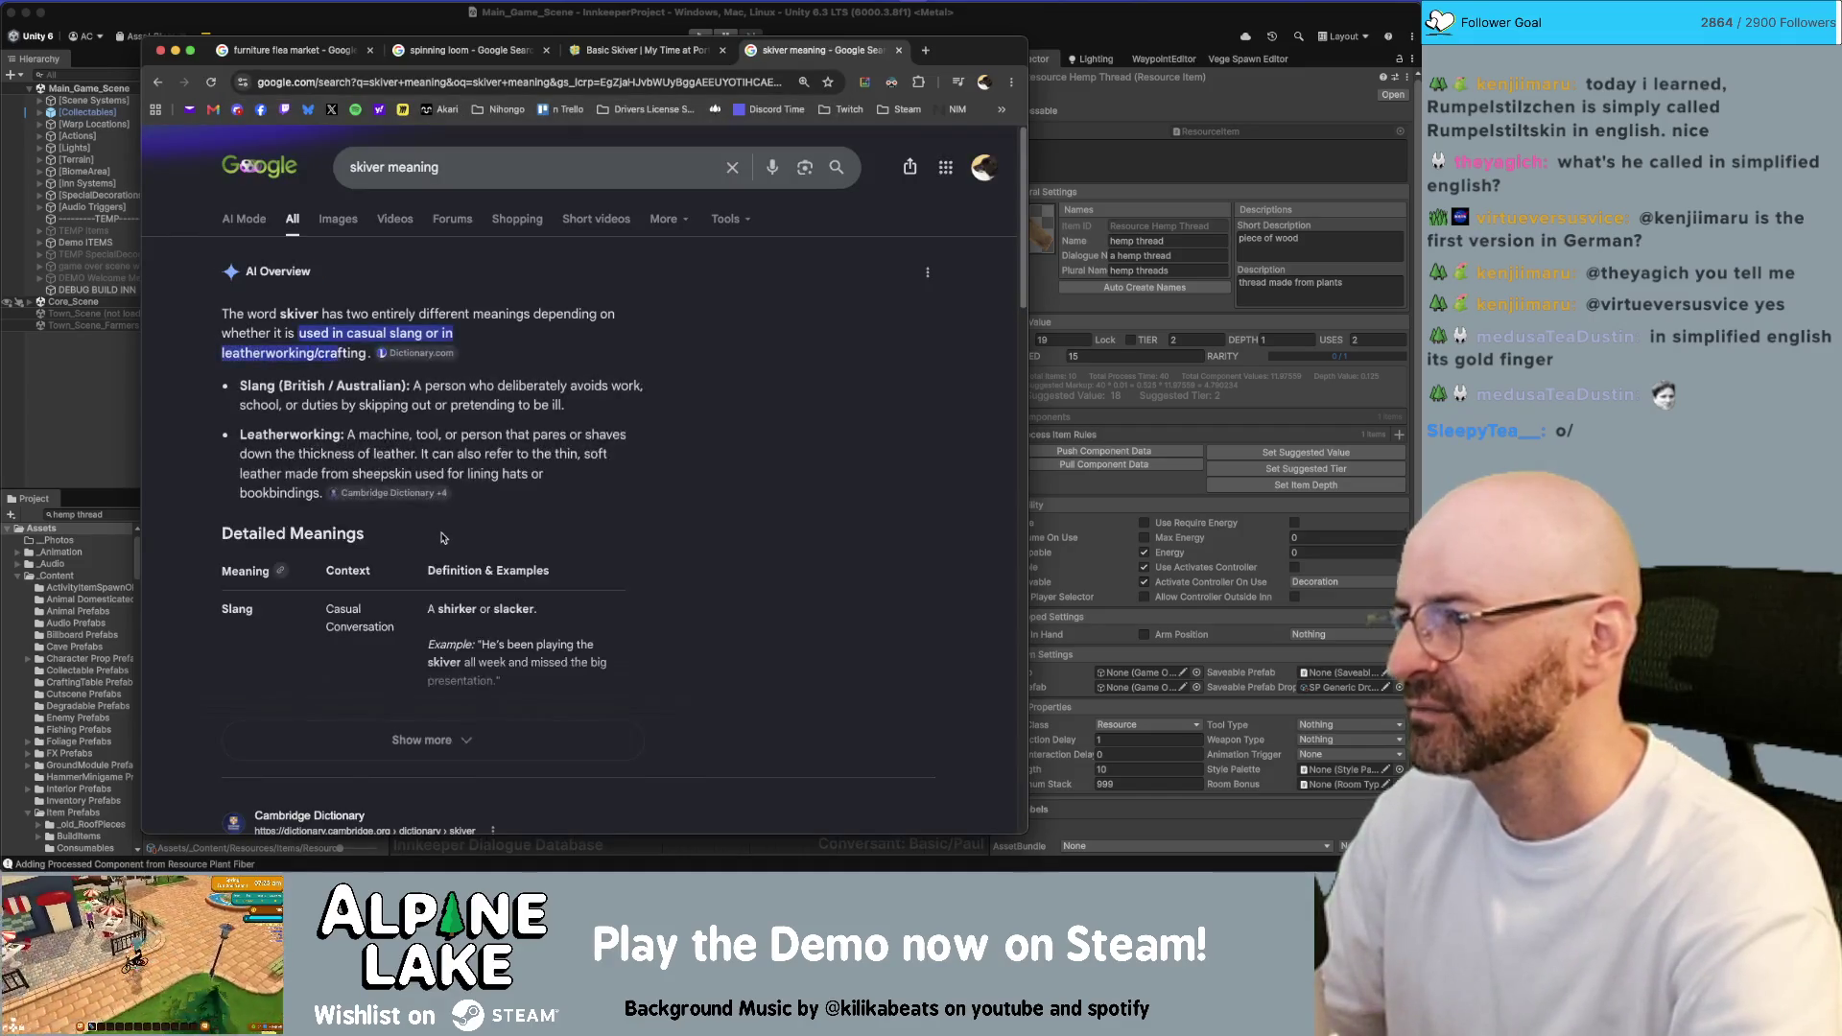
pyautogui.scroll(-1, 446, 540)
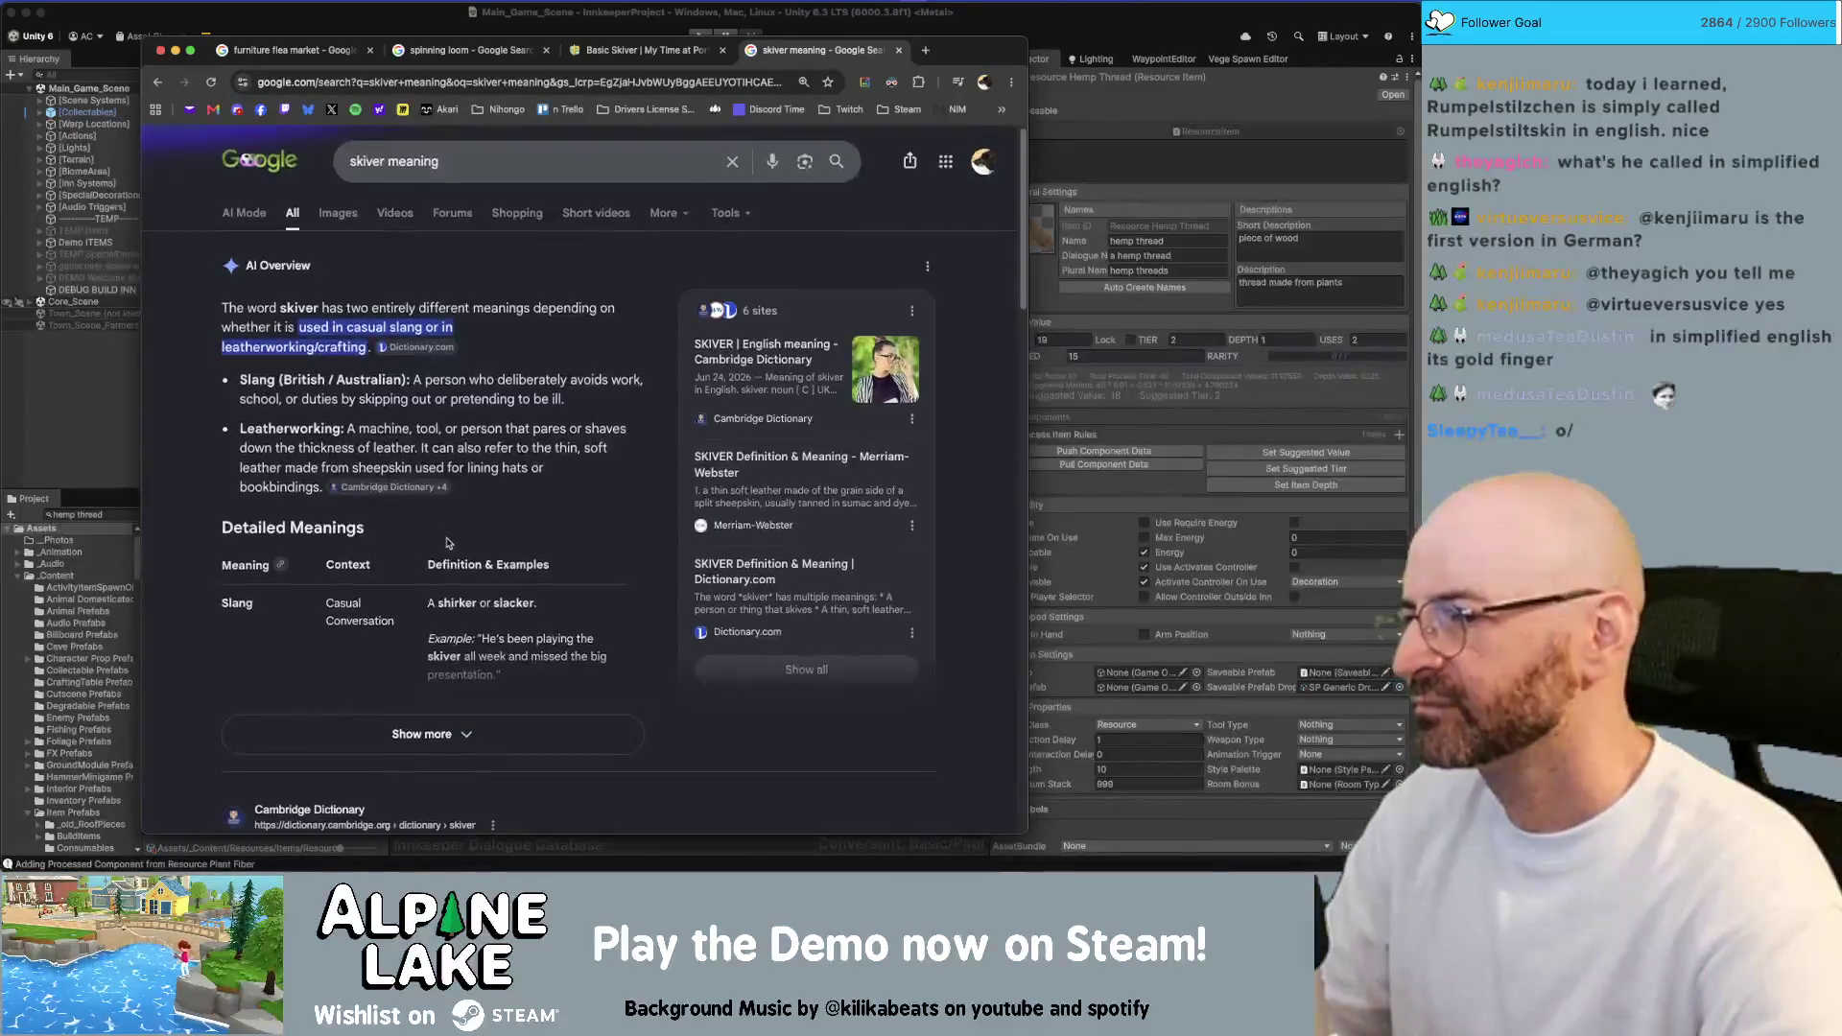
pyautogui.scroll(-5, 447, 543)
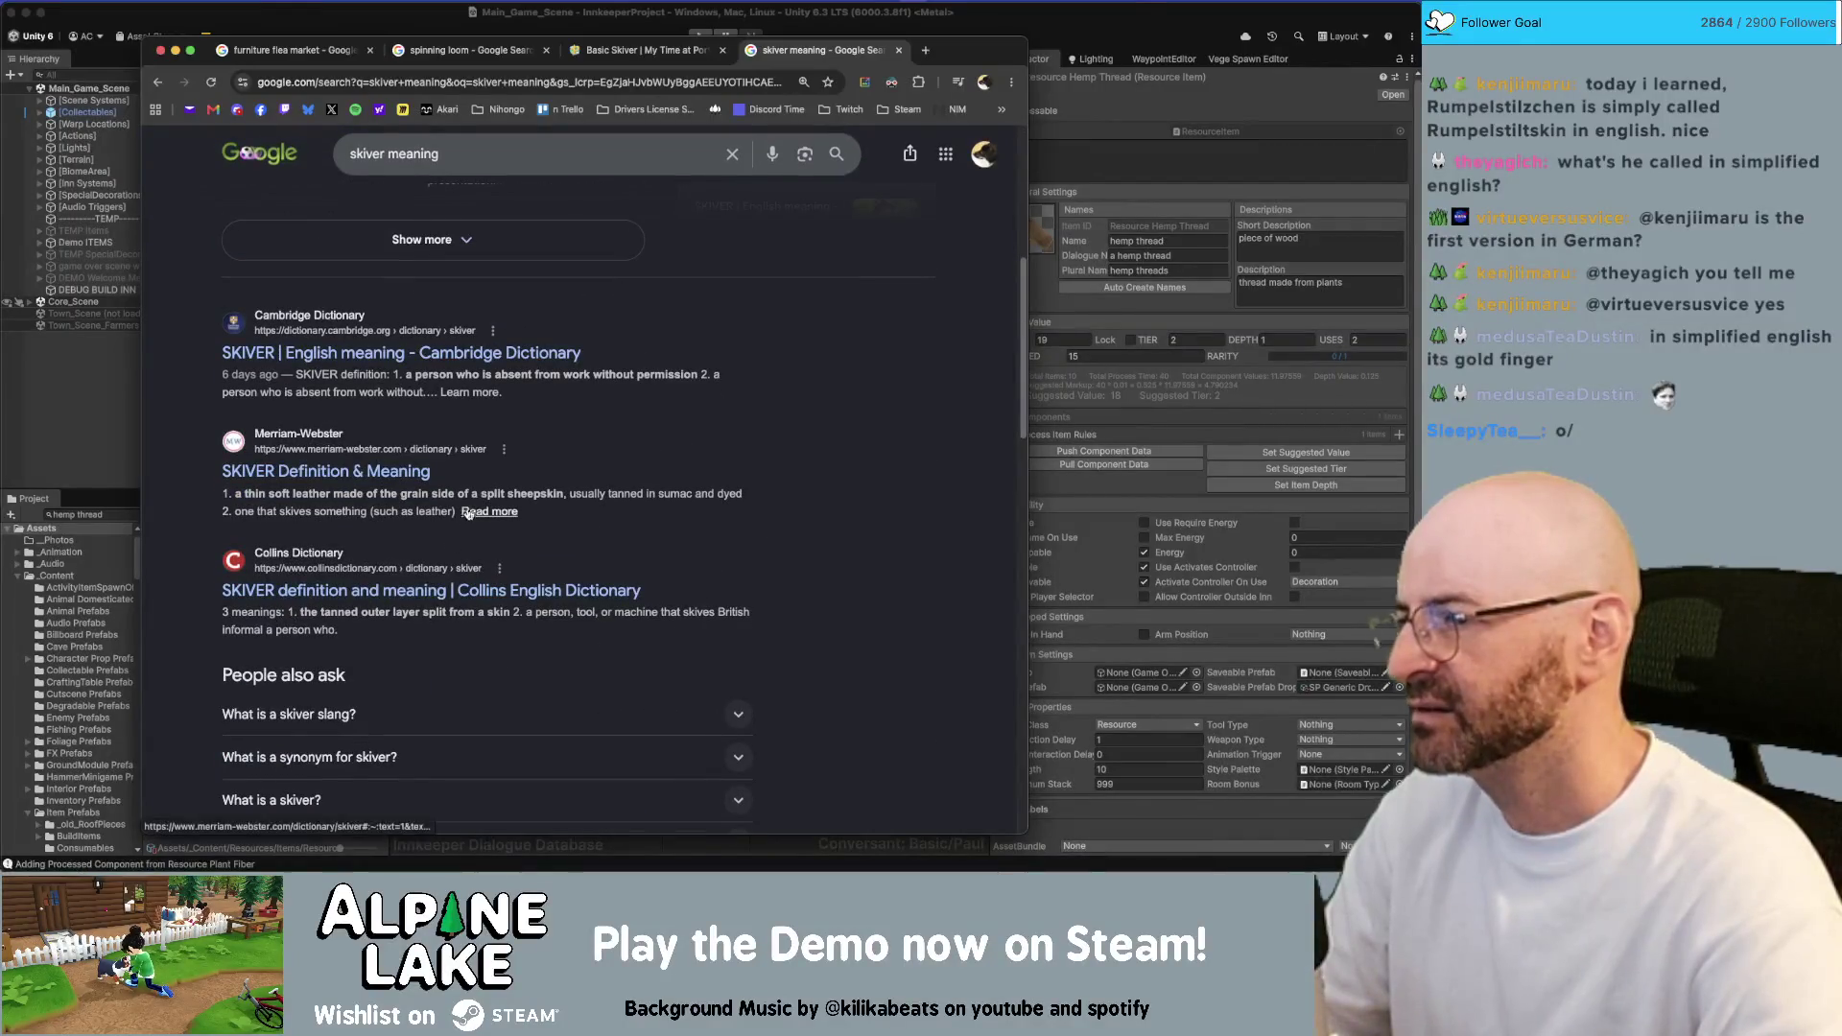
# Change the query to 'skiver machine' and search again
pyautogui.click(425, 153)
pyautogui.doubleClick(427, 153)
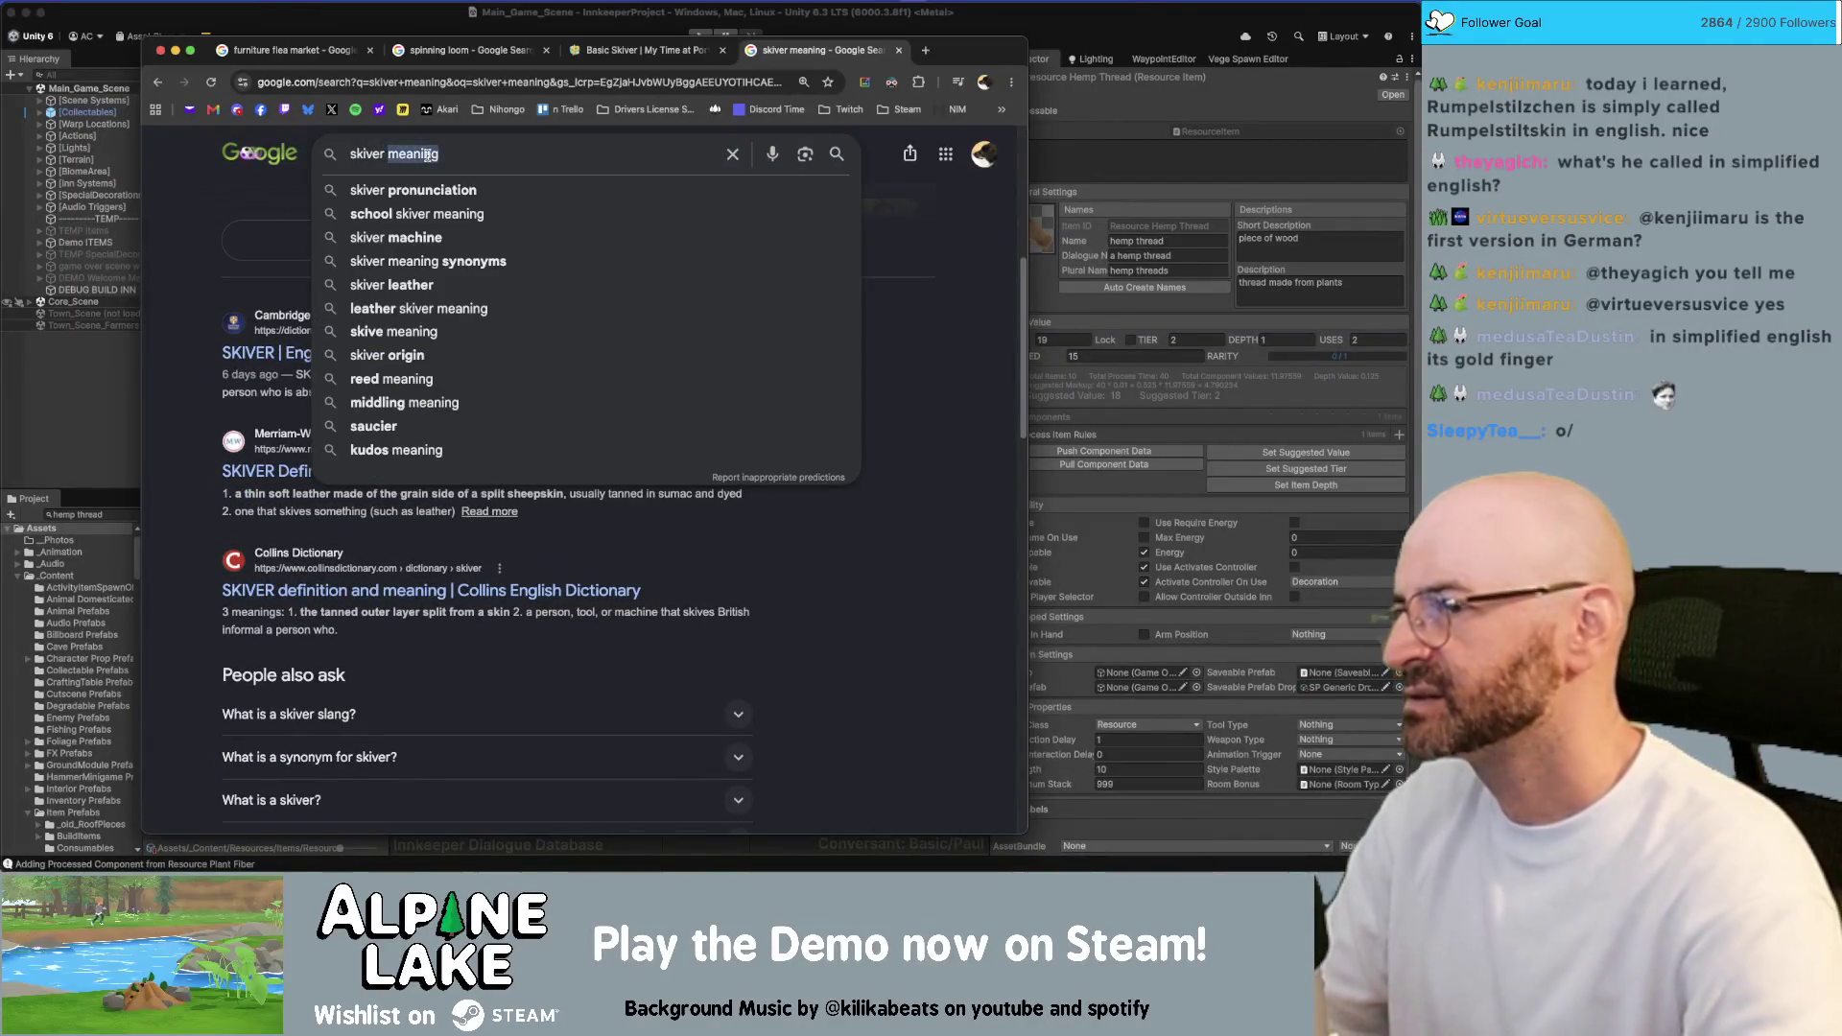
pyautogui.press('BackSpace')
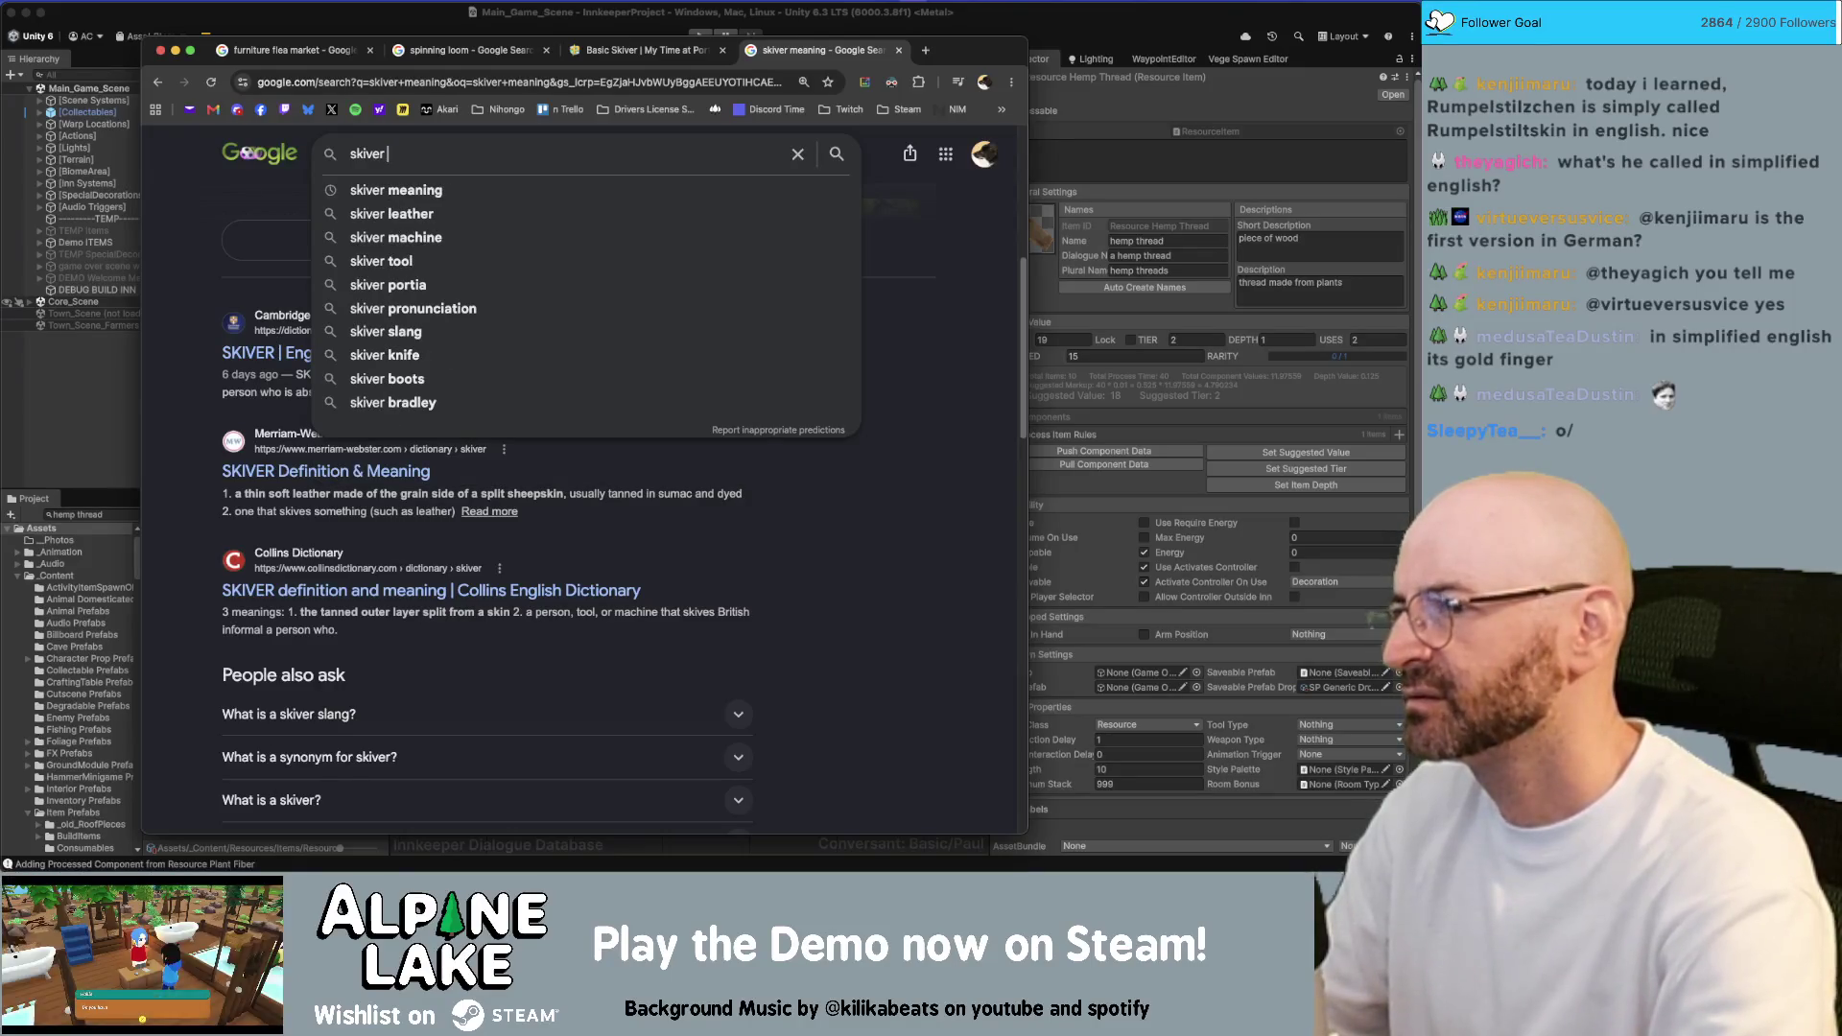
pyautogui.write('machine')
pyautogui.press('Return')
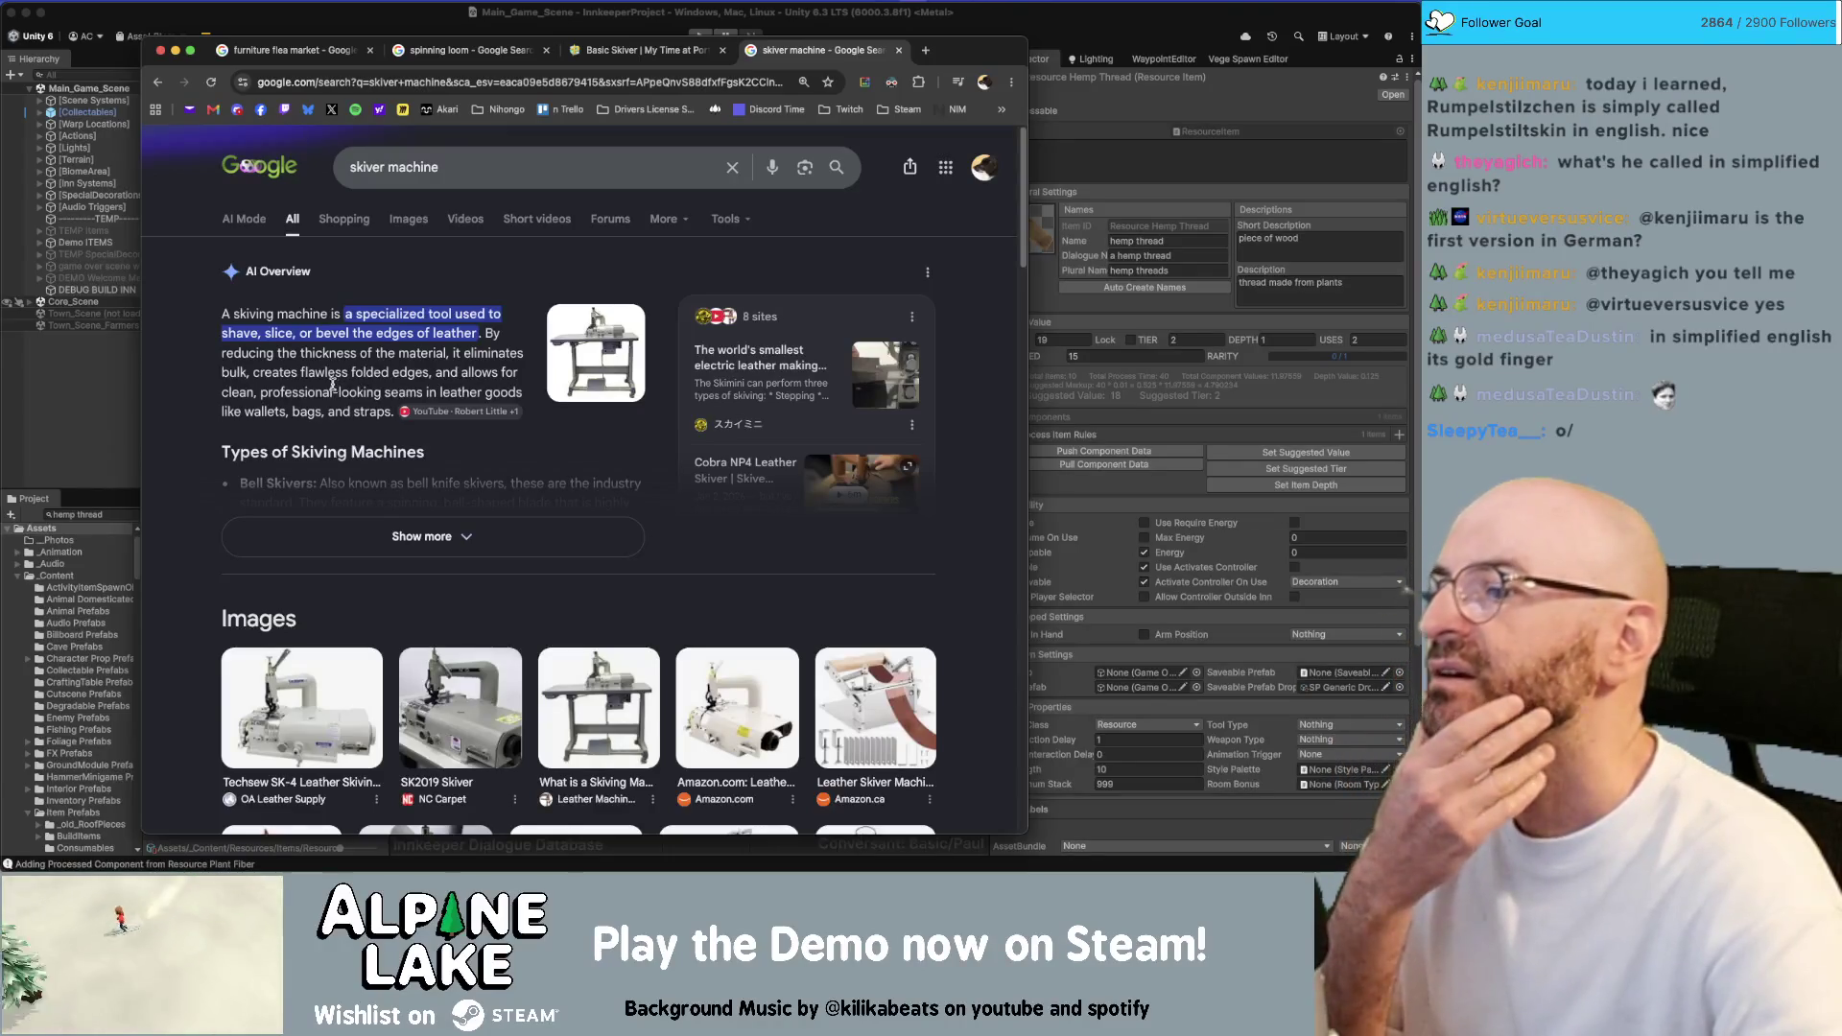
# Open Leather Machine Co's 'What is a Skiving Machine?' article from the skiver machine results
pyautogui.scroll(-10, 321, 403)
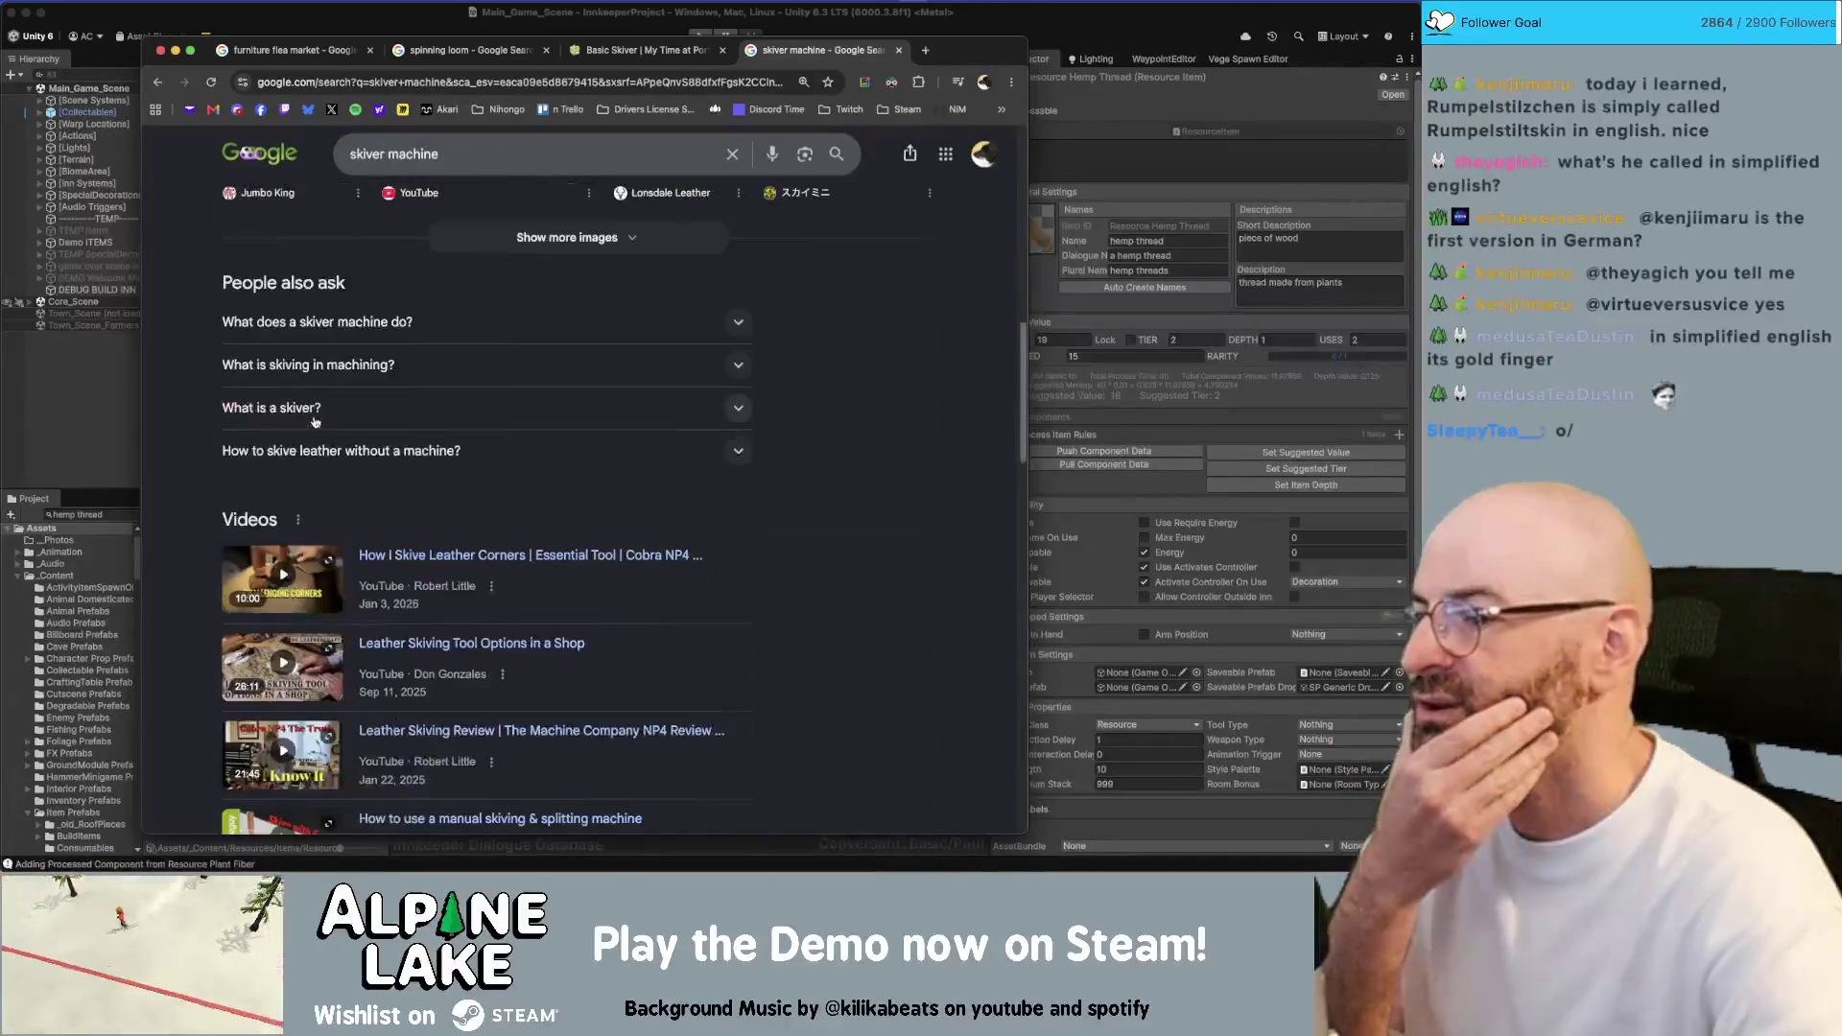
pyautogui.scroll(-4, 326, 442)
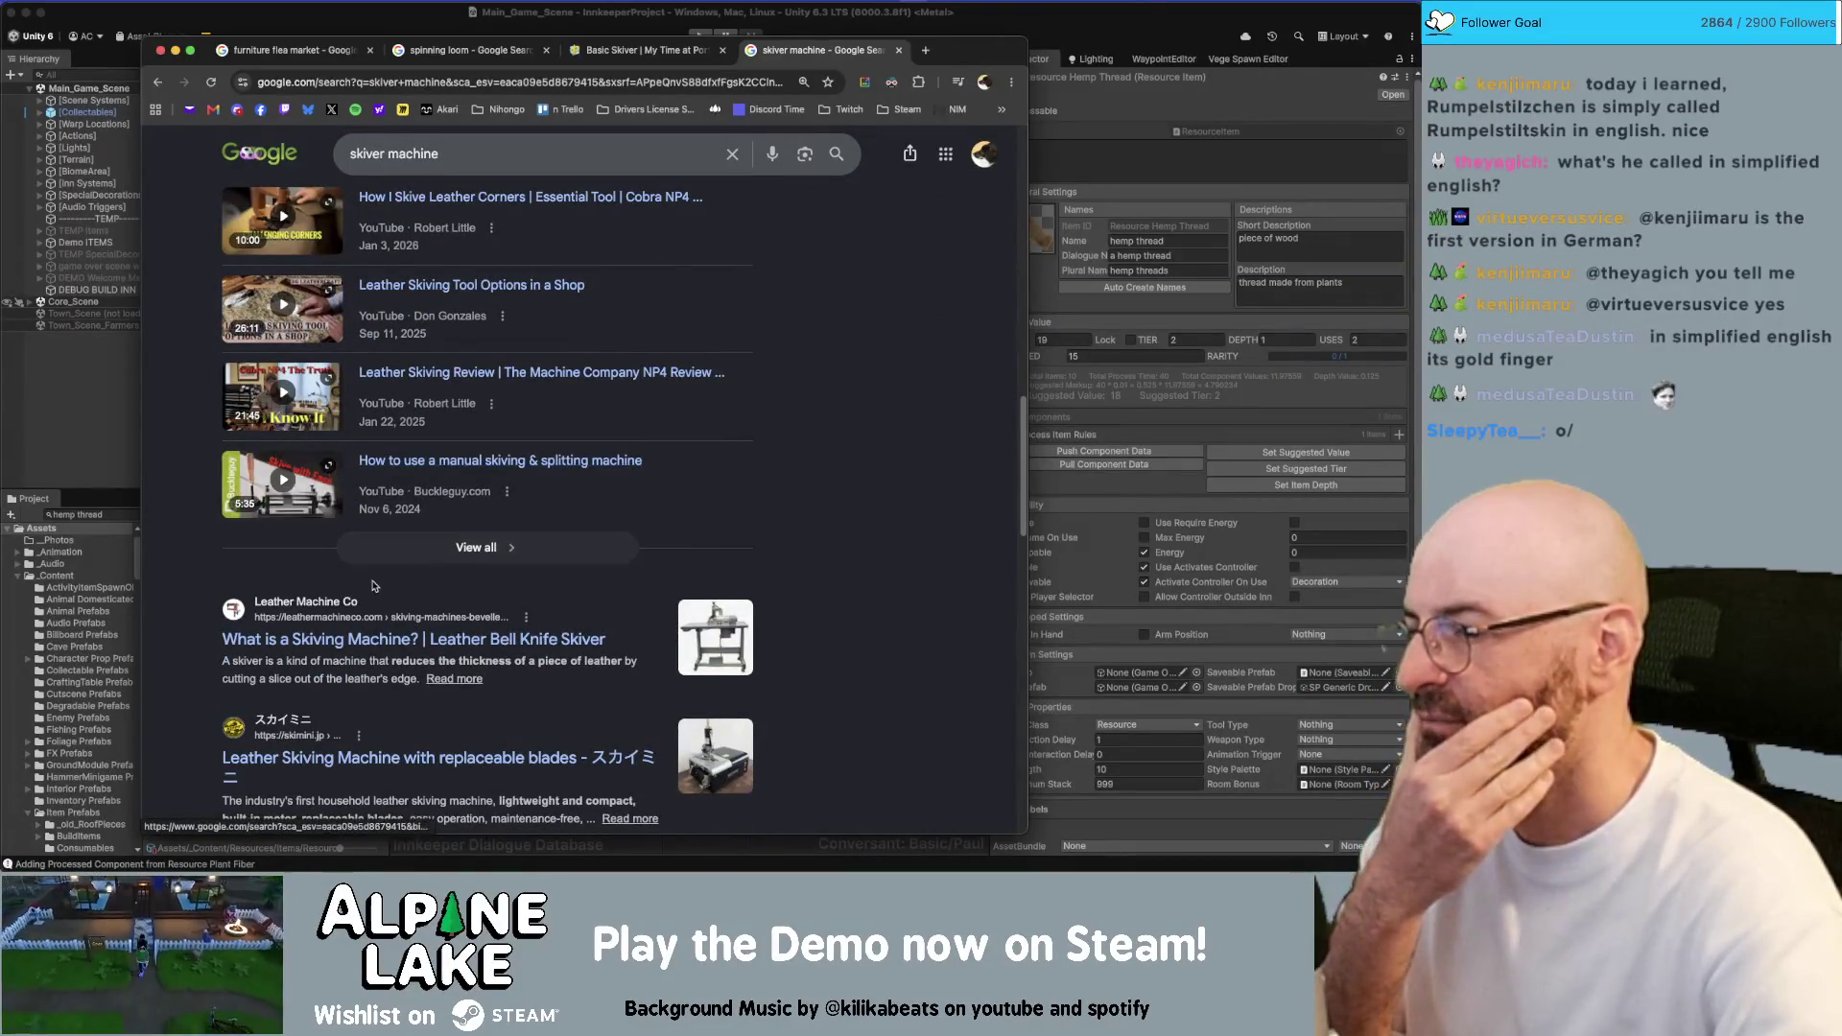
pyautogui.click(400, 641)
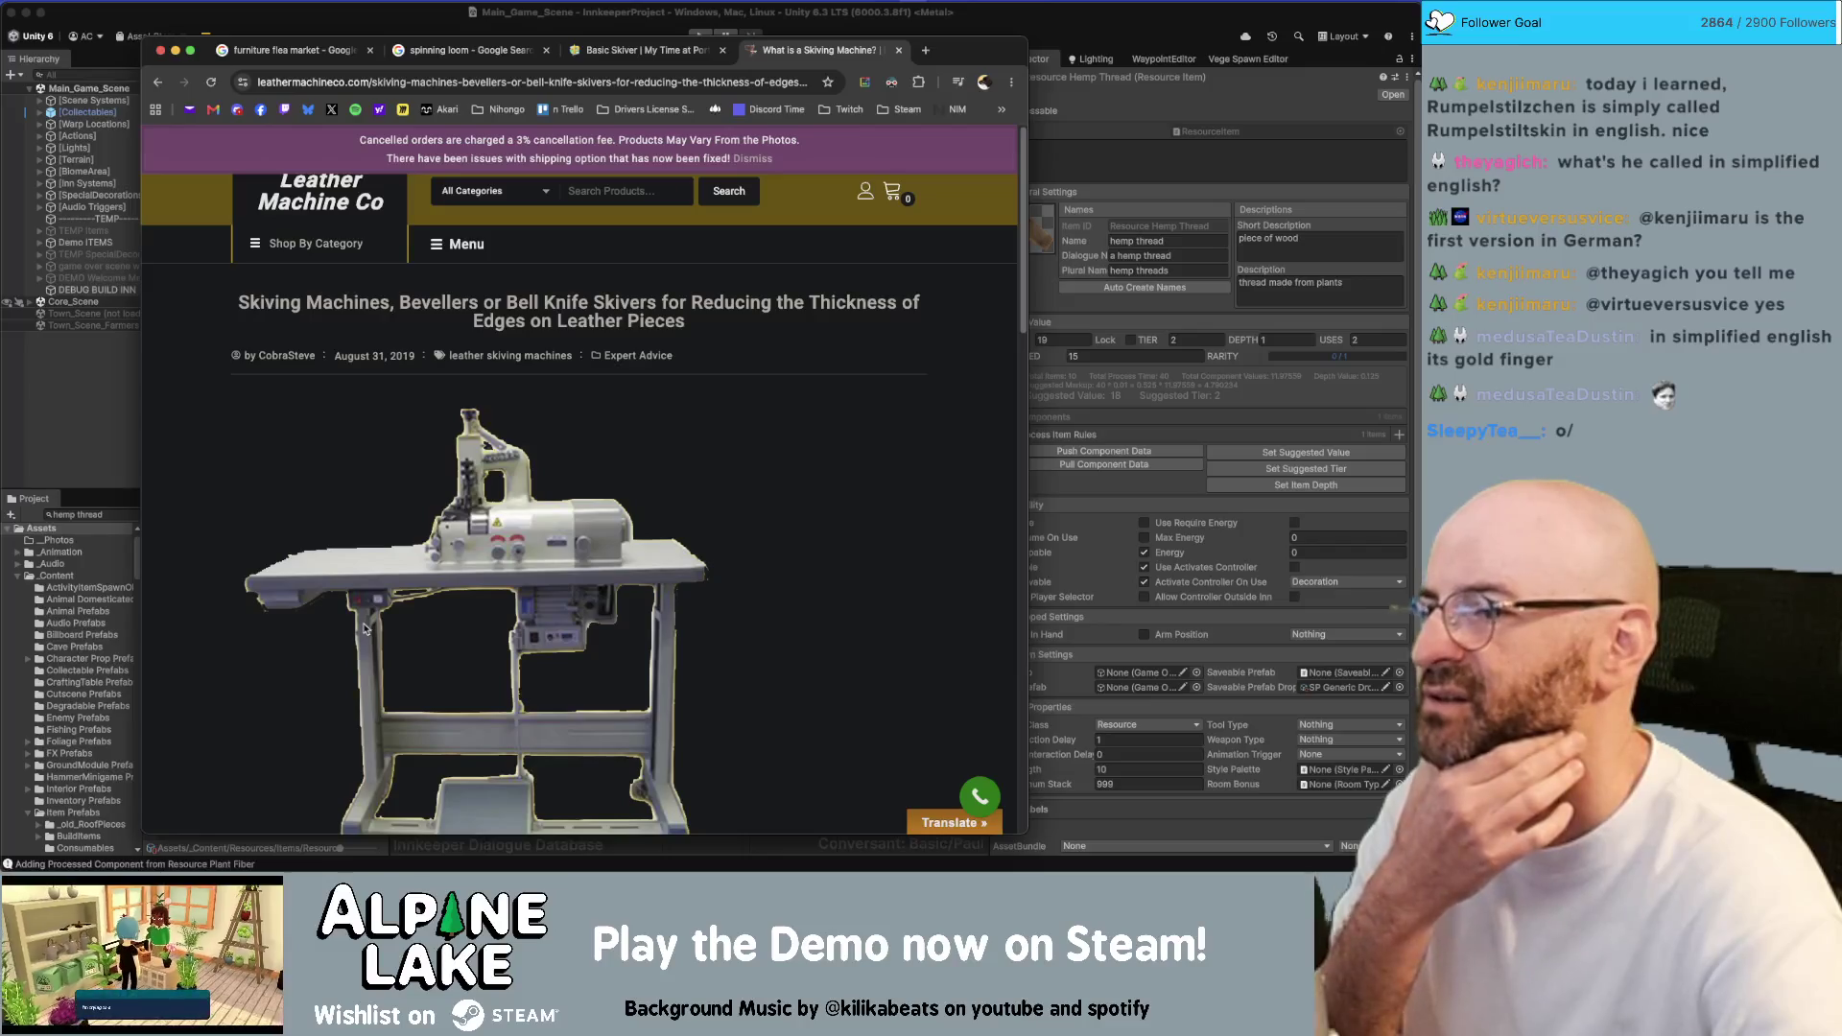
# Scroll through the skiving-machine article, then go back and browse the skiver machine results
pyautogui.scroll(-10, 332, 528)
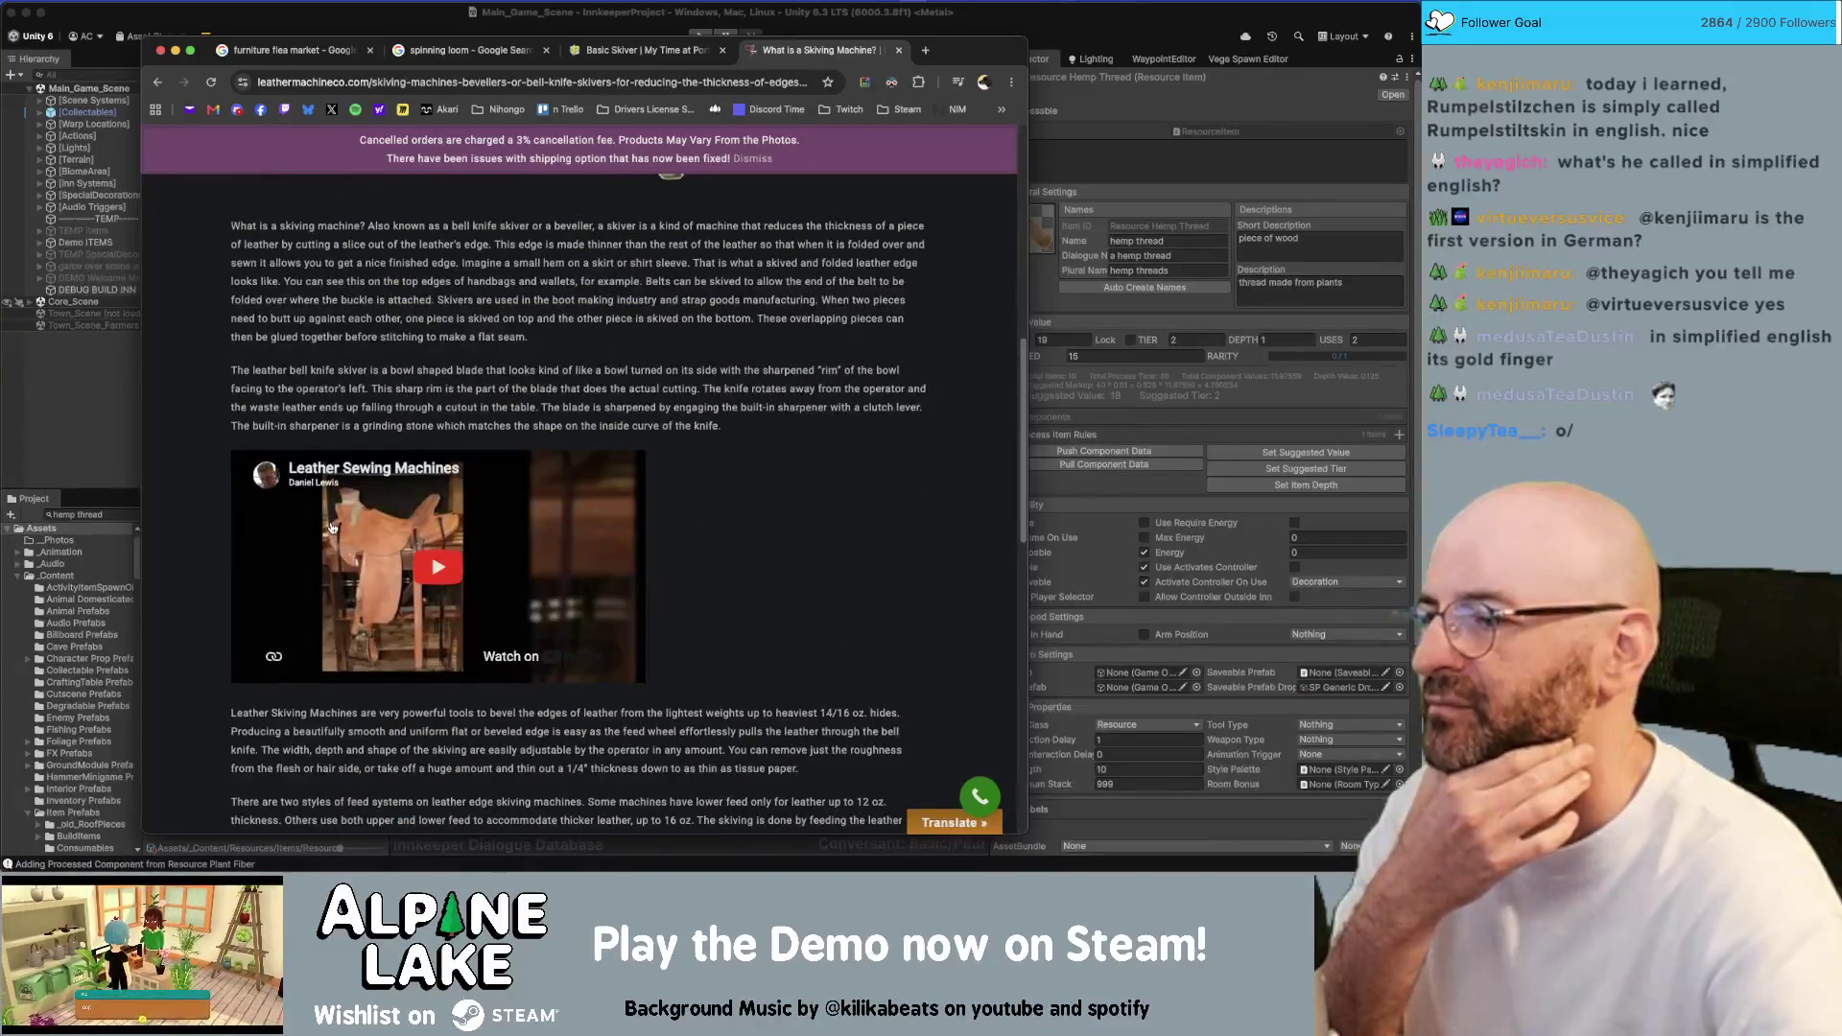
pyautogui.scroll(-15, 328, 527)
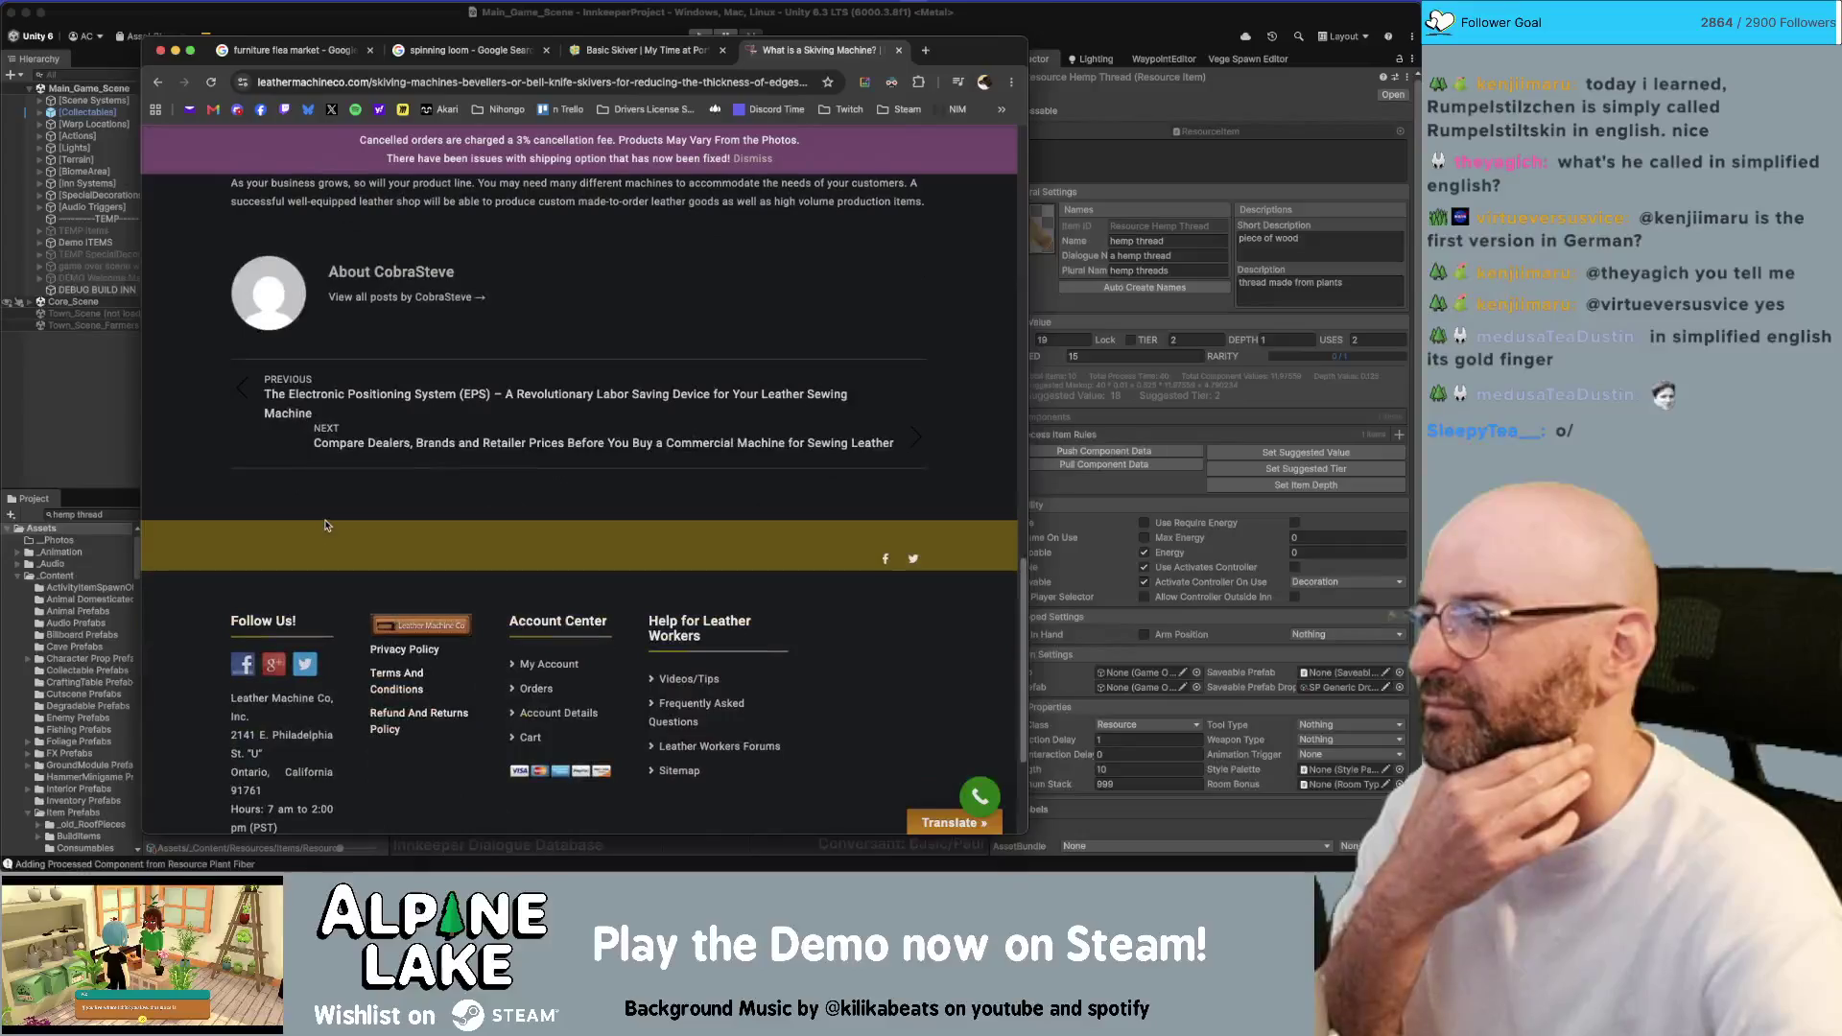
pyautogui.scroll(-3, 324, 525)
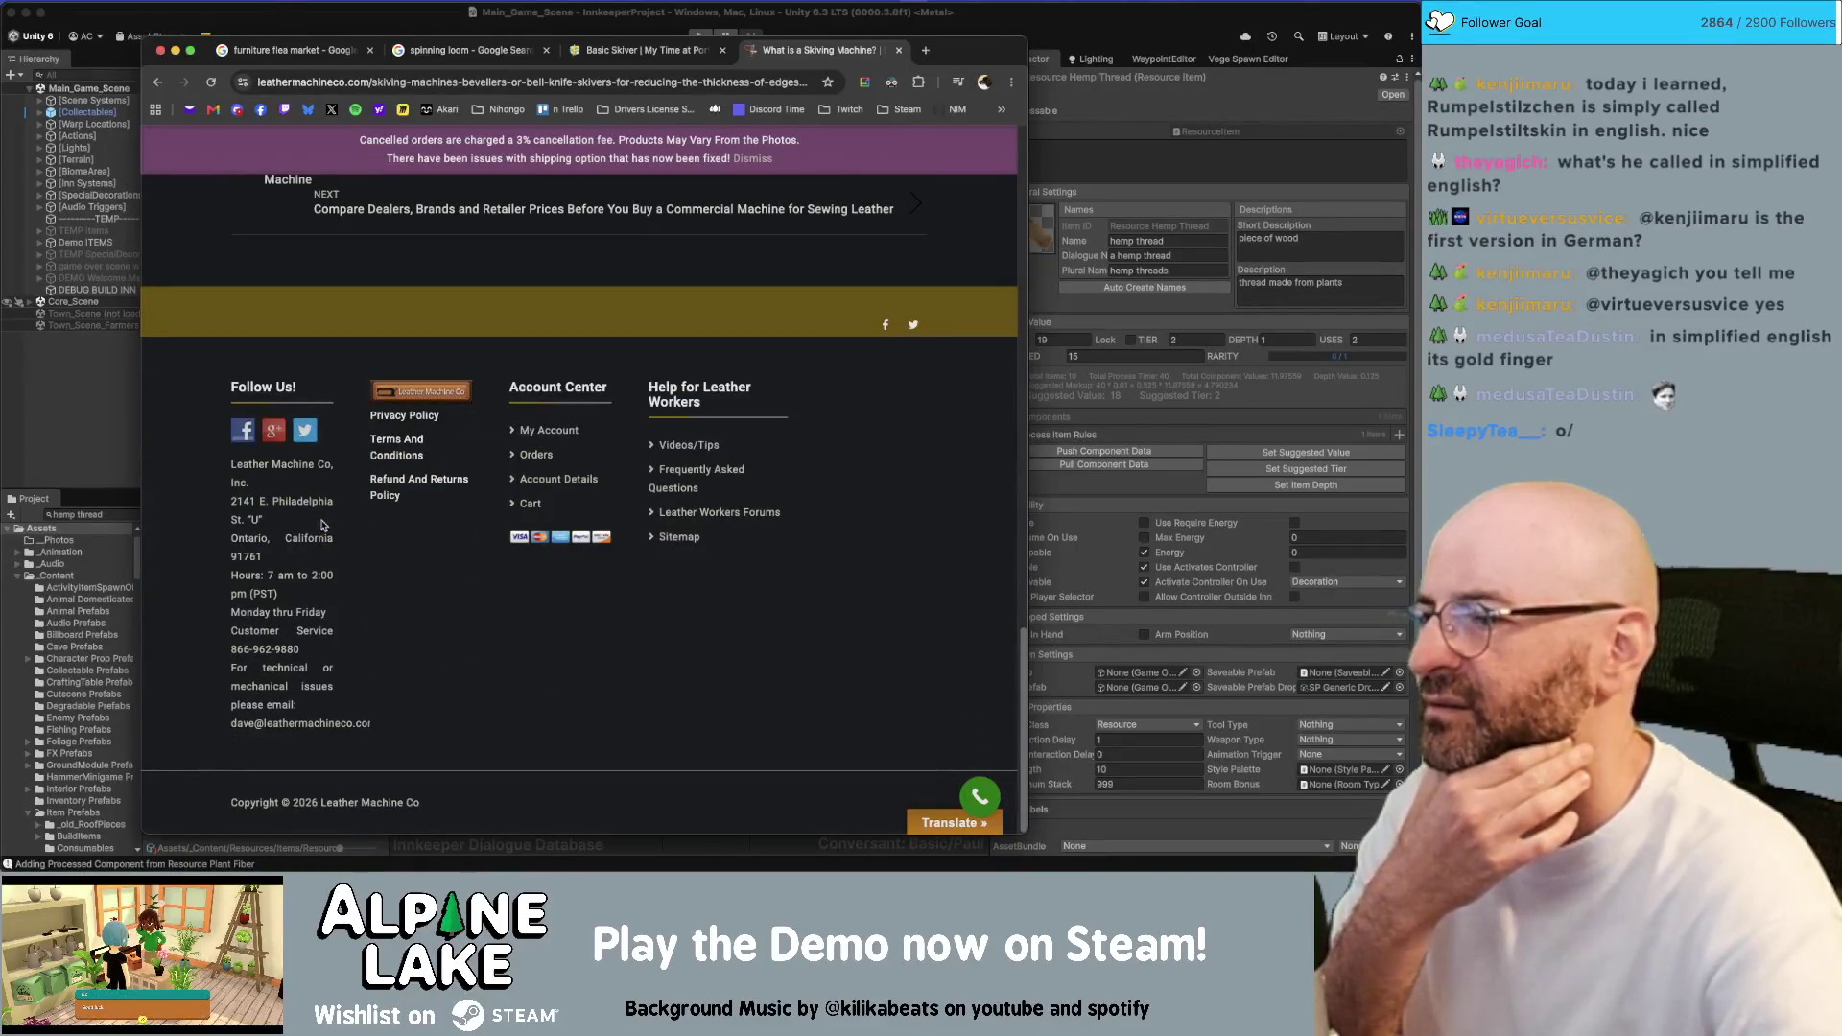
pyautogui.scroll(20, 286, 530)
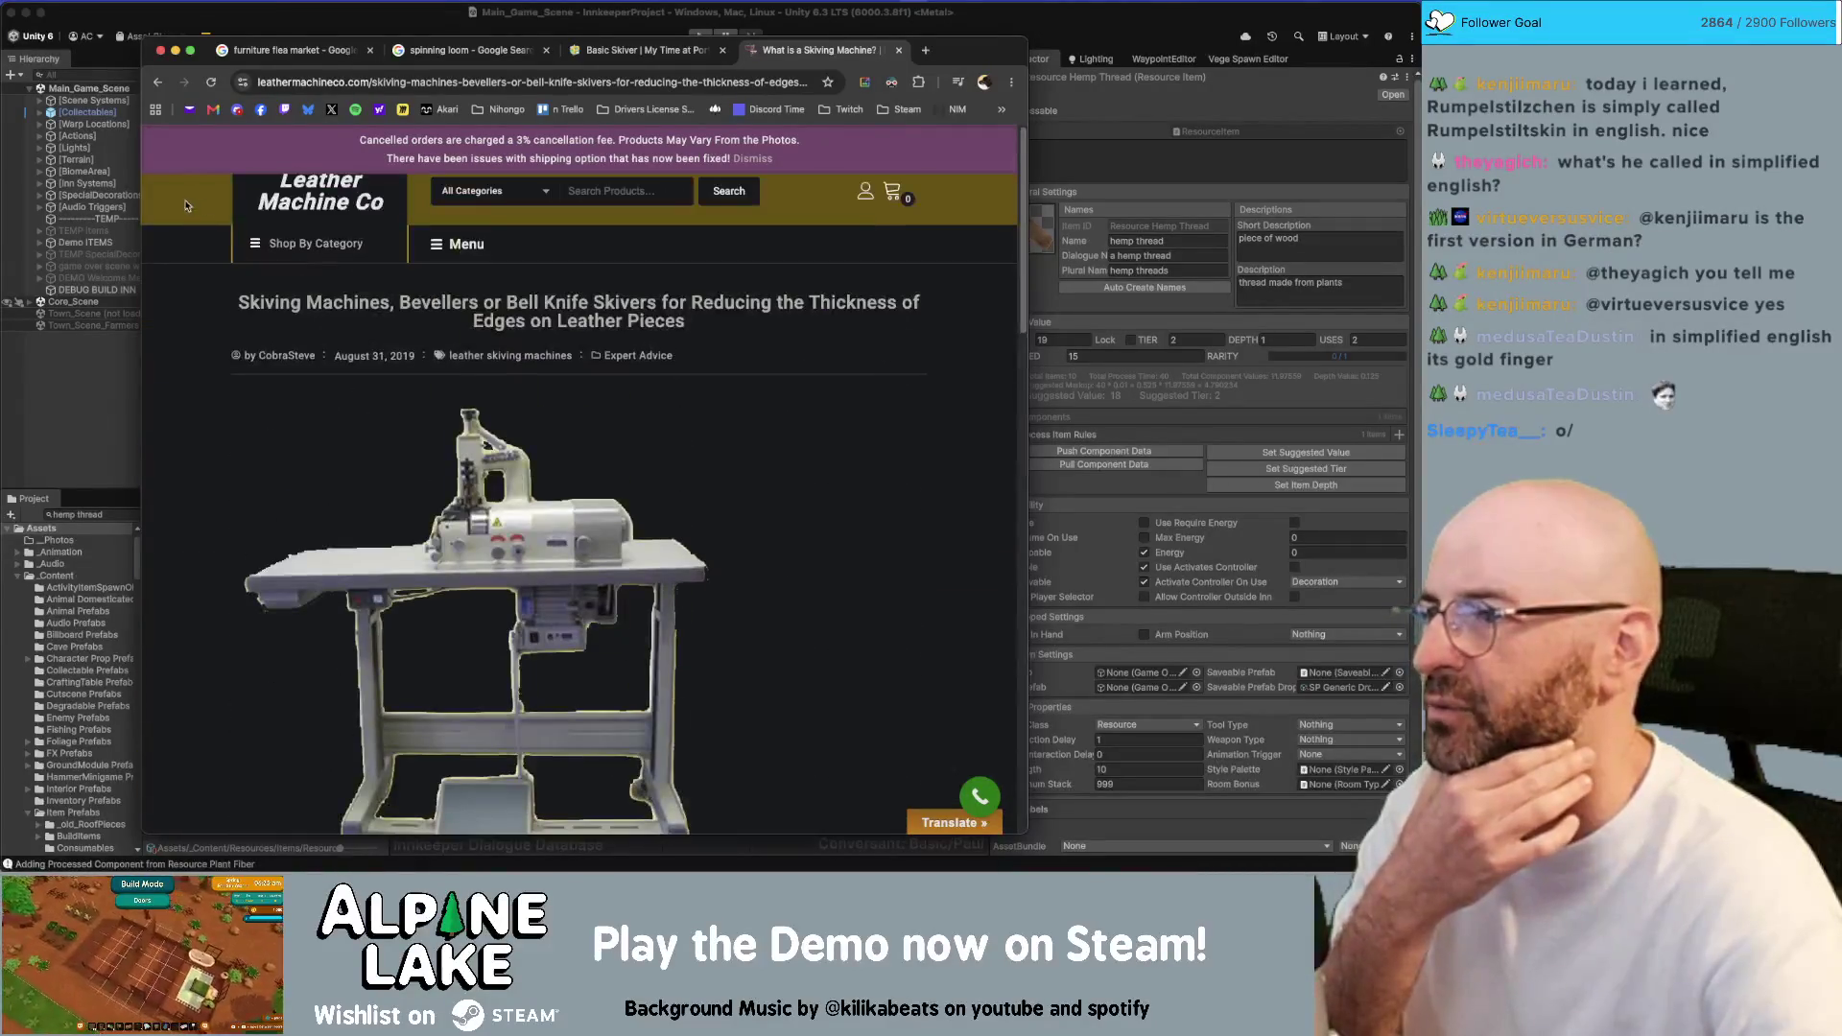
pyautogui.click(157, 83)
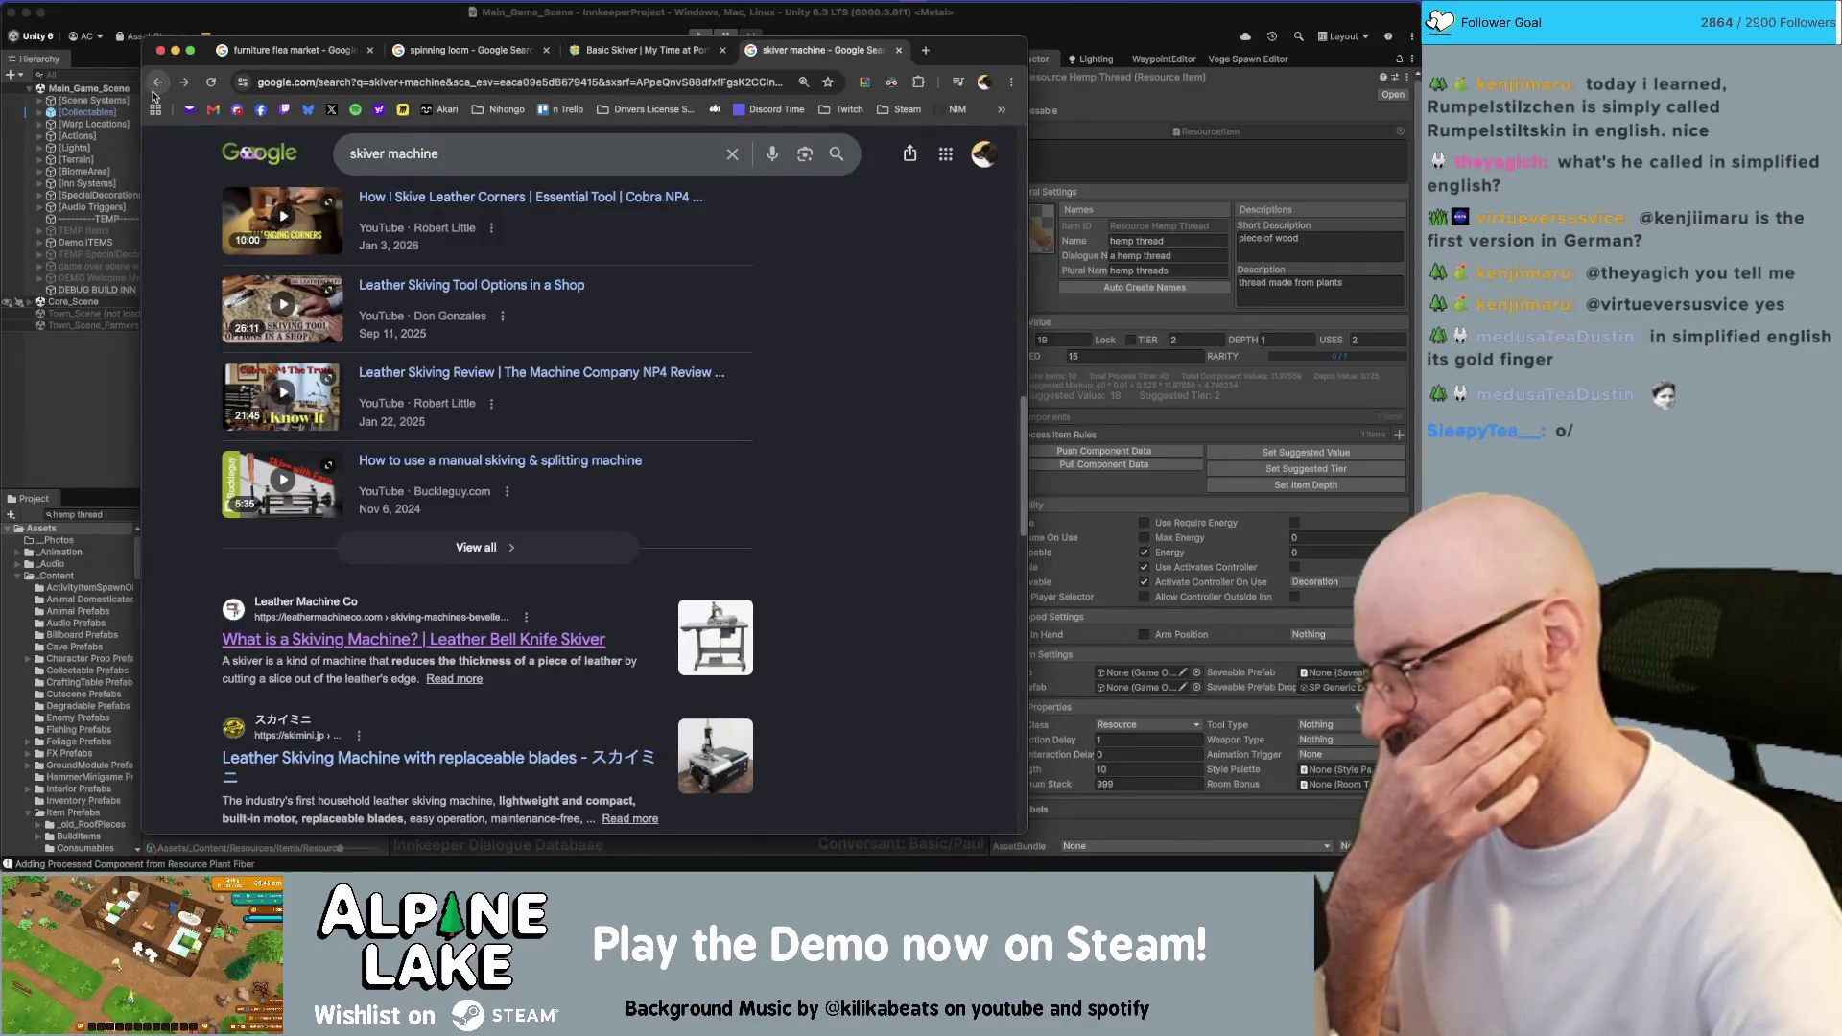
pyautogui.scroll(-6, 320, 494)
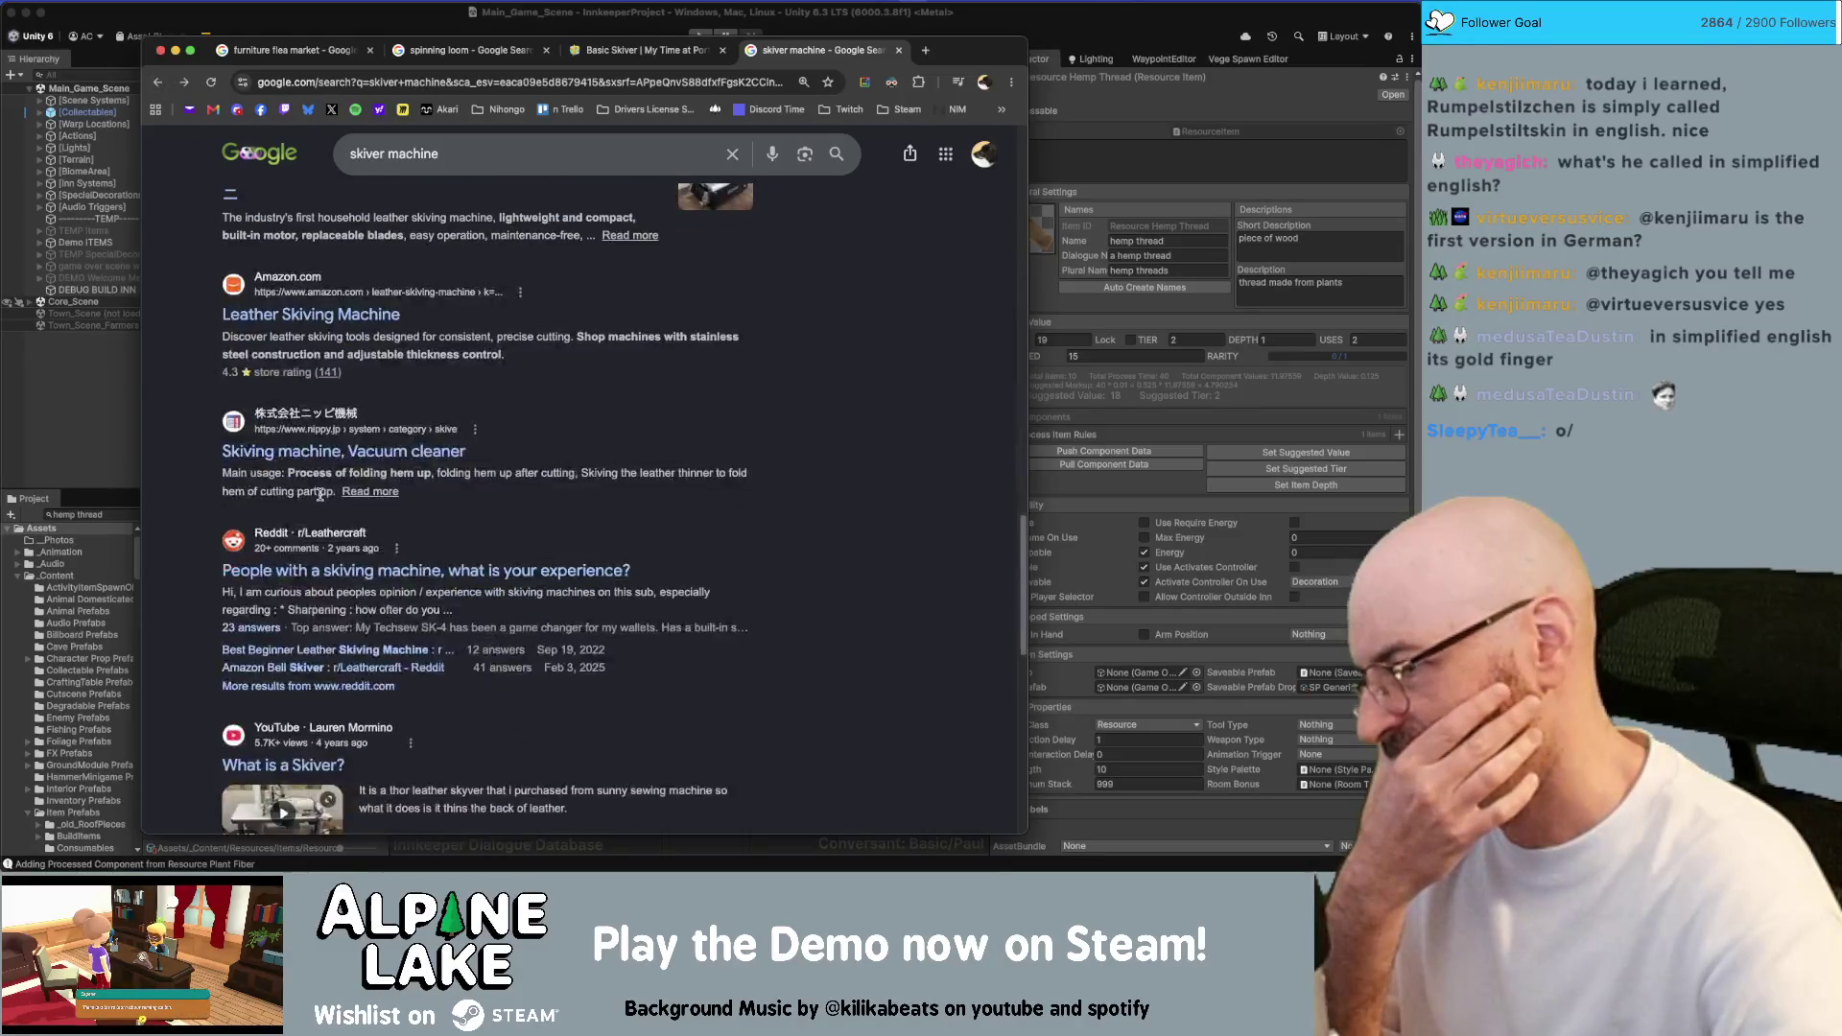
pyautogui.scroll(-5, 317, 489)
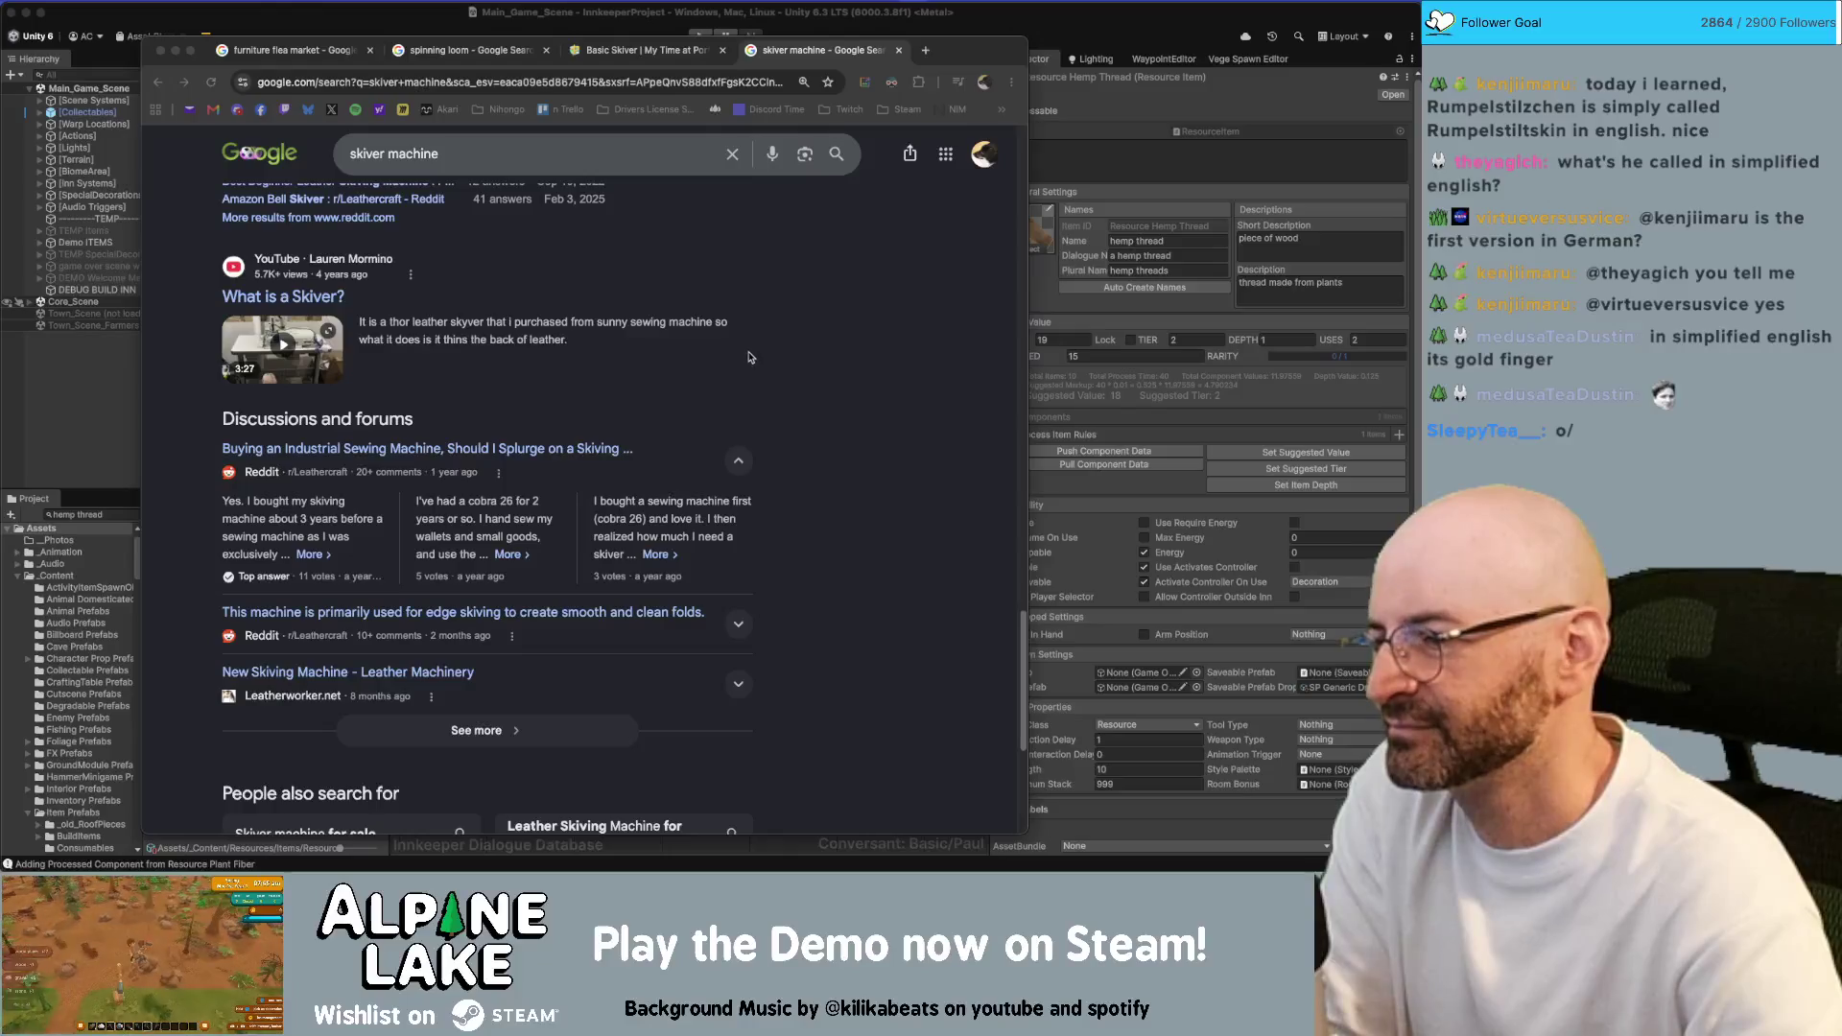
pyautogui.scroll(-4, 739, 360)
pyautogui.scroll(3, 728, 360)
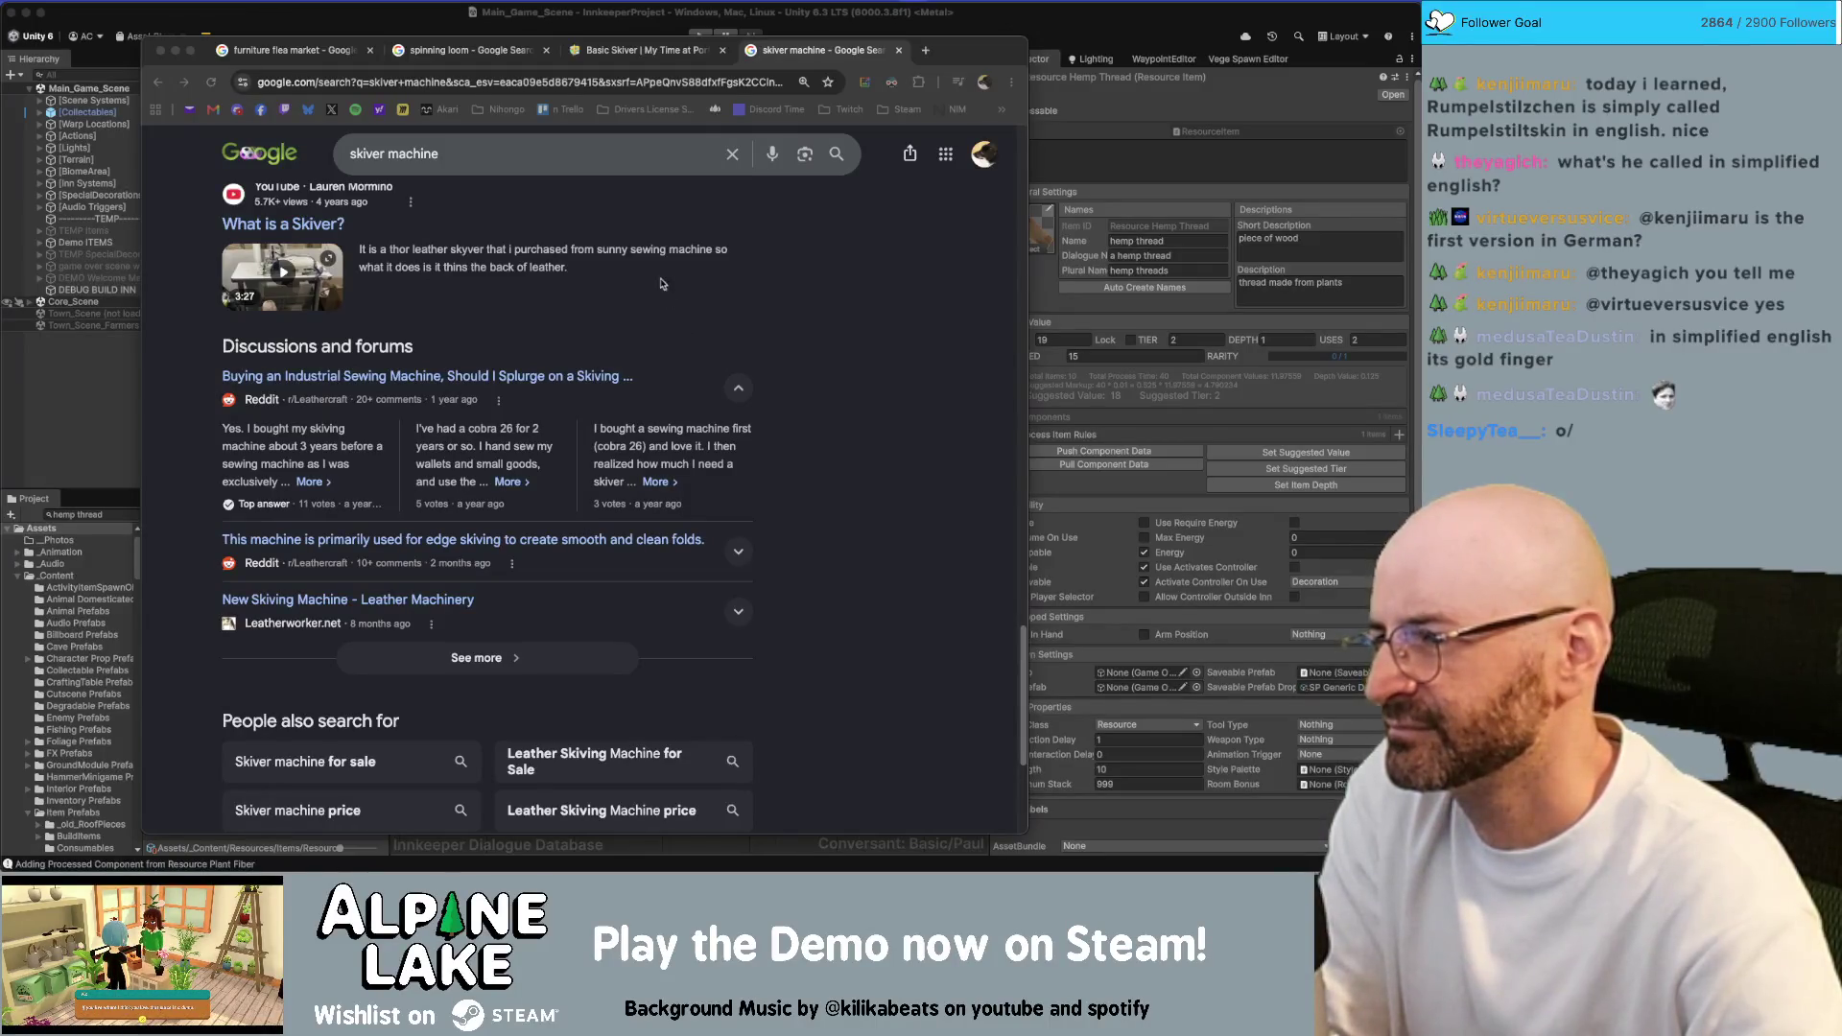
# Replace the skiver machine query with 'yarn spinning machine'
pyautogui.click(573, 152)
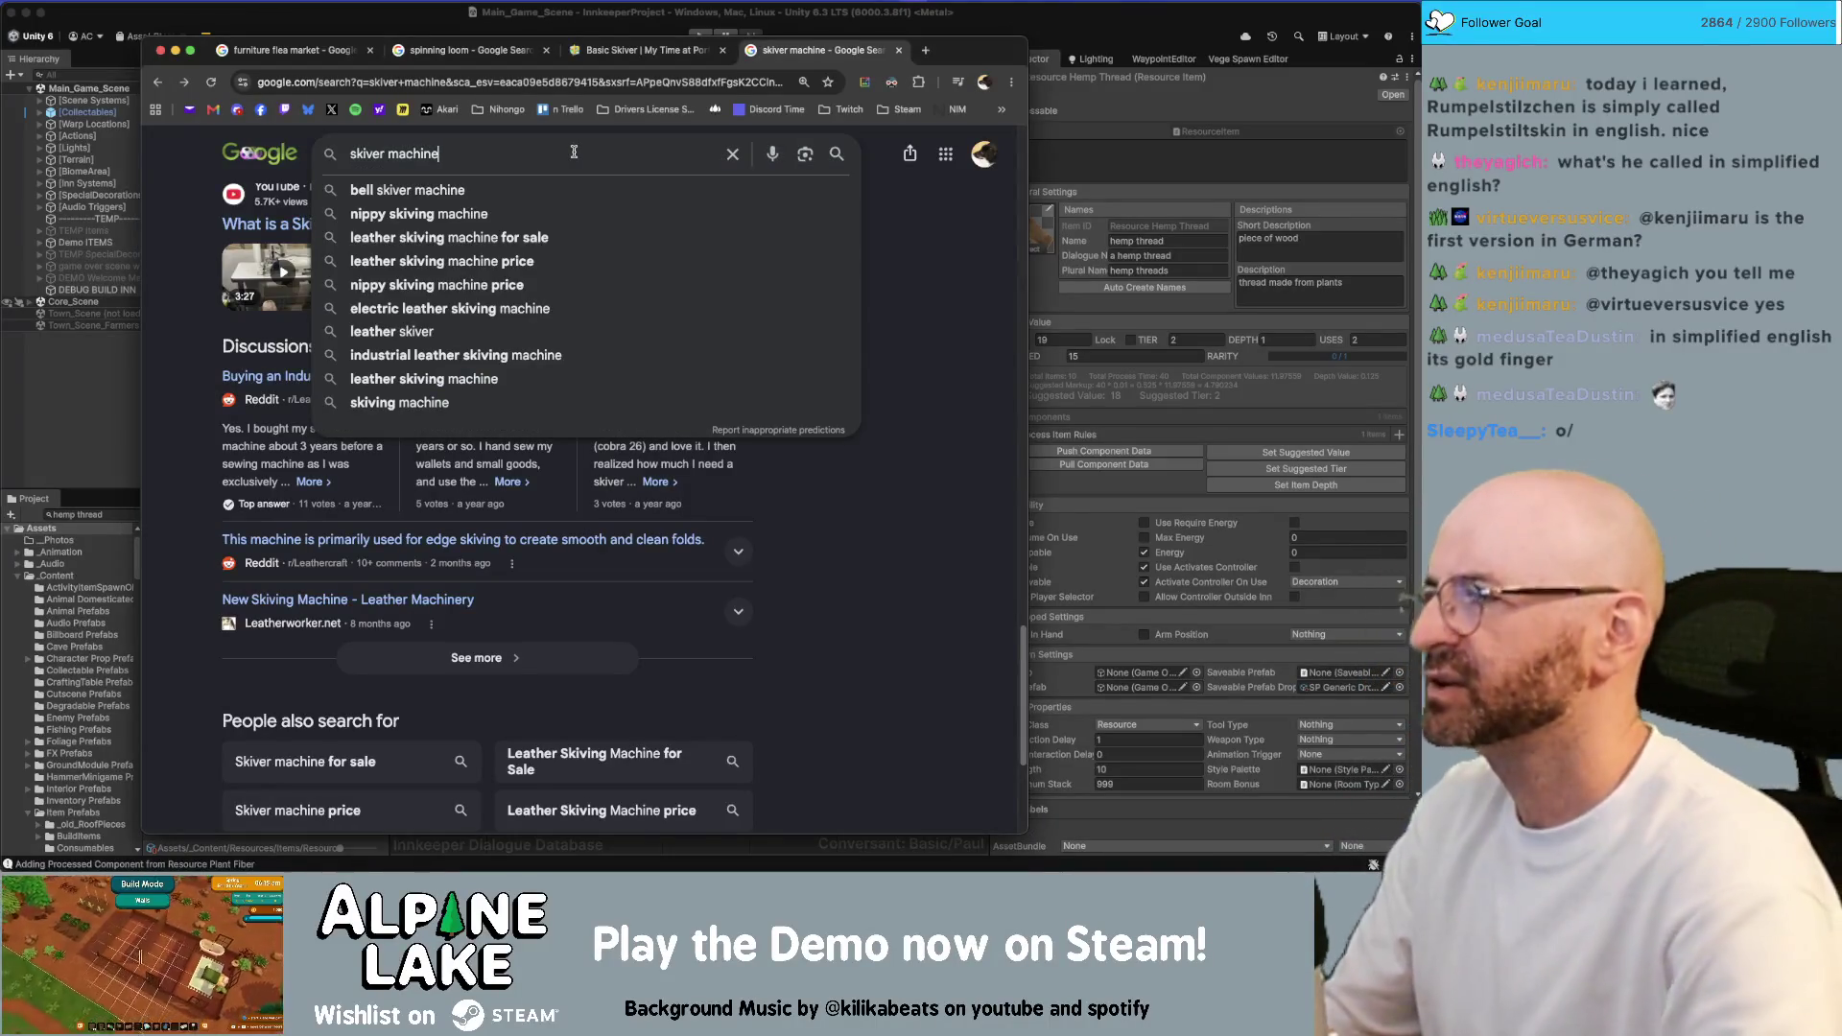
pyautogui.tripleClick(574, 151)
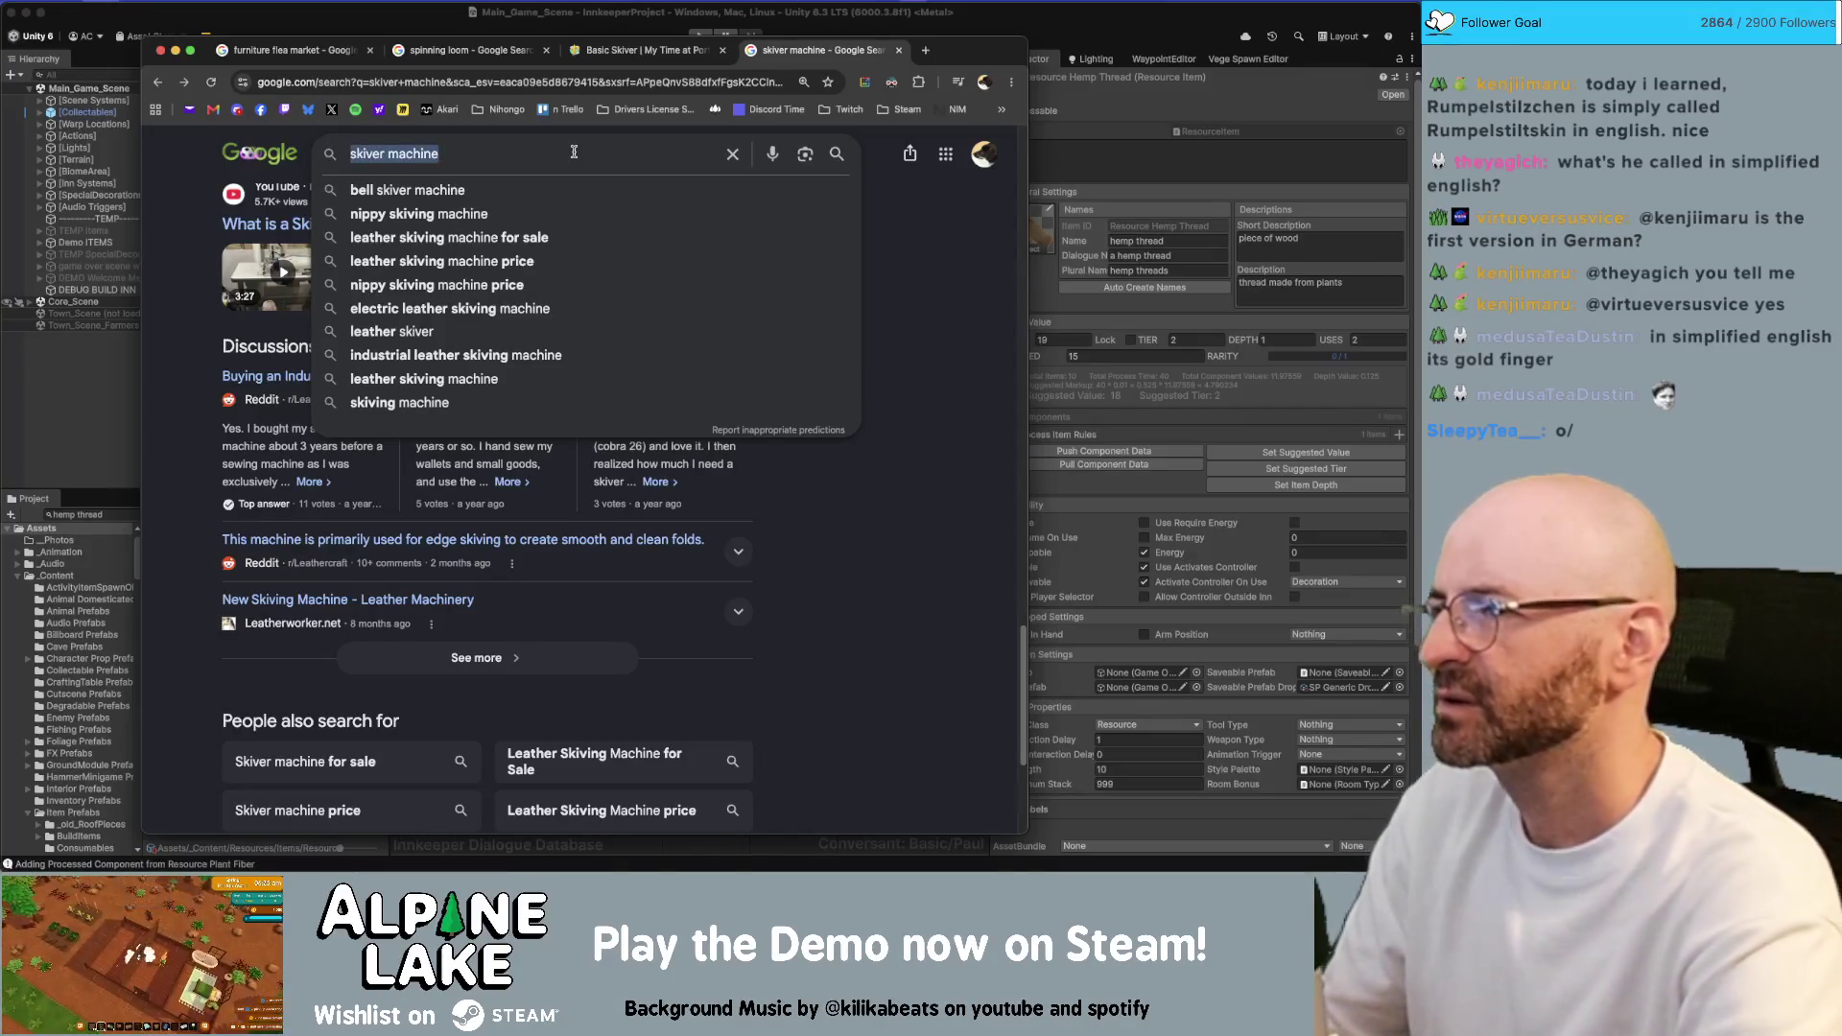
pyautogui.press('super+s')
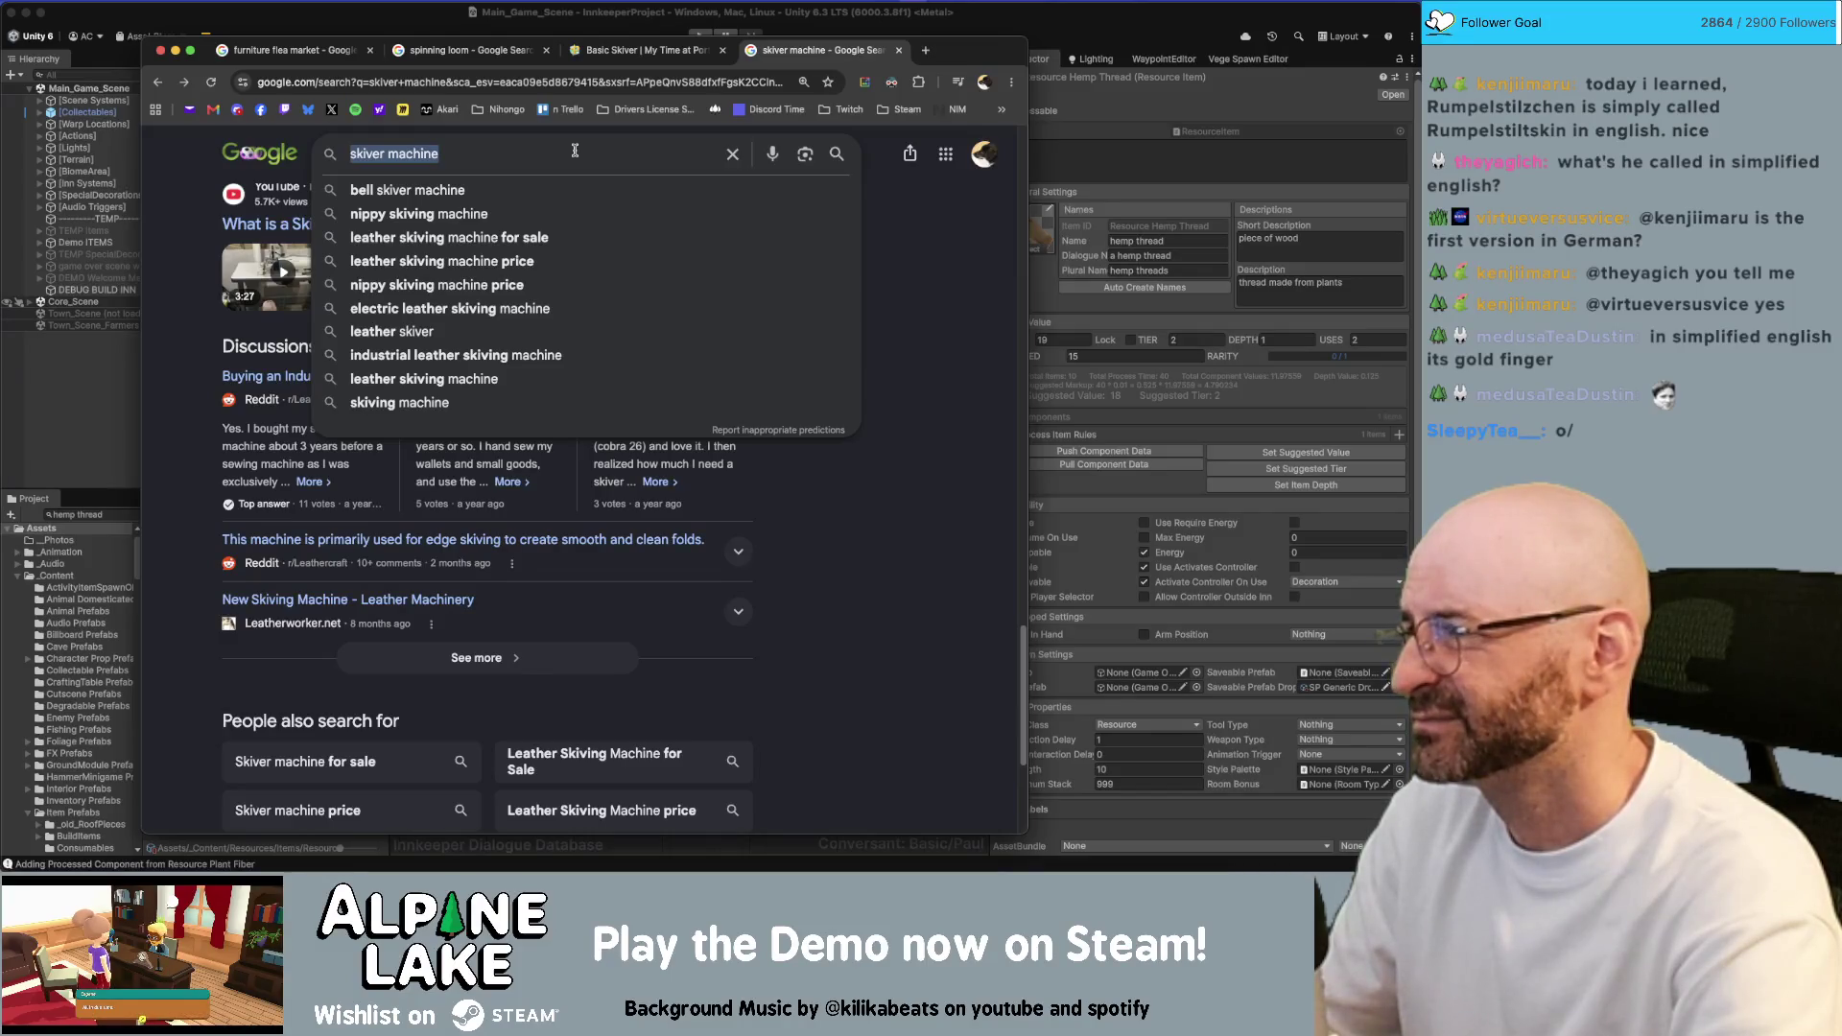
pyautogui.write('thread roll')
pyautogui.press('super+a')
pyautogui.write('yar')
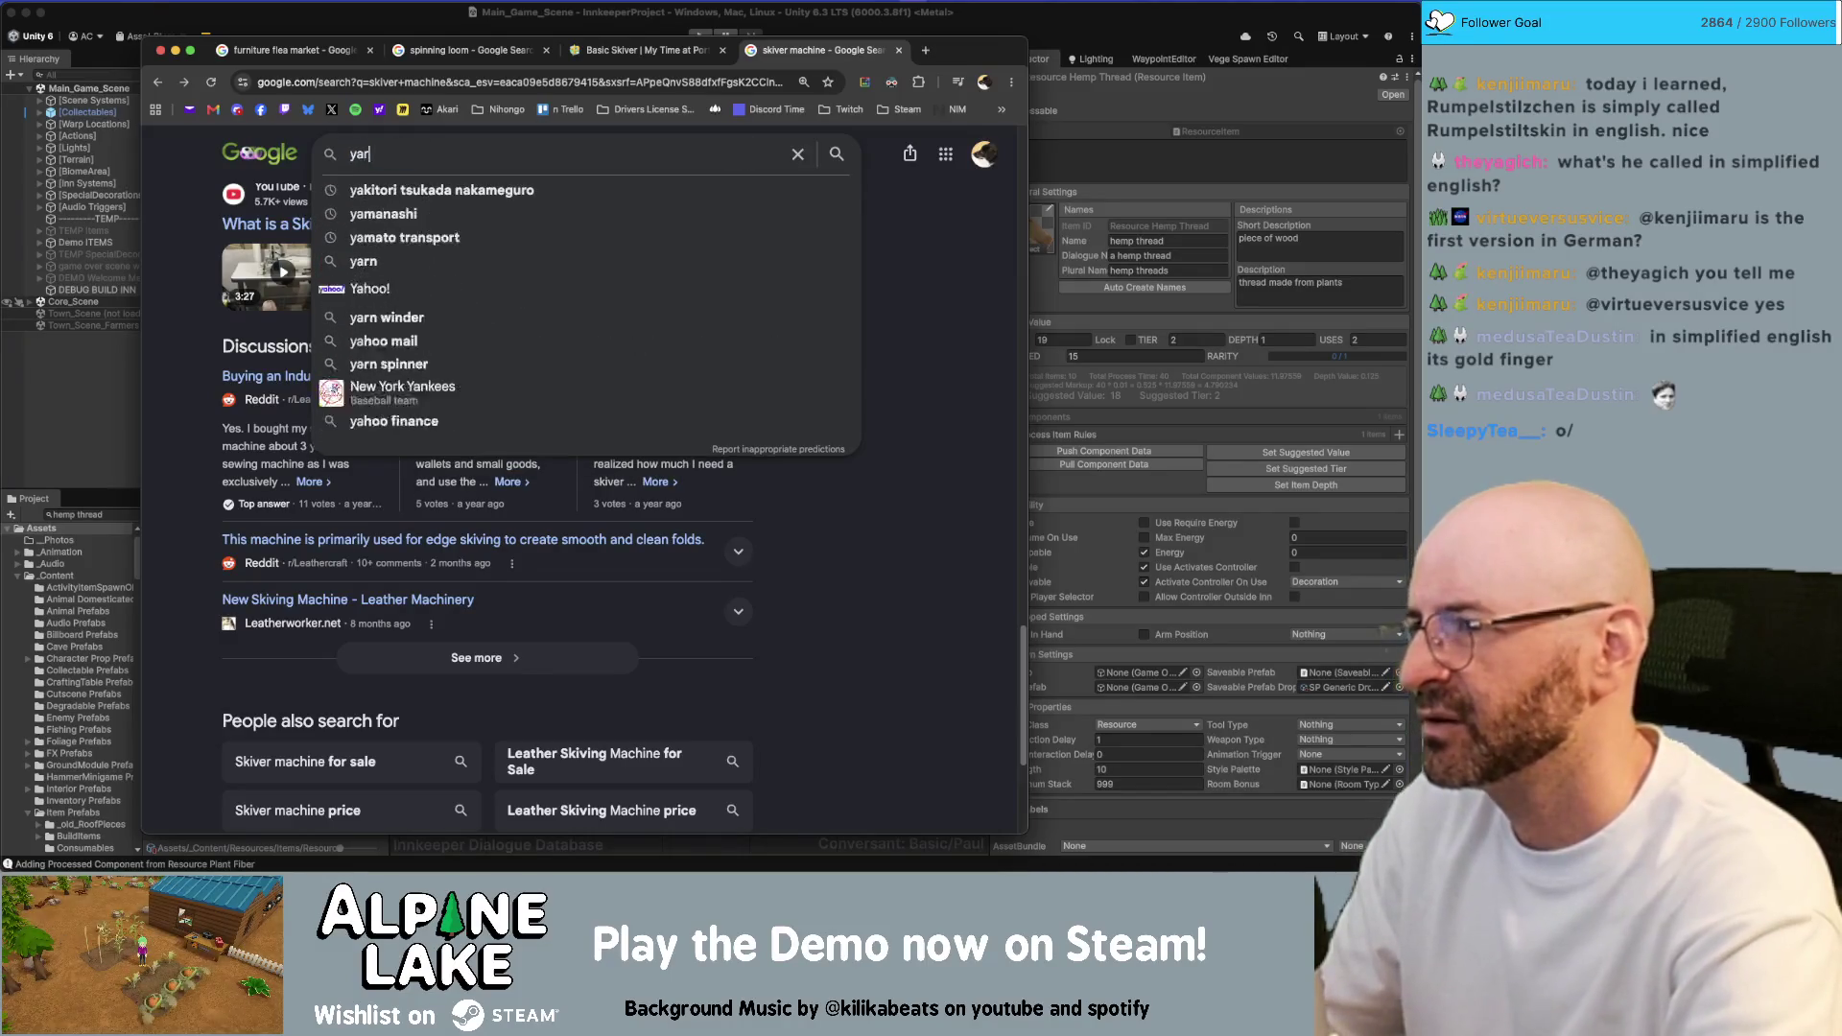
pyautogui.write('n spinning machine')
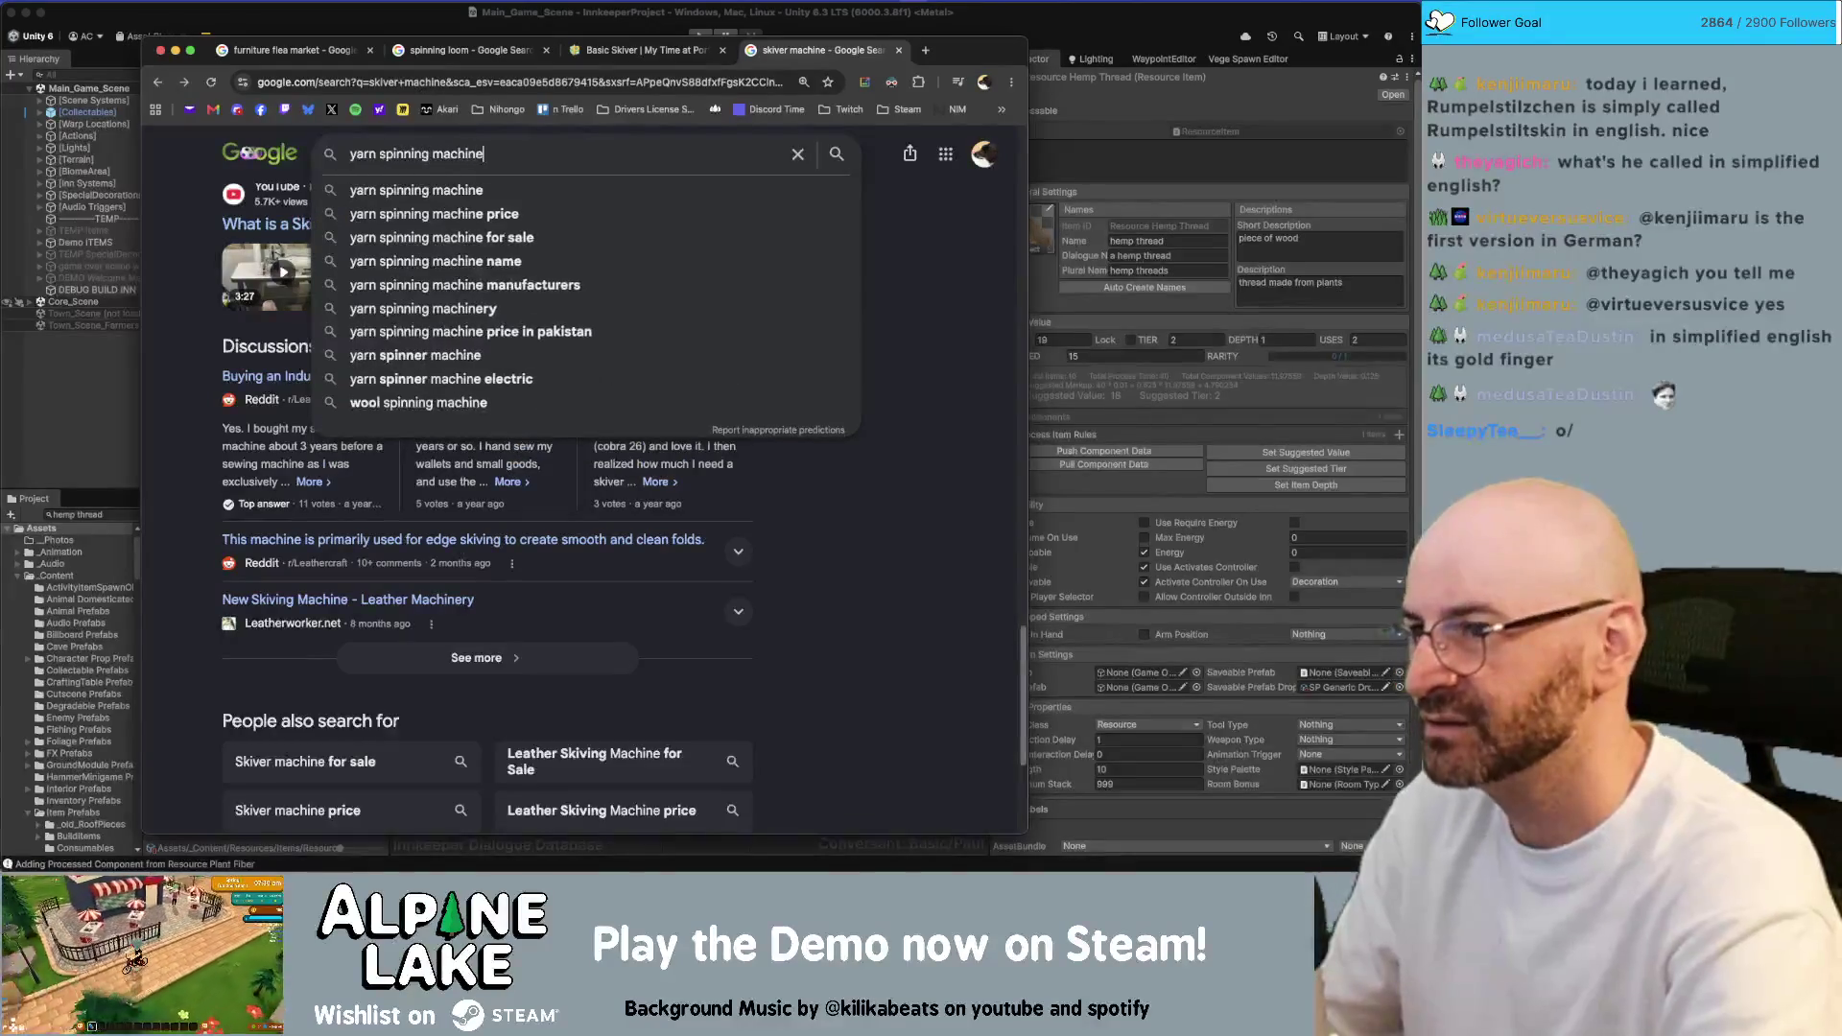
# Search 'yarn spinning machine' and expand the answer about which machine spins yarn
pyautogui.press('Return')
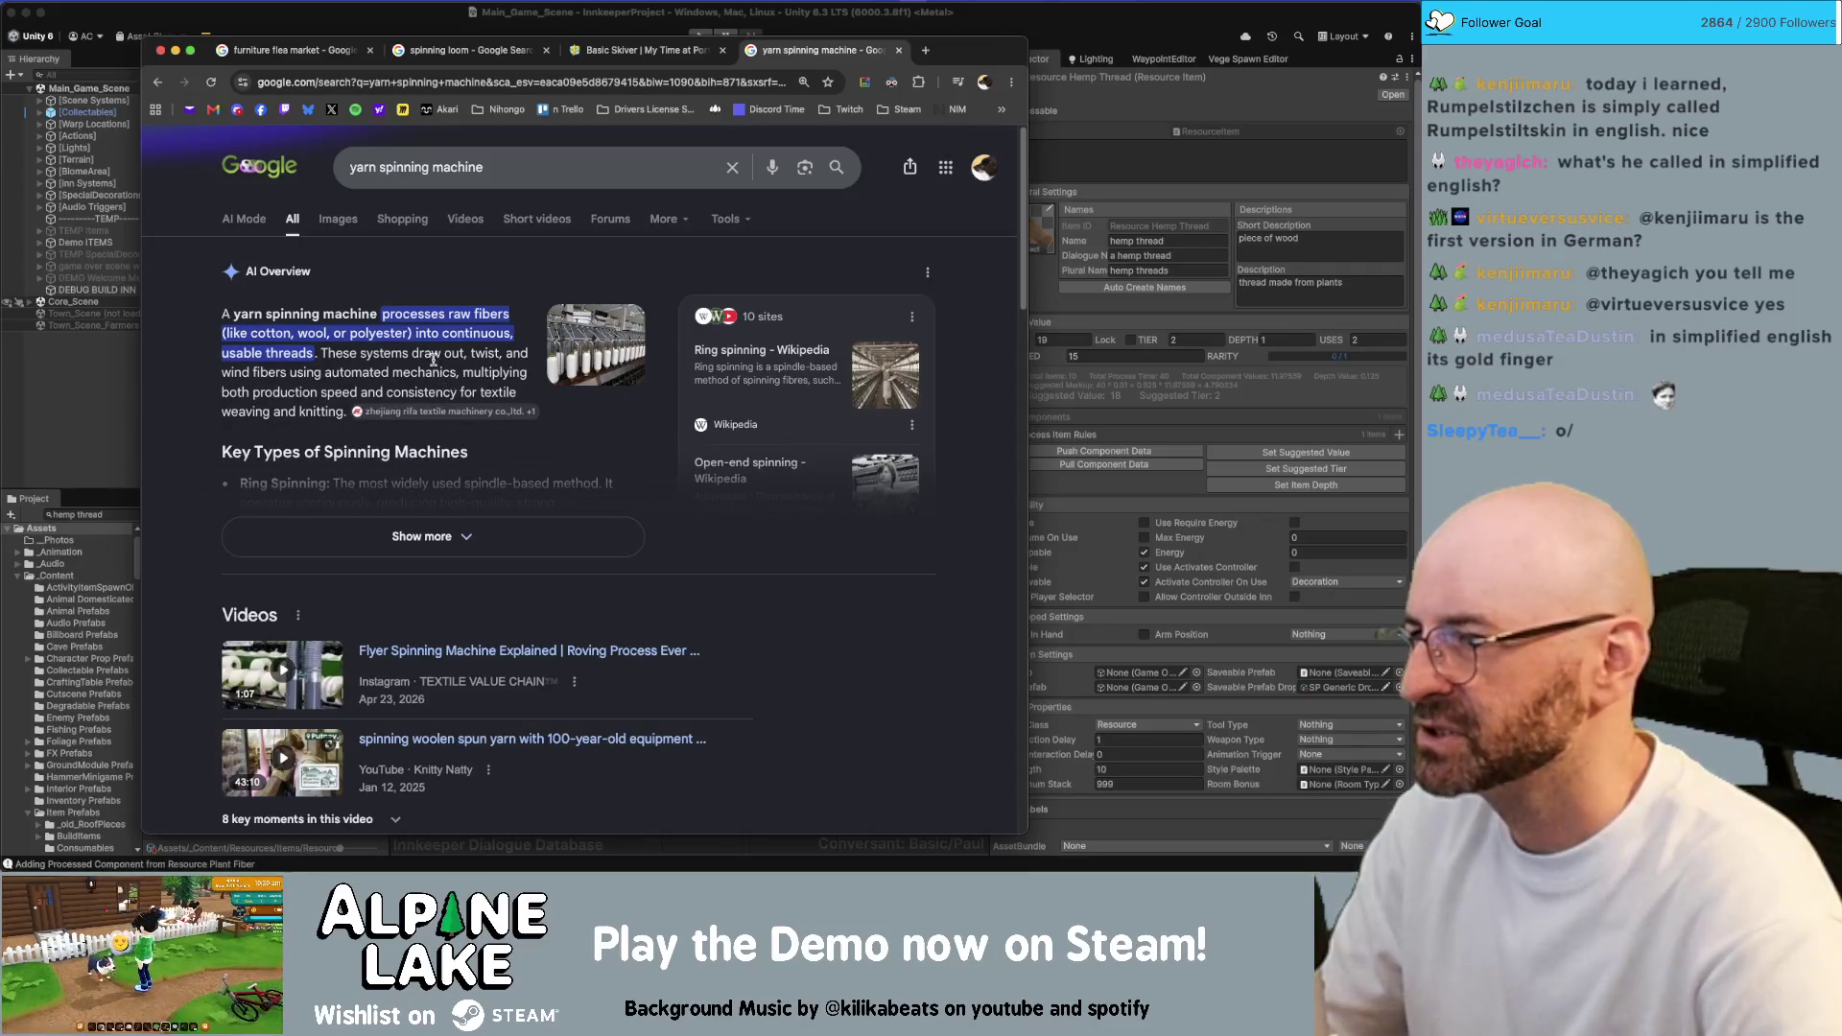
pyautogui.scroll(-10, 412, 346)
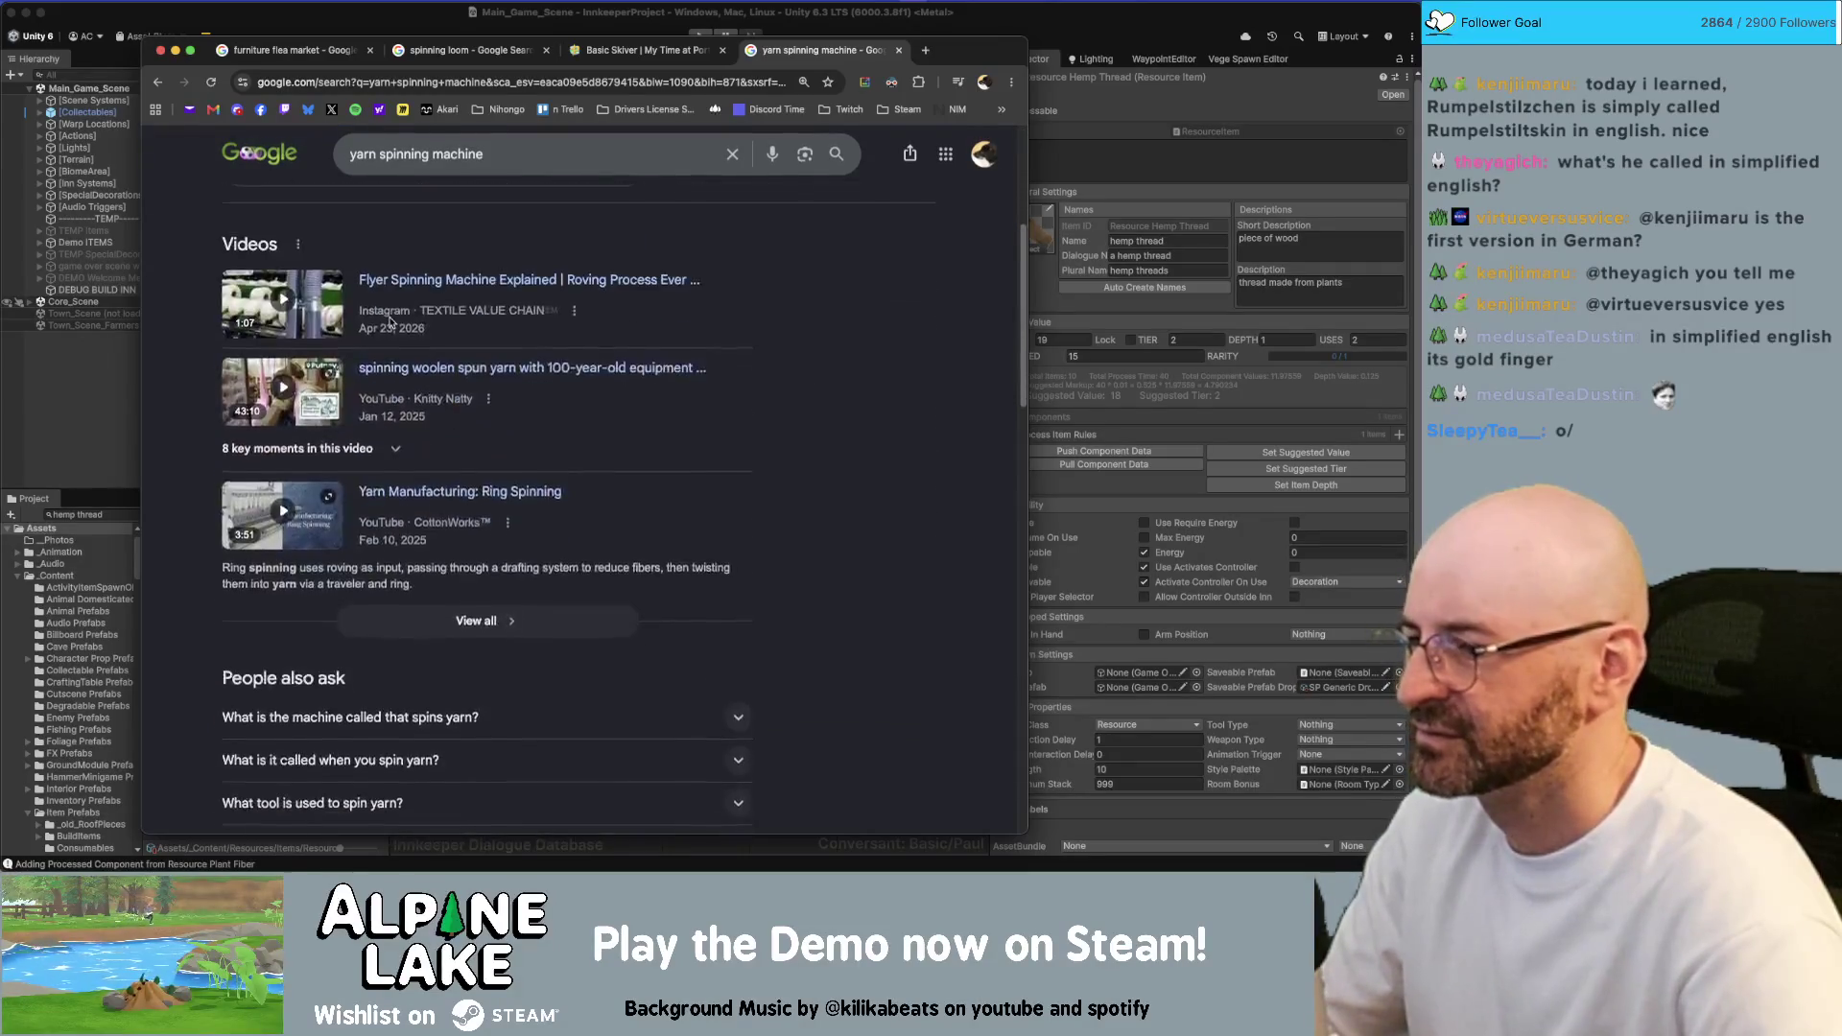
pyautogui.click(410, 412)
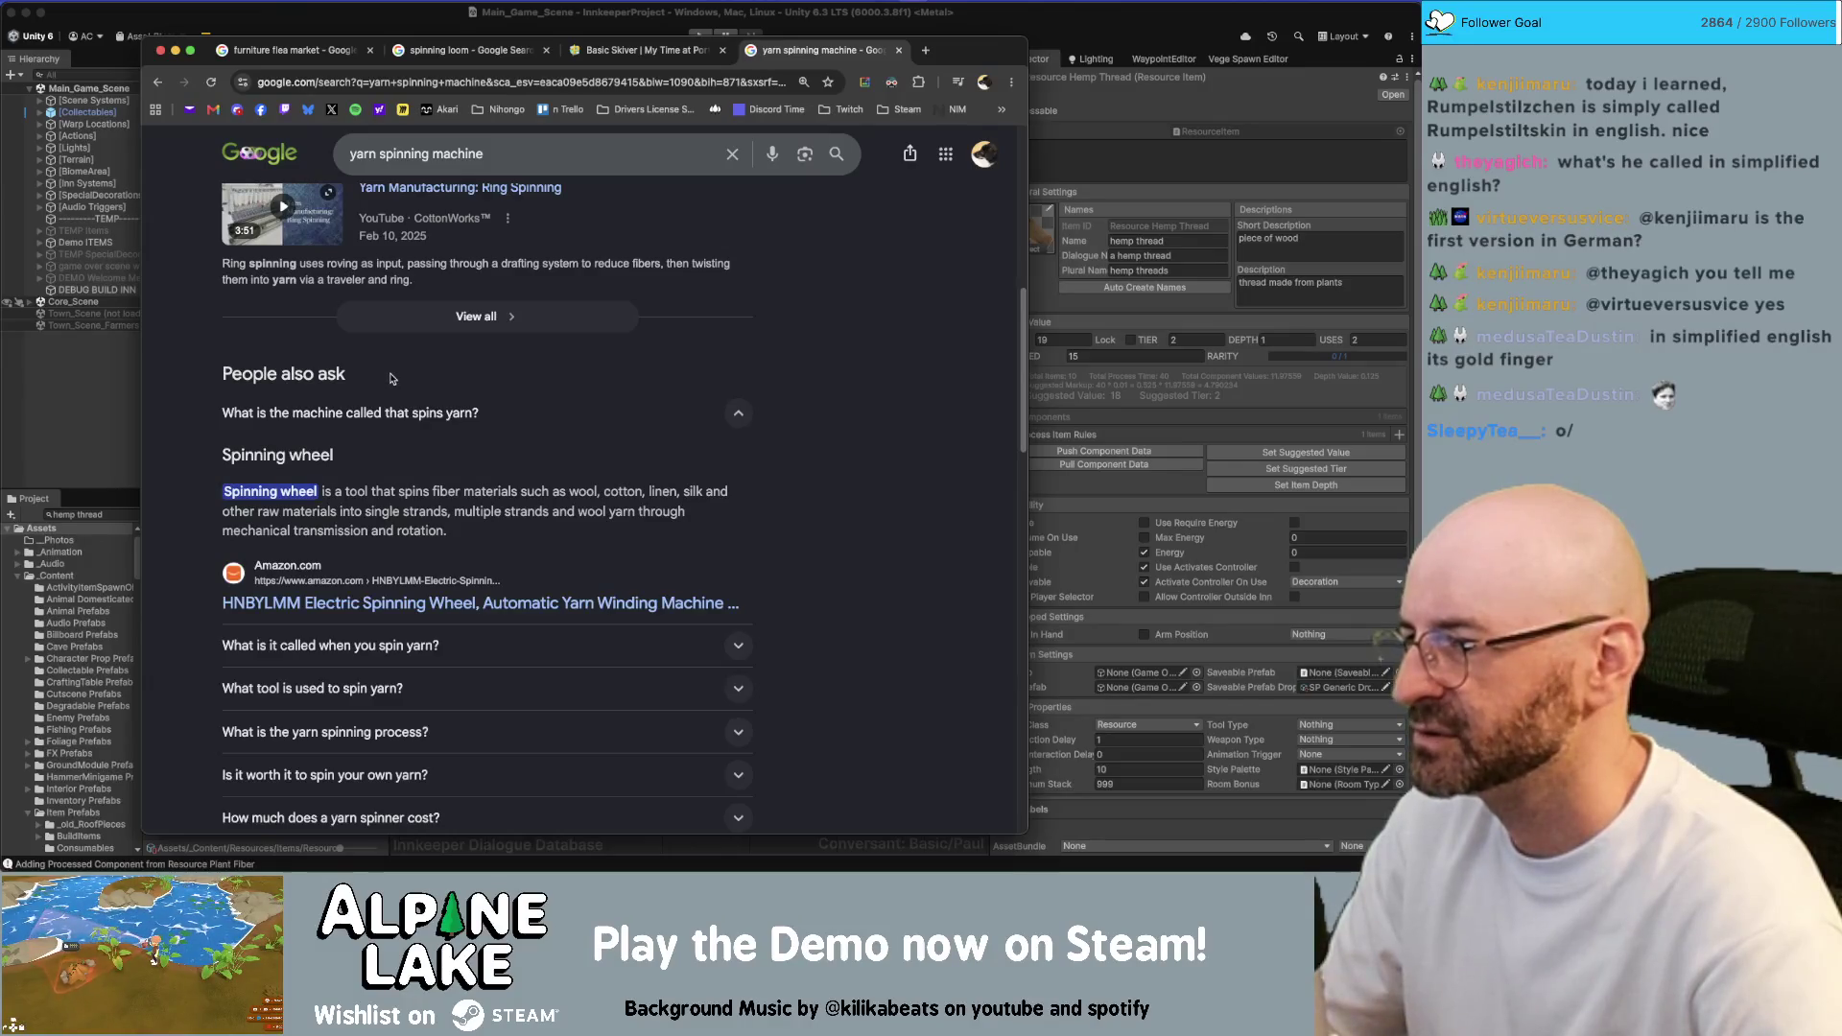
pyautogui.scroll(-3, 387, 374)
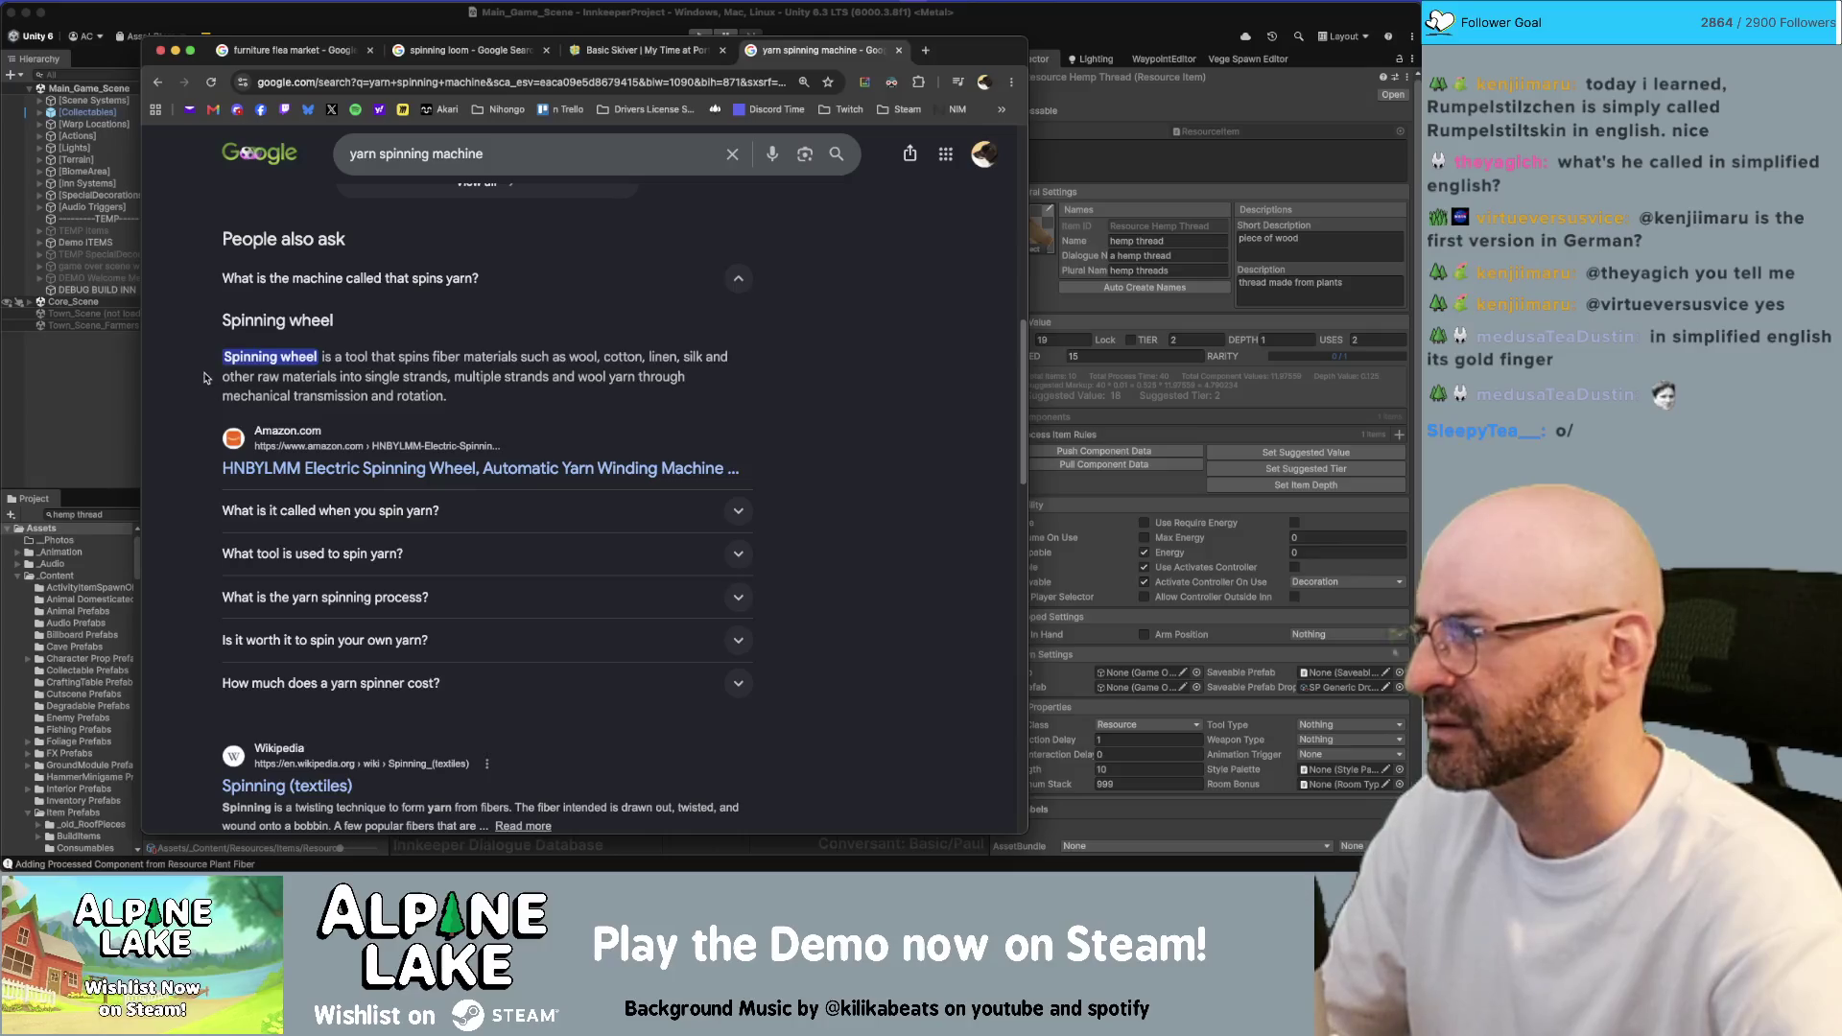
# Back in Unity, search the Project assets for 'rope'
pyautogui.click(98, 387)
pyautogui.click(143, 514)
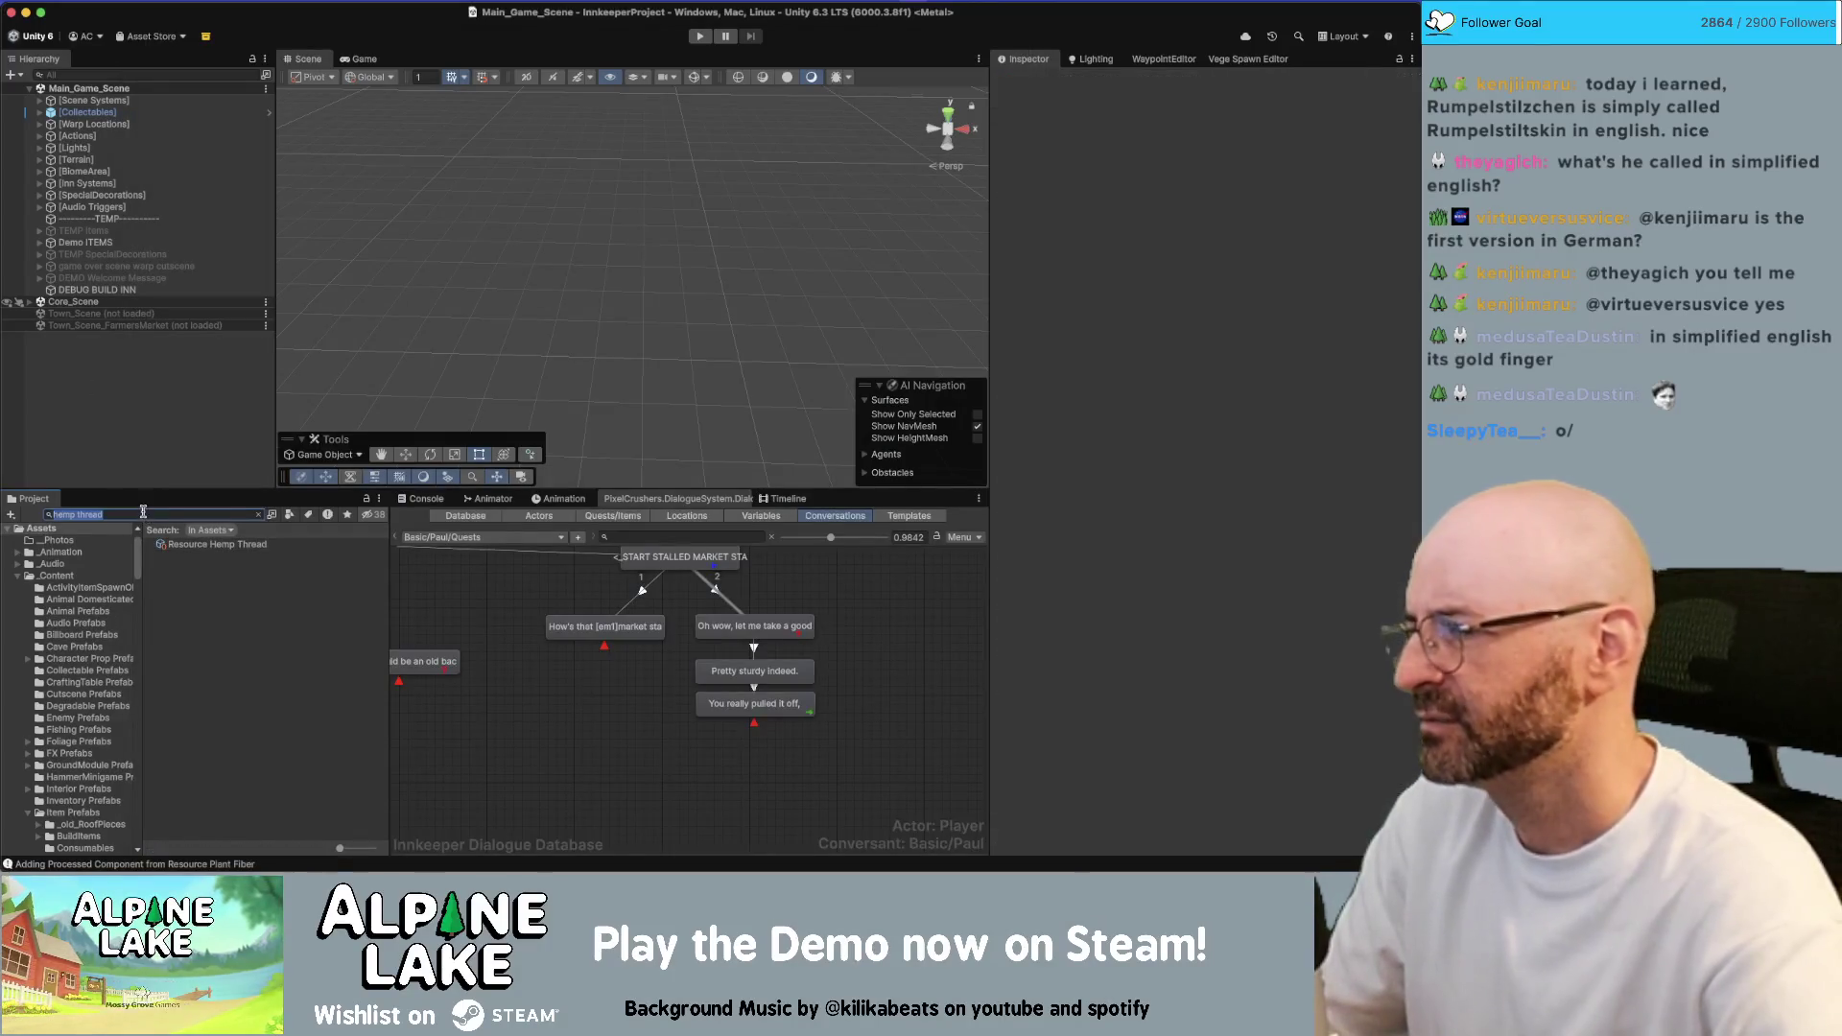
pyautogui.write('rope')
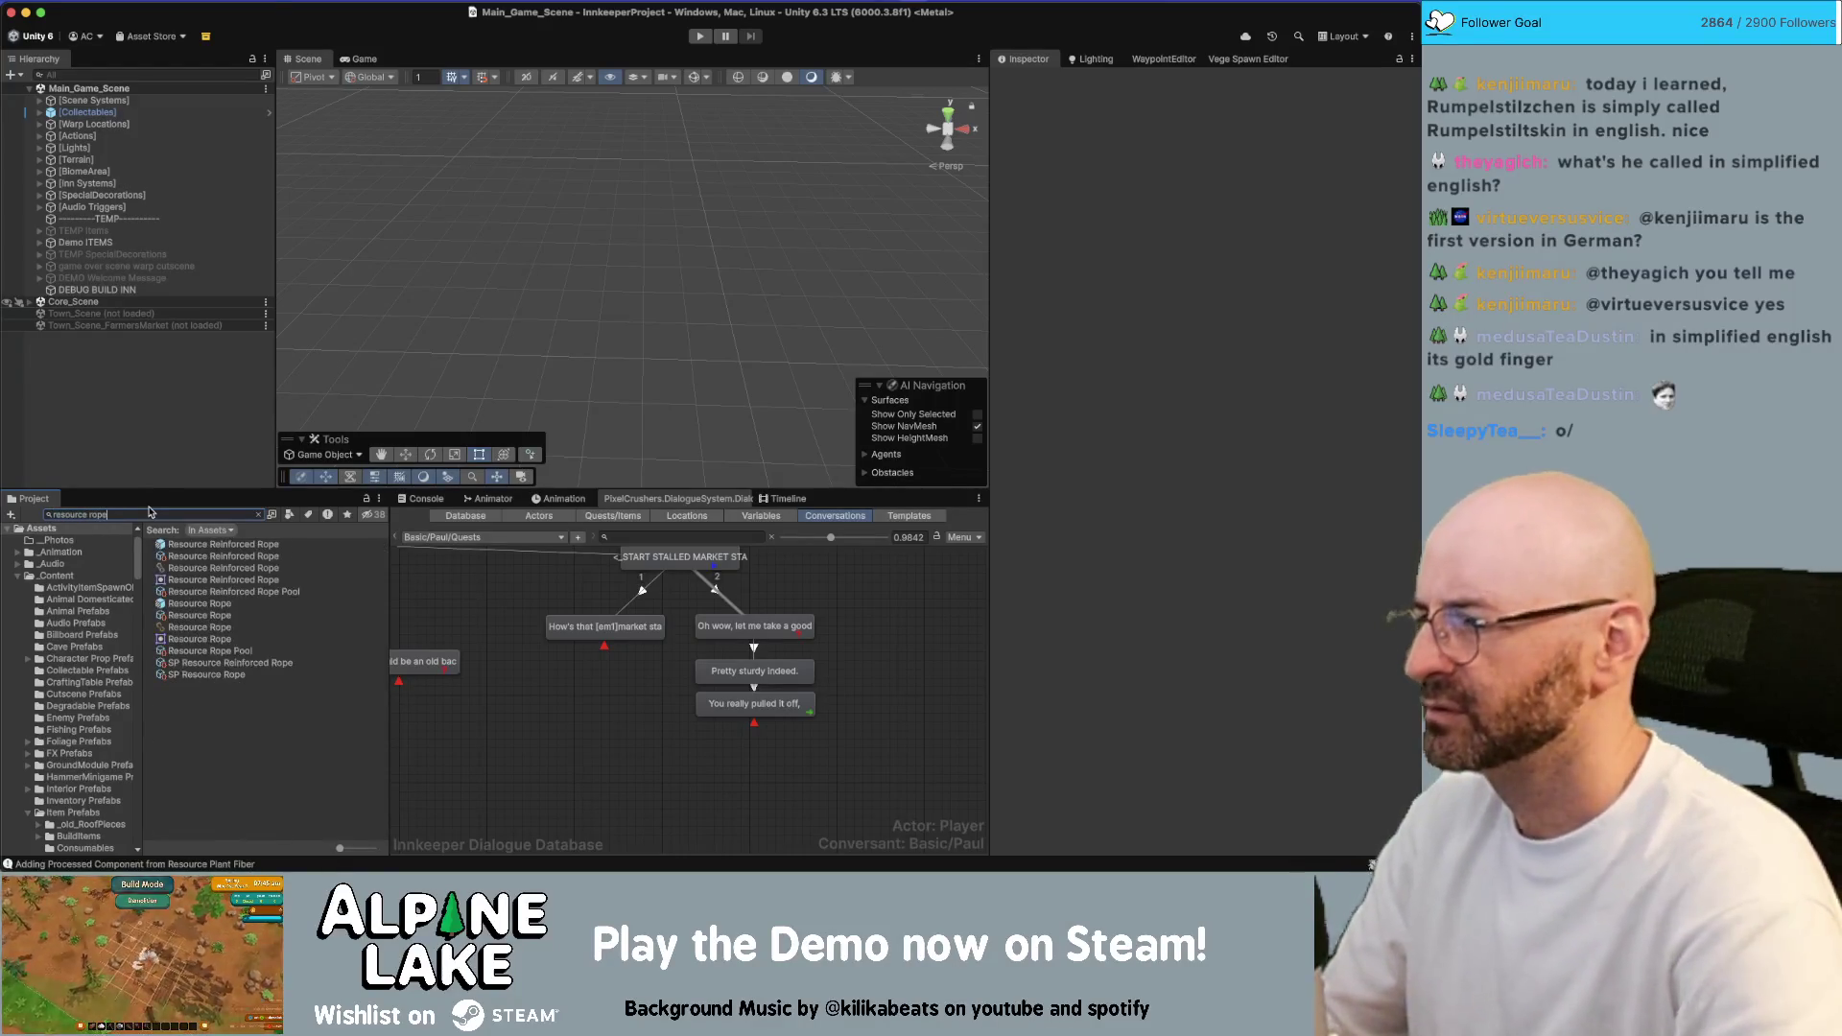
# Inspect the Resource Reinforced Rope and Resource Rope item settings
pyautogui.click(208, 558)
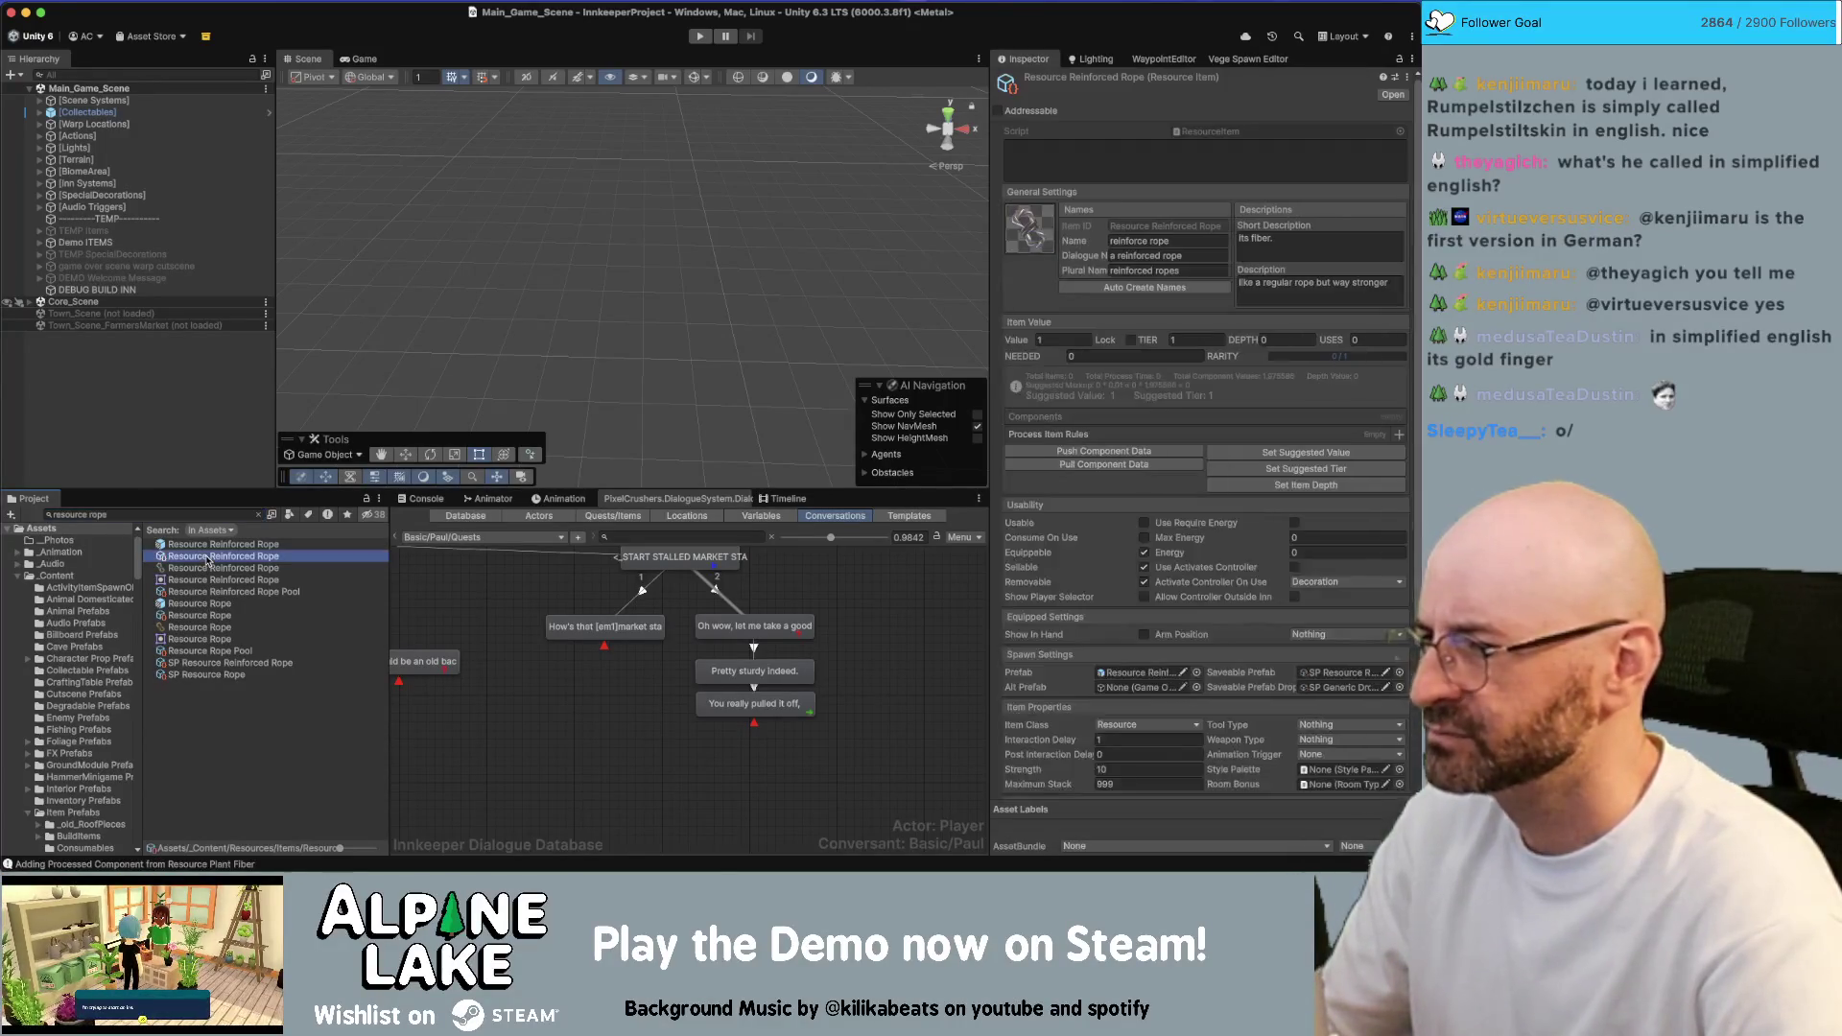
pyautogui.click(215, 615)
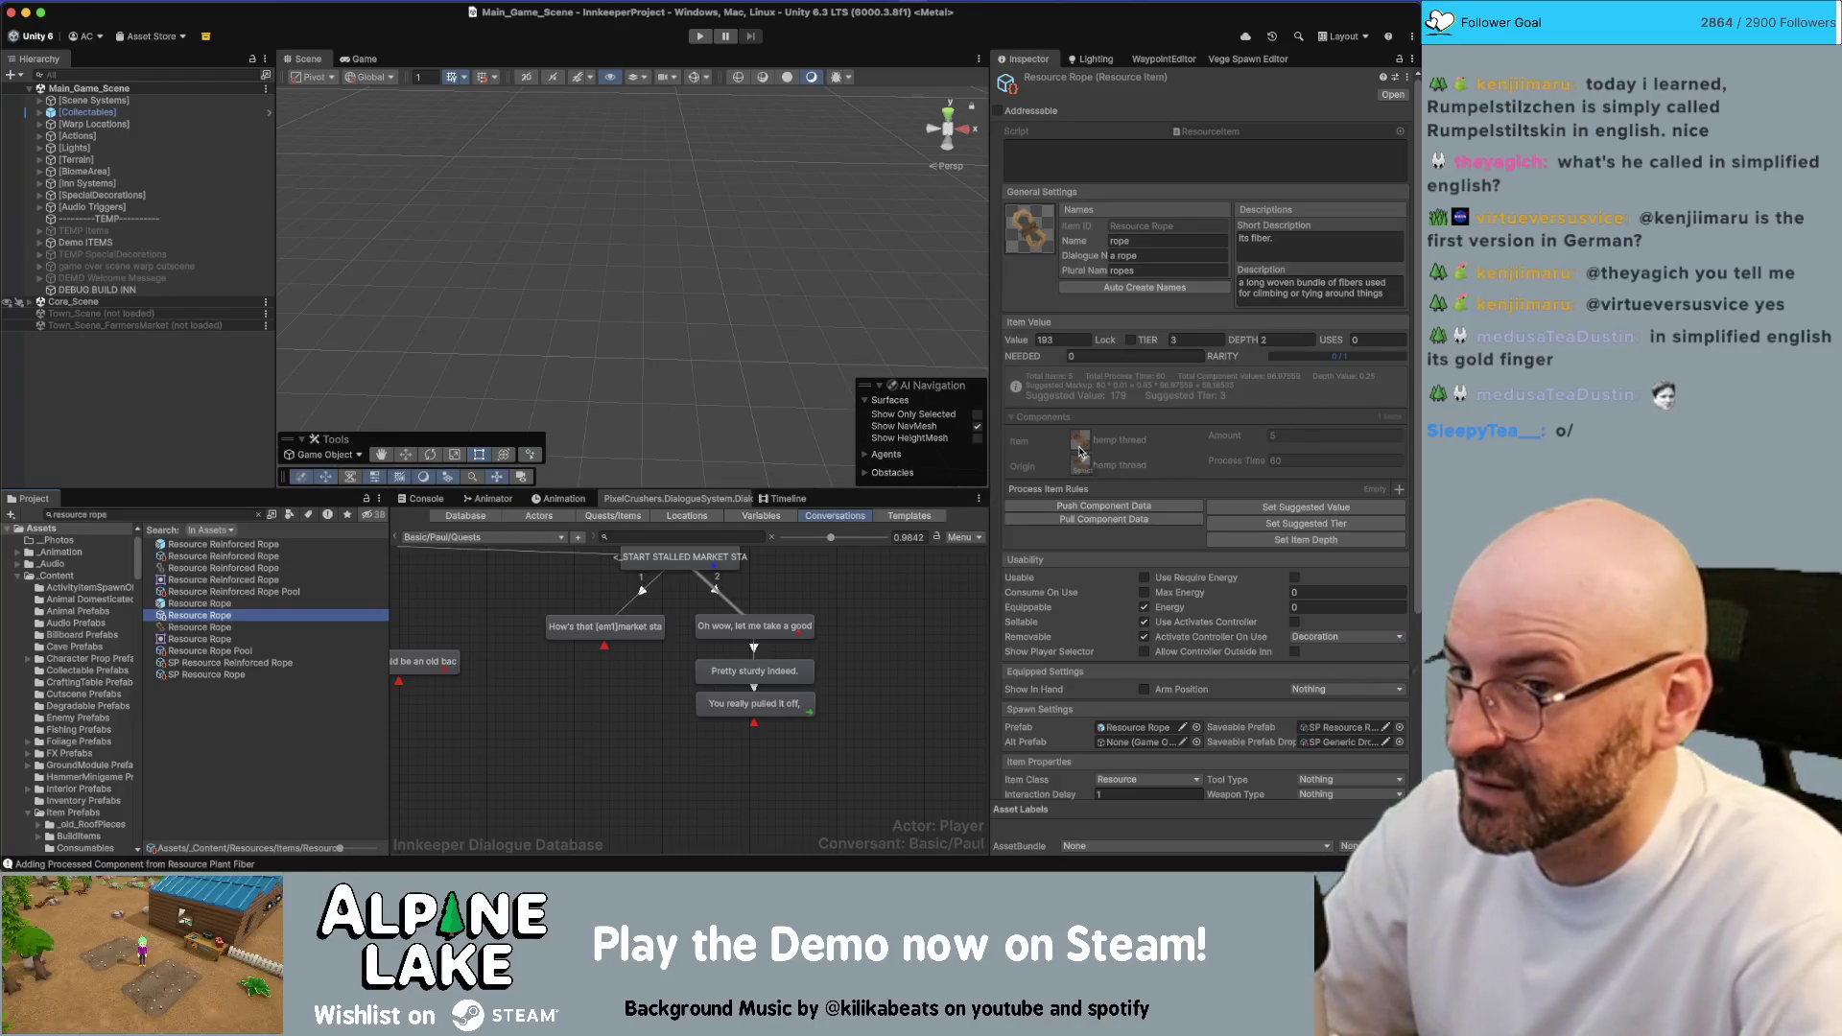
pyautogui.scroll(-2, 1077, 451)
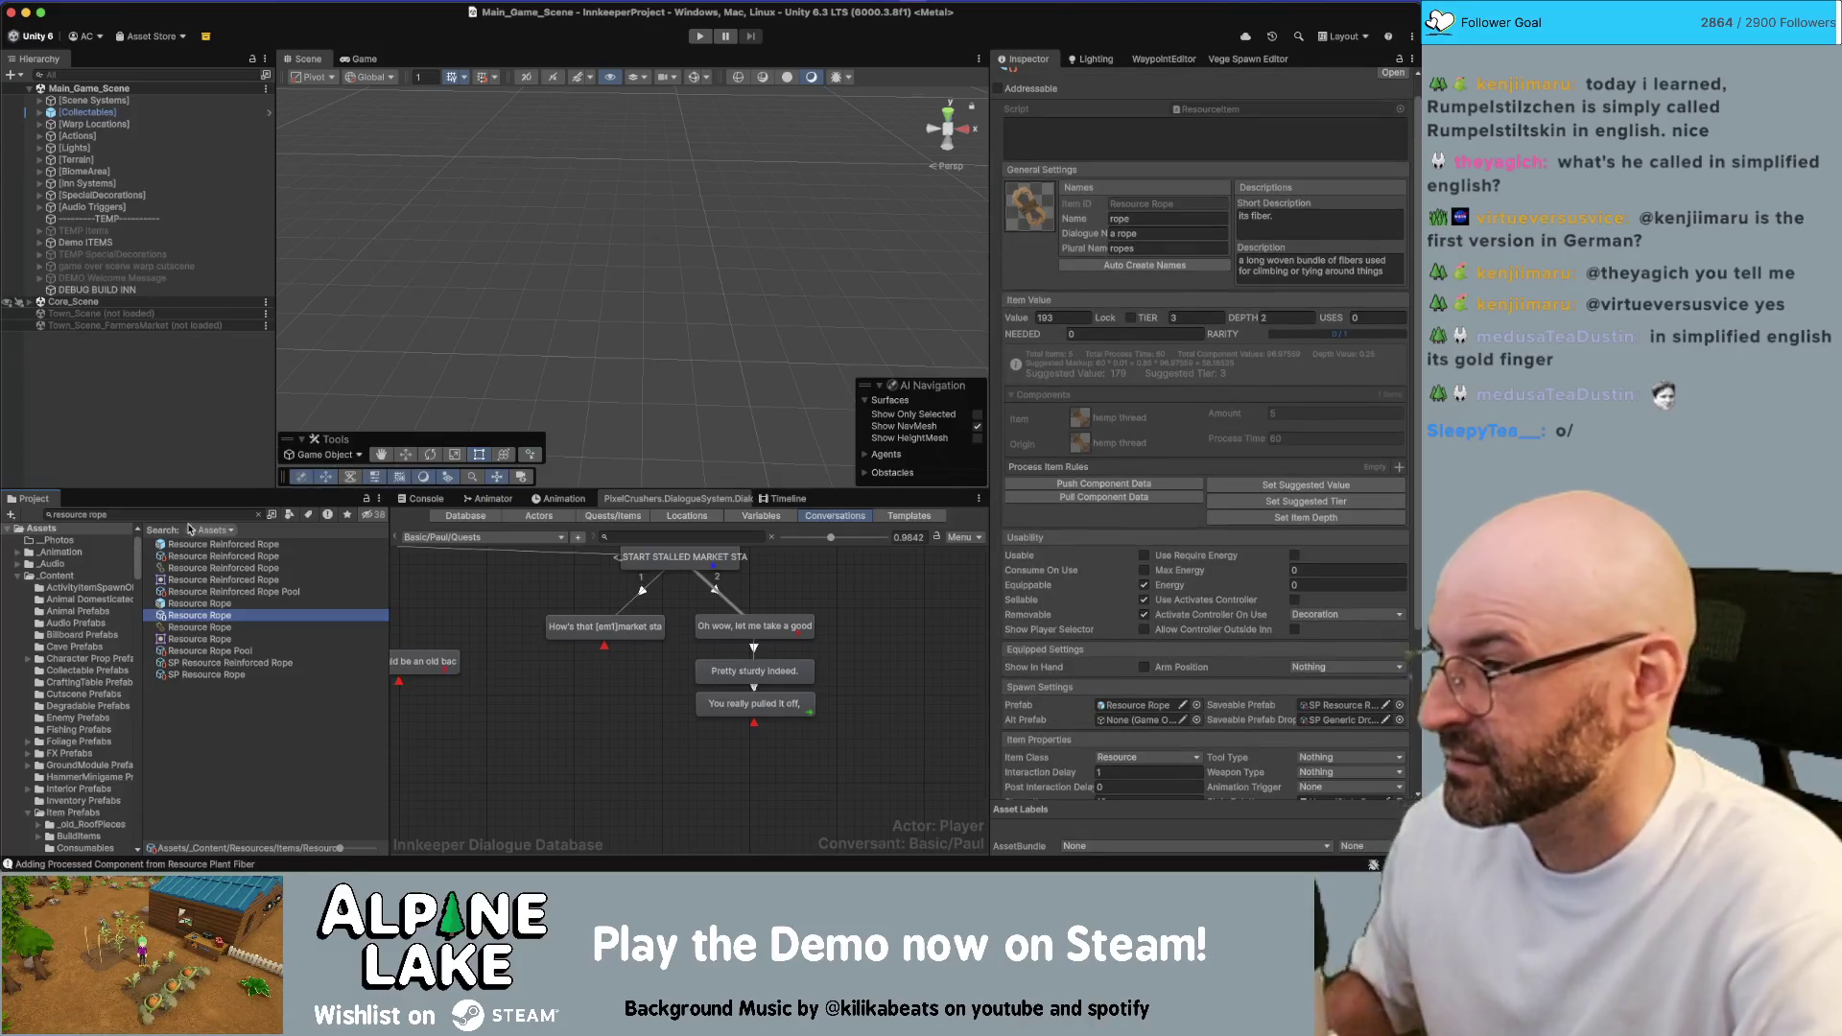
# Search the assets for 'hemp thread' and open Resource Hemp Thread
pyautogui.click(188, 518)
pyautogui.write('he')
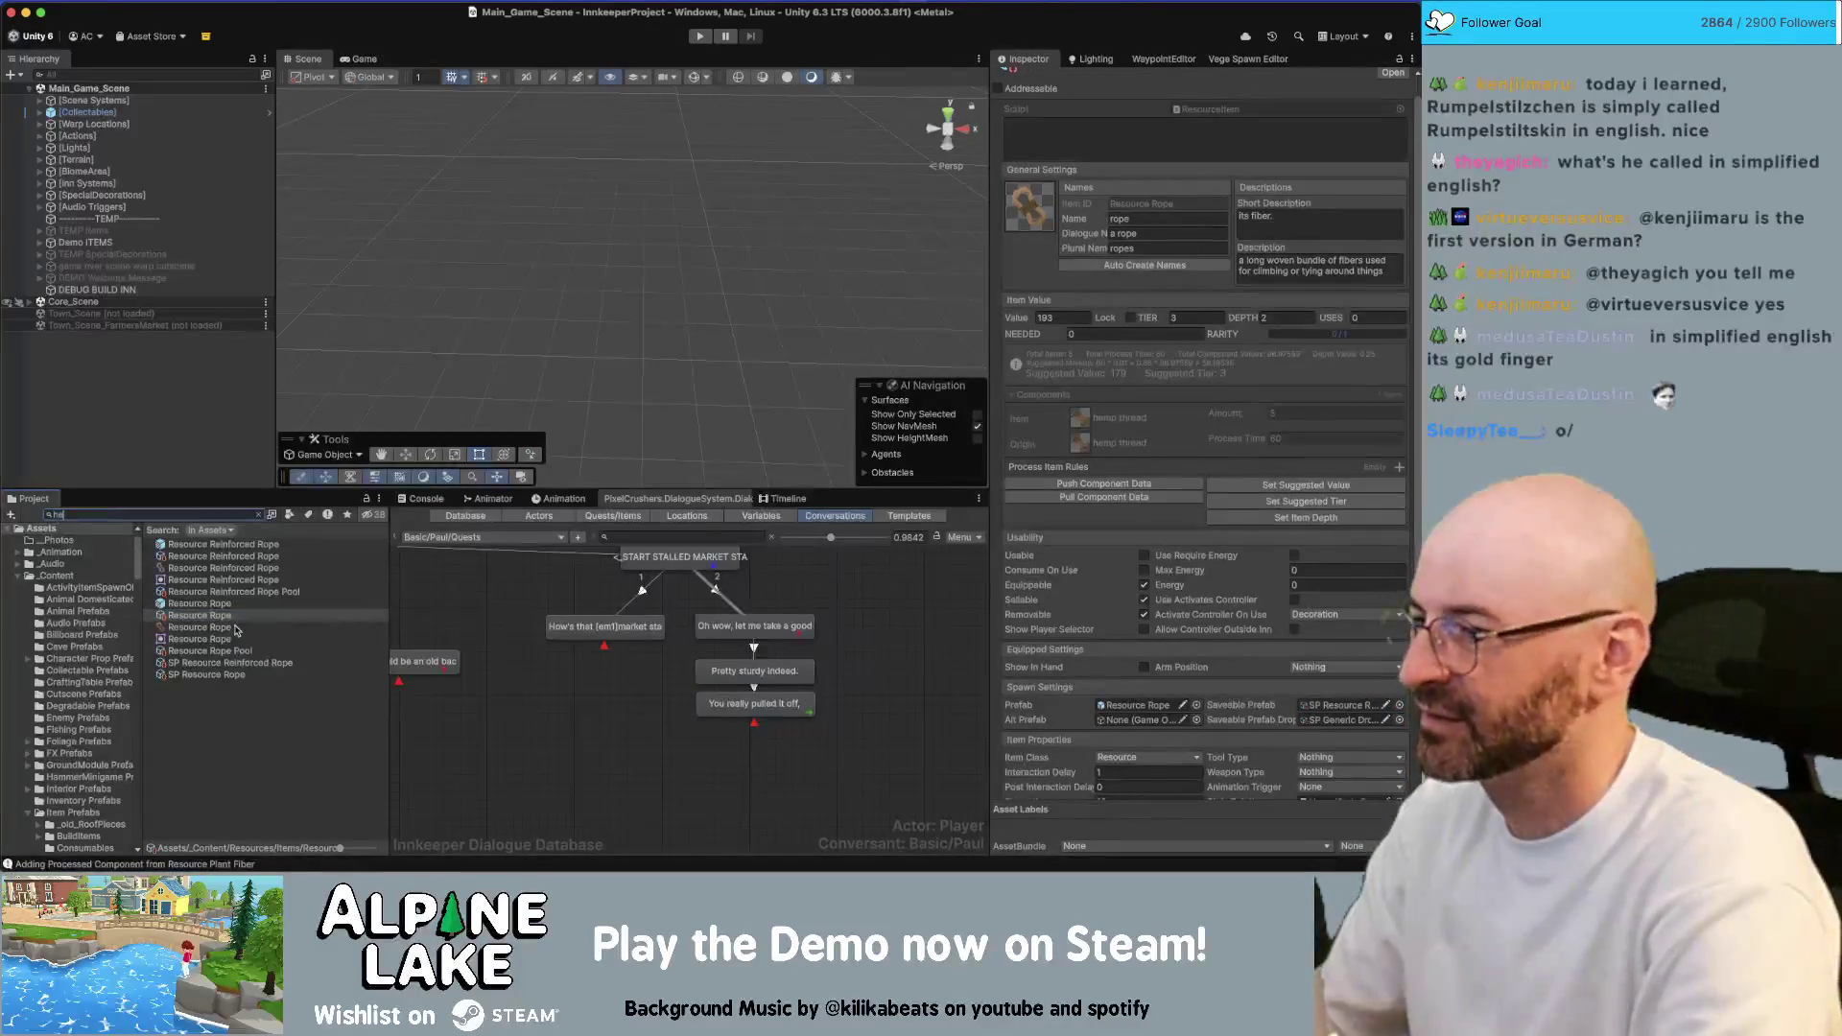
pyautogui.write('mp thread')
pyautogui.click(218, 544)
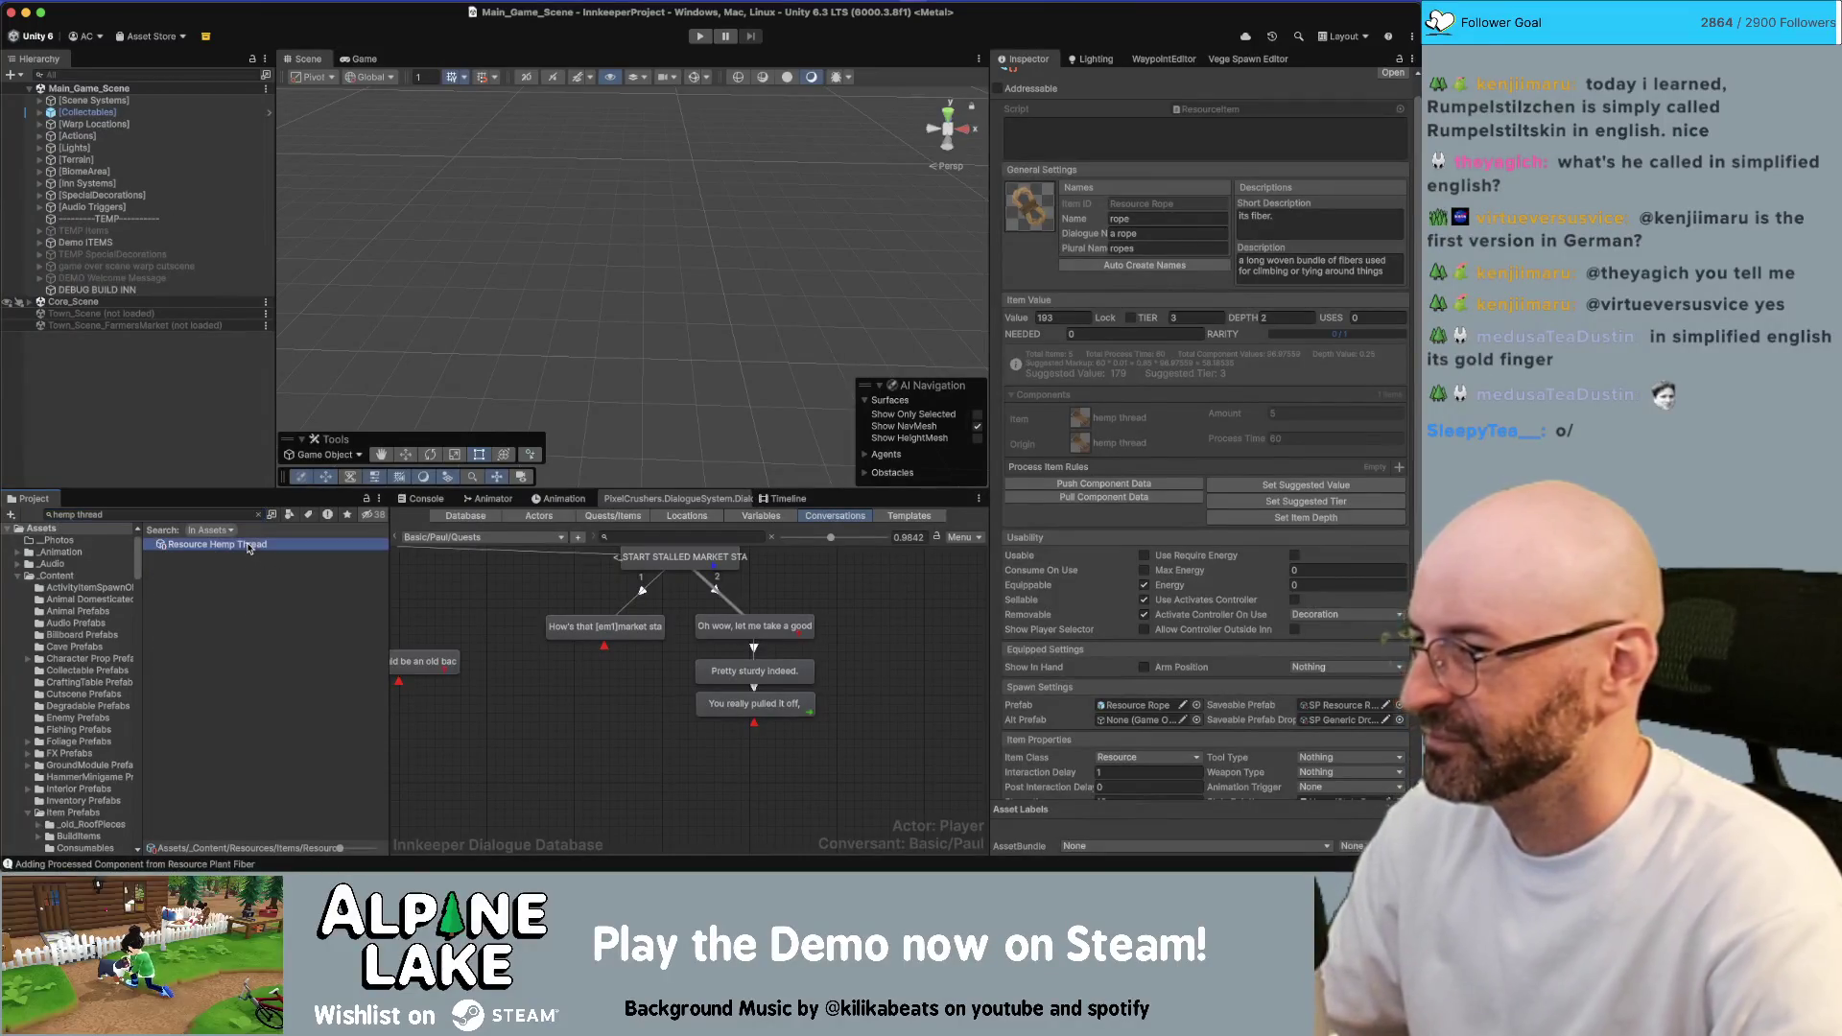
# Push Component Data on Resource Hemp Thread to recalculate its value to 19
pyautogui.click(1105, 527)
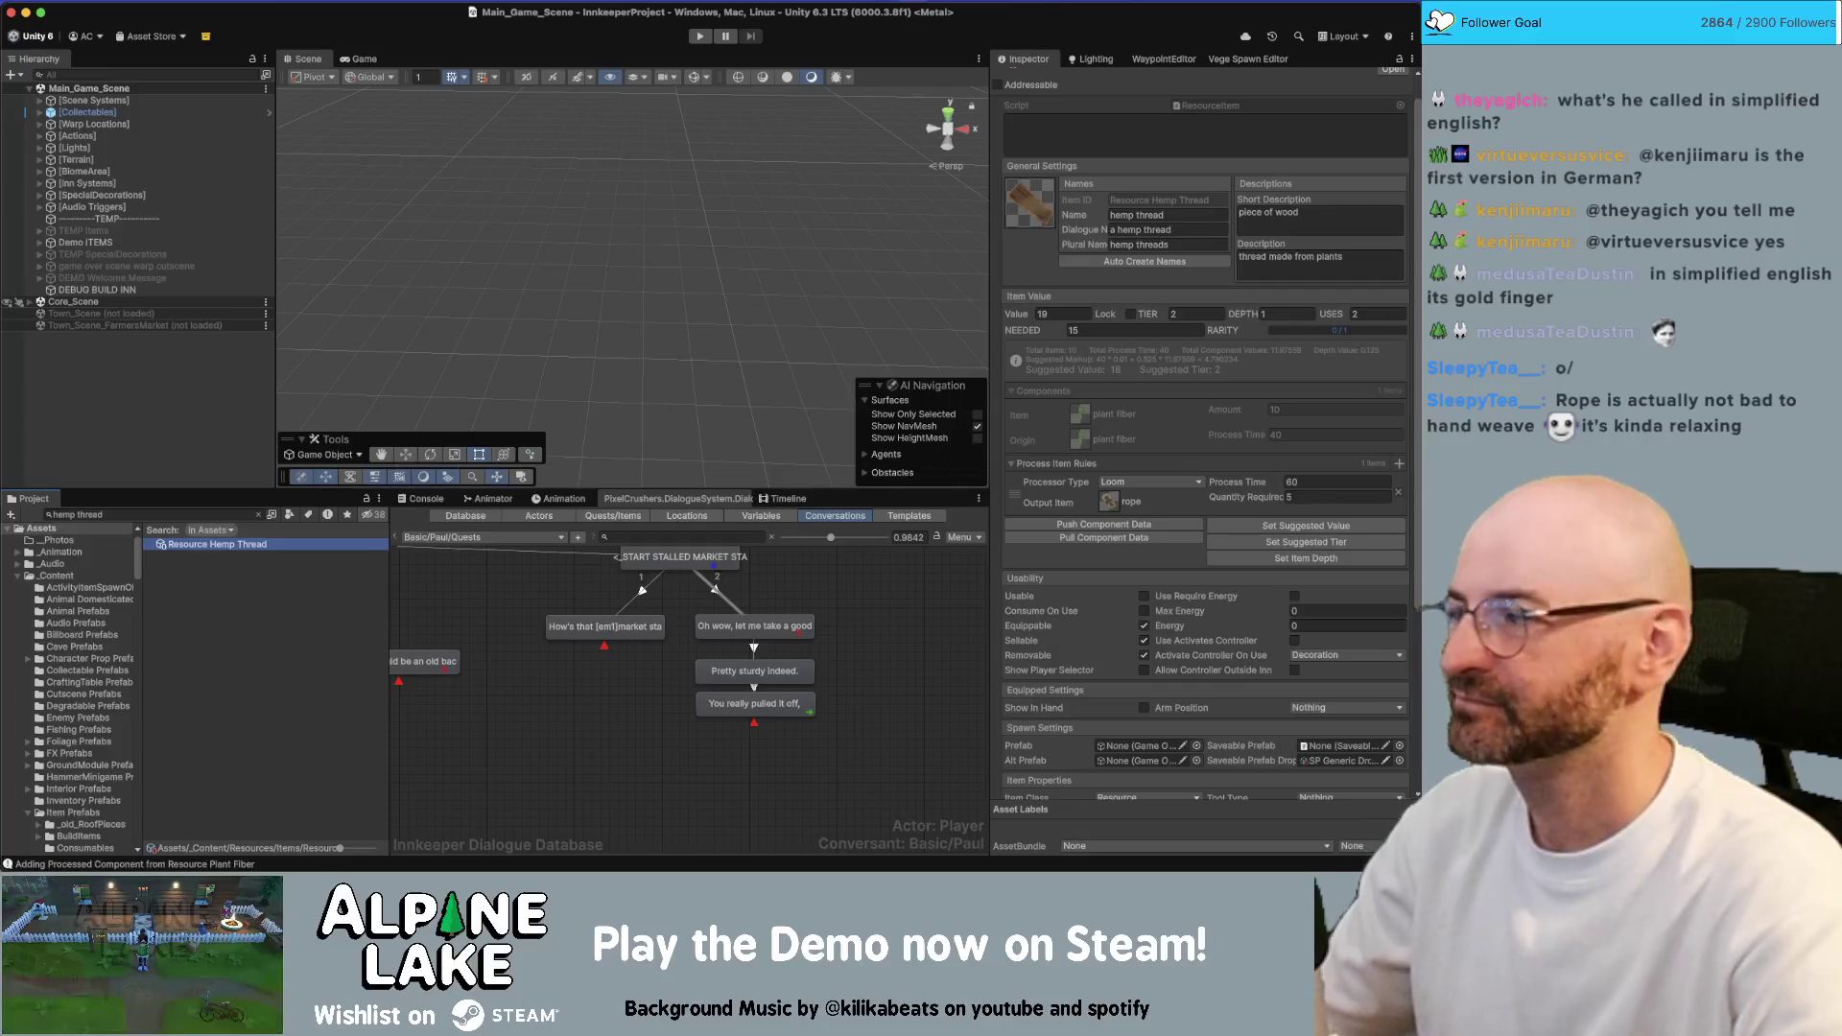
# In Chrome's spinning loom tab, search for 'cute spinning loom'
pyautogui.press('super+Tab')
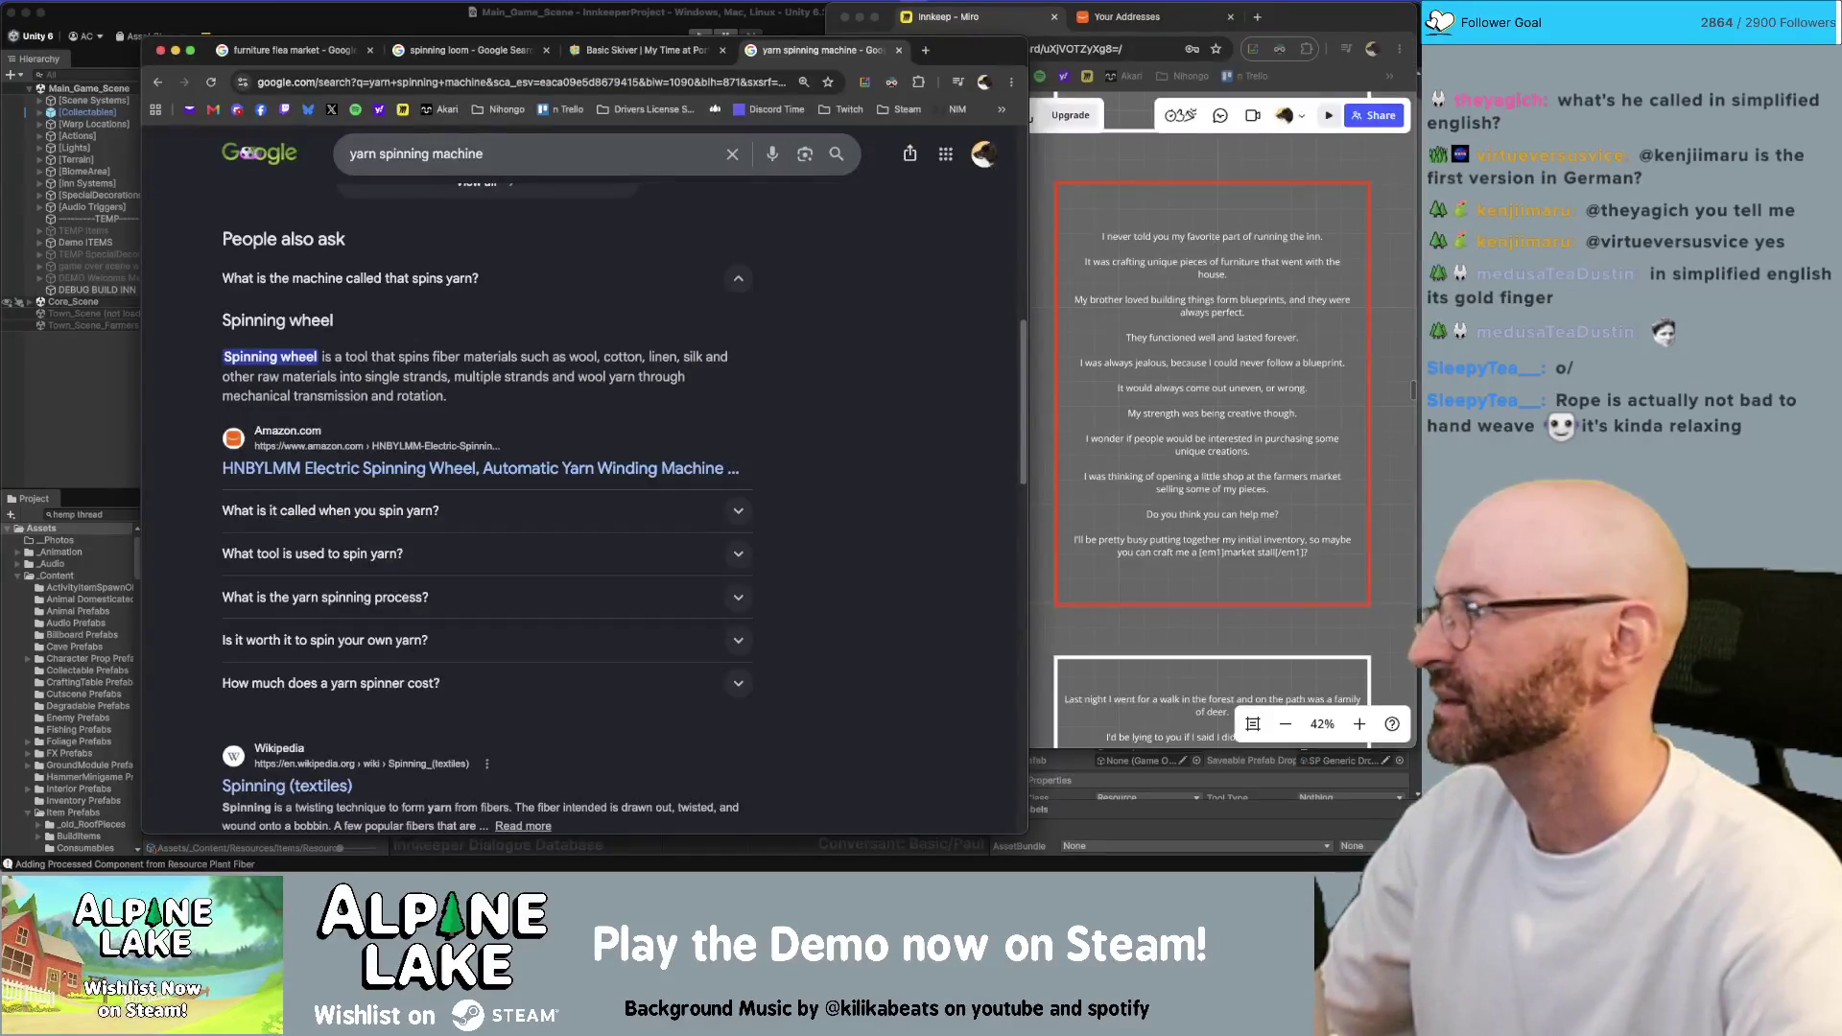
pyautogui.click(477, 51)
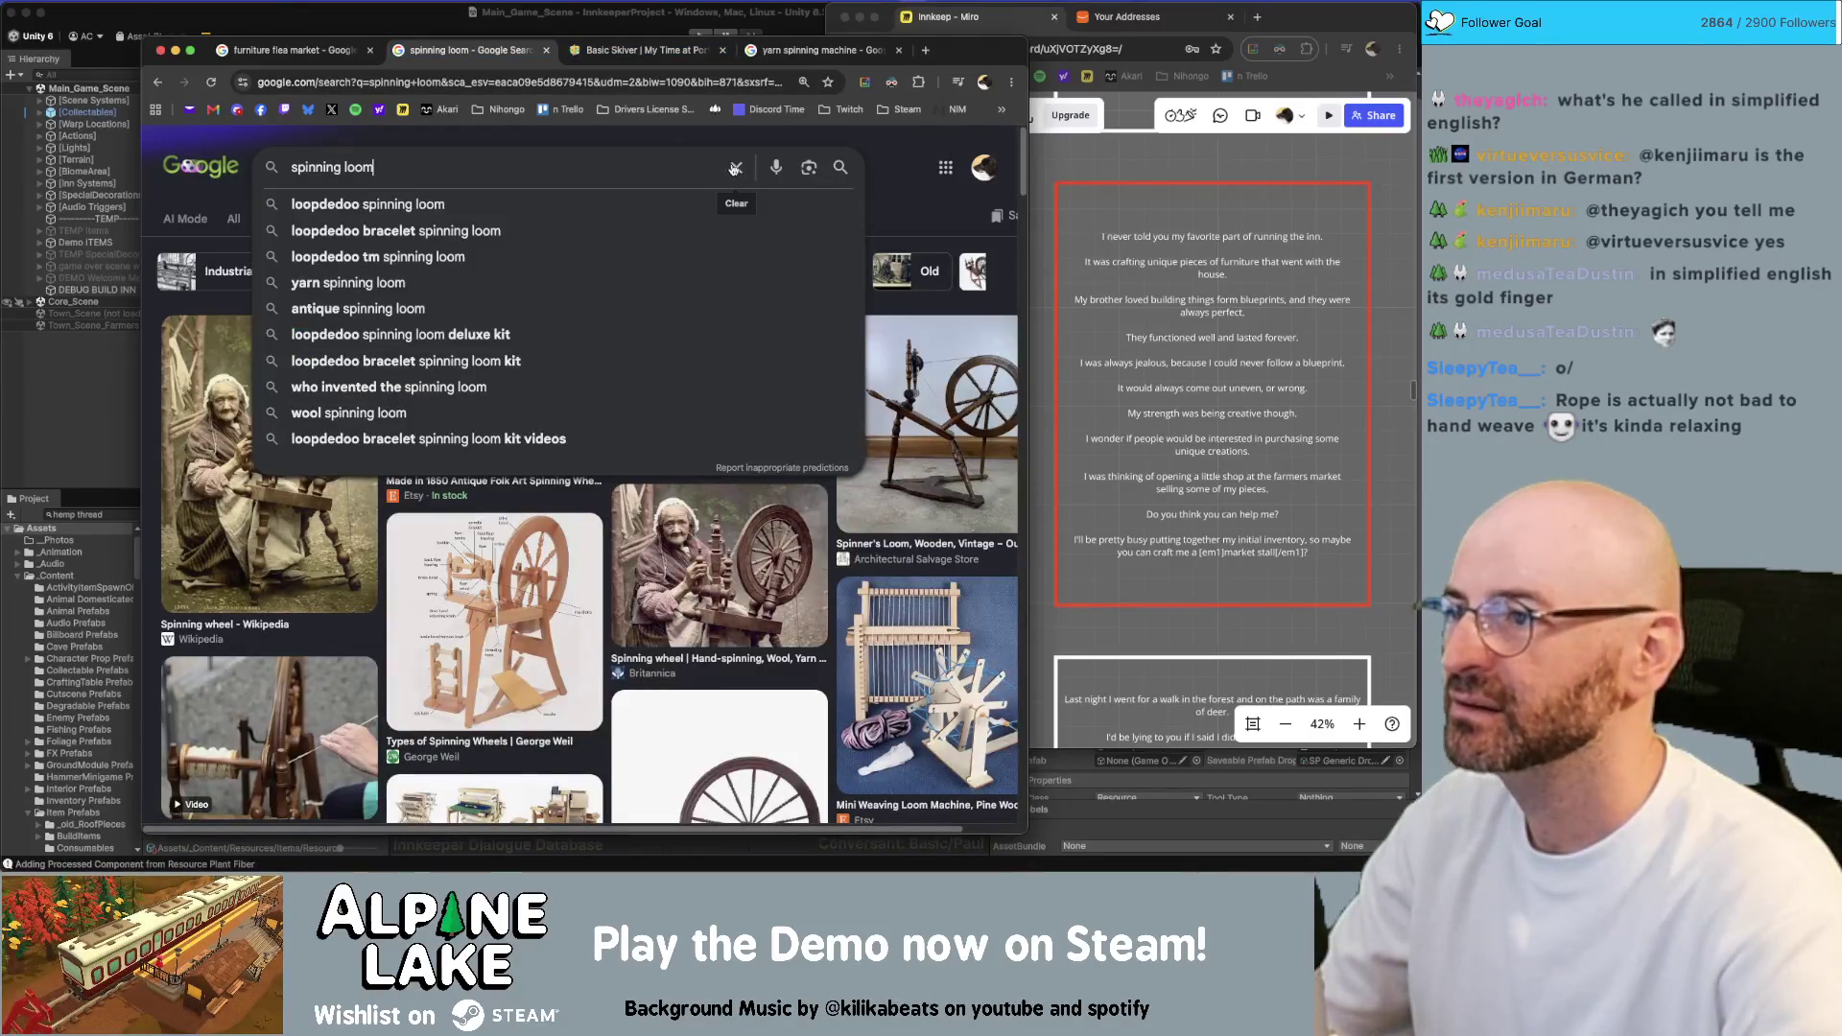
pyautogui.click(864, 153)
pyautogui.scroll(-1, 866, 157)
pyautogui.scroll(-3, 867, 157)
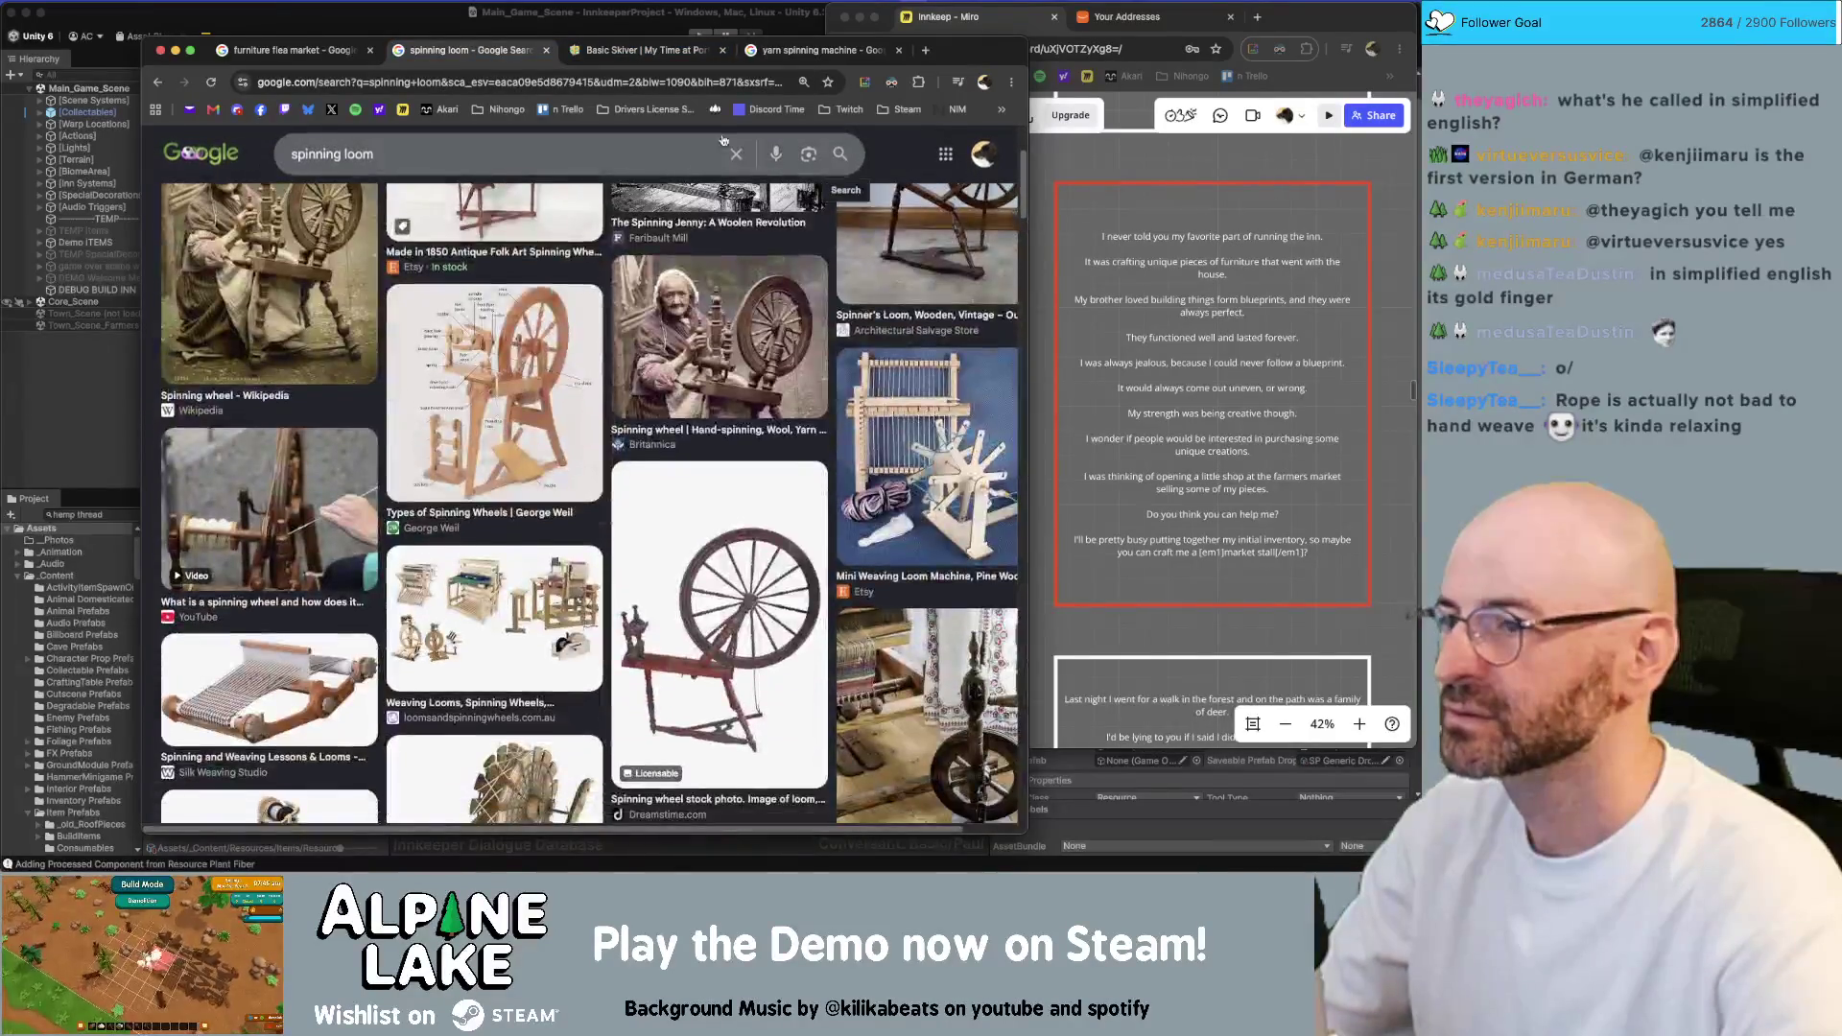
pyautogui.click(584, 150)
pyautogui.write('cute')
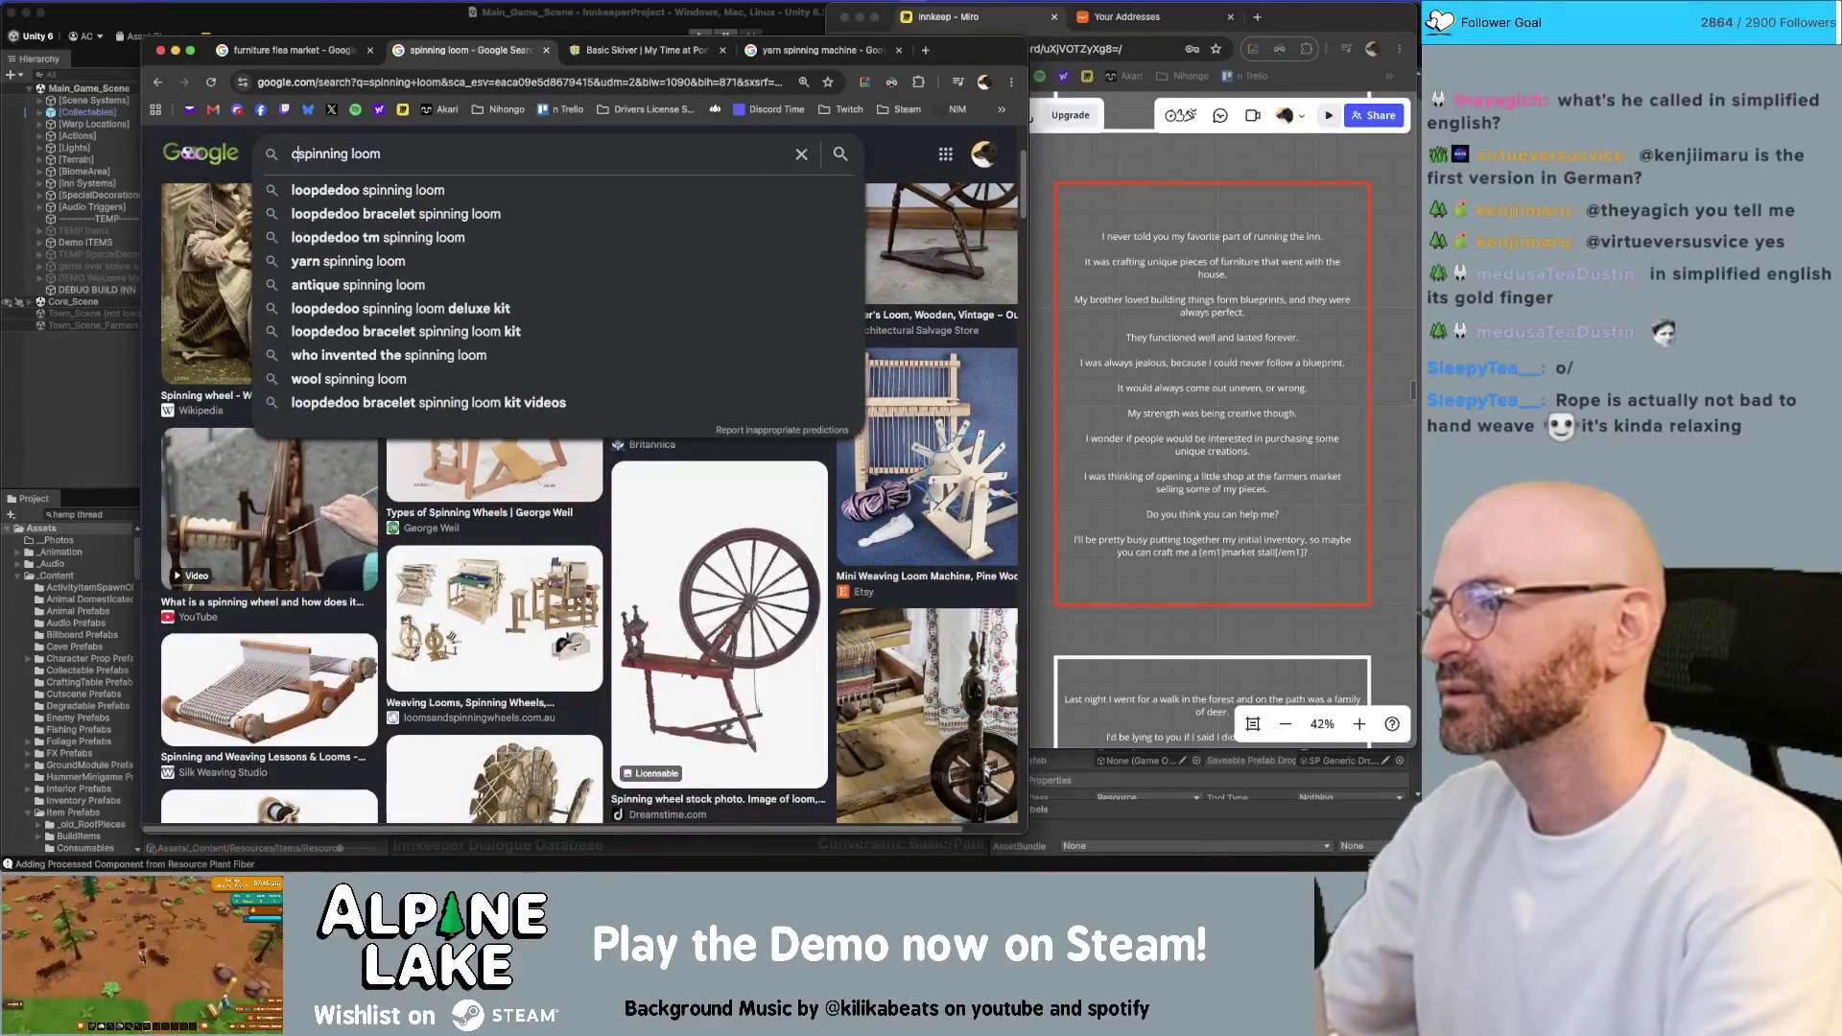
pyautogui.press('Return')
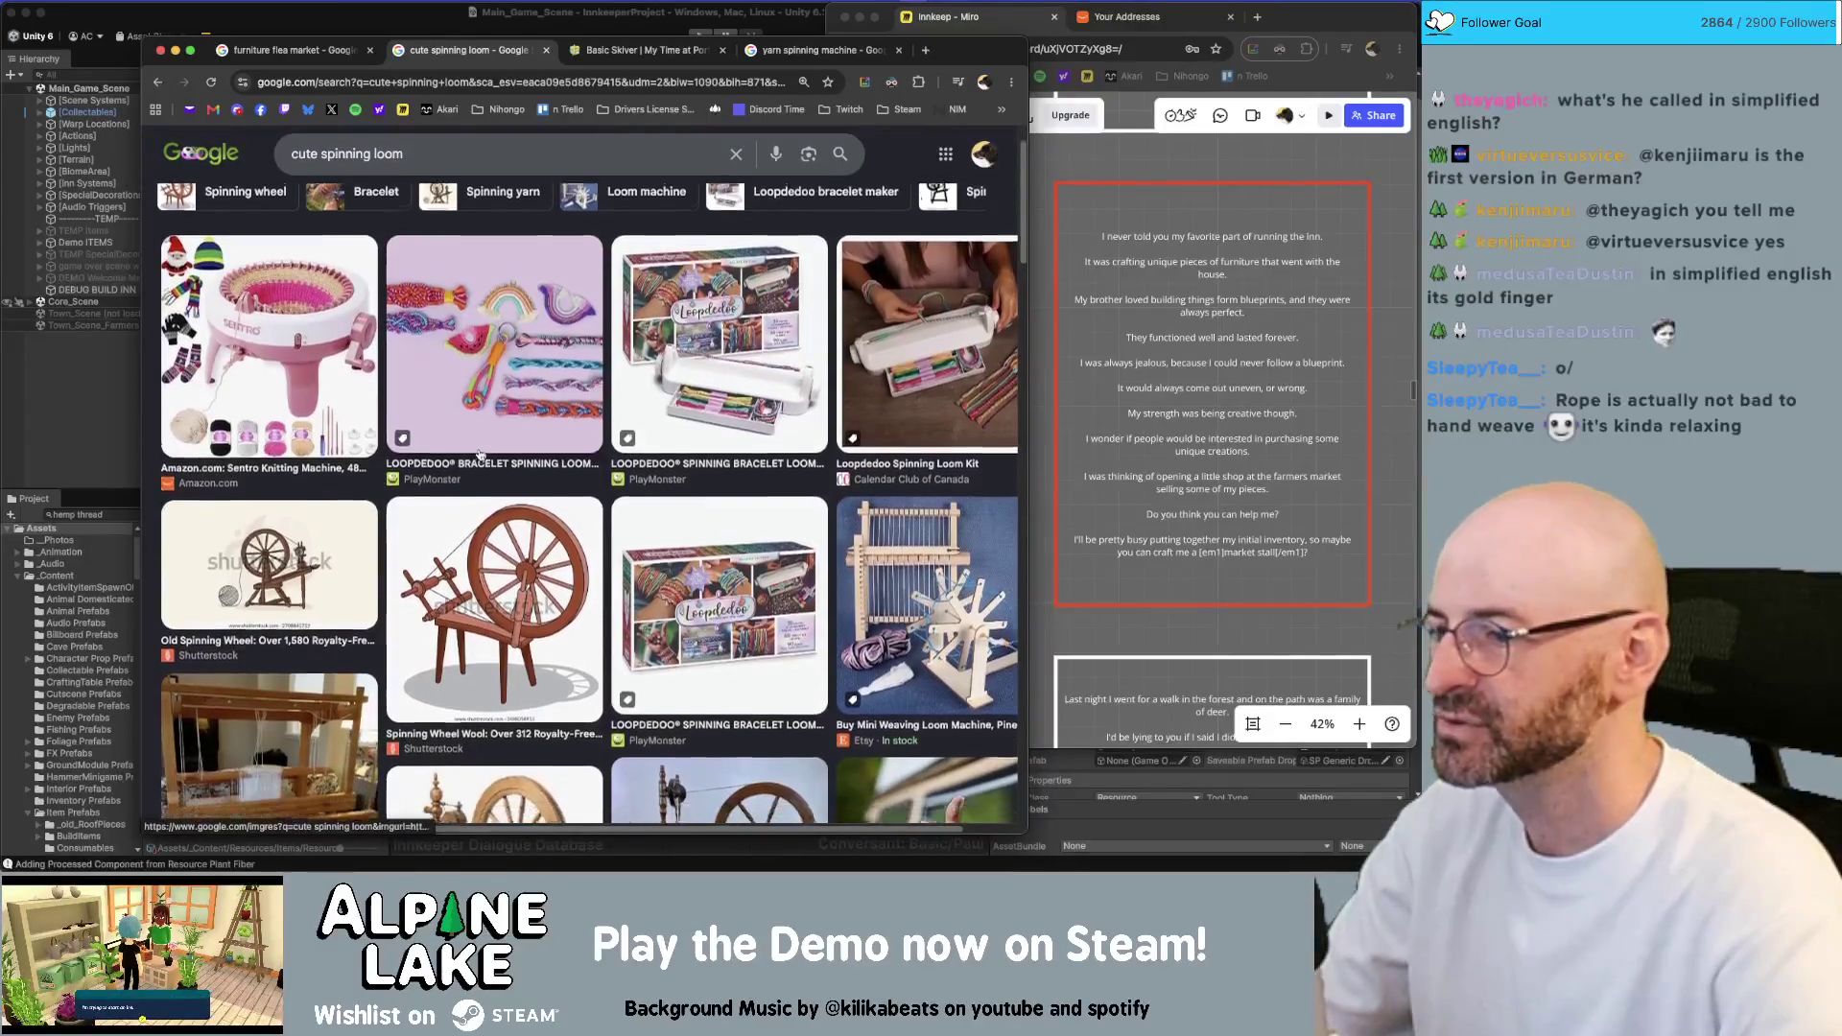
# Browse the cute spinning loom images and move the browser window to the right
pyautogui.scroll(-2, 480, 441)
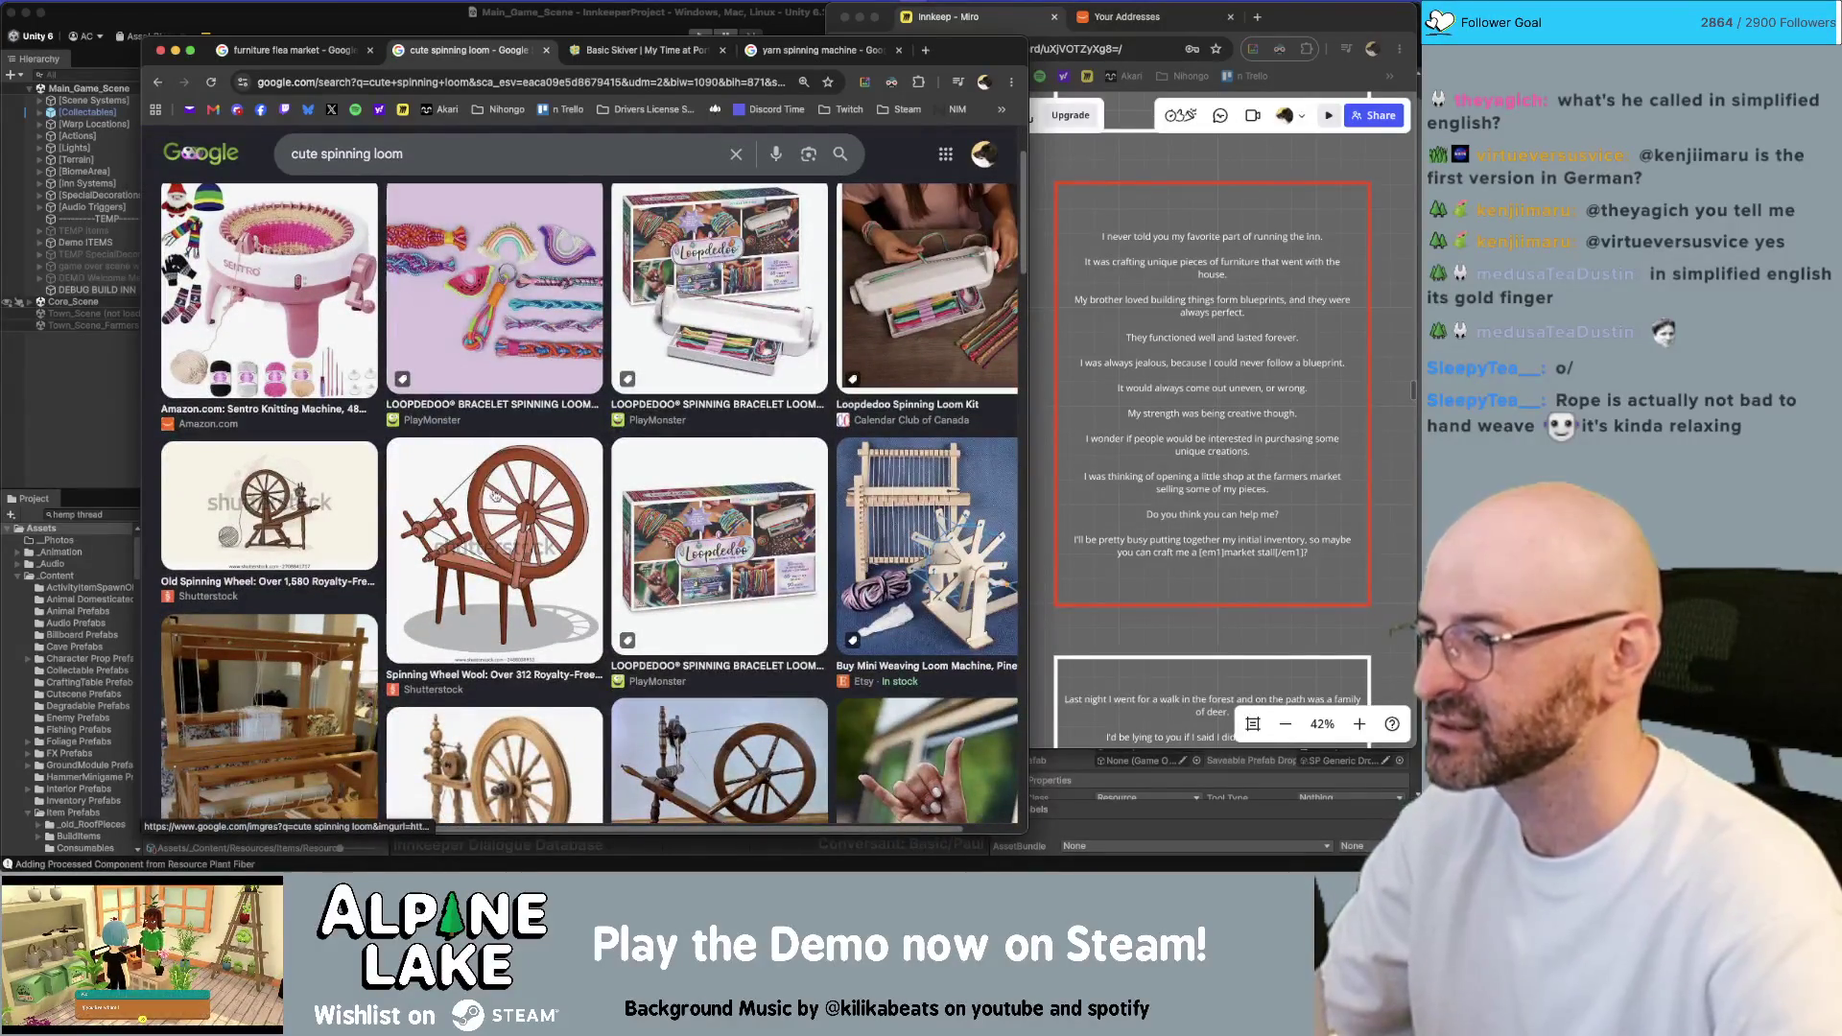
pyautogui.scroll(-2, 535, 505)
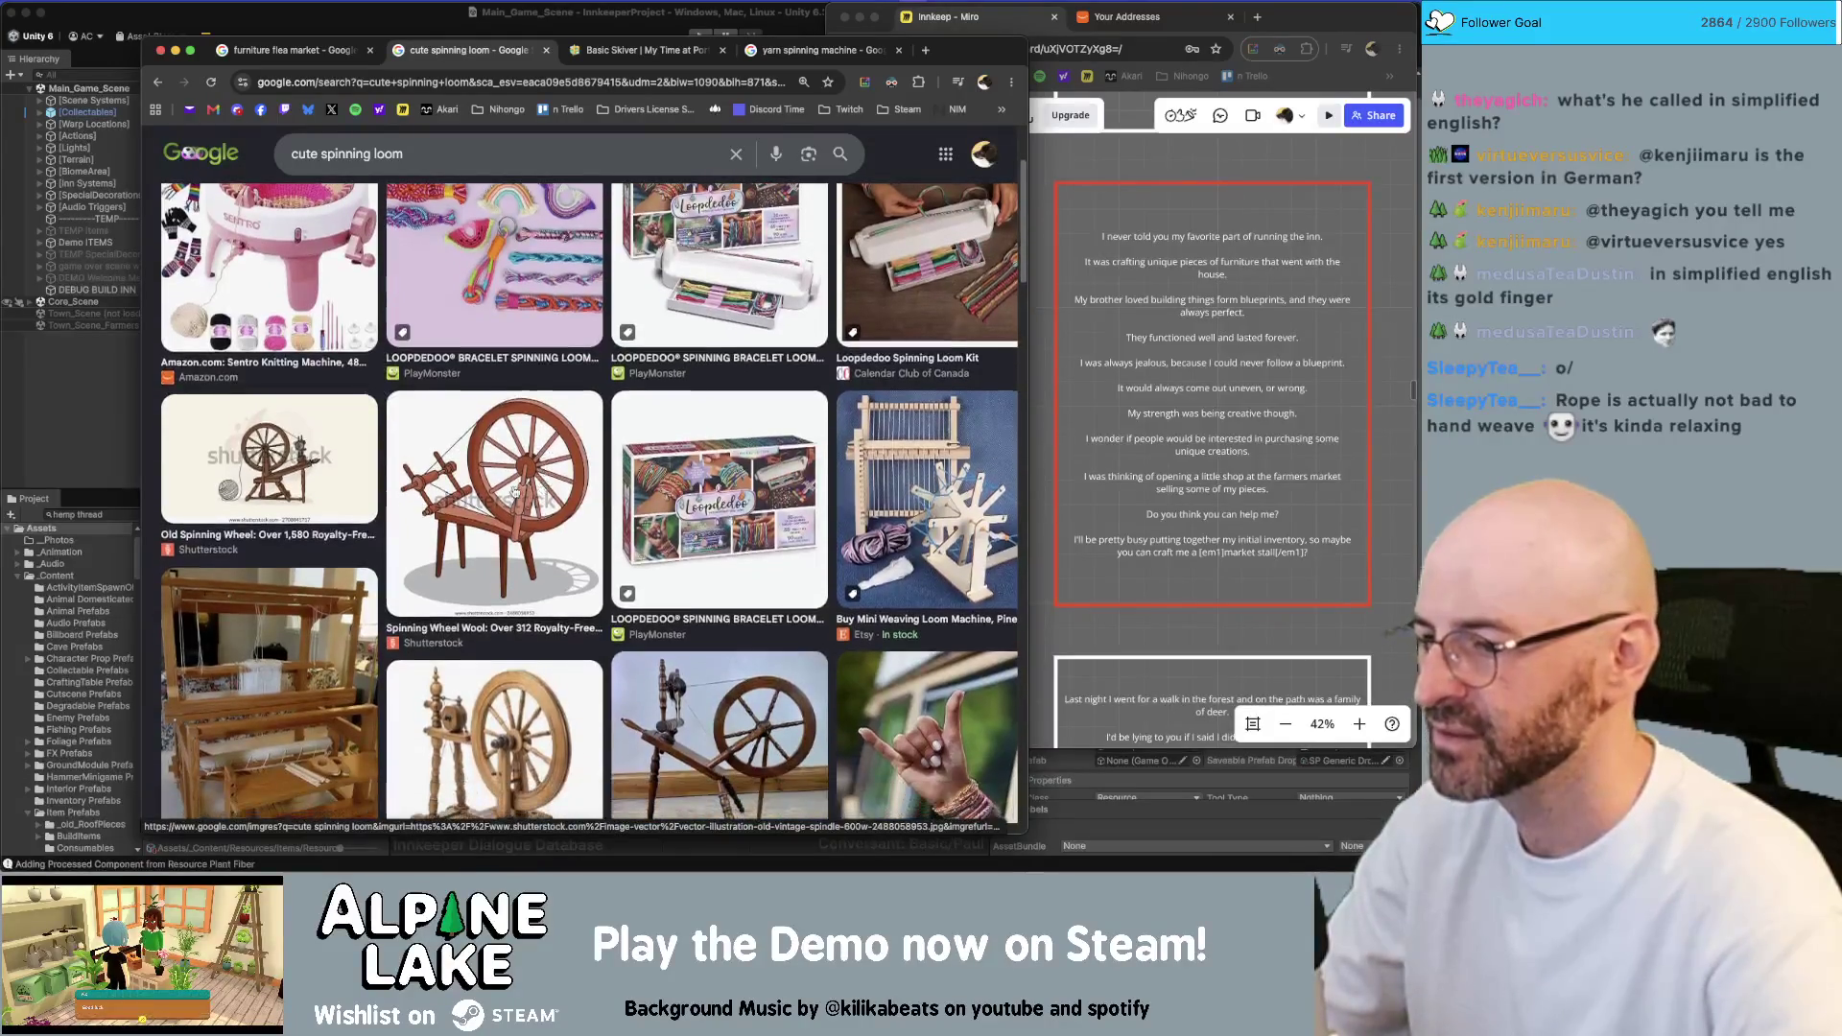
pyautogui.scroll(-1, 509, 489)
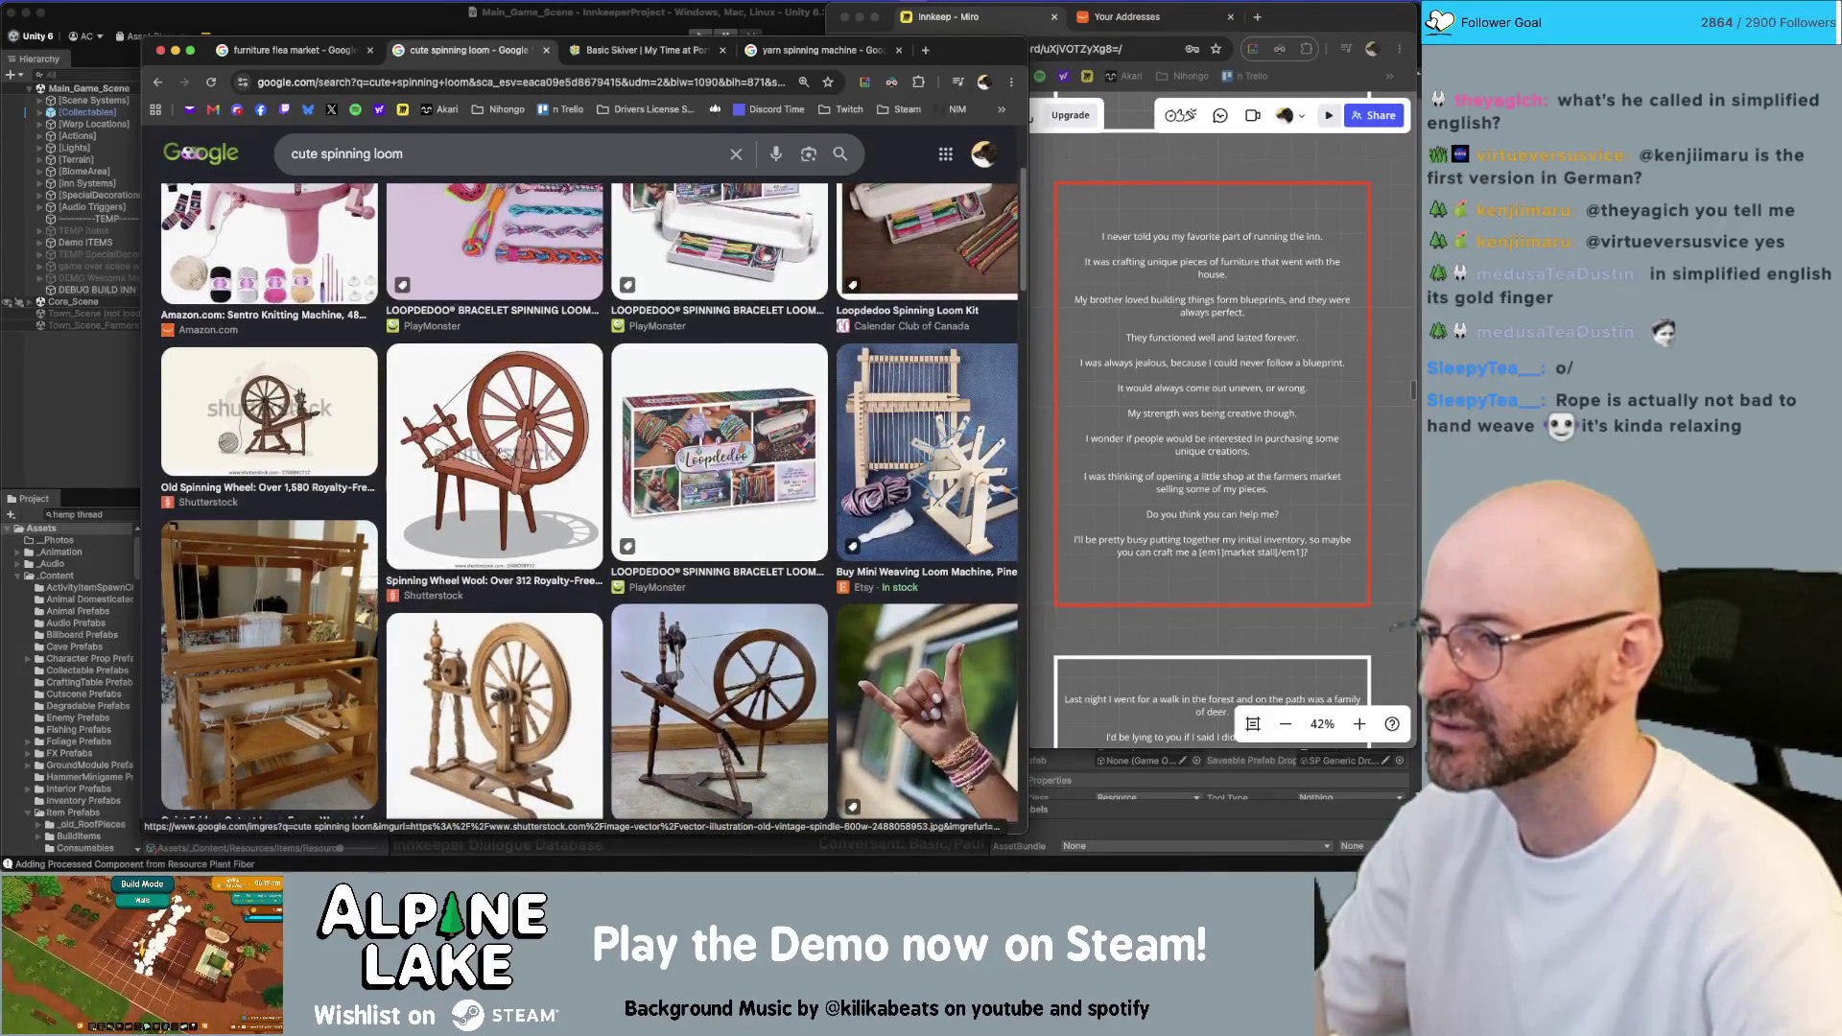
pyautogui.scroll(-1, 503, 438)
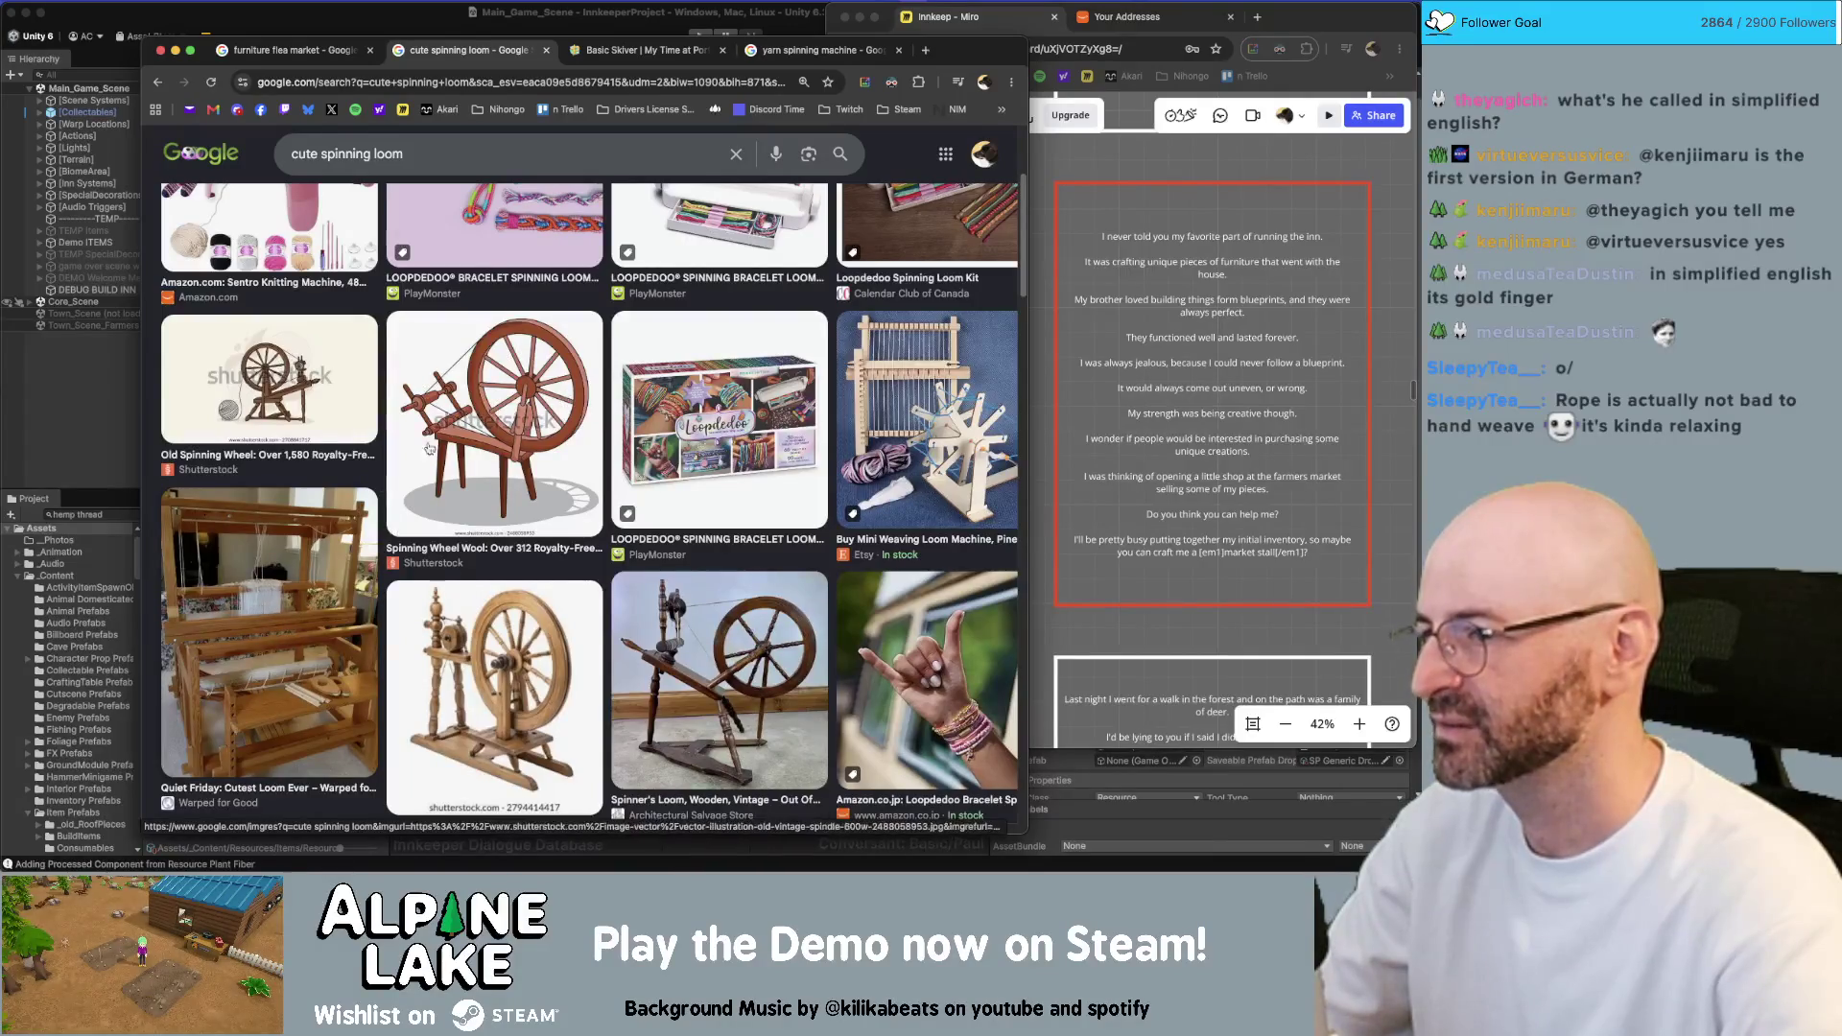
pyautogui.scroll(-3, 492, 452)
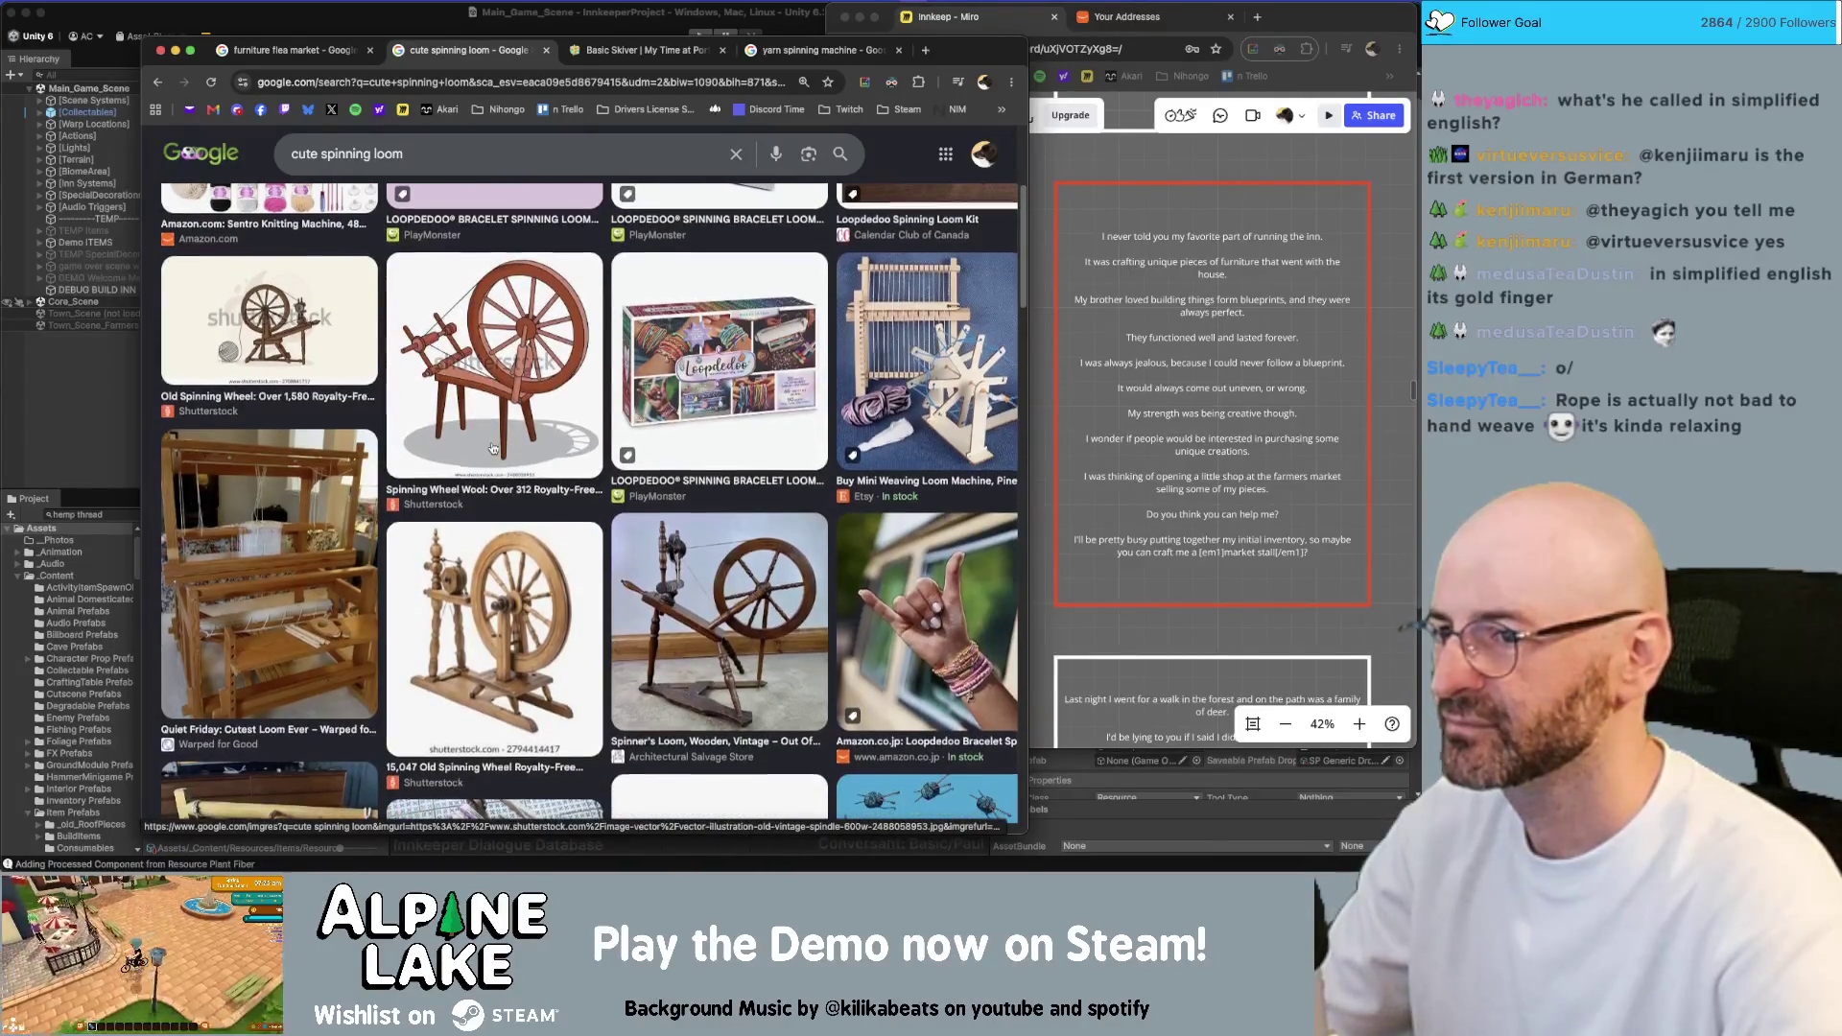
pyautogui.scroll(-5, 492, 446)
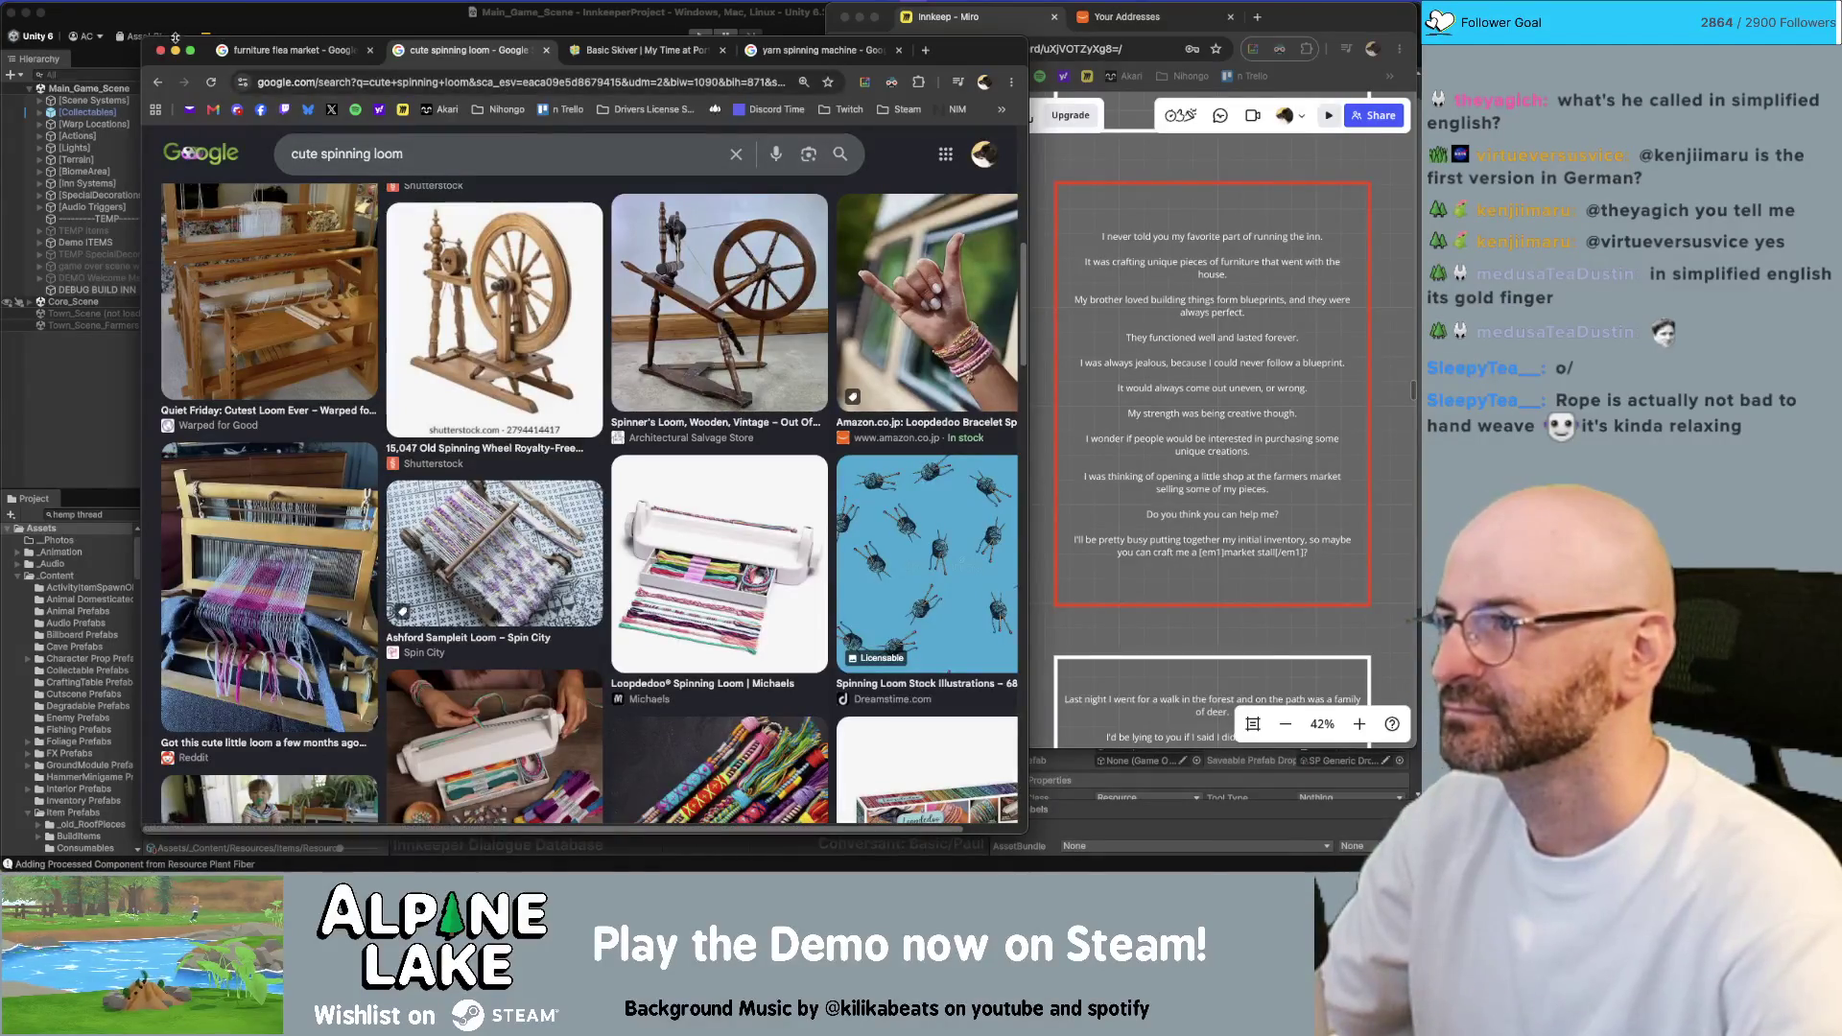
pyautogui.moveTo(168, 43)
pyautogui.mouseDown()
pyautogui.moveTo(829, 27)
pyautogui.moveTo(565, 56)
pyautogui.moveTo(963, 13)
pyautogui.mouseUp()
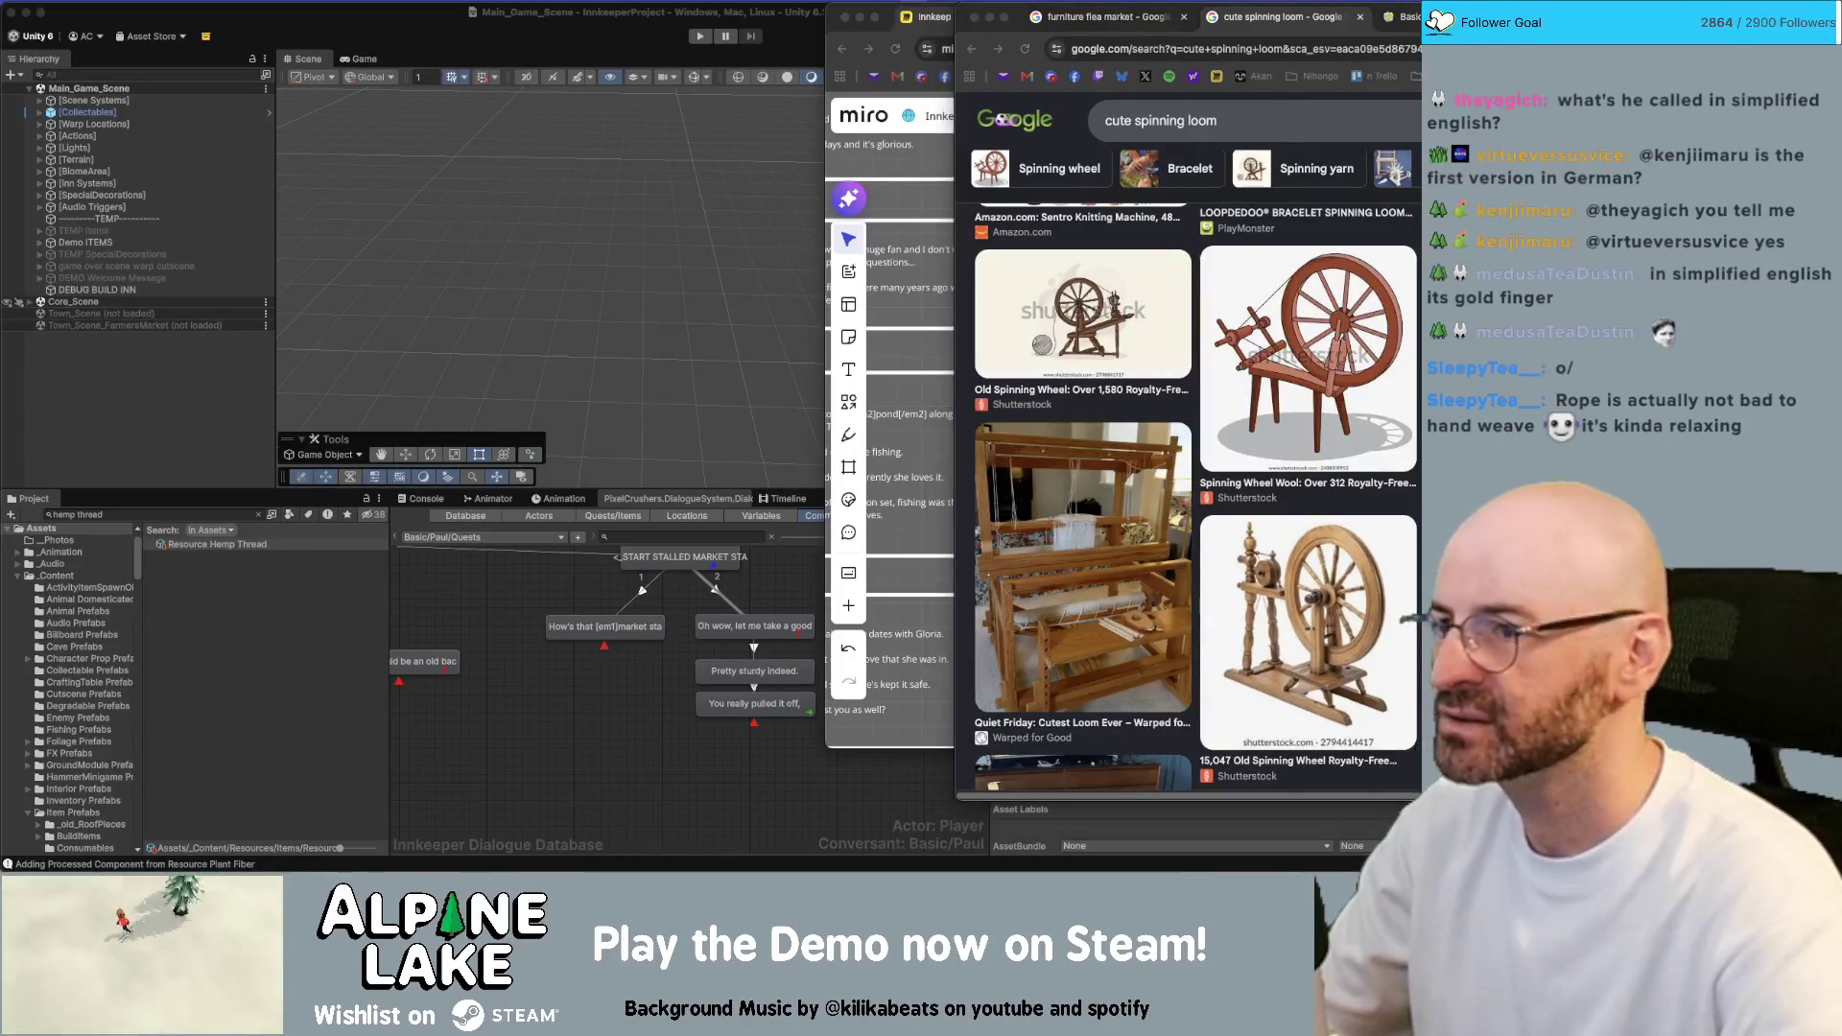
pyautogui.press('super+Tab')
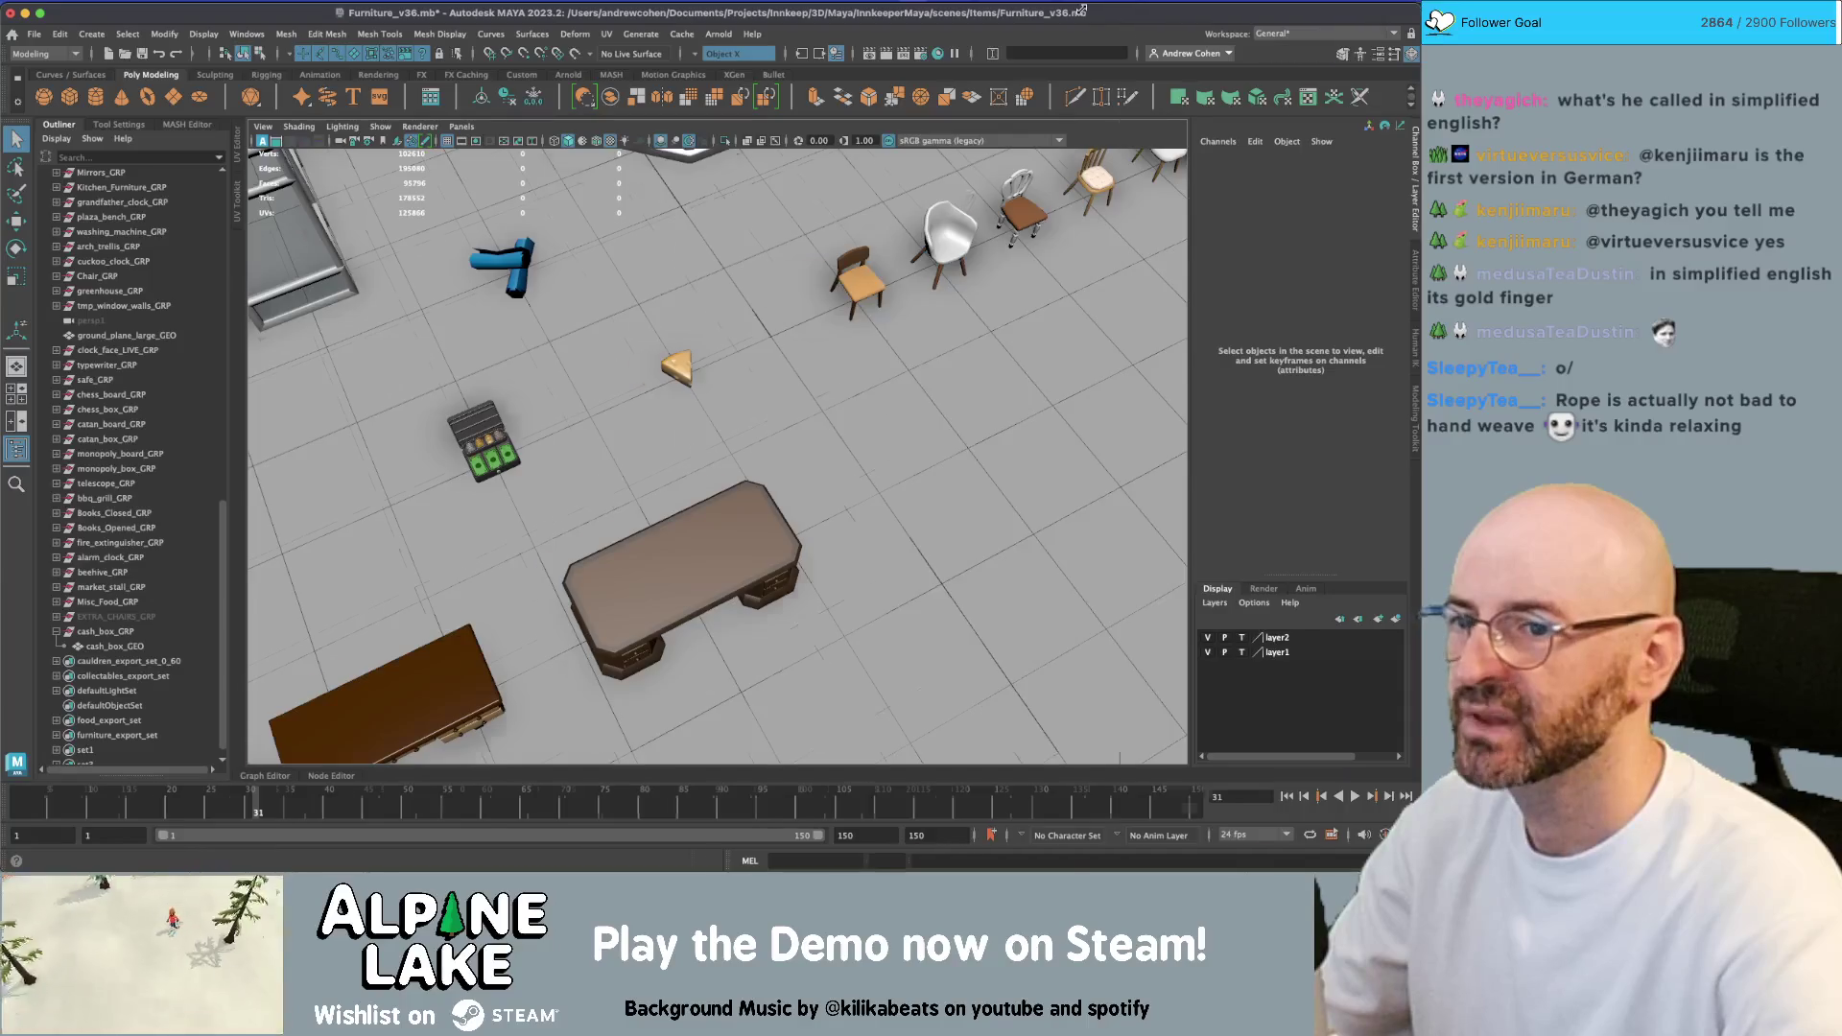
# Narrow the Maya window beside the spinning-wheel references and tumble the view over the furniture
pyautogui.moveTo(1419, 10)
pyautogui.mouseDown()
pyautogui.moveTo(1082, 10)
pyautogui.moveTo(1192, 10)
pyautogui.mouseUp()
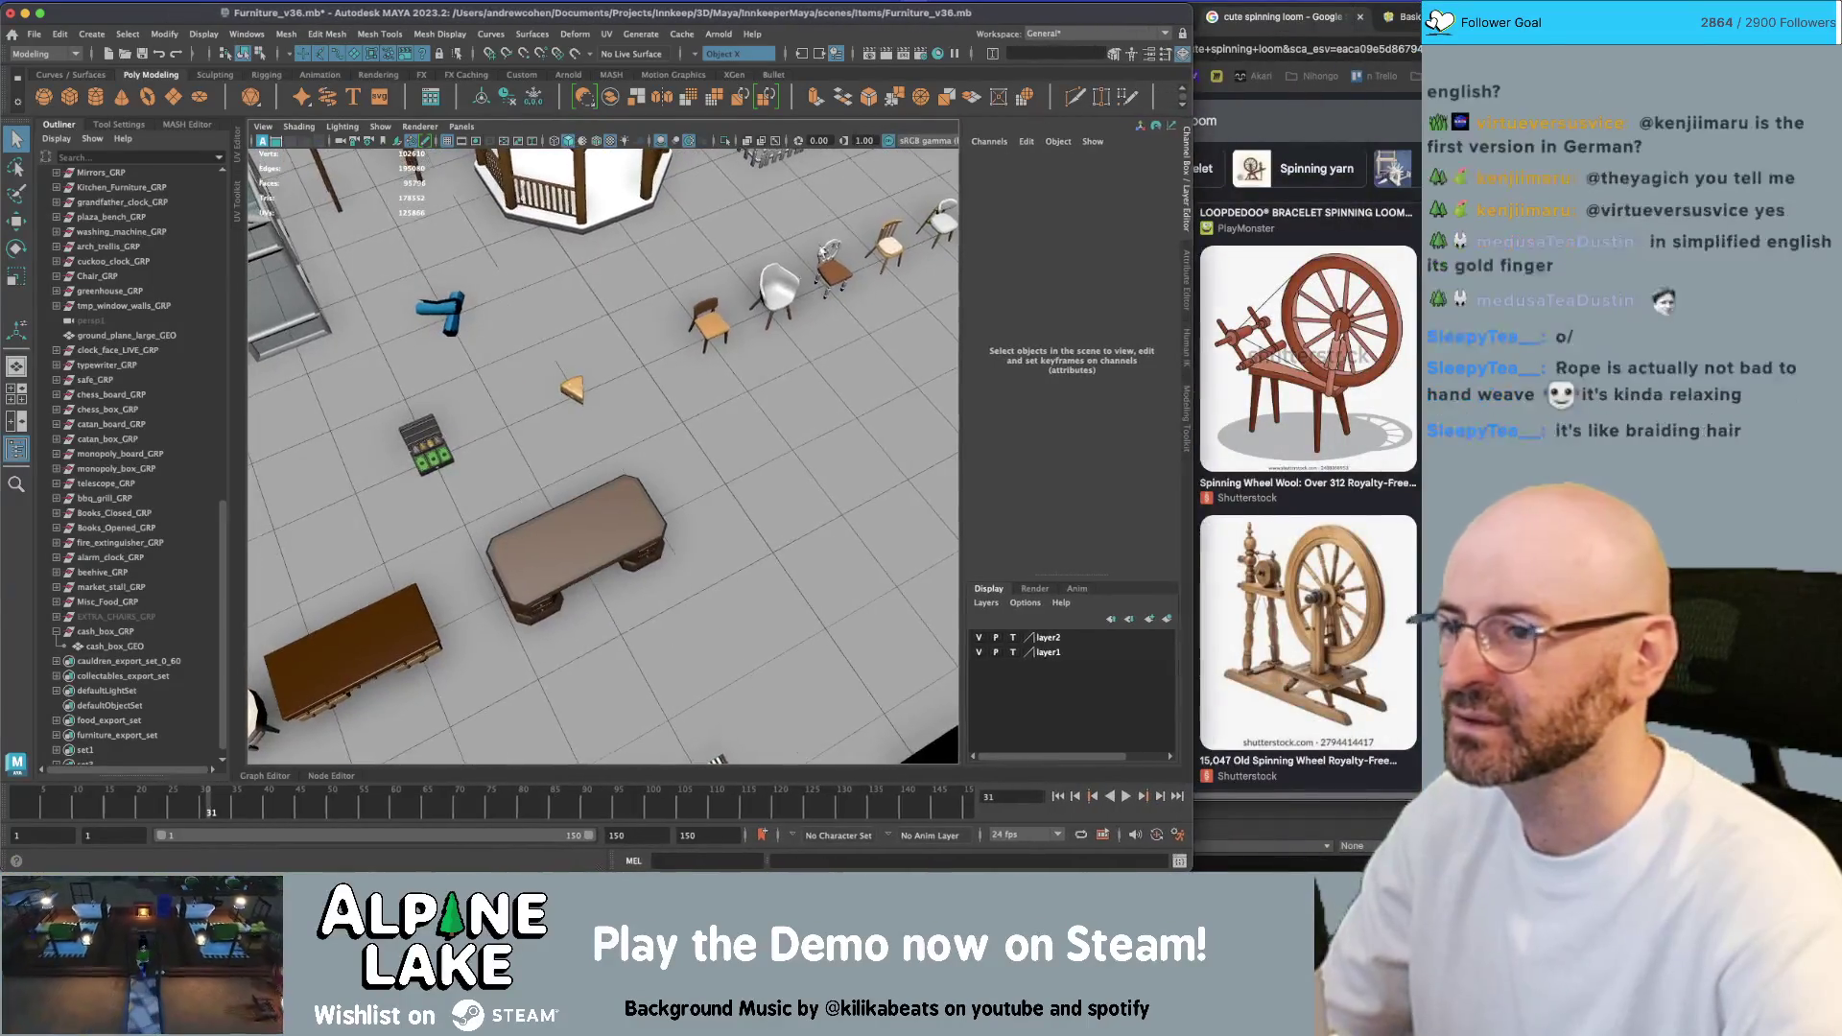
pyautogui.scroll(-5, 512, 361)
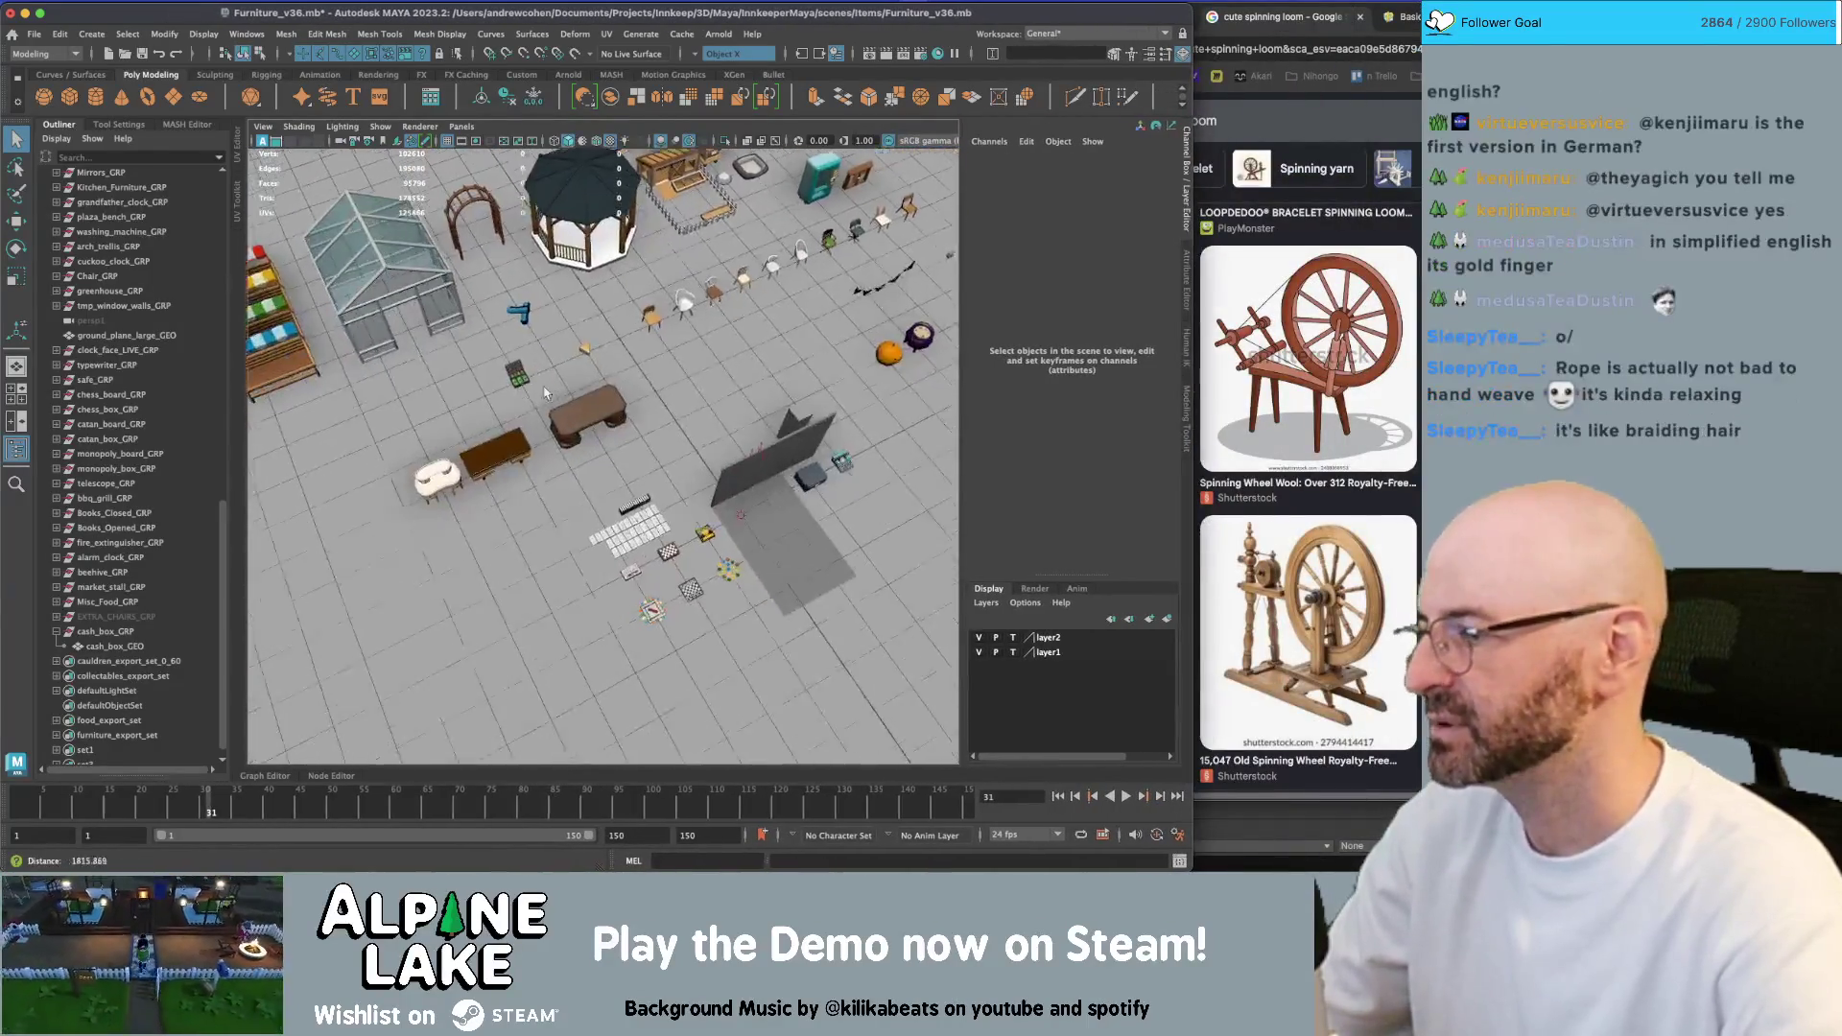
pyautogui.keyDown('alt'); pyautogui.moveTo(544, 392); pyautogui.dragTo(590, 357); pyautogui.keyUp('alt')
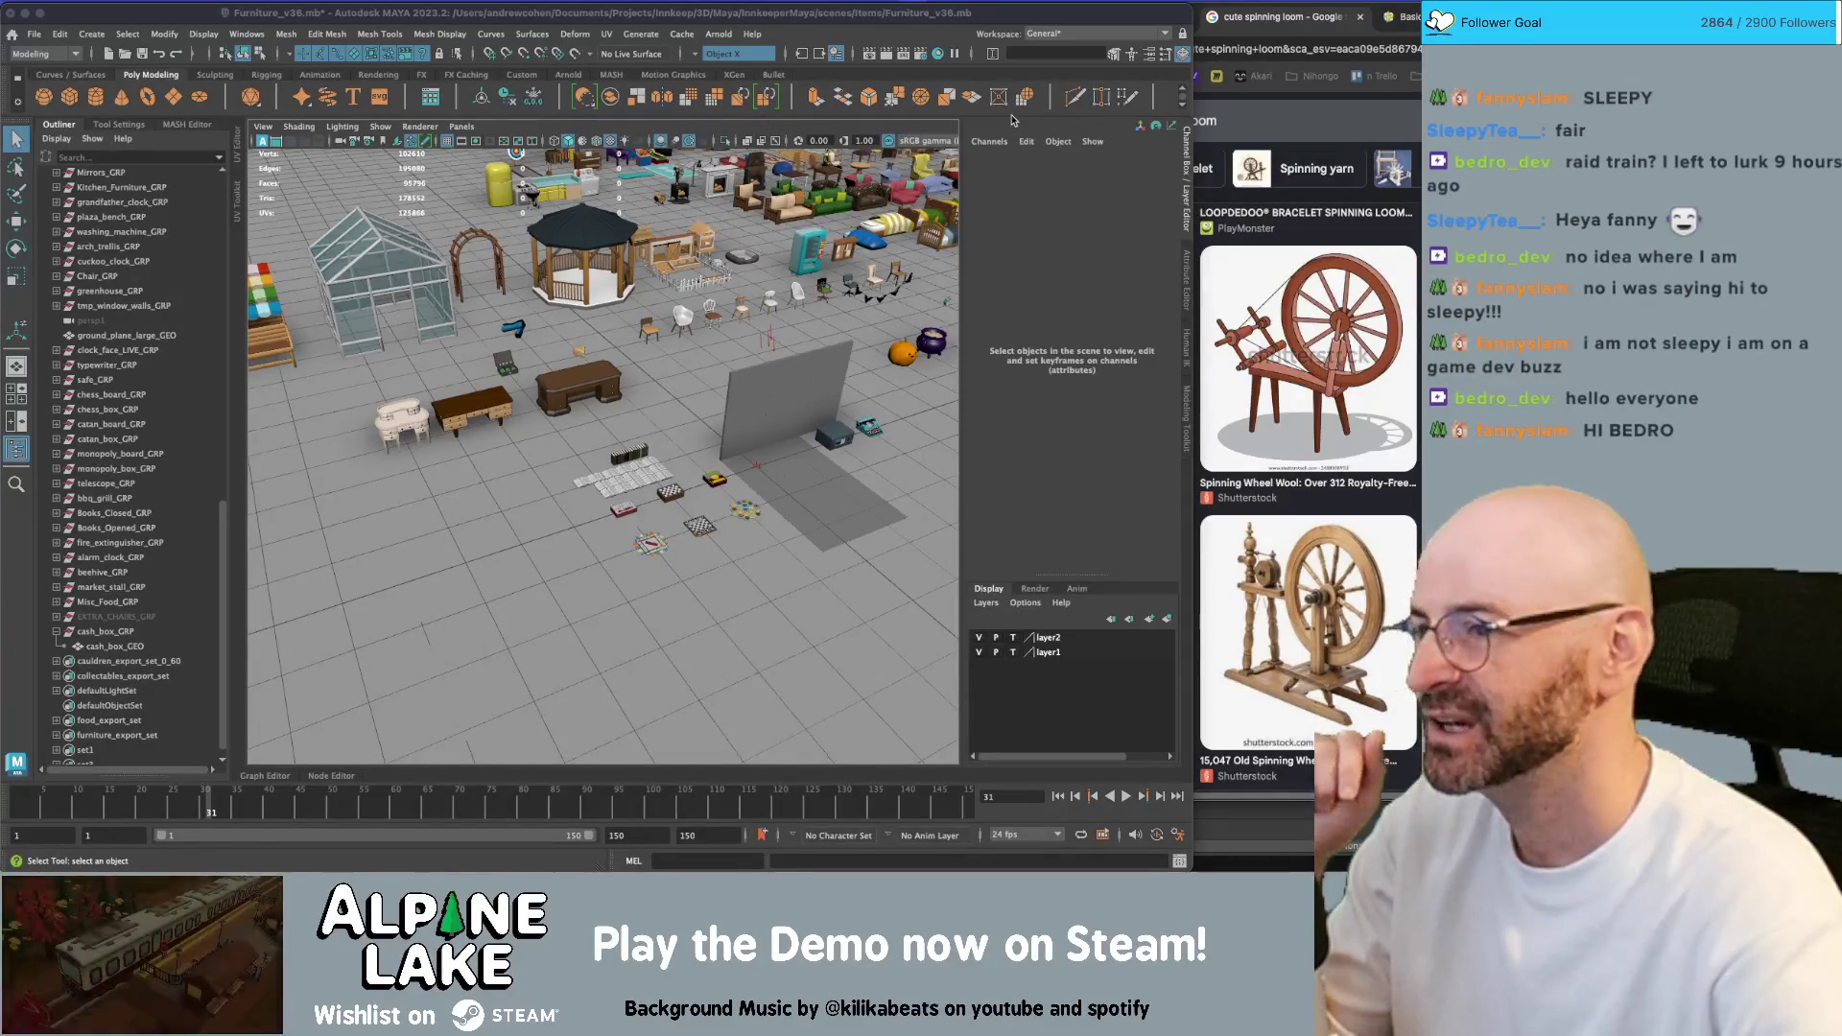
# Locate and frame the grinder model among the furniture layout
pyautogui.click(711, 17)
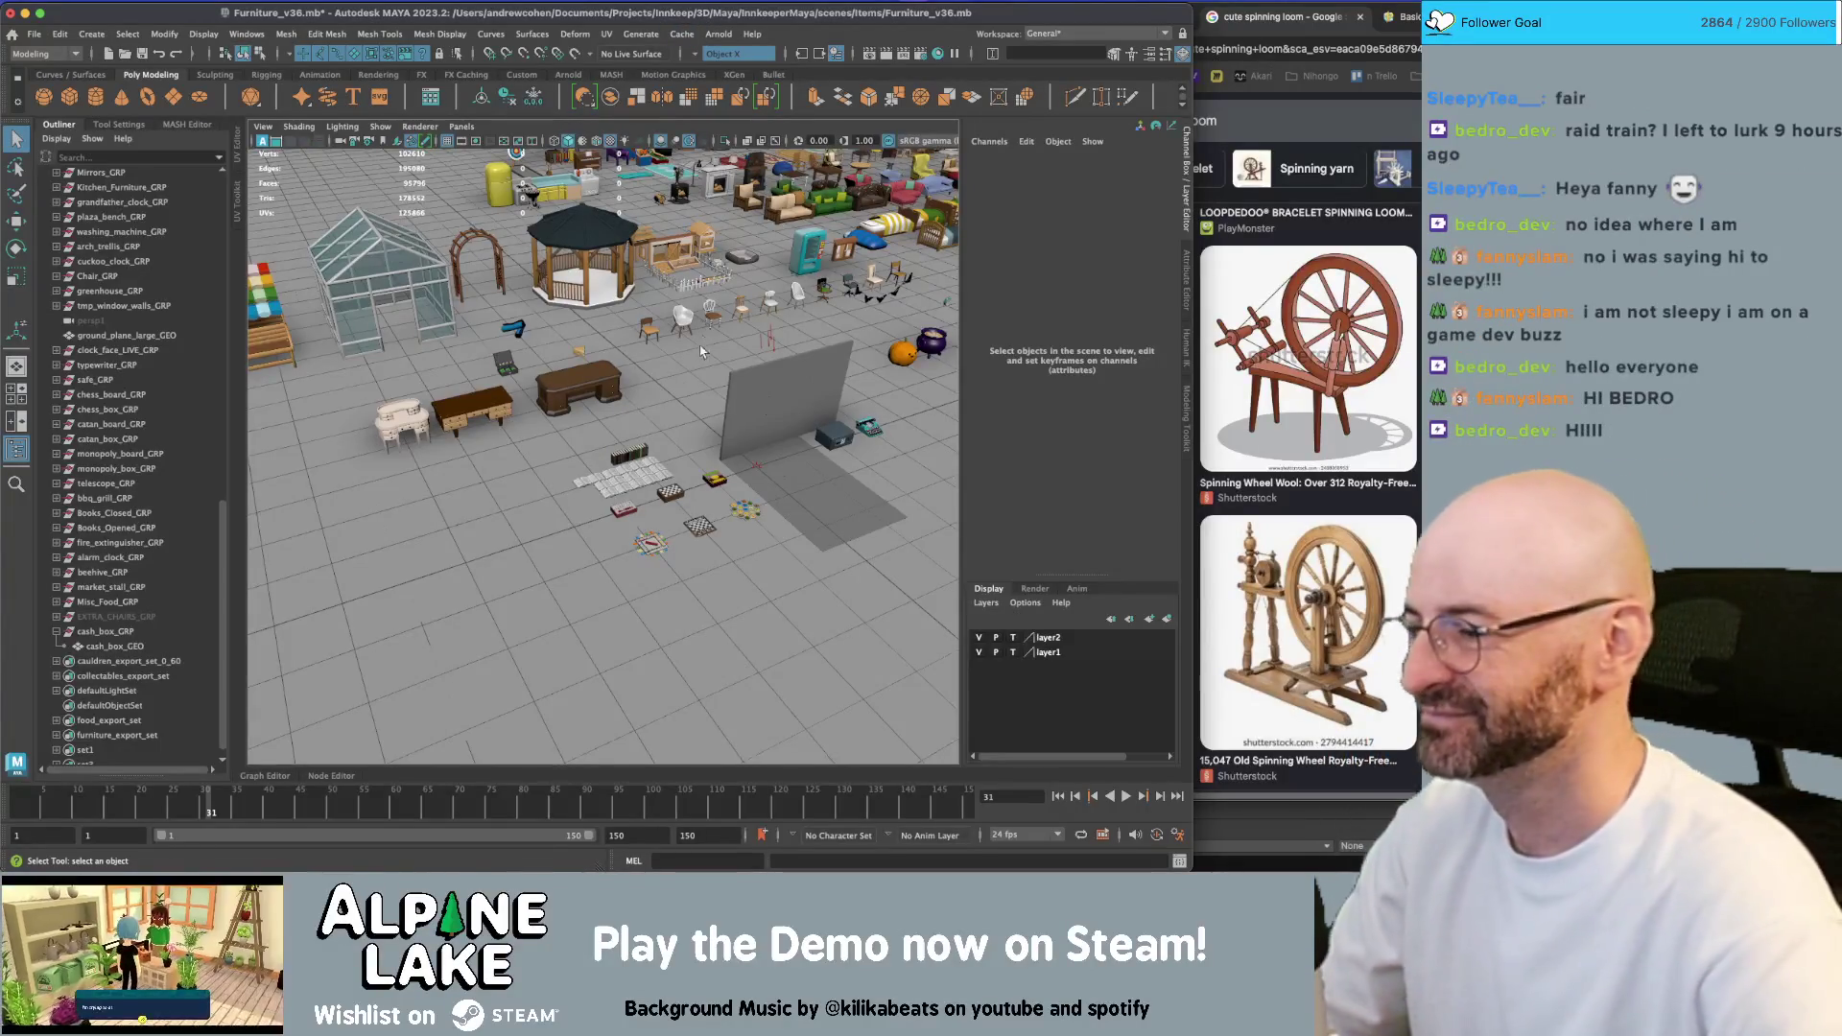
pyautogui.rightClick(678, 407)
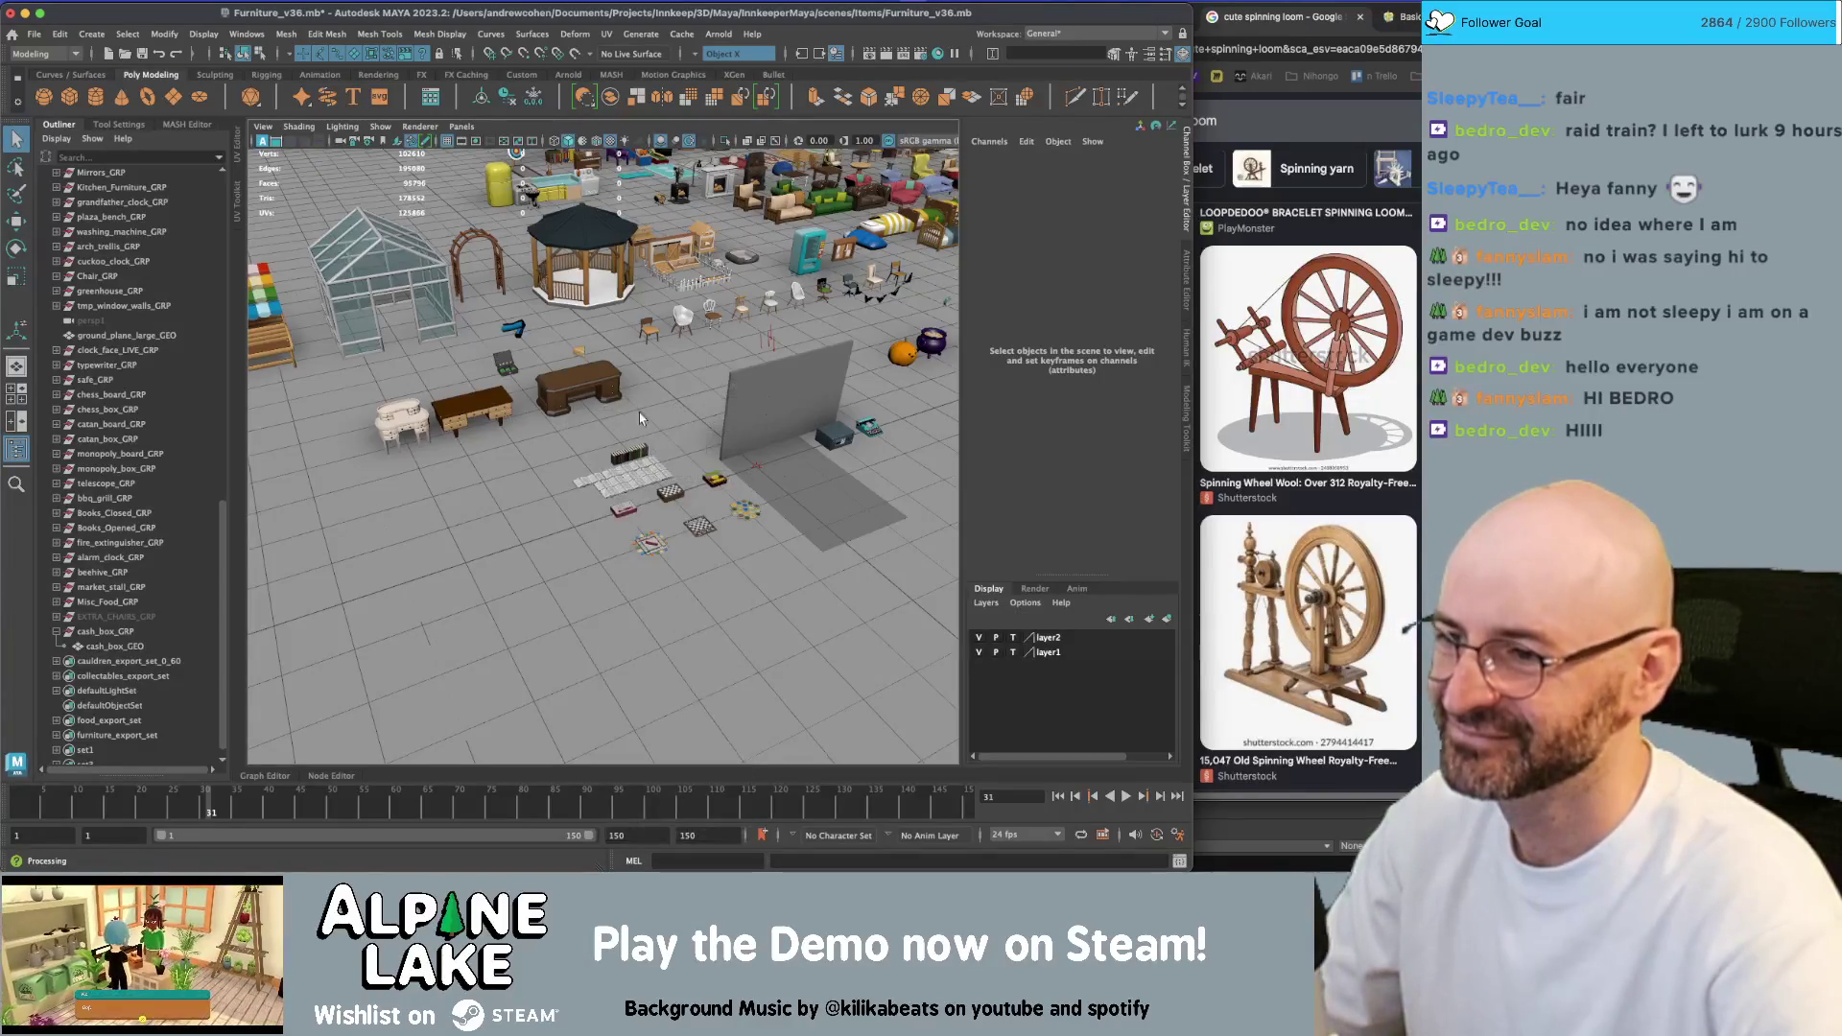
pyautogui.scroll(5, 614, 413)
pyautogui.scroll(3, 602, 460)
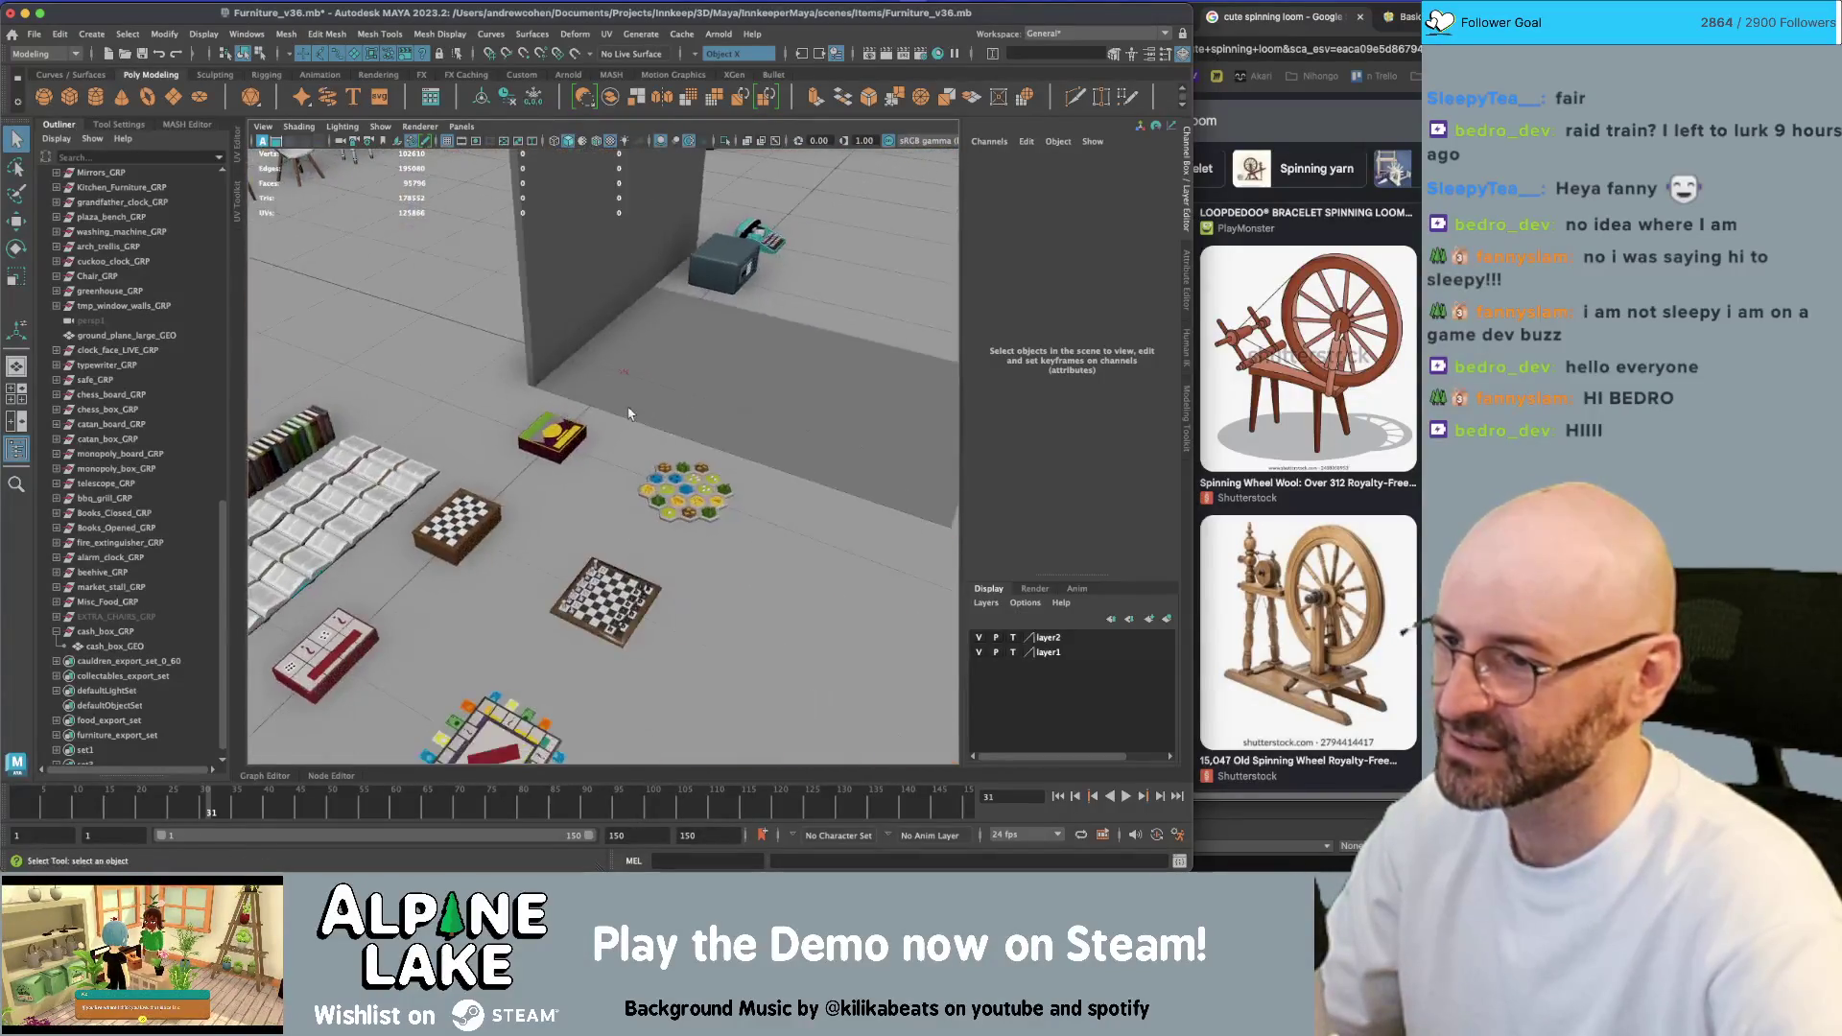
pyautogui.moveTo(602, 461)
pyautogui.keyDown('alt'); pyautogui.mouseDown()
pyautogui.moveTo(585, 432)
pyautogui.moveTo(710, 434)
pyautogui.mouseUp(); pyautogui.keyUp('alt')
pyautogui.scroll(-5, 577, 419)
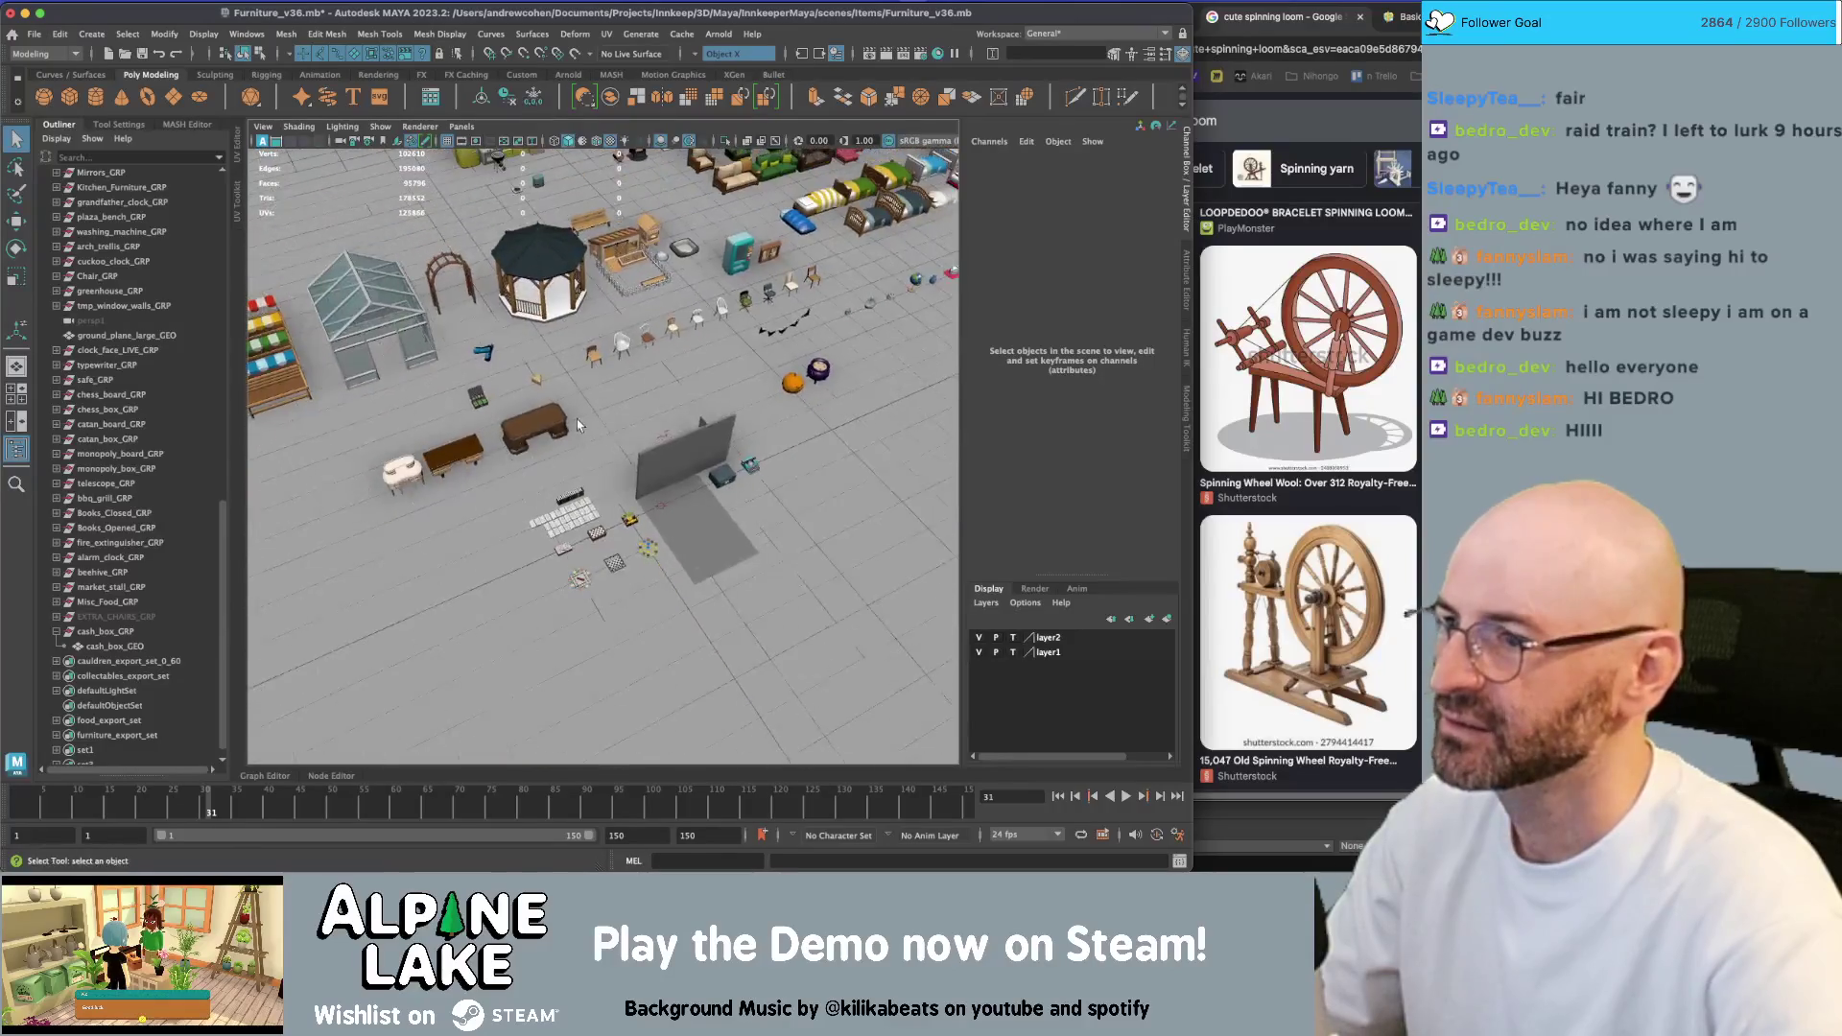
pyautogui.scroll(-3, 578, 418)
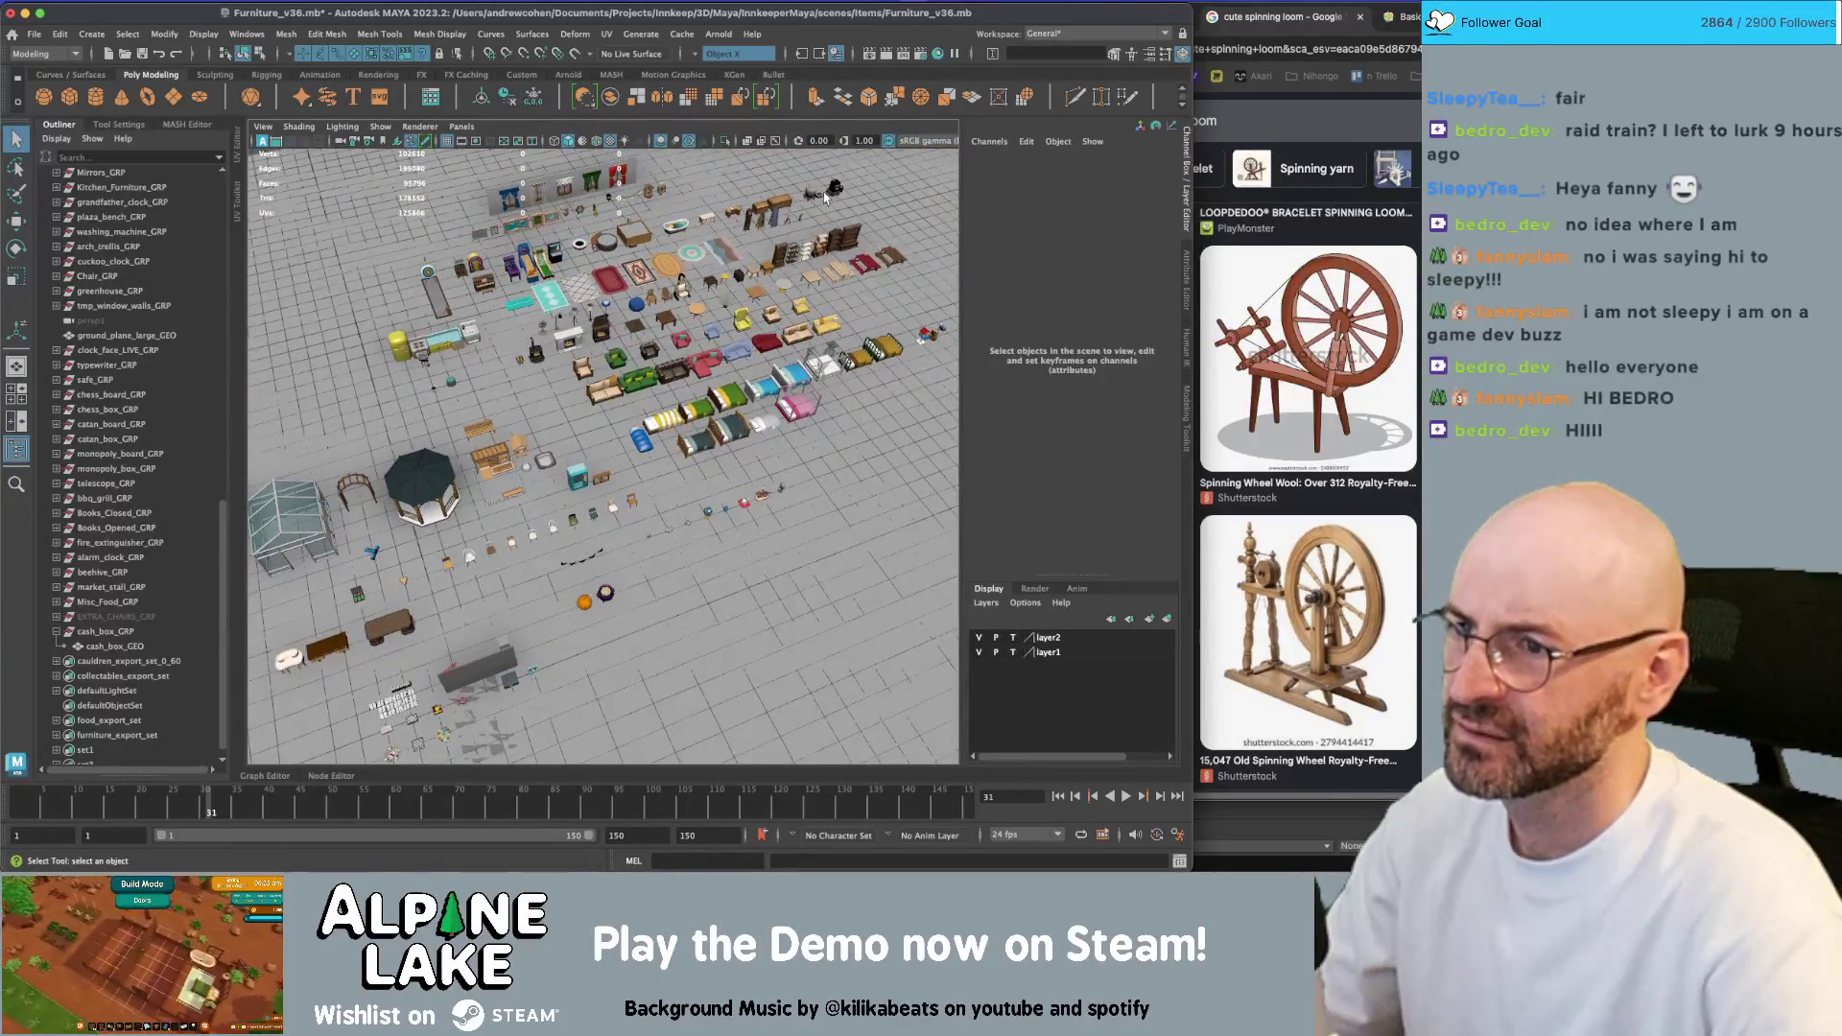
pyautogui.click(814, 195)
pyautogui.press('f')
pyautogui.scroll(-3, 583, 401)
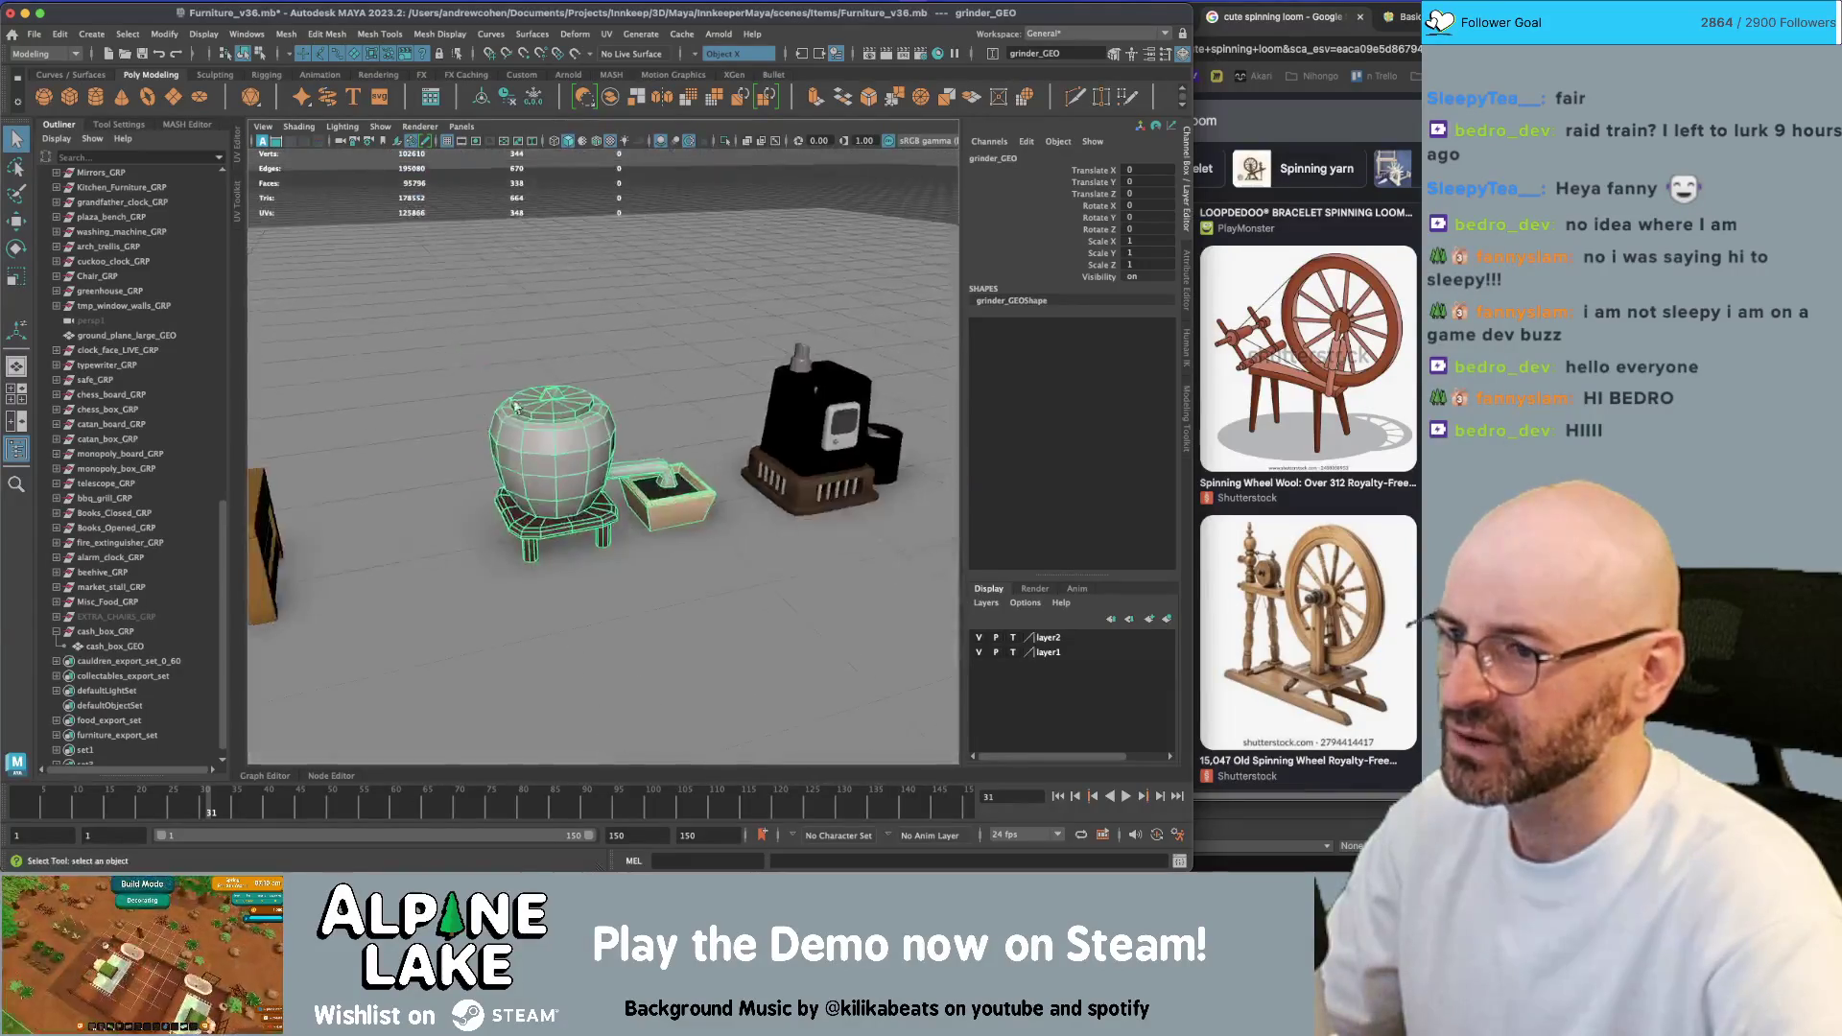
pyautogui.keyDown('alt'); pyautogui.moveTo(583, 401); pyautogui.dragTo(694, 416); pyautogui.keyUp('alt')
pyautogui.scroll(3, 694, 415)
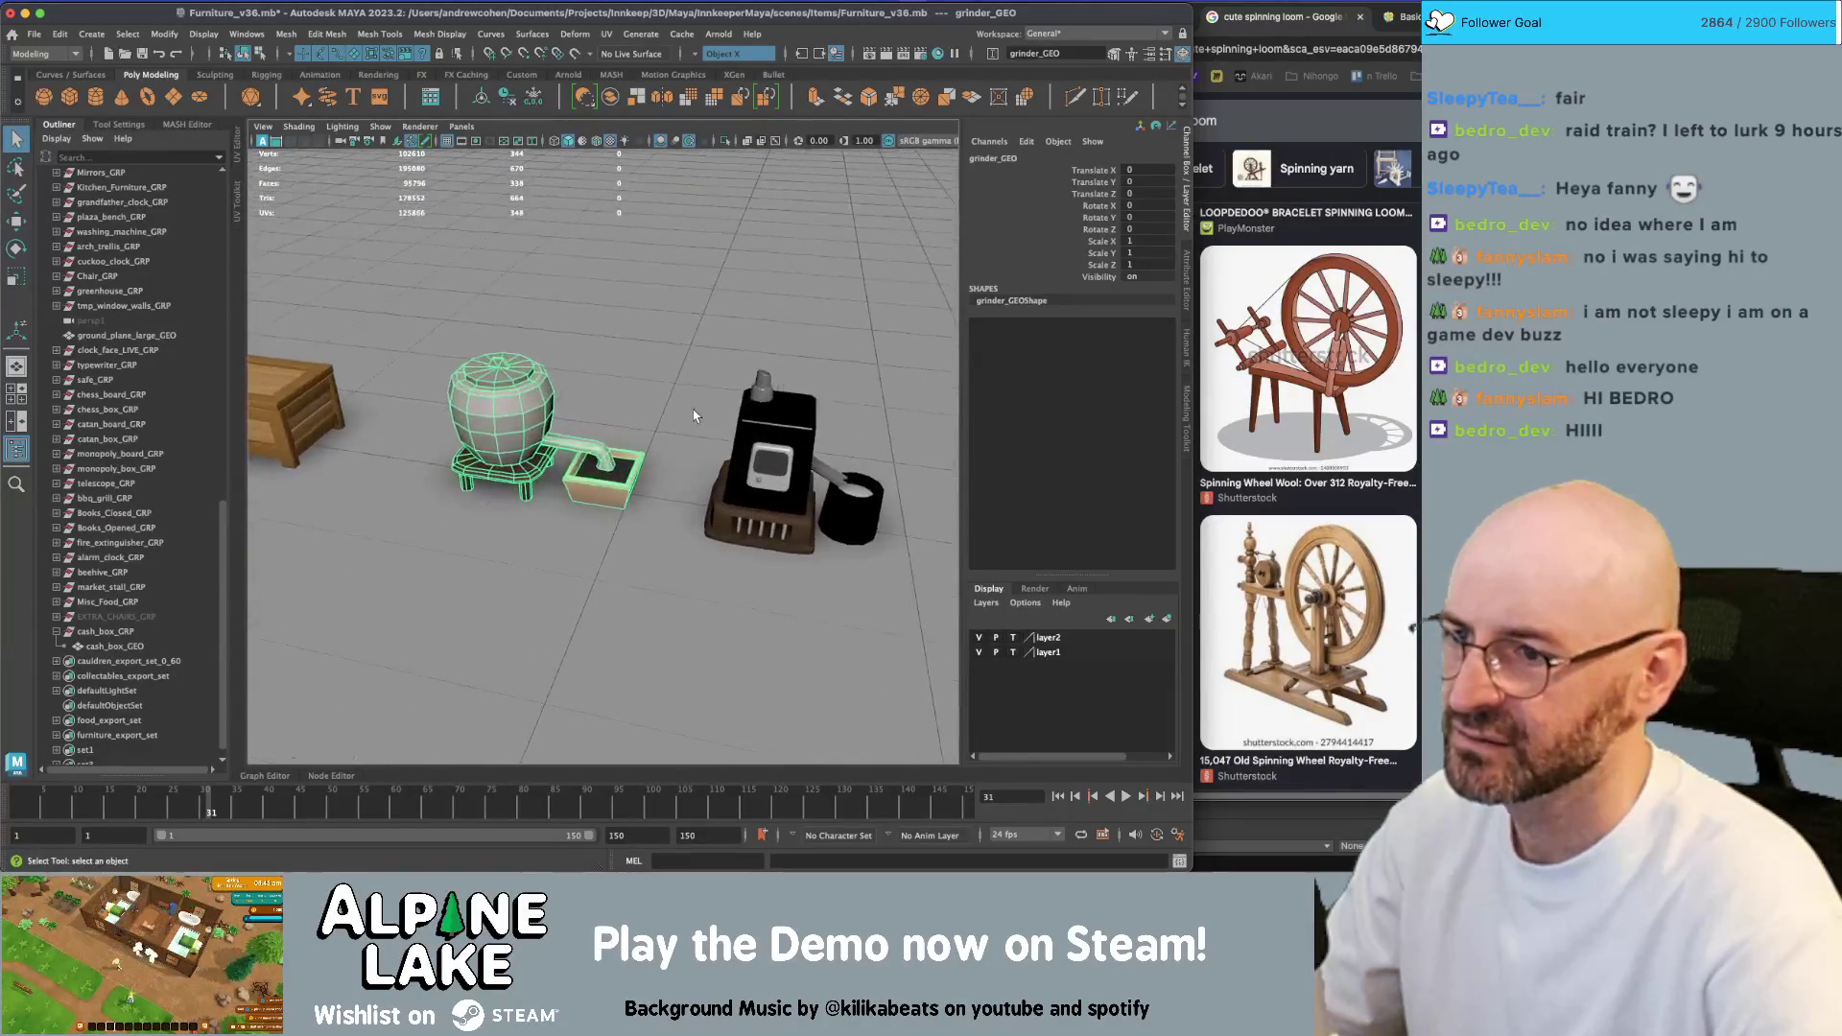
pyautogui.scroll(-3, 771, 494)
pyautogui.keyDown('alt'); pyautogui.moveTo(770, 494); pyautogui.dragTo(478, 442); pyautogui.keyUp('alt')
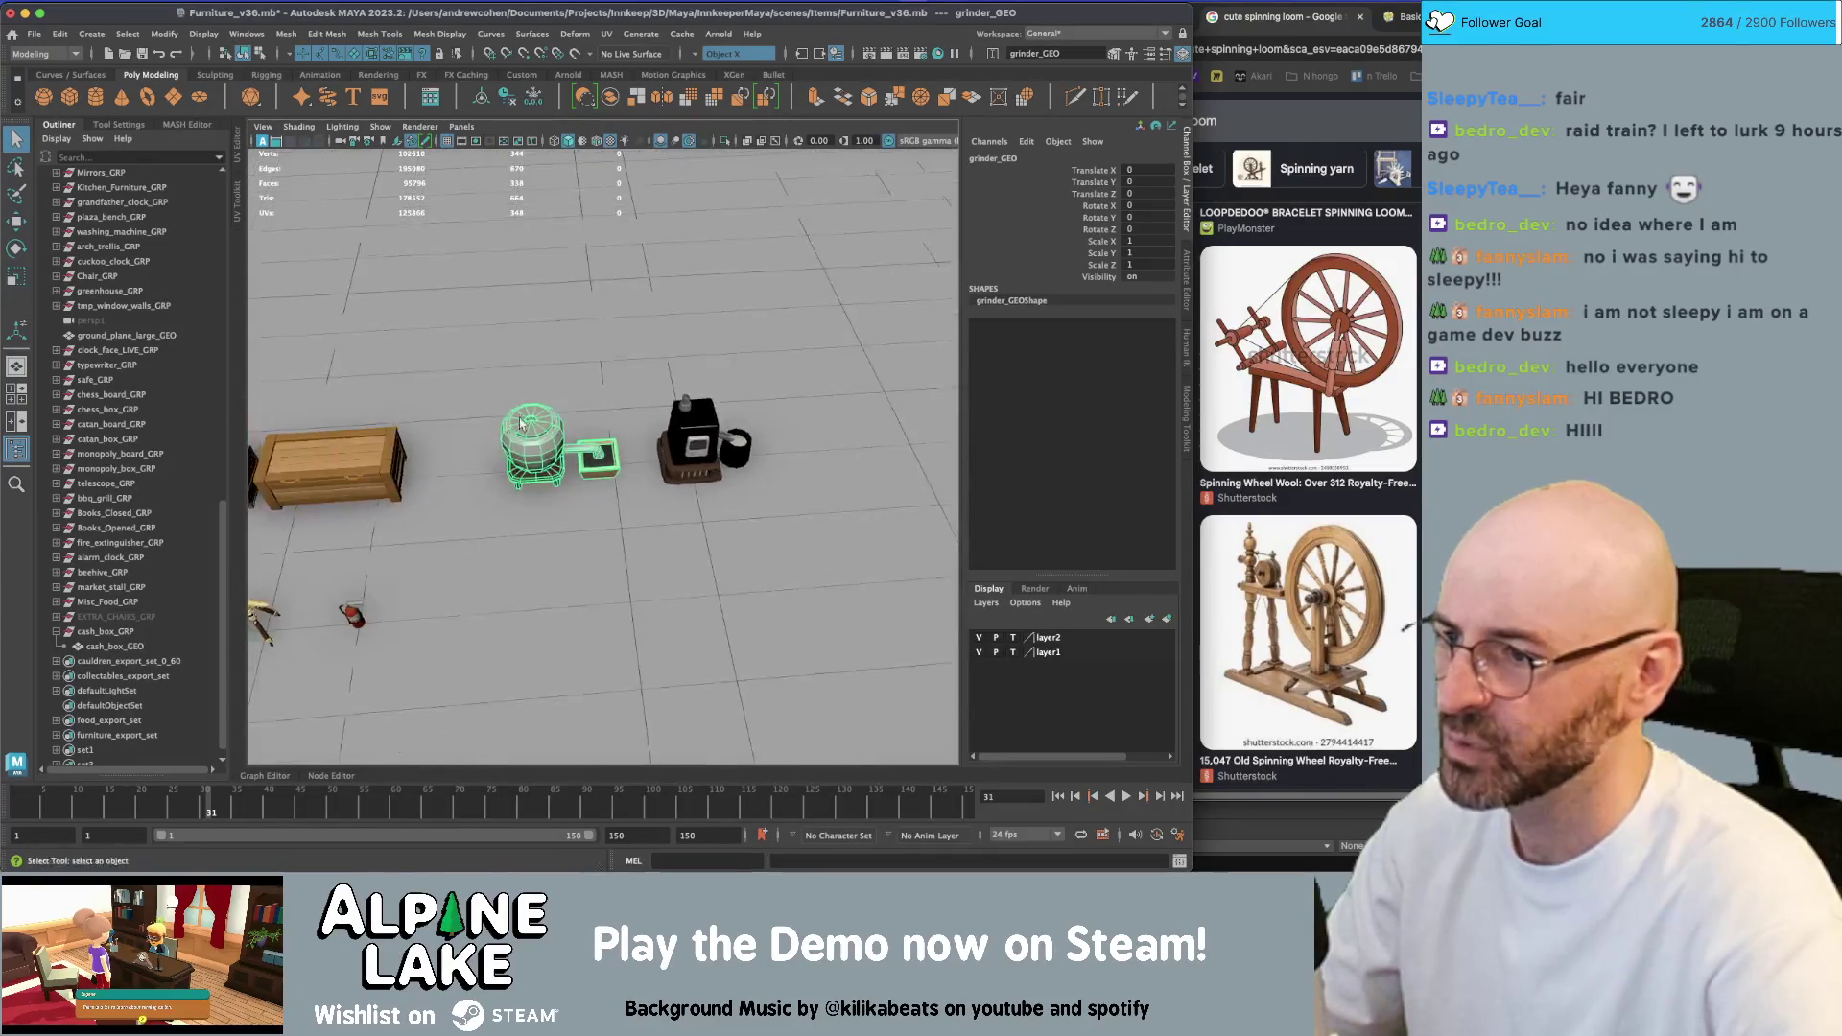
pyautogui.press('f')
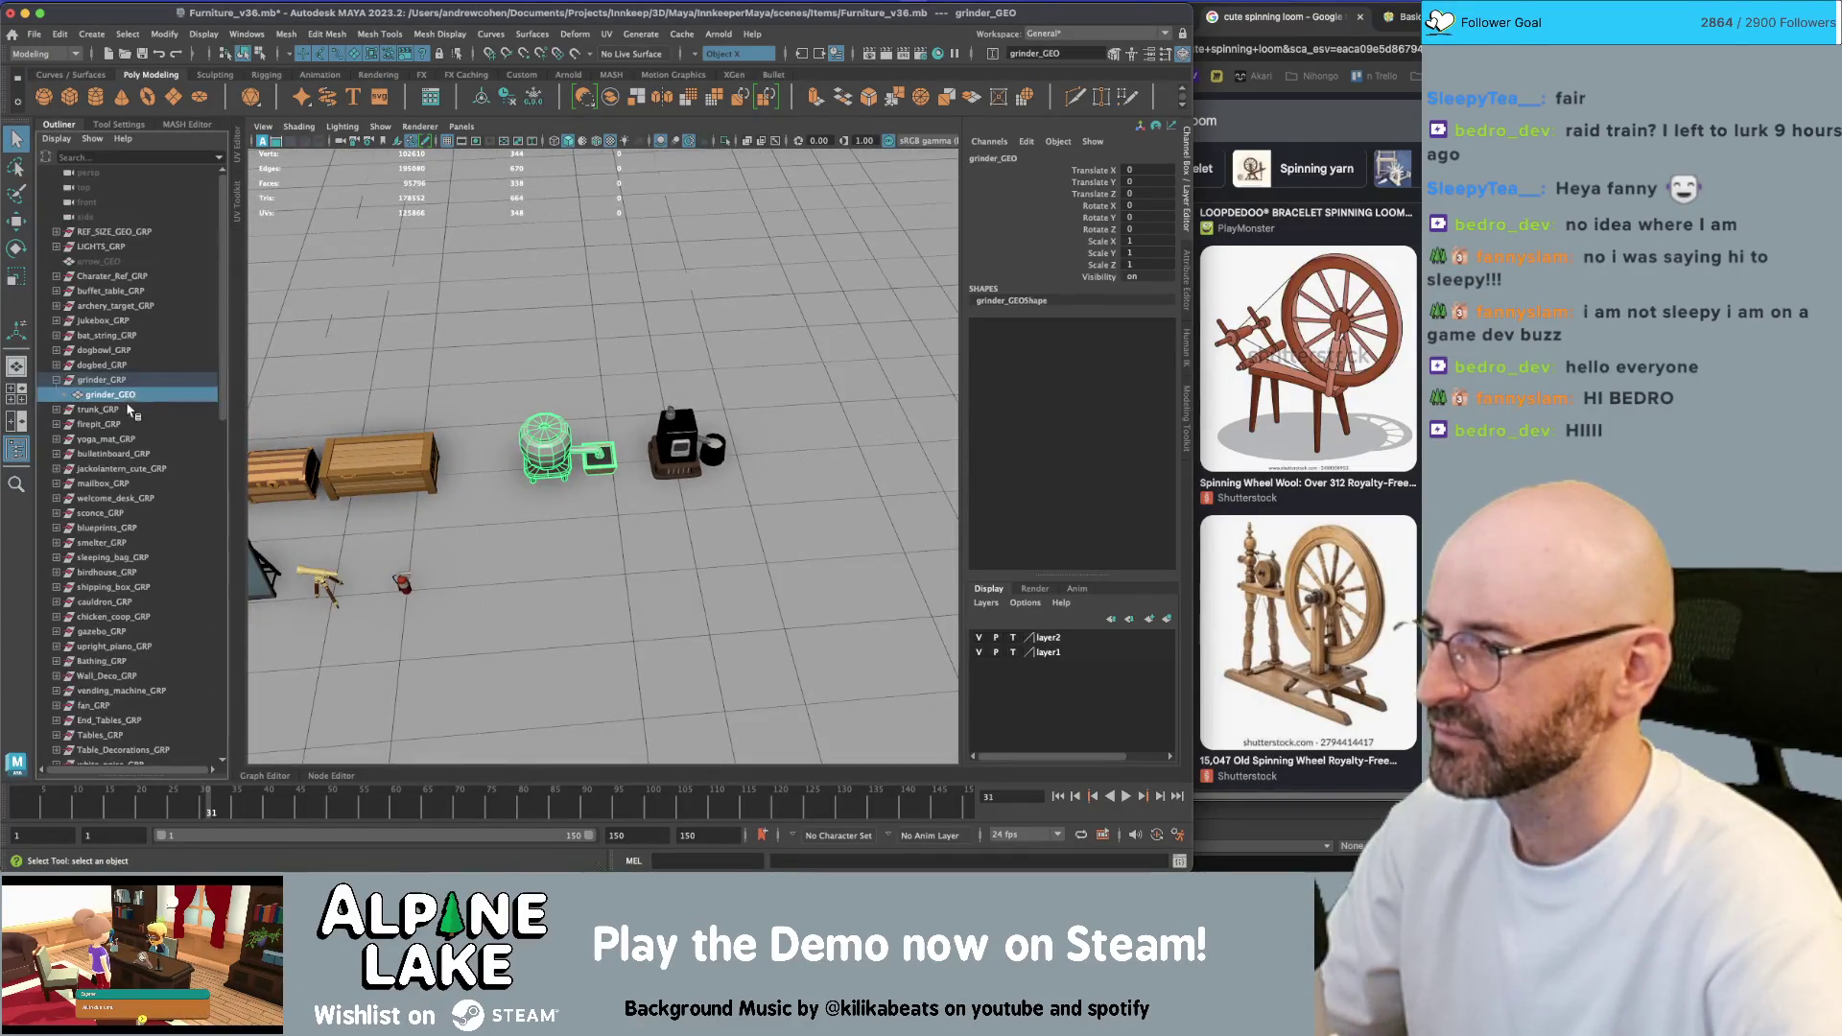
# Duplicate grinder_GRP and move the copy to an open spot next to the wall
pyautogui.click(101, 380)
pyautogui.scroll(-10, 592, 372)
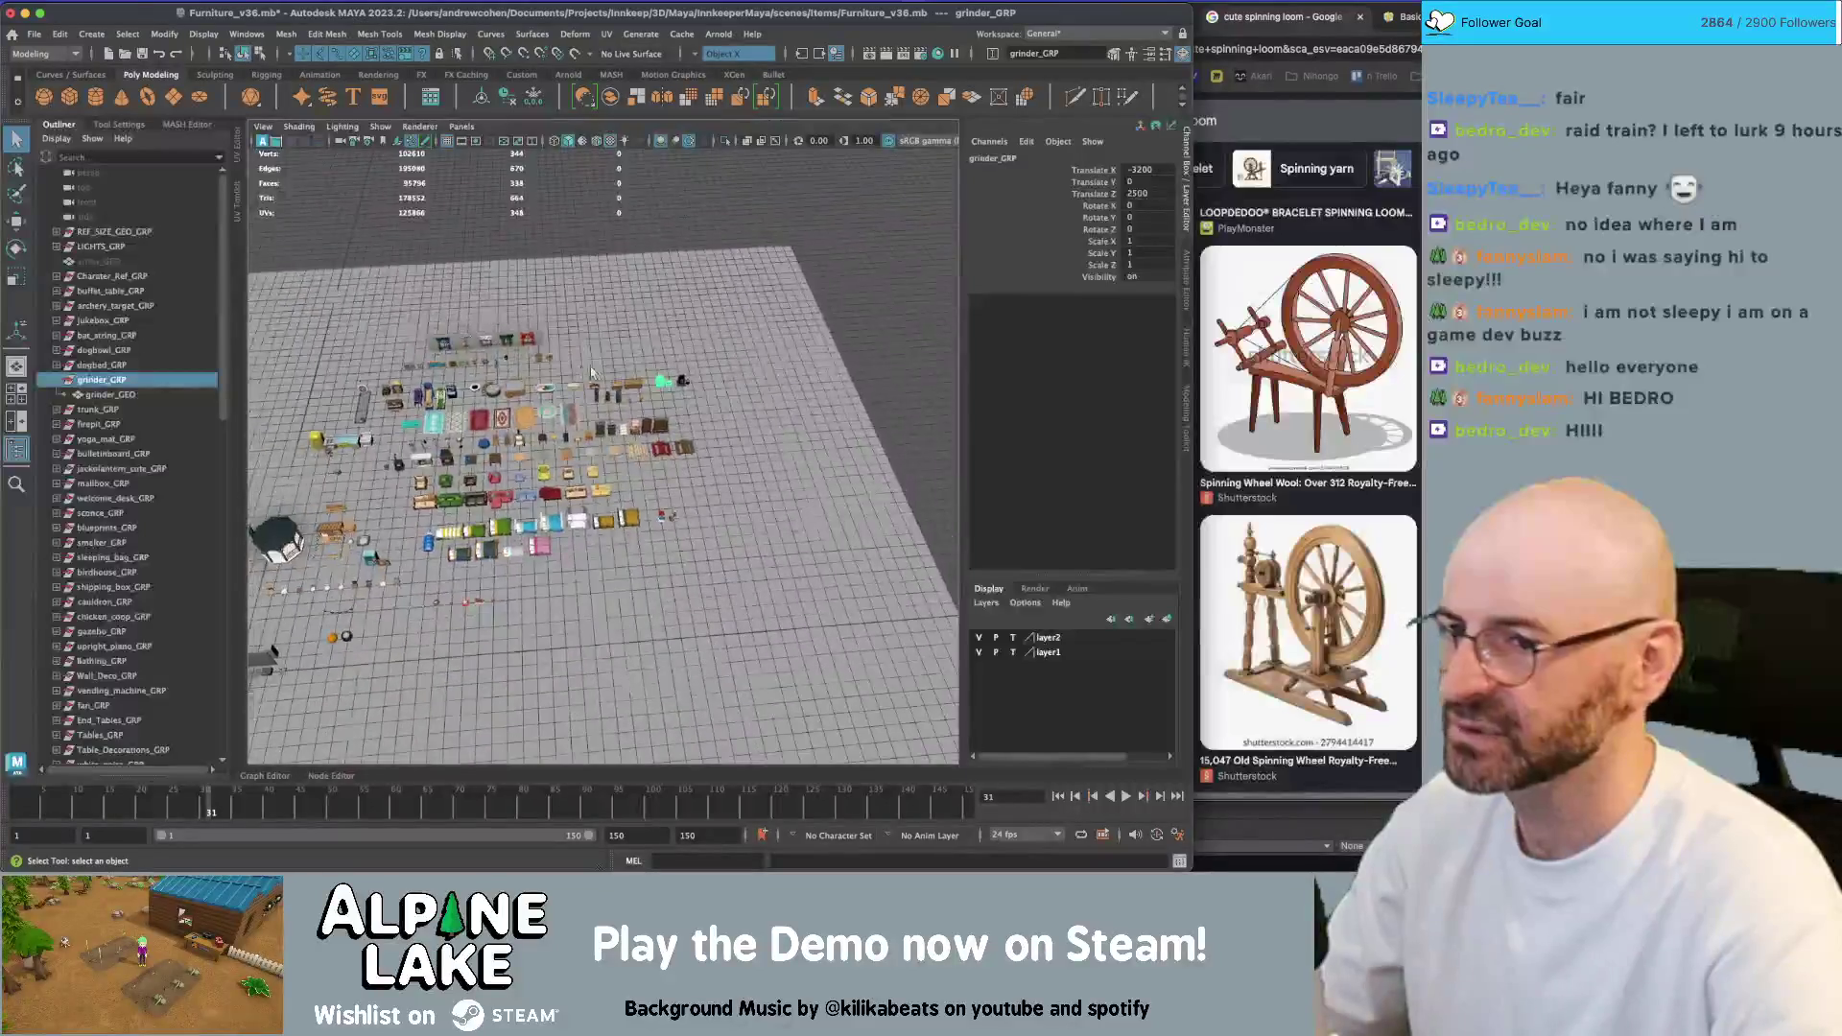
pyautogui.hotkey('ctrl', 'd')
pyautogui.press('w')
pyautogui.moveTo(610, 363)
pyautogui.mouseDown()
pyautogui.moveTo(535, 395)
pyautogui.moveTo(401, 557)
pyautogui.moveTo(245, 662)
pyautogui.mouseUp()
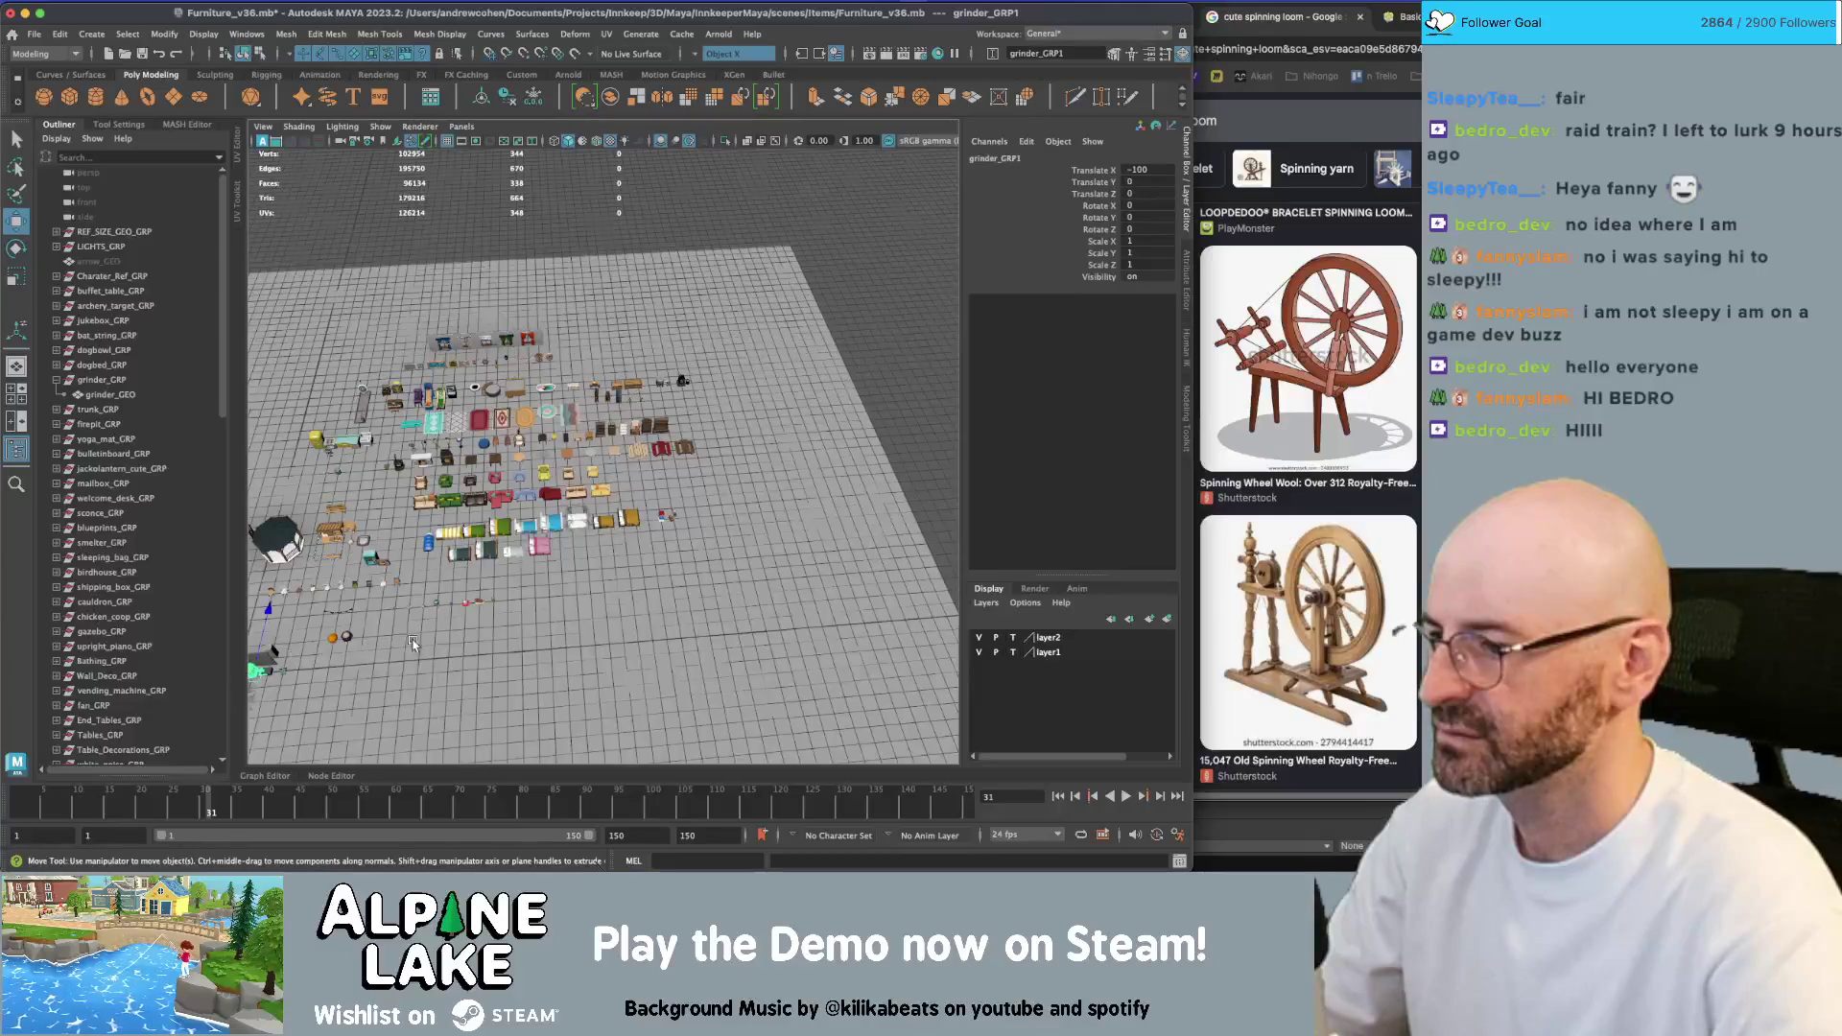
pyautogui.press('f')
pyautogui.scroll(5, 526, 478)
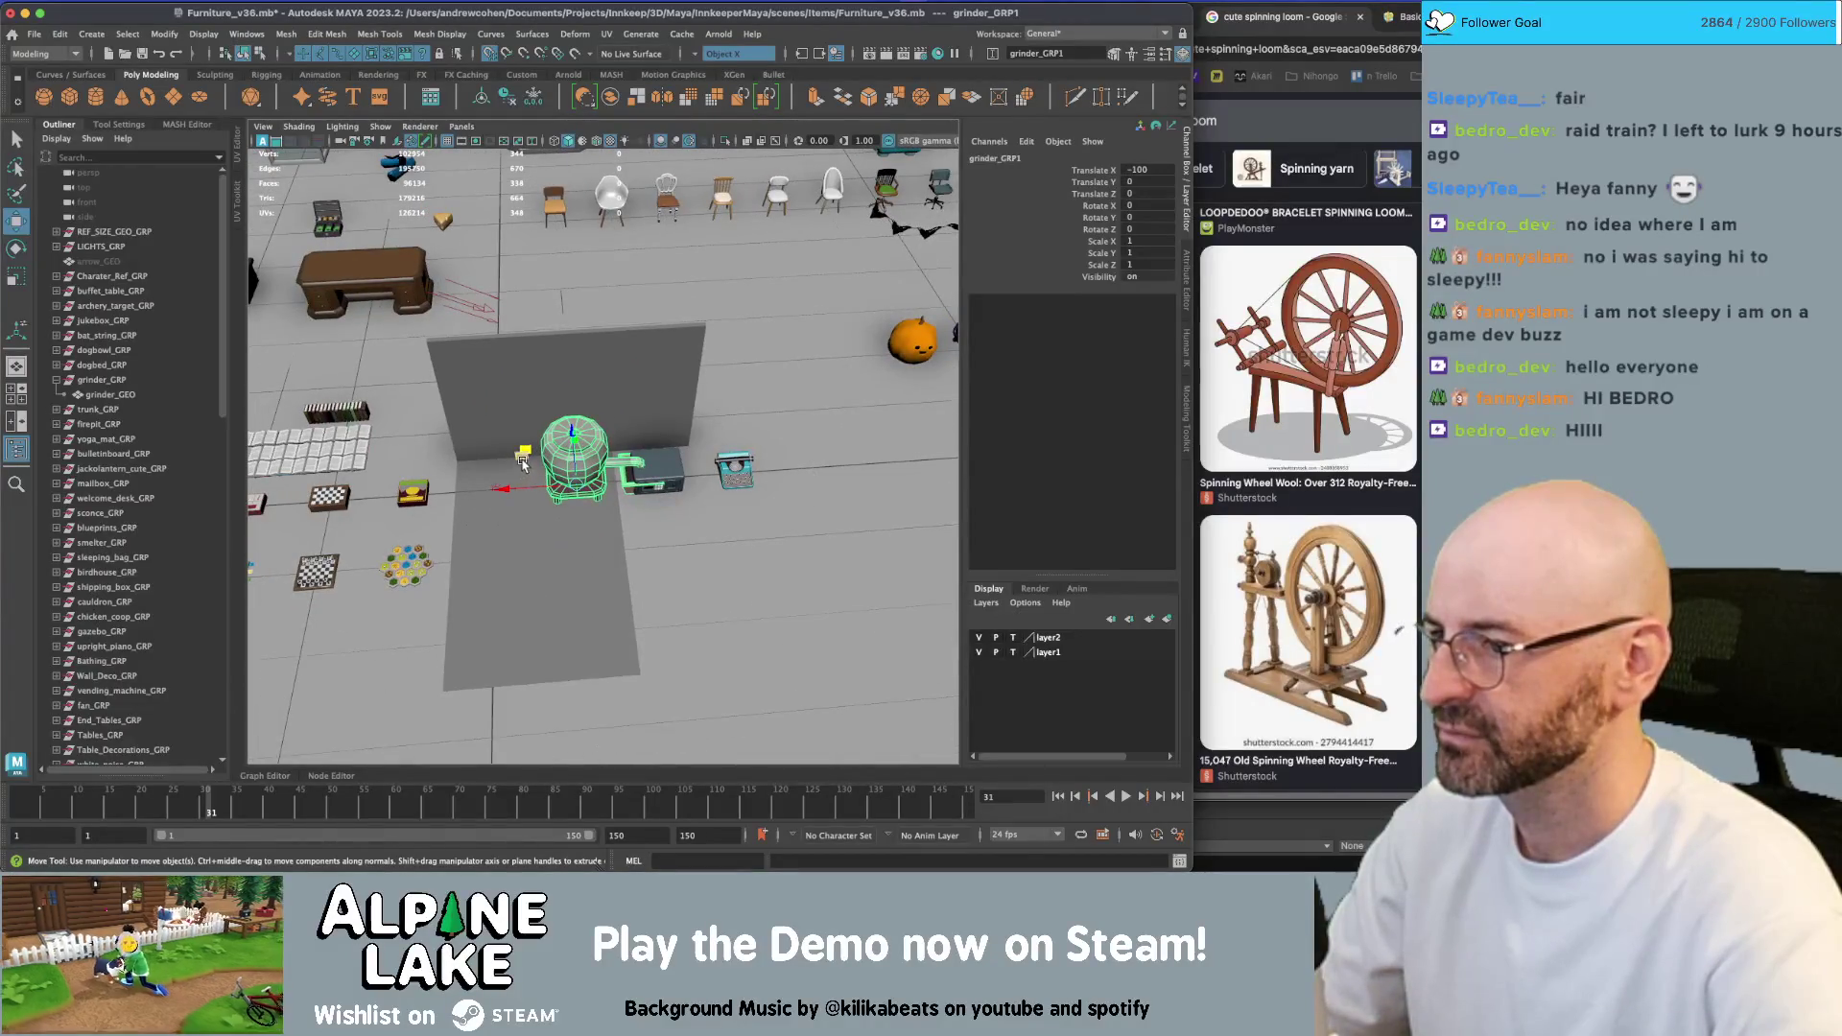
pyautogui.moveTo(523, 463)
pyautogui.keyDown('alt'); pyautogui.mouseDown()
pyautogui.moveTo(576, 458)
pyautogui.moveTo(451, 498)
pyautogui.moveTo(506, 527)
pyautogui.moveTo(623, 494)
pyautogui.moveTo(589, 443)
pyautogui.mouseUp(); pyautogui.keyUp('alt')
pyautogui.press('f')
pyautogui.scroll(3, 624, 494)
pyautogui.press('q')
pyautogui.click(589, 442)
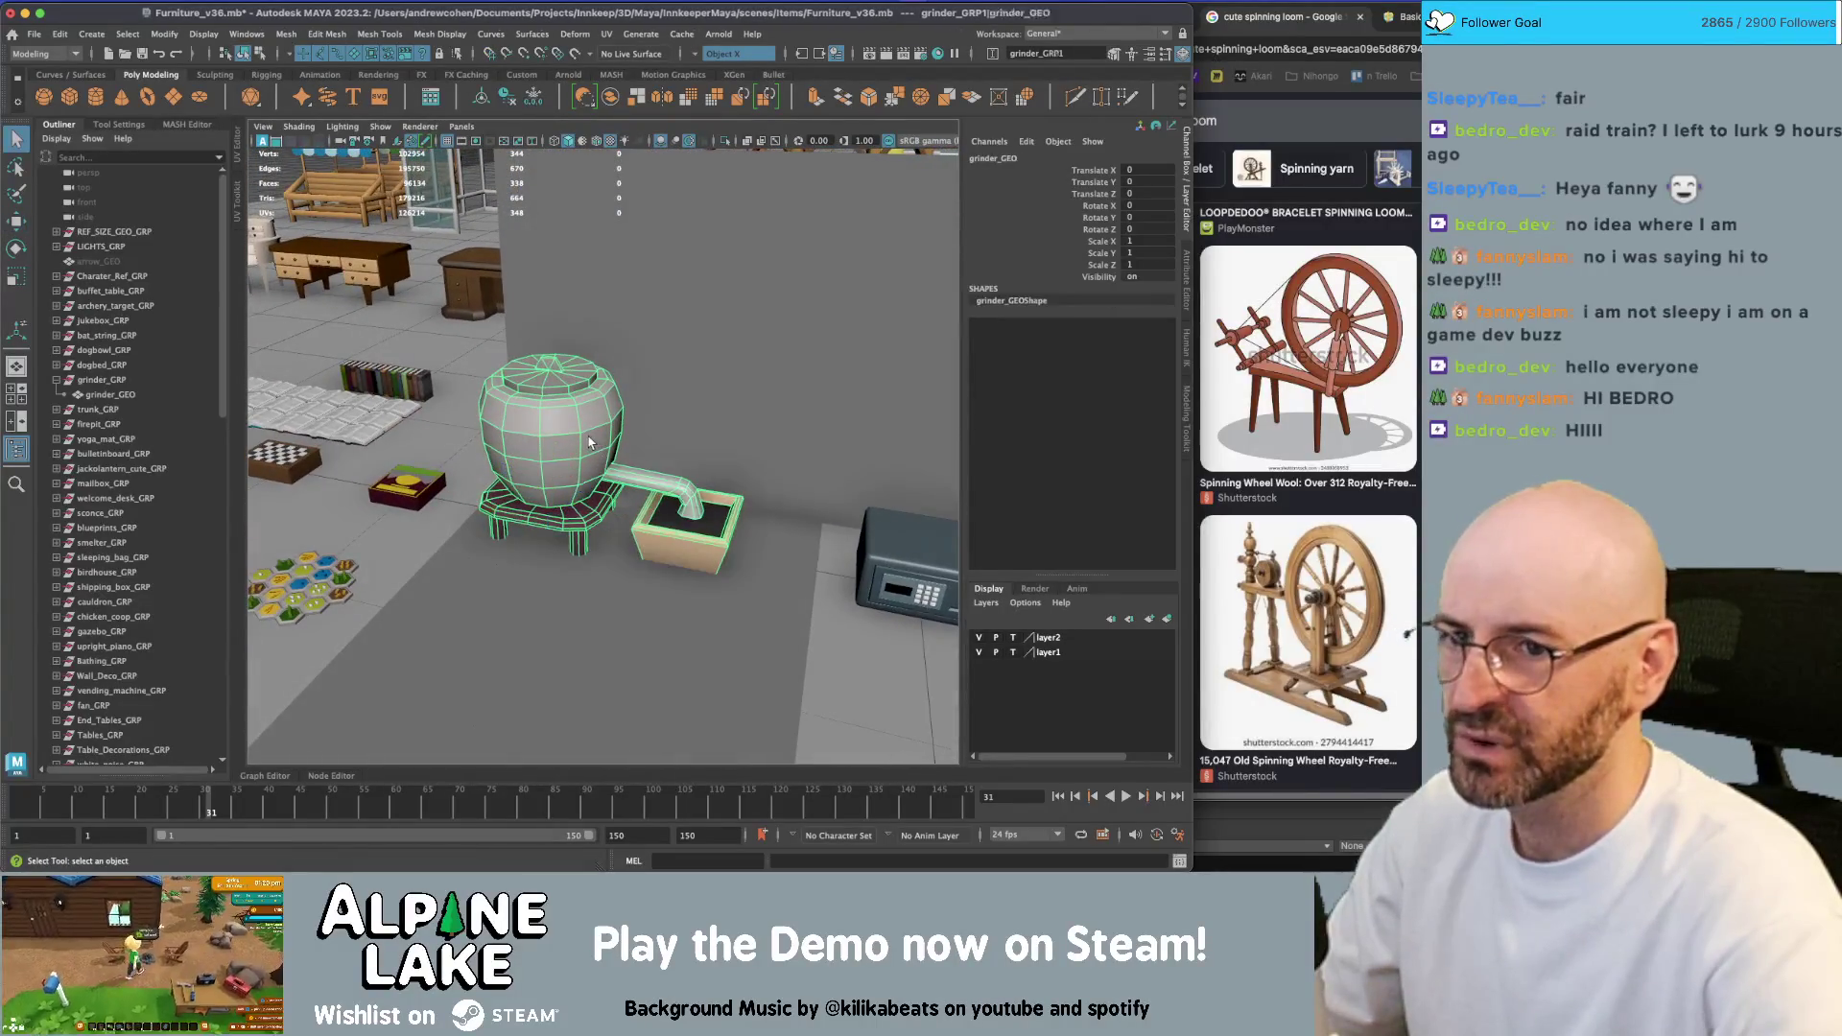
# Delete the pot body and cap faces from the grinder copy
pyautogui.moveTo(582, 430); pyautogui.dragTo(581, 480, button='right')
pyautogui.moveTo(634, 384); pyautogui.dragTo(432, 458)
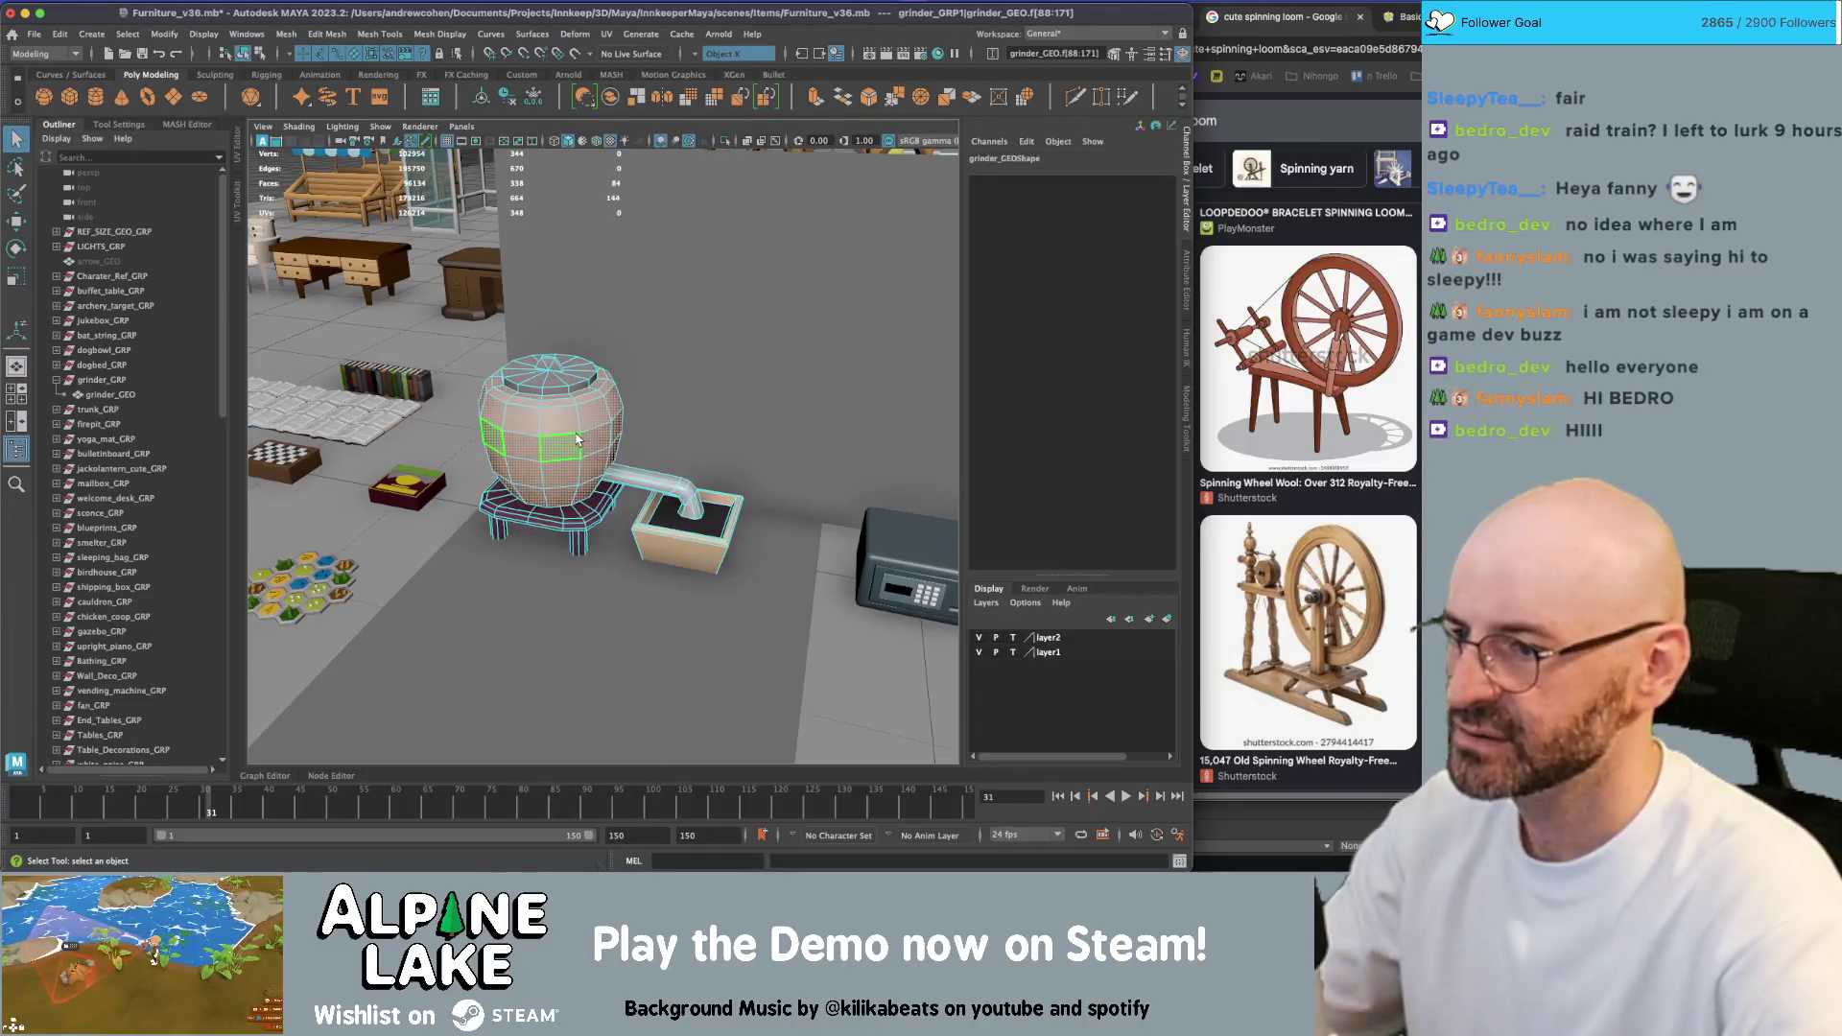
pyautogui.press('Delete')
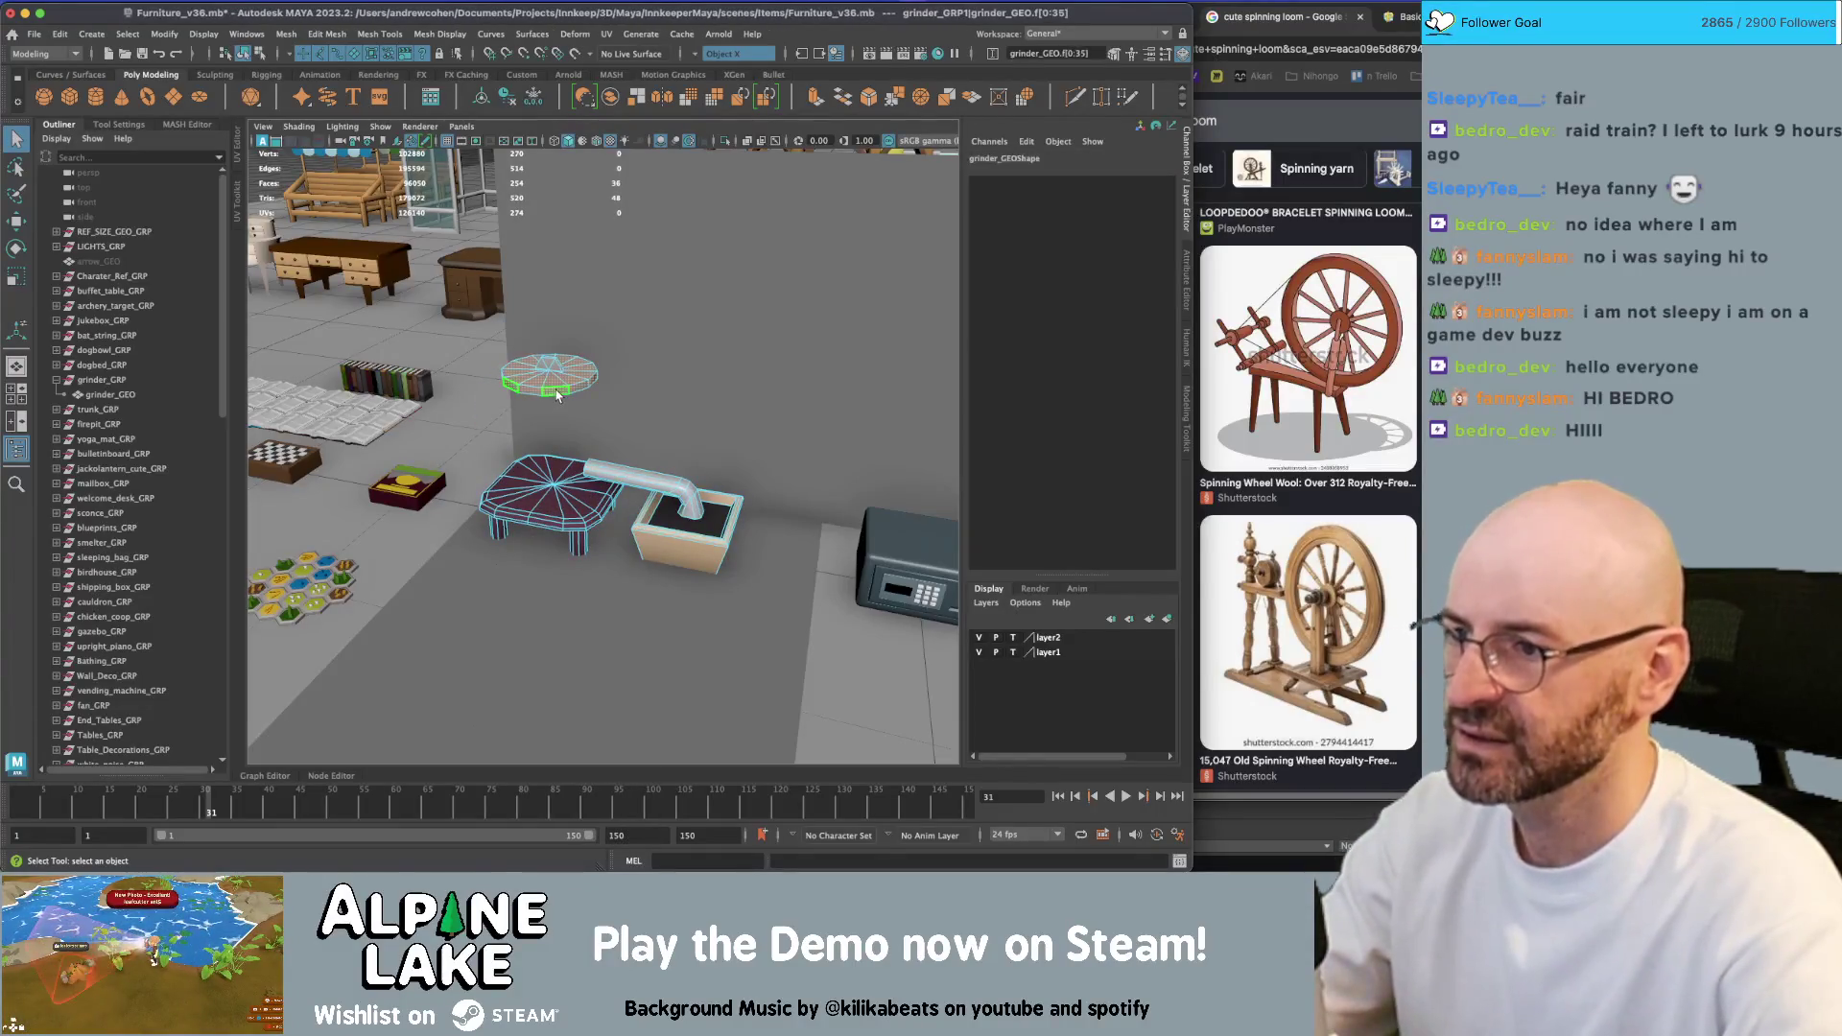
pyautogui.press('Delete')
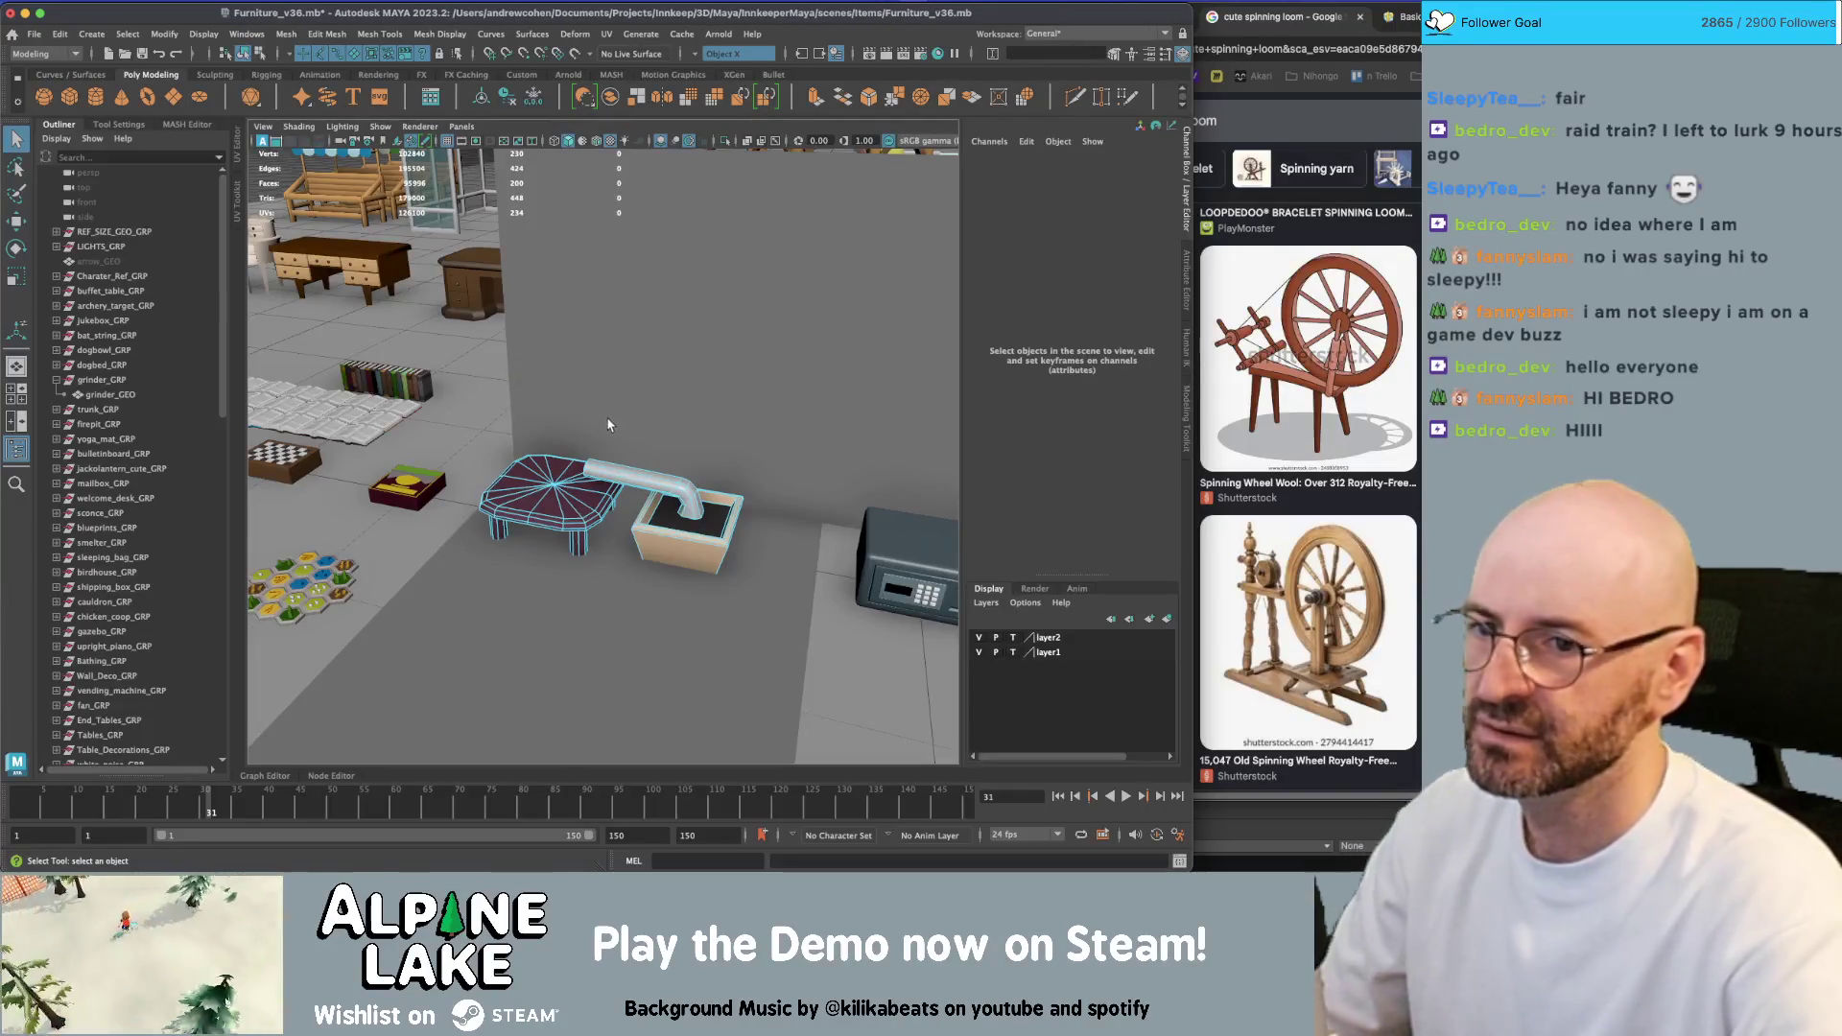
pyautogui.moveTo(608, 415)
pyautogui.keyDown('alt'); pyautogui.mouseDown()
pyautogui.moveTo(642, 456)
pyautogui.moveTo(583, 485)
pyautogui.mouseUp(); pyautogui.keyUp('alt')
pyautogui.click(641, 455)
pyautogui.scroll(2, 574, 470)
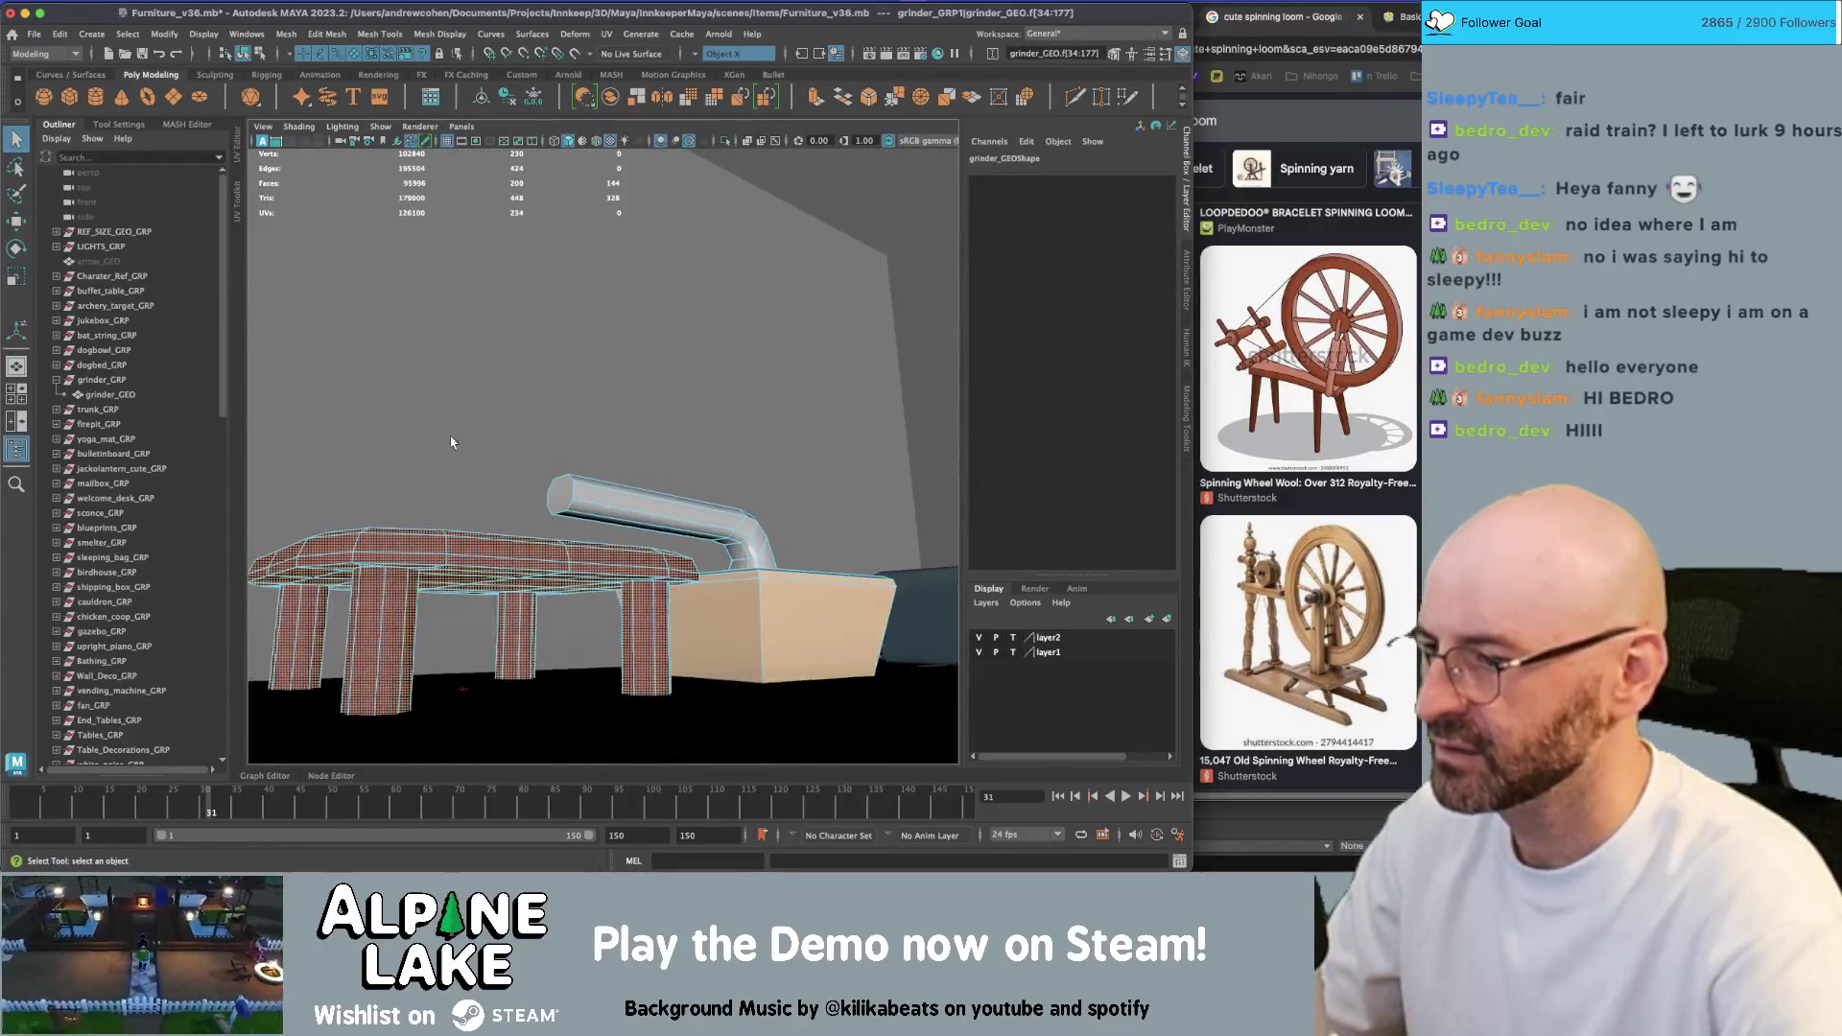
pyautogui.click(241, 55)
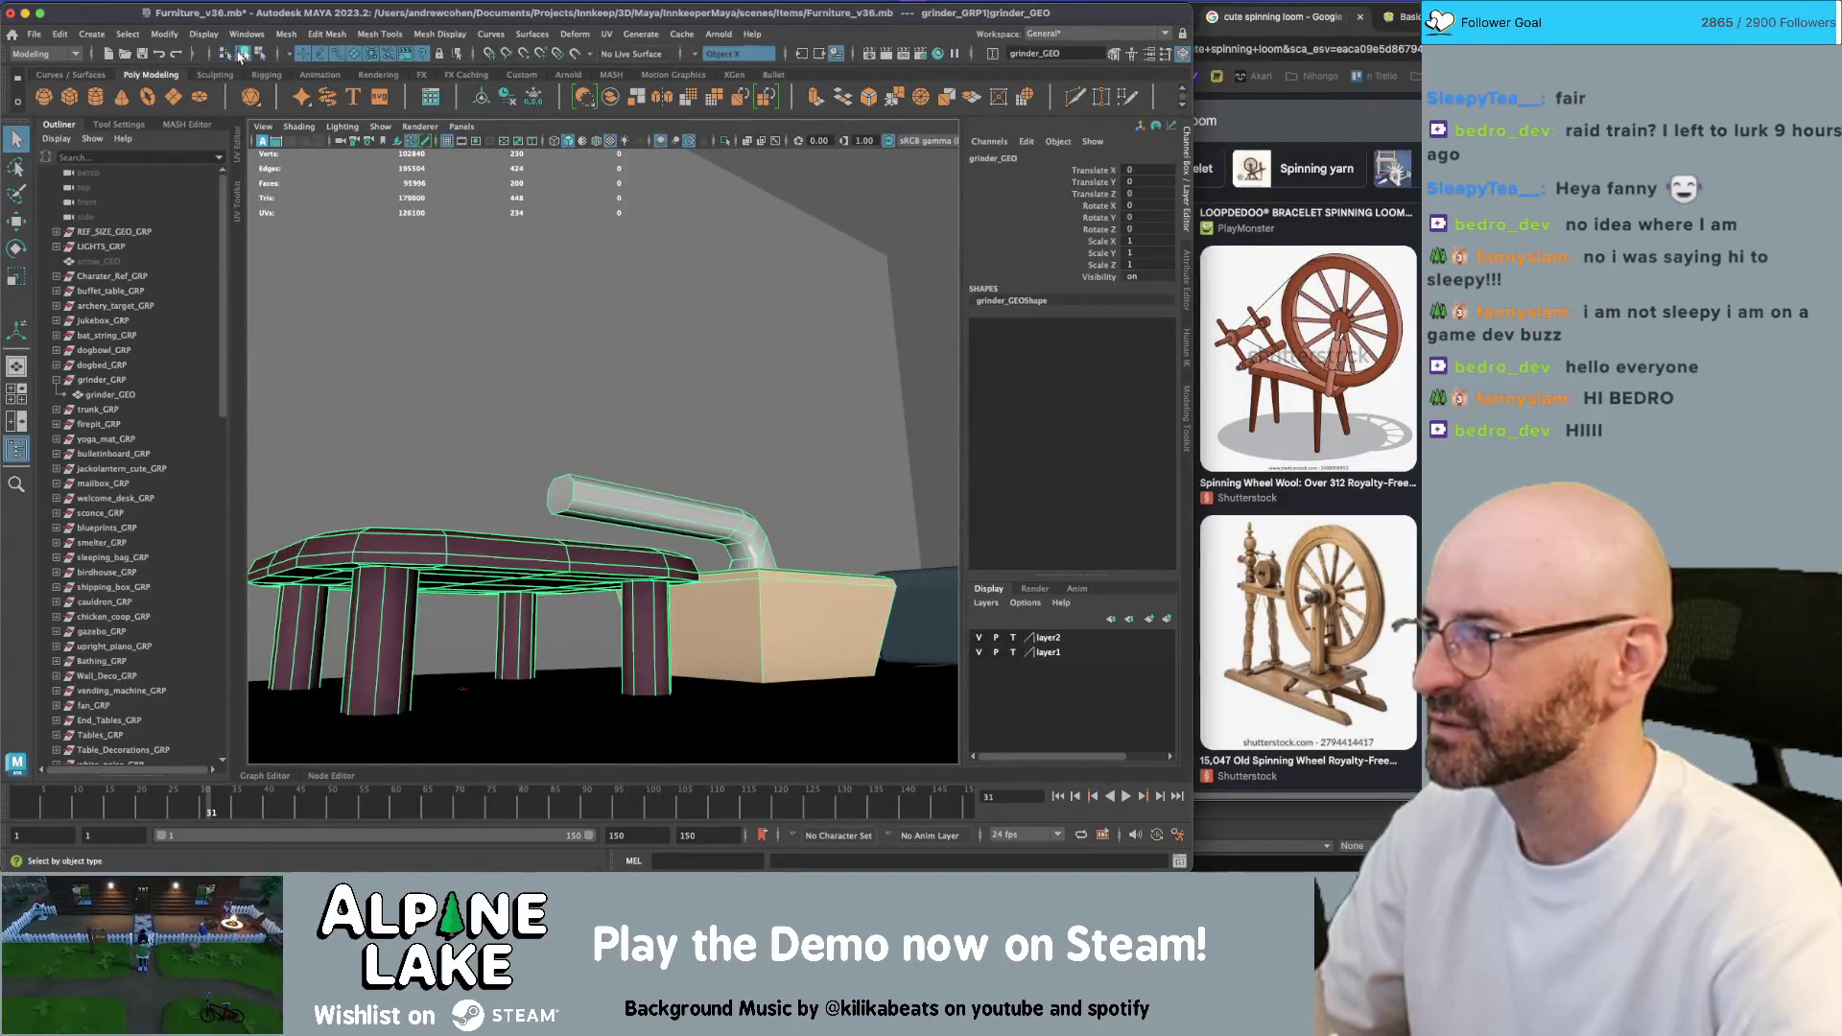
# Delete the pipe from the grinder copy
pyautogui.keyDown('alt'); pyautogui.moveTo(463, 439); pyautogui.dragTo(458, 562); pyautogui.keyUp('alt')
pyautogui.moveTo(633, 502)
pyautogui.keyDown('alt'); pyautogui.mouseDown()
pyautogui.moveTo(462, 561)
pyautogui.moveTo(564, 413)
pyautogui.mouseUp(); pyautogui.keyUp('alt')
pyautogui.moveTo(564, 412); pyautogui.dragTo(512, 425, button='right')
pyautogui.keyDown('alt'); pyautogui.moveTo(512, 425); pyautogui.dragTo(513, 454); pyautogui.keyUp('alt')
pyautogui.press('4')
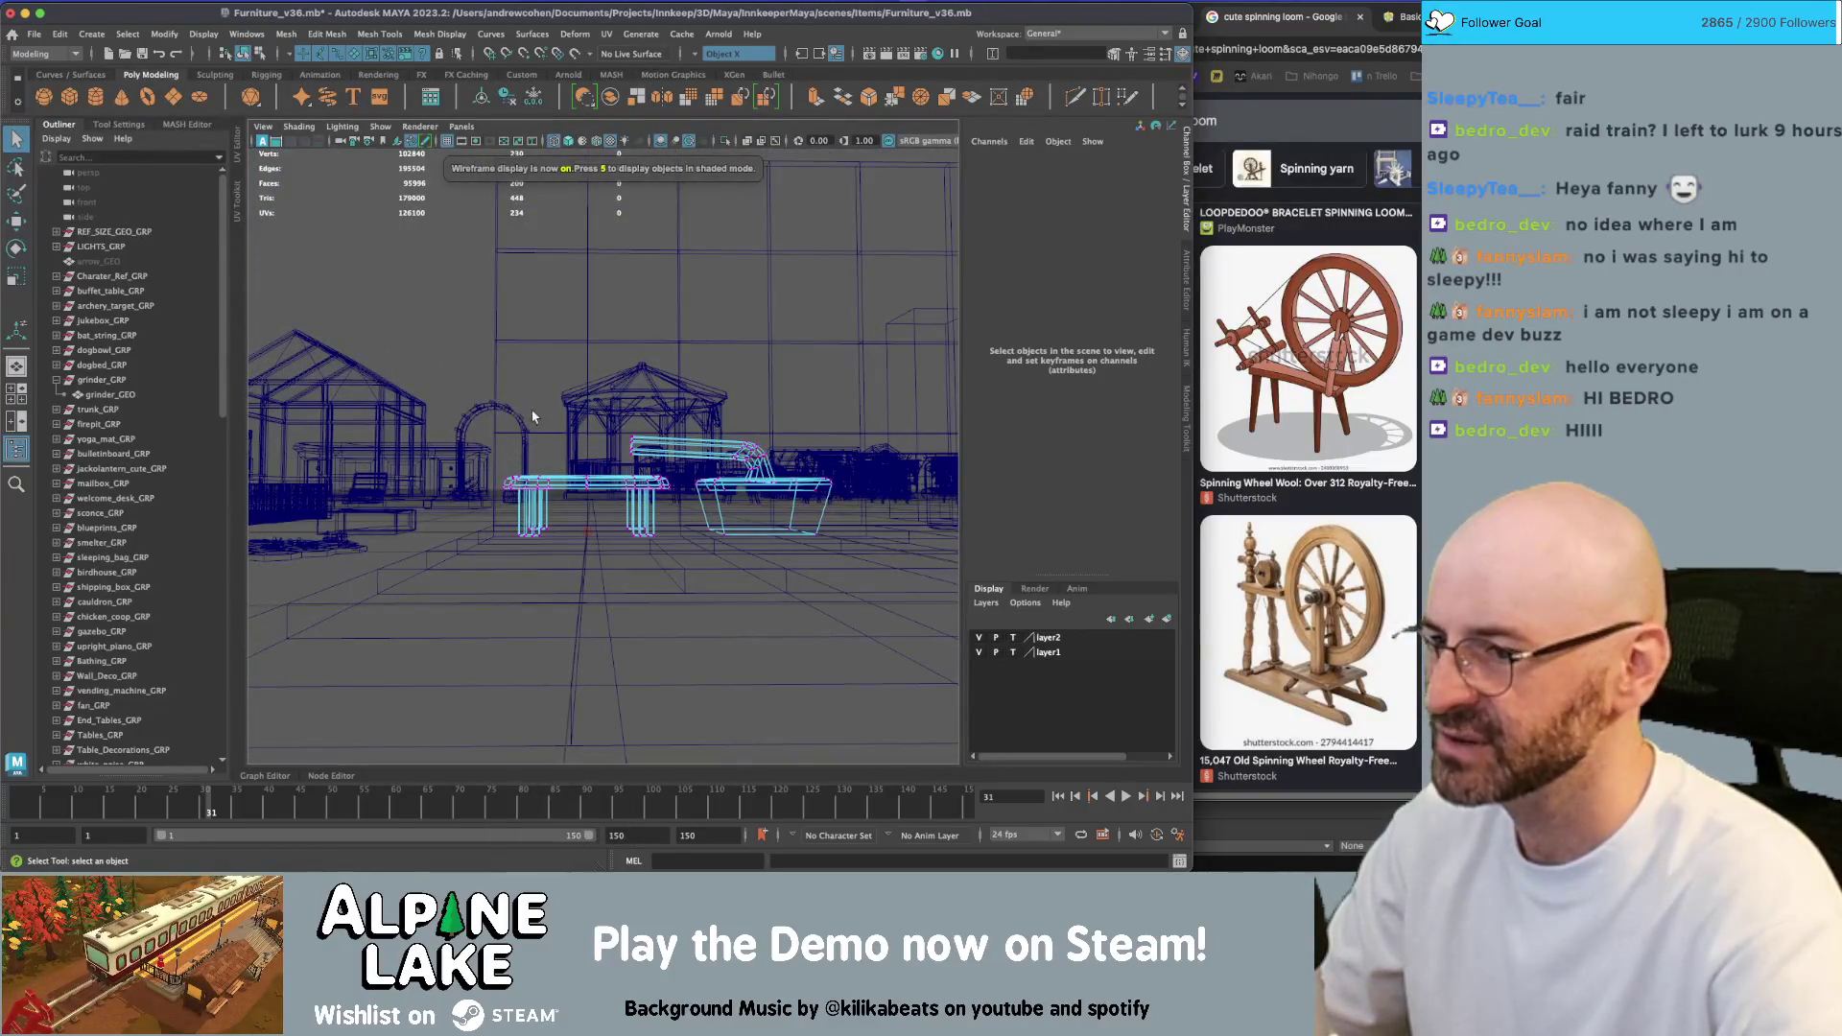
pyautogui.press('5')
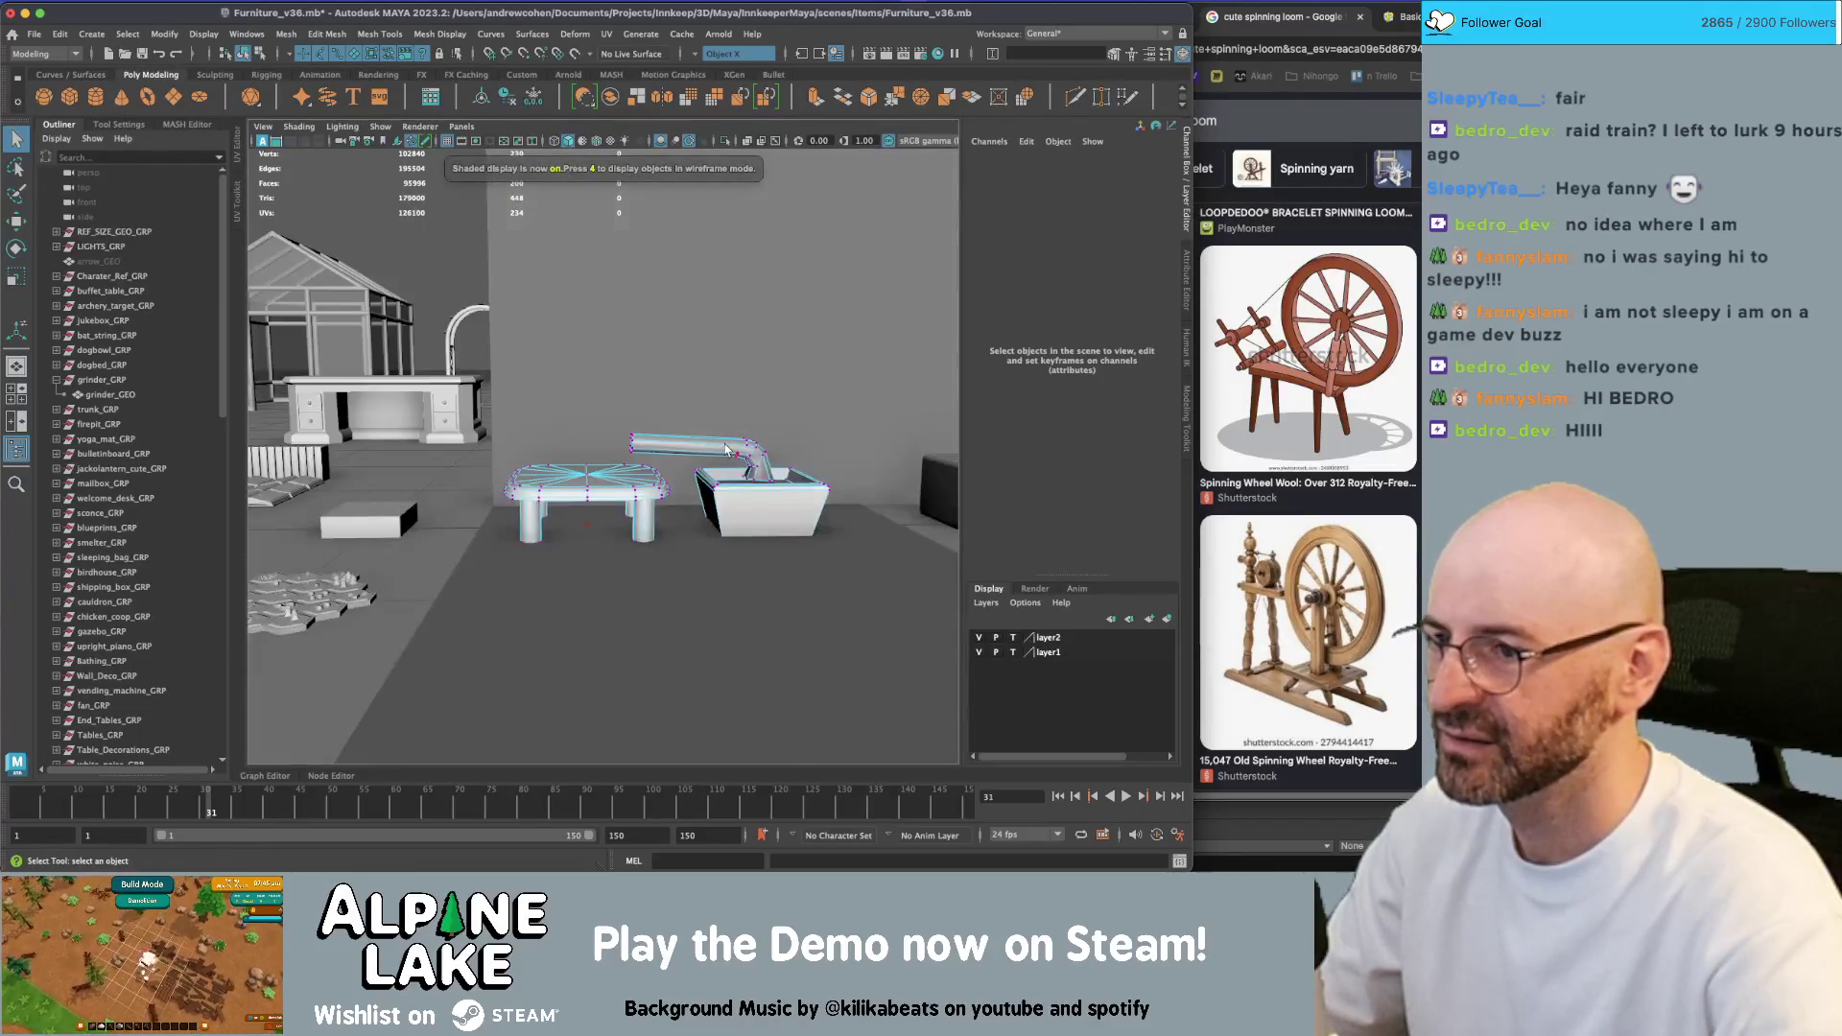
pyautogui.moveTo(726, 449); pyautogui.dragTo(768, 417, button='right')
pyautogui.press('Delete')
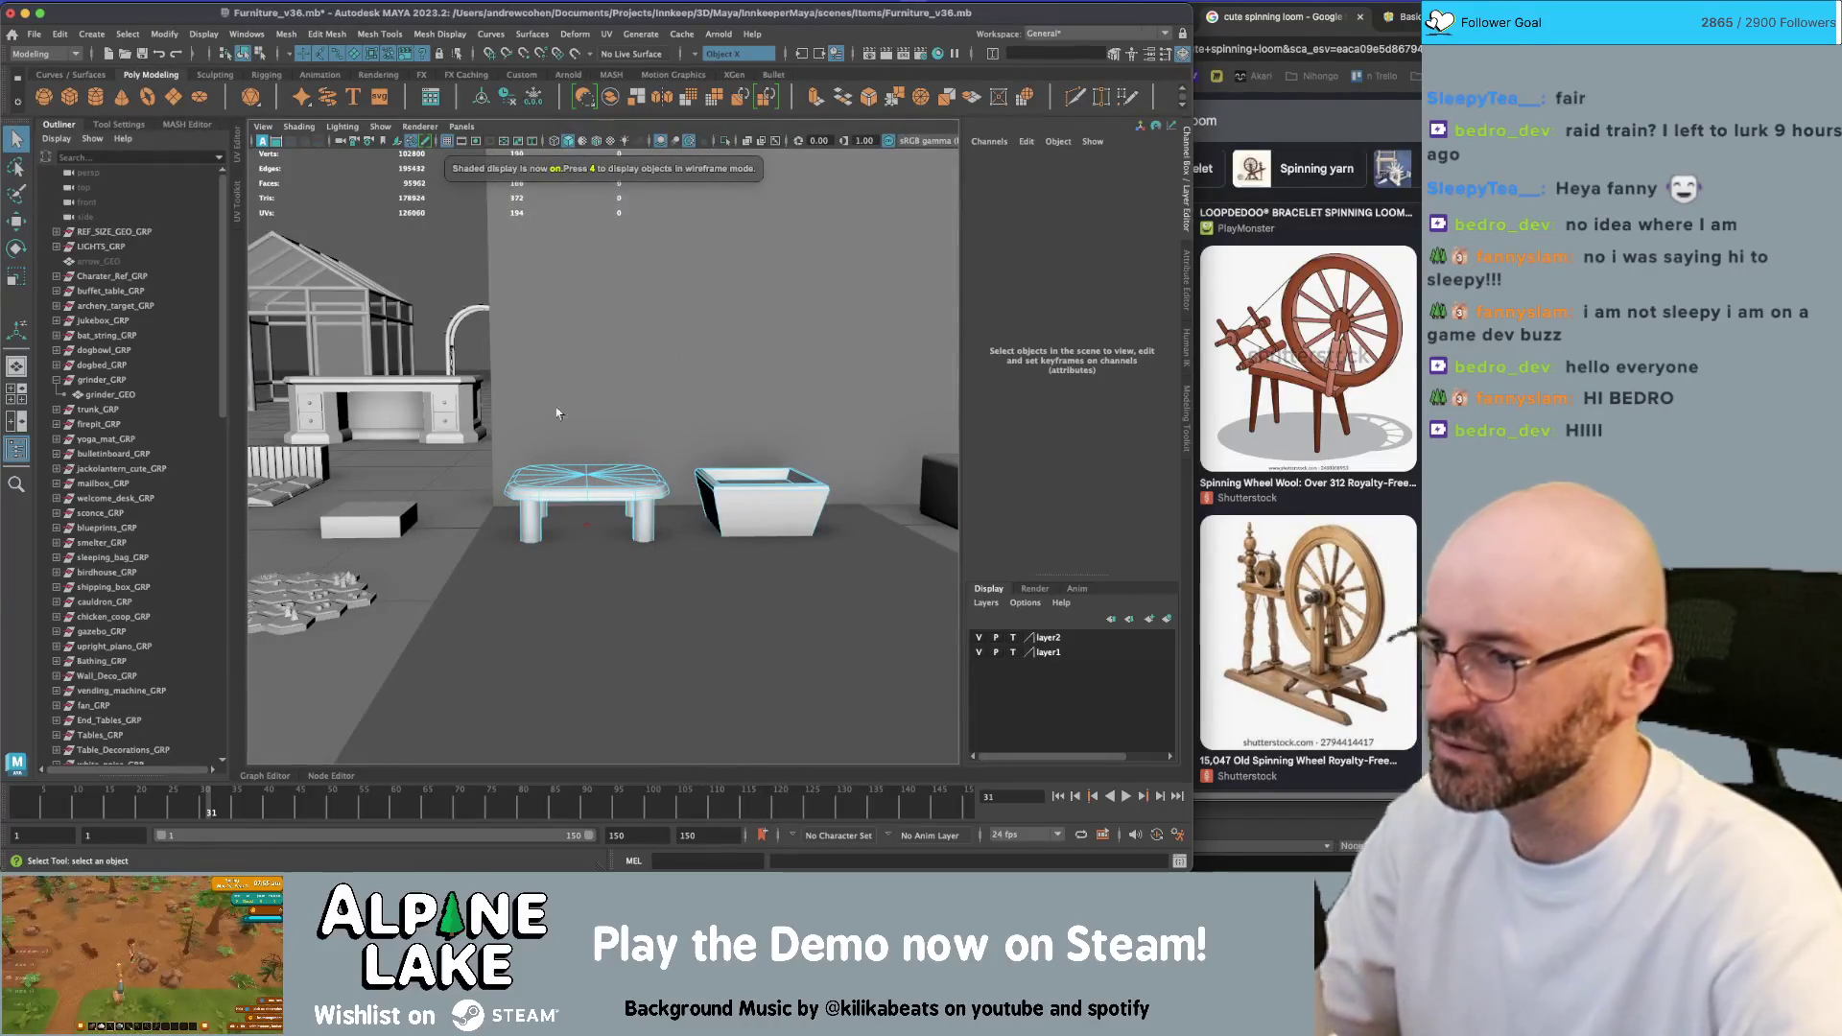
# Raise the stool top faces in Y to lengthen the legs
pyautogui.moveTo(556, 413); pyautogui.dragTo(676, 547)
pyautogui.moveTo(576, 441)
pyautogui.keyDown('alt'); pyautogui.mouseDown()
pyautogui.moveTo(574, 464)
pyautogui.moveTo(487, 521)
pyautogui.moveTo(672, 595)
pyautogui.mouseUp(); pyautogui.keyUp('alt')
pyautogui.press('w')
pyautogui.moveTo(547, 422)
pyautogui.mouseDown()
pyautogui.moveTo(540, 371)
pyautogui.moveTo(568, 472)
pyautogui.moveTo(486, 371)
pyautogui.moveTo(518, 407)
pyautogui.moveTo(575, 396)
pyautogui.mouseUp()
pyautogui.press('f')
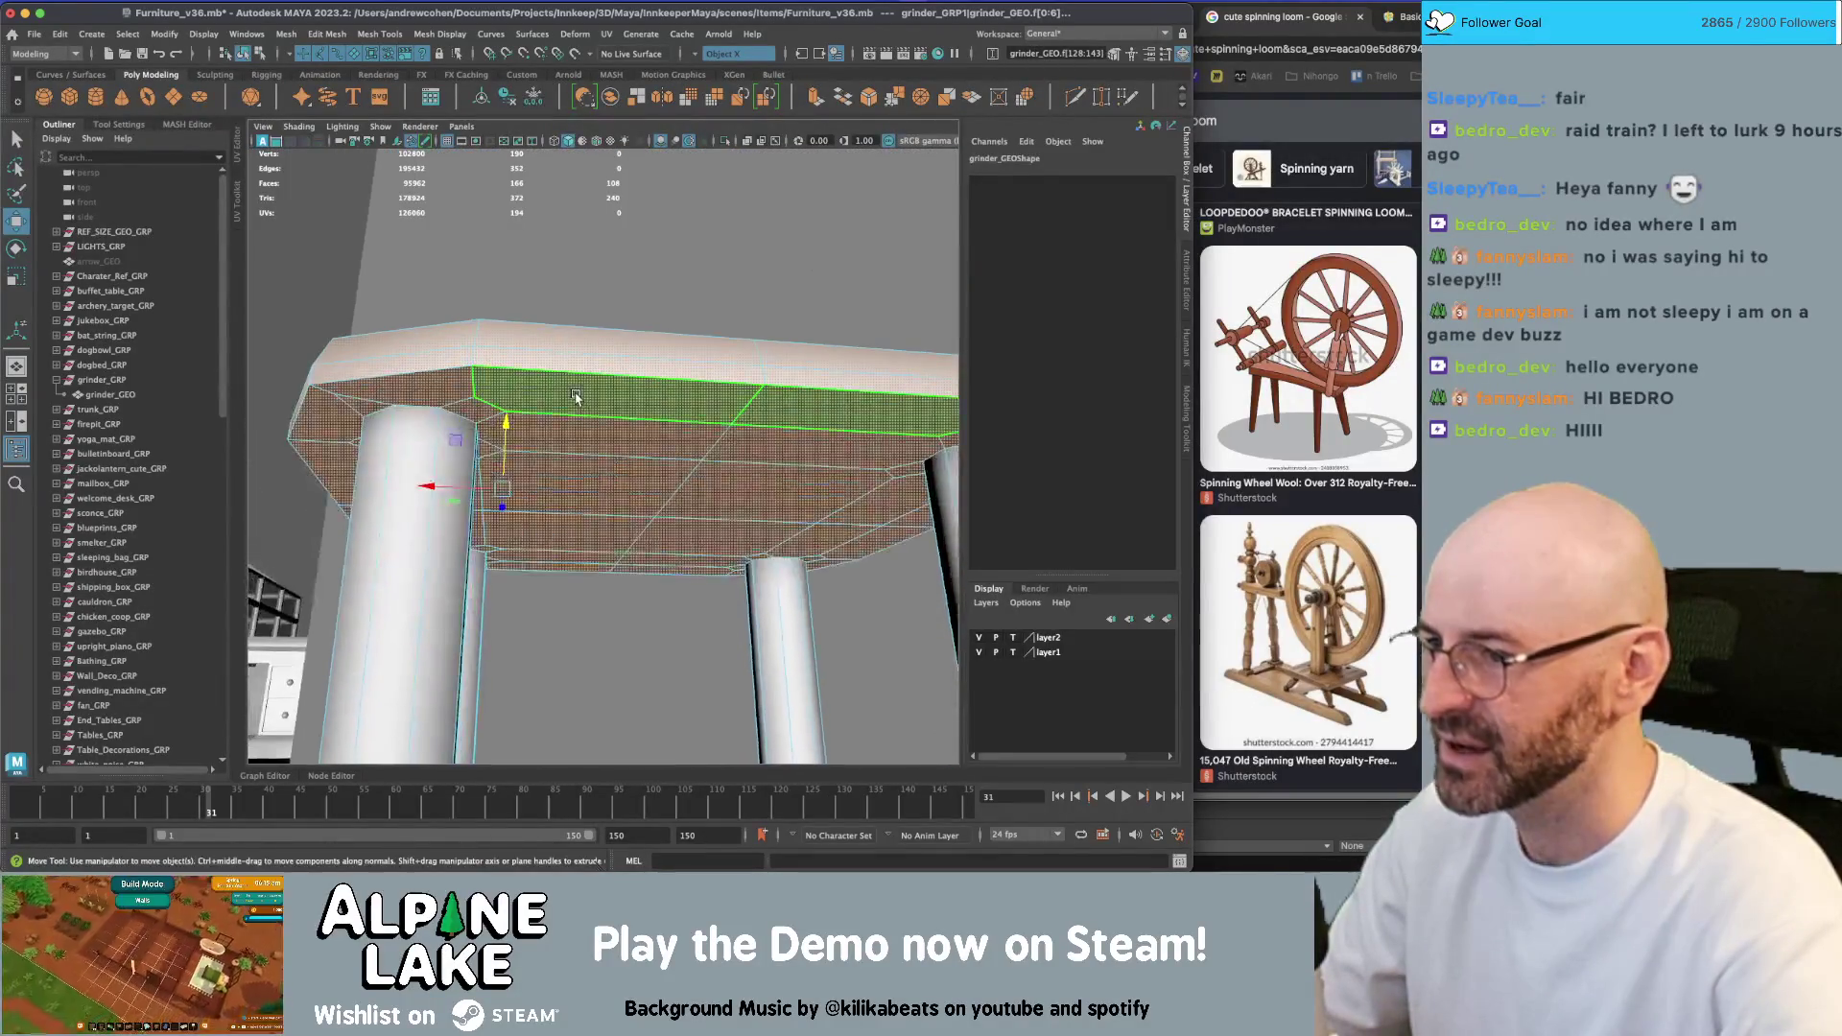
pyautogui.press('q')
# Select the face strips under the stool top and grow the selection around its rim
pyautogui.rightClick(579, 396)
pyautogui.moveTo(580, 426); pyautogui.dragTo(580, 434, button='right')
pyautogui.click(565, 557)
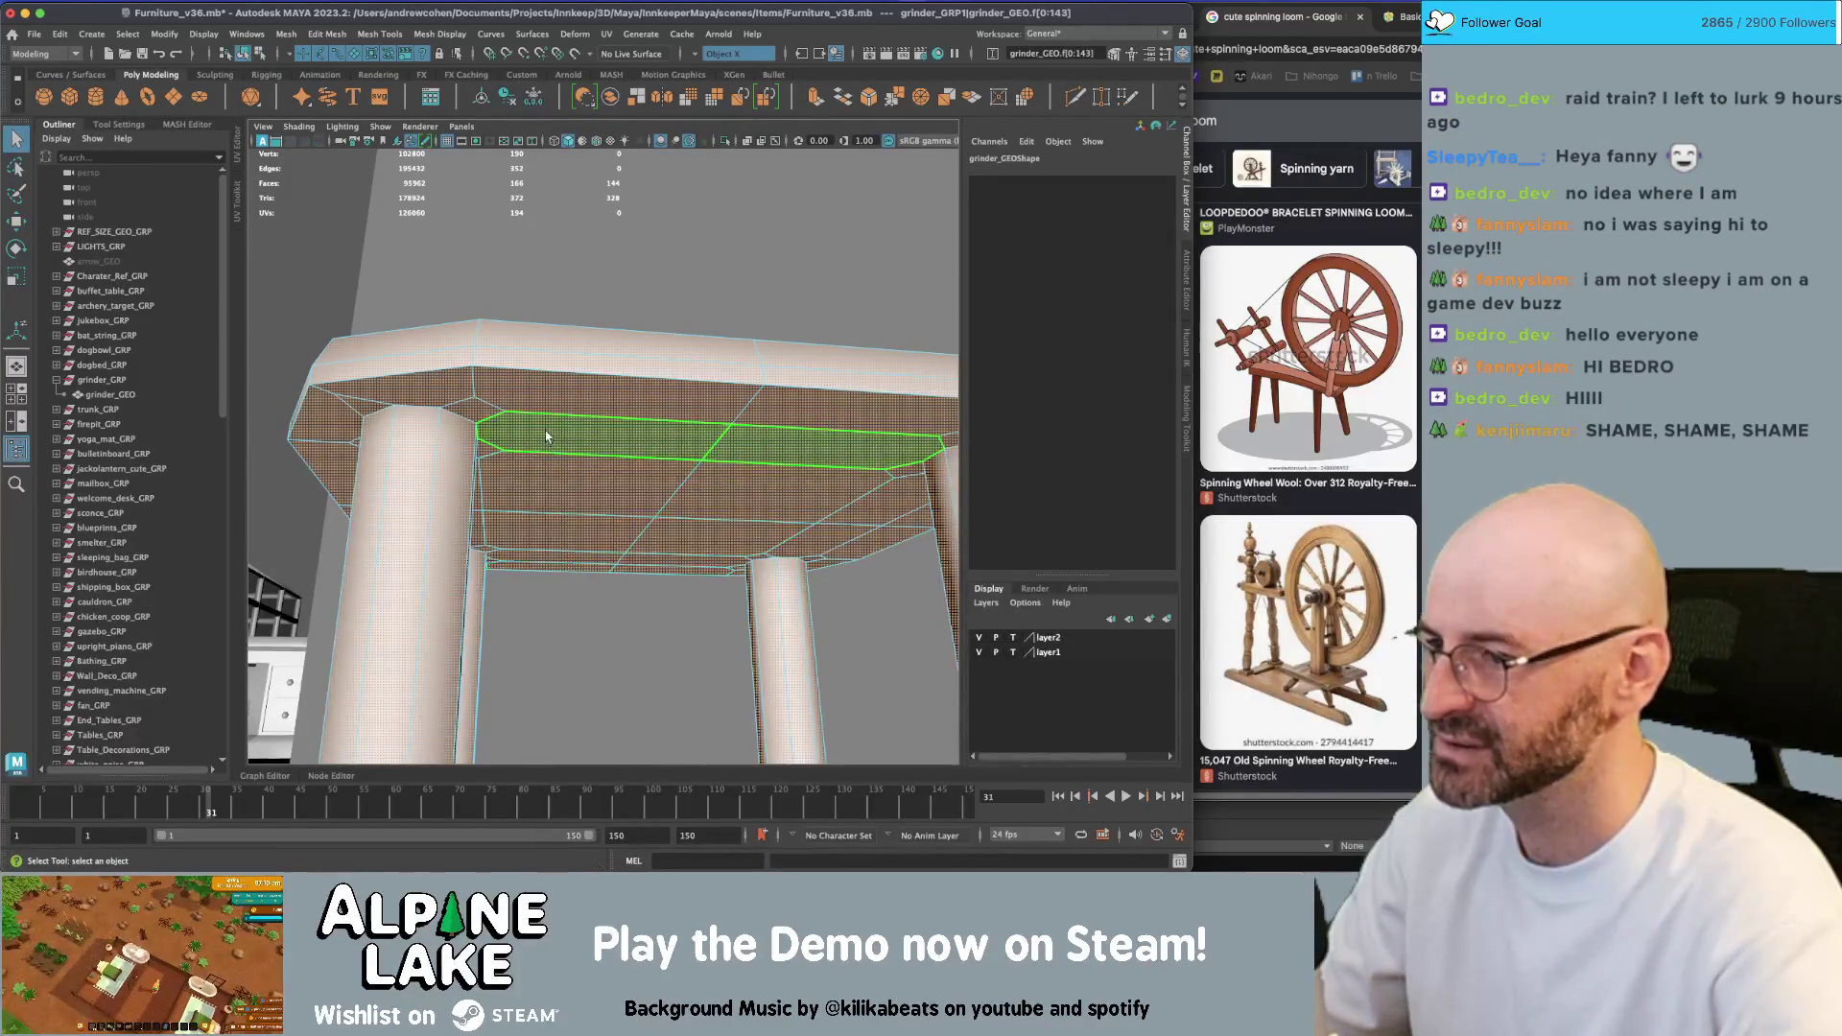
pyautogui.click(552, 433)
pyautogui.click(543, 530)
pyautogui.keyDown('shift'); pyautogui.click(539, 561); pyautogui.keyUp('shift')
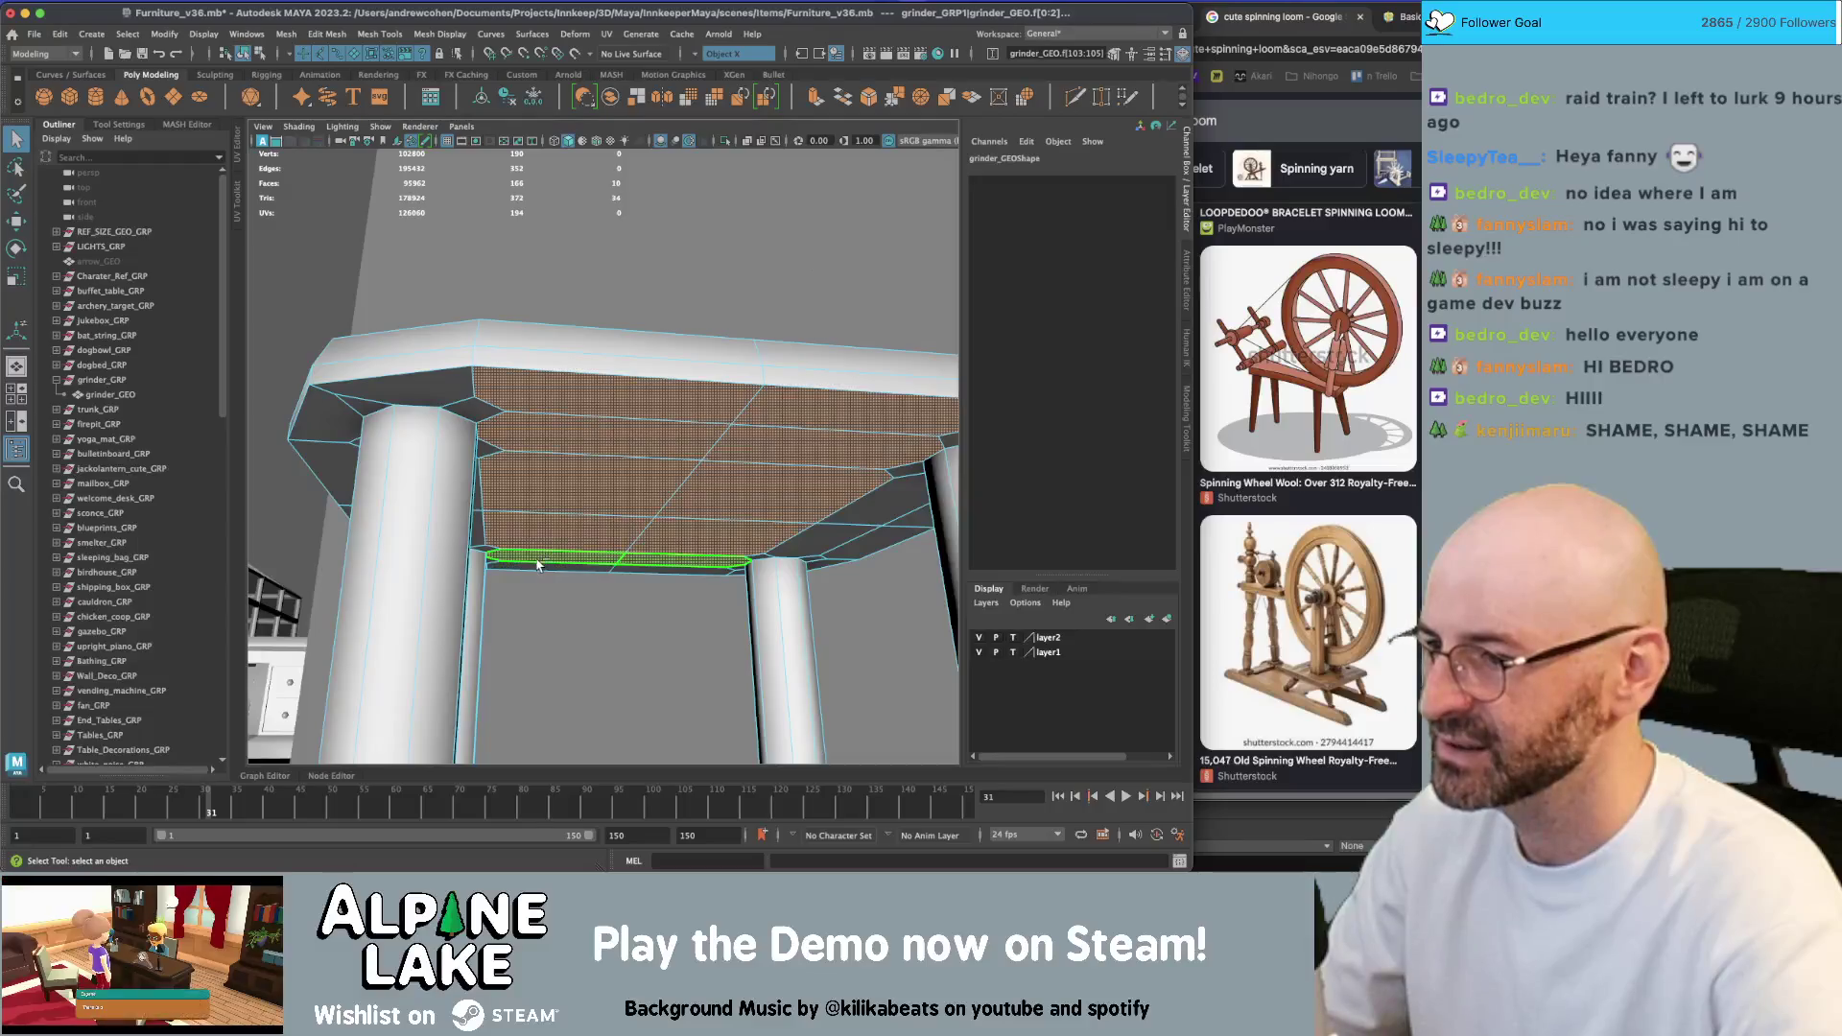
pyautogui.keyDown('shift'); pyautogui.click(541, 564); pyautogui.keyUp('shift')
pyautogui.keyDown('shift'); pyautogui.click(538, 566); pyautogui.keyUp('shift')
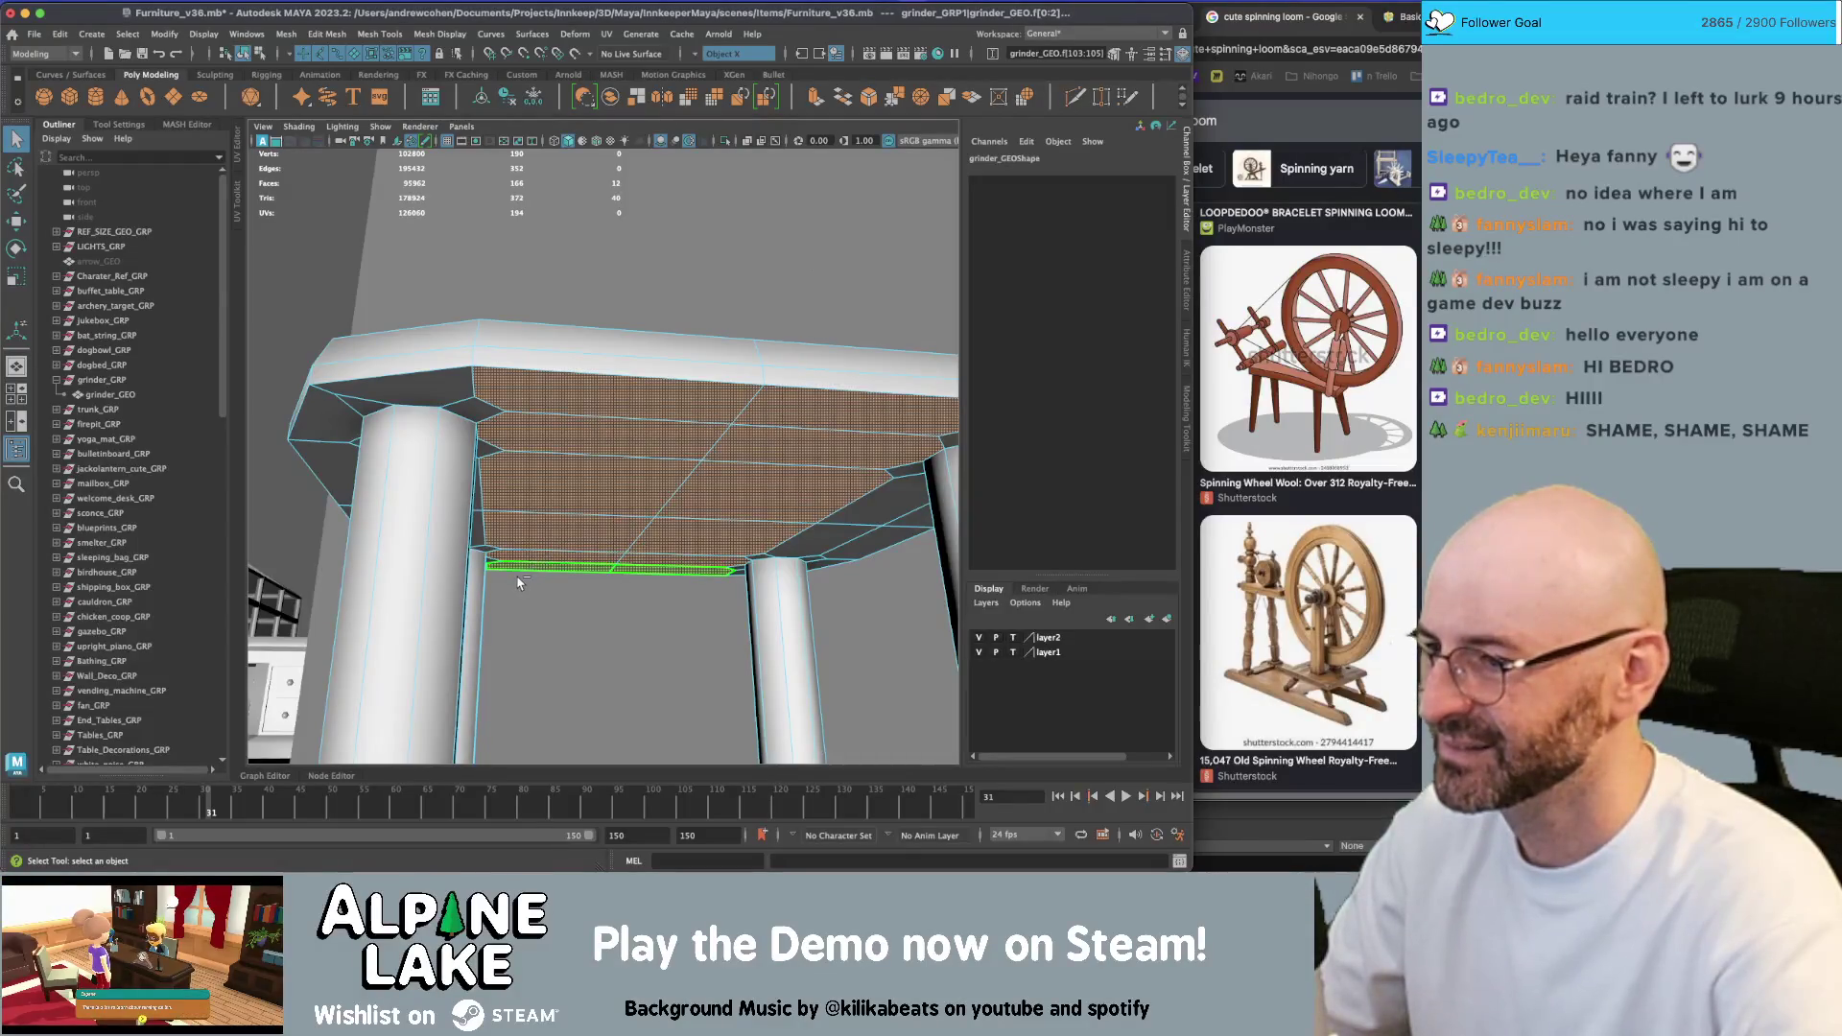
pyautogui.moveTo(519, 582)
pyautogui.keyDown('alt'); pyautogui.mouseDown()
pyautogui.moveTo(598, 606)
pyautogui.moveTo(545, 543)
pyautogui.moveTo(583, 449)
pyautogui.moveTo(555, 466)
pyautogui.moveTo(571, 469)
pyautogui.mouseUp(); pyautogui.keyUp('alt')
pyautogui.click(545, 543)
pyautogui.hotkey('shift', '.')
pyautogui.hotkey('shift', '.')
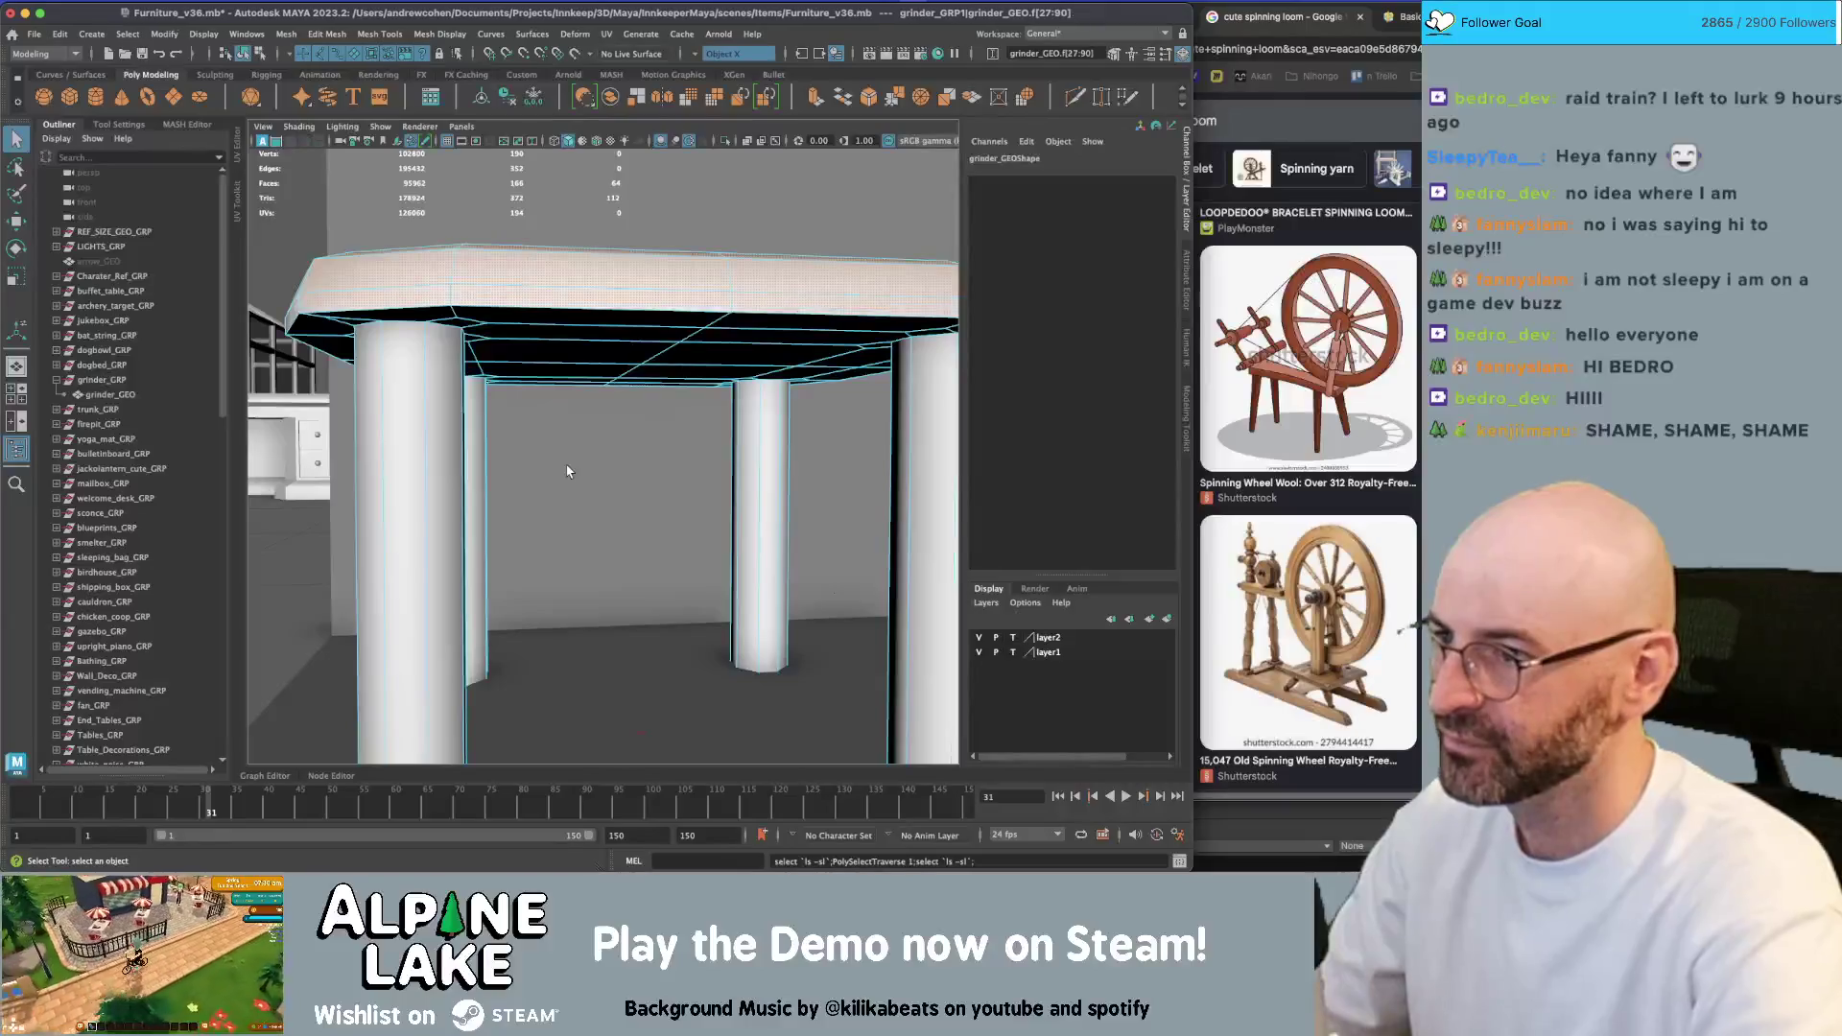
# Box-select leg faces, clear the selection, and look down on the stool from above
pyautogui.keyDown('alt'); pyautogui.moveTo(567, 471); pyautogui.dragTo(434, 516, button='right'); pyautogui.keyUp('alt')
pyautogui.moveTo(660, 624)
pyautogui.mouseDown()
pyautogui.moveTo(826, 715)
pyautogui.moveTo(785, 700)
pyautogui.mouseUp()
pyautogui.keyDown('alt'); pyautogui.moveTo(738, 444); pyautogui.dragTo(446, 527, button='right'); pyautogui.keyUp('alt')
pyautogui.moveTo(446, 527); pyautogui.dragTo(728, 616)
pyautogui.click(728, 616)
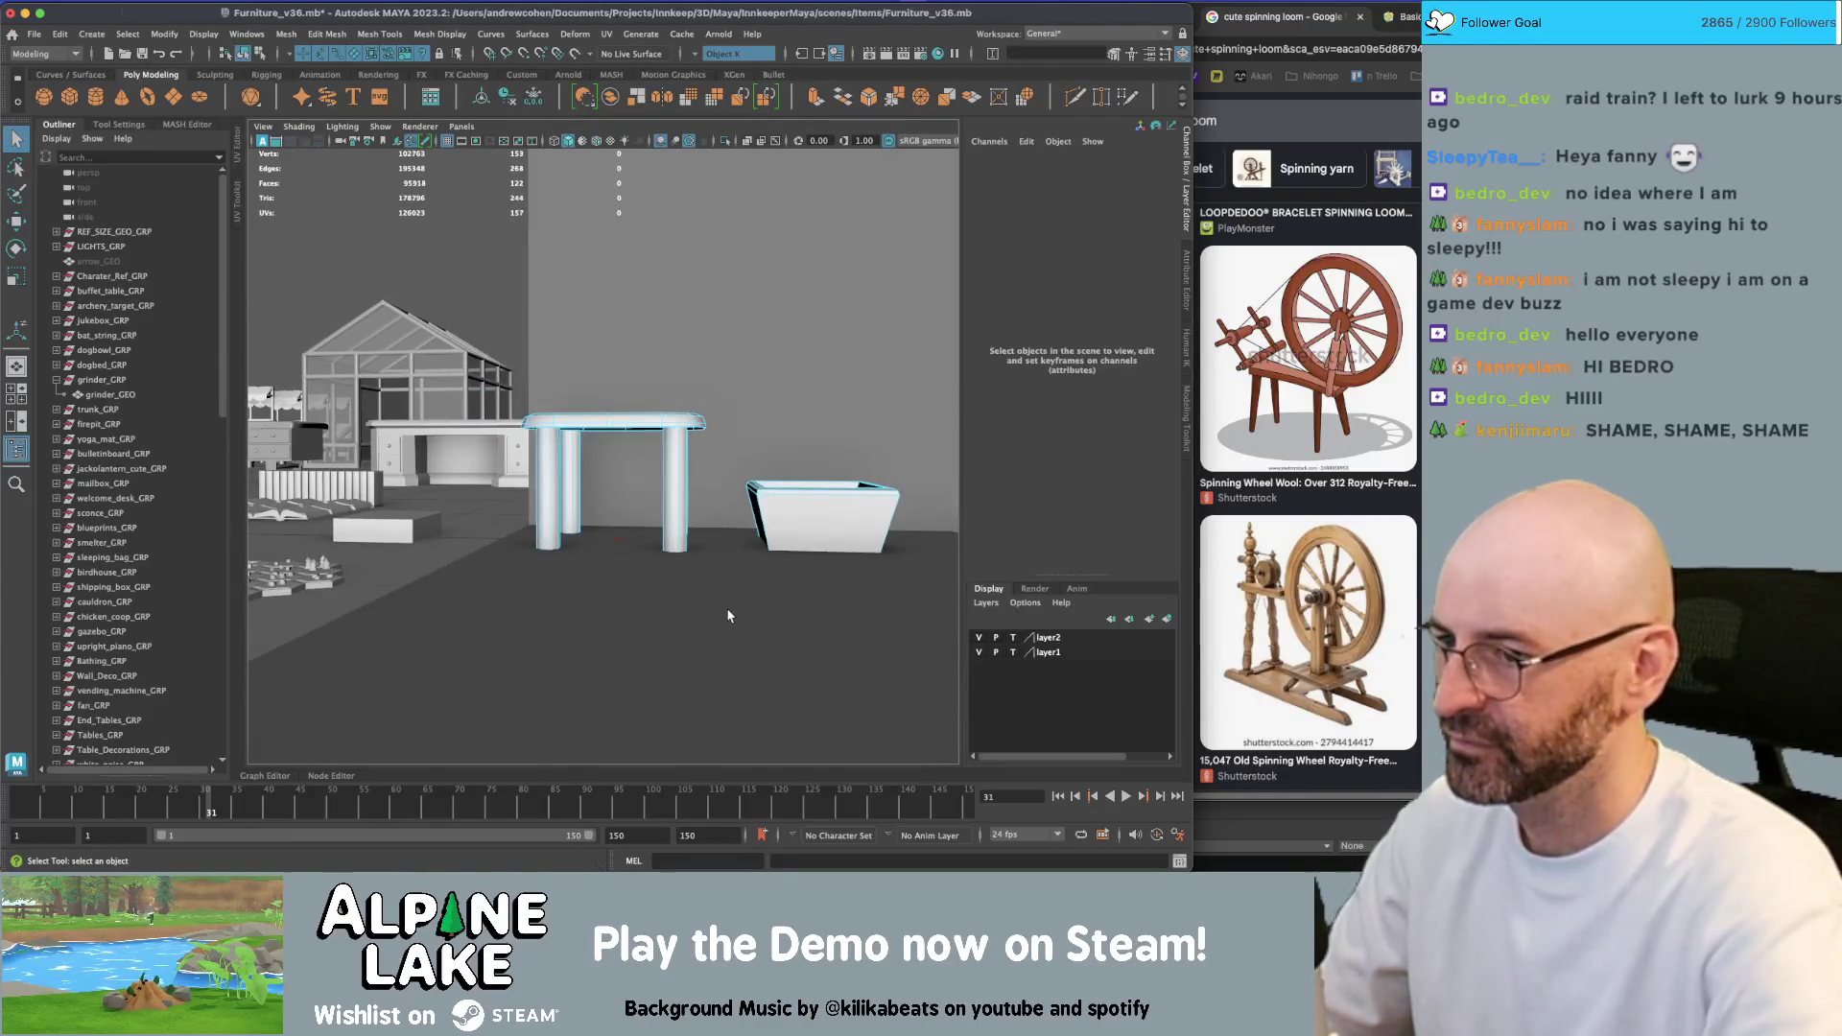
pyautogui.moveTo(657, 422)
pyautogui.keyDown('alt'); pyautogui.mouseDown()
pyautogui.moveTo(775, 369)
pyautogui.moveTo(703, 345)
pyautogui.moveTo(641, 413)
pyautogui.mouseUp(); pyautogui.keyUp('alt')
pyautogui.moveTo(641, 414)
pyautogui.keyDown('alt'); pyautogui.mouseDown(button='right')
pyautogui.moveTo(486, 420)
pyautogui.moveTo(578, 445)
pyautogui.mouseUp(button='right'); pyautogui.keyUp('alt')
pyautogui.moveTo(675, 441)
pyautogui.keyDown('alt'); pyautogui.mouseDown()
pyautogui.moveTo(672, 422)
pyautogui.moveTo(691, 451)
pyautogui.moveTo(650, 444)
pyautogui.moveTo(588, 486)
pyautogui.moveTo(581, 397)
pyautogui.mouseUp(); pyautogui.keyUp('alt')
pyautogui.moveTo(581, 397); pyautogui.dragTo(552, 401, button='right')
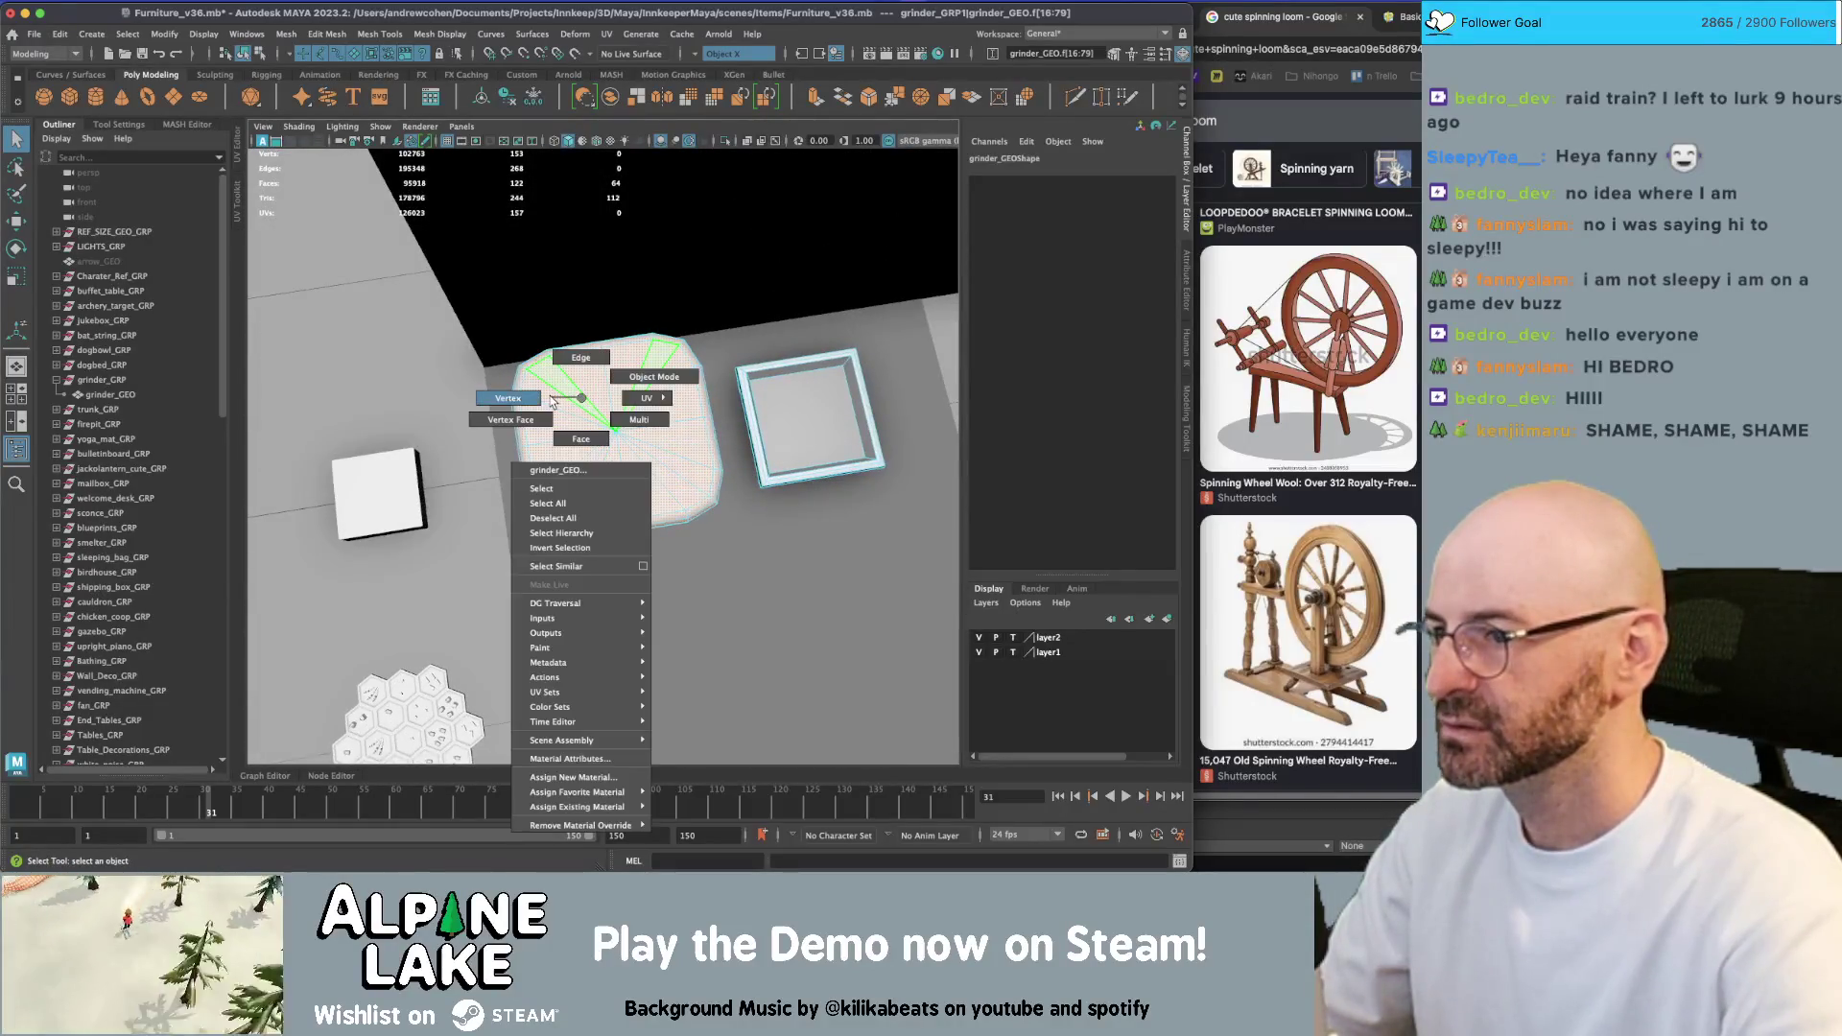
# With Object Z symmetry, pull the stool's end vertices outward to lengthen the top
pyautogui.keyDown('alt'); pyautogui.moveTo(553, 401); pyautogui.dragTo(571, 405); pyautogui.keyUp('alt')
pyautogui.keyDown('alt'); pyautogui.moveTo(523, 464); pyautogui.dragTo(804, 103); pyautogui.keyUp('alt')
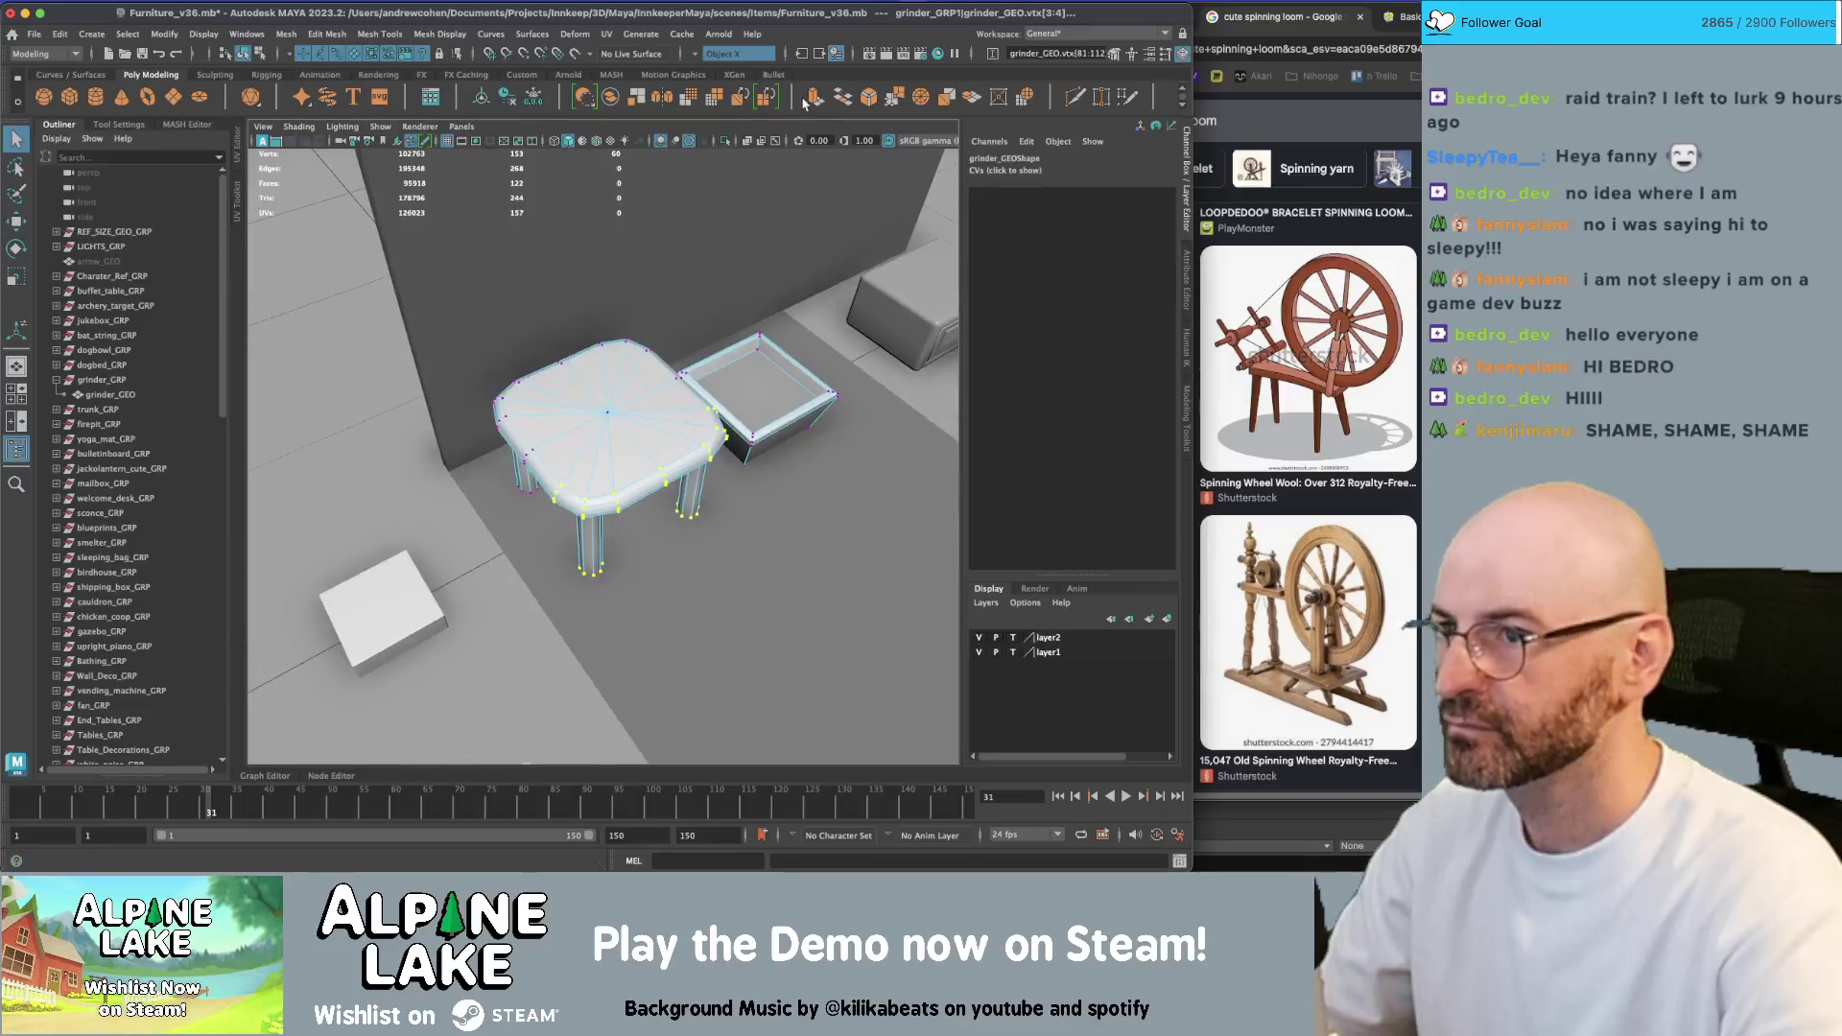
pyautogui.click(694, 53)
pyautogui.click(734, 105)
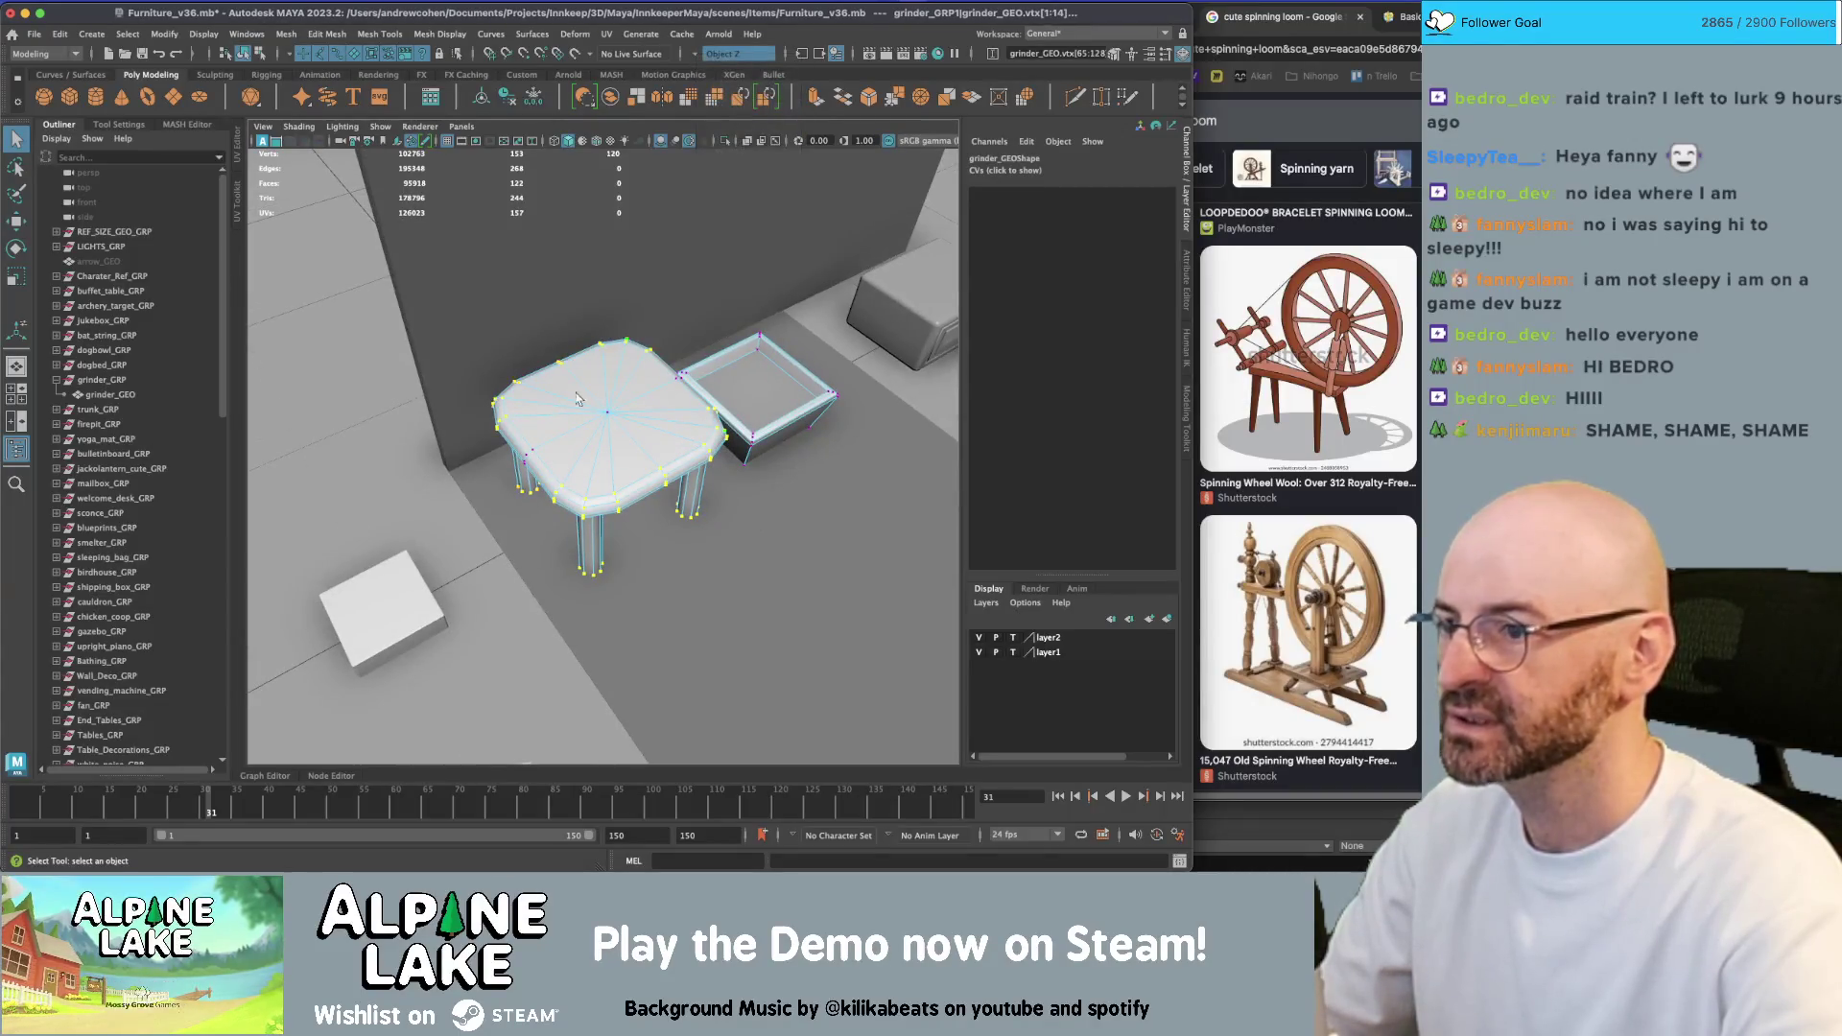
pyautogui.press('w')
pyautogui.moveTo(671, 365)
pyautogui.keyDown('alt'); pyautogui.mouseDown()
pyautogui.moveTo(576, 477)
pyautogui.moveTo(617, 450)
pyautogui.mouseUp(); pyautogui.keyUp('alt')
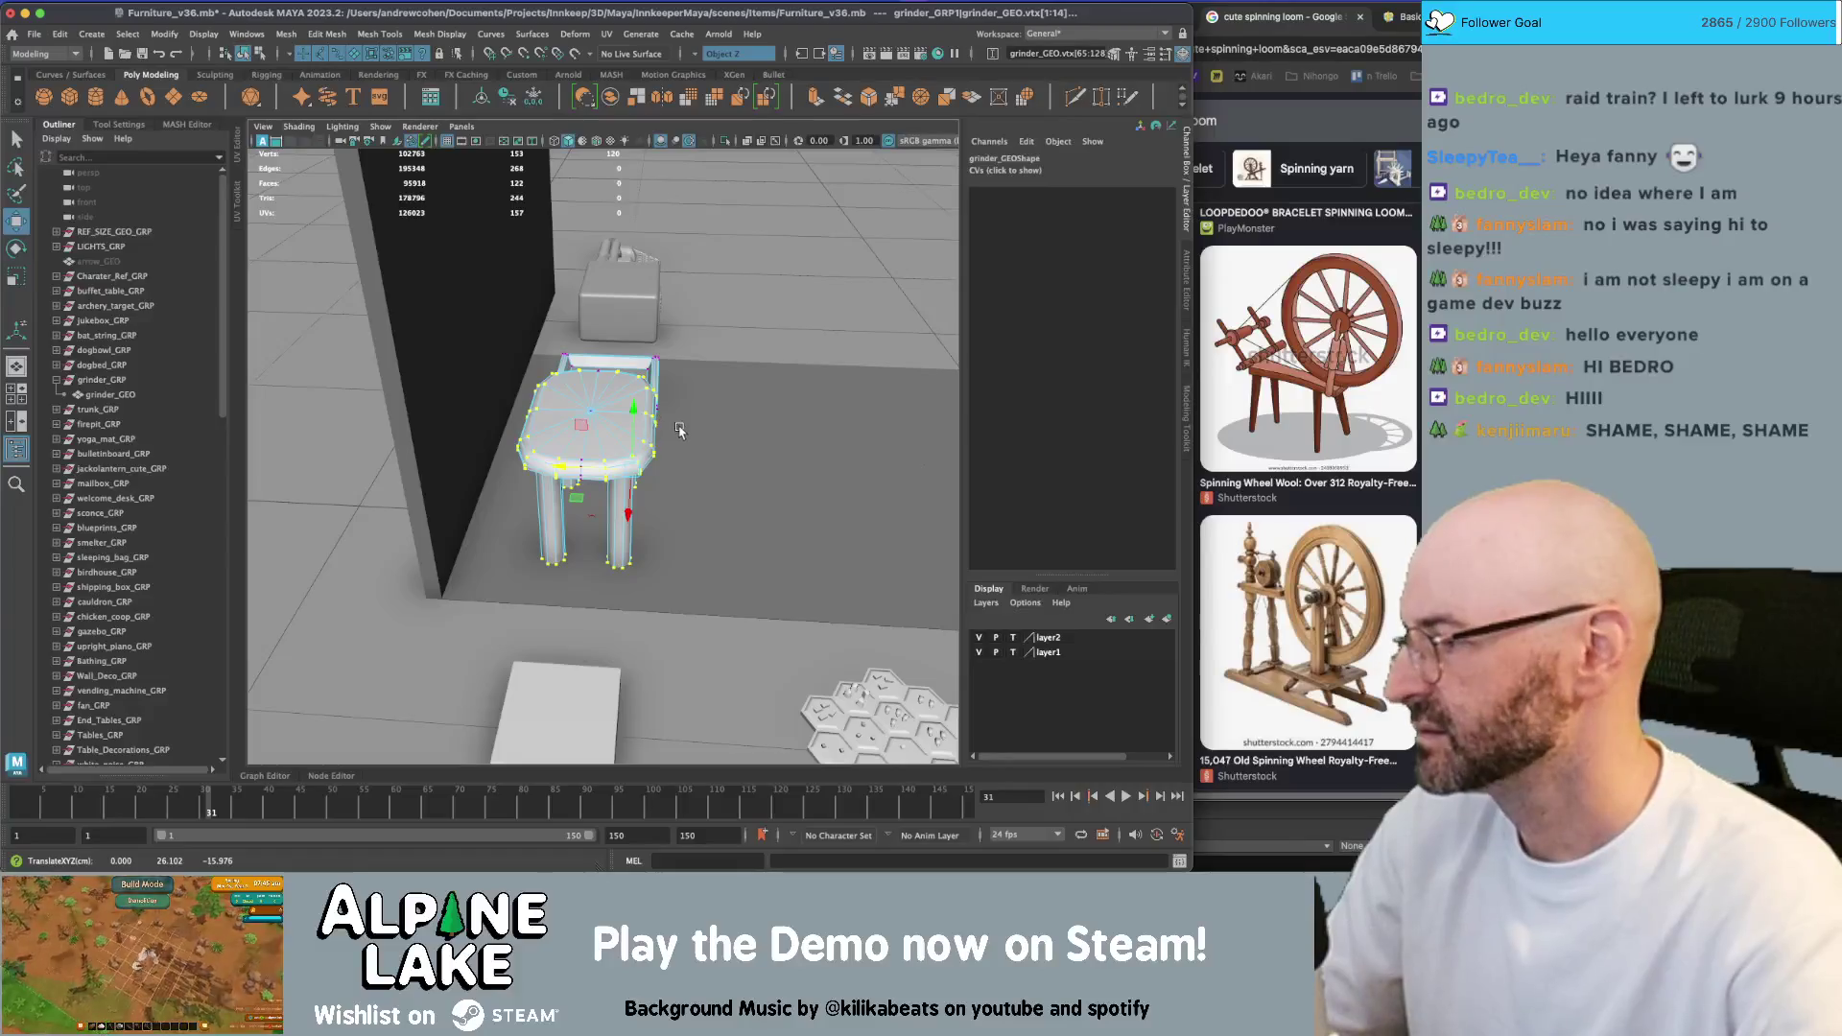
# Delete the extra edge running across the bench top
pyautogui.moveTo(750, 437)
pyautogui.keyDown('alt'); pyautogui.mouseDown()
pyautogui.moveTo(715, 412)
pyautogui.moveTo(677, 427)
pyautogui.moveTo(687, 414)
pyautogui.mouseUp(); pyautogui.keyUp('alt')
pyautogui.scroll(5, 716, 393)
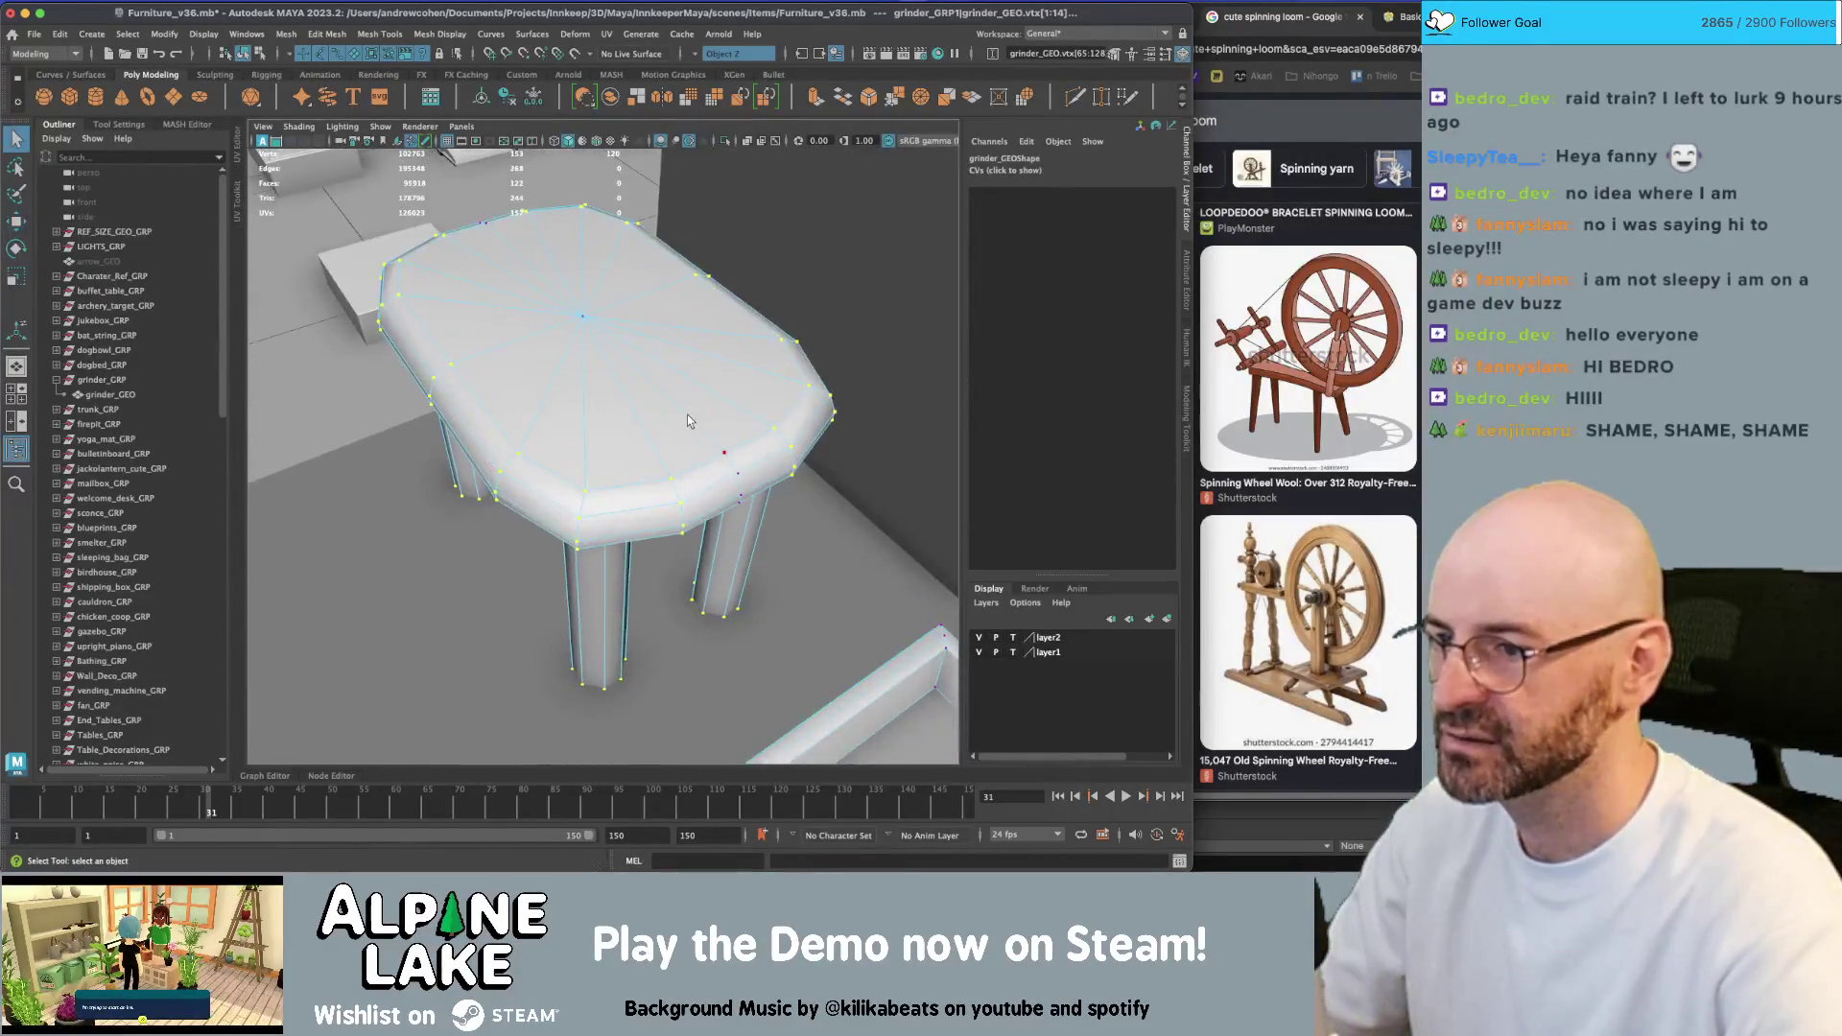
pyautogui.moveTo(687, 415); pyautogui.dragTo(687, 379, button='right')
pyautogui.click(685, 410)
pyautogui.click(685, 410)
pyautogui.keyDown('alt'); pyautogui.moveTo(685, 409); pyautogui.dragTo(567, 411); pyautogui.keyUp('alt')
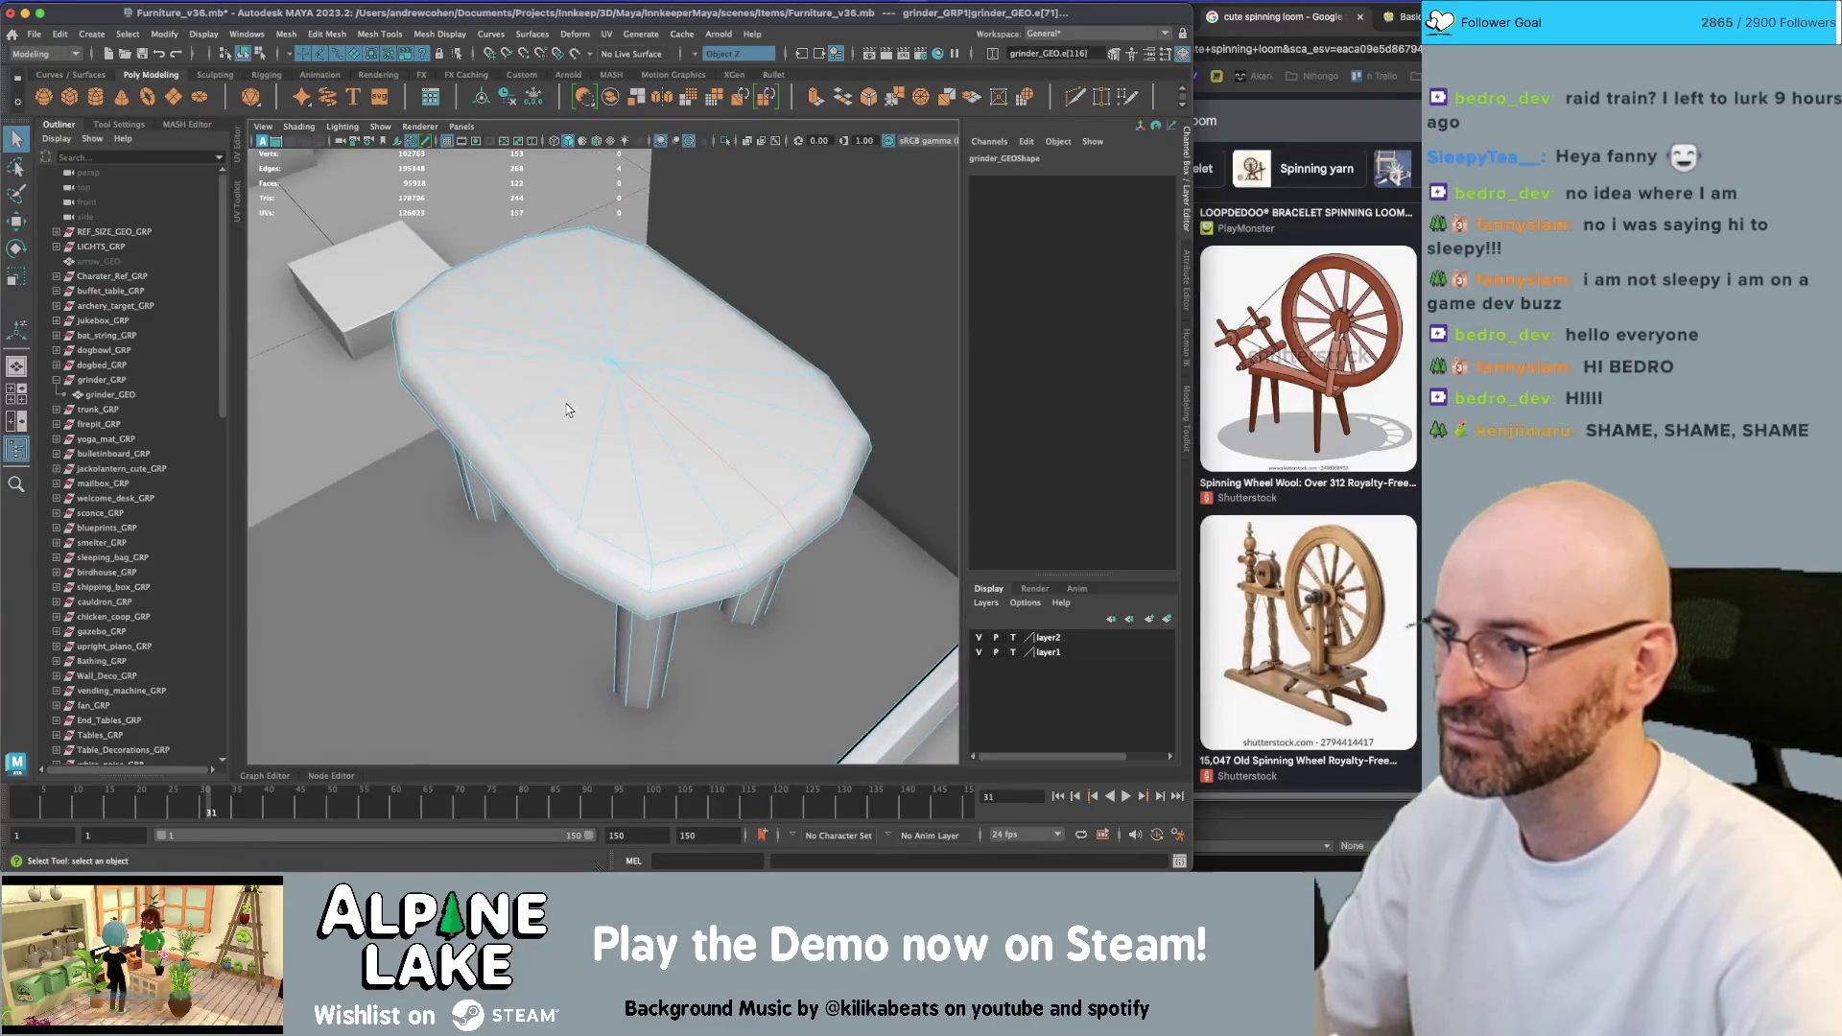
pyautogui.click(549, 393)
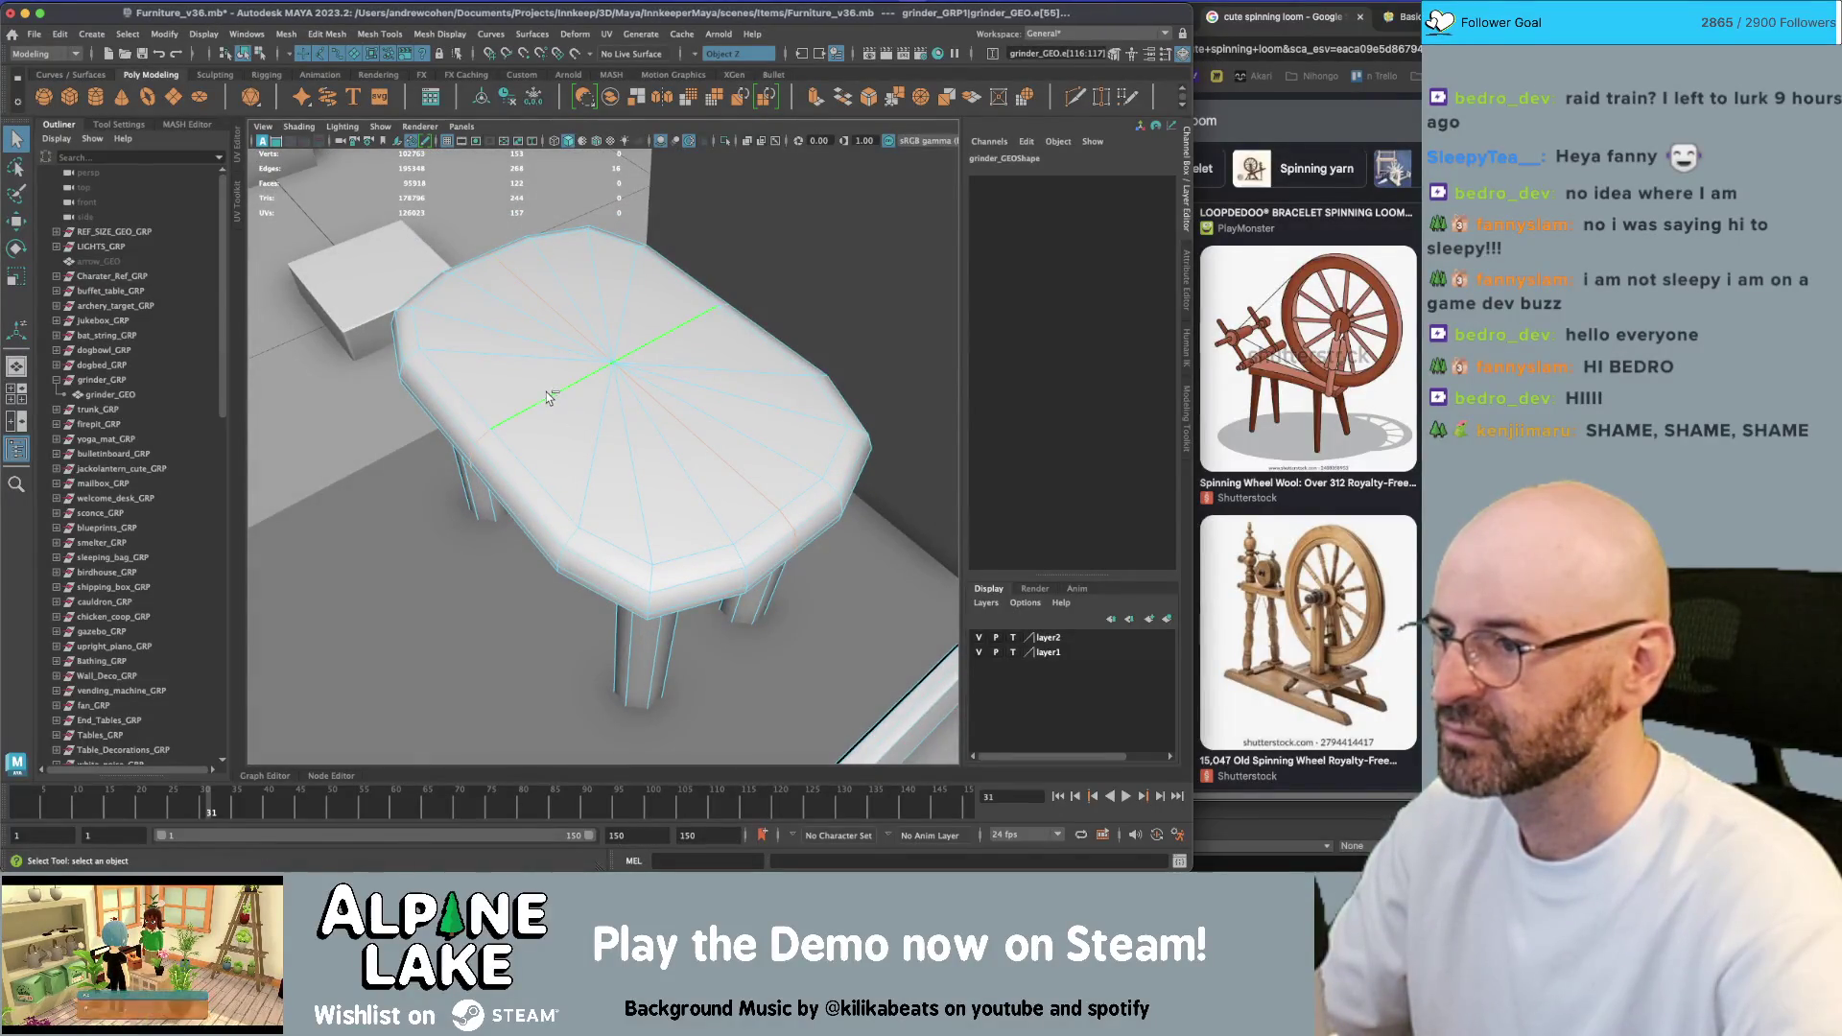
pyautogui.press('Delete')
pyautogui.moveTo(549, 394)
pyautogui.keyDown('alt'); pyautogui.mouseDown()
pyautogui.moveTo(580, 368)
pyautogui.moveTo(520, 382)
pyautogui.moveTo(595, 394)
pyautogui.moveTo(649, 358)
pyautogui.moveTo(575, 412)
pyautogui.moveTo(608, 452)
pyautogui.moveTo(547, 461)
pyautogui.moveTo(535, 535)
pyautogui.mouseUp(); pyautogui.keyUp('alt')
# Select more stool vertices, then return to object mode and select the stool mesh
pyautogui.moveTo(532, 413); pyautogui.dragTo(470, 419, button='right')
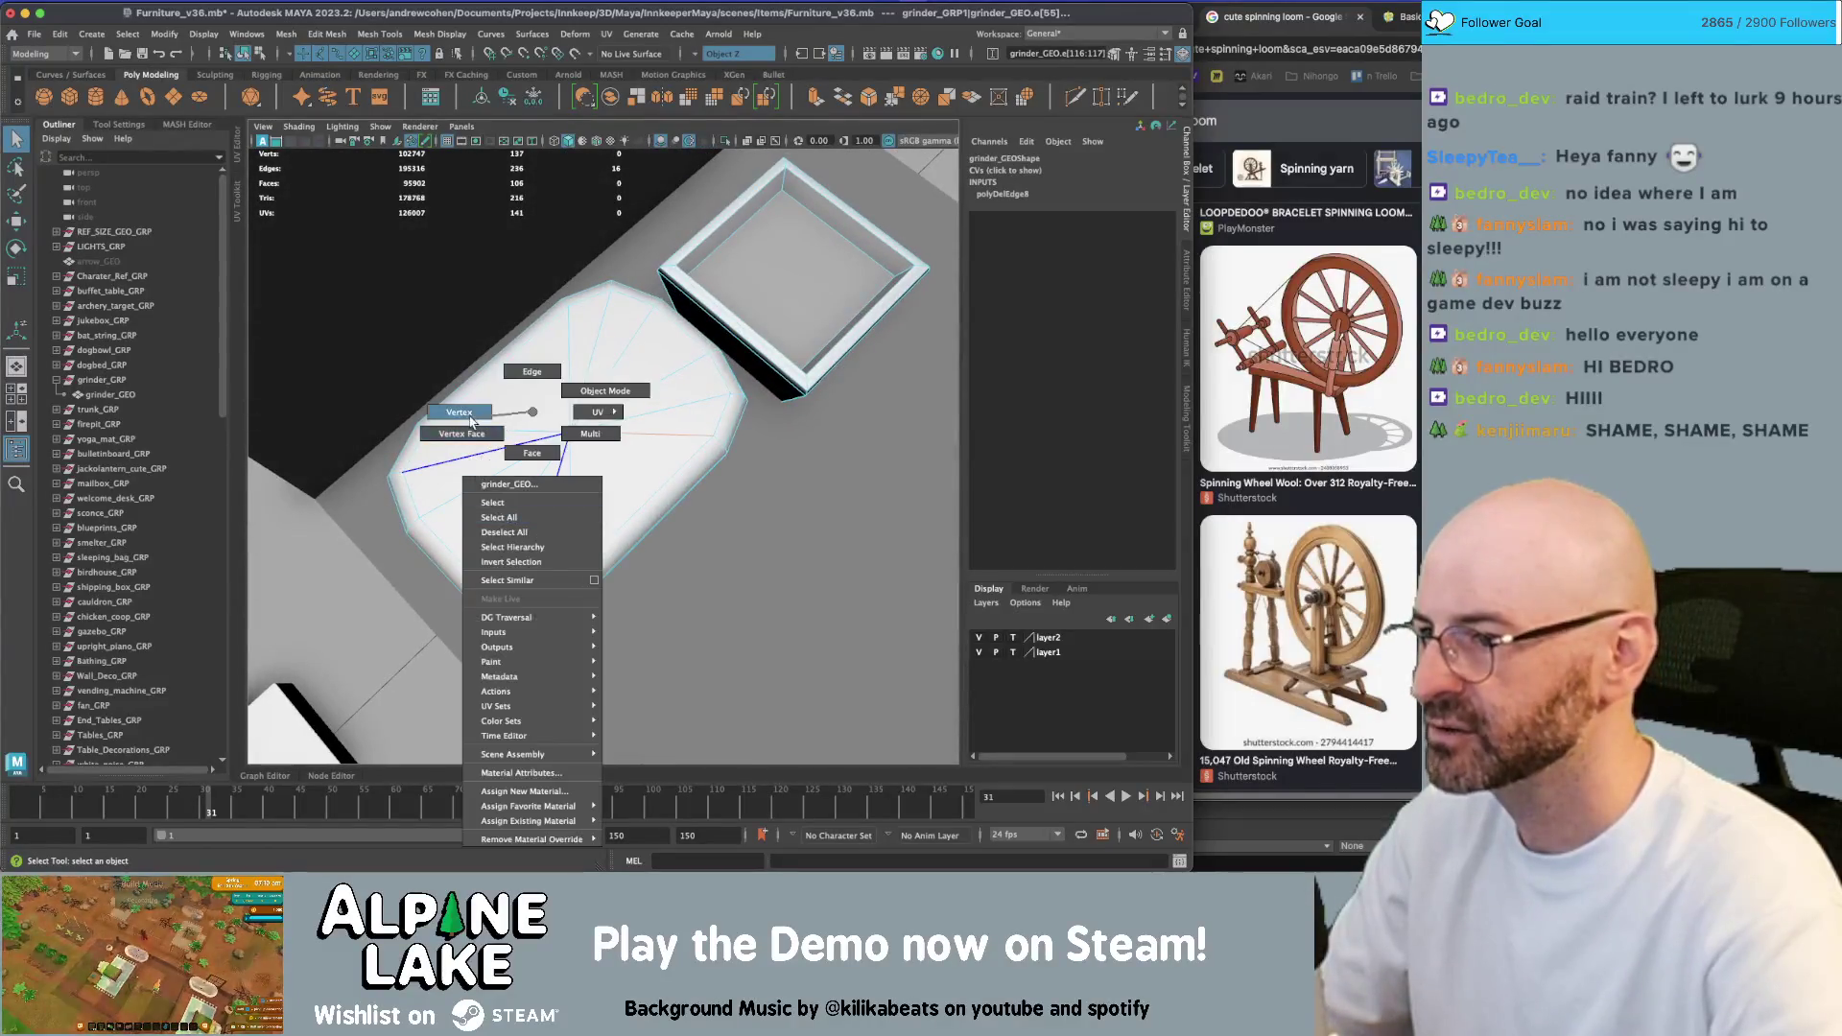
pyautogui.moveTo(540, 527); pyautogui.dragTo(498, 518, button='right')
pyautogui.press('w')
pyautogui.moveTo(499, 518)
pyautogui.keyDown('alt'); pyautogui.mouseDown()
pyautogui.moveTo(537, 480)
pyautogui.moveTo(573, 497)
pyautogui.moveTo(549, 499)
pyautogui.moveTo(558, 443)
pyautogui.moveTo(707, 391)
pyautogui.moveTo(669, 408)
pyautogui.mouseUp(); pyautogui.keyUp('alt')
pyautogui.press('F8')
pyautogui.click(722, 456)
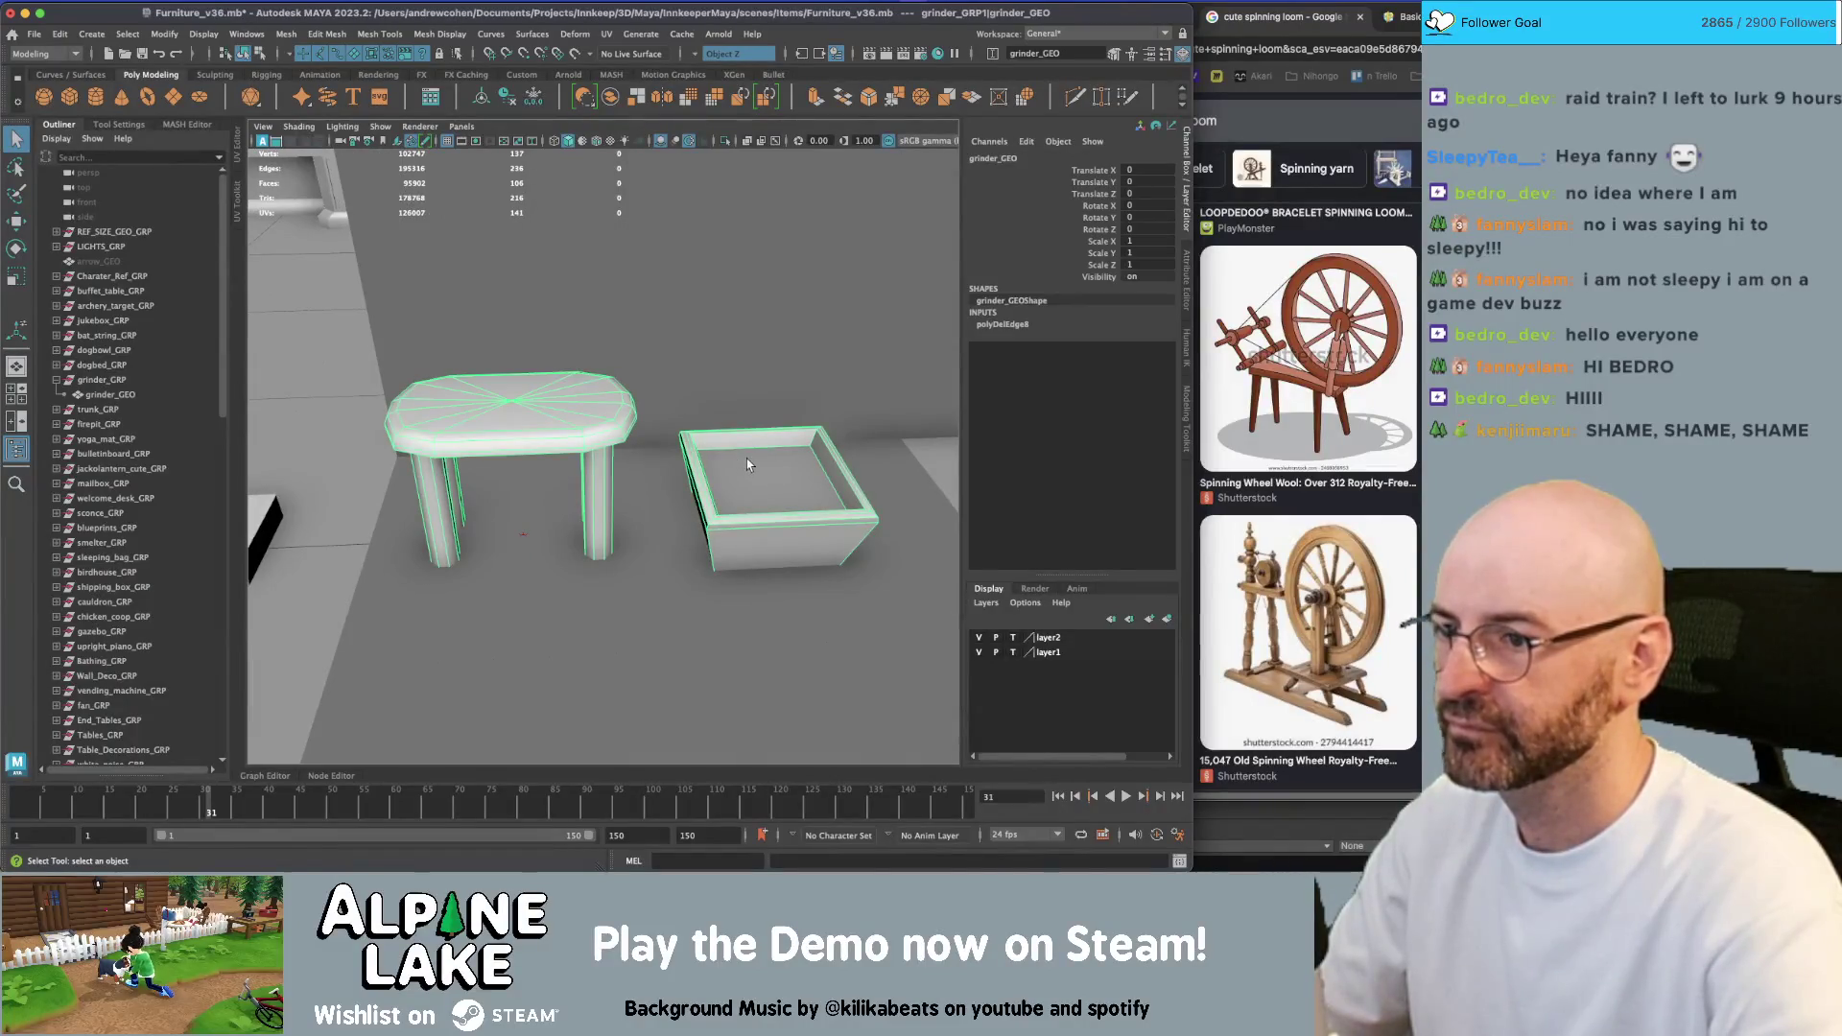
# Narrow the trough by moving its left-edge vertices inward along X
pyautogui.moveTo(746, 464); pyautogui.dragTo(751, 460, button='right')
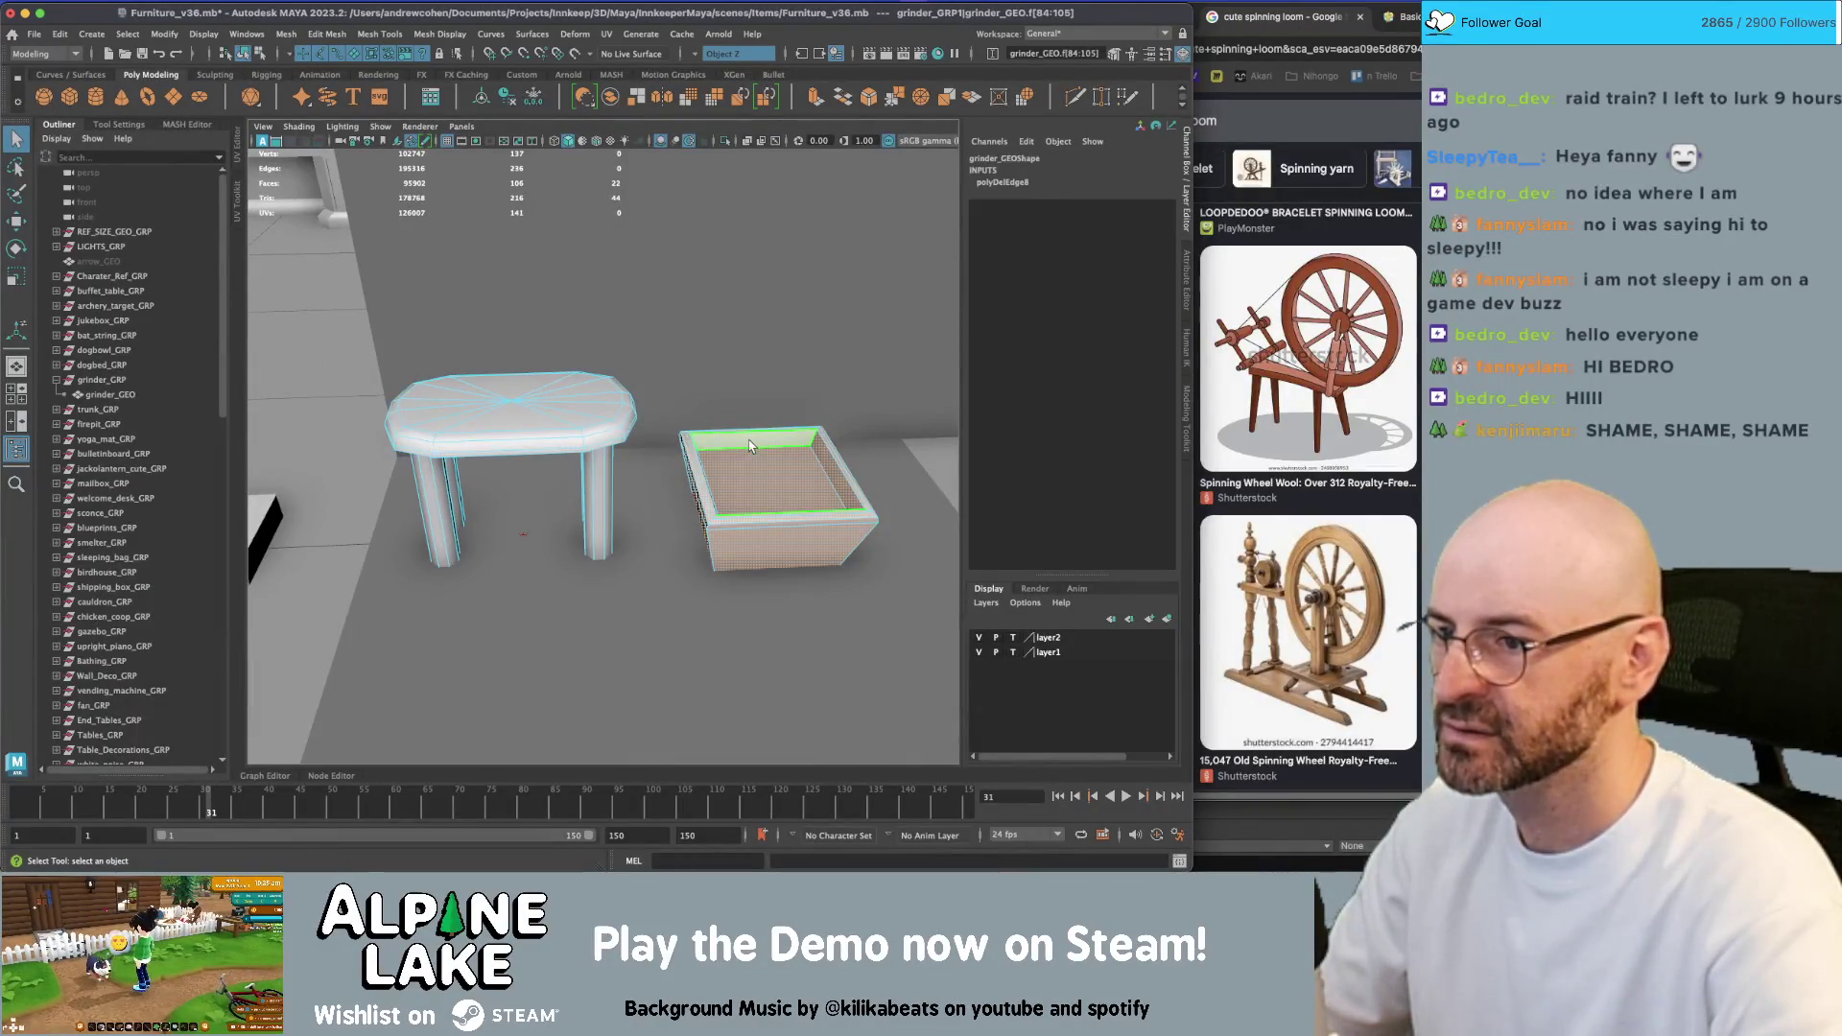
pyautogui.keyDown('alt'); pyautogui.moveTo(752, 446); pyautogui.dragTo(654, 422); pyautogui.keyUp('alt')
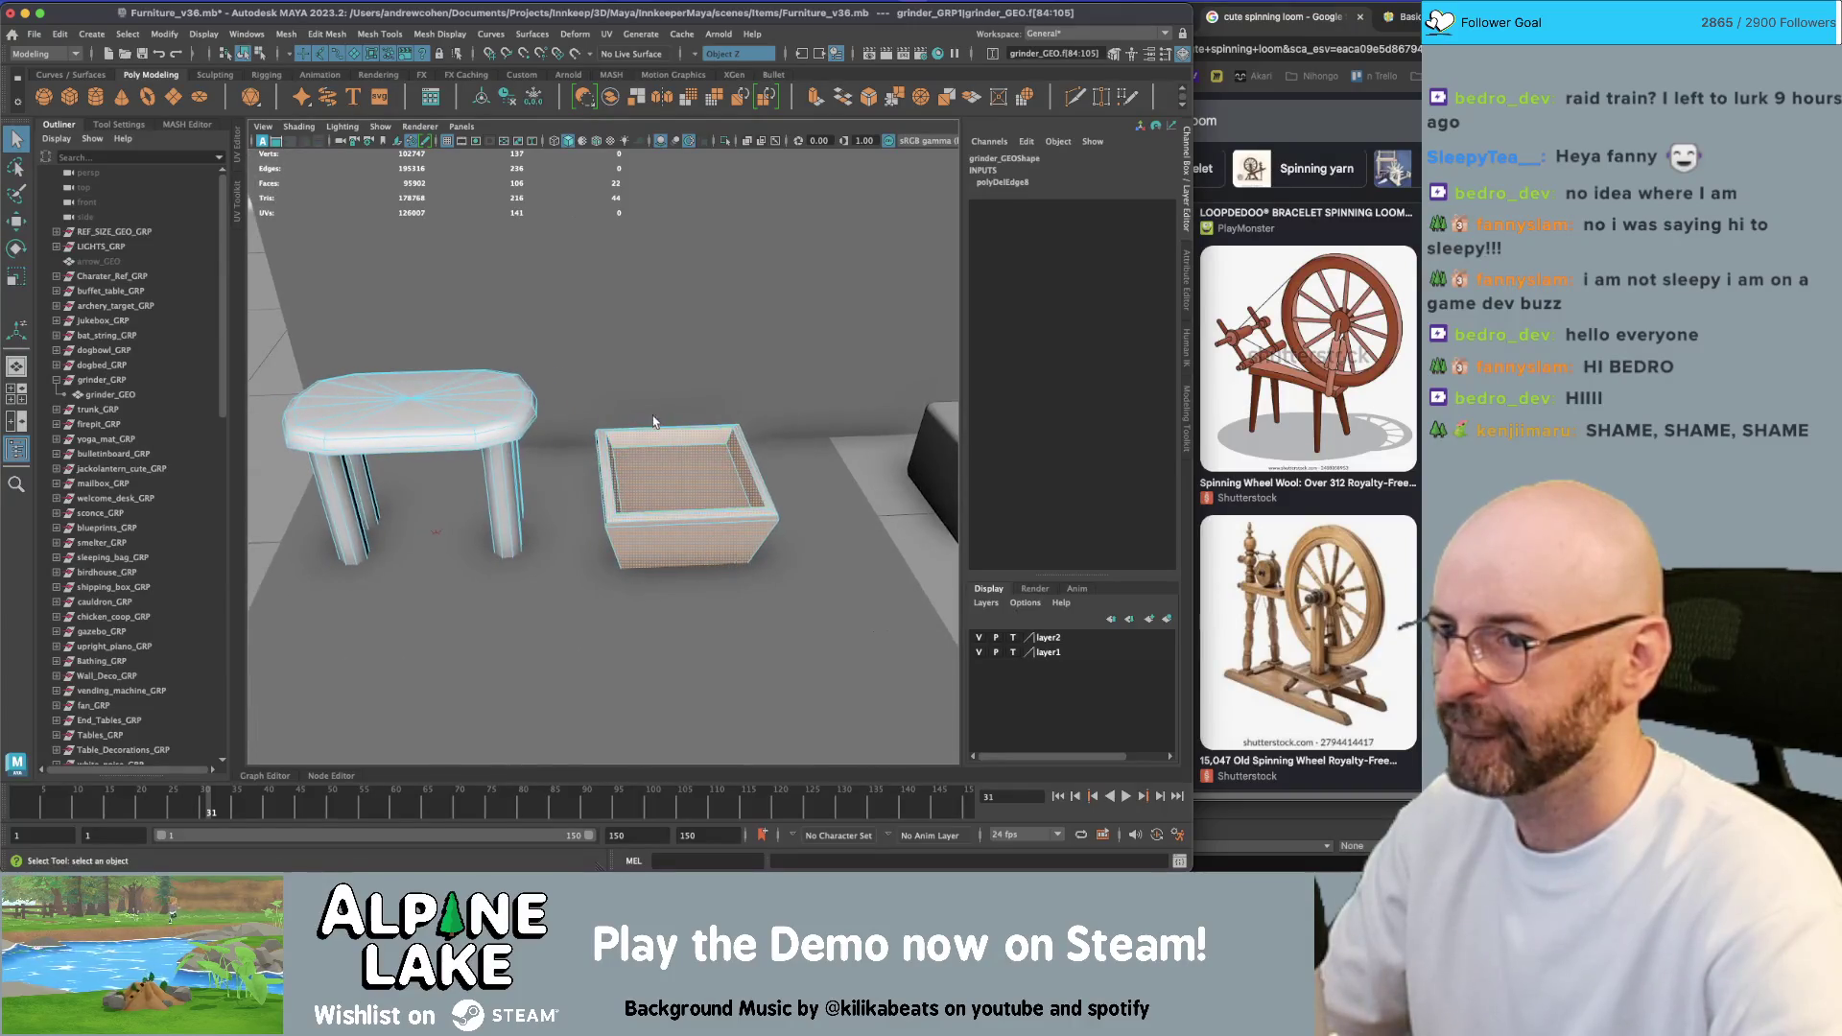
pyautogui.keyDown('alt'); pyautogui.moveTo(730, 513); pyautogui.dragTo(665, 466); pyautogui.keyUp('alt')
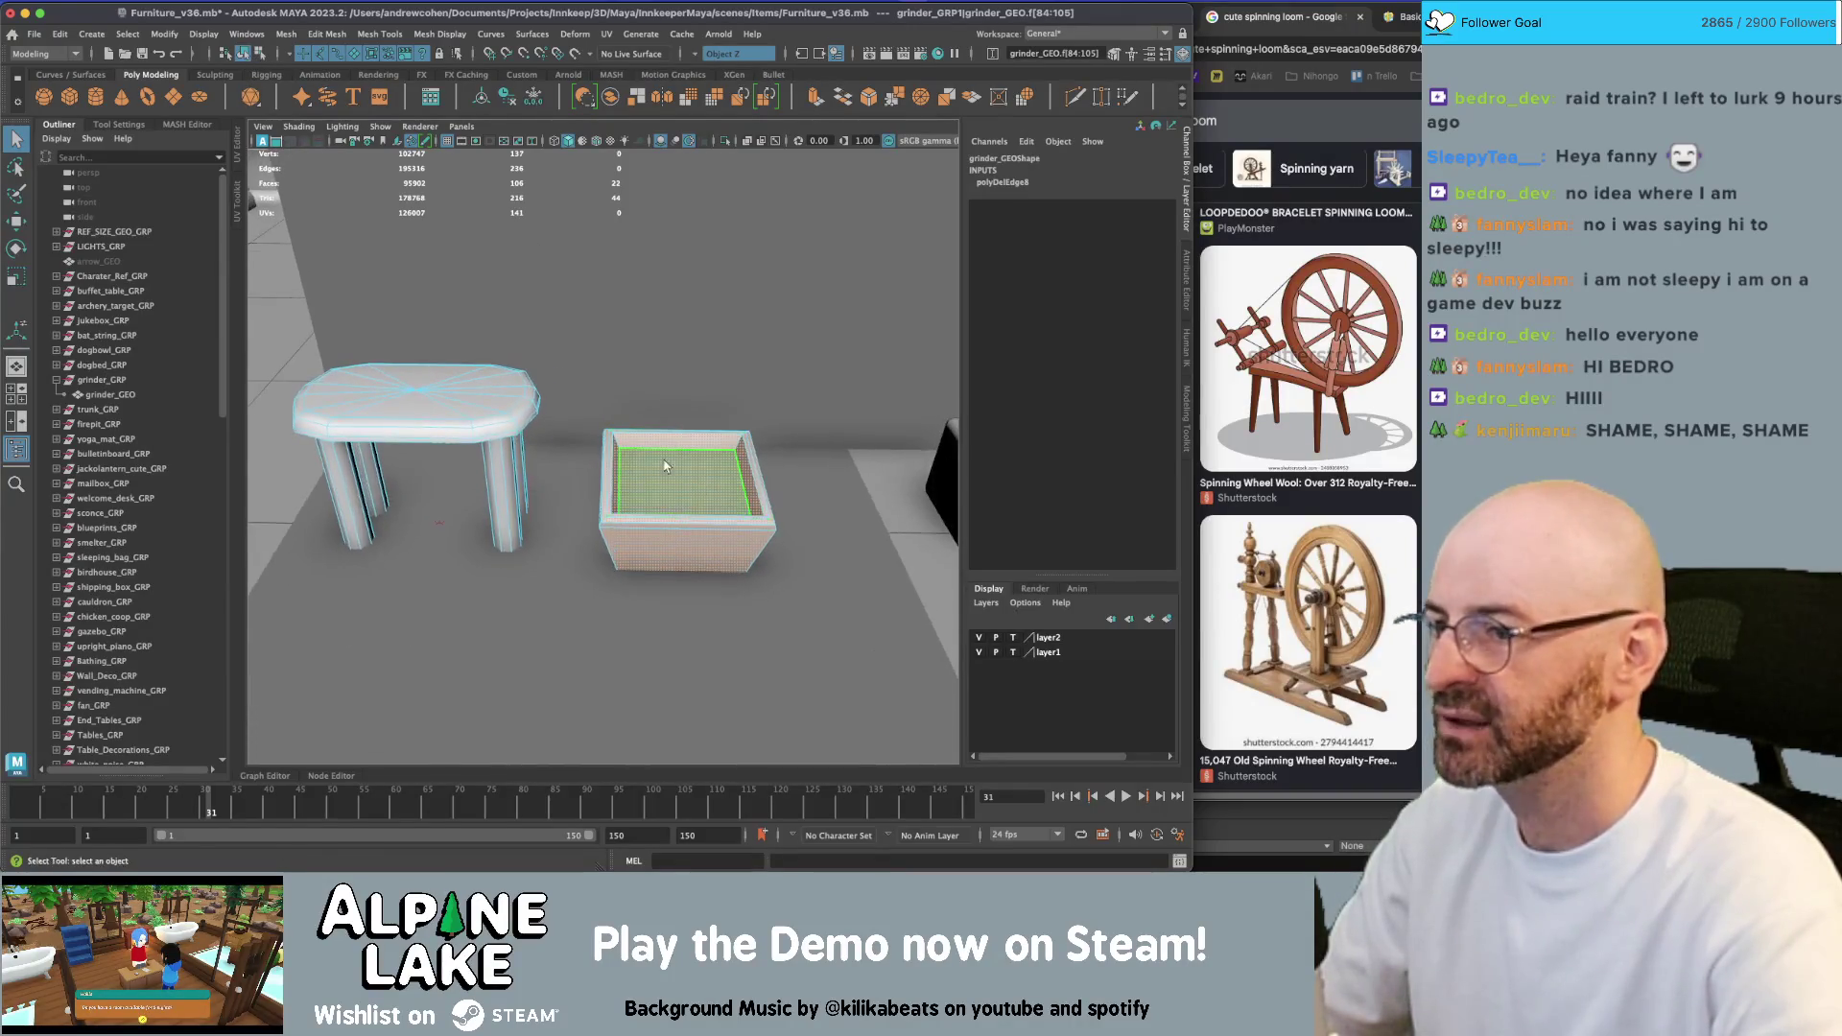
pyautogui.moveTo(657, 460); pyautogui.dragTo(605, 460, button='right')
pyautogui.moveTo(579, 383); pyautogui.dragTo(639, 610)
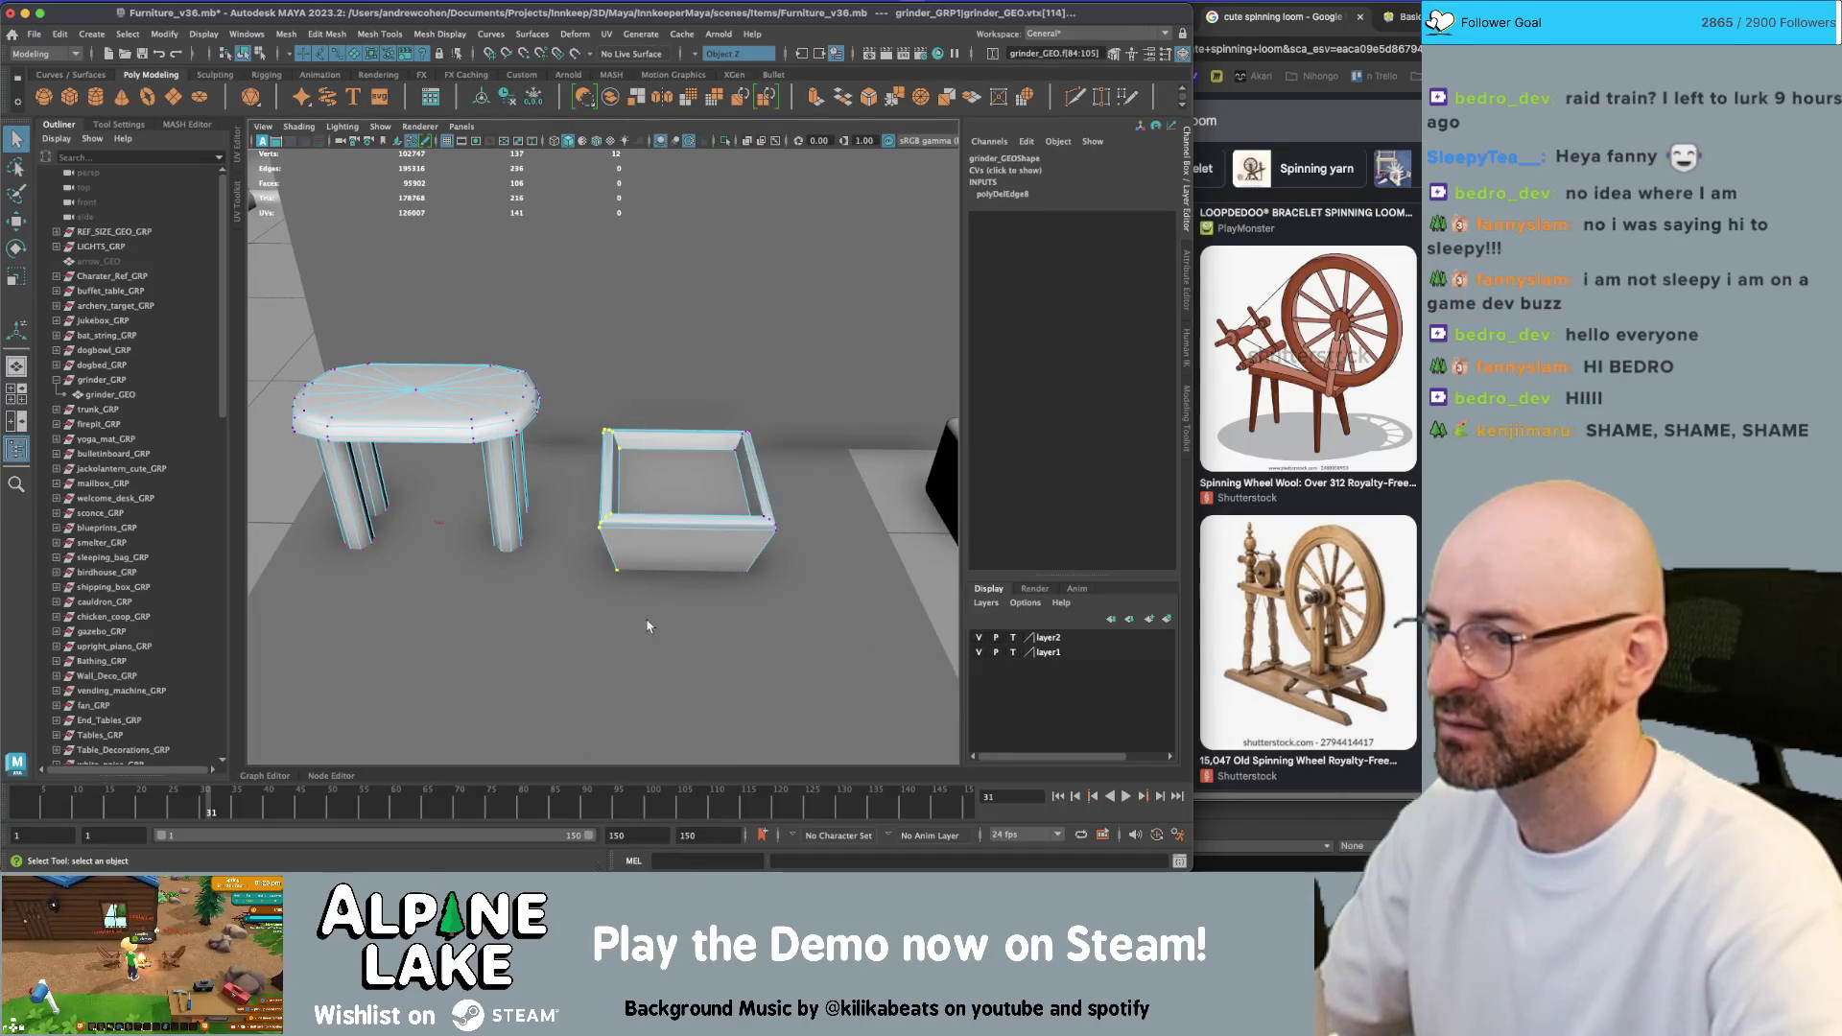
pyautogui.press('w')
pyautogui.moveTo(583, 459); pyautogui.dragTo(617, 461)
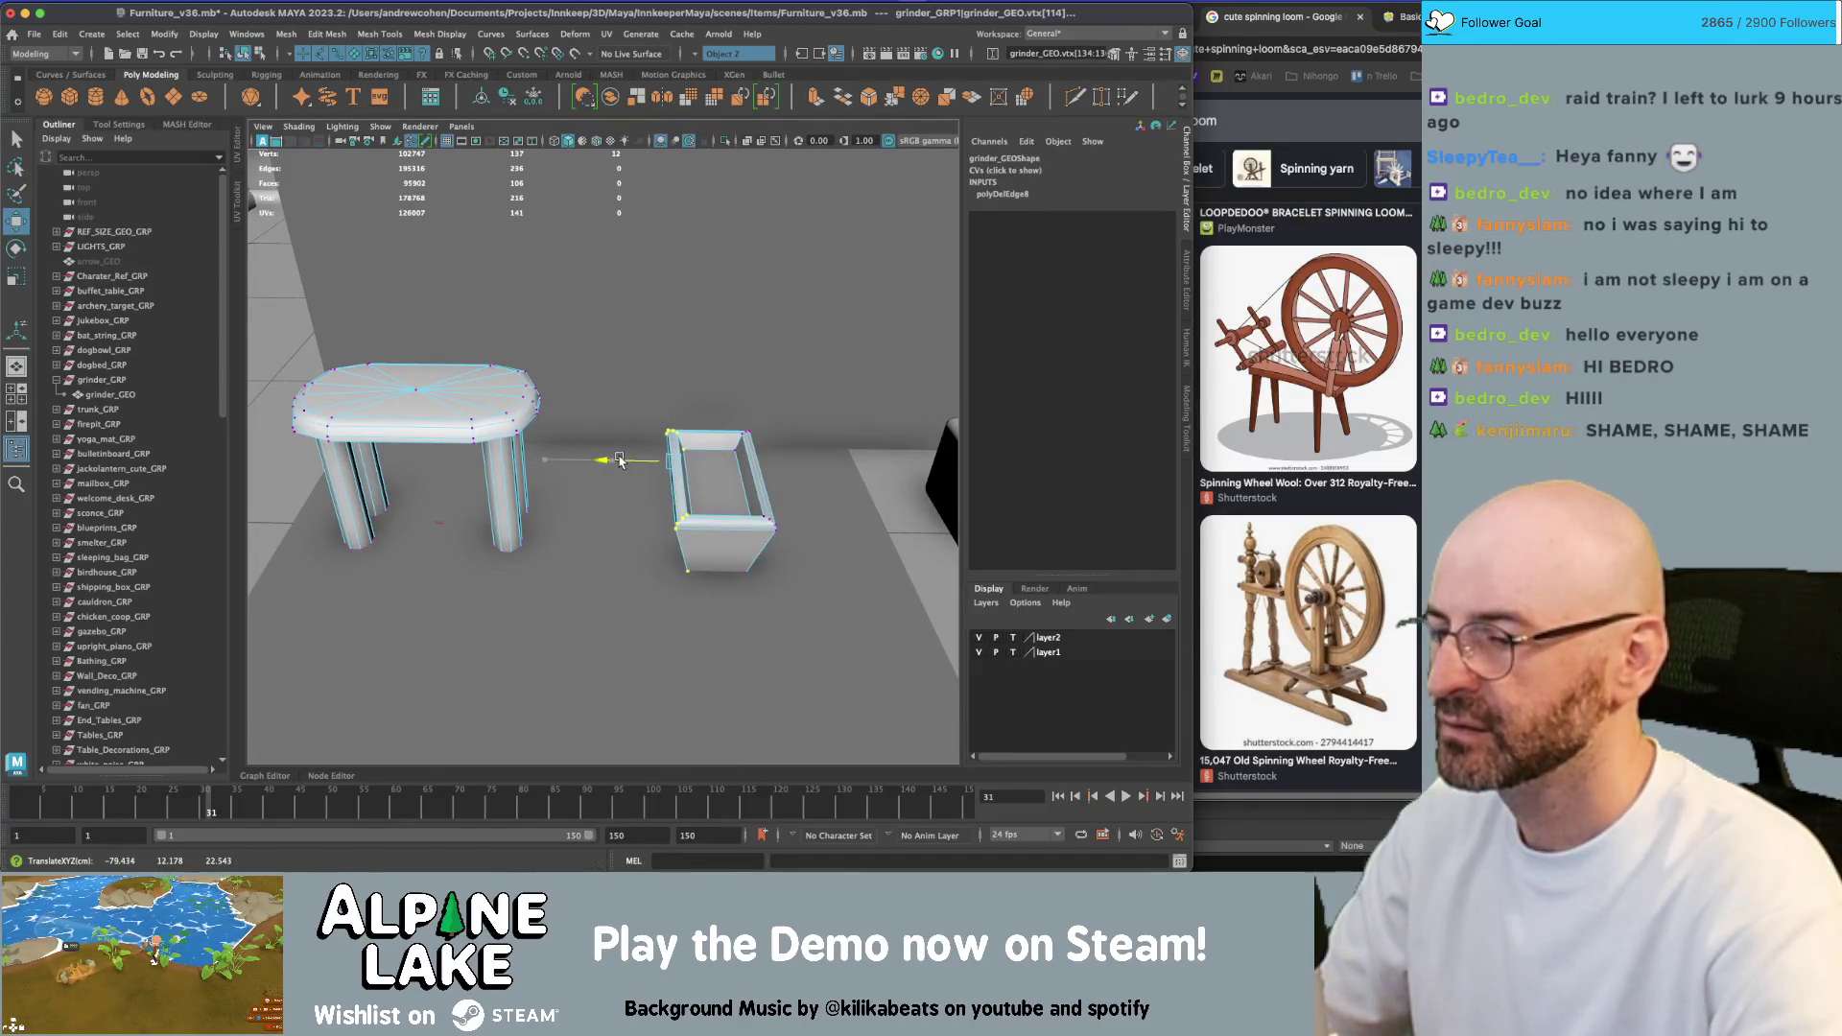
# Select the vertices at the bench top's right end
pyautogui.moveTo(604, 384)
pyautogui.mouseDown()
pyautogui.moveTo(737, 431)
pyautogui.moveTo(759, 605)
pyautogui.mouseUp()
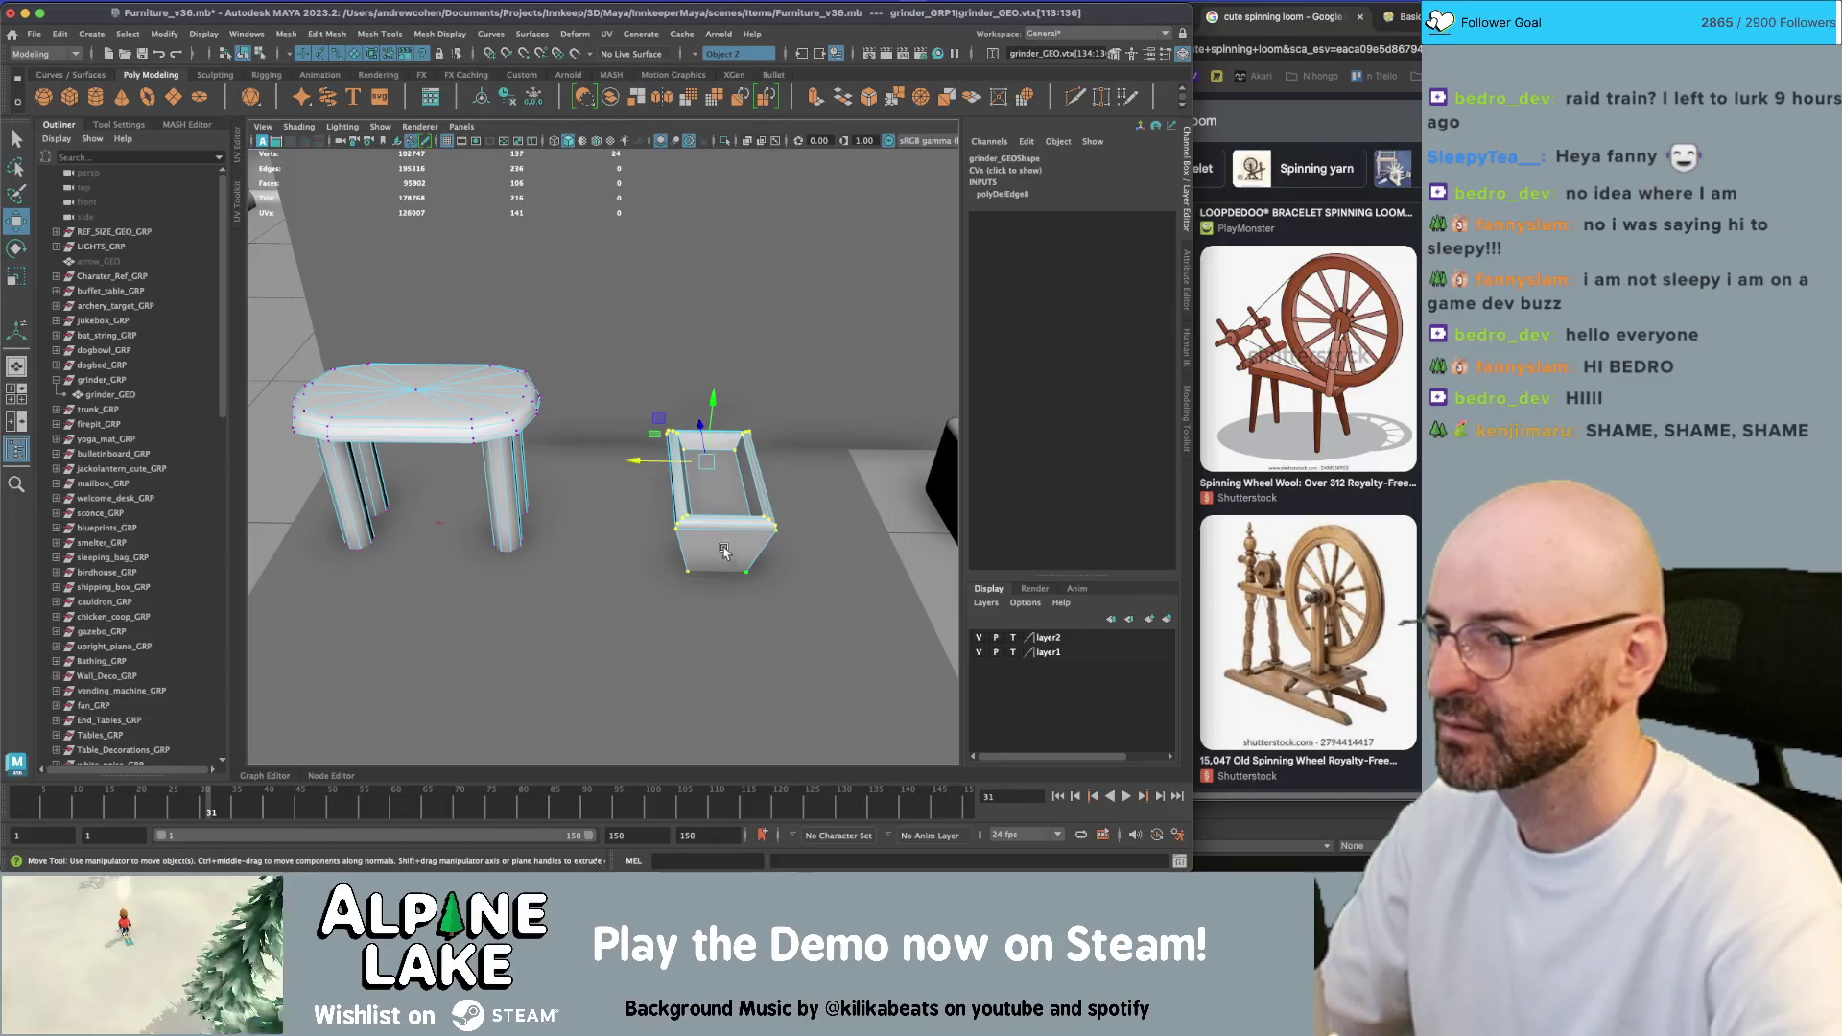
pyautogui.press('F8')
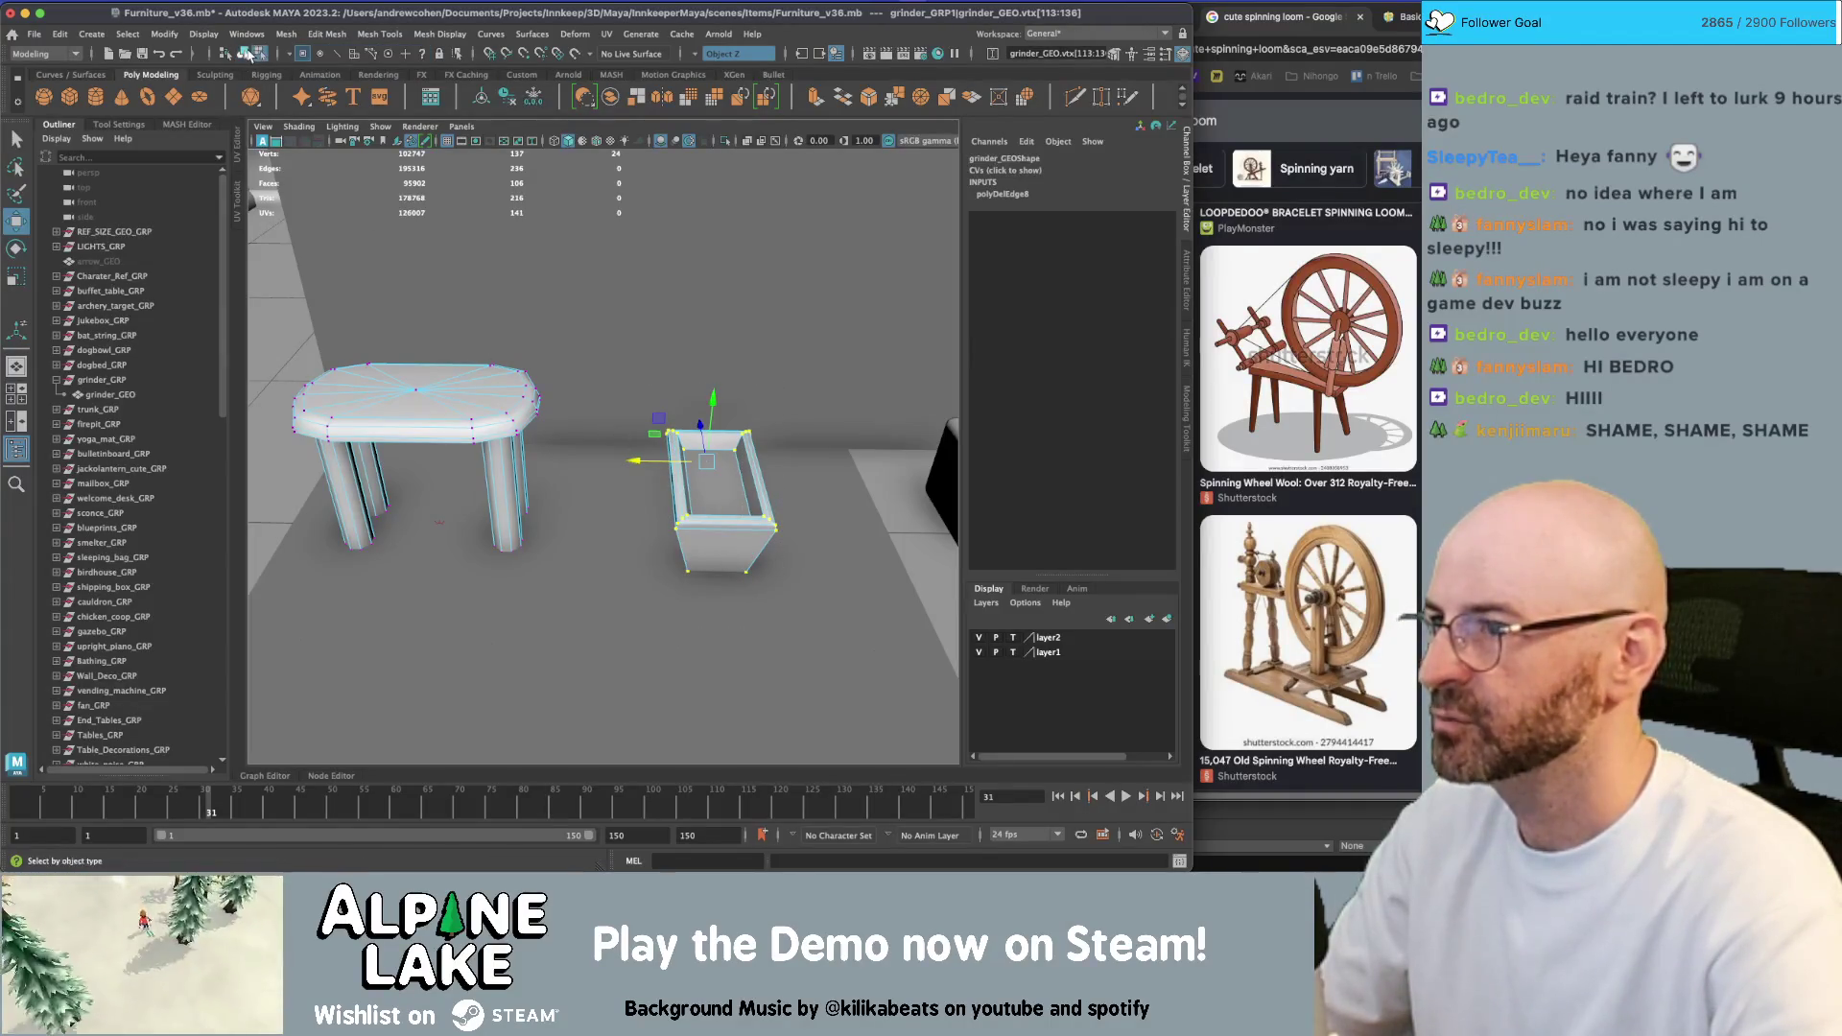
pyautogui.press('q')
pyautogui.moveTo(448, 385); pyautogui.dragTo(412, 379, button='right')
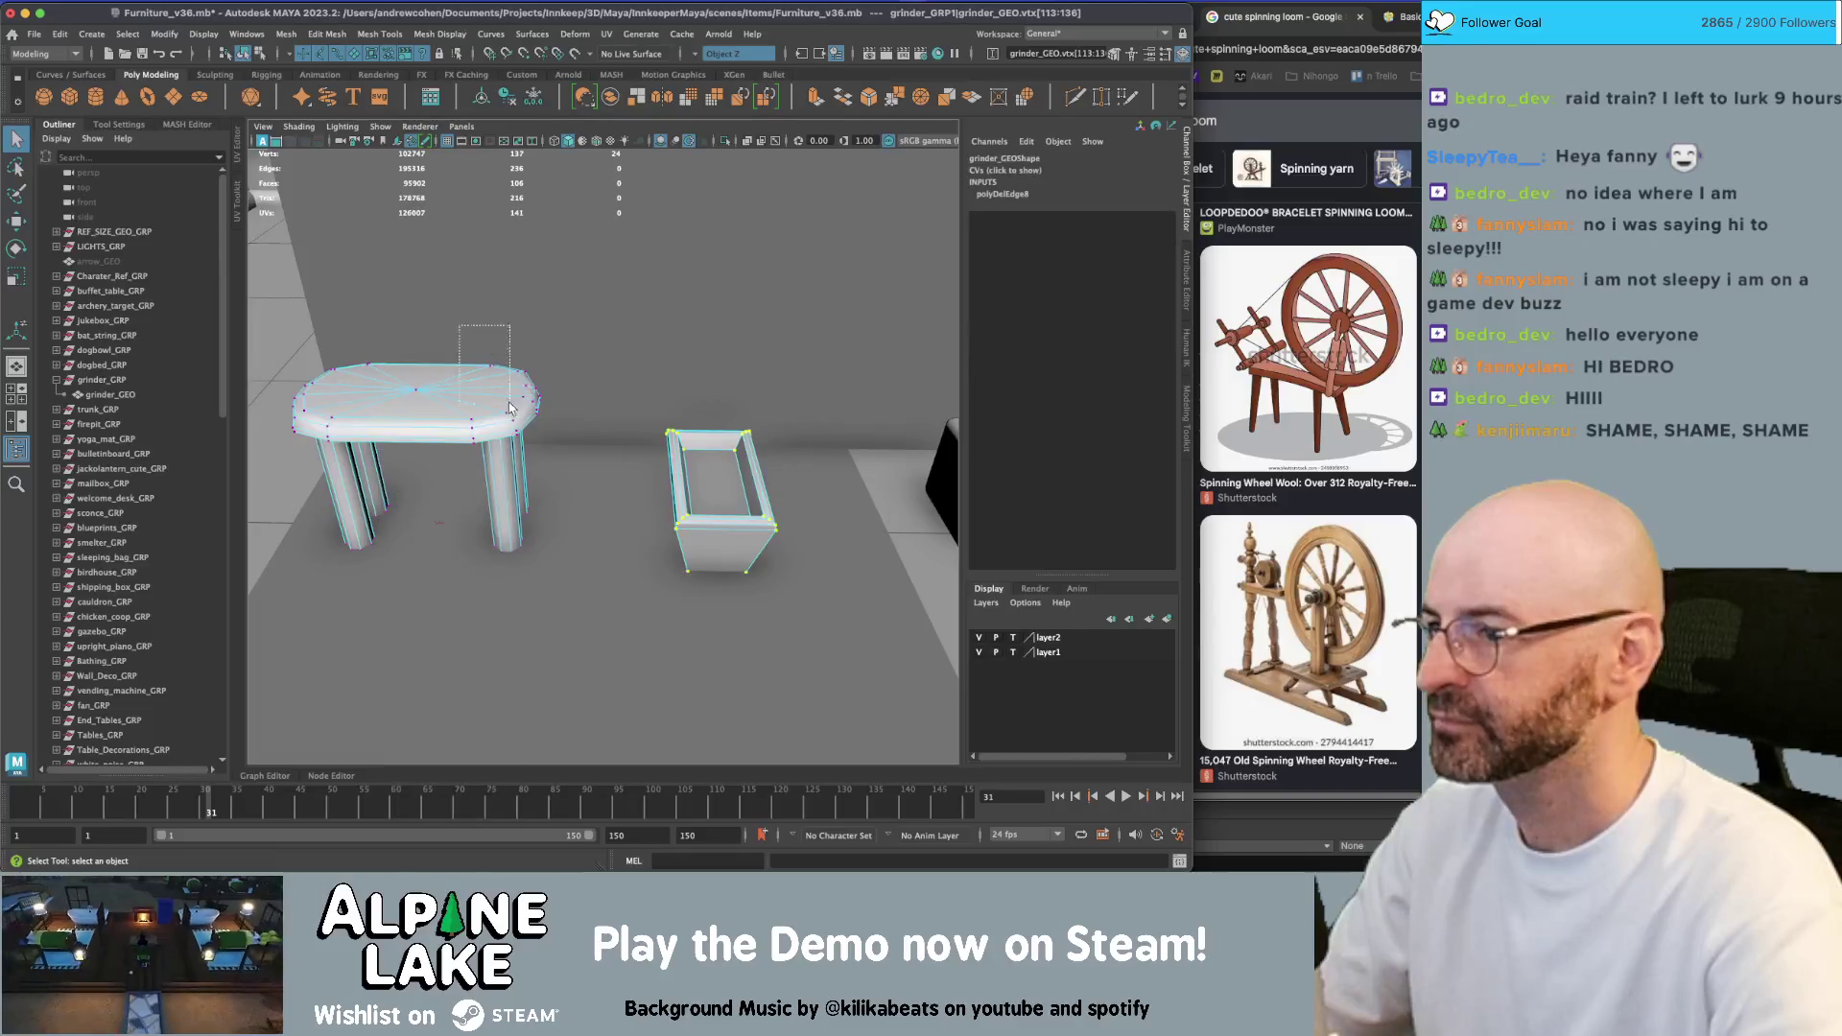
pyautogui.moveTo(566, 360); pyautogui.dragTo(479, 586)
# Stretch the bench top toward the right and scale the leg bottoms narrower
pyautogui.press('w')
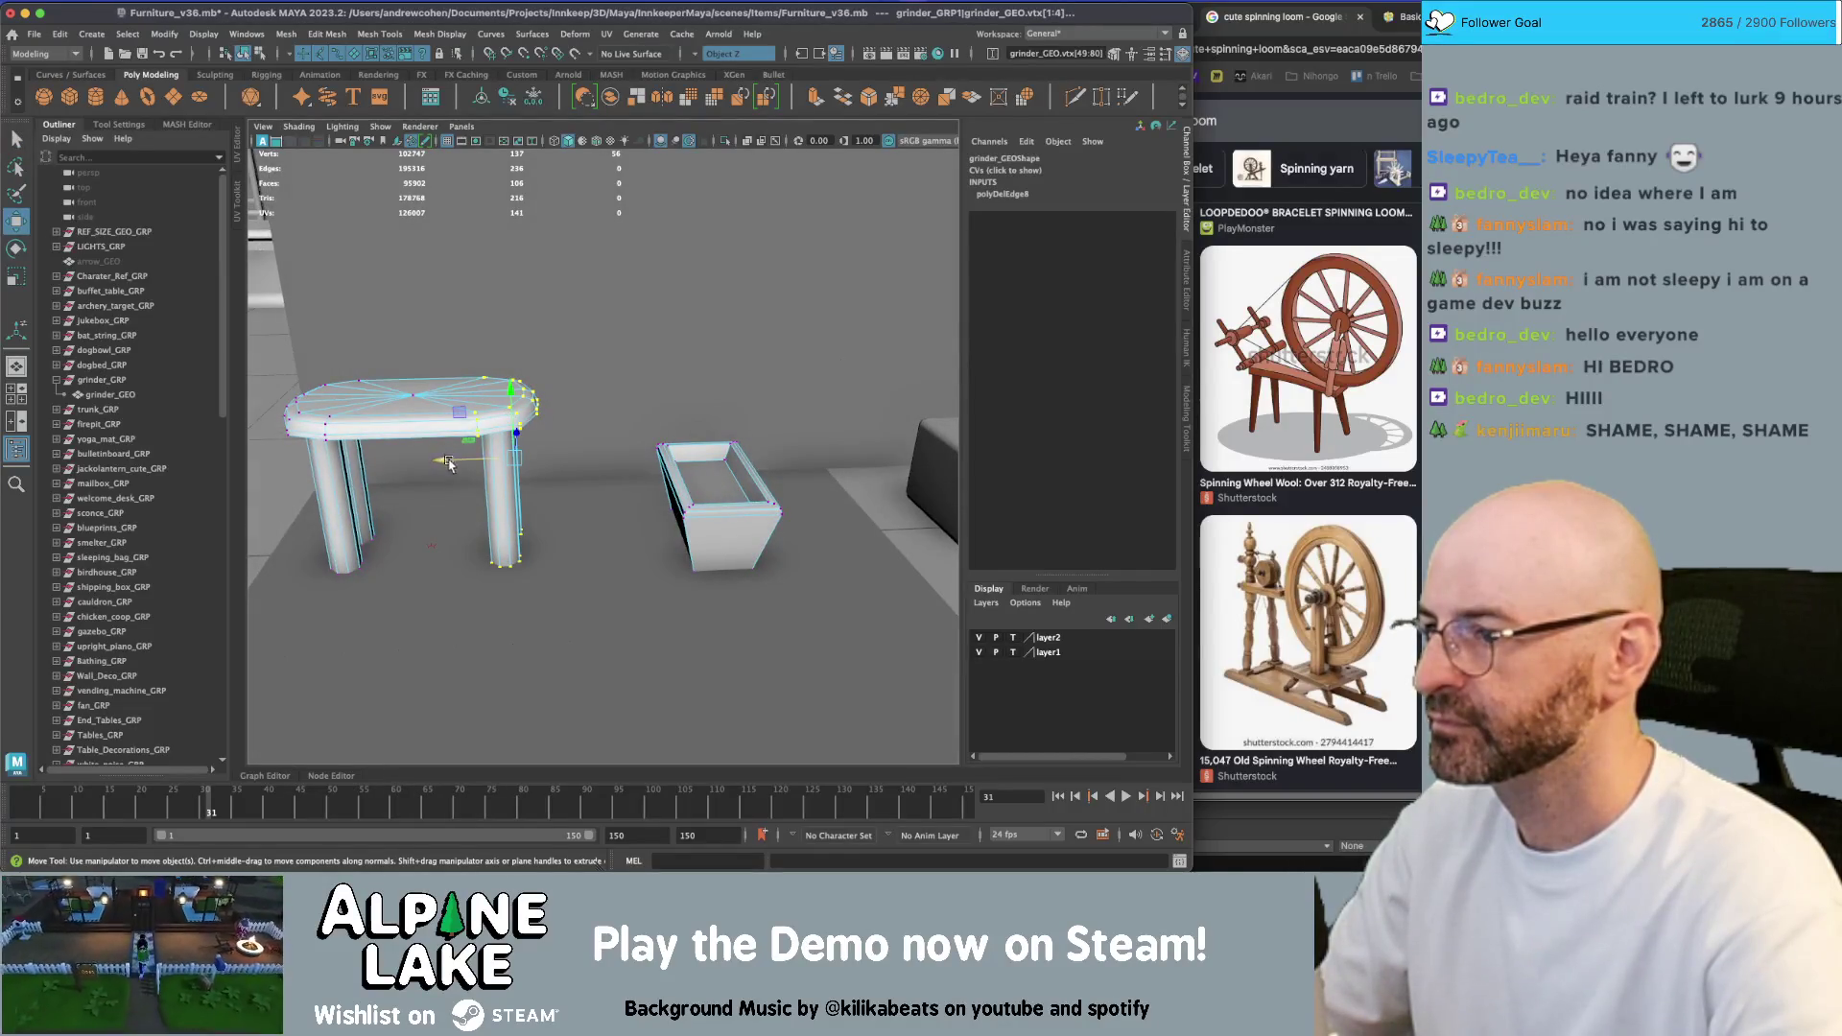
pyautogui.moveTo(448, 462)
pyautogui.mouseDown()
pyautogui.moveTo(532, 455)
pyautogui.moveTo(467, 468)
pyautogui.moveTo(671, 534)
pyautogui.moveTo(546, 473)
pyautogui.moveTo(655, 443)
pyautogui.moveTo(665, 509)
pyautogui.moveTo(625, 473)
pyautogui.moveTo(707, 567)
pyautogui.moveTo(585, 554)
pyautogui.moveTo(738, 507)
pyautogui.moveTo(687, 538)
pyautogui.moveTo(637, 538)
pyautogui.moveTo(591, 485)
pyautogui.moveTo(738, 535)
pyautogui.mouseUp()
pyautogui.press('q')
pyautogui.press('r')
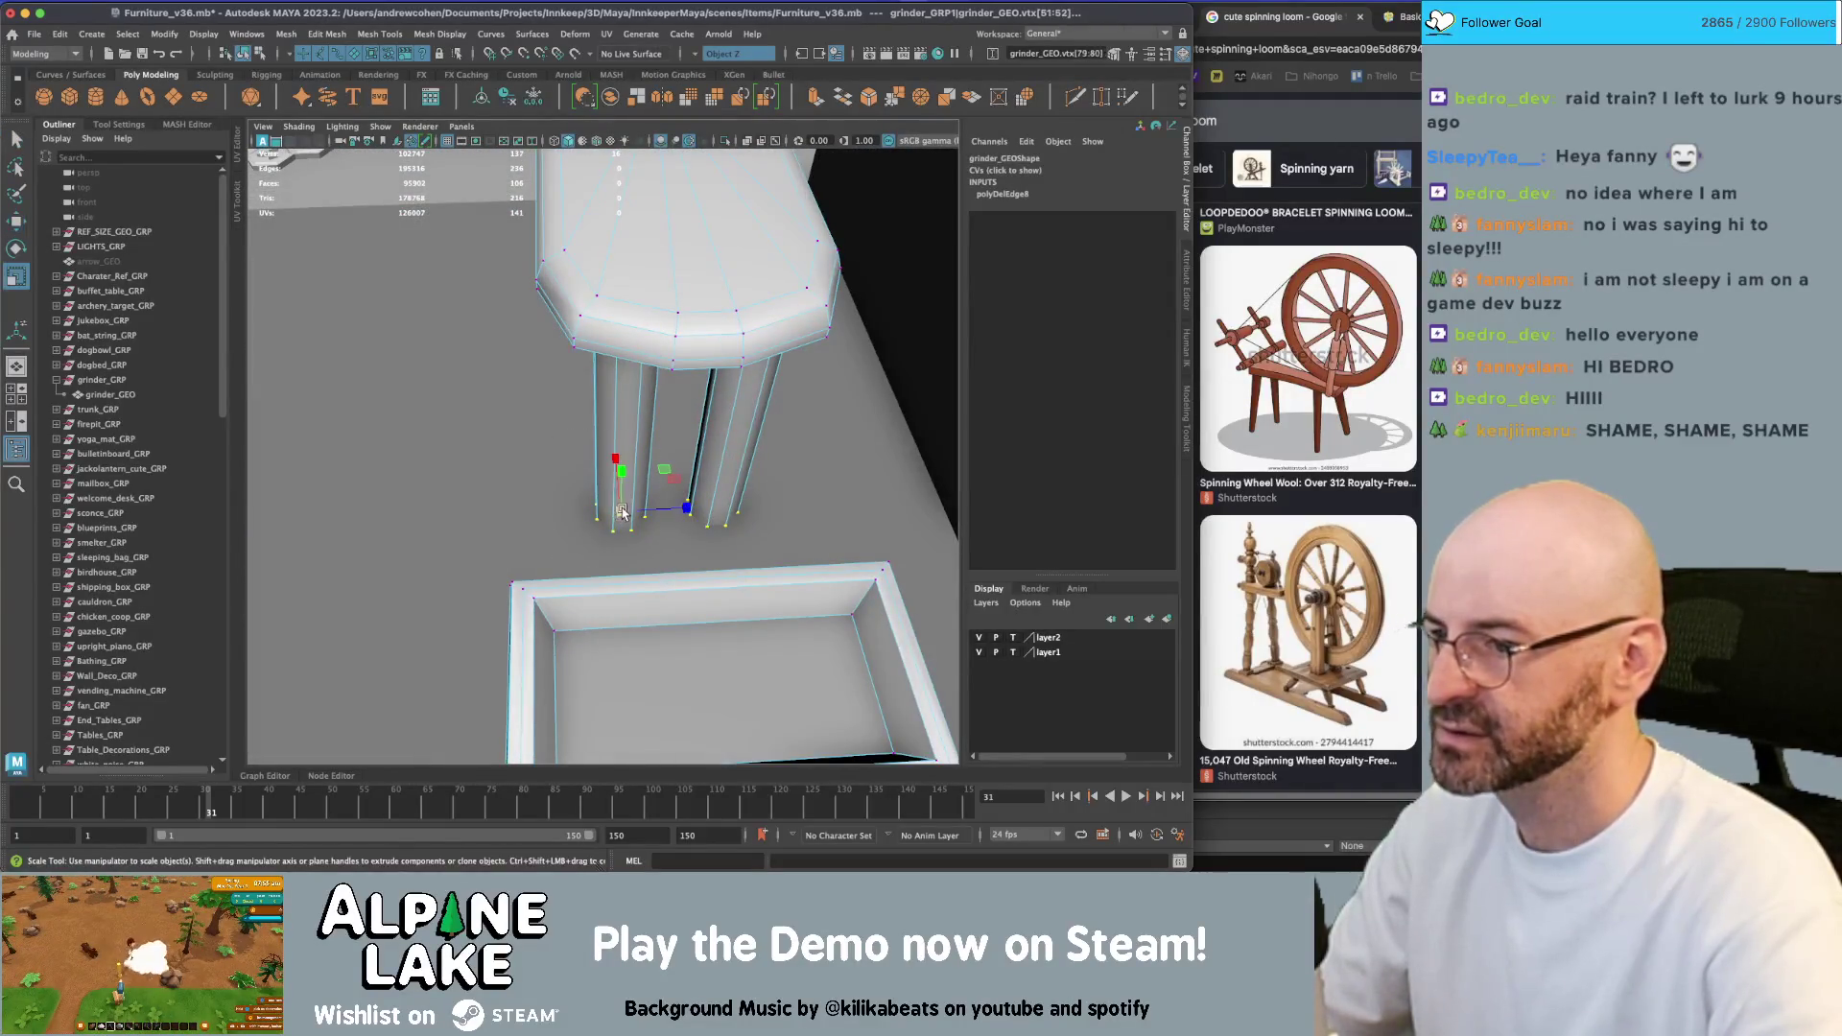
pyautogui.moveTo(619, 480)
pyautogui.mouseDown()
pyautogui.moveTo(611, 526)
pyautogui.moveTo(596, 444)
pyautogui.moveTo(453, 431)
pyautogui.moveTo(414, 391)
pyautogui.mouseUp()
# Splay the leg bottoms outward and turn on Object X symmetry
pyautogui.press('q')
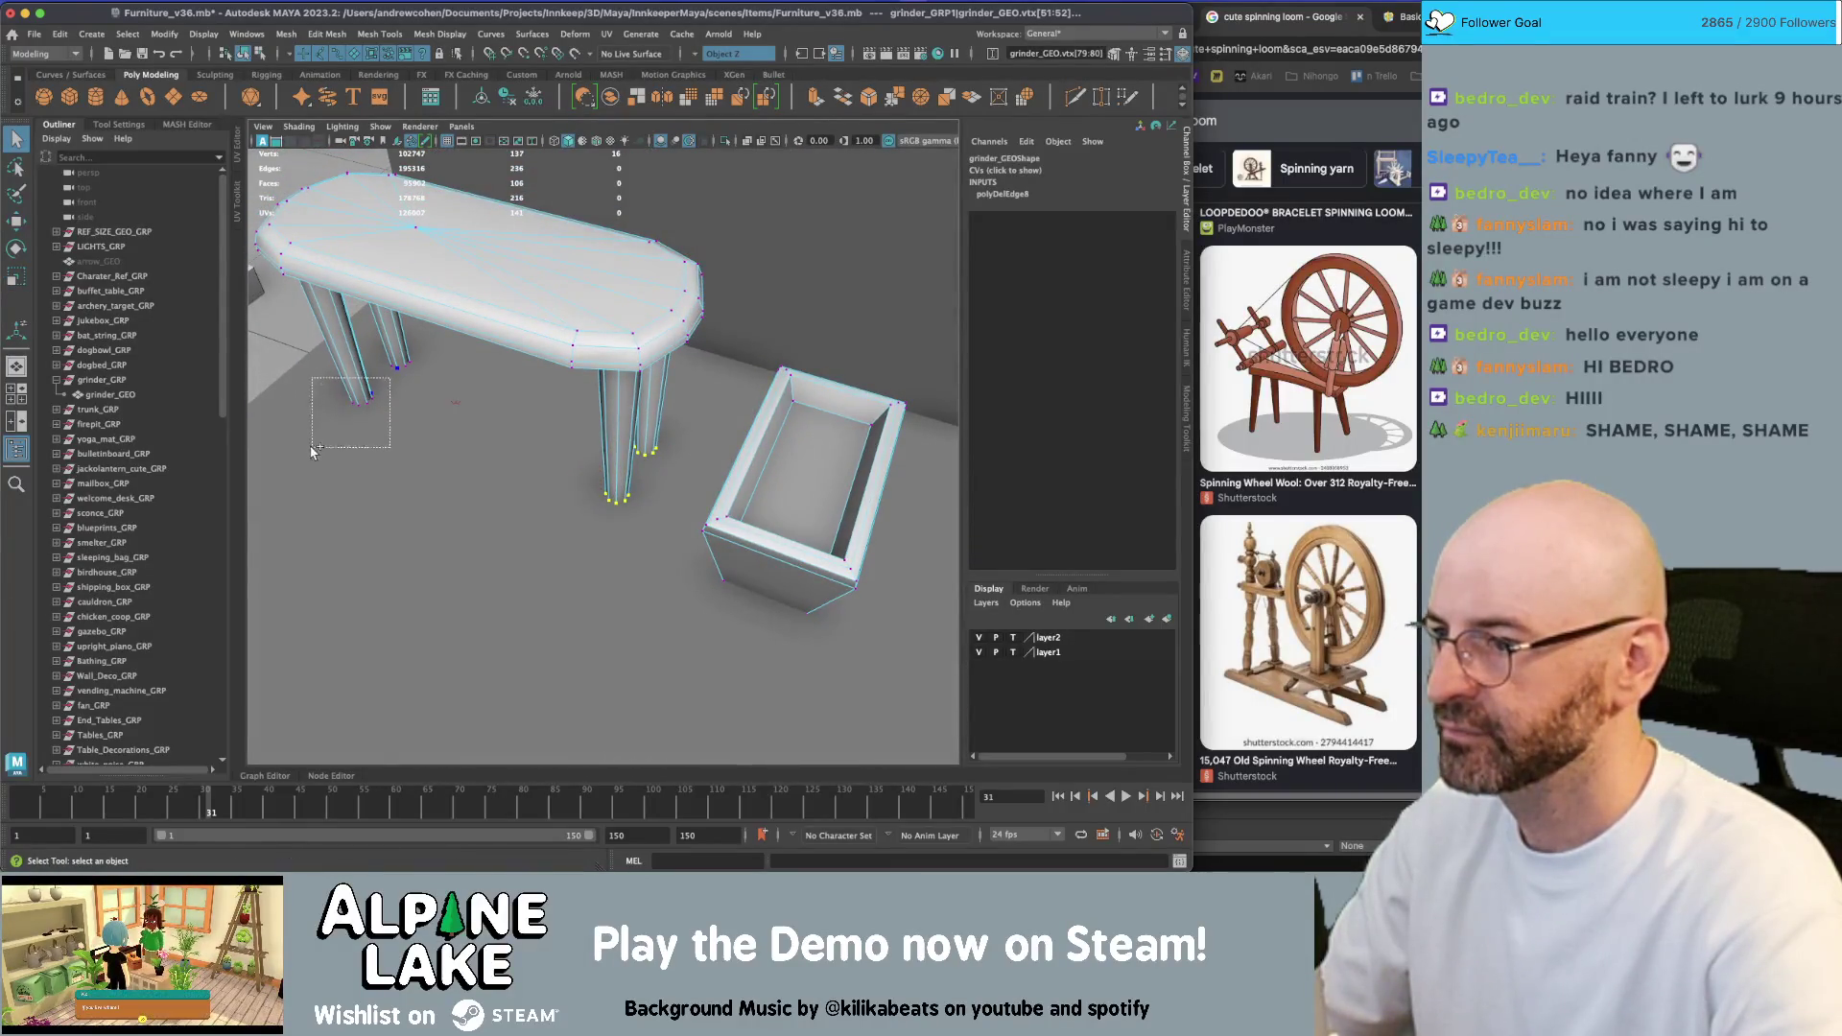
pyautogui.keyDown('shift'); pyautogui.moveTo(311, 448); pyautogui.dragTo(313, 447); pyautogui.keyUp('shift')
pyautogui.press('w')
pyautogui.moveTo(507, 401)
pyautogui.mouseDown()
pyautogui.moveTo(505, 418)
pyautogui.moveTo(566, 278)
pyautogui.mouseUp()
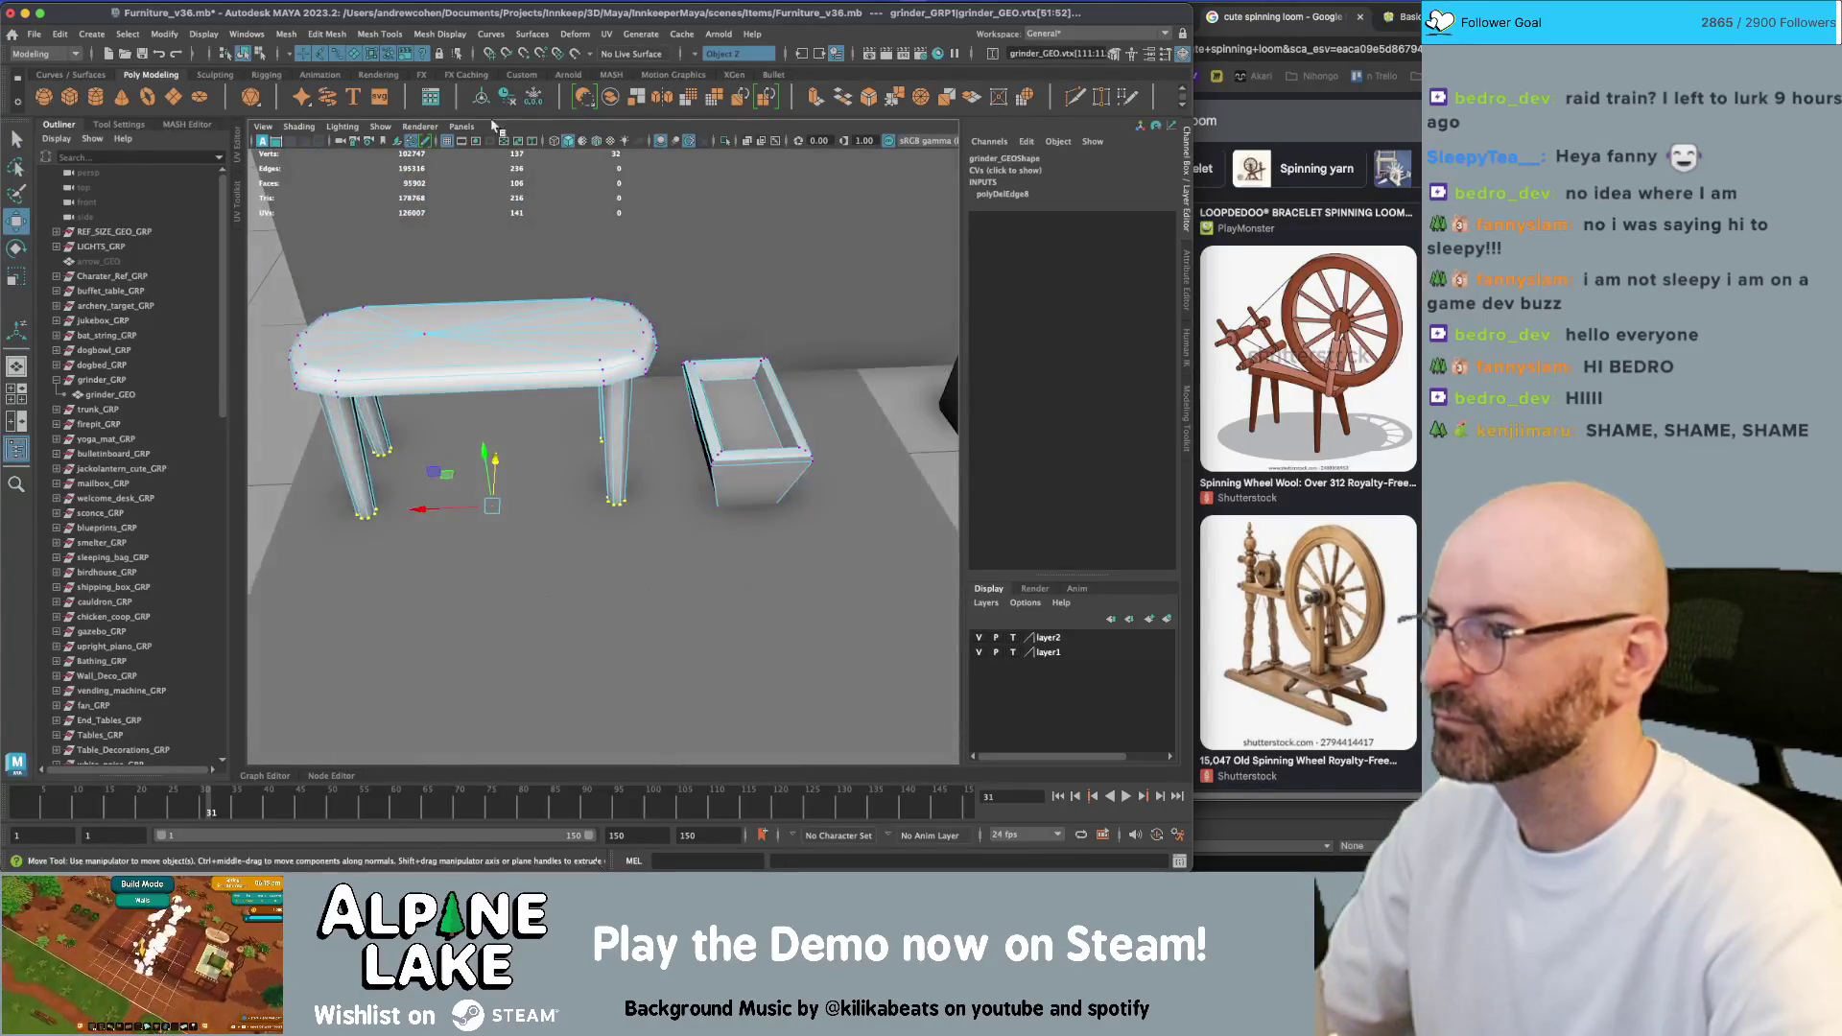
pyautogui.click(736, 54)
pyautogui.click(729, 84)
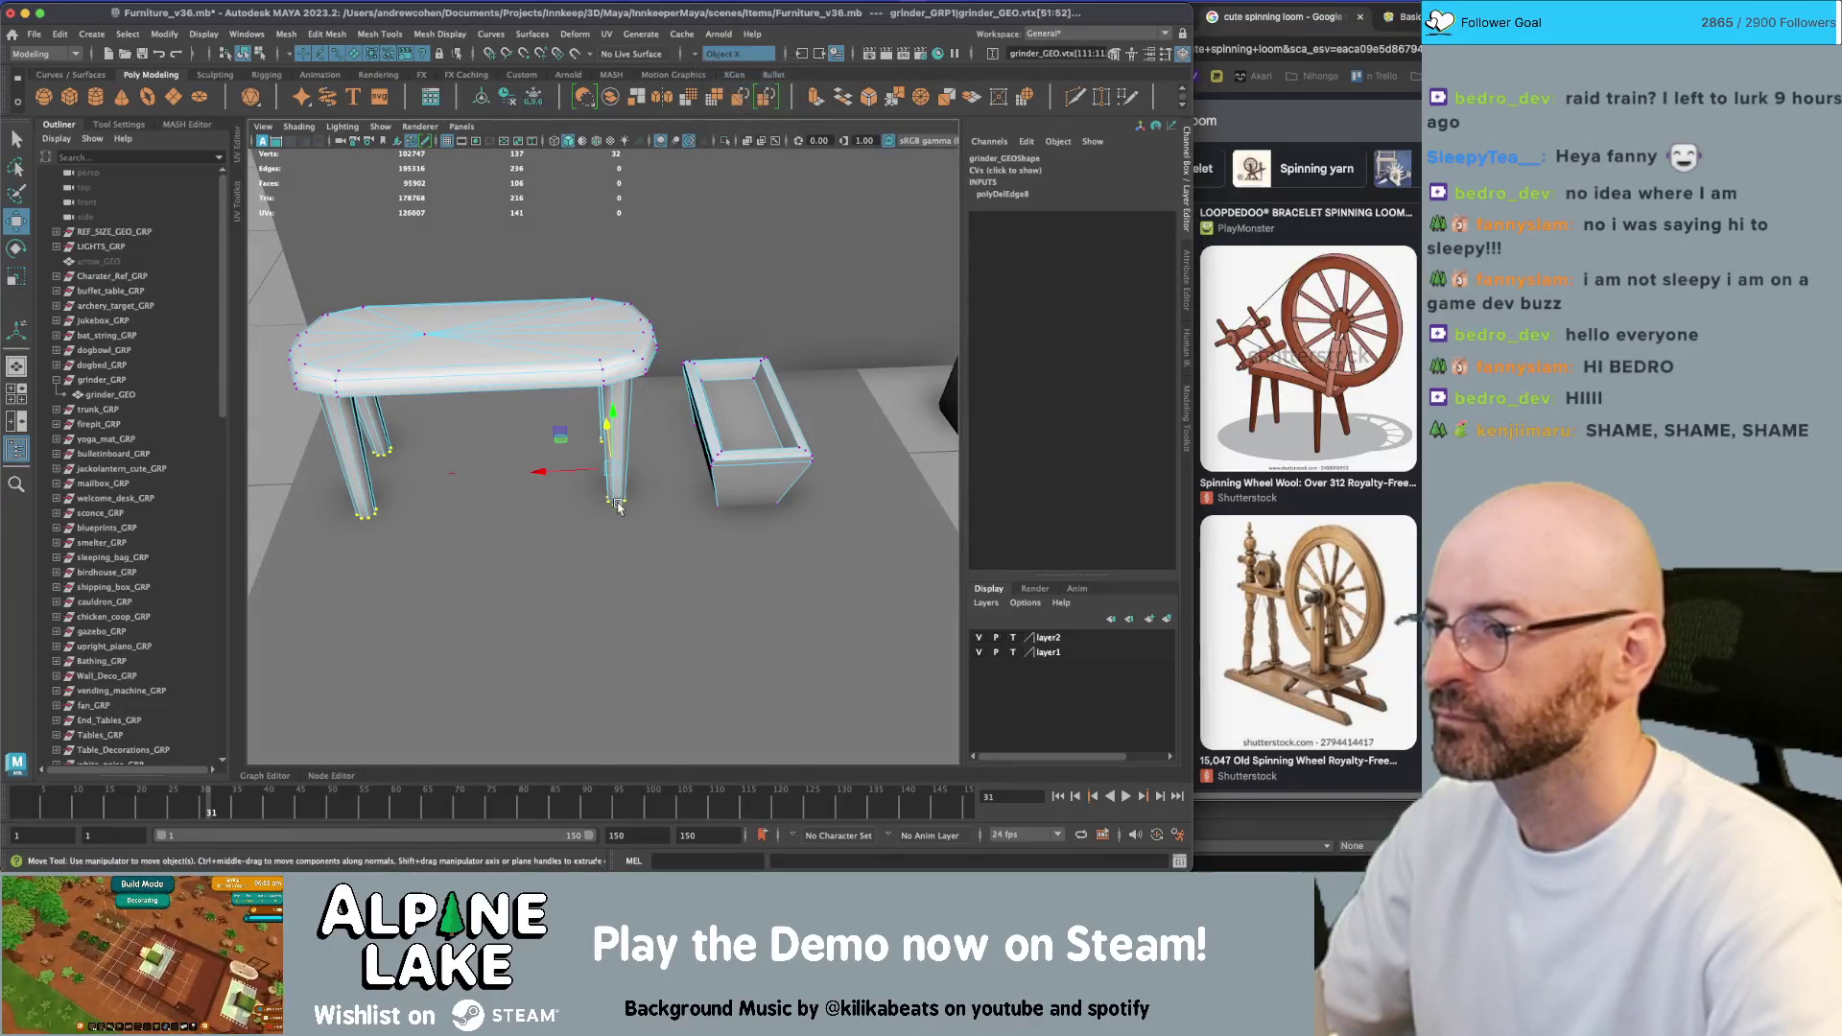
# Push the right leg's bottom further outward, then return to whole-object selection
pyautogui.press('q')
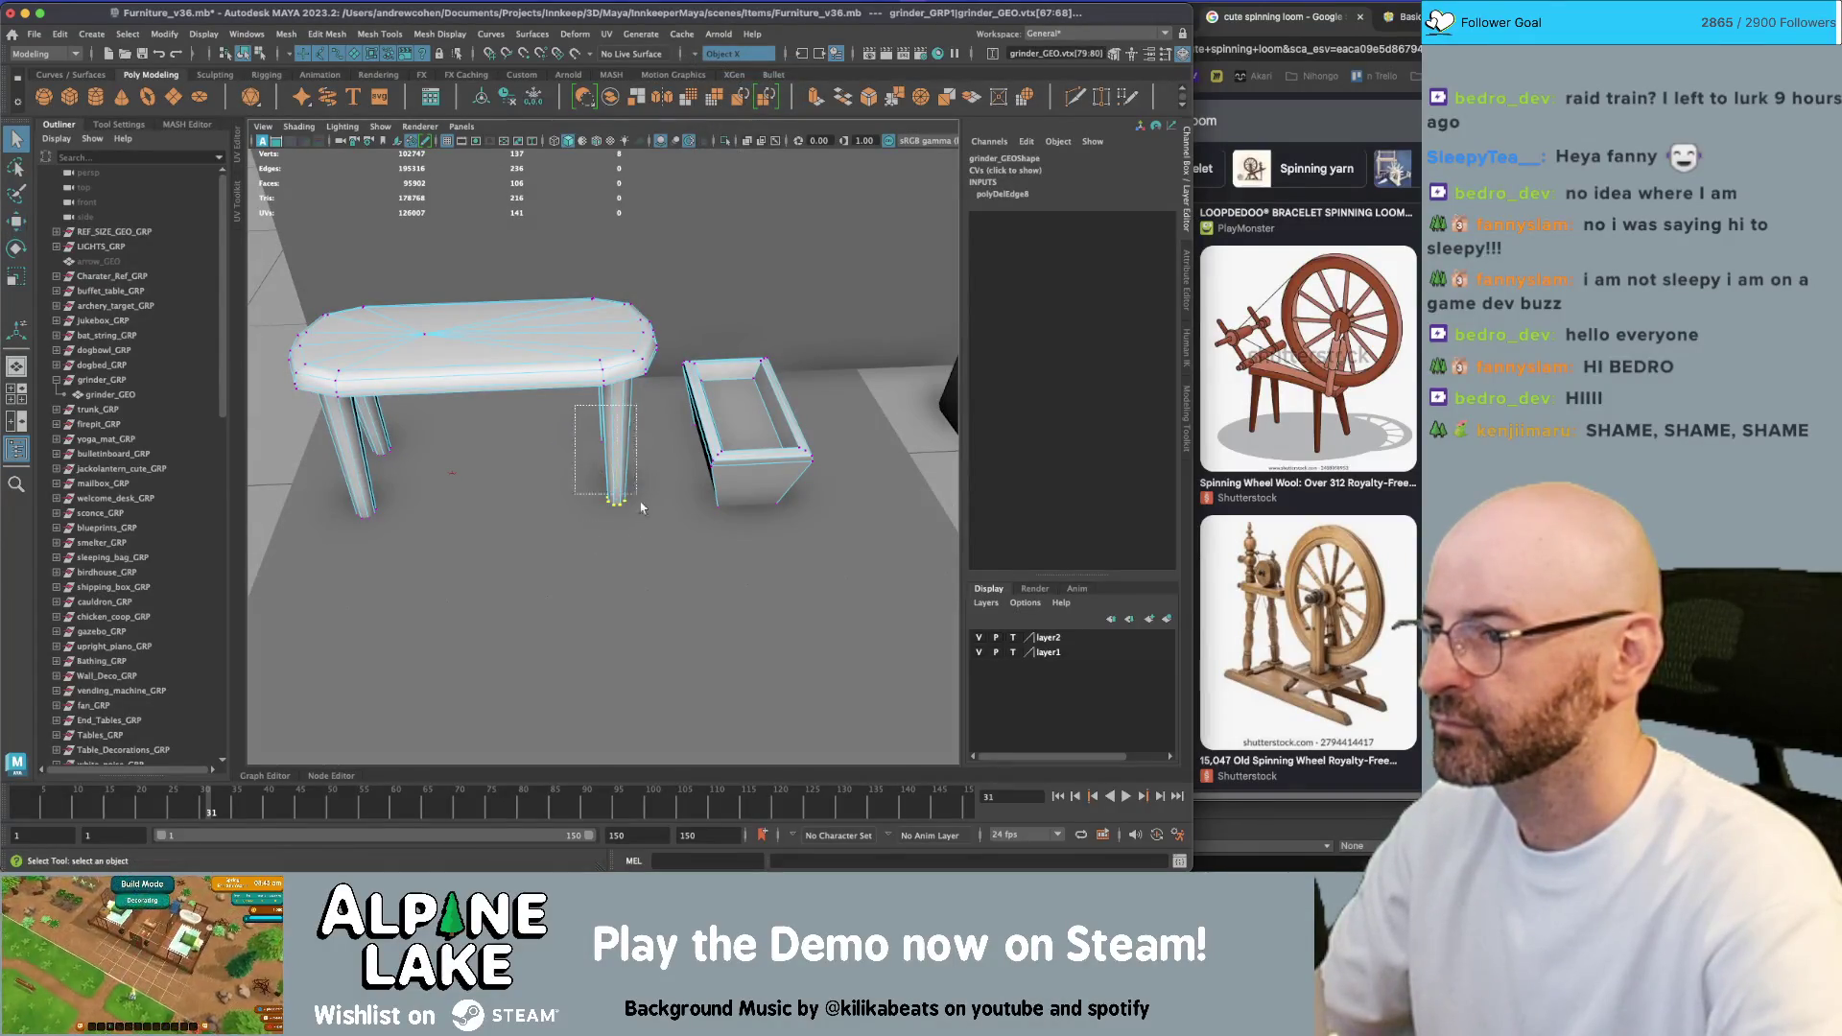
pyautogui.moveTo(638, 506); pyautogui.dragTo(566, 403)
pyautogui.press('w')
pyautogui.moveTo(574, 470); pyautogui.dragTo(582, 472)
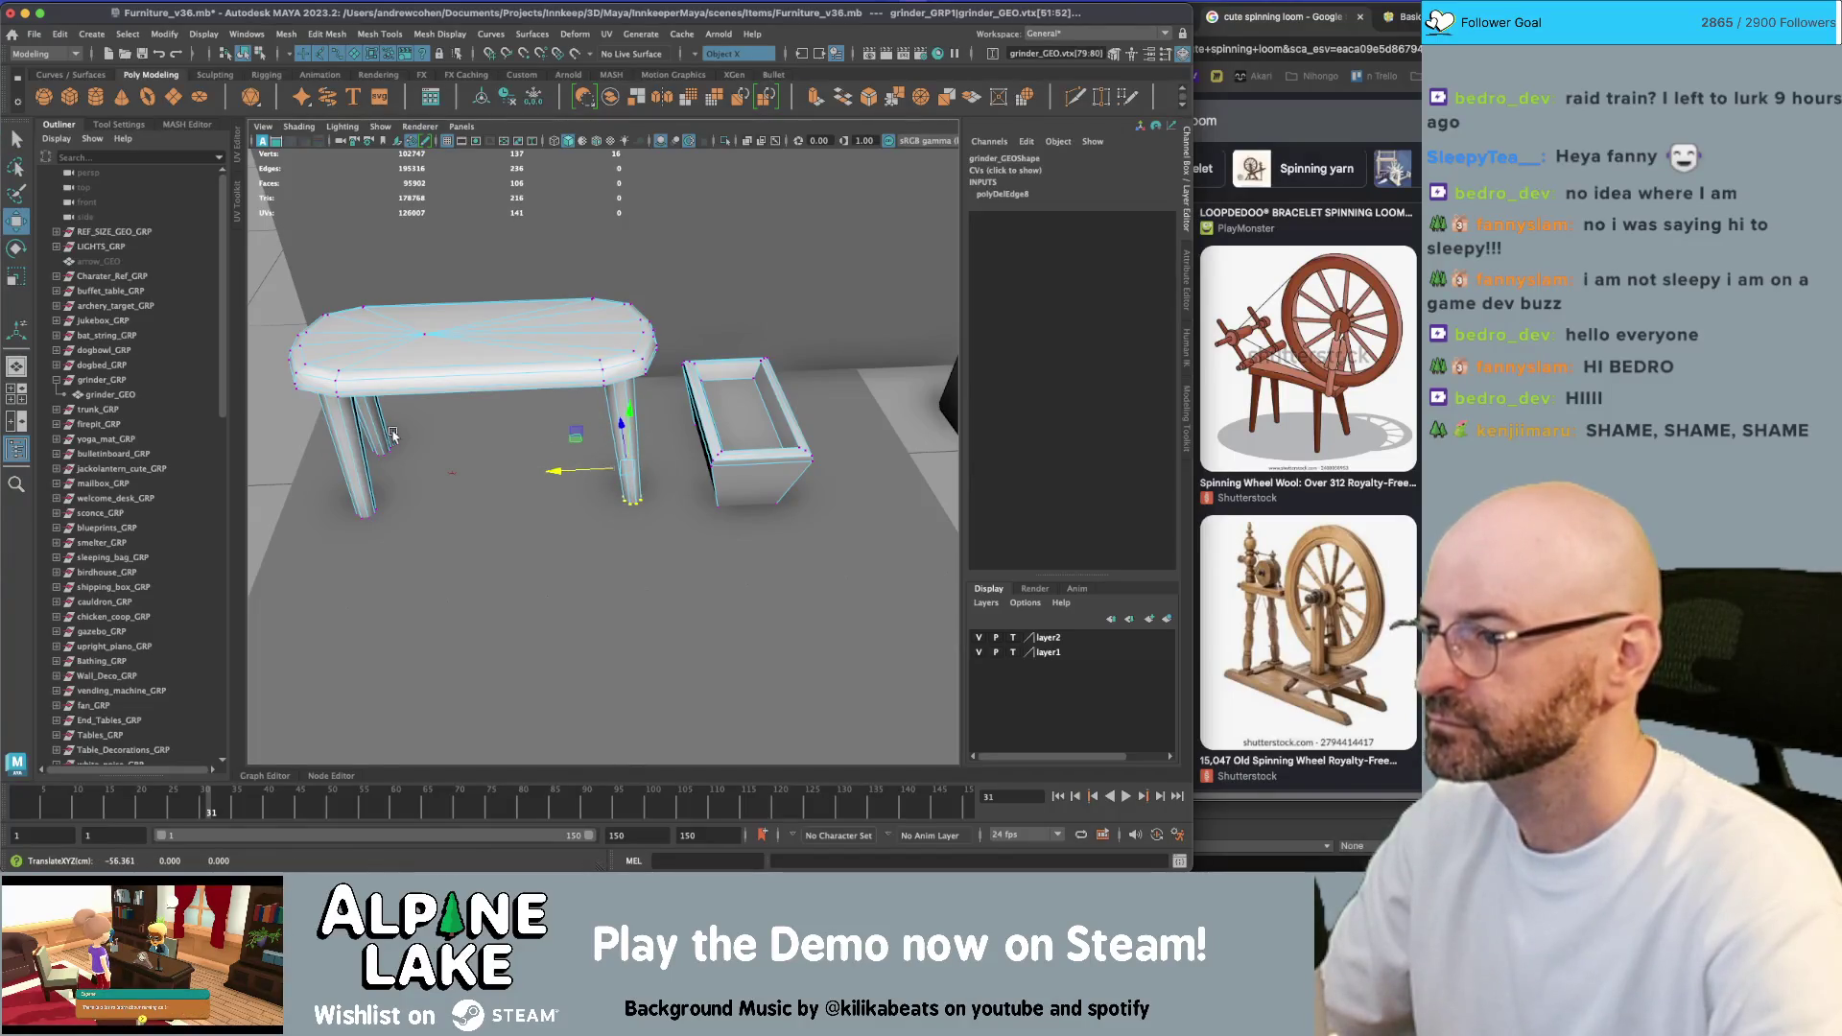
pyautogui.keyDown('alt'); pyautogui.moveTo(393, 435); pyautogui.dragTo(479, 427, button='middle'); pyautogui.keyUp('alt')
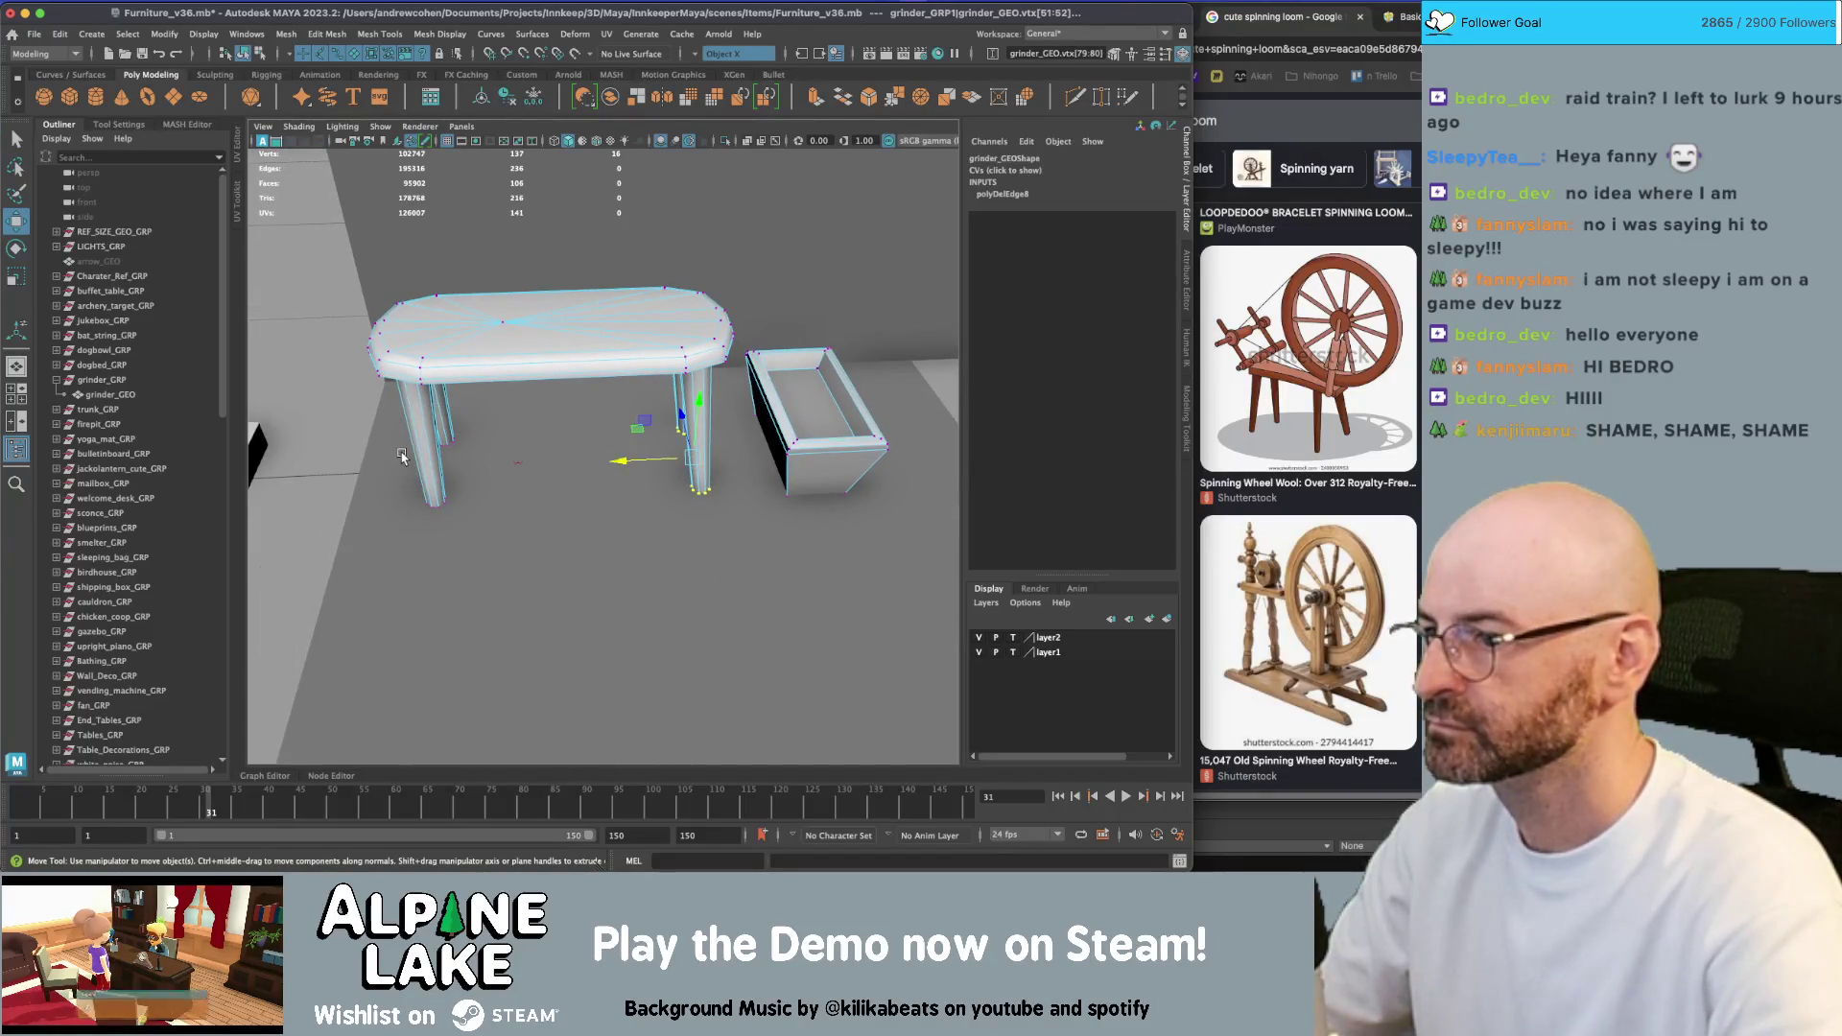
pyautogui.moveTo(374, 471)
pyautogui.keyDown('alt'); pyautogui.mouseDown()
pyautogui.moveTo(610, 400)
pyautogui.moveTo(566, 437)
pyautogui.mouseUp(); pyautogui.keyUp('alt')
pyautogui.moveTo(566, 436)
pyautogui.keyDown('alt'); pyautogui.mouseDown(button='right')
pyautogui.moveTo(595, 458)
pyautogui.moveTo(557, 422)
pyautogui.mouseUp(button='right'); pyautogui.keyUp('alt')
pyautogui.click(245, 53)
# Delete the bench's history and add a torus raised above it, scaled and rotated upright
pyautogui.press('q')
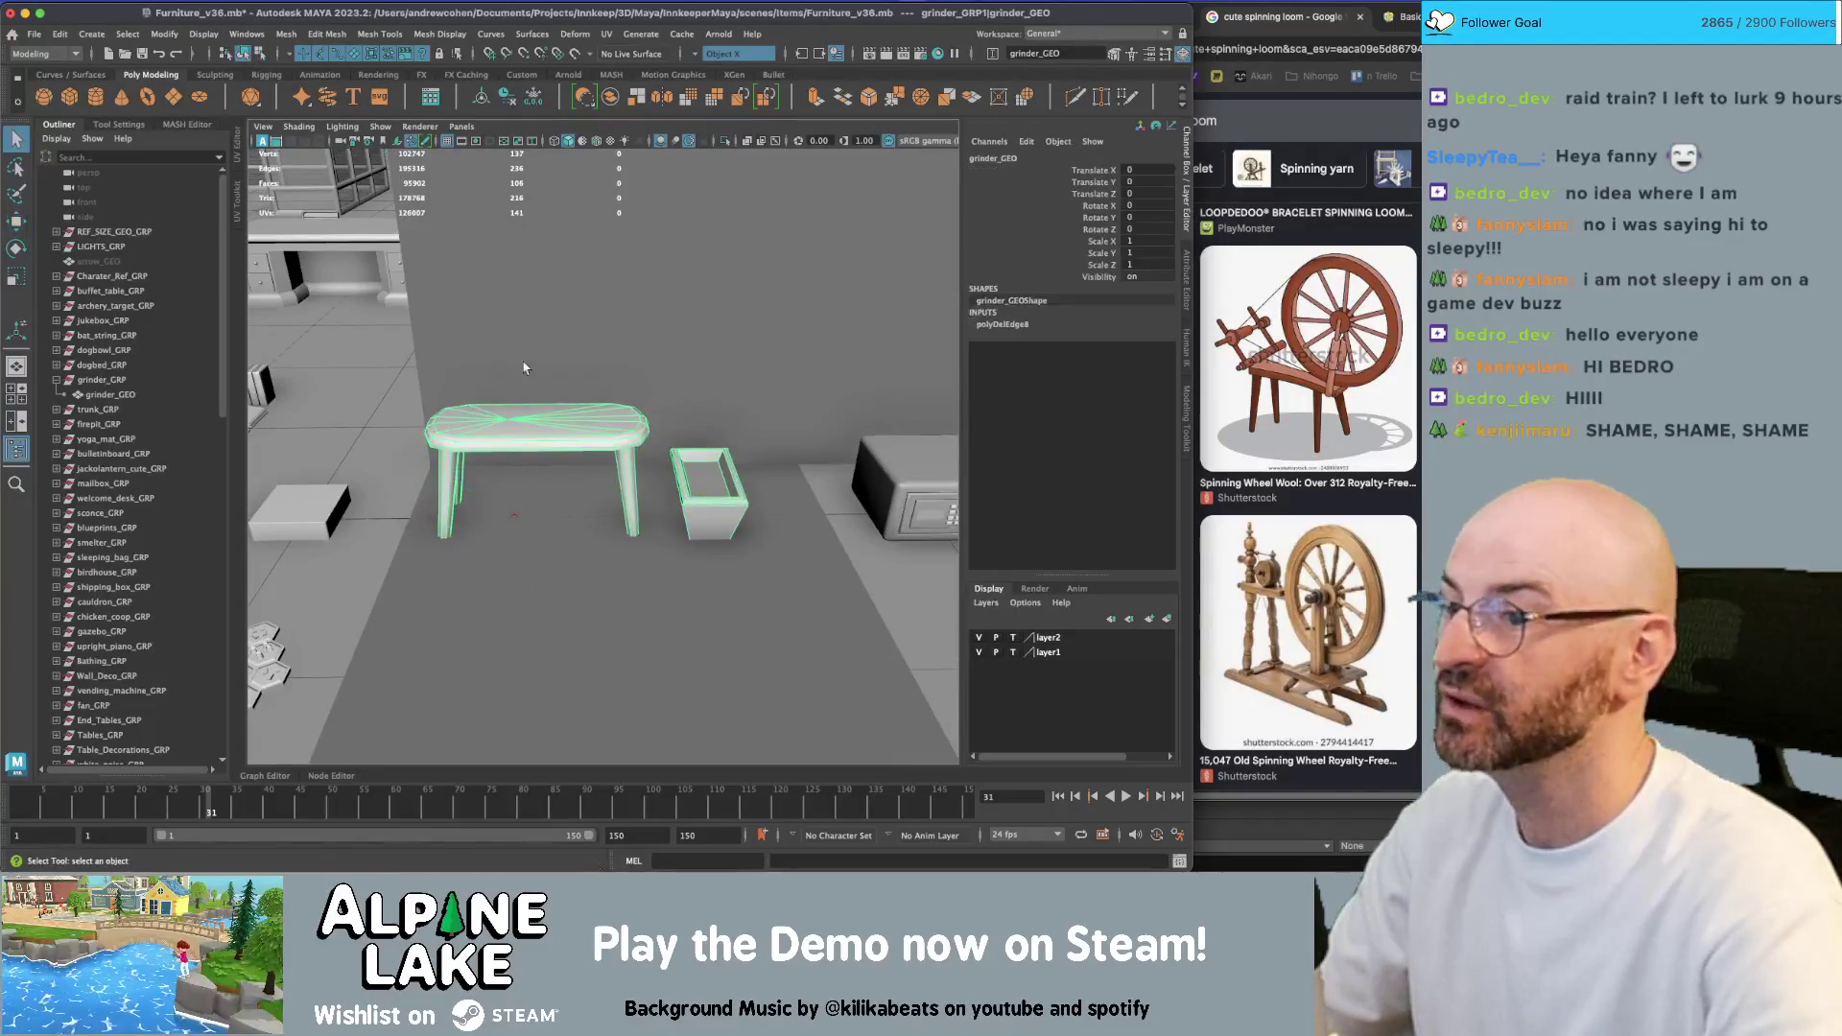
pyautogui.hotkey('alt', 'shift', 'd')
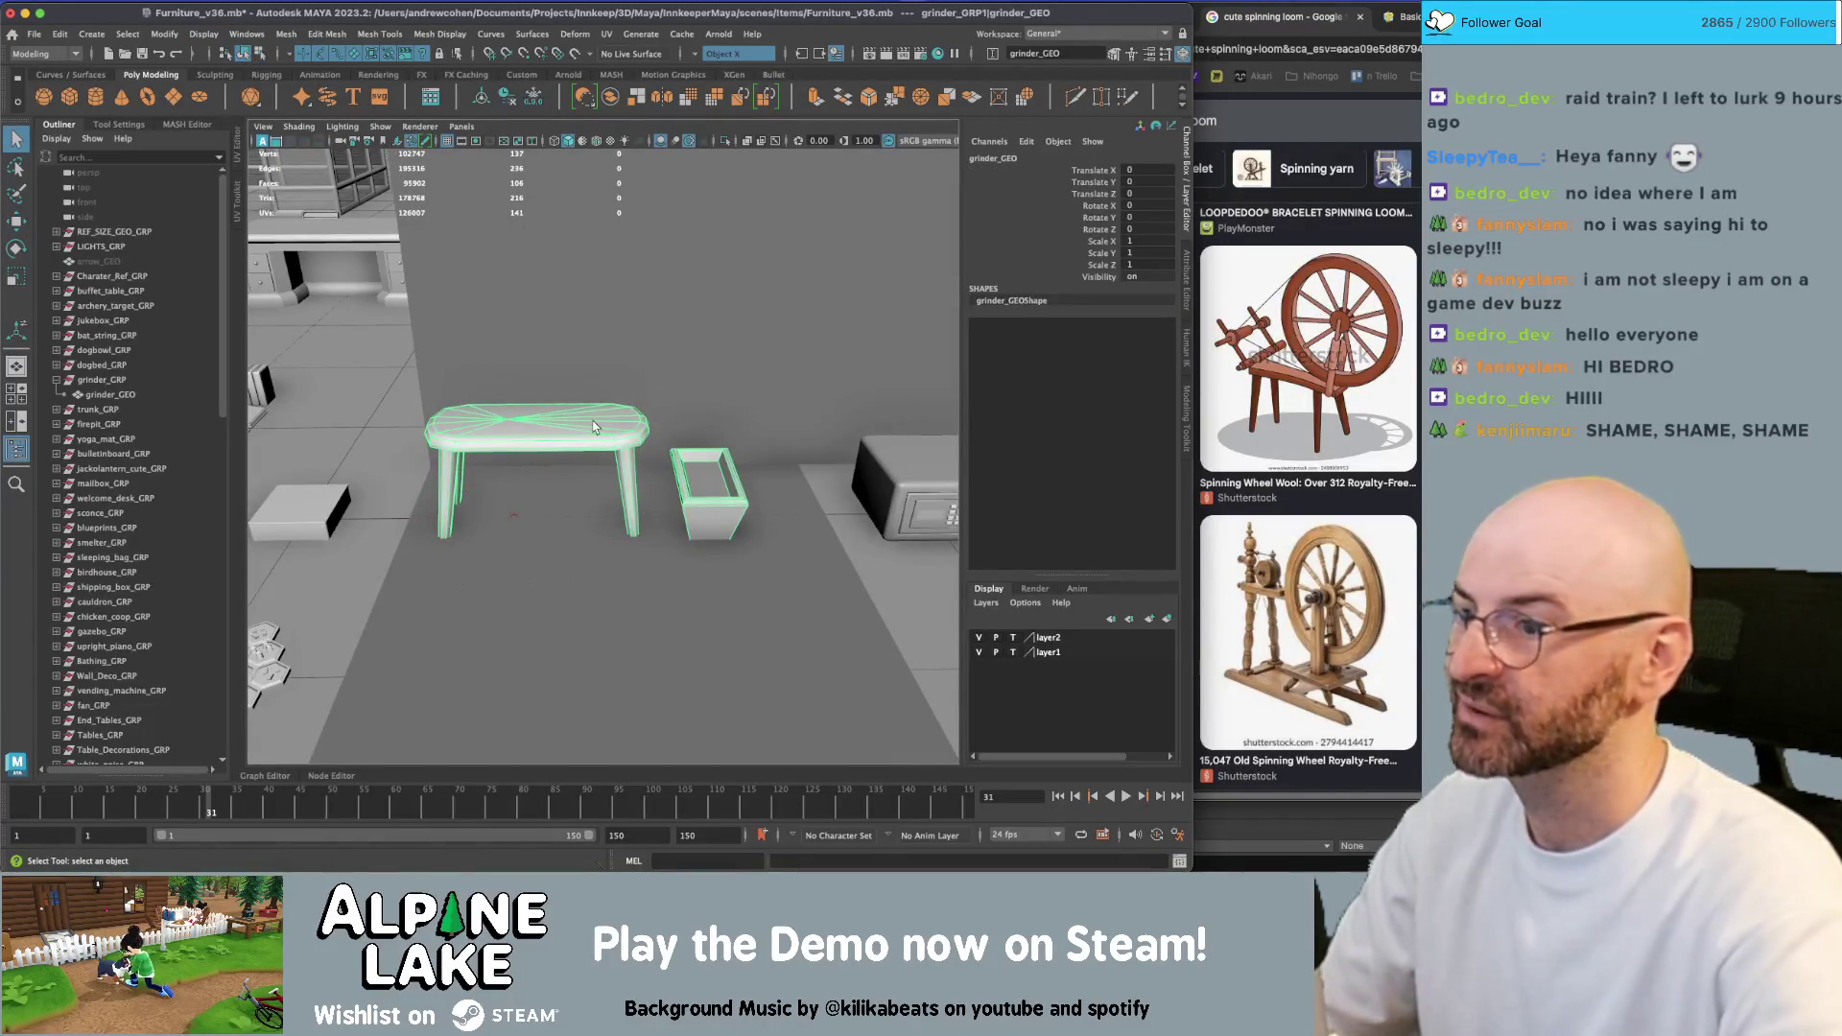
pyautogui.click(149, 95)
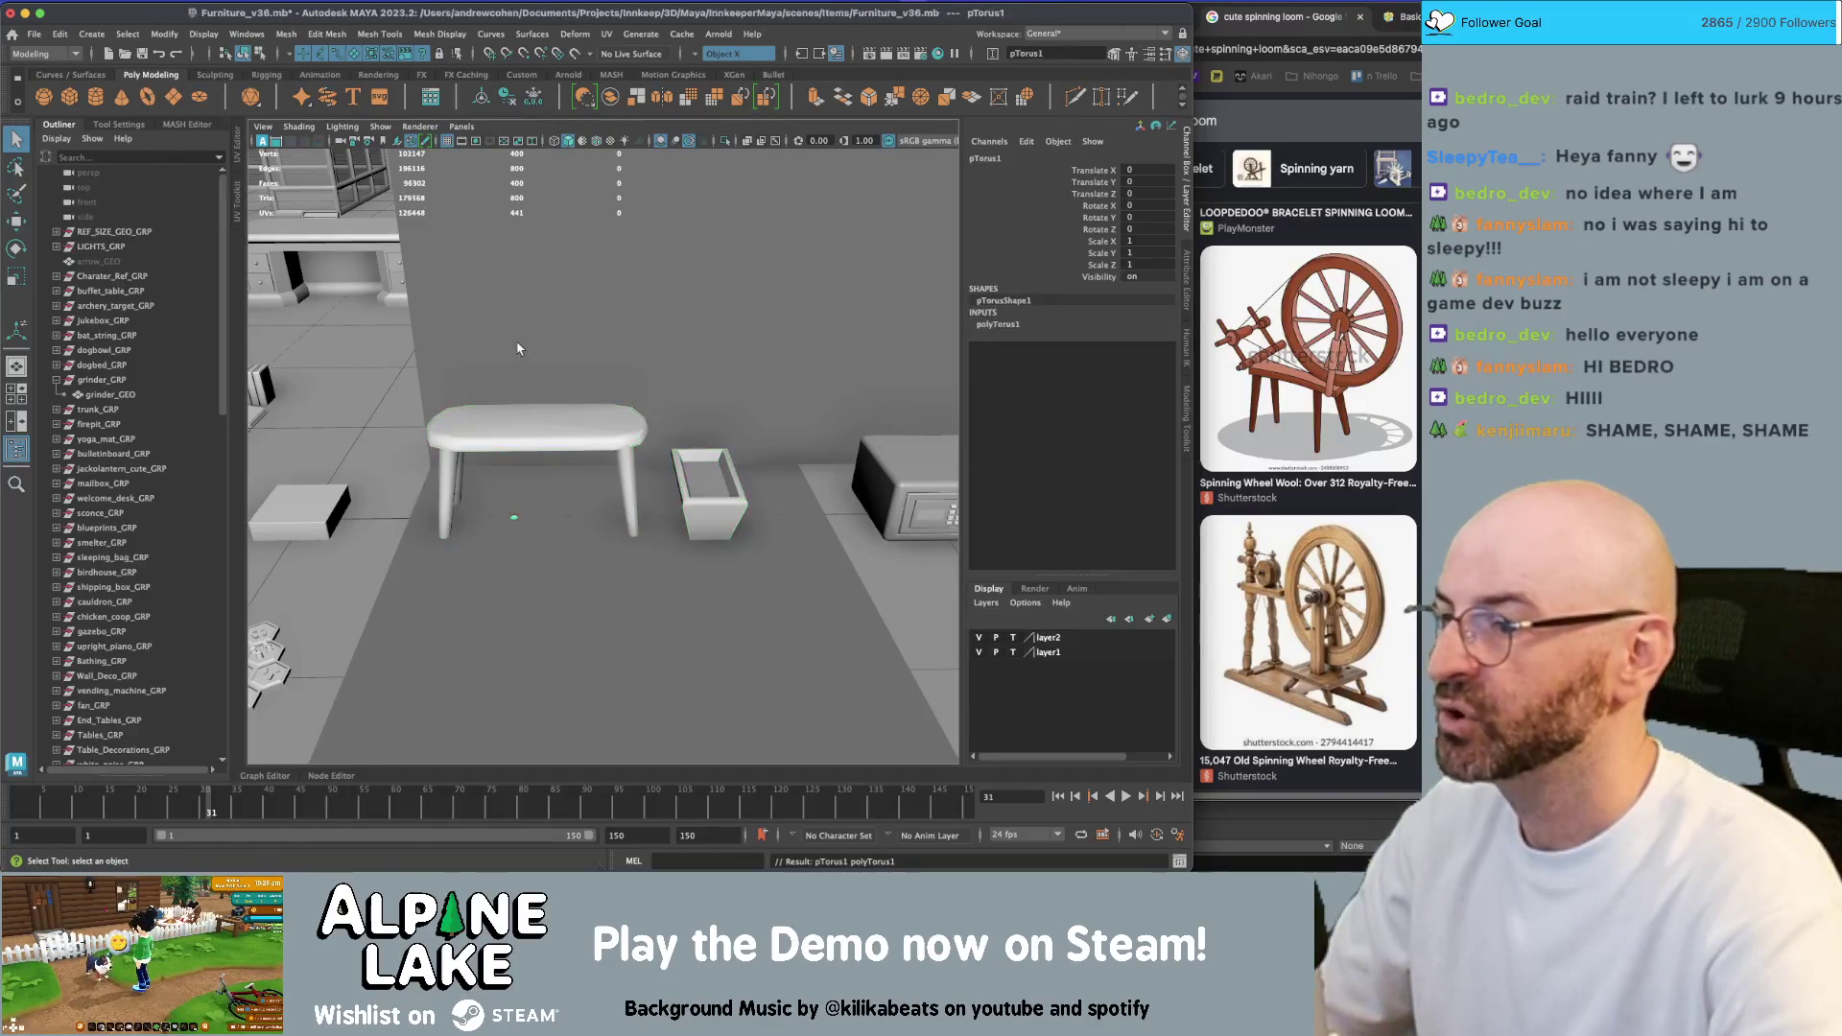
pyautogui.press('w')
pyautogui.keyDown('alt'); pyautogui.moveTo(575, 441); pyautogui.dragTo(633, 427); pyautogui.keyUp('alt')
pyautogui.moveTo(465, 480)
pyautogui.mouseDown()
pyautogui.moveTo(591, 324)
pyautogui.moveTo(694, 329)
pyautogui.moveTo(626, 379)
pyautogui.moveTo(628, 408)
pyautogui.moveTo(657, 333)
pyautogui.moveTo(708, 336)
pyautogui.mouseUp()
pyautogui.press('r')
pyautogui.press('e')
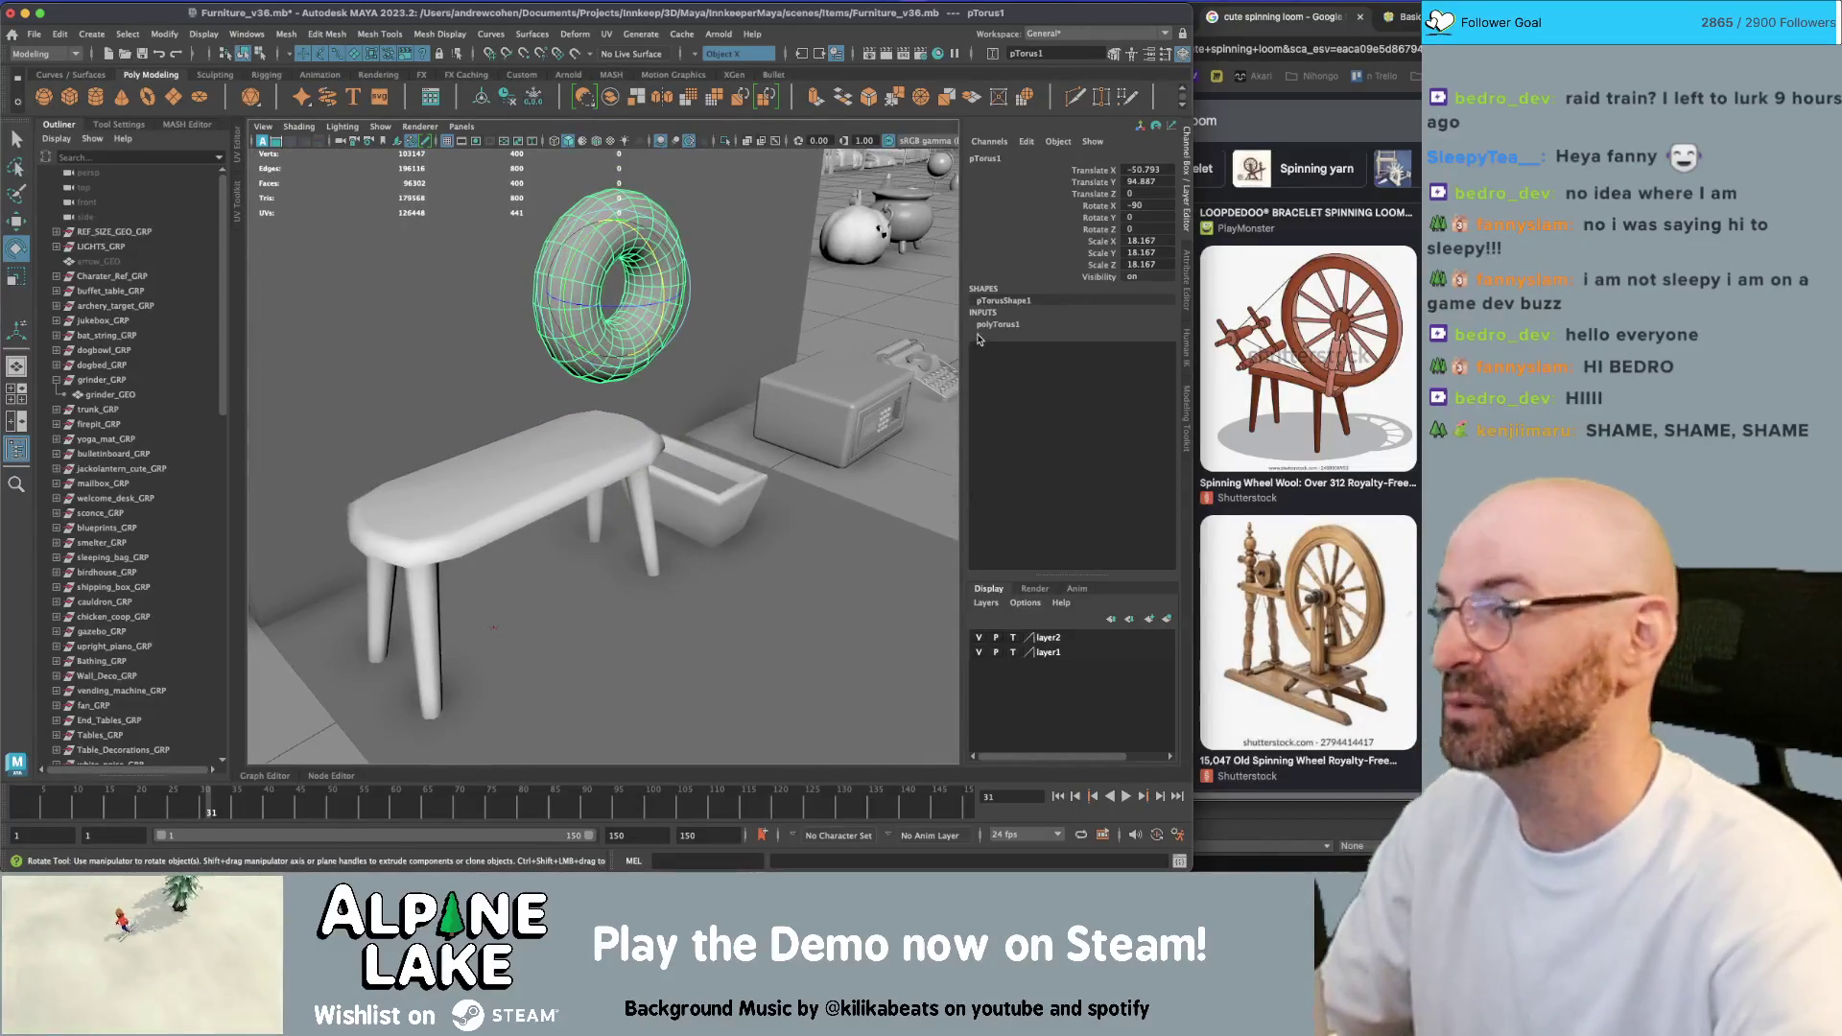
# Give the torus section radius 0.2, 16 axis subdivisions and 4 height subdivisions
pyautogui.click(1002, 324)
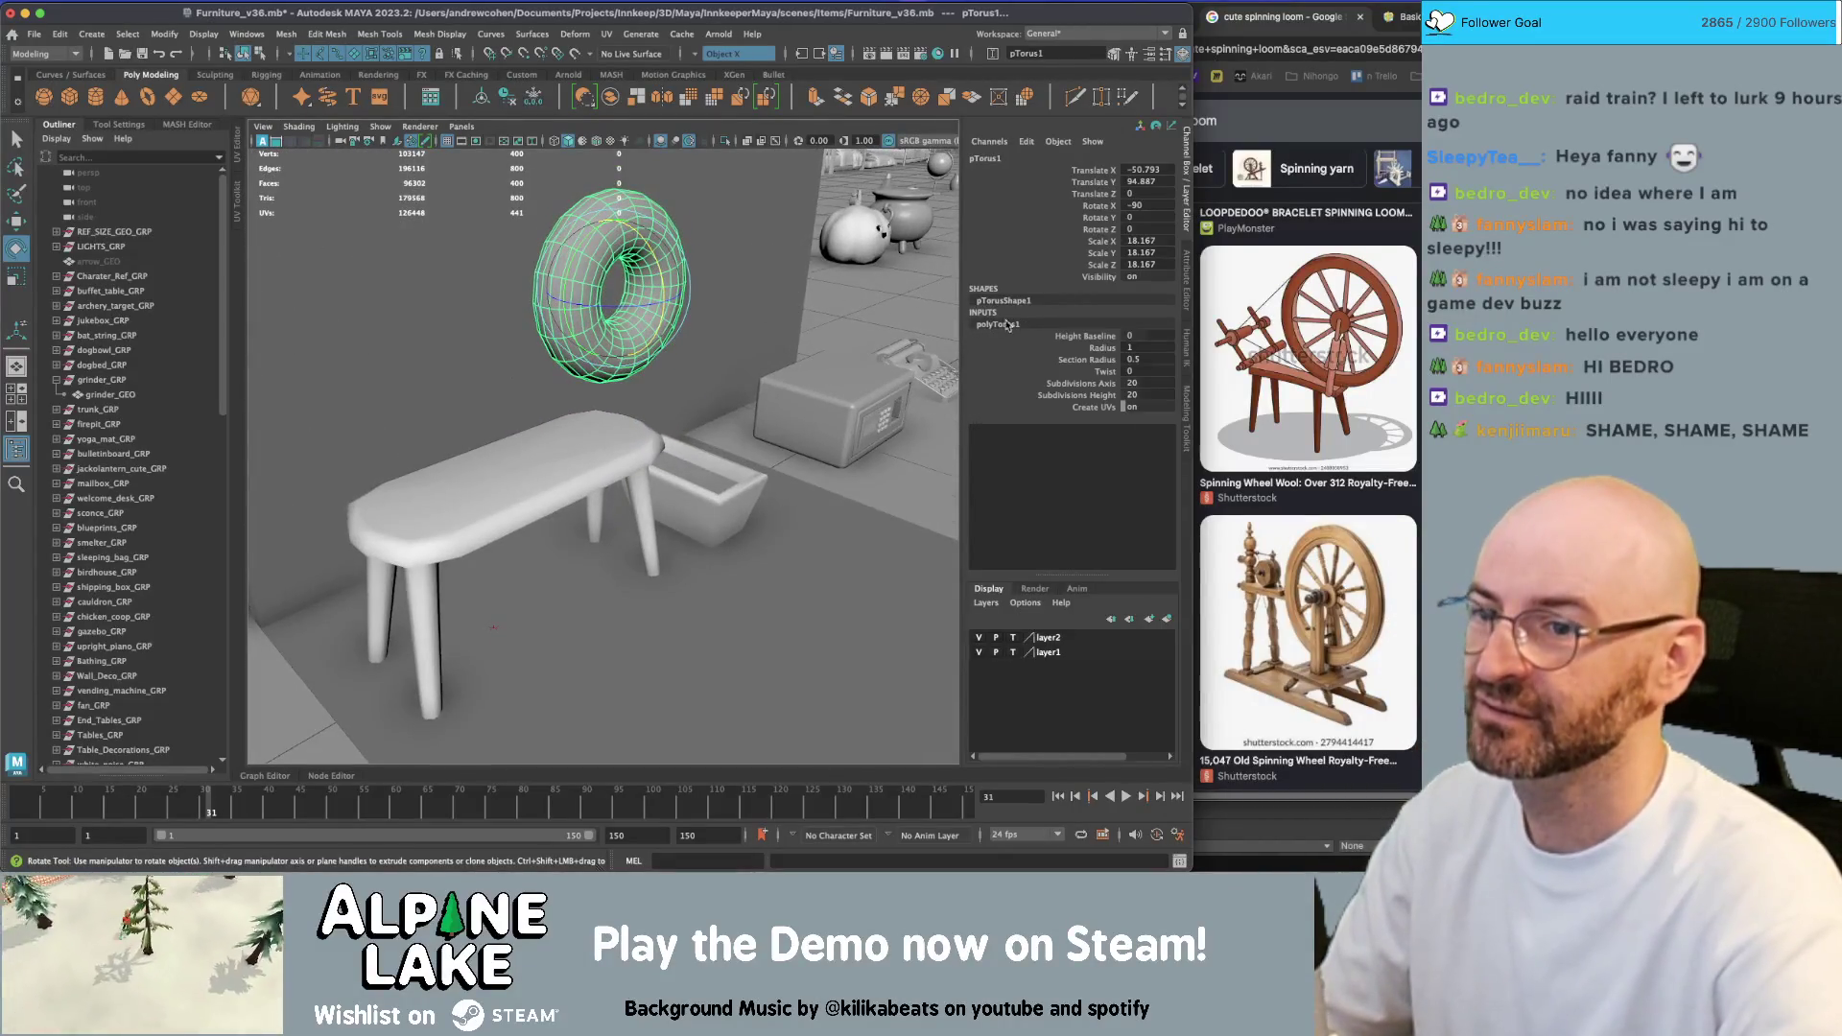
pyautogui.click(1111, 362)
pyautogui.moveTo(749, 373); pyautogui.dragTo(721, 375, button='middle')
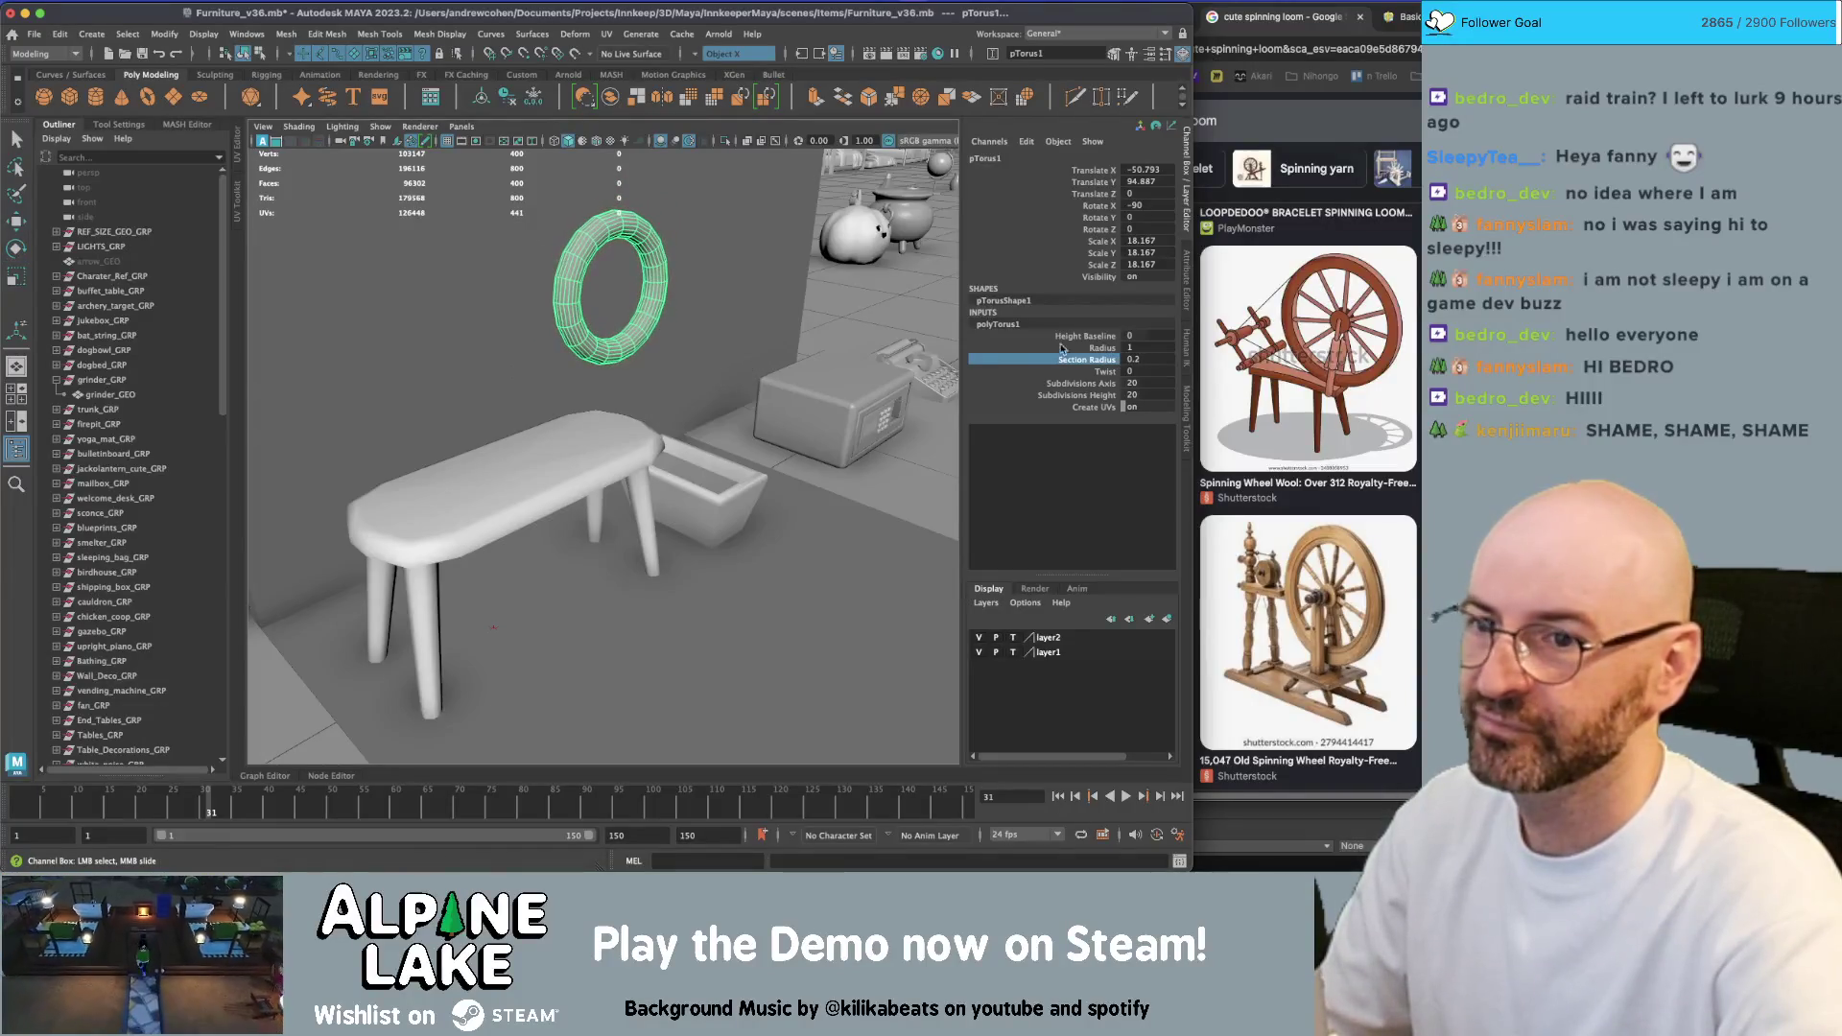
pyautogui.click(1154, 382)
pyautogui.write('3')
pyautogui.press('Tab')
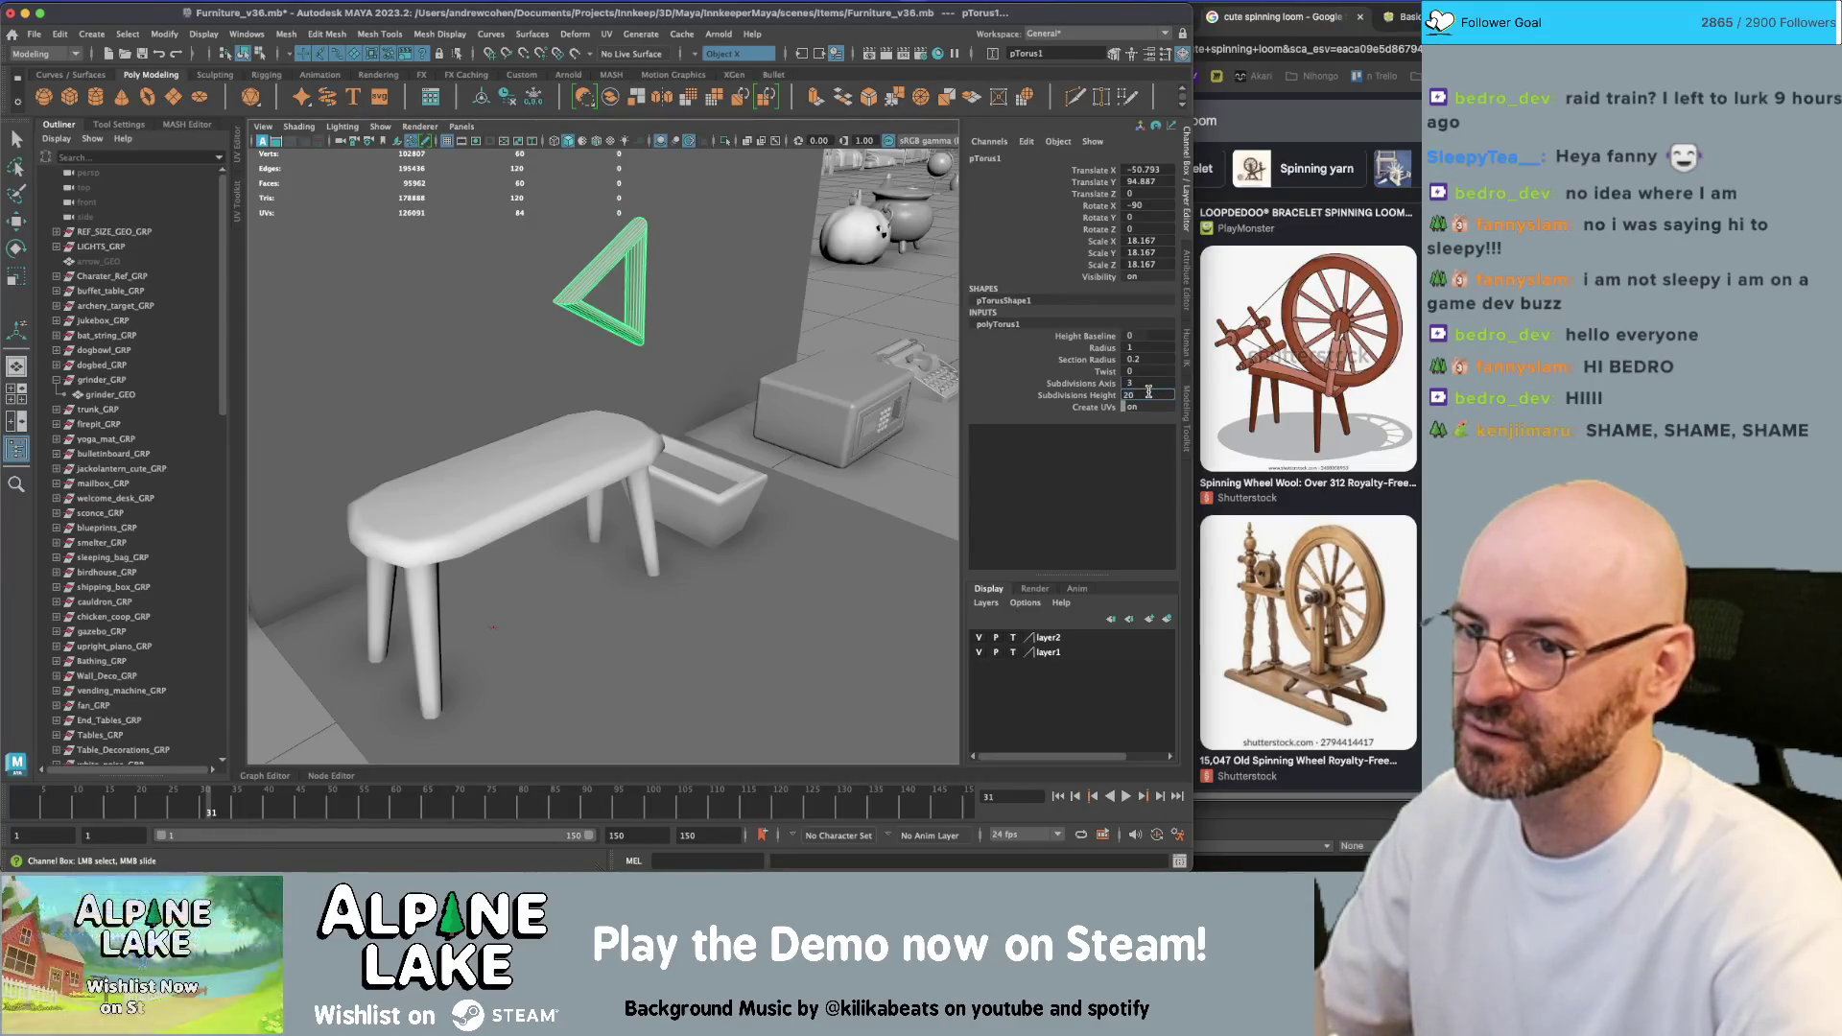
pyautogui.write('4')
pyautogui.press('Tab')
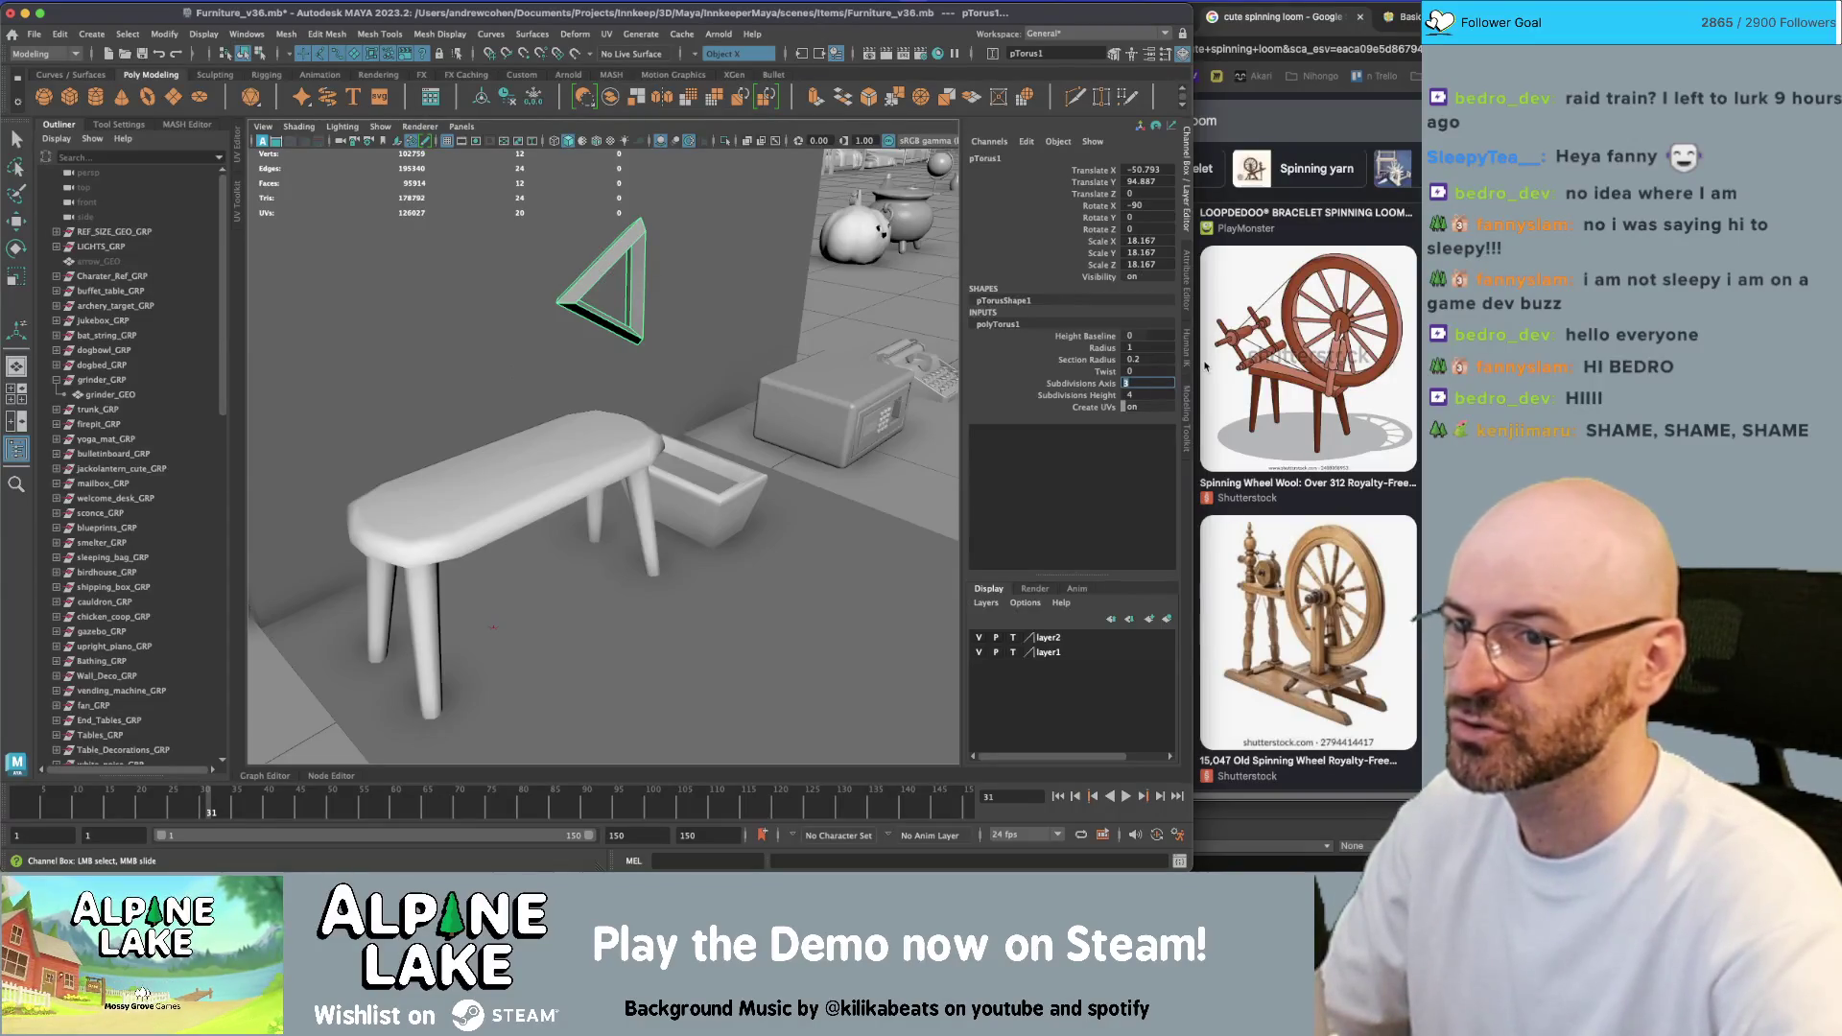
pyautogui.write('16')
pyautogui.press('Return')
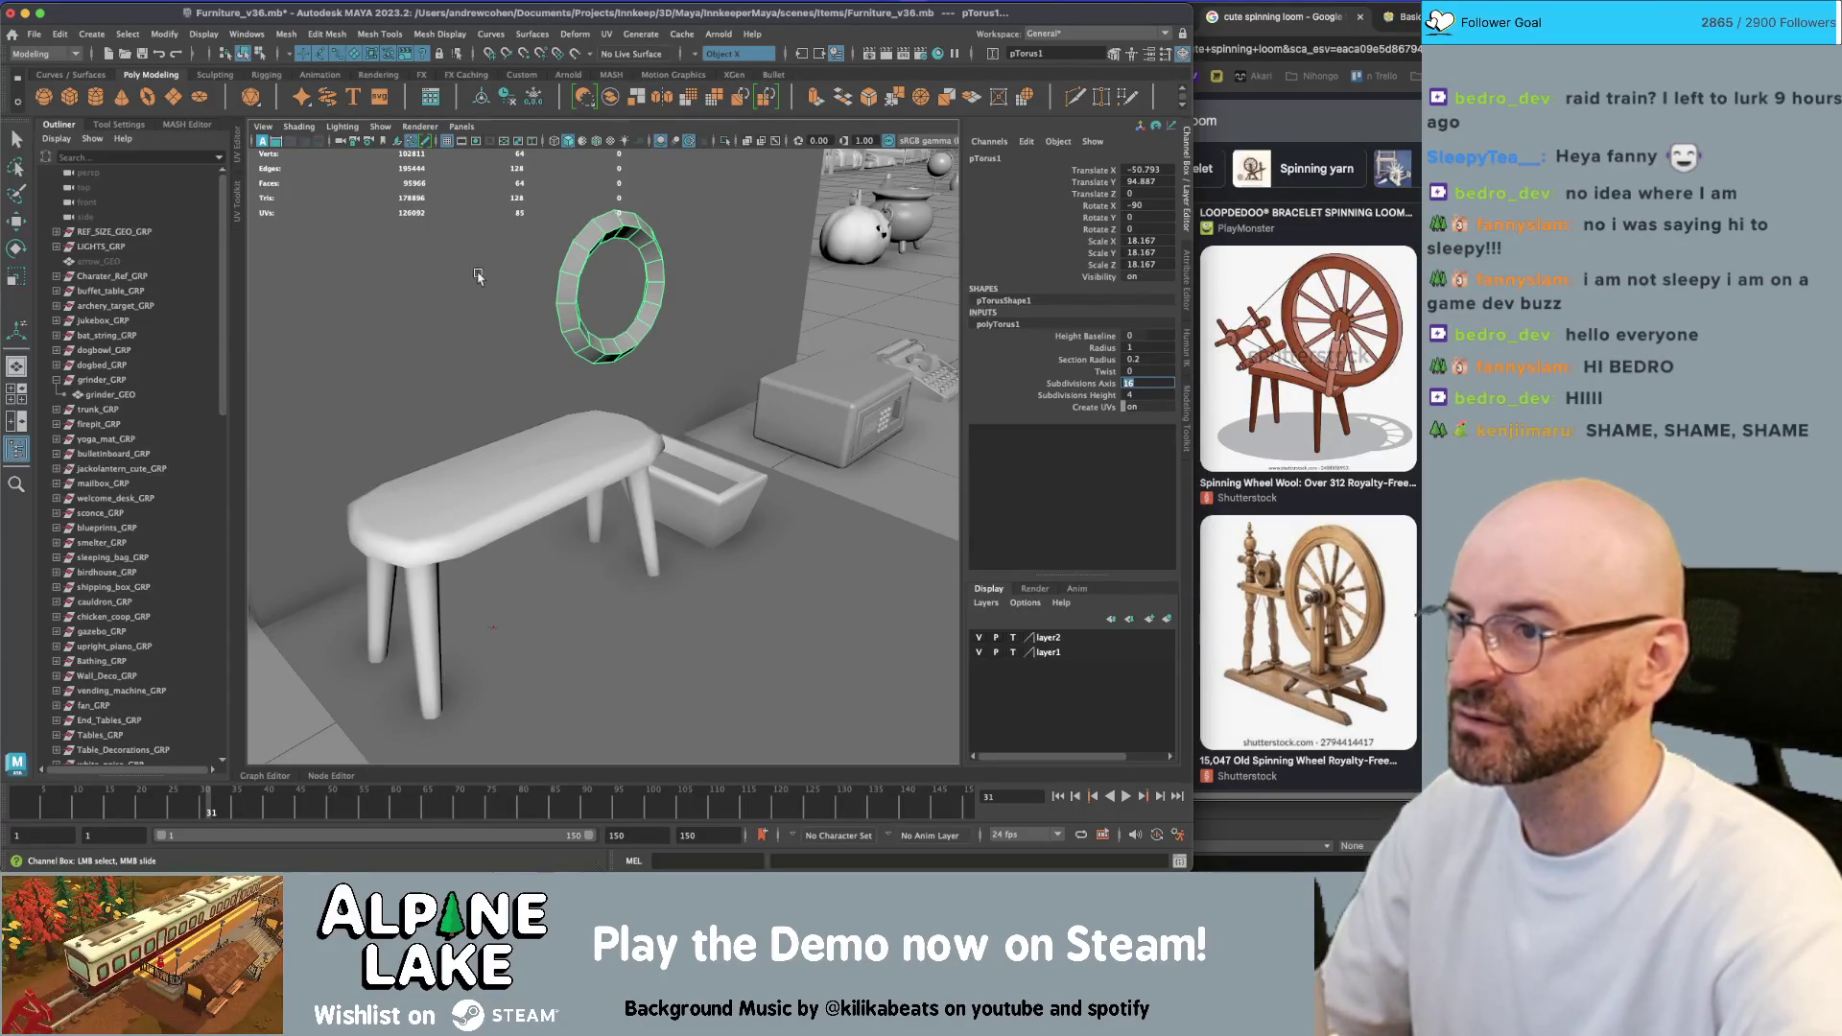
# Delete the stray cone pCone3 and reselect the torus wheel
pyautogui.moveTo(568, 320)
pyautogui.keyDown('alt'); pyautogui.mouseDown()
pyautogui.moveTo(478, 280)
pyautogui.moveTo(484, 561)
pyautogui.moveTo(499, 316)
pyautogui.mouseUp(); pyautogui.keyUp('alt')
pyautogui.click(420, 311)
pyautogui.click(479, 566)
pyautogui.press('w')
pyautogui.press('Delete')
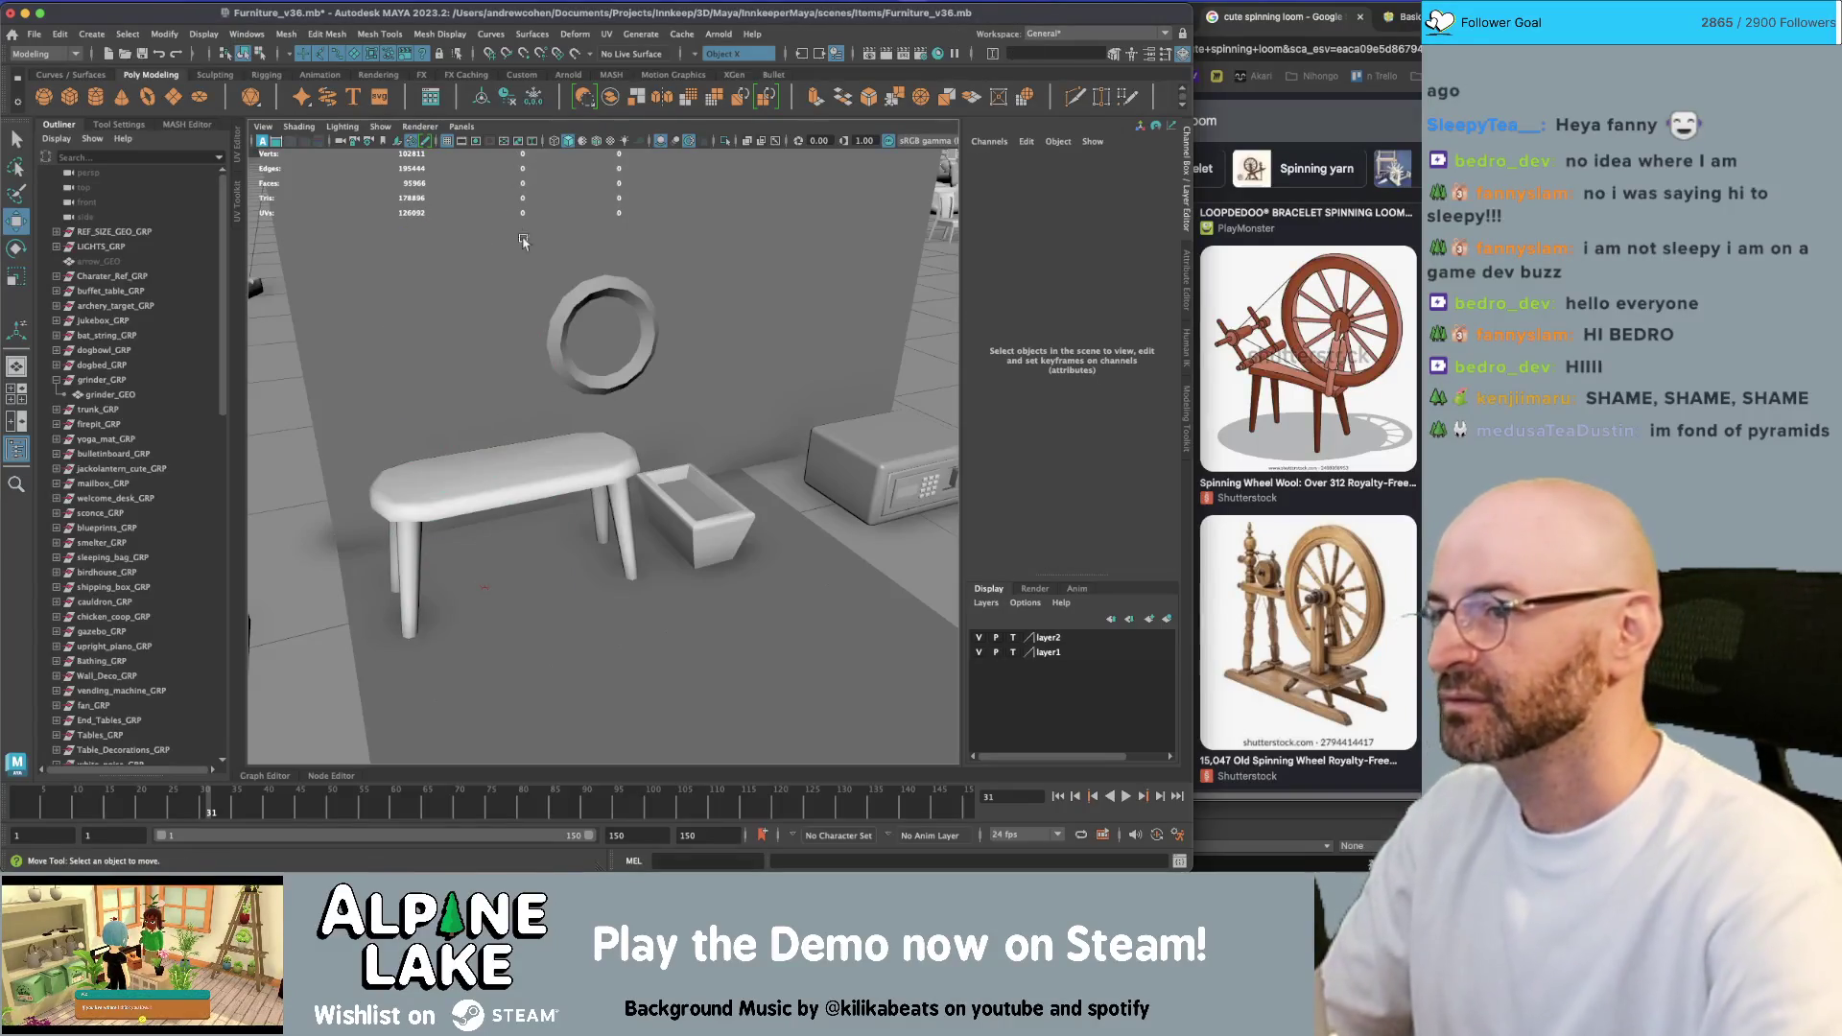
pyautogui.click(588, 288)
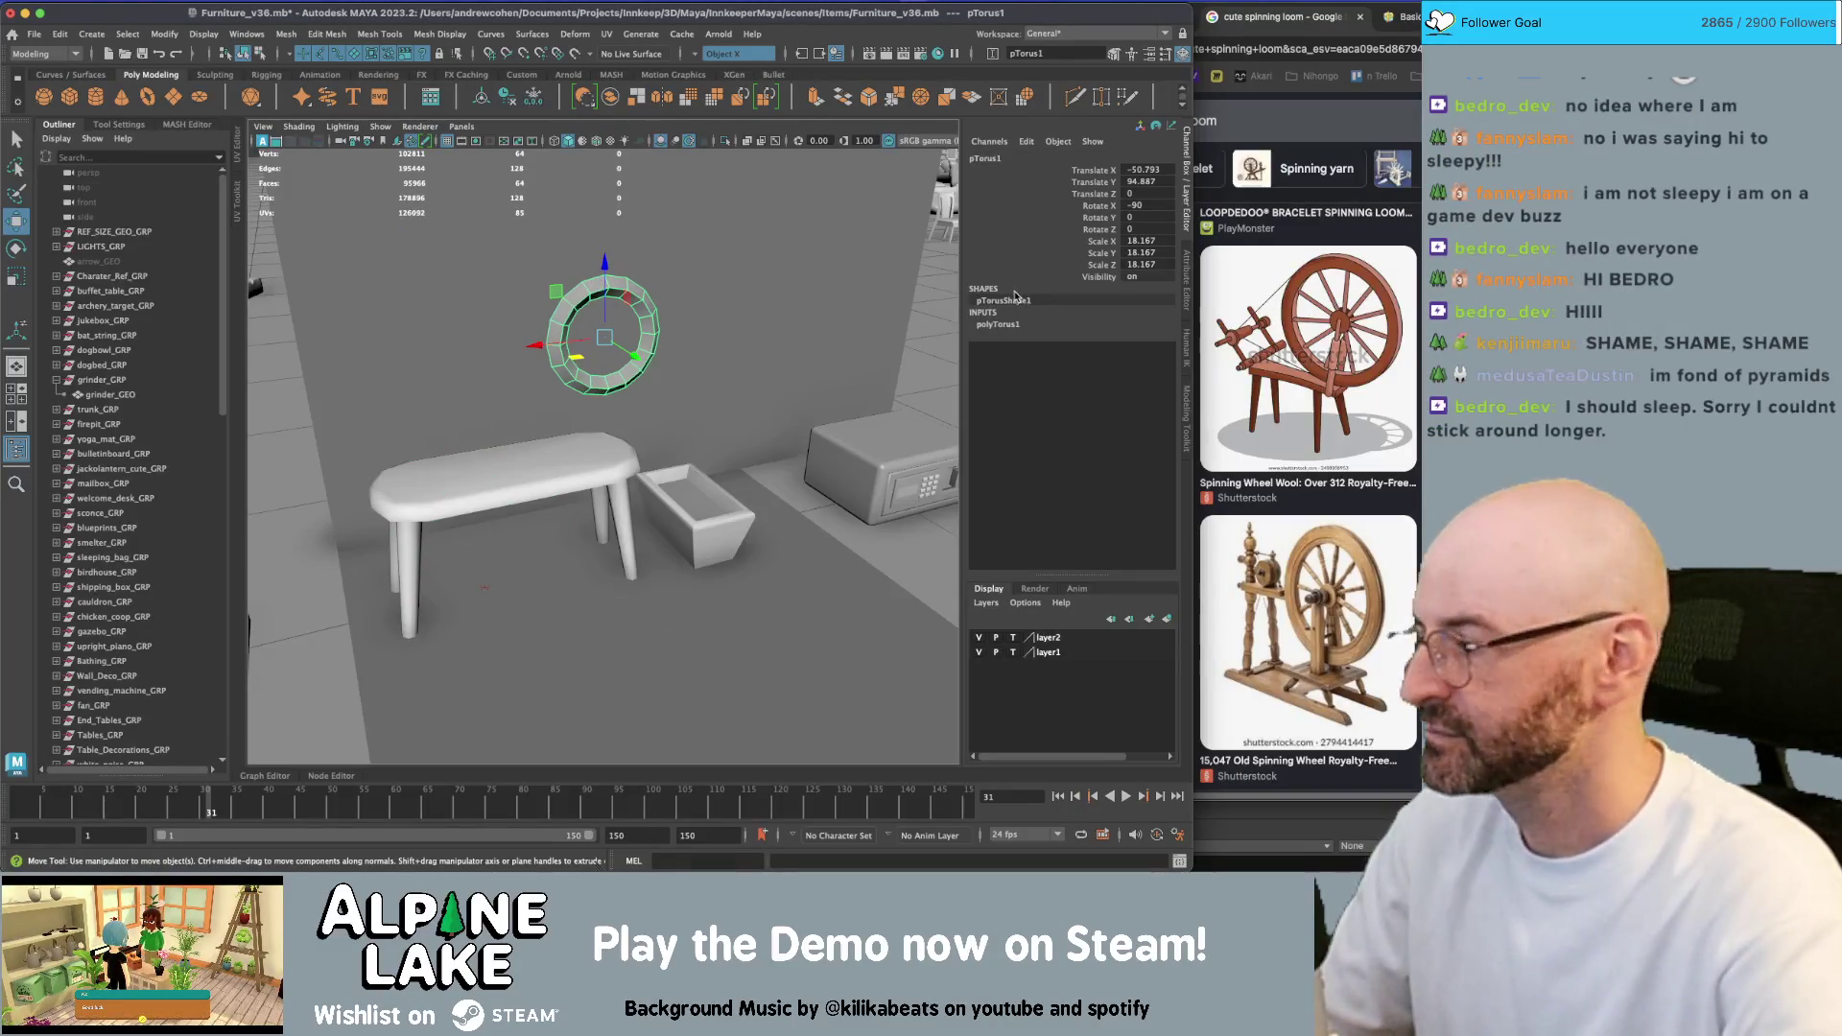
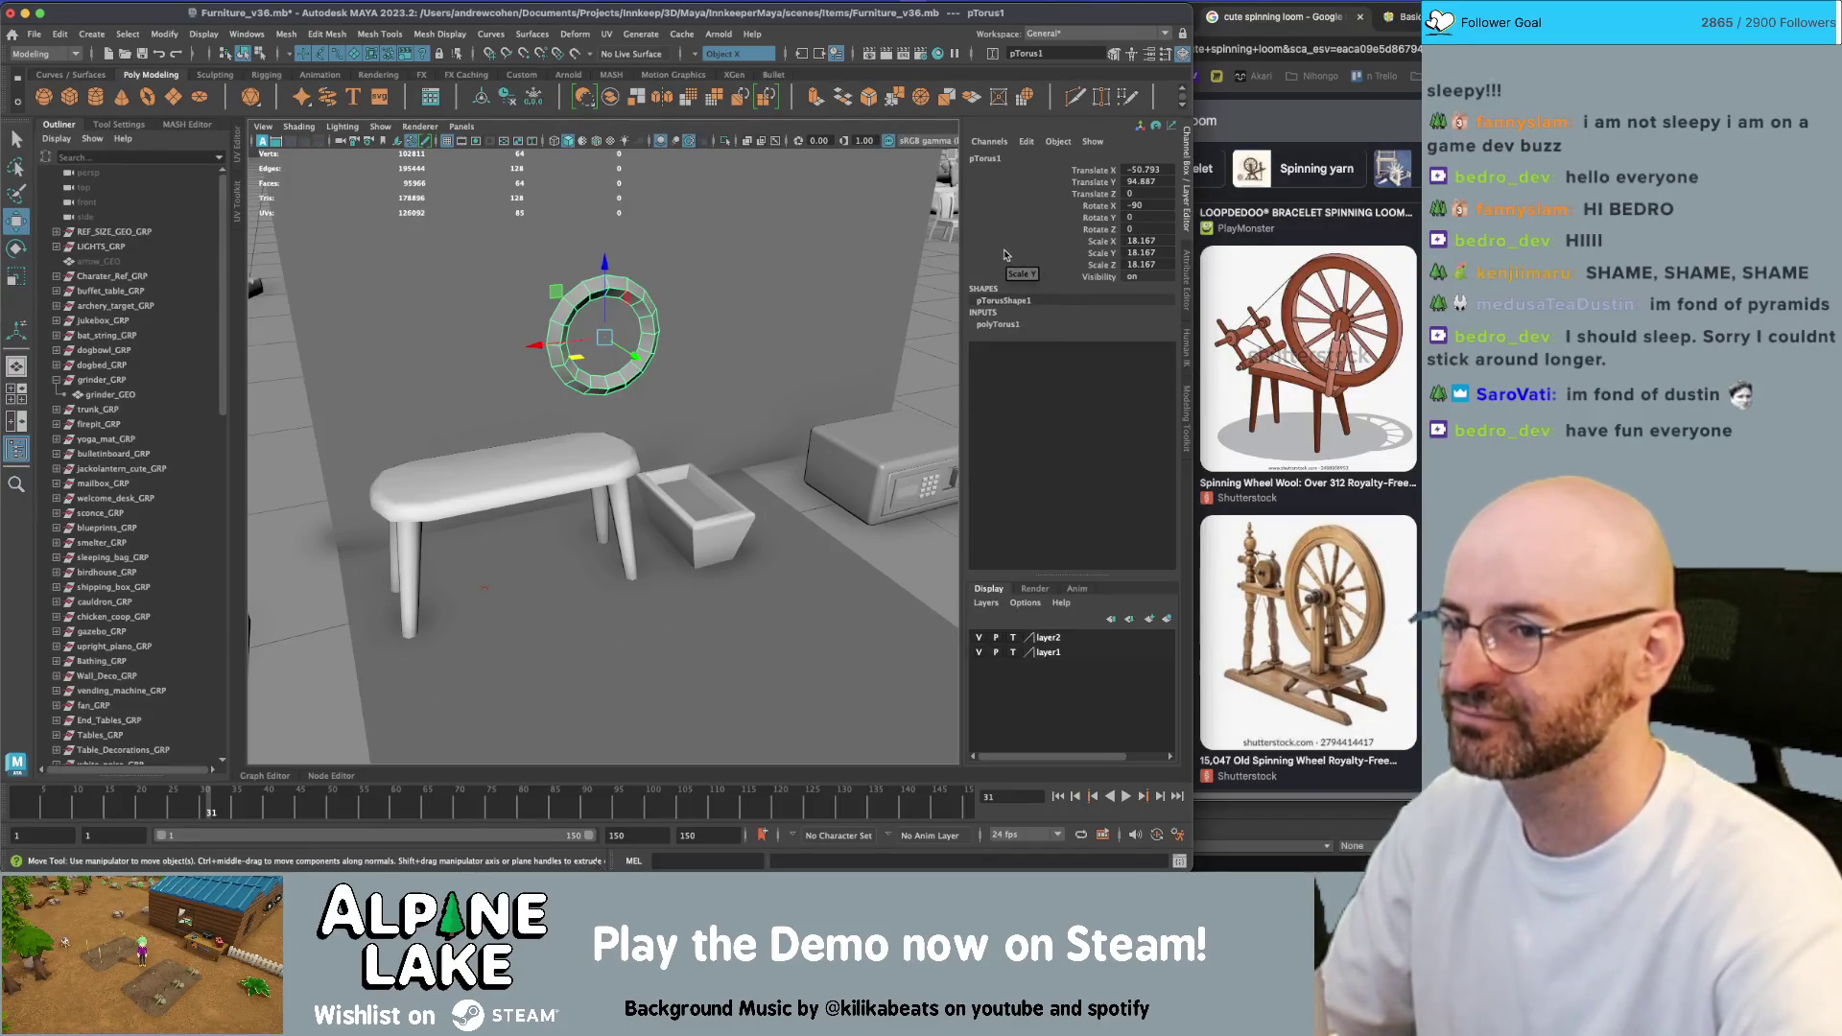
# In polyTorus1, rough out the radius at about 1.51 and set Twist to 45
pyautogui.scroll(3, 767, 328)
pyautogui.press('r')
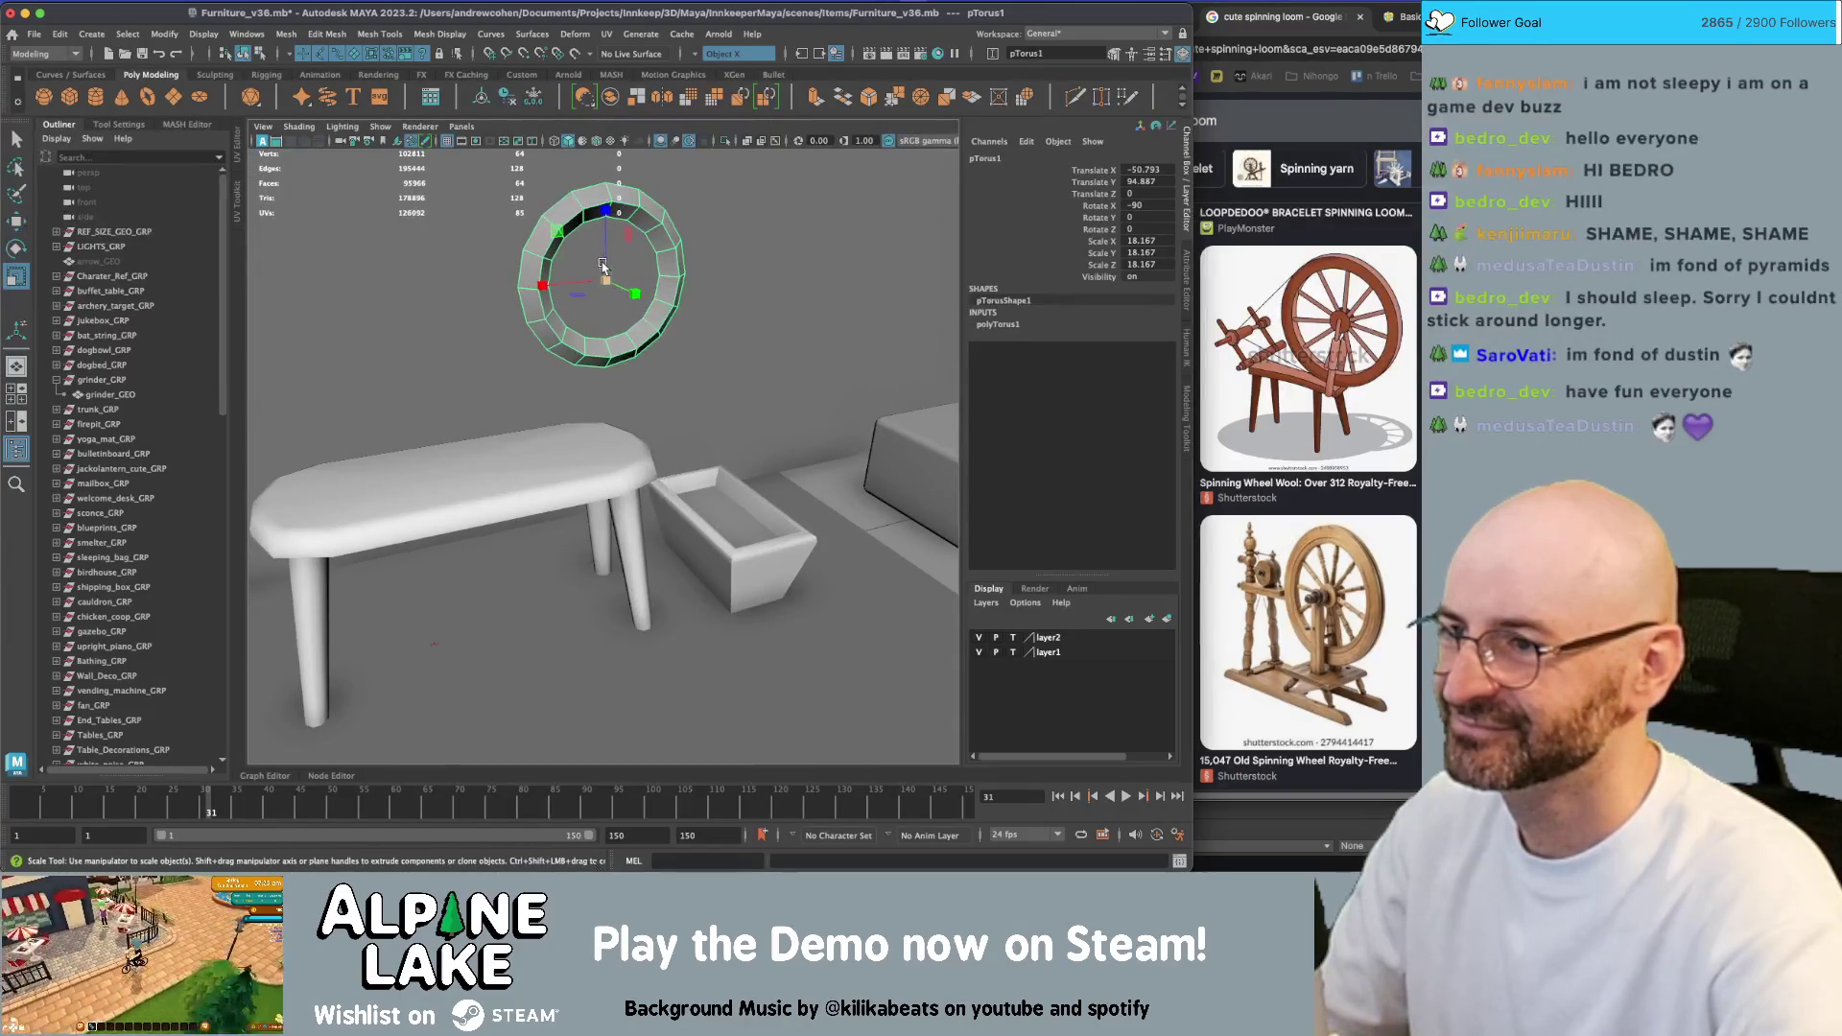
pyautogui.click(1022, 325)
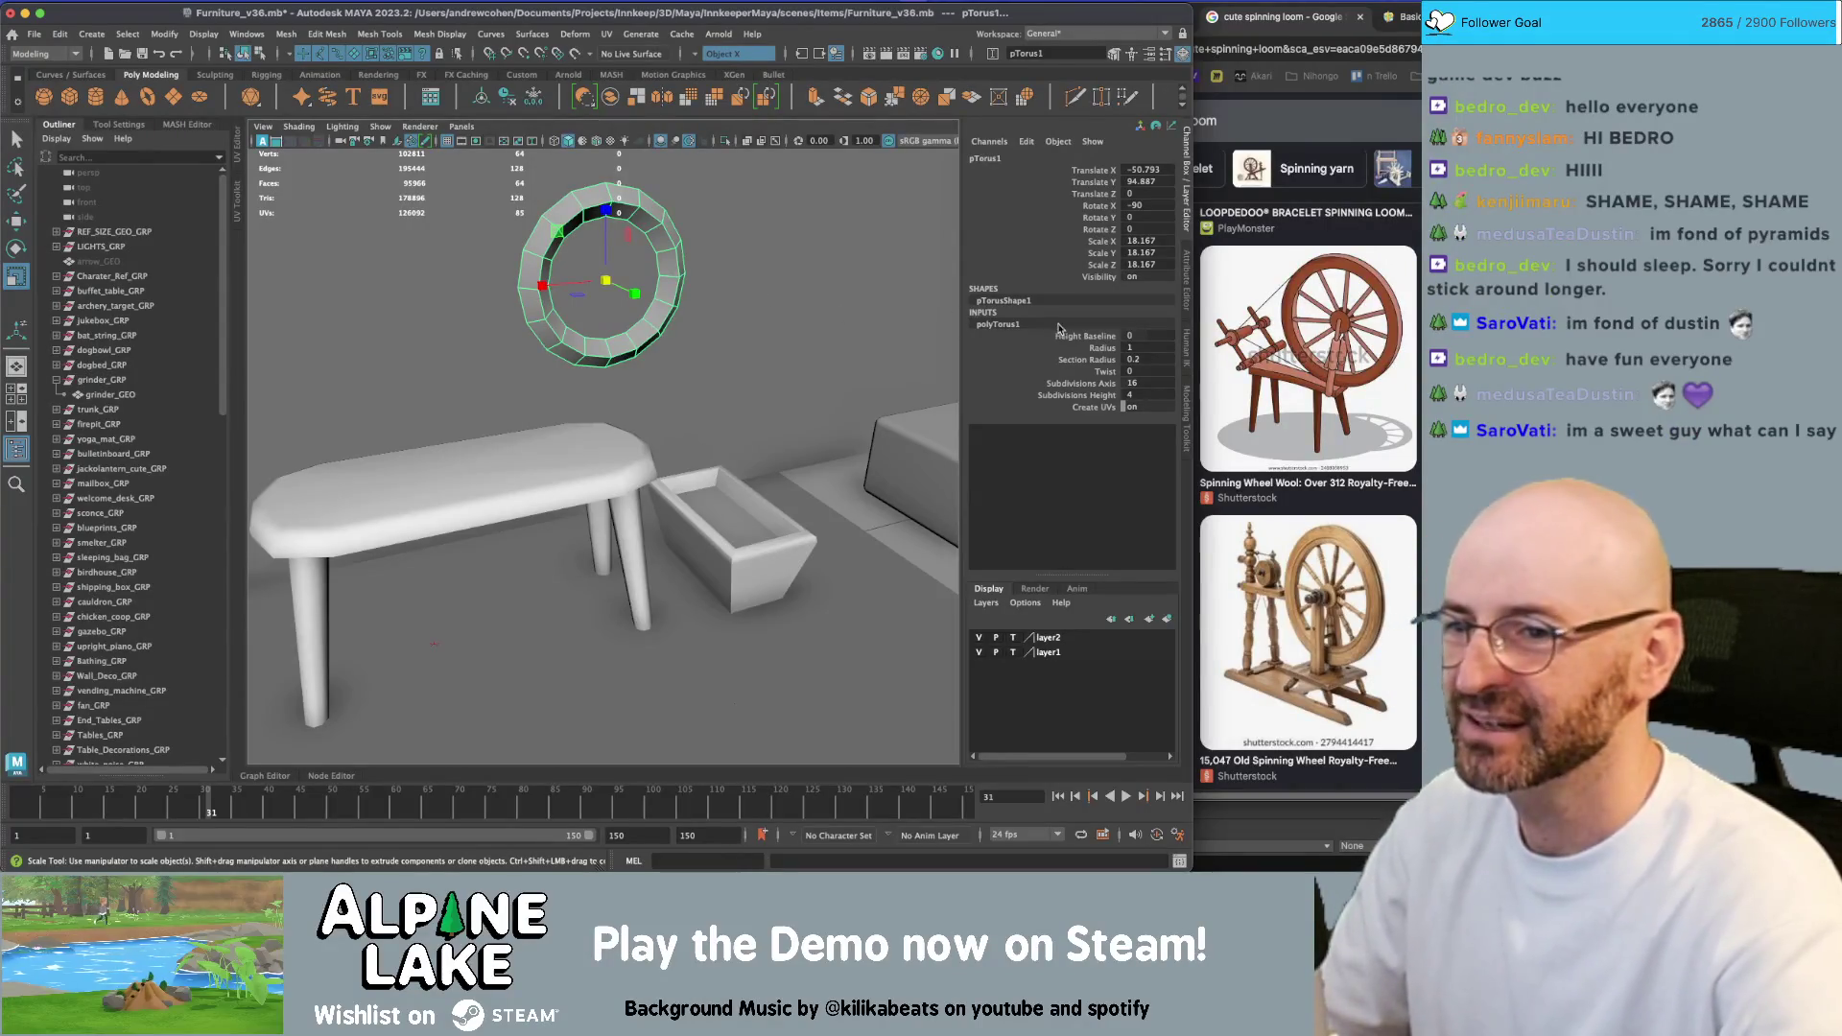
pyautogui.click(1102, 348)
pyautogui.moveTo(658, 336); pyautogui.dragTo(683, 346, button='middle')
pyautogui.keyDown('alt'); pyautogui.moveTo(683, 345); pyautogui.dragTo(1131, 360); pyautogui.keyUp('alt')
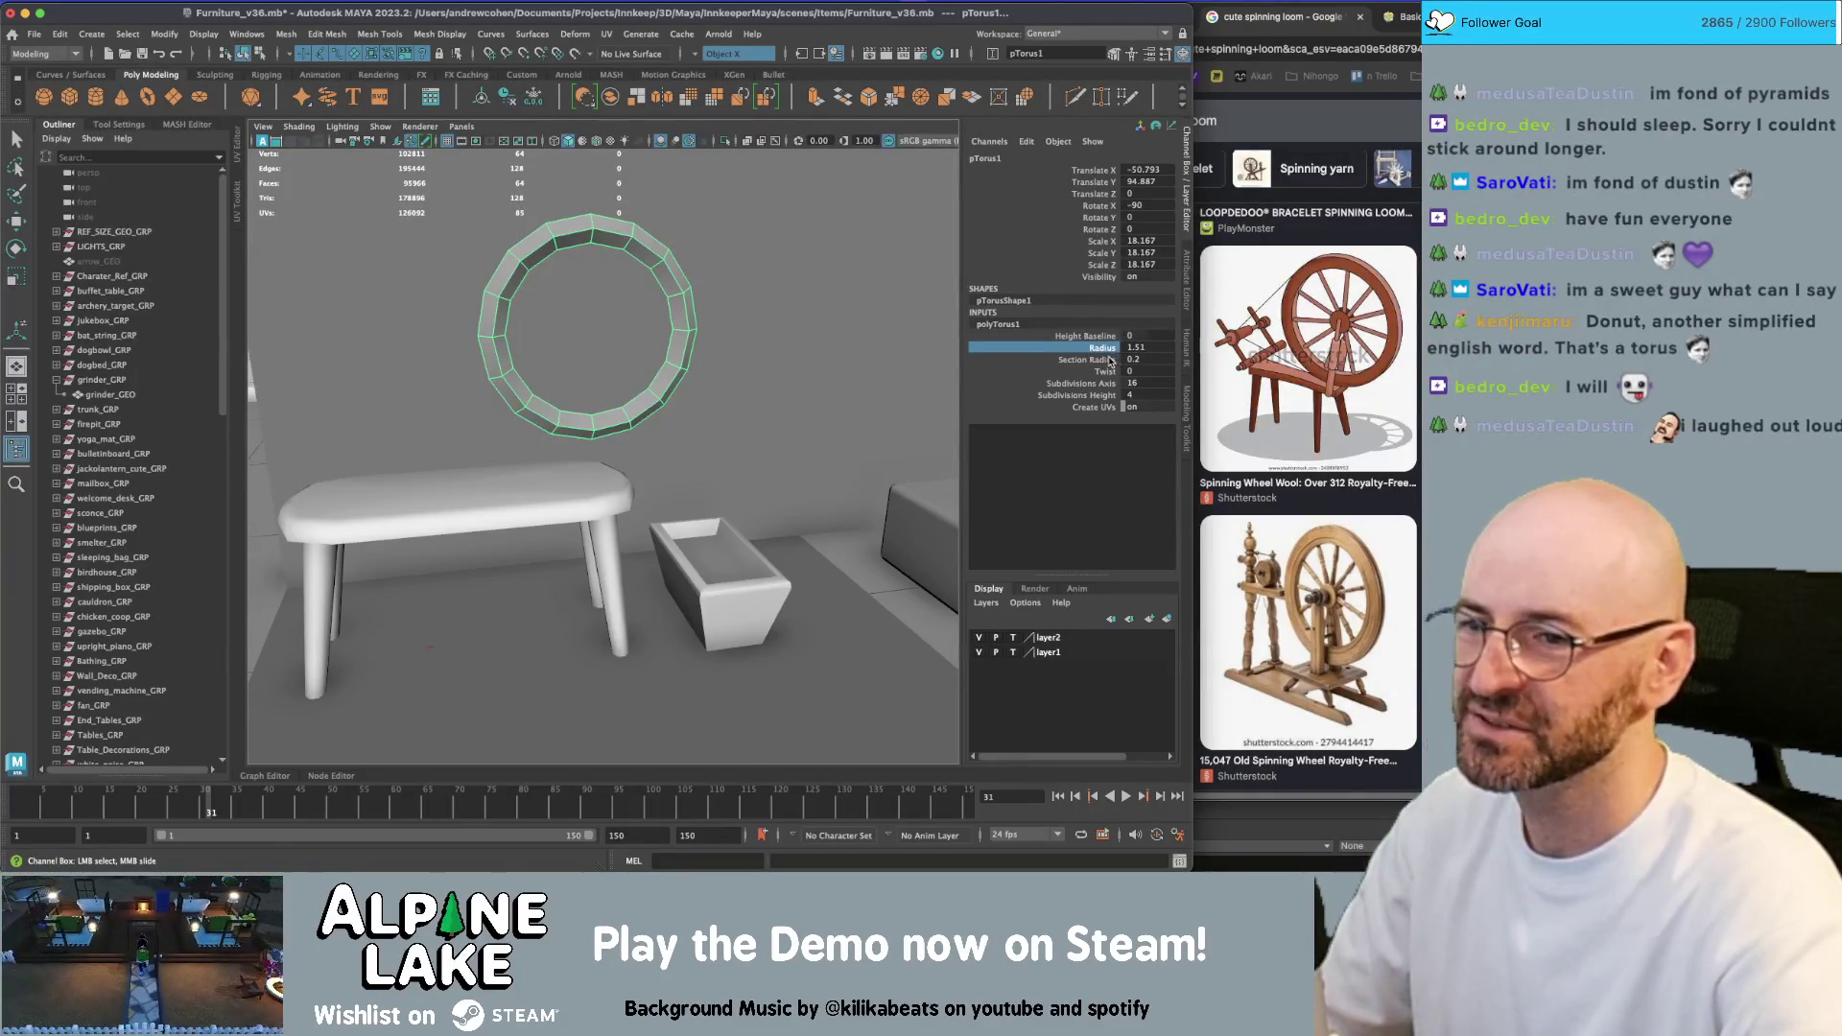
pyautogui.click(1103, 359)
pyautogui.doubleClick(1144, 369)
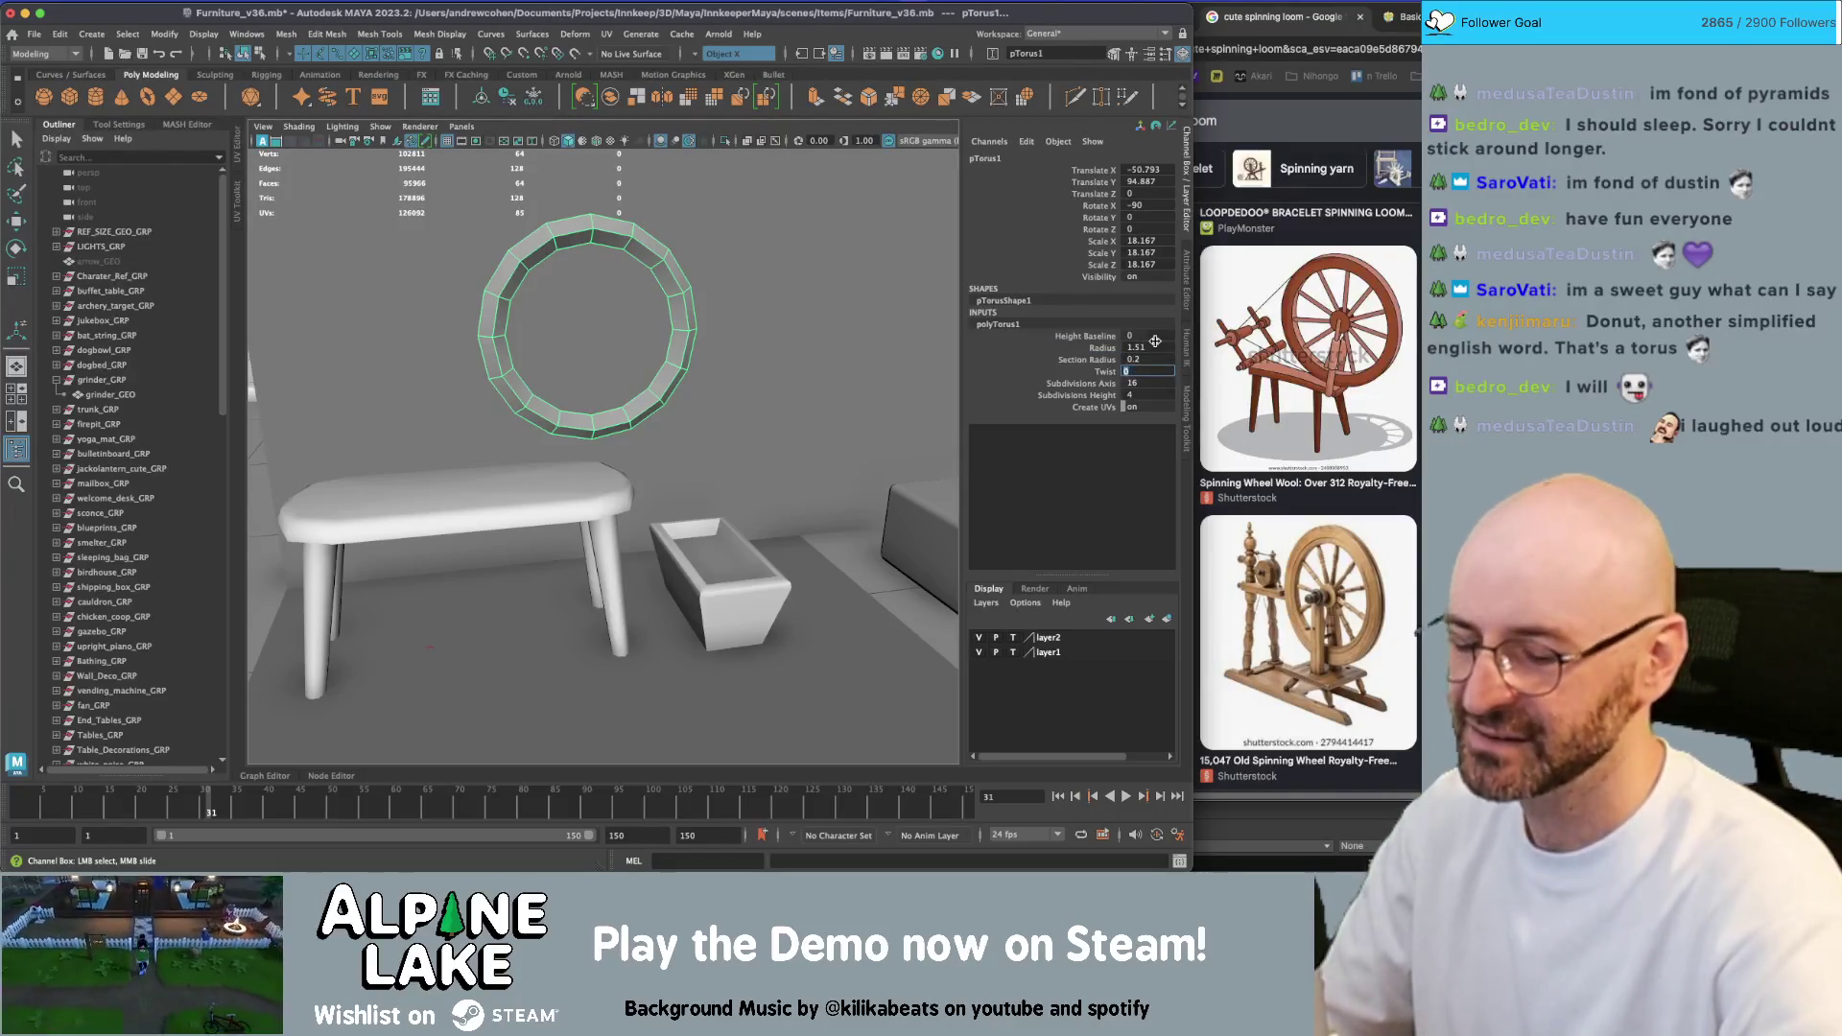
pyautogui.write('45')
pyautogui.press('Return')
# Enlarge the torus radius to 1.66 and thicken its section radius to 0.32
pyautogui.moveTo(787, 309)
pyautogui.keyDown('alt'); pyautogui.mouseDown()
pyautogui.moveTo(835, 297)
pyautogui.moveTo(791, 351)
pyautogui.moveTo(810, 423)
pyautogui.mouseUp(); pyautogui.keyUp('alt')
pyautogui.click(1099, 347)
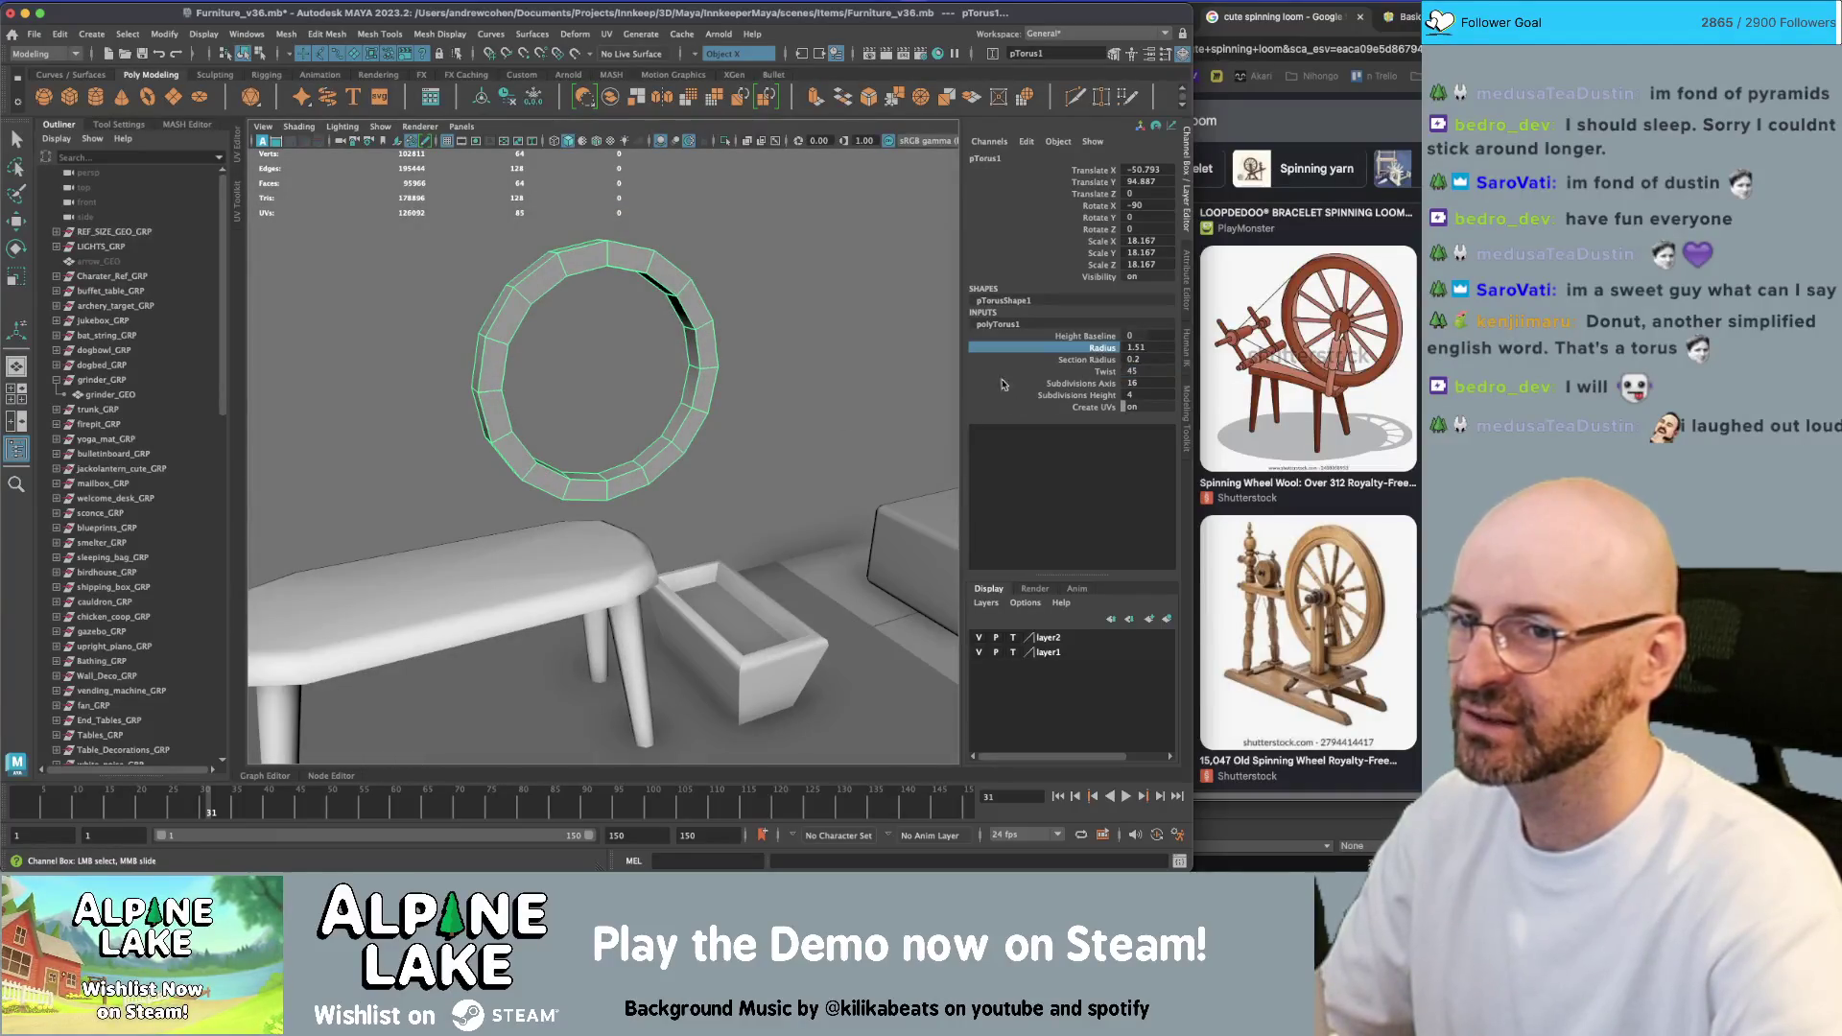
pyautogui.moveTo(744, 403); pyautogui.dragTo(761, 408, button='middle')
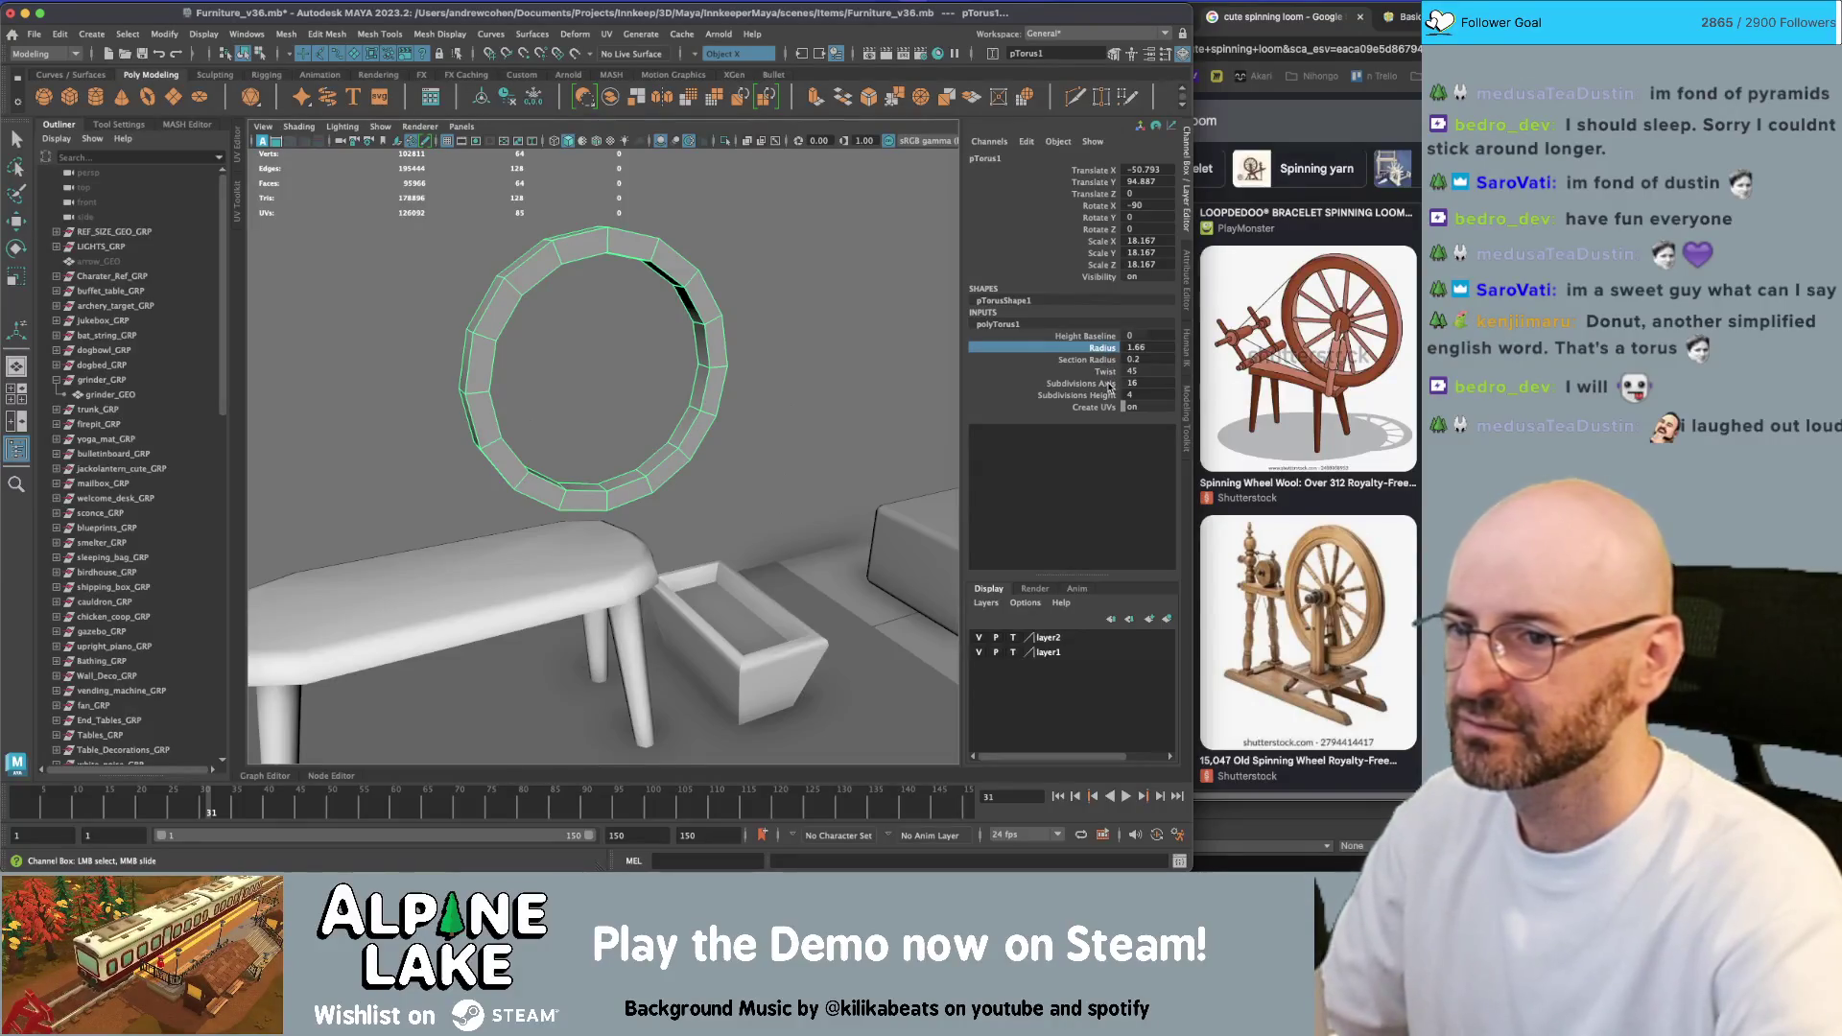
pyautogui.moveTo(794, 337); pyautogui.dragTo(804, 341, button='middle')
pyautogui.moveTo(804, 341)
pyautogui.keyDown('alt'); pyautogui.mouseDown()
pyautogui.moveTo(823, 359)
pyautogui.moveTo(470, 392)
pyautogui.moveTo(670, 362)
pyautogui.moveTo(630, 366)
pyautogui.moveTo(694, 349)
pyautogui.moveTo(677, 285)
pyautogui.mouseUp(); pyautogui.keyUp('alt')
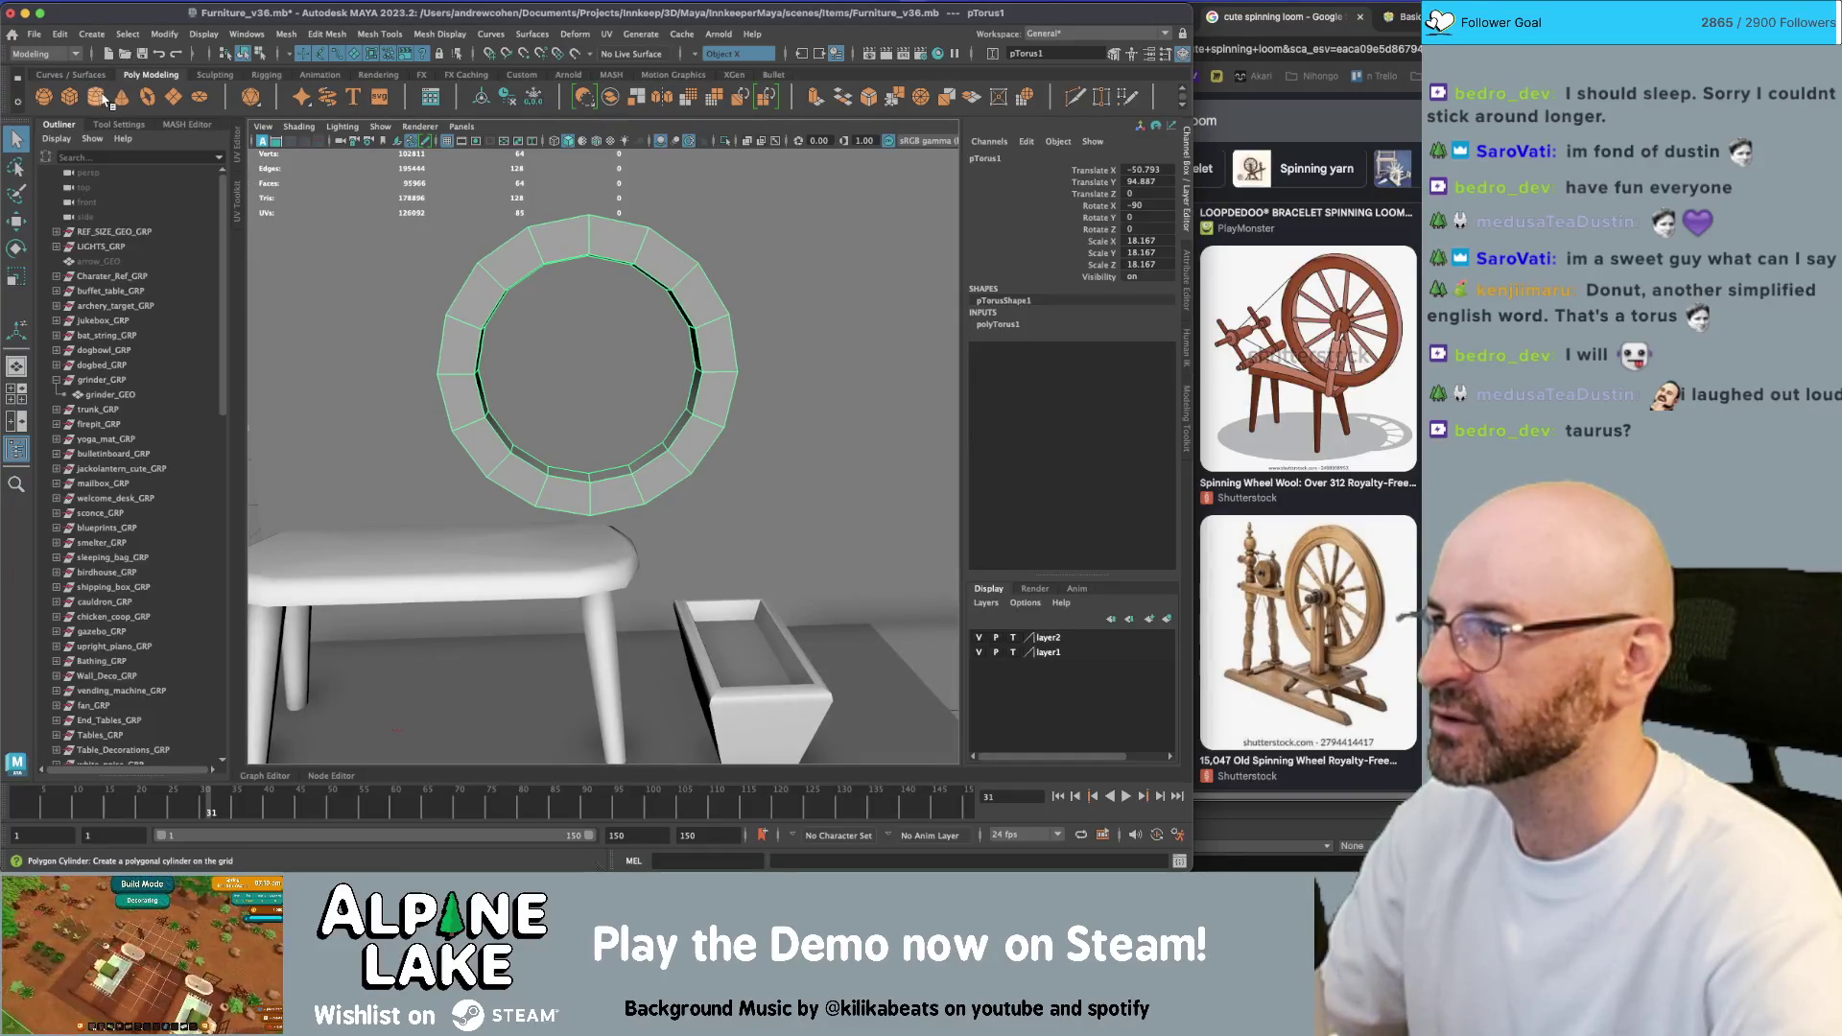
# Move the torus ring to Translate X -50, Y 100
pyautogui.click(1168, 170)
pyautogui.write('-50')
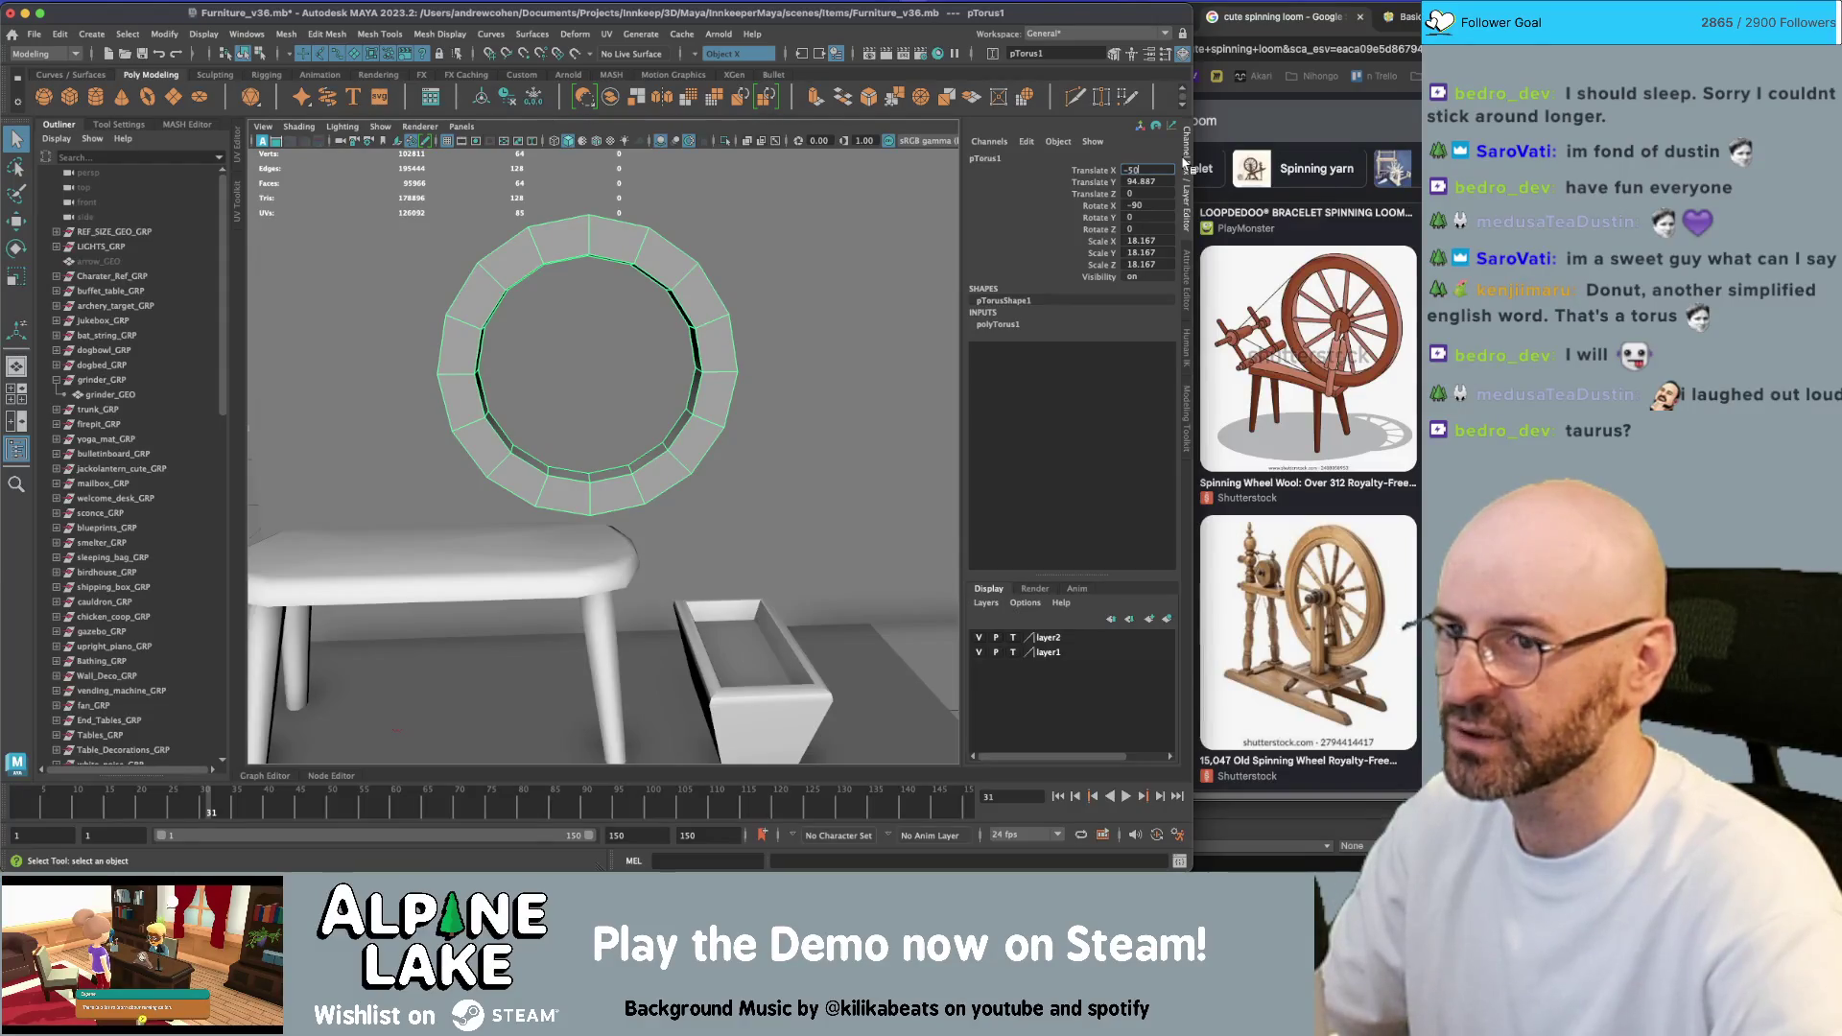
pyautogui.press('Tab')
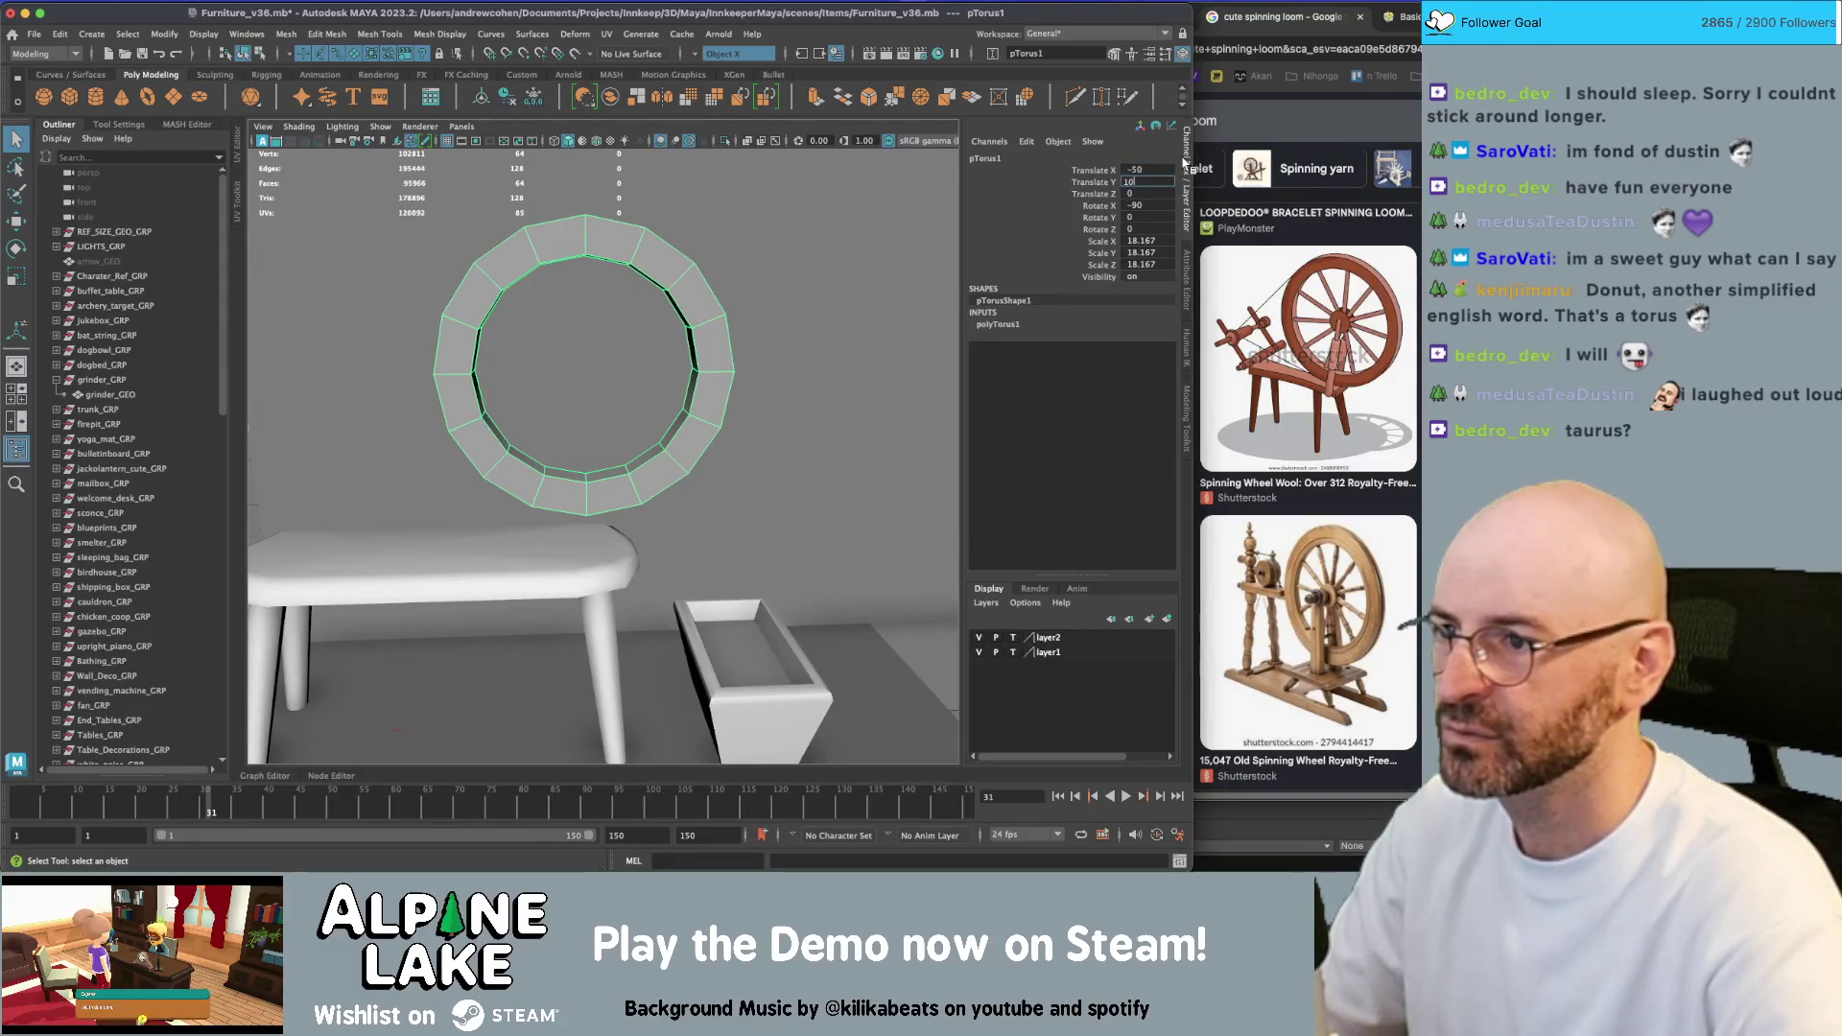
pyautogui.write('0')
pyautogui.press('Return')
pyautogui.keyDown('alt'); pyautogui.moveTo(723, 382); pyautogui.dragTo(581, 445); pyautogui.keyUp('alt')
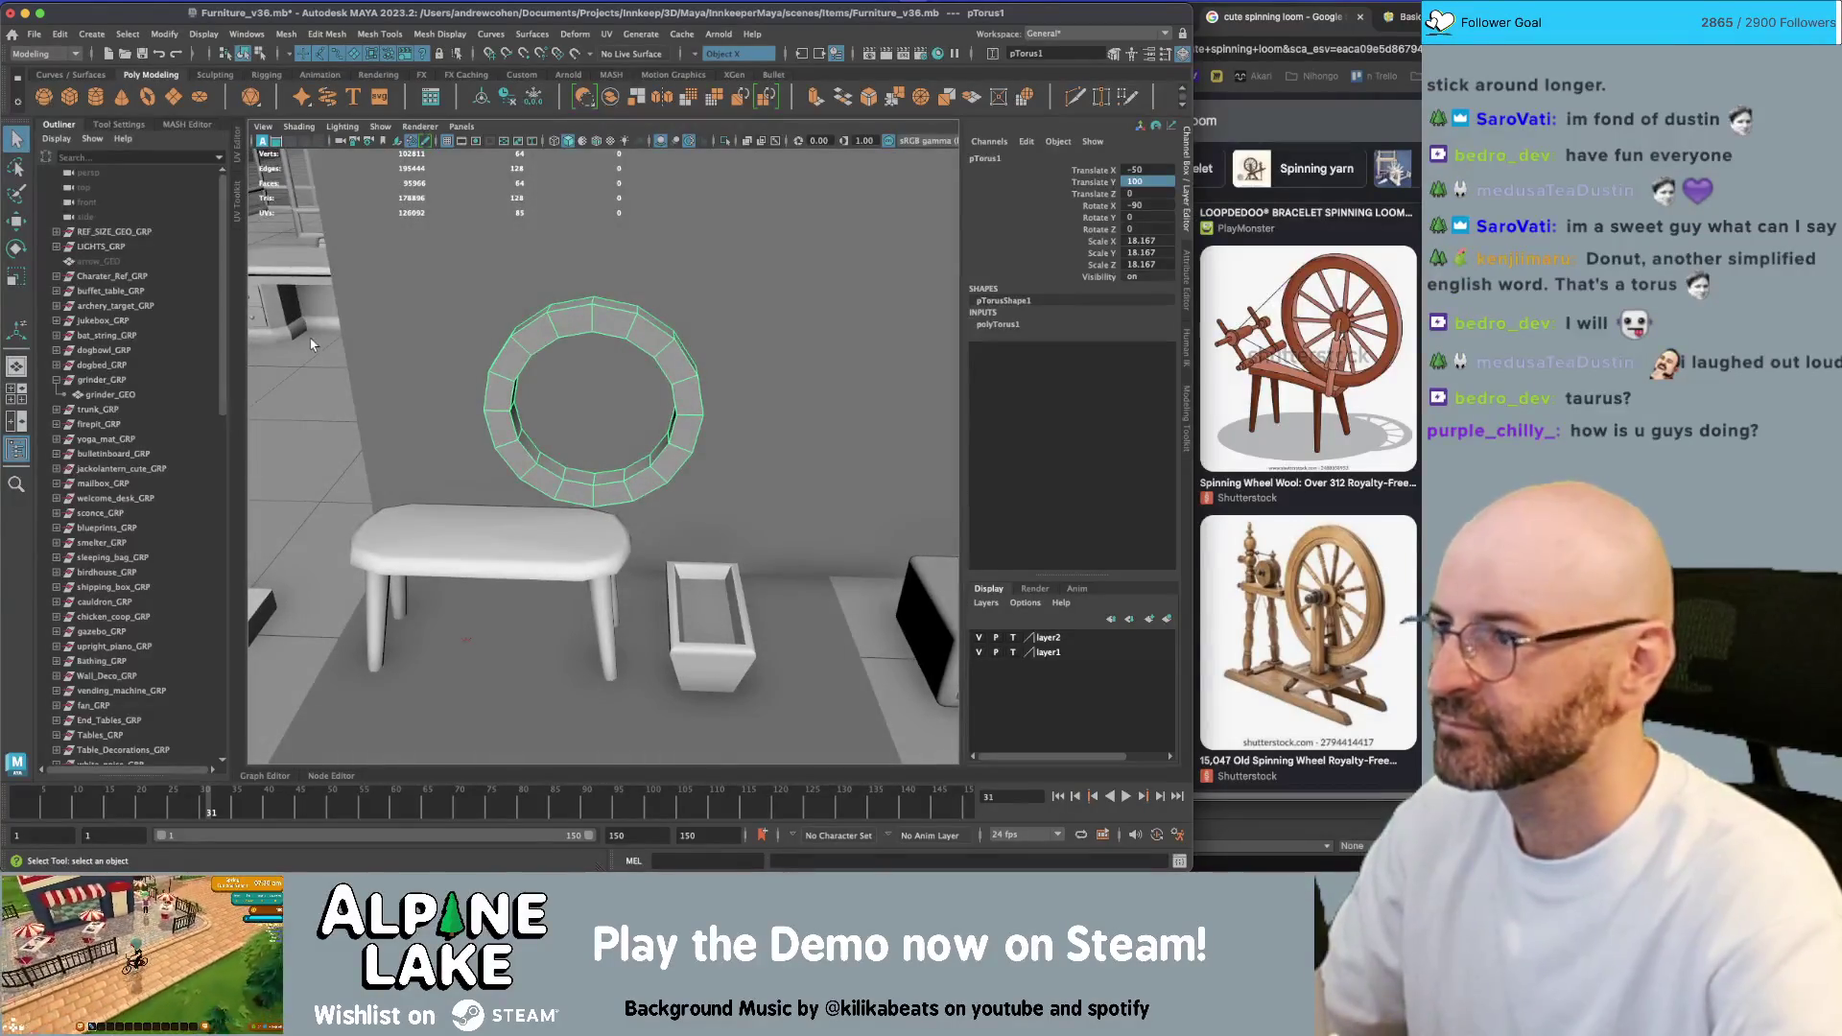
# Create a polygon cylinder at X 50, rotate it, and widen it into a hub
pyautogui.click(98, 96)
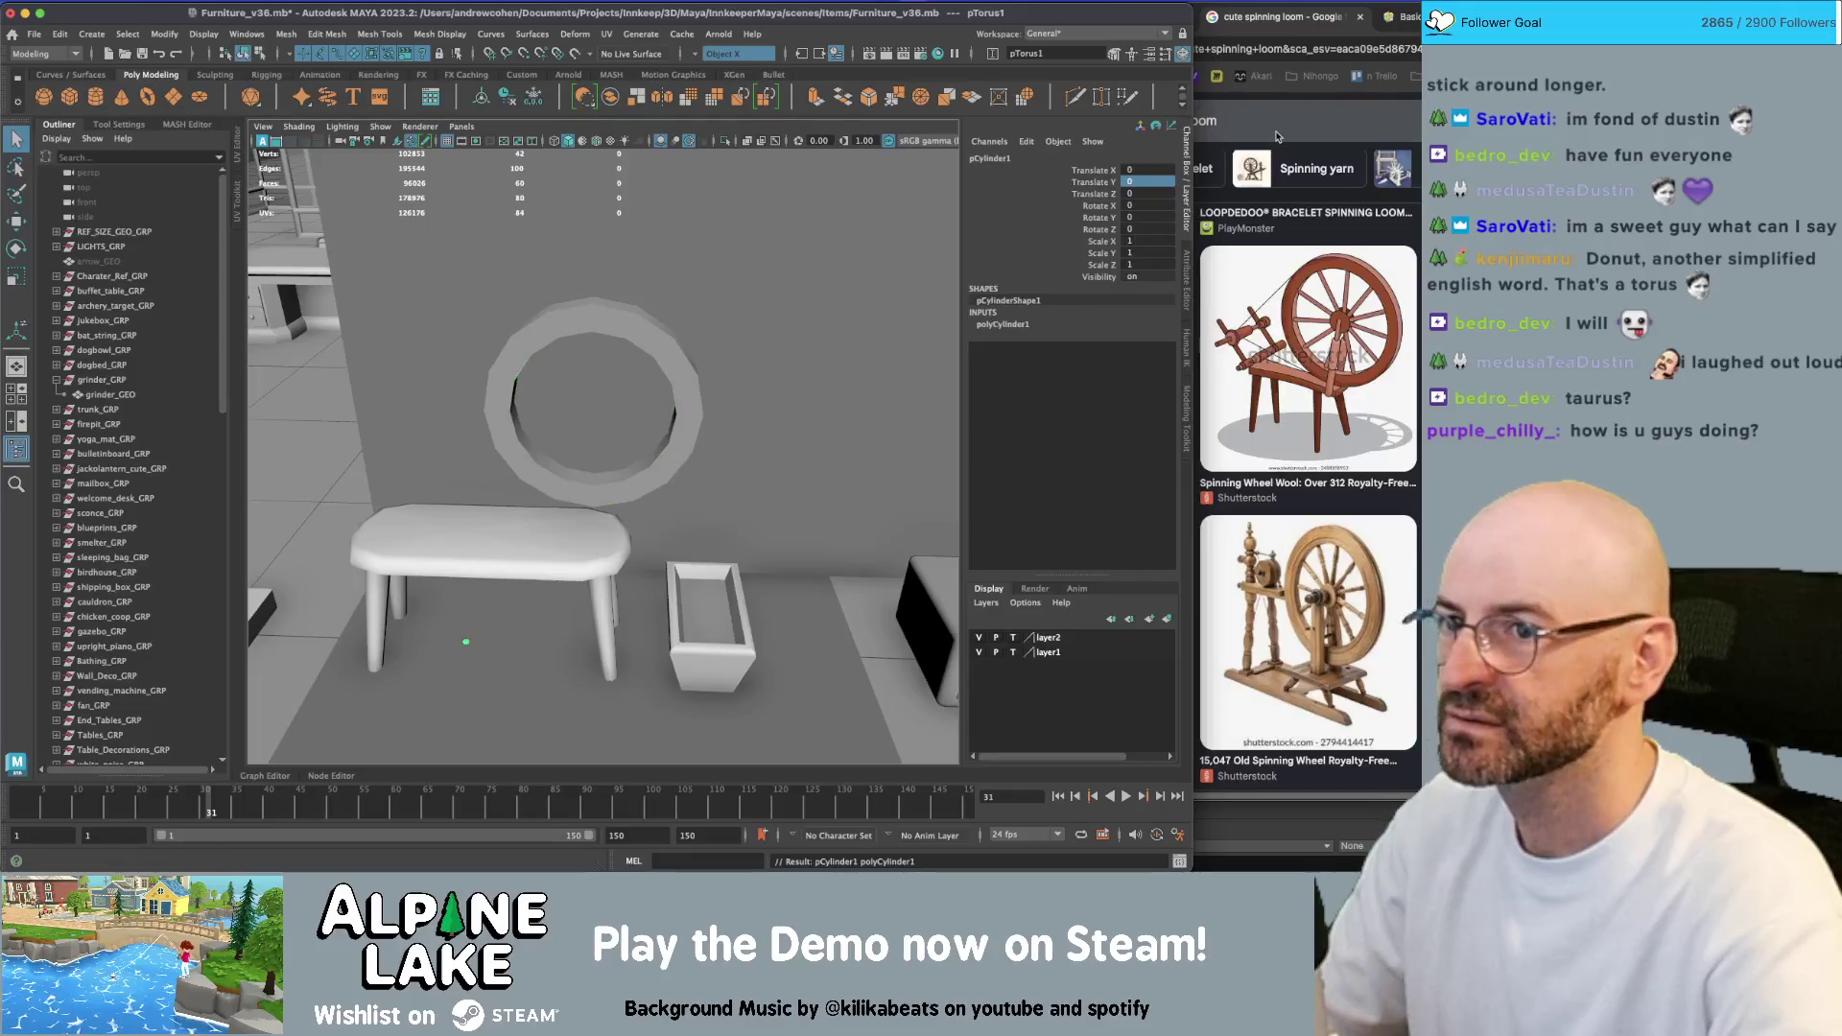
pyautogui.write('50')
pyautogui.press('Tab')
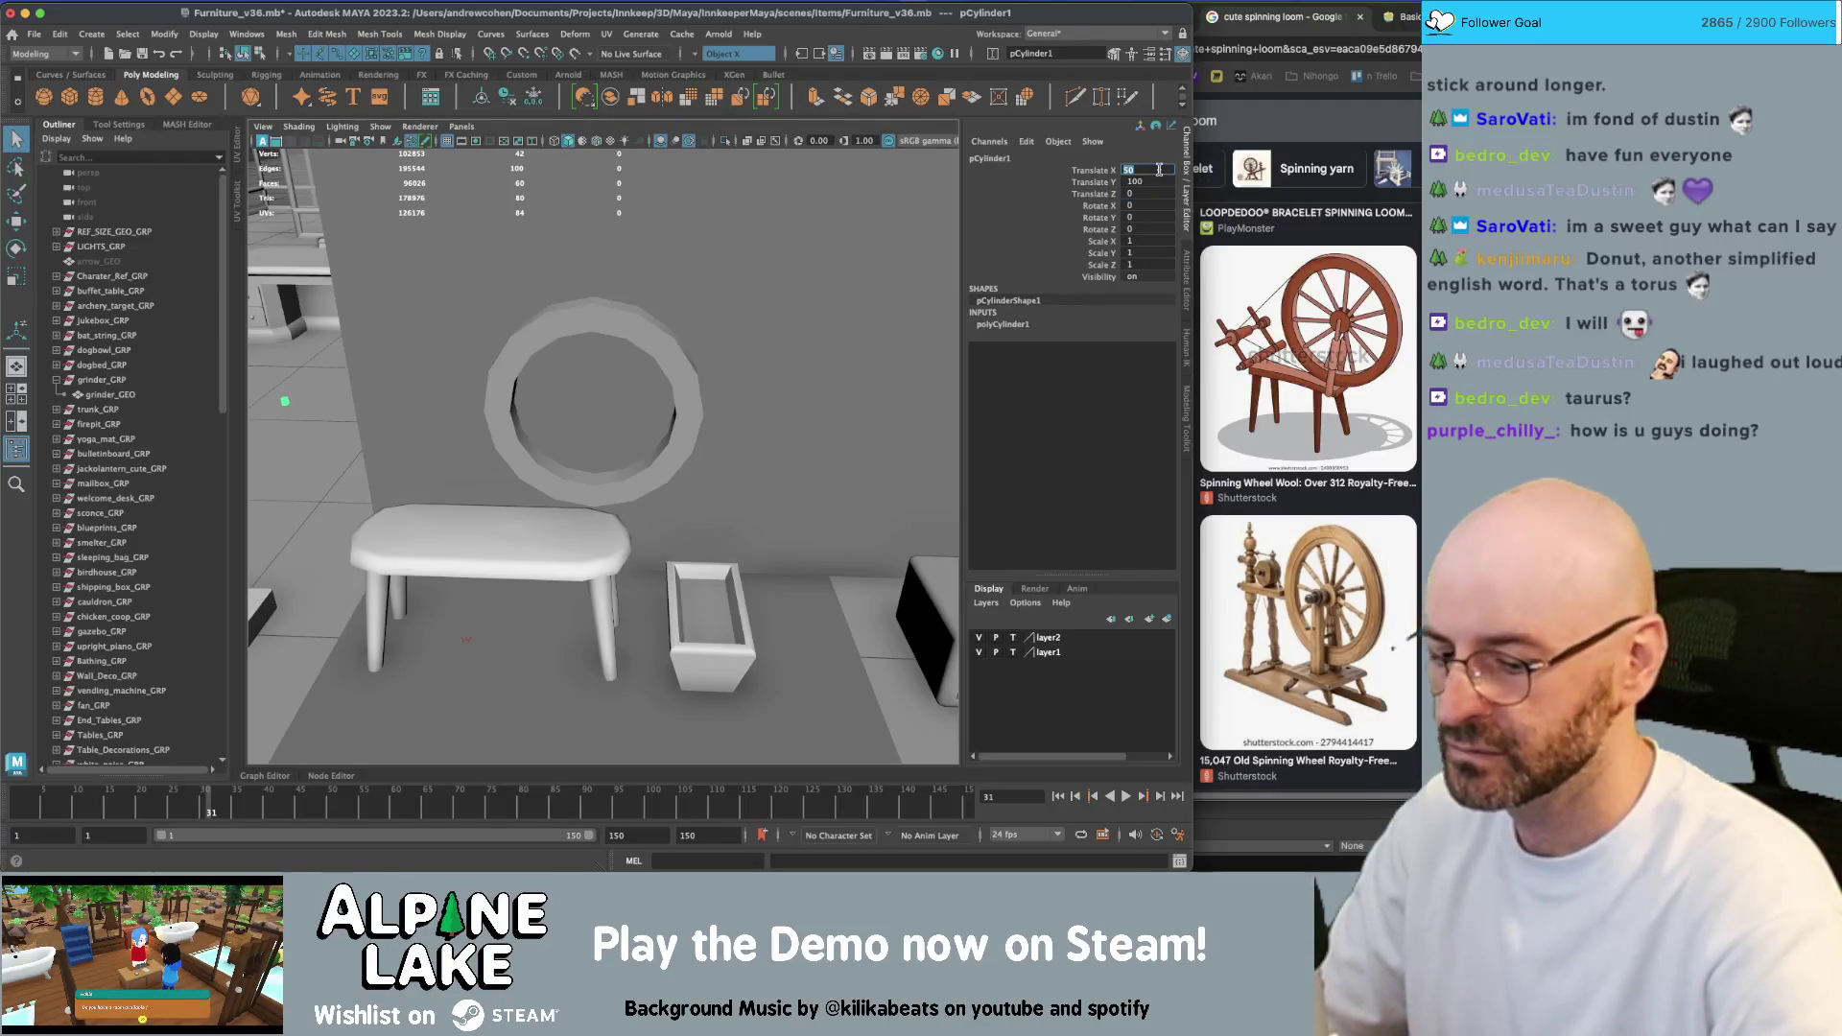
pyautogui.keyDown('alt'); pyautogui.moveTo(576, 384); pyautogui.dragTo(626, 399); pyautogui.keyUp('alt')
pyautogui.press('e')
pyautogui.press('r')
pyautogui.moveTo(560, 341); pyautogui.dragTo(539, 329)
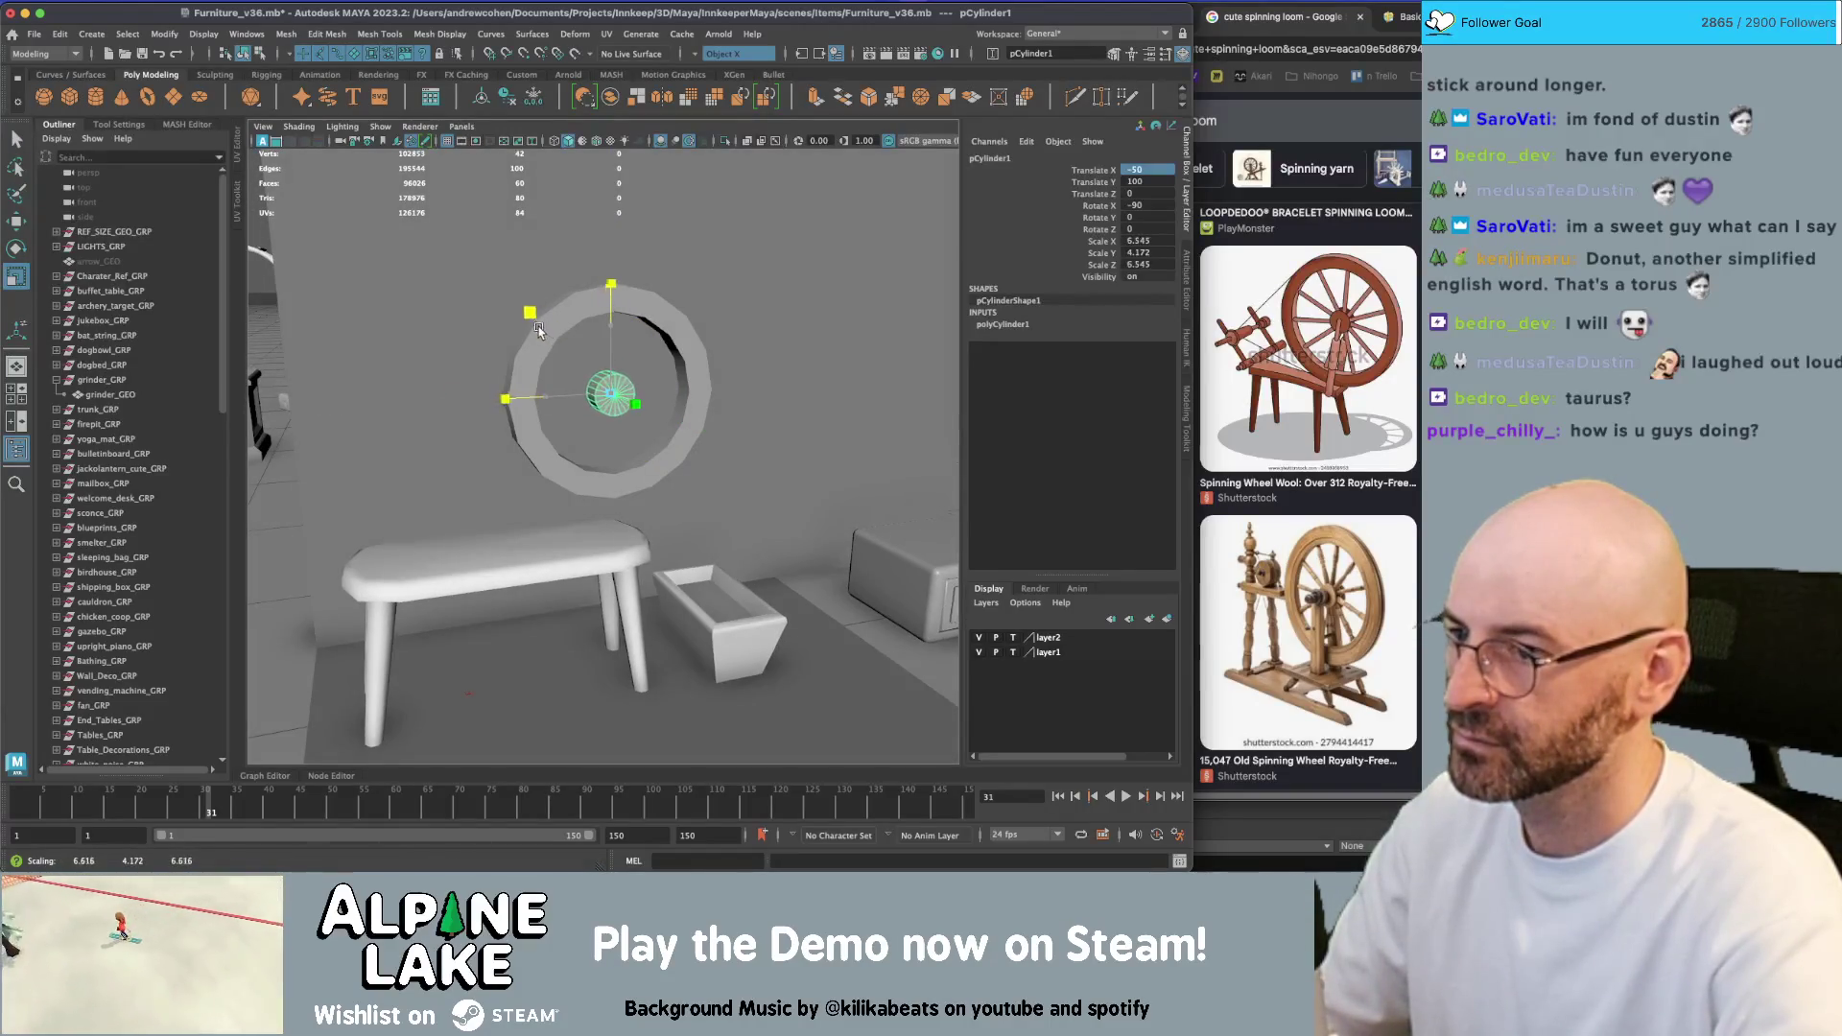
pyautogui.click(989, 329)
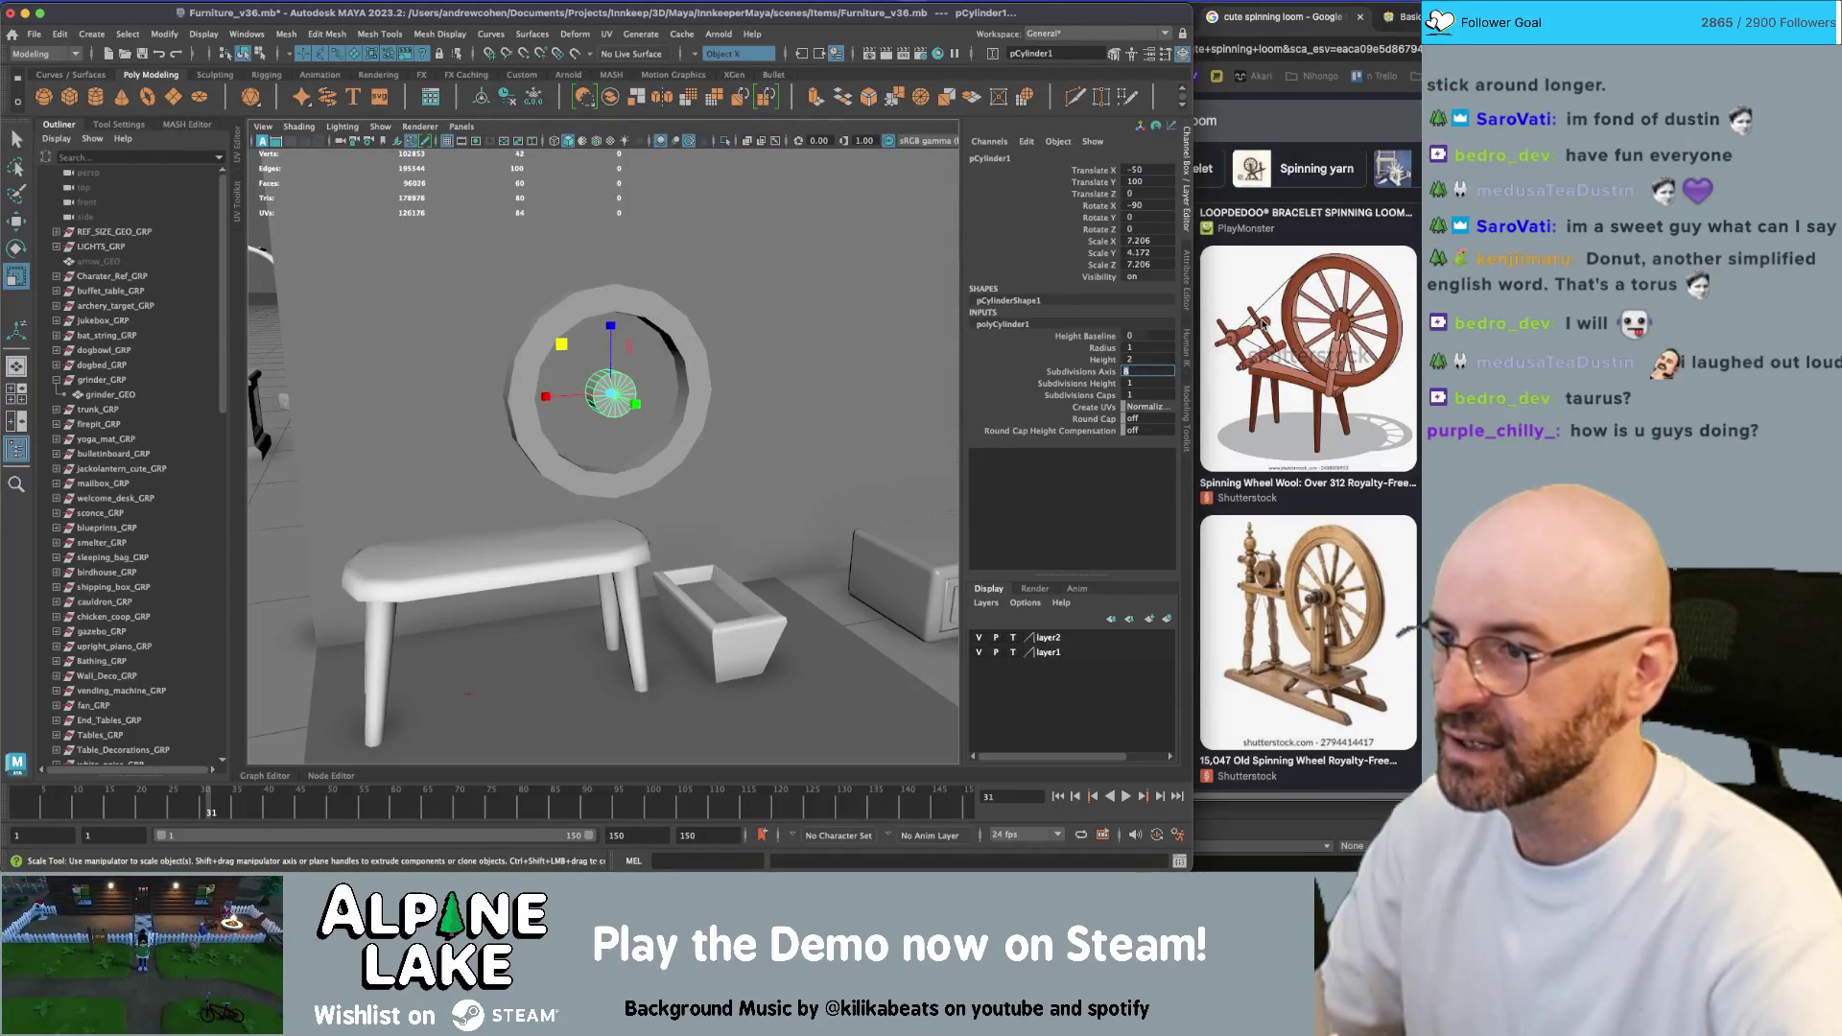
# Select the torus ring and scale it to deepen the rim
pyautogui.moveTo(802, 351)
pyautogui.keyDown('alt'); pyautogui.mouseDown()
pyautogui.moveTo(559, 395)
pyautogui.moveTo(677, 403)
pyautogui.moveTo(614, 451)
pyautogui.mouseUp(); pyautogui.keyUp('alt')
pyautogui.press('q')
pyautogui.click(600, 389)
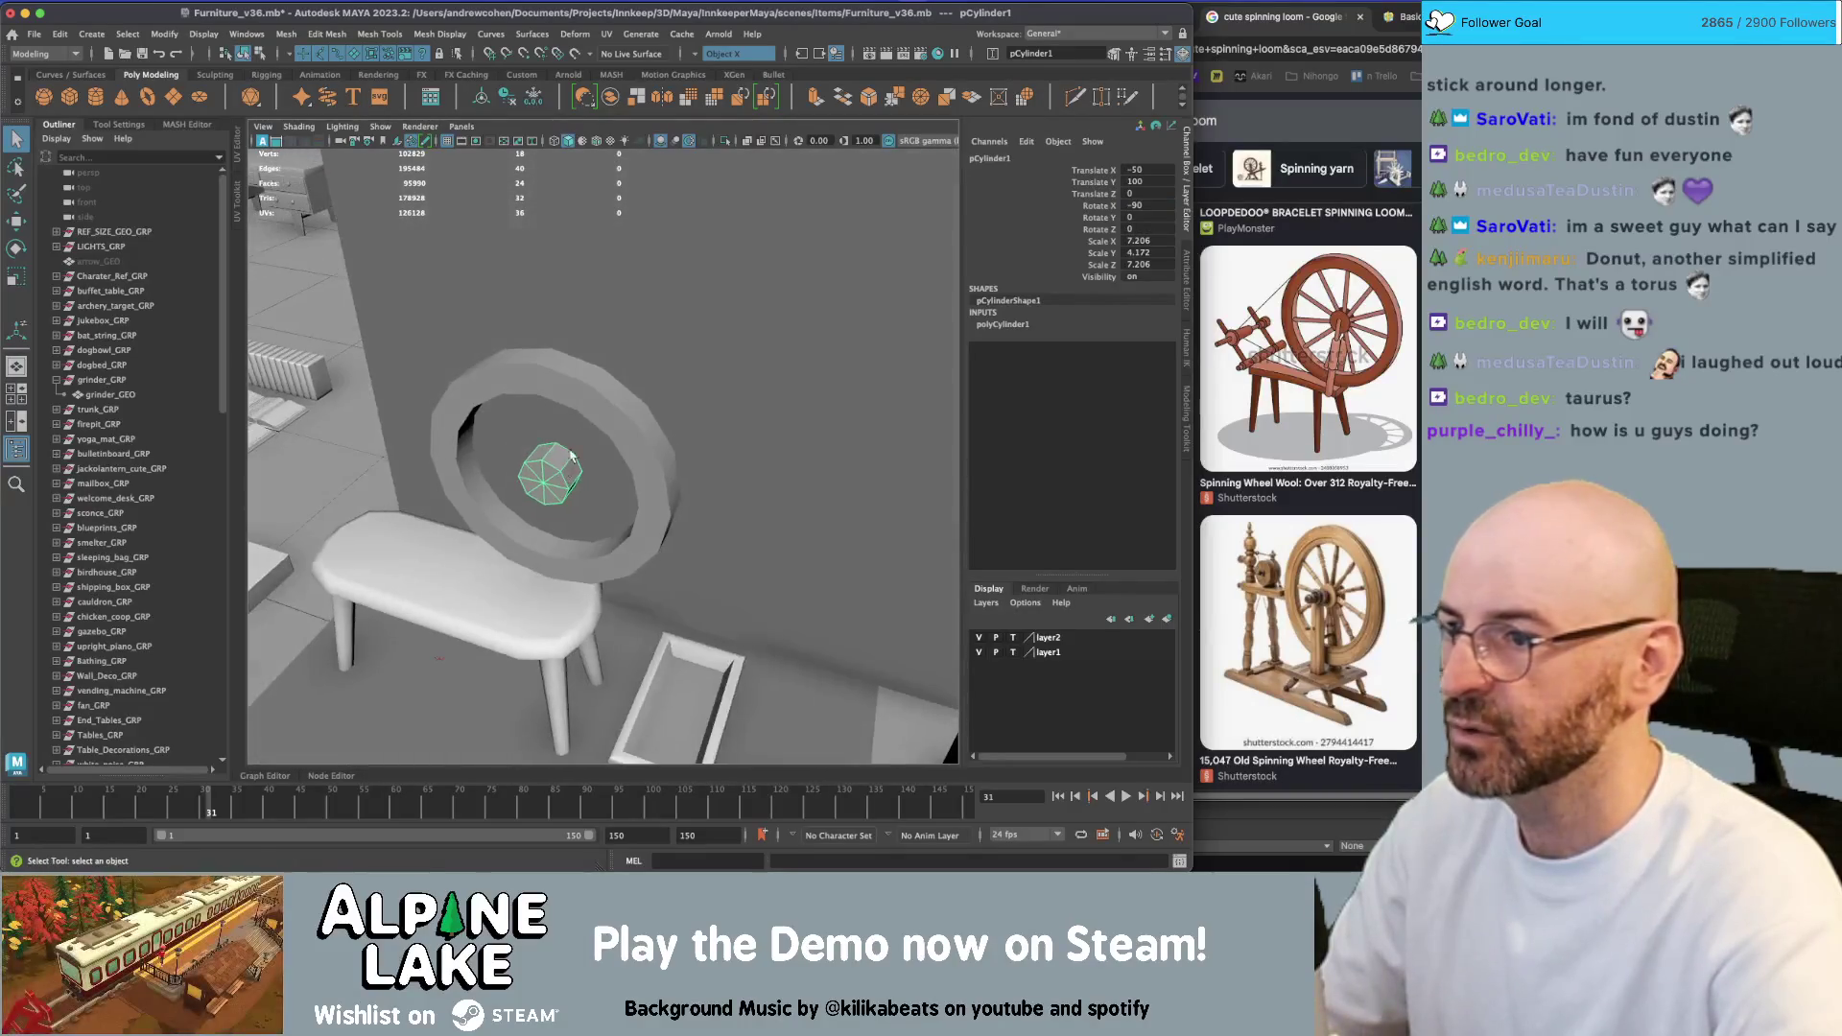
pyautogui.click(614, 451)
pyautogui.keyDown('alt'); pyautogui.moveTo(614, 451); pyautogui.dragTo(661, 444, button='right'); pyautogui.keyUp('alt')
pyautogui.moveTo(661, 444)
pyautogui.keyDown('alt'); pyautogui.mouseDown()
pyautogui.moveTo(790, 424)
pyautogui.moveTo(781, 452)
pyautogui.mouseUp(); pyautogui.keyUp('alt')
pyautogui.press('r')
pyautogui.press('q')
pyautogui.moveTo(678, 384)
pyautogui.keyDown('alt'); pyautogui.mouseDown()
pyautogui.moveTo(699, 366)
pyautogui.moveTo(600, 411)
pyautogui.moveTo(622, 350)
pyautogui.mouseUp(); pyautogui.keyUp('alt')
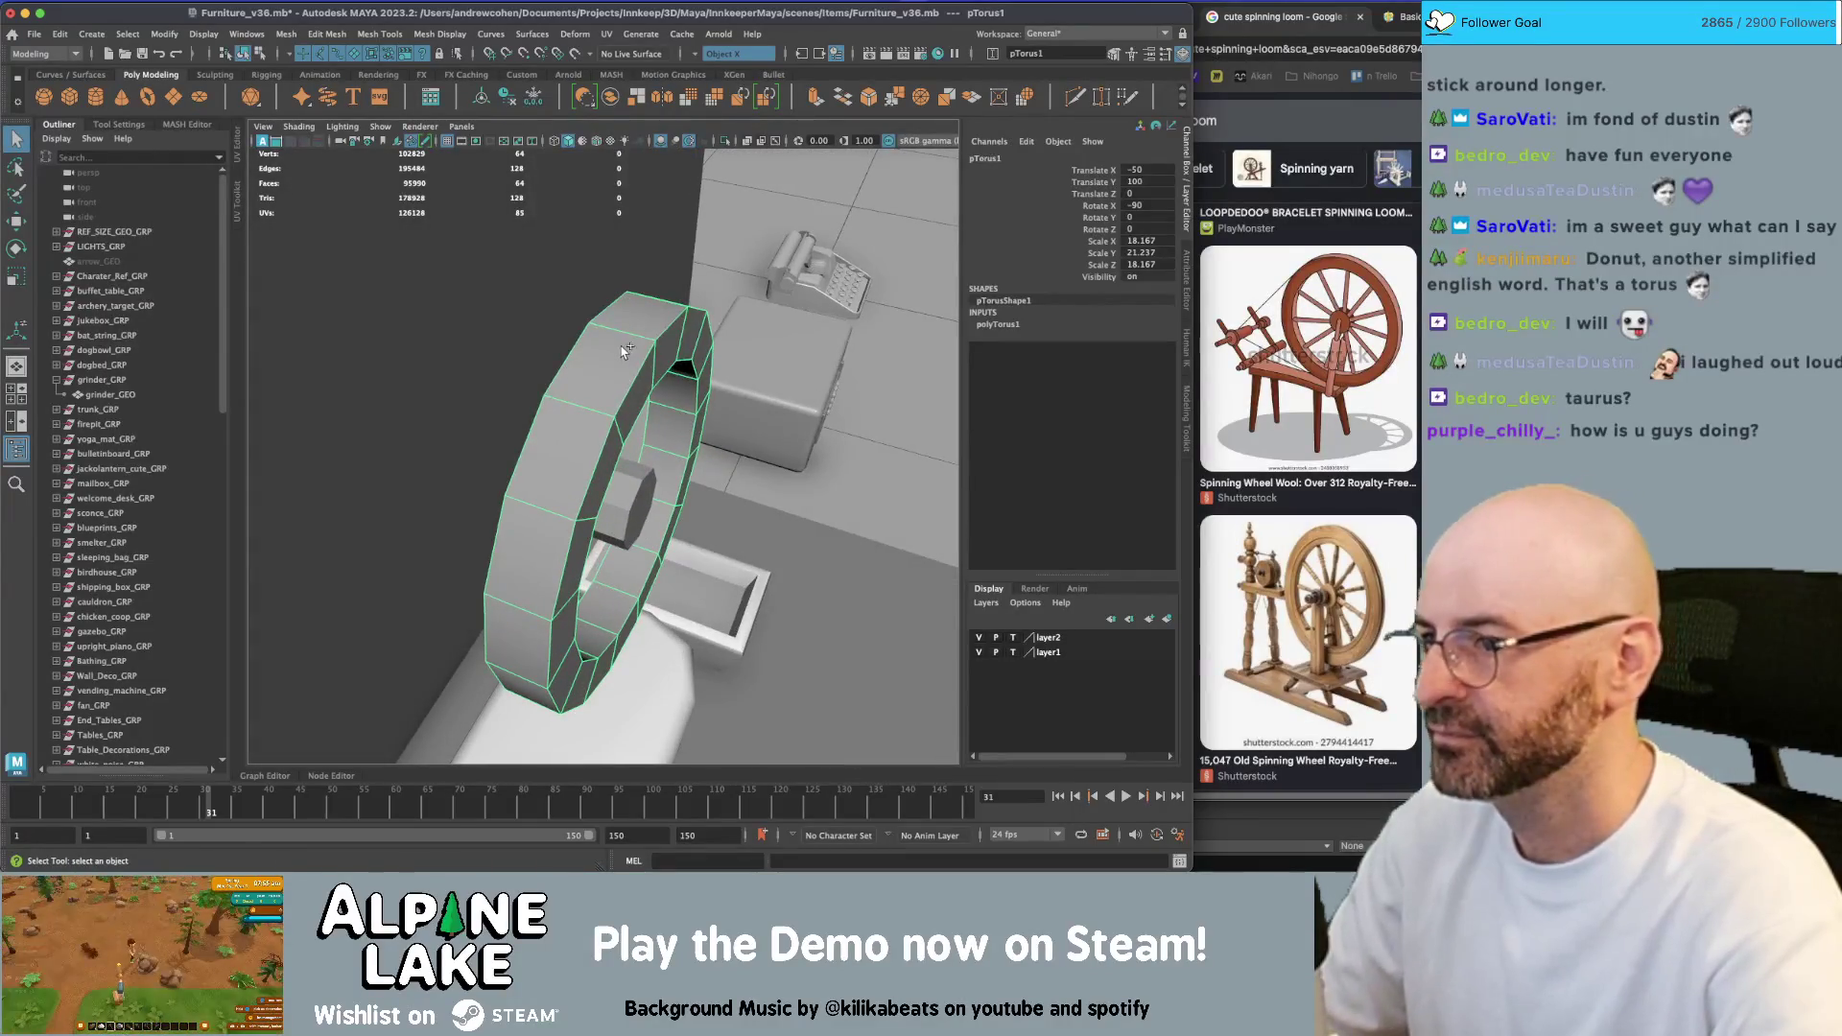
# Extrude a loop of faces around the torus ring
pyautogui.click(584, 400)
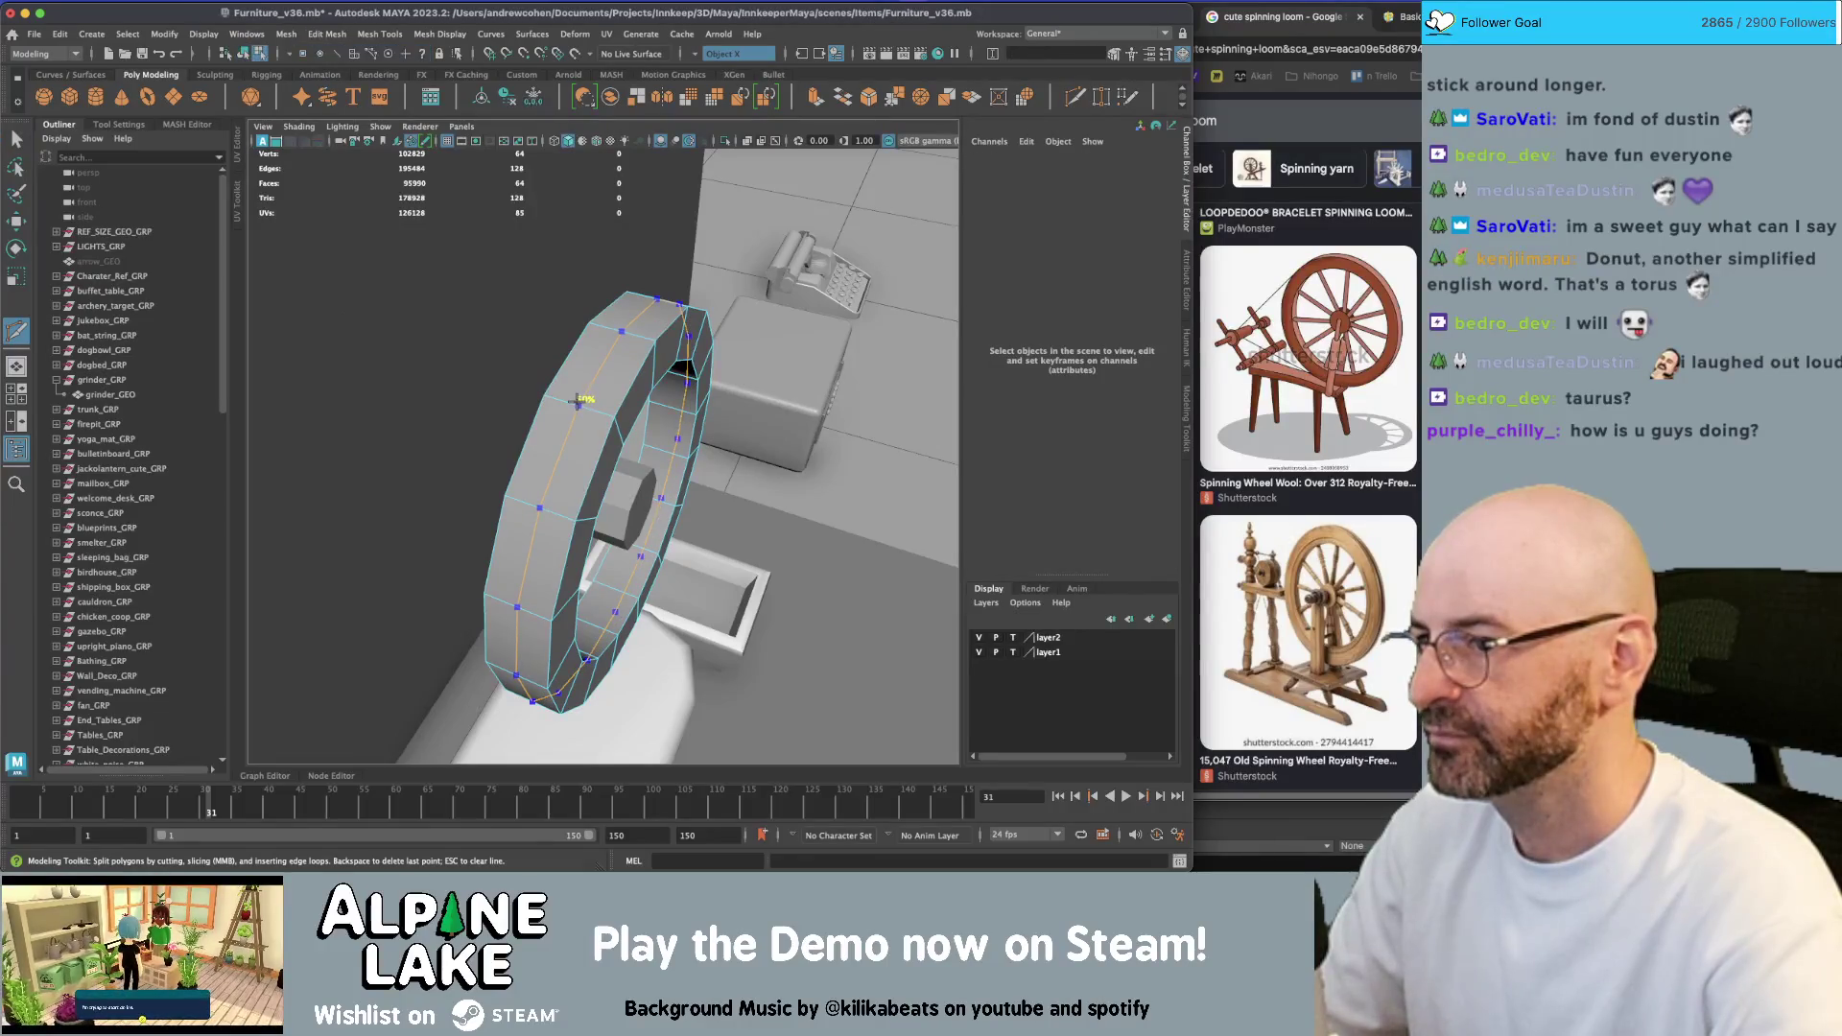
pyautogui.press('q')
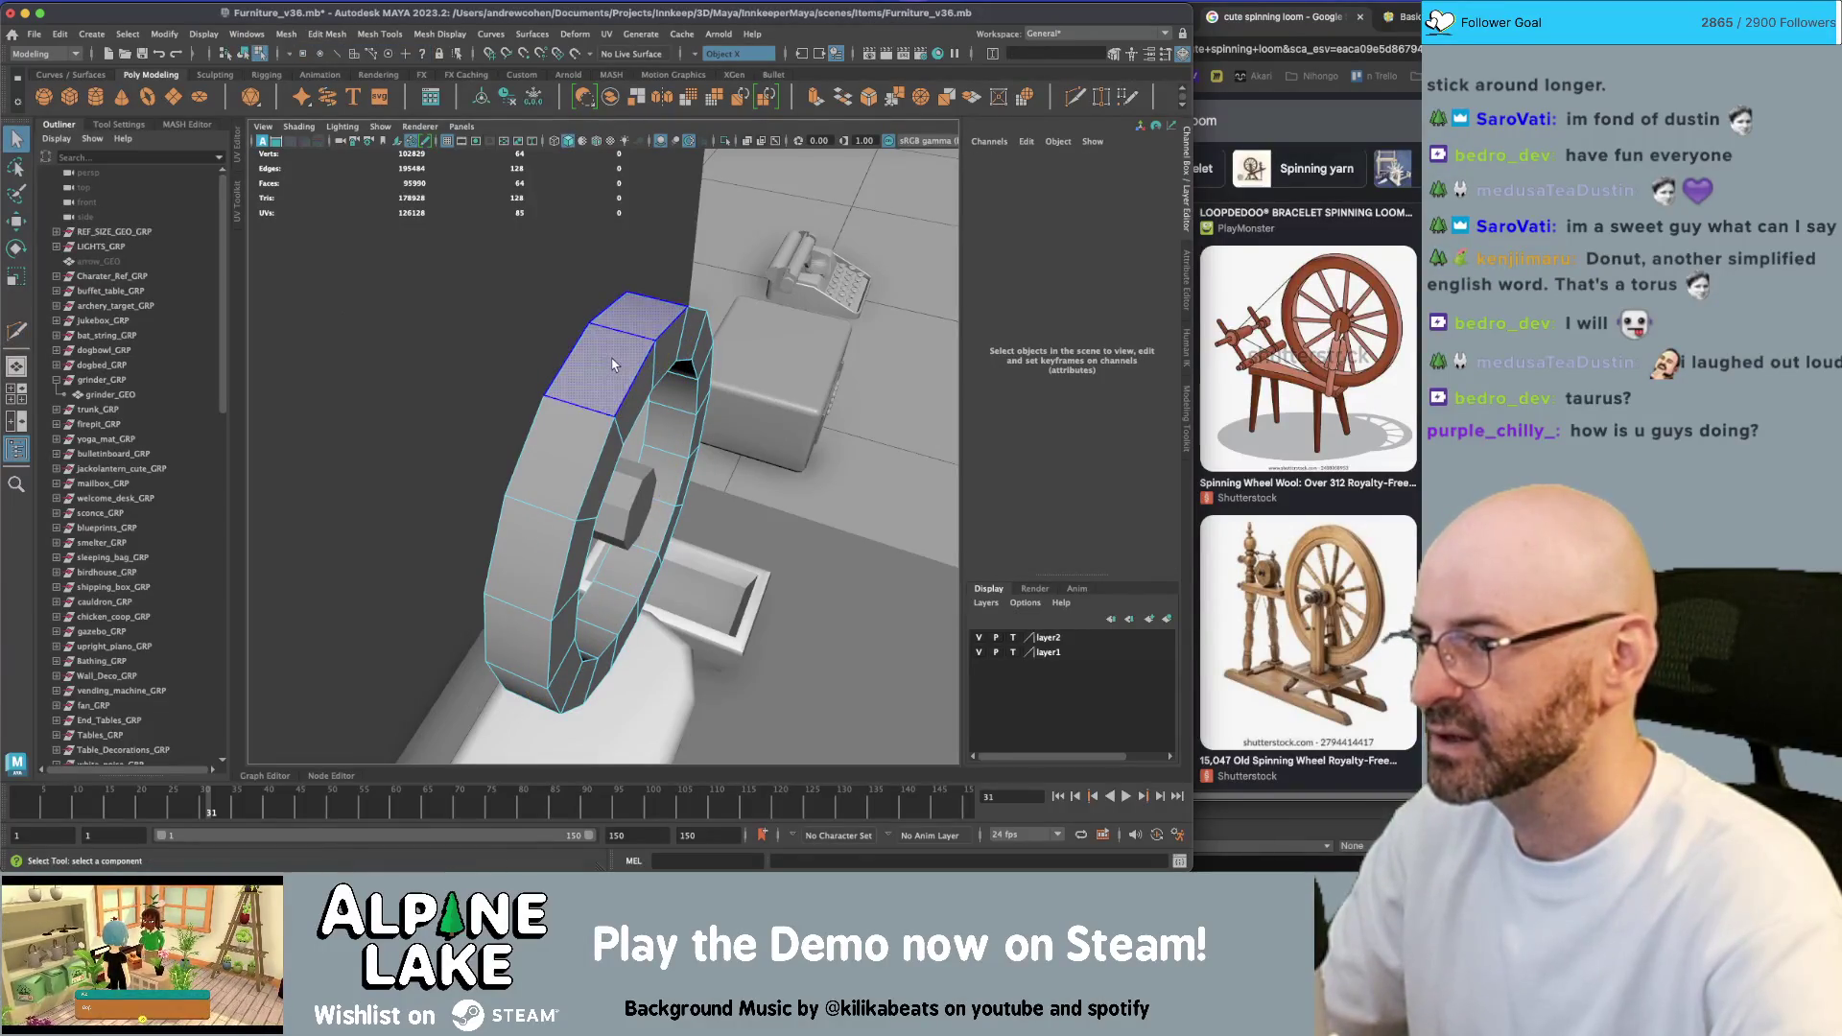
pyautogui.doubleClick(580, 425)
pyautogui.press('r')
pyautogui.moveTo(580, 425)
pyautogui.keyDown('alt'); pyautogui.mouseDown()
pyautogui.moveTo(669, 561)
pyautogui.moveTo(610, 519)
pyautogui.moveTo(628, 479)
pyautogui.mouseUp(); pyautogui.keyUp('alt')
pyautogui.hotkey('ctrl', 'e')
pyautogui.press('q')
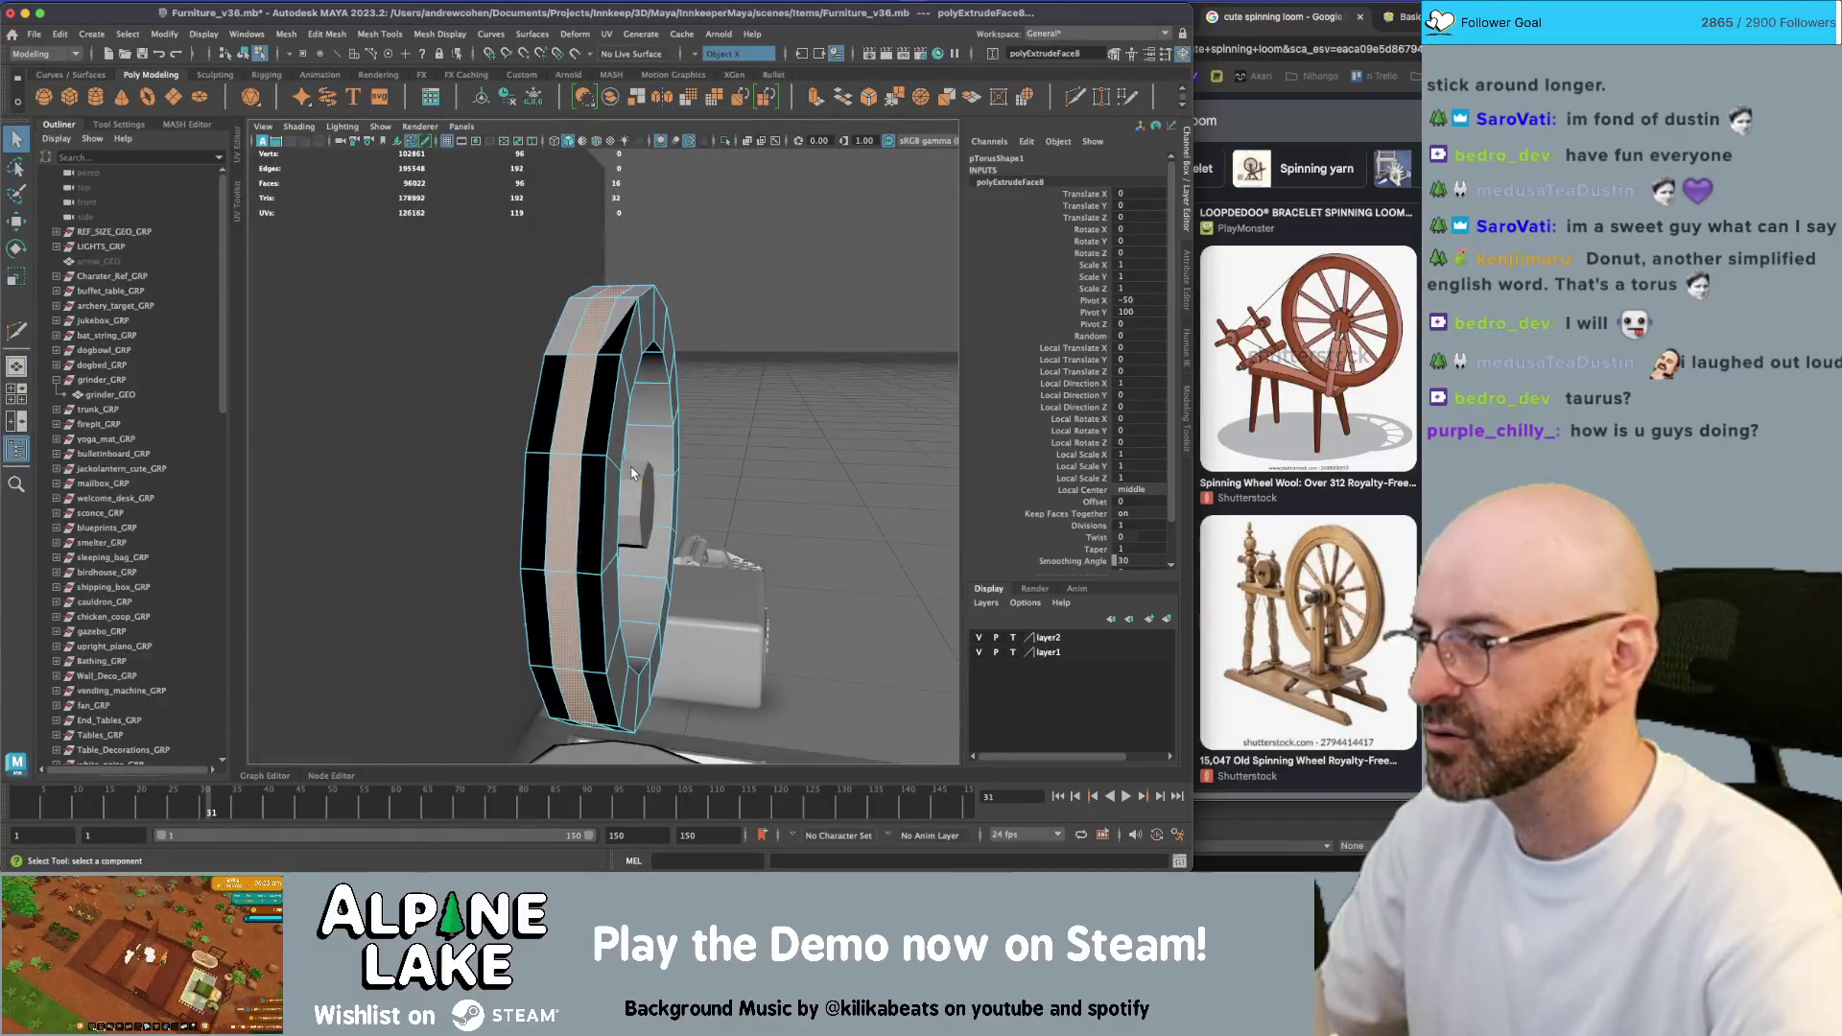
pyautogui.click(574, 388)
pyautogui.press('1')
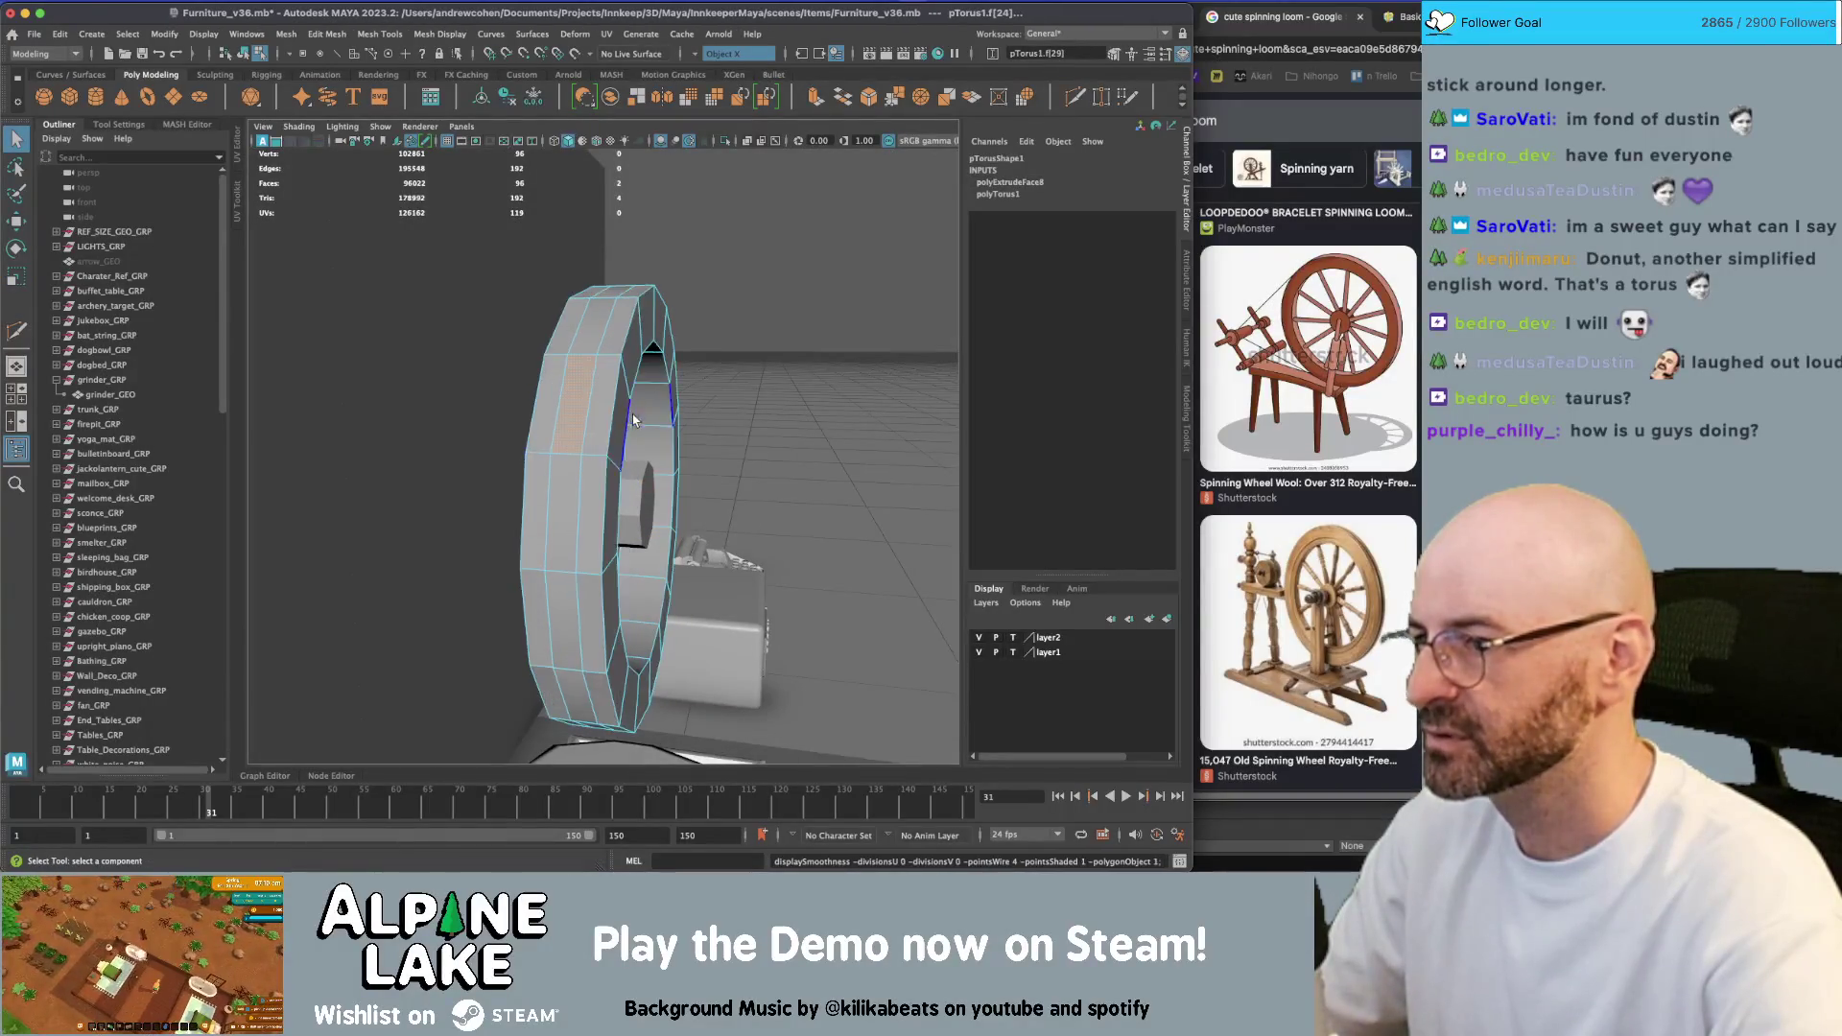
# Extrude the face loop again with a -1.506 offset to form a rim step
pyautogui.keyDown('shift'); pyautogui.doubleClick(594, 347); pyautogui.keyUp('shift')
pyautogui.press('w')
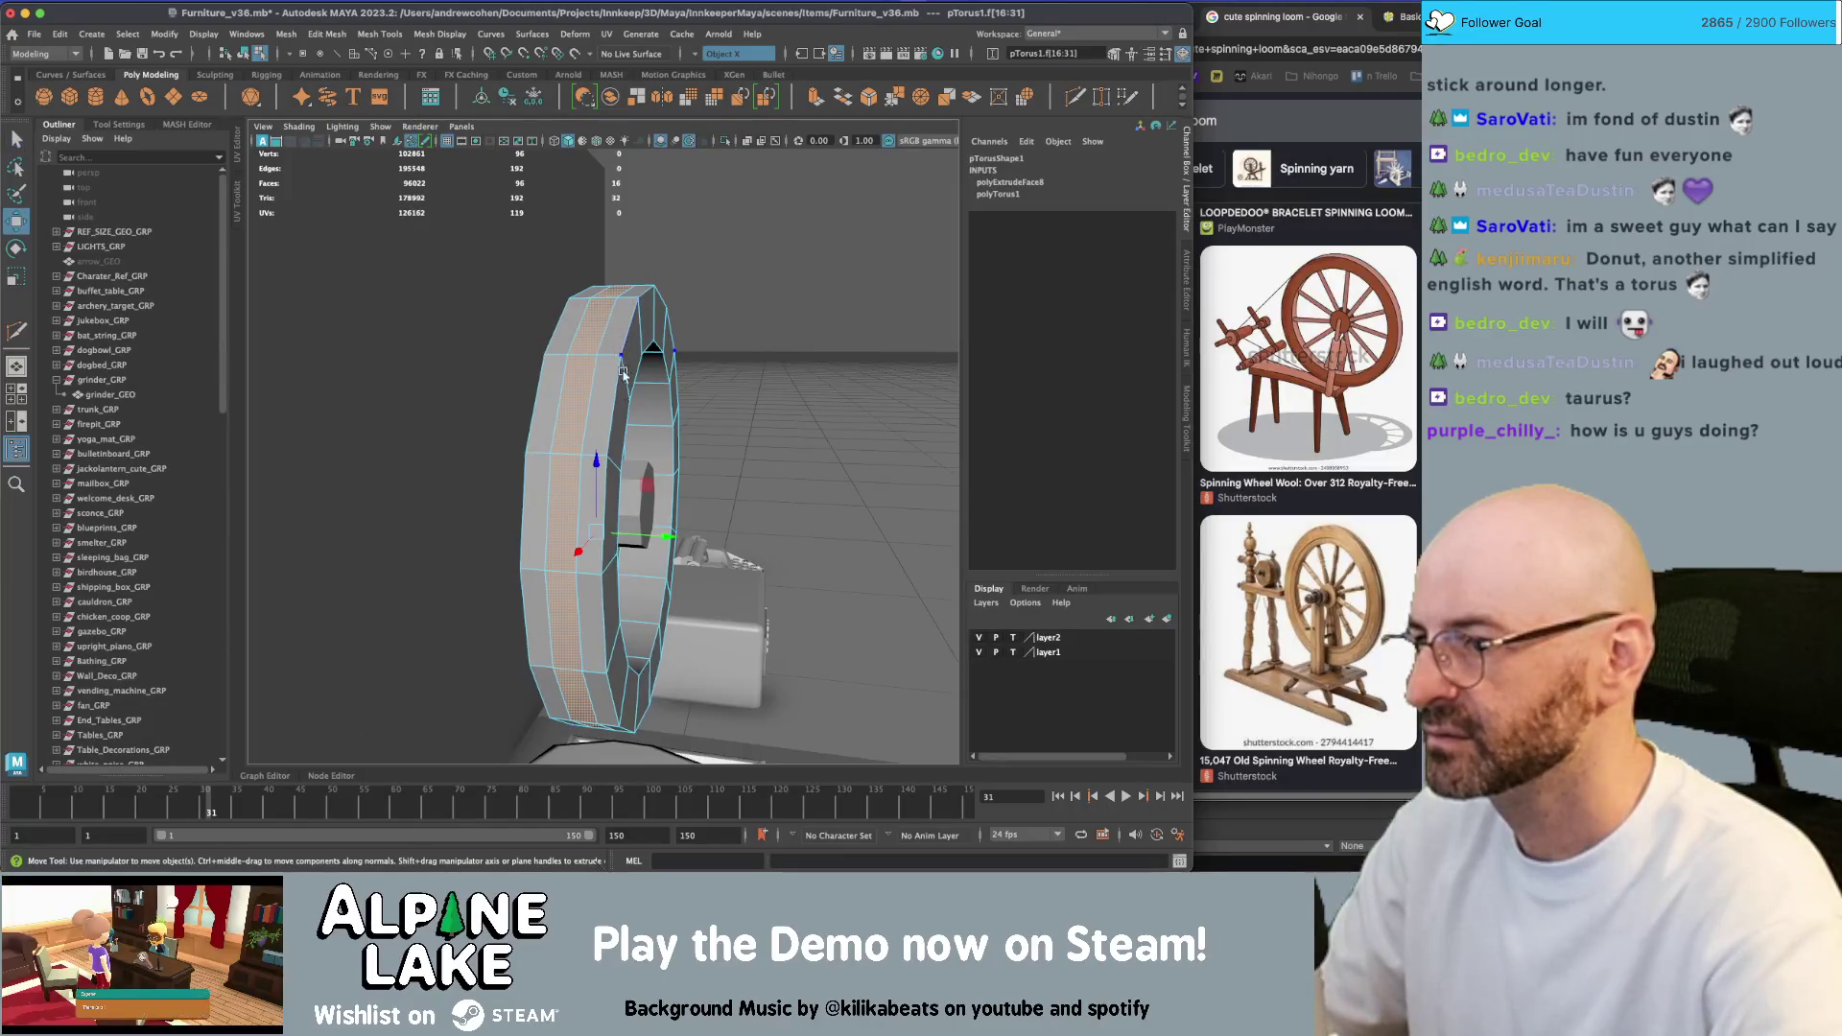
pyautogui.keyDown('alt'); pyautogui.moveTo(600, 348); pyautogui.dragTo(649, 328); pyautogui.keyUp('alt')
pyautogui.click(819, 101)
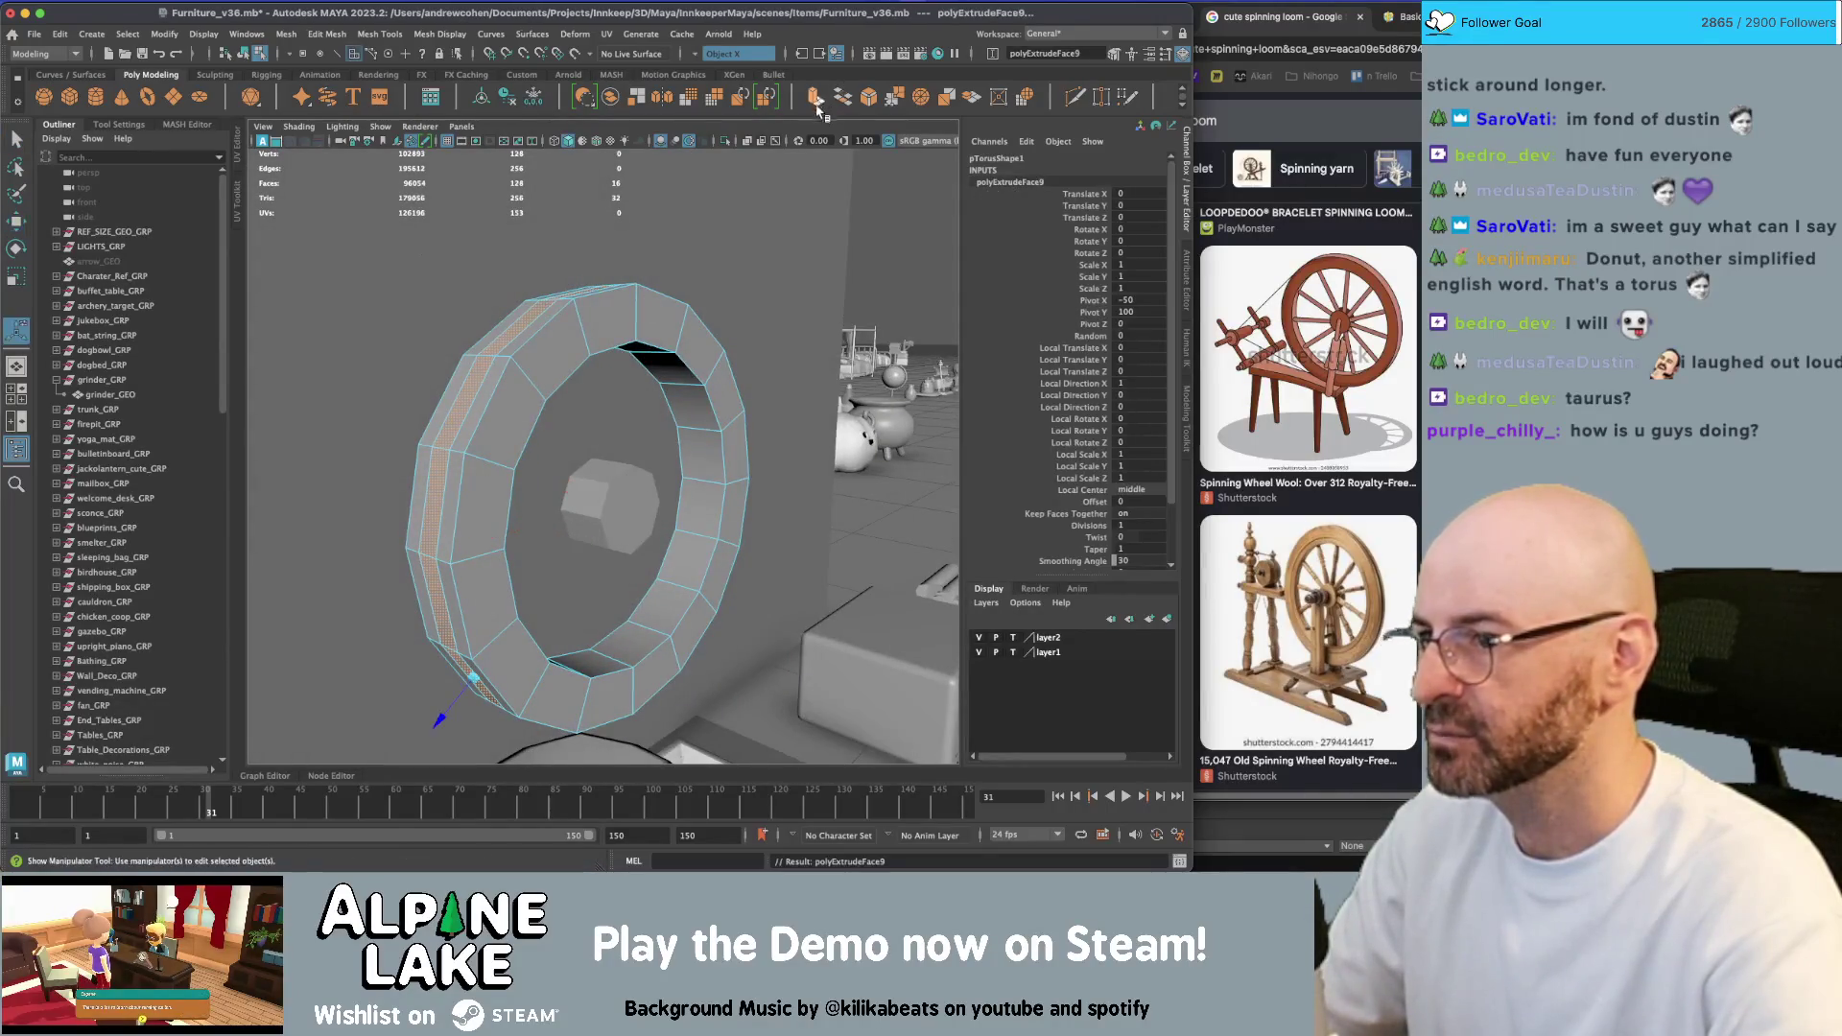
pyautogui.moveTo(441, 711)
pyautogui.mouseDown()
pyautogui.moveTo(590, 581)
pyautogui.moveTo(595, 495)
pyautogui.mouseUp()
pyautogui.scroll(-2, 595, 495)
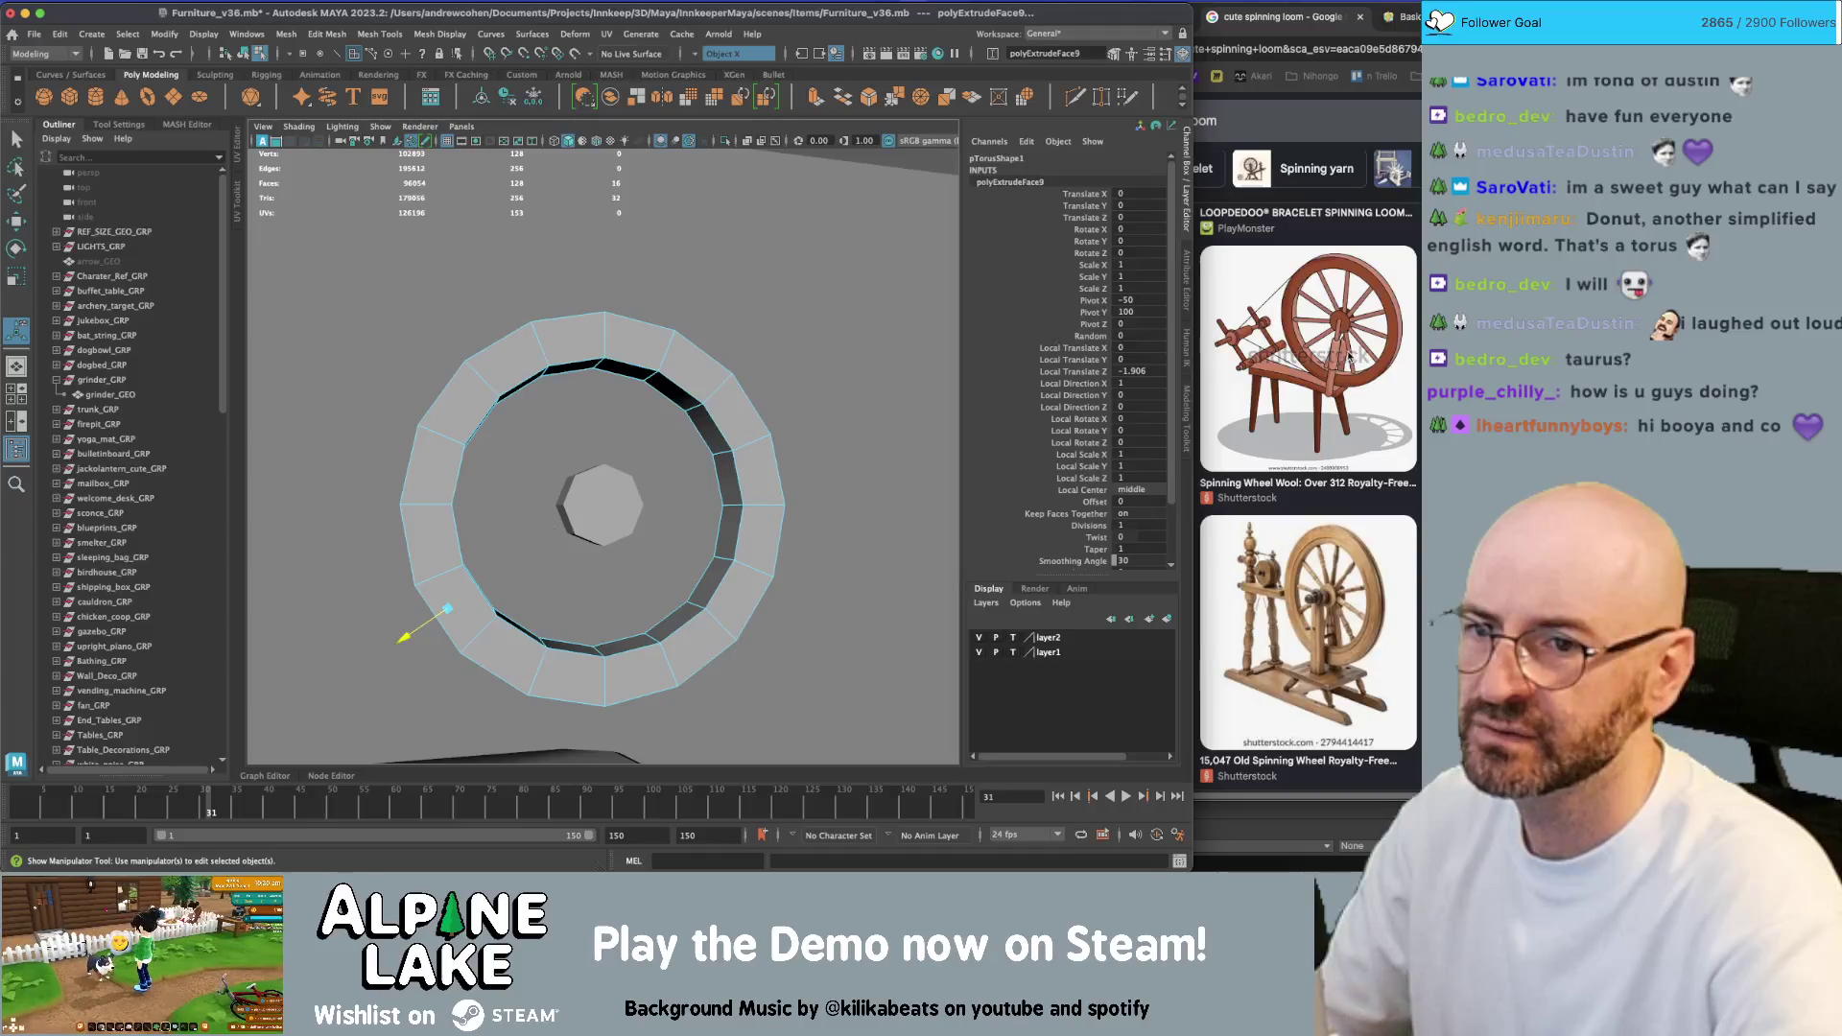
pyautogui.keyDown('alt'); pyautogui.moveTo(535, 370); pyautogui.dragTo(484, 264); pyautogui.keyUp('alt')
pyautogui.press('q')
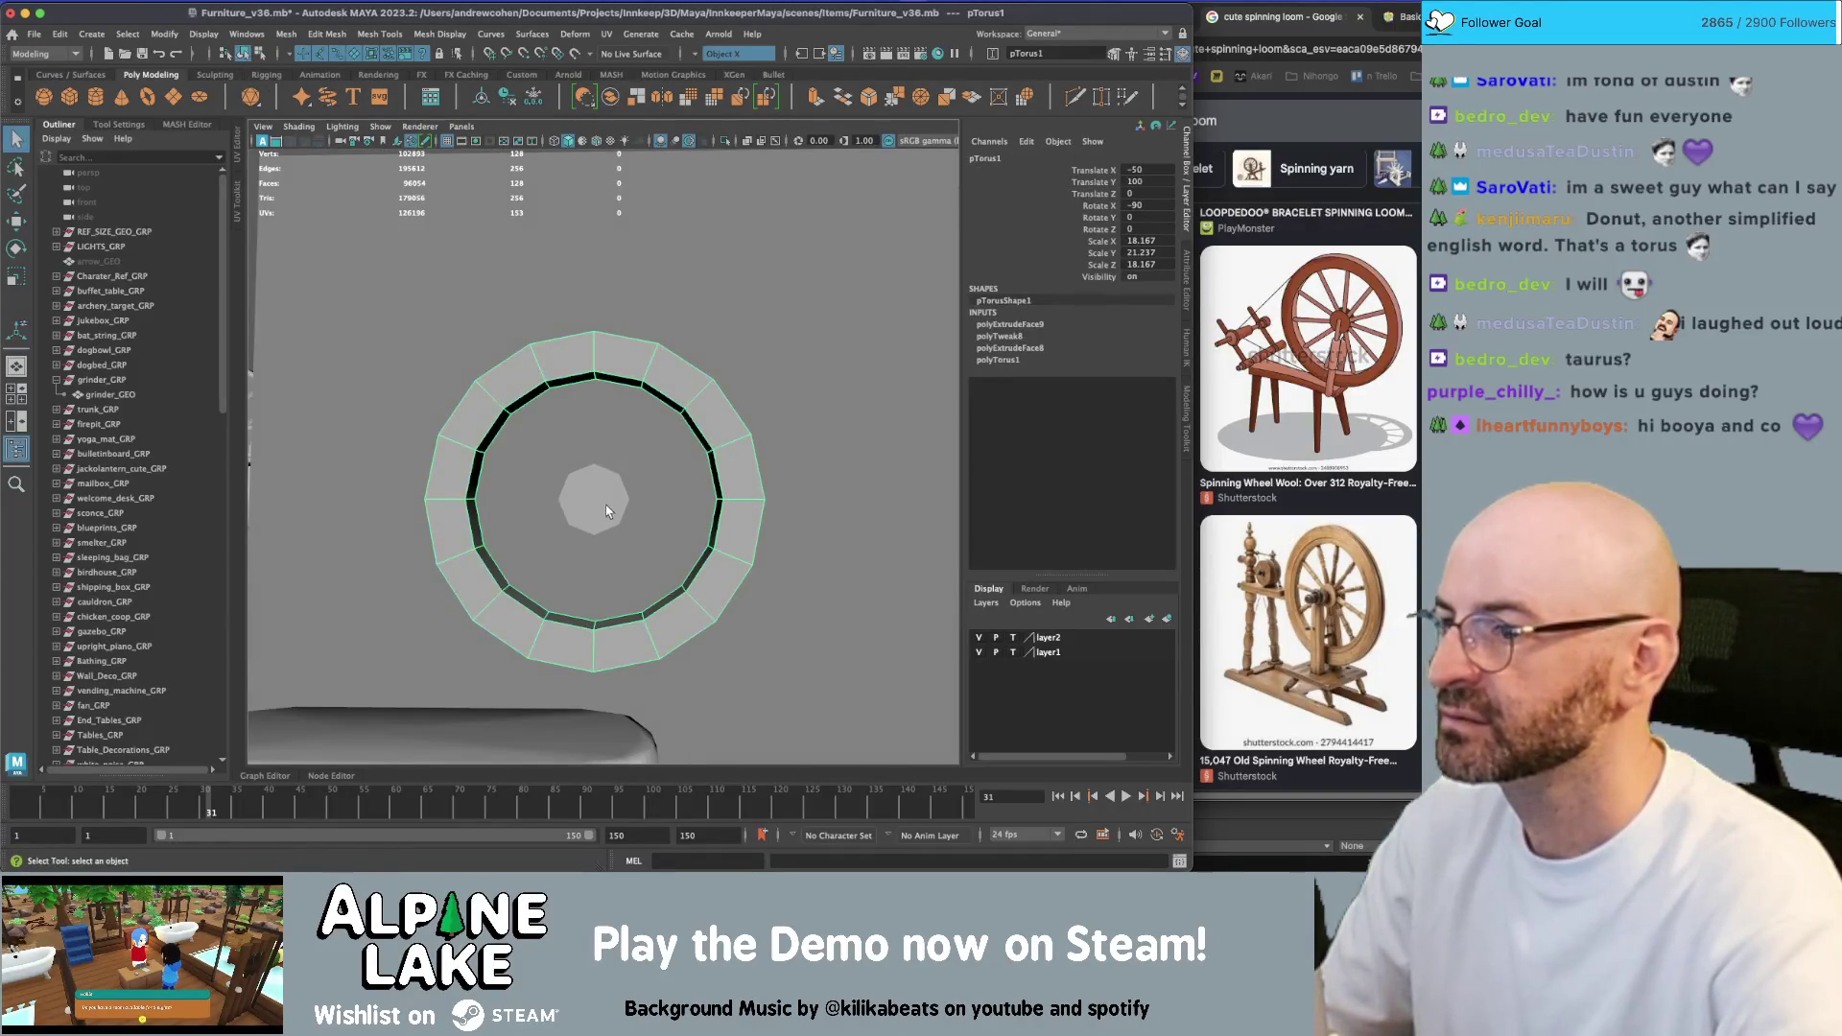
pyautogui.click(629, 485)
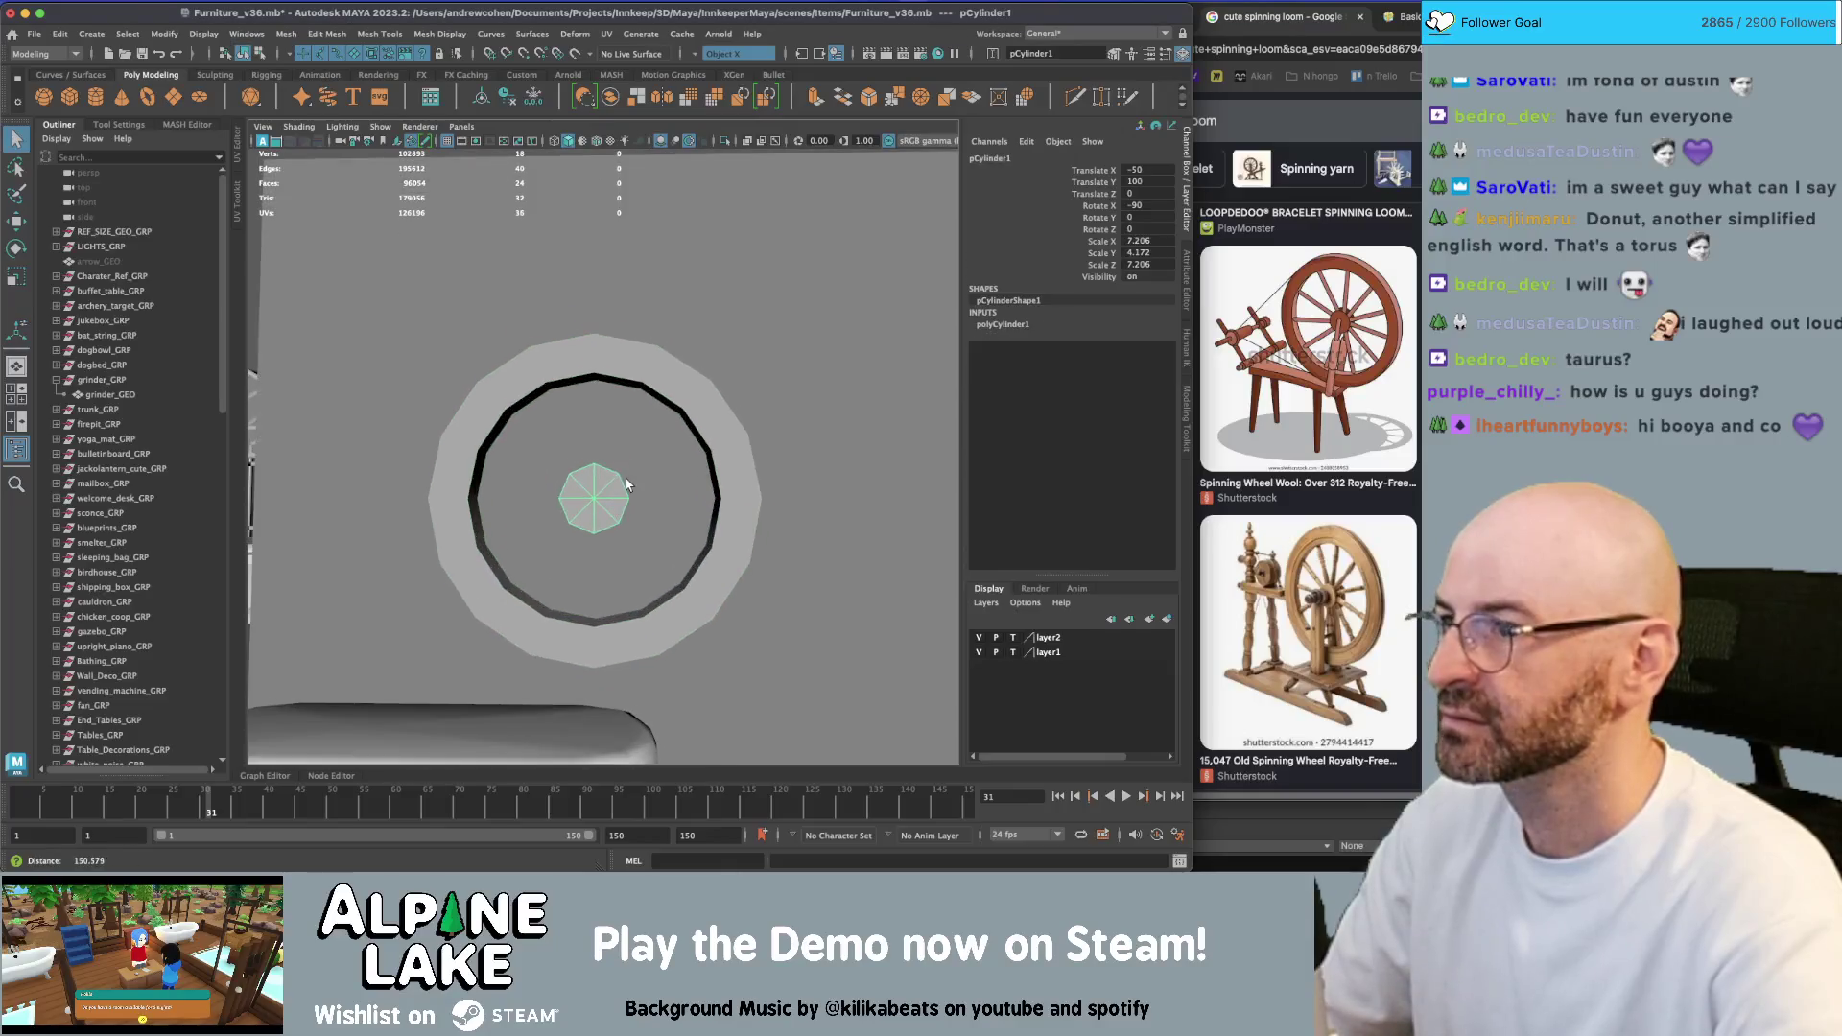
# Create a cube and scale it into a thin spoke running from hub to rim
pyautogui.click(74, 101)
pyautogui.press('w')
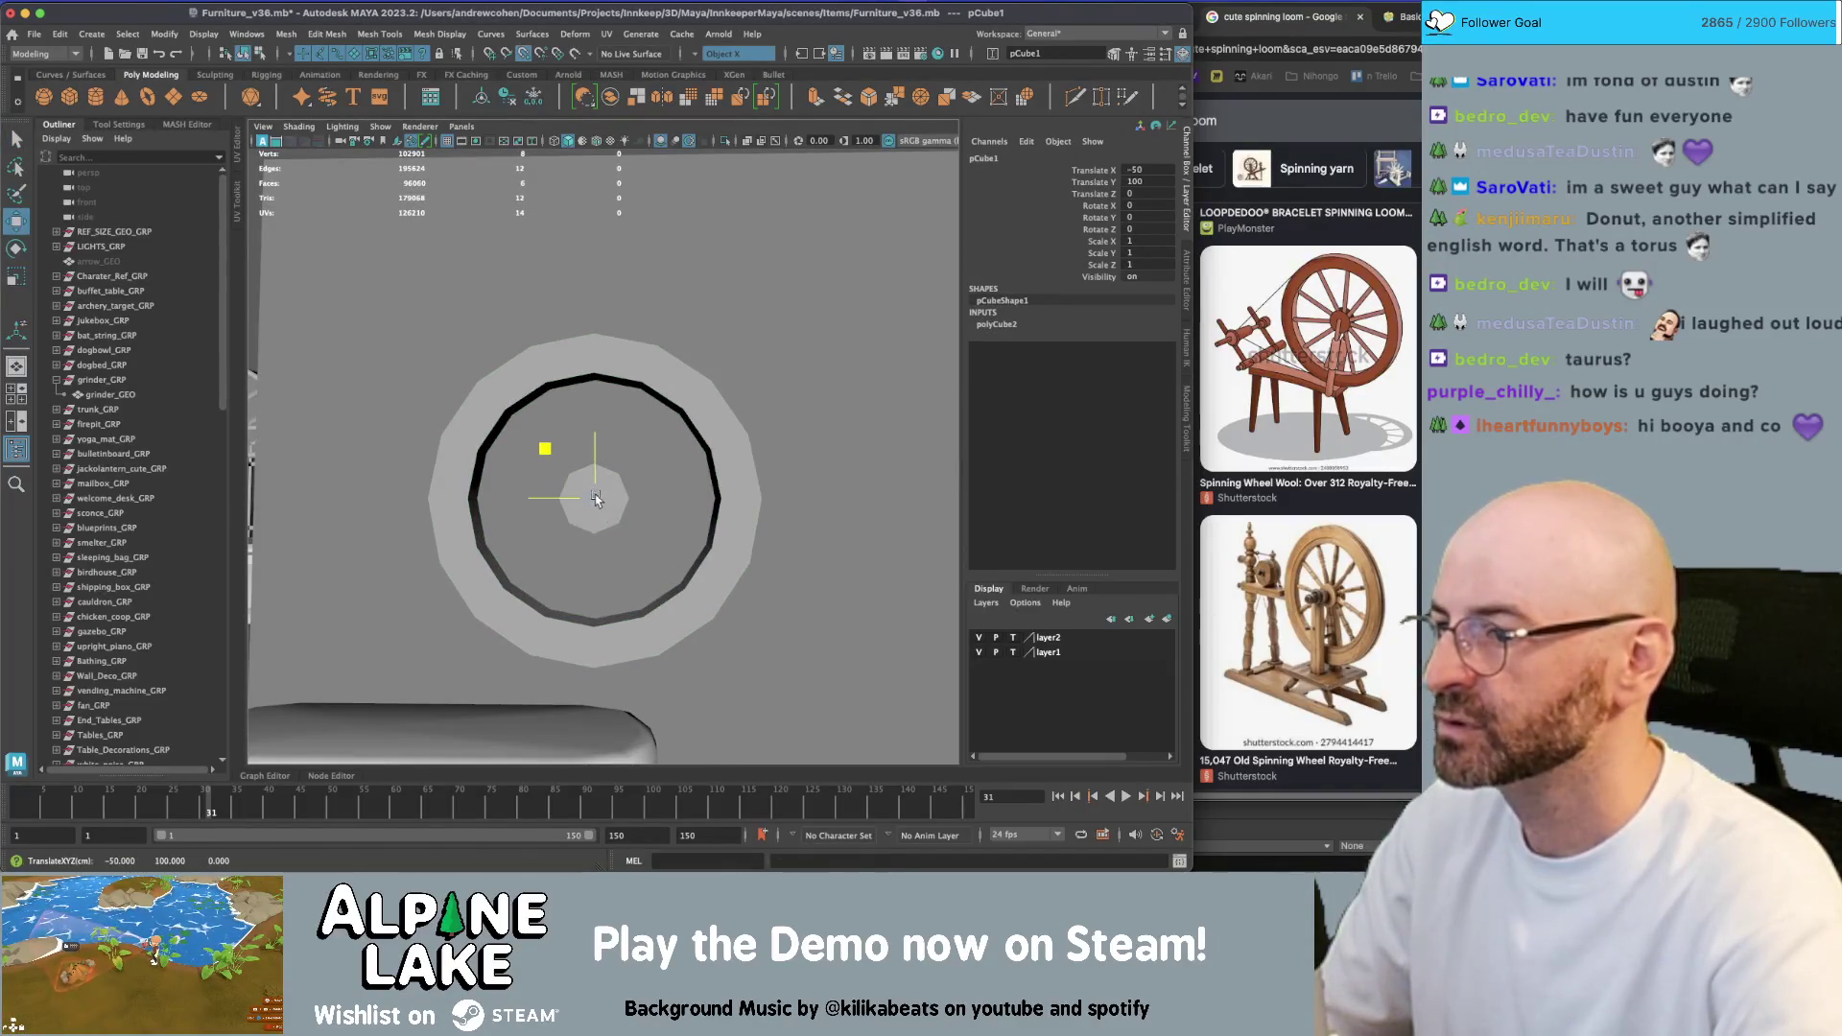
pyautogui.press('r')
pyautogui.moveTo(602, 403); pyautogui.dragTo(636, 439)
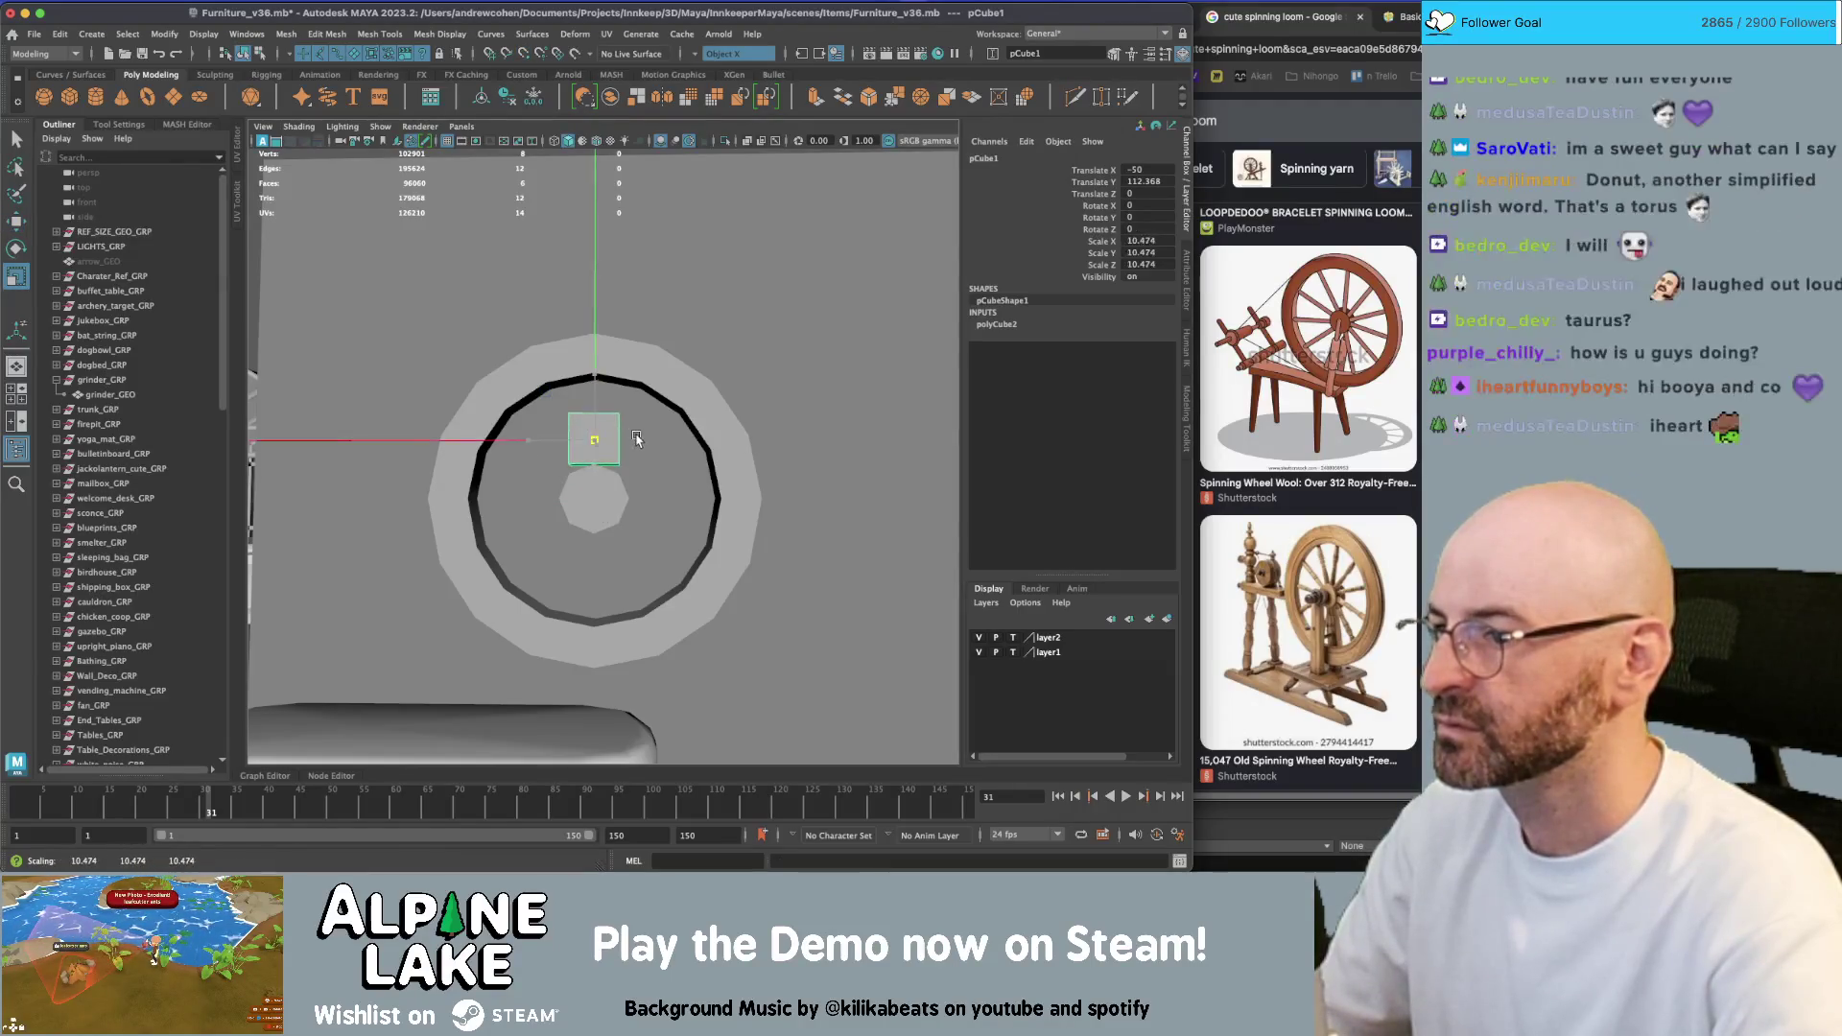
pyautogui.moveTo(595, 297)
pyautogui.keyDown('alt'); pyautogui.mouseDown()
pyautogui.moveTo(590, 463)
pyautogui.moveTo(542, 455)
pyautogui.moveTo(575, 451)
pyautogui.moveTo(601, 384)
pyautogui.mouseUp(); pyautogui.keyUp('alt')
pyautogui.press('w')
pyautogui.press('r')
pyautogui.press('w')
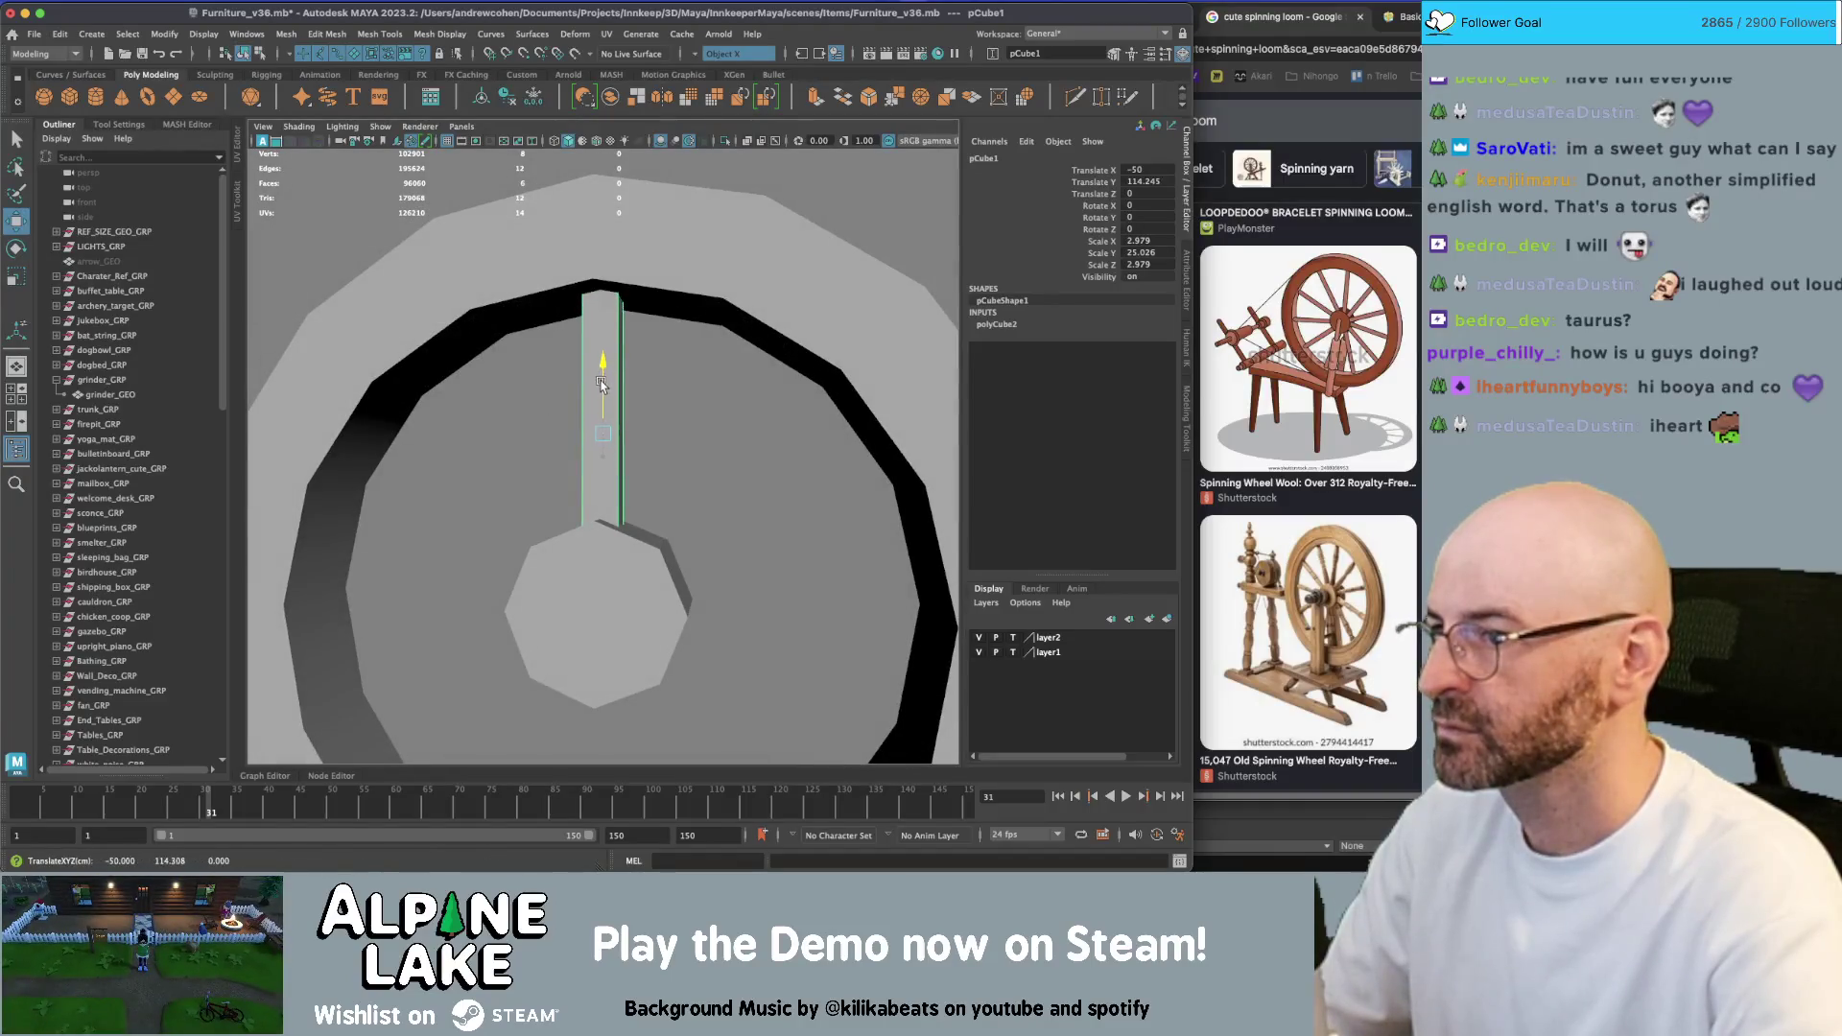
# Delete the spoke's end faces
pyautogui.rightClick(604, 377)
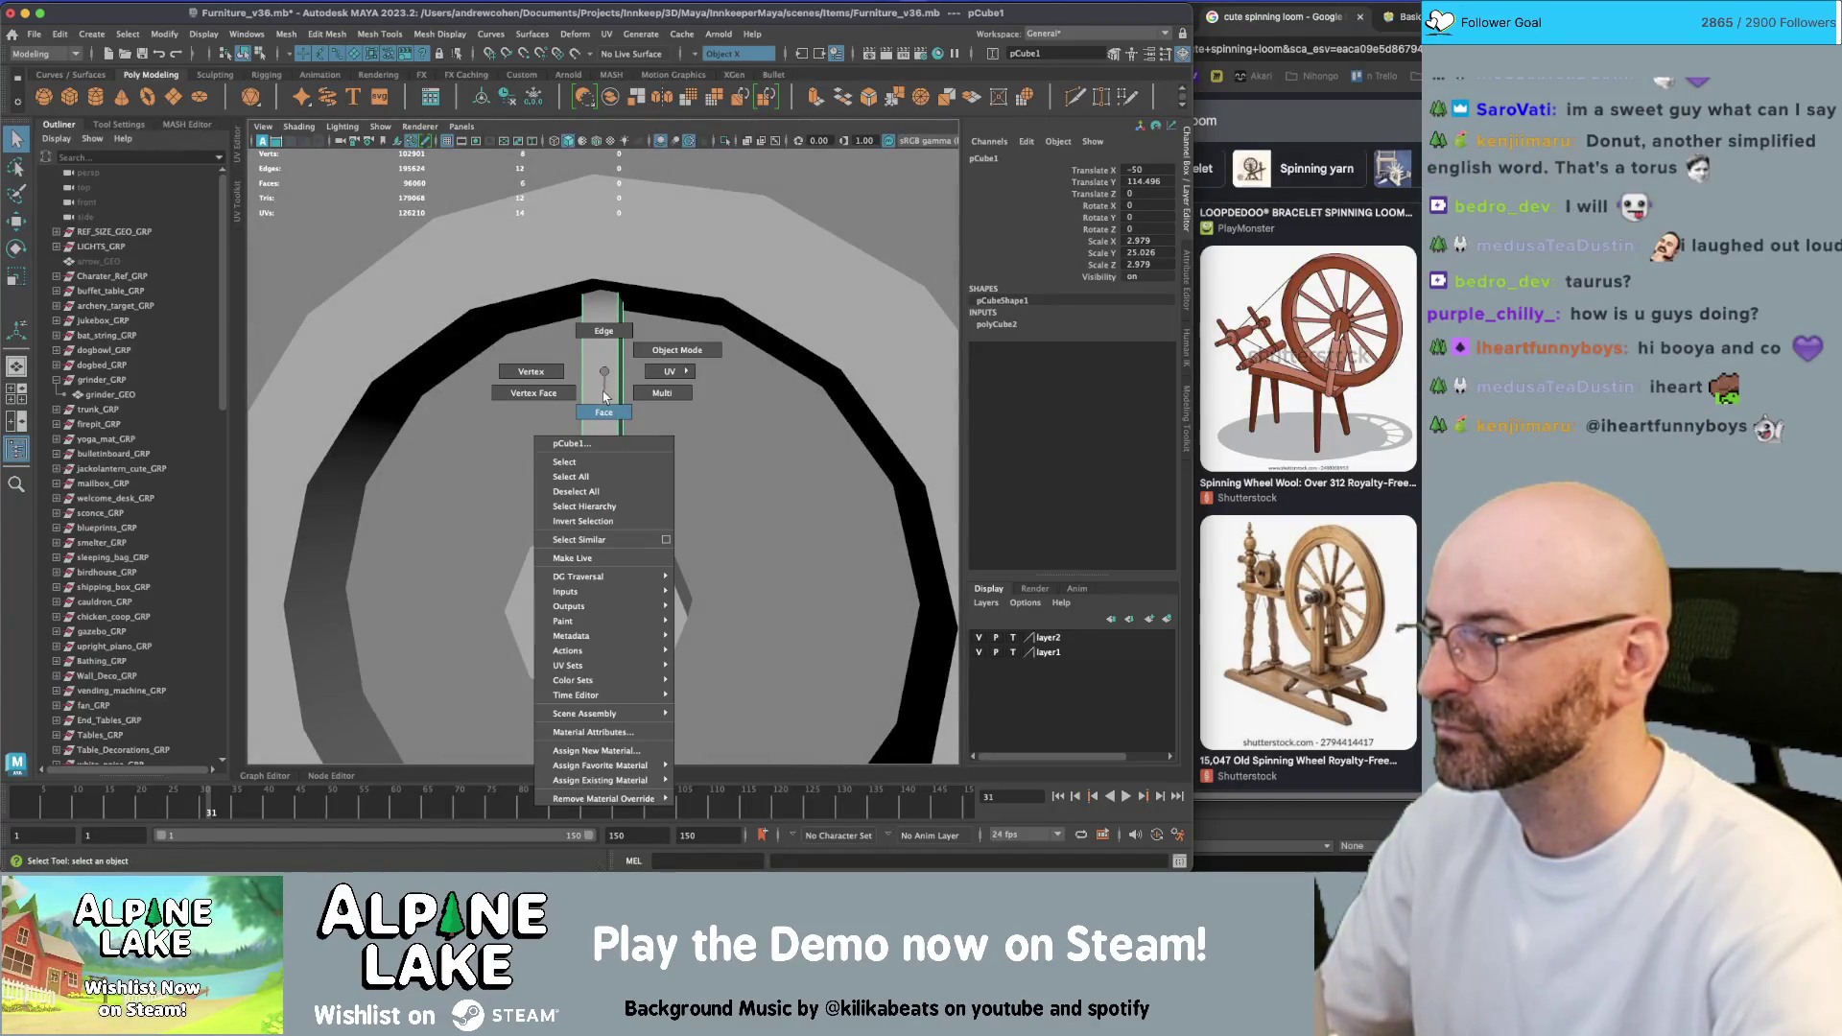
pyautogui.click(603, 412)
pyautogui.click(601, 413)
pyautogui.scroll(-2, 691, 403)
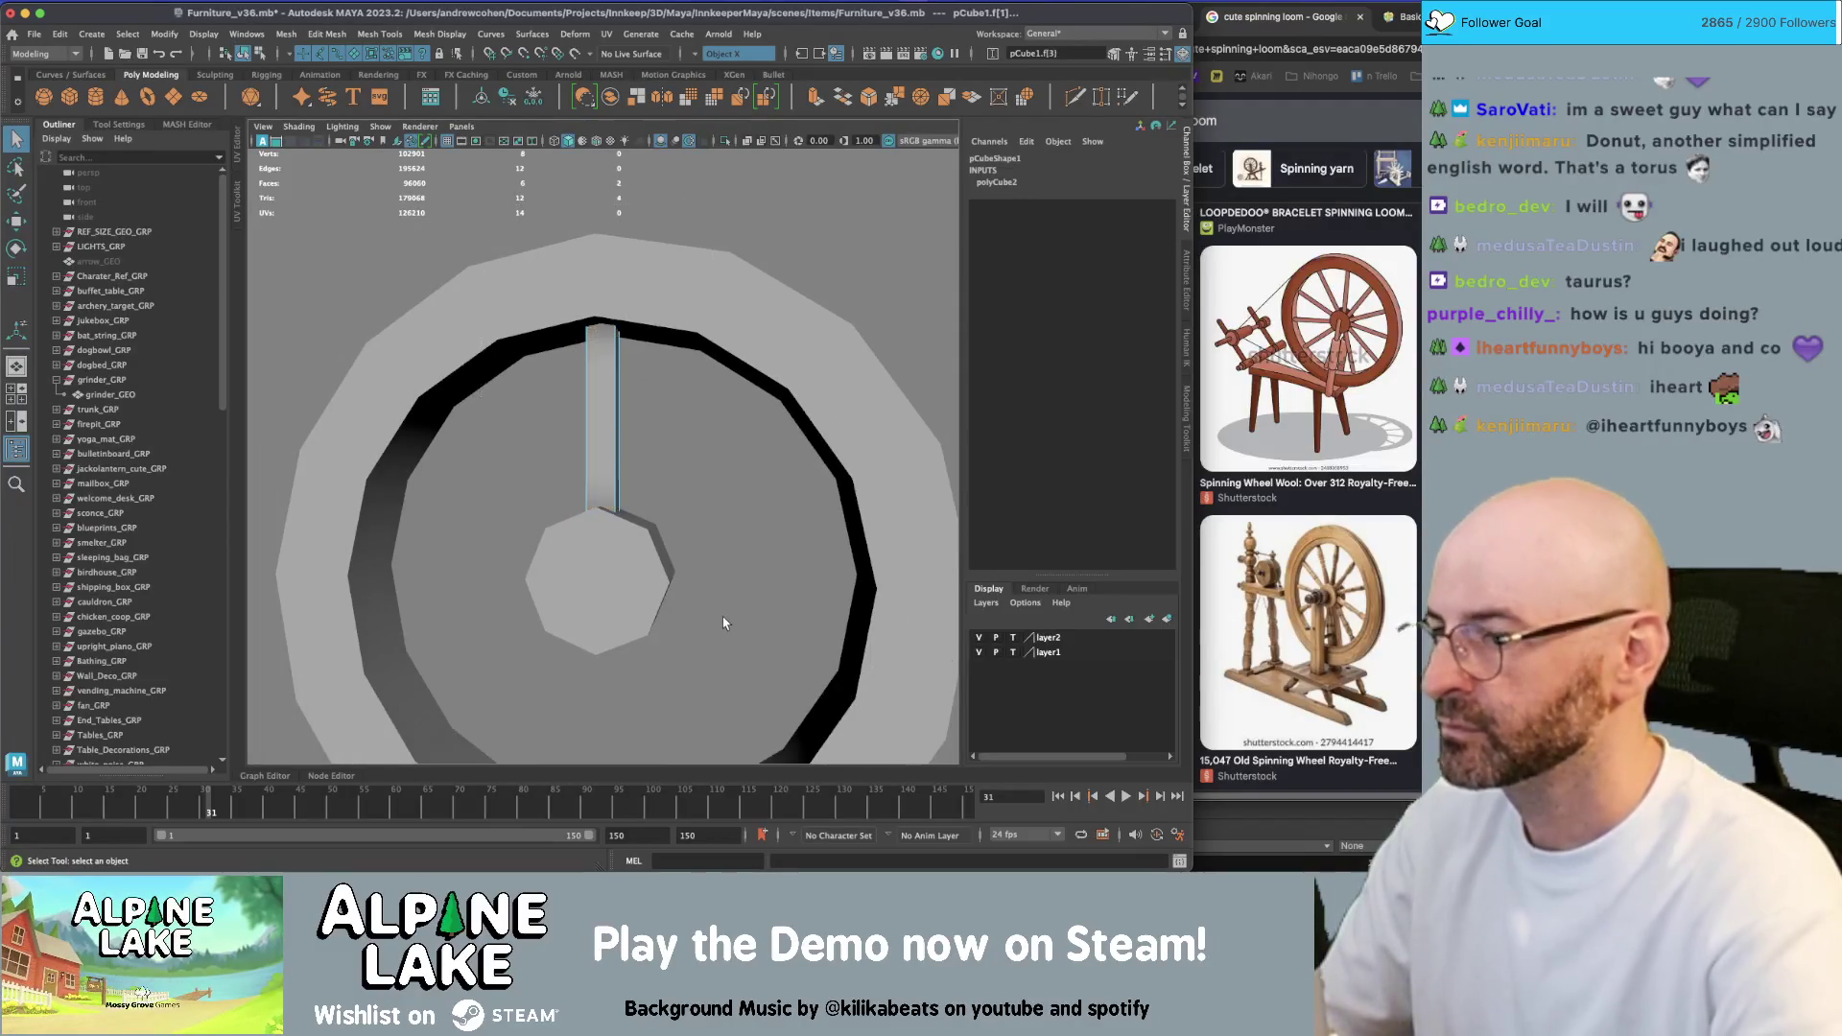
pyautogui.press('Delete')
# Clear the spoke's construction history and harden its edges
pyautogui.click(243, 53)
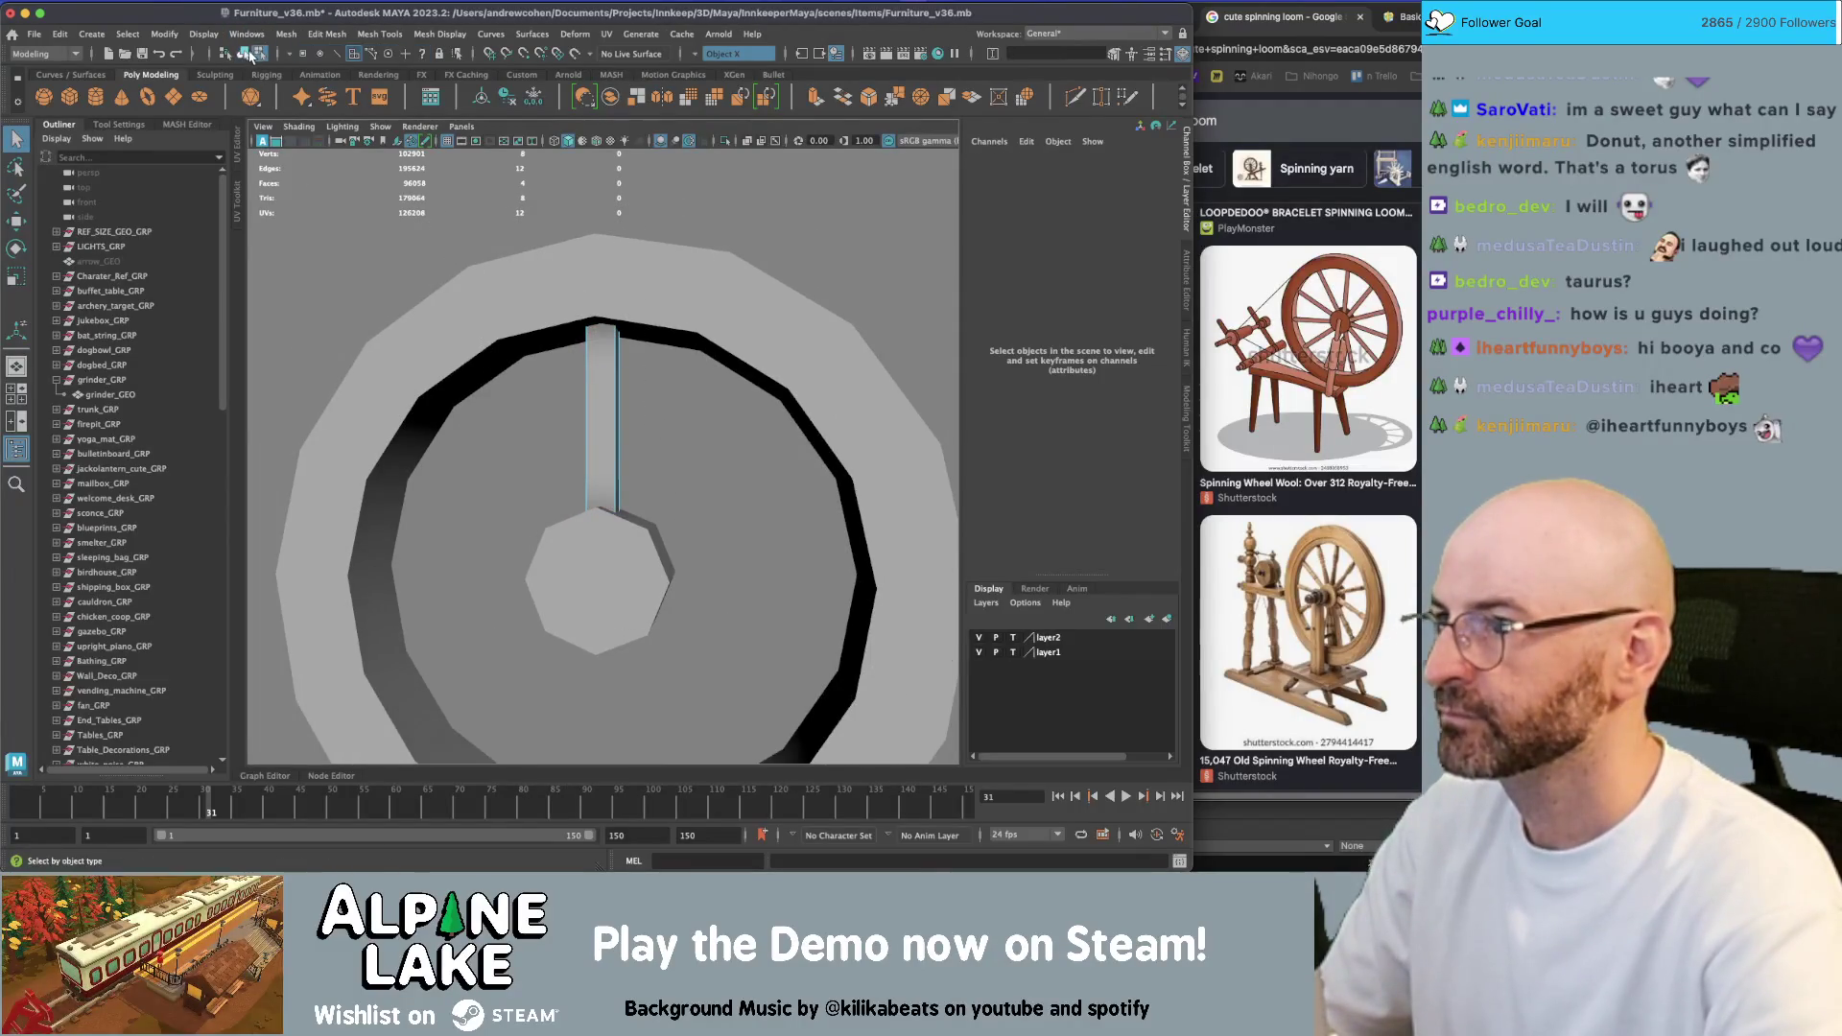
pyautogui.click(592, 359)
pyautogui.hotkey('alt', 'shift', 'd')
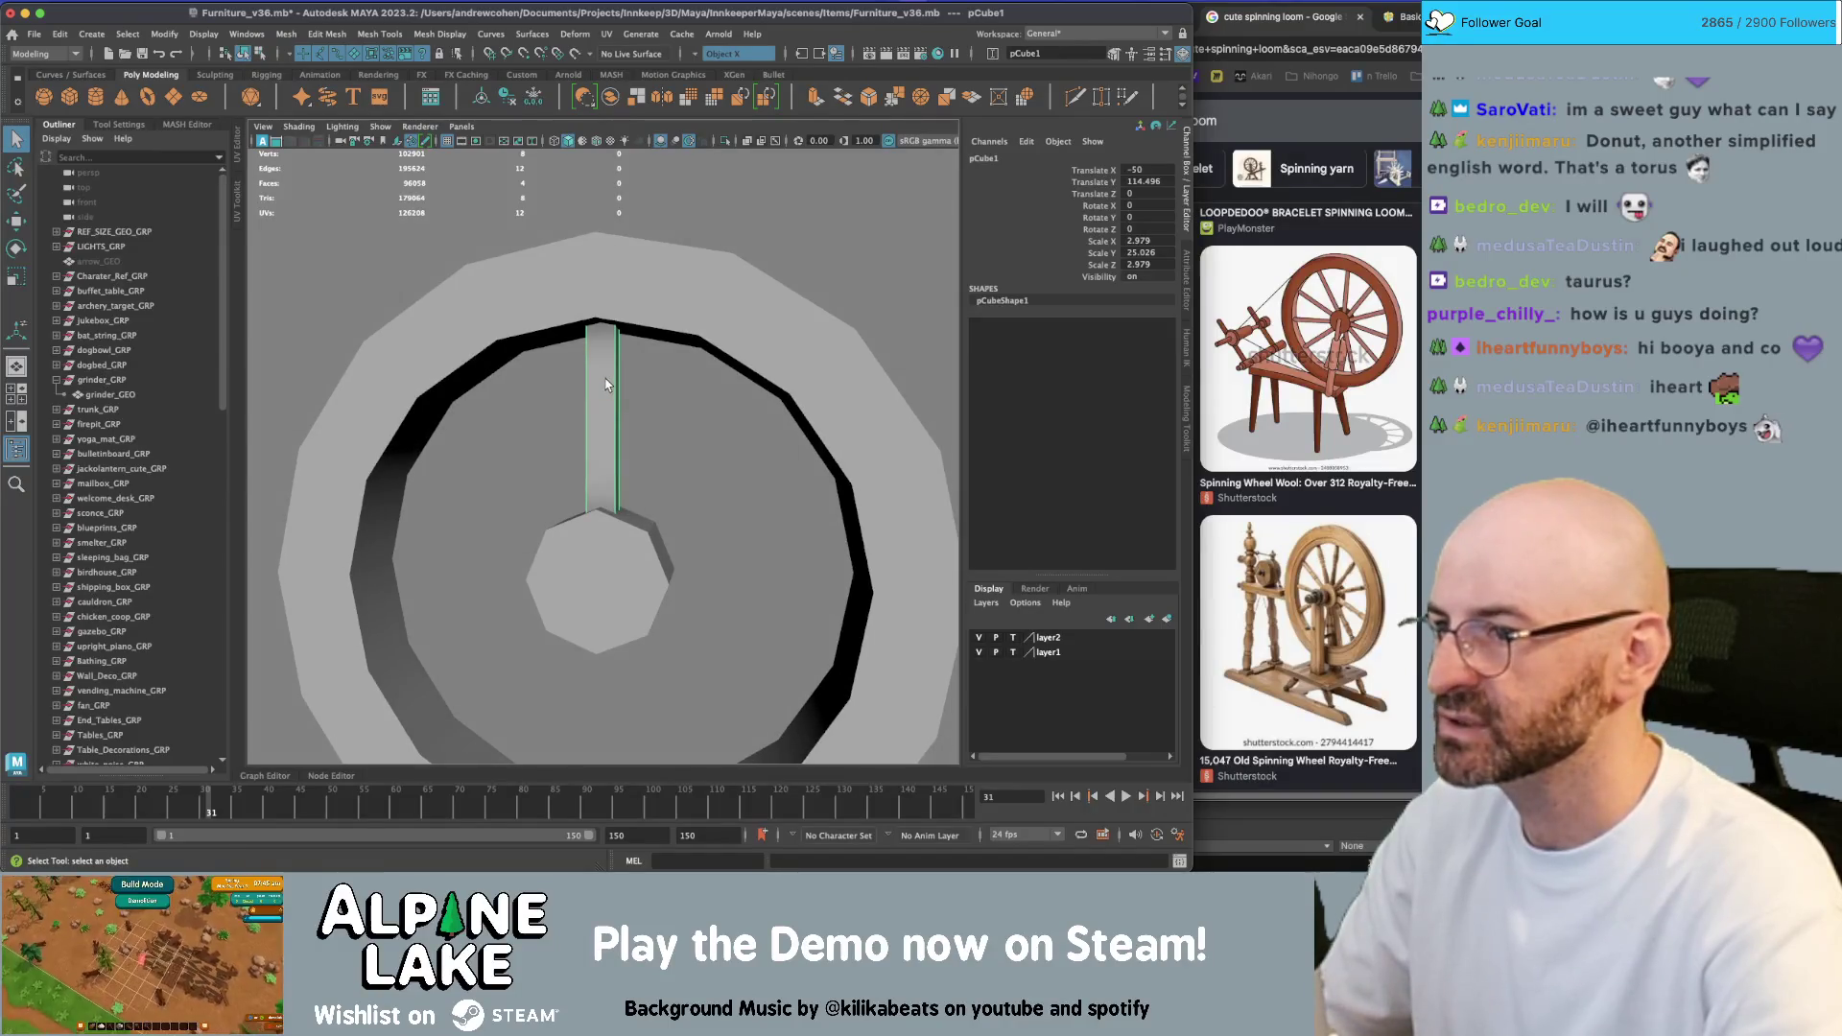
pyautogui.click(440, 33)
pyautogui.click(460, 155)
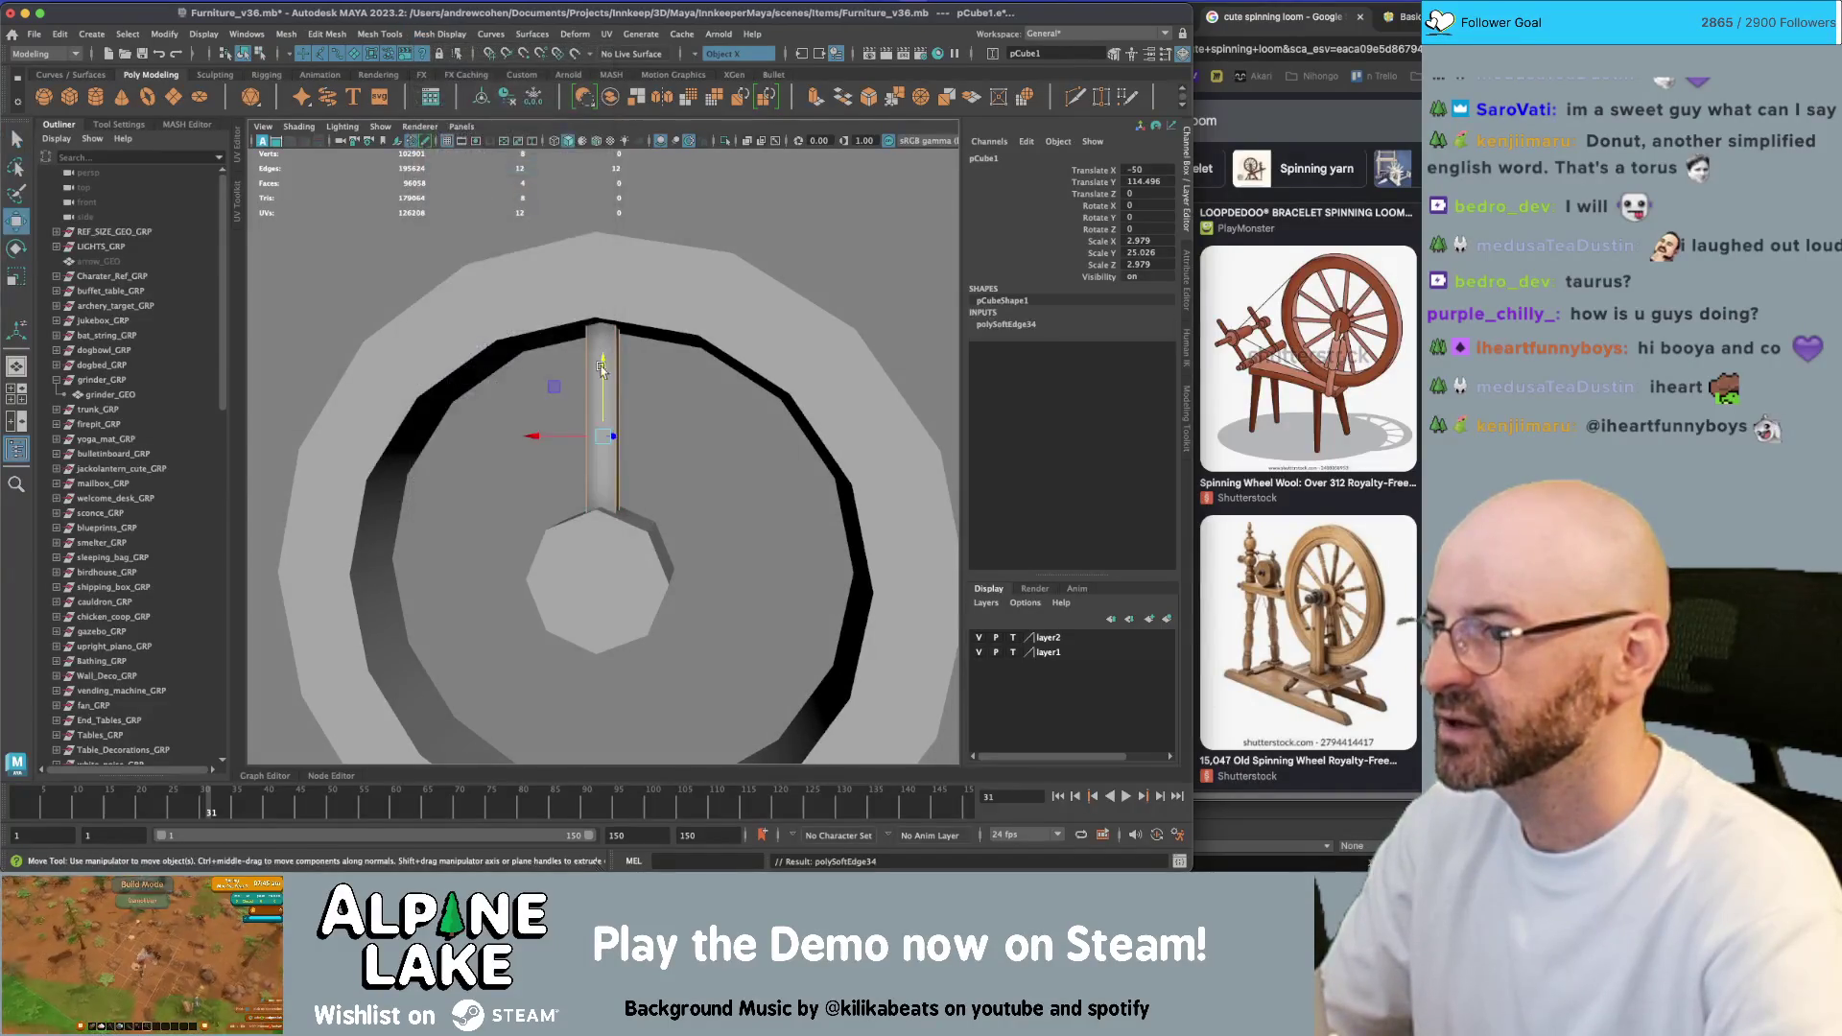
# Rotate the octagonal hub 22.5° on Z to line up with the spoke
pyautogui.click(662, 401)
pyautogui.moveTo(662, 401)
pyautogui.keyDown('alt'); pyautogui.mouseDown()
pyautogui.moveTo(538, 422)
pyautogui.moveTo(700, 434)
pyautogui.moveTo(616, 440)
pyautogui.moveTo(514, 495)
pyautogui.moveTo(446, 485)
pyautogui.moveTo(539, 460)
pyautogui.mouseUp(); pyautogui.keyUp('alt')
pyautogui.moveTo(538, 461)
pyautogui.keyDown('alt'); pyautogui.mouseDown(button='right')
pyautogui.moveTo(699, 432)
pyautogui.moveTo(555, 440)
pyautogui.mouseUp(button='right'); pyautogui.keyUp('alt')
pyautogui.moveTo(555, 446)
pyautogui.keyDown('alt'); pyautogui.mouseDown()
pyautogui.moveTo(576, 499)
pyautogui.moveTo(662, 480)
pyautogui.moveTo(614, 465)
pyautogui.mouseUp(); pyautogui.keyUp('alt')
pyautogui.click(596, 534)
pyautogui.press('e')
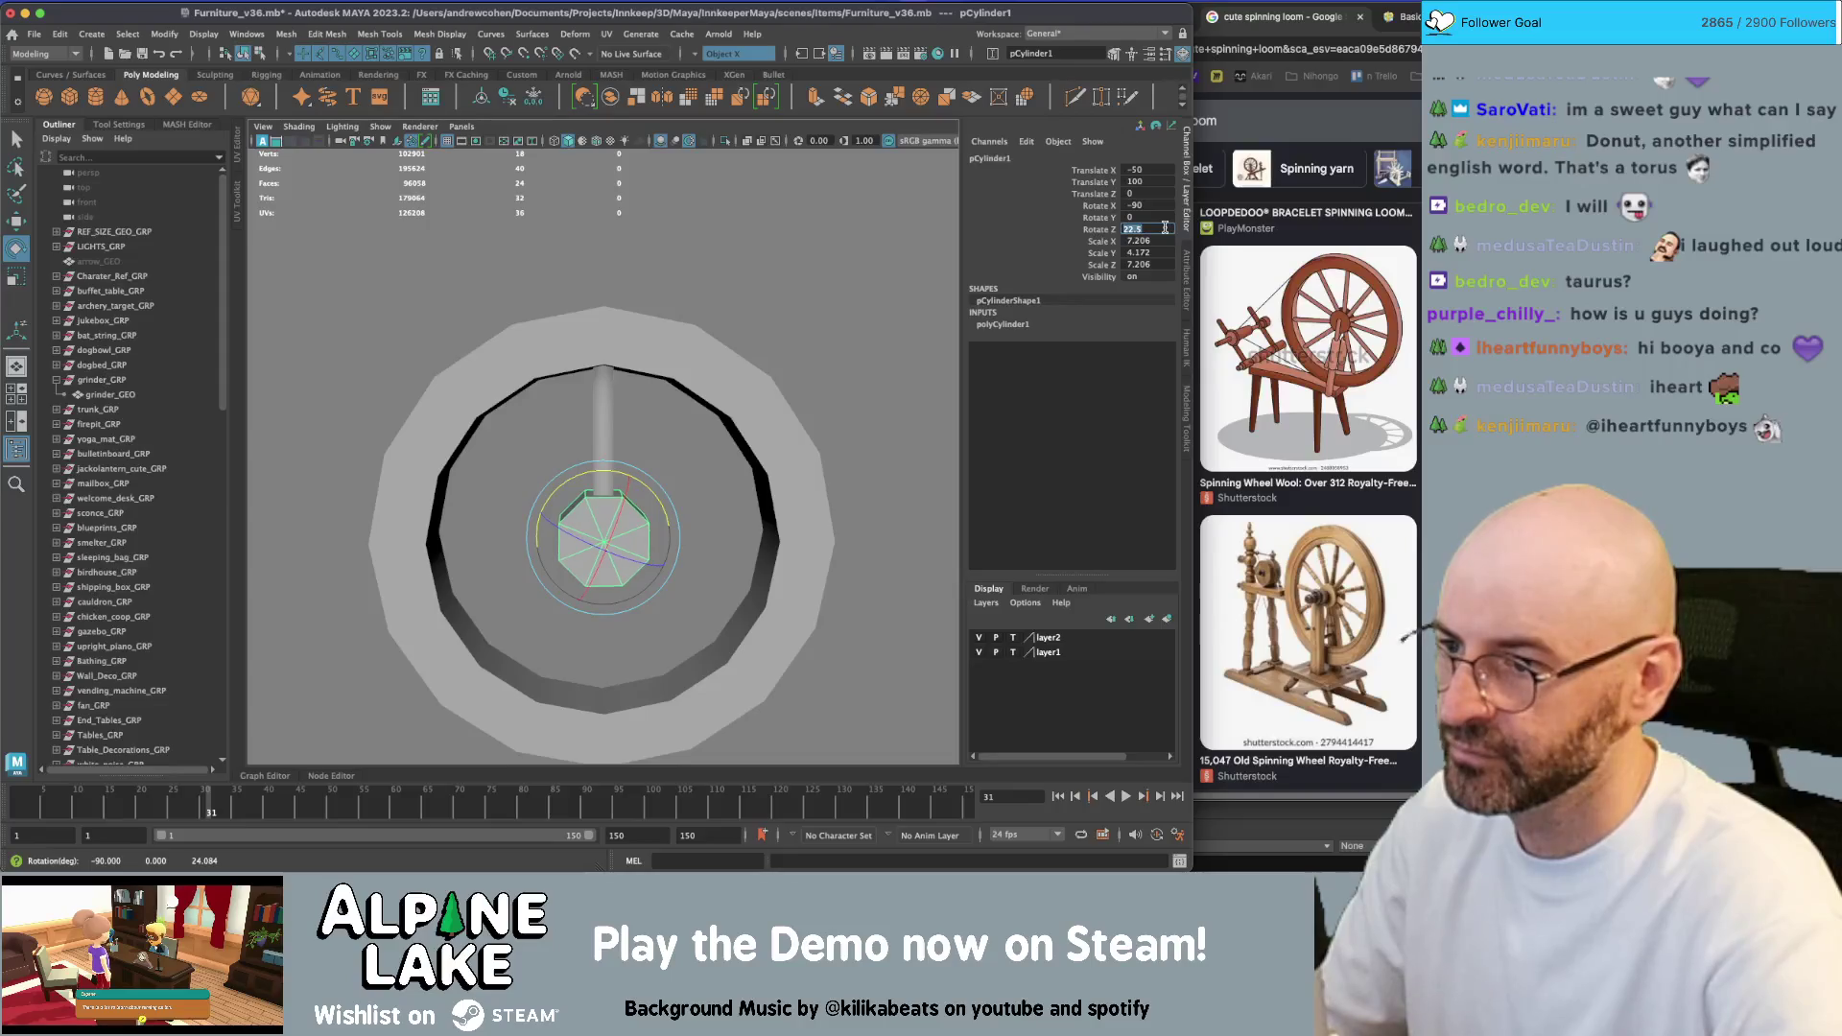
pyautogui.press('Return')
pyautogui.moveTo(671, 451)
pyautogui.keyDown('alt'); pyautogui.mouseDown()
pyautogui.moveTo(604, 427)
pyautogui.moveTo(533, 446)
pyautogui.moveTo(593, 432)
pyautogui.moveTo(599, 479)
pyautogui.mouseUp(); pyautogui.keyUp('alt')
pyautogui.press('q')
pyautogui.click(599, 422)
pyautogui.click(602, 529)
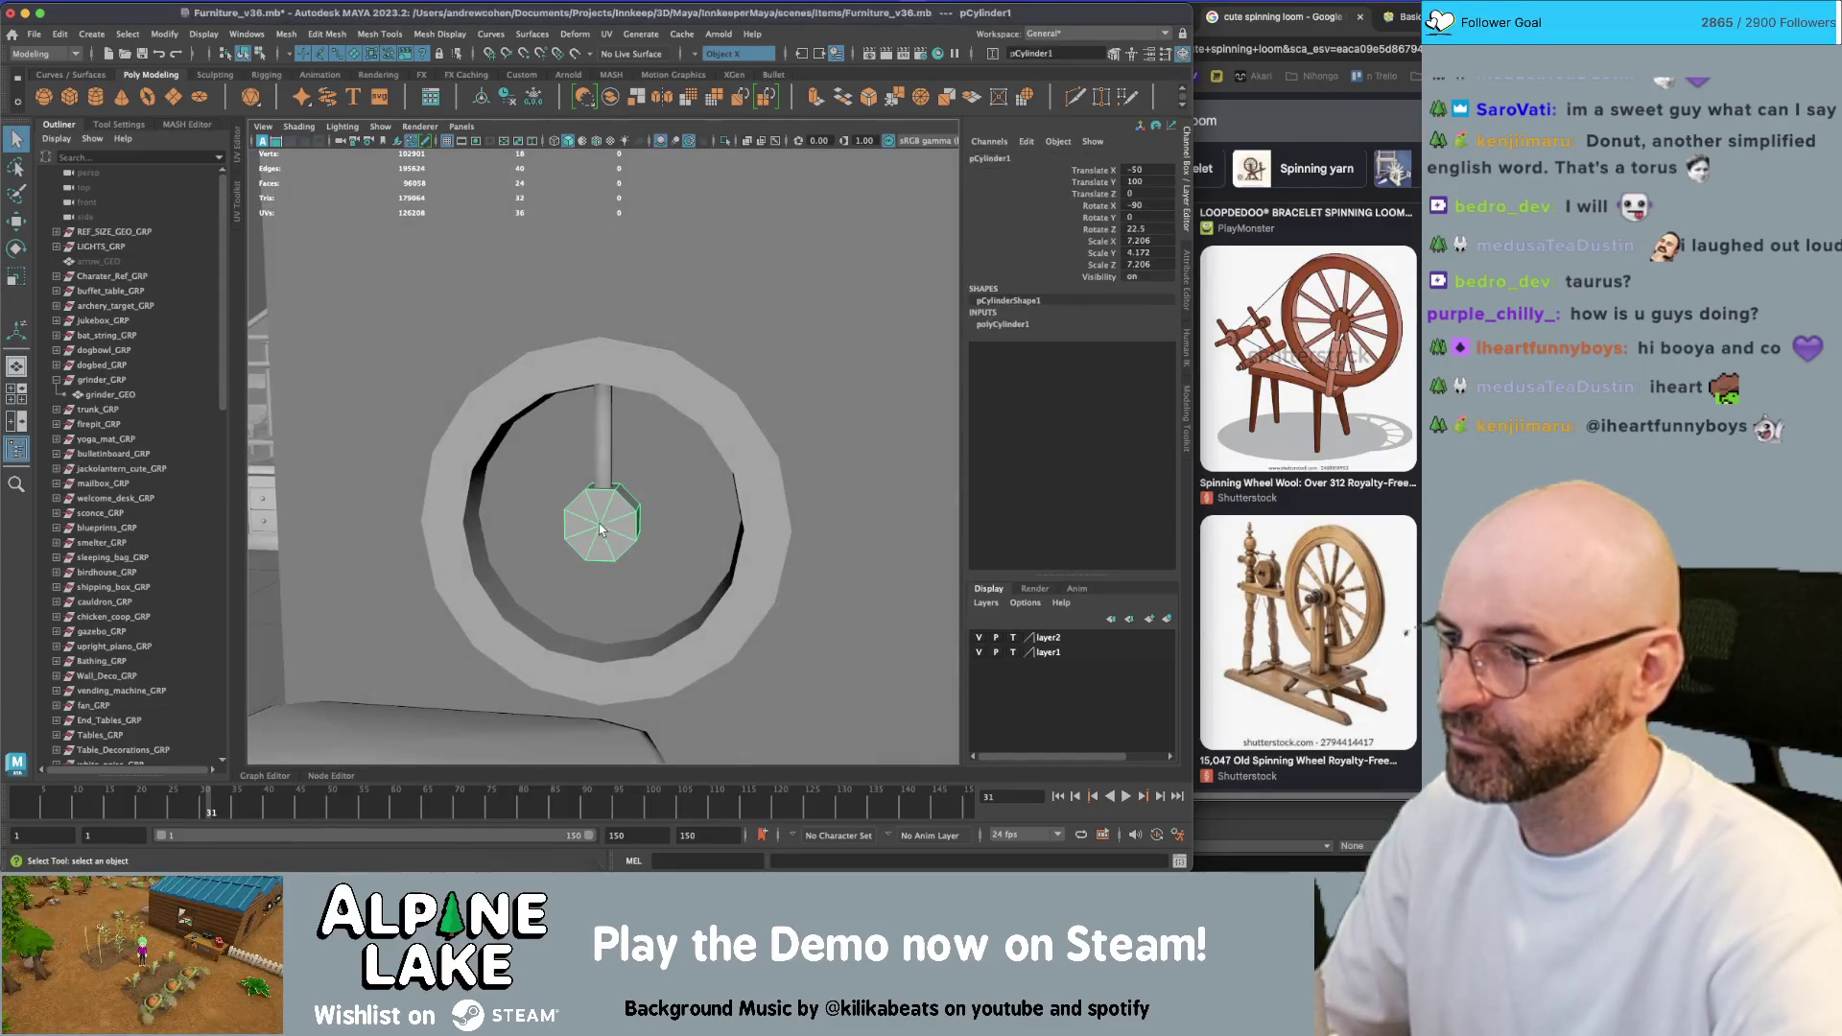
# Soften the hub's edges and delete the rim's construction history
pyautogui.click(447, 38)
pyautogui.click(460, 168)
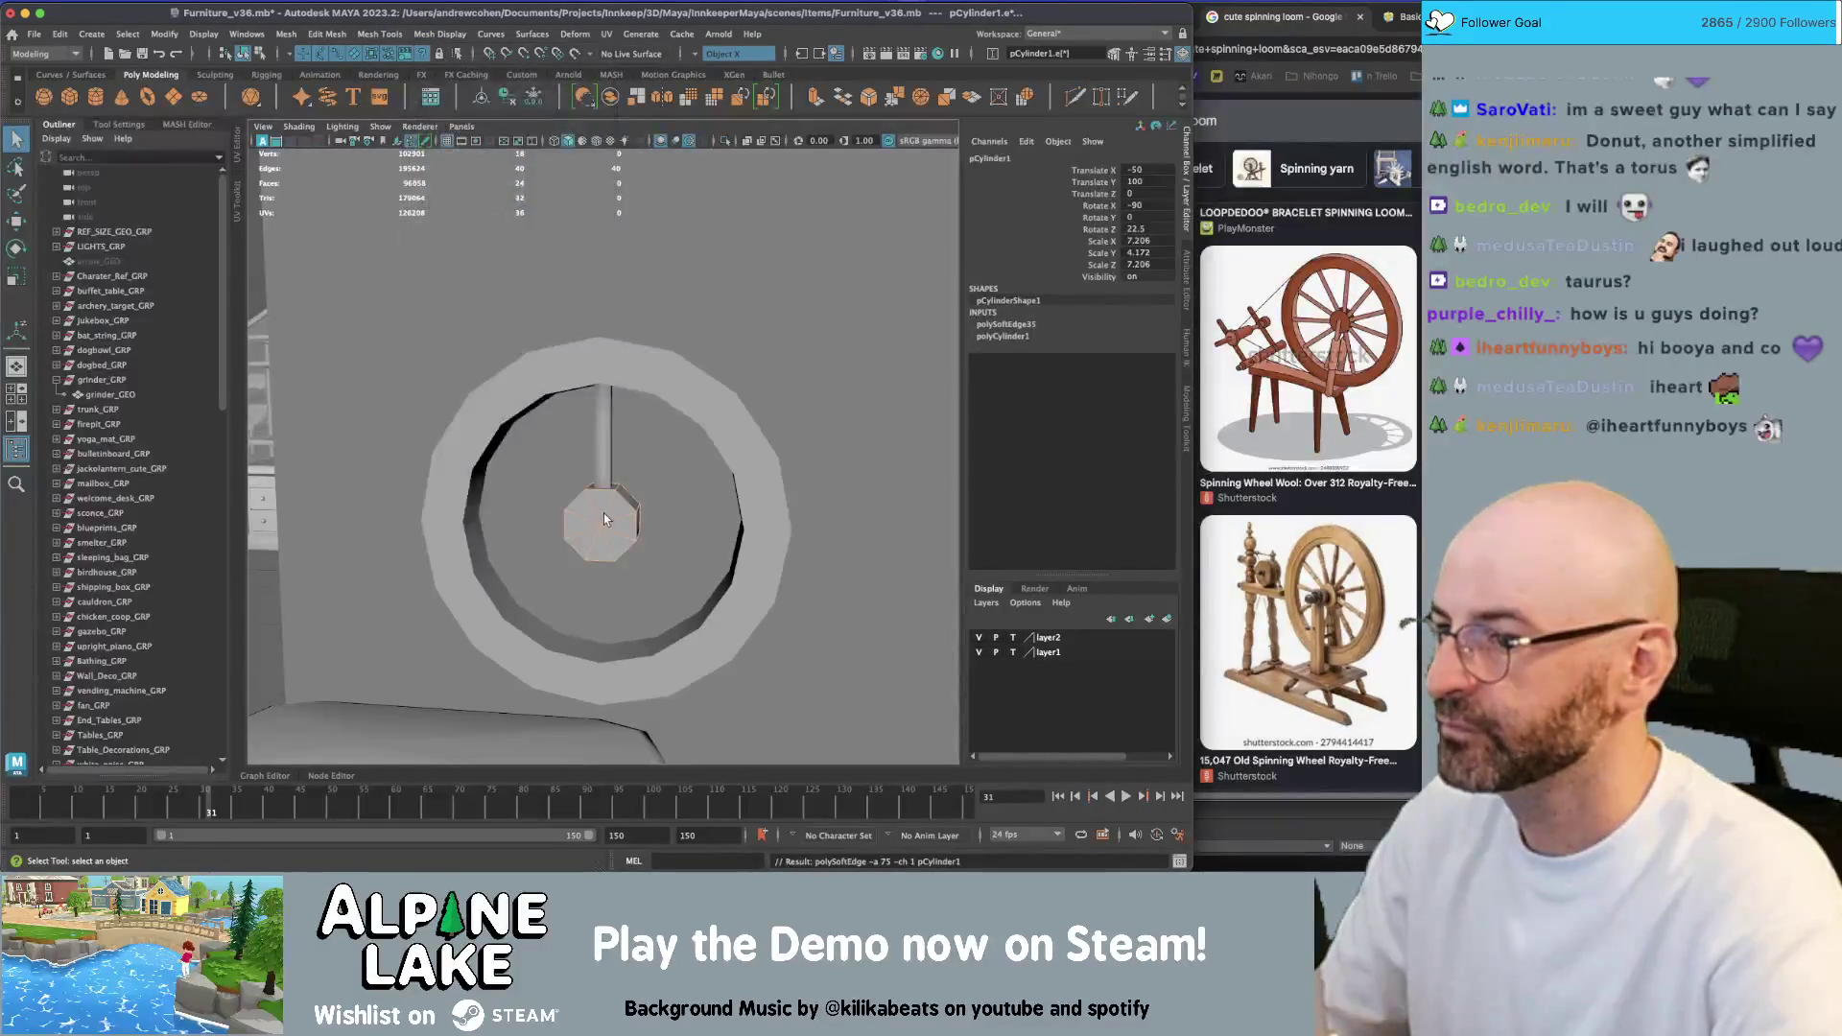
pyautogui.moveTo(604, 519)
pyautogui.keyDown('alt'); pyautogui.mouseDown()
pyautogui.moveTo(560, 522)
pyautogui.moveTo(576, 503)
pyautogui.mouseUp(); pyautogui.keyUp('alt')
pyautogui.click(693, 414)
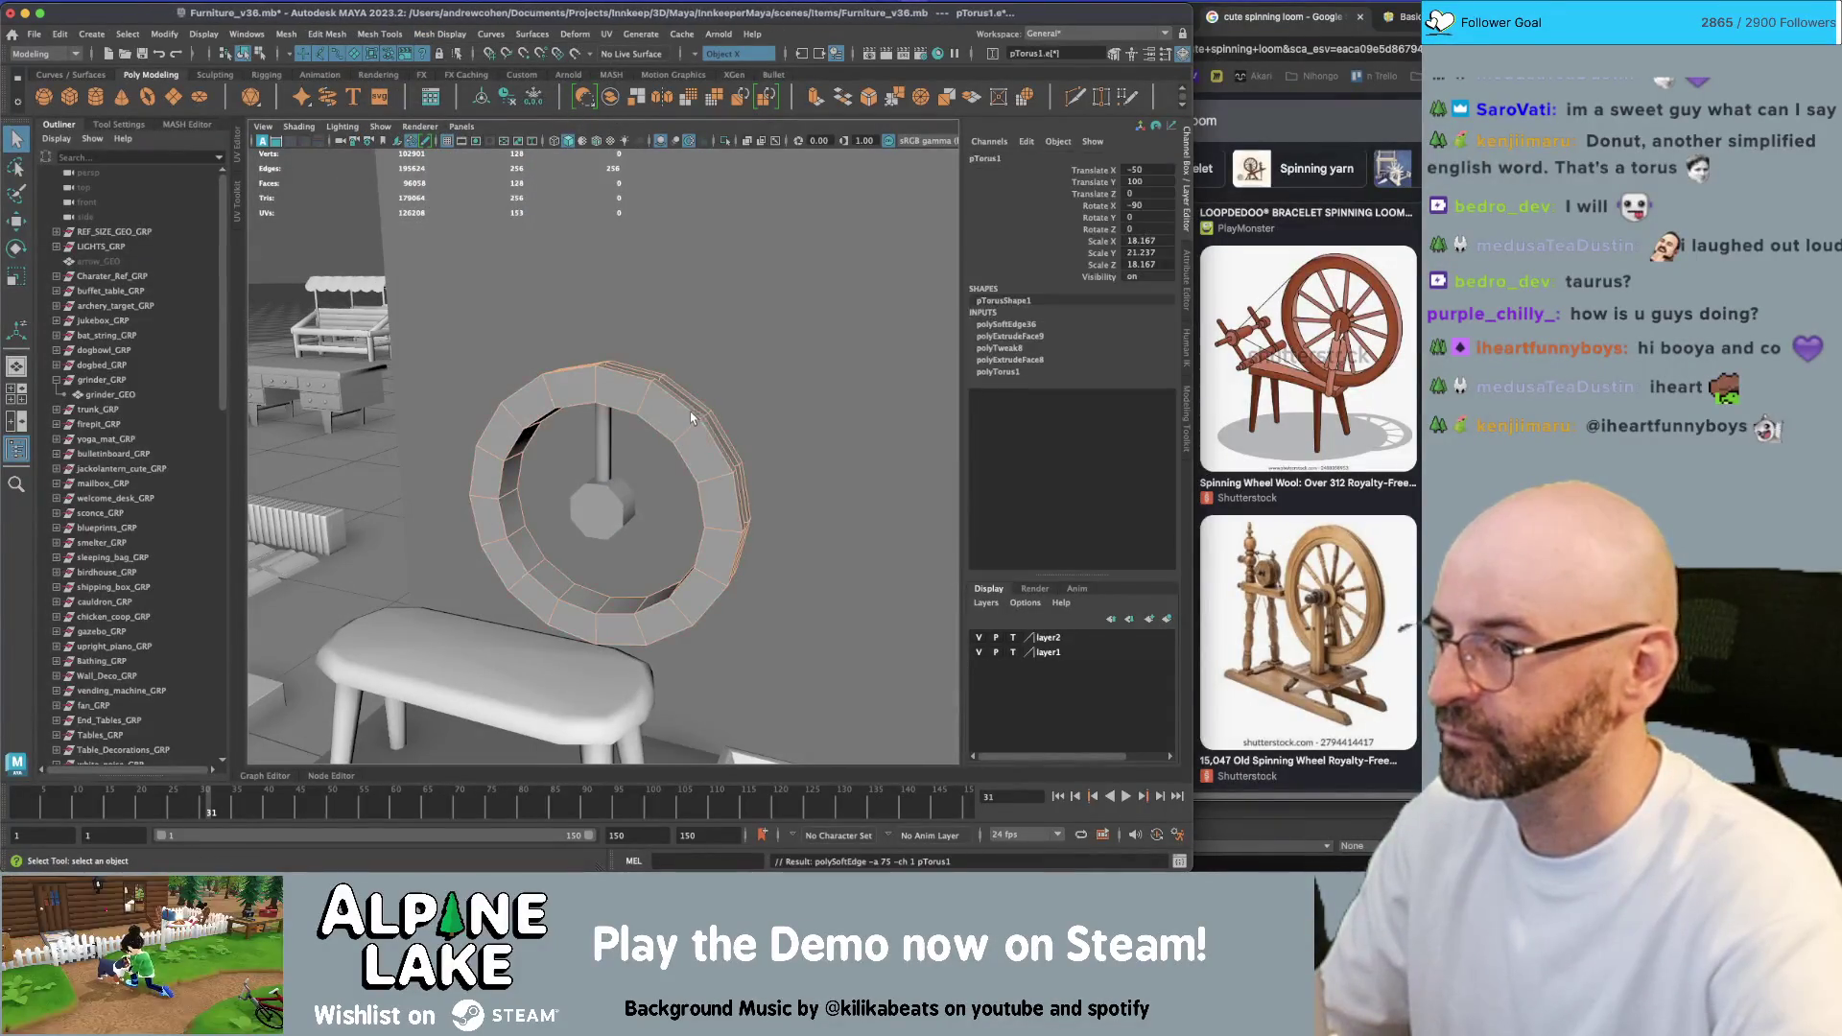
pyautogui.press('F8')
pyautogui.moveTo(694, 418)
pyautogui.keyDown('alt'); pyautogui.mouseDown()
pyautogui.moveTo(648, 430)
pyautogui.moveTo(602, 387)
pyautogui.mouseUp(); pyautogui.keyUp('alt')
pyautogui.click(630, 404)
pyautogui.hotkey('alt', 'shift', 'd')
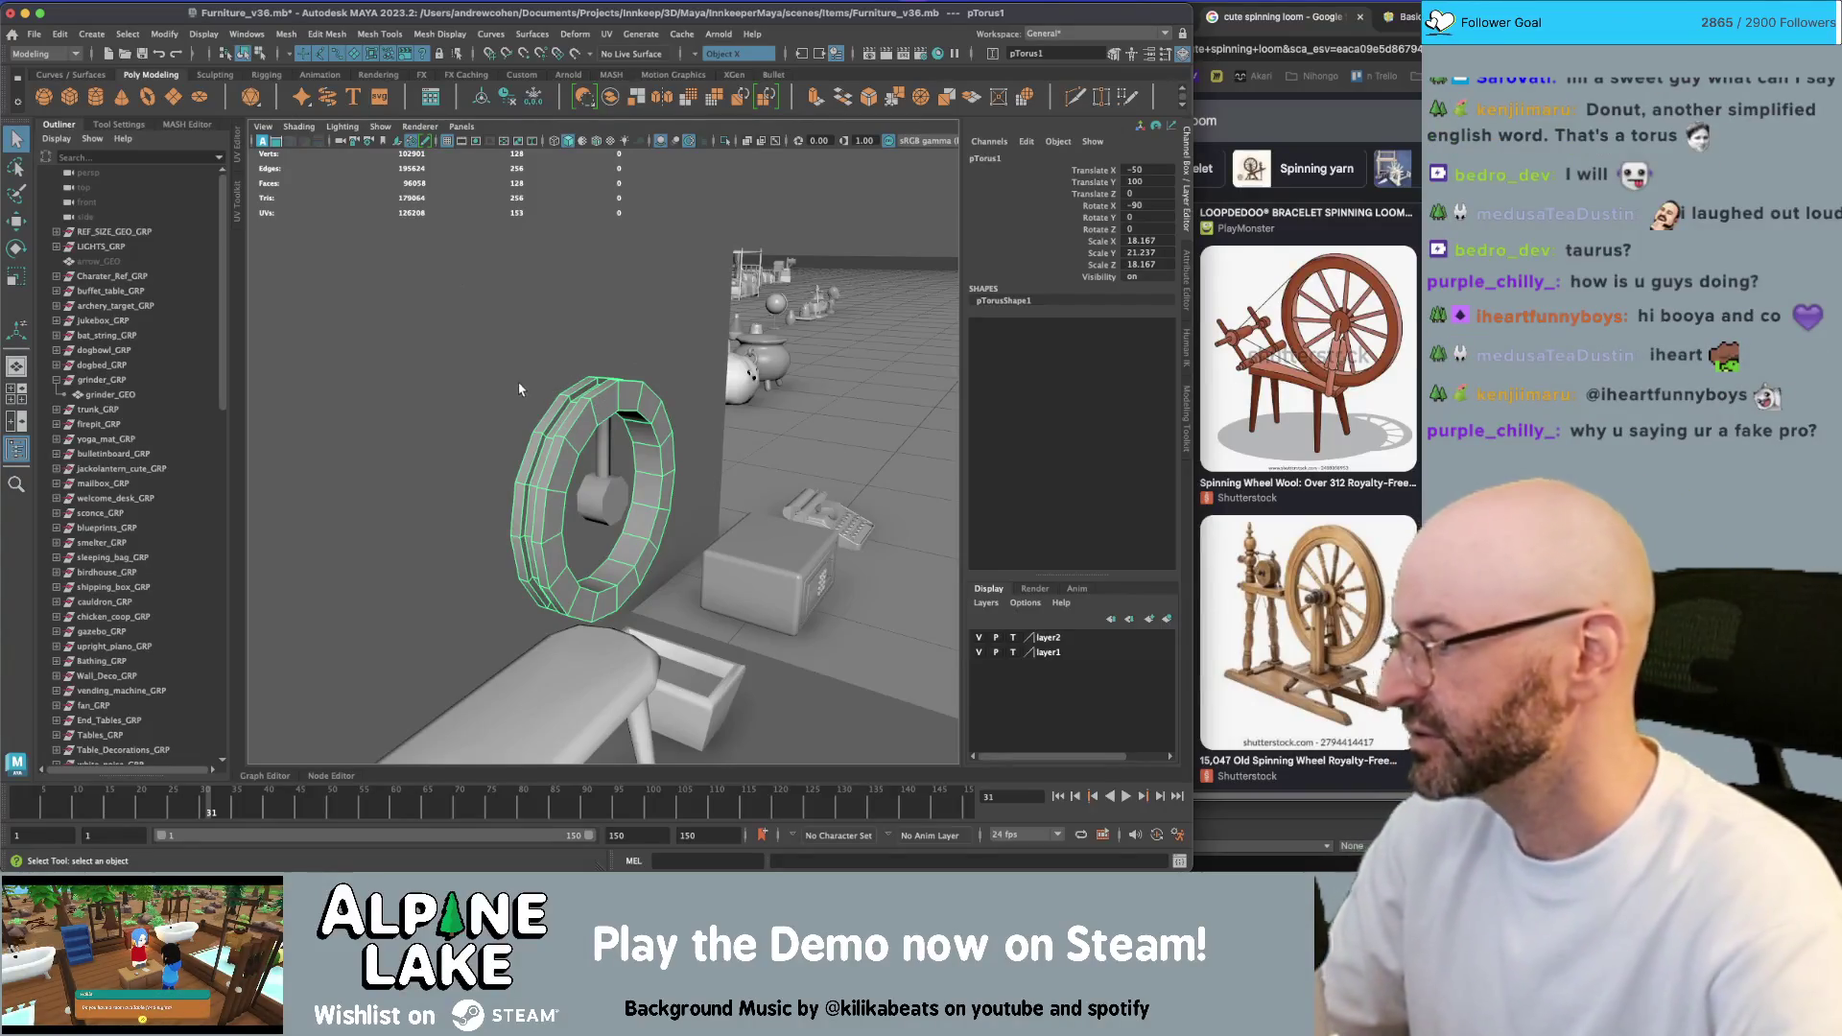
# Select the ring of faces around the rim and scale it
pyautogui.keyDown('alt'); pyautogui.moveTo(523, 390); pyautogui.dragTo(700, 420, button='right'); pyautogui.keyUp('alt')
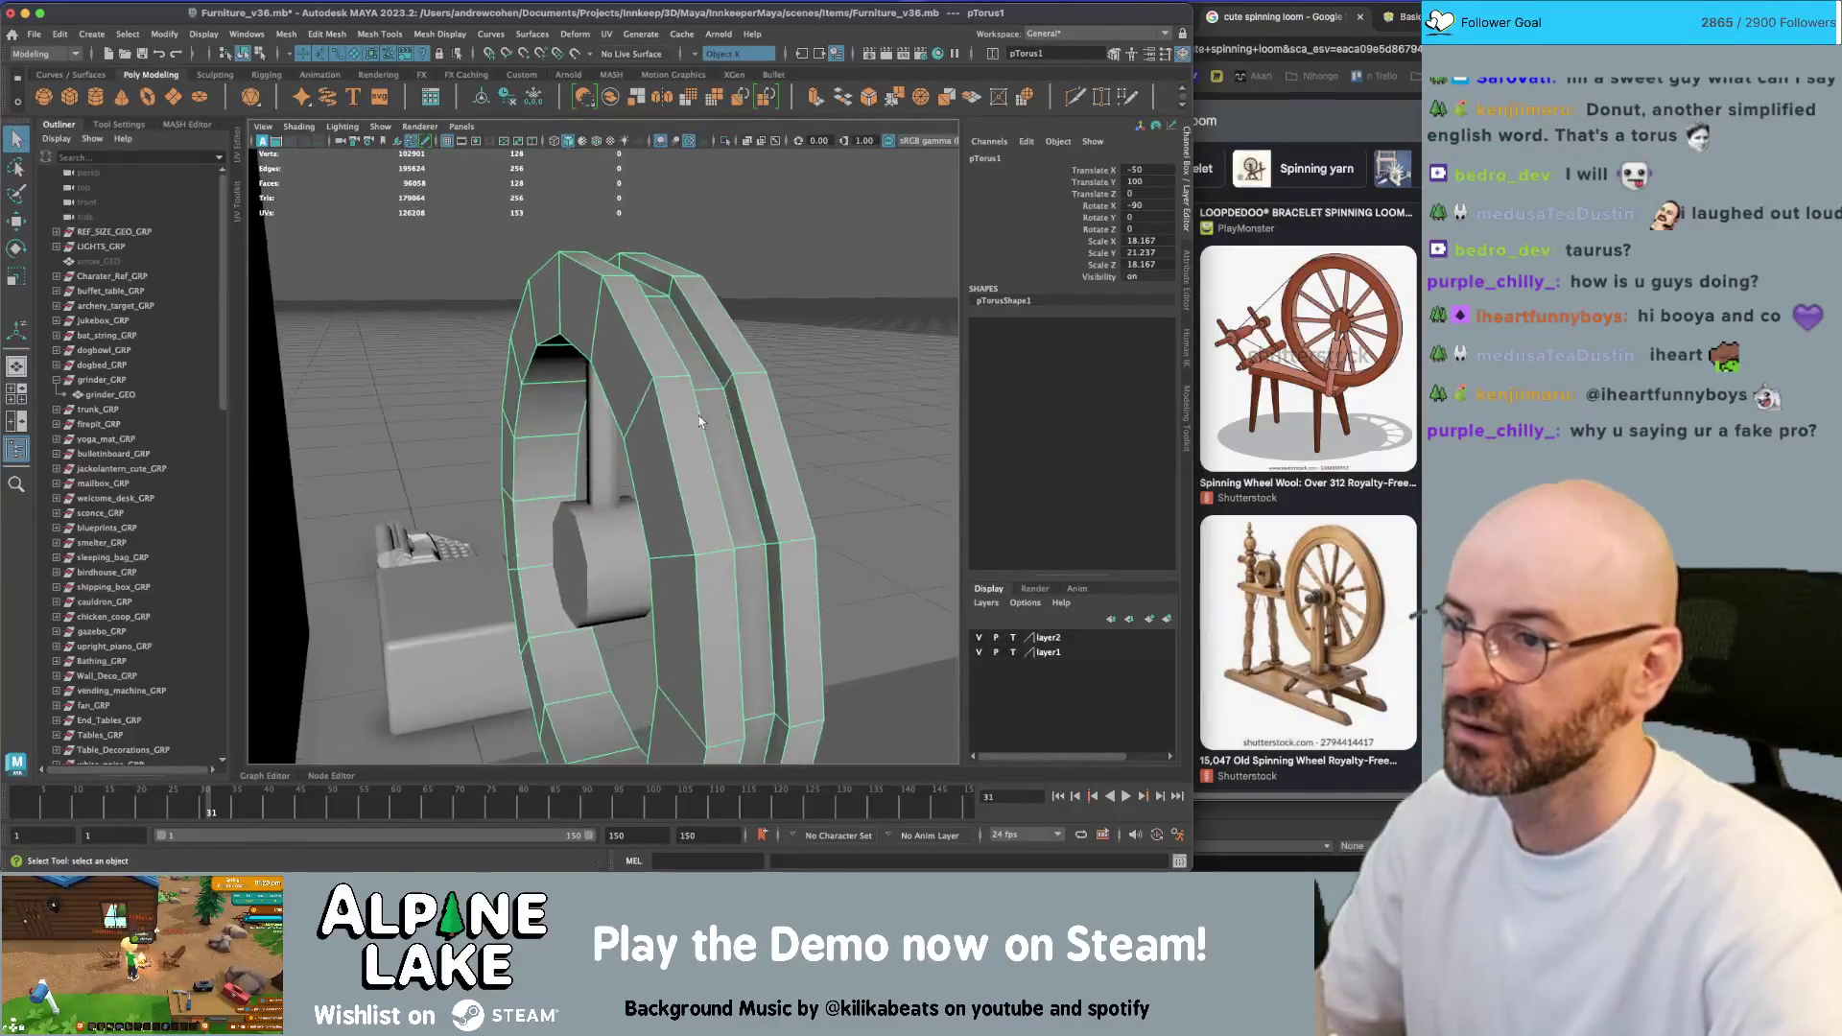
pyautogui.keyDown('alt'); pyautogui.moveTo(699, 420); pyautogui.dragTo(639, 333); pyautogui.keyUp('alt')
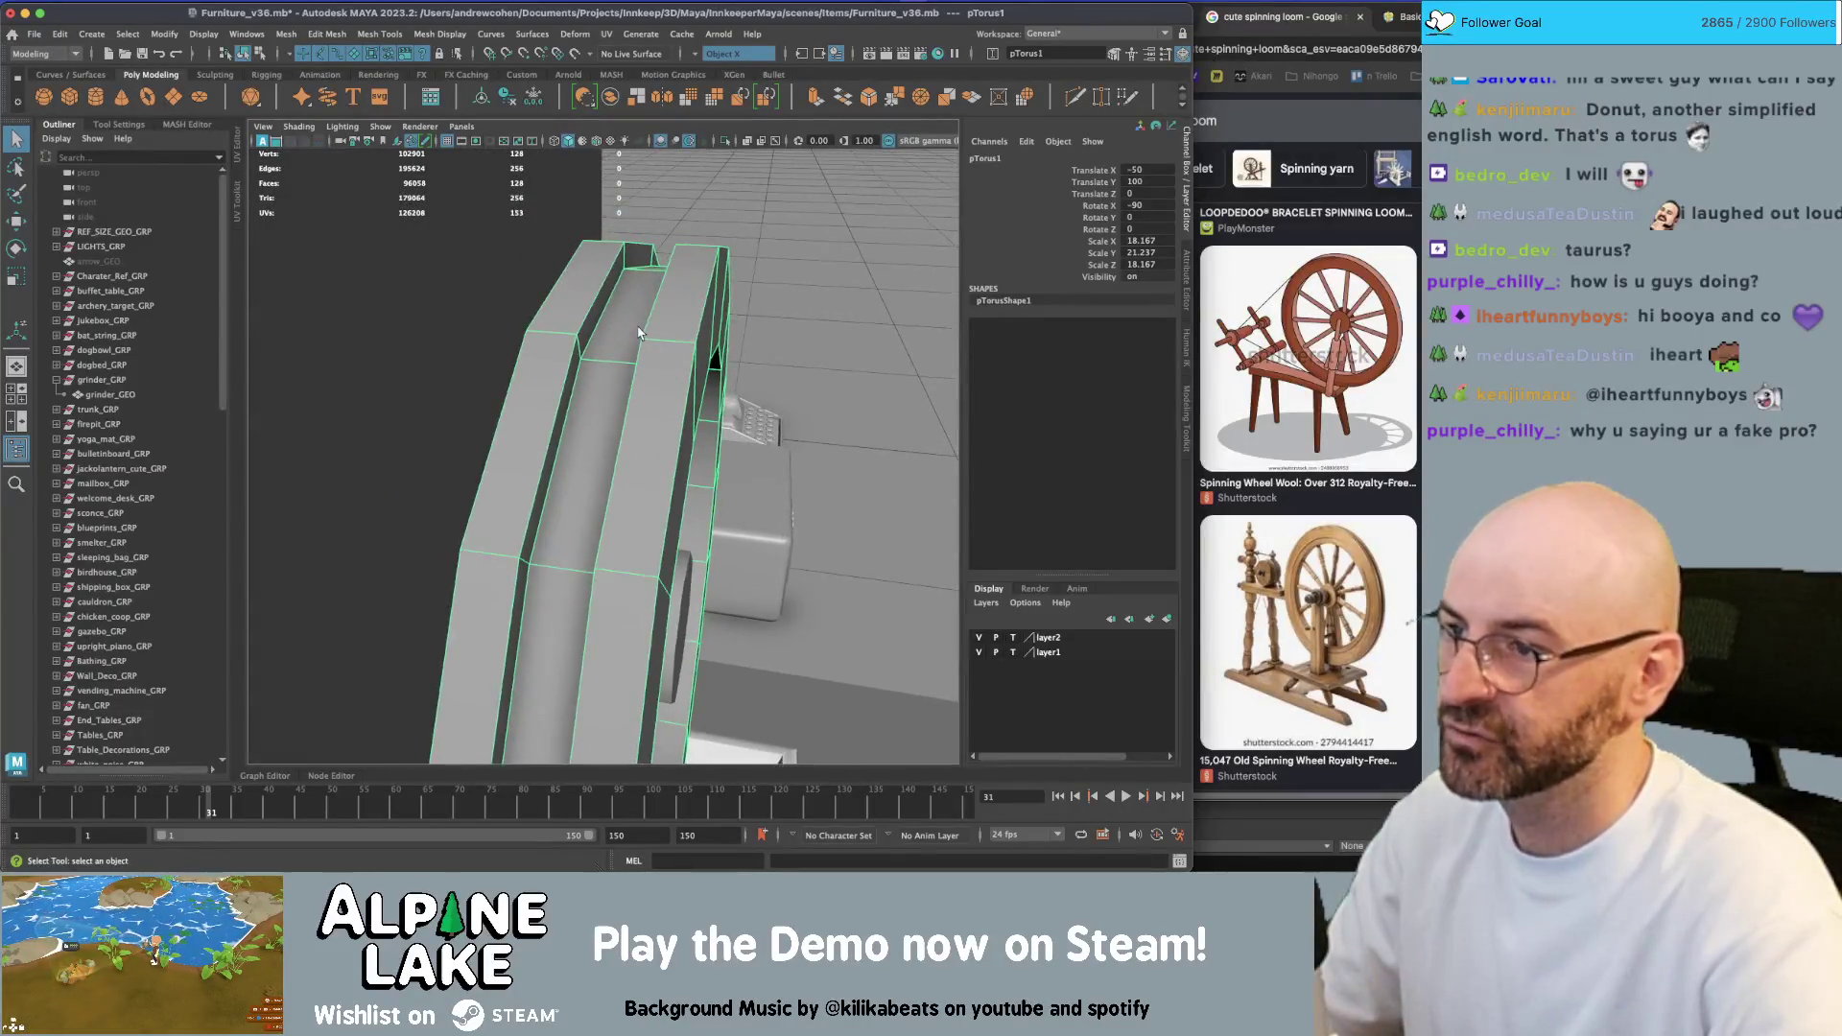
pyautogui.moveTo(575, 362); pyautogui.dragTo(571, 355, button='right')
pyautogui.click(571, 355)
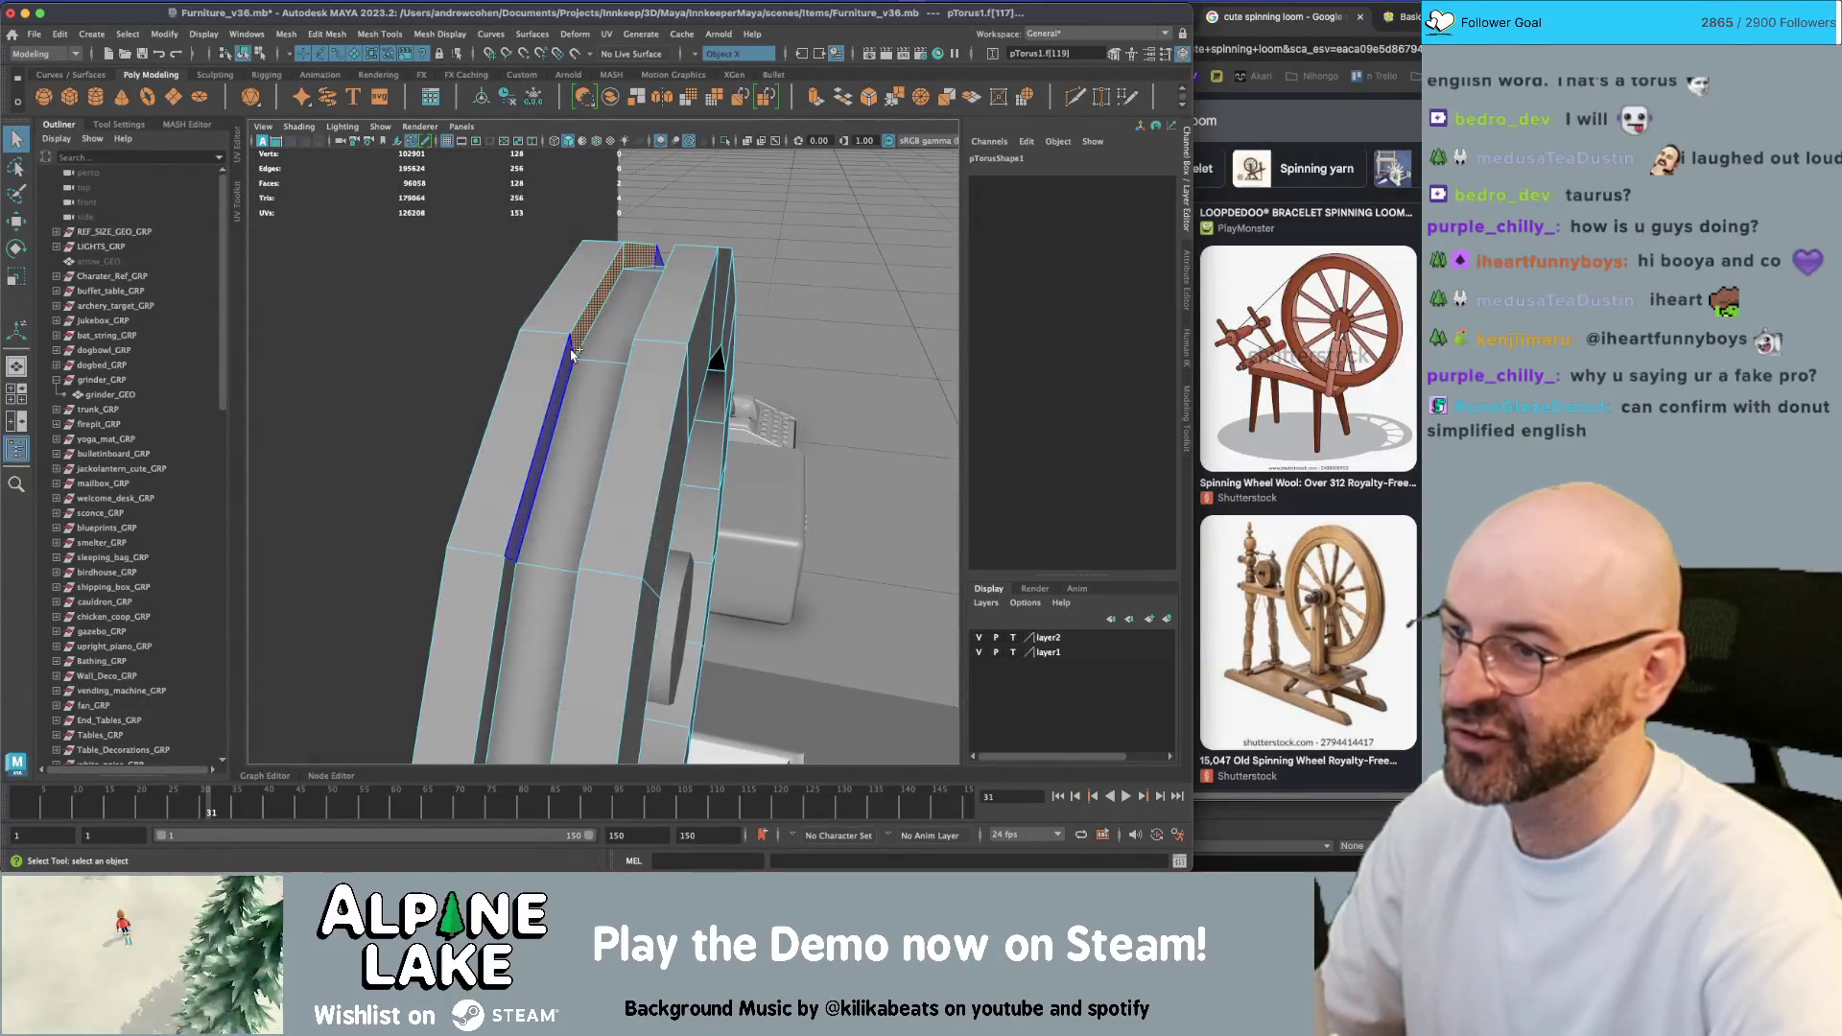
pyautogui.click(574, 349)
pyautogui.press('w')
pyautogui.moveTo(574, 349)
pyautogui.keyDown('alt'); pyautogui.mouseDown()
pyautogui.moveTo(700, 329)
pyautogui.moveTo(655, 519)
pyautogui.moveTo(614, 479)
pyautogui.moveTo(645, 388)
pyautogui.moveTo(620, 401)
pyautogui.moveTo(652, 376)
pyautogui.moveTo(662, 516)
pyautogui.moveTo(671, 486)
pyautogui.moveTo(597, 453)
pyautogui.moveTo(555, 492)
pyautogui.mouseUp(); pyautogui.keyUp('alt')
pyautogui.keyDown('shift'); pyautogui.doubleClick(711, 351); pyautogui.keyUp('shift')
pyautogui.press('r')
pyautogui.press('q')
# Duplicate the spoke and rotate the copy about -45.46 on Z around the hub
pyautogui.click(642, 443)
pyautogui.press('w')
pyautogui.hotkey('ctrl', 'd')
pyautogui.press('e')
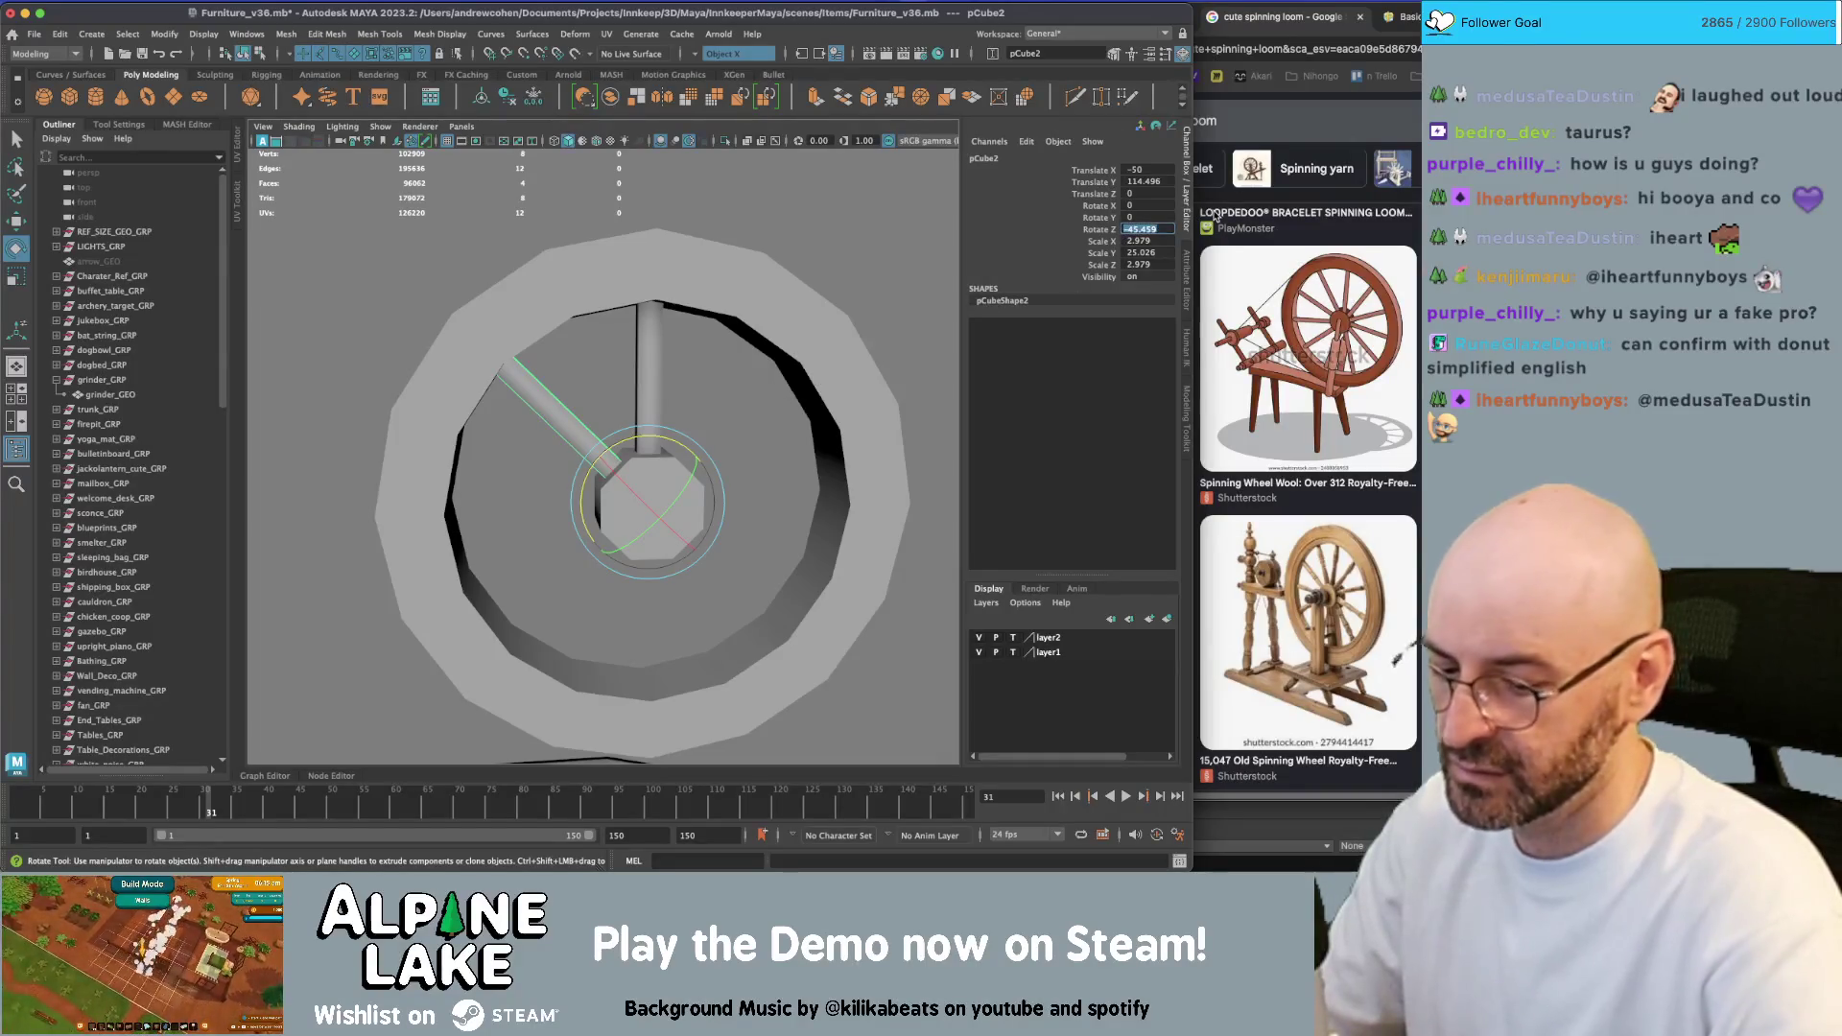
pyautogui.write('-45')
# Repeat the rotated duplicate with Shift+D until eight spokes circle the hub
pyautogui.press('Return')
pyautogui.scroll(-3, 671, 393)
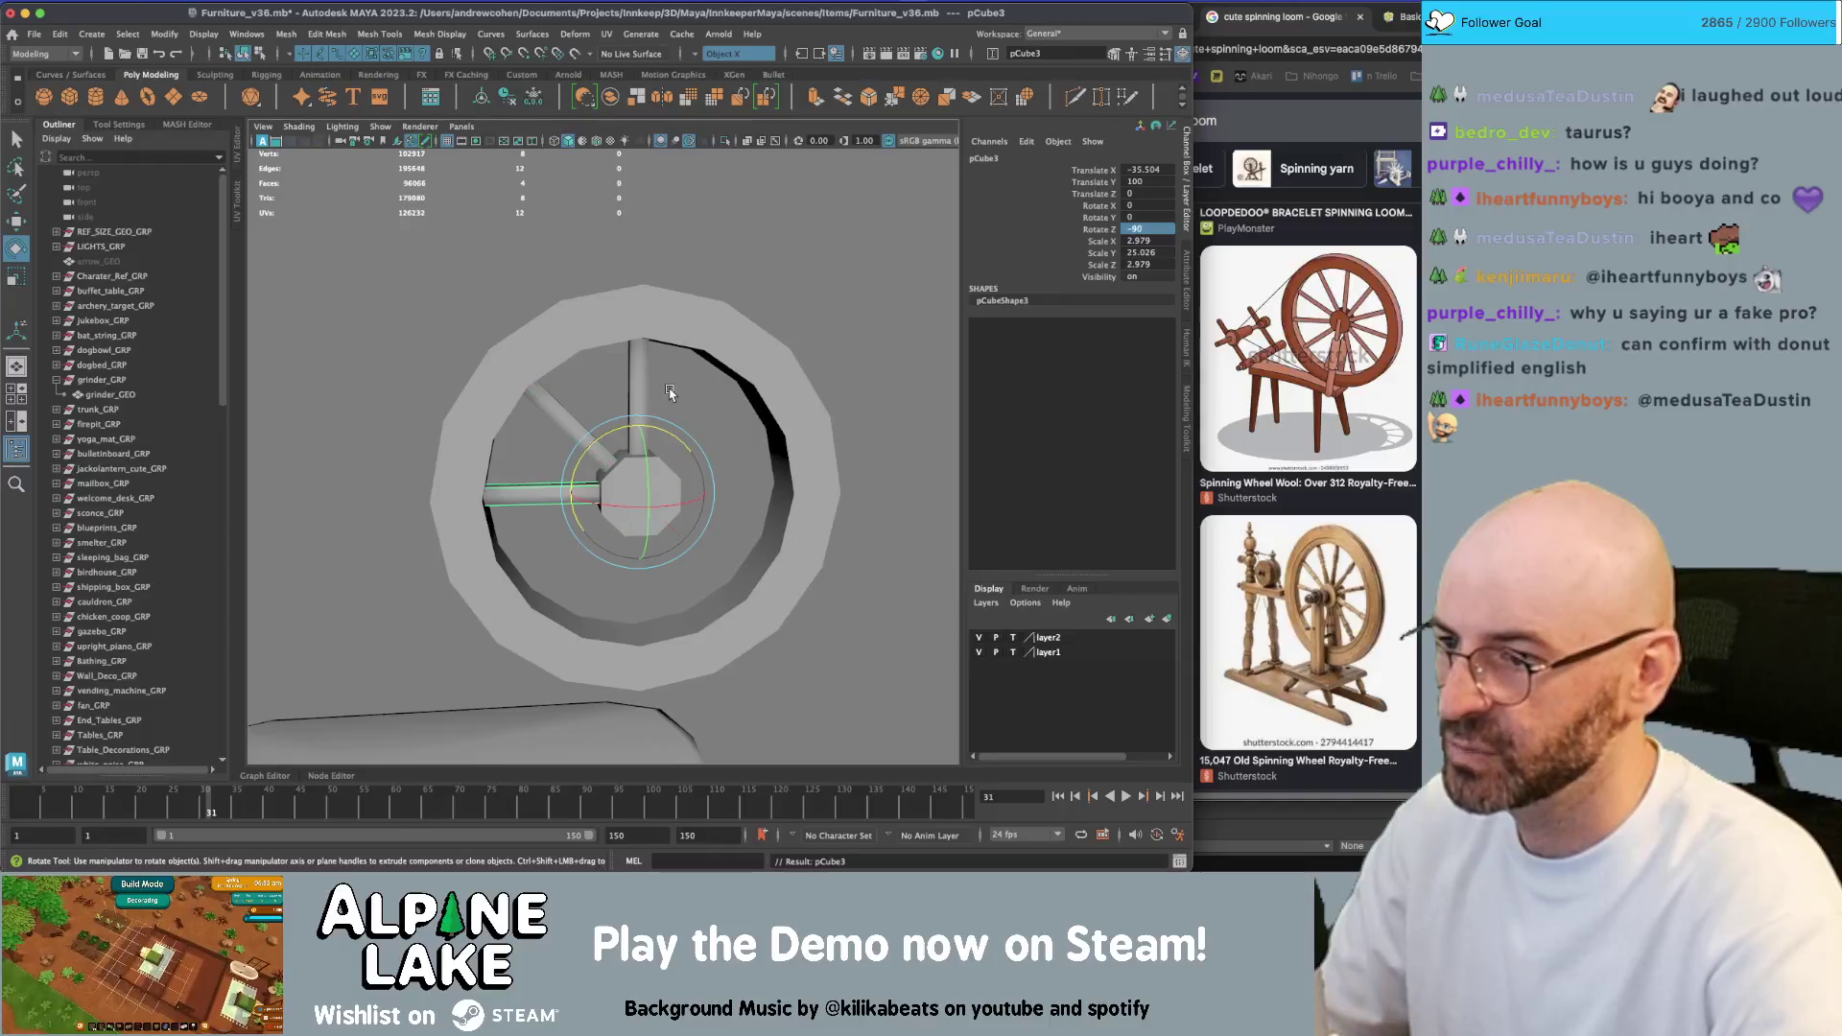
pyautogui.hotkey('shift', 'd')
pyautogui.hotkey('shift', 'd')
pyautogui.hotkey('shift', 'd')
pyautogui.scroll(-3, 671, 393)
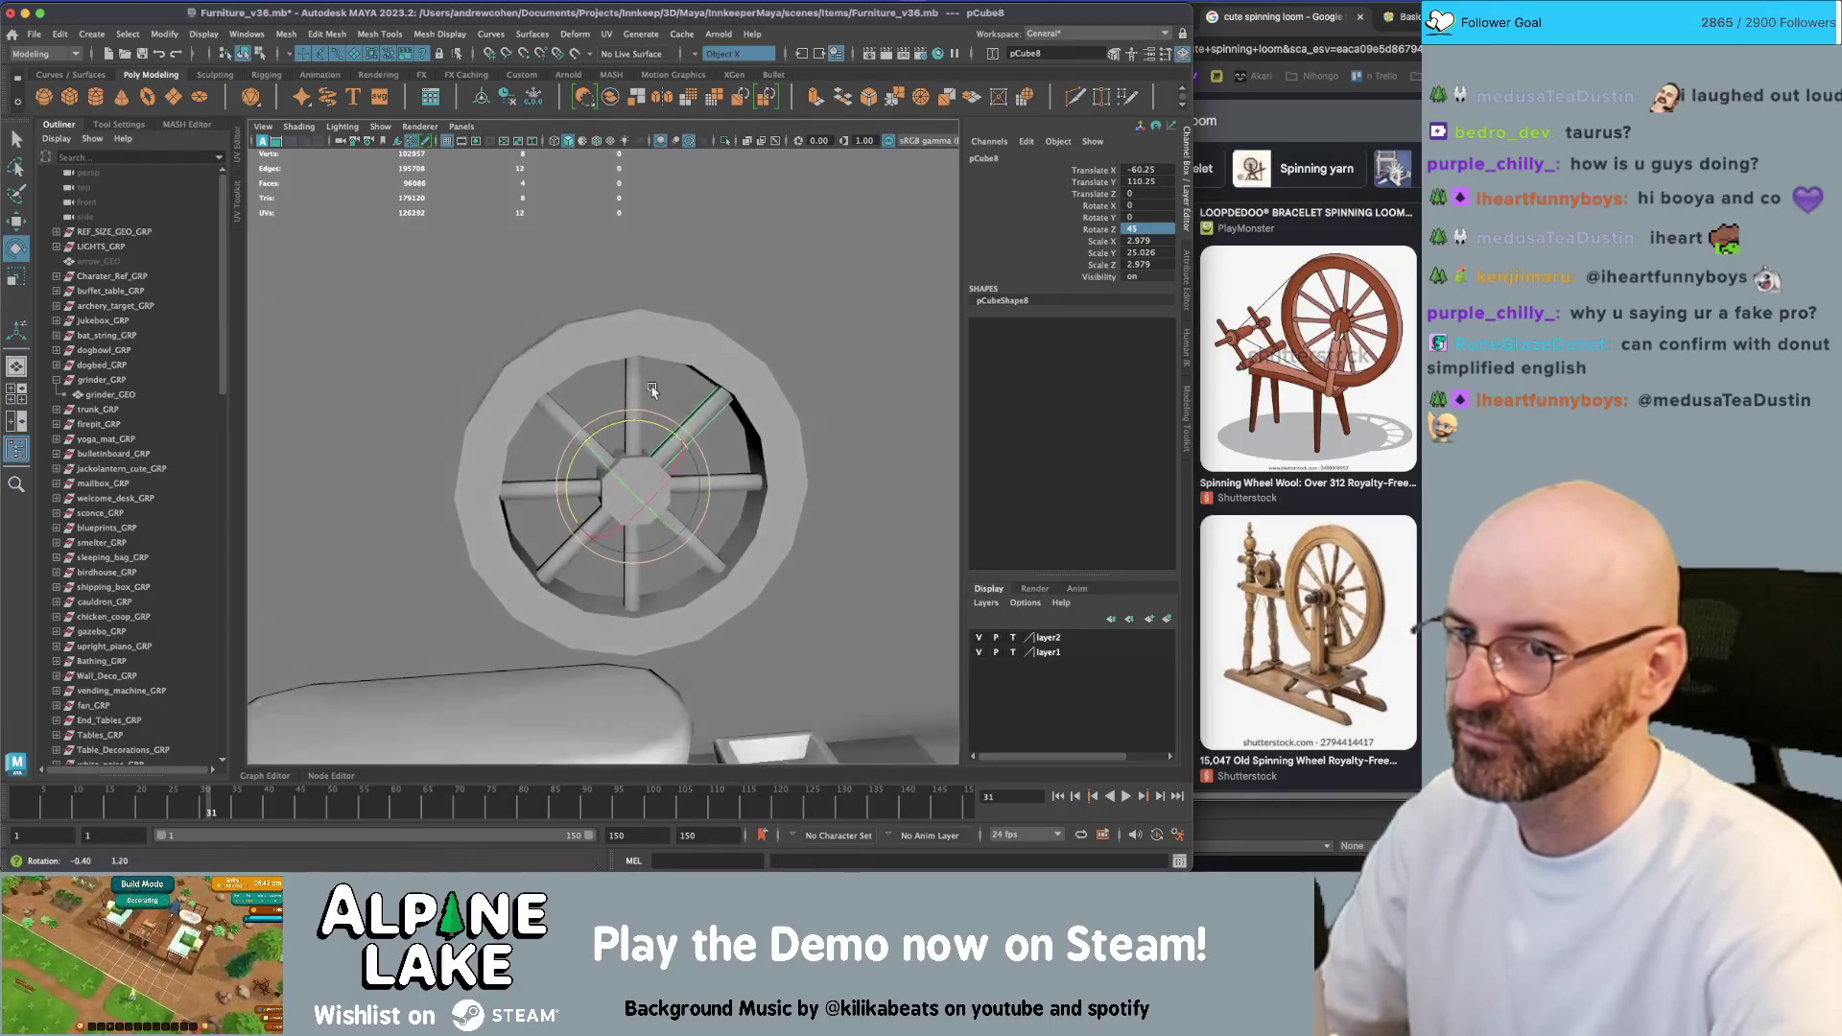
pyautogui.moveTo(671, 394)
pyautogui.keyDown('alt'); pyautogui.mouseDown()
pyautogui.moveTo(451, 402)
pyautogui.moveTo(672, 394)
pyautogui.moveTo(603, 348)
pyautogui.moveTo(641, 329)
pyautogui.mouseUp(); pyautogui.keyUp('alt')
pyautogui.scroll(6, 672, 393)
pyautogui.click(603, 347)
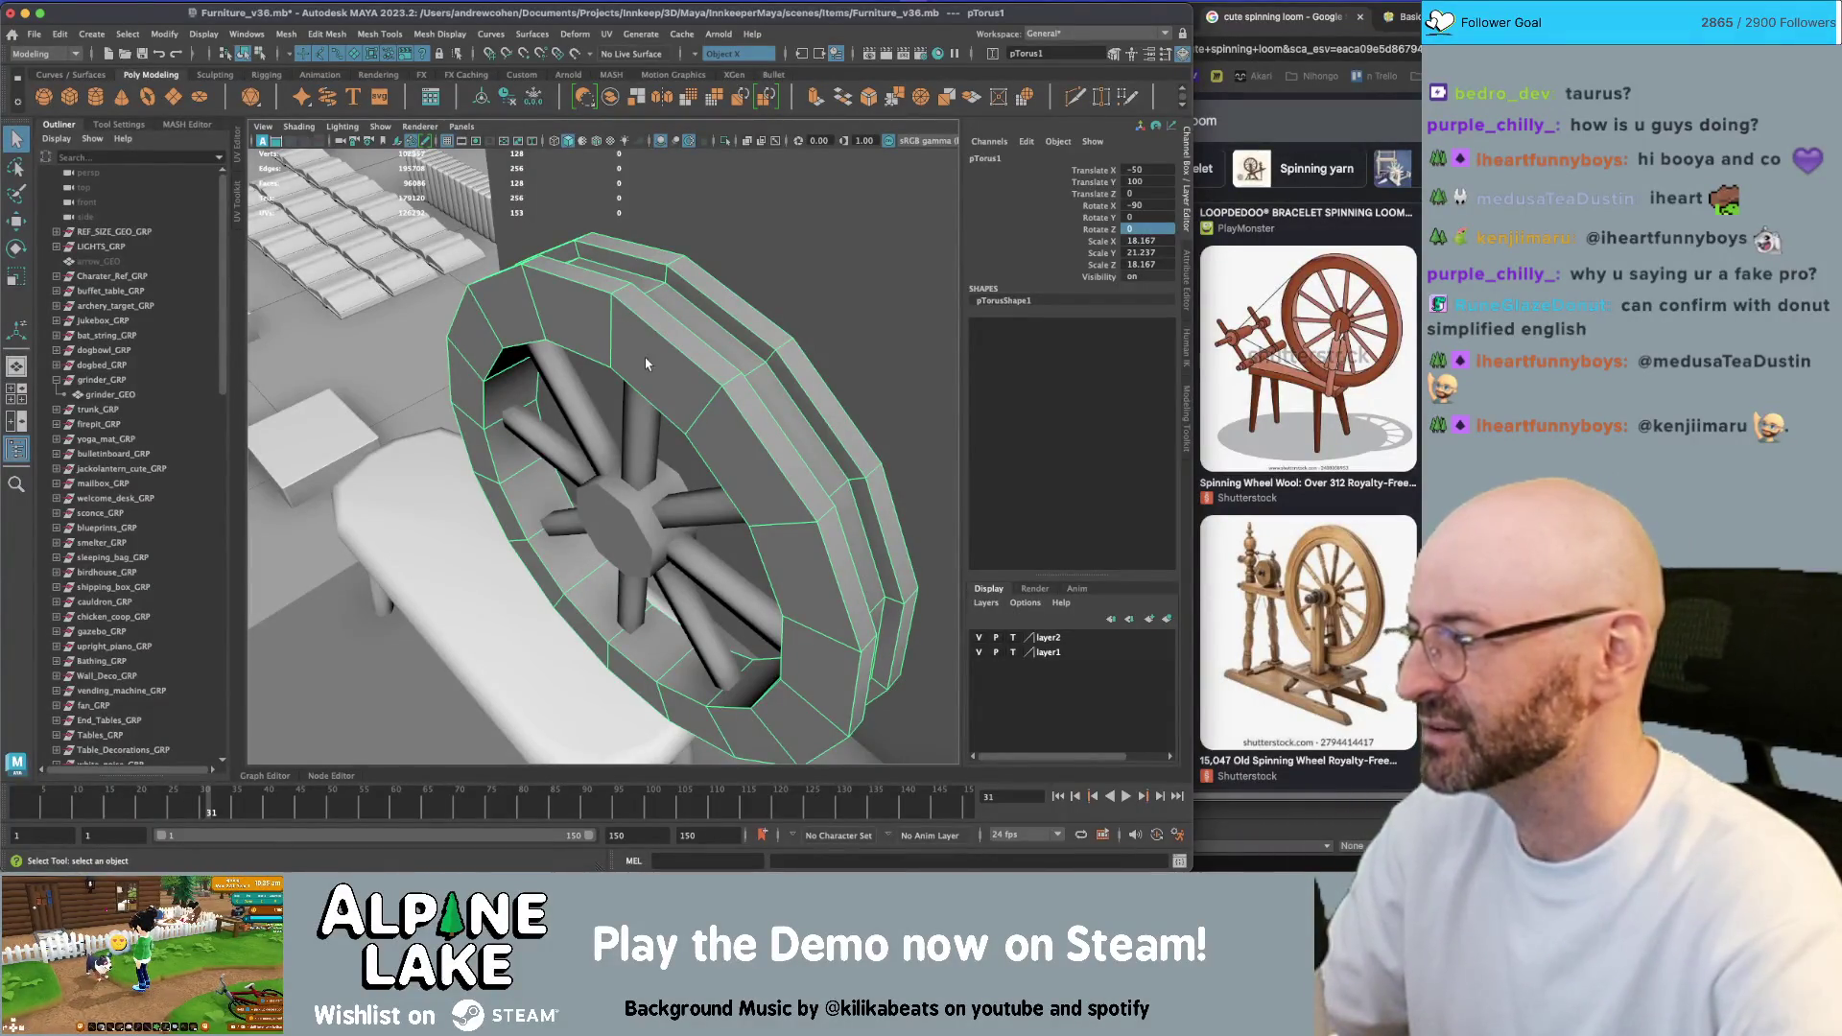
# Orbit around the wheel to check the spoke layout front-on and edge-on
pyautogui.moveTo(648, 375)
pyautogui.keyDown('alt'); pyautogui.mouseDown()
pyautogui.moveTo(665, 289)
pyautogui.moveTo(704, 296)
pyautogui.mouseUp(); pyautogui.keyUp('alt')
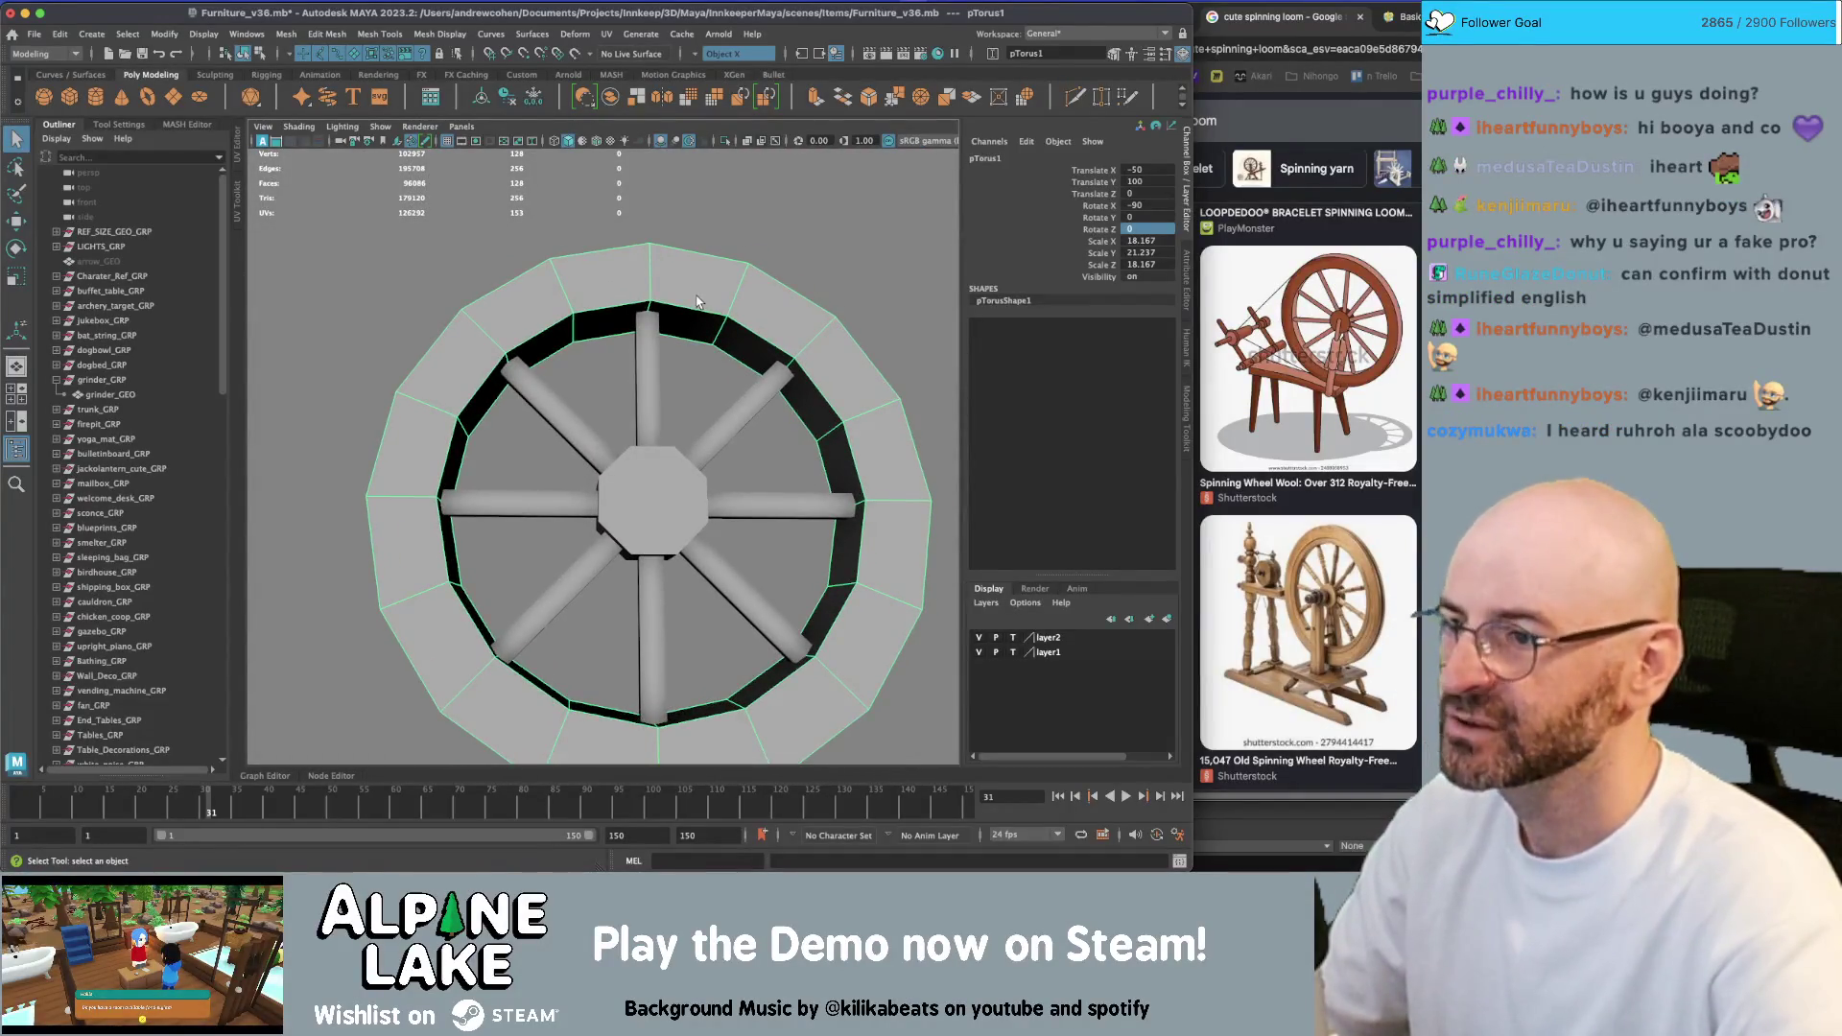
pyautogui.keyDown('alt'); pyautogui.moveTo(698, 301); pyautogui.dragTo(687, 318); pyautogui.keyUp('alt')
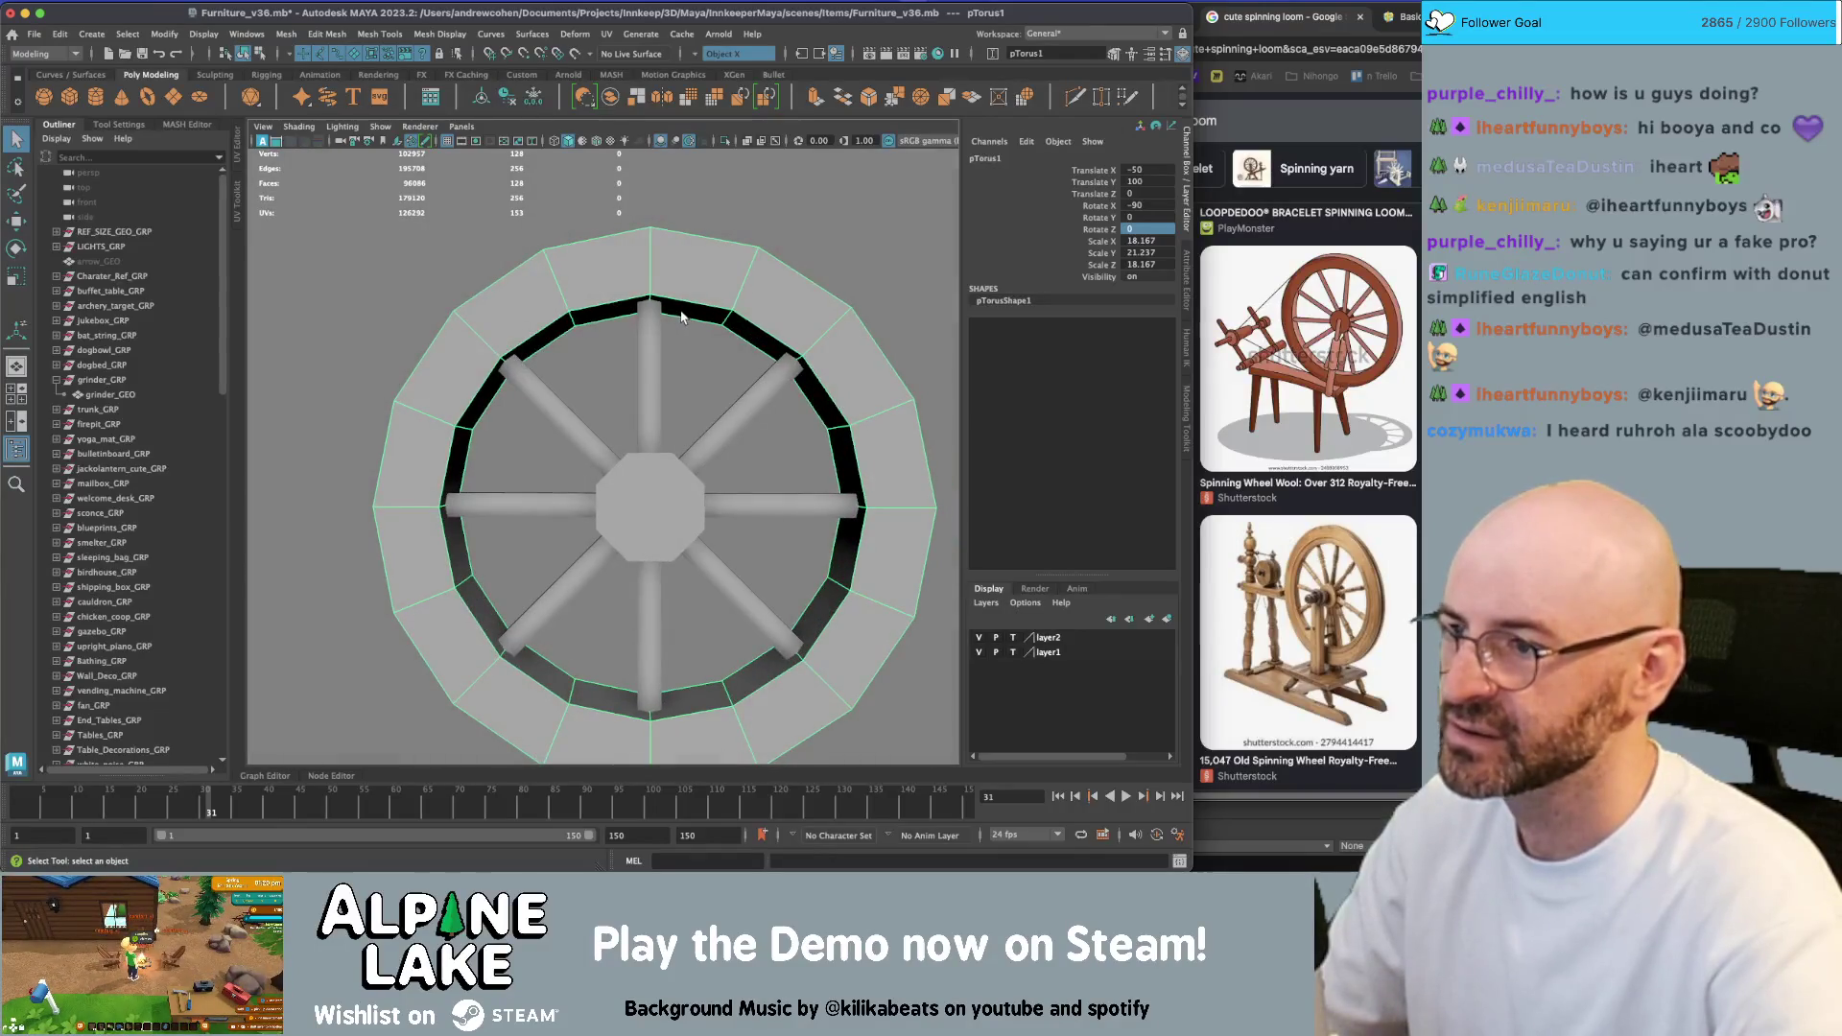
pyautogui.click(682, 312)
pyautogui.scroll(-3, 567, 317)
pyautogui.moveTo(567, 317)
pyautogui.keyDown('alt'); pyautogui.mouseDown()
pyautogui.moveTo(613, 335)
pyautogui.moveTo(602, 352)
pyautogui.mouseUp(); pyautogui.keyUp('alt')
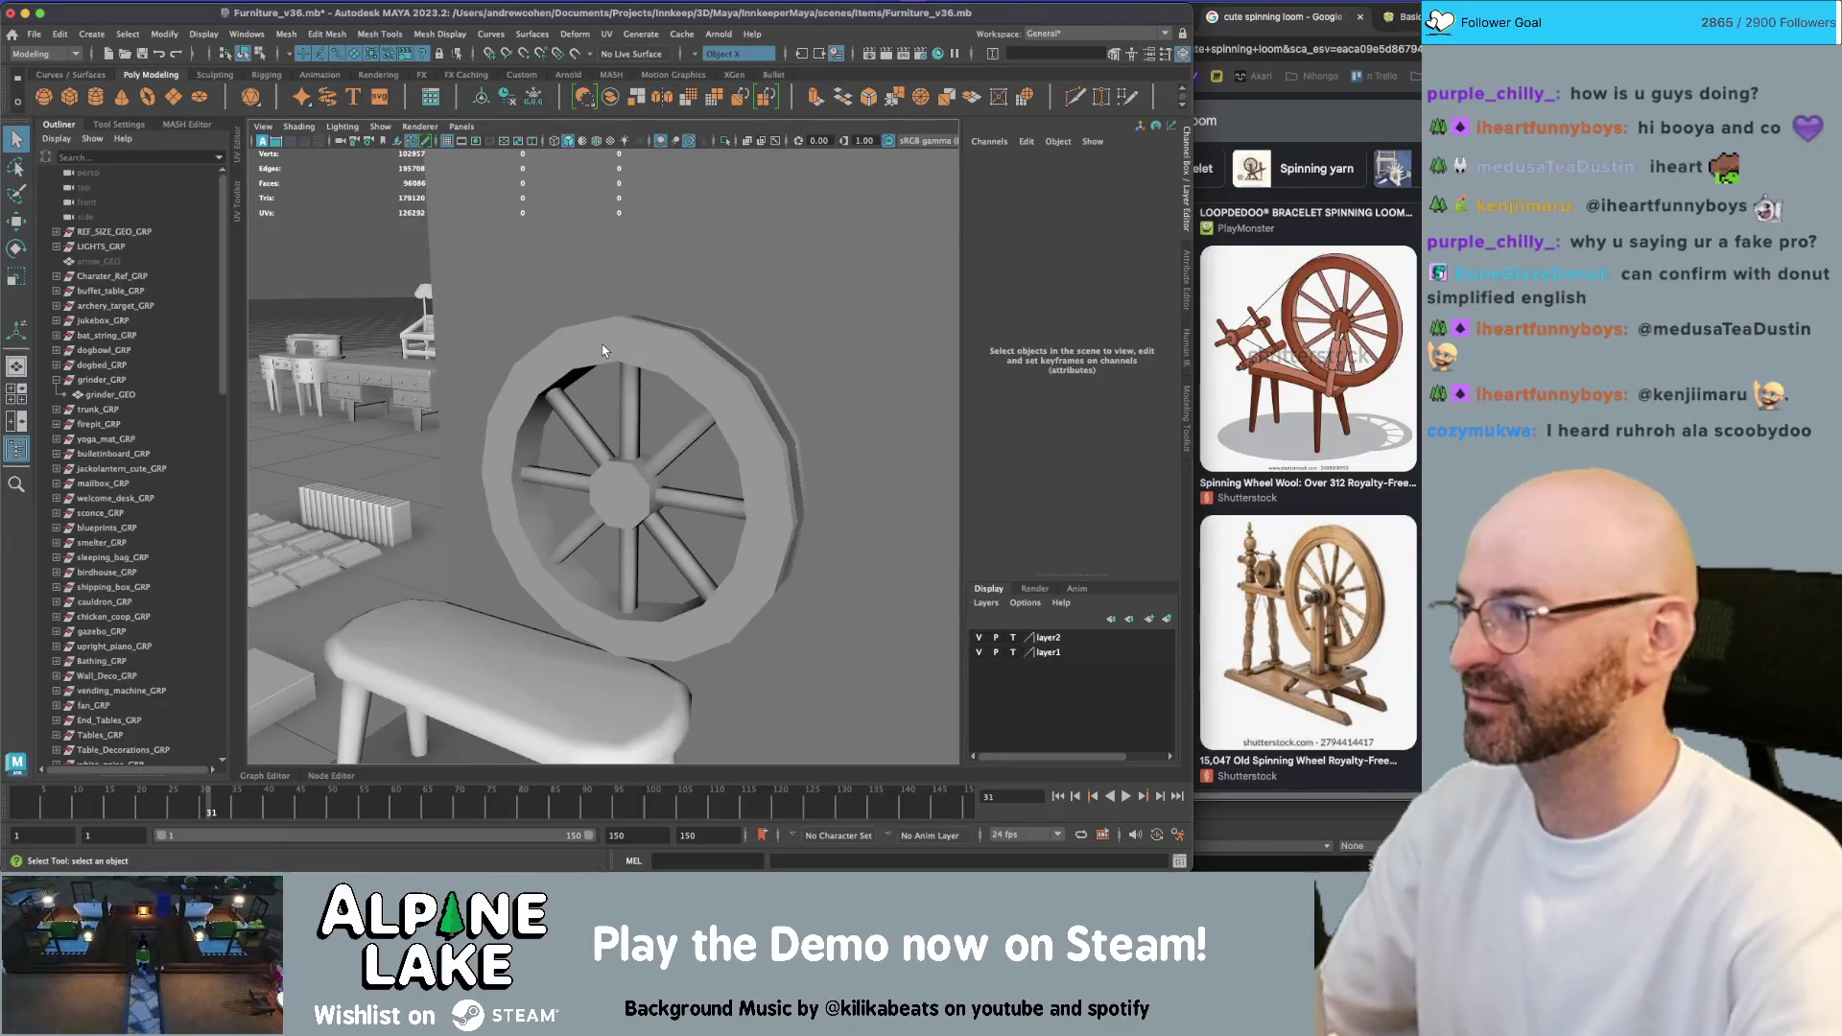
pyautogui.moveTo(601, 338)
pyautogui.keyDown('alt'); pyautogui.mouseDown()
pyautogui.moveTo(639, 415)
pyautogui.moveTo(522, 385)
pyautogui.mouseUp(); pyautogui.keyUp('alt')
pyautogui.scroll(5, 522, 385)
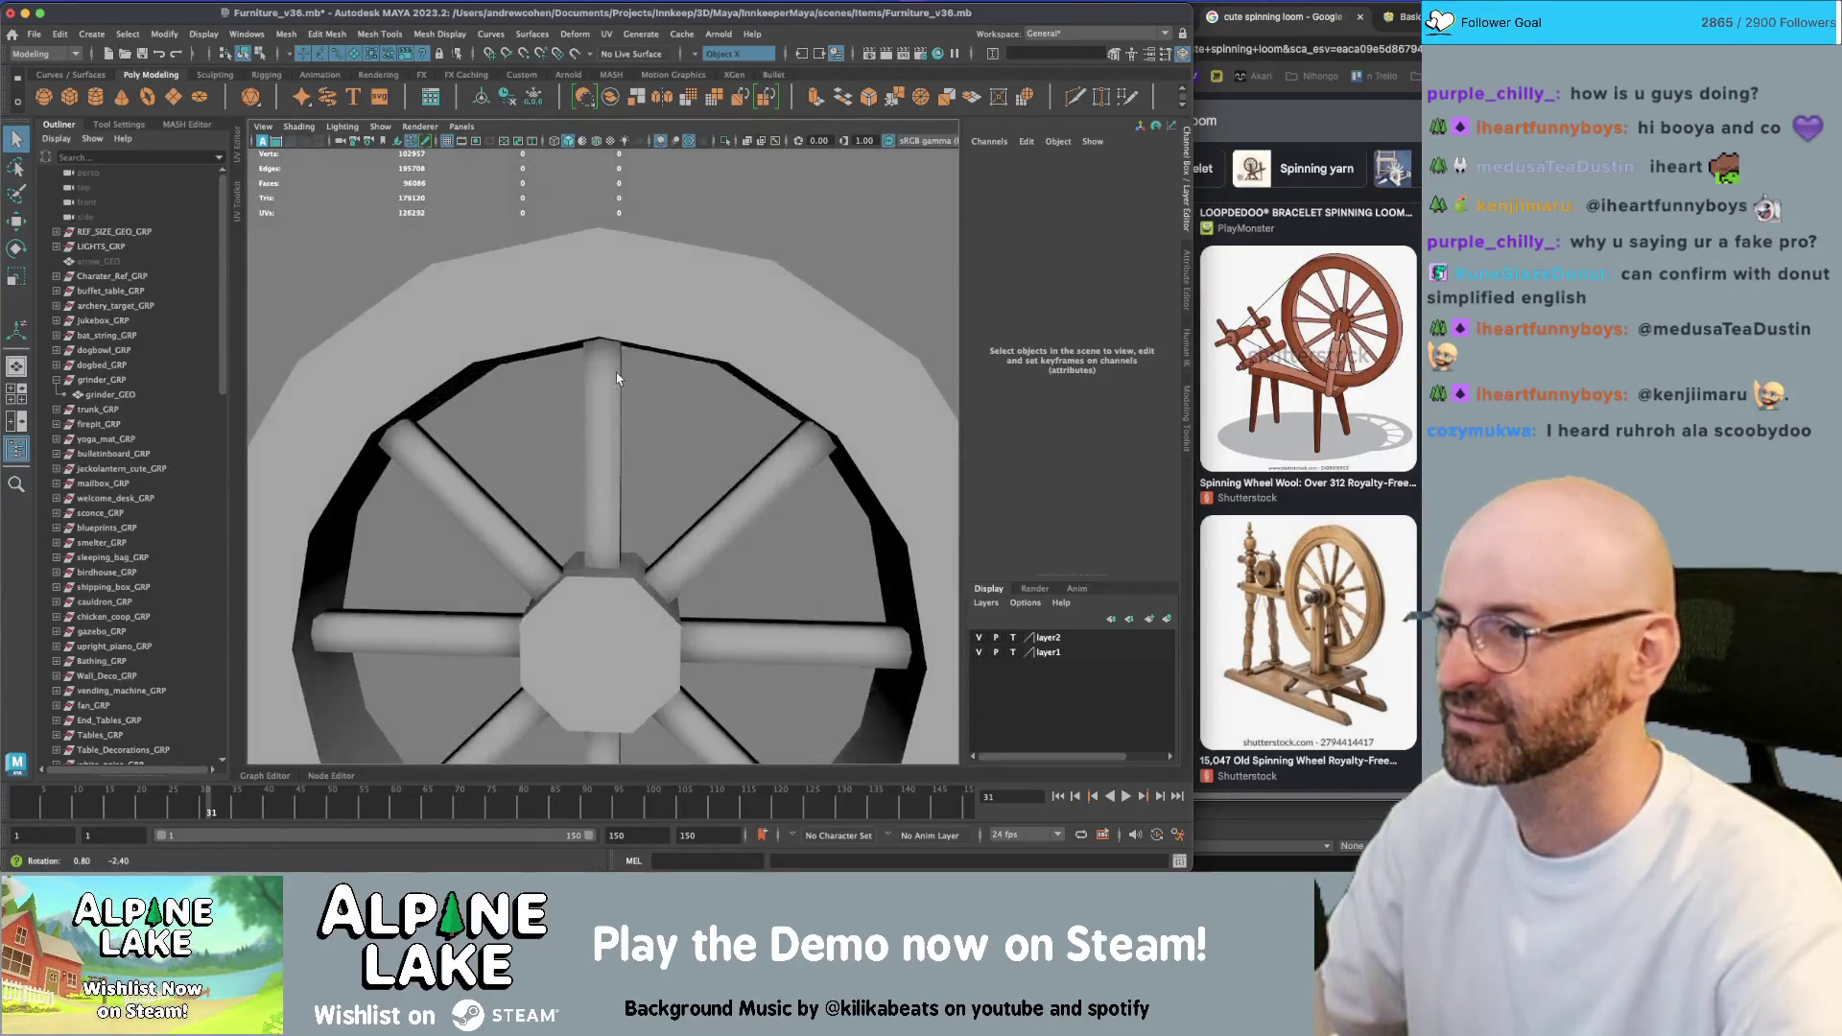
# Select two edge loops around the torus rim
pyautogui.click(610, 346)
pyautogui.keyDown('alt'); pyautogui.moveTo(610, 345); pyautogui.dragTo(564, 303); pyautogui.keyUp('alt')
pyautogui.moveTo(564, 303); pyautogui.dragTo(566, 278, button='right')
pyautogui.doubleClick(585, 374)
pyautogui.keyDown('shift'); pyautogui.doubleClick(587, 374); pyautogui.keyUp('shift')
pyautogui.moveTo(587, 374)
pyautogui.keyDown('alt'); pyautogui.mouseDown()
pyautogui.moveTo(568, 411)
pyautogui.moveTo(581, 379)
pyautogui.mouseUp(); pyautogui.keyUp('alt')
# Undo the accidental edge-loop merge and bevel the rim edge loops at fraction 0.34
pyautogui.keyDown('shift'); pyautogui.moveTo(587, 372); pyautogui.dragTo(597, 363, button='right'); pyautogui.keyUp('shift')
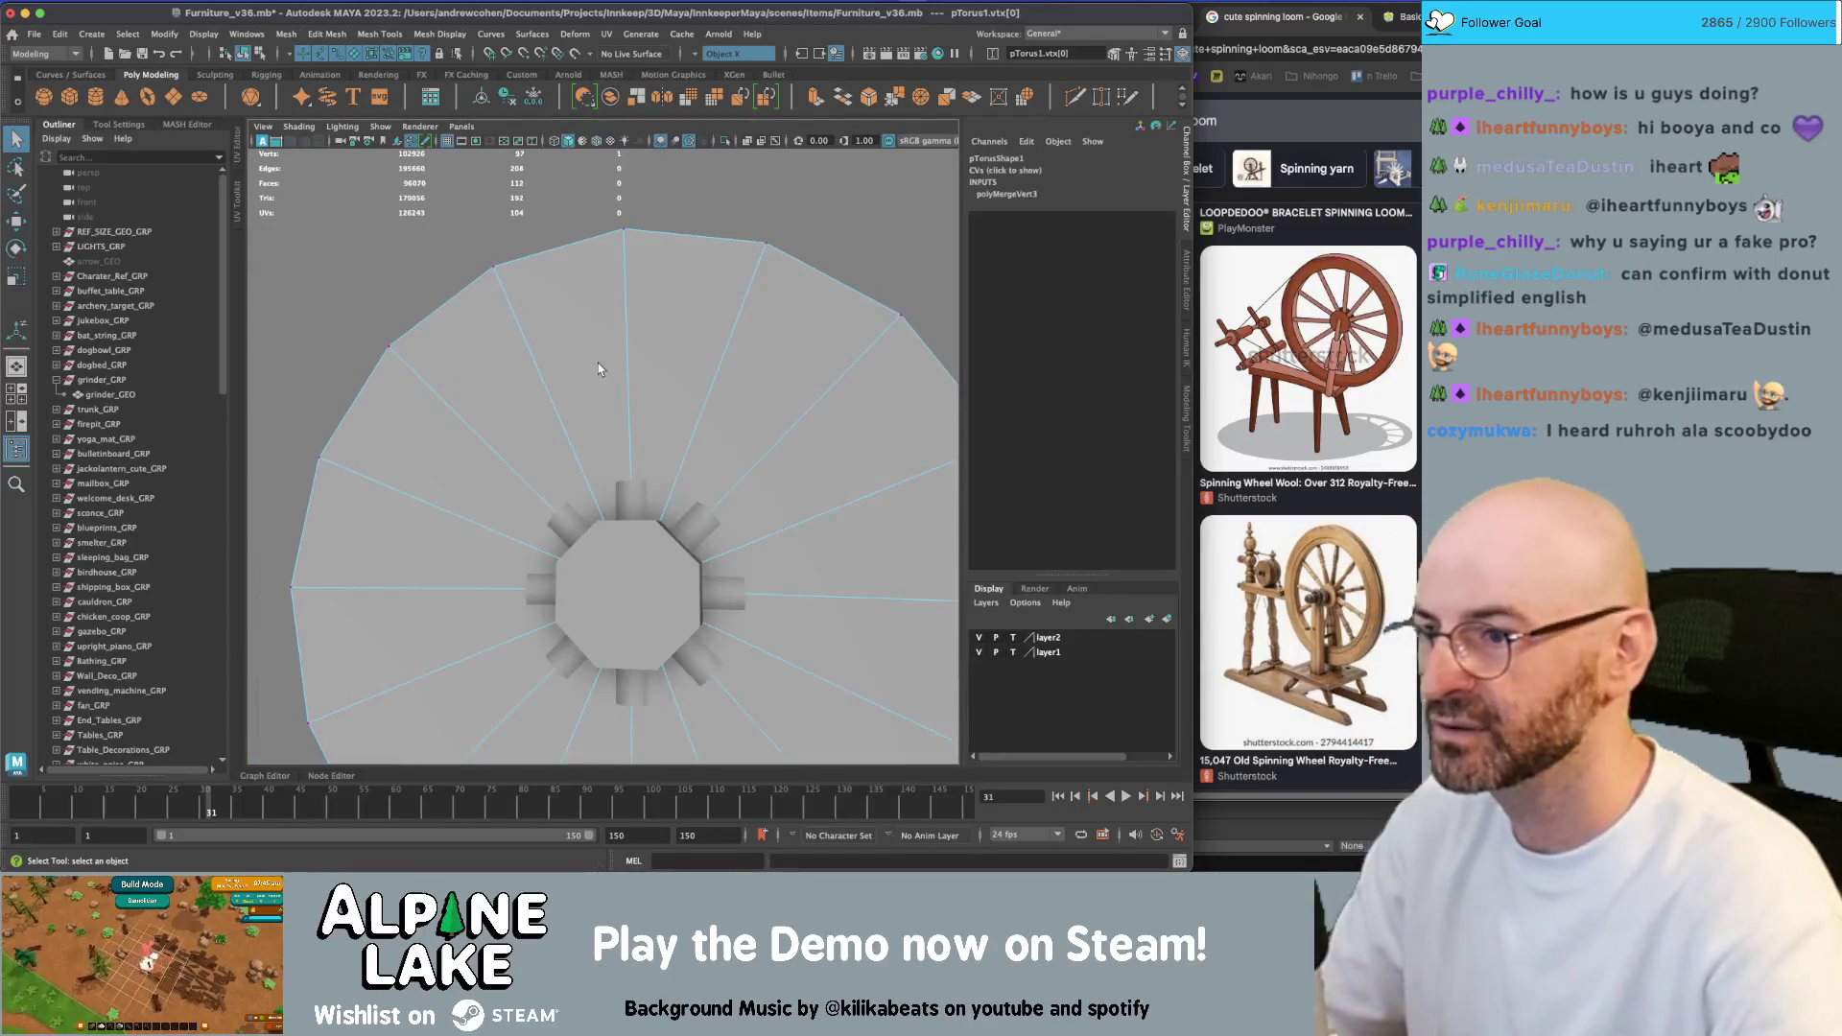
pyautogui.press('z')
pyautogui.hotkey('ctrl', 'b')
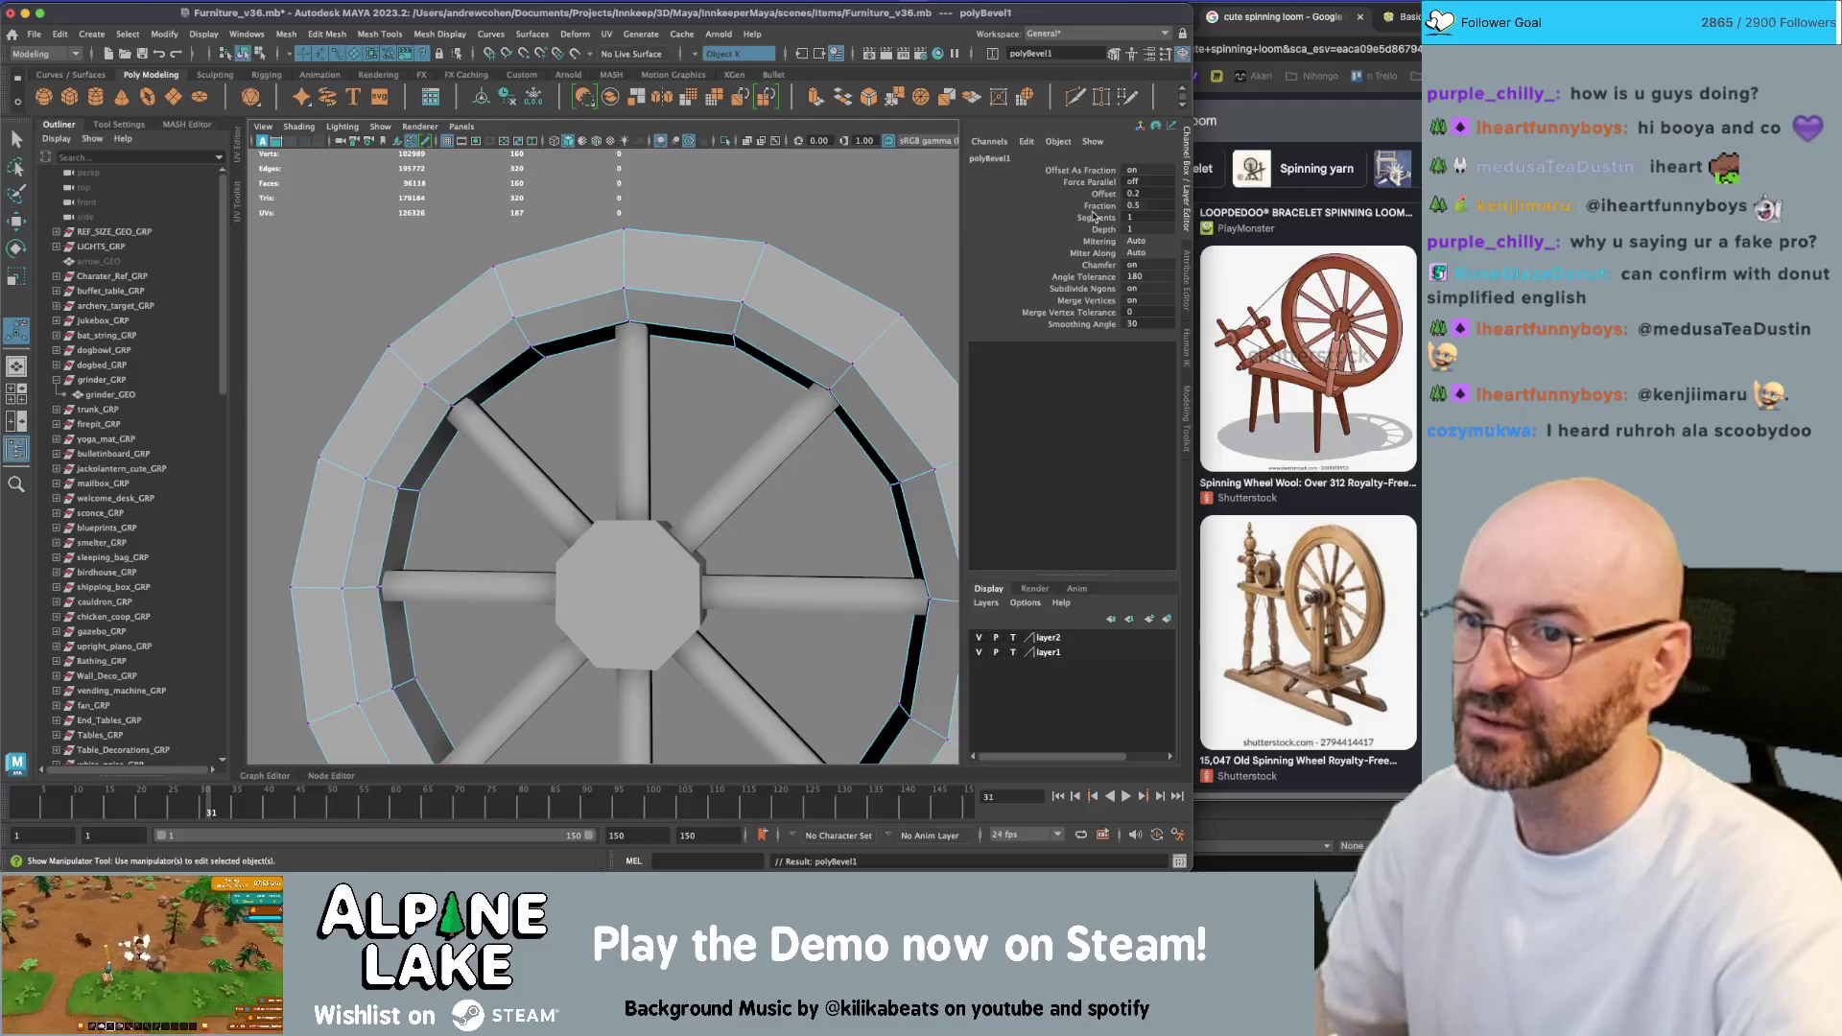
pyautogui.moveTo(747, 275); pyautogui.dragTo(723, 276, button='middle')
pyautogui.keyDown('alt'); pyautogui.moveTo(722, 277); pyautogui.dragTo(582, 266); pyautogui.keyUp('alt')
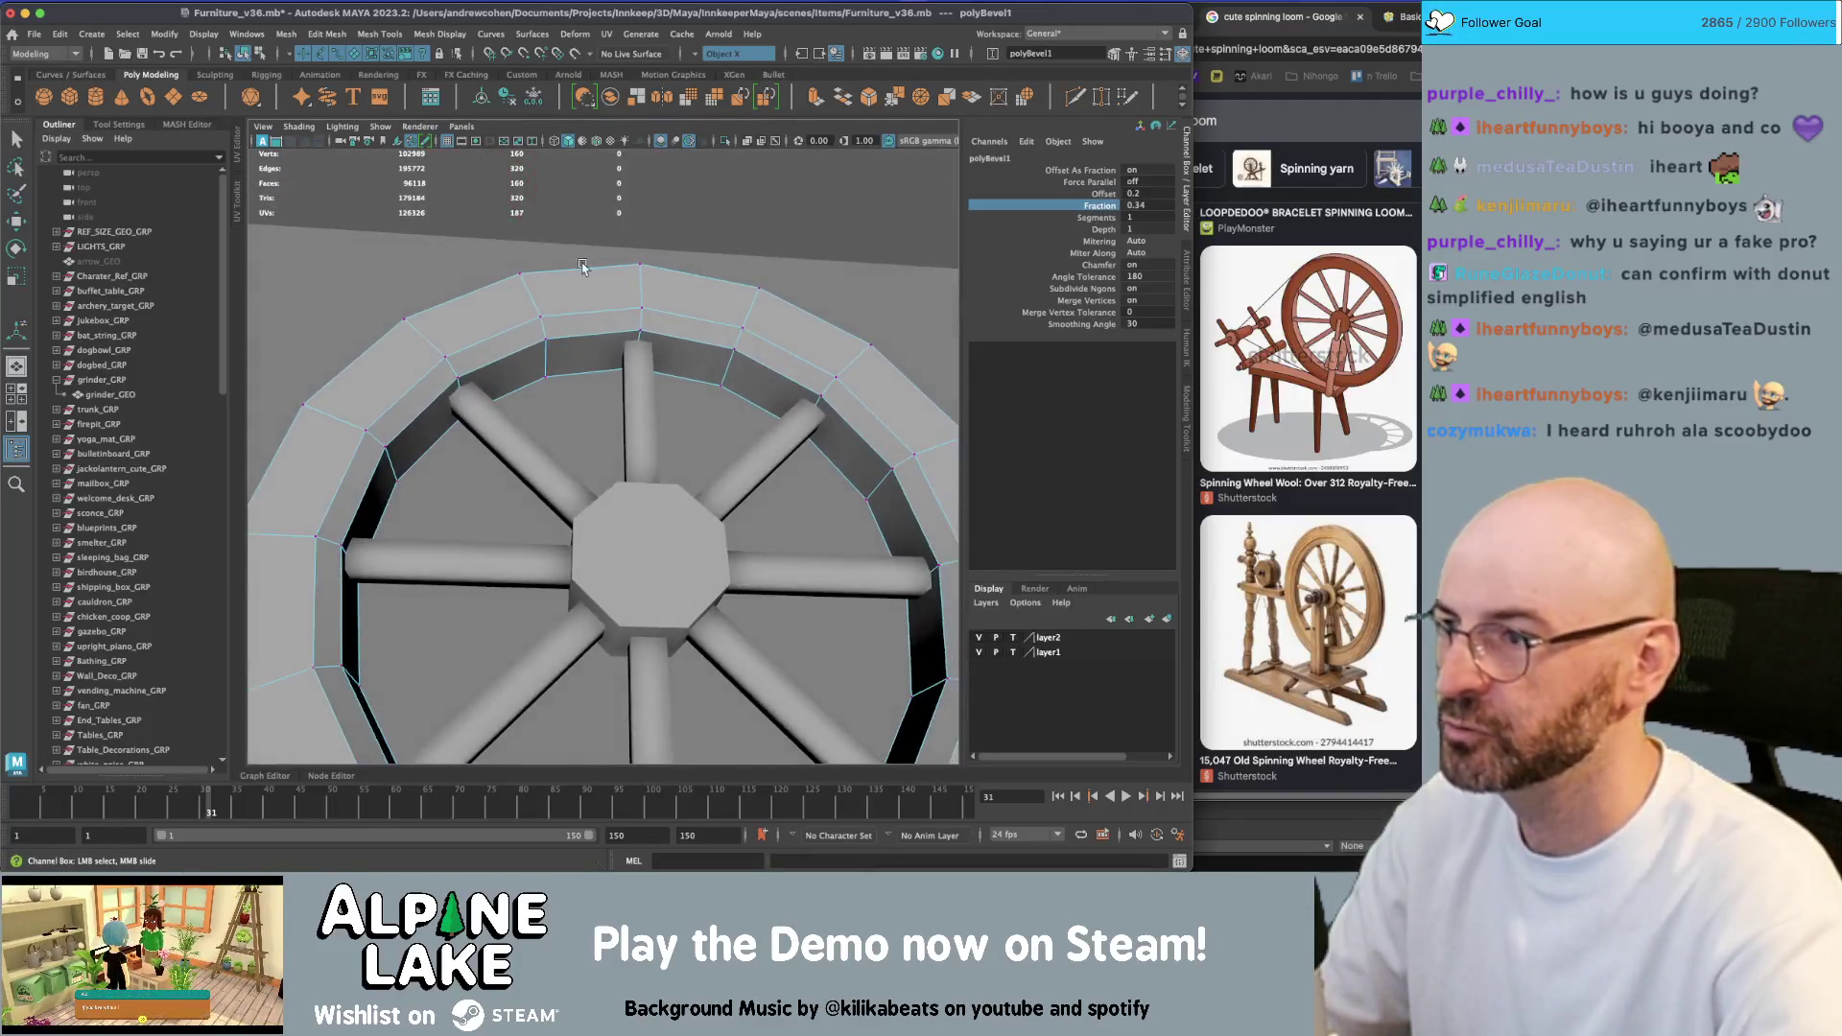
# Select the whole rim and apply Mesh Display > Soften Edge
pyautogui.click(242, 55)
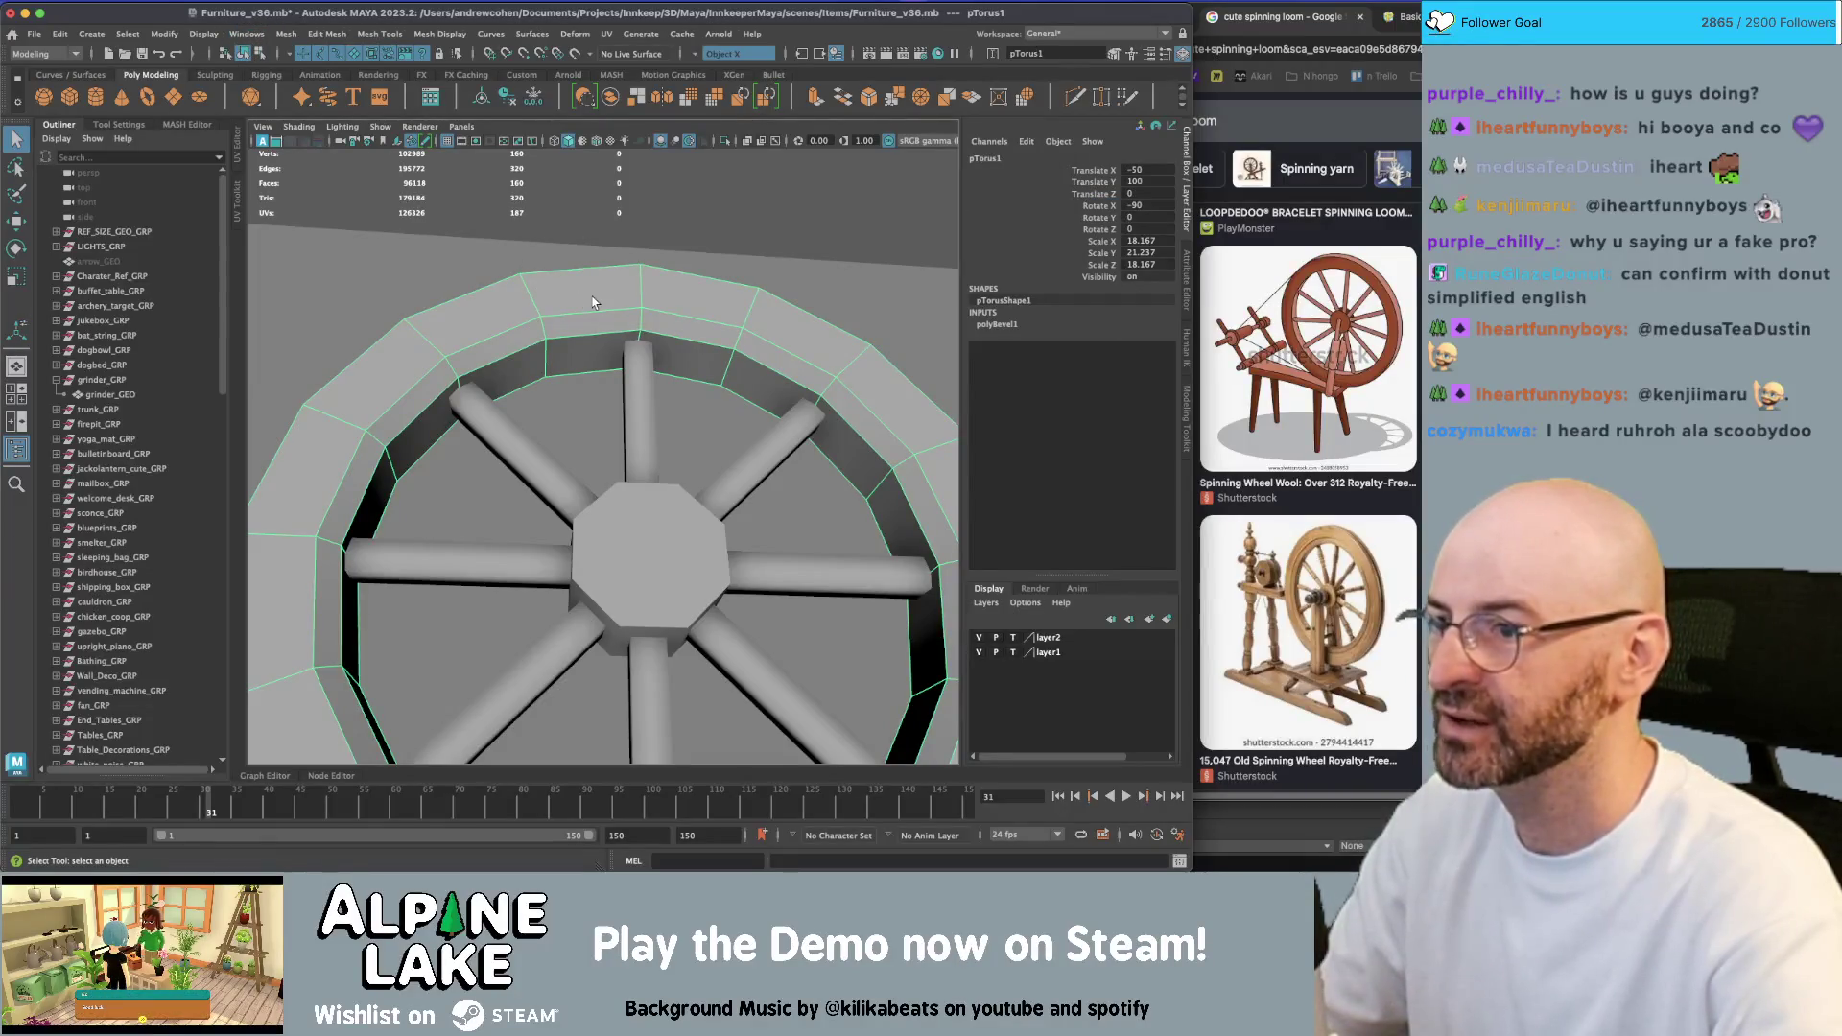
pyautogui.click(414, 33)
pyautogui.click(488, 168)
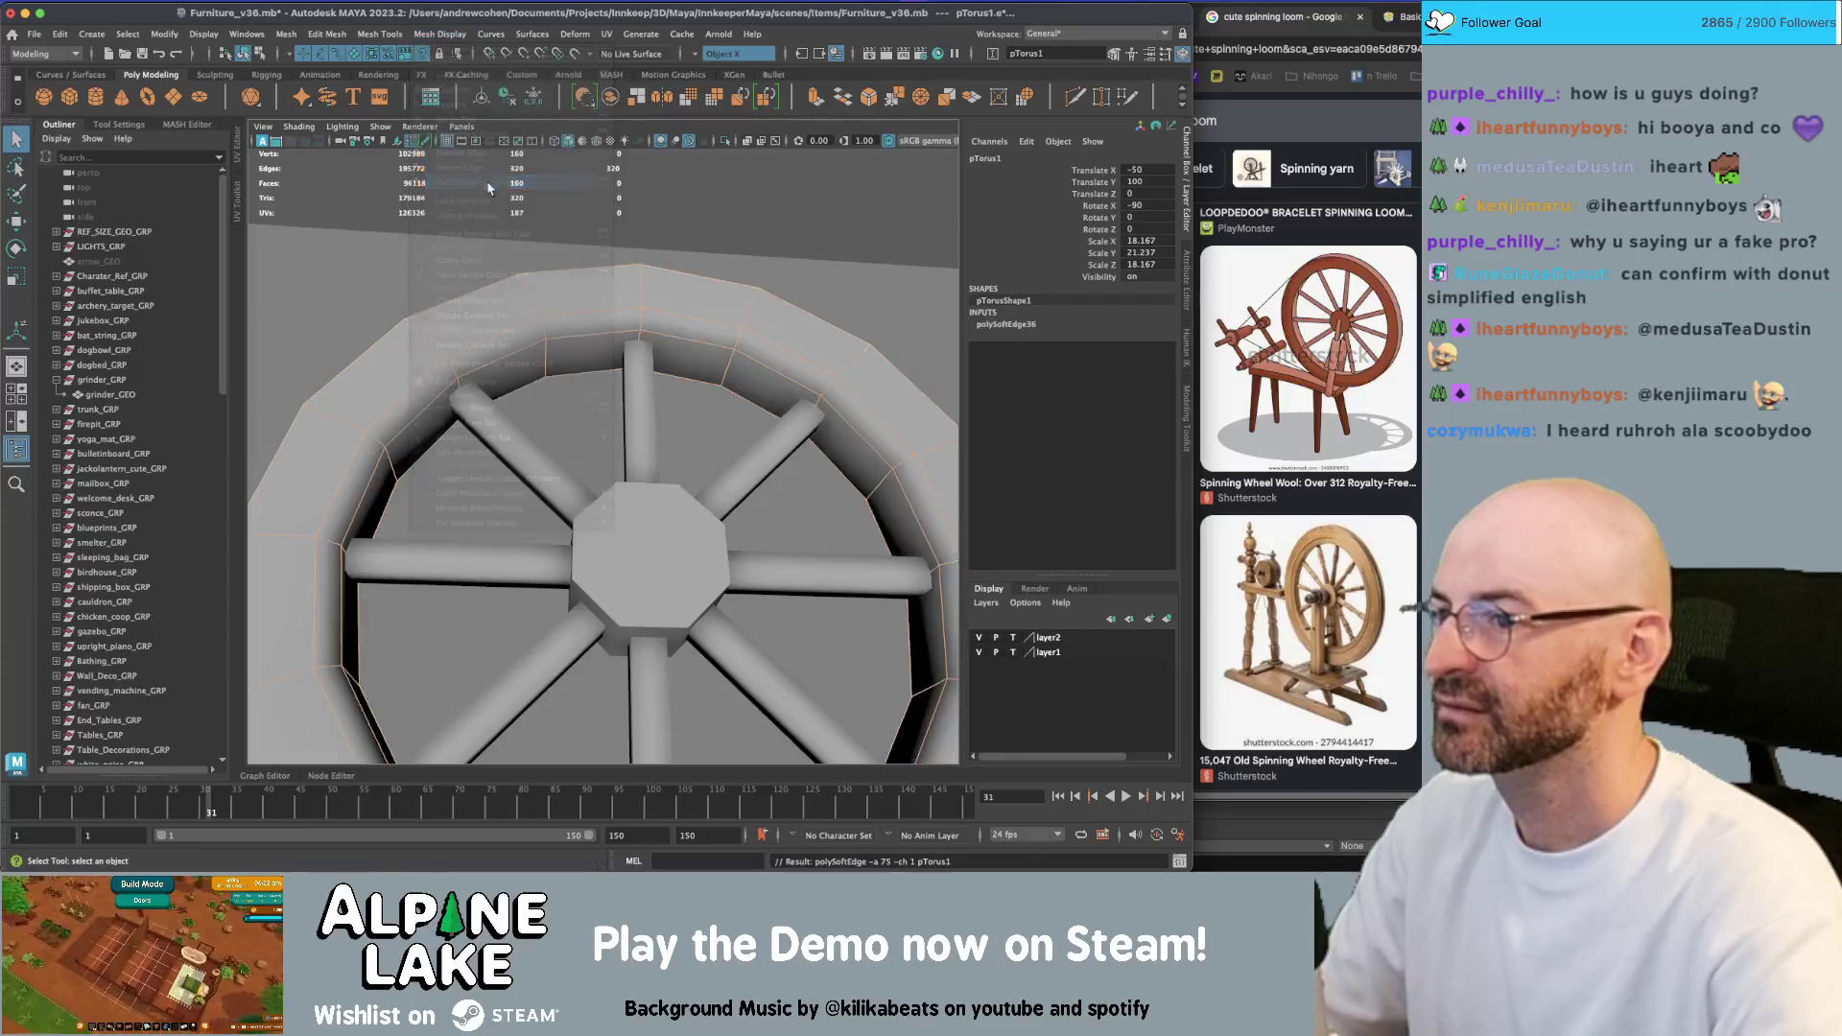
pyautogui.click(575, 461)
pyautogui.scroll(-5, 575, 461)
pyautogui.moveTo(614, 480)
pyautogui.keyDown('alt'); pyautogui.mouseDown()
pyautogui.moveTo(557, 485)
pyautogui.moveTo(518, 432)
pyautogui.mouseUp(); pyautogui.keyUp('alt')
pyautogui.scroll(5, 576, 384)
# Select two outer rim edge loops and bevel them with offset 0.2 and 1 segment
pyautogui.click(602, 303)
pyautogui.keyDown('alt'); pyautogui.moveTo(602, 303); pyautogui.dragTo(623, 307); pyautogui.keyUp('alt')
pyautogui.rightClick(619, 279)
pyautogui.click(615, 259)
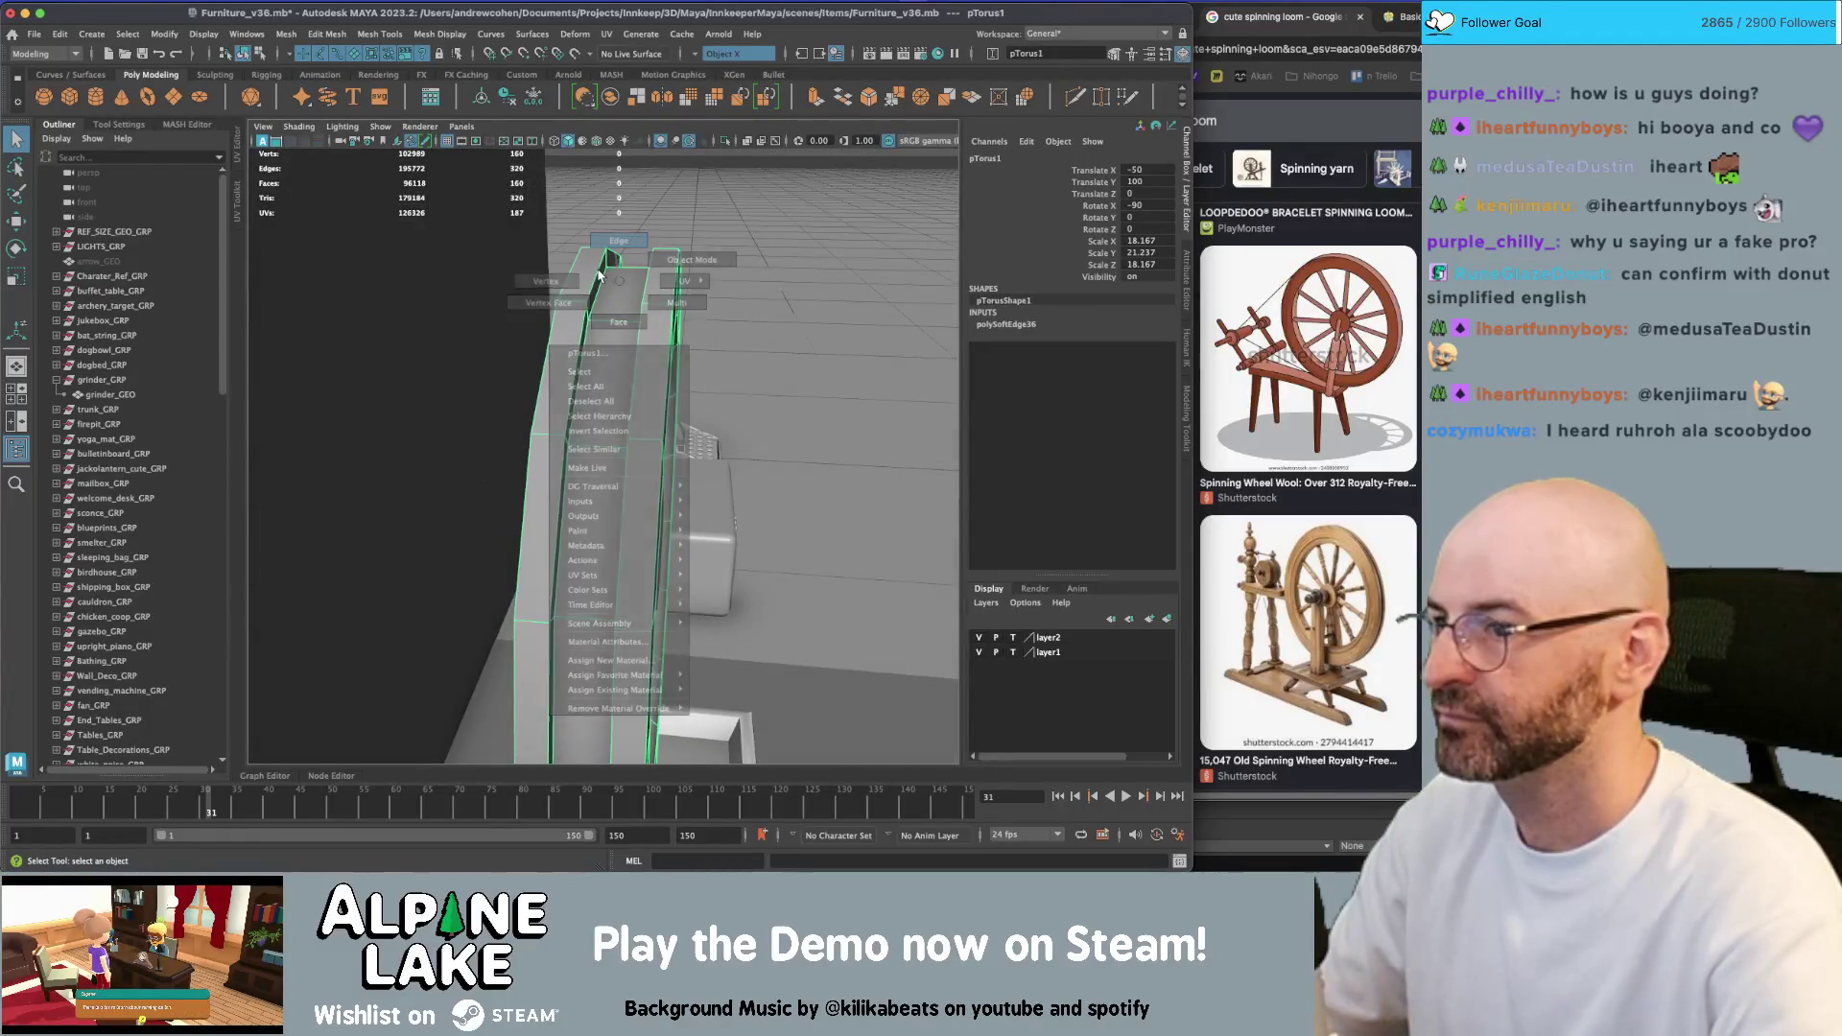
pyautogui.doubleClick(650, 277)
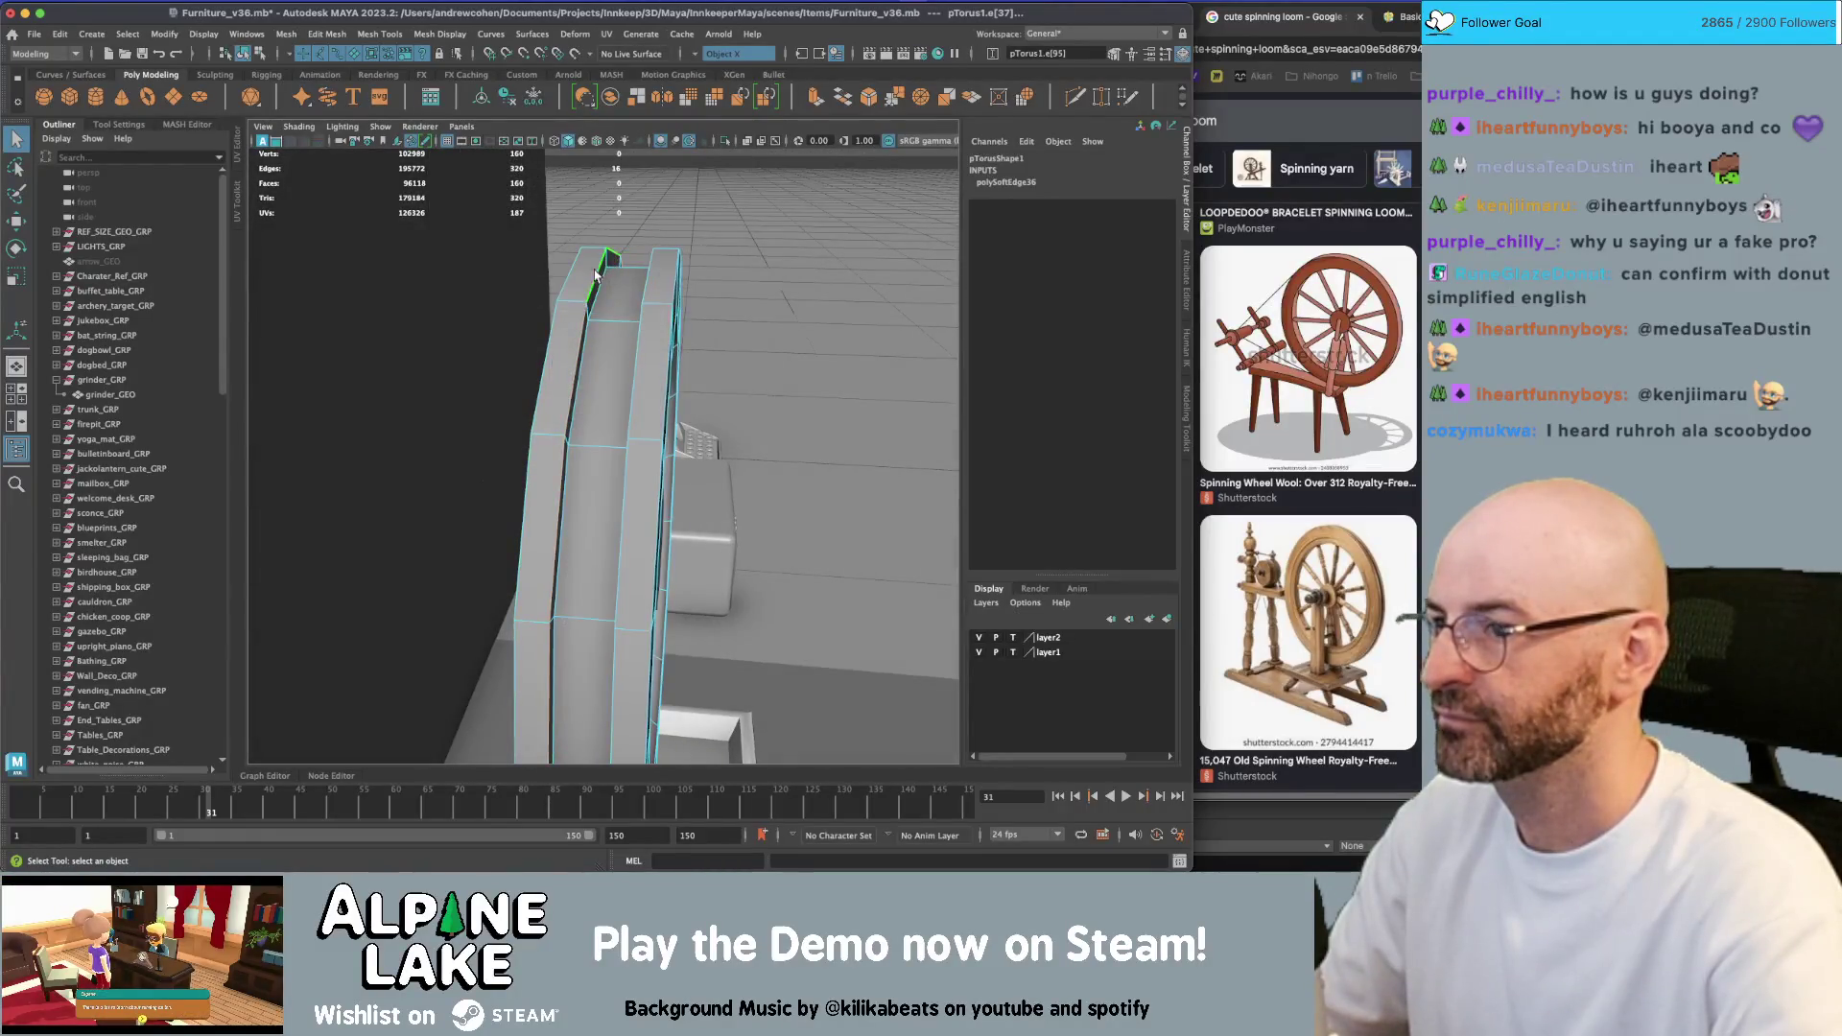
pyautogui.keyDown('shift'); pyautogui.doubleClick(676, 278); pyautogui.keyUp('shift')
pyautogui.keyDown('alt'); pyautogui.moveTo(676, 278); pyautogui.dragTo(410, 35); pyautogui.keyUp('alt')
pyautogui.keyDown('alt'); pyautogui.moveTo(575, 288); pyautogui.dragTo(609, 236); pyautogui.keyUp('alt')
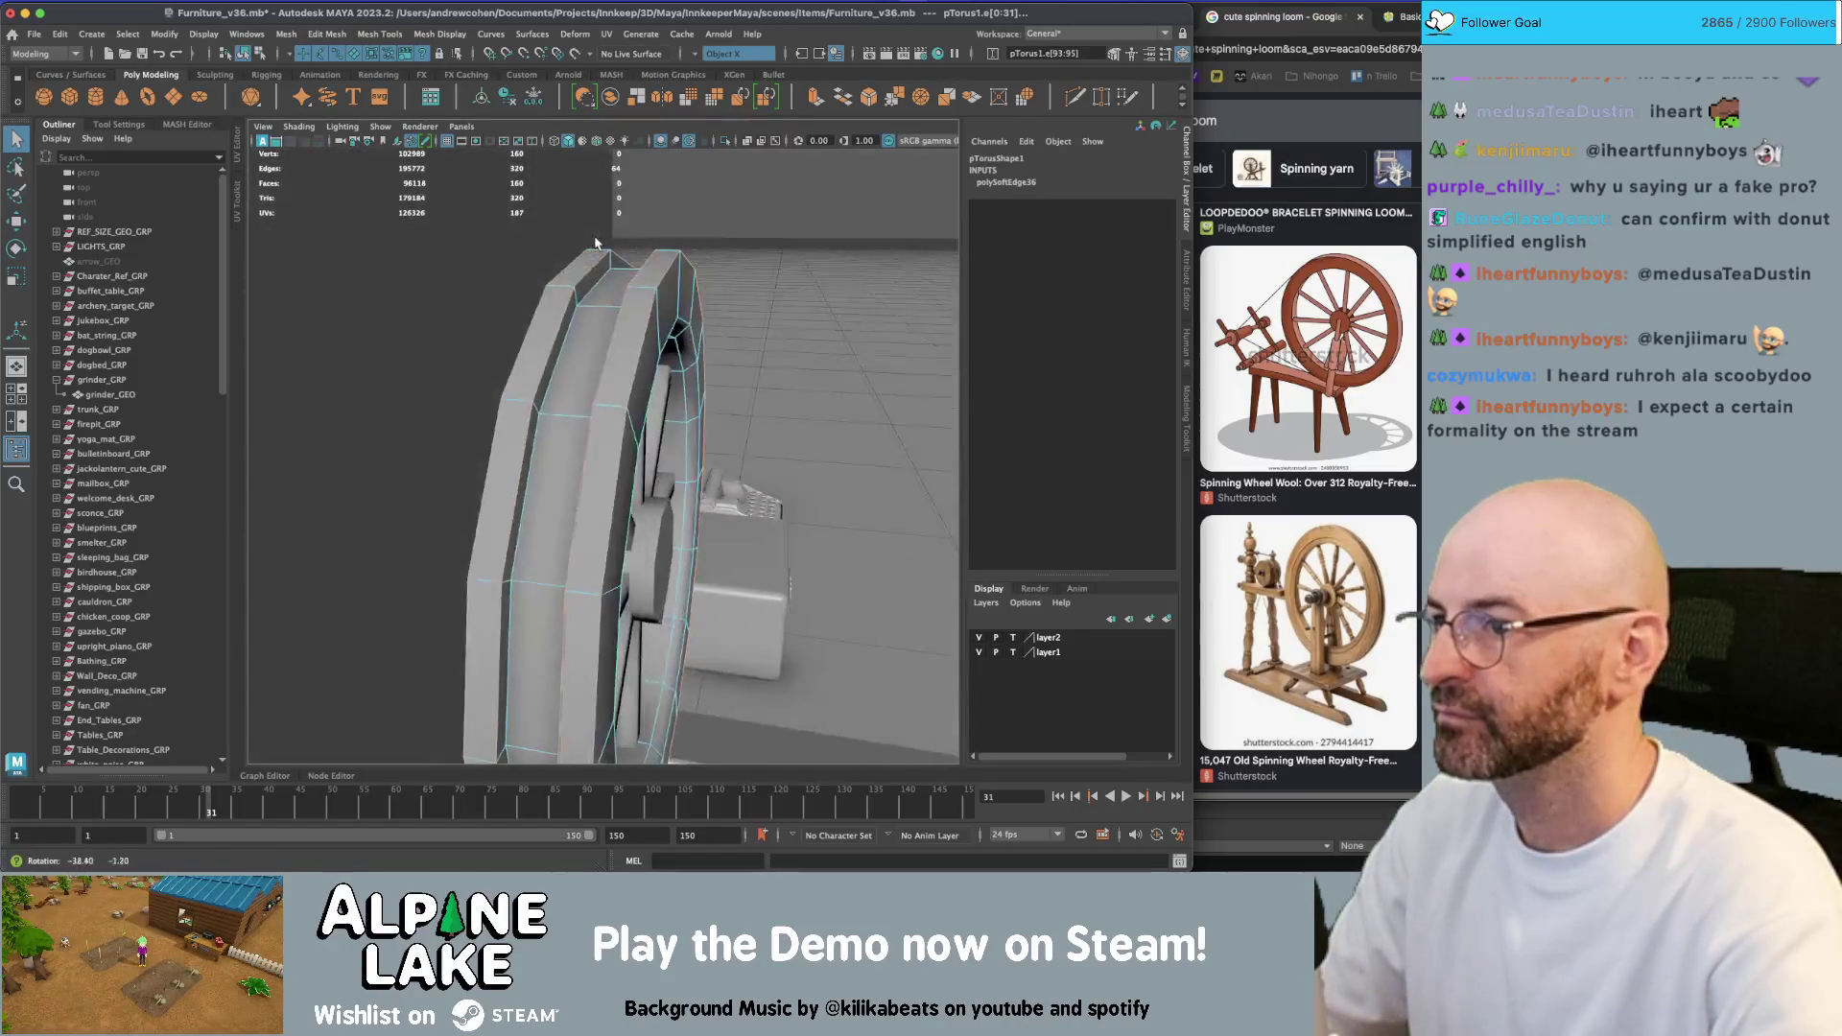
pyautogui.hotkey('ctrl', 'b')
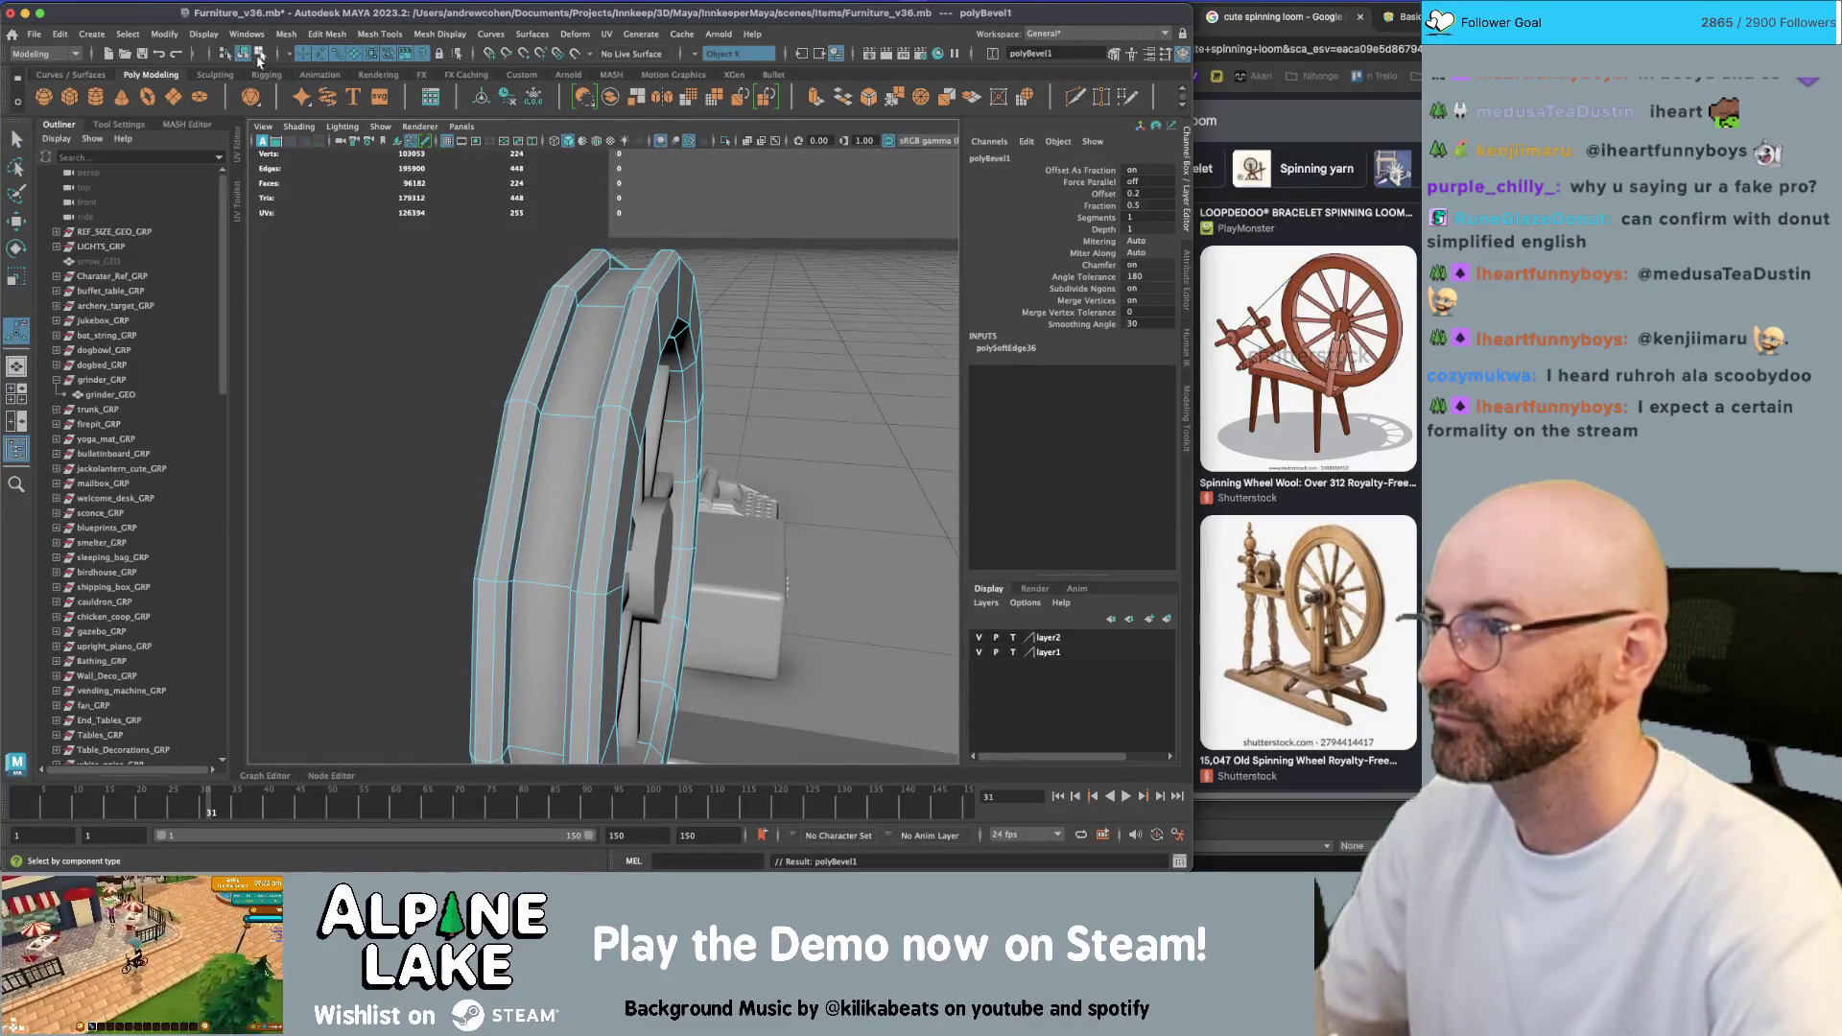
pyautogui.click(247, 55)
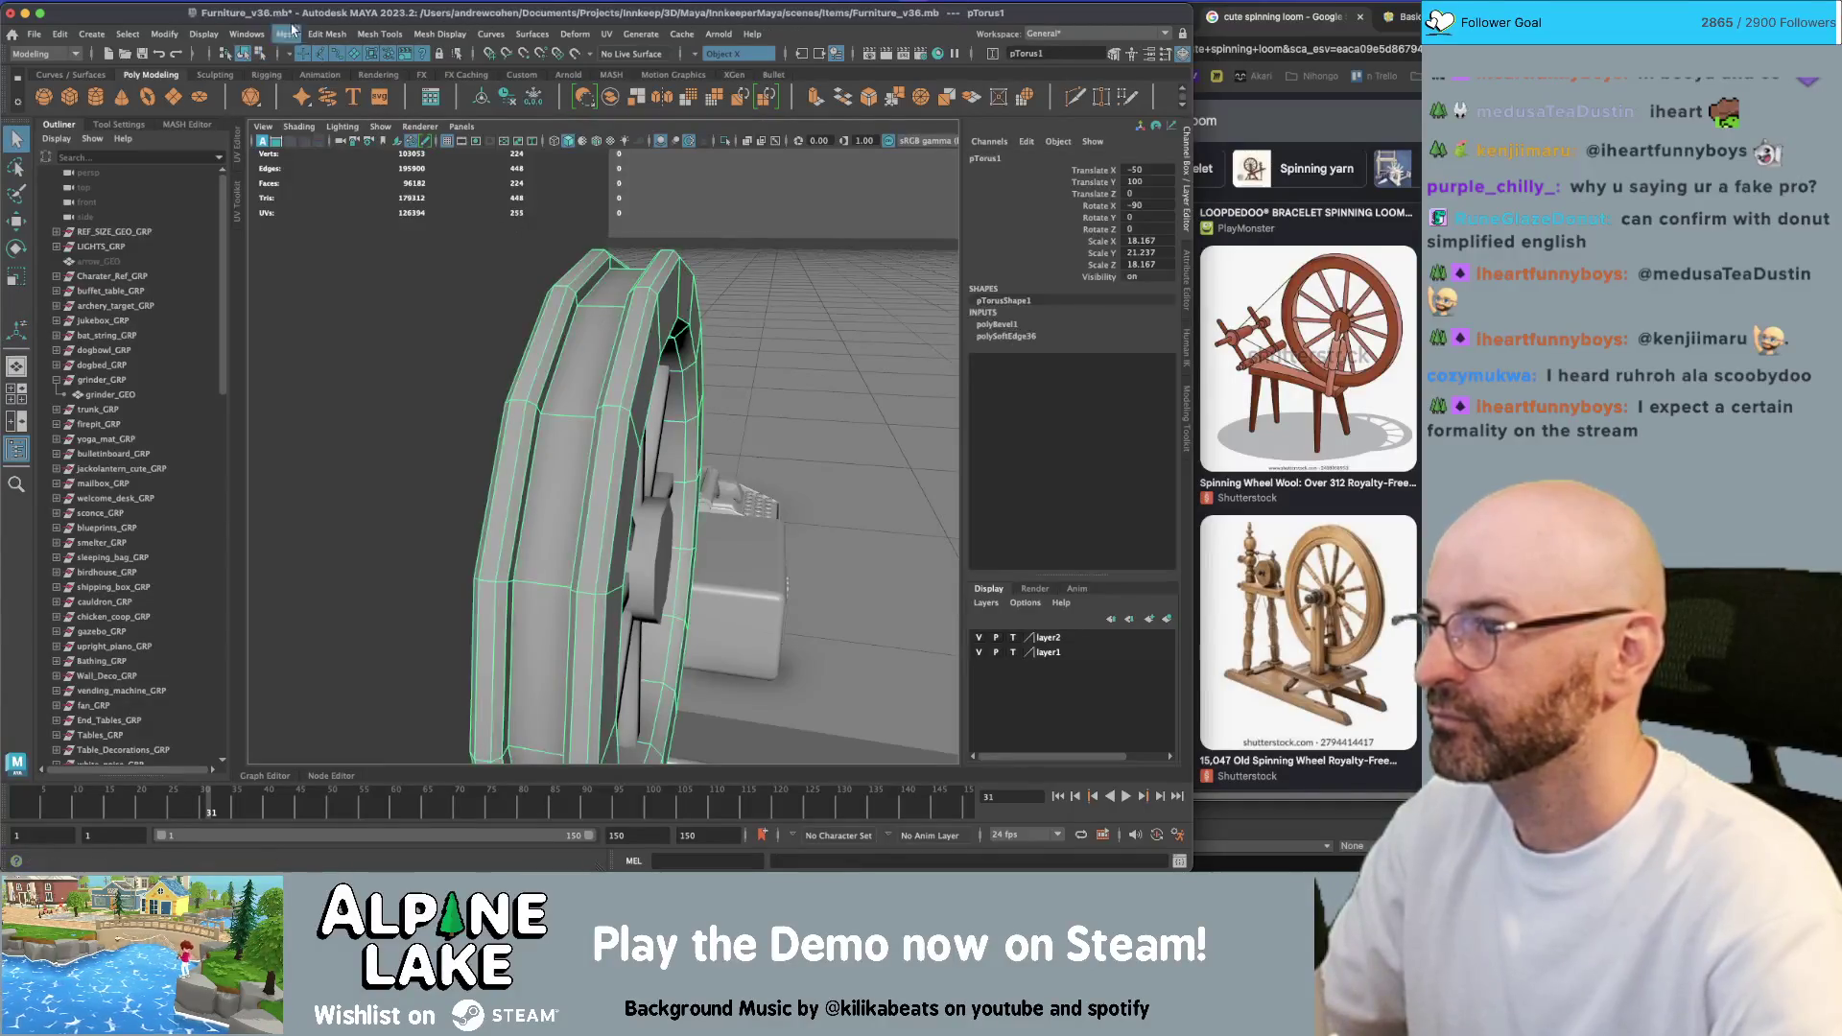
# Apply Soften/Harden Edges to the torus rim, then zoom out to view the whole room
pyautogui.click(327, 35)
pyautogui.moveTo(434, 35)
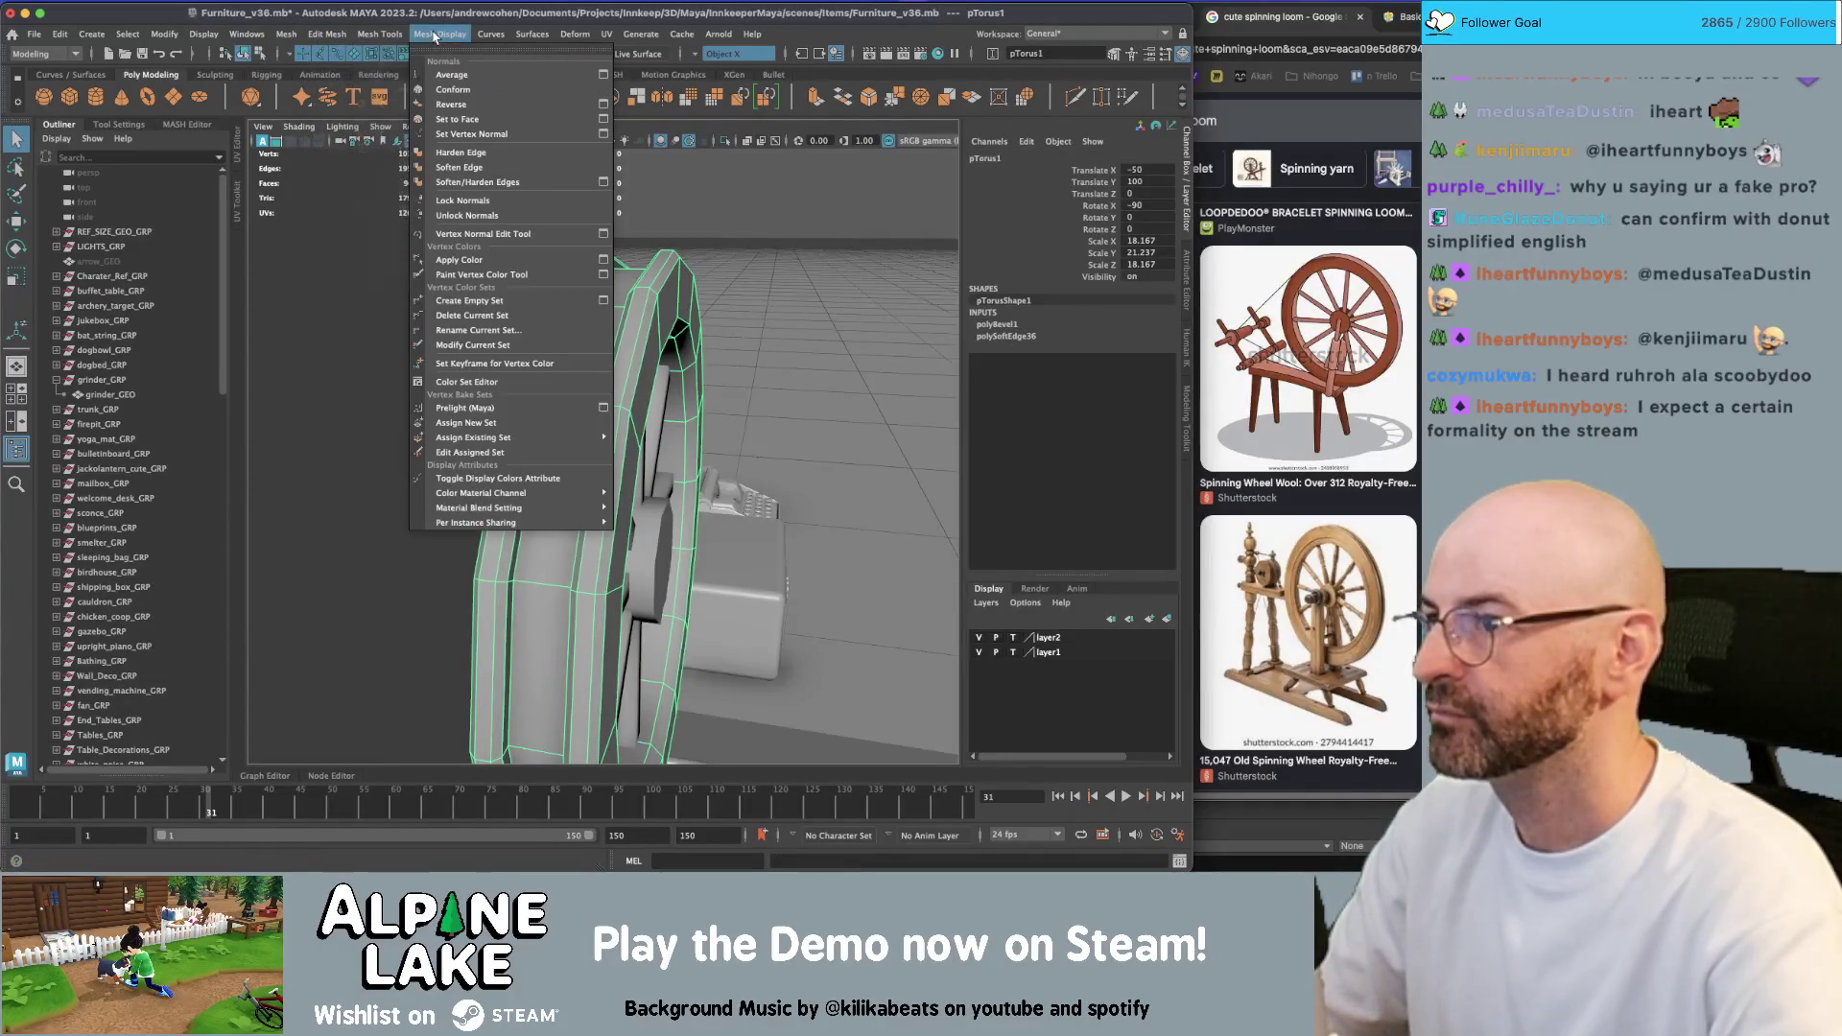
pyautogui.click(488, 182)
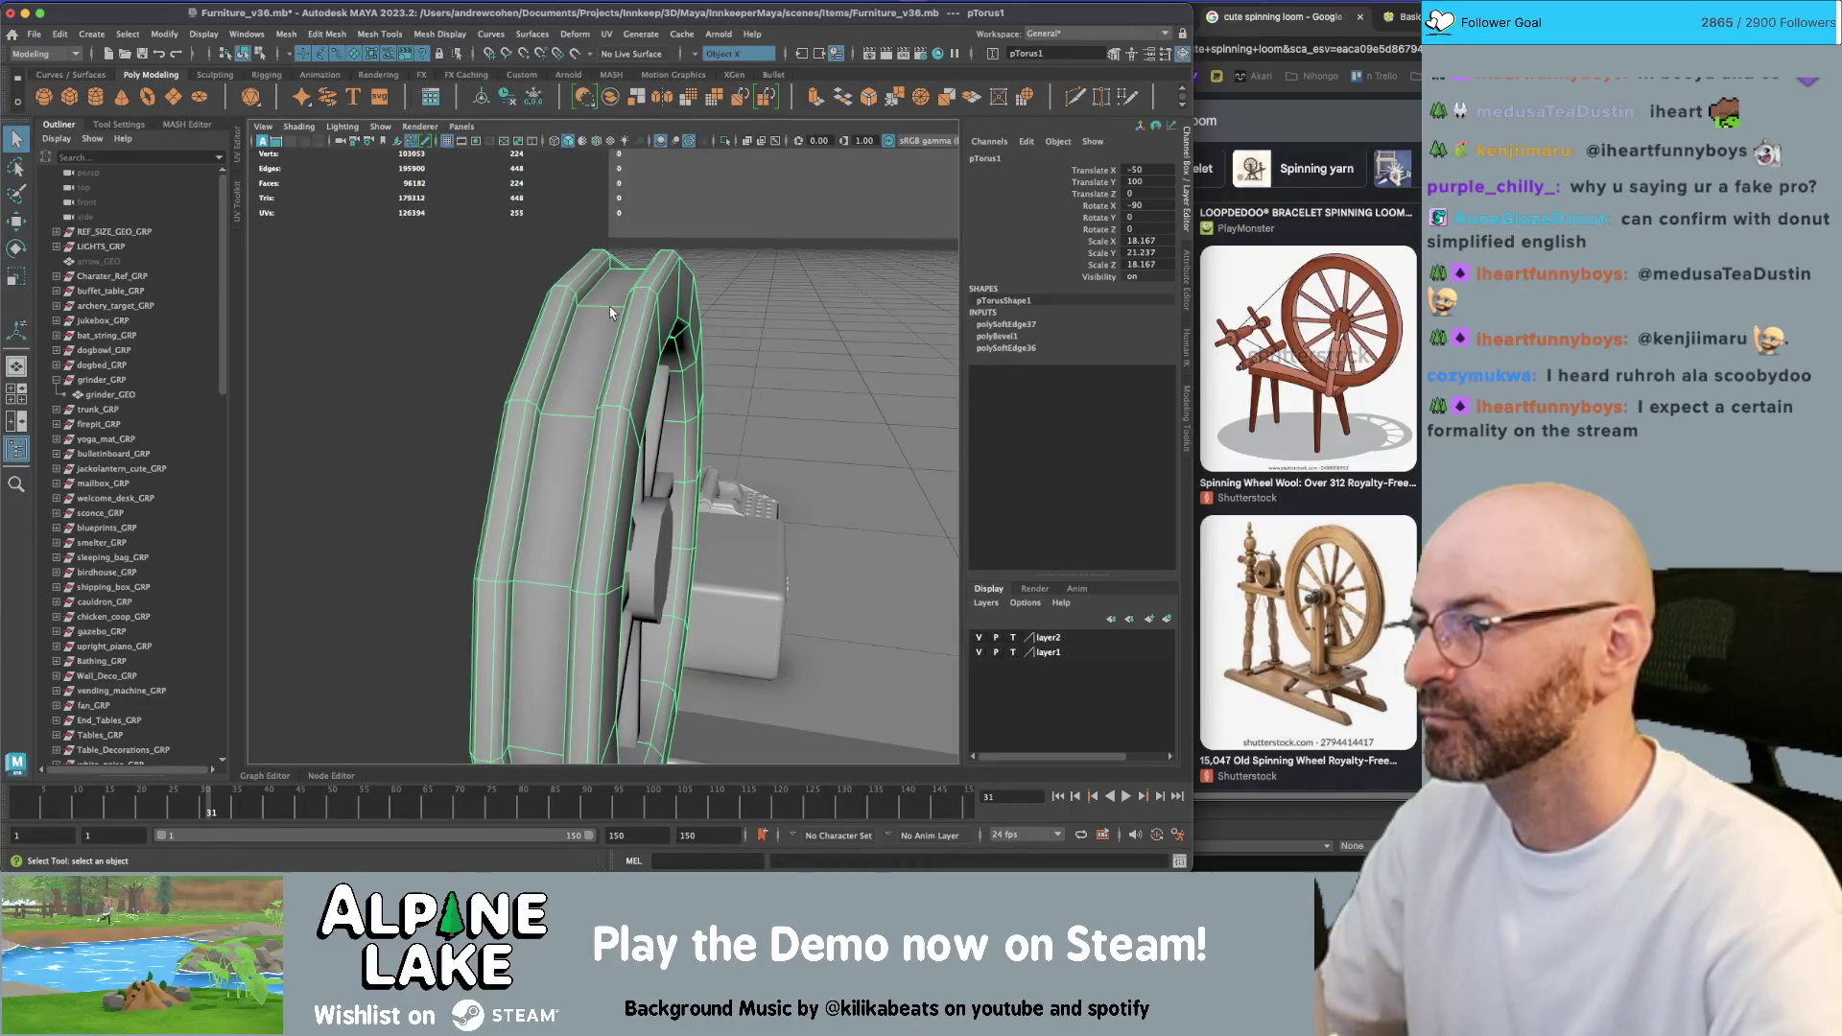
pyautogui.scroll(-5, 610, 312)
pyautogui.moveTo(584, 349)
pyautogui.keyDown('alt'); pyautogui.mouseDown()
pyautogui.moveTo(536, 387)
pyautogui.moveTo(517, 358)
pyautogui.mouseUp(); pyautogui.keyUp('alt')
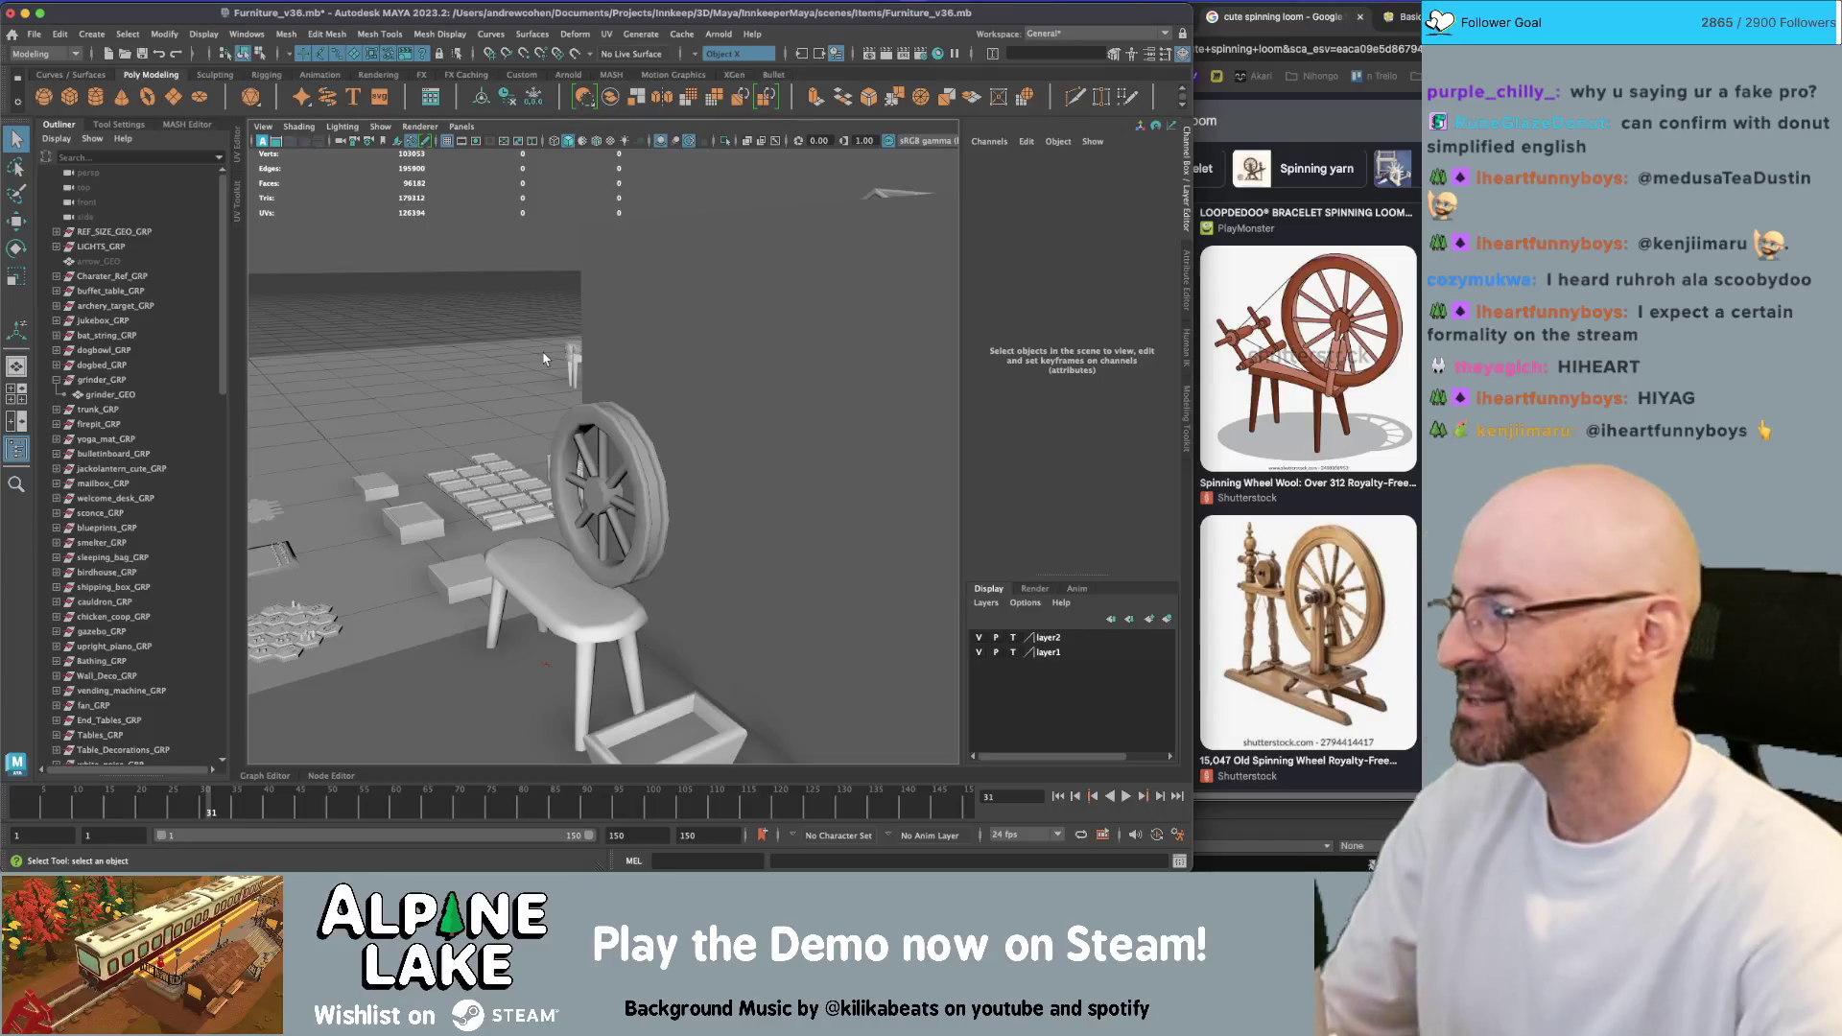
# Frame the rim, select one rim face, and set Symmetry to Object Z
pyautogui.click(660, 460)
pyautogui.press('f')
pyautogui.keyDown('alt'); pyautogui.moveTo(660, 460); pyautogui.dragTo(858, 486, button='right'); pyautogui.keyUp('alt')
pyautogui.moveTo(565, 388); pyautogui.dragTo(557, 427, button='right')
pyautogui.doubleClick(518, 438)
pyautogui.click(515, 439)
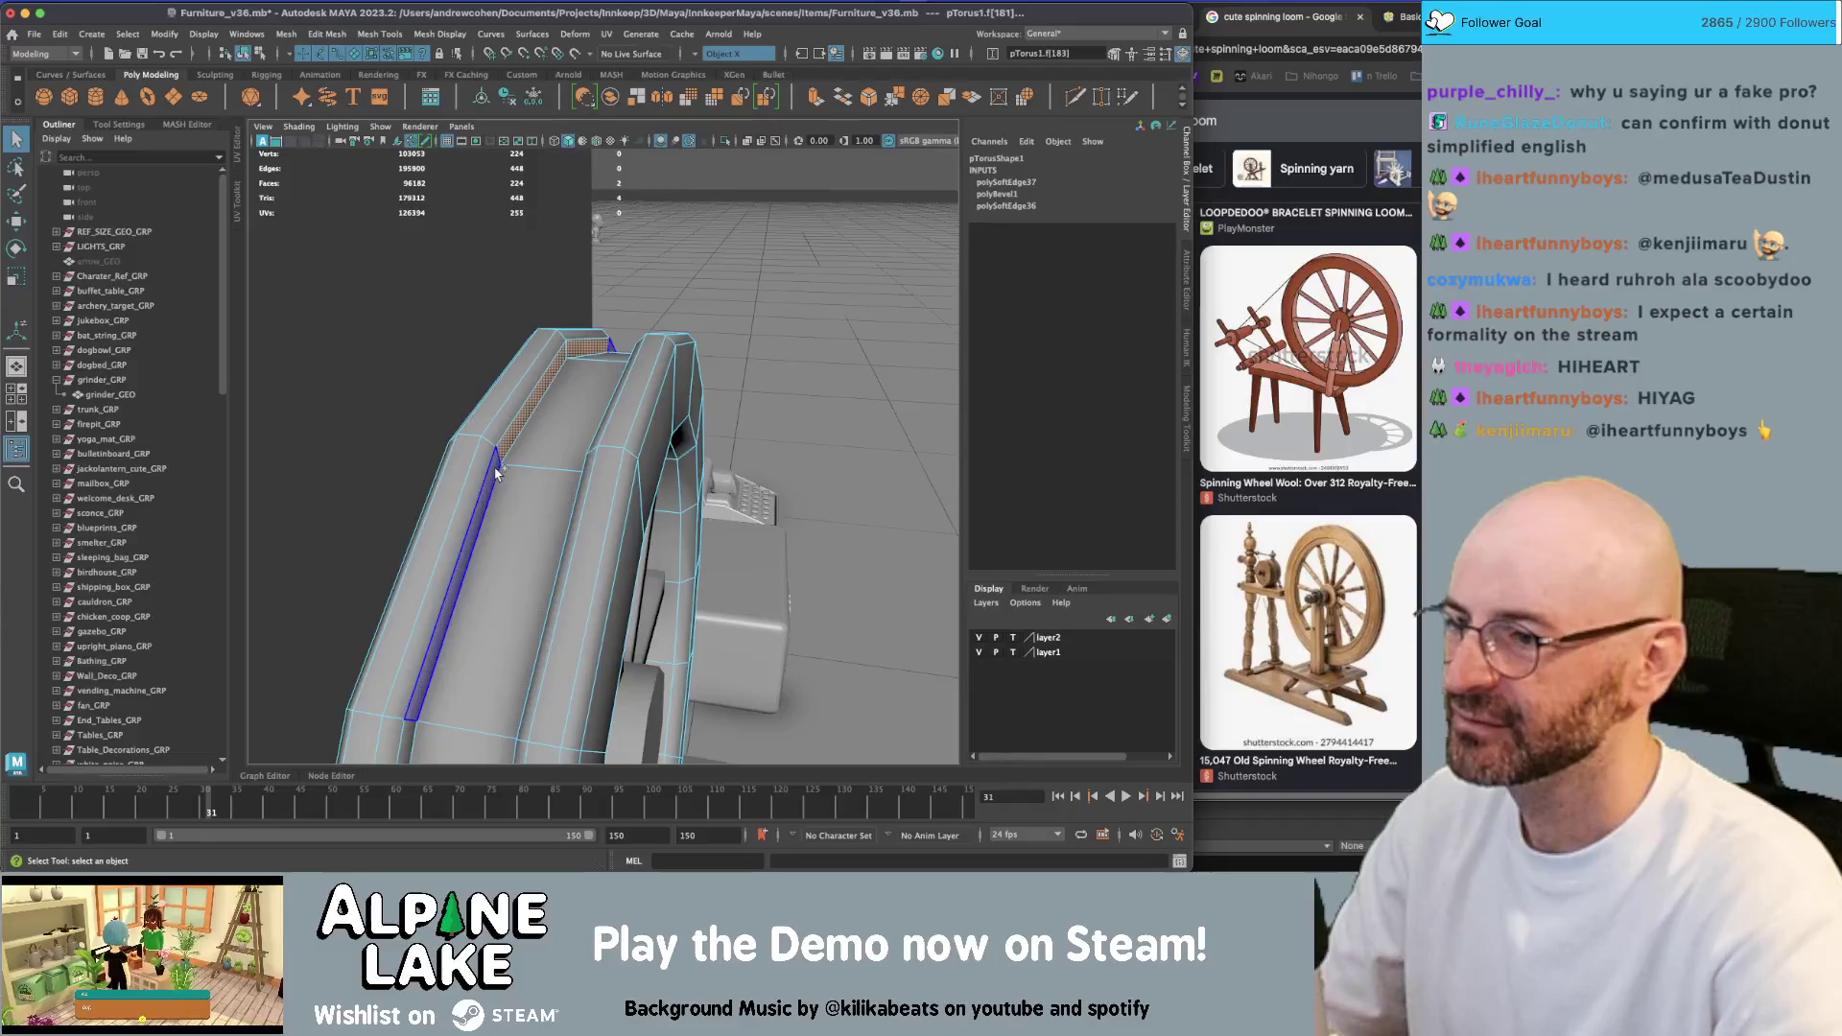
pyautogui.keyDown('alt'); pyautogui.moveTo(558, 428); pyautogui.dragTo(587, 324); pyautogui.keyUp('alt')
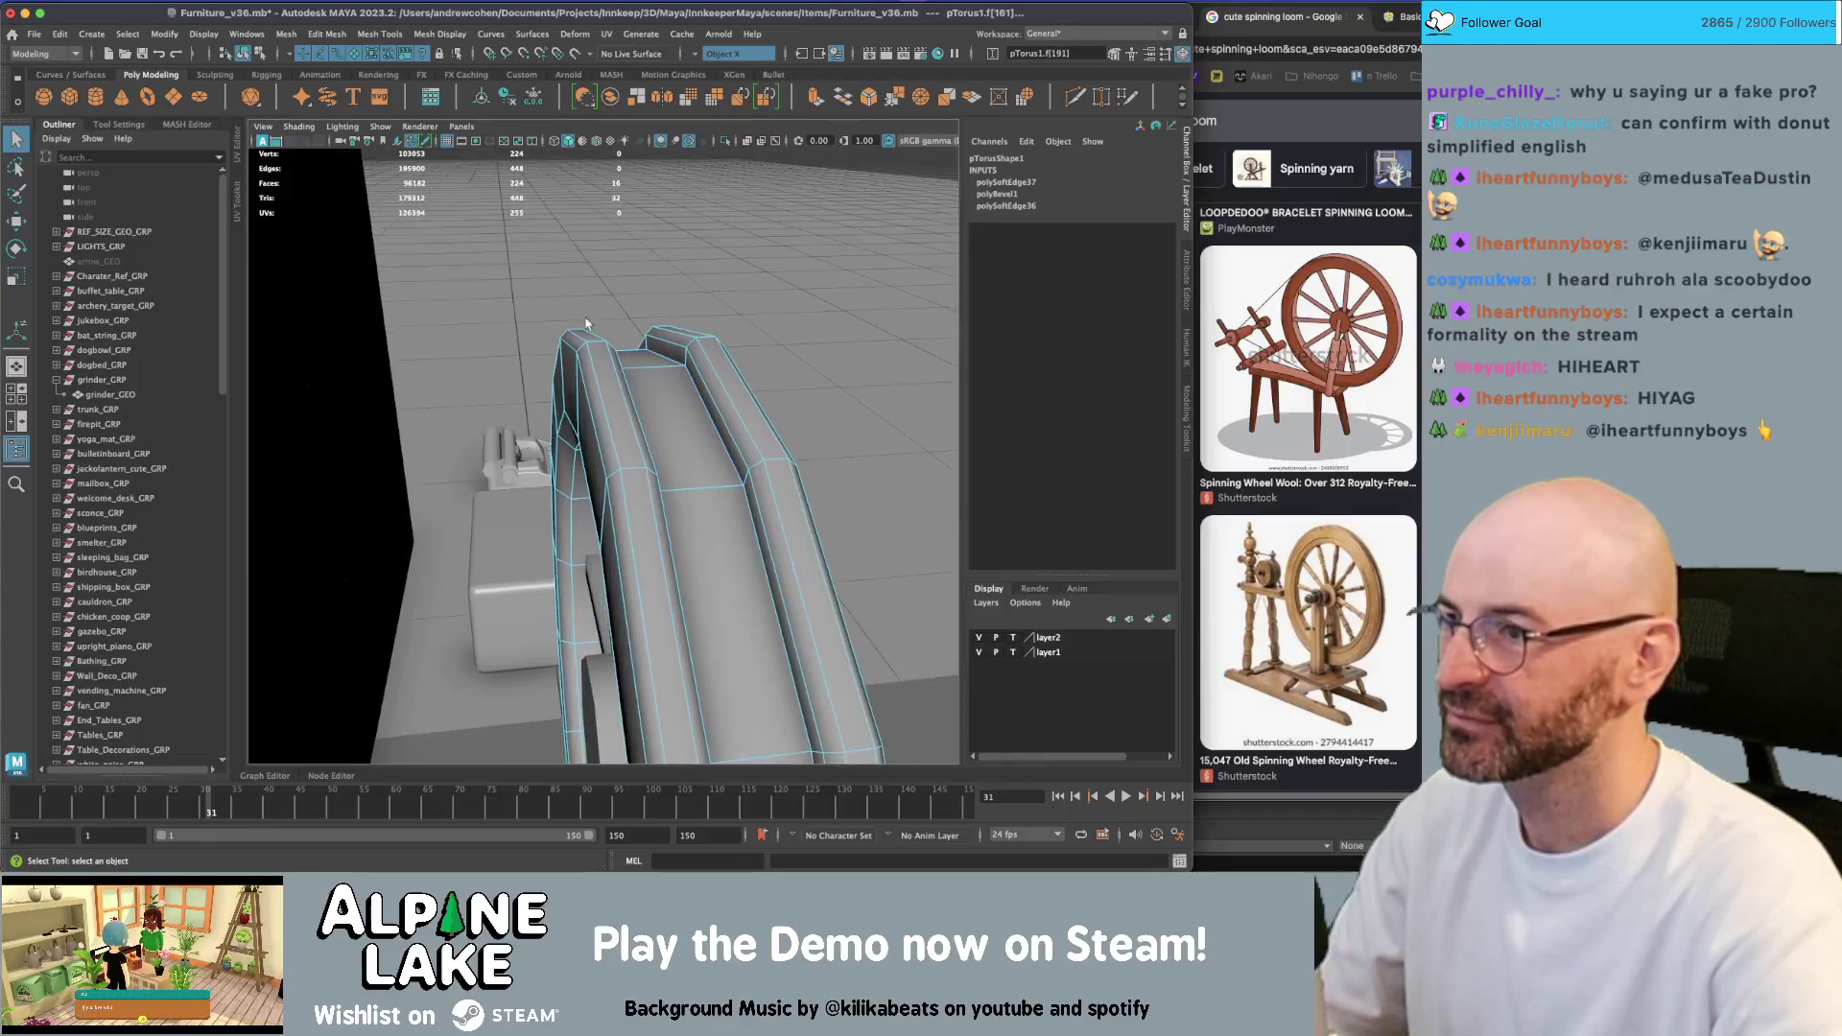
pyautogui.click(709, 54)
pyautogui.click(713, 107)
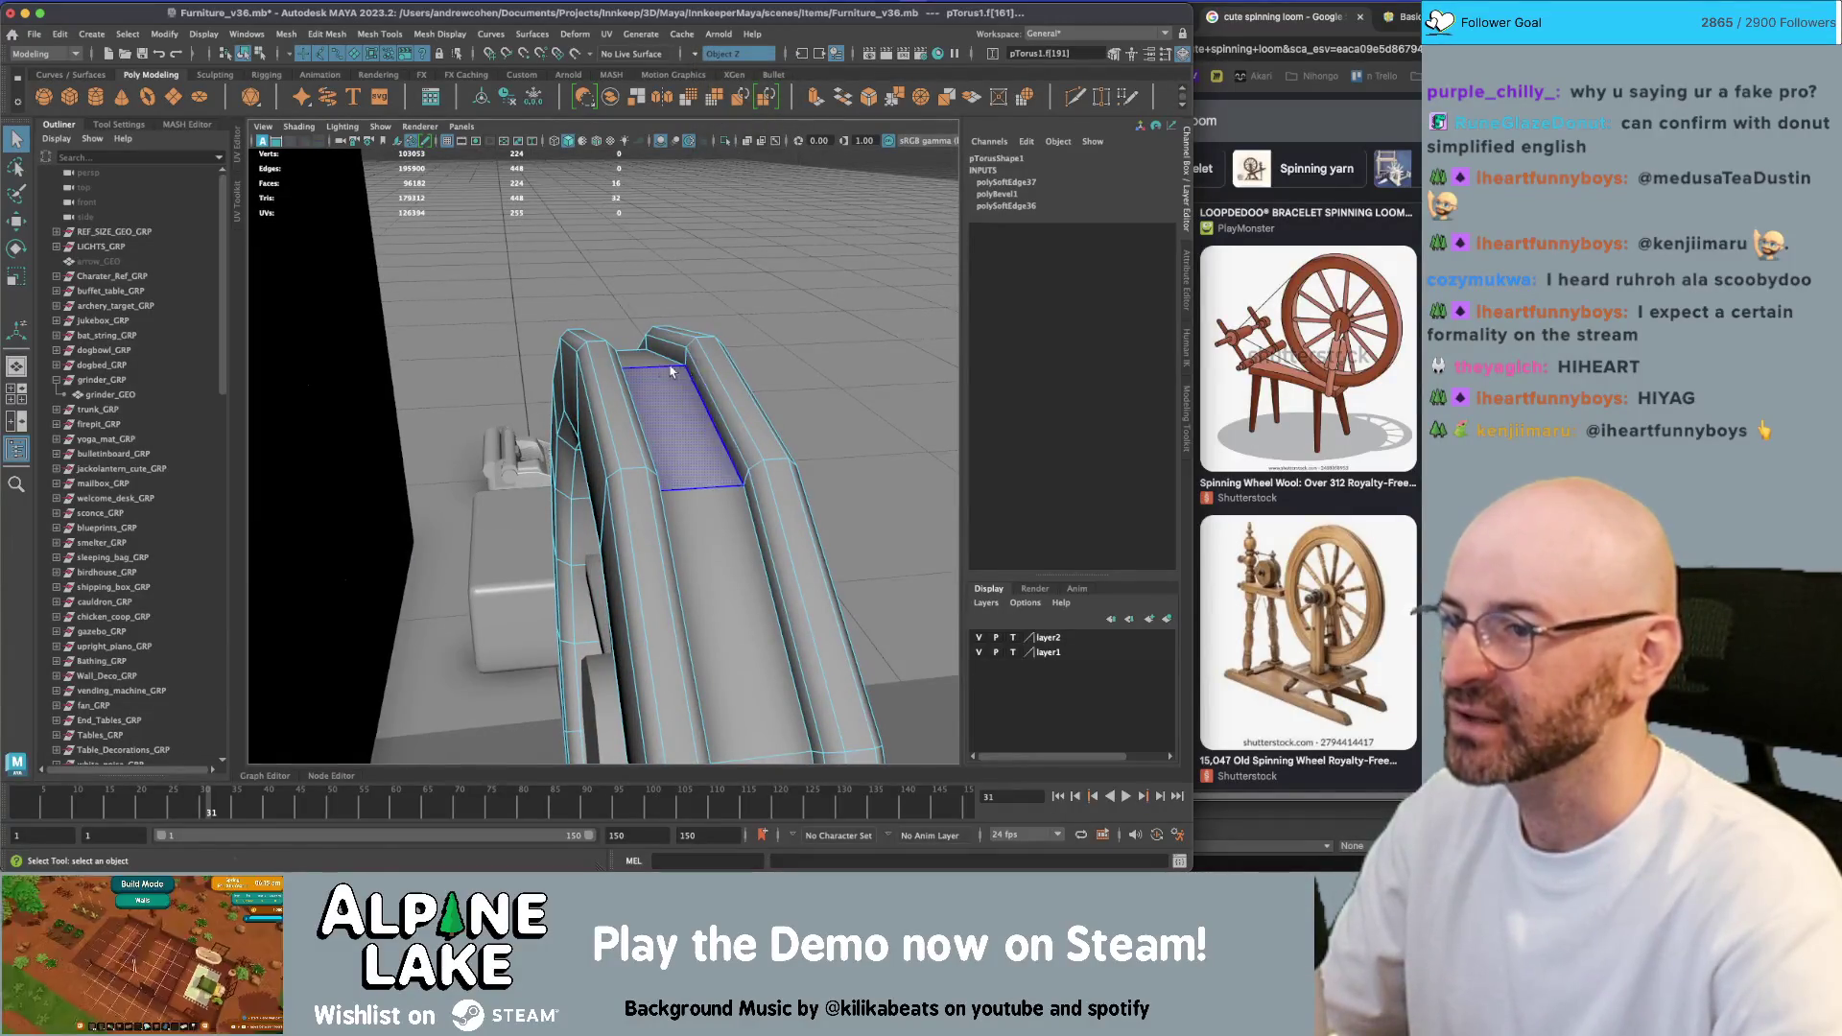
pyautogui.moveTo(670, 371)
pyautogui.keyDown('alt'); pyautogui.mouseDown()
pyautogui.moveTo(586, 386)
pyautogui.moveTo(534, 474)
pyautogui.mouseUp(); pyautogui.keyUp('alt')
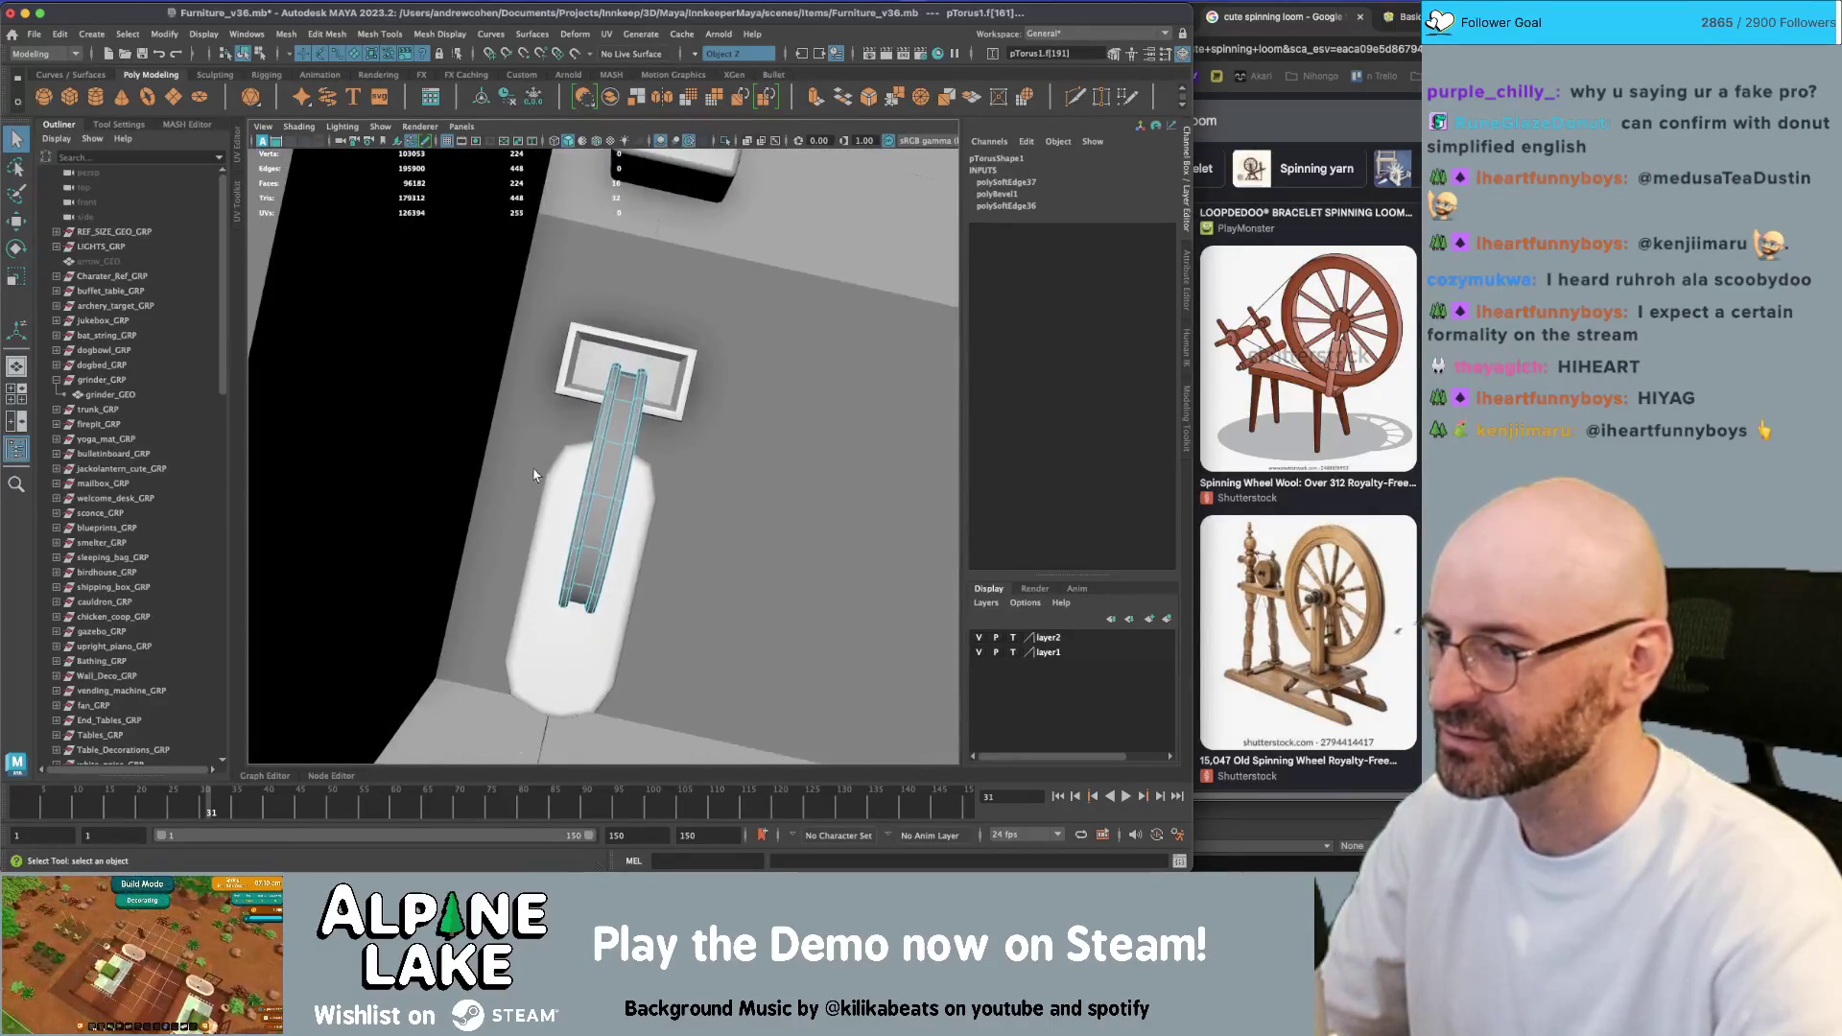
# Freeze the rim's transformations and delete its construction history
pyautogui.click(246, 54)
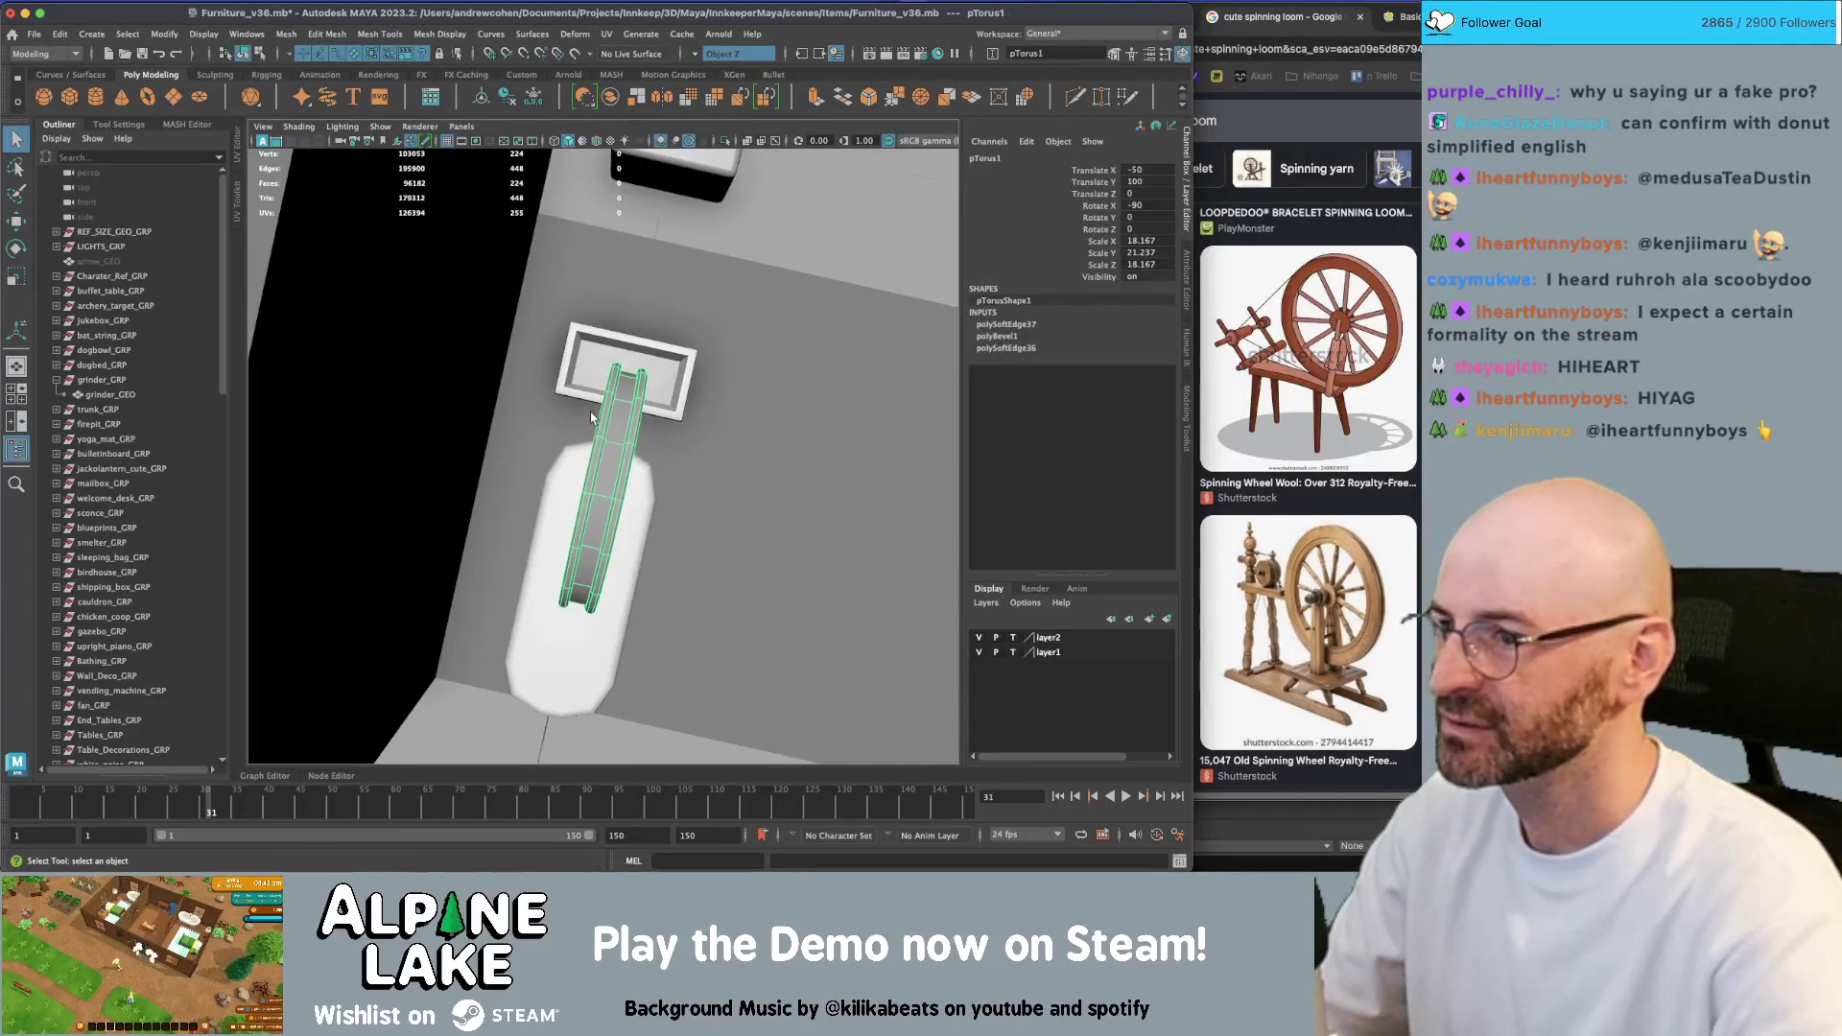
pyautogui.keyDown('alt'); pyautogui.moveTo(624, 416); pyautogui.dragTo(614, 376); pyautogui.keyUp('alt')
pyautogui.press('w')
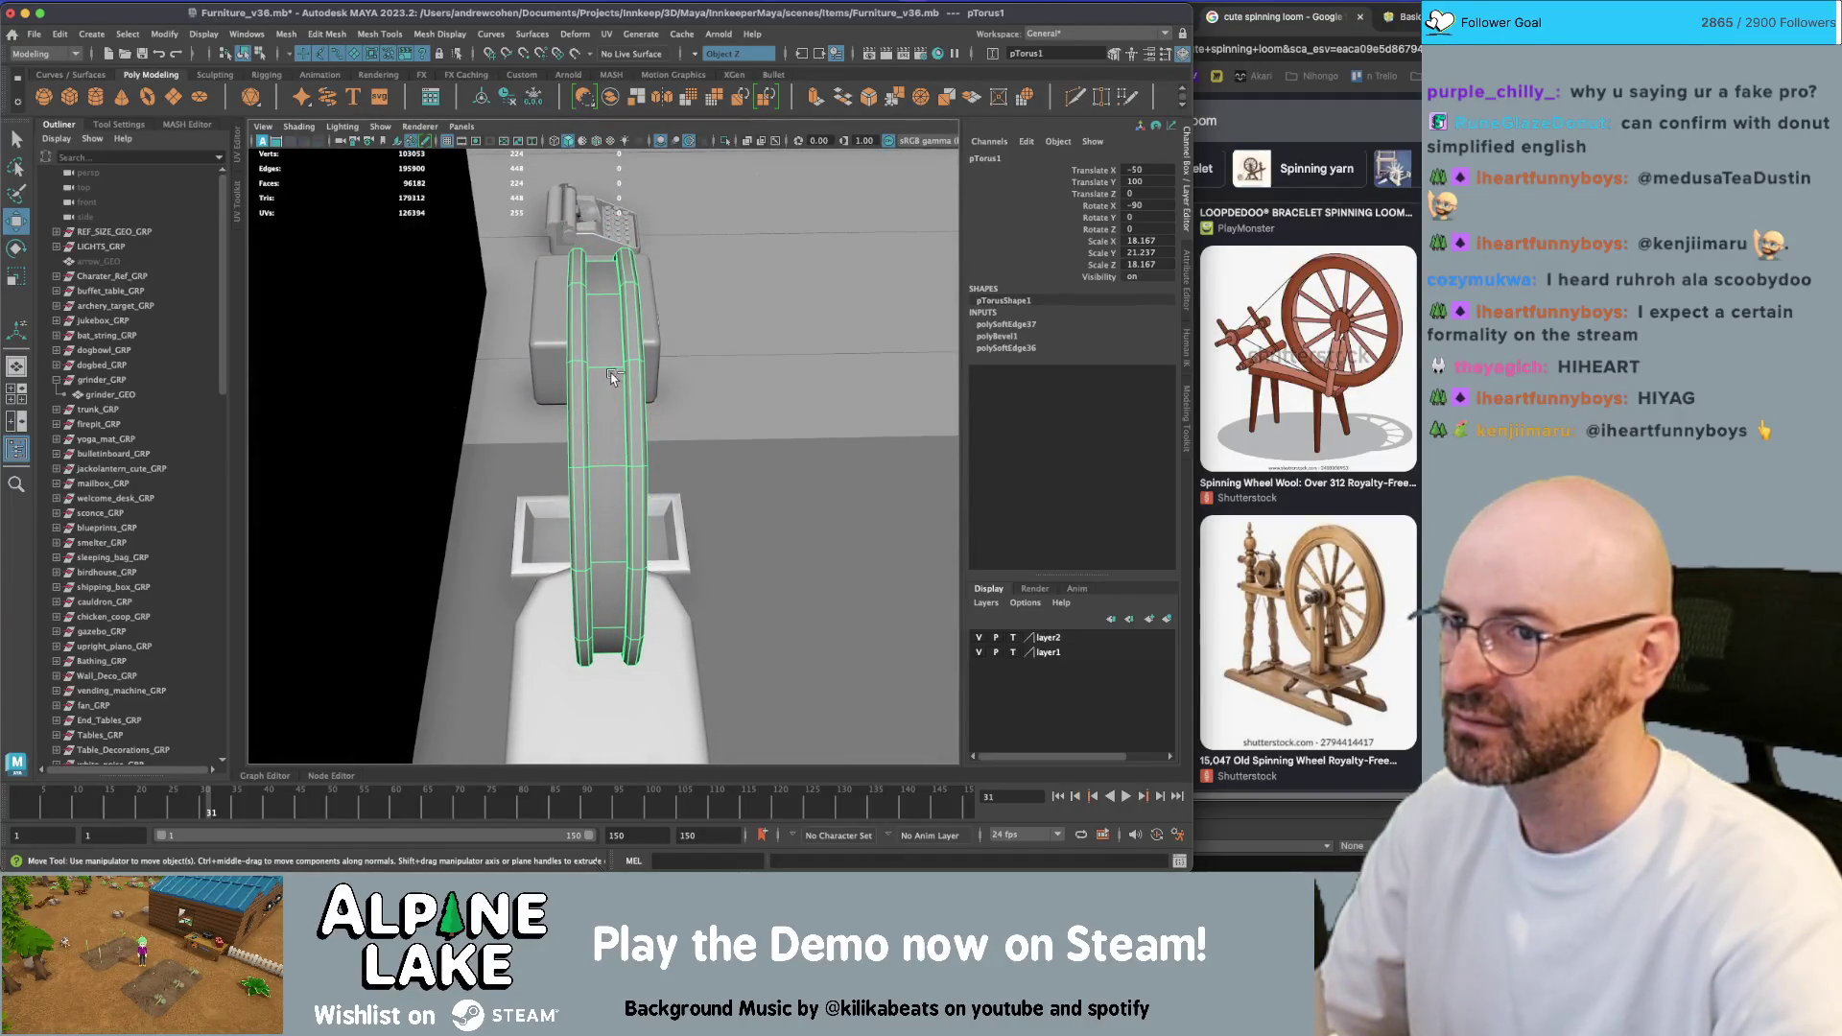
pyautogui.hotkey('ctrl', 'shift', 'f')
pyautogui.hotkey('alt', 'shift', 'd')
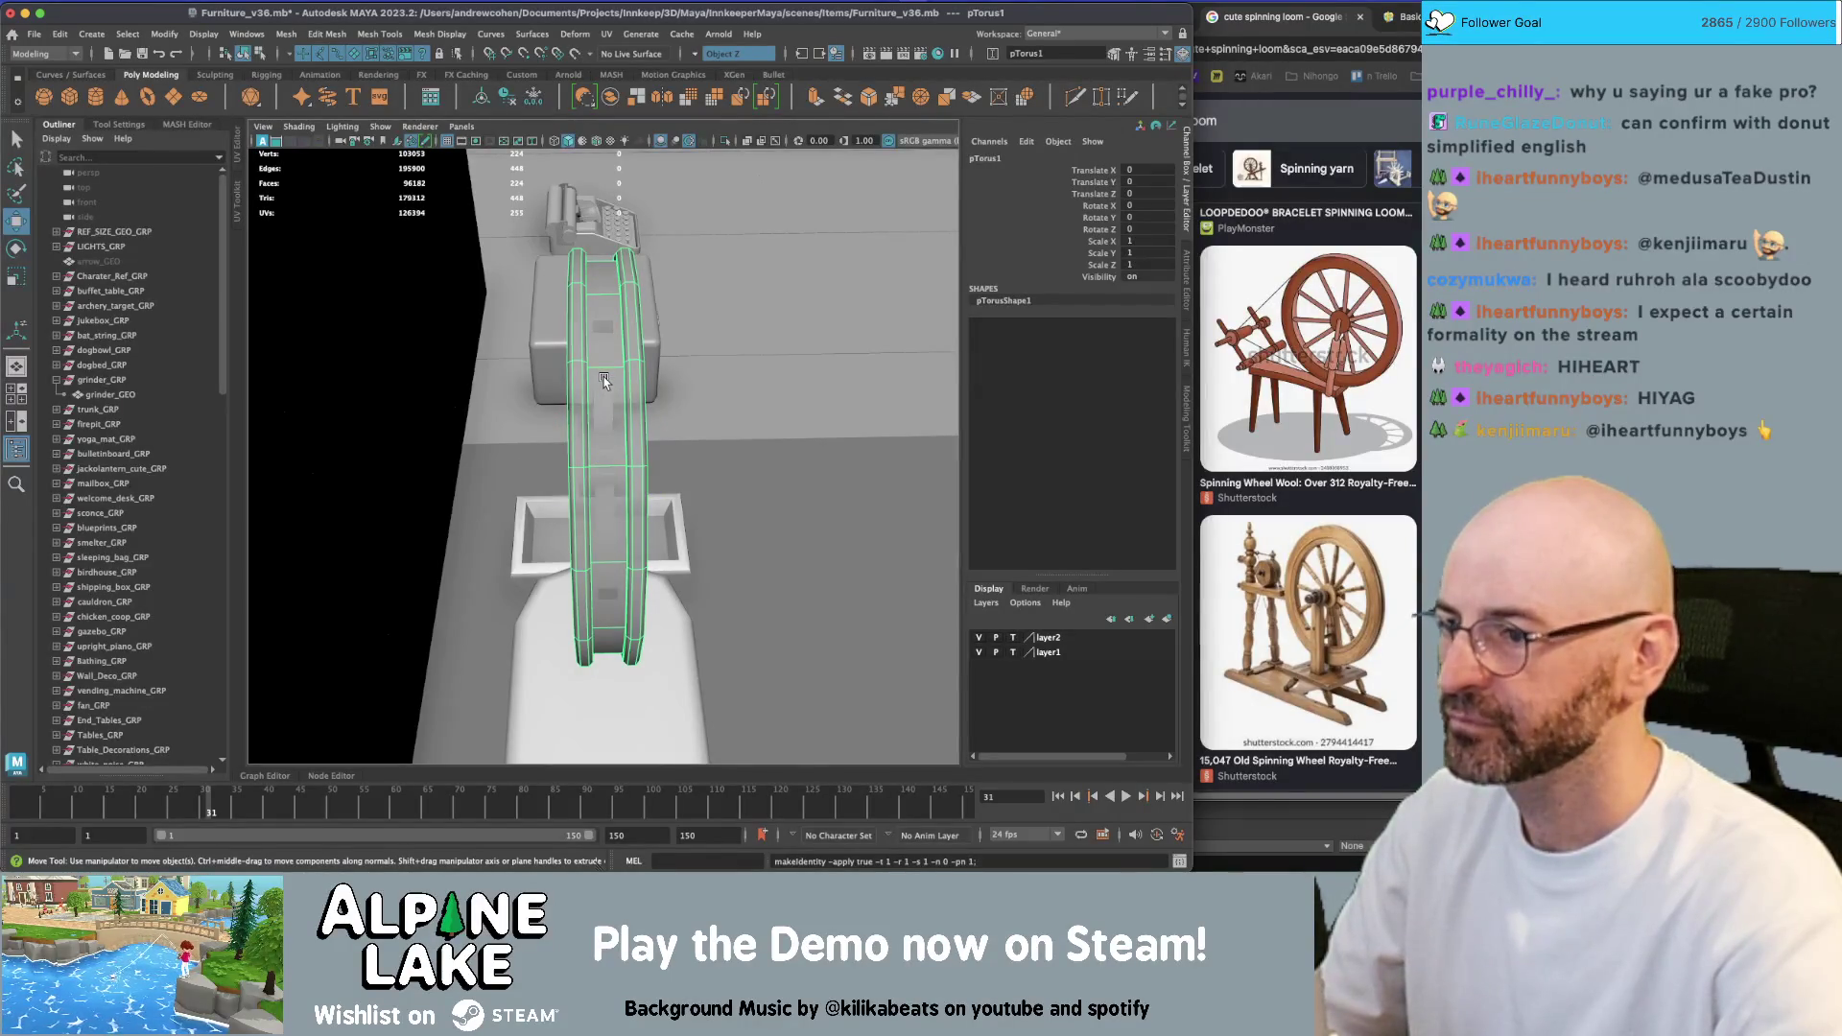
pyautogui.moveTo(604, 381)
pyautogui.keyDown('alt'); pyautogui.mouseDown()
pyautogui.moveTo(512, 382)
pyautogui.moveTo(604, 360)
pyautogui.mouseUp(); pyautogui.keyUp('alt')
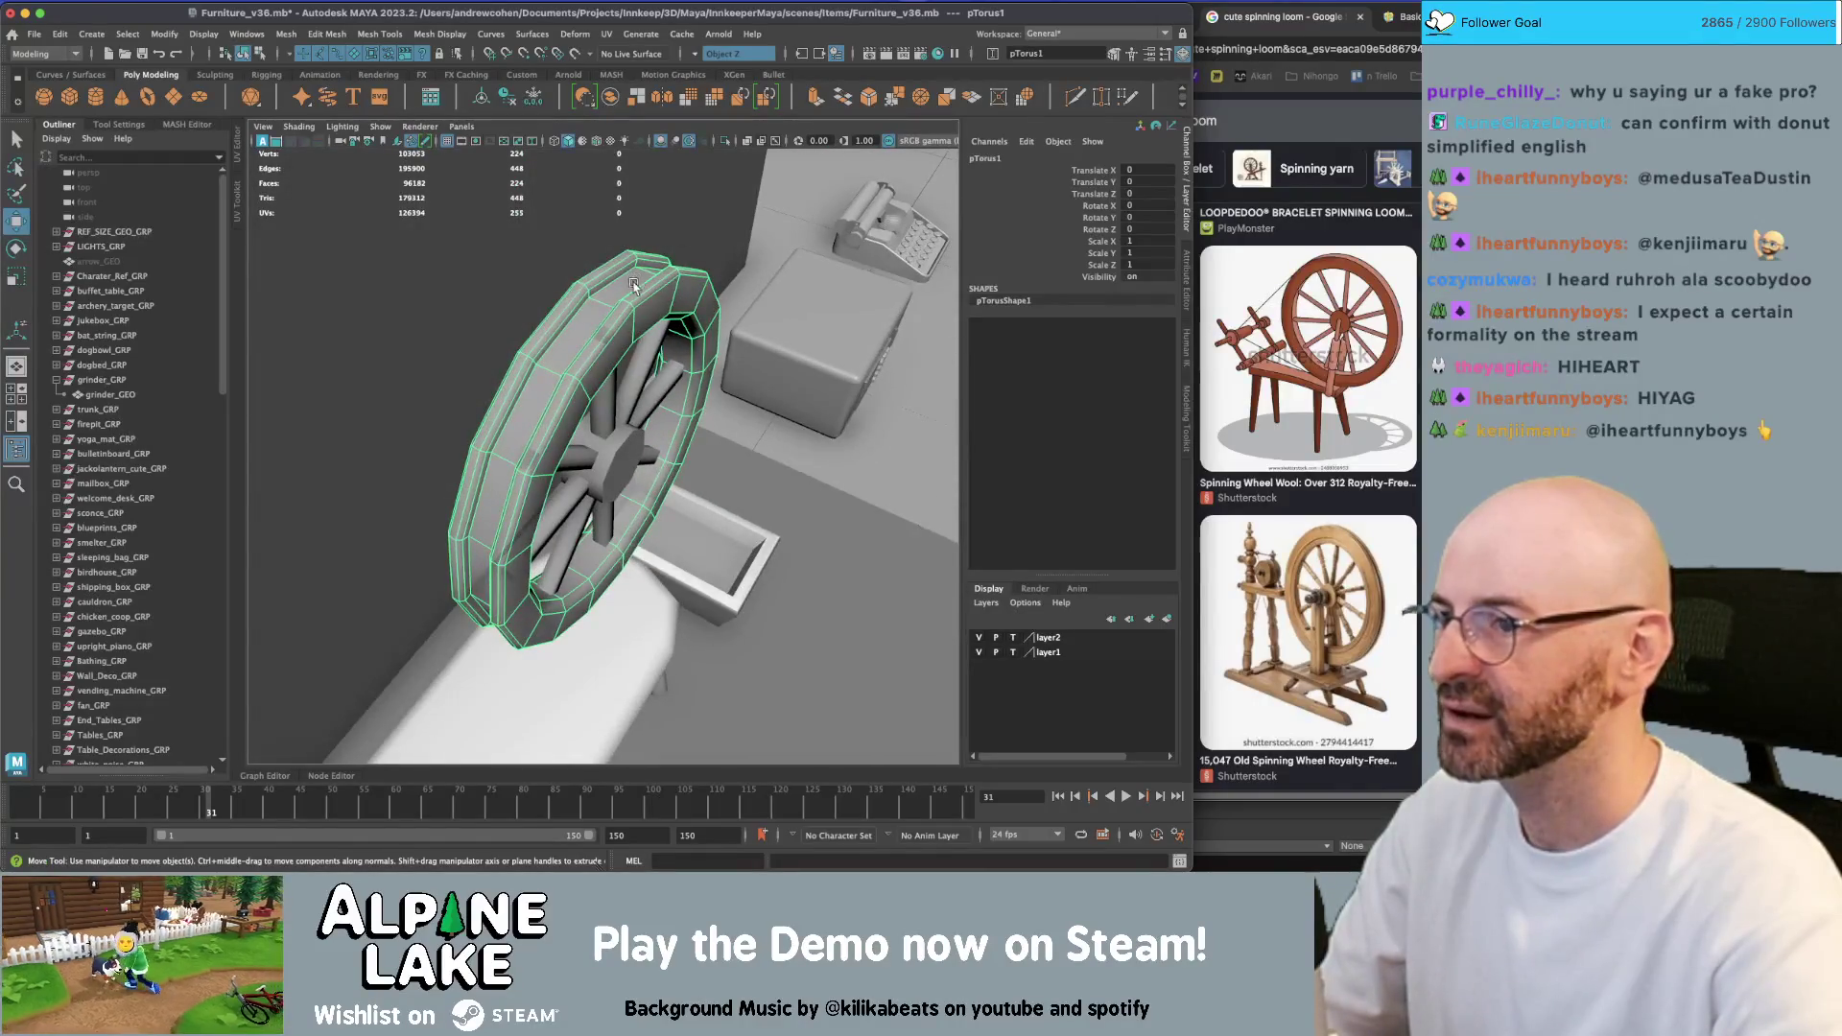
# Change the Symmetry setting to World Z
pyautogui.click(695, 54)
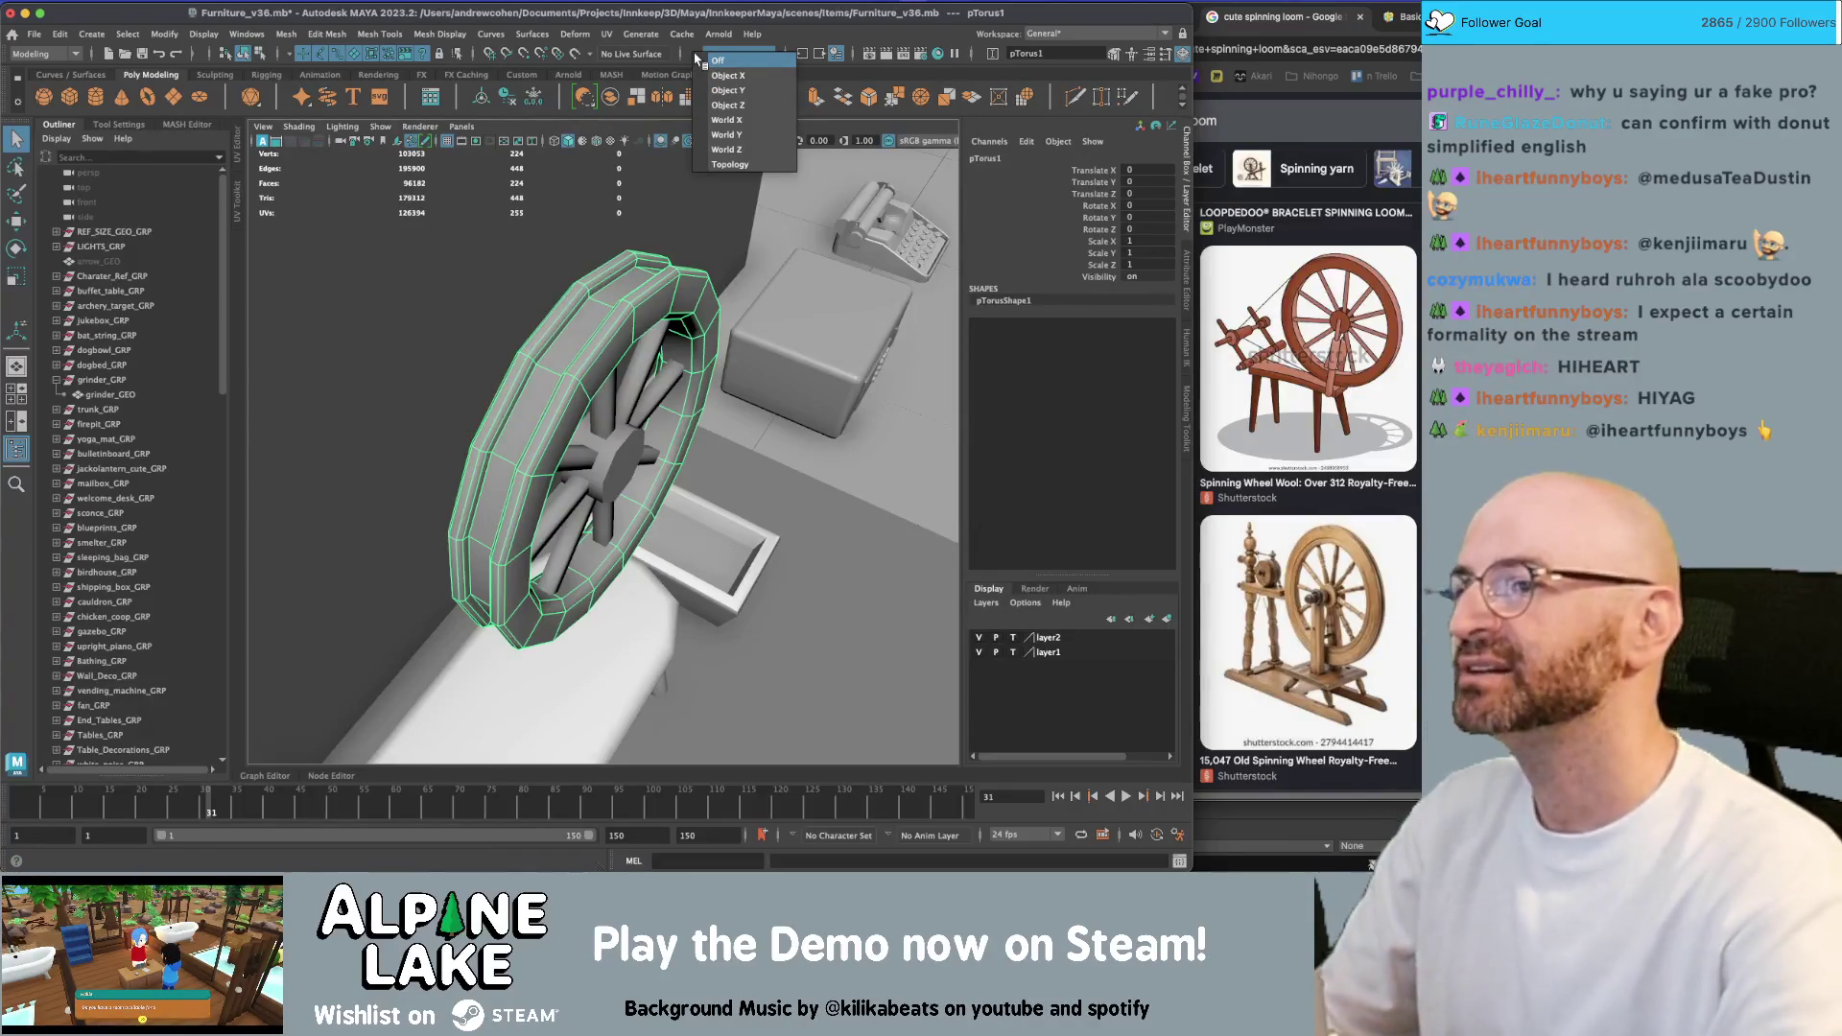
pyautogui.click(716, 150)
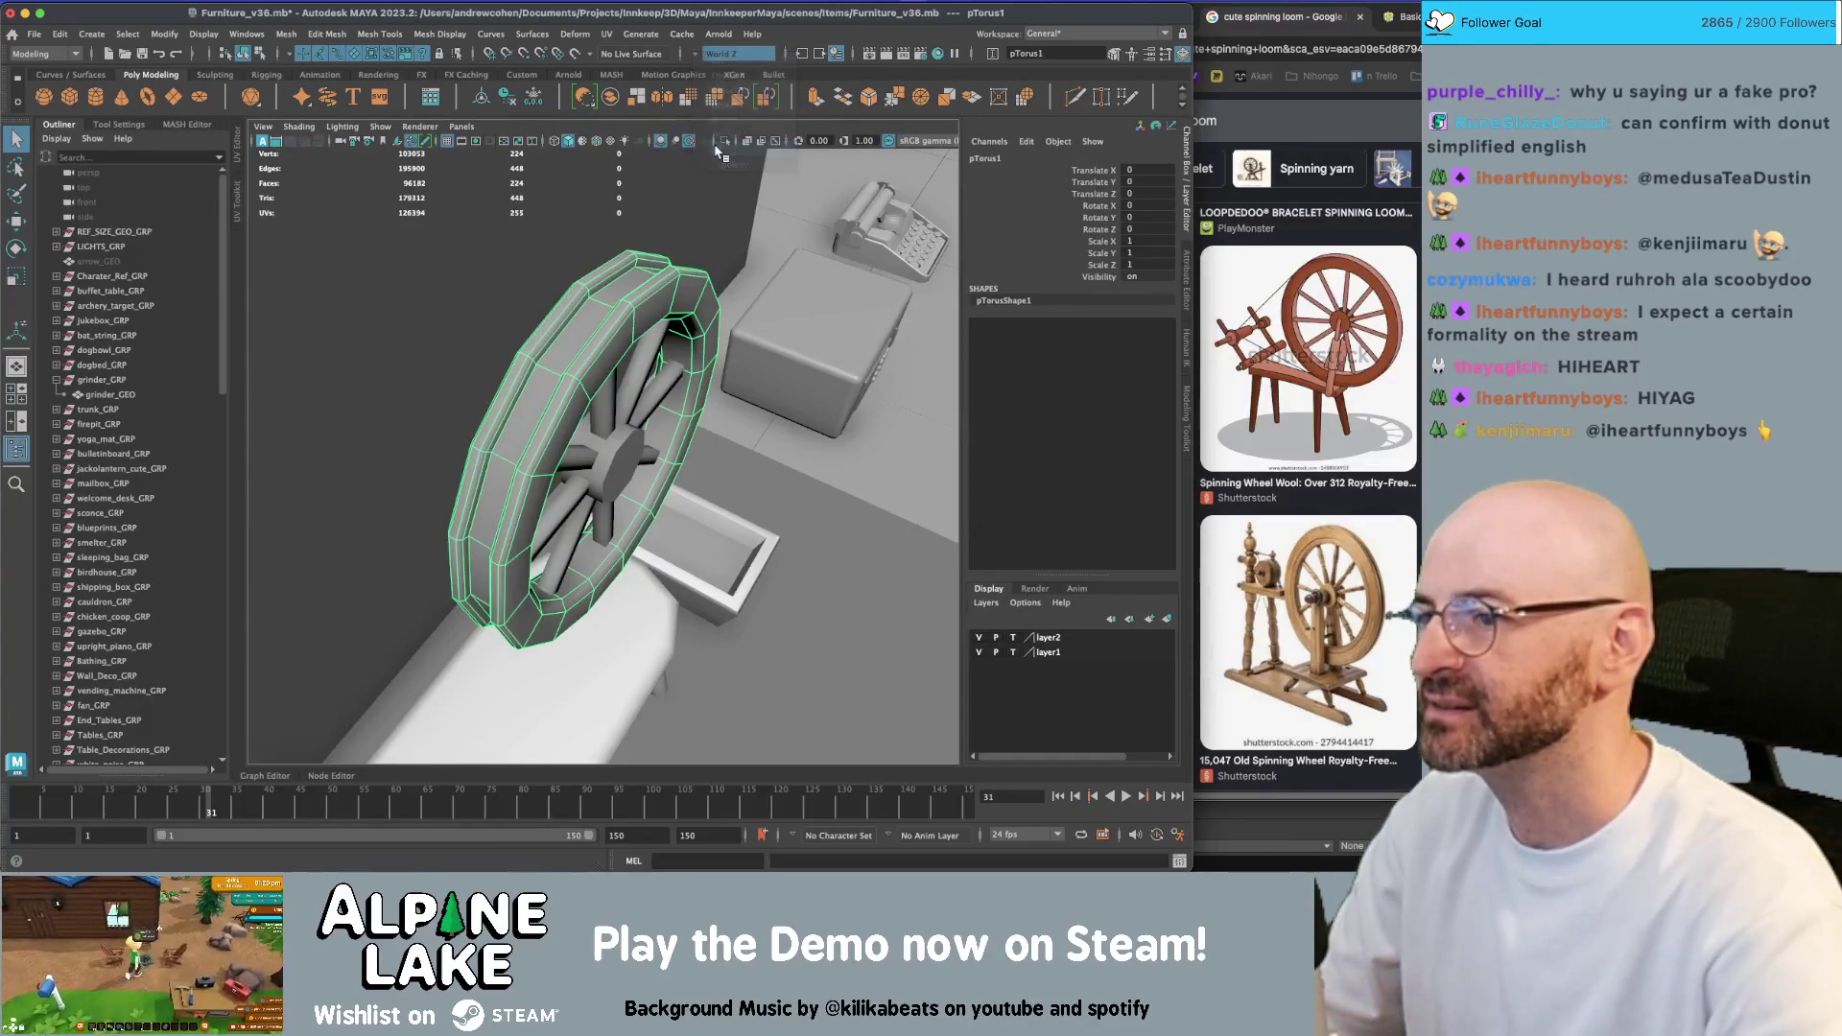
pyautogui.scroll(3, 513, 290)
# Select two rim face loops with the Move tool active, then return to object mode
pyautogui.rightClick(490, 241)
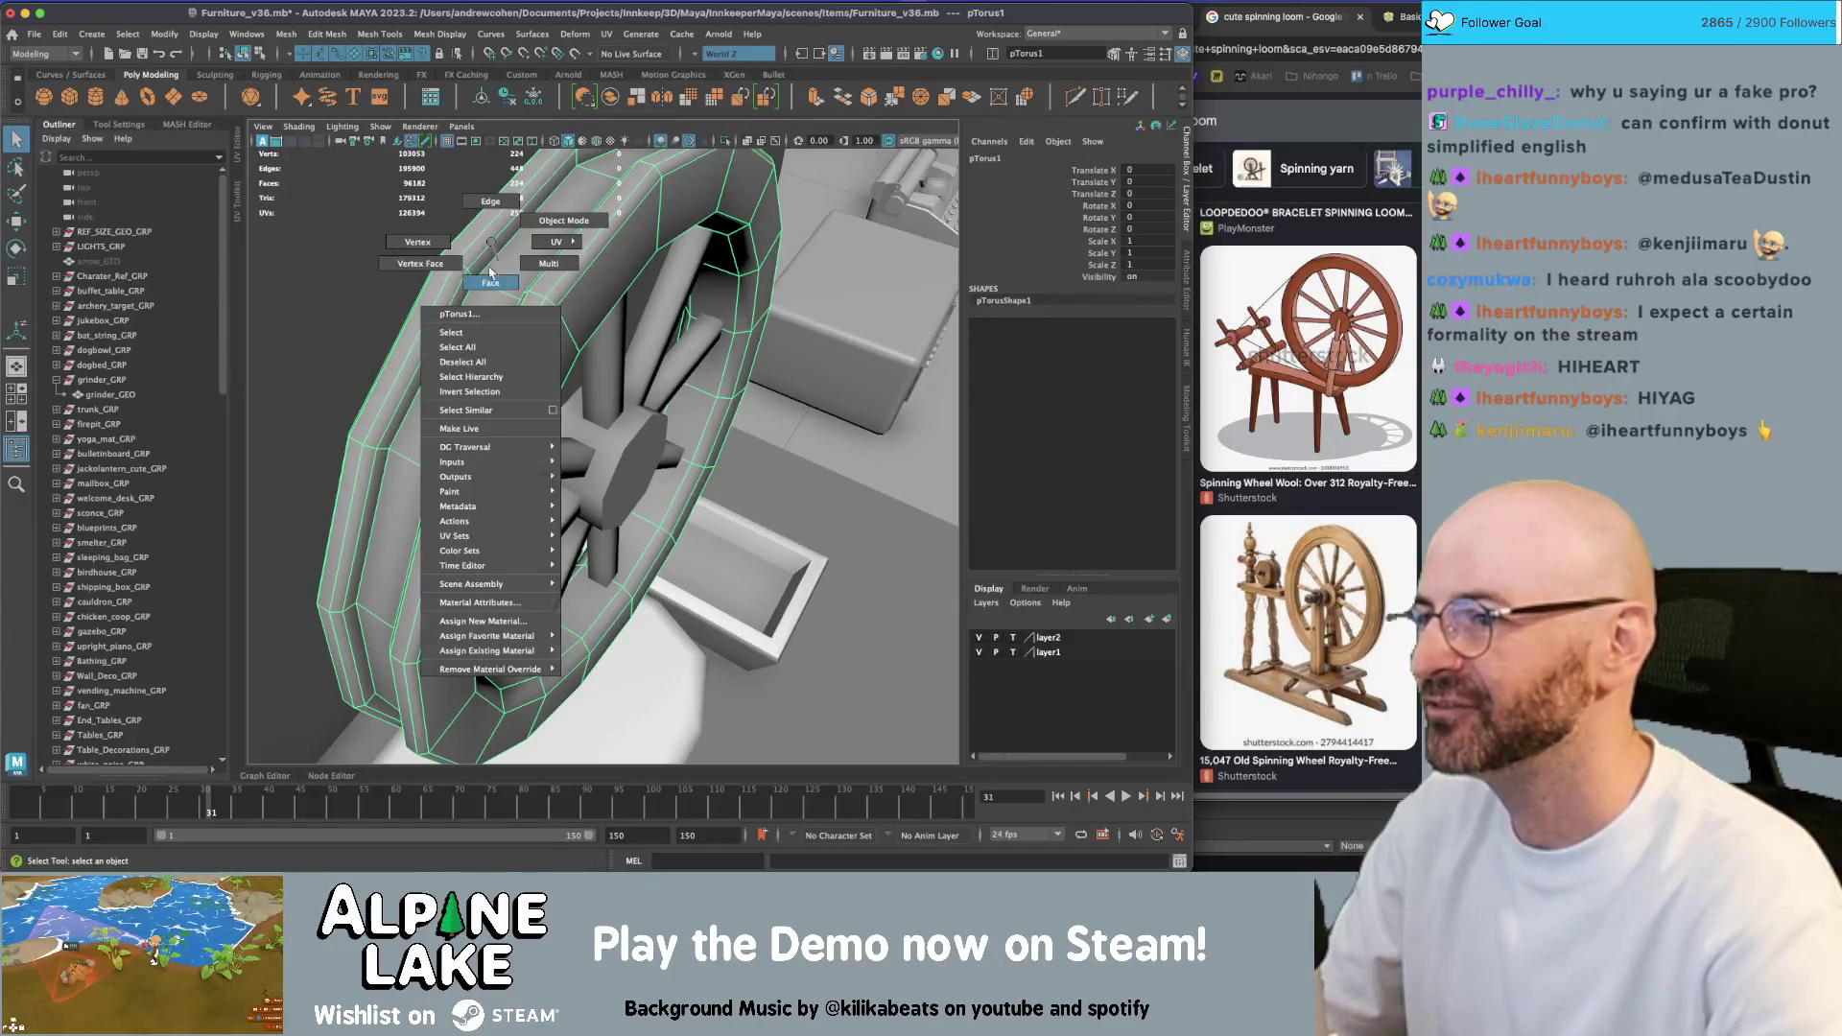
pyautogui.click(490, 272)
pyautogui.doubleClick(468, 268)
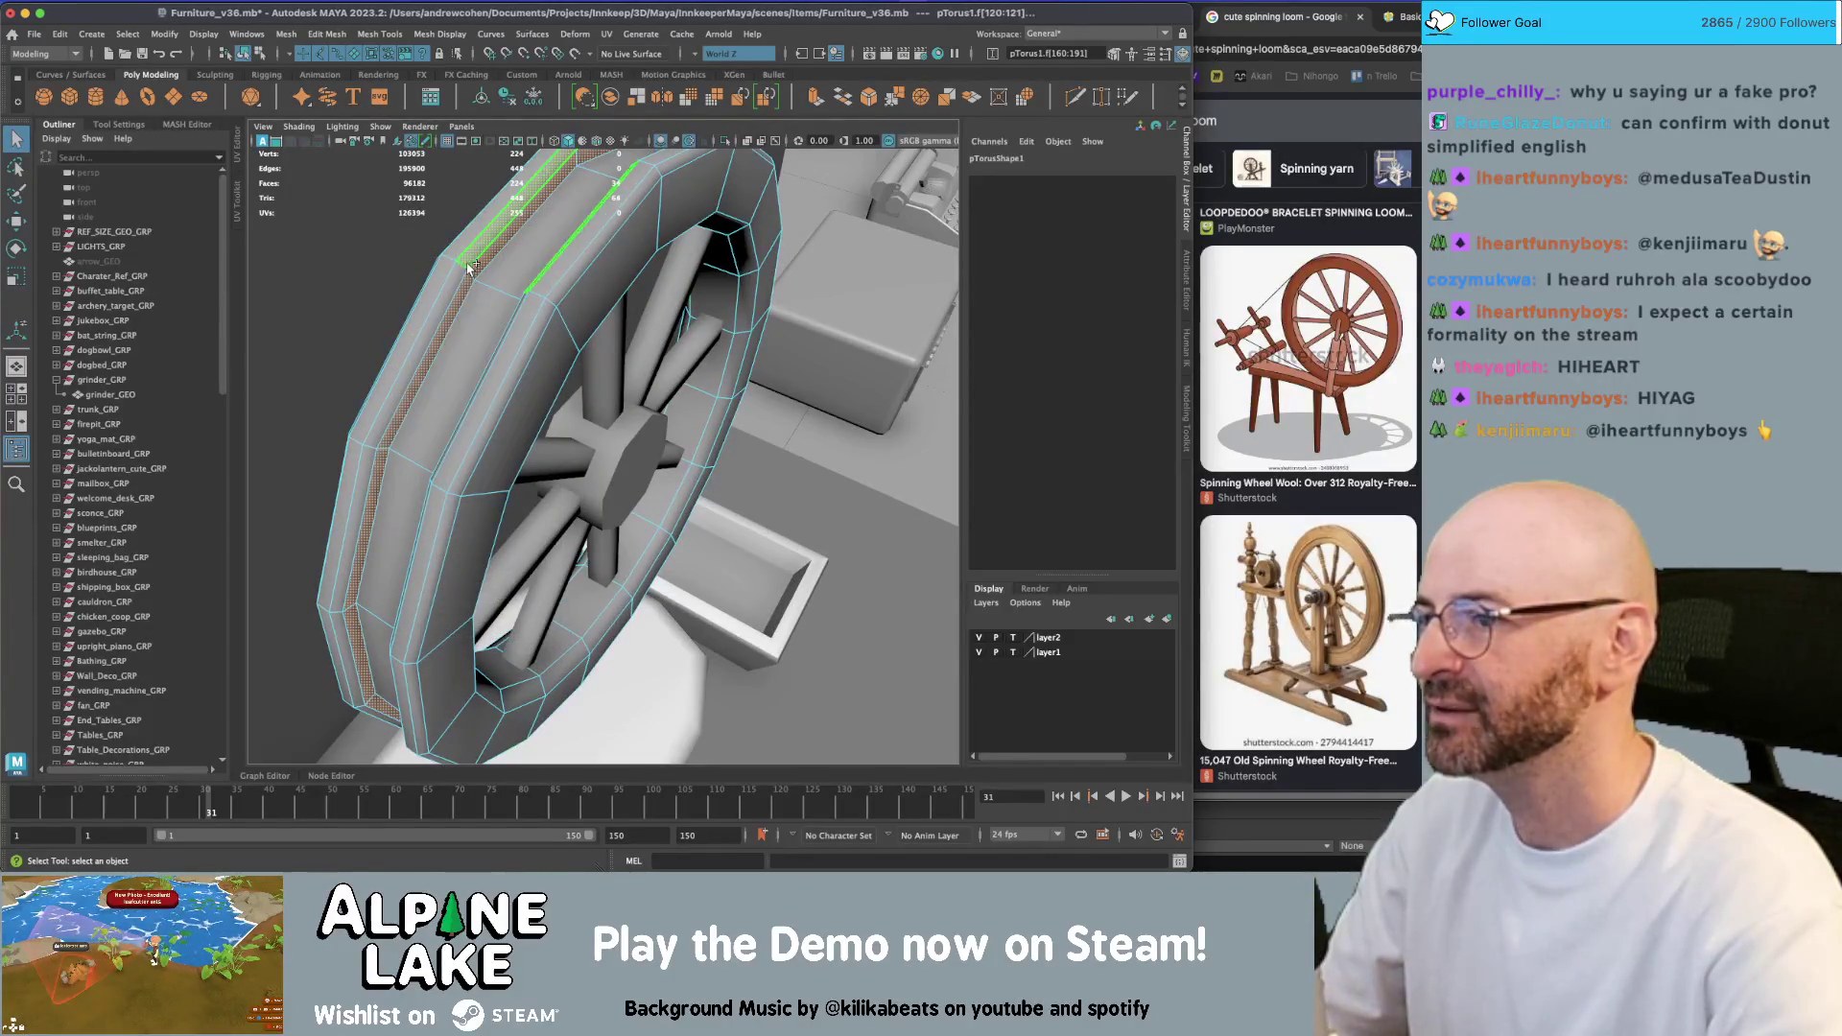
pyautogui.keyDown('shift'); pyautogui.doubleClick(542, 268); pyautogui.keyUp('shift')
pyautogui.press('w')
pyautogui.press('f')
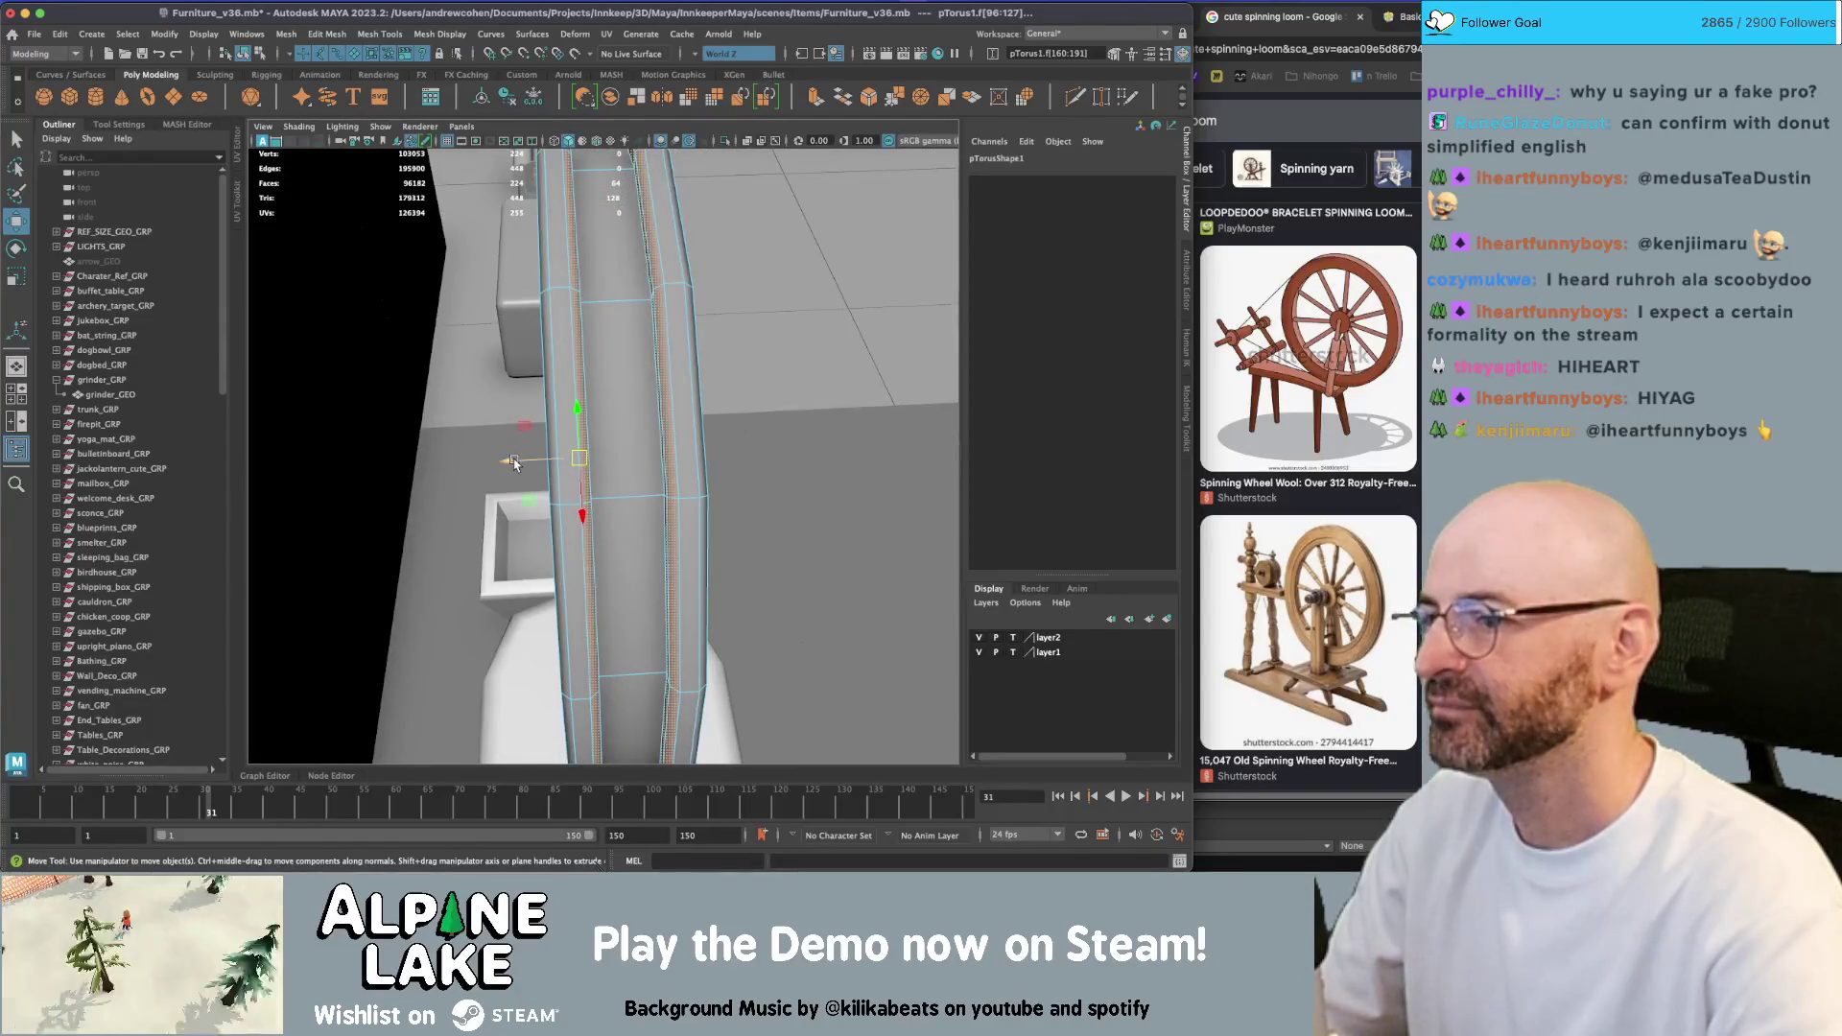
pyautogui.moveTo(518, 460)
pyautogui.keyDown('alt'); pyautogui.mouseDown()
pyautogui.moveTo(630, 348)
pyautogui.moveTo(477, 351)
pyautogui.mouseUp(); pyautogui.keyUp('alt')
pyautogui.click(244, 53)
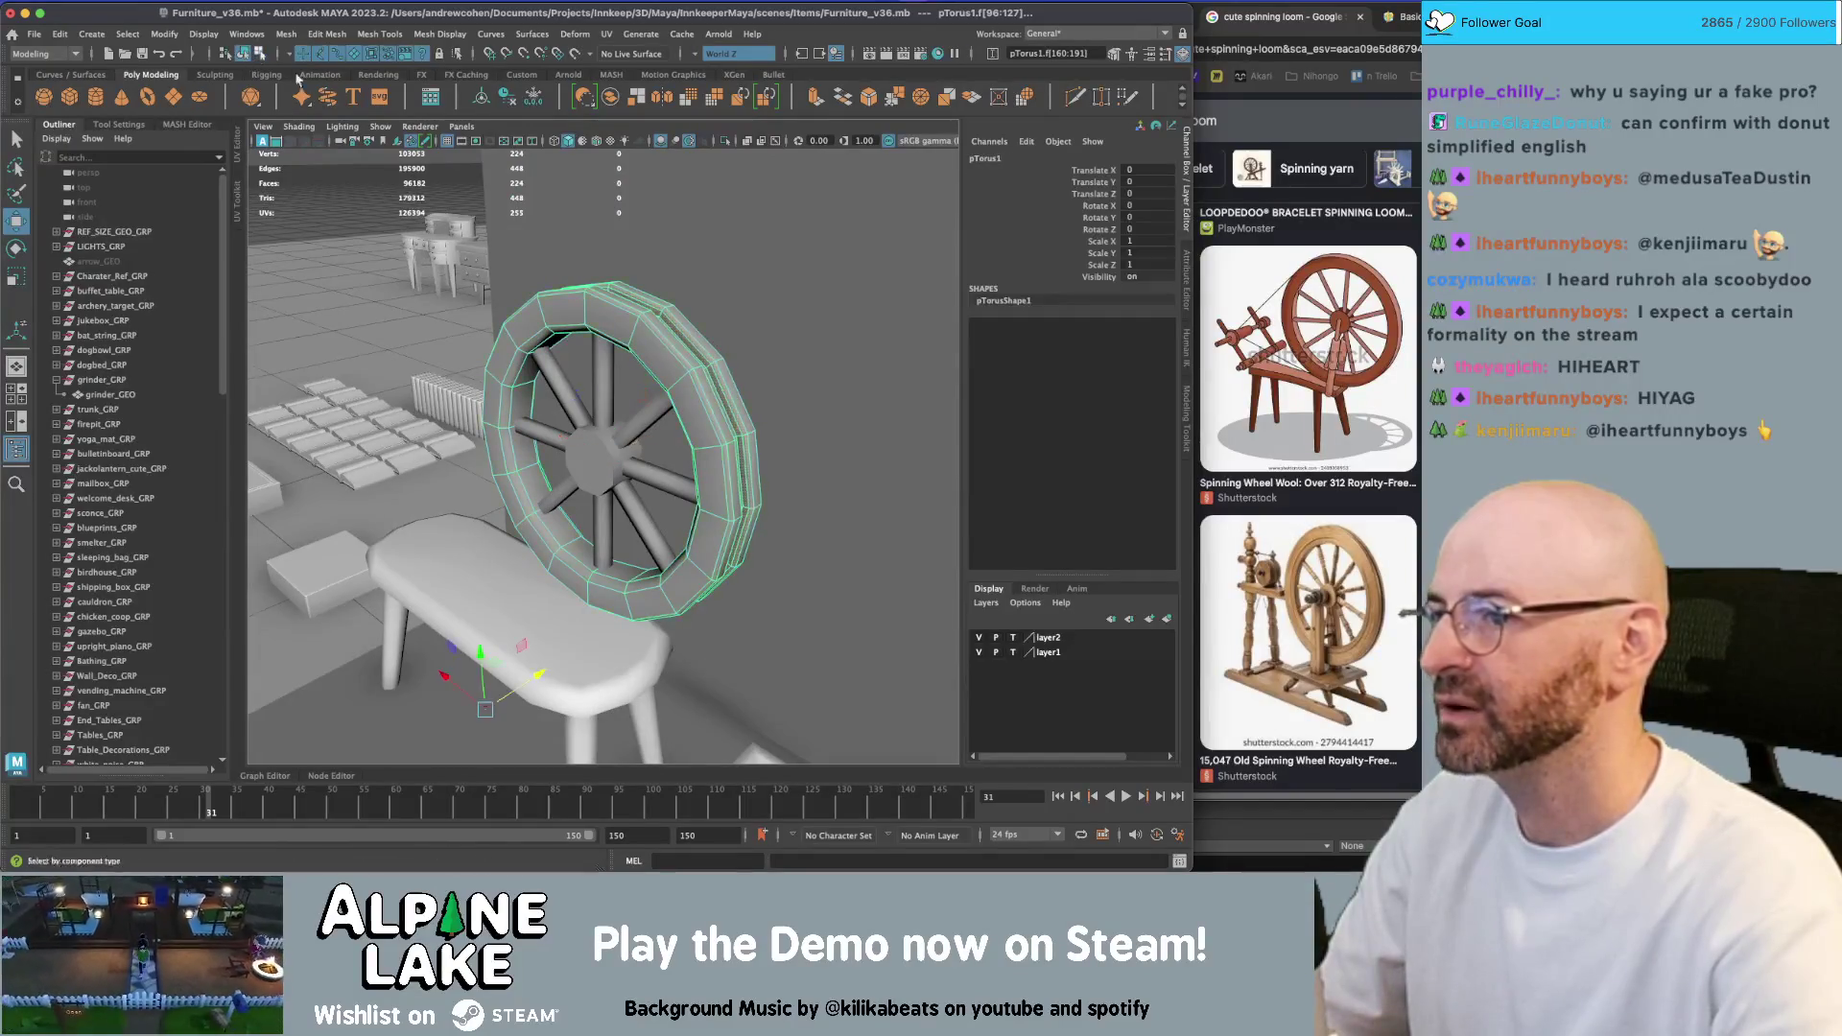
pyautogui.press('q')
pyautogui.click(863, 240)
pyautogui.scroll(5, 713, 420)
pyautogui.click(614, 450)
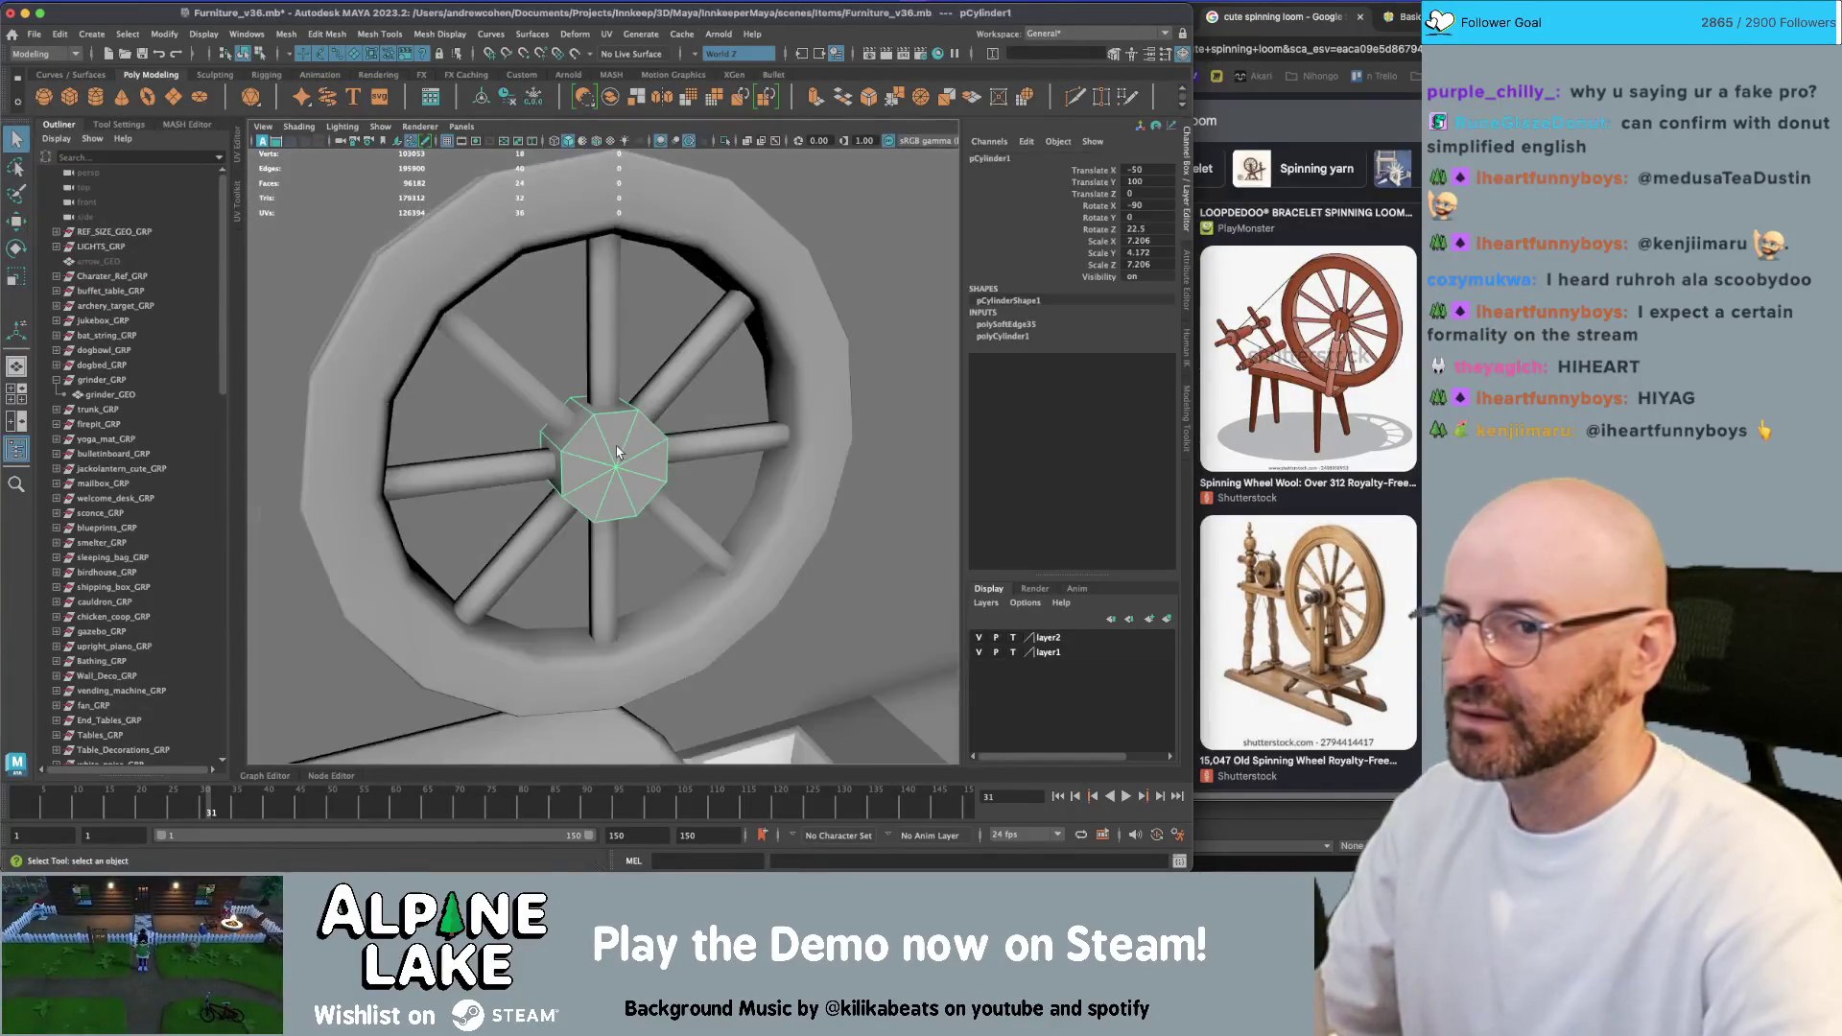
pyautogui.keyDown('alt'); pyautogui.moveTo(614, 451); pyautogui.dragTo(595, 441); pyautogui.keyUp('alt')
pyautogui.scroll(5, 613, 440)
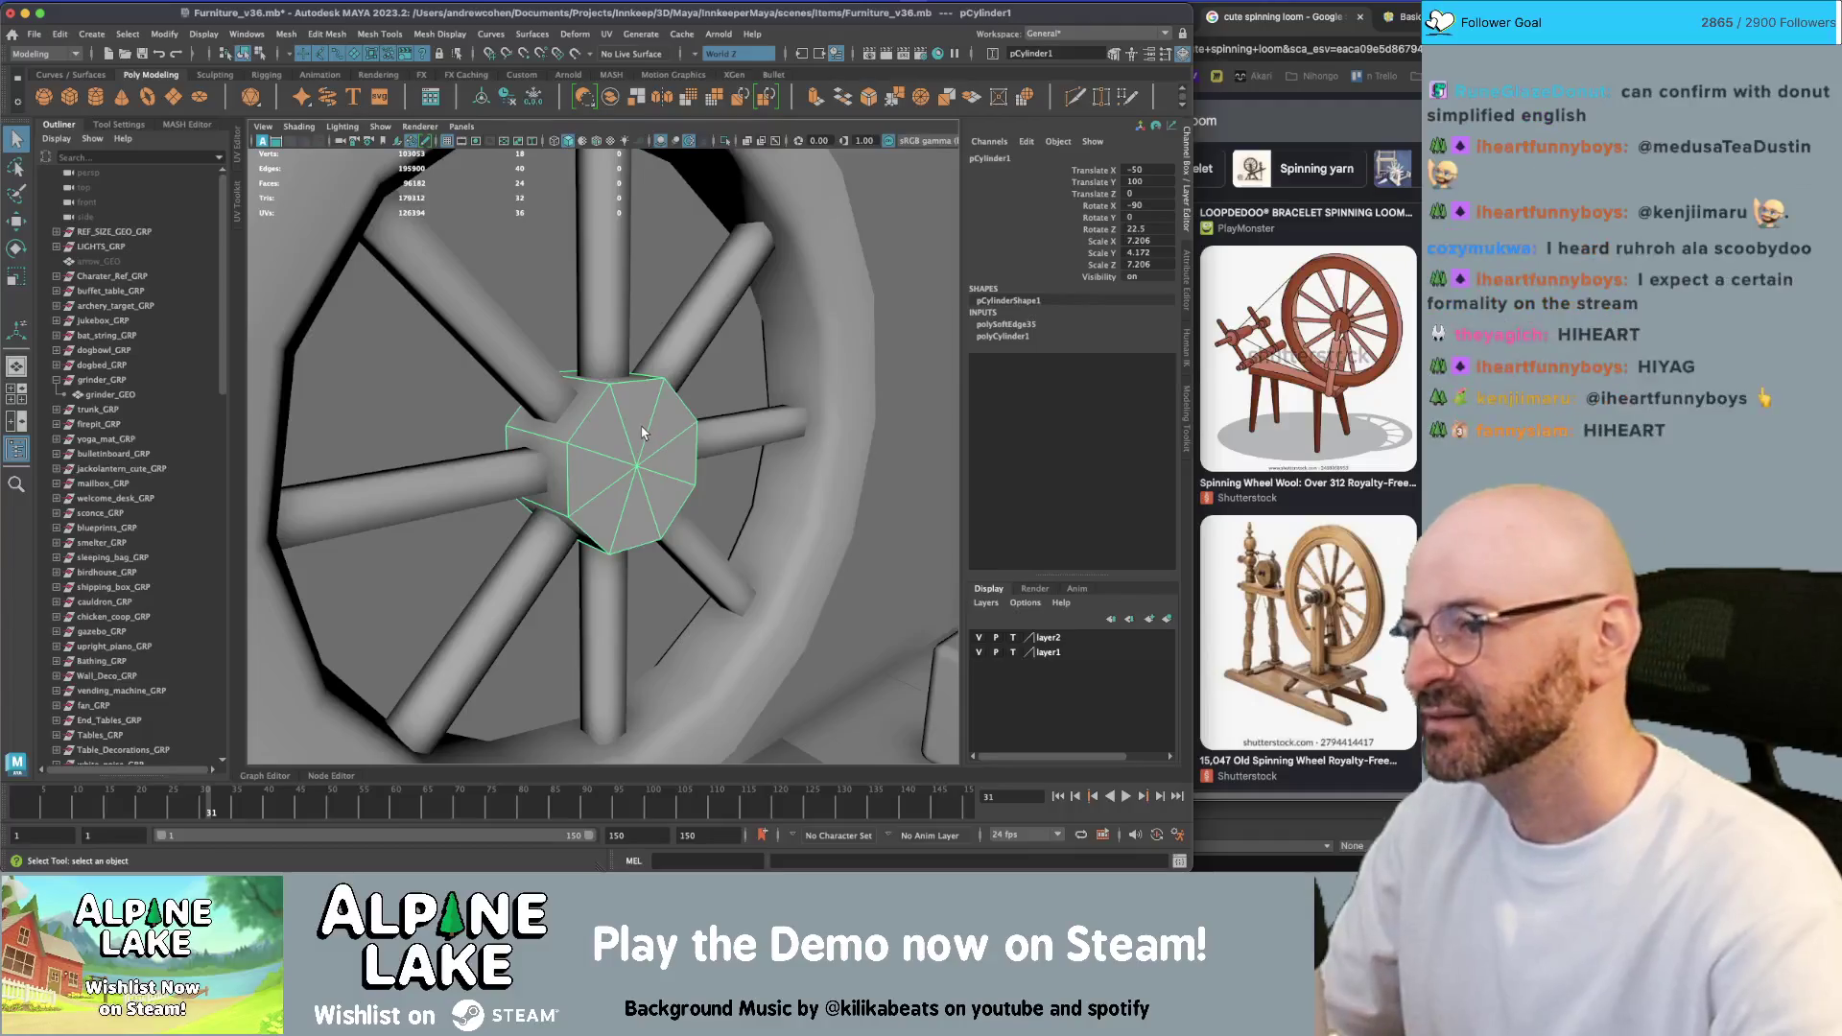
pyautogui.moveTo(641, 433); pyautogui.dragTo(641, 463, button='right')
pyautogui.click(639, 434)
pyautogui.keyDown('alt'); pyautogui.moveTo(639, 434); pyautogui.dragTo(589, 441); pyautogui.keyUp('alt')
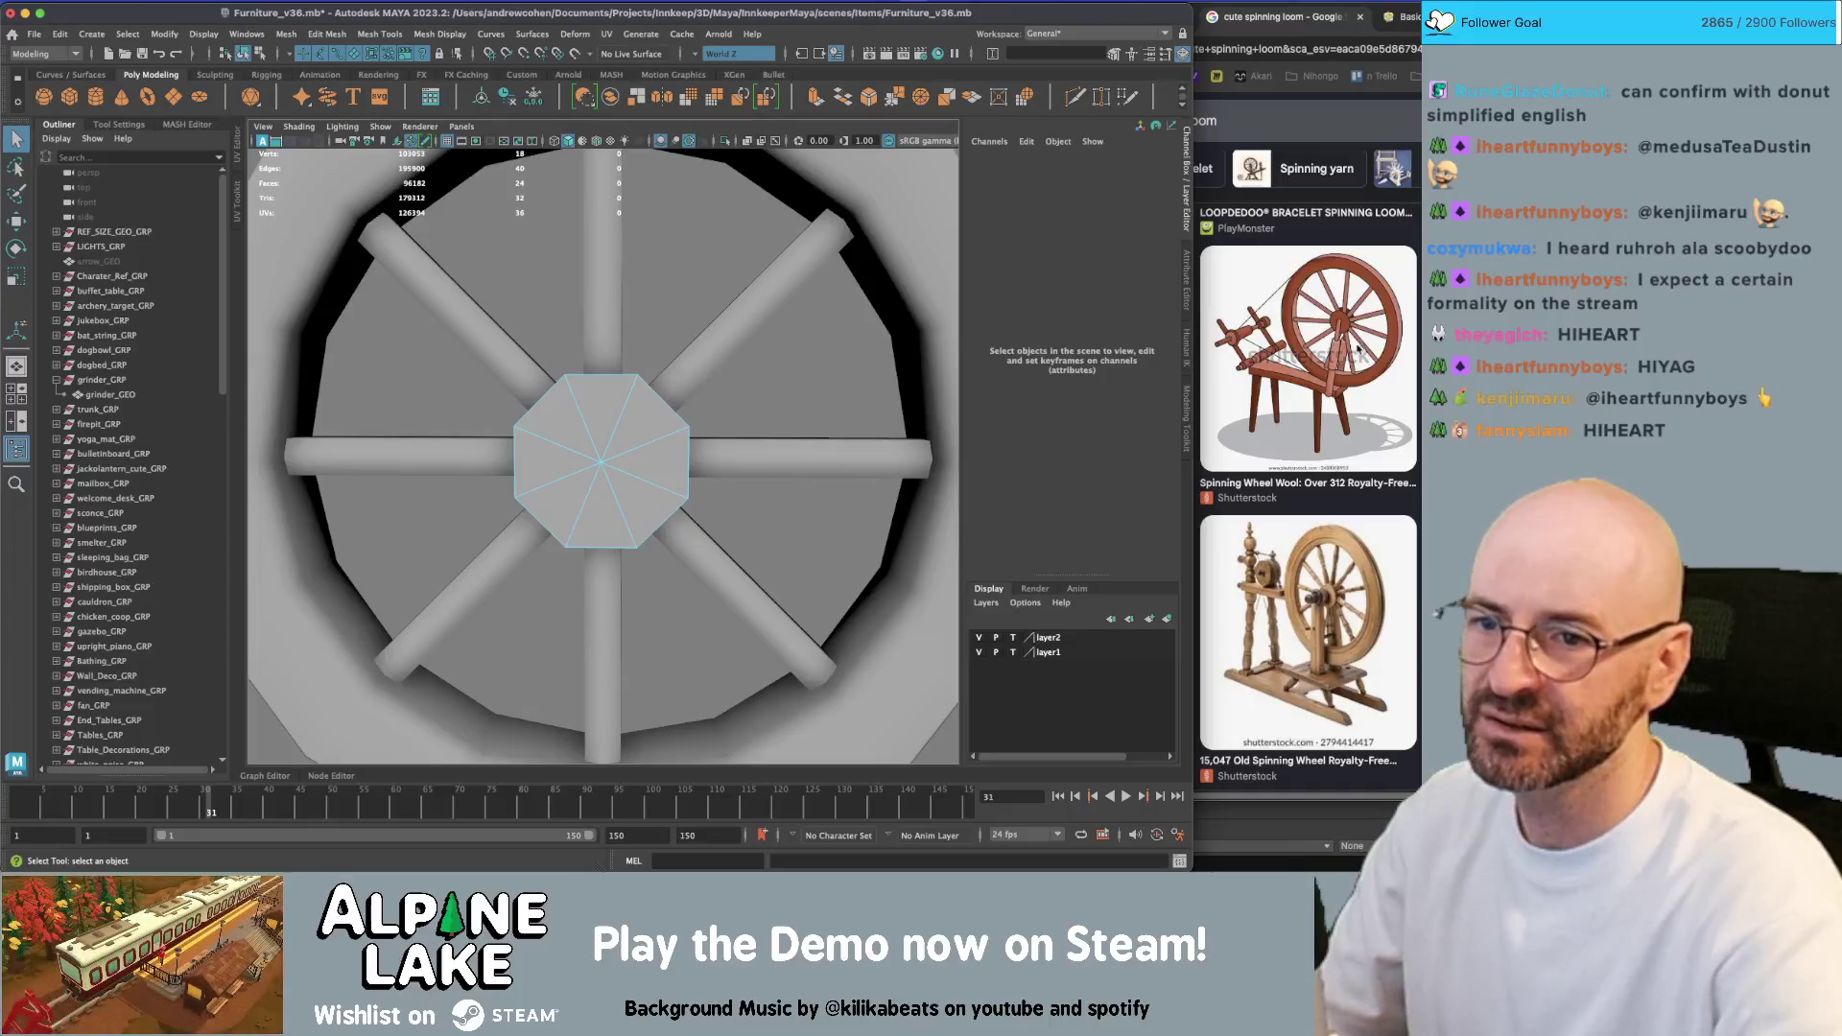
pyautogui.click(246, 54)
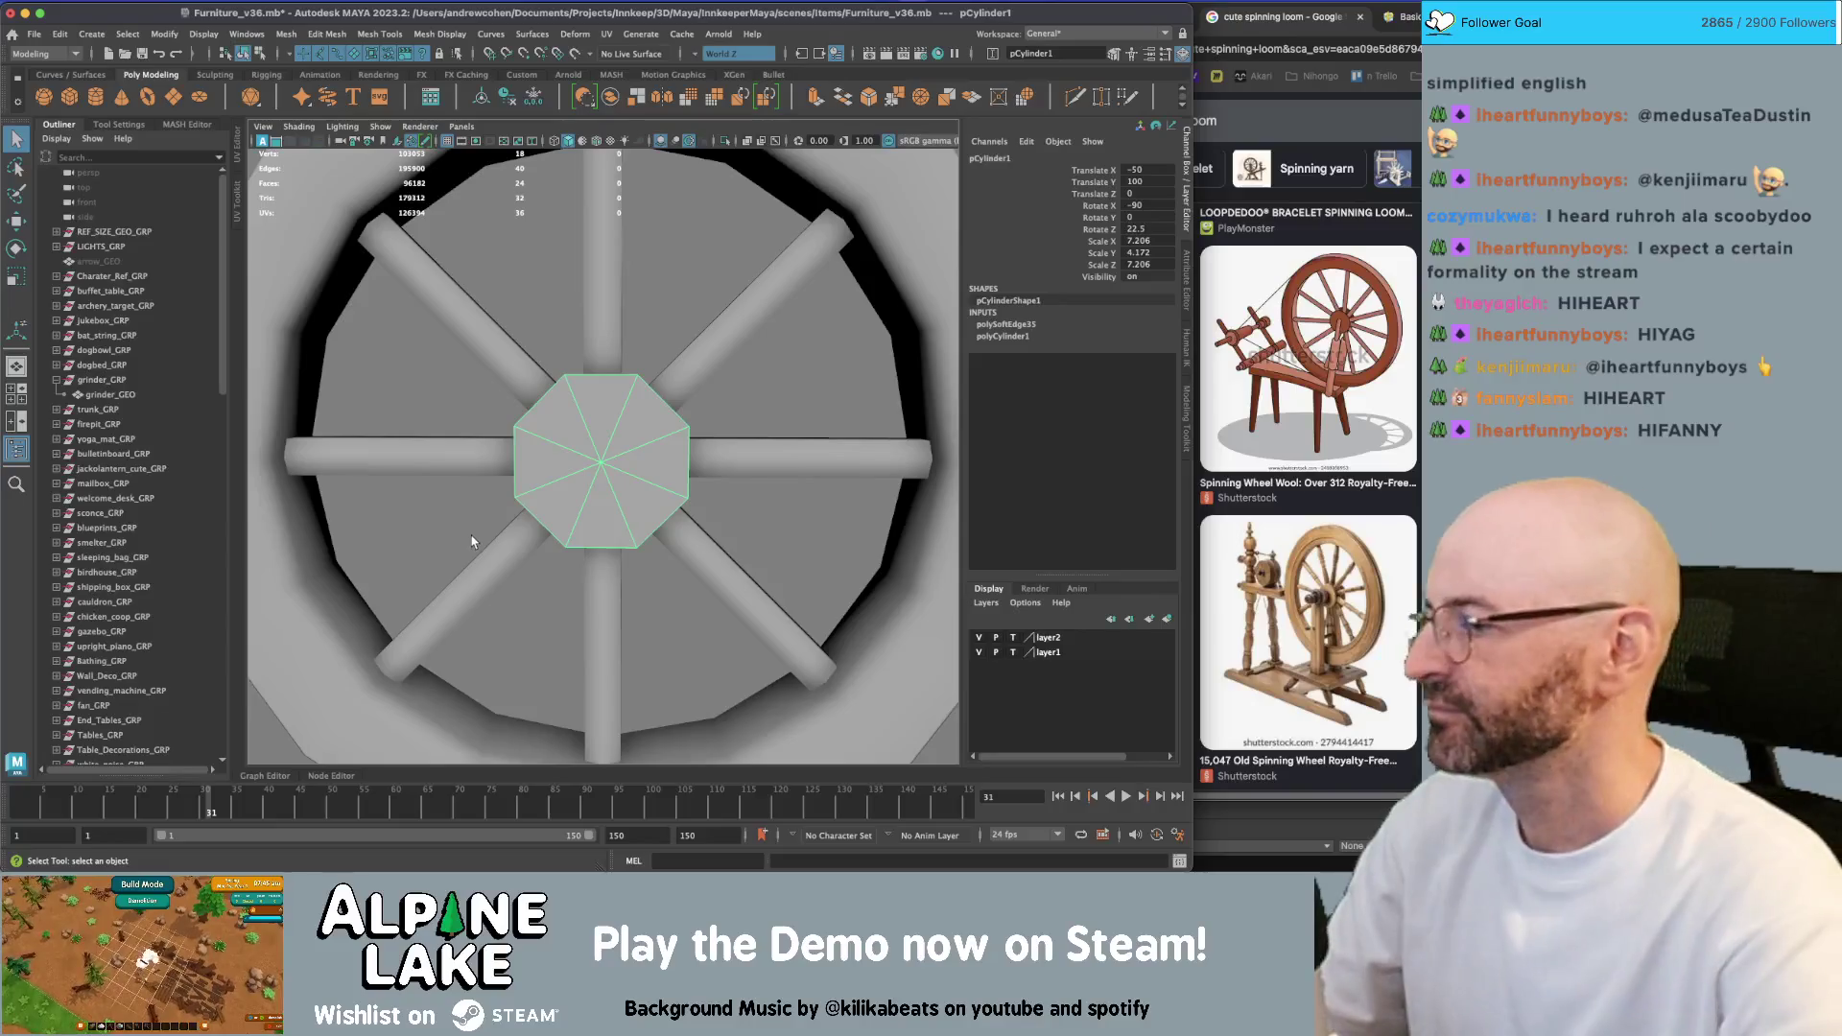
pyautogui.click(671, 437)
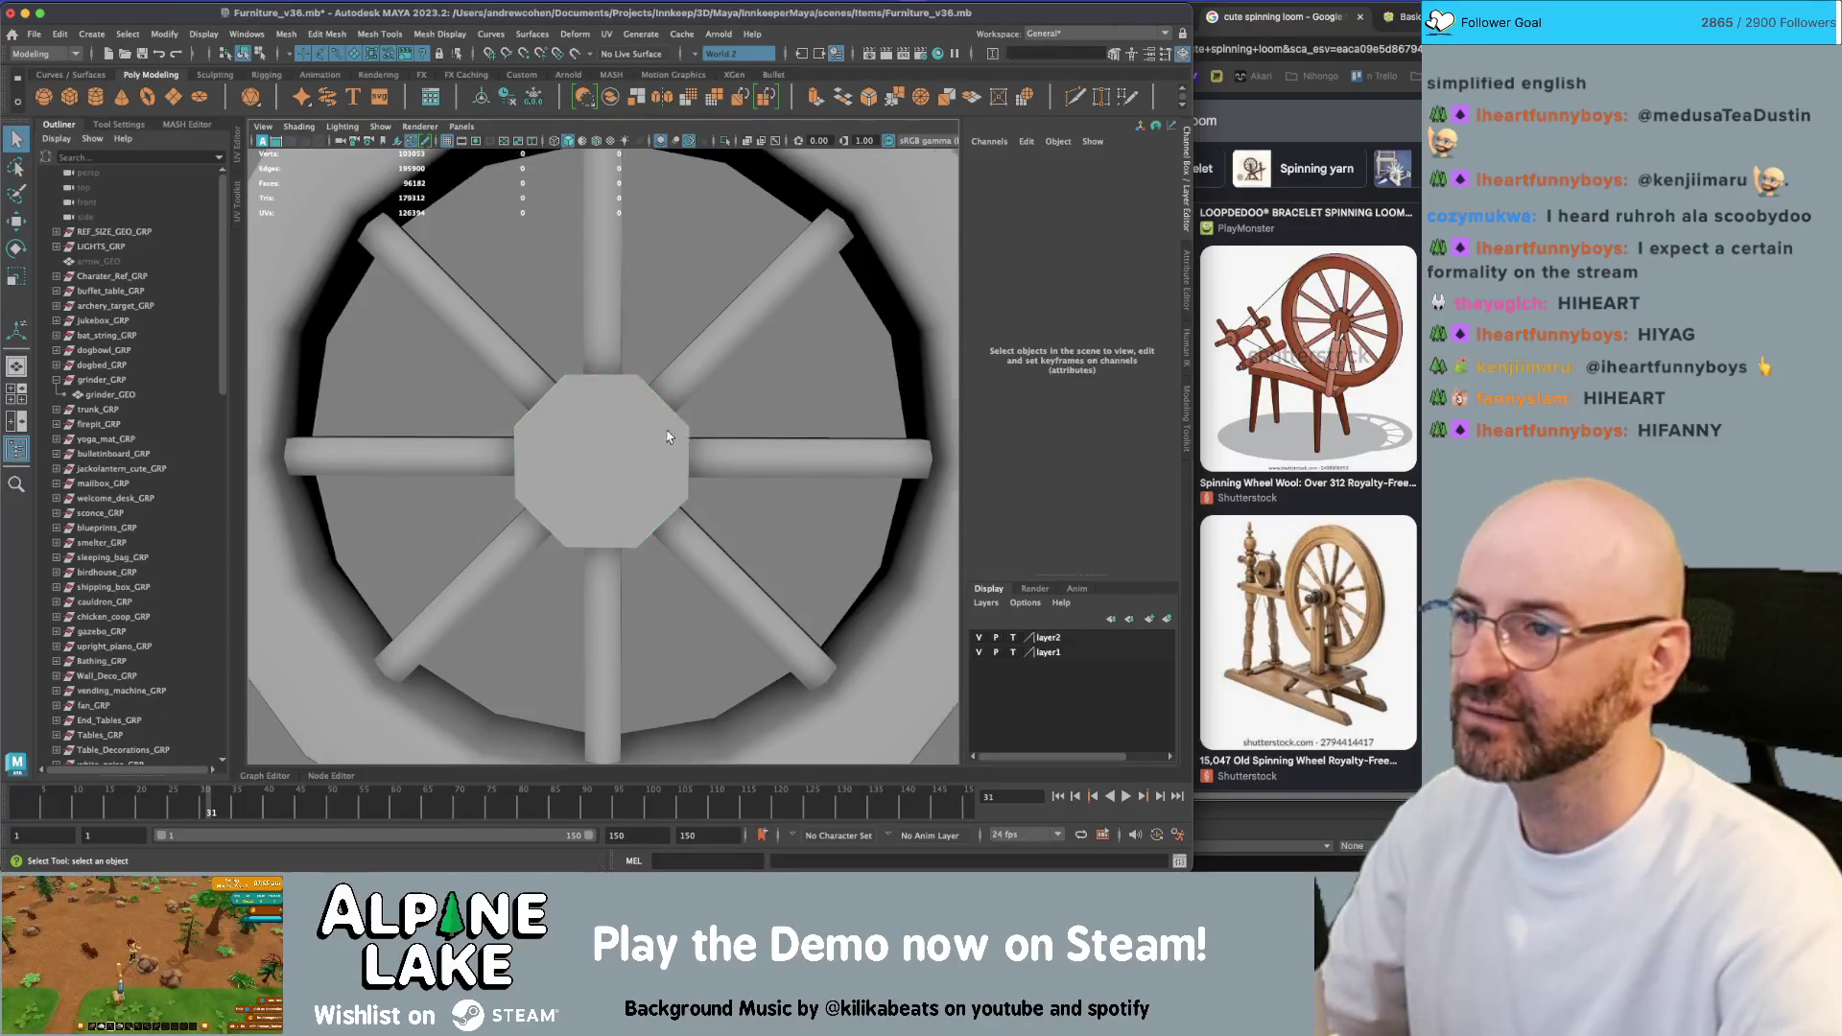
pyautogui.scroll(-5, 497, 458)
pyautogui.moveTo(497, 458)
pyautogui.keyDown('alt'); pyautogui.mouseDown()
pyautogui.moveTo(683, 444)
pyautogui.moveTo(629, 432)
pyautogui.mouseUp(); pyautogui.keyUp('alt')
pyautogui.scroll(3, 605, 446)
pyautogui.click(614, 444)
pyautogui.scroll(2, 683, 444)
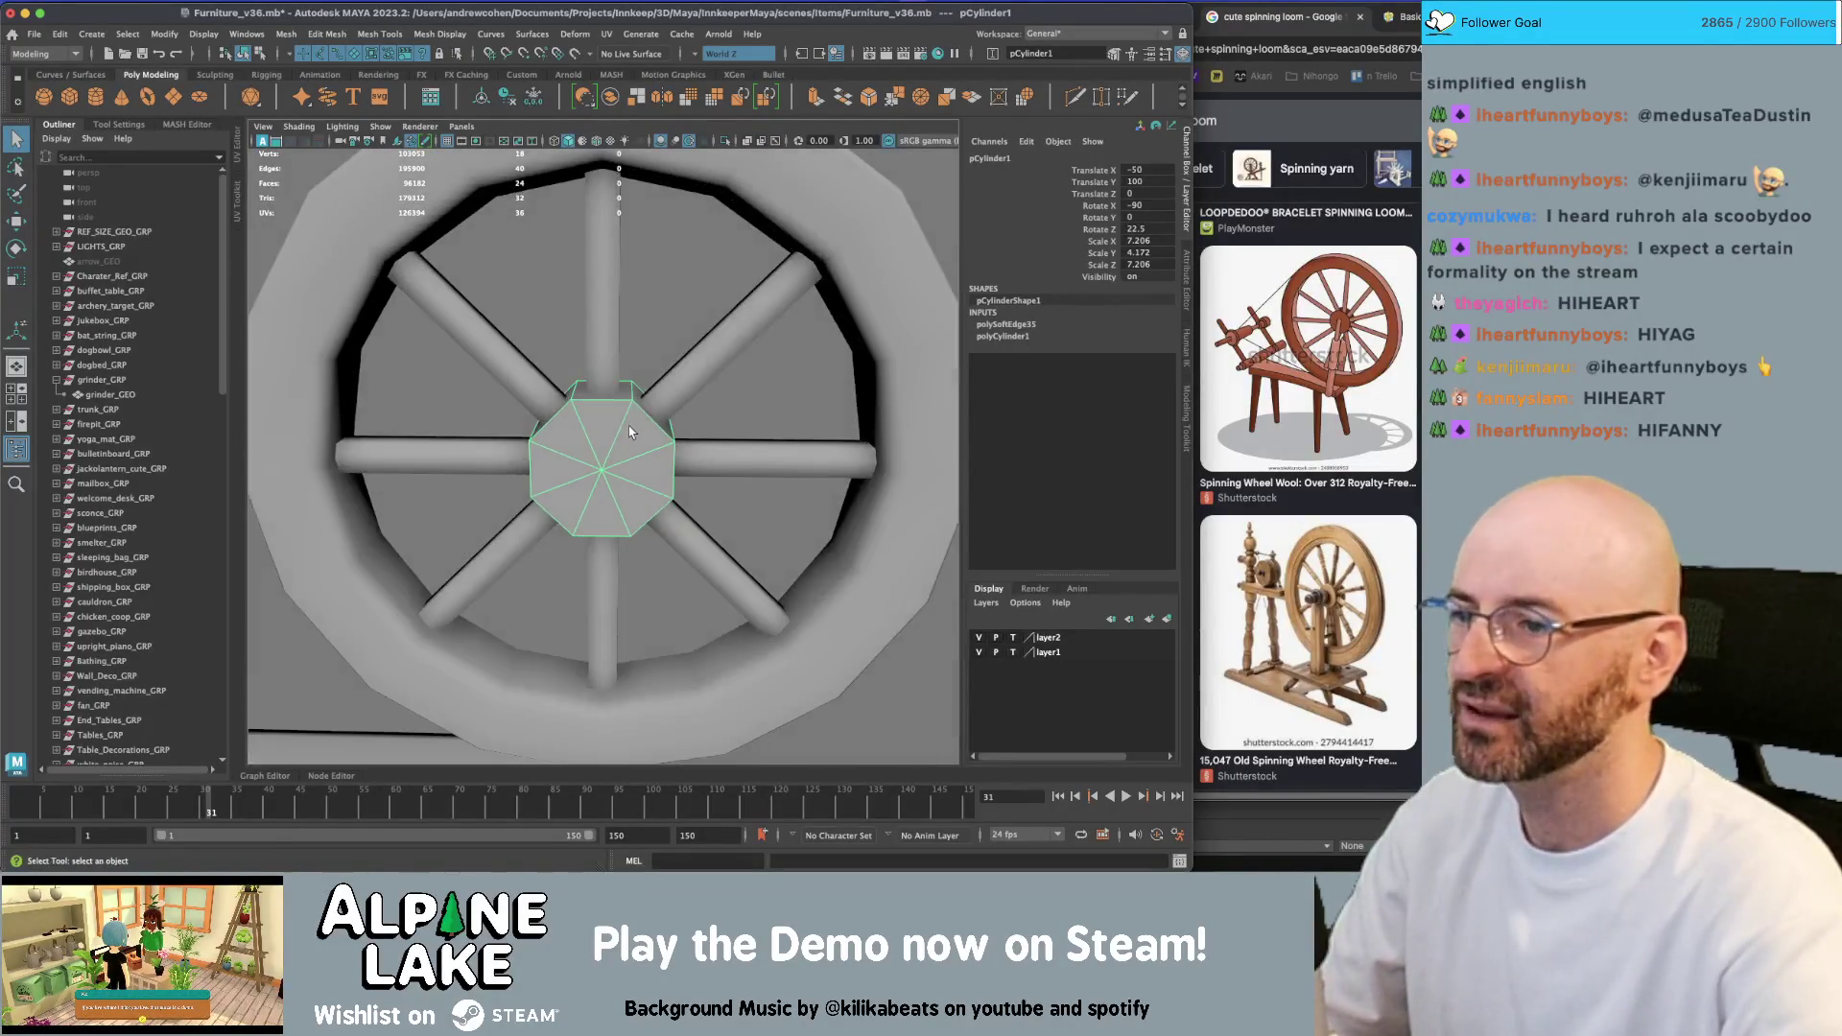
pyautogui.scroll(-6, 624, 446)
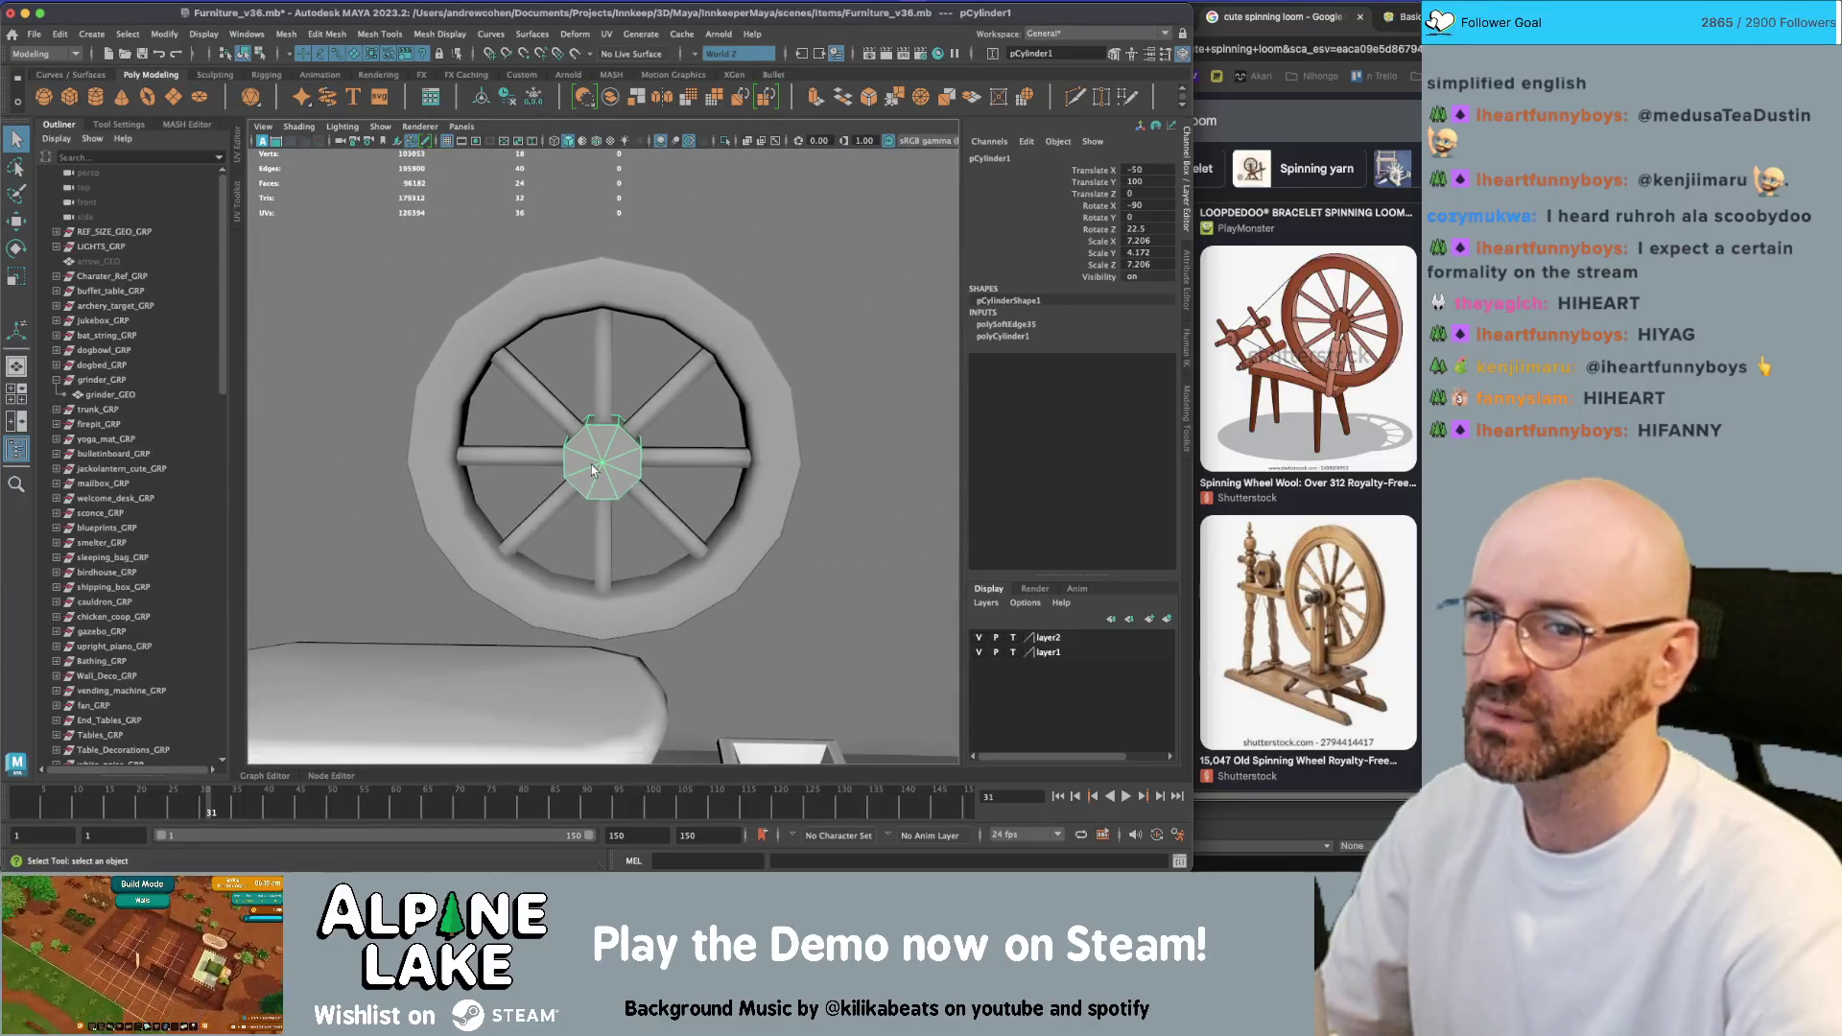
pyautogui.scroll(-3, 513, 430)
pyautogui.moveTo(512, 431)
pyautogui.keyDown('alt'); pyautogui.mouseDown()
pyautogui.moveTo(434, 429)
pyautogui.moveTo(520, 405)
pyautogui.moveTo(489, 518)
pyautogui.mouseUp(); pyautogui.keyUp('alt')
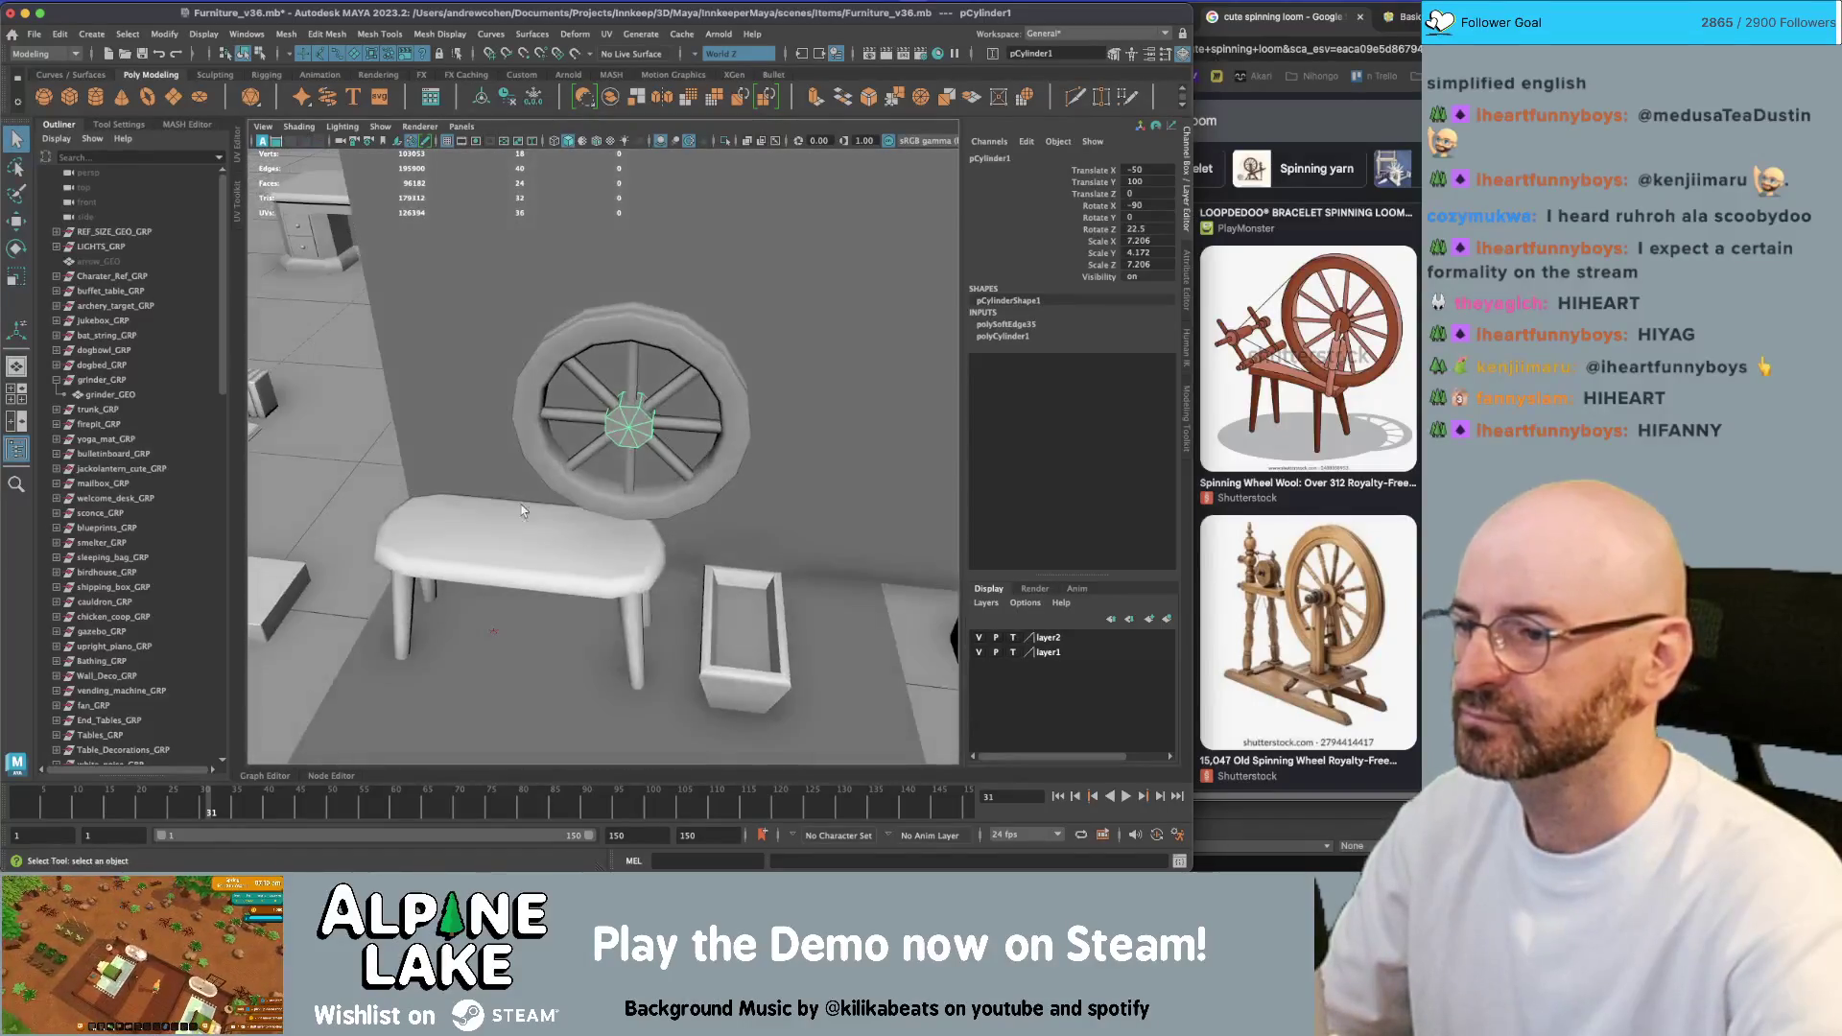
# Select grinder_GEO and marquee-select the faces across the bench top
pyautogui.click(458, 544)
pyautogui.scroll(5, 458, 544)
pyautogui.moveTo(624, 411)
pyautogui.mouseDown(button='right')
pyautogui.moveTo(552, 482)
pyautogui.moveTo(562, 421)
pyautogui.mouseUp(button='right')
pyautogui.click(543, 499)
pyautogui.press('w')
pyautogui.scroll(-3, 516, 488)
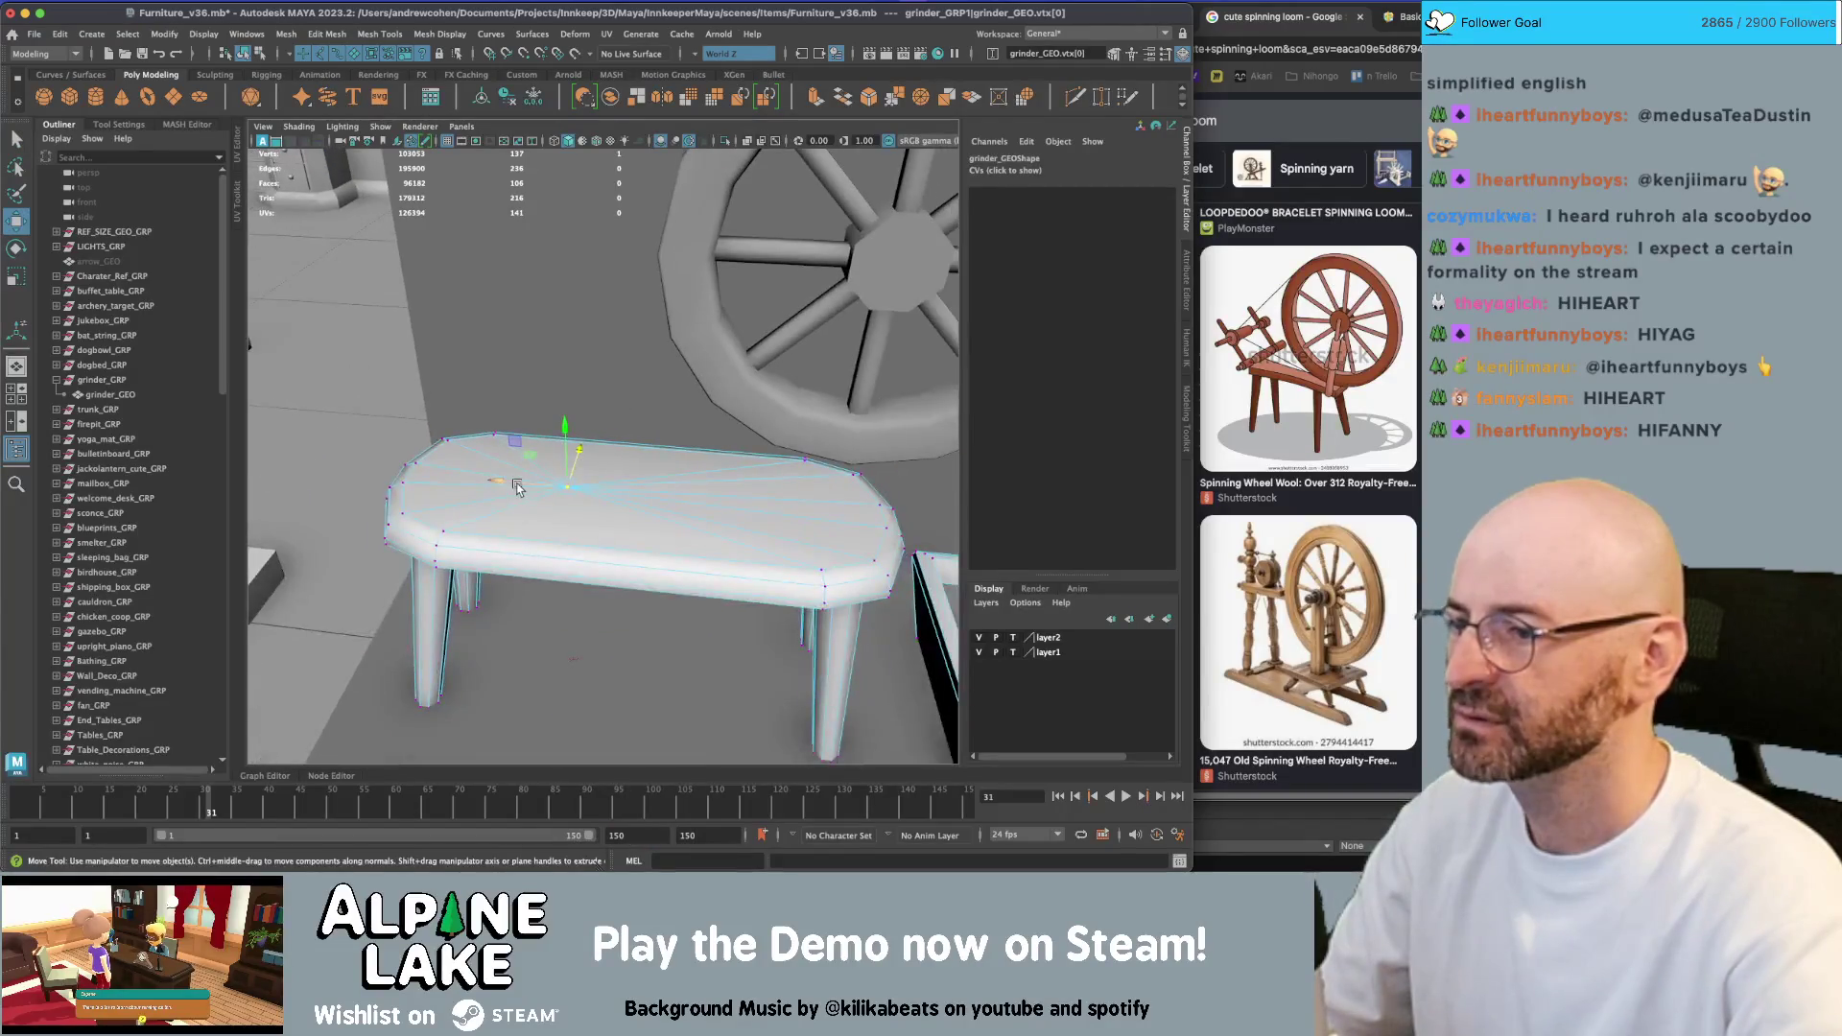
pyautogui.moveTo(525, 413); pyautogui.dragTo(528, 451, button='right')
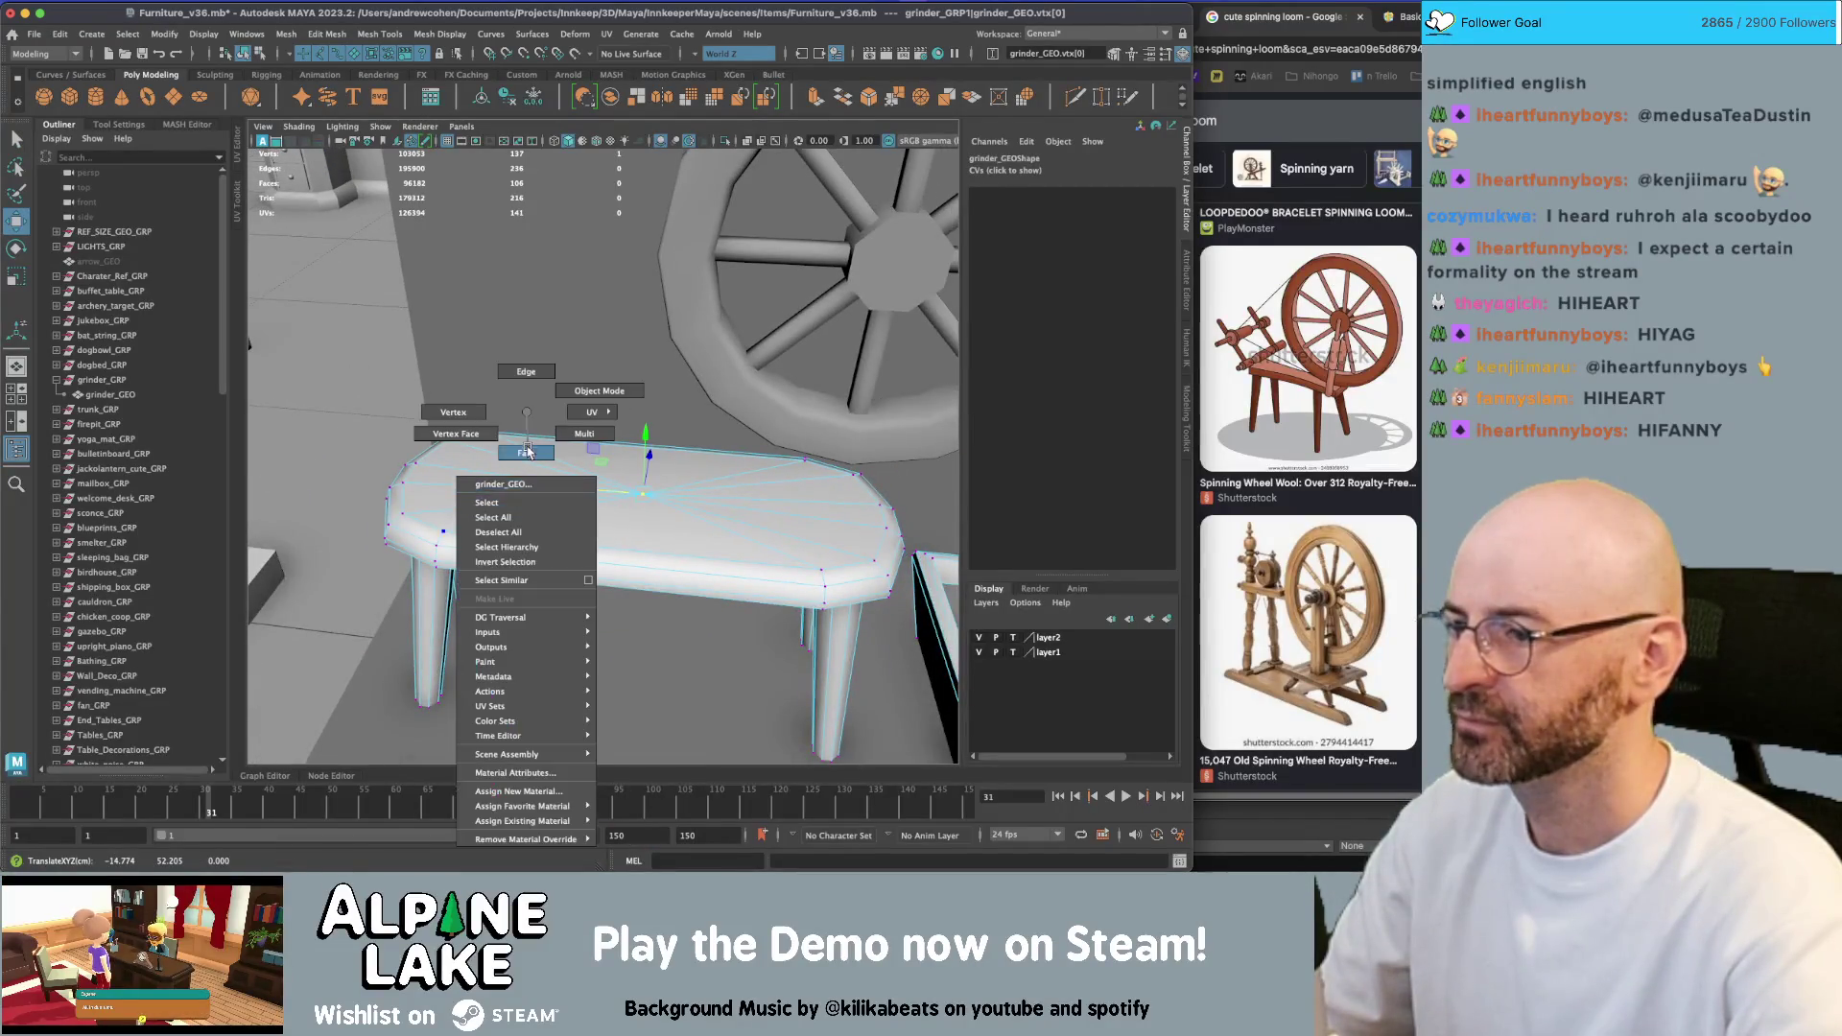
pyautogui.click(525, 451)
pyautogui.keyDown('alt'); pyautogui.moveTo(659, 531); pyautogui.dragTo(652, 406); pyautogui.keyUp('alt')
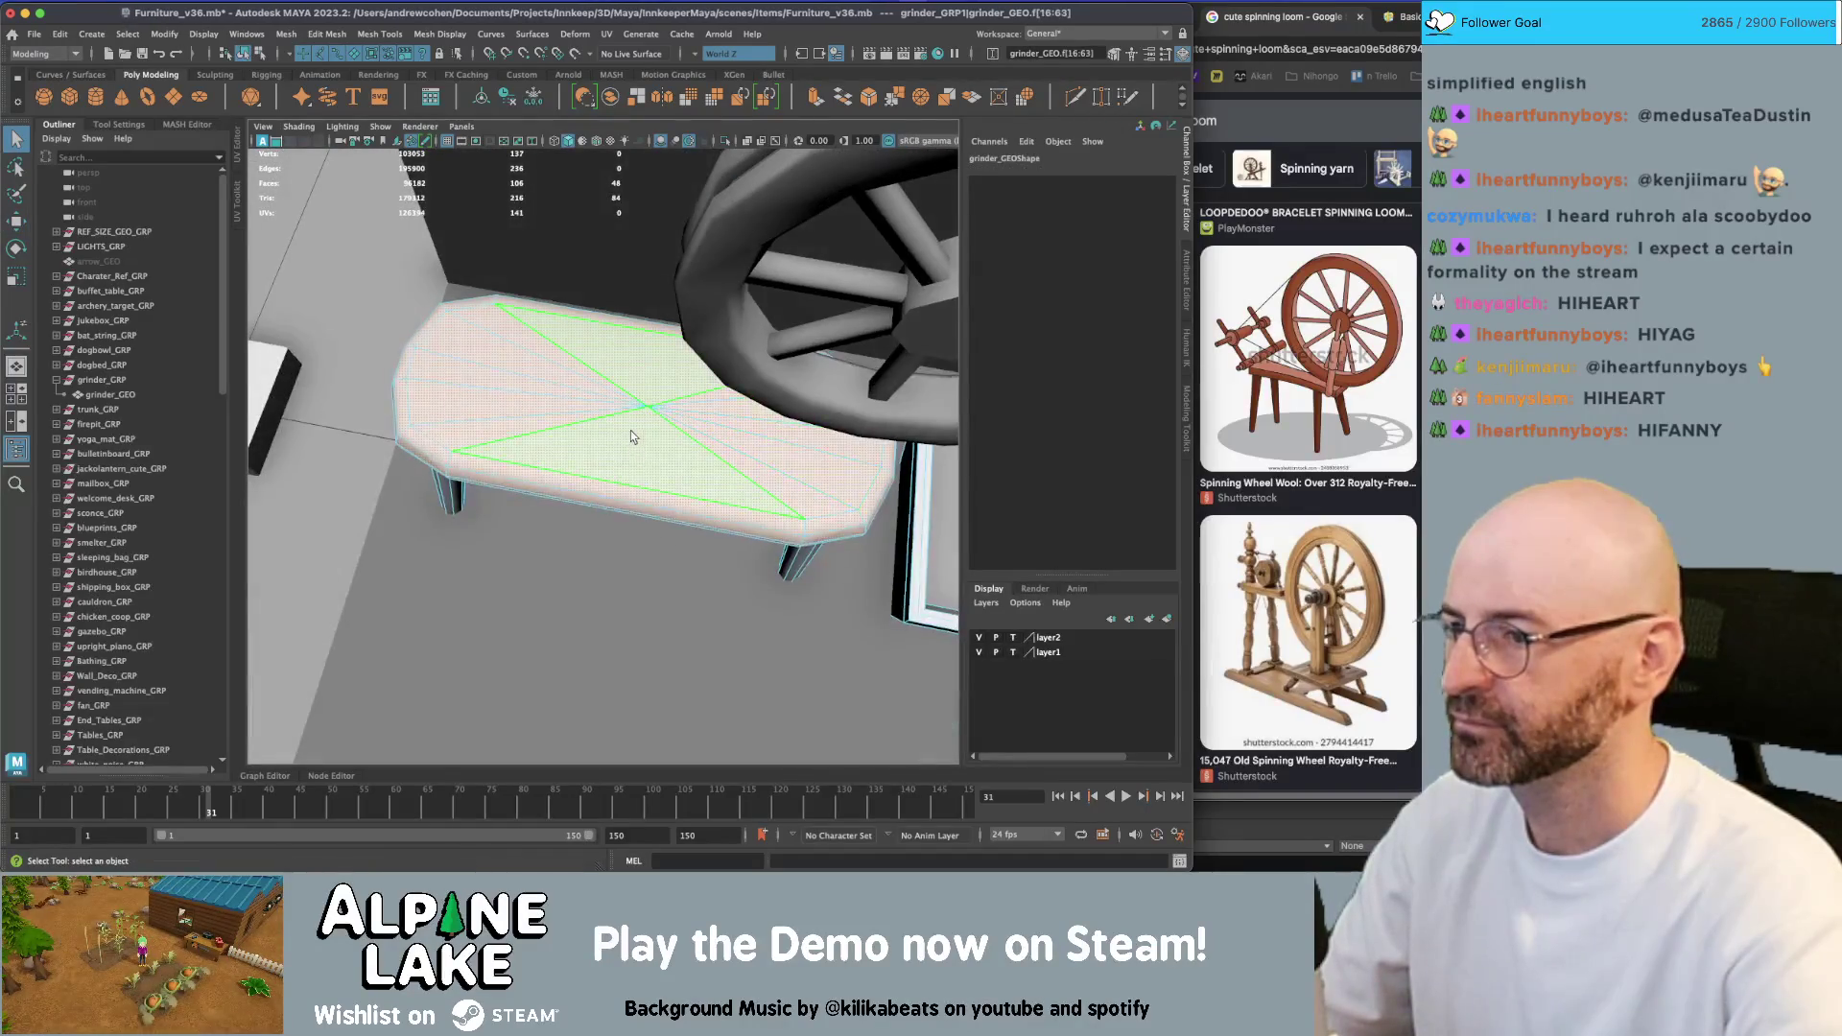
# Apply Soften/Harden Edges to the bench top and zoom out to show wheel, bench and box
pyautogui.click(437, 33)
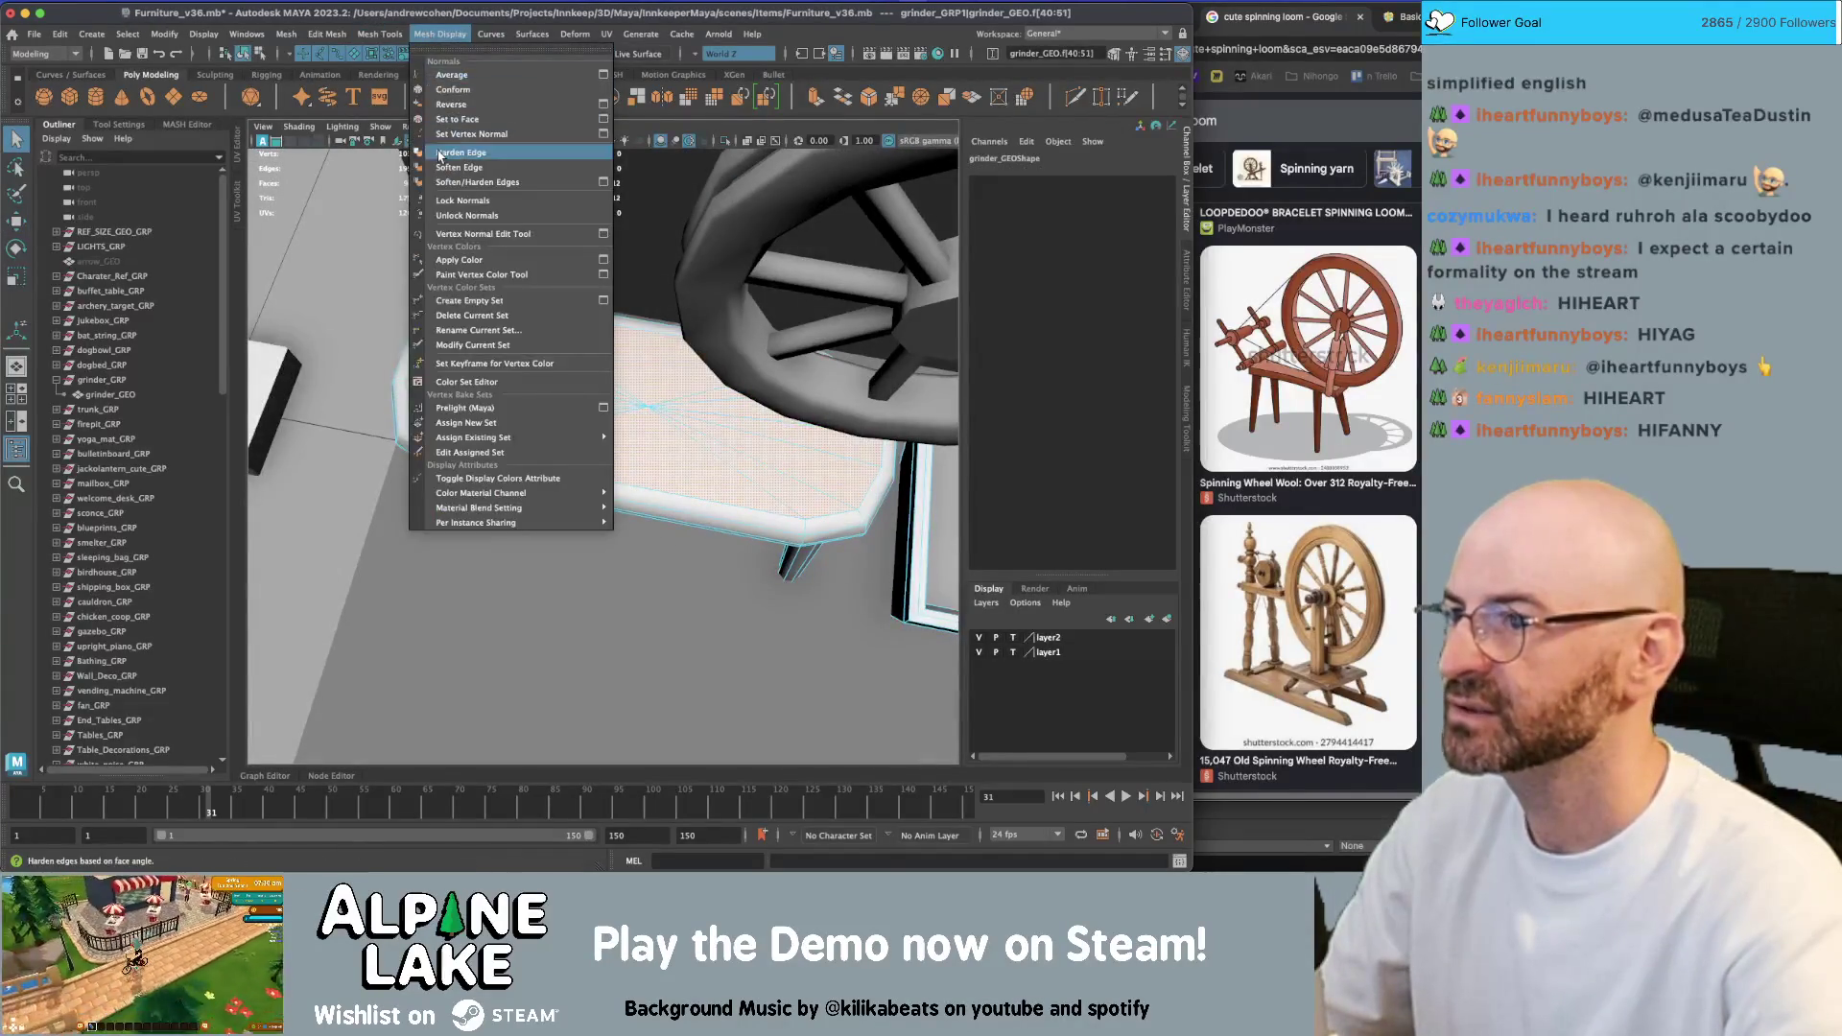
pyautogui.click(509, 154)
pyautogui.click(252, 55)
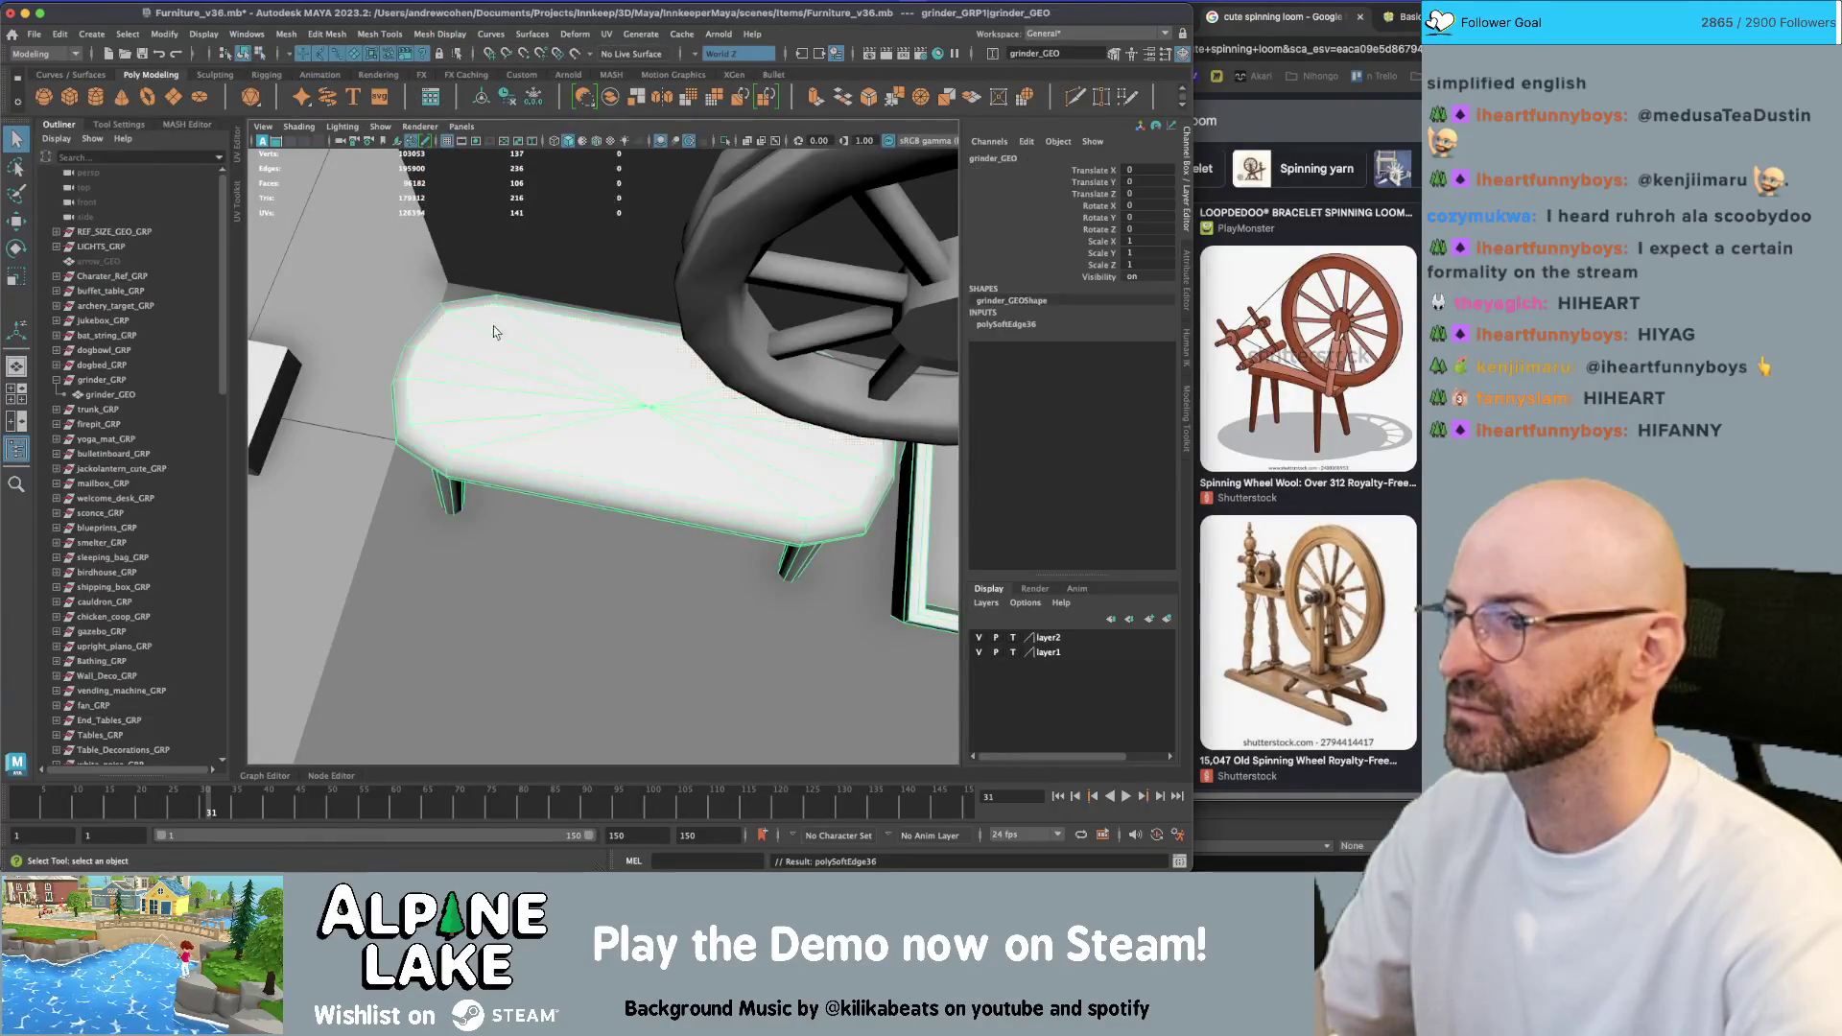
pyautogui.keyDown('alt'); pyautogui.moveTo(509, 388); pyautogui.dragTo(645, 377); pyautogui.keyUp('alt')
pyautogui.moveTo(644, 377)
pyautogui.keyDown('alt'); pyautogui.mouseDown(button='right')
pyautogui.moveTo(547, 341)
pyautogui.moveTo(774, 374)
pyautogui.moveTo(606, 325)
pyautogui.mouseUp(button='right'); pyautogui.keyUp('alt')
pyautogui.moveTo(606, 325)
pyautogui.keyDown('alt'); pyautogui.mouseDown()
pyautogui.moveTo(629, 381)
pyautogui.moveTo(648, 381)
pyautogui.mouseUp(); pyautogui.keyUp('alt')
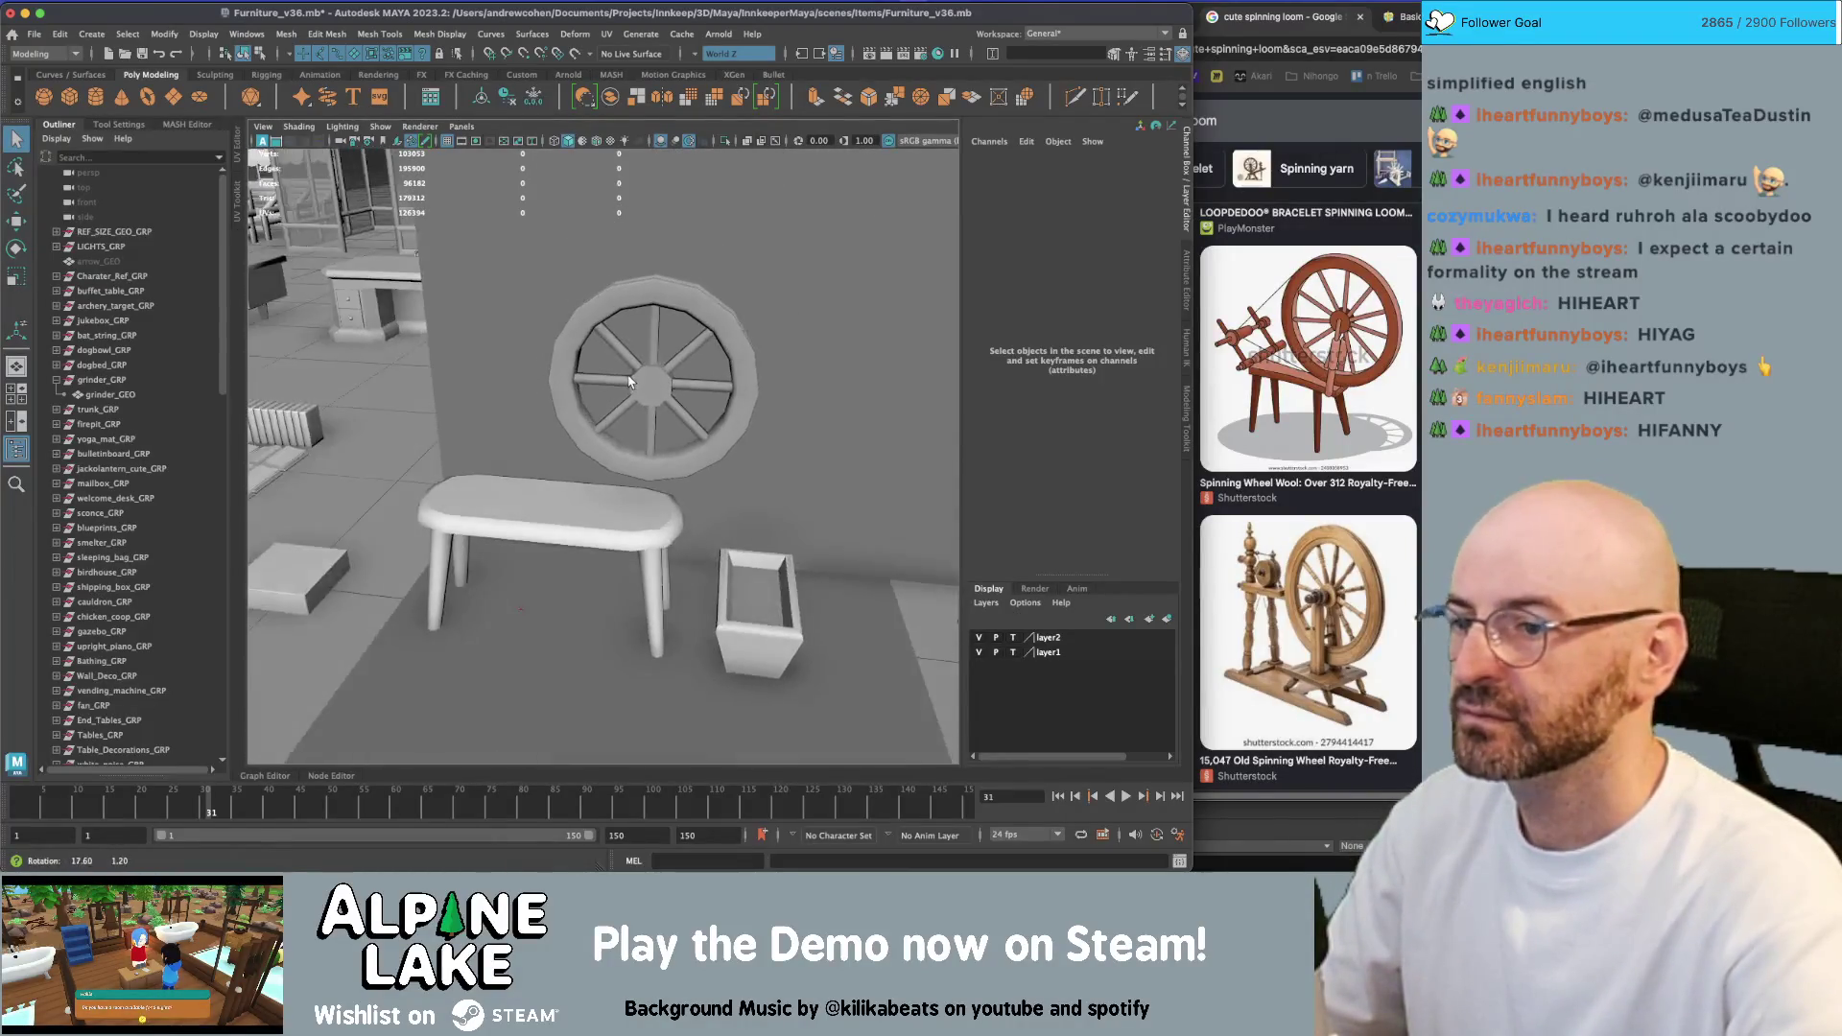
# Shift-select the wheel's hub, all the spokes and the rim together
pyautogui.keyDown('alt'); pyautogui.moveTo(647, 381); pyautogui.dragTo(678, 379, button='right'); pyautogui.keyUp('alt')
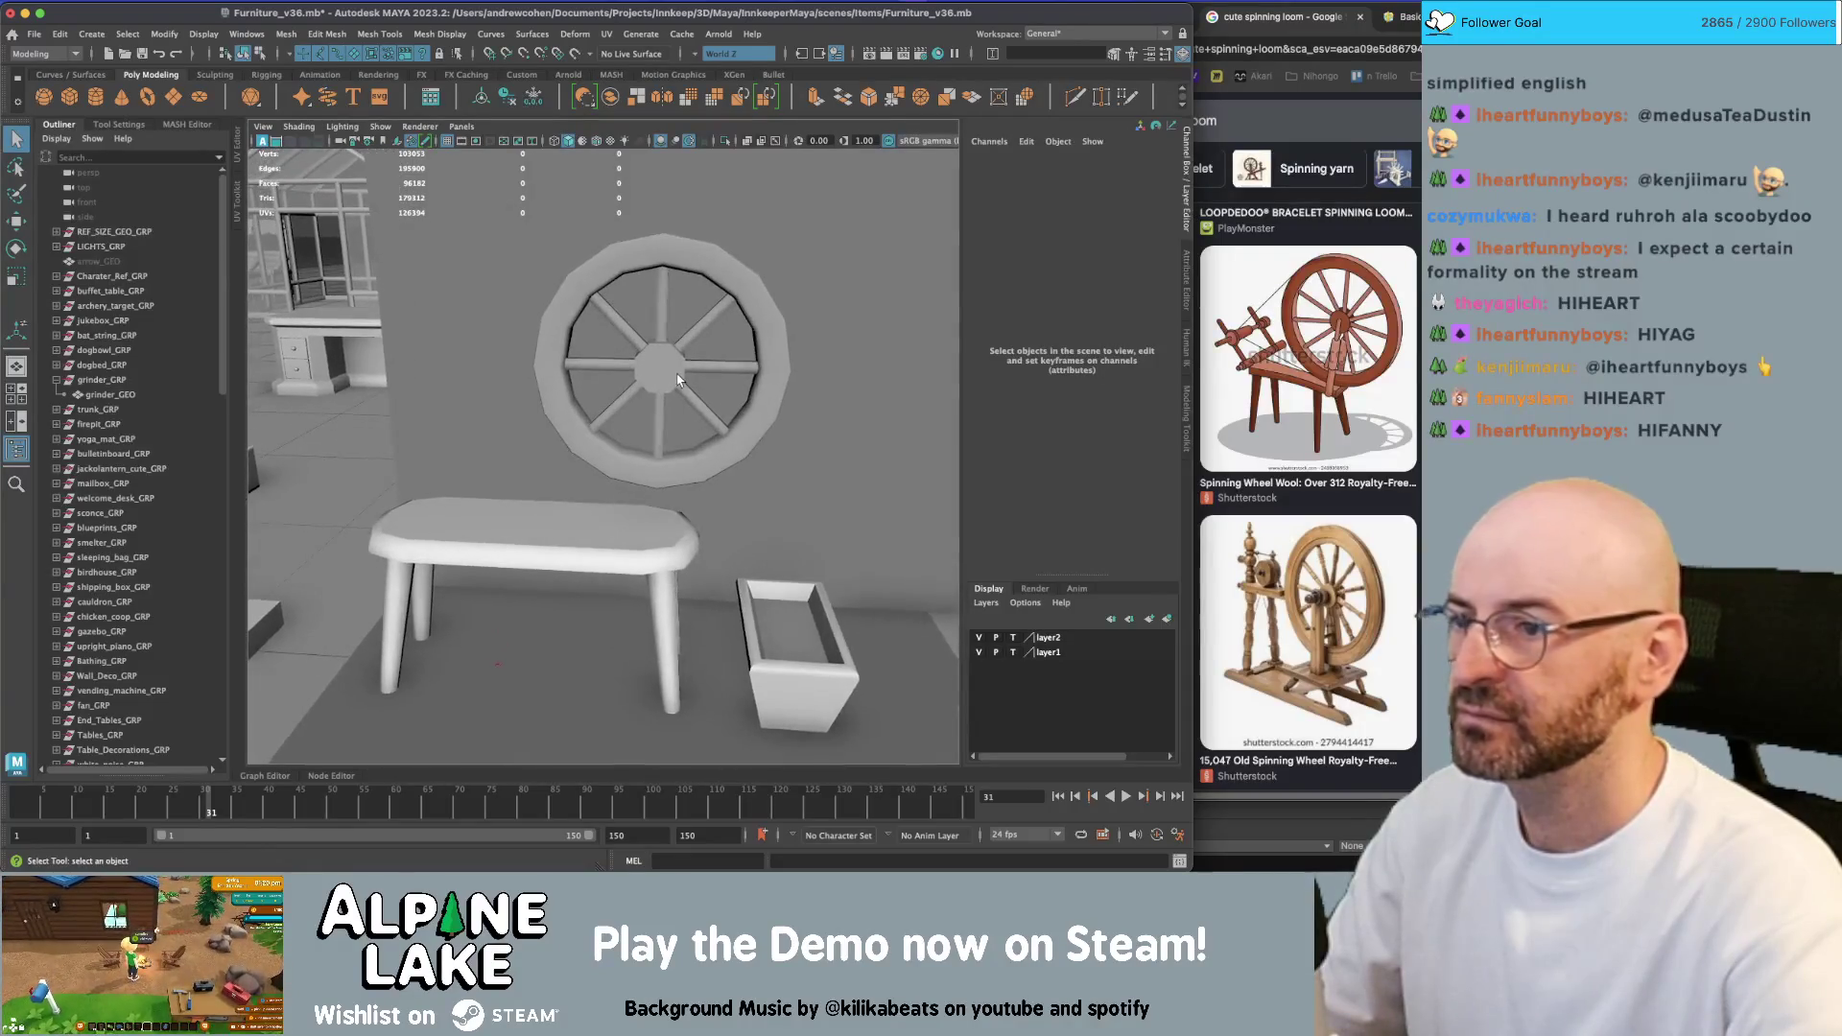
pyautogui.click(672, 379)
pyautogui.click(664, 317)
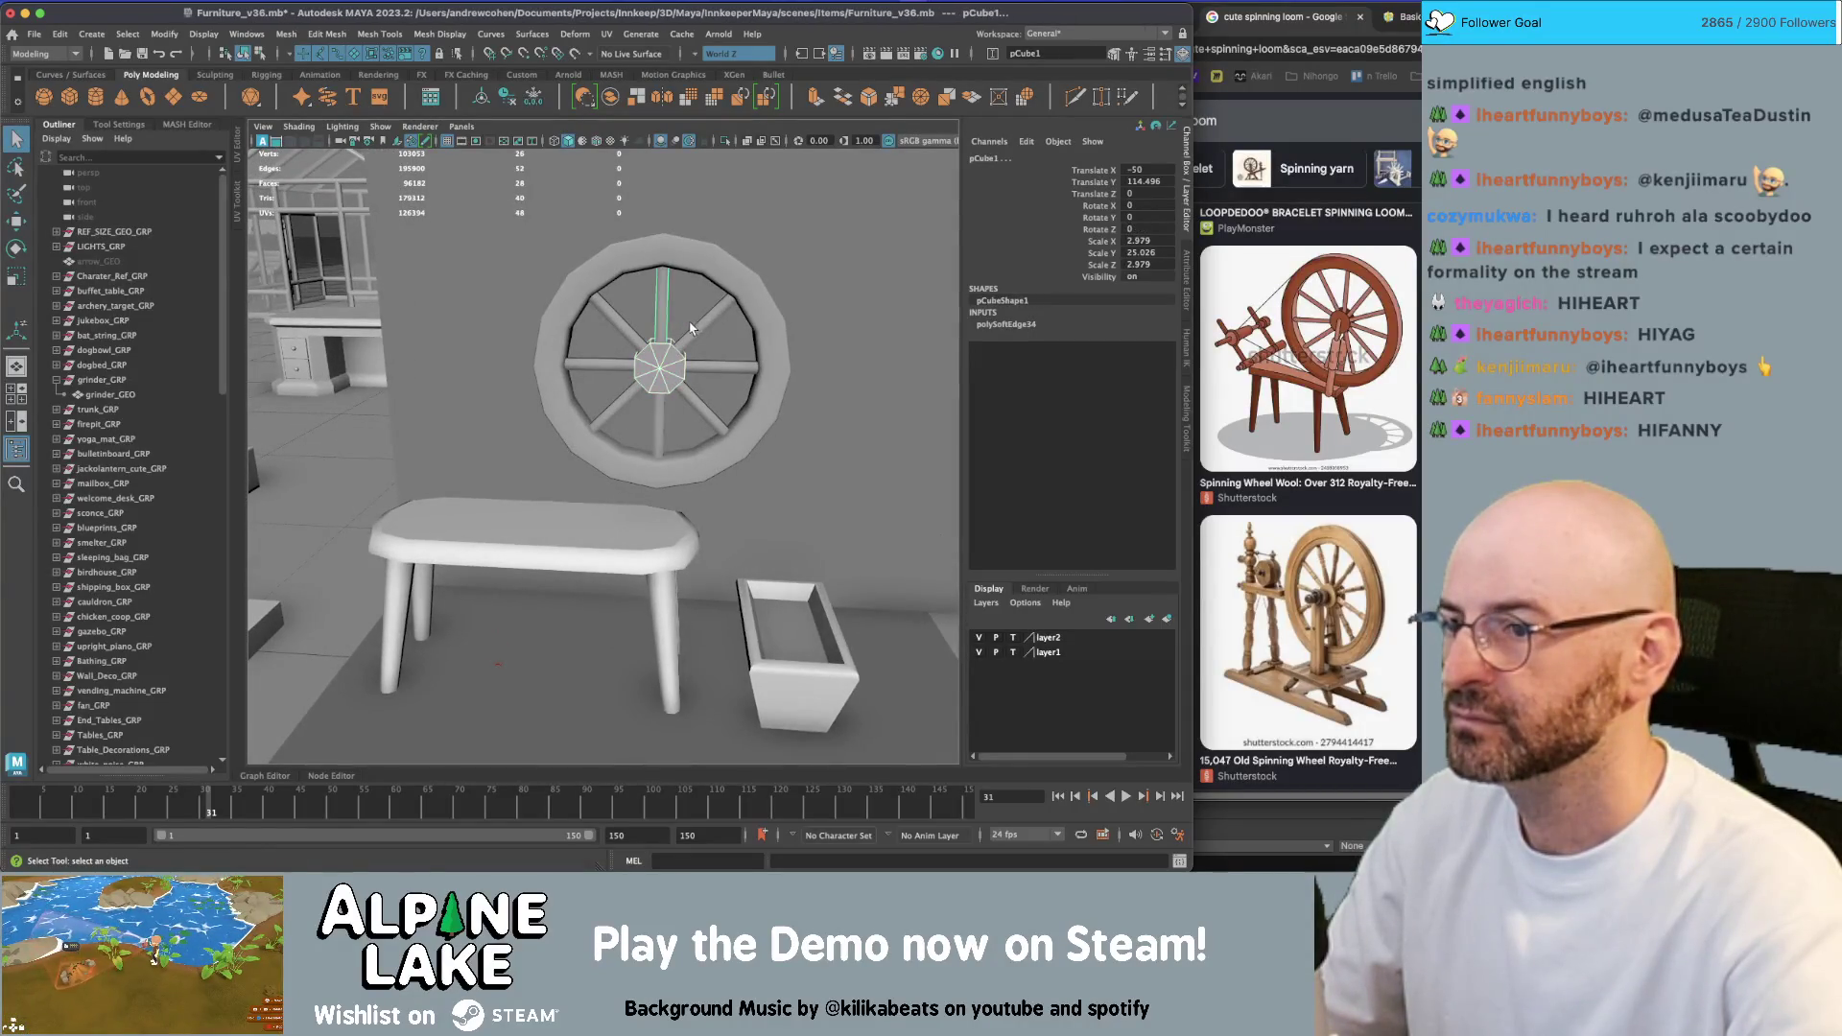
pyautogui.keyDown('shift'); pyautogui.click(700, 331); pyautogui.keyUp('shift')
pyautogui.keyDown('alt'); pyautogui.moveTo(592, 329); pyautogui.dragTo(619, 332); pyautogui.keyUp('alt')
pyautogui.keyDown('shift'); pyautogui.click(619, 332); pyautogui.keyUp('shift')
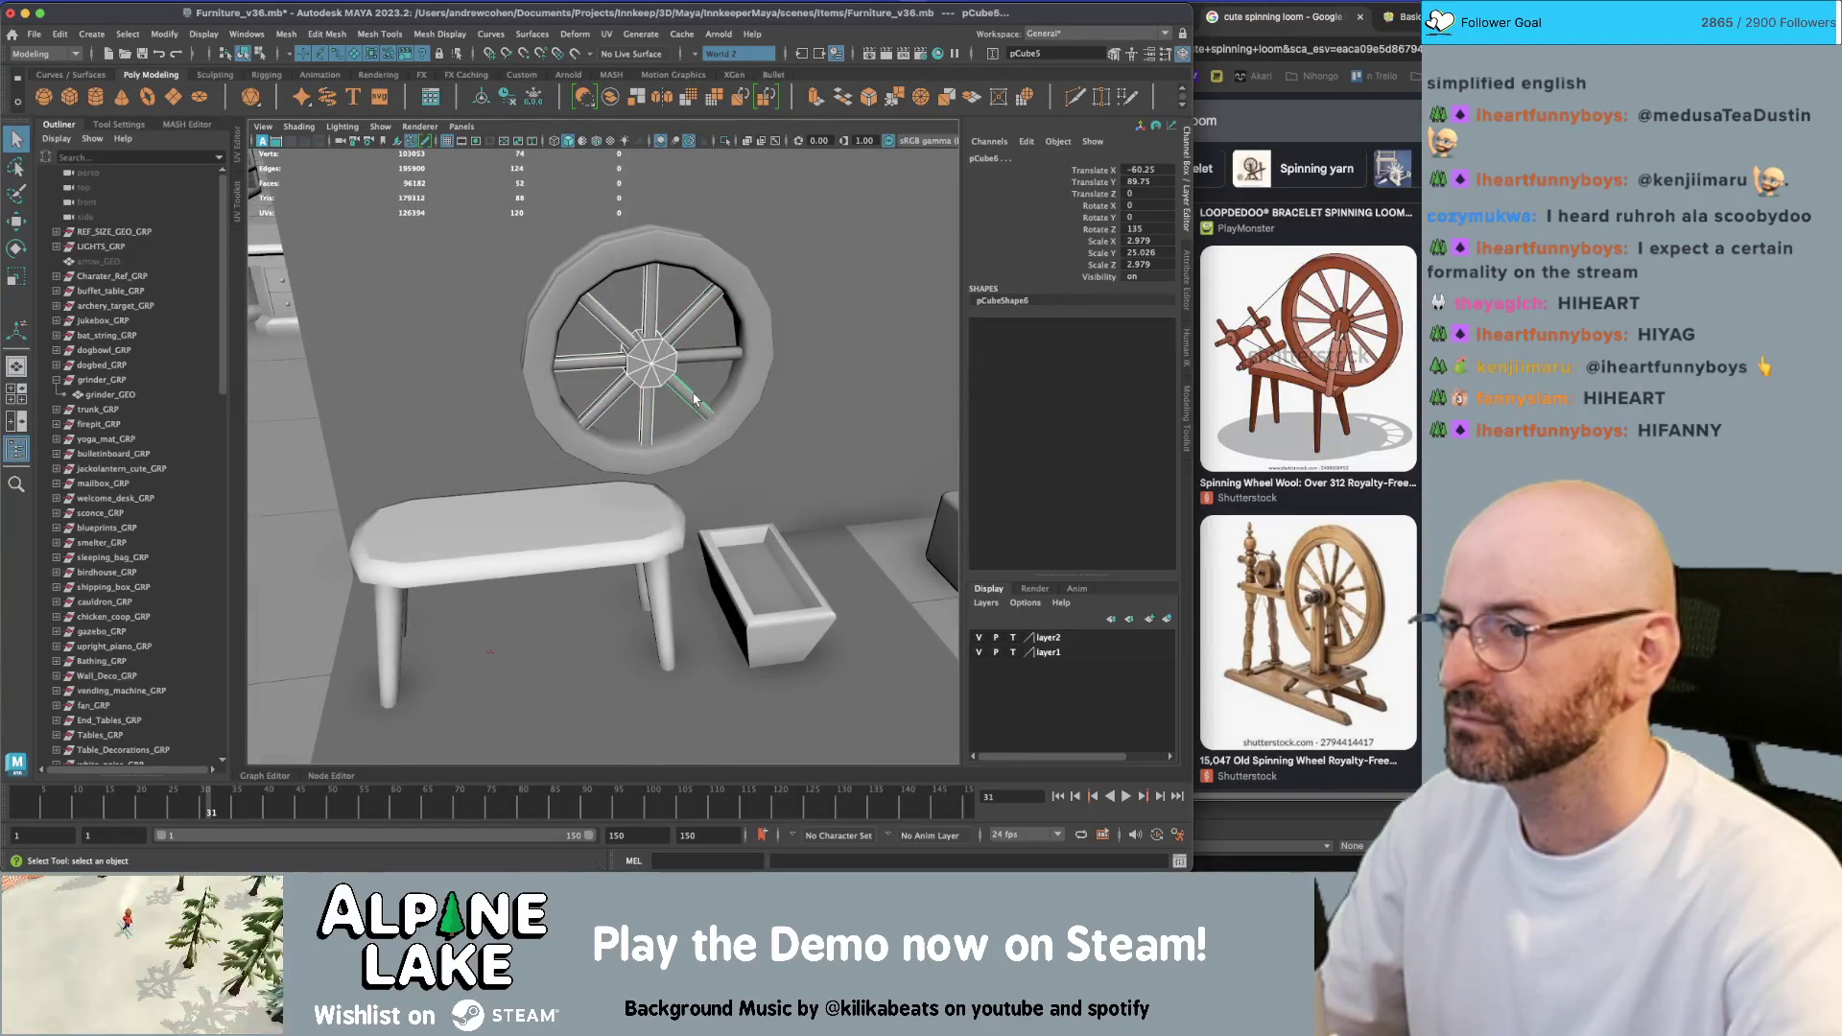
pyautogui.click(757, 302)
pyautogui.keyDown('shift'); pyautogui.click(694, 347); pyautogui.keyUp('shift')
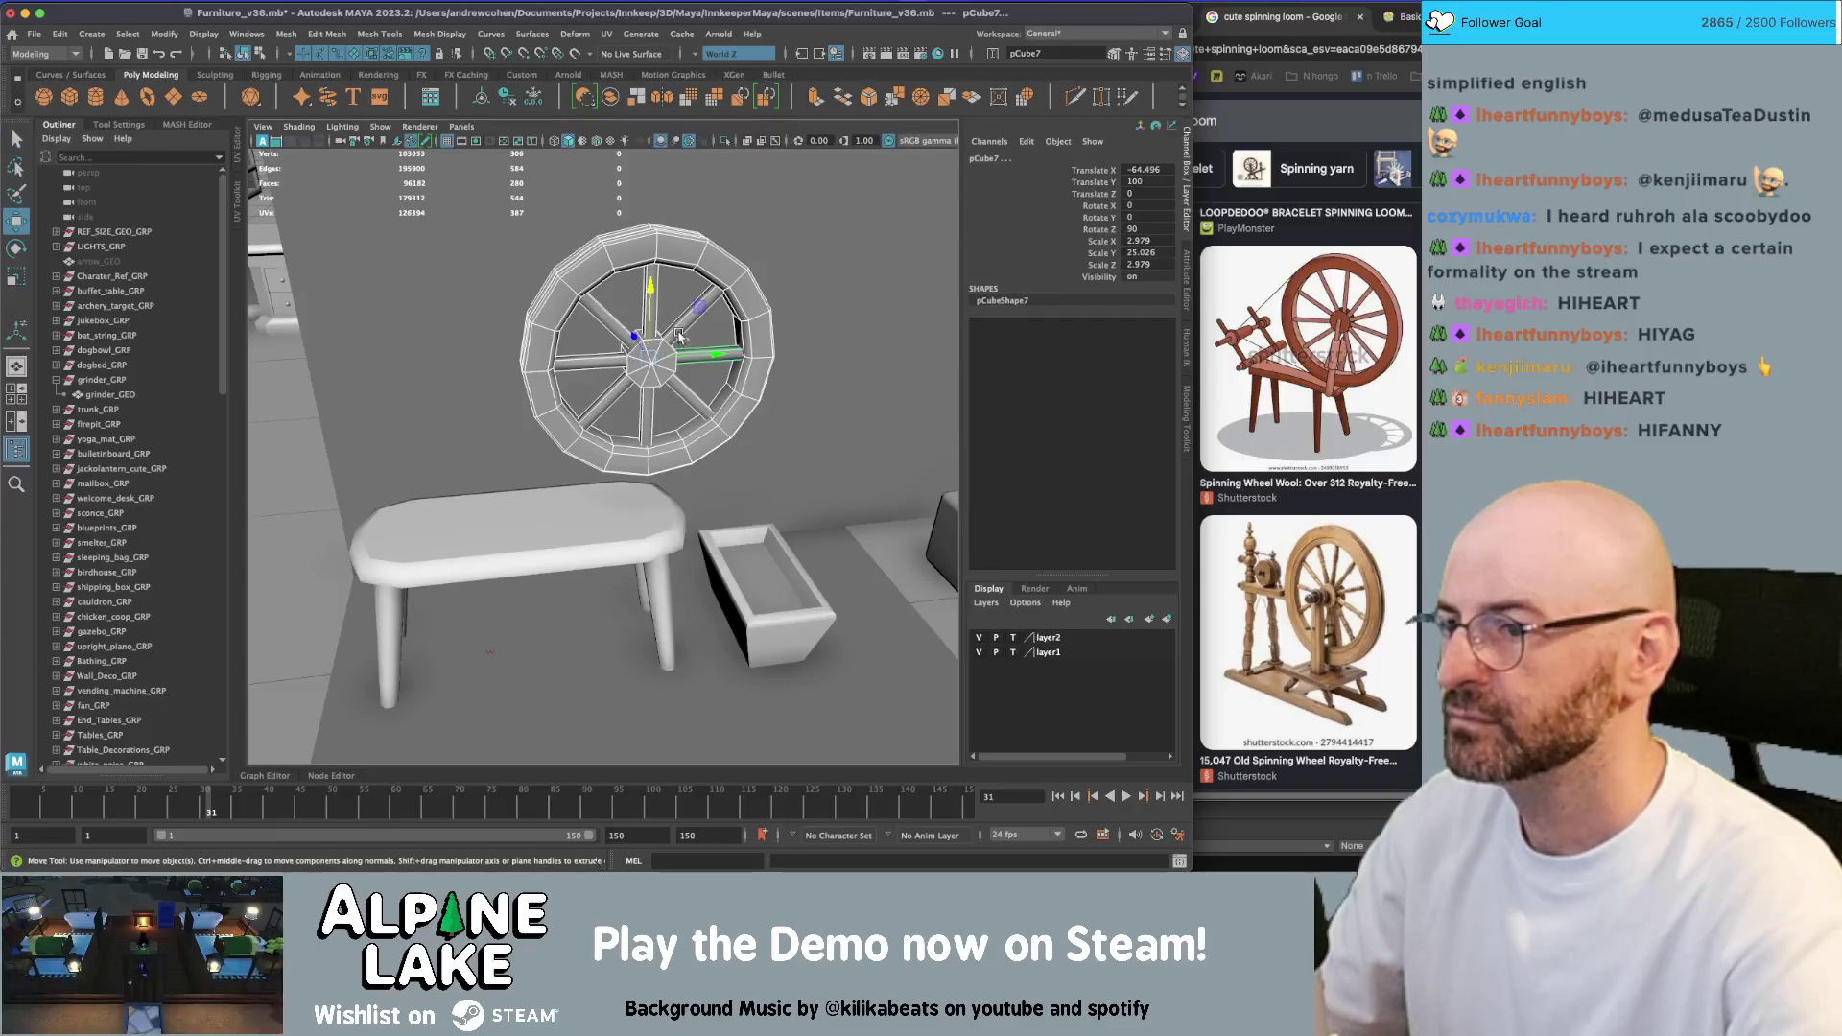
# Combine the selected wheel parts into a single mesh, pCylinder2
pyautogui.click(612, 98)
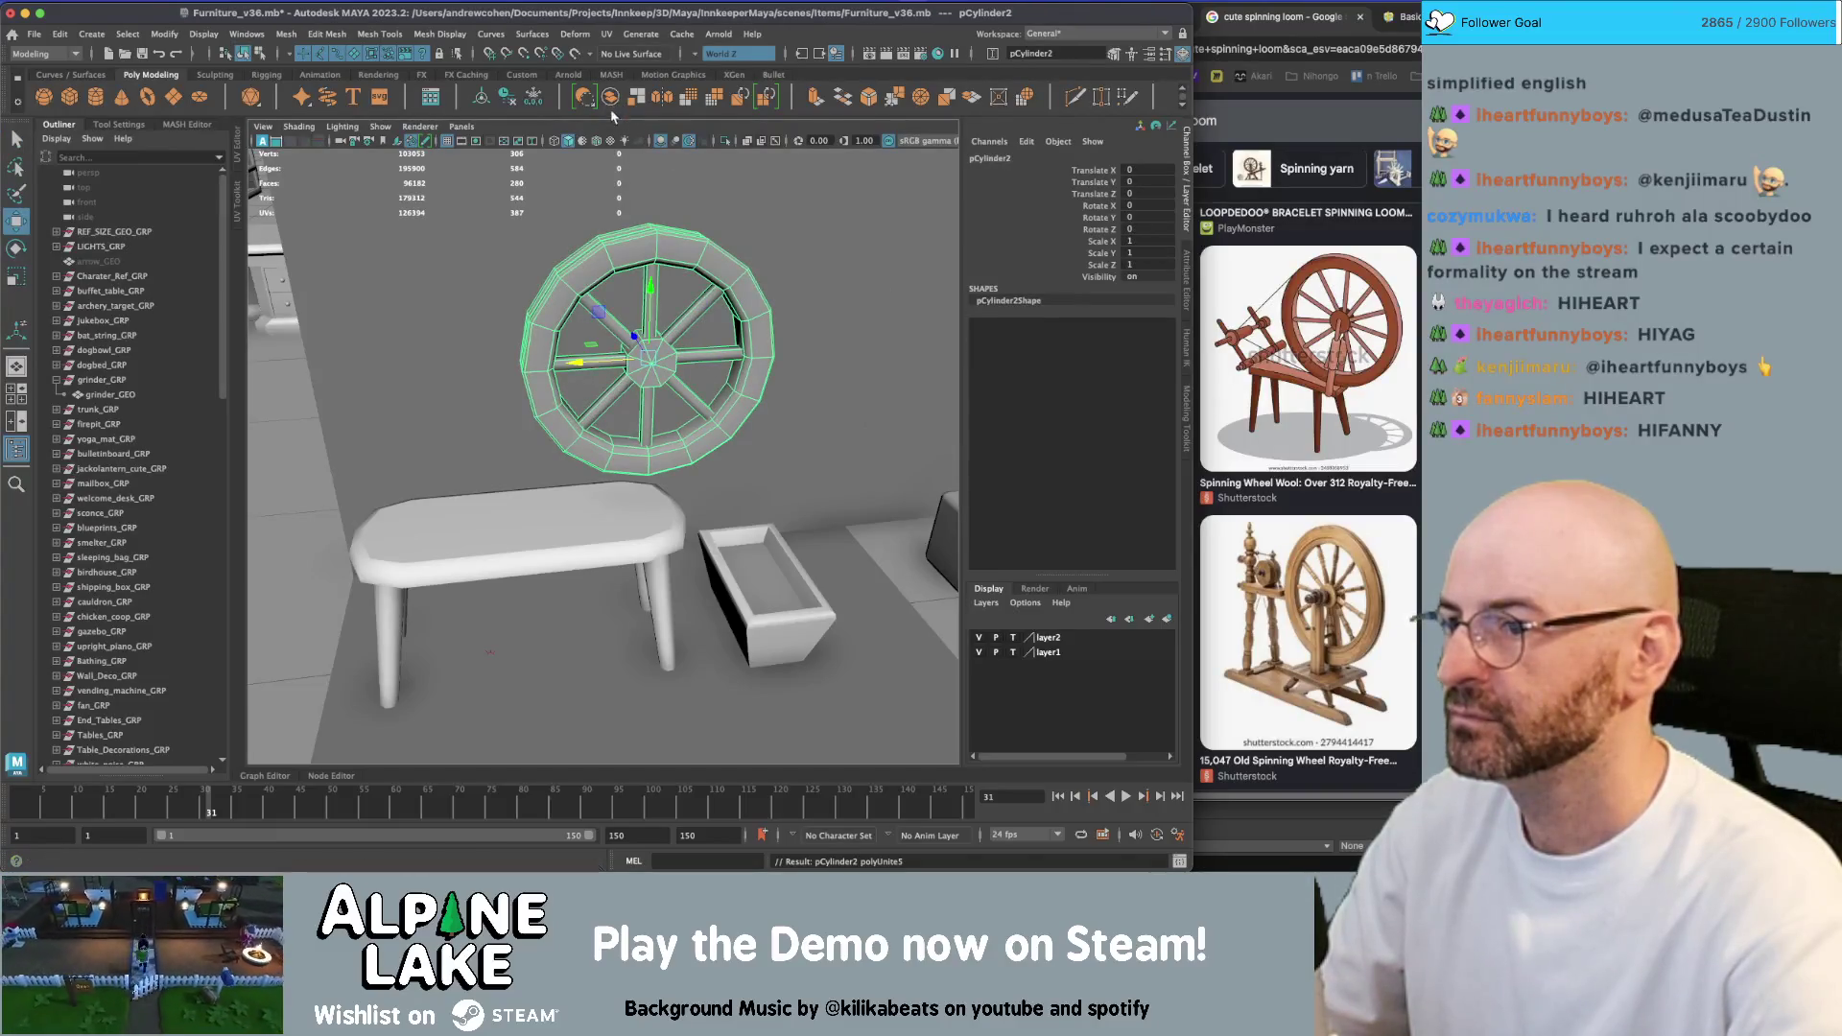
pyautogui.keyDown('alt'); pyautogui.moveTo(656, 269); pyautogui.dragTo(648, 319); pyautogui.keyUp('alt')
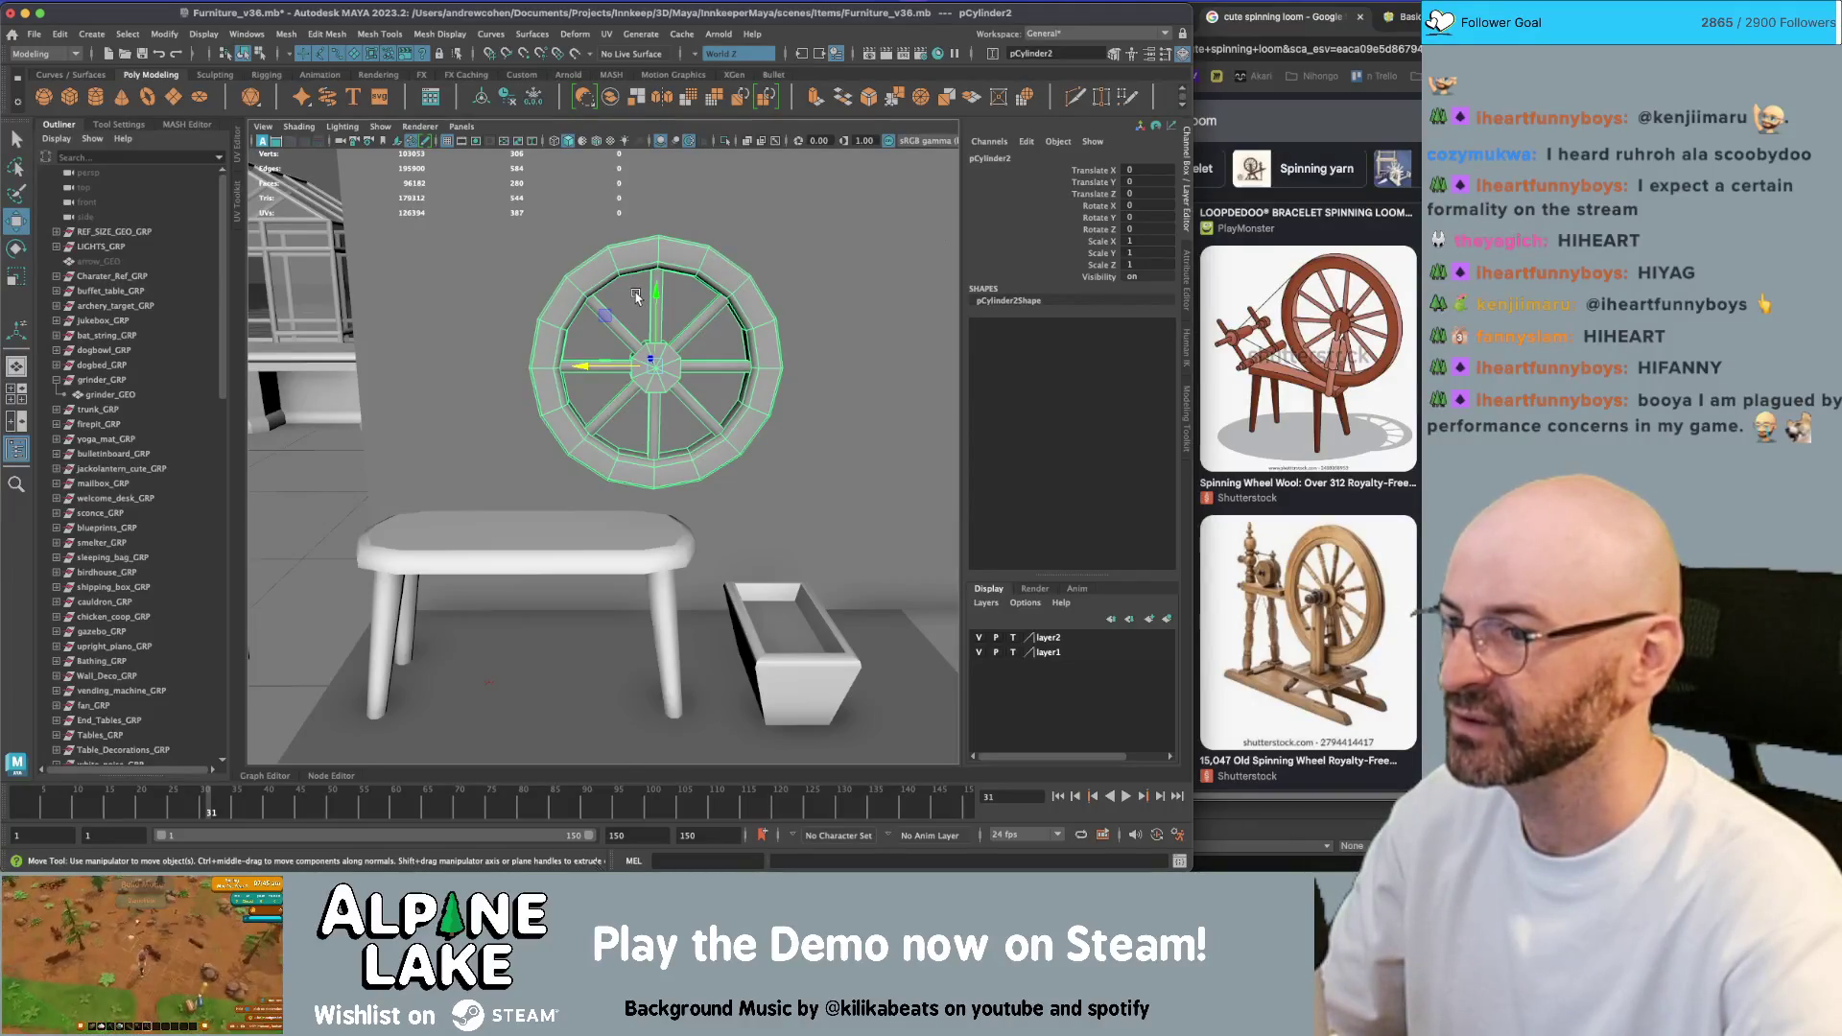
pyautogui.scroll(3, 636, 296)
pyautogui.scroll(-4, 566, 401)
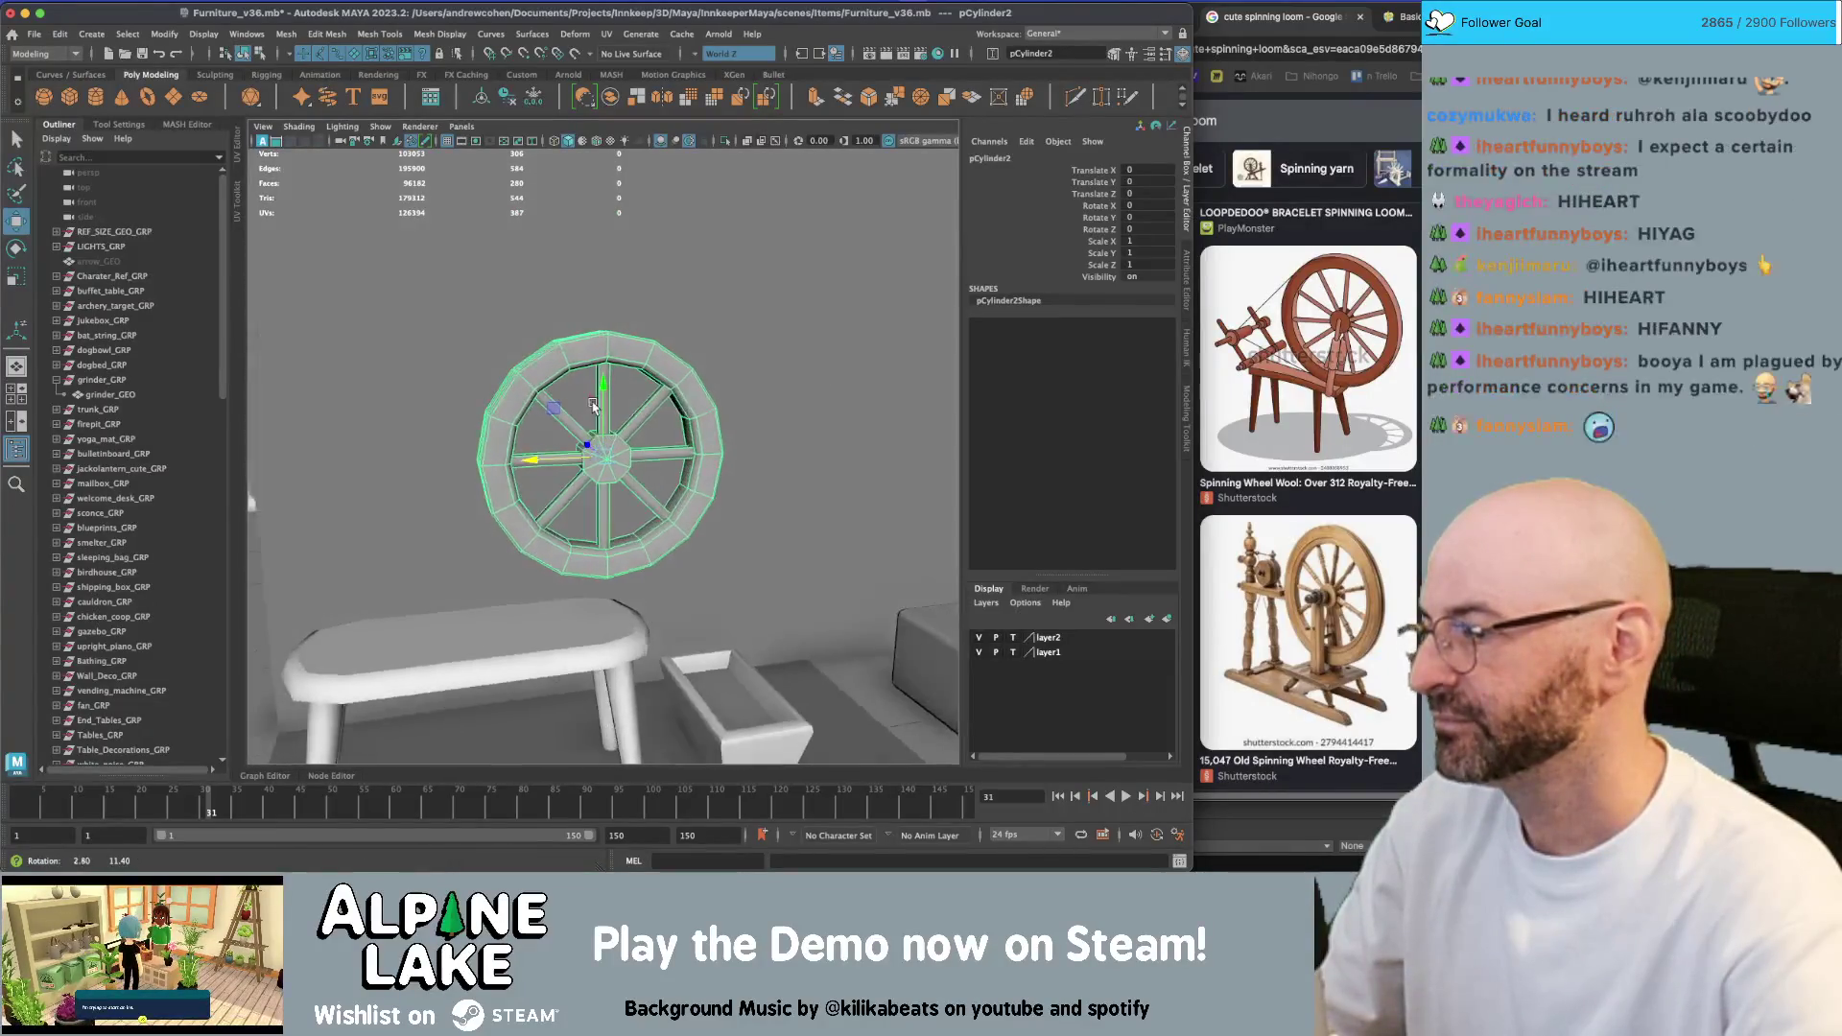
# Drag pCylinder2 down to Translate Y -1.57, checking its placement from several angles
pyautogui.scroll(5, 669, 410)
pyautogui.moveTo(669, 411)
pyautogui.keyDown('alt'); pyautogui.mouseDown()
pyautogui.moveTo(781, 402)
pyautogui.moveTo(606, 410)
pyautogui.mouseUp(); pyautogui.keyUp('alt')
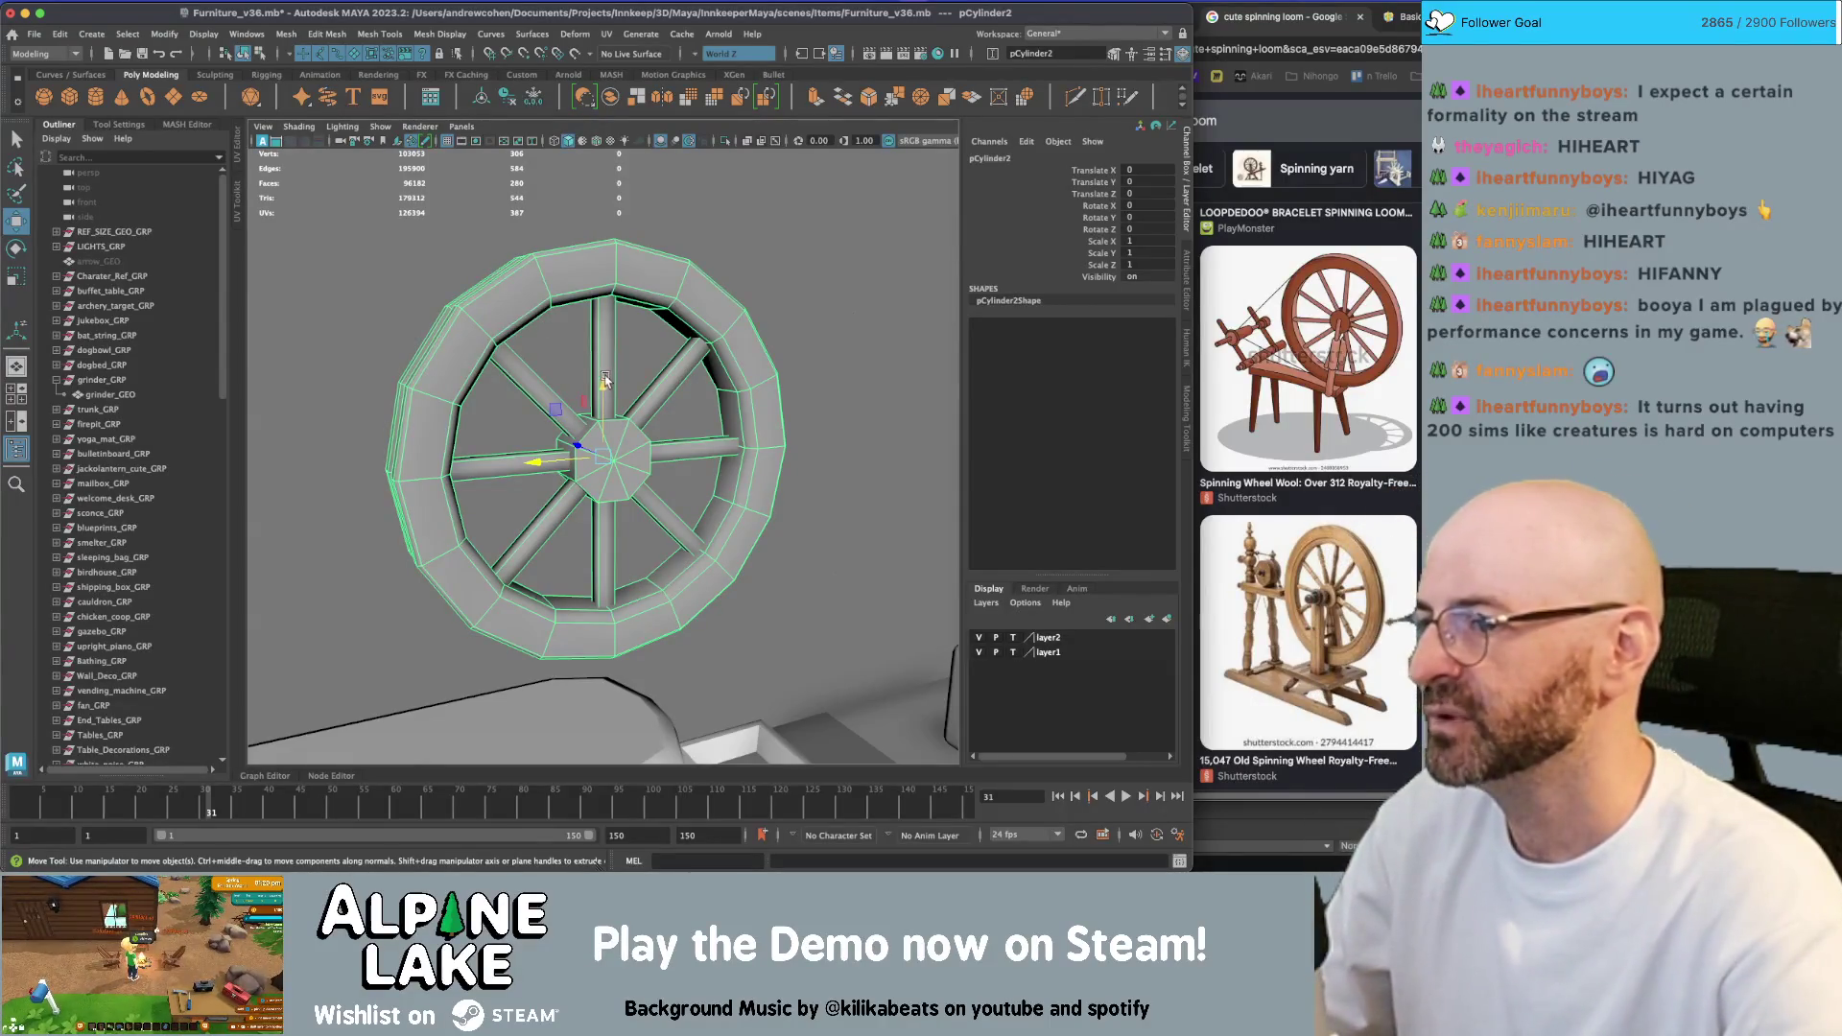
pyautogui.moveTo(604, 380); pyautogui.dragTo(604, 451)
pyautogui.keyDown('alt'); pyautogui.moveTo(604, 451); pyautogui.dragTo(503, 340); pyautogui.keyUp('alt')
pyautogui.keyDown('alt'); pyautogui.moveTo(498, 336); pyautogui.dragTo(765, 330, button='right'); pyautogui.keyUp('alt')
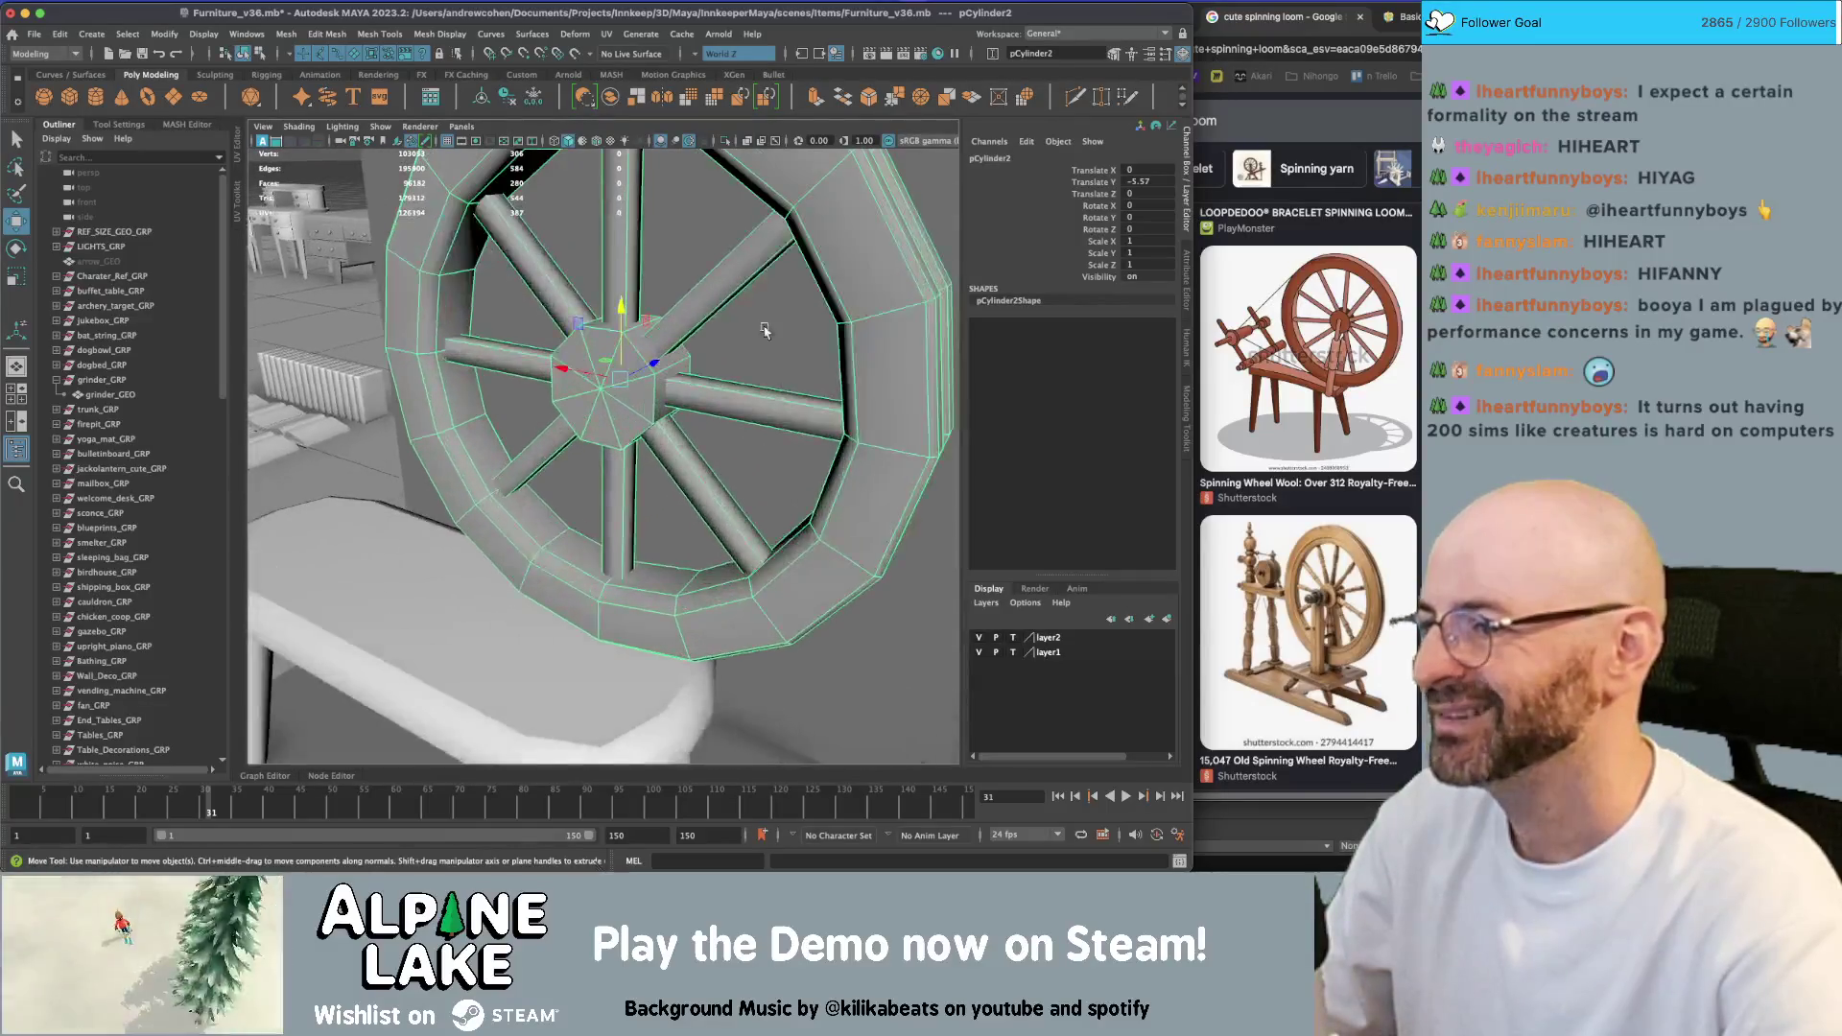
pyautogui.keyDown('alt'); pyautogui.moveTo(649, 326); pyautogui.dragTo(660, 322); pyautogui.keyUp('alt')
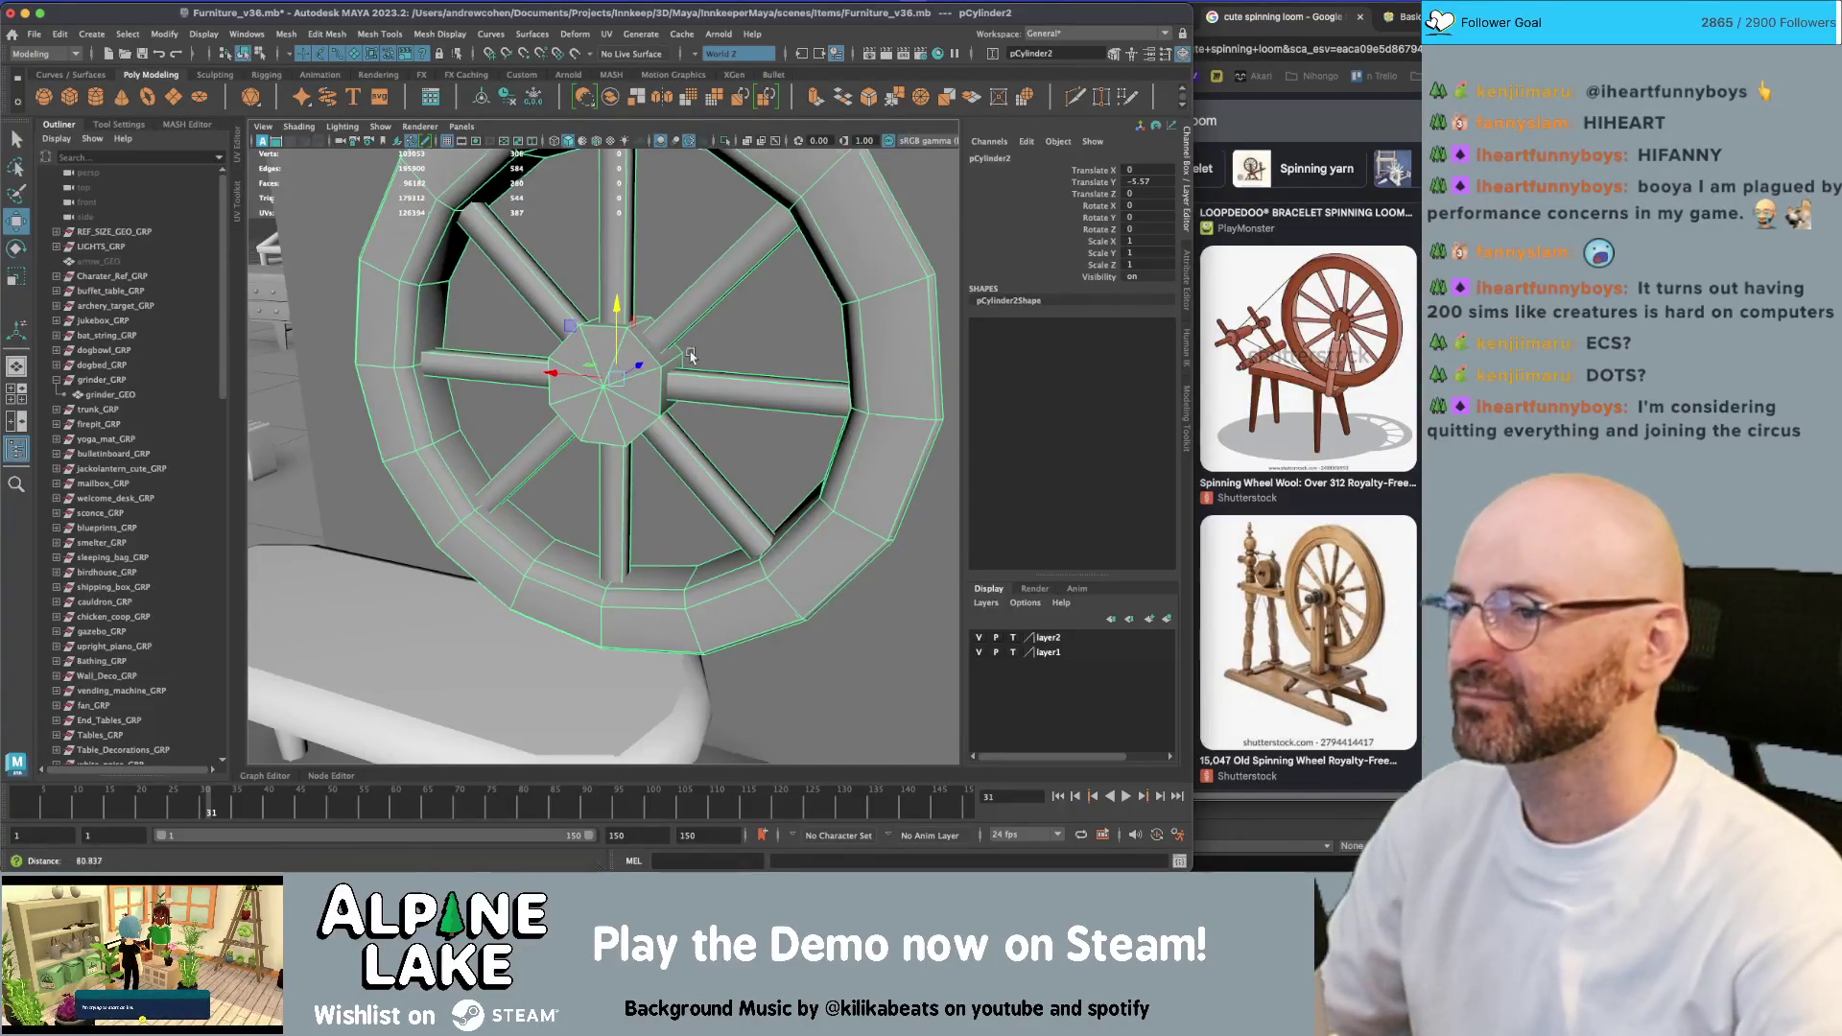
pyautogui.keyDown('alt'); pyautogui.moveTo(682, 354); pyautogui.dragTo(317, 439, button='right'); pyautogui.keyUp('alt')
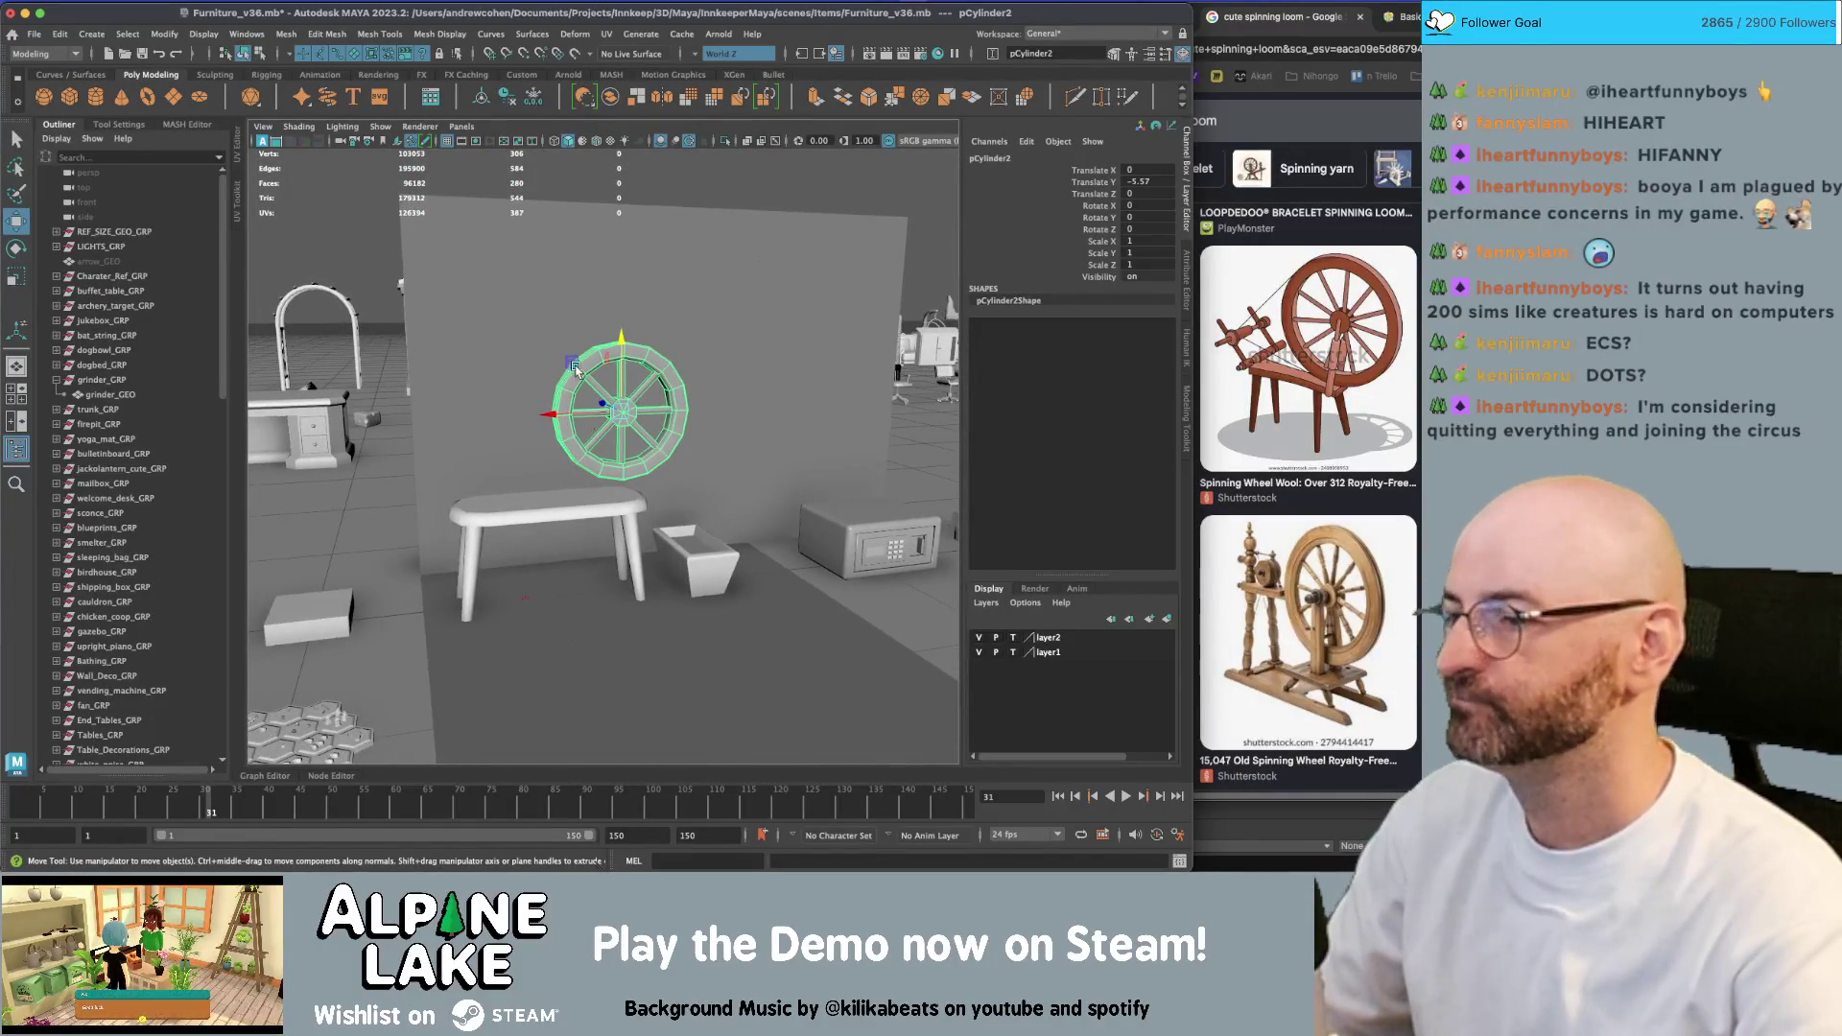
pyautogui.keyDown('alt'); pyautogui.moveTo(577, 370); pyautogui.dragTo(672, 389, button='right'); pyautogui.keyUp('alt')
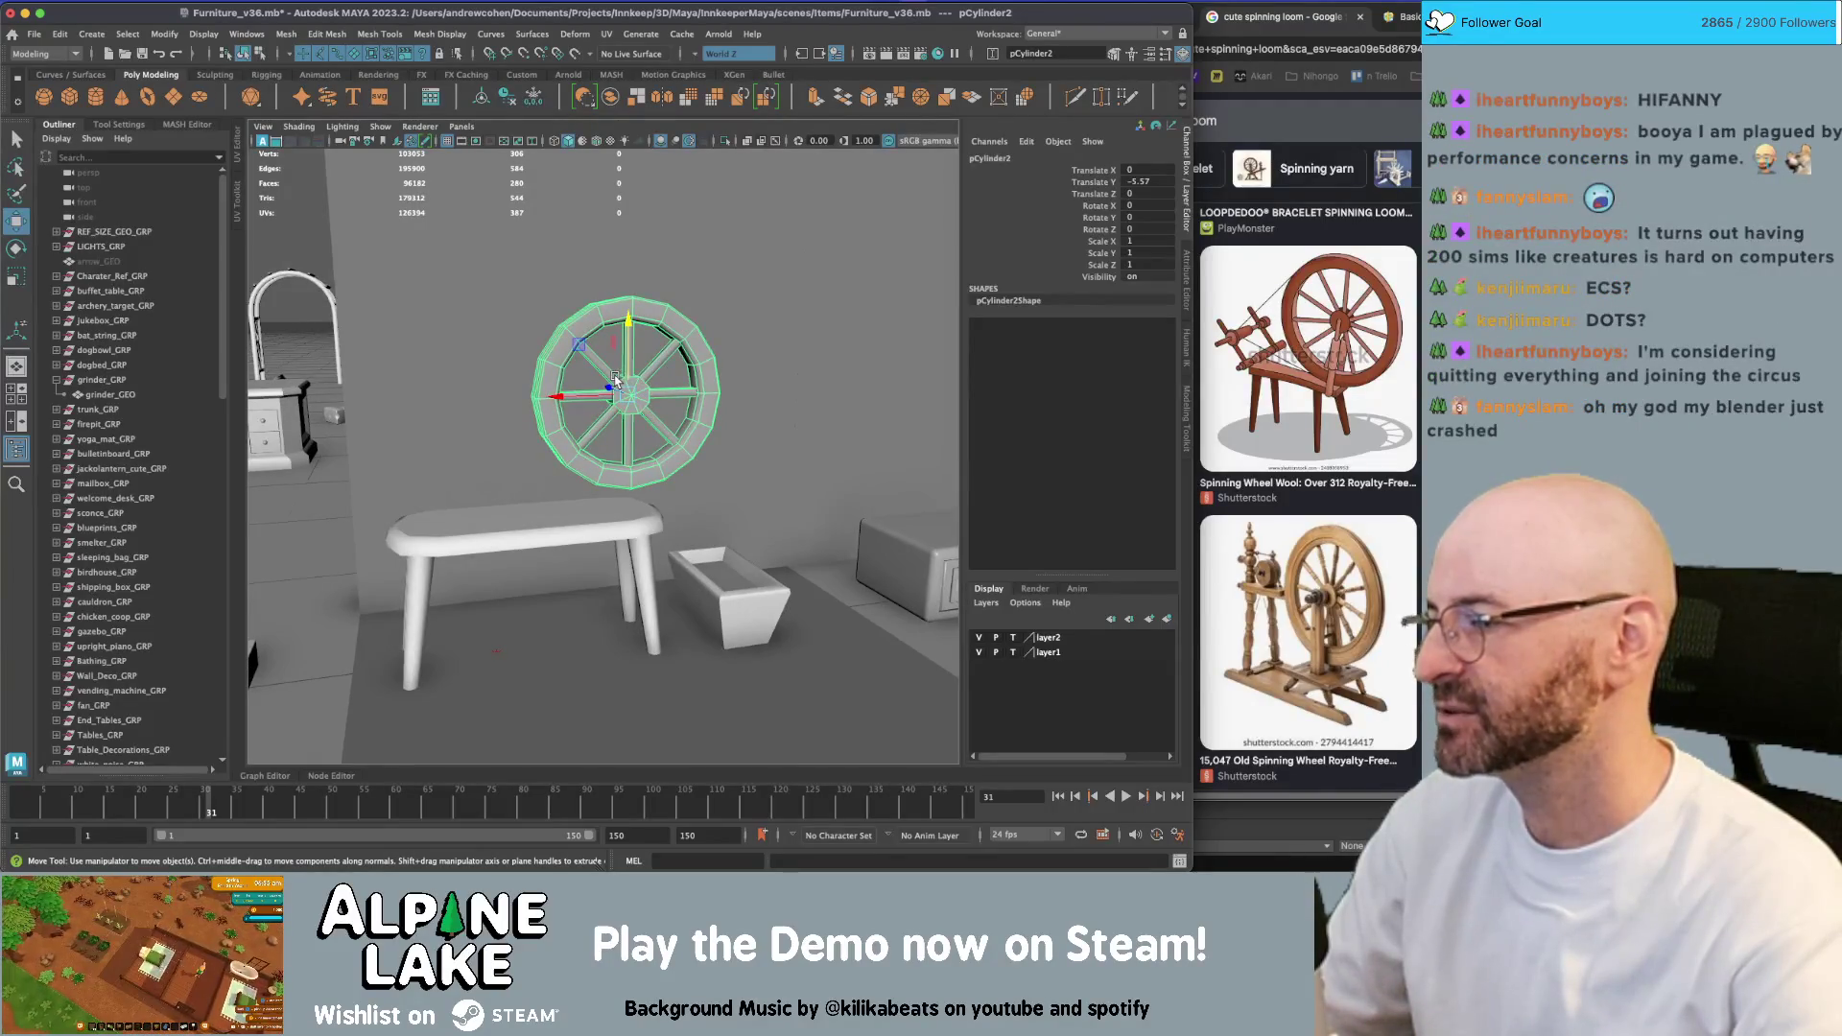
pyautogui.moveTo(667, 394)
pyautogui.keyDown('alt'); pyautogui.mouseDown()
pyautogui.moveTo(781, 400)
pyautogui.moveTo(591, 387)
pyautogui.moveTo(673, 375)
pyautogui.mouseUp(); pyautogui.keyUp('alt')
pyautogui.keyDown('alt'); pyautogui.moveTo(673, 374); pyautogui.dragTo(735, 359, button='middle'); pyautogui.keyUp('alt')
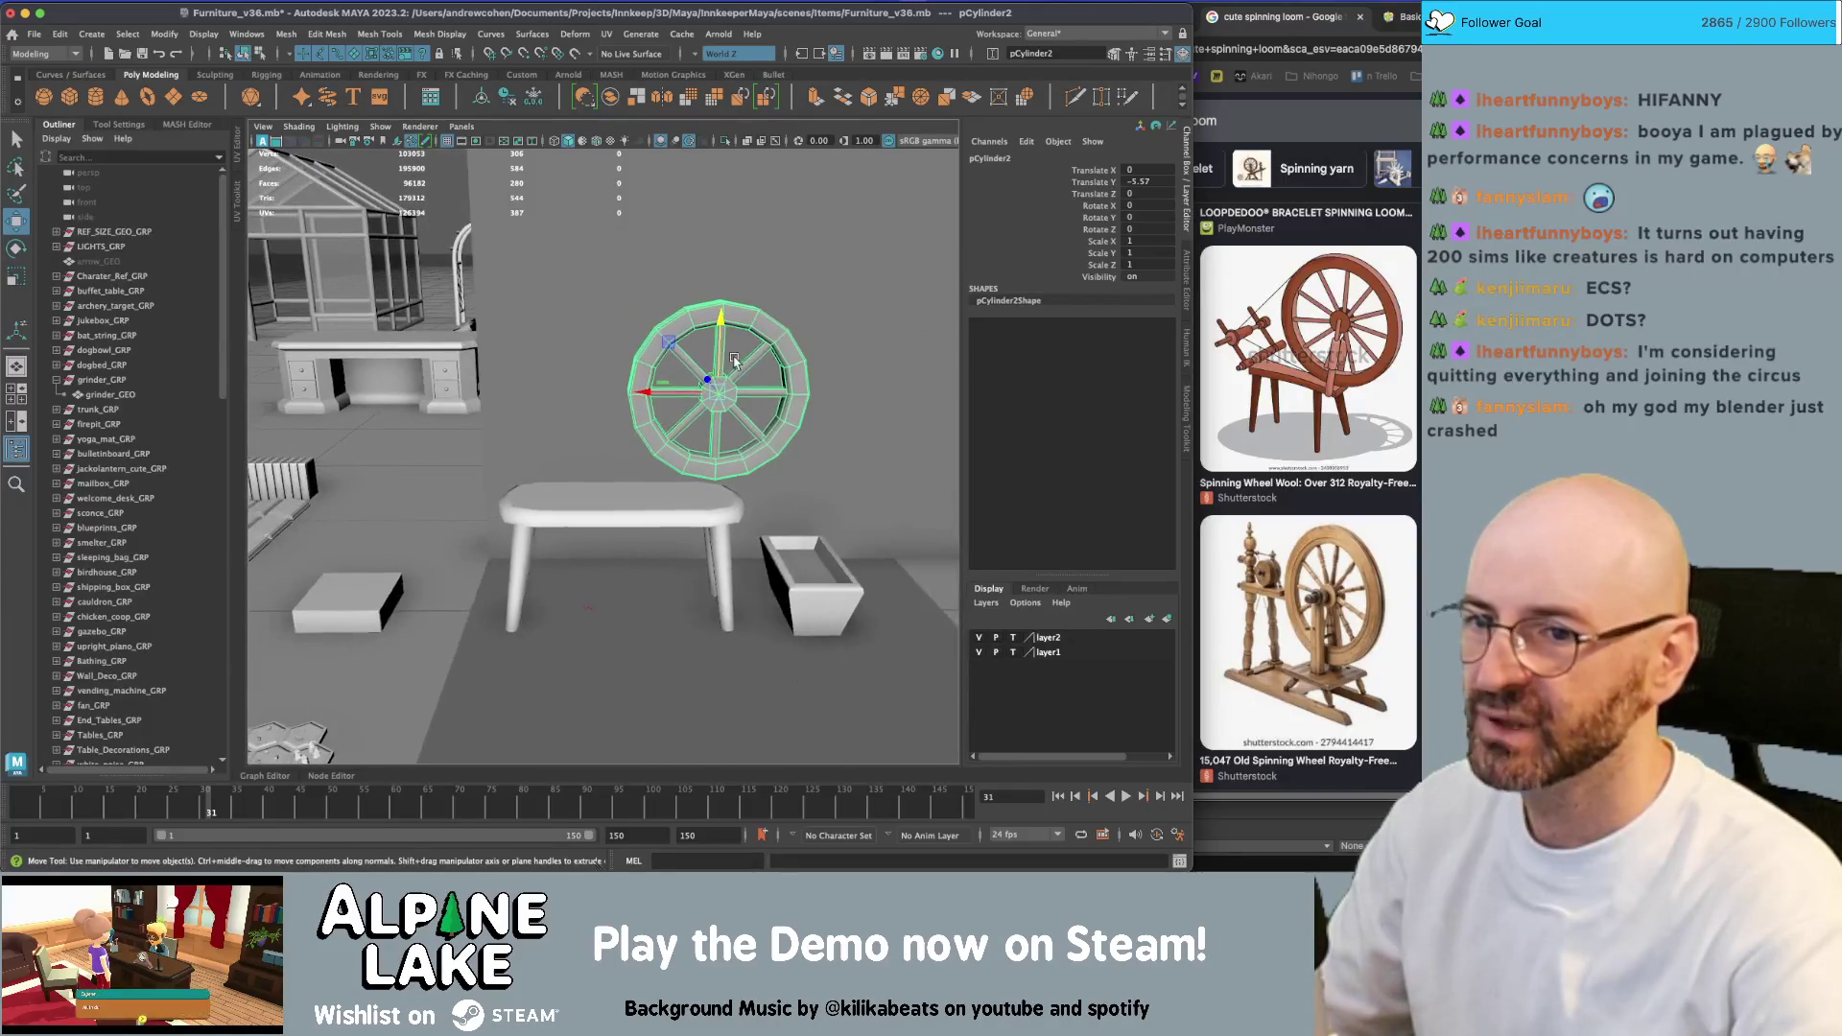
# Create a new polygon cylinder and move it up toward the wheel
pyautogui.press('f')
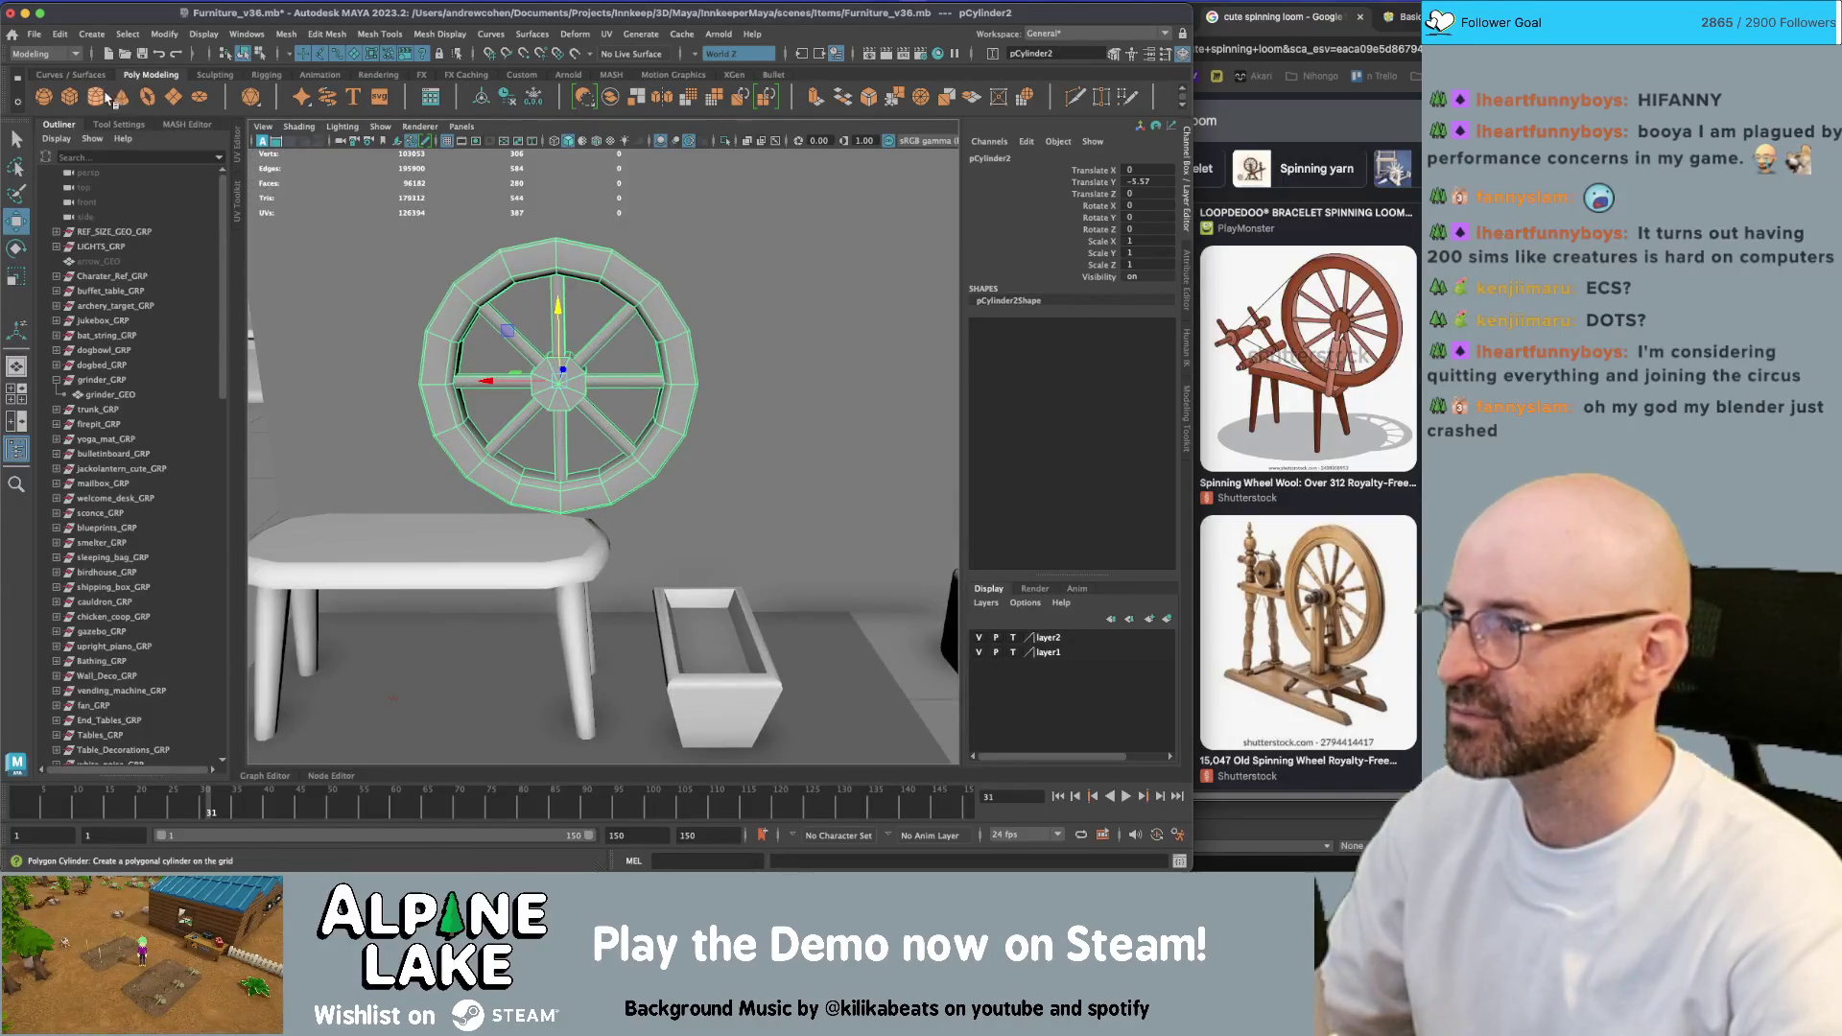
pyautogui.click(109, 99)
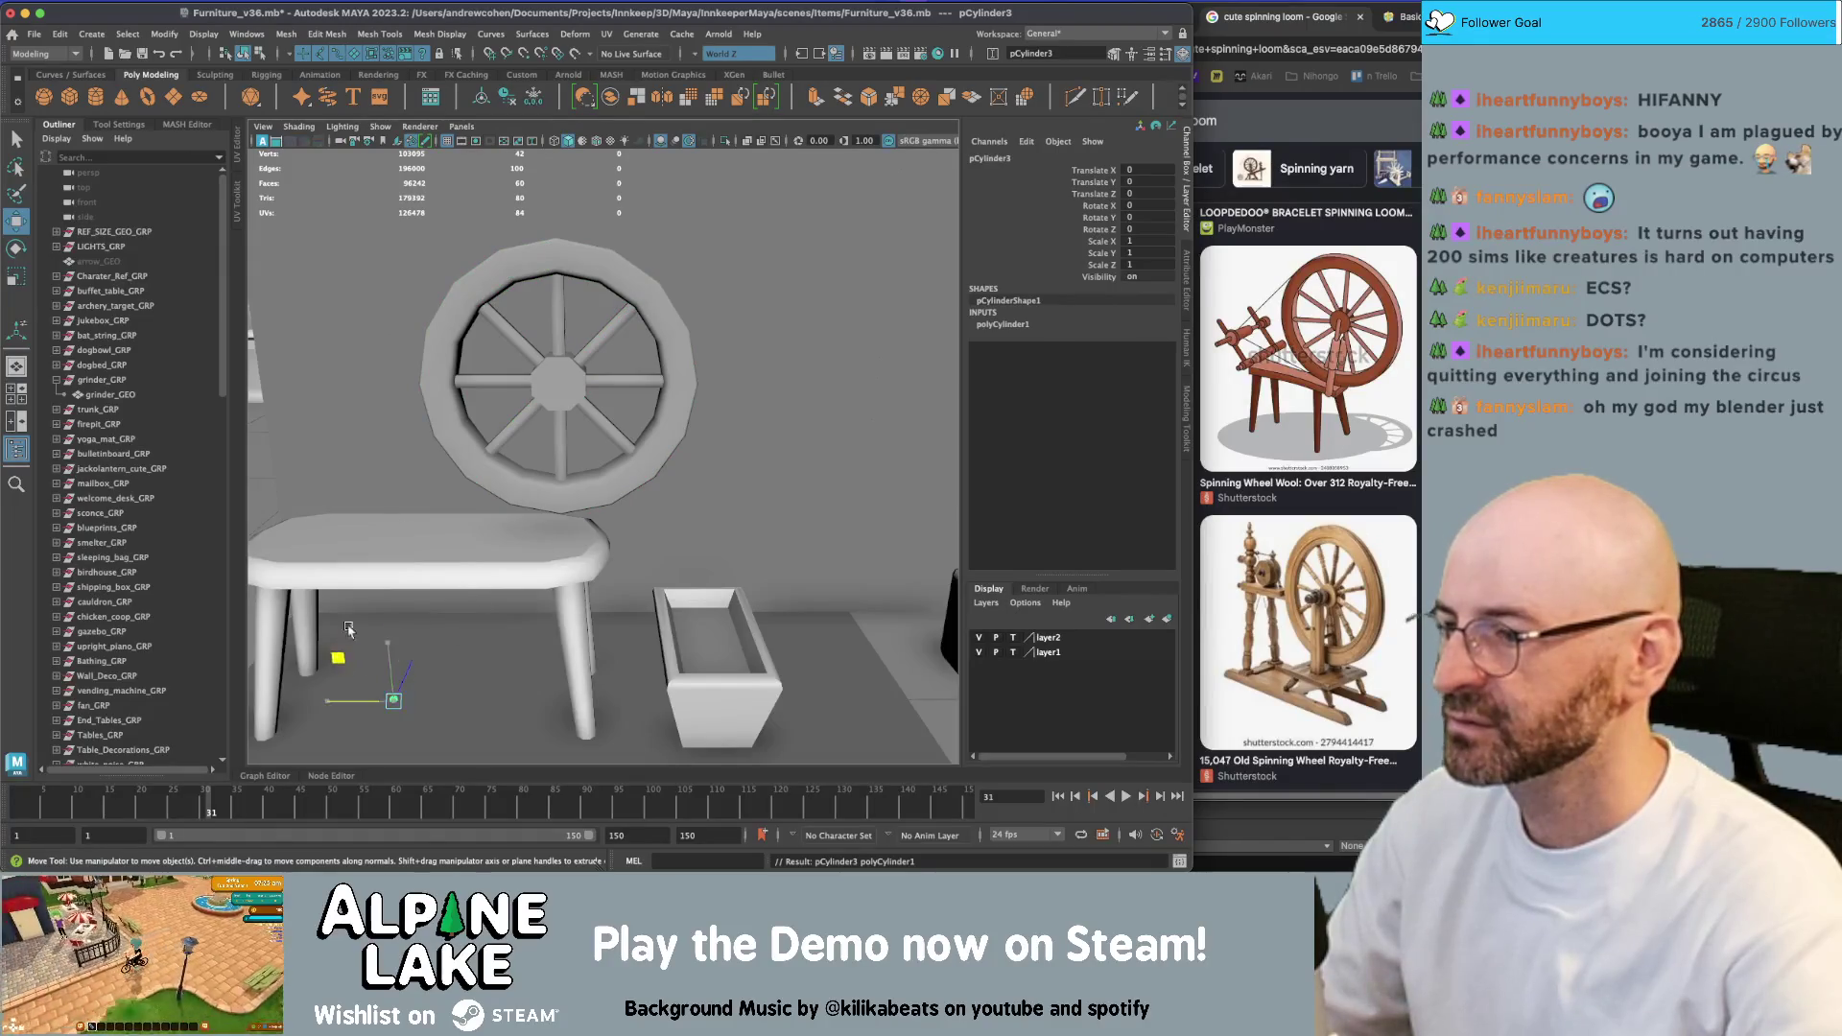
pyautogui.moveTo(348, 628)
pyautogui.mouseDown()
pyautogui.moveTo(486, 433)
pyautogui.moveTo(467, 479)
pyautogui.moveTo(487, 511)
pyautogui.moveTo(572, 467)
pyautogui.moveTo(507, 401)
pyautogui.moveTo(562, 531)
pyautogui.moveTo(855, 527)
pyautogui.moveTo(647, 544)
pyautogui.mouseUp()
# In wireframe, select one bench leg's vertices and shift them along X
pyautogui.press('q')
pyautogui.click(562, 532)
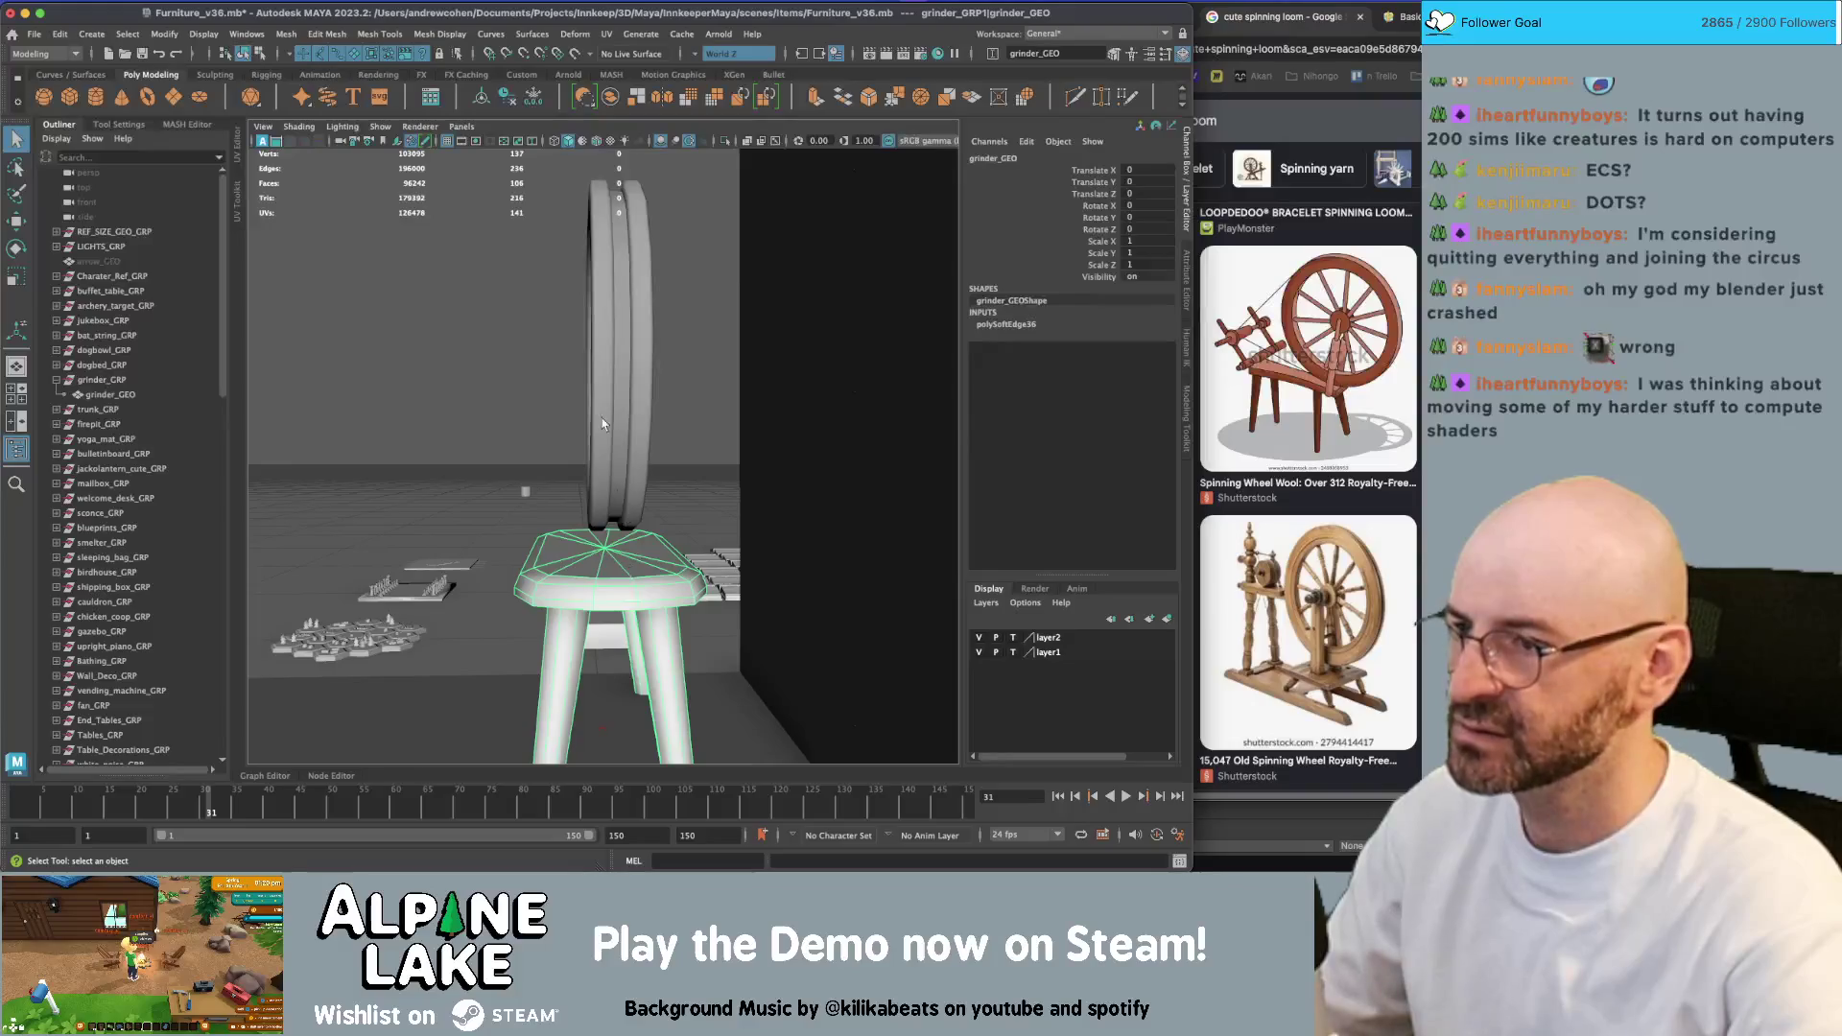
pyautogui.keyDown('alt'); pyautogui.moveTo(597, 205); pyautogui.dragTo(587, 463); pyautogui.keyUp('alt')
pyautogui.moveTo(545, 412); pyautogui.dragTo(489, 410, button='right')
pyautogui.press('4')
pyautogui.moveTo(518, 451)
pyautogui.keyDown('alt'); pyautogui.mouseDown()
pyautogui.moveTo(596, 637)
pyautogui.moveTo(648, 663)
pyautogui.moveTo(566, 452)
pyautogui.moveTo(640, 573)
pyautogui.moveTo(424, 502)
pyautogui.mouseUp(); pyautogui.keyUp('alt')
pyautogui.press('w')
pyautogui.moveTo(591, 591); pyautogui.dragTo(576, 590)
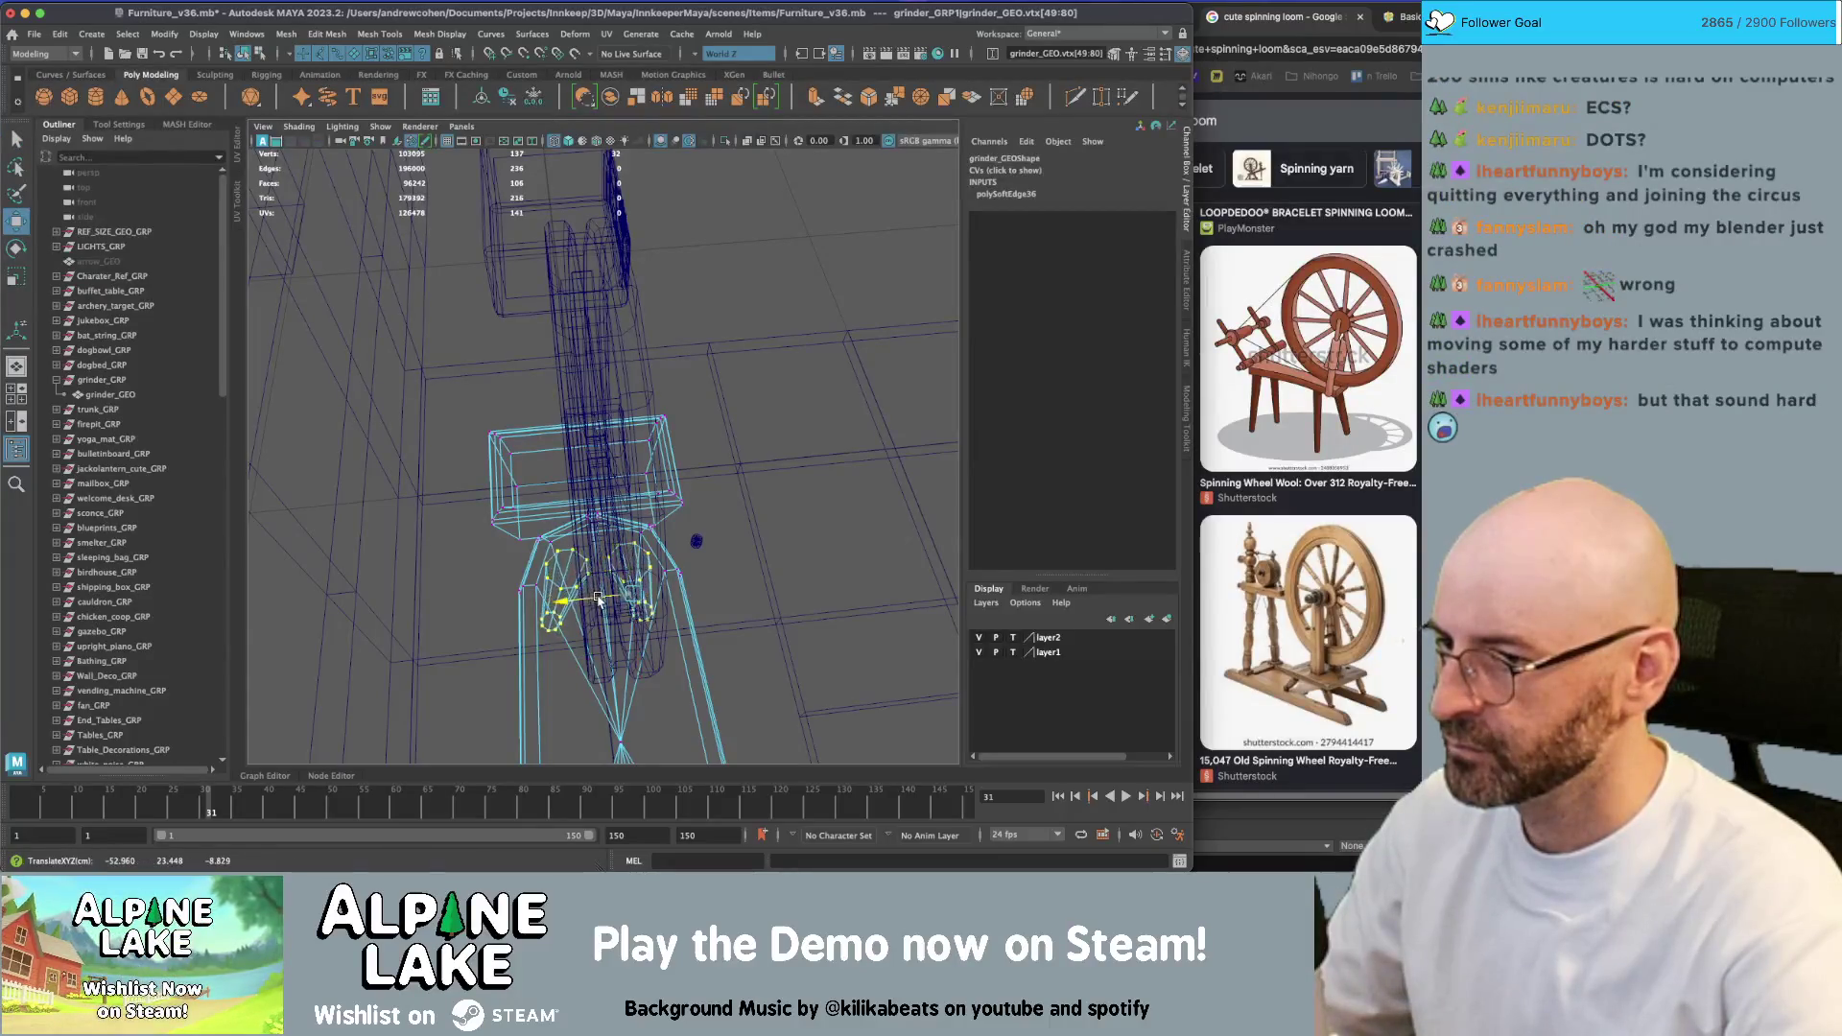
pyautogui.moveTo(601, 599)
pyautogui.keyDown('alt'); pyautogui.mouseDown()
pyautogui.moveTo(624, 576)
pyautogui.moveTo(564, 530)
pyautogui.moveTo(557, 545)
pyautogui.mouseUp(); pyautogui.keyUp('alt')
pyautogui.moveTo(513, 626)
pyautogui.mouseDown()
pyautogui.moveTo(492, 634)
pyautogui.moveTo(588, 588)
pyautogui.moveTo(575, 558)
pyautogui.mouseUp()
# Move further leg vertex groups up and left to reshape the leg, then return to object mode
pyautogui.keyDown('alt'); pyautogui.moveTo(574, 556); pyautogui.dragTo(665, 528, button='right'); pyautogui.keyUp('alt')
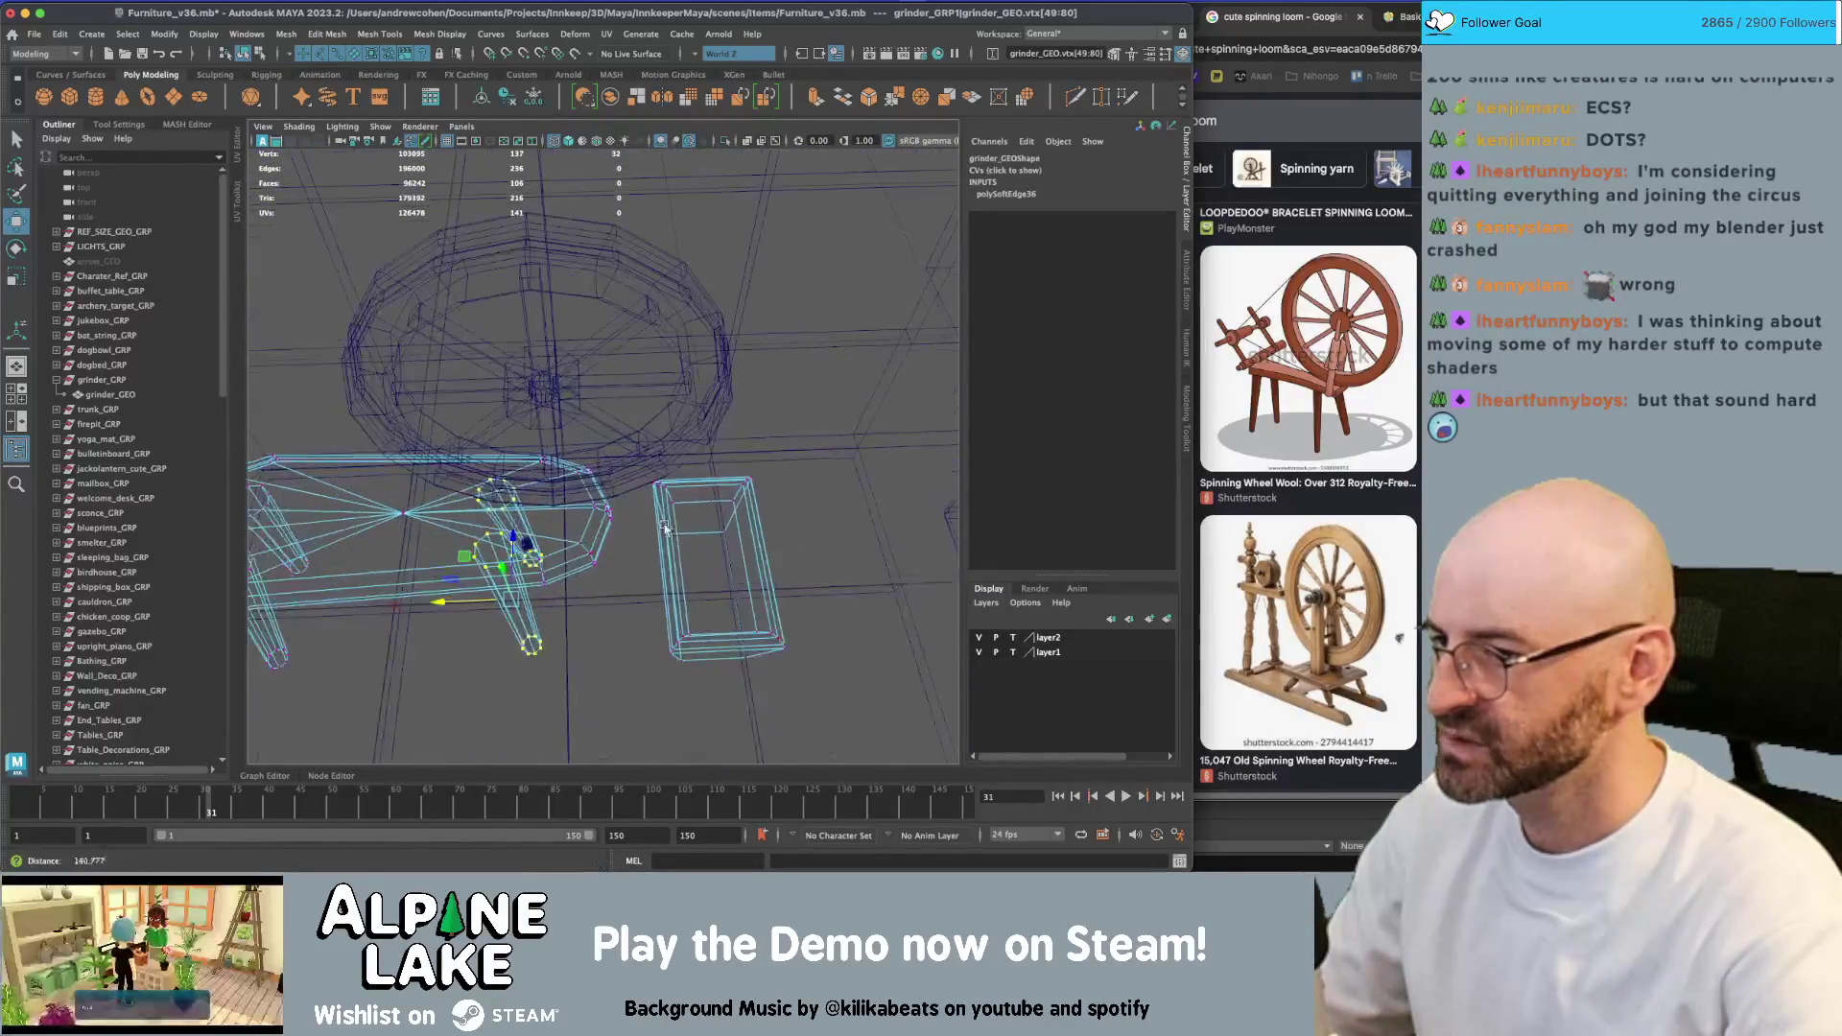
pyautogui.moveTo(538, 536)
pyautogui.keyDown('alt'); pyautogui.mouseDown()
pyautogui.moveTo(598, 542)
pyautogui.moveTo(497, 446)
pyautogui.moveTo(467, 482)
pyautogui.moveTo(525, 519)
pyautogui.moveTo(484, 518)
pyautogui.moveTo(518, 490)
pyautogui.mouseUp(); pyautogui.keyUp('alt')
pyautogui.press('q')
pyautogui.press('w')
pyautogui.press('q')
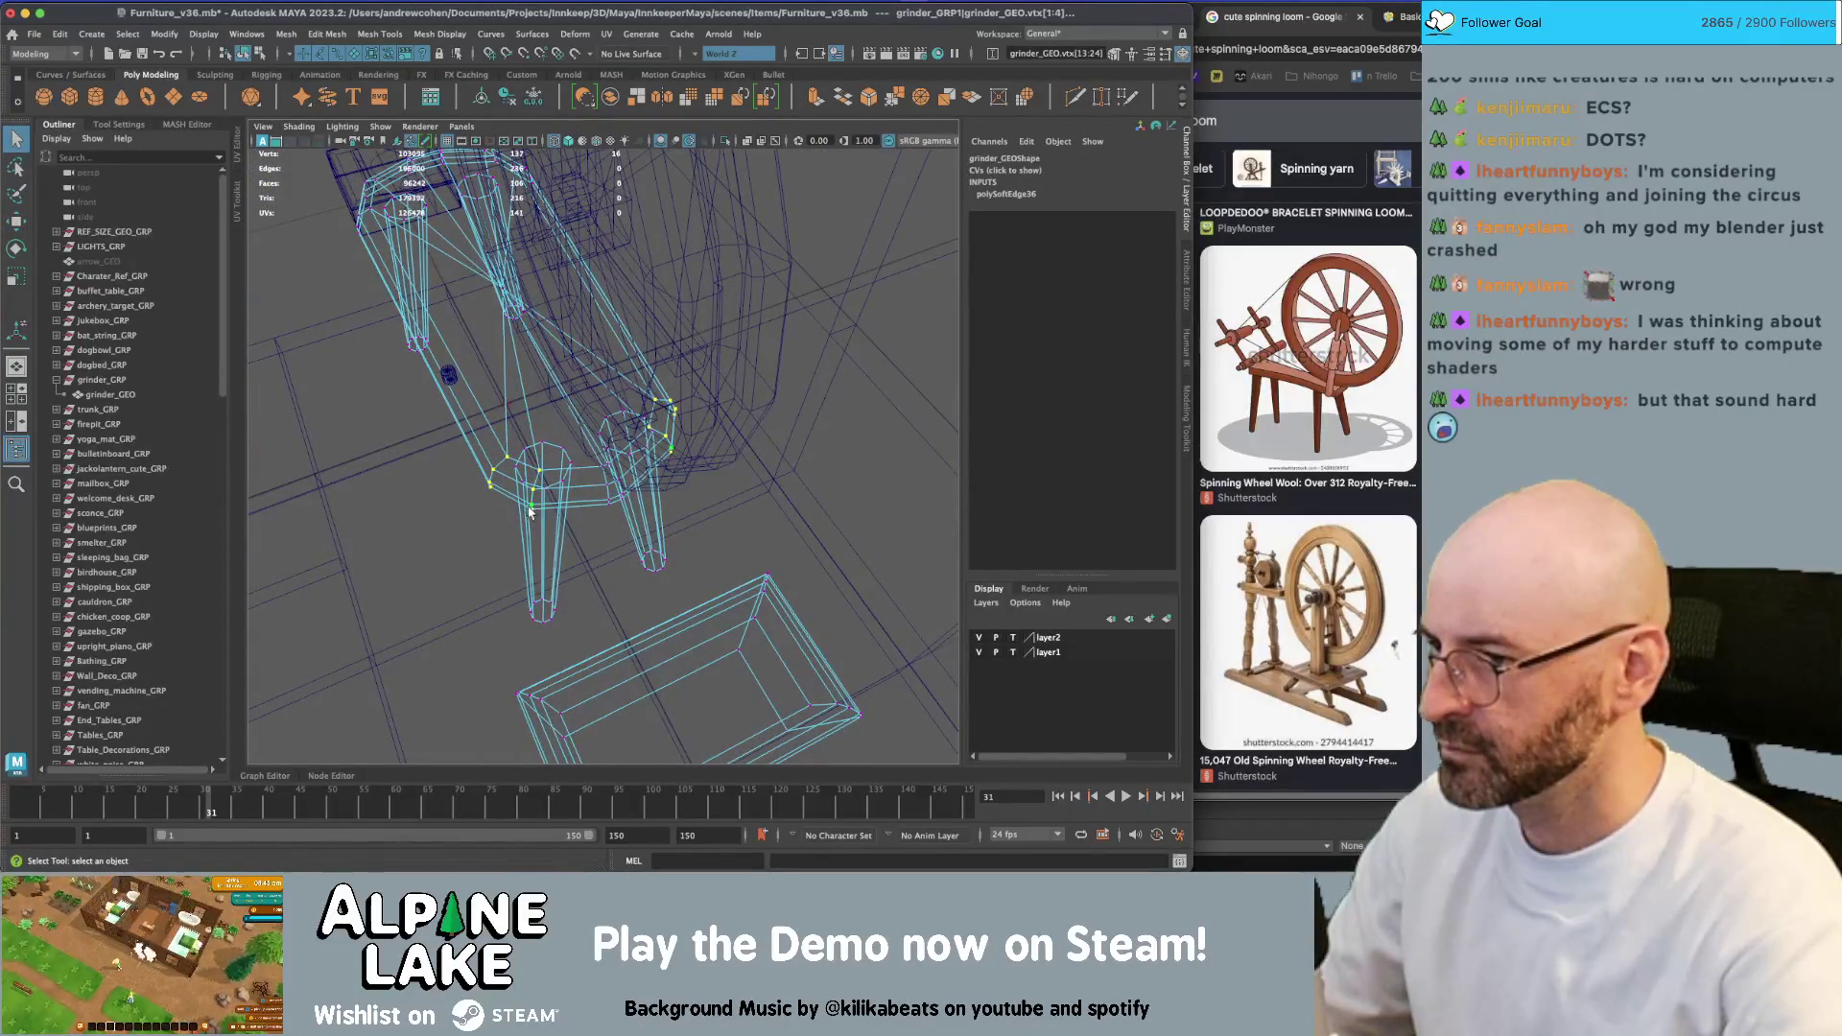
pyautogui.press('w')
pyautogui.moveTo(530, 512)
pyautogui.keyDown('alt'); pyautogui.mouseDown()
pyautogui.moveTo(533, 494)
pyautogui.moveTo(474, 506)
pyautogui.mouseUp(); pyautogui.keyUp('alt')
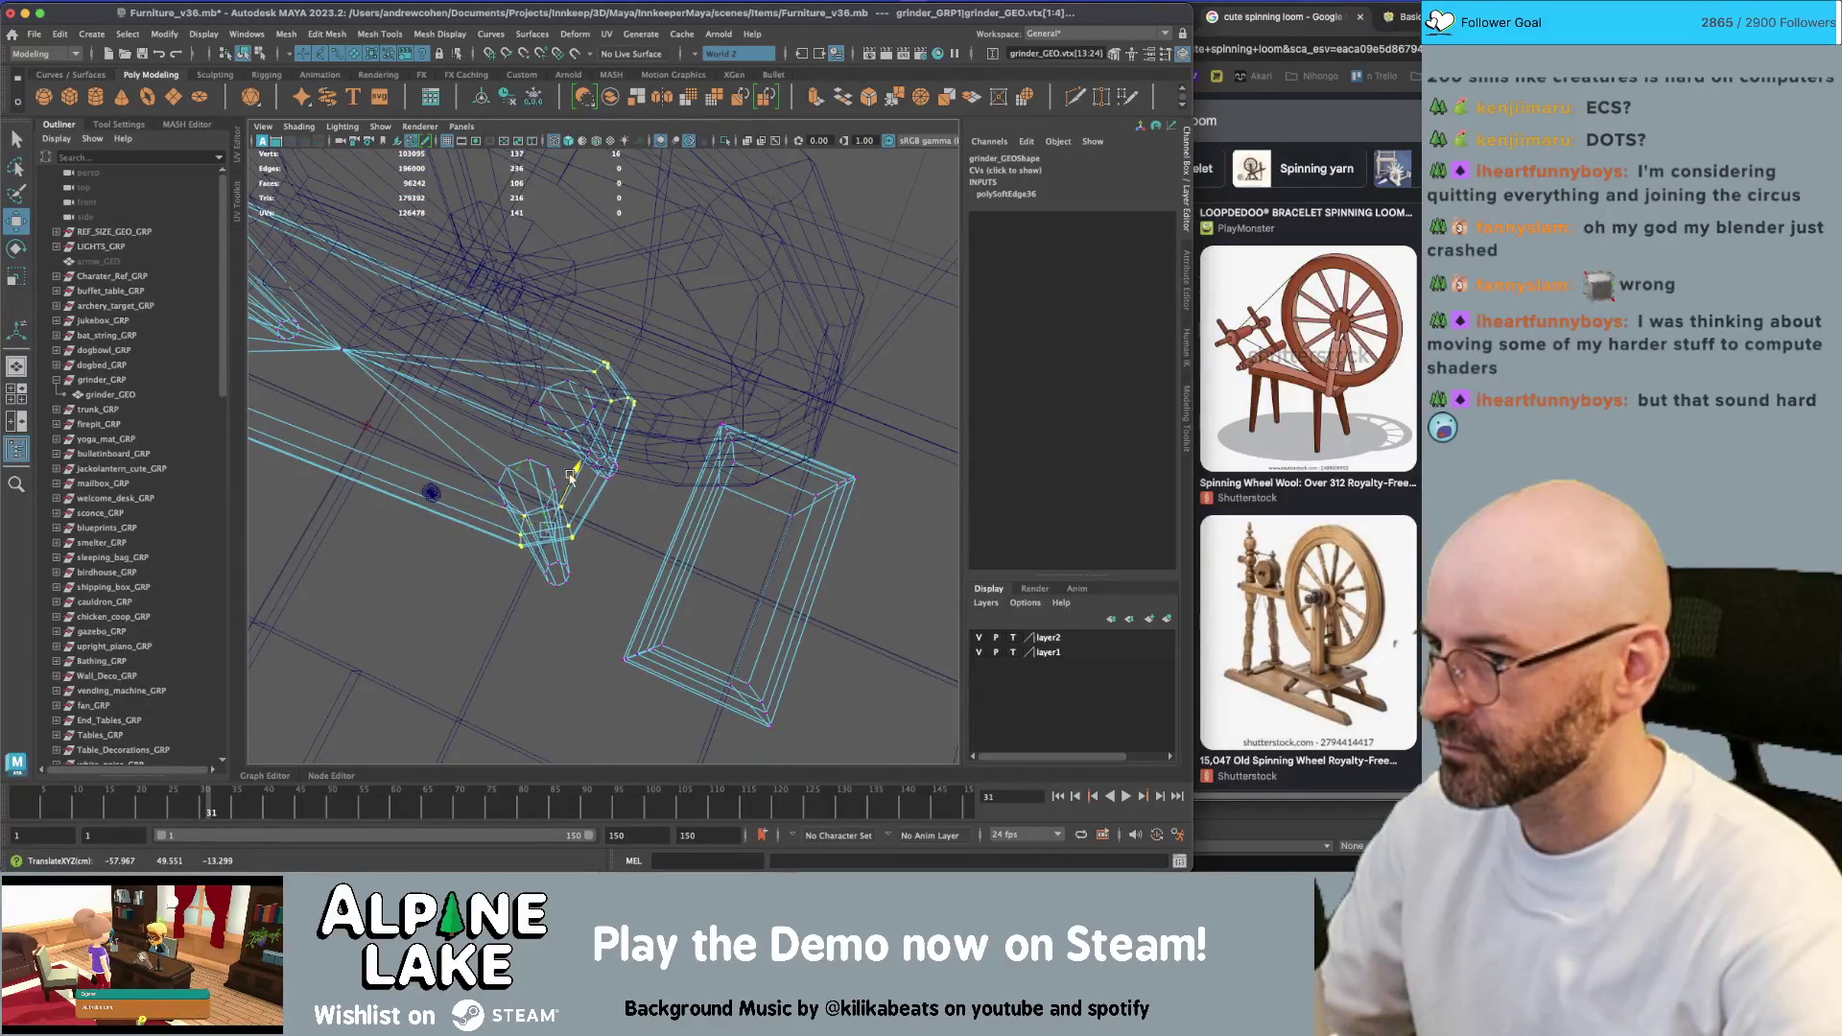
pyautogui.moveTo(572, 477)
pyautogui.mouseDown()
pyautogui.moveTo(578, 461)
pyautogui.moveTo(614, 581)
pyautogui.moveTo(515, 473)
pyautogui.moveTo(590, 427)
pyautogui.mouseUp()
pyautogui.press('w')
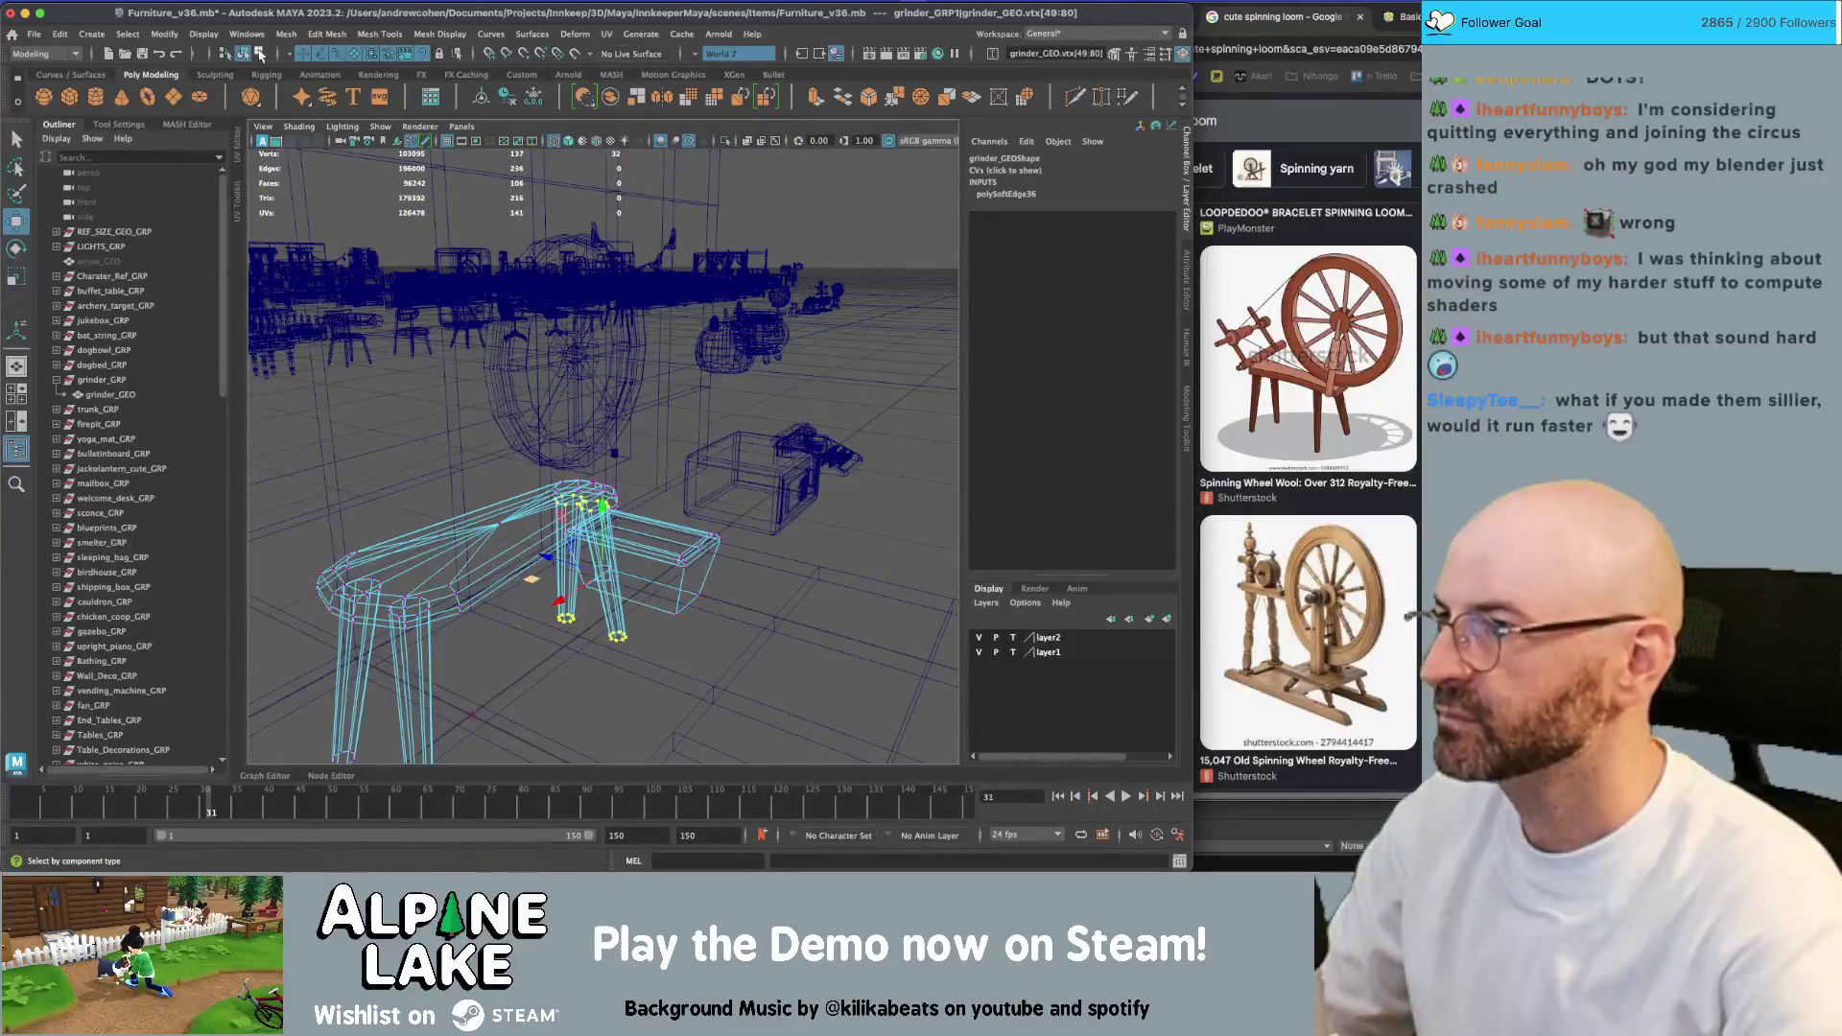
pyautogui.click(243, 53)
# Select the new cylinder pCylinder3 and raise it along Y near the wheel
pyautogui.press('6')
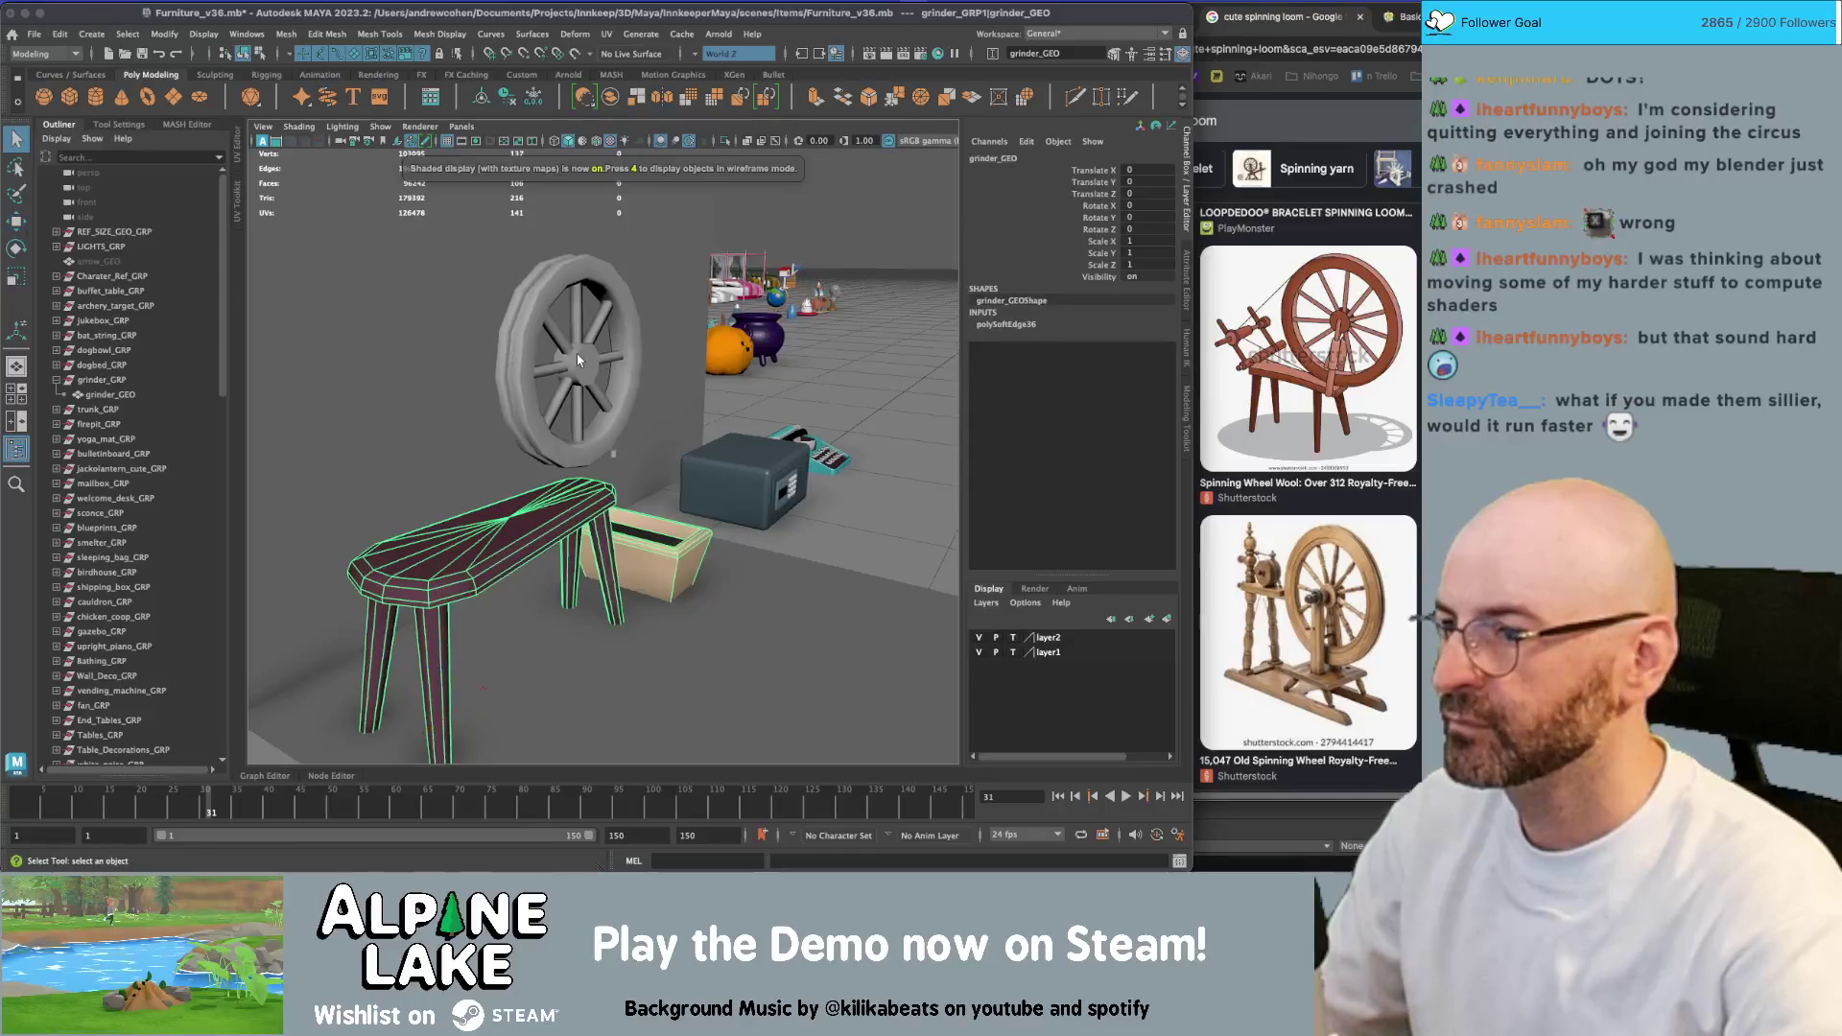
pyautogui.click(578, 360)
pyautogui.press('f')
pyautogui.click(566, 384)
pyautogui.click(573, 377)
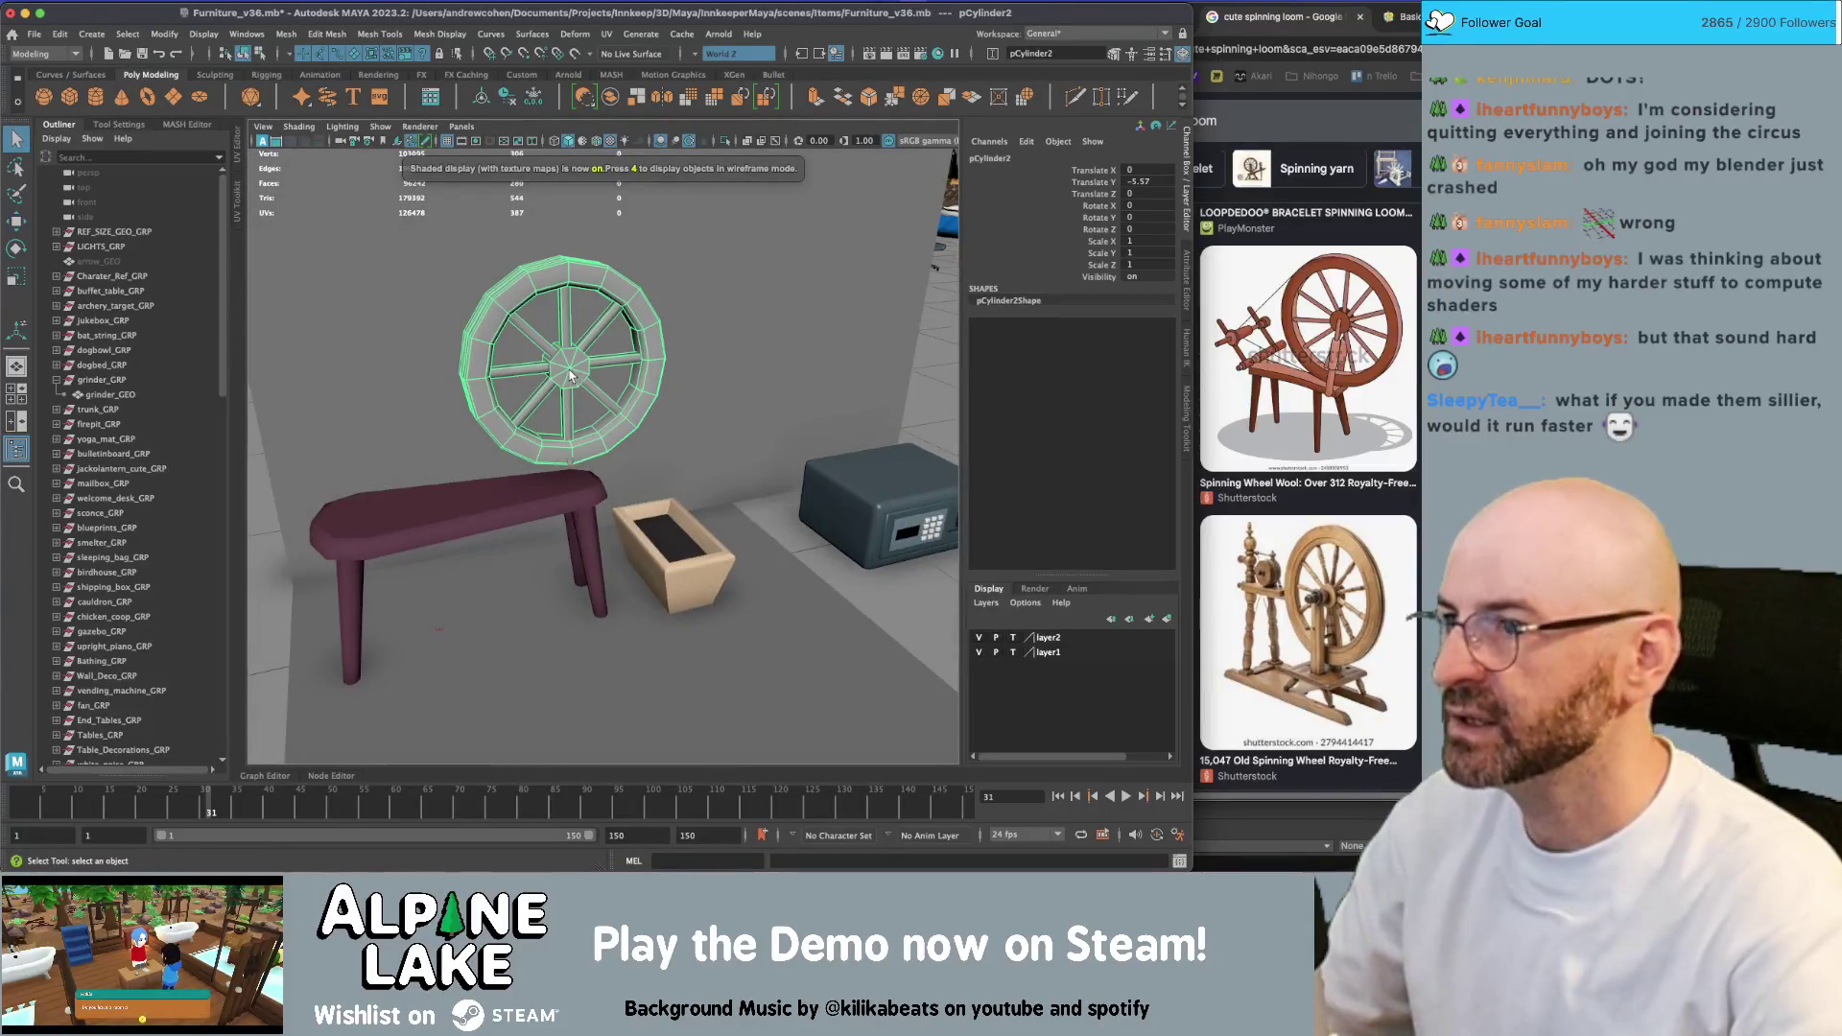
pyautogui.press('f')
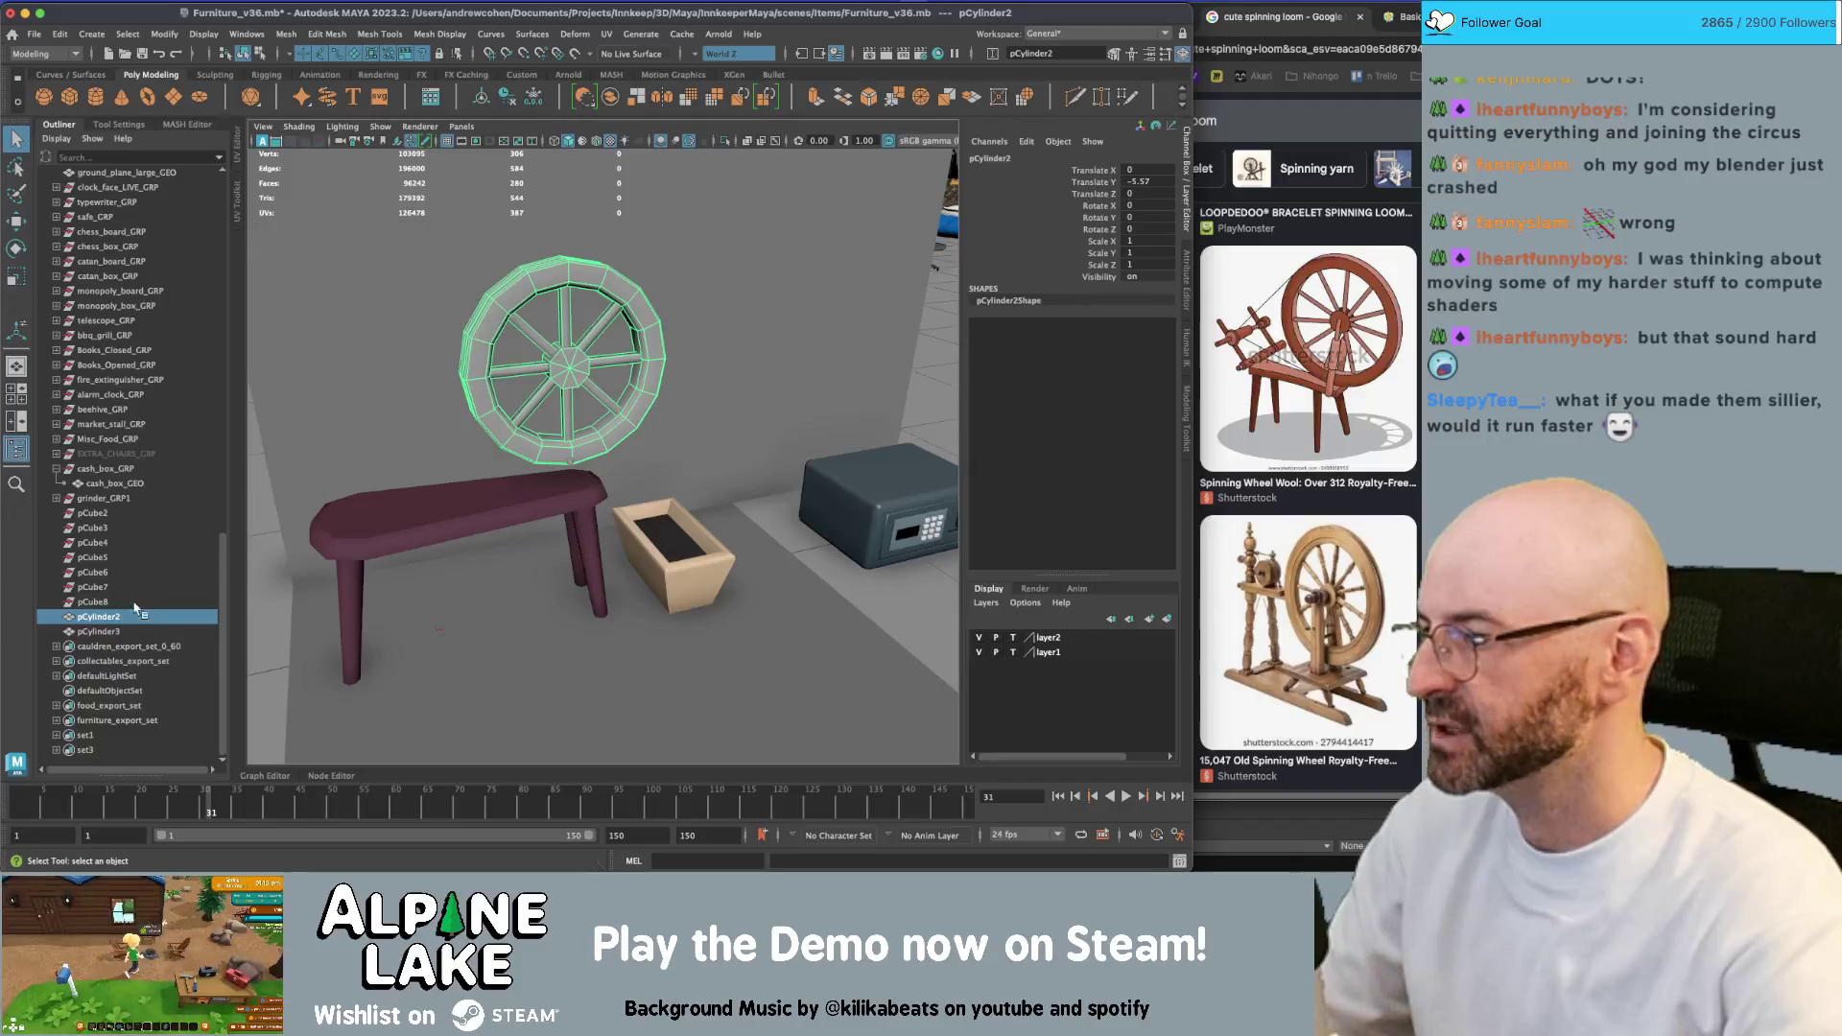
pyautogui.click(99, 632)
pyautogui.press('w')
pyautogui.moveTo(570, 357)
pyautogui.mouseDown()
pyautogui.moveTo(597, 396)
pyautogui.moveTo(544, 328)
pyautogui.mouseUp()
# Make pCylinder3 a thin, six-sided cylinder
pyautogui.press('r')
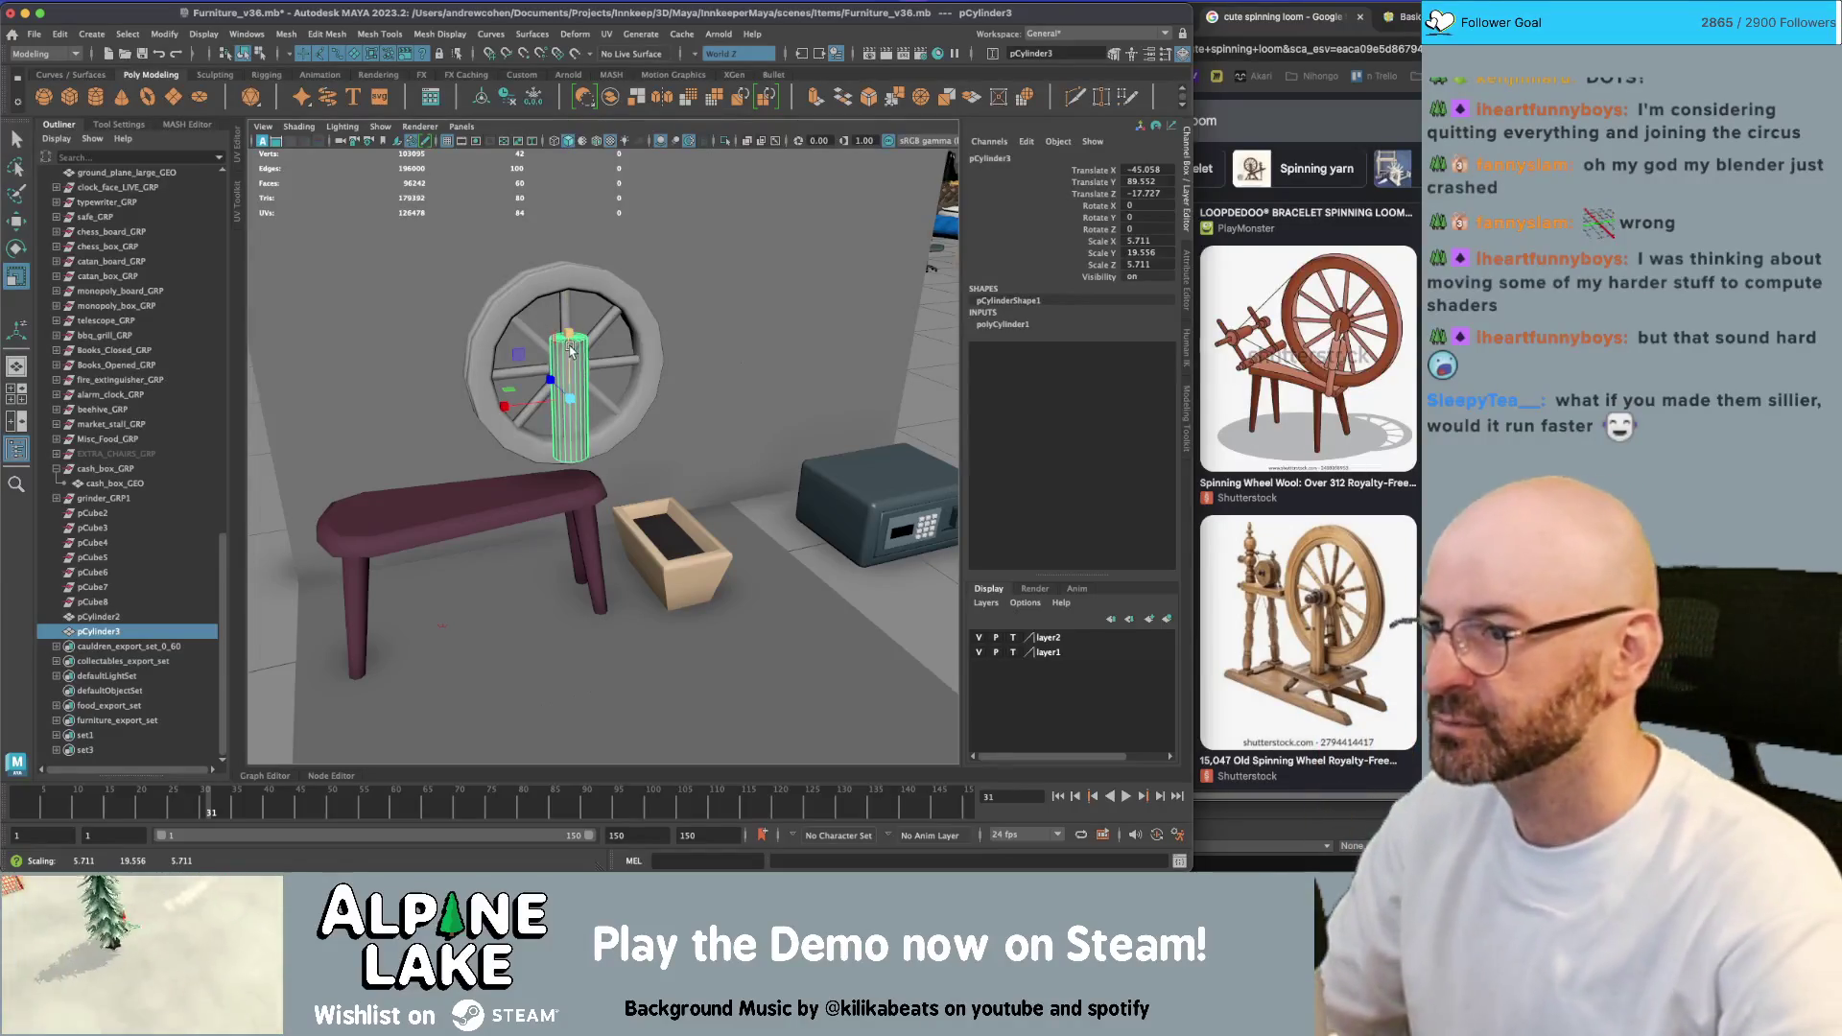
pyautogui.press('f')
pyautogui.keyDown('alt'); pyautogui.moveTo(672, 307); pyautogui.dragTo(930, 285); pyautogui.keyUp('alt')
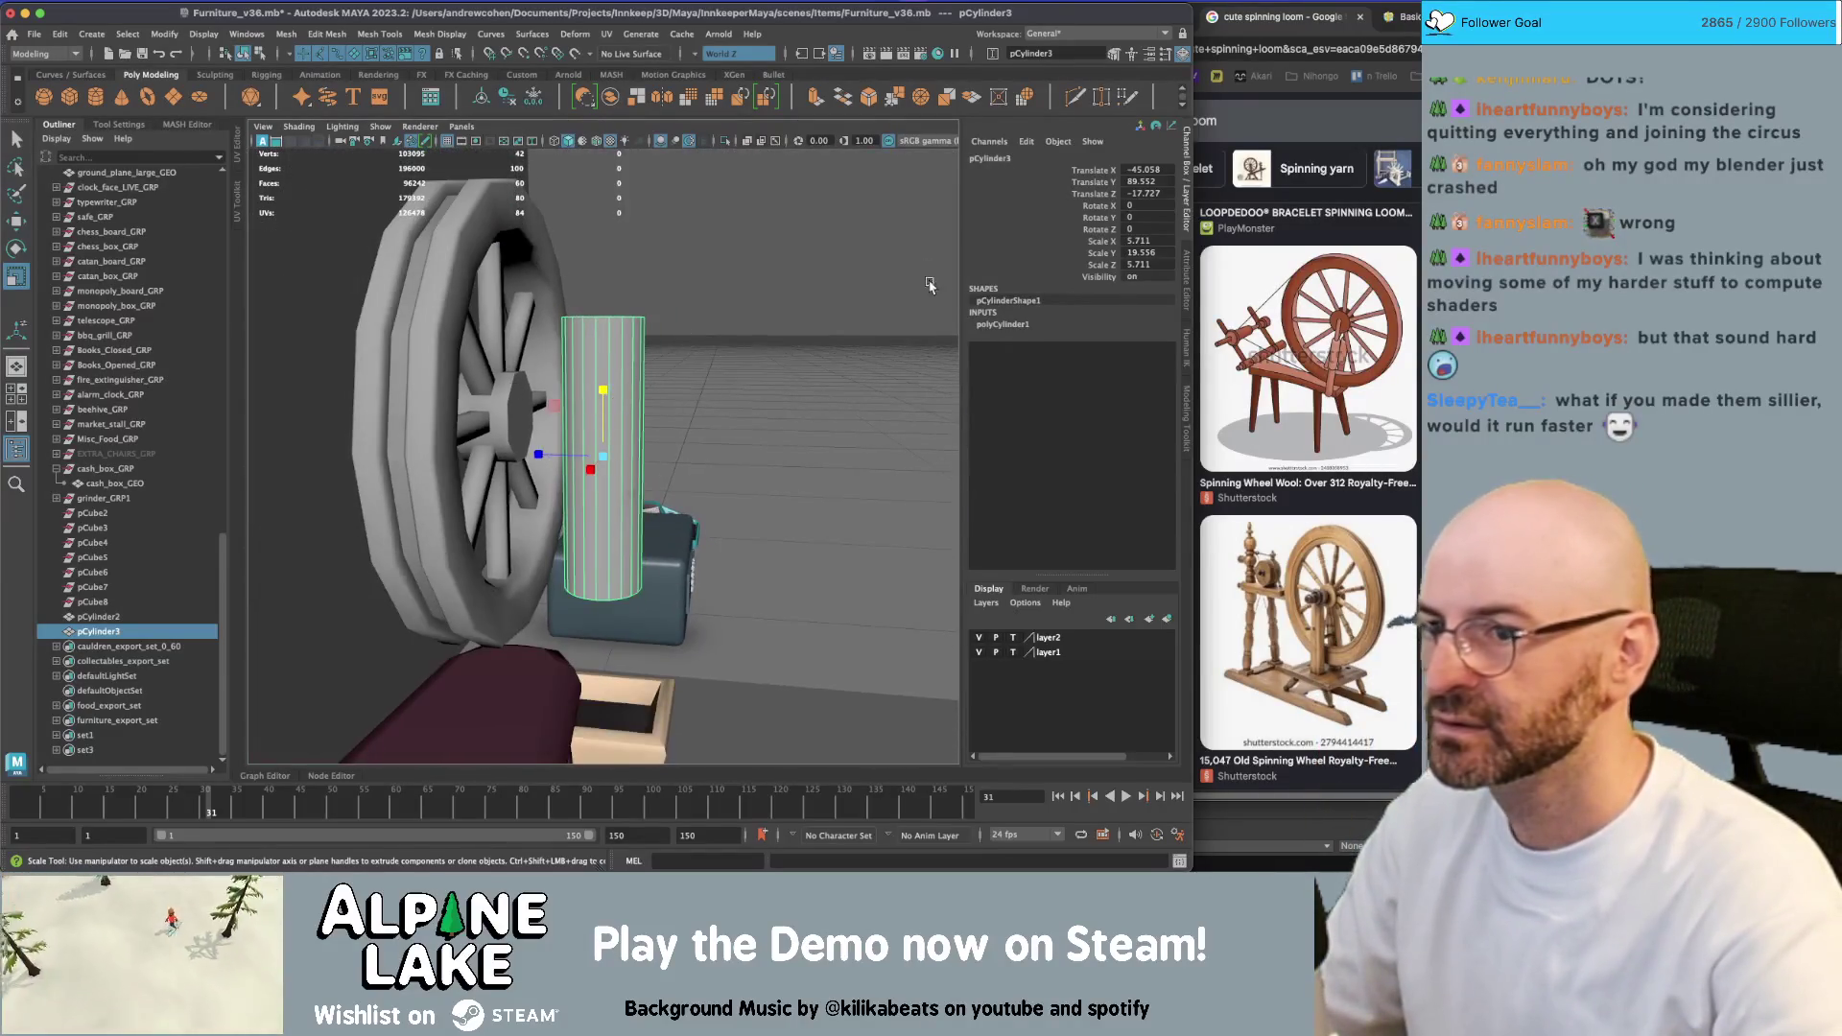
pyautogui.click(1004, 326)
pyautogui.press('Return')
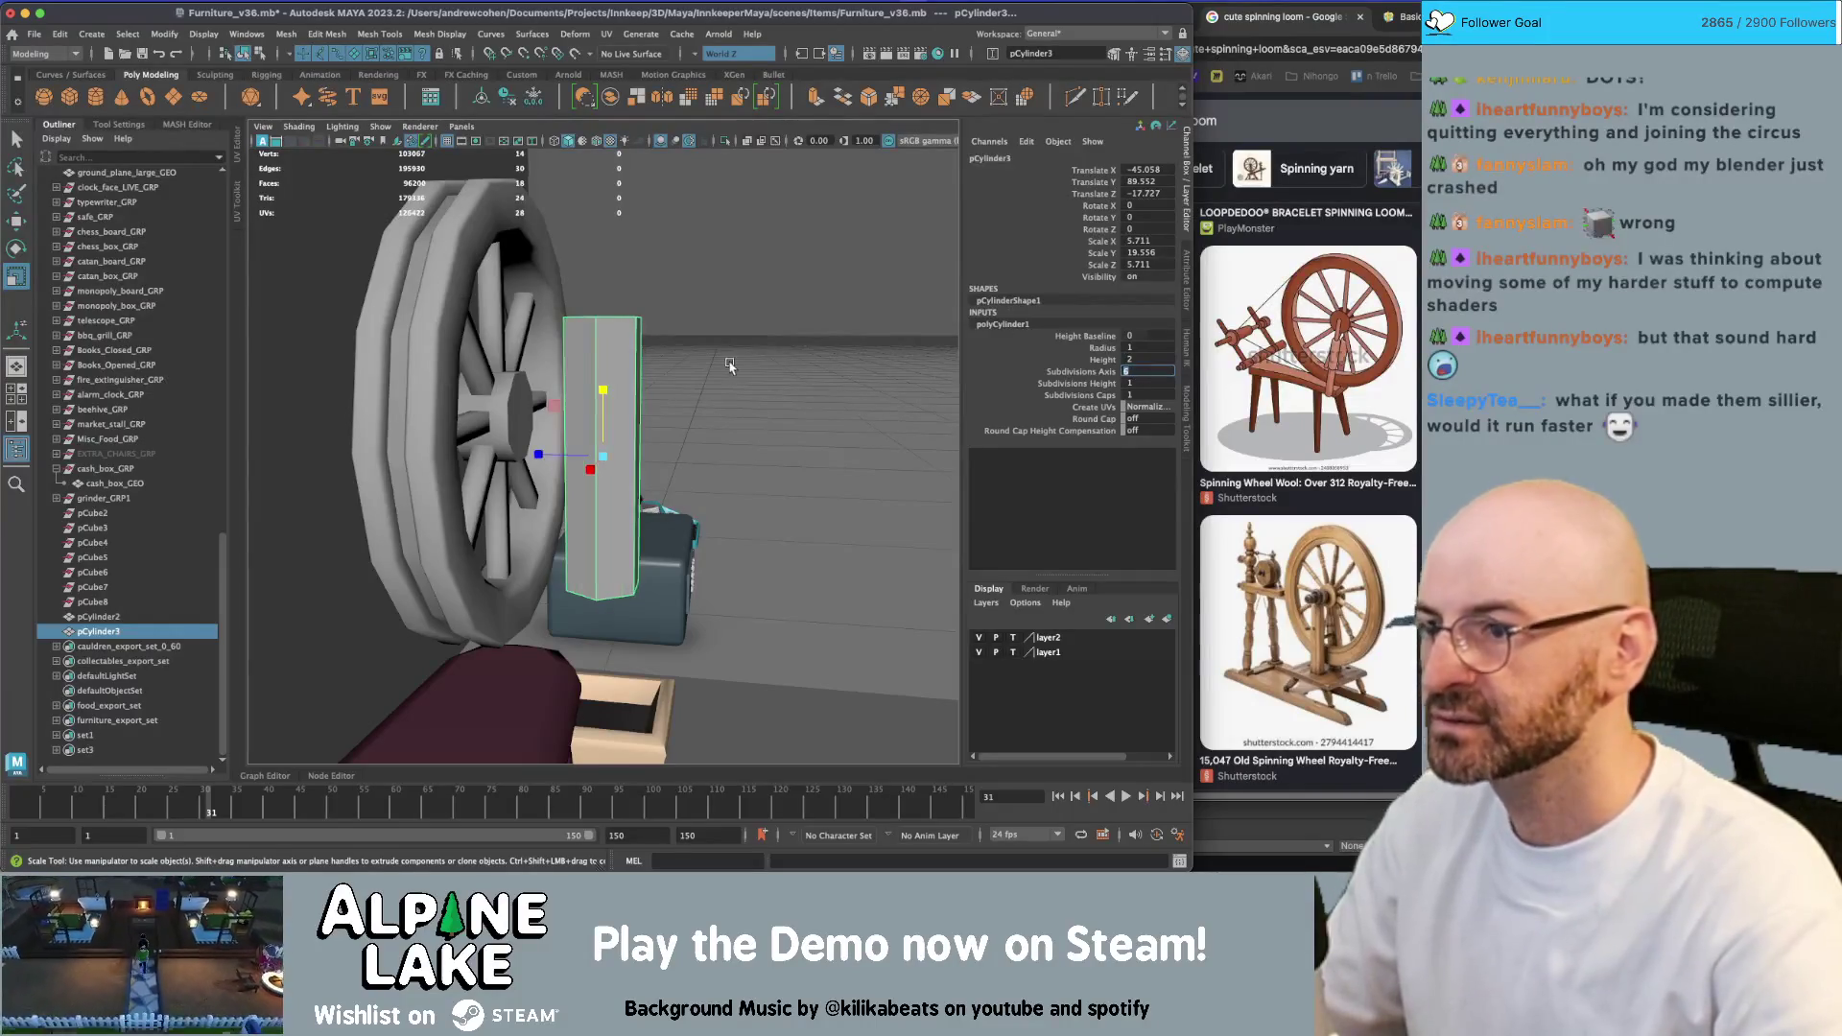
pyautogui.keyDown('alt'); pyautogui.moveTo(729, 364); pyautogui.dragTo(685, 396); pyautogui.keyUp('alt')
pyautogui.press('w')
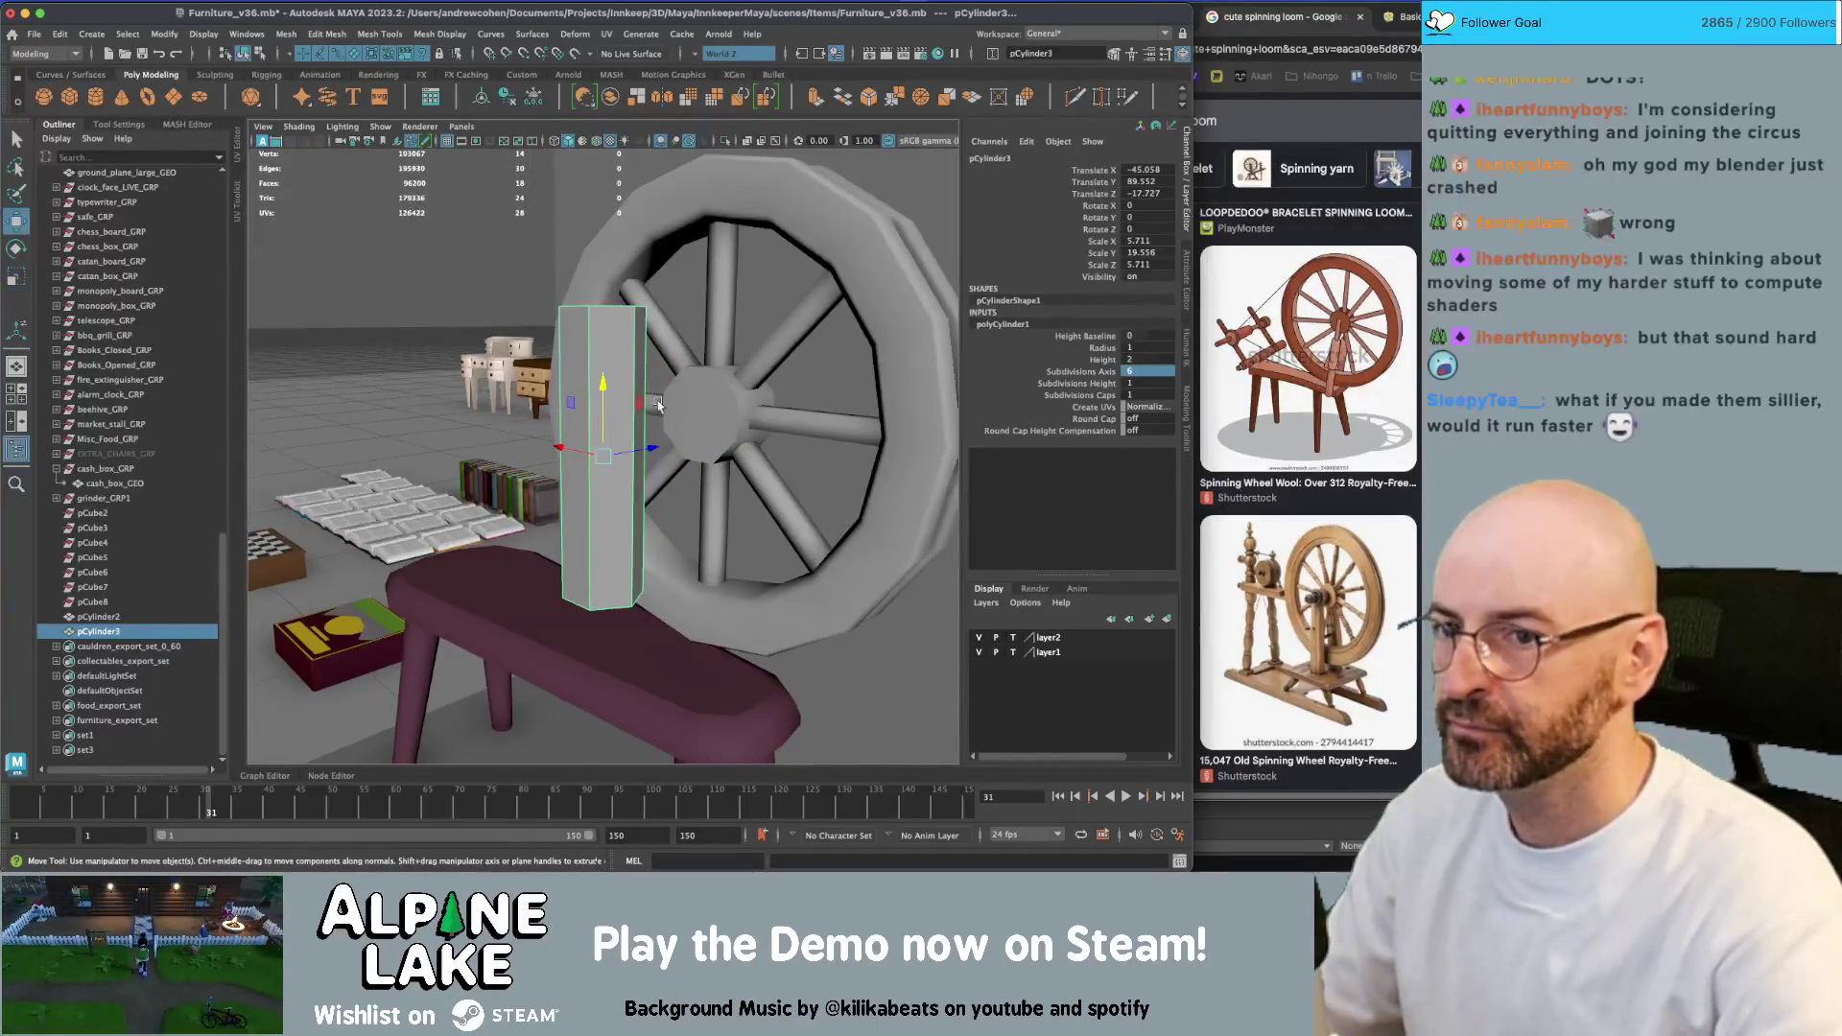
pyautogui.moveTo(608, 455)
pyautogui.keyDown('alt'); pyautogui.mouseDown()
pyautogui.moveTo(604, 413)
pyautogui.moveTo(579, 429)
pyautogui.mouseUp(); pyautogui.keyUp('alt')
pyautogui.press('e')
pyautogui.press('w')
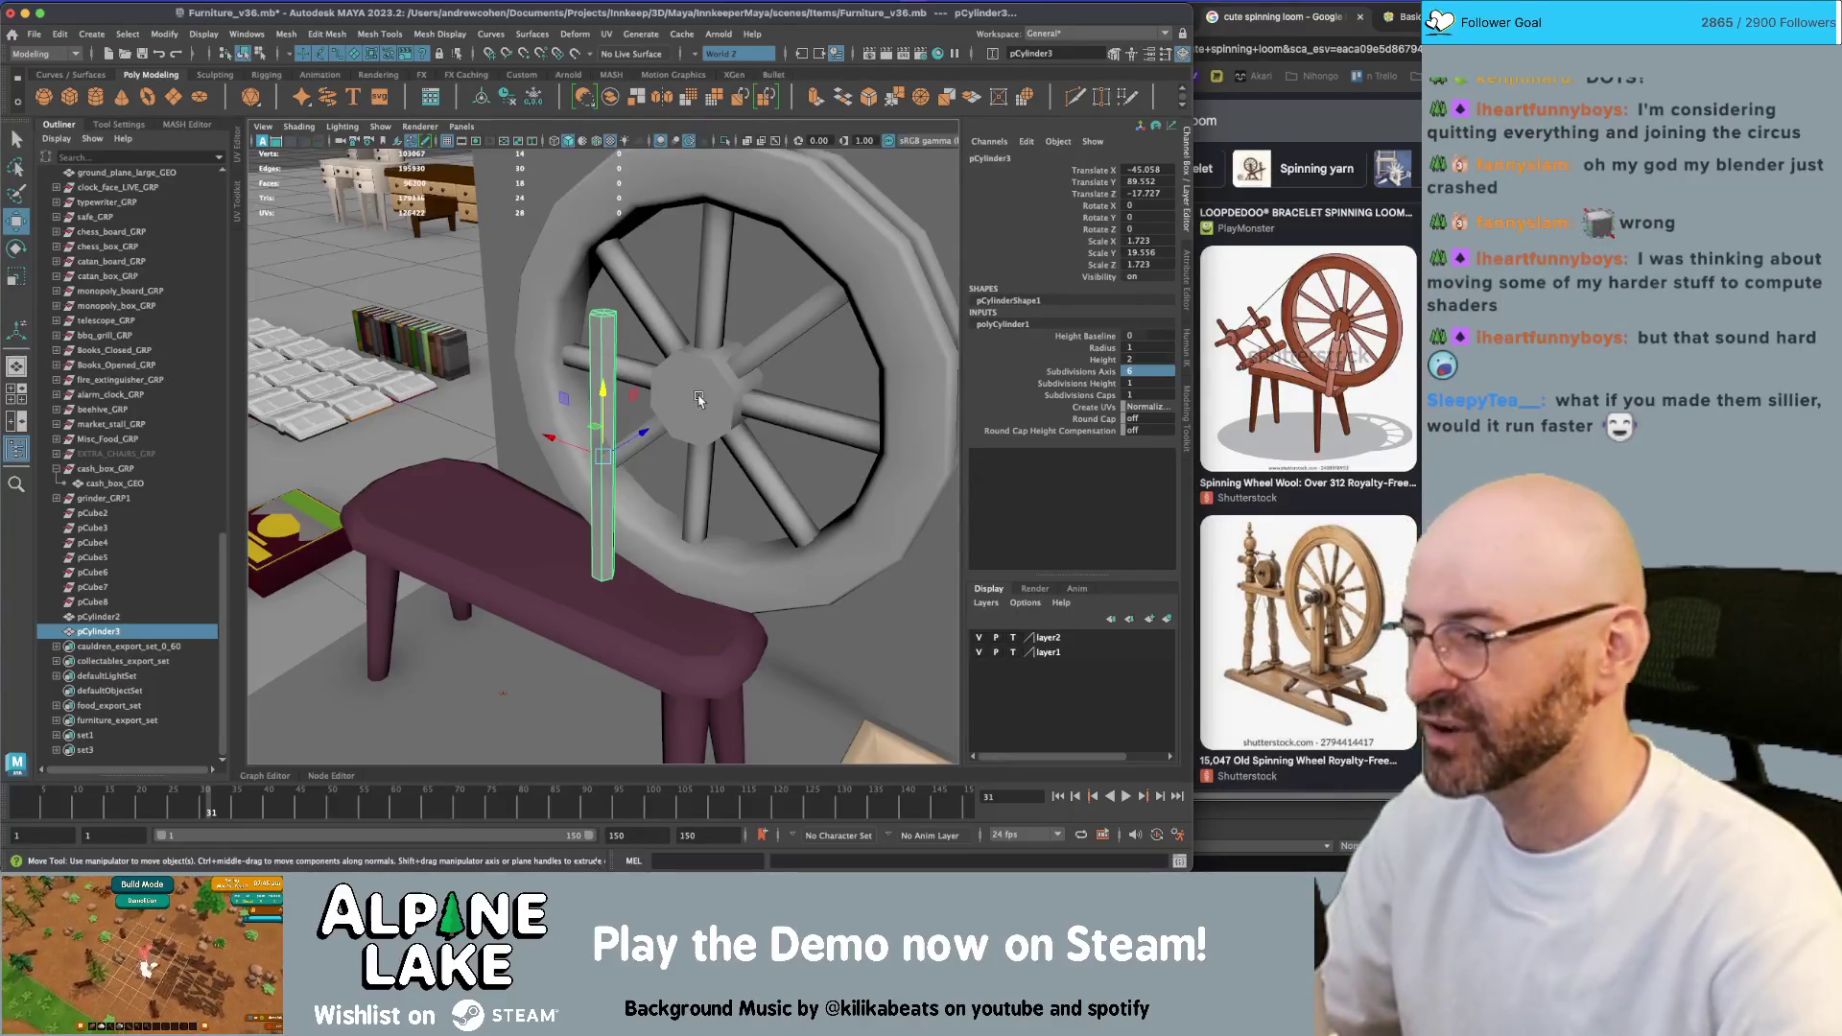
# Place the thin shaft in front of the hub and clone a thicker, shorter sleeve (3.063 × 13.749 × 3.083)
pyautogui.moveTo(697, 399)
pyautogui.keyDown('alt'); pyautogui.mouseDown()
pyautogui.moveTo(648, 360)
pyautogui.moveTo(691, 432)
pyautogui.mouseUp(); pyautogui.keyUp('alt')
pyautogui.keyDown('alt'); pyautogui.moveTo(690, 432); pyautogui.dragTo(707, 453, button='right'); pyautogui.keyUp('alt')
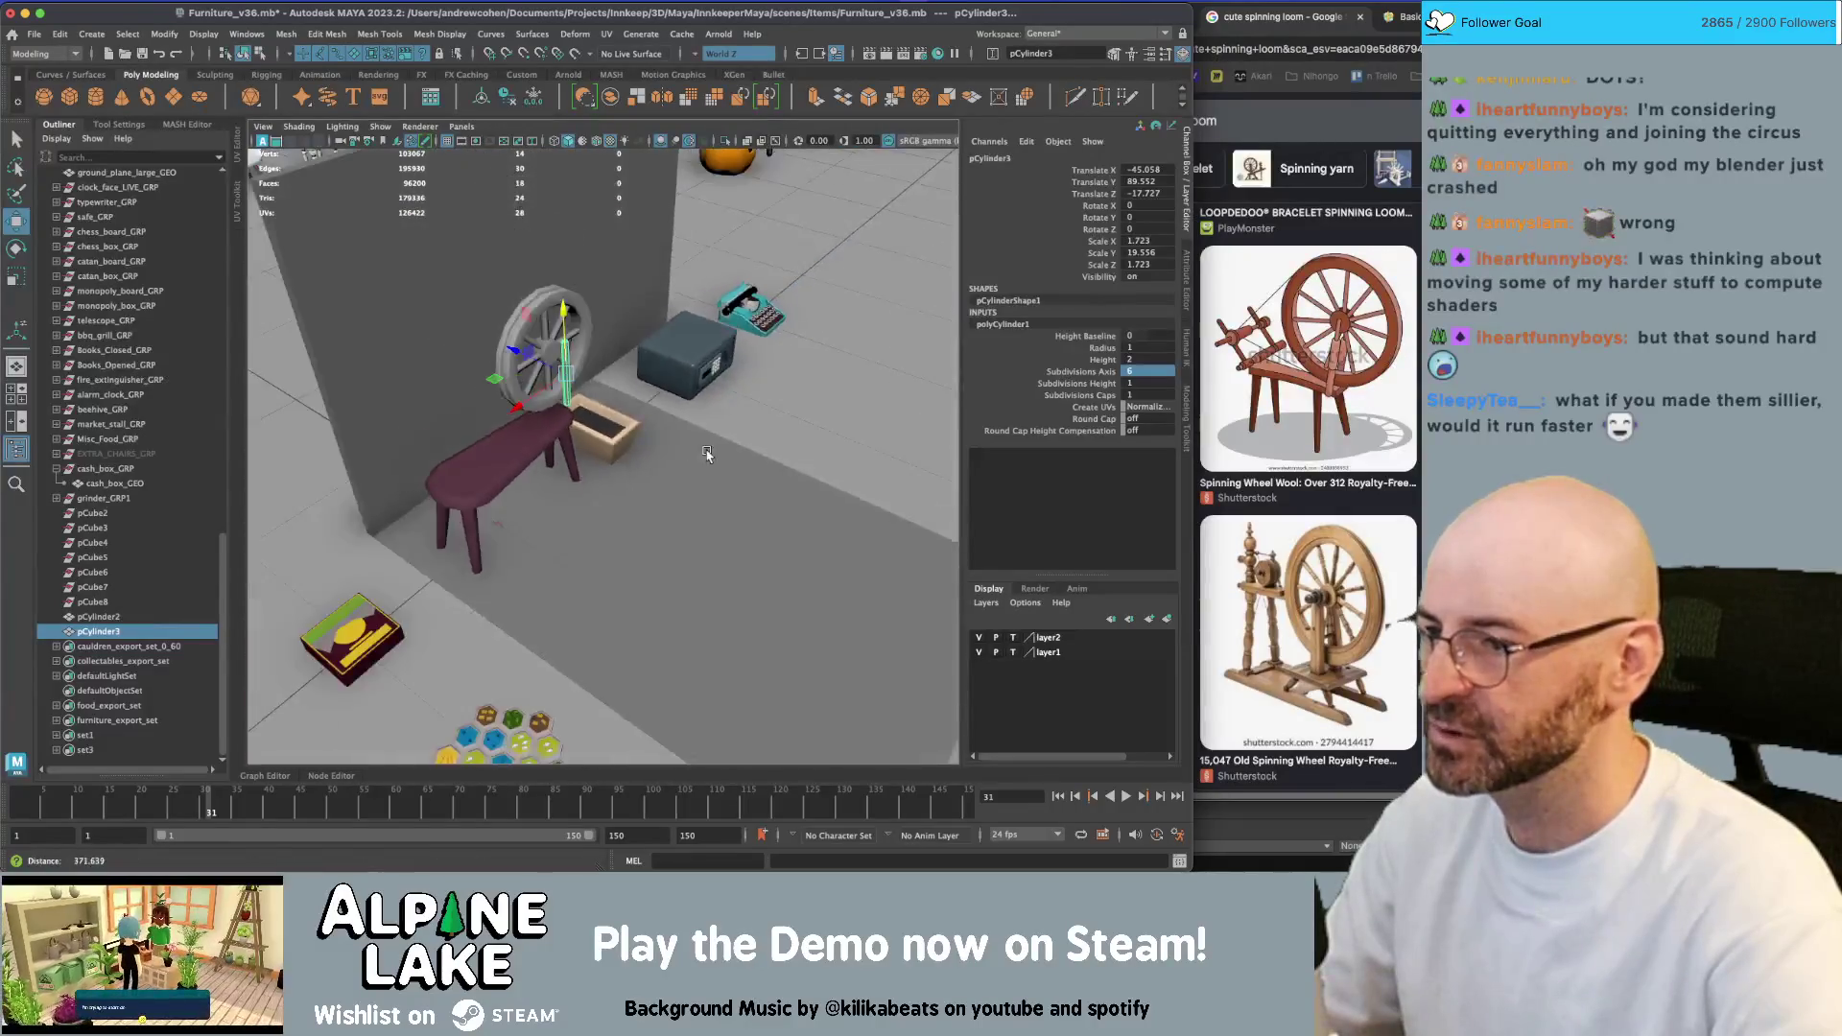
pyautogui.moveTo(707, 454)
pyautogui.keyDown('alt'); pyautogui.mouseDown()
pyautogui.moveTo(572, 415)
pyautogui.moveTo(823, 416)
pyautogui.moveTo(485, 403)
pyautogui.moveTo(544, 369)
pyautogui.moveTo(575, 403)
pyautogui.moveTo(533, 431)
pyautogui.mouseUp(); pyautogui.keyUp('alt')
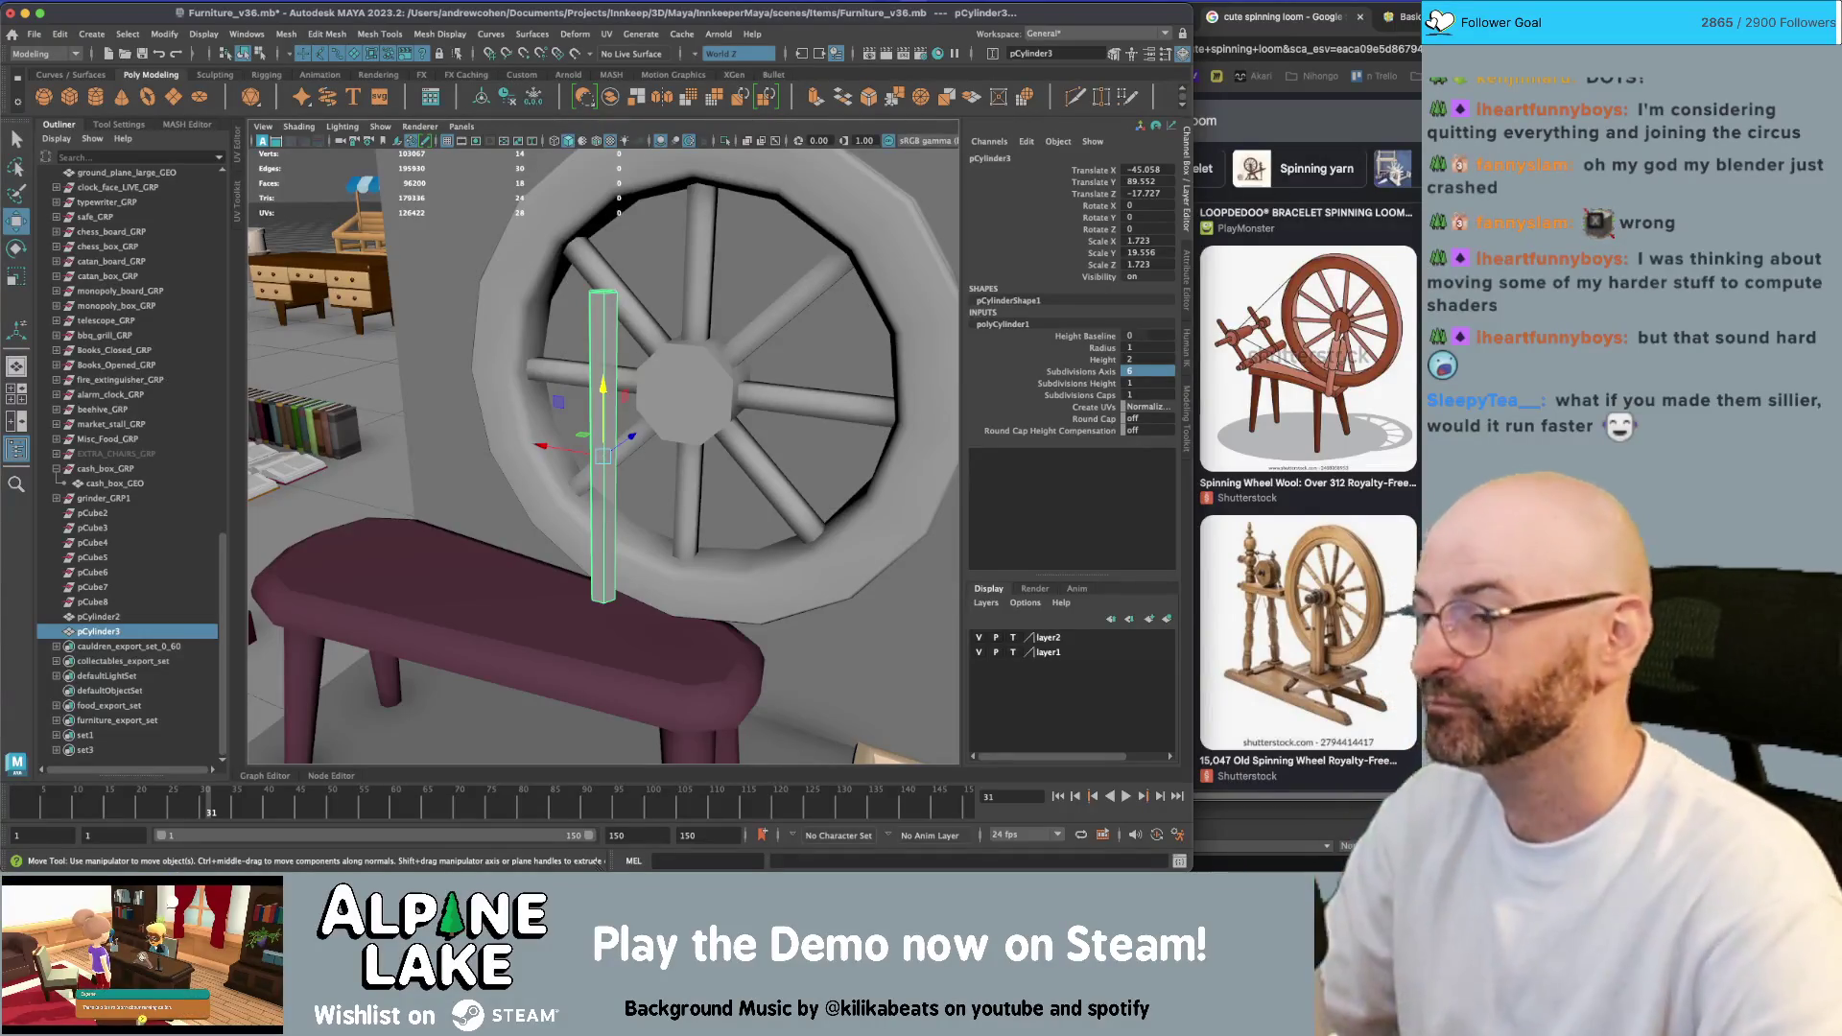
pyautogui.keyDown('alt'); pyautogui.moveTo(660, 426); pyautogui.dragTo(626, 494); pyautogui.keyUp('alt')
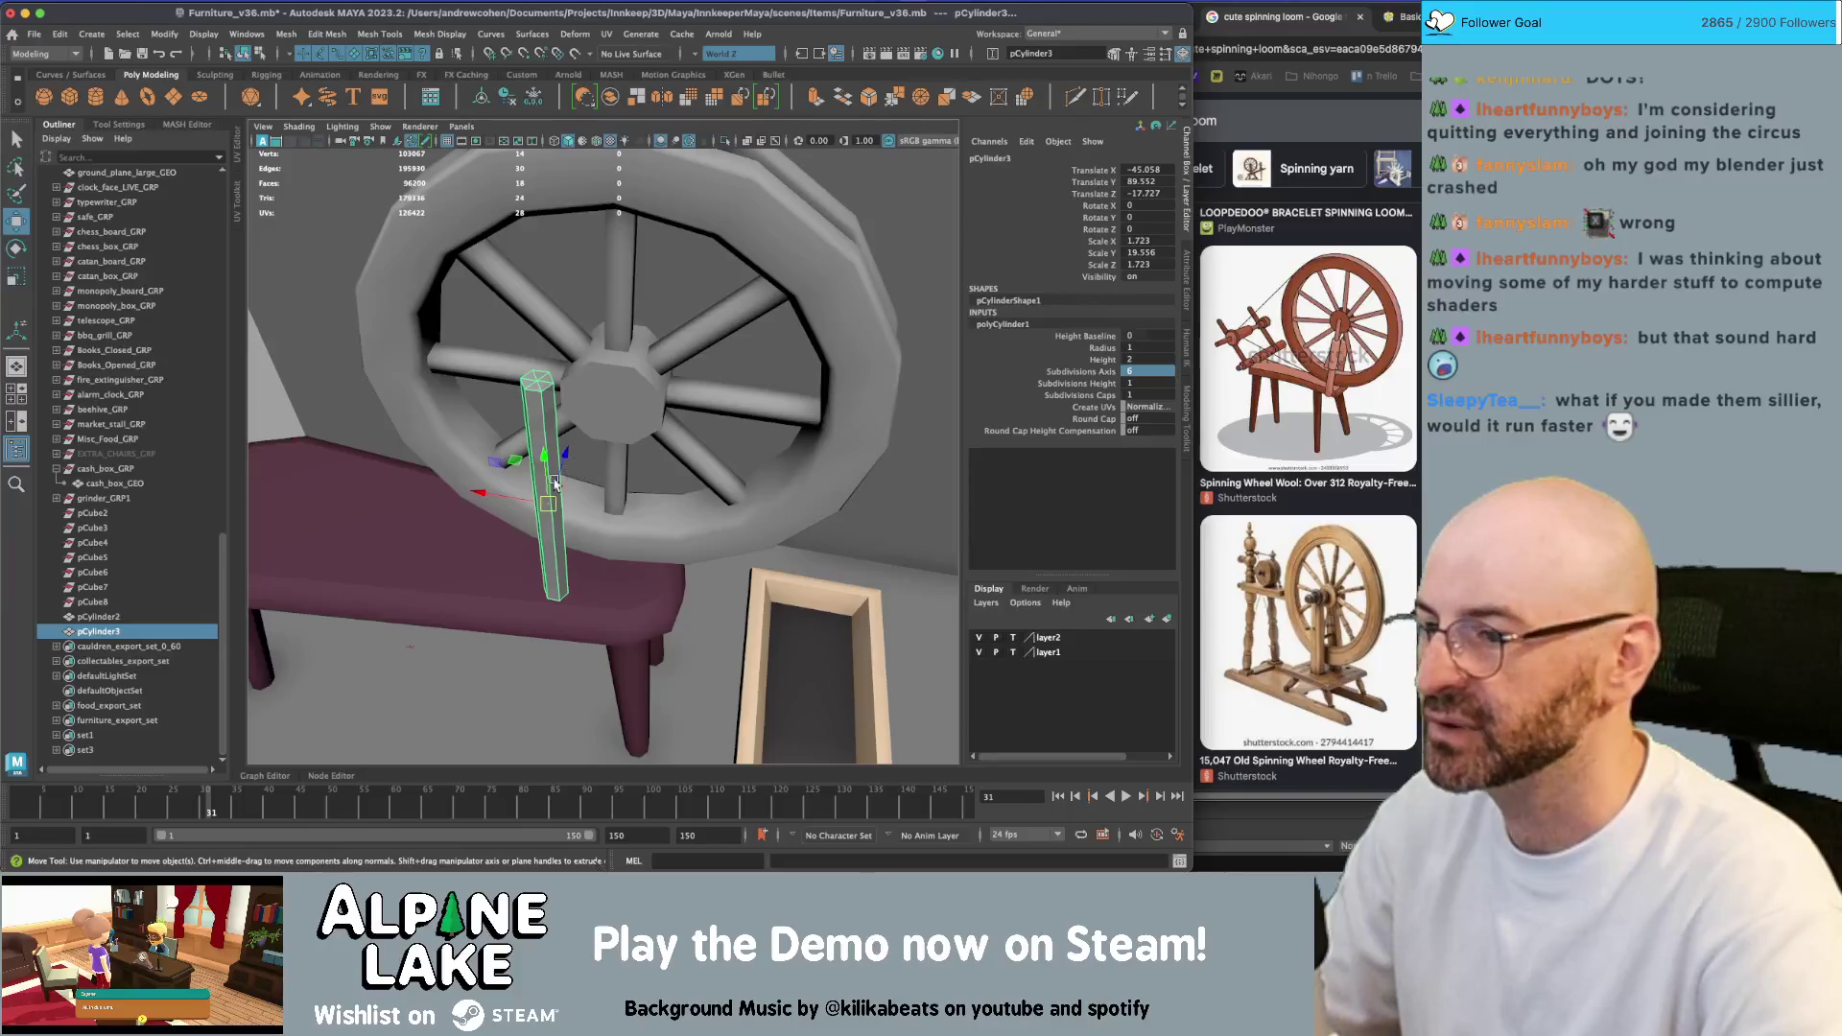
pyautogui.press('f')
pyautogui.moveTo(575, 415)
pyautogui.mouseDown()
pyautogui.moveTo(658, 394)
pyautogui.moveTo(633, 427)
pyautogui.moveTo(651, 347)
pyautogui.moveTo(618, 386)
pyautogui.moveTo(633, 493)
pyautogui.moveTo(612, 474)
pyautogui.moveTo(635, 472)
pyautogui.mouseUp()
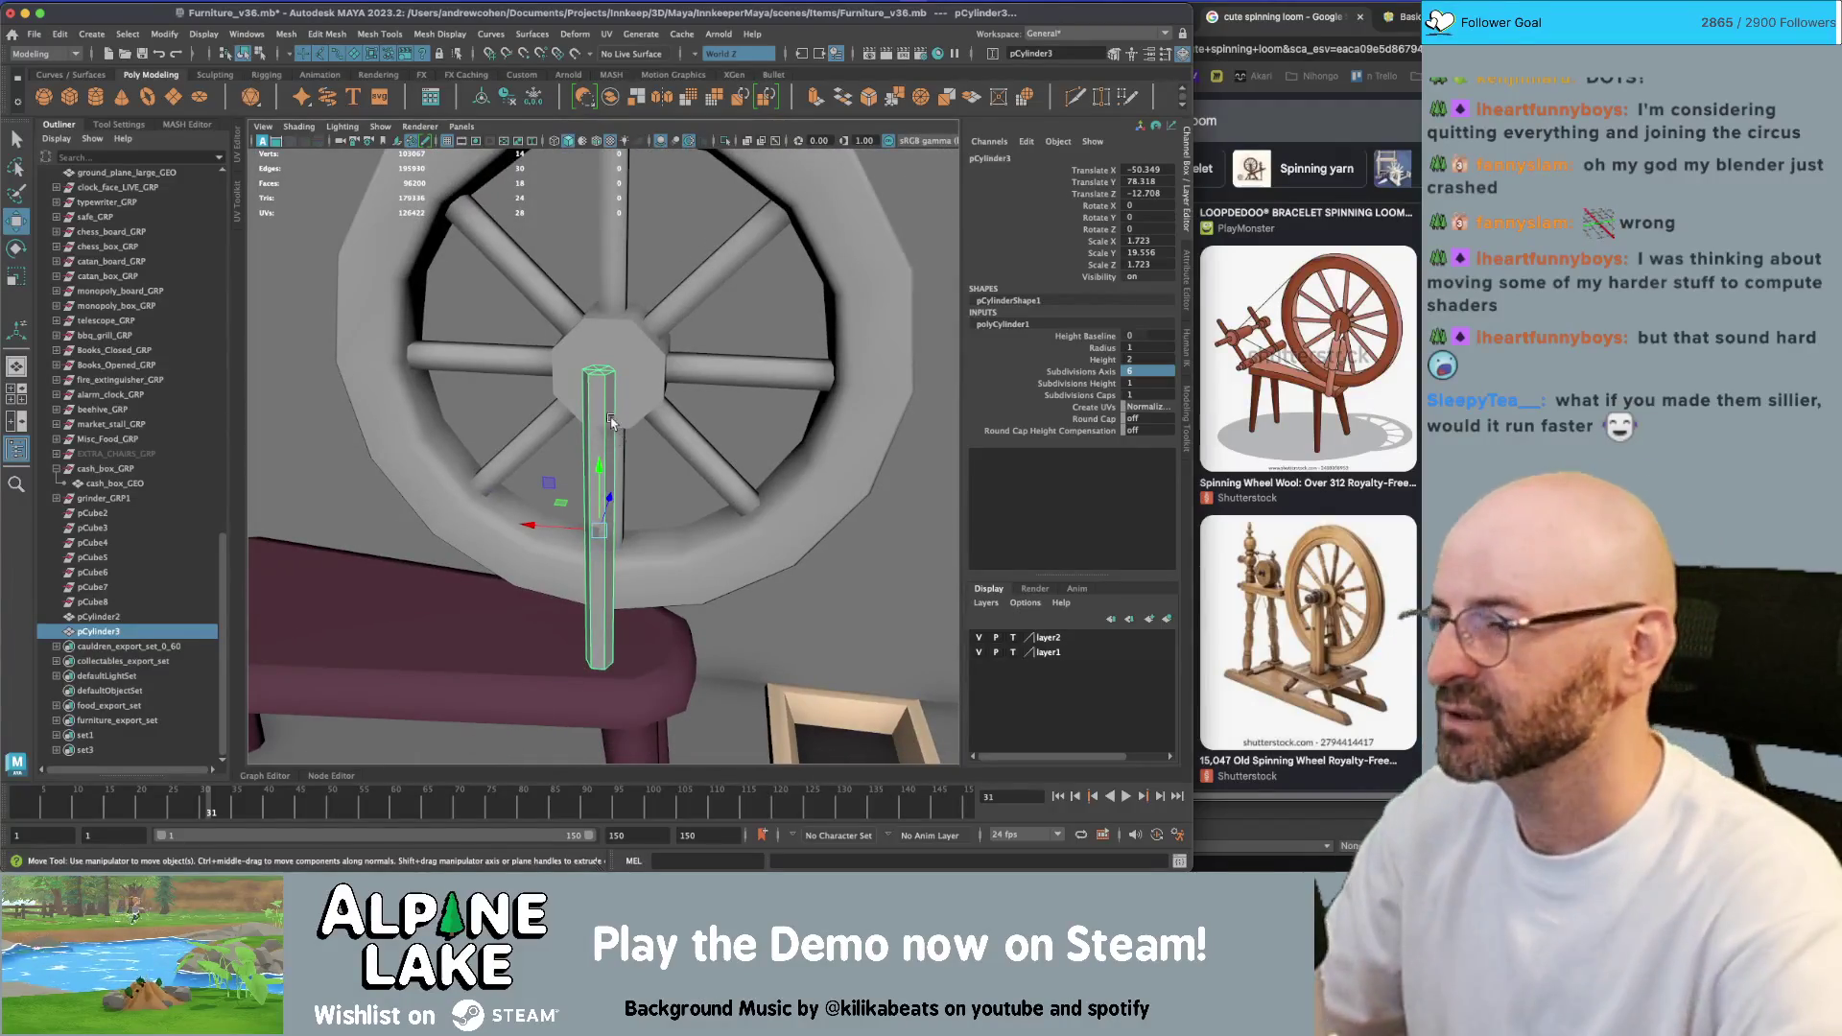
pyautogui.press('r')
pyautogui.moveTo(599, 531)
pyautogui.keyDown('shift'); pyautogui.mouseDown()
pyautogui.moveTo(601, 506)
pyautogui.moveTo(641, 533)
pyautogui.mouseUp(); pyautogui.keyUp('shift')
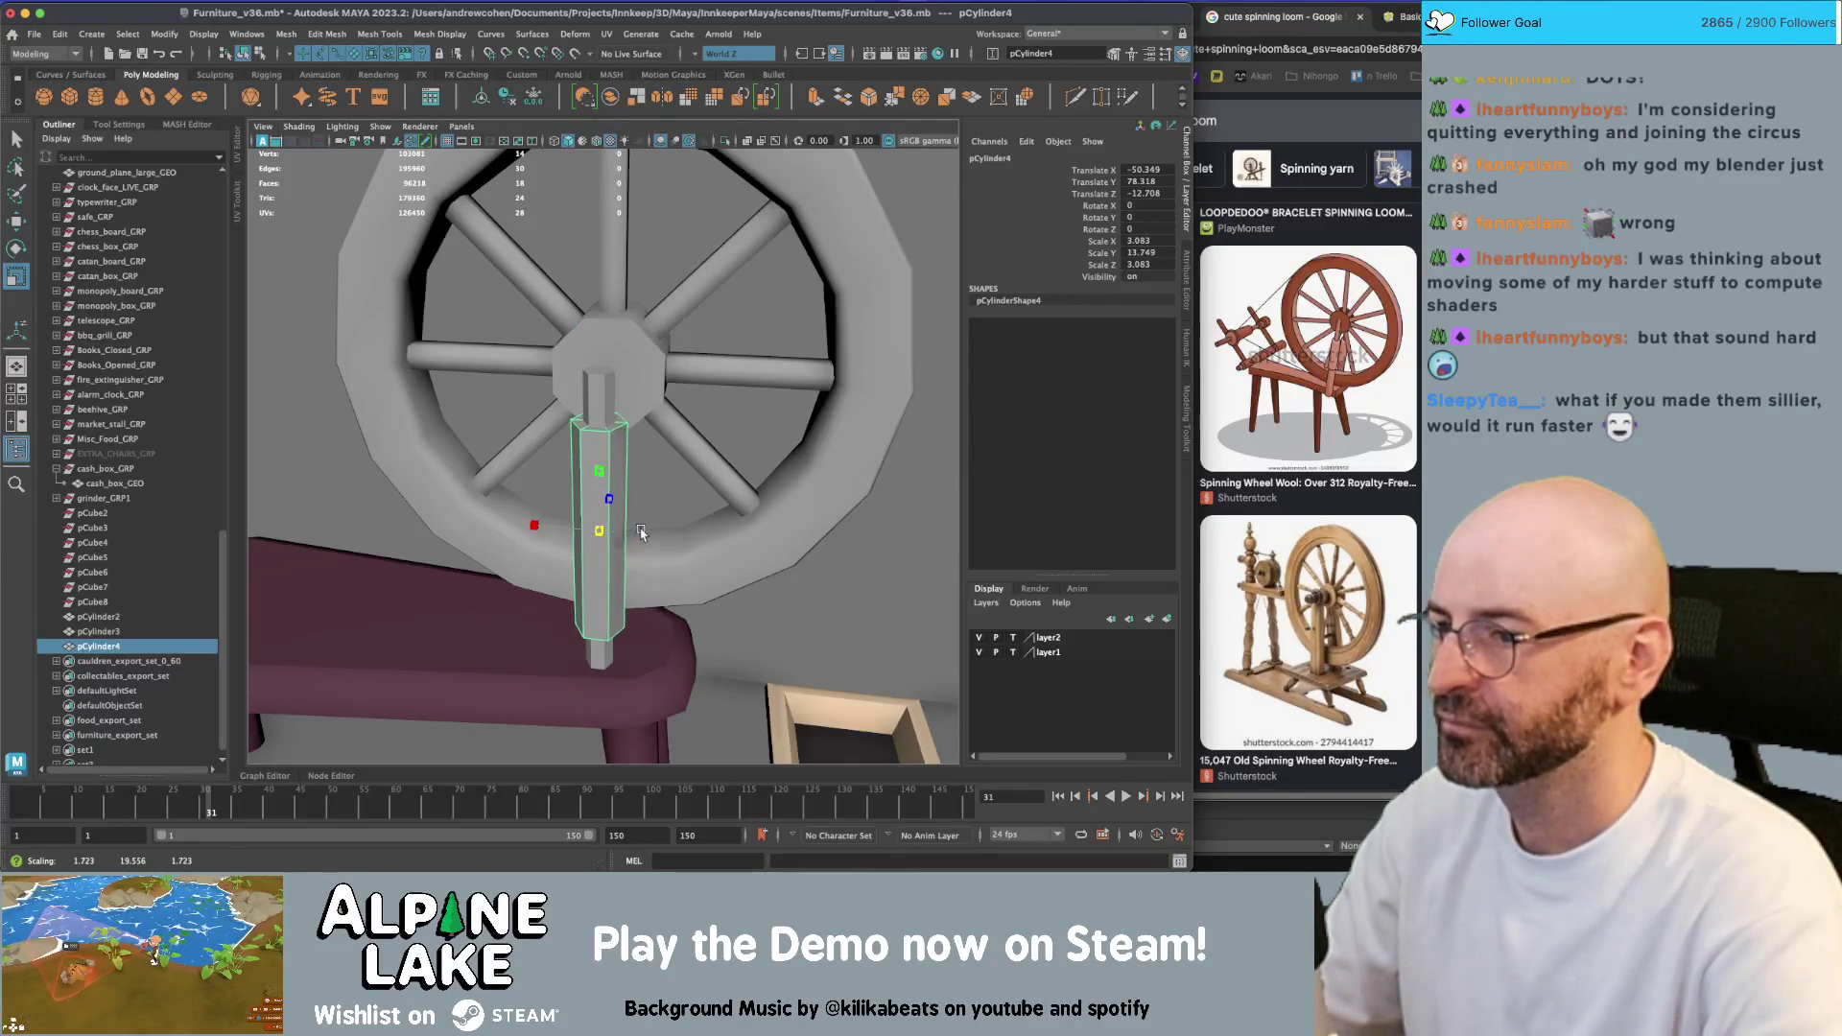
# Apply Soften Edge to pCylinder3 and pCylinder4, then soften the sleeve again and deselect
pyautogui.keyDown('shift'); pyautogui.click(599, 450); pyautogui.keyUp('shift')
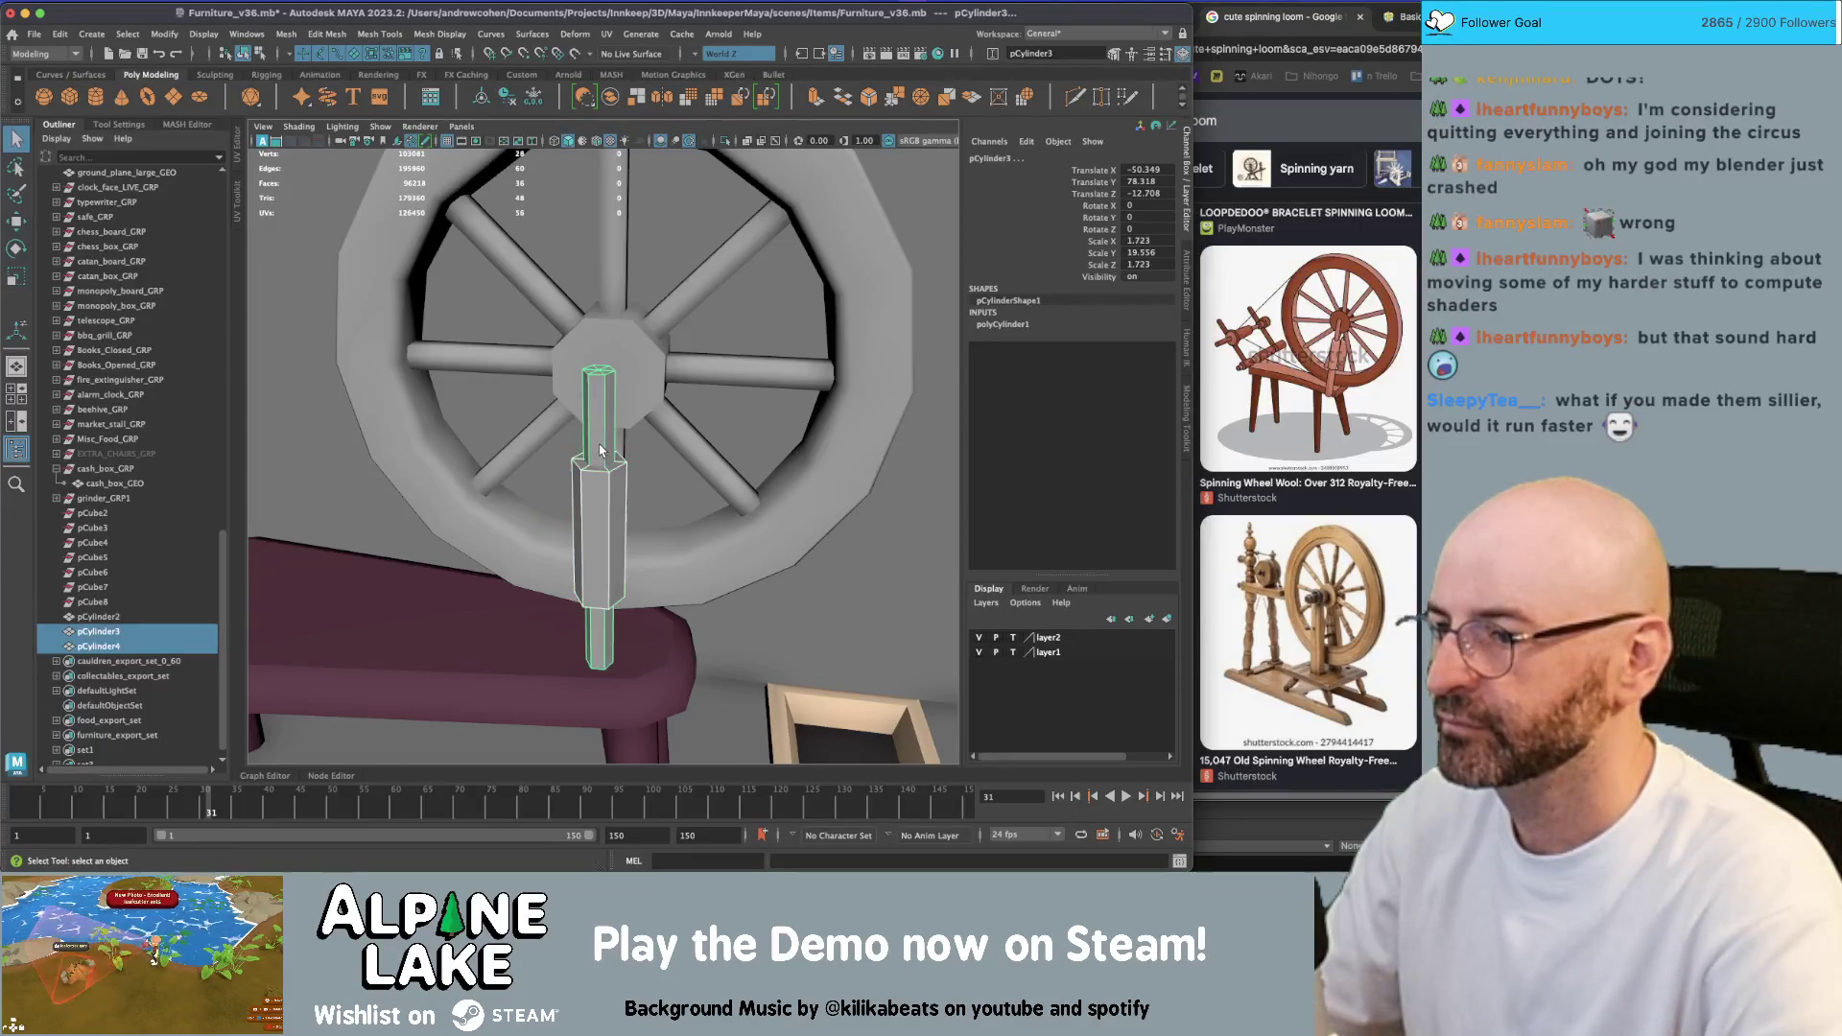
pyautogui.click(441, 37)
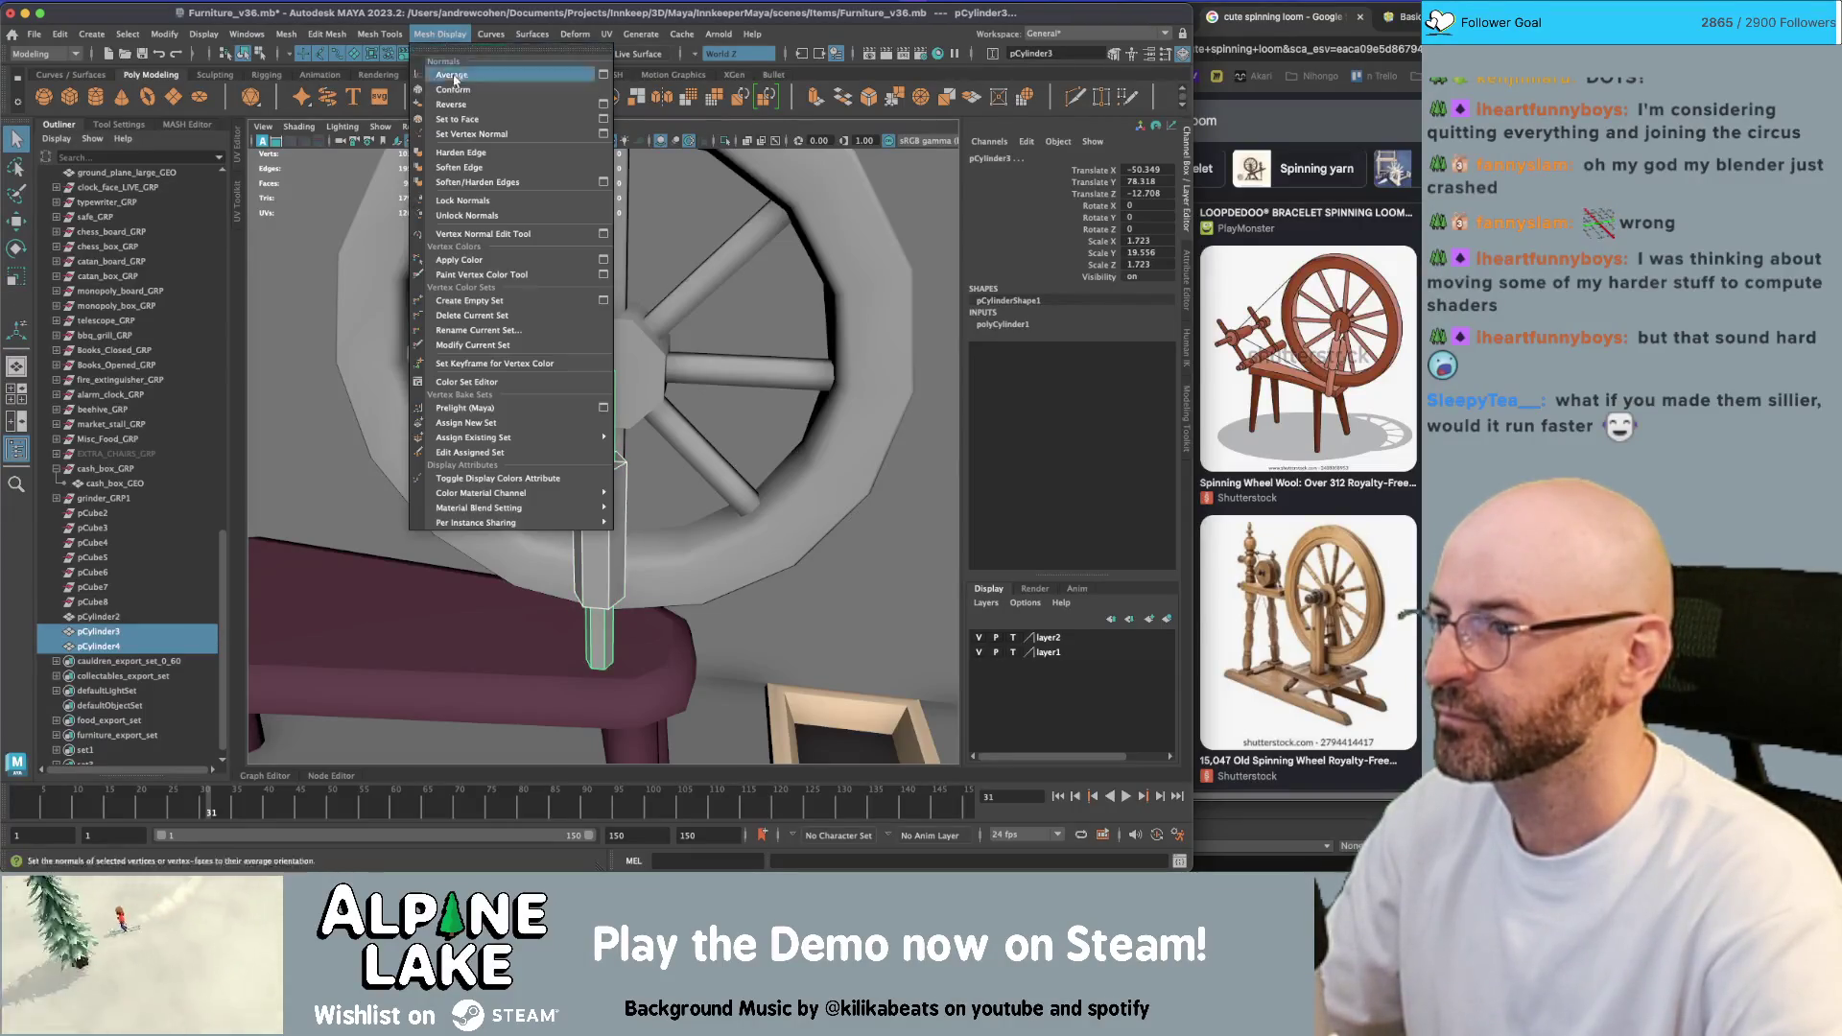
pyautogui.click(477, 182)
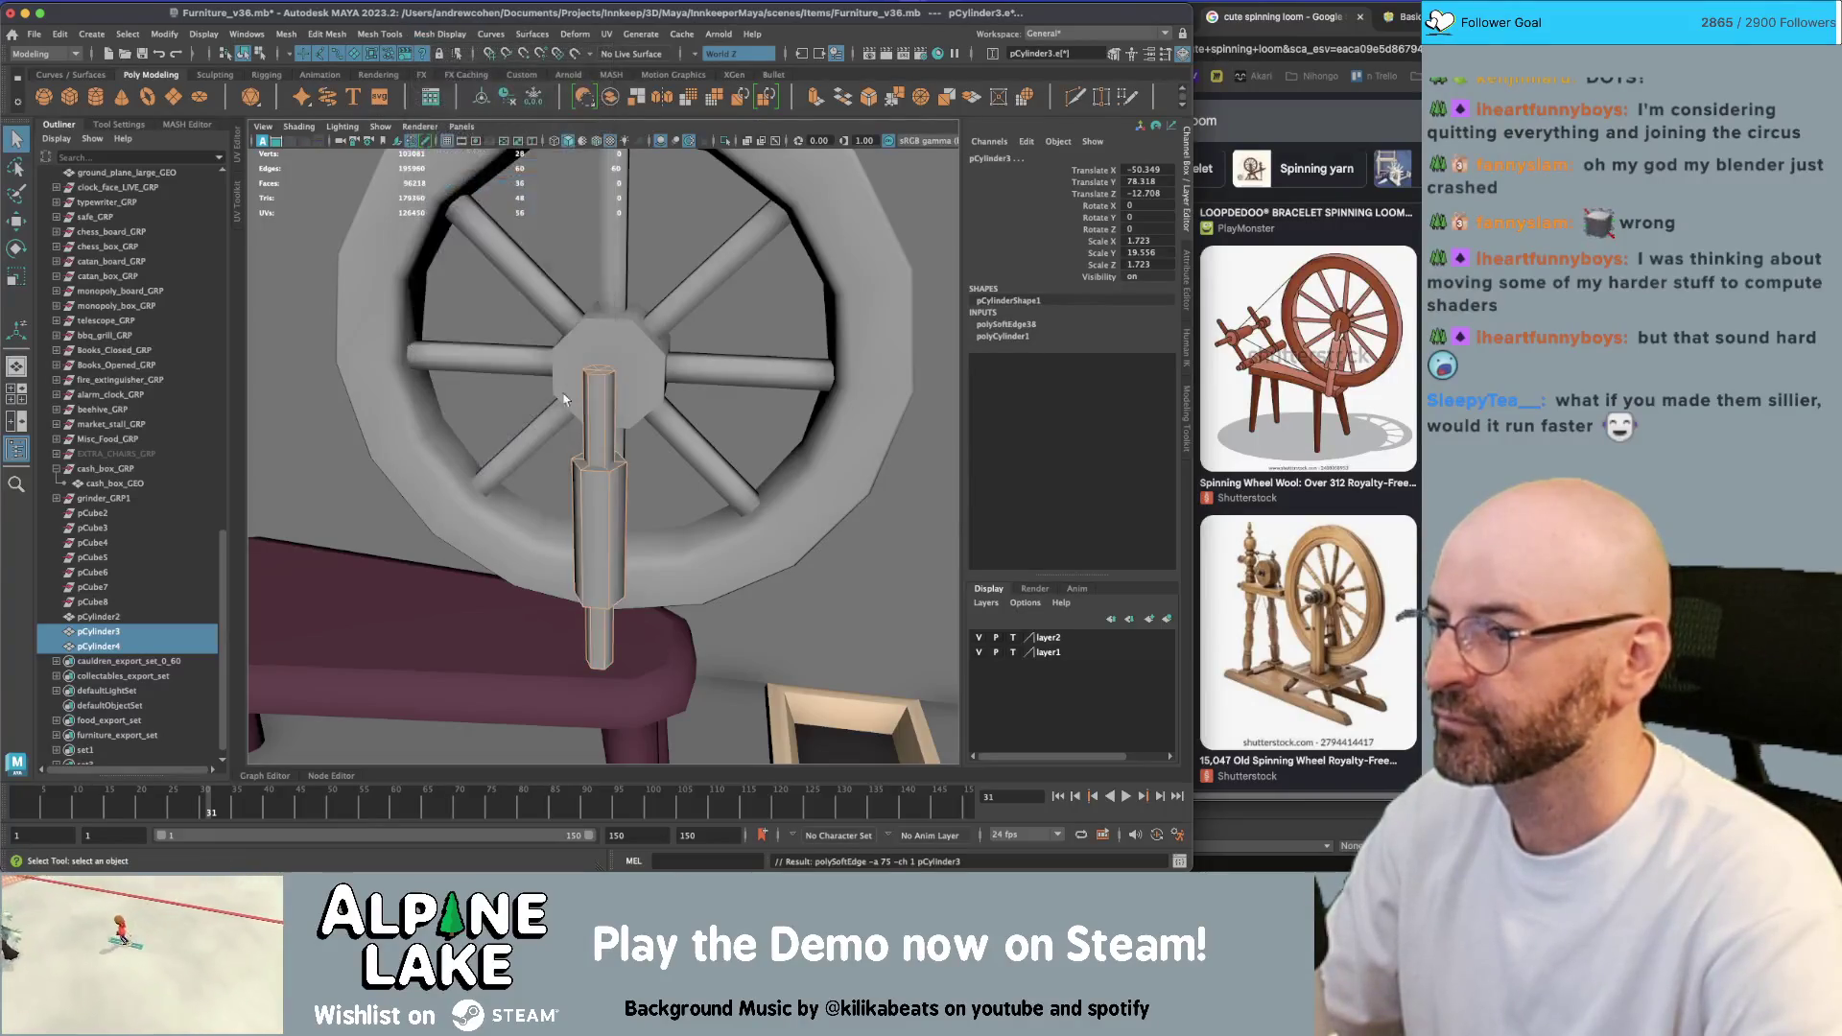
pyautogui.keyDown('alt'); pyautogui.moveTo(537, 463); pyautogui.dragTo(615, 492); pyautogui.keyUp('alt')
pyautogui.click(615, 492)
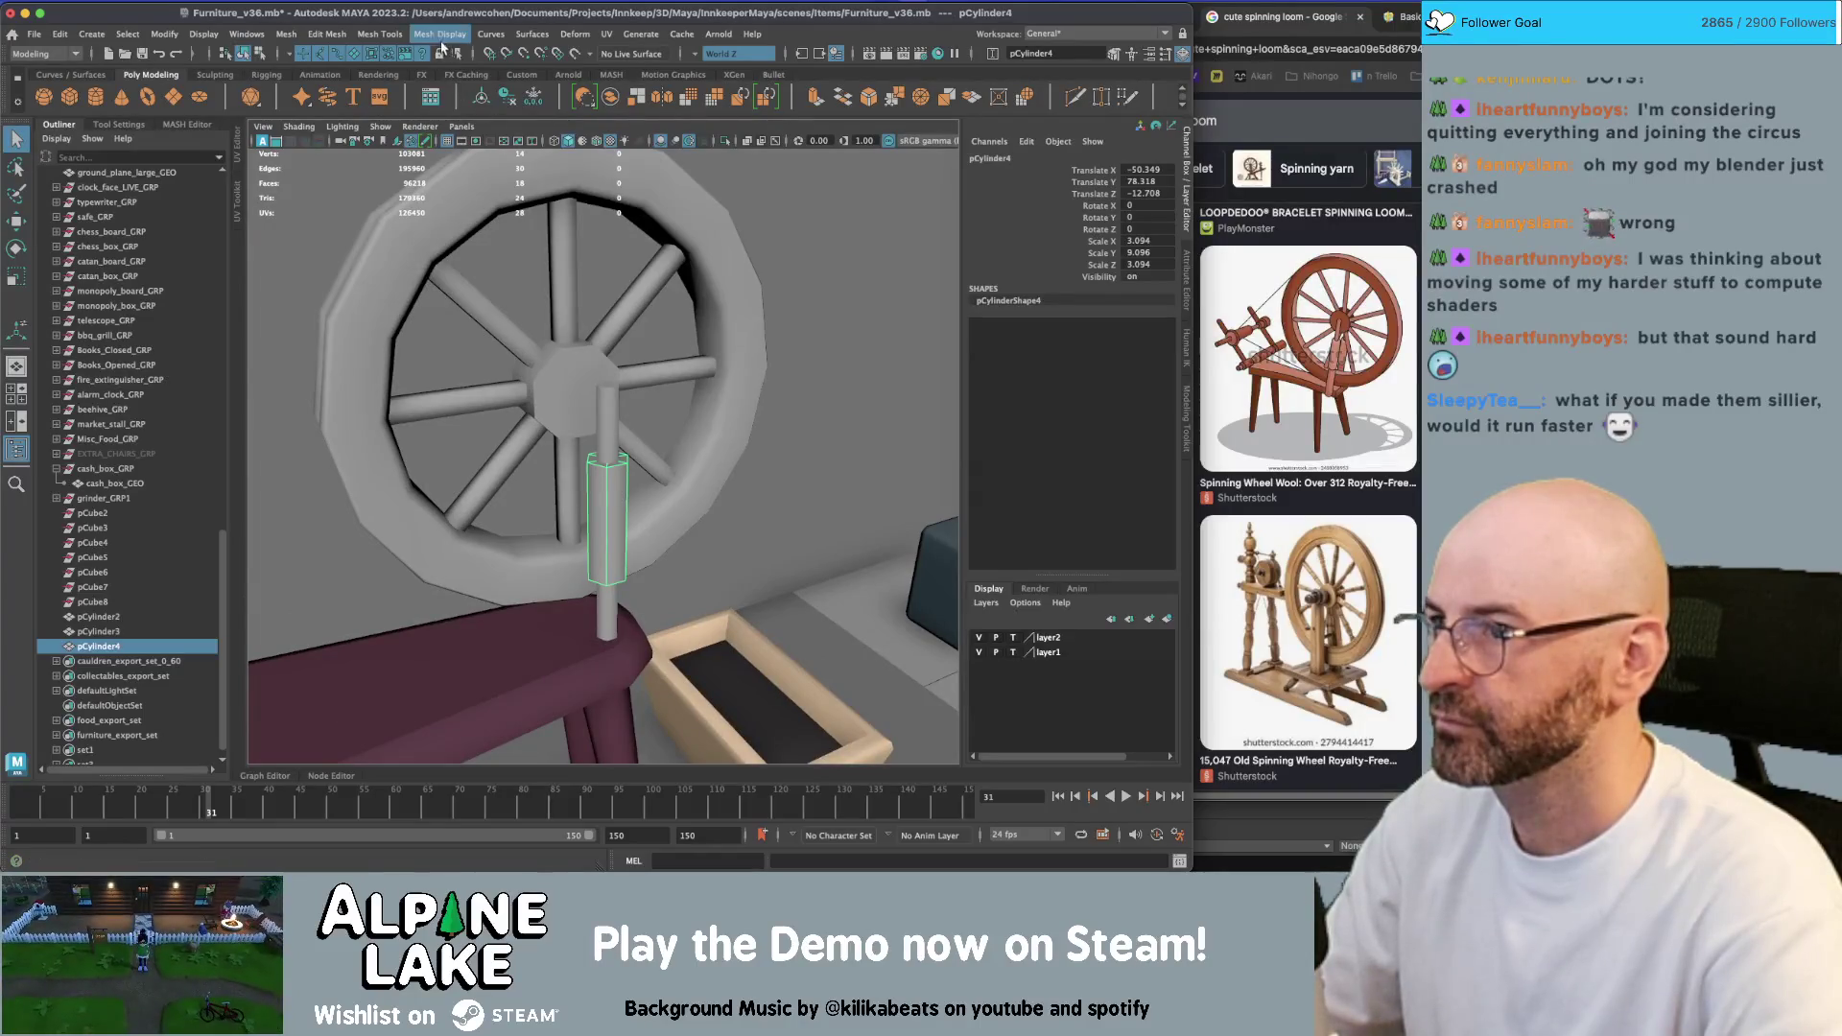
pyautogui.click(439, 34)
pyautogui.click(456, 163)
pyautogui.click(614, 496)
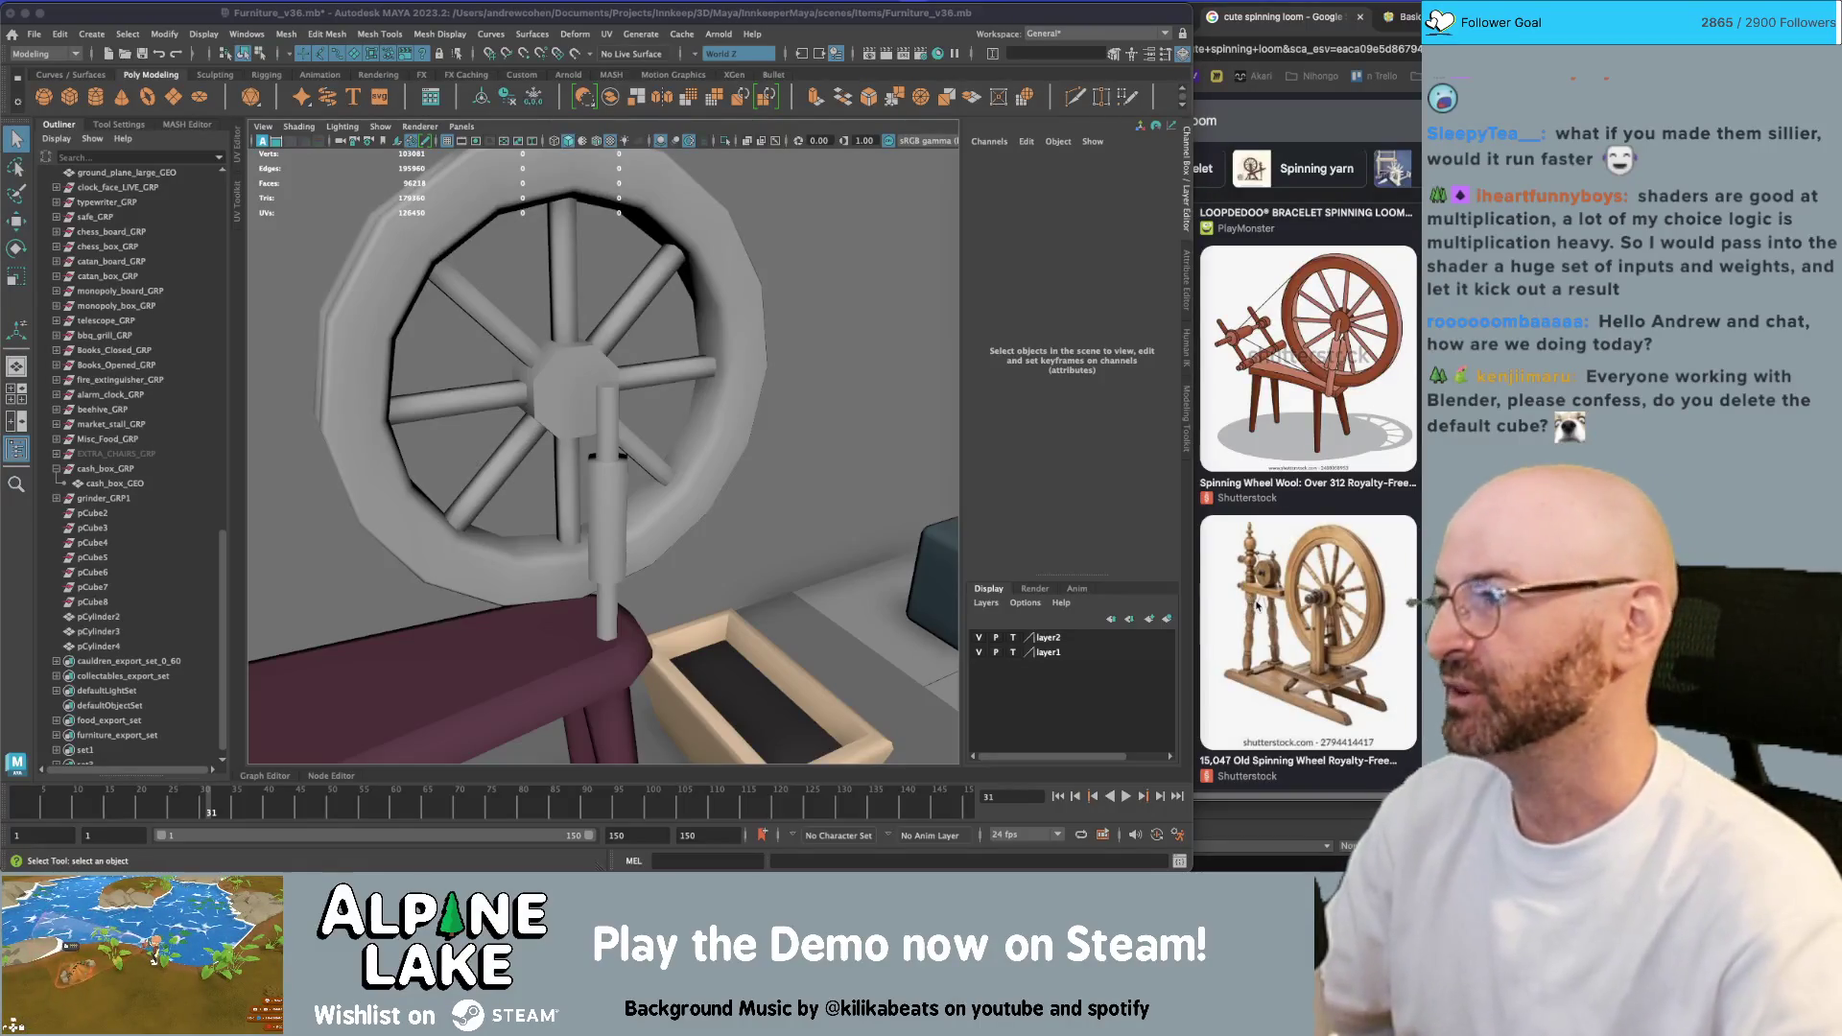
pyautogui.click(599, 507)
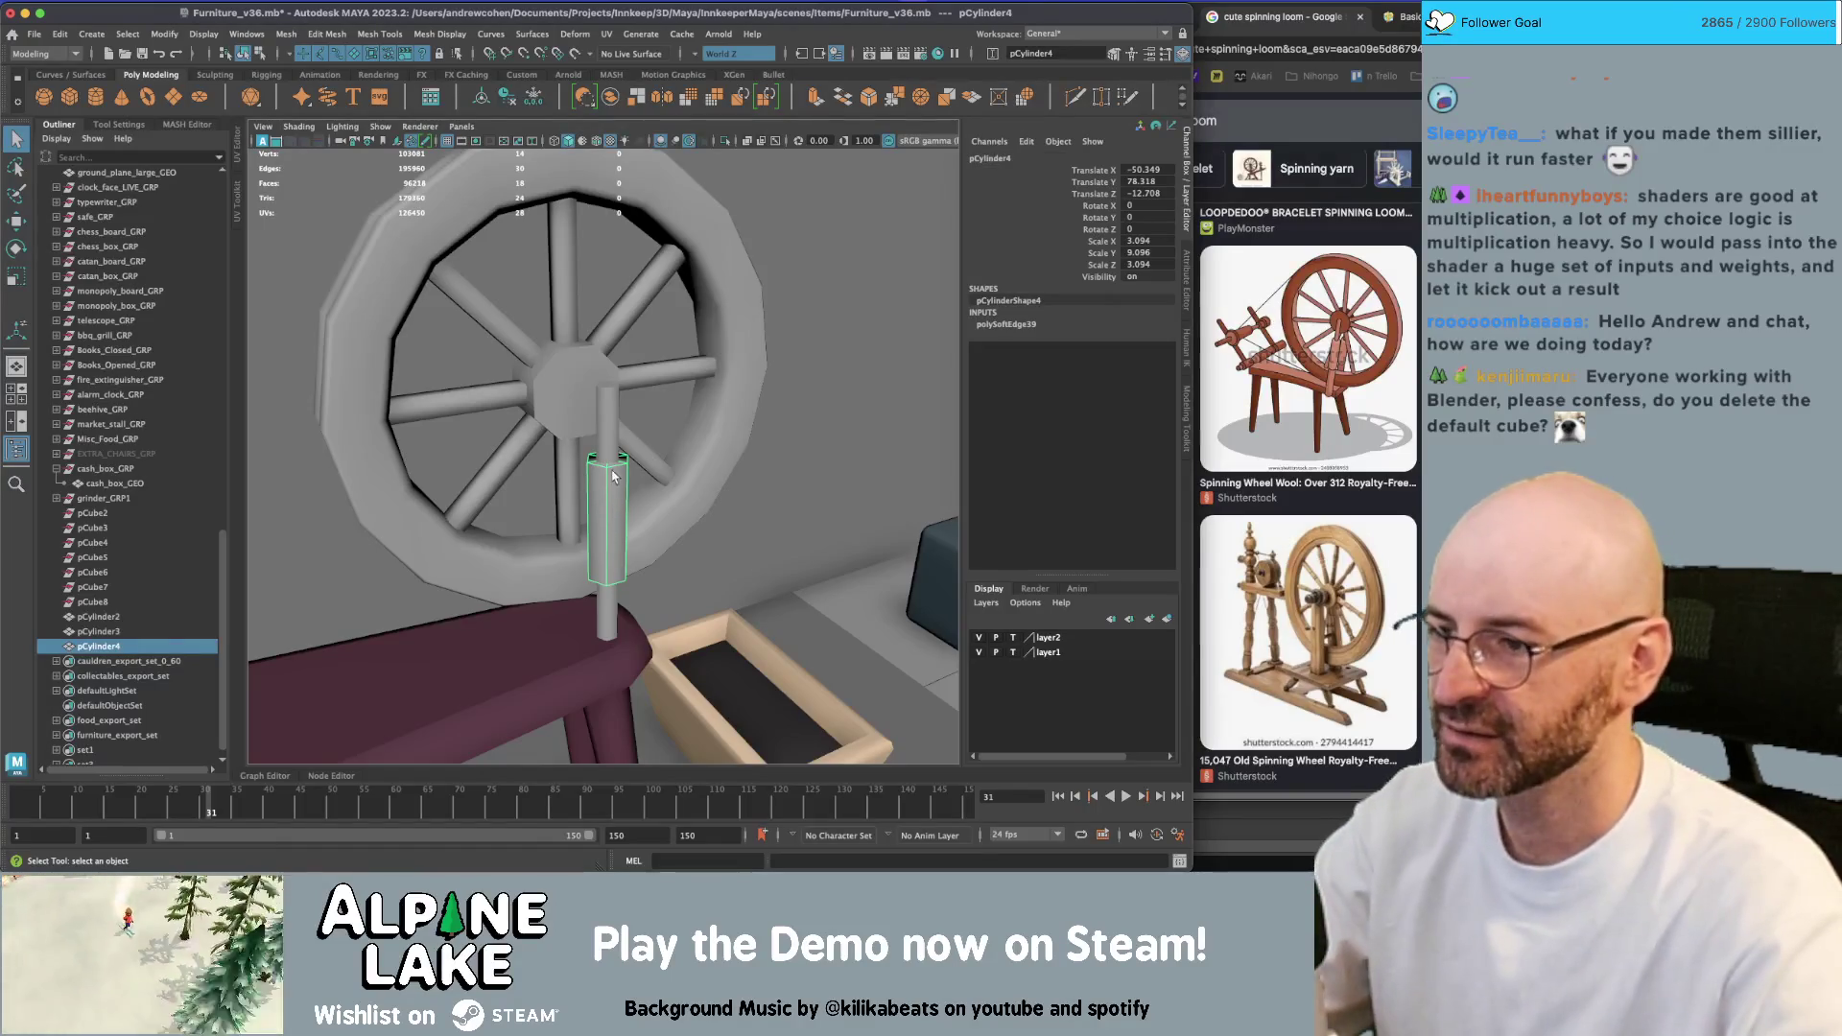
# Delete the sleeve and extrude the shaft's side faces into a thicker band
pyautogui.press('Delete')
pyautogui.click(610, 462)
pyautogui.rightClick(611, 467)
pyautogui.click(611, 467)
pyautogui.doubleClick(609, 466)
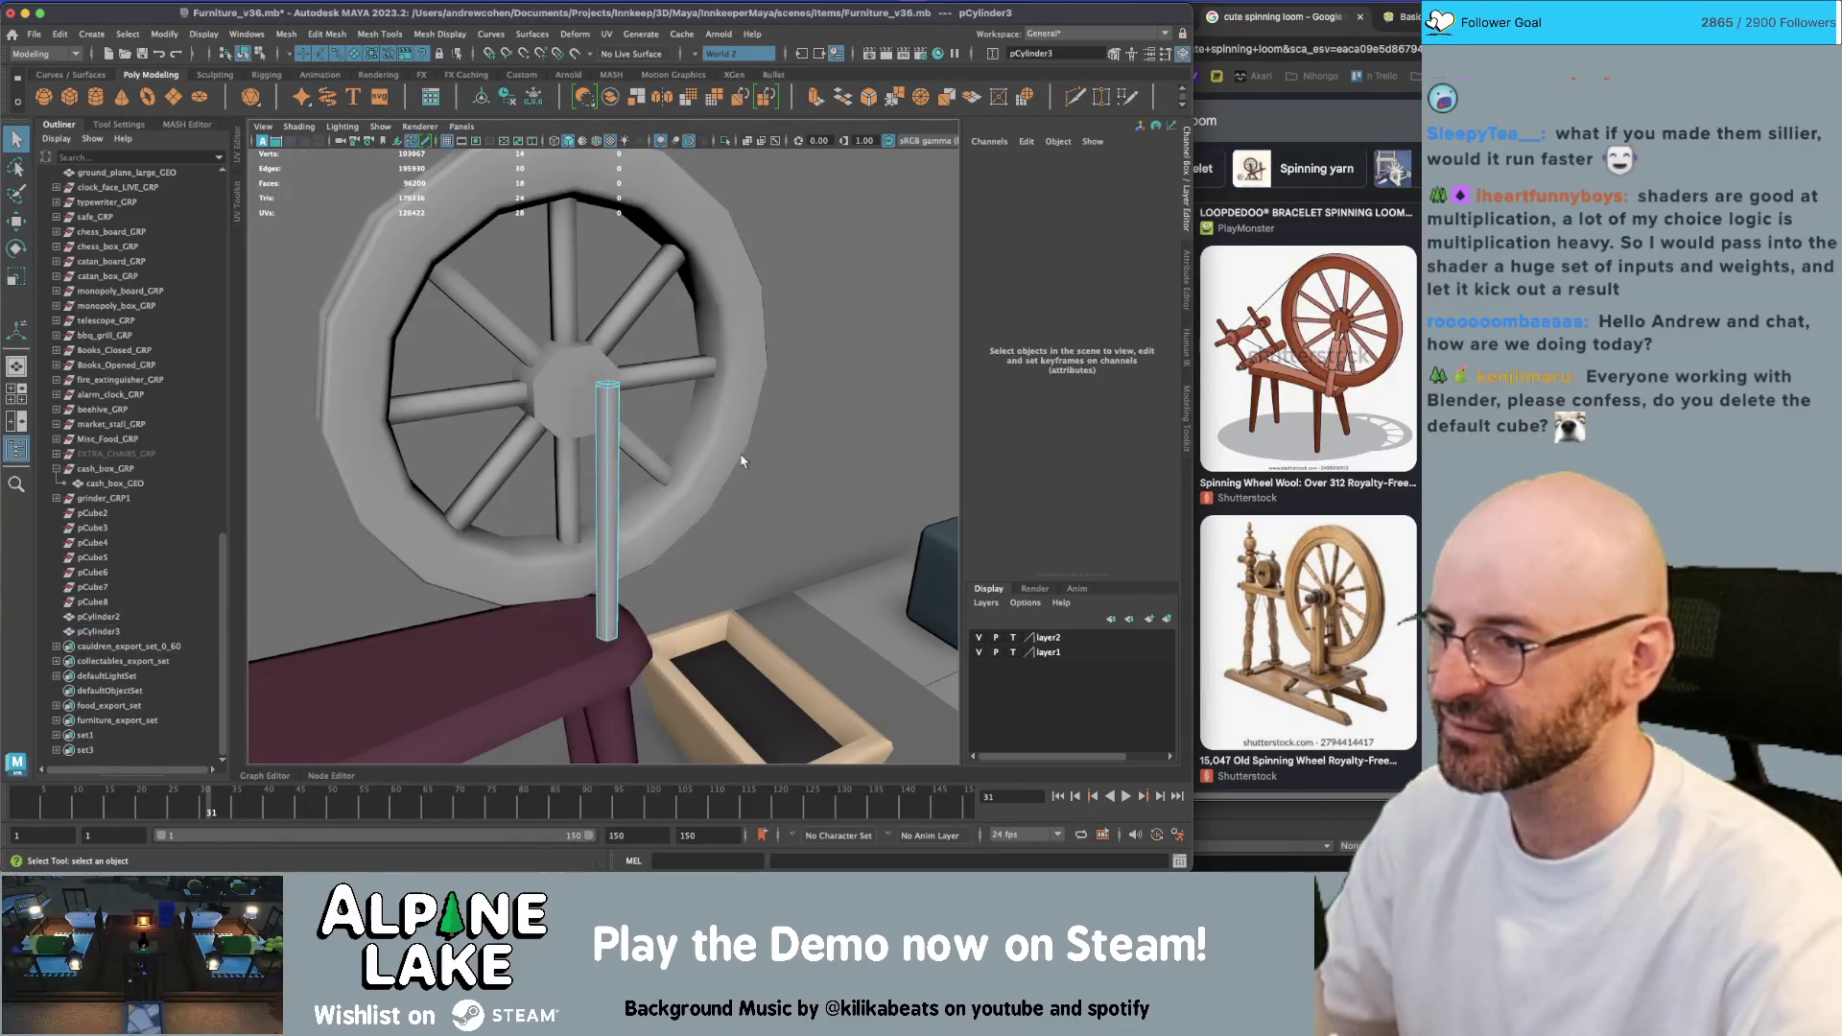
pyautogui.hotkey('ctrl', 'e')
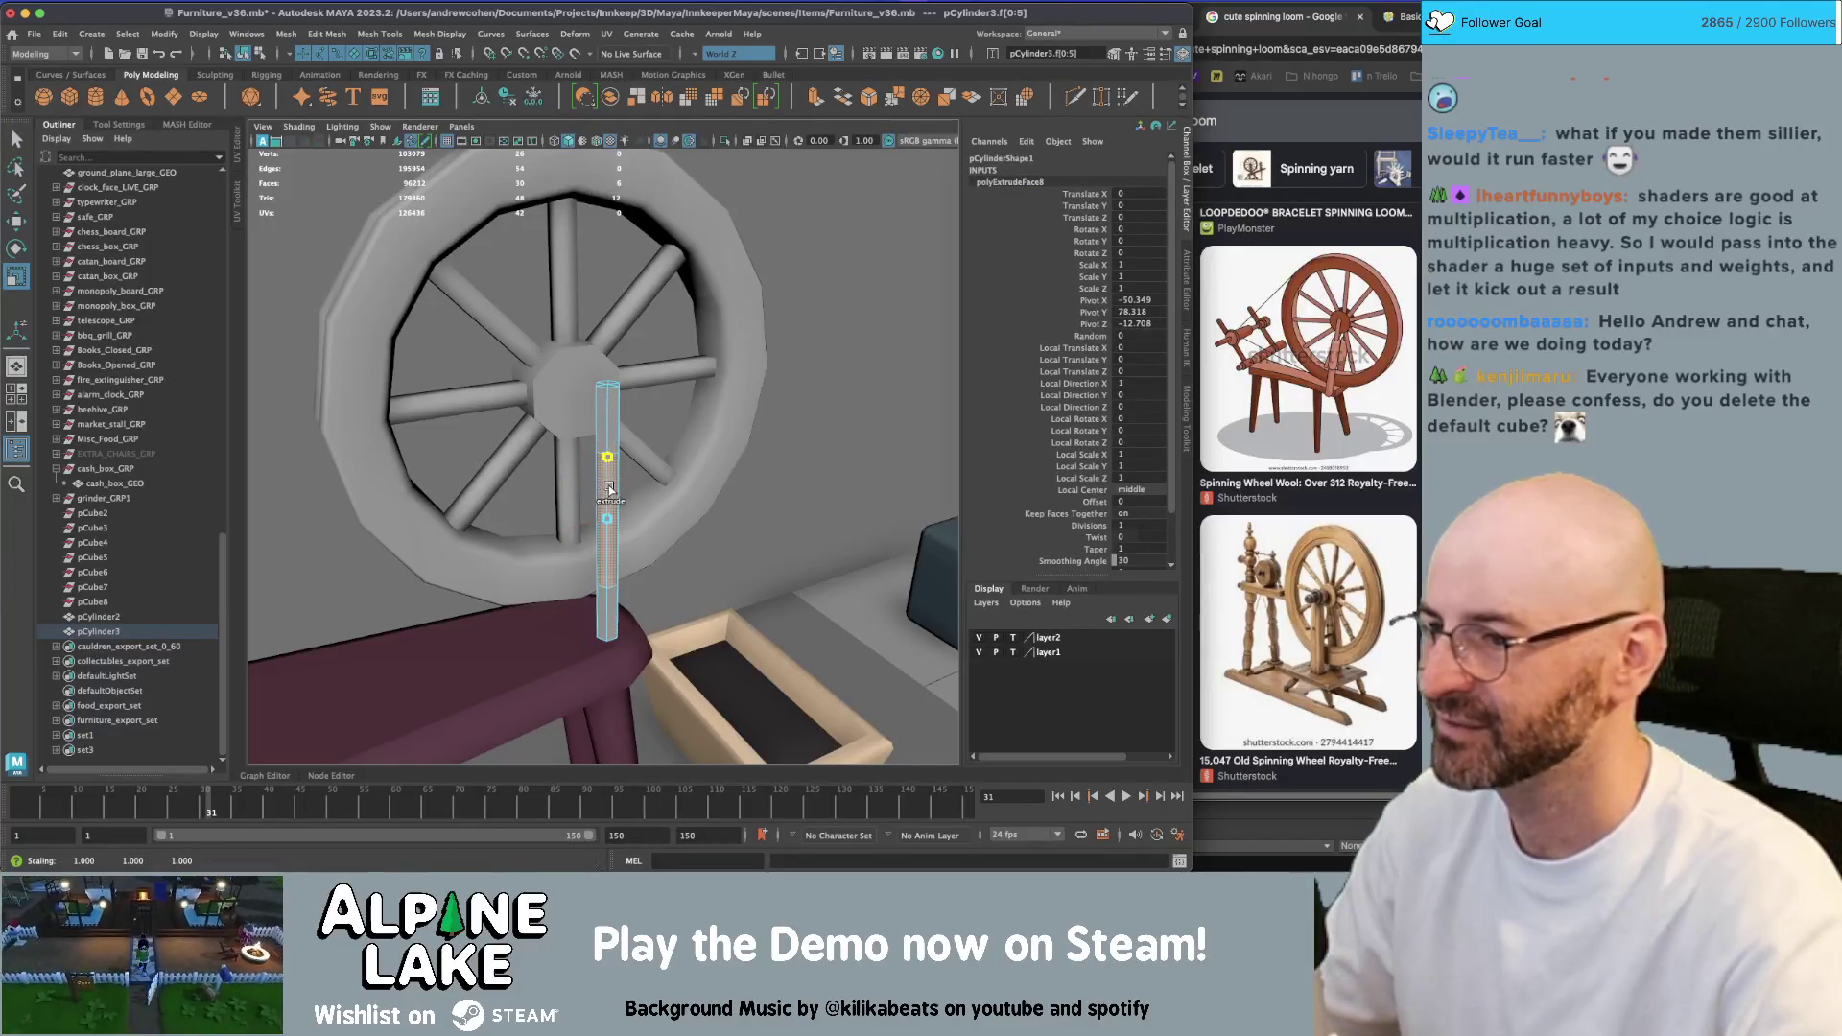
pyautogui.keyDown('alt'); pyautogui.moveTo(610, 490); pyautogui.dragTo(535, 490); pyautogui.keyUp('alt')
pyautogui.hotkey('ctrl', 'e')
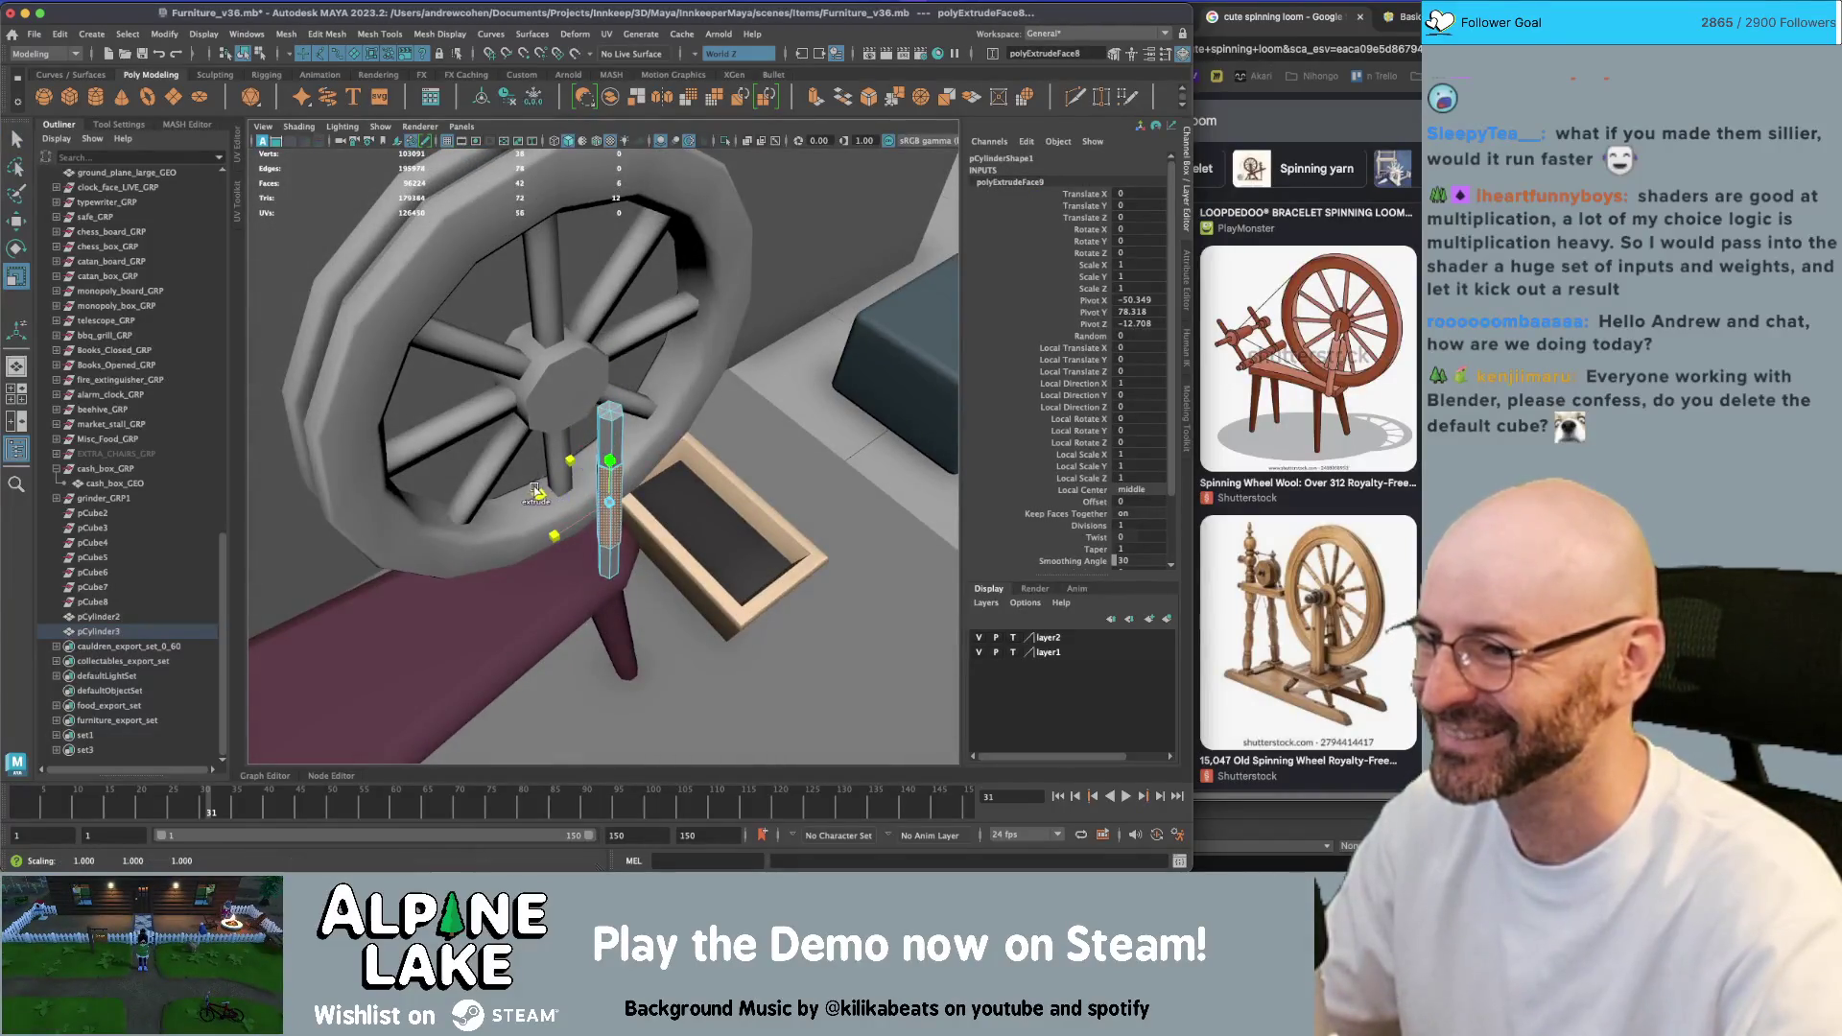
pyautogui.press('f')
pyautogui.press('q')
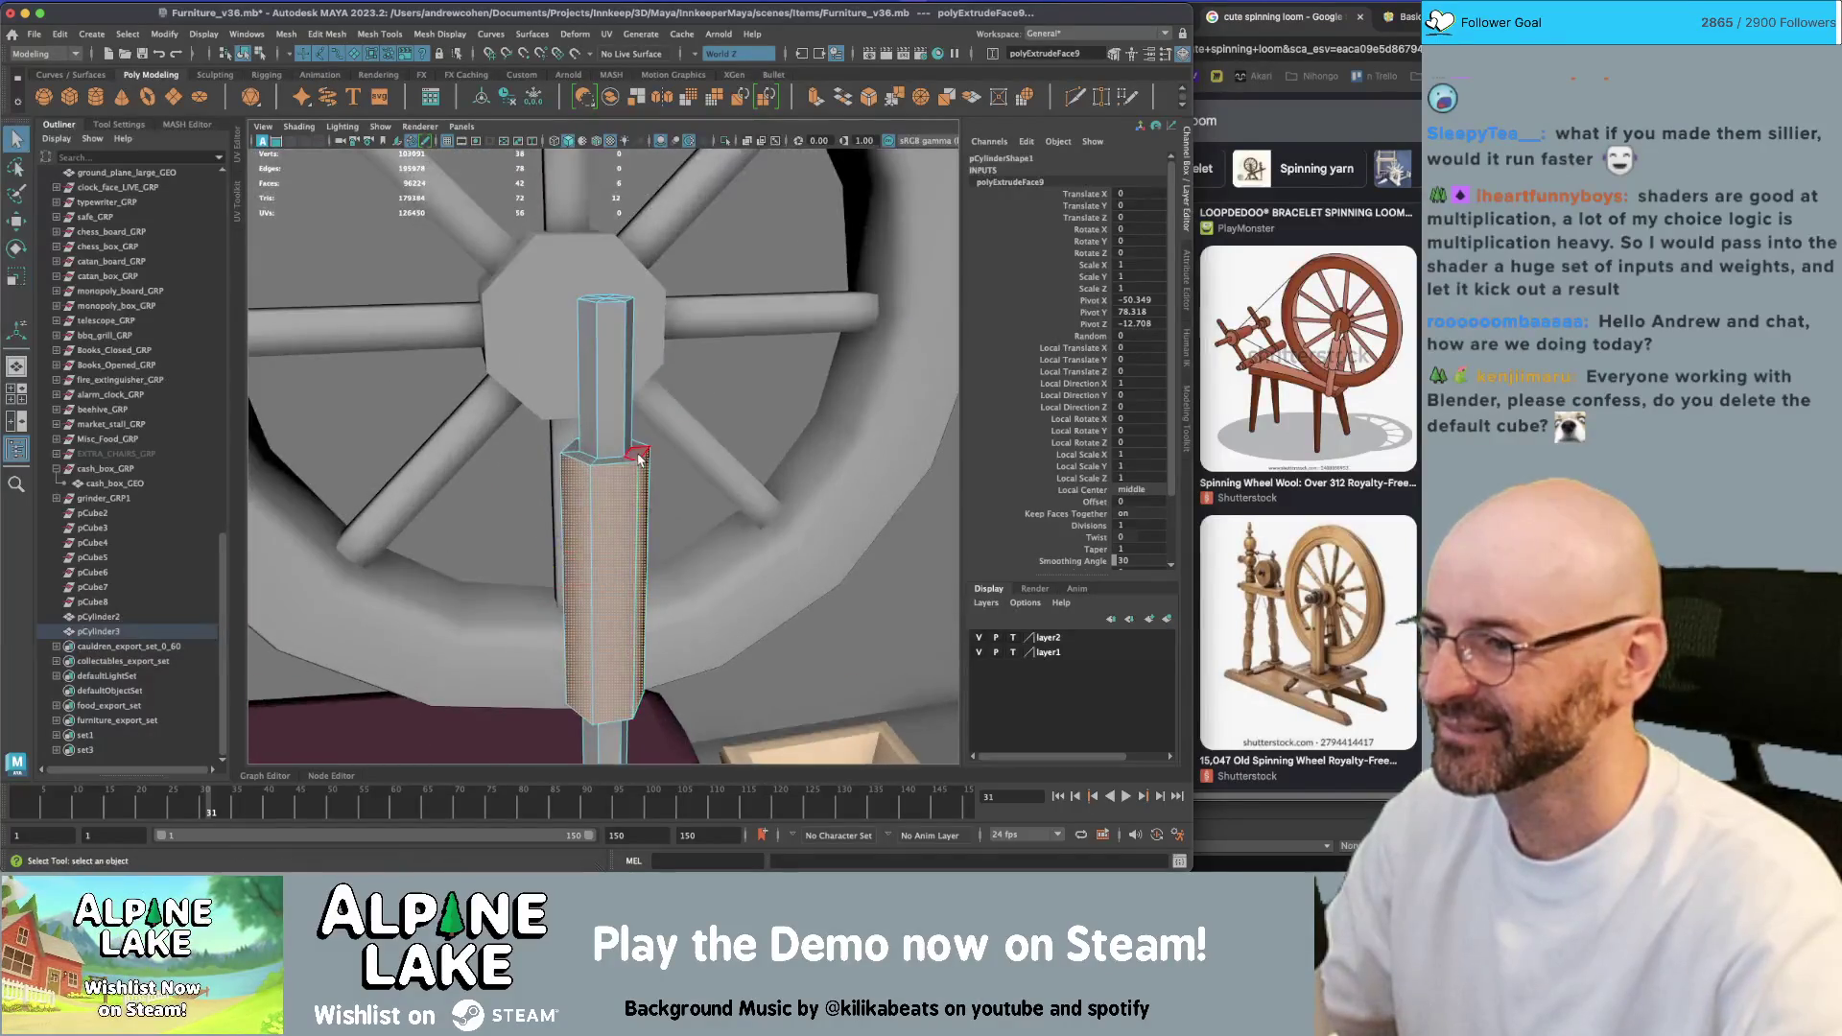
# Soften the band's horizontal and vertical edge loops
pyautogui.moveTo(633, 457)
pyautogui.mouseDown(button='right')
pyautogui.moveTo(610, 389)
pyautogui.moveTo(619, 463)
pyautogui.mouseUp(button='right')
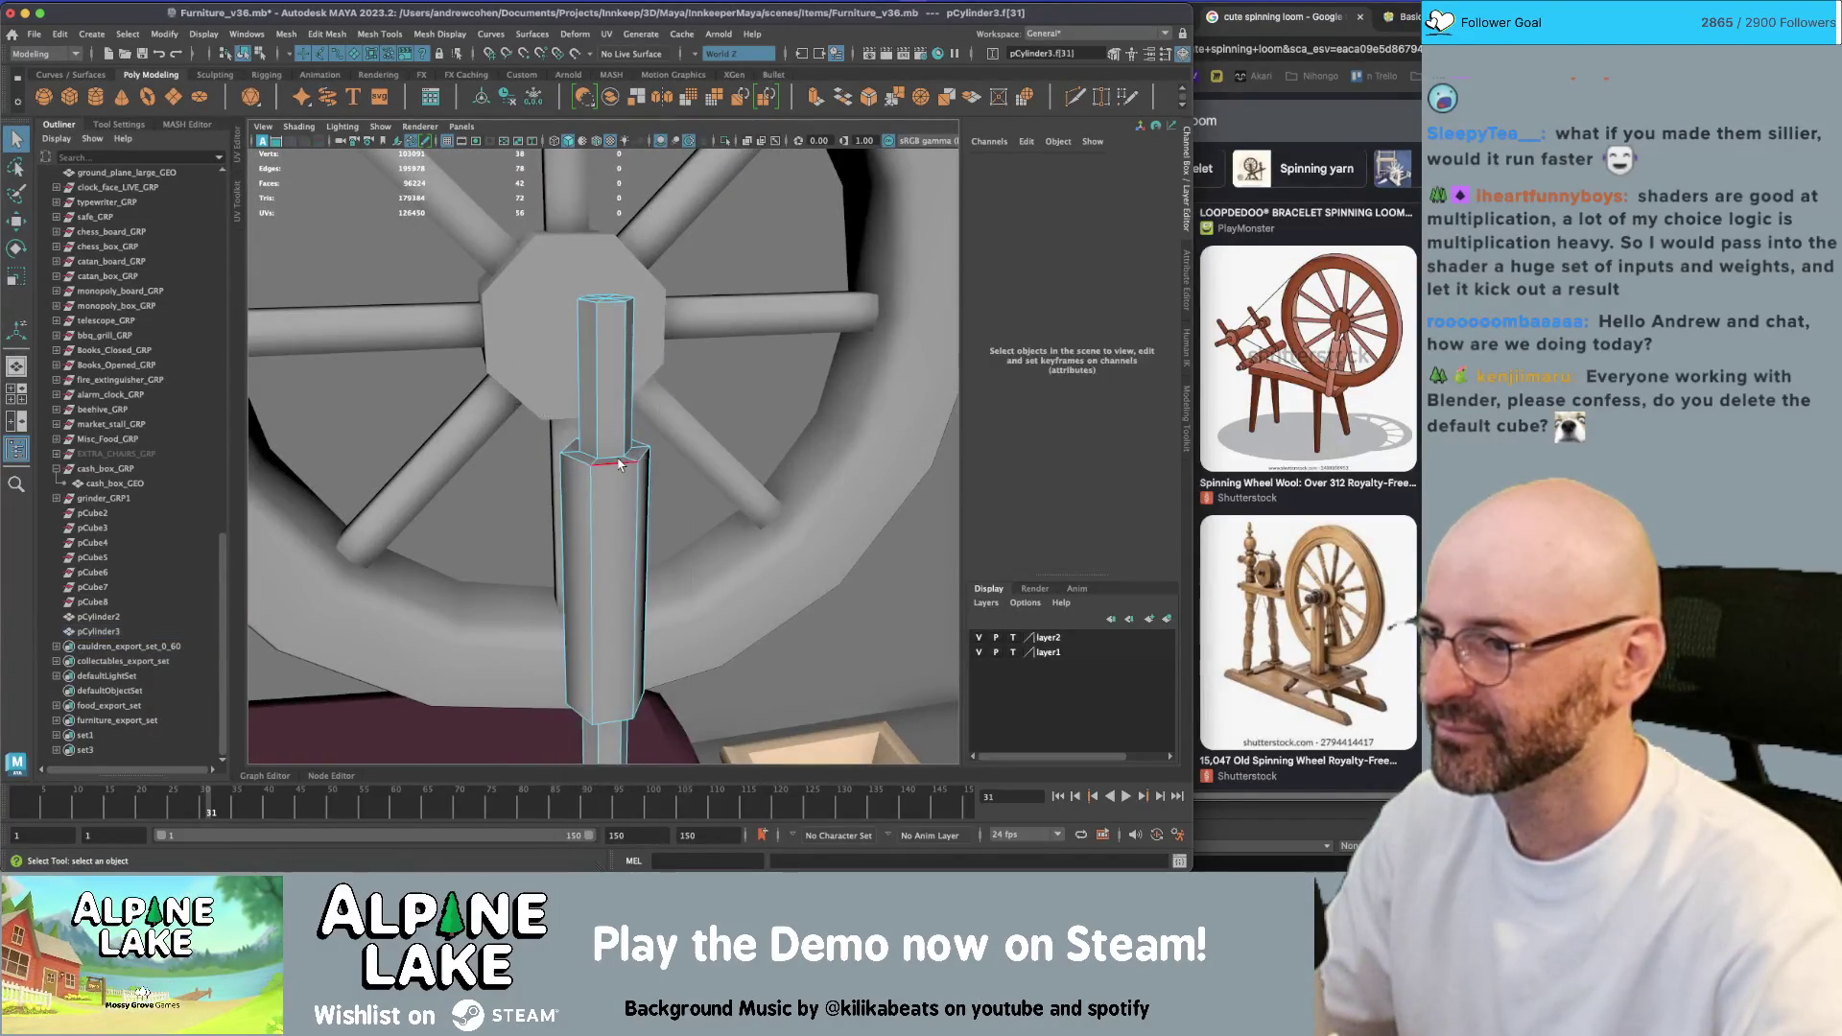
pyautogui.click(619, 463)
pyautogui.keyDown('alt'); pyautogui.moveTo(619, 463); pyautogui.dragTo(620, 401); pyautogui.keyUp('alt')
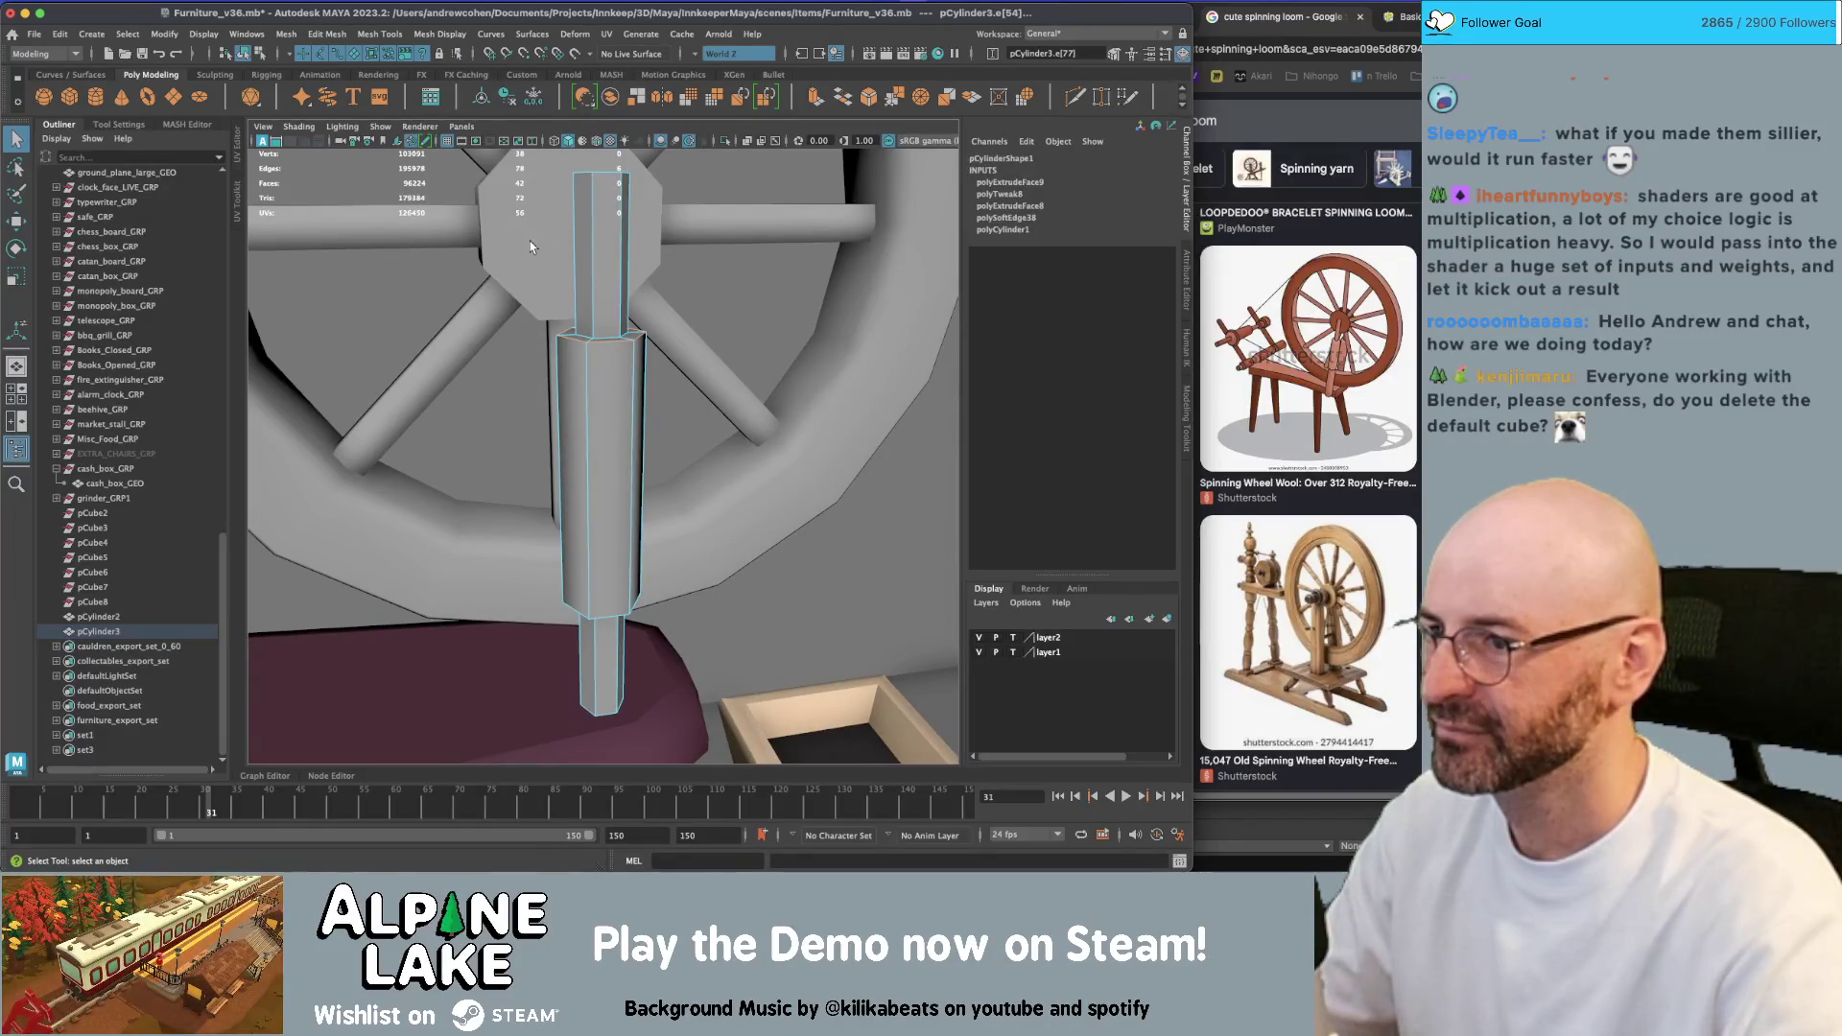
pyautogui.doubleClick(645, 501)
pyautogui.keyDown('alt'); pyautogui.moveTo(646, 503); pyautogui.dragTo(545, 710); pyautogui.keyUp('alt')
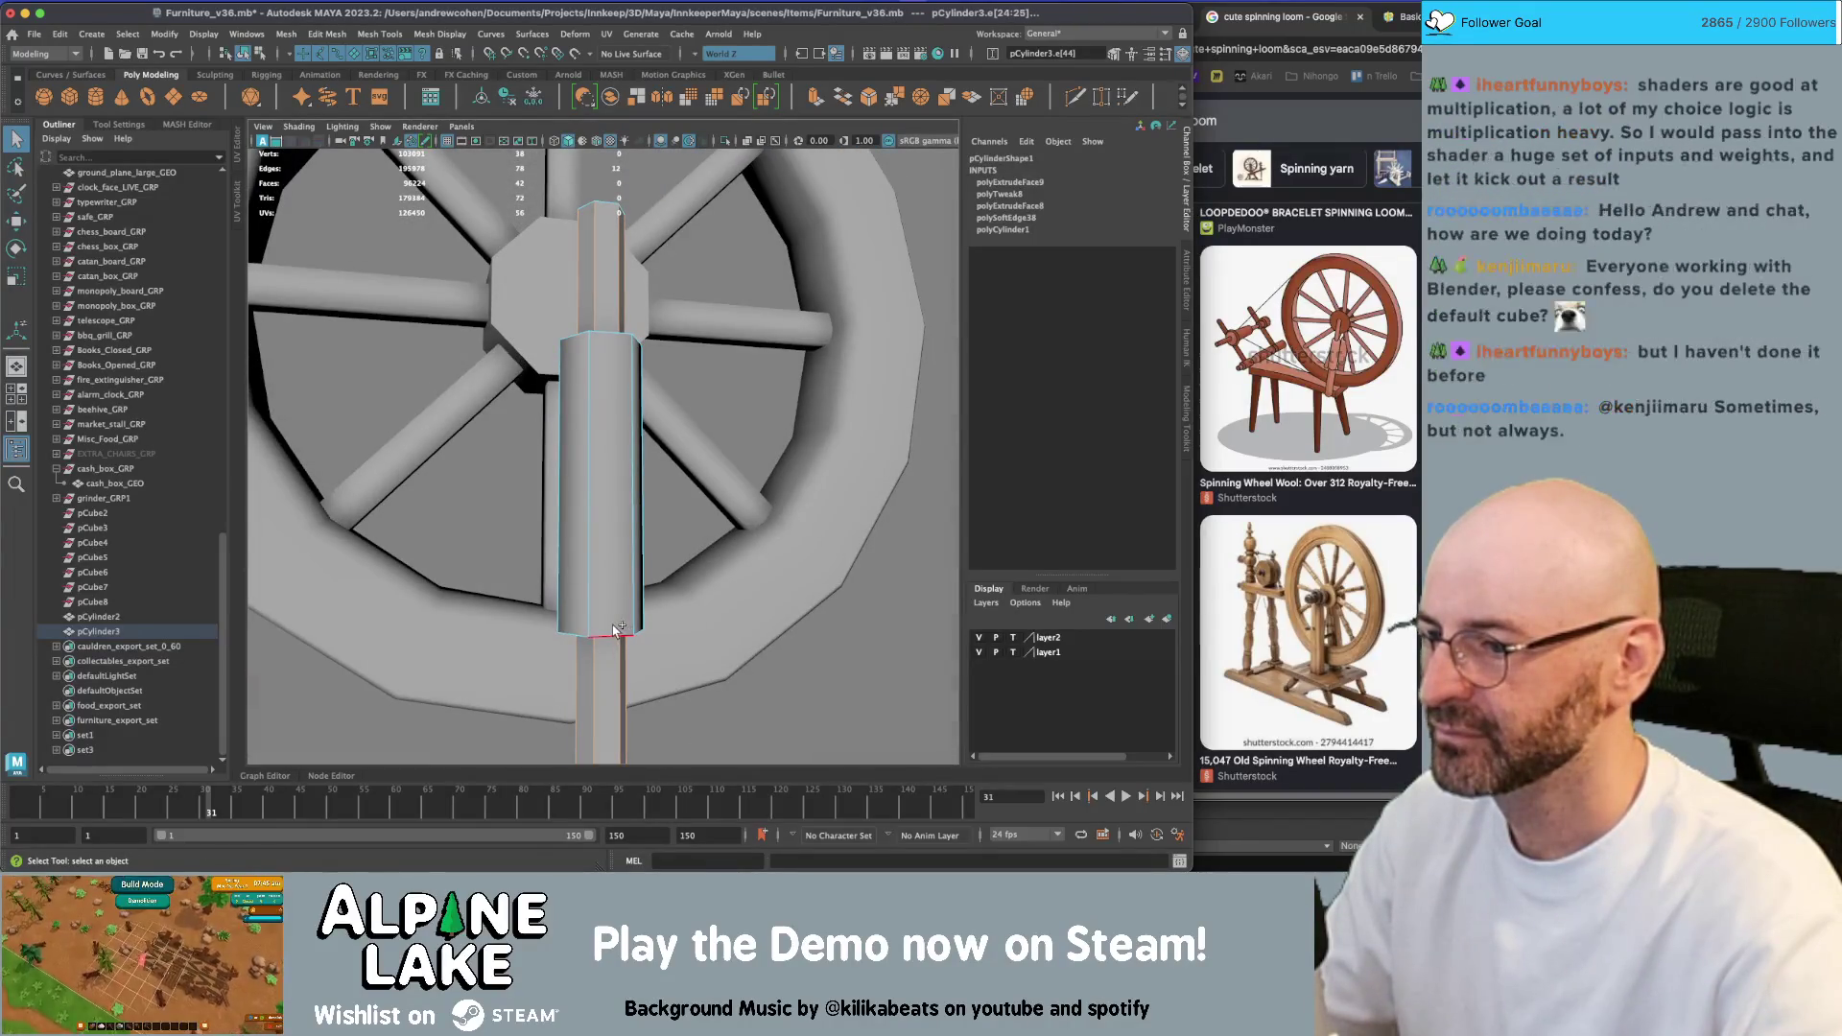
pyautogui.doubleClick(561, 460)
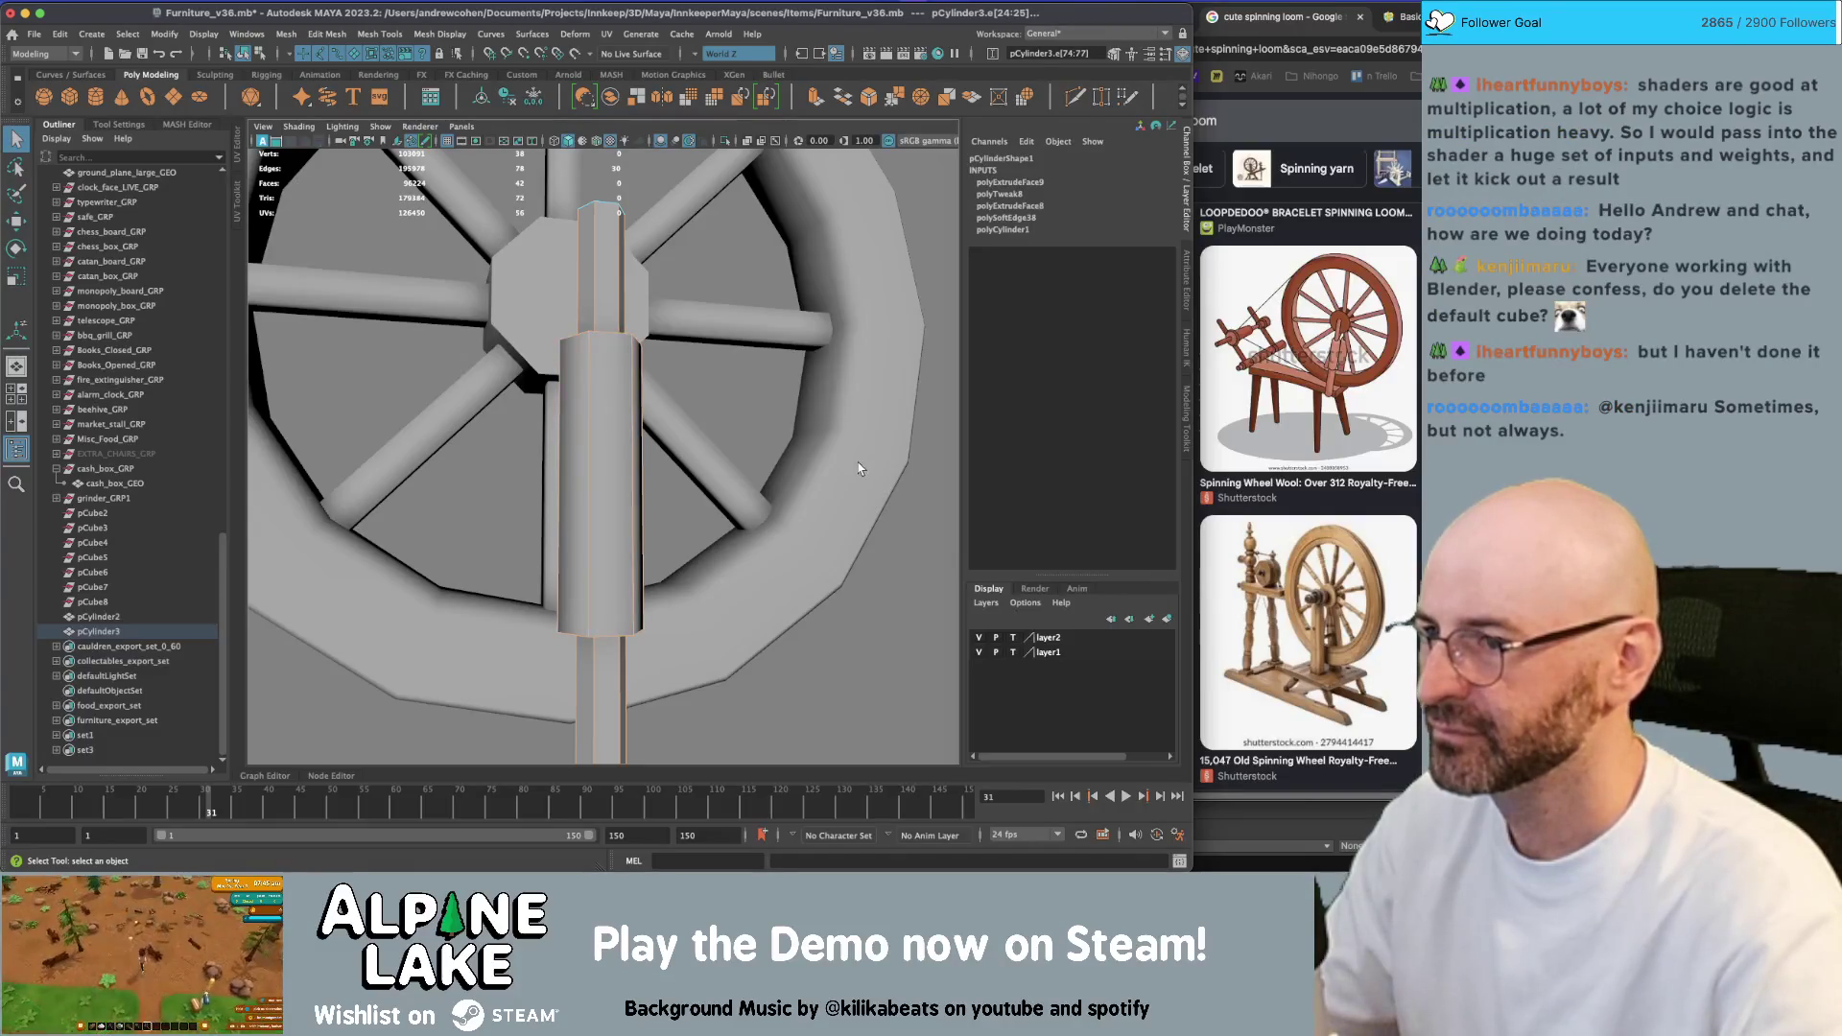
pyautogui.click(437, 34)
pyautogui.click(454, 168)
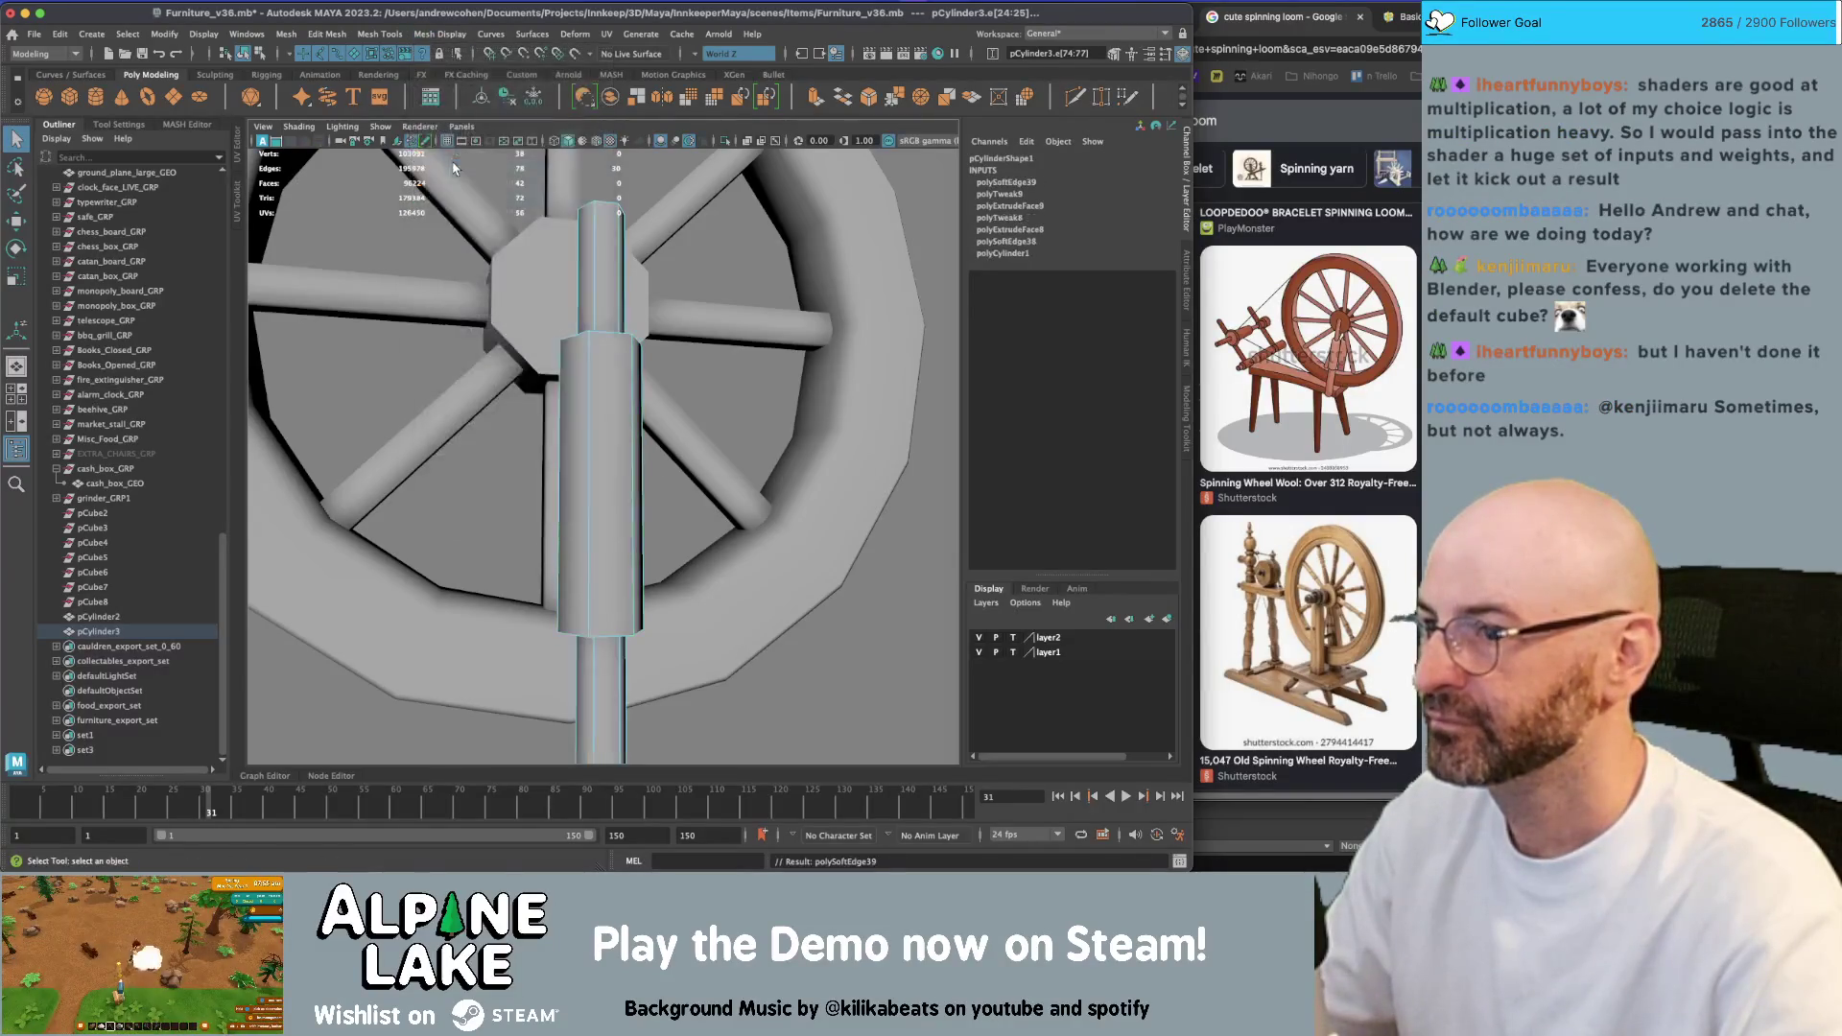
pyautogui.click(243, 54)
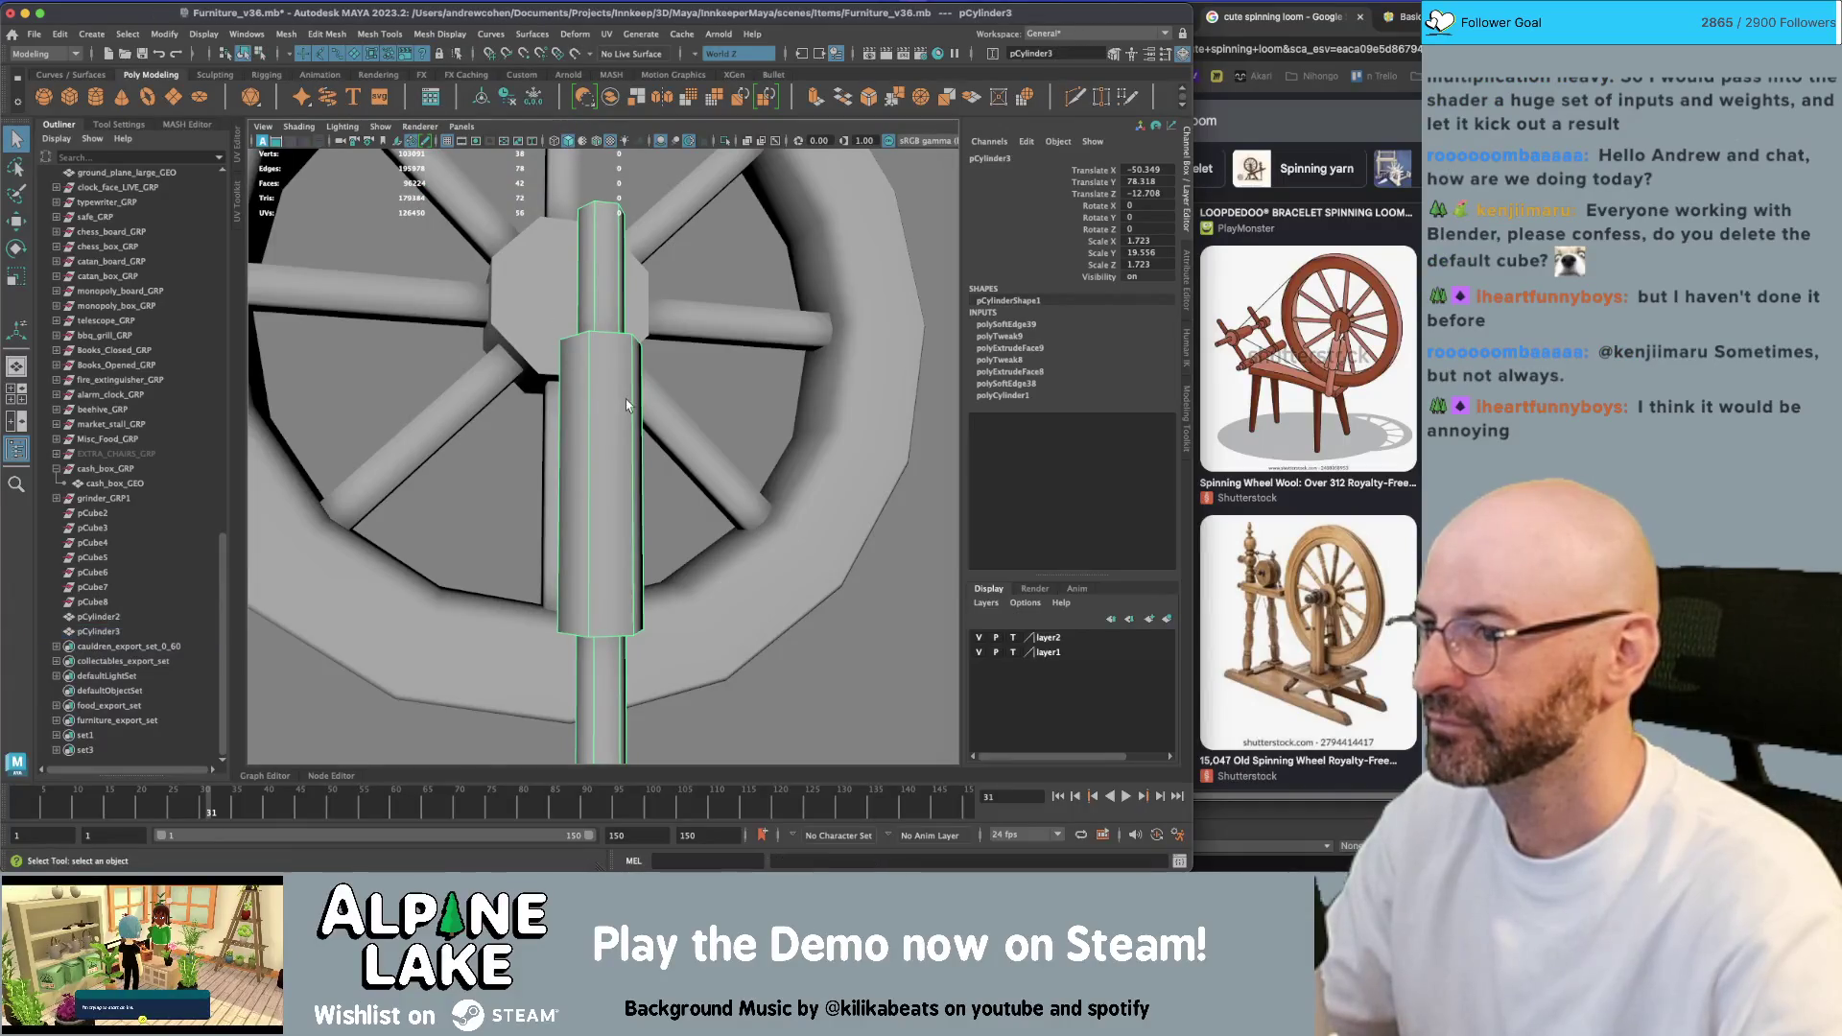
# Slide the shaft up and toward the wheel so it sits beside the hub
pyautogui.scroll(-5, 625, 399)
pyautogui.moveTo(626, 399)
pyautogui.keyDown('alt'); pyautogui.mouseDown()
pyautogui.moveTo(604, 384)
pyautogui.moveTo(639, 375)
pyautogui.moveTo(631, 327)
pyautogui.moveTo(619, 463)
pyautogui.mouseUp(); pyautogui.keyUp('alt')
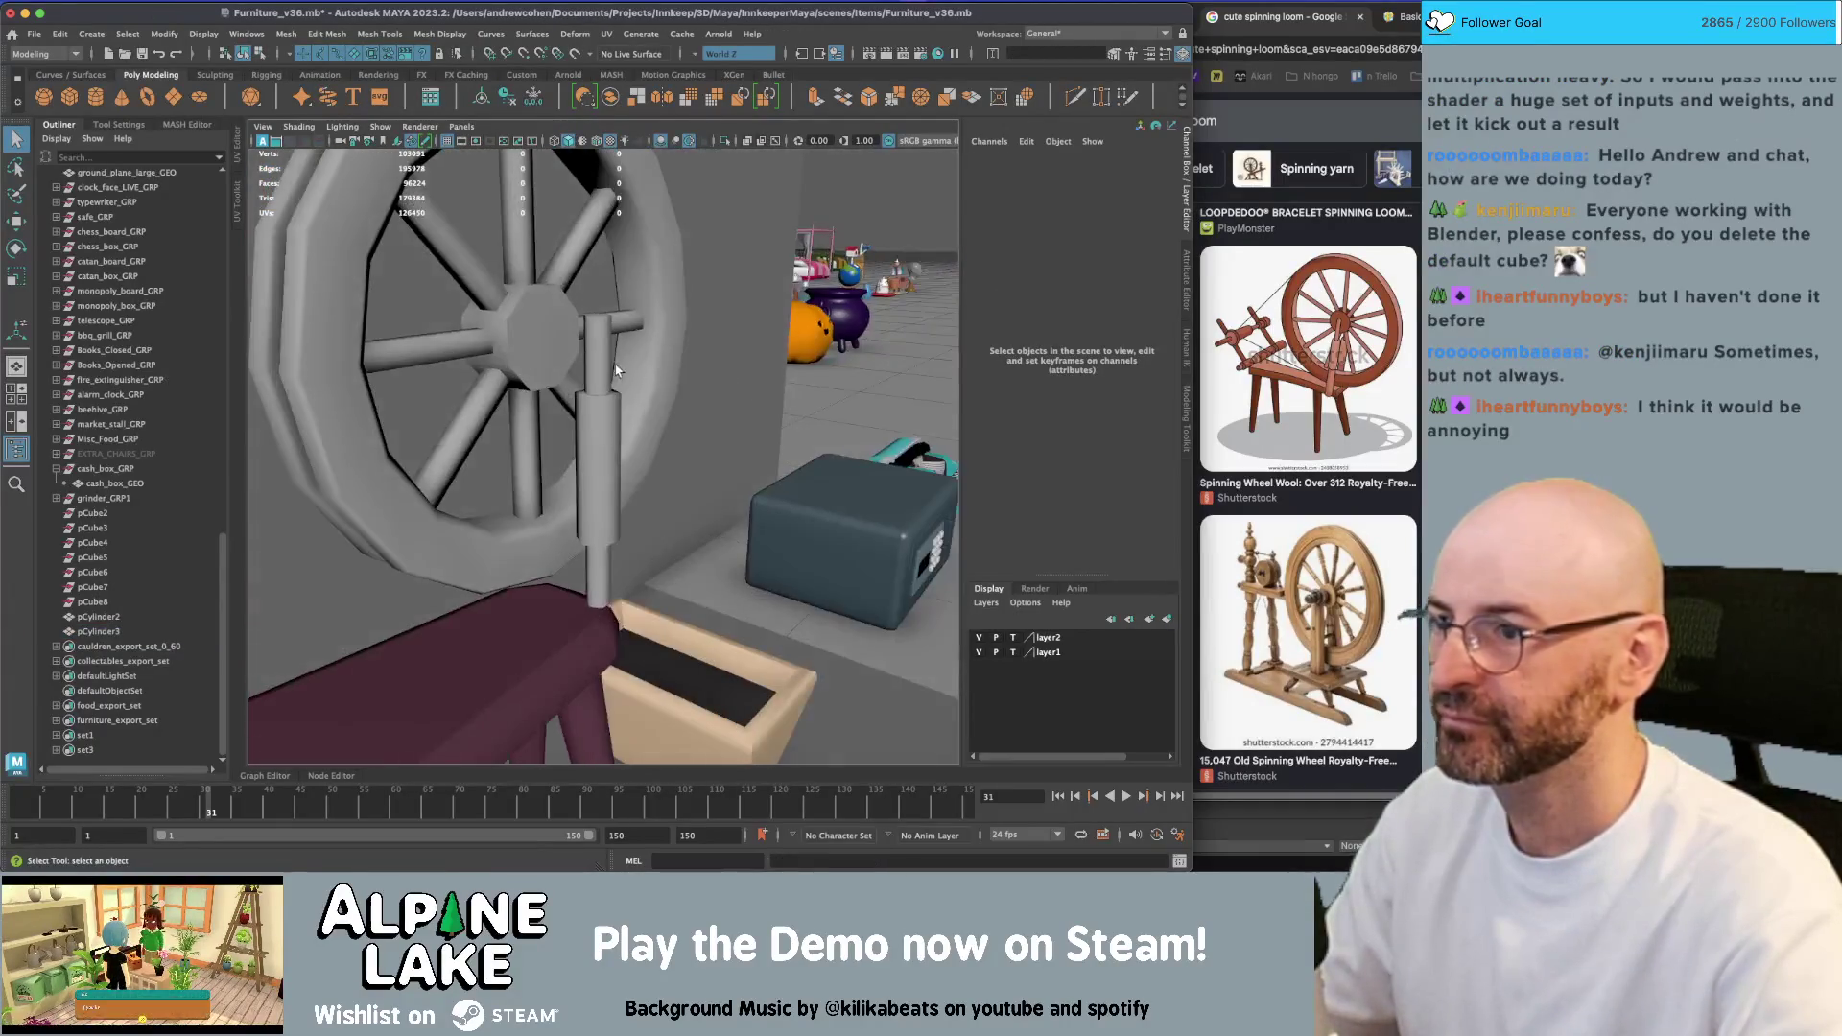
pyautogui.click(616, 370)
pyautogui.press('w')
pyautogui.moveTo(540, 521); pyautogui.dragTo(516, 523)
pyautogui.moveTo(516, 523)
pyautogui.keyDown('alt'); pyautogui.mouseDown()
pyautogui.moveTo(608, 504)
pyautogui.moveTo(523, 443)
pyautogui.mouseUp(); pyautogui.keyUp('alt')
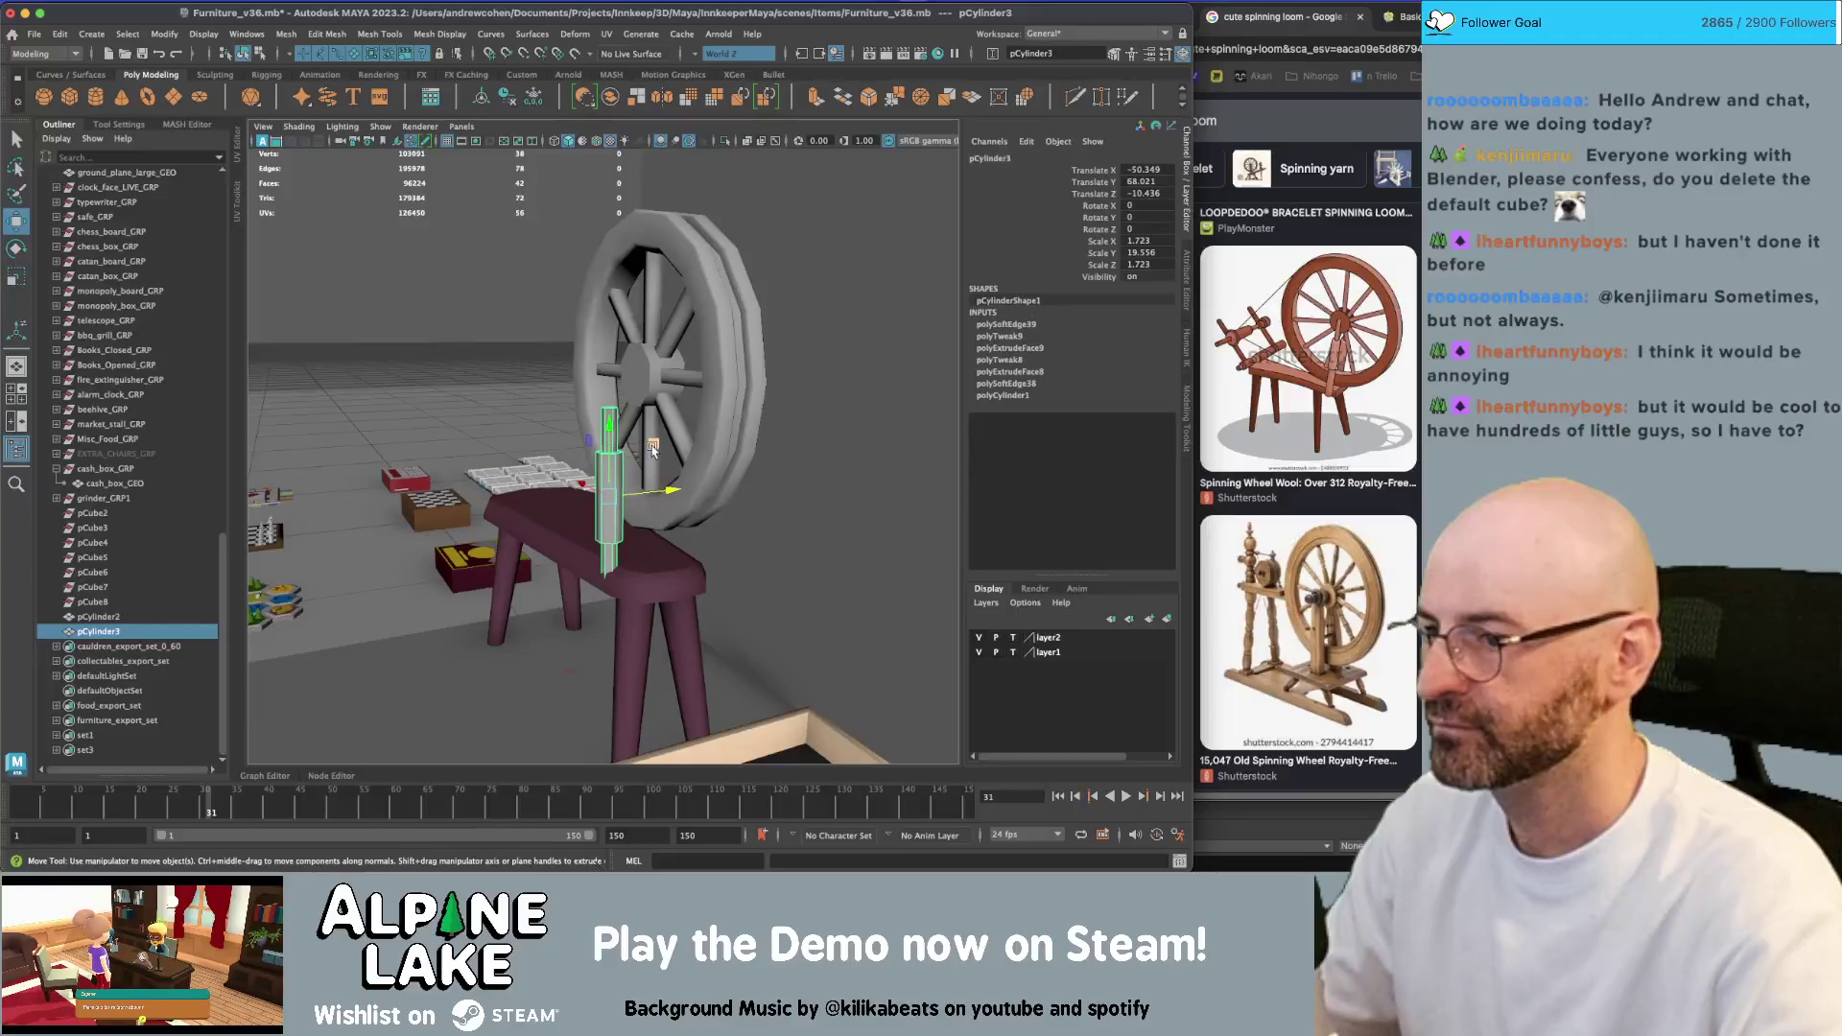
pyautogui.moveTo(652, 449)
pyautogui.mouseDown()
pyautogui.moveTo(669, 435)
pyautogui.moveTo(619, 449)
pyautogui.mouseUp()
pyautogui.keyDown('alt'); pyautogui.moveTo(619, 449); pyautogui.dragTo(605, 451, button='right'); pyautogui.keyUp('alt')
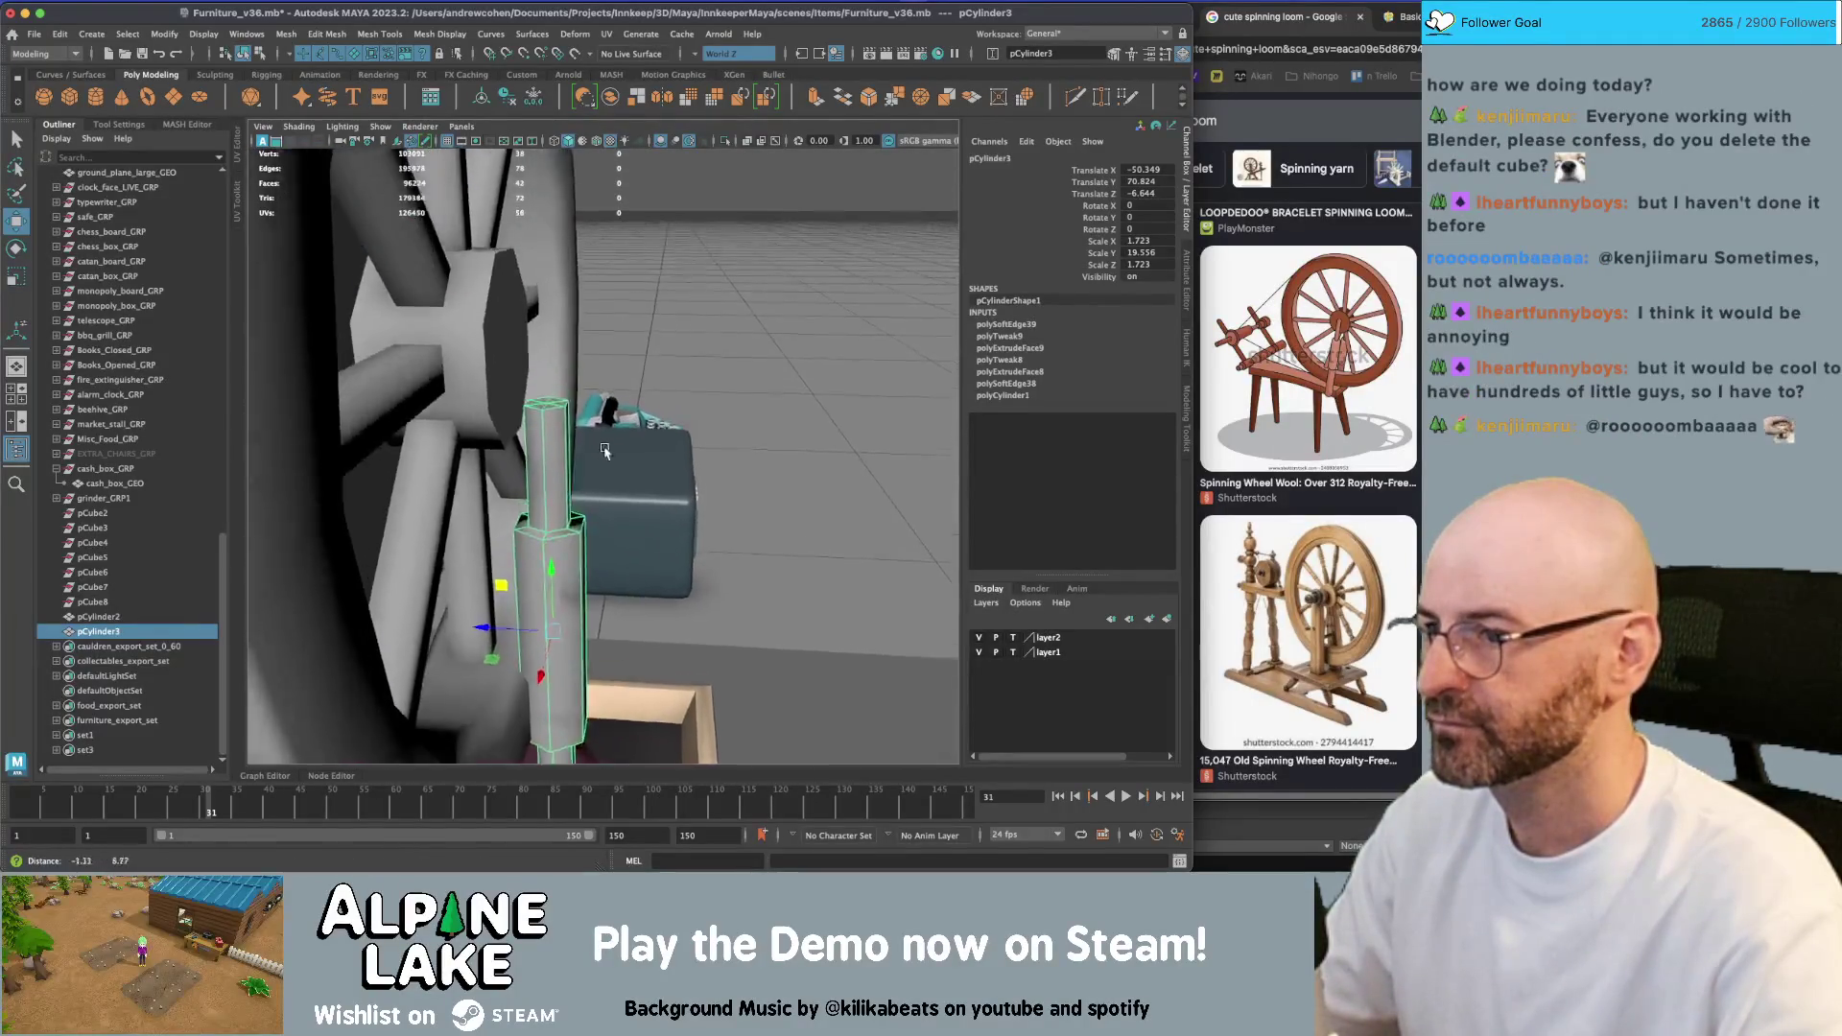
pyautogui.keyDown('alt'); pyautogui.moveTo(605, 451); pyautogui.dragTo(563, 430); pyautogui.keyUp('alt')
# Select the faces at the shaft's top
pyautogui.moveTo(548, 410); pyautogui.dragTo(547, 456, button='right')
pyautogui.press('q')
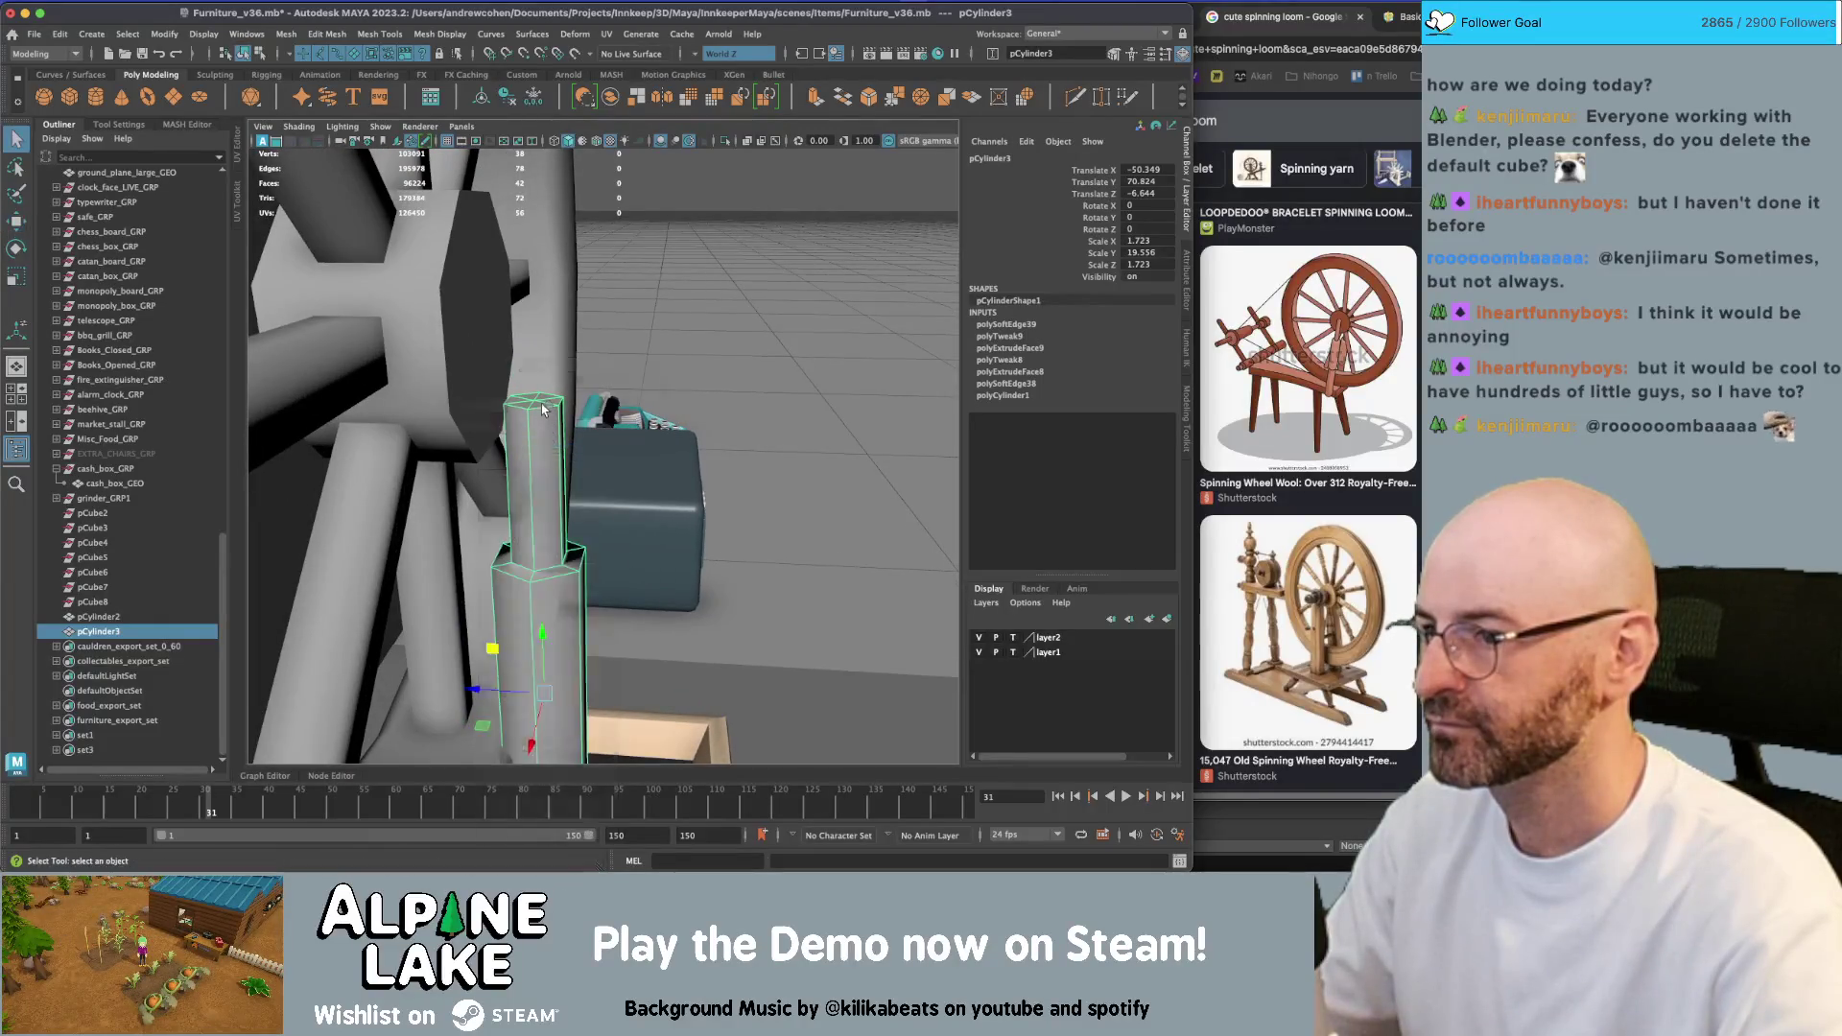
pyautogui.click(542, 406)
pyautogui.keyDown('alt'); pyautogui.moveTo(542, 405); pyautogui.dragTo(536, 320); pyautogui.keyUp('alt')
pyautogui.press('w')
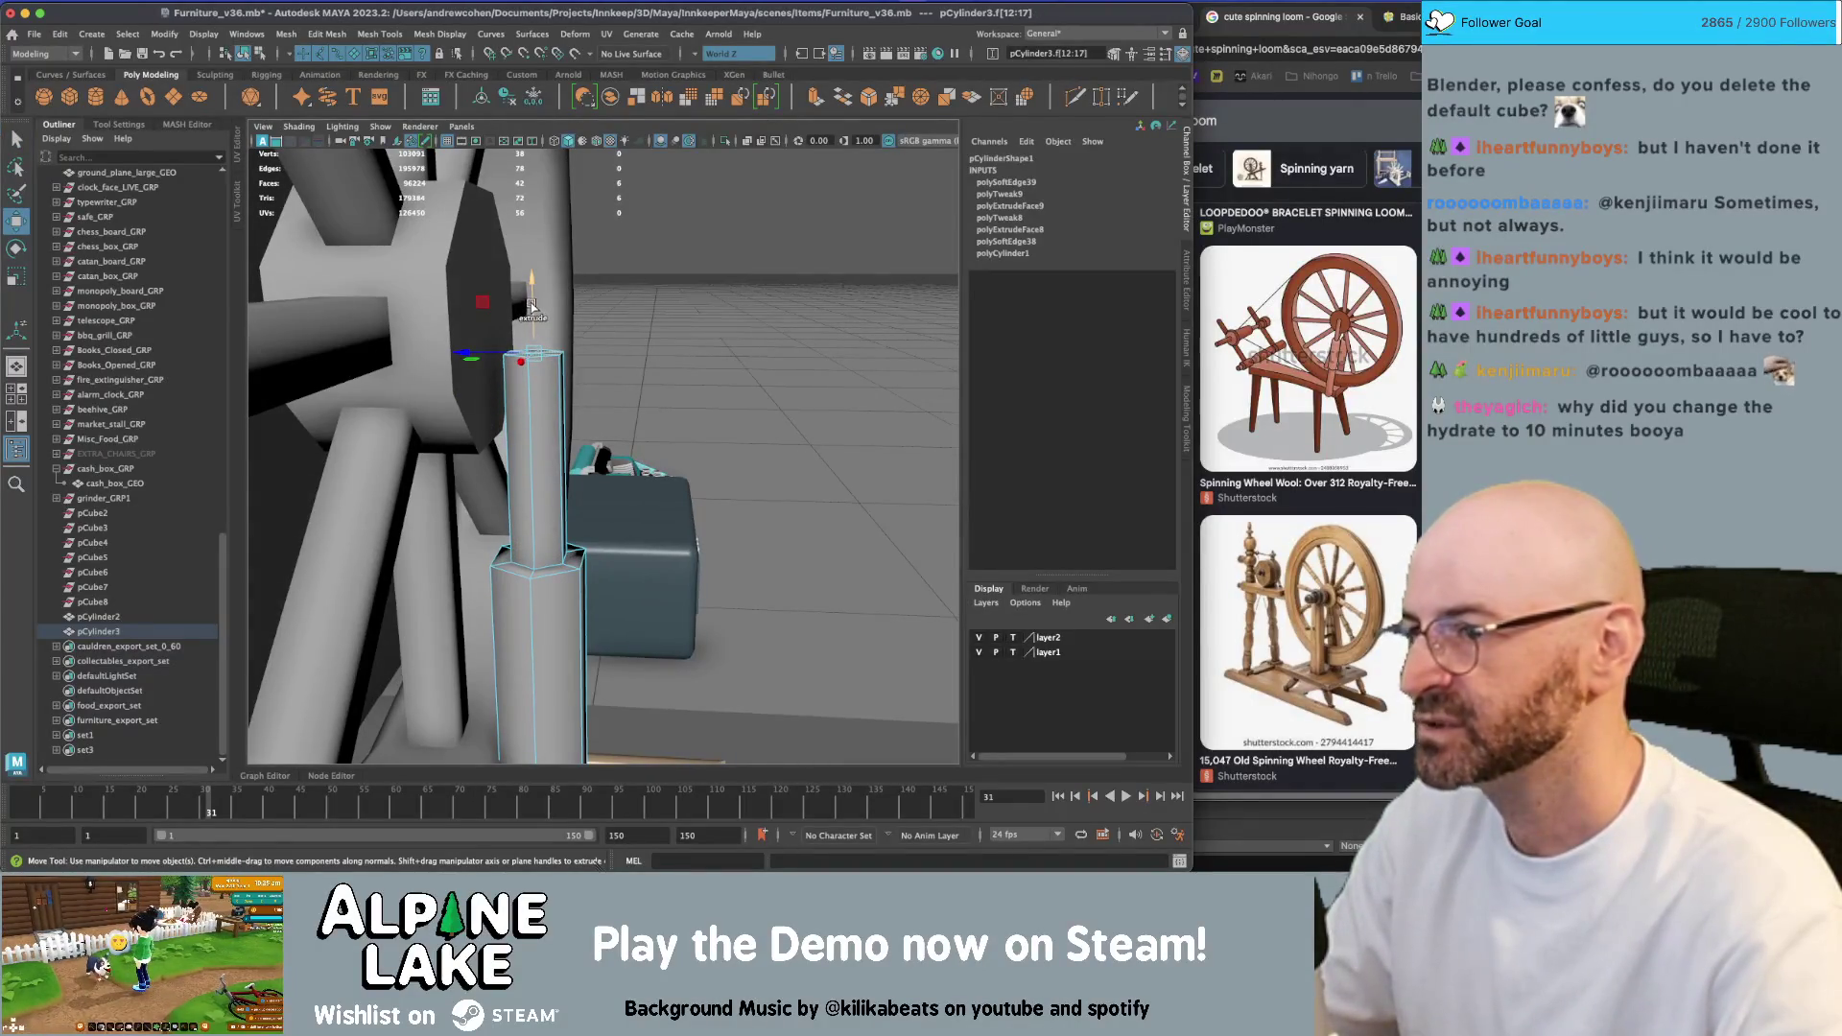
pyautogui.keyDown('alt'); pyautogui.moveTo(533, 307); pyautogui.dragTo(586, 373, button='right'); pyautogui.keyUp('alt')
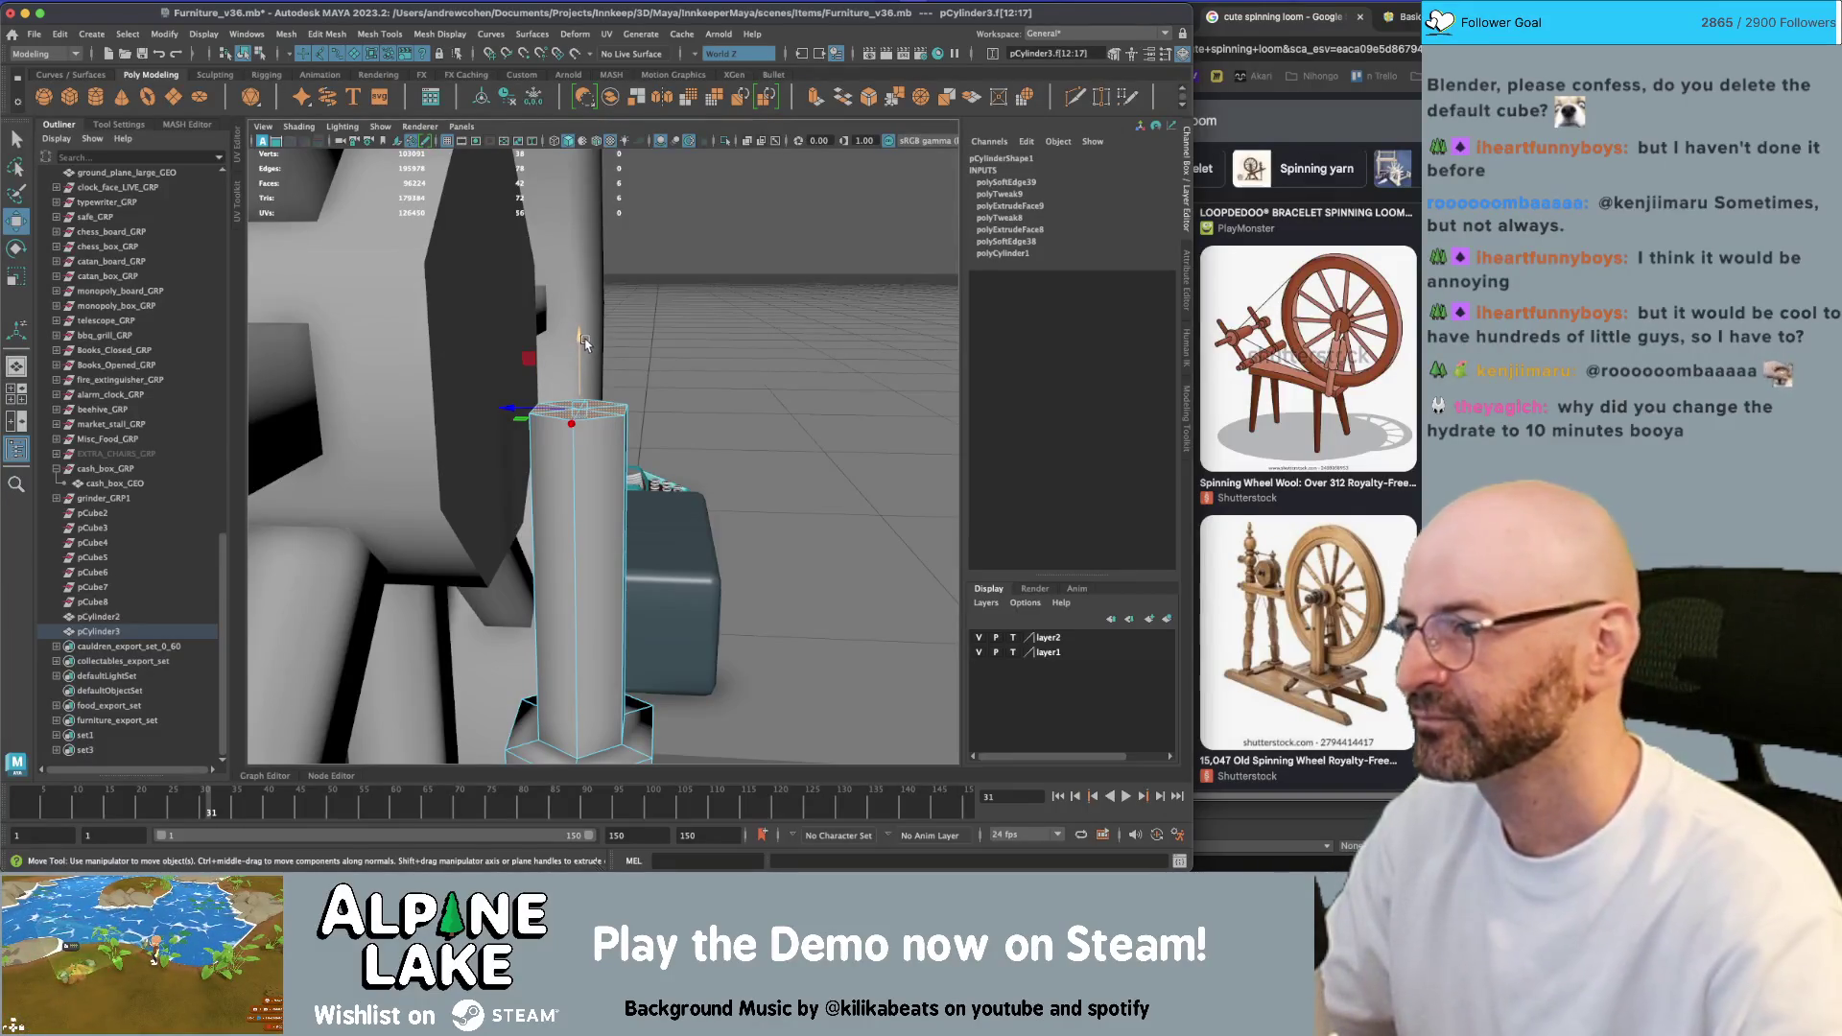
pyautogui.keyDown('alt'); pyautogui.moveTo(583, 344); pyautogui.dragTo(604, 338); pyautogui.keyUp('alt')
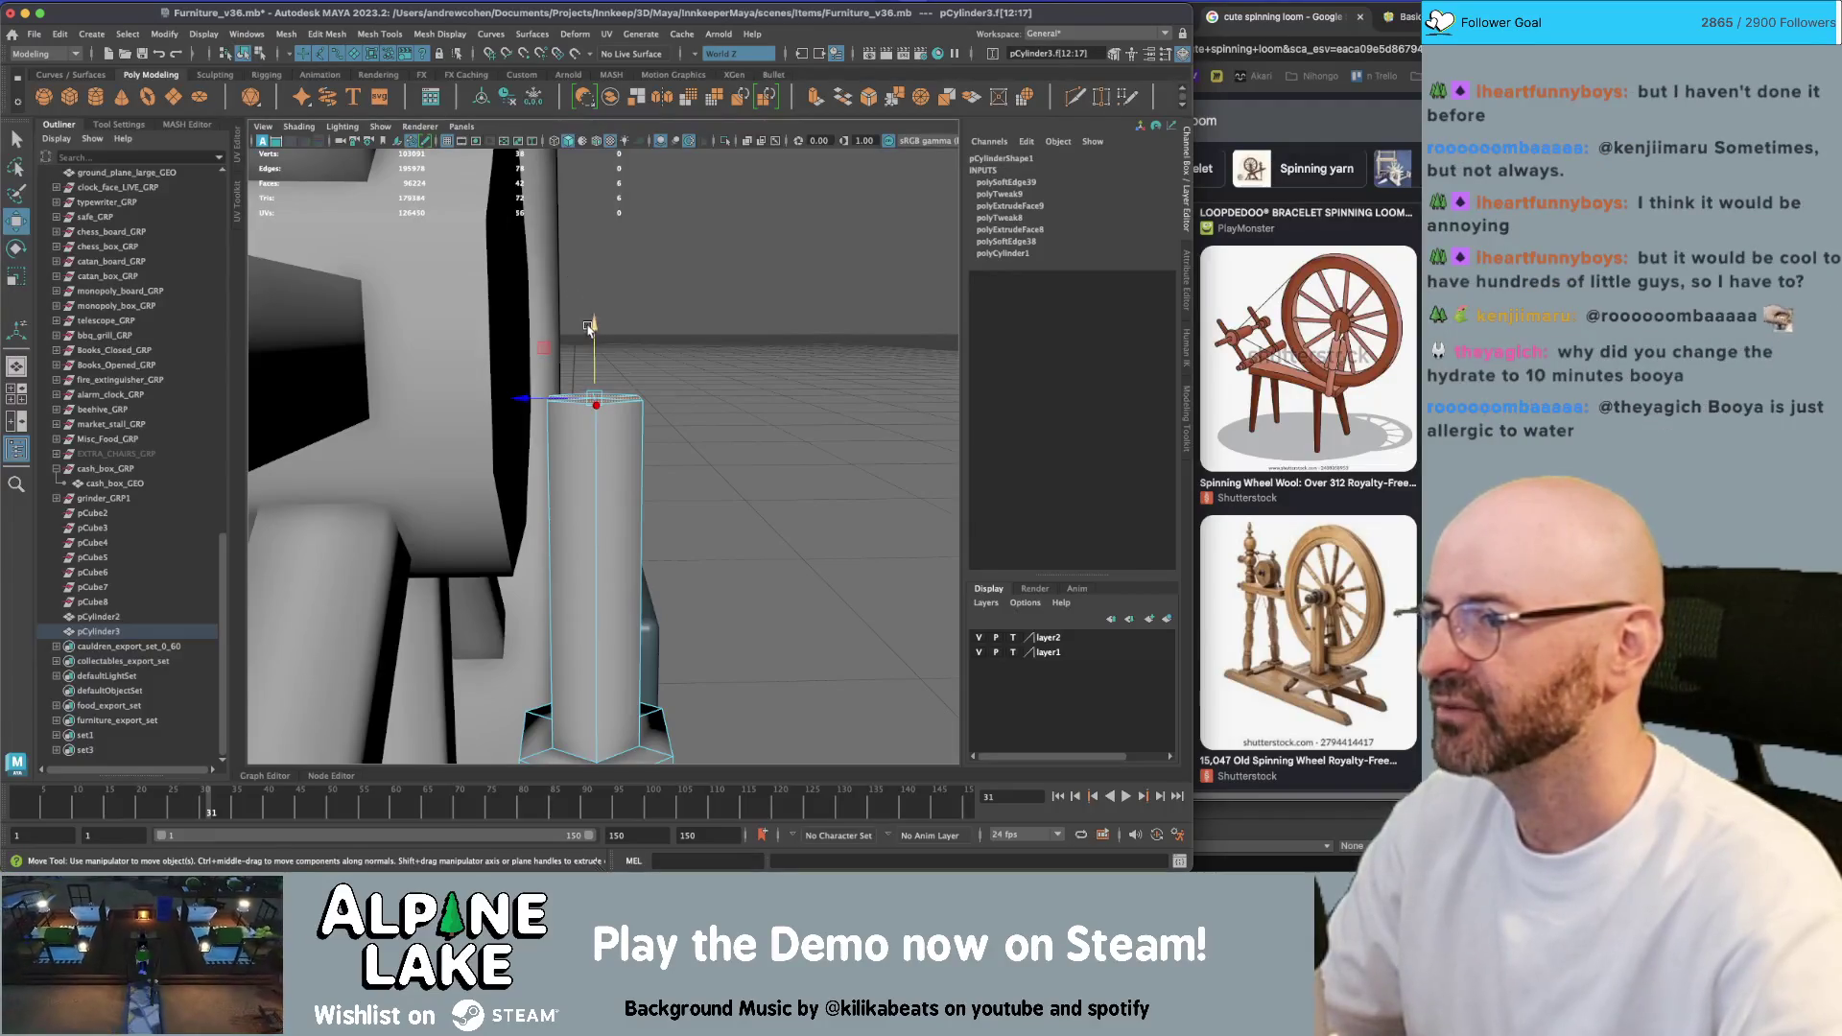
pyautogui.hotkey('ctrl', 'e')
pyautogui.hotkey('ctrl', 'z')
# Turn Symmetry off and extrude the shaft's top faces upward
pyautogui.keyDown('alt'); pyautogui.moveTo(594, 286); pyautogui.dragTo(596, 403); pyautogui.keyUp('alt')
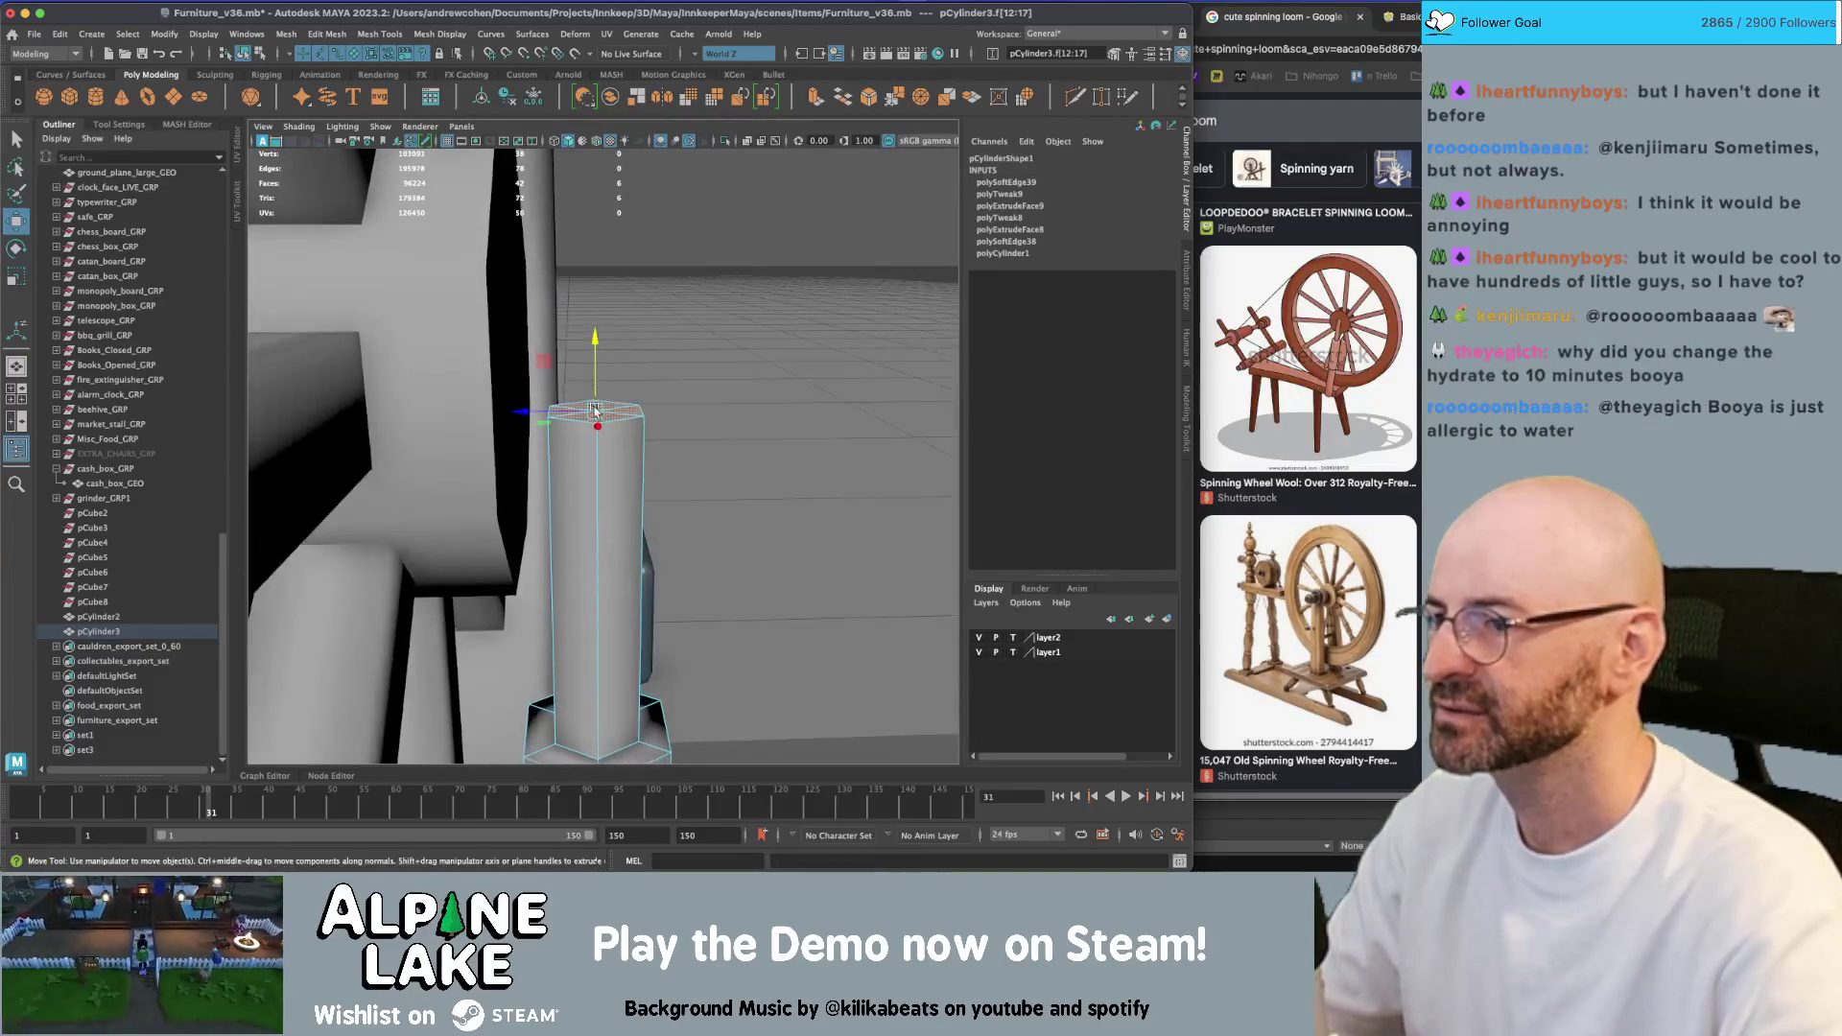
pyautogui.press('q')
pyautogui.click(698, 61)
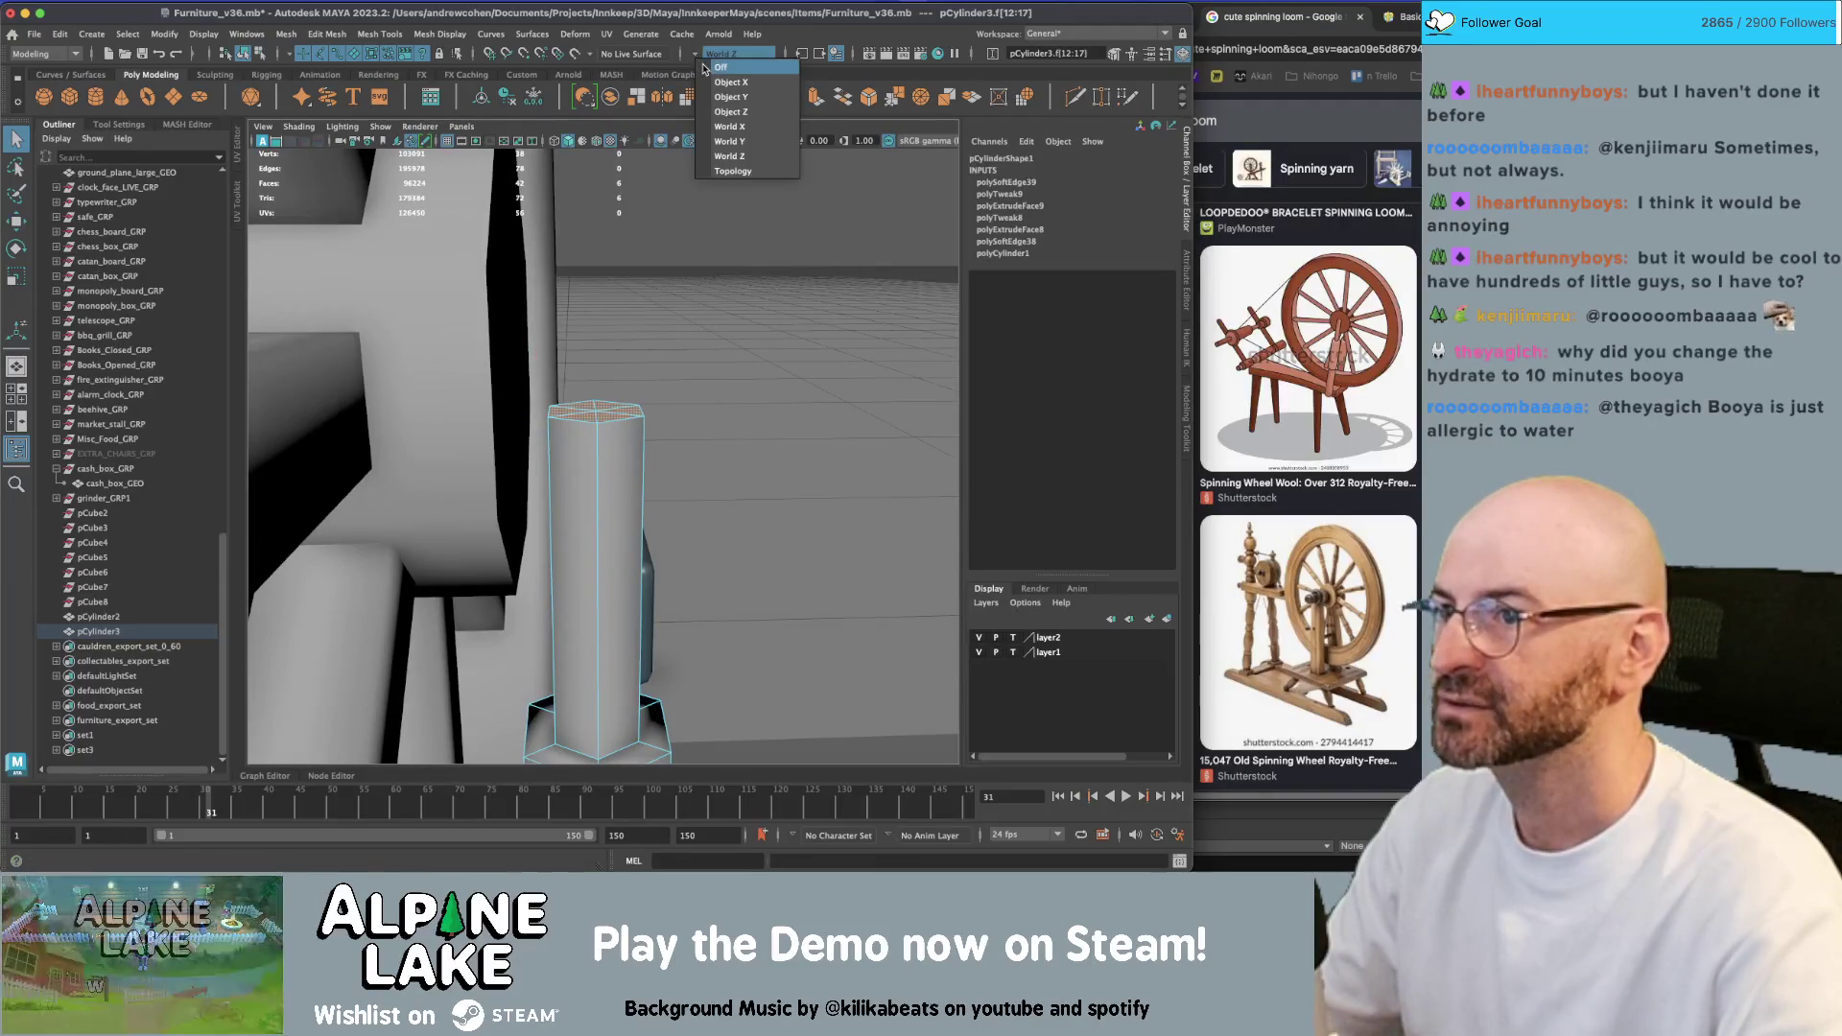
pyautogui.click(704, 69)
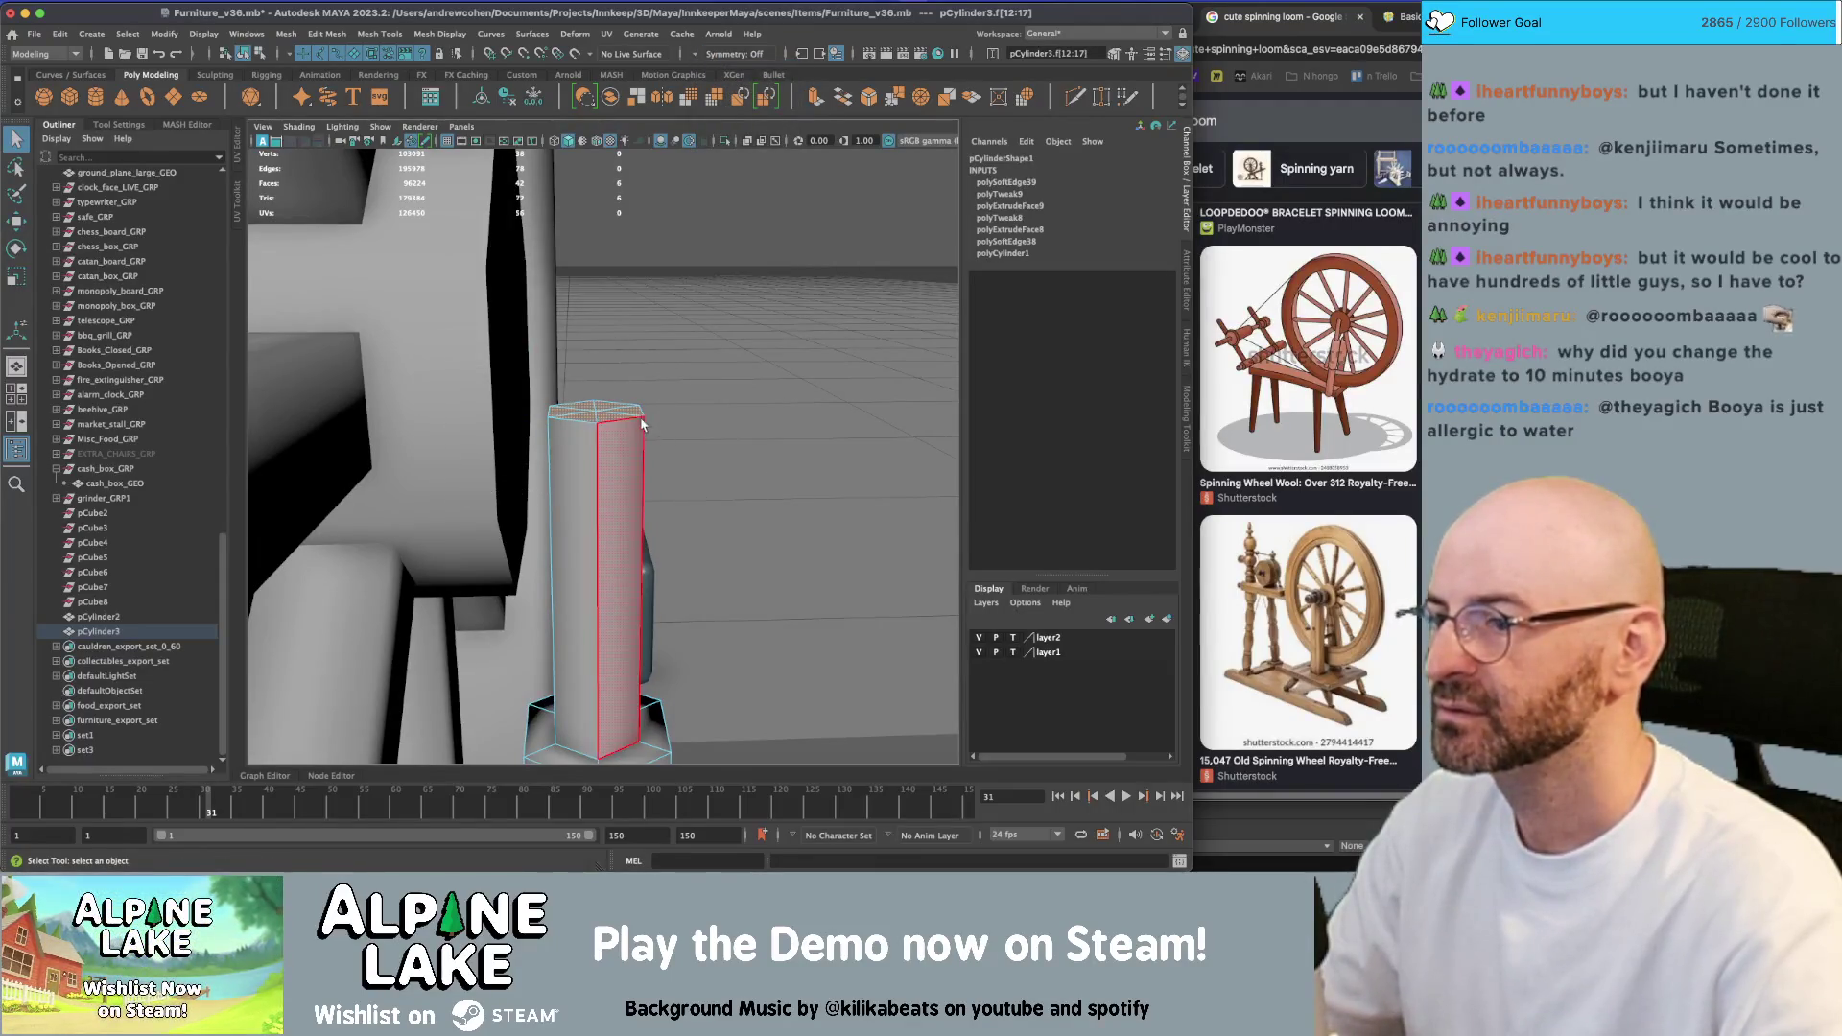
pyautogui.press('w')
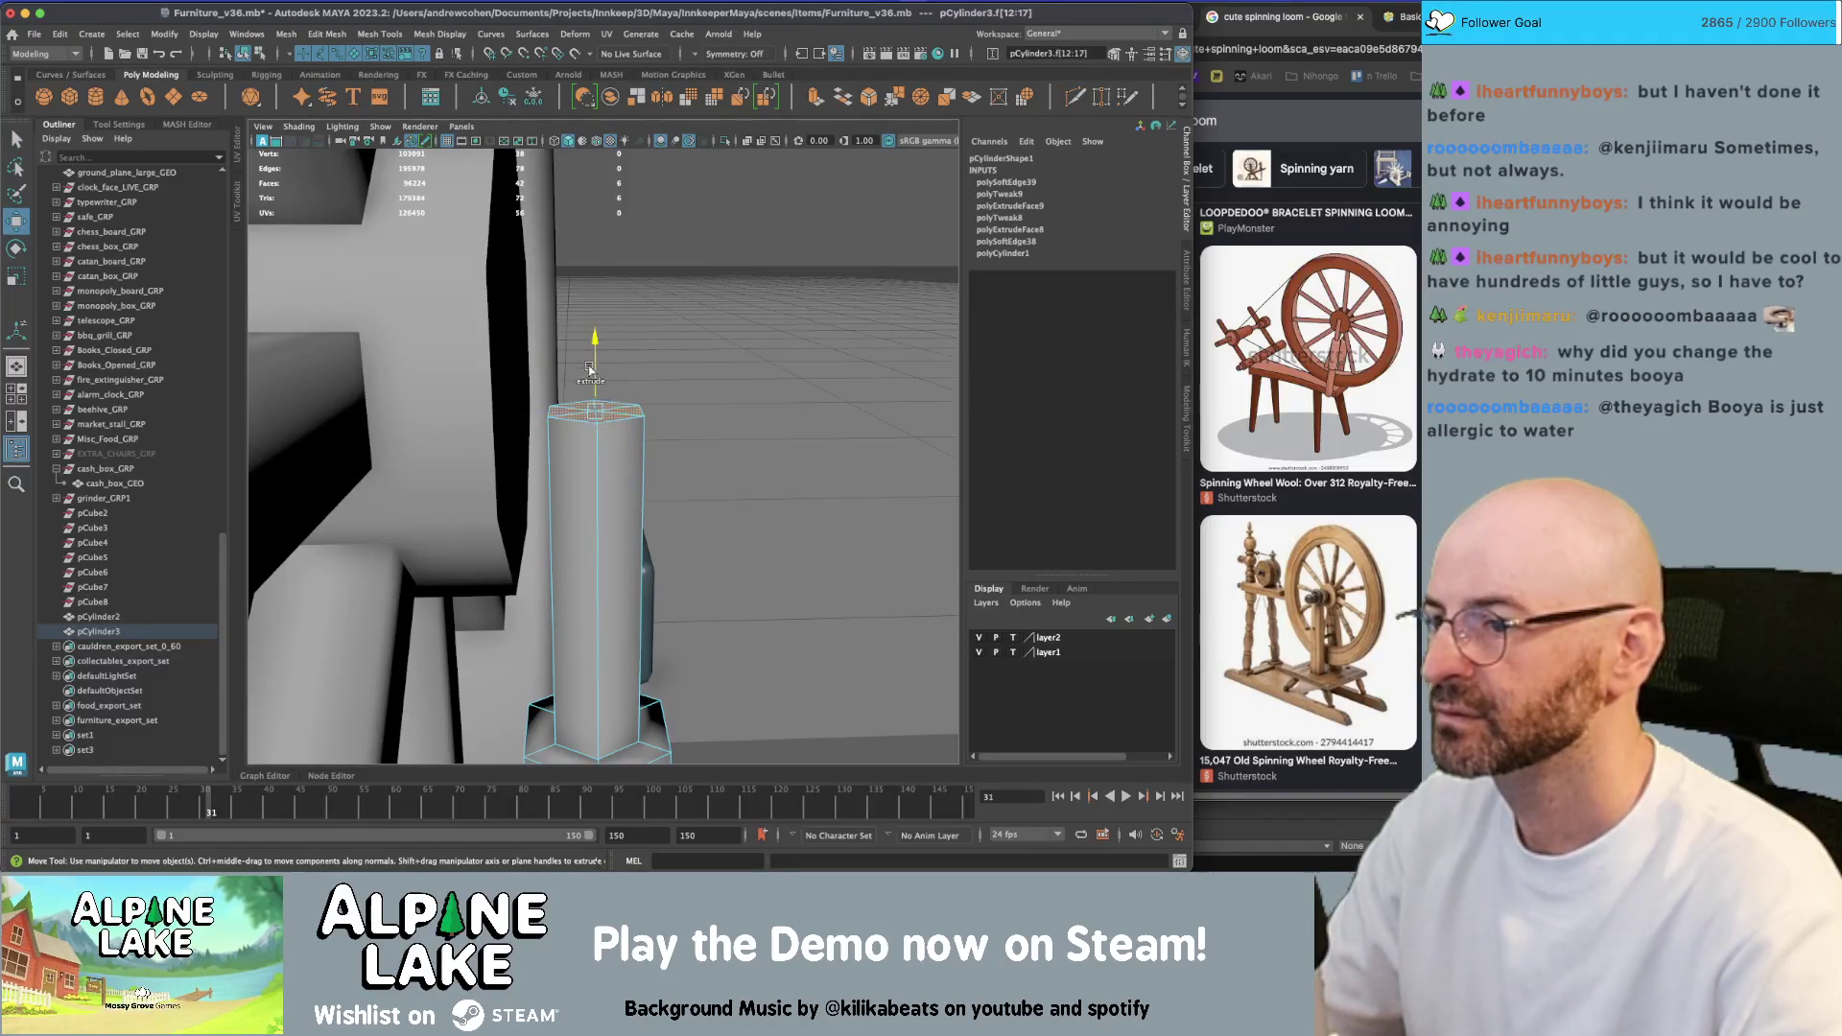
pyautogui.hotkey('ctrl', 'e')
pyautogui.keyDown('alt'); pyautogui.moveTo(584, 293); pyautogui.dragTo(583, 314); pyautogui.keyUp('alt')
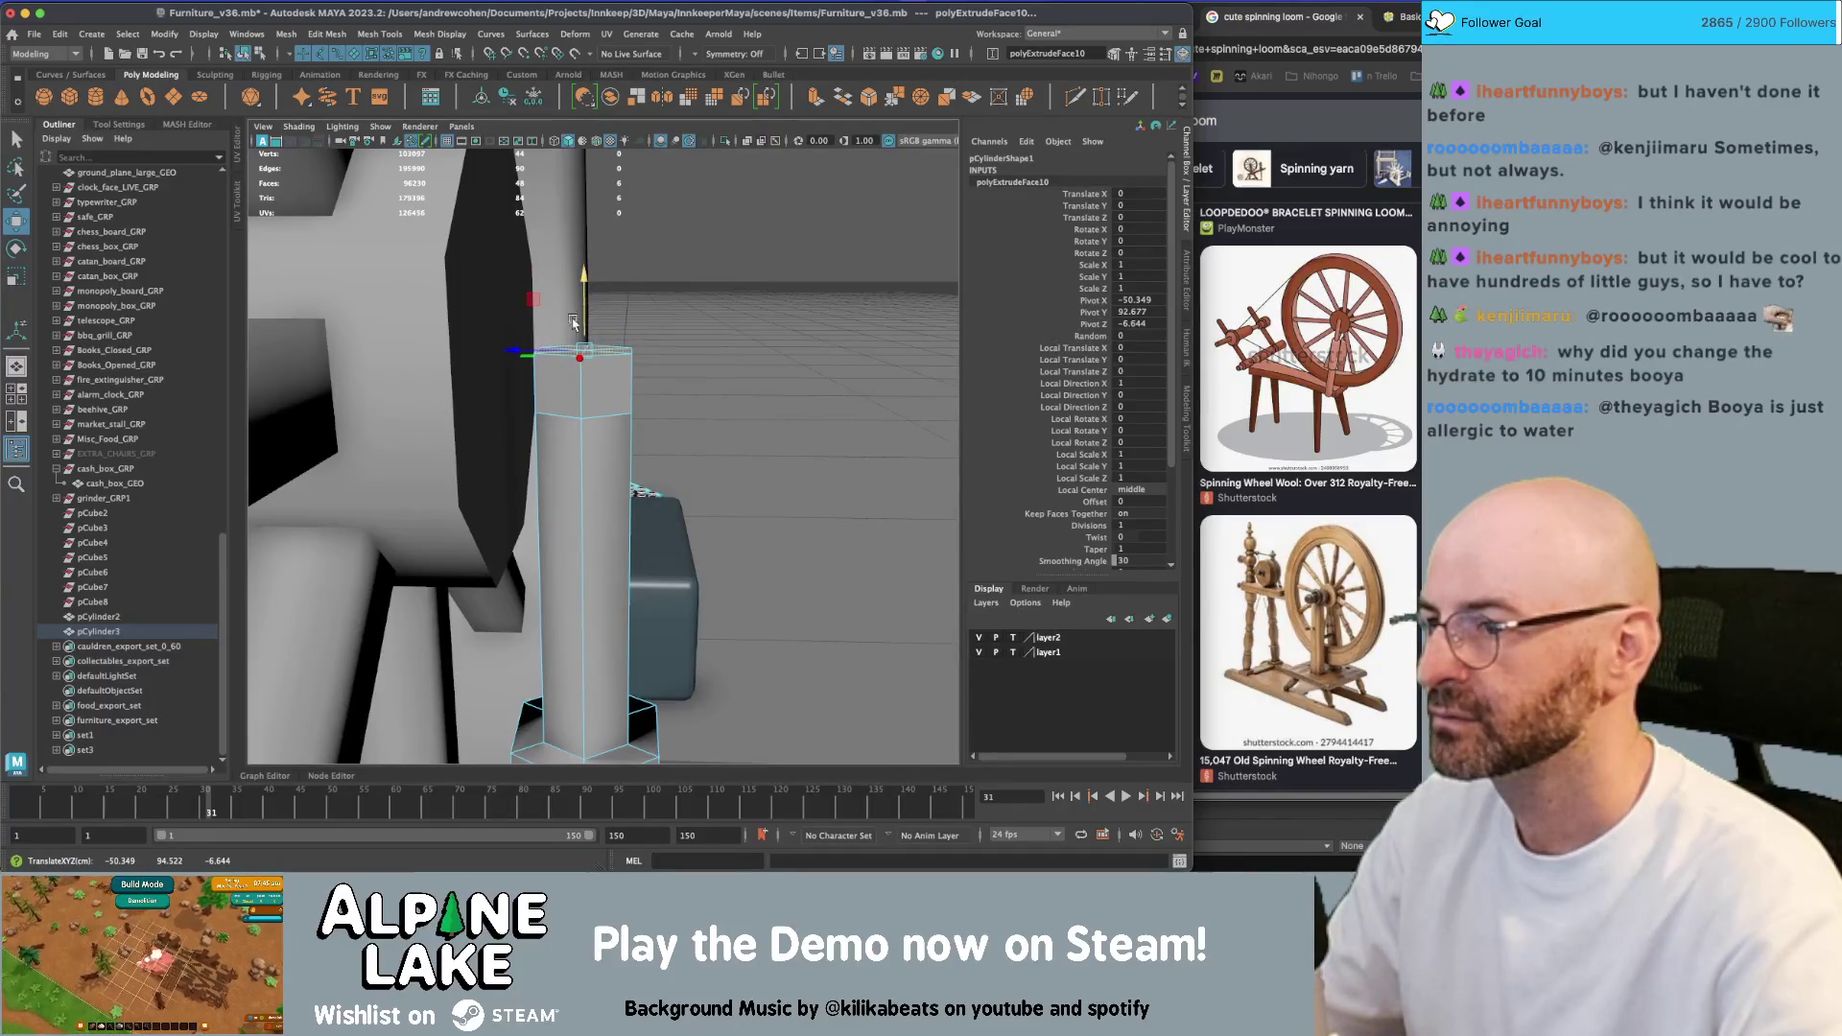
# Extrude the post's top faces and shift the new segment left into a bend
pyautogui.hotkey('ctrl', 'e')
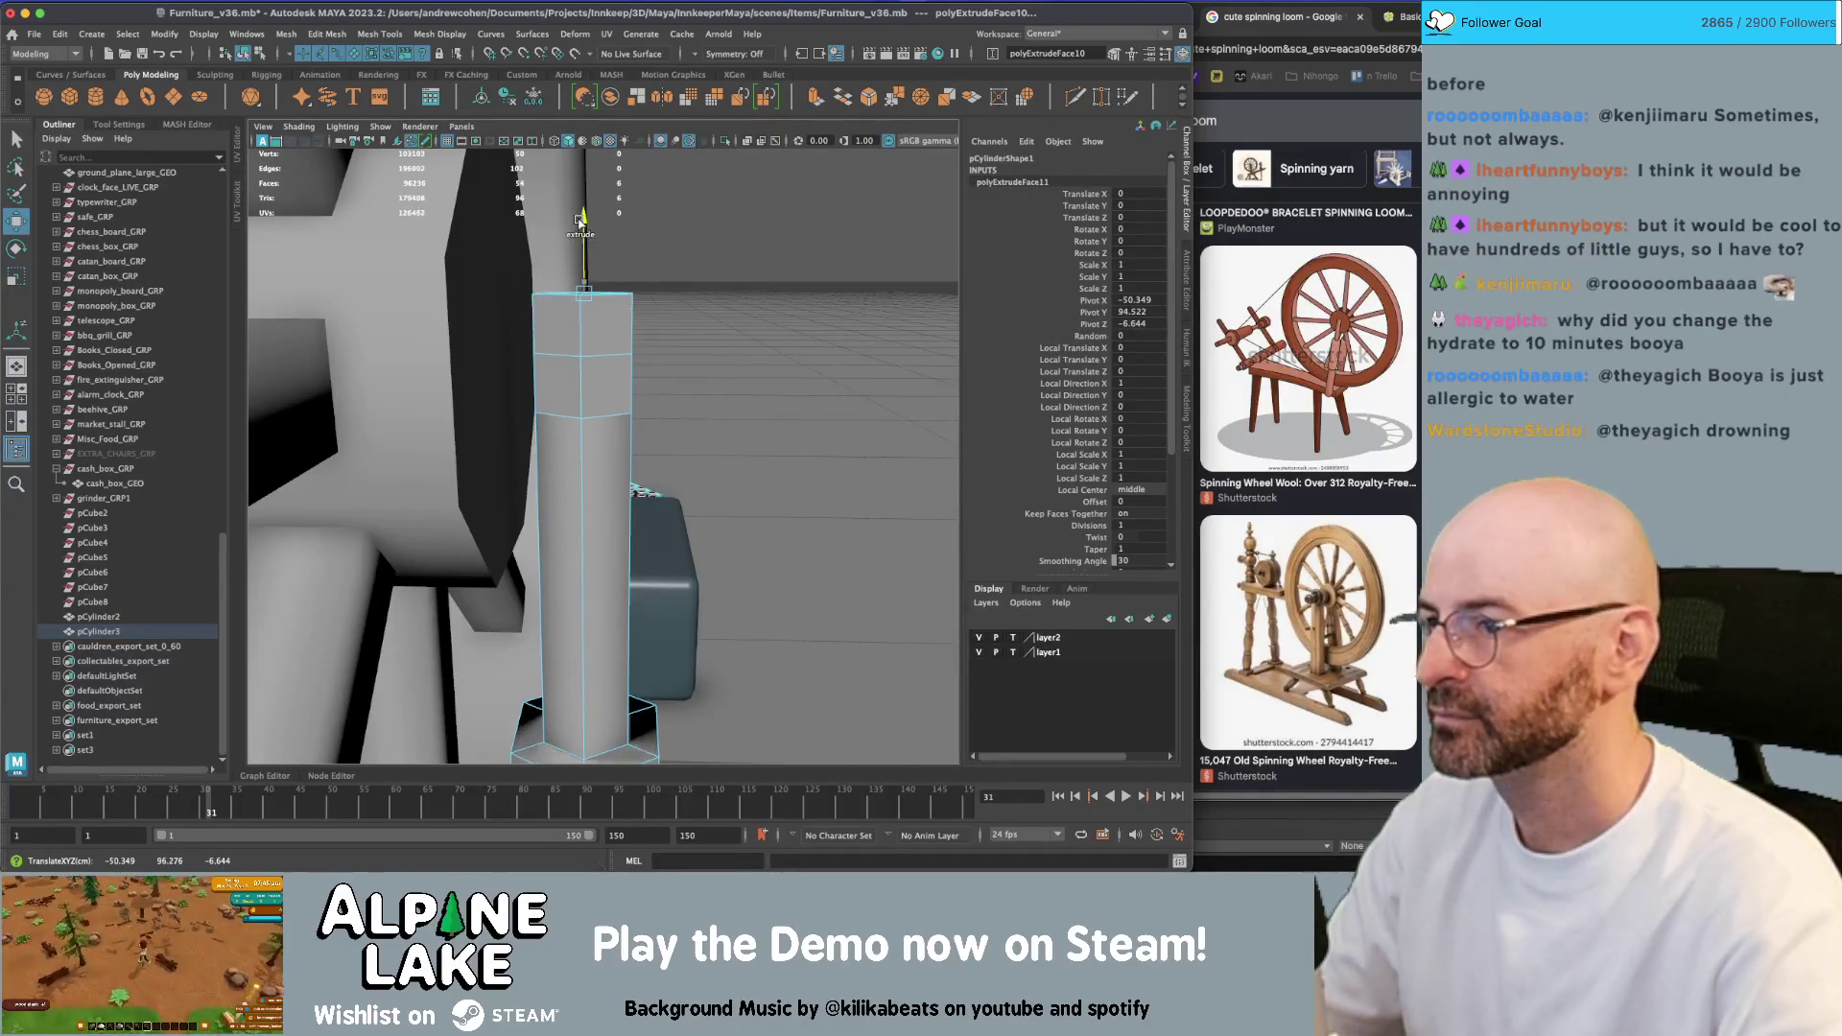
pyautogui.press('e')
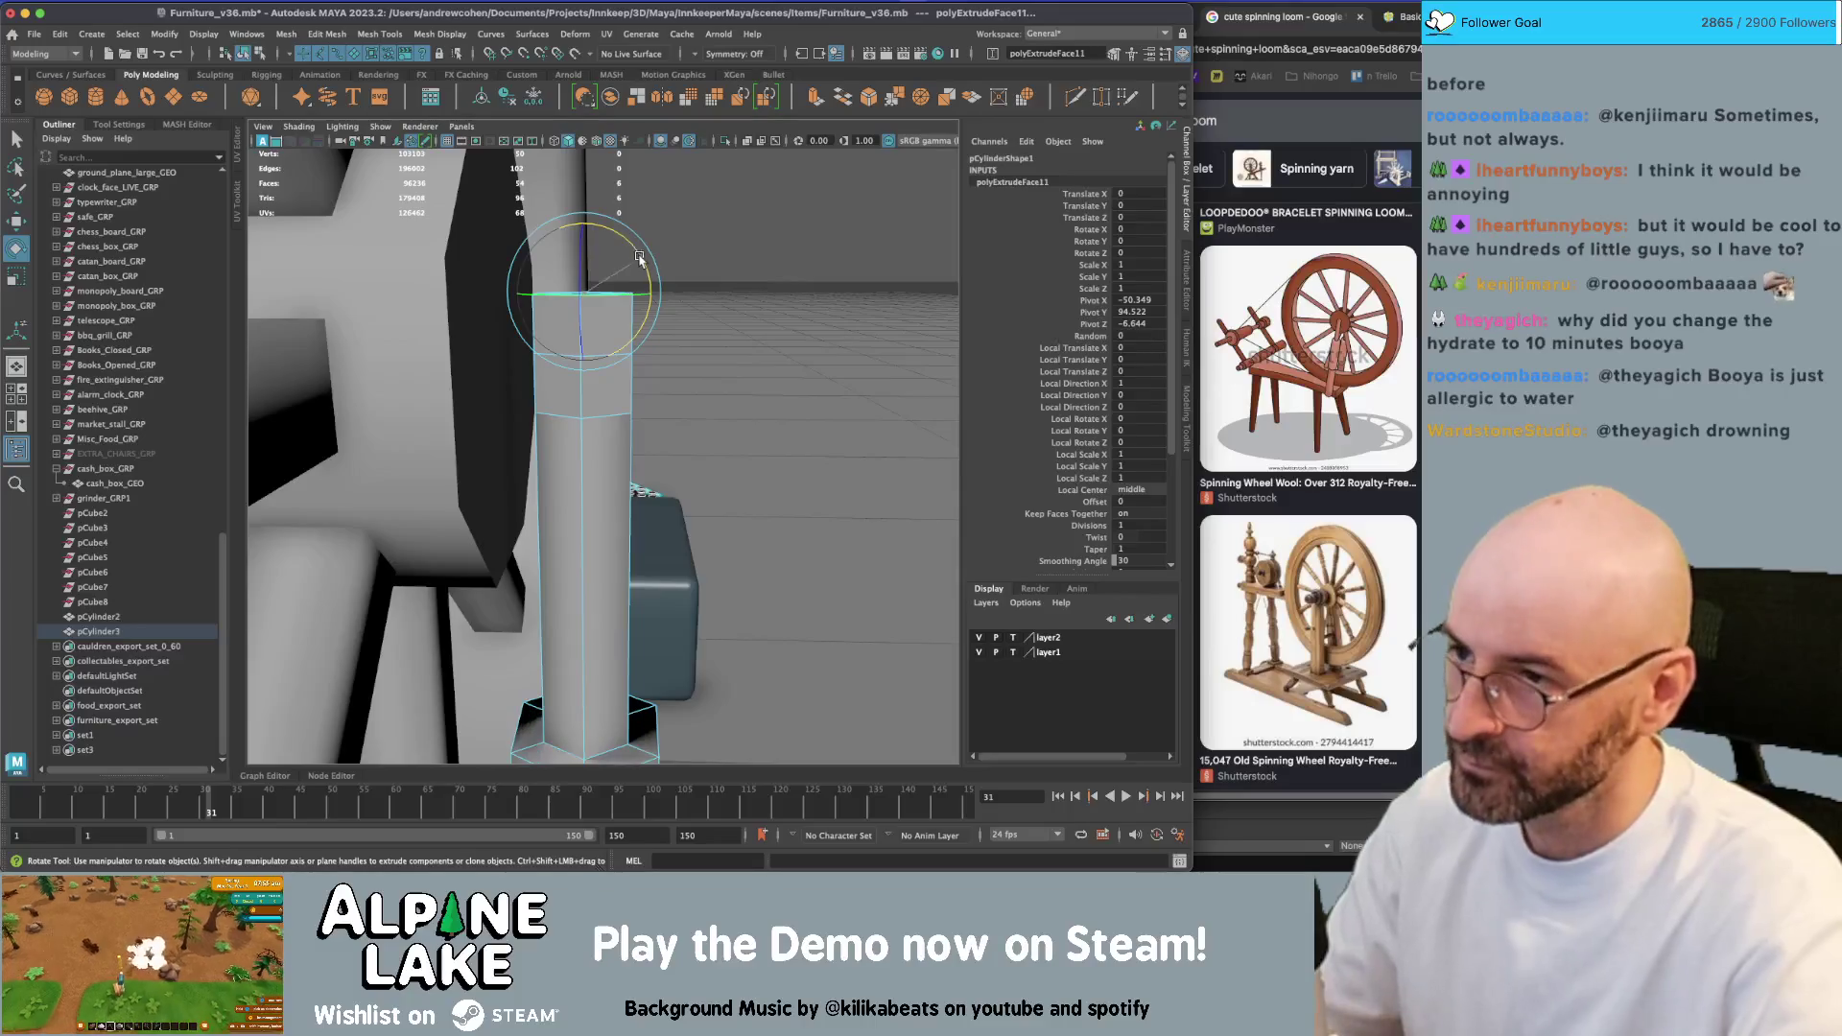
pyautogui.moveTo(641, 260); pyautogui.dragTo(549, 234)
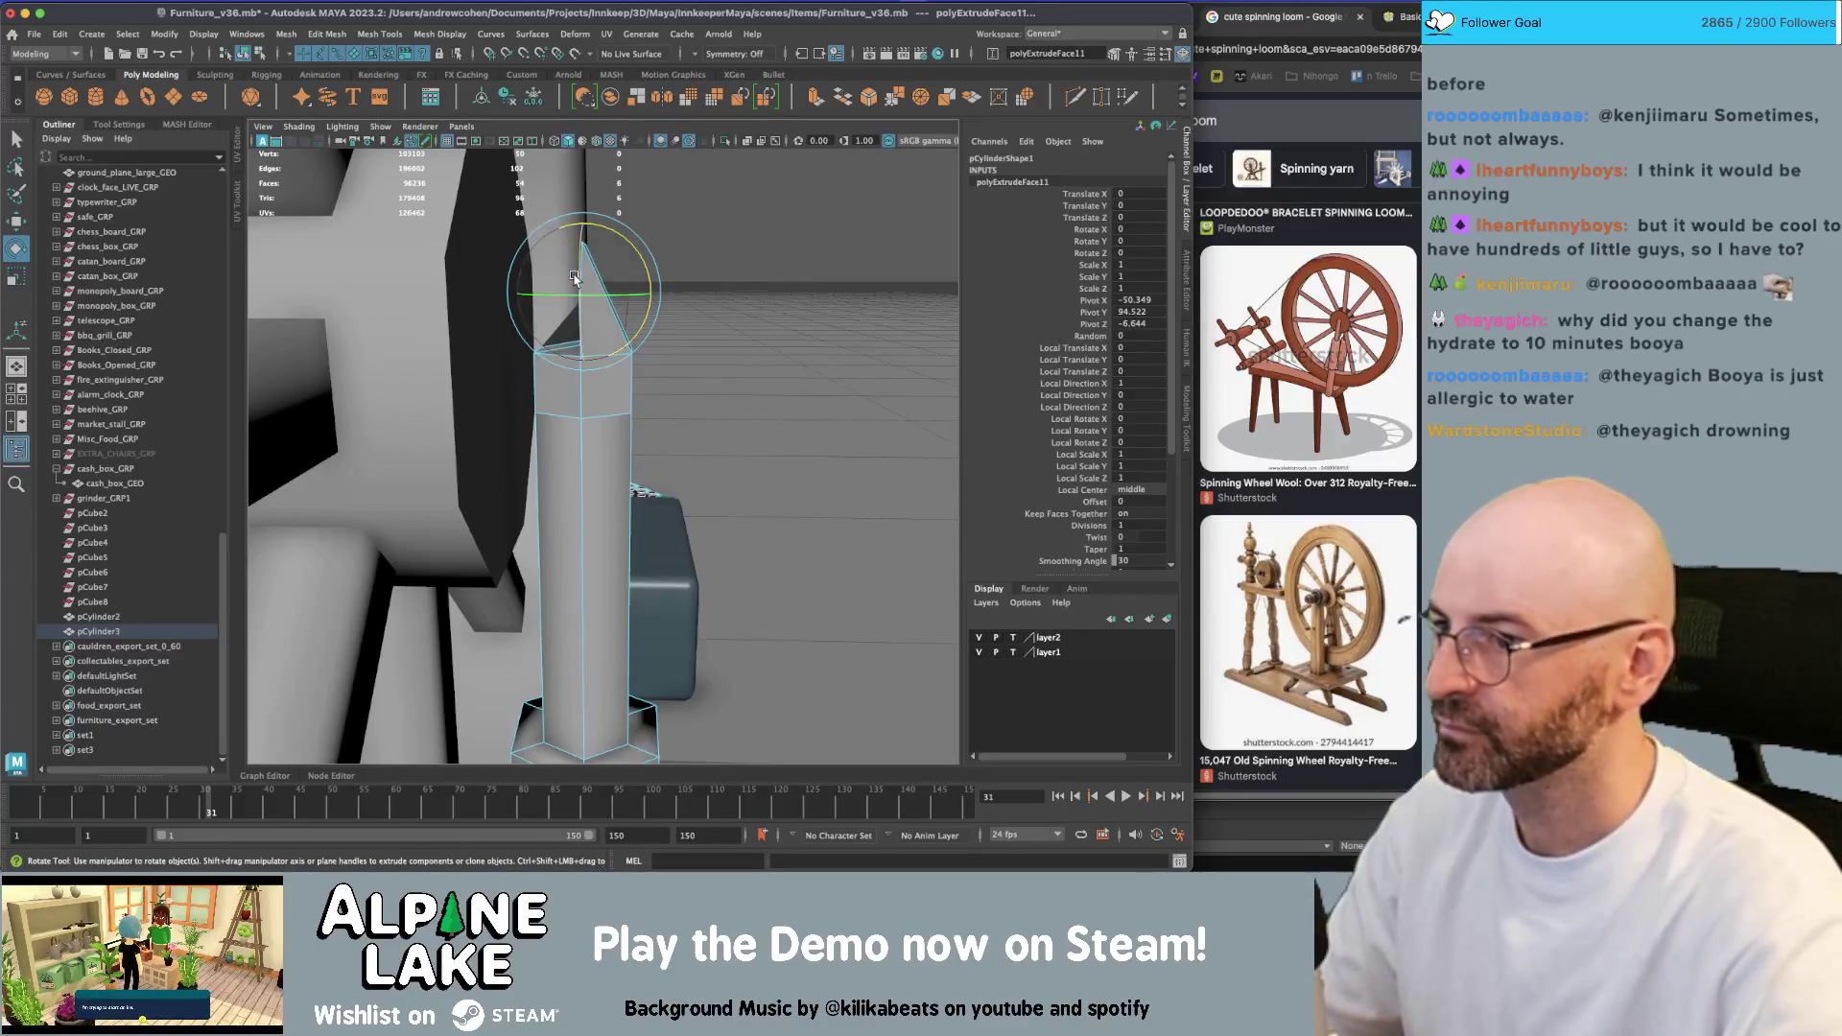
pyautogui.press('w')
pyautogui.hotkey('ctrl', 'z')
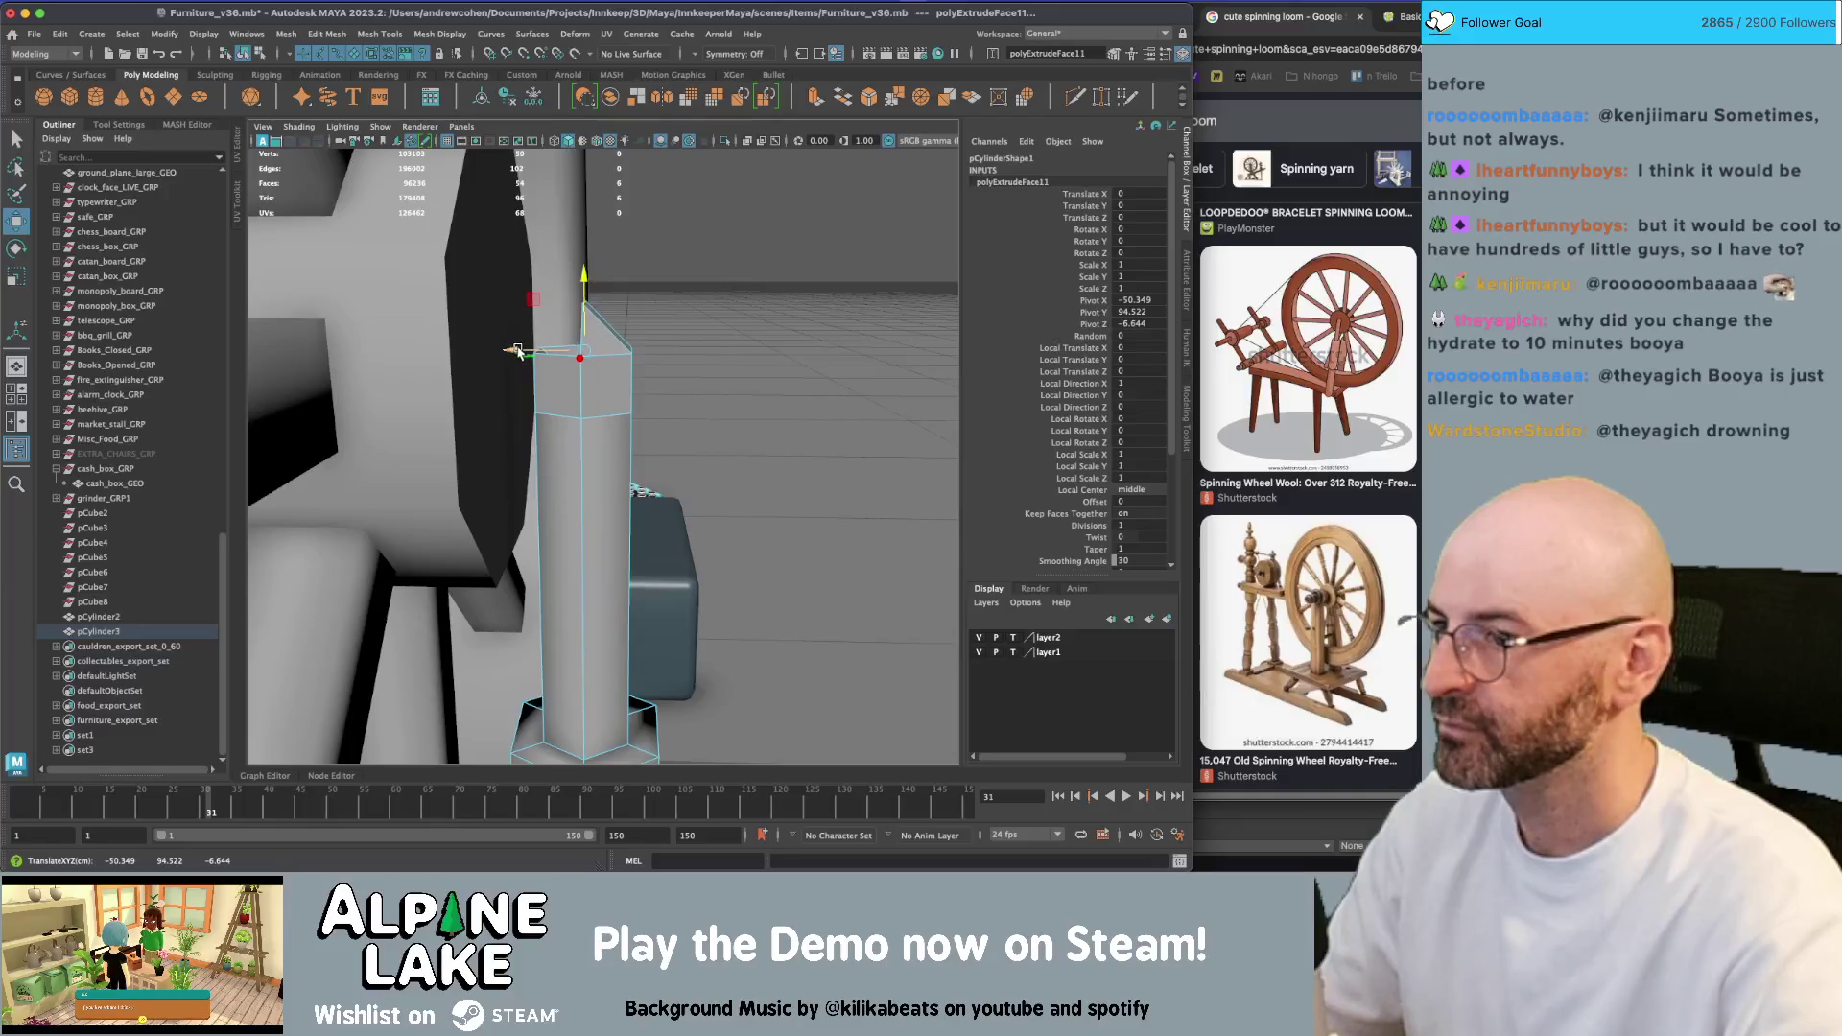
pyautogui.moveTo(518, 352)
pyautogui.mouseDown()
pyautogui.moveTo(443, 352)
pyautogui.moveTo(498, 315)
pyautogui.mouseUp()
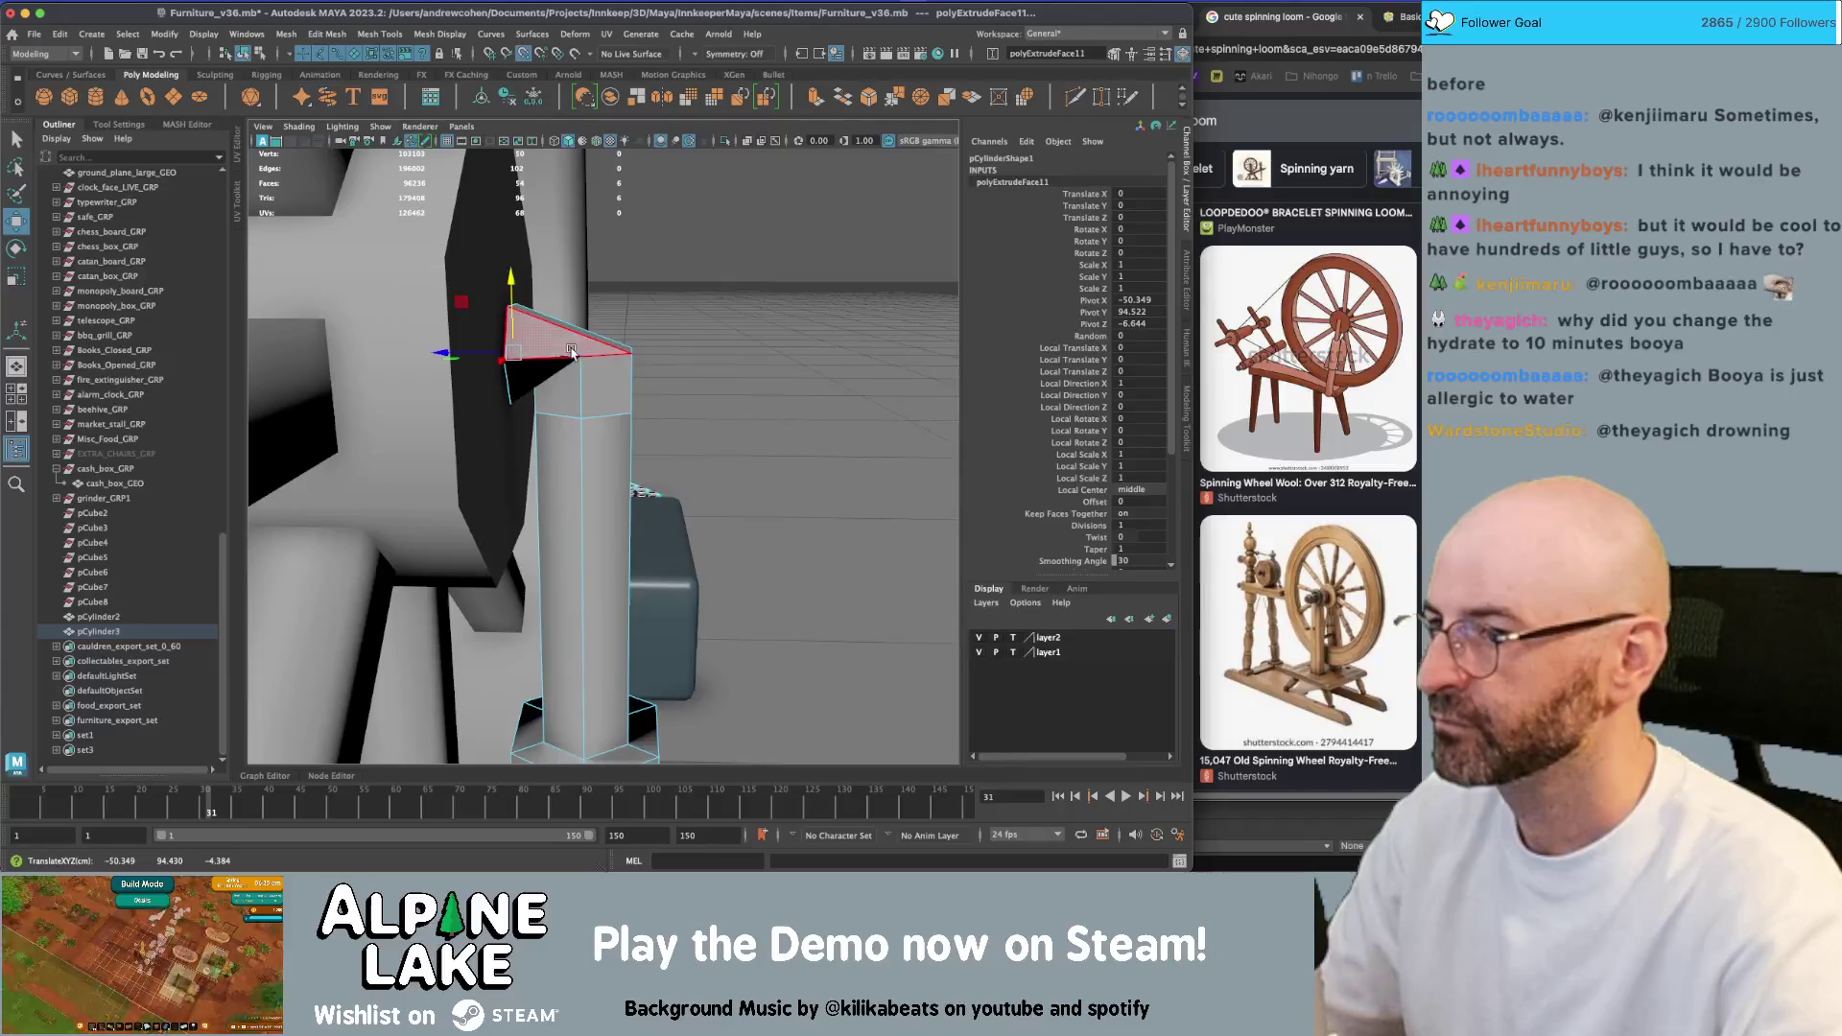
pyautogui.keyDown('alt'); pyautogui.moveTo(613, 355); pyautogui.dragTo(613, 373); pyautogui.keyUp('alt')
# Select an edge on the bent top and scale it taller along Y
pyautogui.press('q')
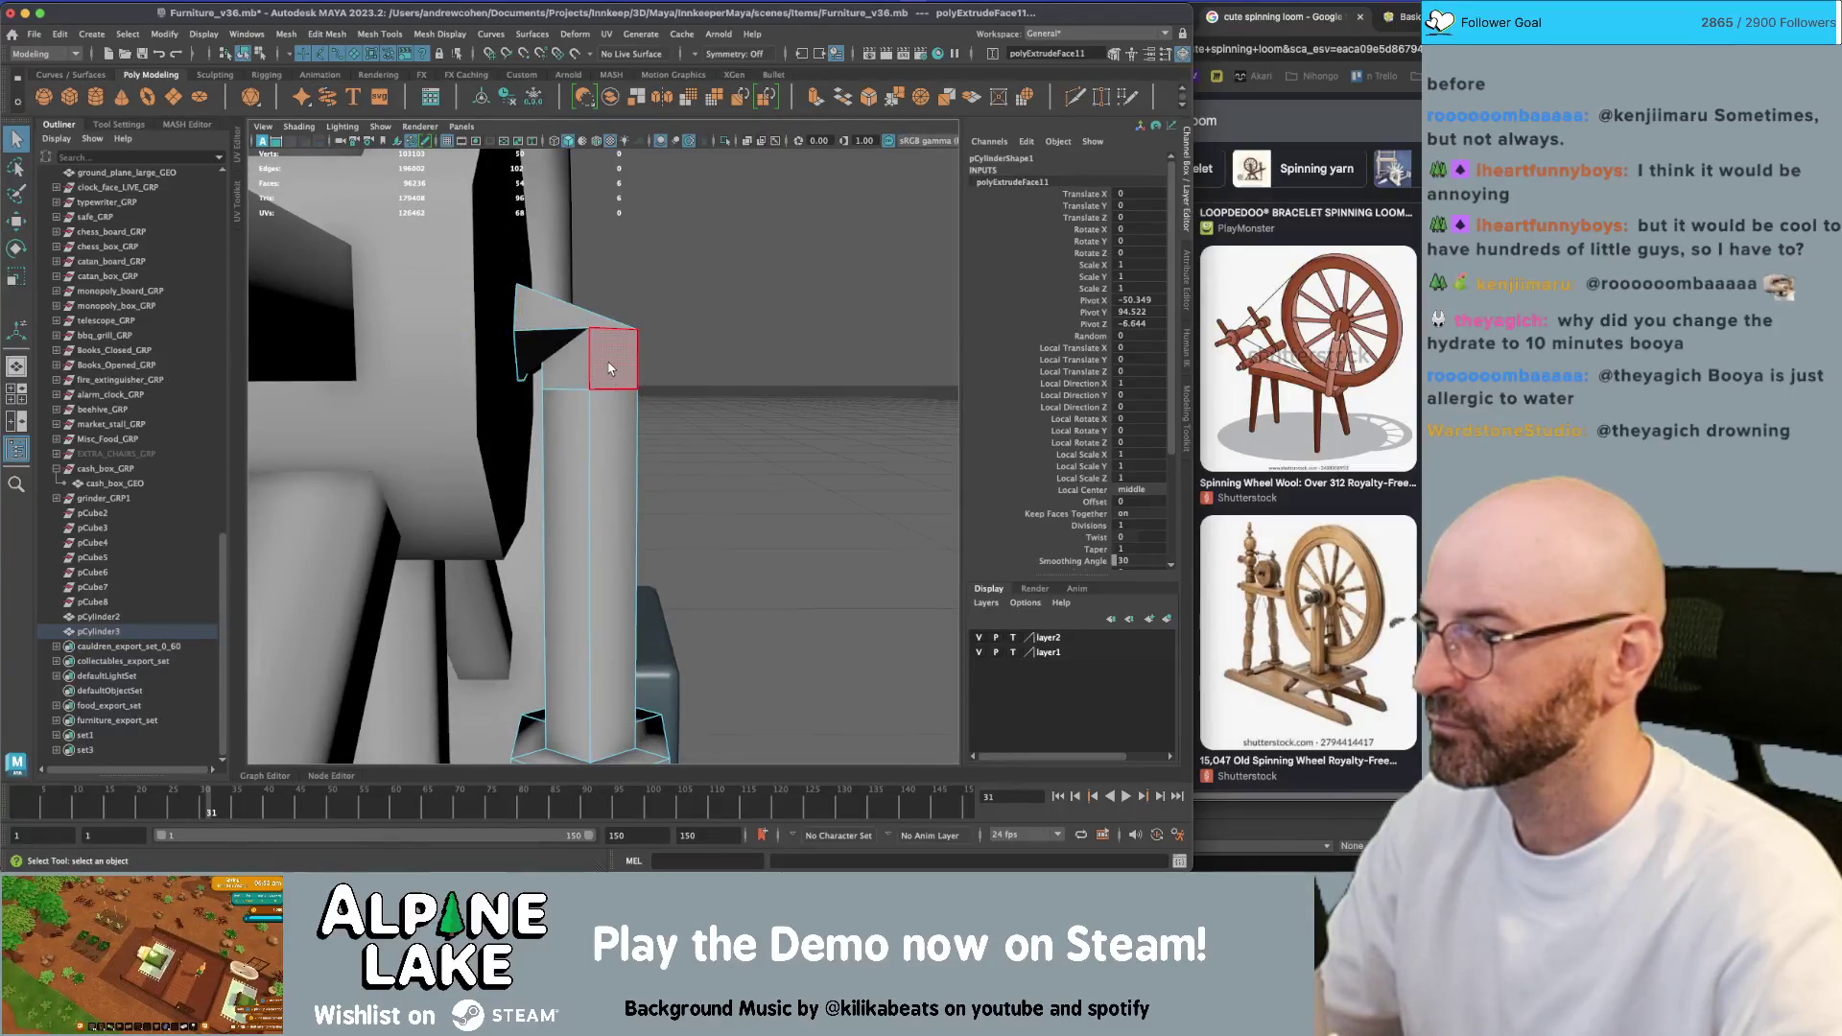
pyautogui.moveTo(610, 369); pyautogui.dragTo(604, 374, button='right')
pyautogui.press('w')
pyautogui.keyDown('alt'); pyautogui.moveTo(604, 375); pyautogui.dragTo(602, 377); pyautogui.keyUp('alt')
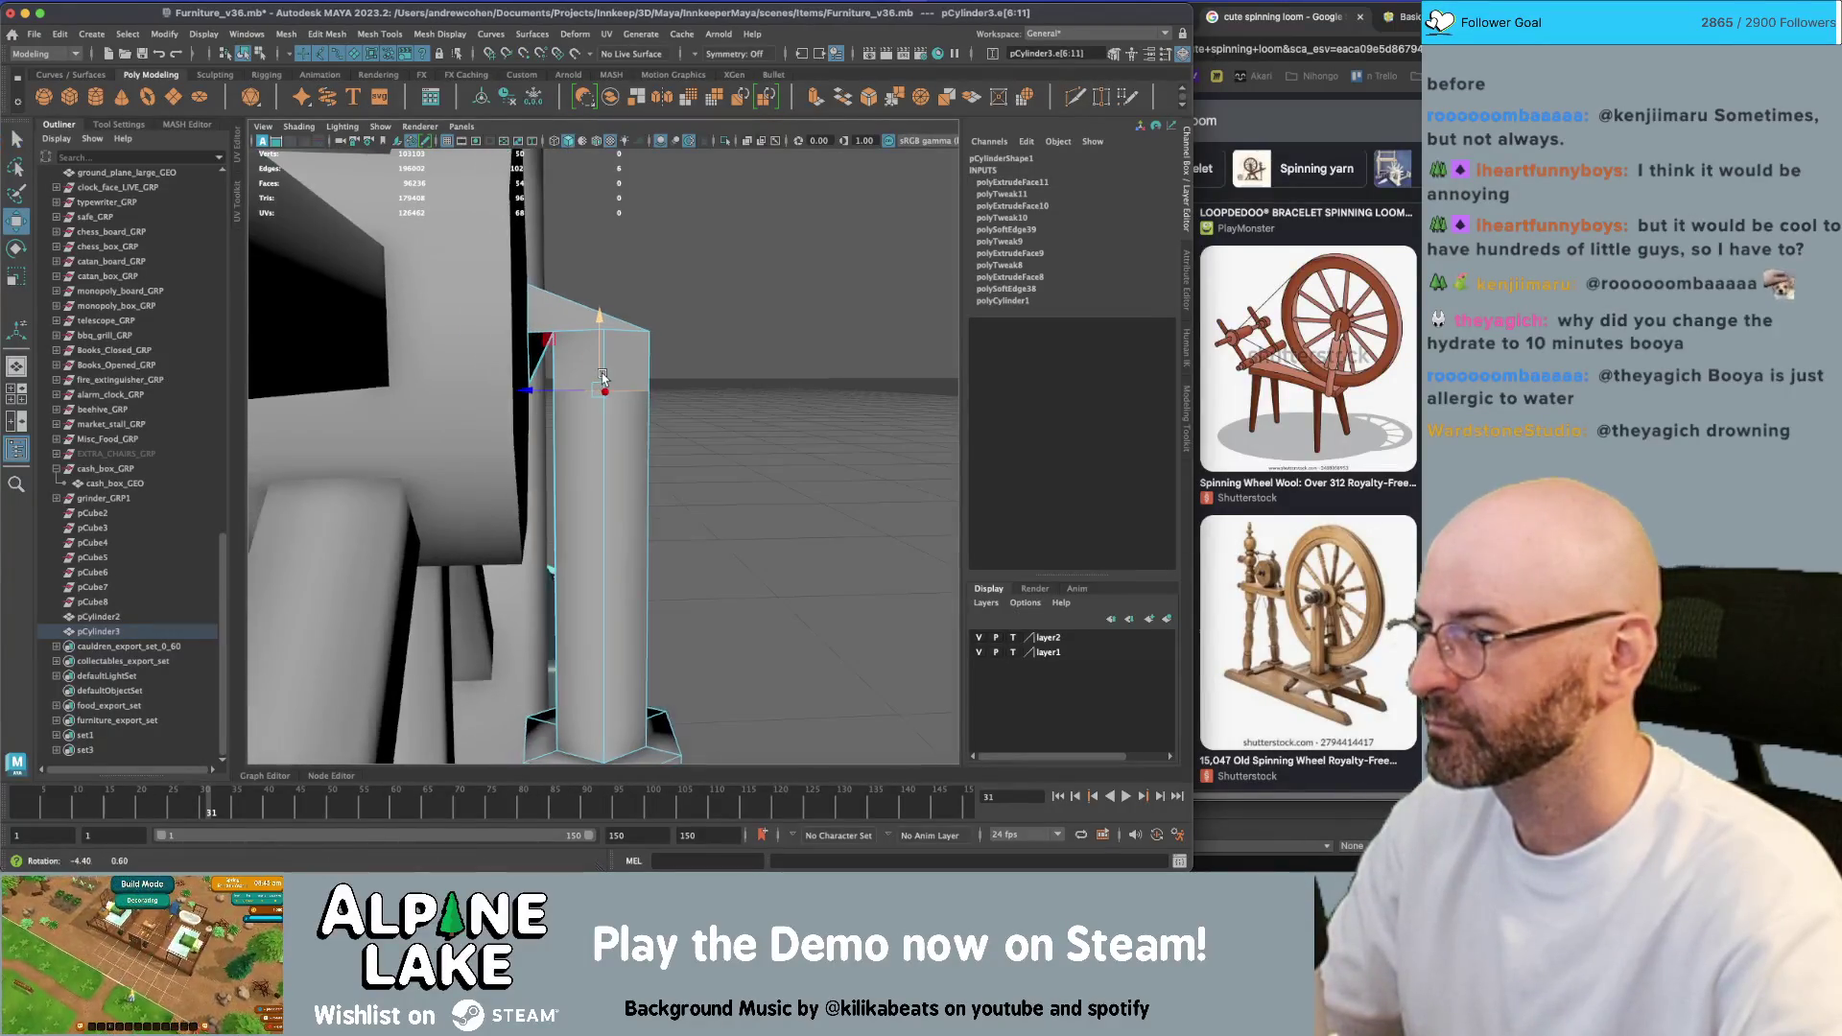
pyautogui.press('q')
pyautogui.click(584, 334)
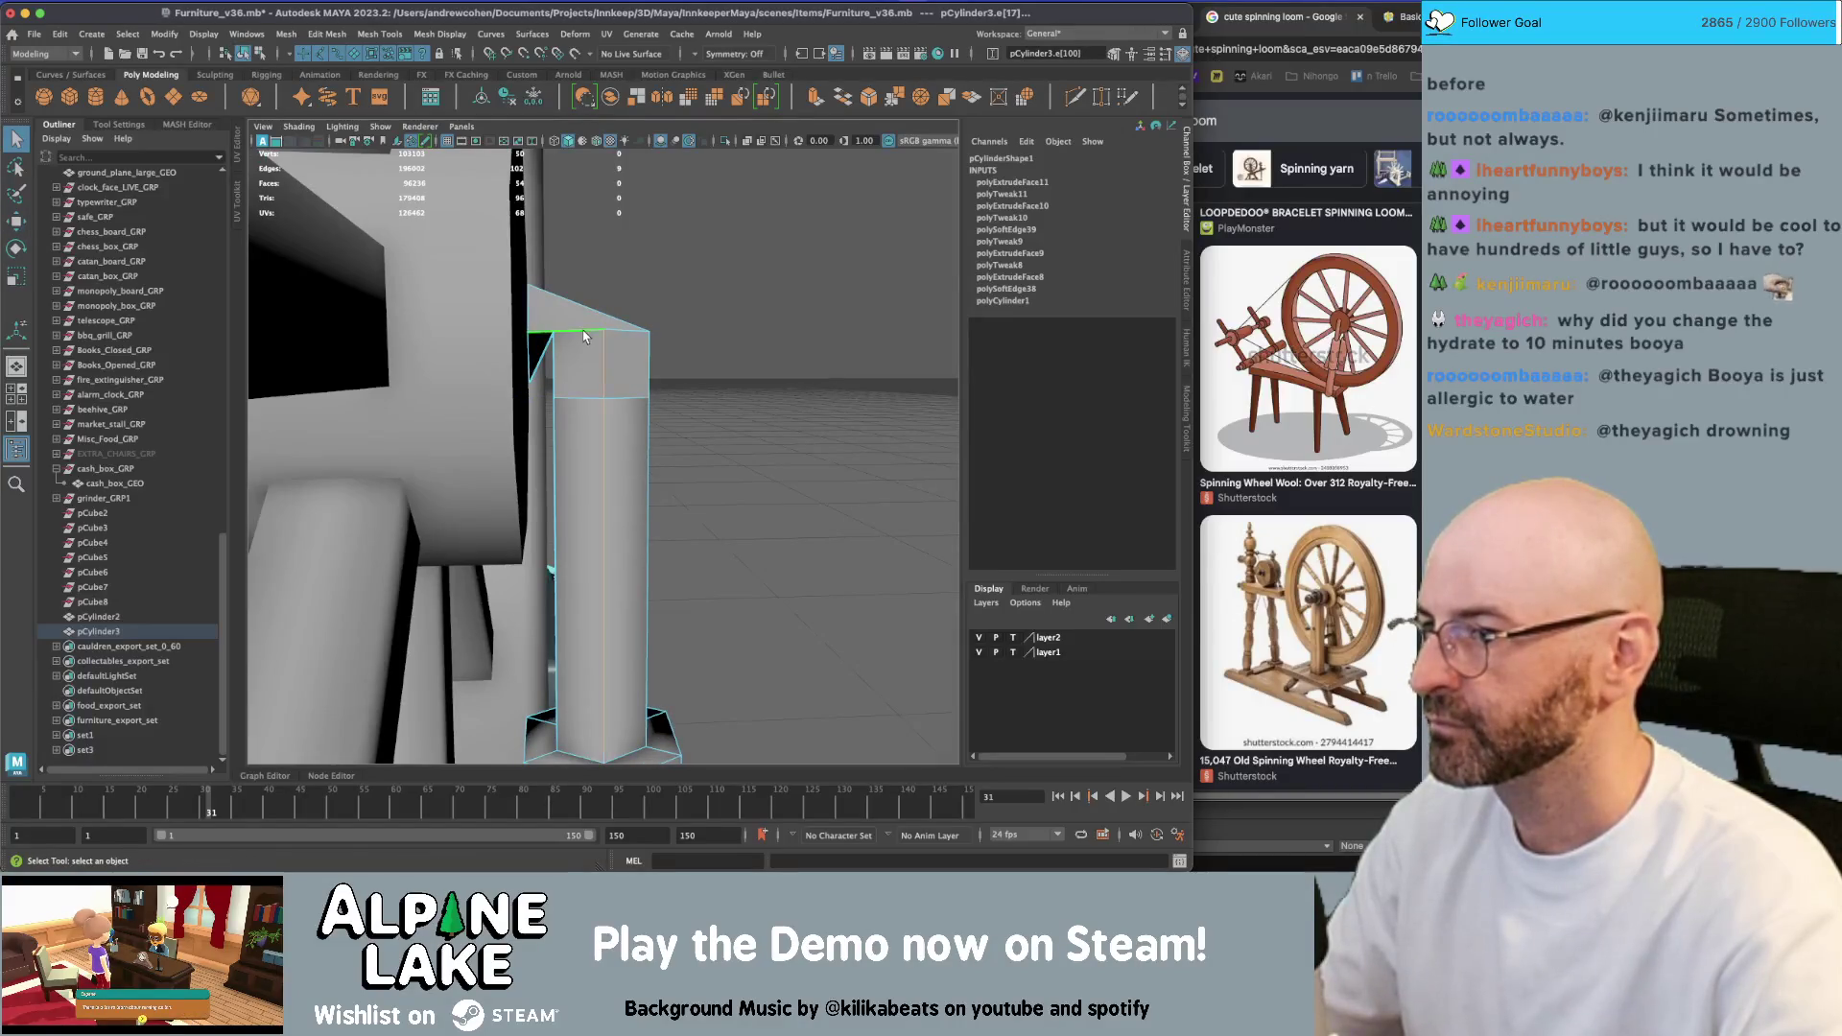
pyautogui.click(611, 336)
pyautogui.keyDown('alt'); pyautogui.moveTo(610, 335); pyautogui.dragTo(615, 343); pyautogui.keyUp('alt')
pyautogui.press('e')
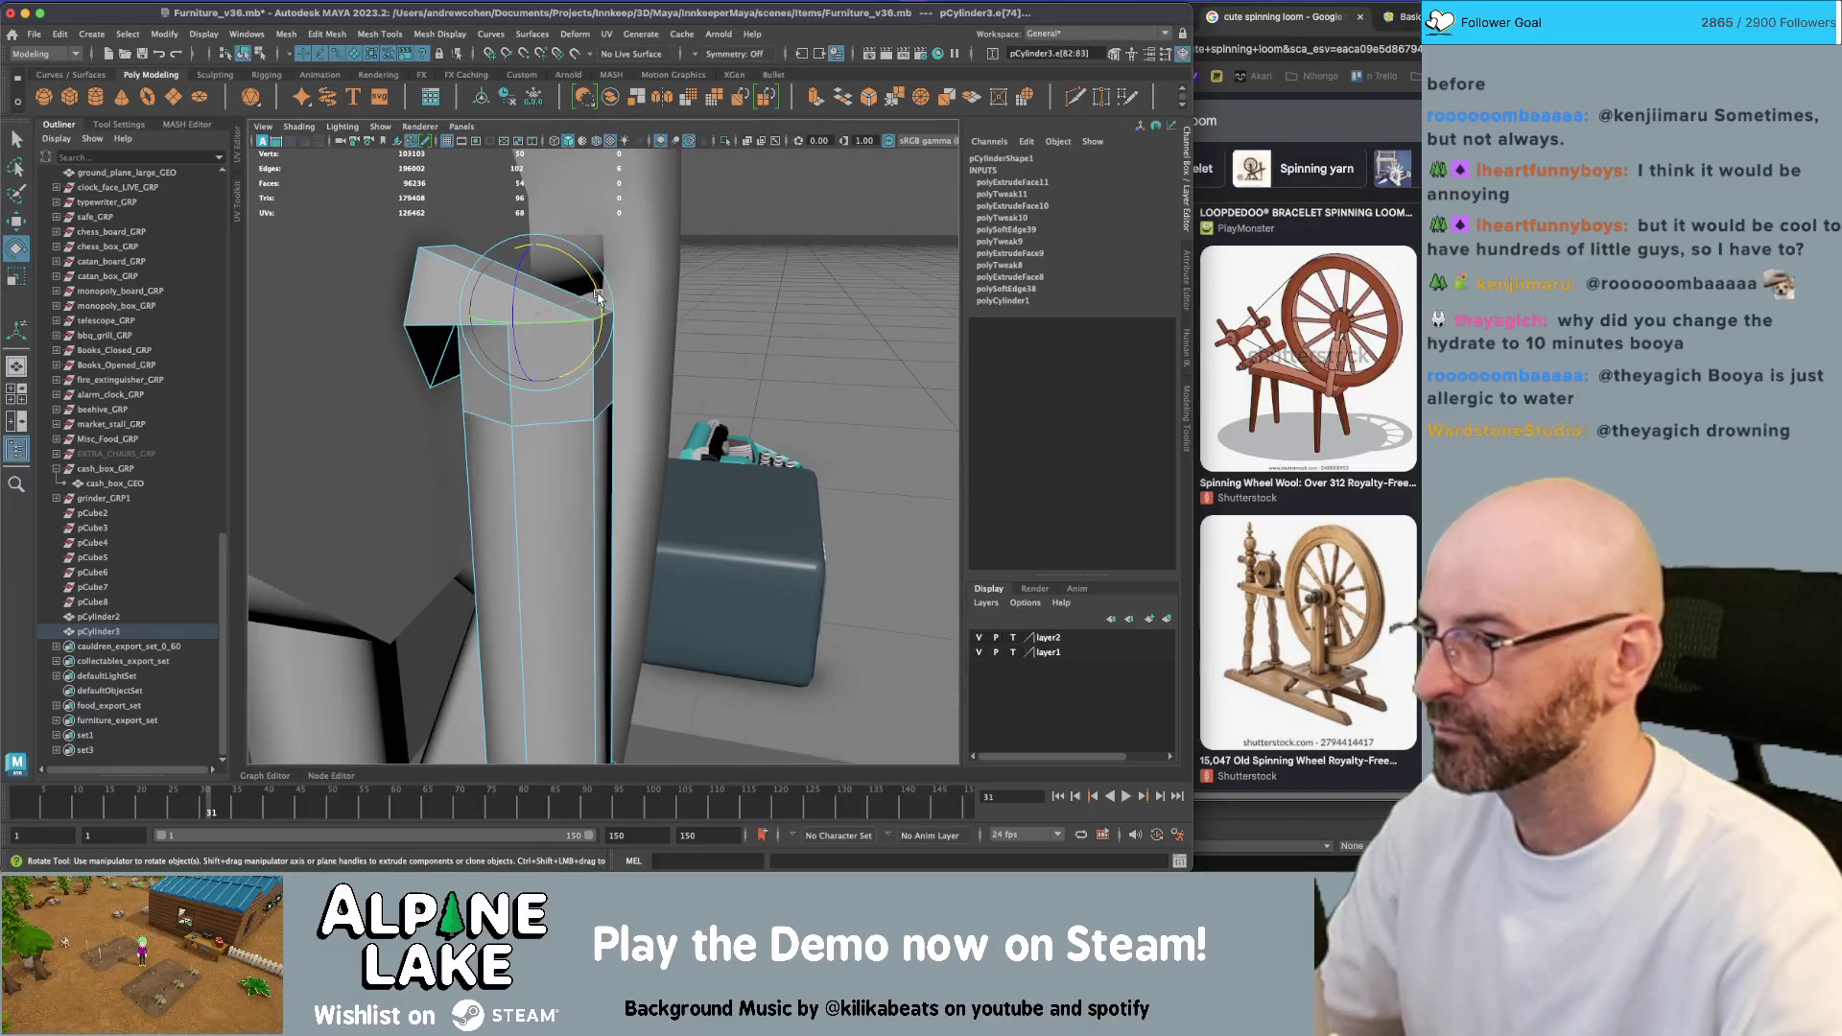
pyautogui.press('r')
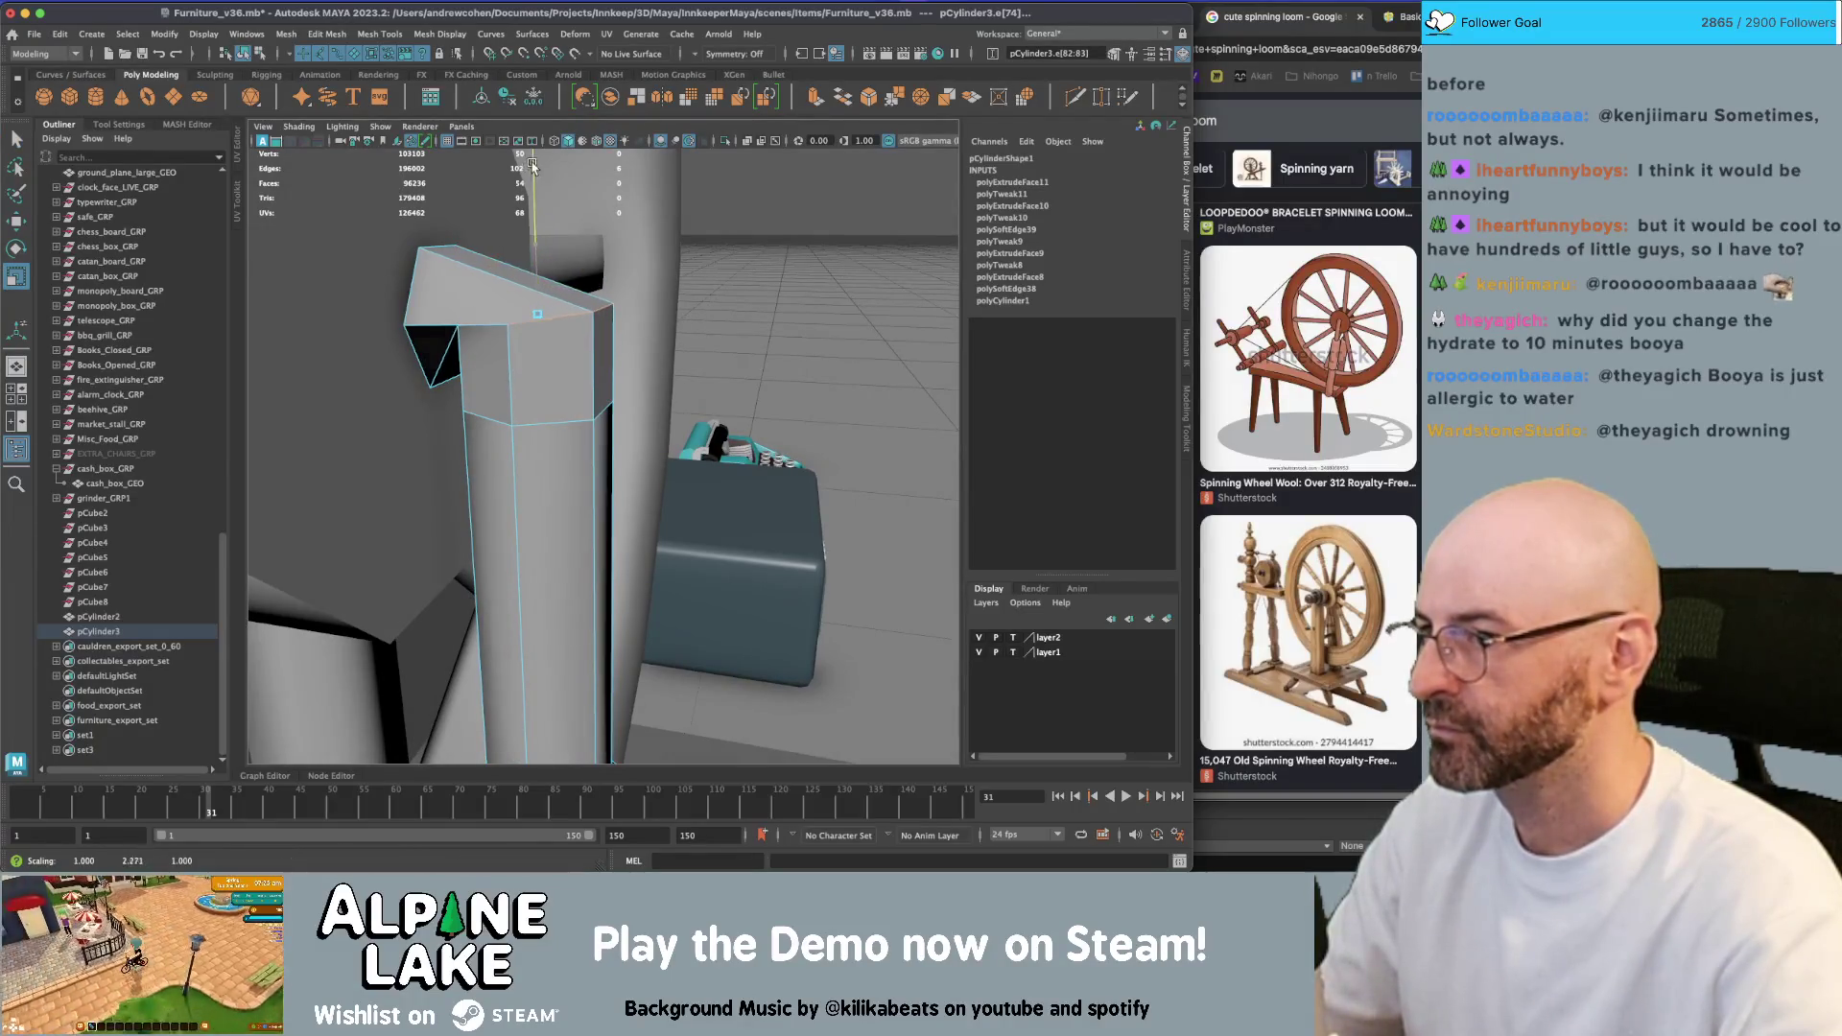
pyautogui.moveTo(543, 290)
pyautogui.mouseDown()
pyautogui.moveTo(533, 189)
pyautogui.moveTo(580, 270)
pyautogui.moveTo(533, 259)
pyautogui.moveTo(552, 263)
pyautogui.moveTo(526, 328)
pyautogui.moveTo(494, 308)
pyautogui.moveTo(530, 288)
pyautogui.moveTo(508, 284)
pyautogui.moveTo(503, 375)
pyautogui.moveTo(554, 423)
pyautogui.moveTo(584, 391)
pyautogui.moveTo(568, 388)
pyautogui.mouseUp()
# Select the upright post and apply a Mesh Display edge-shading option to it
pyautogui.press('w')
pyautogui.press('F8')
pyautogui.press('q')
pyautogui.click(549, 405)
pyautogui.click(443, 34)
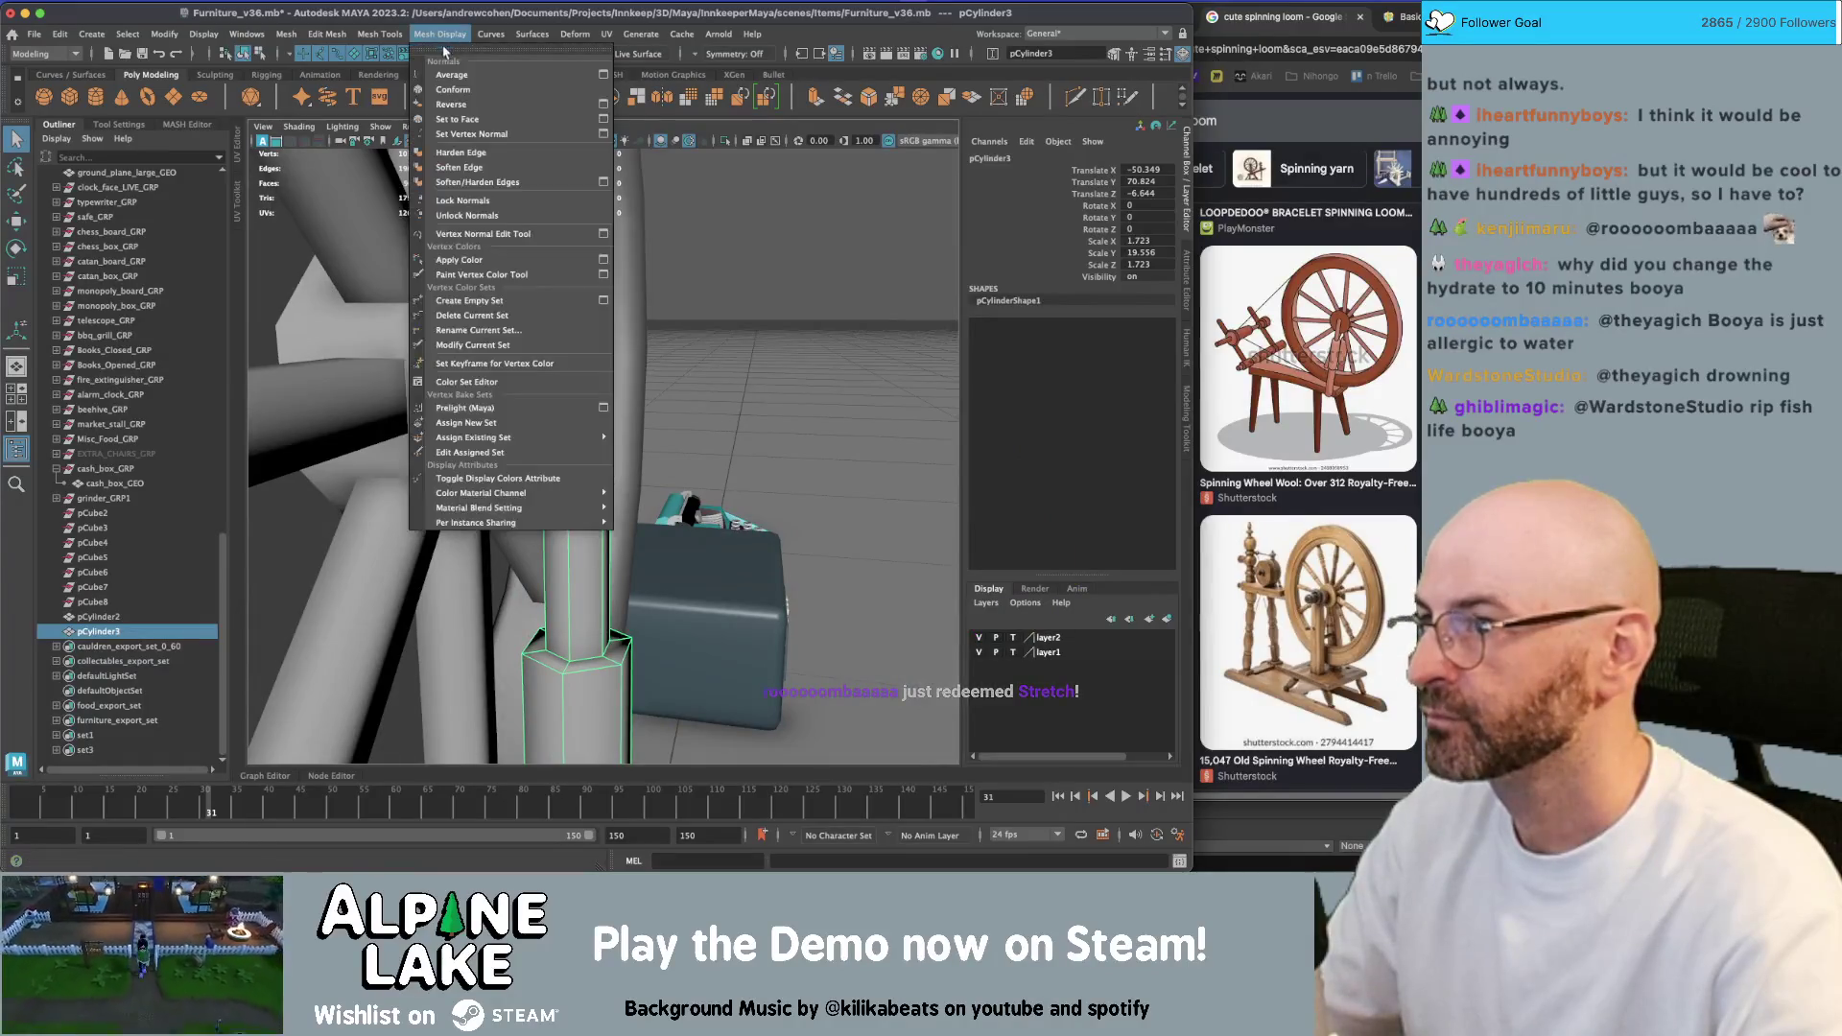
pyautogui.click(470, 169)
# Select the post's edge loops and apply Mesh Display > Harden Edge, then deselect
pyautogui.moveTo(587, 457); pyautogui.dragTo(584, 373, button='right')
pyautogui.click(584, 658)
pyautogui.keyDown('alt'); pyautogui.moveTo(585, 658); pyautogui.dragTo(563, 621); pyautogui.keyUp('alt')
pyautogui.keyDown('shift'); pyautogui.doubleClick(570, 610); pyautogui.keyUp('shift')
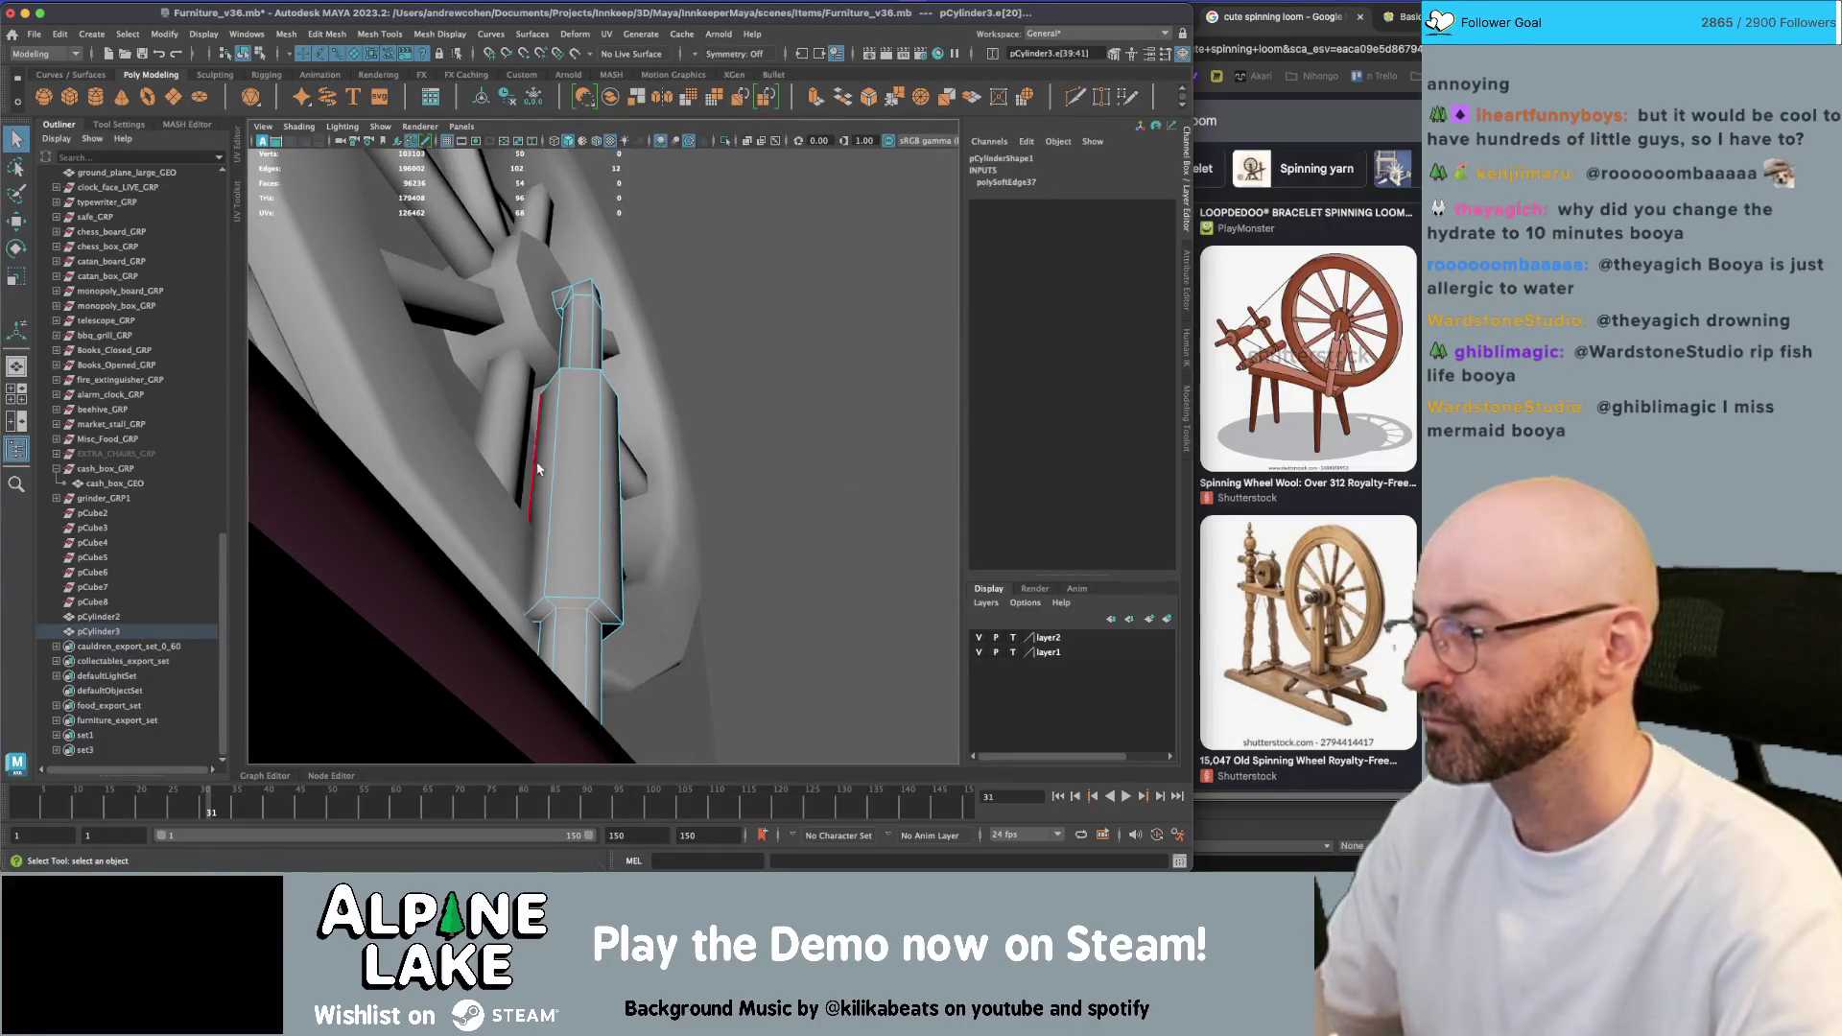
pyautogui.click(434, 34)
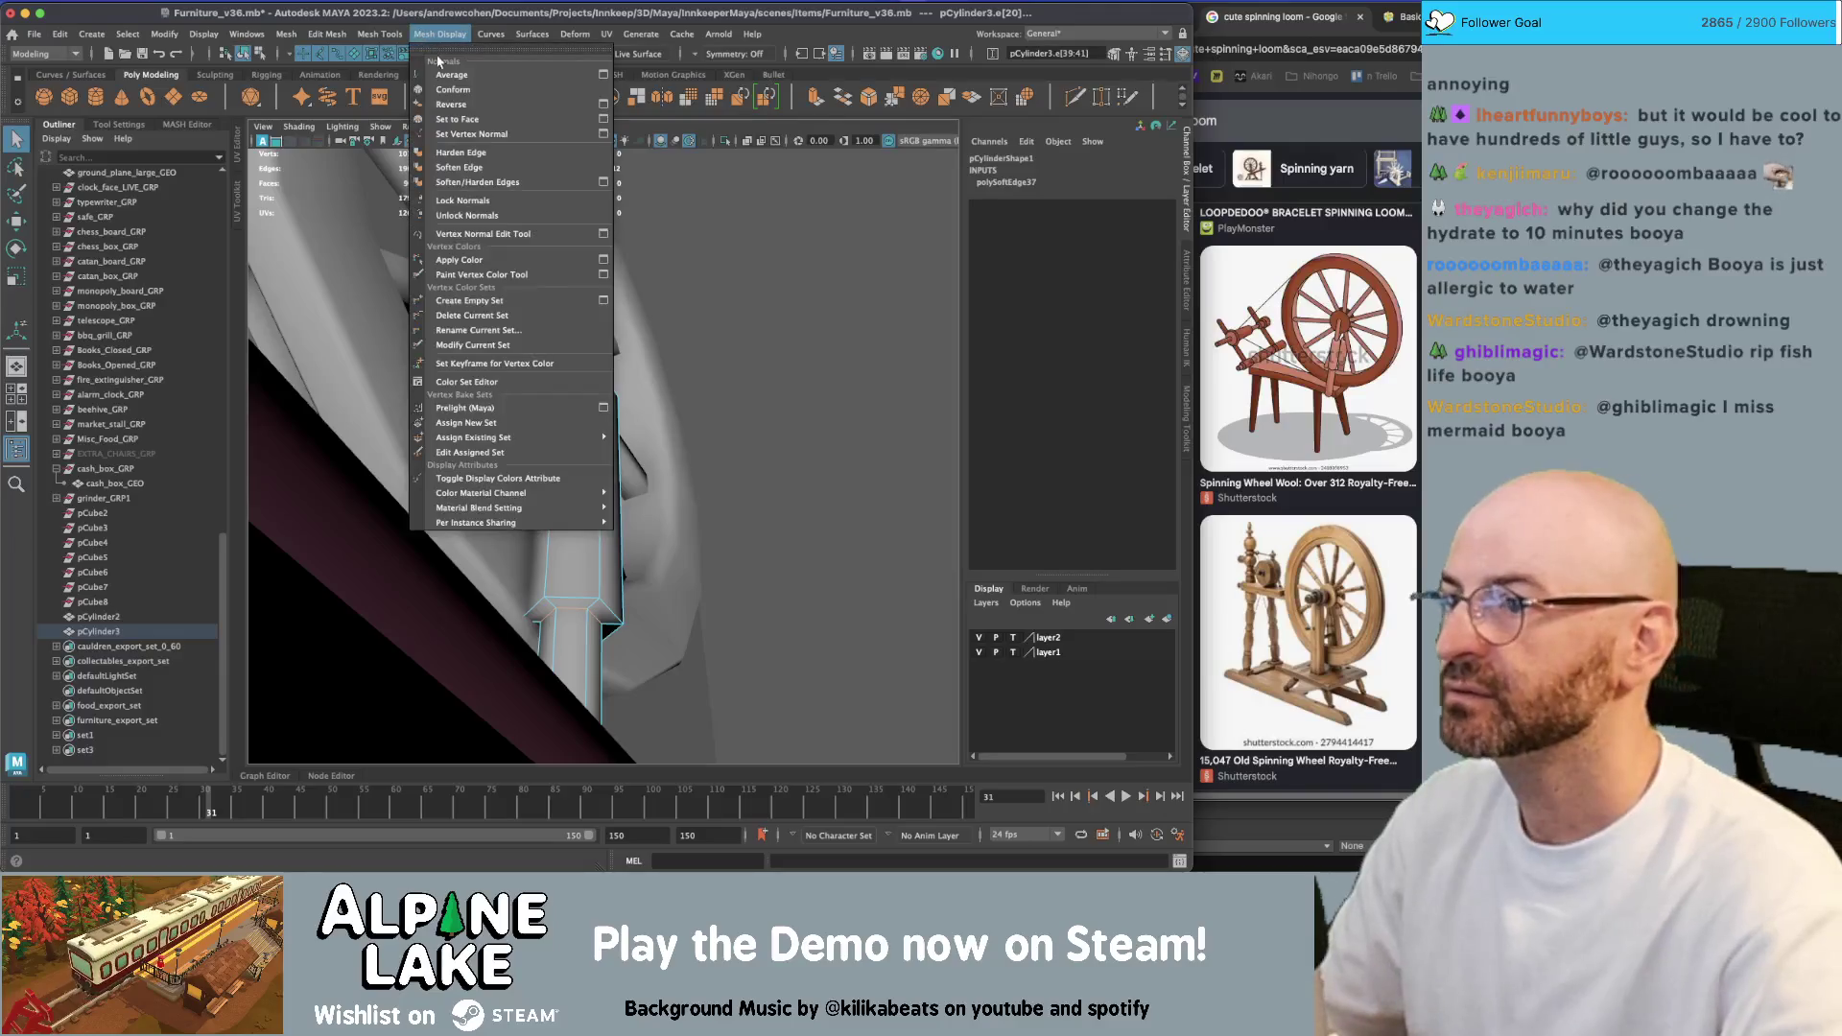
pyautogui.click(460, 154)
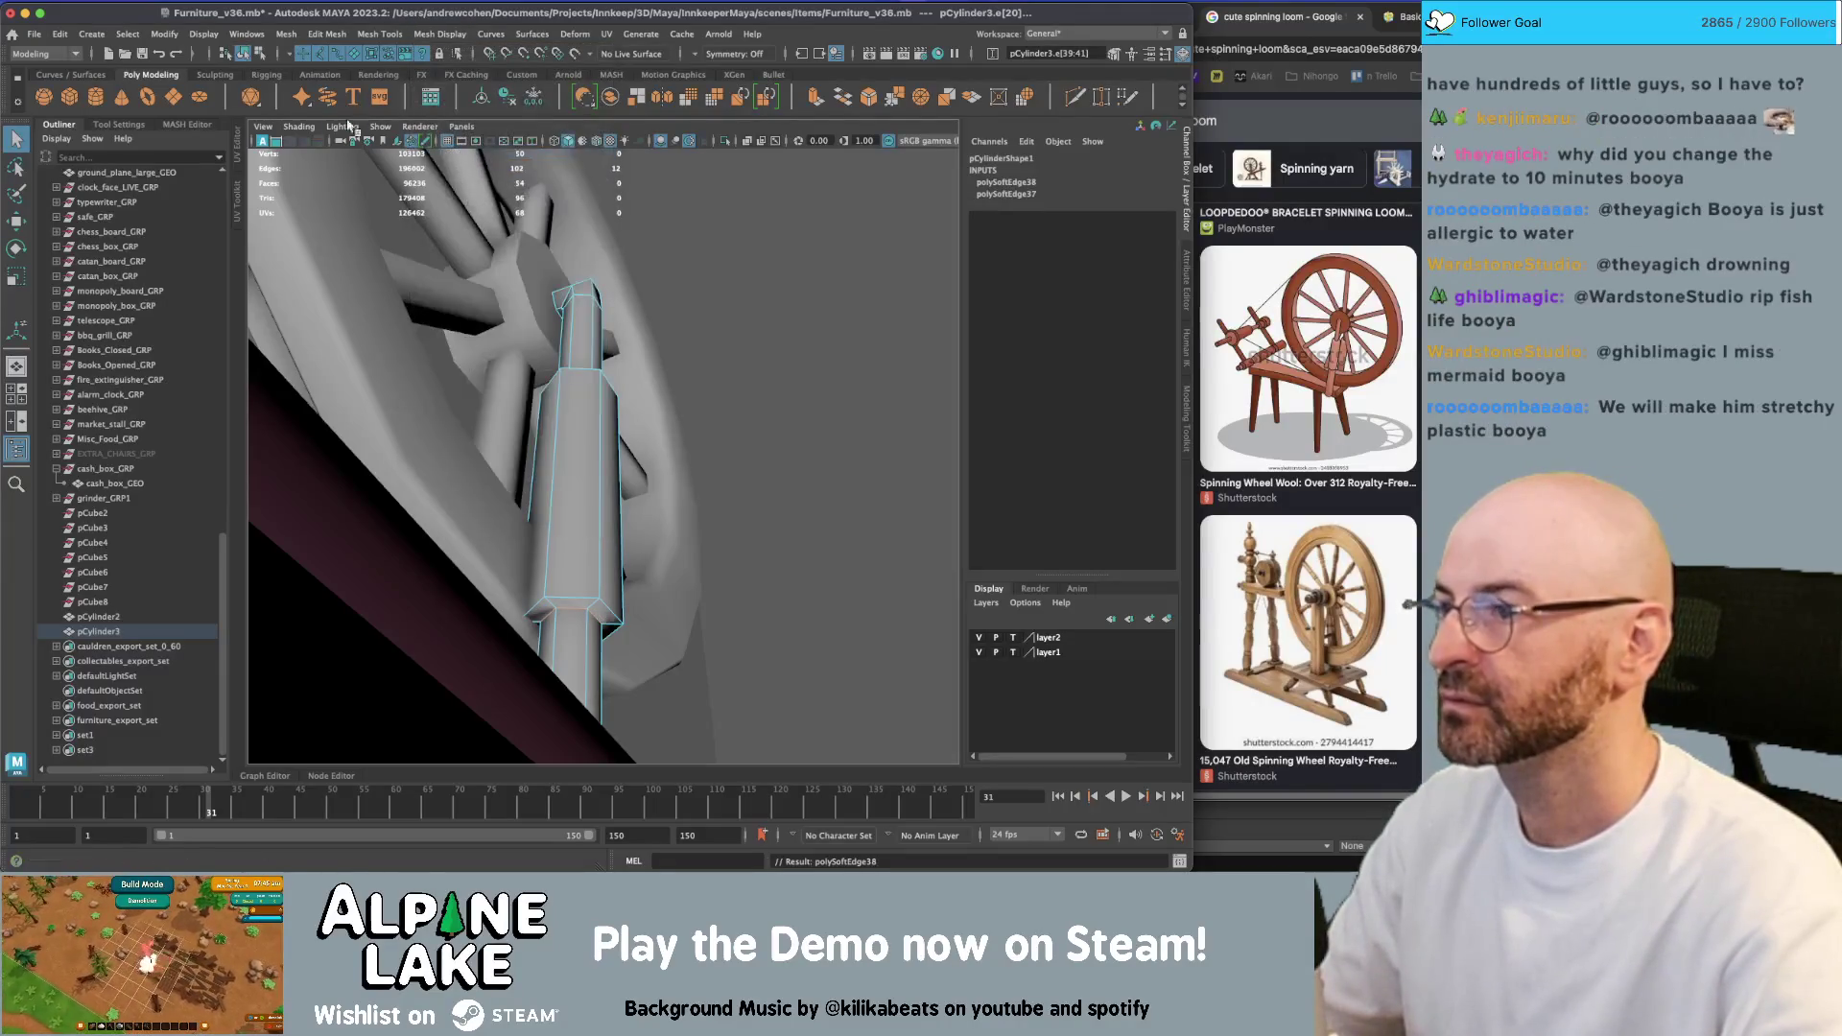
pyautogui.click(243, 52)
pyautogui.click(772, 308)
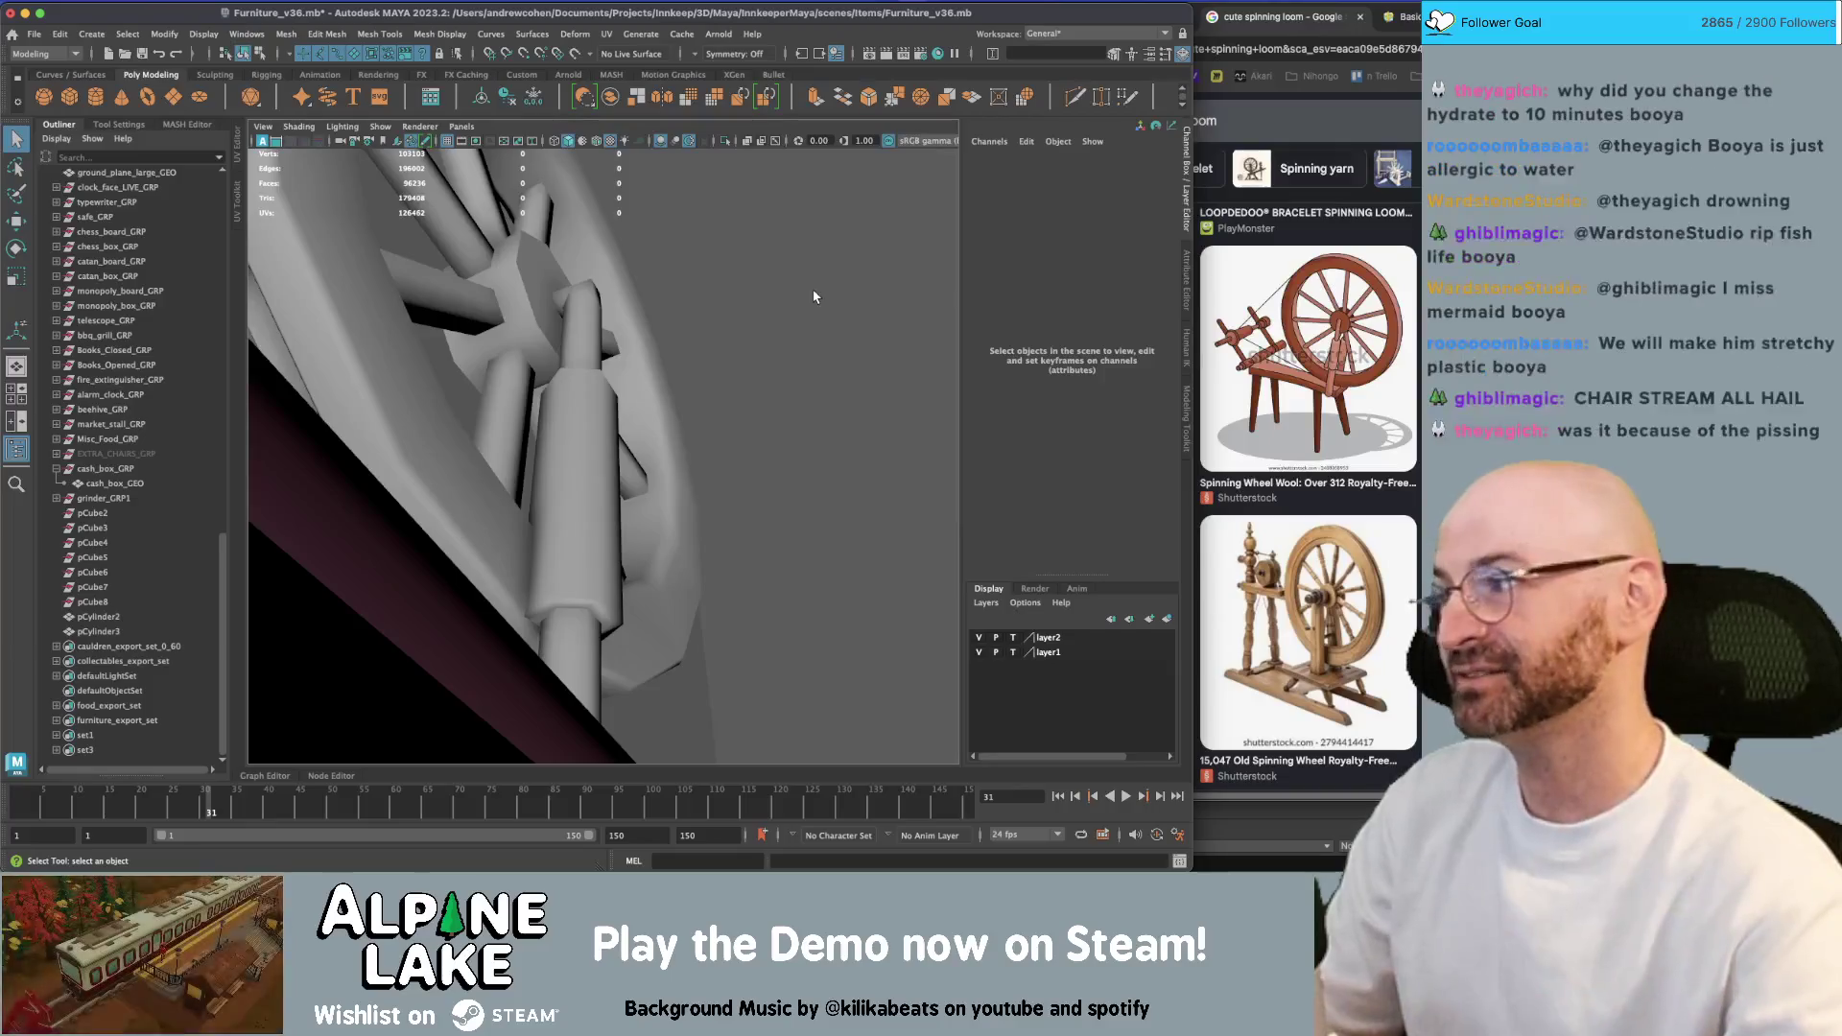
# Move the post's top edge down-left to reshape the bend
pyautogui.keyDown('alt'); pyautogui.moveTo(786, 271); pyautogui.dragTo(602, 330); pyautogui.keyUp('alt')
pyautogui.click(602, 330)
pyautogui.press('f')
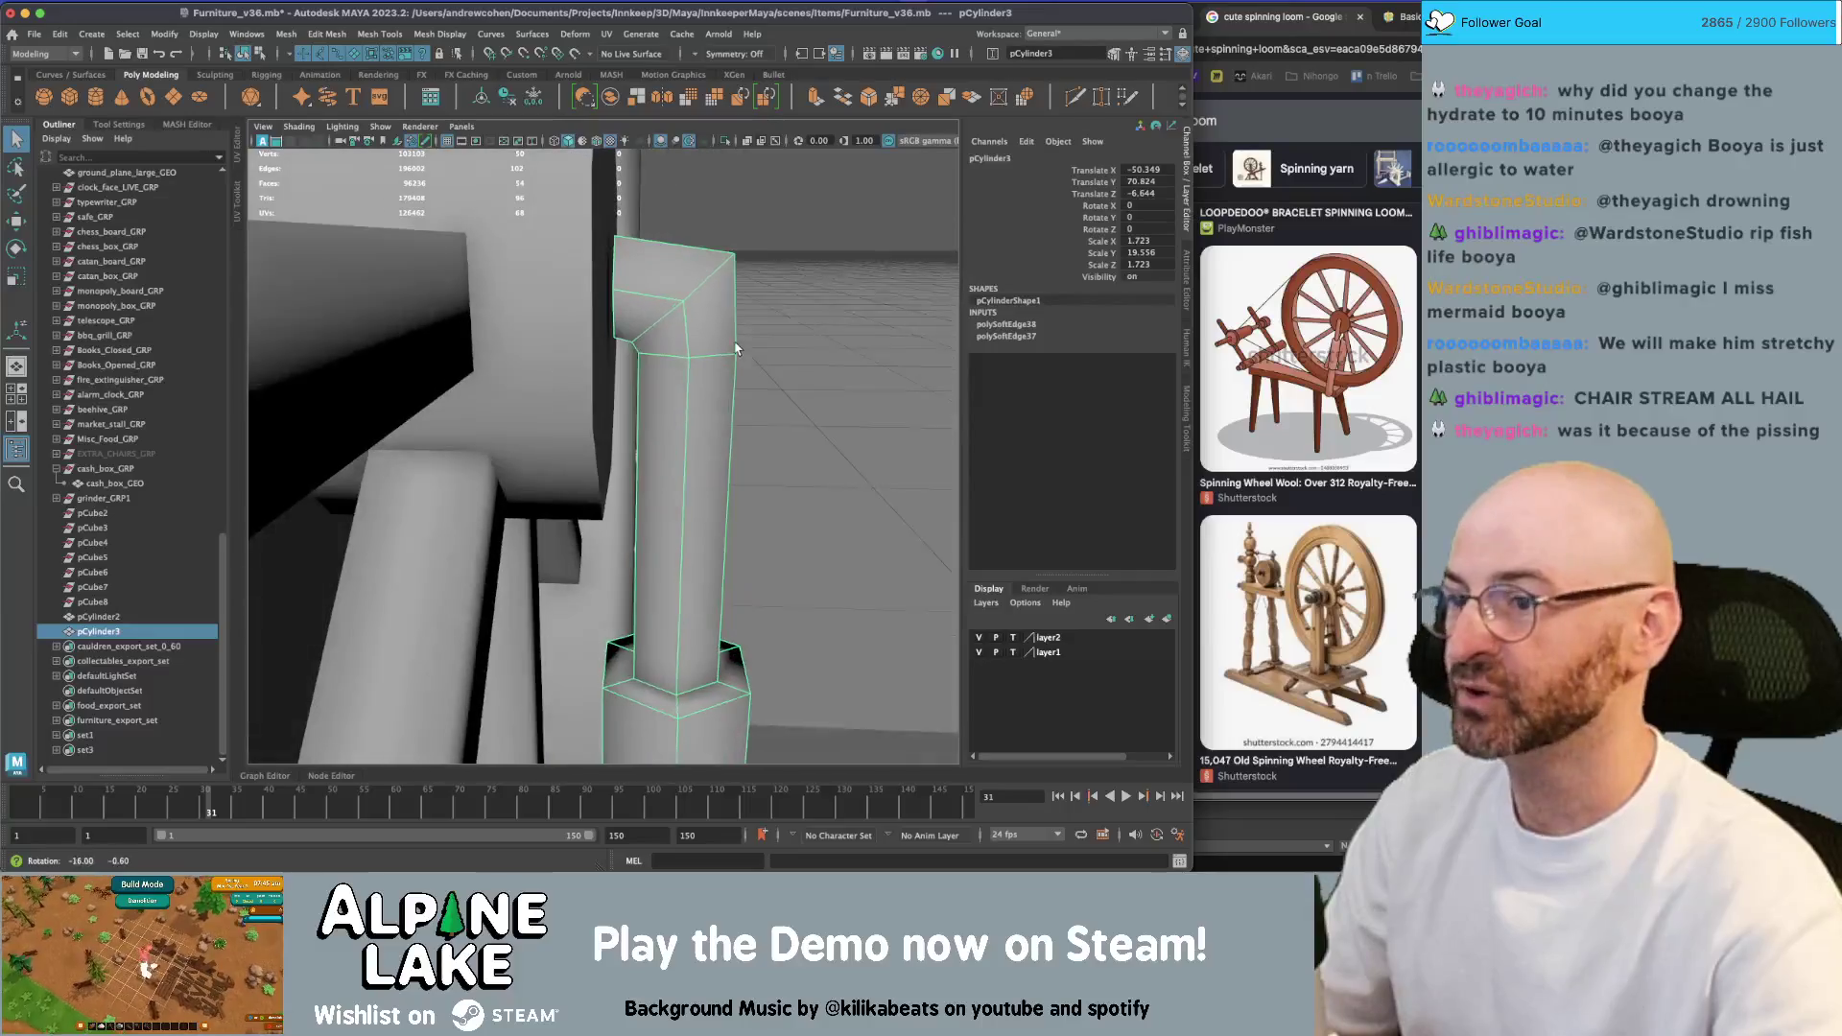
pyautogui.moveTo(710, 284); pyautogui.dragTo(706, 250, button='right')
pyautogui.click(631, 250)
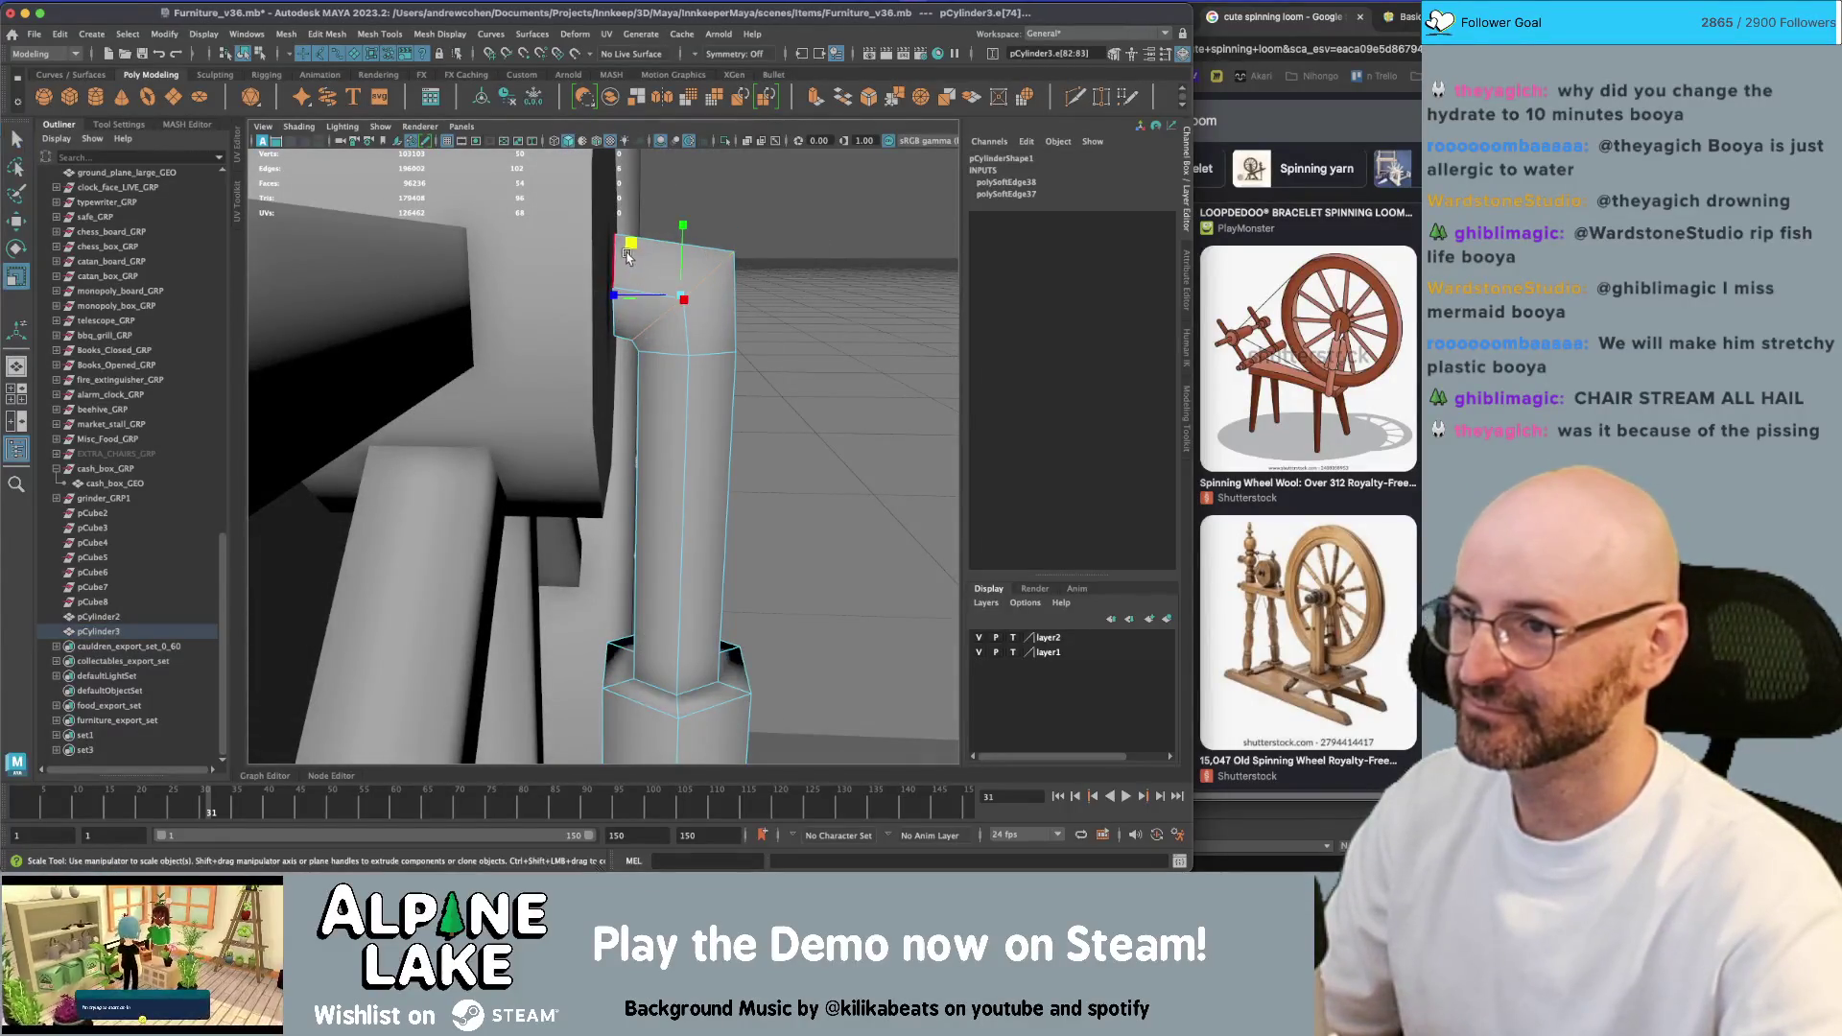
pyautogui.press('r')
pyautogui.press('w')
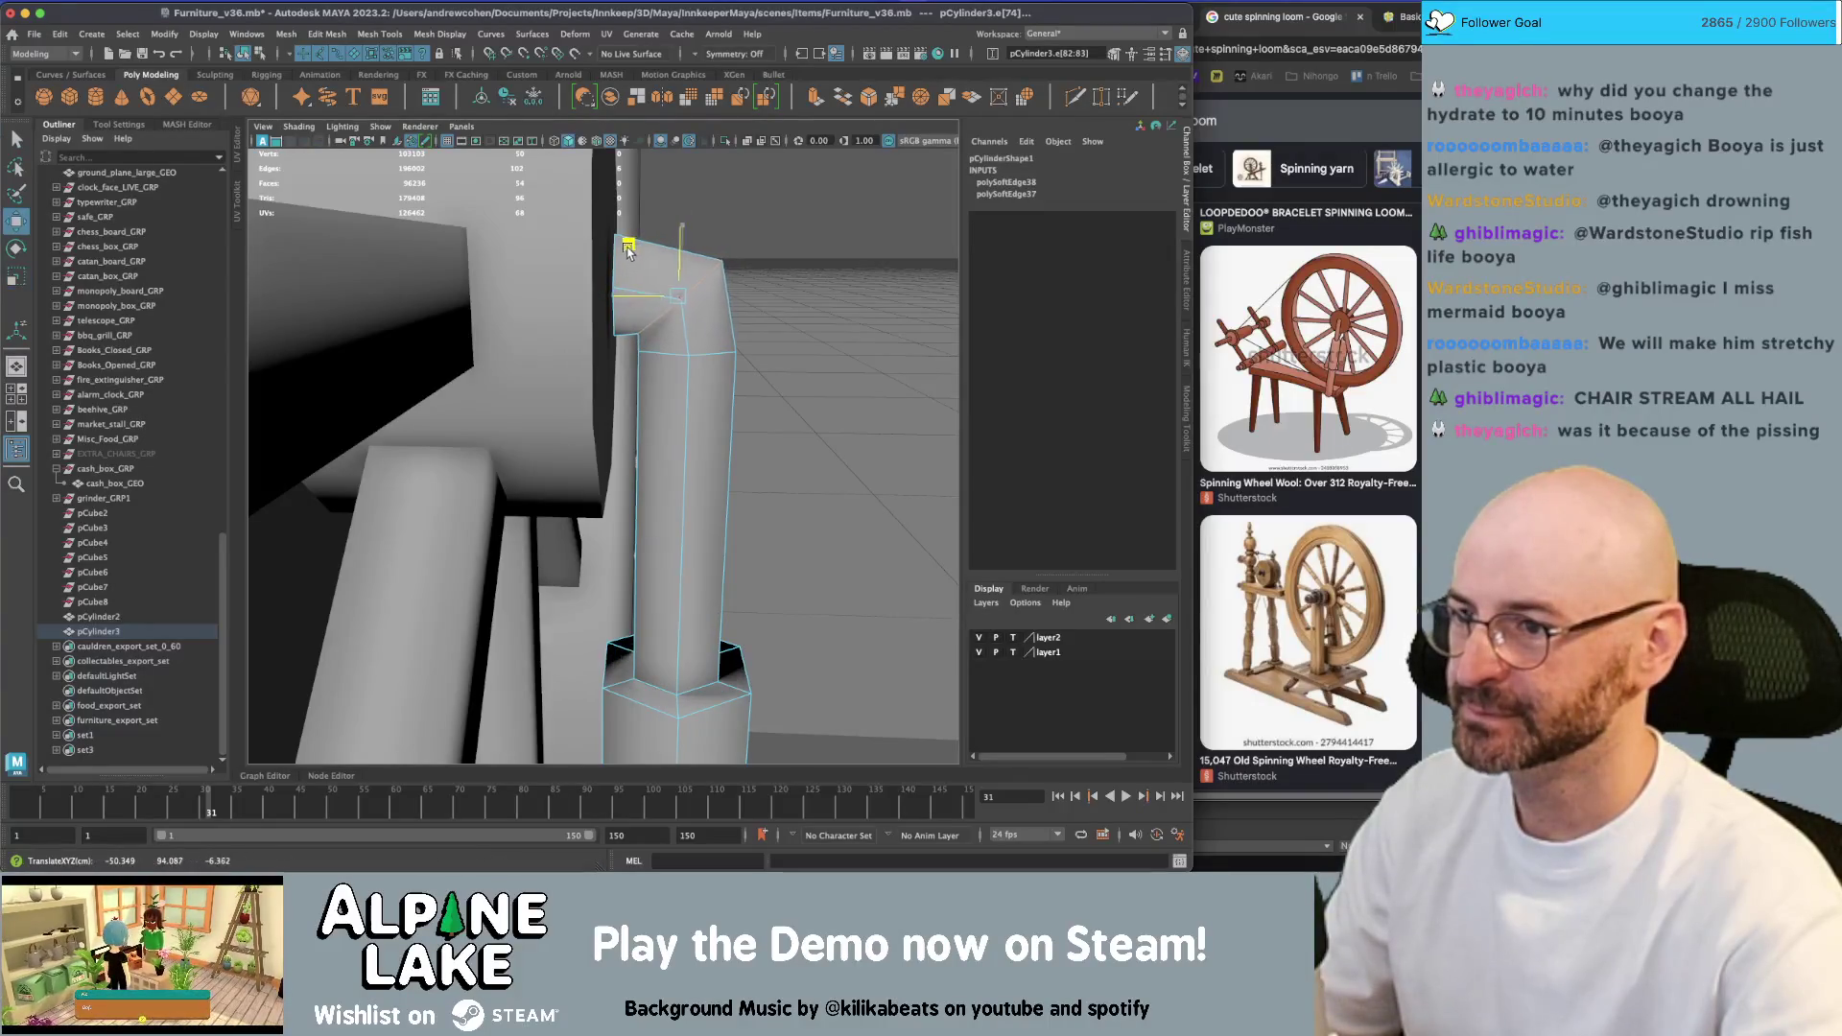
pyautogui.moveTo(630, 250); pyautogui.dragTo(614, 288)
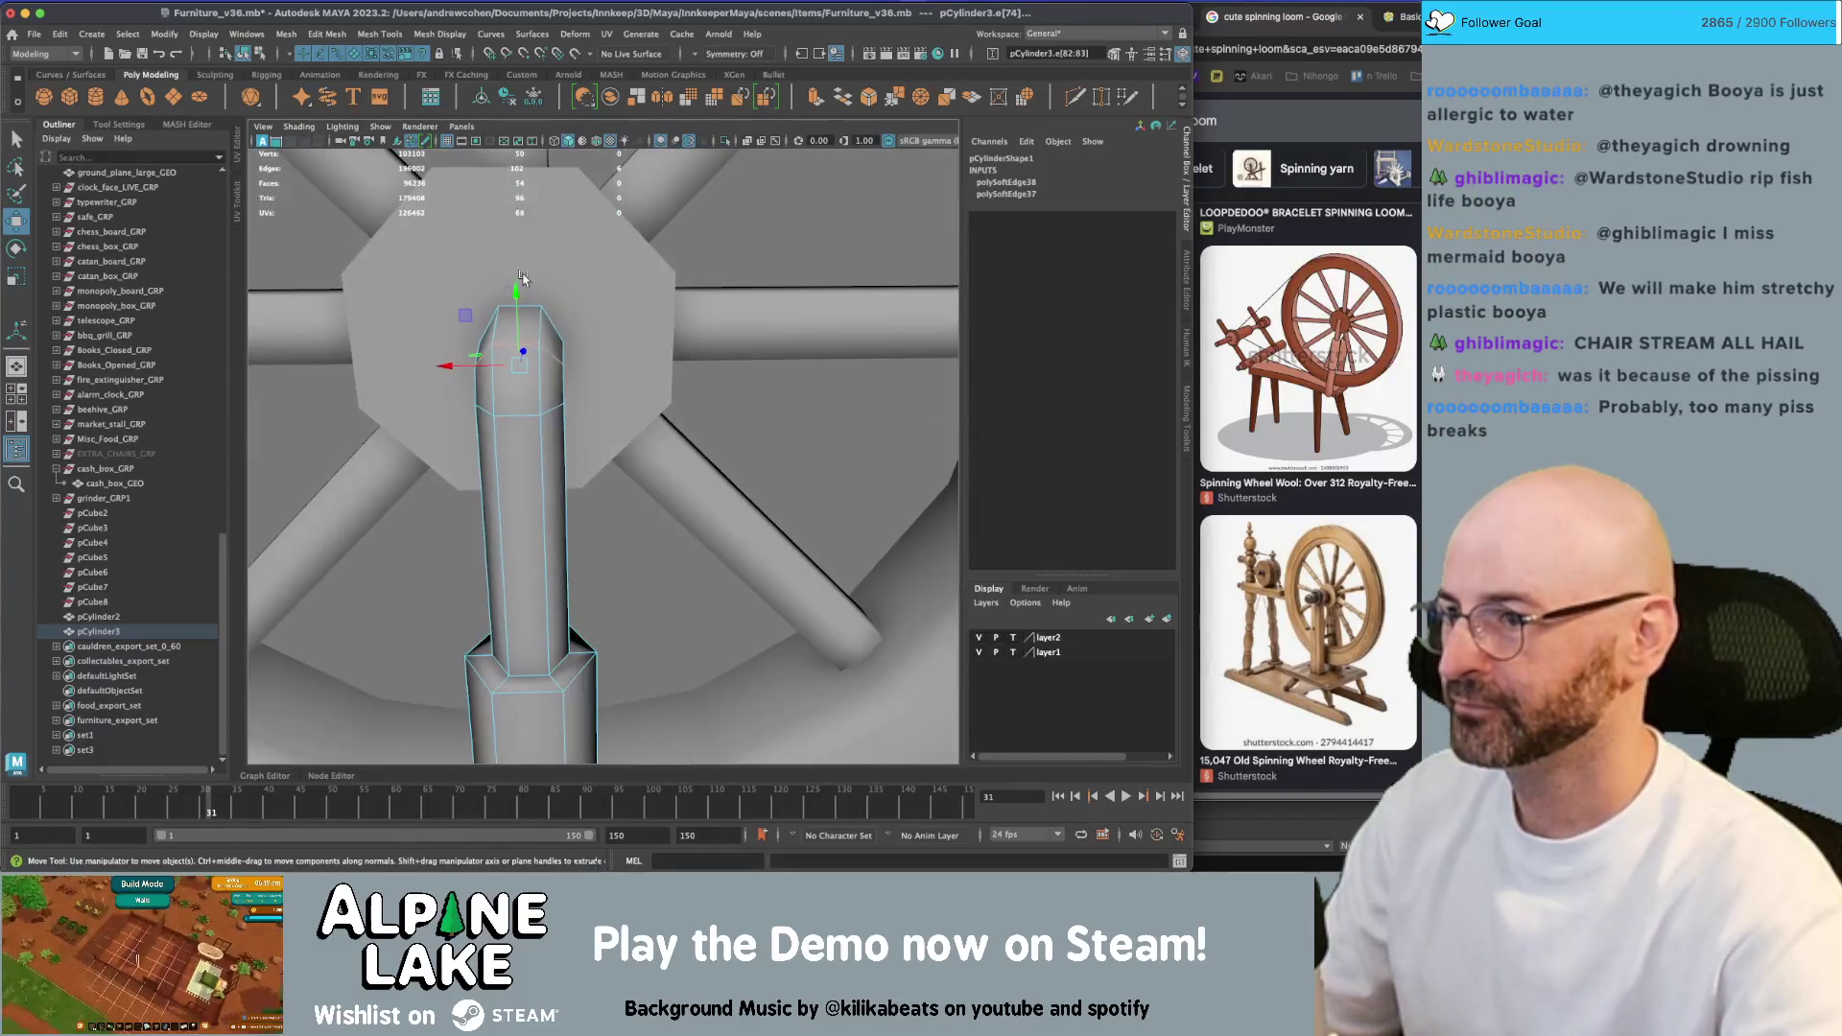
pyautogui.click(243, 53)
pyautogui.press('q')
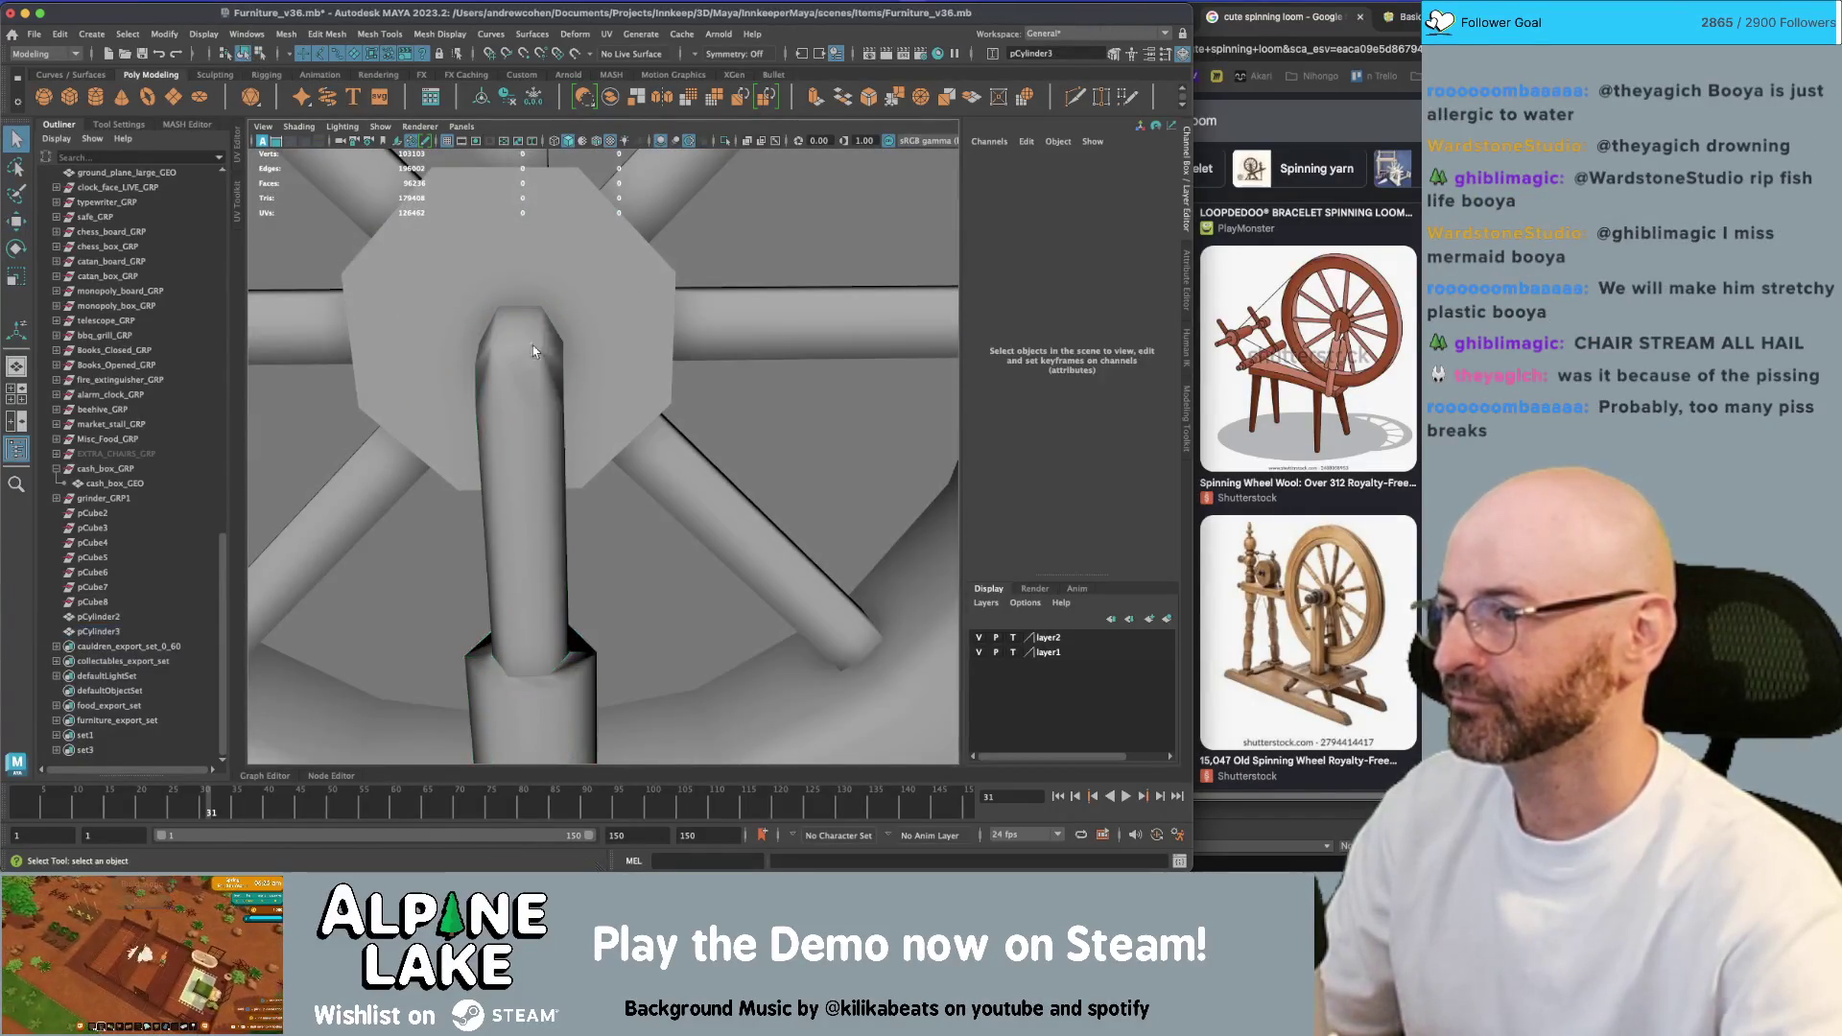
# Move the post to Translate X -50
pyautogui.keyDown('alt'); pyautogui.moveTo(532, 345); pyautogui.dragTo(530, 336); pyautogui.keyUp('alt')
pyautogui.press('w')
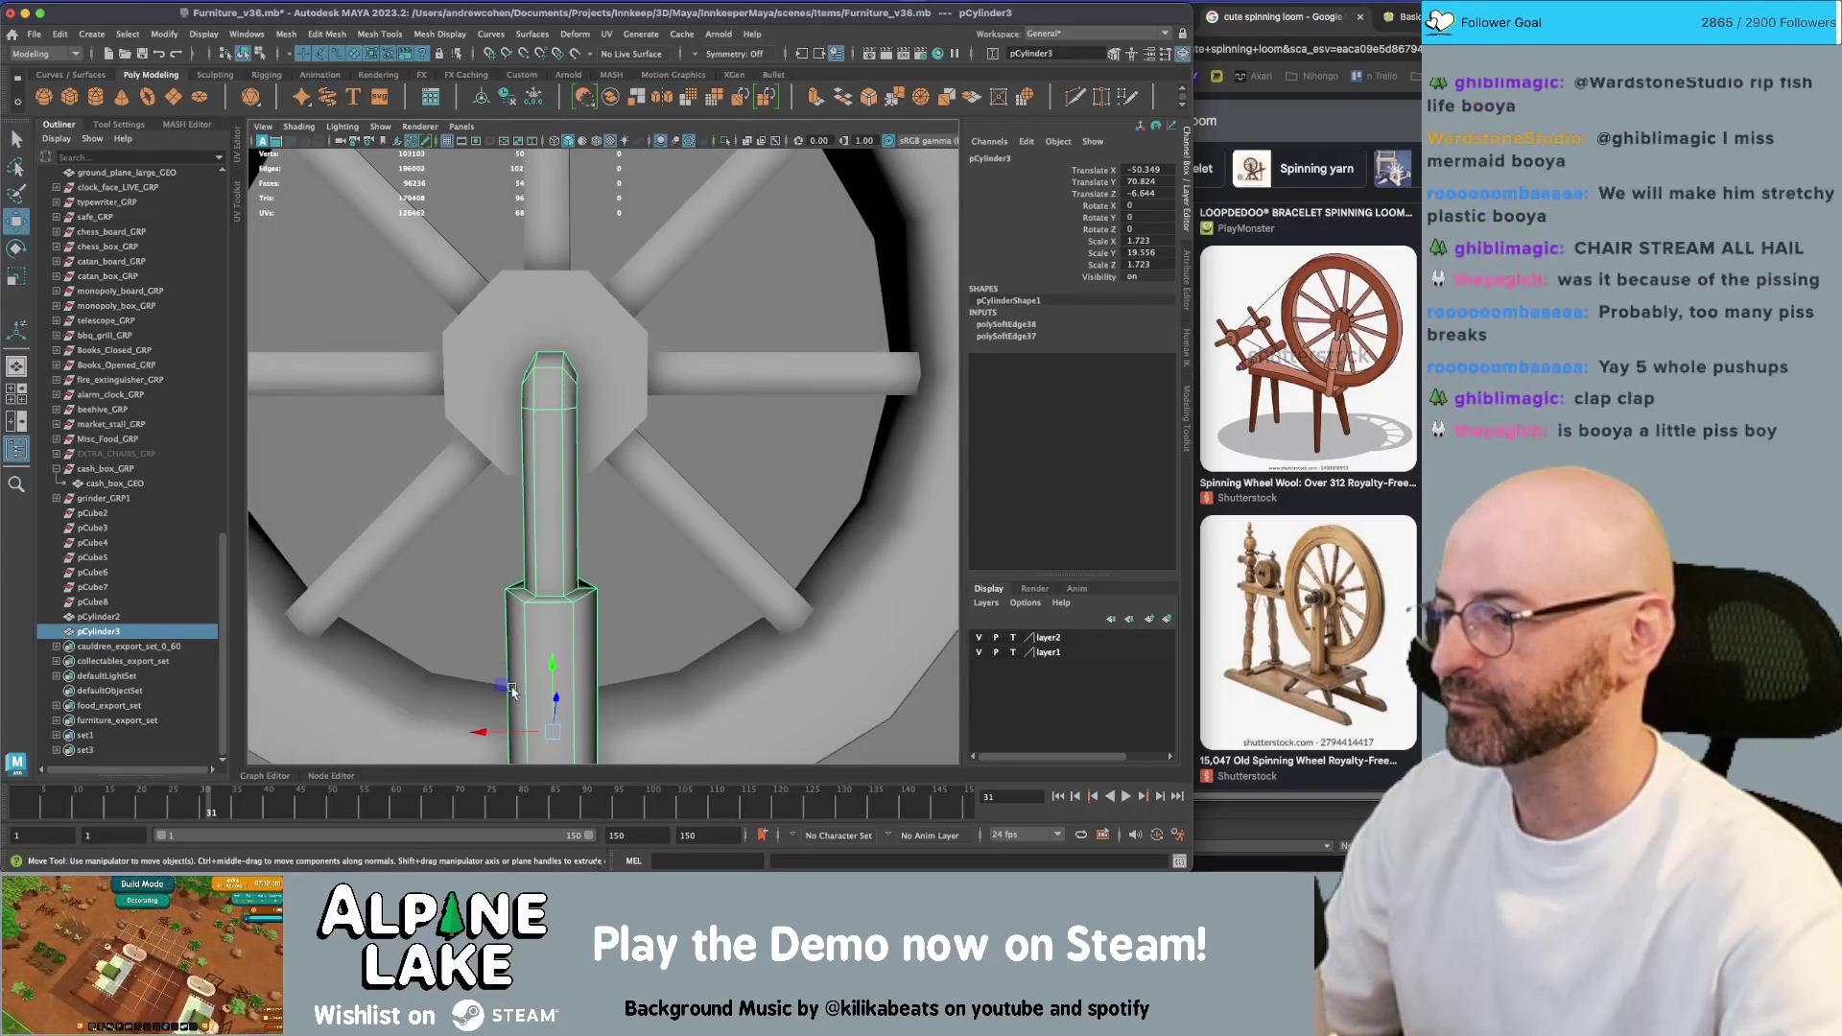
pyautogui.moveTo(485, 731); pyautogui.dragTo(460, 731)
# Duplicate the post as pCylinder4 for the wheel's other side
pyautogui.moveTo(537, 576)
pyautogui.keyDown('alt'); pyautogui.mouseDown()
pyautogui.moveTo(627, 407)
pyautogui.moveTo(749, 380)
pyautogui.moveTo(616, 561)
pyautogui.moveTo(684, 439)
pyautogui.mouseUp(); pyautogui.keyUp('alt')
pyautogui.press('q')
pyautogui.click(756, 377)
pyautogui.click(617, 561)
pyautogui.hotkey('ctrl', 'd')
pyautogui.press('w')
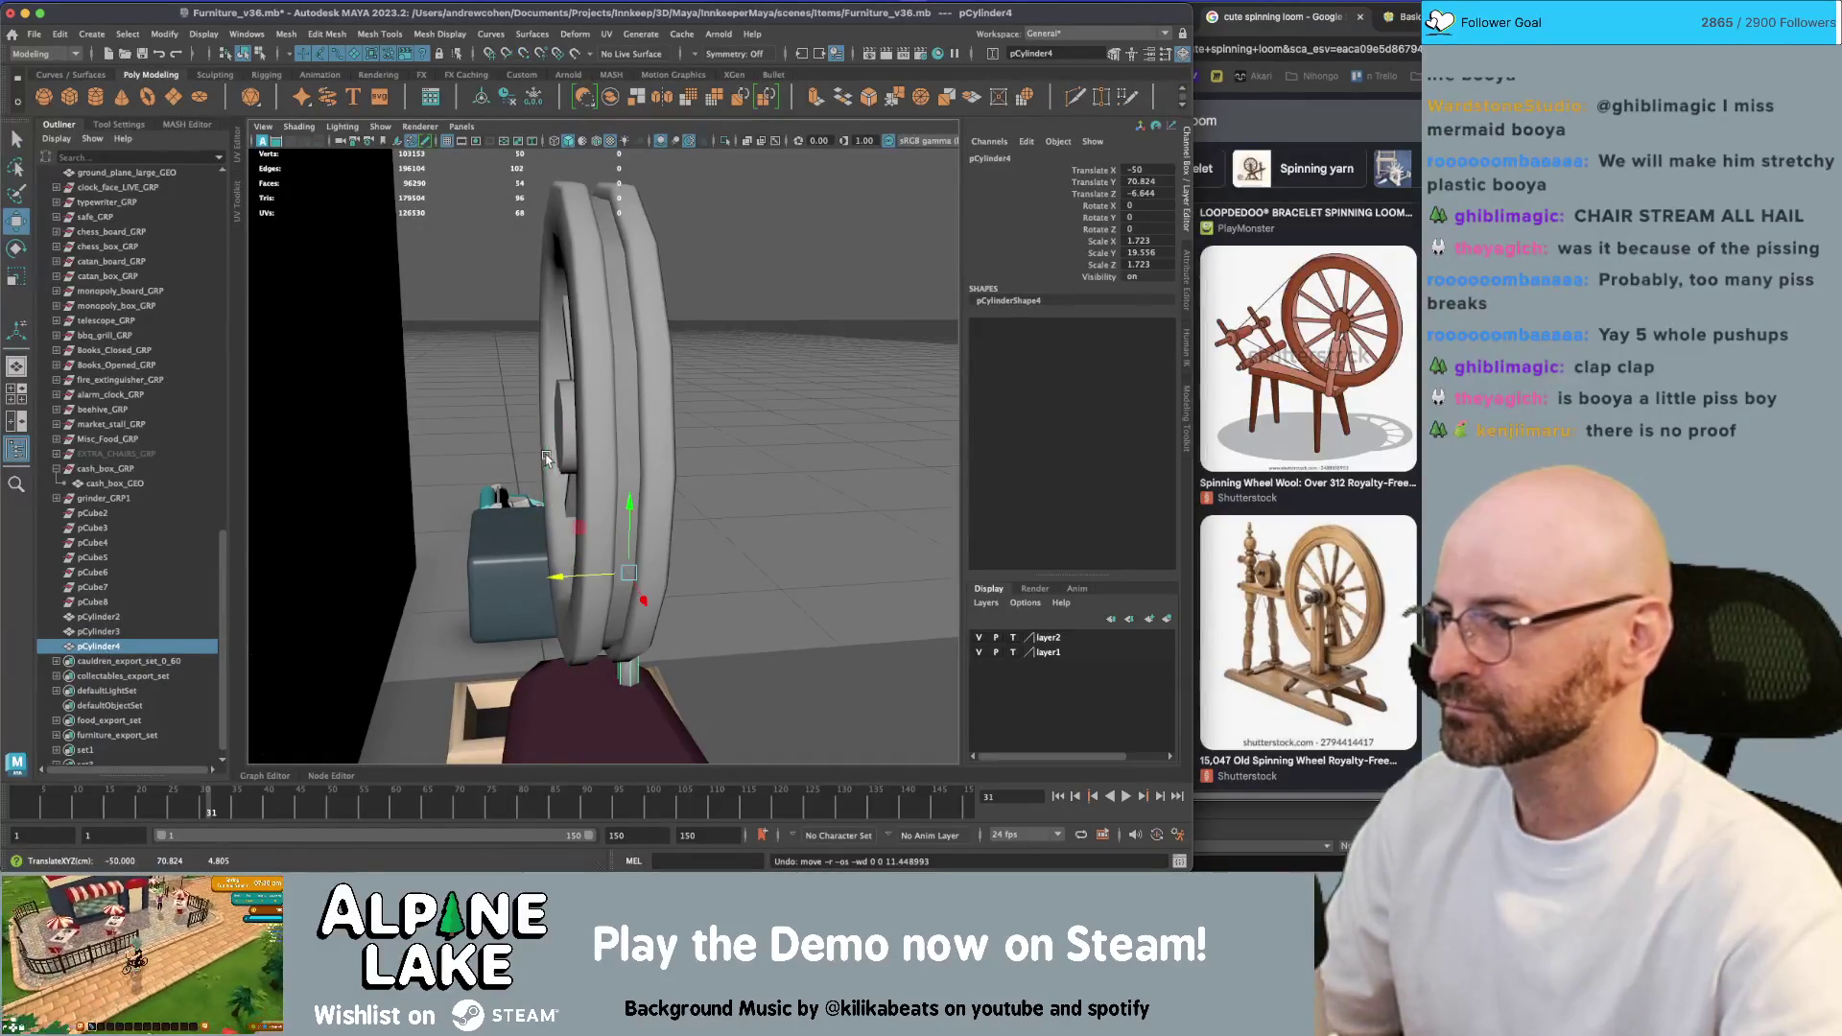
# Delete the extra post, freeze the upright post's transforms, and duplicate it with a new Z scale
pyautogui.press('Delete')
pyautogui.keyDown('alt'); pyautogui.moveTo(567, 446); pyautogui.dragTo(629, 515); pyautogui.keyUp('alt')
pyautogui.click(629, 516)
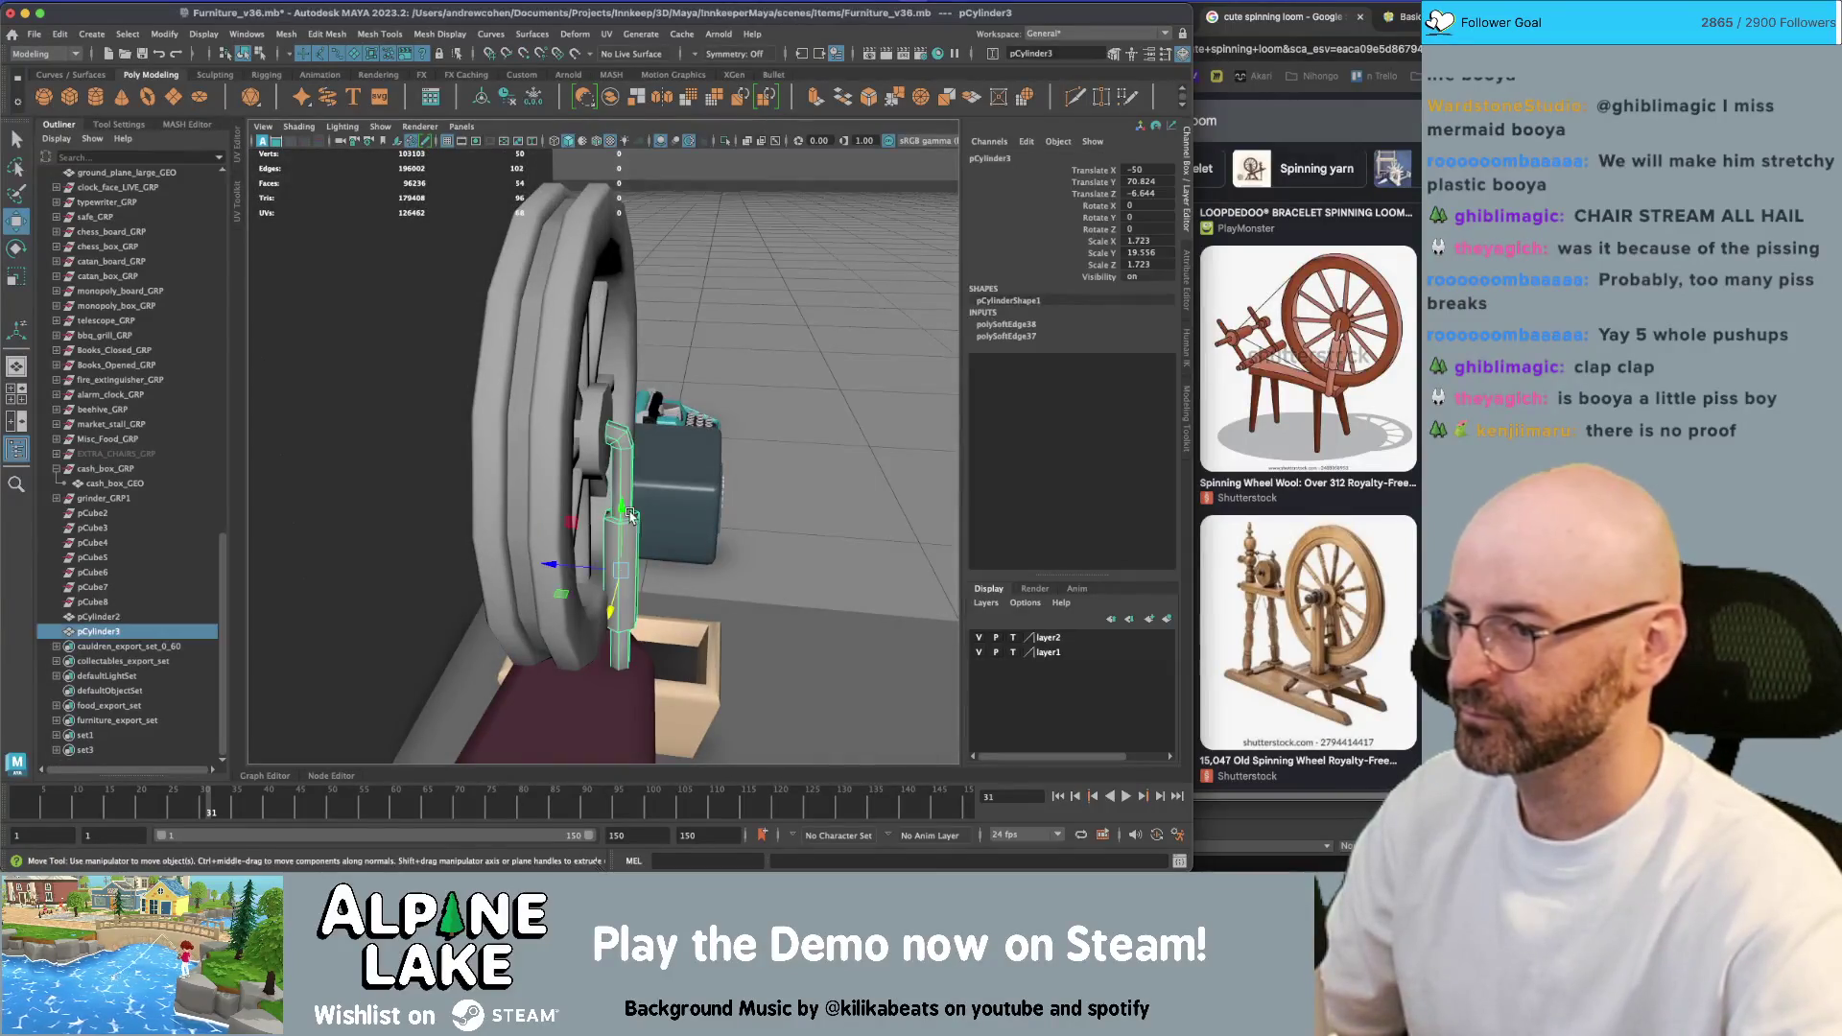
pyautogui.hotkey('ctrl', 'shift', 'f')
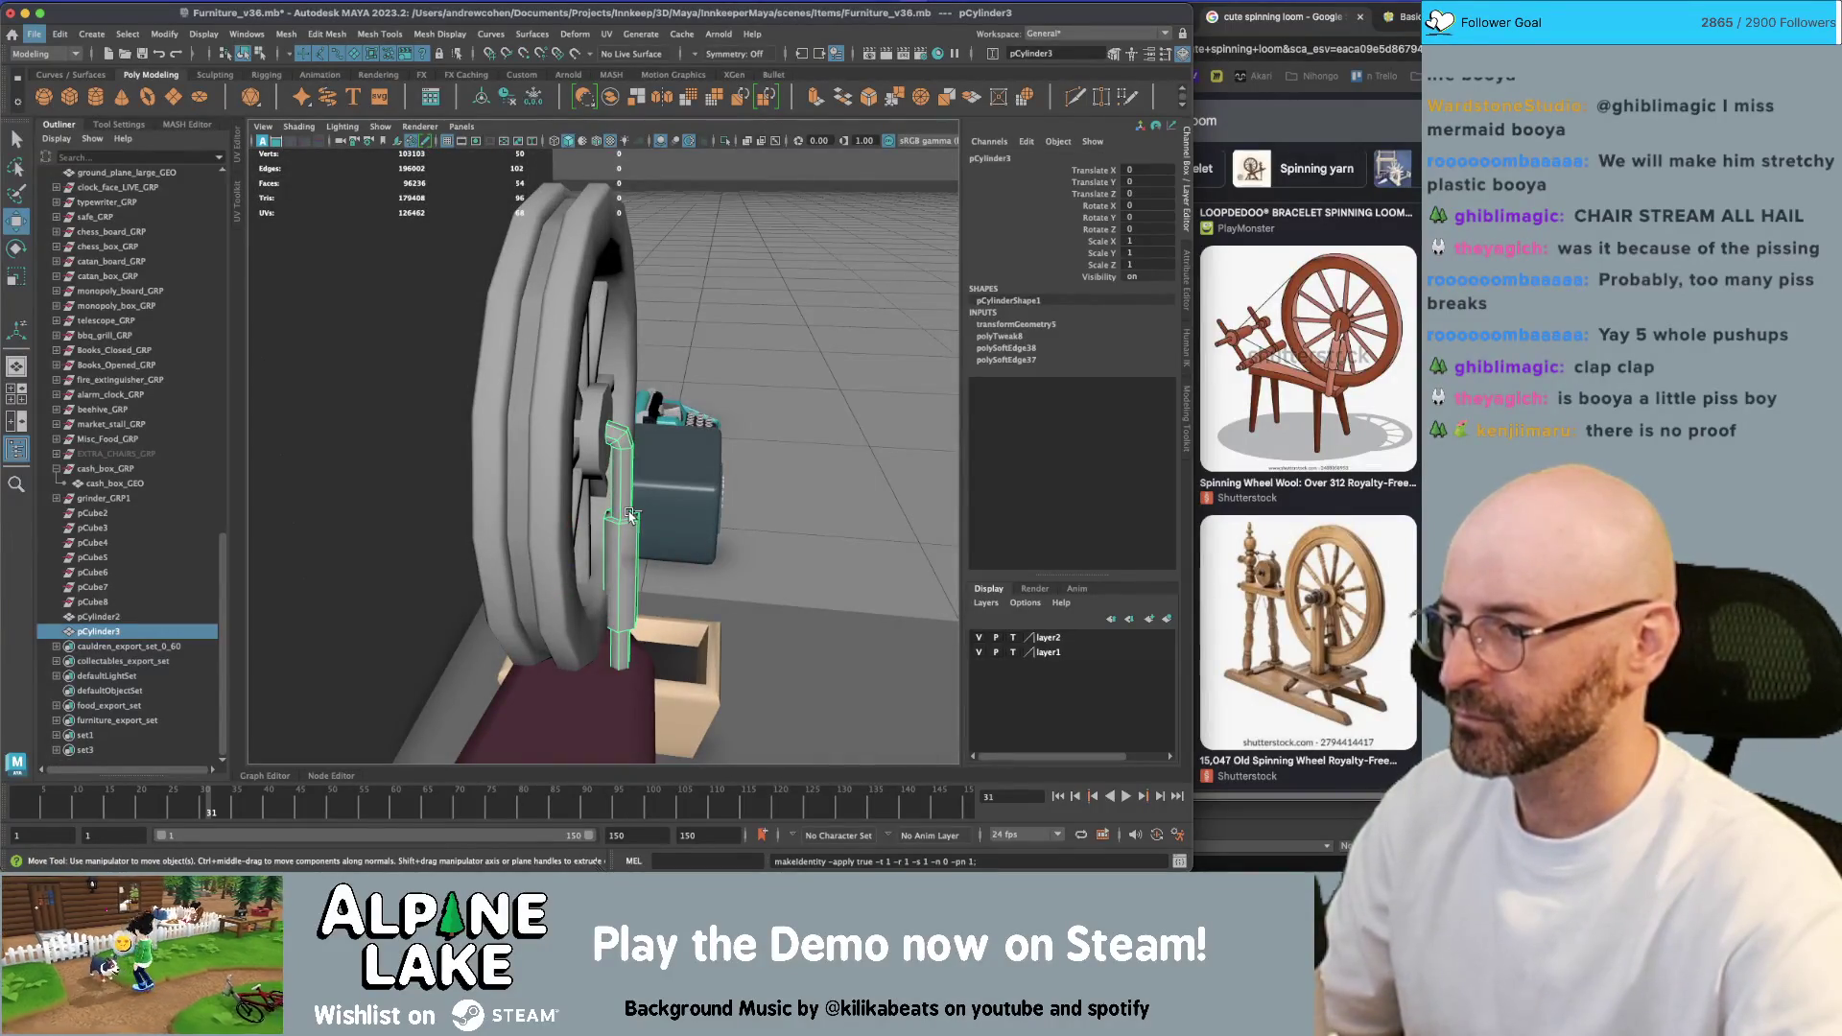
pyautogui.hotkey('ctrl', 'd')
pyautogui.press('e')
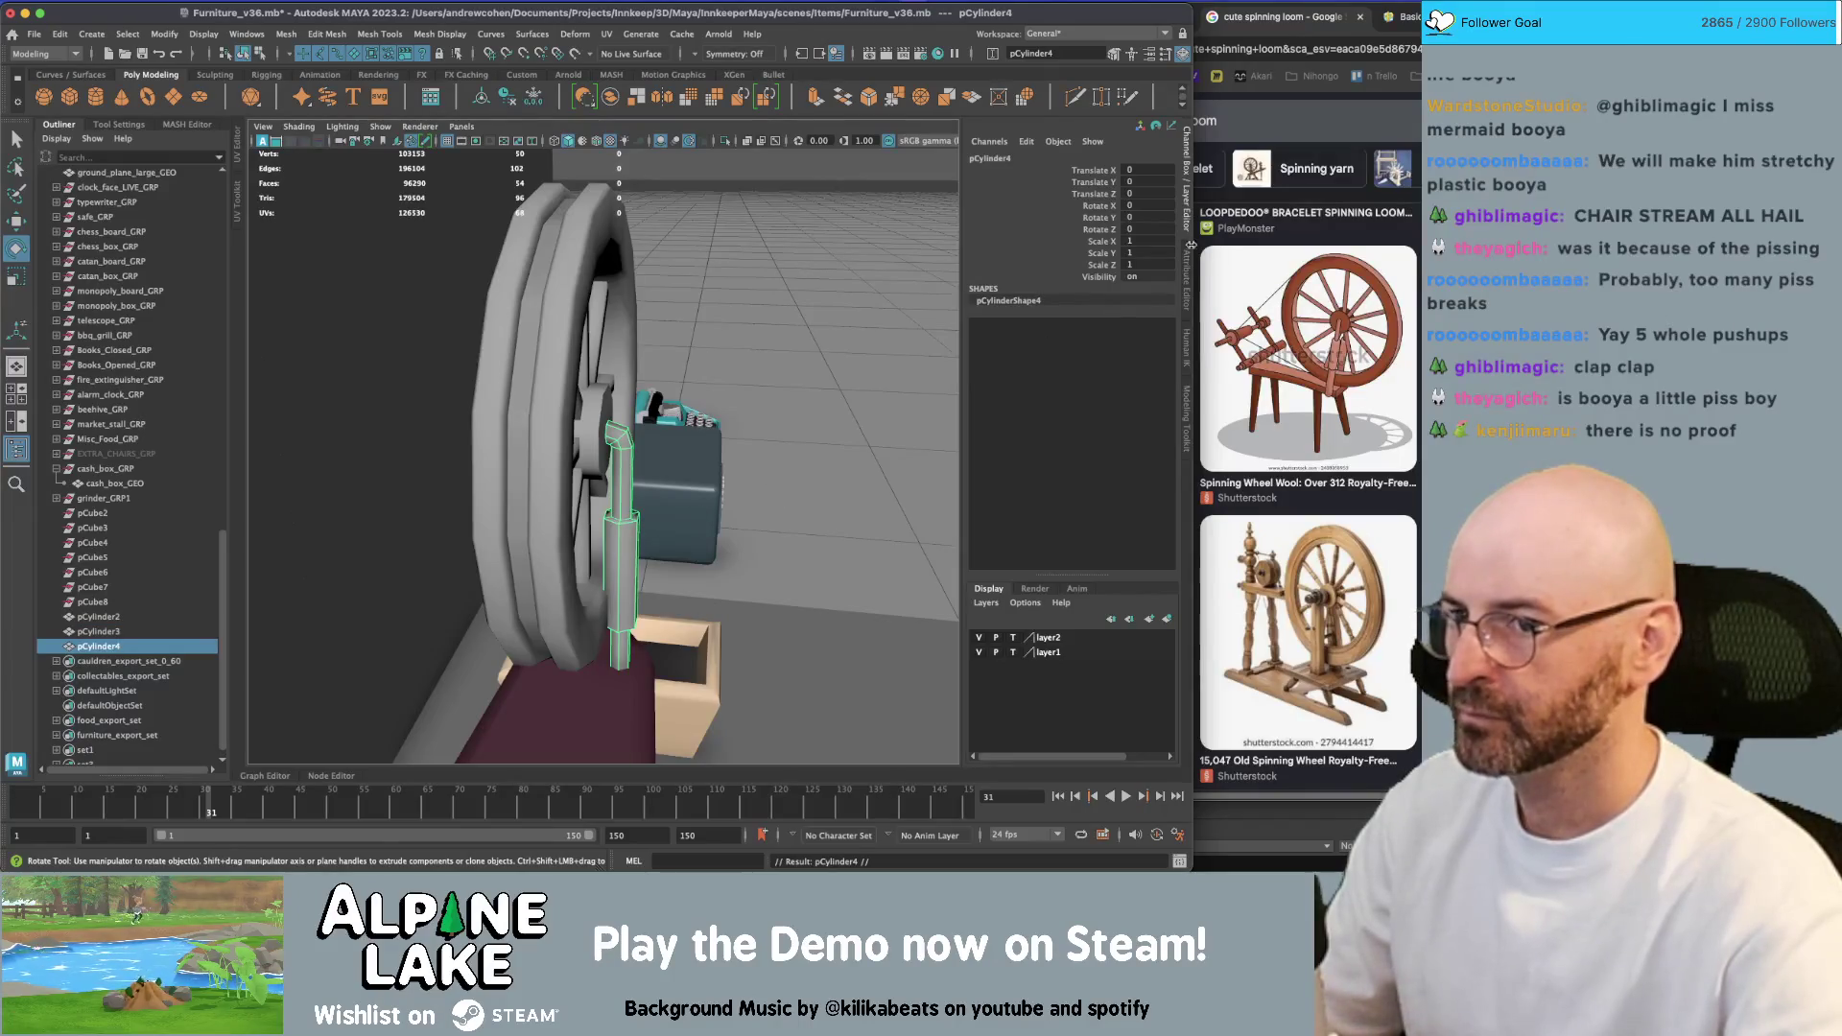
pyautogui.doubleClick(1162, 263)
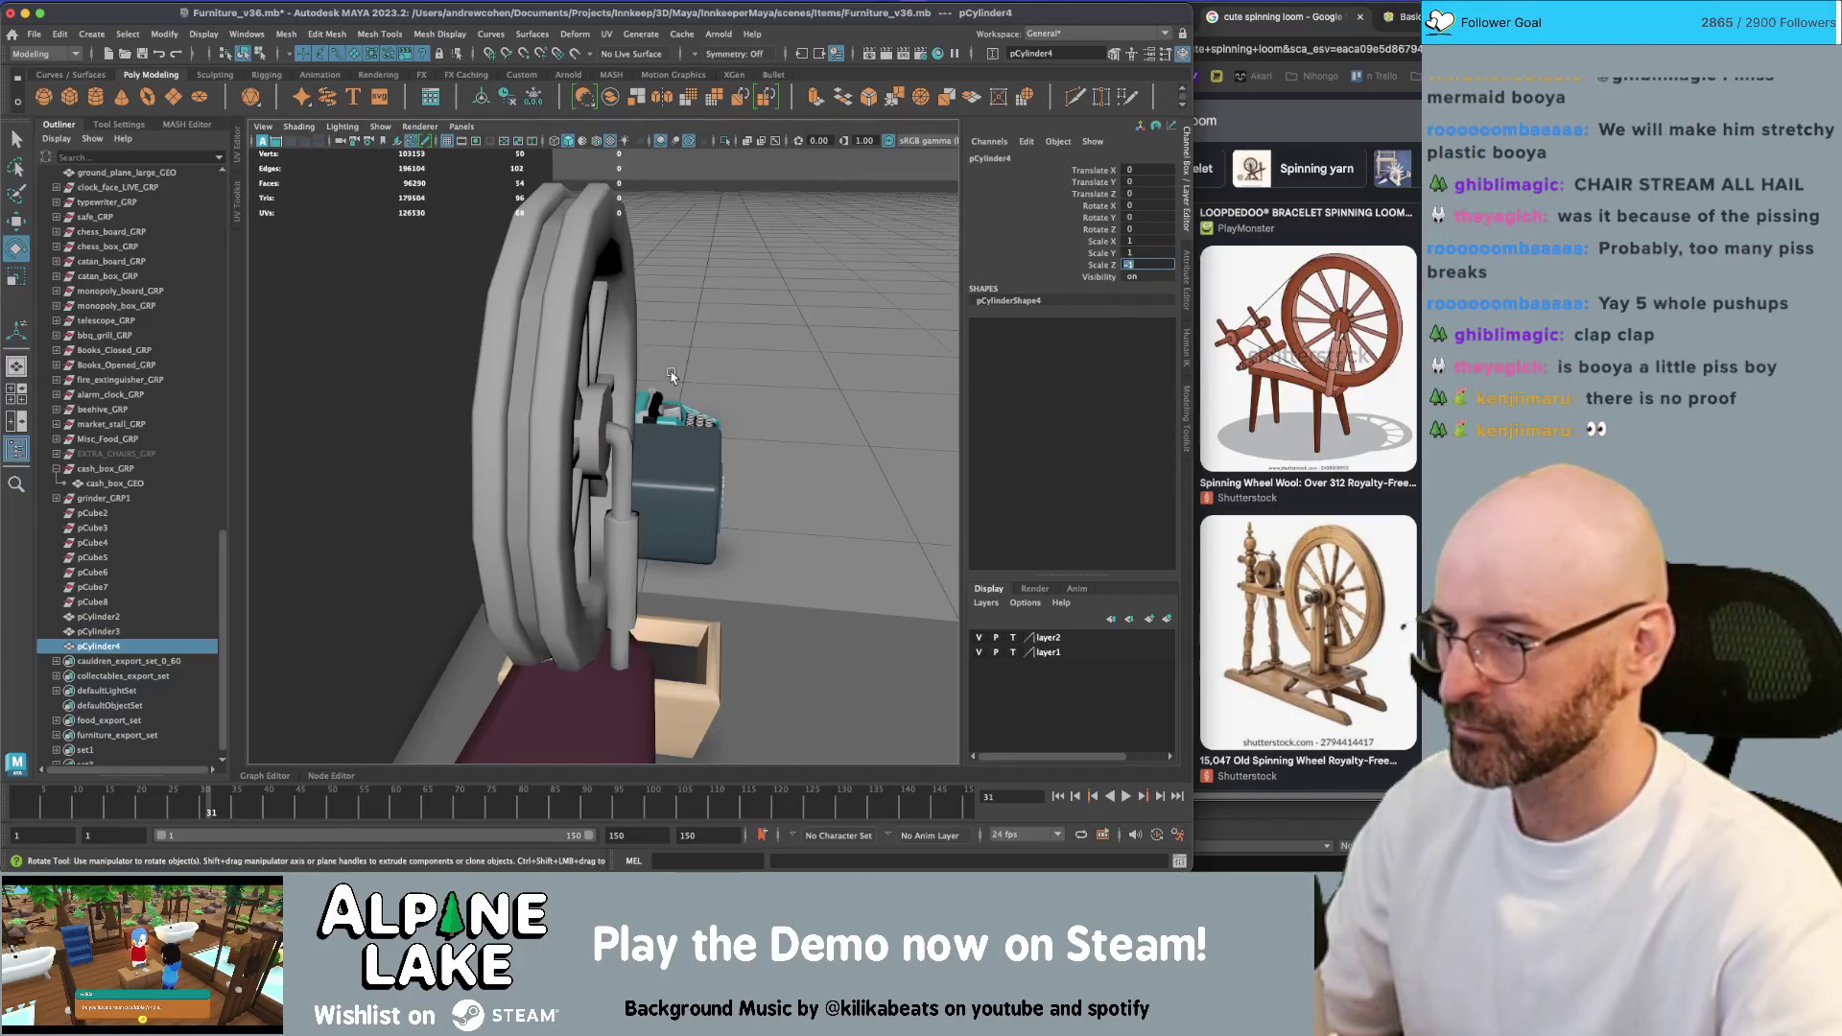
pyautogui.press('Return')
pyautogui.press('q')
pyautogui.click(555, 485)
# Frame the view on the wheel, try a cube beside it, then delete it
pyautogui.keyDown('alt'); pyautogui.moveTo(555, 486); pyautogui.dragTo(752, 481); pyautogui.keyUp('alt')
pyautogui.keyDown('alt'); pyautogui.moveTo(752, 481); pyautogui.dragTo(720, 490, button='right'); pyautogui.keyUp('alt')
pyautogui.keyDown('alt'); pyautogui.moveTo(720, 490); pyautogui.dragTo(662, 506); pyautogui.keyUp('alt')
pyautogui.keyDown('alt'); pyautogui.moveTo(662, 506); pyautogui.dragTo(535, 500, button='right'); pyautogui.keyUp('alt')
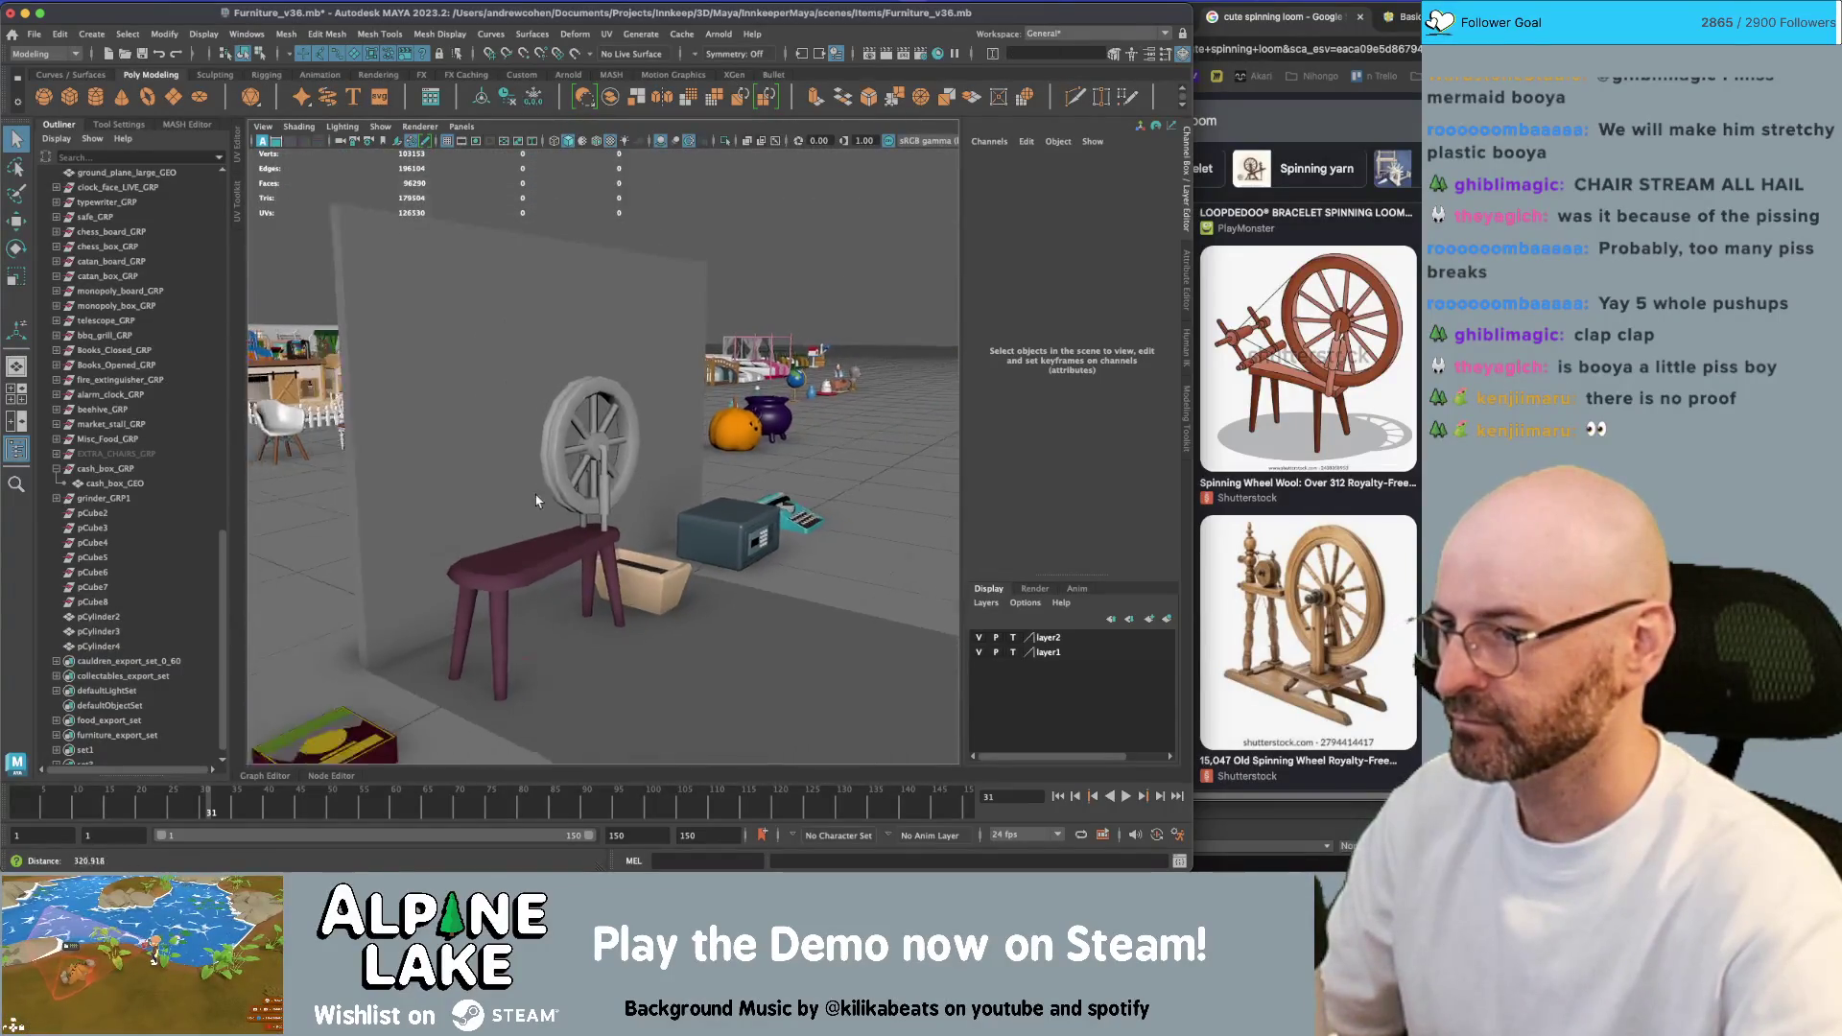
pyautogui.moveTo(535, 500)
pyautogui.keyDown('alt'); pyautogui.mouseDown()
pyautogui.moveTo(595, 494)
pyautogui.moveTo(556, 491)
pyautogui.mouseUp(); pyautogui.keyUp('alt')
pyautogui.keyDown('alt'); pyautogui.moveTo(557, 491); pyautogui.dragTo(684, 482, button='right'); pyautogui.keyUp('alt')
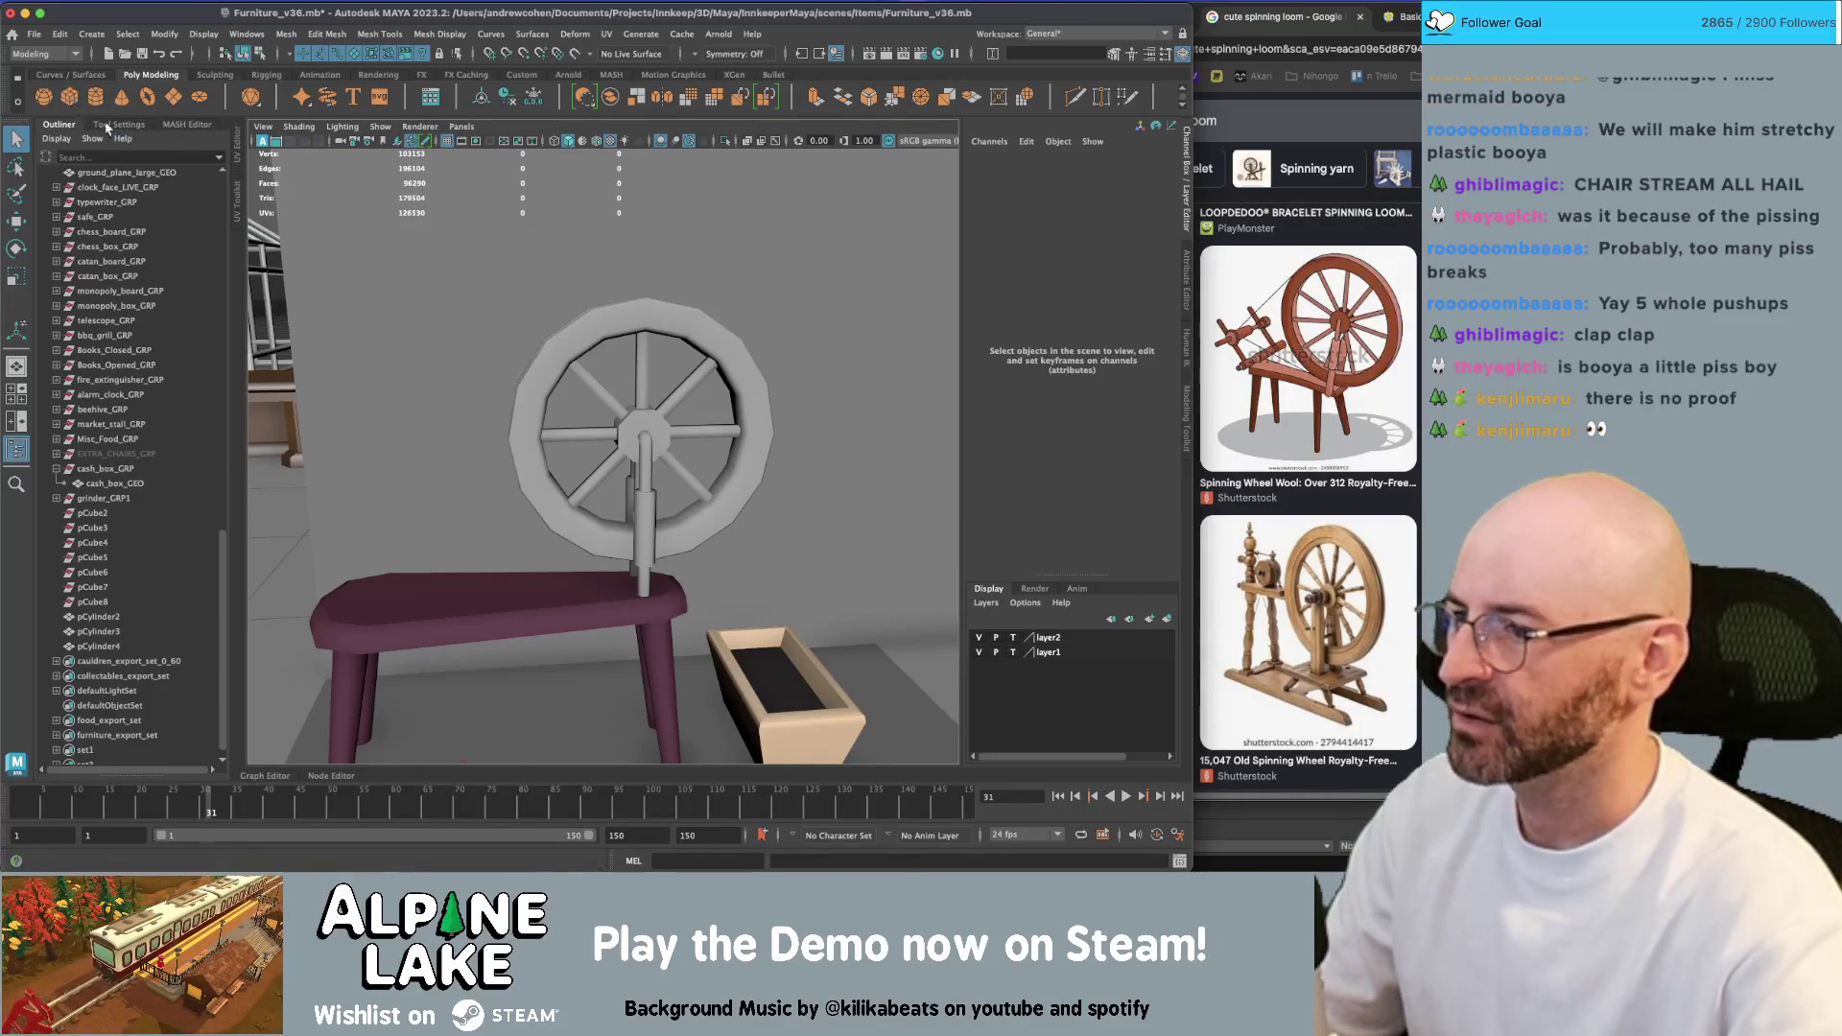
pyautogui.click(69, 96)
pyautogui.press('w')
pyautogui.keyDown('alt'); pyautogui.moveTo(499, 547); pyautogui.dragTo(546, 553); pyautogui.keyUp('alt')
pyautogui.moveTo(437, 655)
pyautogui.mouseDown()
pyautogui.moveTo(374, 475)
pyautogui.moveTo(495, 501)
pyautogui.mouseUp()
pyautogui.press('r')
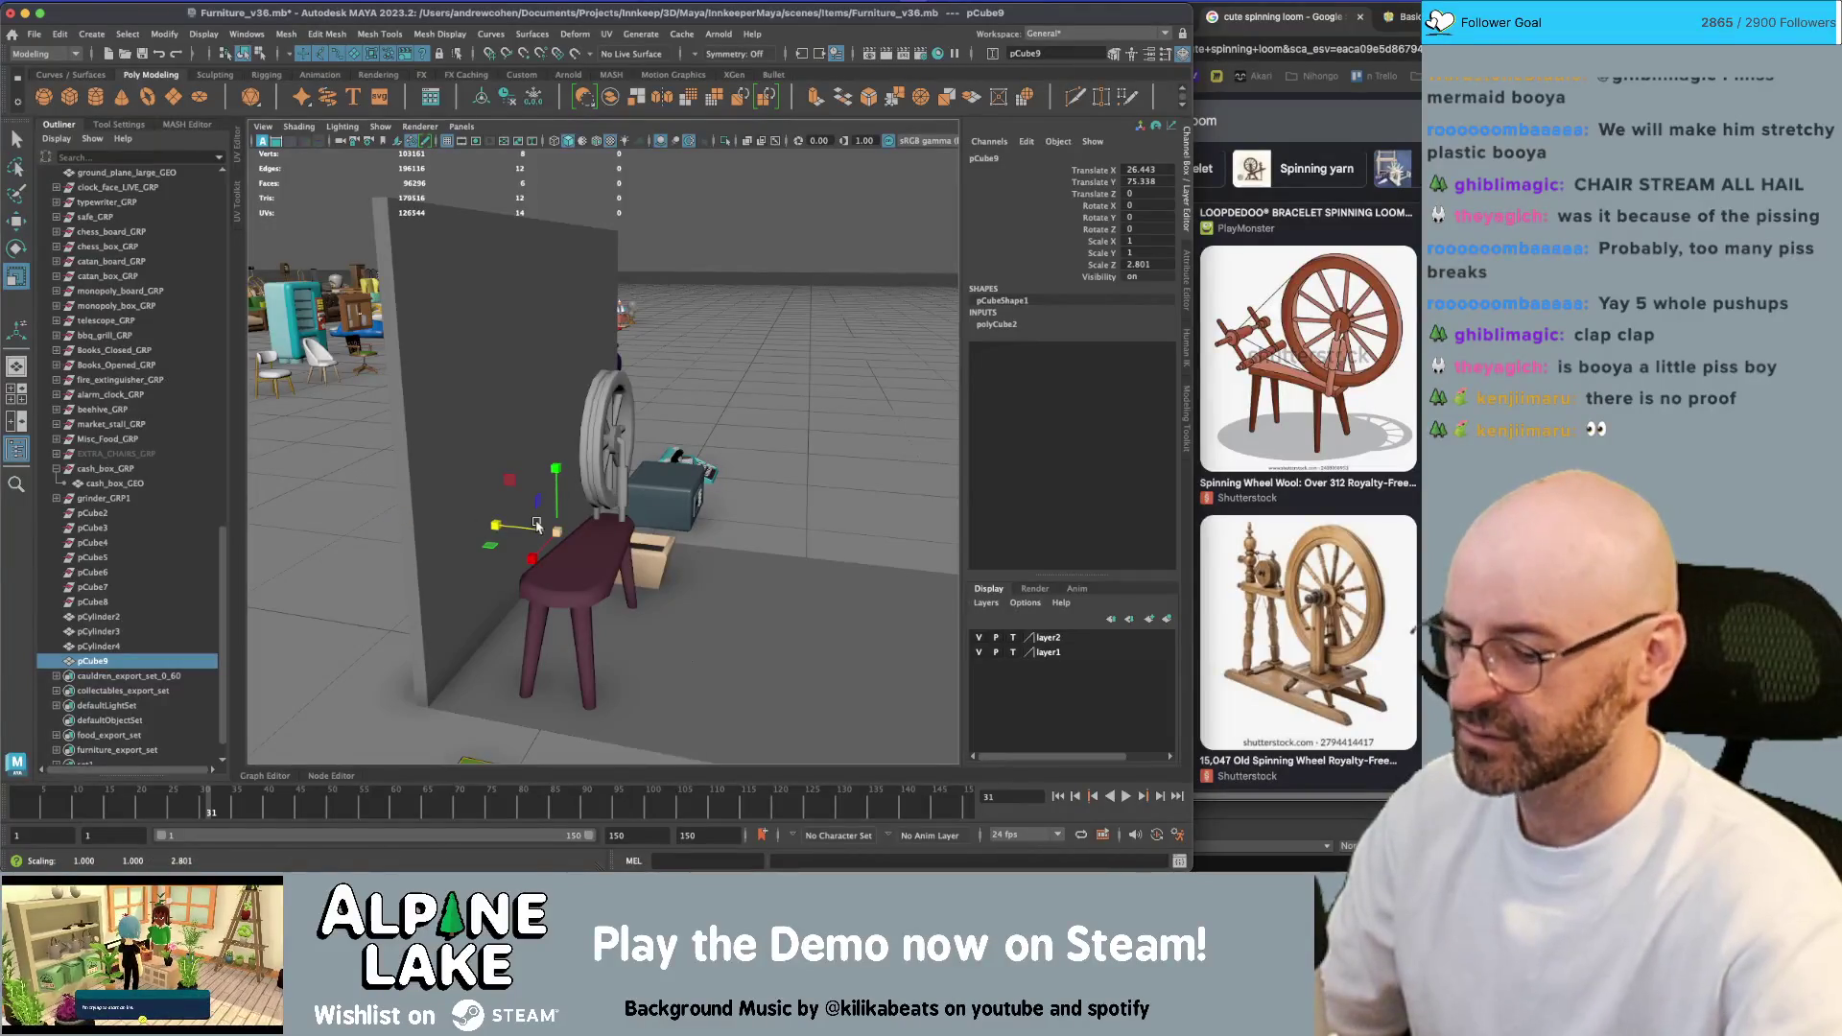
pyautogui.press('Delete')
# Create a new cylinder and lift it to about X 26.936, Y 79.277 beside the wheel
pyautogui.click(96, 100)
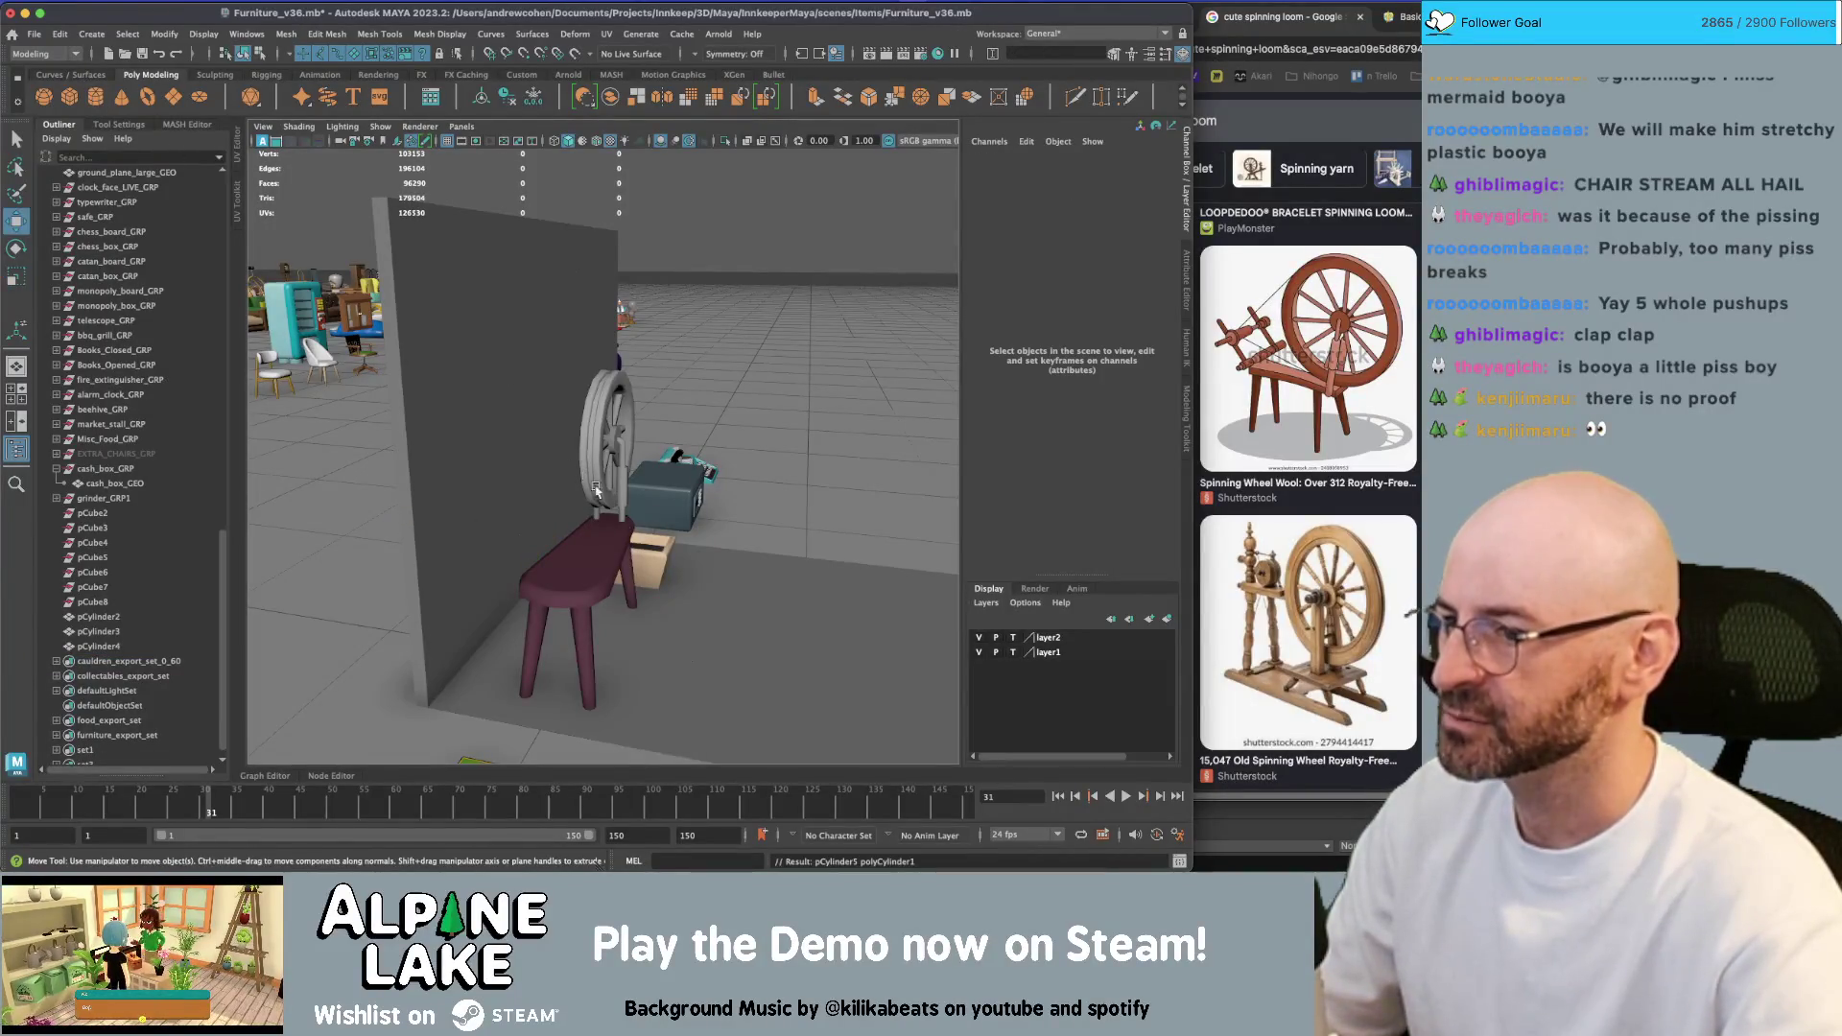
pyautogui.moveTo(576, 633)
pyautogui.keyDown('alt'); pyautogui.mouseDown()
pyautogui.moveTo(518, 592)
pyautogui.moveTo(441, 451)
pyautogui.mouseUp(); pyautogui.keyUp('alt')
pyautogui.moveTo(441, 450)
pyautogui.keyDown('alt'); pyautogui.mouseDown()
pyautogui.moveTo(570, 480)
pyautogui.moveTo(618, 551)
pyautogui.mouseUp(); pyautogui.keyUp('alt')
pyautogui.press('r')
pyautogui.press('e')
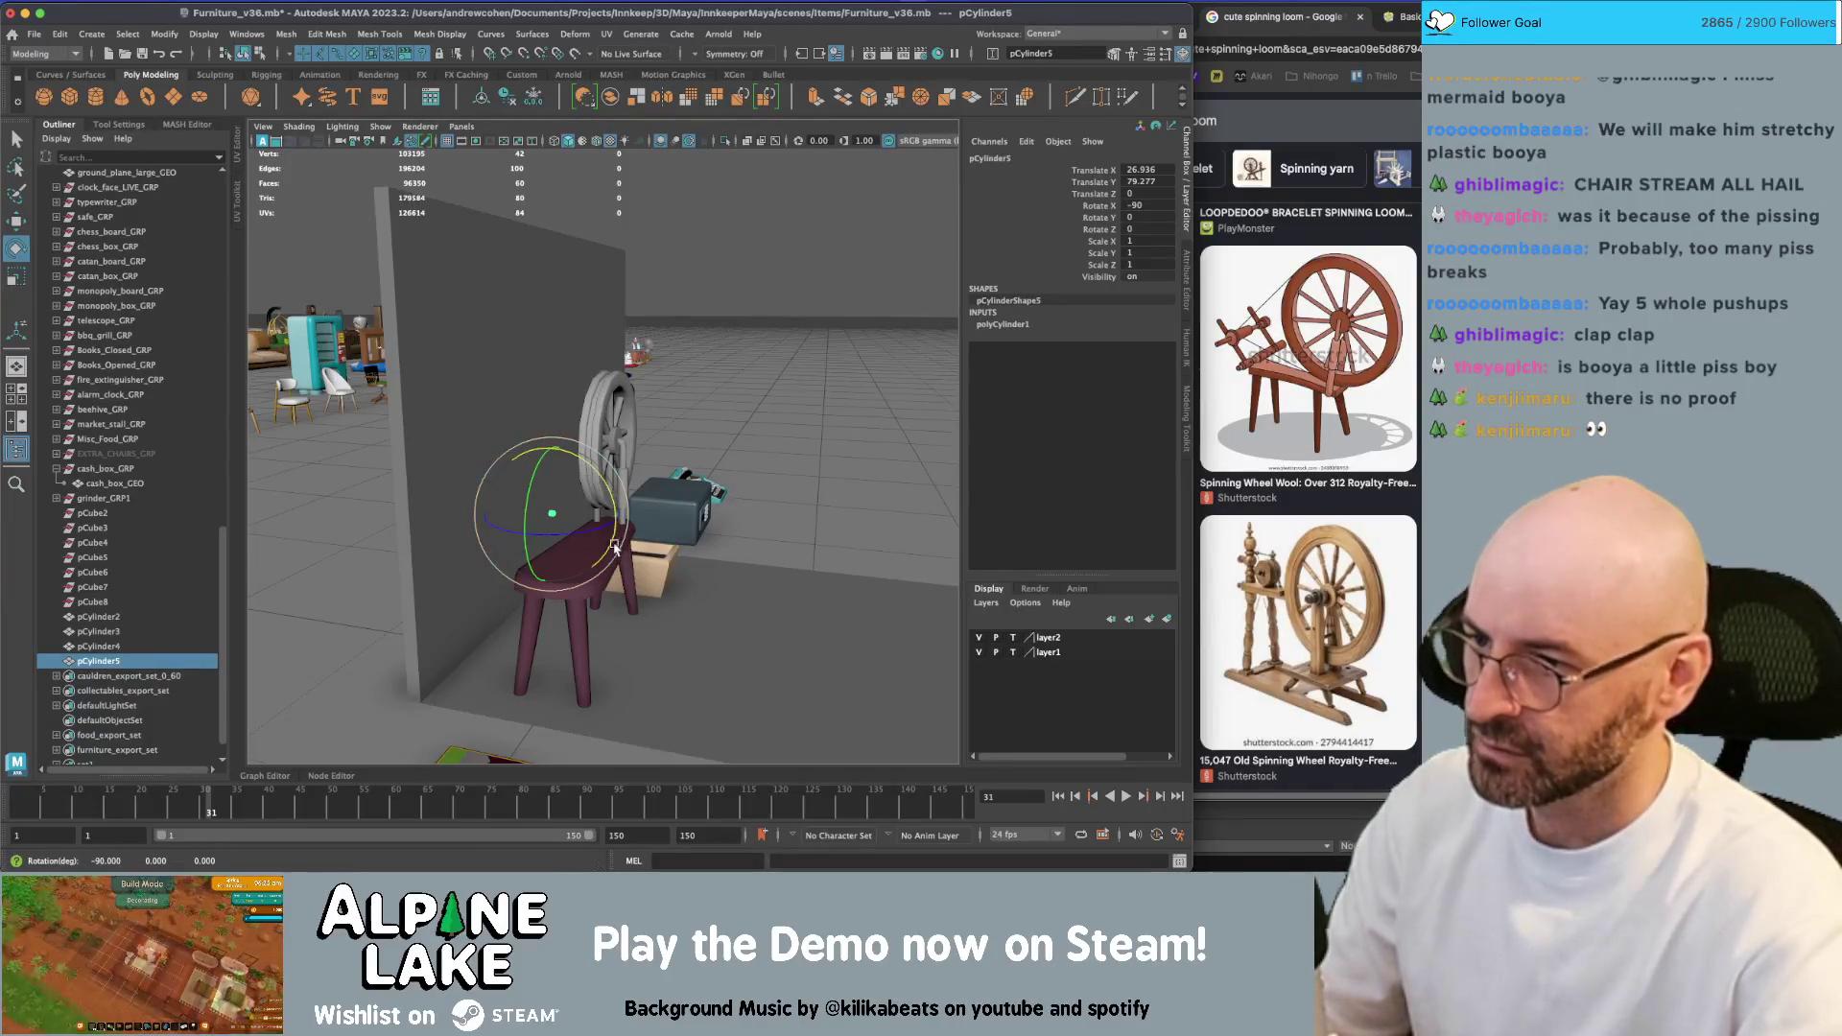
# Thicken the cylinder's radius to 1.55, set Caps to 2, and turn Round Cap on
pyautogui.click(1003, 324)
pyautogui.click(1102, 347)
pyautogui.moveTo(737, 393); pyautogui.dragTo(751, 396, button='middle')
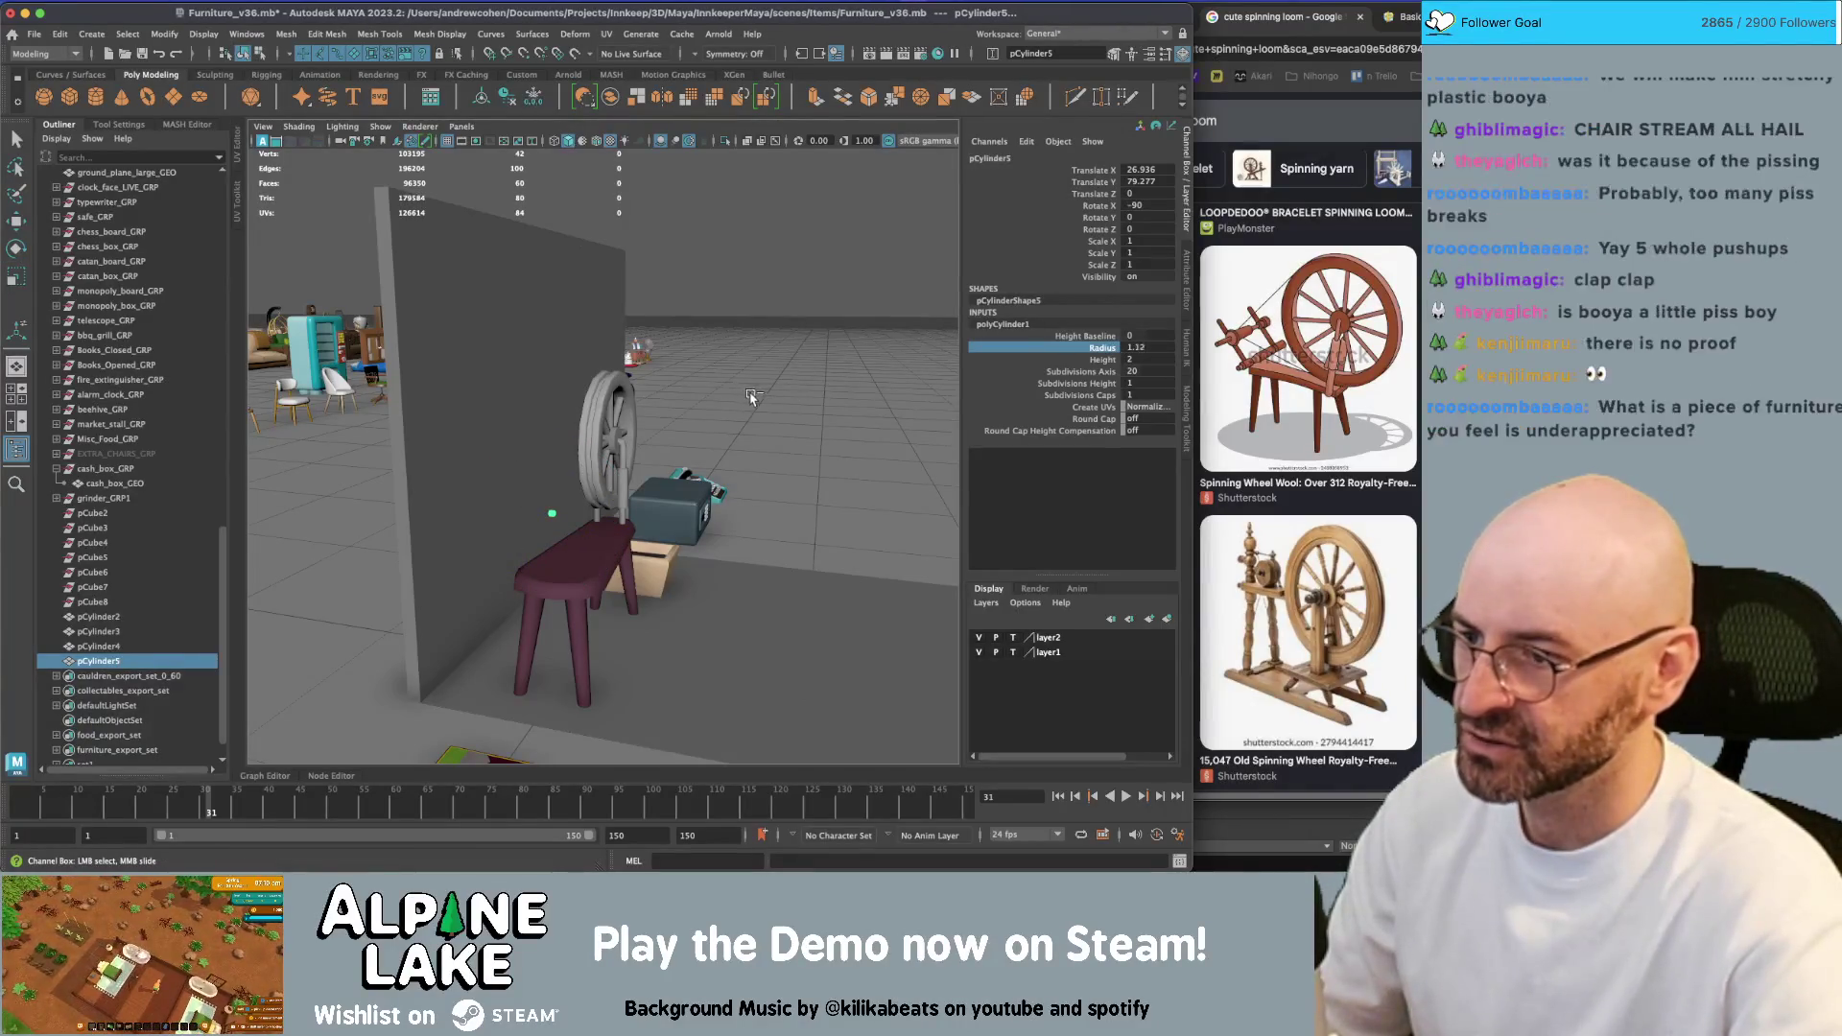
pyautogui.click(1110, 359)
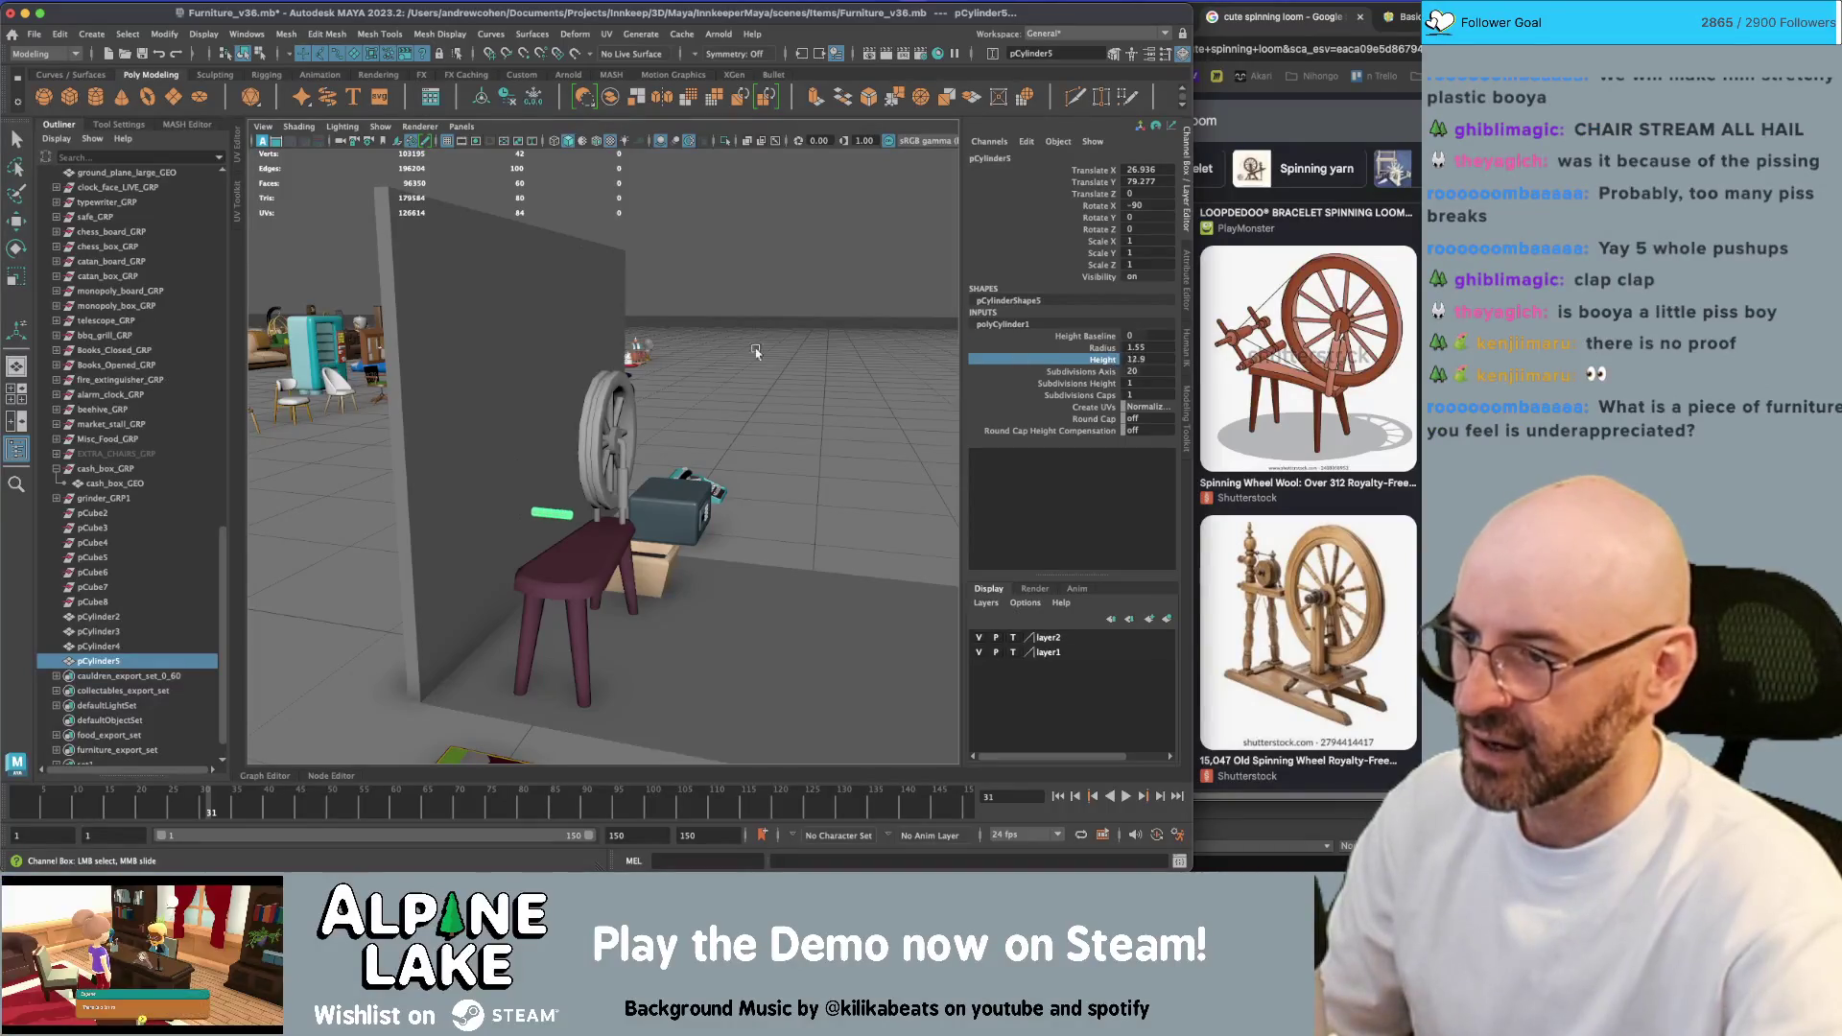
pyautogui.doubleClick(1141, 383)
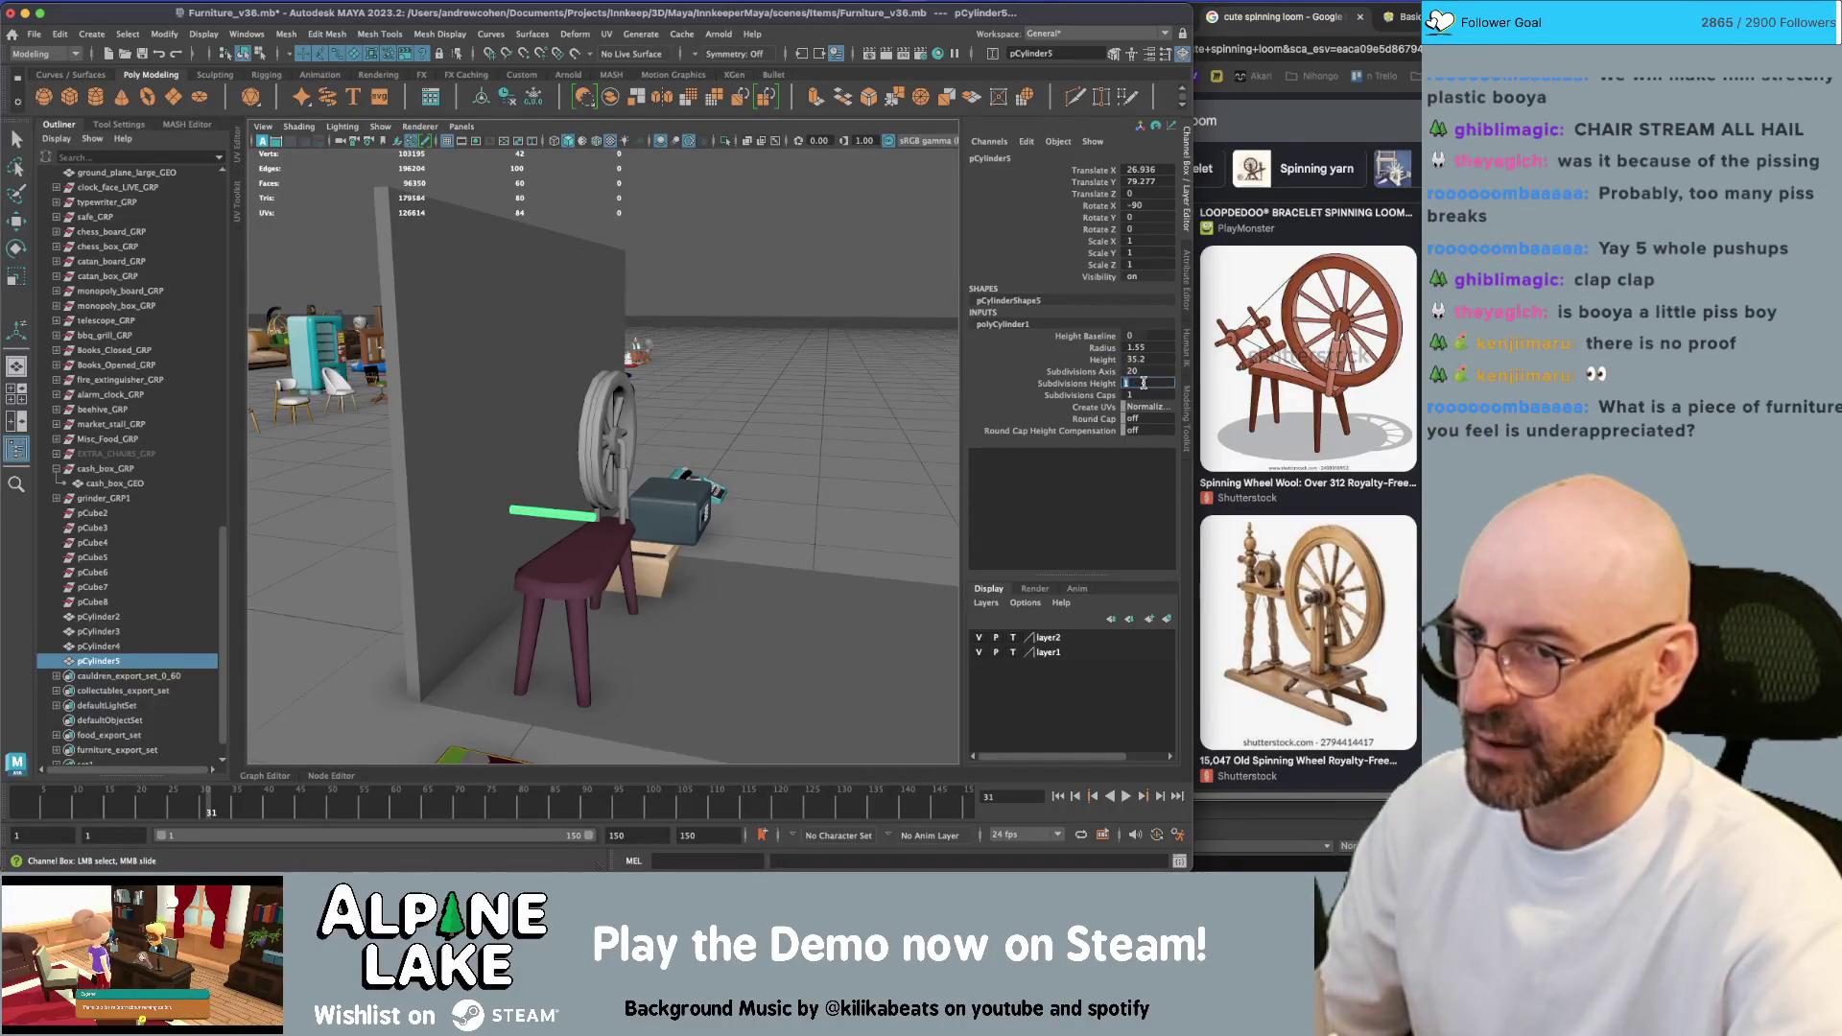
pyautogui.write('2')
pyautogui.press('Return')
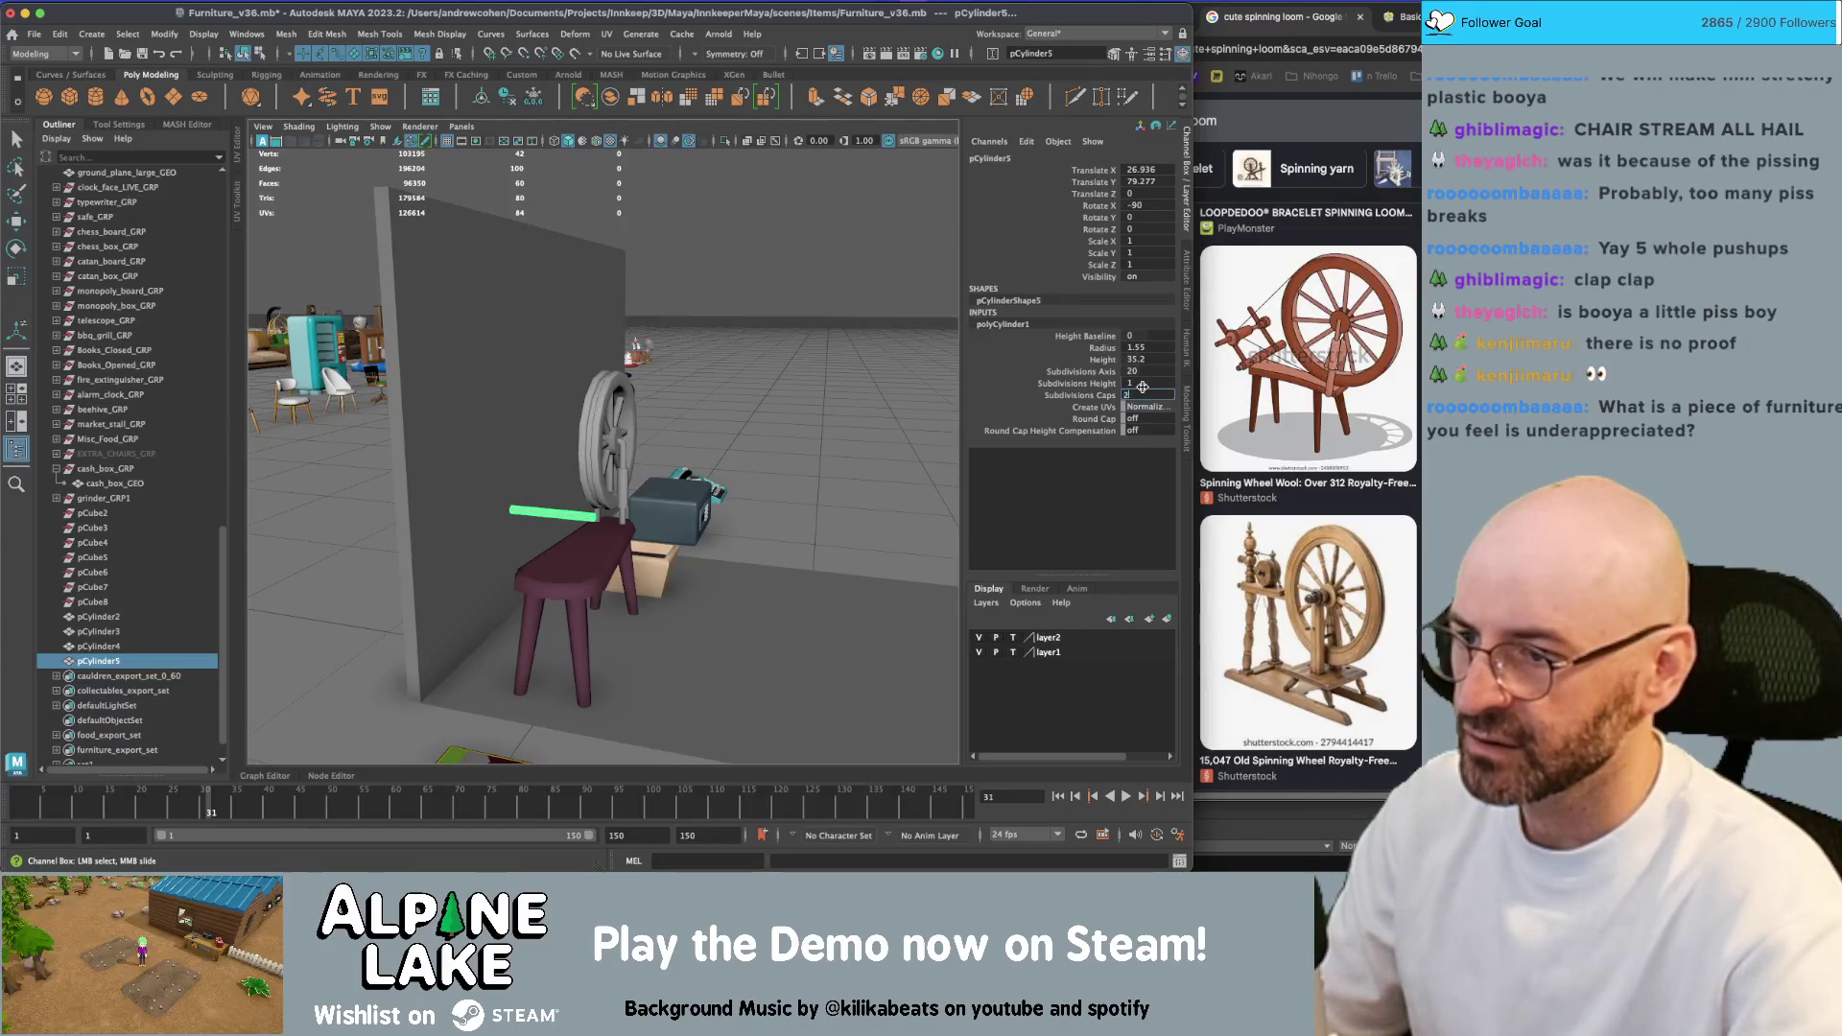
pyautogui.click(1147, 407)
pyautogui.click(1151, 419)
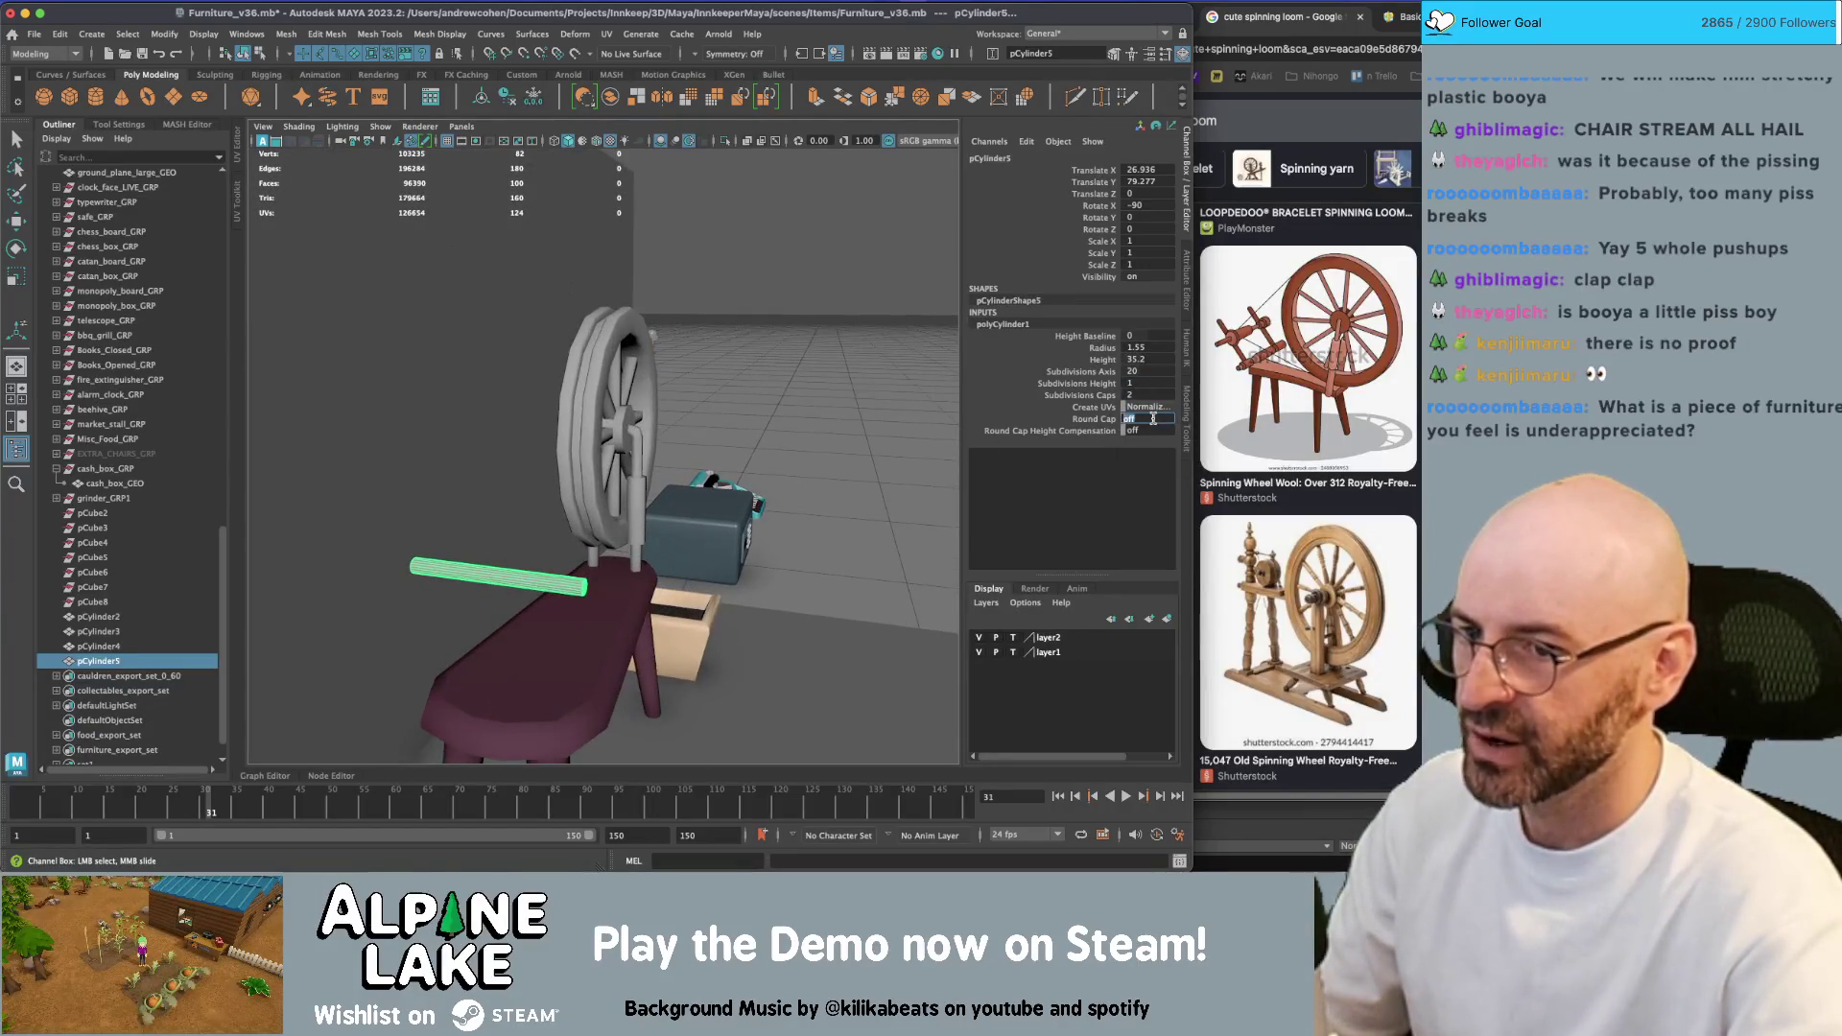
pyautogui.write('1')
pyautogui.press('Tab')
# Give the rod 6 sides and lengthen it to height 41.9
pyautogui.keyDown('alt'); pyautogui.moveTo(806, 479); pyautogui.dragTo(724, 456); pyautogui.keyUp('alt')
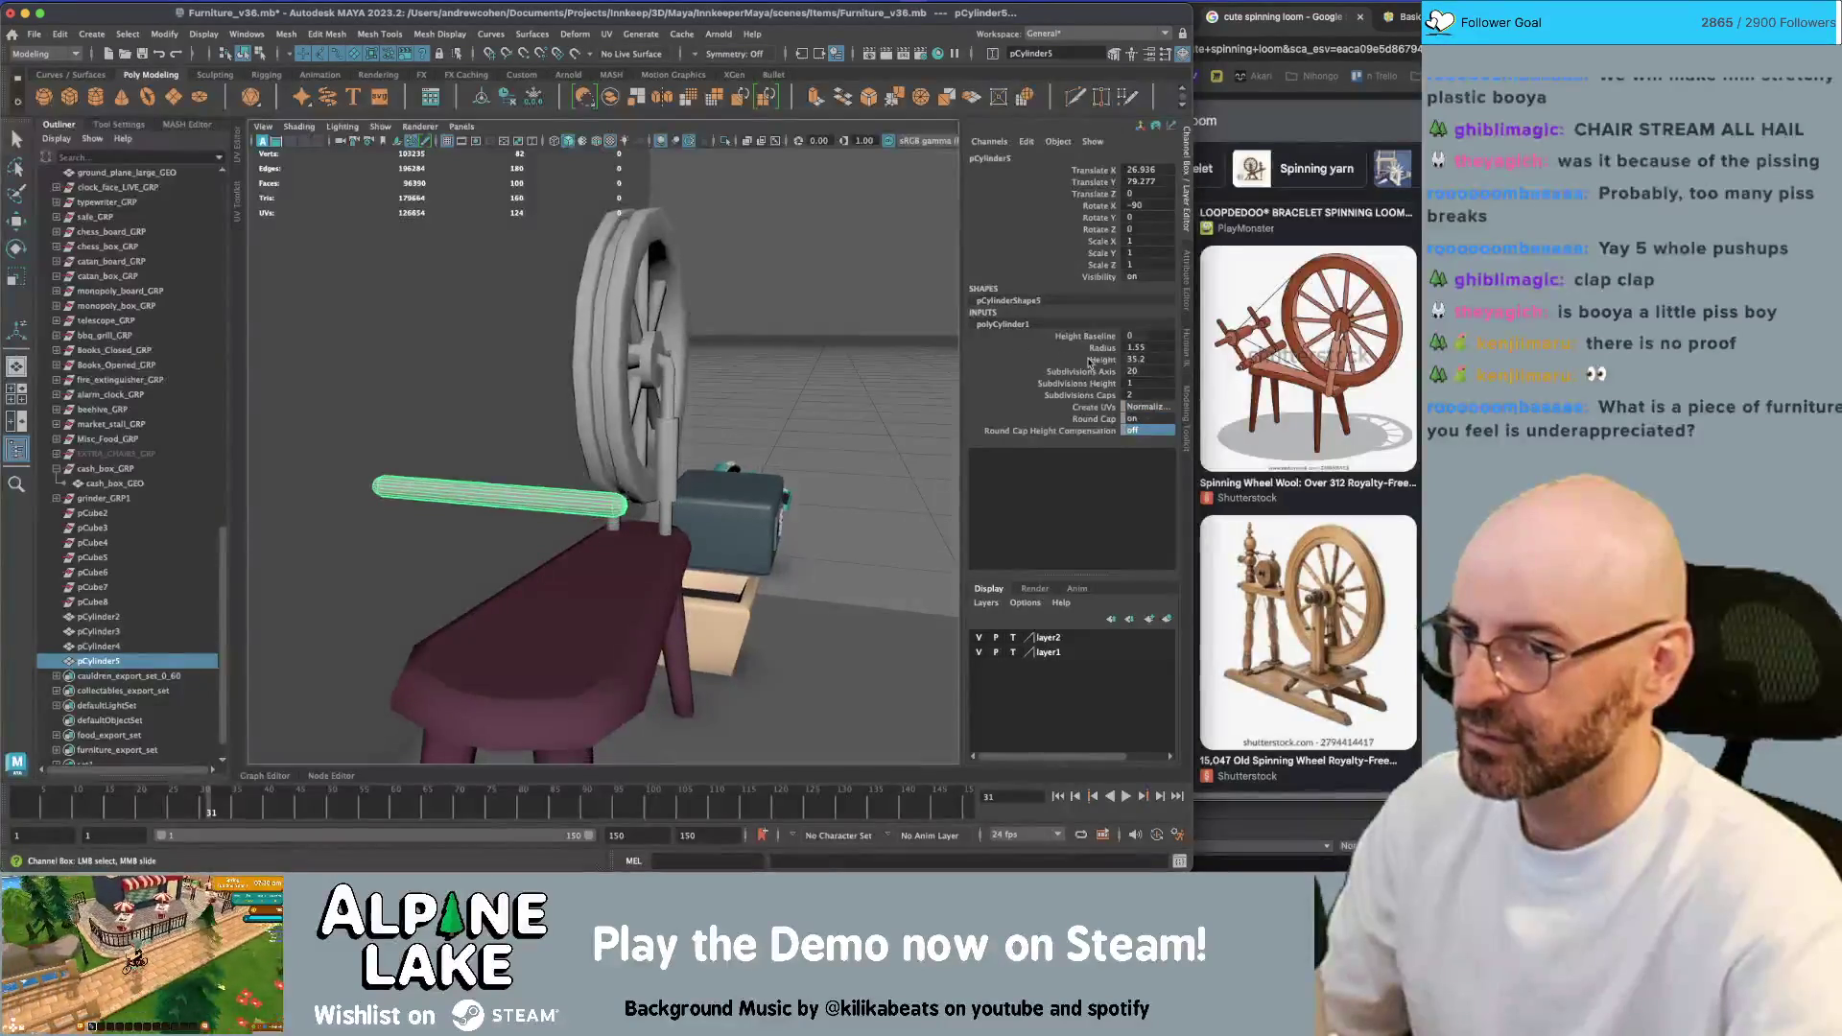
pyautogui.click(1142, 370)
pyautogui.write('6')
pyautogui.press('Return')
pyautogui.moveTo(556, 460)
pyautogui.keyDown('alt'); pyautogui.mouseDown()
pyautogui.moveTo(385, 483)
pyautogui.moveTo(553, 448)
pyautogui.mouseUp(); pyautogui.keyUp('alt')
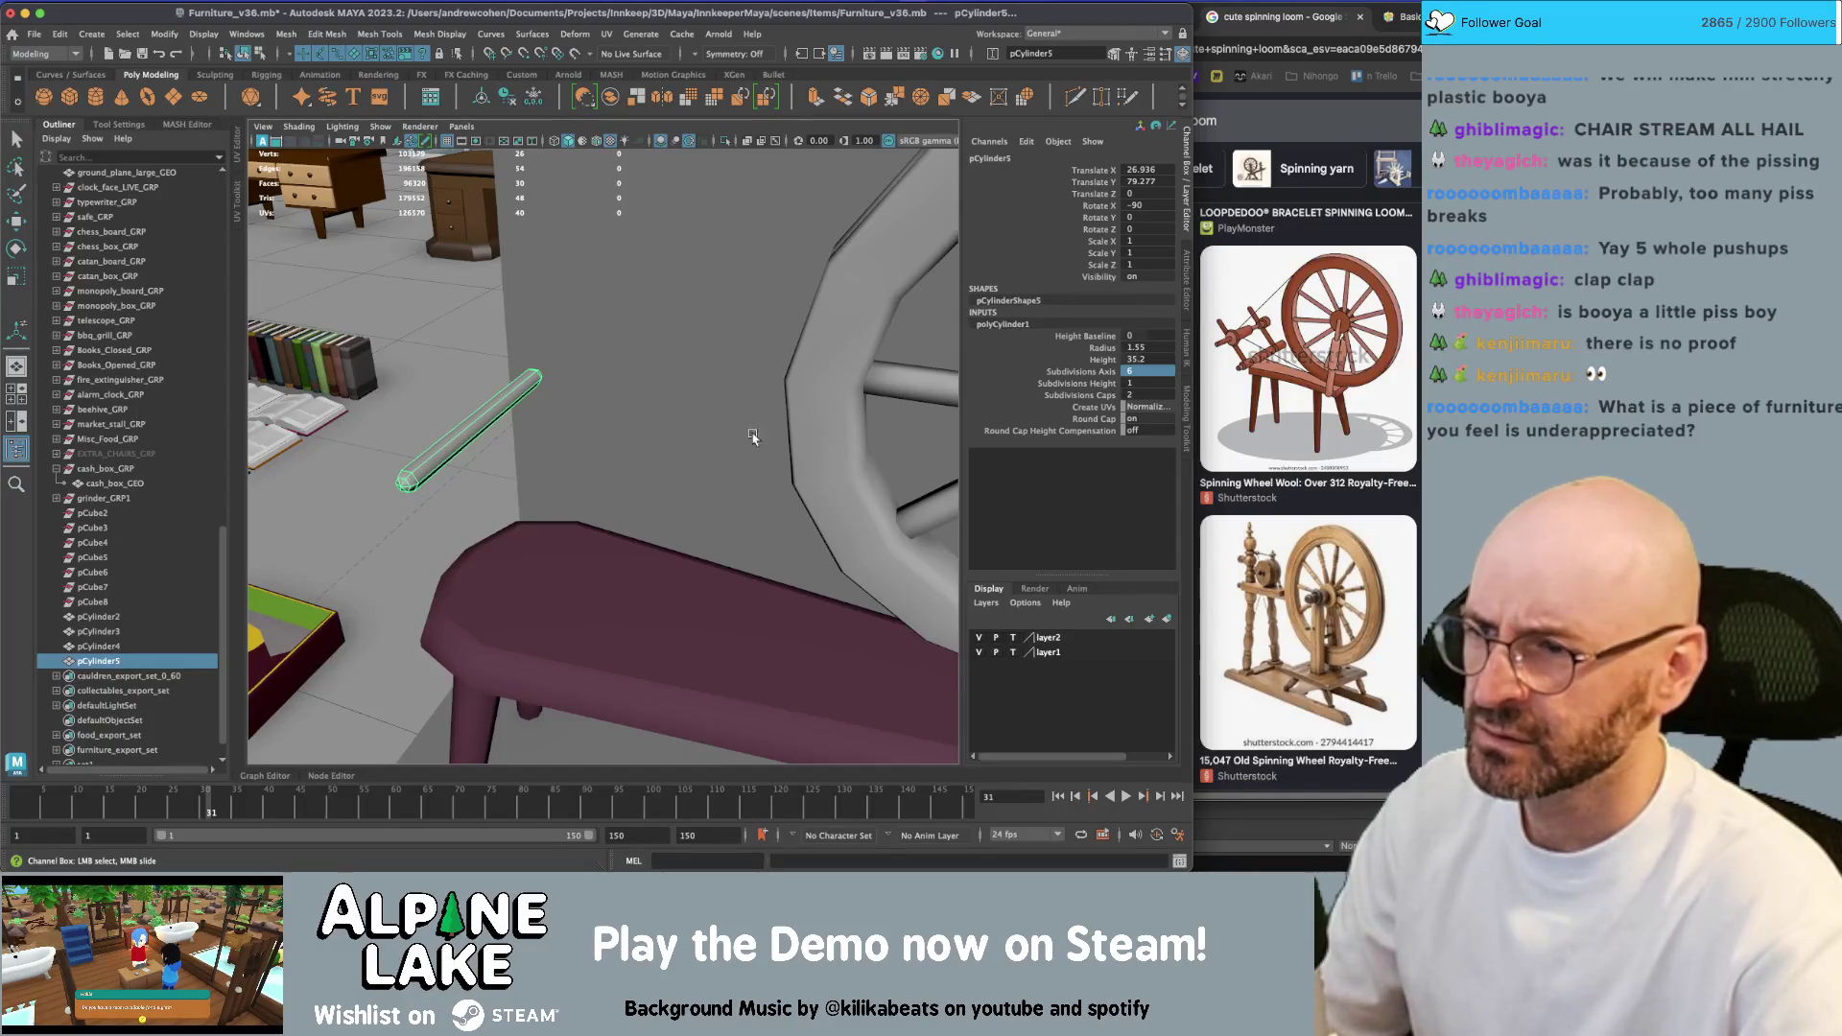
pyautogui.click(1104, 359)
pyautogui.moveTo(635, 376); pyautogui.dragTo(683, 376, button='middle')
pyautogui.scroll(3, 614, 388)
pyautogui.scroll(1, 604, 394)
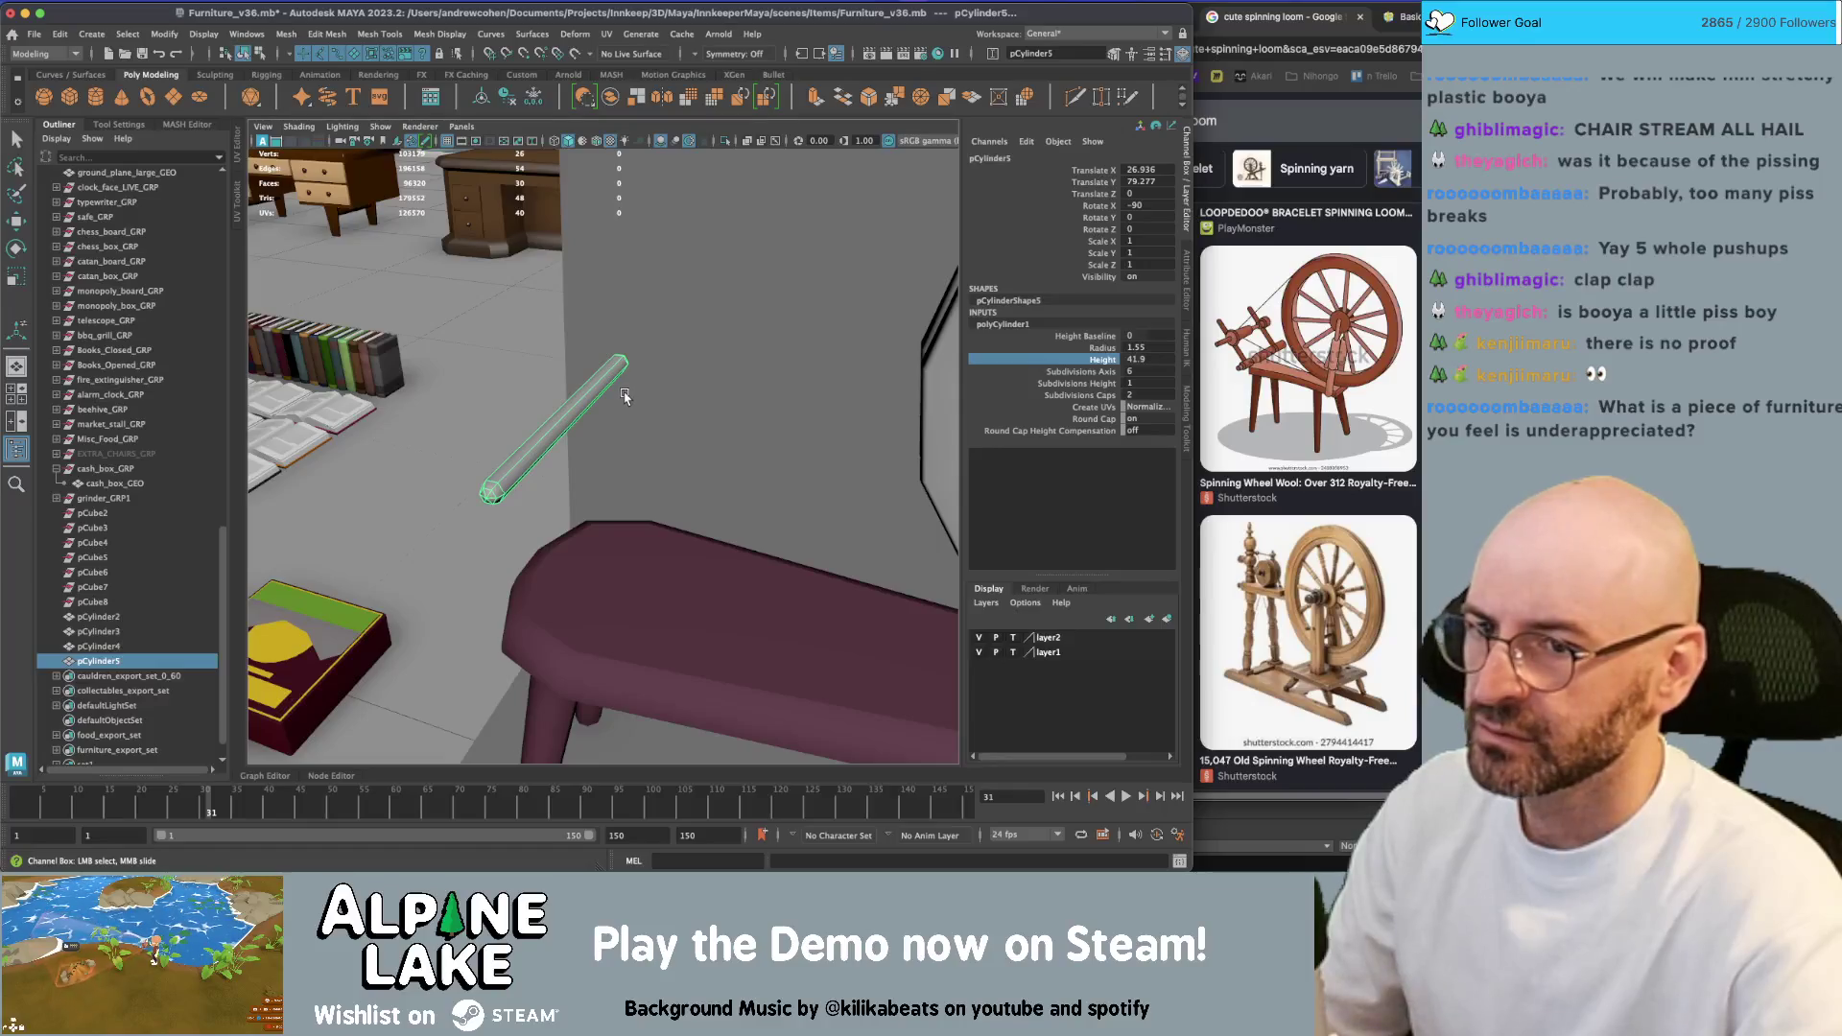
# Set the rod on the bench and place a copy above it at X 31.475, Y 72.371
pyautogui.press('w')
pyautogui.keyDown('alt'); pyautogui.moveTo(624, 396); pyautogui.dragTo(538, 451); pyautogui.keyUp('alt')
pyautogui.moveTo(537, 451)
pyautogui.mouseDown(button='middle')
pyautogui.moveTo(553, 556)
pyautogui.moveTo(489, 504)
pyautogui.mouseUp(button='middle')
pyautogui.hotkey('ctrl', 'd')
pyautogui.hotkey('ctrl', 'z')
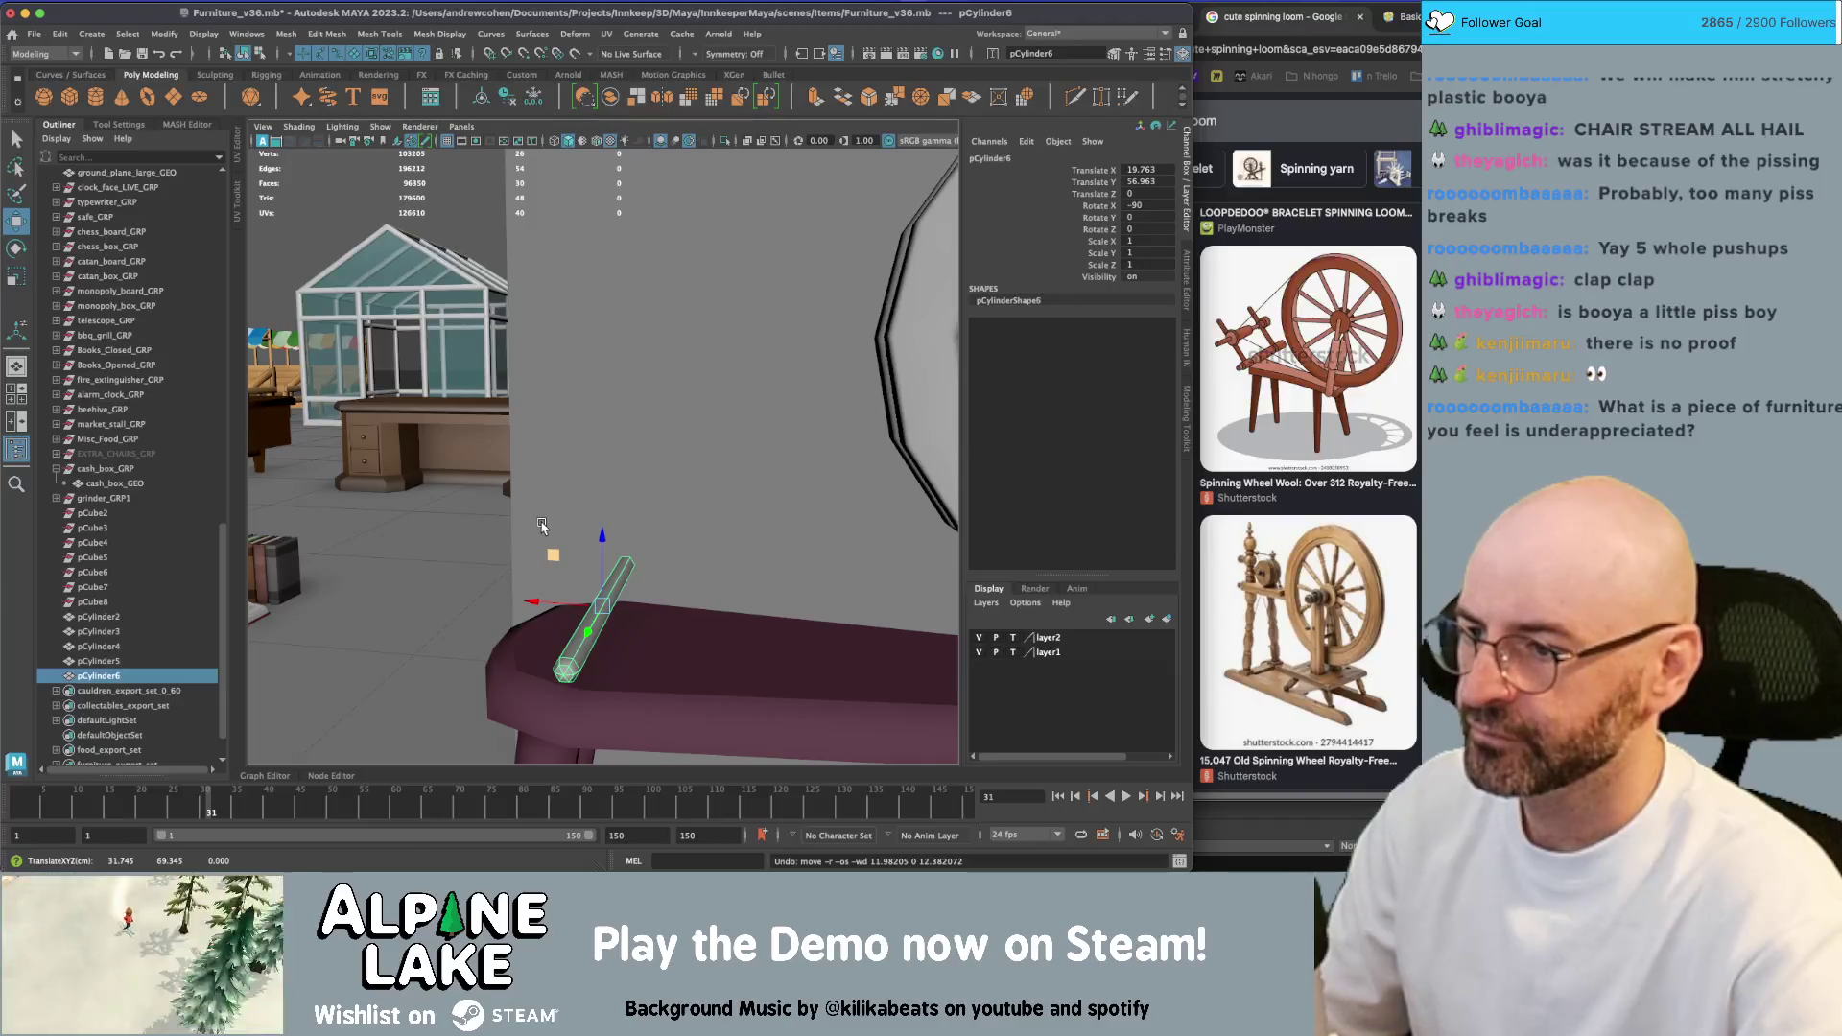
pyautogui.moveTo(554, 554); pyautogui.dragTo(475, 446)
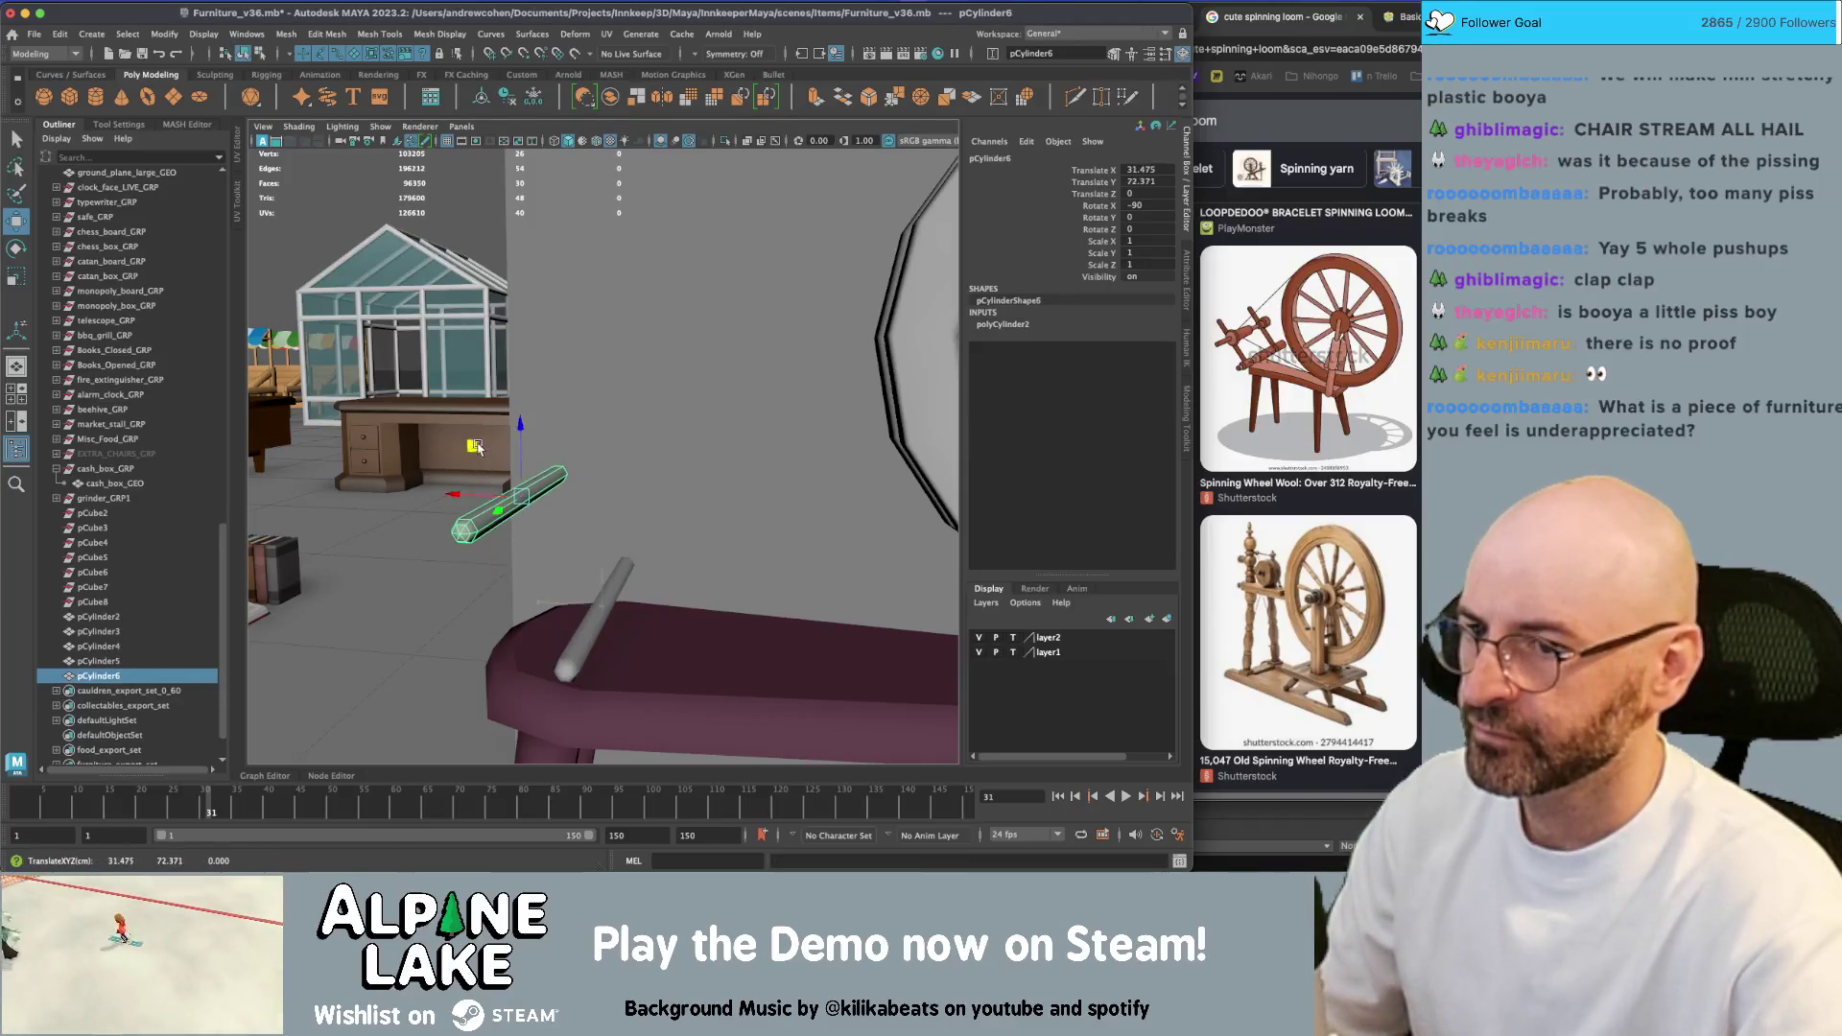
pyautogui.click(1002, 326)
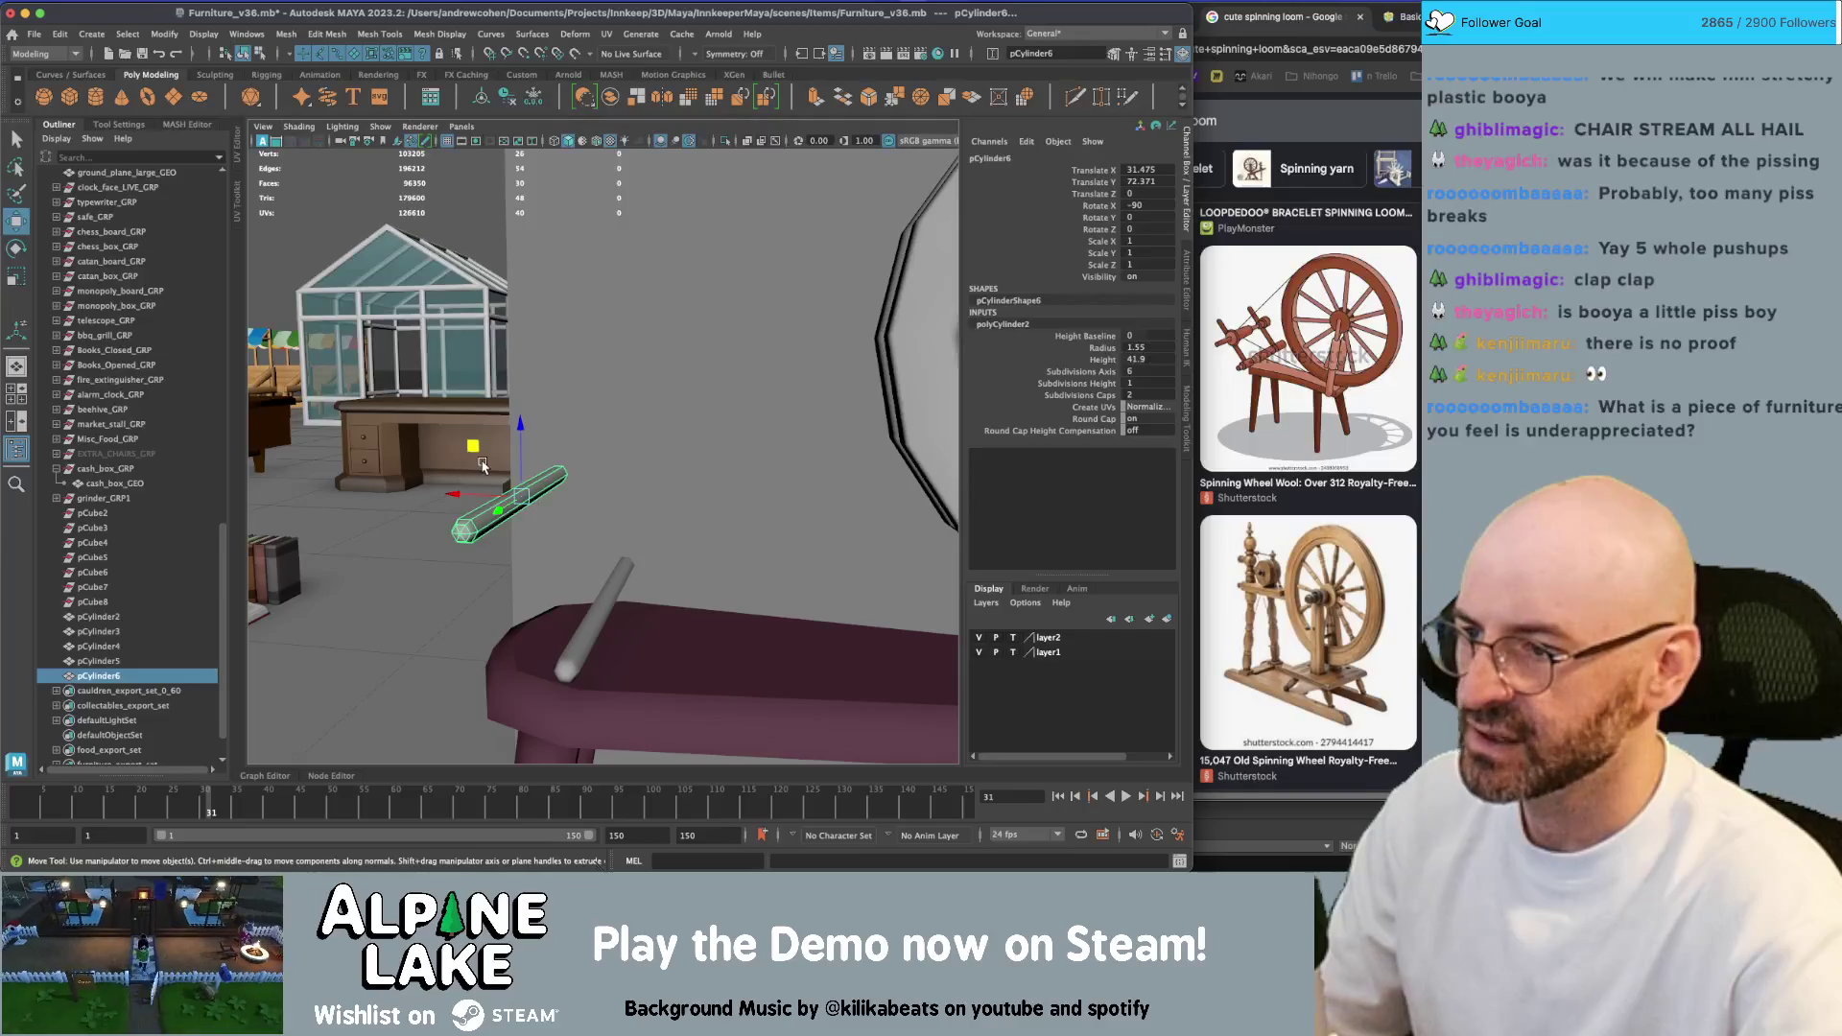
# Duplicate the upper rod, stand the copy up at an angle, and sink it through the bench
pyautogui.hotkey('ctrl', 'd')
pyautogui.press('e')
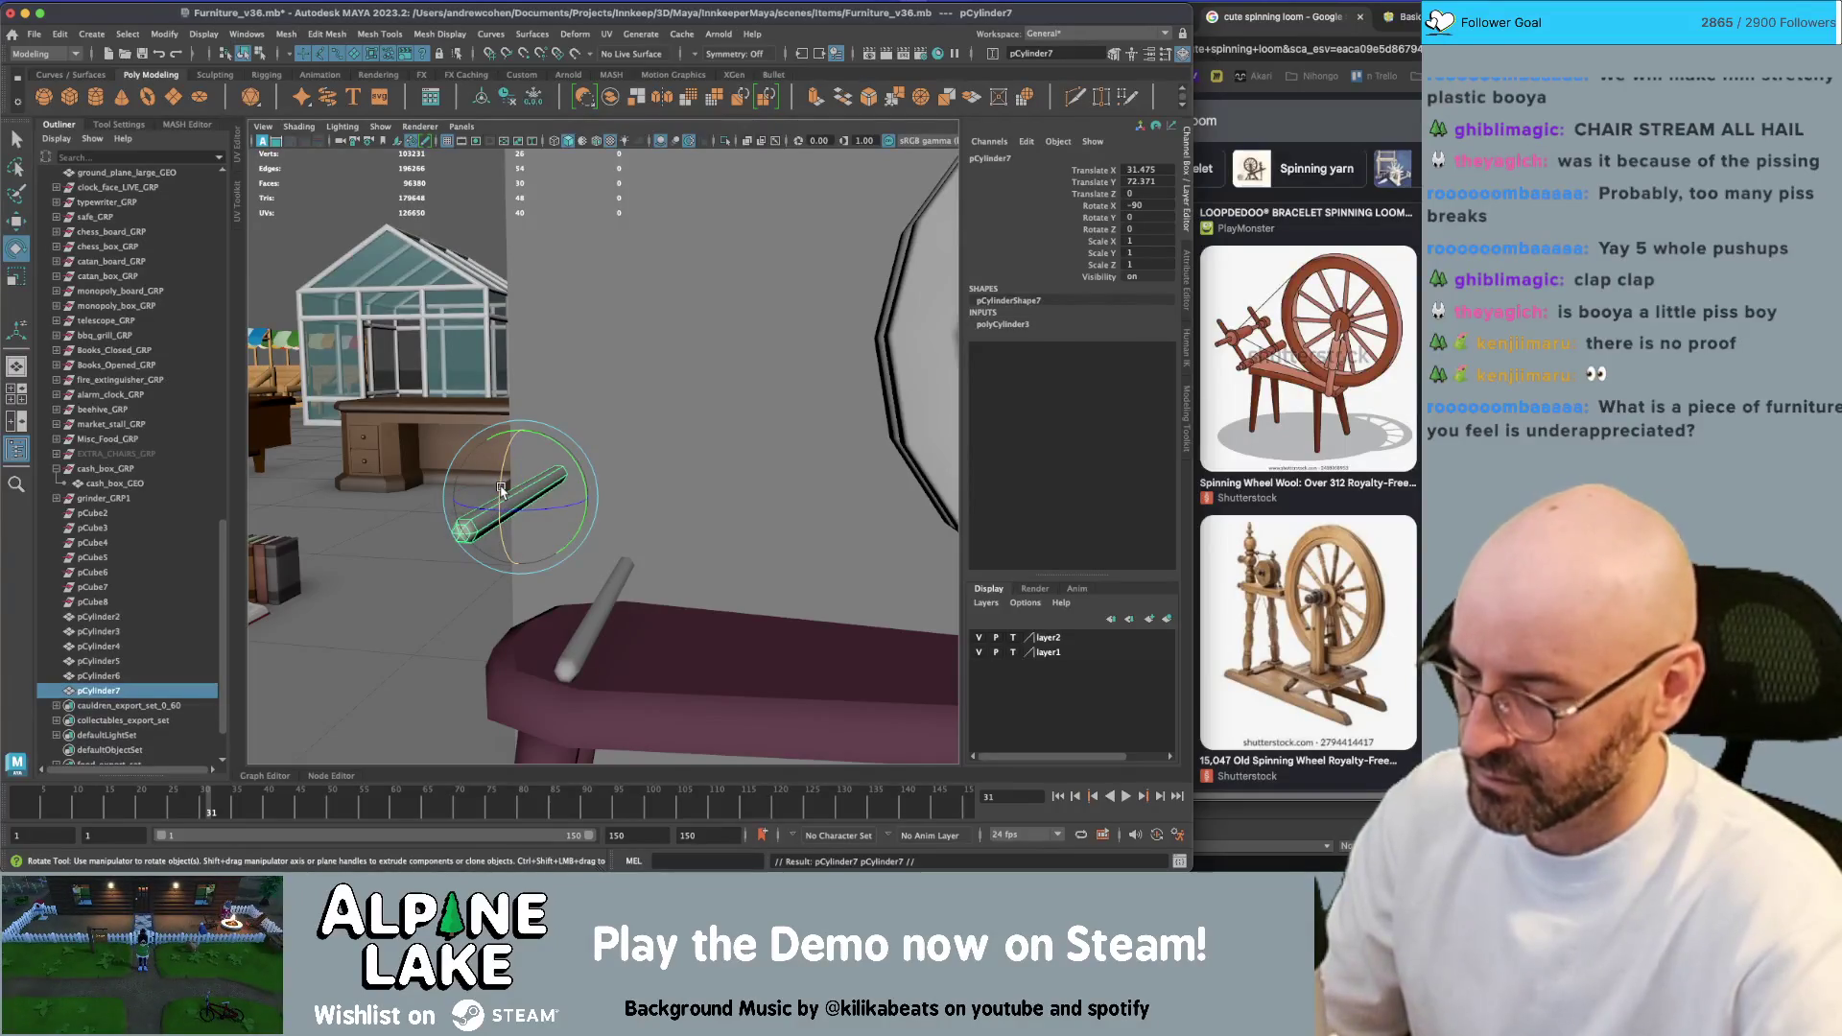
pyautogui.moveTo(501, 489)
pyautogui.mouseDown()
pyautogui.moveTo(523, 431)
pyautogui.moveTo(682, 411)
pyautogui.moveTo(576, 402)
pyautogui.moveTo(499, 477)
pyautogui.mouseUp()
pyautogui.press('w')
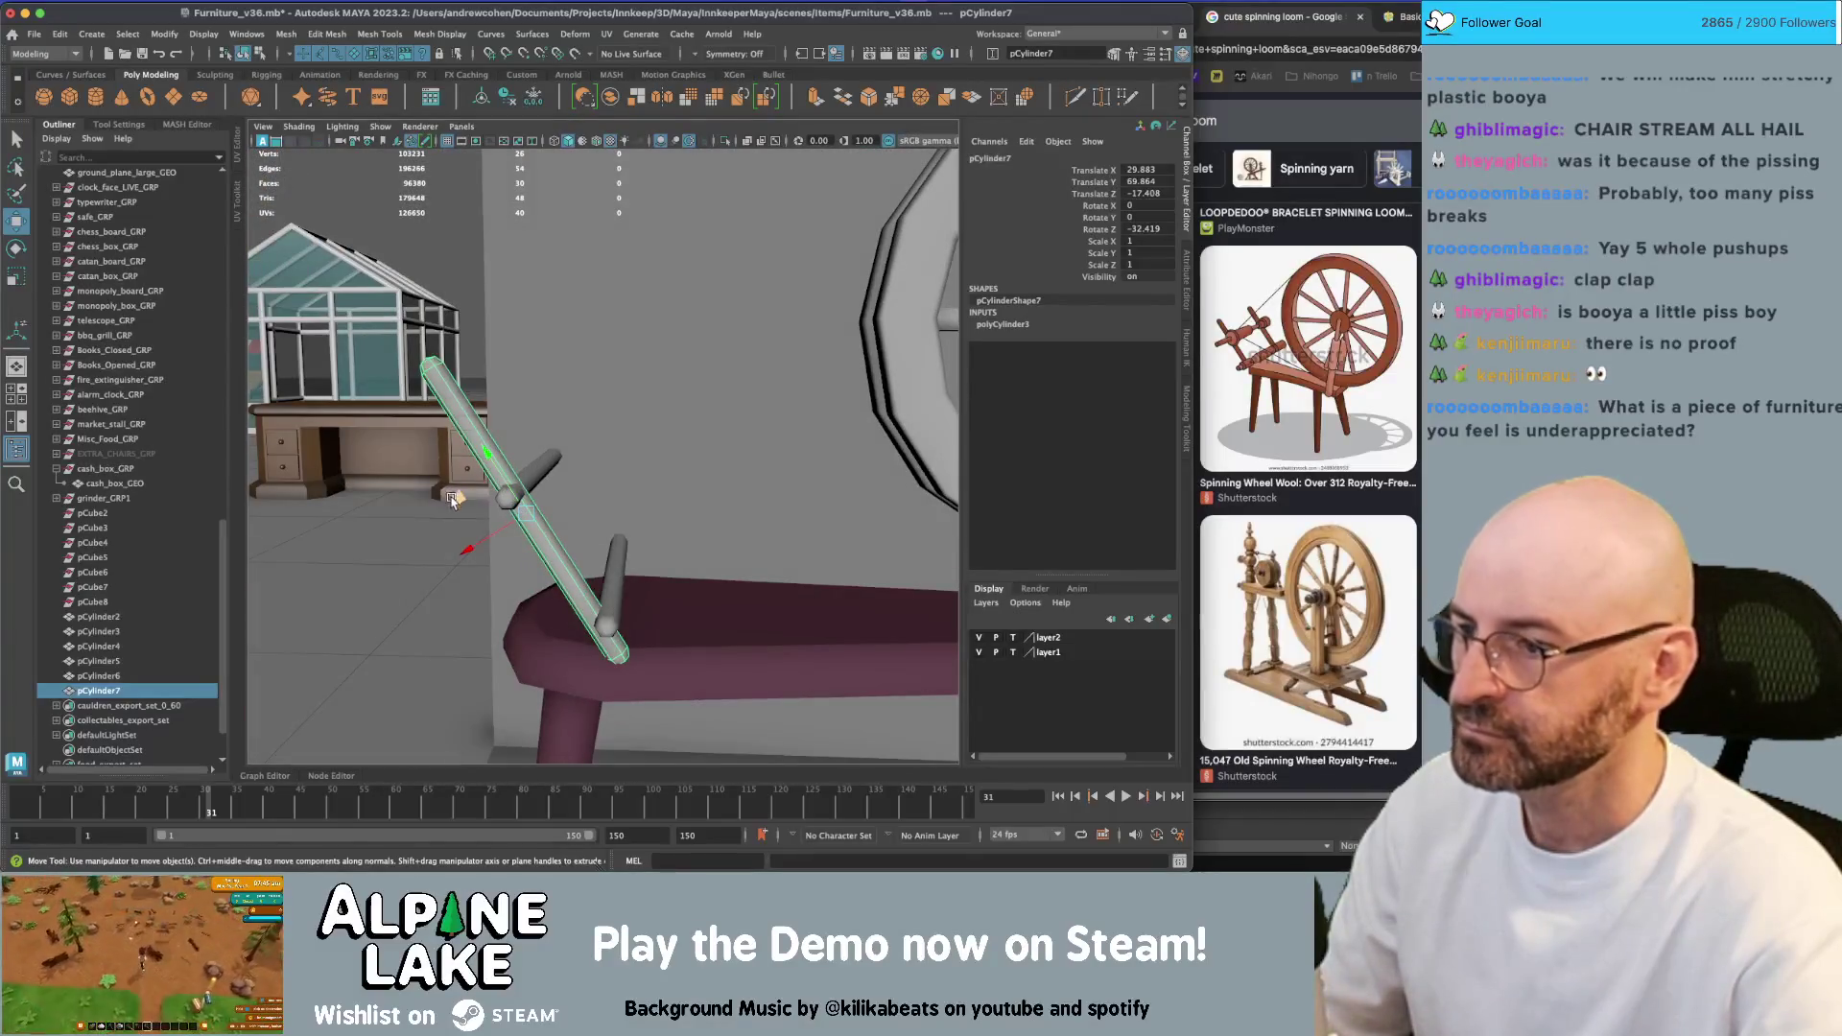
pyautogui.moveTo(453, 500); pyautogui.dragTo(457, 522, button='middle')
pyautogui.keyDown('alt'); pyautogui.moveTo(457, 522); pyautogui.dragTo(477, 520); pyautogui.keyUp('alt')
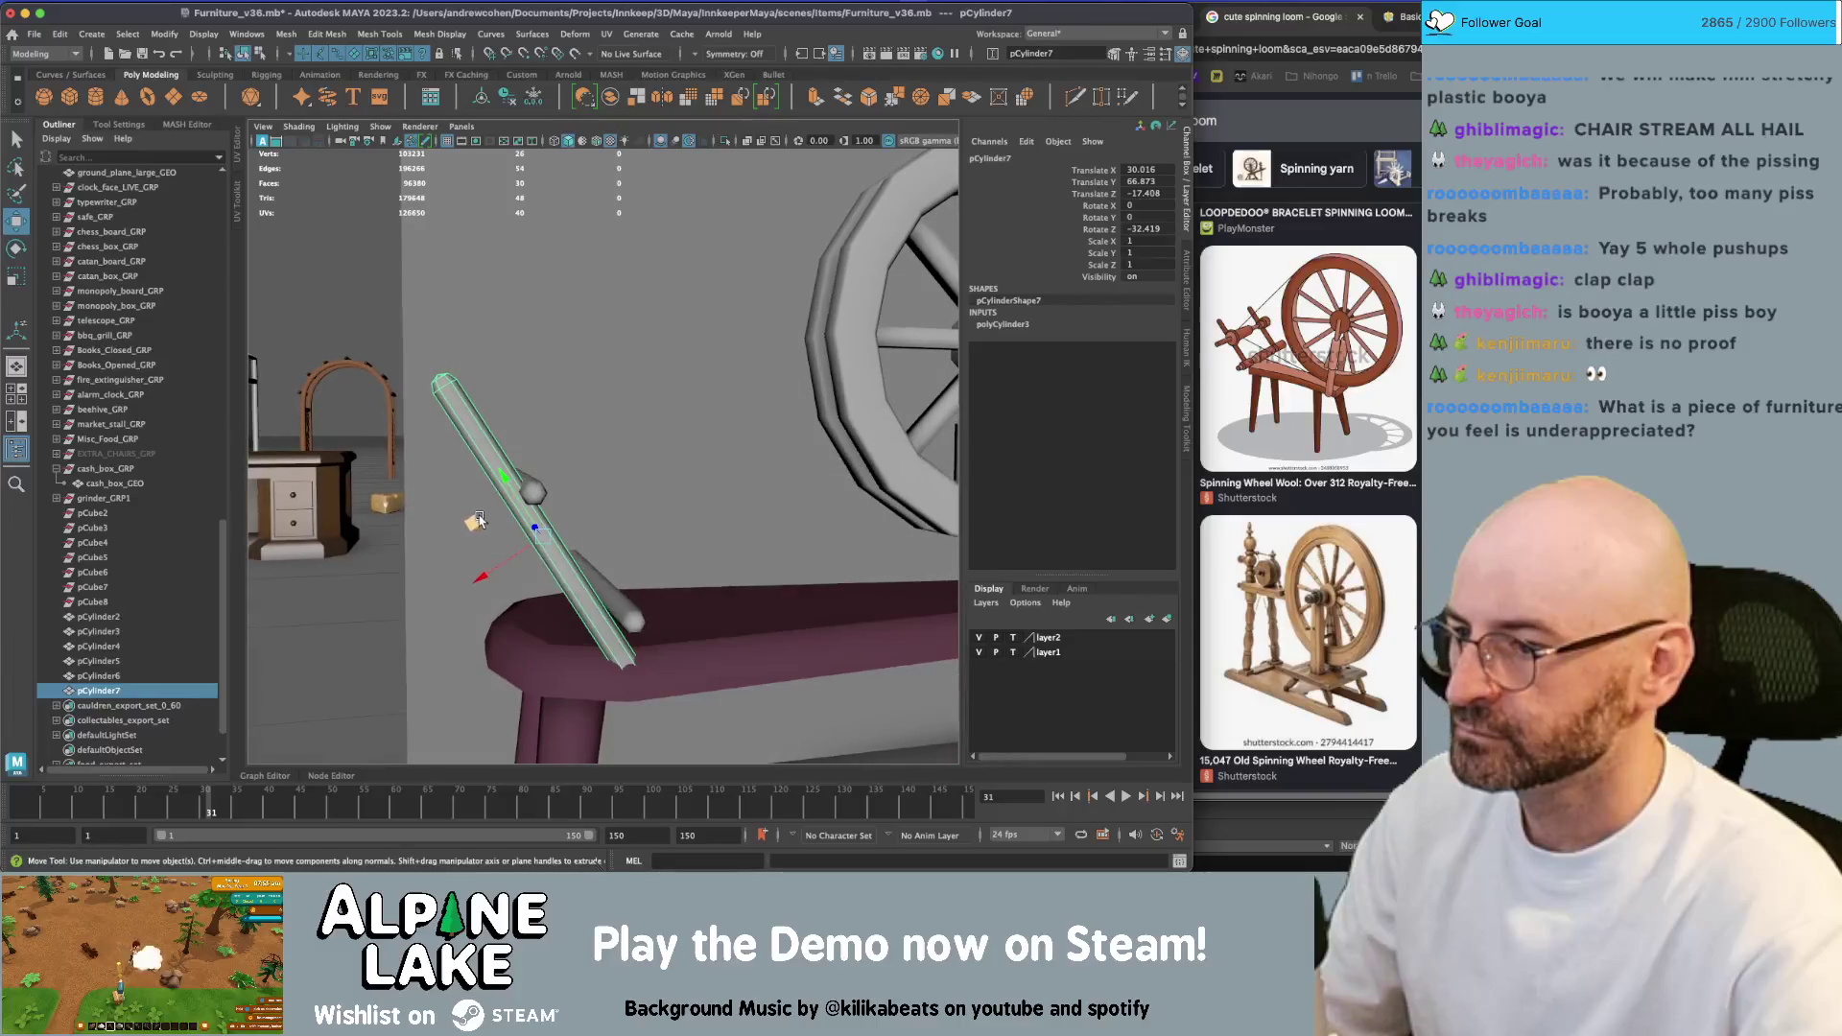
pyautogui.moveTo(477, 521); pyautogui.dragTo(469, 526, button='middle')
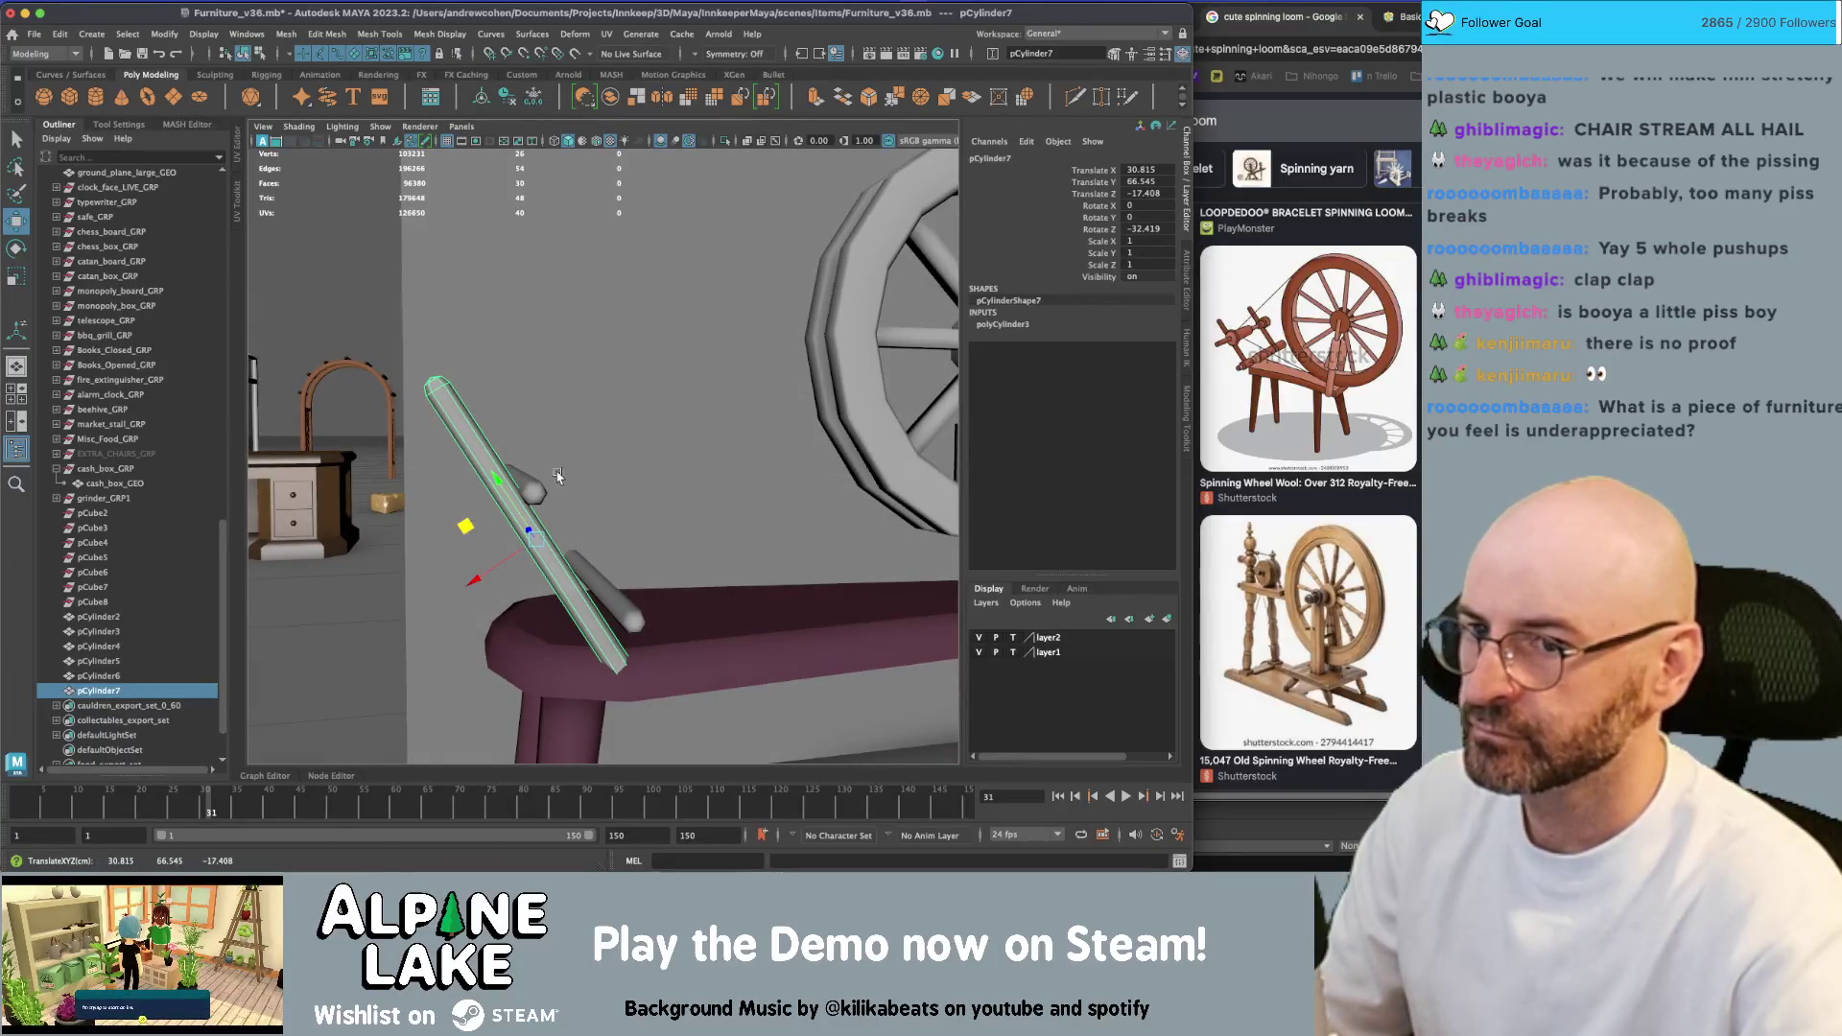
pyautogui.keyDown('alt'); pyautogui.moveTo(469, 524); pyautogui.dragTo(465, 515); pyautogui.keyUp('alt')
pyautogui.moveTo(465, 515); pyautogui.dragTo(487, 539, button='middle')
# Refine the post's tilt to about -37.93 on Z and increase its radius
pyautogui.press('e')
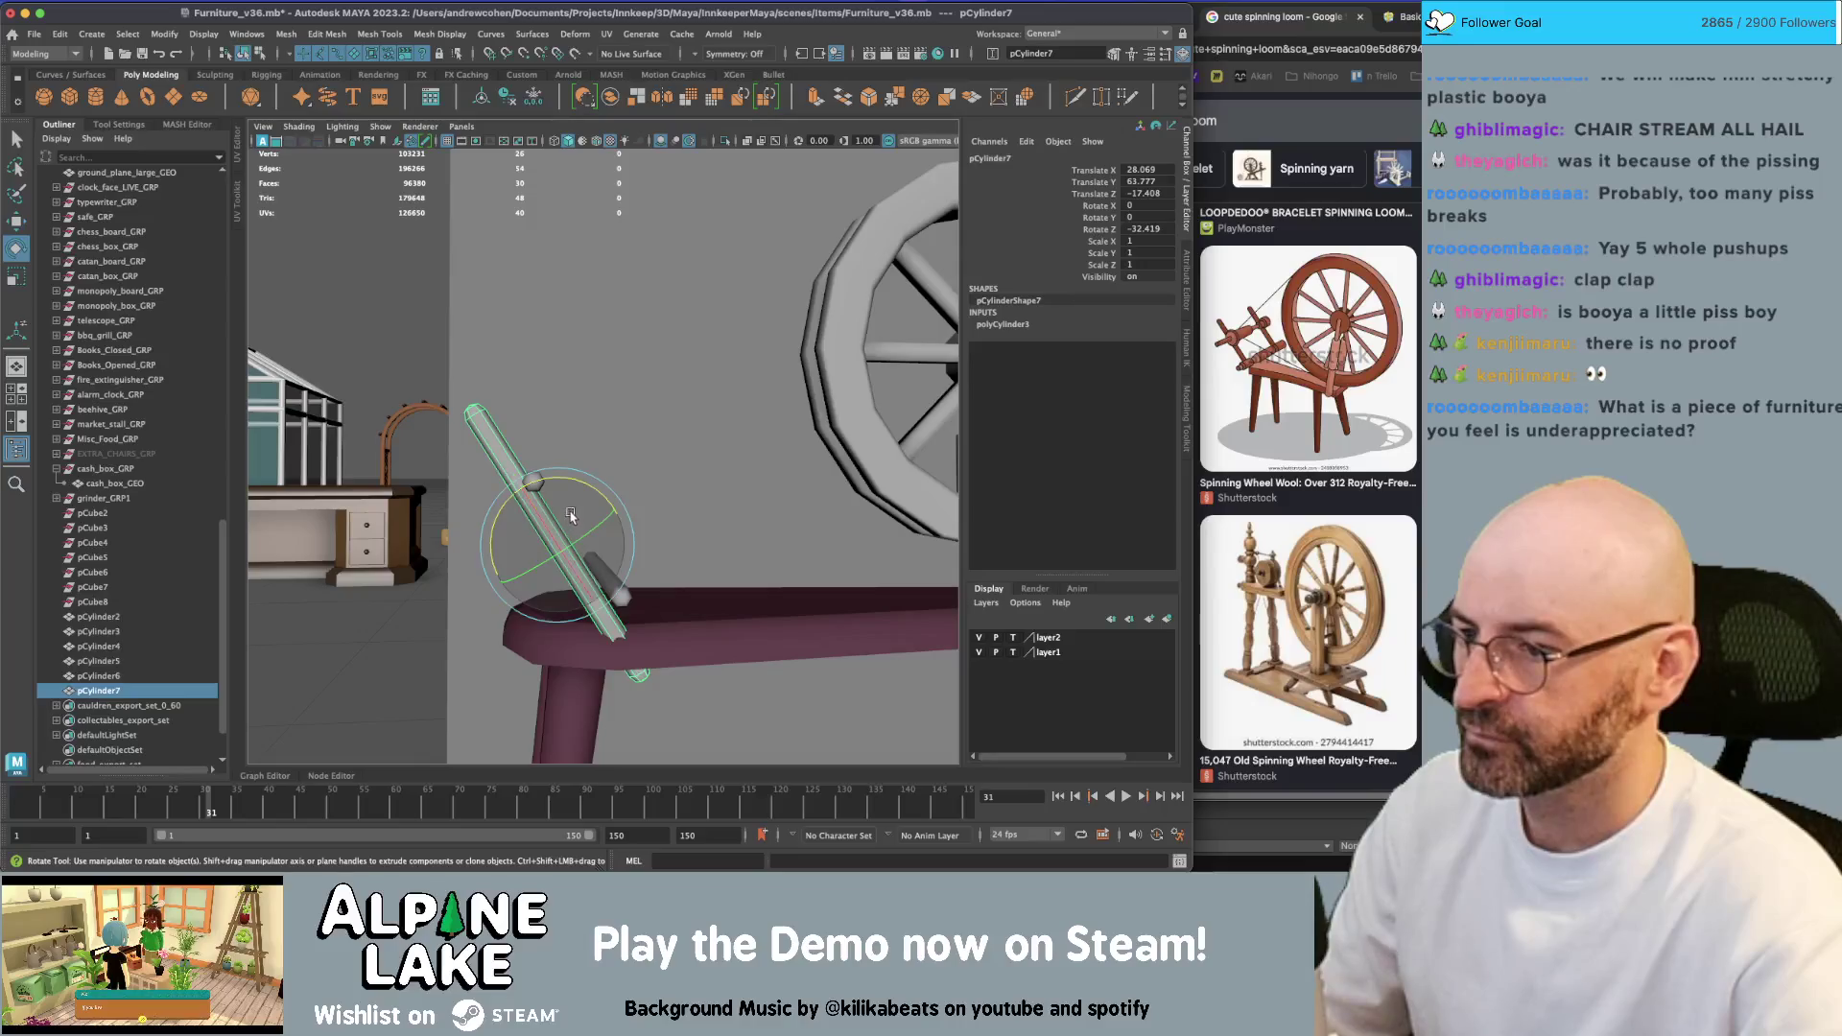
pyautogui.moveTo(586, 497); pyautogui.dragTo(575, 477)
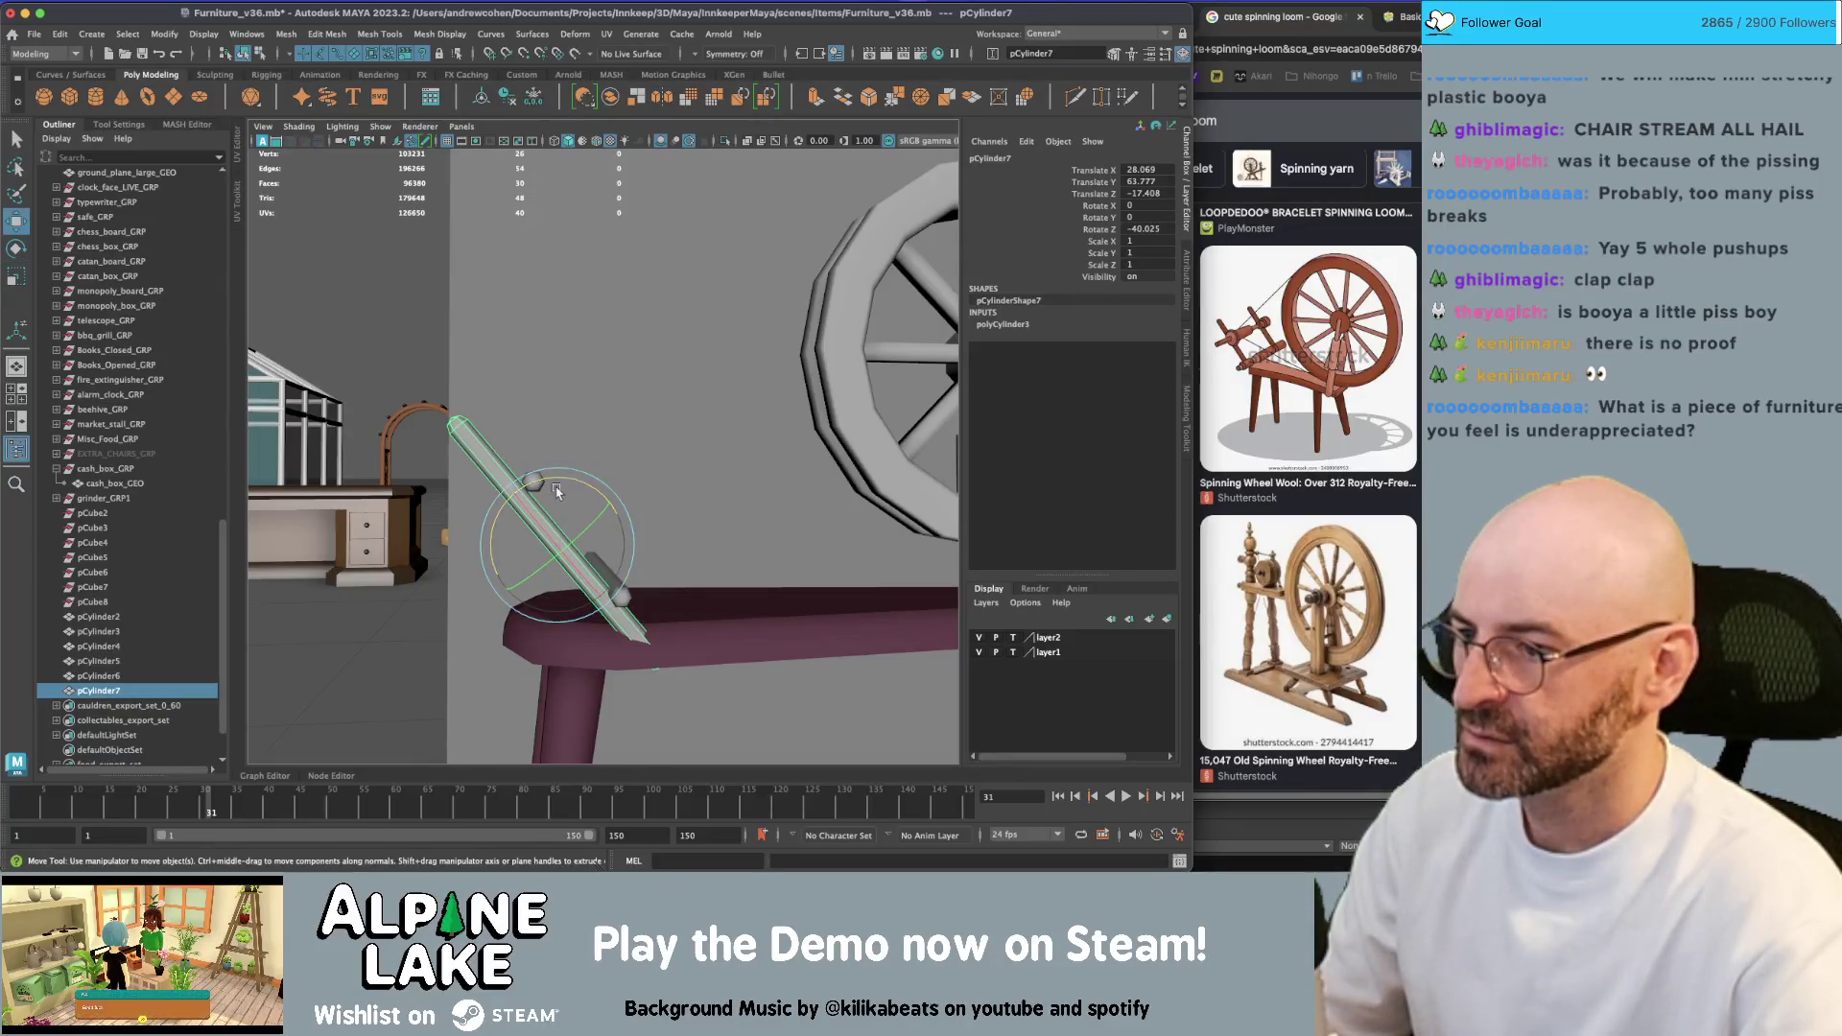
pyautogui.press('w')
pyautogui.moveTo(538, 491); pyautogui.dragTo(533, 489, button='middle')
pyautogui.press('e')
pyautogui.moveTo(532, 488); pyautogui.dragTo(691, 552)
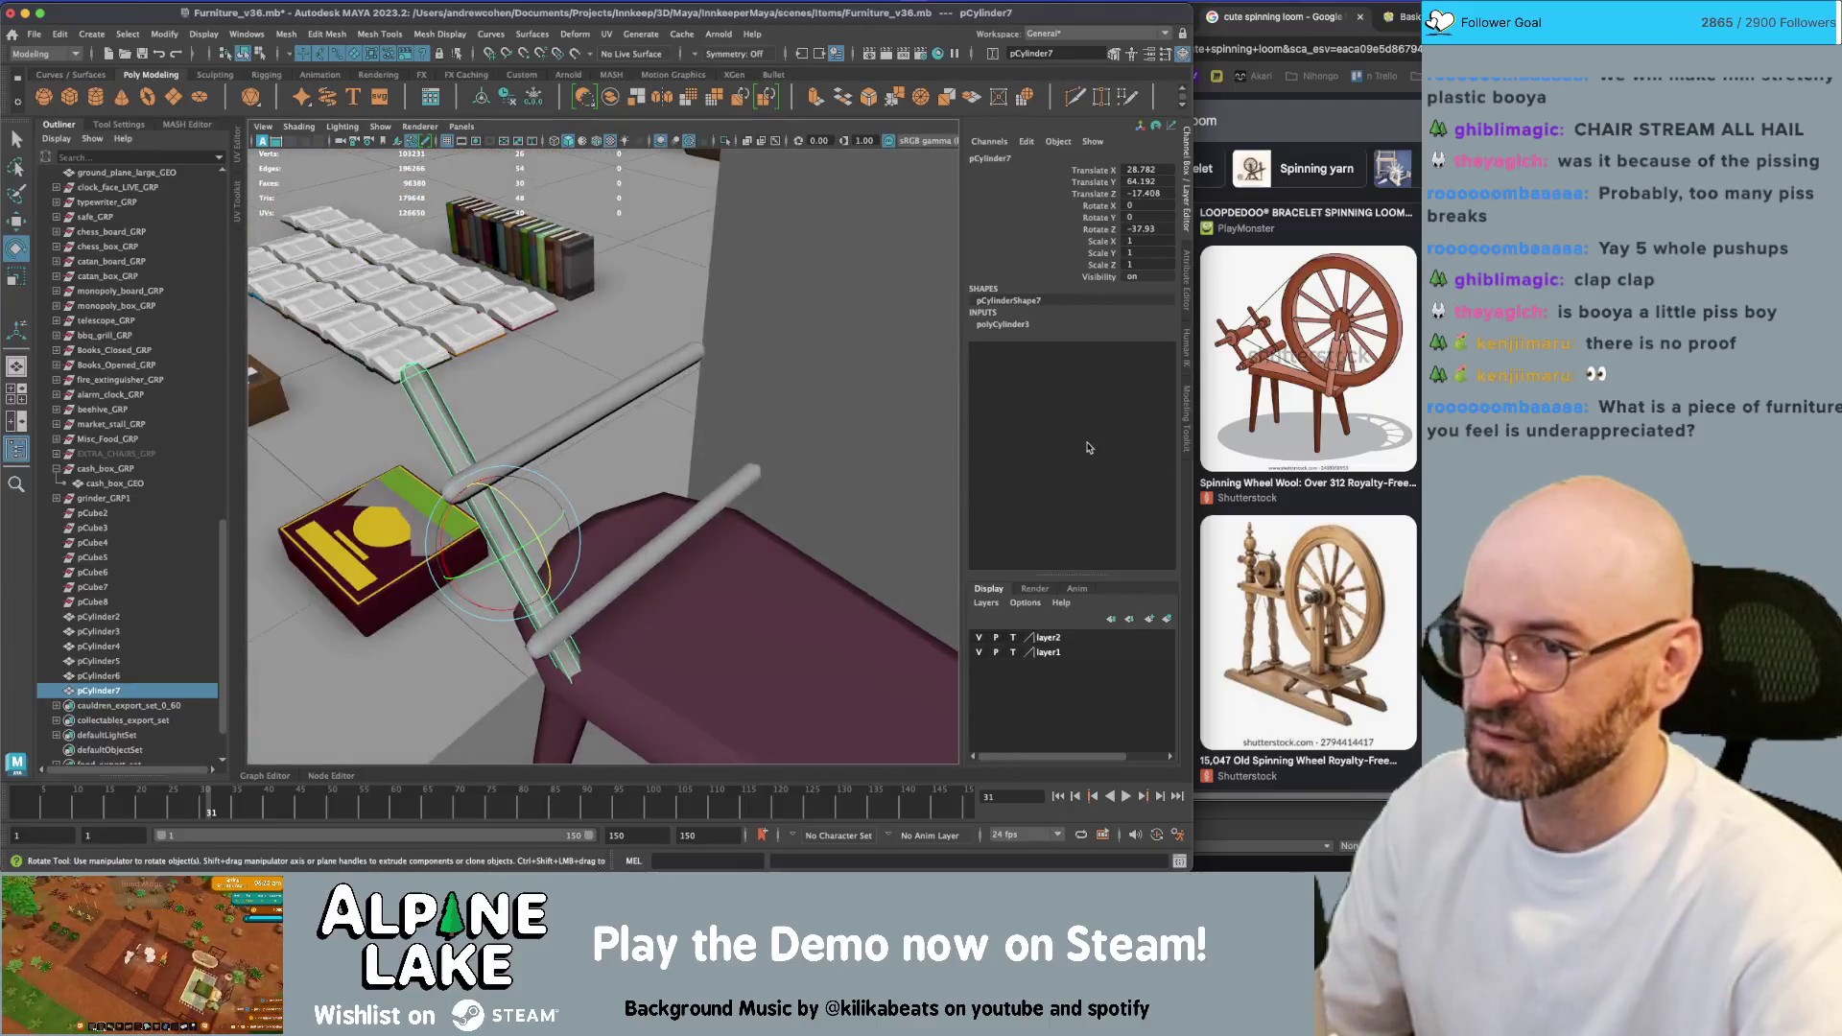
pyautogui.click(1024, 324)
pyautogui.click(1103, 348)
pyautogui.moveTo(655, 380); pyautogui.dragTo(681, 375, button='middle')
# Select both horizontal rods and lengthen them to height 47.71
pyautogui.keyDown('alt'); pyautogui.moveTo(638, 398); pyautogui.dragTo(623, 408); pyautogui.keyUp('alt')
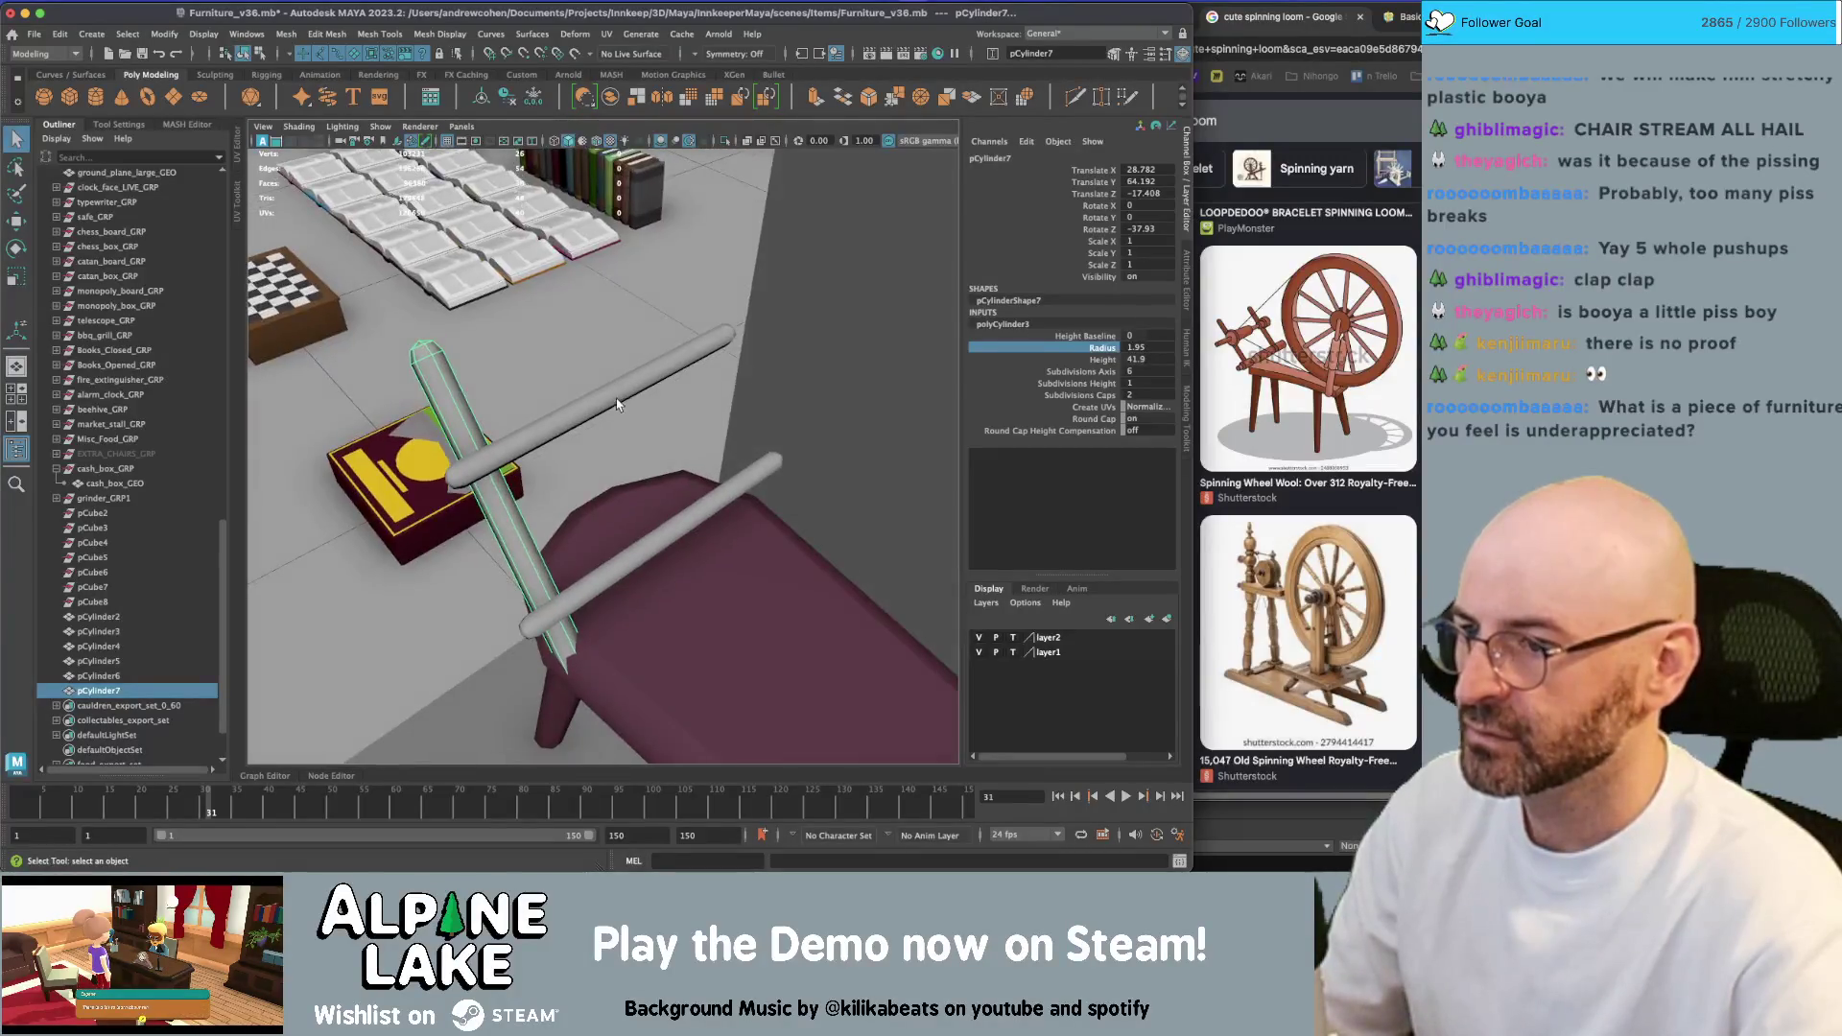
pyautogui.click(624, 396)
pyautogui.keyDown('shift'); pyautogui.click(670, 527); pyautogui.keyUp('shift')
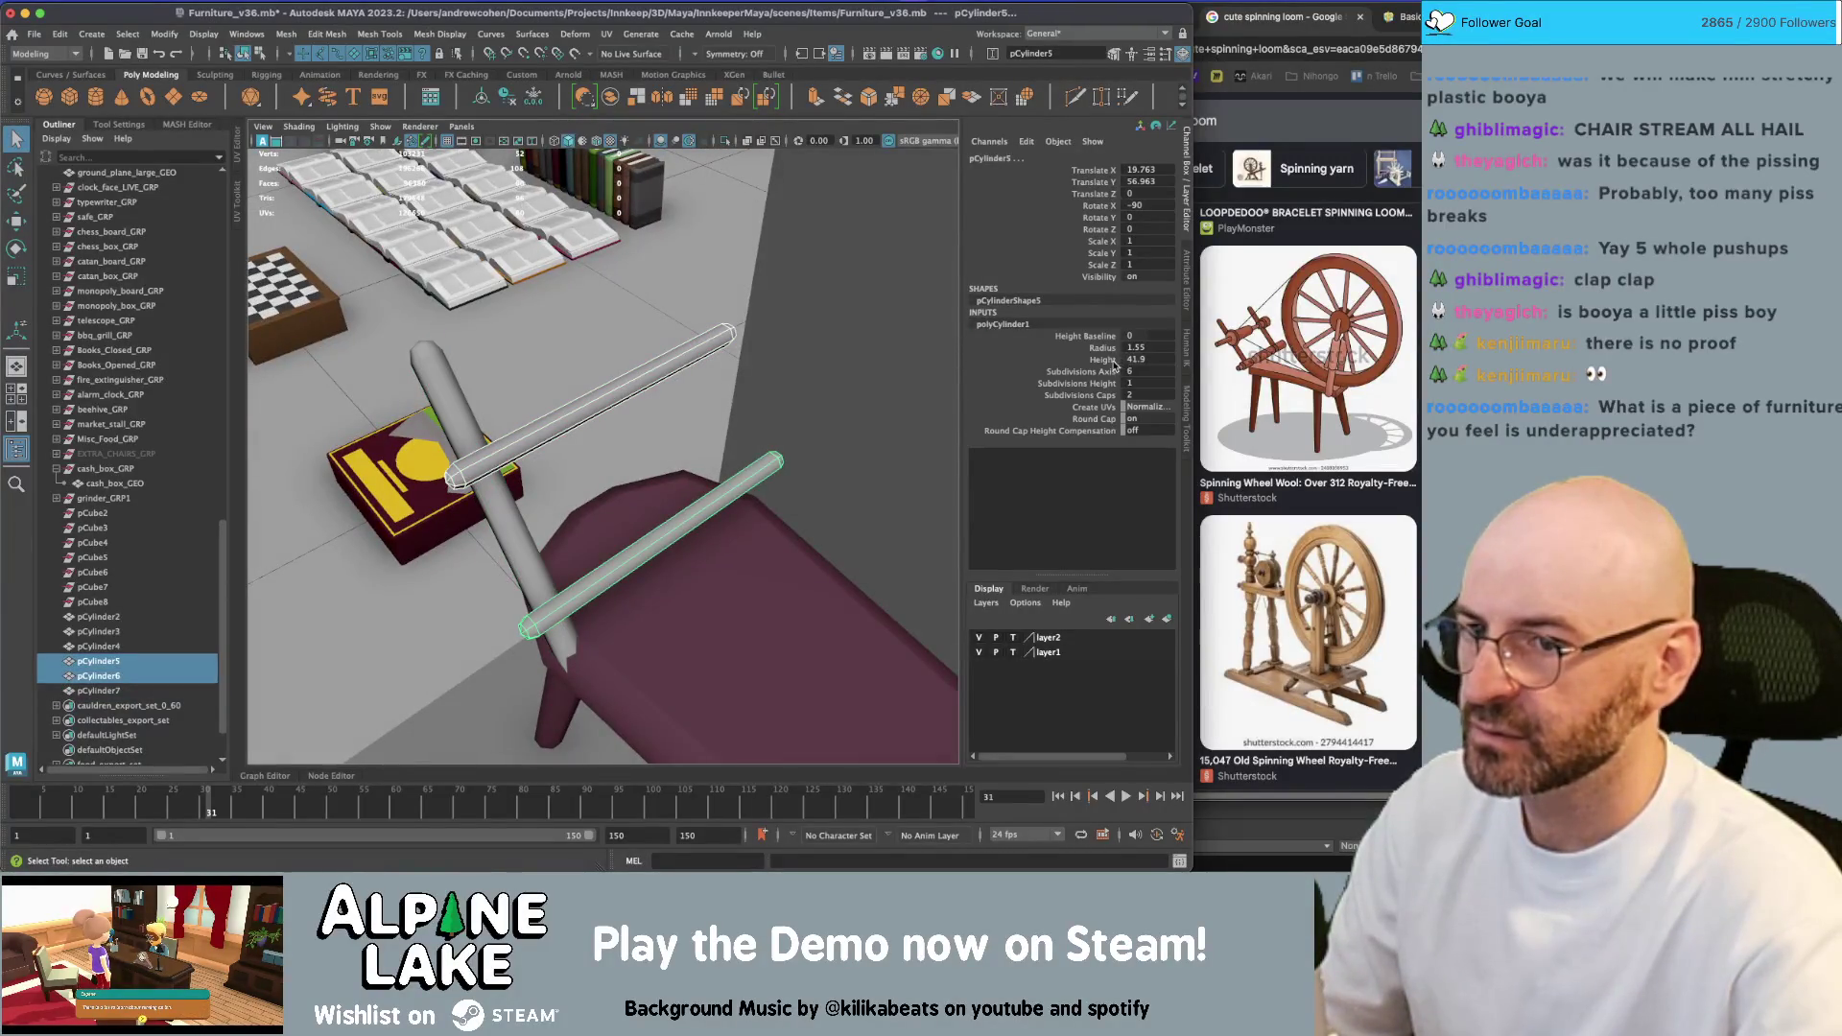
pyautogui.click(1102, 359)
pyautogui.moveTo(689, 384); pyautogui.dragTo(801, 365, button='middle')
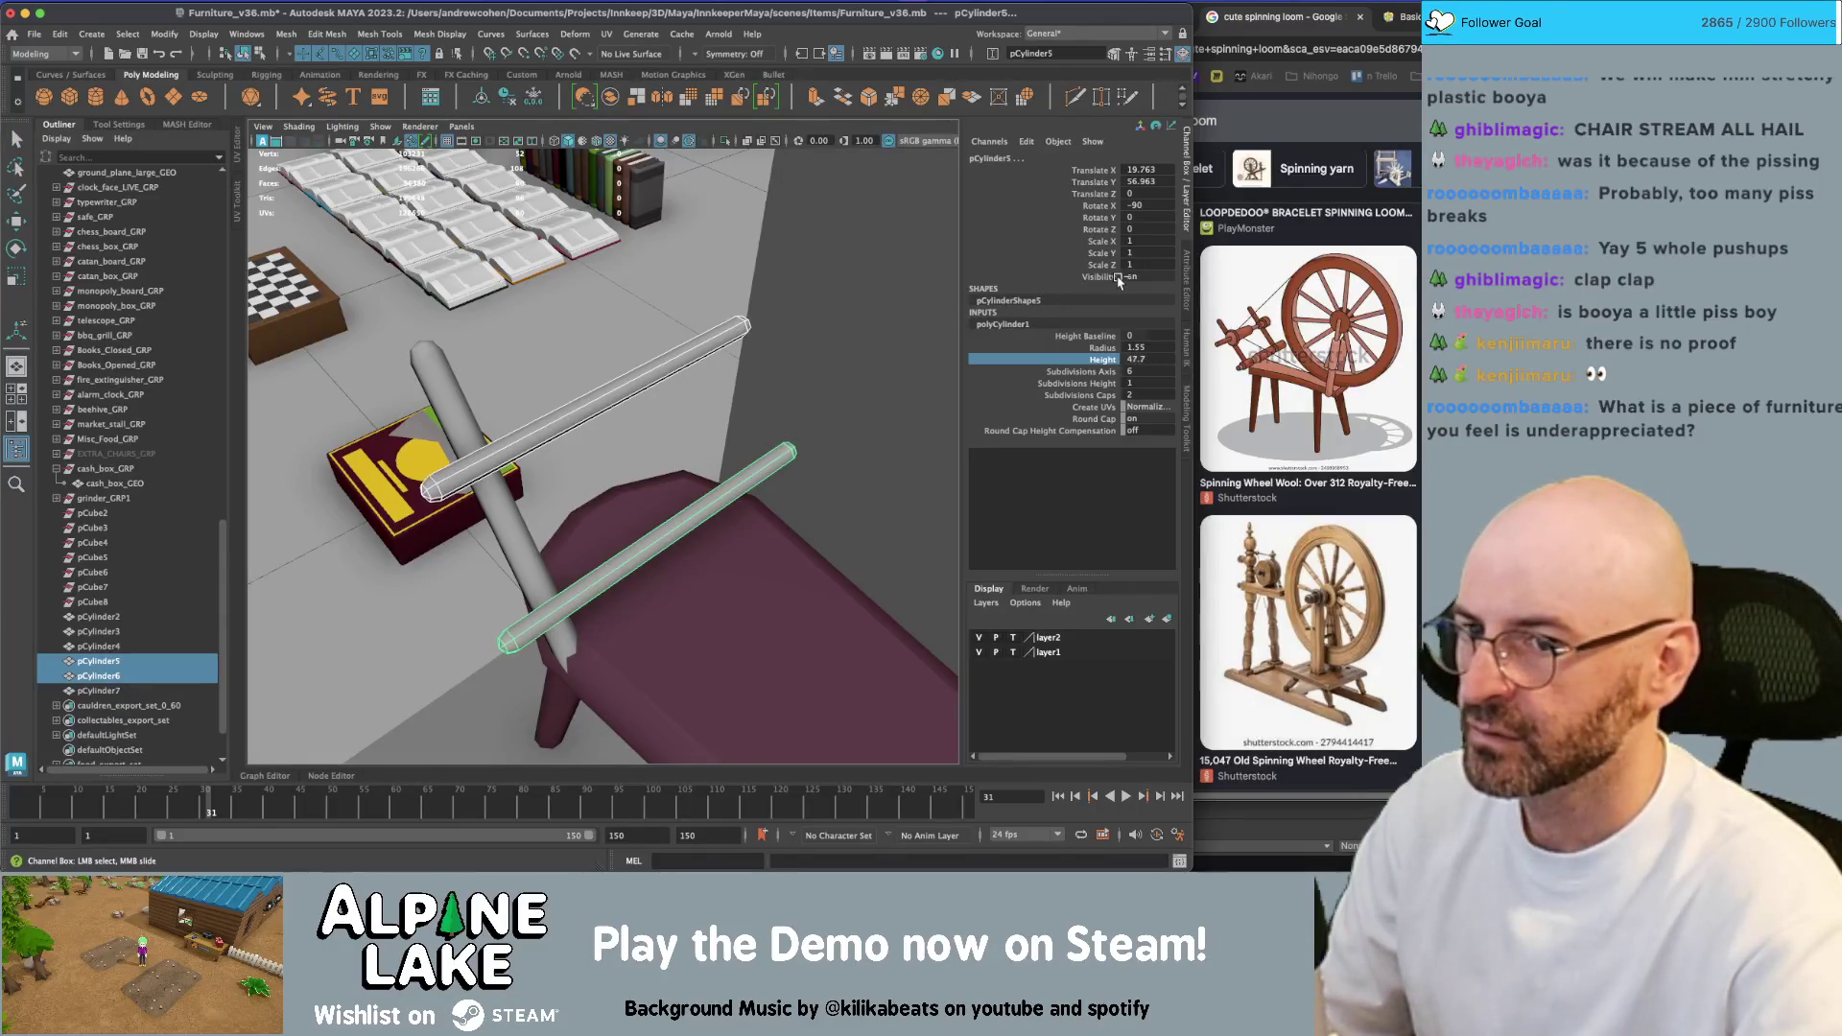
pyautogui.moveTo(648, 391)
pyautogui.keyDown('alt'); pyautogui.mouseDown()
pyautogui.moveTo(422, 491)
pyautogui.moveTo(613, 455)
pyautogui.moveTo(671, 513)
pyautogui.mouseUp(); pyautogui.keyUp('alt')
pyautogui.press('q')
pyautogui.click(475, 489)
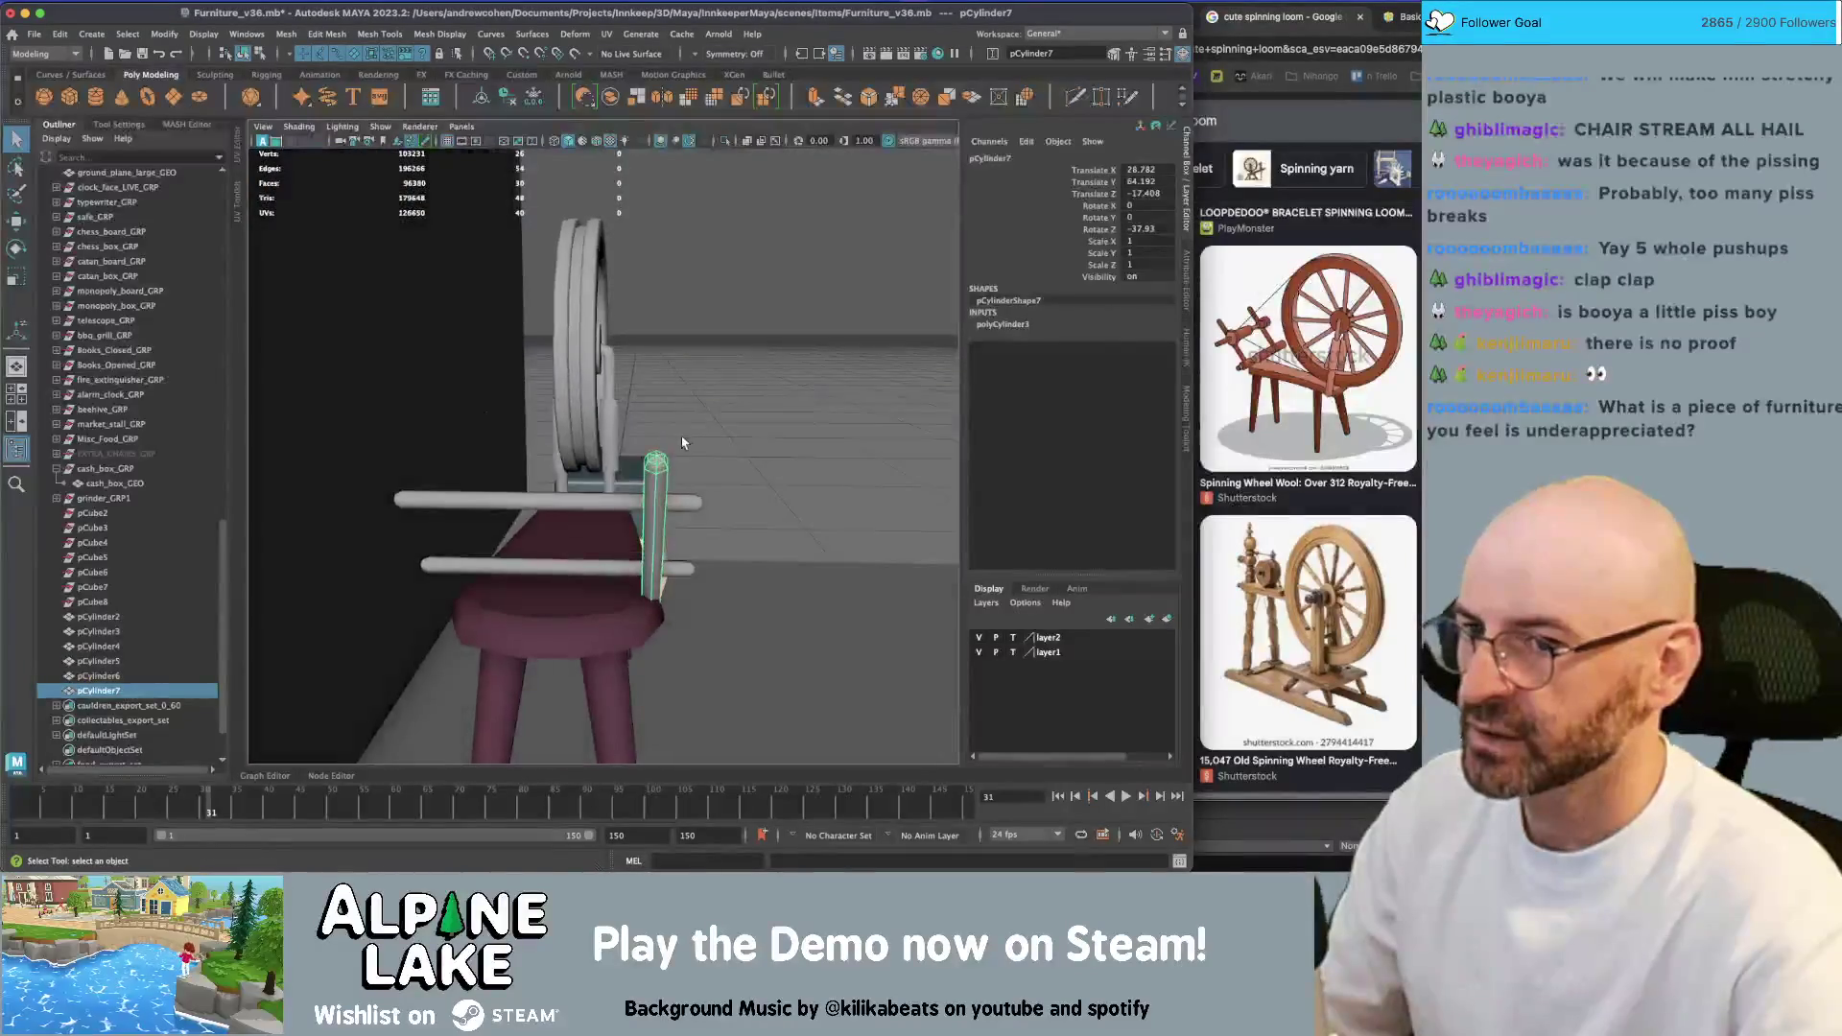
# Delete the stray new cylinder and select the upper horizontal rod
pyautogui.press('w')
pyautogui.hotkey('ctrl', 'd')
pyautogui.press('Delete')
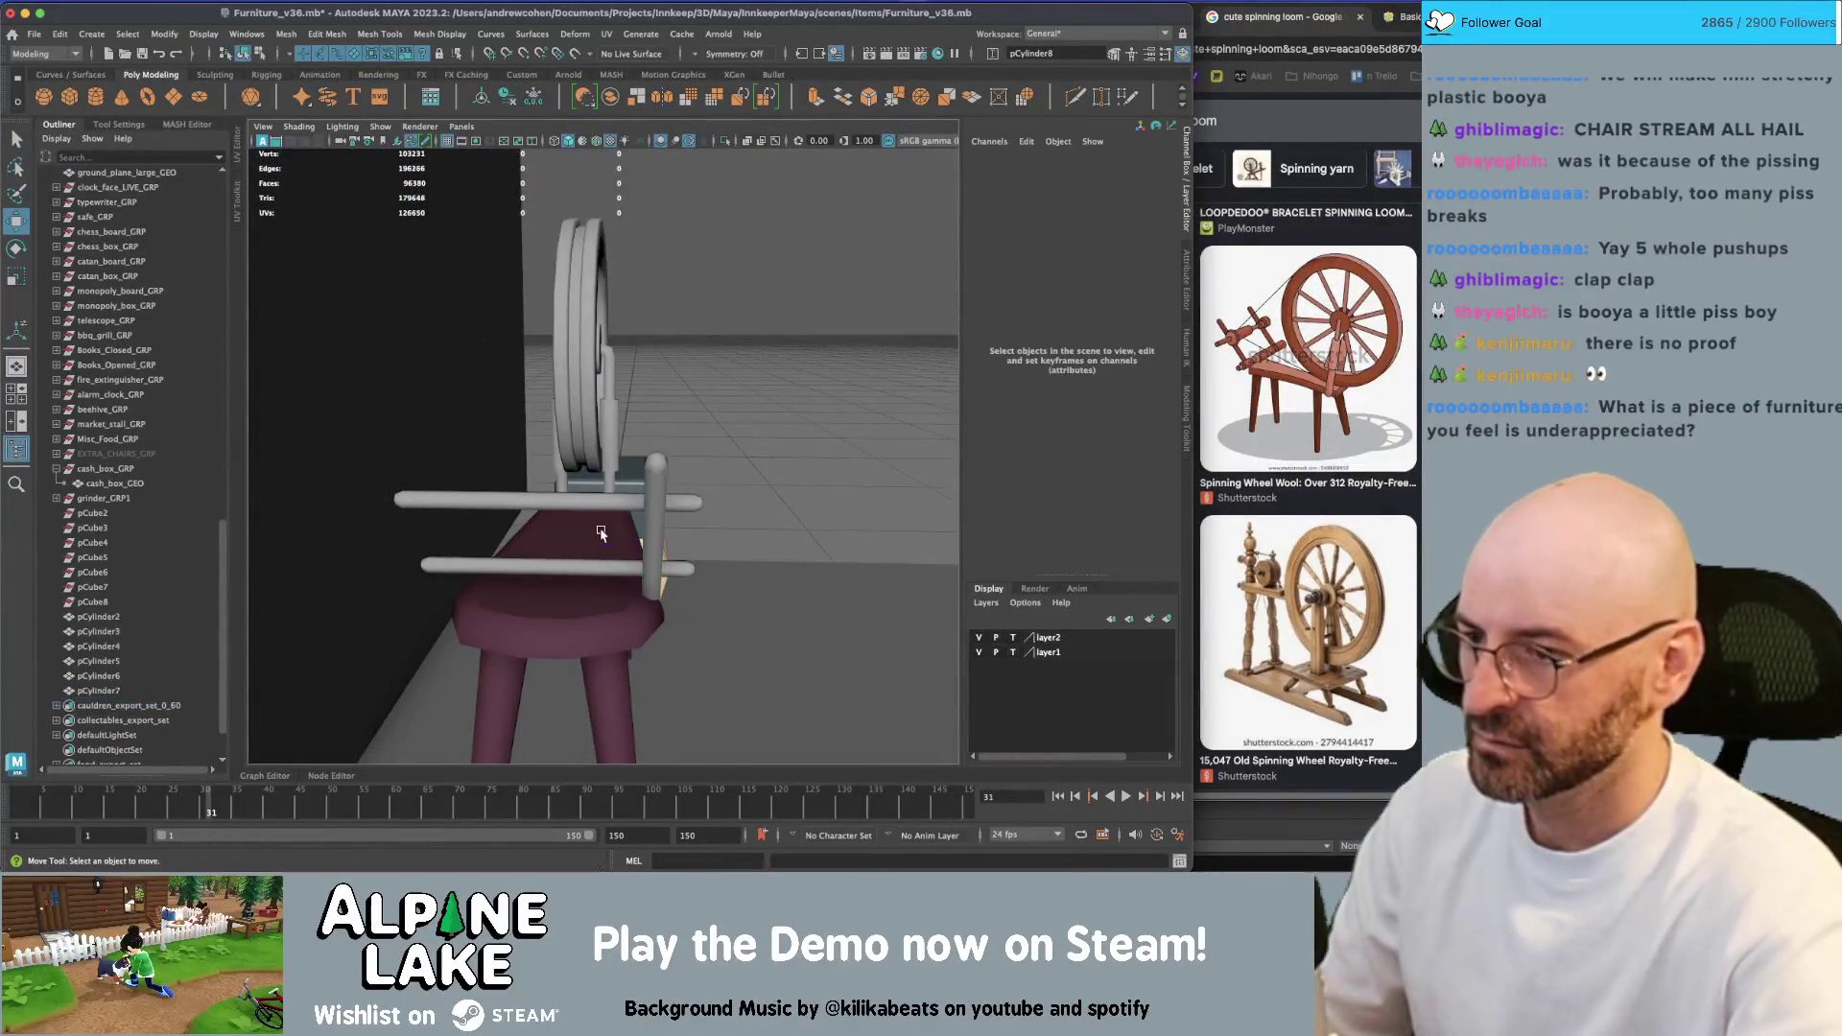
pyautogui.press('q')
pyautogui.click(659, 523)
pyautogui.moveTo(660, 523)
pyautogui.keyDown('alt'); pyautogui.mouseDown()
pyautogui.moveTo(769, 418)
pyautogui.moveTo(804, 422)
pyautogui.moveTo(620, 440)
pyautogui.mouseUp(); pyautogui.keyUp('alt')
pyautogui.click(620, 440)
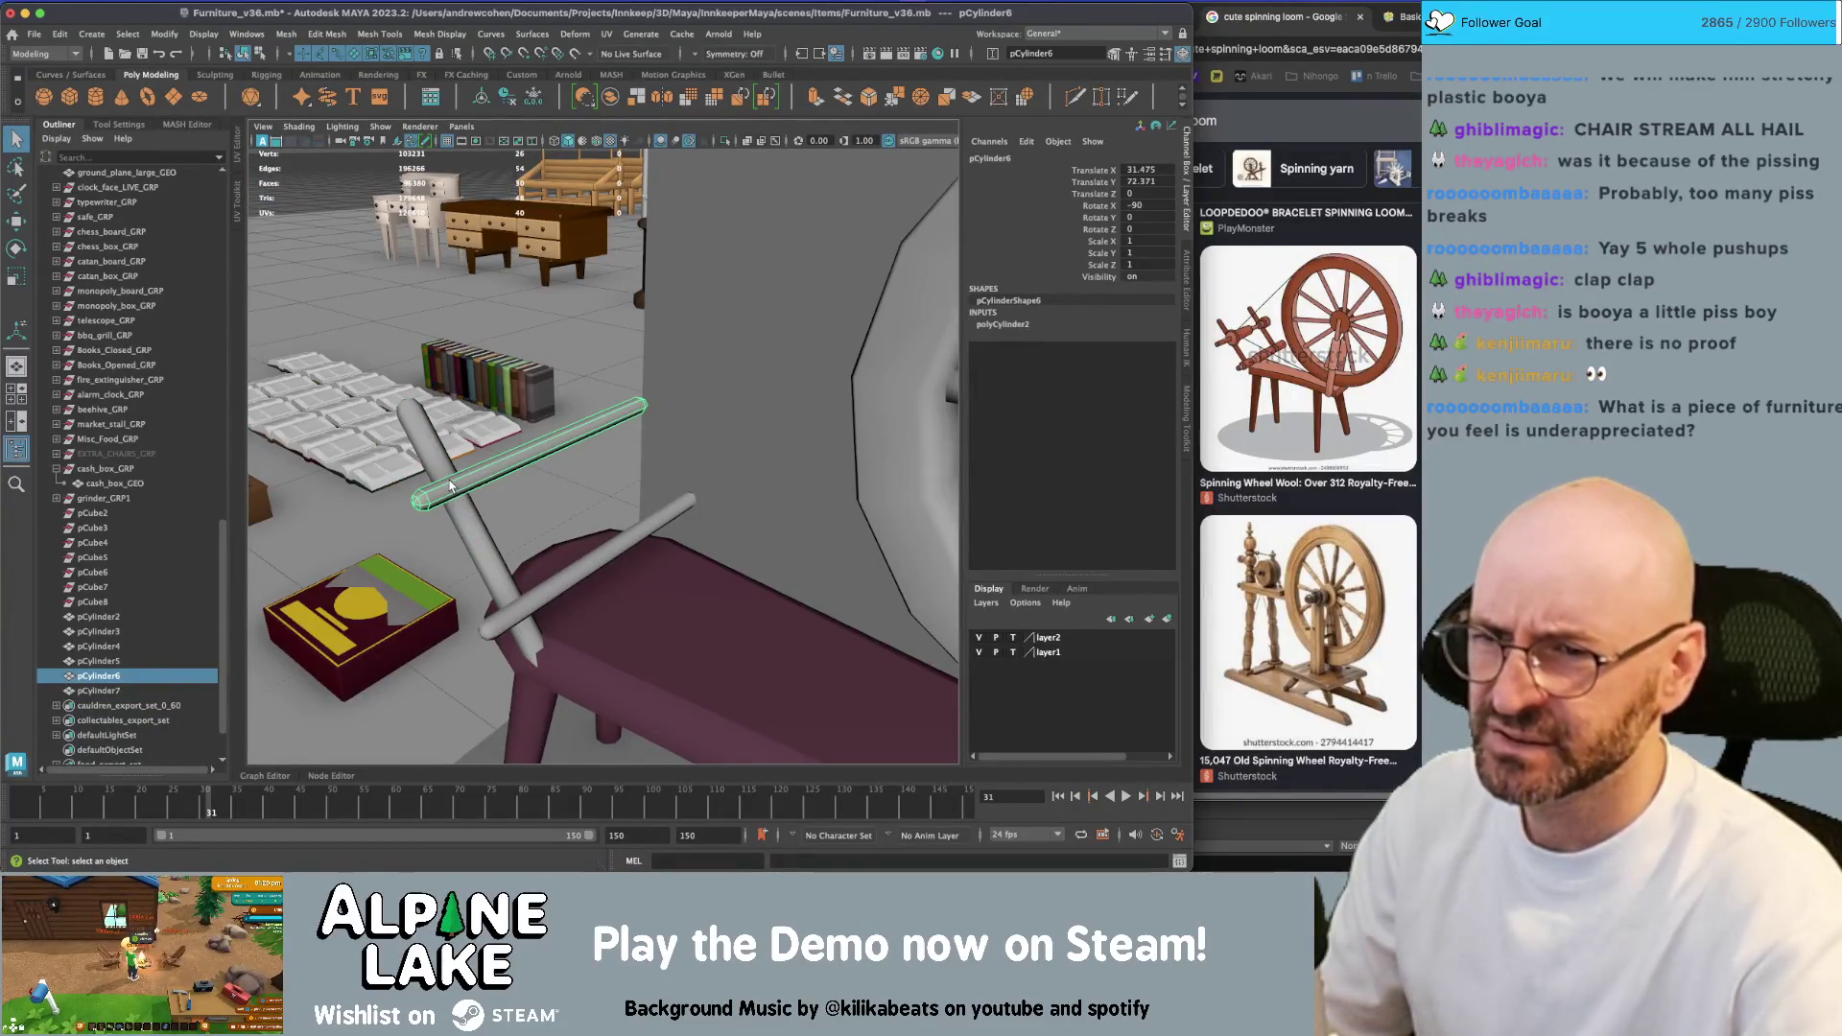
pyautogui.moveTo(463, 479)
pyautogui.keyDown('alt'); pyautogui.mouseDown()
pyautogui.moveTo(670, 411)
pyautogui.moveTo(469, 448)
pyautogui.mouseUp(); pyautogui.keyUp('alt')
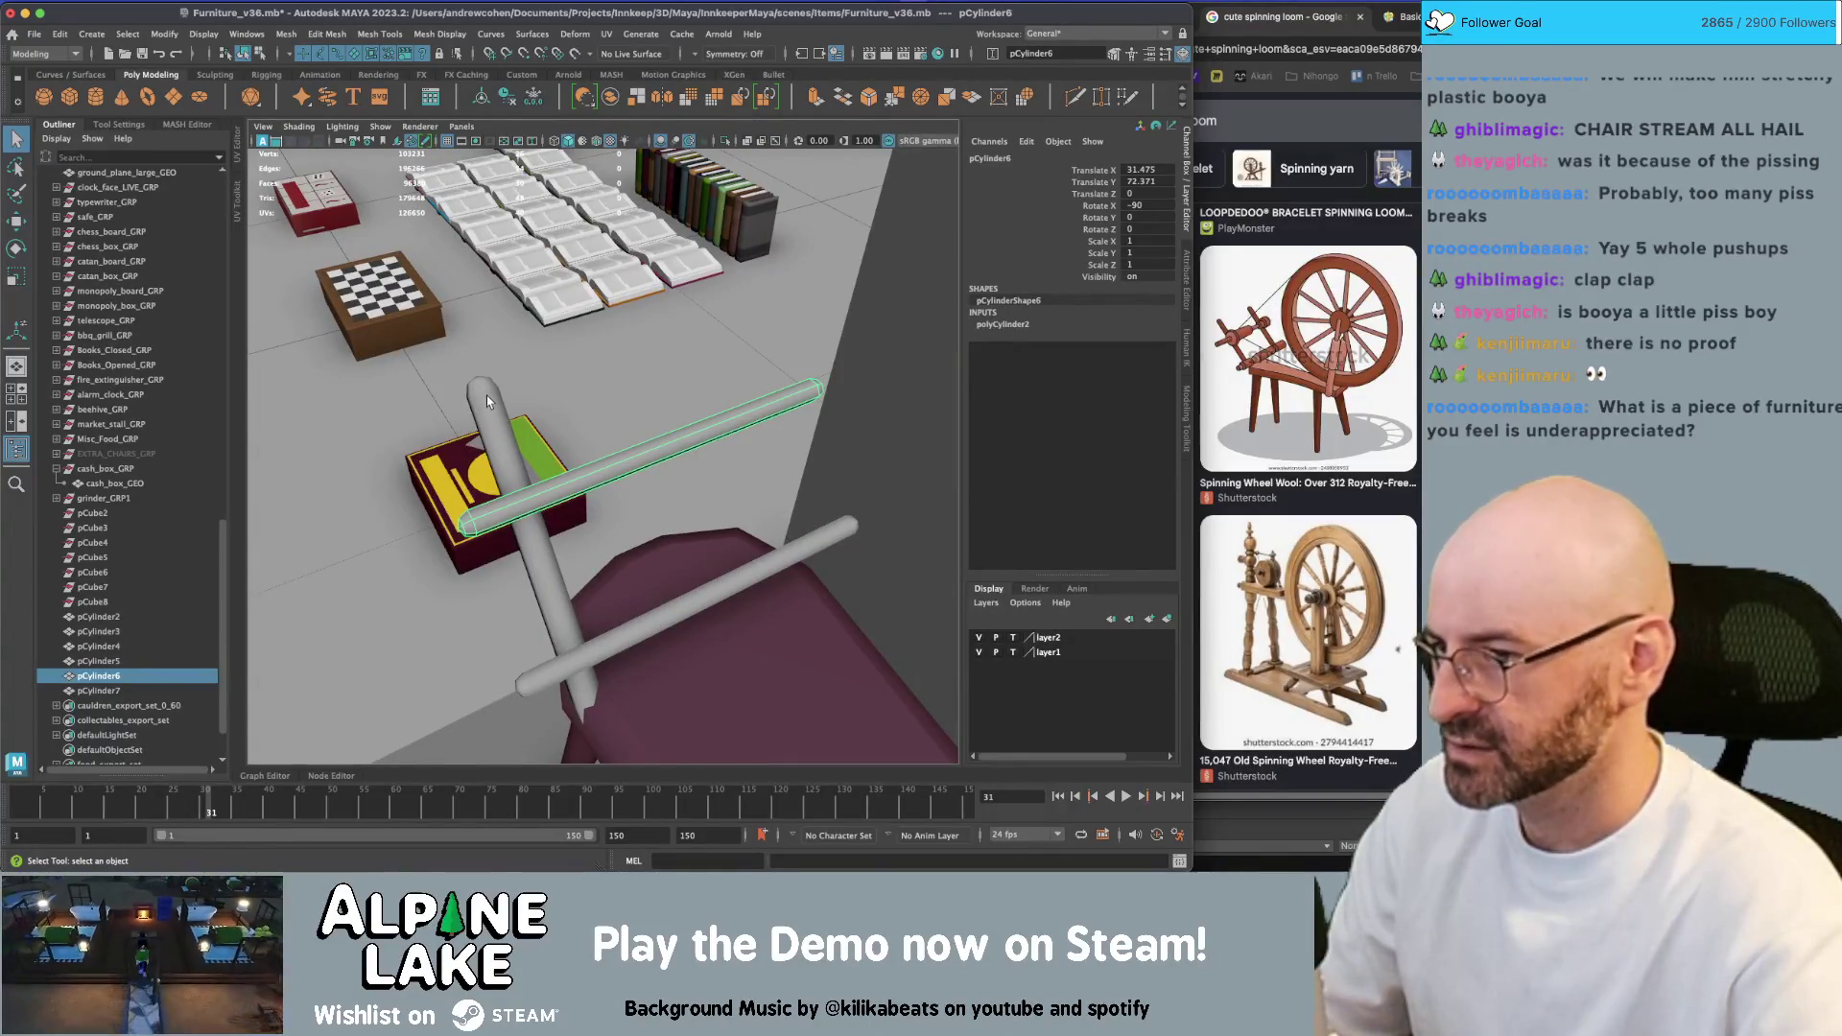
# Duplicate the upper rod and squash the copy to scale 3.131 × 0.11 × 3.131
pyautogui.hotkey('ctrl', 'd')
pyautogui.moveTo(486, 400)
pyautogui.keyDown('alt'); pyautogui.mouseDown()
pyautogui.moveTo(595, 470)
pyautogui.moveTo(667, 475)
pyautogui.mouseUp(); pyautogui.keyUp('alt')
pyautogui.press('r')
pyautogui.moveTo(667, 475)
pyautogui.keyDown('alt'); pyautogui.mouseDown()
pyautogui.moveTo(745, 445)
pyautogui.moveTo(573, 398)
pyautogui.moveTo(506, 337)
pyautogui.moveTo(624, 407)
pyautogui.mouseUp(); pyautogui.keyUp('alt')
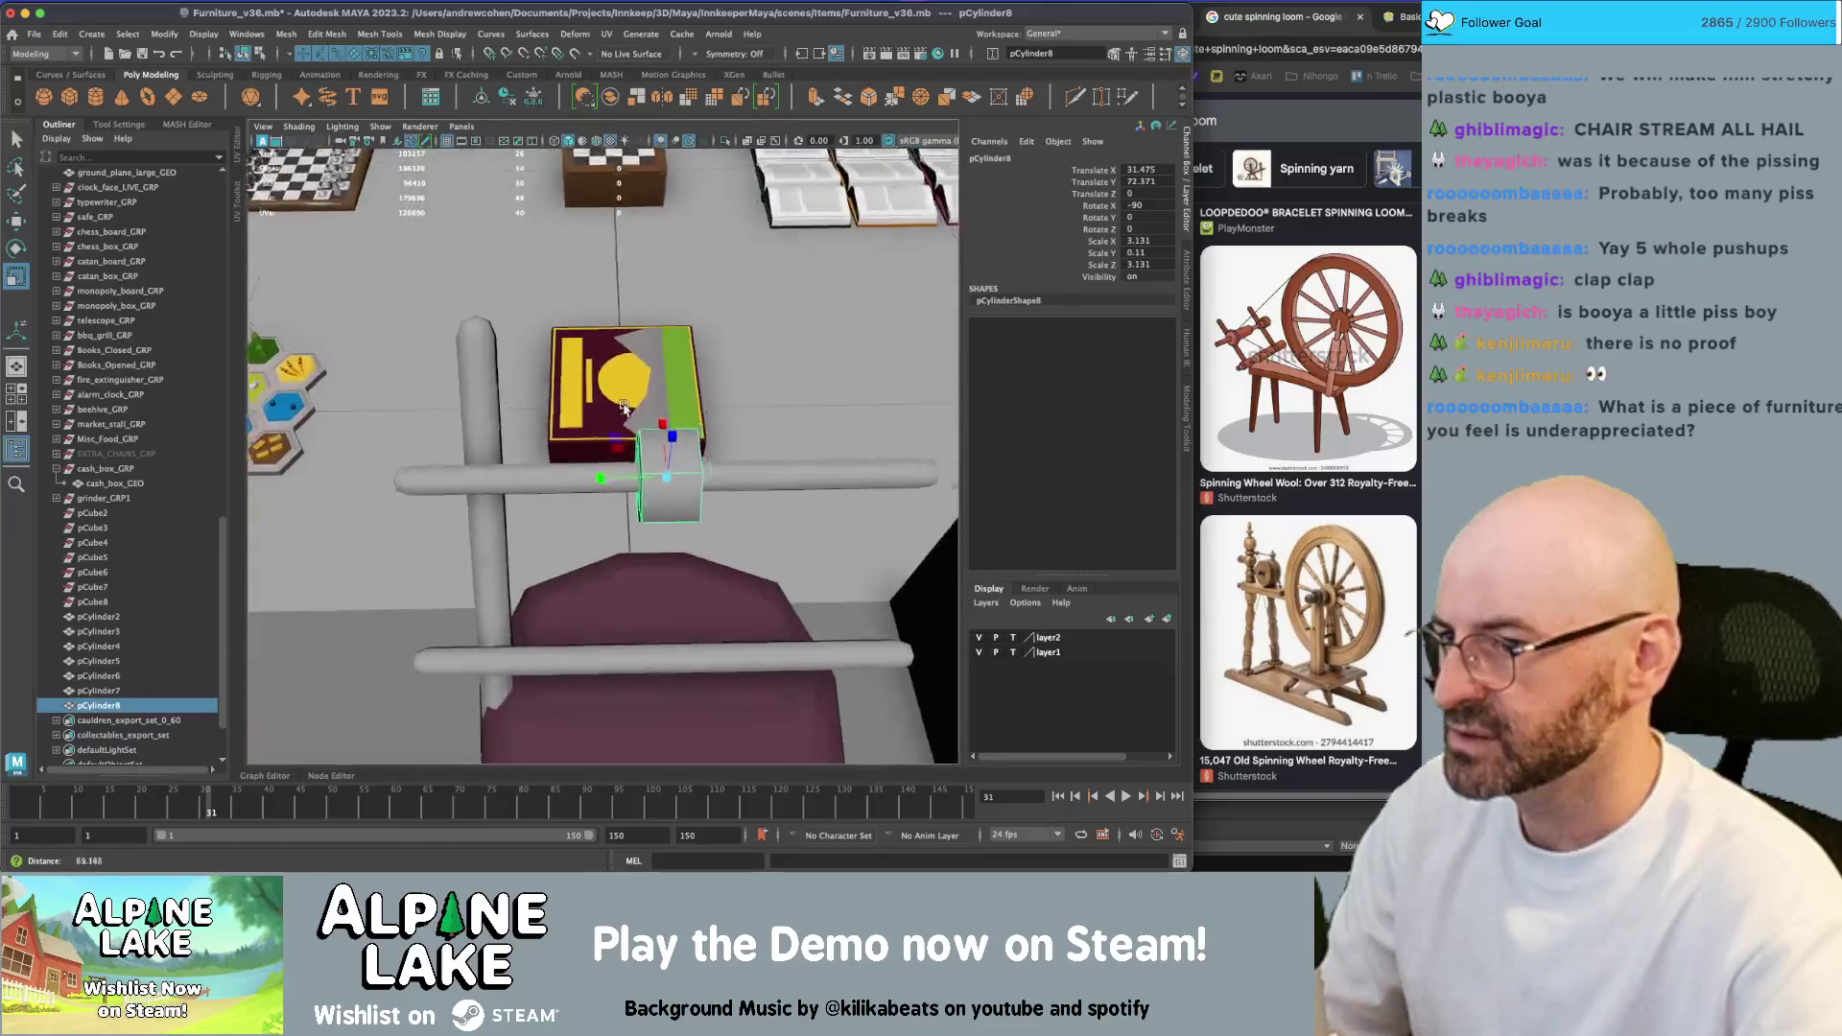
# Slide the collar along the upper rod and taper it by shrinking its end faces
pyautogui.press('w')
pyautogui.moveTo(602, 479)
pyautogui.mouseDown()
pyautogui.moveTo(373, 498)
pyautogui.moveTo(601, 456)
pyautogui.mouseUp()
pyautogui.scroll(3, 480, 480)
pyautogui.press('q')
pyautogui.moveTo(619, 474); pyautogui.dragTo(619, 509, button='right')
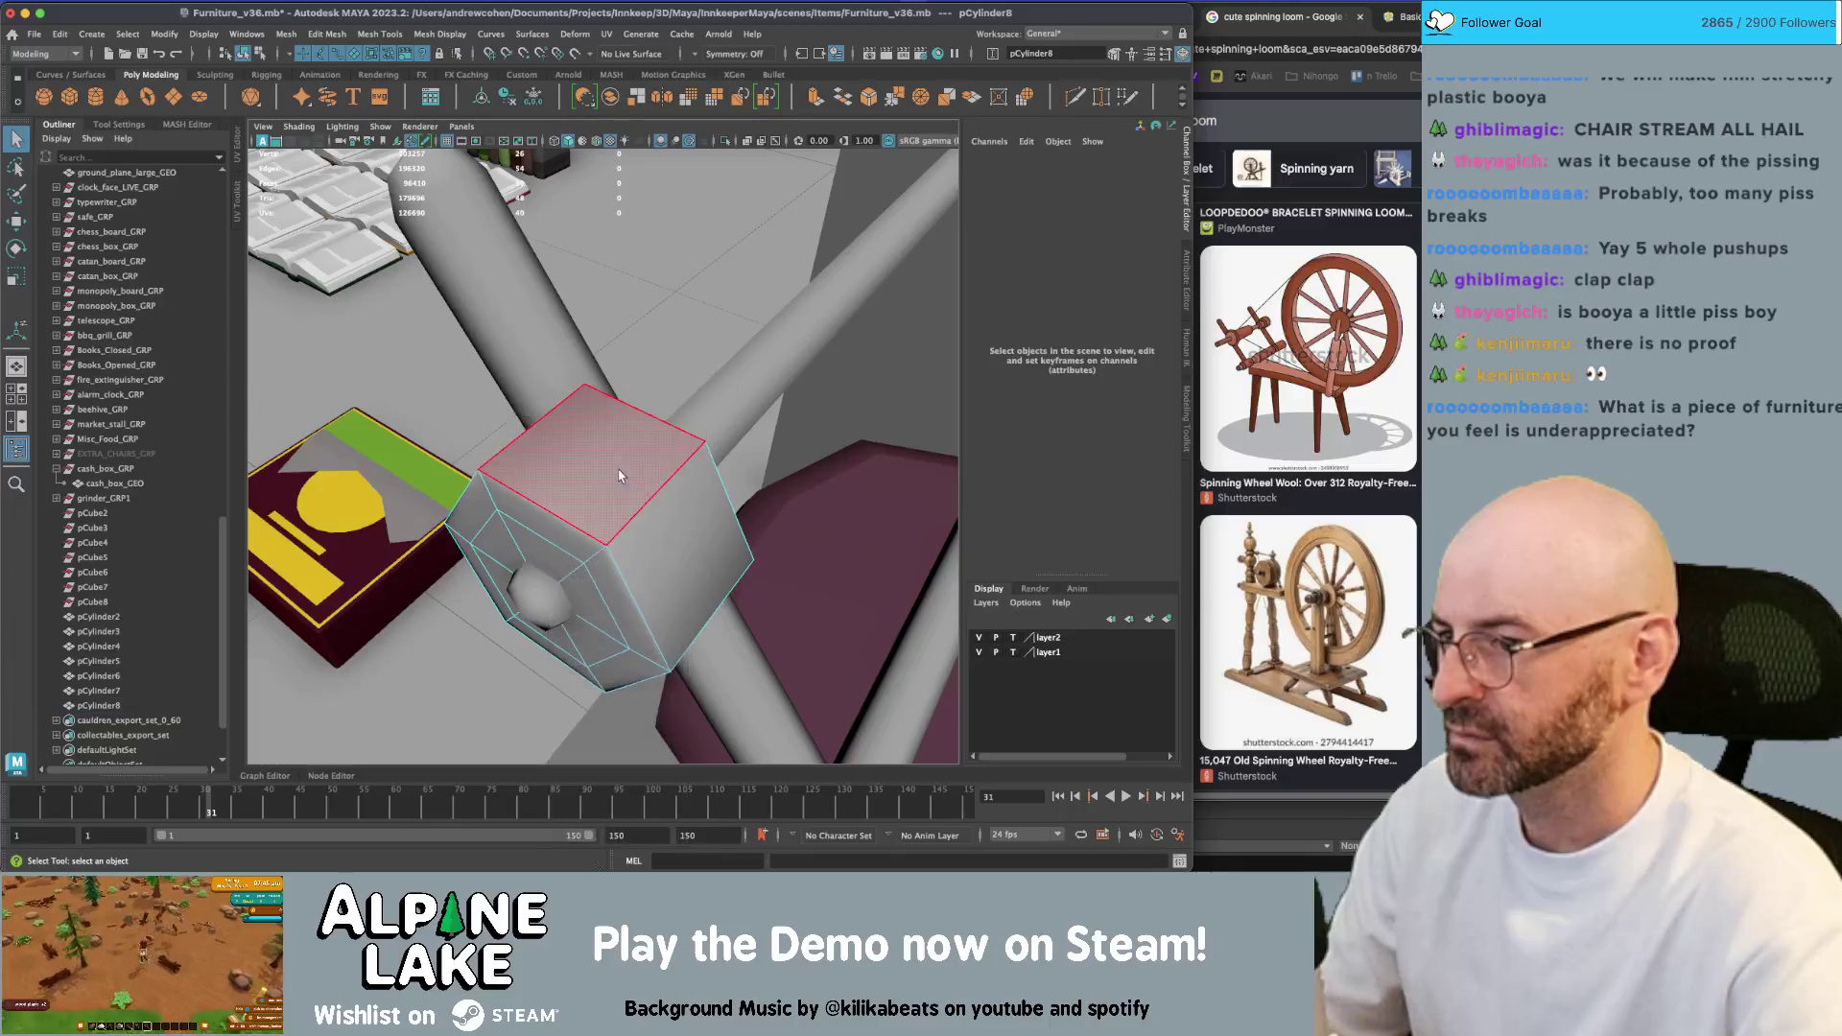
pyautogui.click(619, 460)
pyautogui.press('r')
pyautogui.keyDown('alt'); pyautogui.moveTo(661, 532); pyautogui.dragTo(487, 527); pyautogui.keyUp('alt')
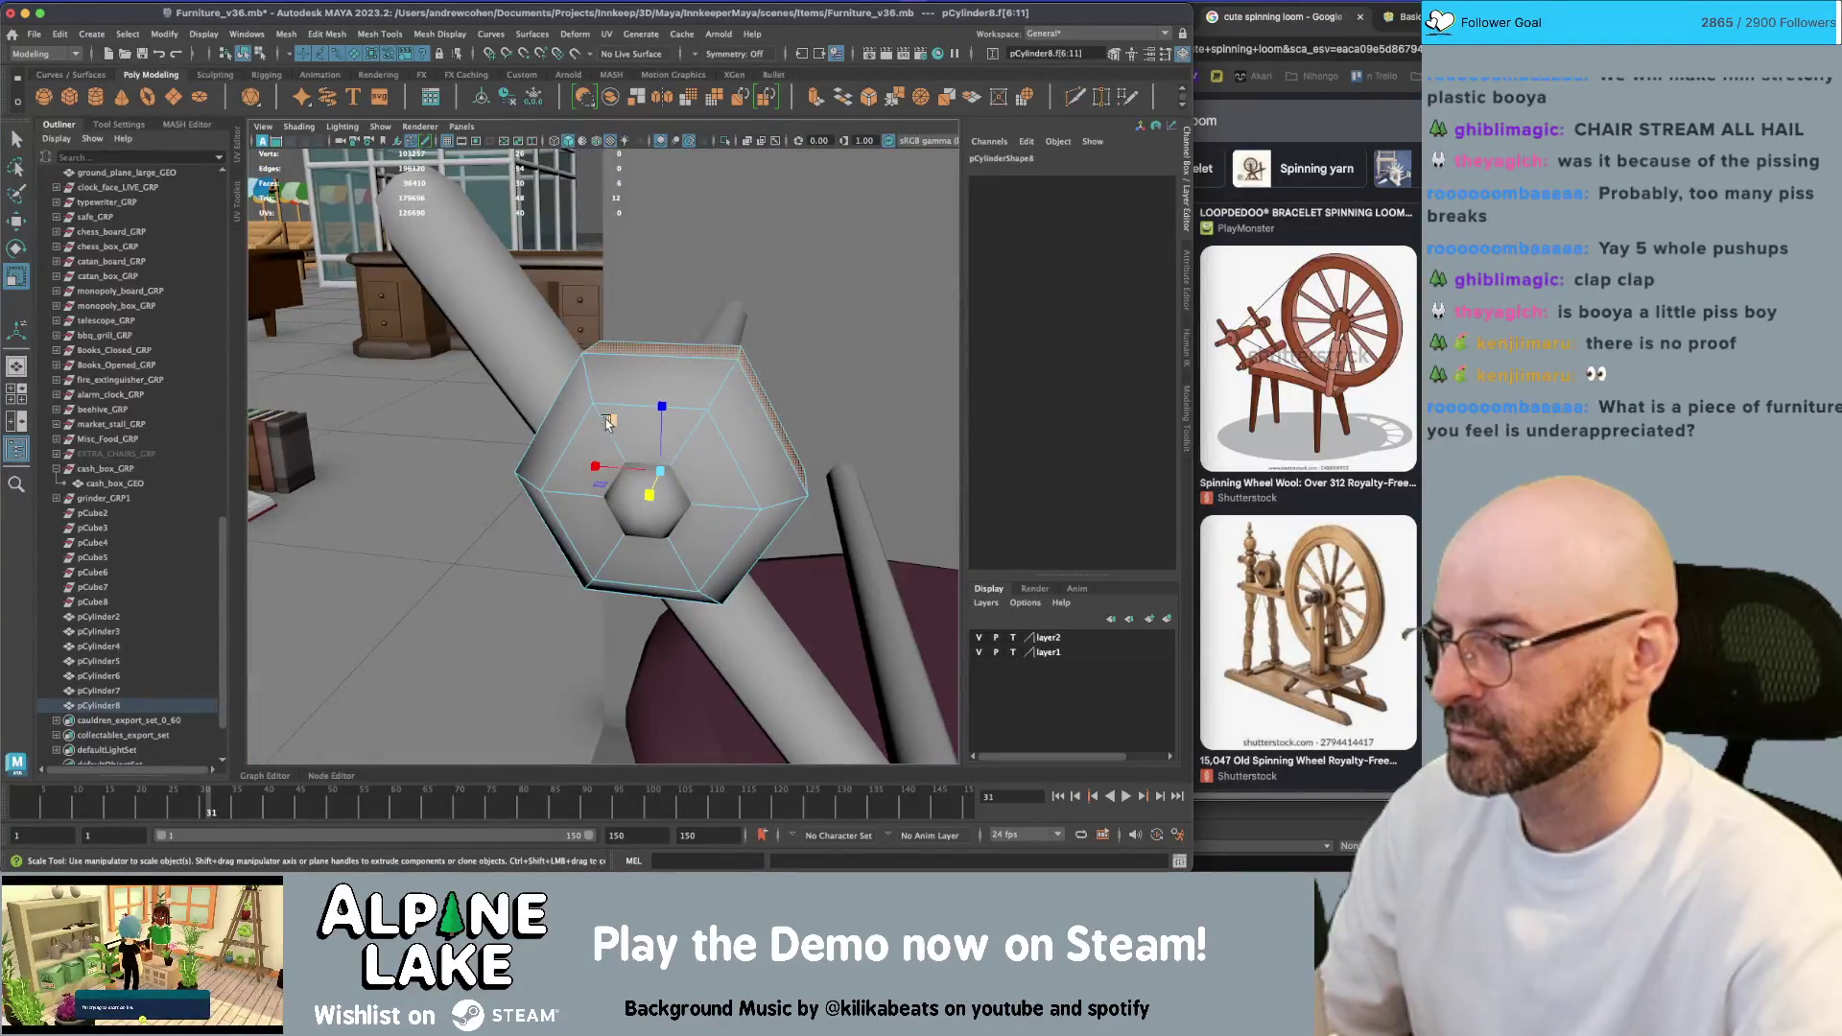
pyautogui.moveTo(607, 423); pyautogui.dragTo(508, 423)
pyautogui.click(243, 53)
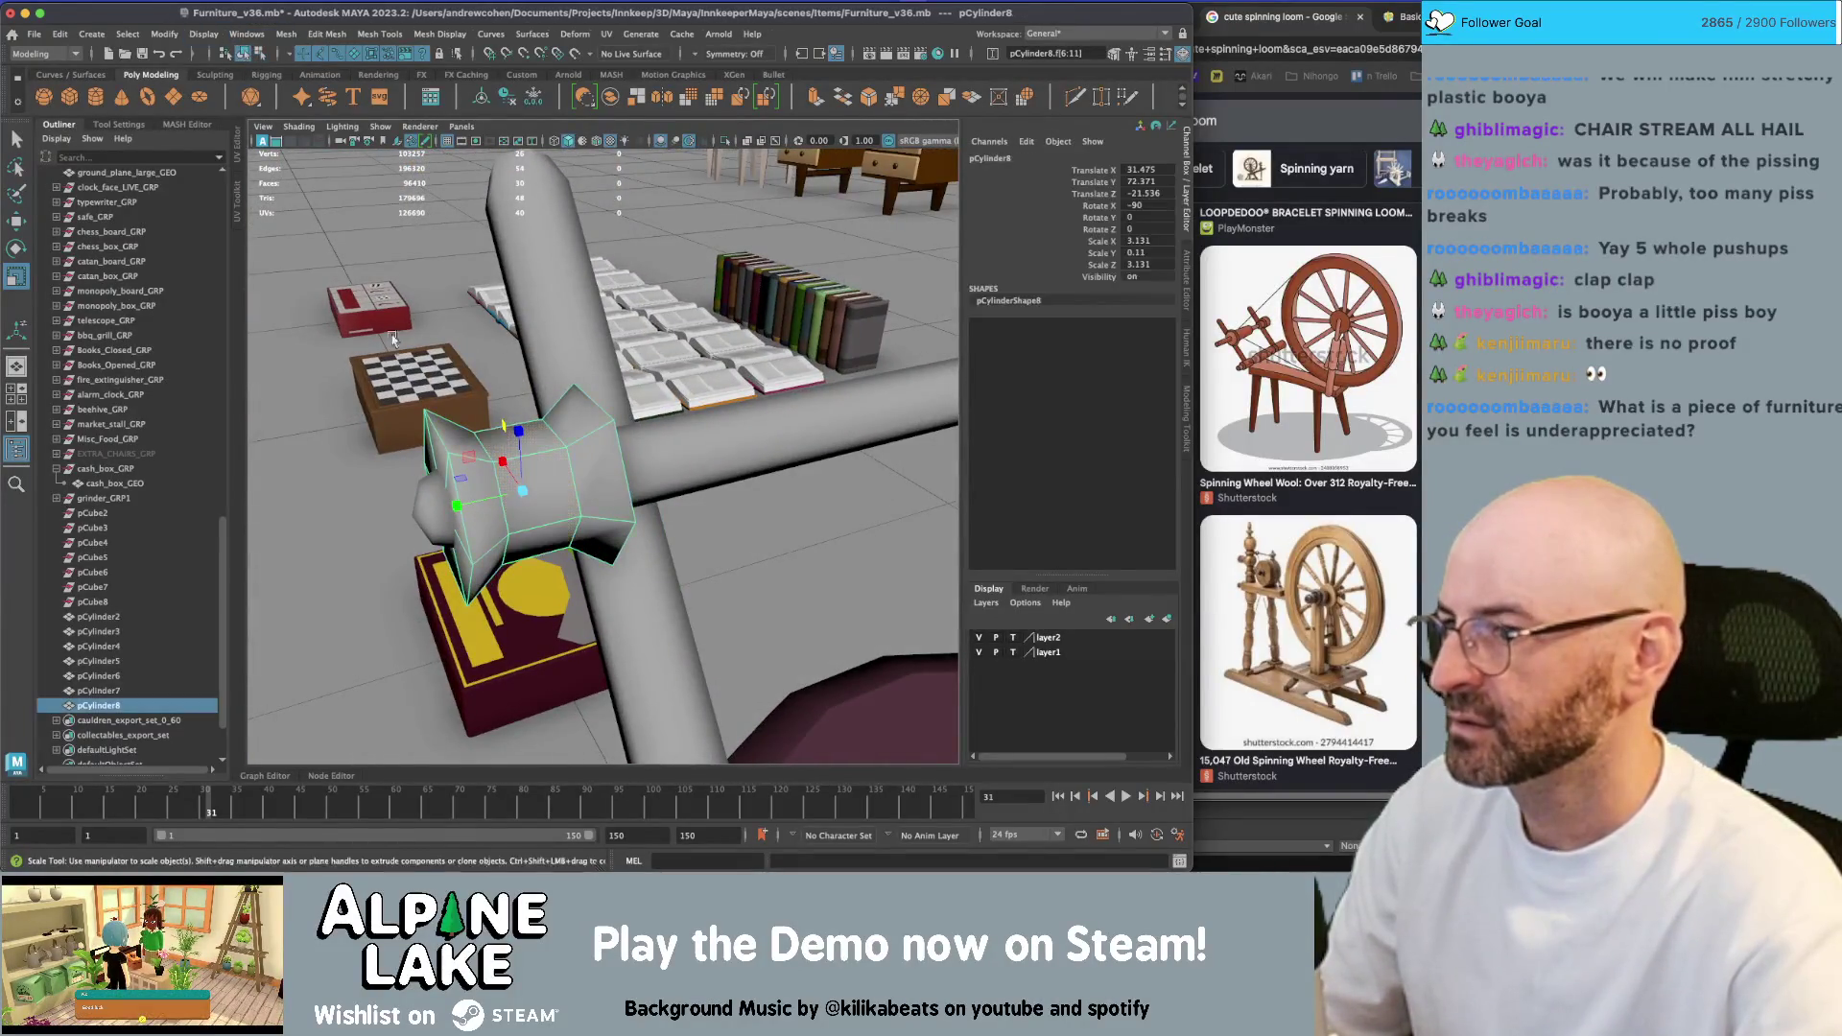
# Move the hex collar to Translate Z -17.637 at the post, then add the post to the selection
pyautogui.press('w')
pyautogui.moveTo(472, 509)
pyautogui.mouseDown()
pyautogui.moveTo(578, 475)
pyautogui.moveTo(623, 413)
pyautogui.moveTo(876, 490)
pyautogui.moveTo(802, 514)
pyautogui.moveTo(651, 491)
pyautogui.moveTo(595, 460)
pyautogui.moveTo(632, 463)
pyautogui.moveTo(640, 437)
pyautogui.mouseUp()
pyautogui.press('q')
pyautogui.press('w')
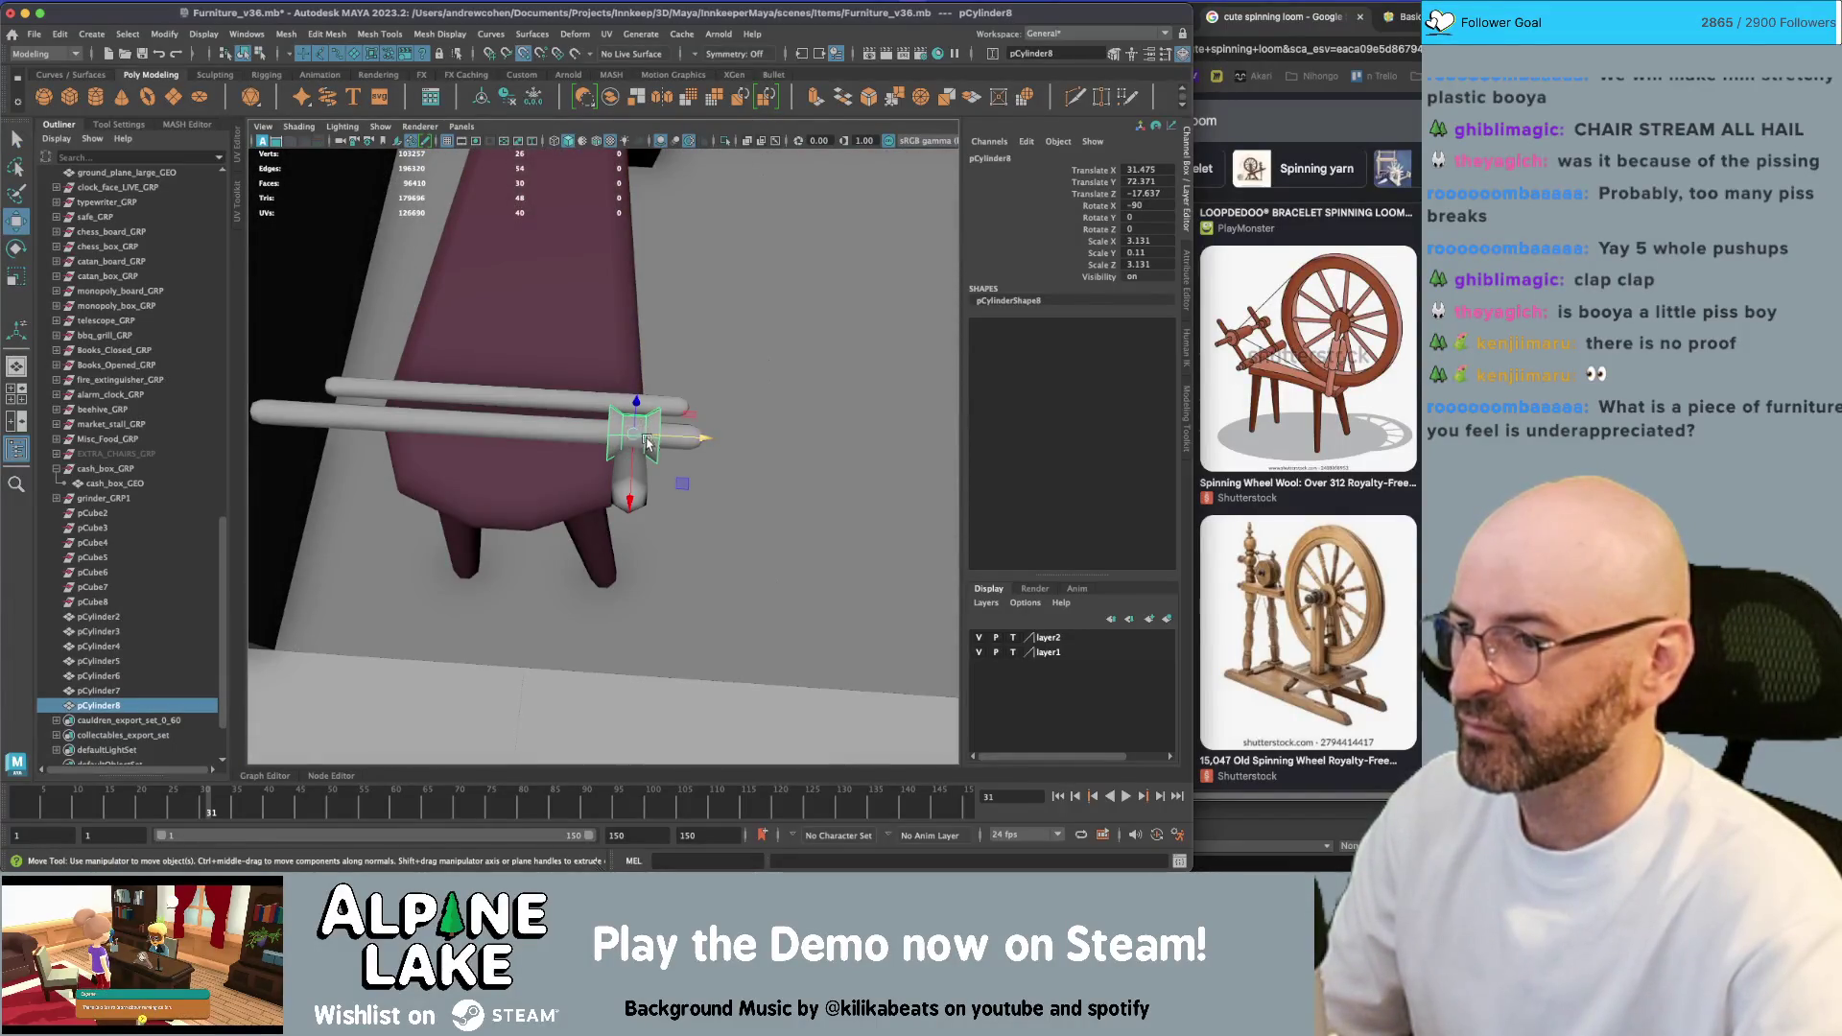
pyautogui.press('q')
pyautogui.keyDown('shift'); pyautogui.click(638, 470); pyautogui.keyUp('shift')
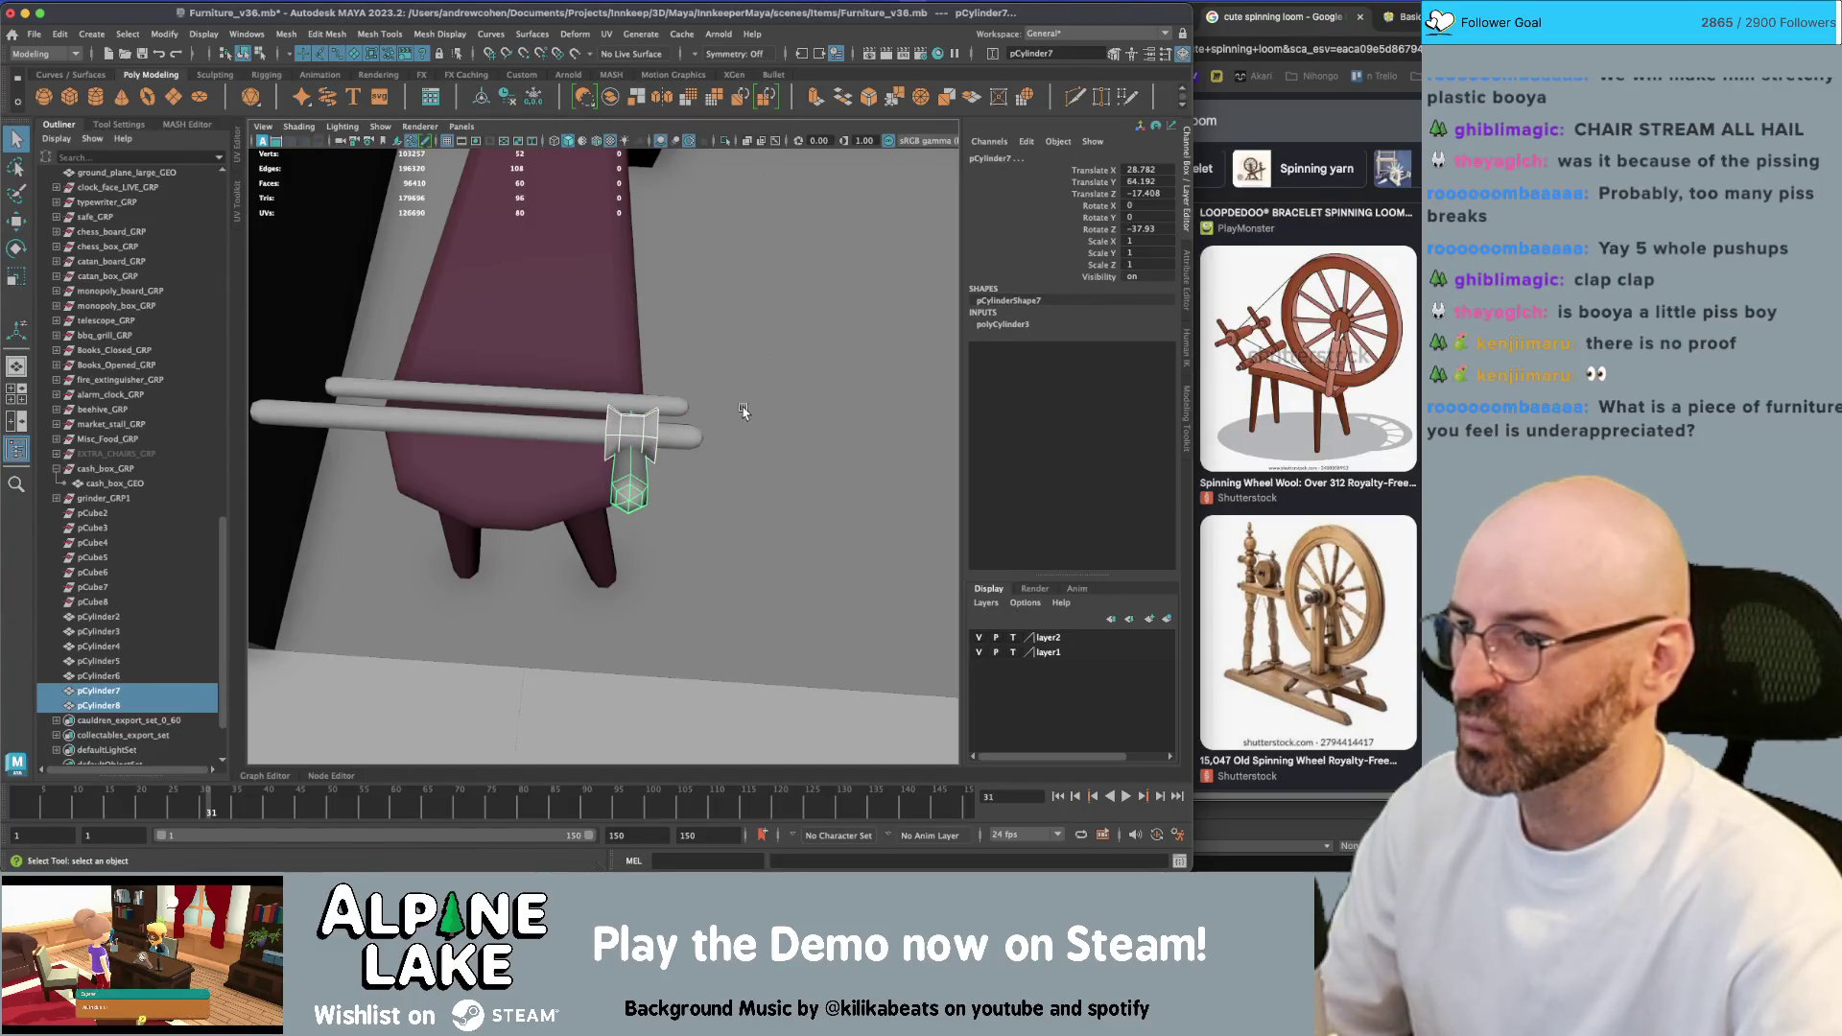
# Duplicate the collar and post and mirror the copies to the rod's other end with scale -1
pyautogui.press('w')
pyautogui.hotkey('ctrl', 'd')
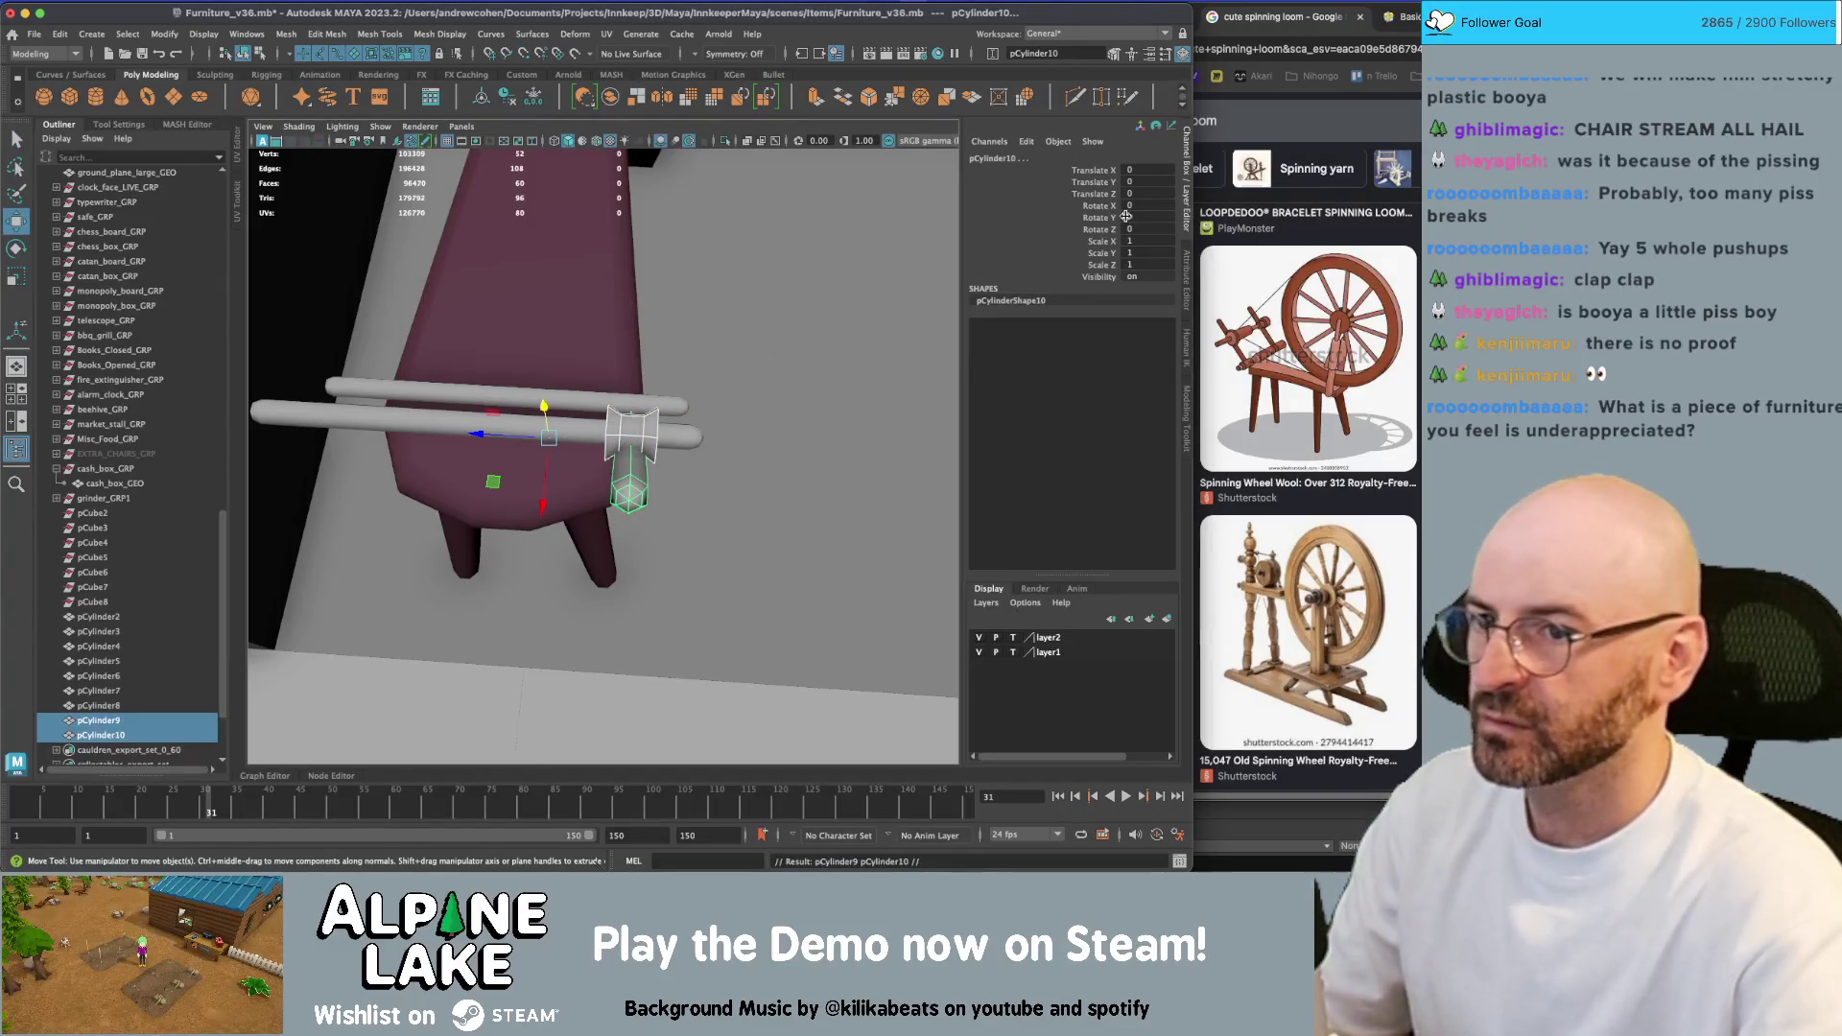
pyautogui.press('r')
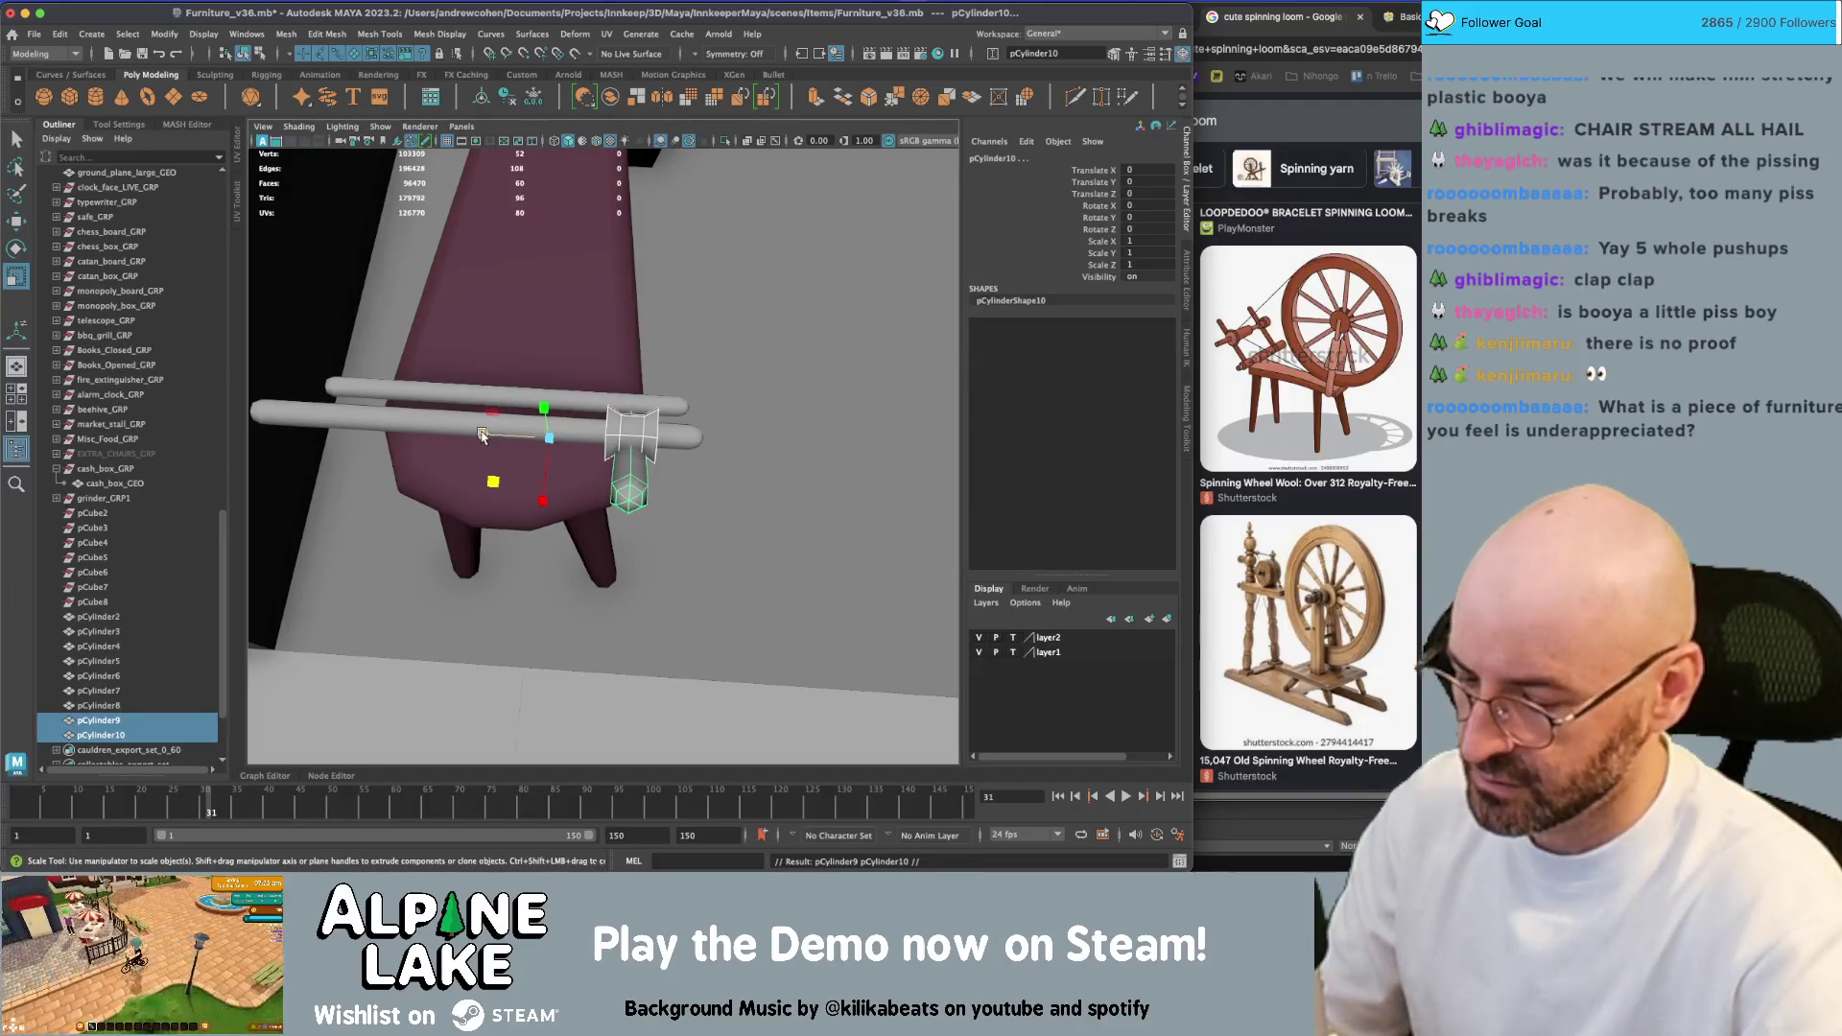
pyautogui.moveTo(482, 435)
pyautogui.mouseDown()
pyautogui.moveTo(615, 445)
pyautogui.moveTo(576, 403)
pyautogui.moveTo(671, 365)
pyautogui.moveTo(618, 415)
pyautogui.moveTo(617, 399)
pyautogui.moveTo(559, 425)
pyautogui.moveTo(566, 403)
pyautogui.moveTo(535, 393)
pyautogui.moveTo(633, 439)
pyautogui.moveTo(610, 456)
pyautogui.moveTo(595, 408)
pyautogui.moveTo(619, 414)
pyautogui.mouseUp()
pyautogui.press('q')
# Duplicate the rod, thicken it to 2.564 on X/Z as a bobbin, and adjust its end vertices
pyautogui.click(690, 326)
pyautogui.hotkey('ctrl', 'd')
pyautogui.press('w')
pyautogui.press('r')
pyautogui.hotkey('ctrl', 'z')
pyautogui.press('q')
pyautogui.moveTo(625, 413)
pyautogui.mouseDown(button='right')
pyautogui.moveTo(626, 444)
pyautogui.moveTo(554, 412)
pyautogui.mouseUp(button='right')
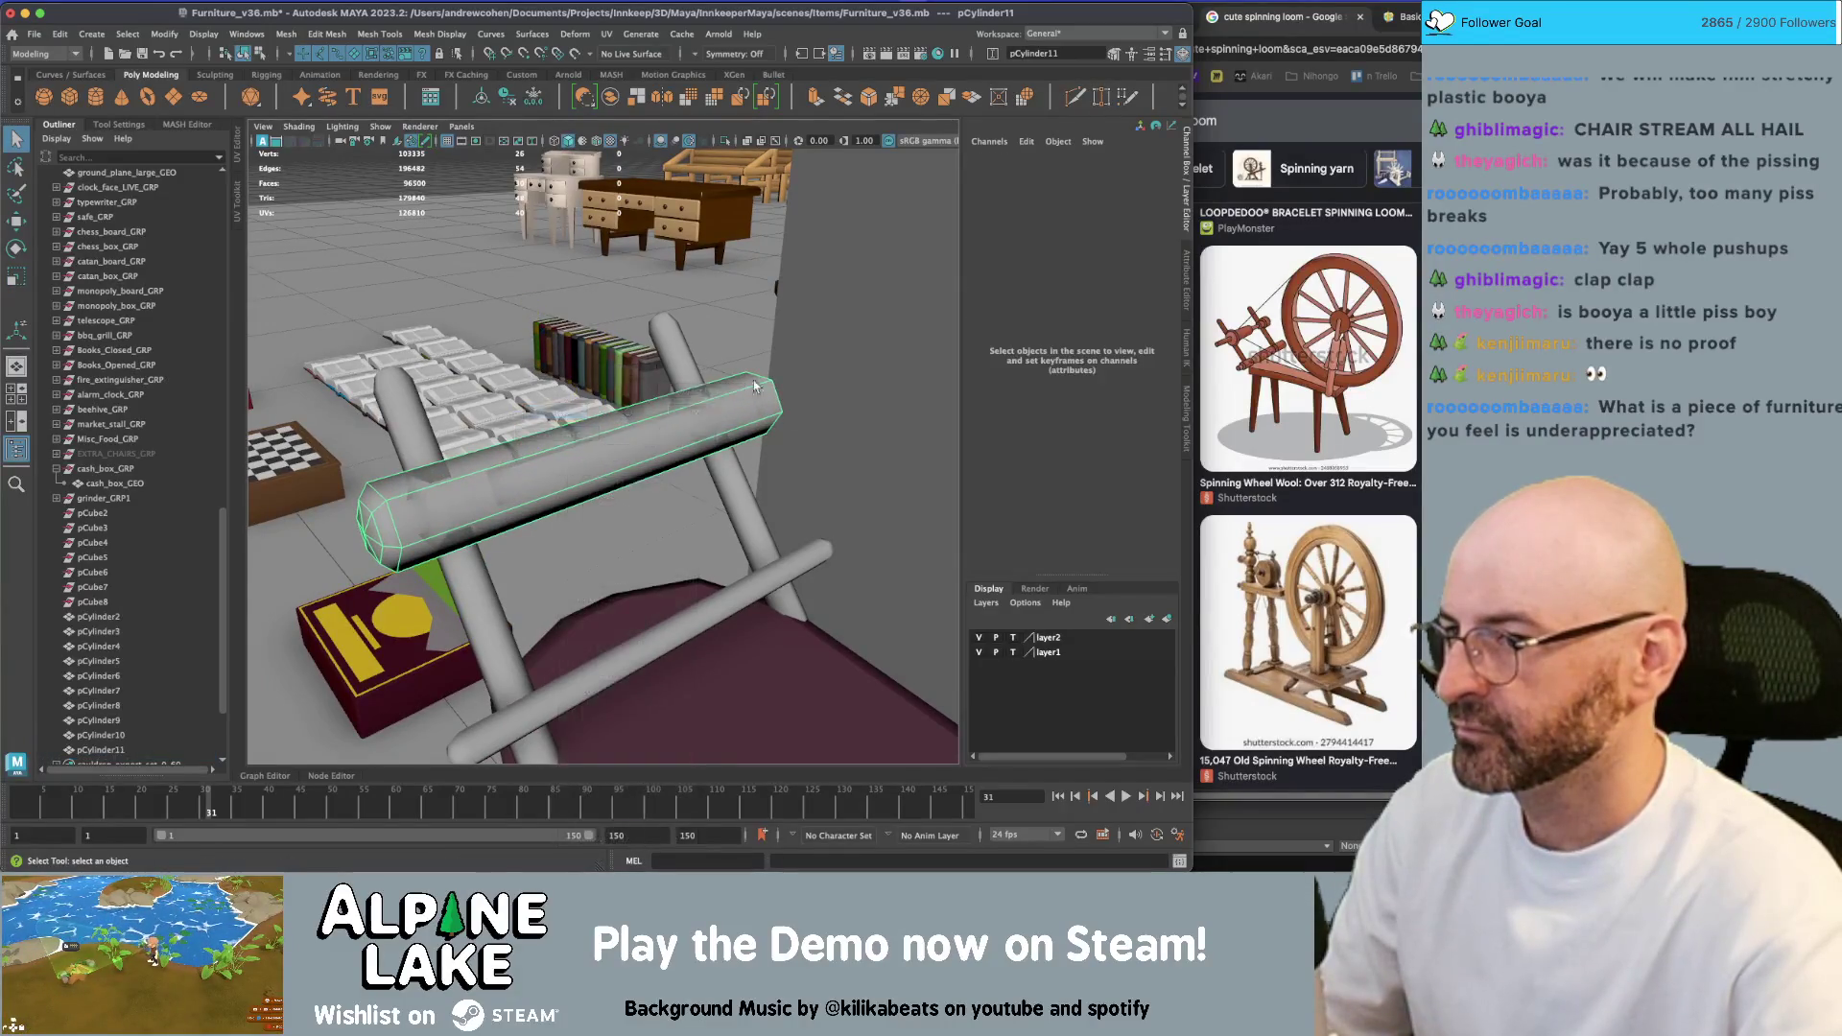
pyautogui.moveTo(752, 380)
pyautogui.mouseDown()
pyautogui.moveTo(796, 446)
pyautogui.moveTo(551, 451)
pyautogui.moveTo(365, 538)
pyautogui.moveTo(459, 495)
pyautogui.moveTo(579, 496)
pyautogui.moveTo(528, 413)
pyautogui.moveTo(547, 456)
pyautogui.moveTo(645, 481)
pyautogui.moveTo(603, 491)
pyautogui.mouseUp()
pyautogui.press('w')
# Return to object mode, select the bobbin cylinder, and duplicate it
pyautogui.click(253, 60)
pyautogui.press('q')
pyautogui.click(579, 466)
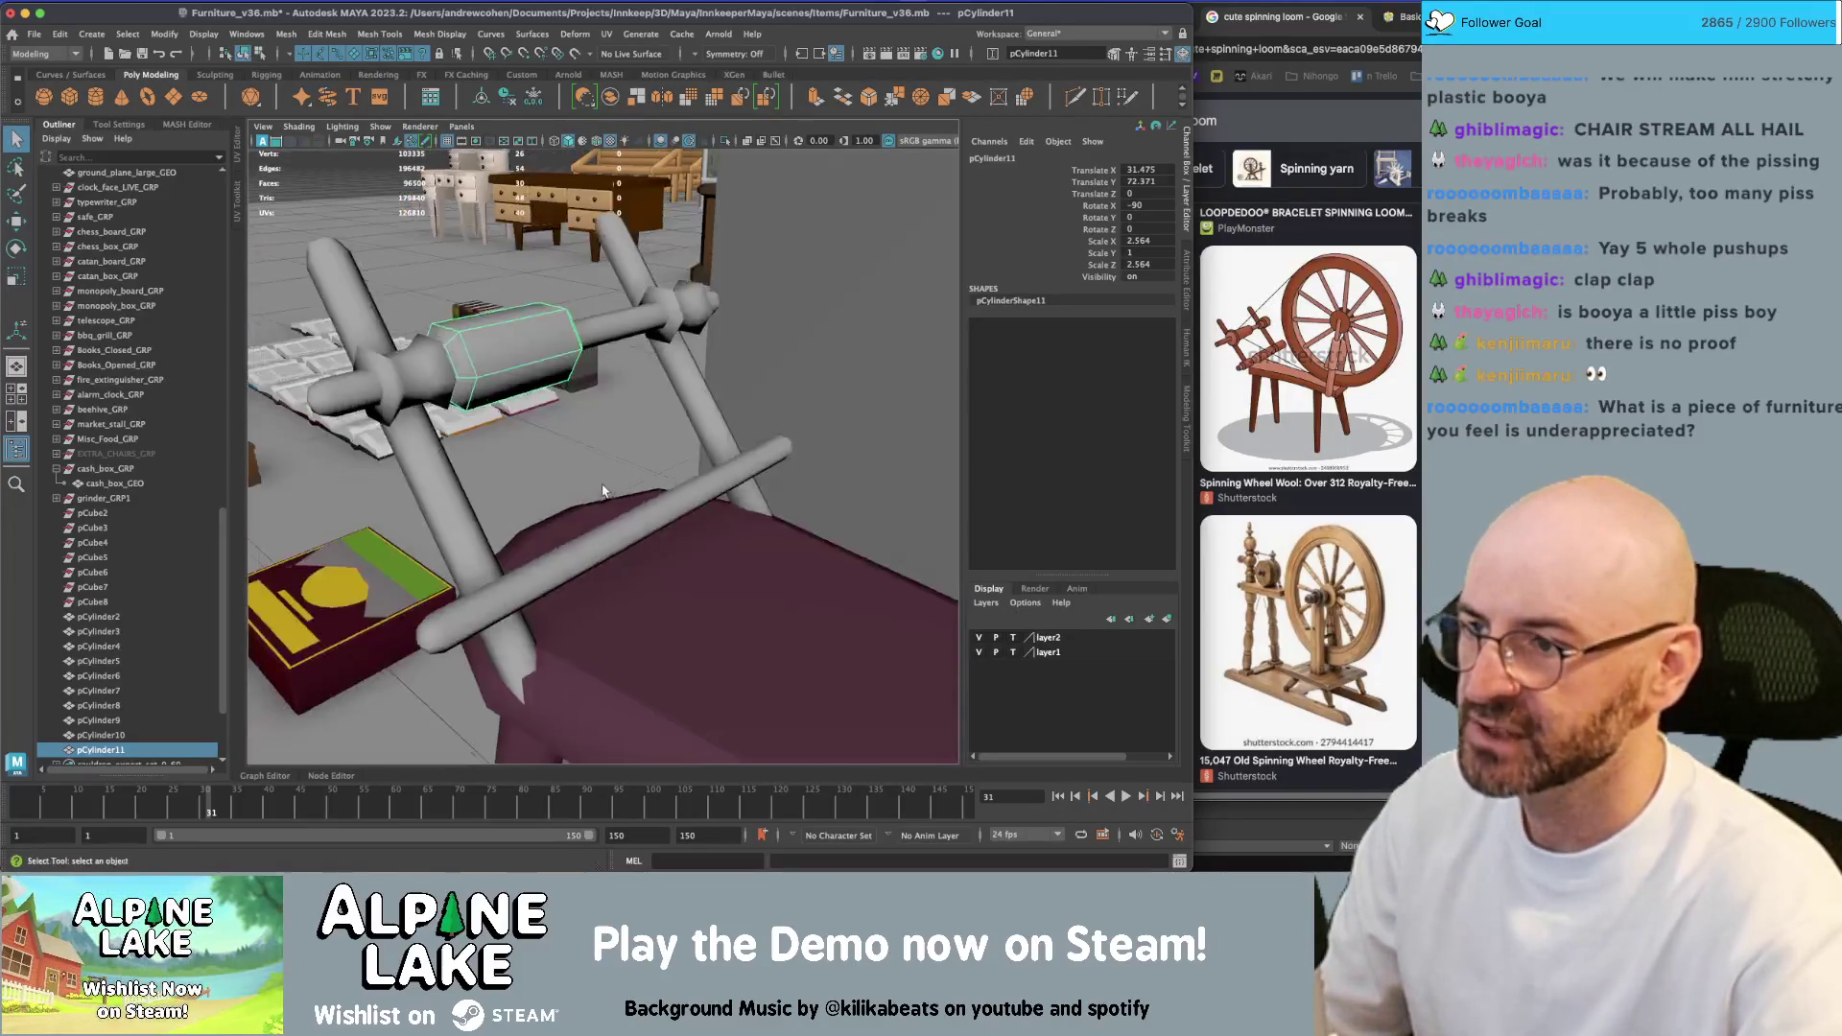
pyautogui.hotkey('ctrl', 'd')
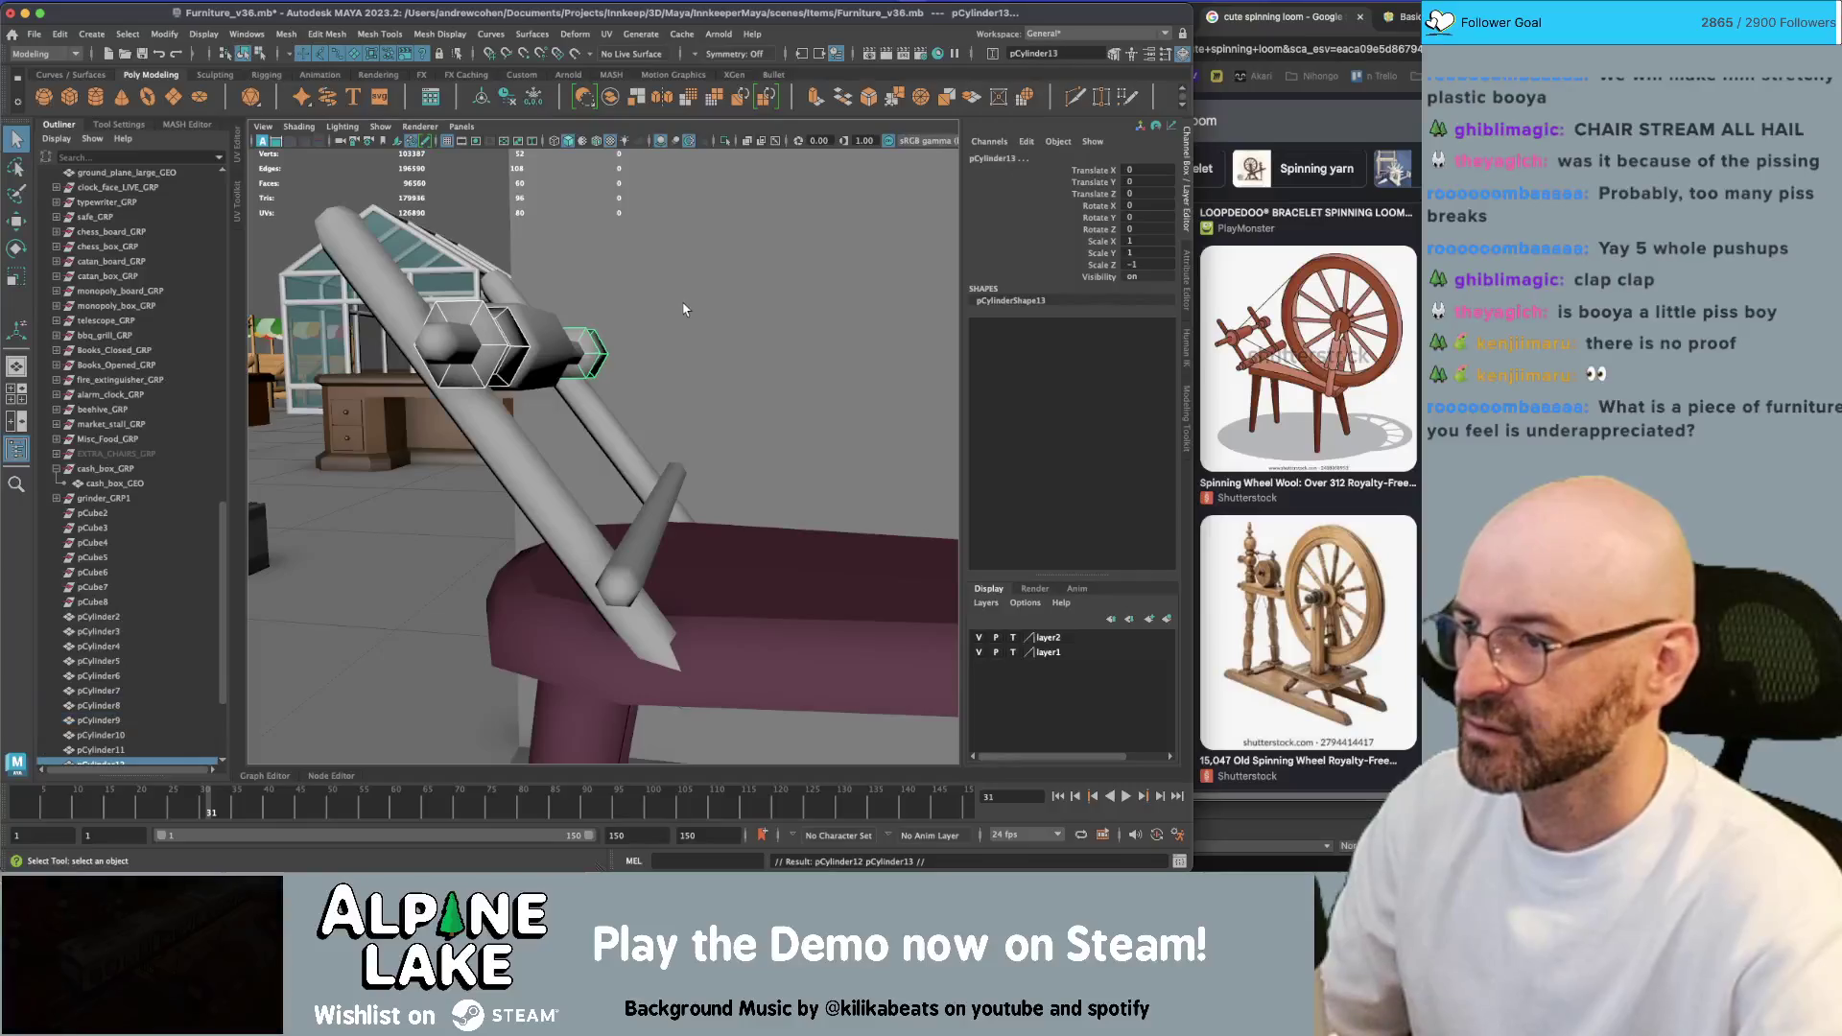
# Undo the duplicate, copy the collar pair again, and move it to X -11.712, Y -15.408
pyautogui.hotkey('ctrl', 'z')
pyautogui.press('w')
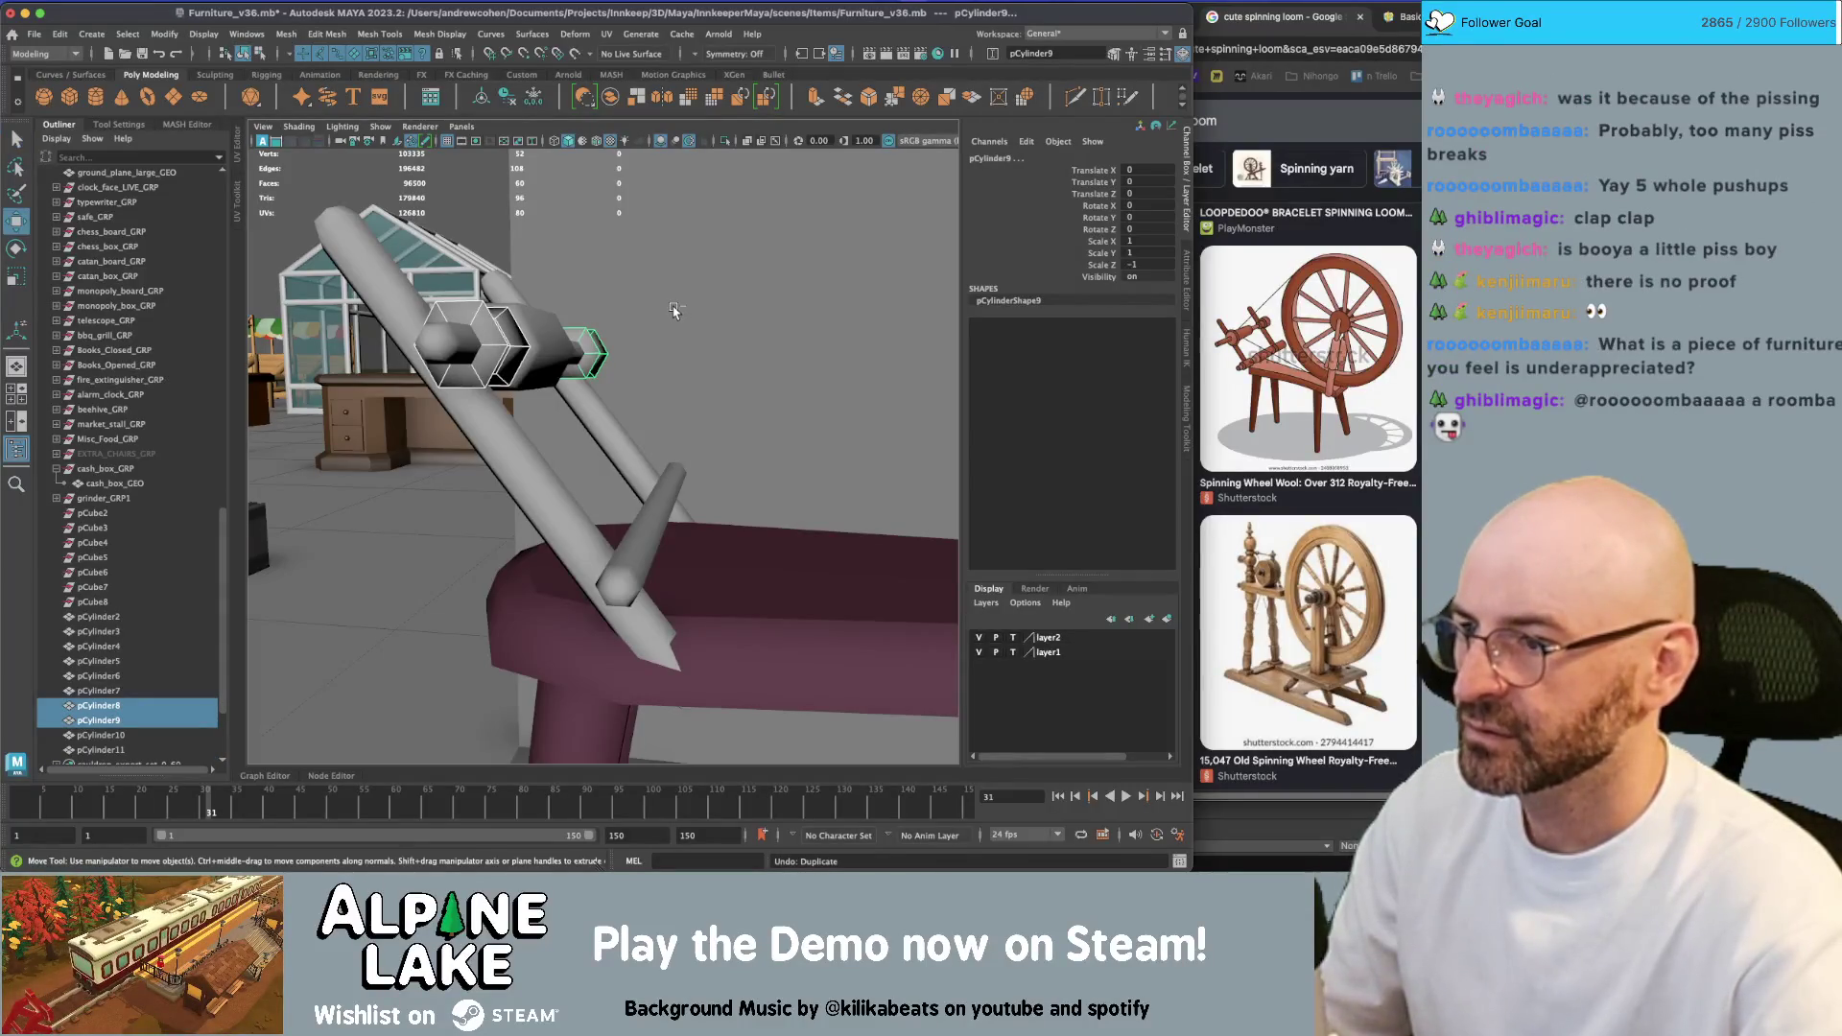
pyautogui.hotkey('ctrl', 'd')
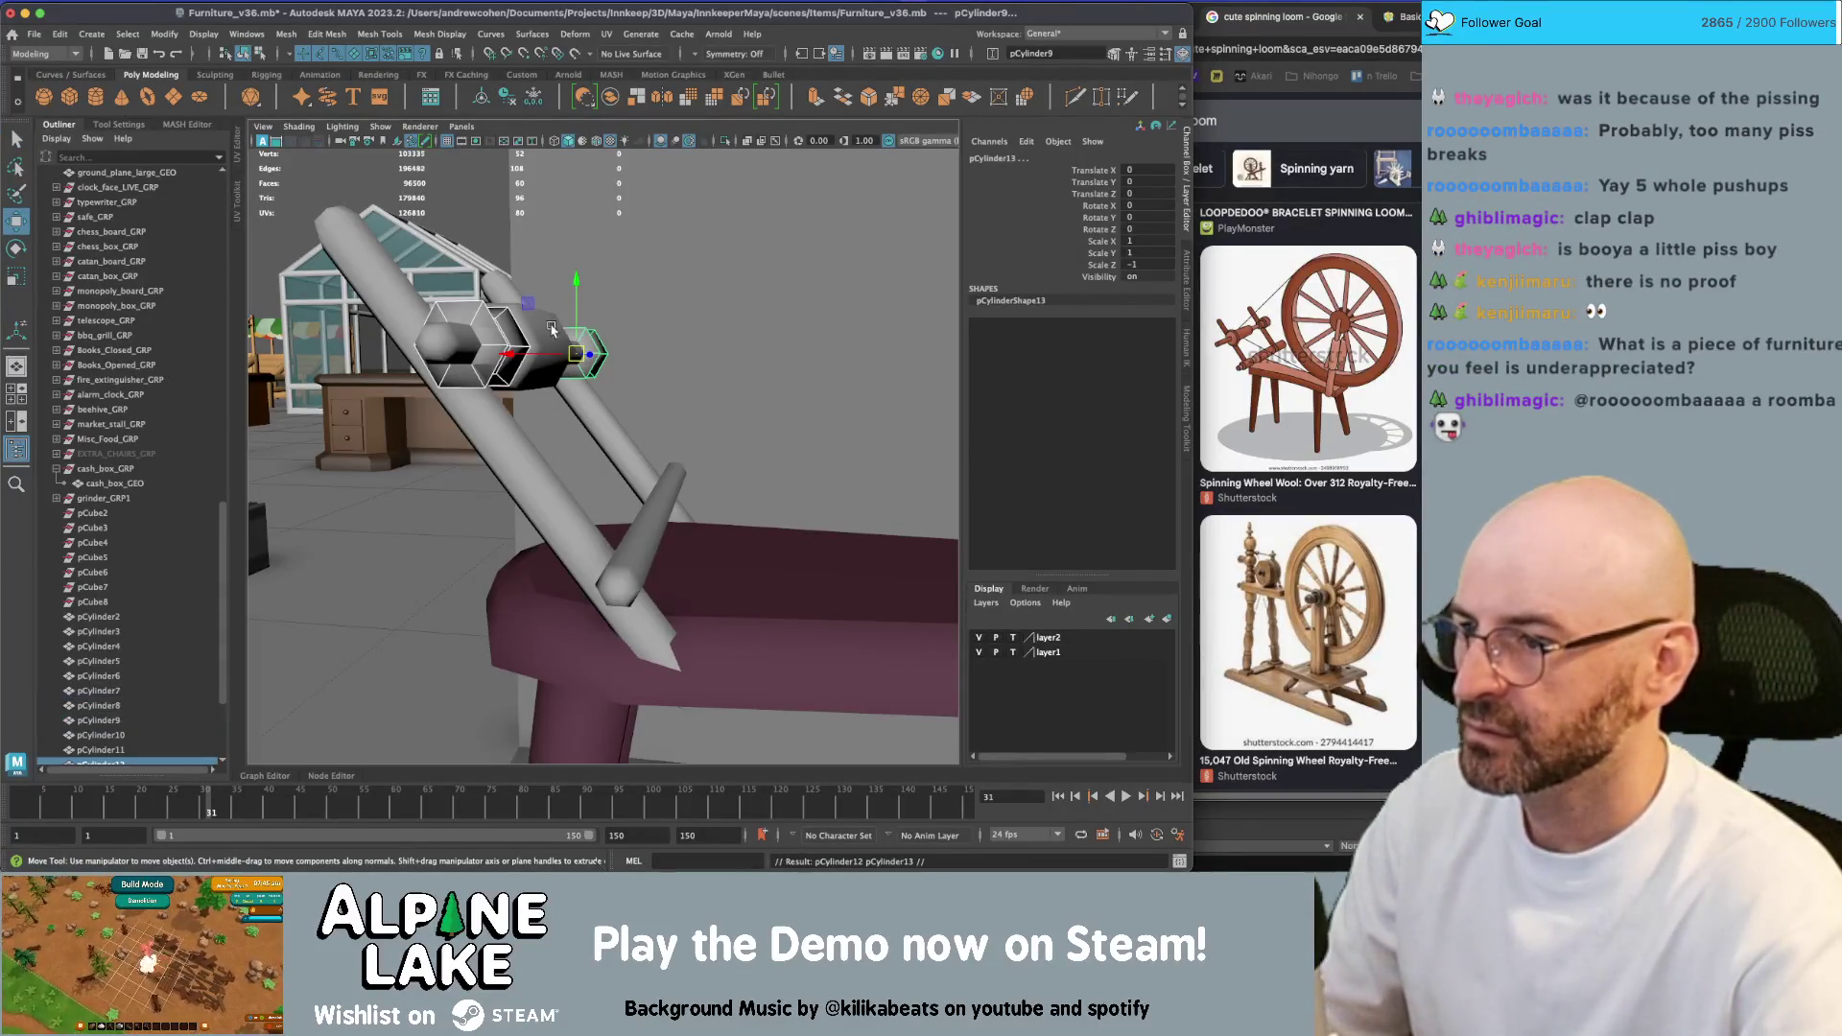
pyautogui.moveTo(572, 333); pyautogui.dragTo(603, 576)
pyautogui.moveTo(516, 463)
pyautogui.mouseDown()
pyautogui.moveTo(620, 592)
pyautogui.moveTo(580, 501)
pyautogui.moveTo(654, 514)
pyautogui.mouseUp()
# Select the two upper collars and the lower-left collar, then open Mesh Display
pyautogui.press('q')
pyautogui.moveTo(655, 515)
pyautogui.keyDown('alt'); pyautogui.mouseDown(button='right')
pyautogui.moveTo(732, 492)
pyautogui.moveTo(708, 503)
pyautogui.mouseUp(button='right'); pyautogui.keyUp('alt')
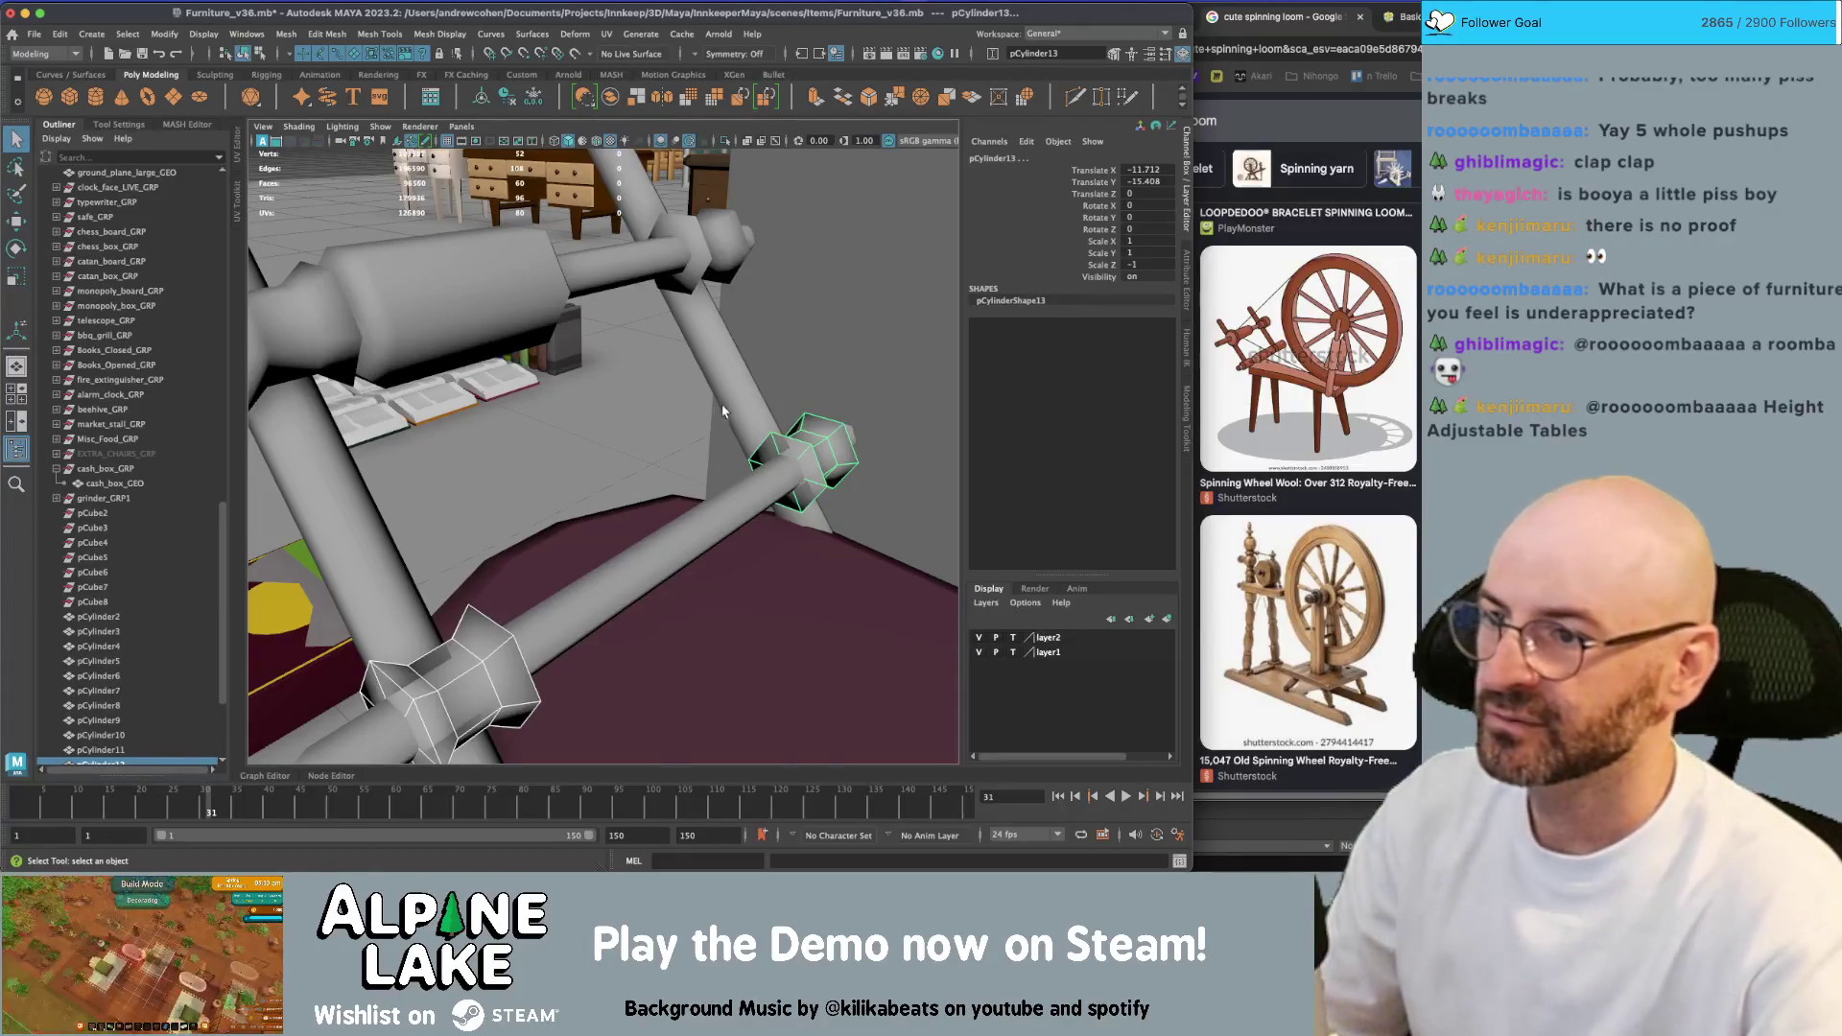
pyautogui.moveTo(480, 534)
pyautogui.keyDown('alt'); pyautogui.mouseDown(button='right')
pyautogui.moveTo(496, 503)
pyautogui.moveTo(484, 466)
pyautogui.mouseUp(button='right'); pyautogui.keyUp('alt')
pyautogui.click(485, 466)
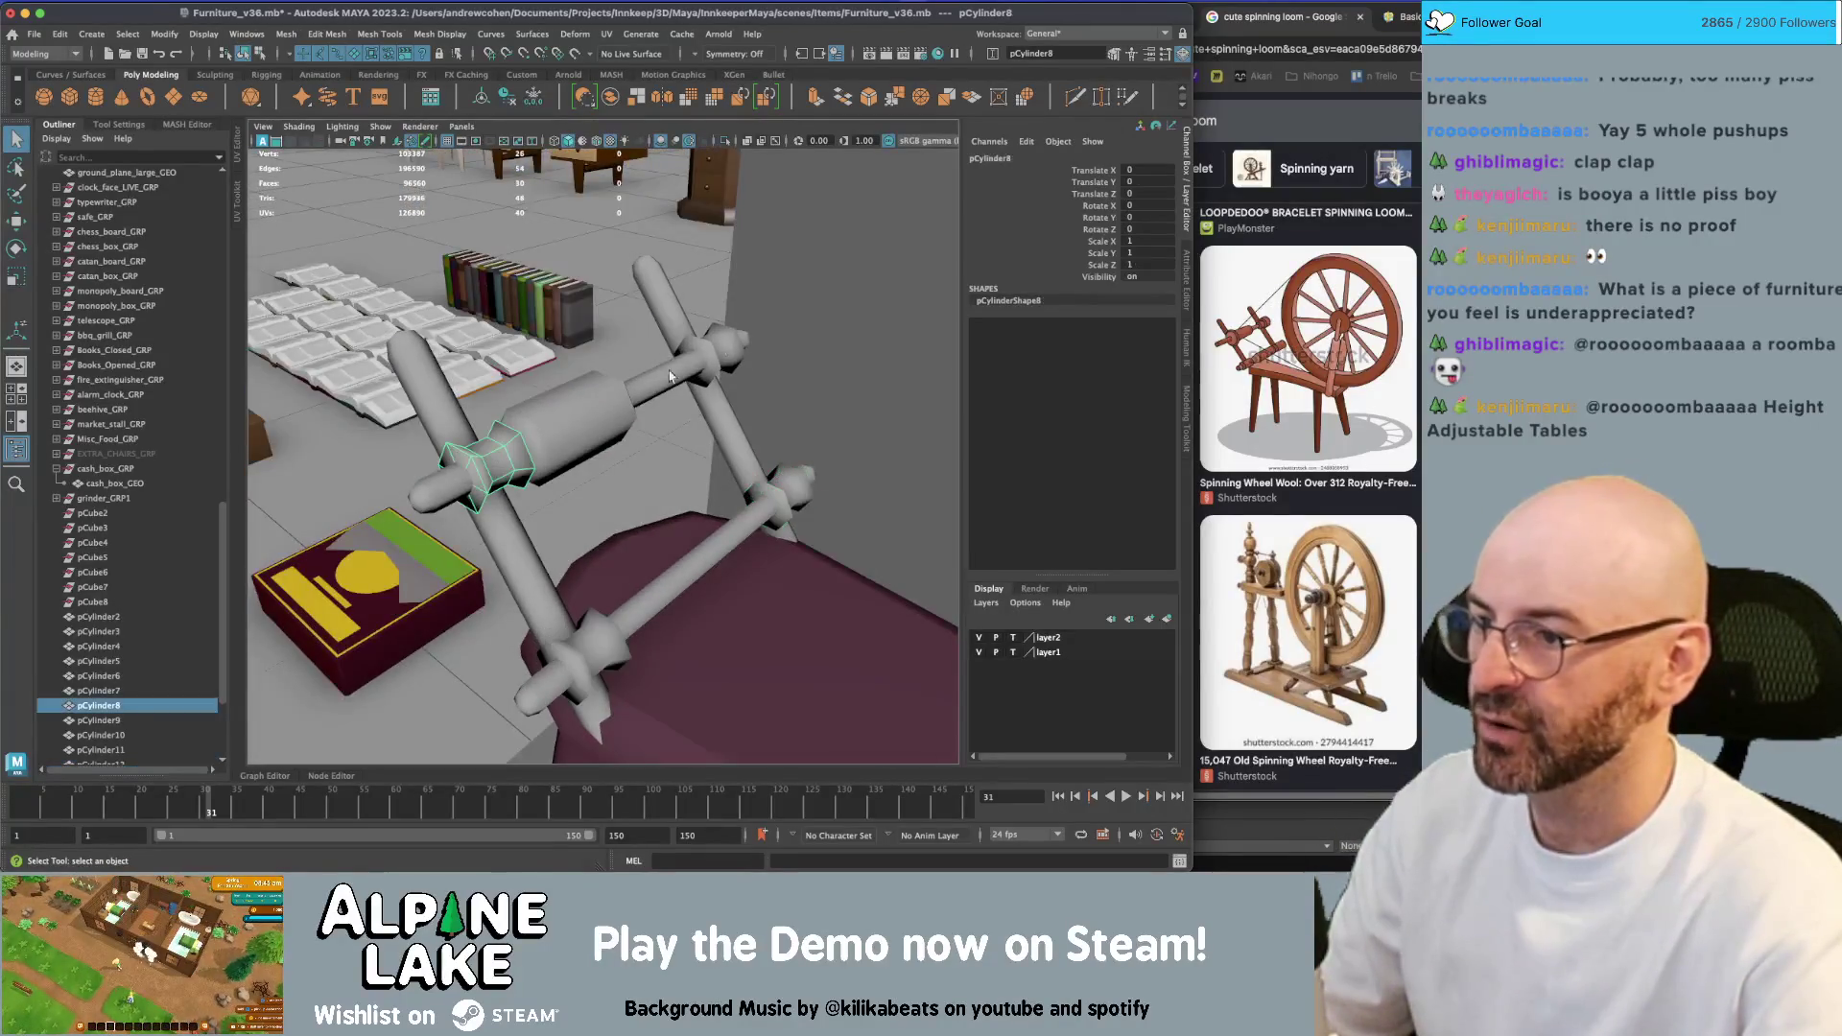
pyautogui.keyDown('shift'); pyautogui.click(743, 376); pyautogui.keyUp('shift')
pyautogui.keyDown('shift'); pyautogui.click(582, 641); pyautogui.keyUp('shift')
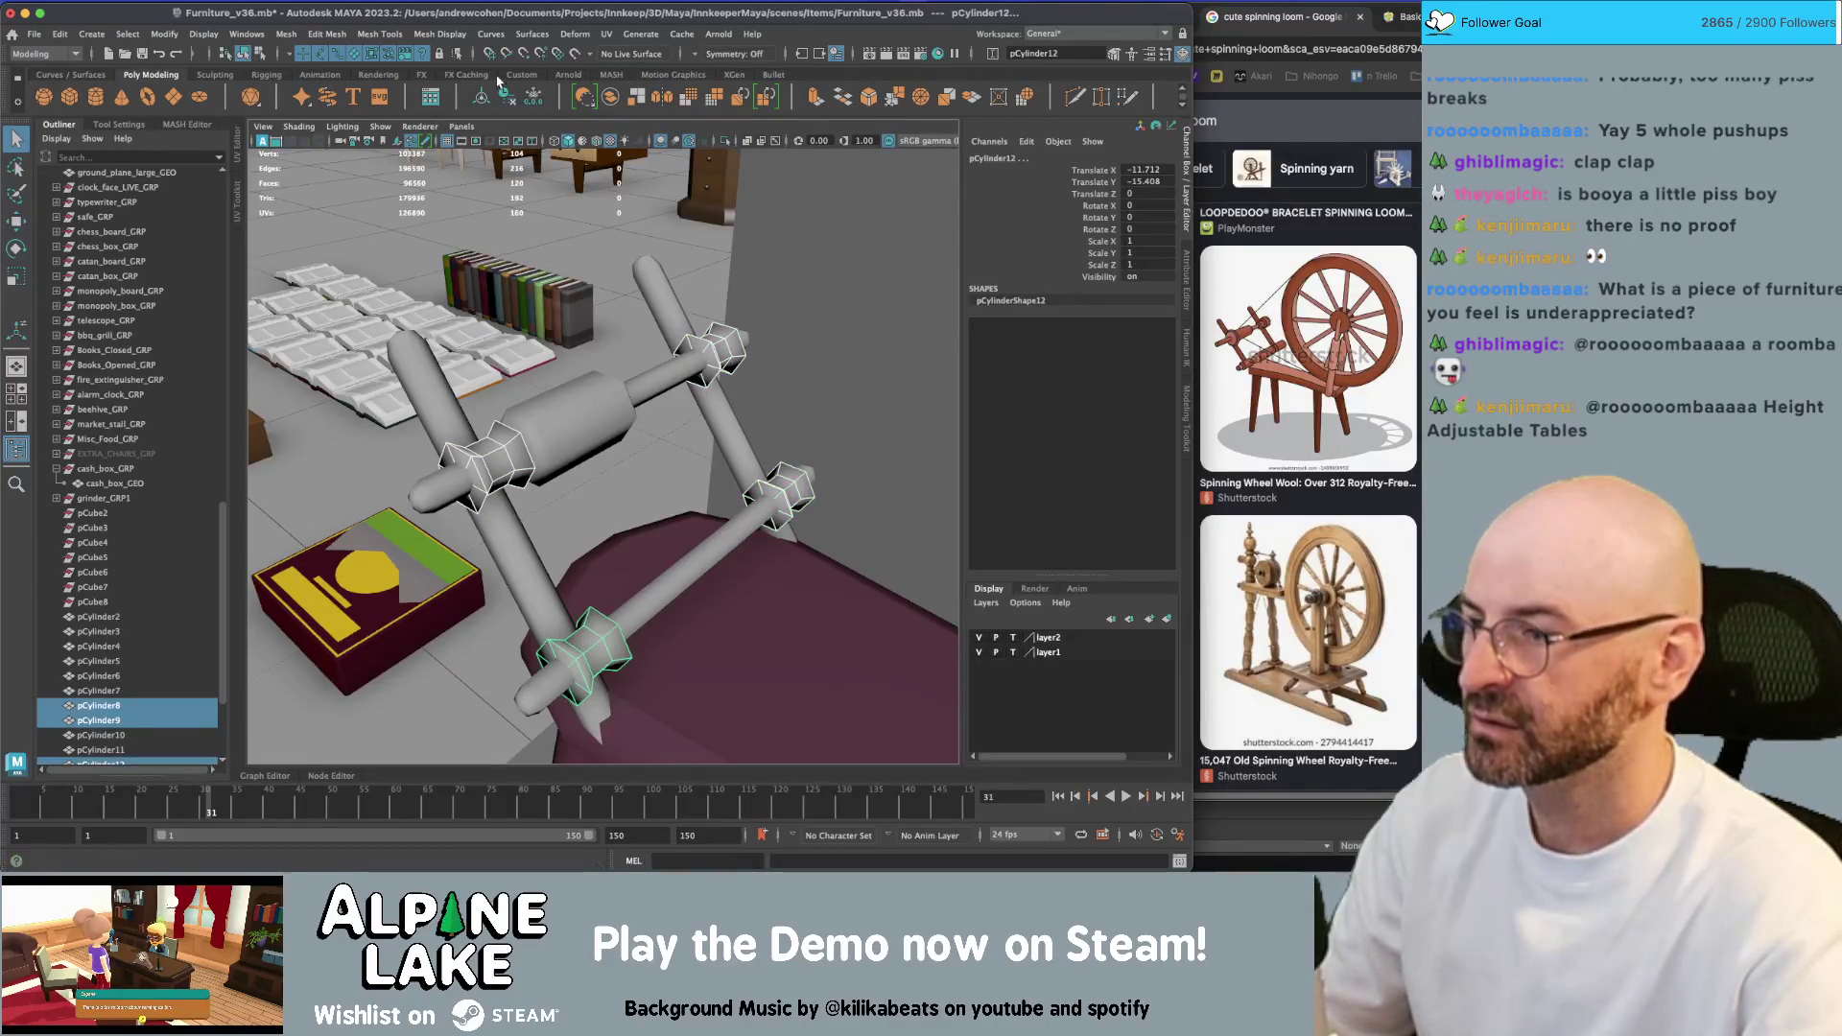
pyautogui.click(441, 36)
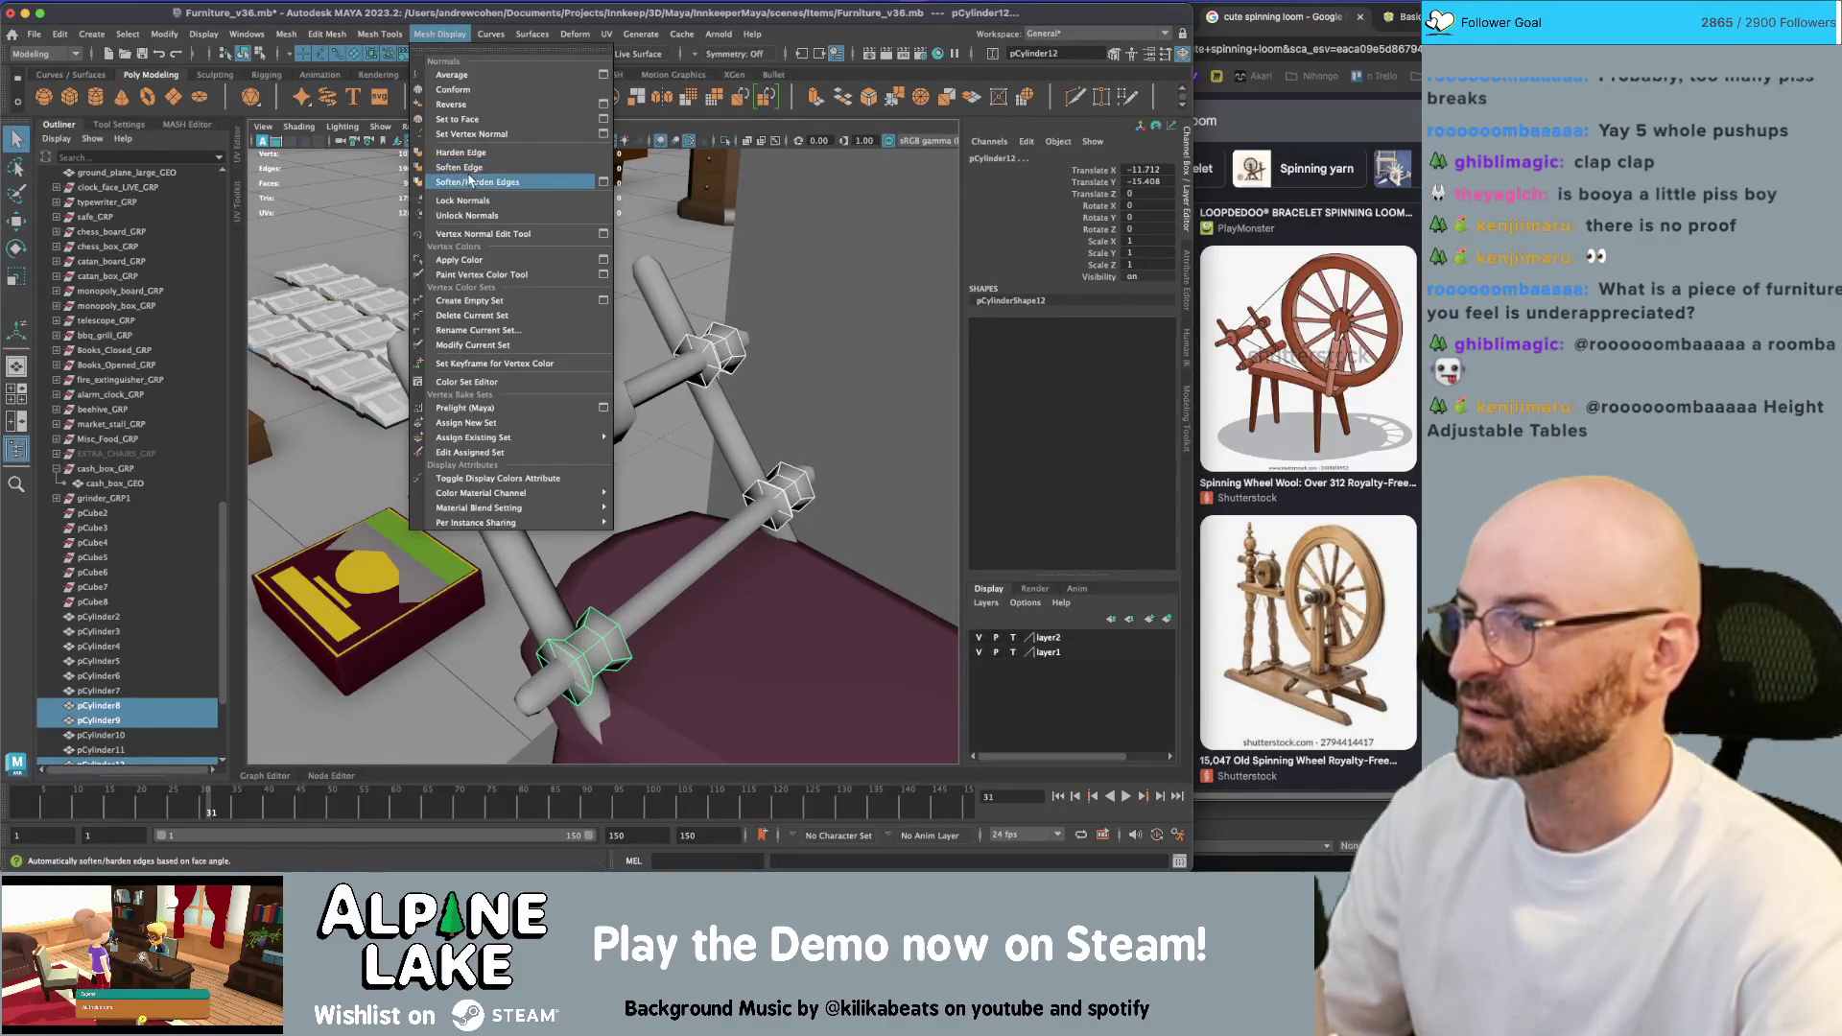
# Apply Soften Edge to the selected hex collars, then clear the selection
pyautogui.click(491, 177)
pyautogui.moveTo(509, 441)
pyautogui.keyDown('alt'); pyautogui.mouseDown()
pyautogui.moveTo(575, 240)
pyautogui.moveTo(624, 297)
pyautogui.moveTo(781, 297)
pyautogui.moveTo(535, 305)
pyautogui.mouseUp(); pyautogui.keyUp('alt')
pyautogui.click(576, 238)
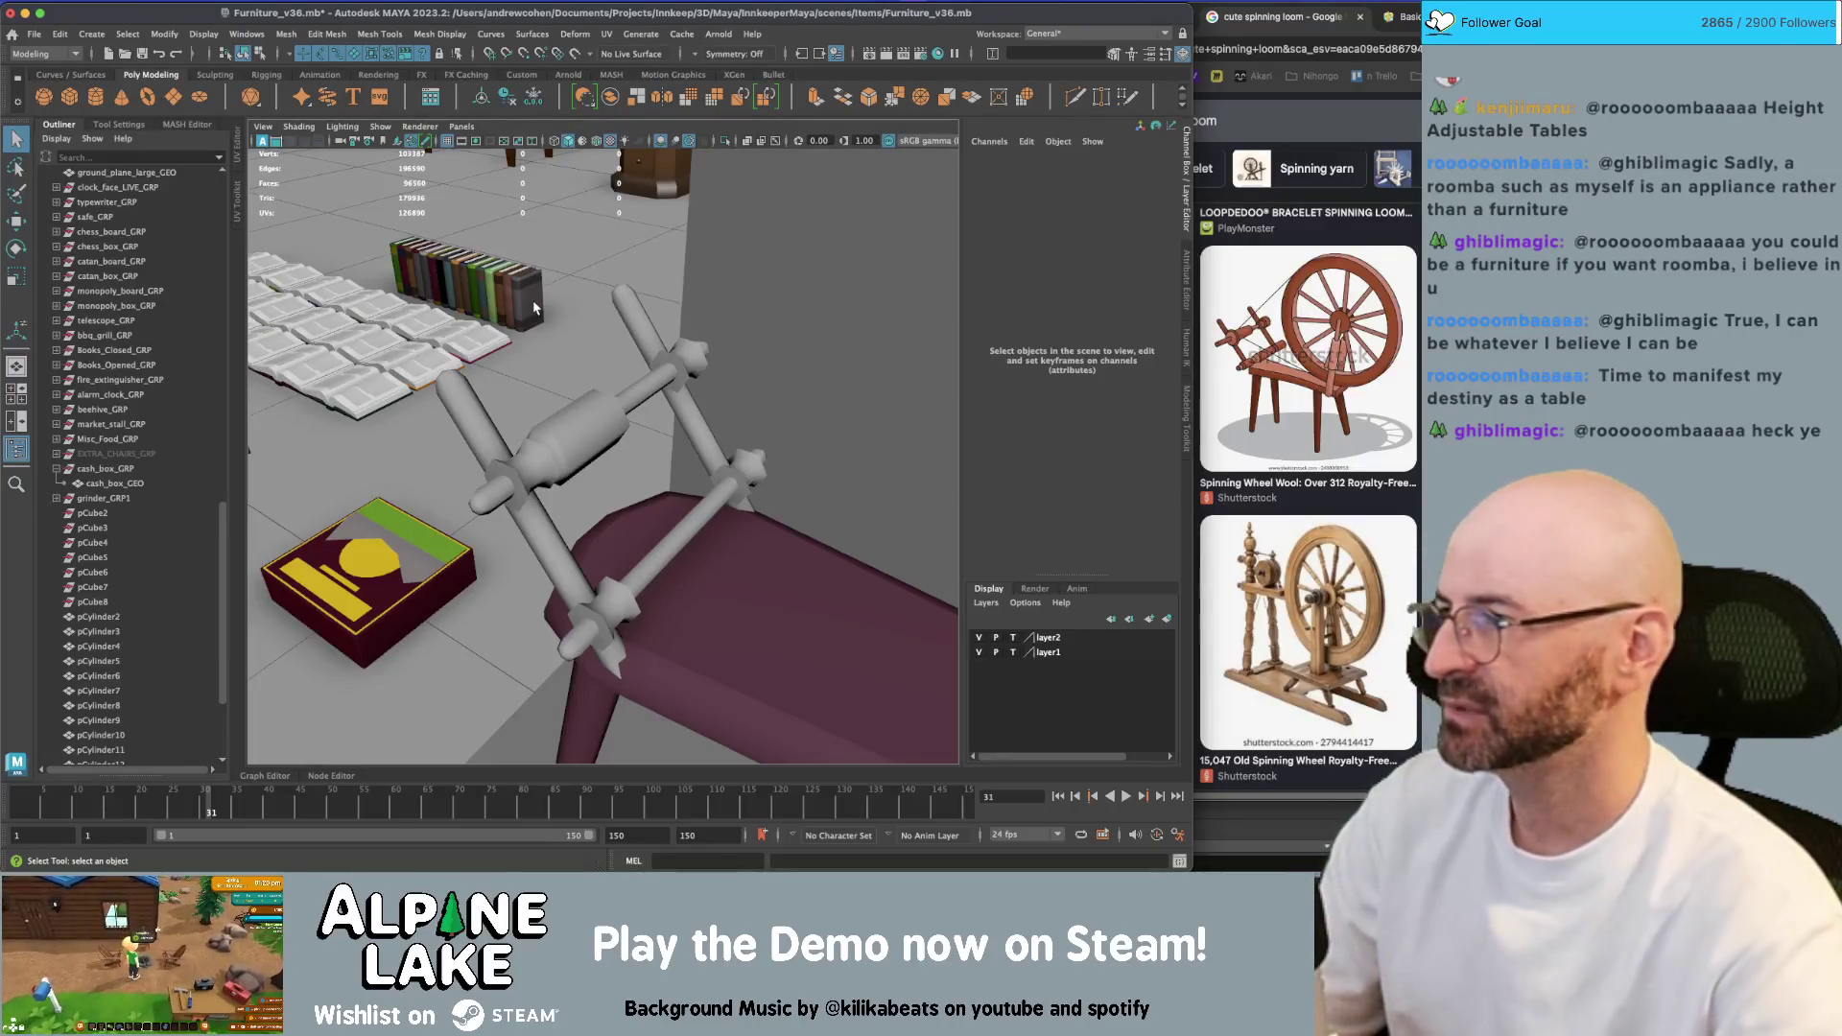
# Delete the leftover objects pCube2 through pCube8 from the Outliner
pyautogui.click(96, 514)
pyautogui.scroll(-3, 110, 566)
pyautogui.keyDown('shift'); pyautogui.click(103, 485); pyautogui.keyUp('shift')
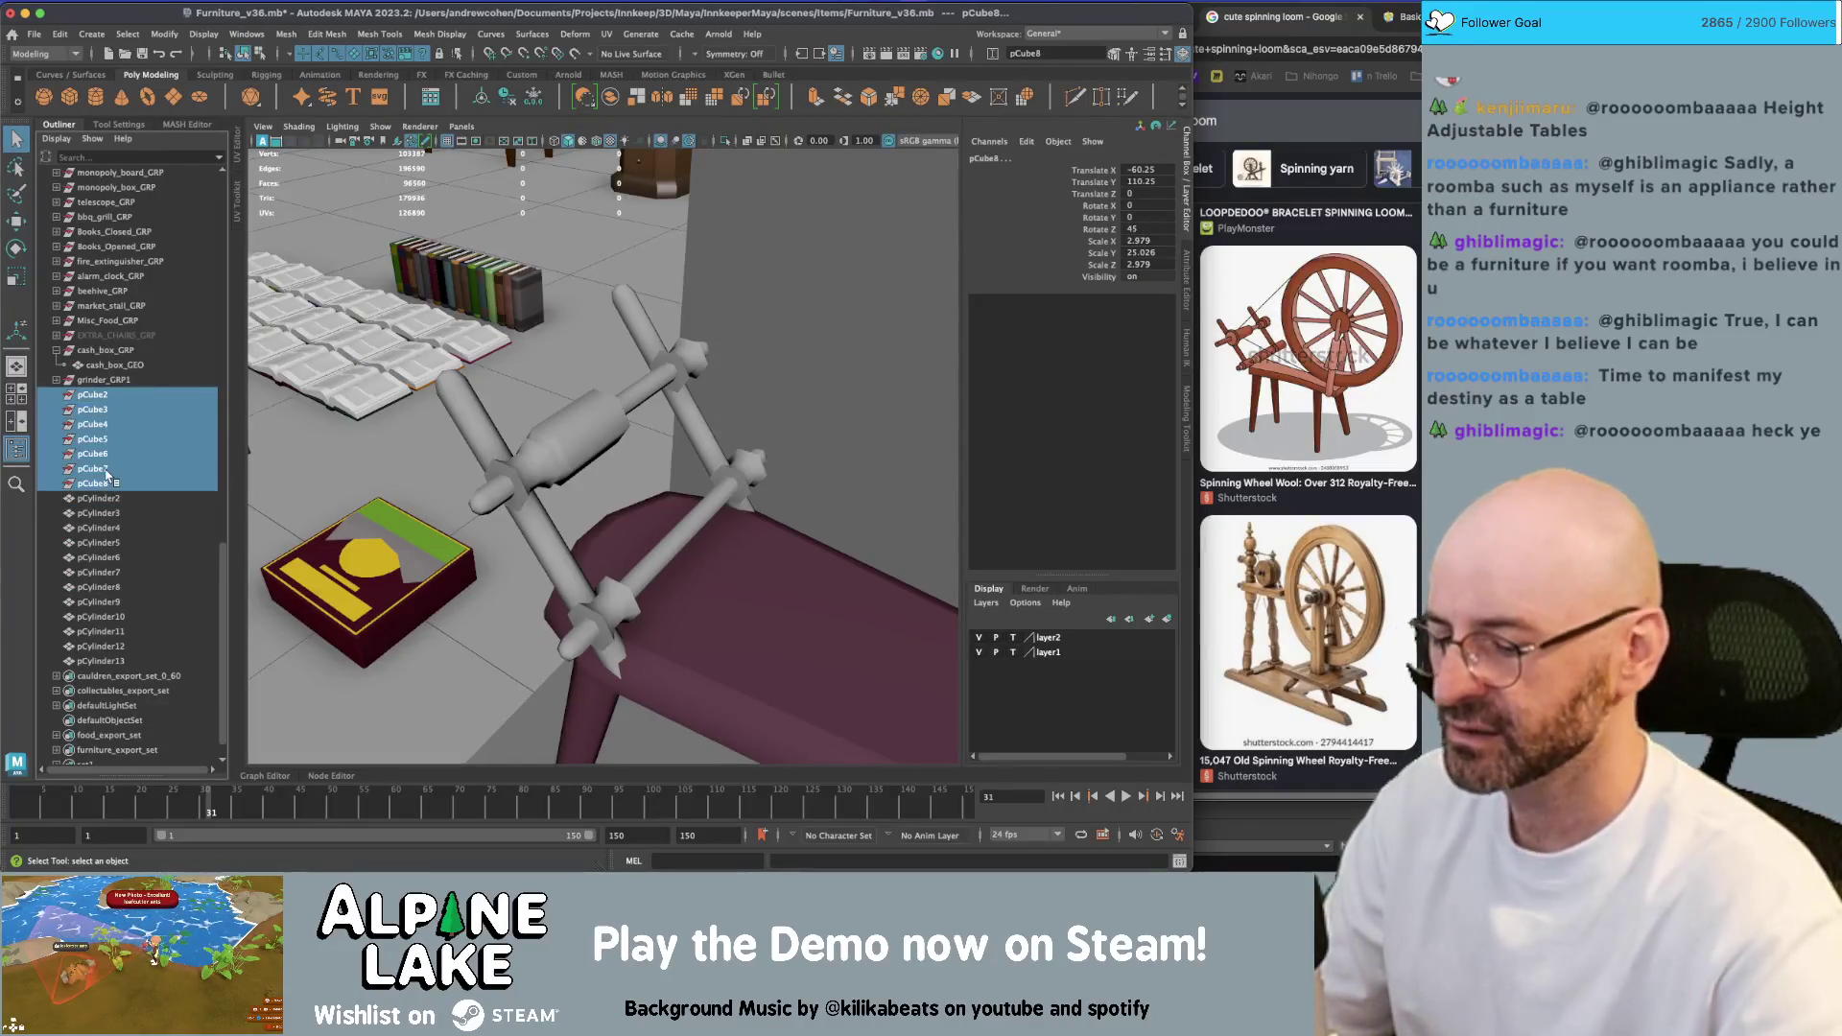
pyautogui.press('Delete')
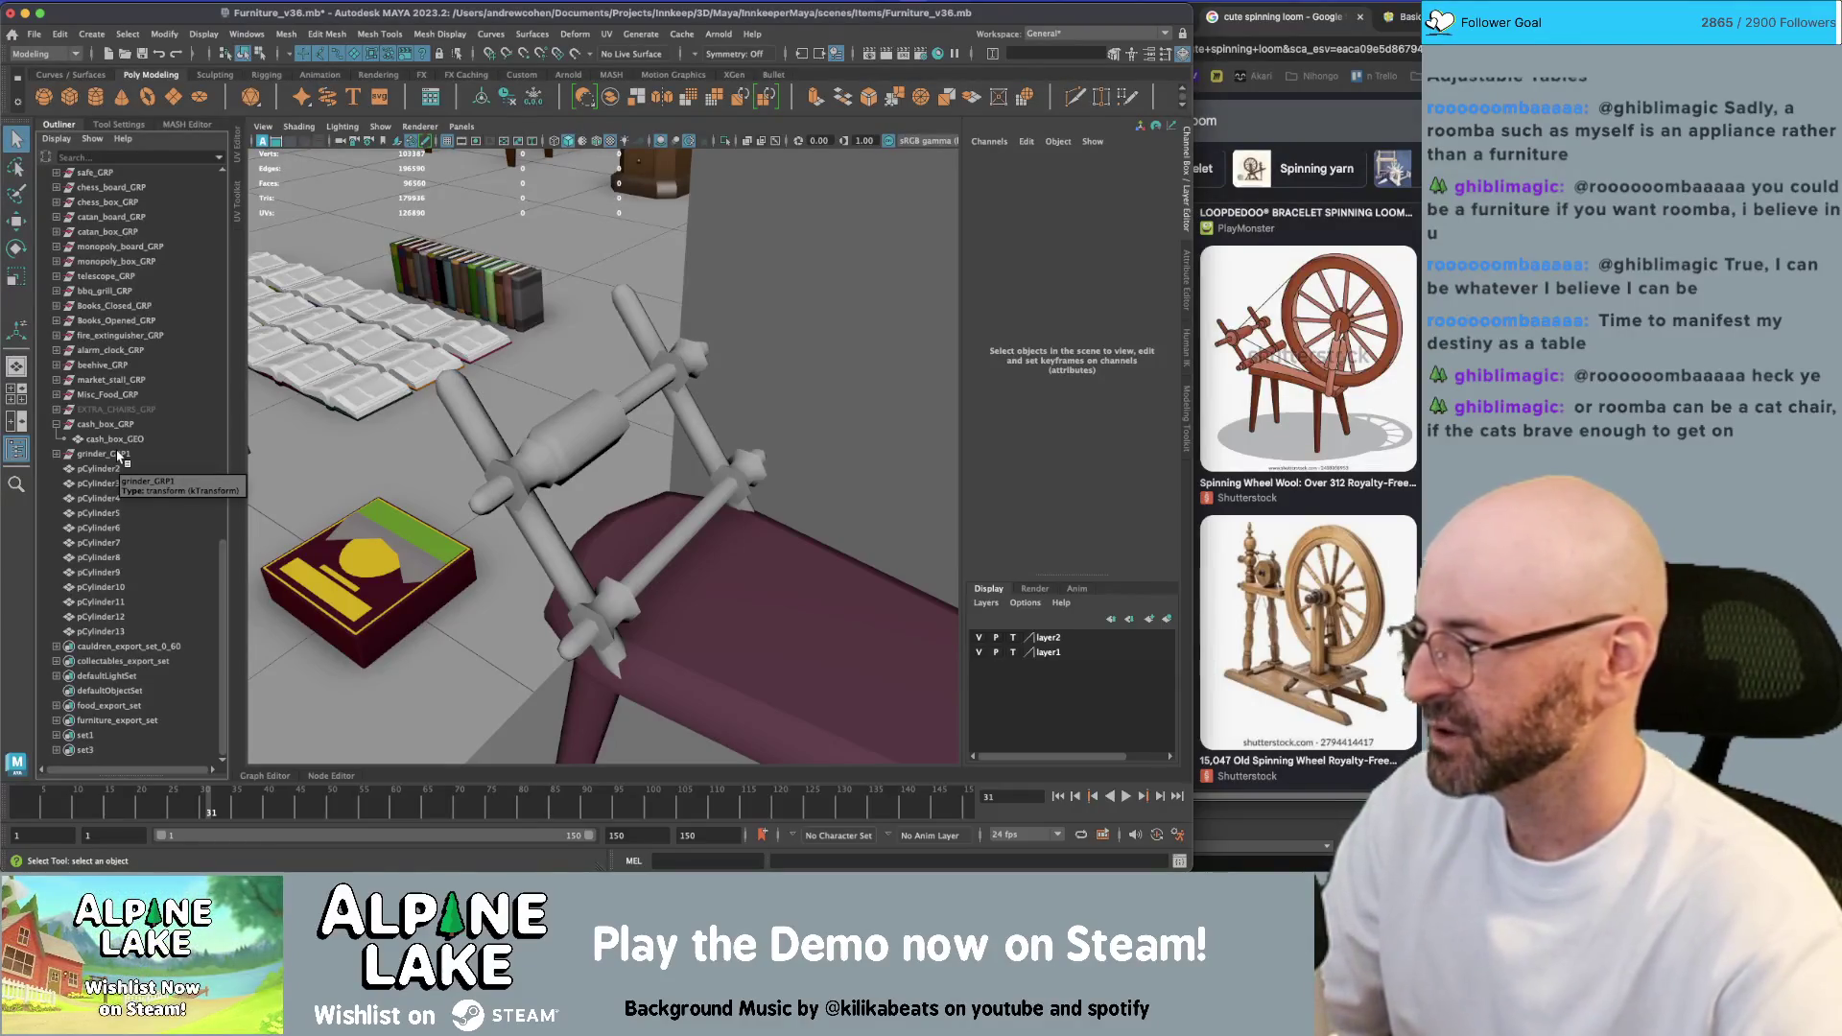
# Select pCylinder2 through pCylinder13 and pull back to view the whole wheel
pyautogui.click(109, 469)
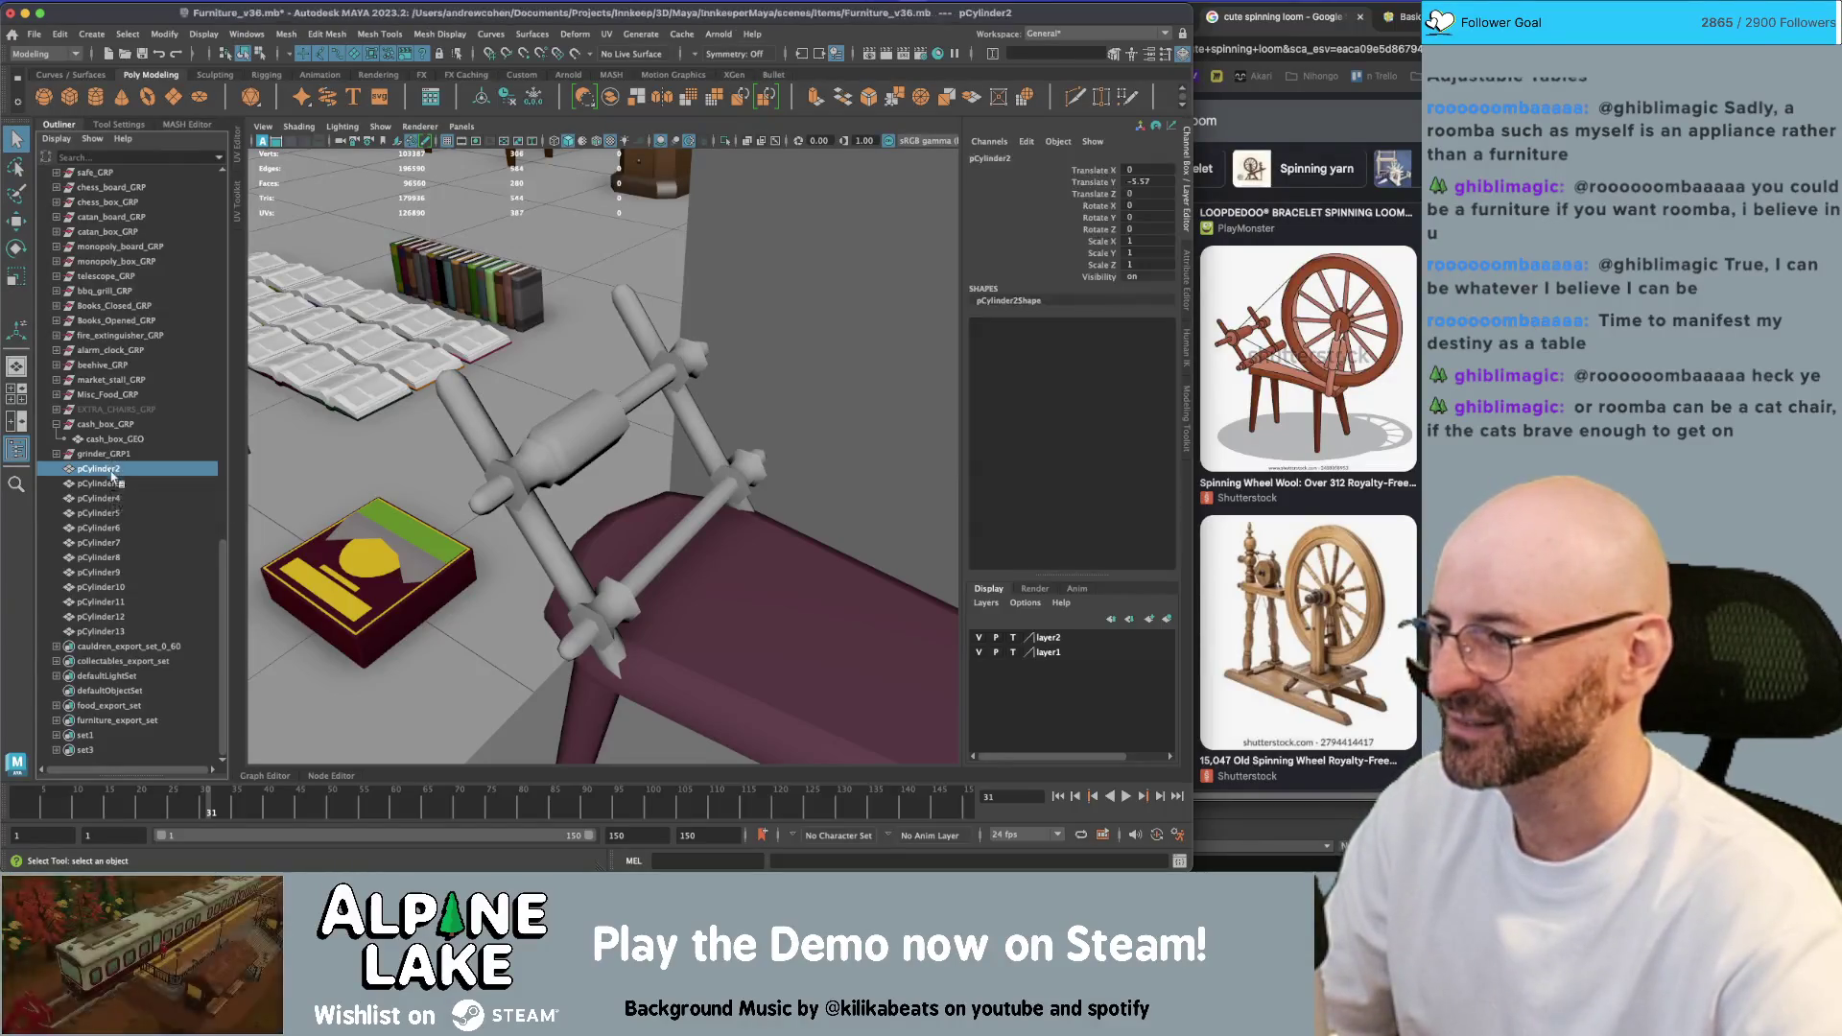
pyautogui.keyDown('shift'); pyautogui.click(116, 631); pyautogui.keyUp('shift')
pyautogui.moveTo(403, 432)
pyautogui.keyDown('alt'); pyautogui.mouseDown()
pyautogui.moveTo(484, 370)
pyautogui.moveTo(334, 414)
pyautogui.mouseUp(); pyautogui.keyUp('alt')
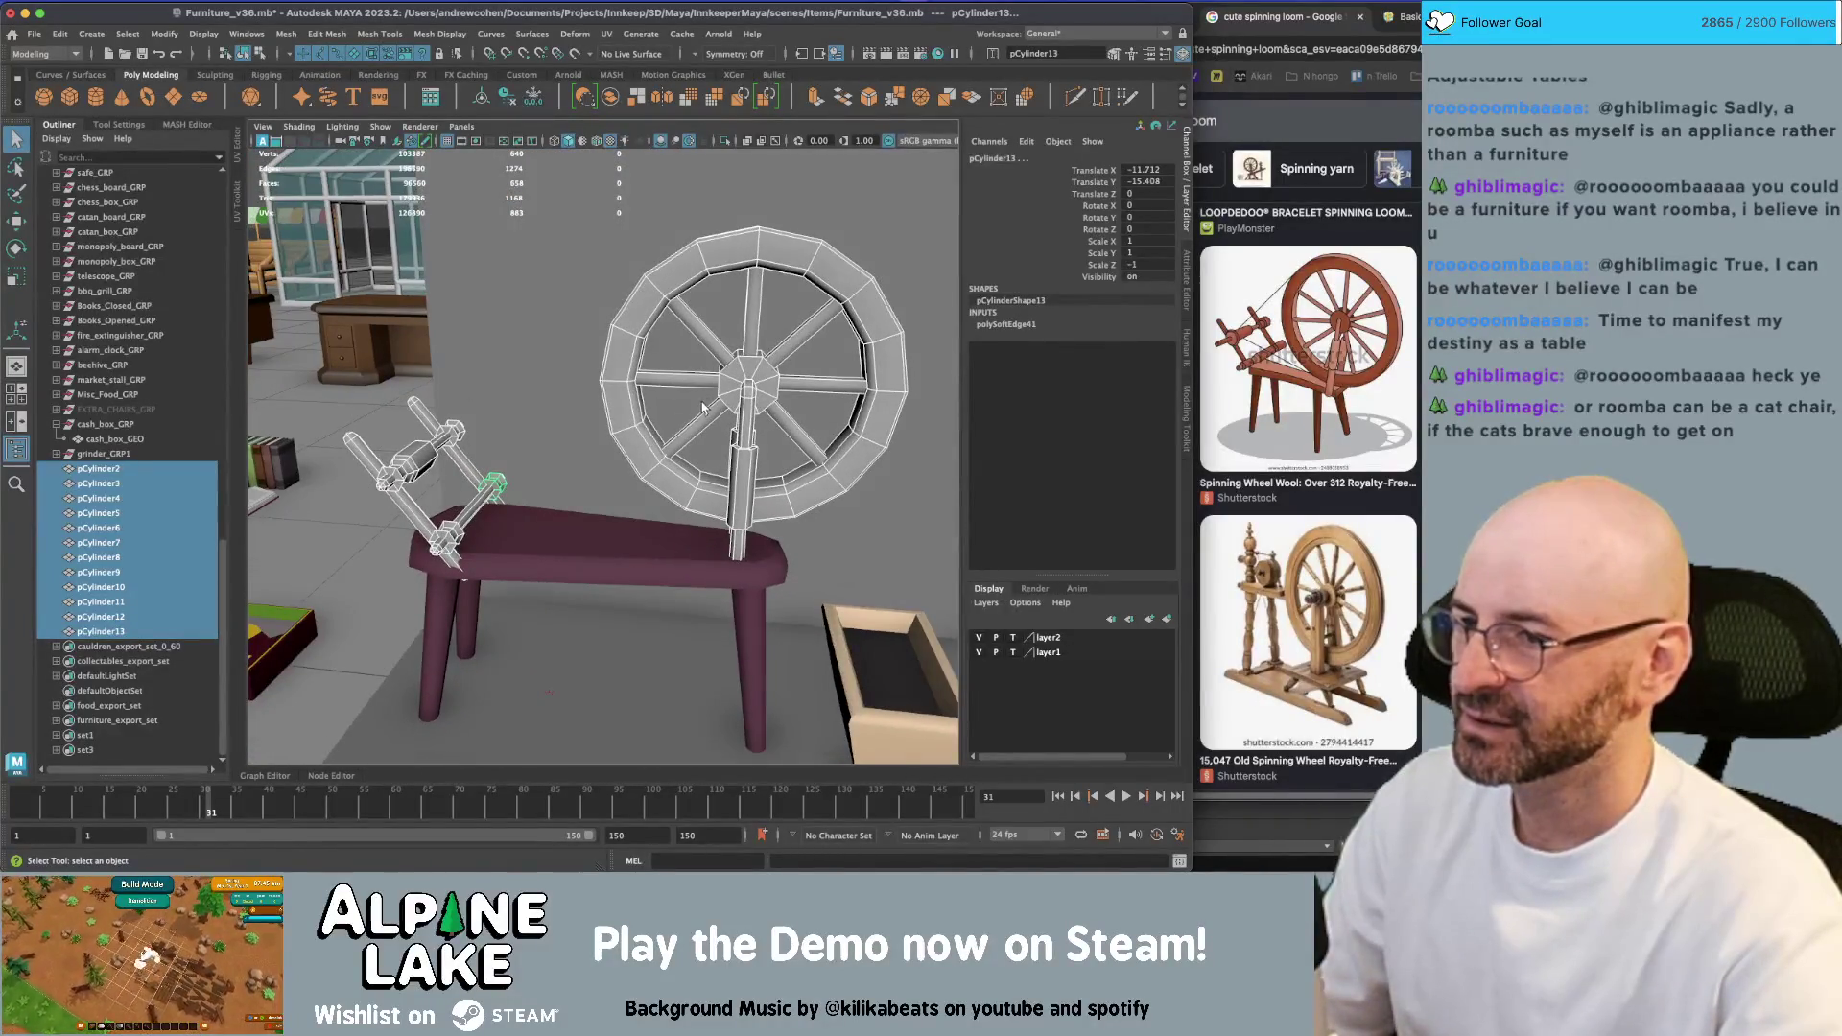
# Select the lower rod of the spindle frame and frame it in view
pyautogui.click(745, 386)
pyautogui.click(757, 419)
pyautogui.moveTo(696, 438)
pyautogui.keyDown('alt'); pyautogui.mouseDown()
pyautogui.moveTo(718, 435)
pyautogui.moveTo(425, 462)
pyautogui.mouseUp(); pyautogui.keyUp('alt')
pyautogui.click(469, 493)
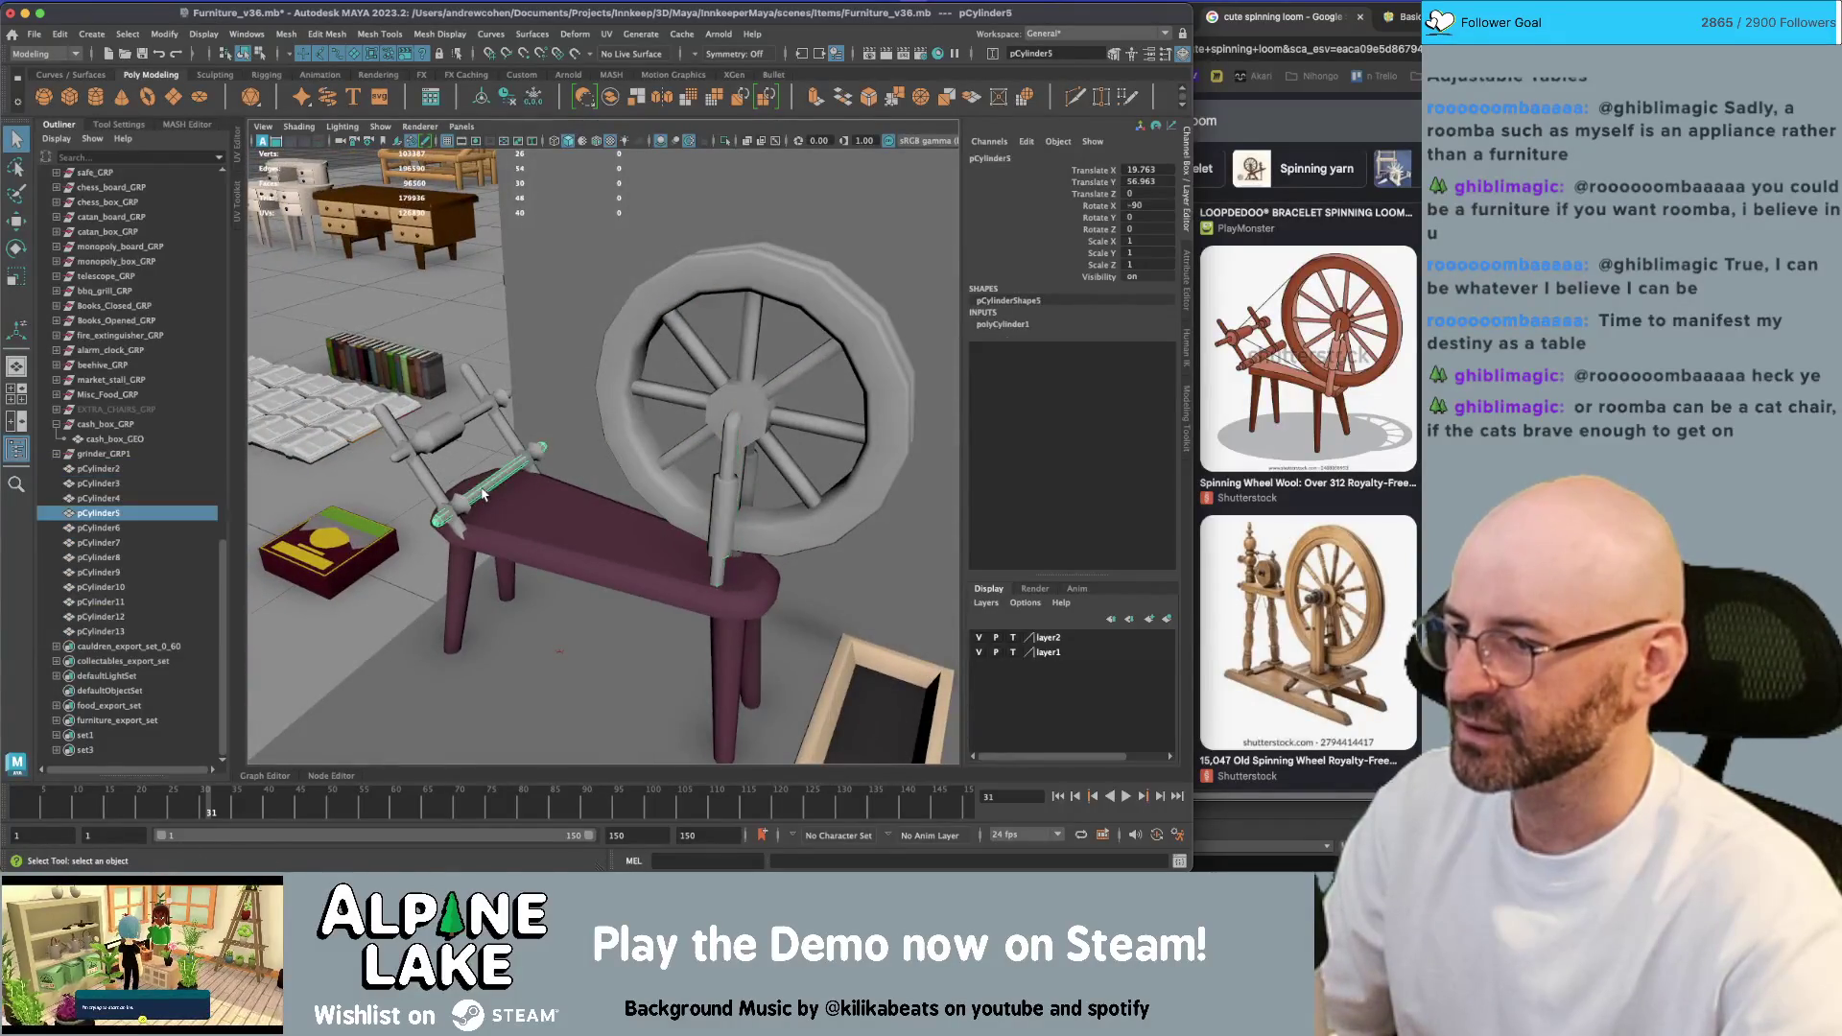
pyautogui.press('f')
# Duplicate the rod into a short wide collar (about 2.355/0.255/2.355) positioned along it
pyautogui.press('r')
pyautogui.hotkey('ctrl', 'd')
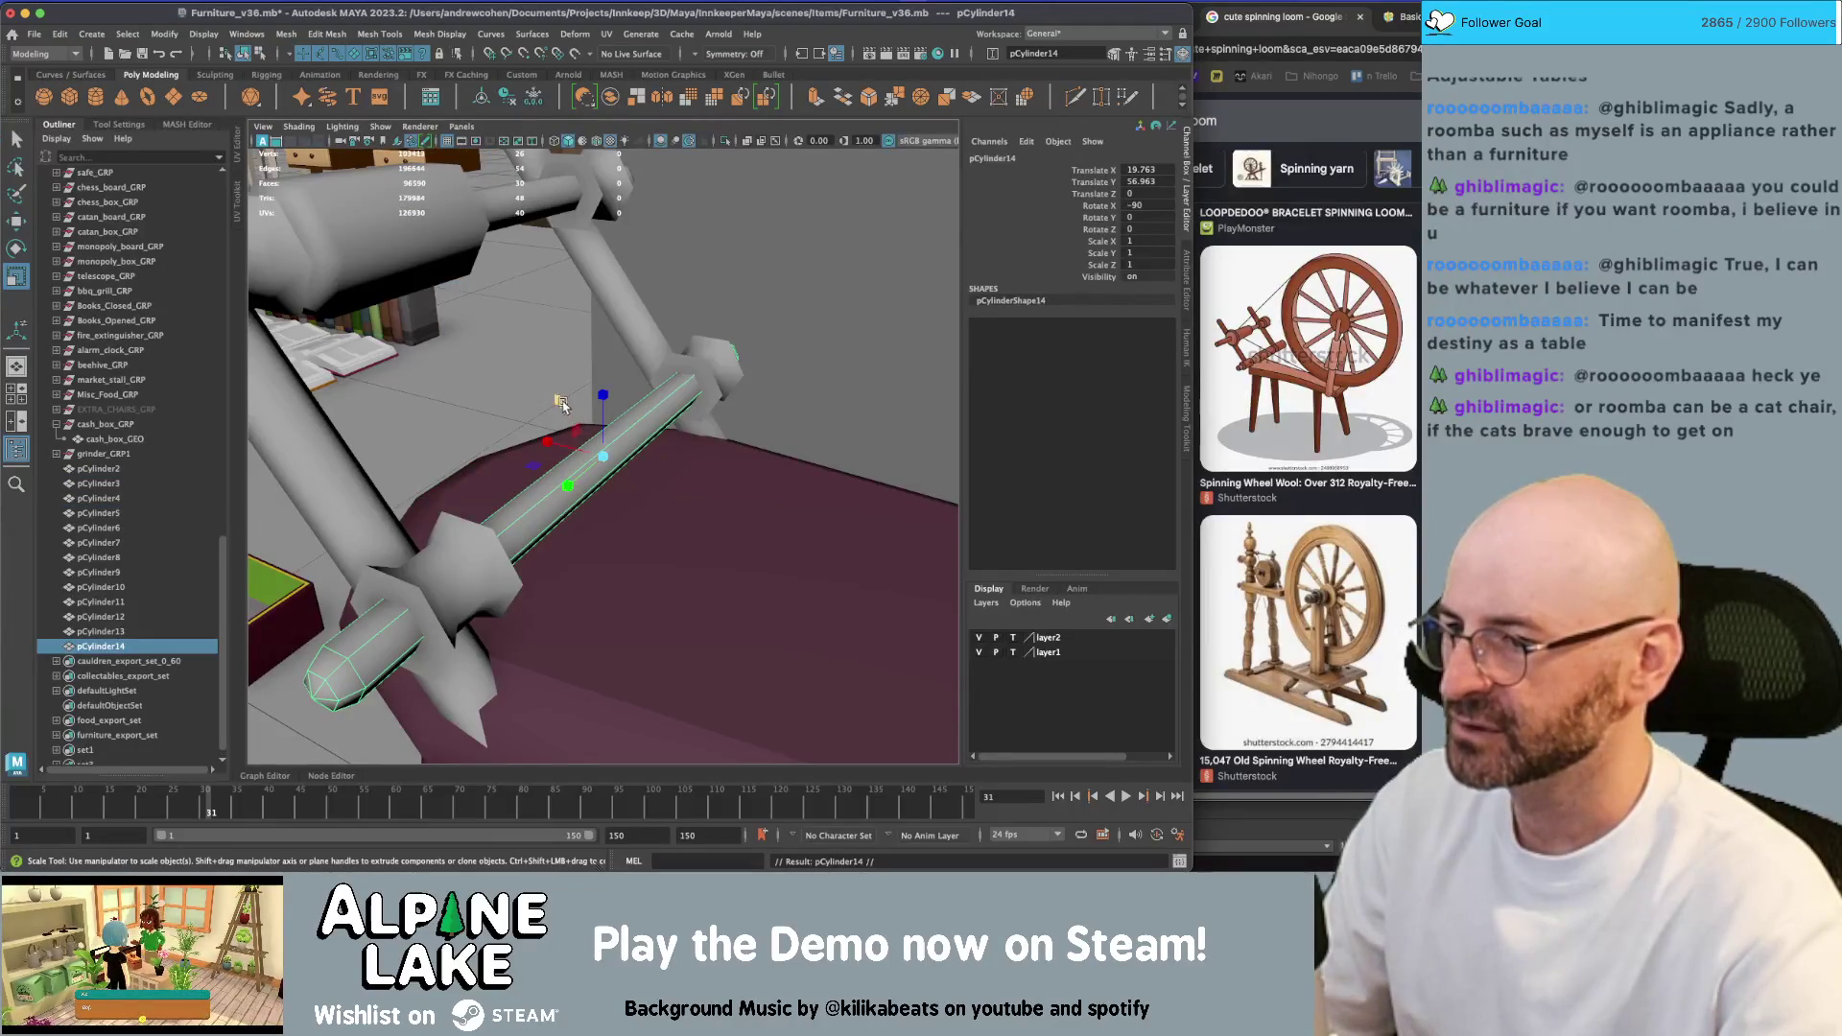
pyautogui.moveTo(603, 456); pyautogui.dragTo(662, 449)
pyautogui.moveTo(568, 487); pyautogui.dragTo(673, 426)
pyautogui.press('w')
pyautogui.keyDown('alt'); pyautogui.moveTo(673, 427); pyautogui.dragTo(622, 457); pyautogui.keyUp('alt')
pyautogui.press('r')
pyautogui.keyDown('alt'); pyautogui.moveTo(622, 457); pyautogui.dragTo(494, 458); pyautogui.keyUp('alt')
pyautogui.press('q')
pyautogui.click(643, 435)
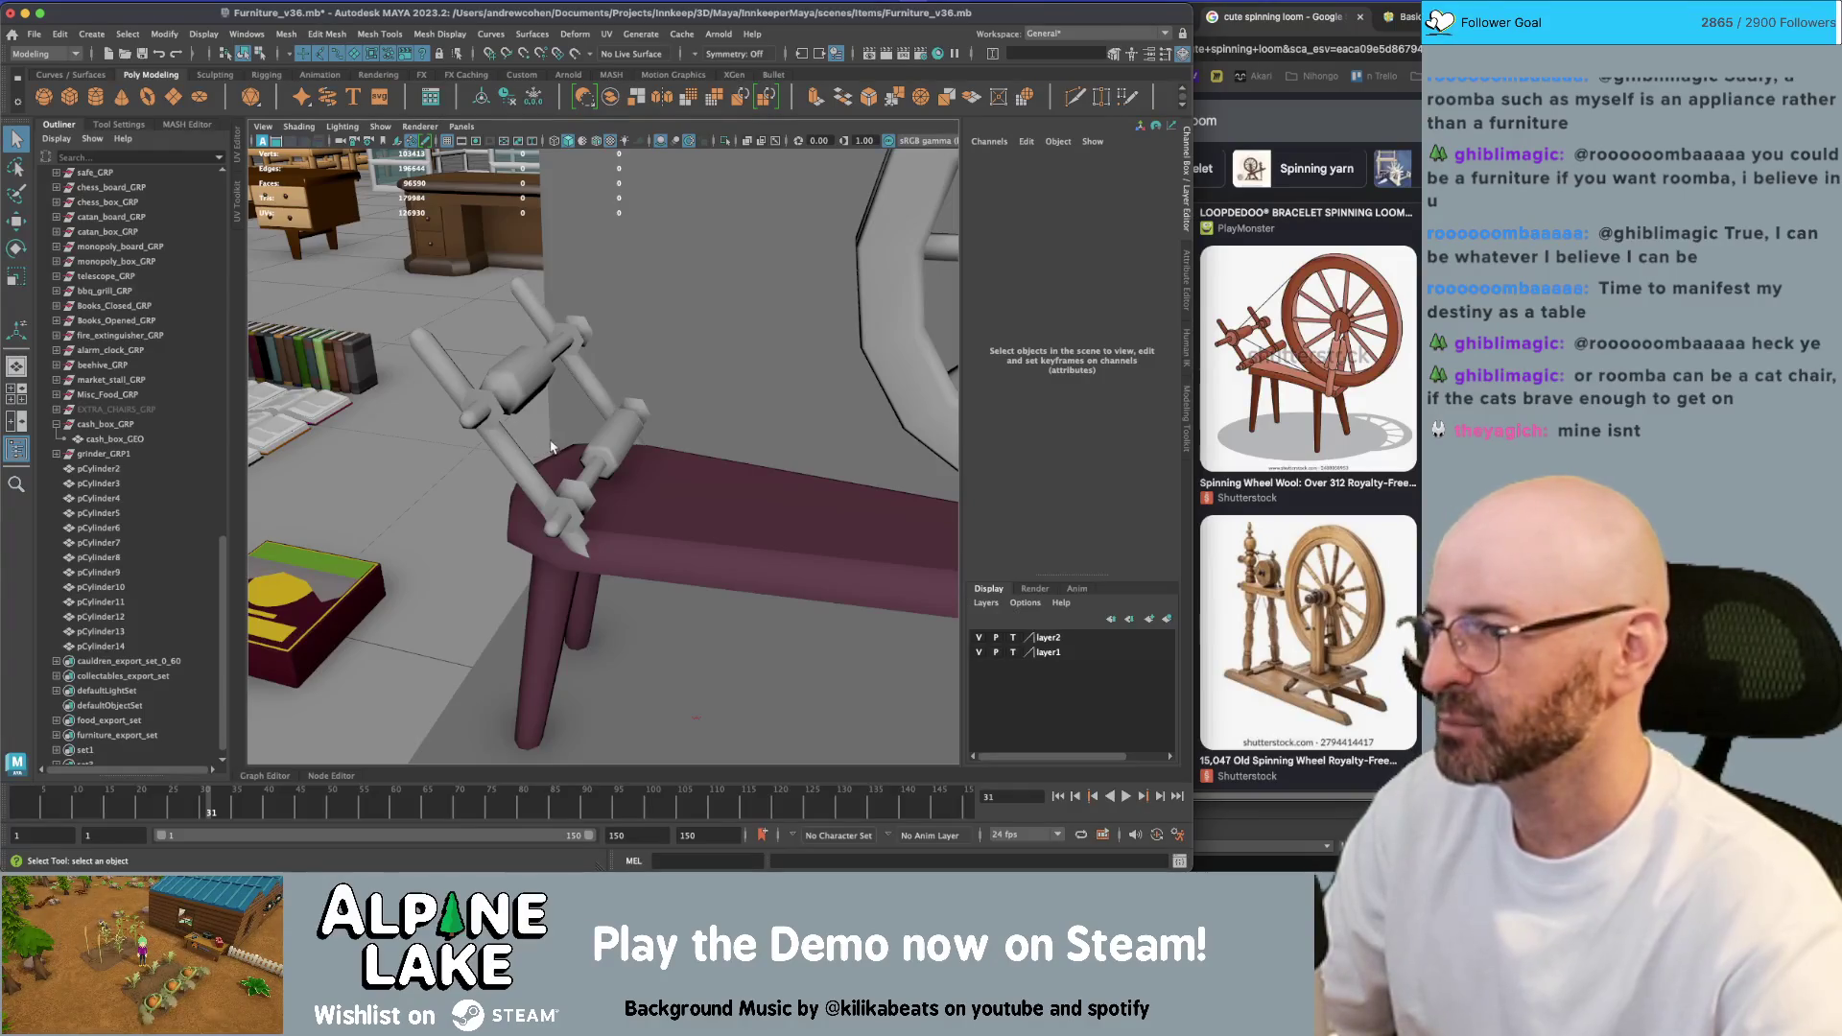
# Scale the collar's middle ring of faces to 0.75 in Y
pyautogui.click(606, 433)
pyautogui.press('f')
pyautogui.keyDown('alt'); pyautogui.moveTo(617, 431); pyautogui.dragTo(610, 424); pyautogui.keyUp('alt')
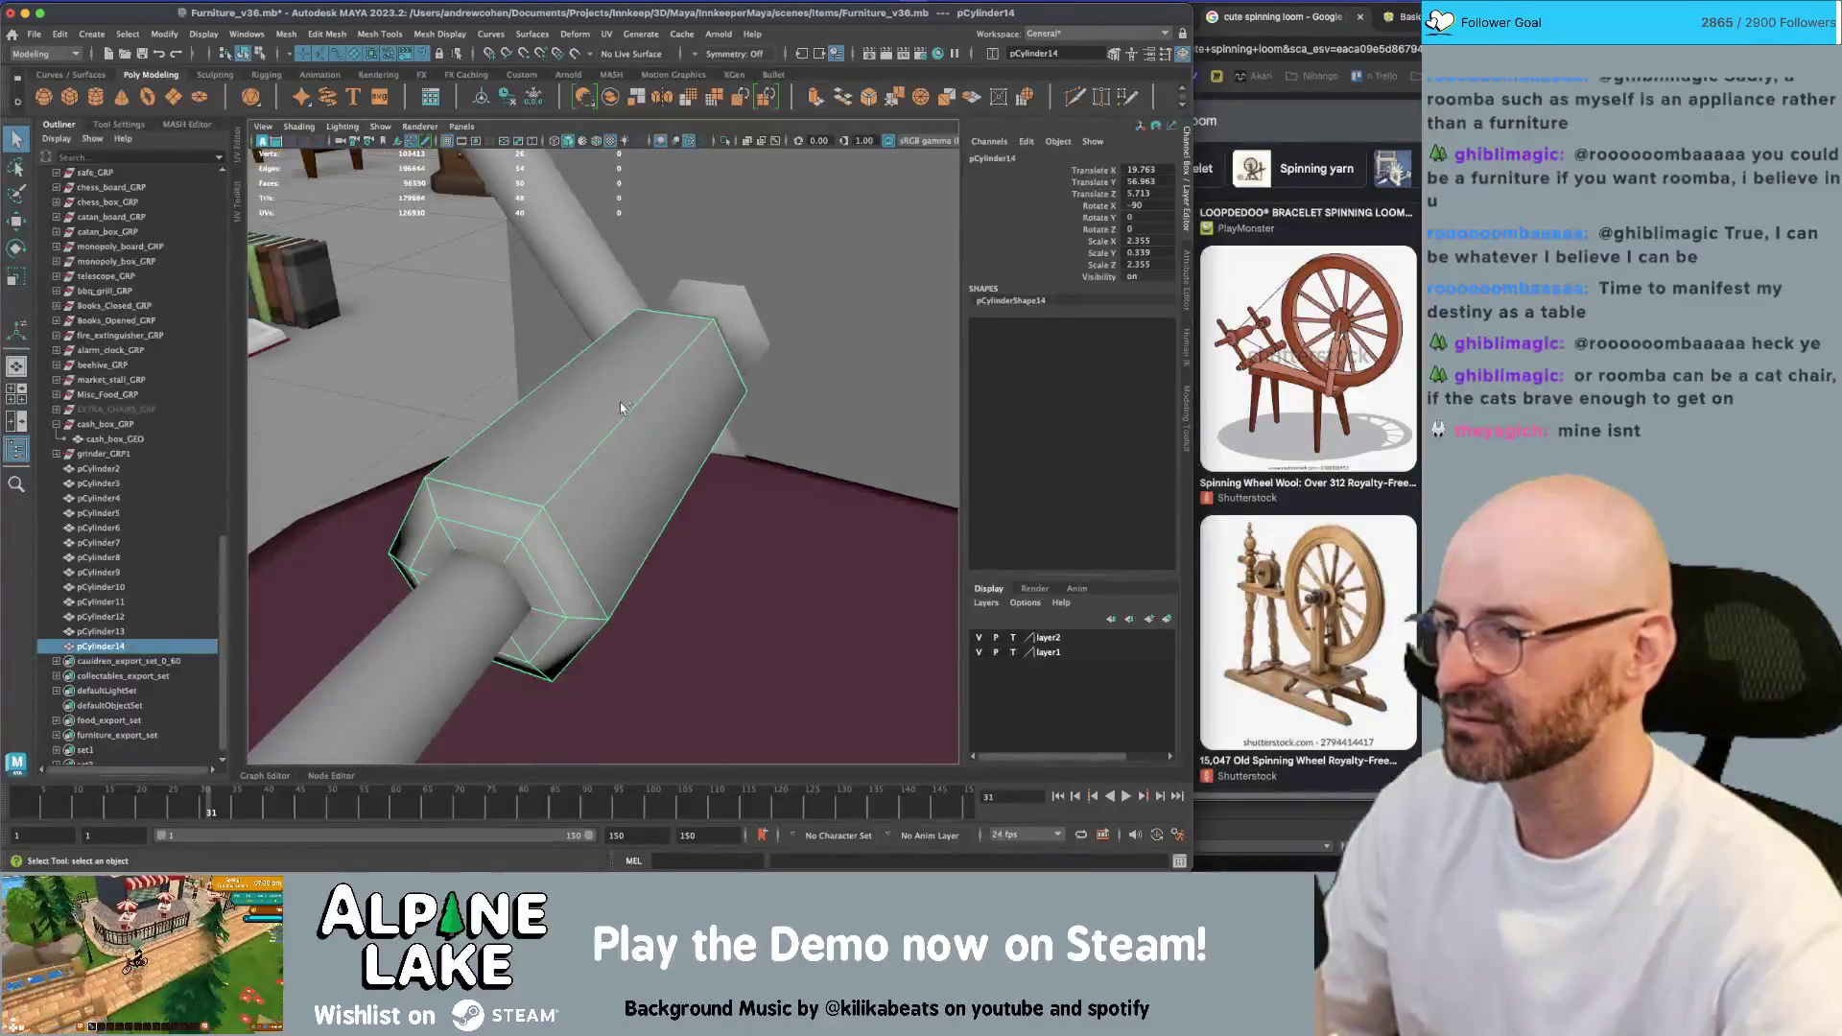
pyautogui.moveTo(611, 424); pyautogui.dragTo(614, 450, button='right')
pyautogui.moveTo(614, 451)
pyautogui.keyDown('alt'); pyautogui.mouseDown()
pyautogui.moveTo(598, 444)
pyautogui.moveTo(624, 645)
pyautogui.moveTo(576, 575)
pyautogui.mouseUp(); pyautogui.keyUp('alt')
pyautogui.doubleClick(575, 576)
pyautogui.press('r')
pyautogui.moveTo(574, 472)
pyautogui.mouseDown()
pyautogui.moveTo(543, 423)
pyautogui.moveTo(566, 446)
pyautogui.moveTo(498, 451)
pyautogui.moveTo(473, 422)
pyautogui.moveTo(743, 427)
pyautogui.mouseUp()
pyautogui.click(537, 480)
pyautogui.press('q')
# Look down on the bench and select it for vertex editing
pyautogui.moveTo(863, 410)
pyautogui.keyDown('alt'); pyautogui.mouseDown()
pyautogui.moveTo(773, 403)
pyautogui.moveTo(650, 484)
pyautogui.moveTo(560, 488)
pyautogui.moveTo(547, 413)
pyautogui.mouseUp(); pyautogui.keyUp('alt')
pyautogui.click(560, 488)
pyautogui.moveTo(547, 412)
pyautogui.mouseDown(button='right')
pyautogui.moveTo(470, 396)
pyautogui.moveTo(473, 418)
pyautogui.mouseUp(button='right')
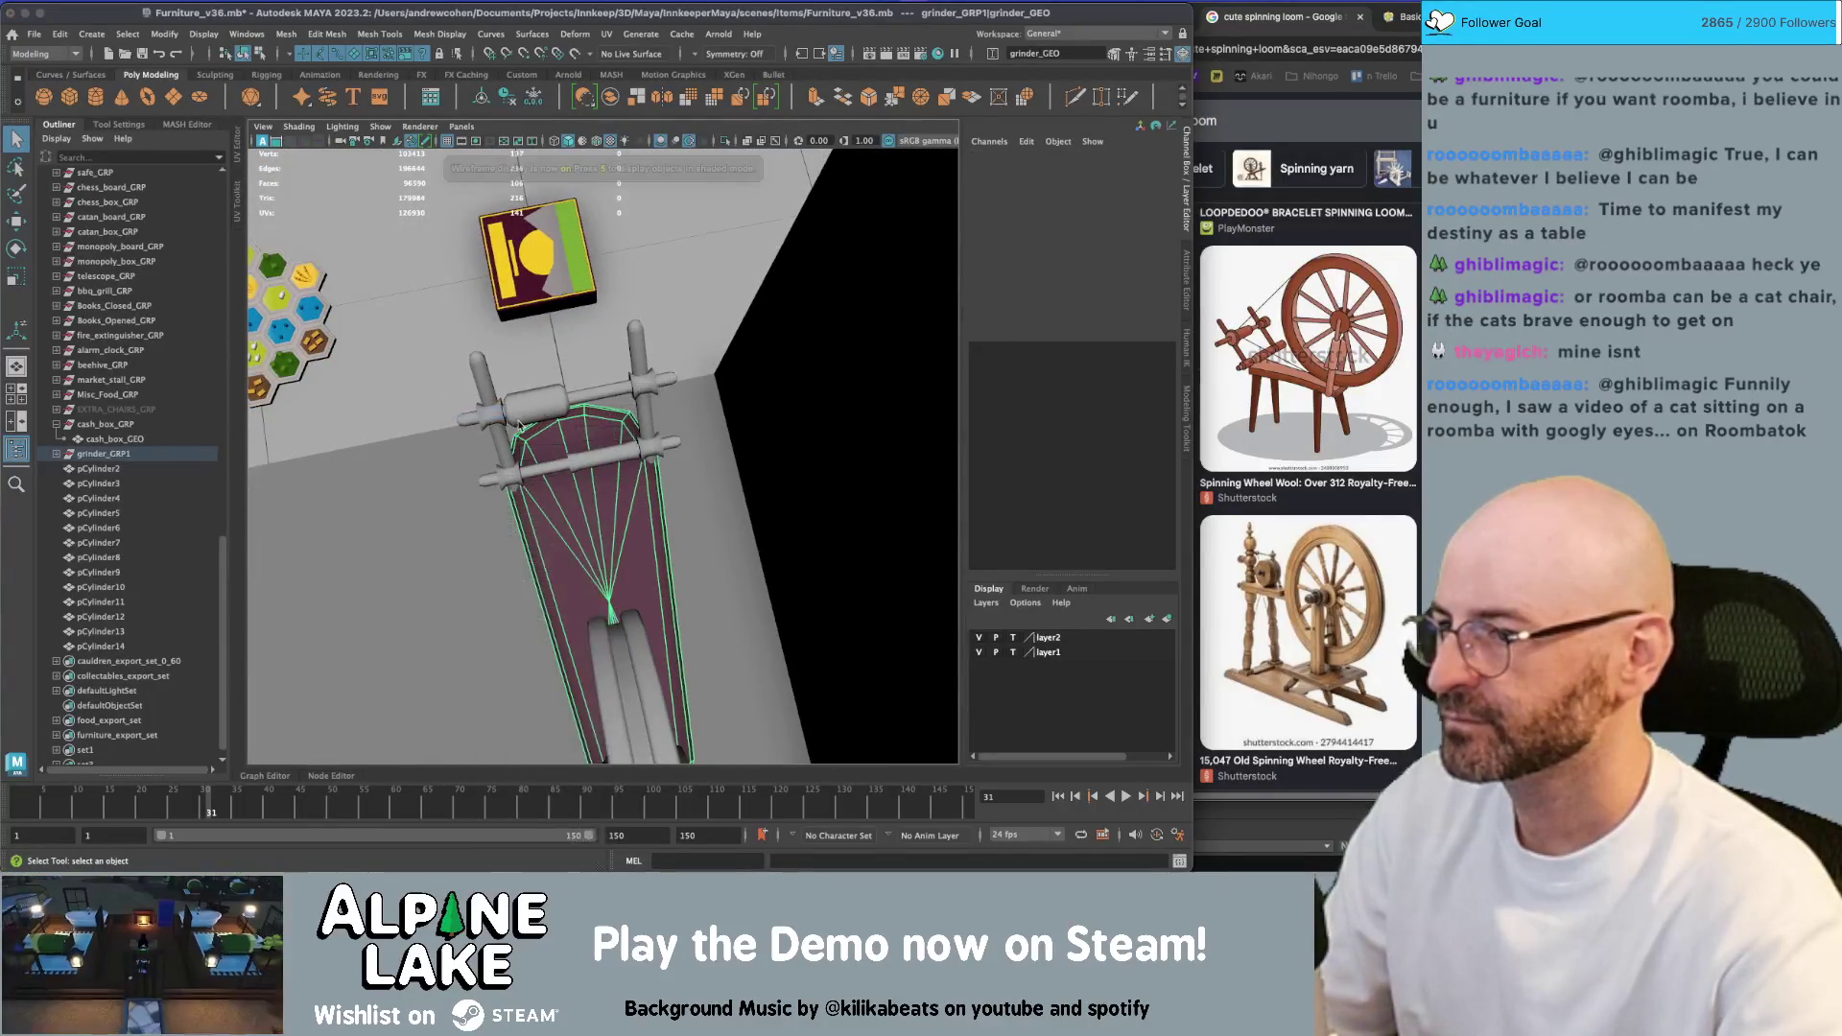
# Move the bench seat's rim vertices with symmetry set to World Z
pyautogui.press('4')
pyautogui.moveTo(573, 404)
pyautogui.mouseDown()
pyautogui.moveTo(515, 444)
pyautogui.moveTo(494, 494)
pyautogui.mouseUp()
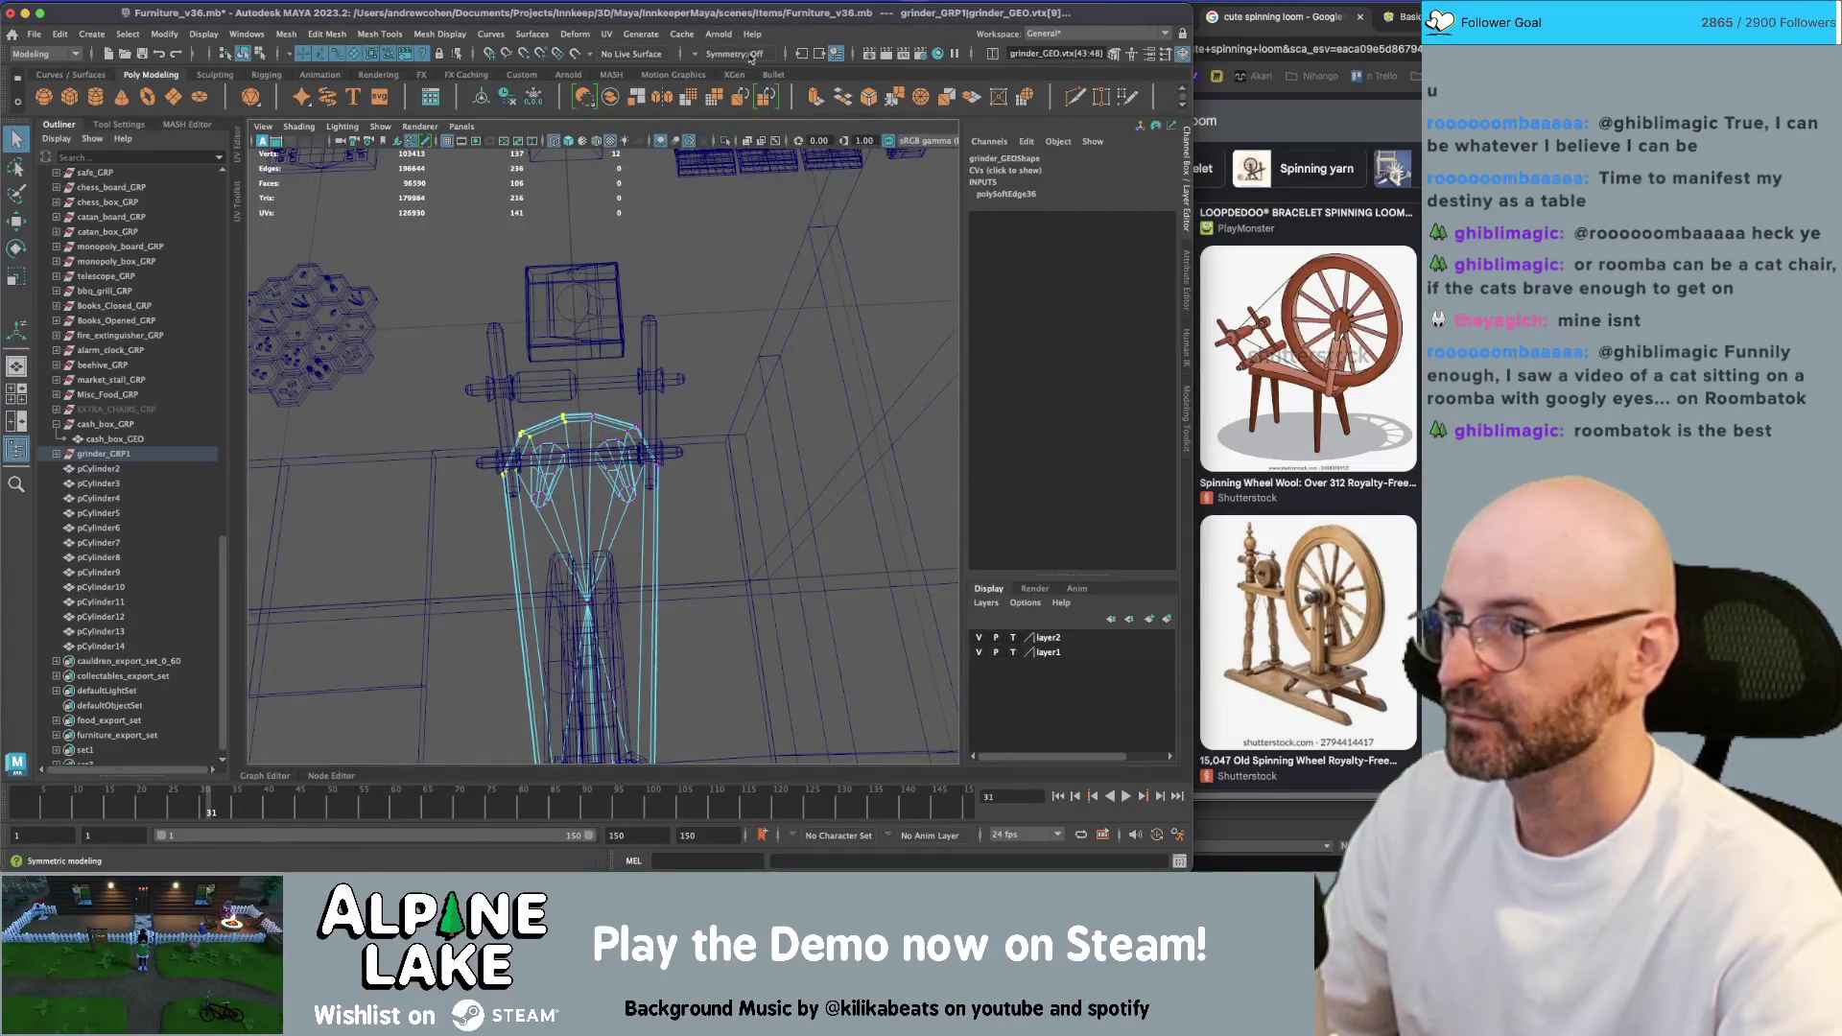
pyautogui.click(751, 55)
pyautogui.click(748, 150)
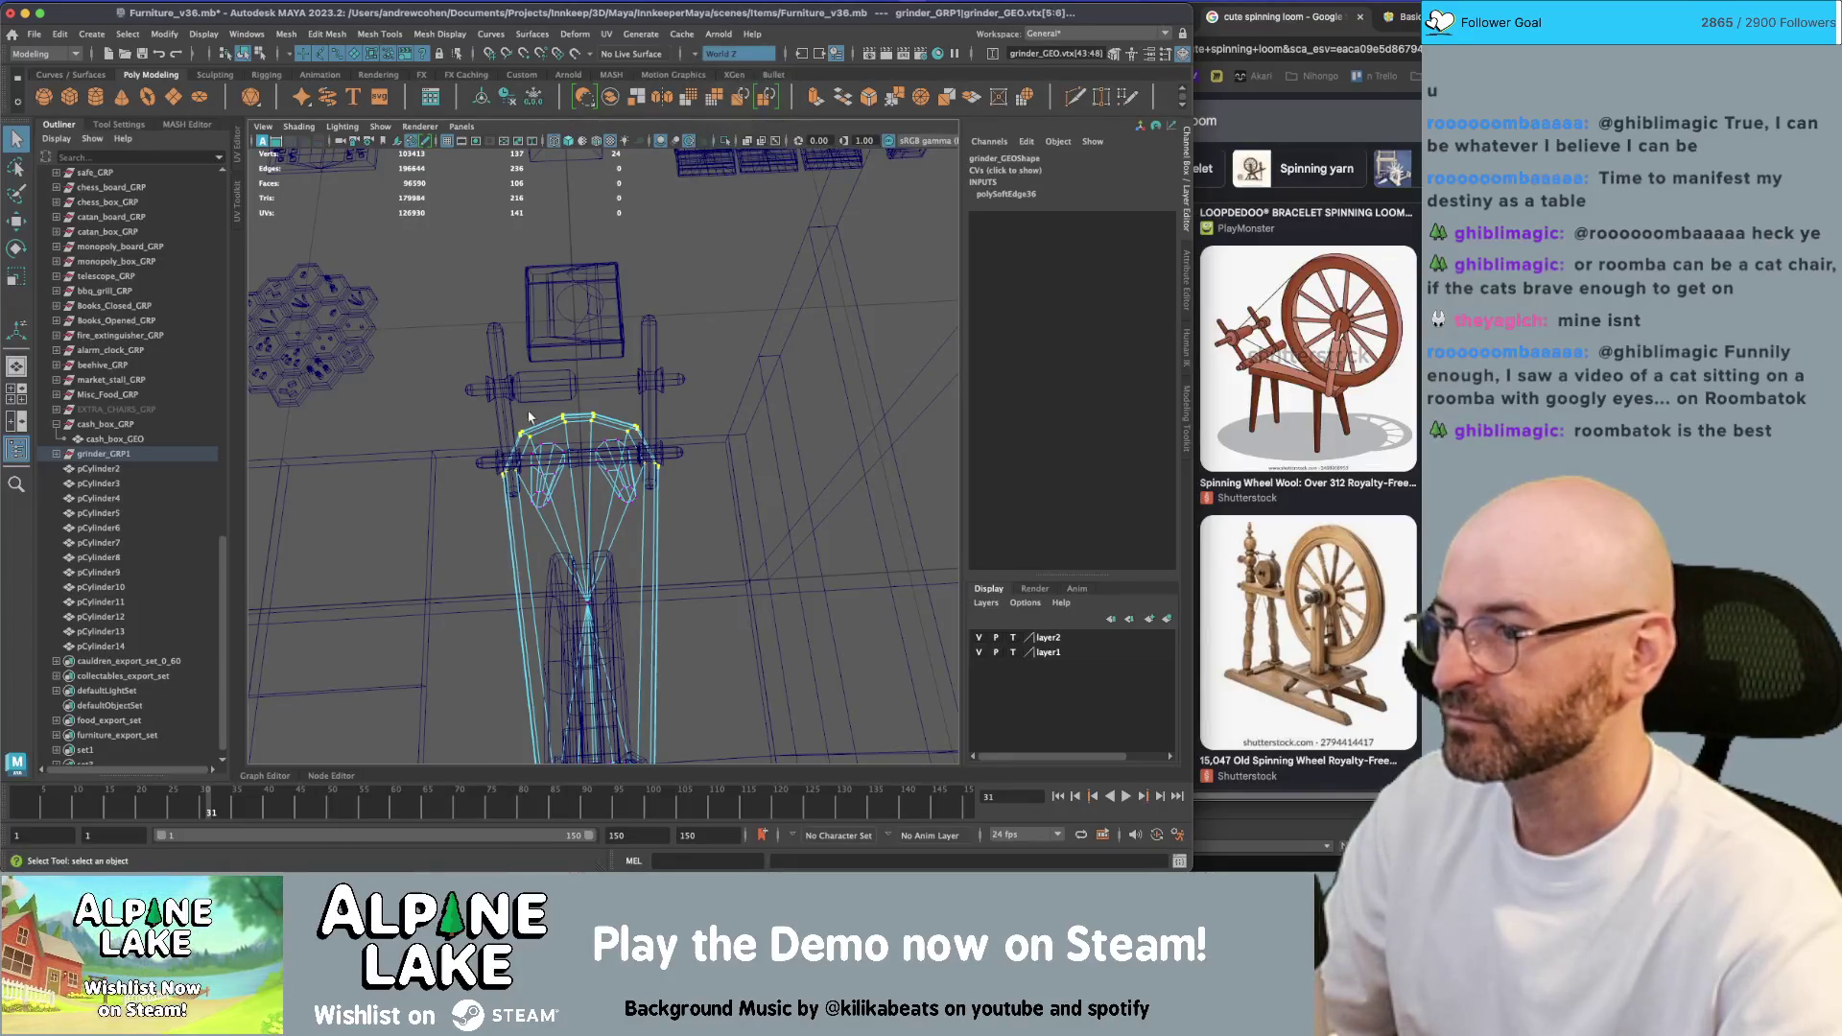
pyautogui.press('w')
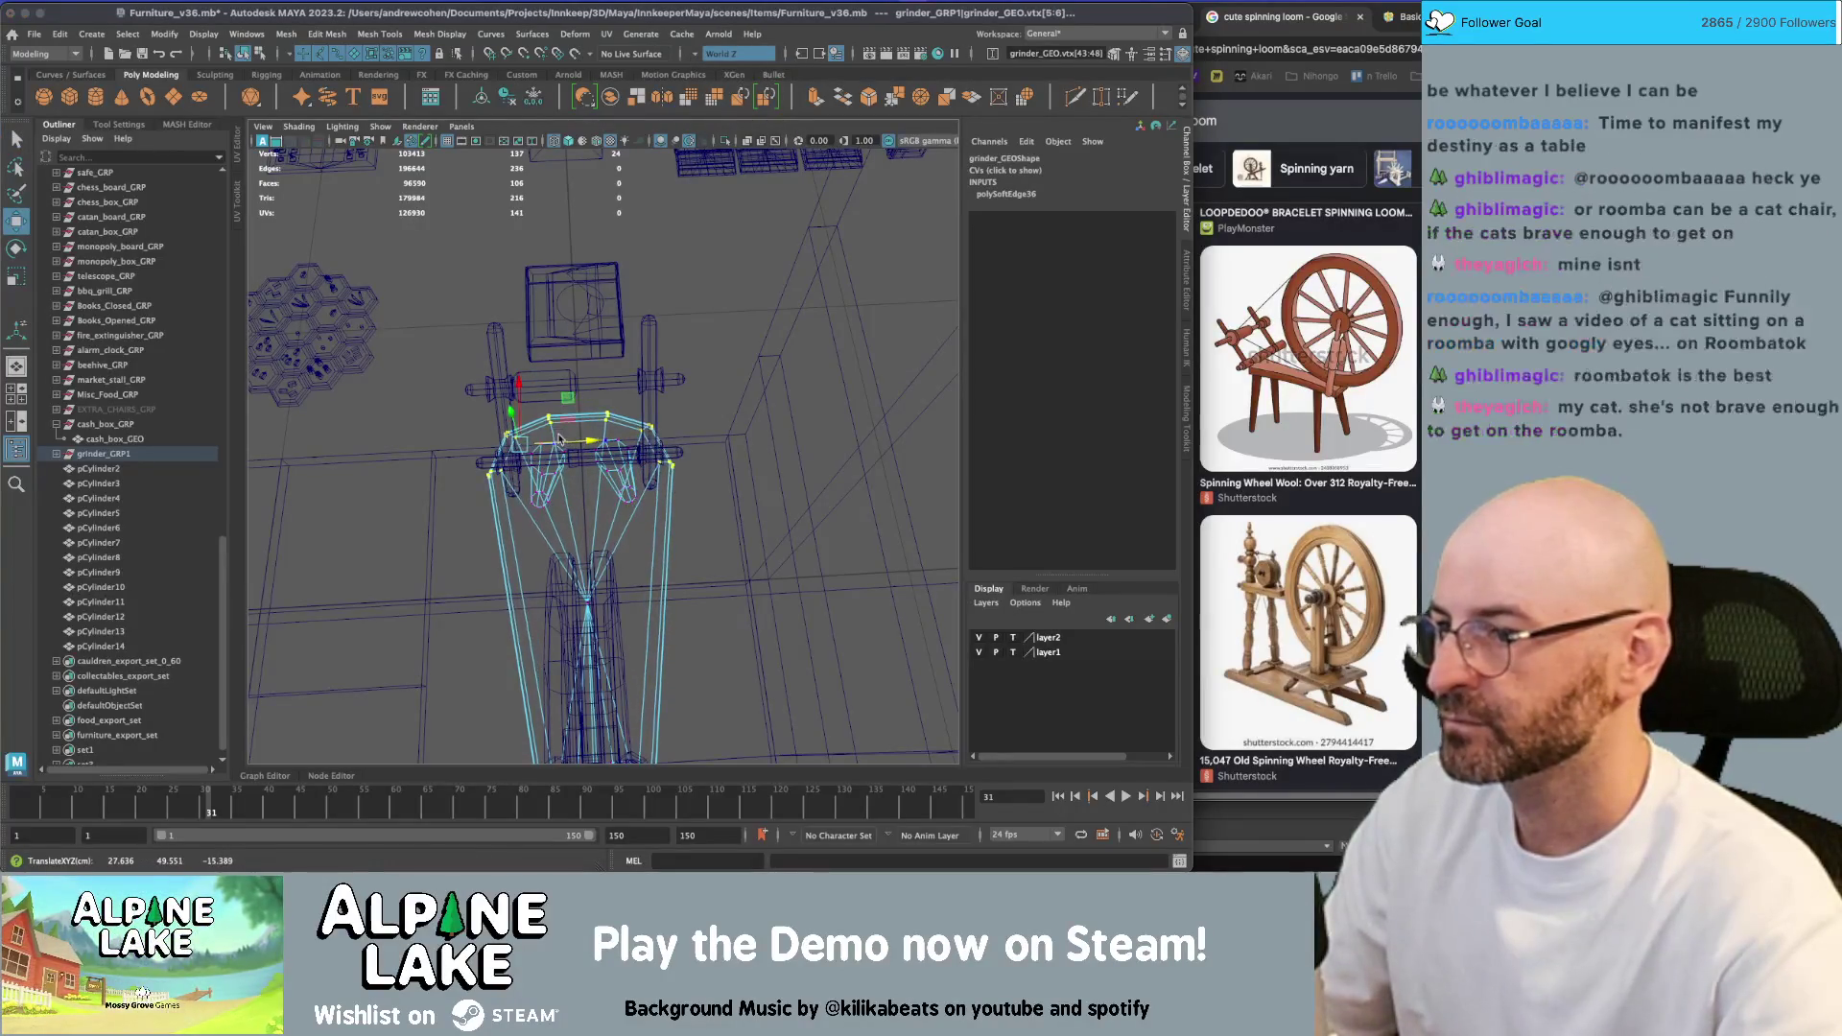
pyautogui.press('5')
pyautogui.moveTo(570, 443)
pyautogui.keyDown('alt'); pyautogui.mouseDown()
pyautogui.moveTo(619, 405)
pyautogui.moveTo(674, 642)
pyautogui.moveTo(551, 619)
pyautogui.moveTo(579, 565)
pyautogui.moveTo(562, 566)
pyautogui.mouseUp(); pyautogui.keyUp('alt')
pyautogui.press('q')
# Shift the bench leg-bottom vertices along X
pyautogui.press('w')
pyautogui.keyDown('alt'); pyautogui.moveTo(562, 566); pyautogui.dragTo(478, 606); pyautogui.keyUp('alt')
pyautogui.scroll(3, 615, 464)
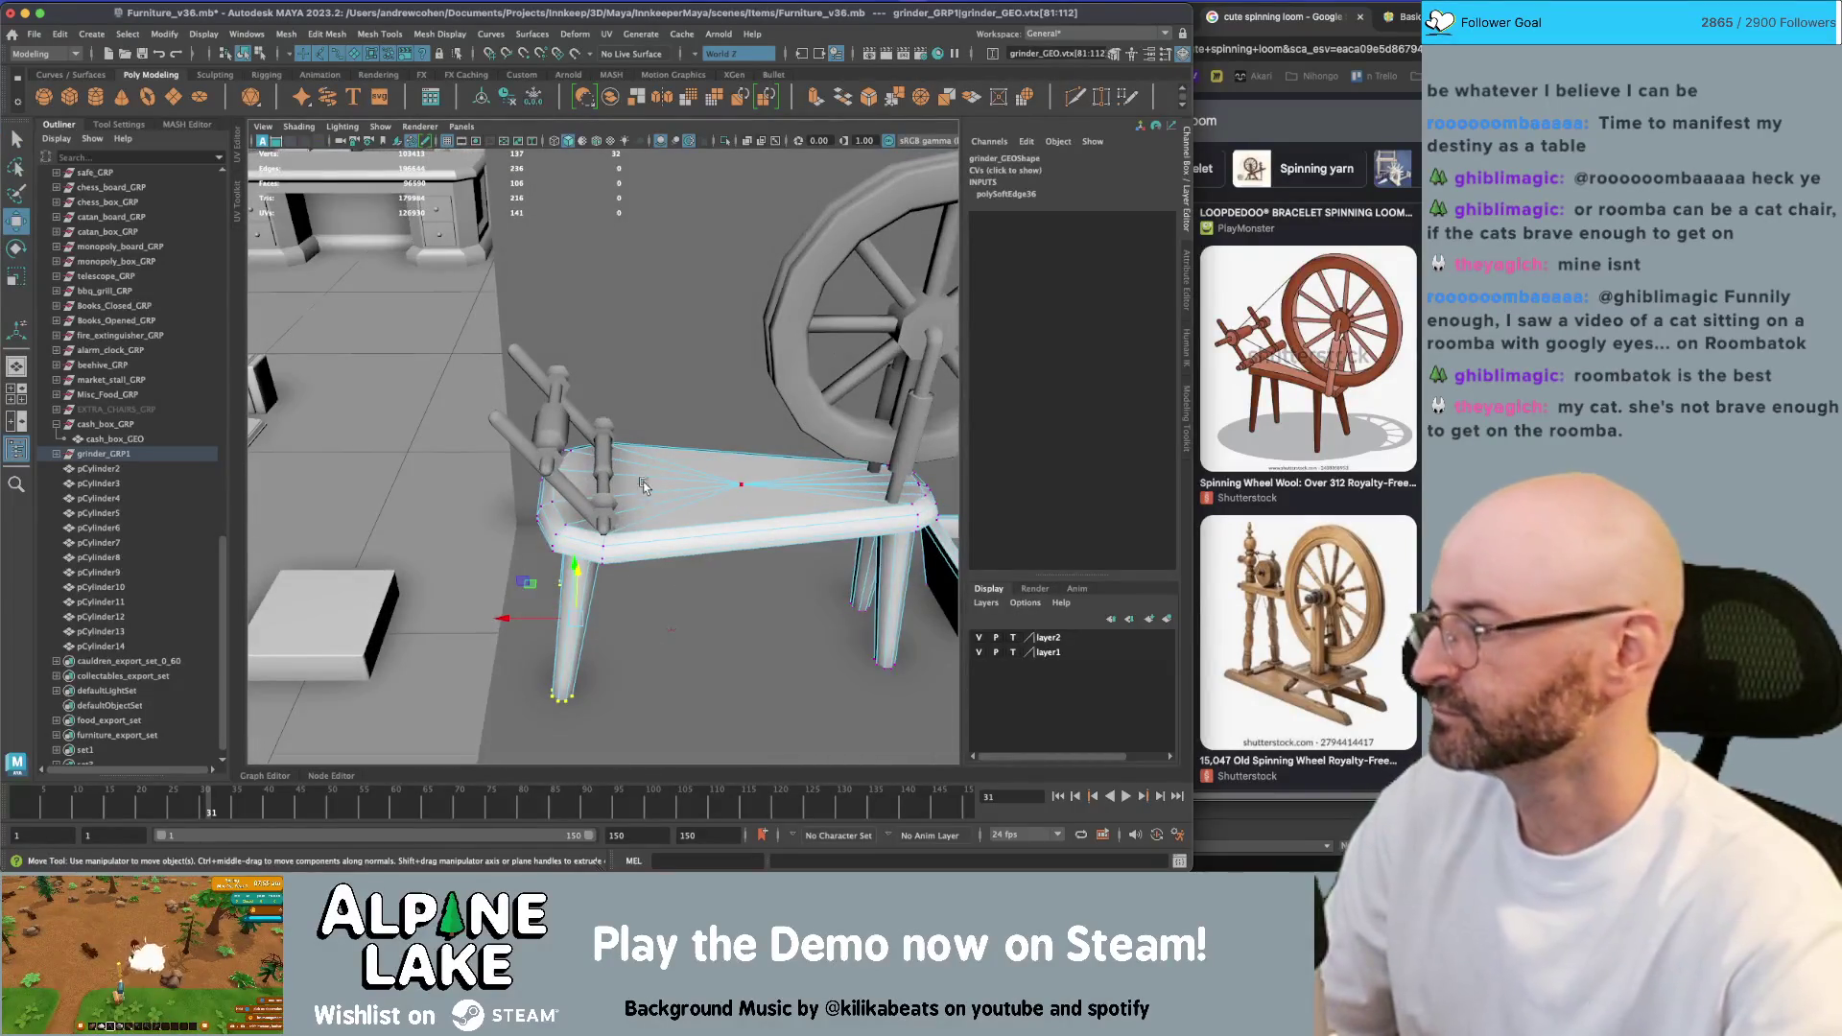
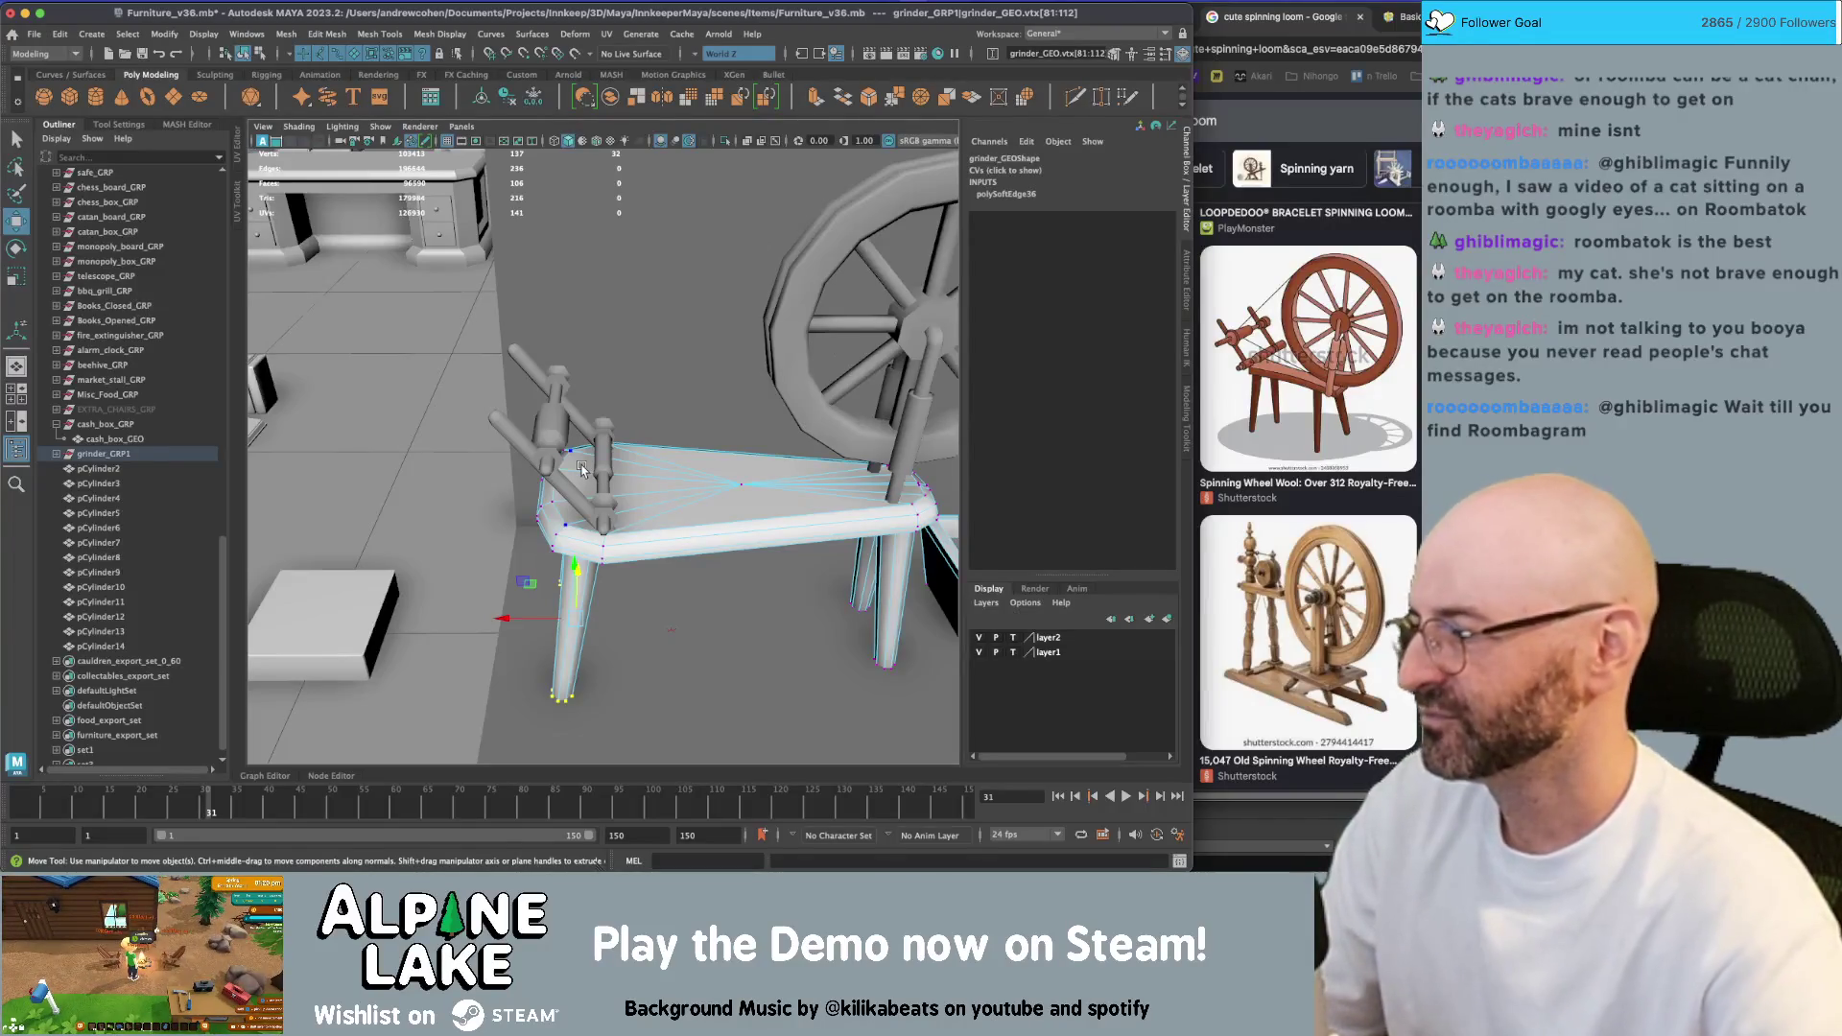
# Select the spinning wheel group grinder_GRP1 and switch the viewport to textured display
pyautogui.keyDown('alt'); pyautogui.moveTo(582, 468); pyautogui.dragTo(386, 295); pyautogui.keyUp('alt')
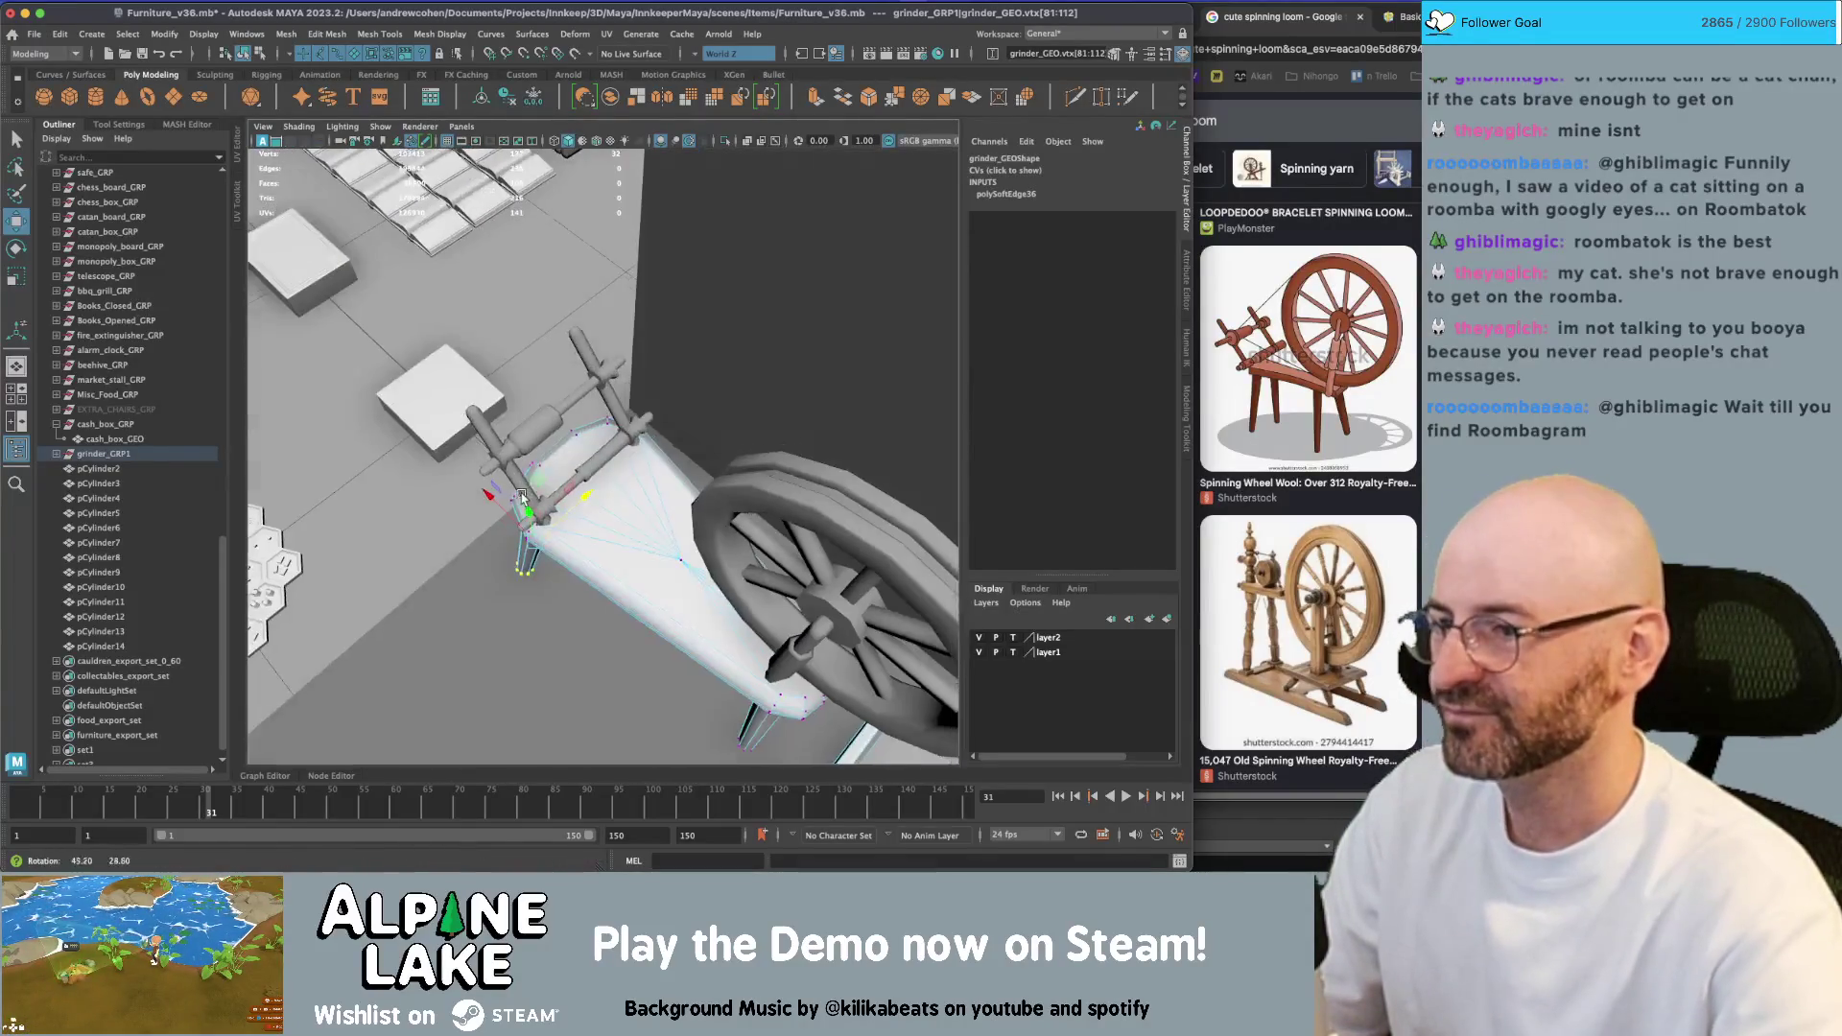
pyautogui.press('F8')
pyautogui.press('q')
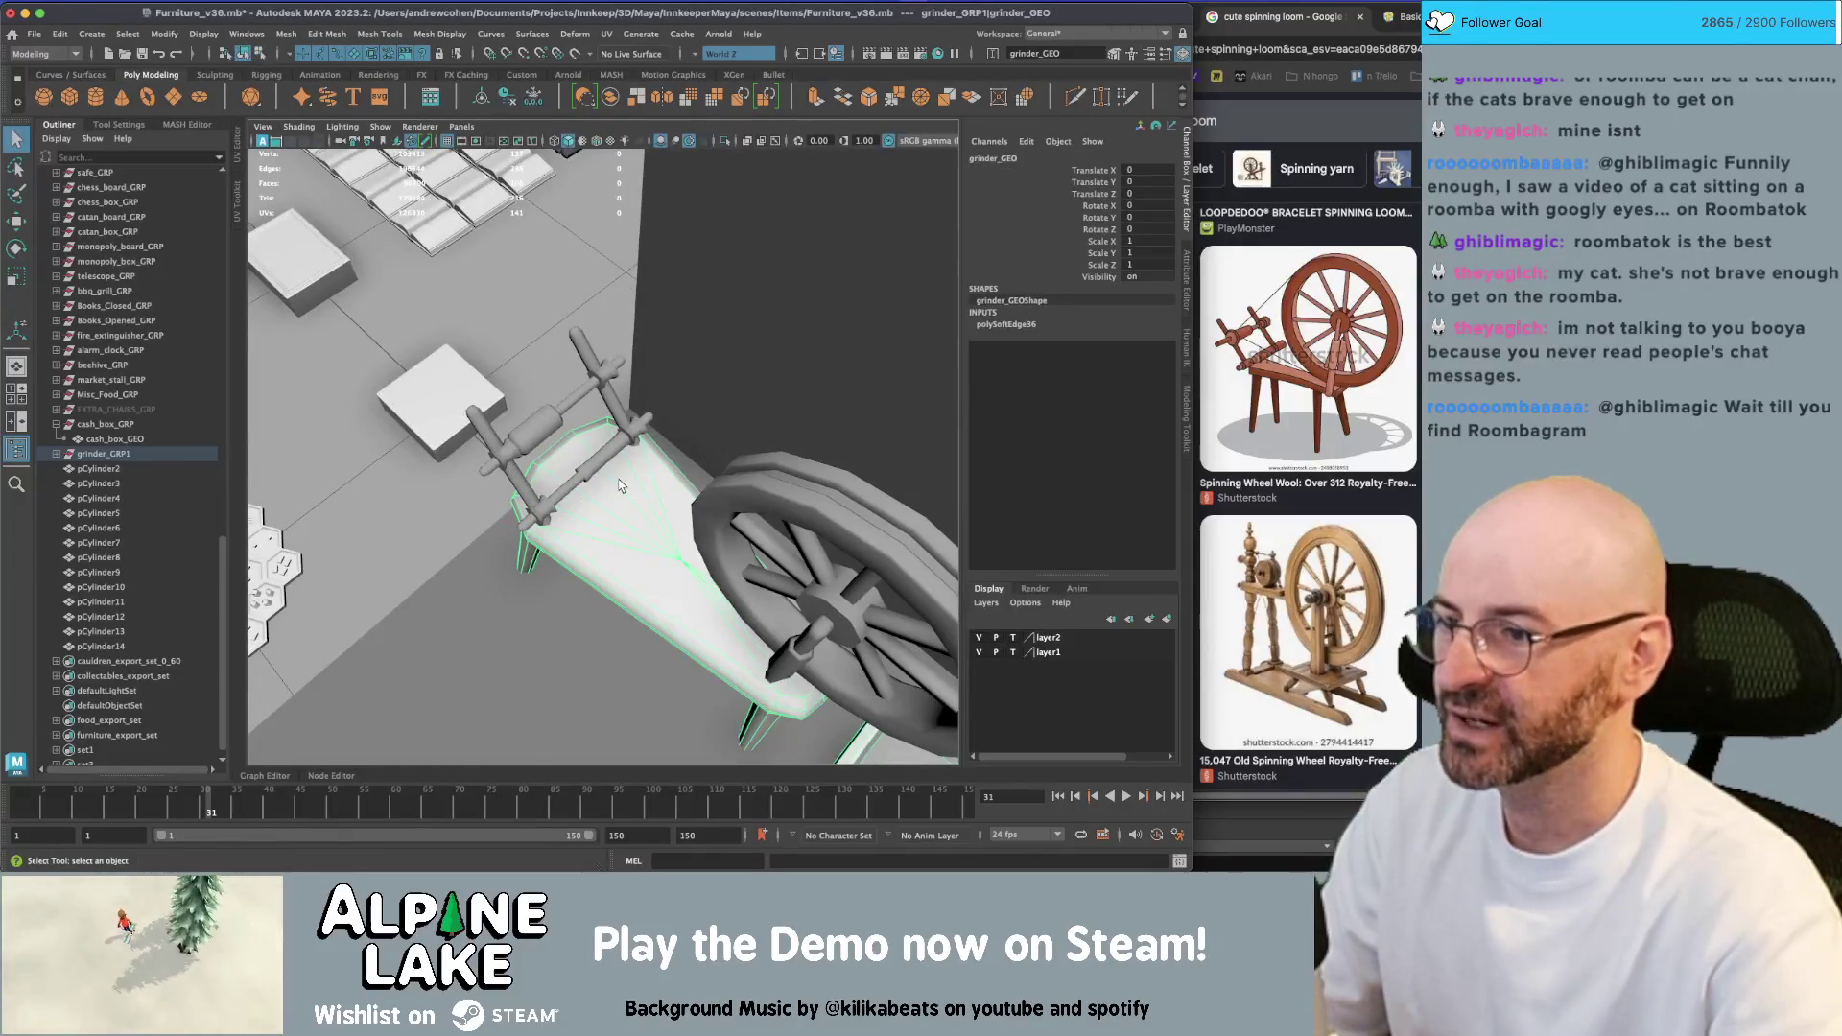
pyautogui.moveTo(616, 485)
pyautogui.keyDown('alt'); pyautogui.mouseDown()
pyautogui.moveTo(685, 470)
pyautogui.moveTo(602, 502)
pyautogui.moveTo(485, 461)
pyautogui.mouseUp(); pyautogui.keyUp('alt')
pyautogui.click(685, 470)
pyautogui.press('6')
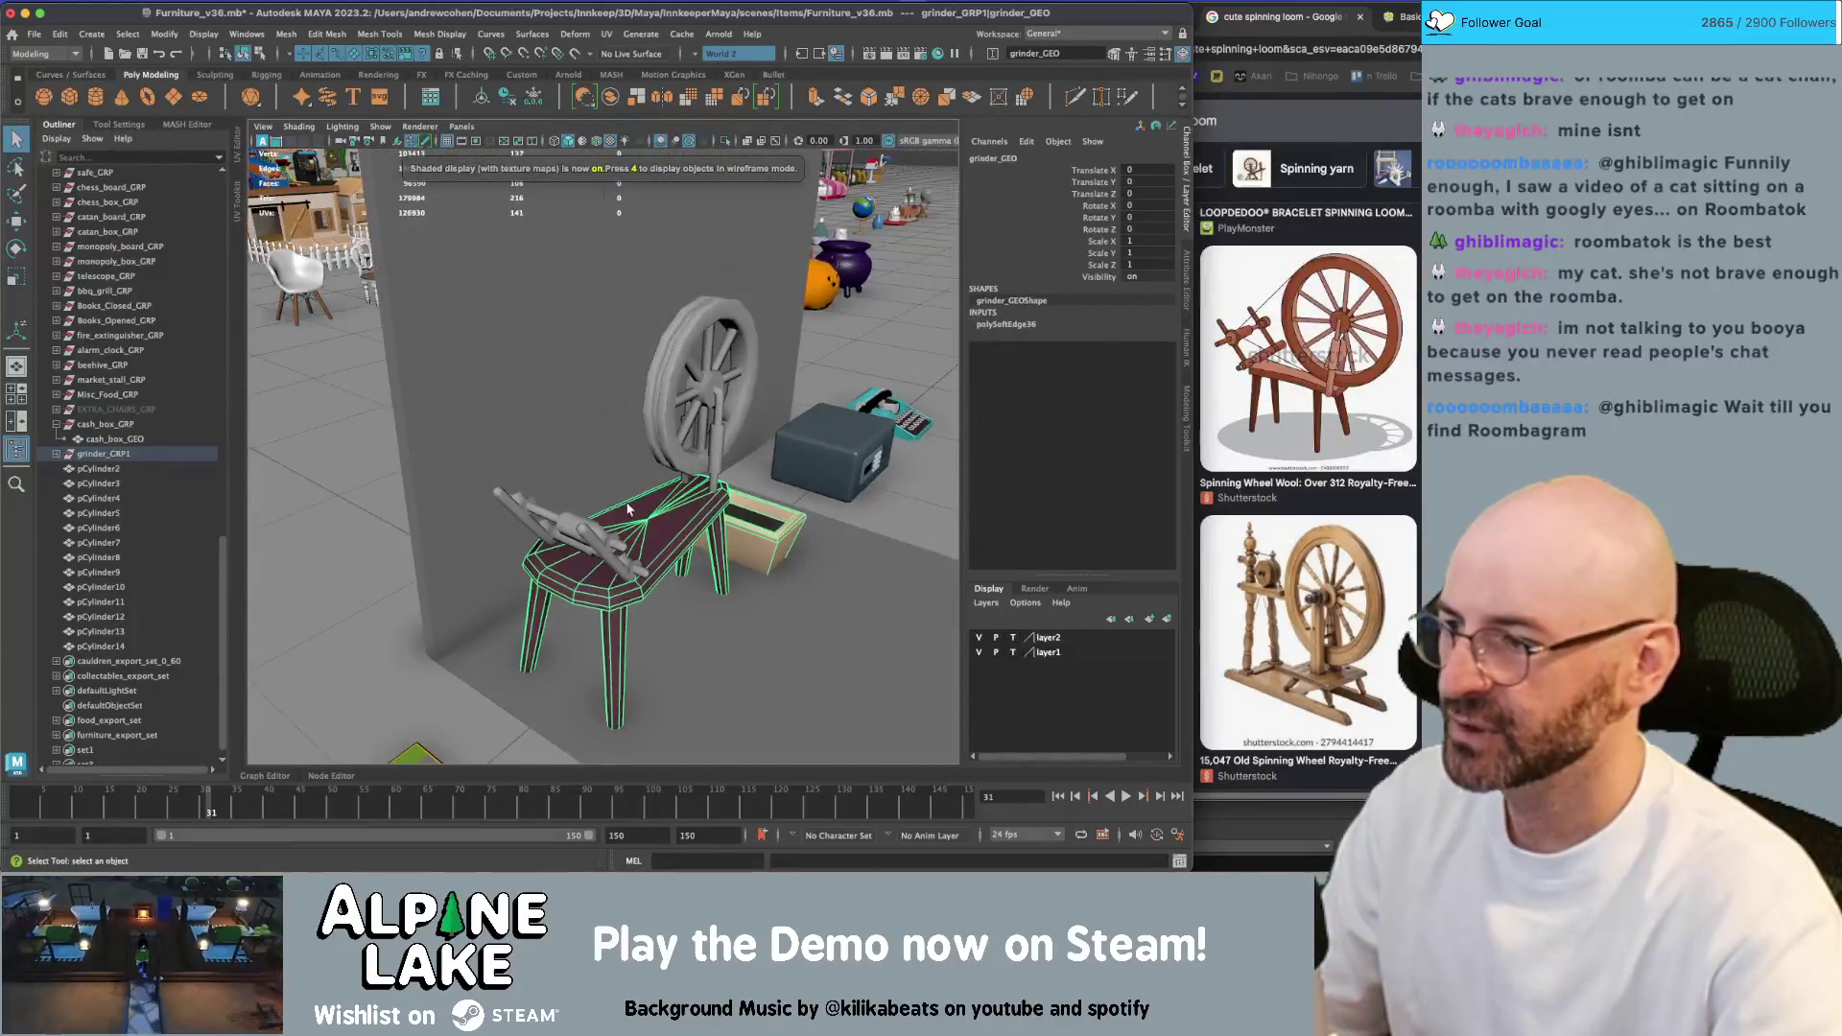
# Rename grinder_GRP1 to loom_GRP, then select pCylinder2 through pCylinder14
pyautogui.doubleClick(88, 457)
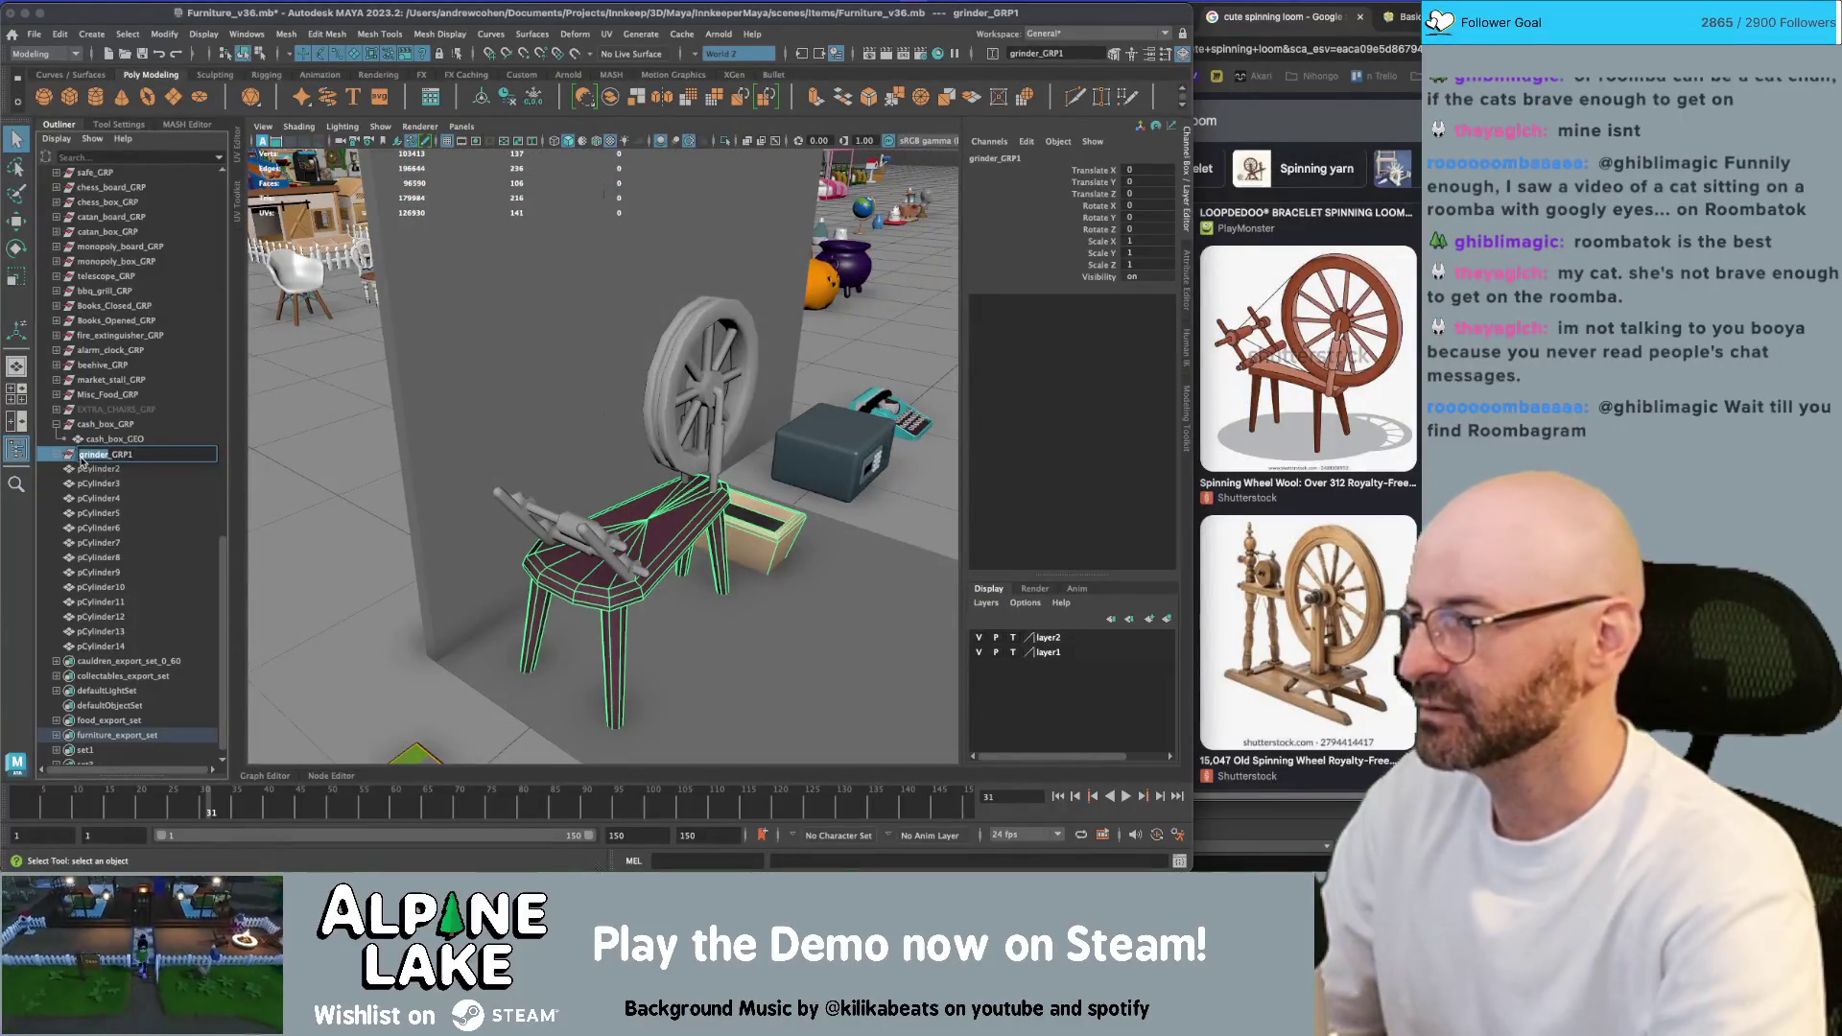
pyautogui.write('loom')
pyautogui.press('End')
pyautogui.press('BackSpace')
pyautogui.press('Return')
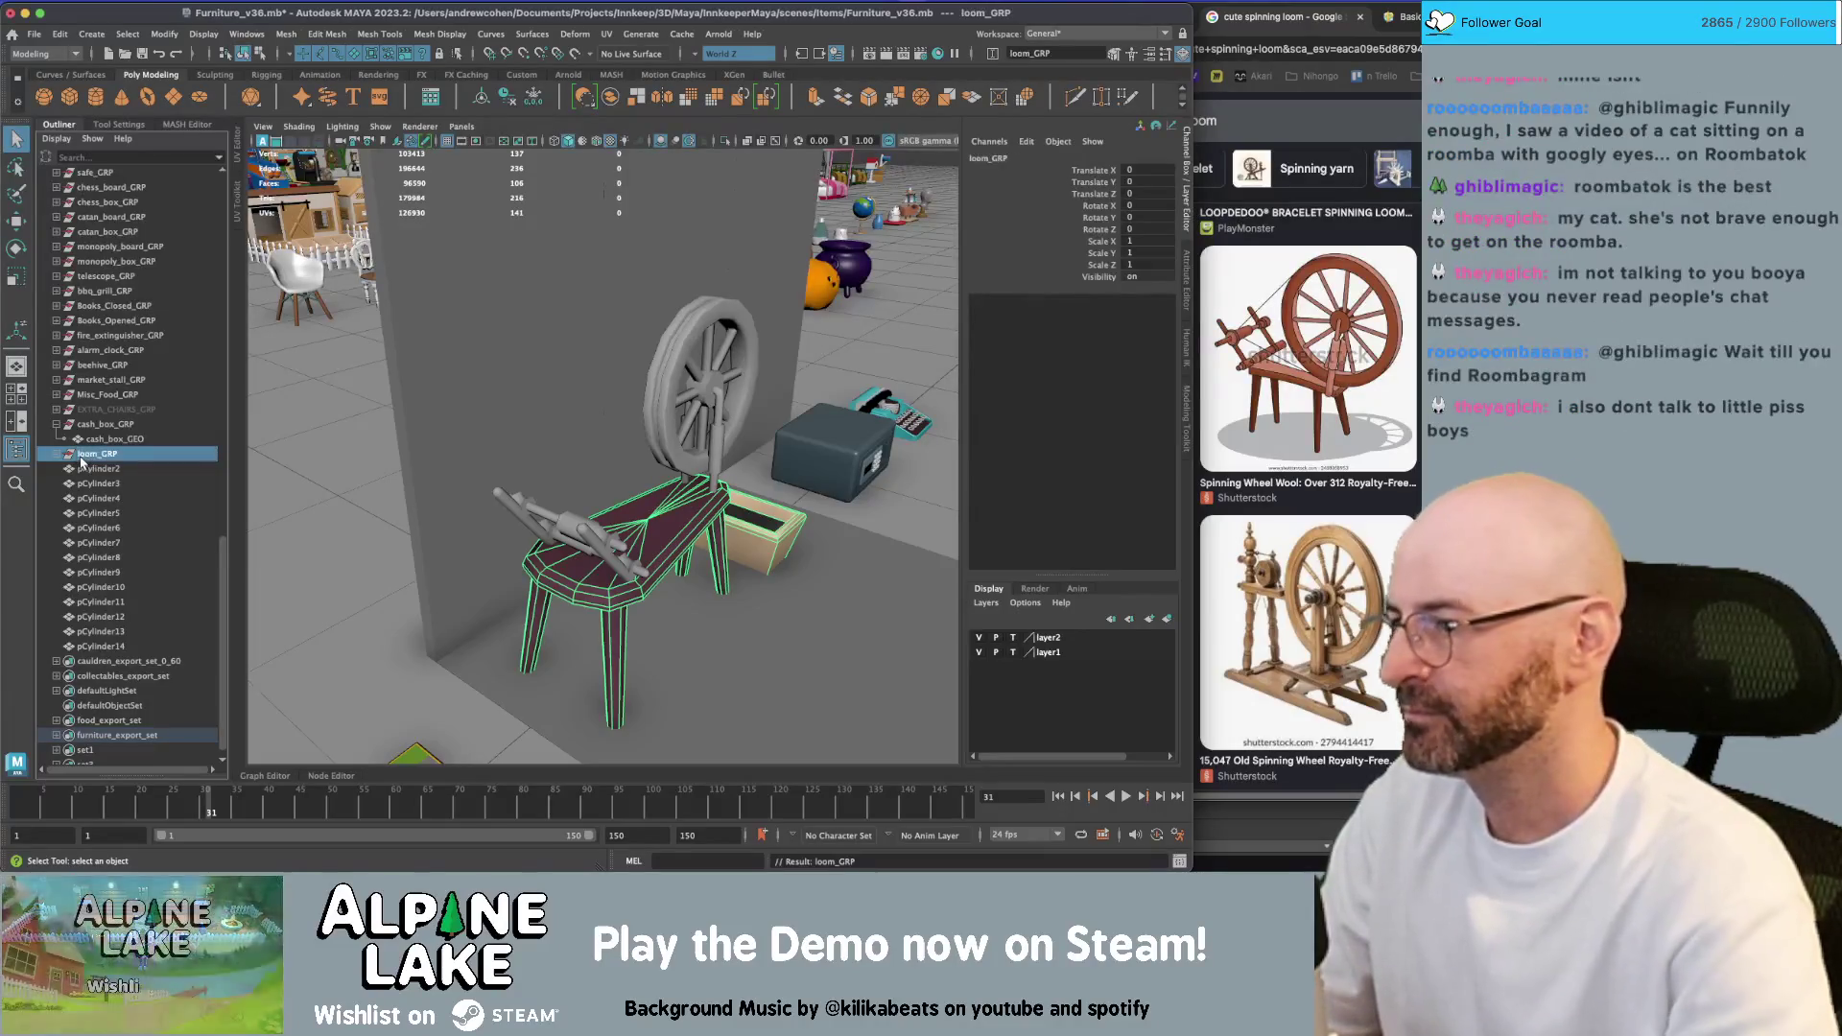
pyautogui.click(92, 470)
pyautogui.keyDown('shift'); pyautogui.click(99, 647); pyautogui.keyUp('shift')
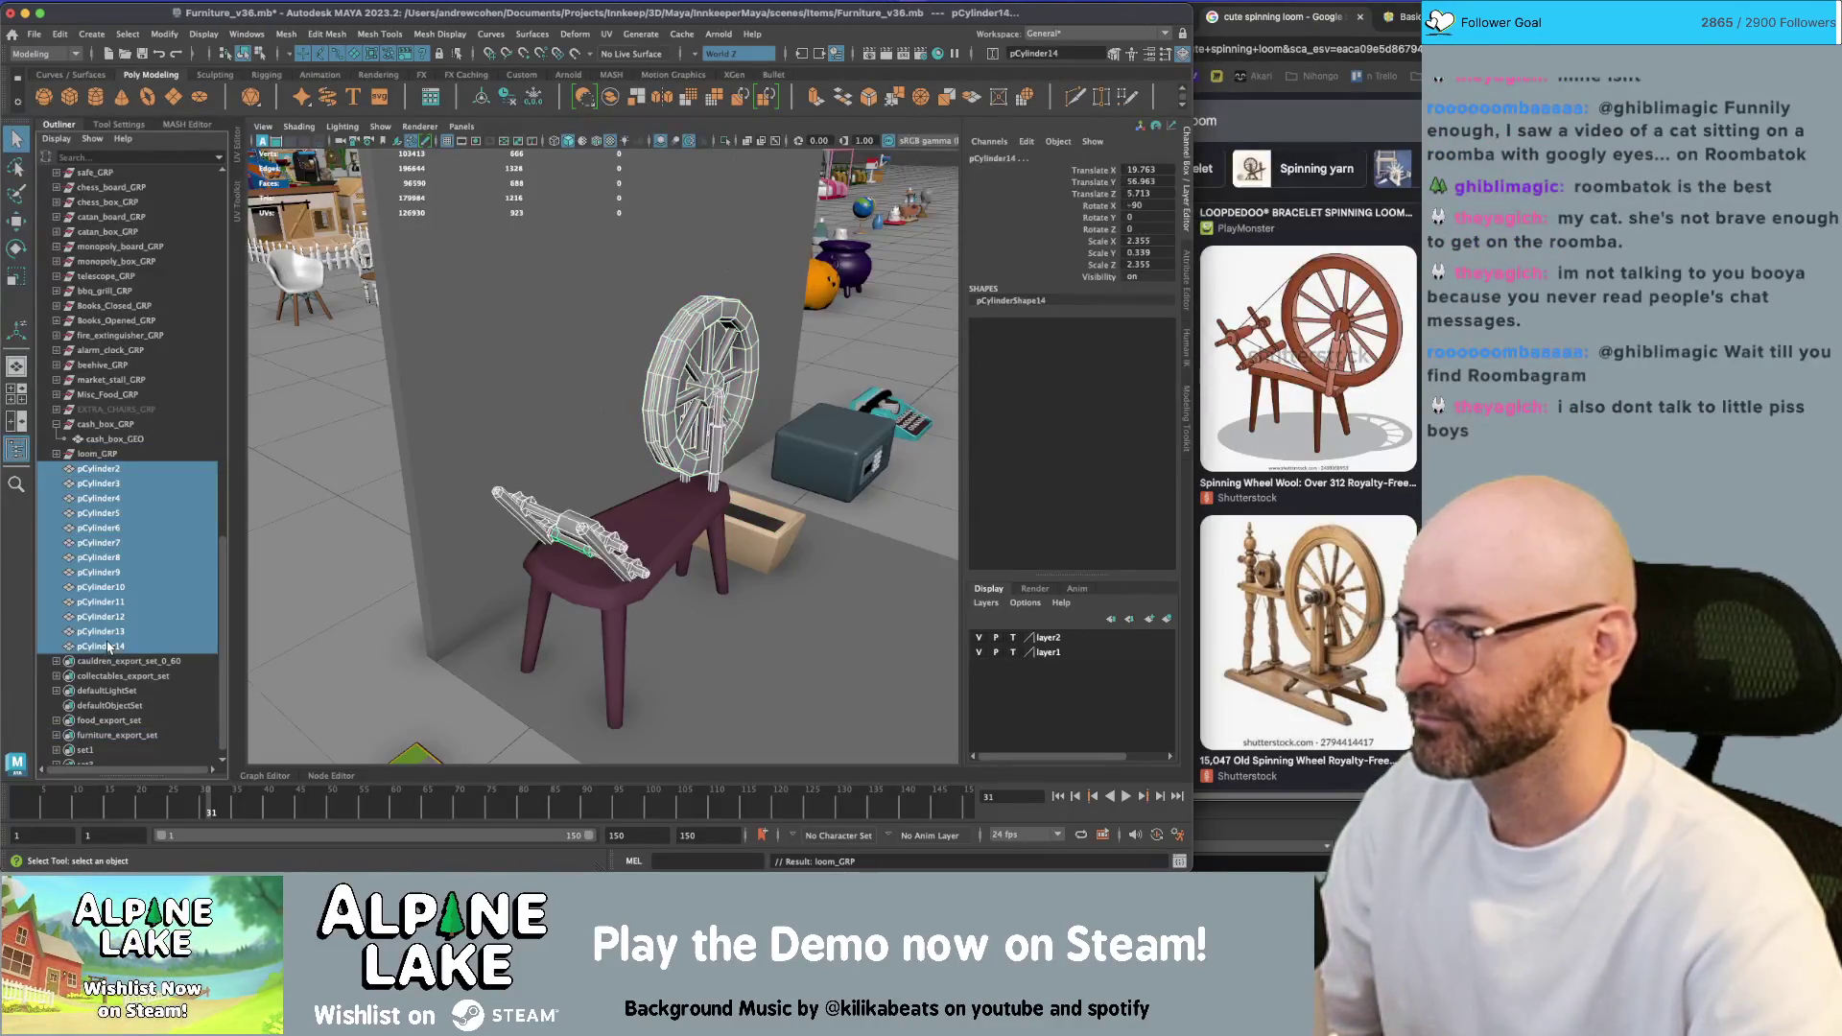
# Parent spindle rods pCylinder3 and pCylinder4 under the wheel pCylinder2
pyautogui.press('f')
pyautogui.click(777, 437)
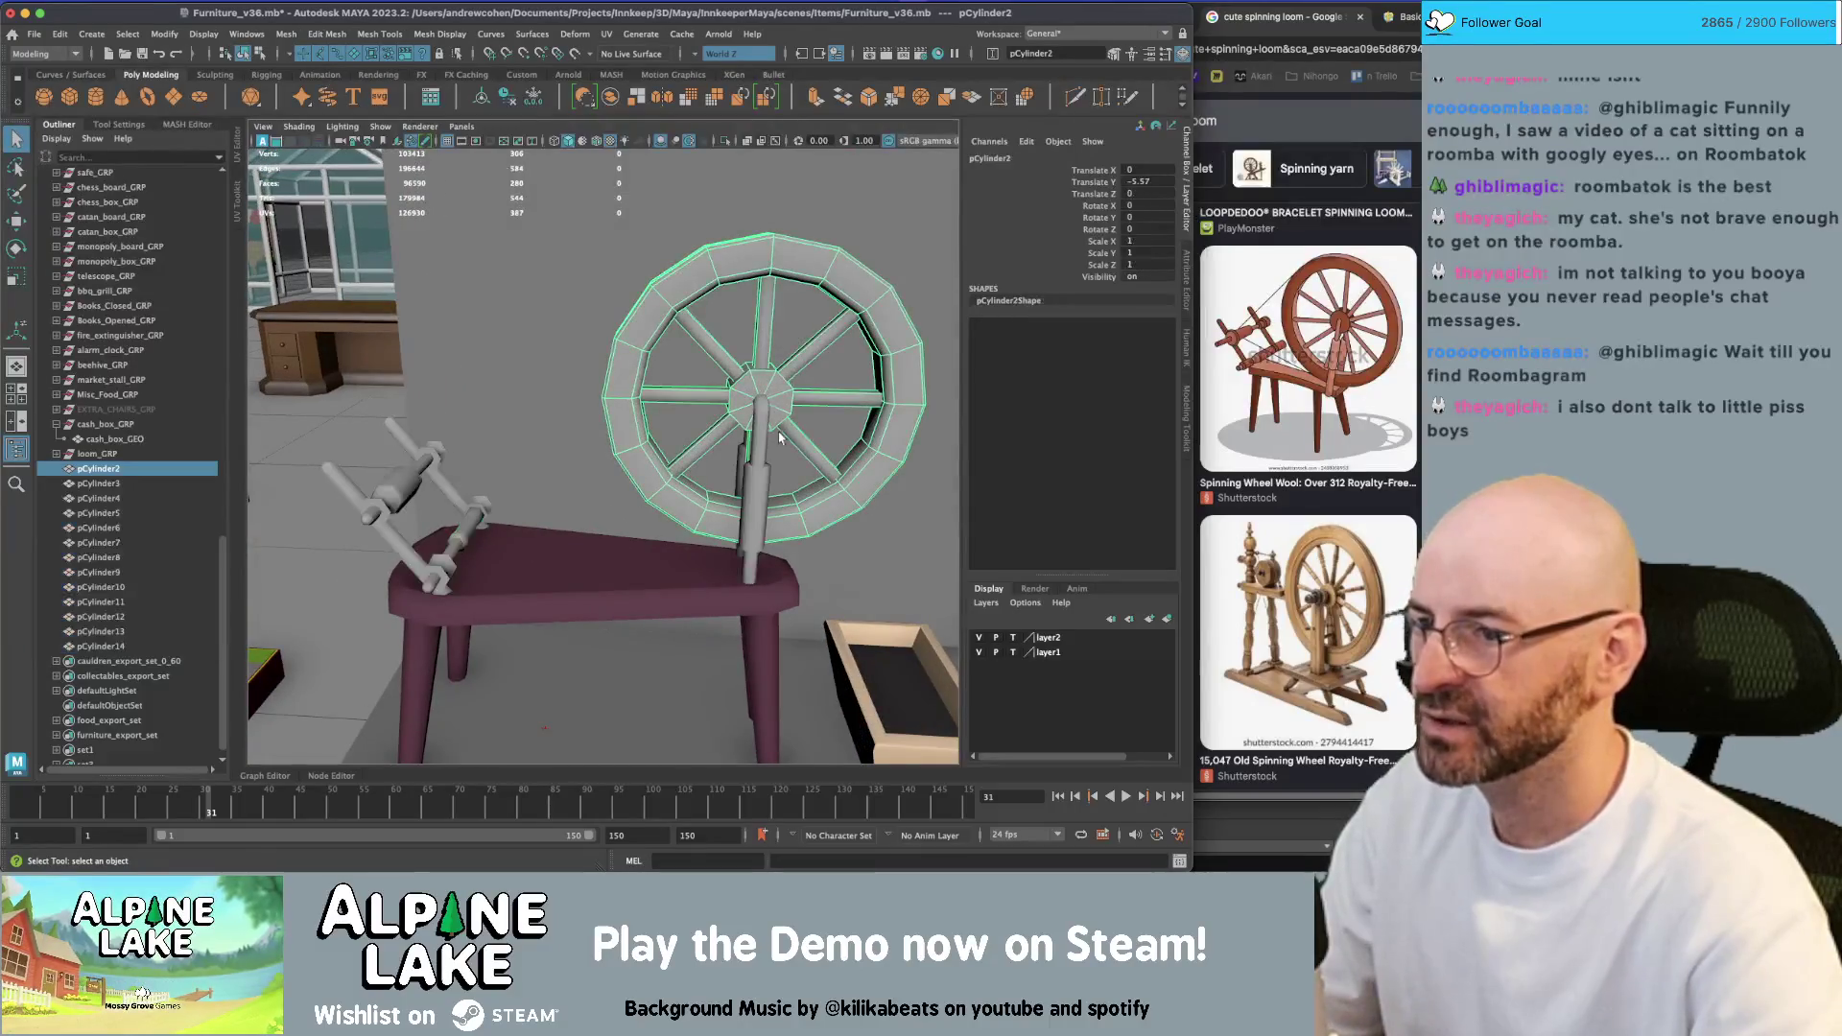
pyautogui.moveTo(769, 385)
pyautogui.keyDown('alt'); pyautogui.mouseDown()
pyautogui.moveTo(650, 492)
pyautogui.moveTo(646, 468)
pyautogui.moveTo(700, 448)
pyautogui.mouseUp(); pyautogui.keyUp('alt')
pyautogui.click(645, 469)
pyautogui.press('f')
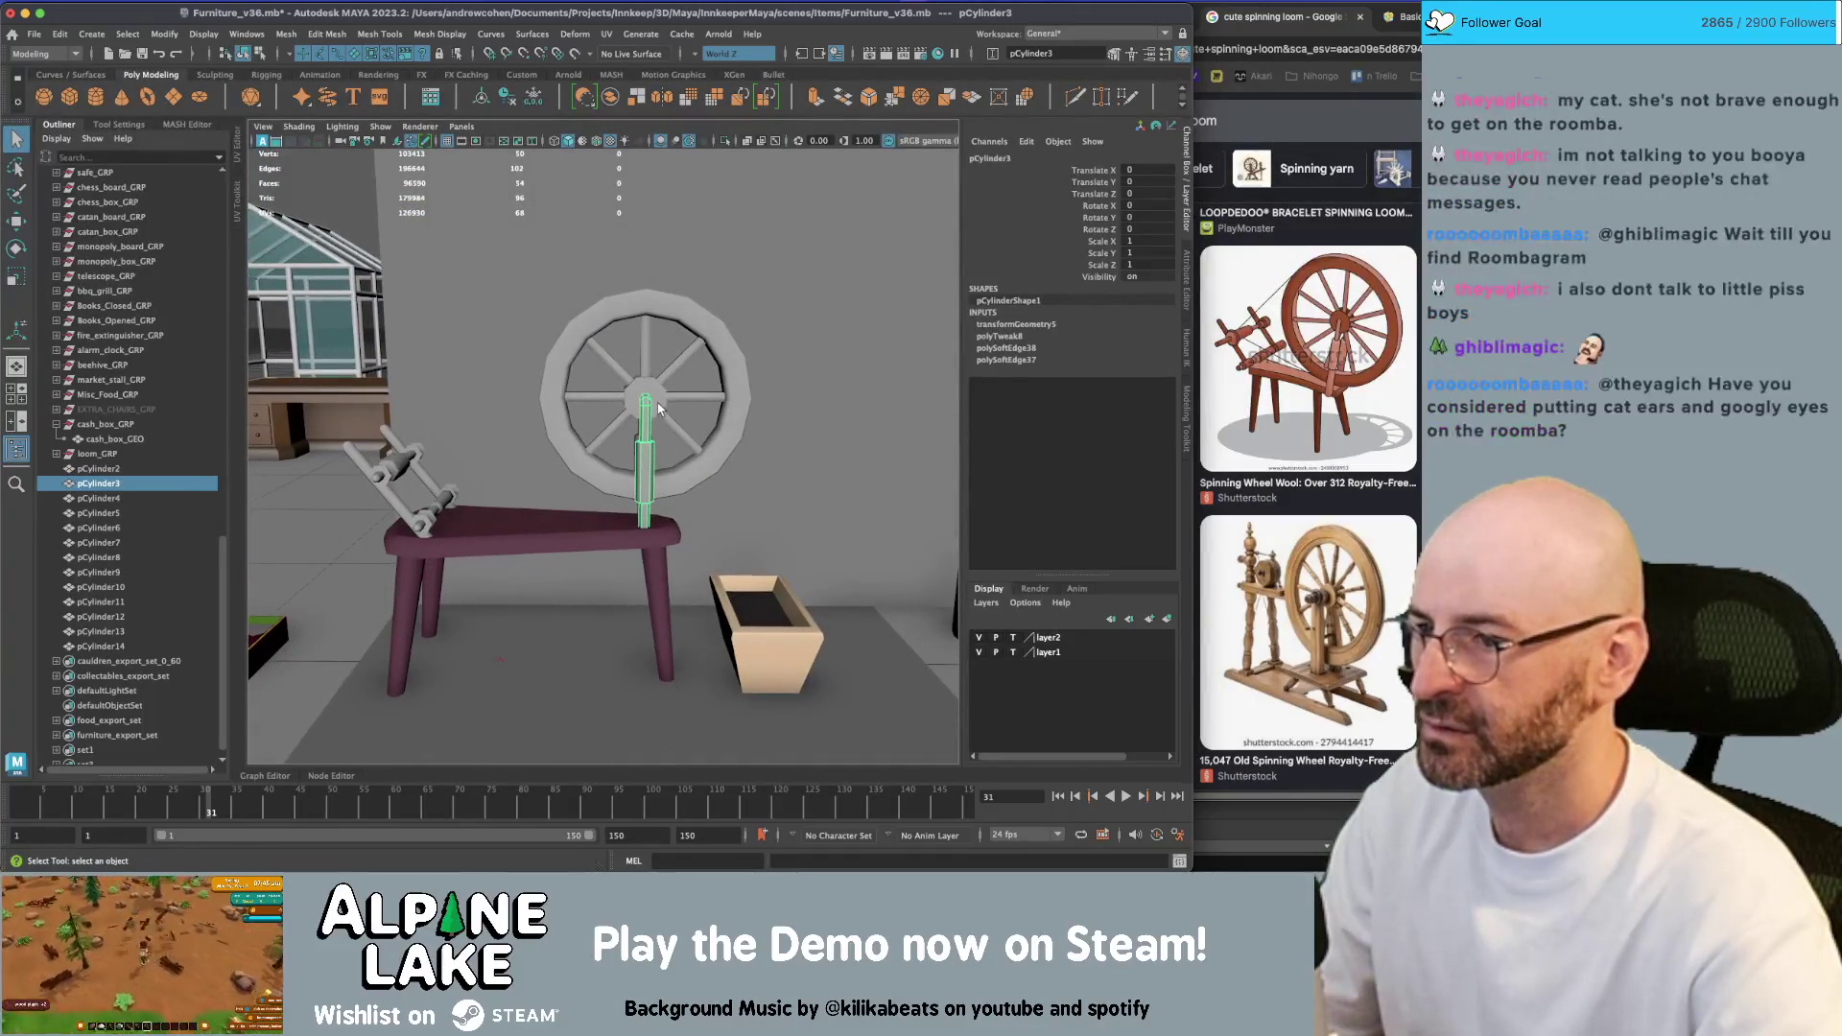
pyautogui.scroll(3, 666, 420)
pyautogui.click(691, 344)
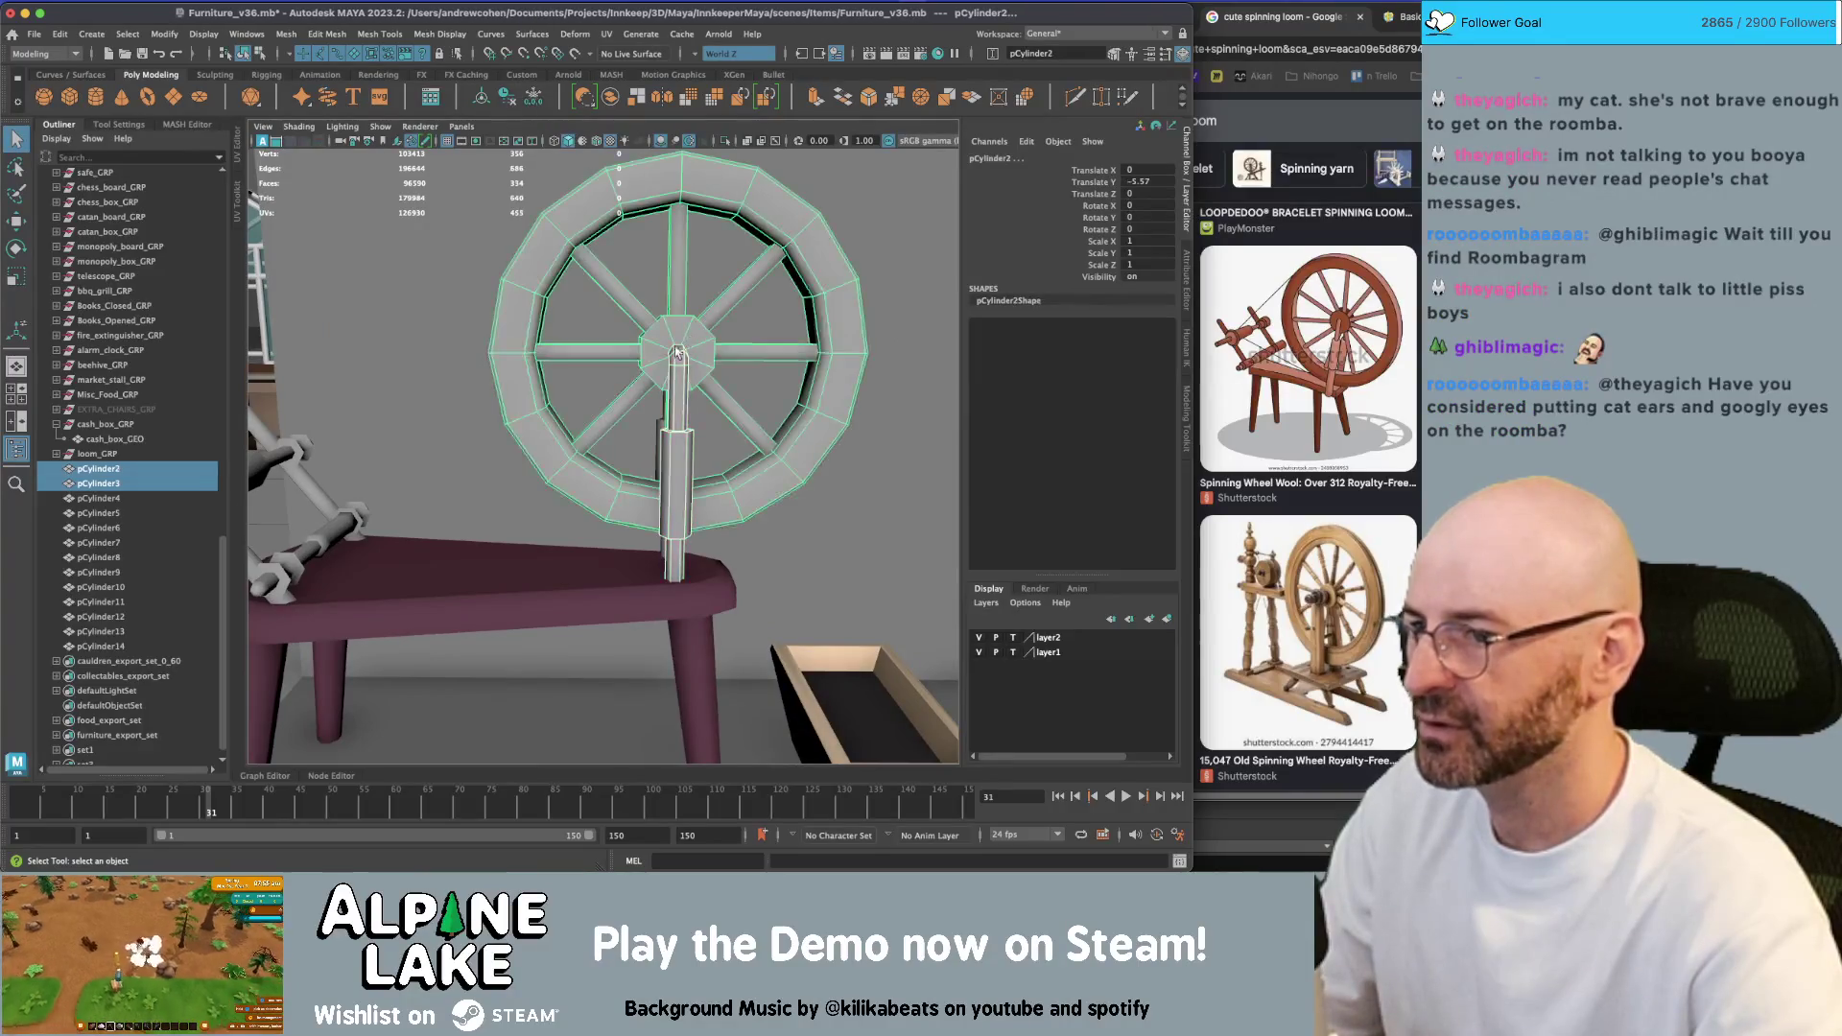
pyautogui.keyDown('alt'); pyautogui.moveTo(677, 353); pyautogui.dragTo(689, 432); pyautogui.keyUp('alt')
pyautogui.click(689, 431)
pyautogui.keyDown('shift'); pyautogui.click(711, 438); pyautogui.keyUp('shift')
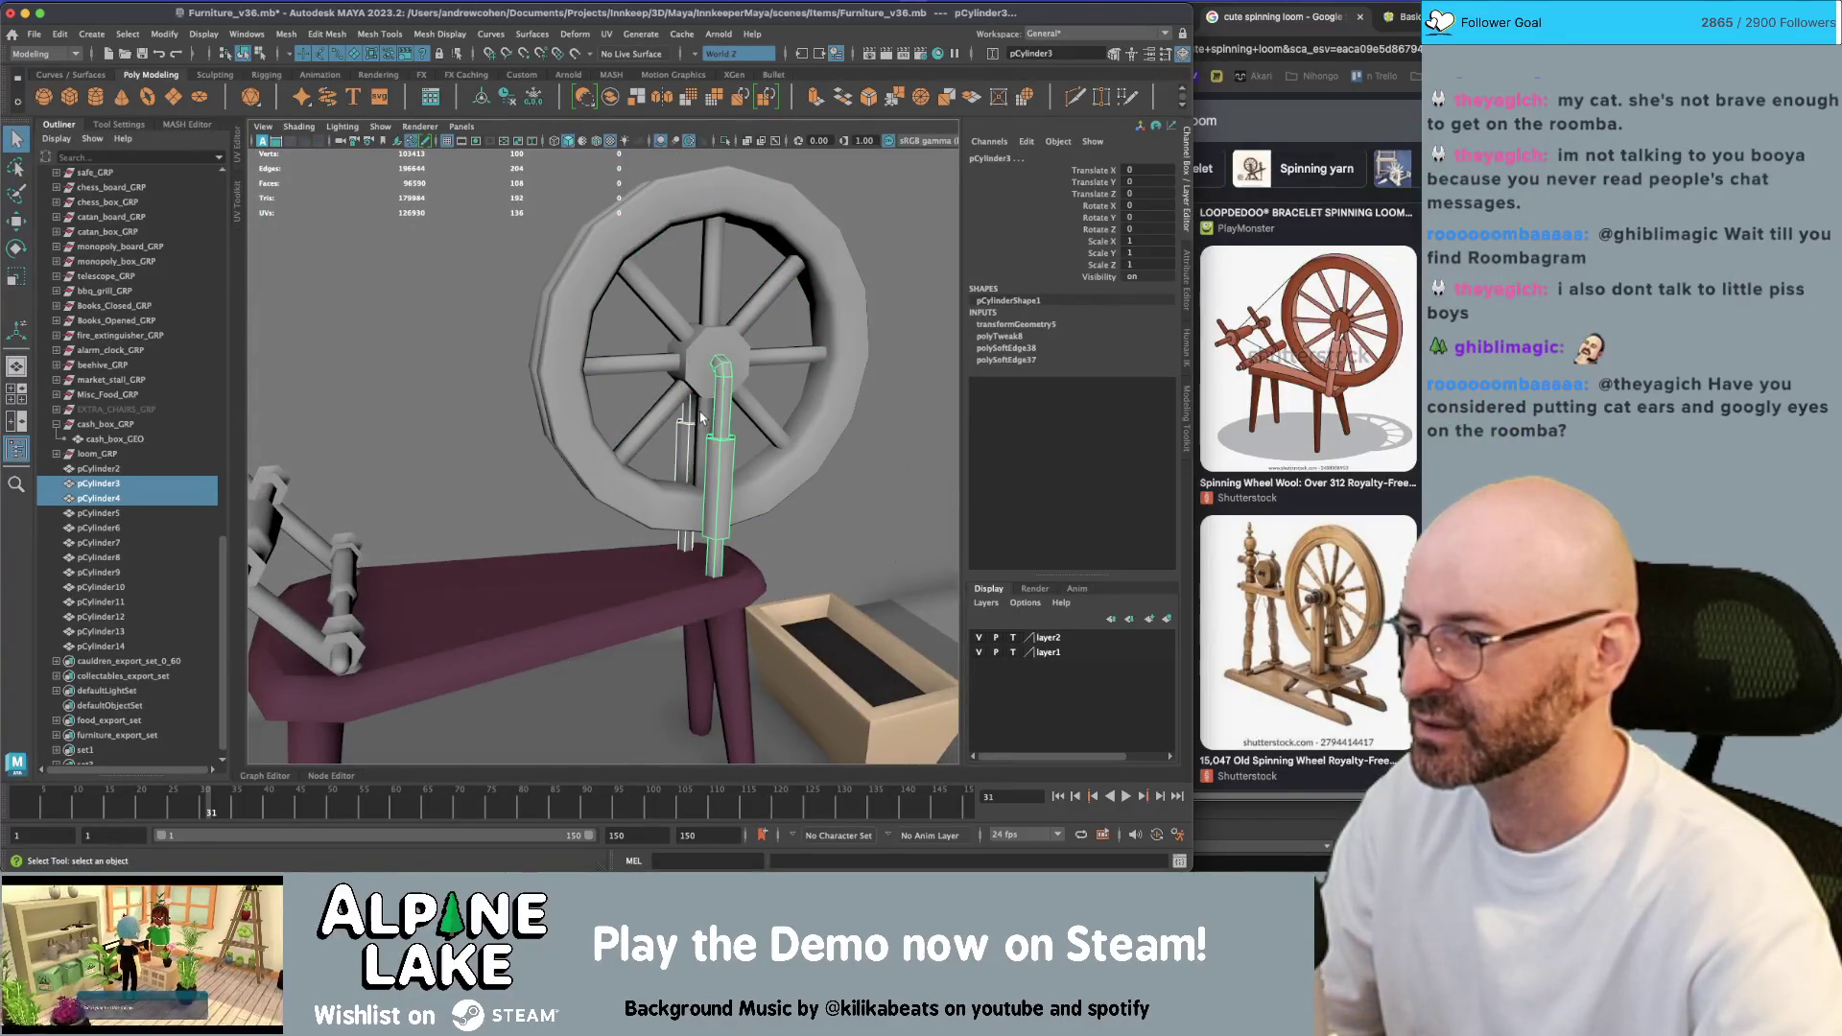
pyautogui.keyDown('shift'); pyautogui.click(697, 379); pyautogui.keyUp('shift')
pyautogui.press('p')
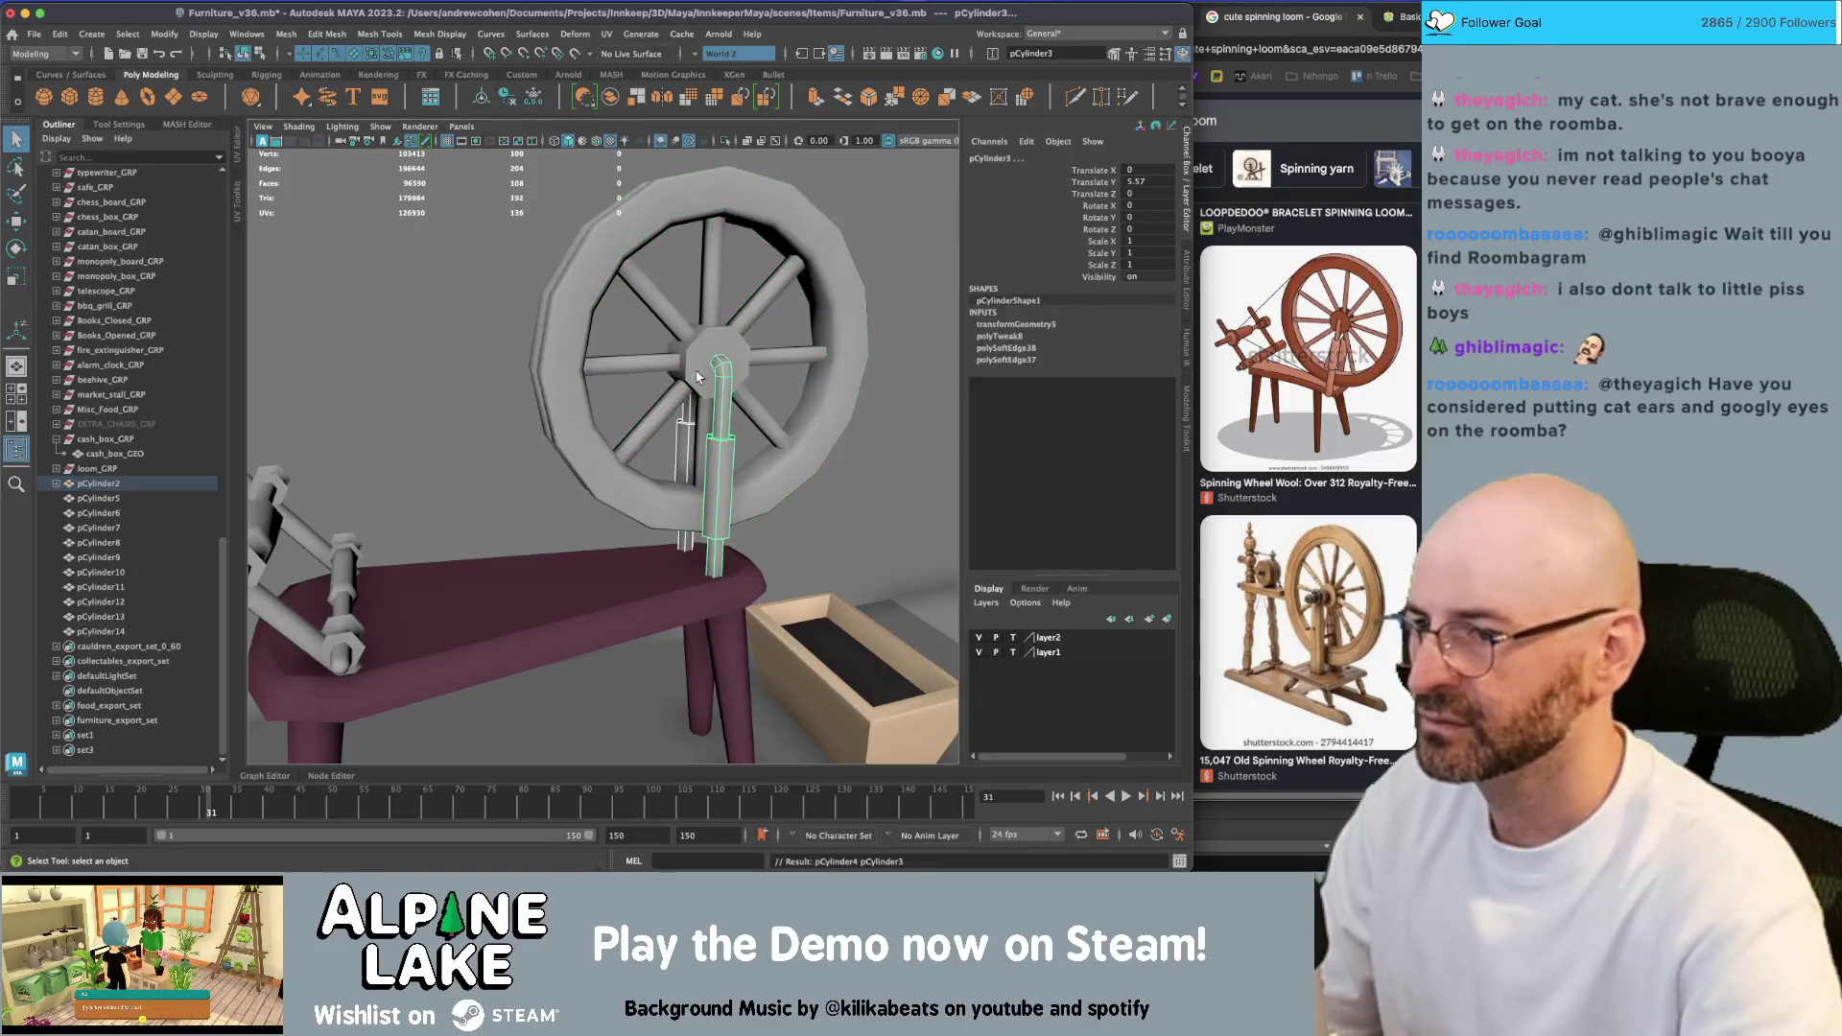
# Tilt the wheel to Rotate Z -16.362 and shift it slightly sideways
pyautogui.click(697, 378)
pyautogui.press('e')
pyautogui.moveTo(698, 379)
pyautogui.keyDown('alt'); pyautogui.mouseDown()
pyautogui.moveTo(672, 317)
pyautogui.moveTo(563, 329)
pyautogui.mouseUp(); pyautogui.keyUp('alt')
pyautogui.press('w')
pyautogui.scroll(-3, 624, 374)
# Deselect the wheel and orbit around to inspect the spinning wheel from the side
pyautogui.press('q')
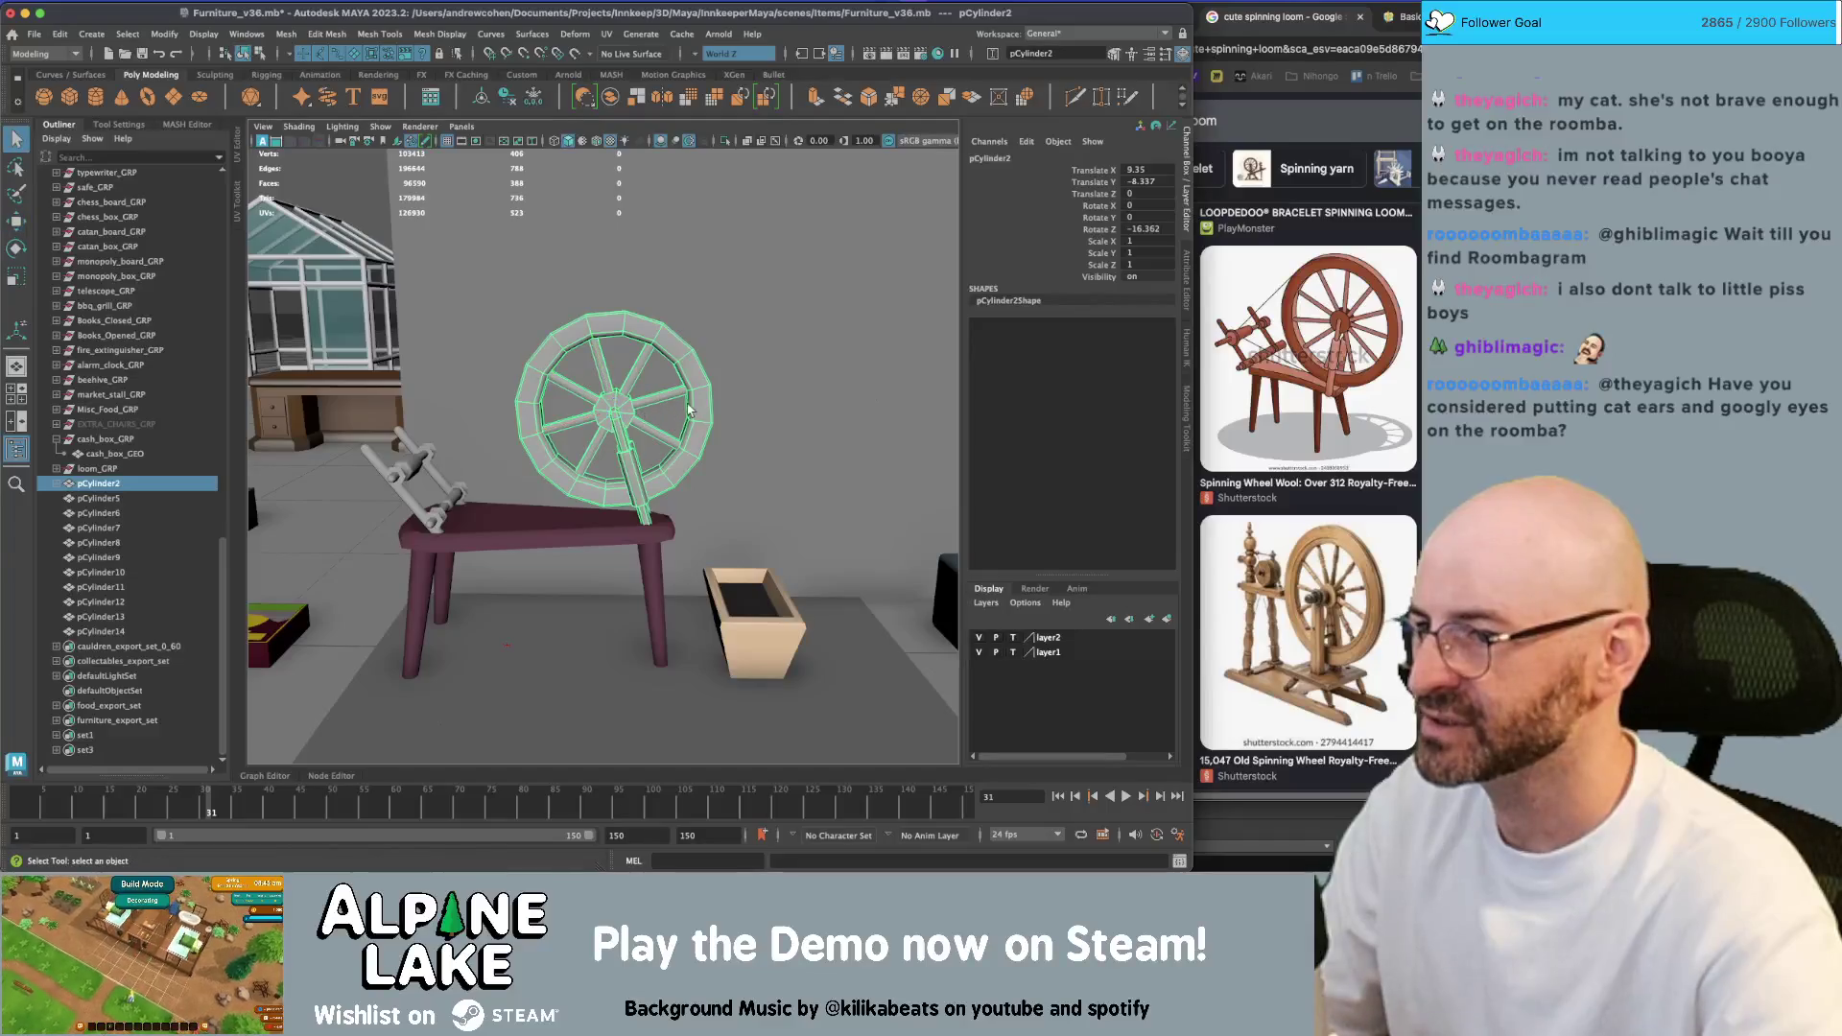
pyautogui.click(688, 410)
pyautogui.scroll(-5, 719, 390)
pyautogui.scroll(8, 734, 446)
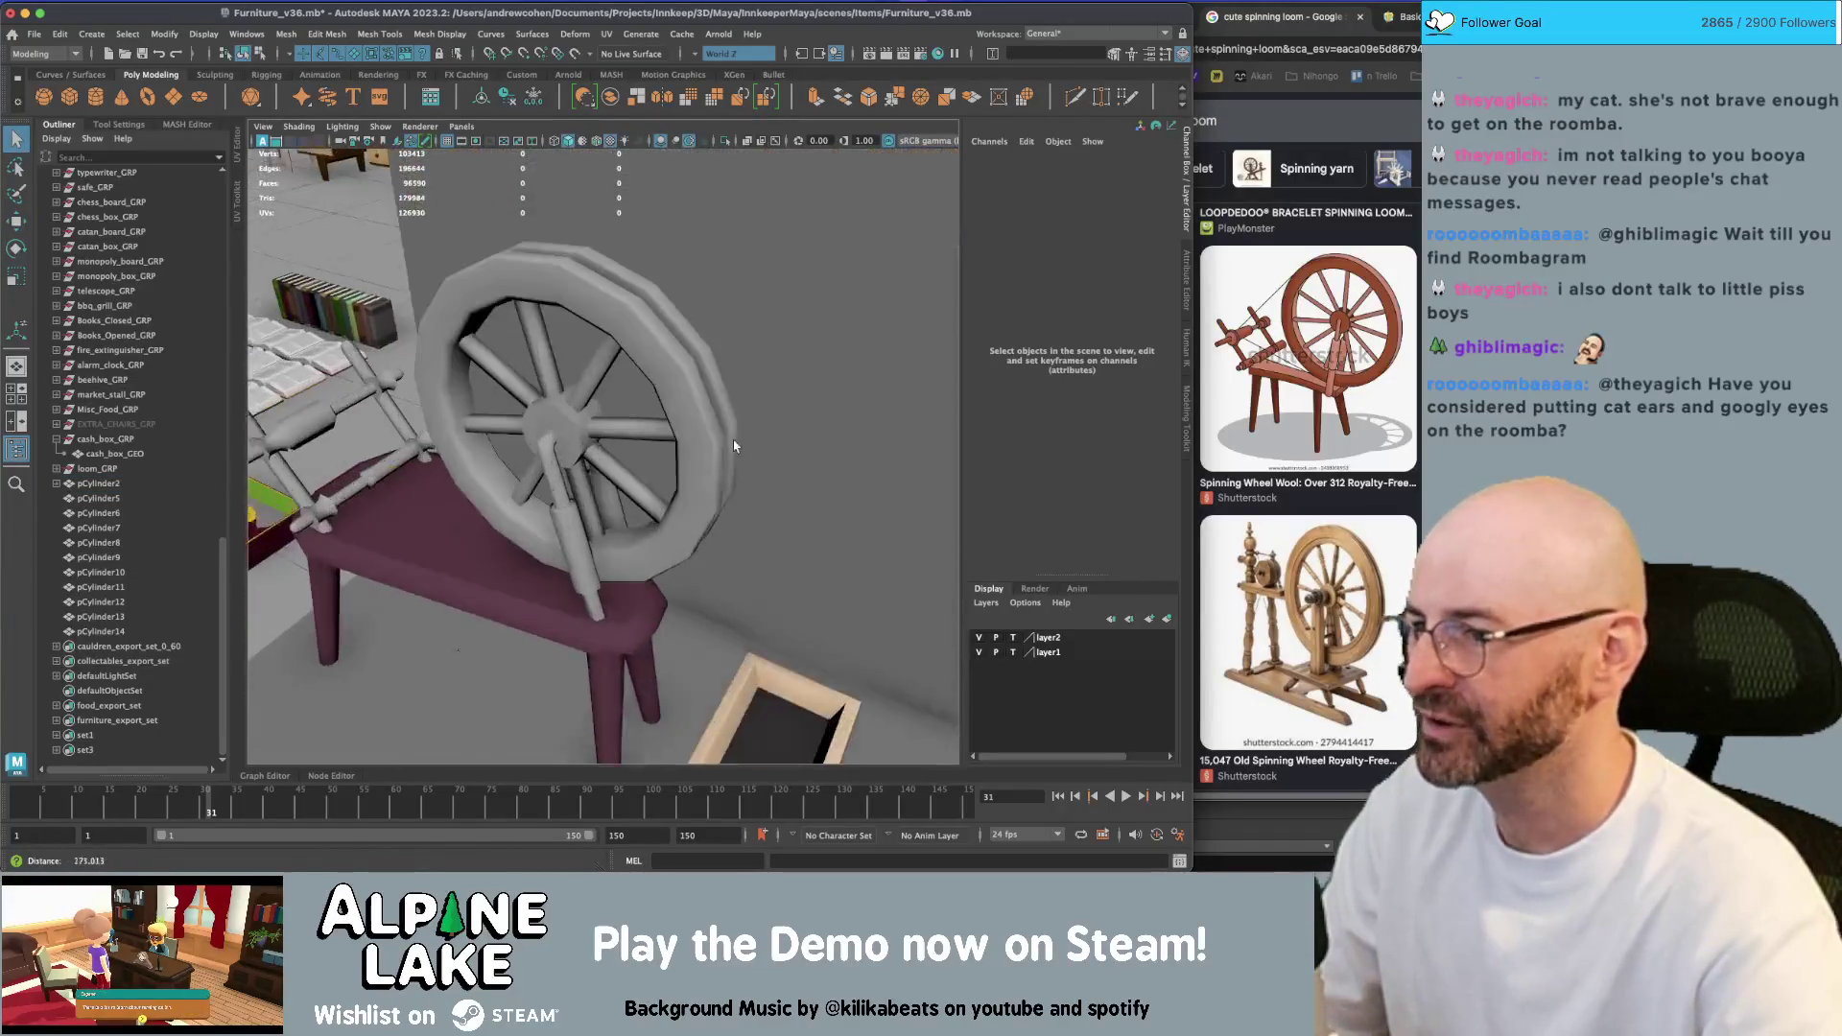
pyautogui.scroll(-3, 734, 446)
pyautogui.moveTo(734, 446)
pyautogui.keyDown('alt'); pyautogui.mouseDown()
pyautogui.moveTo(771, 453)
pyautogui.moveTo(628, 391)
pyautogui.mouseUp(); pyautogui.keyUp('alt')
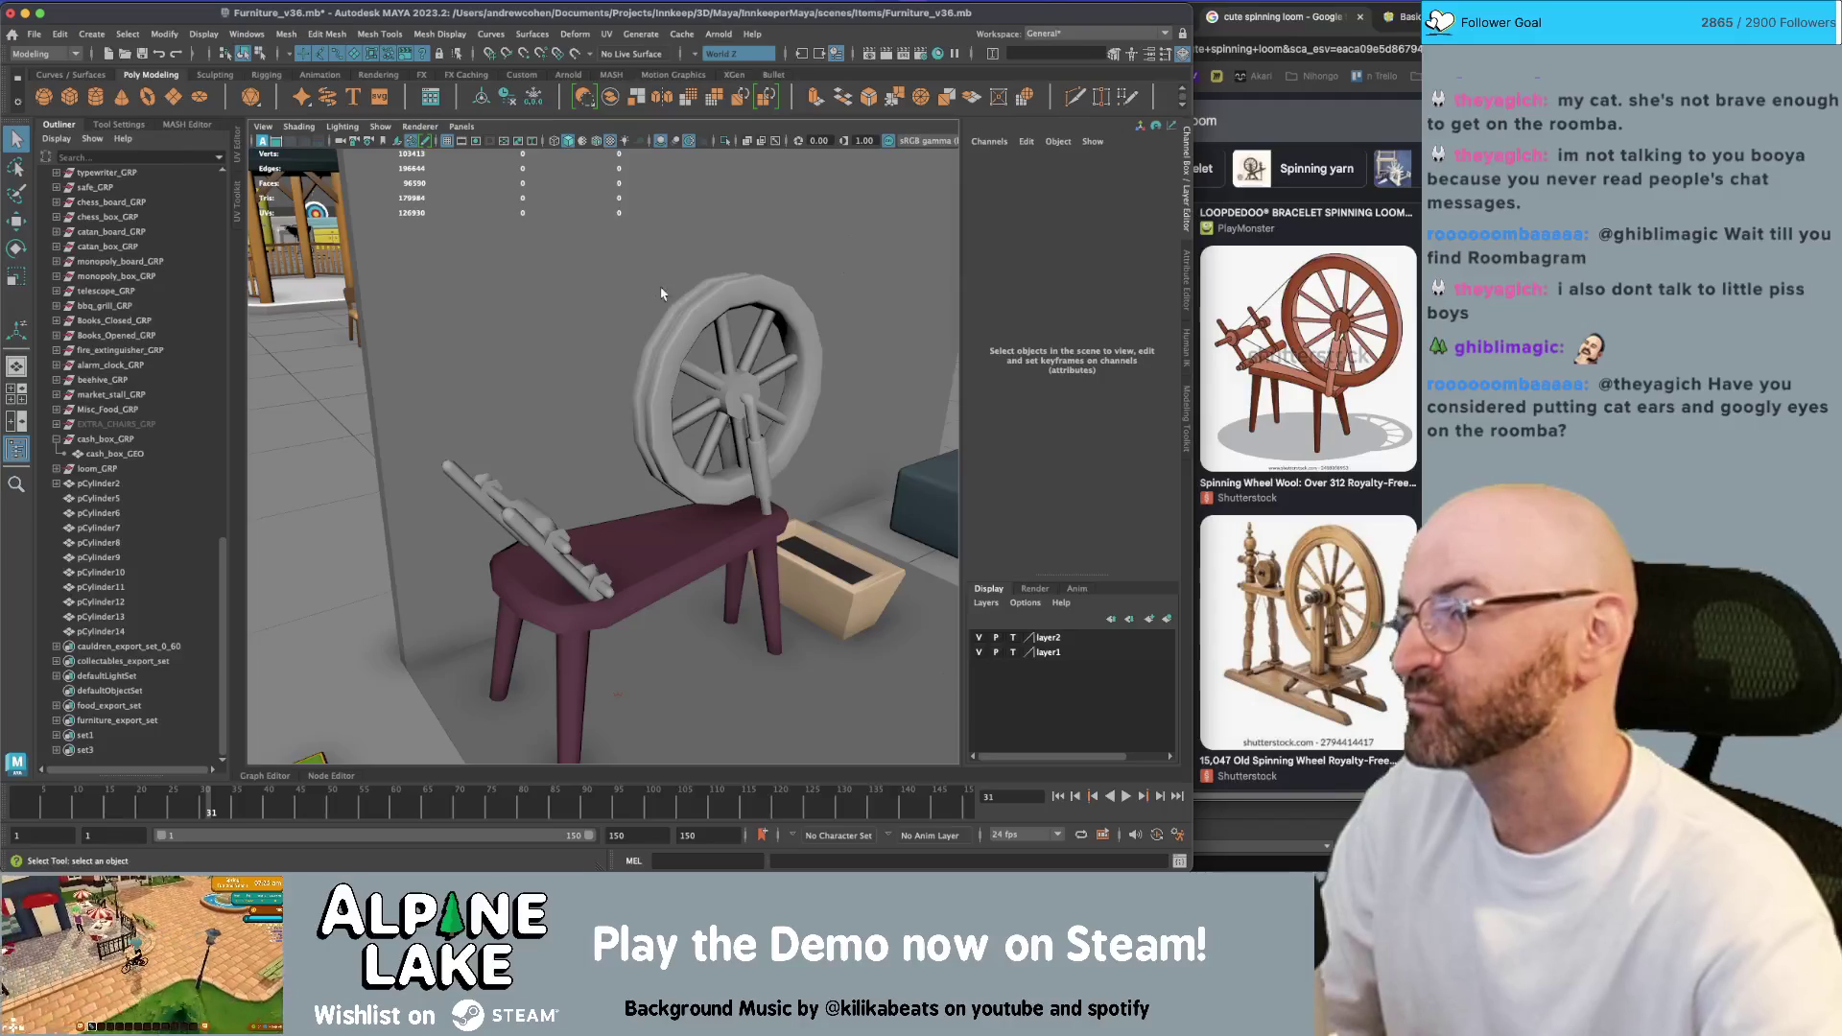
pyautogui.moveTo(688, 339)
pyautogui.keyDown('alt'); pyautogui.mouseDown()
pyautogui.moveTo(644, 399)
pyautogui.moveTo(545, 360)
pyautogui.moveTo(501, 373)
pyautogui.mouseUp(); pyautogui.keyUp('alt')
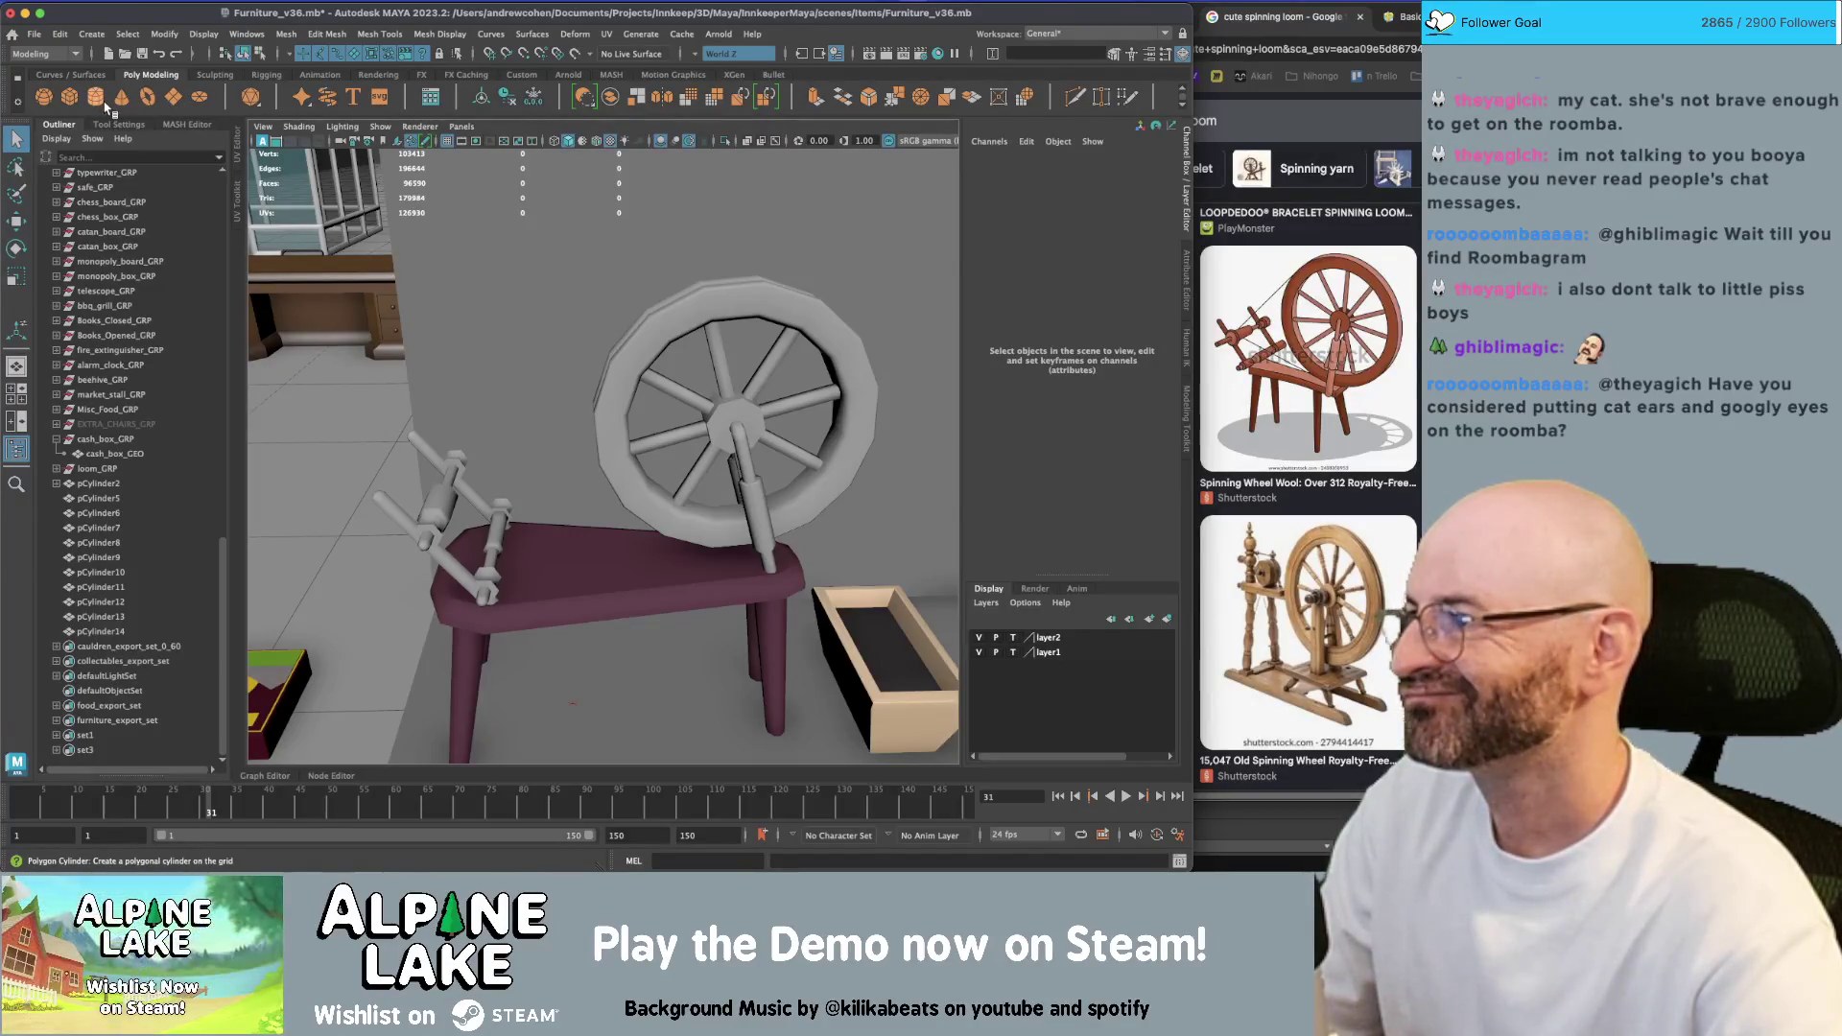
# Create a polygon cylinder near the wheel with 3 axis subdivisions
pyautogui.click(106, 99)
pyautogui.press('w')
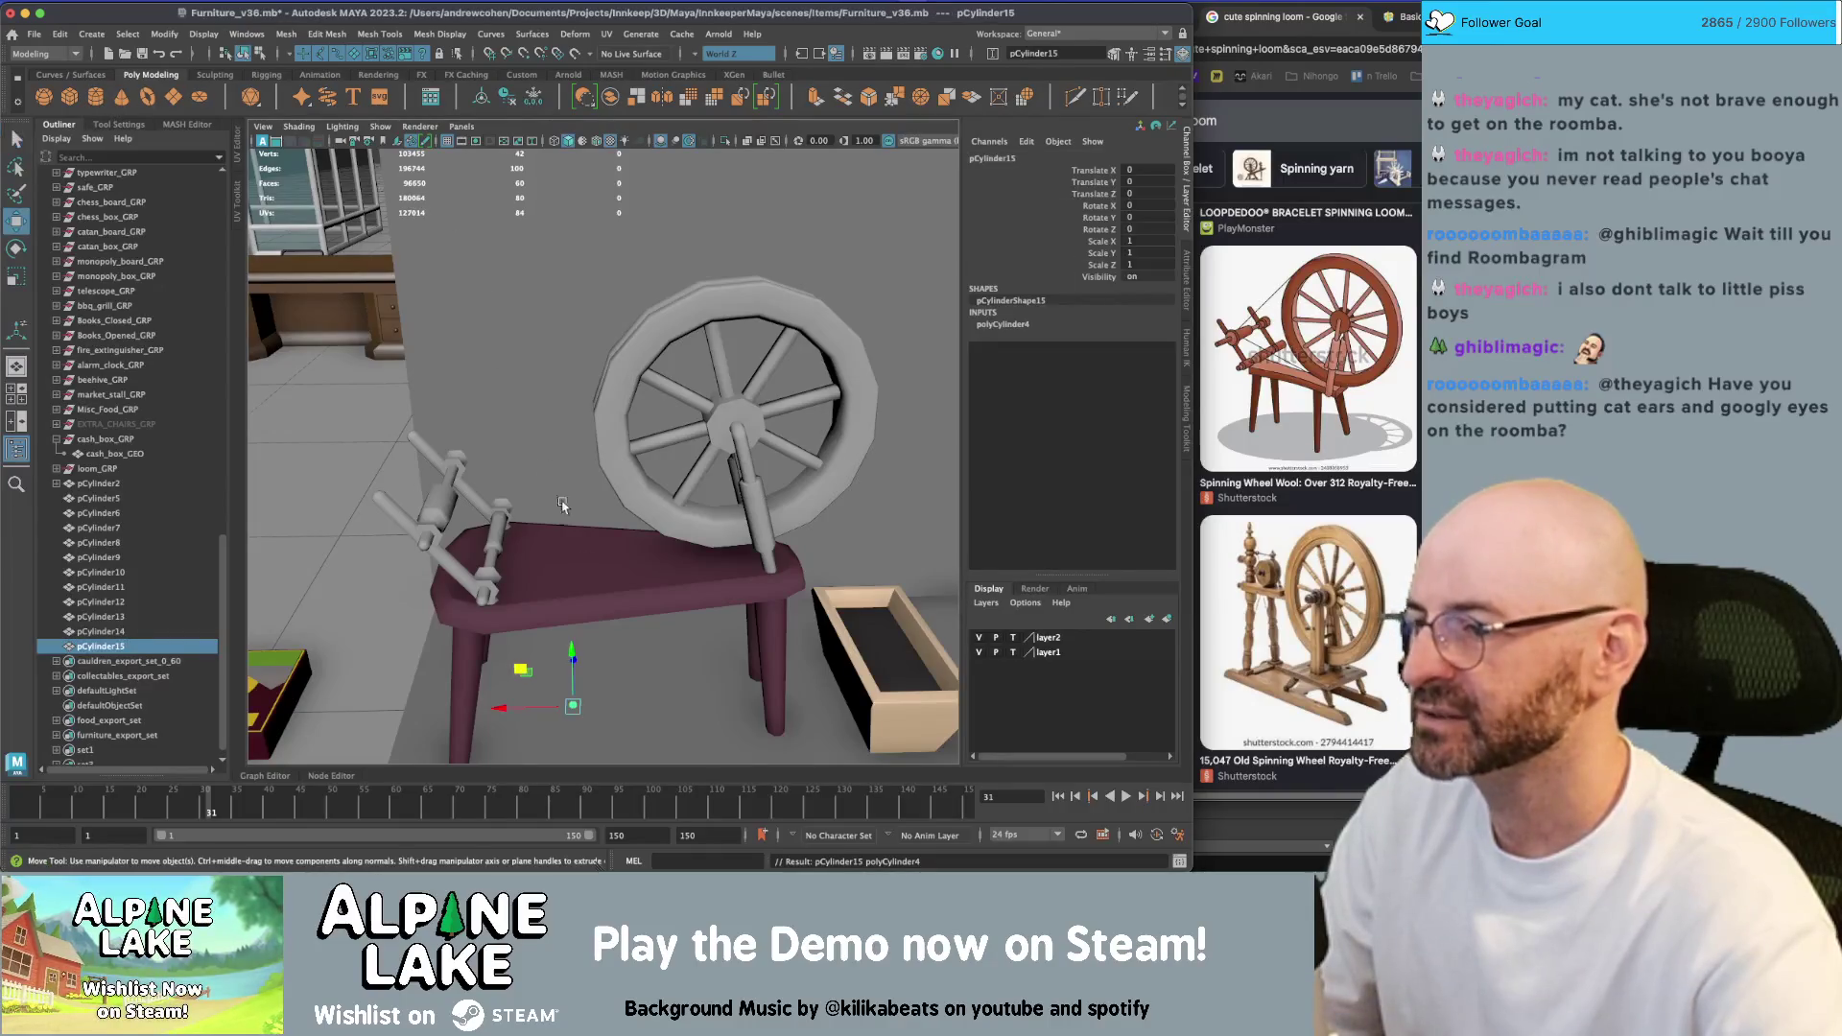
pyautogui.moveTo(519, 681)
pyautogui.mouseDown()
pyautogui.moveTo(556, 519)
pyautogui.moveTo(487, 345)
pyautogui.mouseUp()
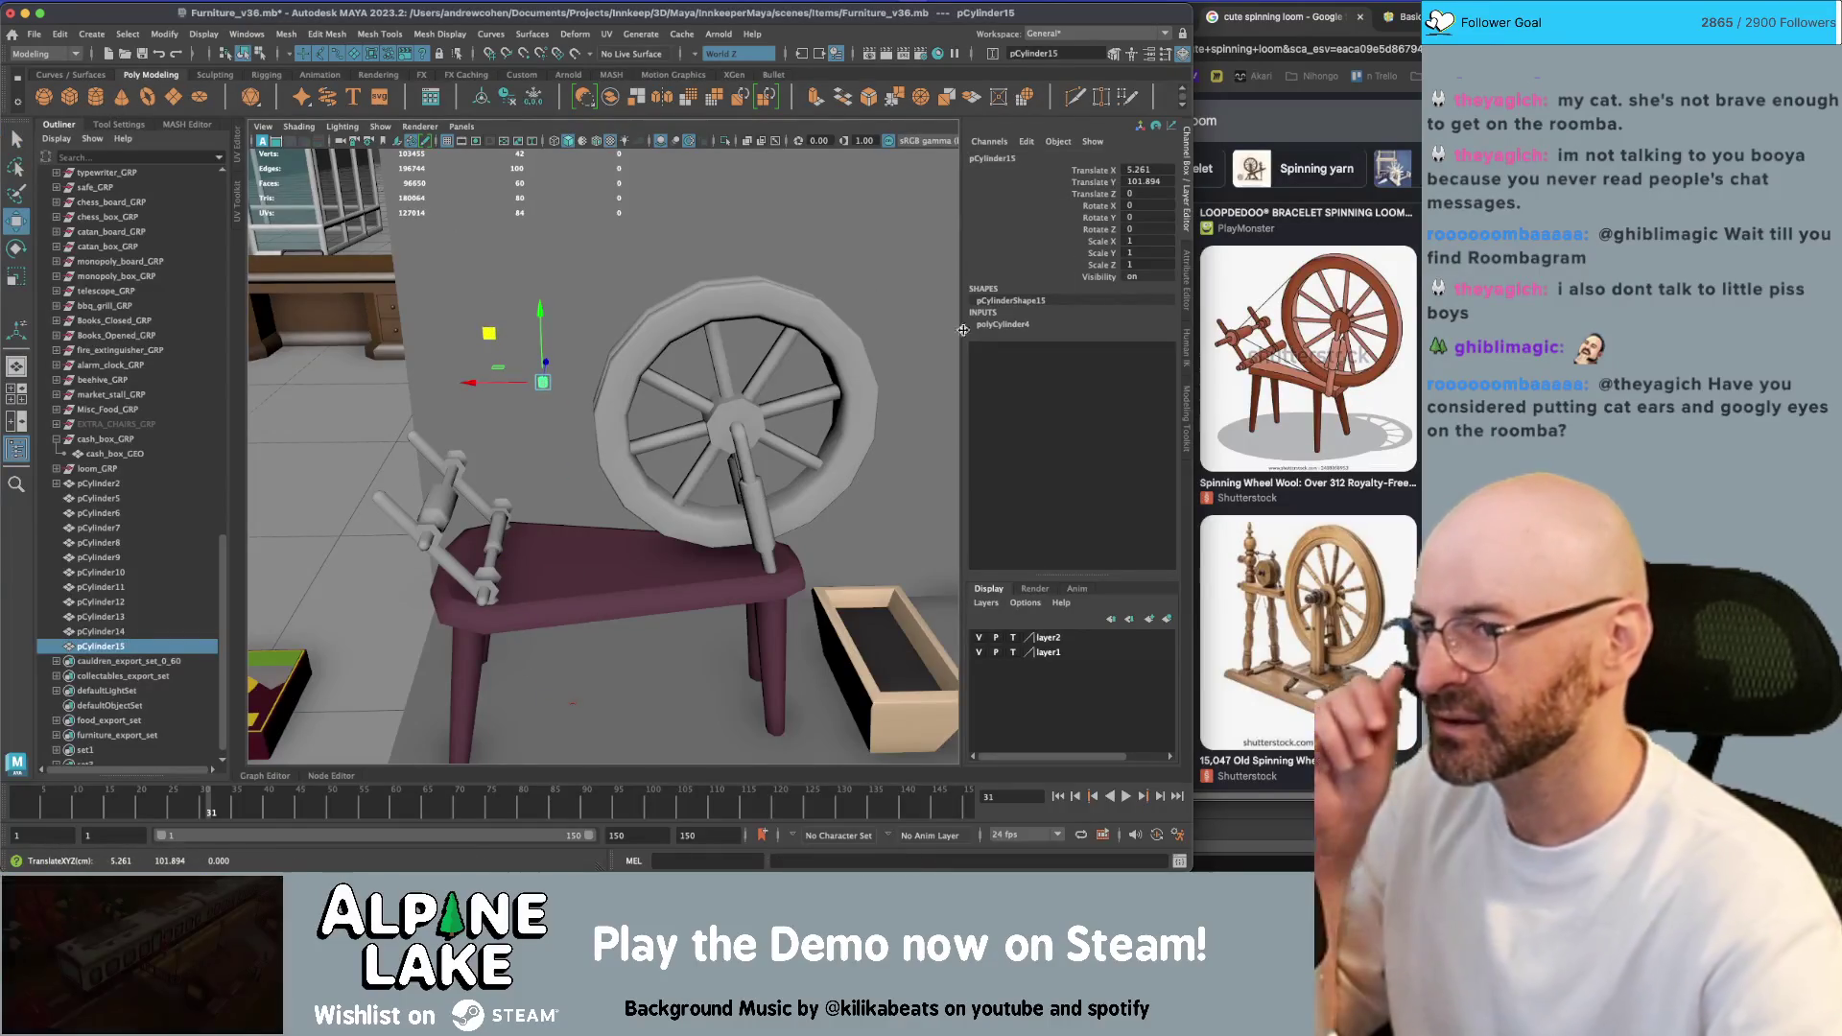
pyautogui.click(1001, 326)
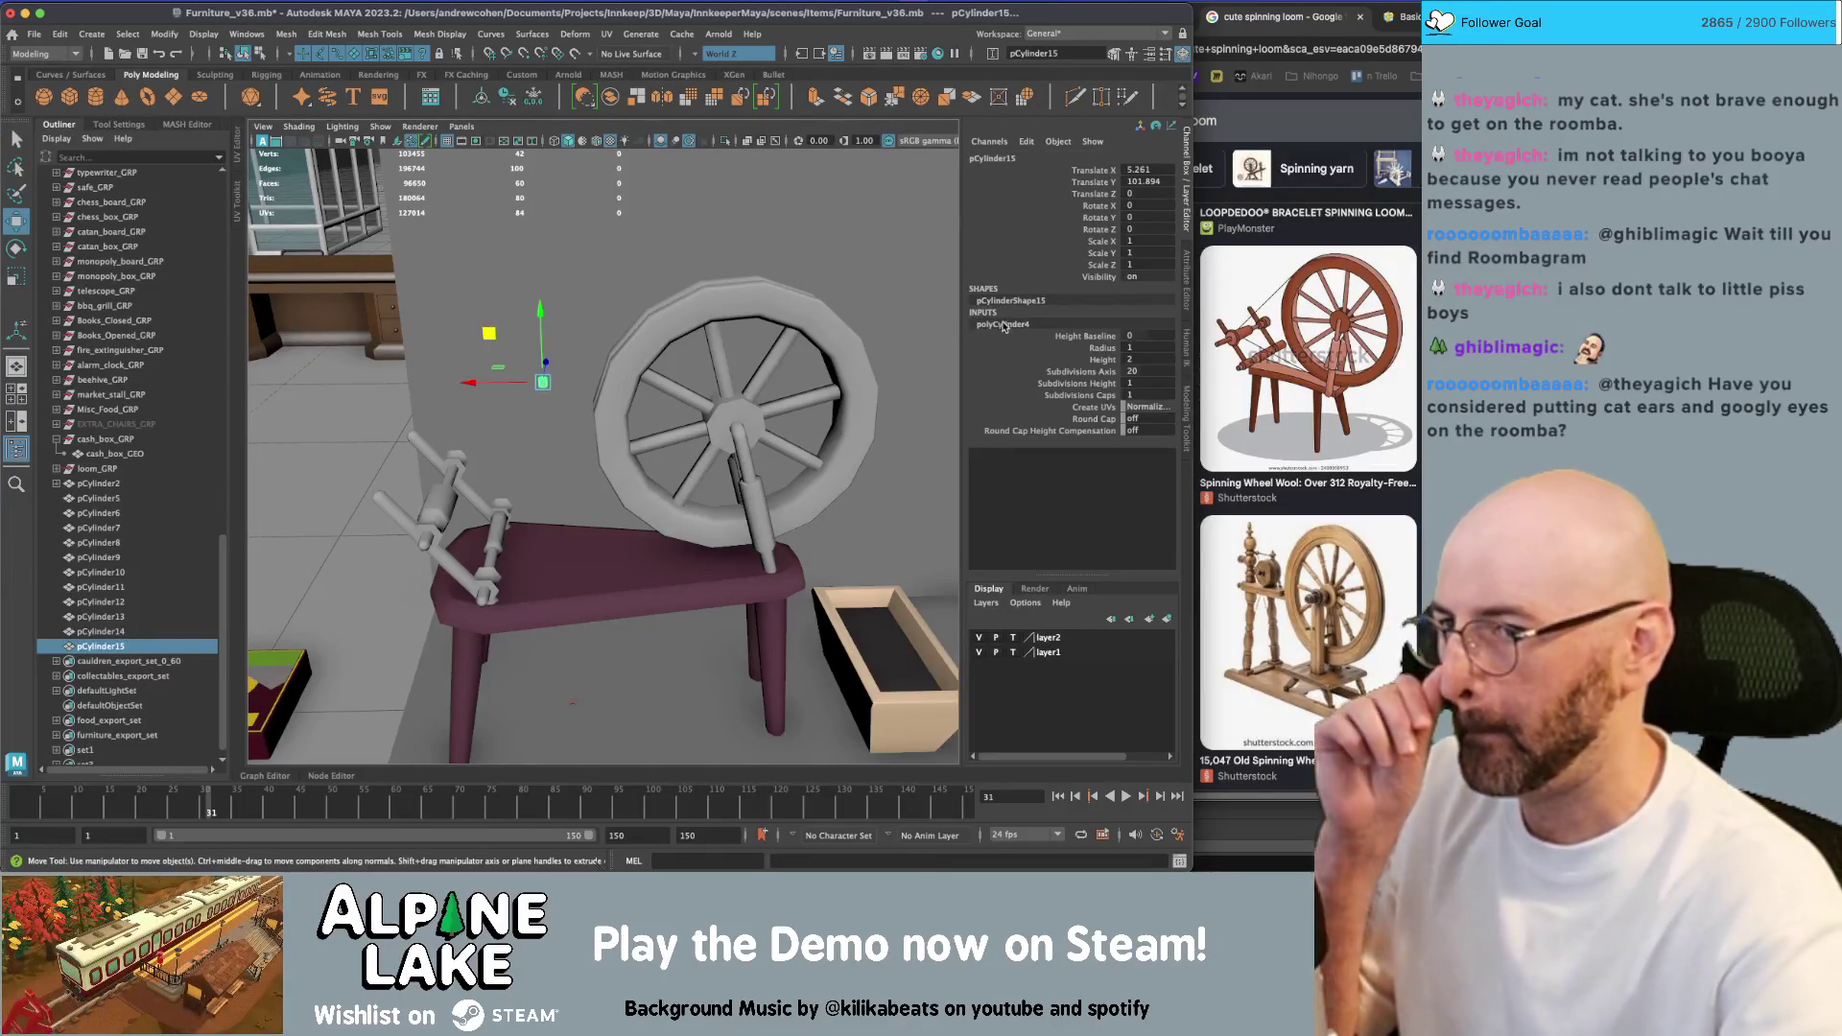
pyautogui.click(1151, 371)
pyautogui.write('3')
# Tilt the thread cylinder to about 63 degrees and position it by the wheel
pyautogui.press('e')
pyautogui.moveTo(606, 358)
pyautogui.keyDown('alt'); pyautogui.mouseDown()
pyautogui.moveTo(586, 336)
pyautogui.moveTo(596, 361)
pyautogui.moveTo(921, 240)
pyautogui.moveTo(596, 361)
pyautogui.moveTo(782, 305)
pyautogui.moveTo(527, 307)
pyautogui.moveTo(568, 329)
pyautogui.mouseUp(); pyautogui.keyUp('alt')
pyautogui.press('r')
pyautogui.press('e')
pyautogui.press('w')
pyautogui.moveTo(568, 329)
pyautogui.keyDown('alt'); pyautogui.mouseDown()
pyautogui.moveTo(585, 341)
pyautogui.moveTo(552, 363)
pyautogui.moveTo(751, 340)
pyautogui.mouseUp(); pyautogui.keyUp('alt')
pyautogui.press('e')
pyautogui.press('w')
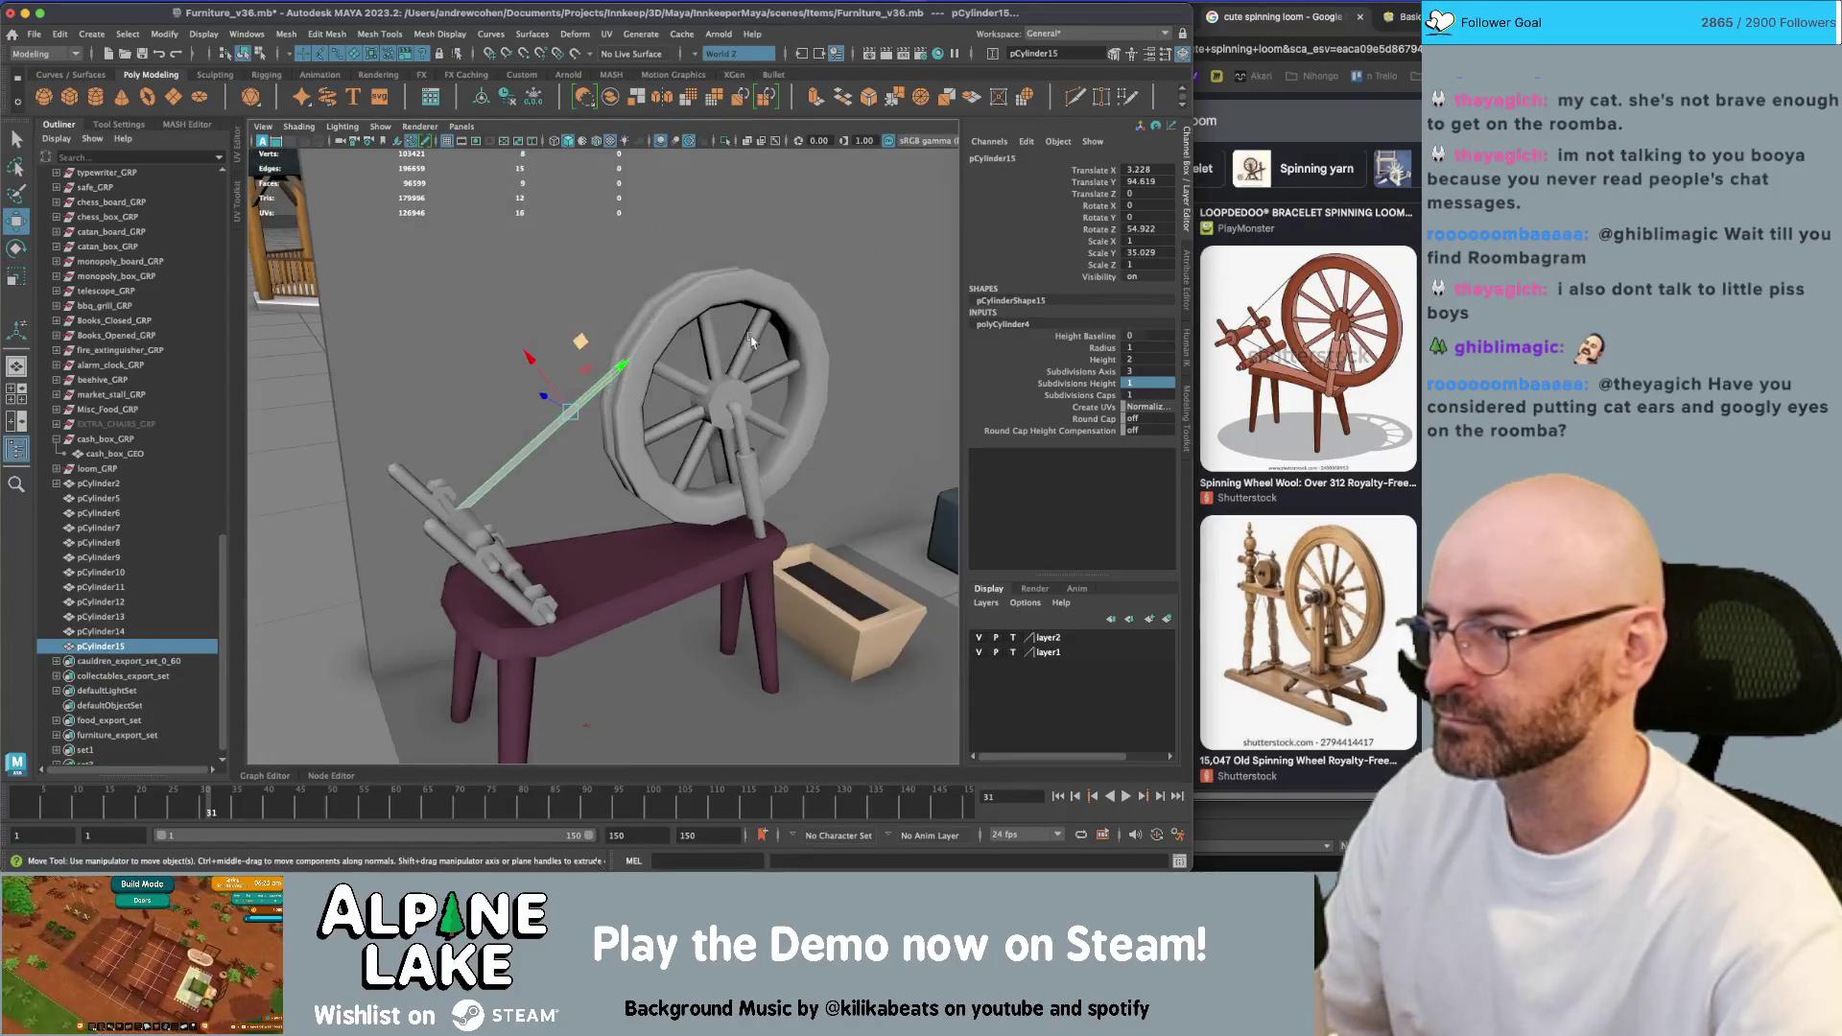
# Set the thread's Height Baseline to -1 and reduce its Radius to a thin thread
pyautogui.click(1109, 338)
pyautogui.moveTo(538, 403); pyautogui.dragTo(484, 399, button='middle')
pyautogui.moveTo(484, 398)
pyautogui.keyDown('alt'); pyautogui.mouseDown()
pyautogui.moveTo(511, 361)
pyautogui.moveTo(446, 422)
pyautogui.moveTo(967, 401)
pyautogui.mouseUp(); pyautogui.keyUp('alt')
pyautogui.click(1105, 348)
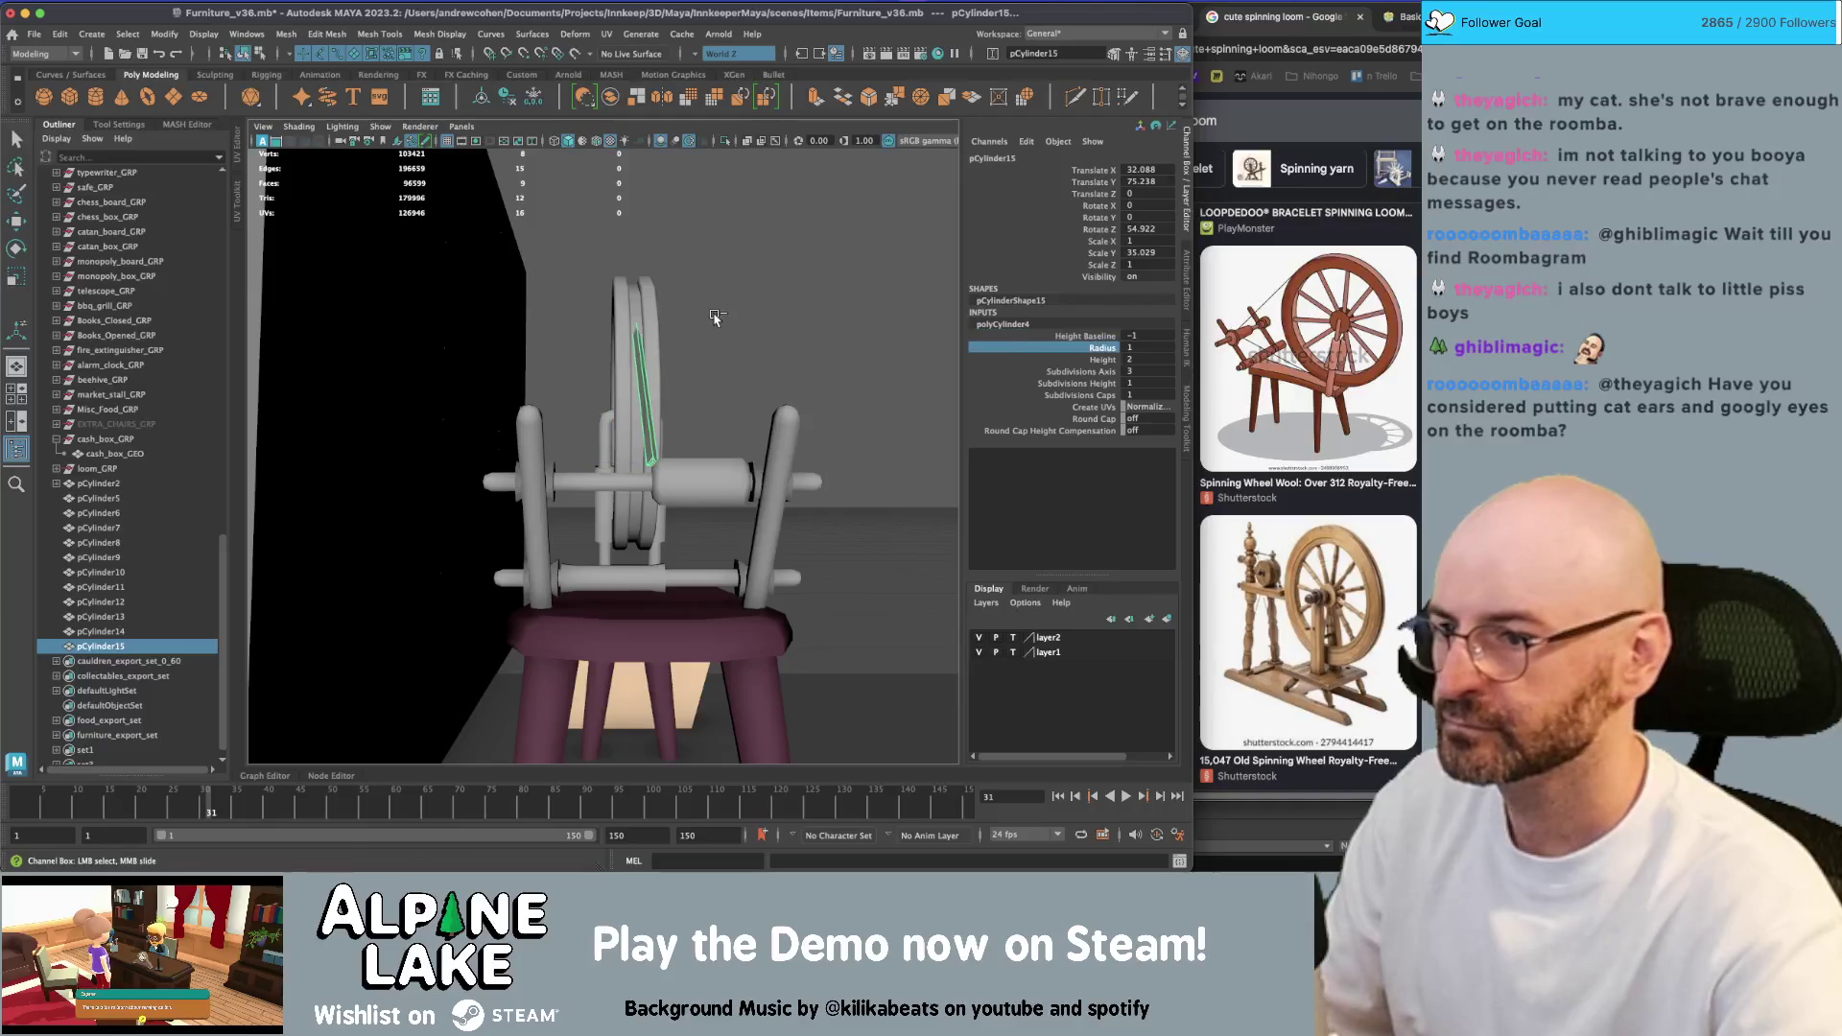
pyautogui.press('w')
pyautogui.moveTo(687, 323)
pyautogui.keyDown('alt'); pyautogui.mouseDown()
pyautogui.moveTo(365, 382)
pyautogui.moveTo(359, 451)
pyautogui.moveTo(494, 411)
pyautogui.moveTo(653, 507)
pyautogui.mouseUp(); pyautogui.keyUp('alt')
pyautogui.press('e')
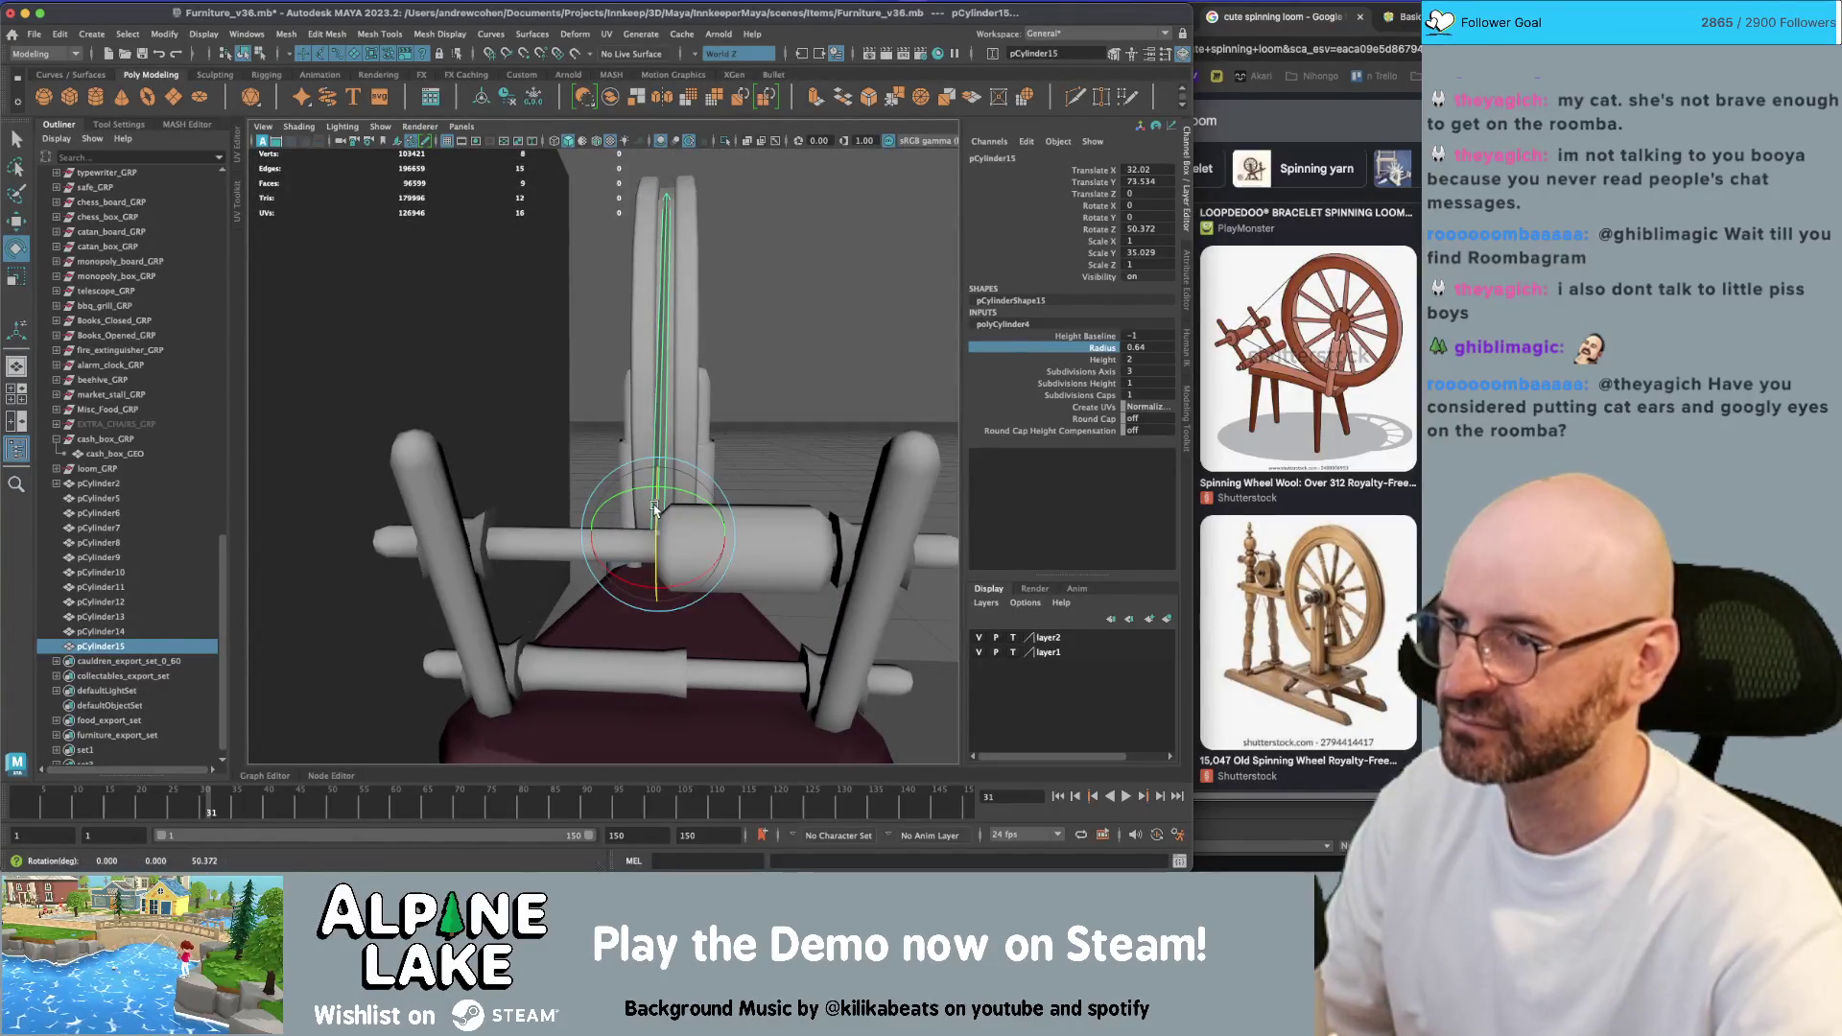
pyautogui.moveTo(701, 384)
pyautogui.keyDown('alt'); pyautogui.mouseDown()
pyautogui.moveTo(652, 403)
pyautogui.moveTo(539, 373)
pyautogui.moveTo(563, 345)
pyautogui.moveTo(645, 357)
pyautogui.mouseUp(); pyautogui.keyUp('alt')
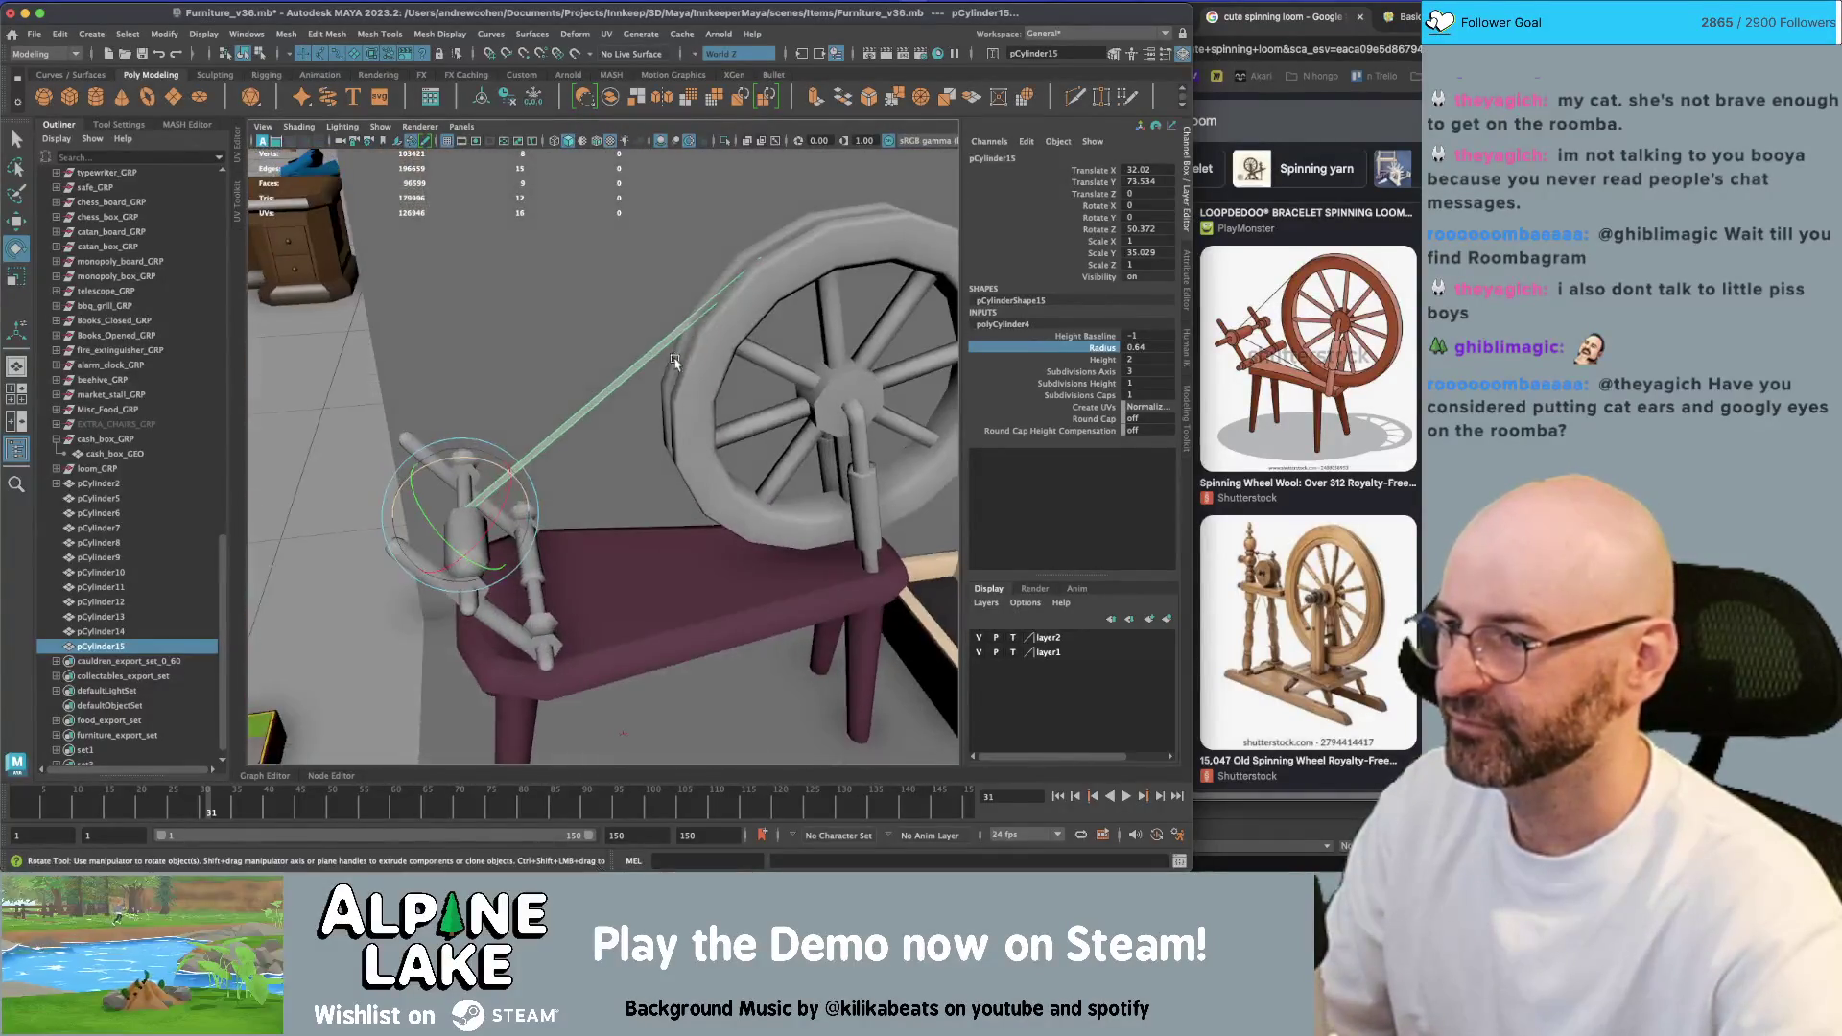
# Soften the thread cylinder's edges via Mesh Display > Soften Edge
pyautogui.press('q')
pyautogui.moveTo(644, 367); pyautogui.dragTo(639, 318, button='right')
pyautogui.click(439, 33)
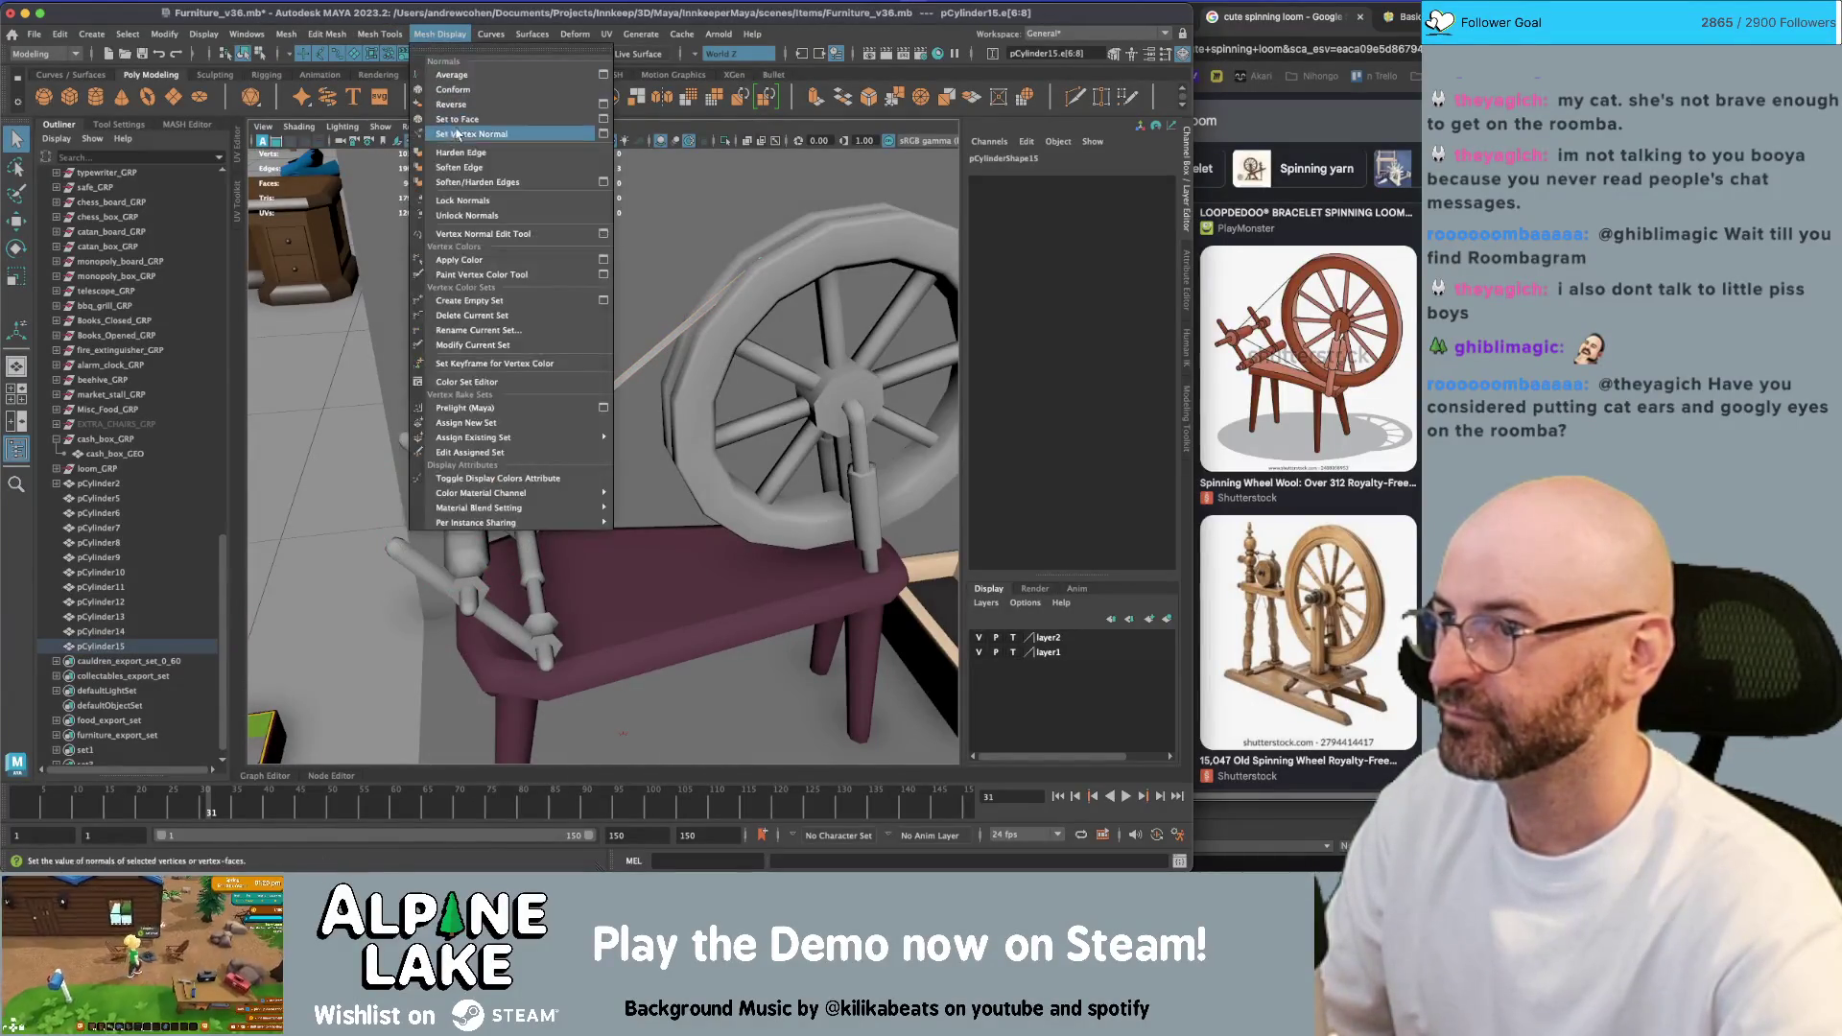
pyautogui.click(461, 167)
pyautogui.click(244, 53)
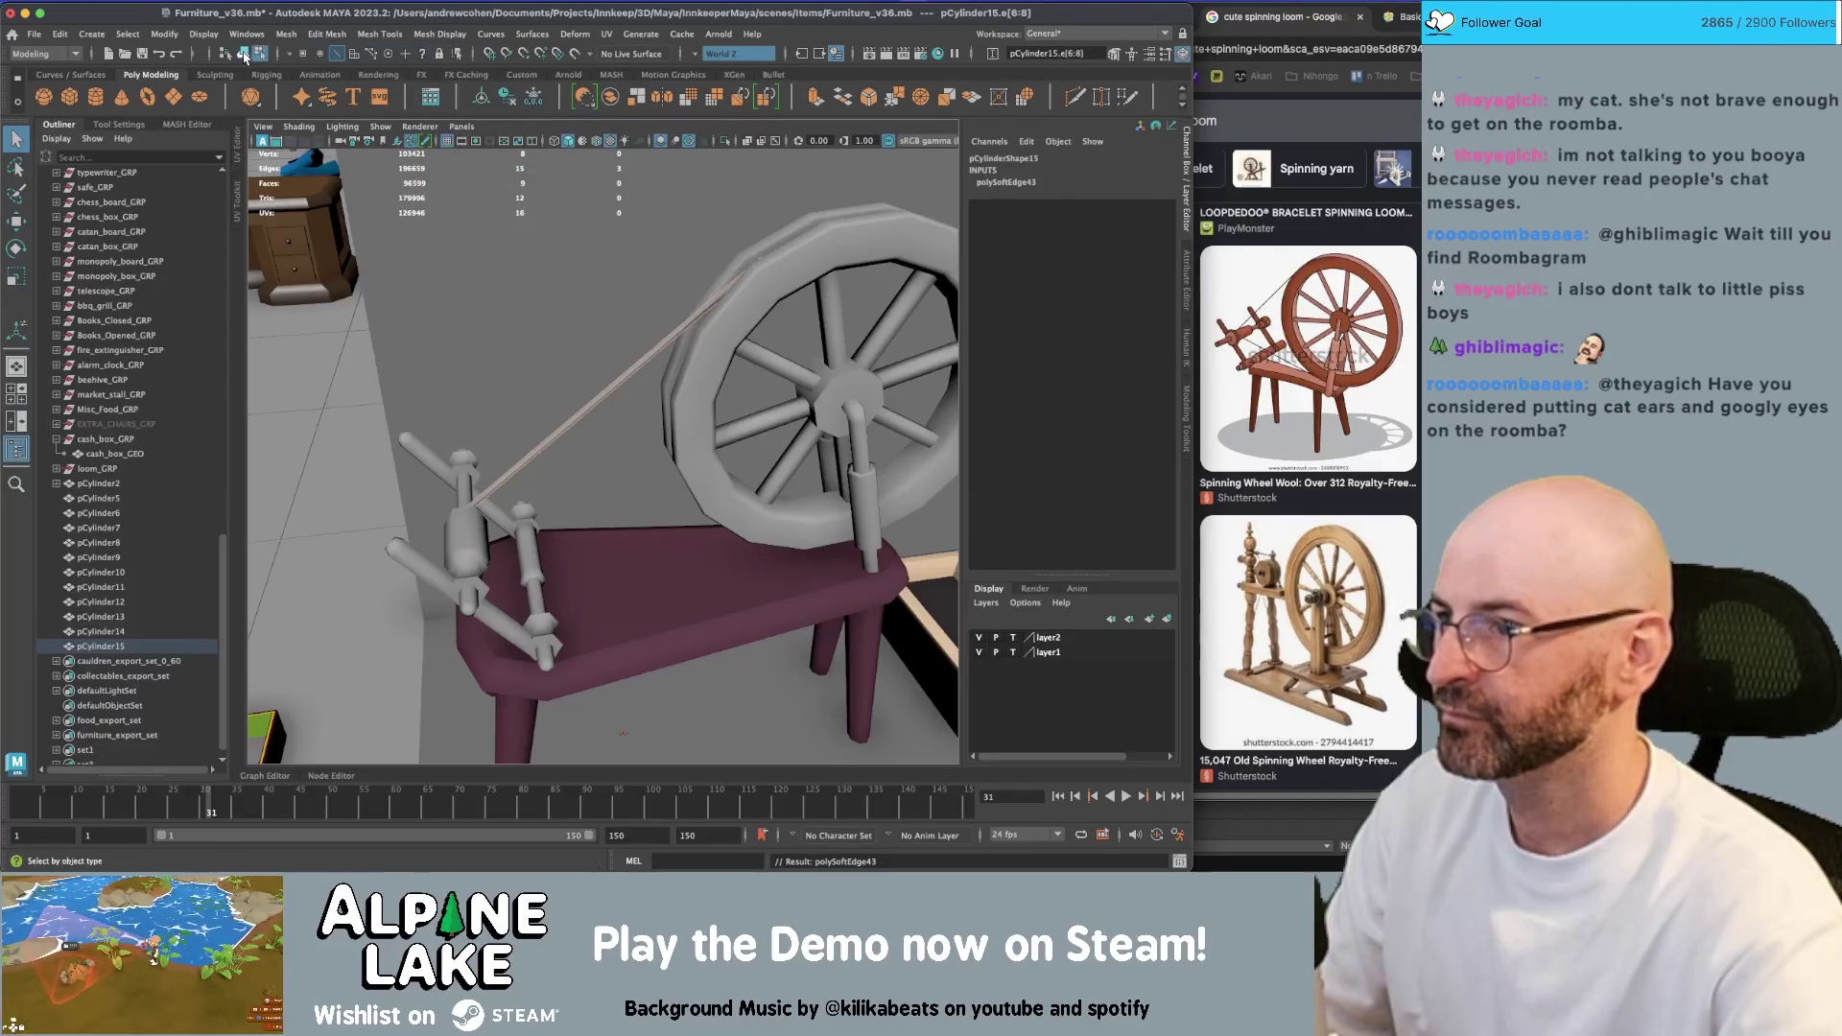
pyautogui.click(607, 389)
# Shift spindle piece pCylinder11 slightly along its axis to Z 0.598
pyautogui.moveTo(590, 383)
pyautogui.keyDown('alt'); pyautogui.mouseDown()
pyautogui.moveTo(606, 389)
pyautogui.moveTo(561, 390)
pyautogui.moveTo(581, 395)
pyautogui.moveTo(596, 348)
pyautogui.moveTo(769, 336)
pyautogui.mouseUp(); pyautogui.keyUp('alt')
pyautogui.click(575, 415)
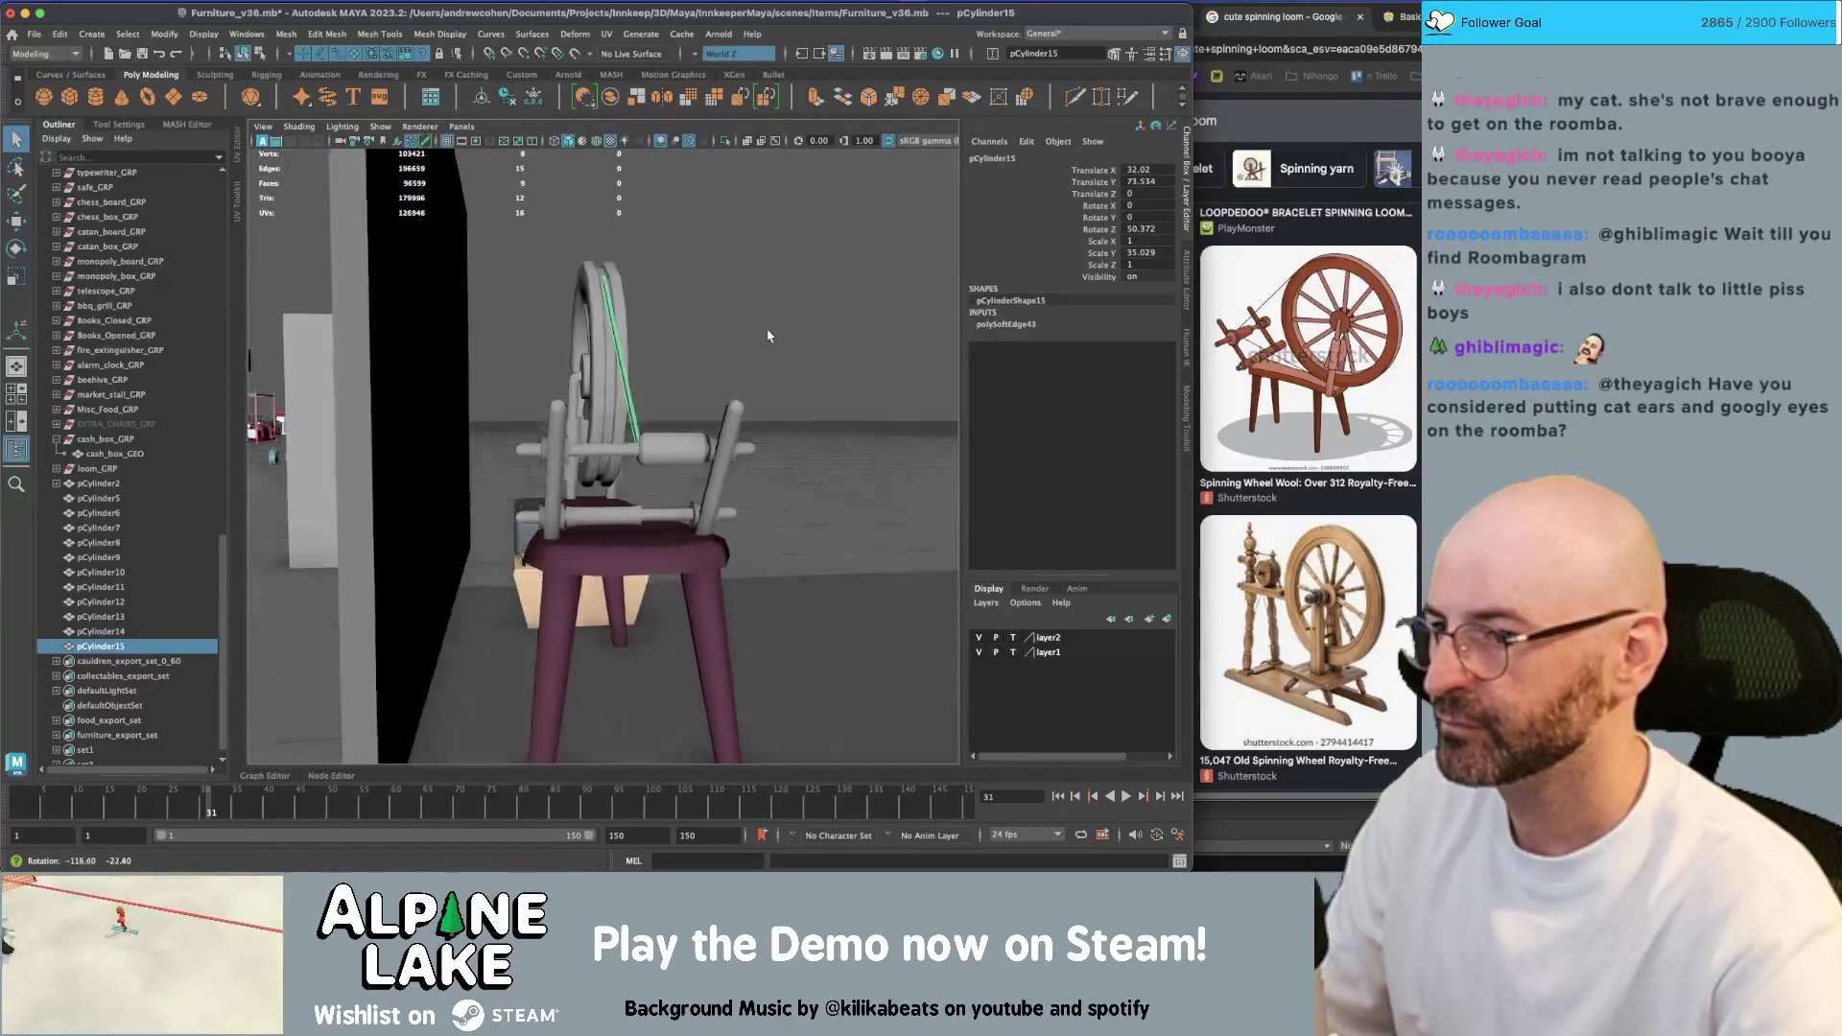
pyautogui.keyDown('alt'); pyautogui.moveTo(768, 337); pyautogui.dragTo(813, 355, button='right'); pyautogui.keyUp('alt')
pyautogui.keyDown('alt'); pyautogui.moveTo(812, 355); pyautogui.dragTo(662, 406); pyautogui.keyUp('alt')
pyautogui.press('w')
pyautogui.click(645, 500)
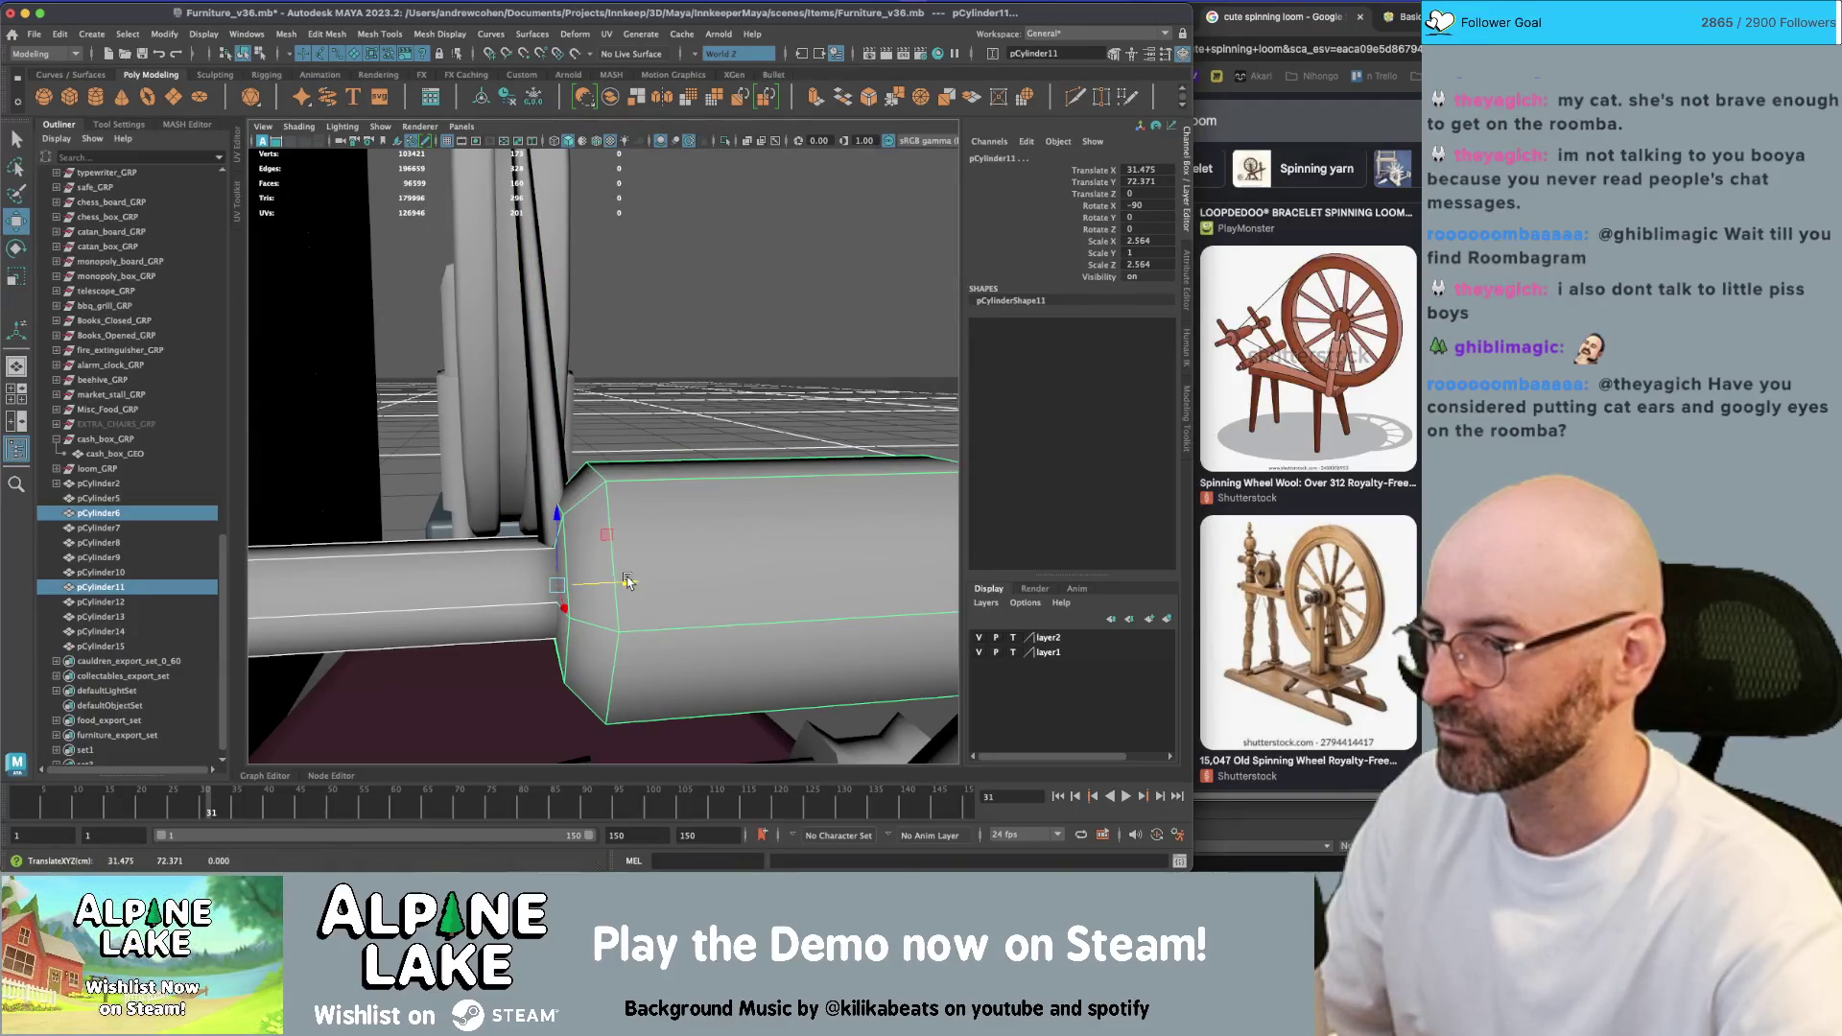
pyautogui.moveTo(619, 573); pyautogui.dragTo(614, 584)
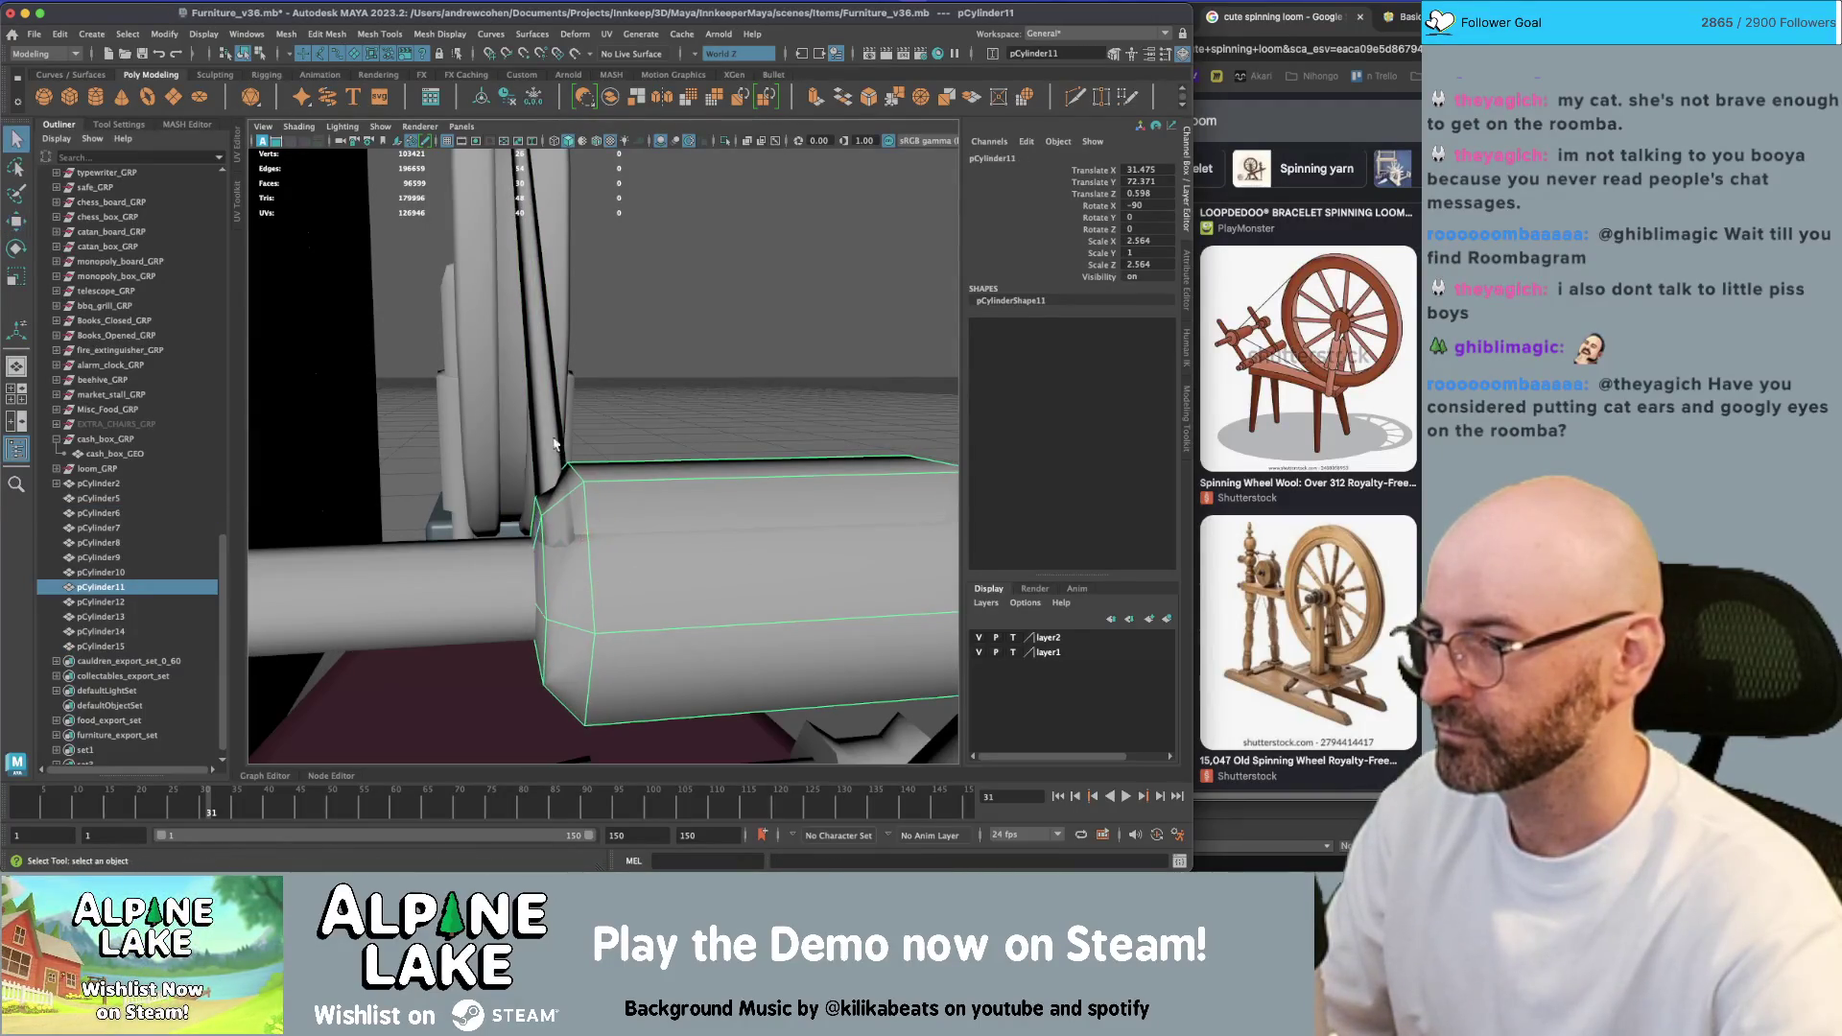
pyautogui.hotkey('ctrl', 'z')
pyautogui.hotkey('ctrl', 'z')
pyautogui.hotkey('ctrl', 'z')
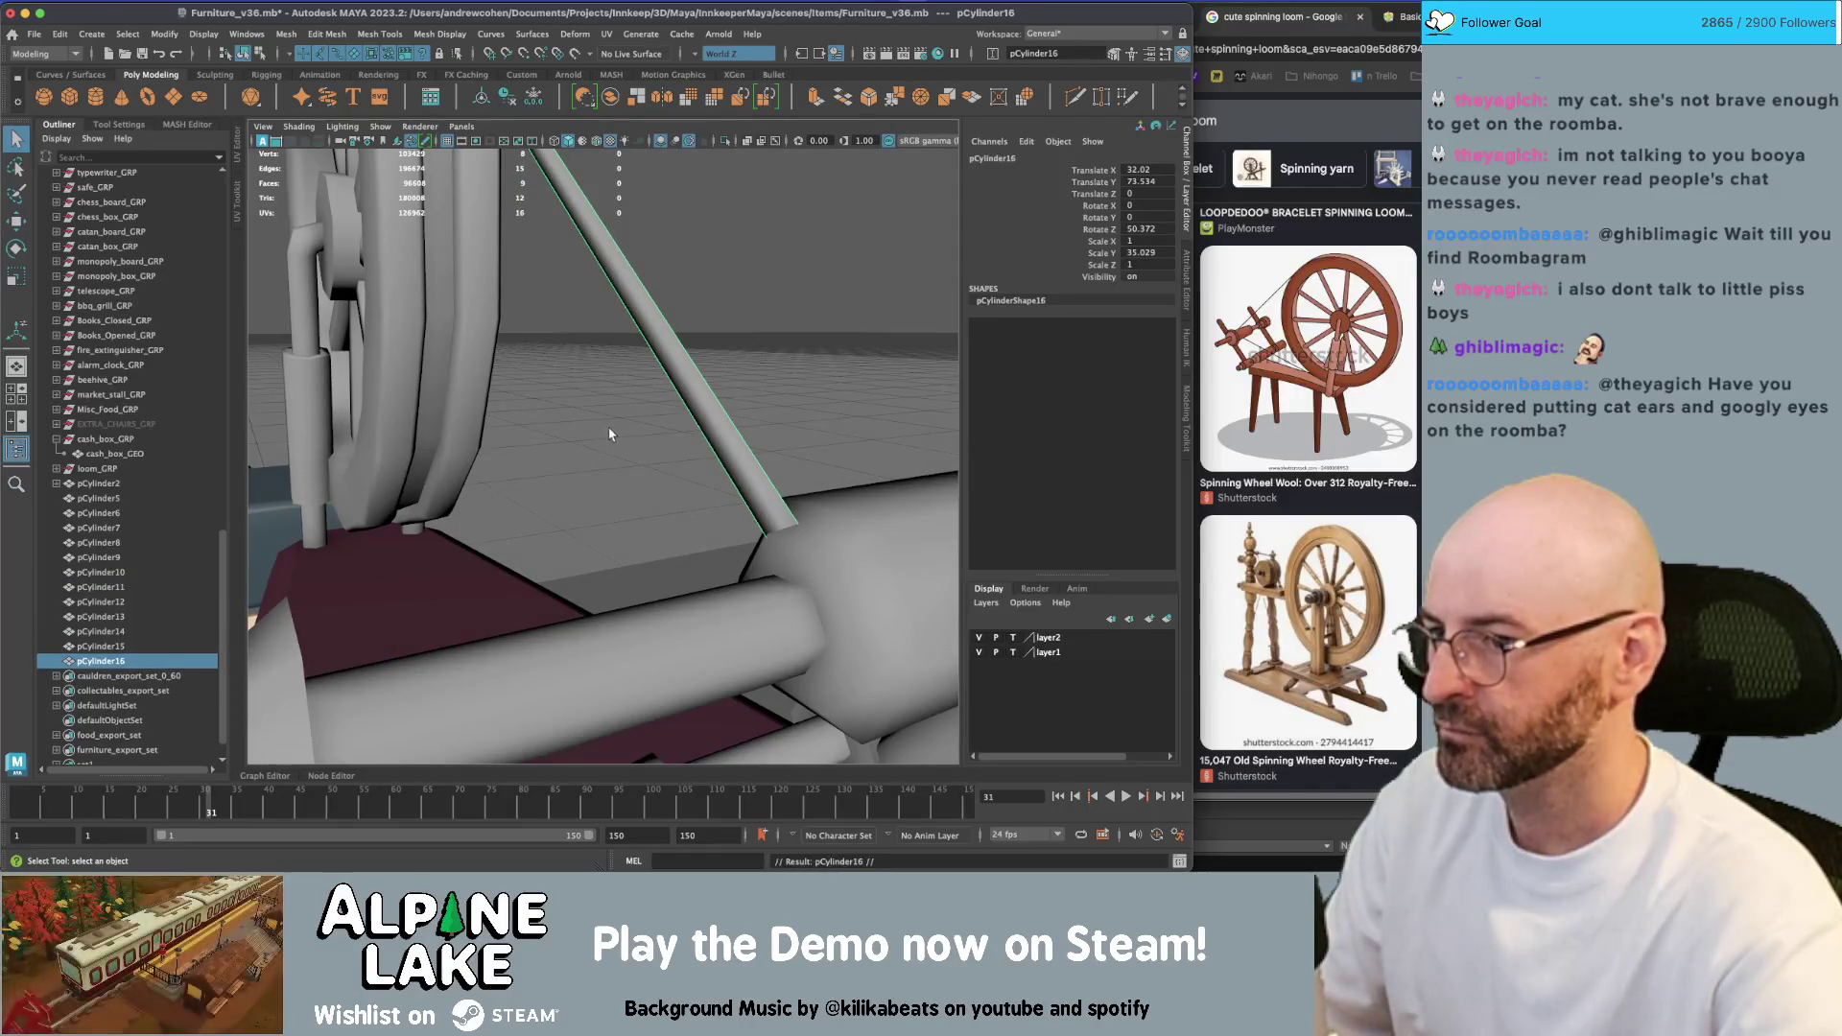
# Tilt the short rod pCylinder16 to nearly horizontal and lower it
pyautogui.press('e')
pyautogui.moveTo(614, 436)
pyautogui.mouseDown(button='middle')
pyautogui.moveTo(742, 439)
pyautogui.moveTo(706, 434)
pyautogui.mouseUp(button='middle')
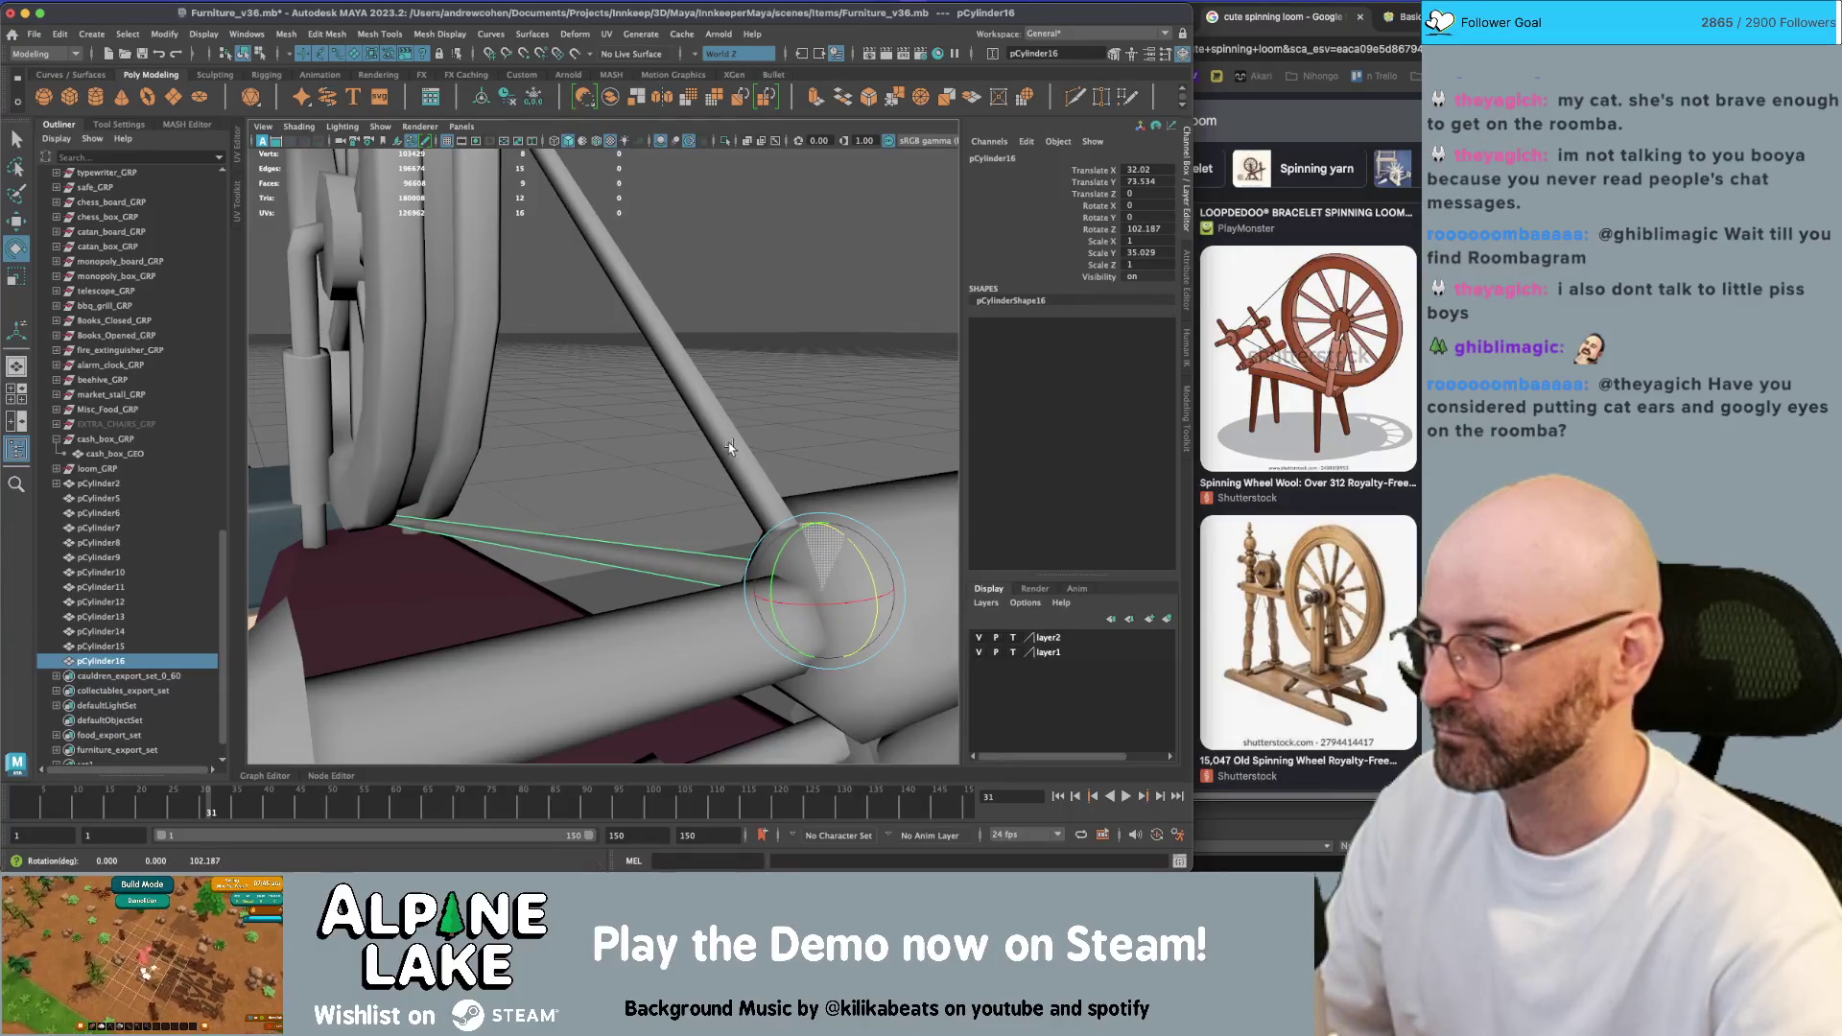
pyautogui.moveTo(788, 504)
pyautogui.keyDown('alt'); pyautogui.mouseDown()
pyautogui.moveTo(579, 461)
pyautogui.moveTo(607, 451)
pyautogui.moveTo(635, 477)
pyautogui.moveTo(469, 273)
pyautogui.moveTo(668, 331)
pyautogui.mouseUp(); pyautogui.keyUp('alt')
pyautogui.press('w')
pyautogui.press('e')
pyautogui.press('q')
pyautogui.scroll(-5, 635, 476)
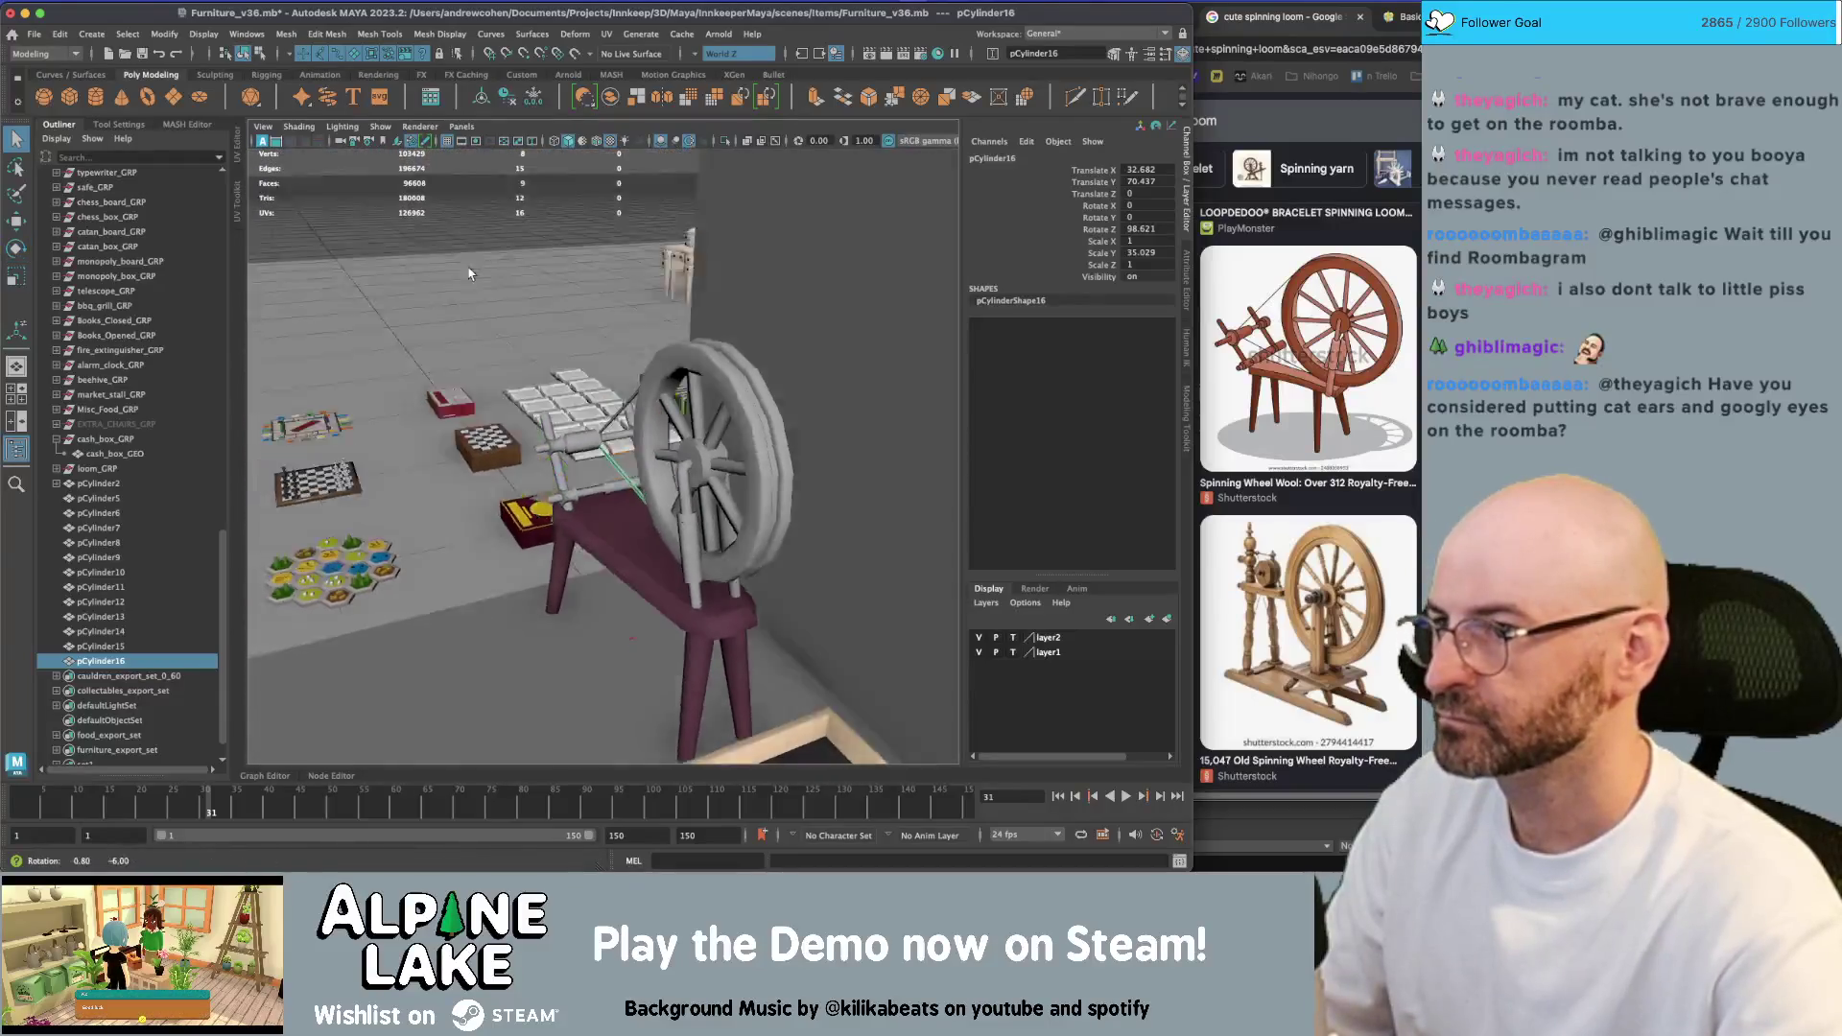
pyautogui.click(469, 273)
pyautogui.scroll(5, 669, 331)
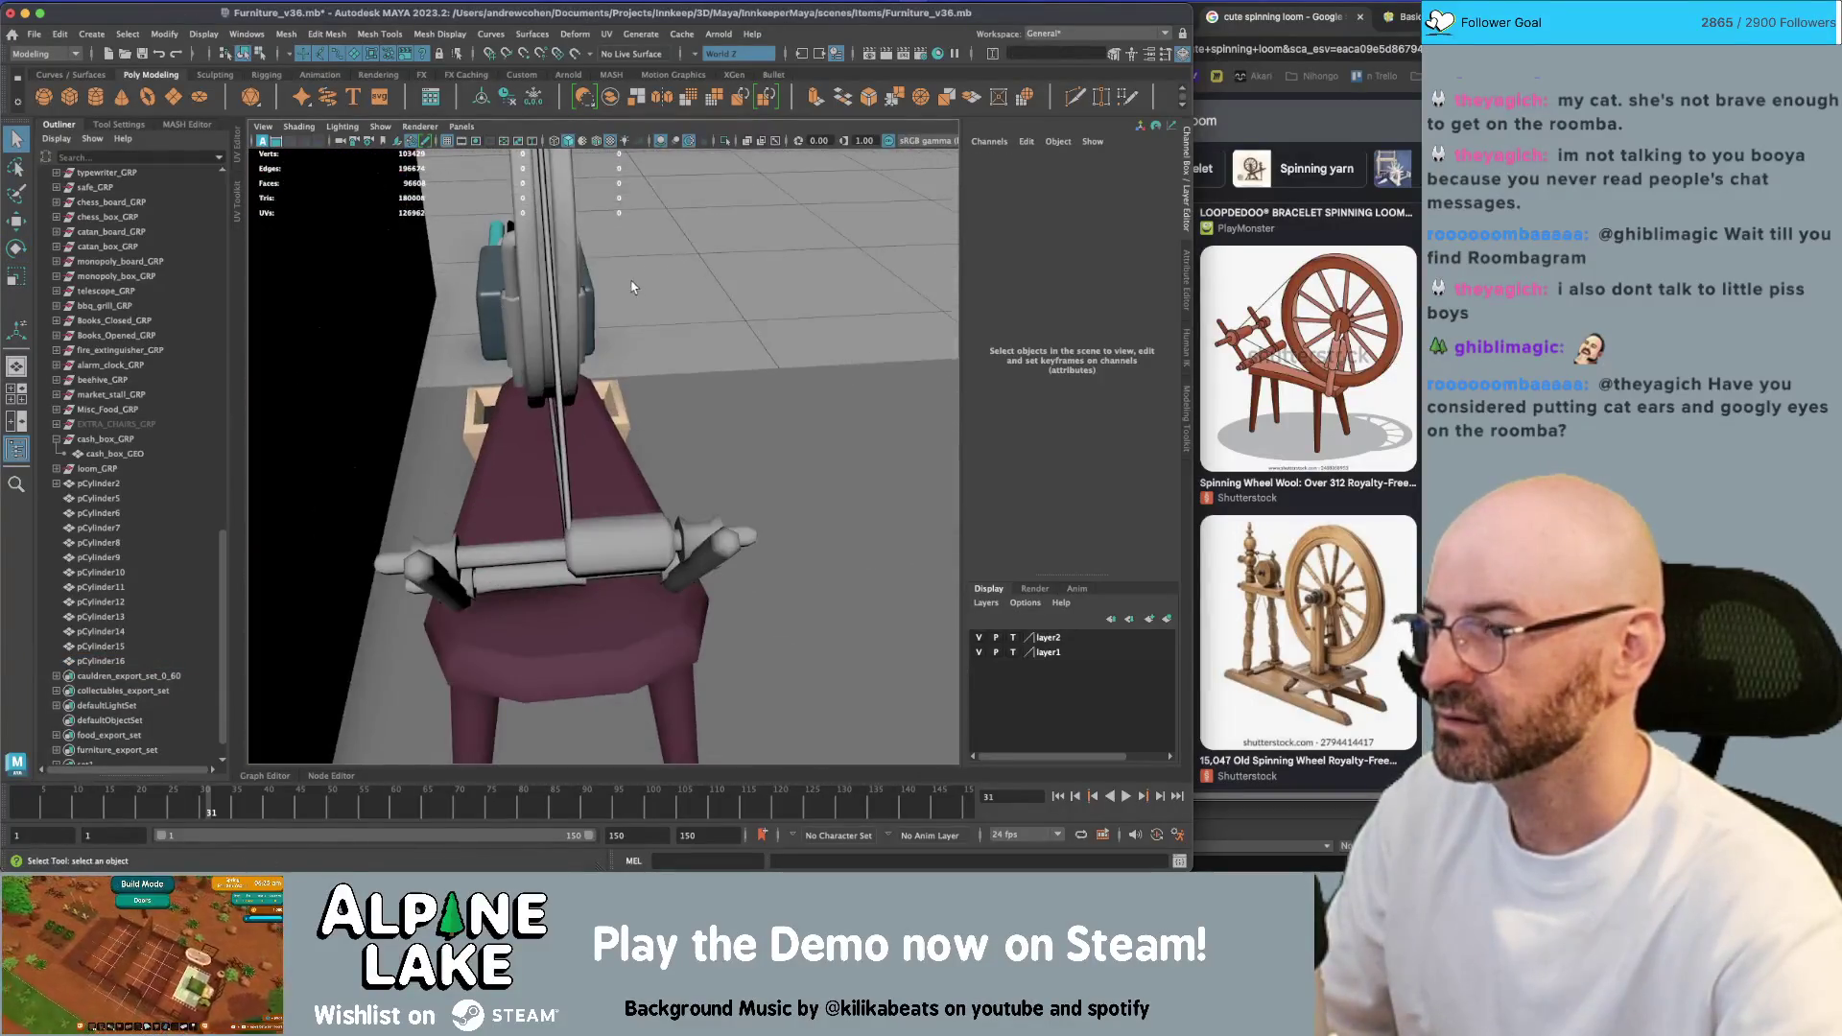
# Scale the long thin rod pCylinder15 along Y so it reaches from treadle to wheel
pyautogui.click(564, 425)
pyautogui.keyDown('alt'); pyautogui.moveTo(564, 425); pyautogui.dragTo(543, 422); pyautogui.keyUp('alt')
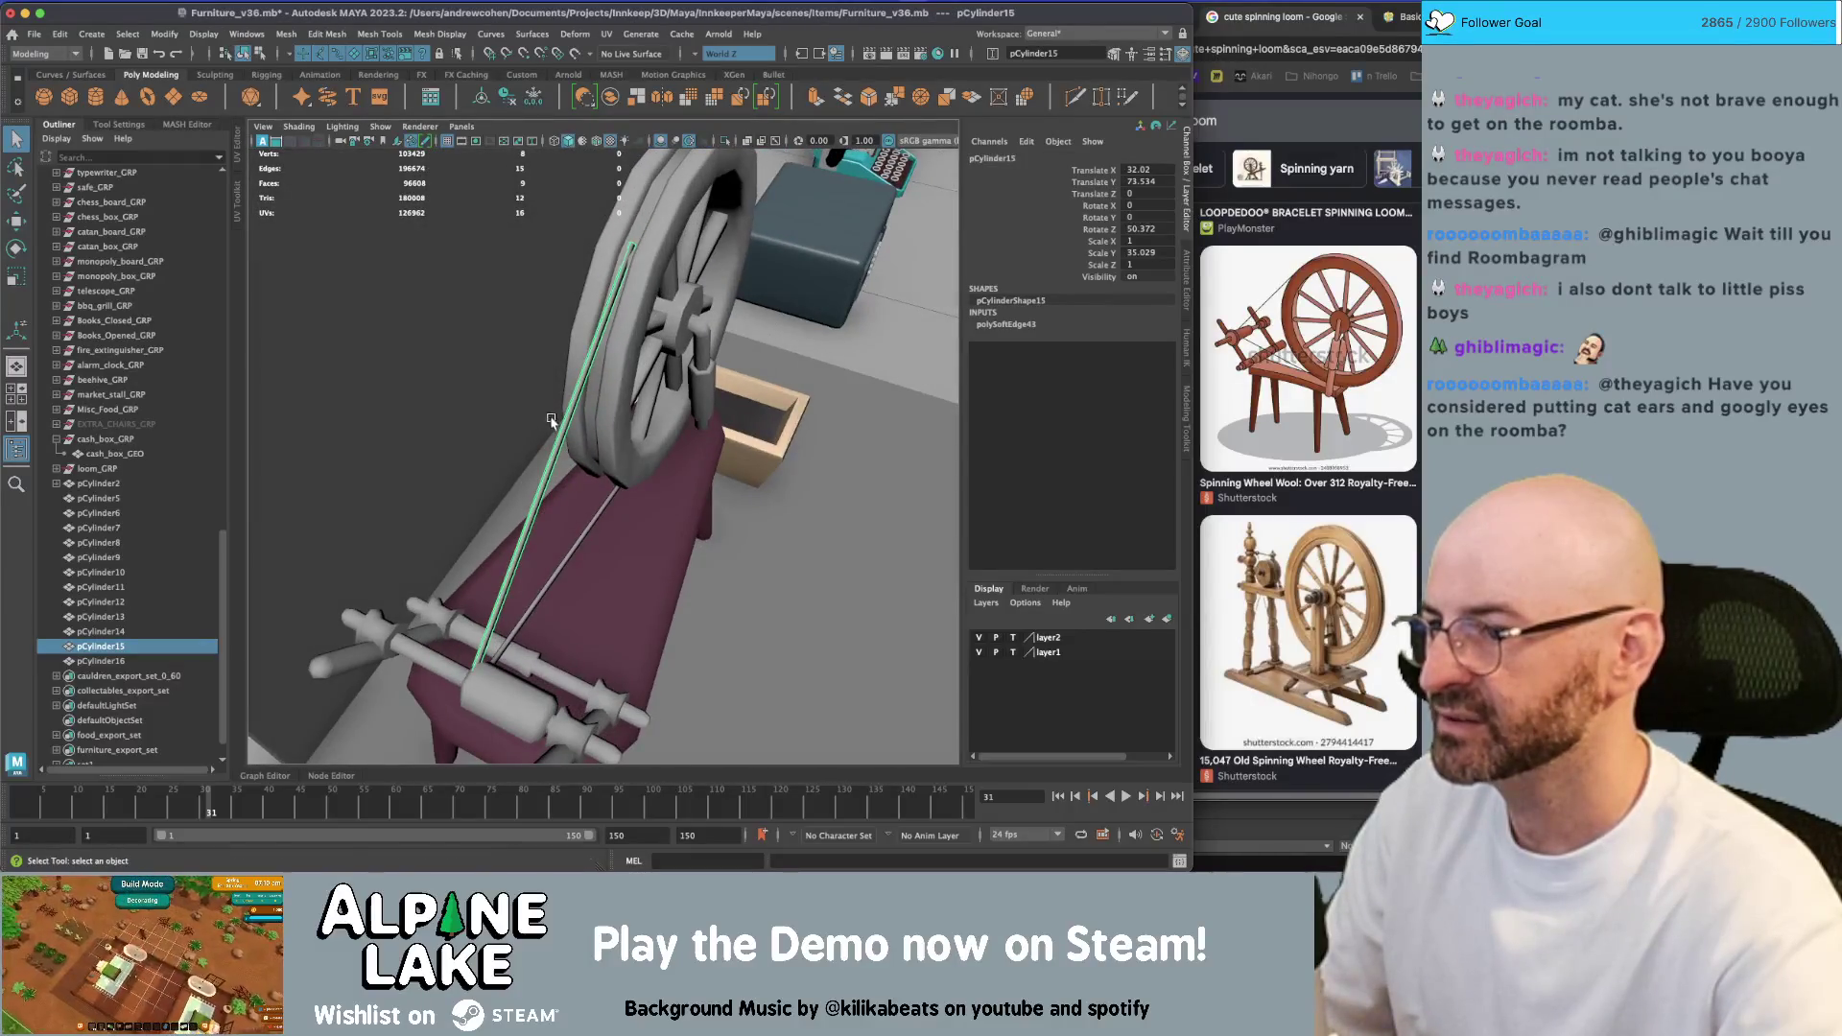
pyautogui.press('r')
pyautogui.moveTo(494, 626); pyautogui.dragTo(499, 611)
pyautogui.moveTo(510, 604); pyautogui.dragTo(519, 594)
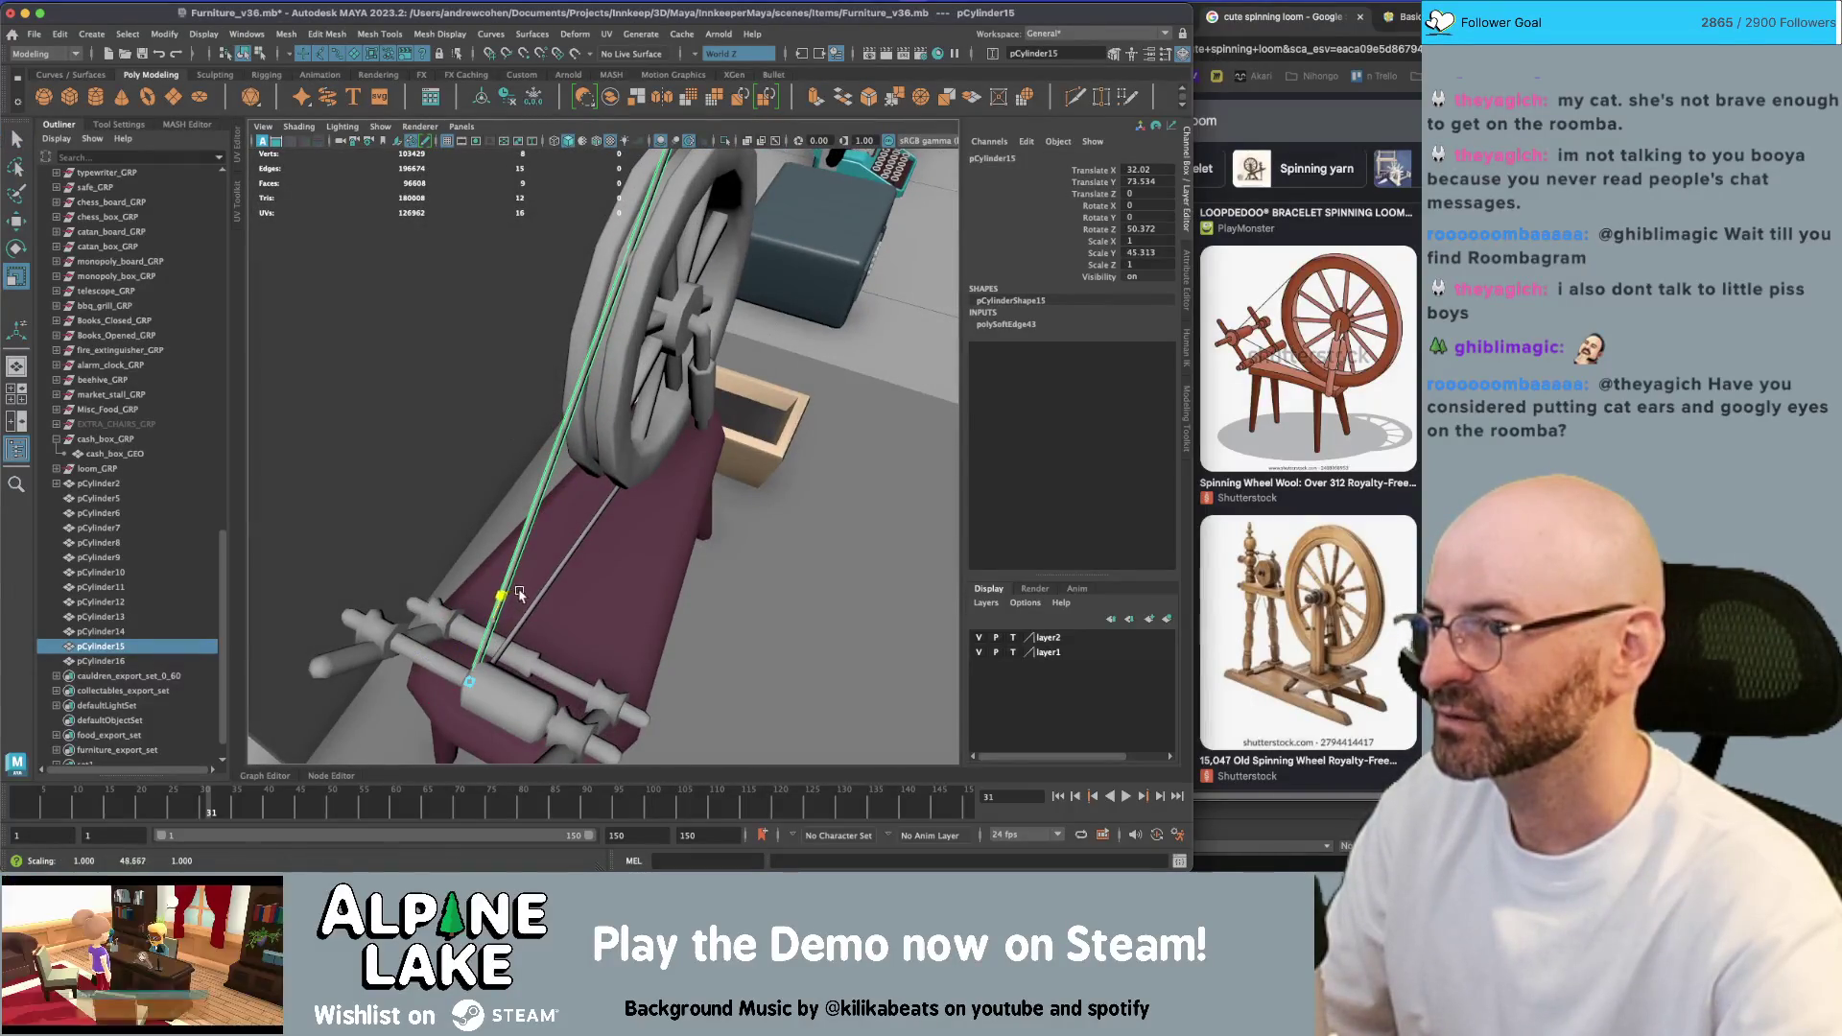
pyautogui.keyDown('alt'); pyautogui.moveTo(638, 425); pyautogui.dragTo(511, 516); pyautogui.keyUp('alt')
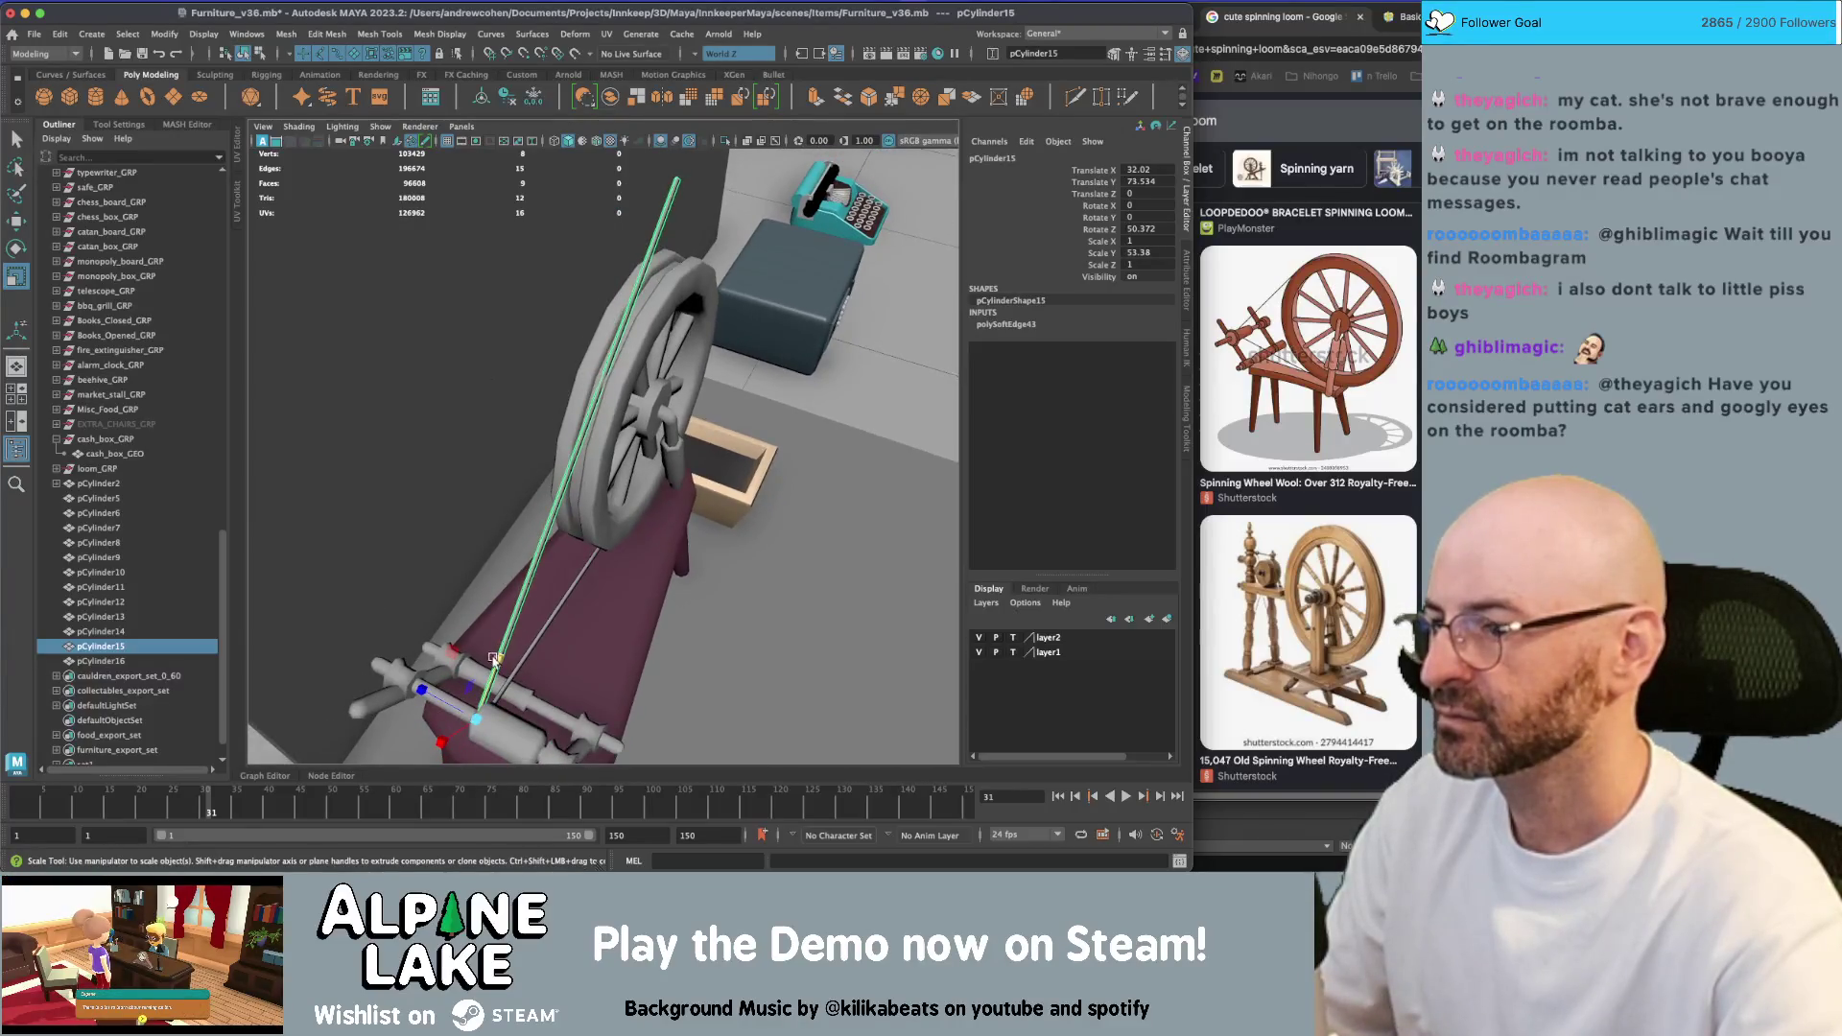
pyautogui.moveTo(494, 658)
pyautogui.mouseDown()
pyautogui.moveTo(636, 483)
pyautogui.moveTo(635, 371)
pyautogui.mouseUp()
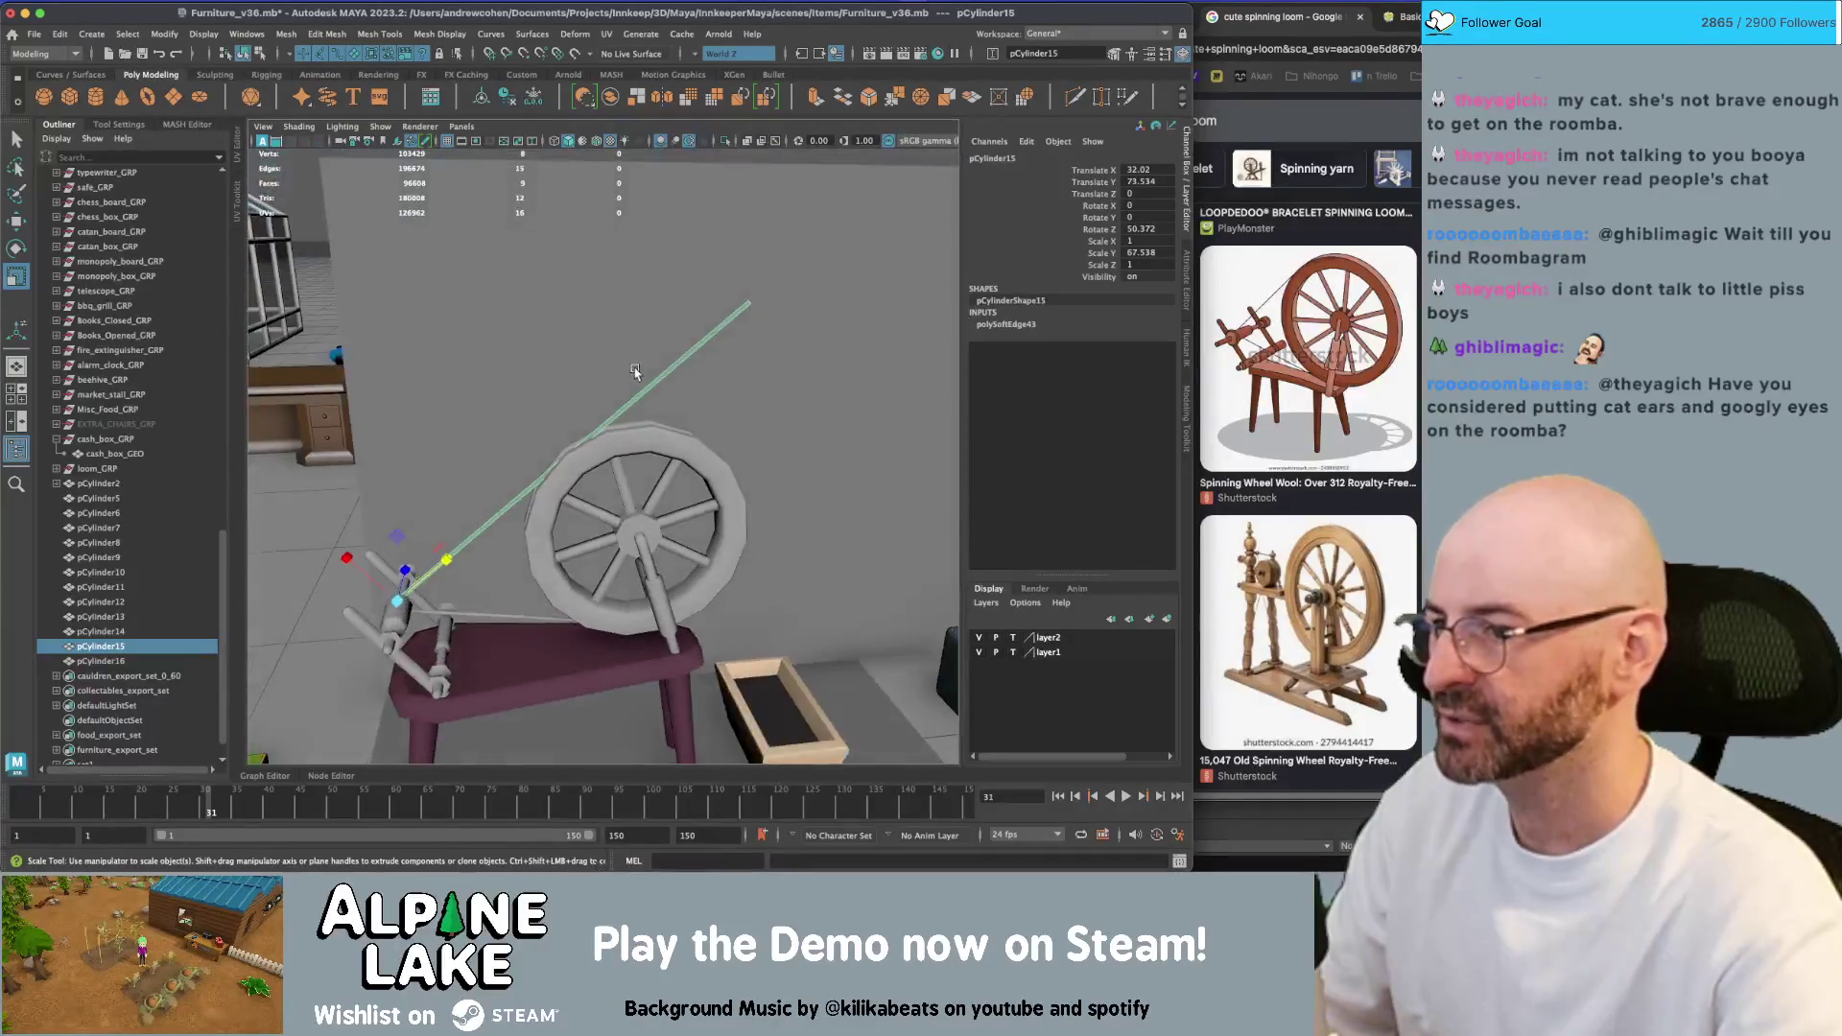
pyautogui.keyDown('alt'); pyautogui.moveTo(485, 464); pyautogui.dragTo(424, 618); pyautogui.keyUp('alt')
pyautogui.moveTo(423, 618)
pyautogui.keyDown('alt'); pyautogui.mouseDown()
pyautogui.moveTo(496, 608)
pyautogui.moveTo(503, 633)
pyautogui.mouseUp(); pyautogui.keyUp('alt')
pyautogui.press('e')
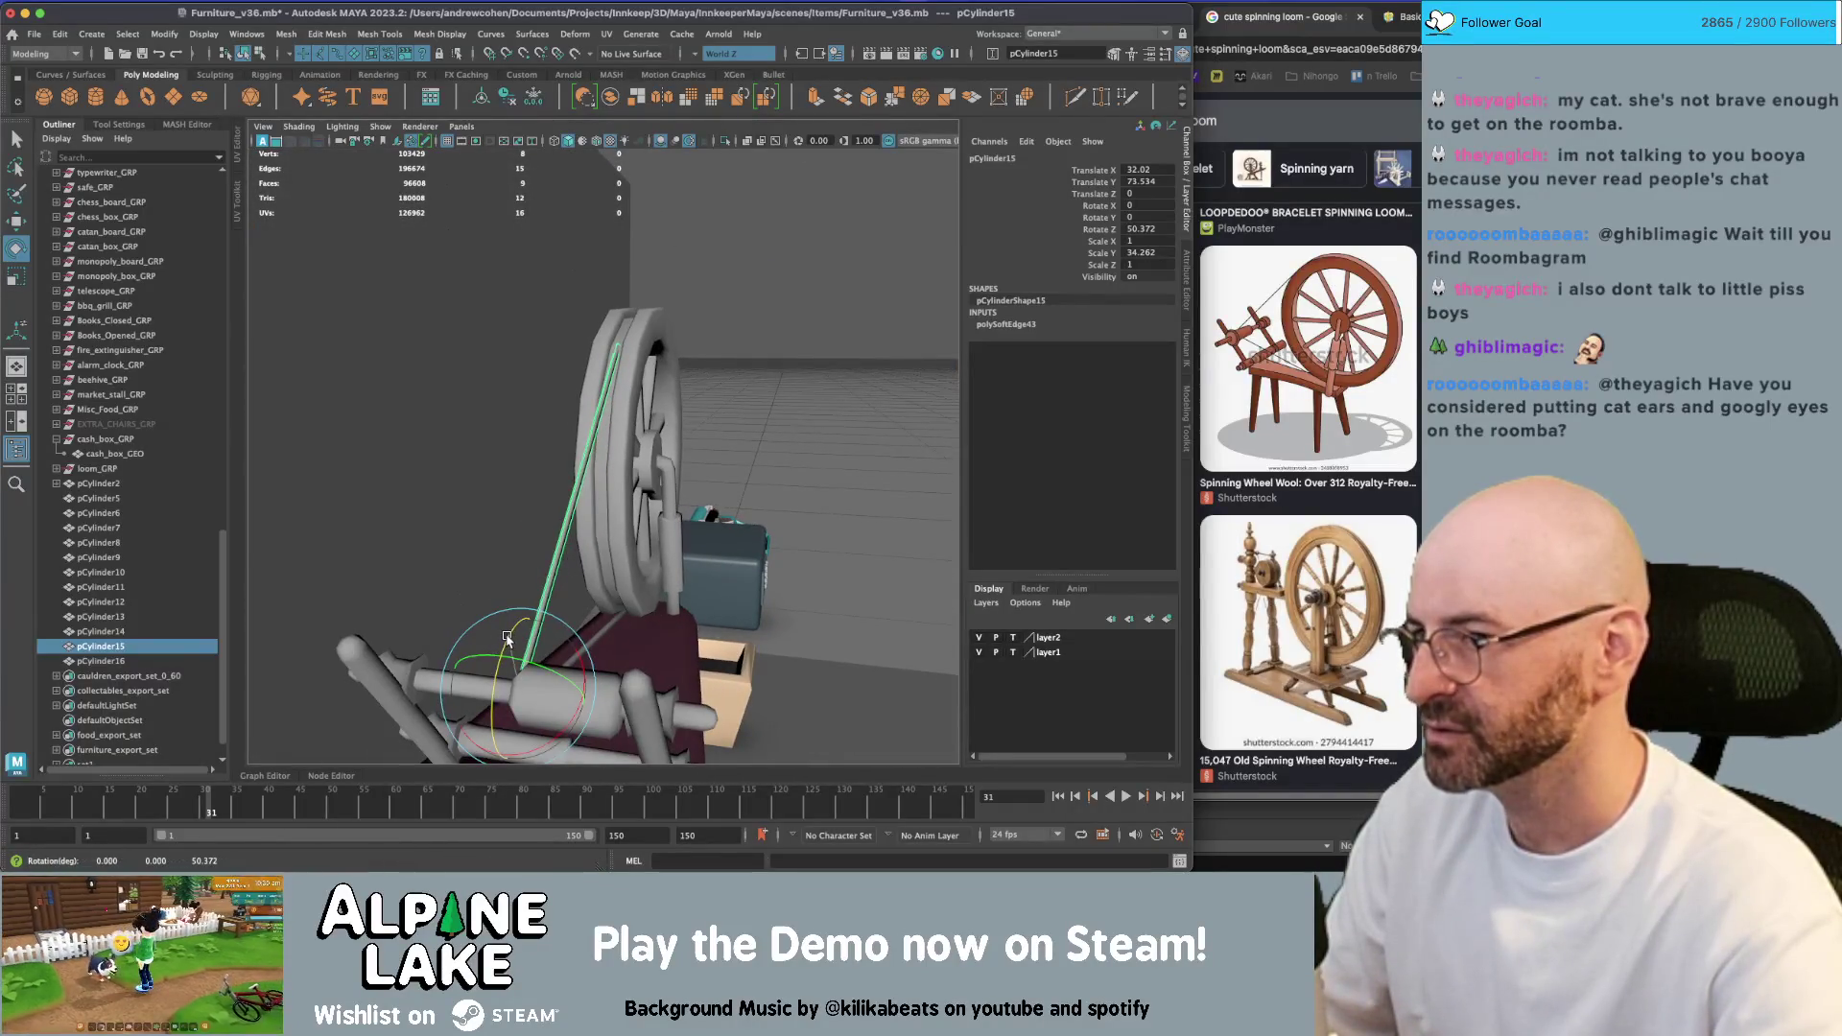
pyautogui.press('q')
pyautogui.click(672, 336)
# Orbit and zoom around the spinning wheel to check the rods
pyautogui.moveTo(671, 335)
pyautogui.keyDown('alt'); pyautogui.mouseDown()
pyautogui.moveTo(638, 377)
pyautogui.moveTo(641, 406)
pyautogui.moveTo(660, 403)
pyautogui.mouseUp(); pyautogui.keyUp('alt')
pyautogui.scroll(-5, 641, 405)
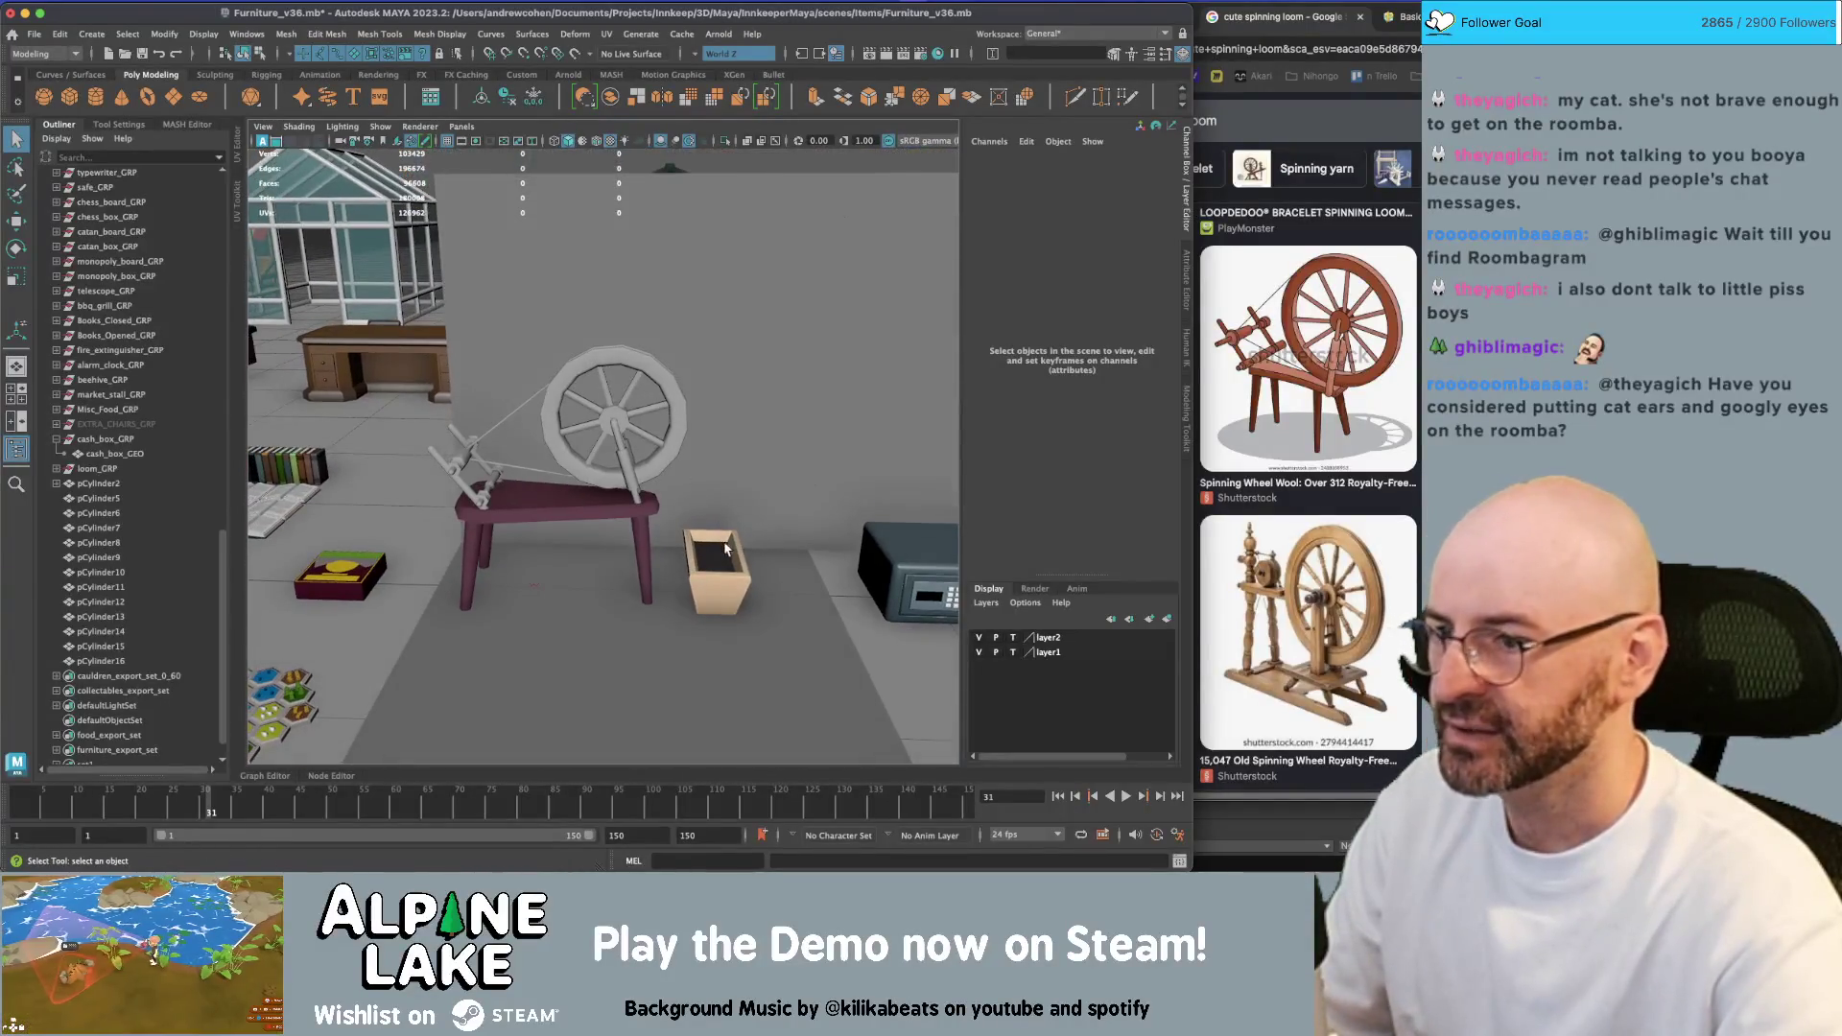
pyautogui.scroll(4, 726, 548)
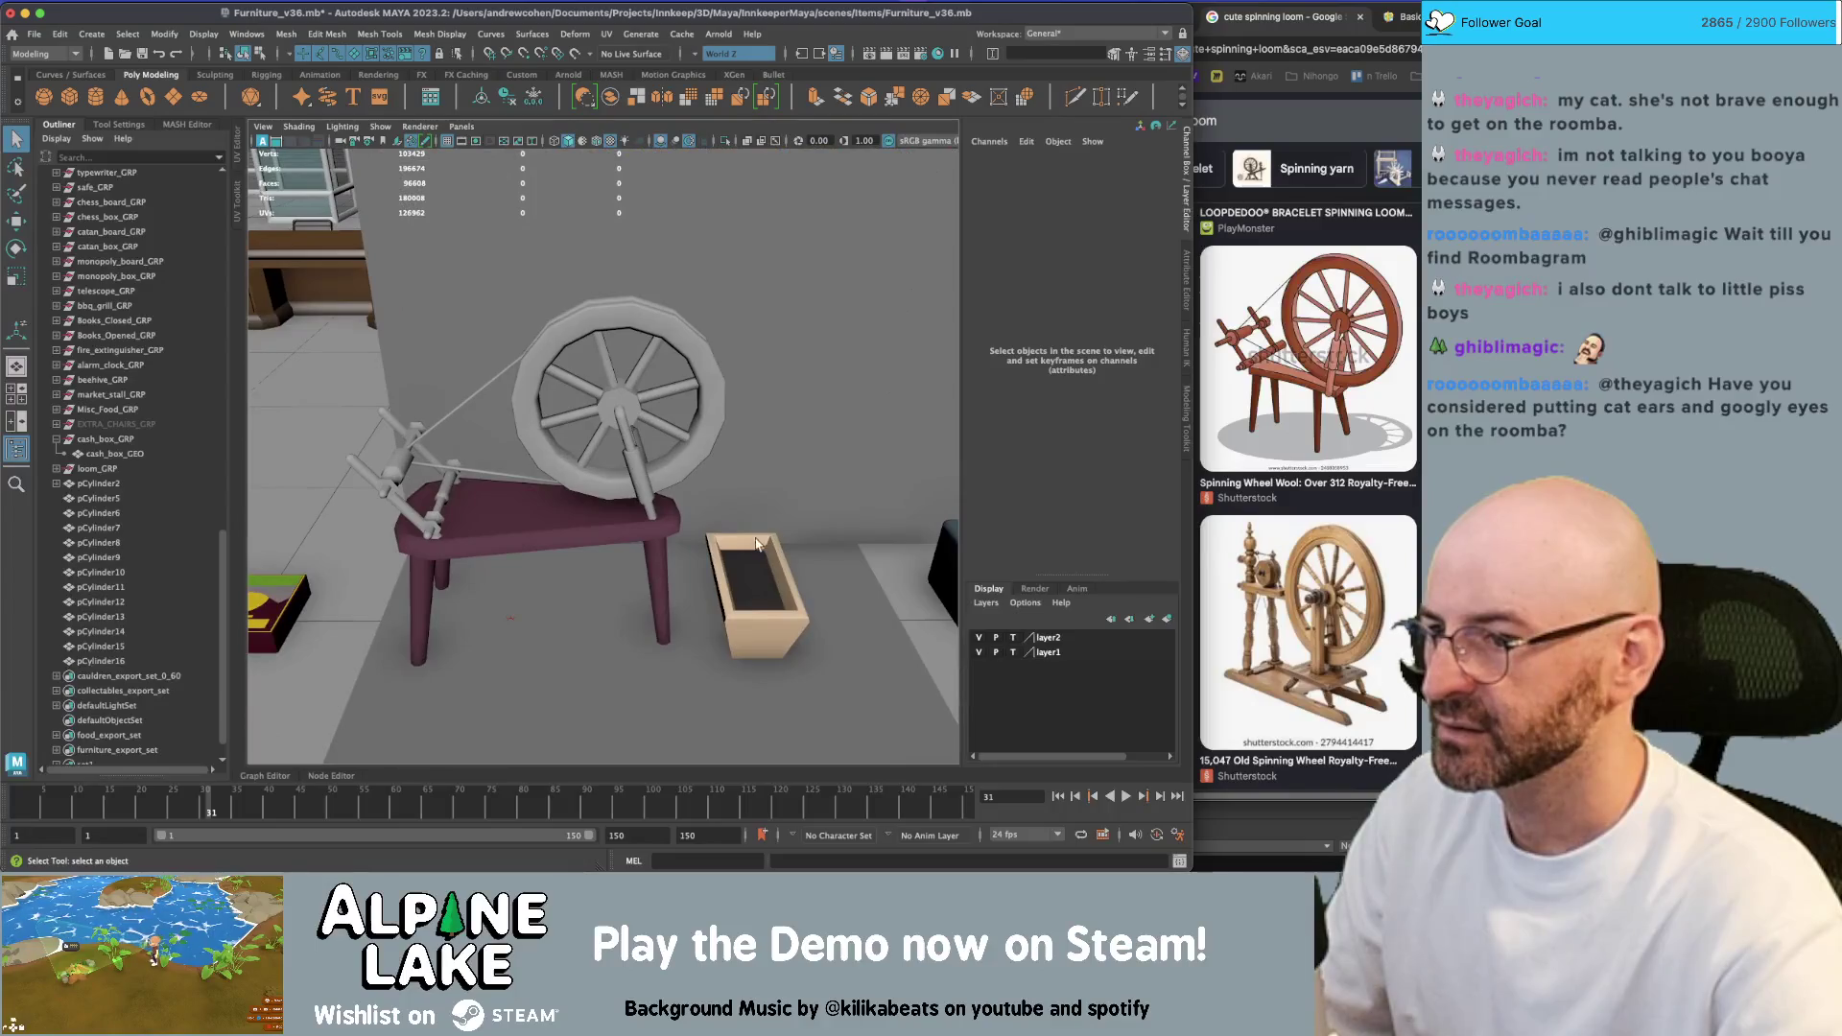
pyautogui.scroll(-4, 756, 544)
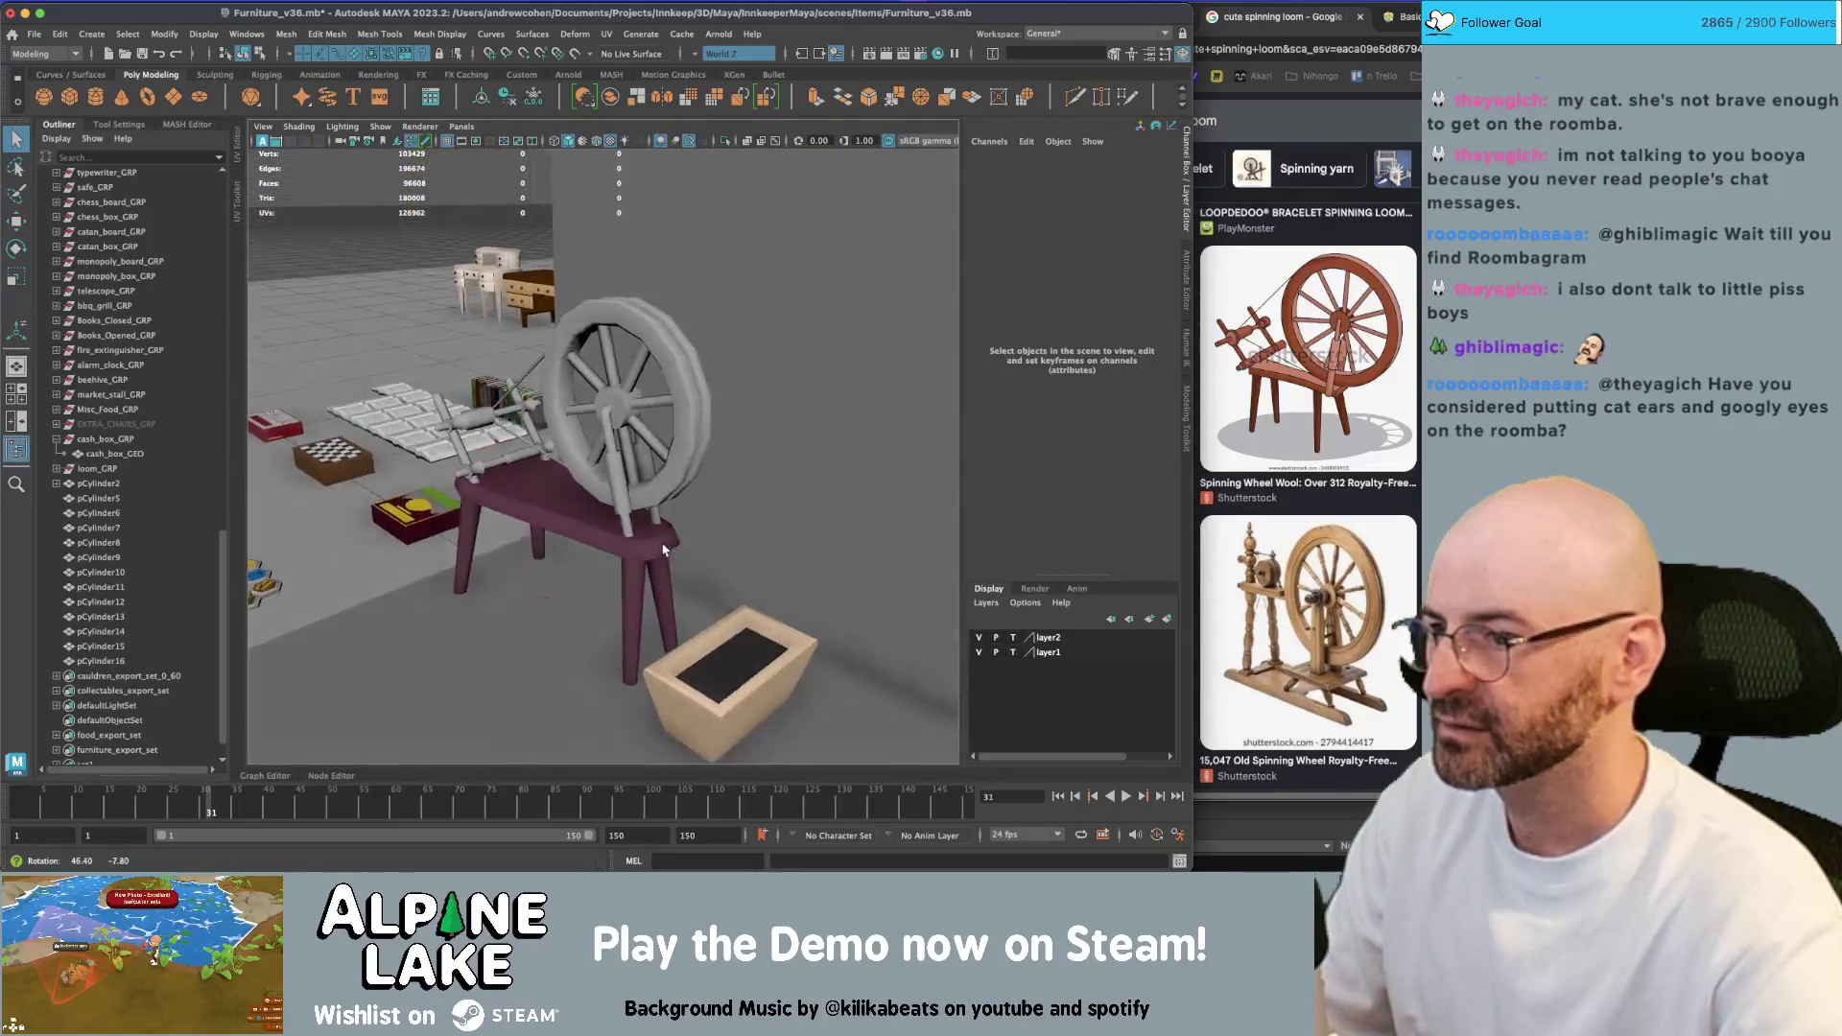
pyautogui.scroll(5, 739, 558)
pyautogui.keyDown('alt'); pyautogui.moveTo(740, 565); pyautogui.dragTo(664, 575); pyautogui.keyUp('alt')
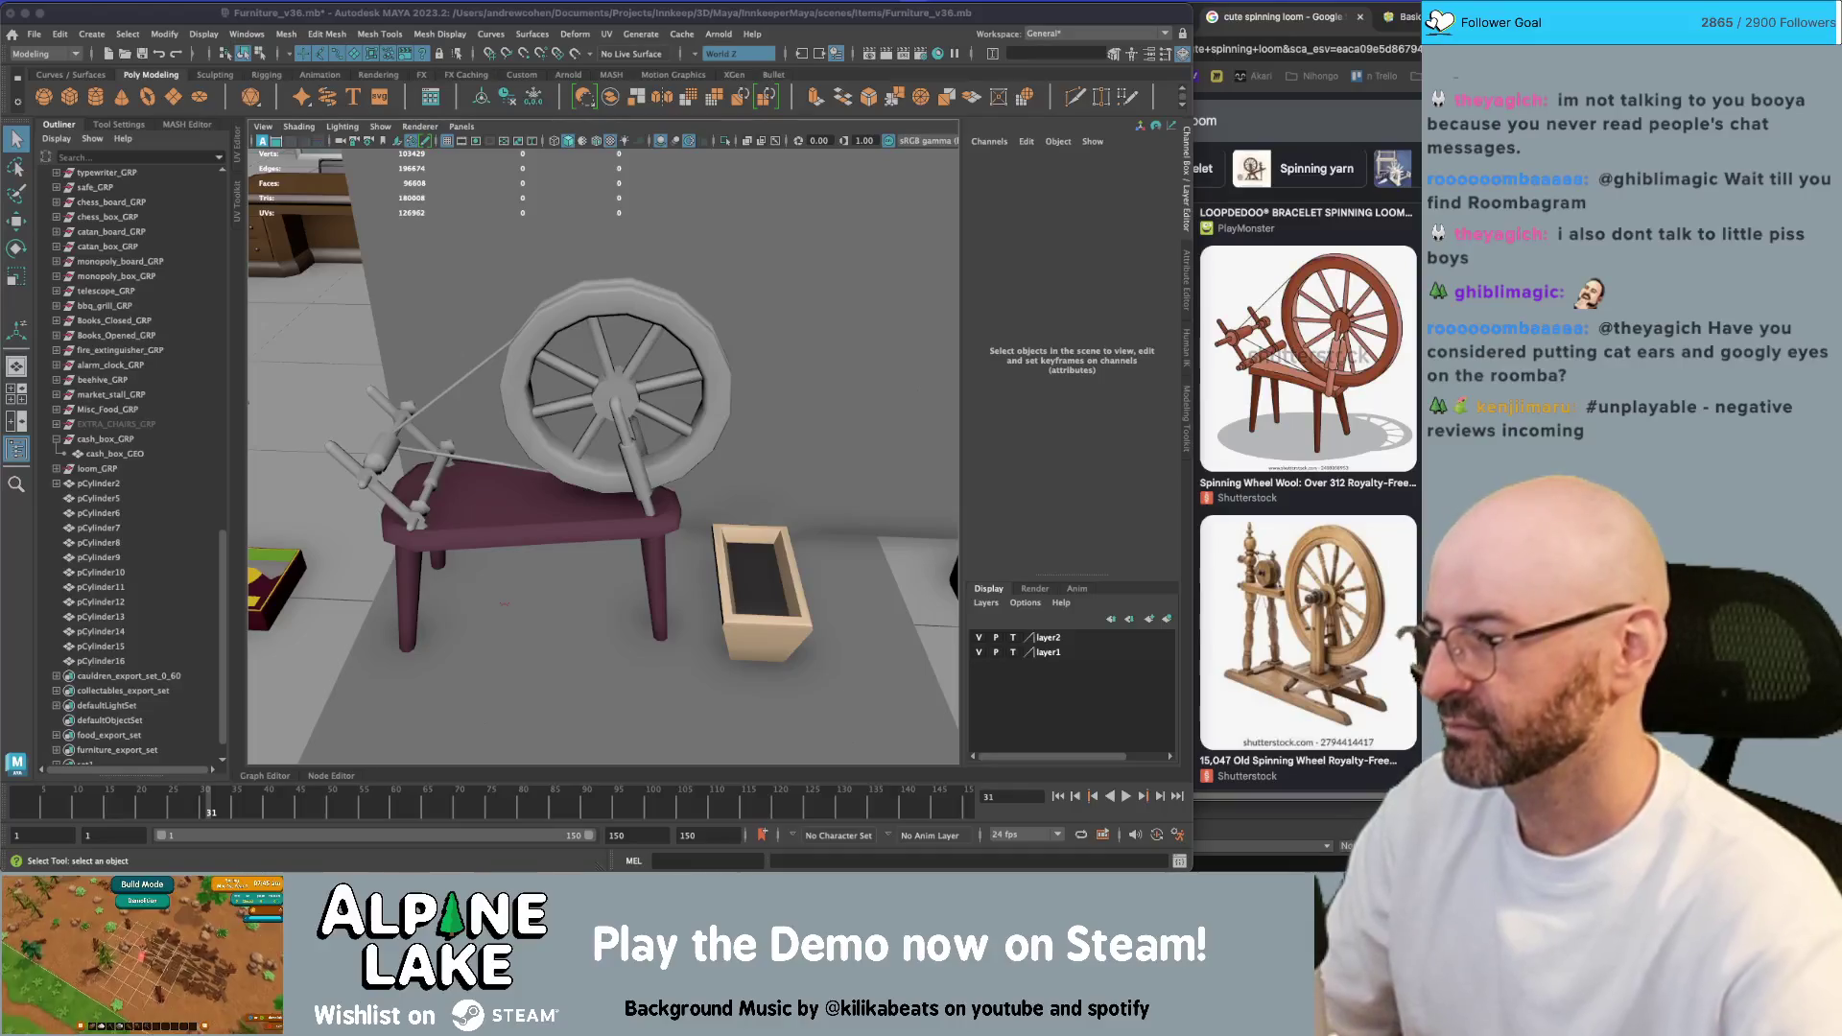
pyautogui.click(487, 8)
pyautogui.moveTo(615, 288)
pyautogui.keyDown('alt'); pyautogui.mouseDown()
pyautogui.moveTo(576, 234)
pyautogui.moveTo(678, 230)
pyautogui.moveTo(541, 290)
pyautogui.mouseUp(); pyautogui.keyUp('alt')
# Select all the spinning wheel cylinders plus the stool top for material assignment
pyautogui.moveTo(703, 426)
pyautogui.mouseDown()
pyautogui.moveTo(704, 382)
pyautogui.moveTo(534, 398)
pyautogui.moveTo(585, 384)
pyautogui.moveTo(681, 407)
pyautogui.mouseUp()
pyautogui.scroll(5, 687, 410)
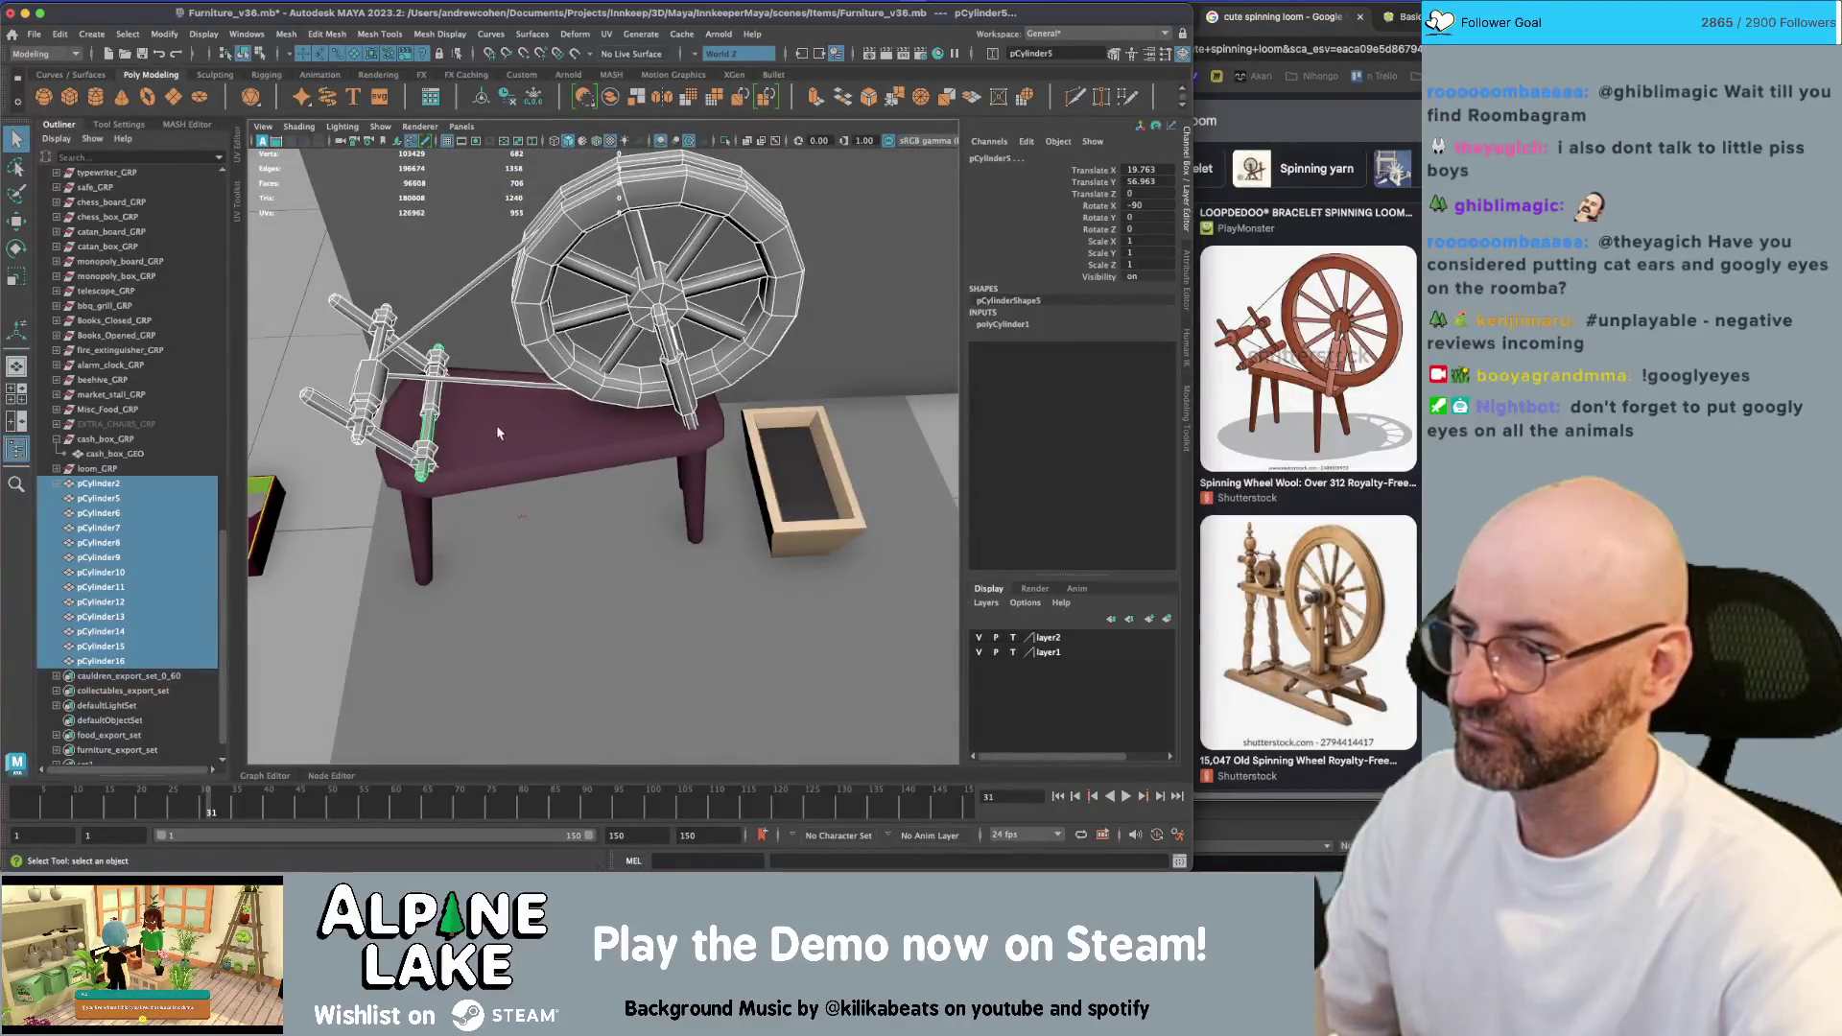
pyautogui.click(592, 408)
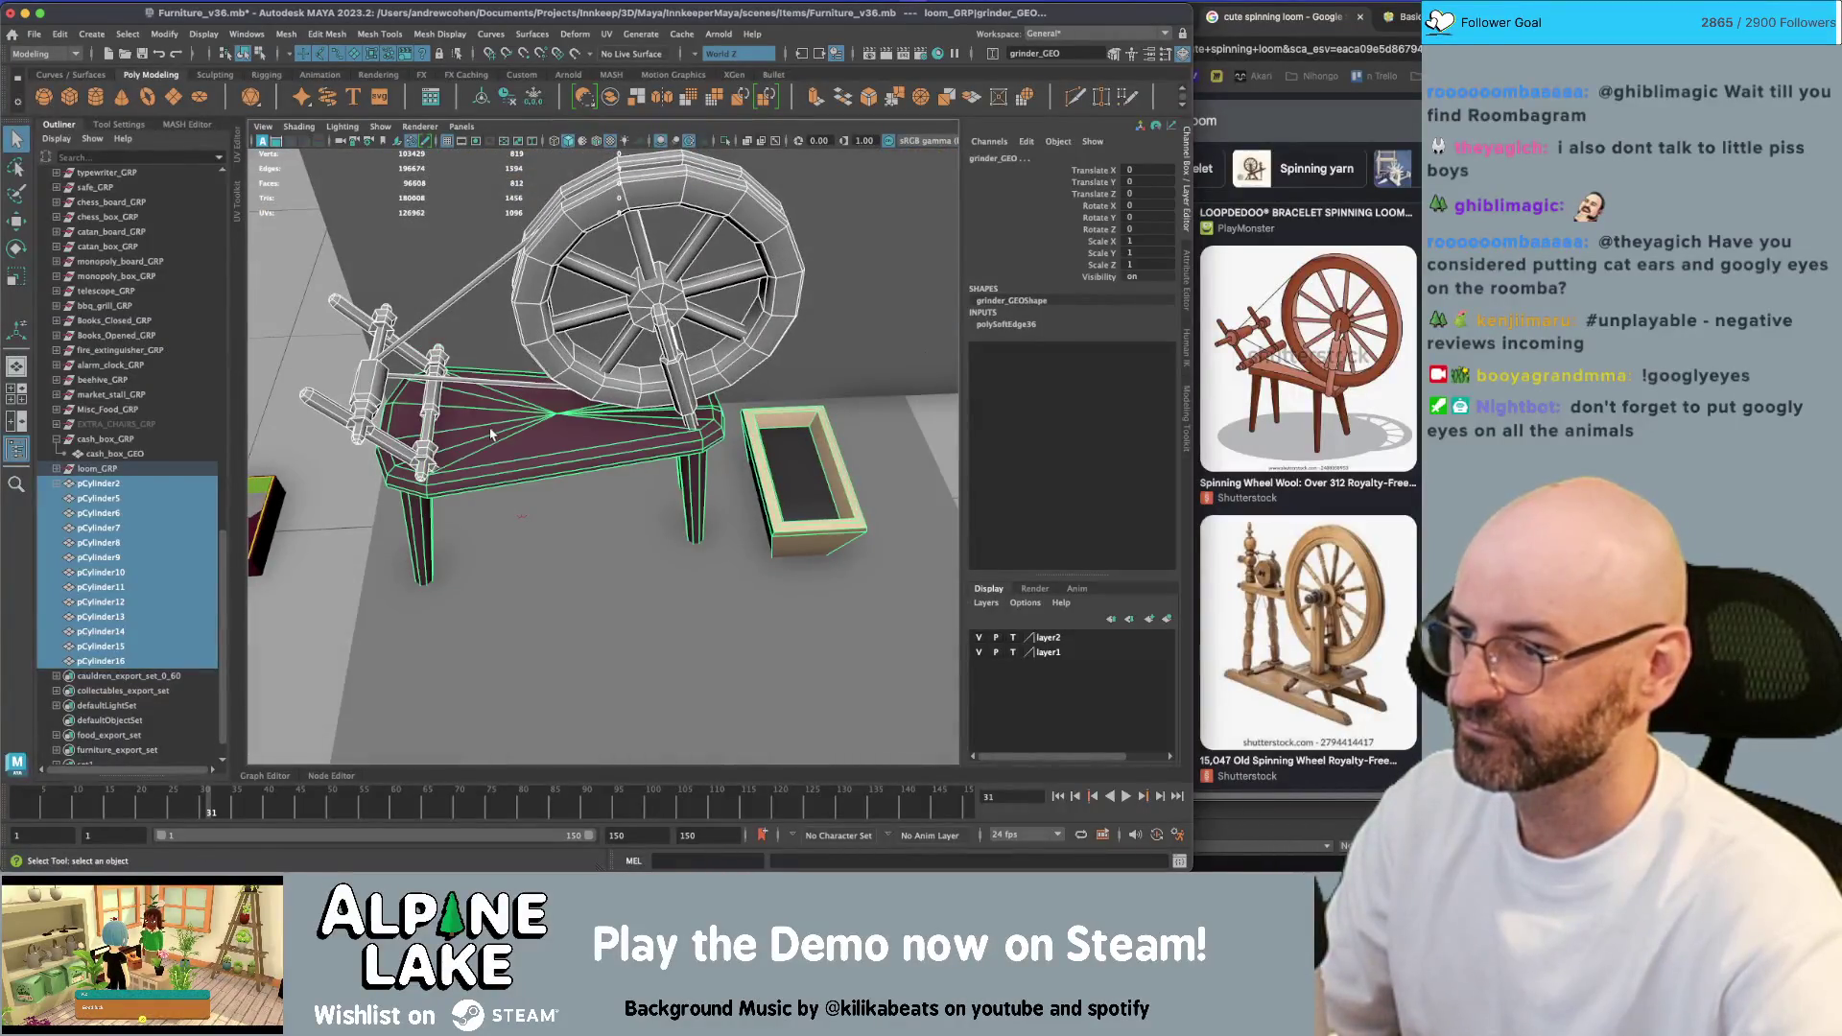
pyautogui.rightClick(593, 408)
pyautogui.moveTo(595, 821)
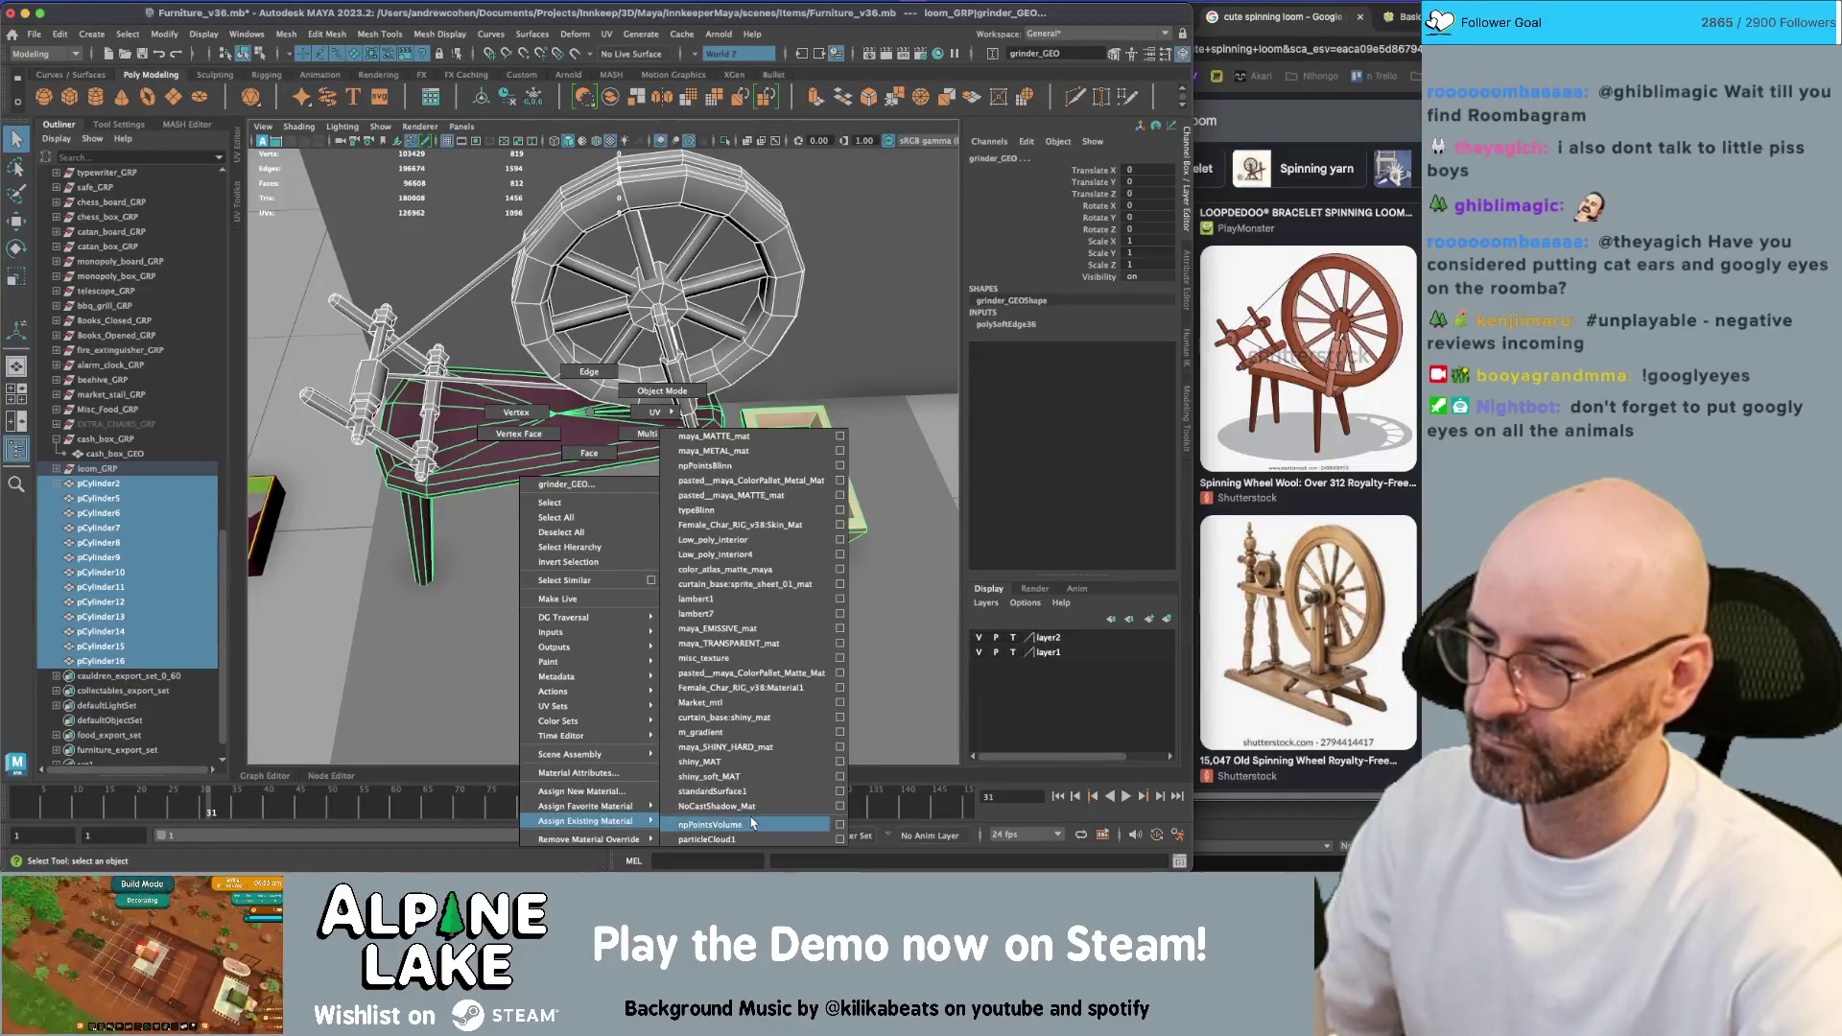
# Assign maya_MATTE_mat to the wheel parts and select all their UVs in the UV Editor
pyautogui.click(748, 438)
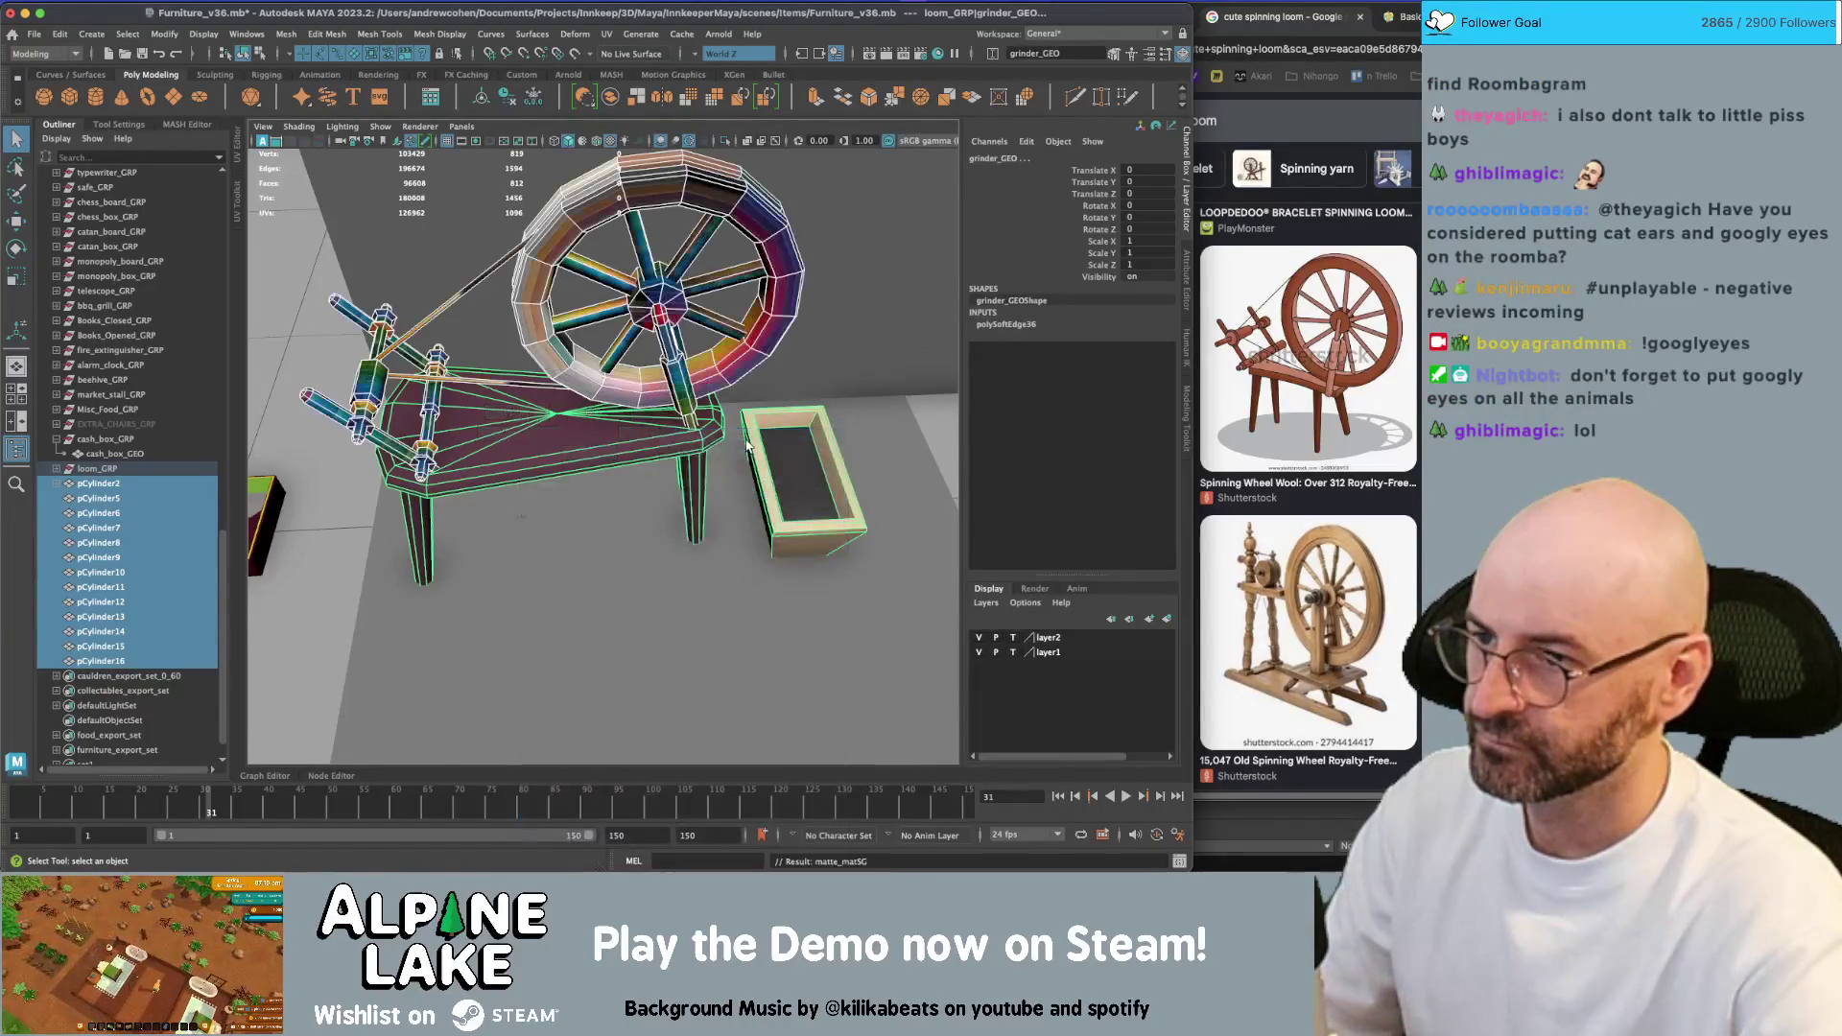
pyautogui.hotkey('ctrl', 'shift', 'u')
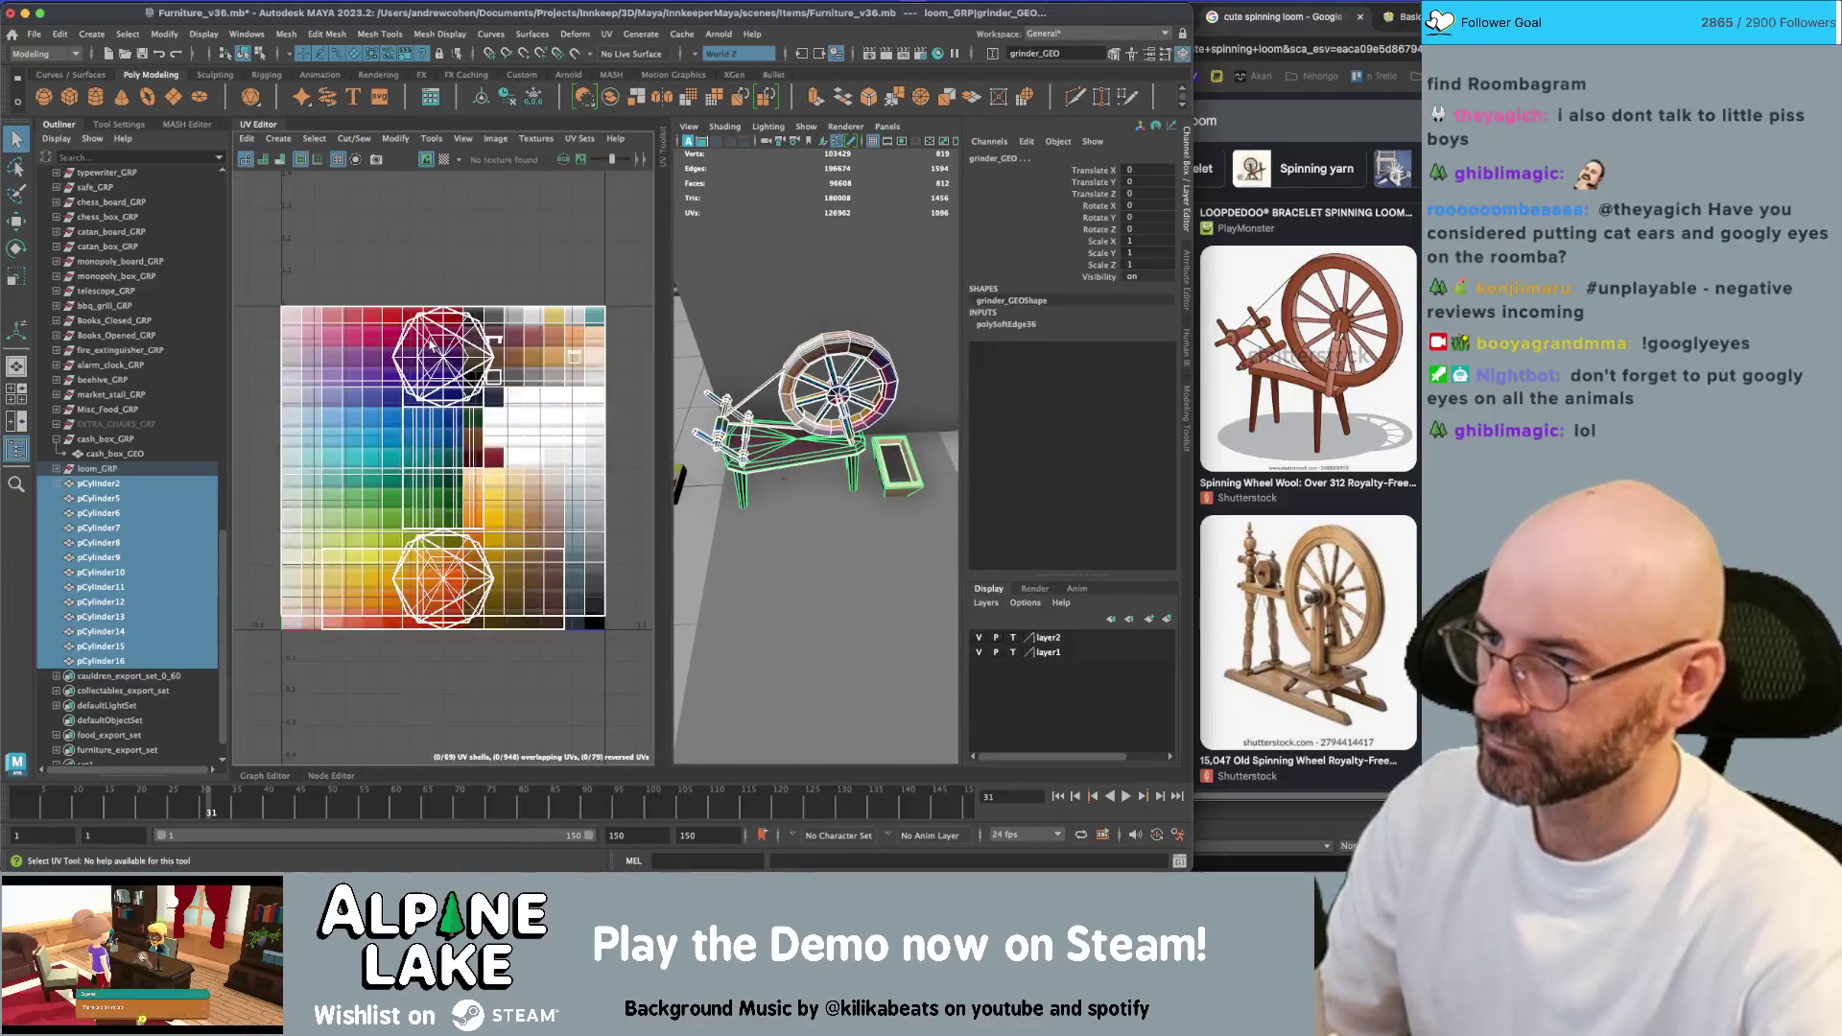
pyautogui.press('F8')
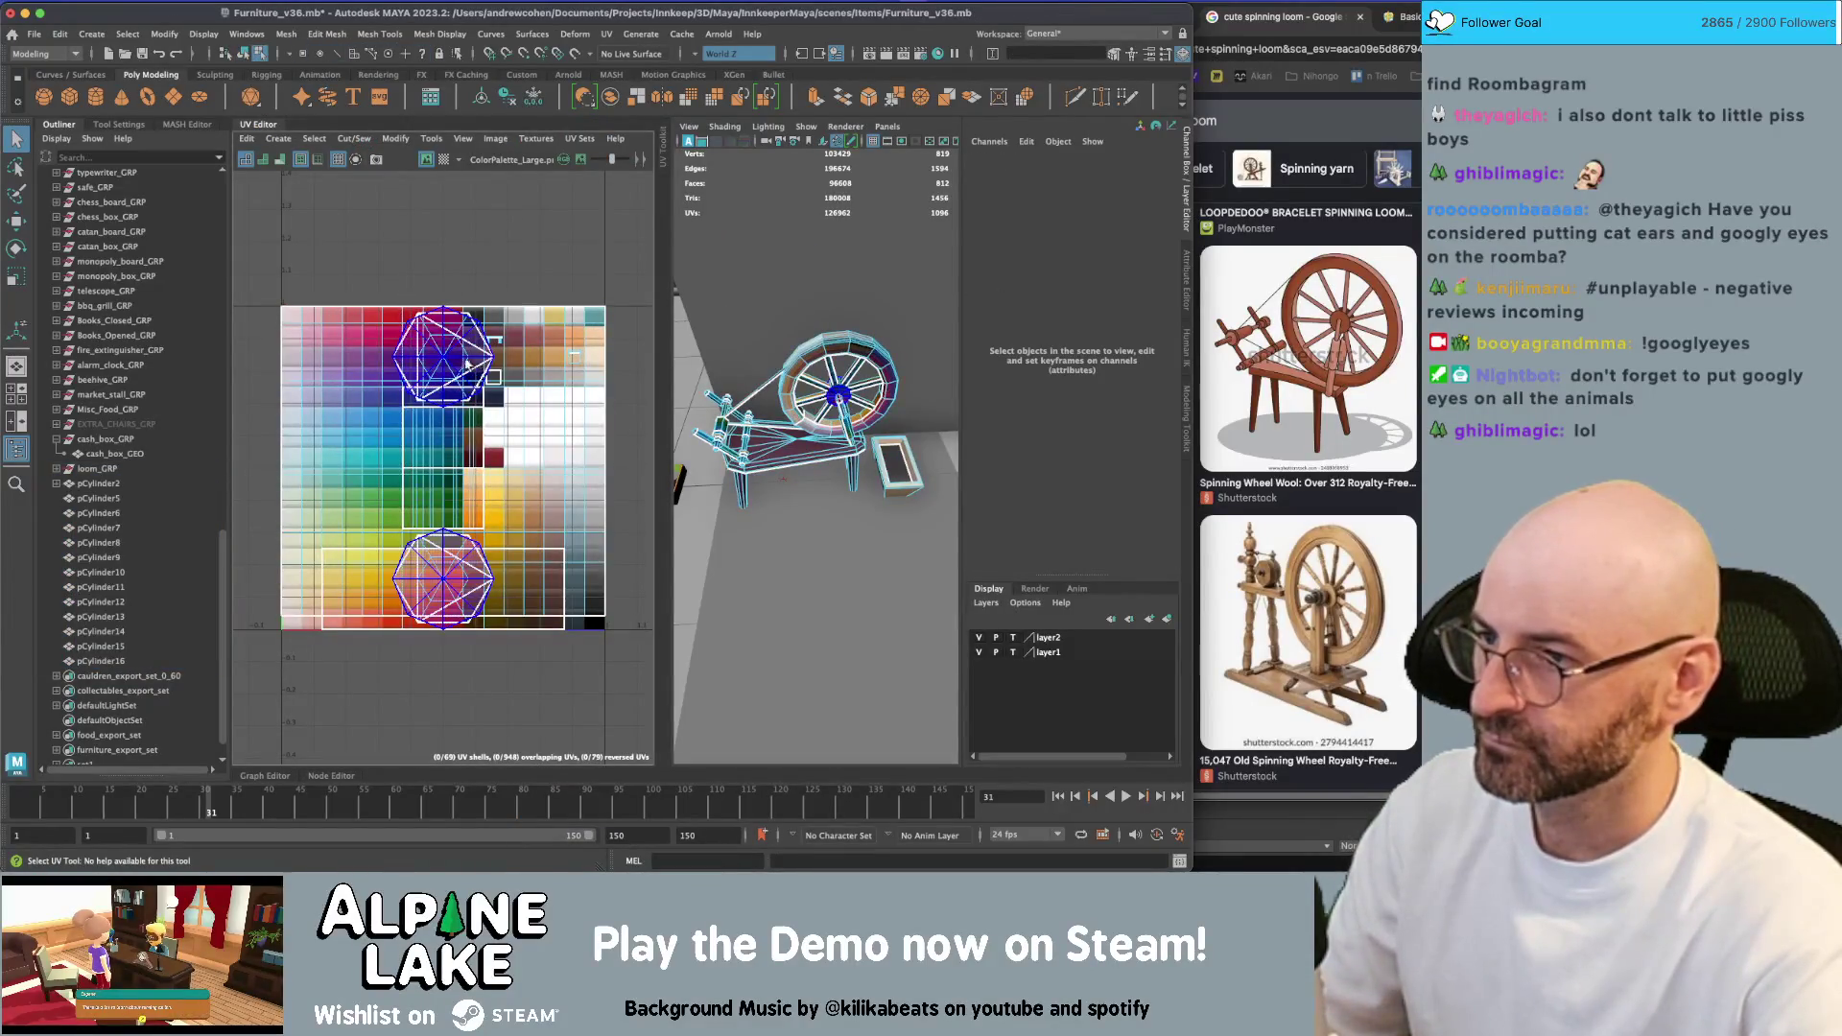
pyautogui.moveTo(337, 268); pyautogui.dragTo(389, 312)
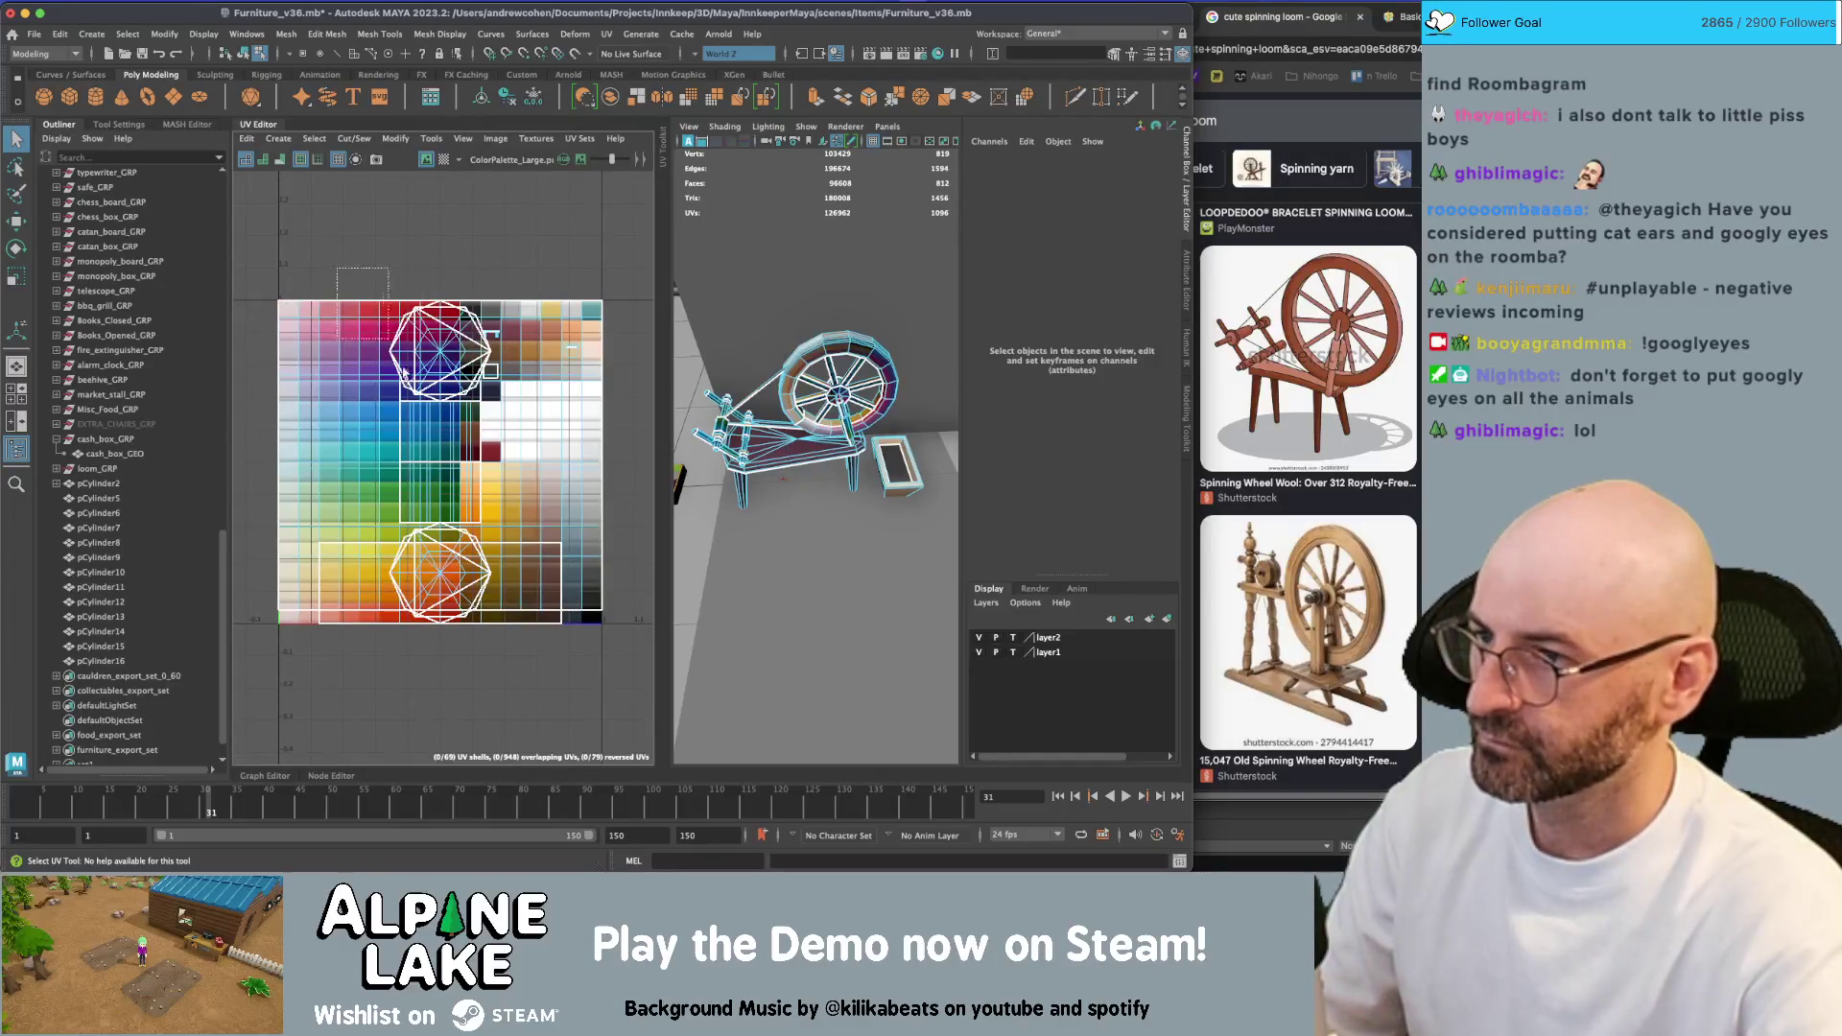
pyautogui.moveTo(454, 698); pyautogui.dragTo(454, 697)
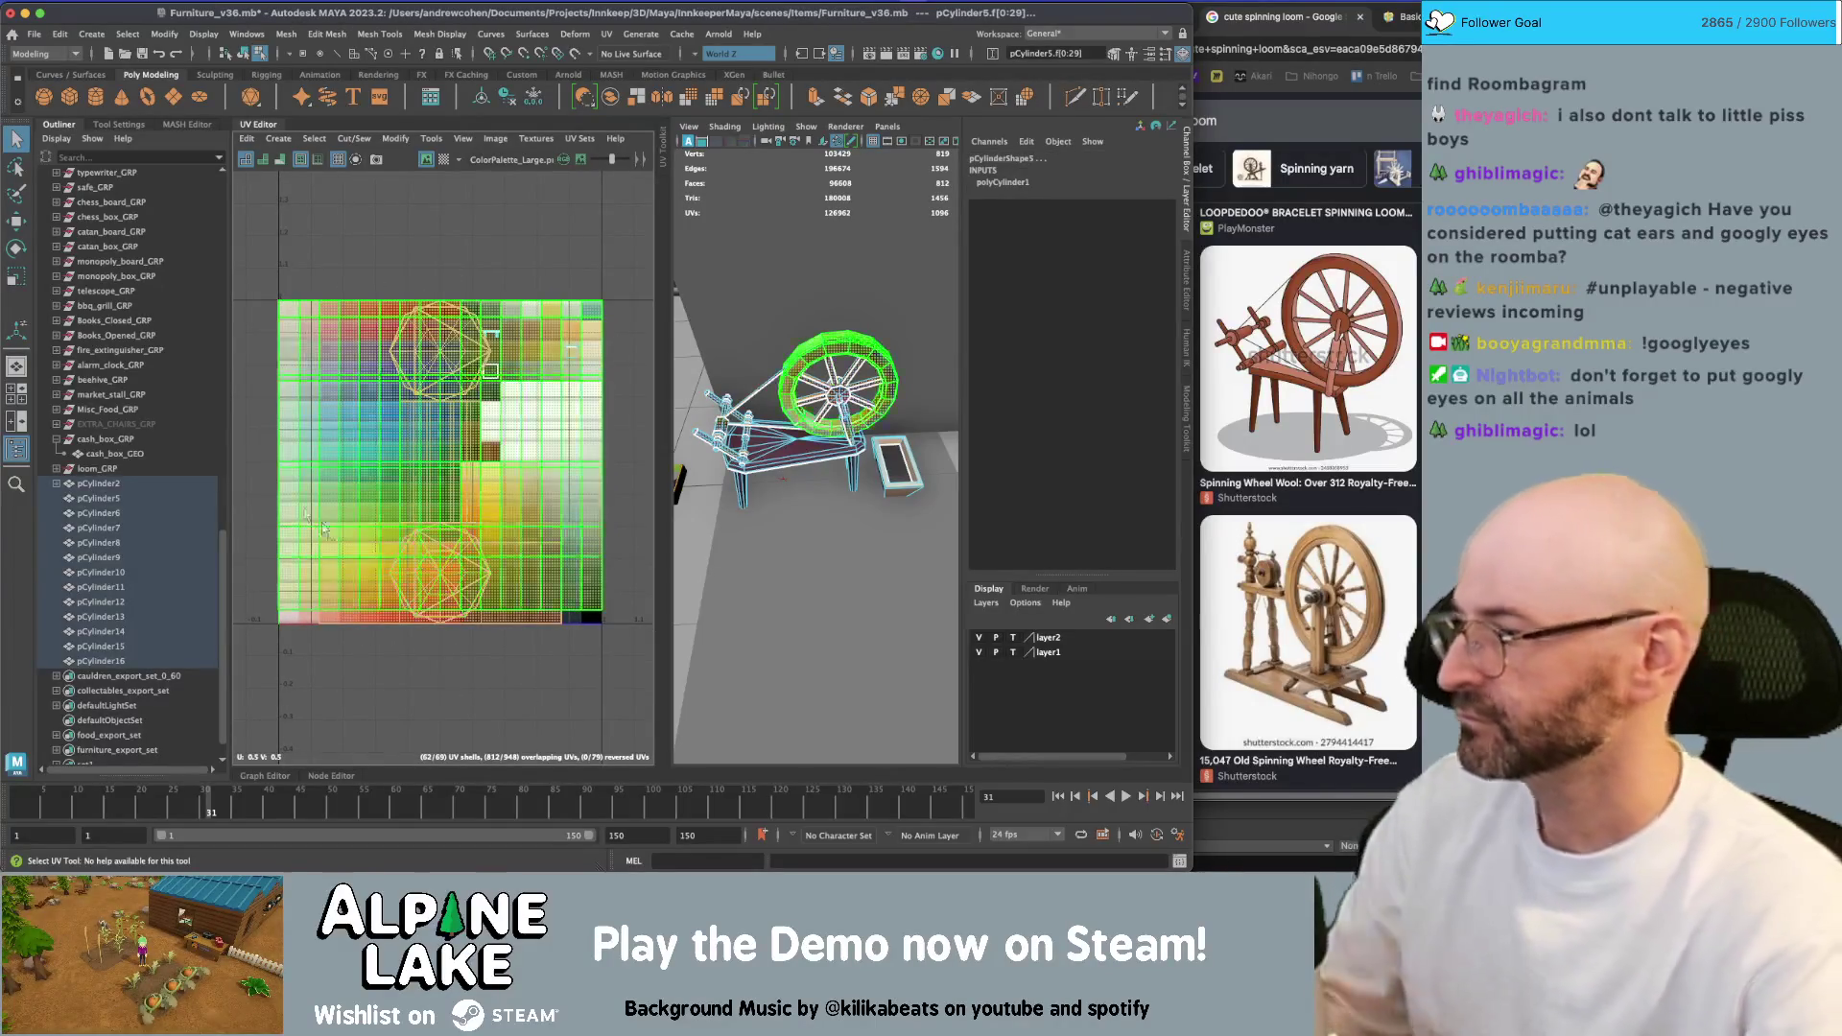
pyautogui.press('F8')
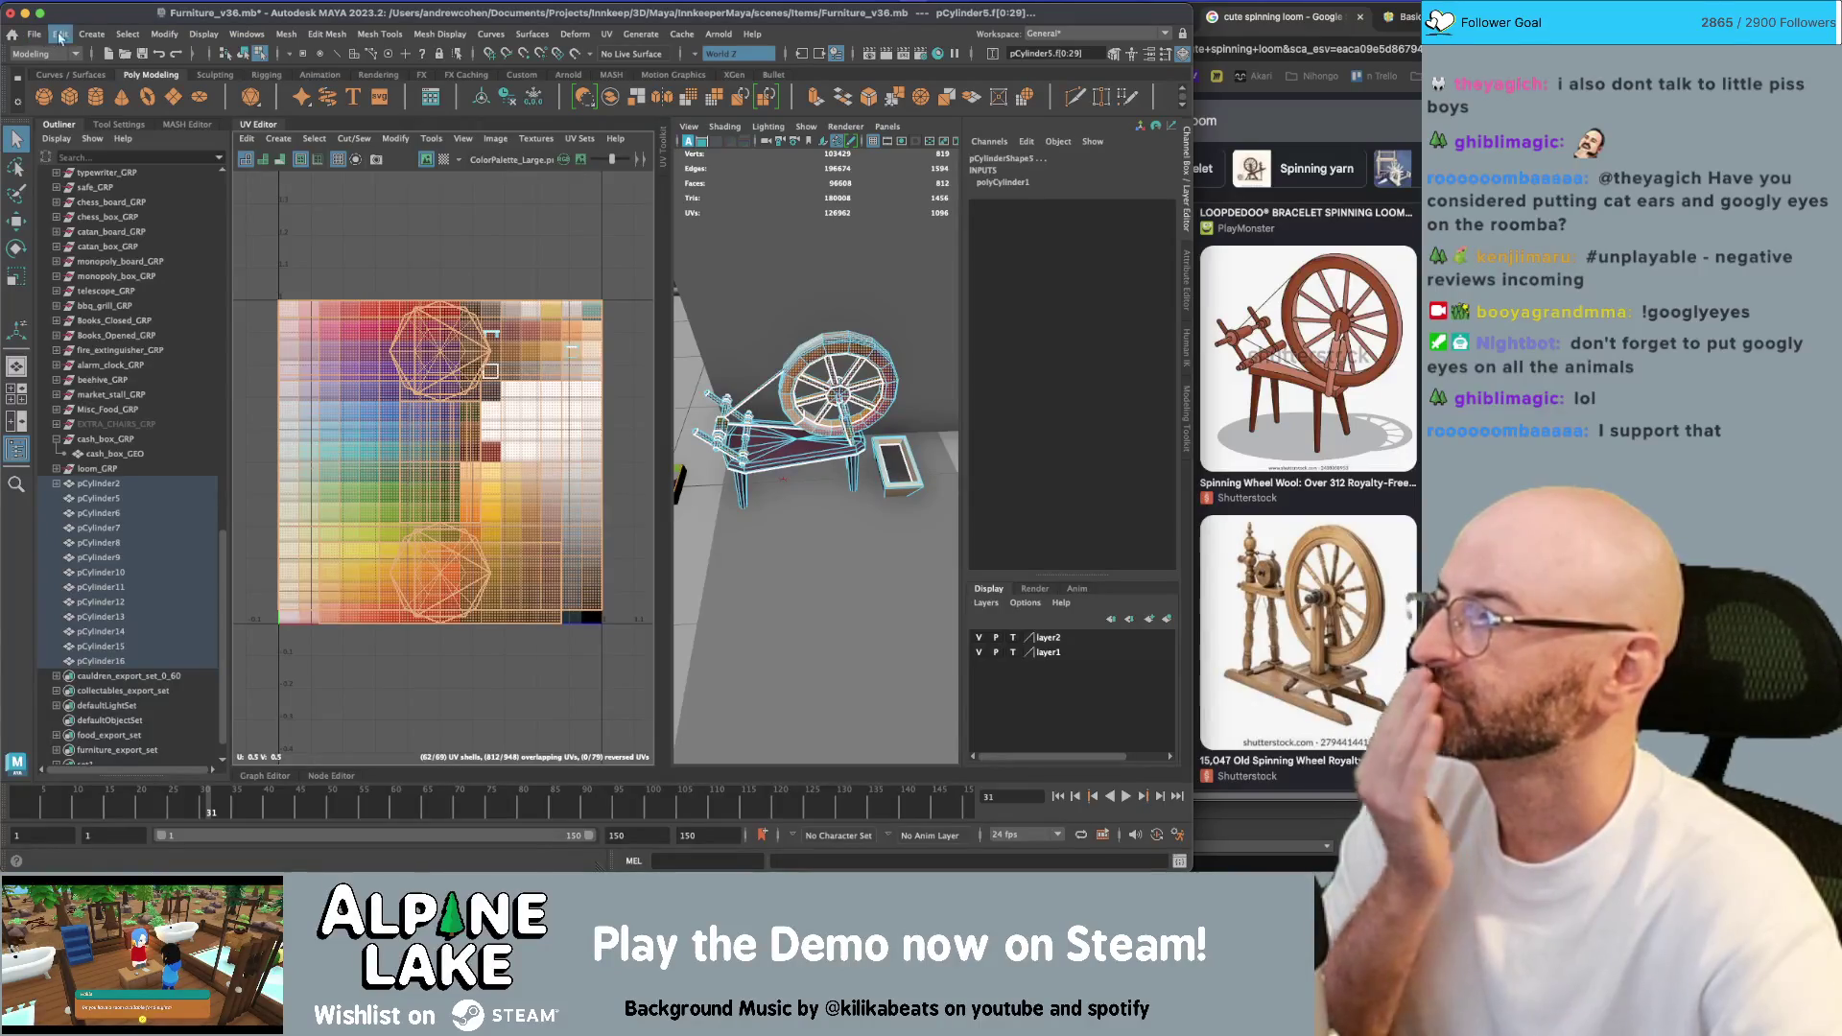
pyautogui.click(279, 139)
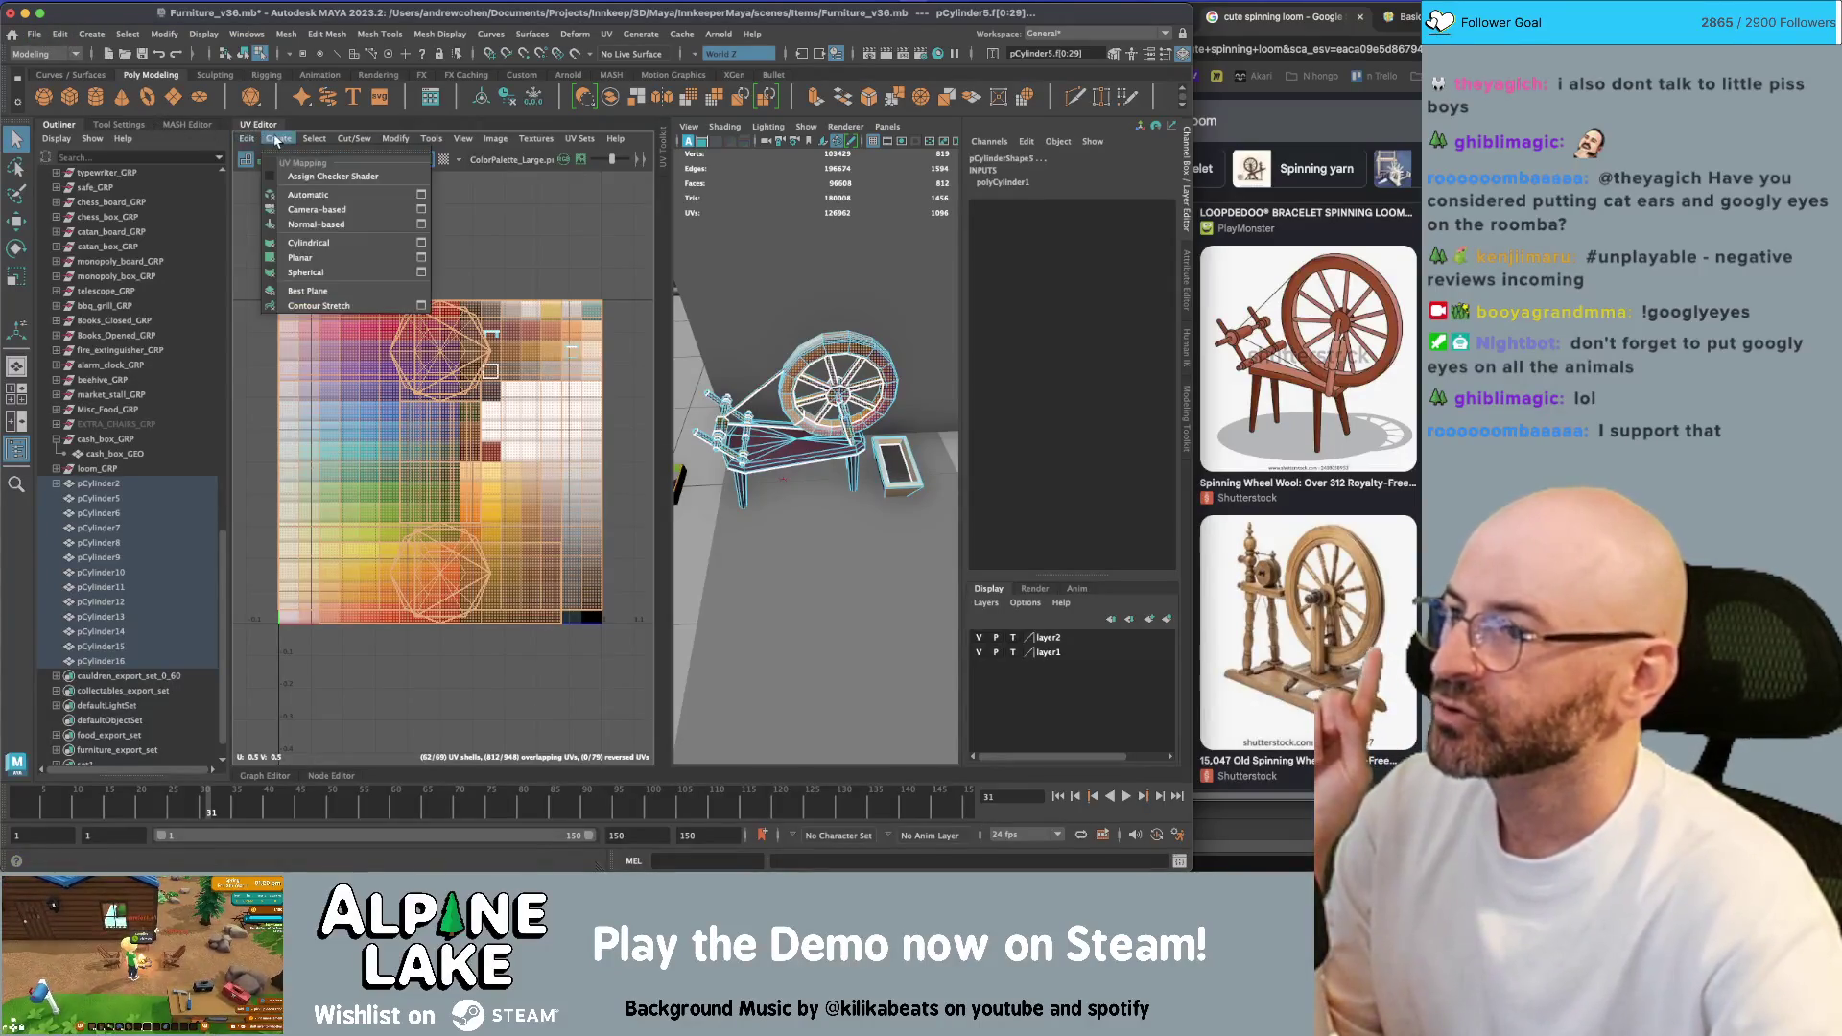
# Planar-project the wheel UVs, shrink them and place them on the palette's brown swatch
pyautogui.click(422, 258)
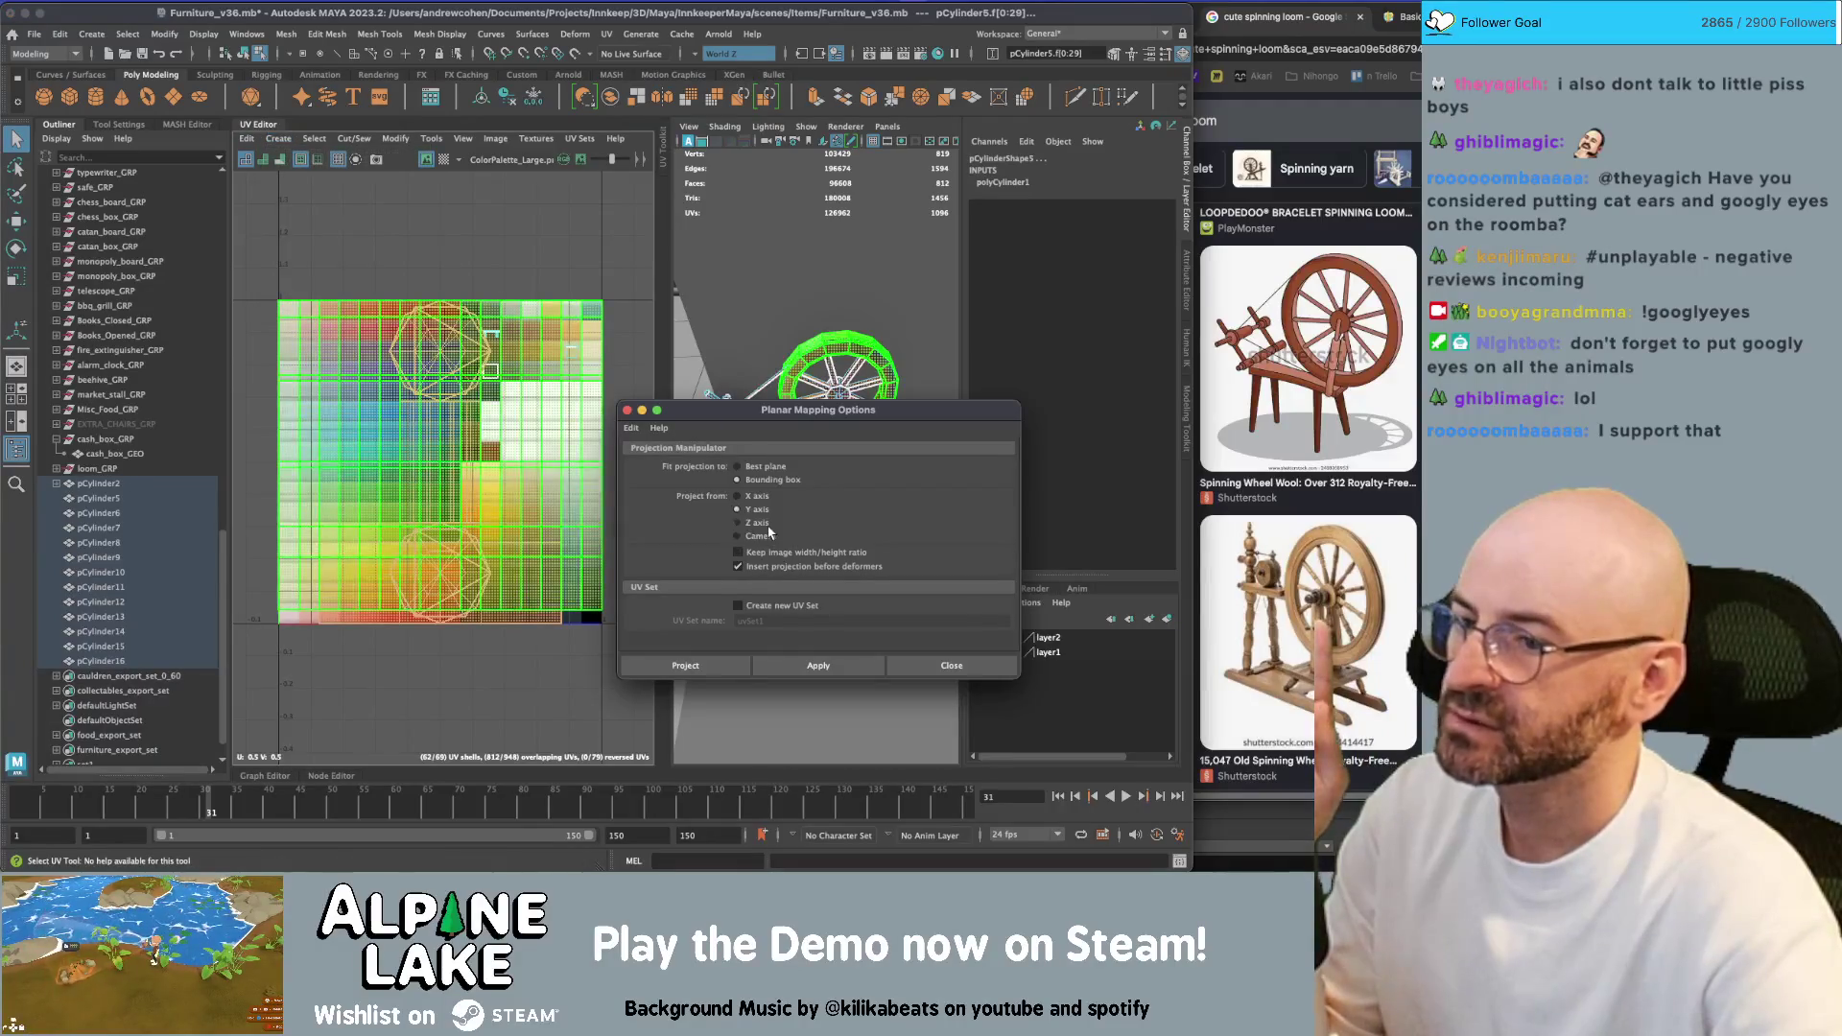
pyautogui.click(809, 663)
pyautogui.click(952, 665)
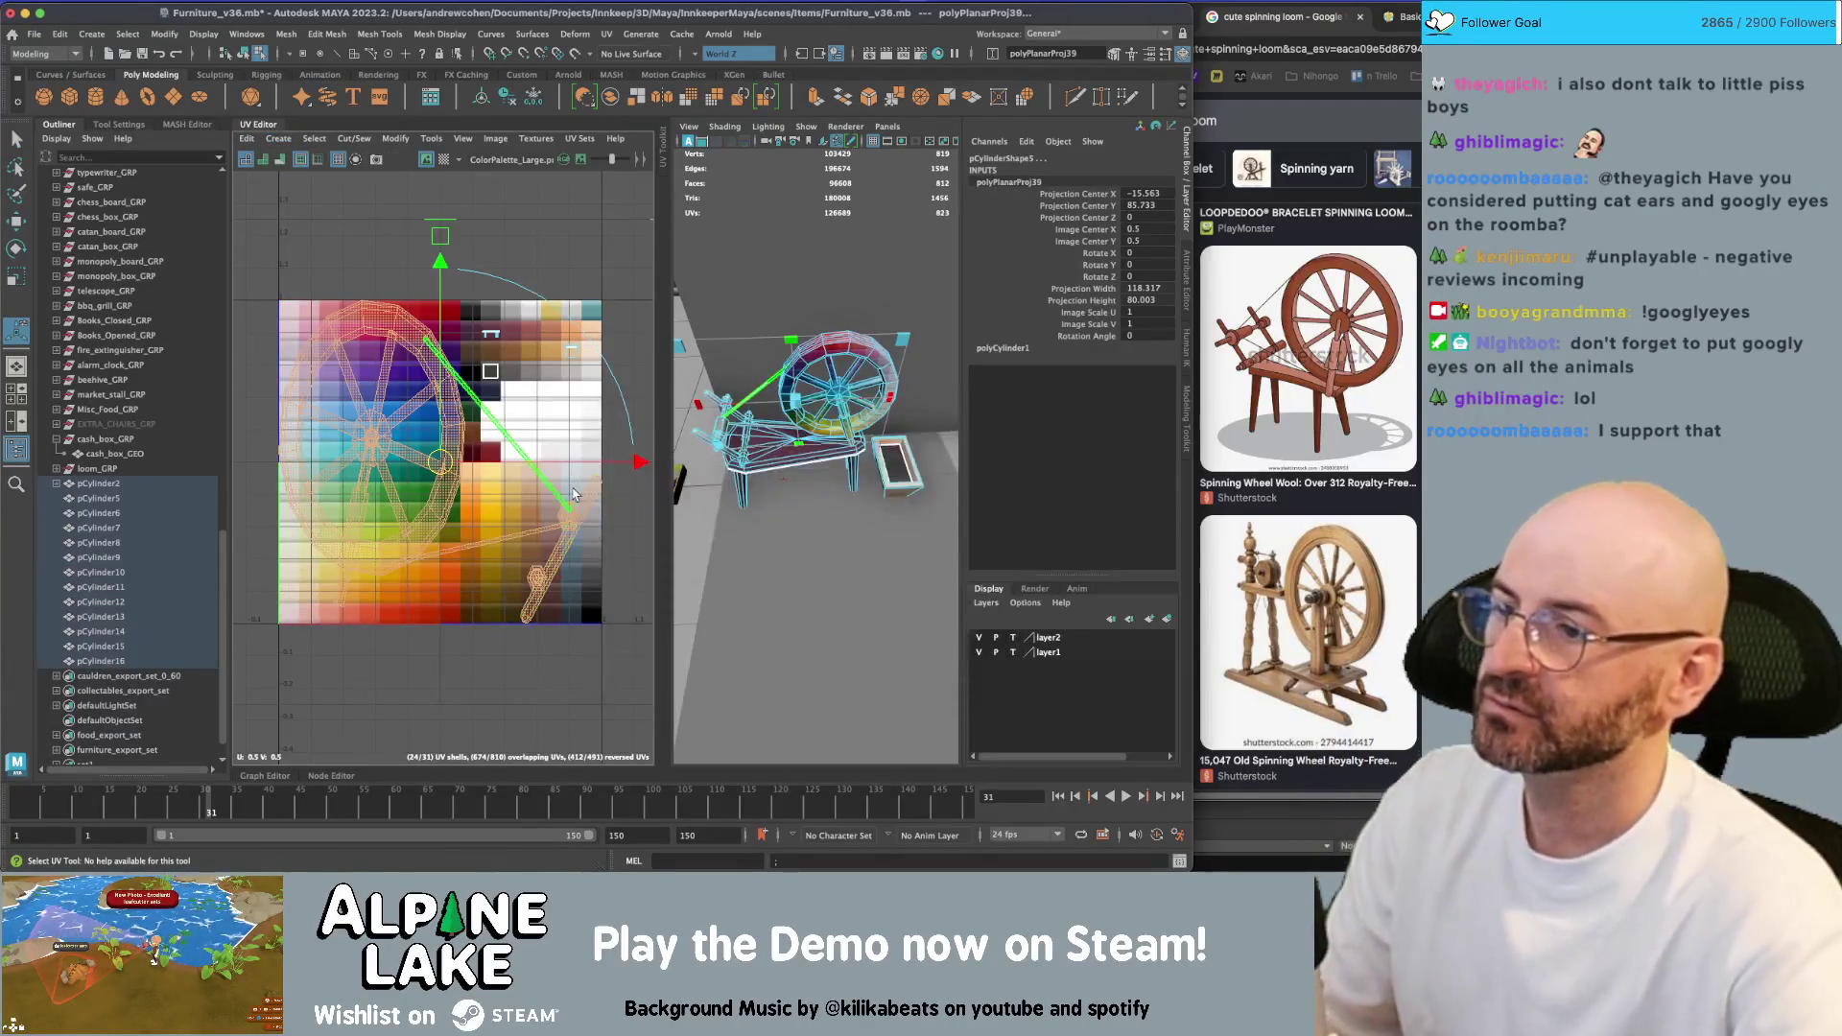
pyautogui.press('r')
pyautogui.moveTo(439, 462); pyautogui.dragTo(531, 353)
pyautogui.press('w')
pyautogui.press('r')
pyautogui.press('r')
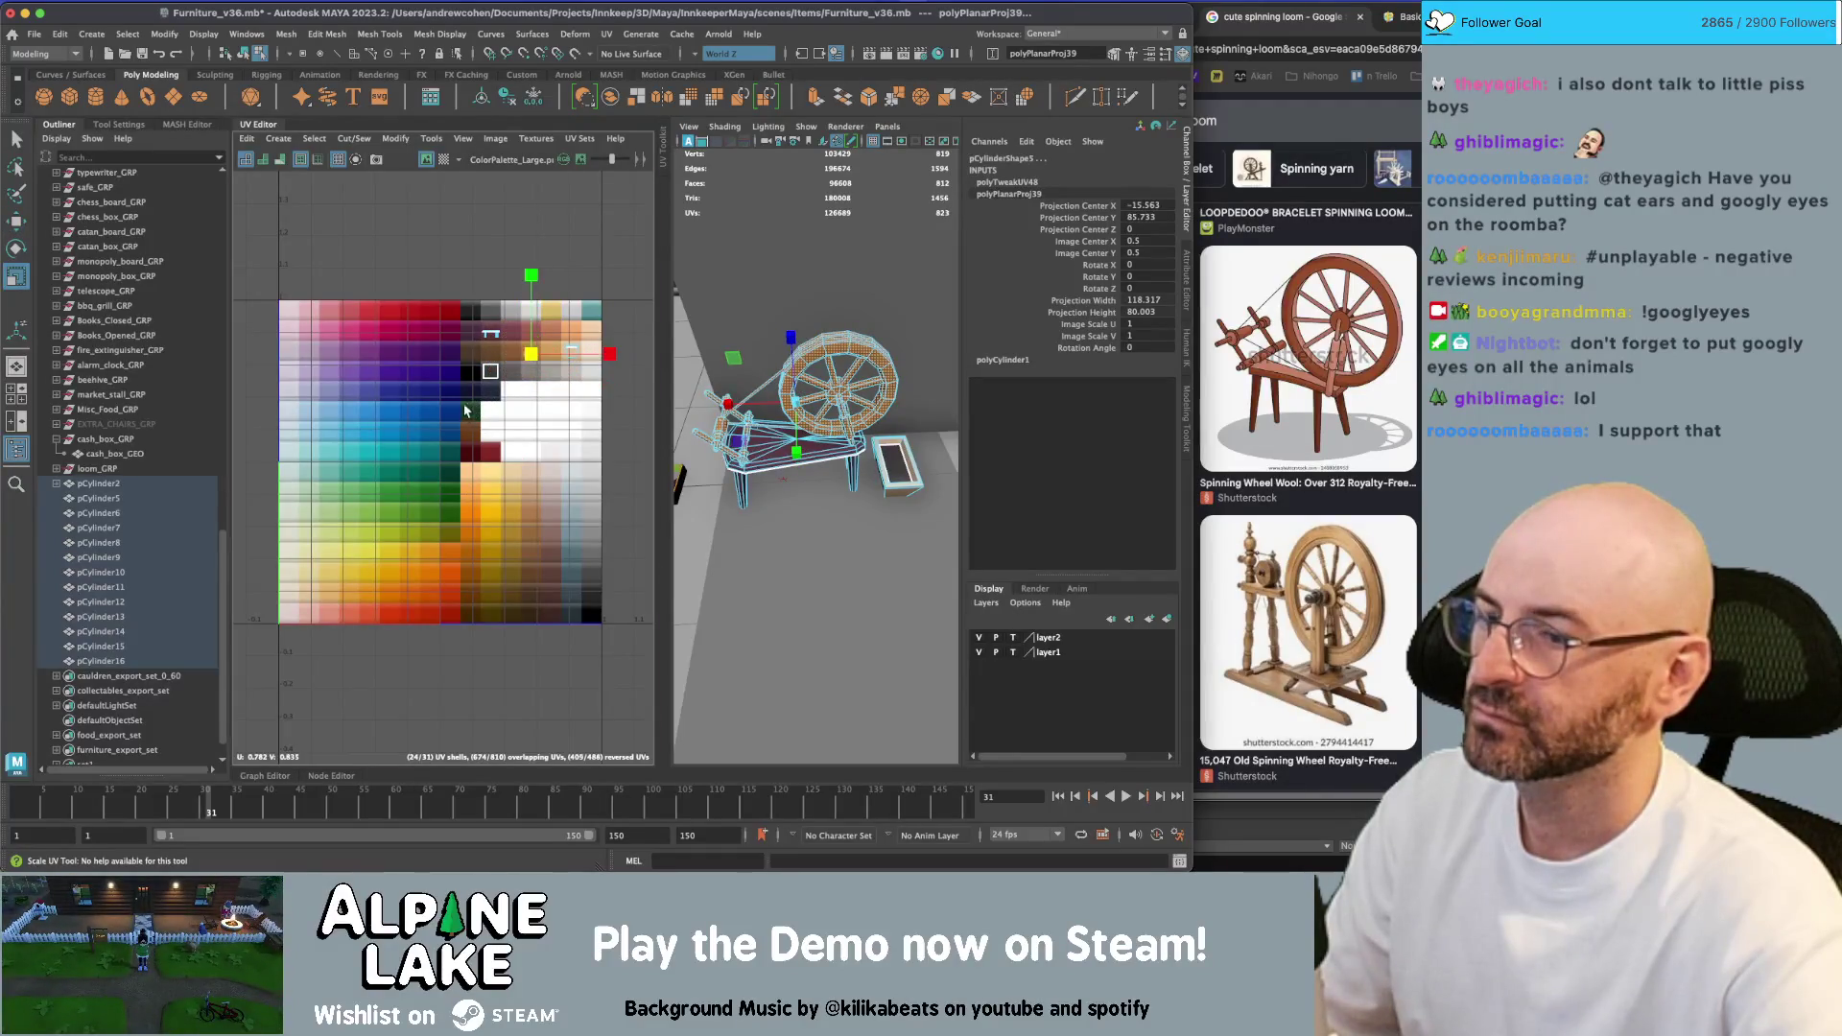
pyautogui.press('f')
pyautogui.scroll(-3, 501, 374)
pyautogui.press('w')
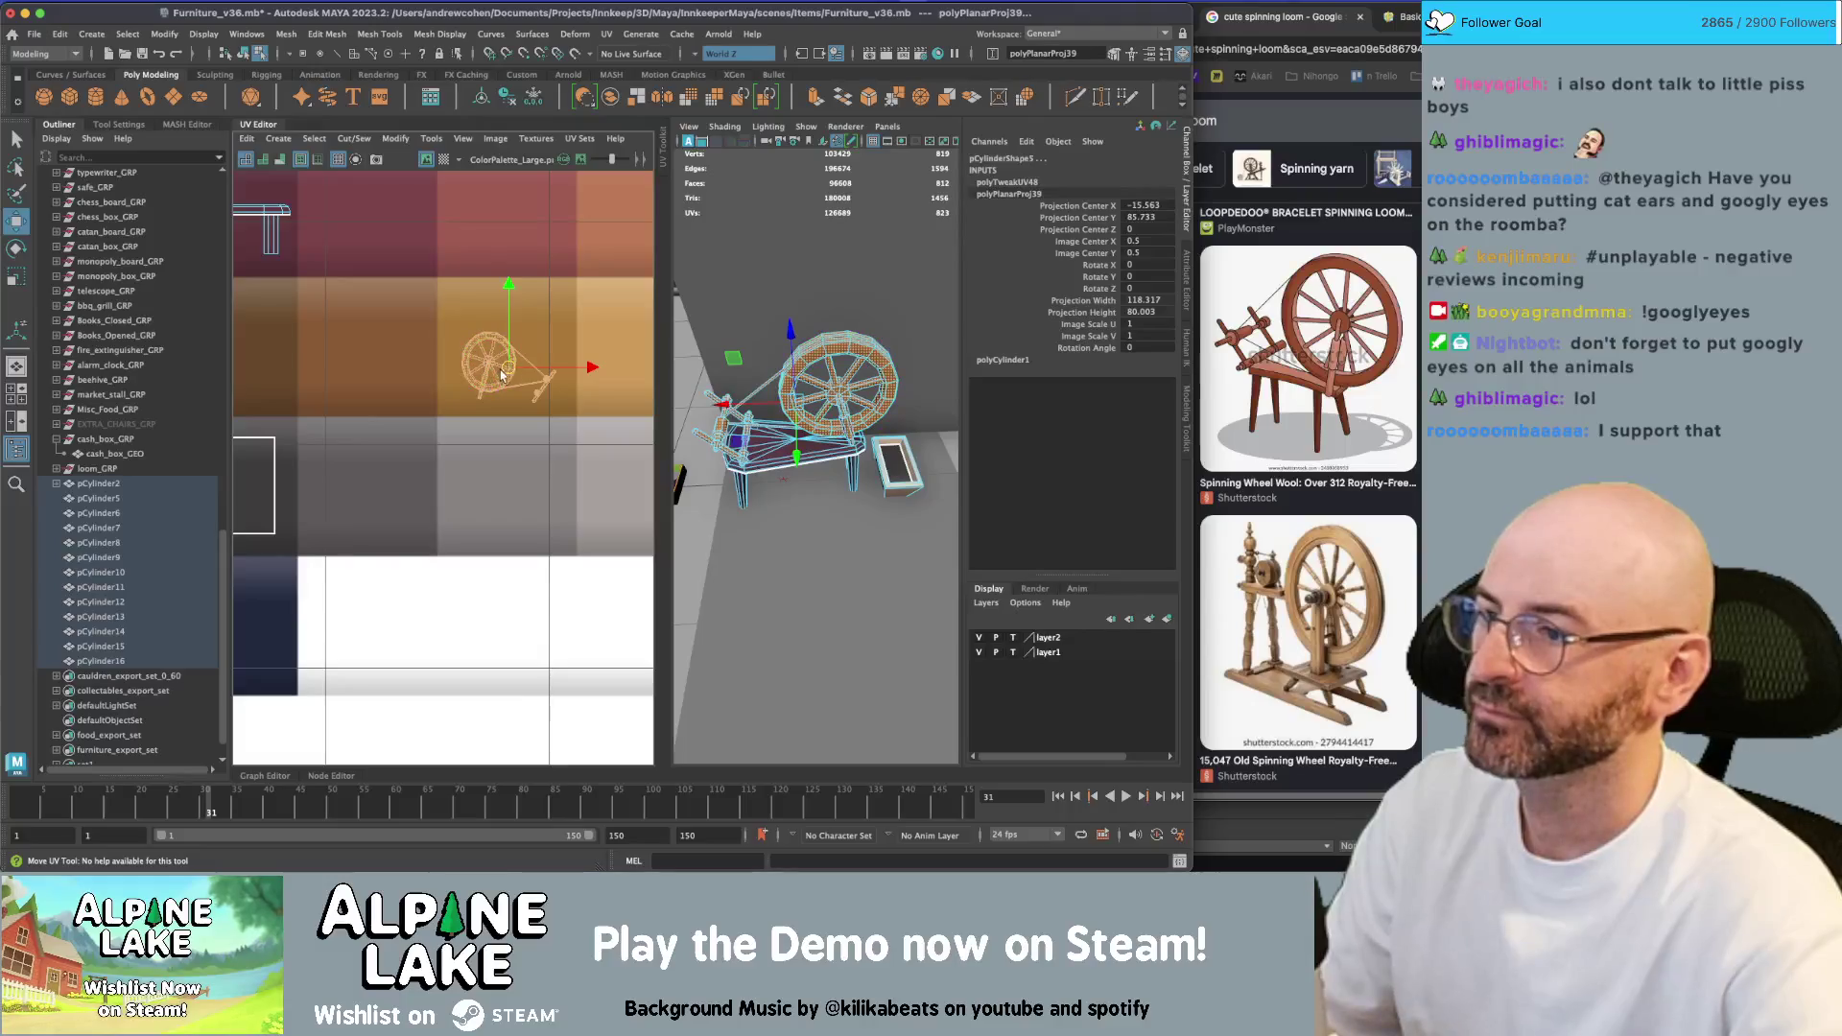
pyautogui.moveTo(501, 374); pyautogui.dragTo(363, 346)
pyautogui.press('F8')
pyautogui.press('q')
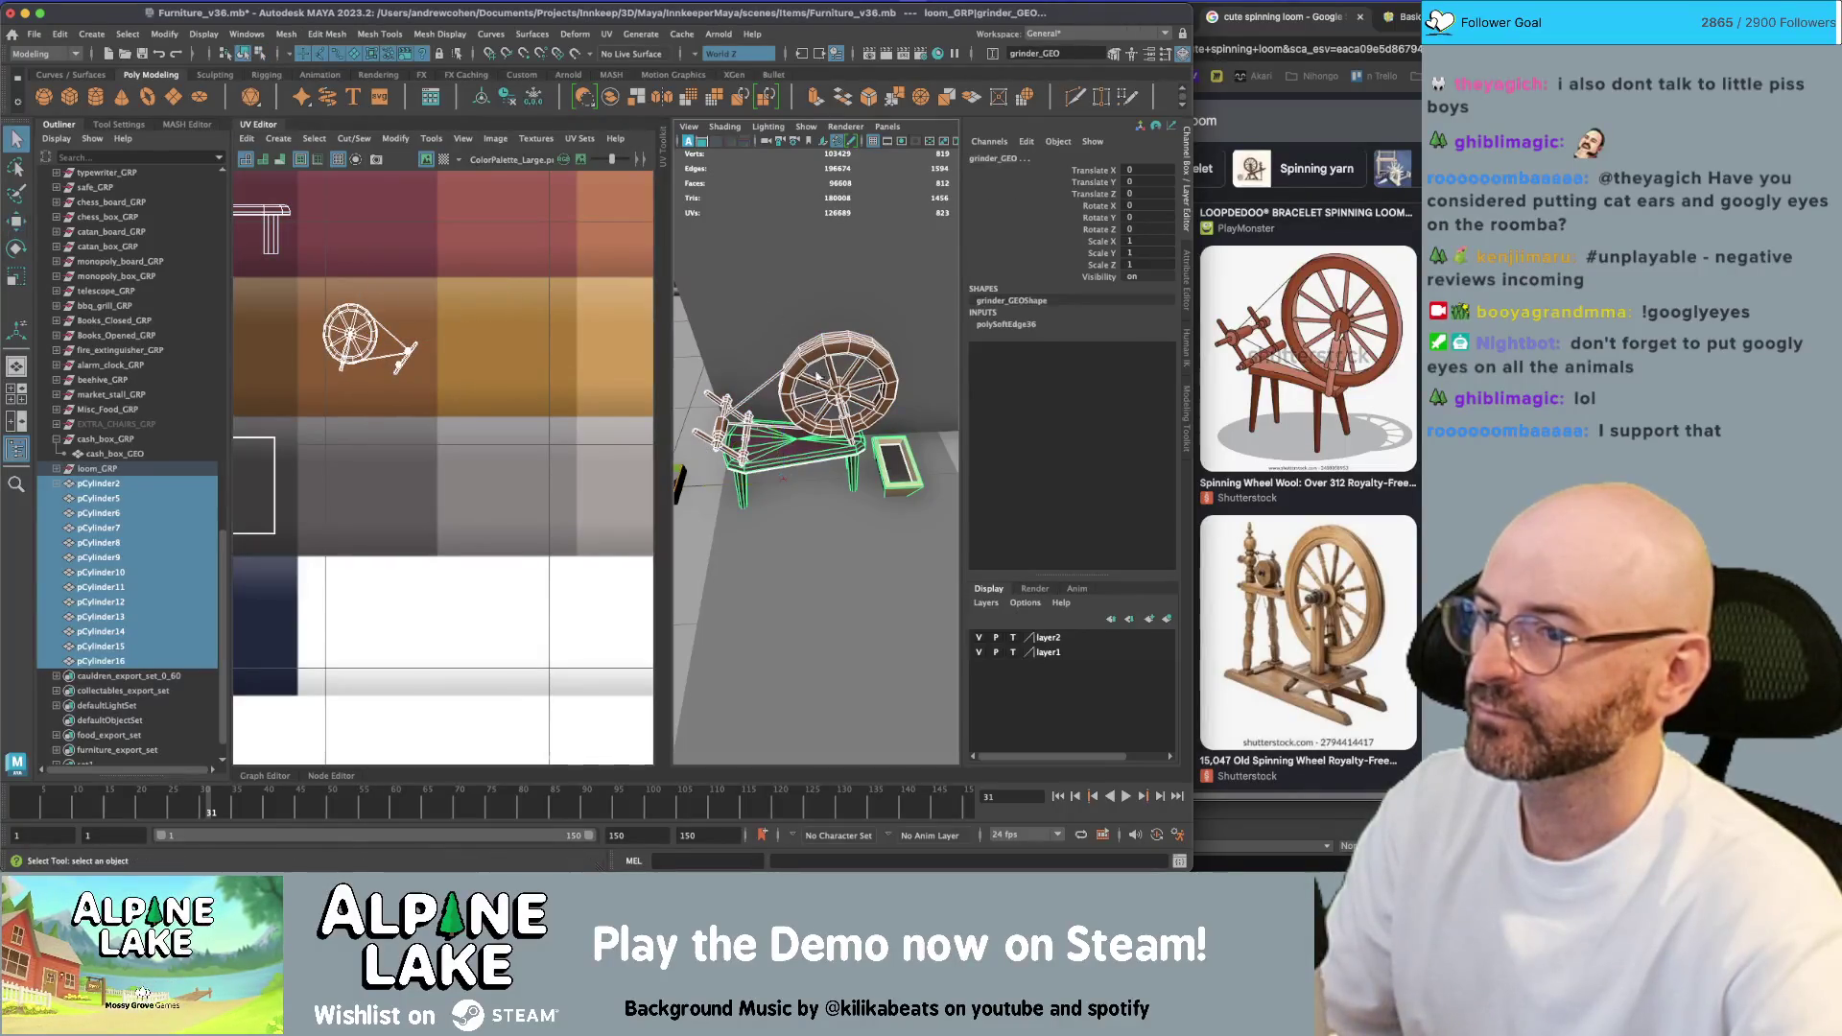
# Move the long and short rods' UVs onto a different palette colour
pyautogui.click(767, 387)
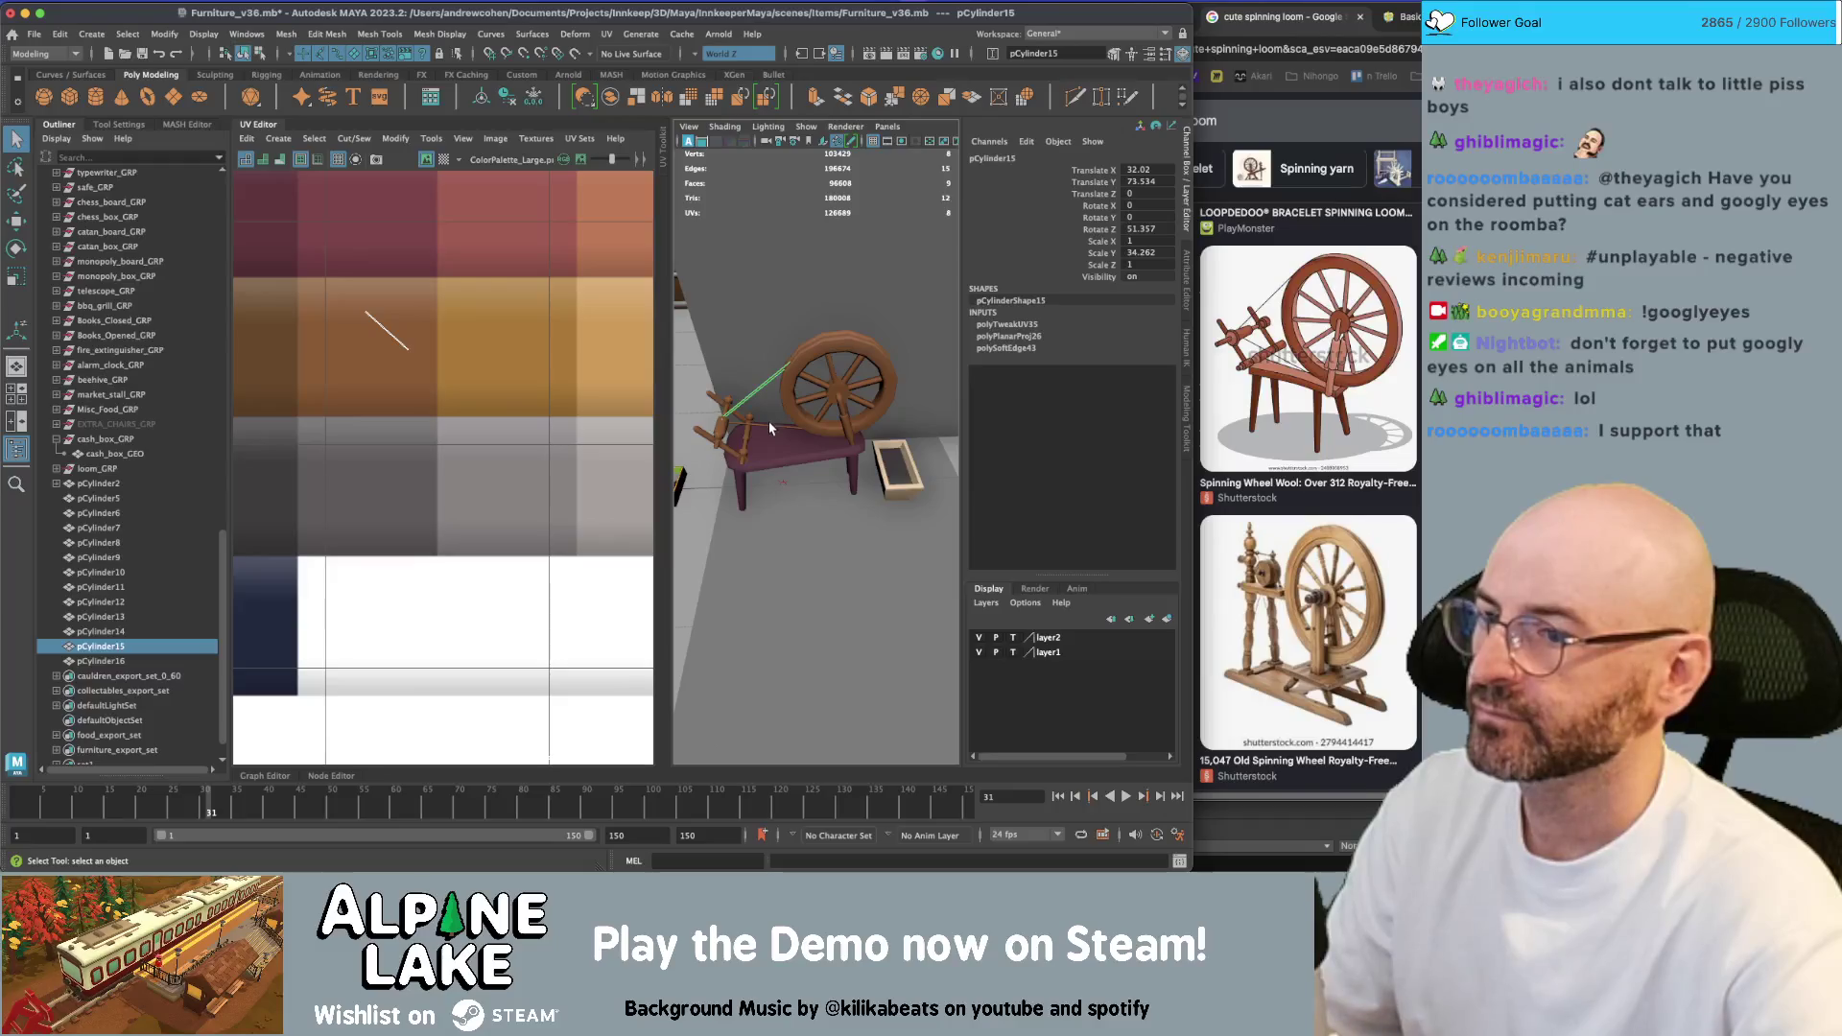
pyautogui.keyDown('shift'); pyautogui.click(750, 423); pyautogui.keyUp('shift')
pyautogui.moveTo(414, 330); pyautogui.dragTo(415, 384, button='right')
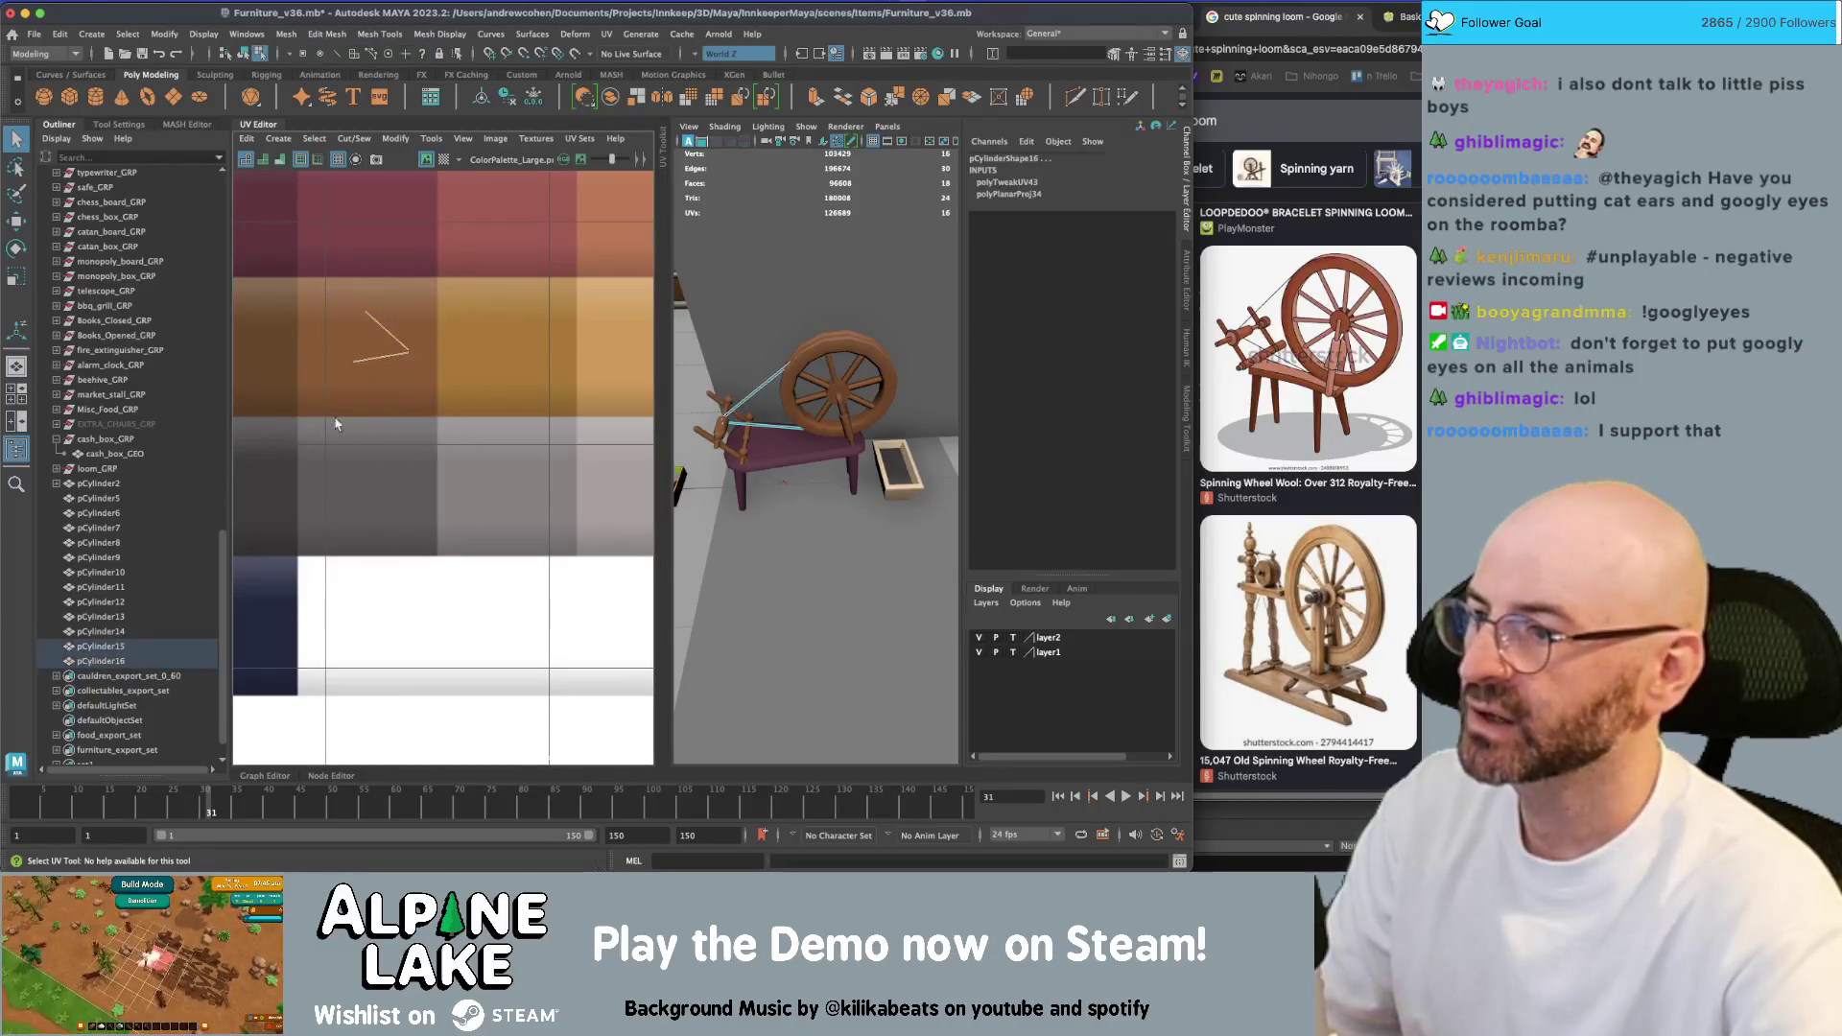
pyautogui.press('w')
pyautogui.press('f')
pyautogui.moveTo(308, 362); pyautogui.dragTo(548, 412)
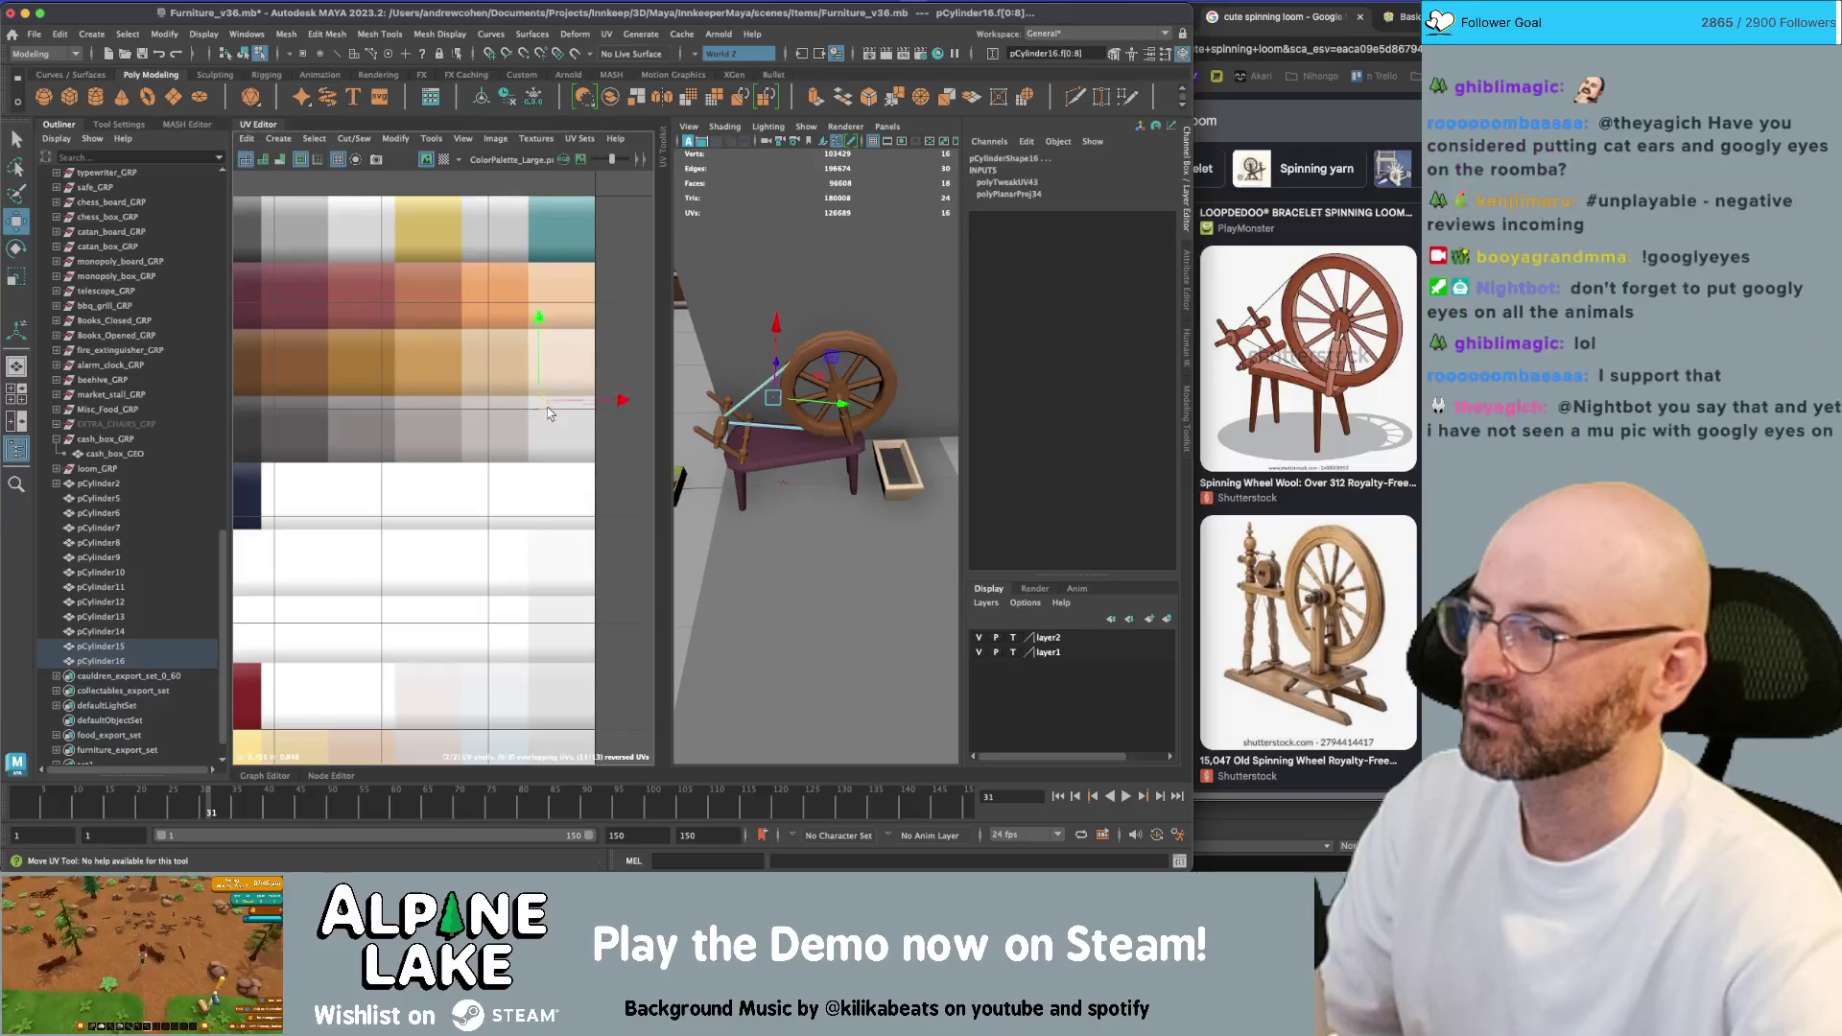
pyautogui.click(244, 53)
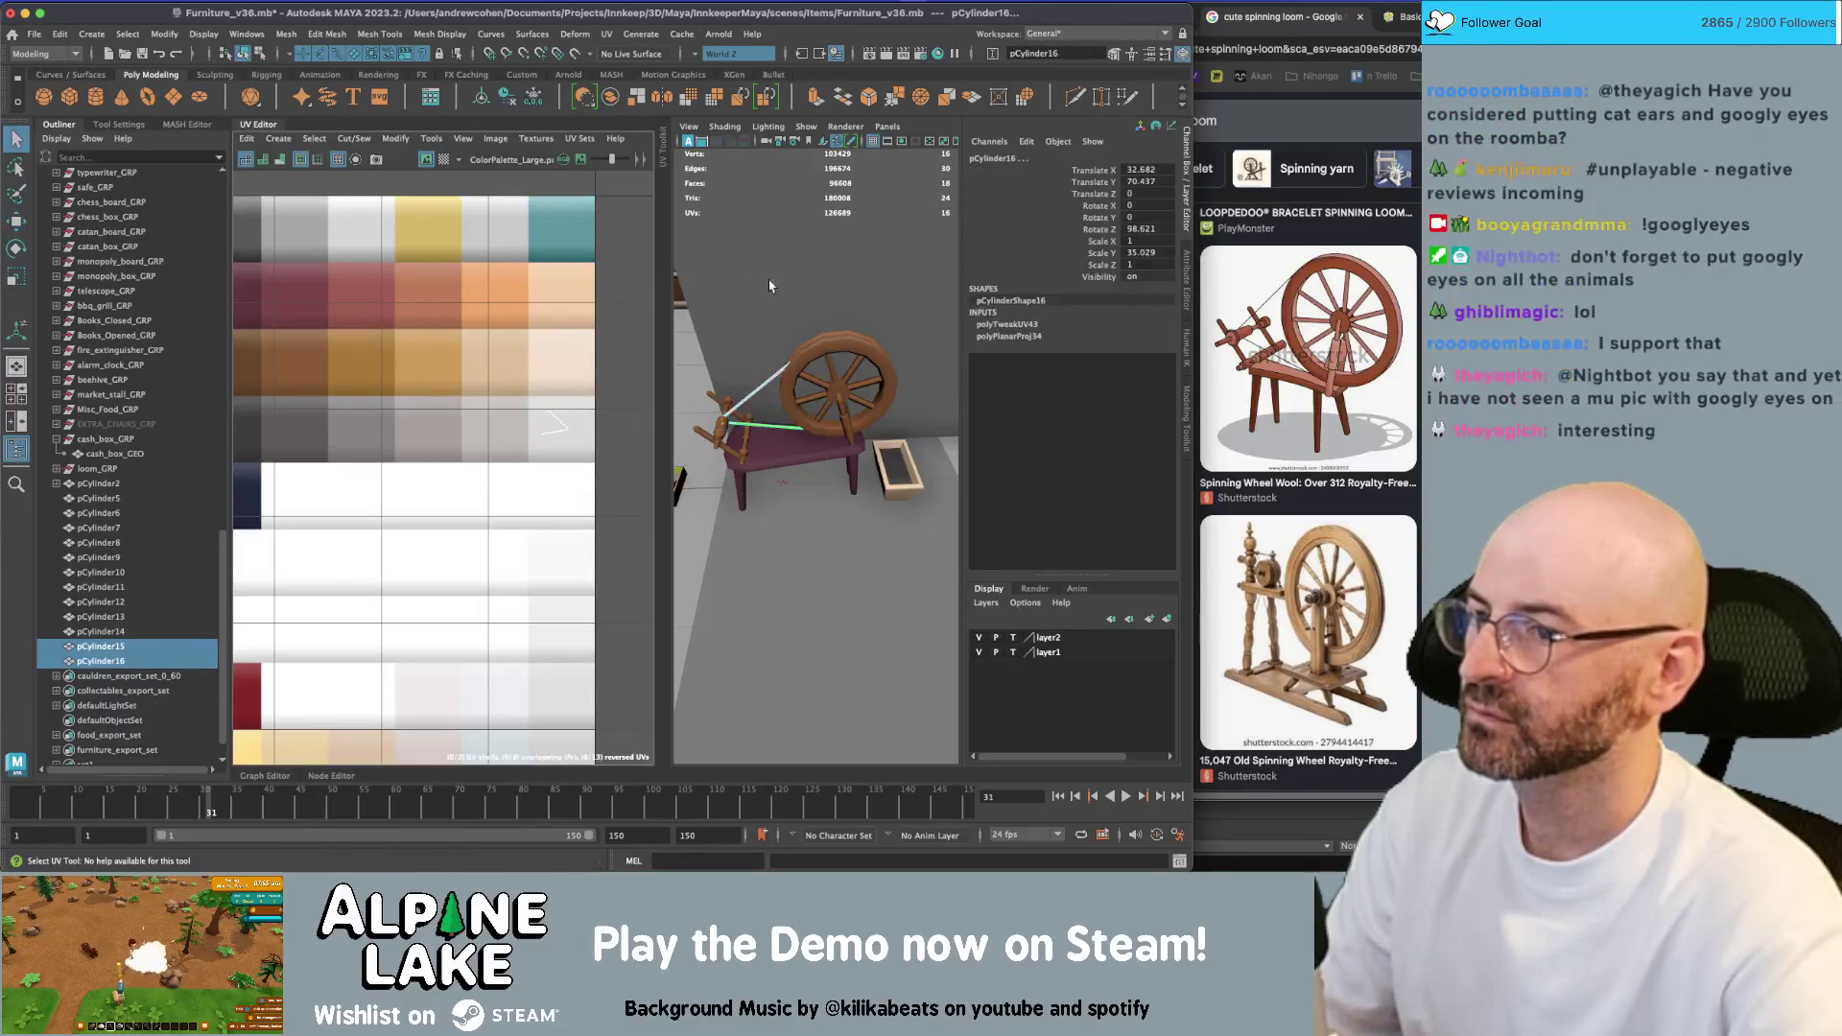
pyautogui.moveTo(767, 298)
pyautogui.keyDown('alt'); pyautogui.mouseDown()
pyautogui.moveTo(844, 289)
pyautogui.moveTo(786, 312)
pyautogui.mouseUp(); pyautogui.keyUp('alt')
pyautogui.click(789, 429)
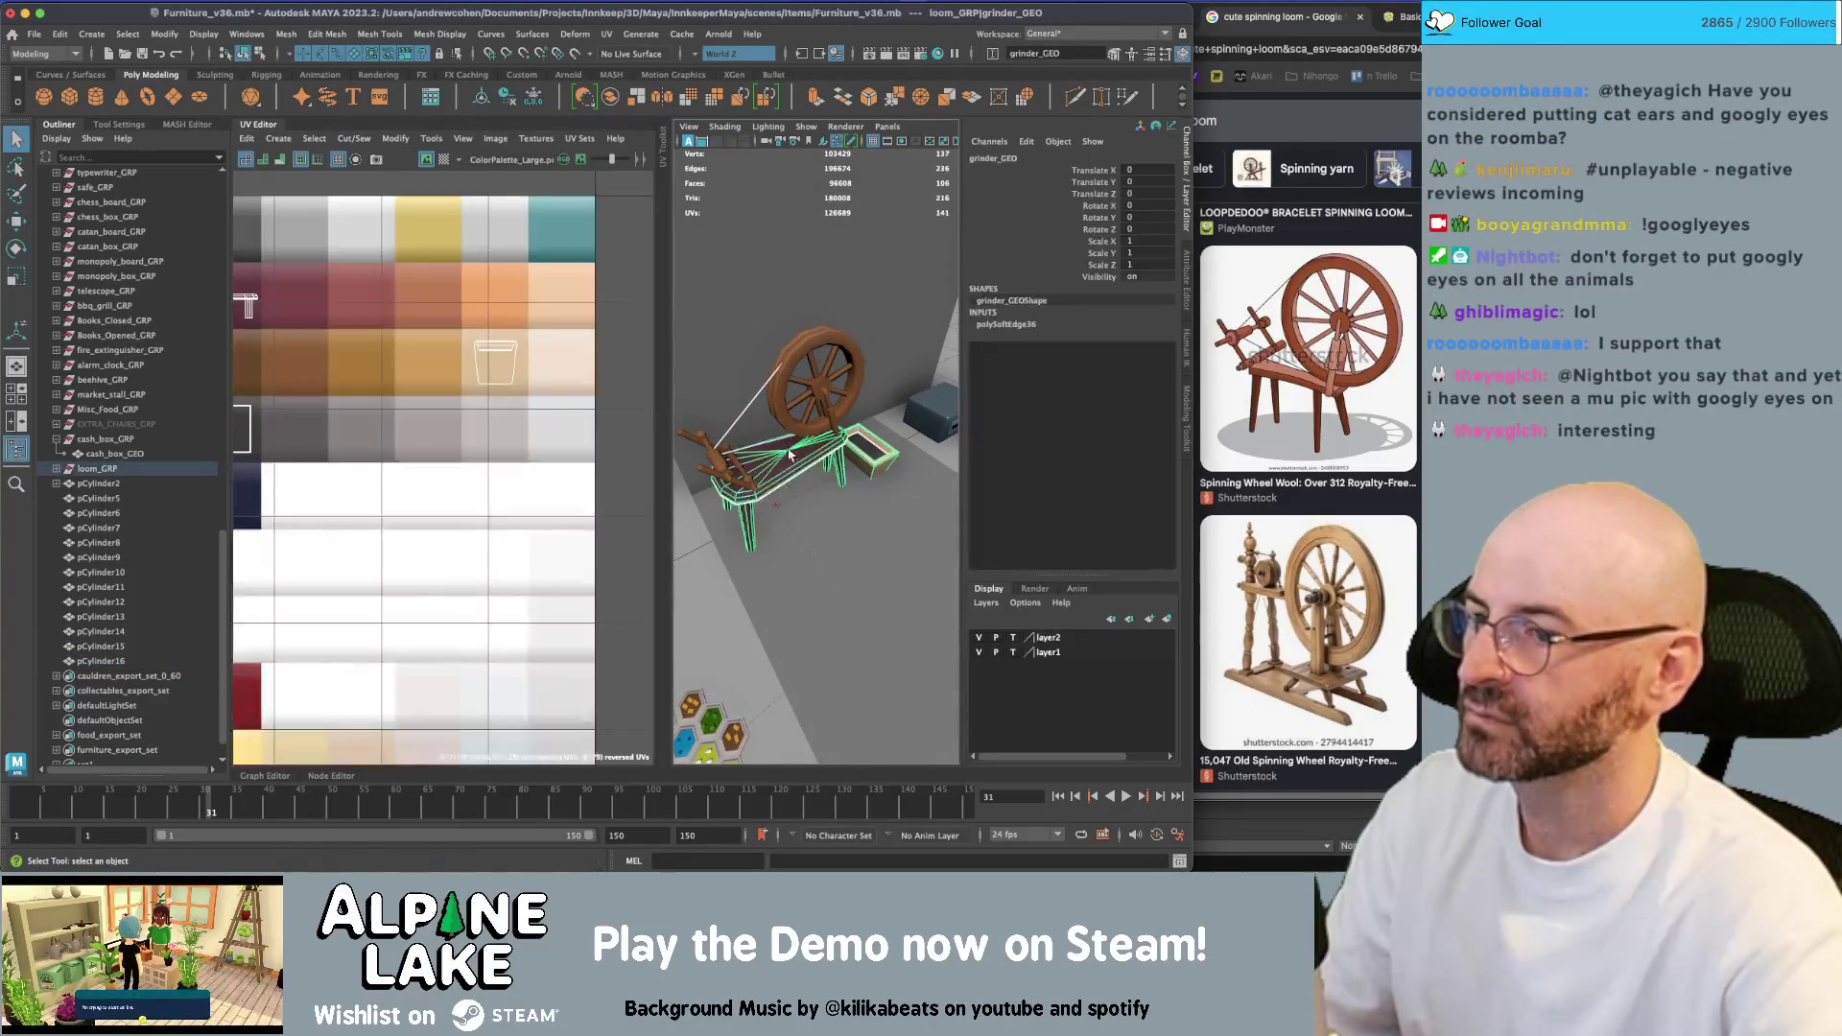
# Move the bench's UV shell onto a darker wood swatch in the palette
pyautogui.moveTo(372, 380)
pyautogui.mouseDown(button='right')
pyautogui.moveTo(397, 334)
pyautogui.moveTo(307, 359)
pyautogui.mouseUp(button='right')
pyautogui.click(261, 343)
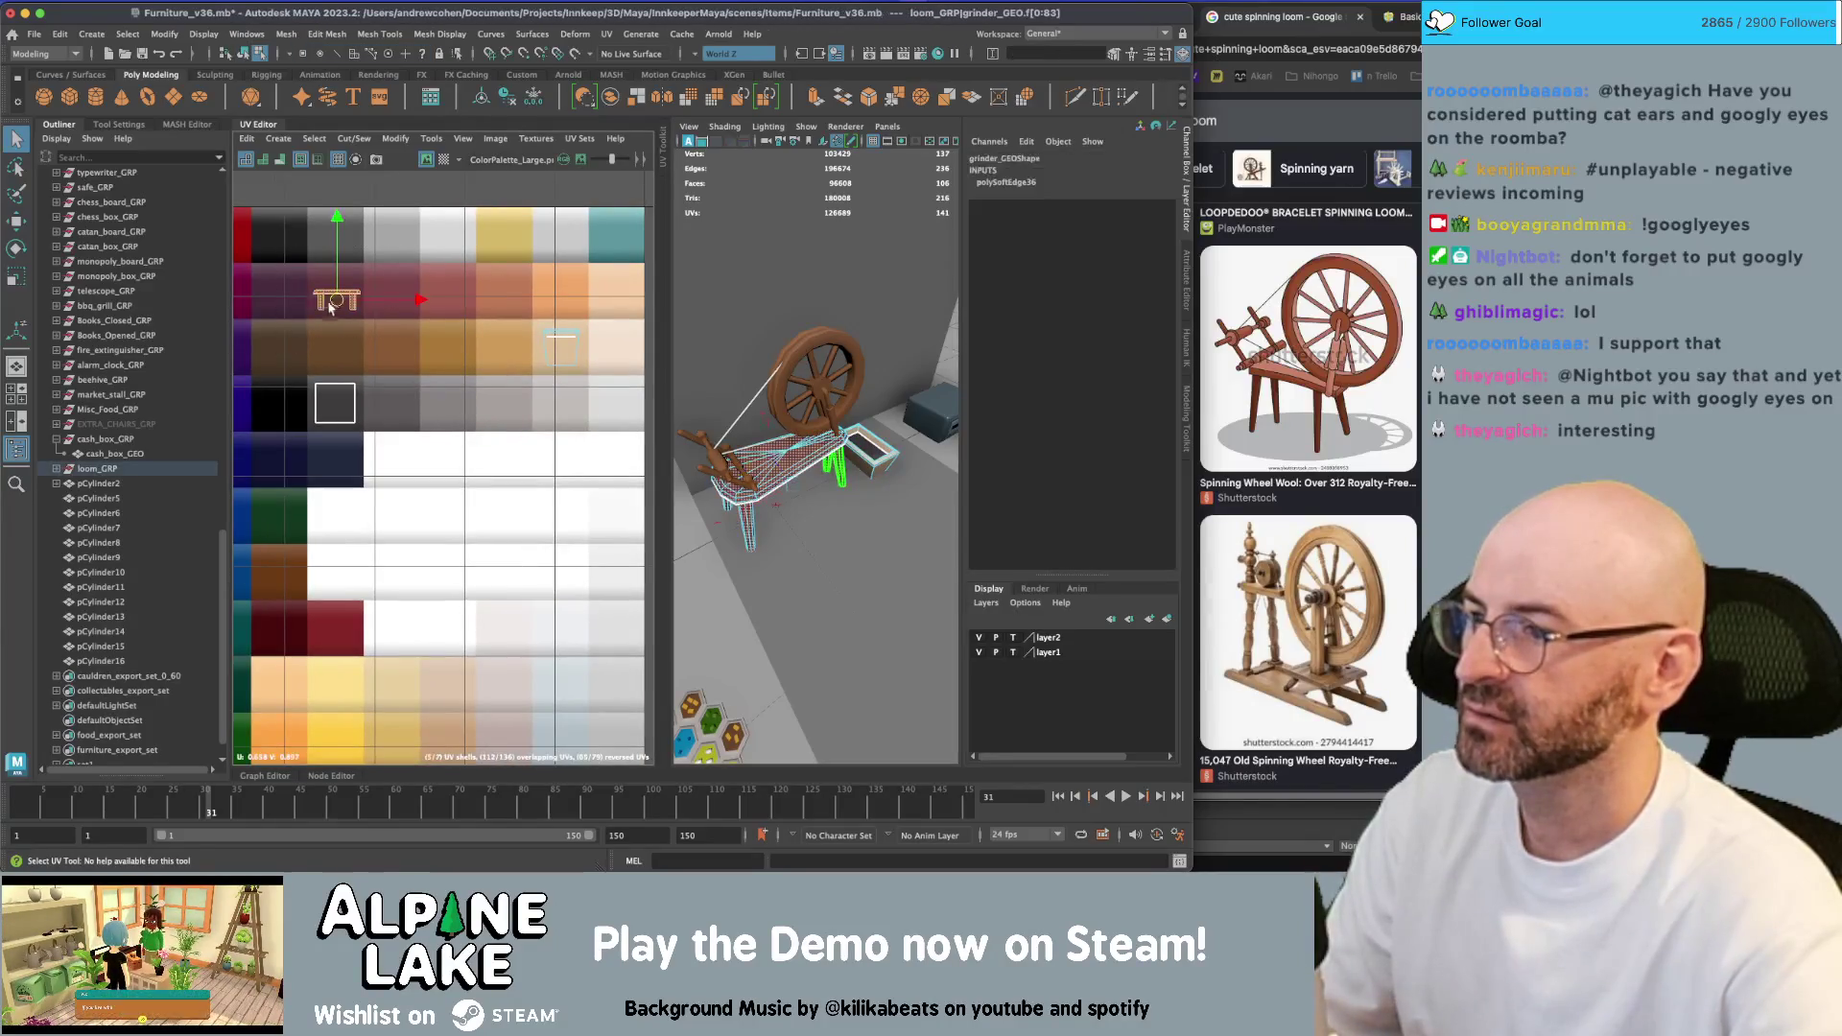
pyautogui.press('w')
pyautogui.click(246, 34)
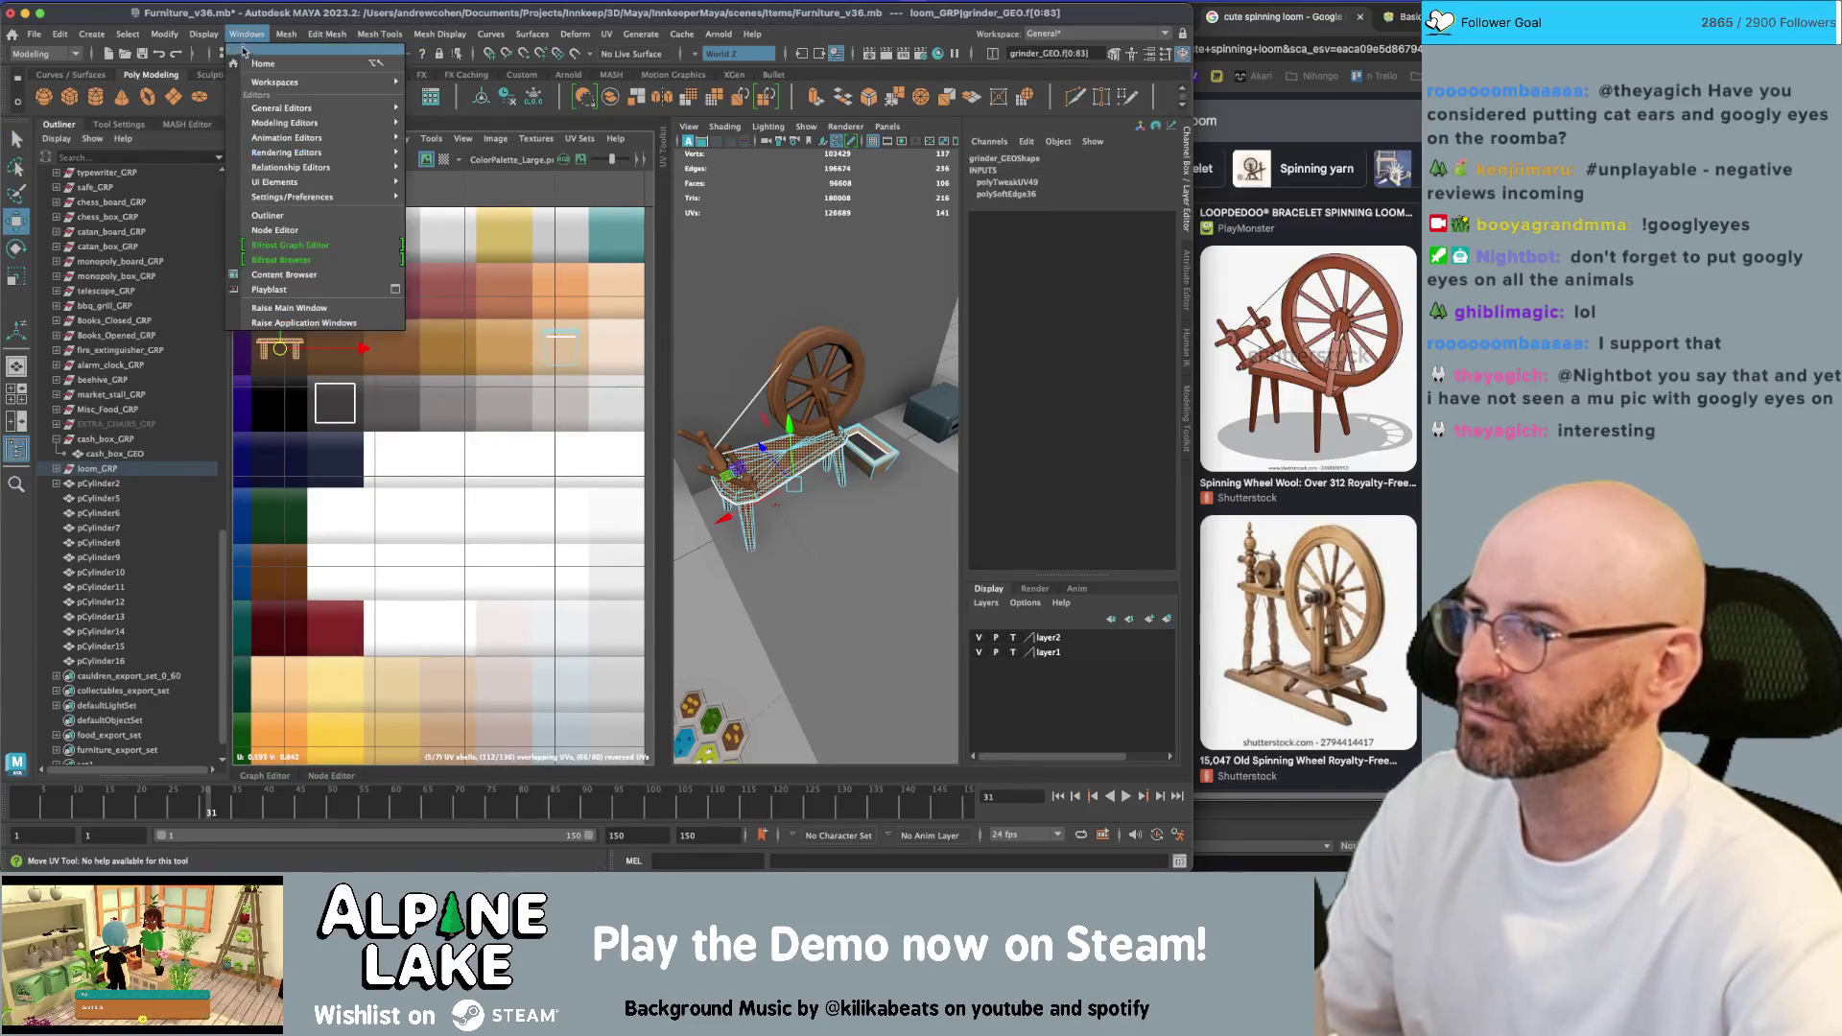
pyautogui.click(244, 53)
pyautogui.moveTo(864, 288)
pyautogui.keyDown('alt'); pyautogui.mouseDown()
pyautogui.moveTo(950, 261)
pyautogui.moveTo(788, 281)
pyautogui.moveTo(720, 246)
pyautogui.mouseUp(); pyautogui.keyUp('alt')
pyautogui.click(950, 261)
# Move the small box's UV faces on the base mesh onto a darker wood swatch
pyautogui.click(748, 422)
pyautogui.rightClick(532, 381)
pyautogui.moveTo(403, 387); pyautogui.dragTo(532, 419, button='right')
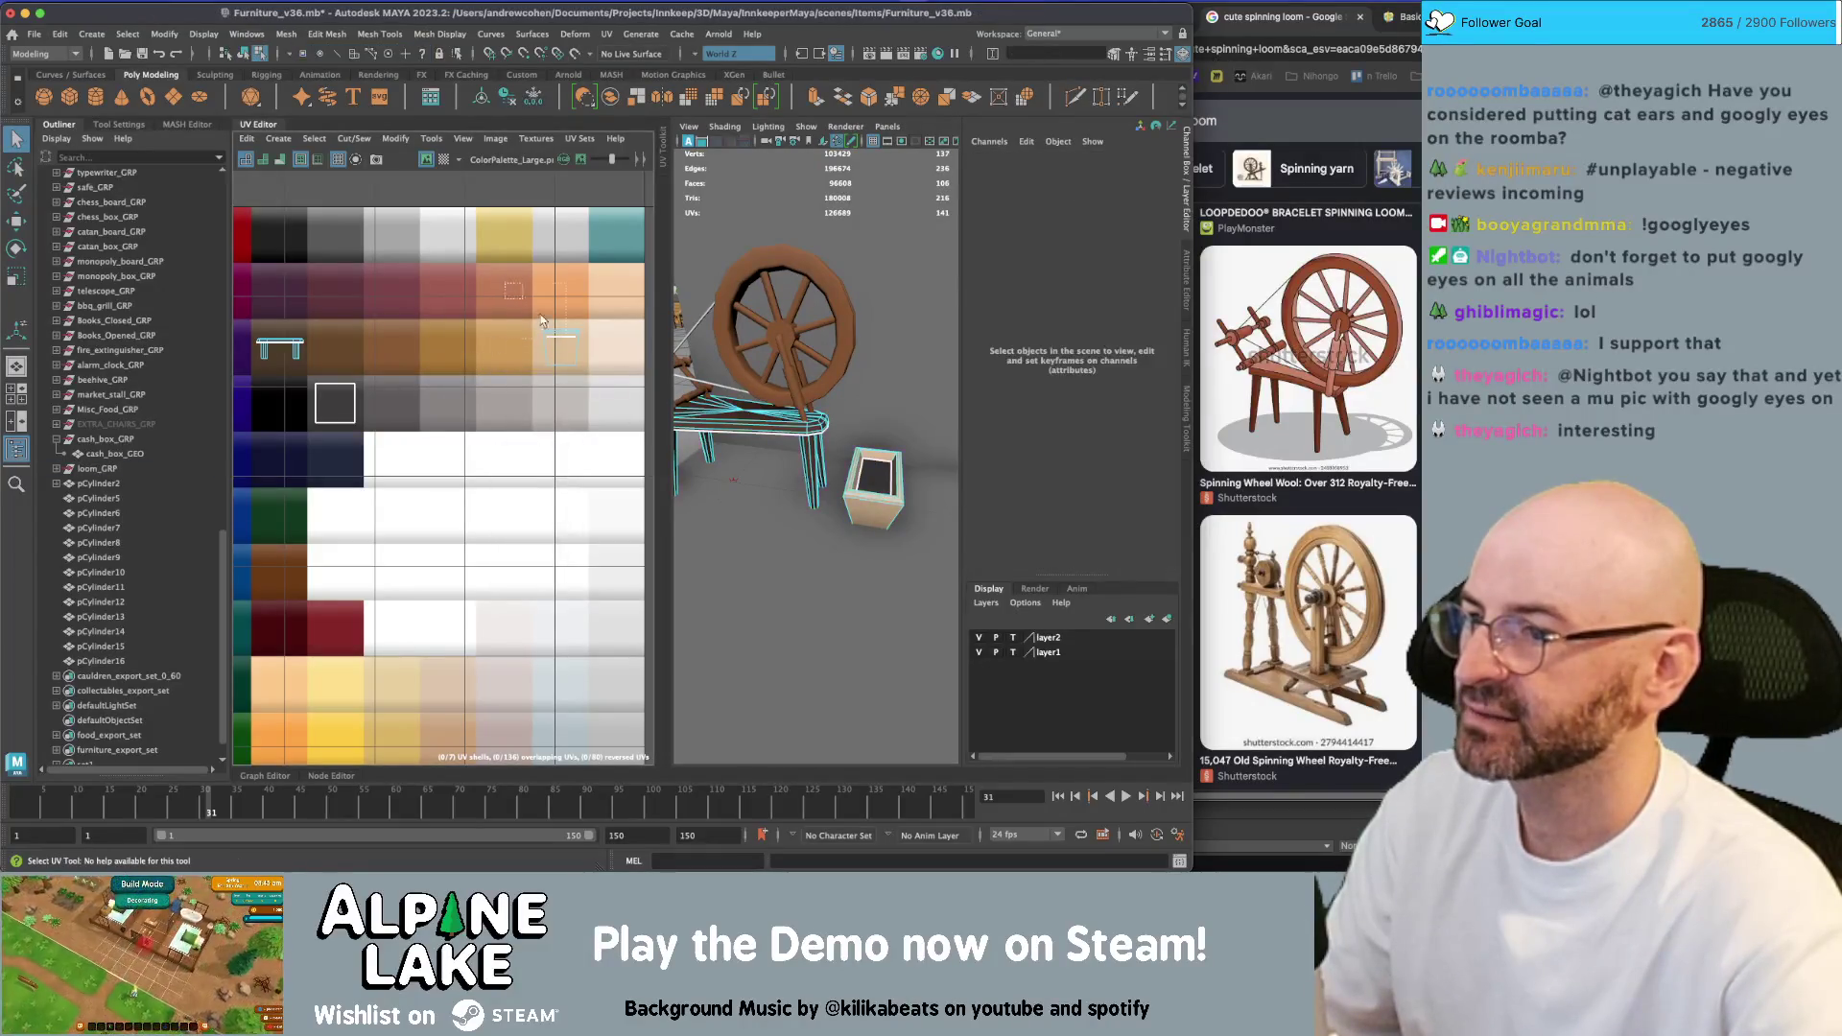
pyautogui.press('w')
pyautogui.moveTo(585, 370)
pyautogui.mouseDown()
pyautogui.moveTo(540, 329)
pyautogui.moveTo(318, 352)
pyautogui.mouseUp()
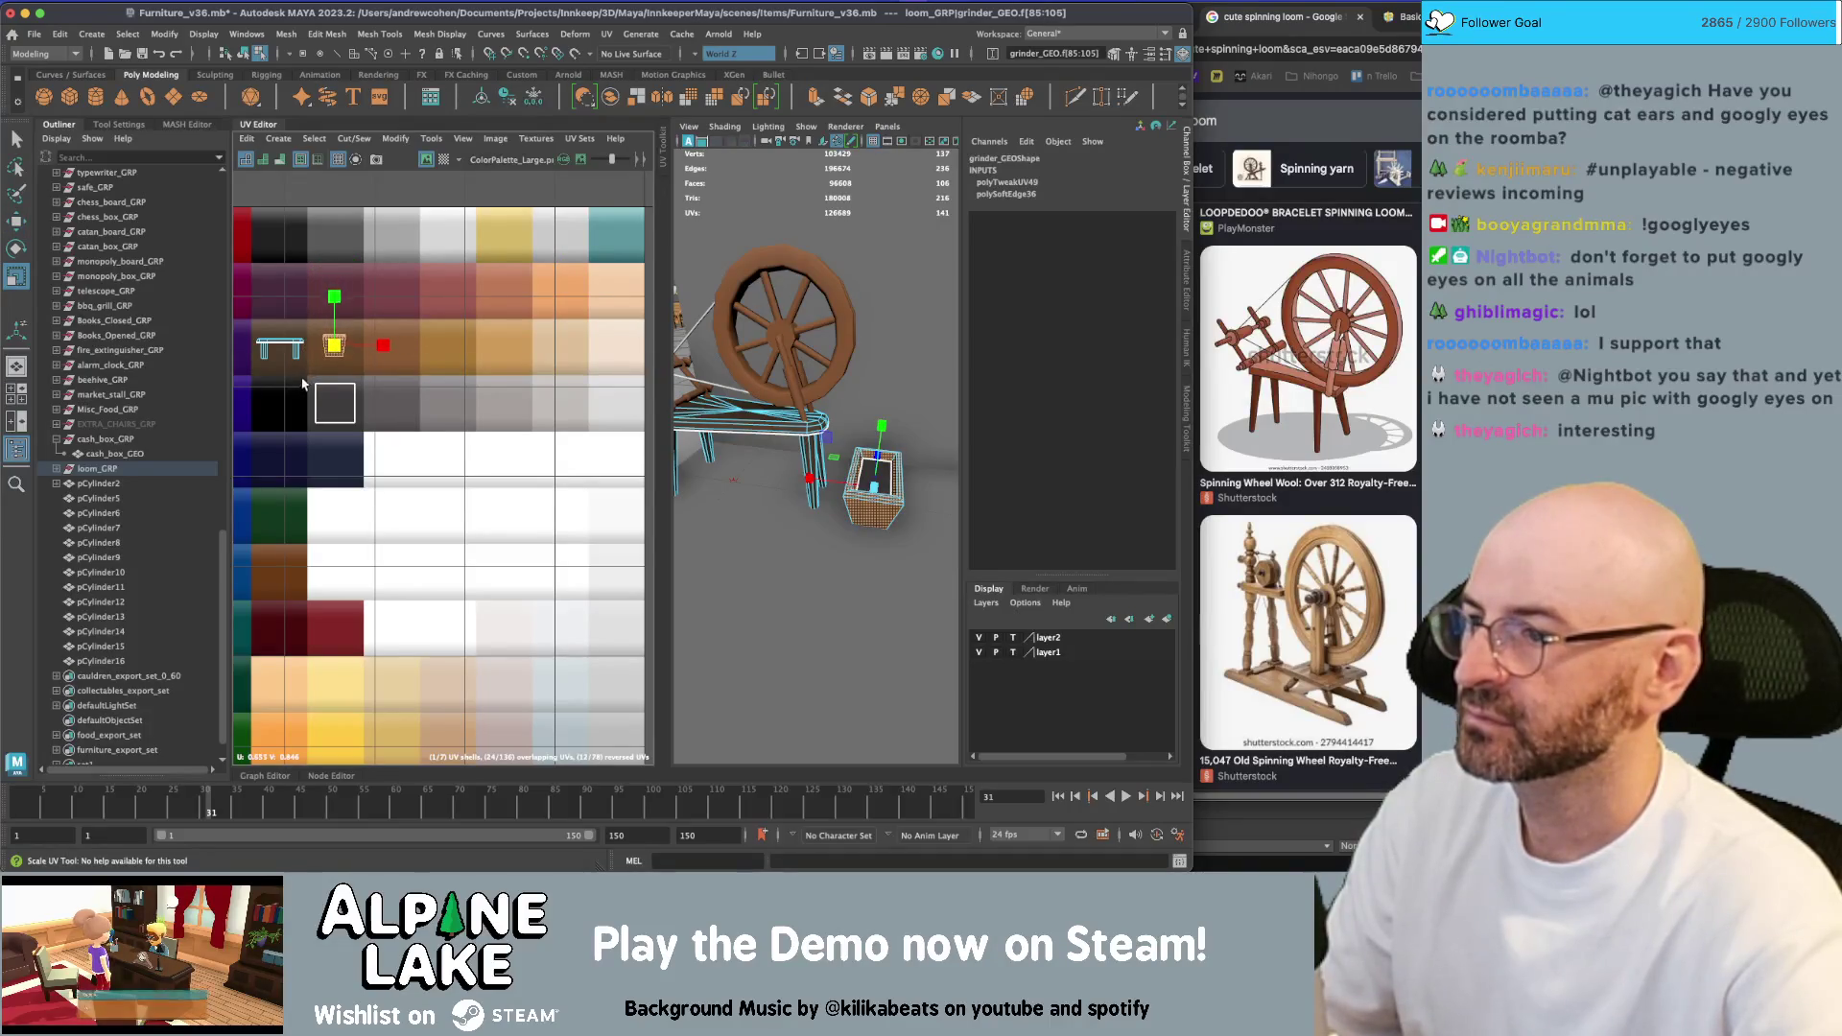
pyautogui.press('w')
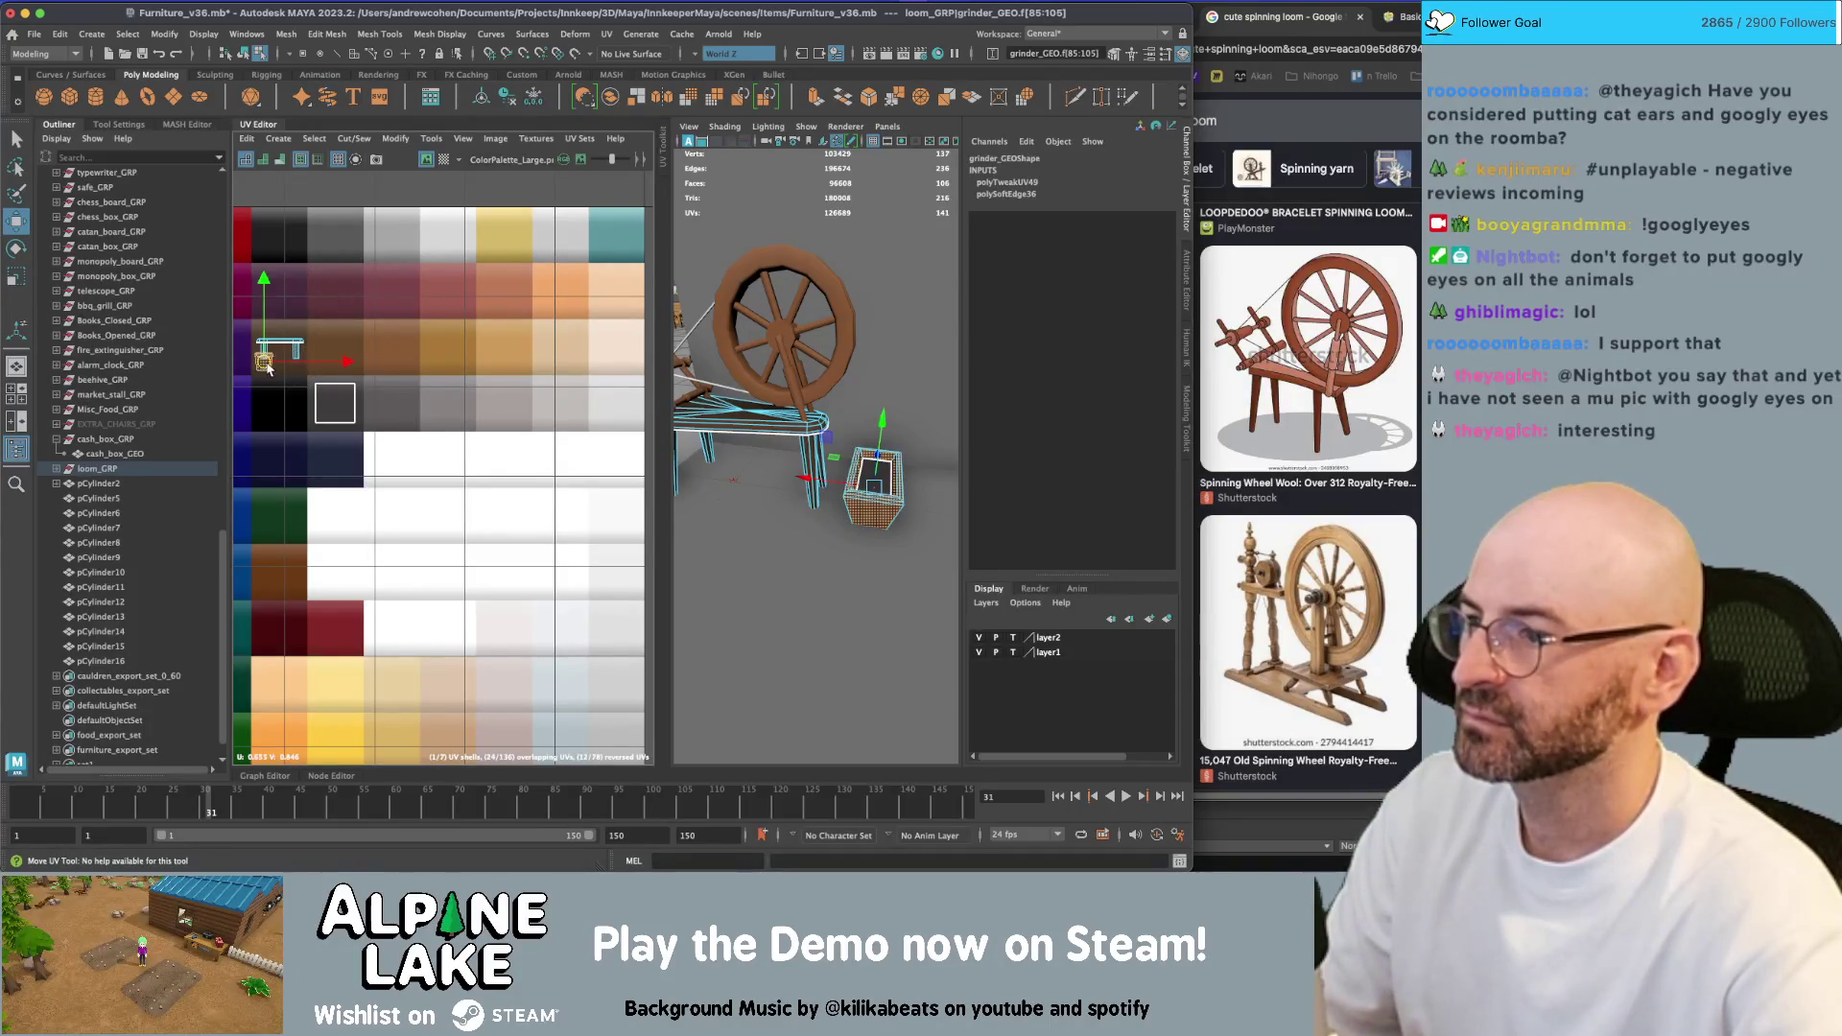
pyautogui.click(244, 52)
# Zoom in on the wheel and select its diagonal arm piece
pyautogui.click(782, 321)
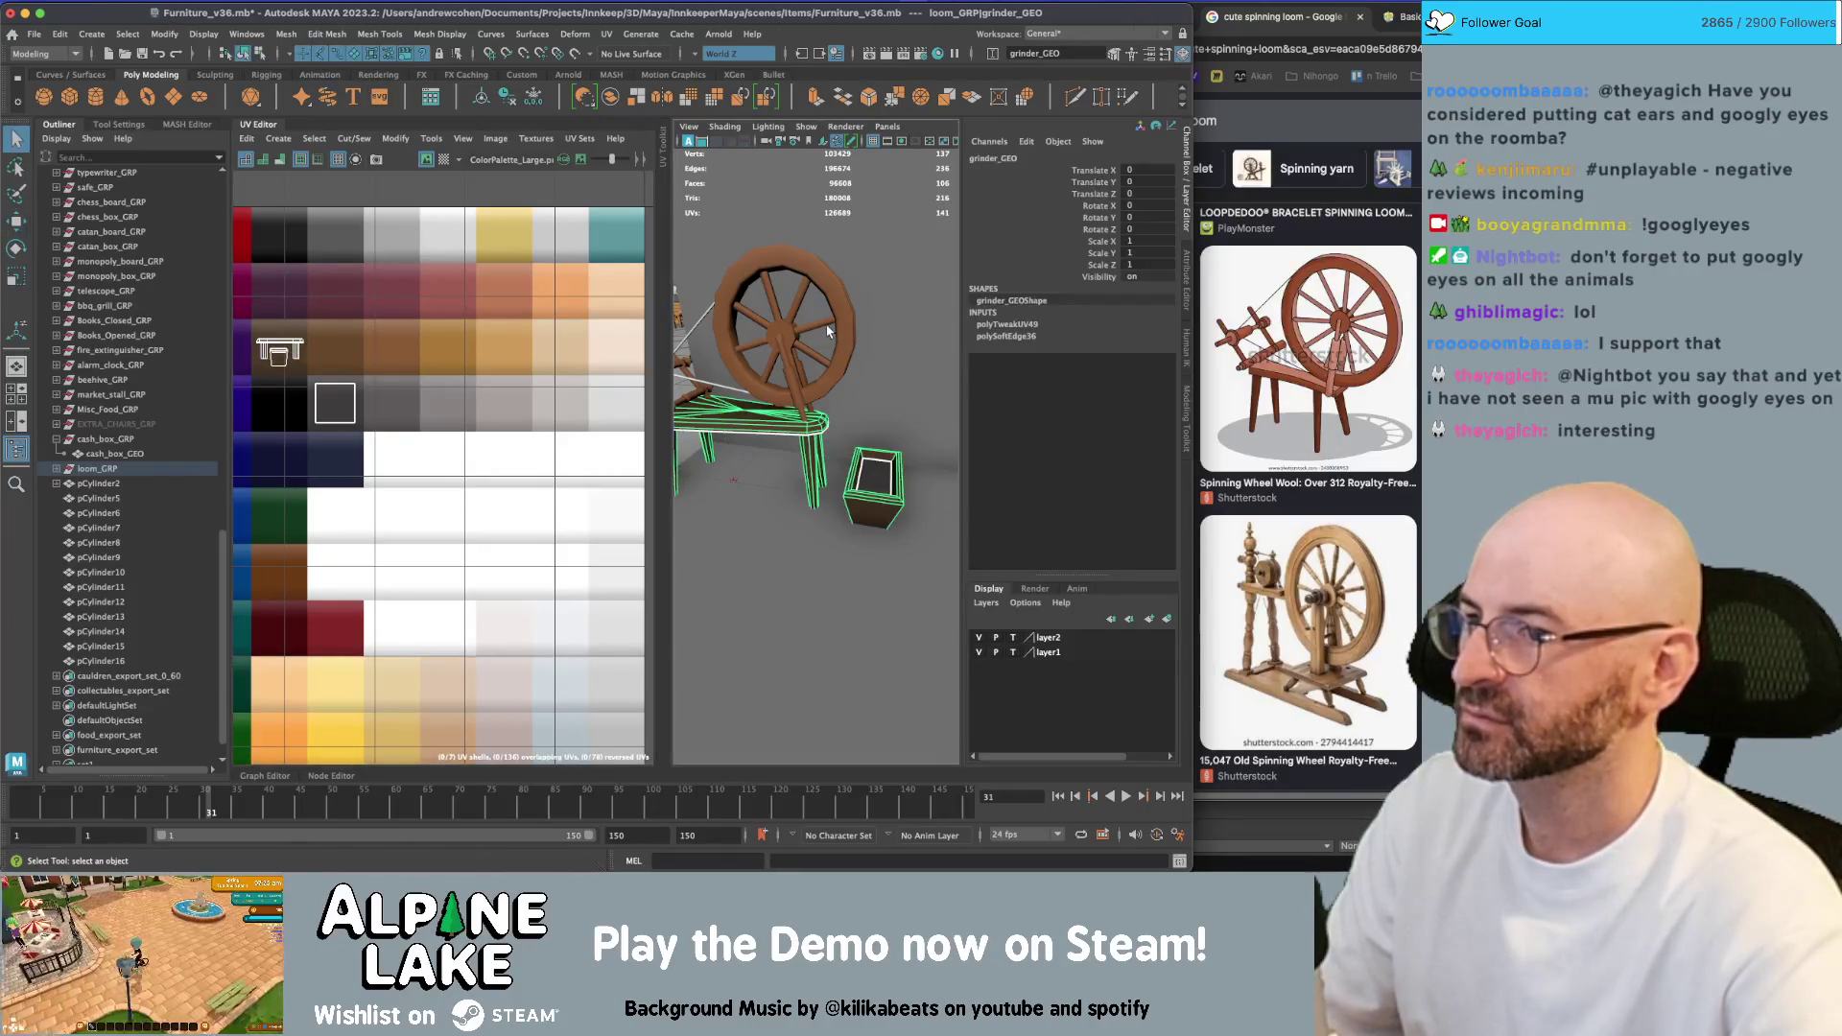
pyautogui.keyDown('alt'); pyautogui.moveTo(806, 345); pyautogui.dragTo(775, 323); pyautogui.keyUp('alt')
pyautogui.keyDown('alt'); pyautogui.moveTo(775, 323); pyautogui.dragTo(844, 398, button='right'); pyautogui.keyUp('alt')
pyautogui.moveTo(837, 376)
pyautogui.keyDown('alt'); pyautogui.mouseDown()
pyautogui.moveTo(942, 395)
pyautogui.moveTo(761, 432)
pyautogui.moveTo(814, 400)
pyautogui.moveTo(817, 423)
pyautogui.mouseUp(); pyautogui.keyUp('alt')
pyautogui.click(833, 364)
pyautogui.click(754, 437)
# Add the other arm part and spindle, then shift their UV shells onto darker wood colours
pyautogui.keyDown('shift'); pyautogui.click(818, 423); pyautogui.keyUp('shift')
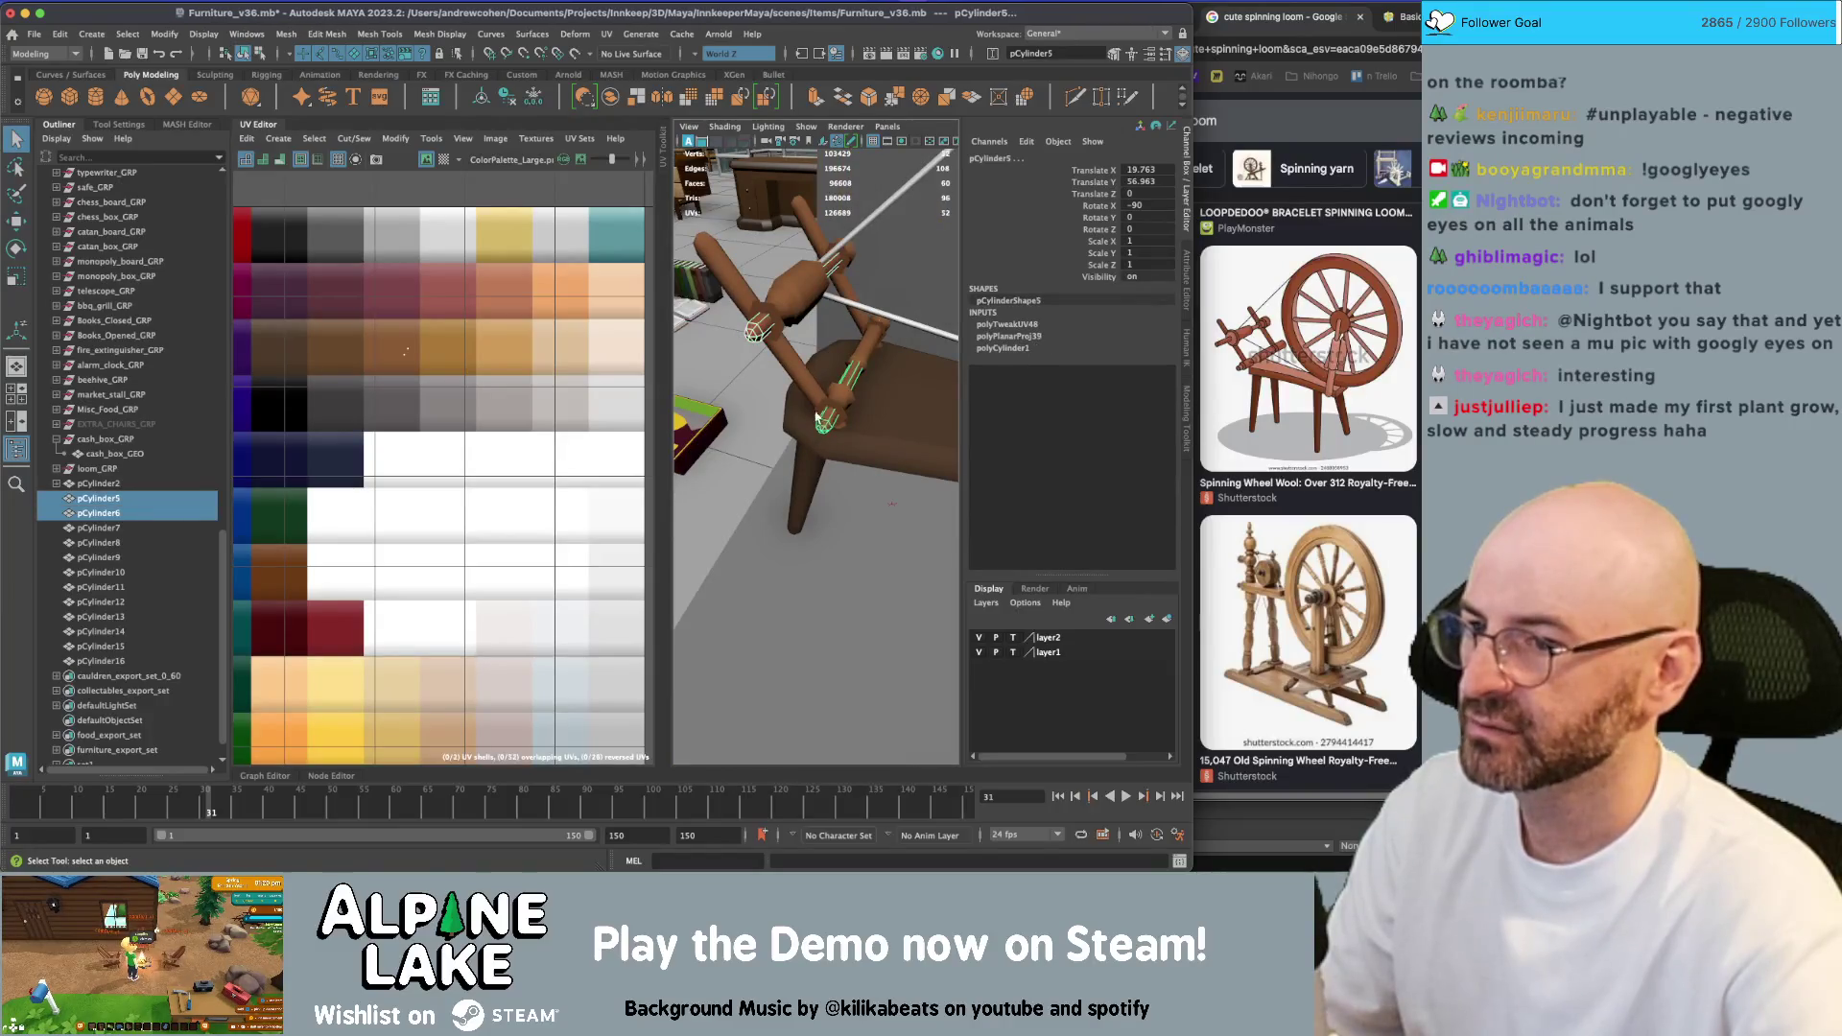
pyautogui.keyDown('shift'); pyautogui.click(846, 376); pyautogui.keyUp('shift')
pyautogui.moveTo(499, 305); pyautogui.dragTo(509, 299, button='right')
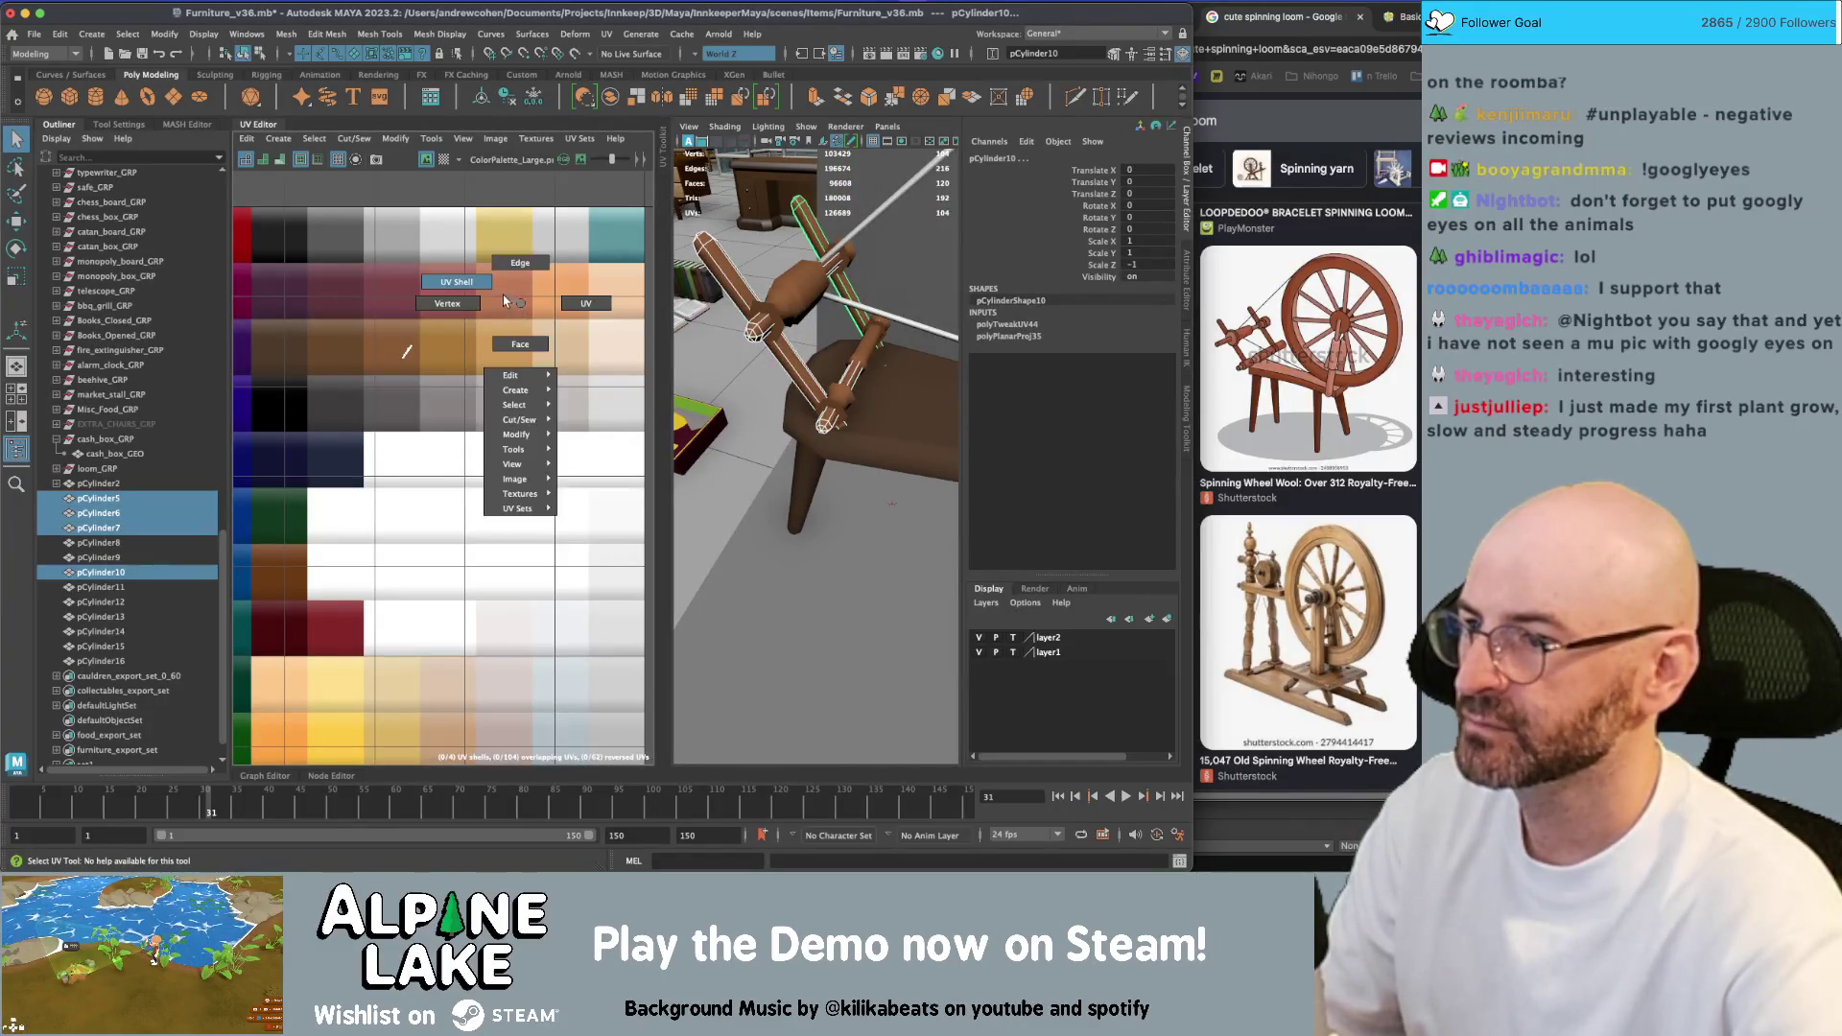
pyautogui.press('w')
pyautogui.moveTo(405, 368); pyautogui.dragTo(293, 362)
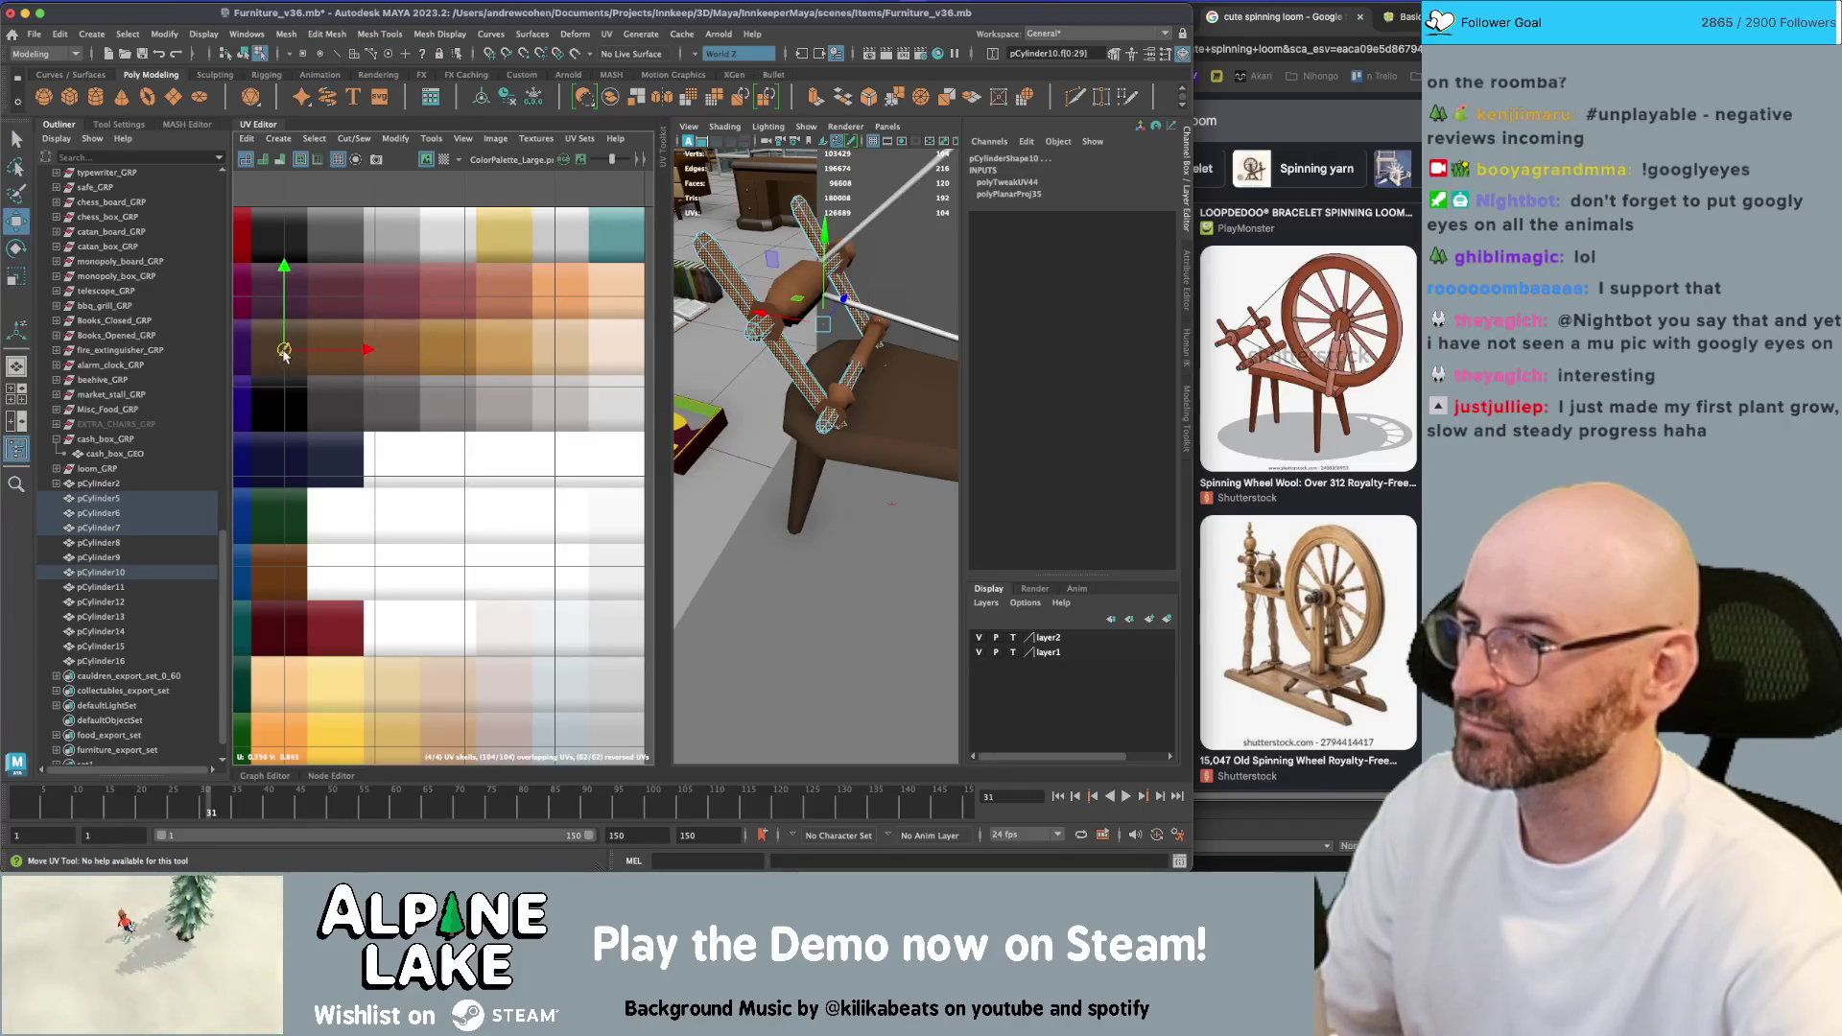
pyautogui.press('q')
# Move the spindle holder and lower peg UV shells onto a new palette colour
pyautogui.click(792, 284)
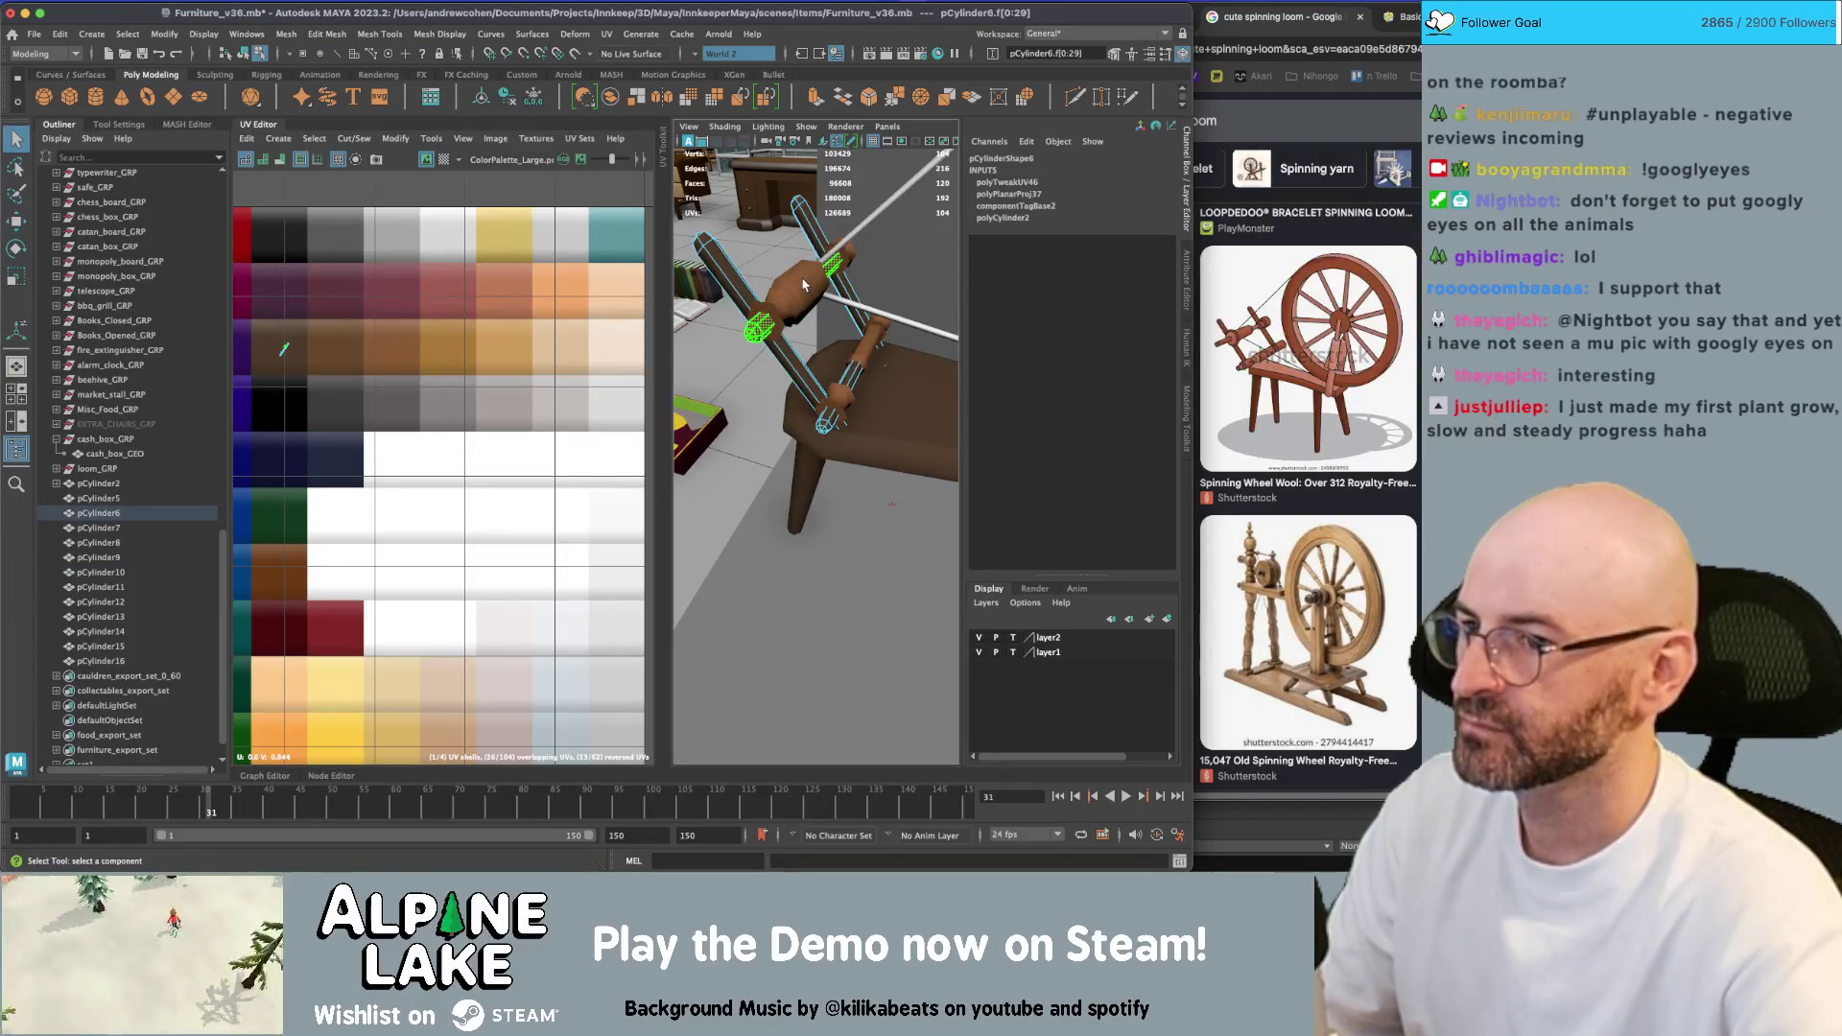
pyautogui.moveTo(804, 285); pyautogui.dragTo(813, 257, button='right')
pyautogui.click(808, 286)
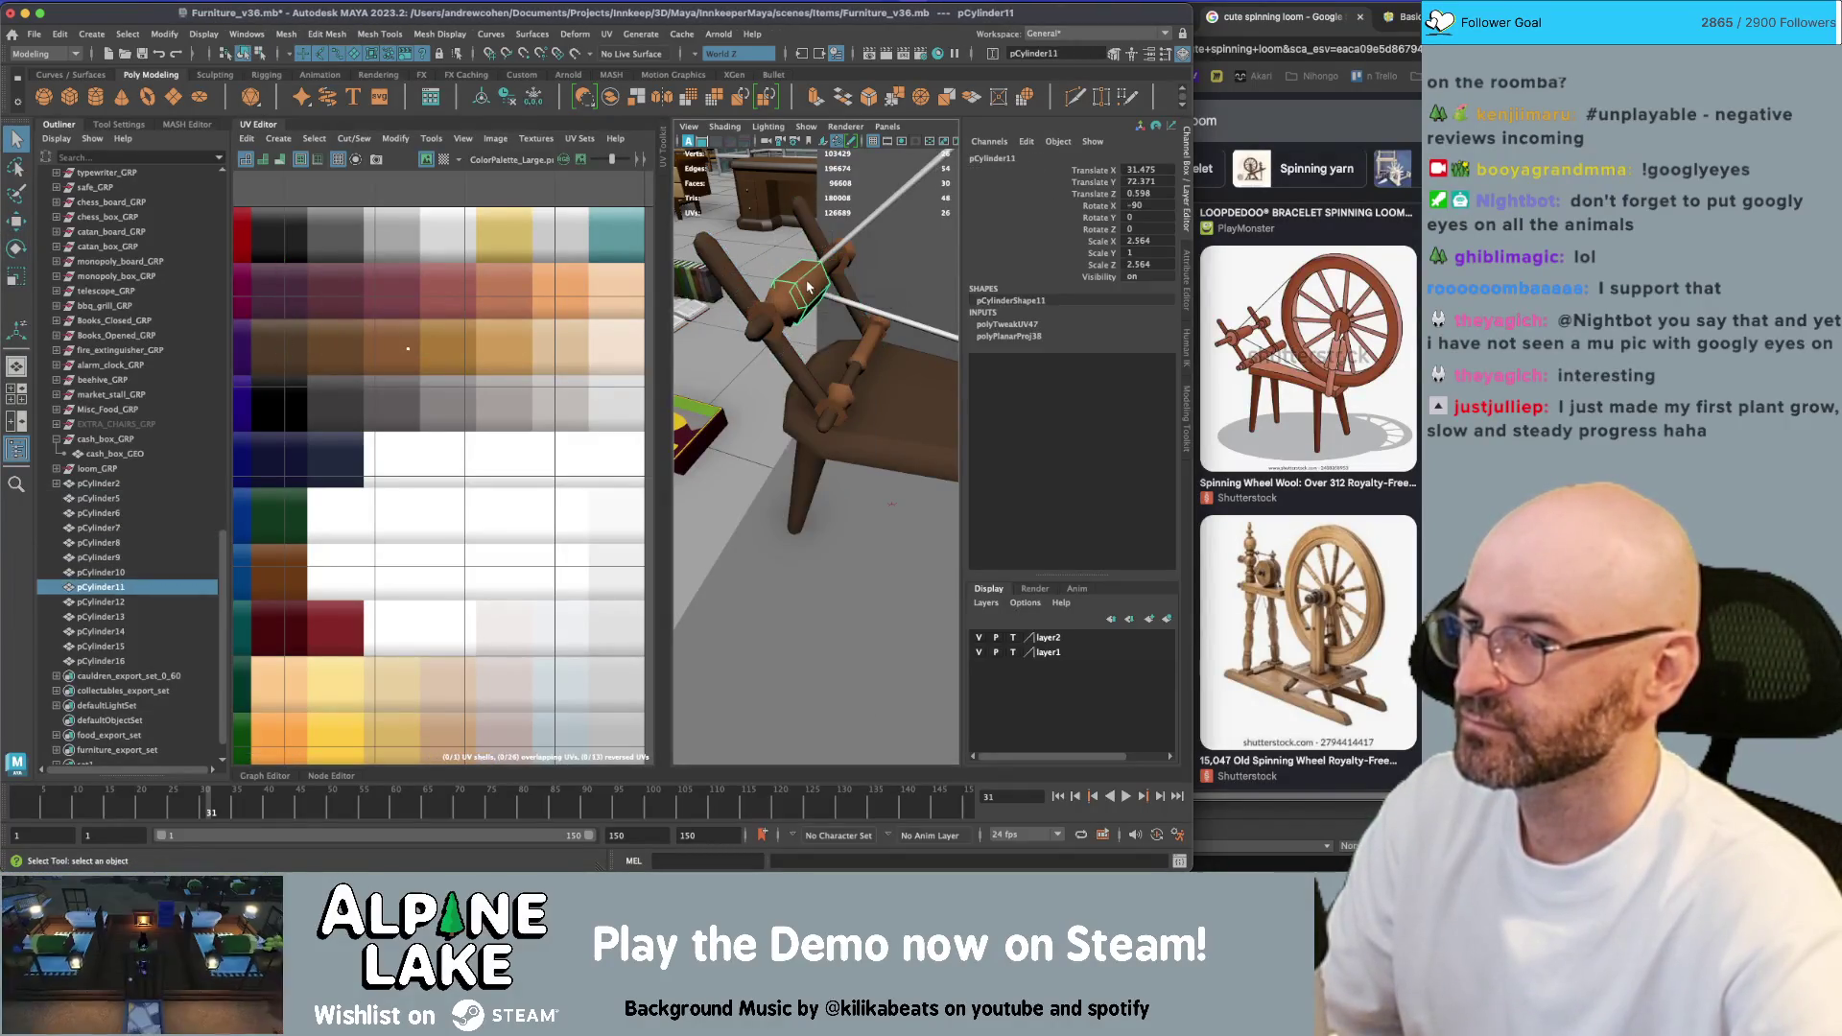
pyautogui.keyDown('shift'); pyautogui.click(871, 340); pyautogui.keyUp('shift')
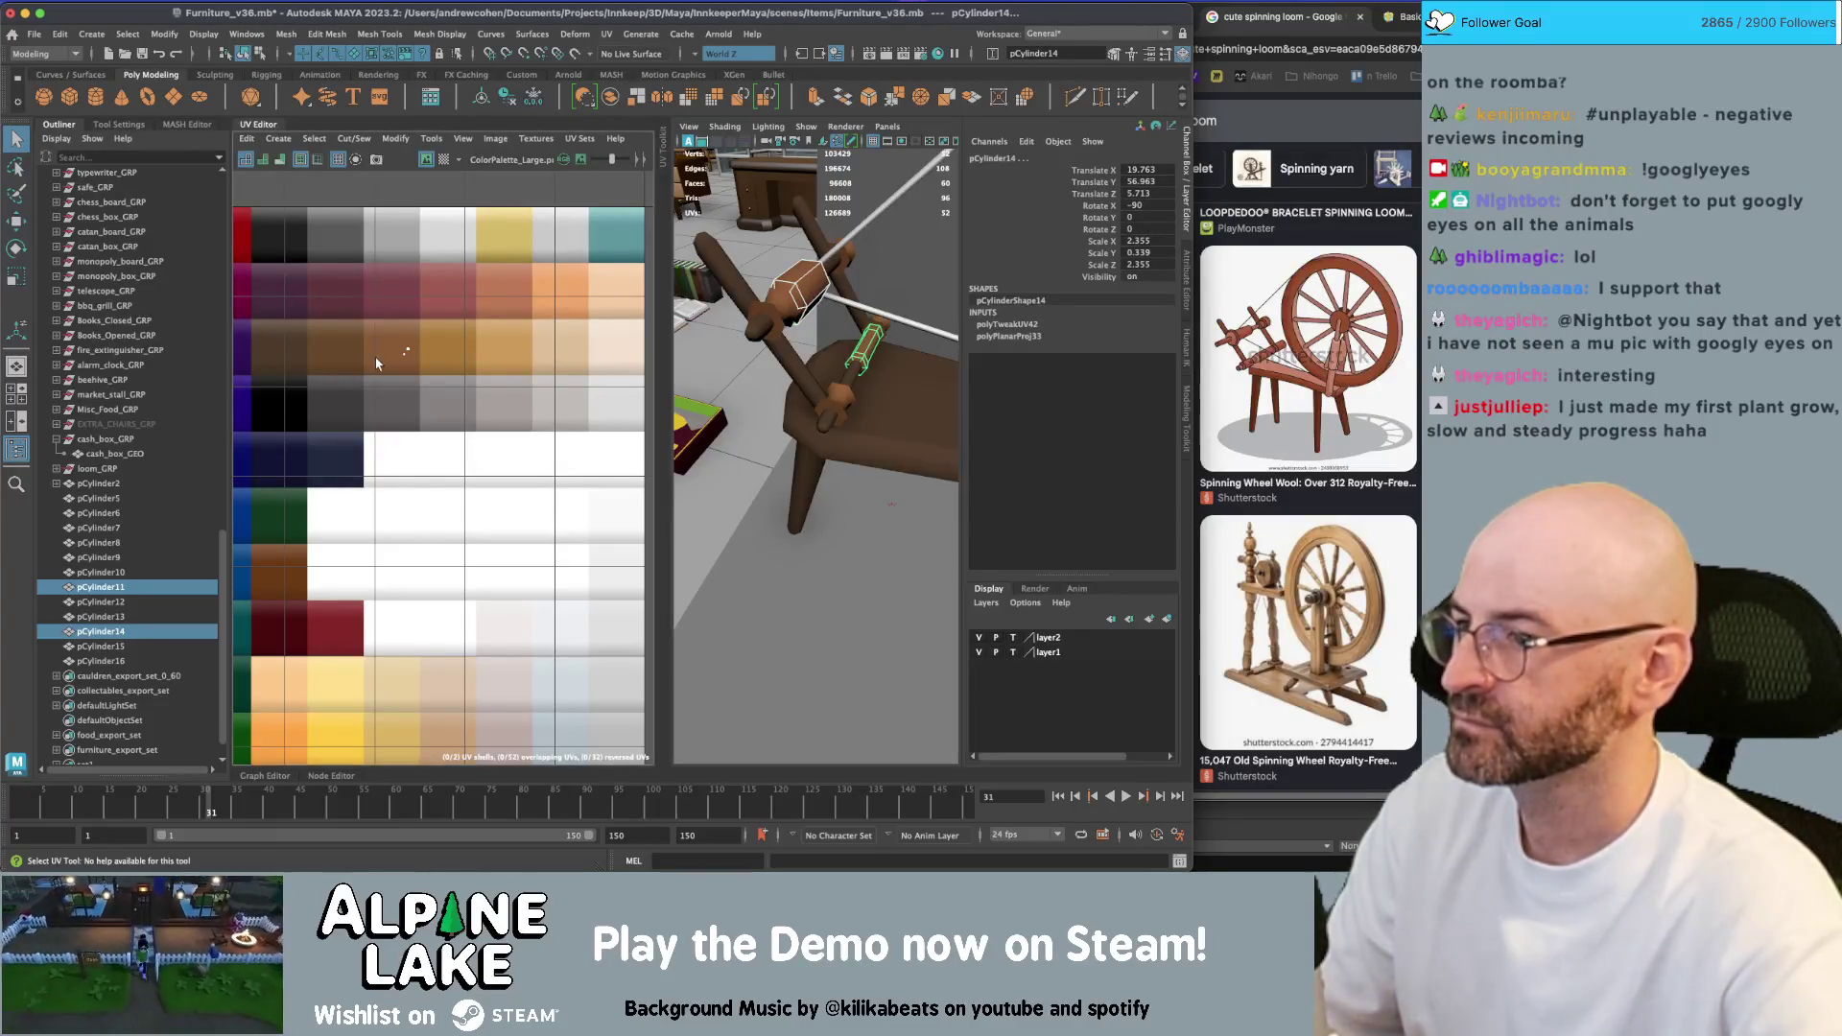
pyautogui.moveTo(343, 345); pyautogui.dragTo(347, 369, button='right')
pyautogui.press('w')
pyautogui.moveTo(433, 357); pyautogui.dragTo(610, 403)
pyautogui.click(244, 53)
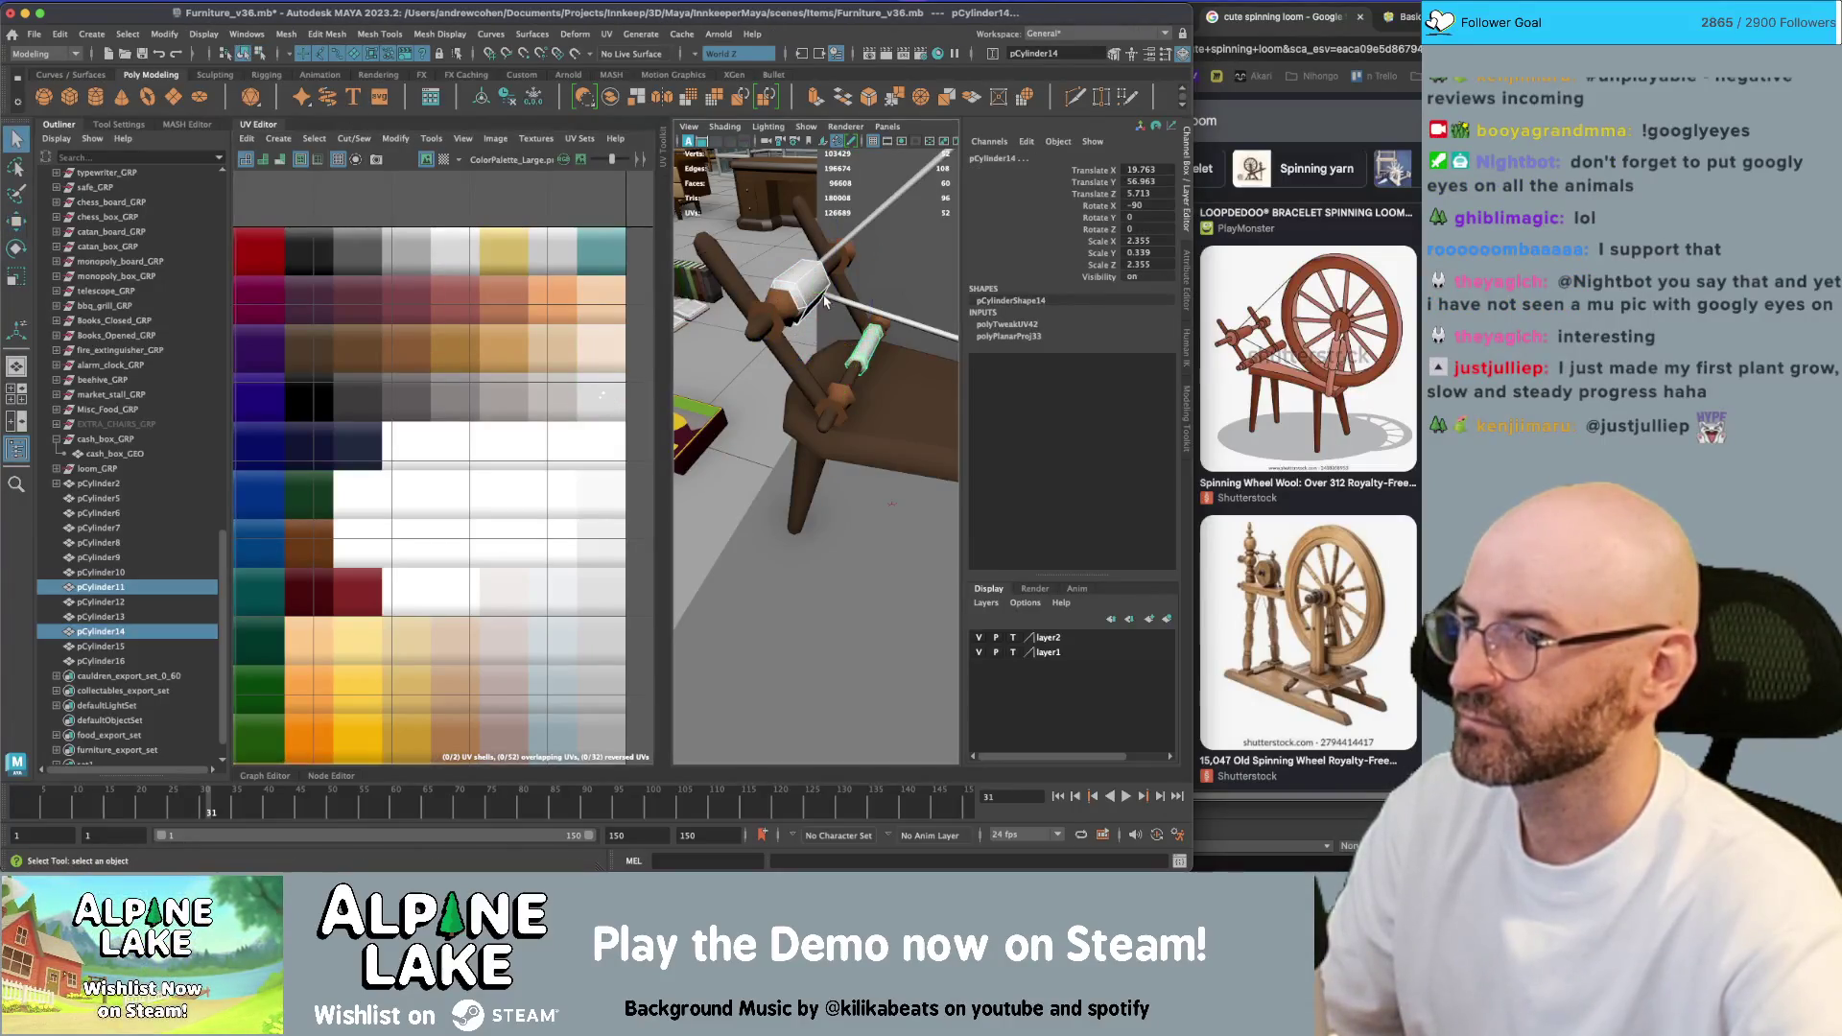
pyautogui.click(890, 393)
pyautogui.keyDown('alt'); pyautogui.moveTo(889, 396); pyautogui.dragTo(812, 420); pyautogui.keyUp('alt')
pyautogui.moveTo(812, 420)
pyautogui.keyDown('alt'); pyautogui.mouseDown(button='right')
pyautogui.moveTo(890, 421)
pyautogui.moveTo(831, 433)
pyautogui.mouseUp(button='right'); pyautogui.keyUp('alt')
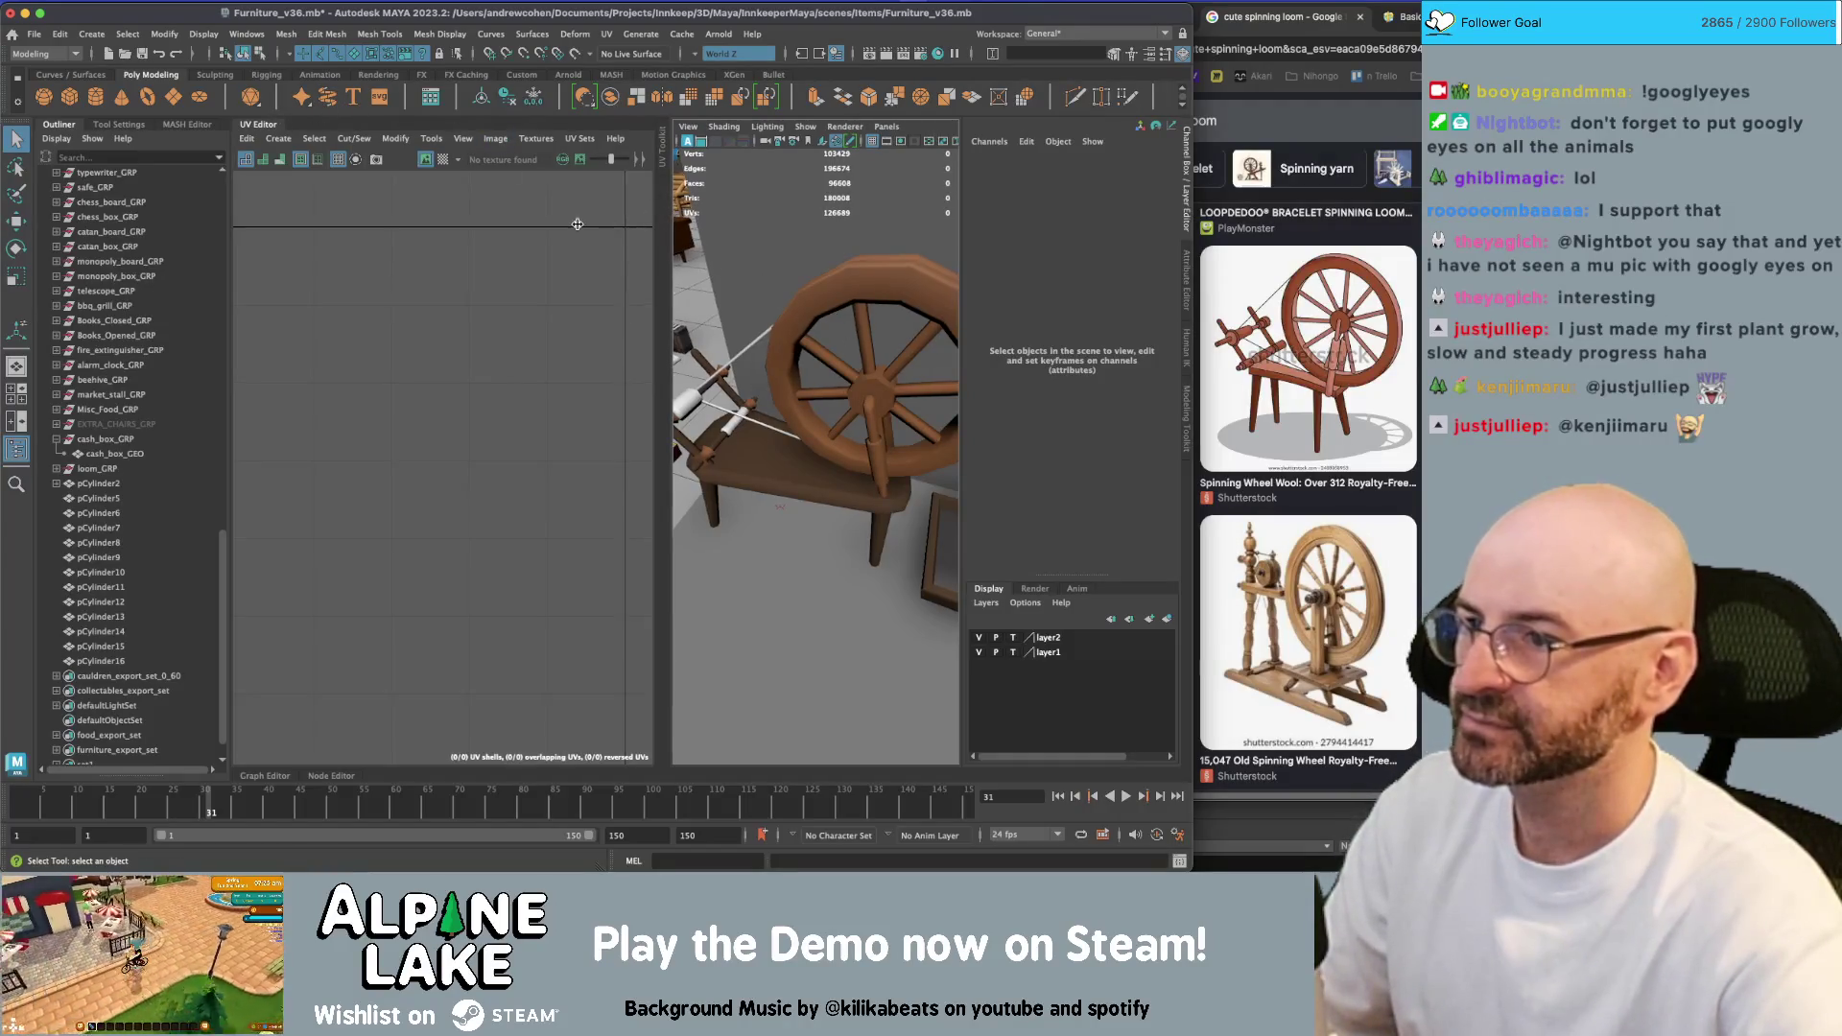
# Widen the 3D view and move the small box's inner face UVs onto a light swatch
pyautogui.moveTo(669, 213); pyautogui.dragTo(576, 222)
pyautogui.moveTo(806, 352)
pyautogui.keyDown('alt'); pyautogui.mouseDown()
pyautogui.moveTo(754, 342)
pyautogui.moveTo(866, 399)
pyautogui.mouseUp(); pyautogui.keyUp('alt')
pyautogui.click(898, 474)
pyautogui.moveTo(364, 451); pyautogui.dragTo(351, 427, button='right')
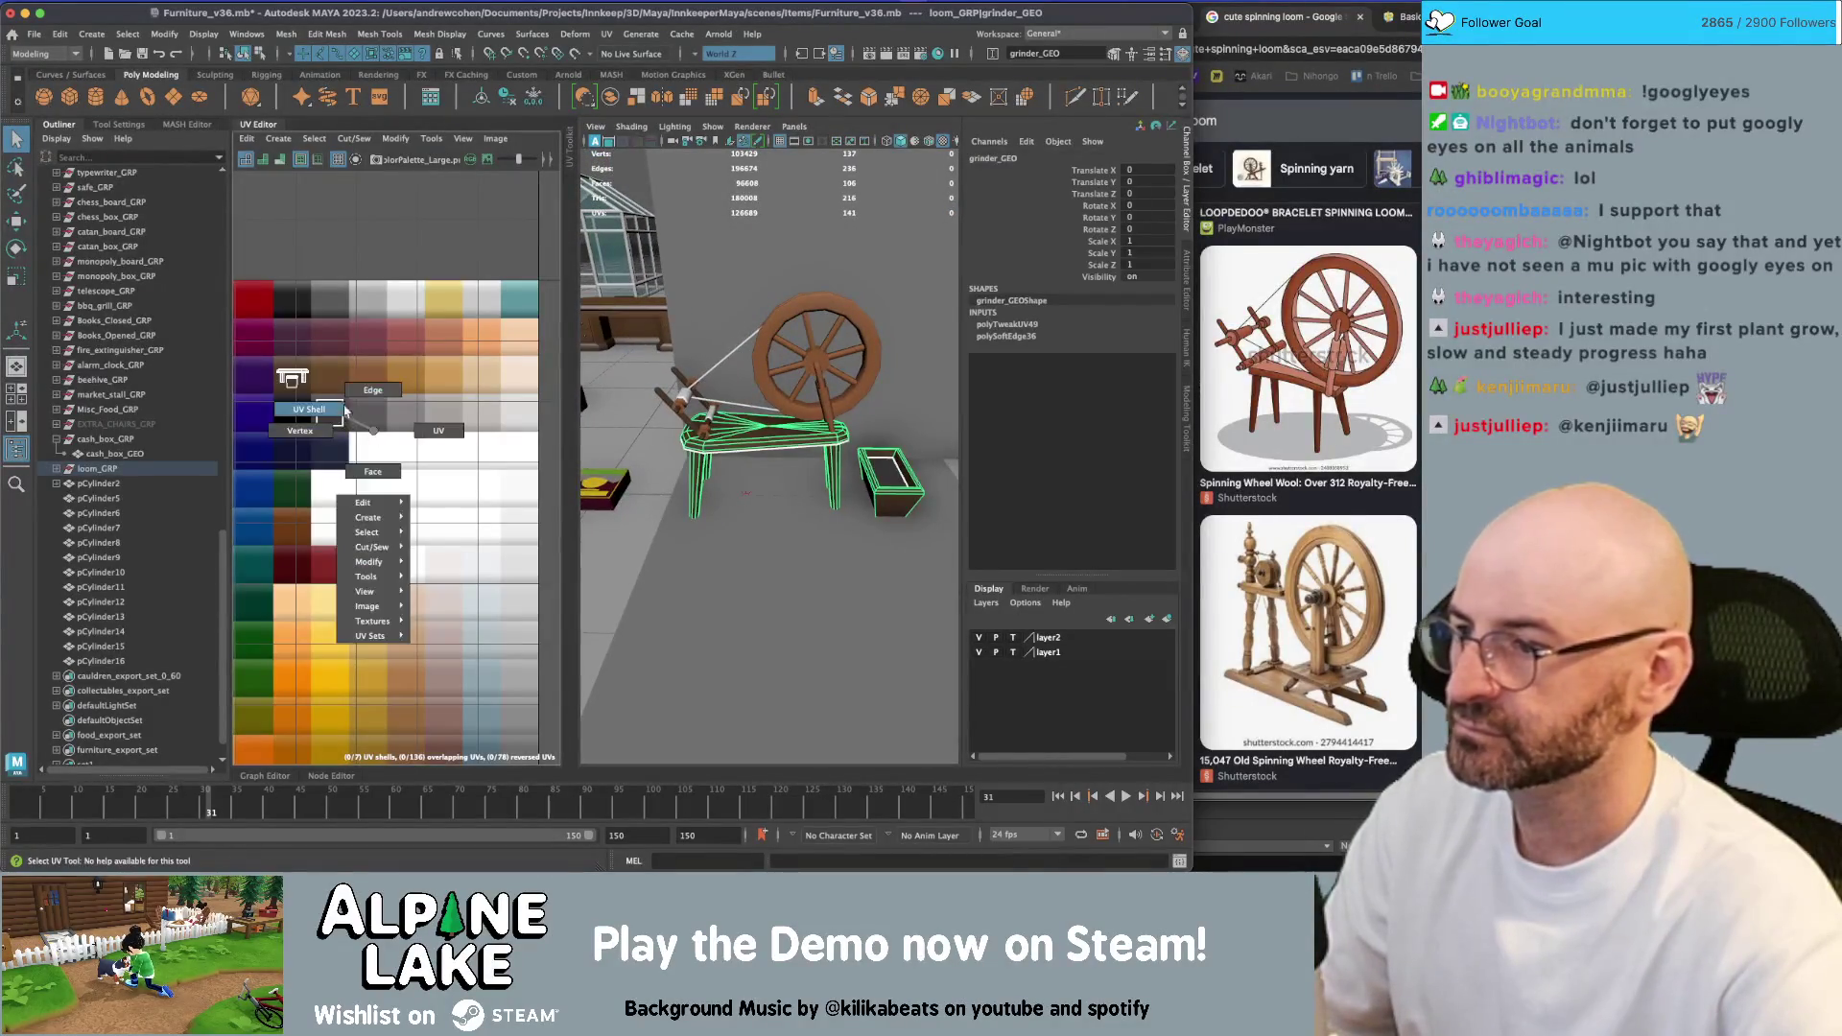
pyautogui.click(329, 412)
pyautogui.press('w')
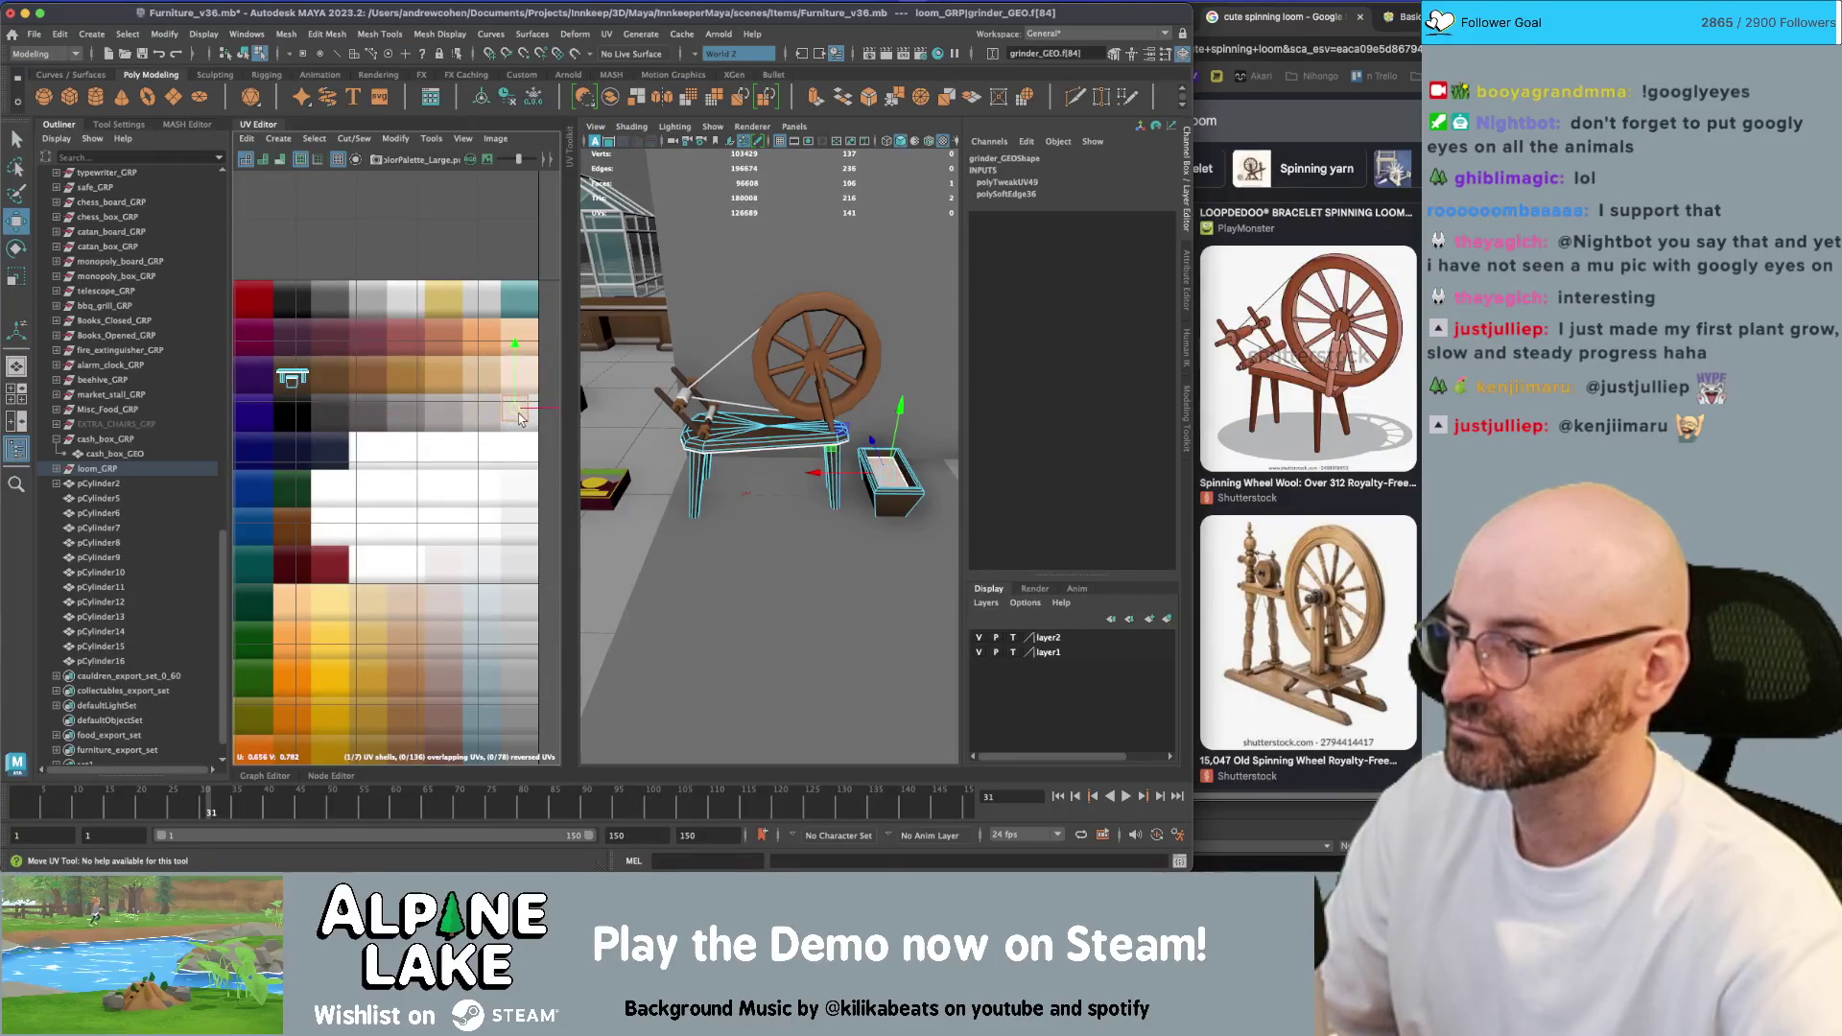
pyautogui.click(245, 55)
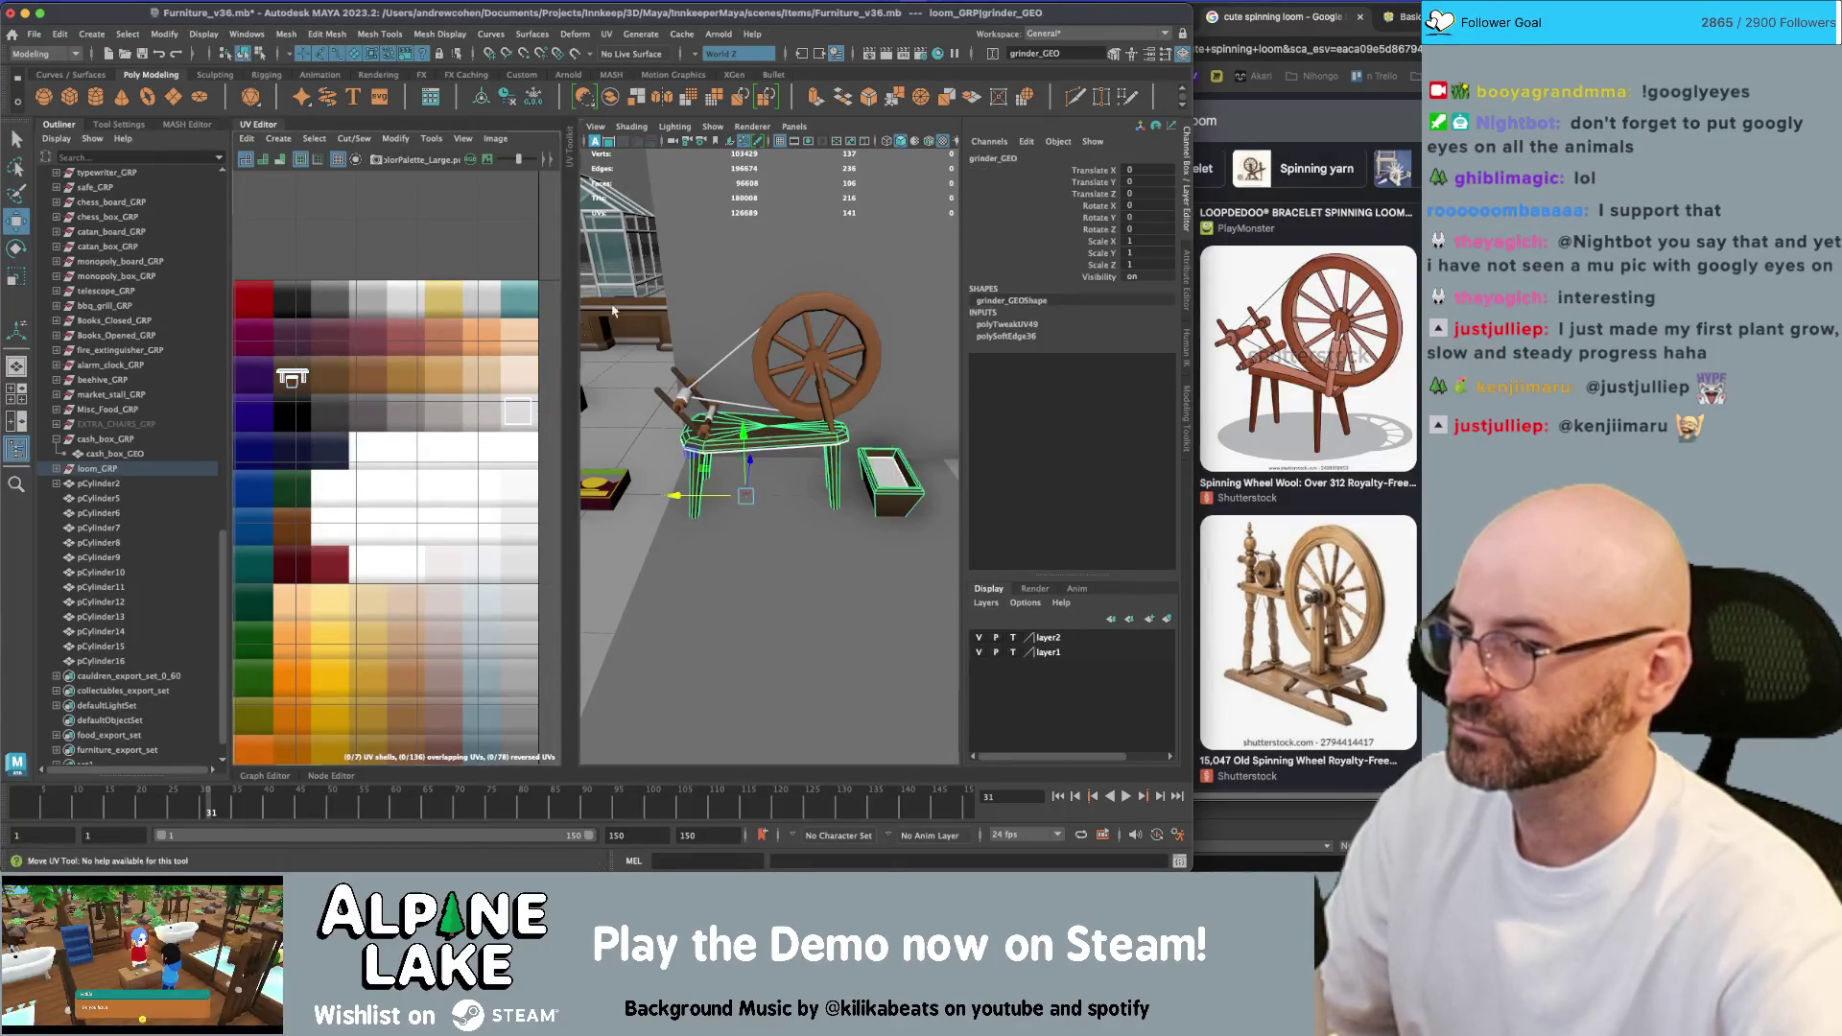
pyautogui.press('q')
pyautogui.click(754, 432)
# Reselect the base mesh's faces in the UV Editor, then return to object mode
pyautogui.moveTo(840, 427)
pyautogui.keyDown('alt'); pyautogui.mouseDown(button='right')
pyautogui.moveTo(752, 413)
pyautogui.moveTo(757, 451)
pyautogui.mouseUp(button='right'); pyautogui.keyUp('alt')
pyautogui.click(758, 451)
pyautogui.moveTo(513, 394)
pyautogui.mouseDown(button='right')
pyautogui.moveTo(493, 393)
pyautogui.moveTo(518, 437)
pyautogui.mouseUp(button='right')
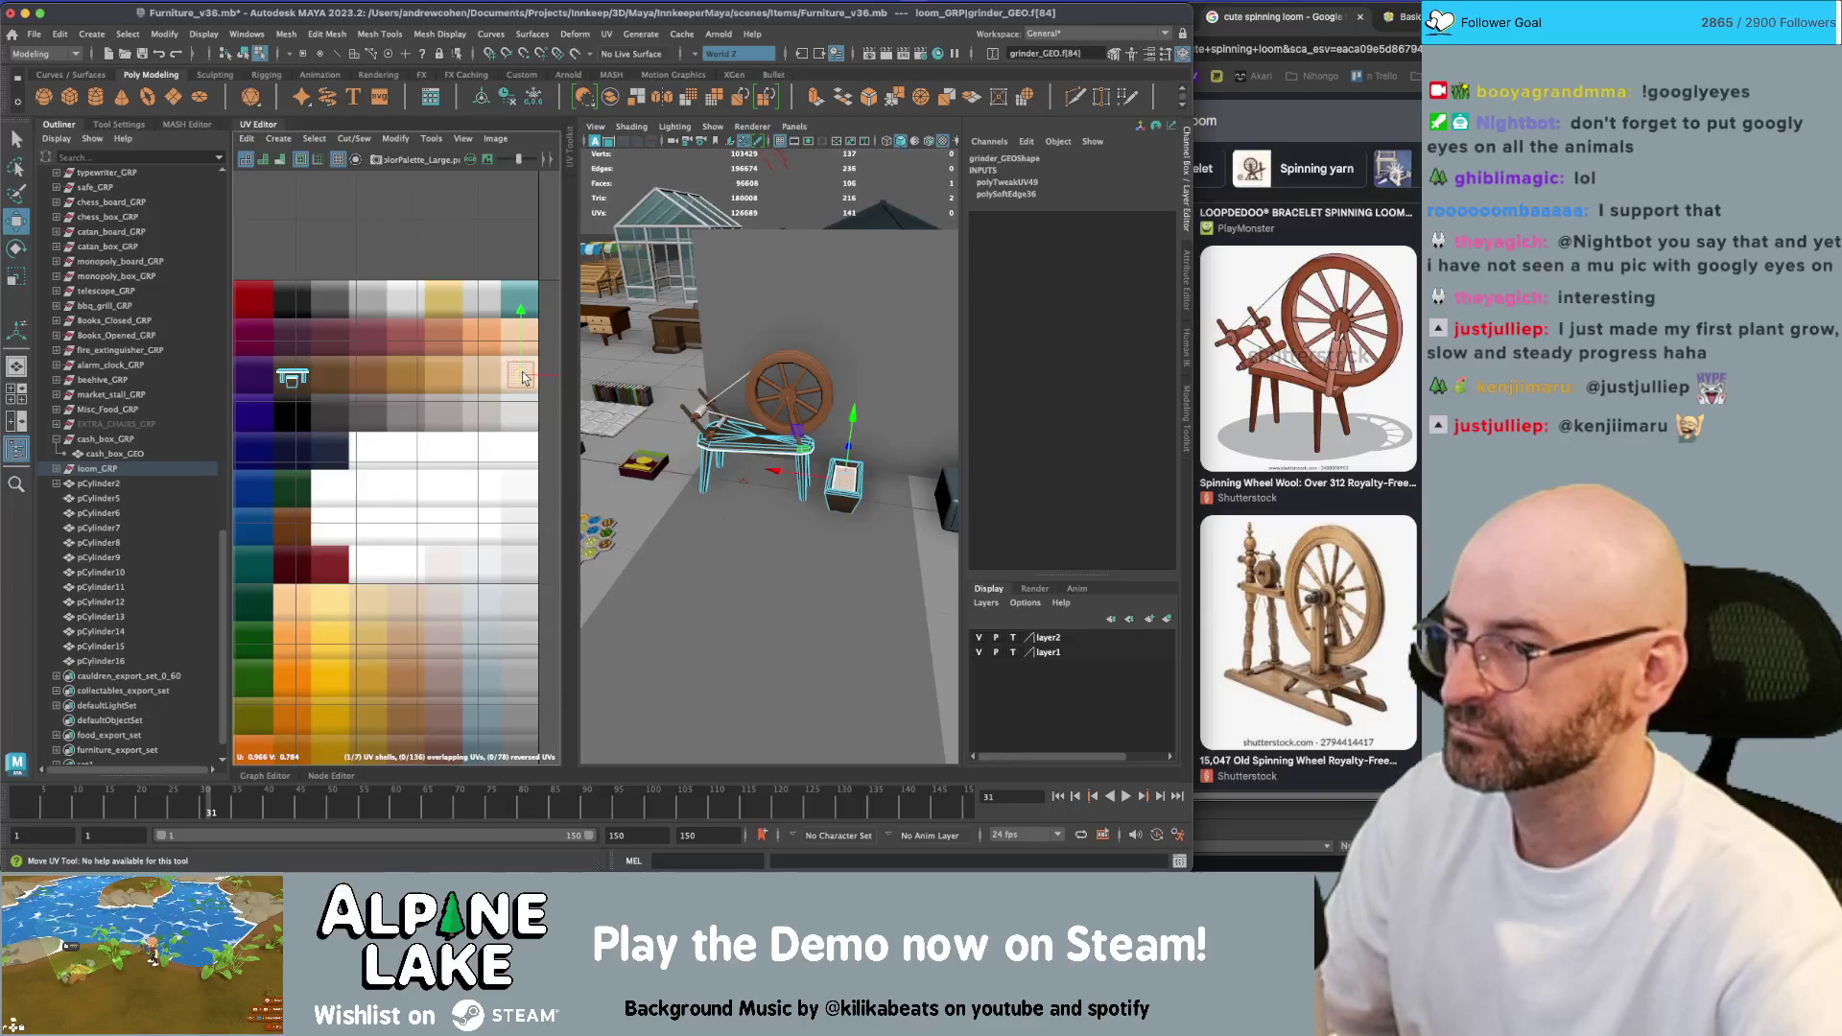
pyautogui.click(240, 55)
pyautogui.press('q')
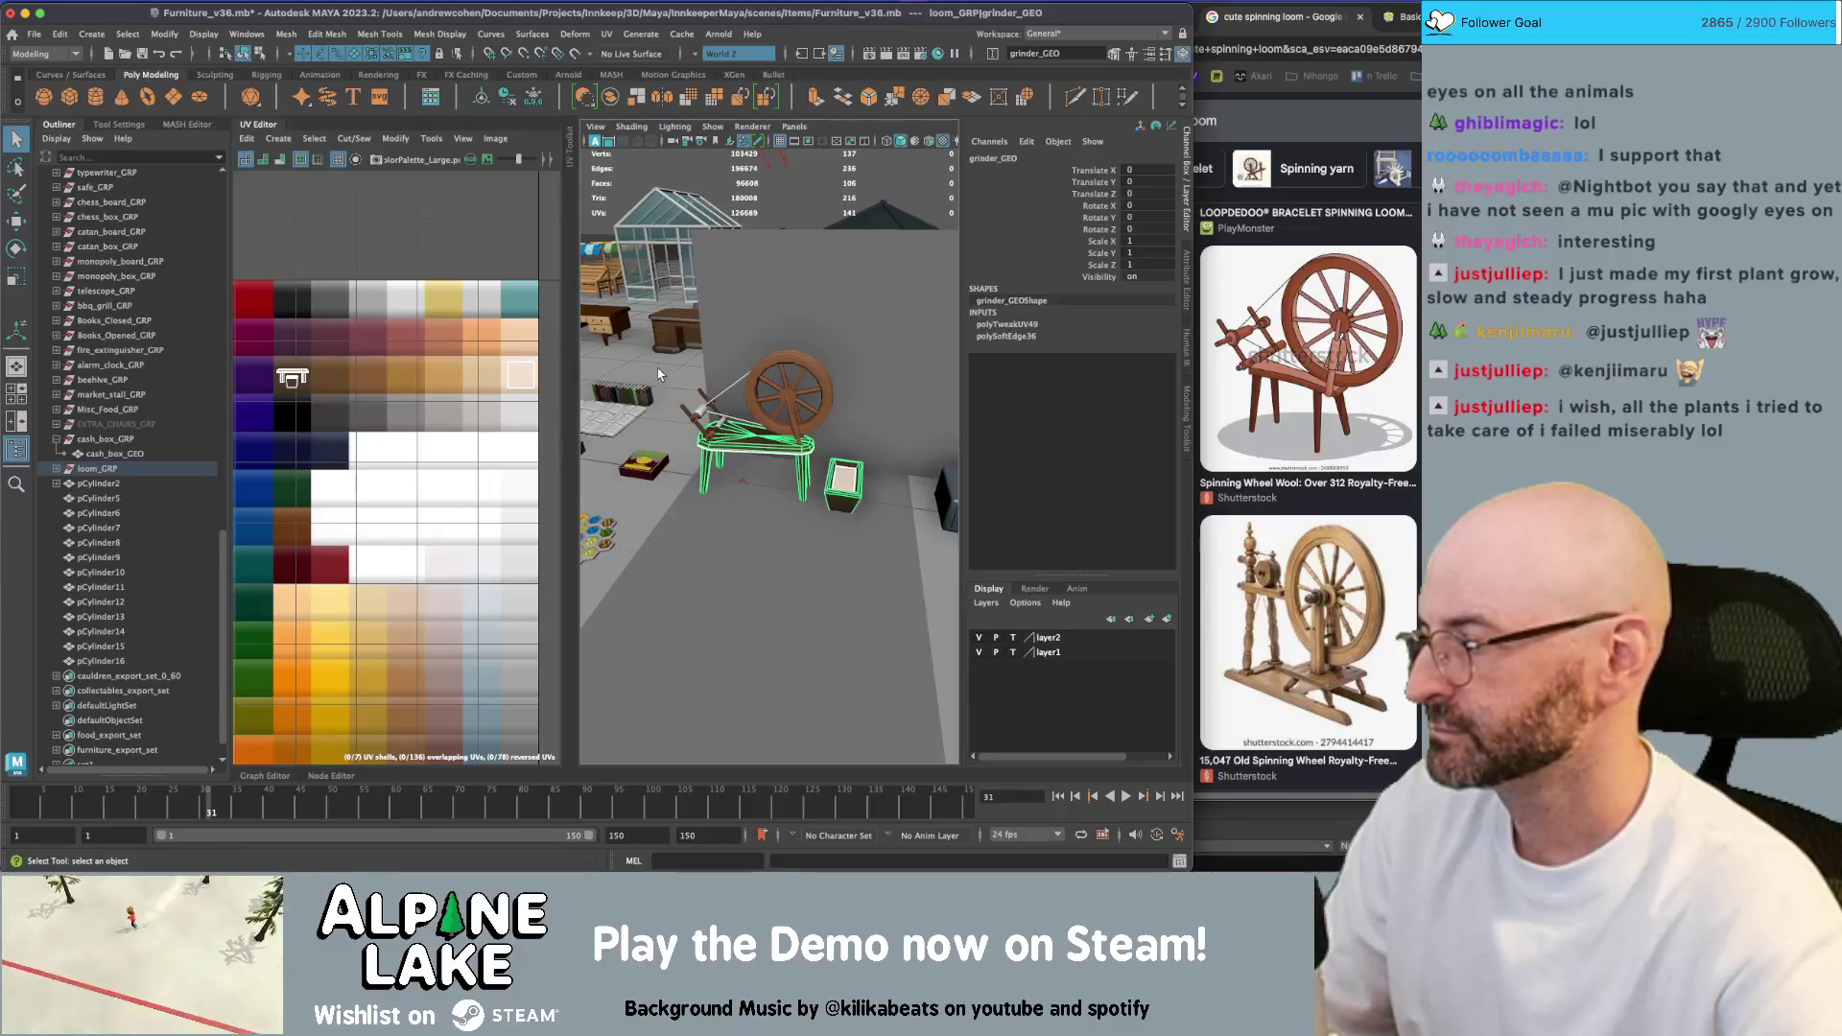
pyautogui.scroll(3, 712, 411)
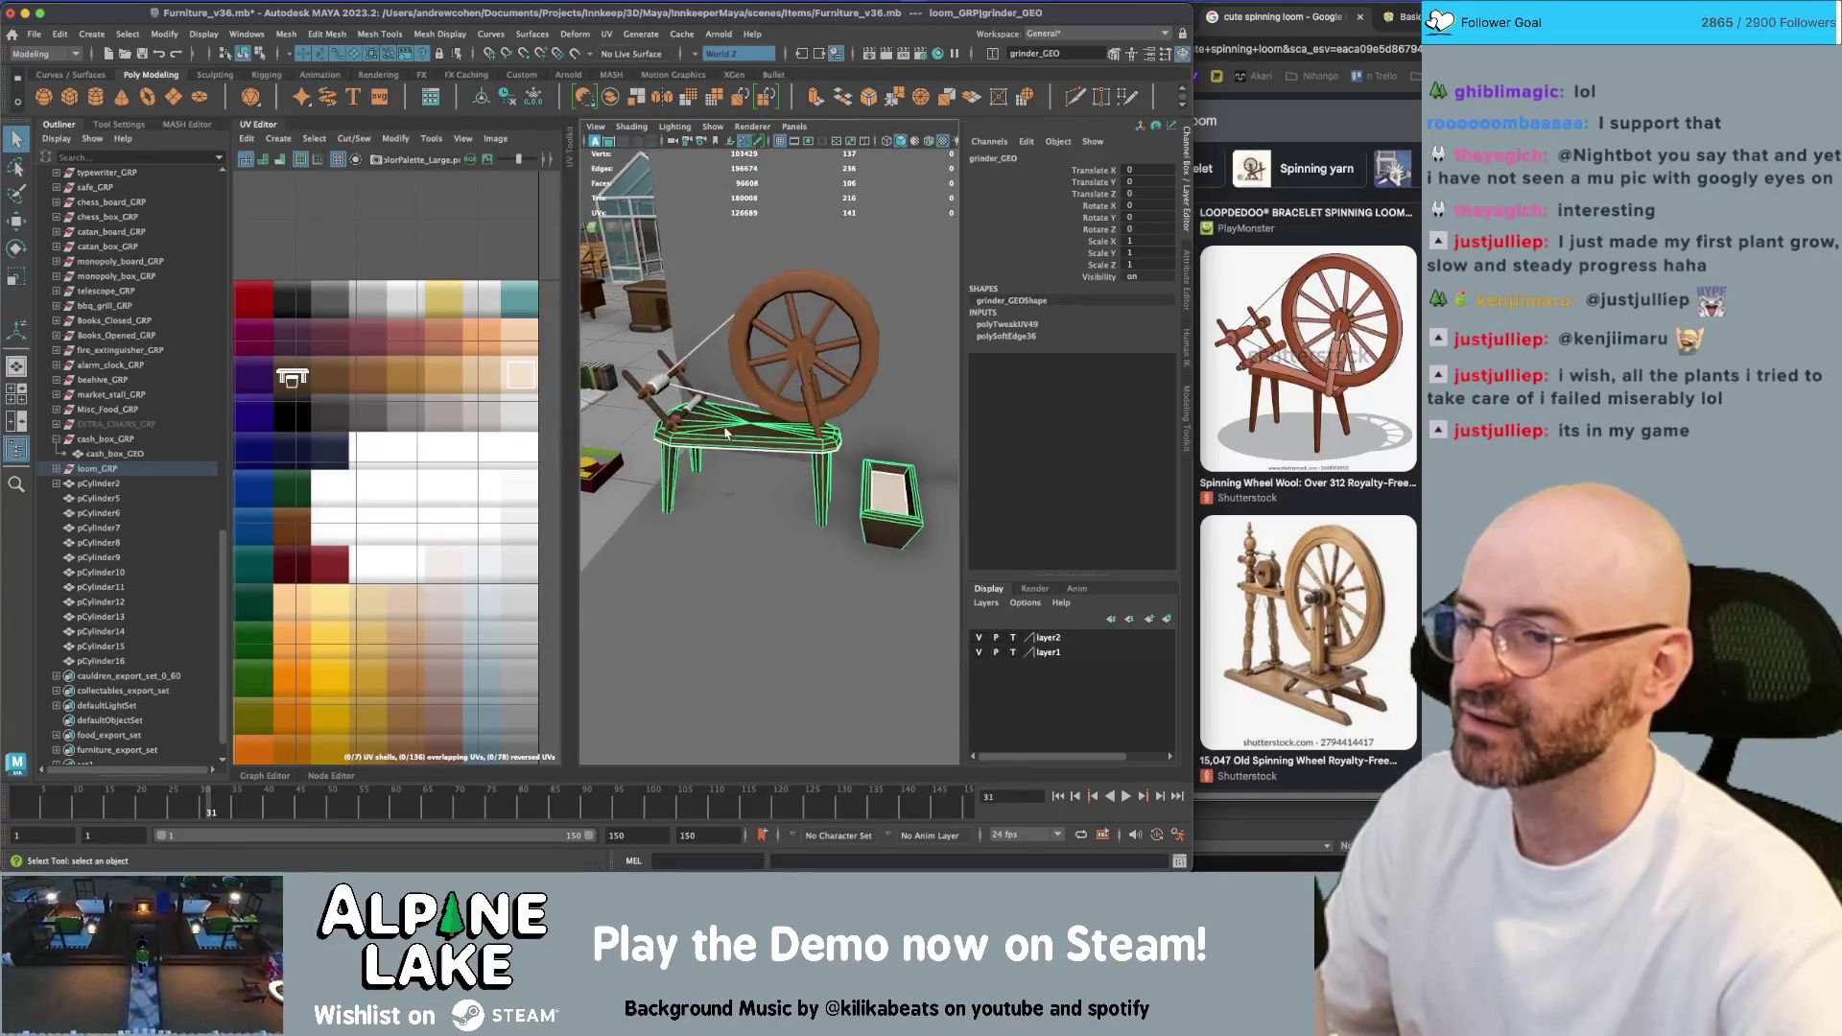
pyautogui.click(743, 430)
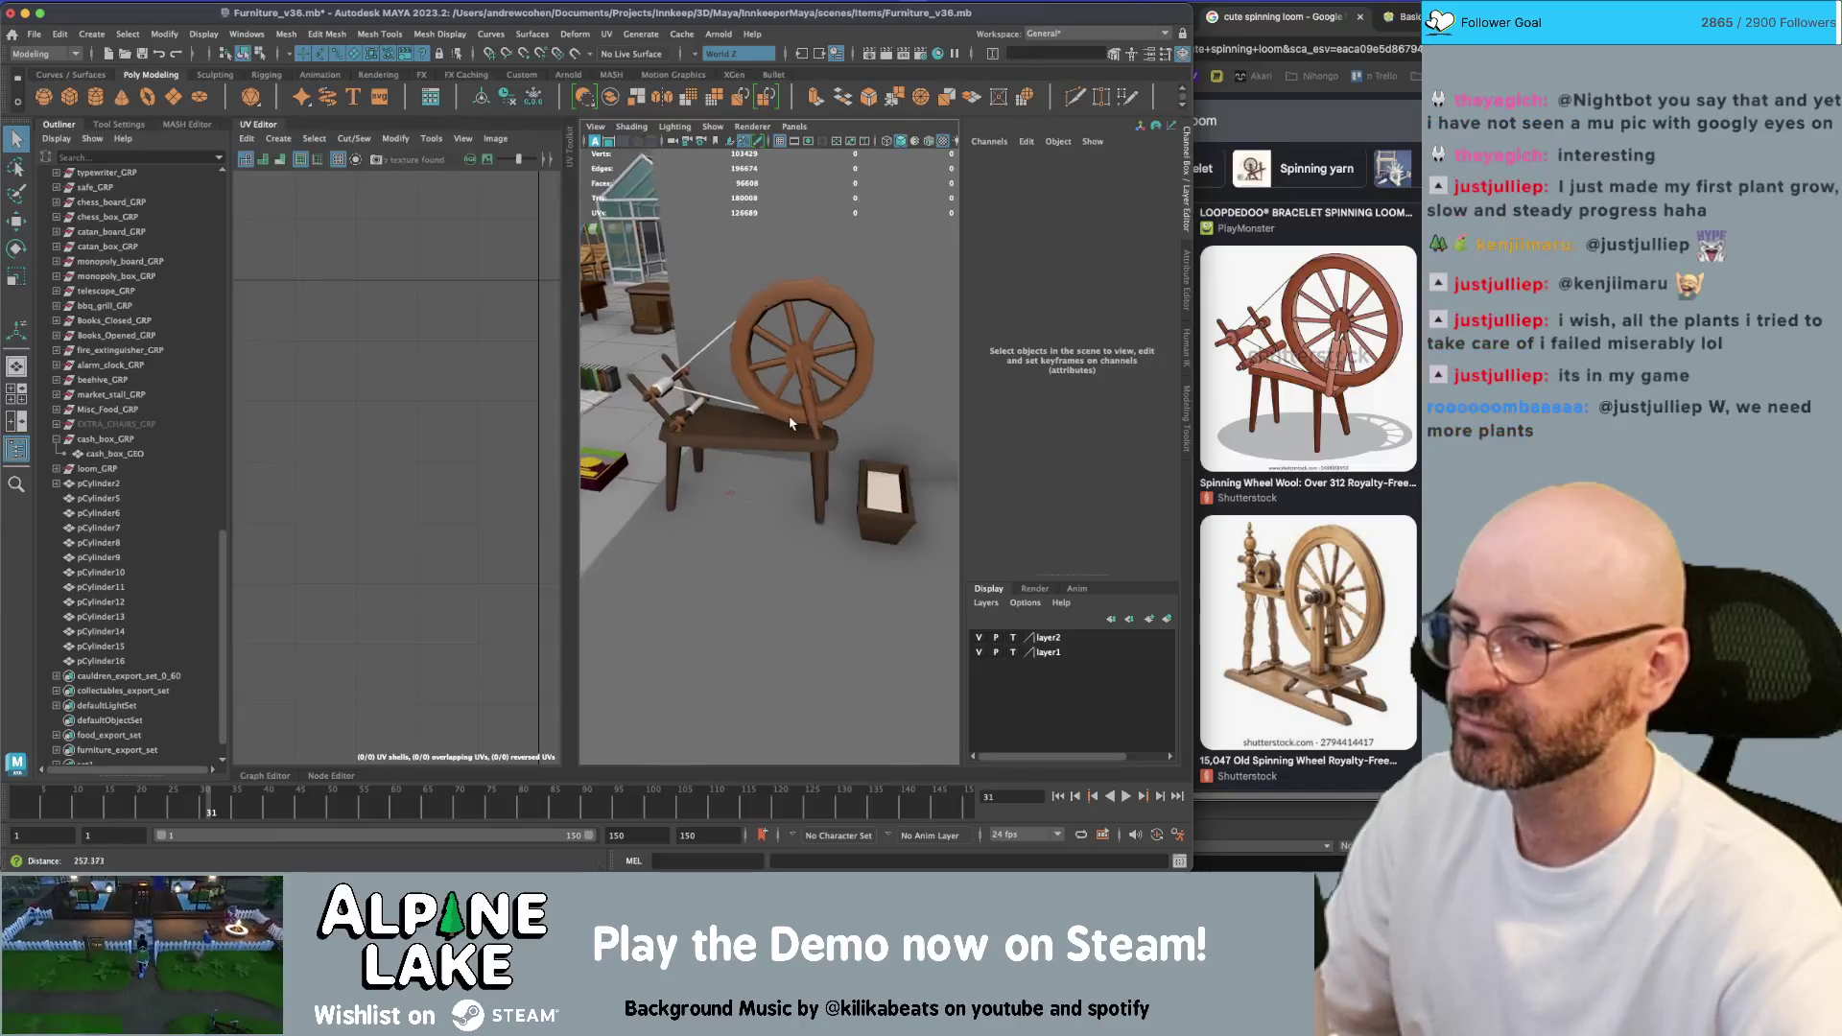
# Select the wheel rim and pick an edge on it in edge mode
pyautogui.keyDown('alt'); pyautogui.moveTo(743, 430); pyautogui.dragTo(843, 400); pyautogui.keyUp('alt')
pyautogui.click(859, 504)
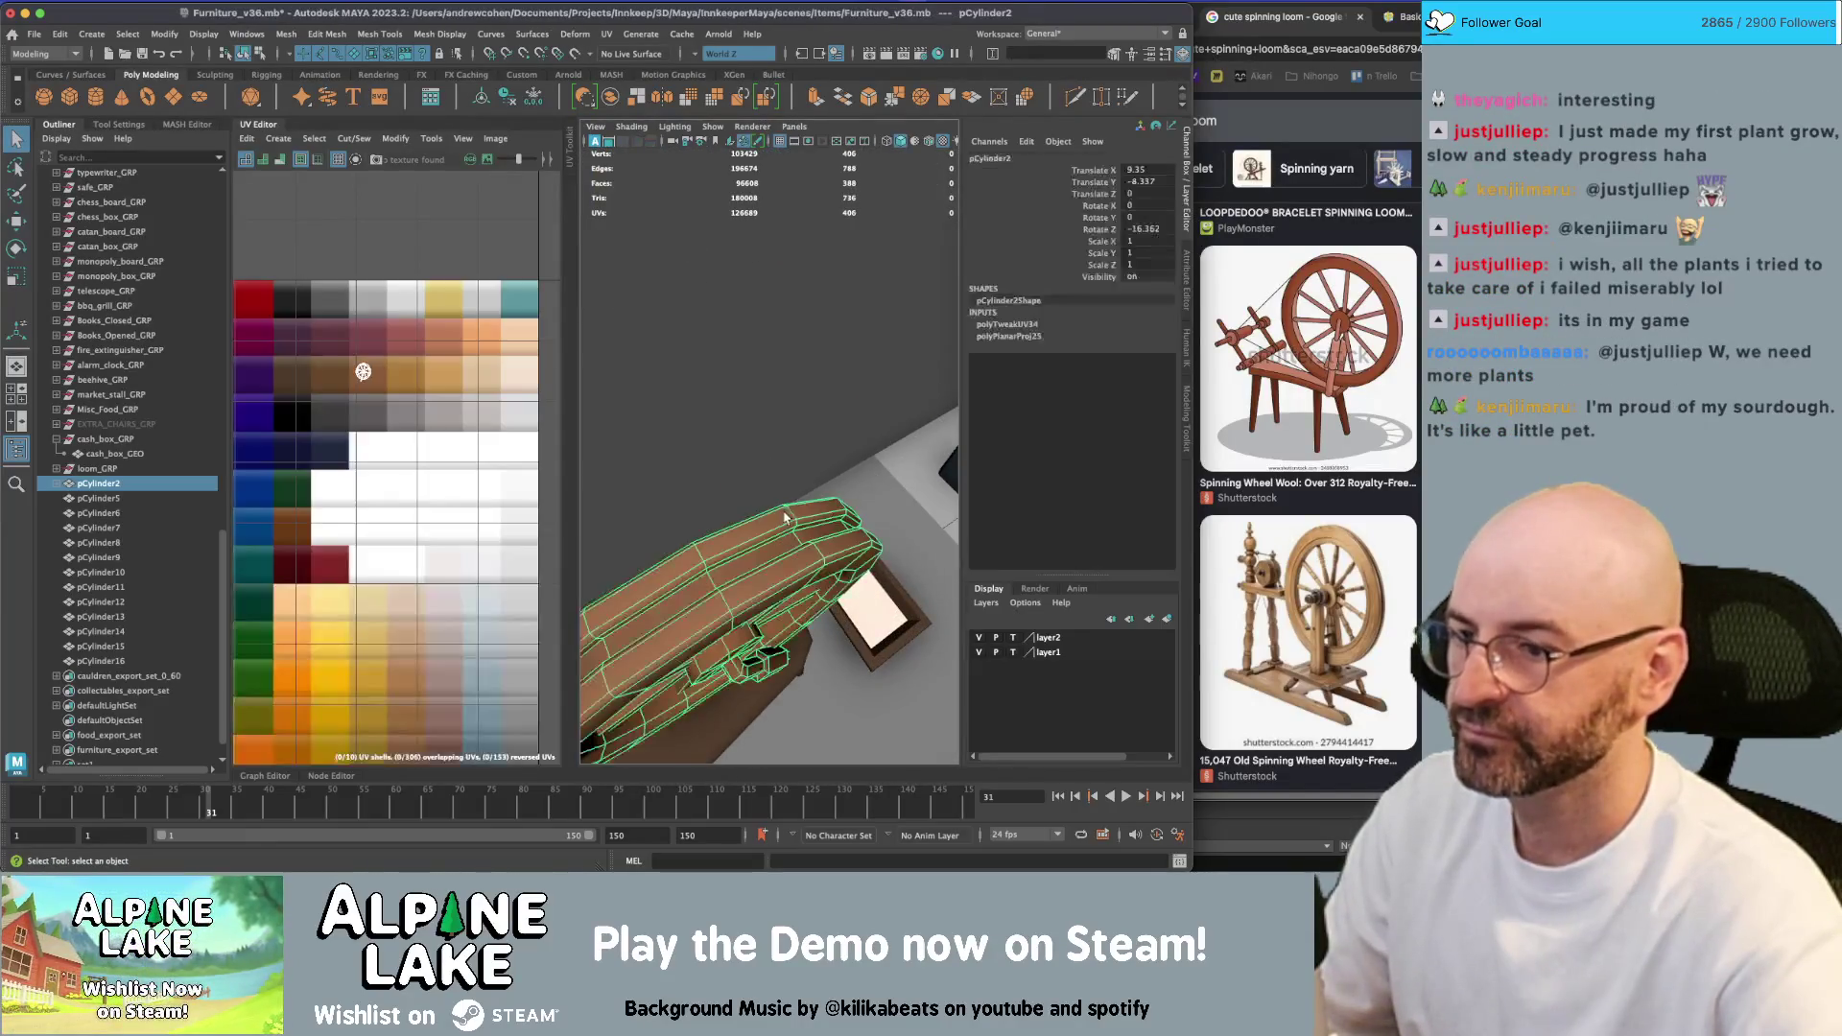
pyautogui.keyDown('alt'); pyautogui.moveTo(859, 504); pyautogui.dragTo(768, 413); pyautogui.keyUp('alt')
pyautogui.rightClick(764, 410)
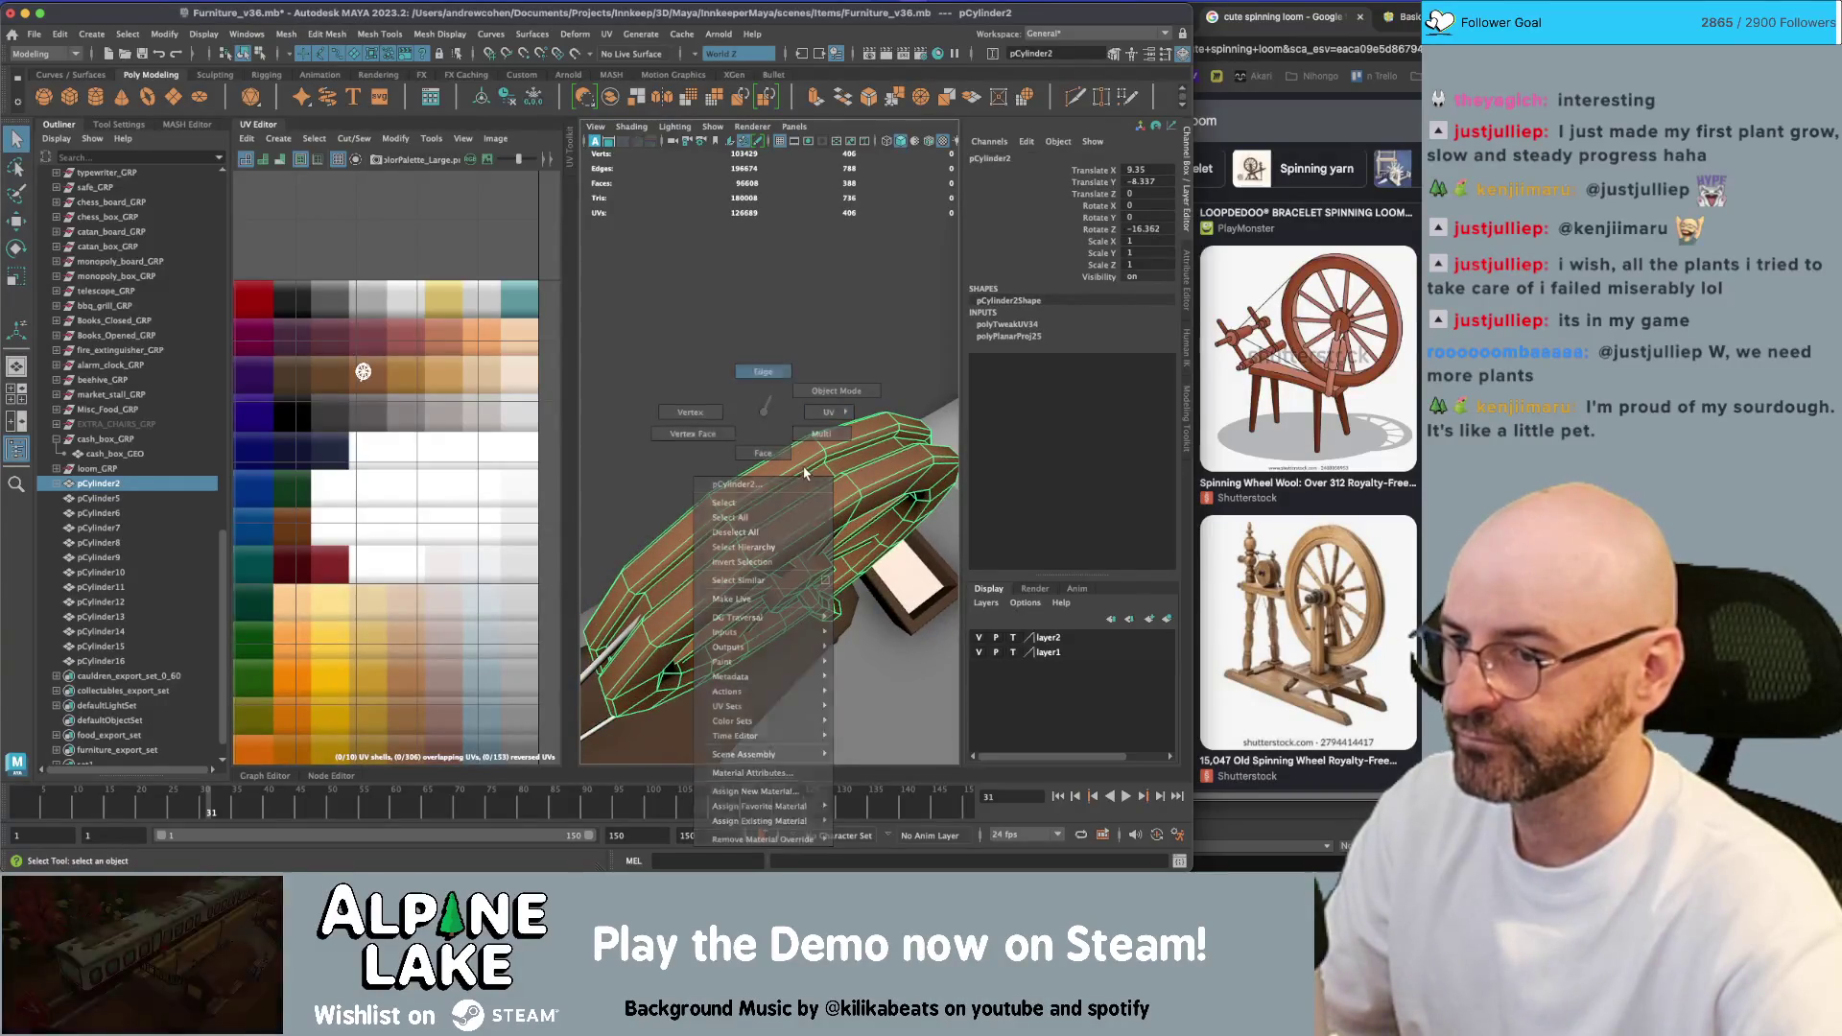
pyautogui.click(763, 371)
pyautogui.click(807, 477)
pyautogui.keyDown('alt'); pyautogui.moveTo(827, 477); pyautogui.dragTo(912, 465); pyautogui.keyUp('alt')
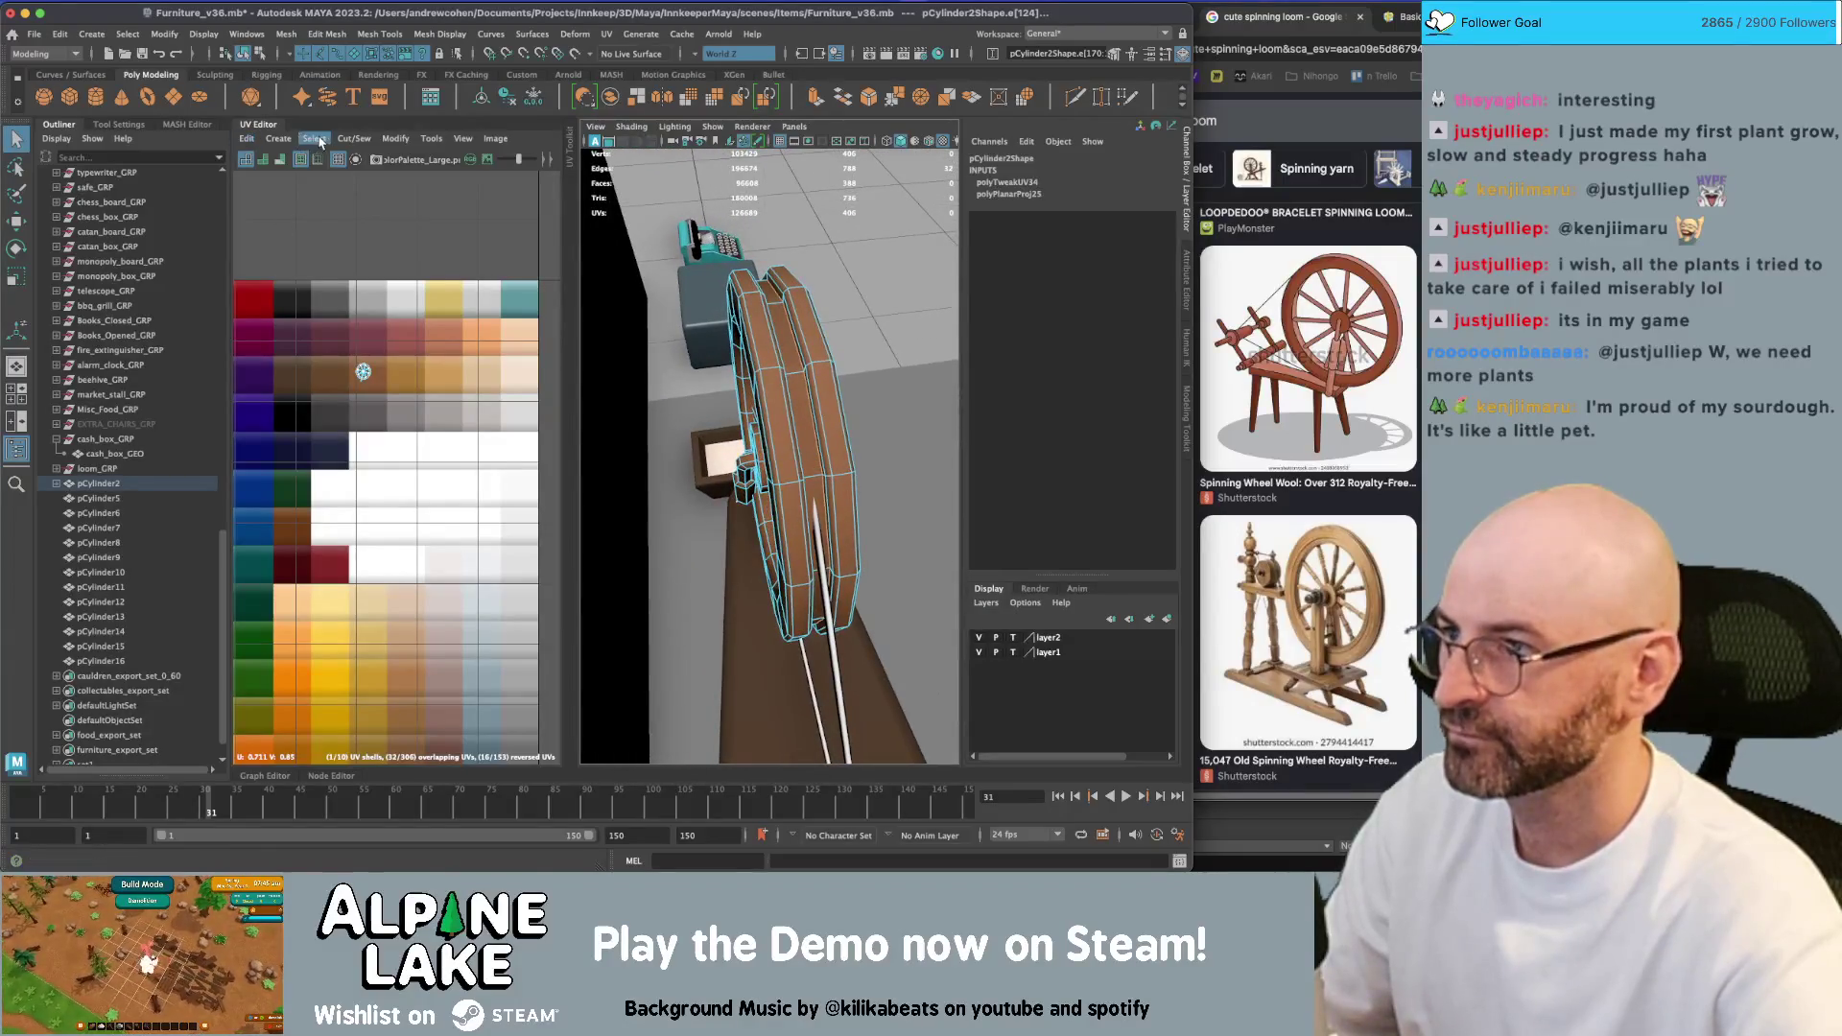
# Cut the rim's UVs along the chosen edges and move the wheel's face shell onto another palette colour
pyautogui.moveTo(321, 168)
pyautogui.mouseDown(button='right')
pyautogui.moveTo(384, 187)
pyautogui.moveTo(380, 223)
pyautogui.mouseUp(button='right')
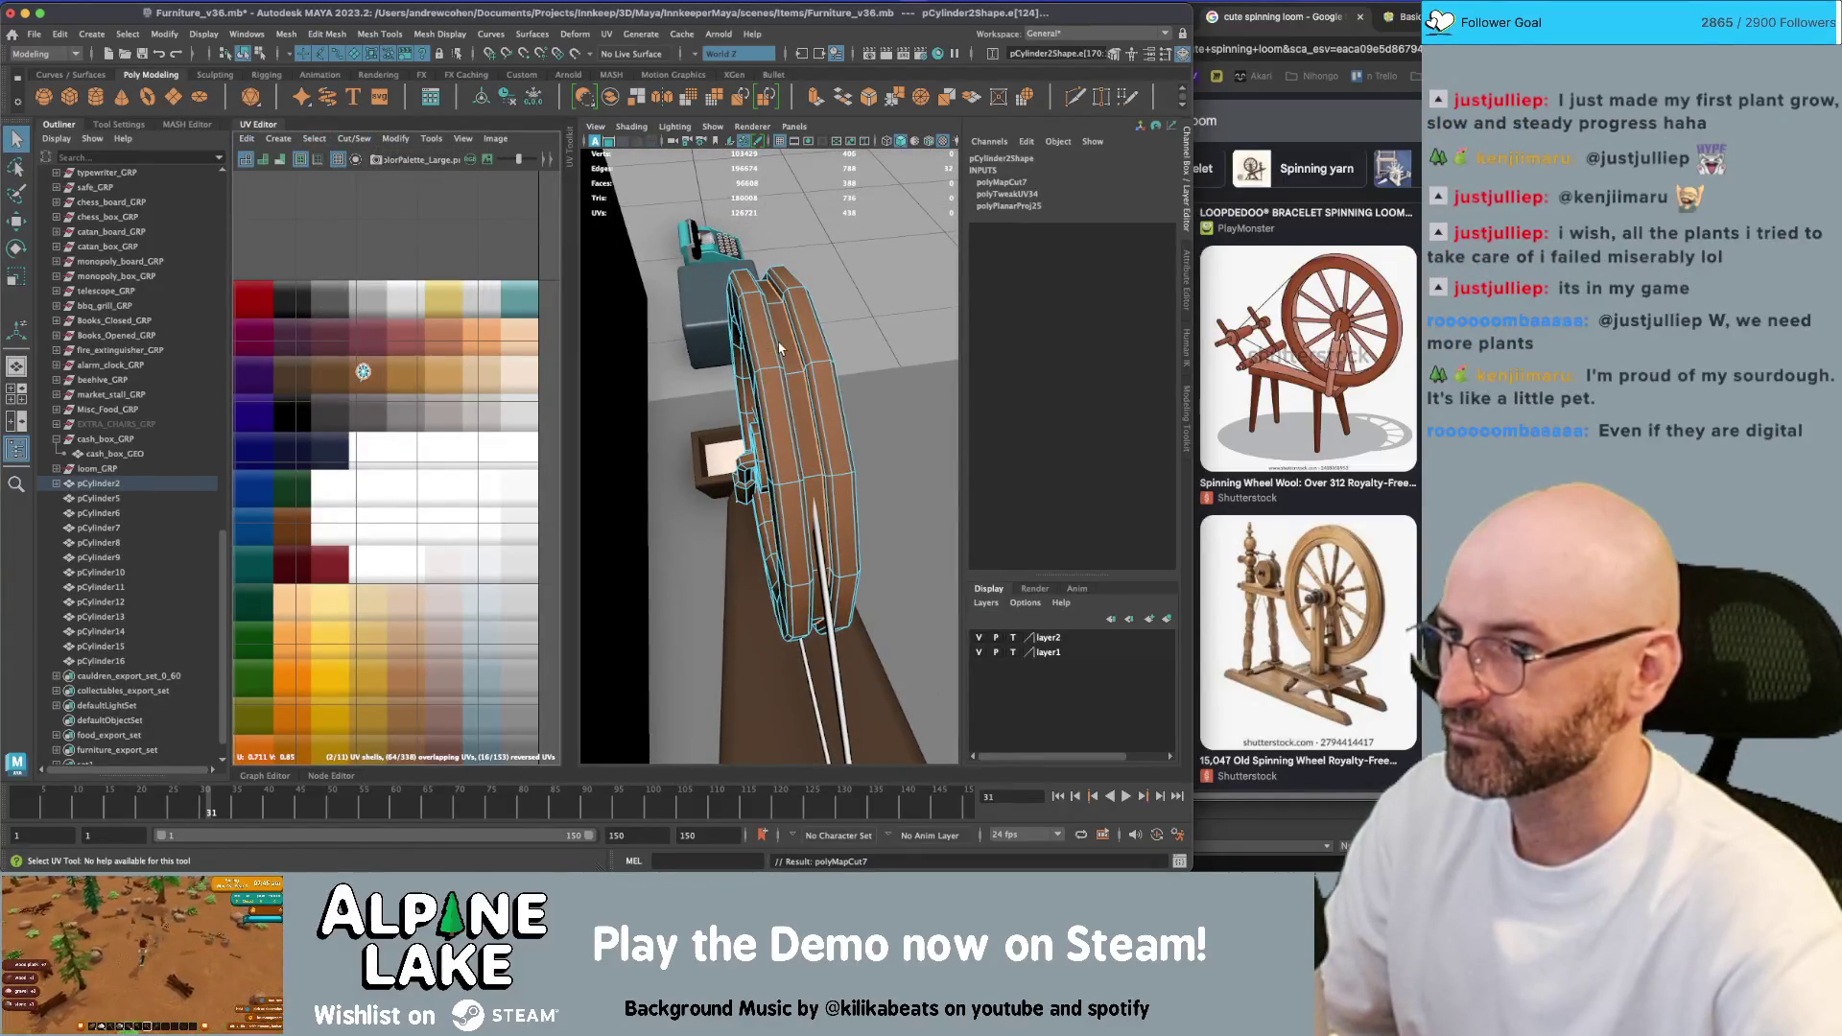
pyautogui.moveTo(779, 345); pyautogui.dragTo(847, 344, button='right')
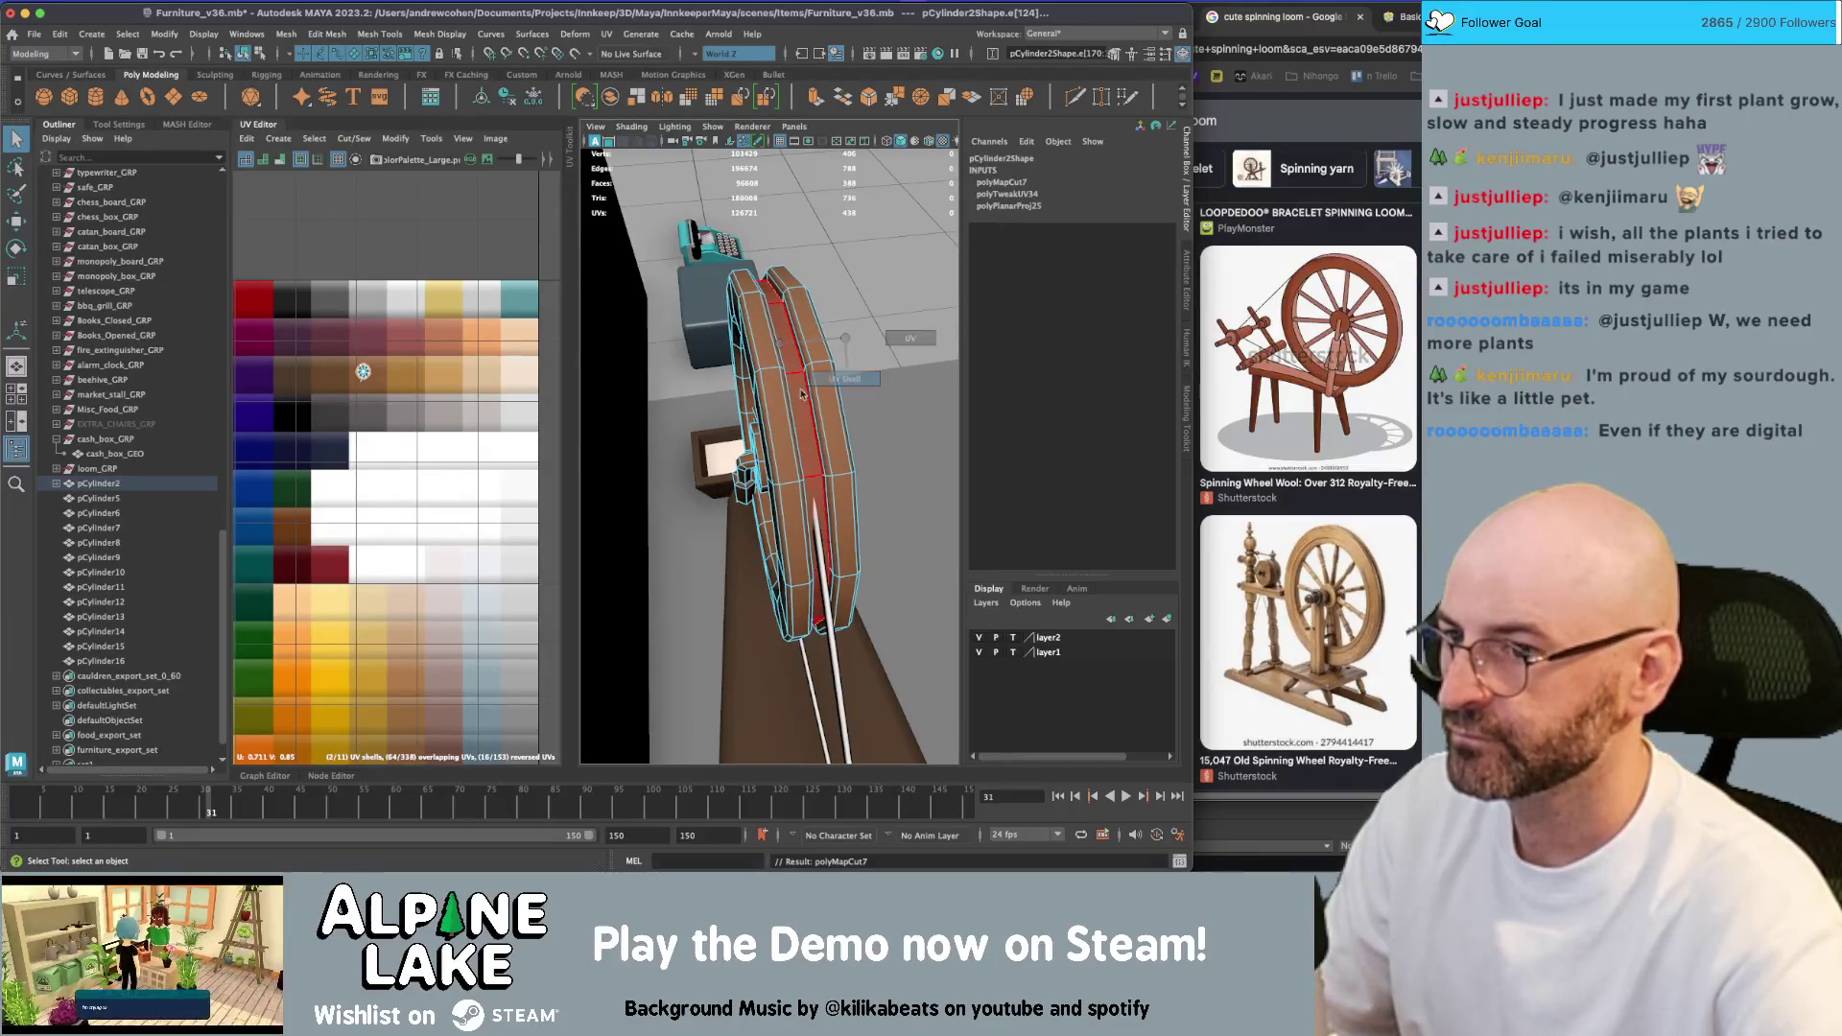
pyautogui.click(362, 372)
pyautogui.press('w')
pyautogui.moveTo(355, 377); pyautogui.dragTo(507, 413)
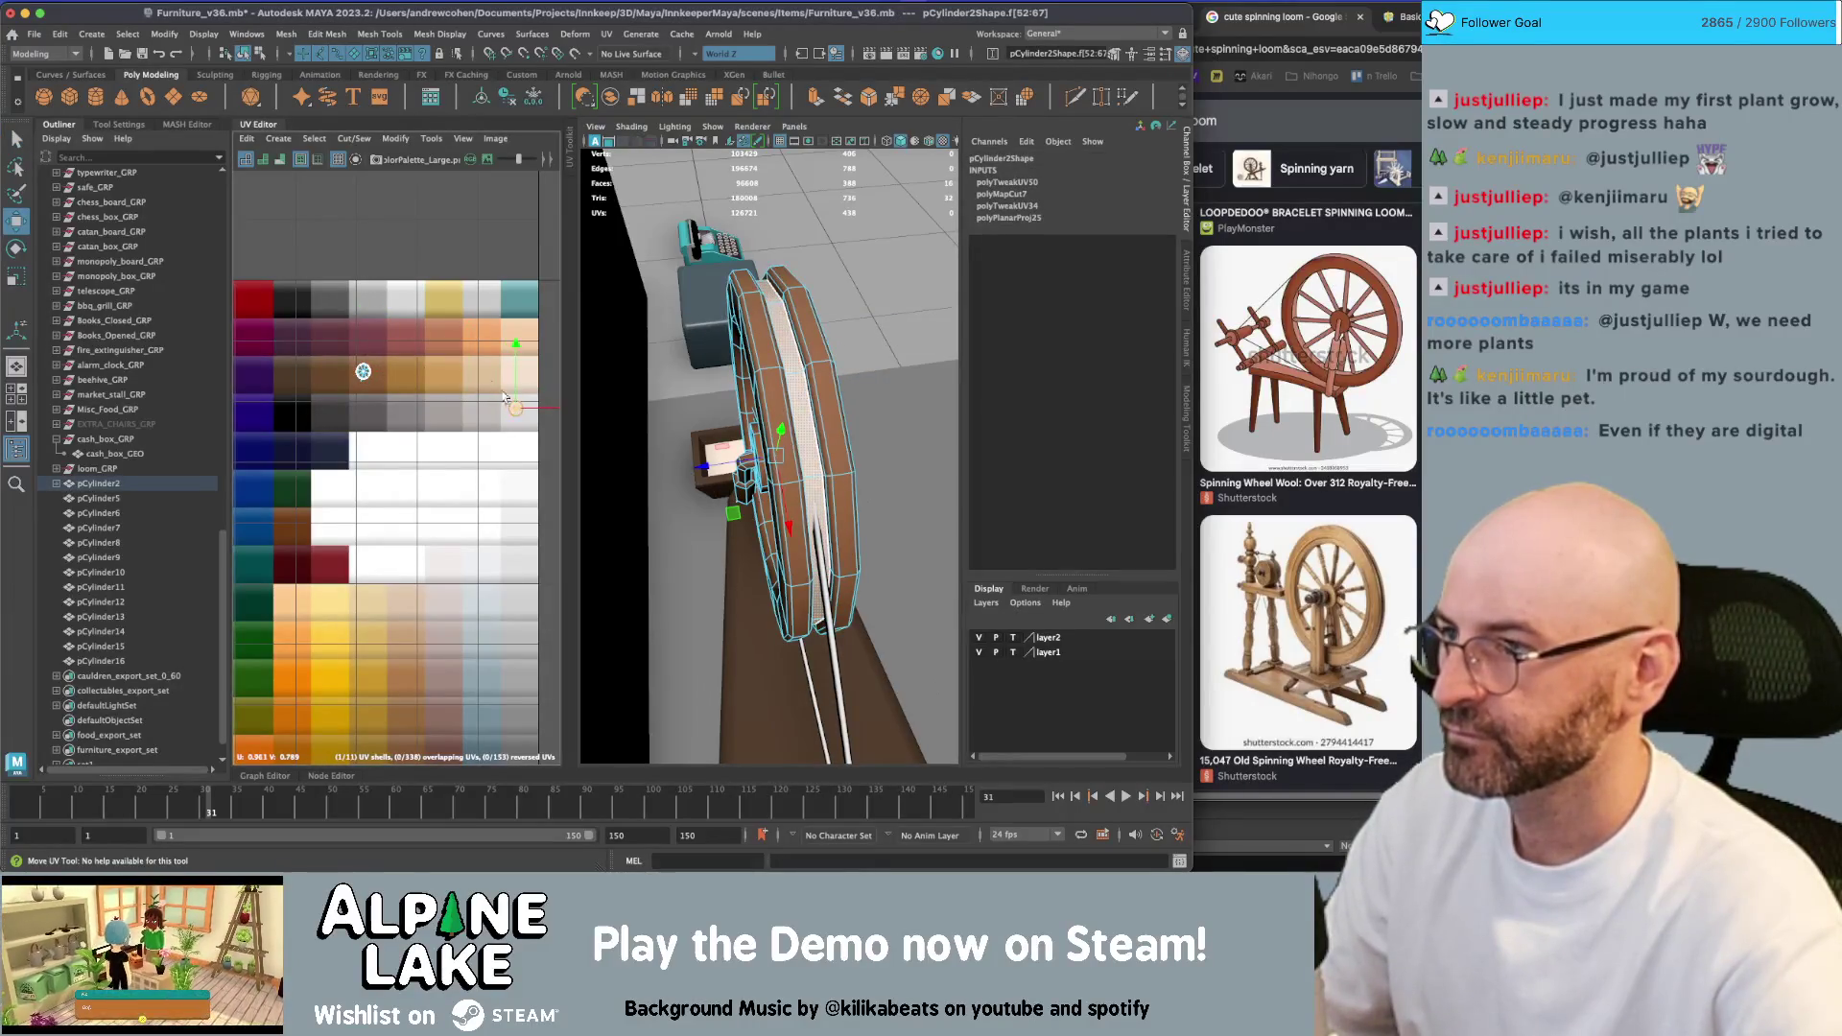
pyautogui.click(247, 54)
# Close the UV Editor and zoom out to the full furniture scene
pyautogui.moveTo(786, 403)
pyautogui.keyDown('alt'); pyautogui.mouseDown()
pyautogui.moveTo(720, 317)
pyautogui.moveTo(733, 285)
pyautogui.moveTo(846, 330)
pyautogui.moveTo(614, 399)
pyautogui.mouseUp(); pyautogui.keyUp('alt')
pyautogui.click(253, 126)
pyautogui.scroll(-5, 604, 432)
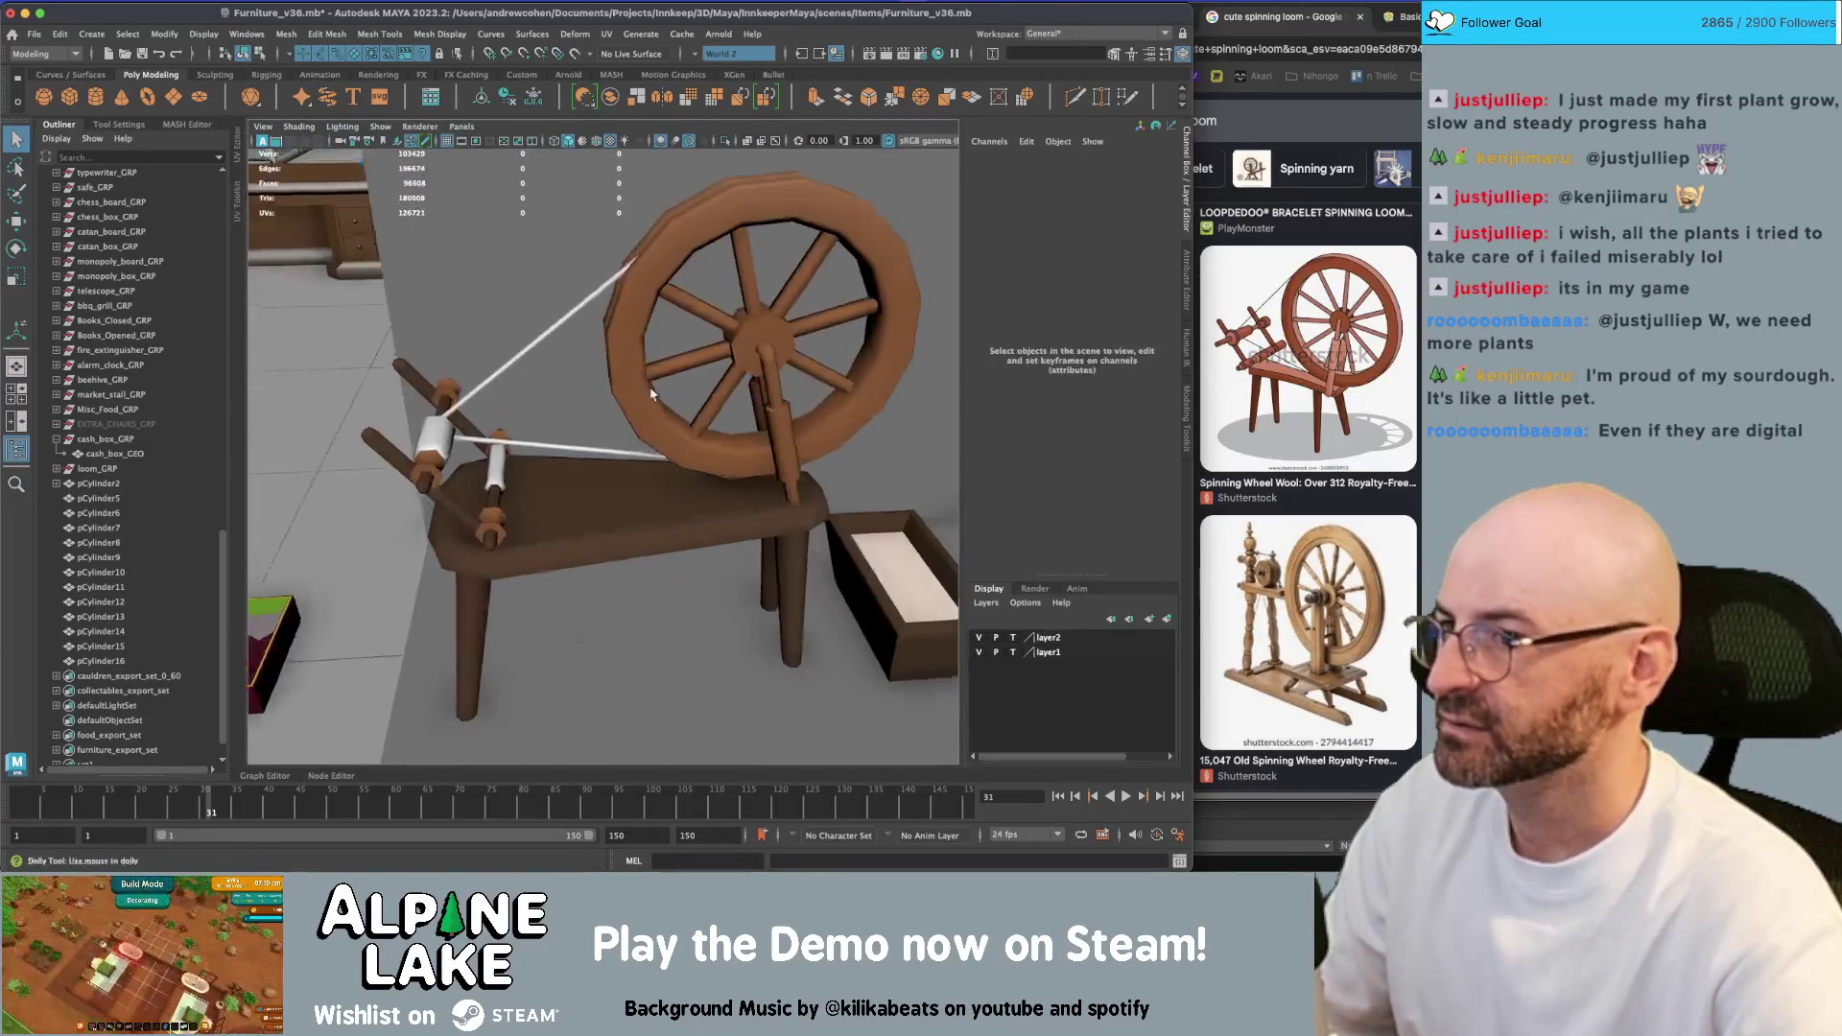
# Reparent pCylinder2, pCylinder3 and pCylinder4 into loom_GRP in the Outliner
pyautogui.click(56, 484)
pyautogui.click(105, 498)
pyautogui.click(107, 513)
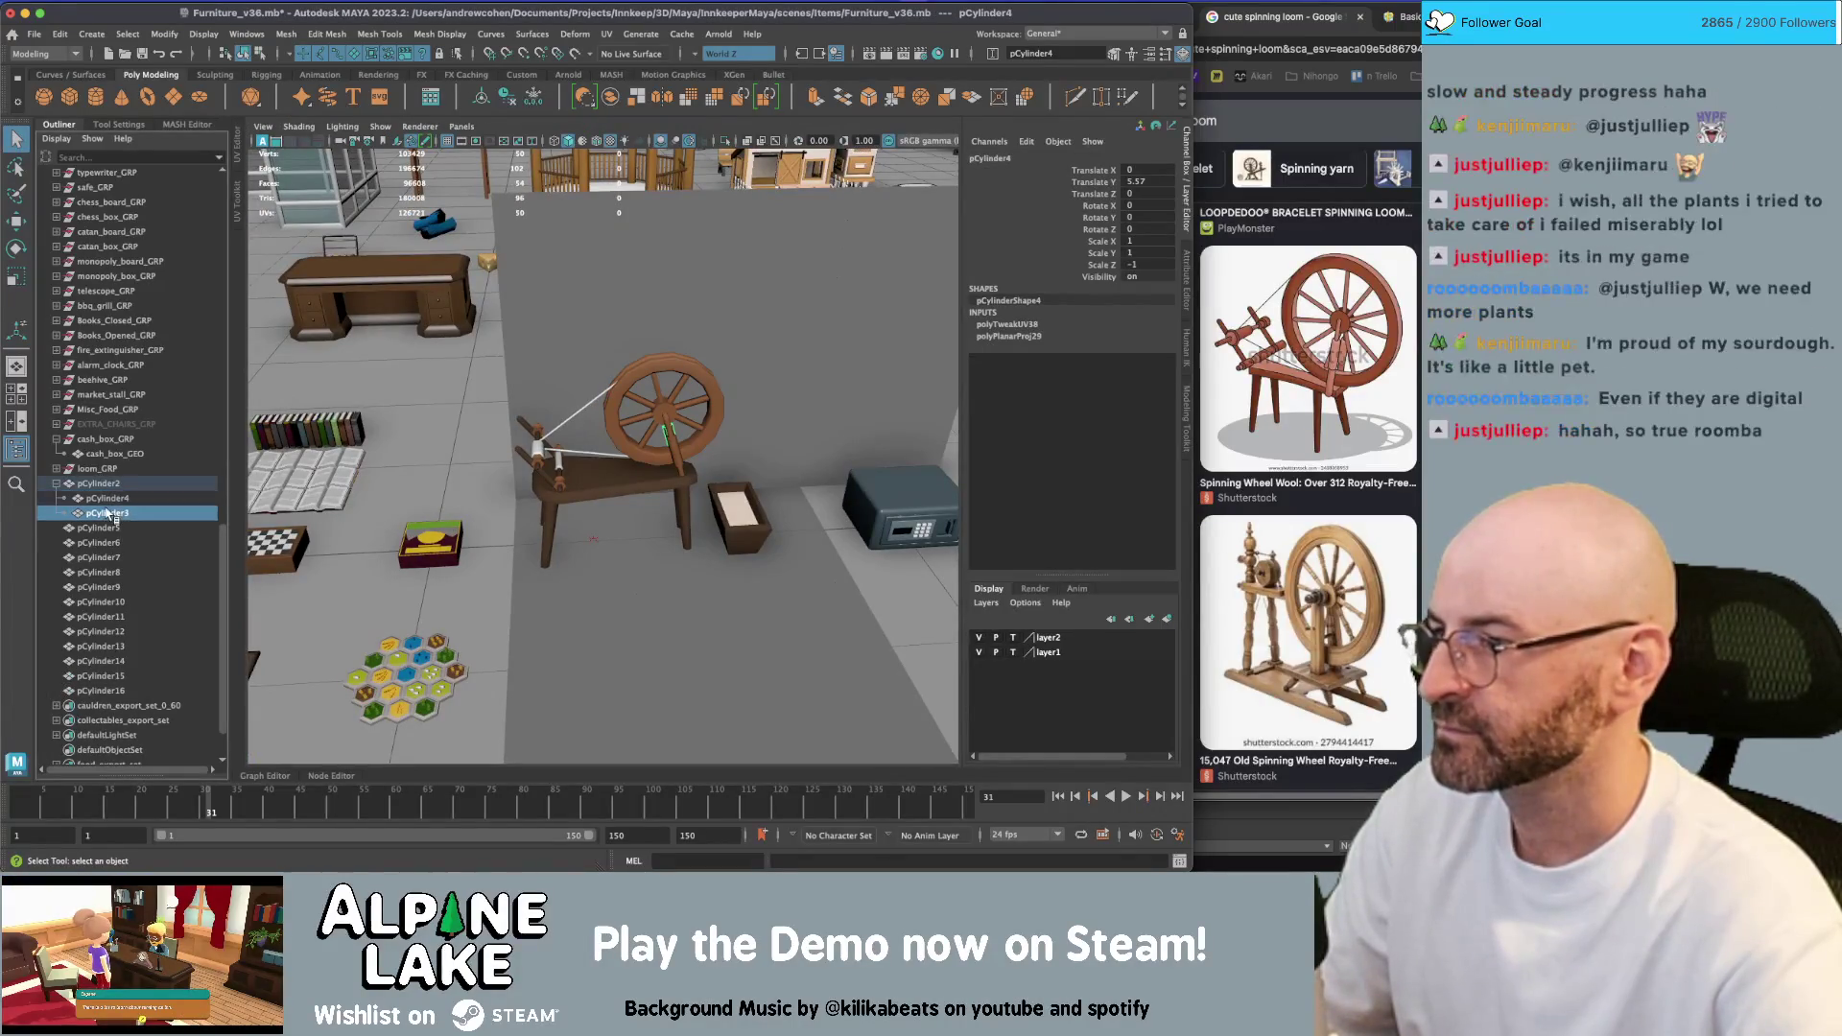
pyautogui.keyDown('shift'); pyautogui.click(106, 498); pyautogui.keyUp('shift')
pyautogui.moveTo(106, 498); pyautogui.dragTo(103, 474)
pyautogui.click(105, 498)
# Select grinder_GEO and the frame cylinders, excluding the wheel, and combine them into one mesh
pyautogui.keyDown('shift'); pyautogui.click(108, 645); pyautogui.keyUp('shift')
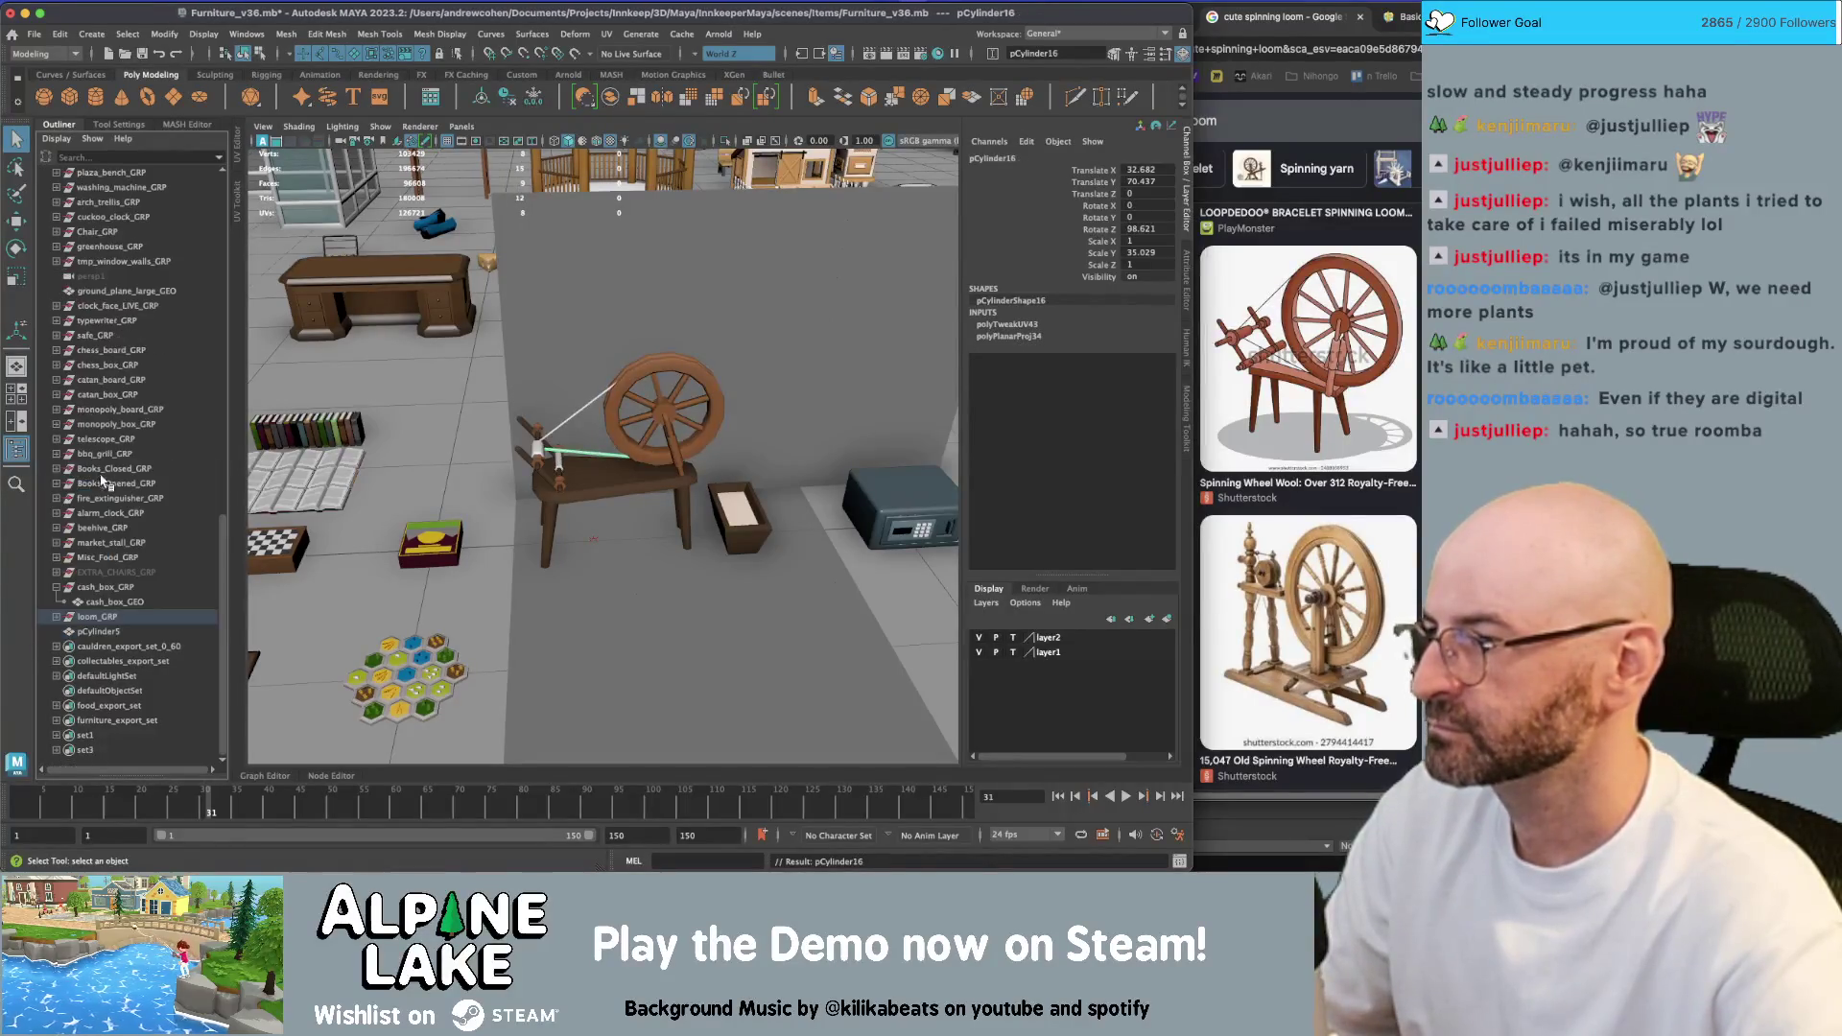
pyautogui.click(56, 617)
pyautogui.click(98, 632)
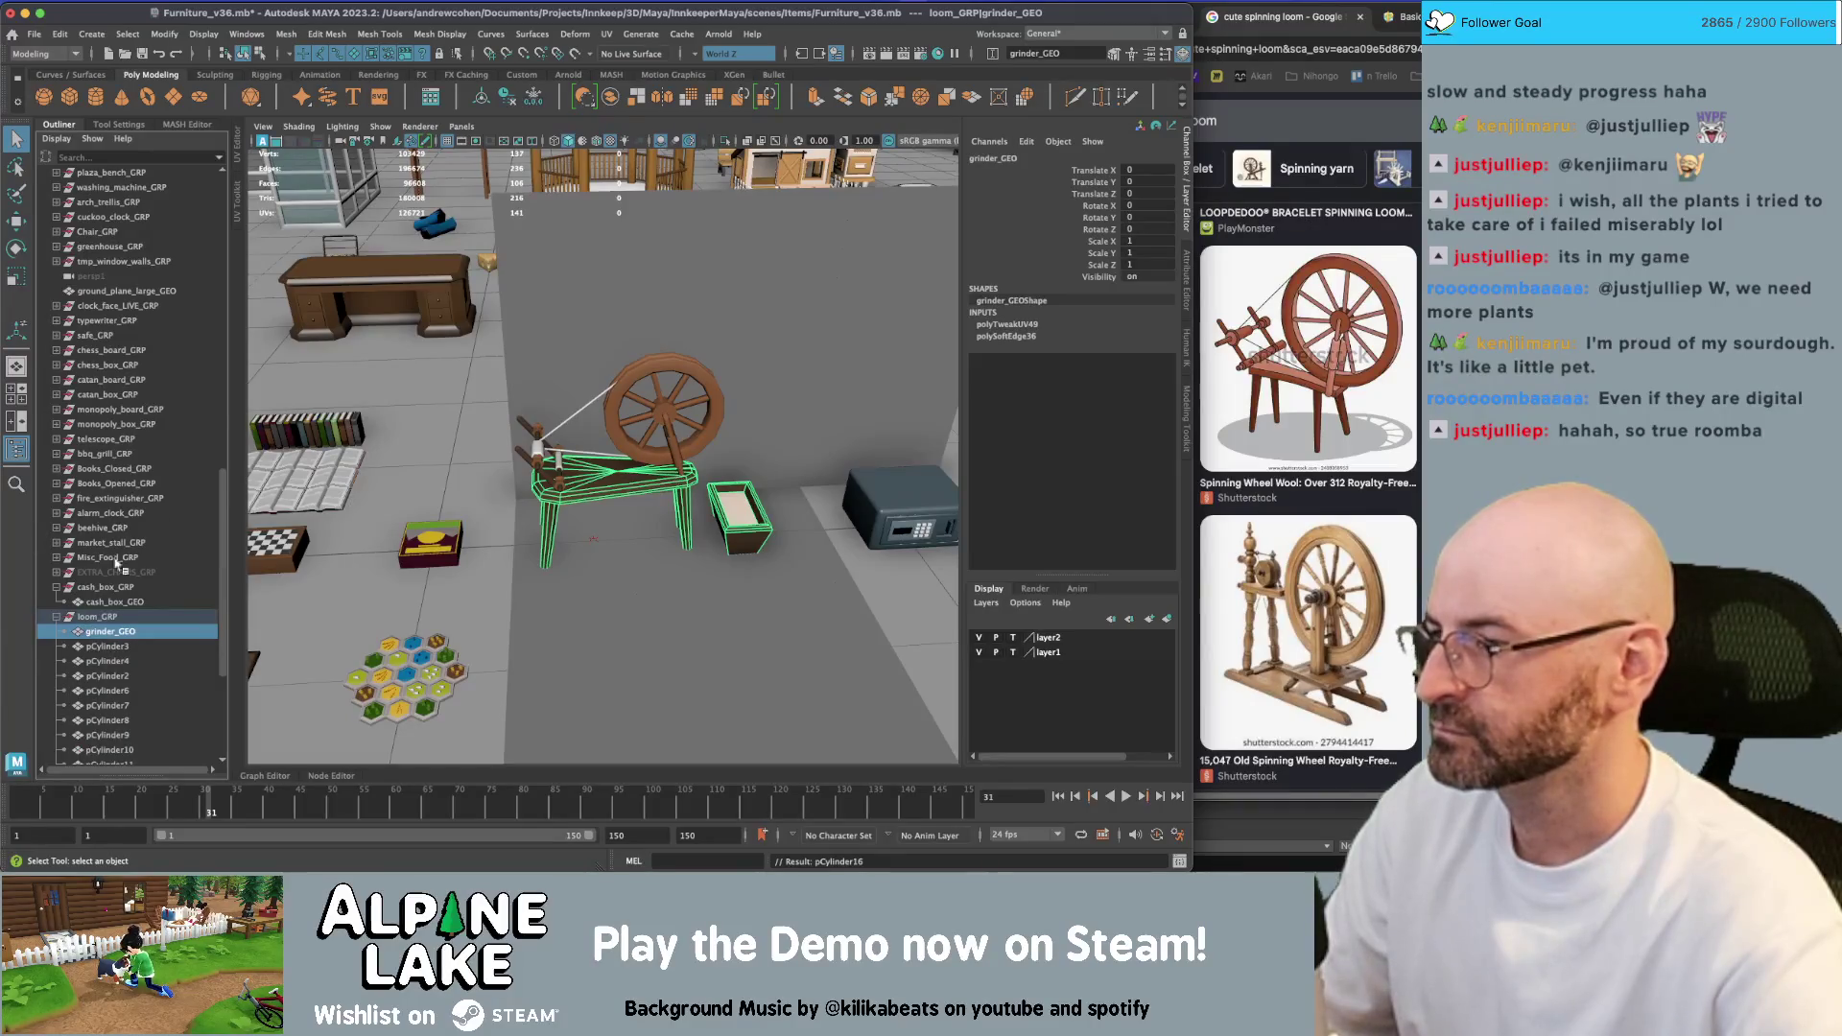
pyautogui.scroll(-5, 117, 565)
pyautogui.keyDown('shift'); pyautogui.click(107, 631); pyautogui.keyUp('shift')
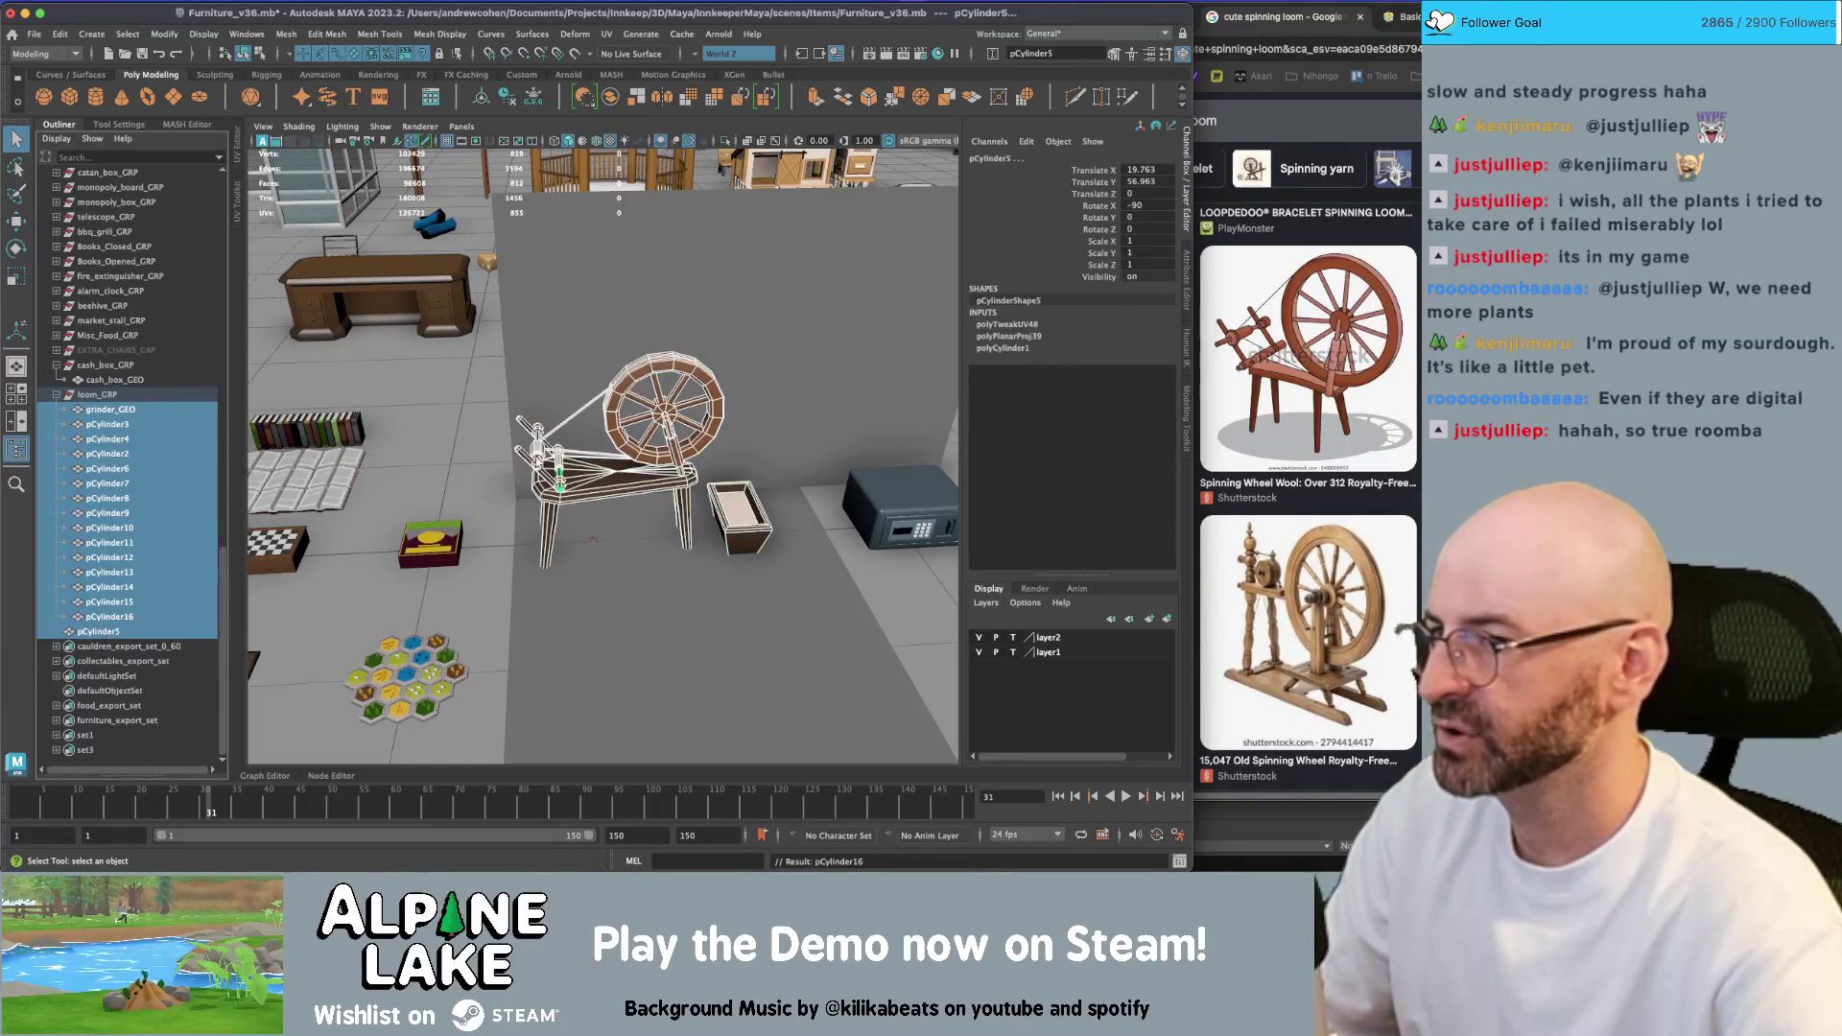
pyautogui.keyDown('ctrl'); pyautogui.click(635, 379); pyautogui.keyUp('ctrl')
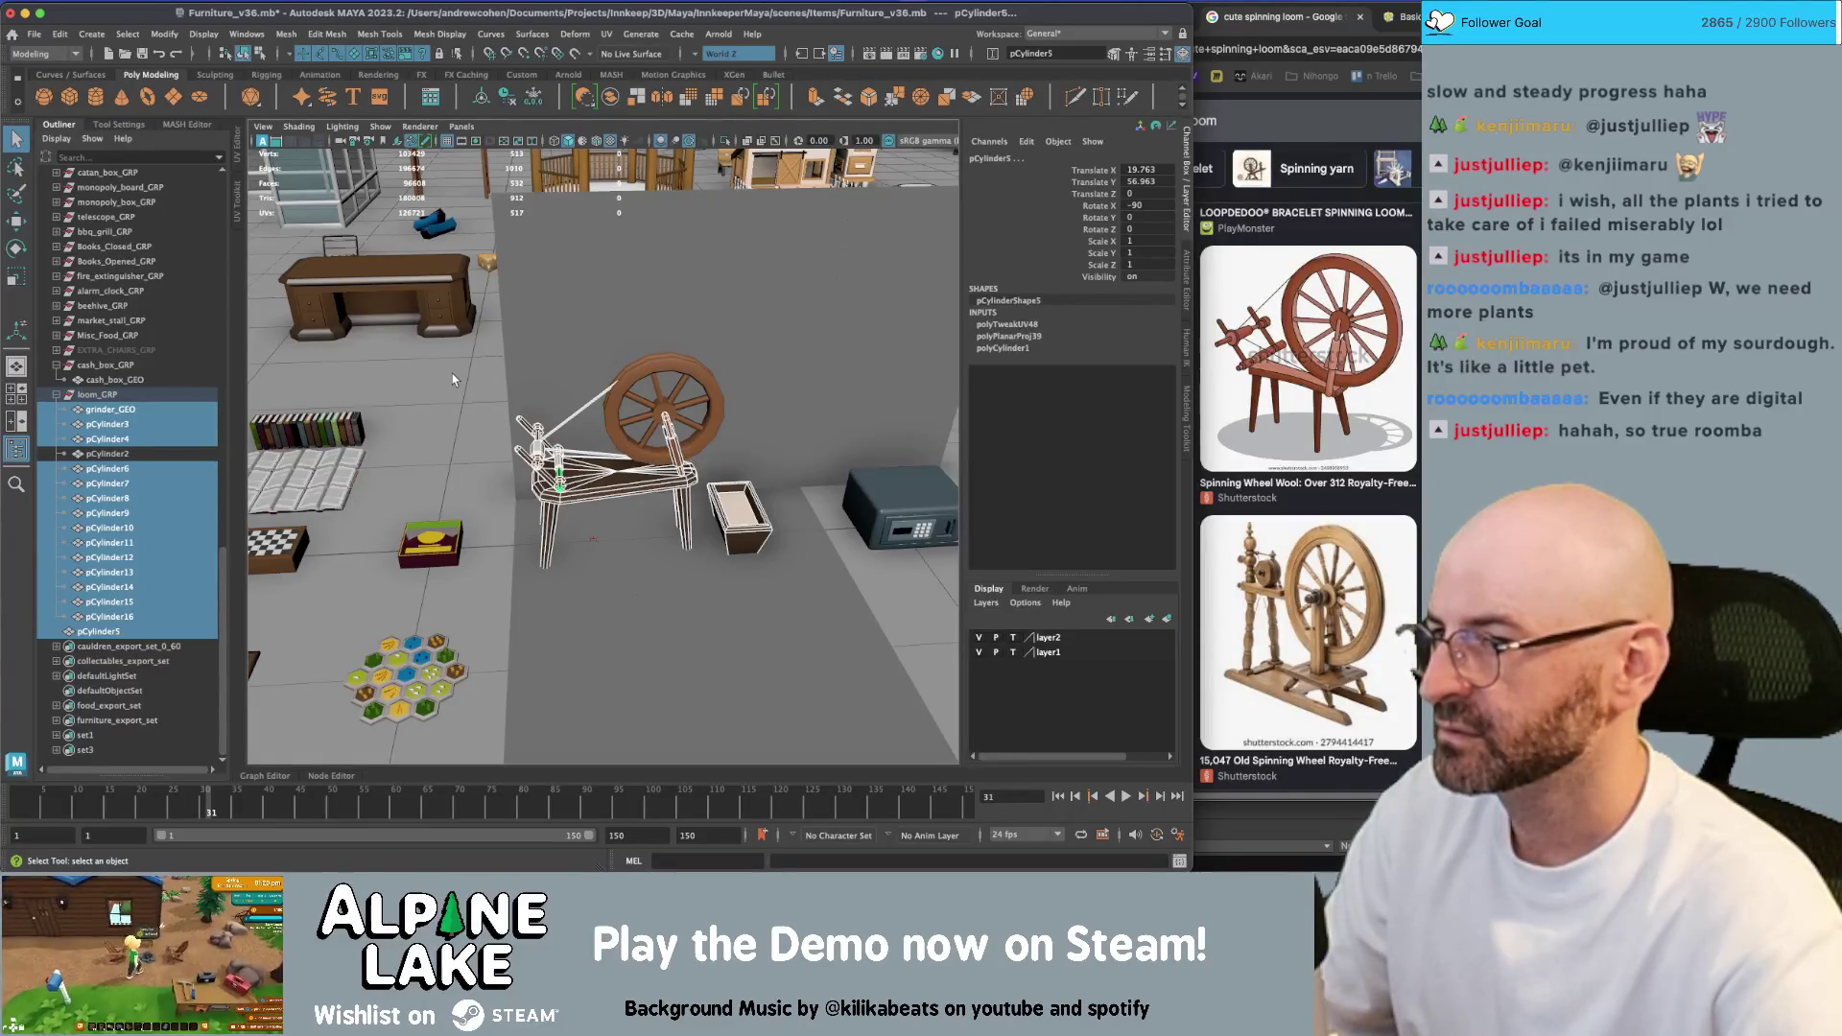
pyautogui.click(609, 98)
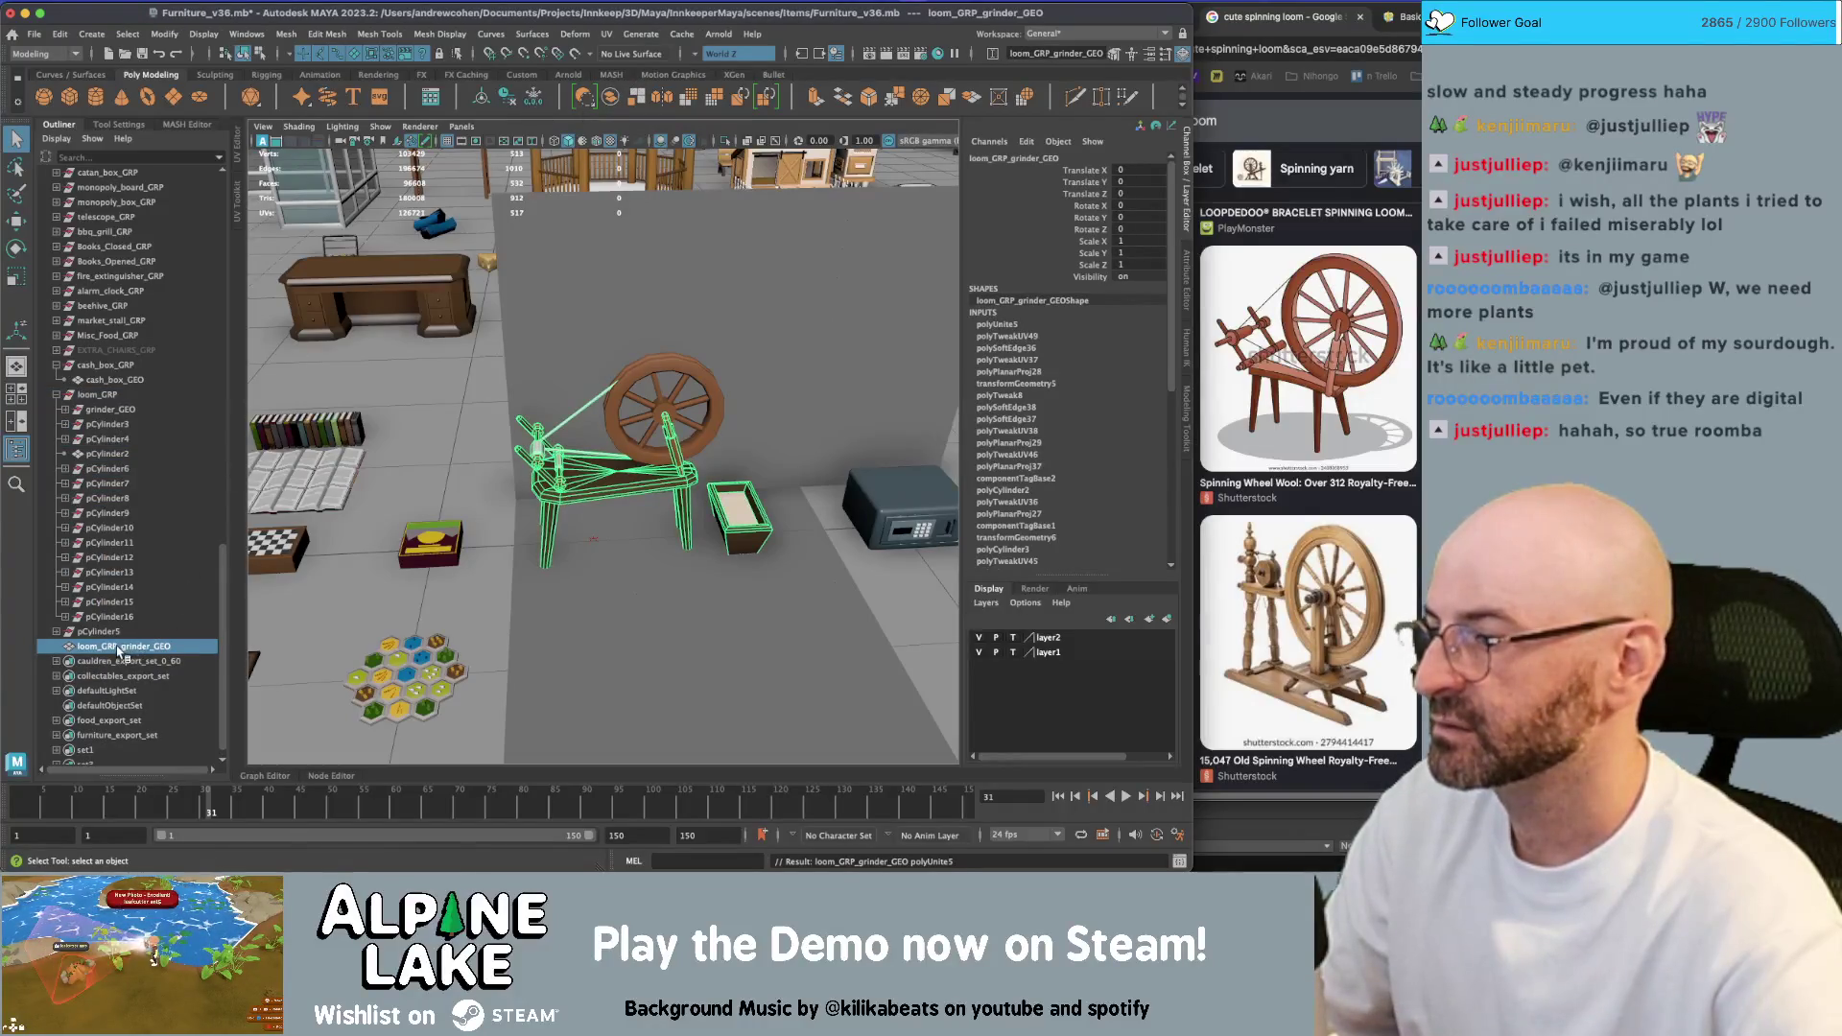
# Move the combined mesh into loom_GRP and delete the empty pCylinder16 and pCylinder4
pyautogui.moveTo(110, 633); pyautogui.dragTo(102, 577)
pyautogui.click(107, 617)
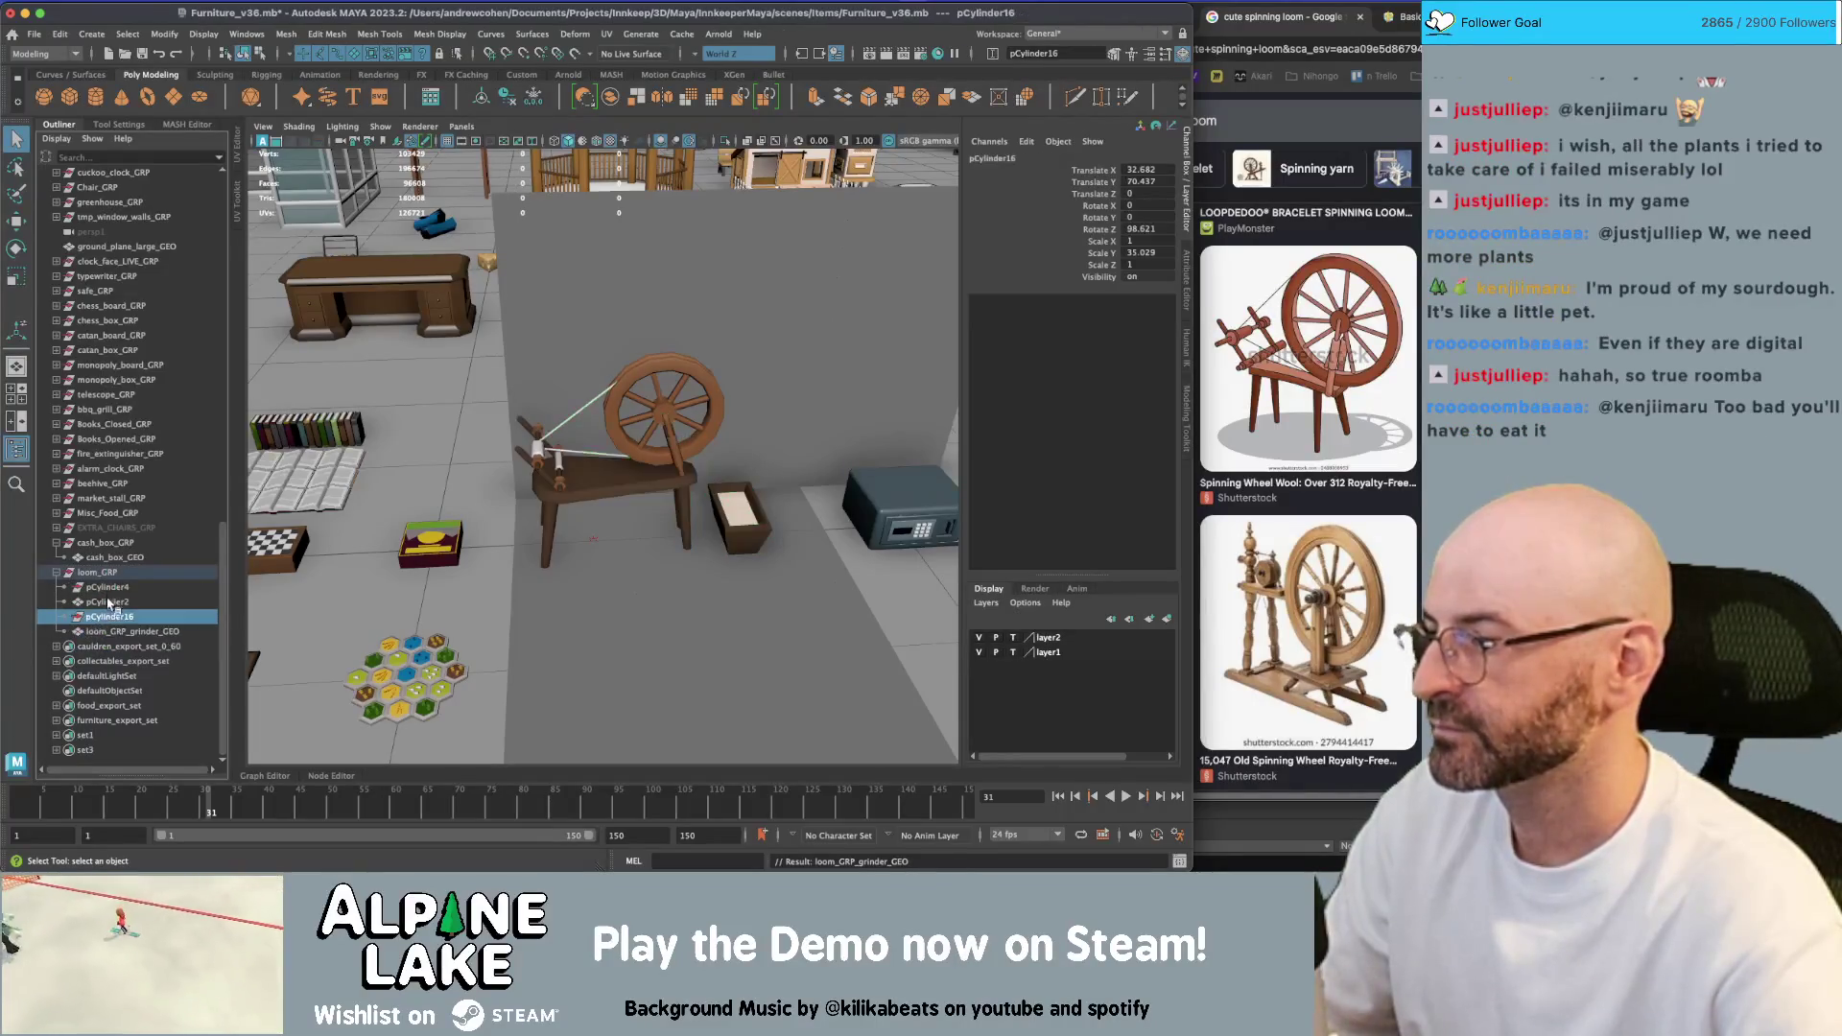
pyautogui.keyDown('ctrl'); pyautogui.click(103, 586); pyautogui.keyUp('ctrl')
pyautogui.press('Delete')
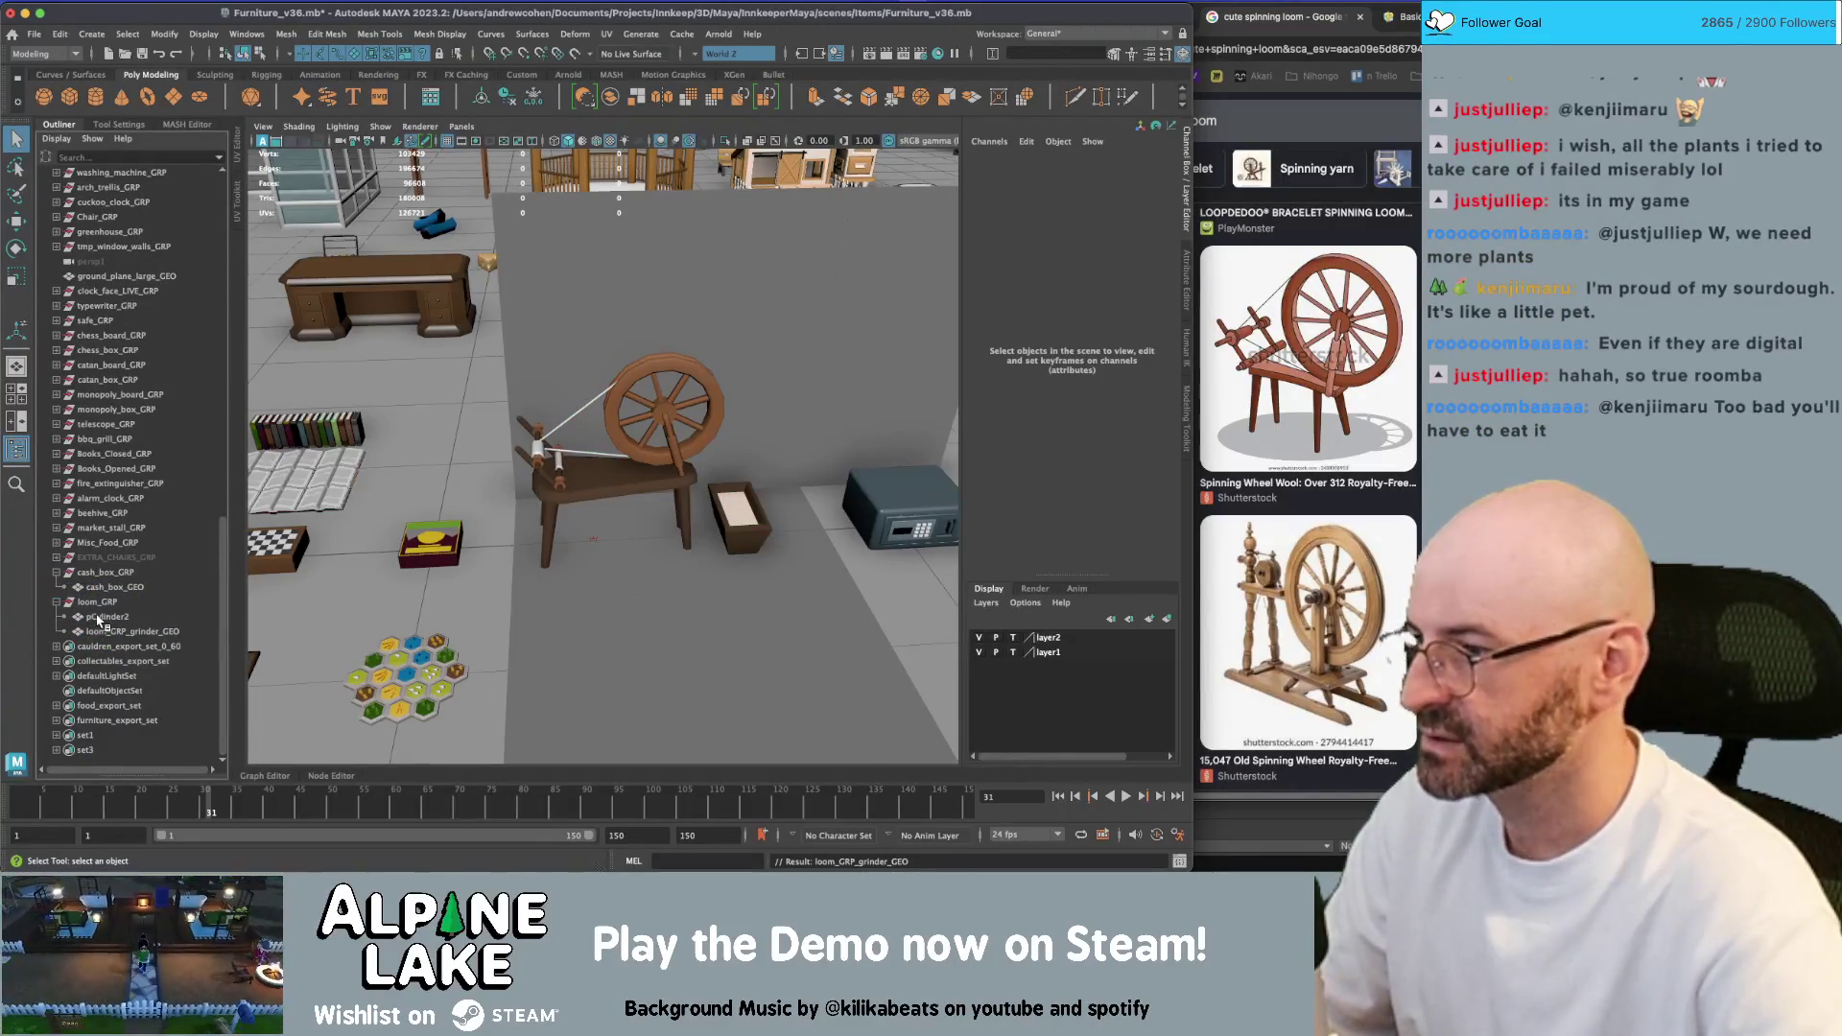
# Rename the wheel to loom_wheel_GEO and the combined mesh to loom_GEO
pyautogui.doubleClick(98, 616)
pyautogui.write('loom_wheel_GEO')
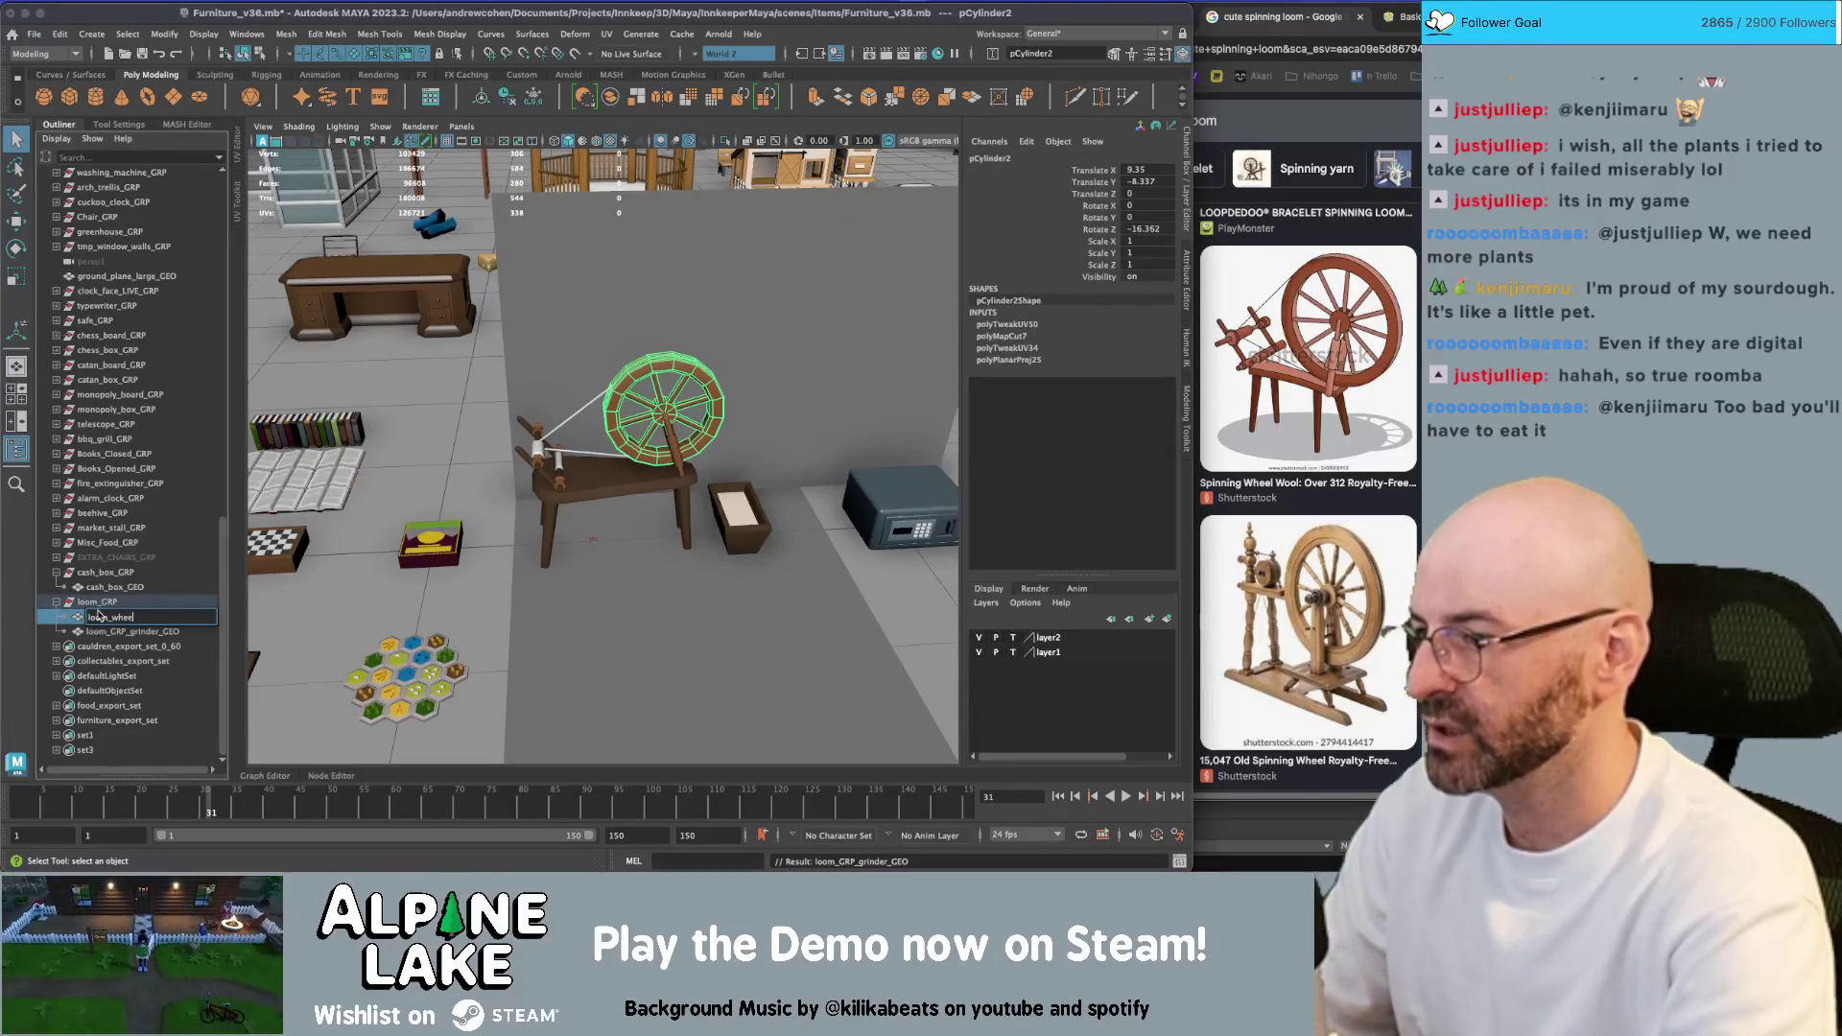
pyautogui.press('Return')
pyautogui.doubleClick(106, 632)
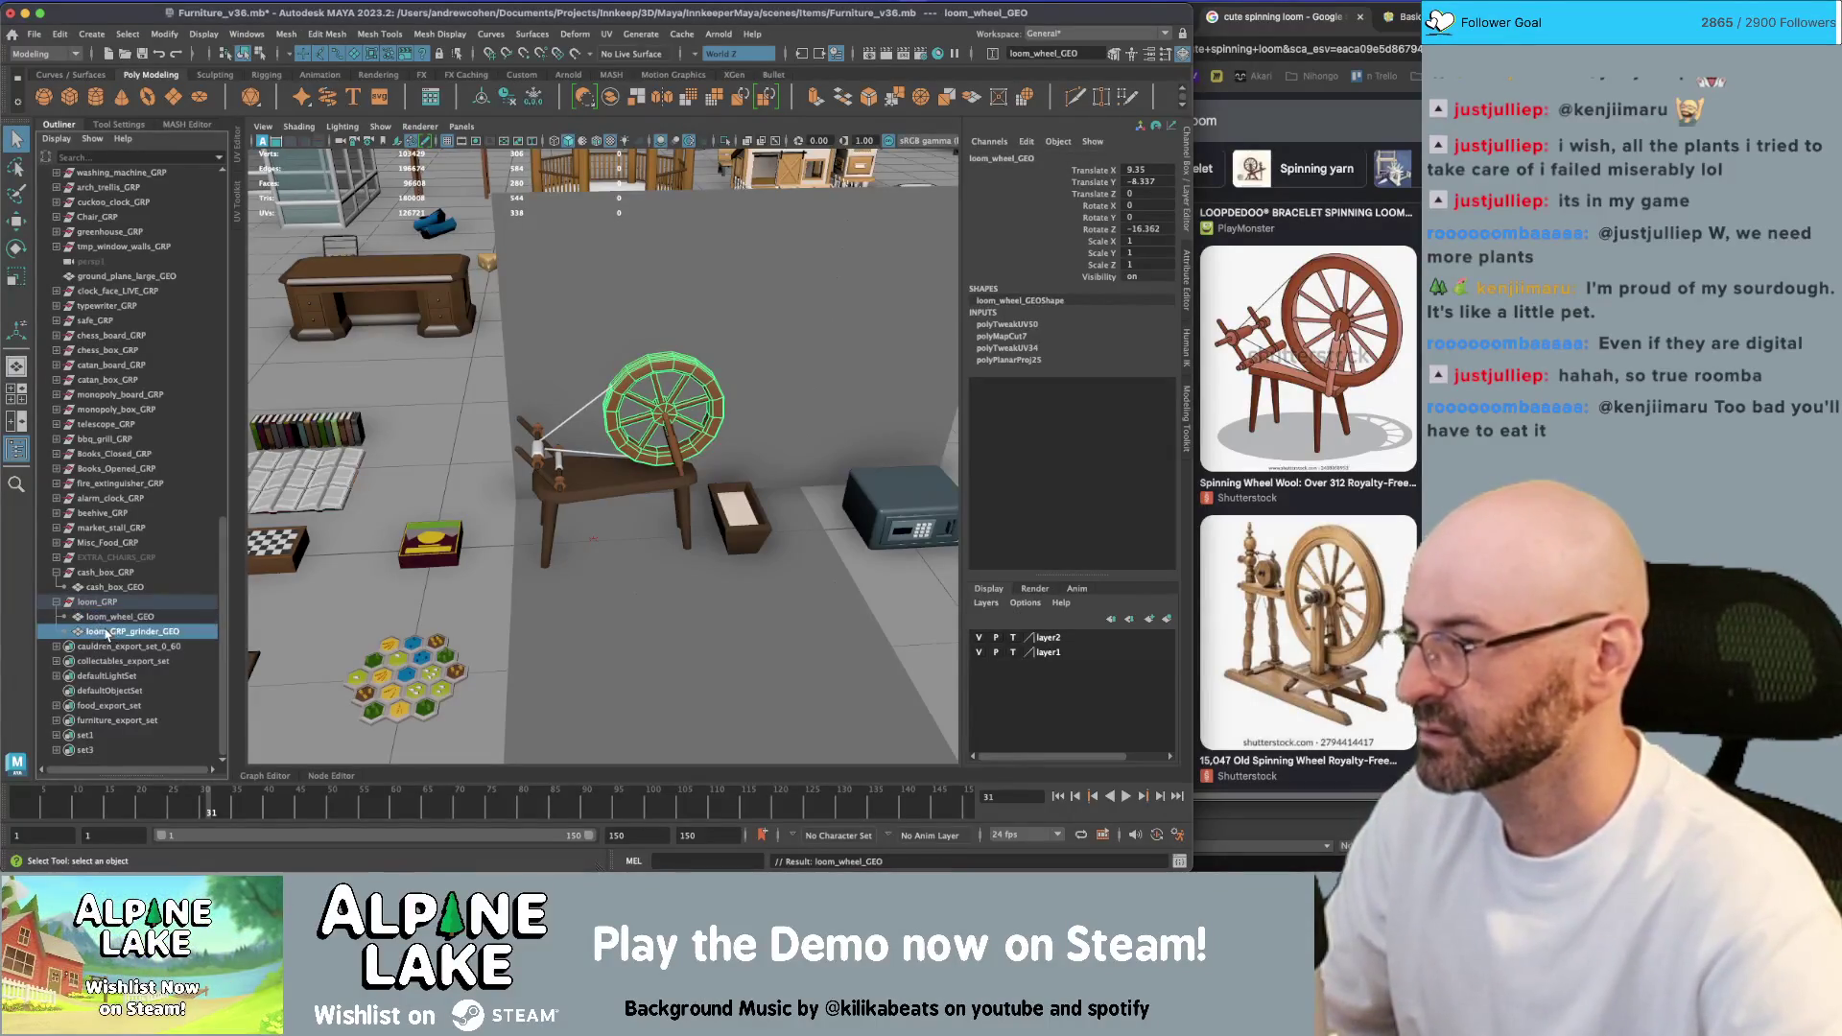
pyautogui.write('loom_GEO')
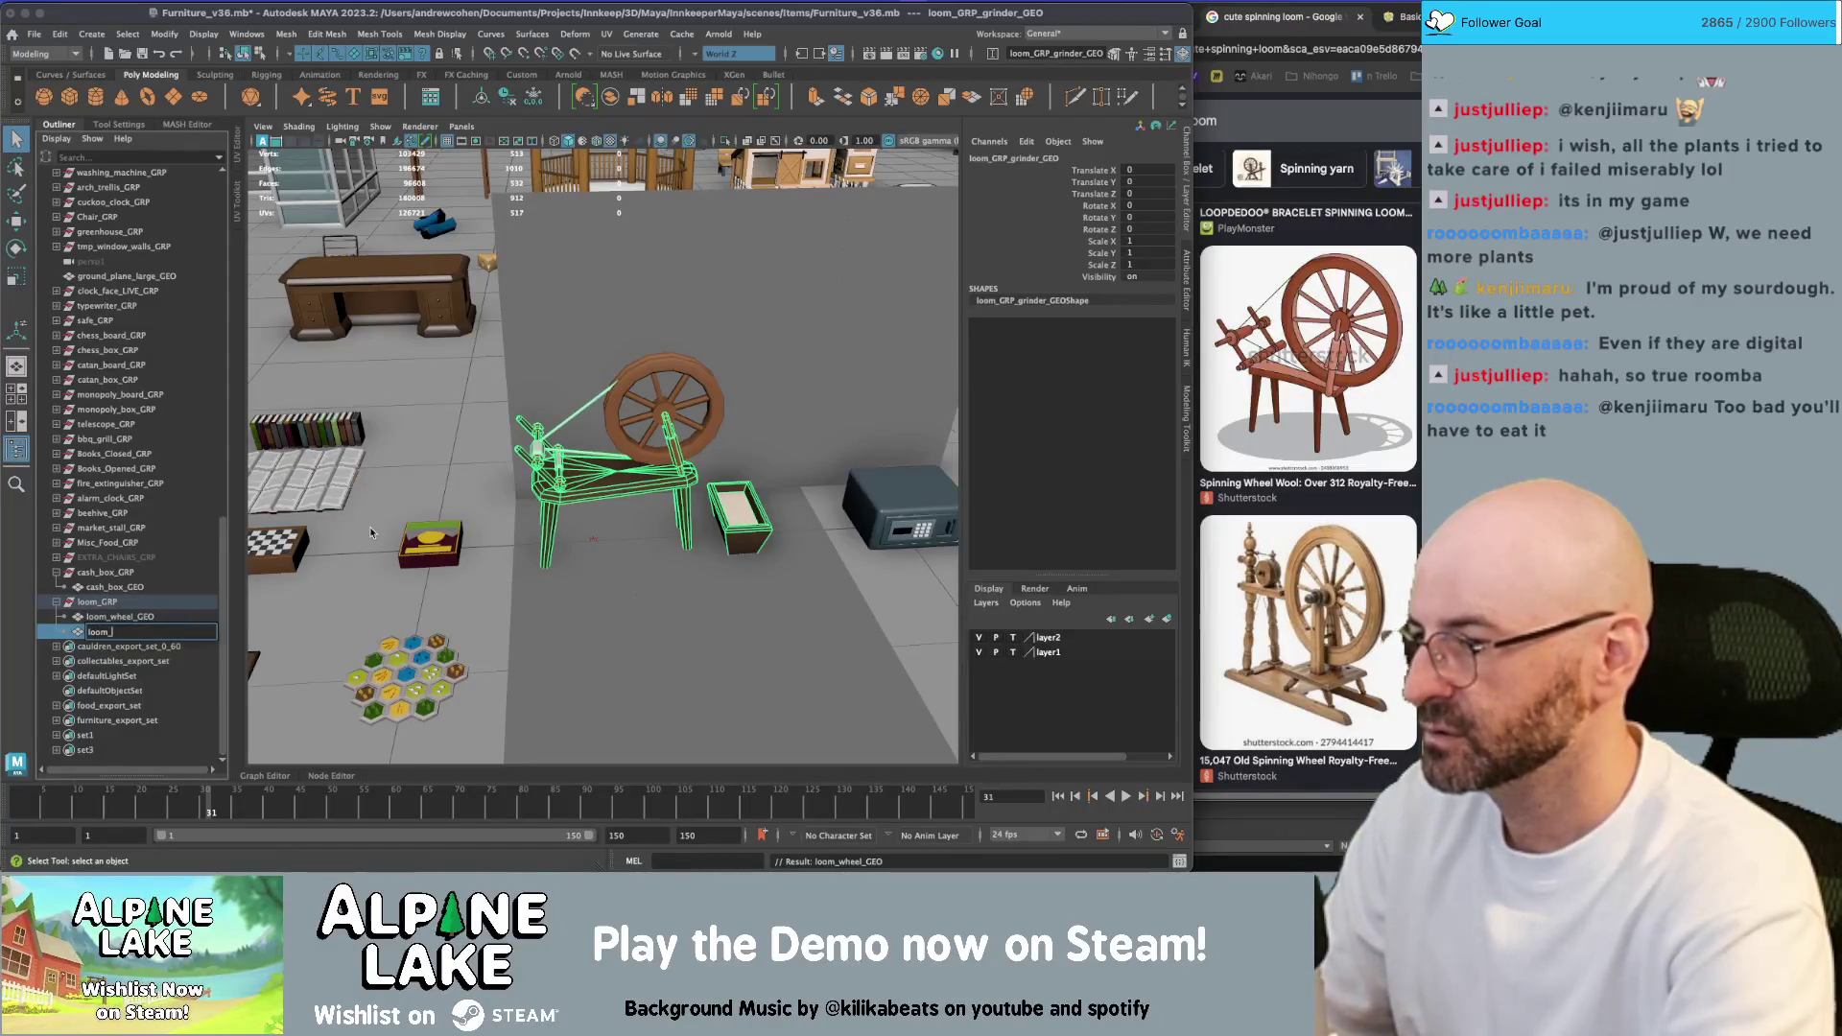
pyautogui.press('Return')
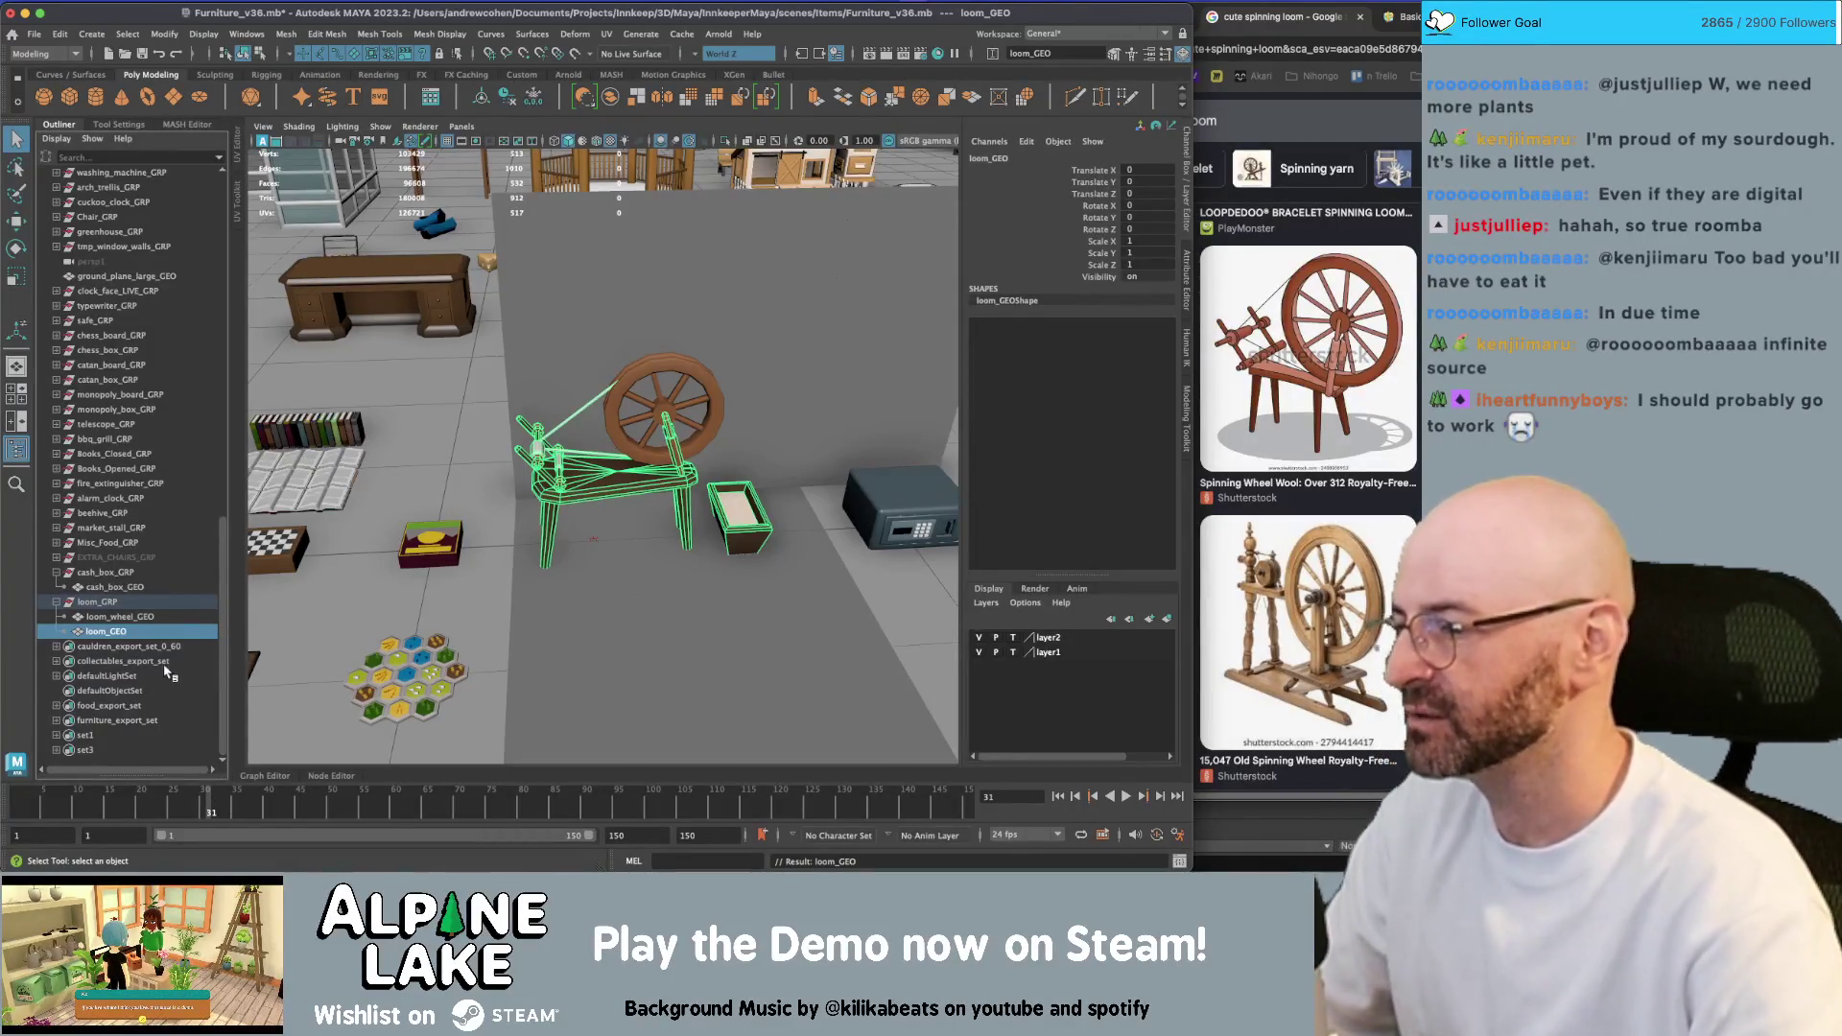
pyautogui.click(110, 603)
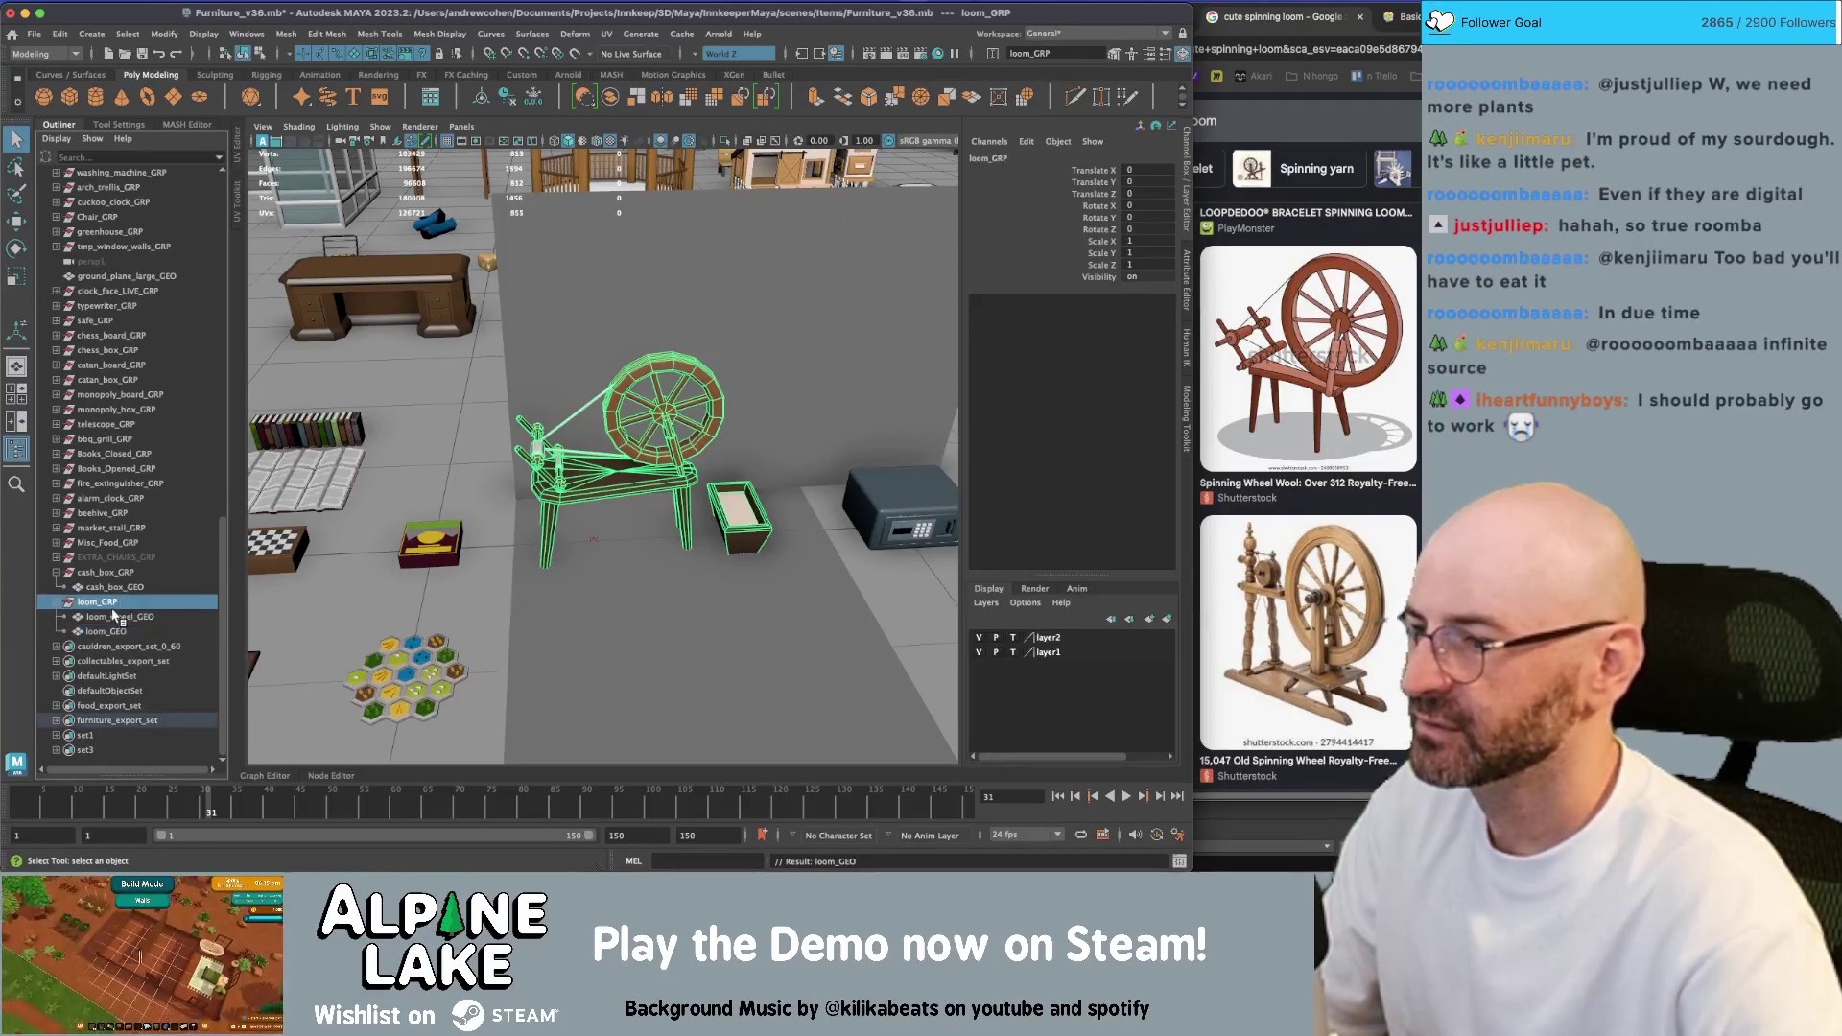
pyautogui.keyDown('ctrl'); pyautogui.click(113, 606); pyautogui.keyUp('ctrl')
pyautogui.keyDown('ctrl'); pyautogui.click(112, 606); pyautogui.keyUp('ctrl')
pyautogui.keyDown('ctrl'); pyautogui.click(110, 604); pyautogui.keyUp('ctrl')
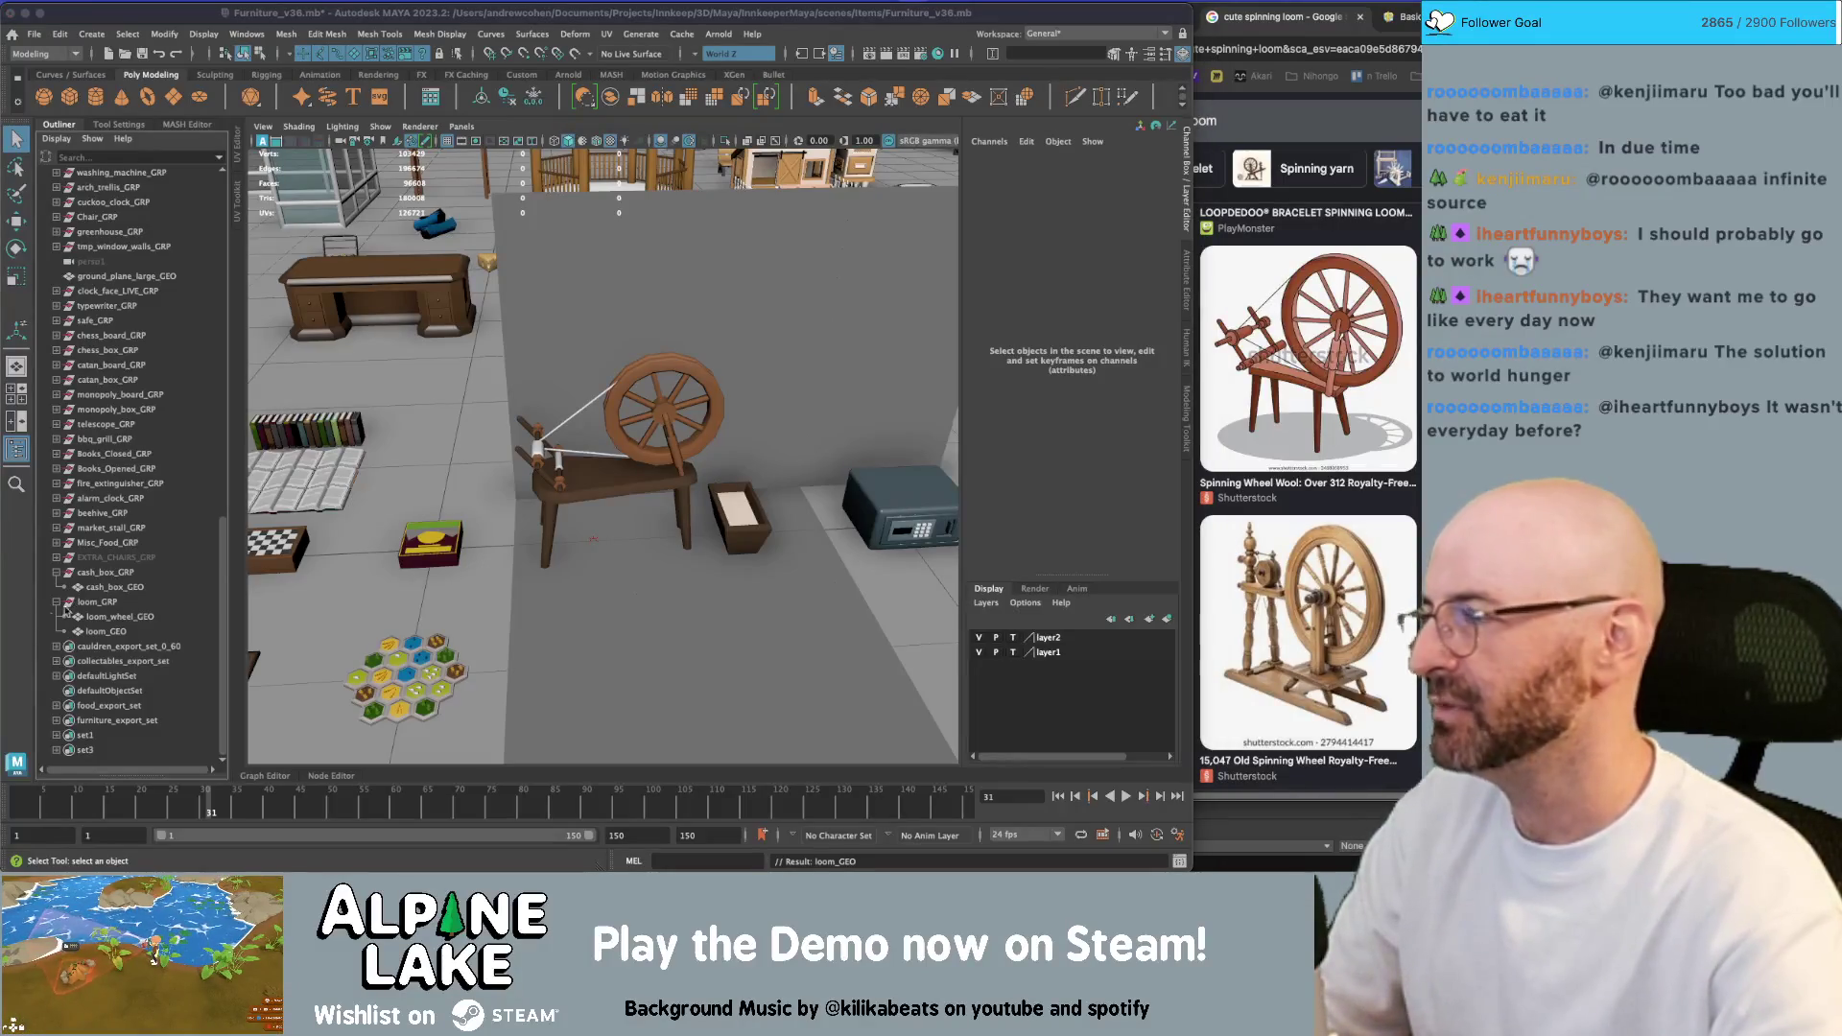
pyautogui.moveTo(310, 447)
pyautogui.keyDown('alt'); pyautogui.mouseDown()
pyautogui.moveTo(533, 480)
pyautogui.moveTo(624, 442)
pyautogui.mouseUp(); pyautogui.keyUp('alt')
pyautogui.moveTo(624, 441)
pyautogui.keyDown('alt'); pyautogui.mouseDown(button='right')
pyautogui.moveTo(723, 403)
pyautogui.moveTo(660, 408)
pyautogui.mouseUp(button='right'); pyautogui.keyUp('alt')
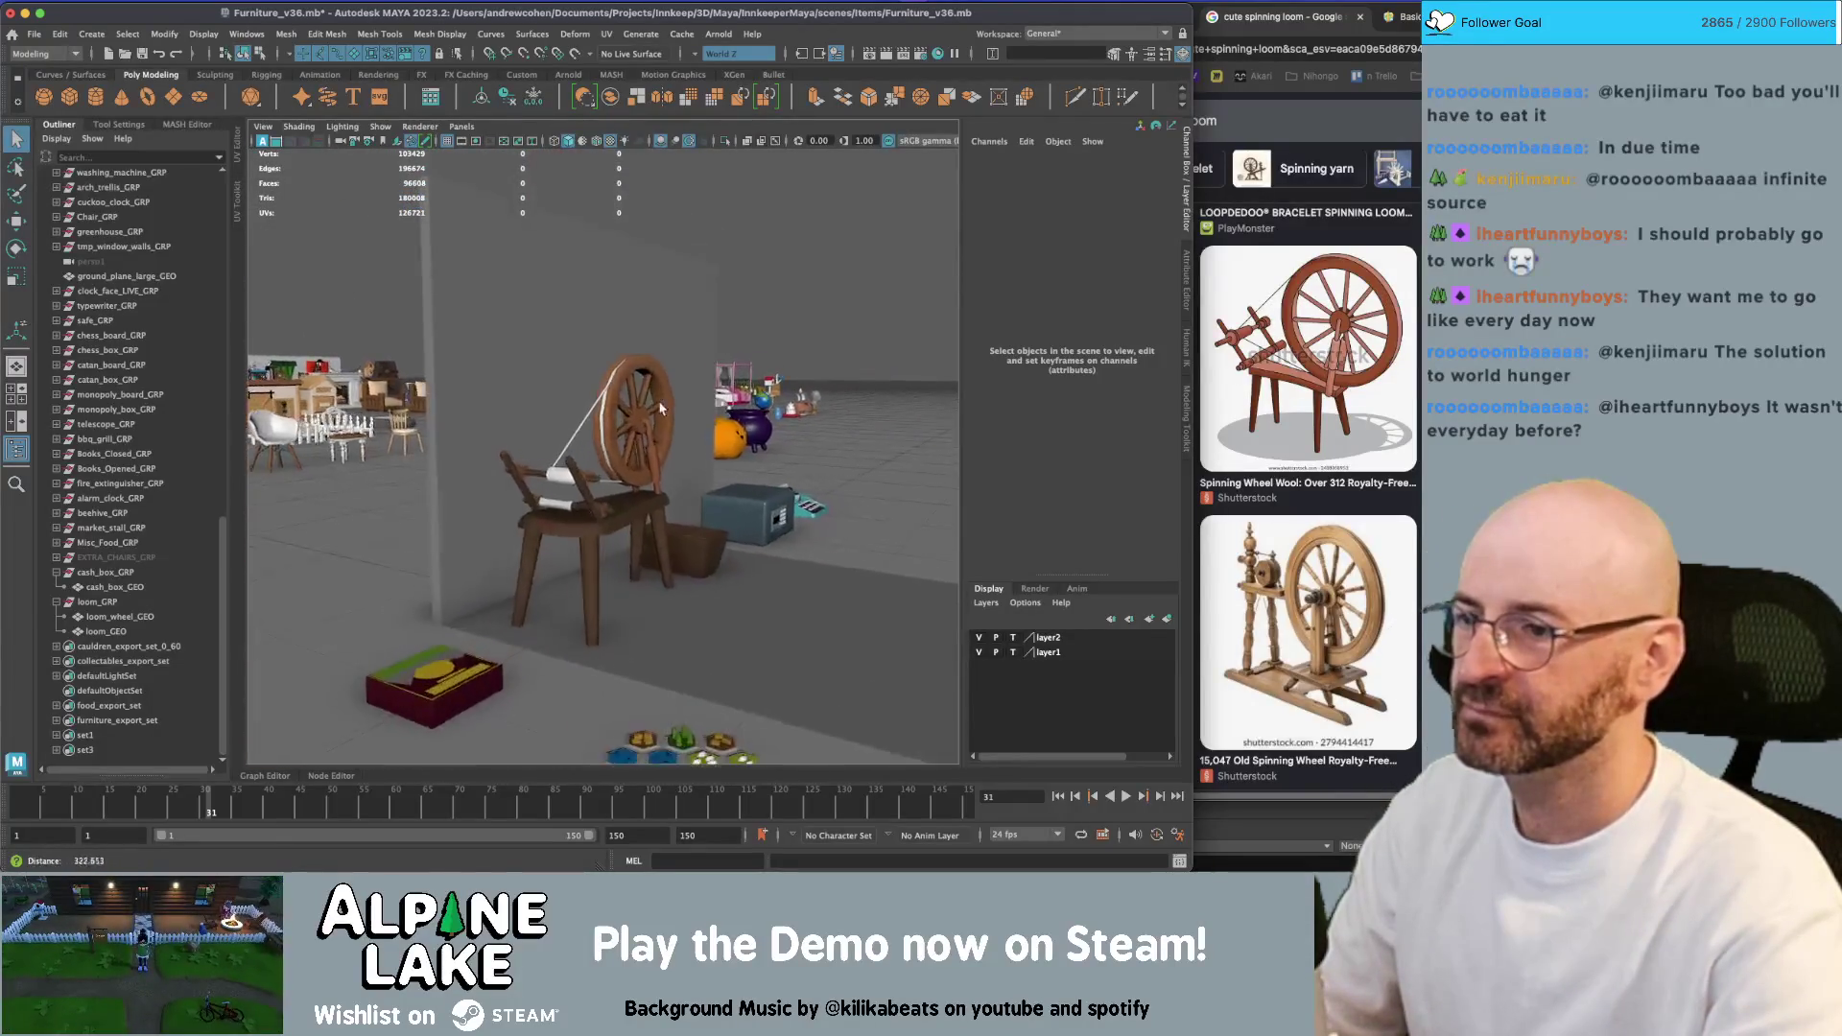
pyautogui.moveTo(660, 408)
pyautogui.keyDown('alt'); pyautogui.mouseDown()
pyautogui.moveTo(662, 451)
pyautogui.moveTo(641, 438)
pyautogui.mouseUp(); pyautogui.keyUp('alt')
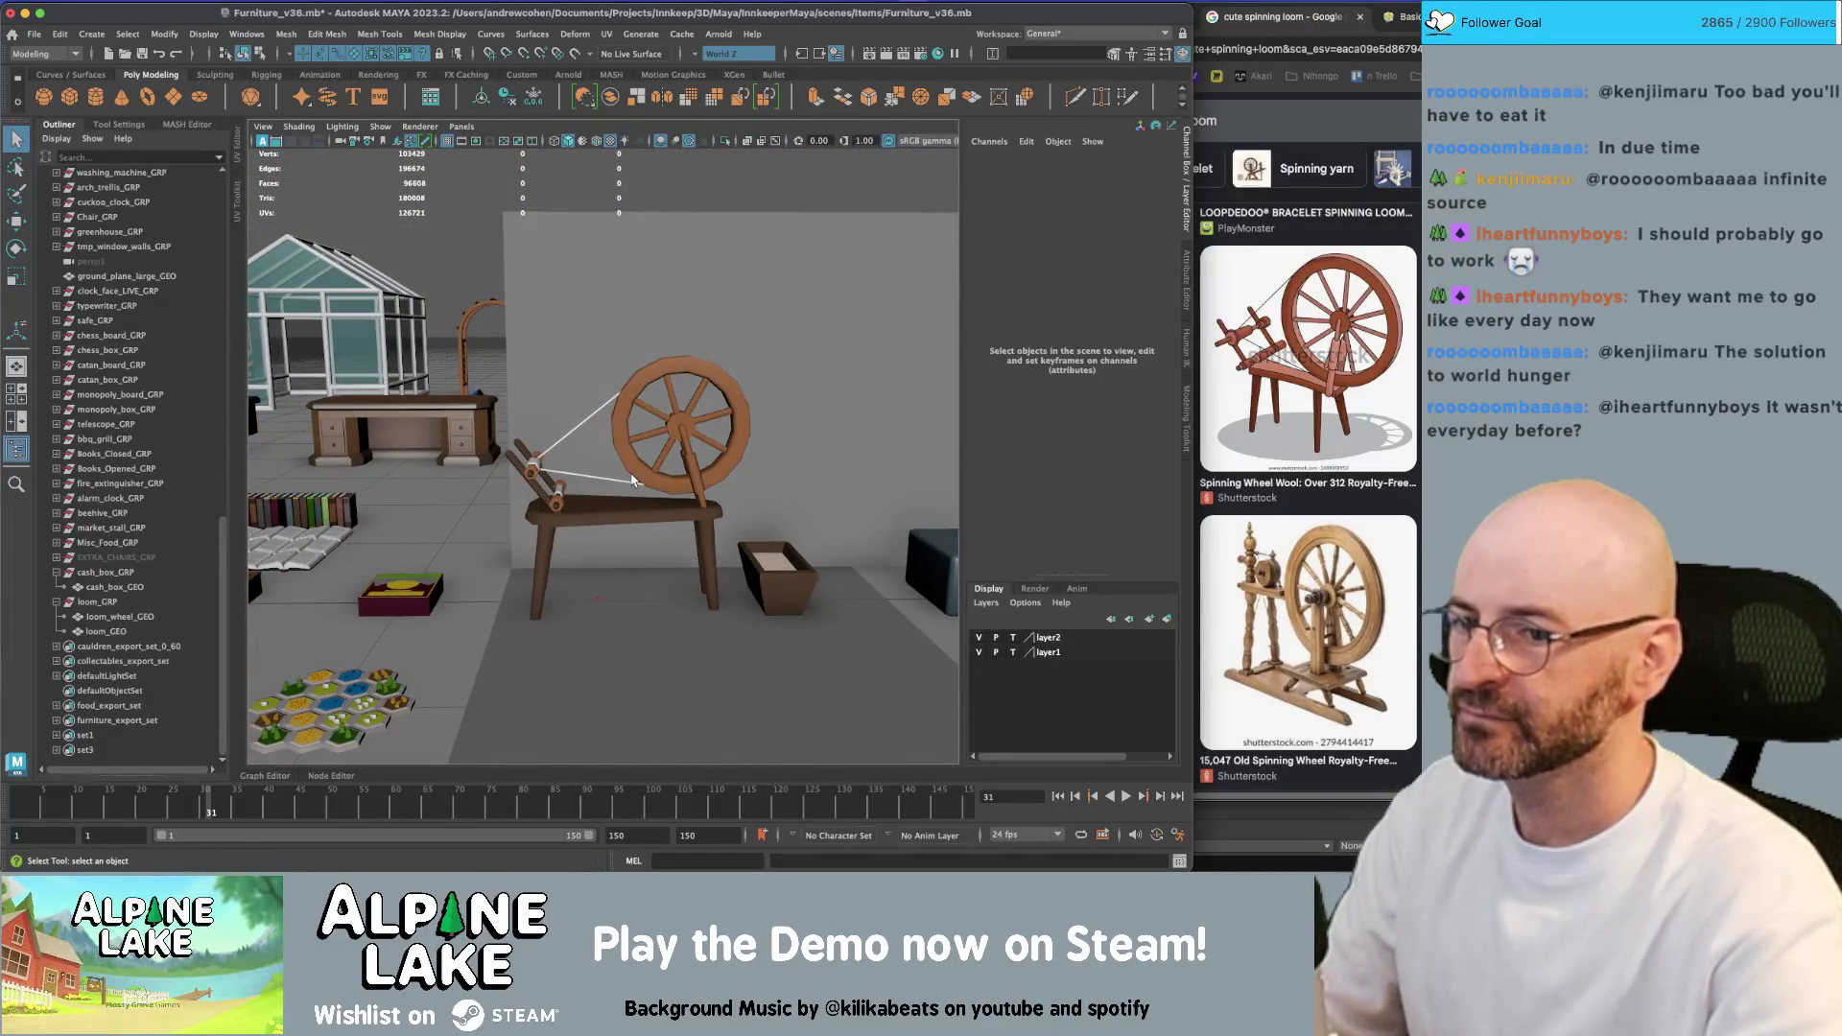
pyautogui.keyDown('alt'); pyautogui.moveTo(621, 480); pyautogui.dragTo(518, 502, button='right'); pyautogui.keyUp('alt')
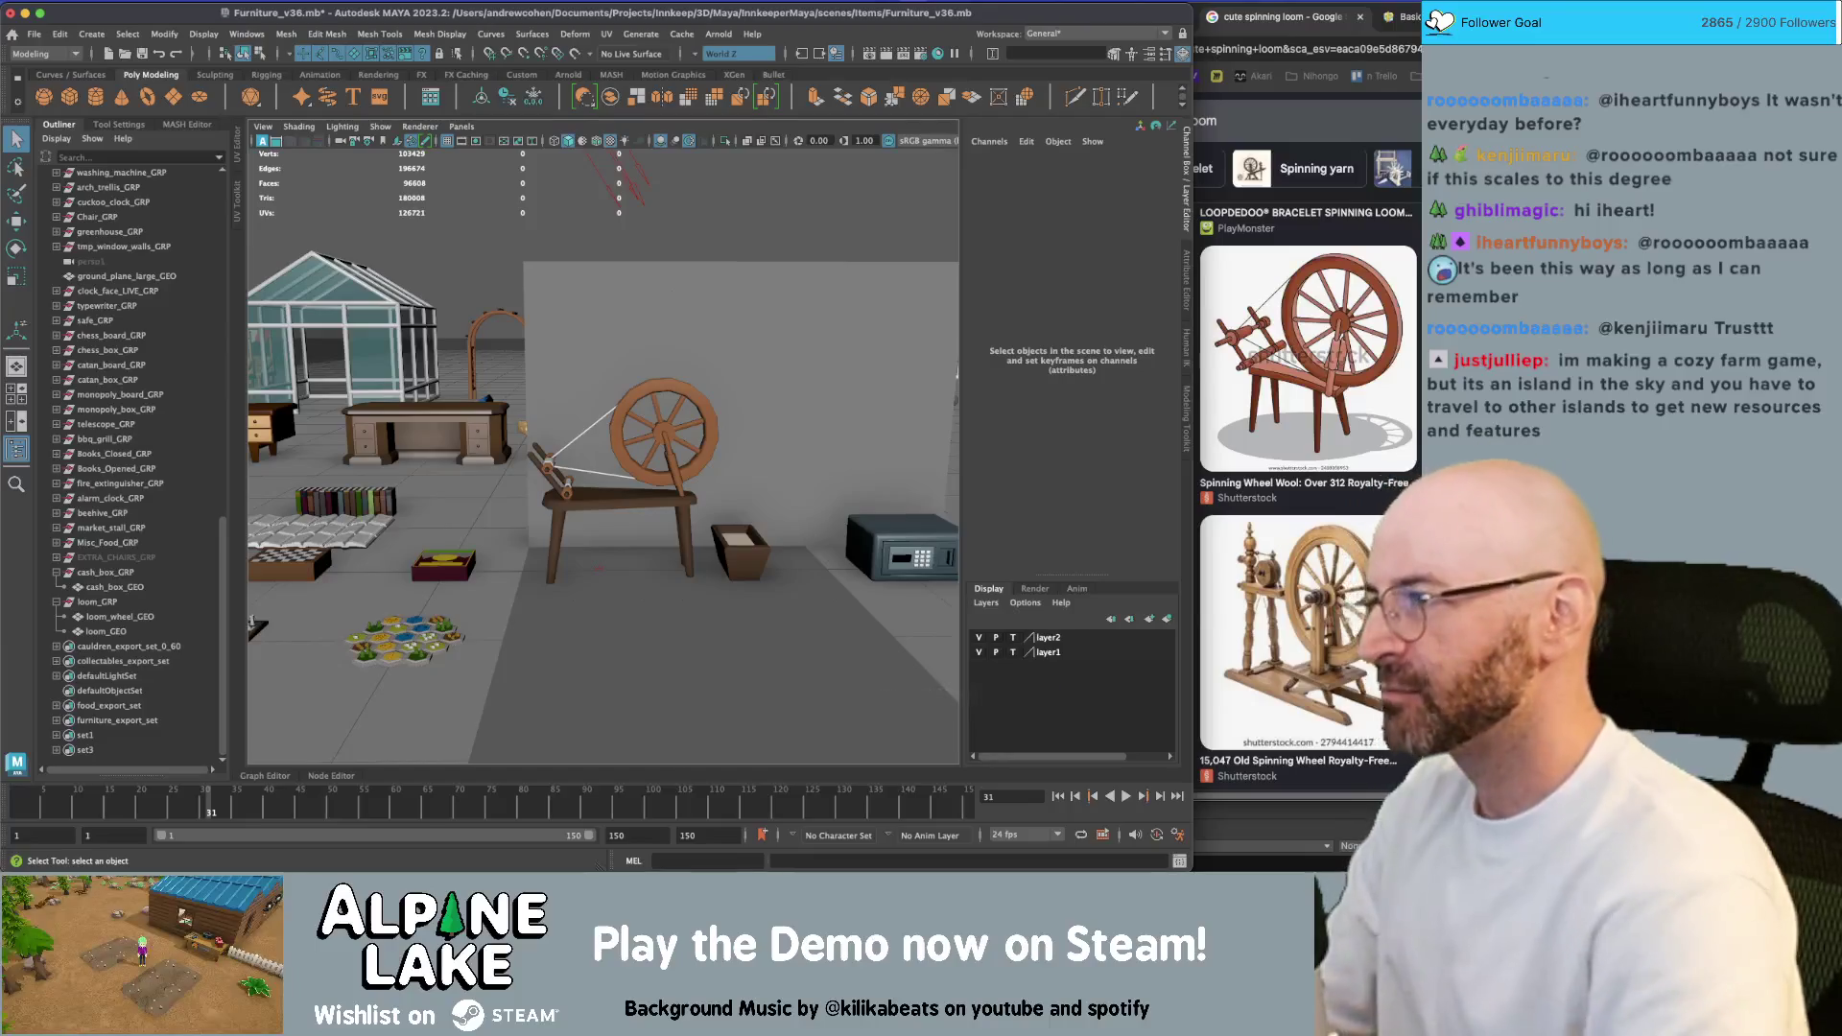
pyautogui.click(97, 603)
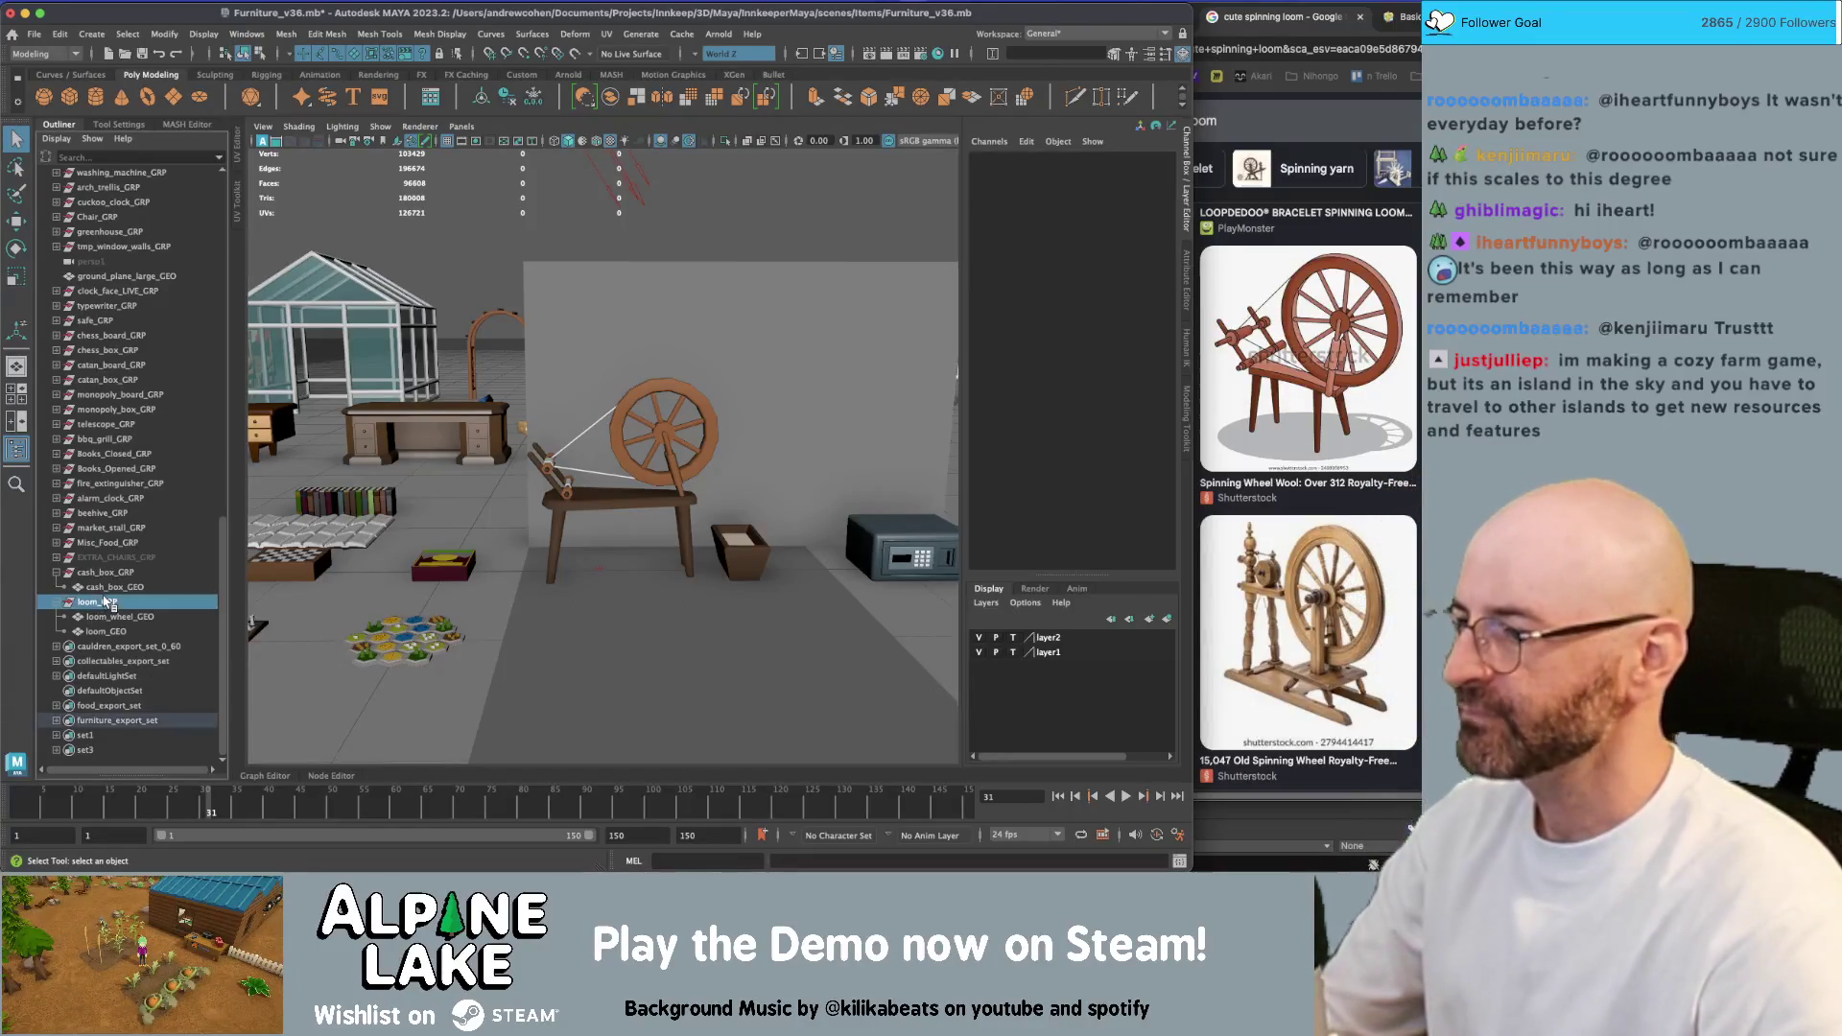
# Select the members of furniture_export_set and save the scene
pyautogui.click(119, 722)
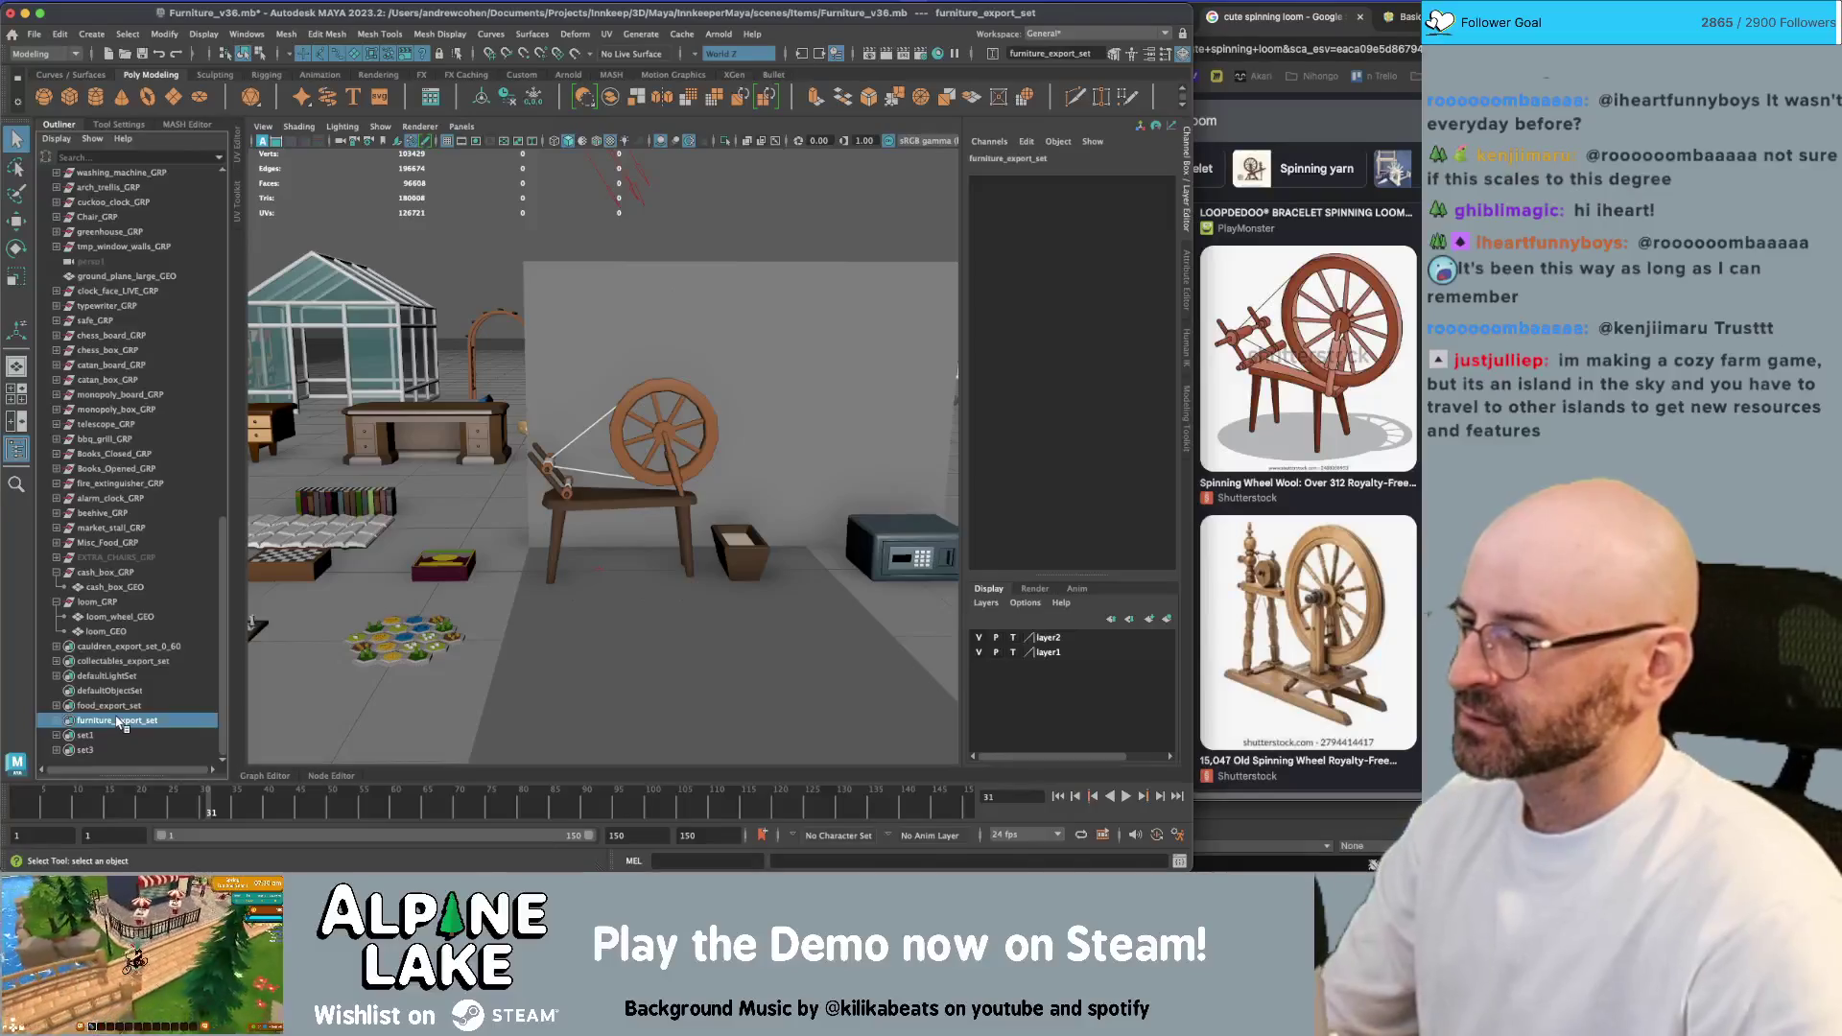
pyautogui.doubleClick(119, 722)
pyautogui.click(119, 722)
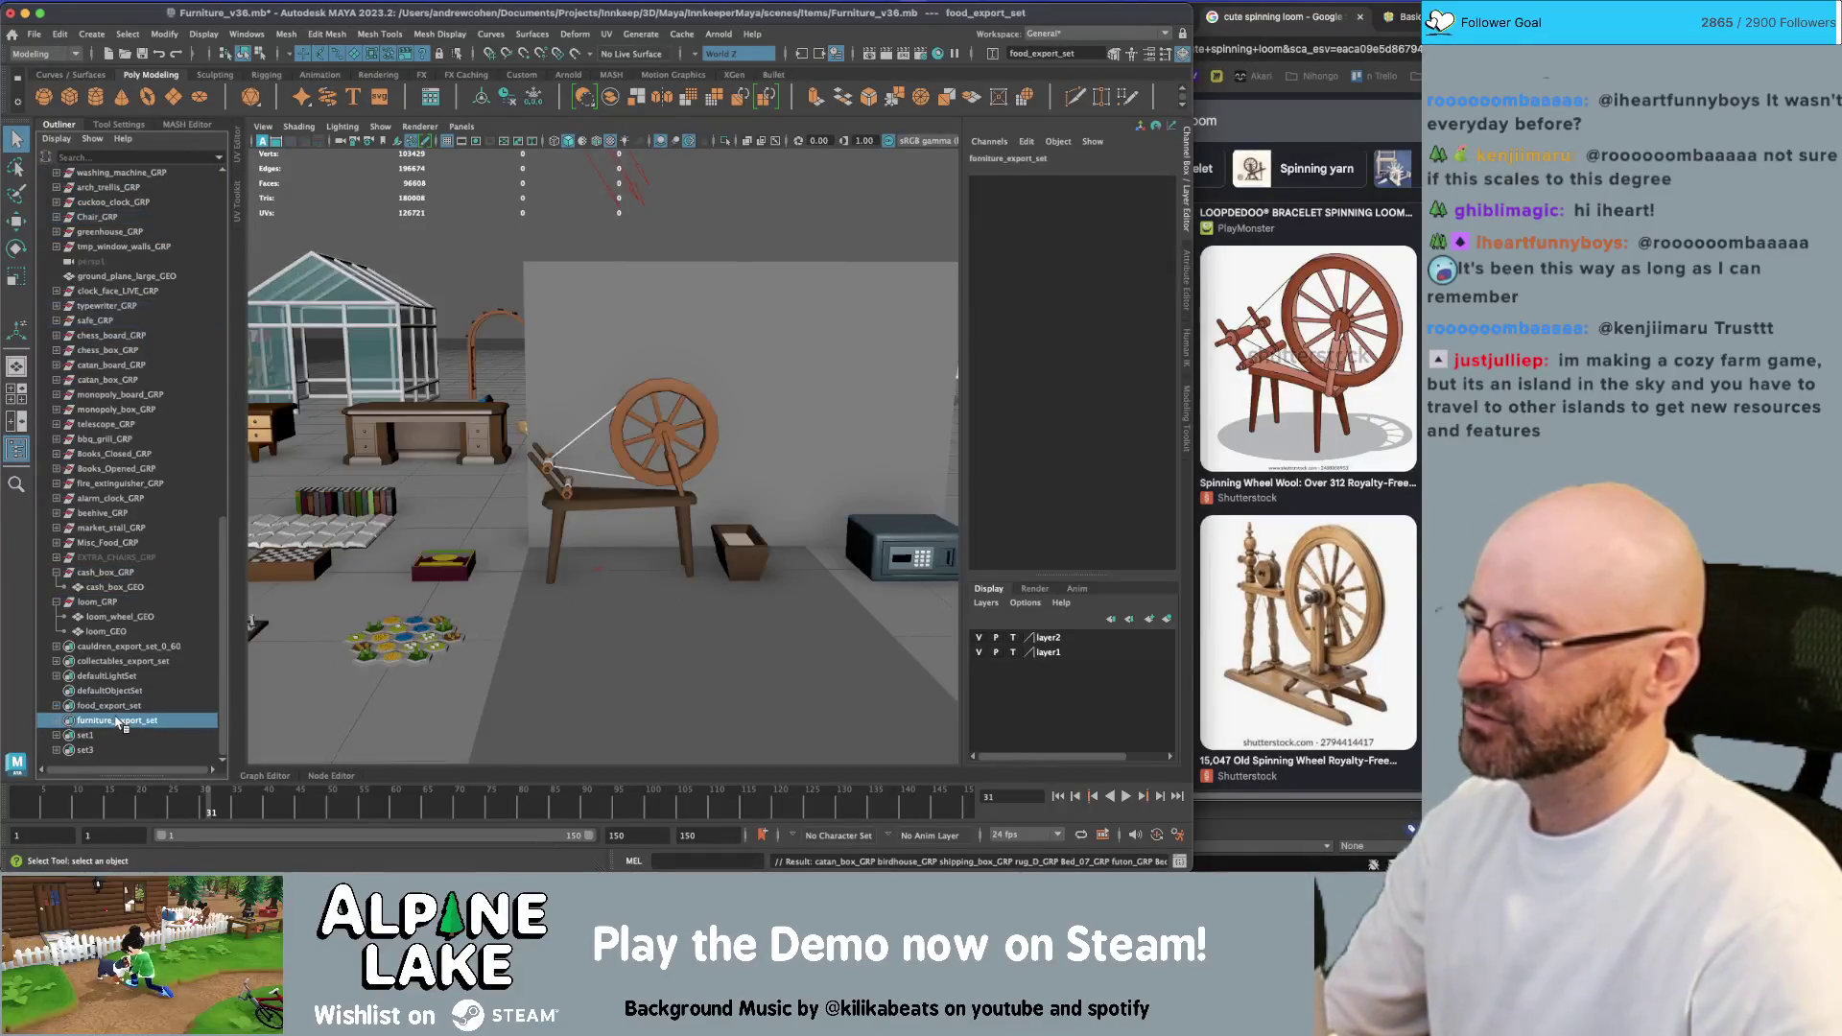
pyautogui.doubleClick(118, 722)
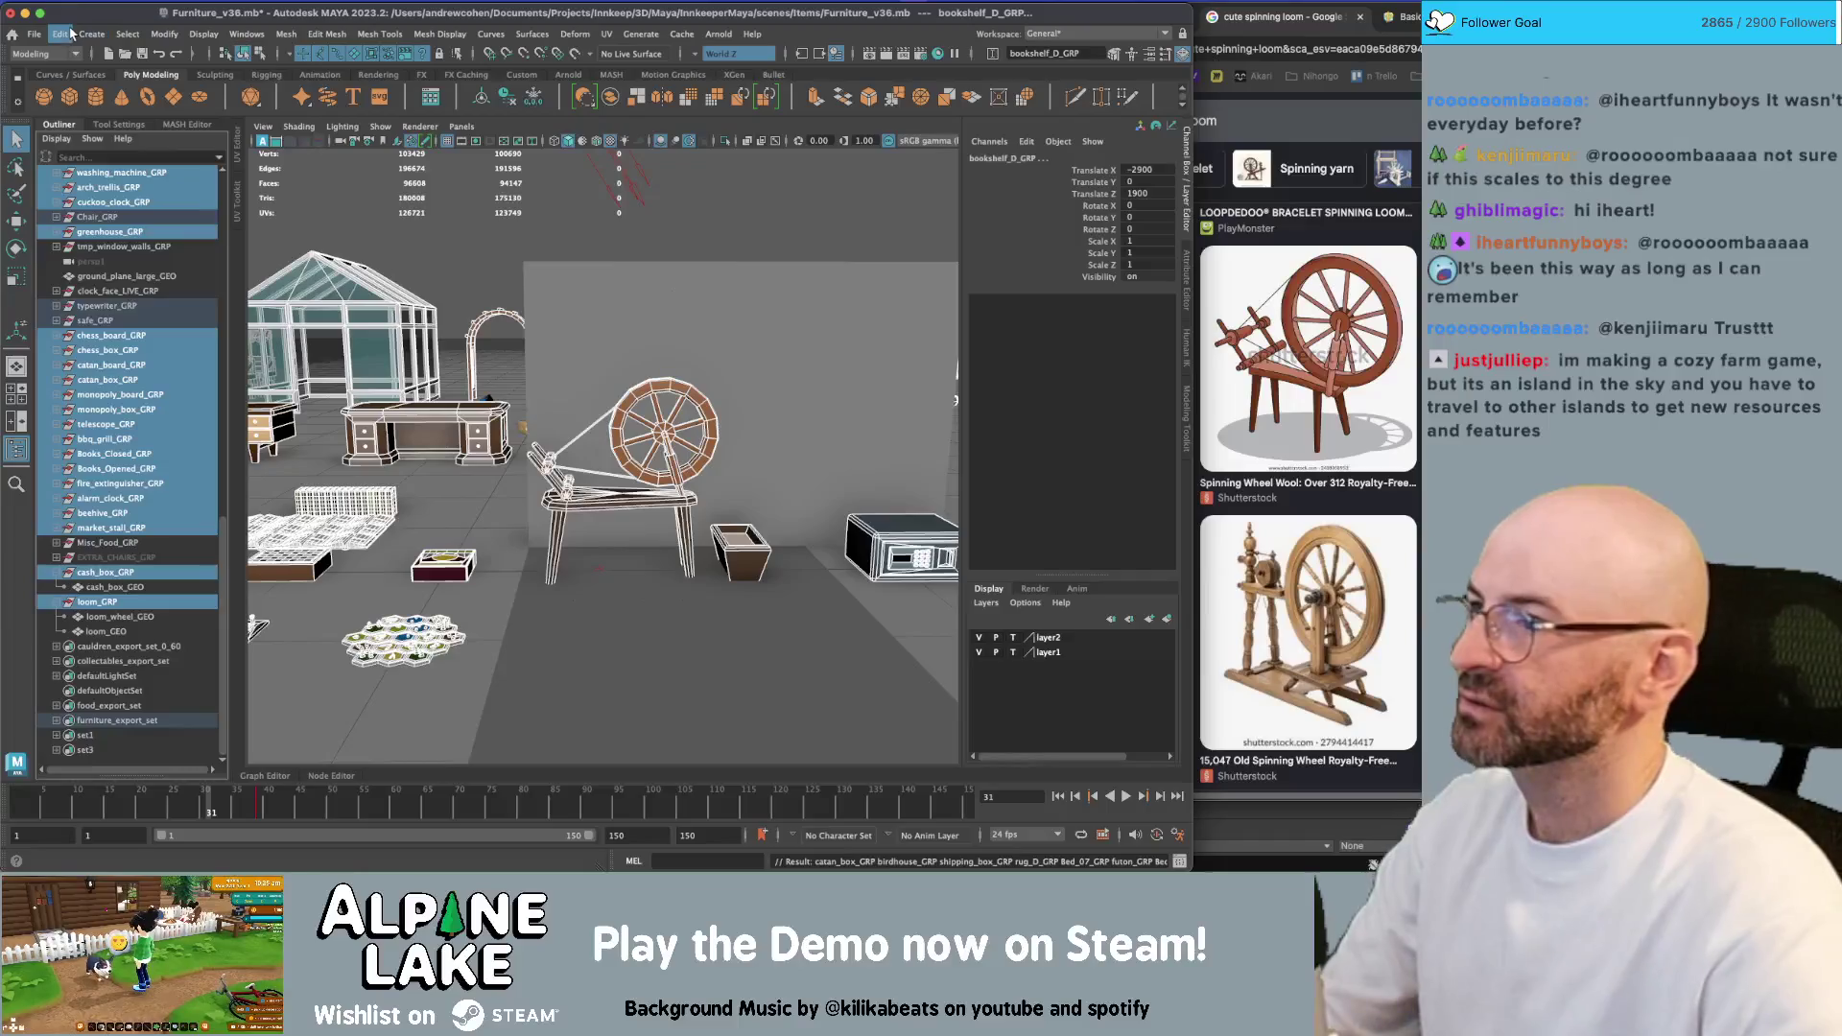
pyautogui.press('super+s')
# Export the selection over furniture.fbx, dismiss the warnings, and switch to Unity
pyautogui.click(33, 34)
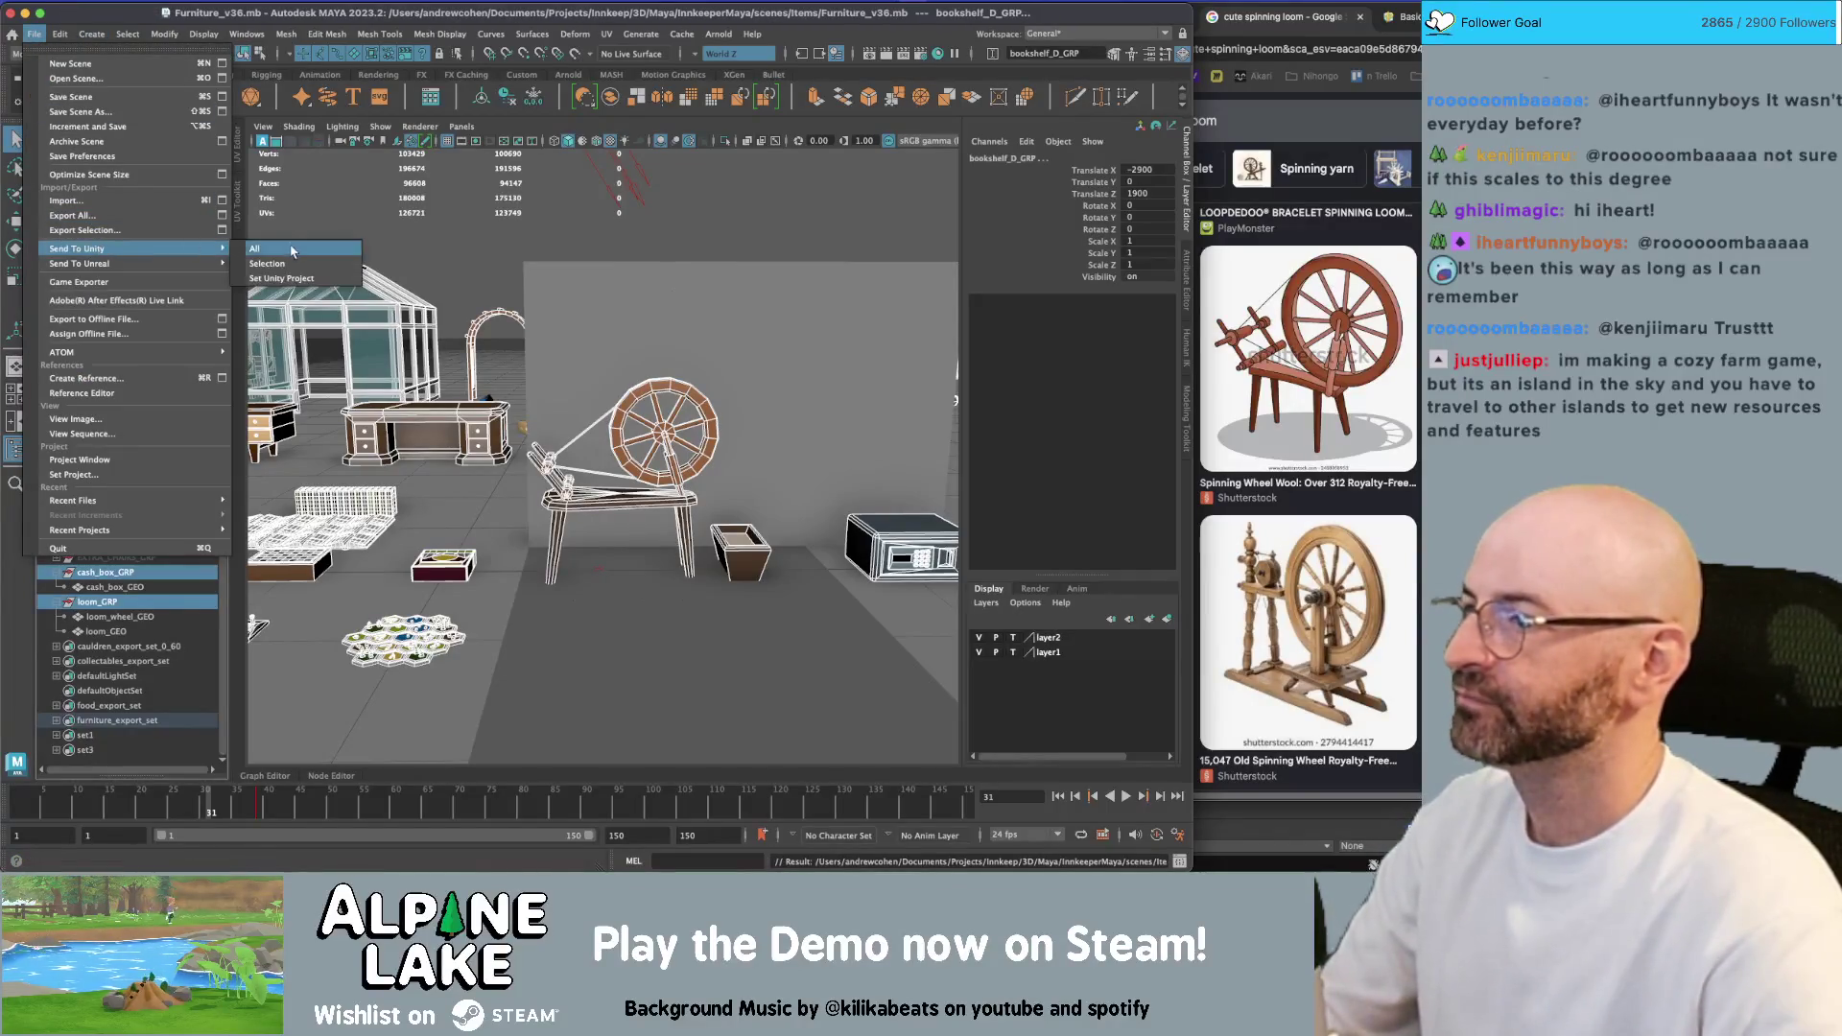
pyautogui.click(84, 230)
pyautogui.doubleClick(431, 280)
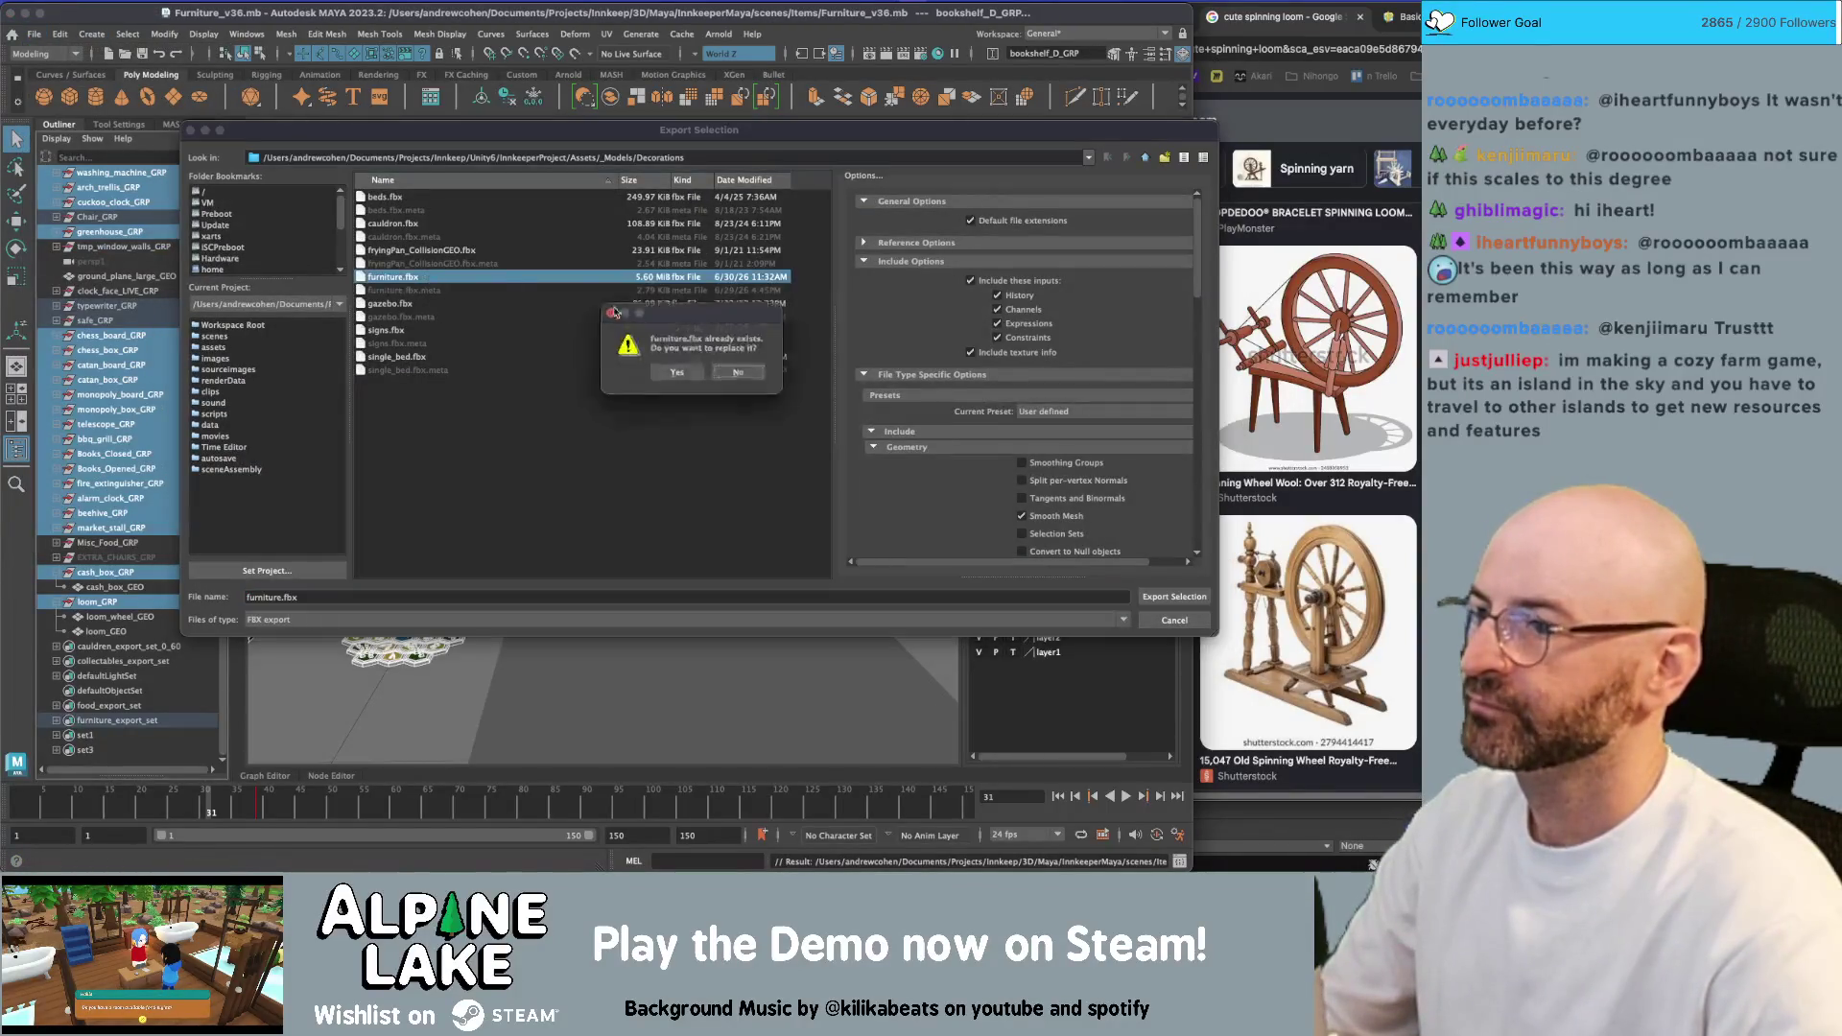
pyautogui.click(679, 375)
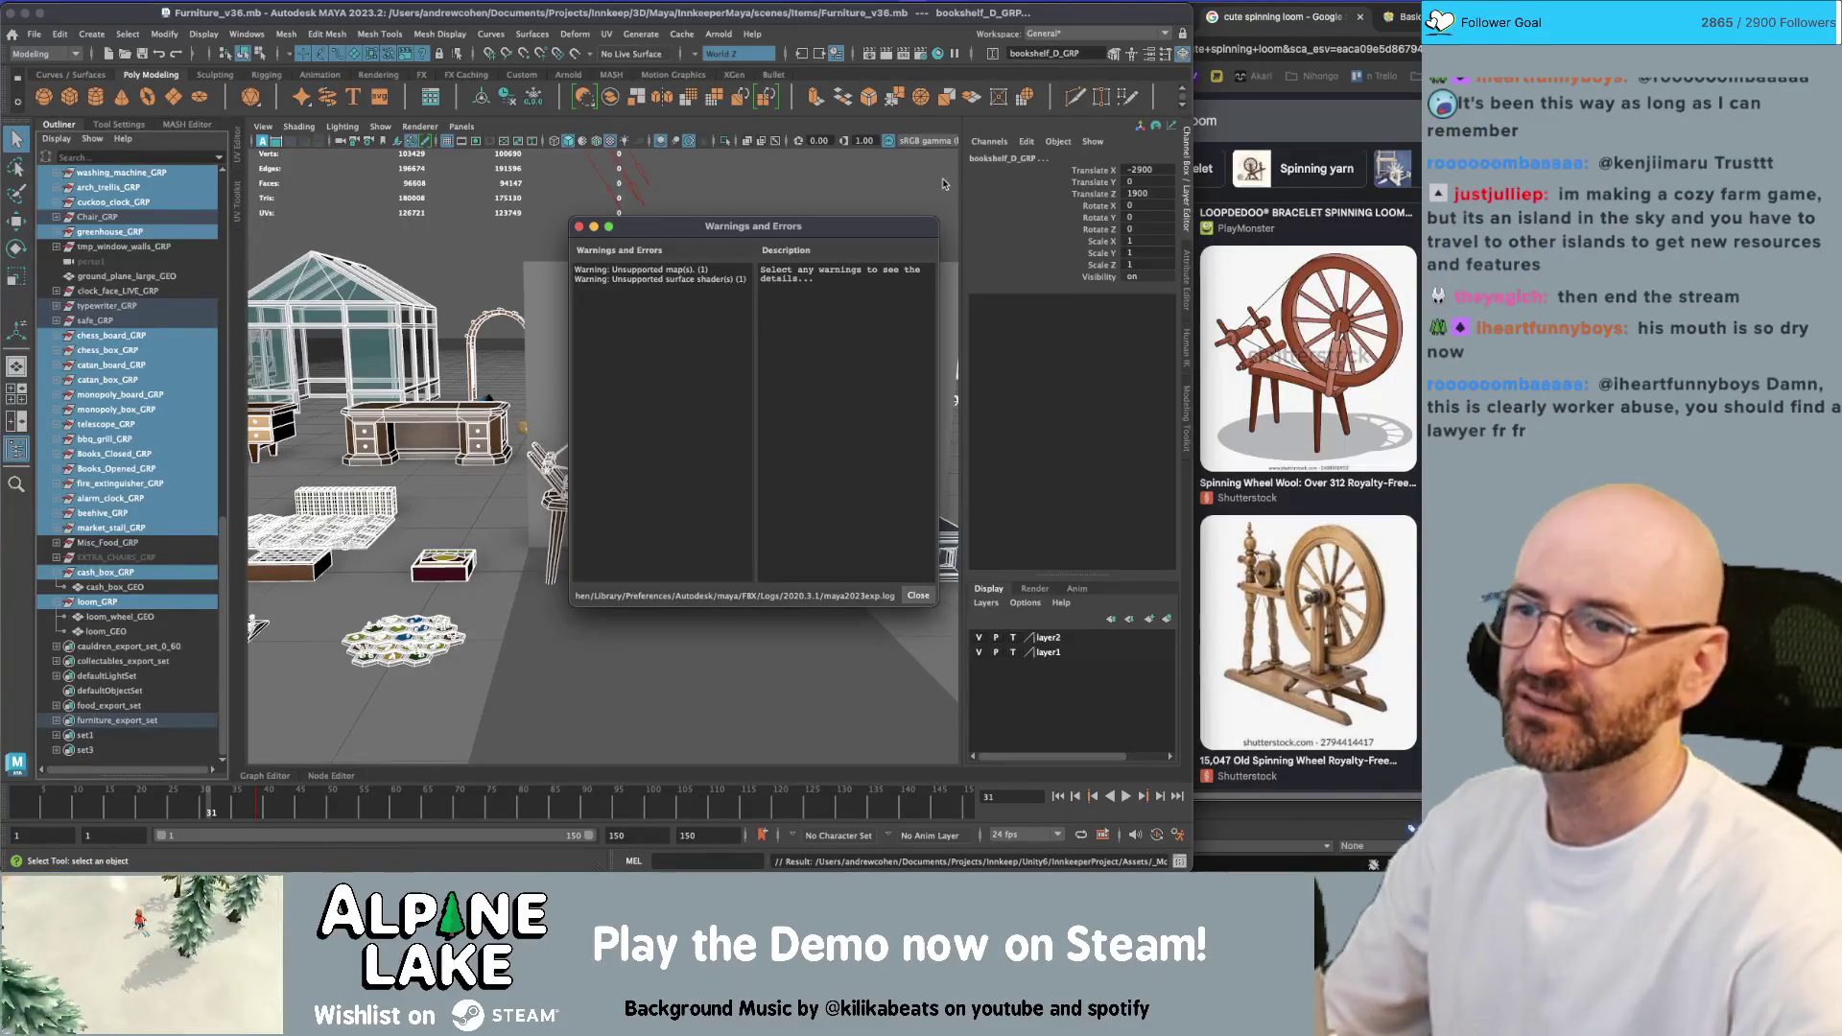
pyautogui.click(579, 228)
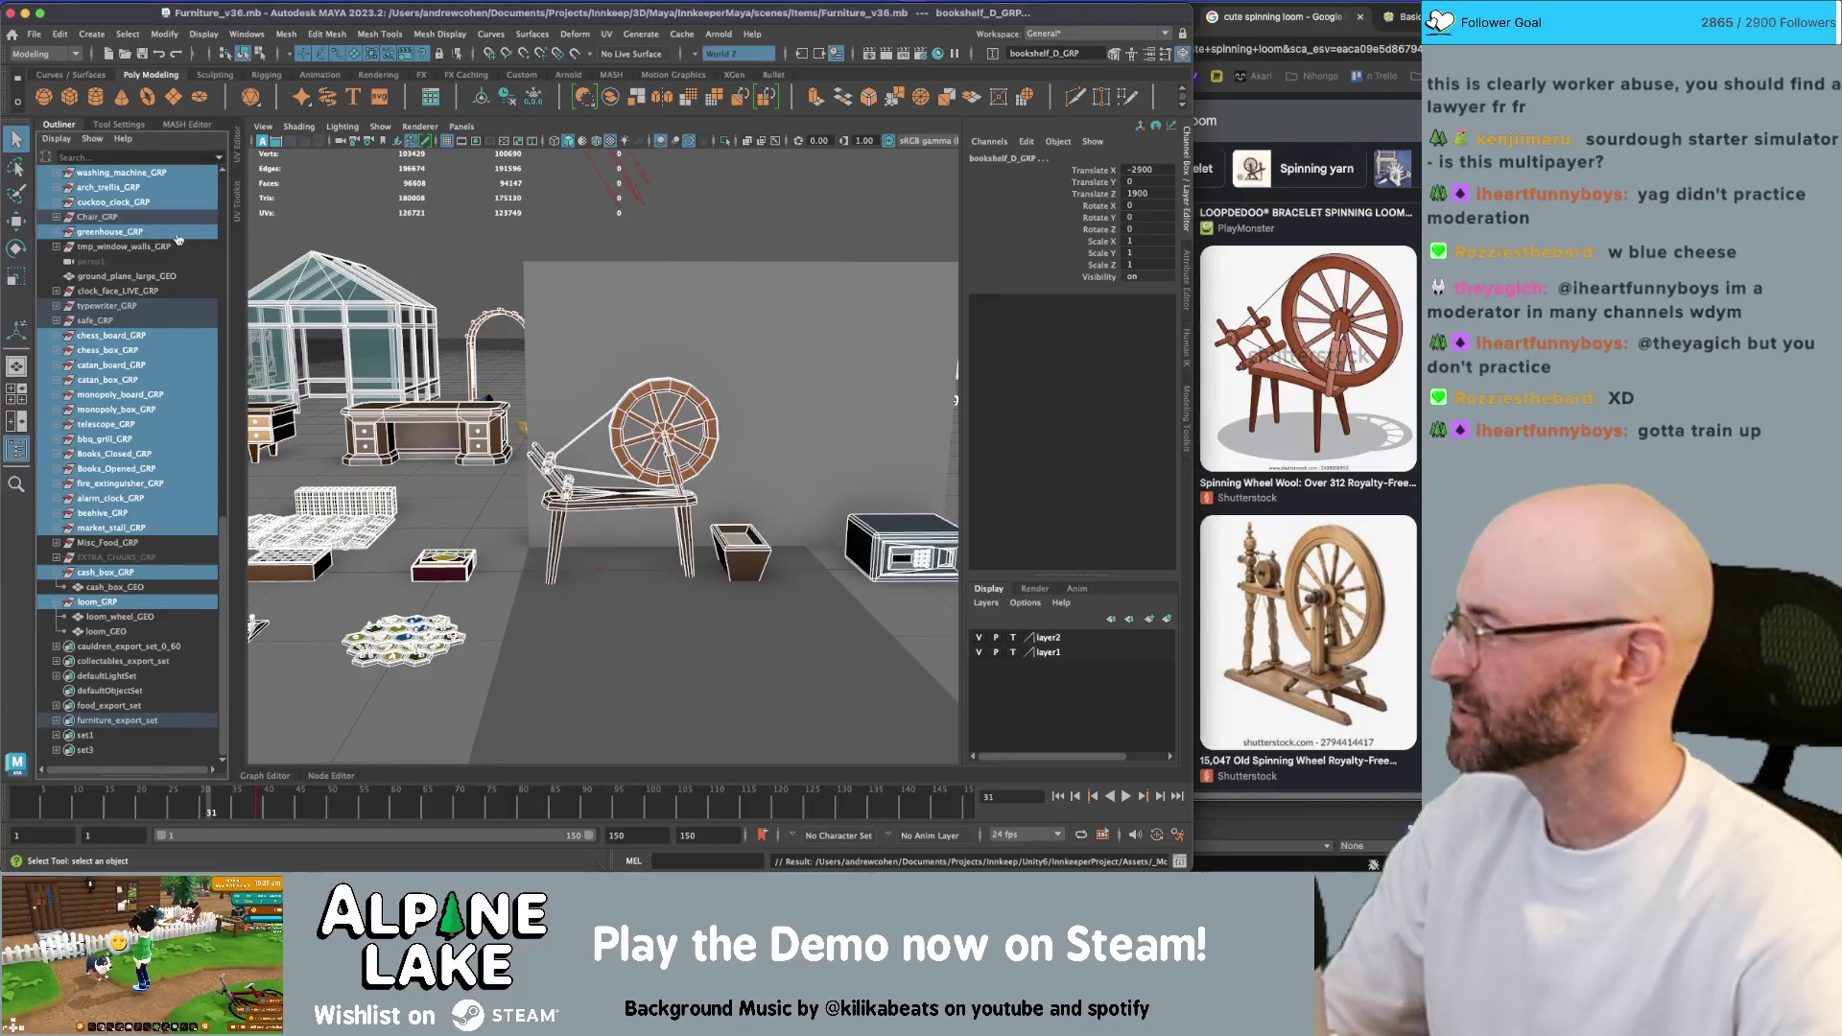
pyautogui.click(1410, 827)
pyautogui.press('super+Tab')
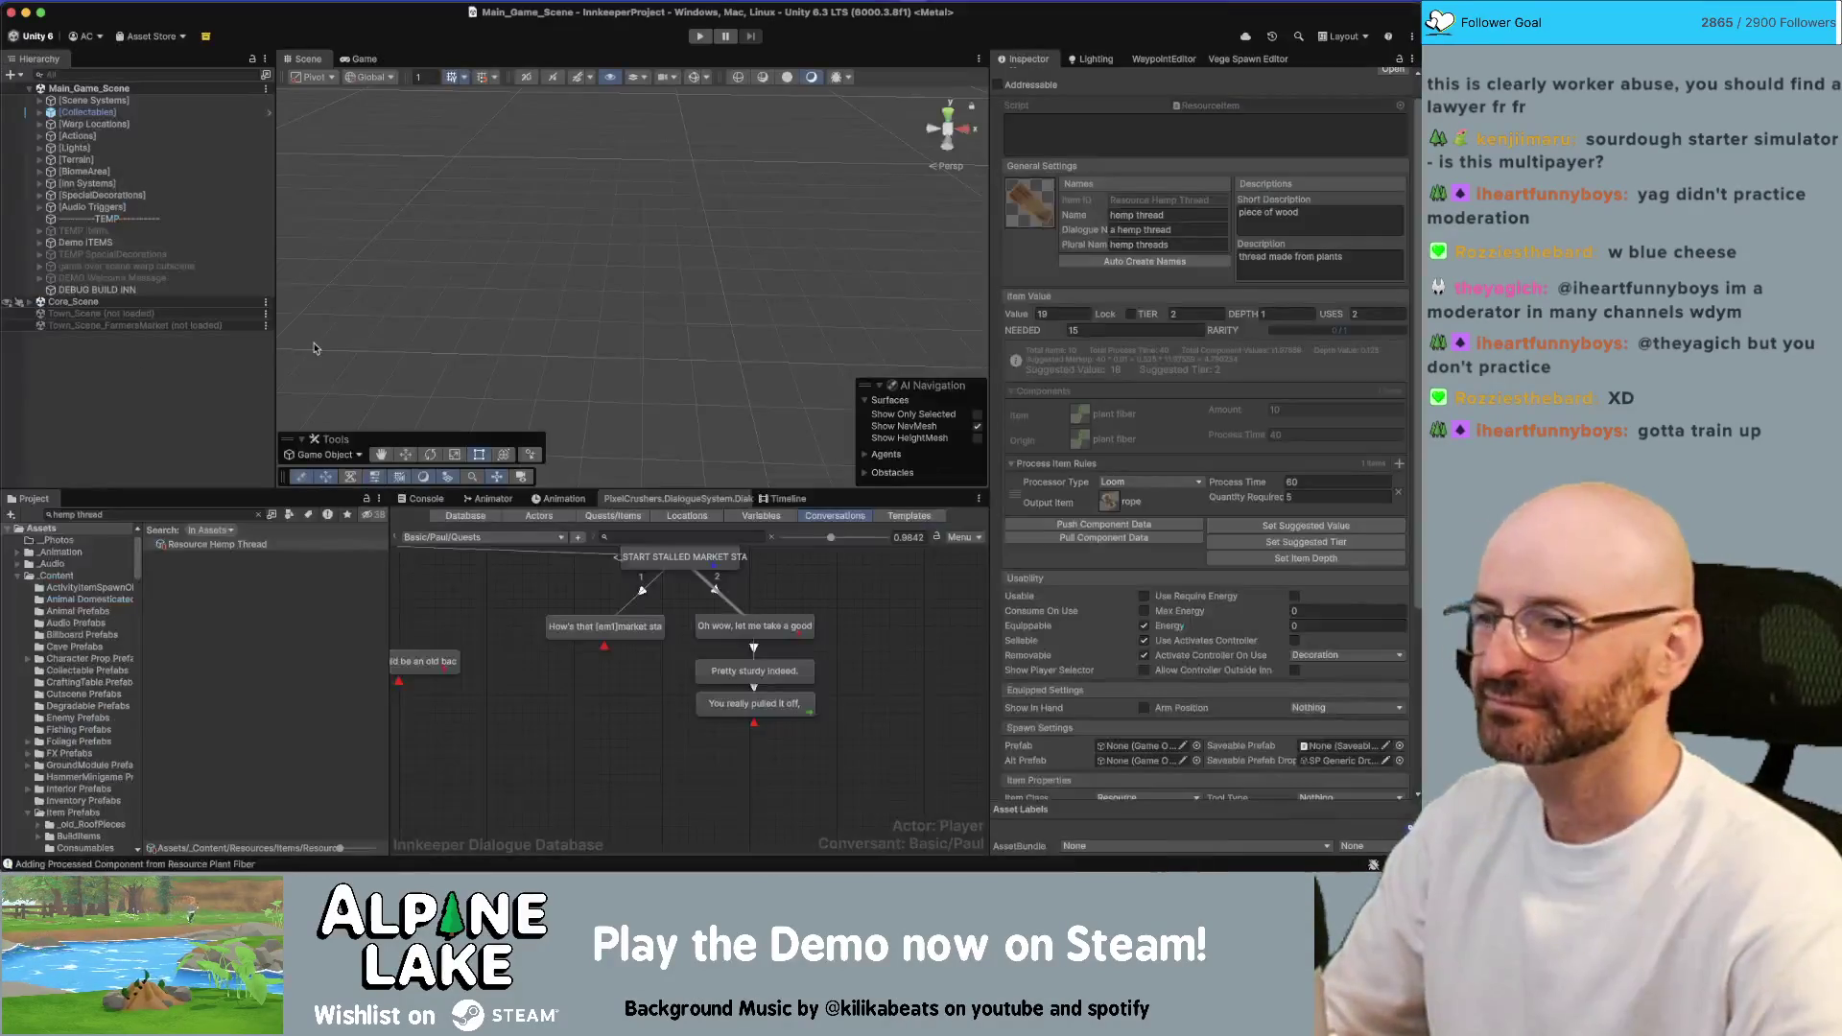
# Select the two Decor Grinder assets and SP Decor Grinder in the Project window
pyautogui.click(182, 411)
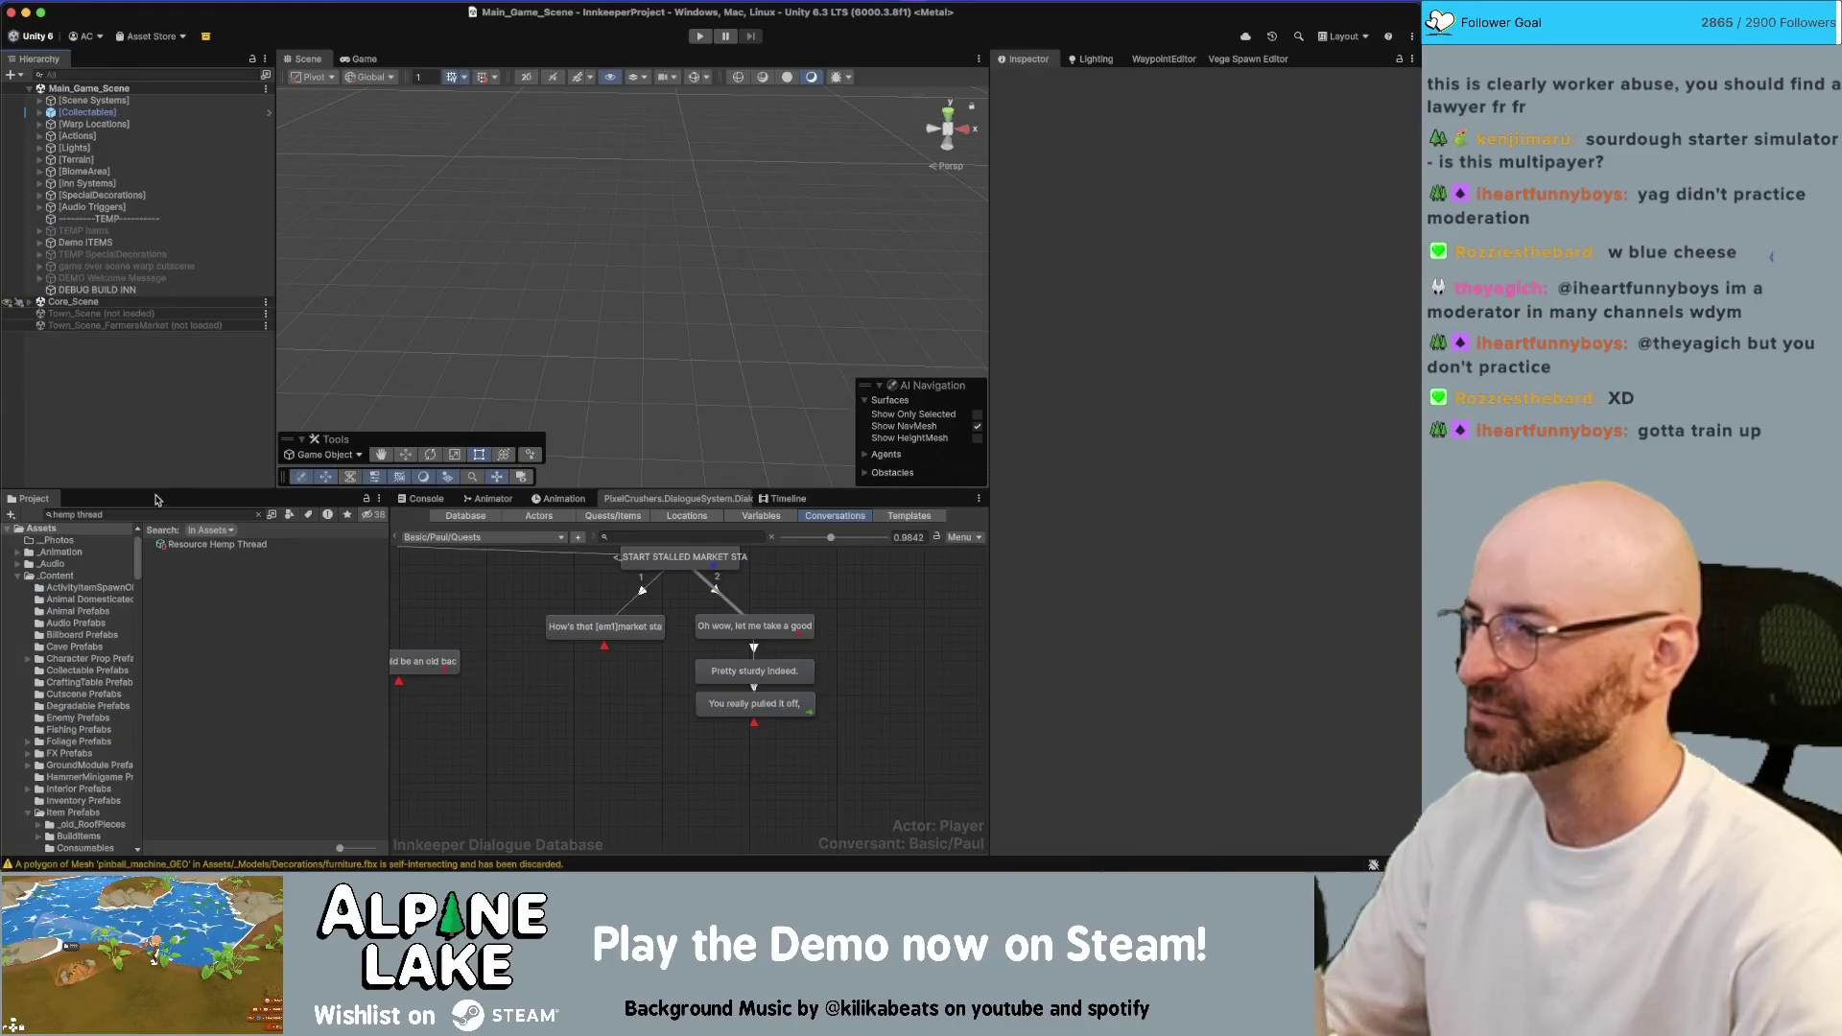
pyautogui.click(152, 512)
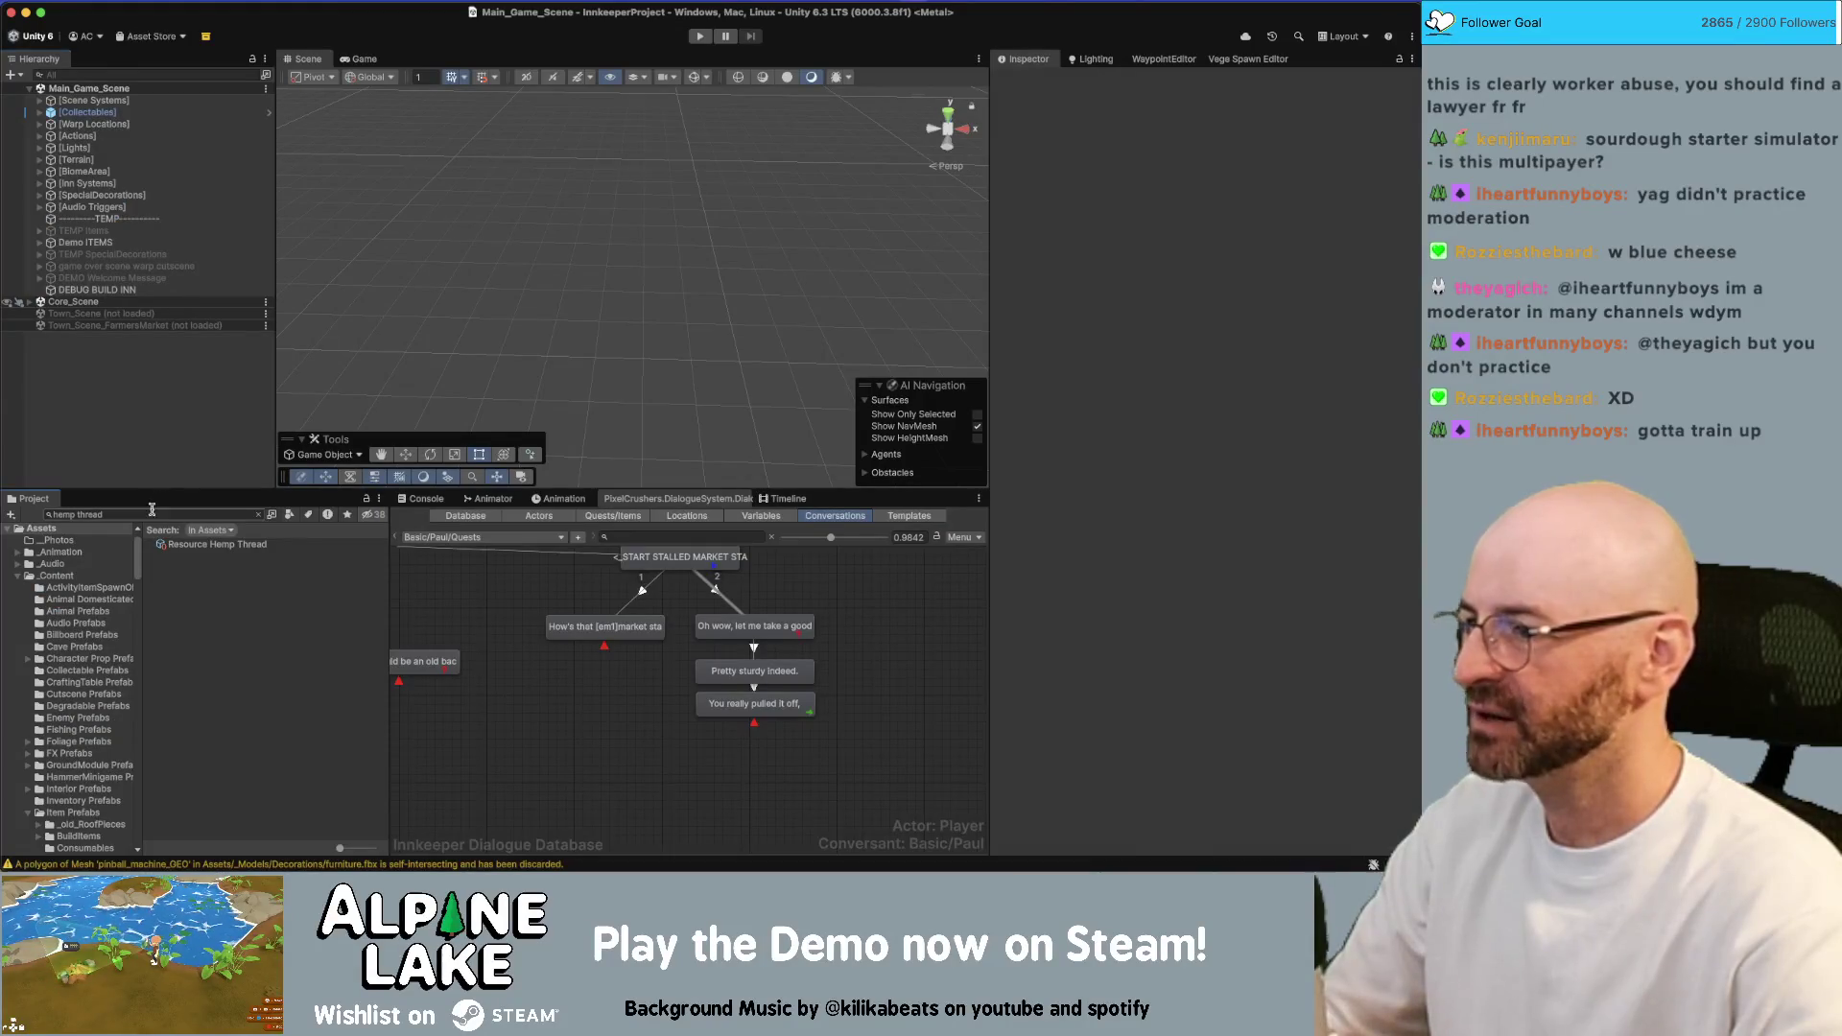
pyautogui.write('grinde')
pyautogui.press('BackSpace')
pyautogui.press('BackSpace')
pyautogui.press('BackSpace')
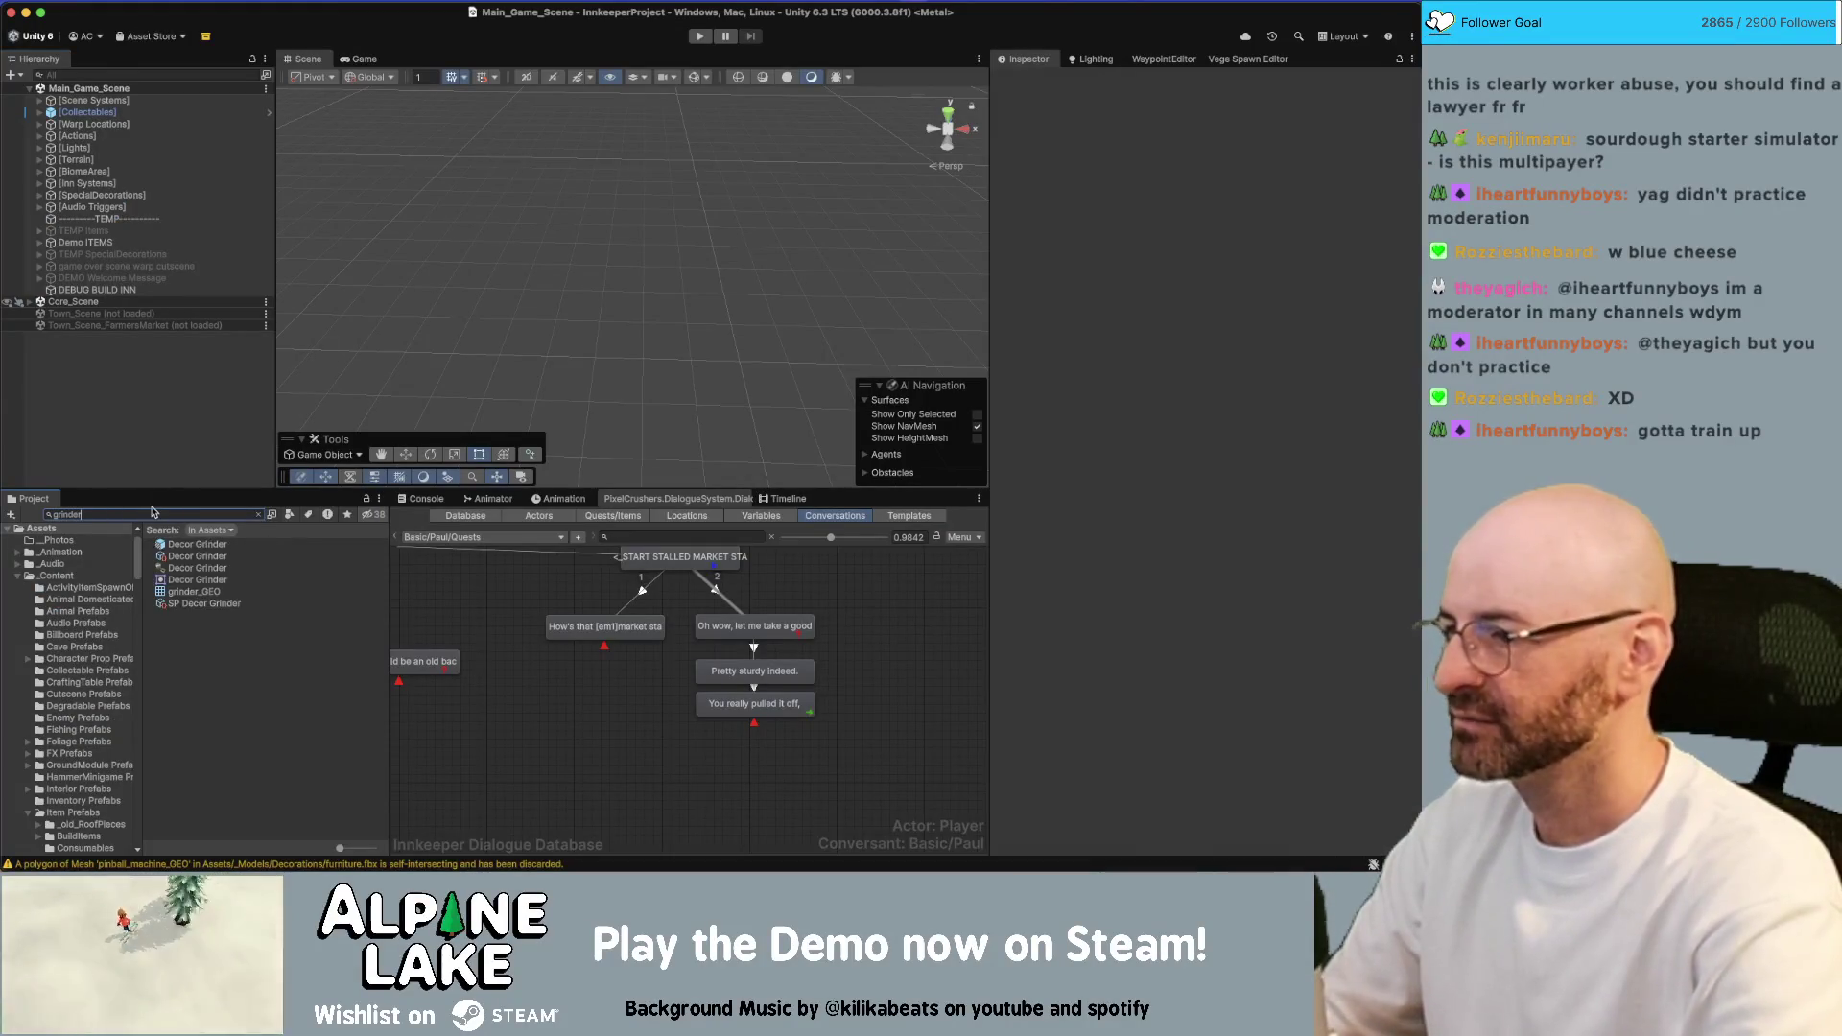
pyautogui.write('loom')
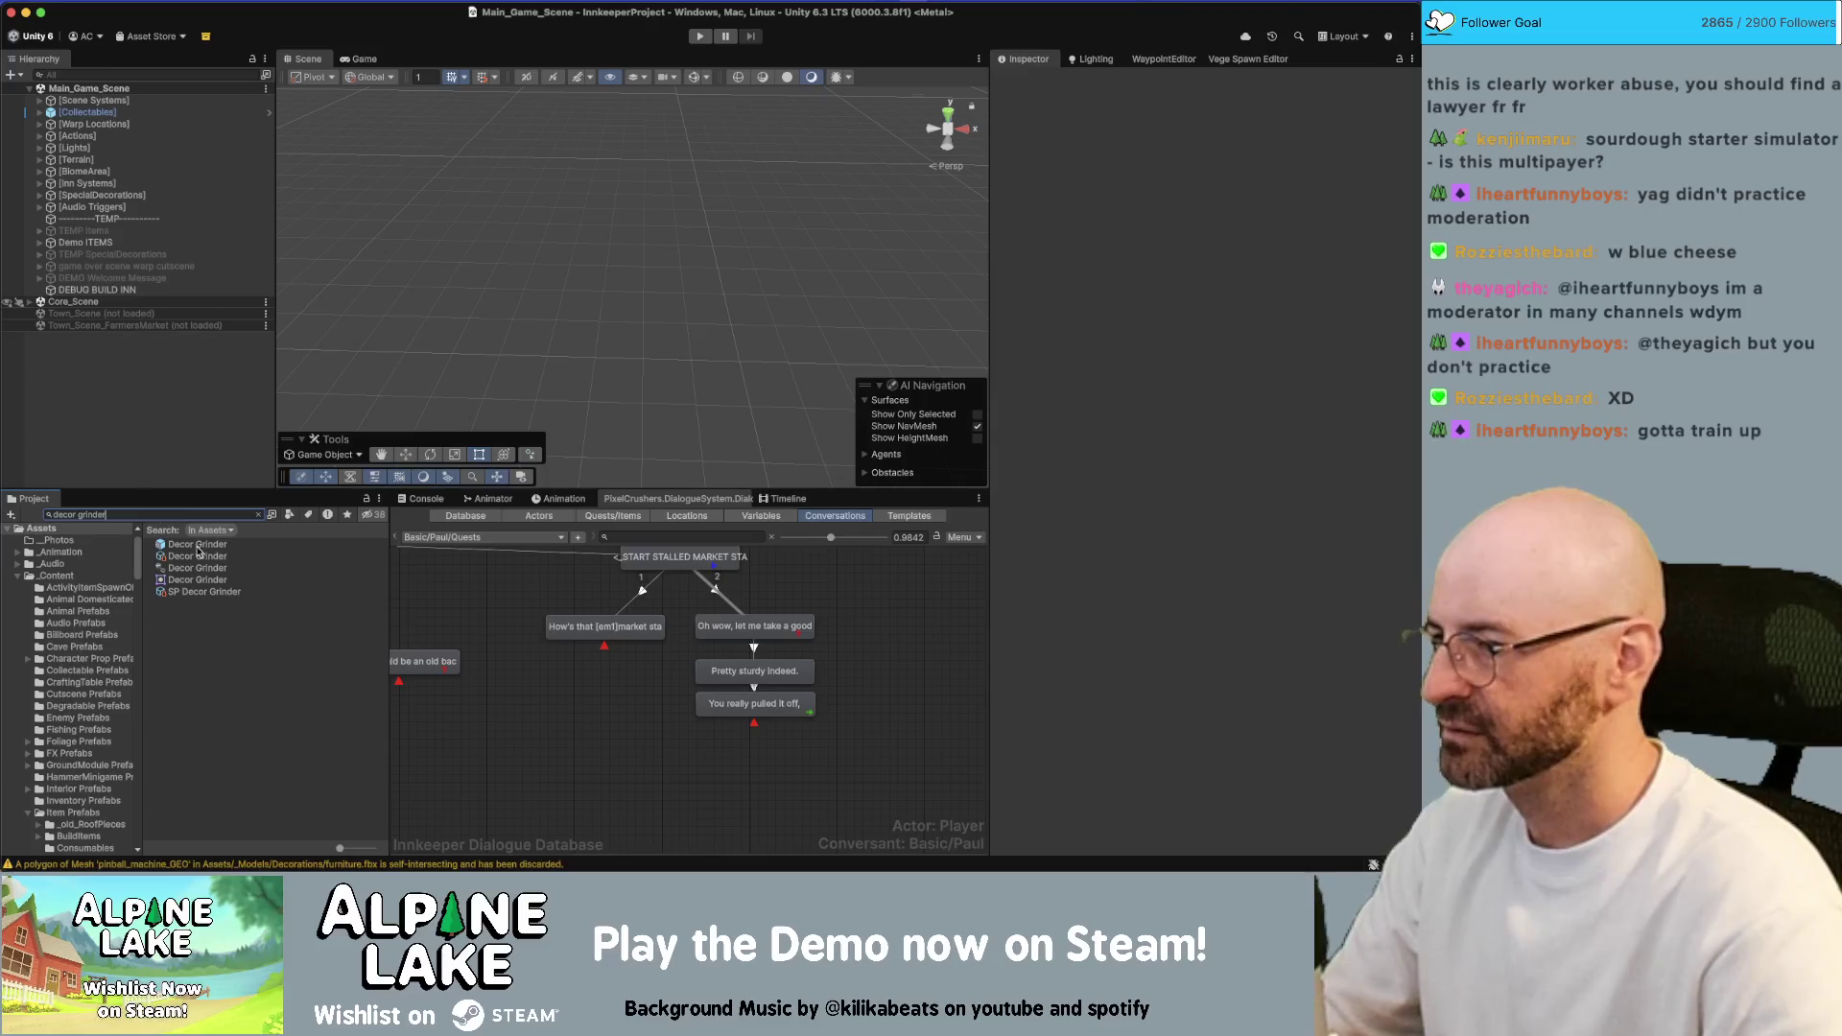
pyautogui.click(197, 544)
pyautogui.keyDown('shift'); pyautogui.click(197, 557); pyautogui.keyUp('shift')
pyautogui.keyDown('super'); pyautogui.click(201, 592); pyautogui.keyUp('super')
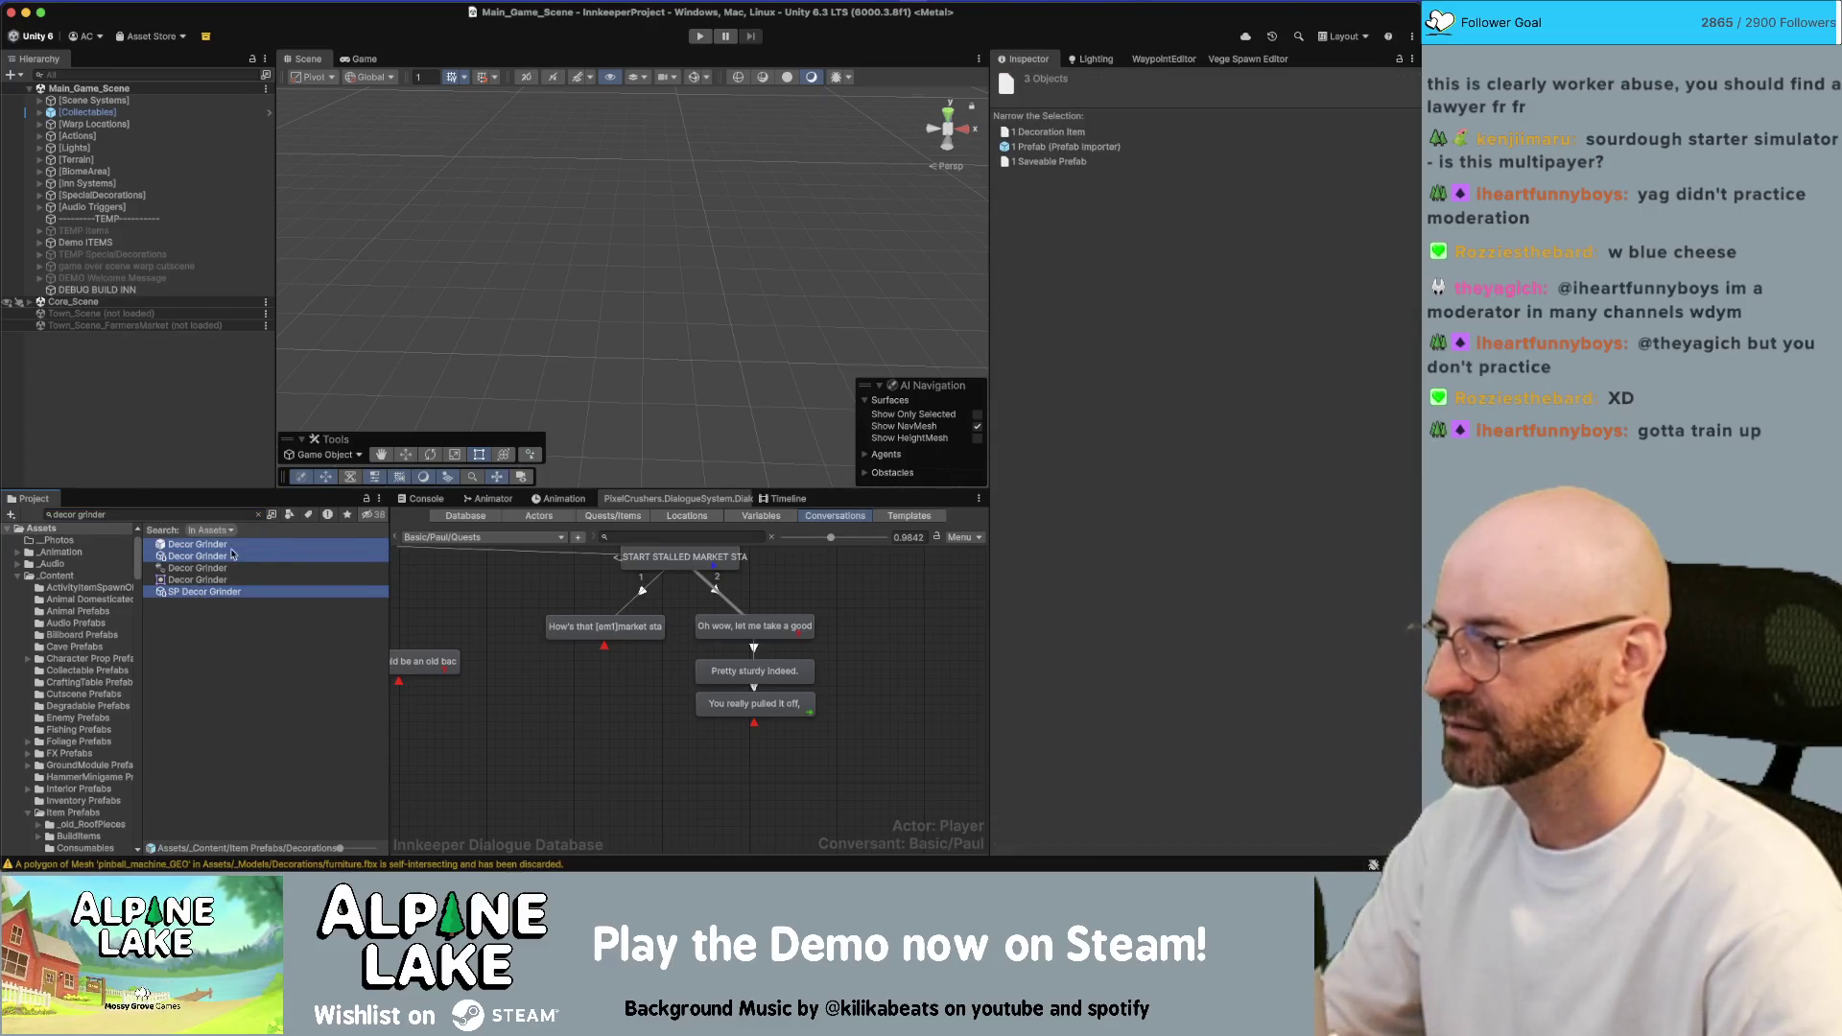
# Duplicate them with Duplicate Assets & Replace String, replacing 'Grinder' with 'Loom'
pyautogui.click(216, 2)
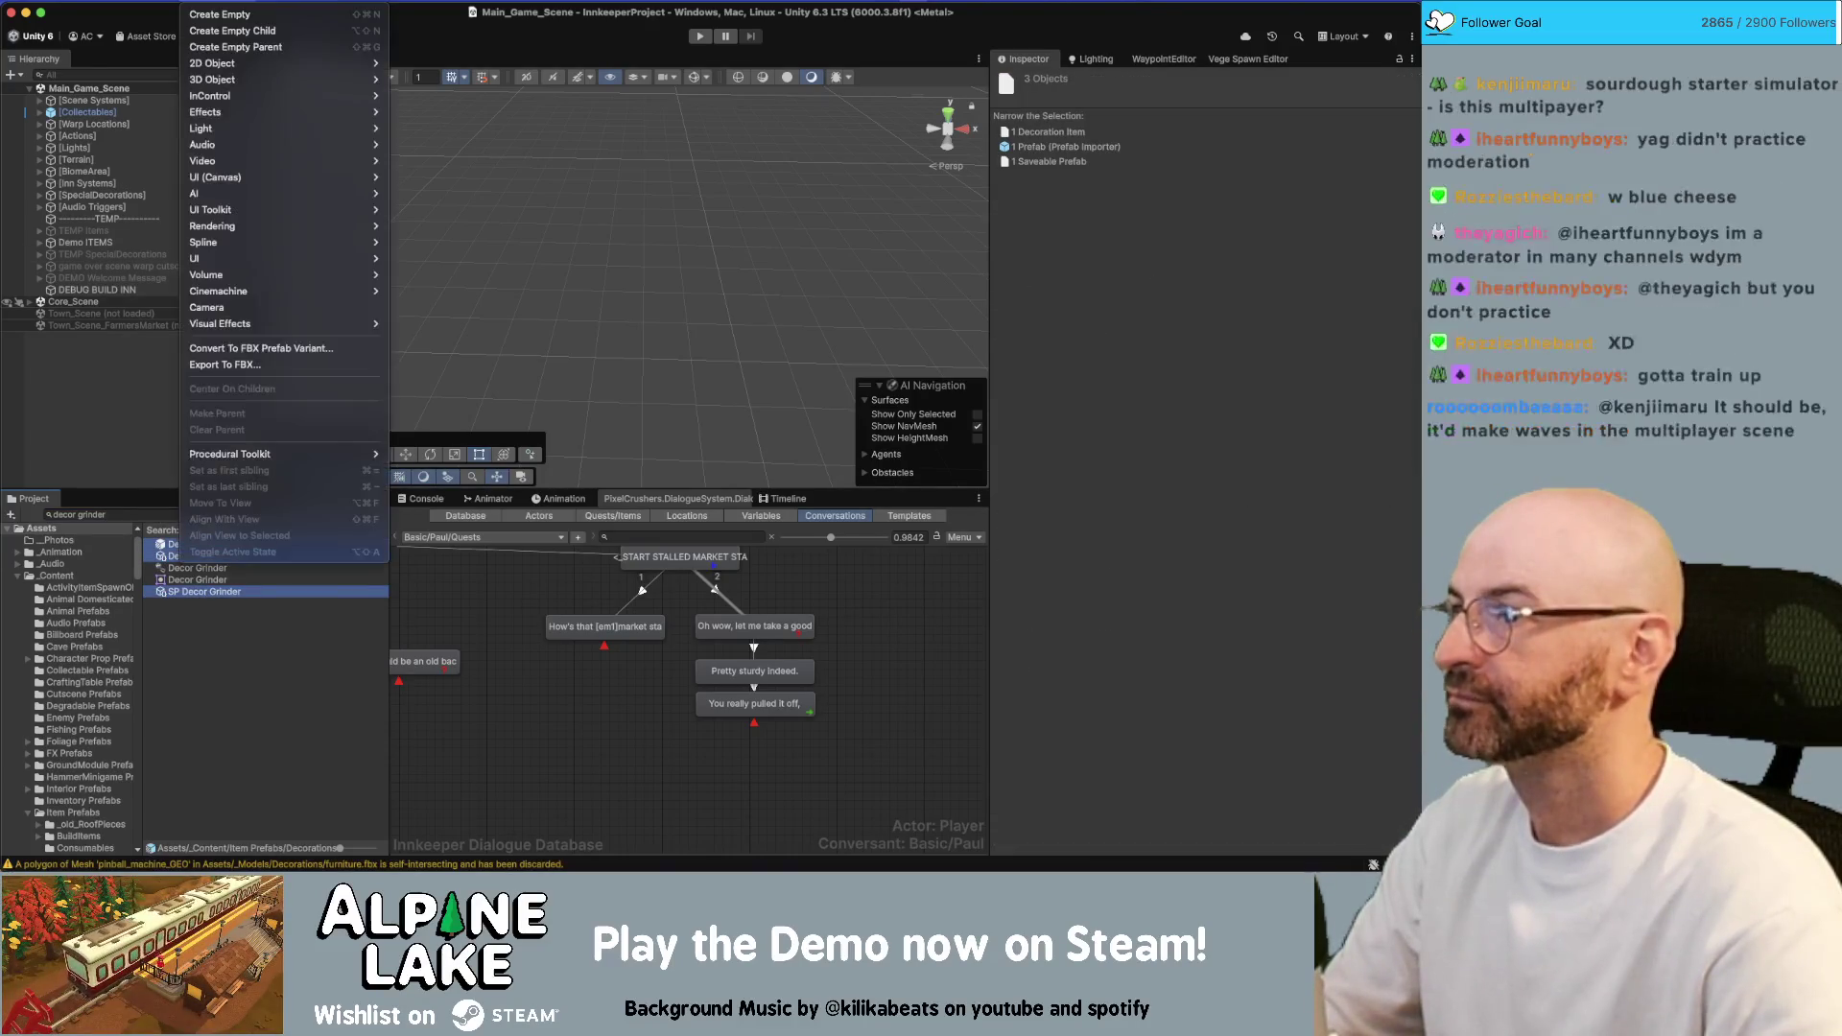
pyautogui.click(196, 251)
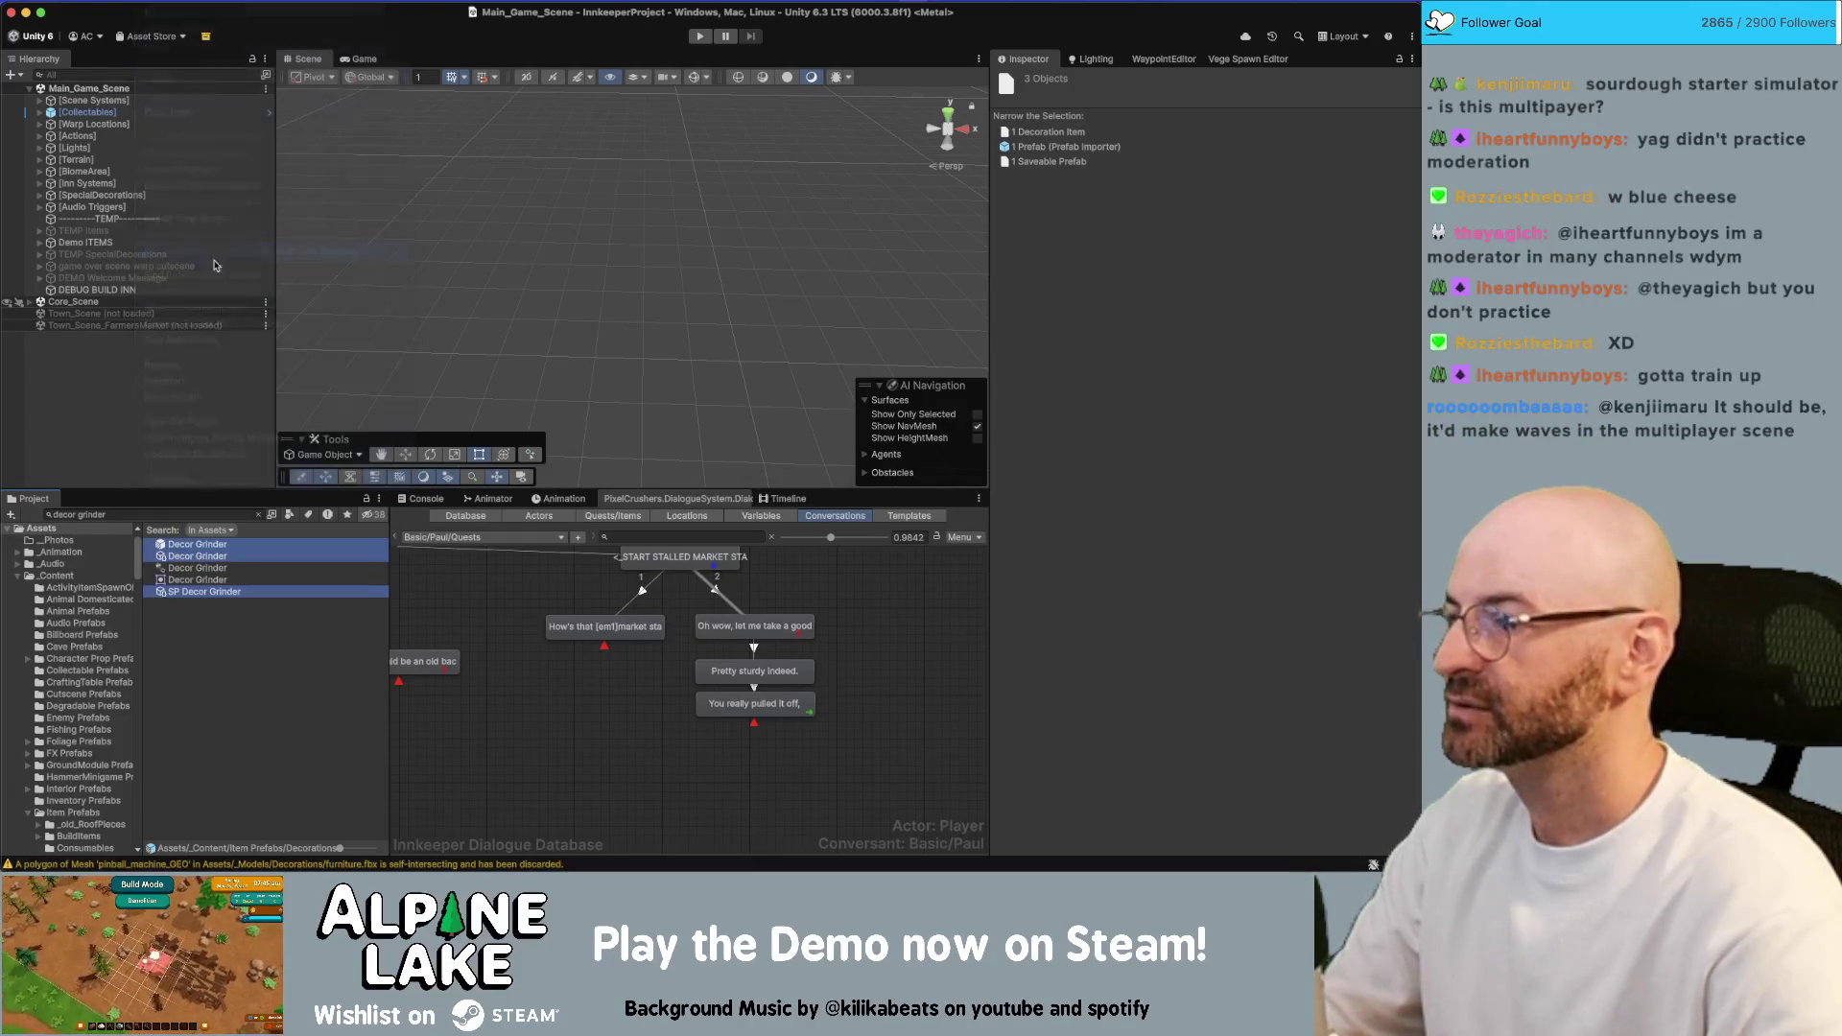
pyautogui.click(642, 159)
pyautogui.write('Grinder')
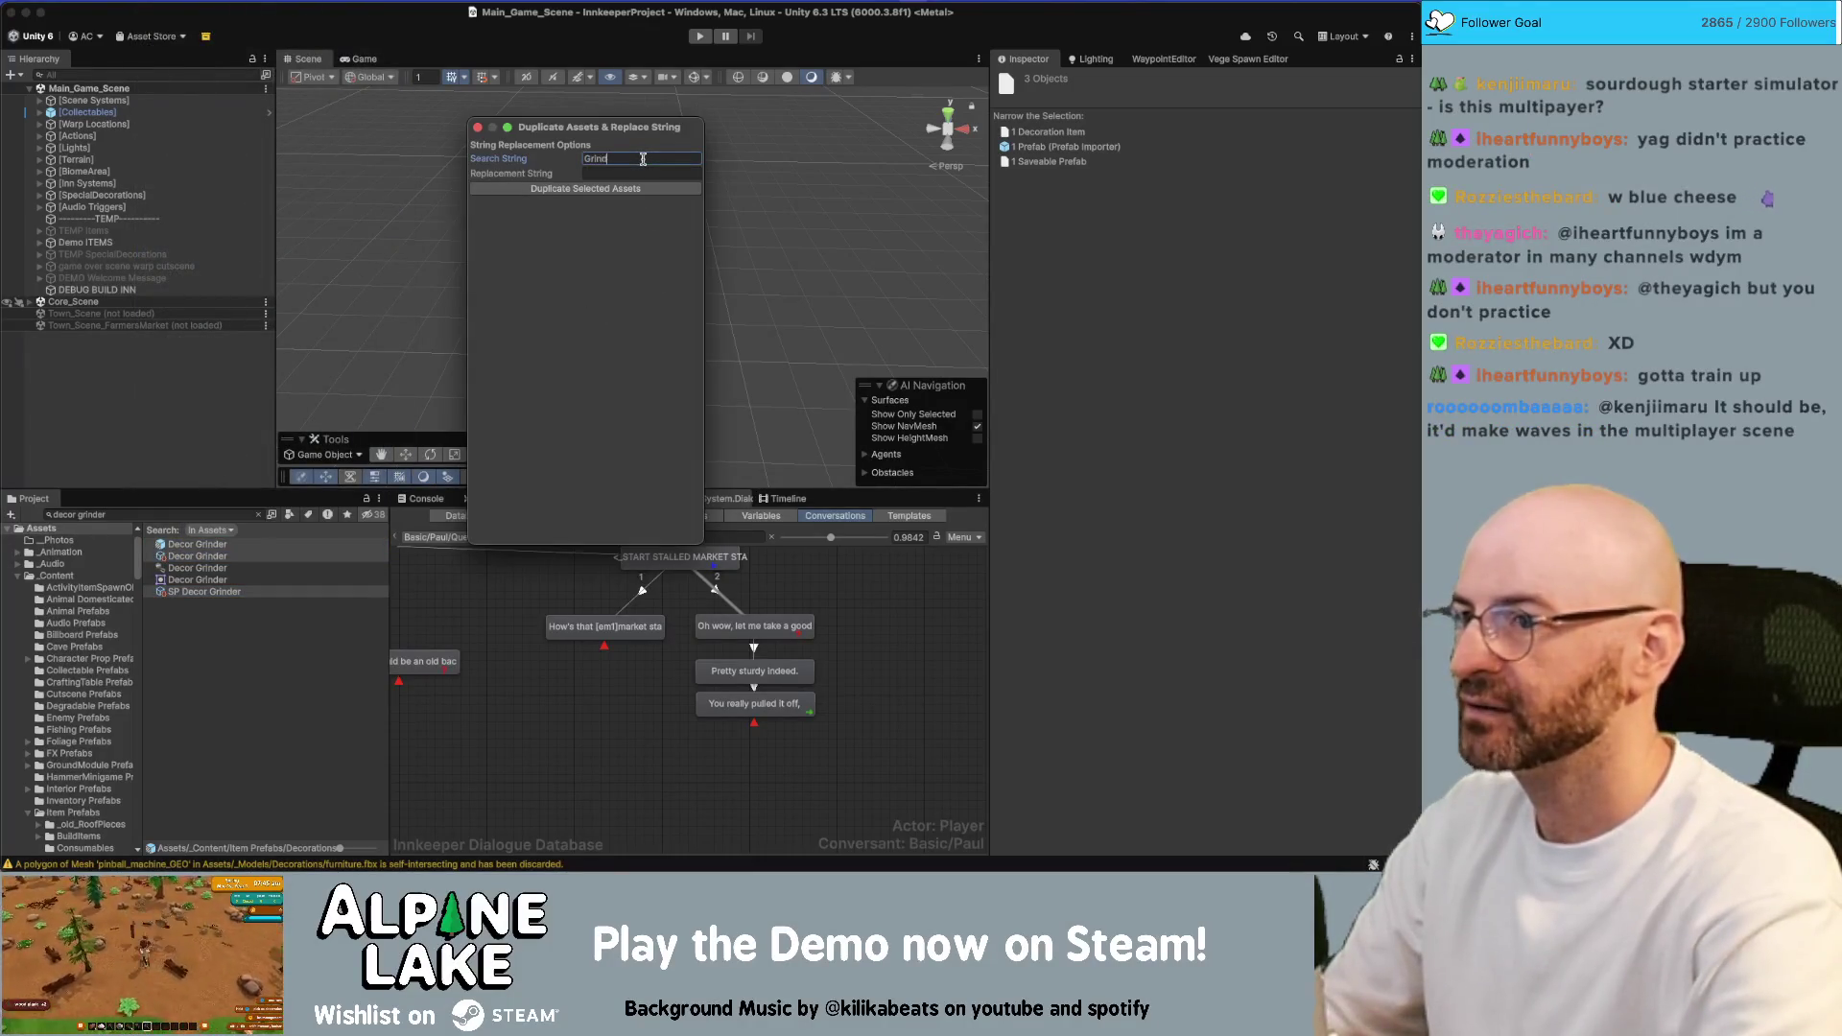
pyautogui.press('Tab')
pyautogui.write('Loom')
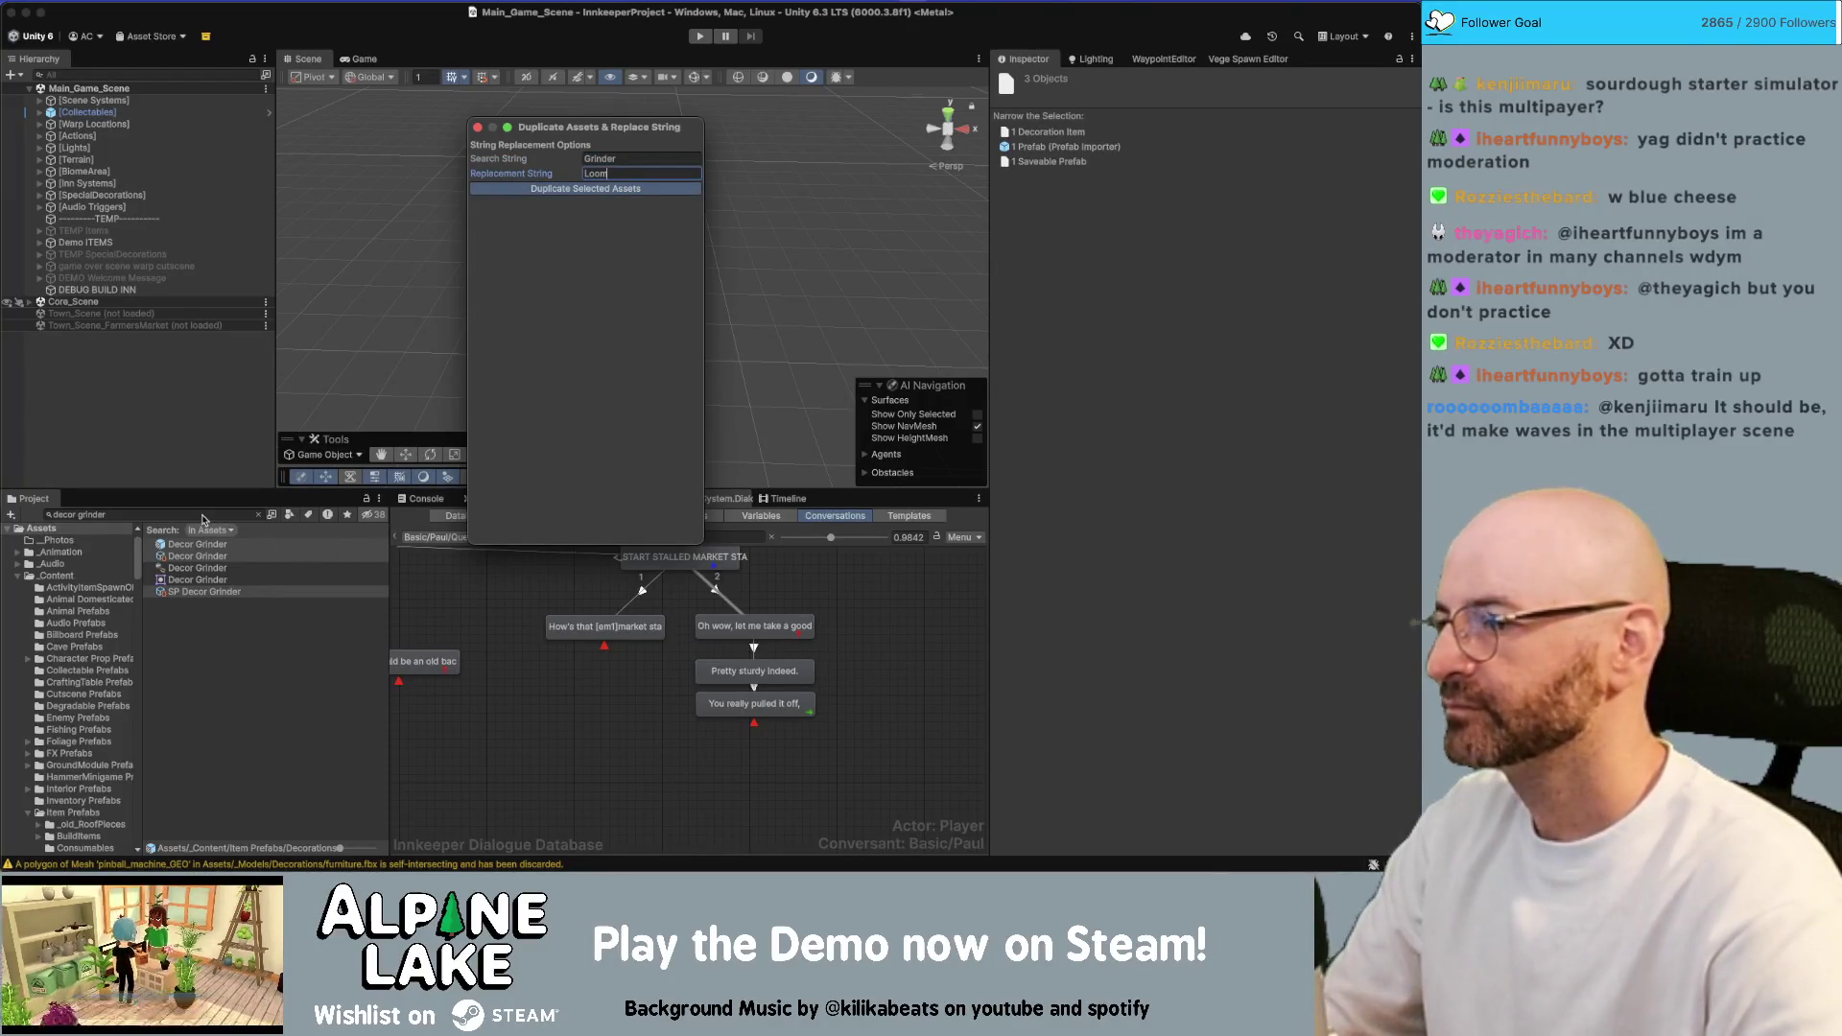
pyautogui.click(585, 188)
pyautogui.click(203, 515)
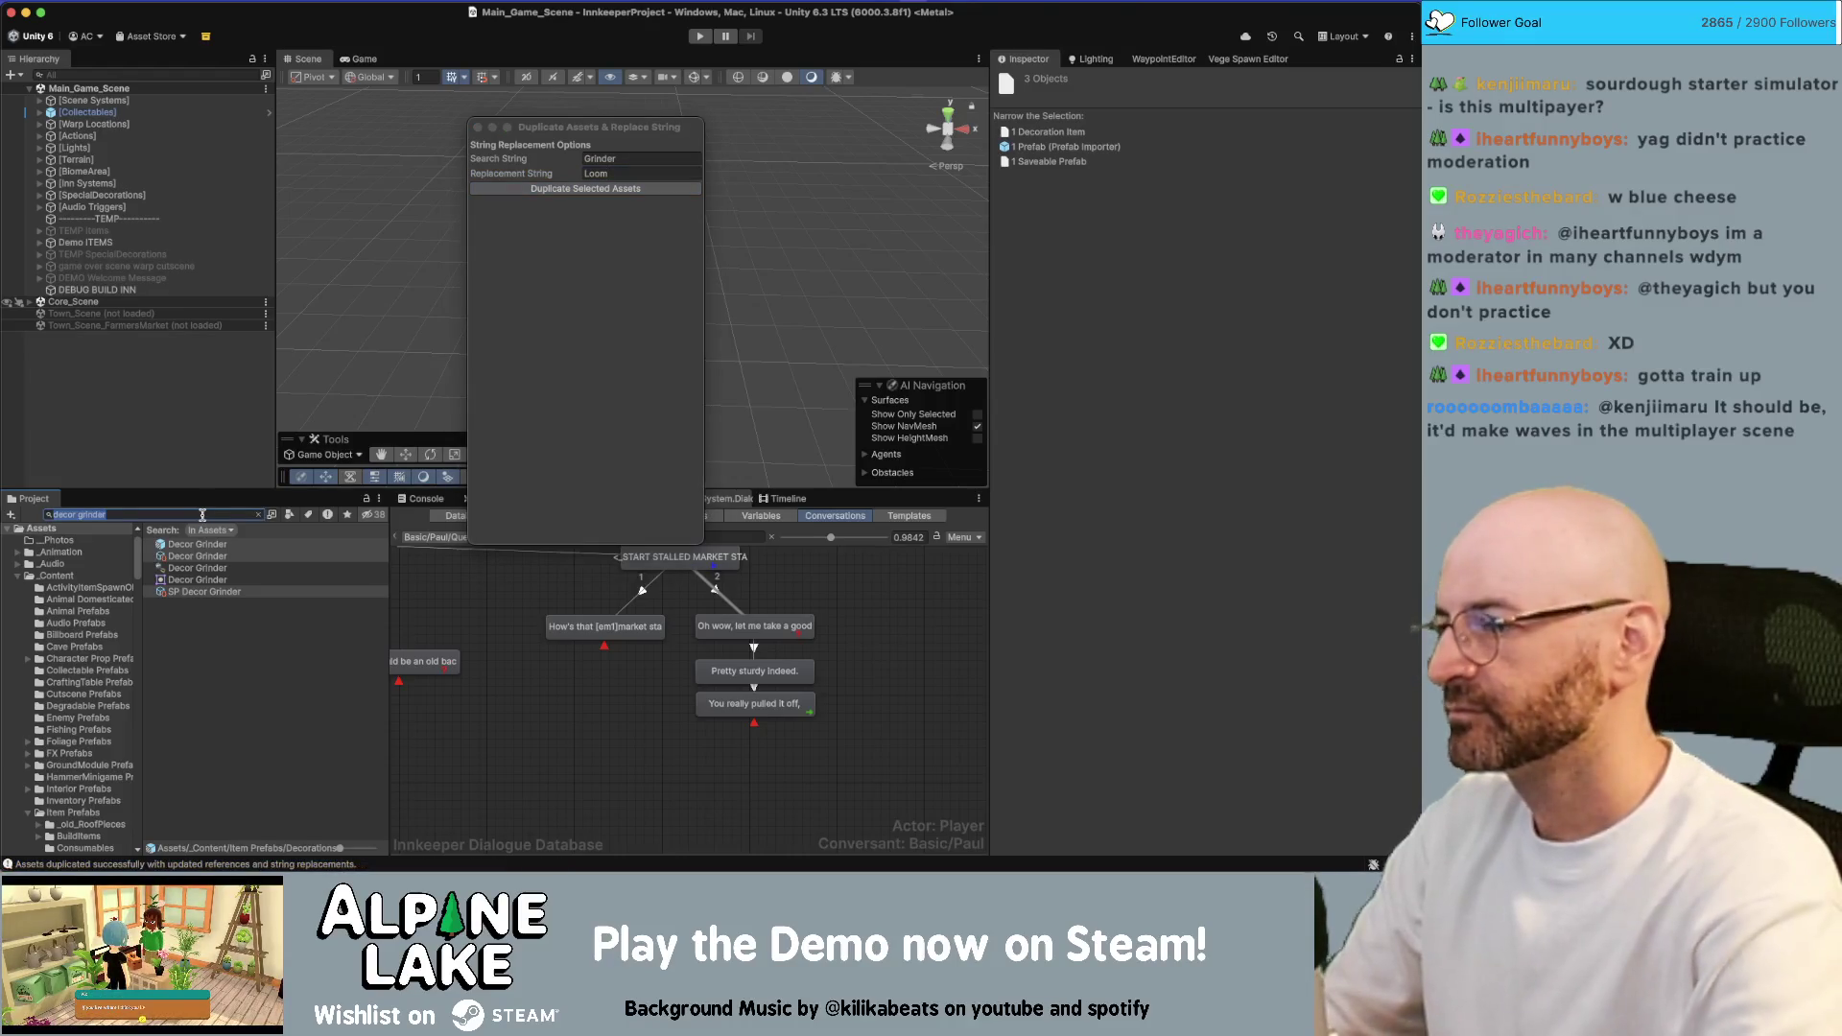
# Open the Decor Loom prefab and set grinder_GEO's Mesh Filter mesh to loom_GEO
pyautogui.write('decor loom')
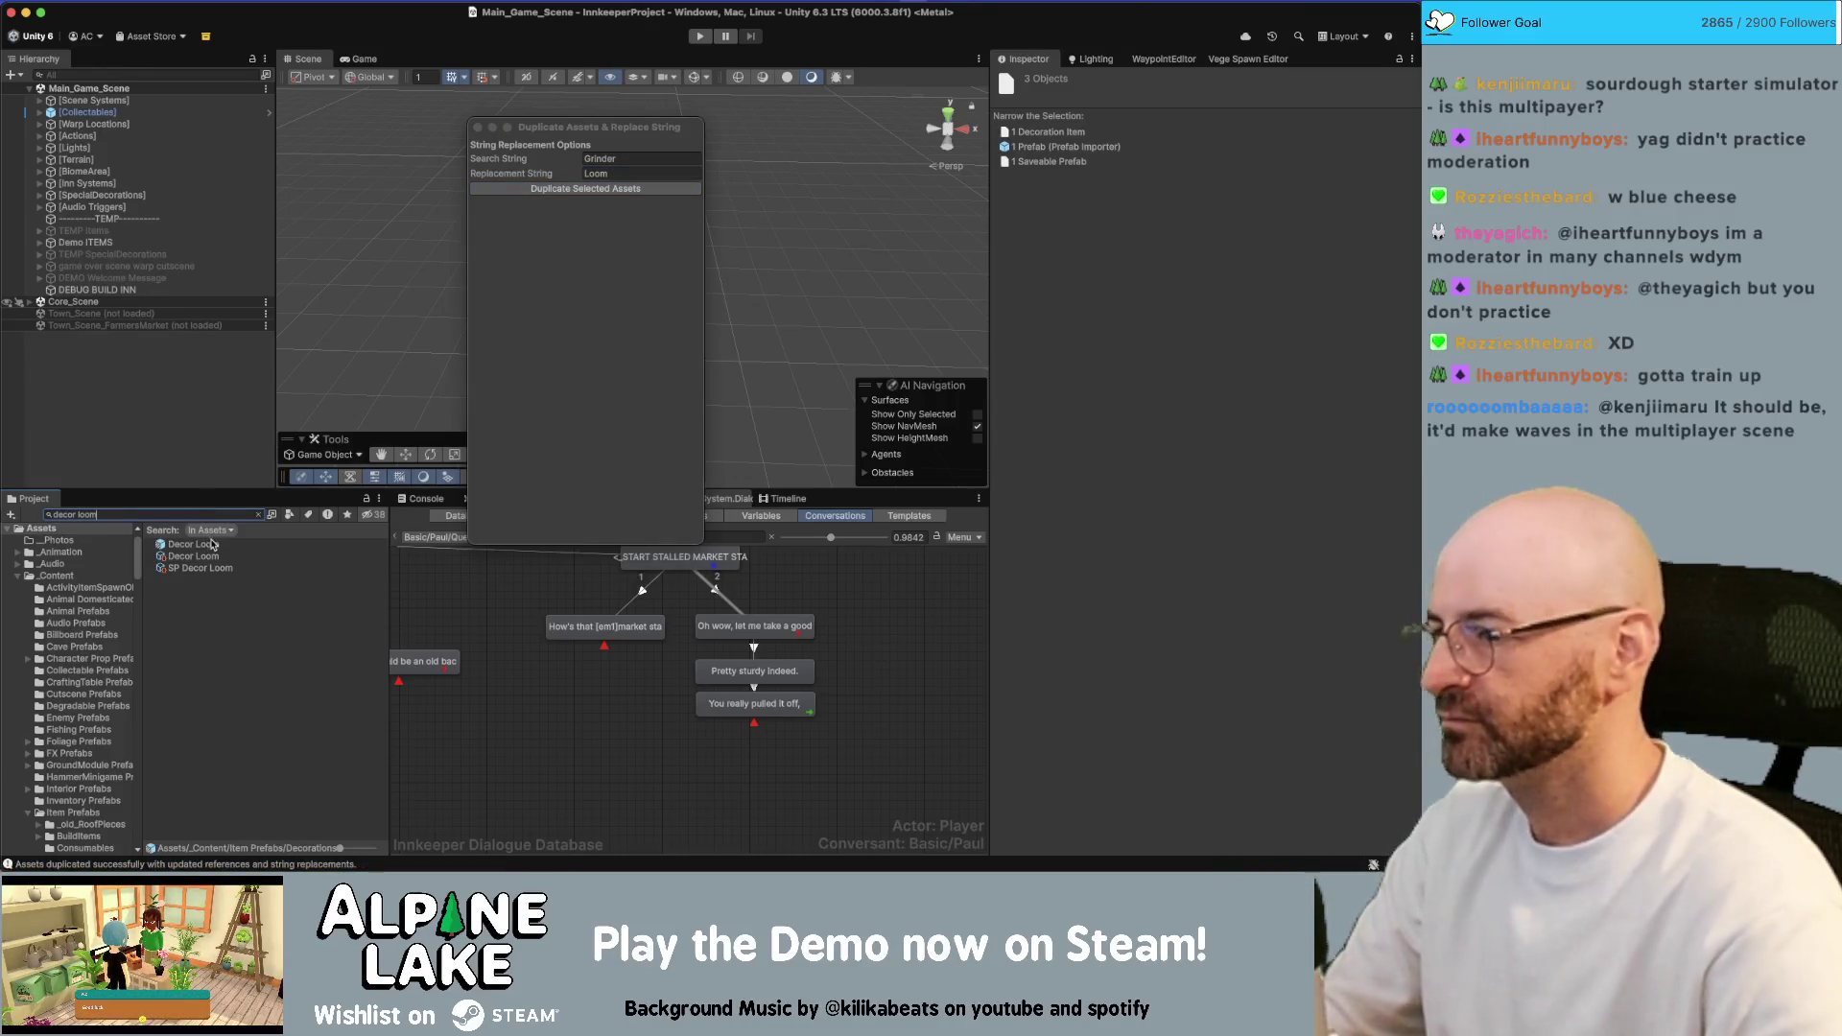
pyautogui.click(212, 545)
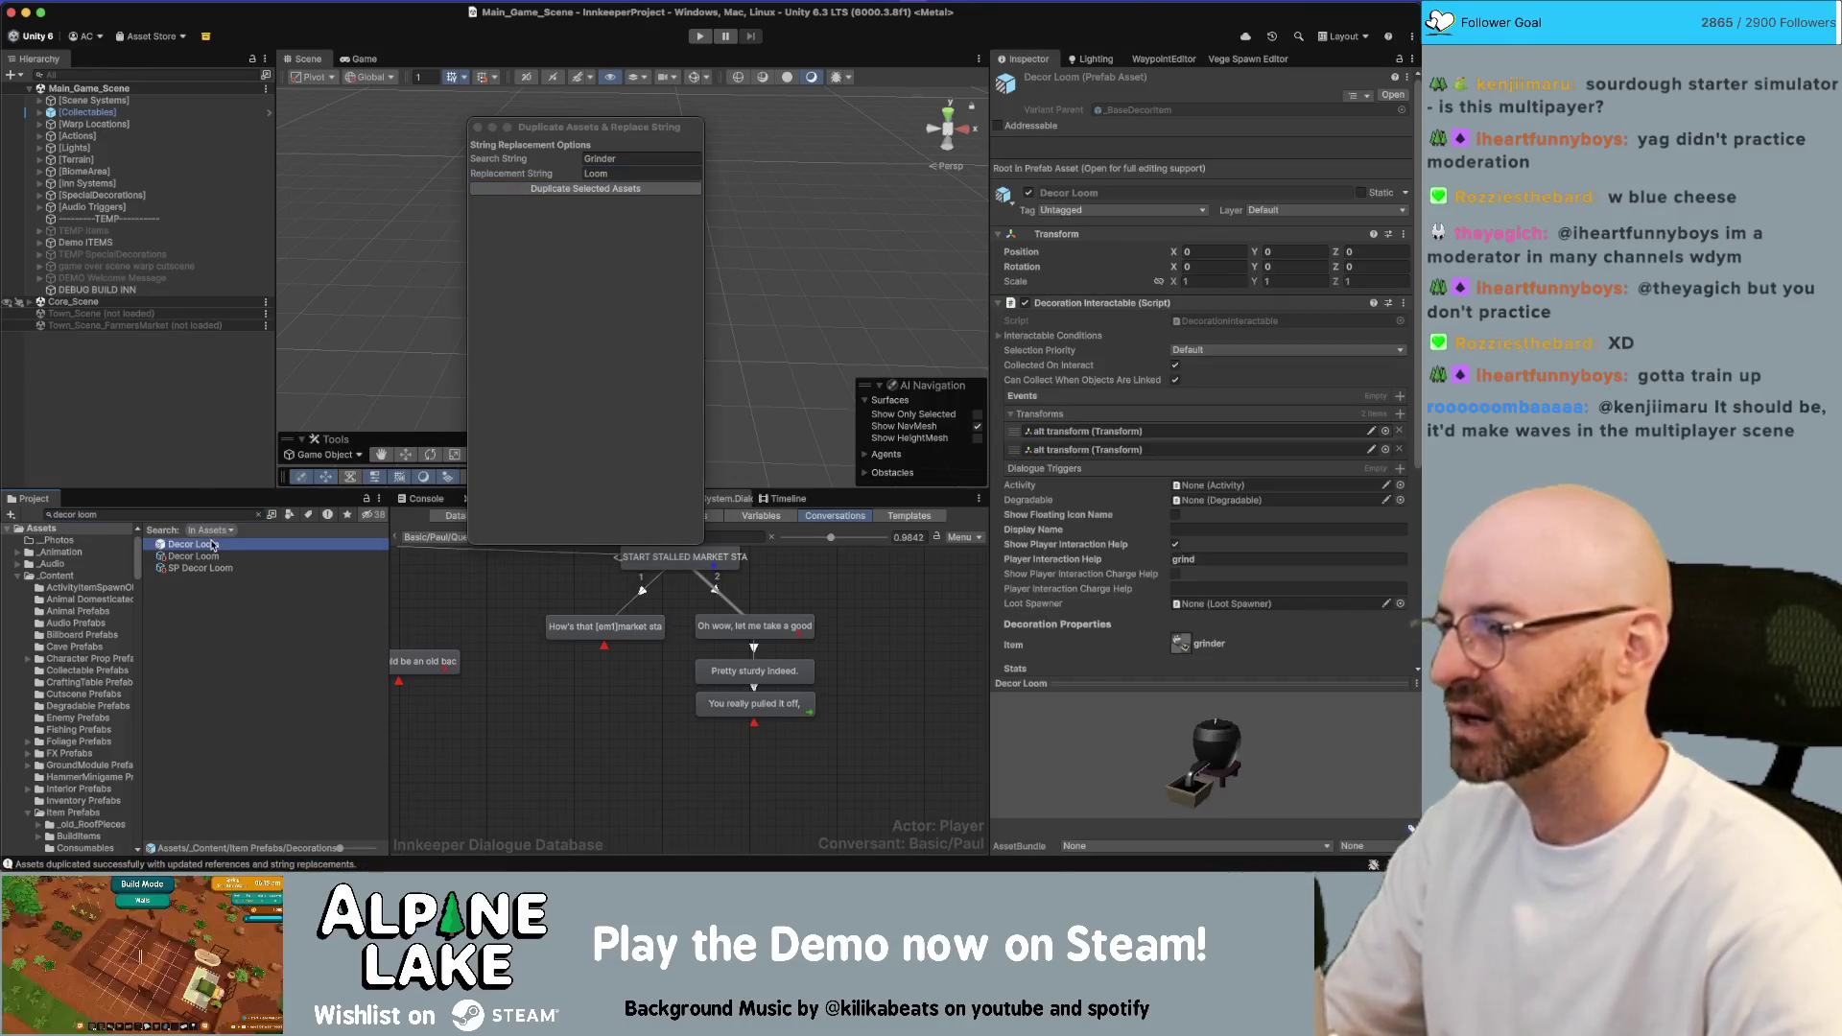
pyautogui.click(479, 132)
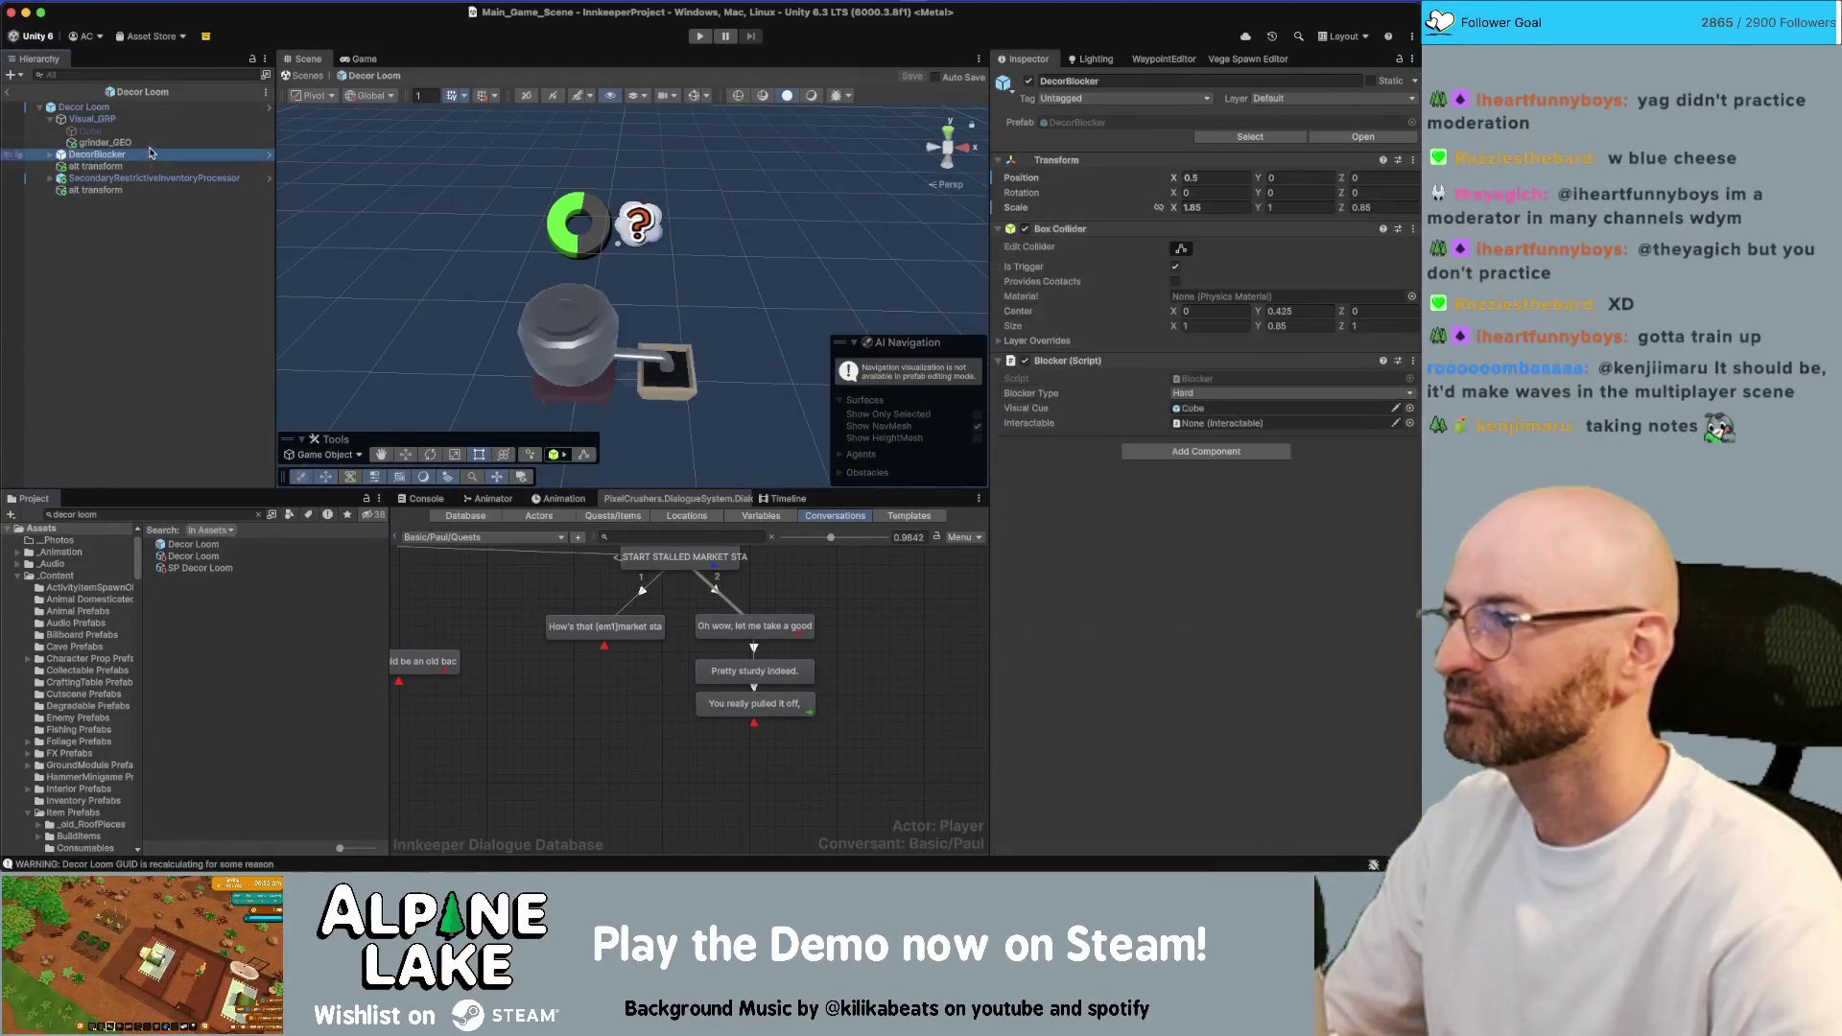
pyautogui.click(1411, 209)
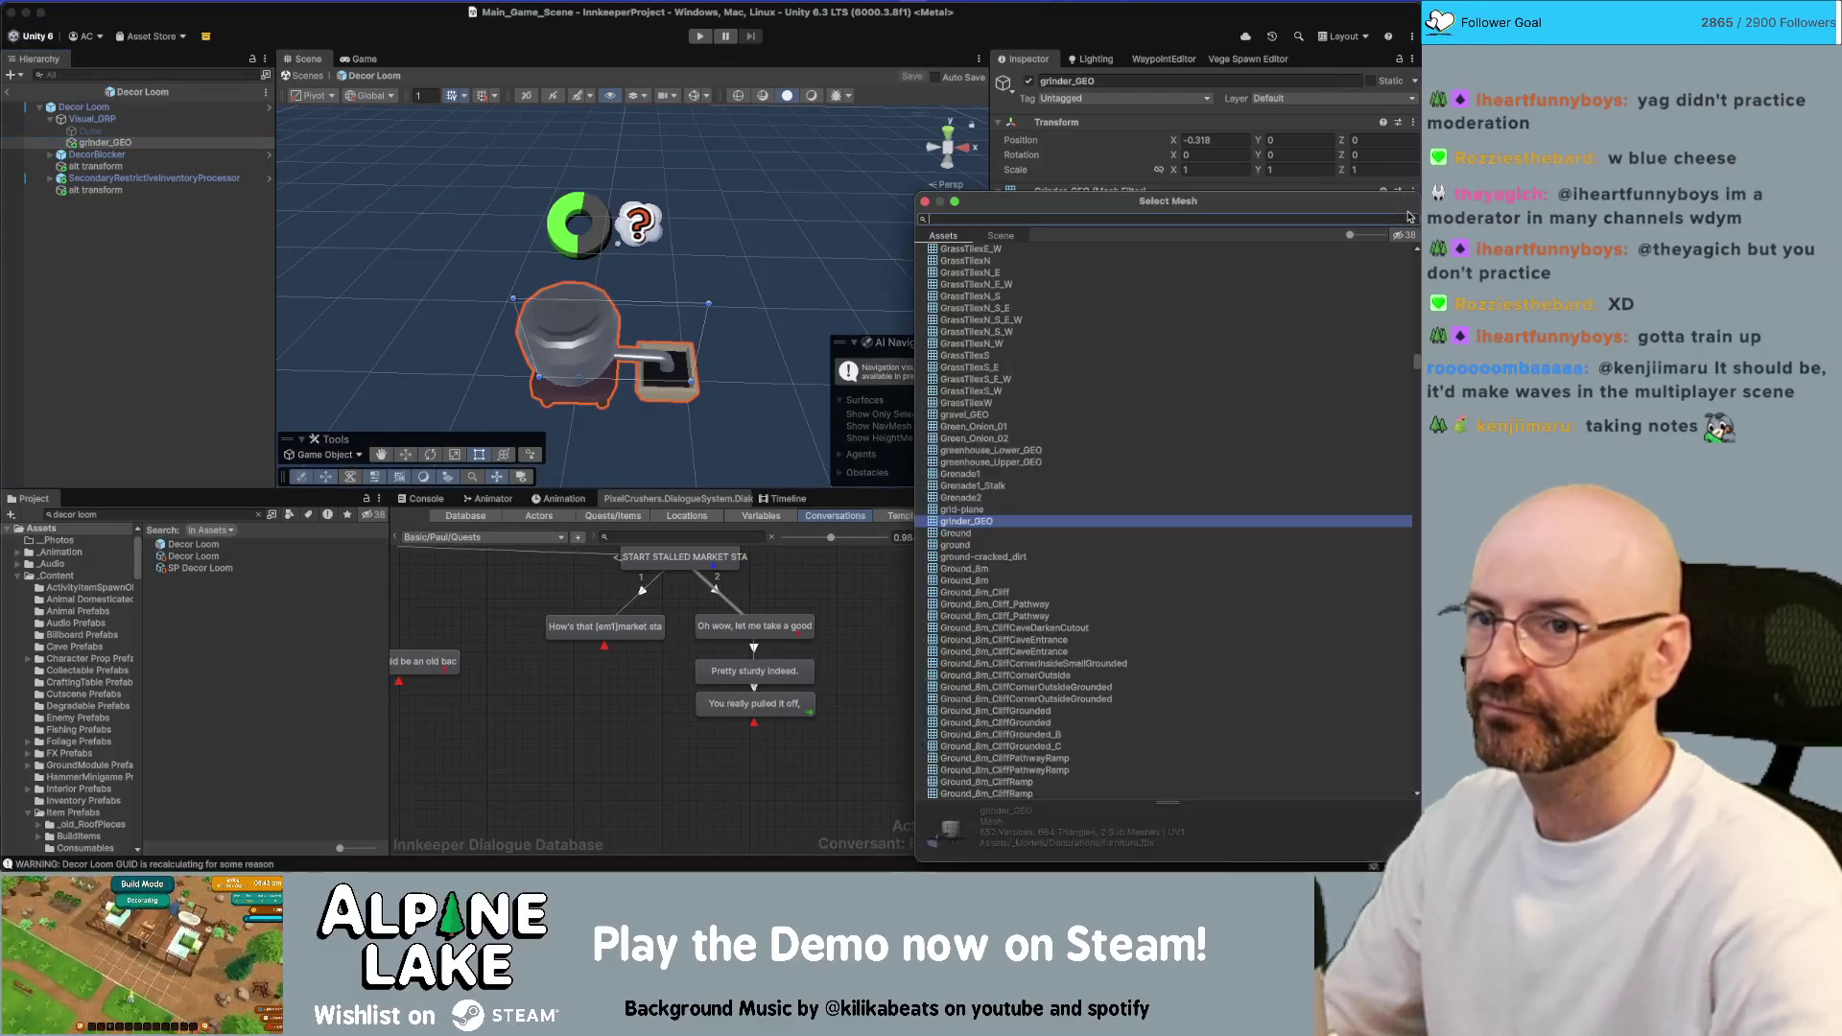
pyautogui.write('loom geo')
pyautogui.press('Down')
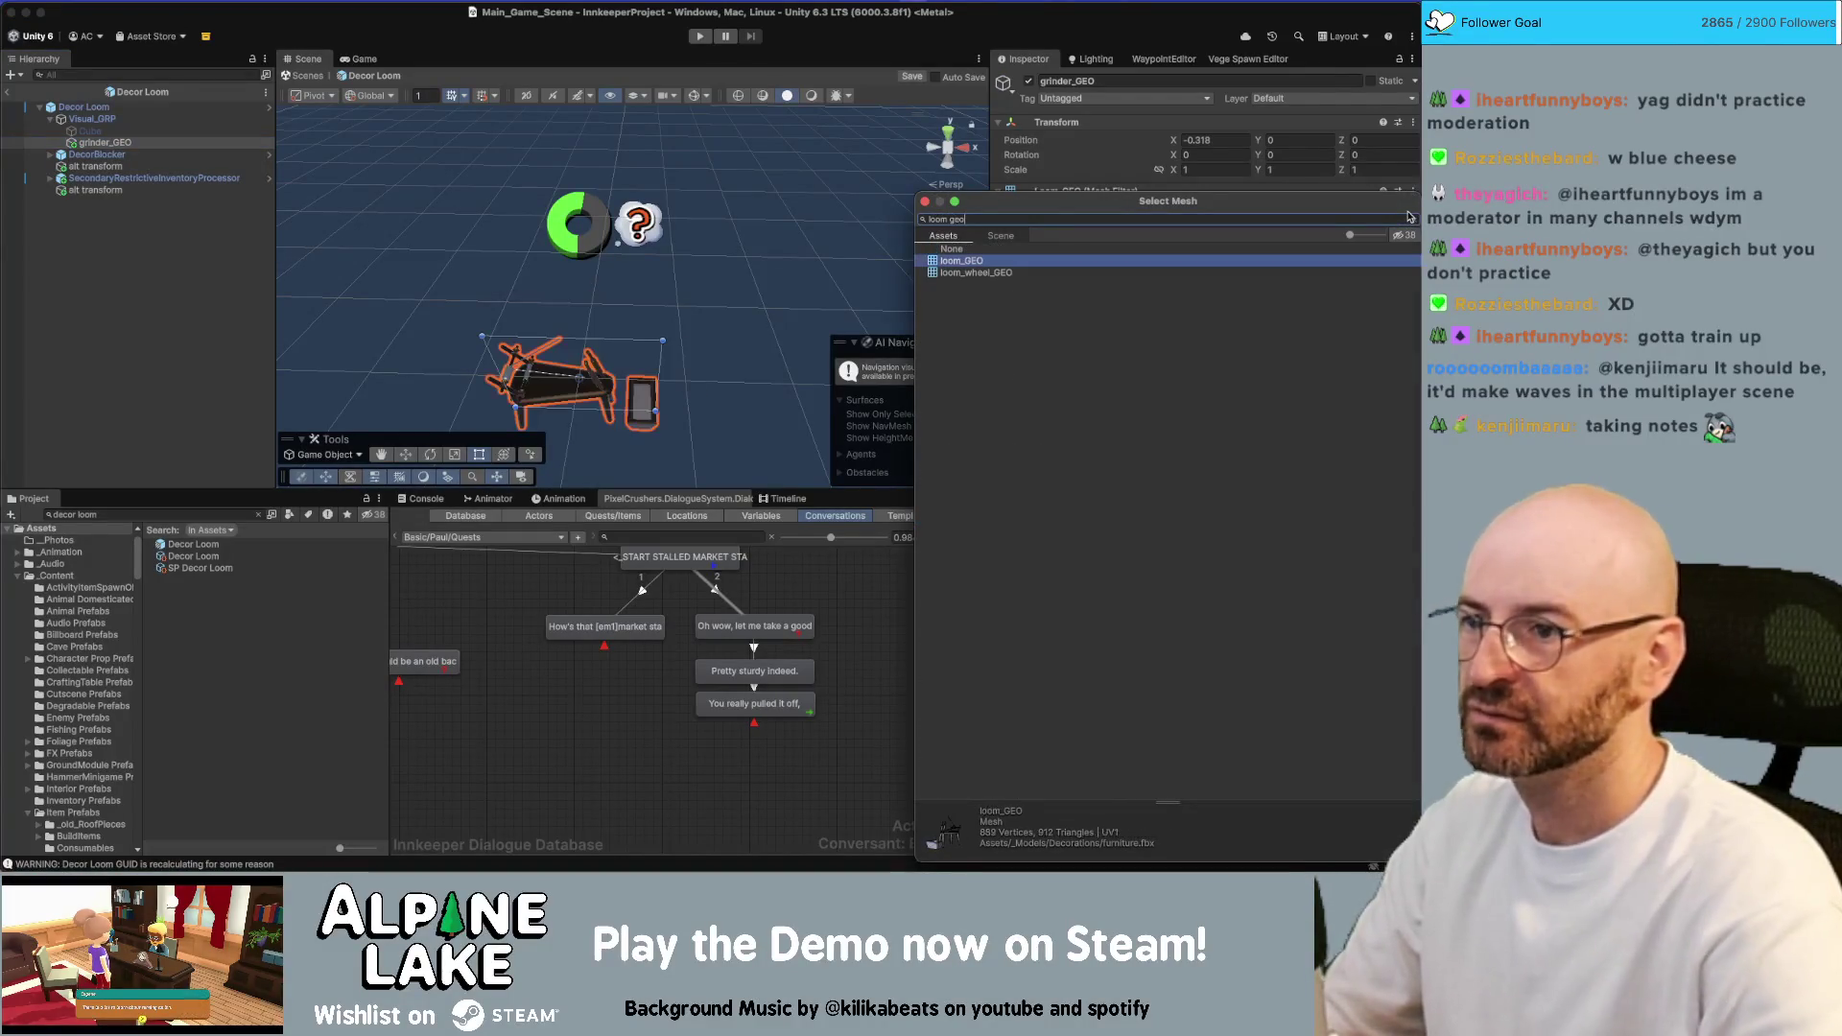
pyautogui.press('Return')
pyautogui.press('super+Tab')
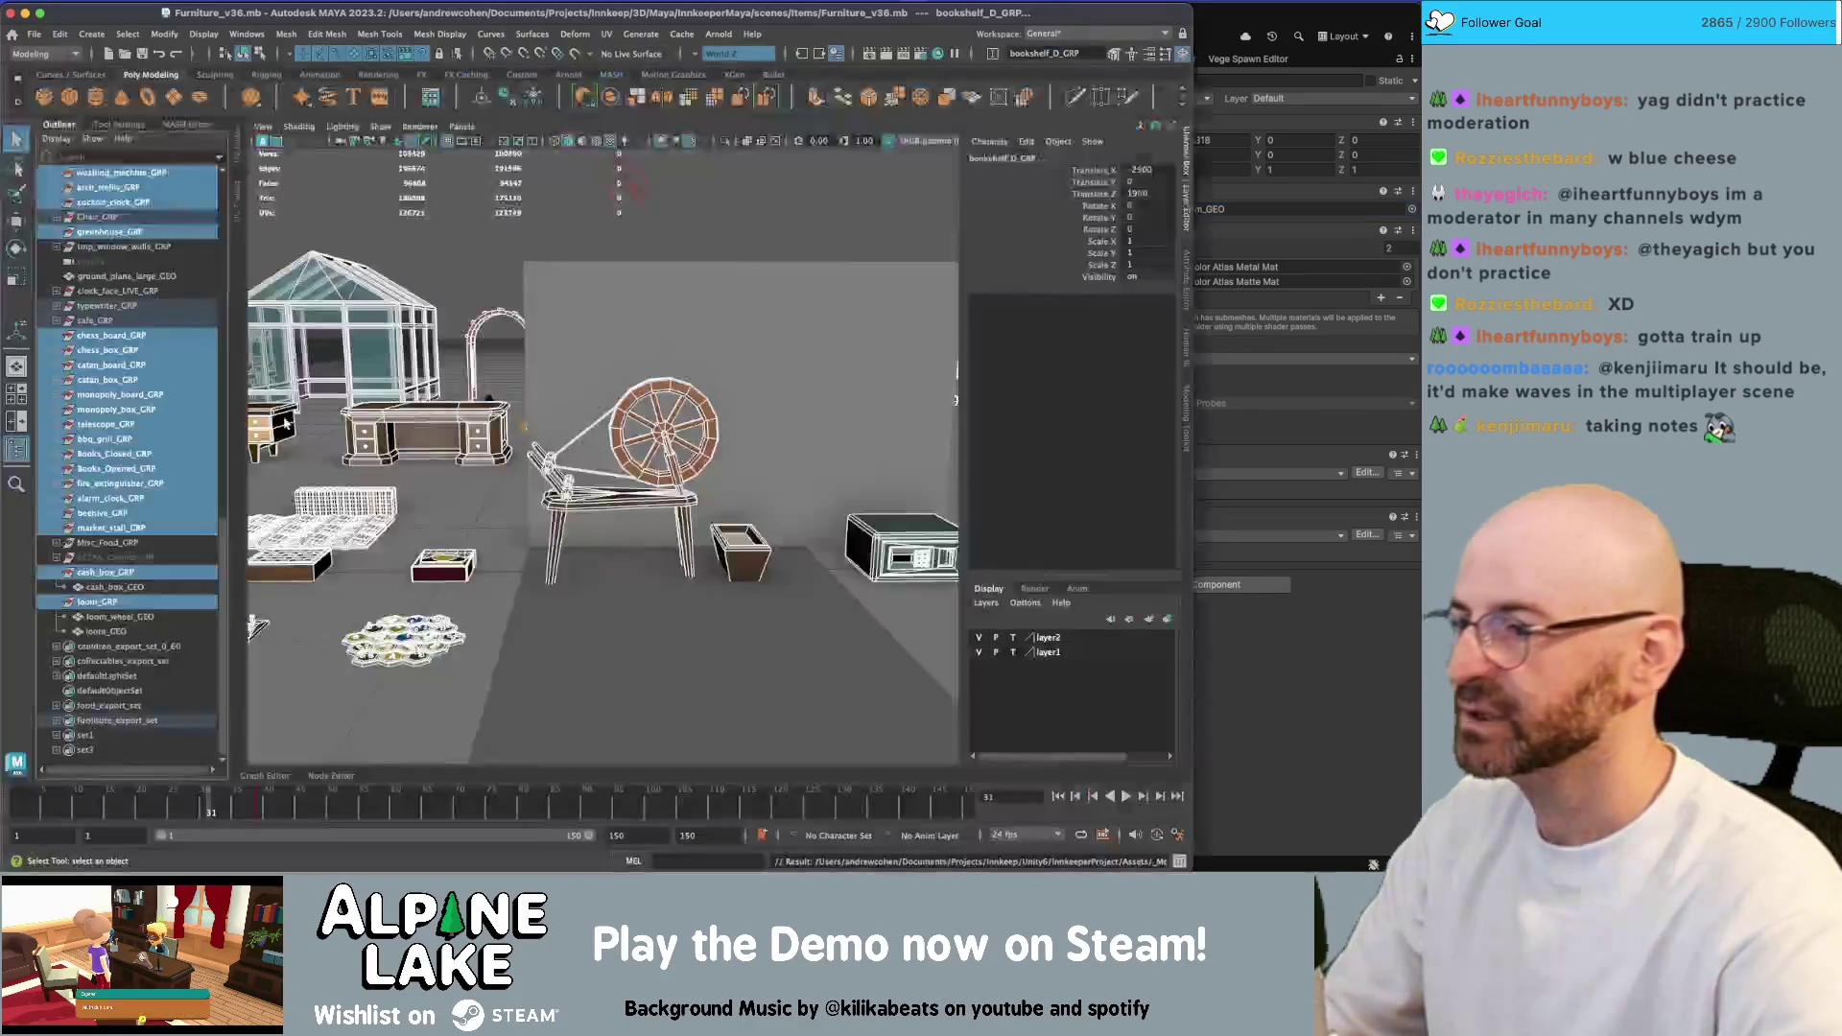
# Freeze the transformations of the loom body loom_GEO
pyautogui.click(629, 467)
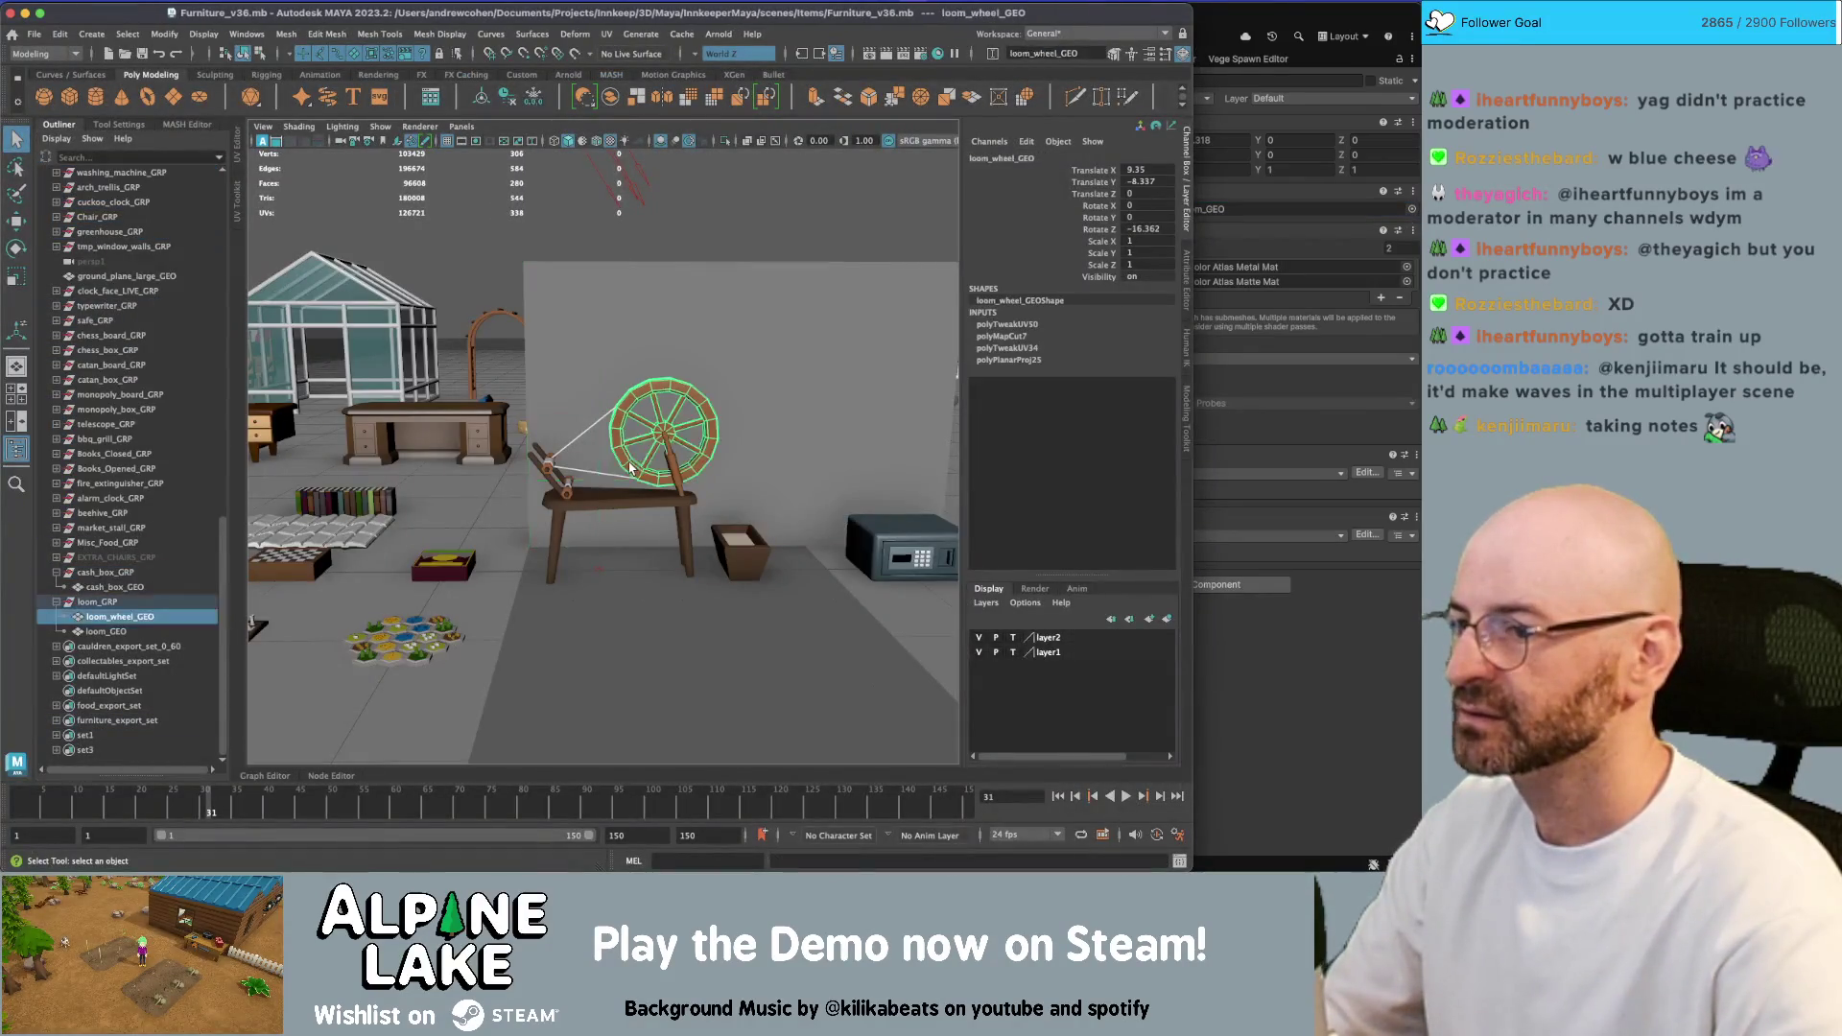
pyautogui.press('w')
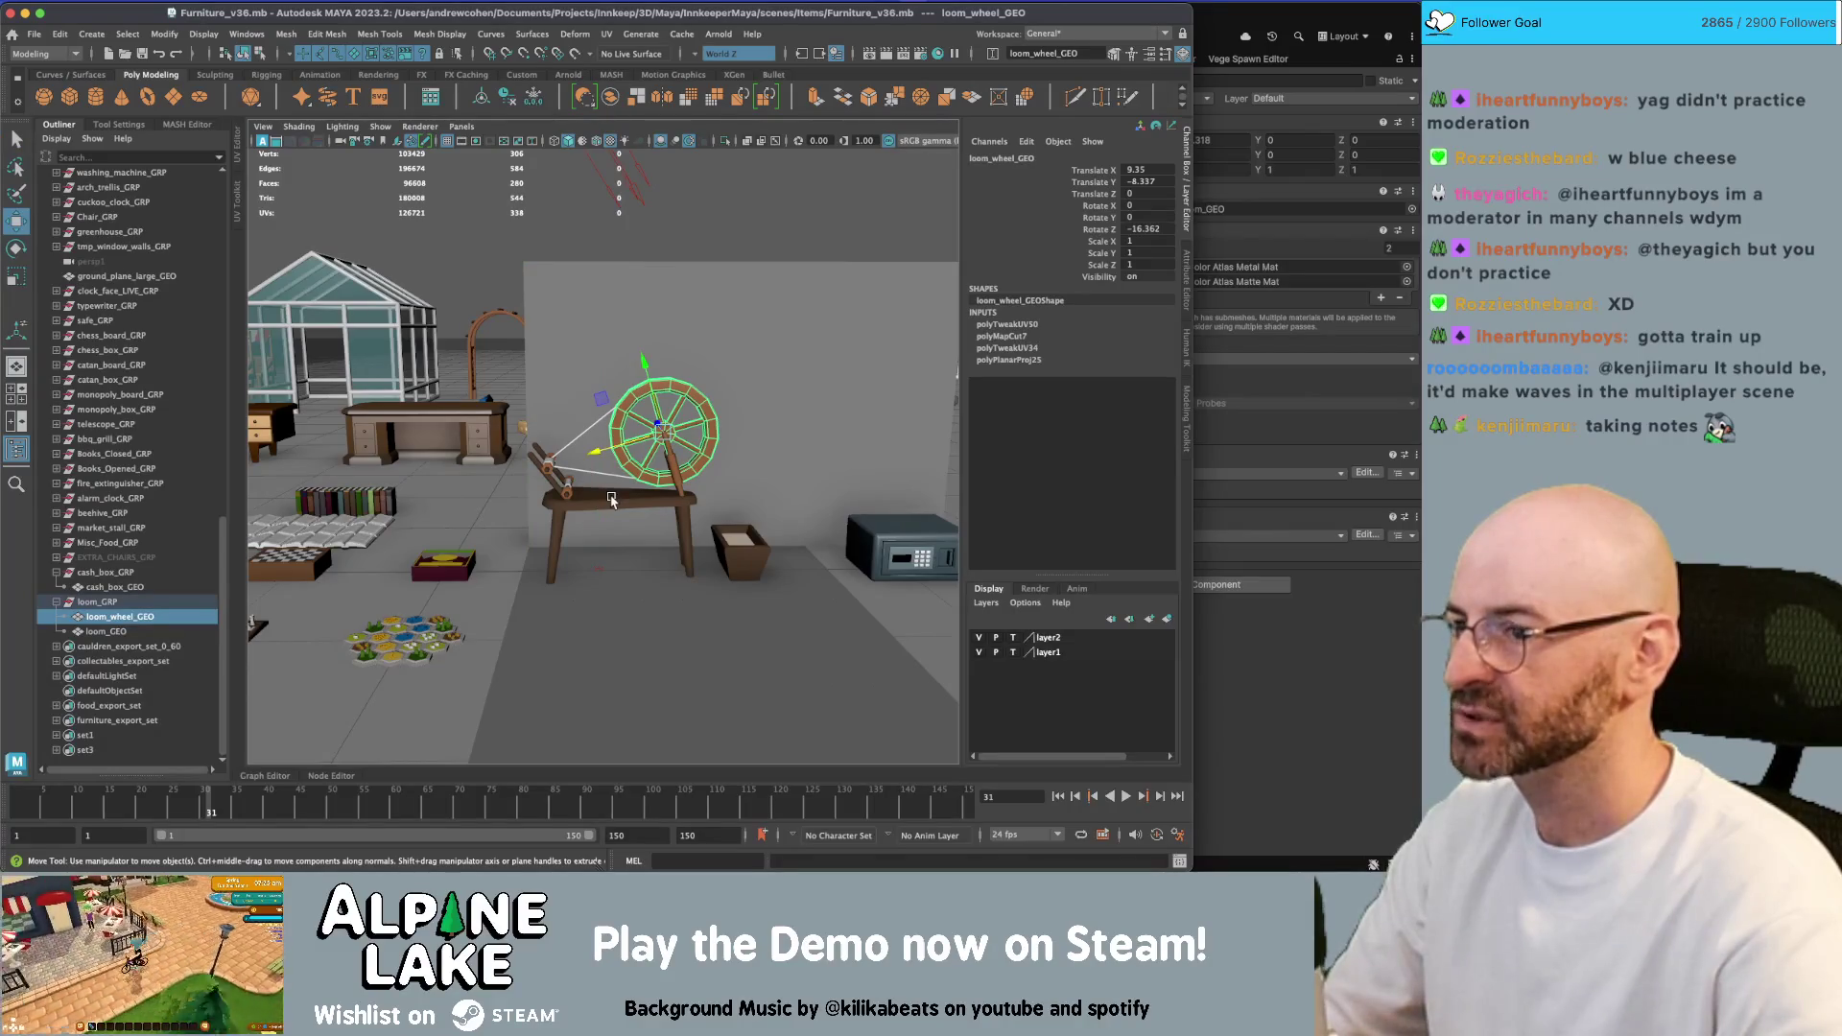
pyautogui.click(612, 499)
pyautogui.hotkey('ctrl', 'shift', 'f')
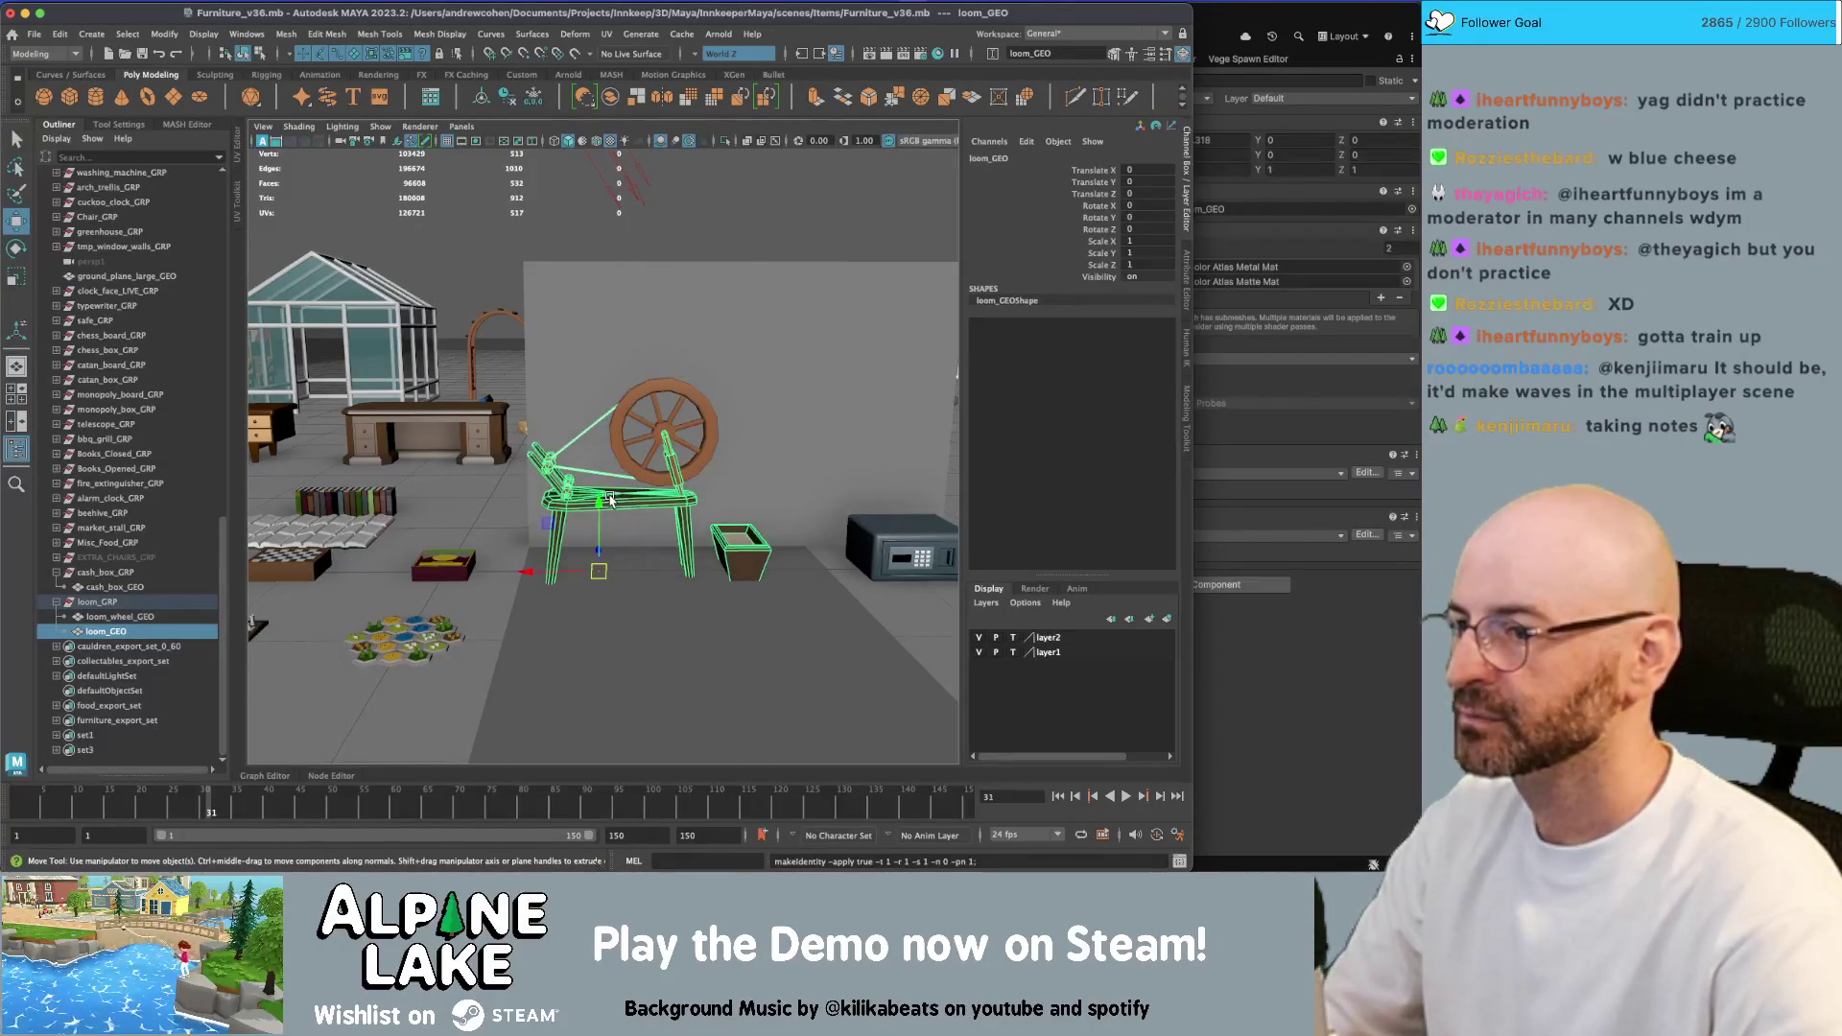
# Re-export furniture_export_set over furniture.fbx, dismiss the warnings, and return to Unity
pyautogui.click(98, 720)
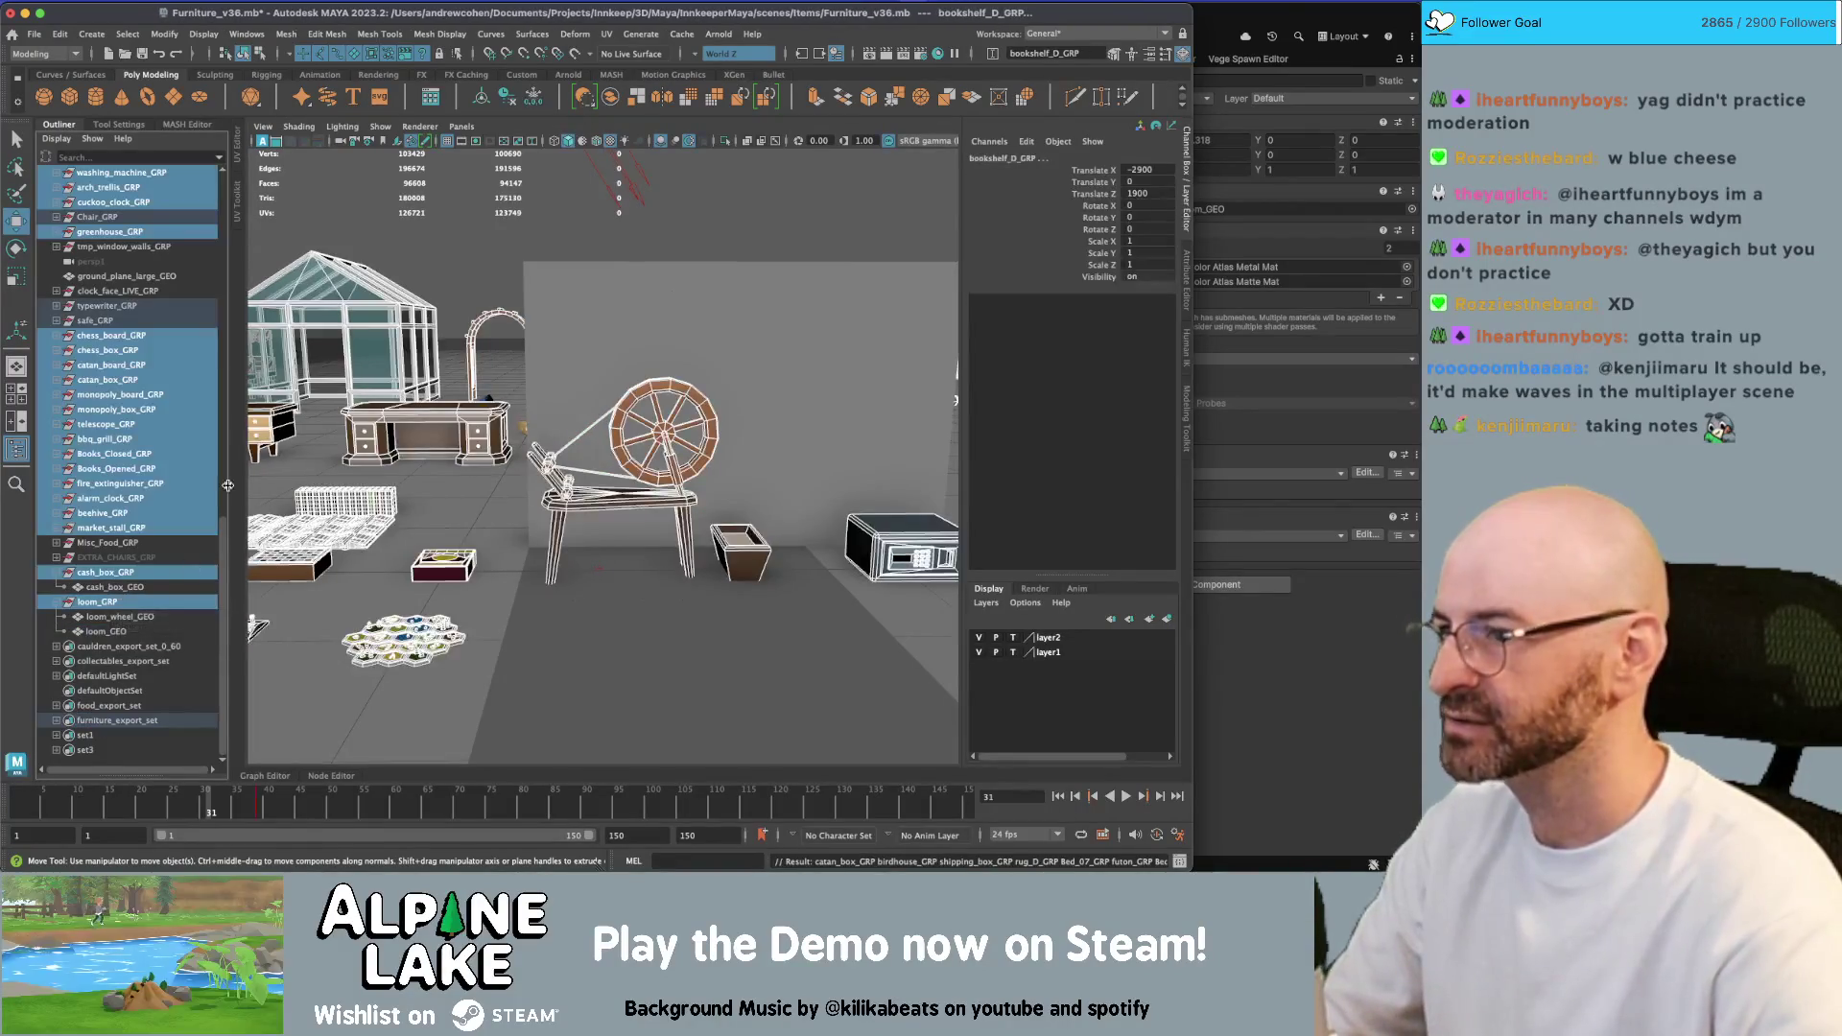
pyautogui.click(36, 33)
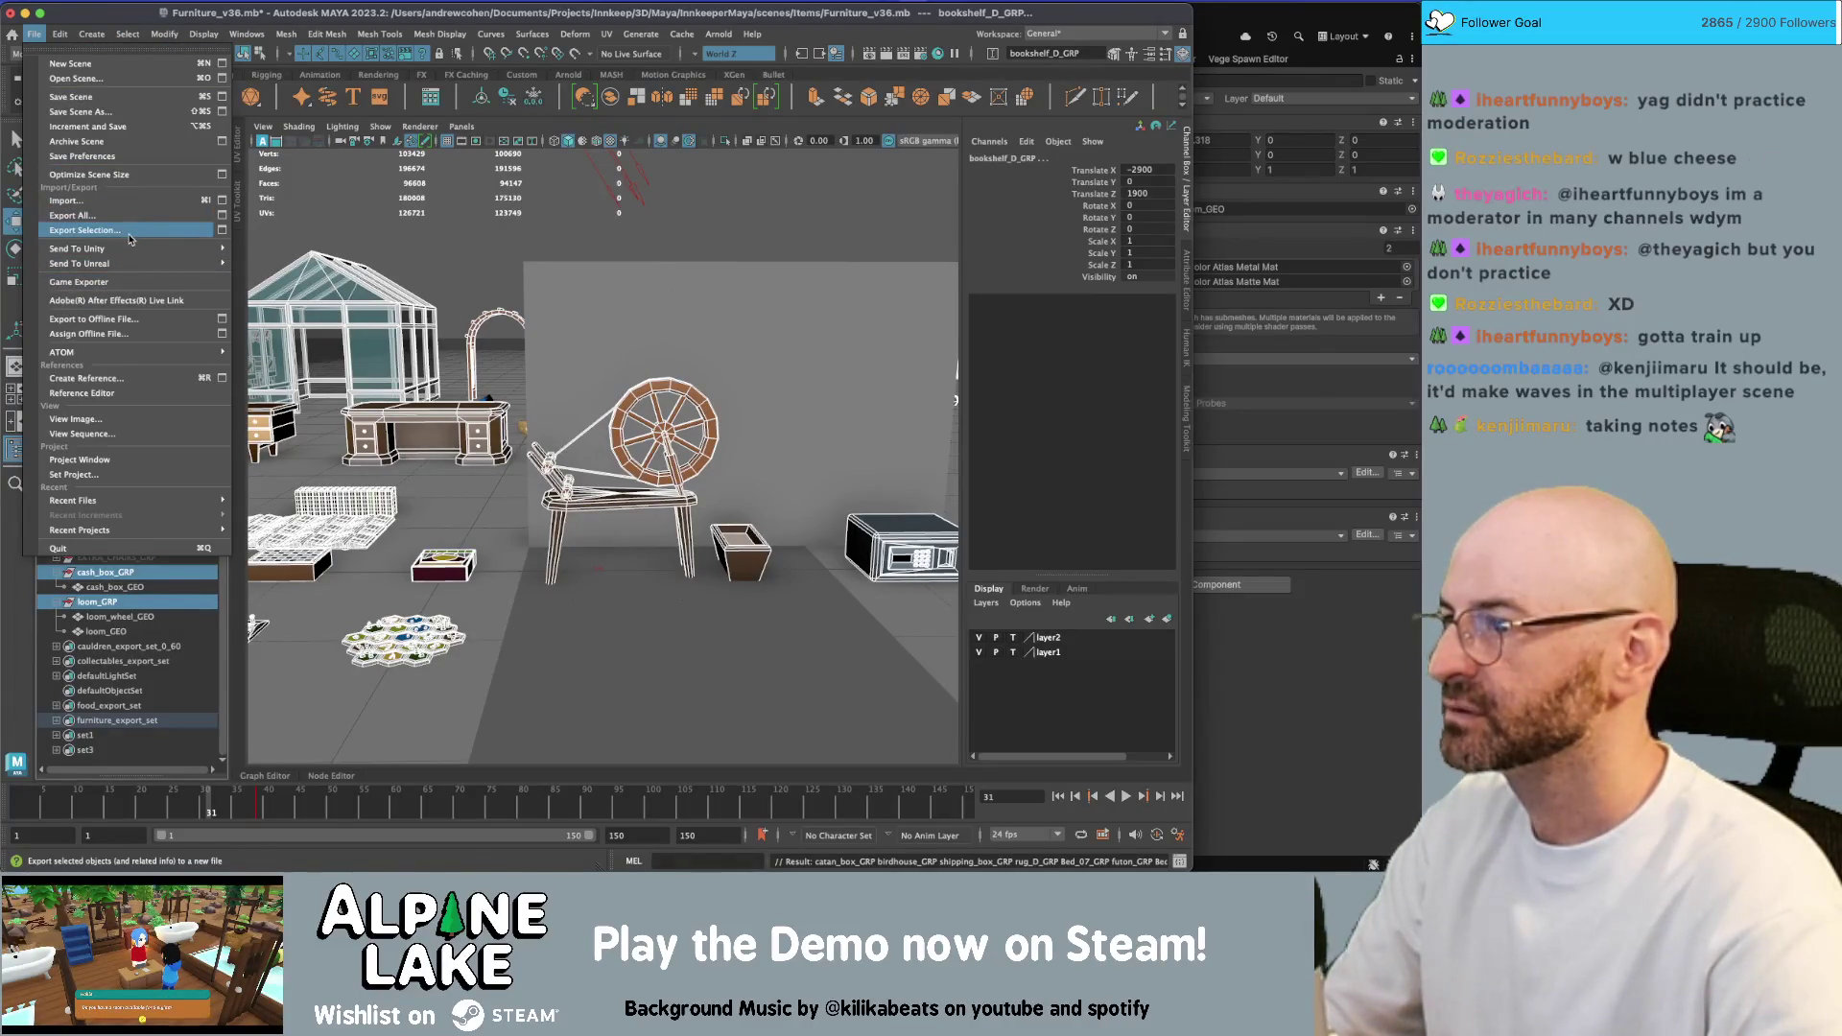
pyautogui.click(198, 234)
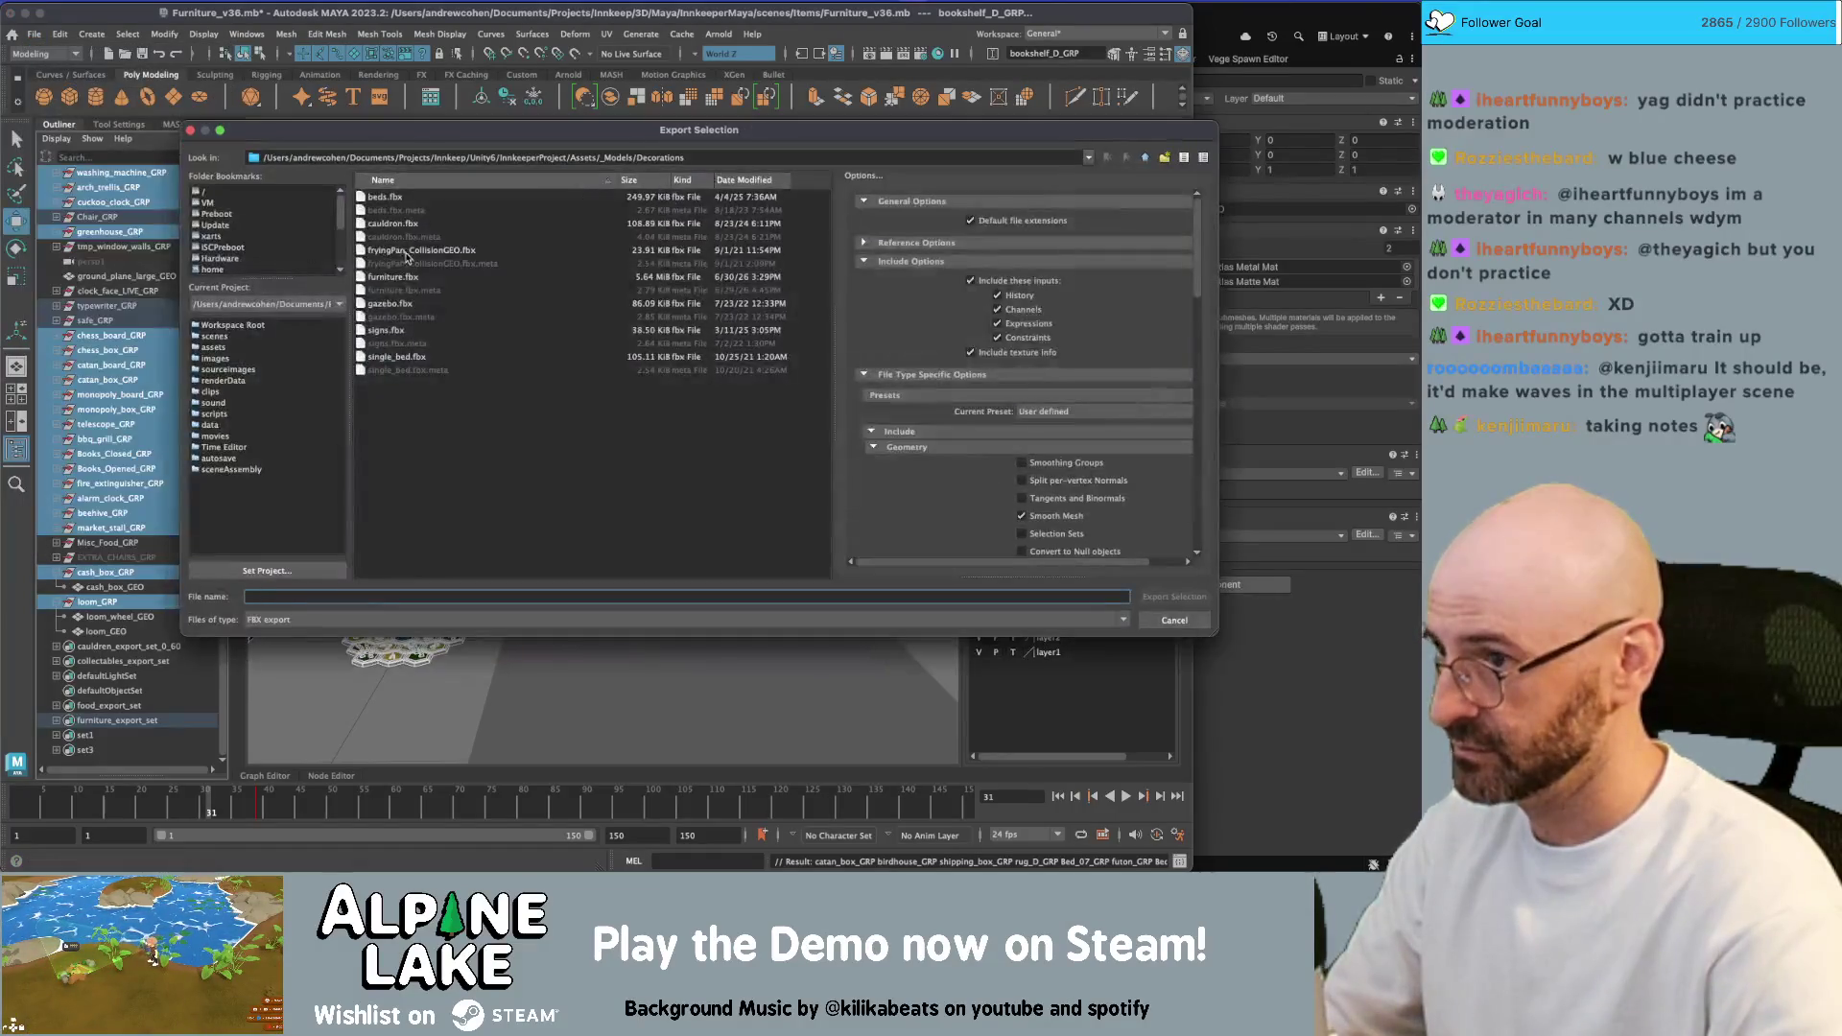
pyautogui.doubleClick(394, 277)
pyautogui.click(662, 373)
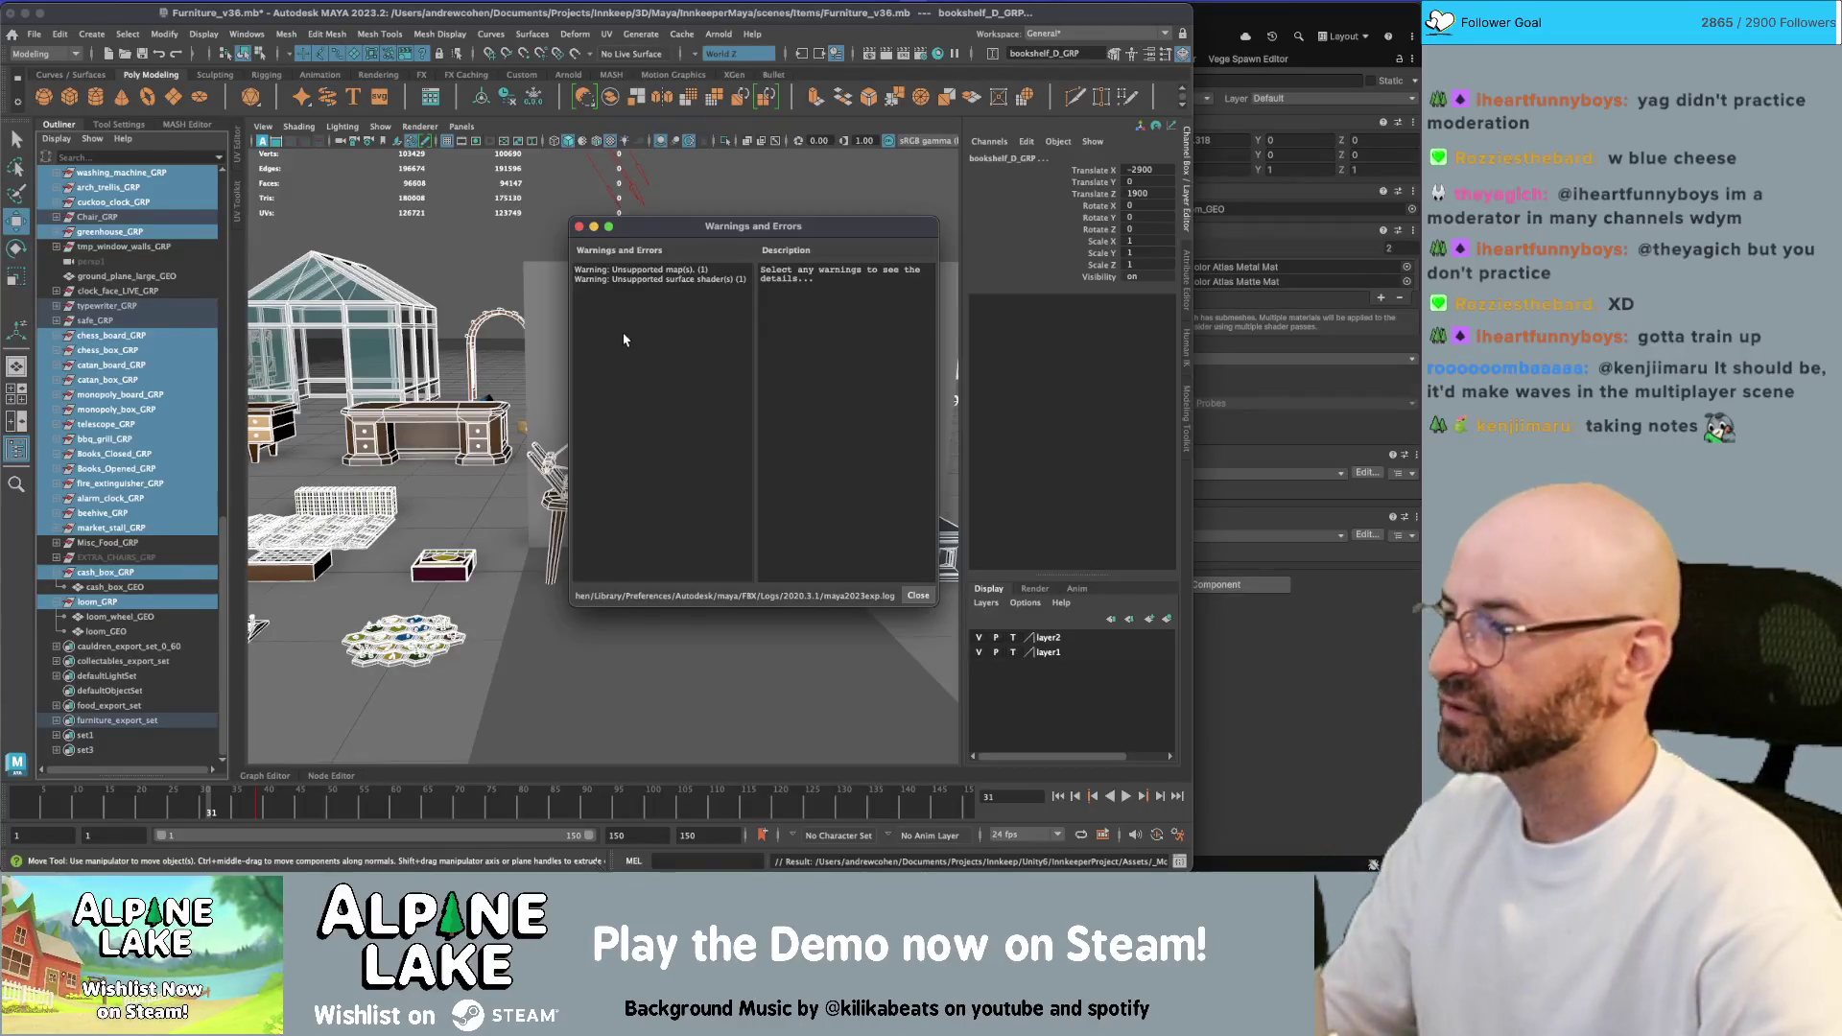
pyautogui.click(579, 227)
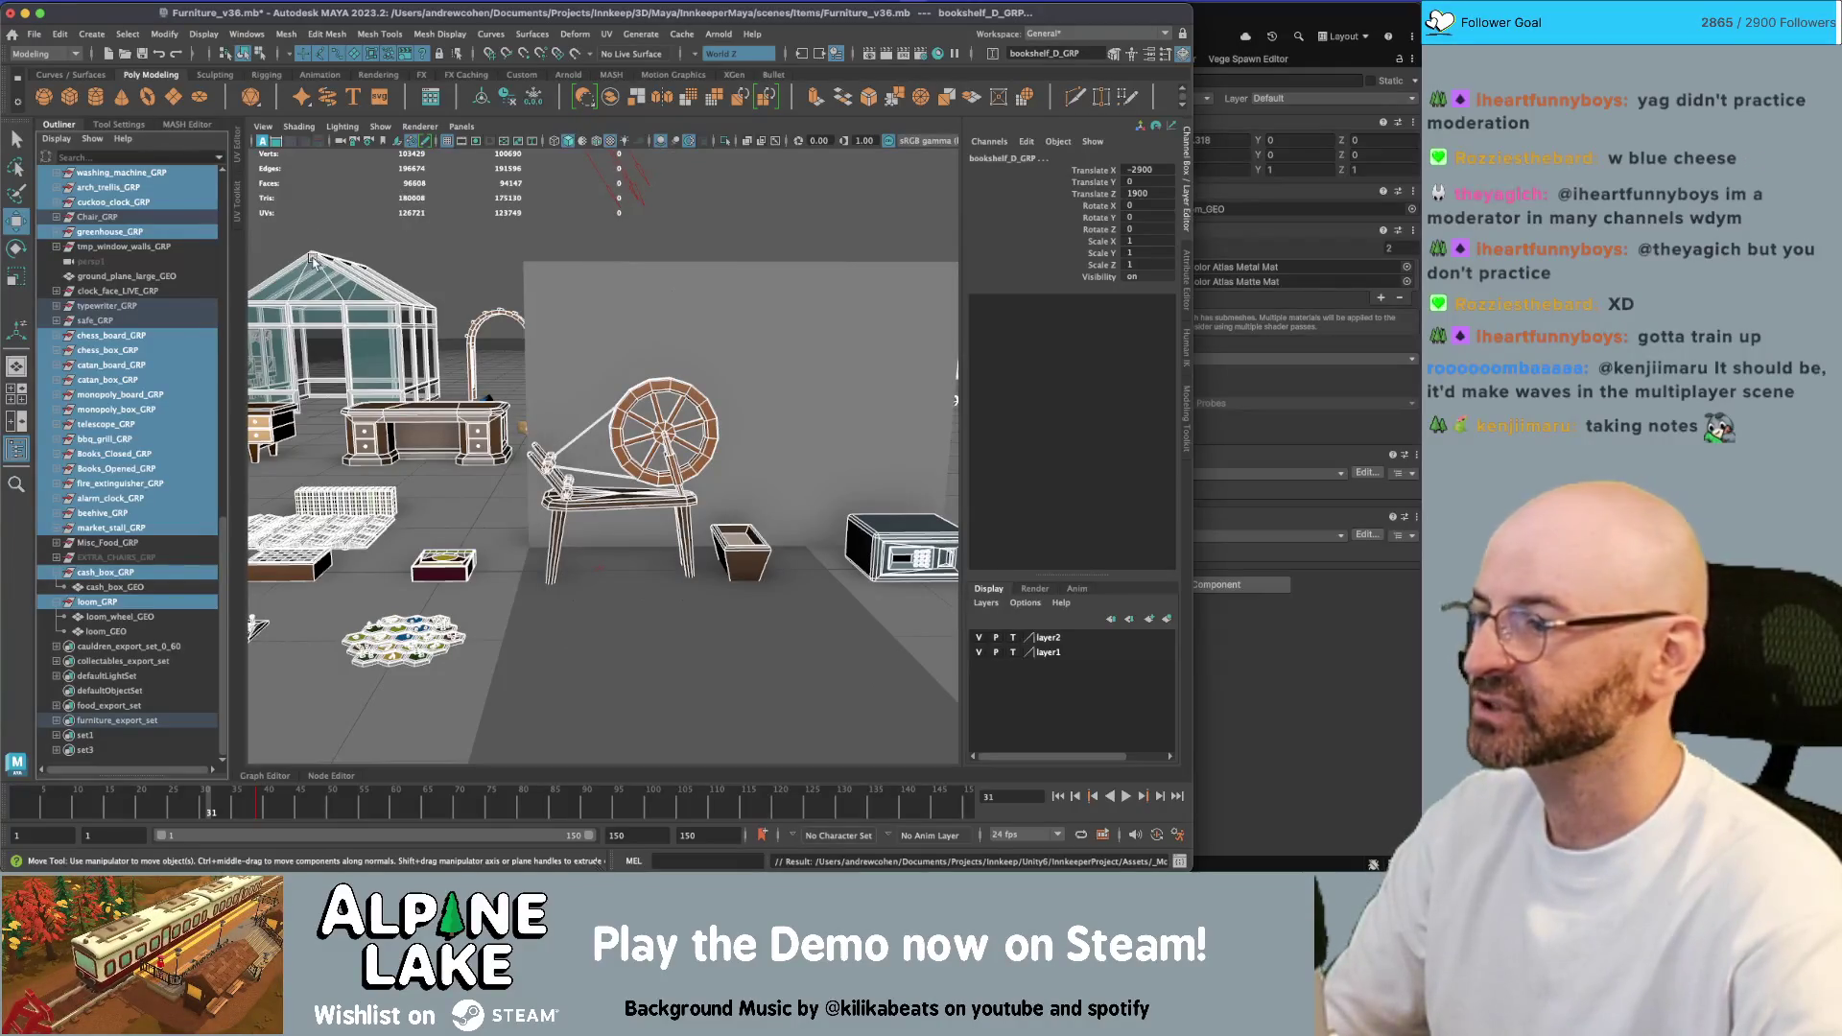
pyautogui.press('super+Tab')
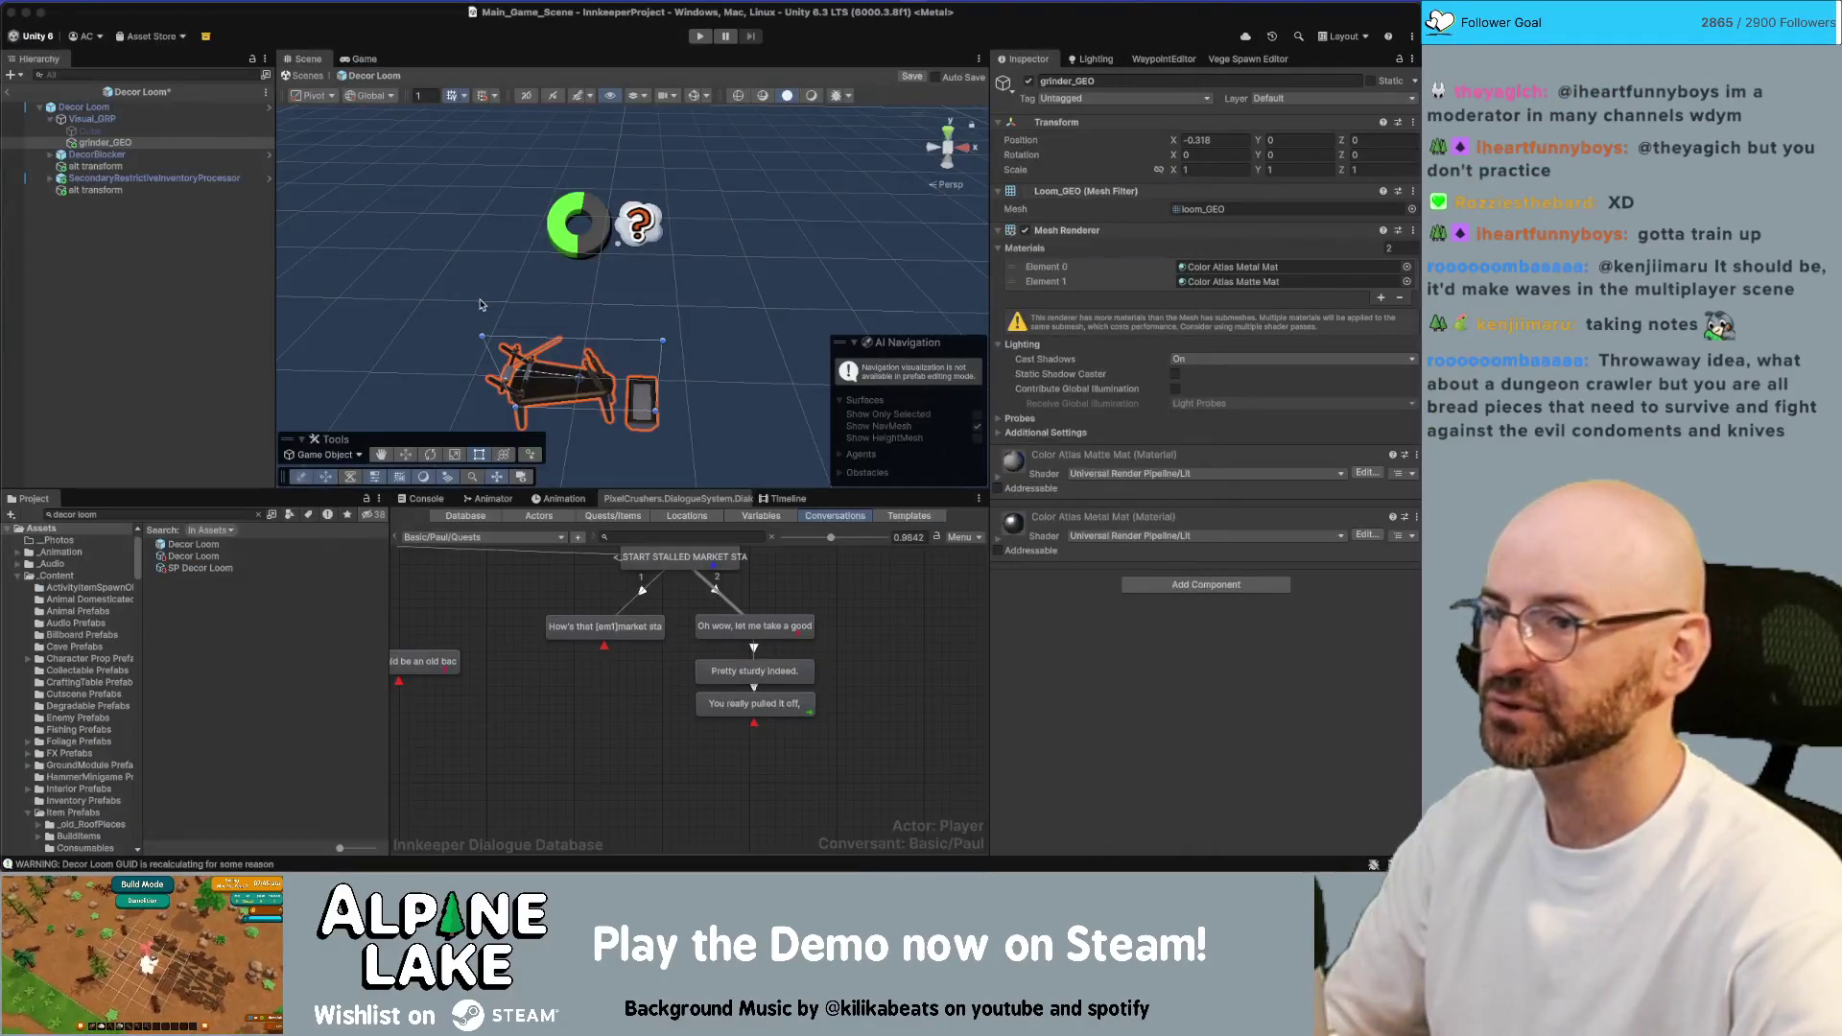
# Leave loom_GEO with only the Color Atlas Matte Mat material, then duplicate it as grinder_GEO_01
pyautogui.click(717, 222)
pyautogui.scroll(3, 675, 344)
pyautogui.scroll(3, 674, 343)
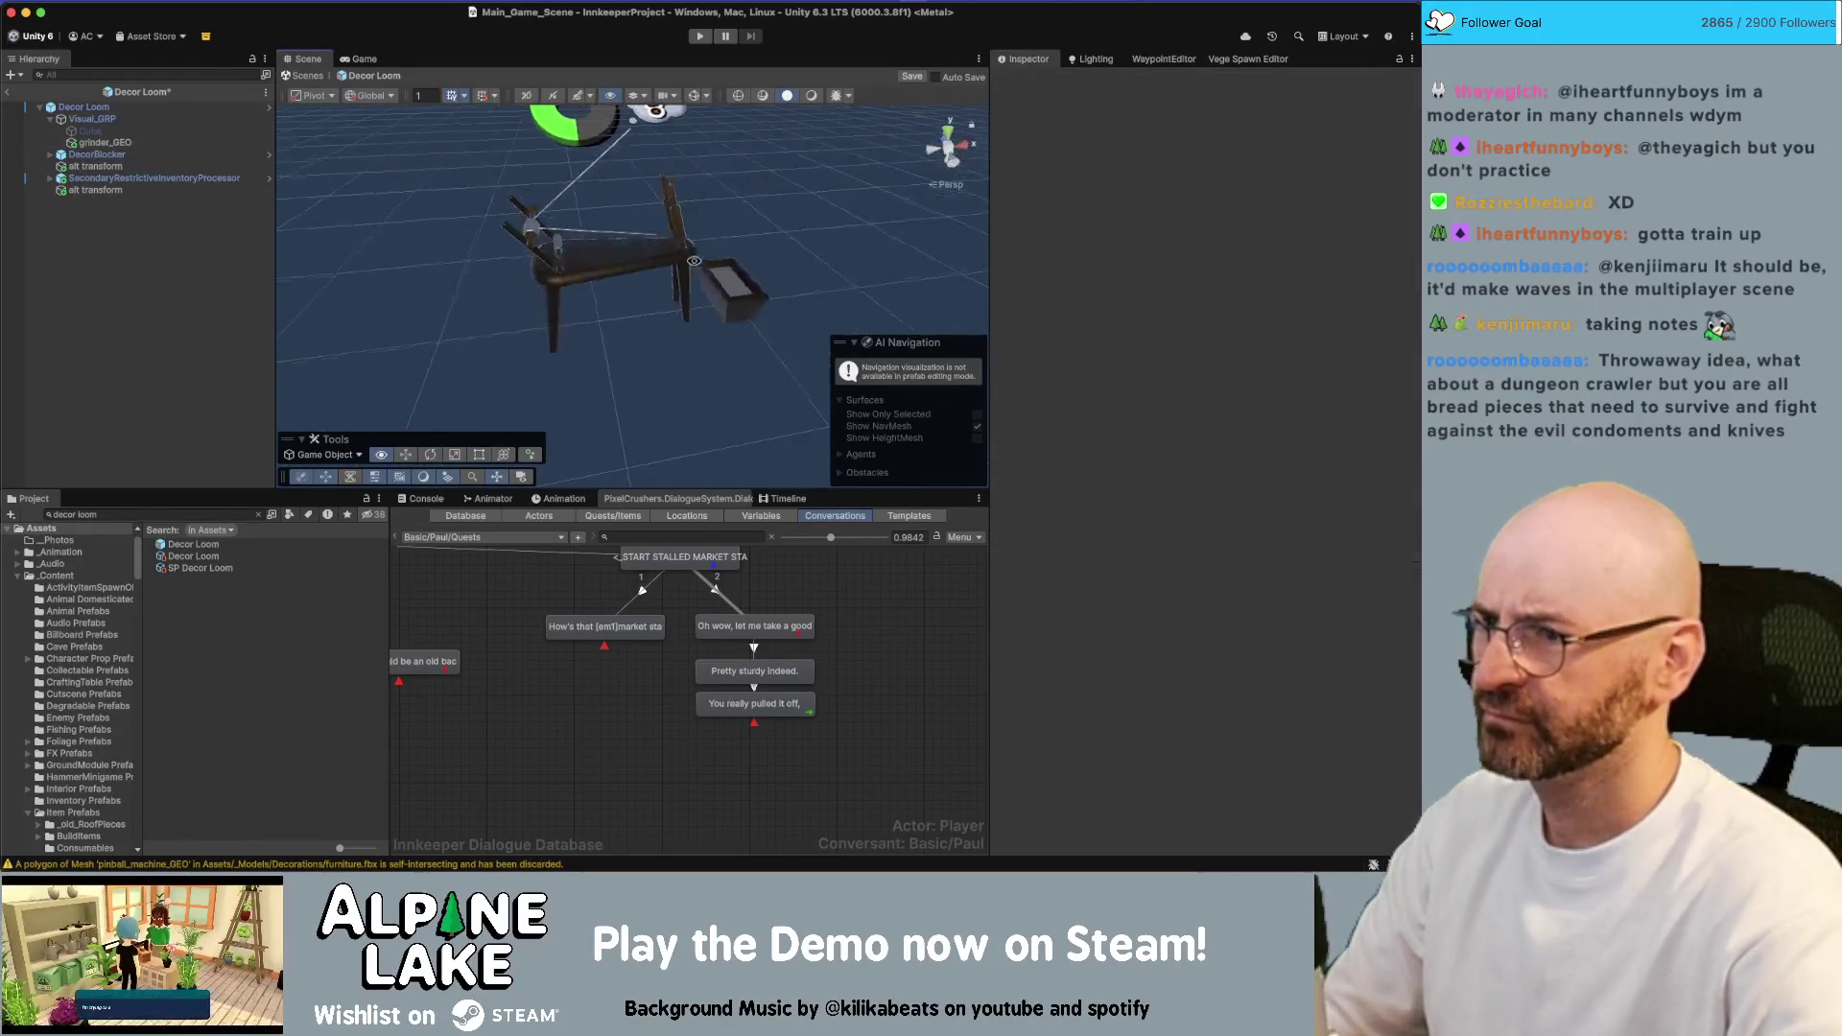
pyautogui.click(635, 259)
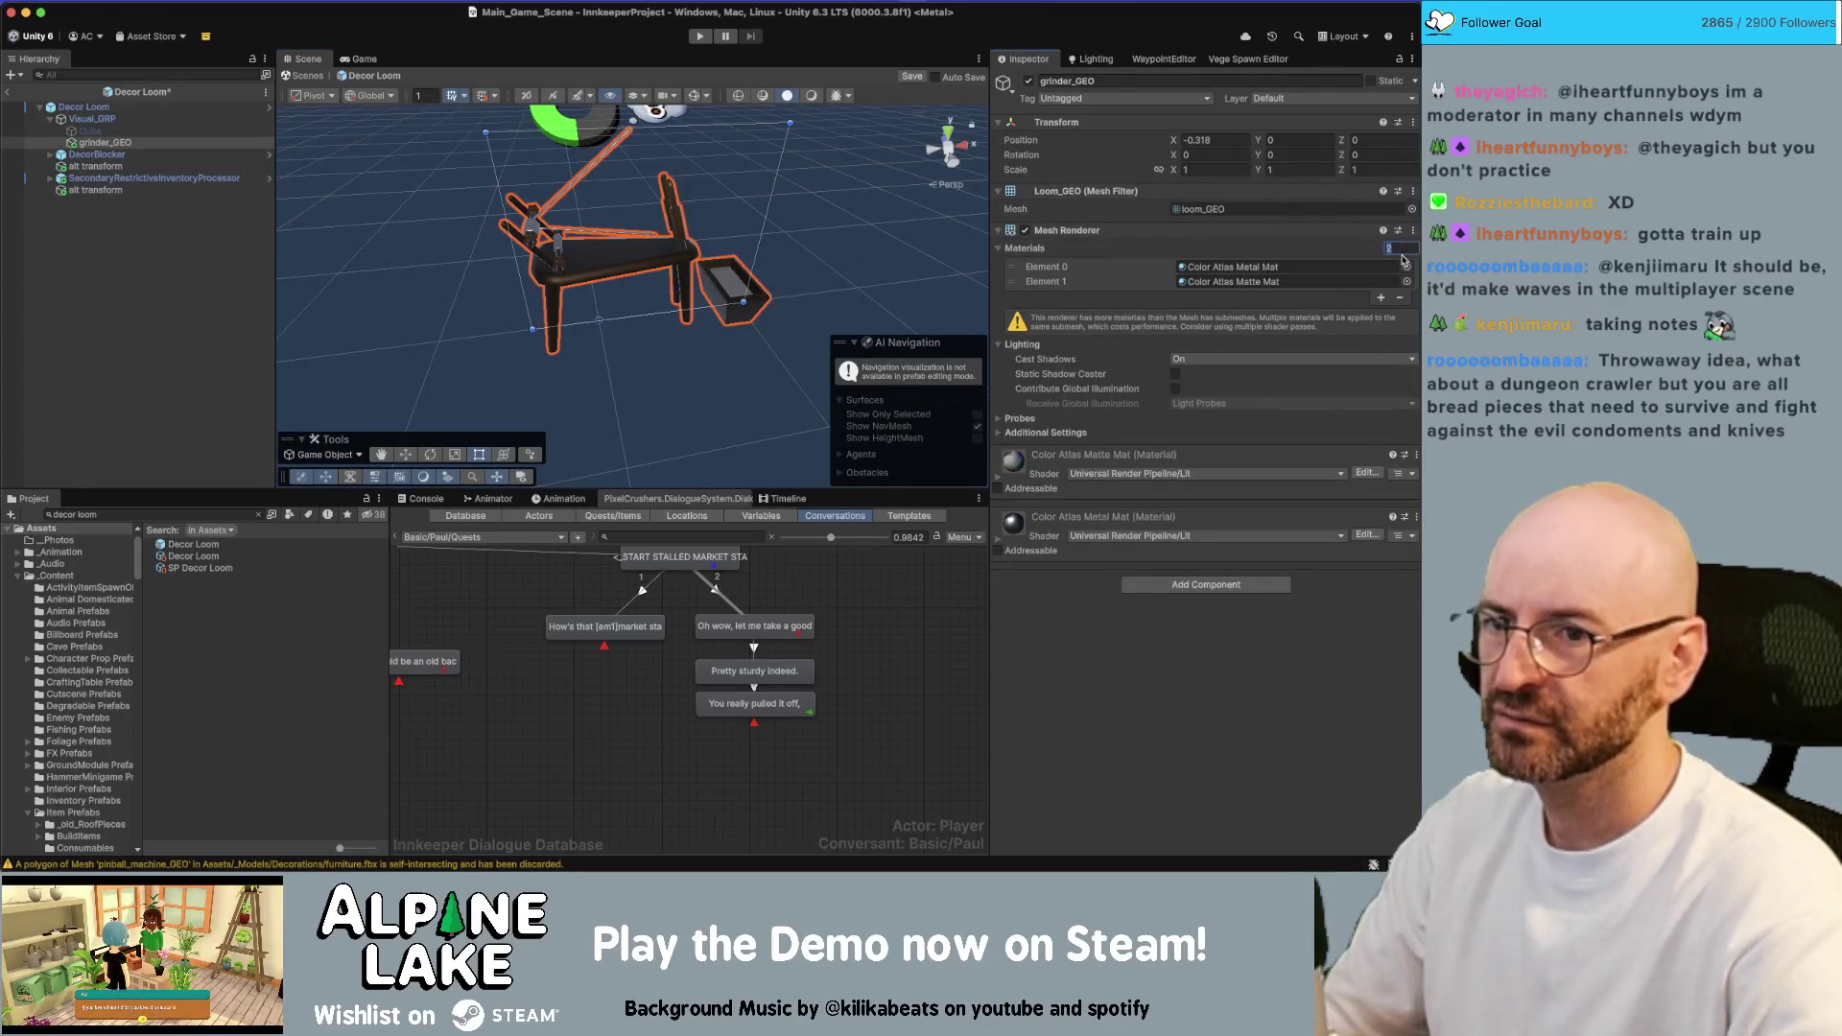
pyautogui.moveTo(1017, 284); pyautogui.dragTo(1017, 275)
pyautogui.click(1228, 281)
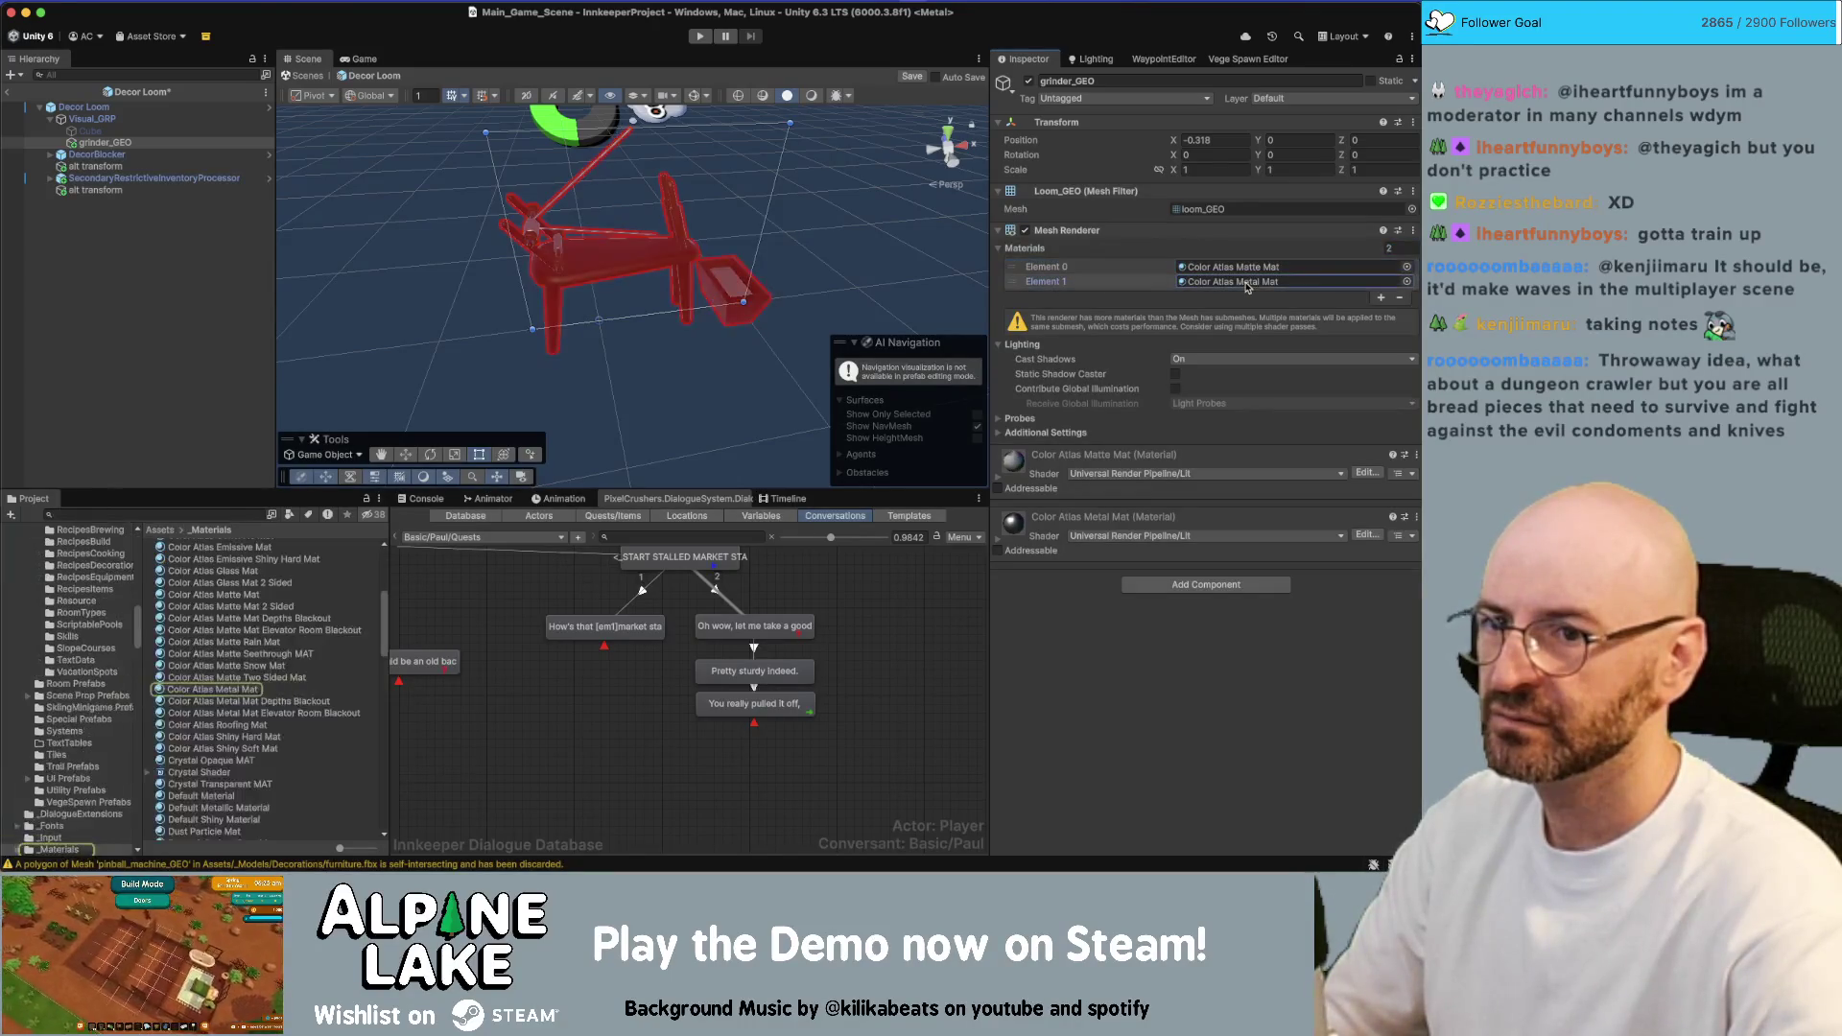
pyautogui.click(1400, 298)
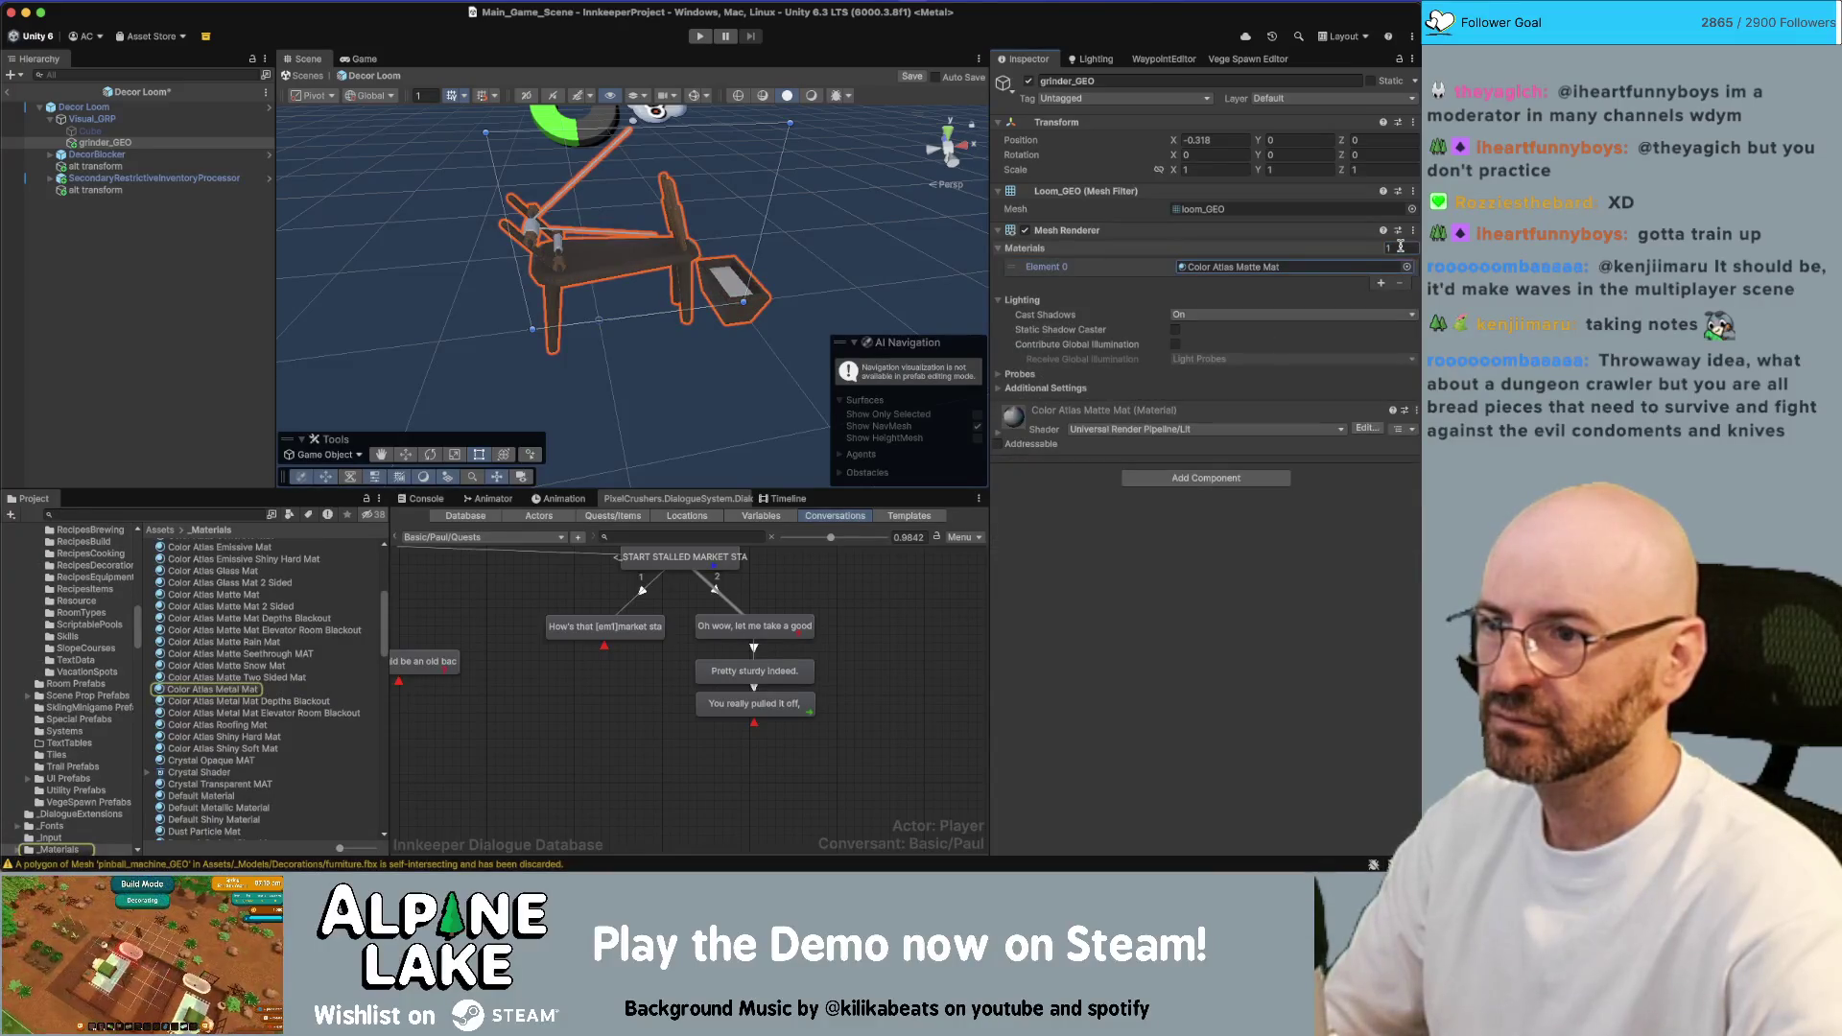
pyautogui.keyDown('alt'); pyautogui.moveTo(623, 278); pyautogui.dragTo(579, 272); pyautogui.keyUp('alt')
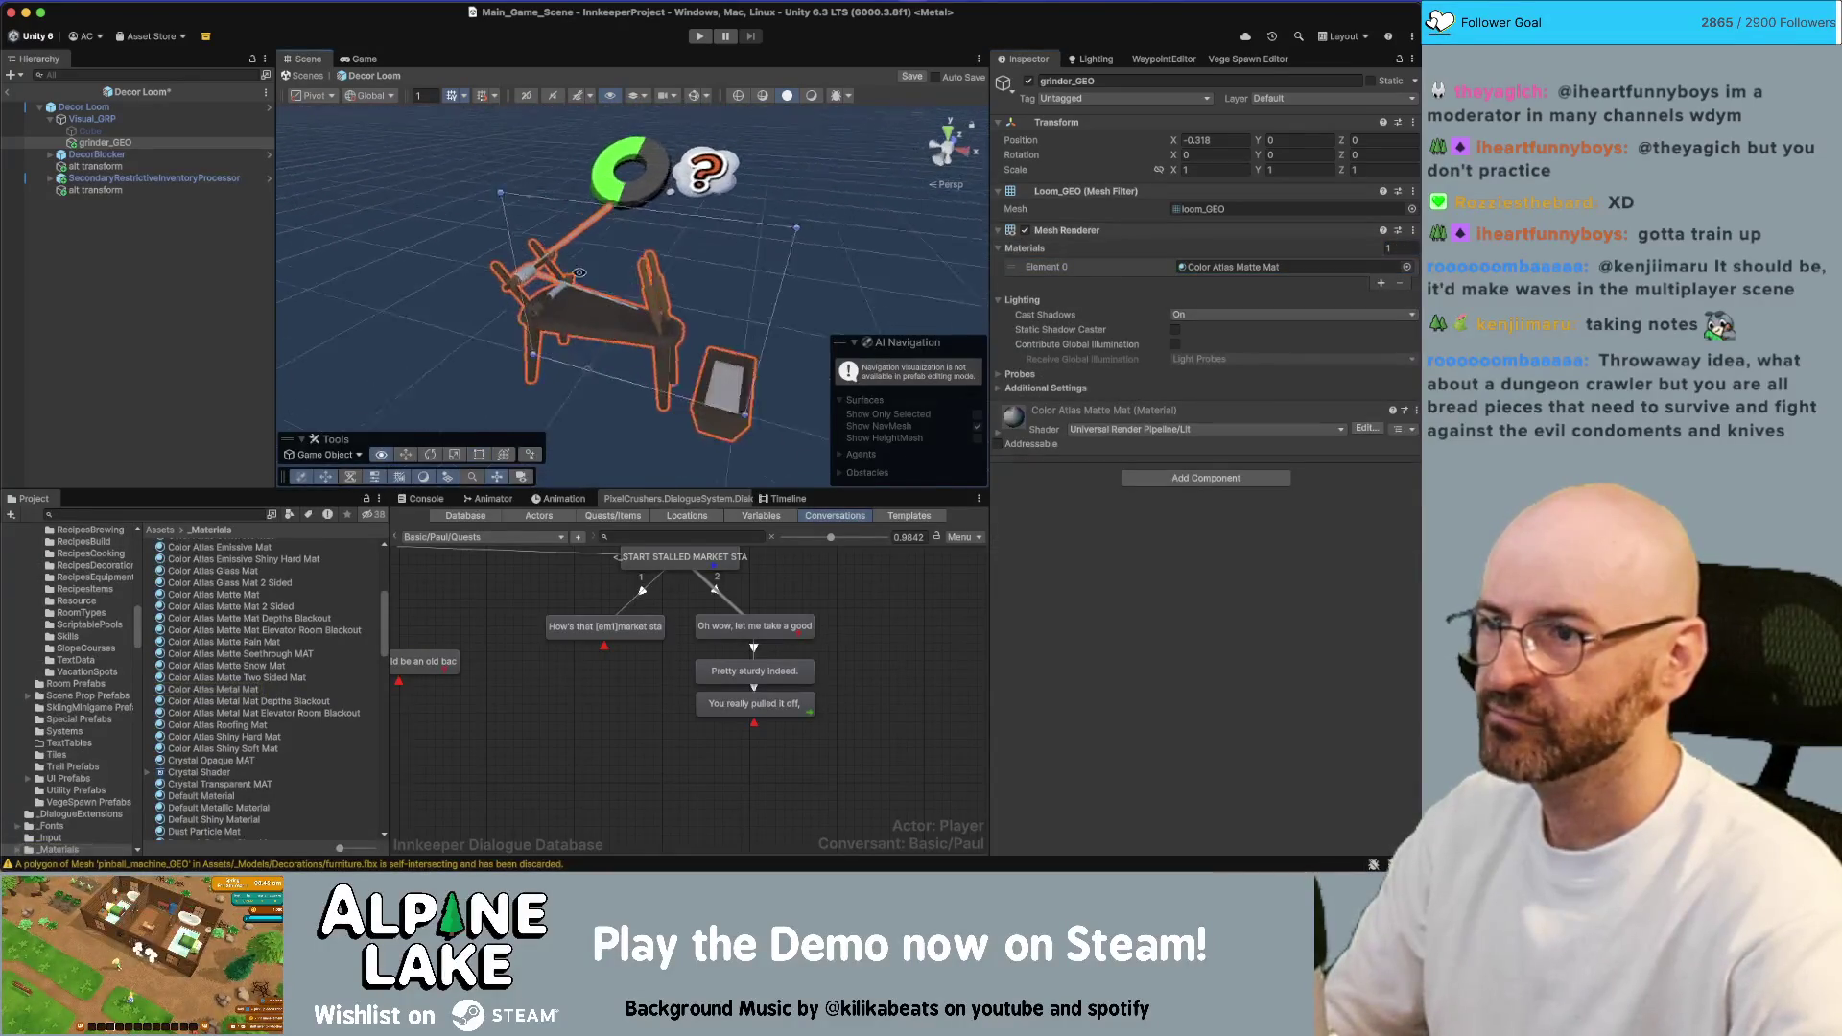
pyautogui.hotkey('ctrl', 'd')
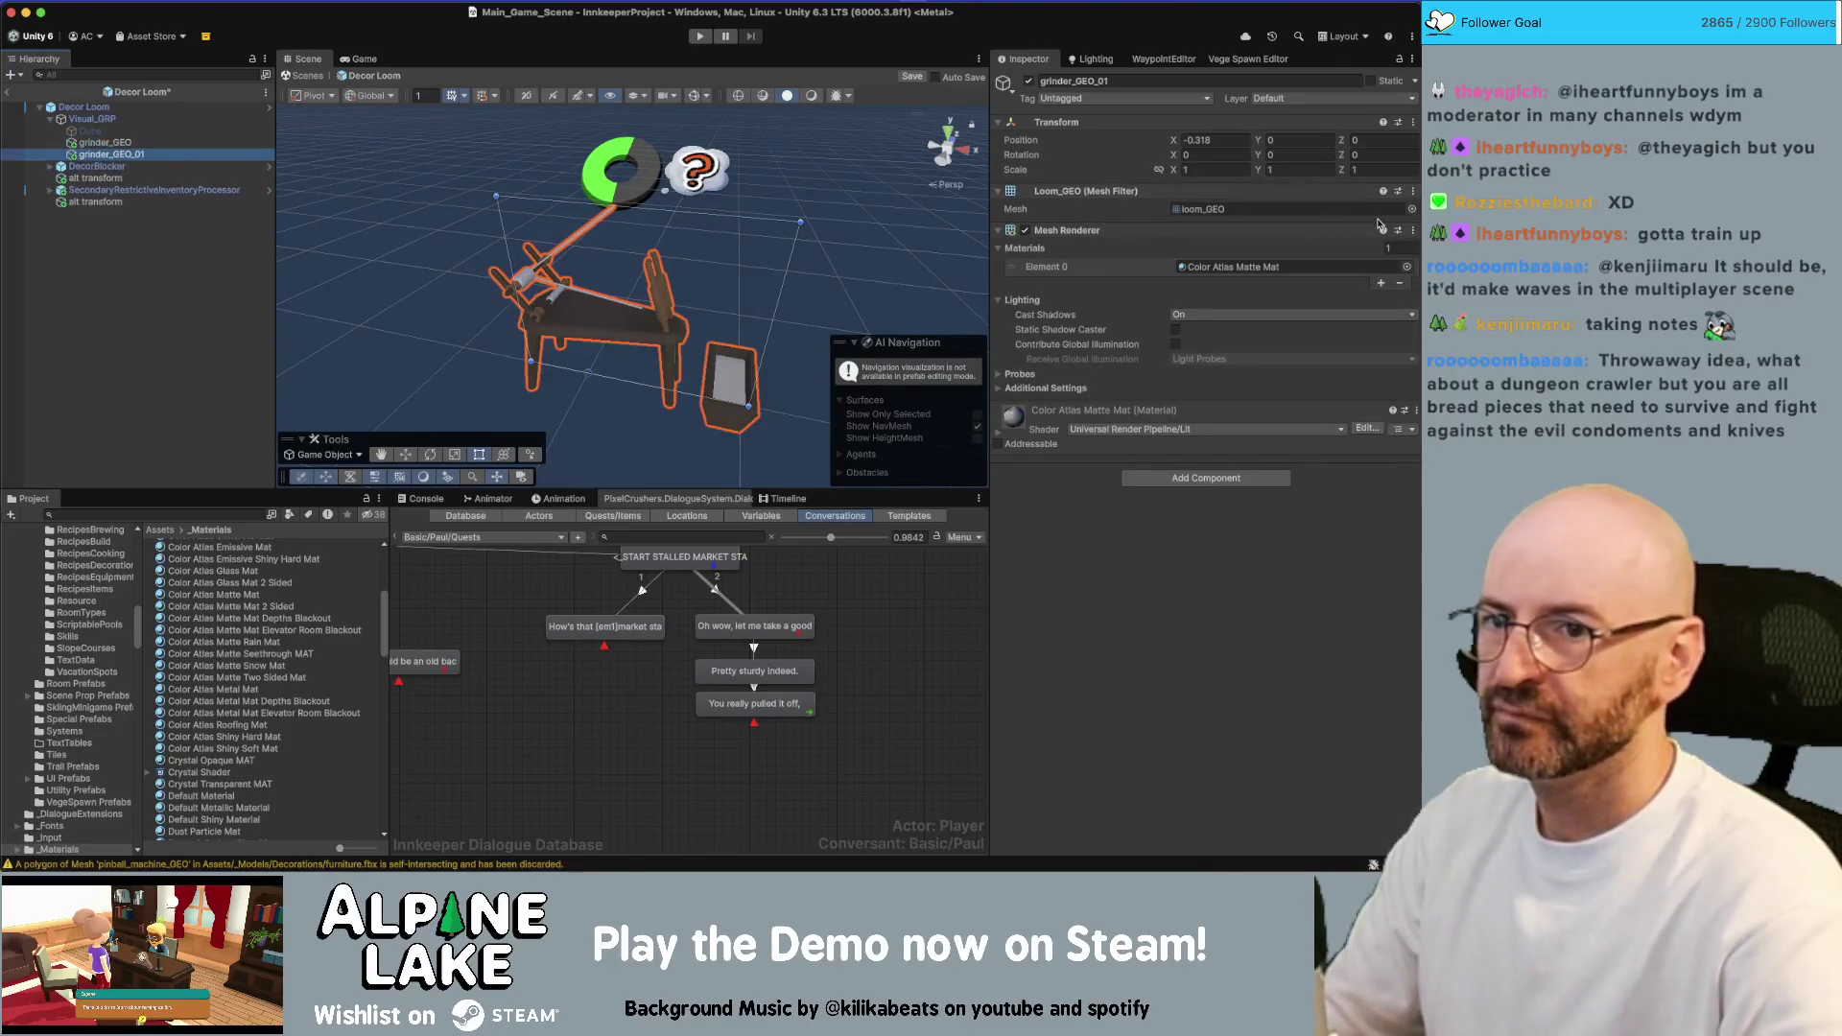
# Swap the duplicate's mesh to loom_wheel_GEO and frame the new wheel in view
pyautogui.click(1411, 208)
pyautogui.press('Down')
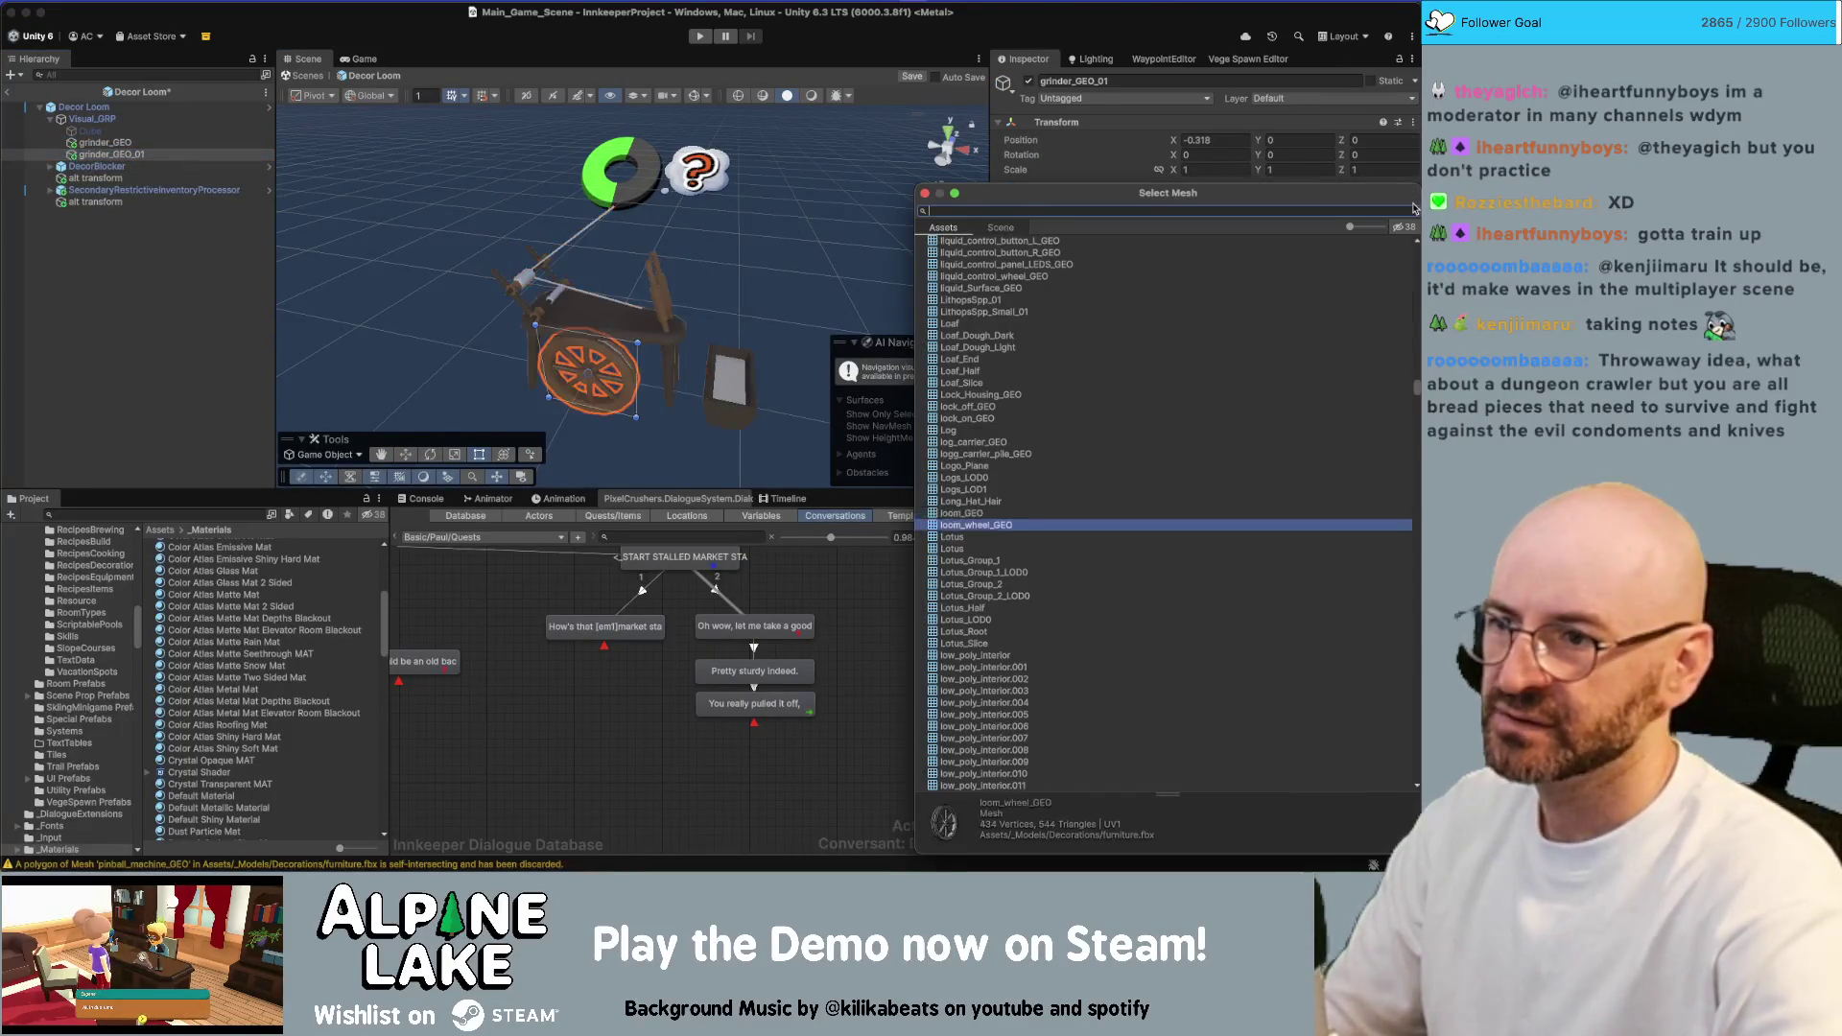
pyautogui.press('Return')
pyautogui.moveTo(575, 362)
pyautogui.keyDown('alt'); pyautogui.mouseDown()
pyautogui.moveTo(597, 374)
pyautogui.moveTo(672, 236)
pyautogui.moveTo(781, 268)
pyautogui.mouseUp(); pyautogui.keyUp('alt')
pyautogui.press('f')
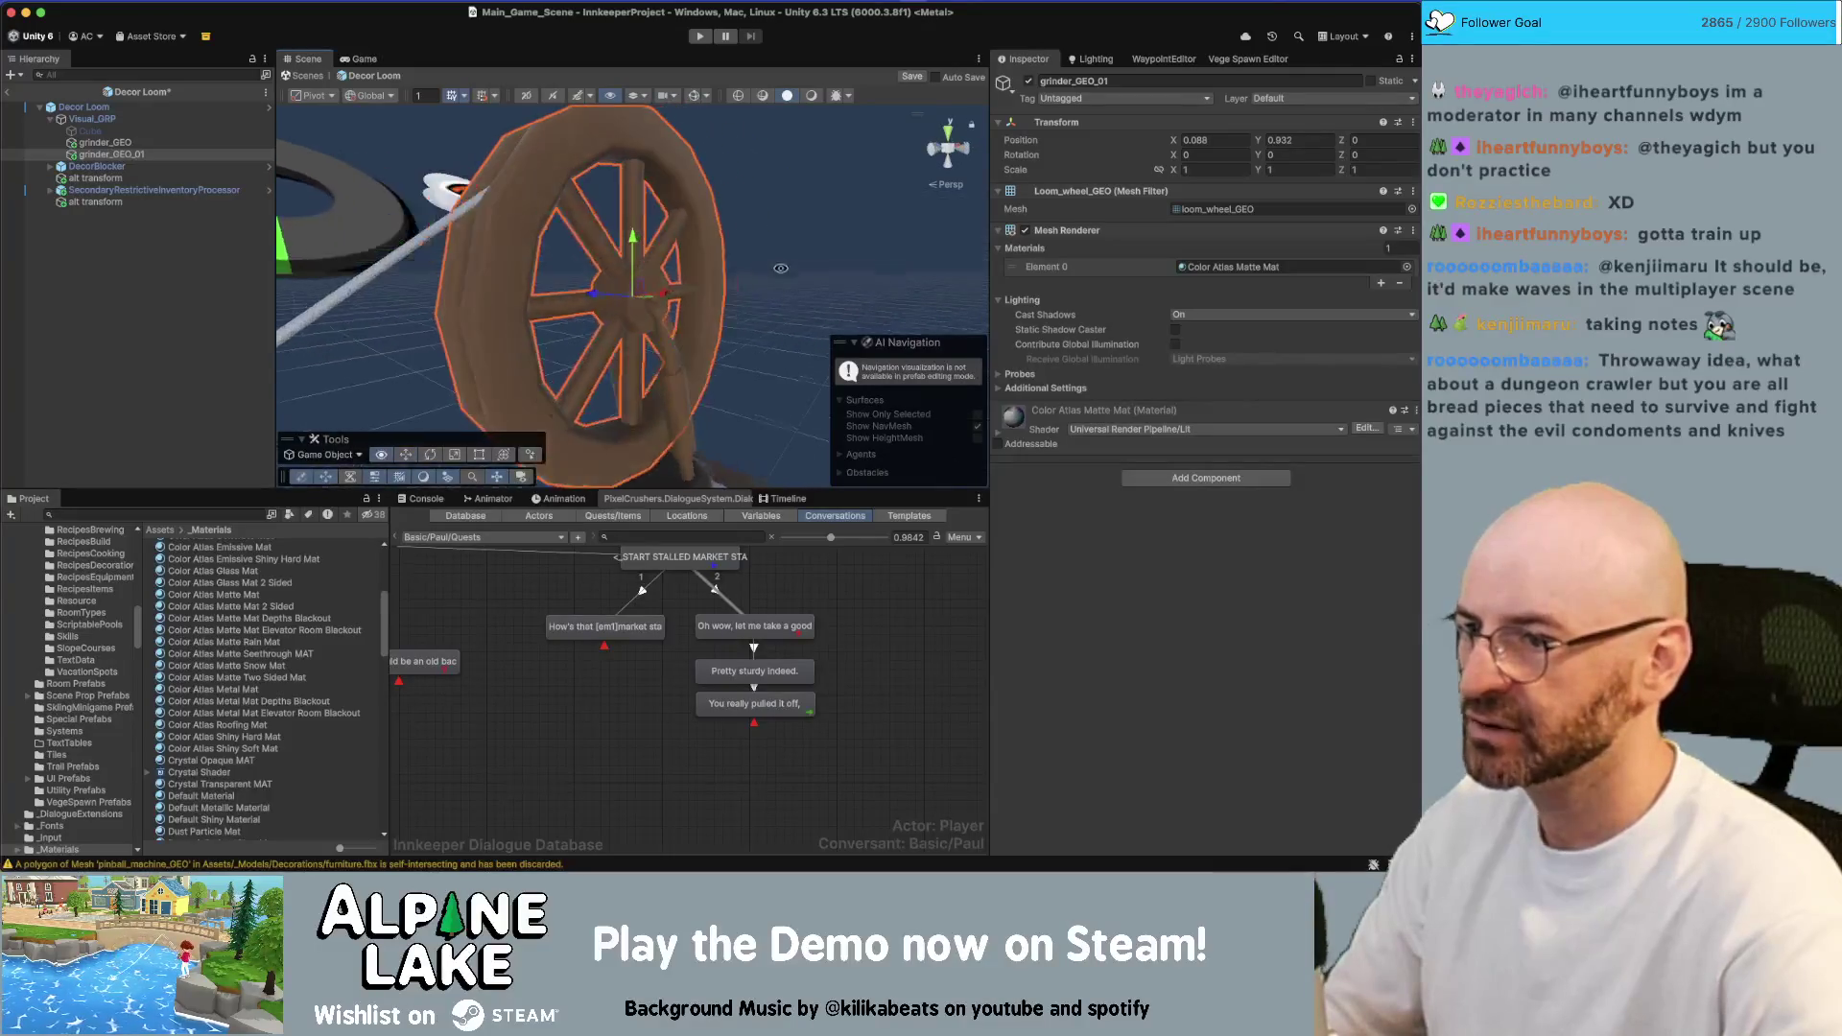
pyautogui.scroll(10, 629, 254)
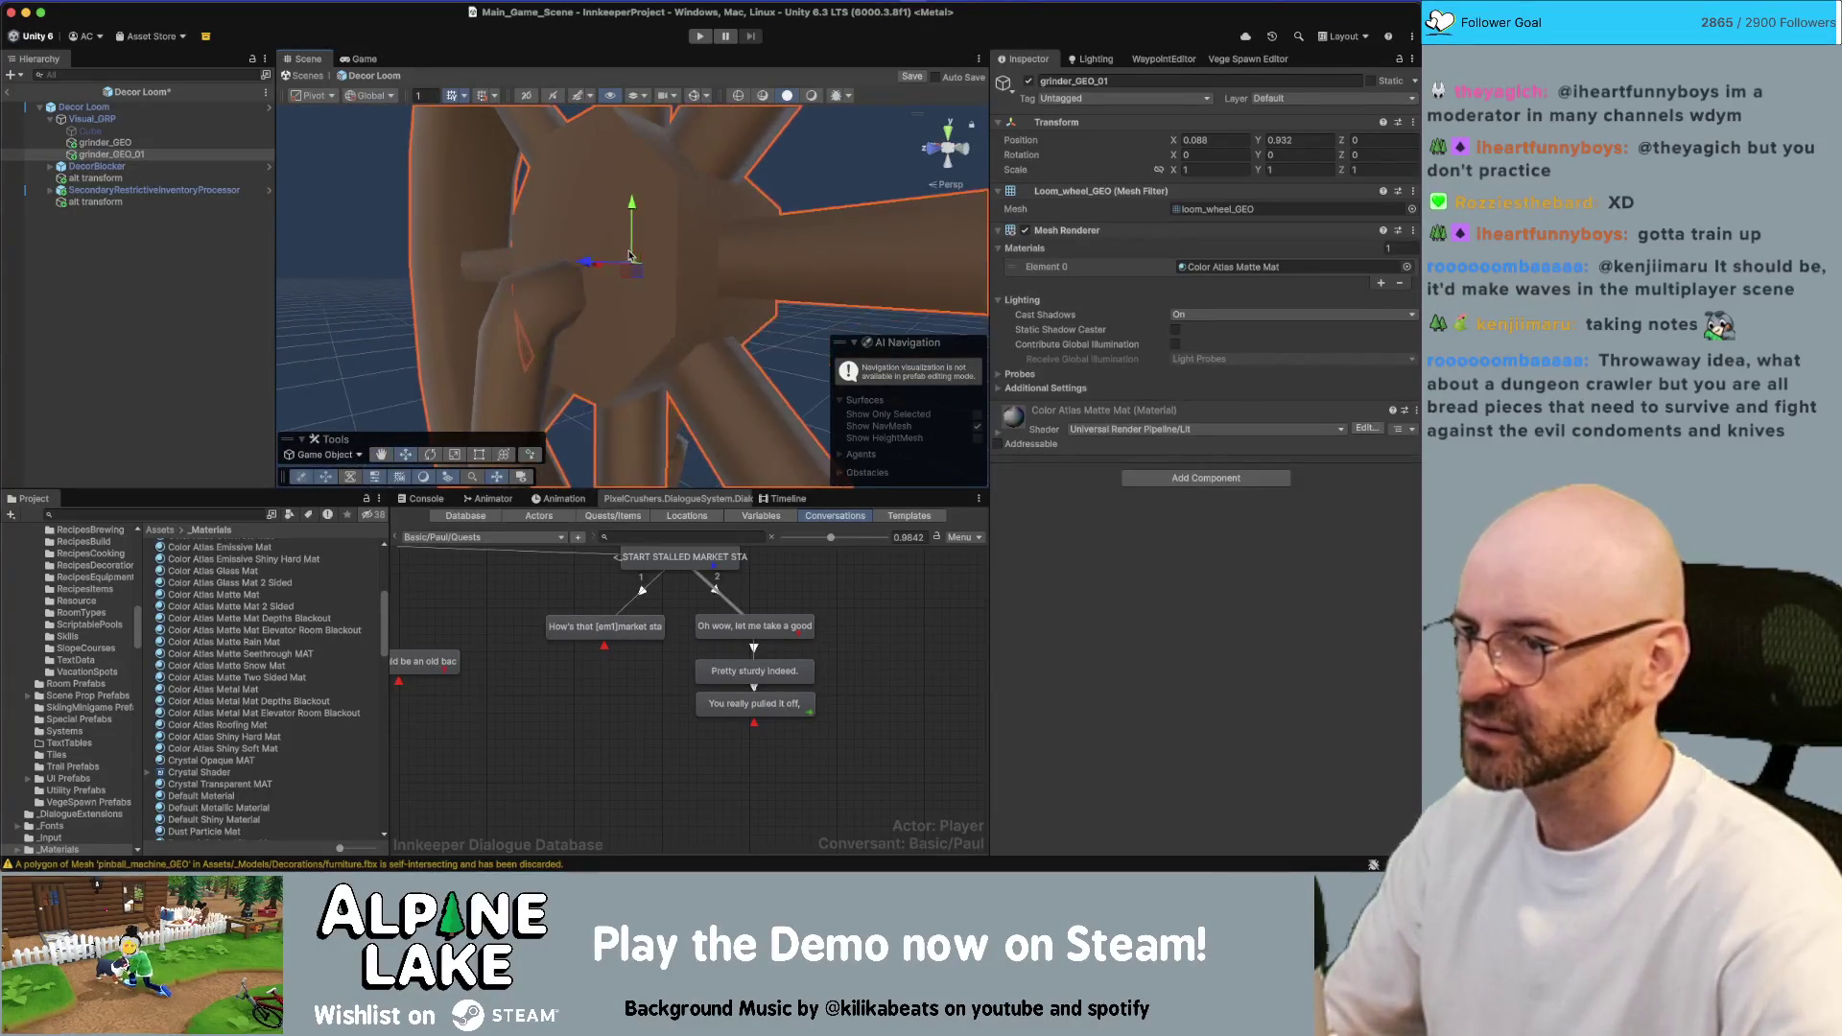
pyautogui.moveTo(629, 254)
pyautogui.keyDown('alt'); pyautogui.mouseDown()
pyautogui.moveTo(843, 198)
pyautogui.moveTo(864, 232)
pyautogui.mouseUp(); pyautogui.keyUp('alt')
pyautogui.keyDown('alt'); pyautogui.moveTo(863, 232); pyautogui.dragTo(953, 252, button='right'); pyautogui.keyUp('alt')
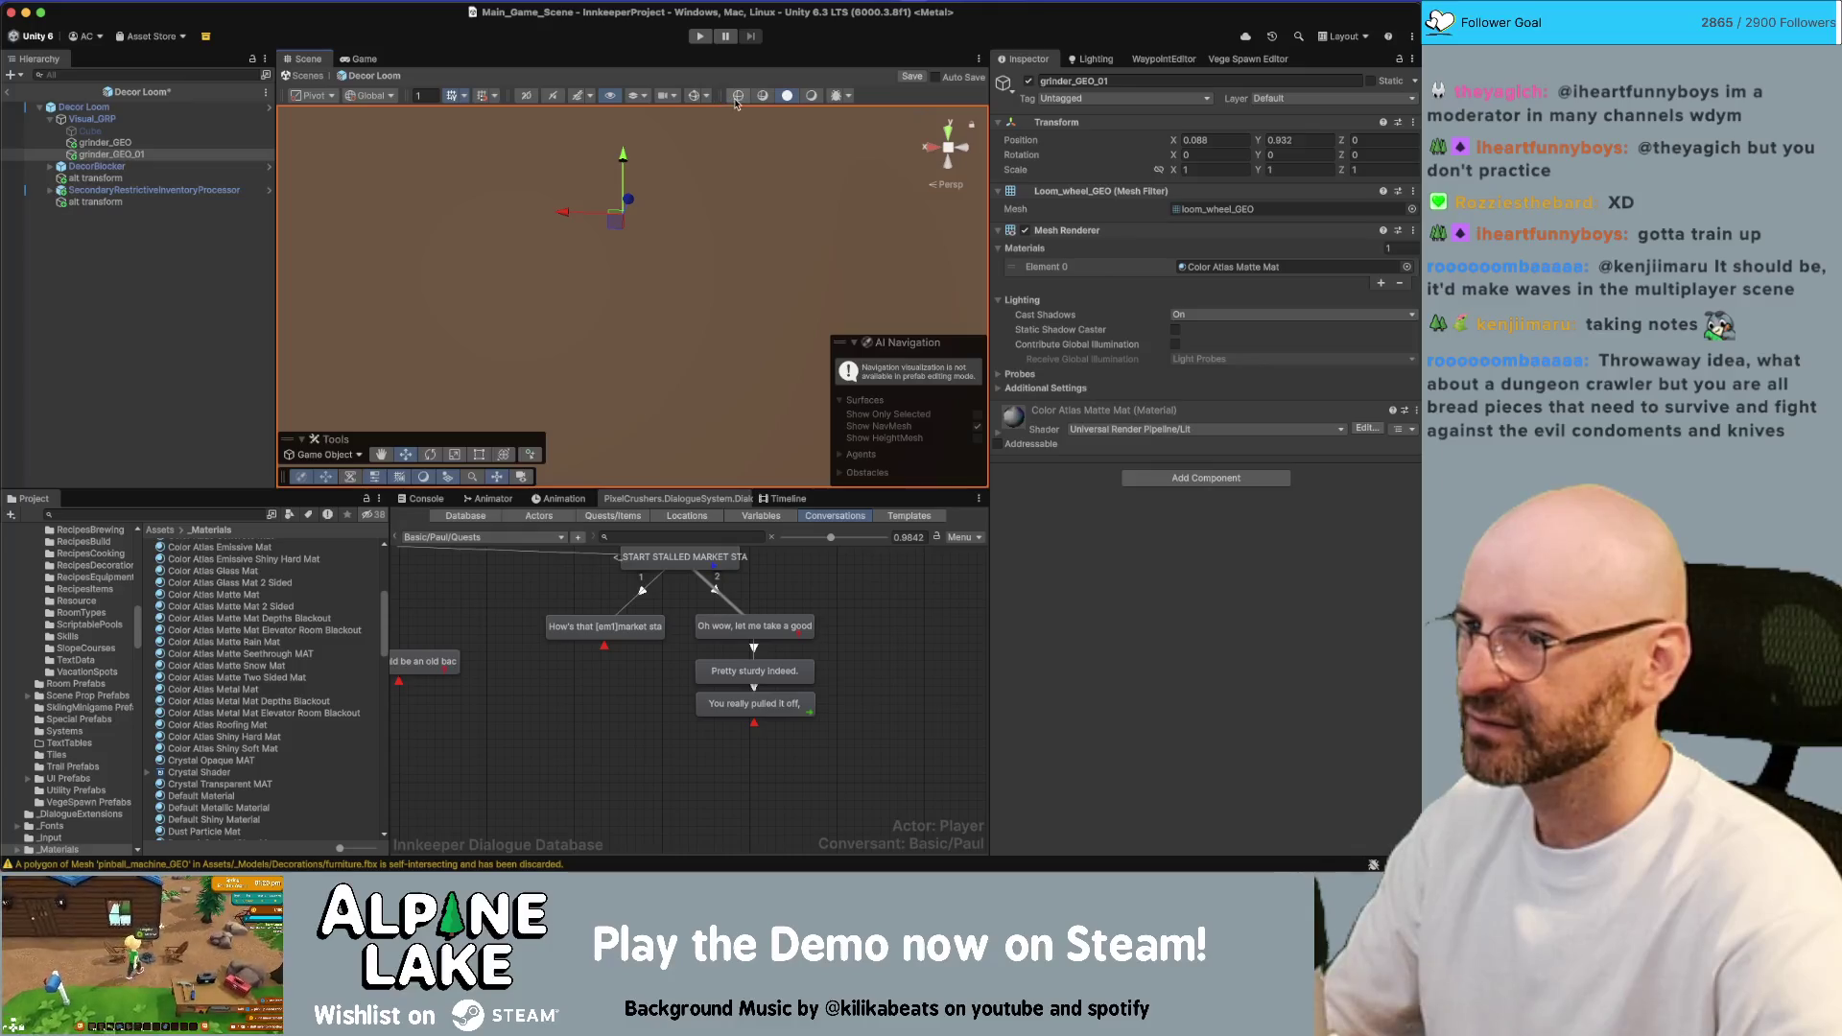
# In wireframe view, move the wheel up onto the loom frame and set Position Z to 0
pyautogui.click(737, 97)
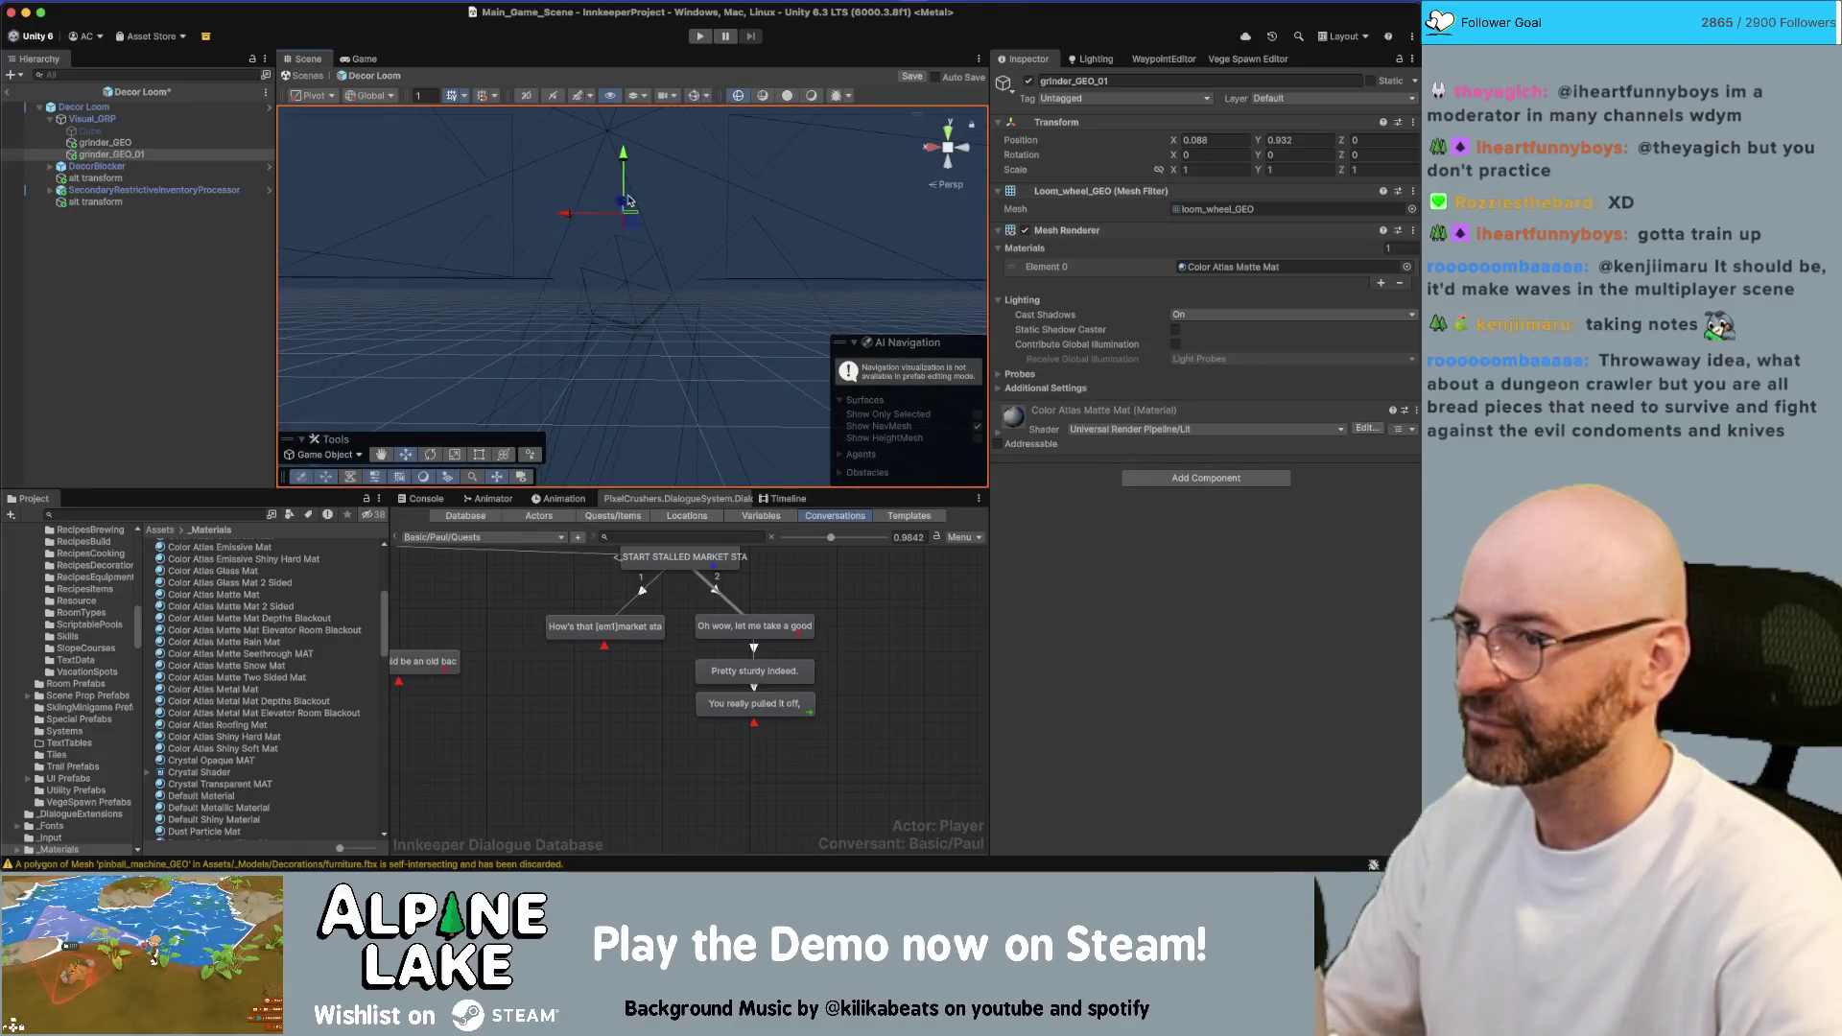
pyautogui.moveTo(625, 215)
pyautogui.mouseDown()
pyautogui.moveTo(628, 302)
pyautogui.moveTo(652, 264)
pyautogui.moveTo(710, 265)
pyautogui.mouseUp()
pyautogui.press('f')
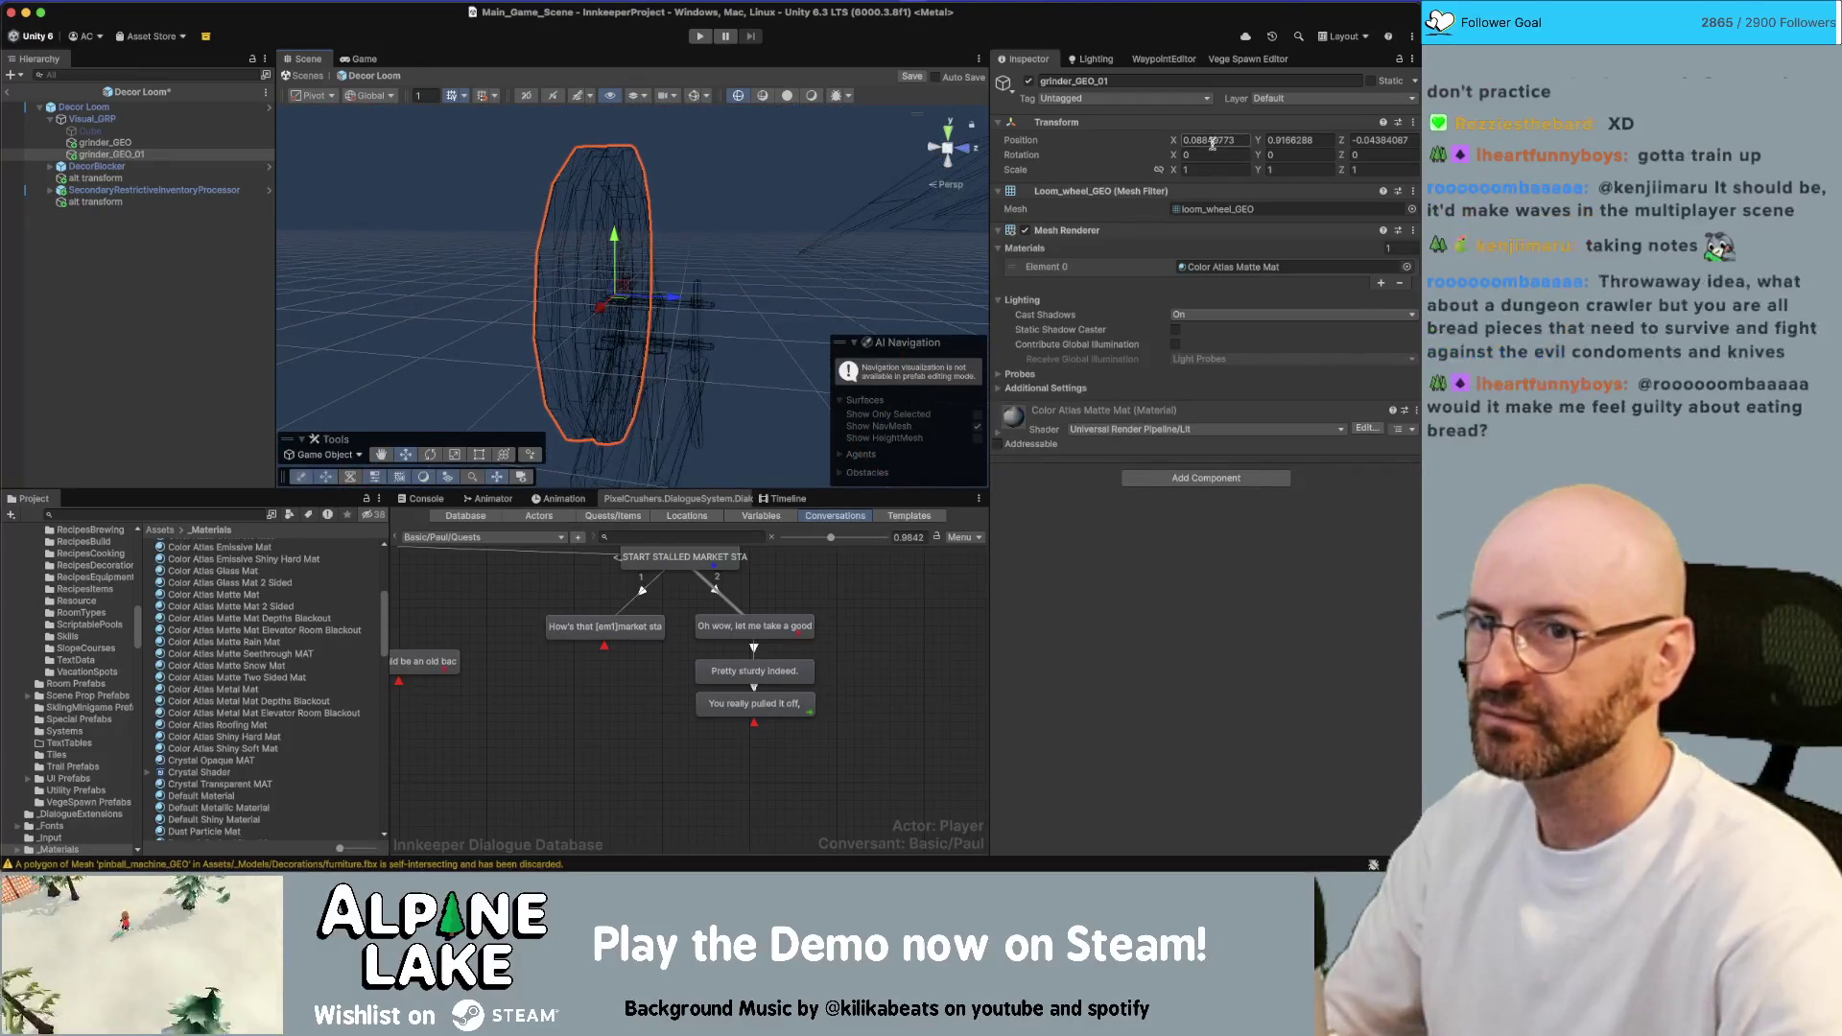
pyautogui.click(1212, 142)
pyautogui.write('0')
pyautogui.press('Return')
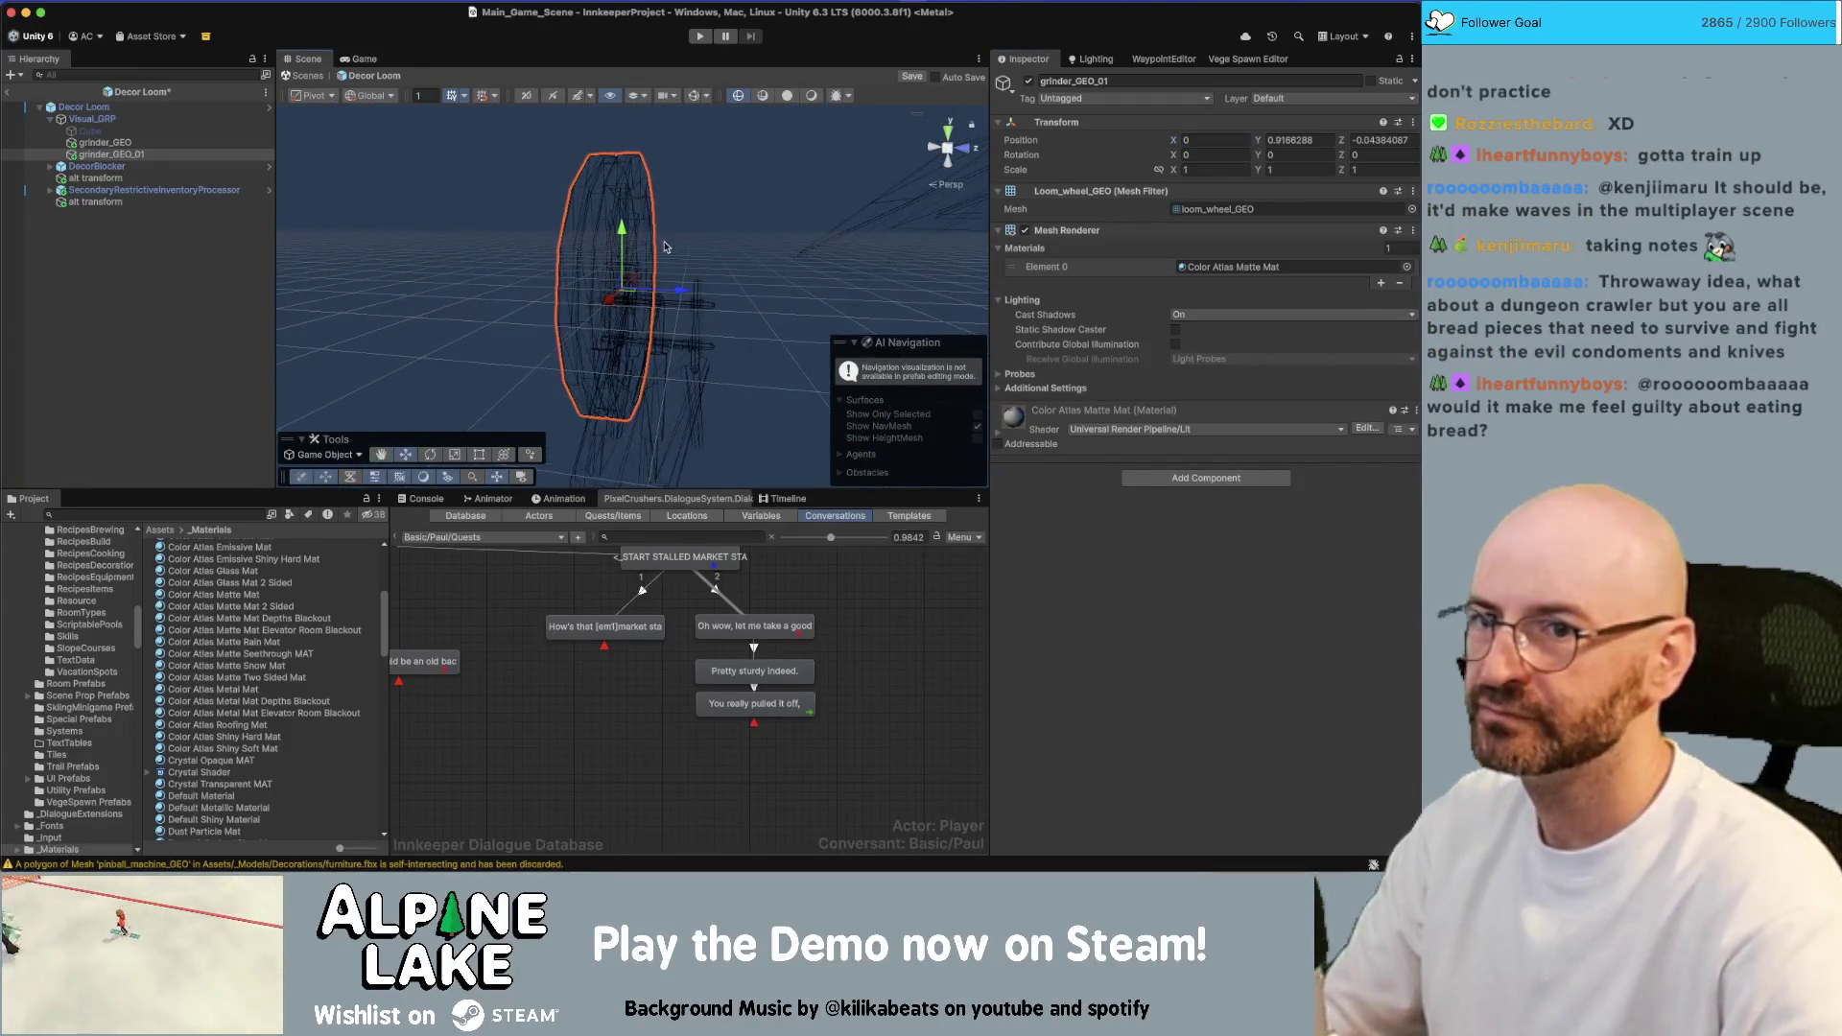
pyautogui.scroll(-2, 672, 240)
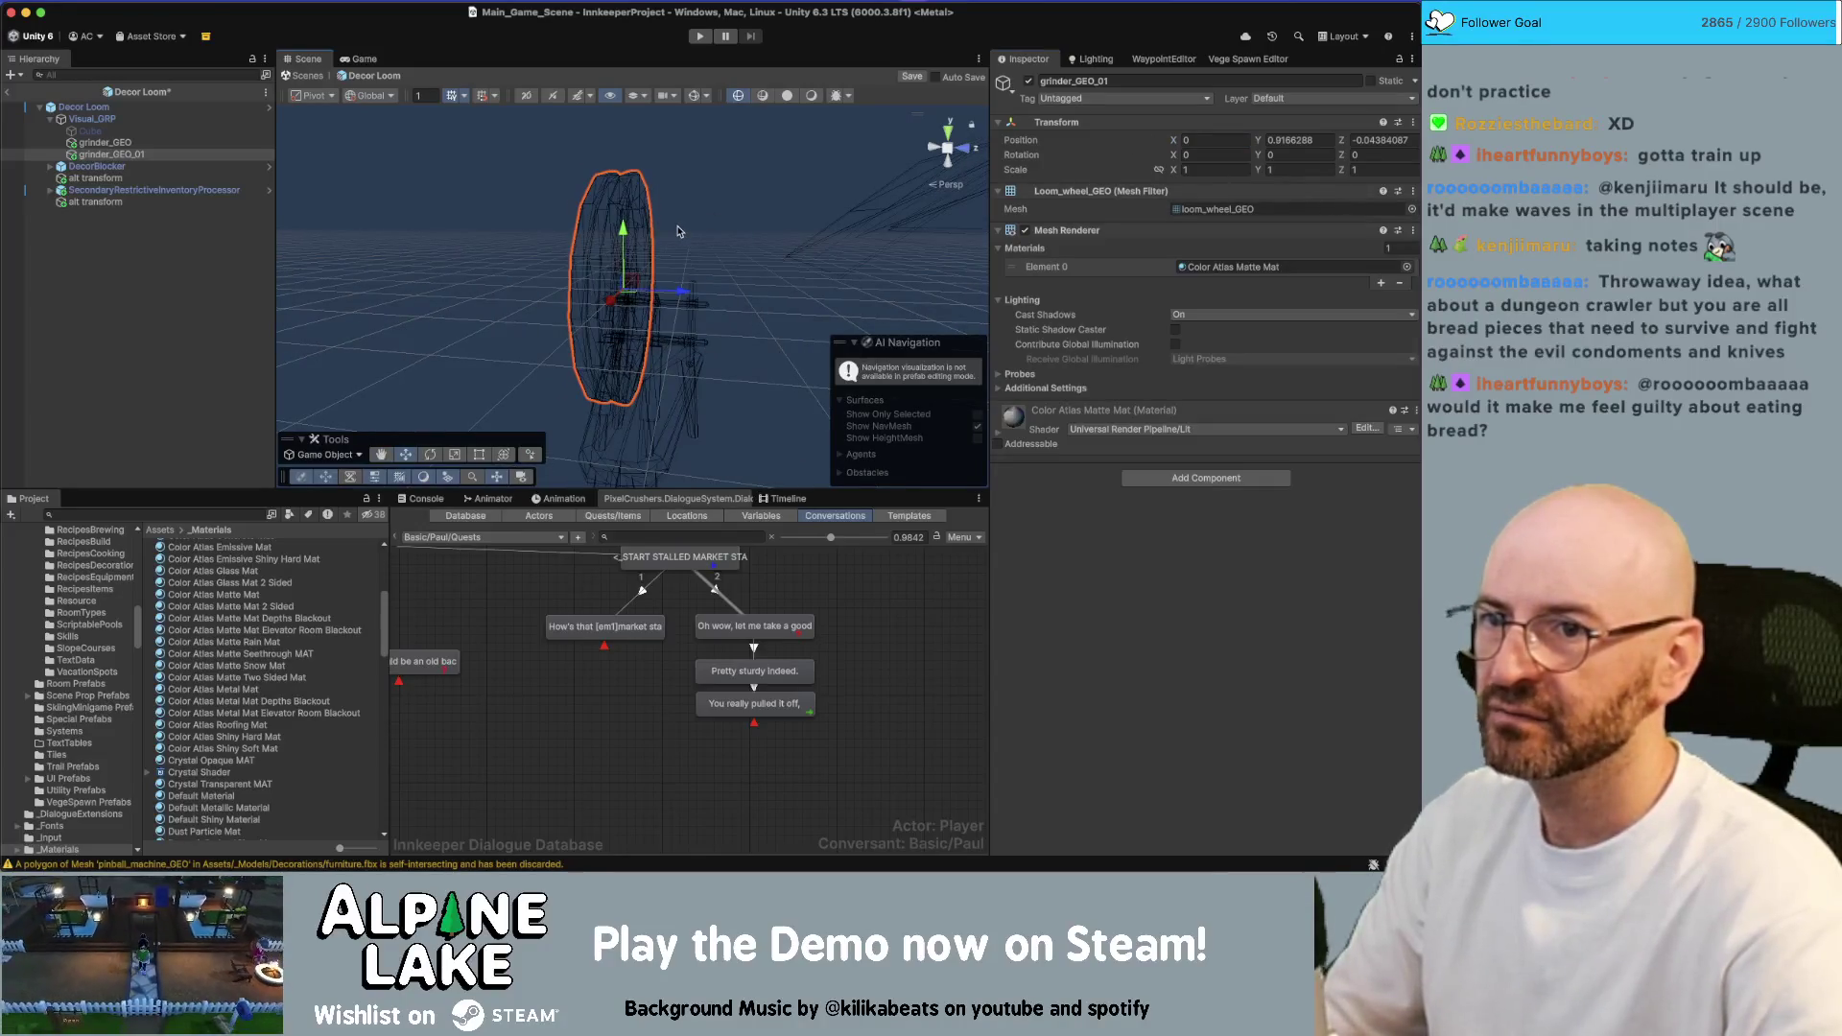
pyautogui.press('super+z')
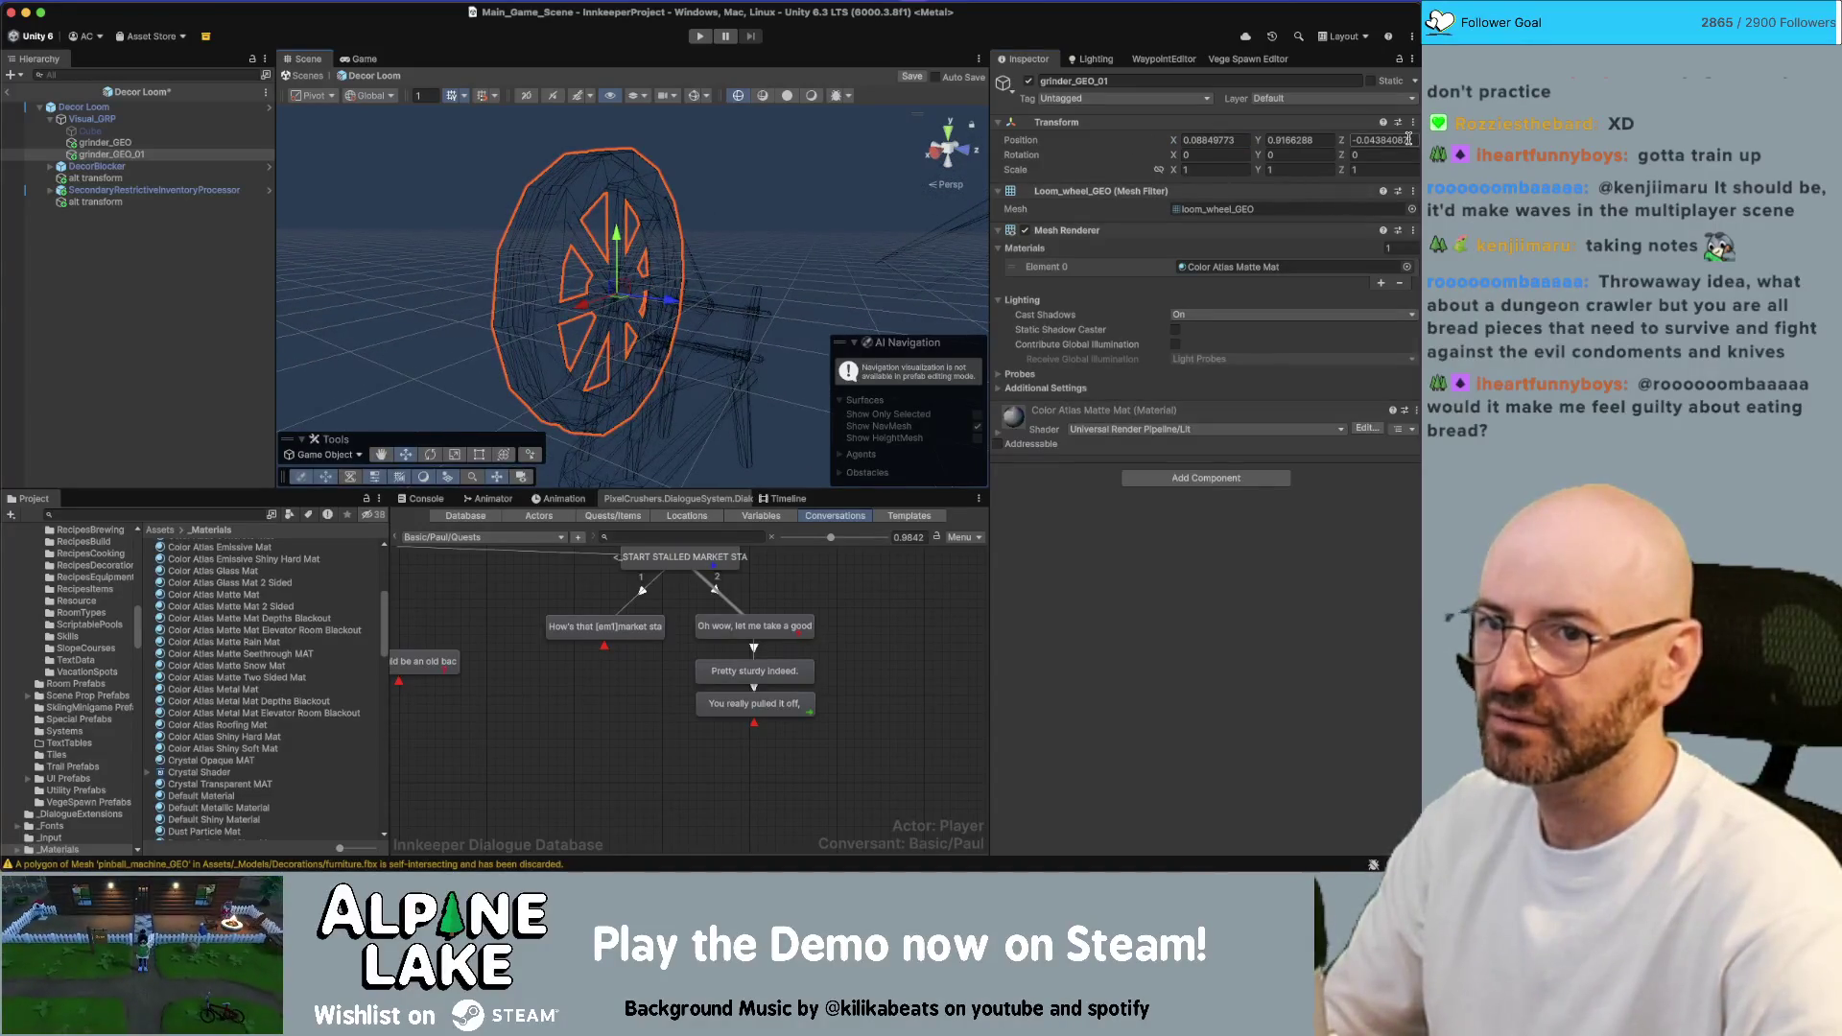
pyautogui.click(1409, 140)
pyautogui.write('0')
pyautogui.press('Return')
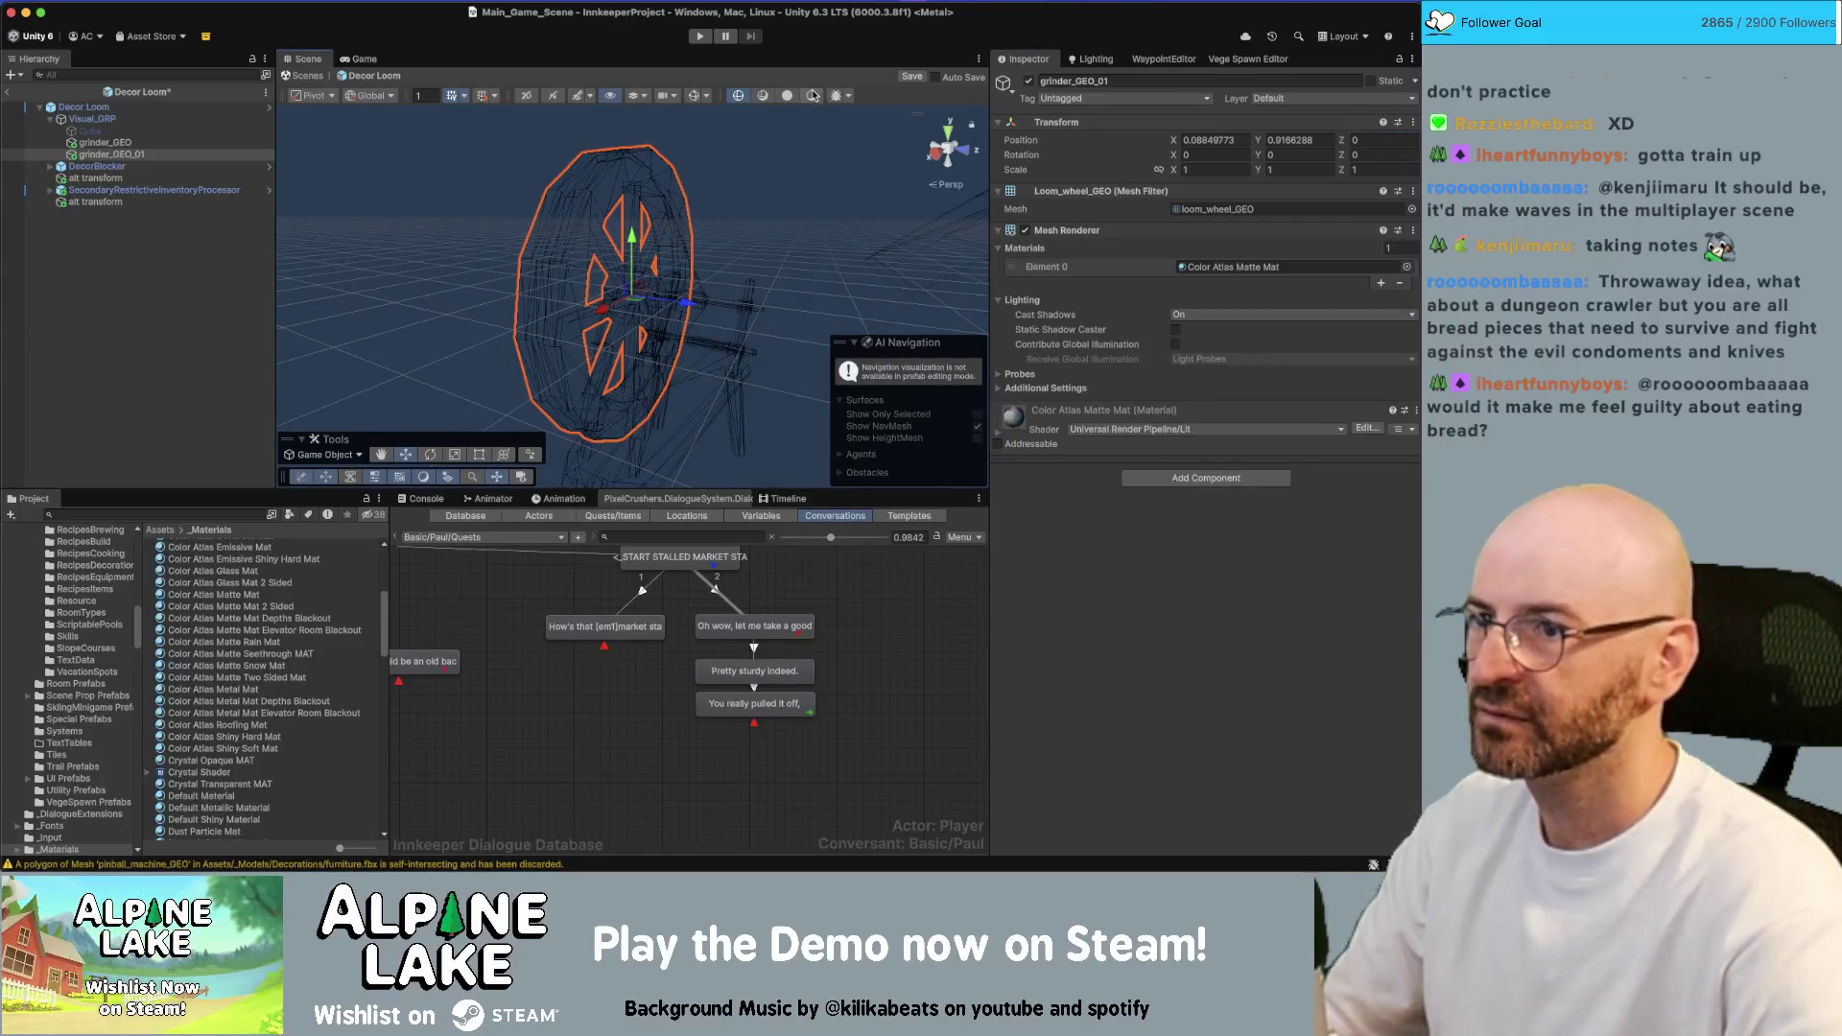
# Return to shaded display and view the whole loom with its seated wheel
pyautogui.click(812, 95)
pyautogui.click(758, 249)
pyautogui.moveTo(757, 250)
pyautogui.keyDown('alt'); pyautogui.mouseDown()
pyautogui.moveTo(780, 234)
pyautogui.moveTo(619, 252)
pyautogui.mouseUp(); pyautogui.keyUp('alt')
pyautogui.click(619, 253)
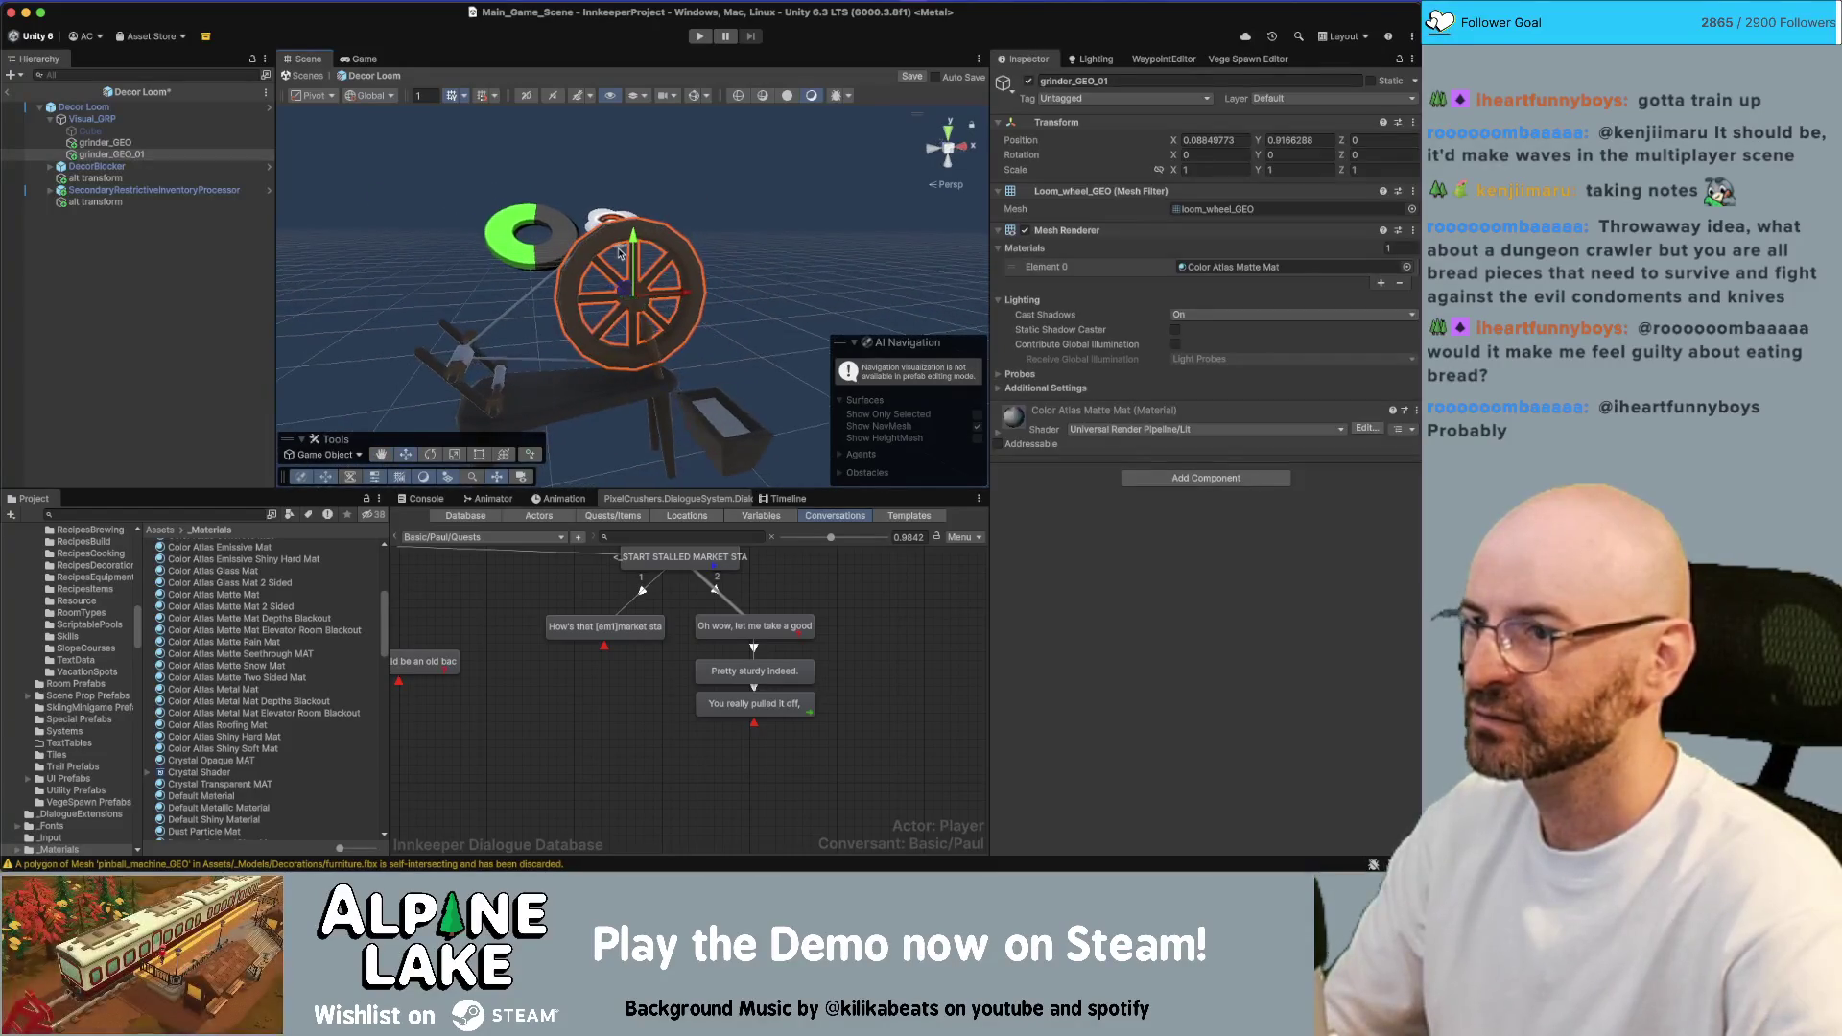
pyautogui.click(766, 201)
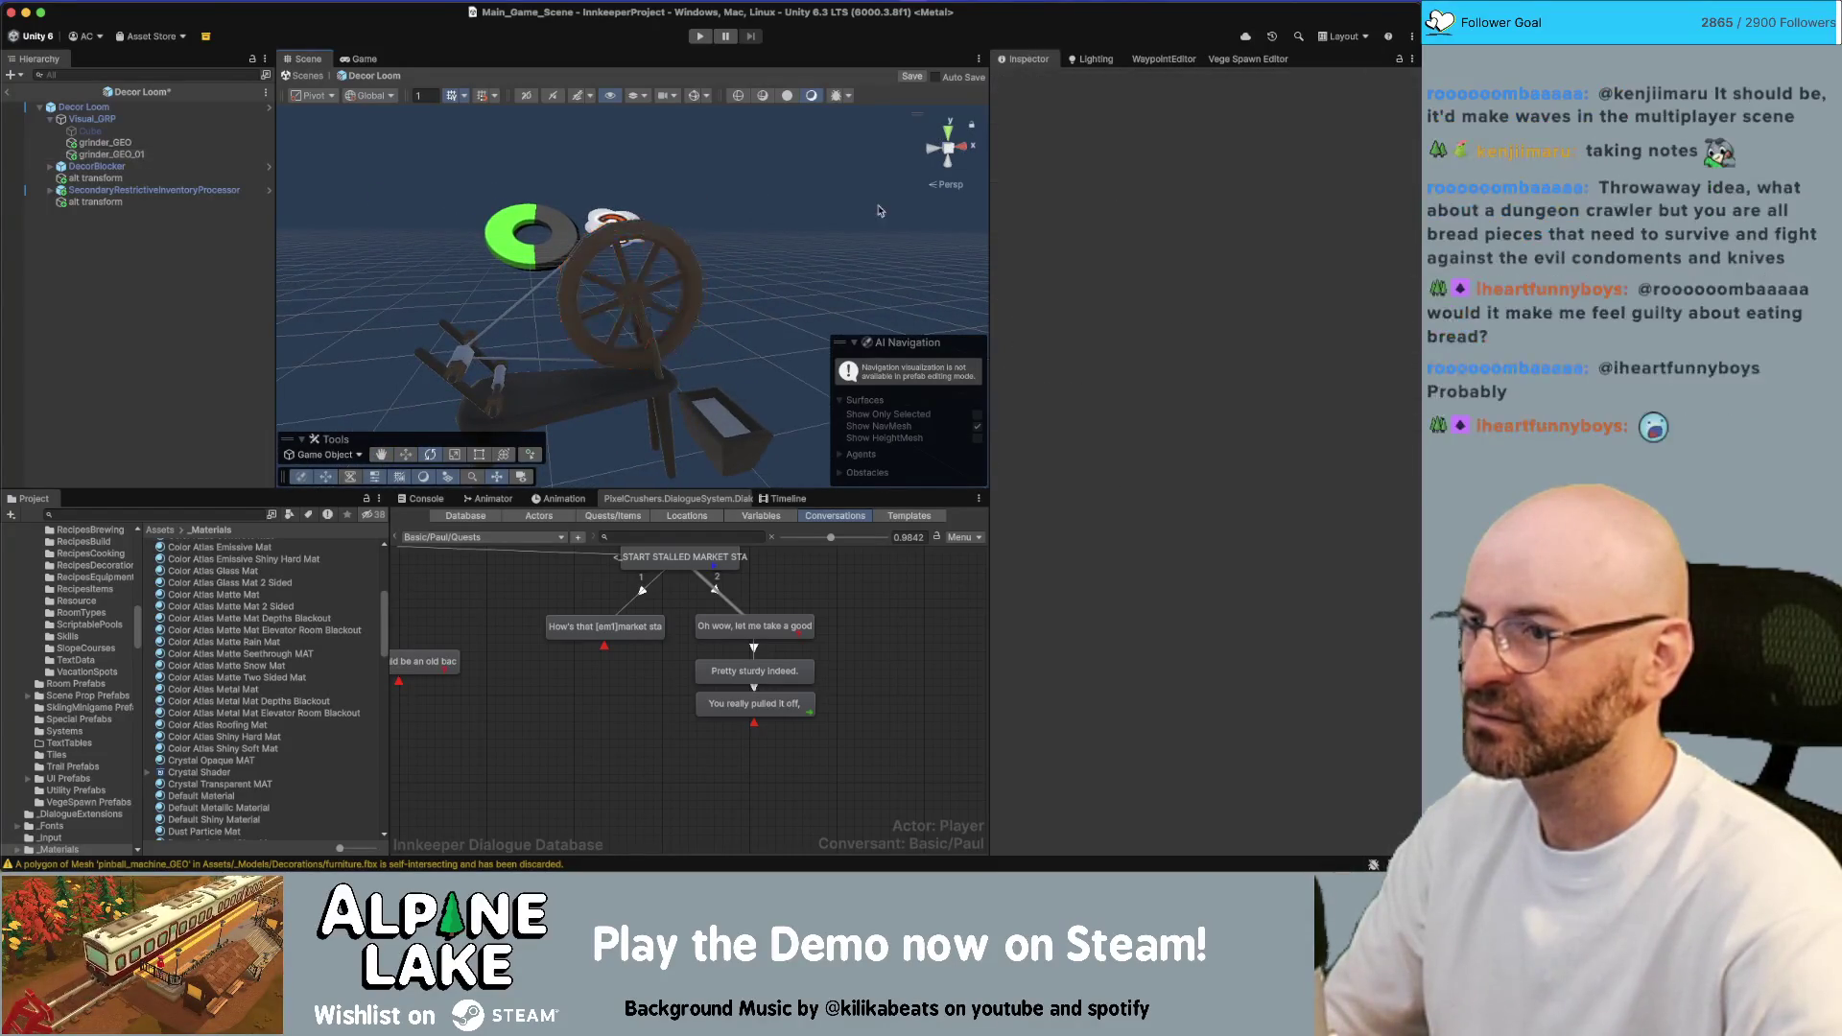
pyautogui.keyDown('alt'); pyautogui.moveTo(879, 210); pyautogui.dragTo(432, 182); pyautogui.keyUp('alt')
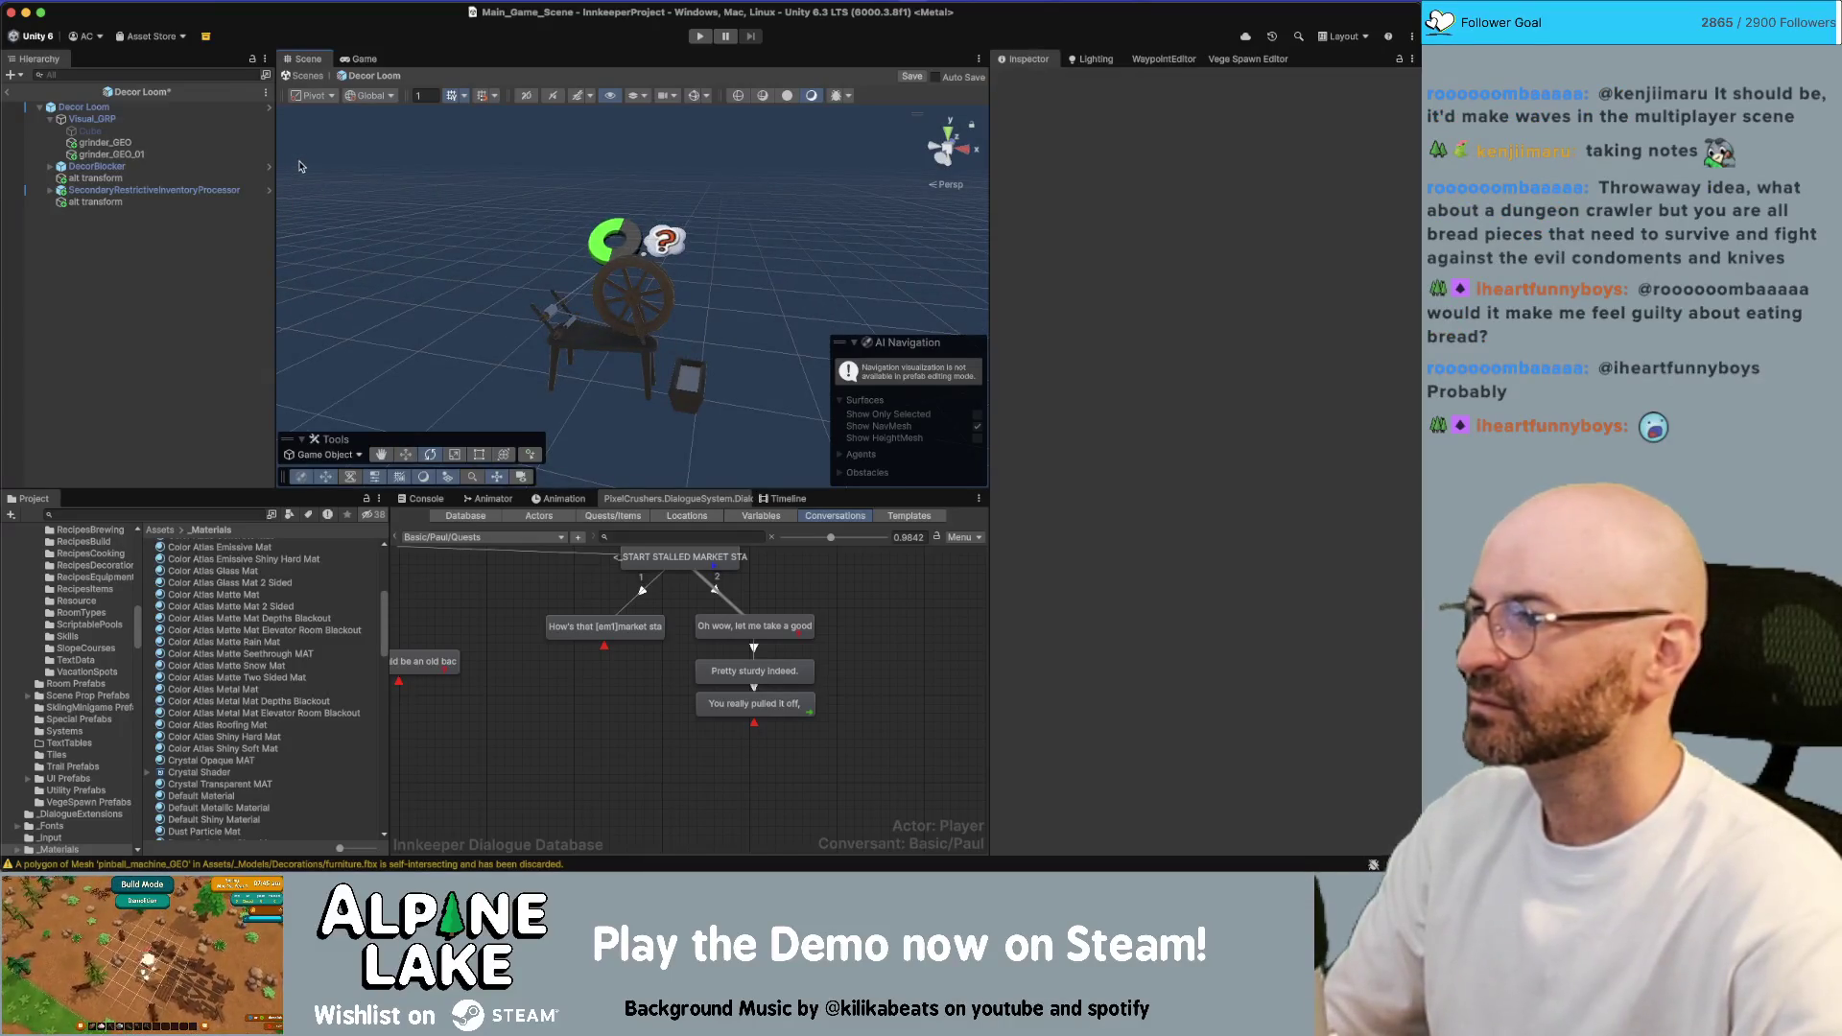
# Set SecondaryRestrictiveInventoryProcessor's Processor Type from Grinder to Loom and save the Decor Loom prefab
pyautogui.click(129, 107)
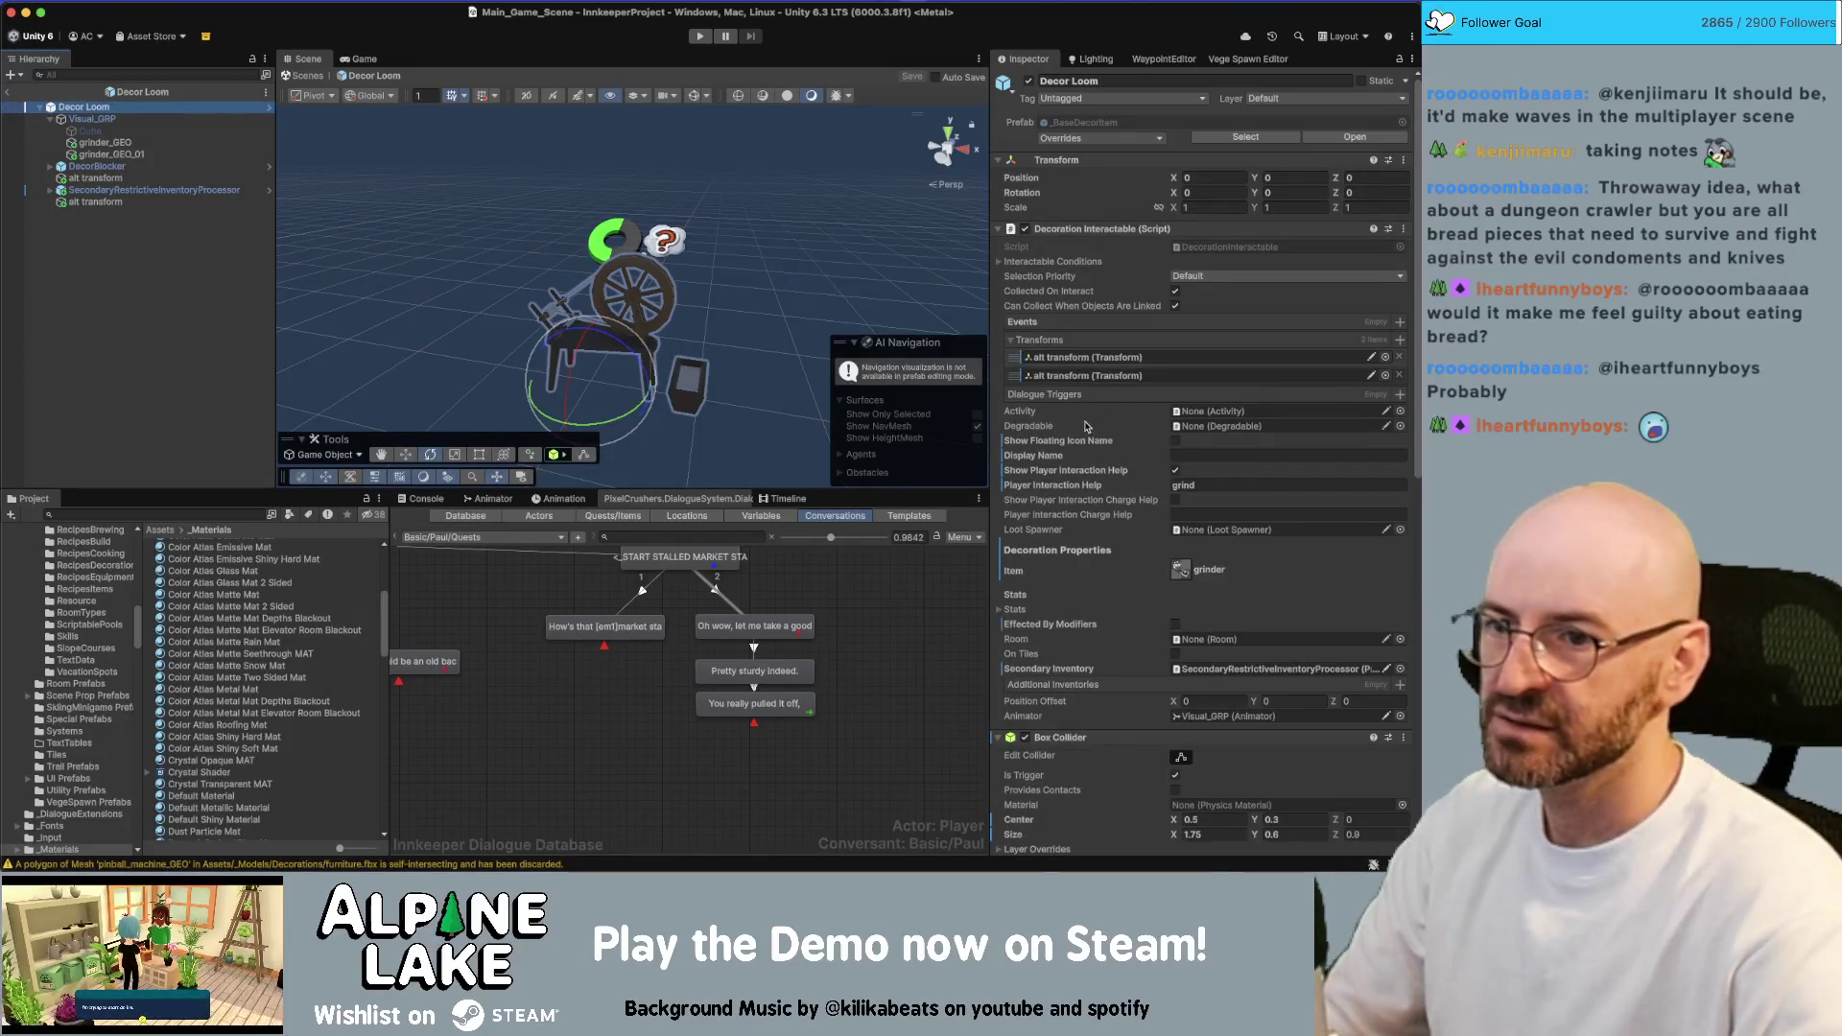
pyautogui.scroll(-15, 1087, 454)
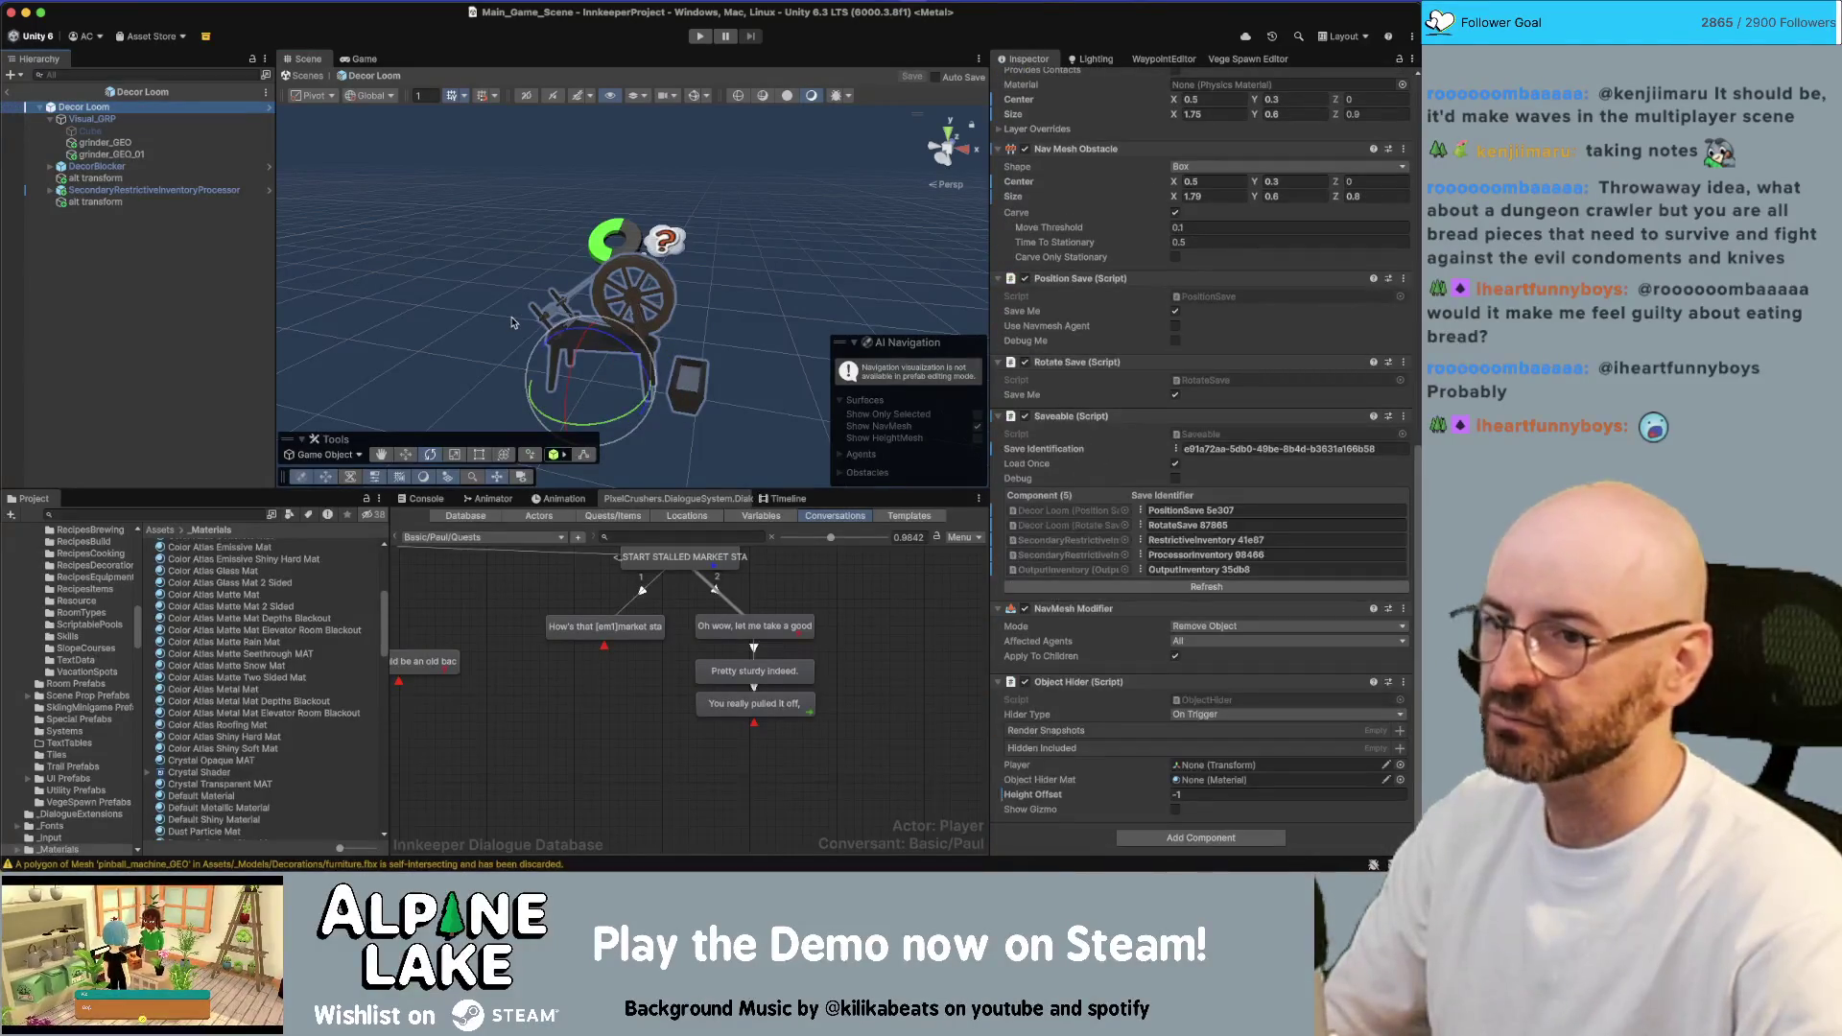
pyautogui.click(187, 191)
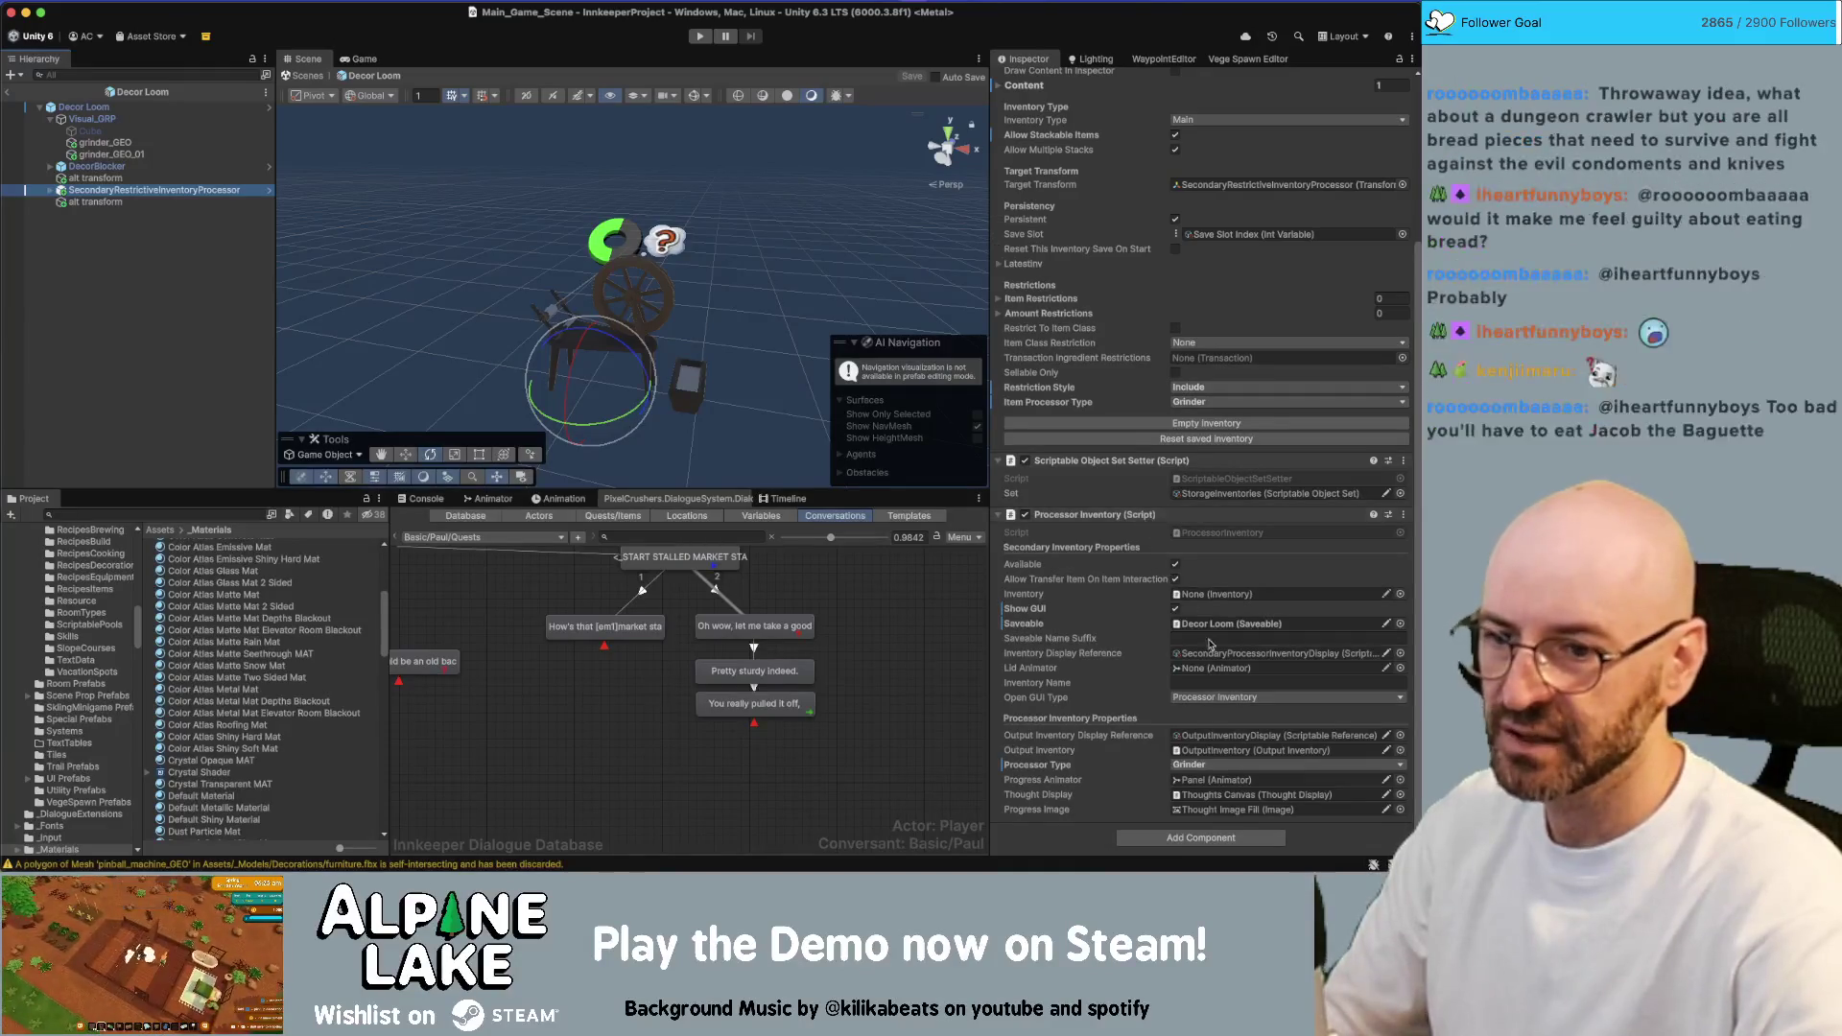
pyautogui.click(1216, 705)
pyautogui.click(1216, 705)
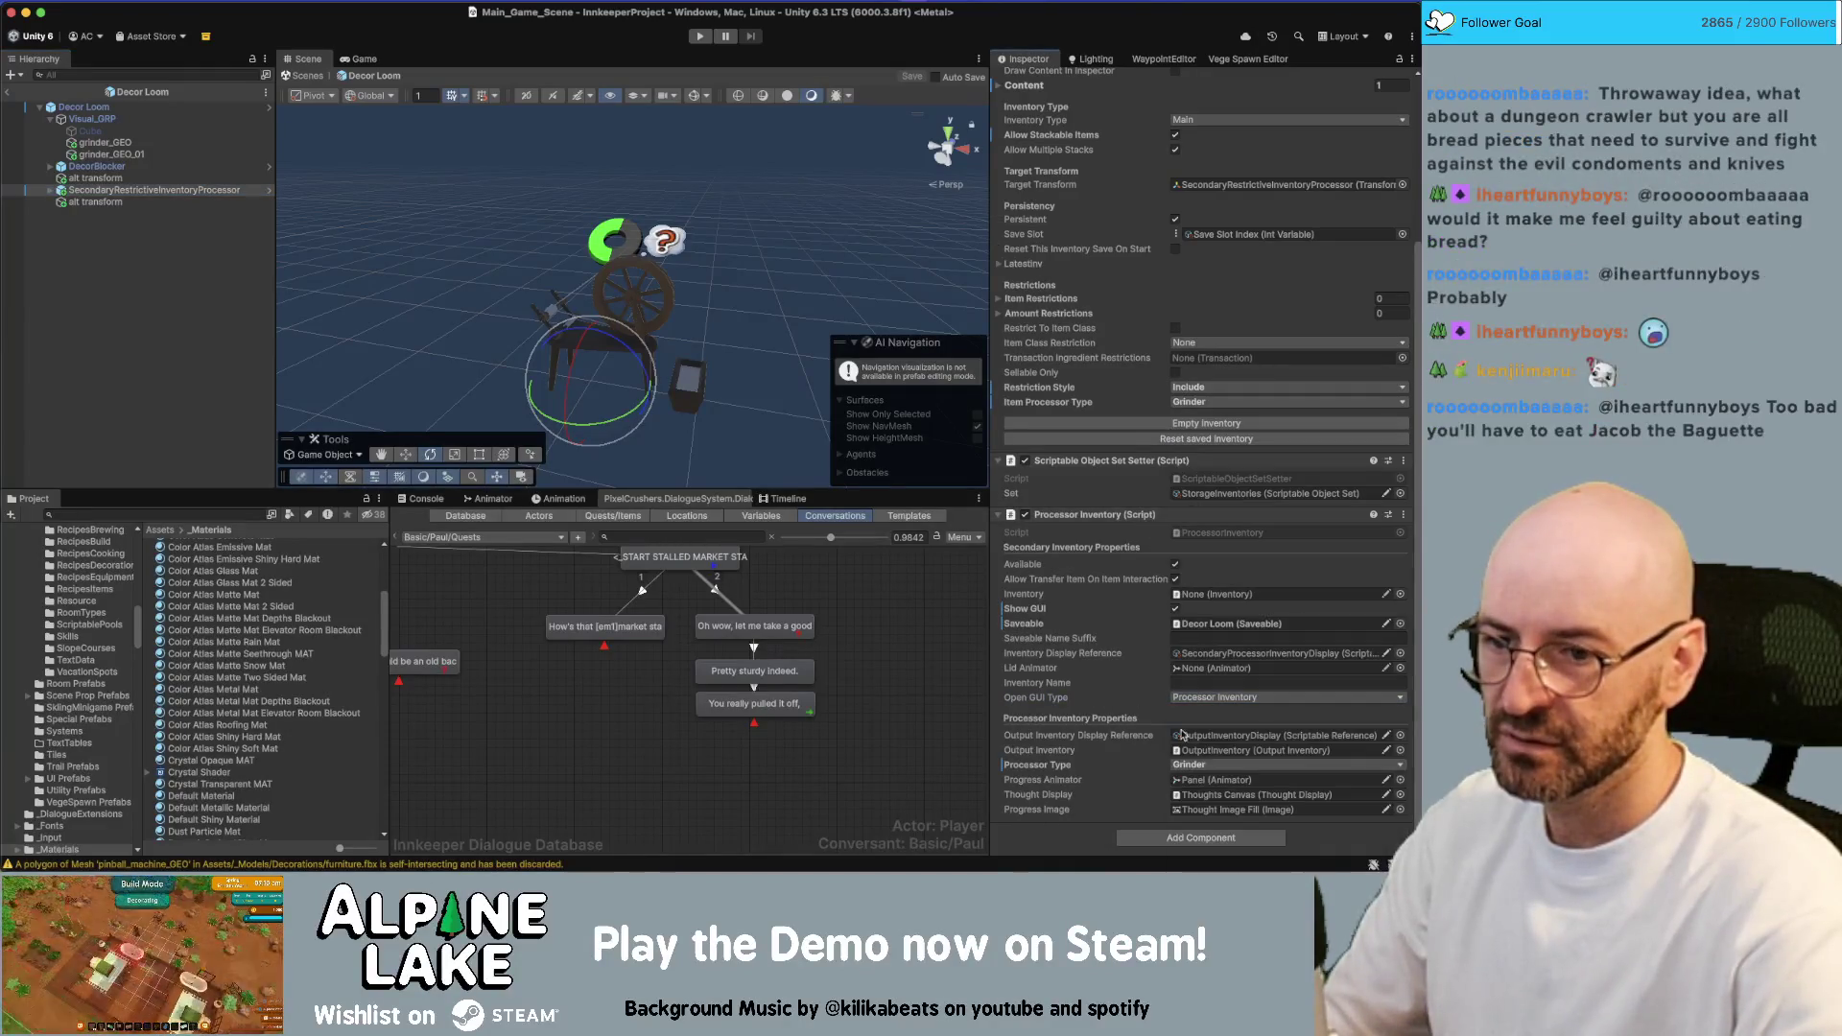
pyautogui.click(1214, 766)
pyautogui.click(1190, 832)
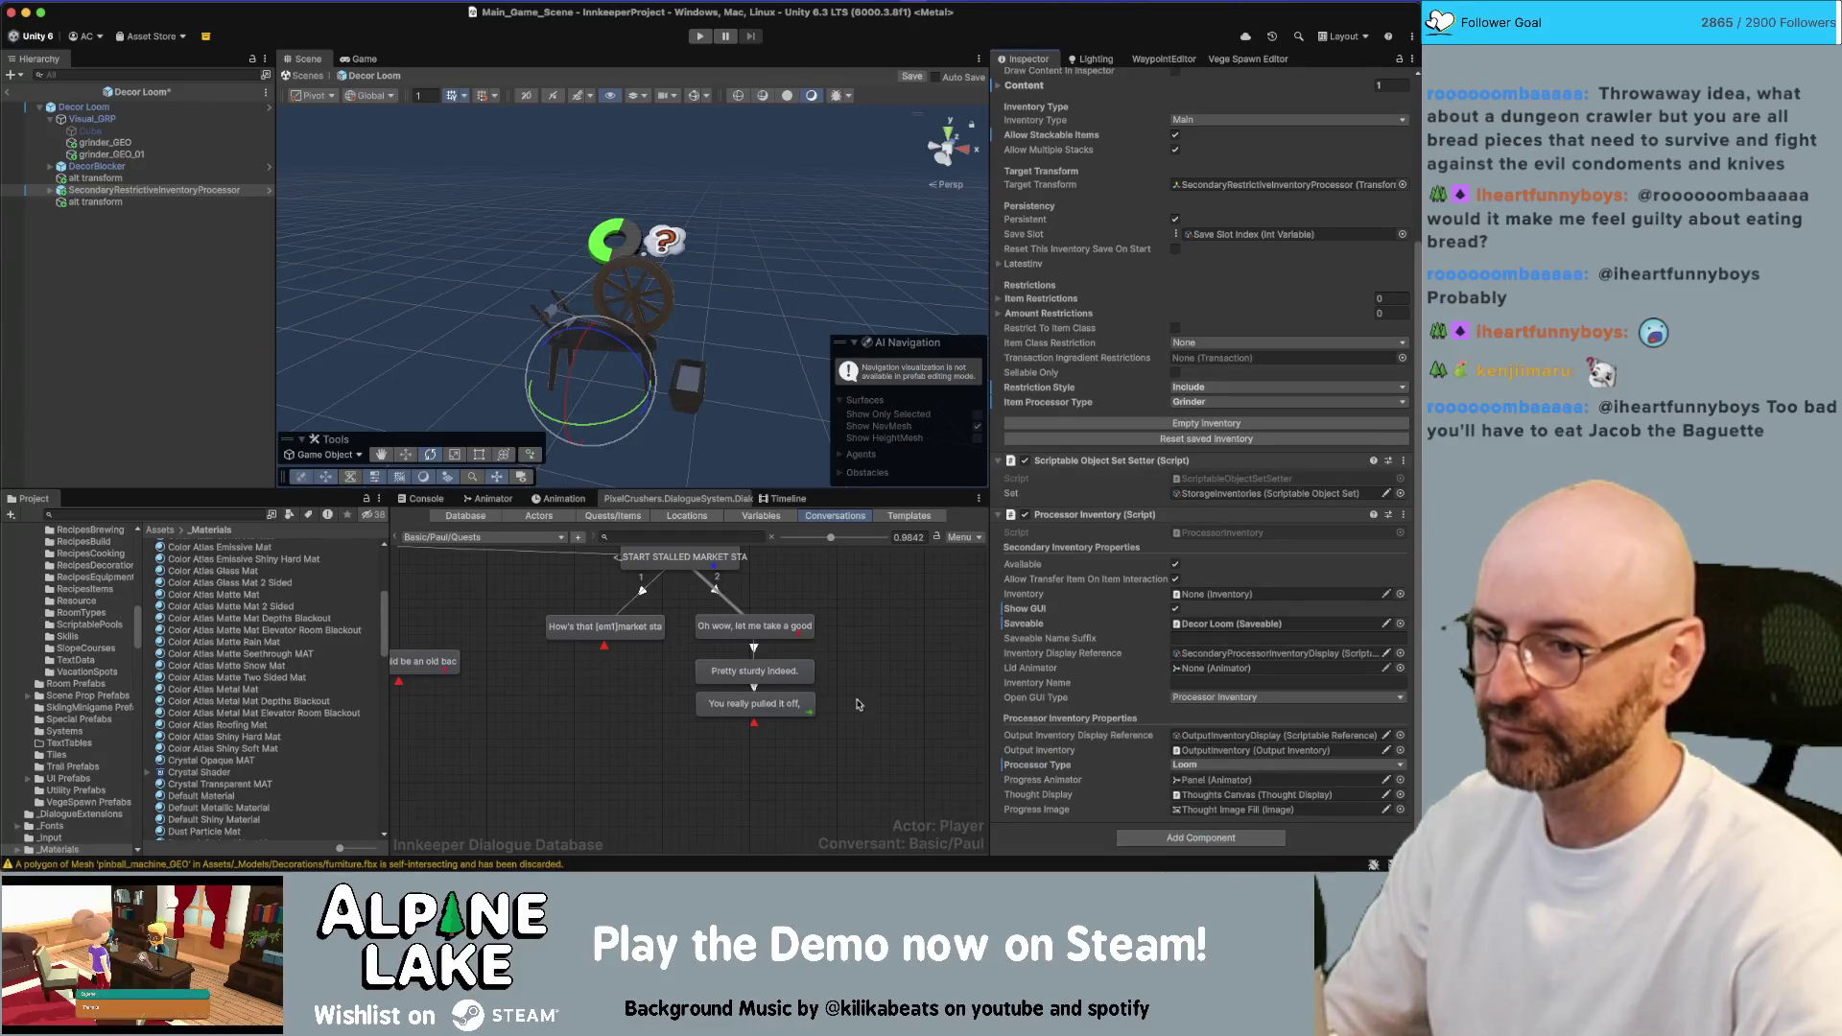
pyautogui.press('super+s')
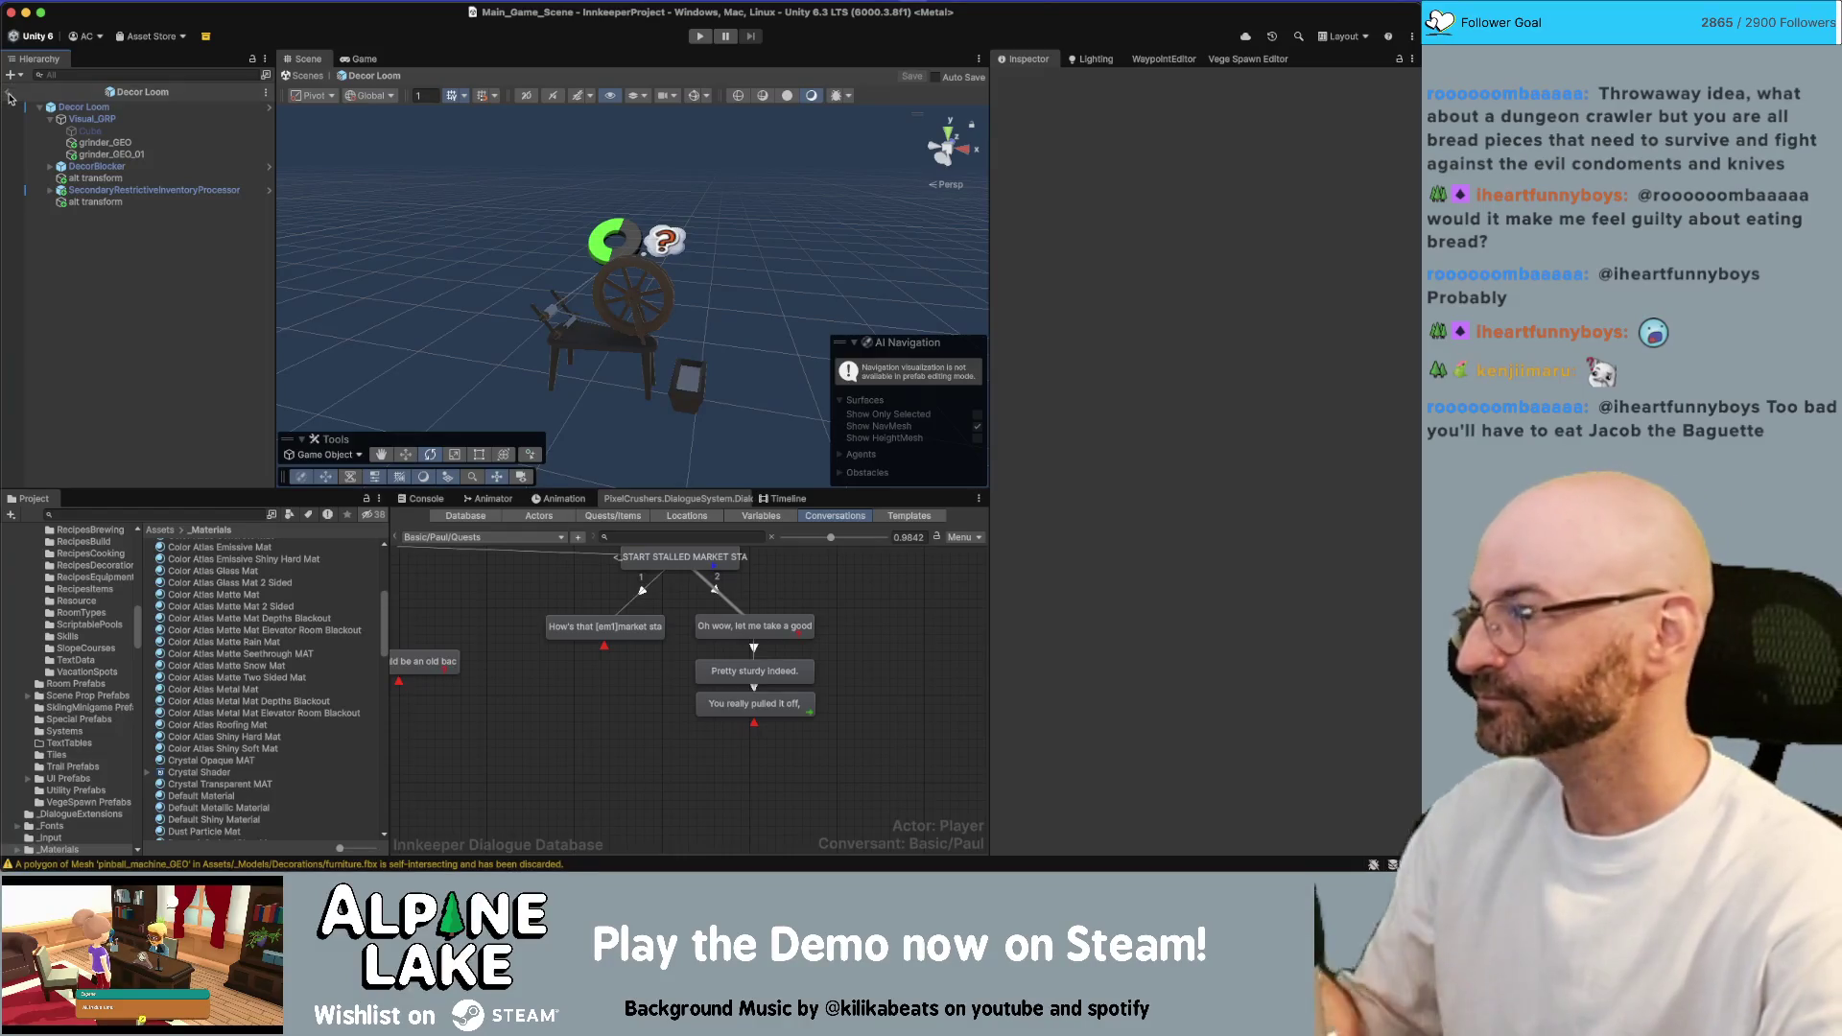
# Exit the Decor Loom prefab to the main scene and focus the Project search field
pyautogui.click(9, 93)
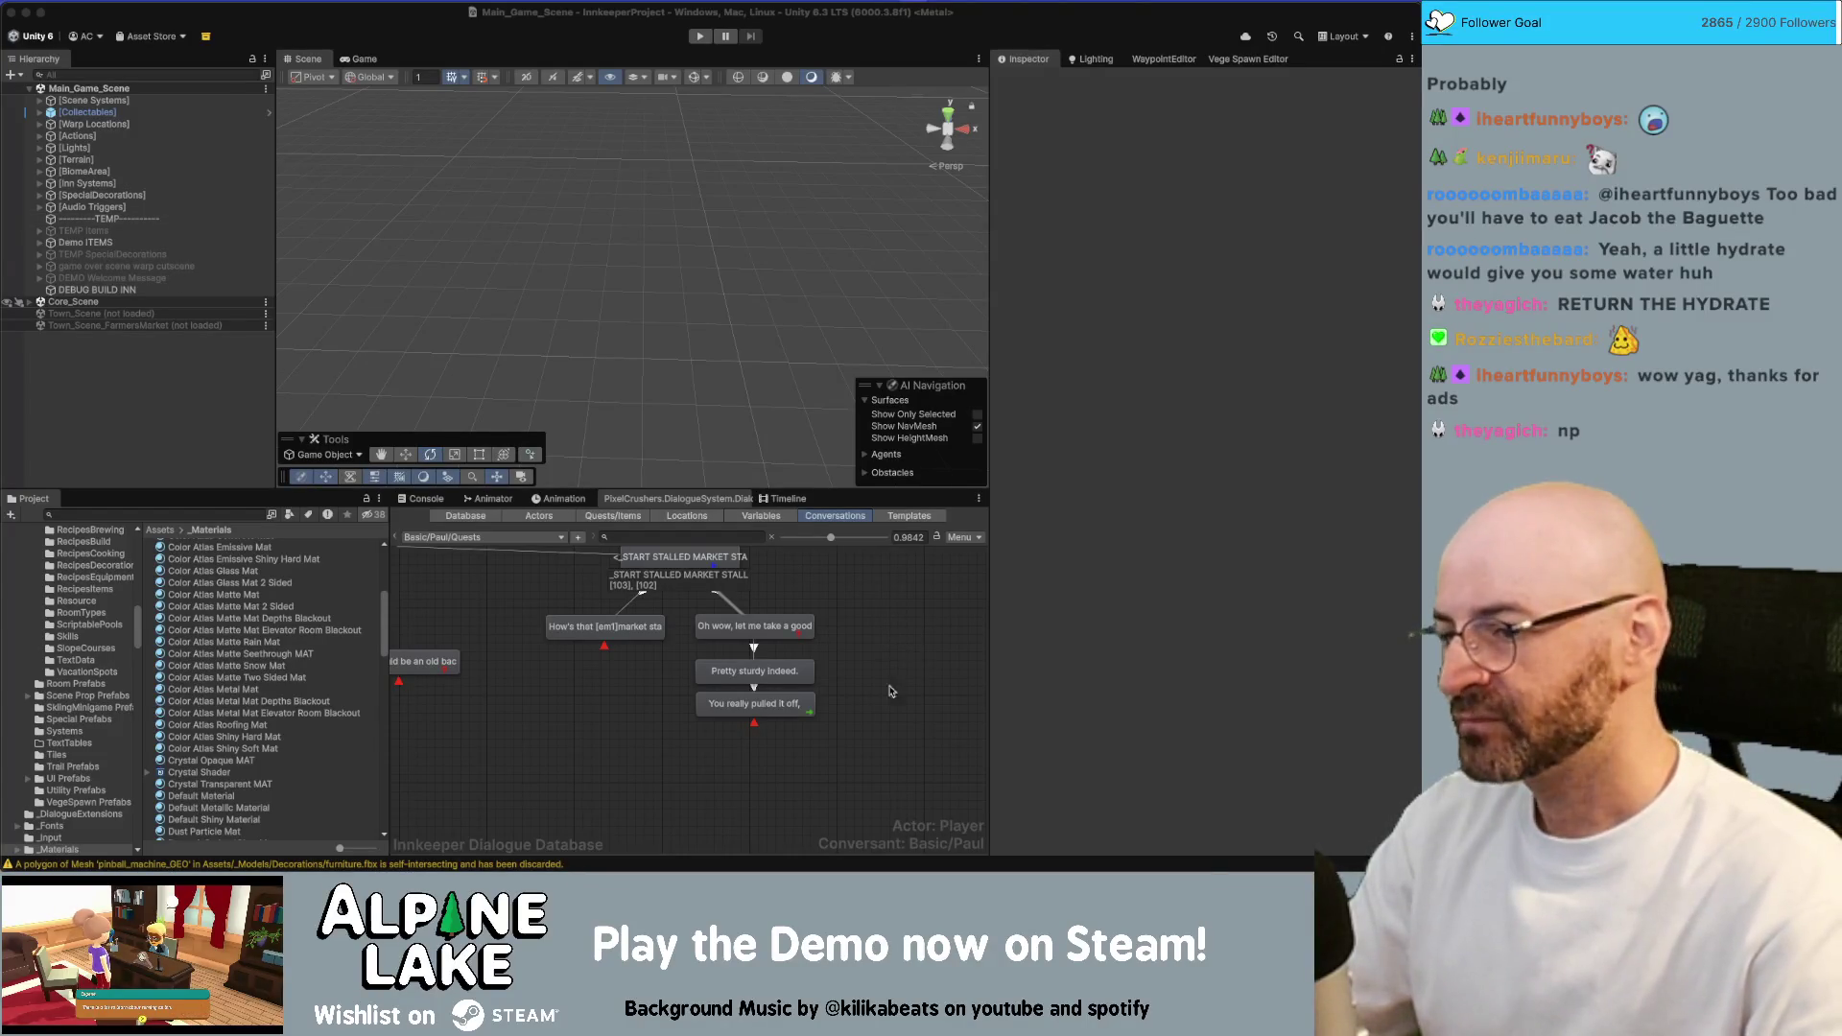
pyautogui.click(847, 632)
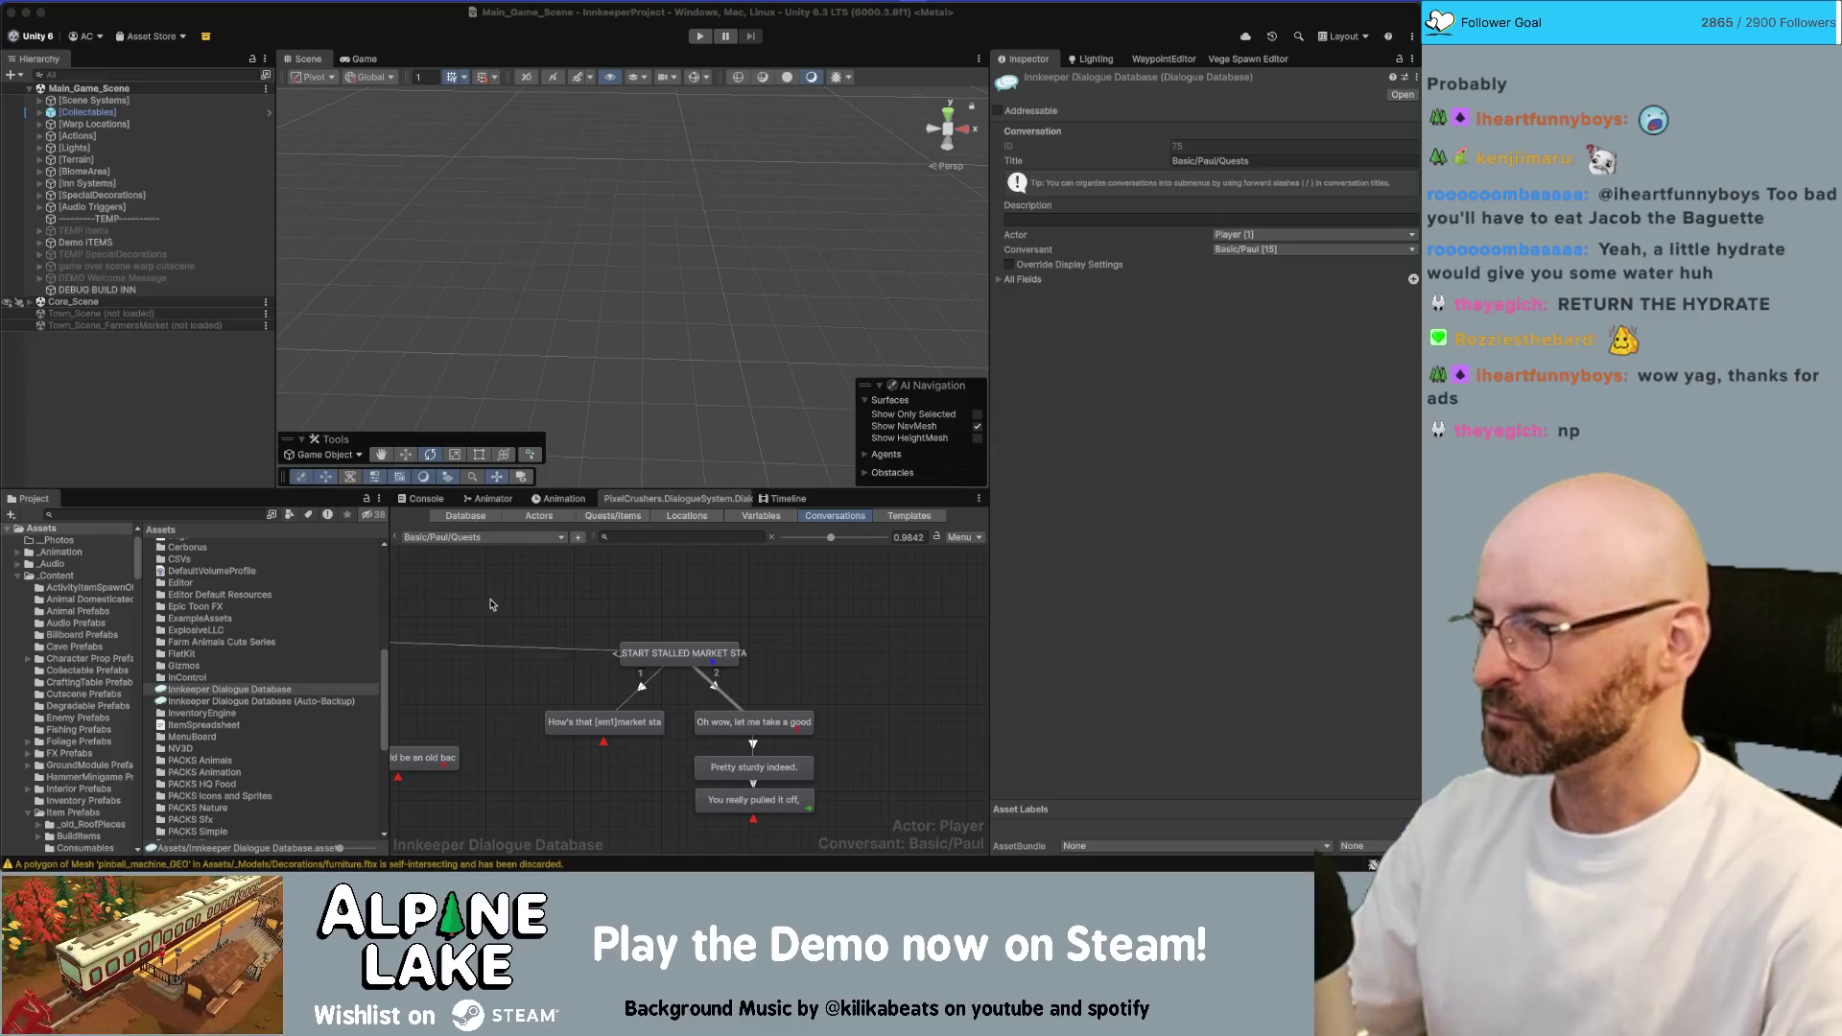
pyautogui.click(139, 350)
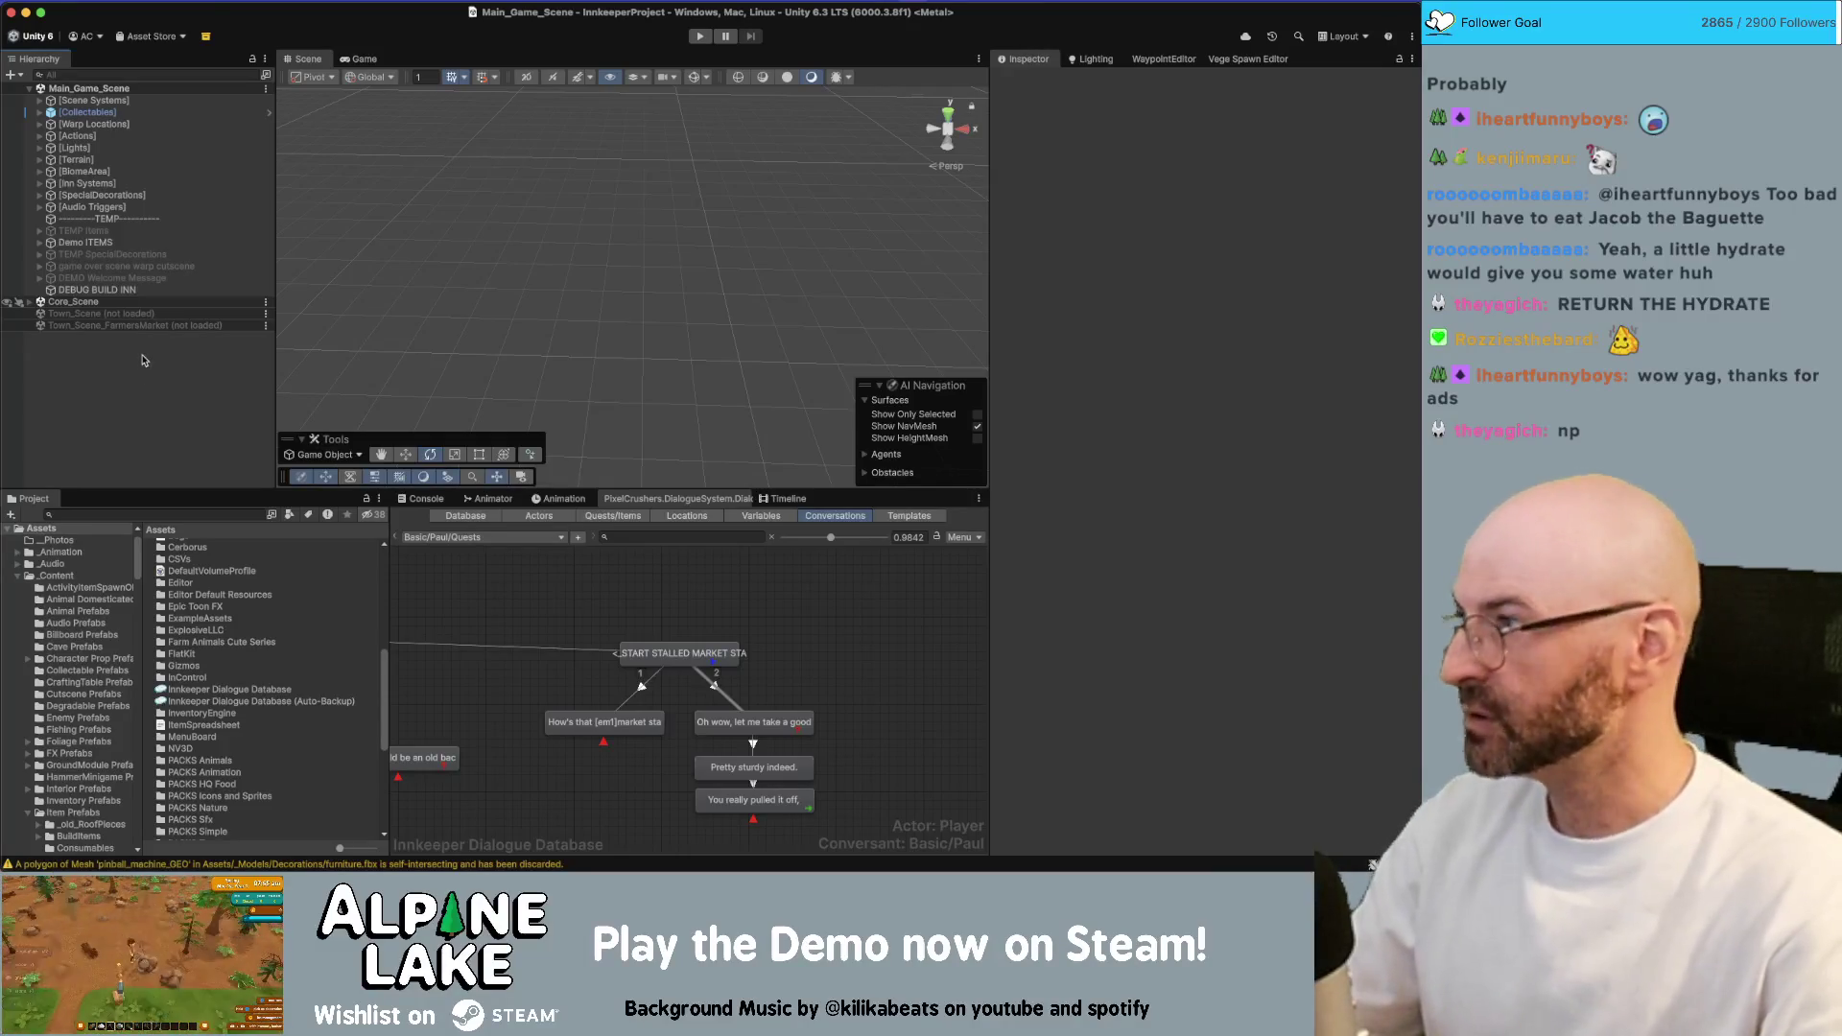
pyautogui.click(141, 514)
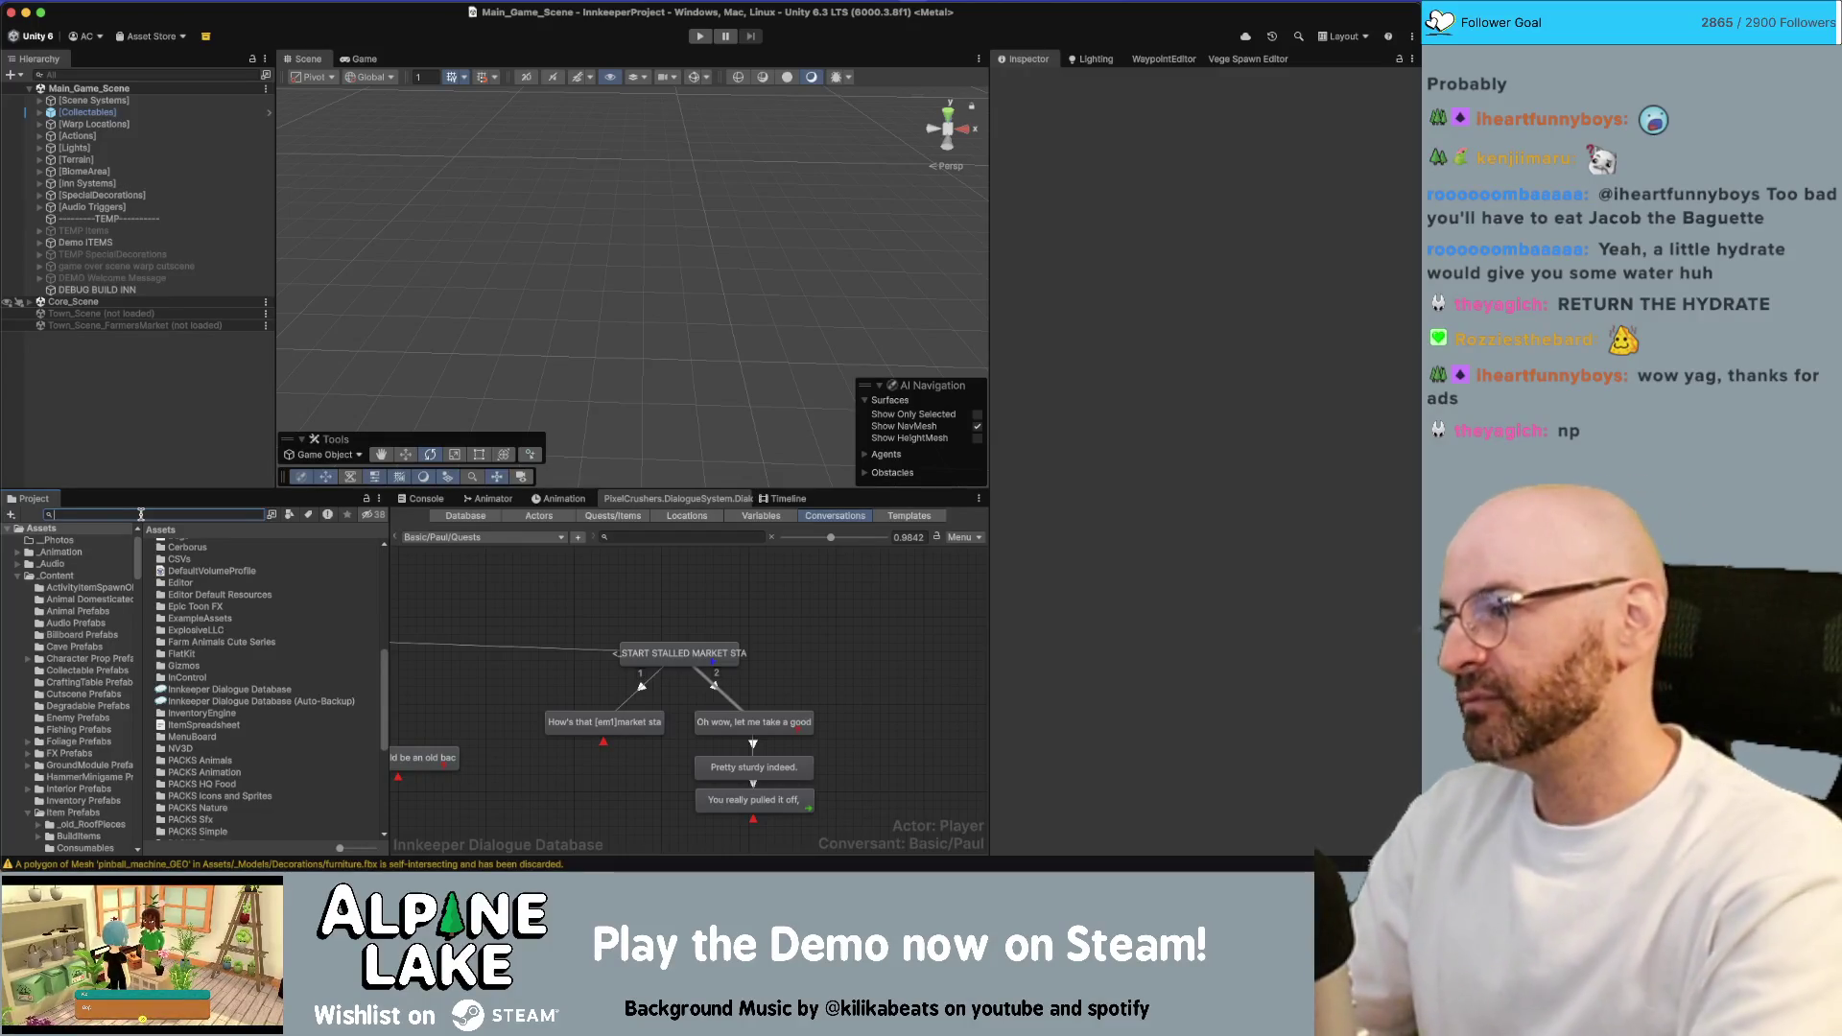
# Replace the 'hemp' Project search with 'plant fiber' and inspect Resource Plant Fiber
pyautogui.write('hemp')
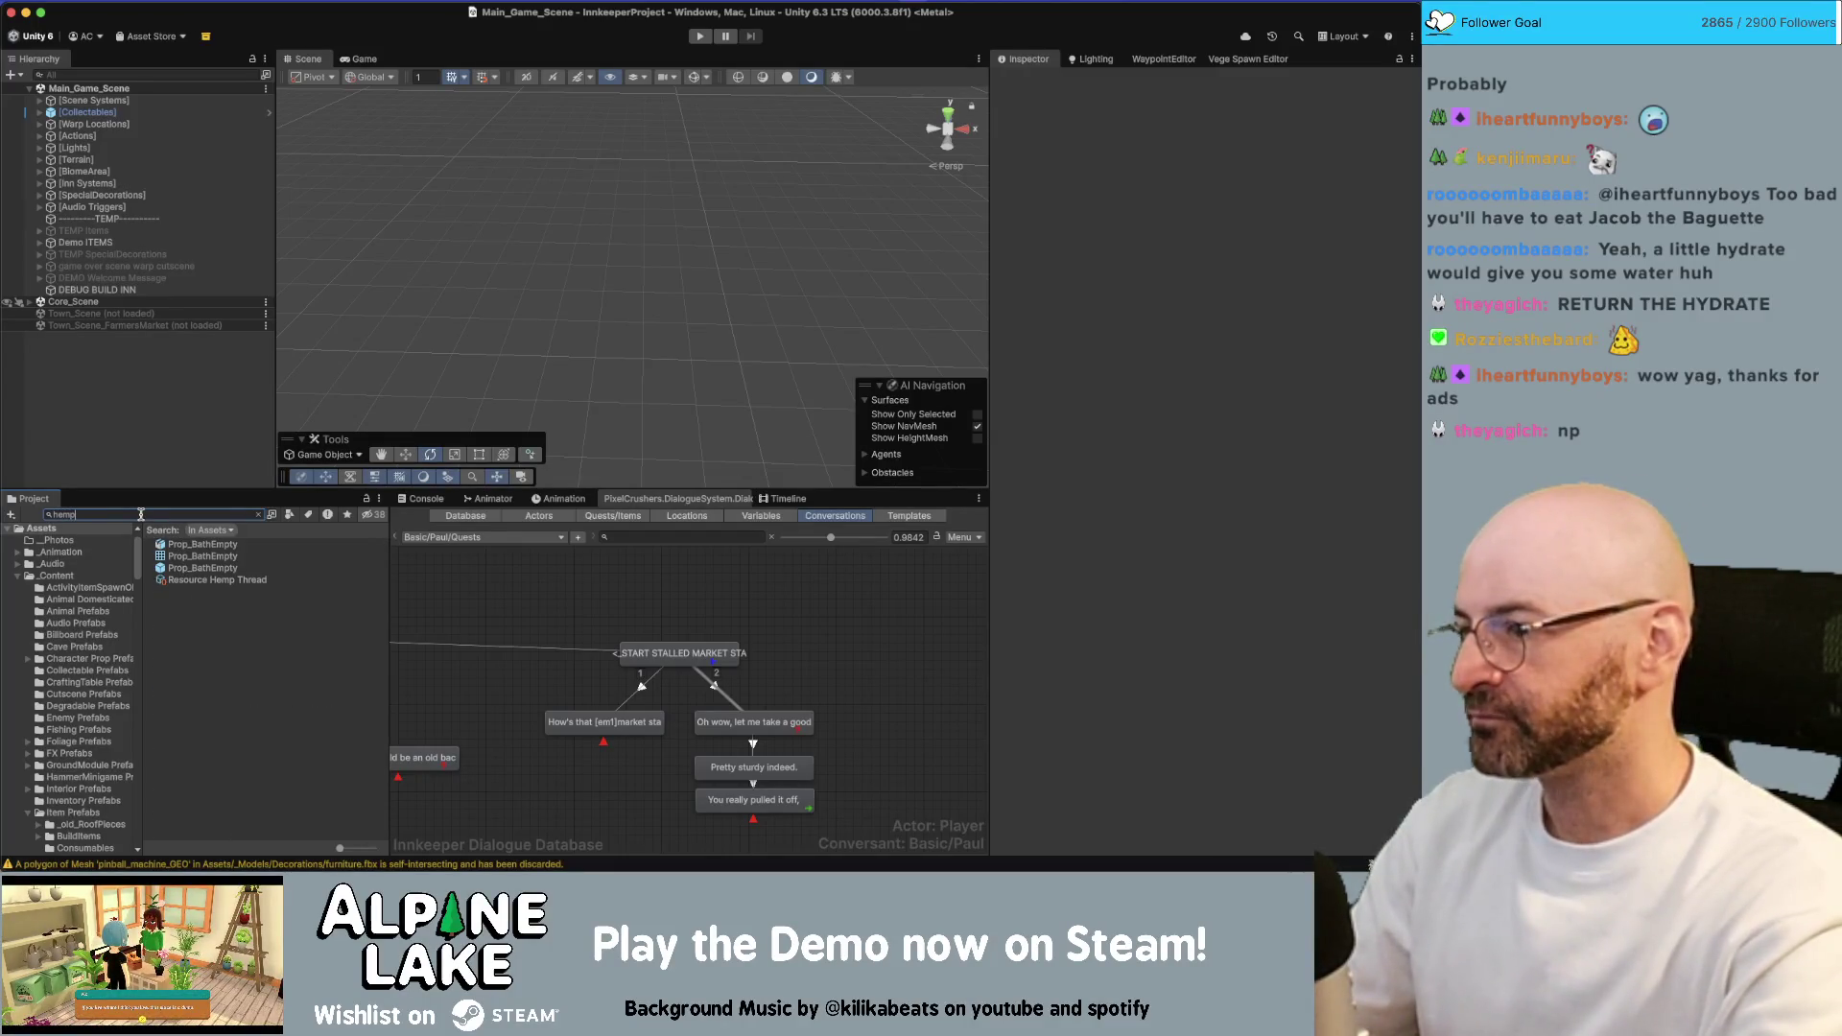
pyautogui.press('BackSpace')
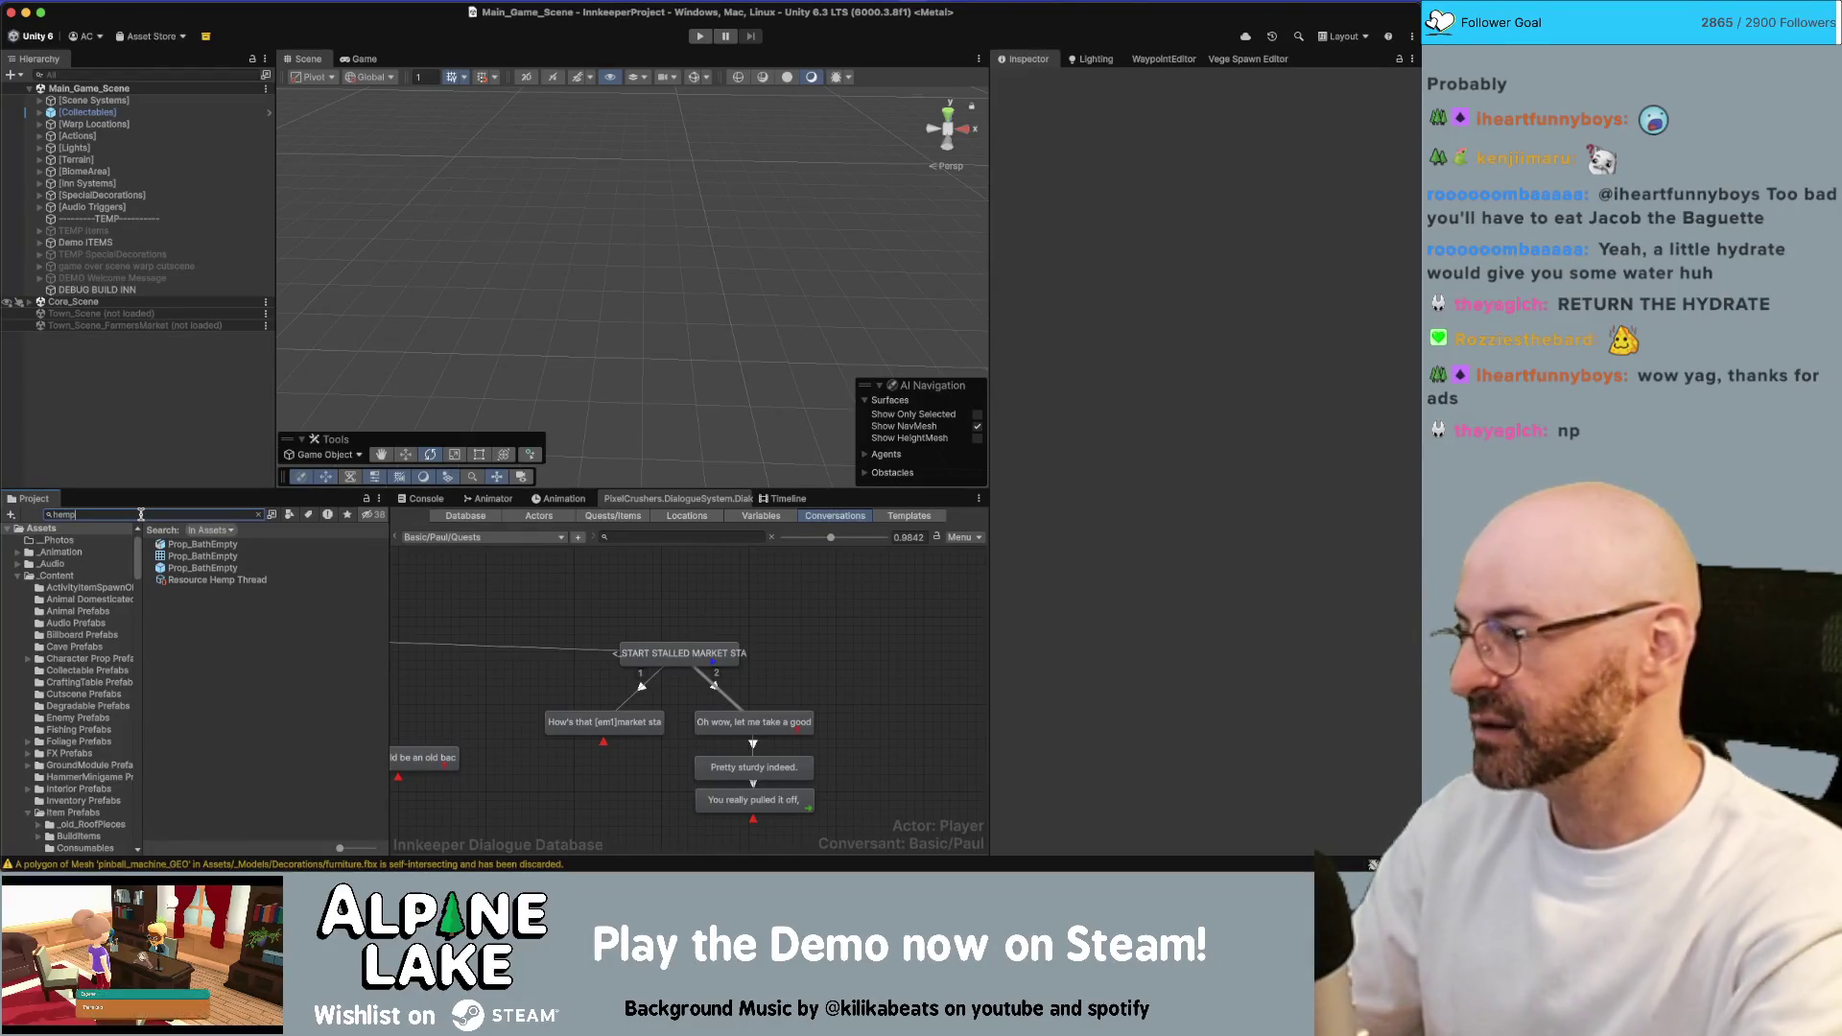
pyautogui.press('BackSpace')
pyautogui.press('BackSpace')
pyautogui.press('BackSpace')
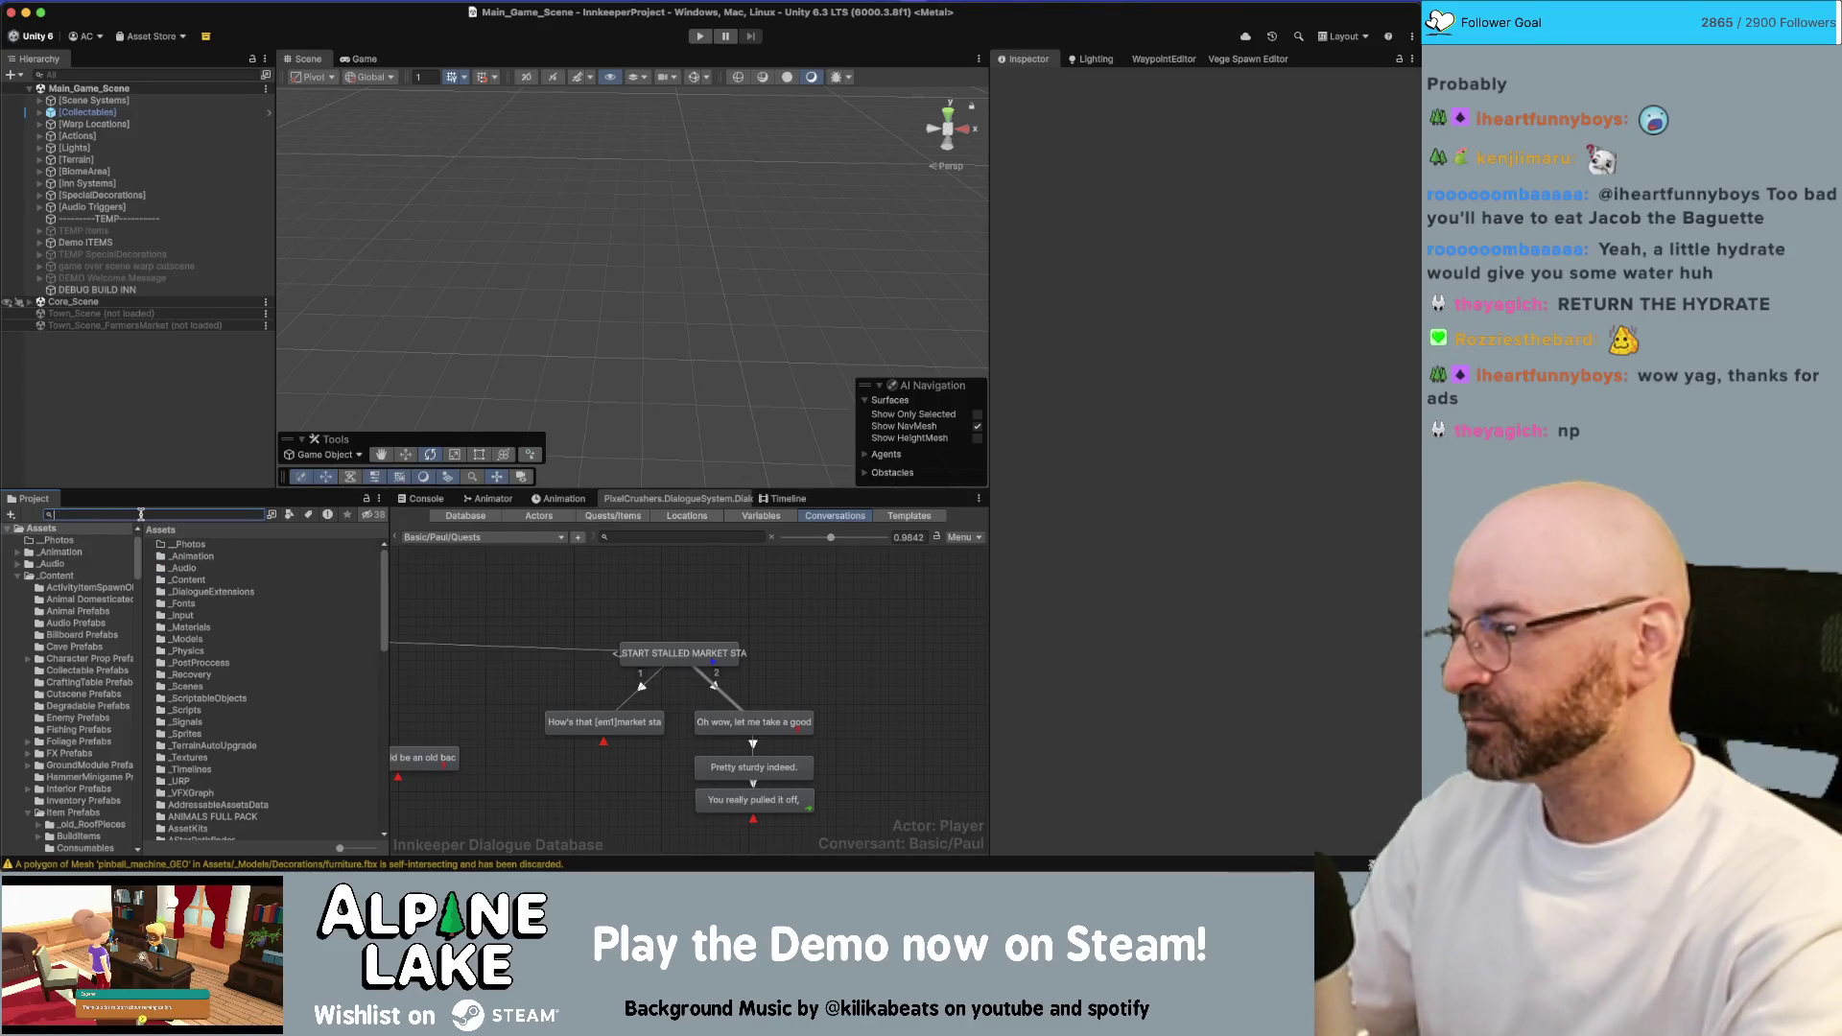
pyautogui.write('plant fiber')
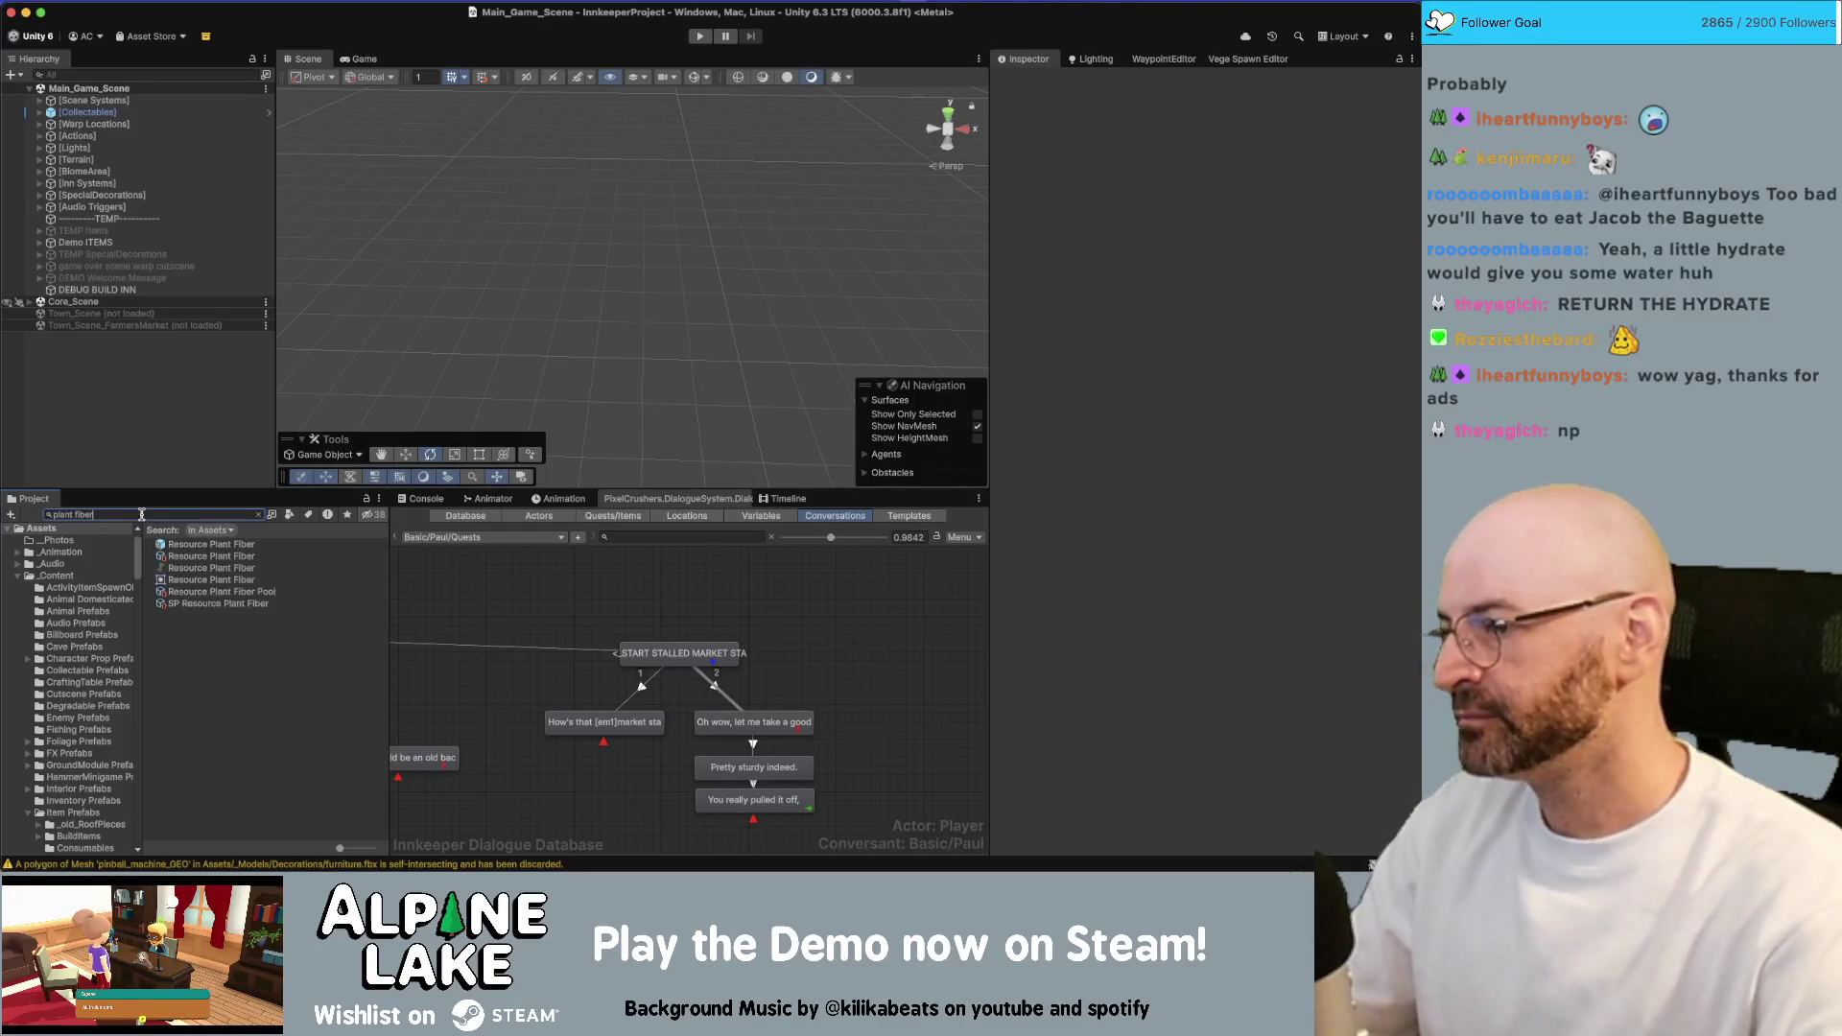
pyautogui.click(213, 556)
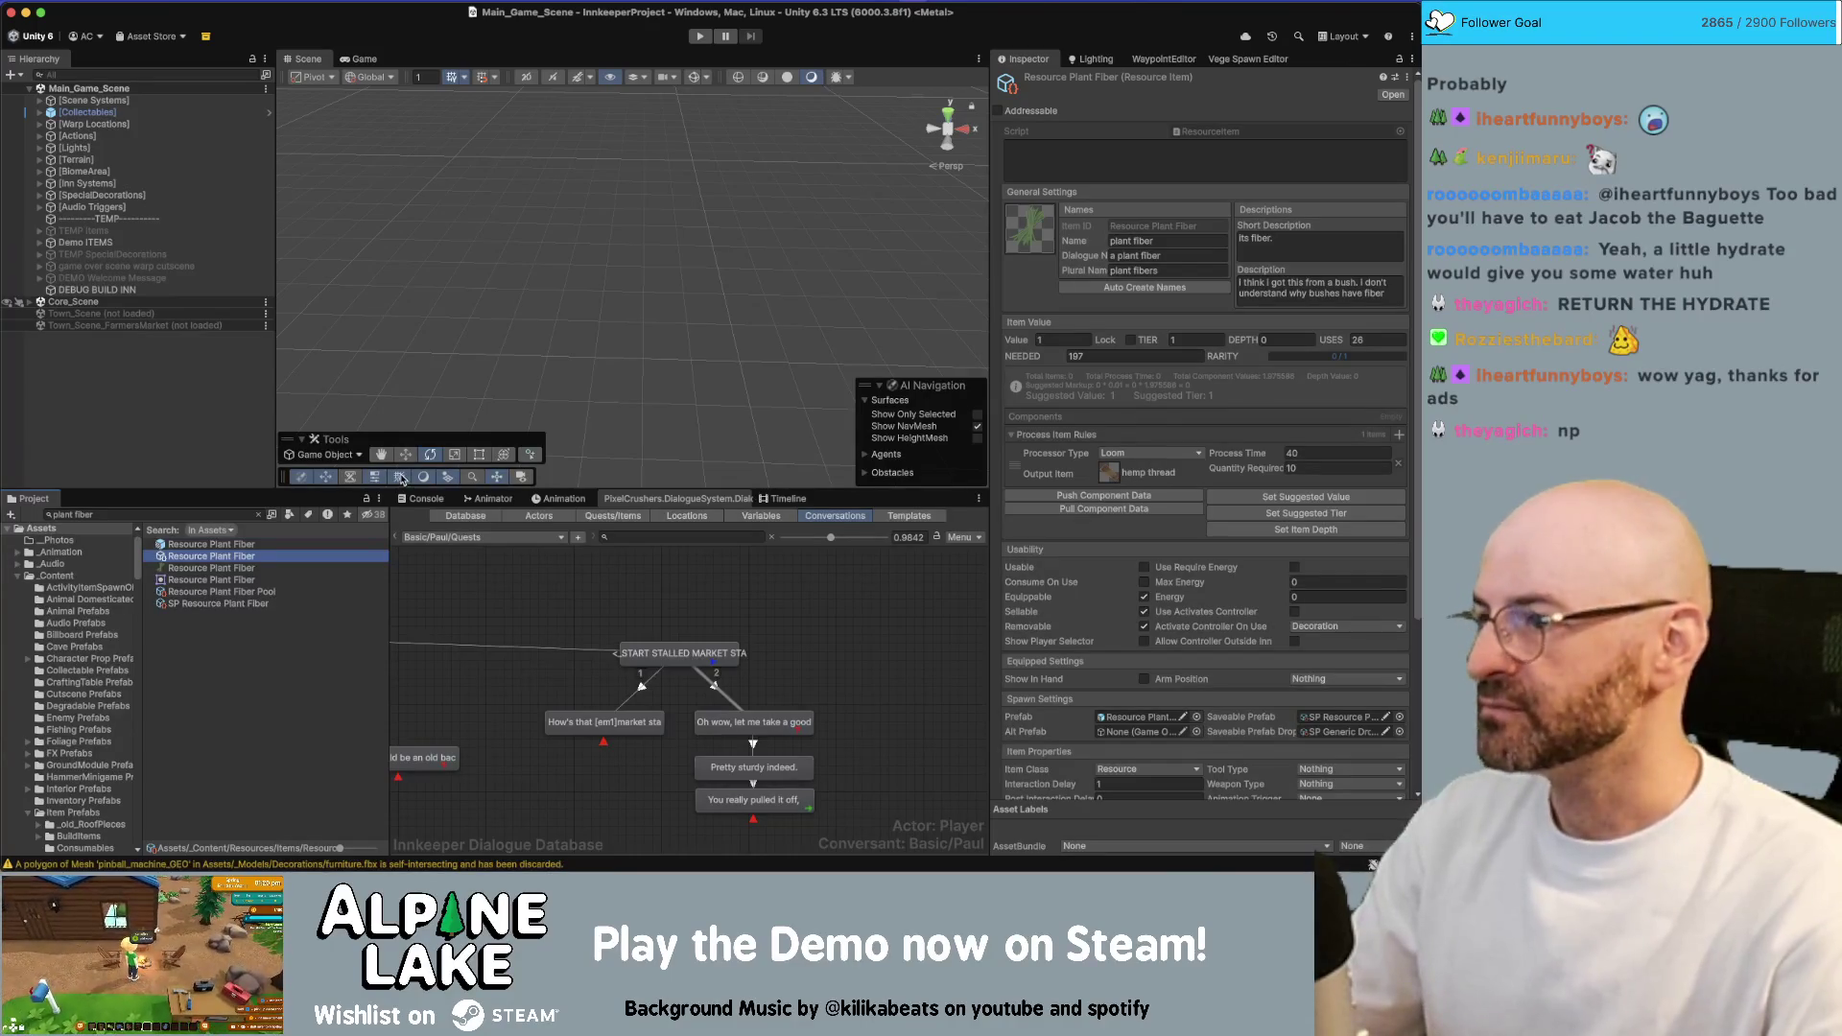
pyautogui.click(106, 415)
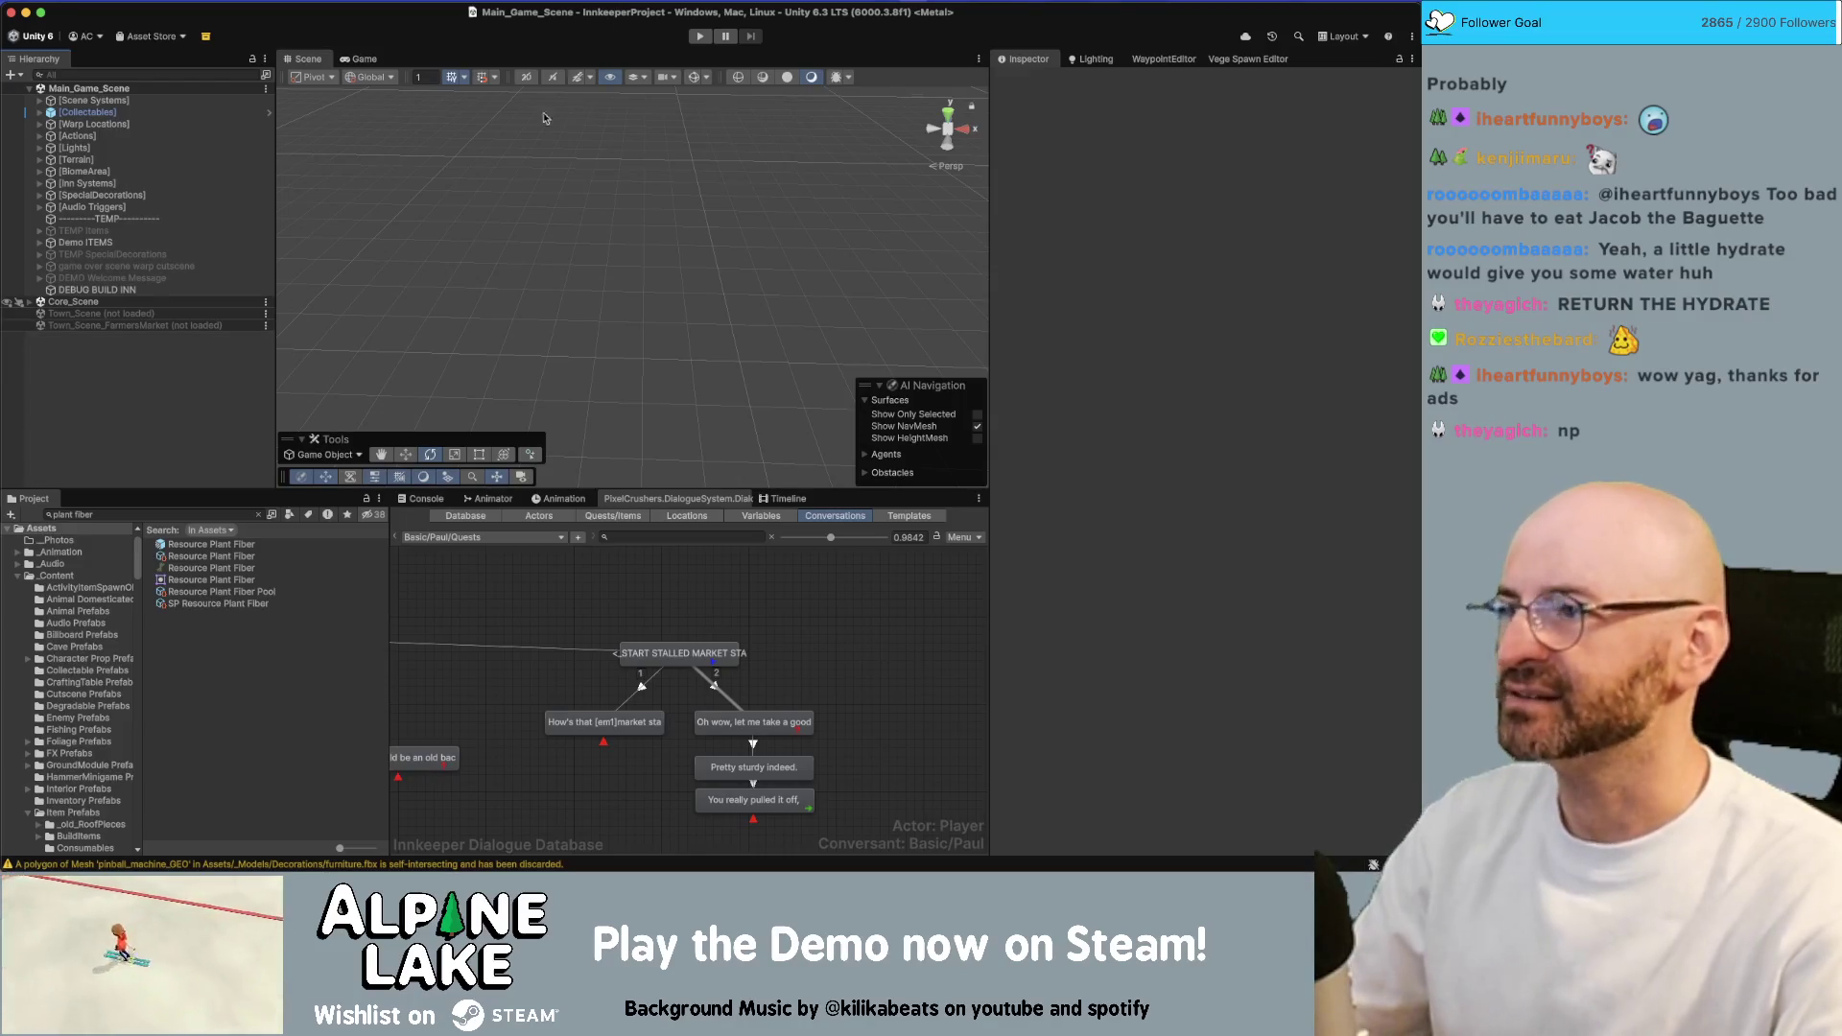
pyautogui.click(698, 40)
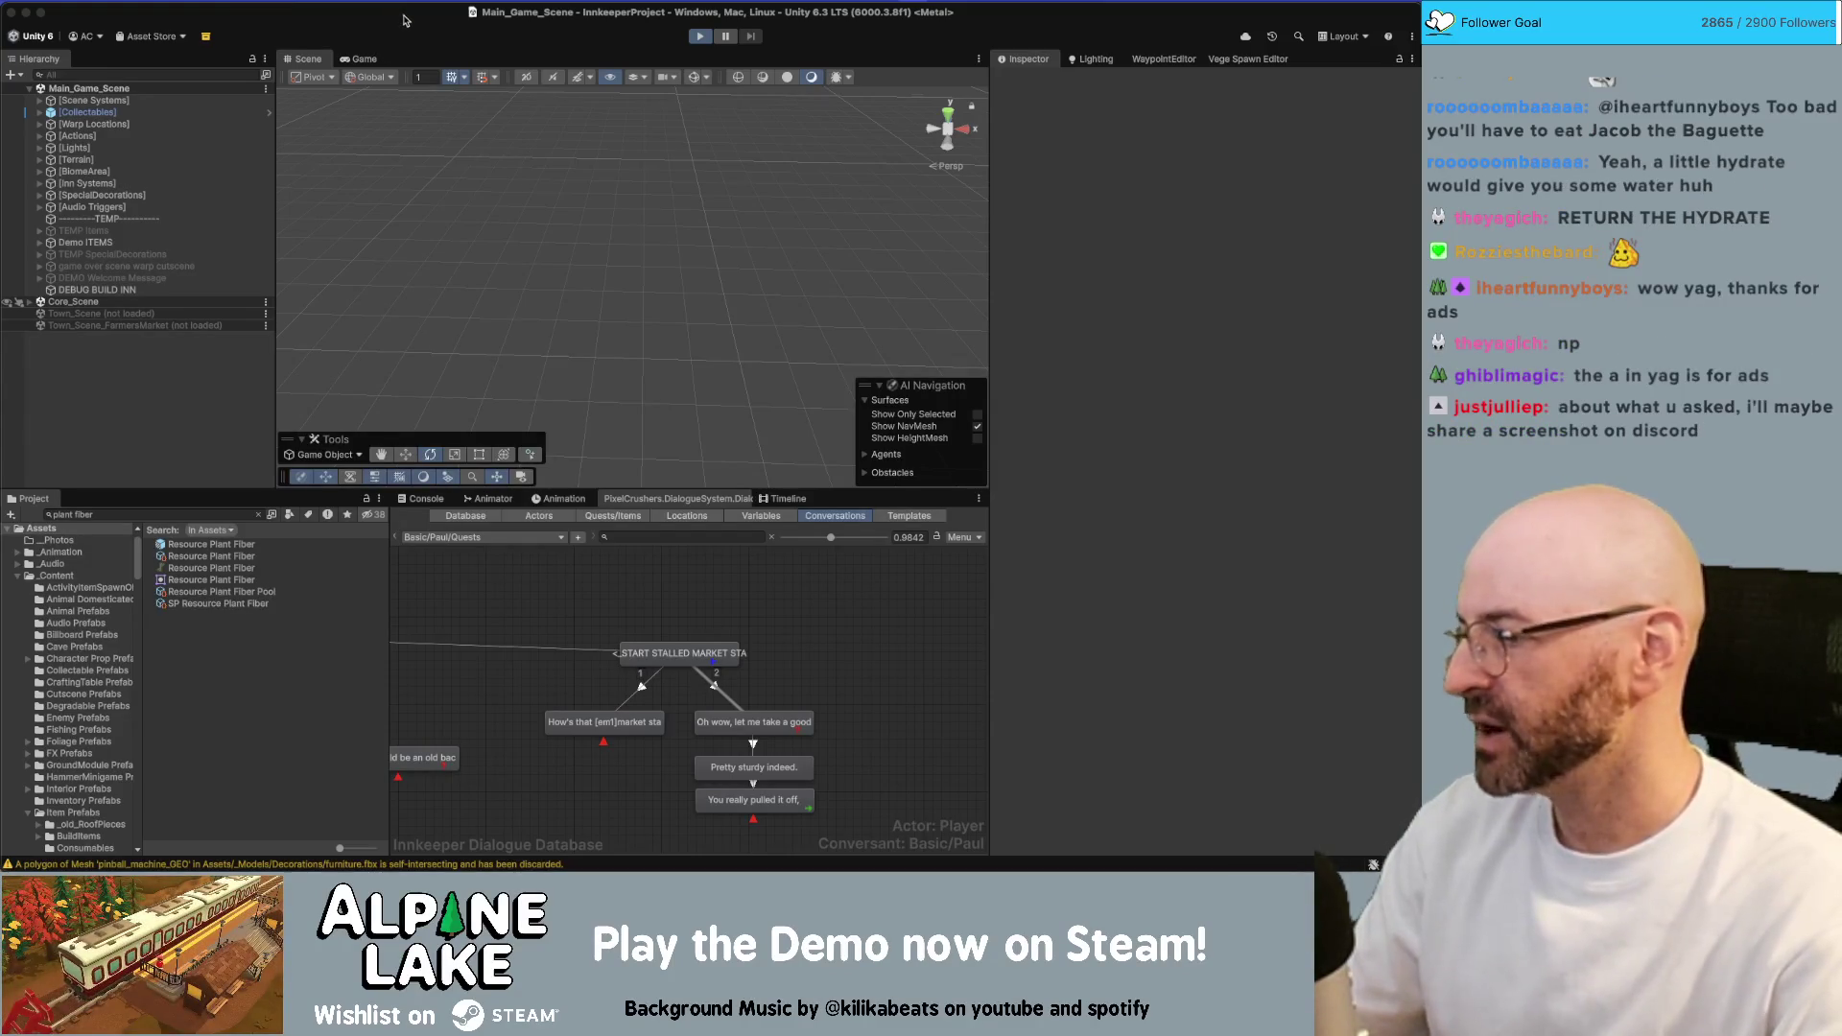
# Refocus the editor as the game starts in play mode, then select the Project search text
pyautogui.click(403, 19)
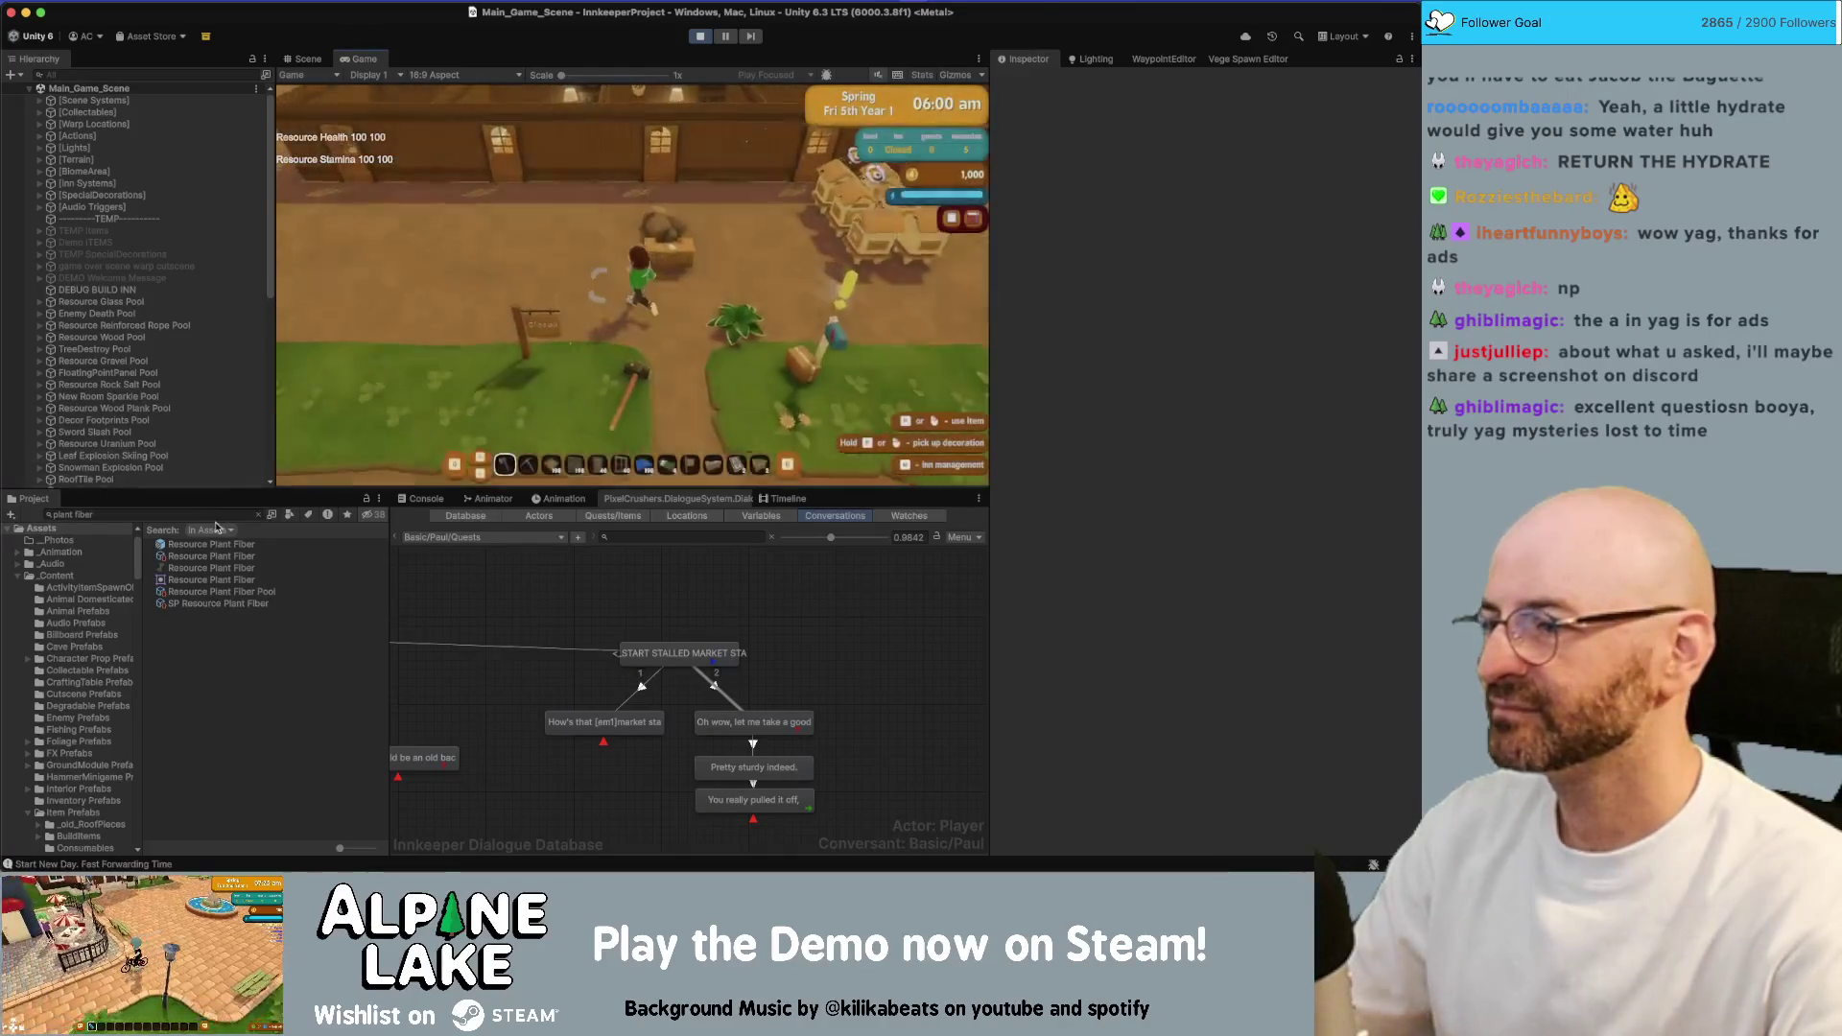
pyautogui.click(212, 513)
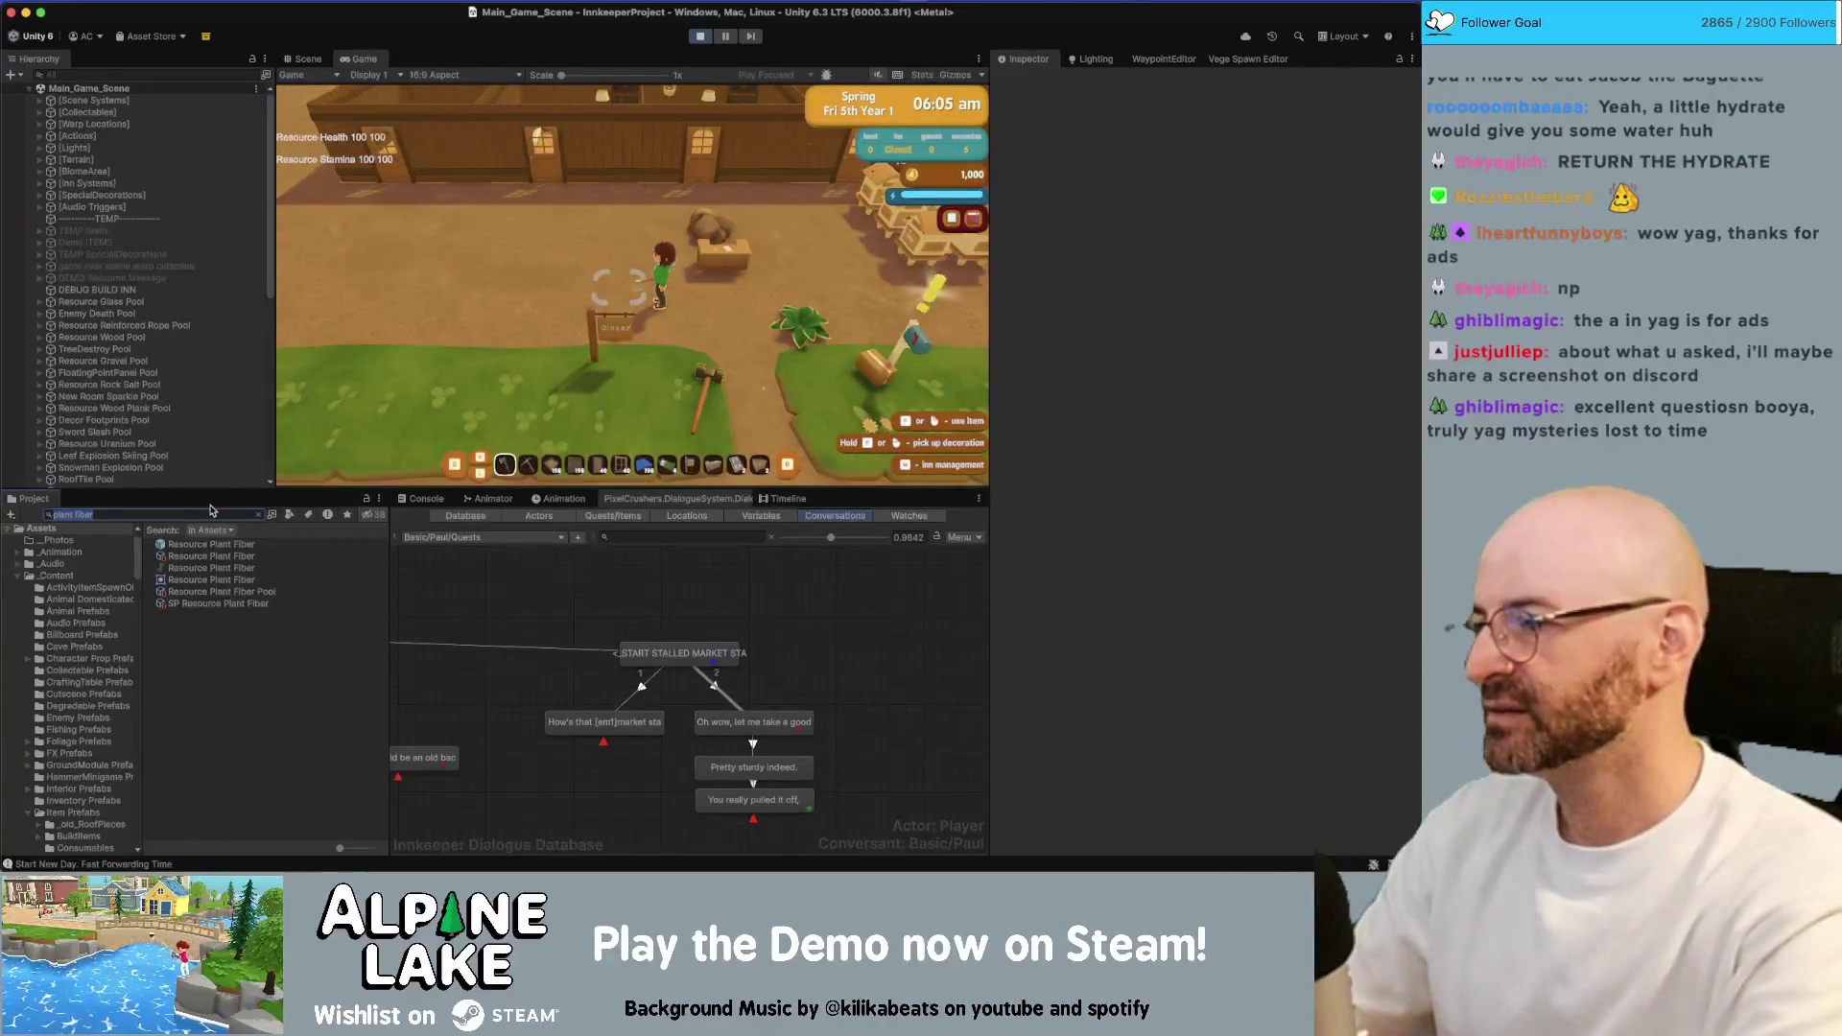
# Give the player a bulk stack of plant fiber, then search 'loom' and open Decor Loom
pyautogui.click(219, 557)
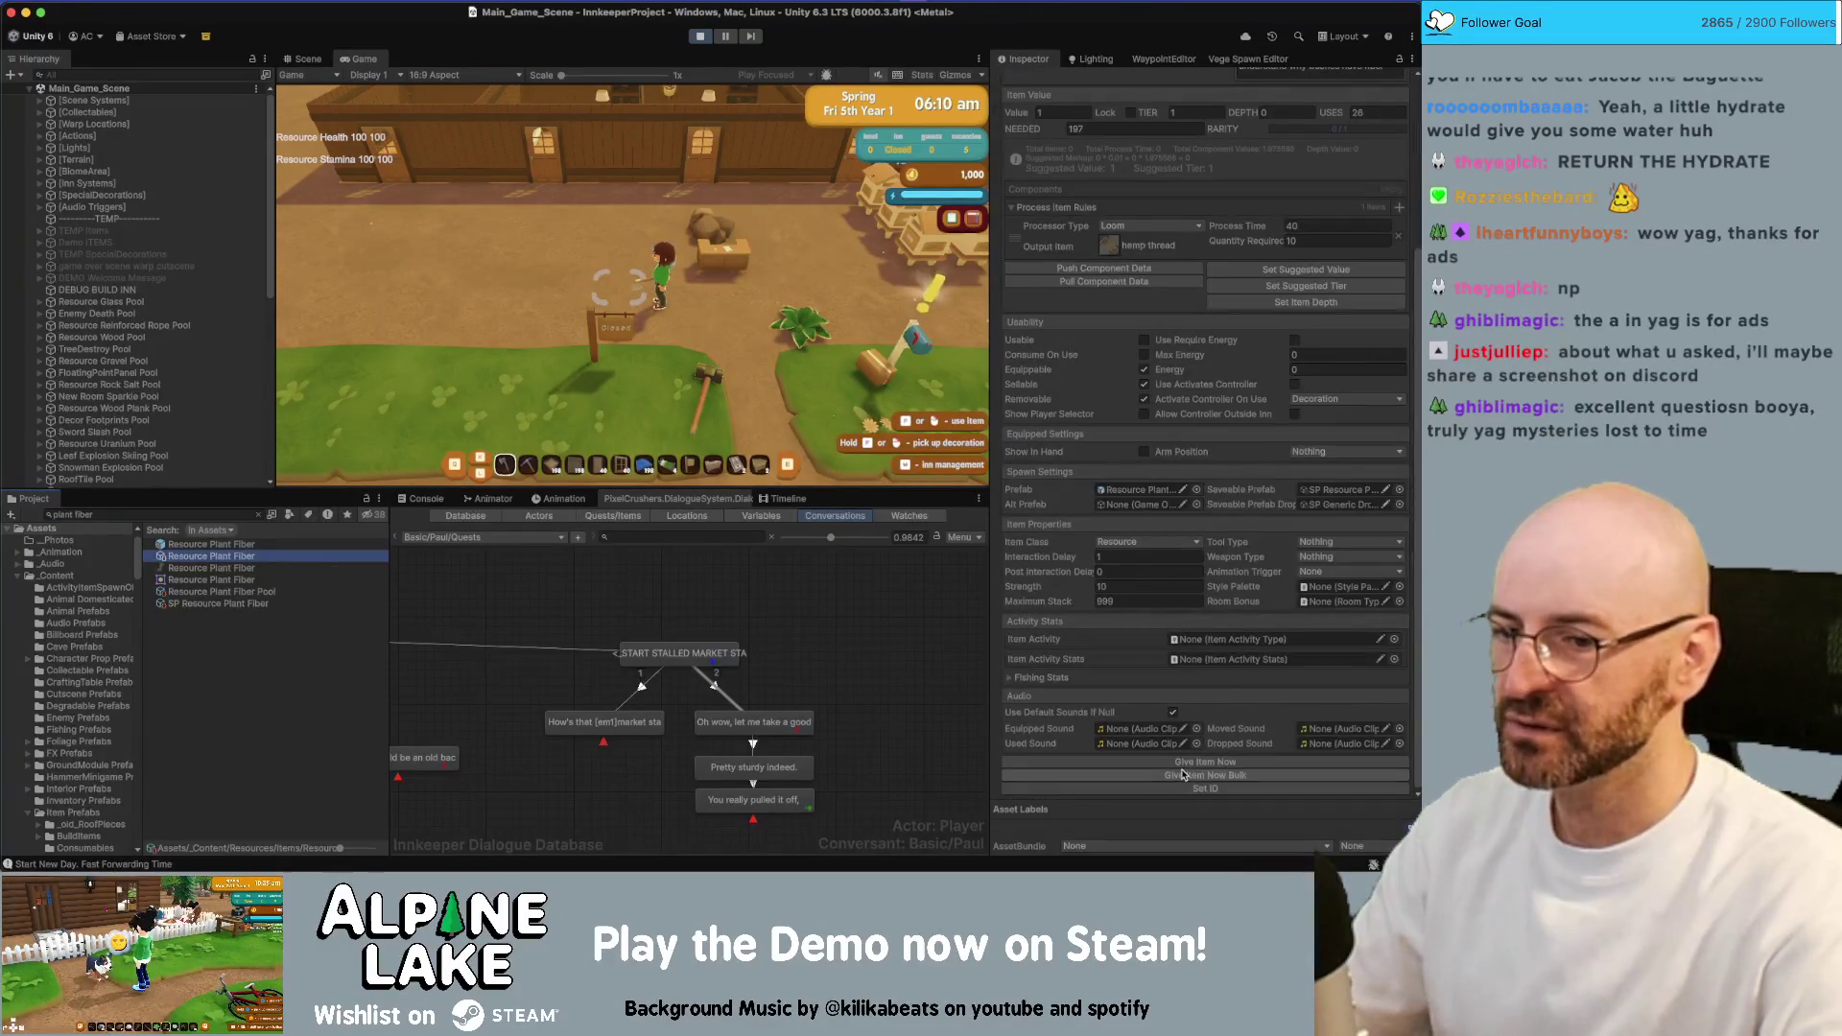
pyautogui.click(1186, 775)
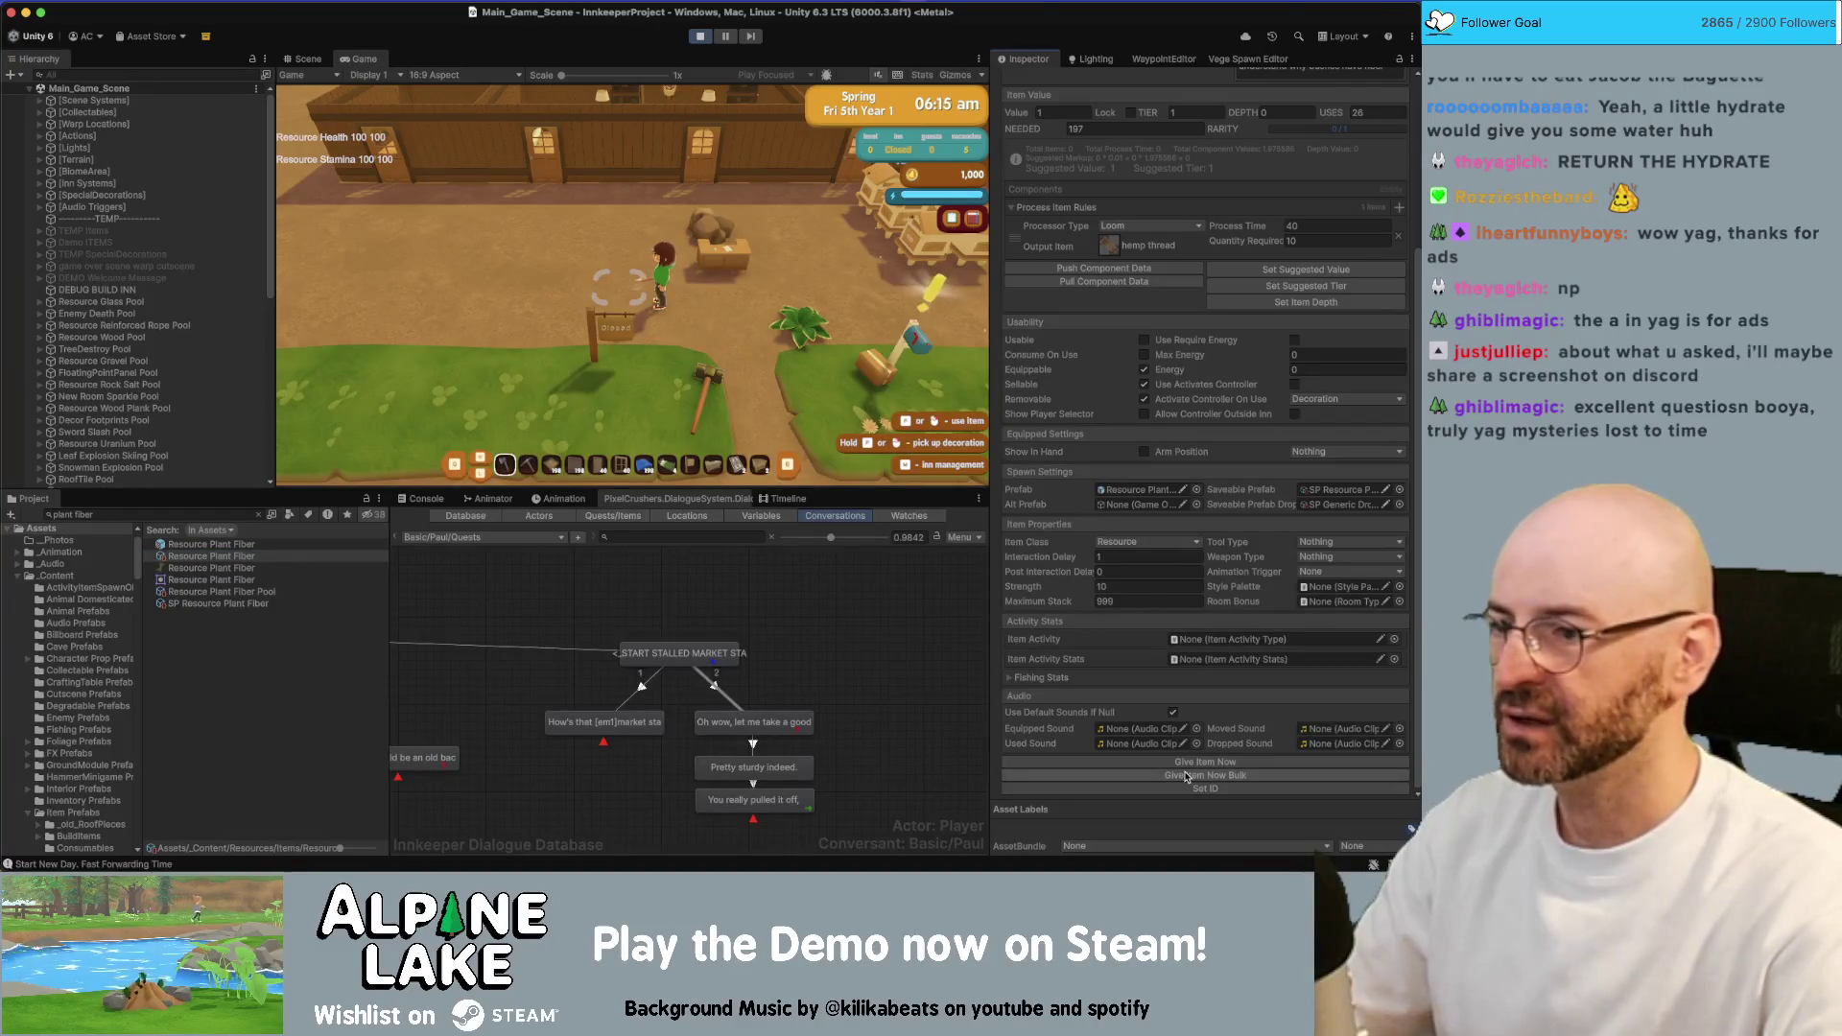
pyautogui.click(172, 514)
pyautogui.write('loom')
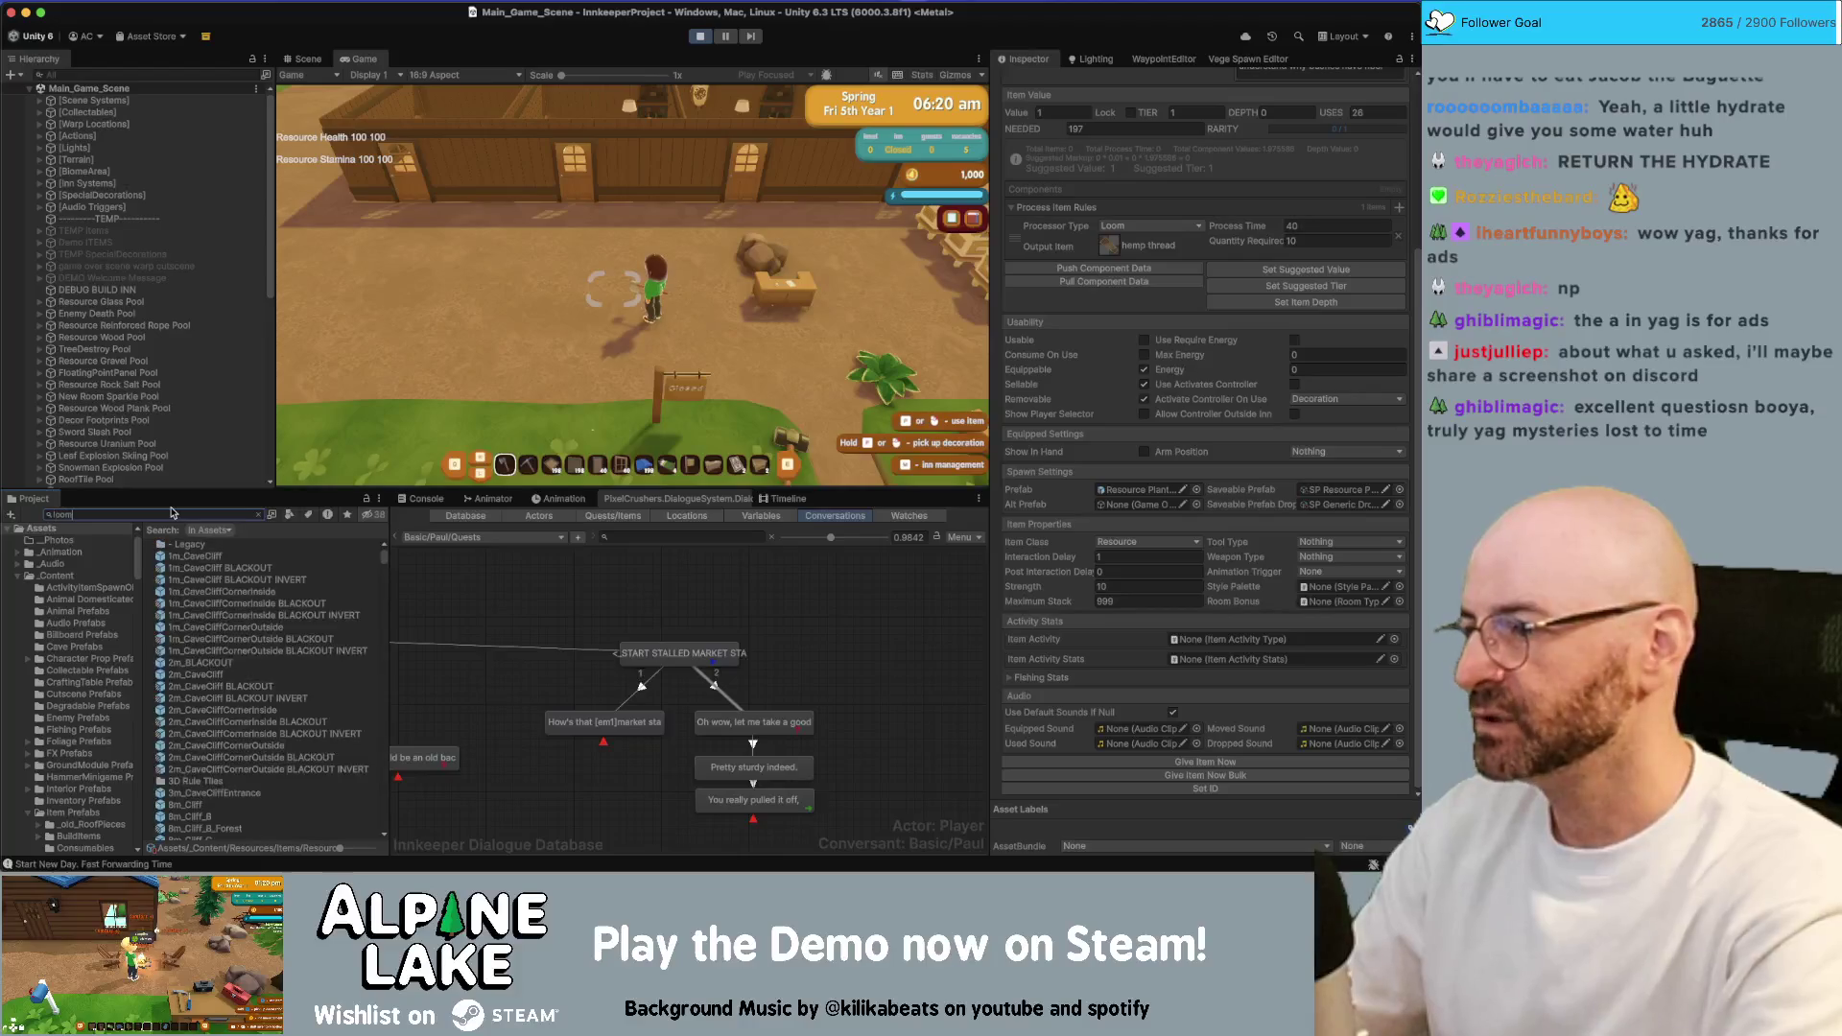
pyautogui.click(174, 556)
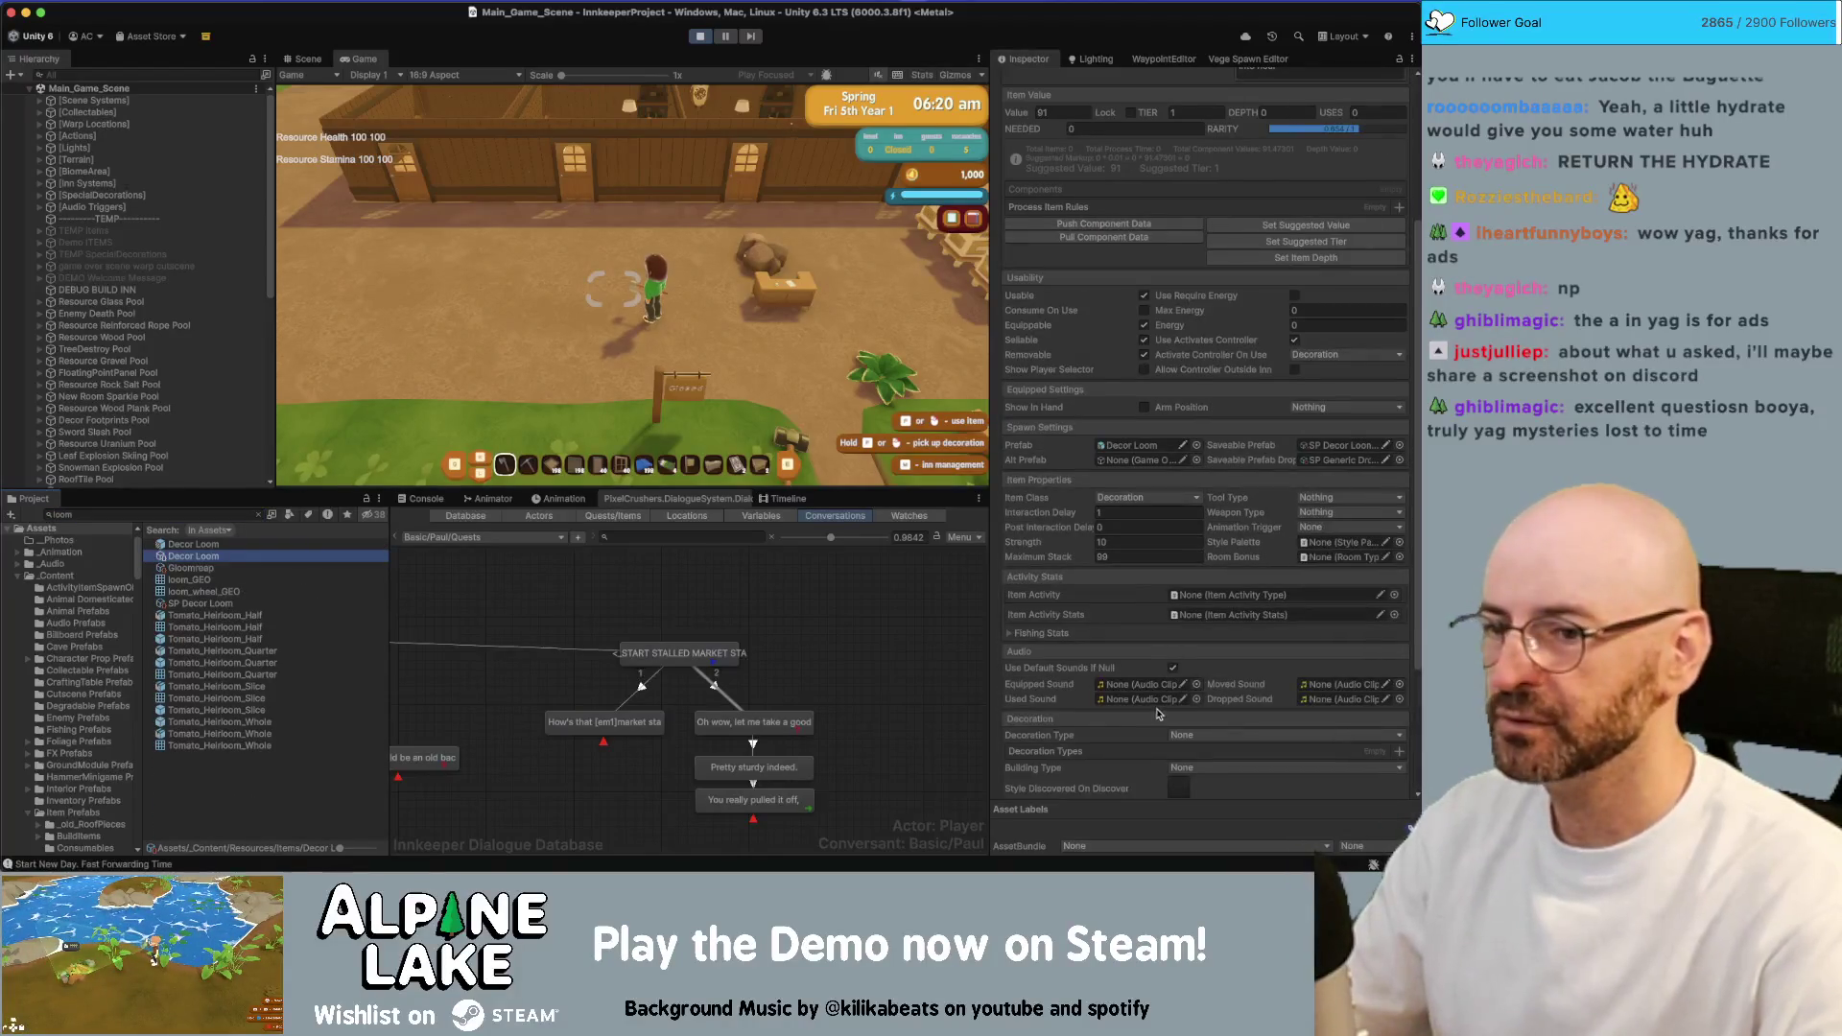
# Set the item Name to 'loom', Dialogue Name to 'a loom' and Plural Name to 'looms'
pyautogui.scroll(5, 1112, 597)
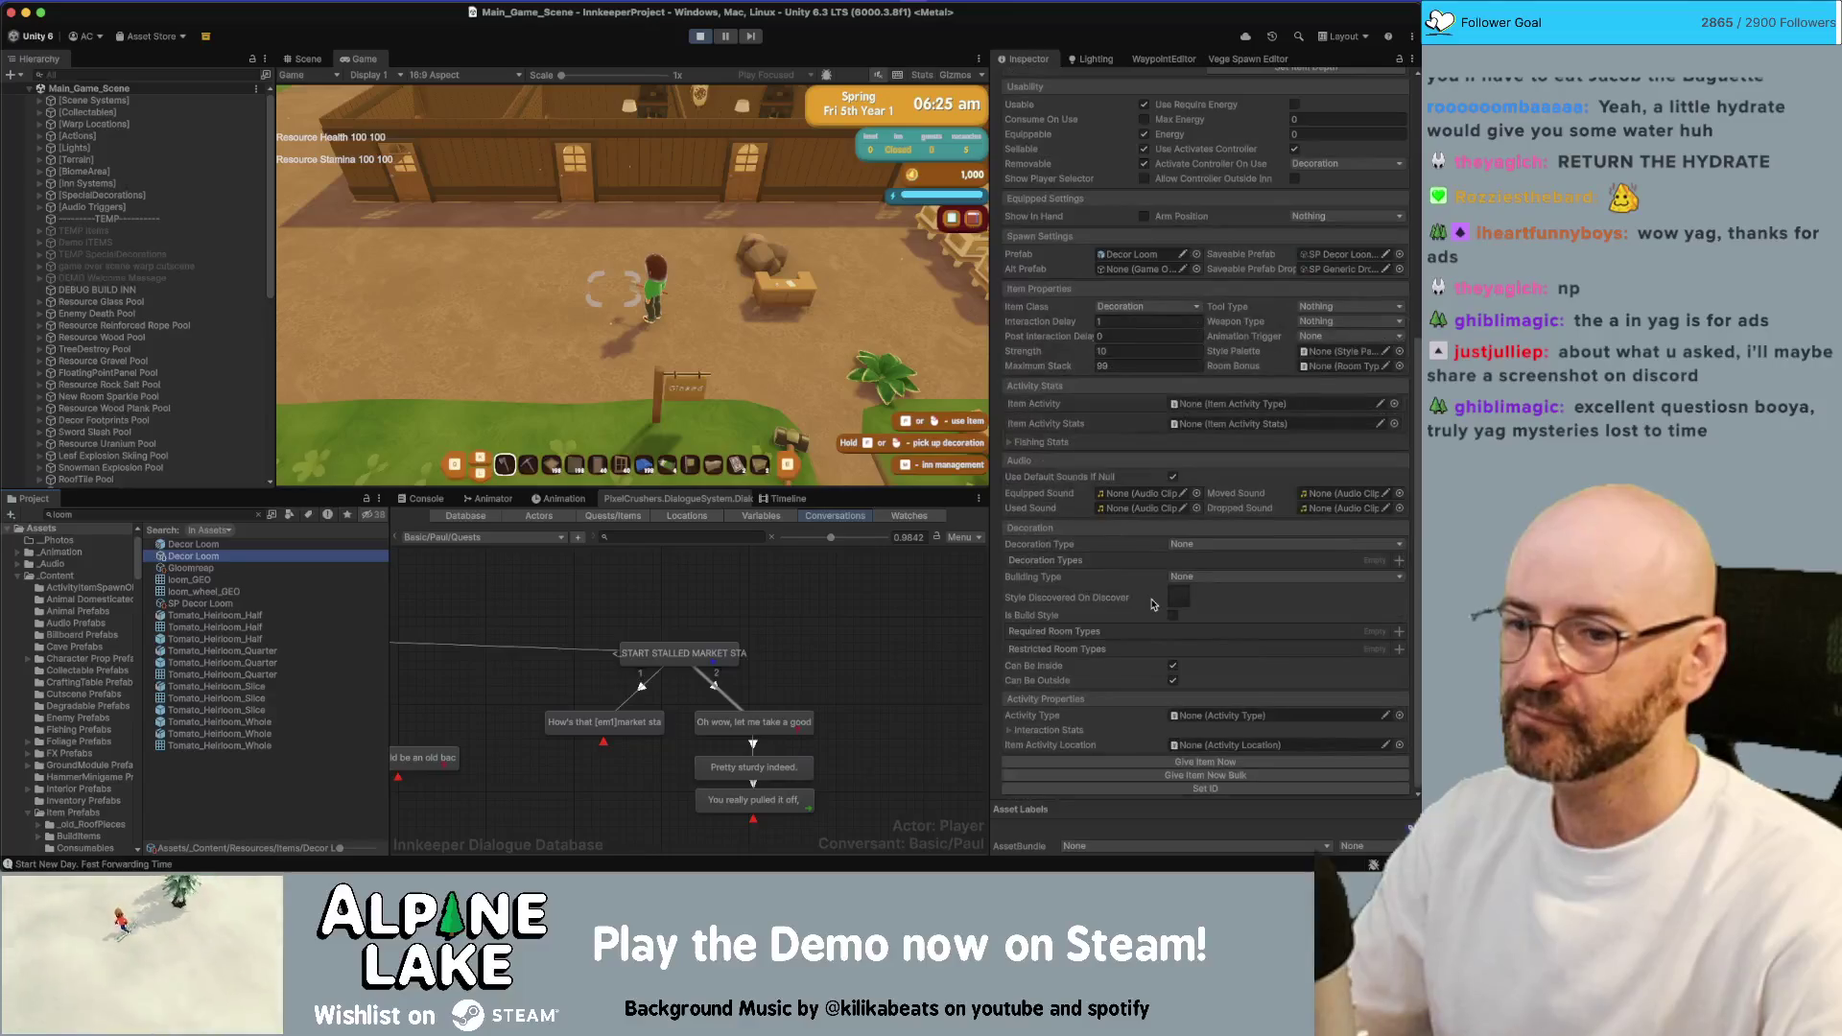
pyautogui.click(1186, 236)
pyautogui.write('loom')
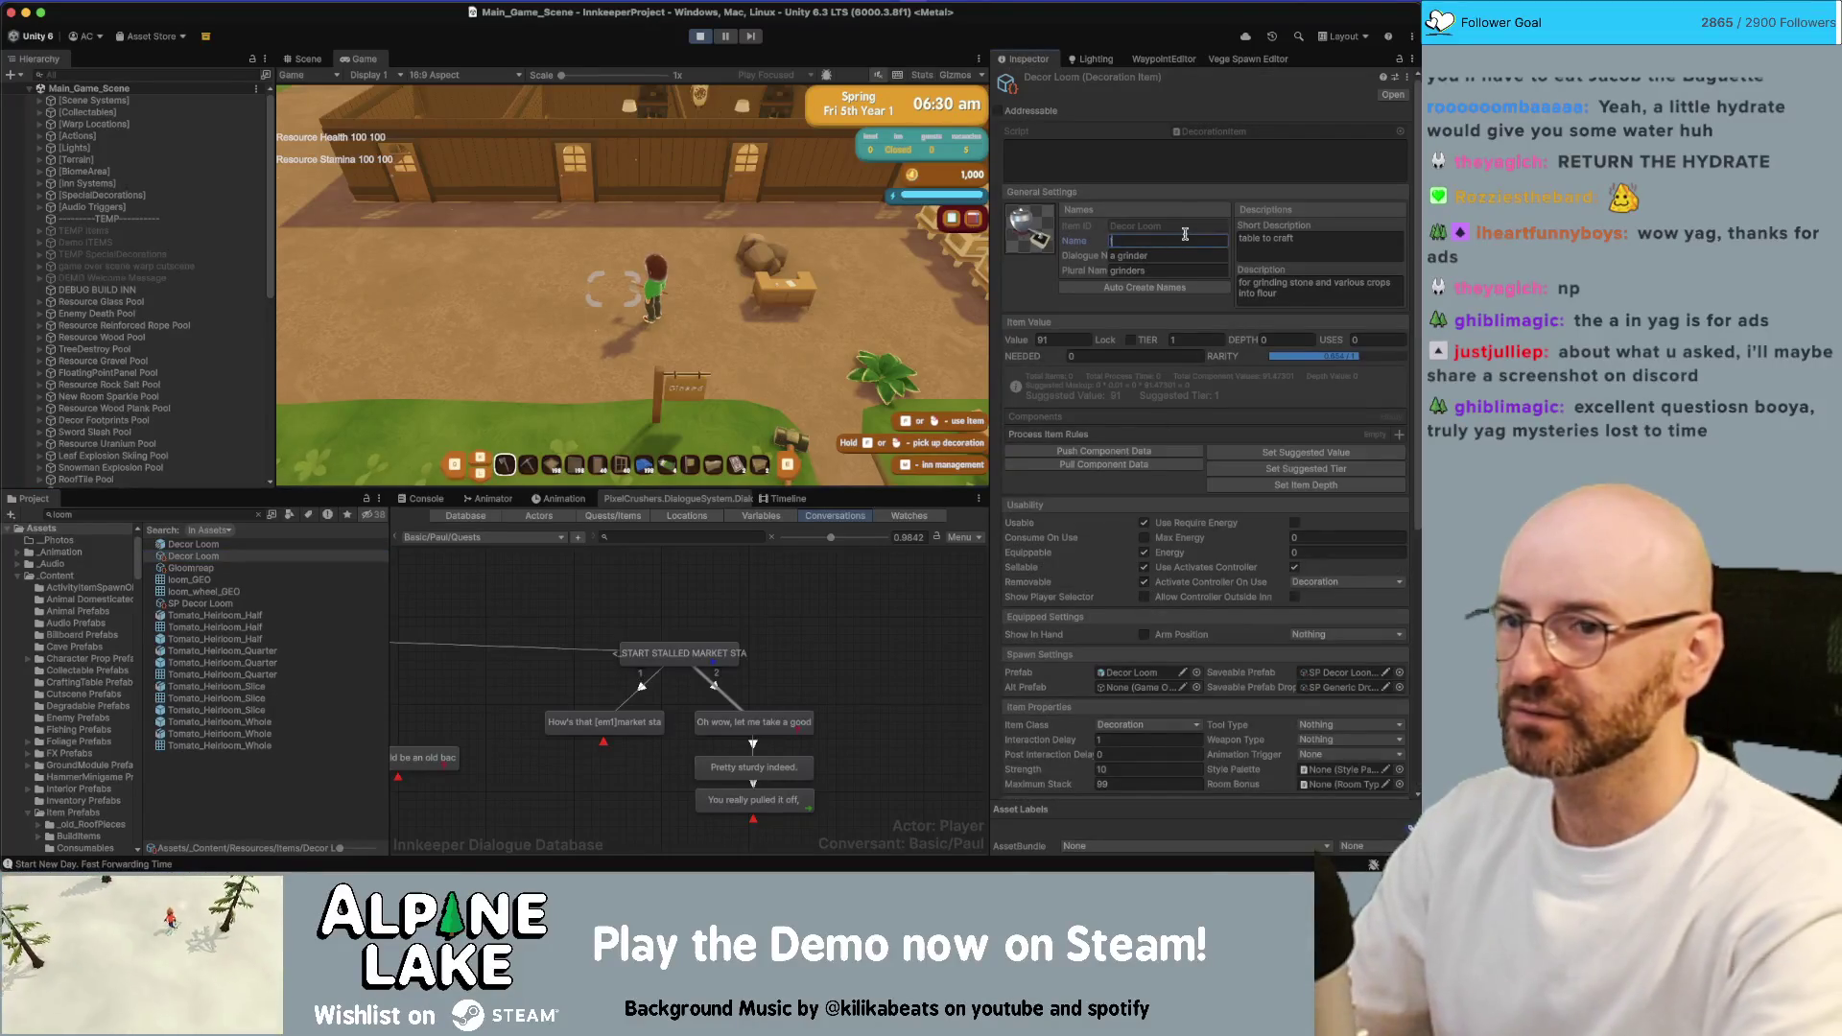
pyautogui.press('Tab')
pyautogui.write('a loom')
pyautogui.press('Tab')
pyautogui.write('looms')
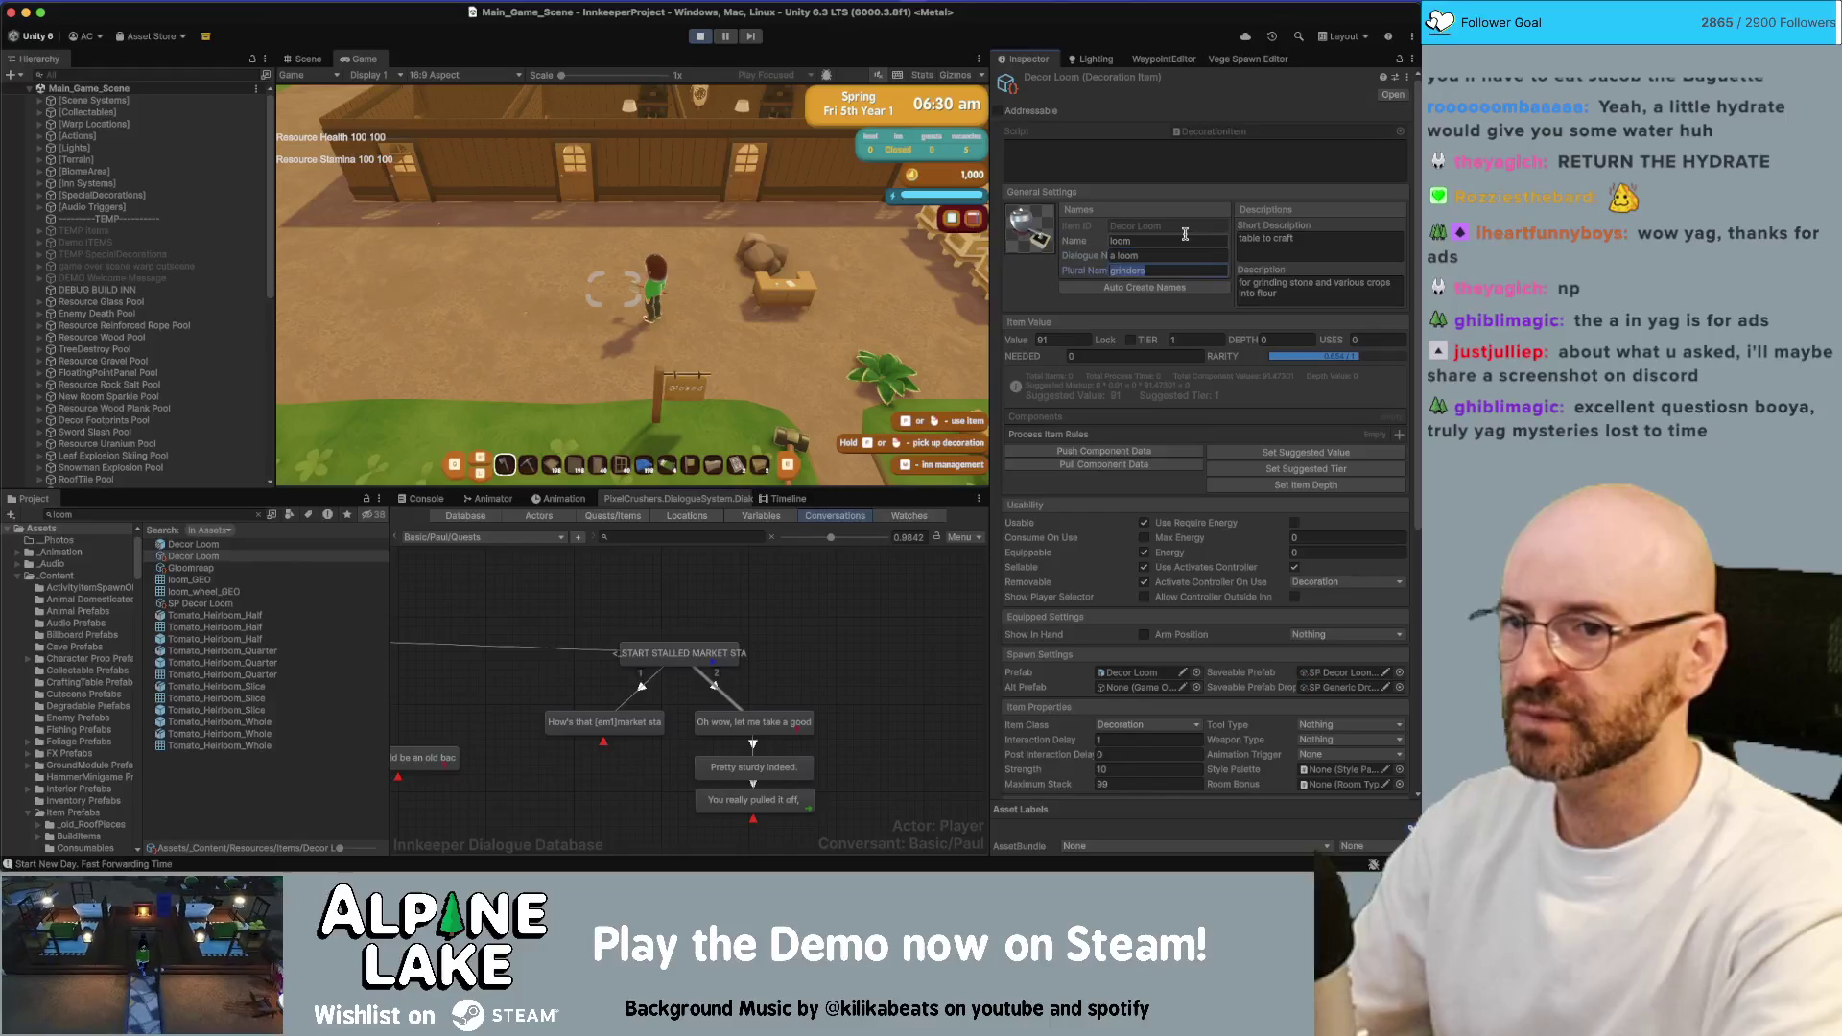
# Rewrite the description as 'for spinning threads and weaving cloths.' and give the player a loom
pyautogui.click(1272, 284)
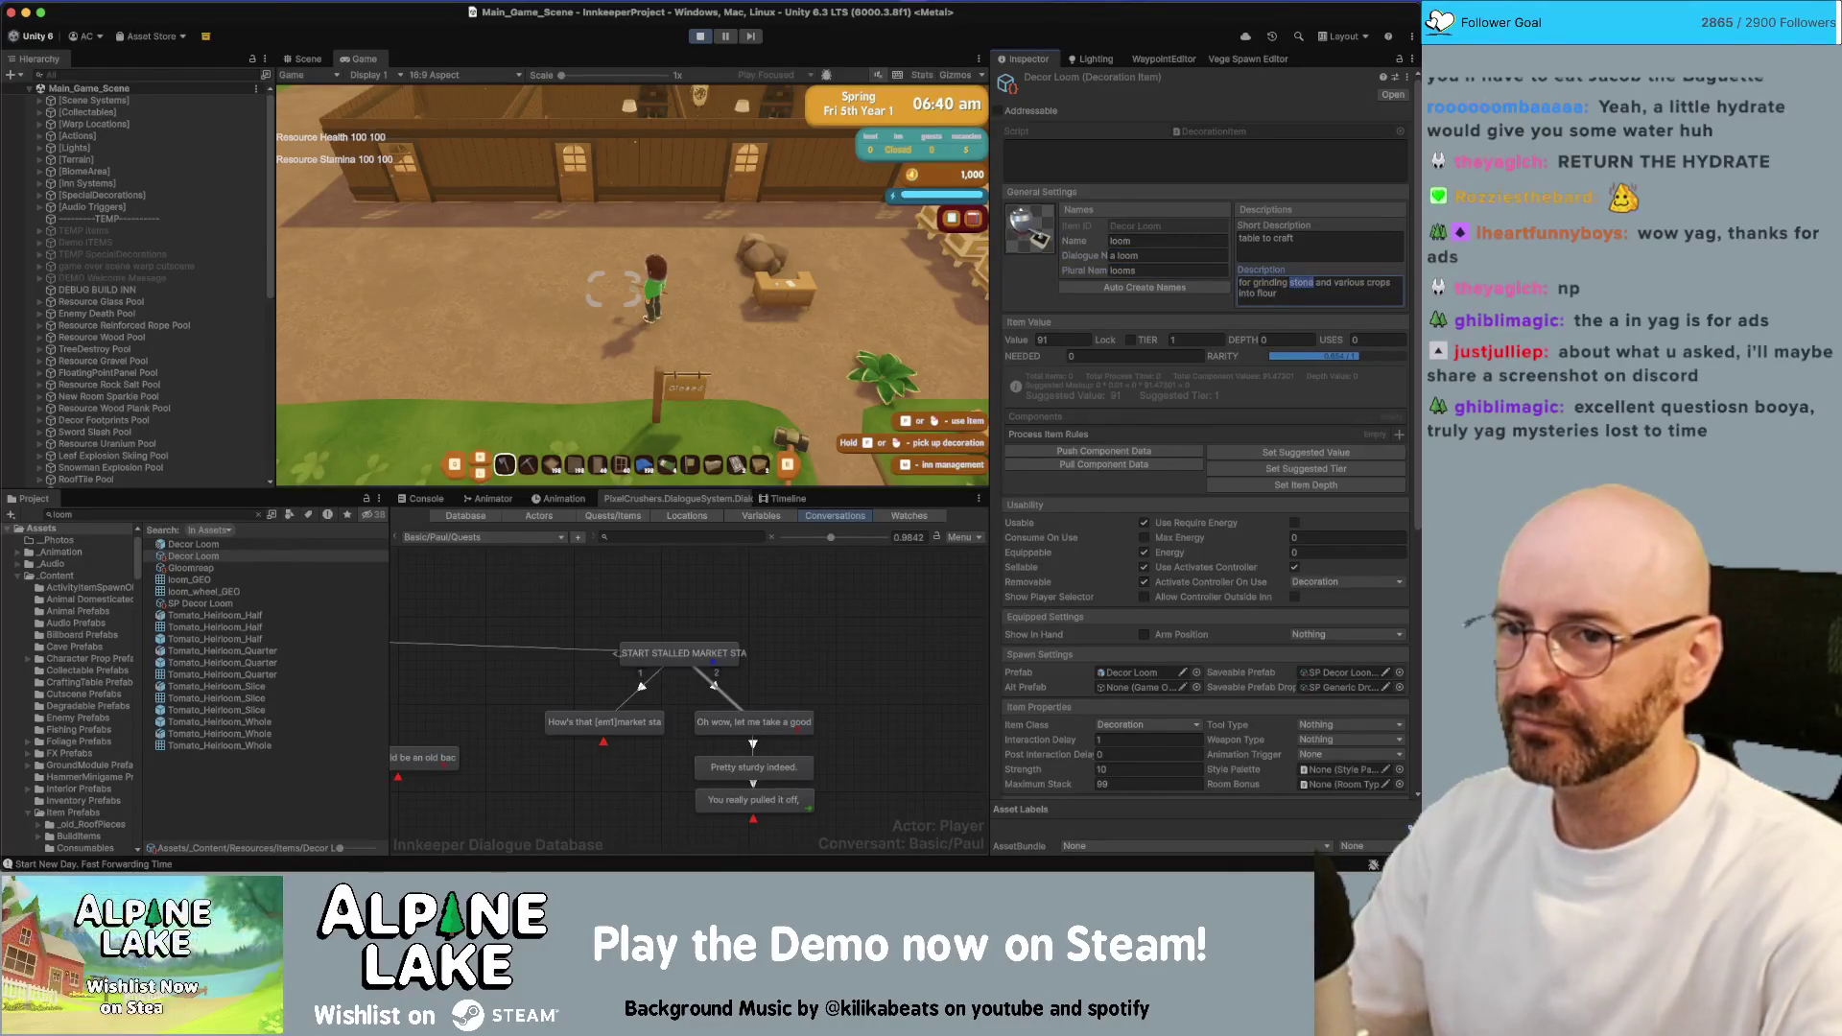
pyautogui.moveTo(1313, 283); pyautogui.dragTo(1253, 283)
pyautogui.press('BackSpace')
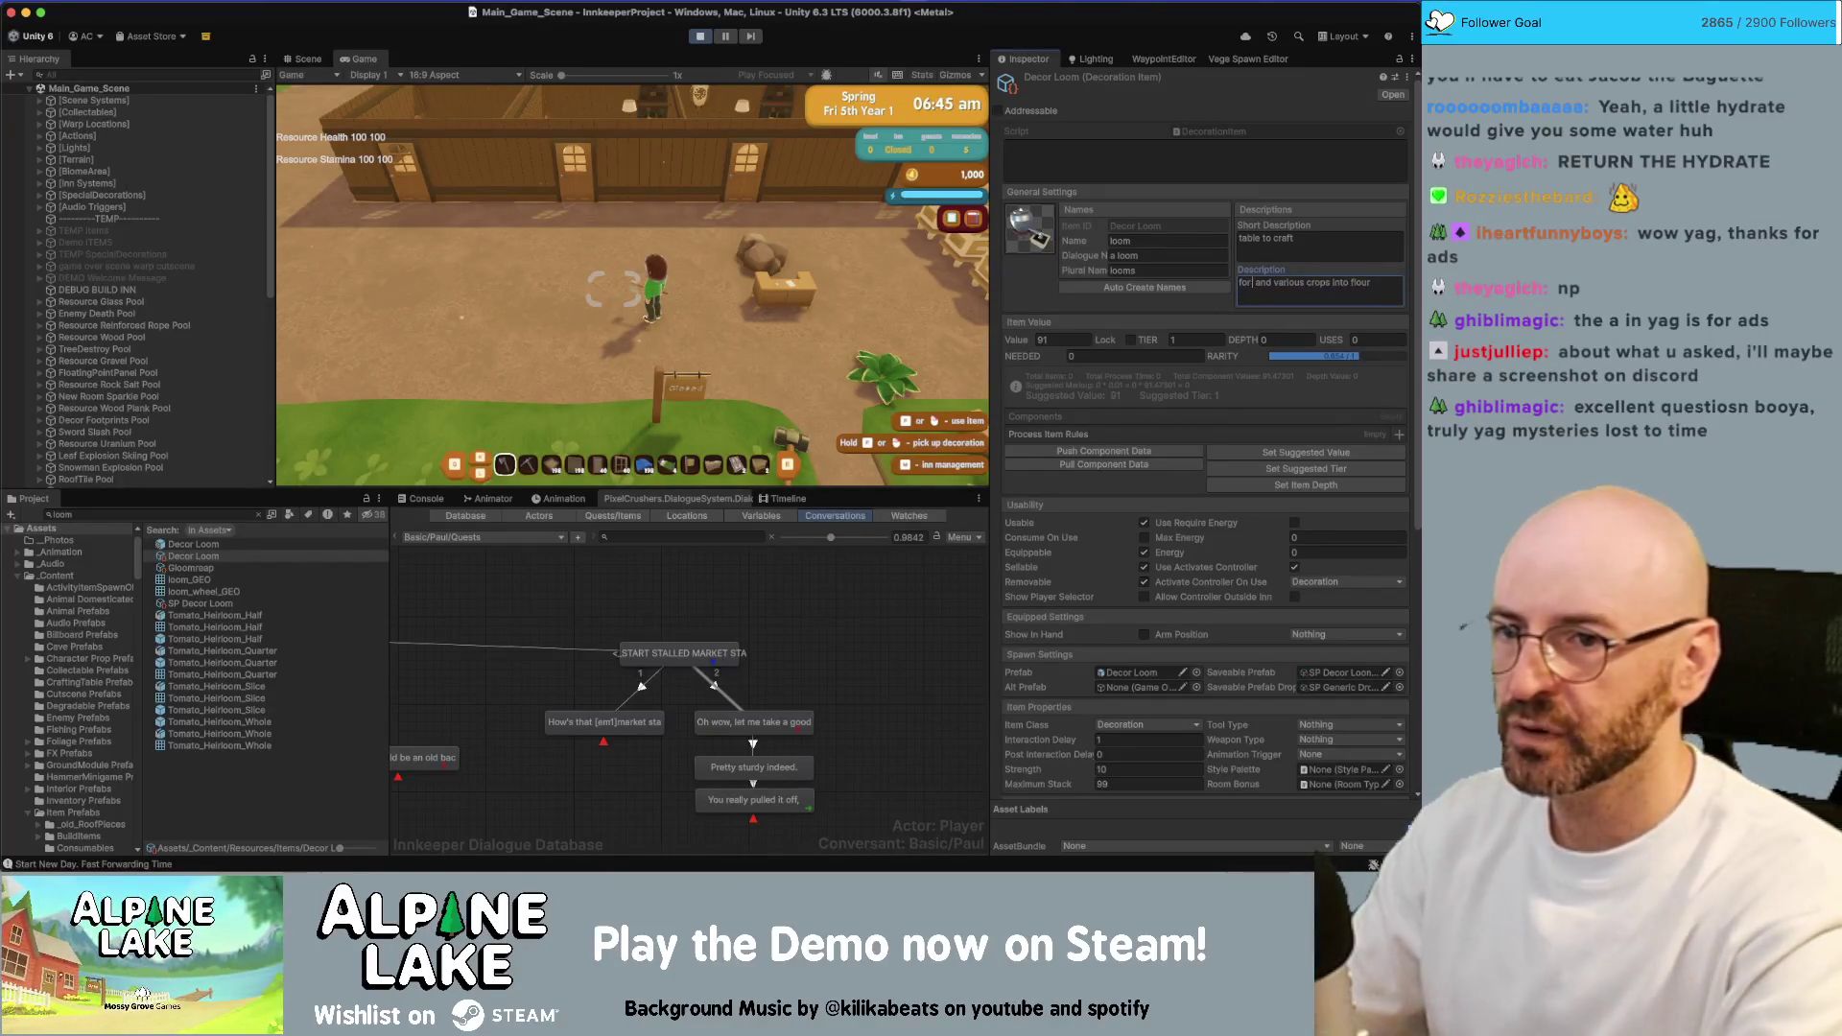
pyautogui.write('spinning')
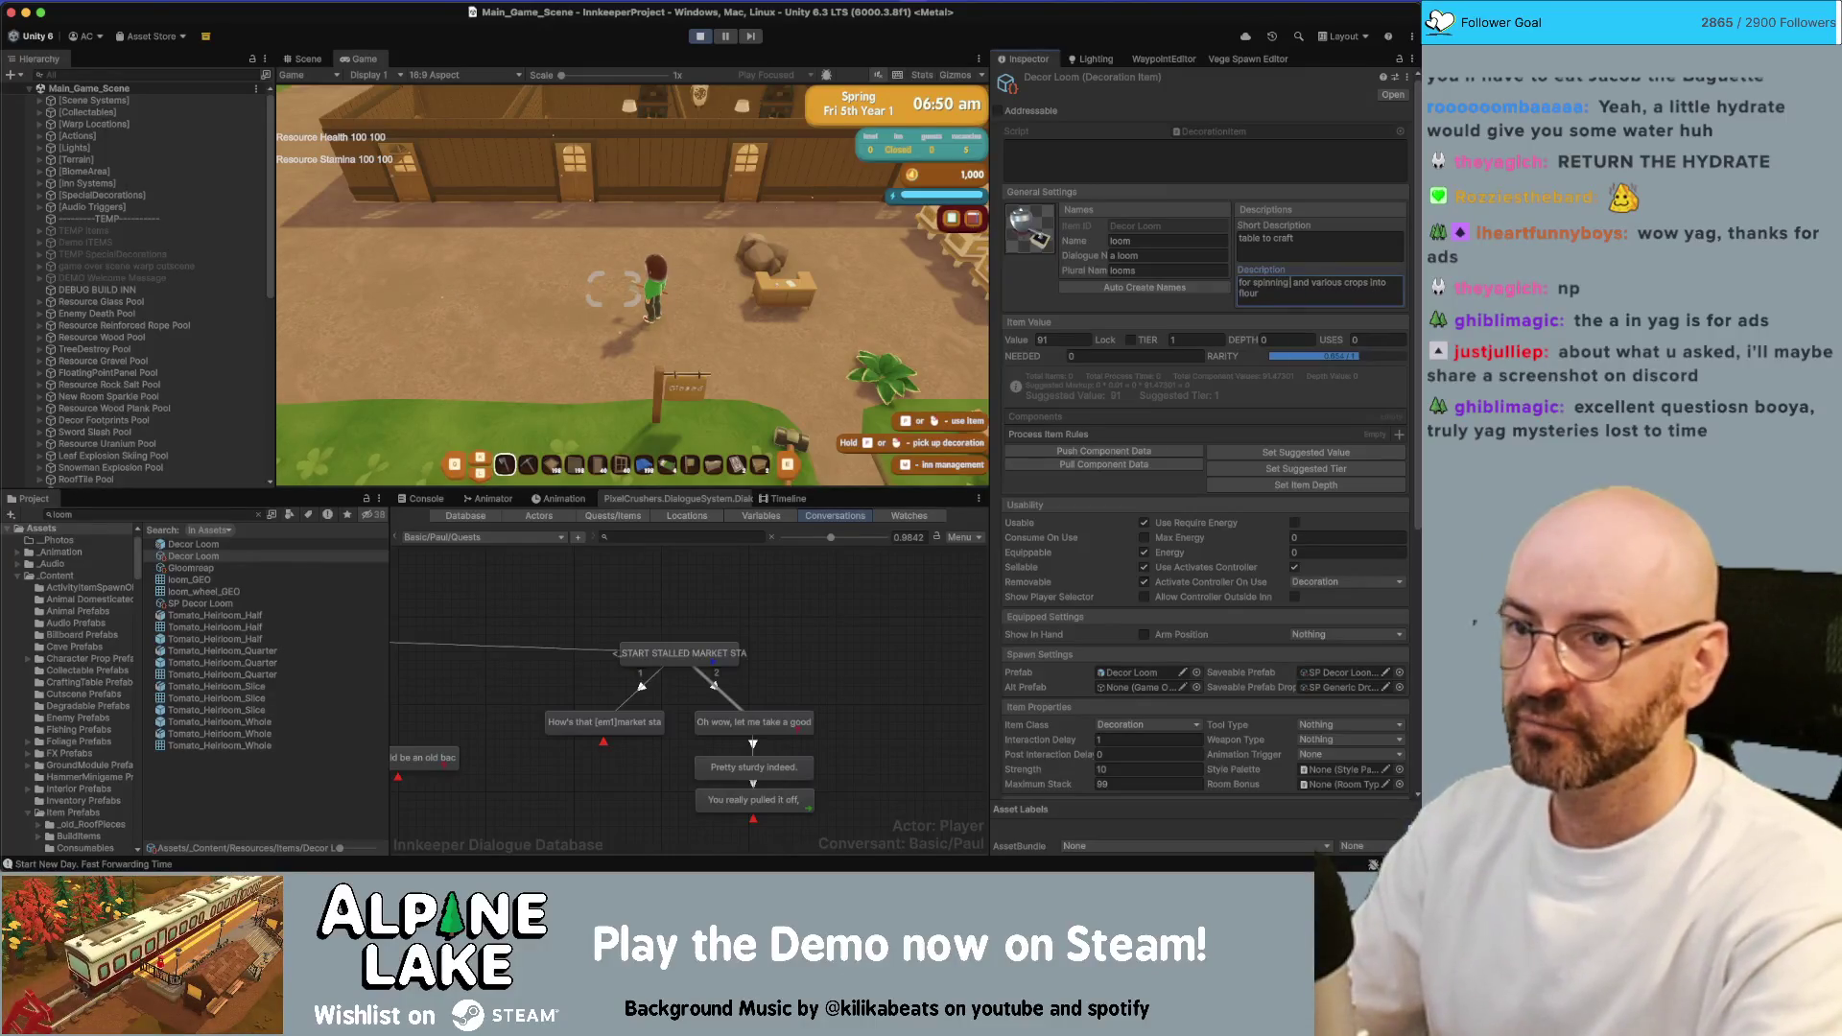
pyautogui.write(' threads and cloth')
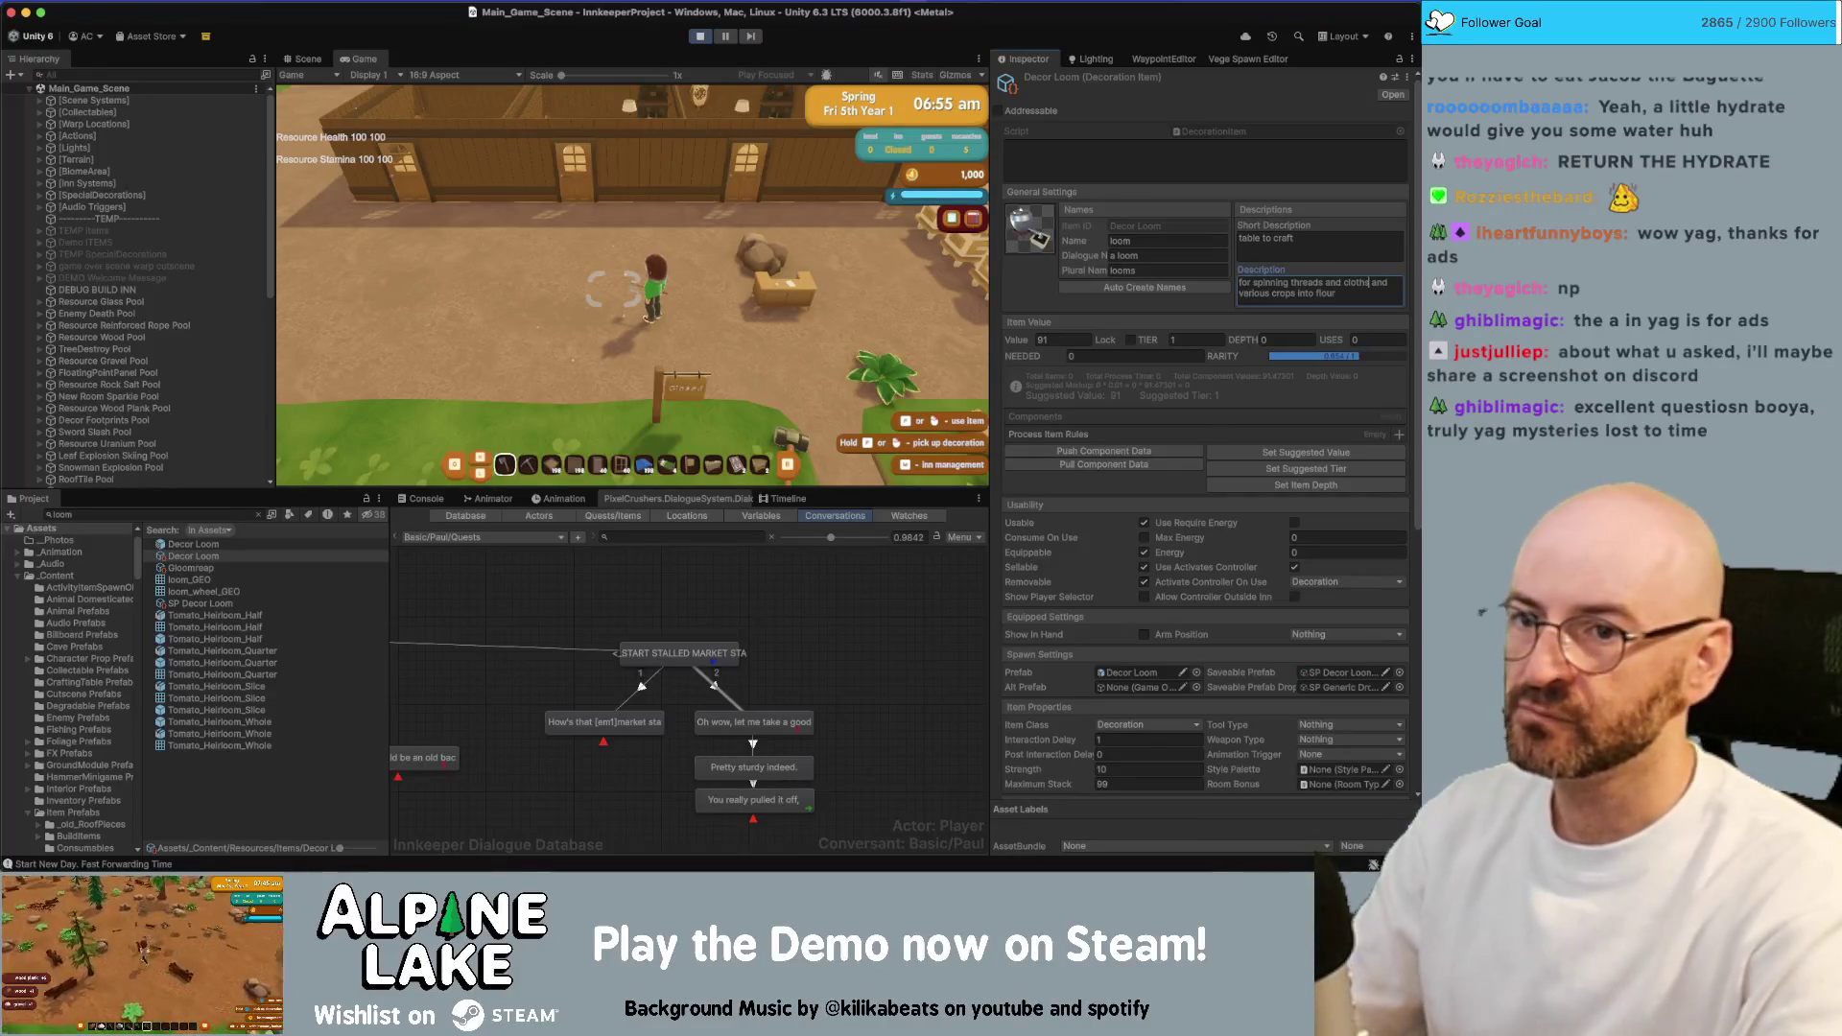
pyautogui.hotkey('shift', 'Down')
pyautogui.press('BackSpace')
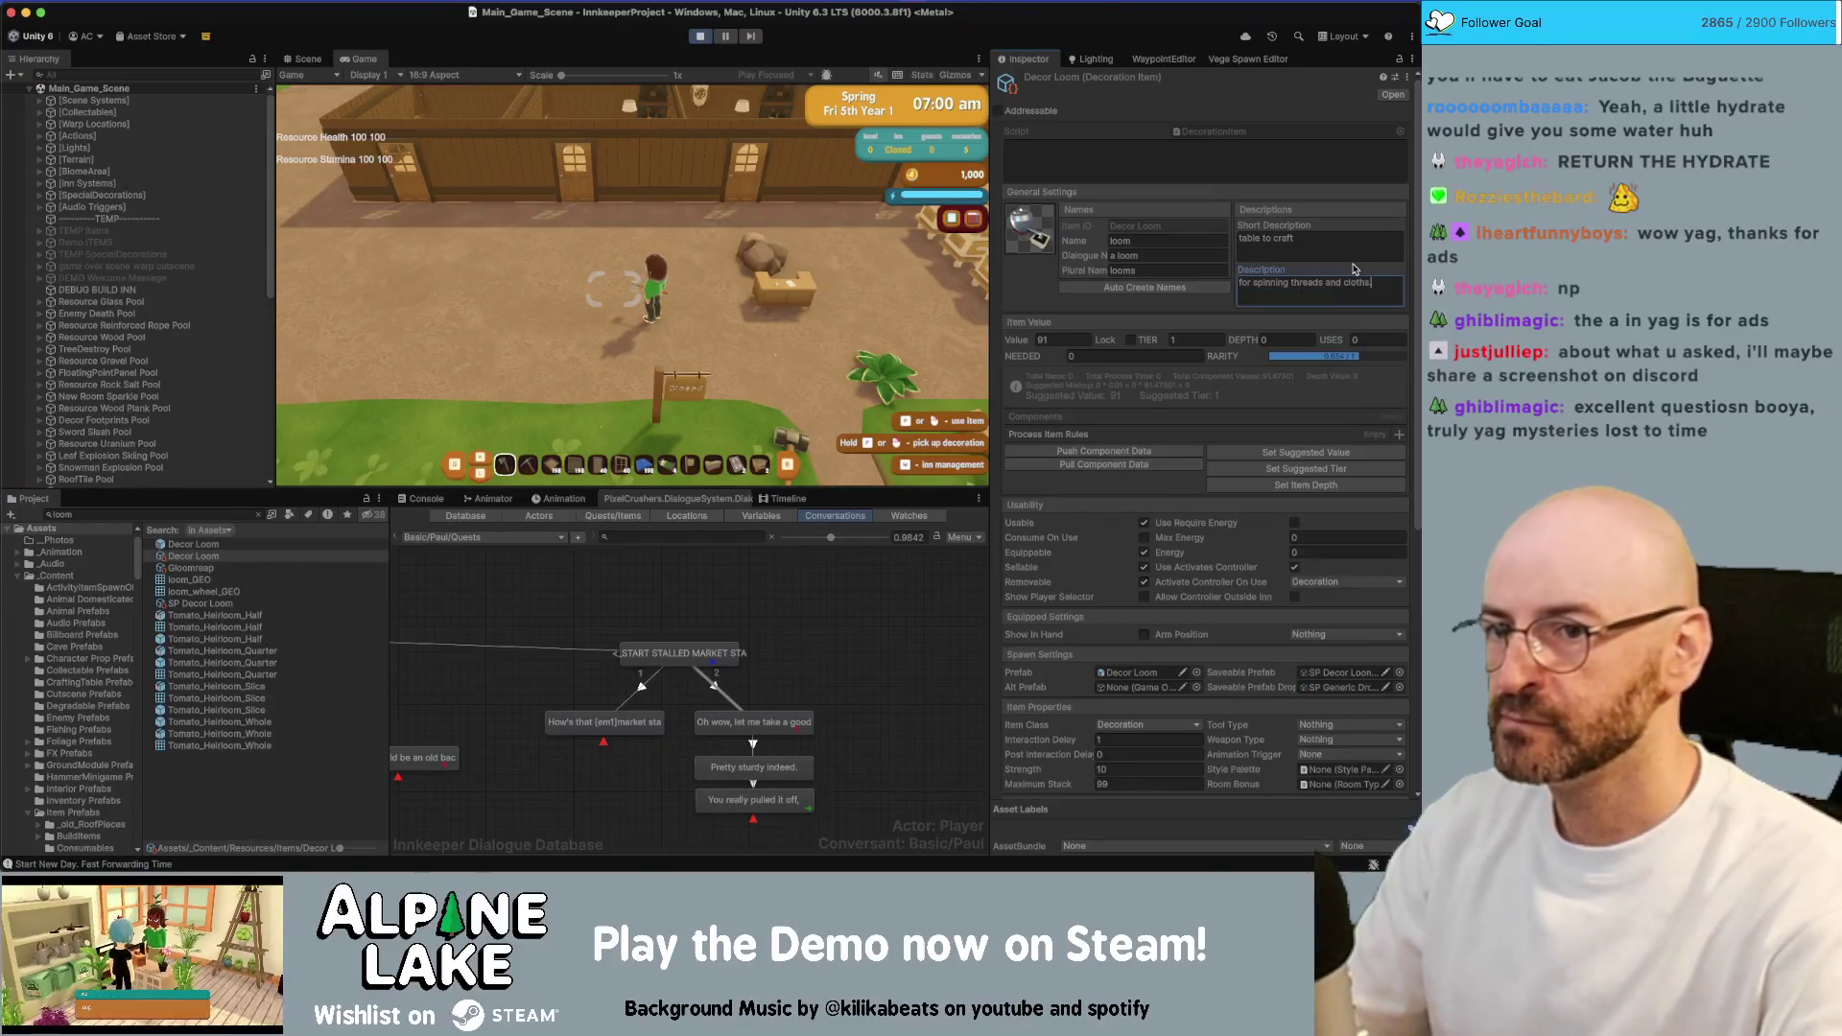
pyautogui.write('.')
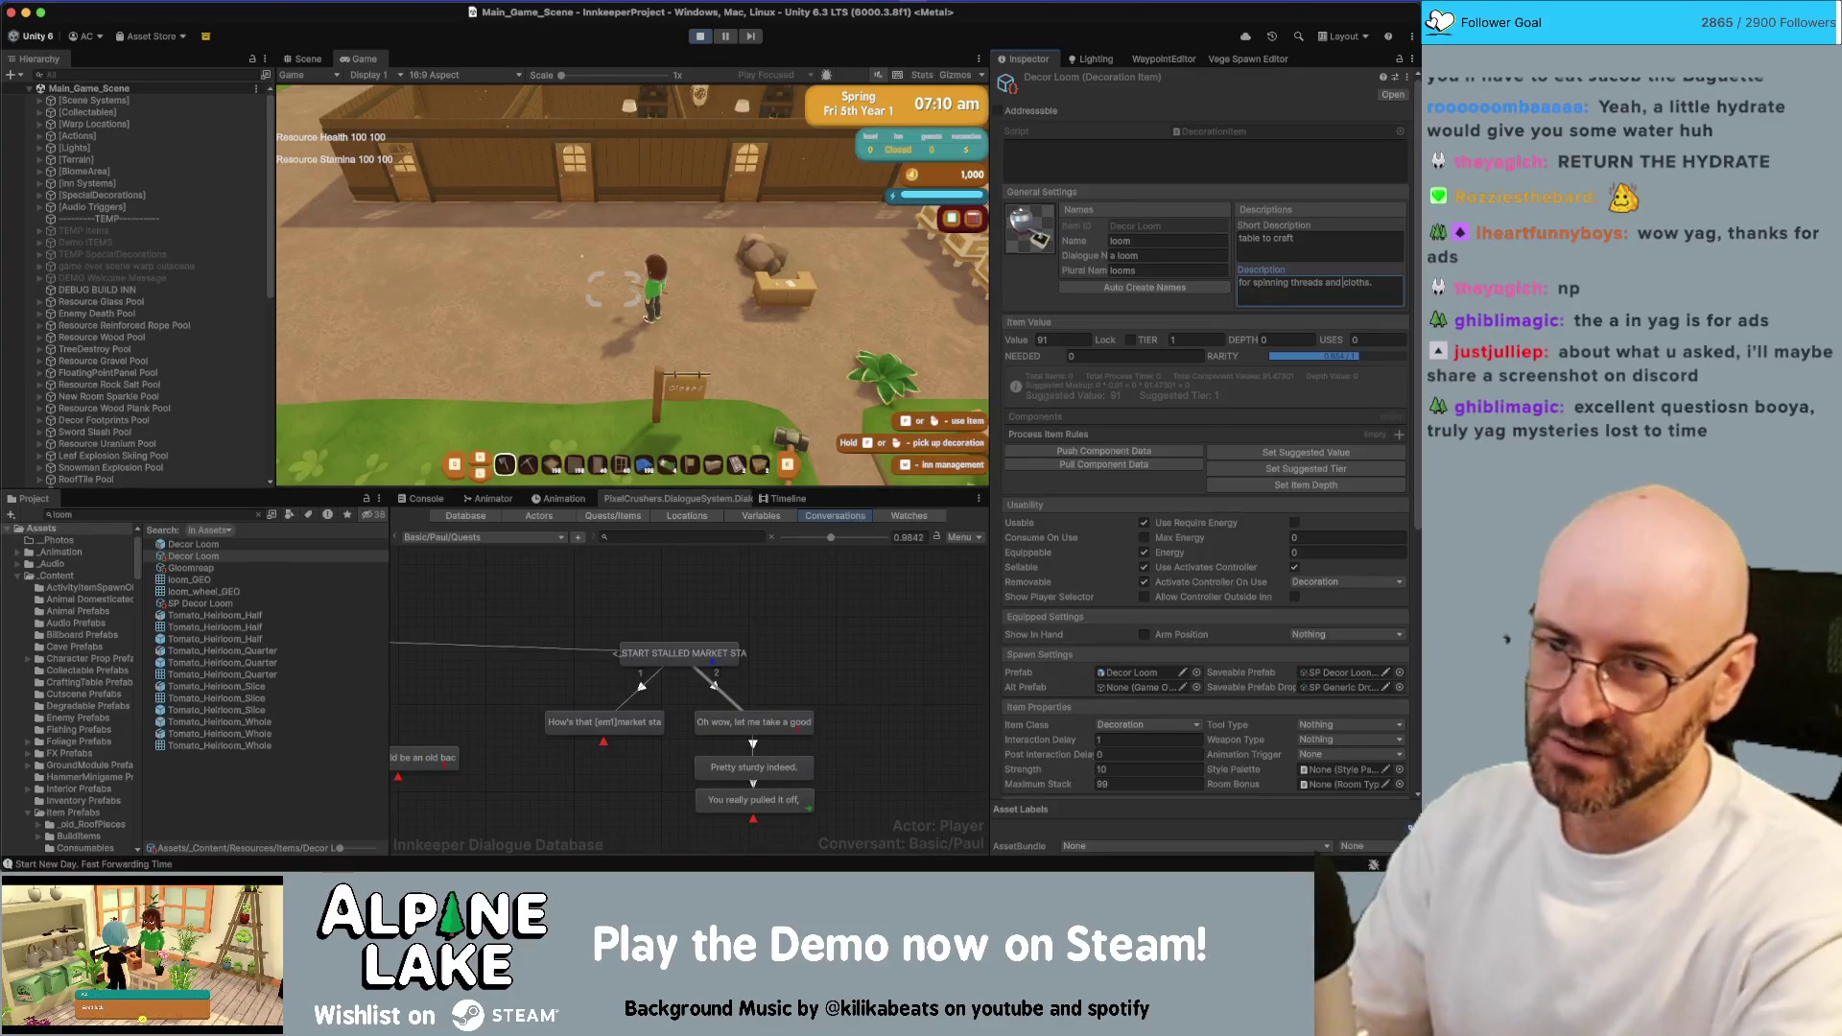
pyautogui.hotkey('alt', 'Left')
pyautogui.write('wea')
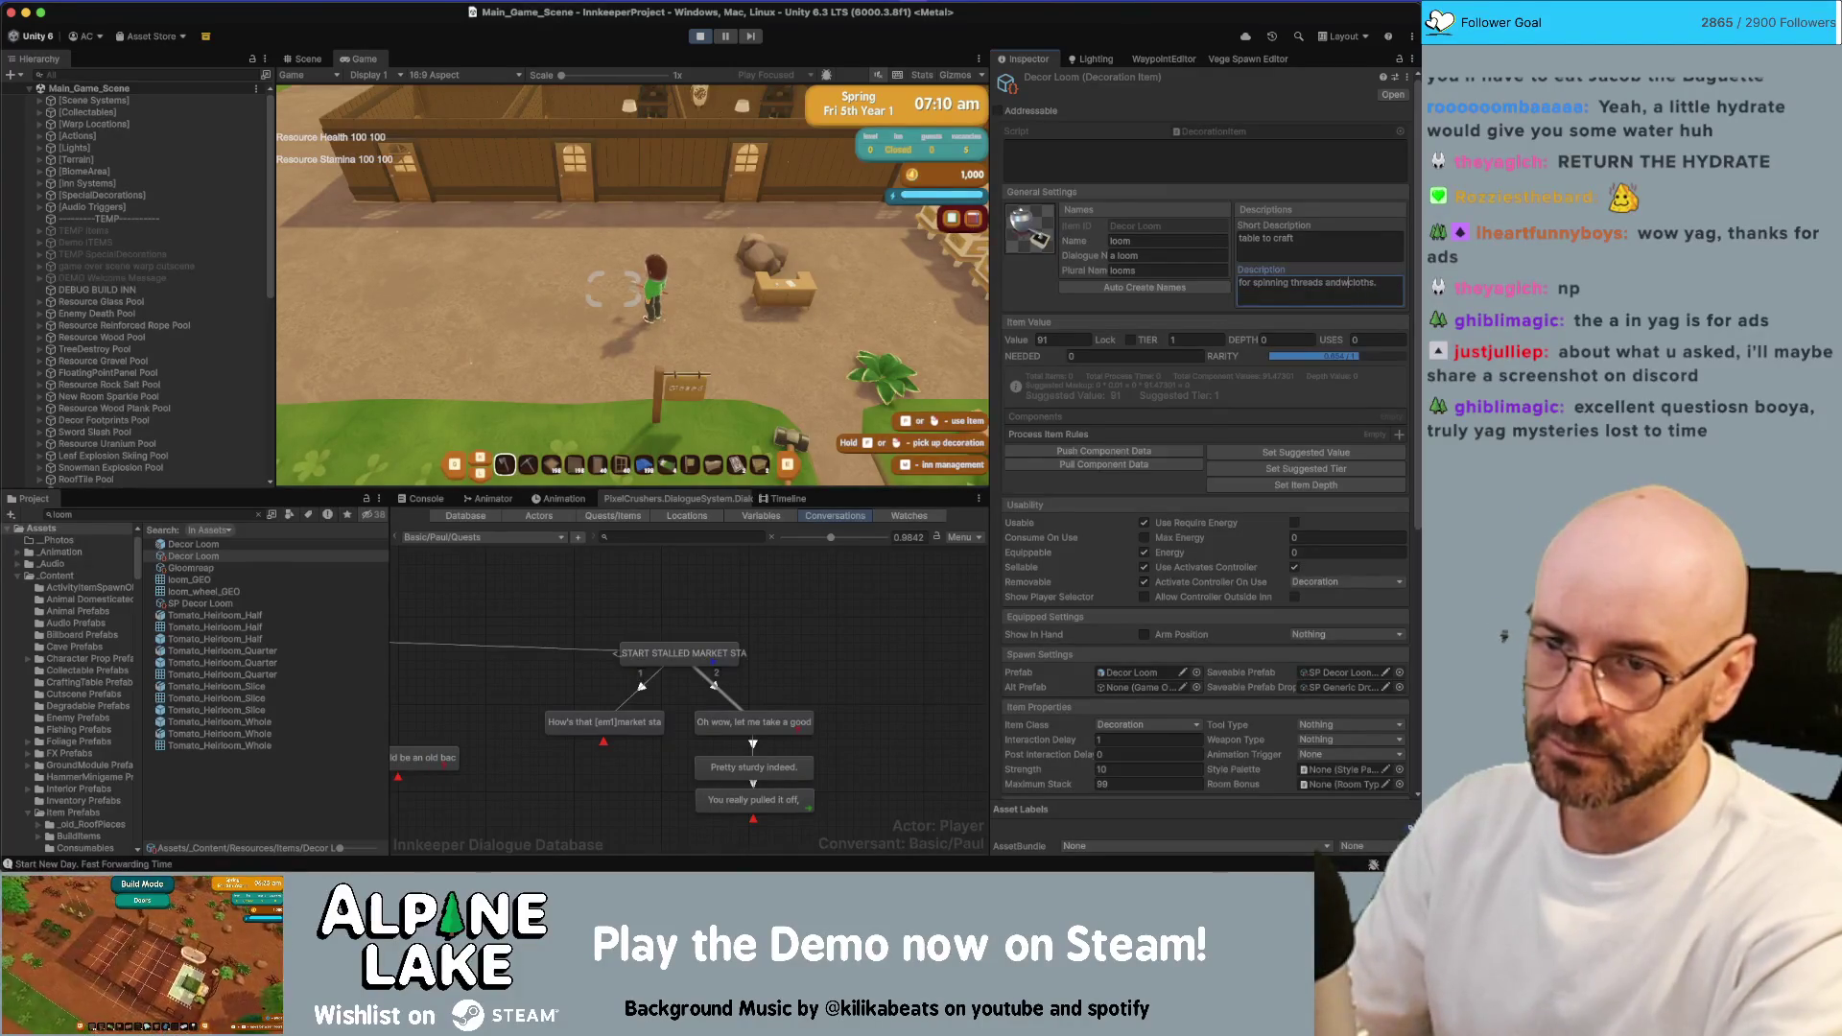
pyautogui.write('ving')
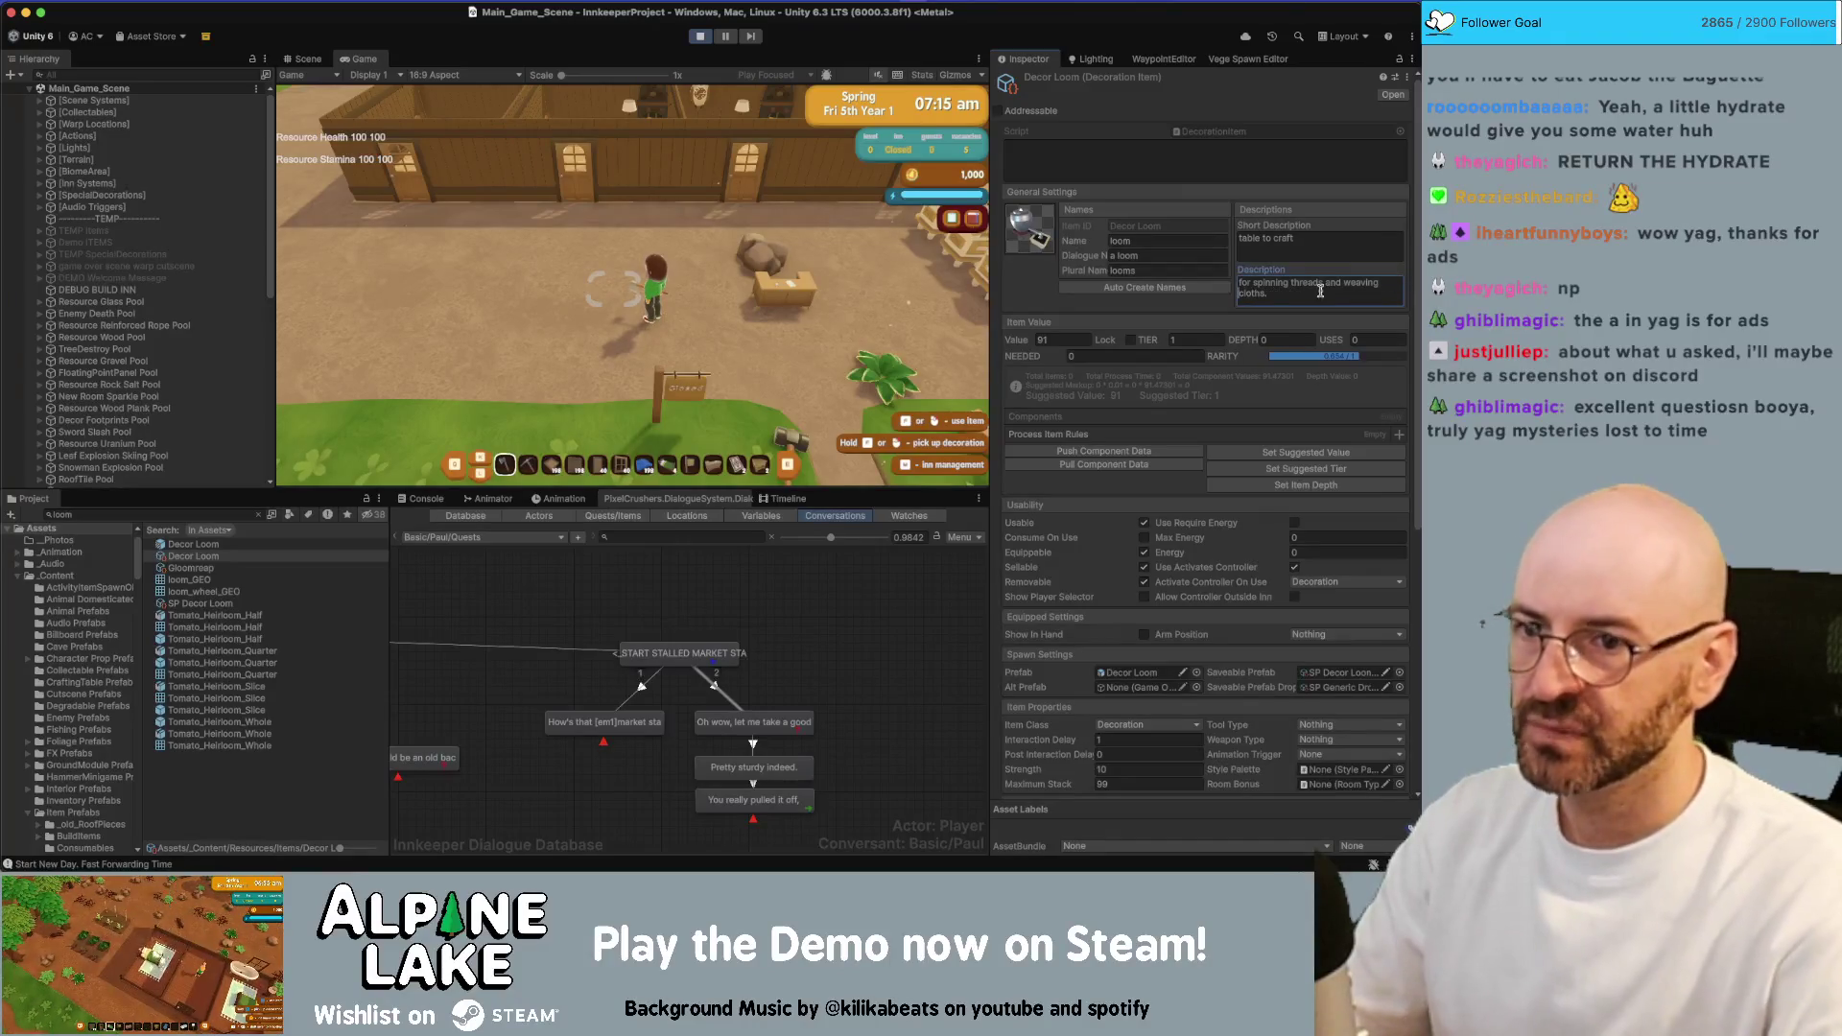
pyautogui.moveTo(1416, 291); pyautogui.dragTo(1417, 596)
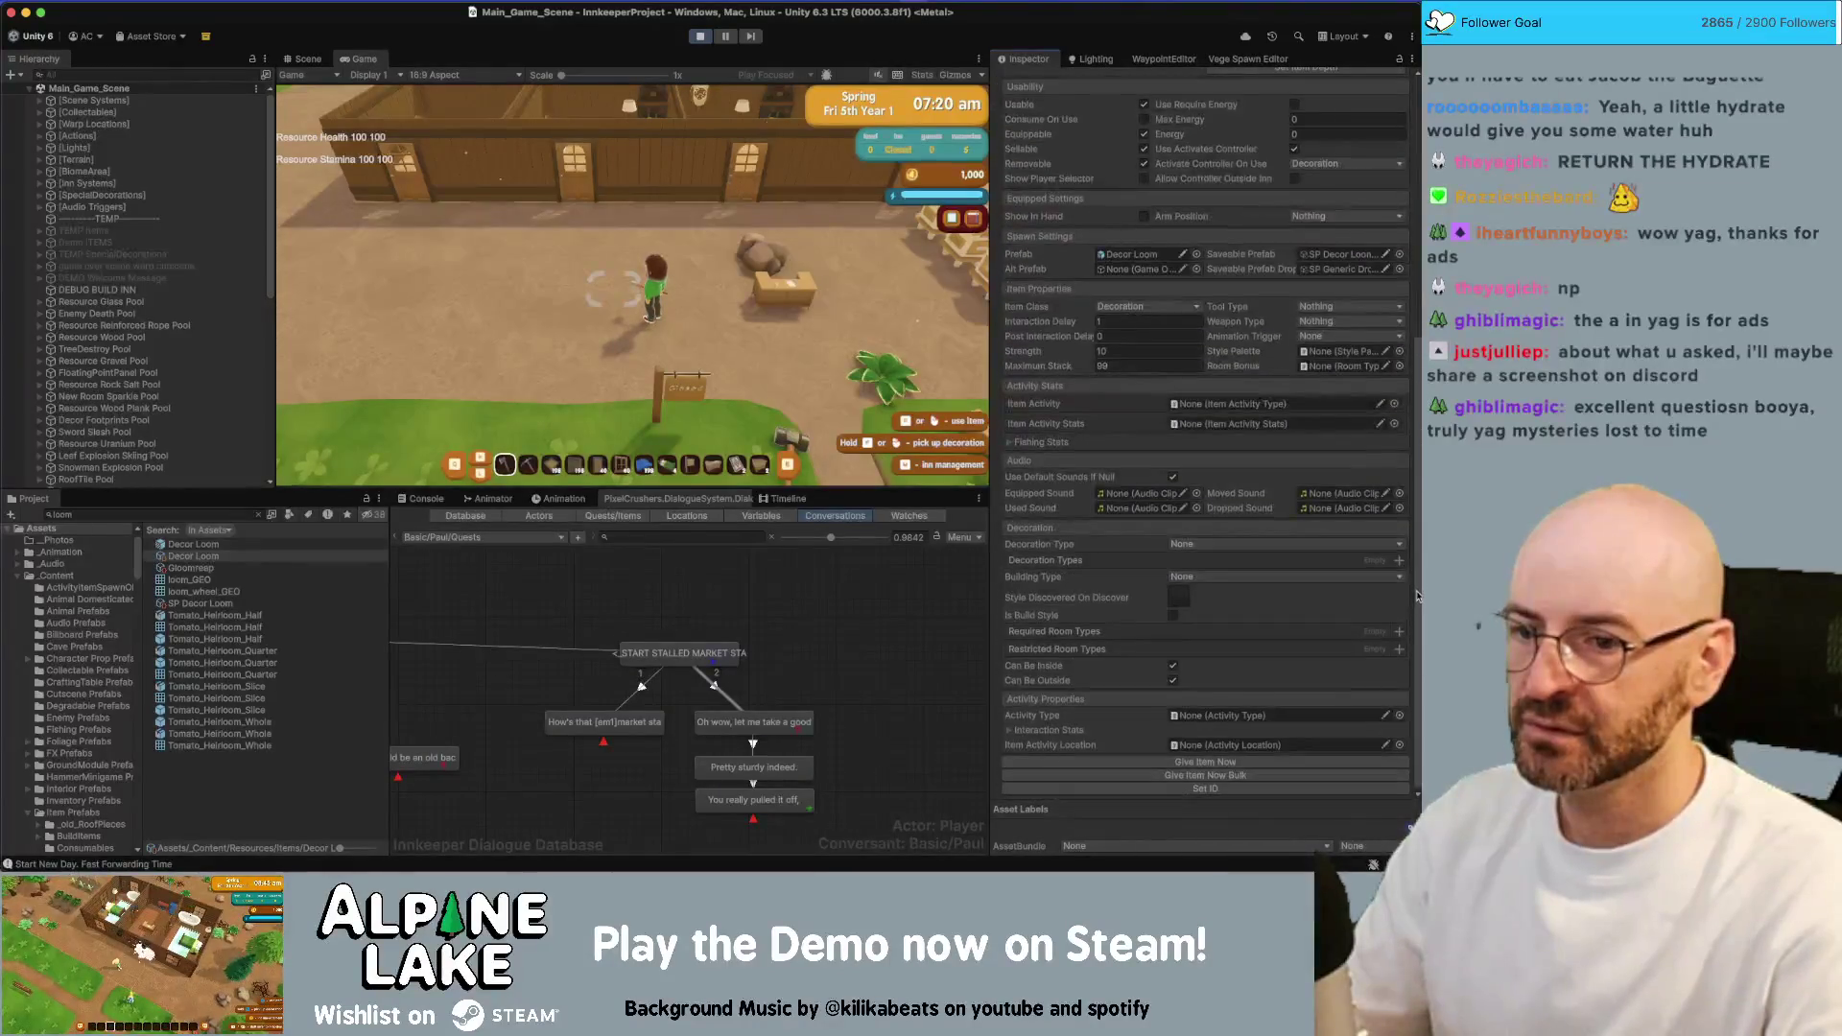
pyautogui.click(1194, 763)
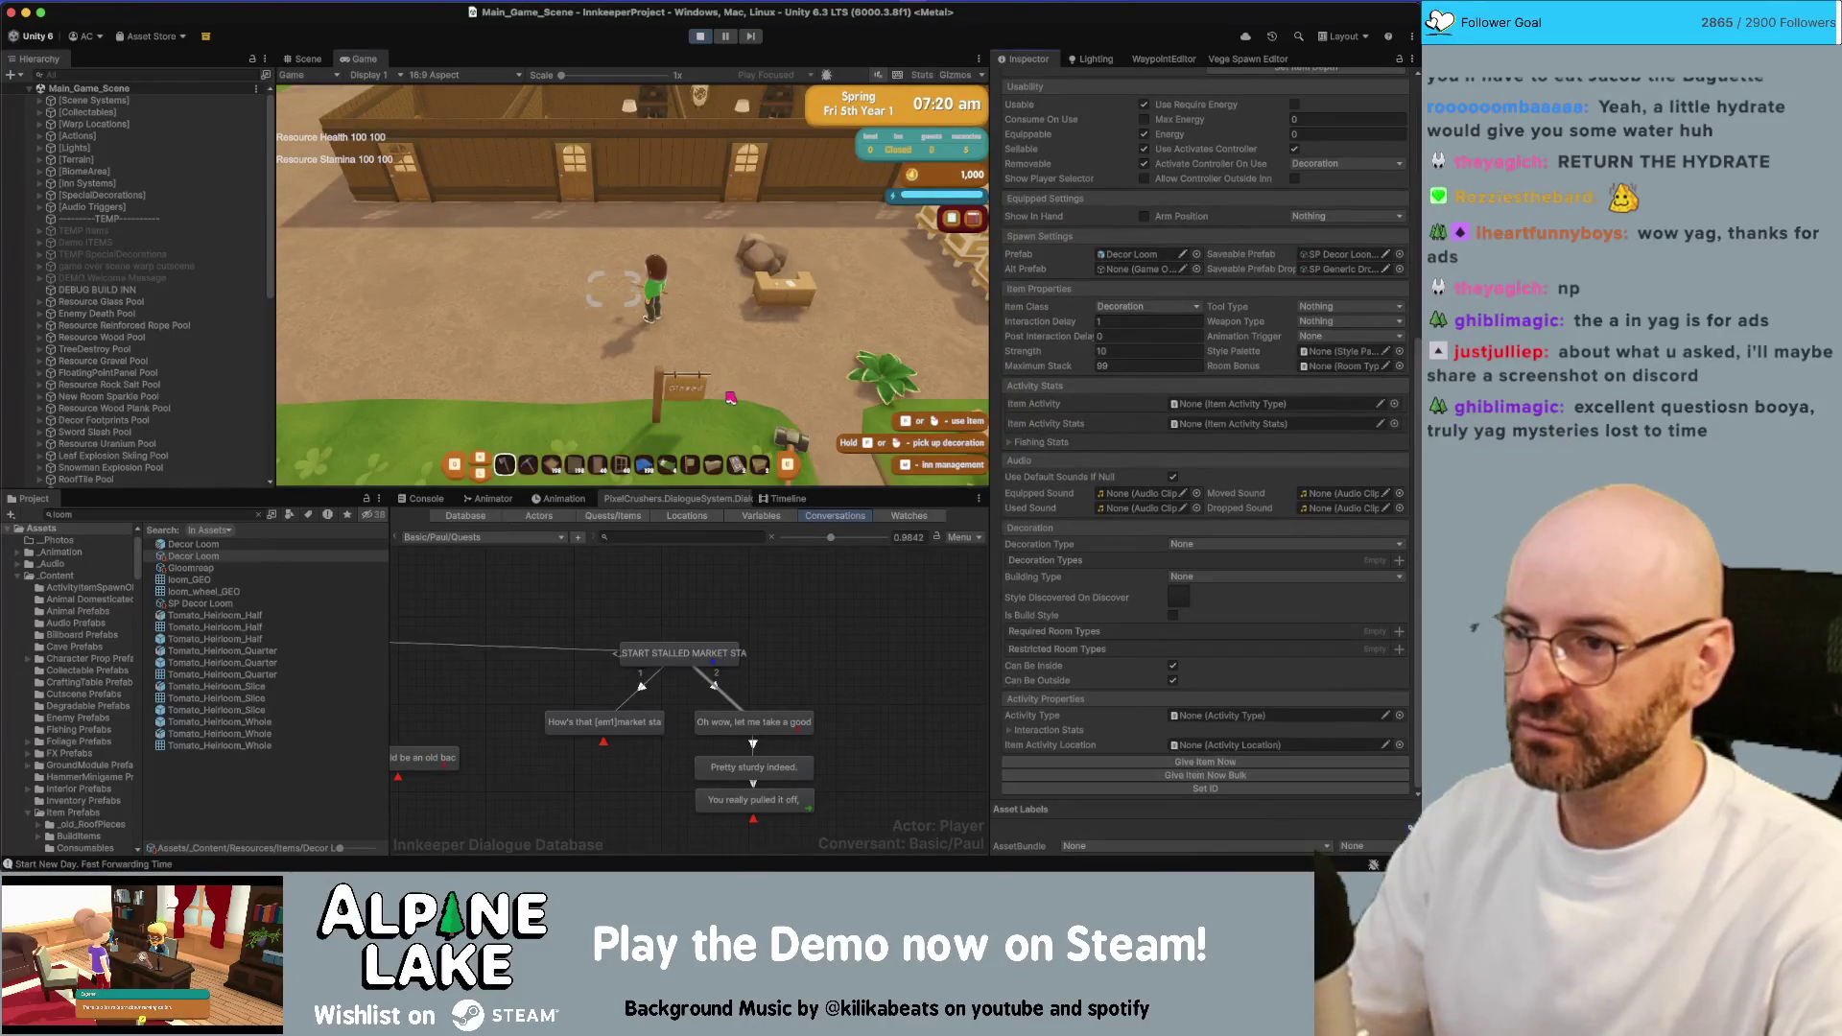
# Place the loom in the room and walk up to open its processing window
pyautogui.scroll(-6, 729, 396)
pyautogui.click(729, 396)
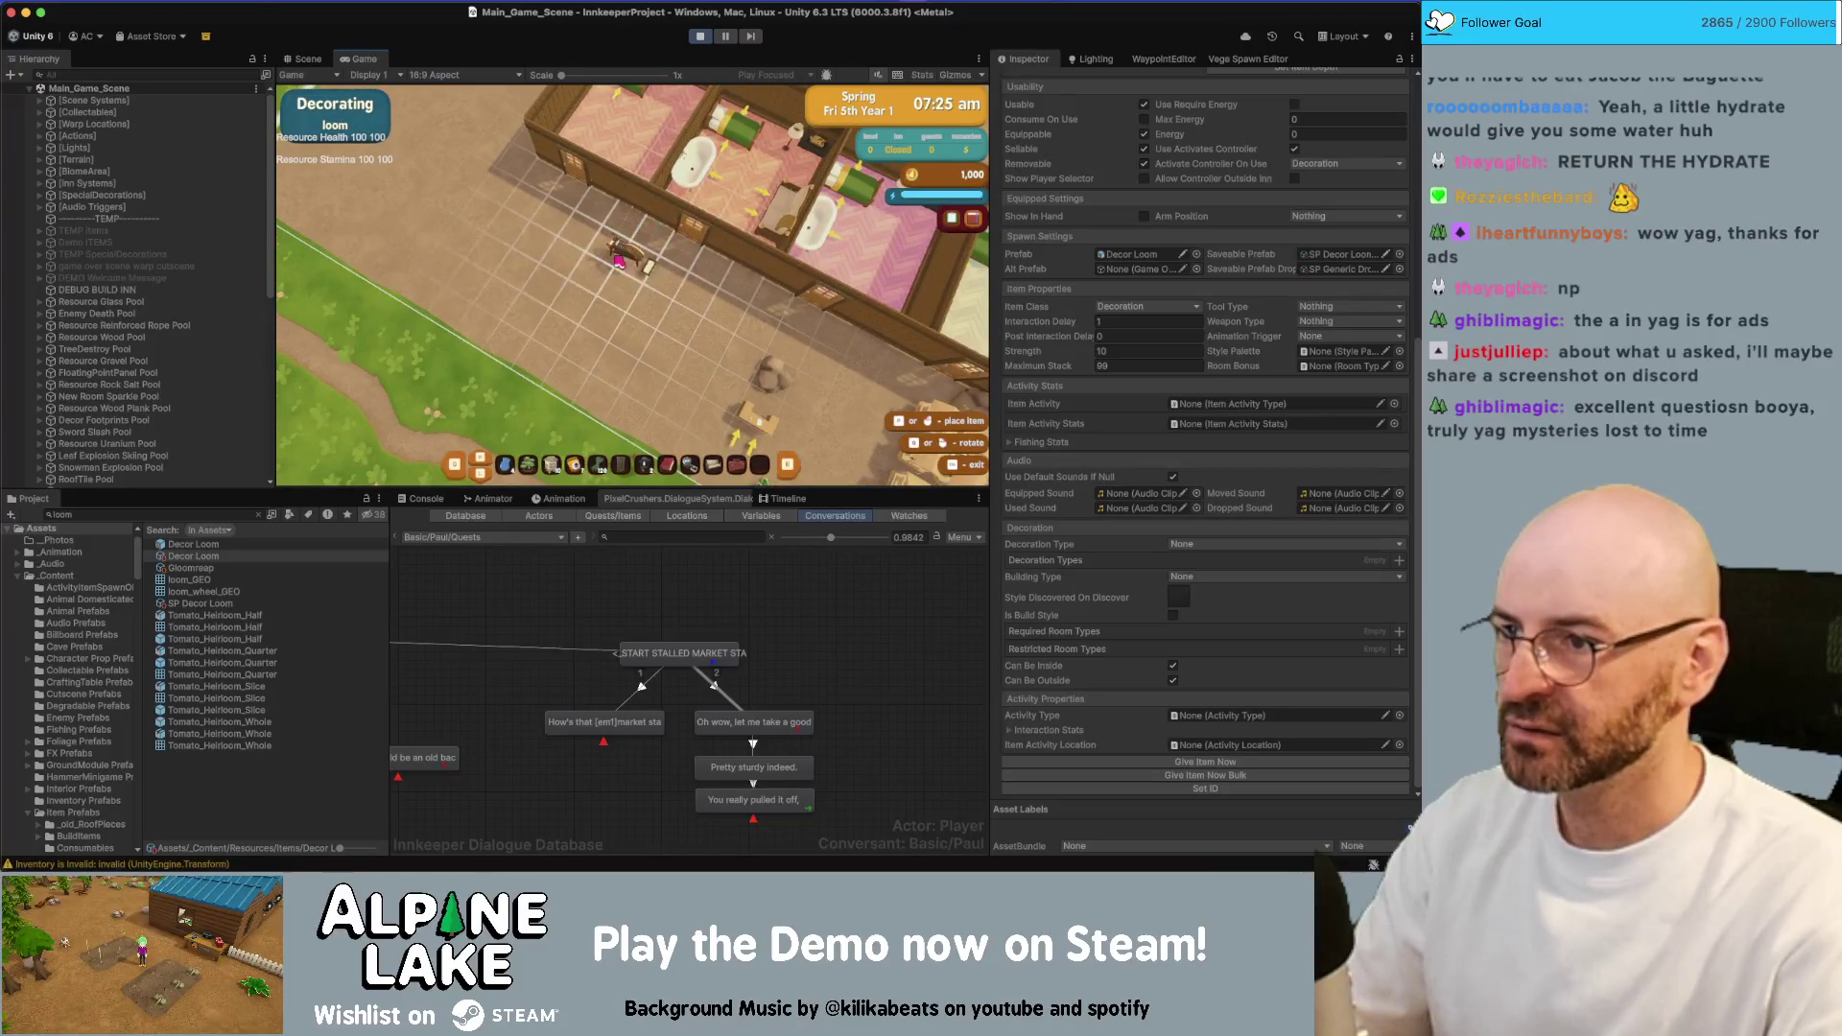
pyautogui.click(660, 240)
pyautogui.press('w')
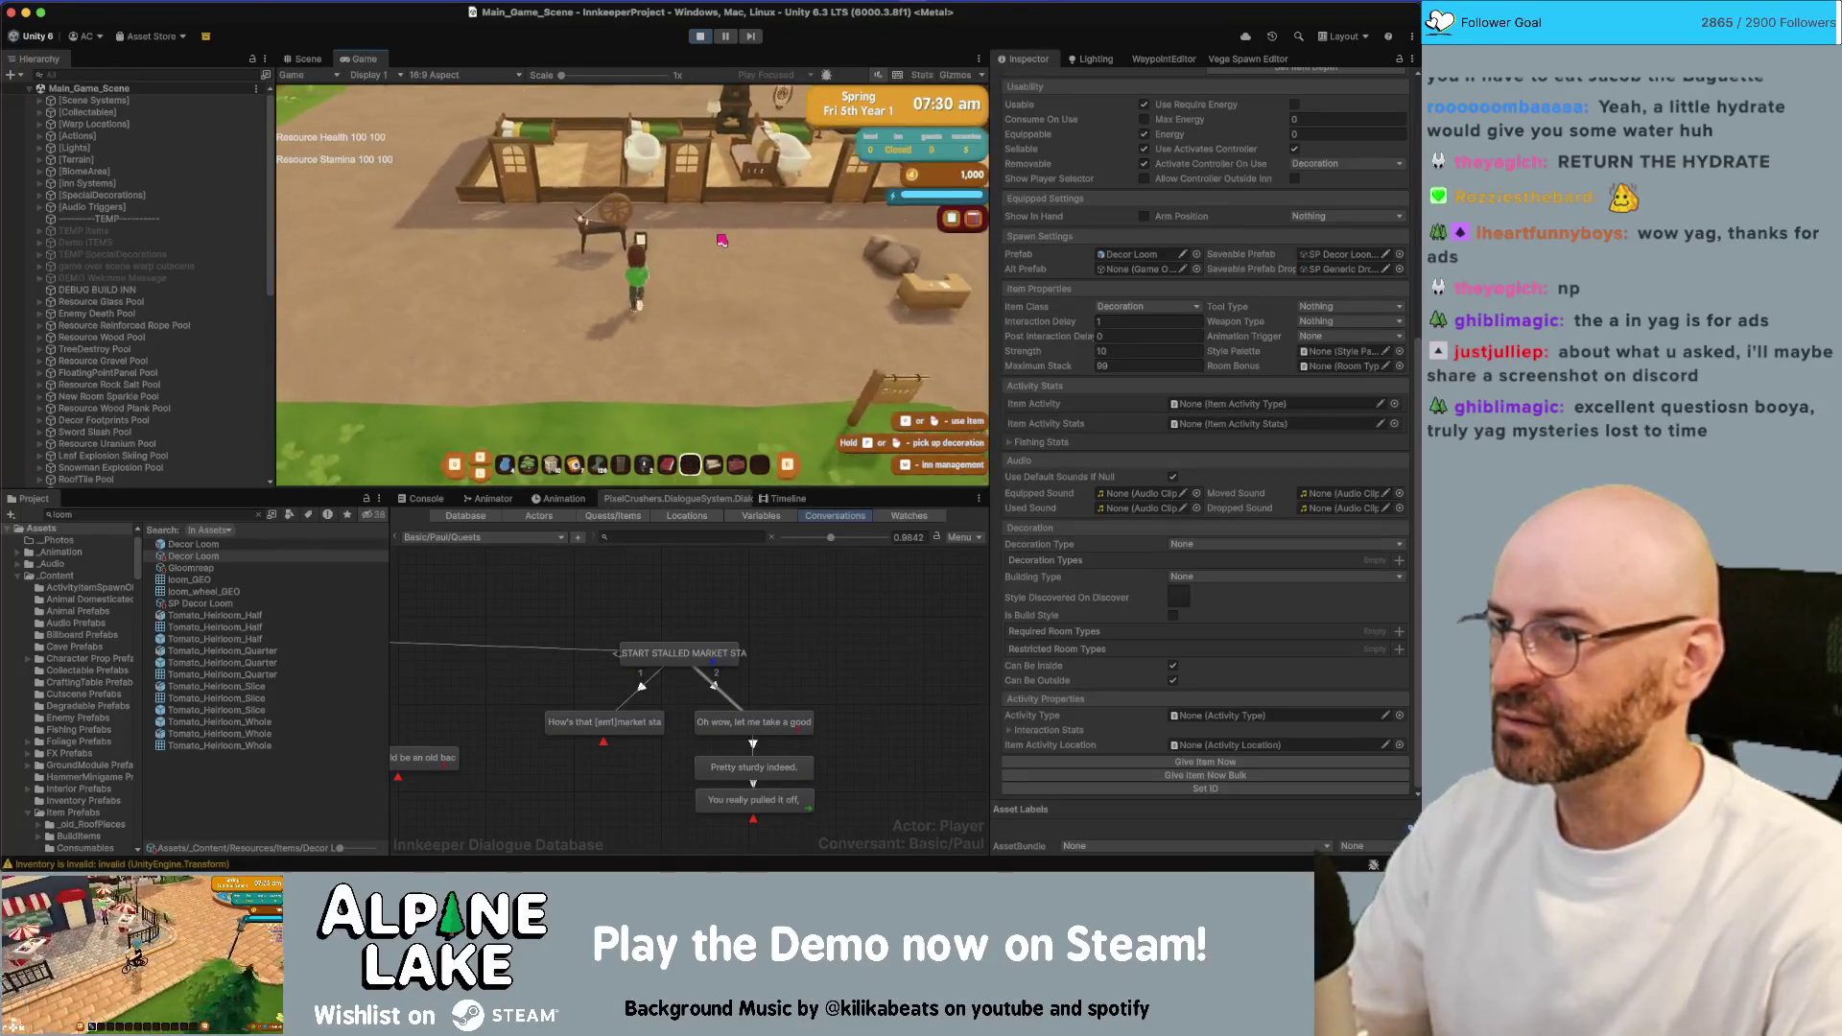
pyautogui.press('a')
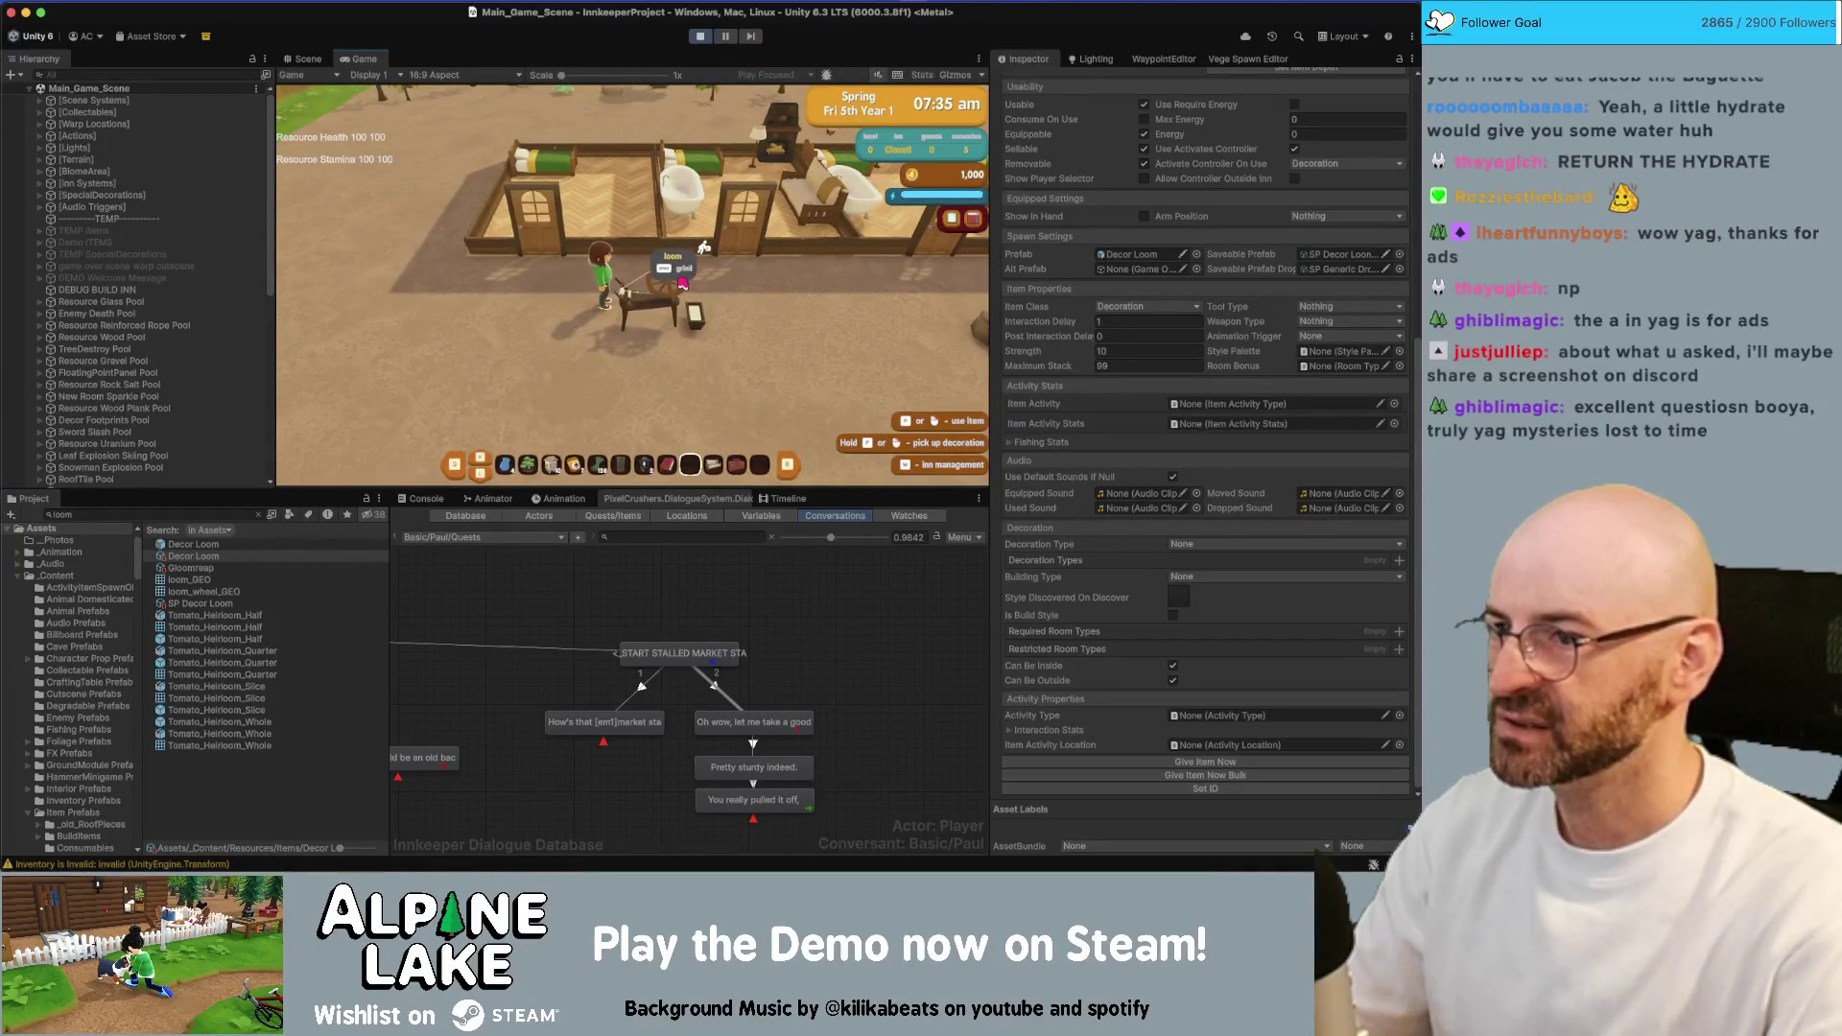
pyautogui.press('e')
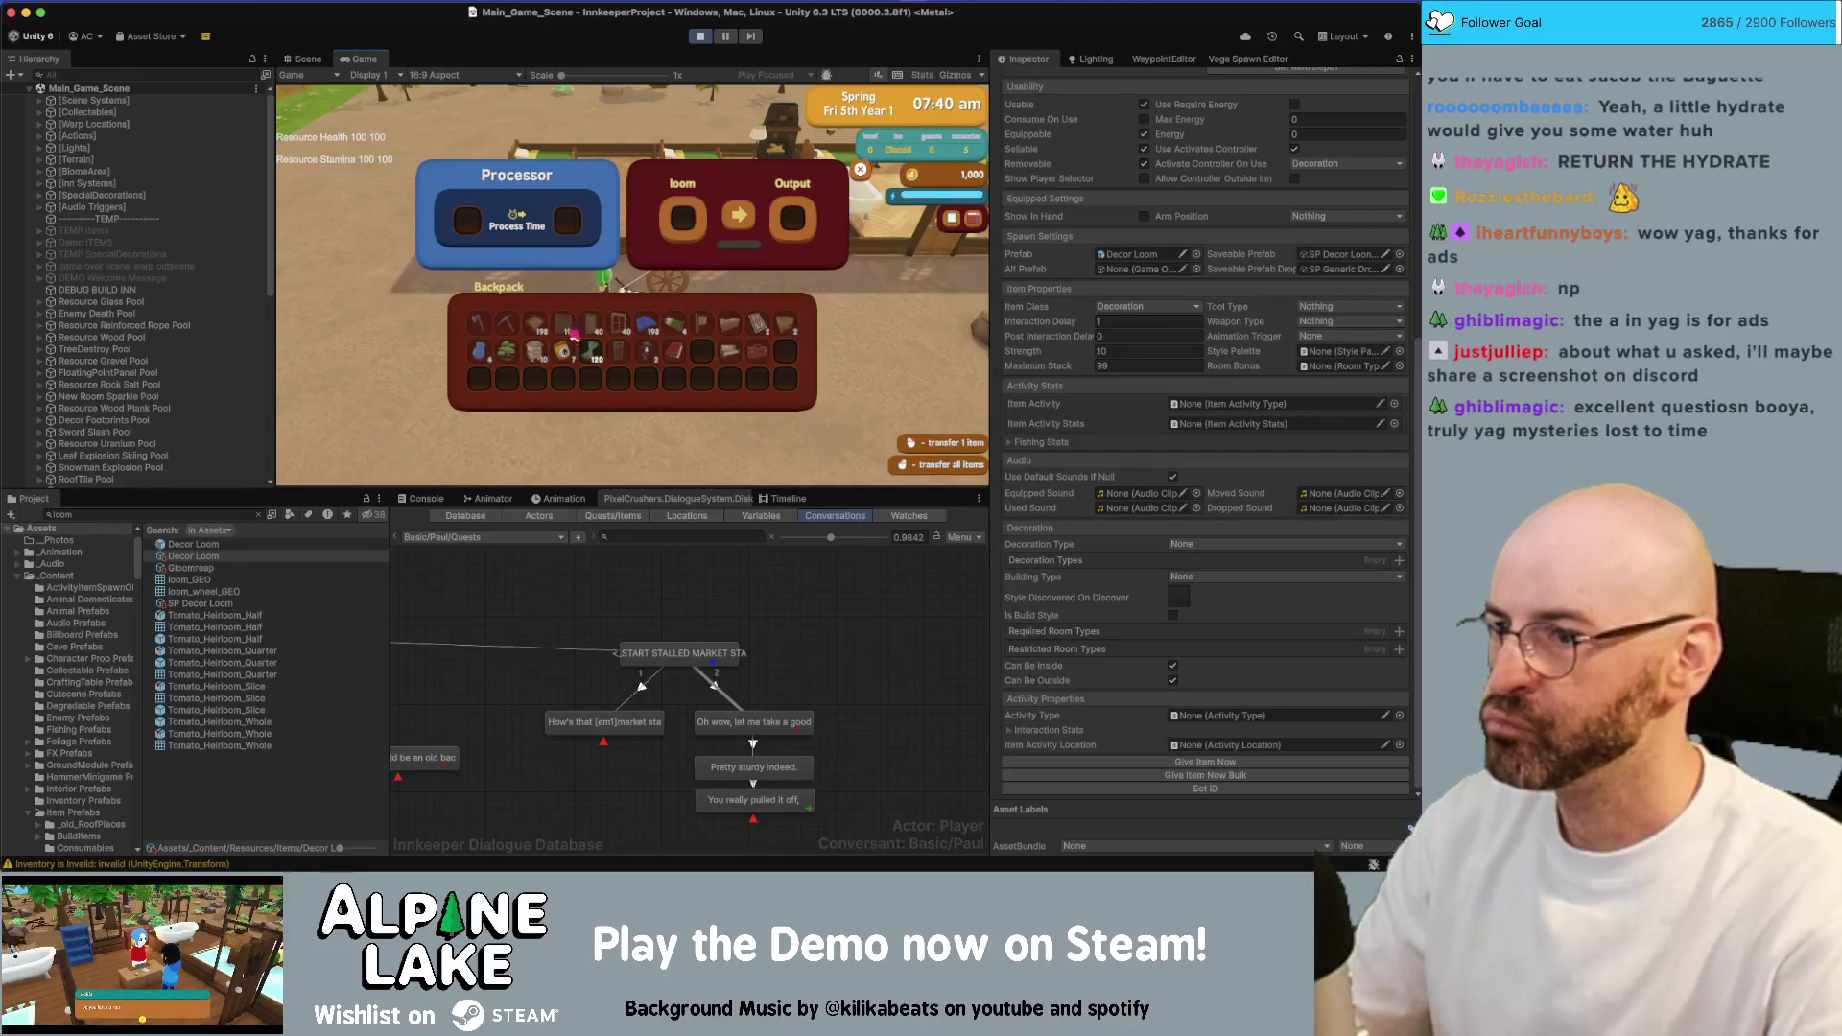
# Browse the backpack slots and load the plant fiber so the loom spins hemp thread
pyautogui.moveTo(595, 362)
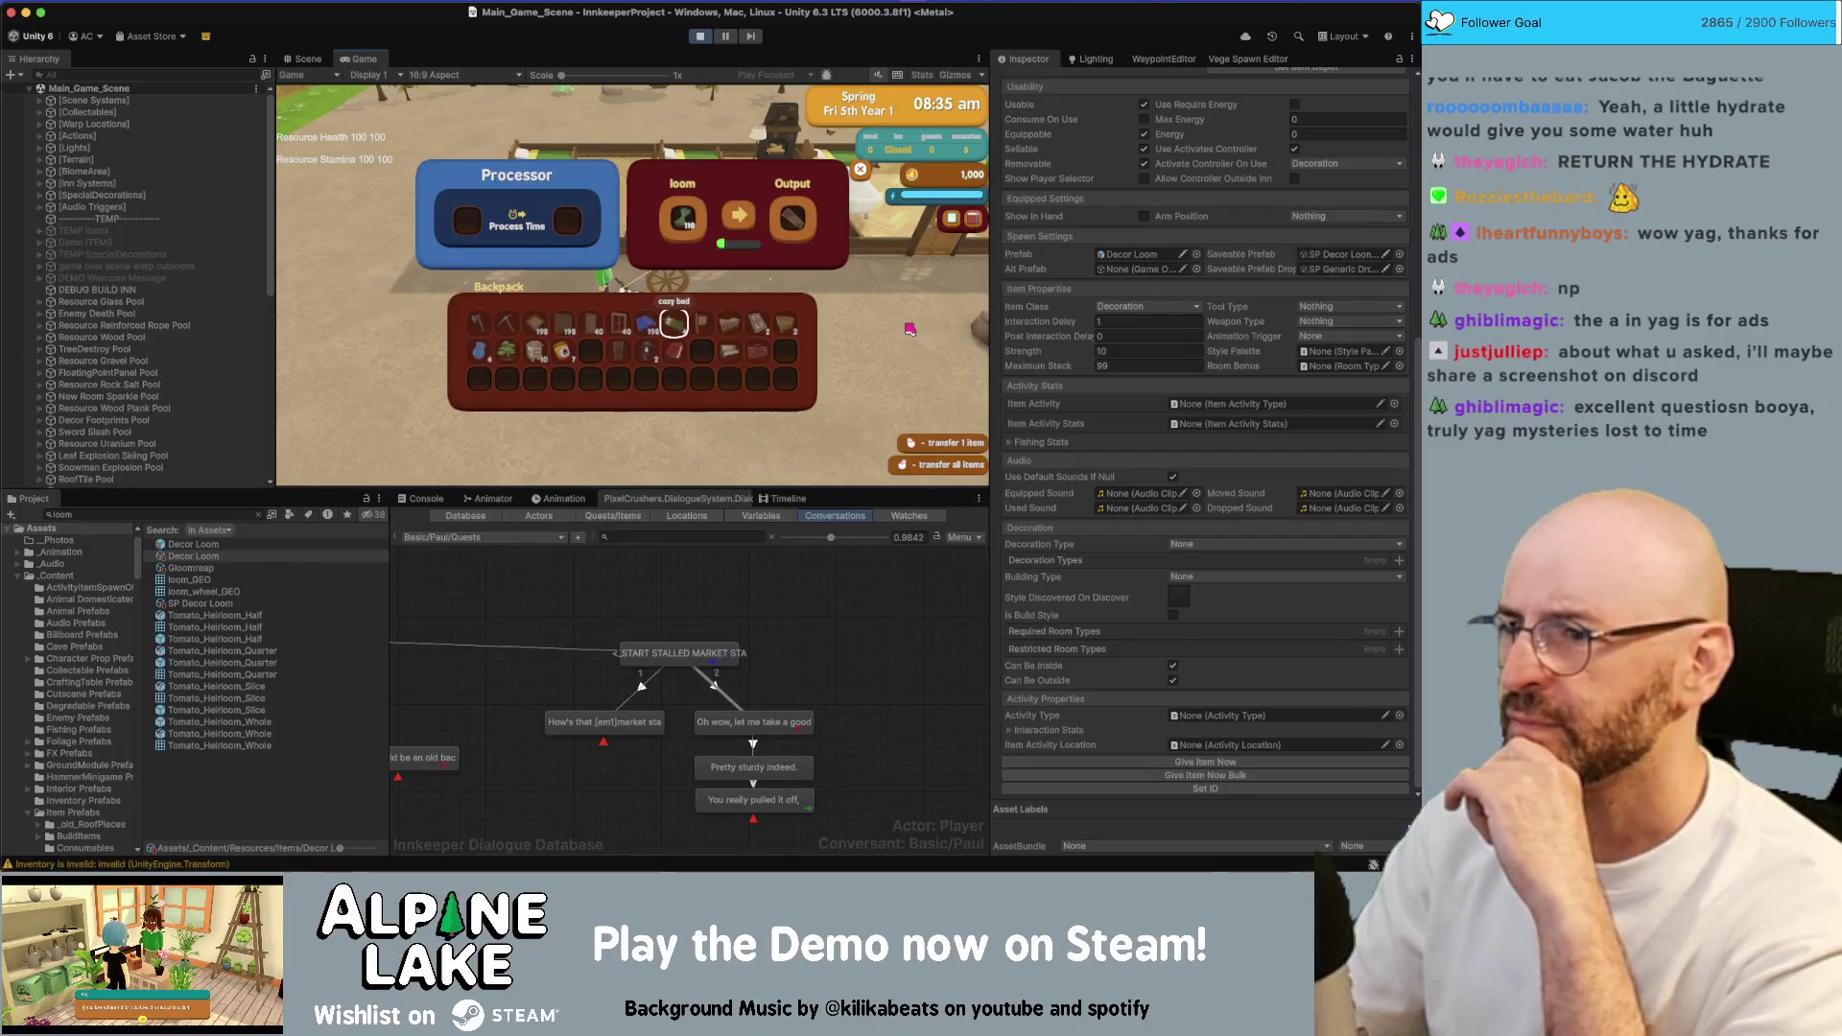
pyautogui.press('Down')
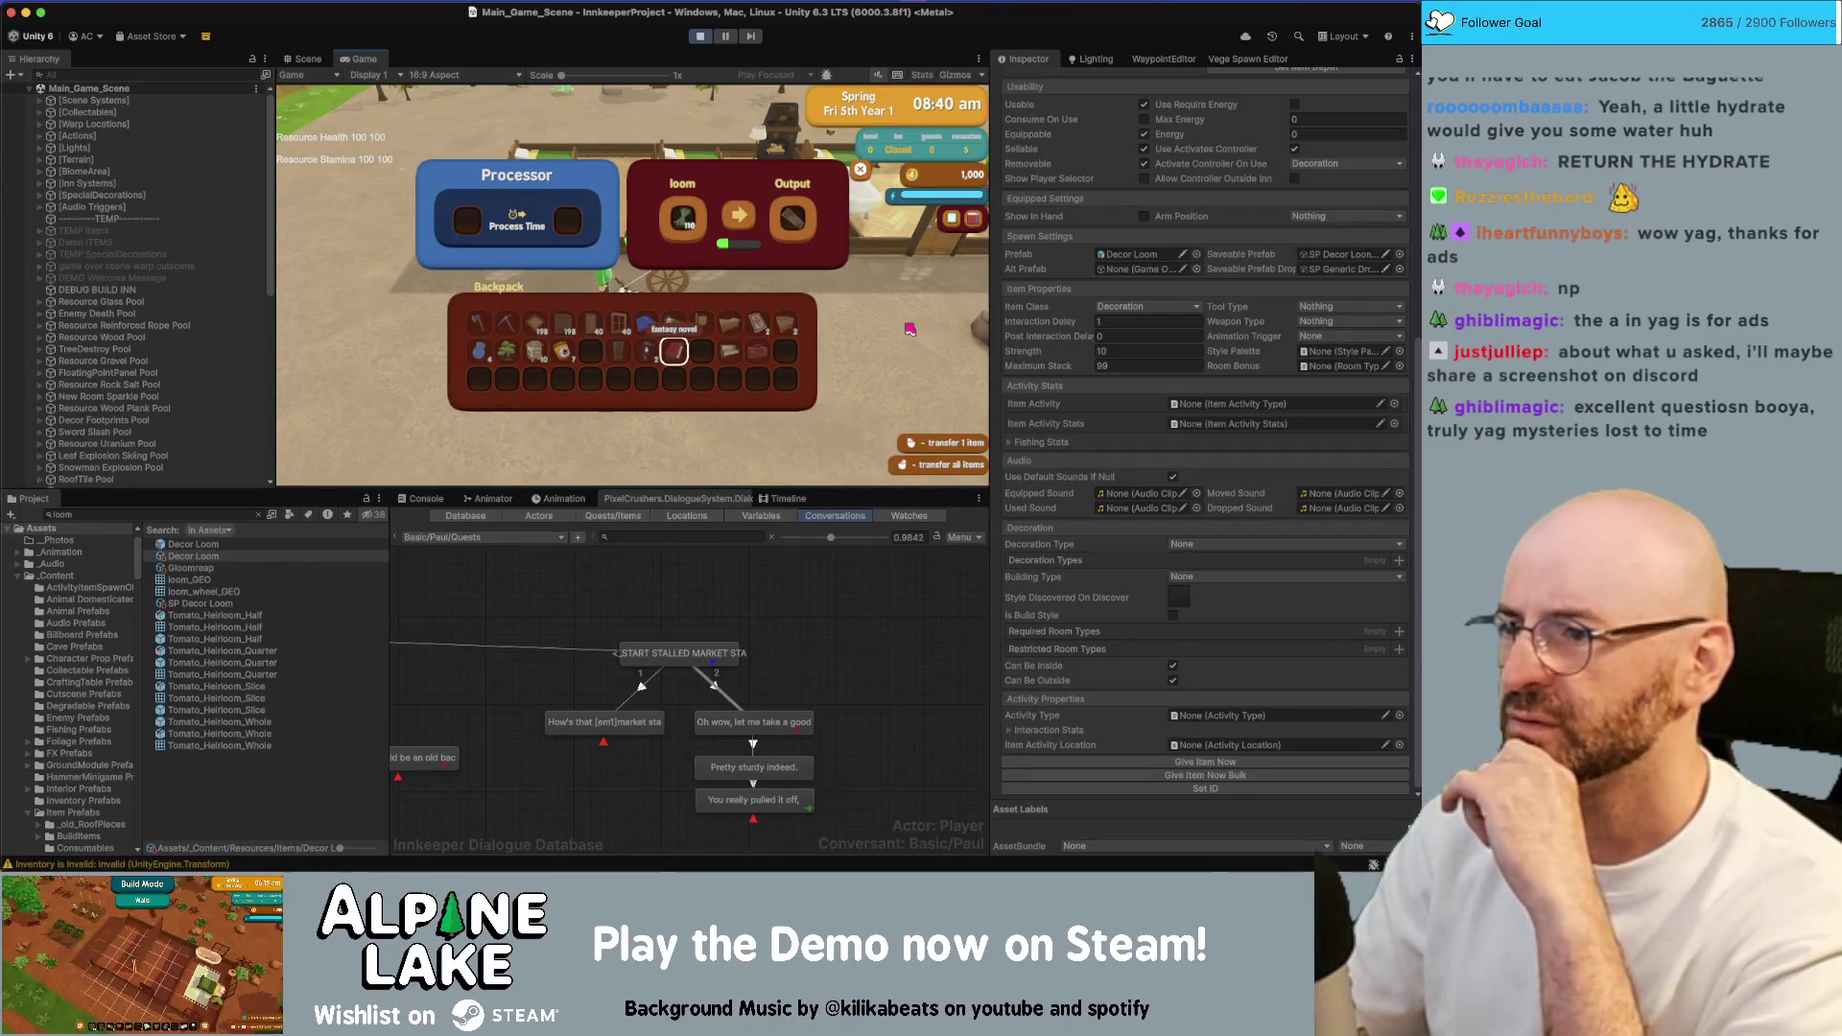
pyautogui.press('Up')
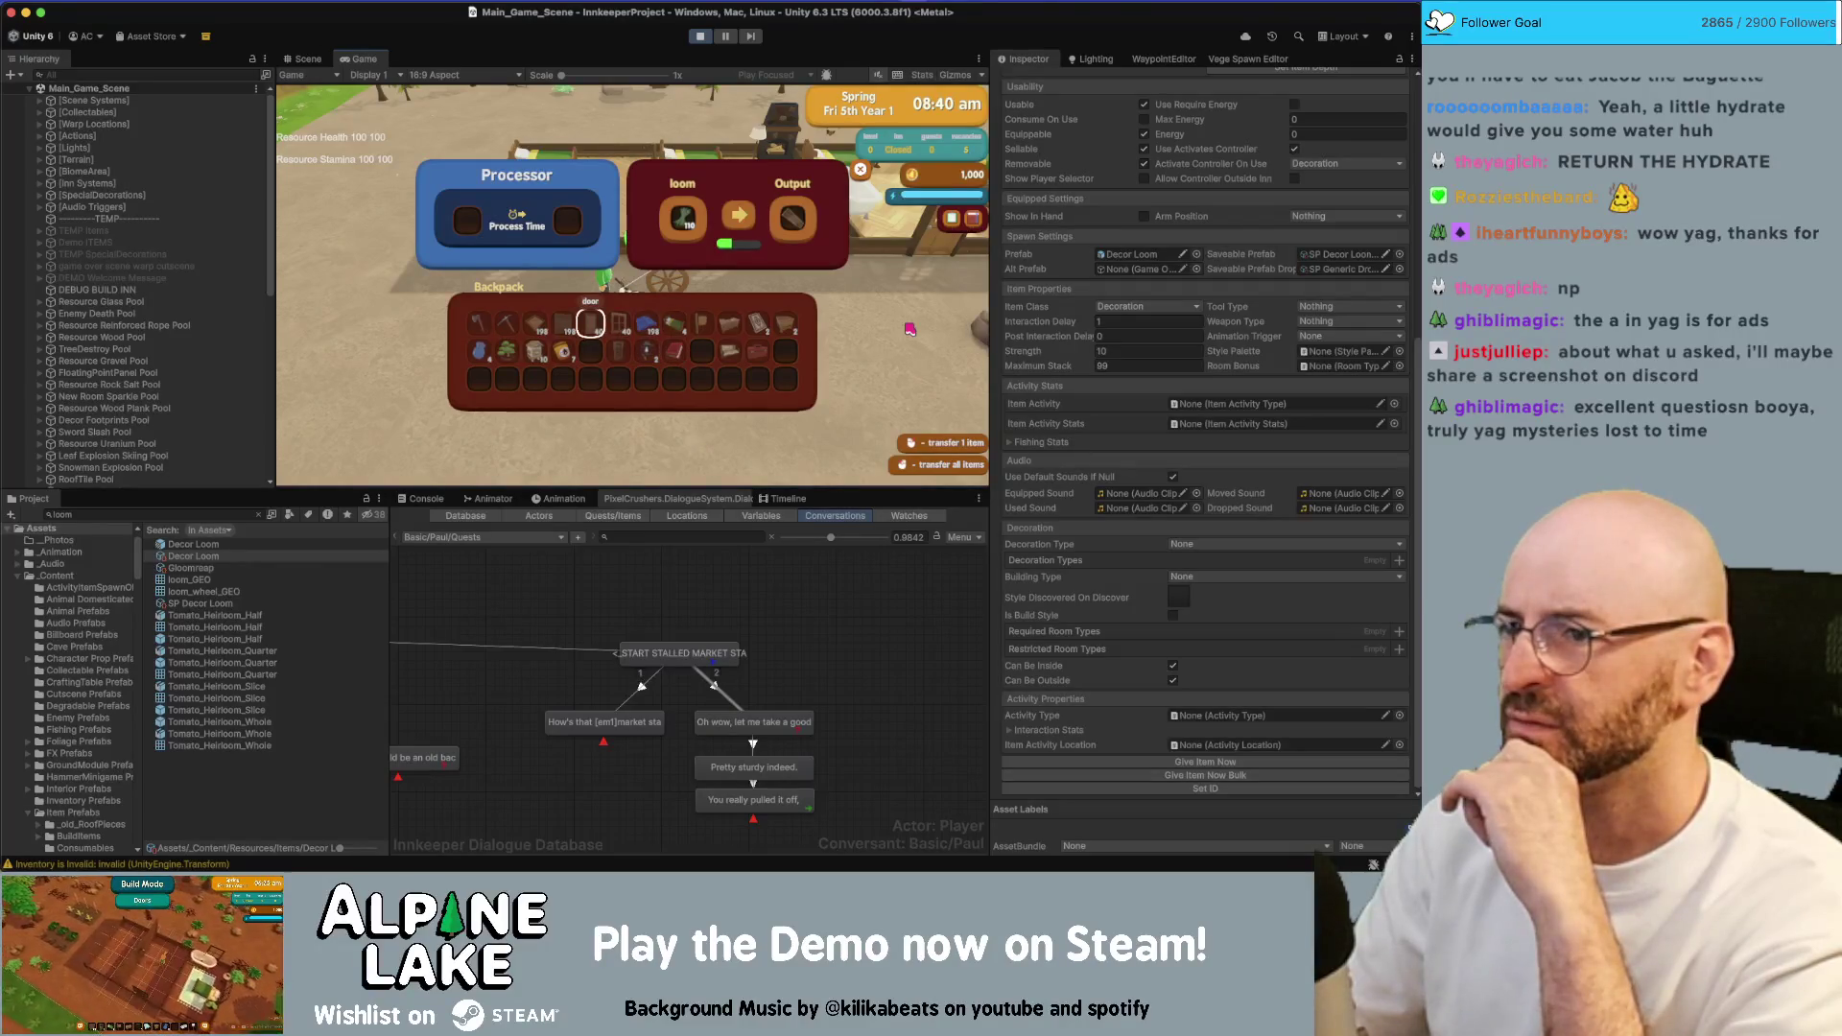
pyautogui.press('Right')
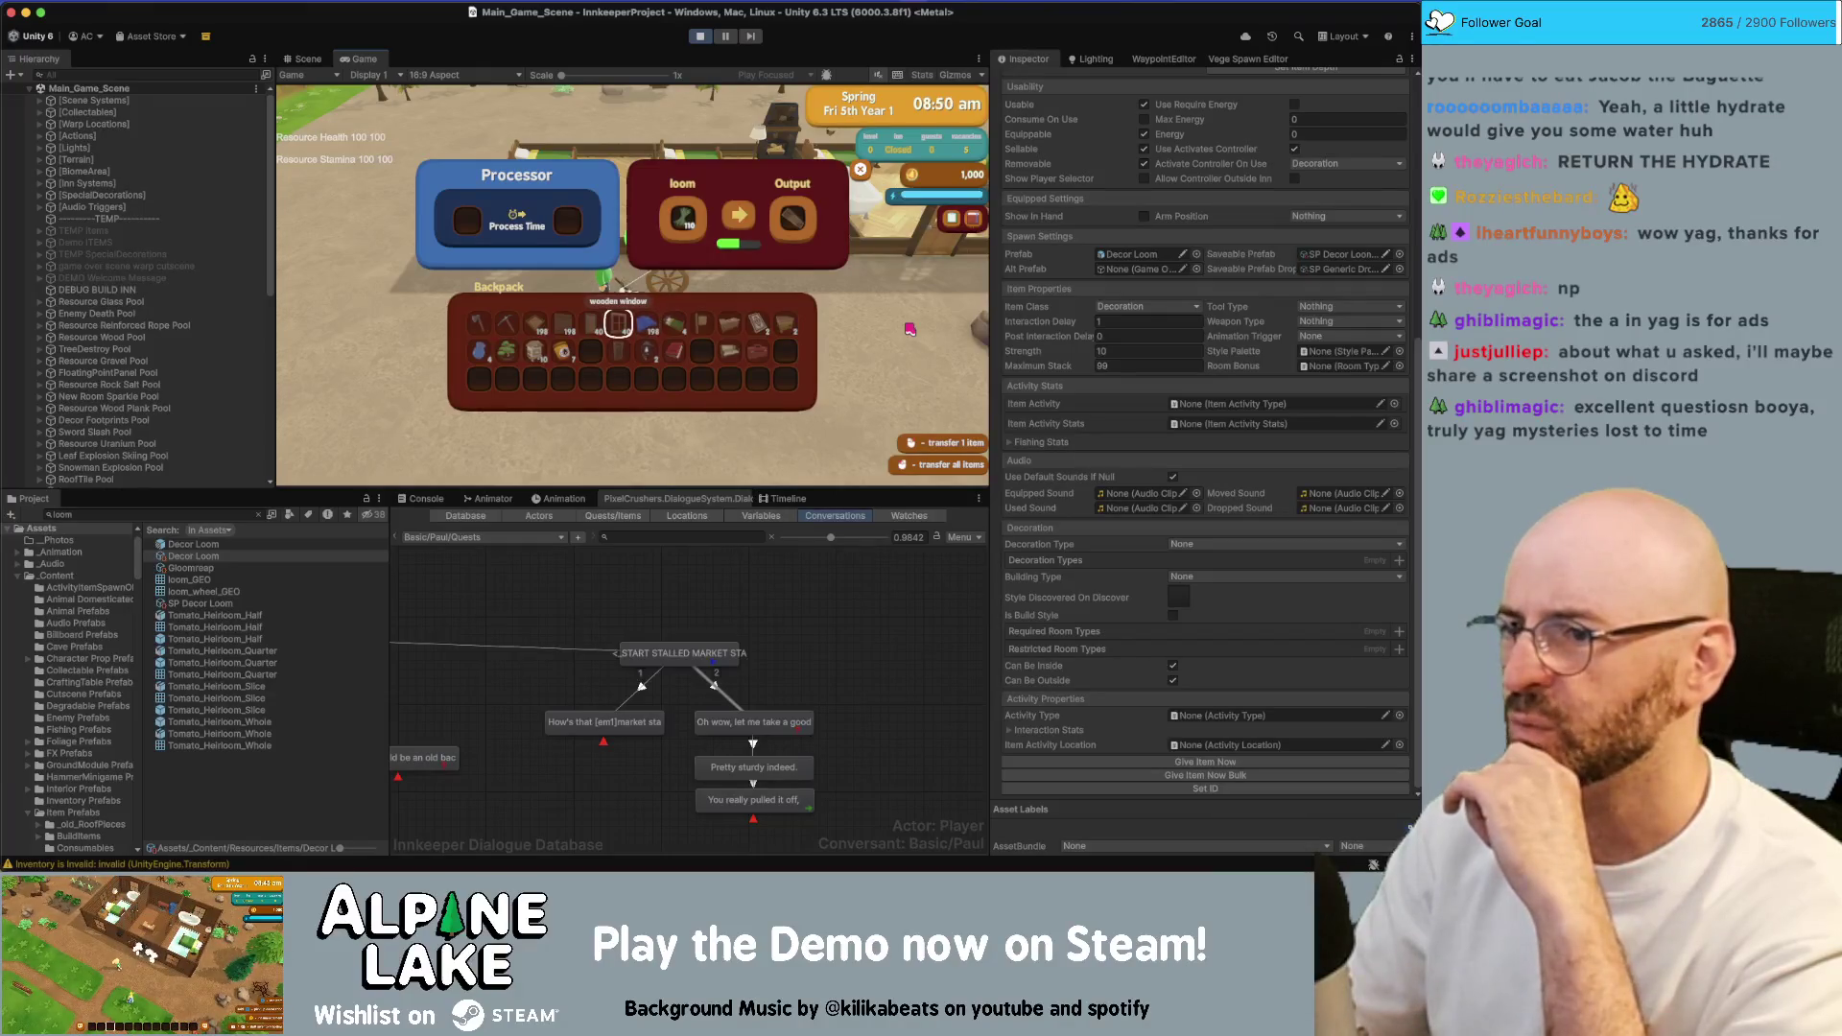
pyautogui.press('Left')
pyautogui.press('Left')
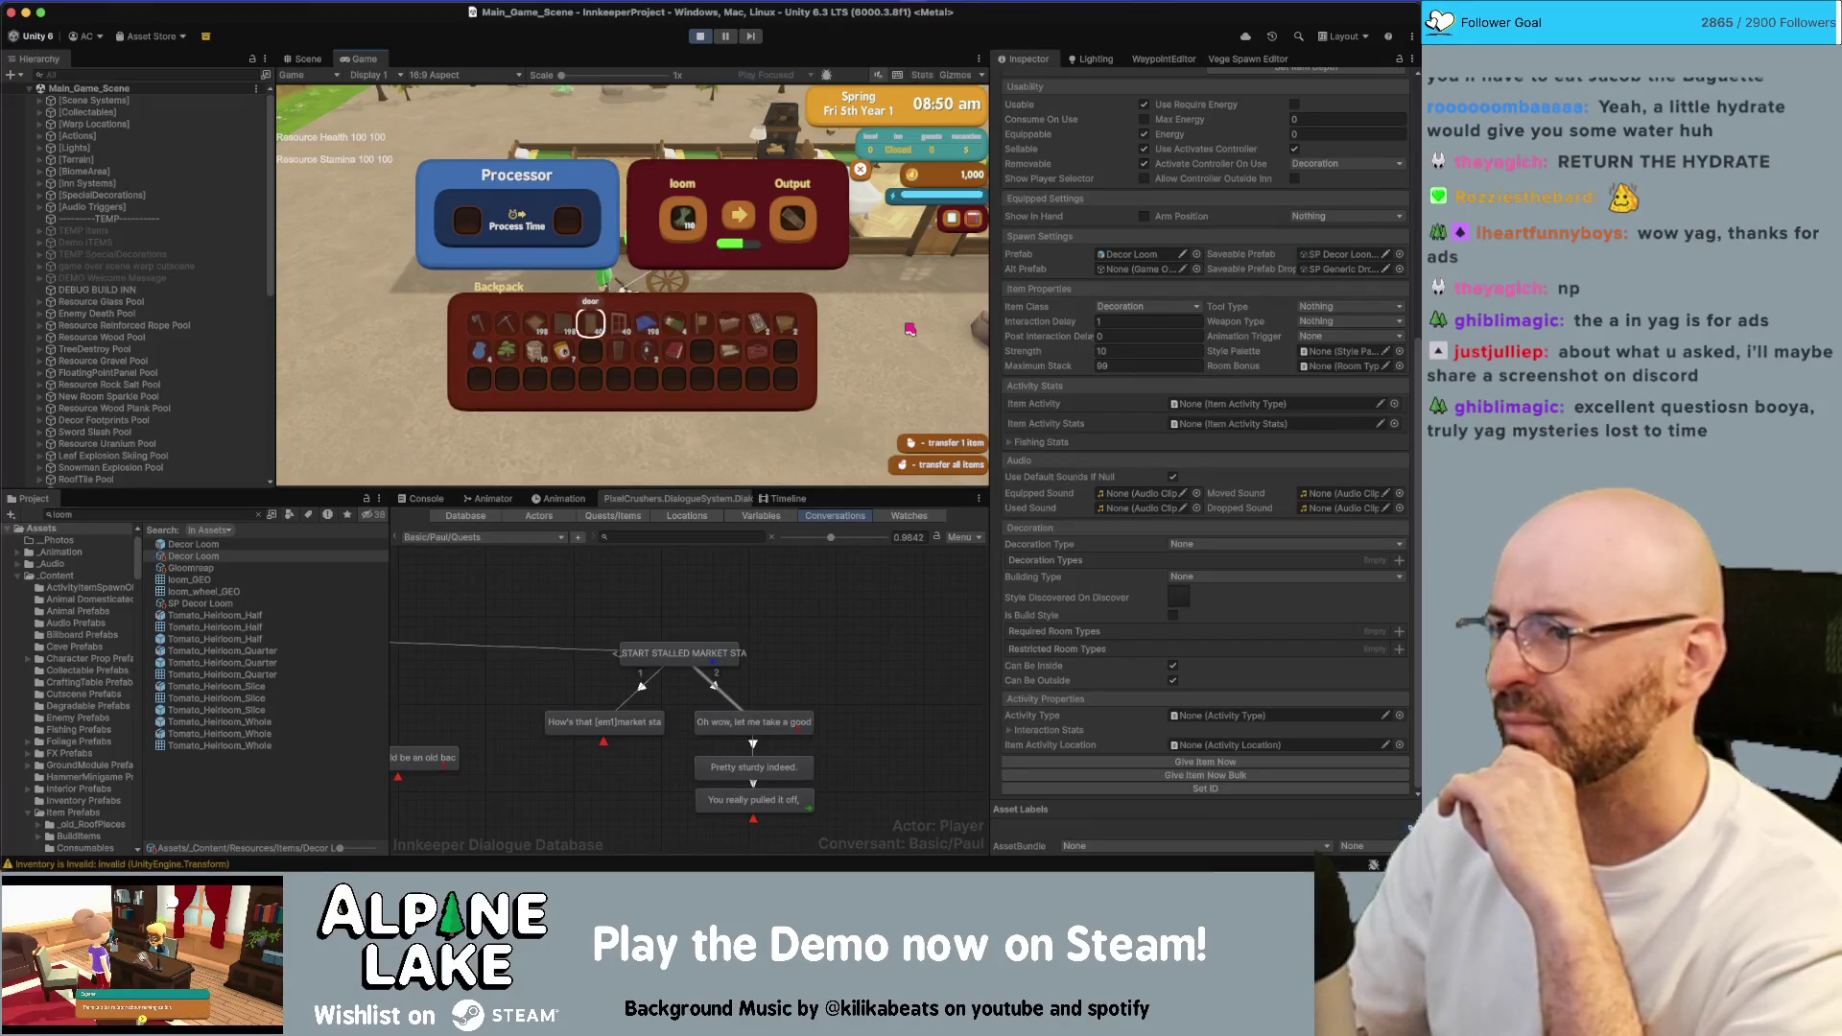
pyautogui.press('Down')
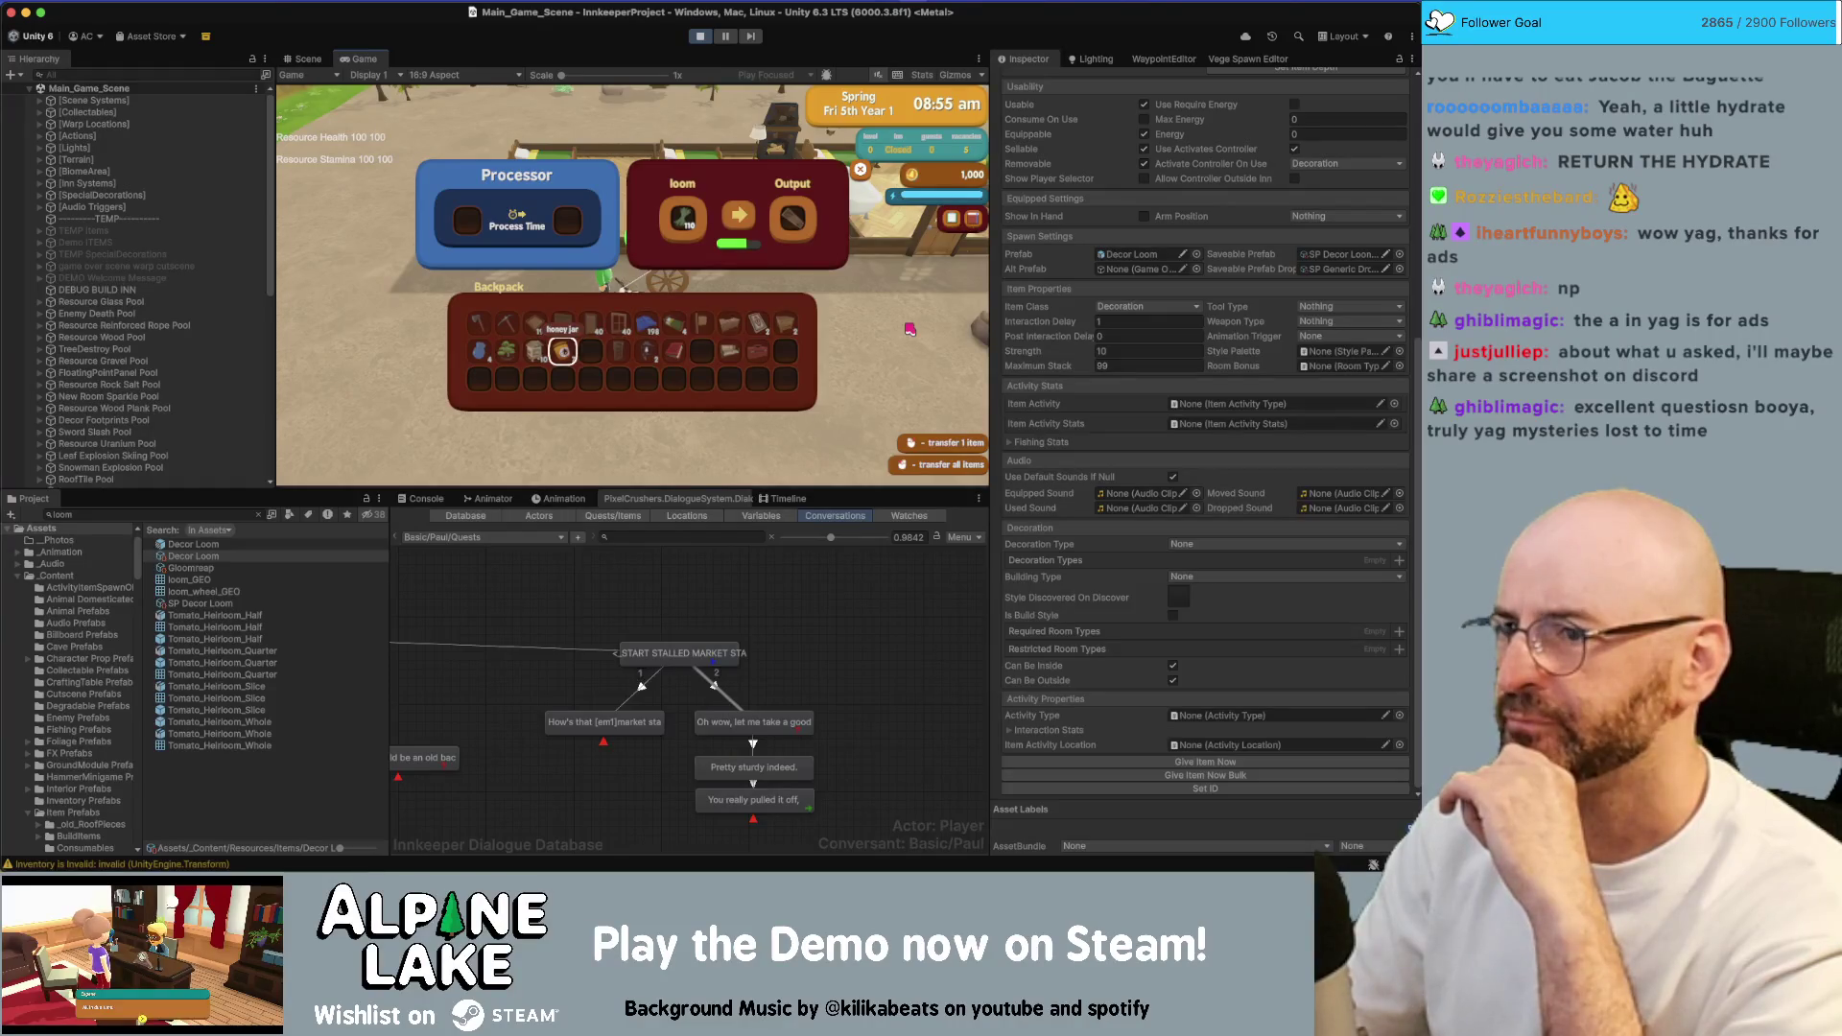
pyautogui.press('Left')
pyautogui.press('Left')
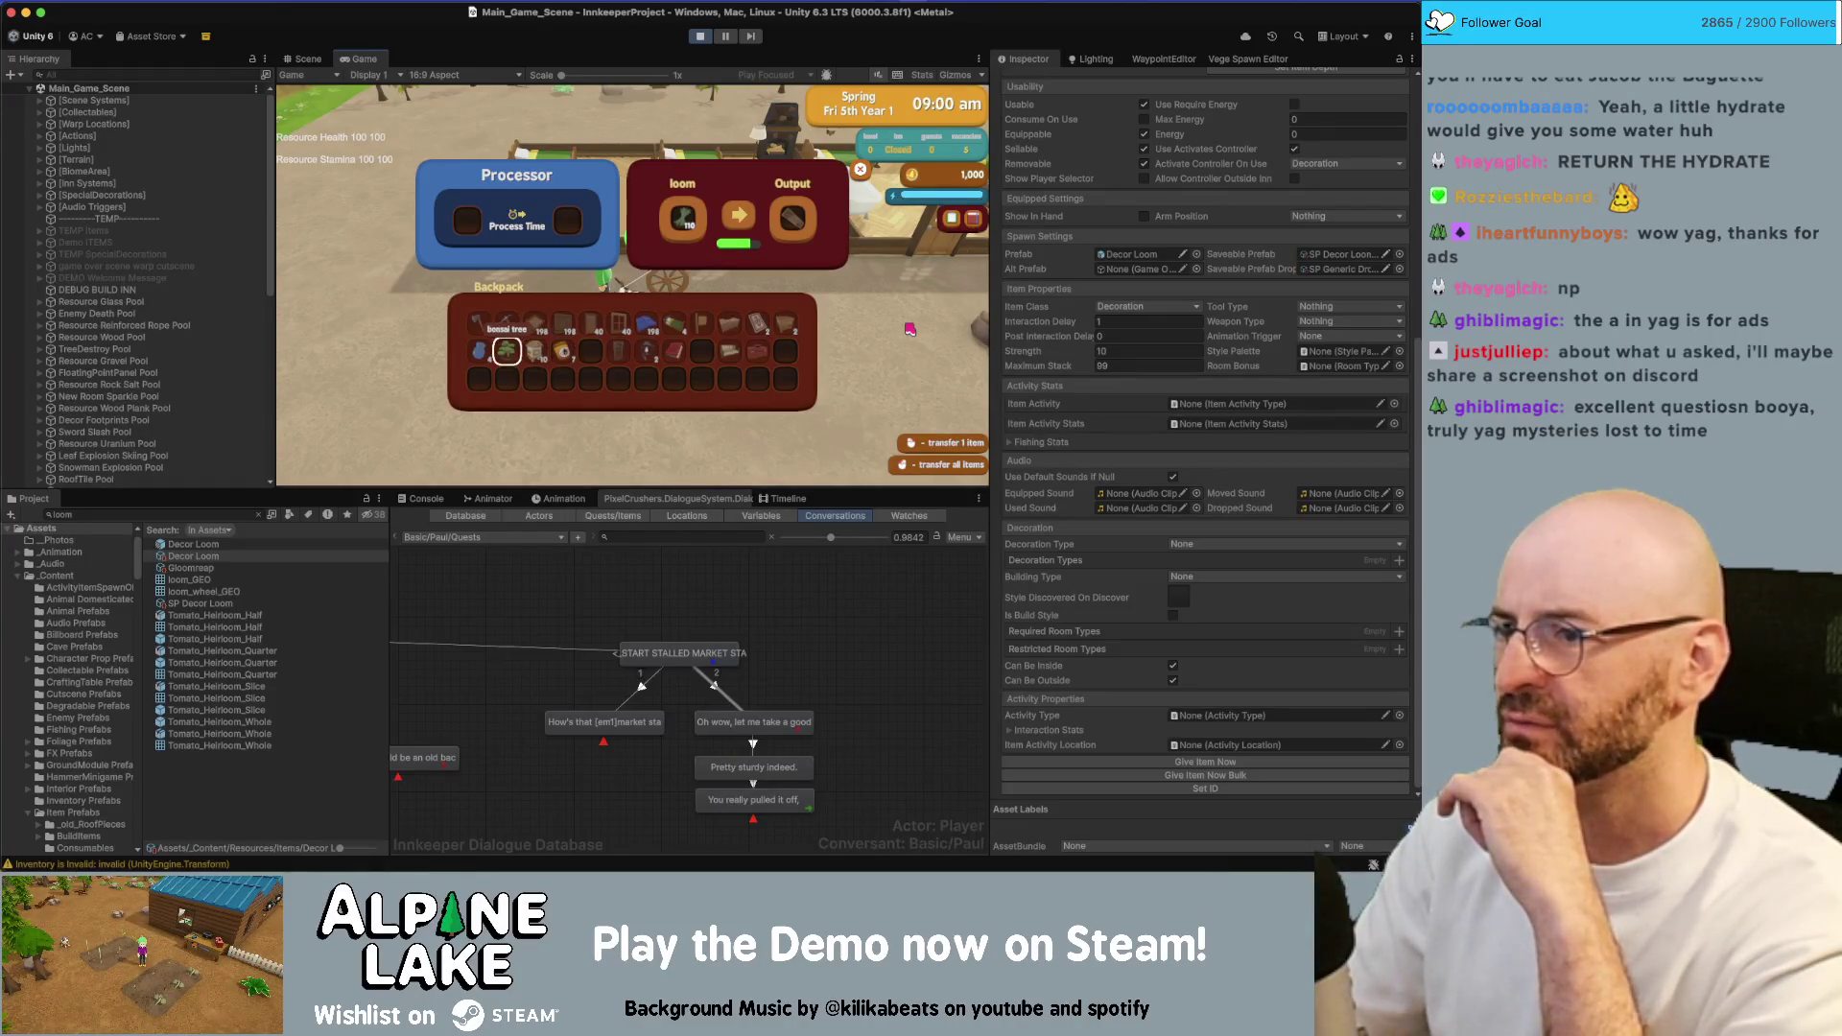
pyautogui.press('Right')
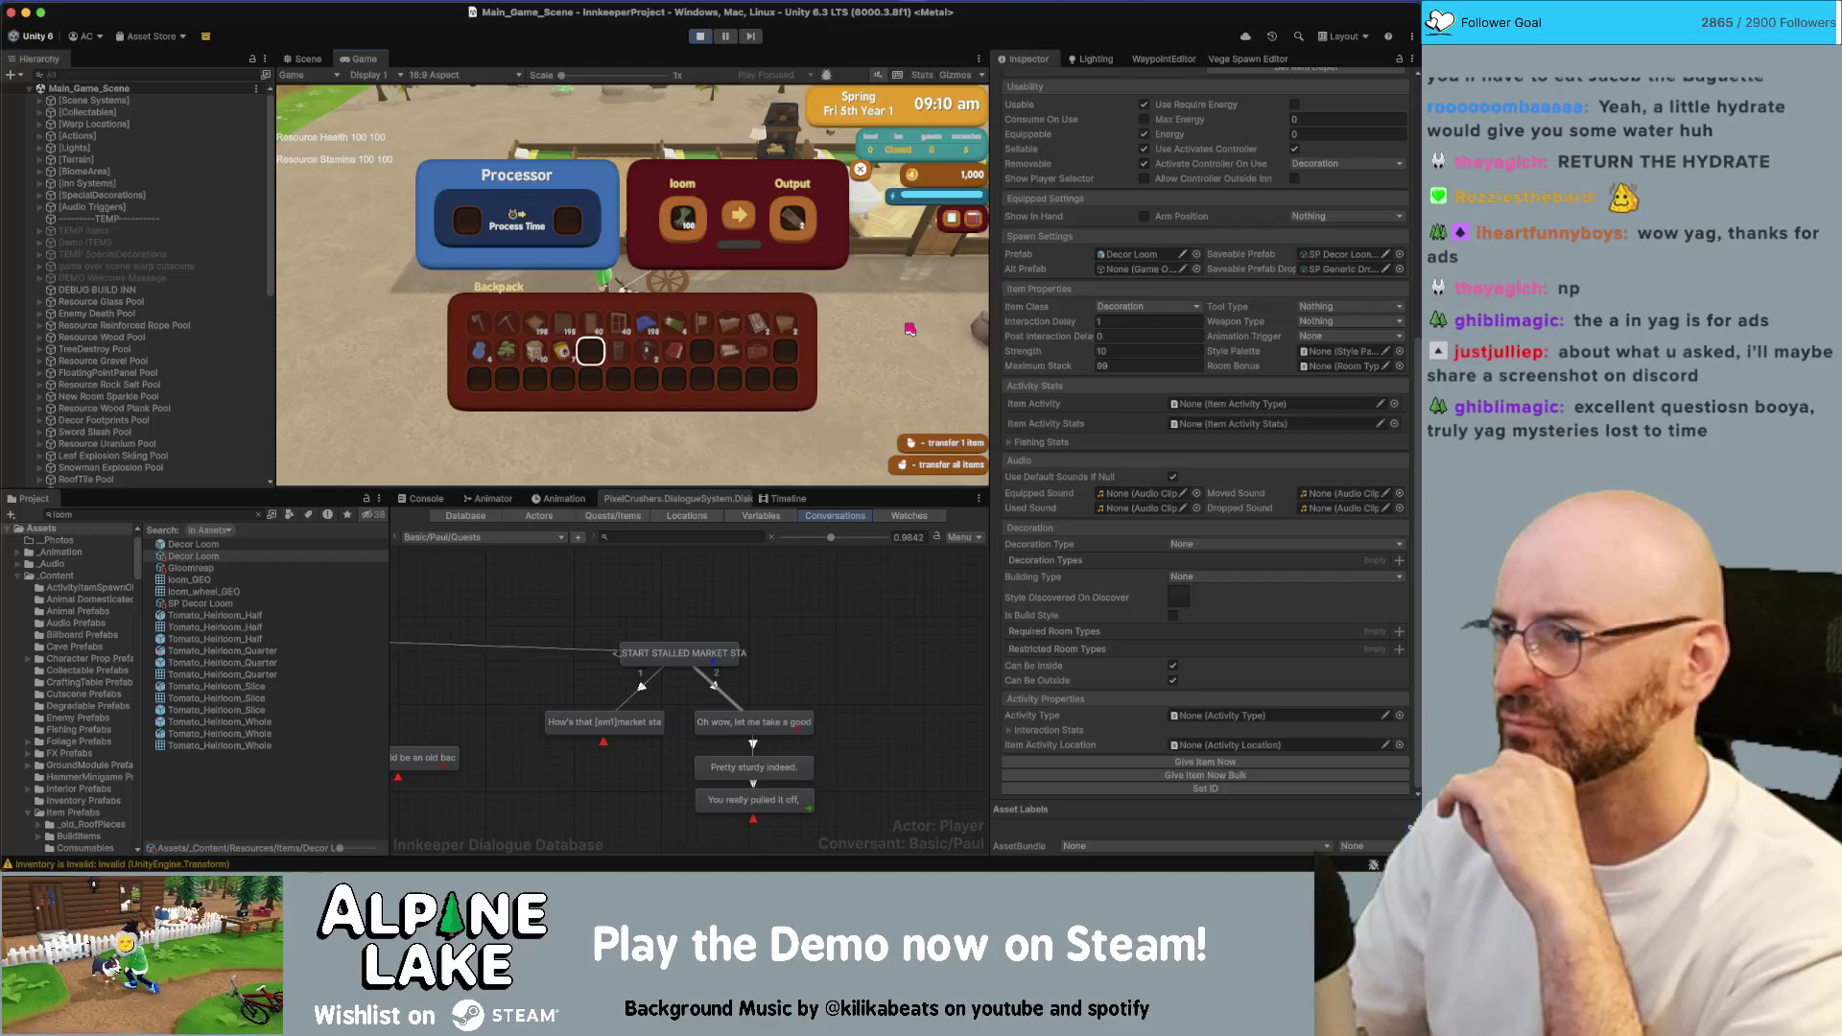
pyautogui.press('Up')
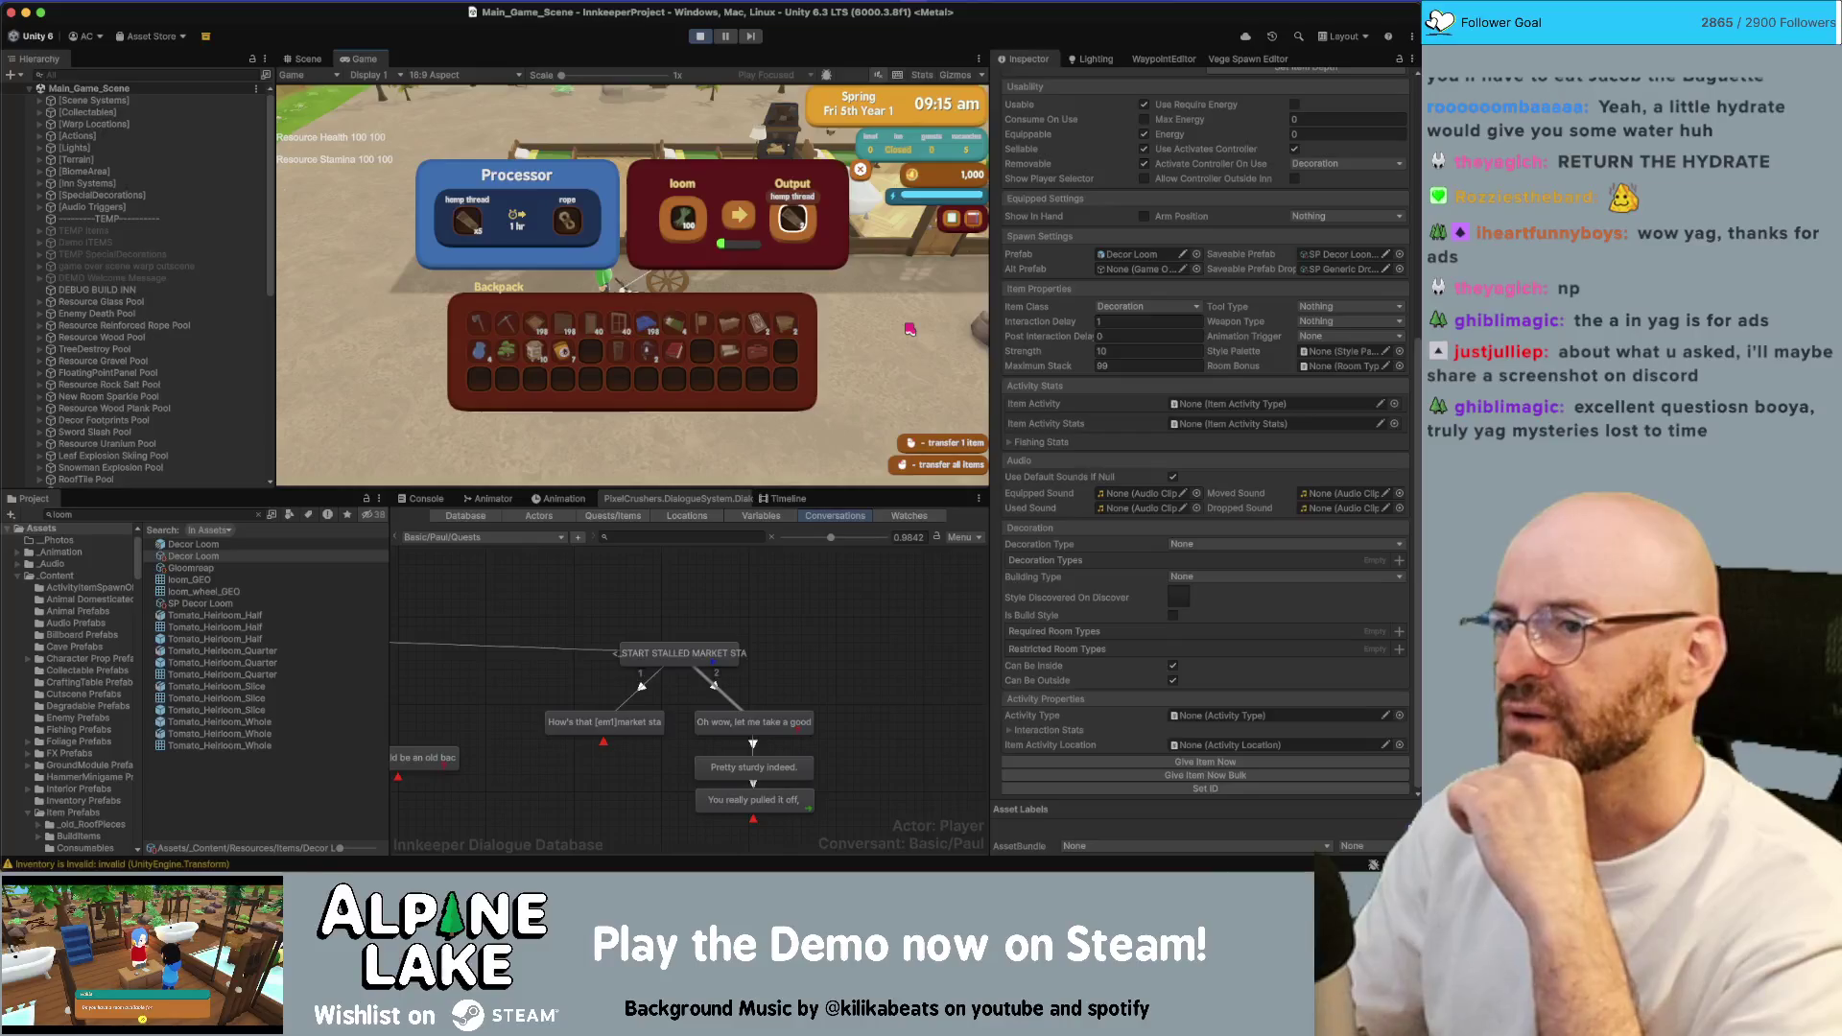
# Take the hemp thread into the backpack, close the loom panel and walk past the loom
pyautogui.press('Down')
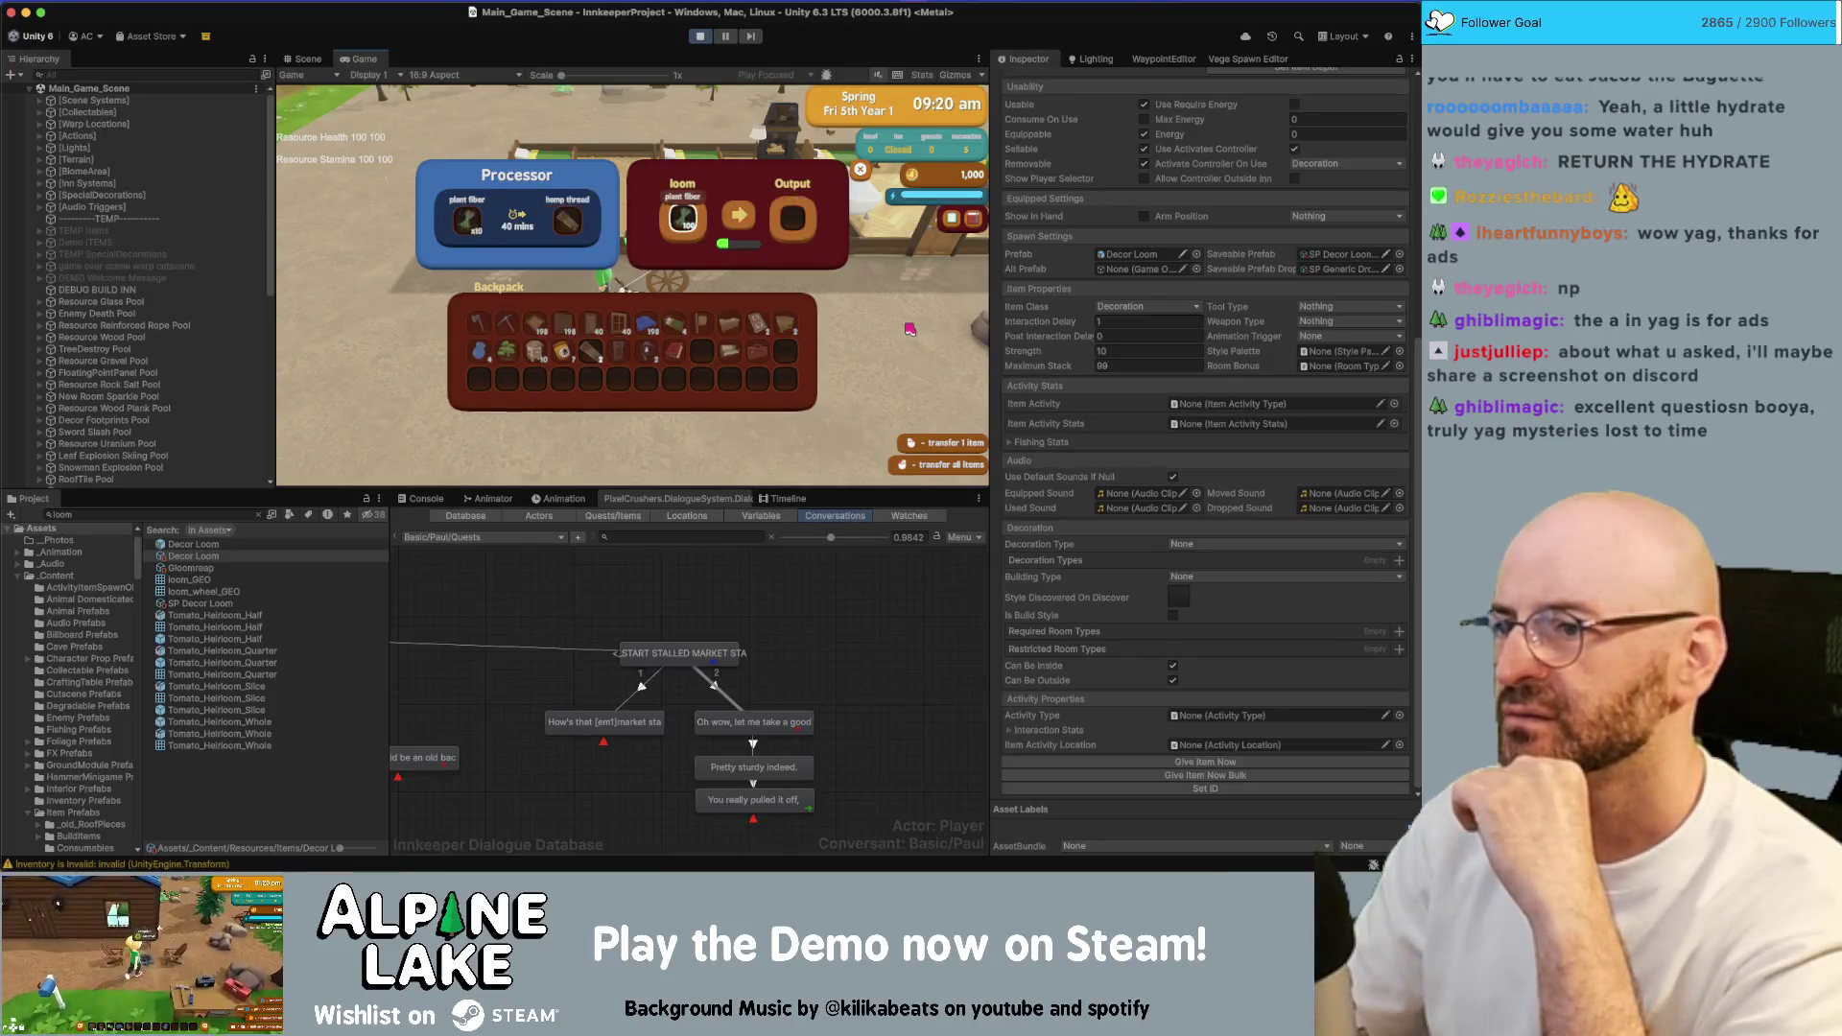
pyautogui.press('Escape')
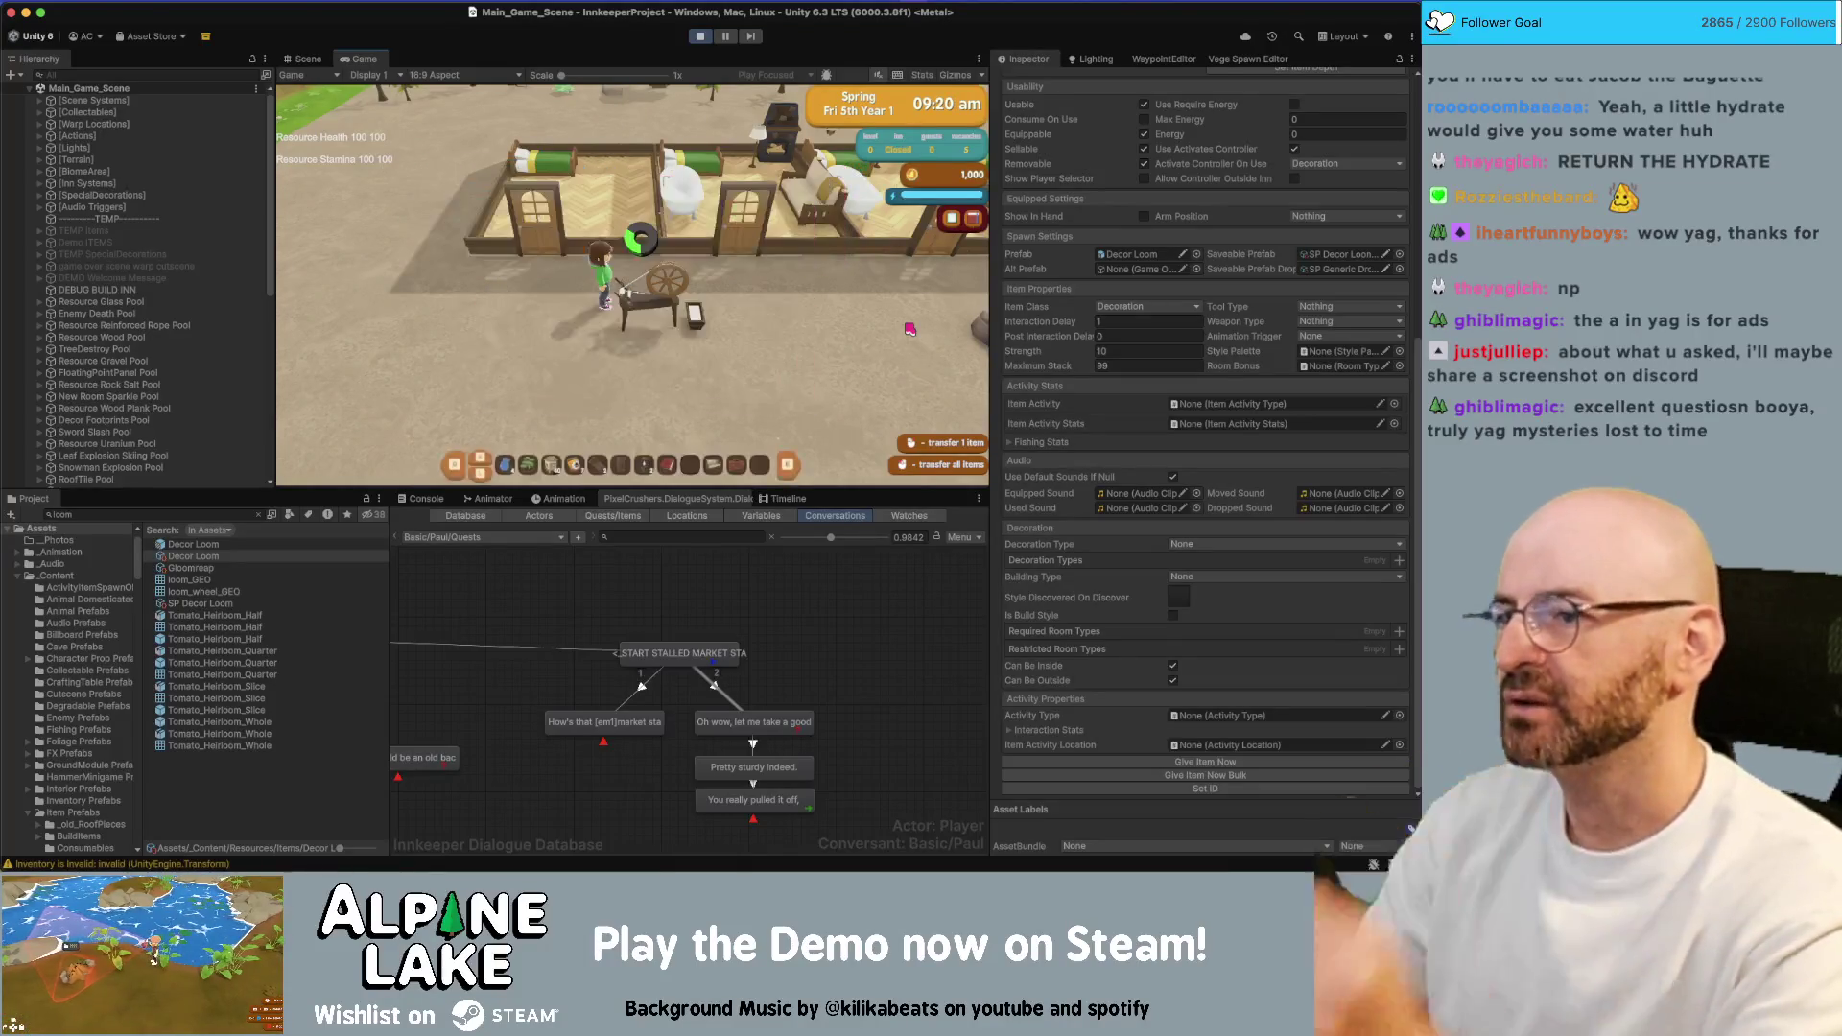
pyautogui.press('d')
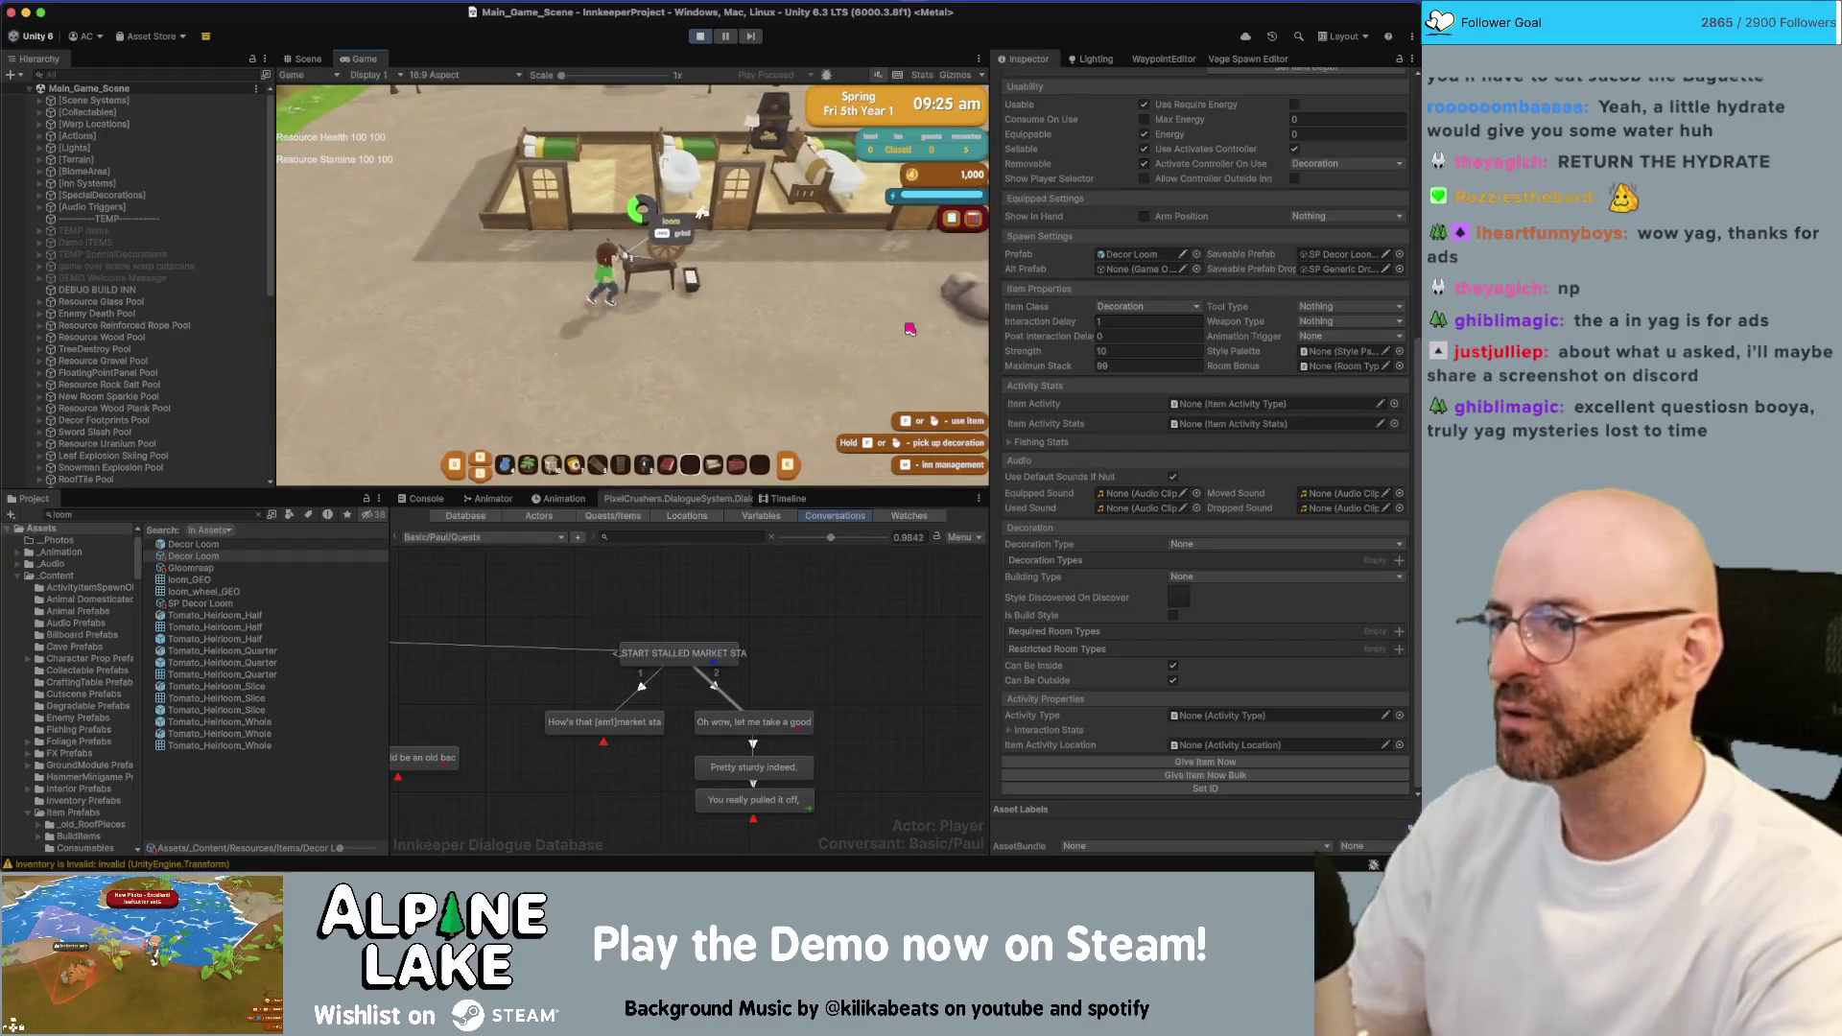
pyautogui.press('a')
pyautogui.press('w')
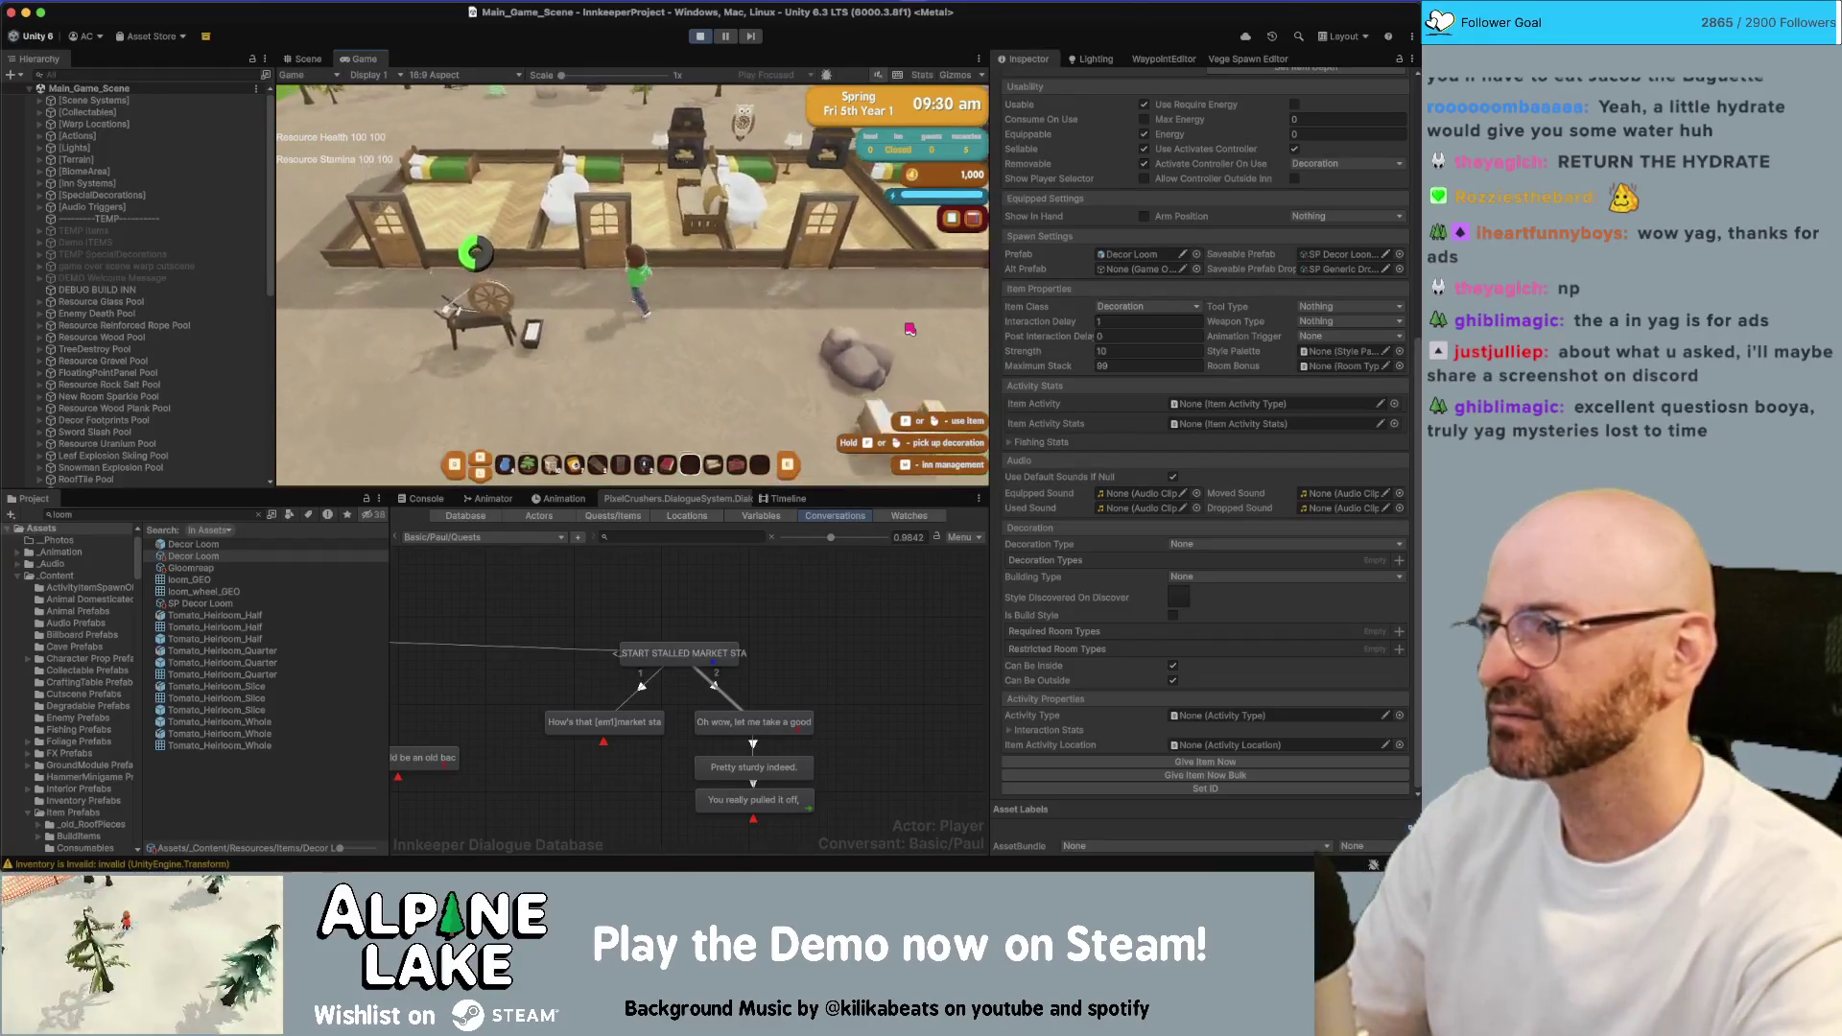
# Walk right to the beehives and collect 2 honey jars
pyautogui.press('d')
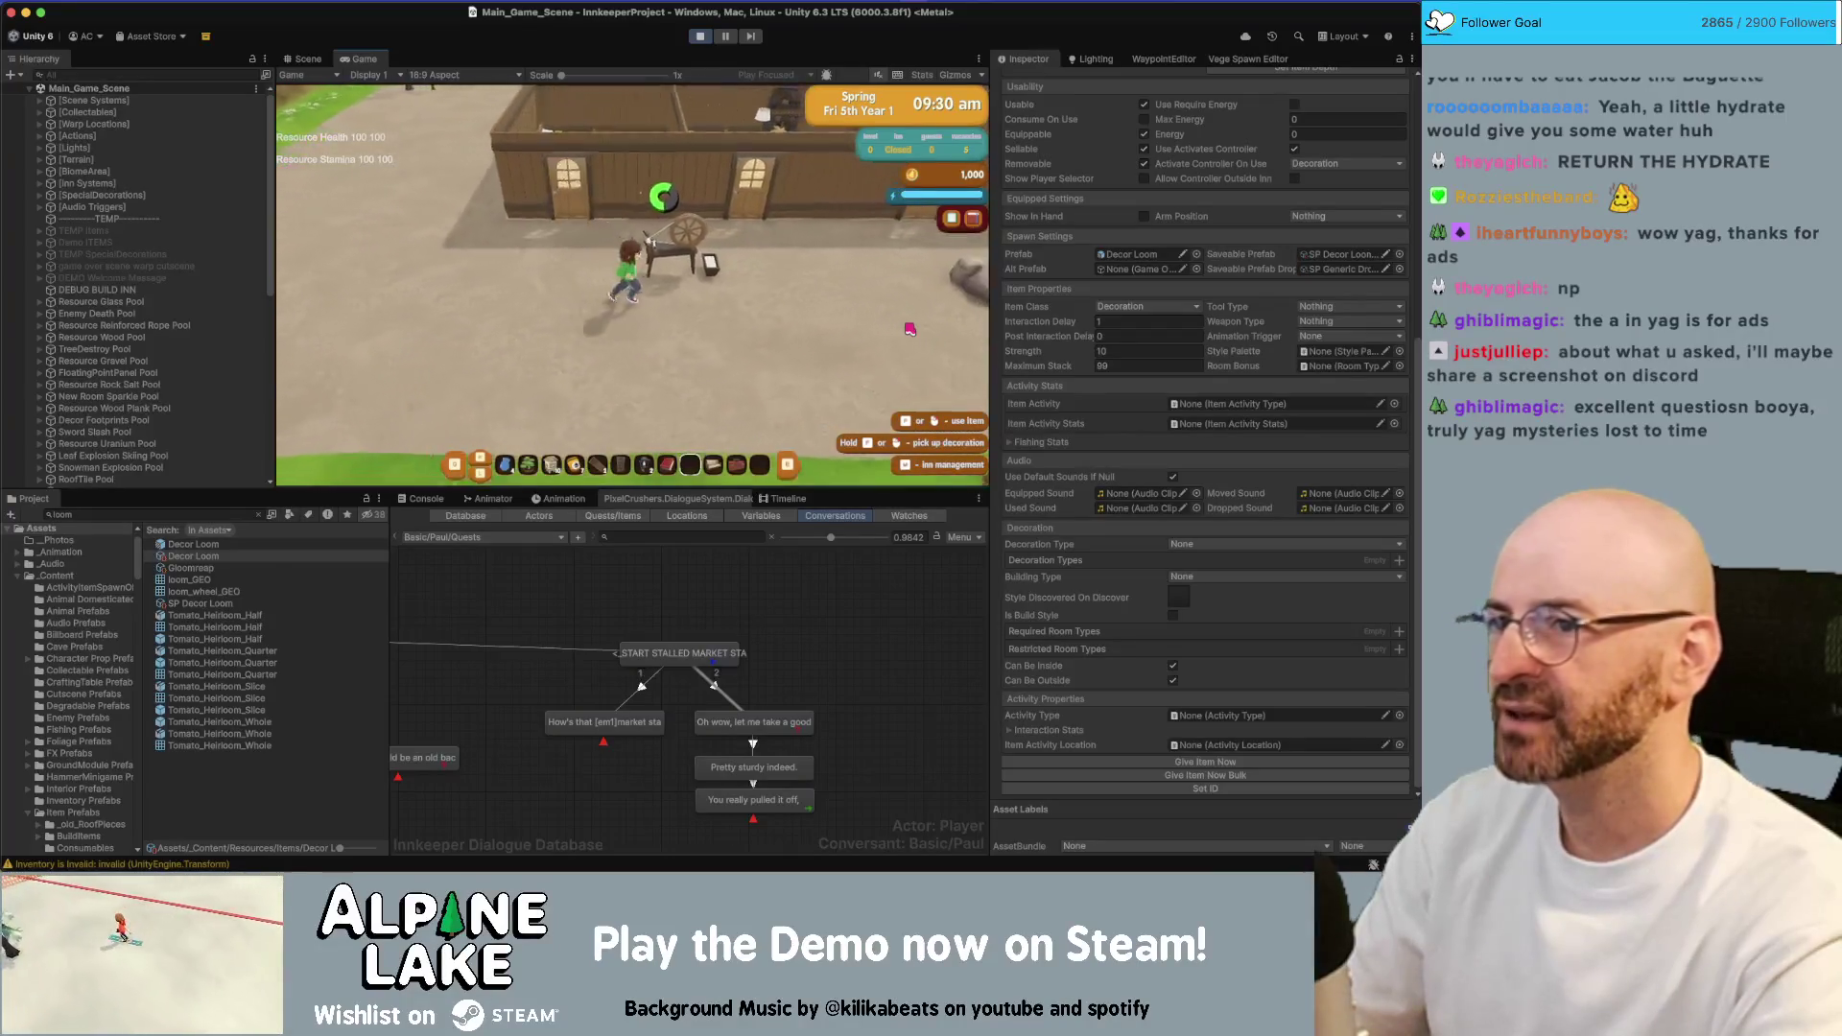
pyautogui.press('d')
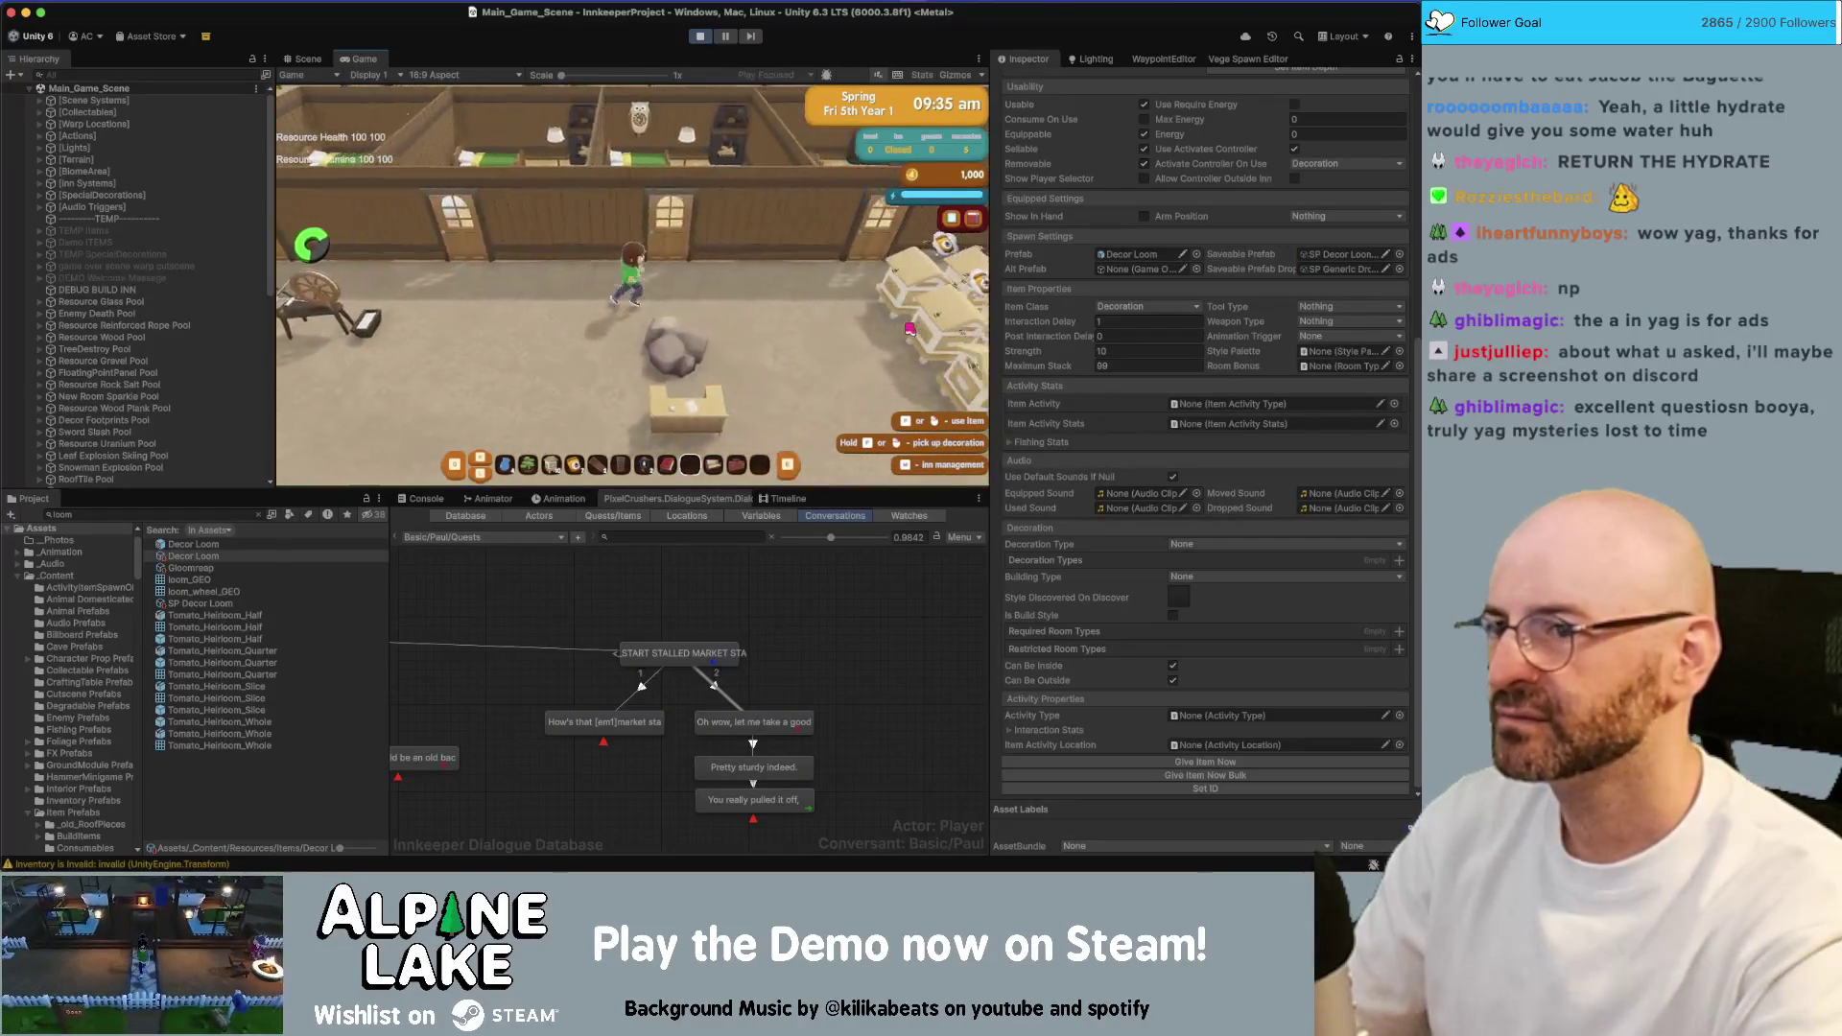
pyautogui.press('d')
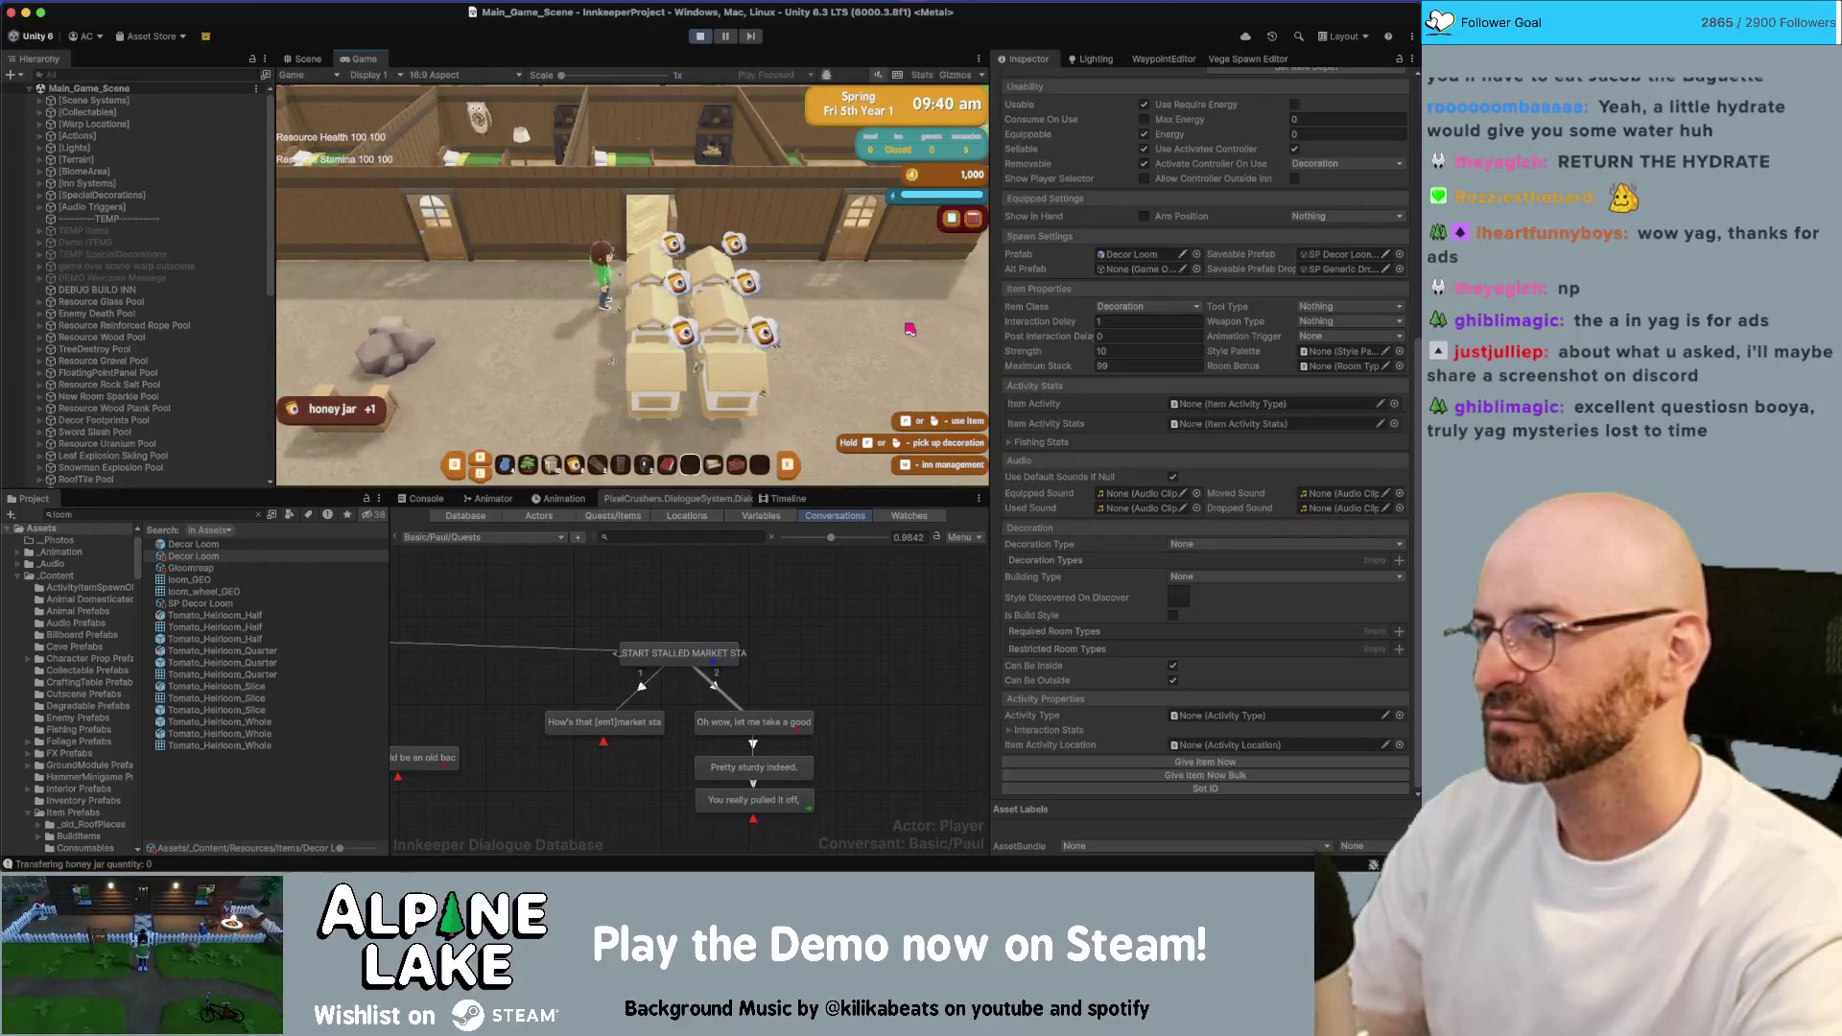
pyautogui.press('w')
pyautogui.press('w')
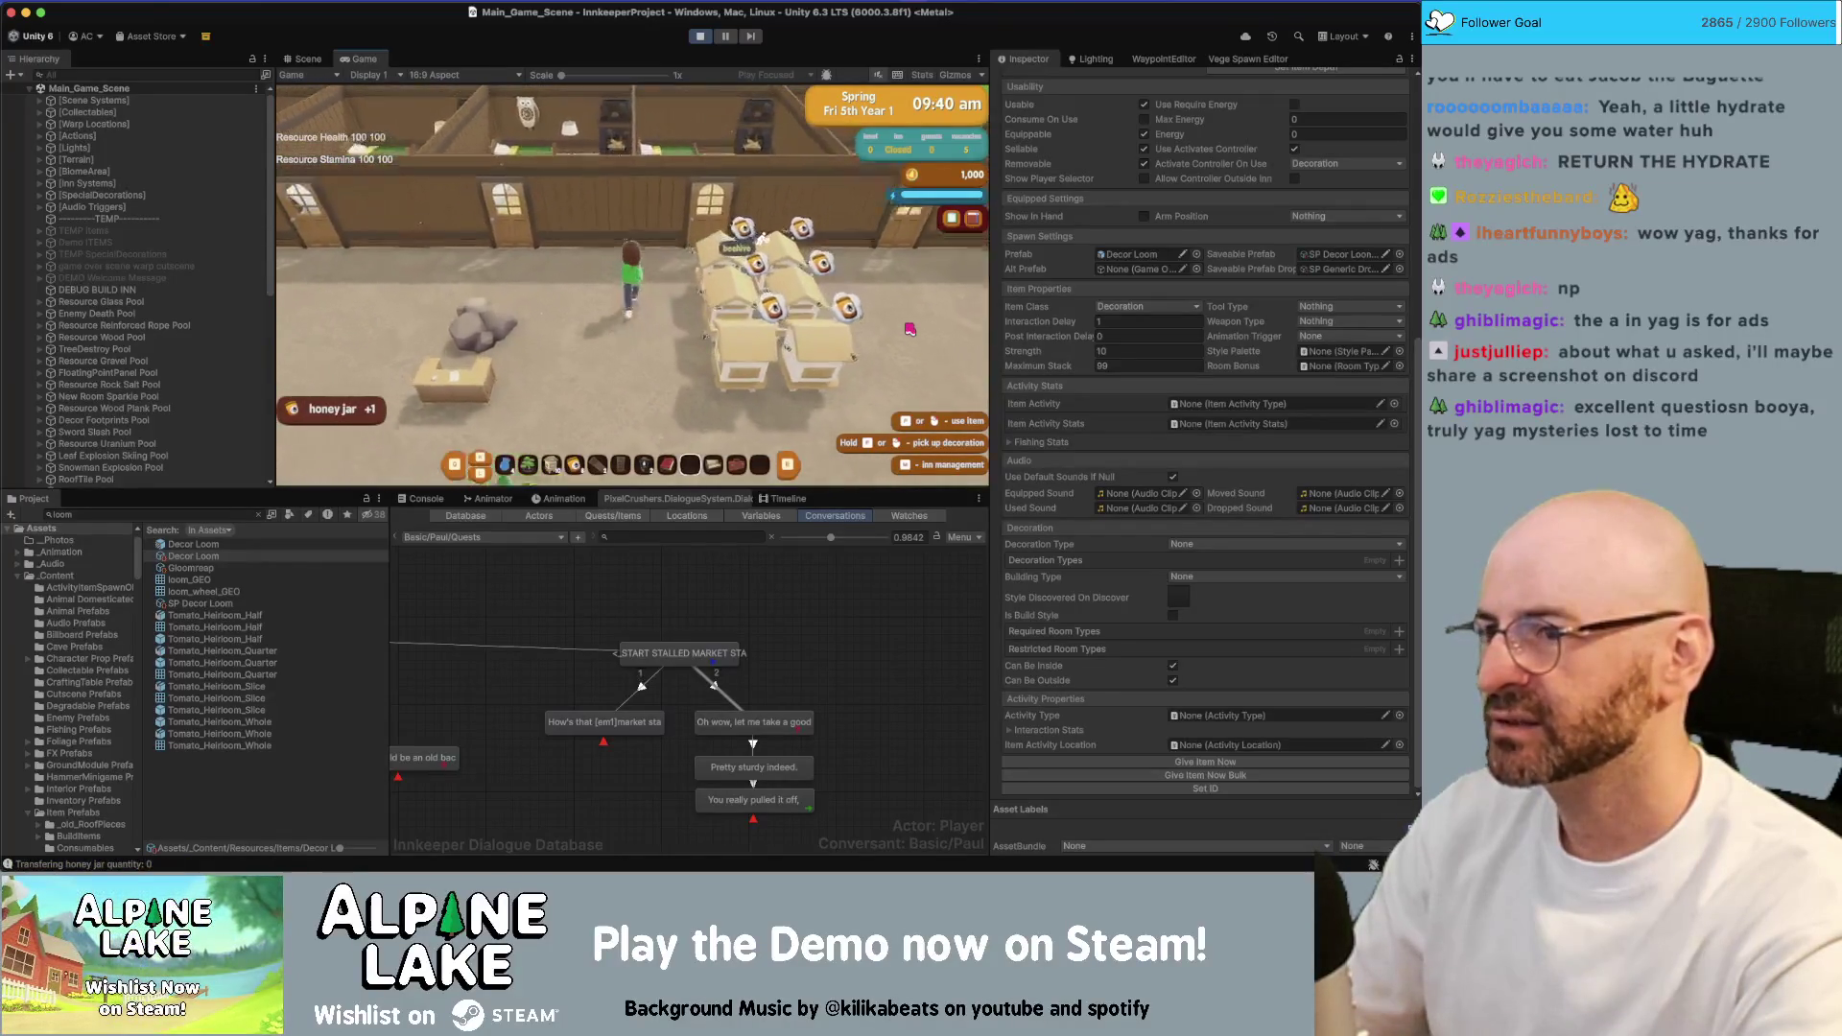
pyautogui.press('a')
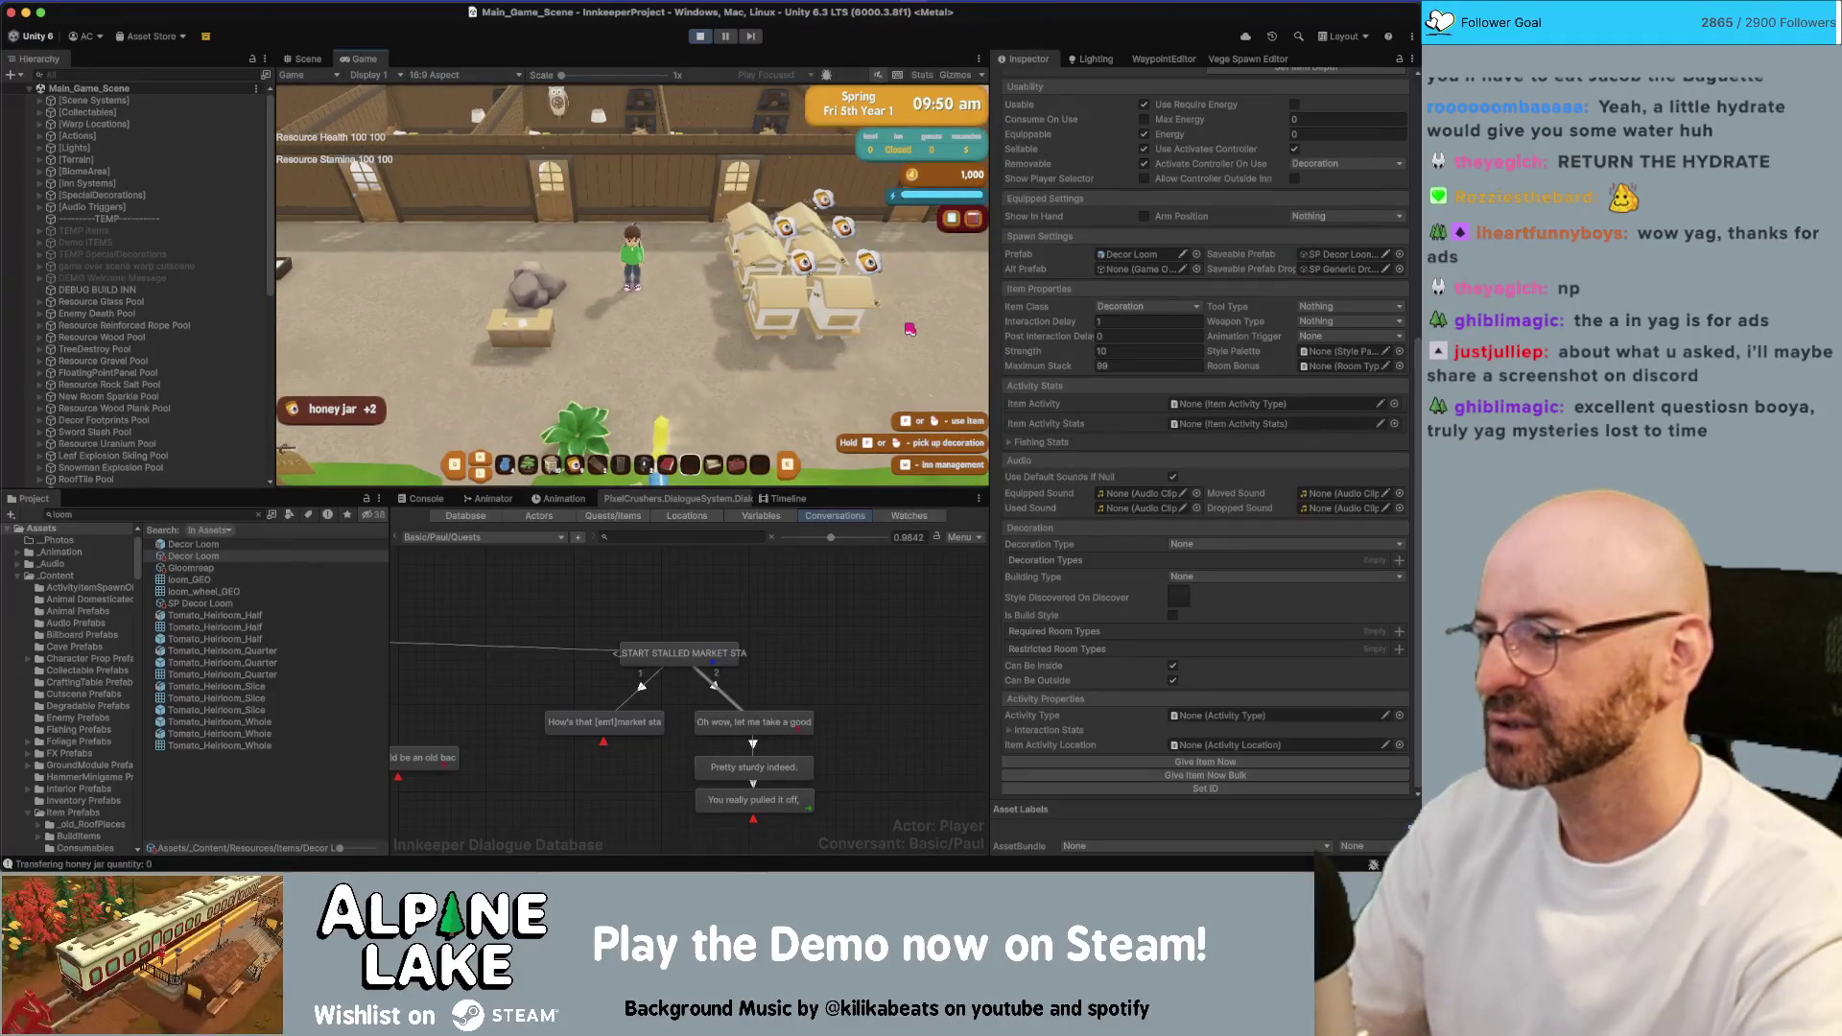
pyautogui.click(427, 499)
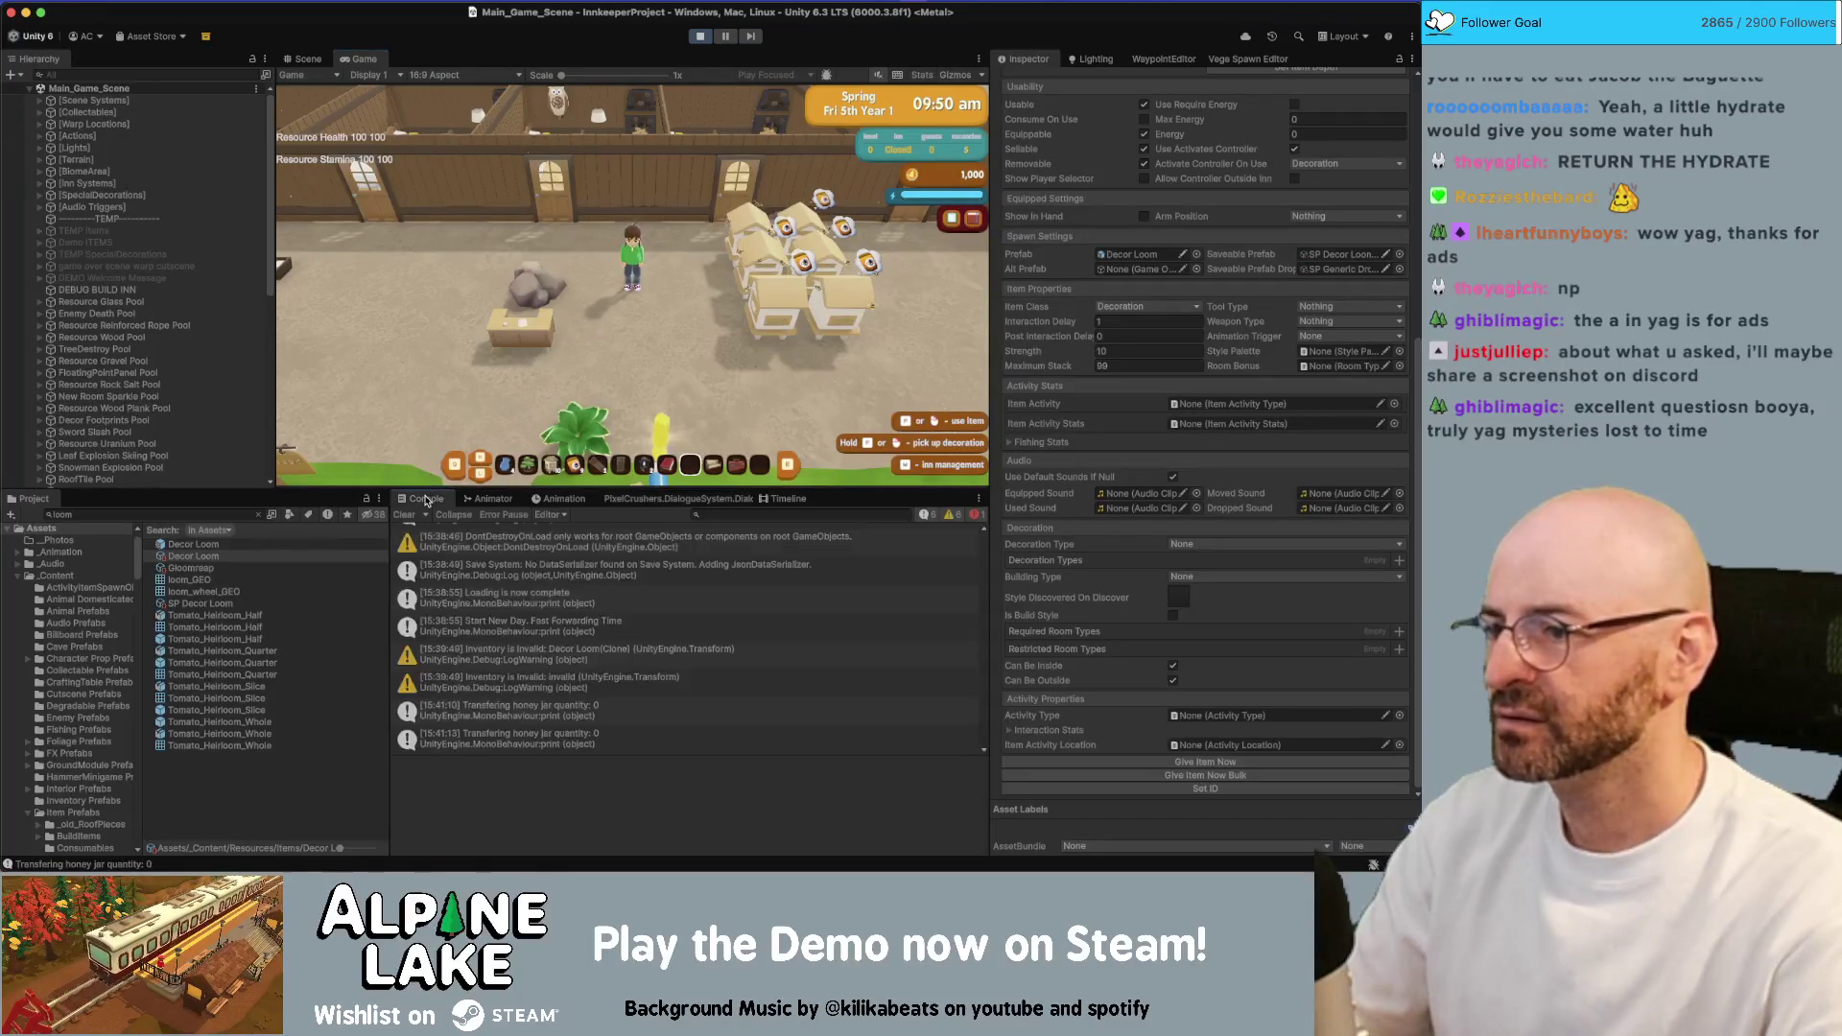
# Walk back and forth by the beehives collecting honey jars
pyautogui.press('d')
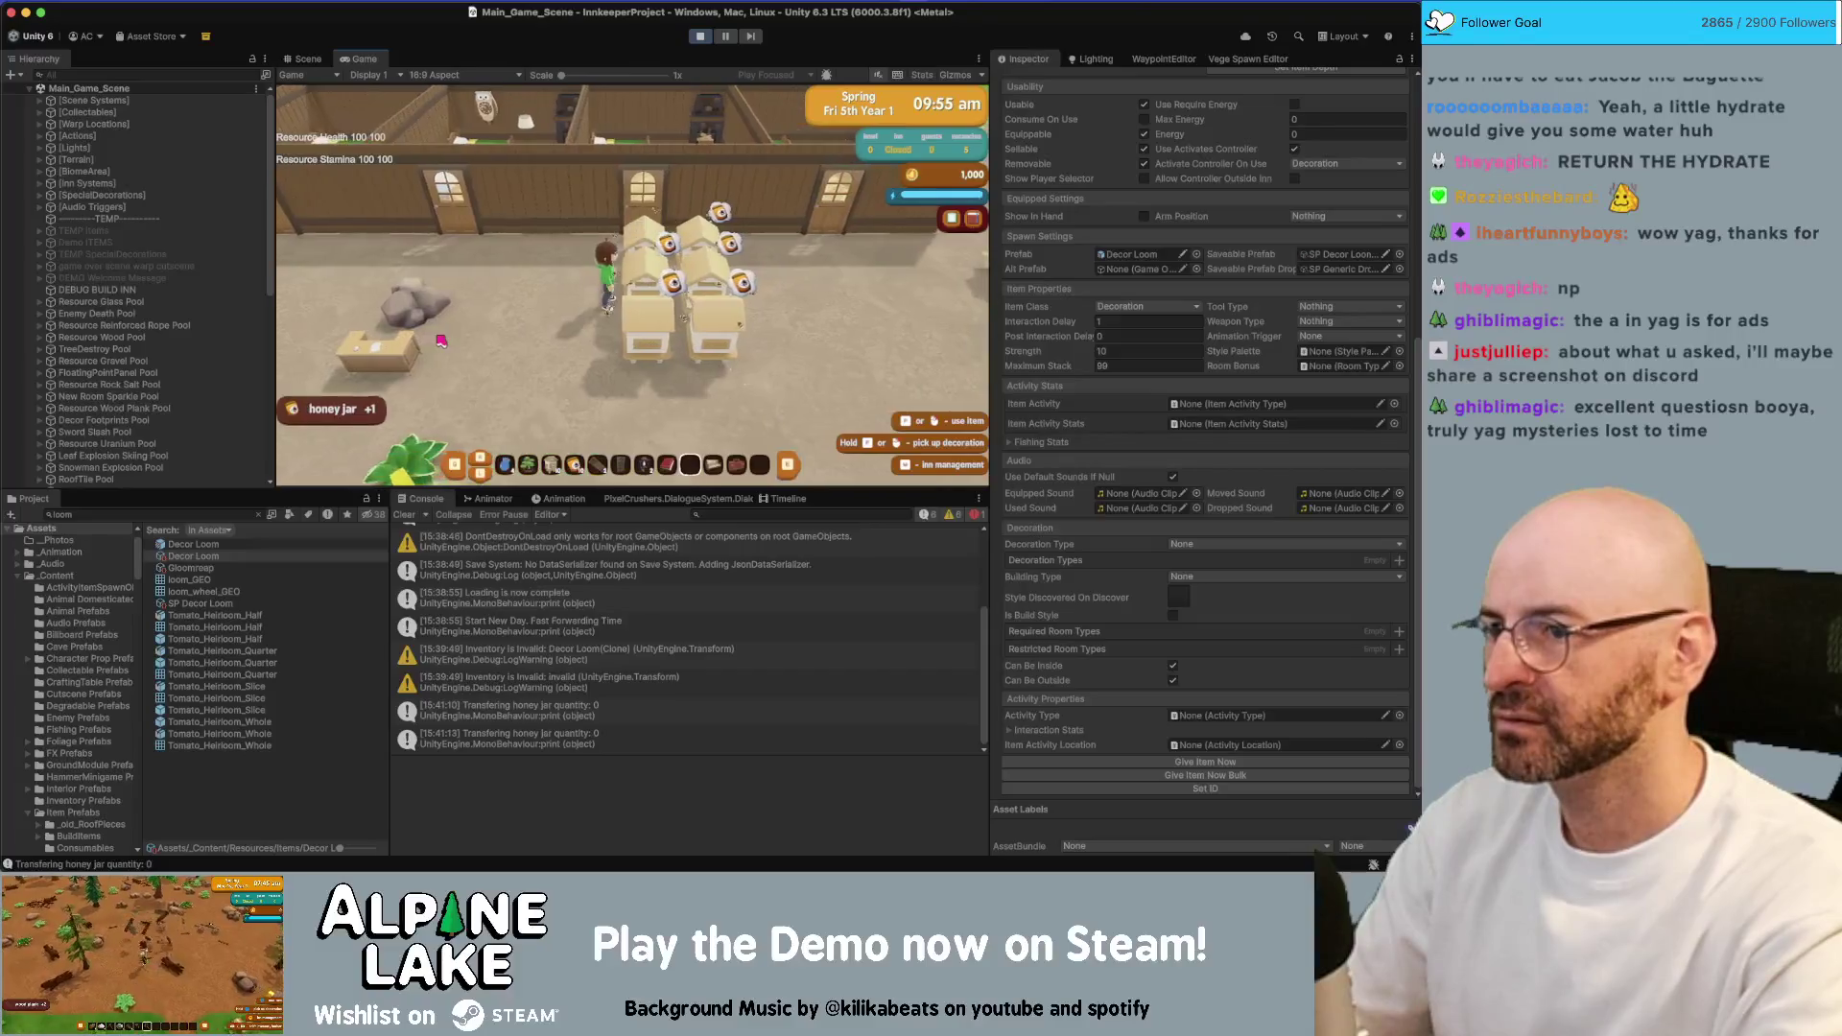
pyautogui.press('a')
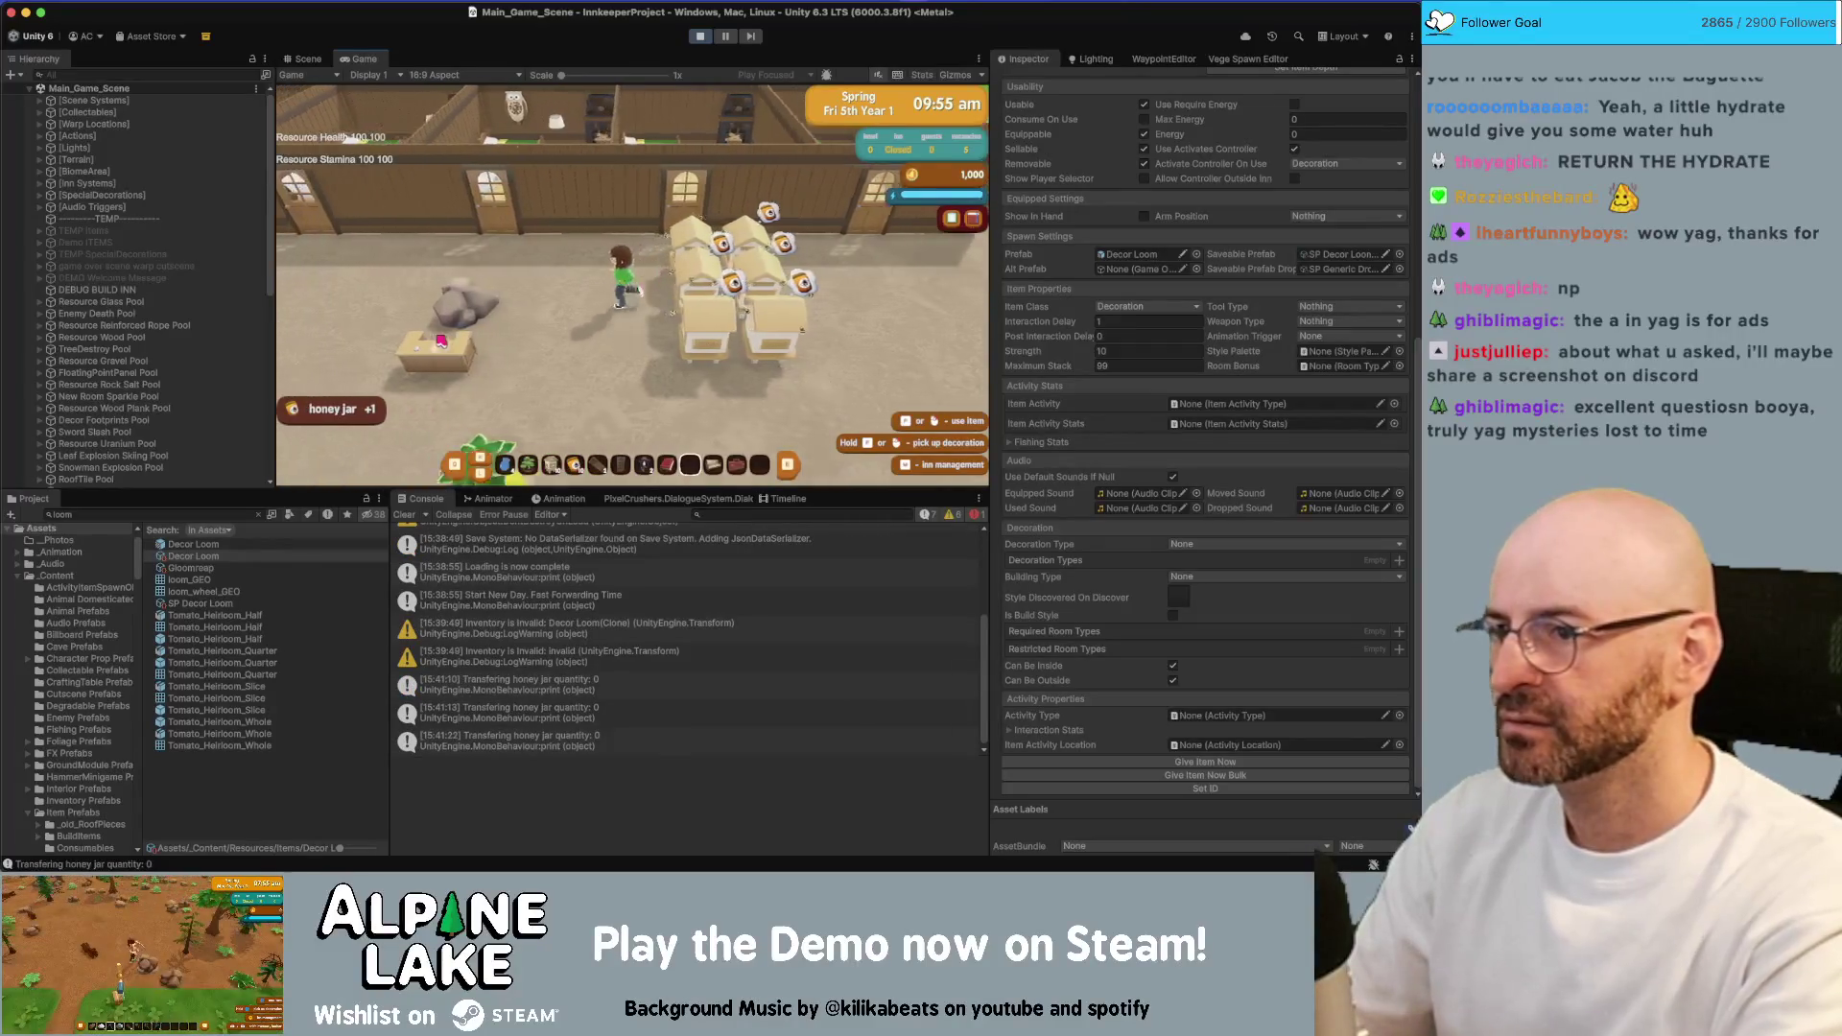
pyautogui.press('d')
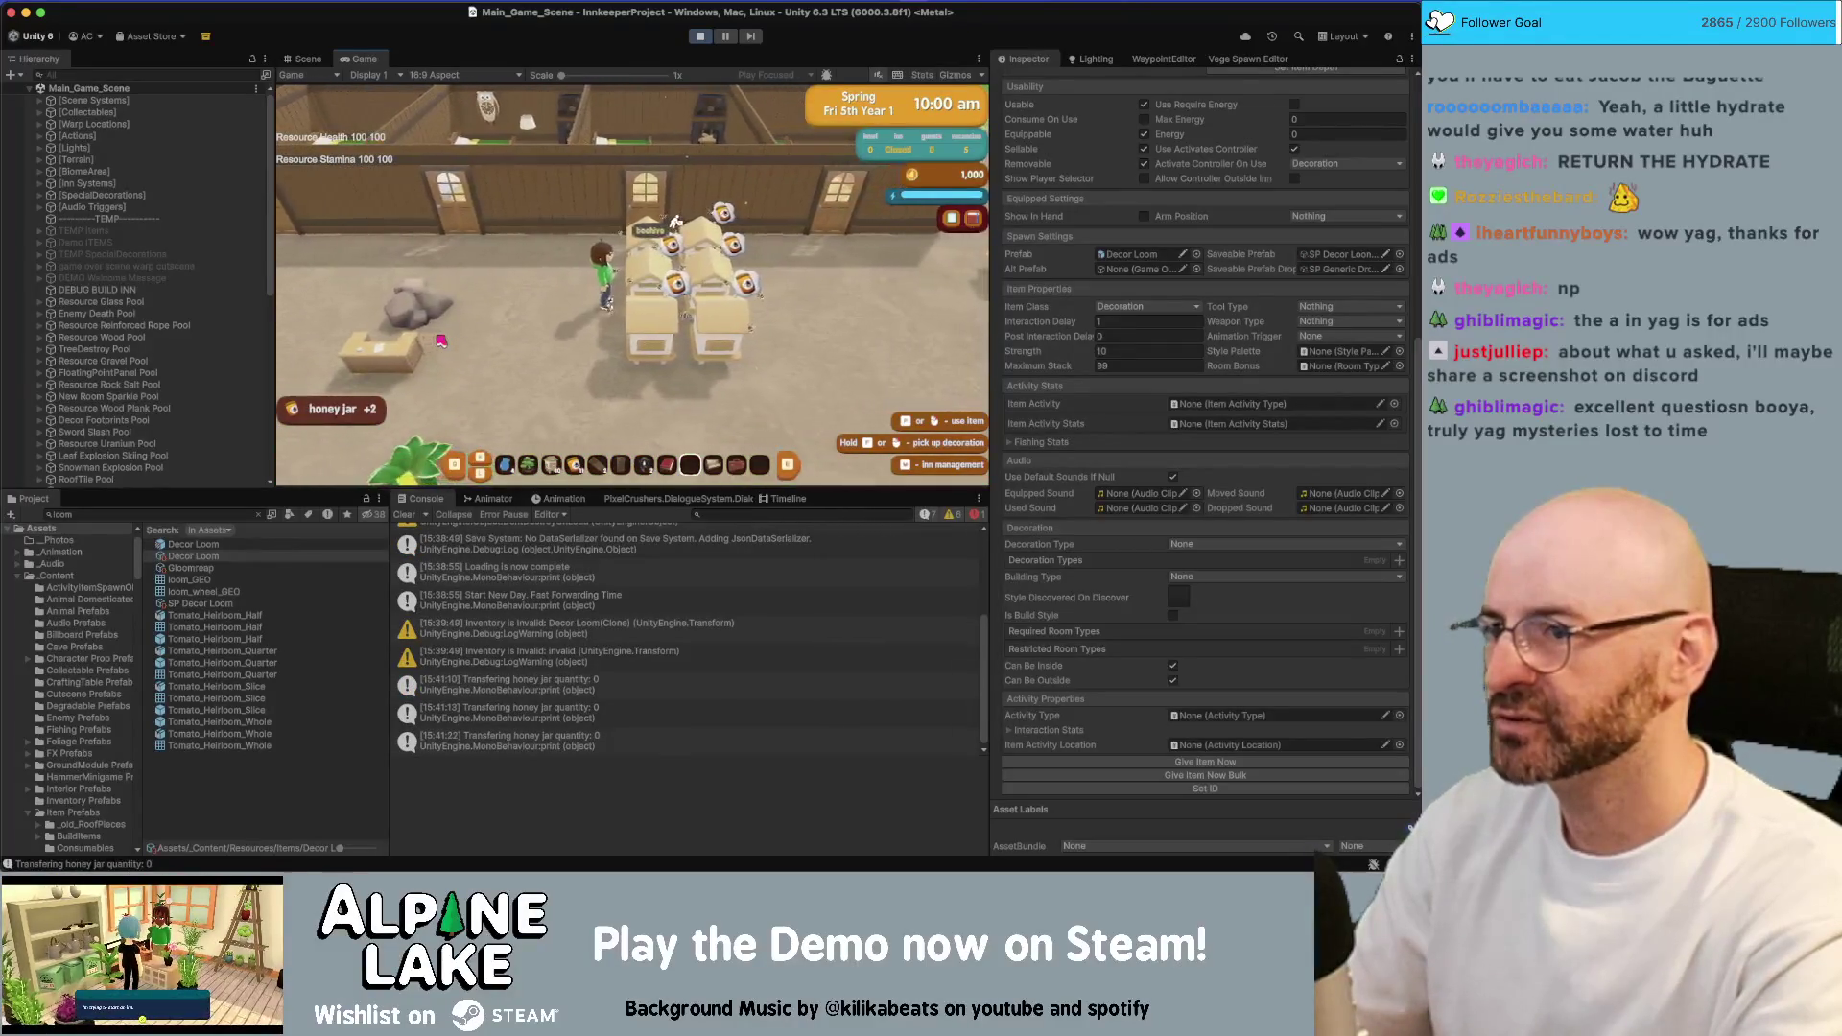
pyautogui.press('s')
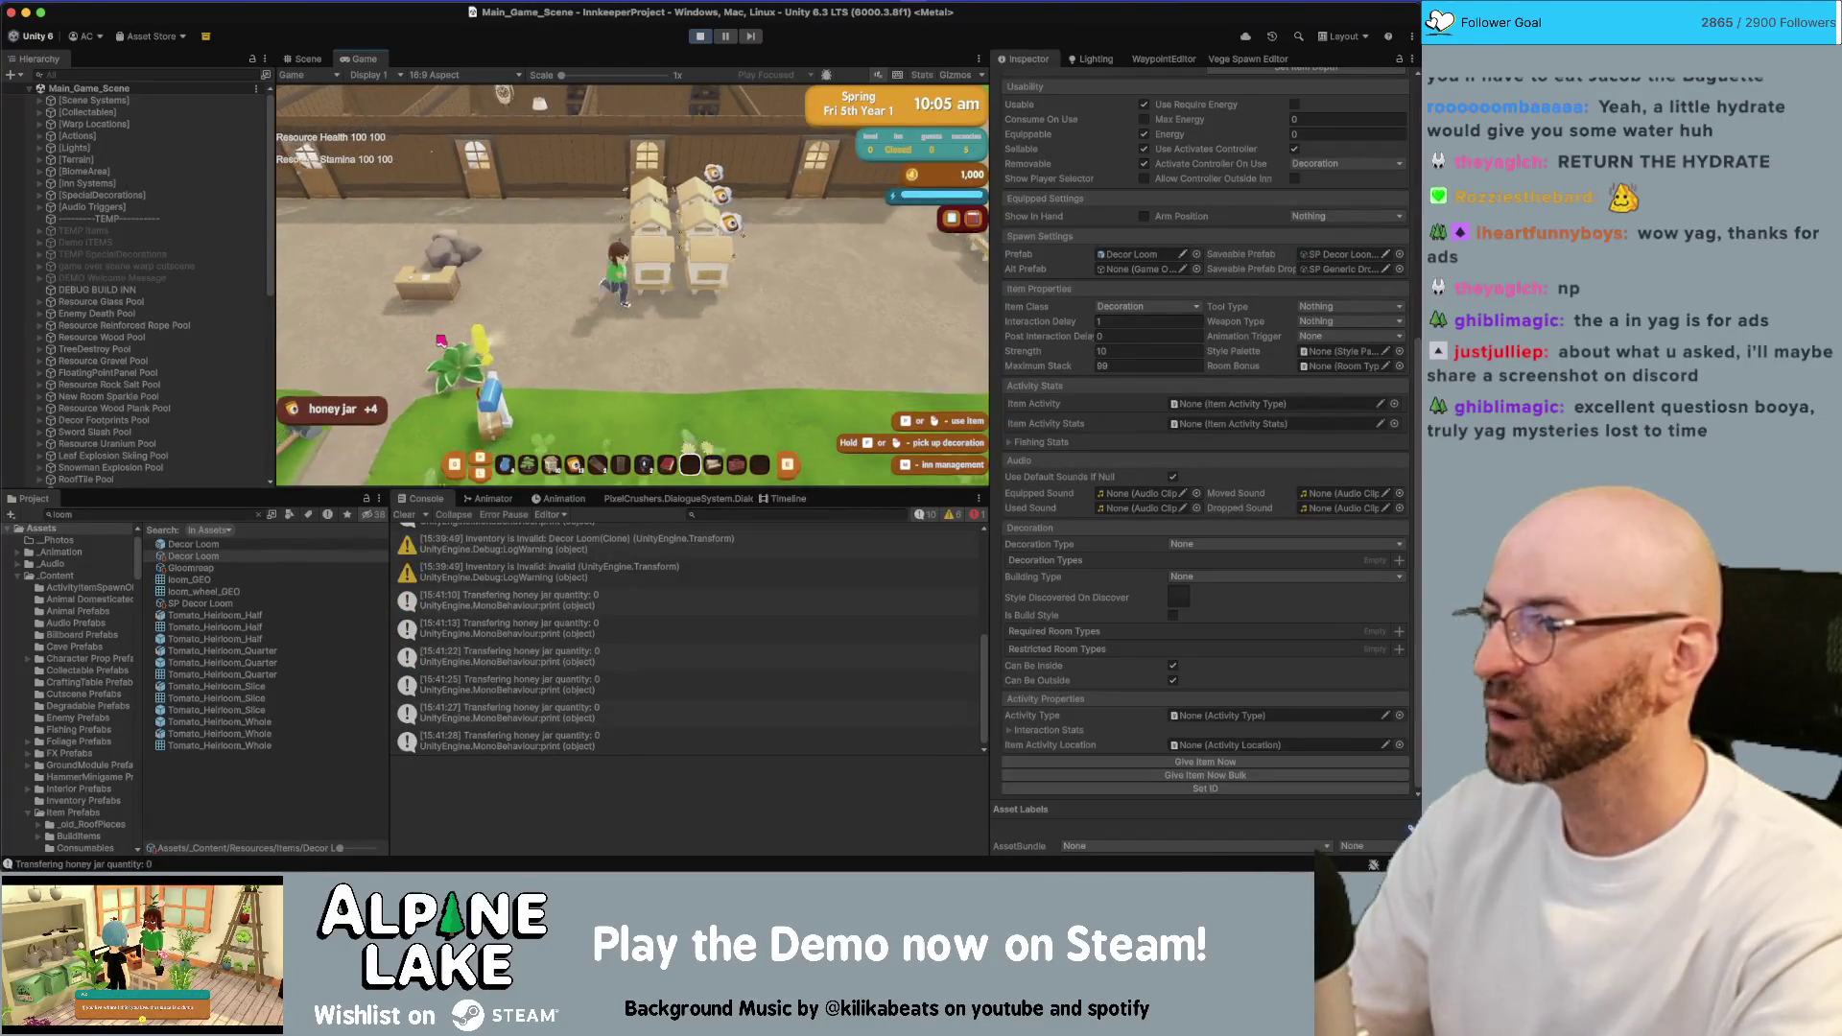
pyautogui.press('d')
pyautogui.press('a')
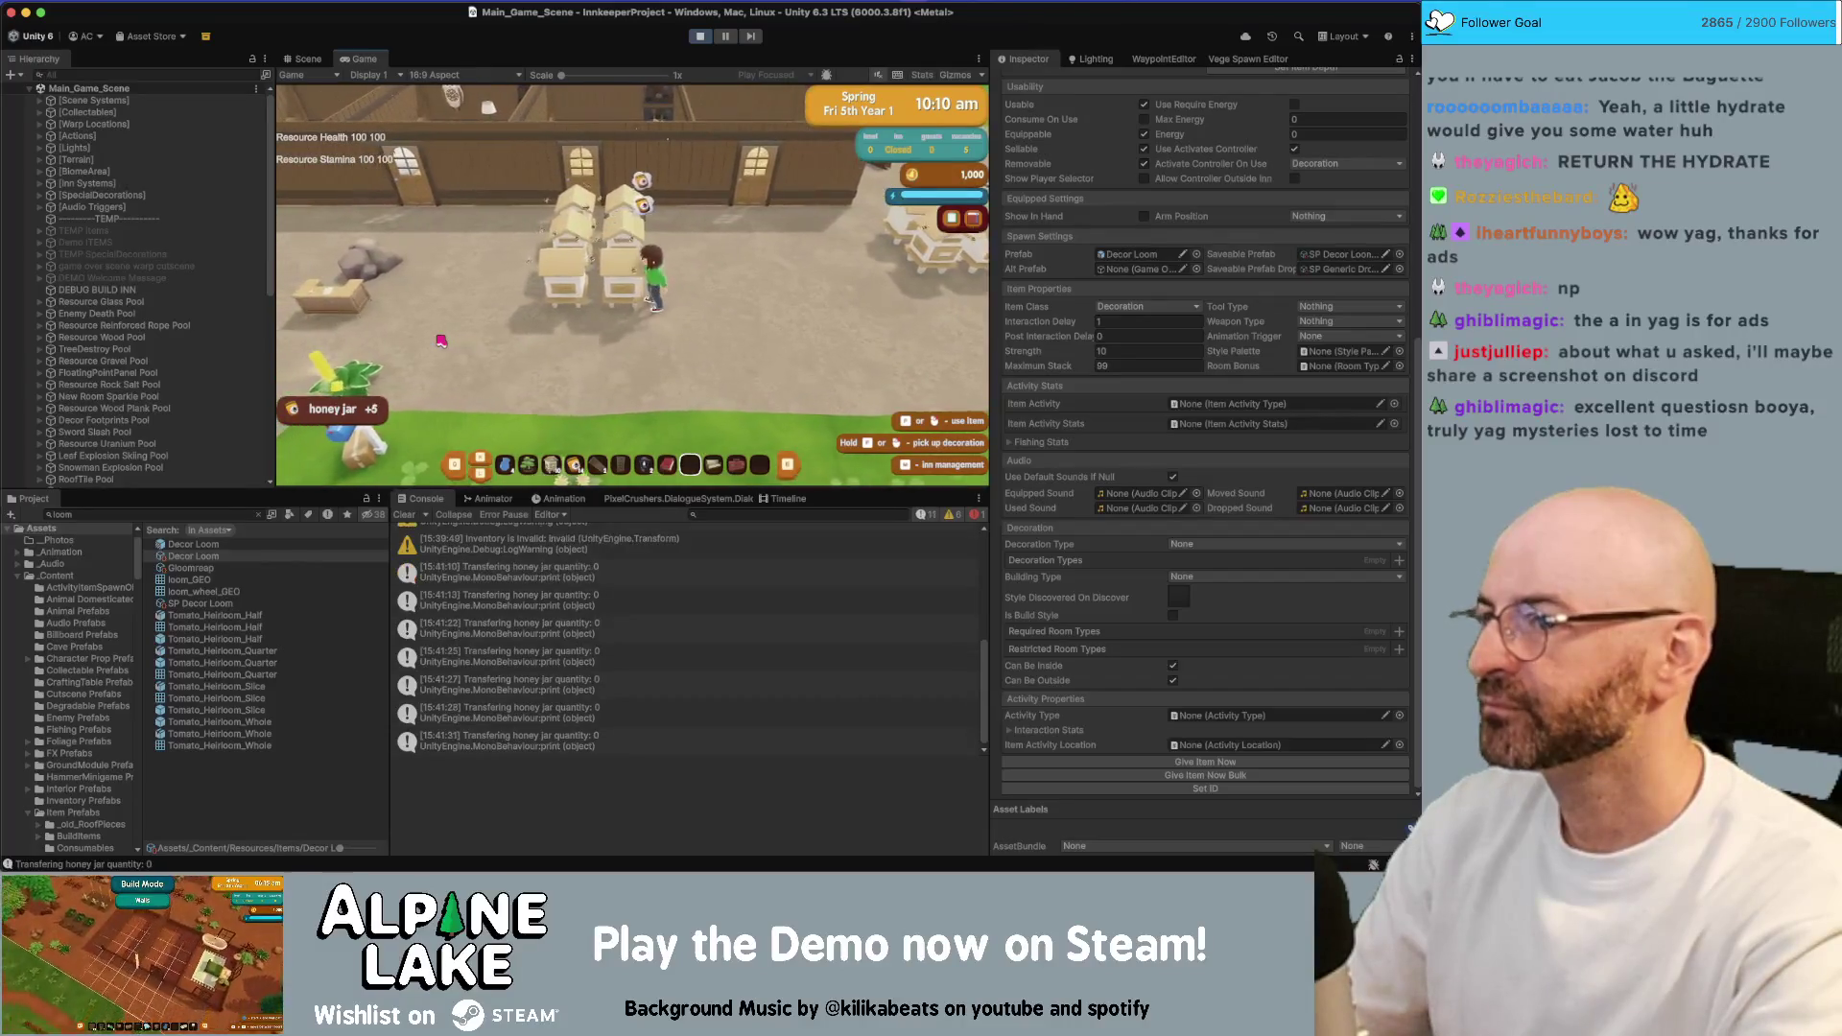
pyautogui.press('w')
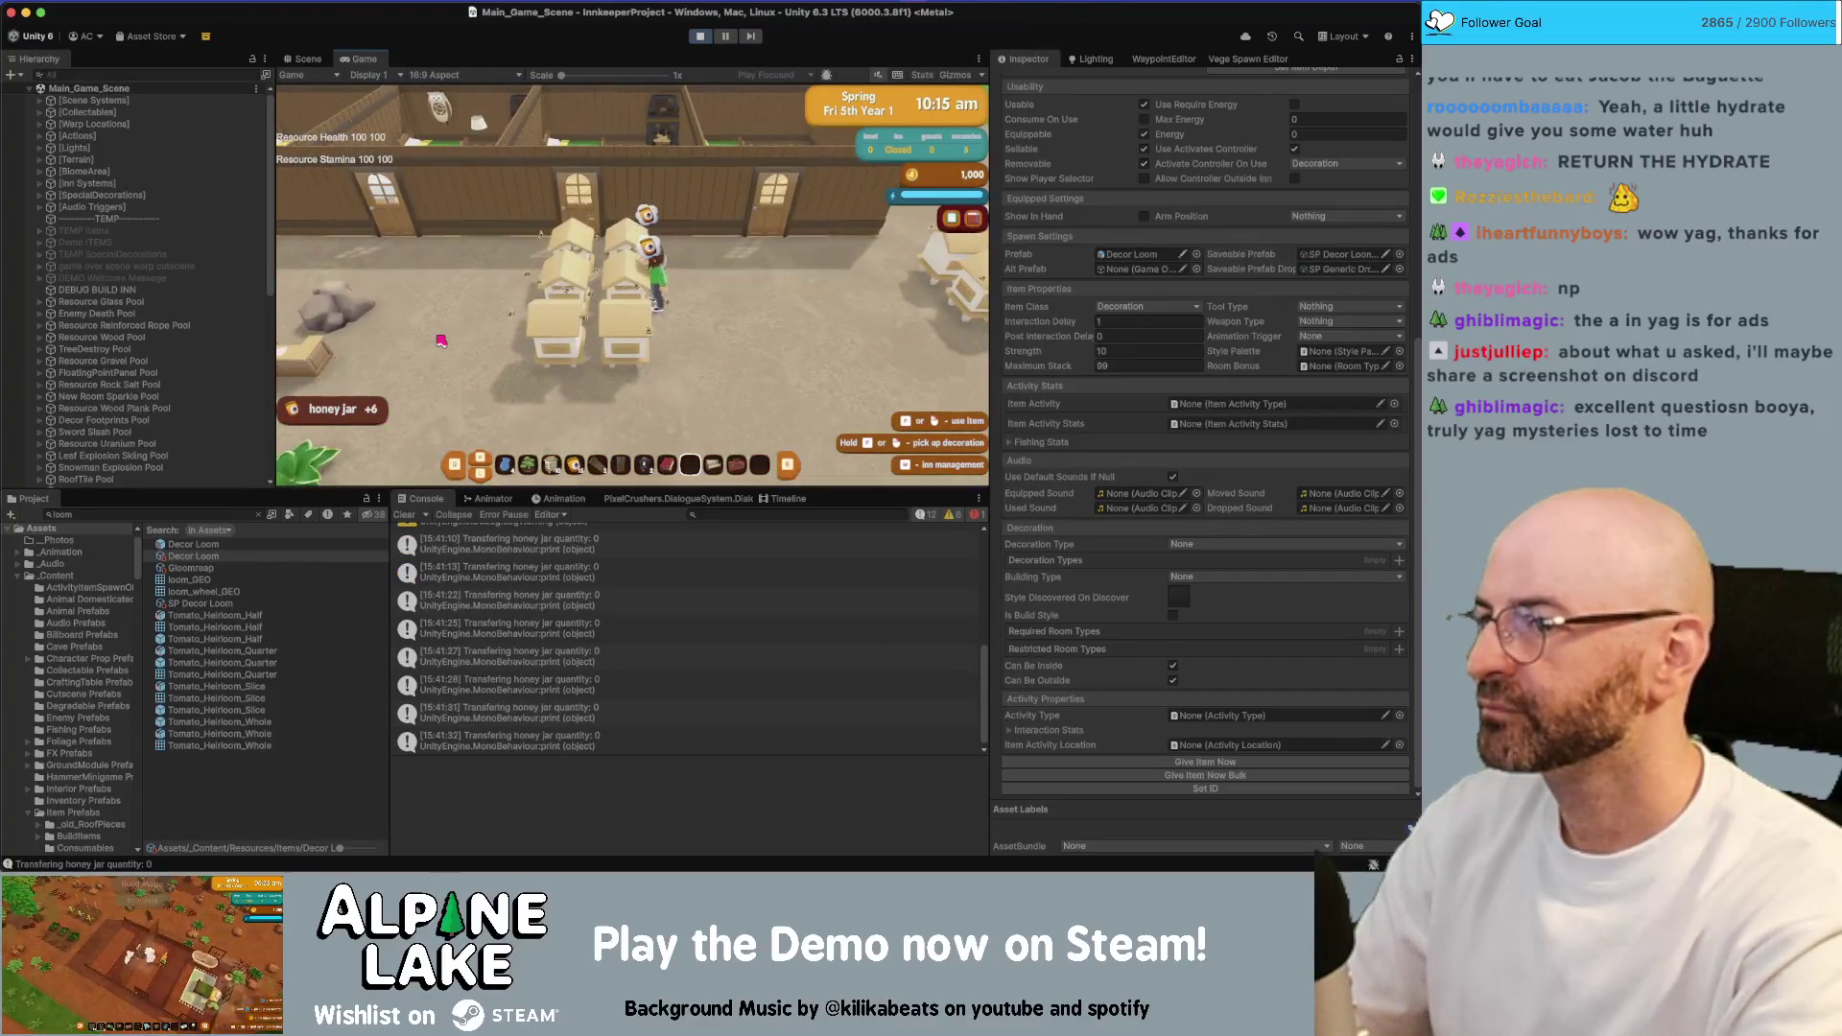
pyautogui.press('a')
pyautogui.scroll(3, 440, 341)
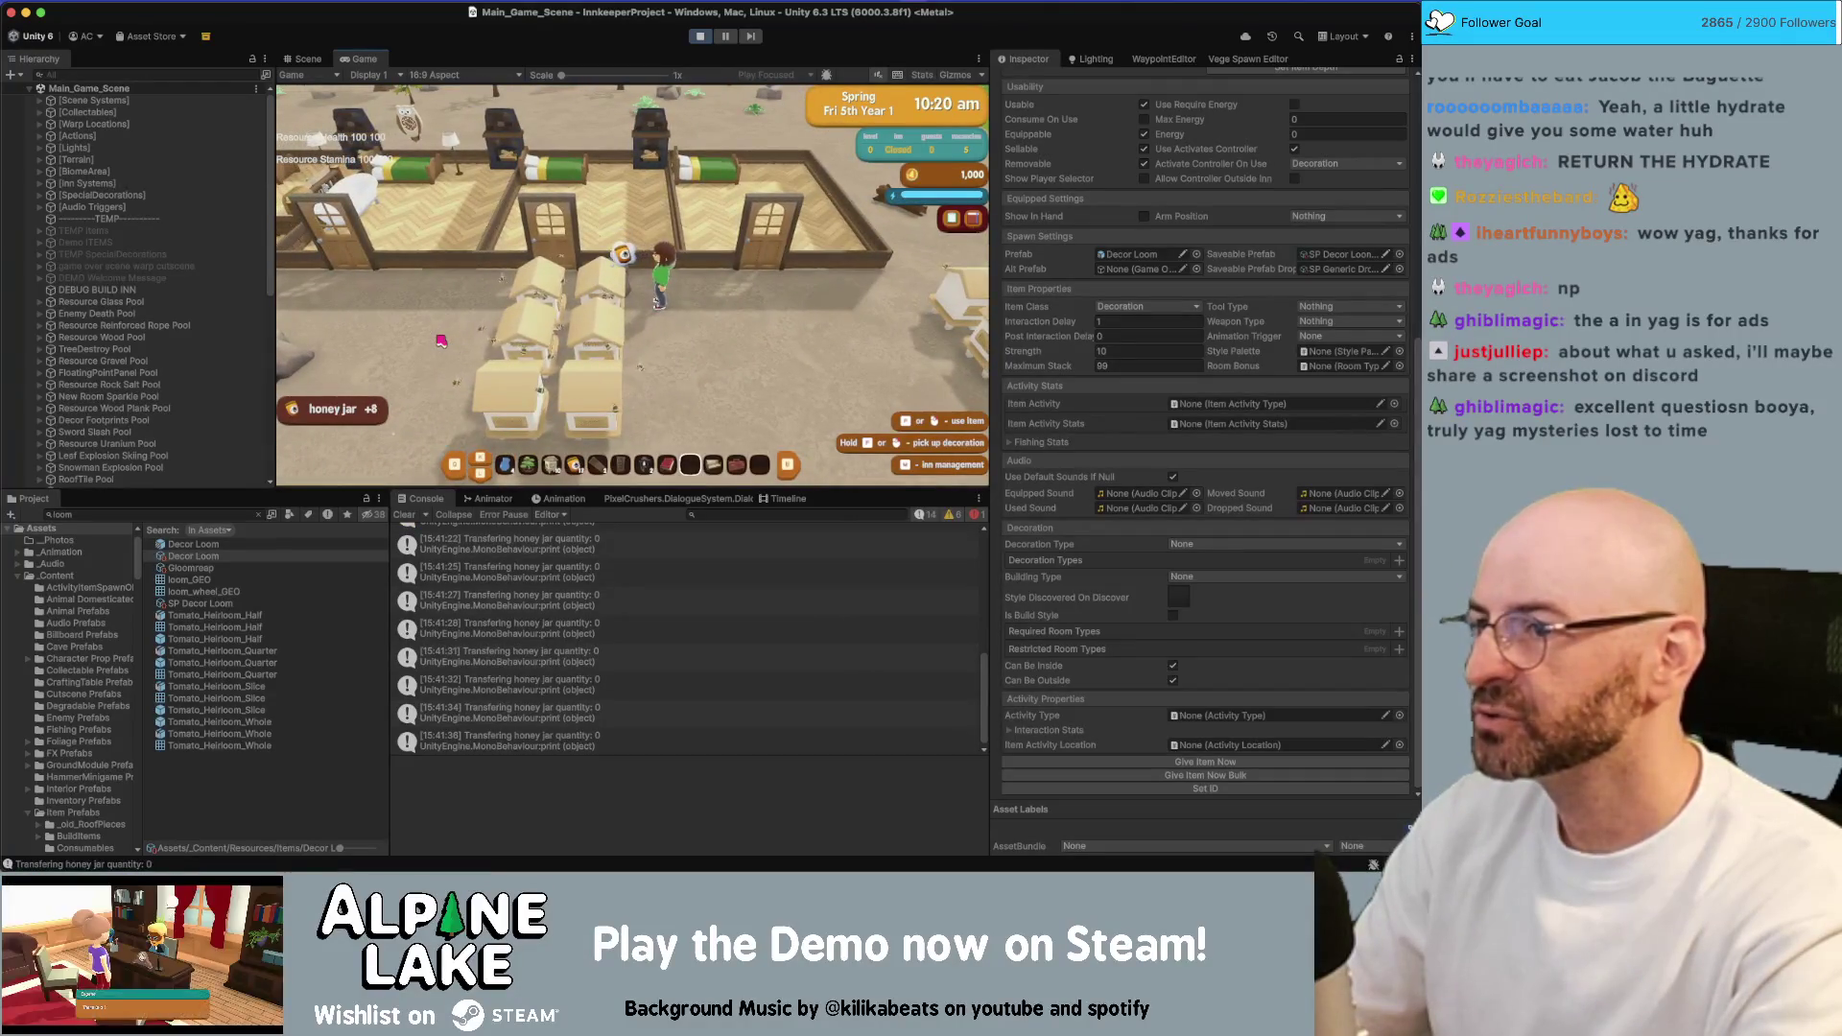
# Collect more honey jars from the outside beehives, then stop play mode
pyautogui.press('d')
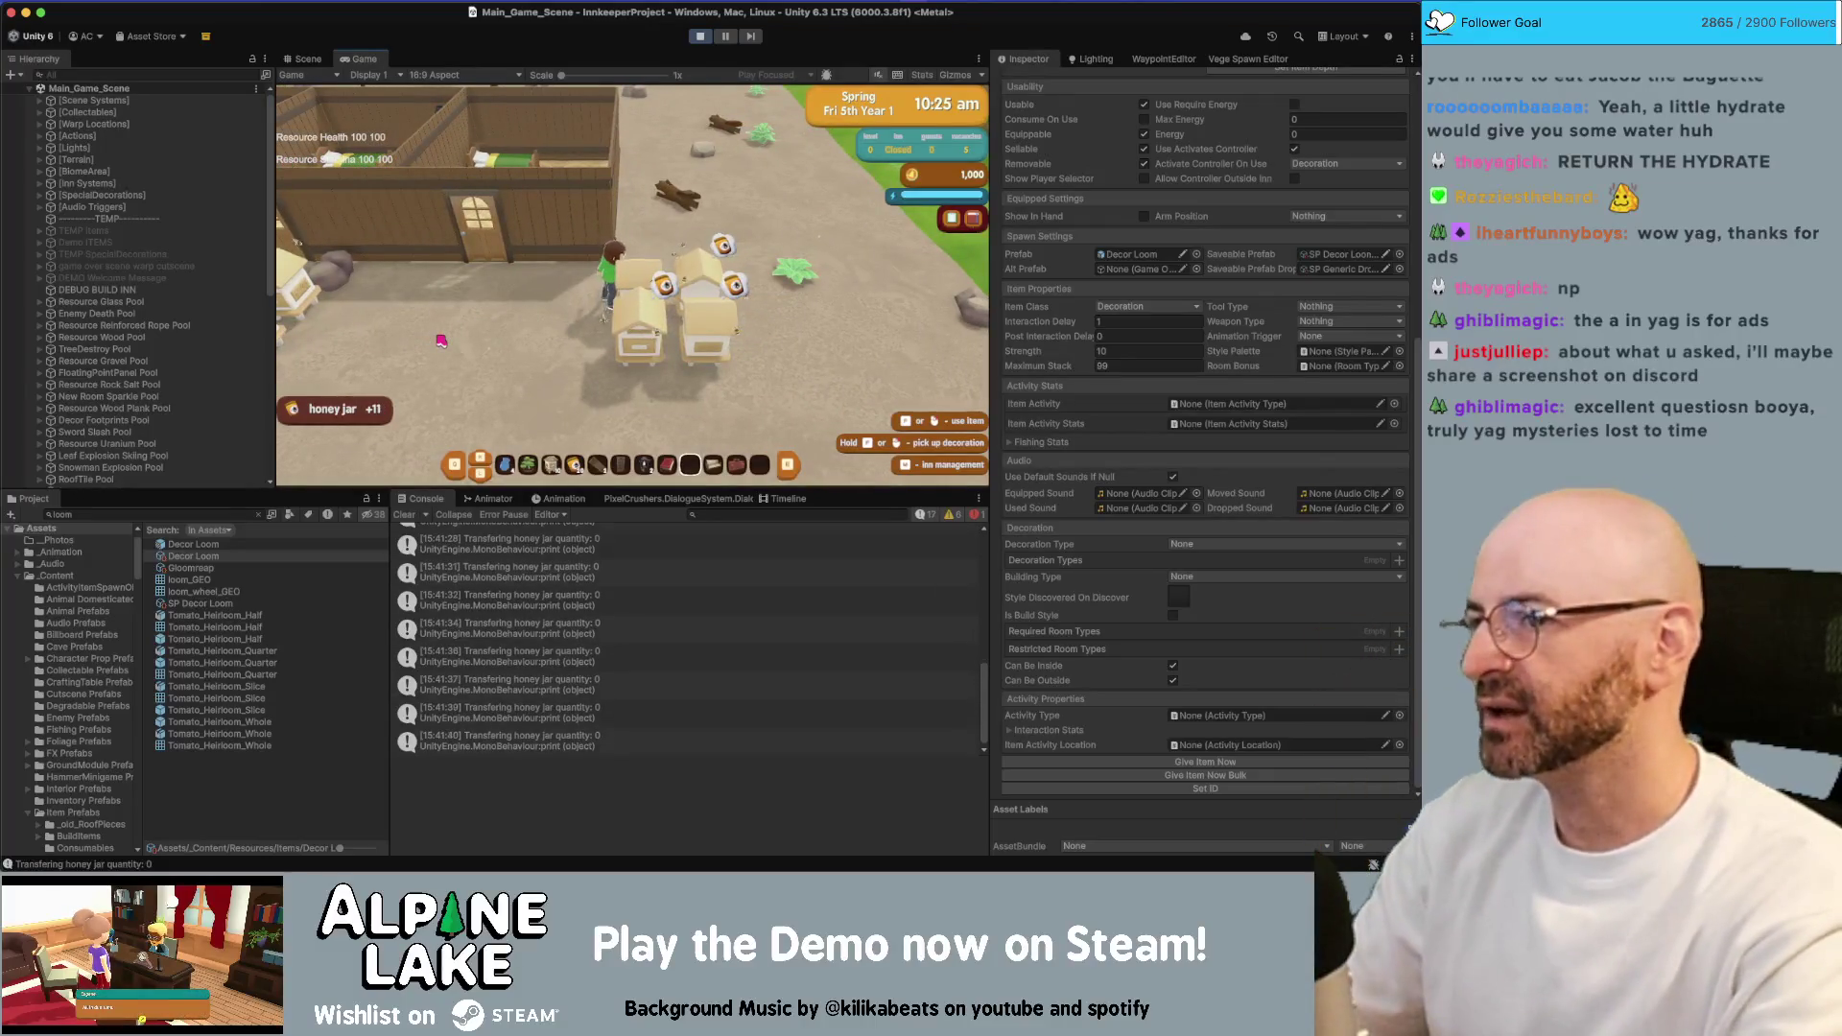
pyautogui.press('a')
pyautogui.press('d')
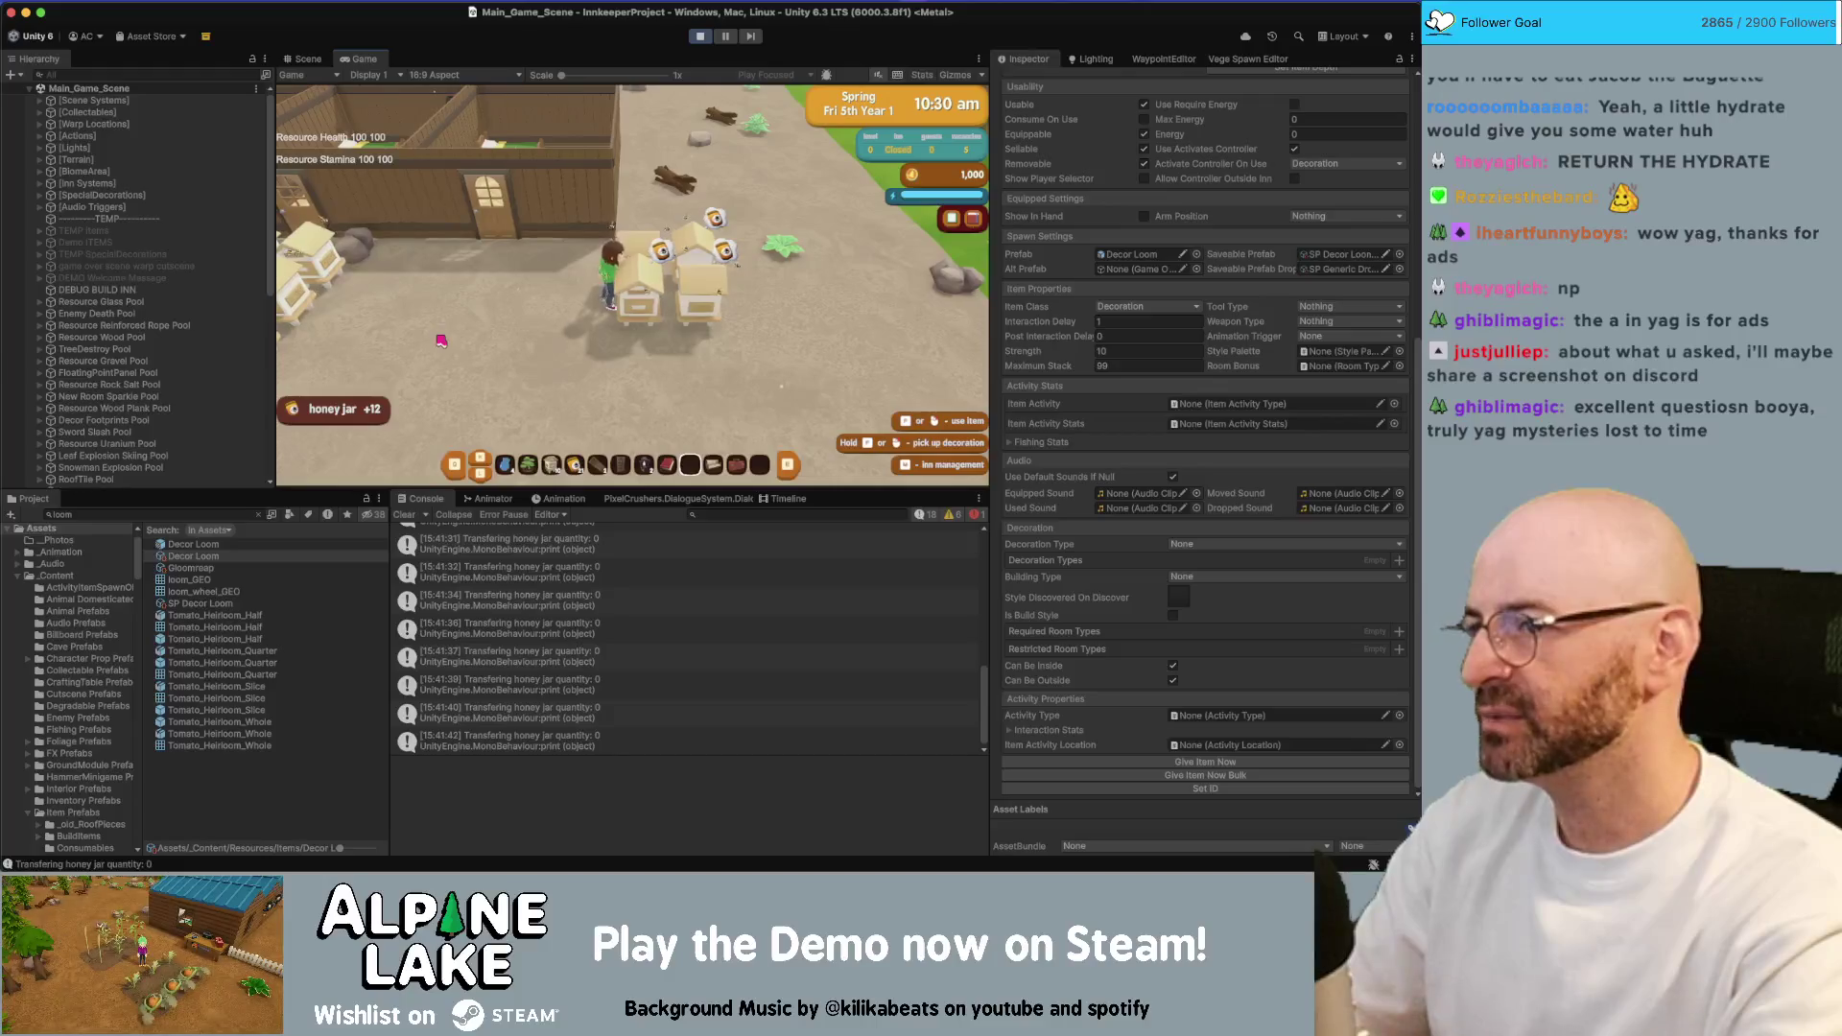
pyautogui.press('s')
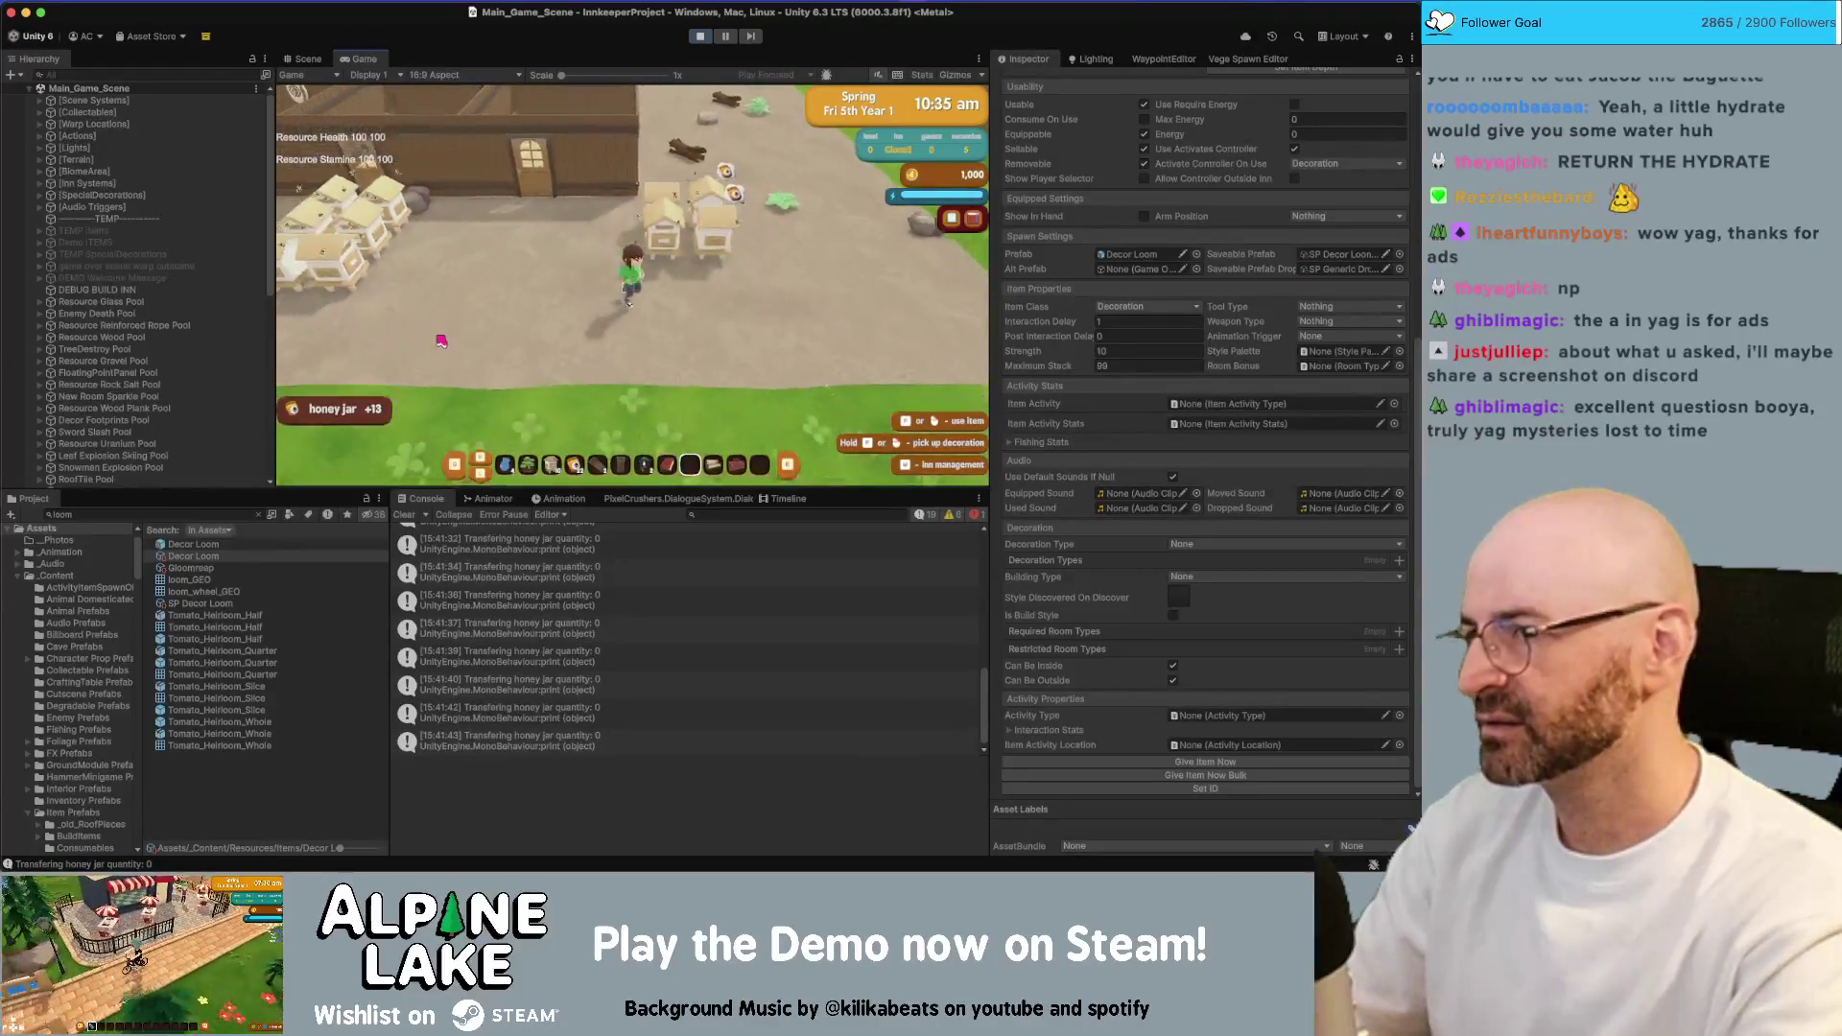
pyautogui.press('w')
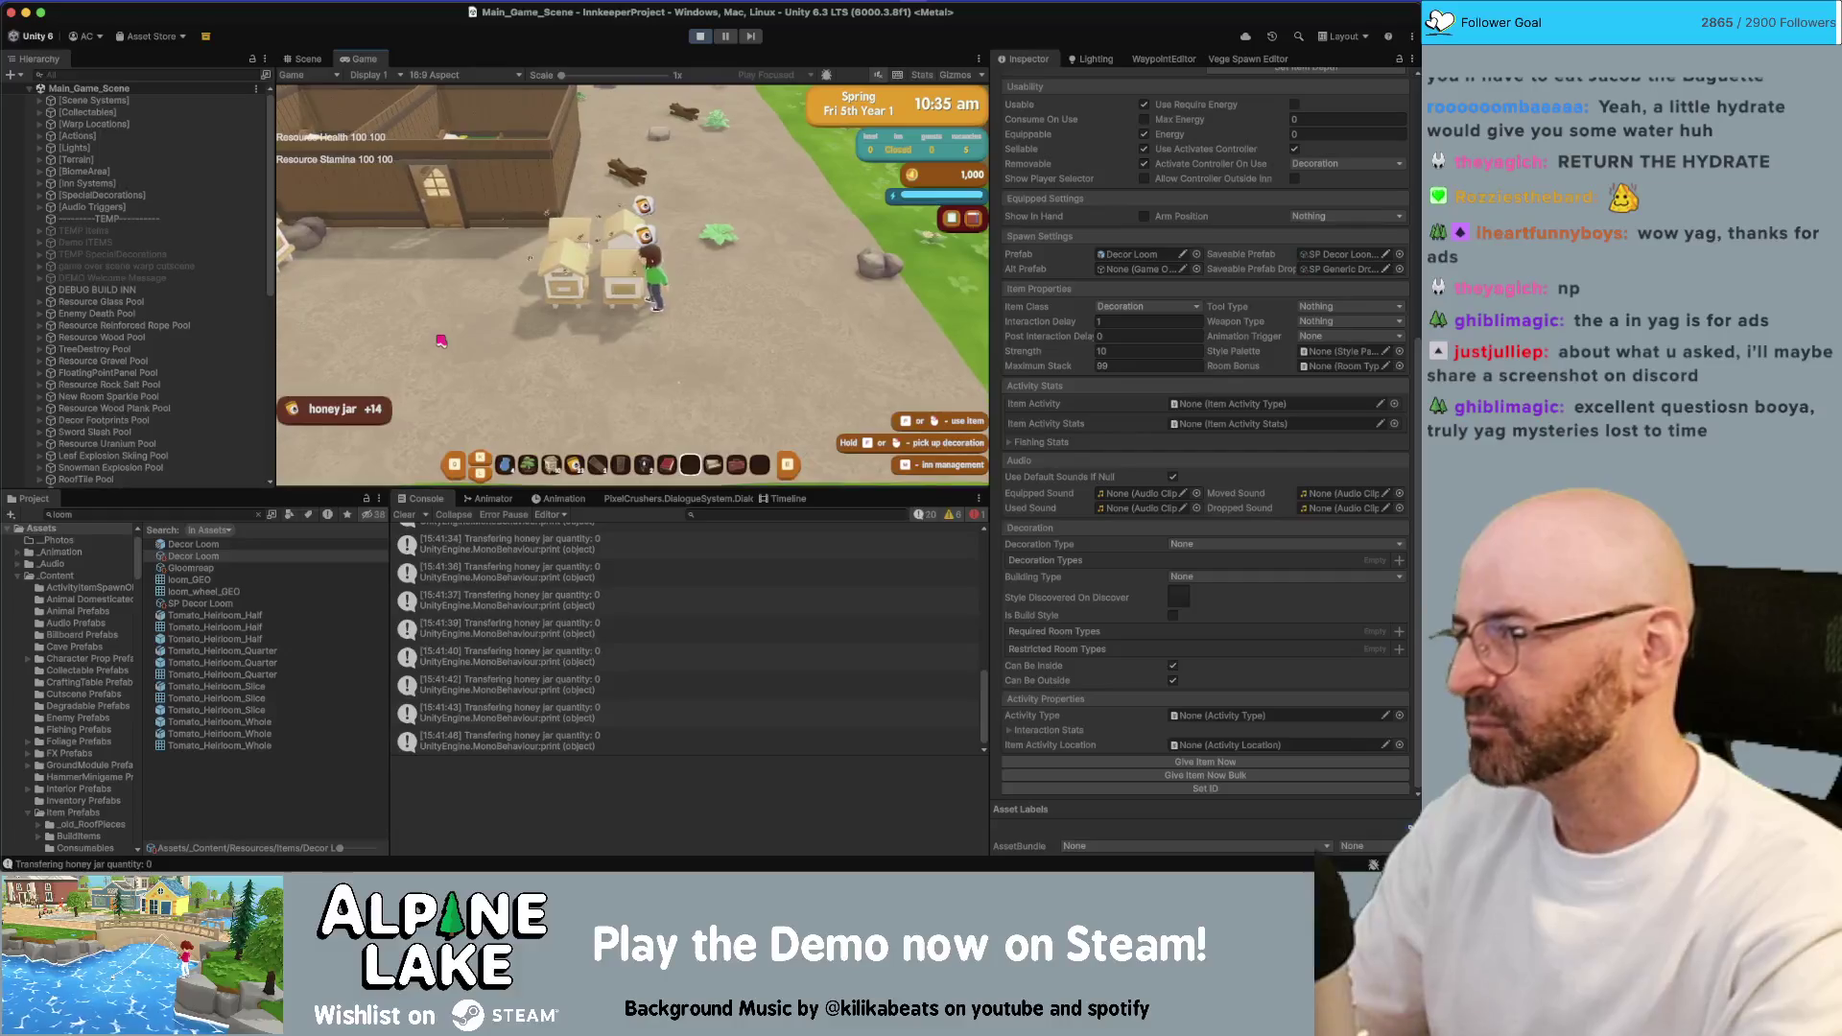
pyautogui.press('a')
pyautogui.press('w')
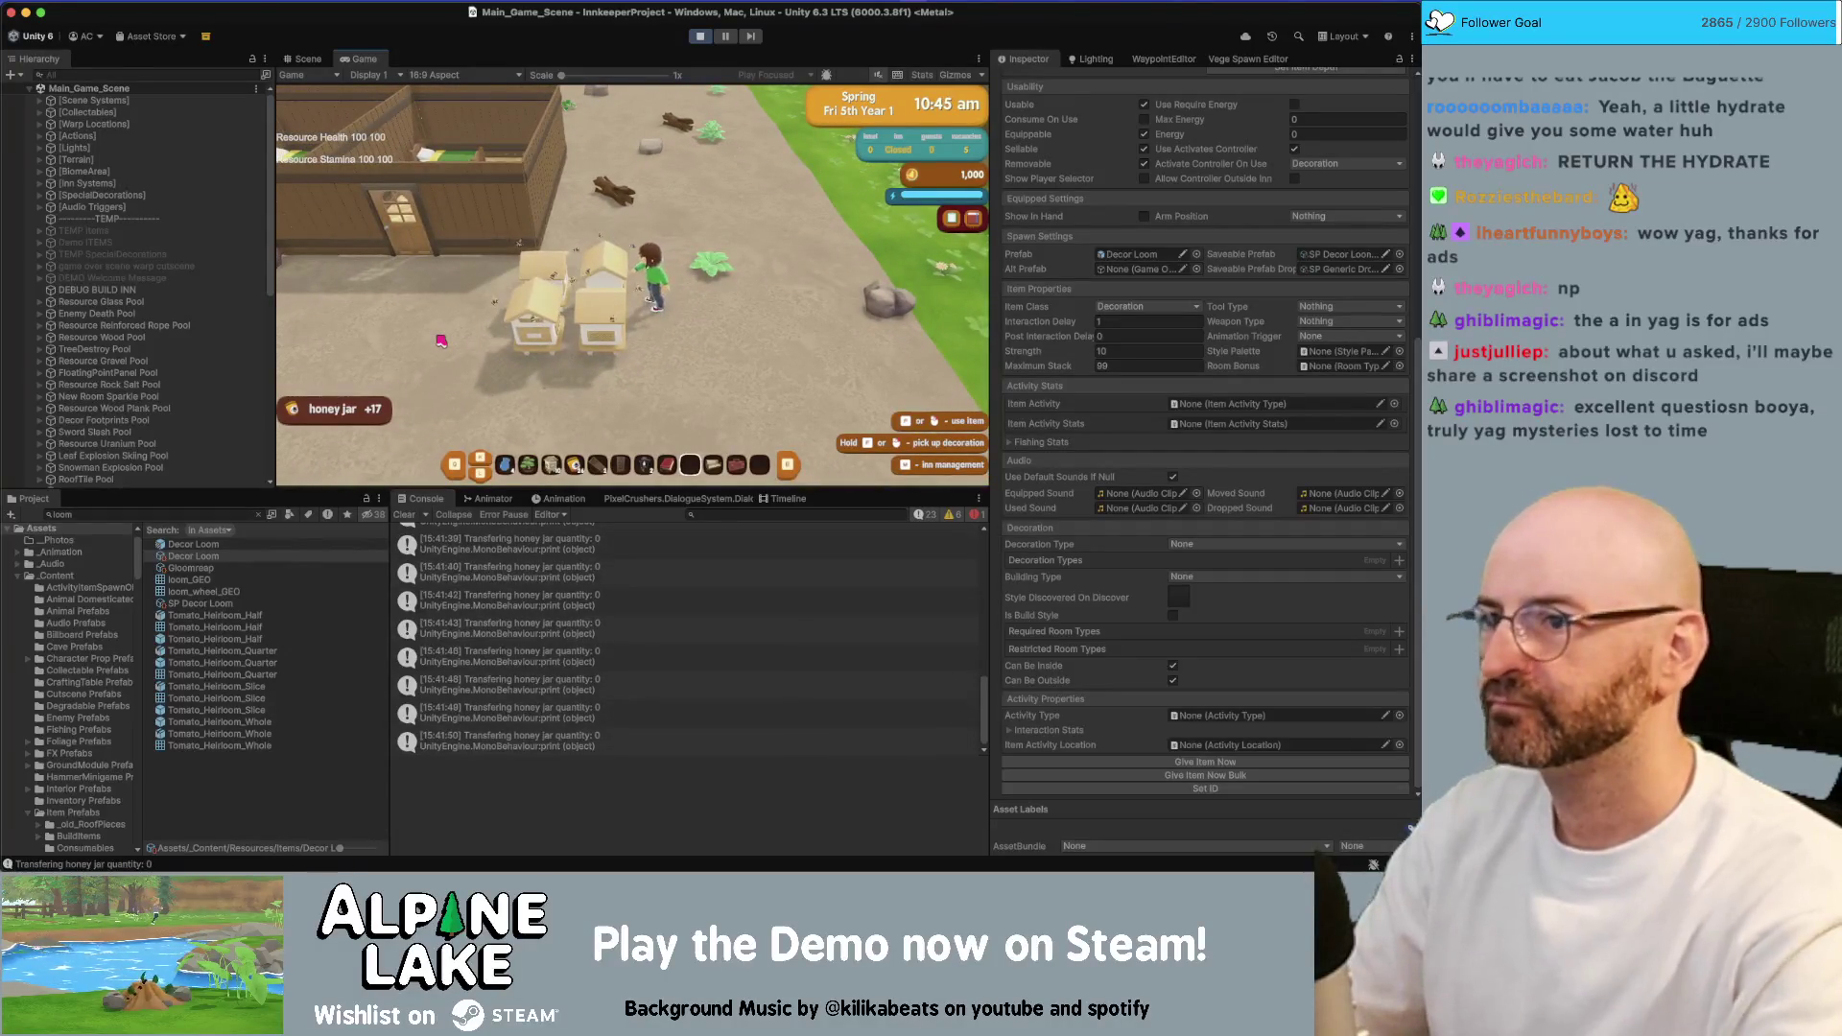
pyautogui.click(703, 37)
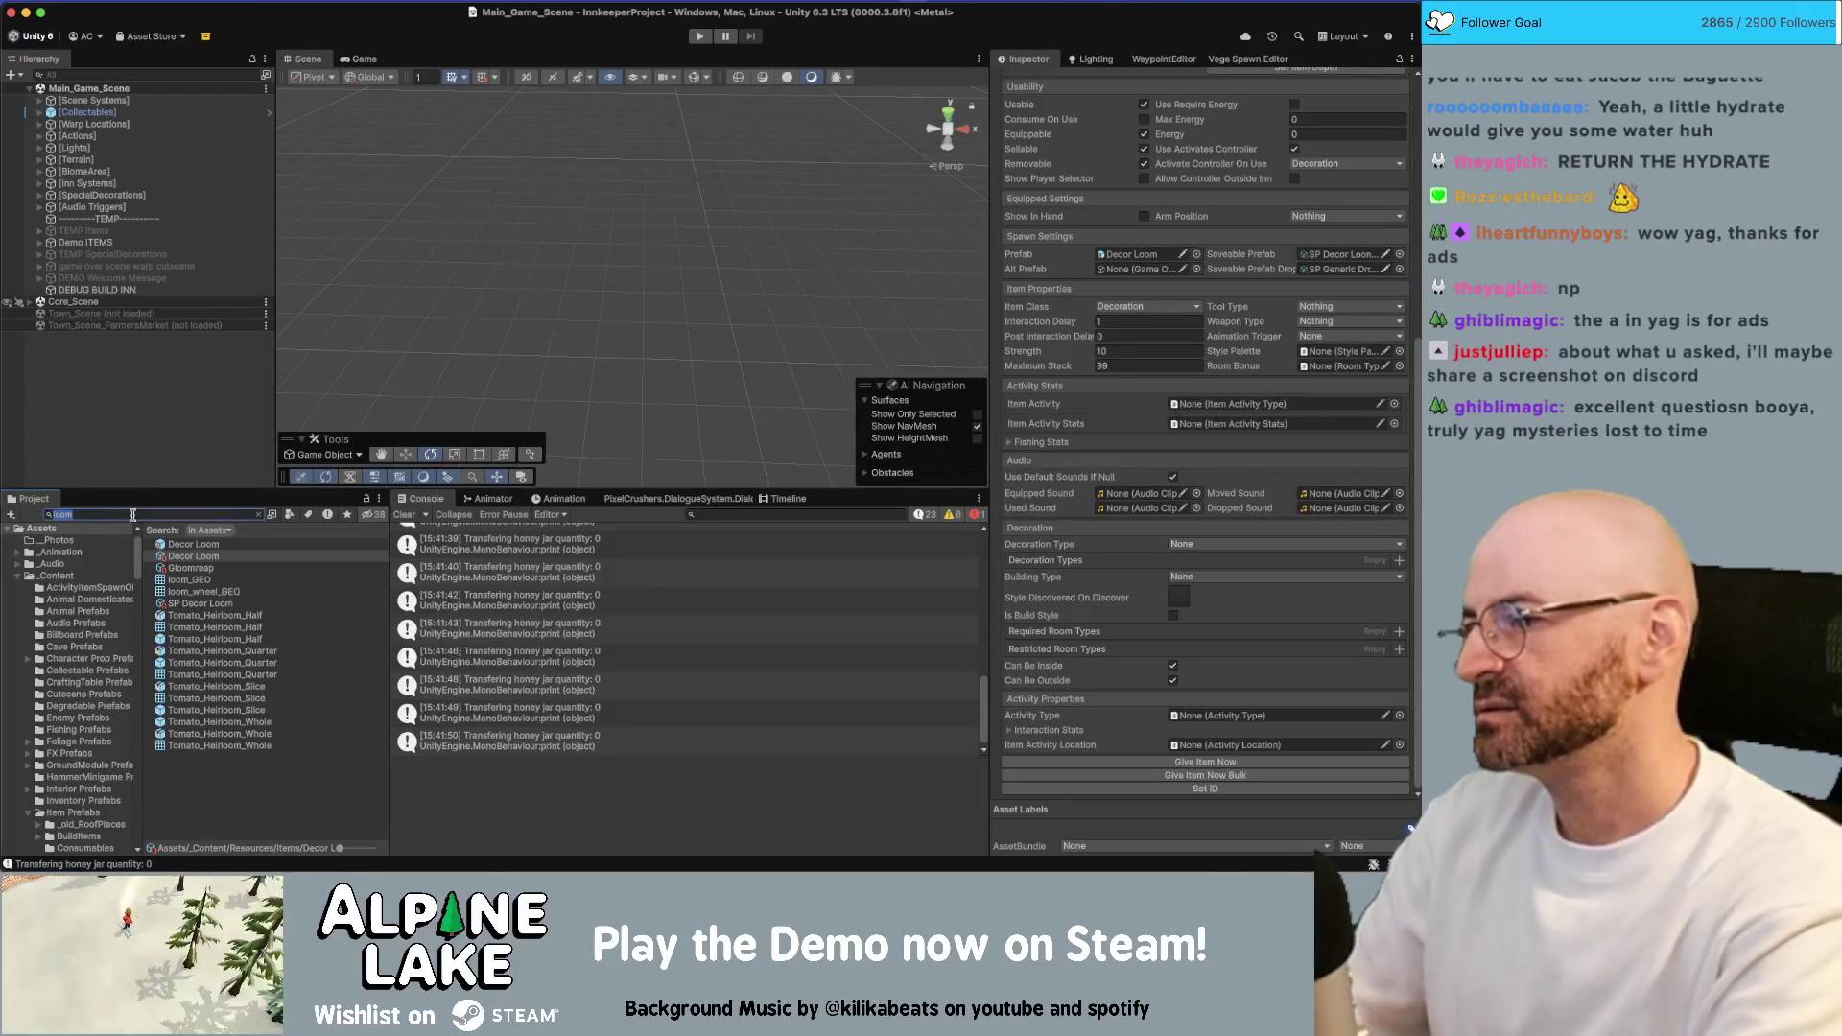
# Search the Project for 'beehive' and open the Decor Beehive prefab
pyautogui.doubleClick(132, 517)
pyautogui.write('beehive')
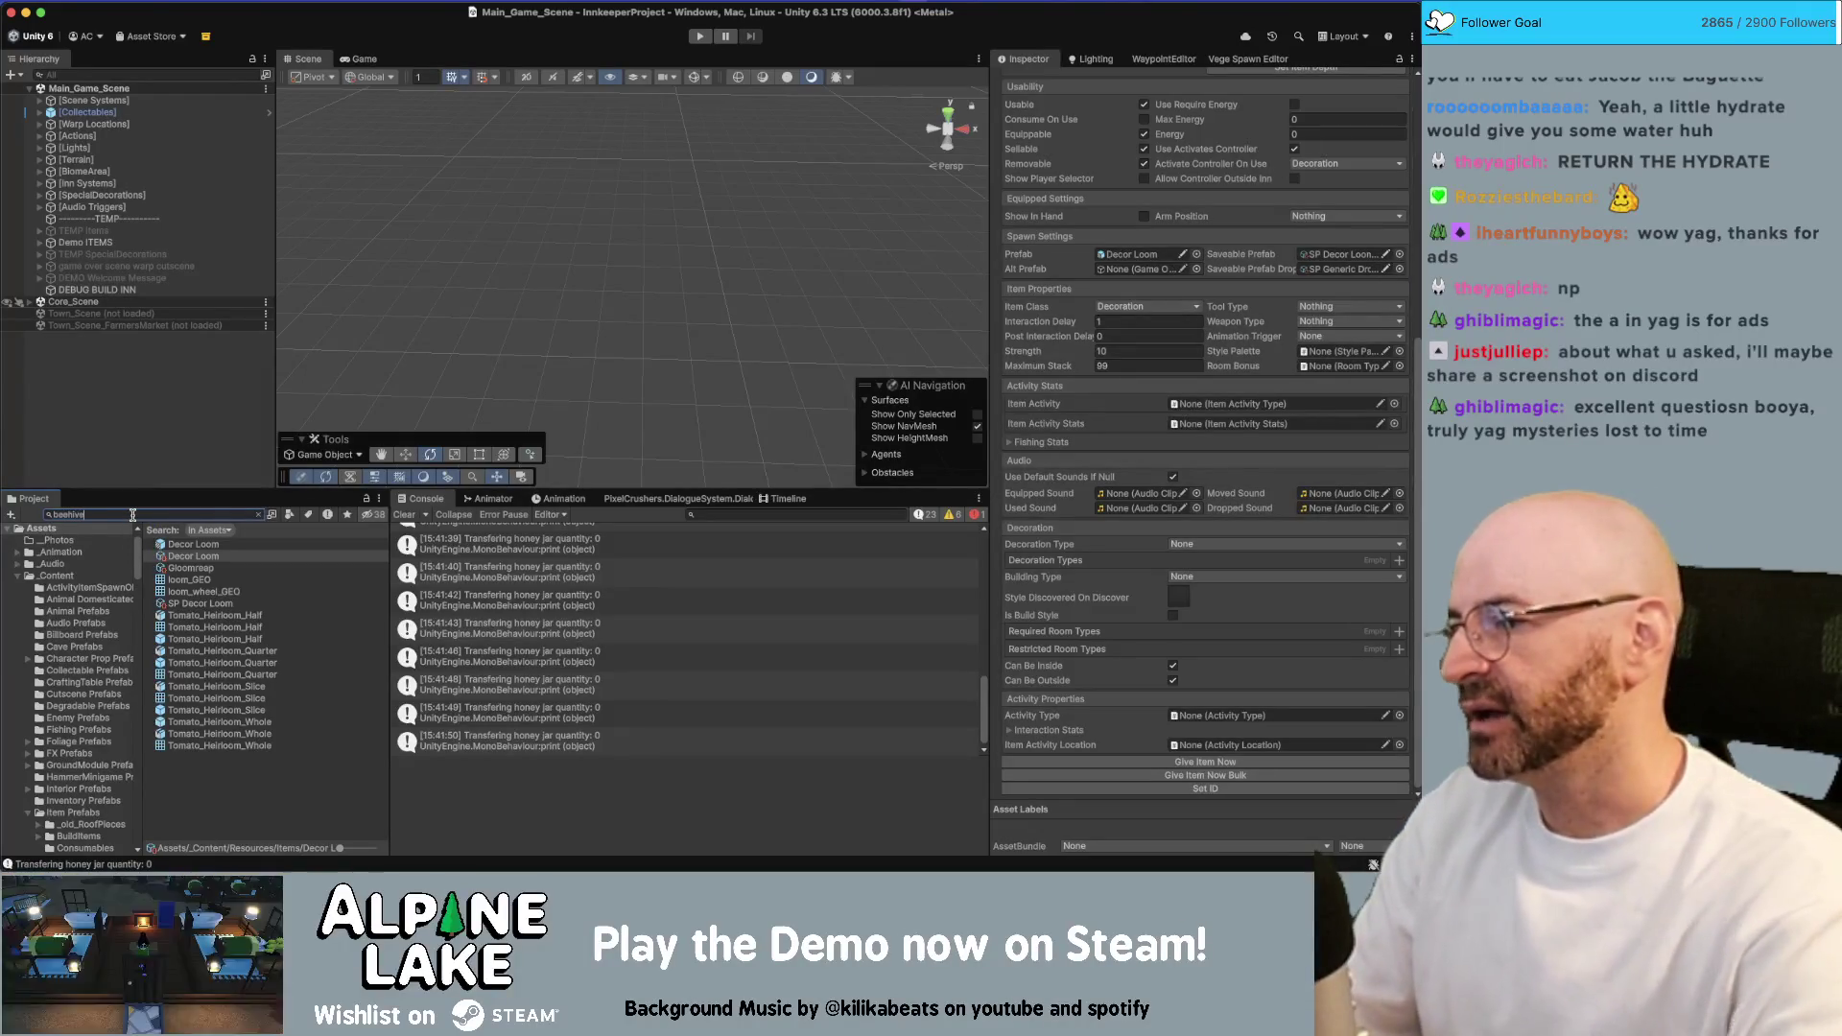
pyautogui.click(199, 558)
pyautogui.doubleClick(199, 557)
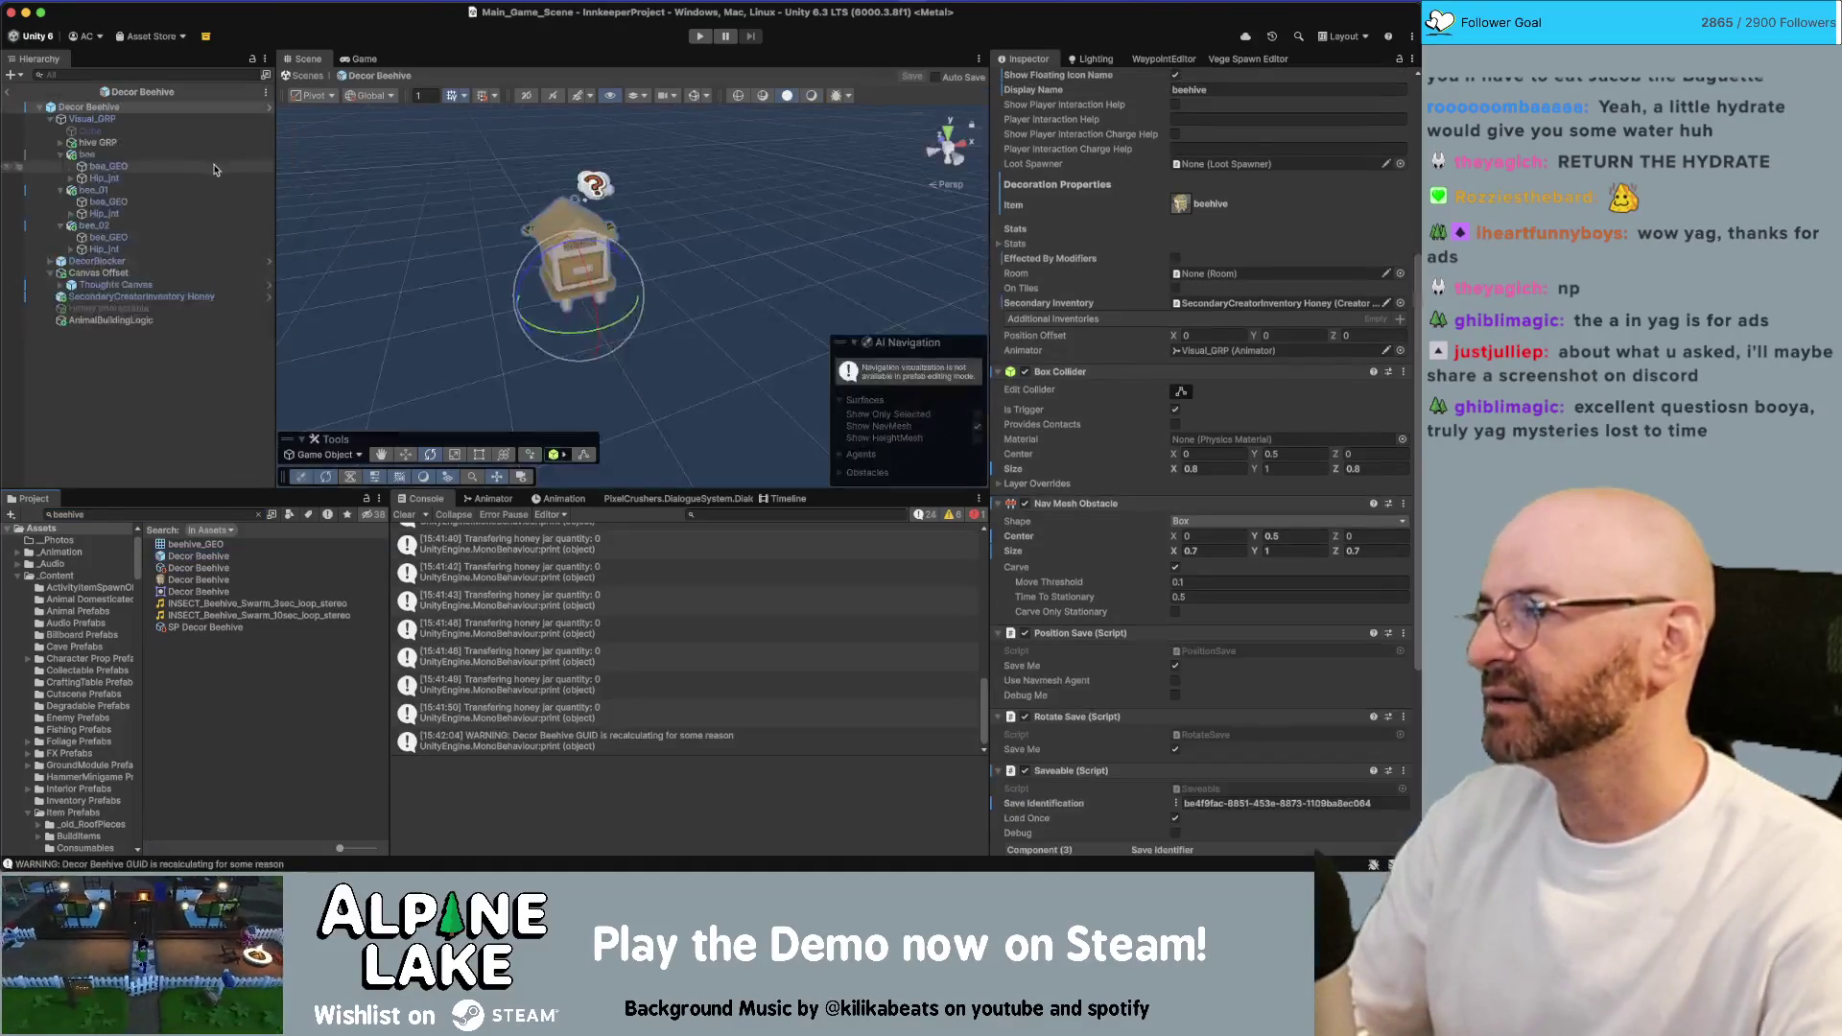
# Check the SecondaryCreatorInventory Honey Content value, then exit Prefab Mode and start play mode
pyautogui.click(202, 295)
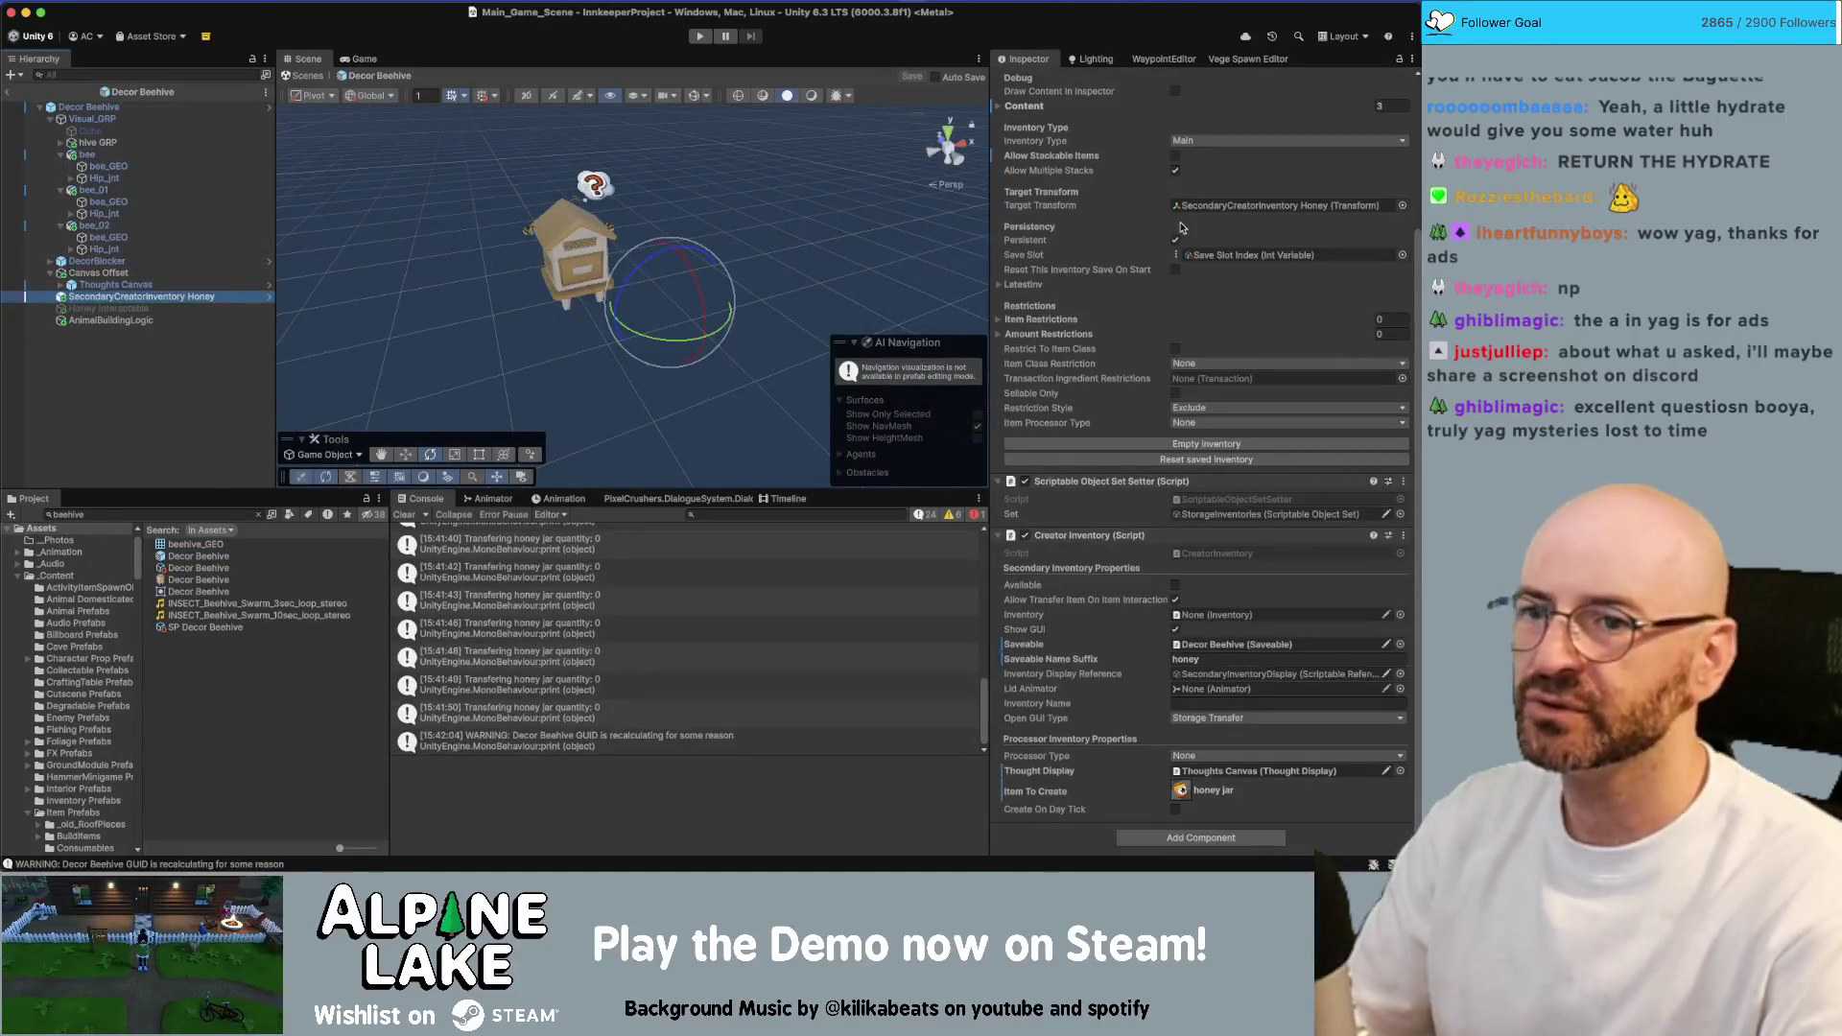
pyautogui.click(1392, 294)
pyautogui.write('1')
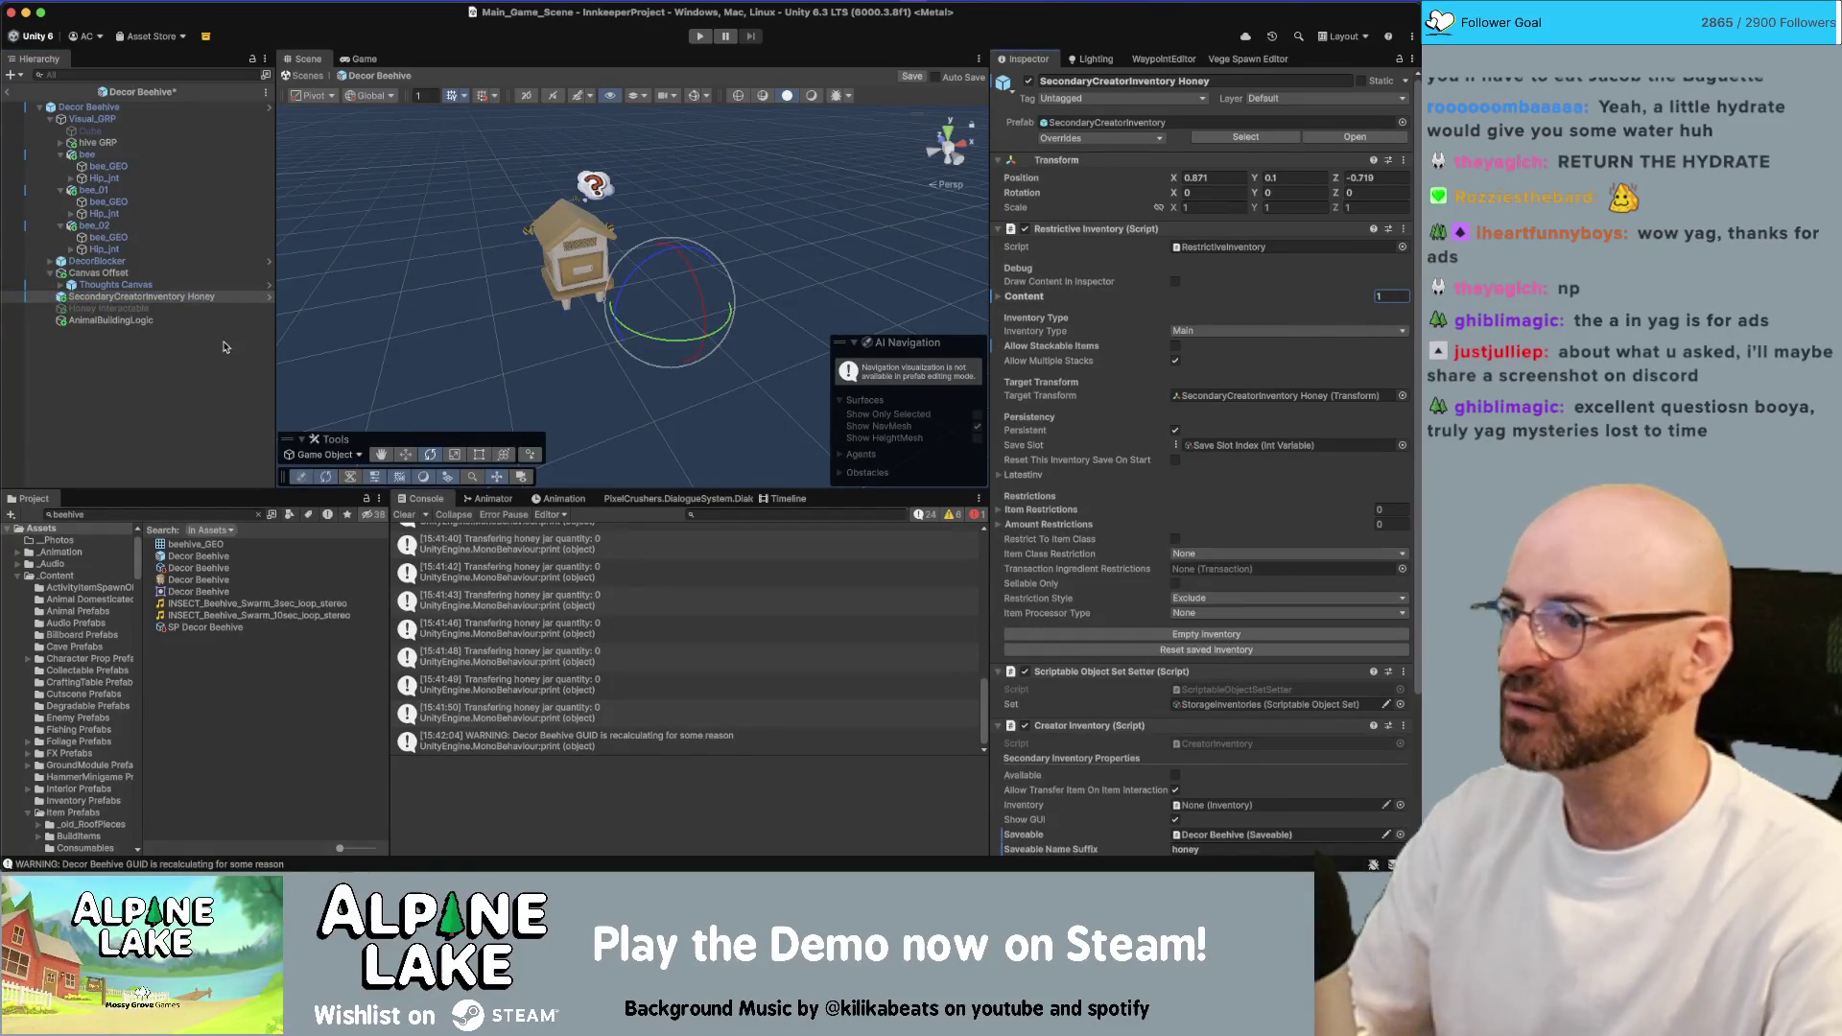
pyautogui.click(10, 93)
pyautogui.click(691, 40)
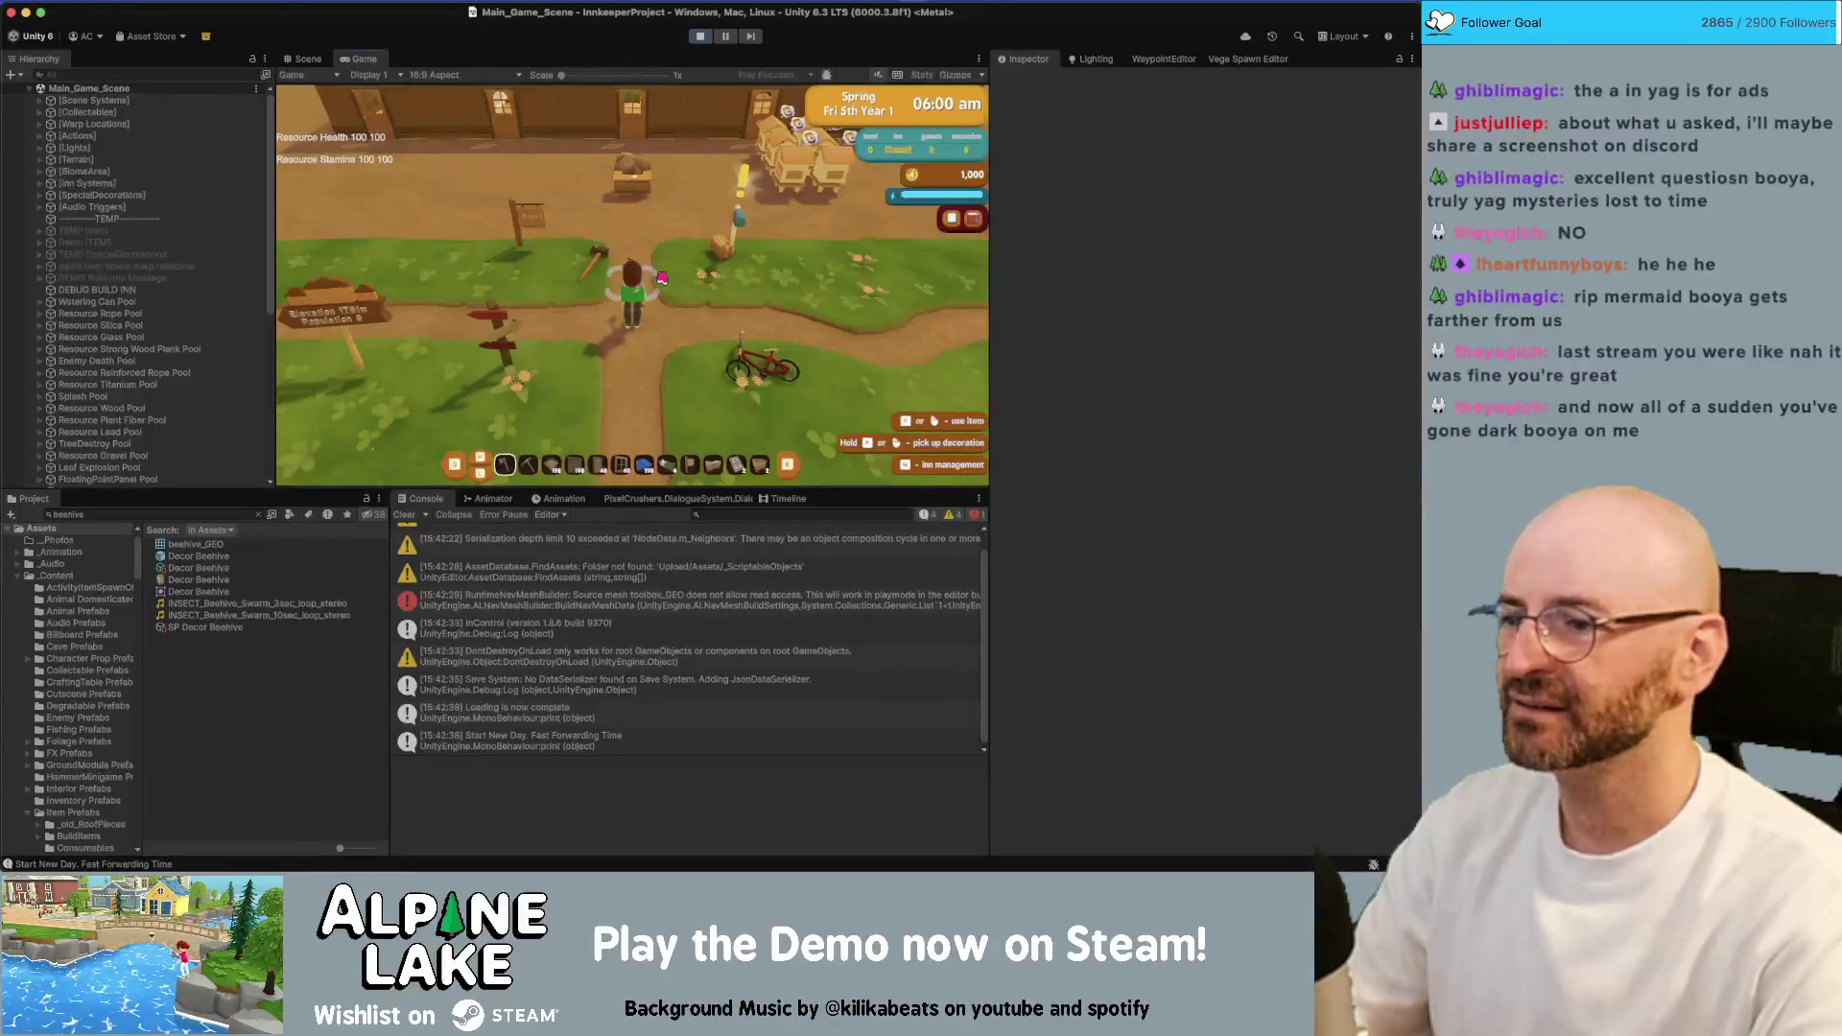
# Walk the character to the beehives, collect two honey jars, then stop the game
pyautogui.press('w')
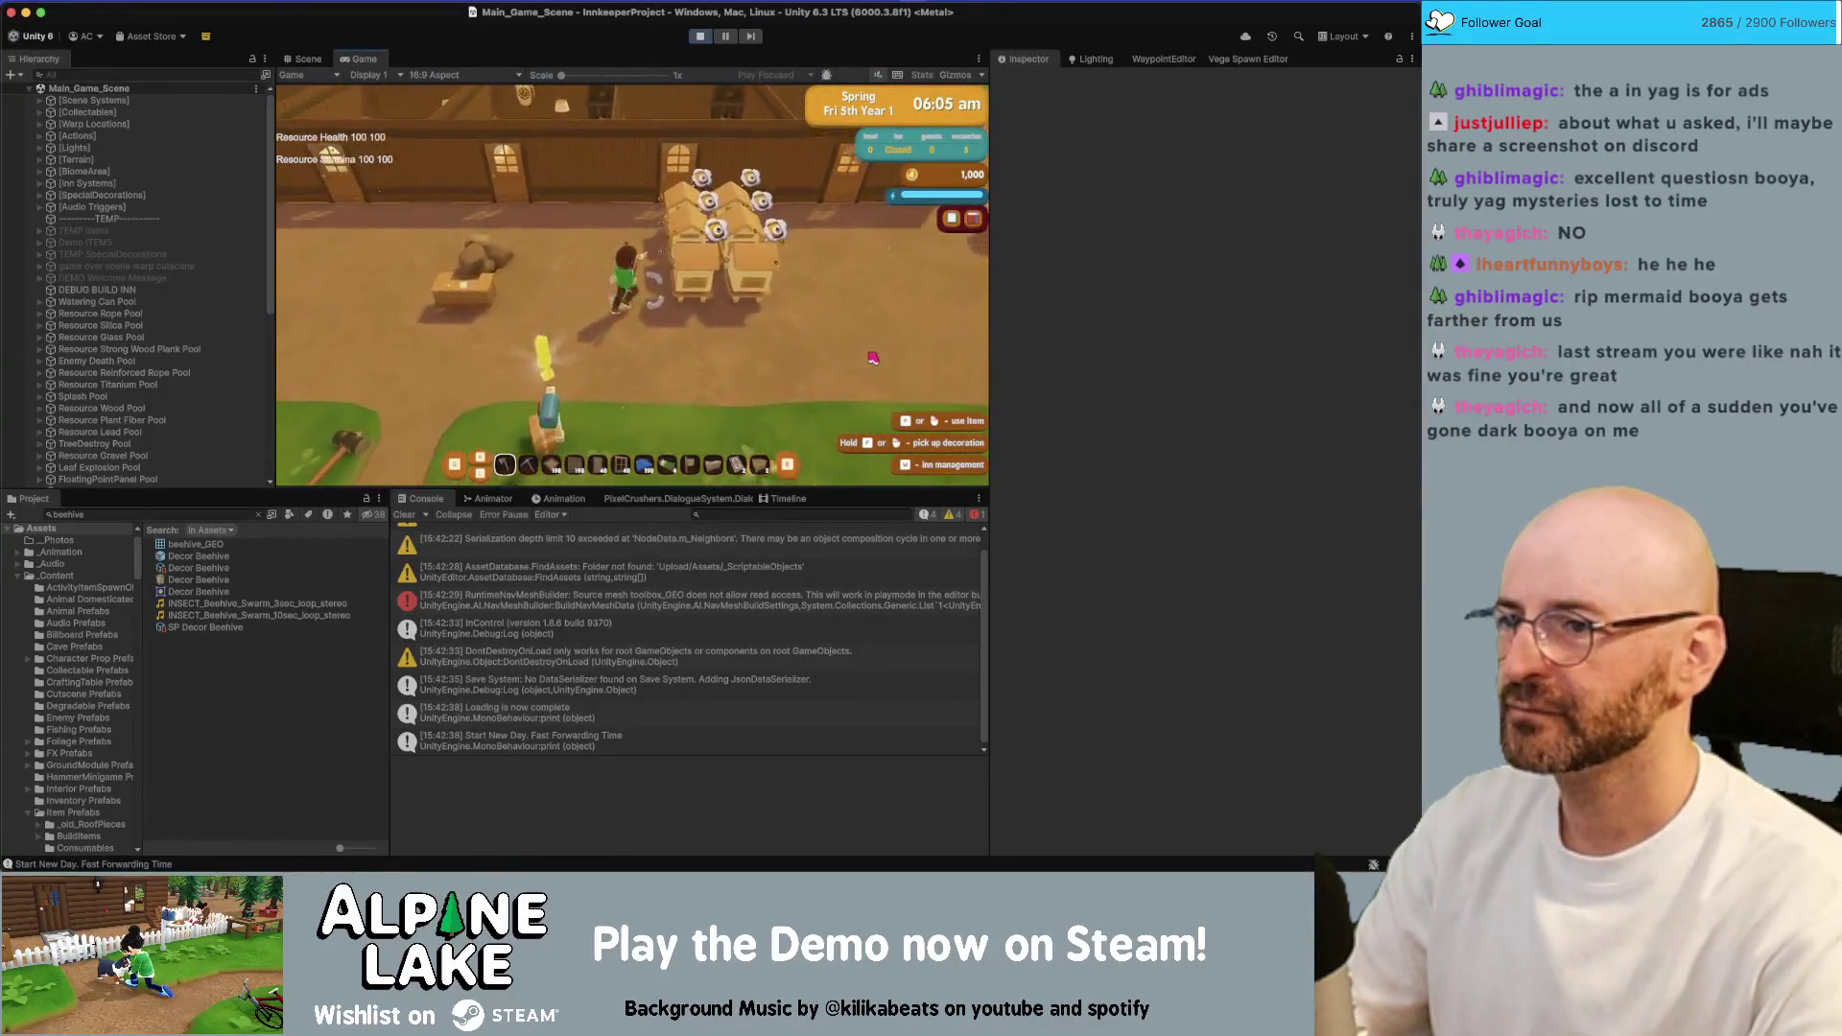
pyautogui.press('e')
pyautogui.press('e')
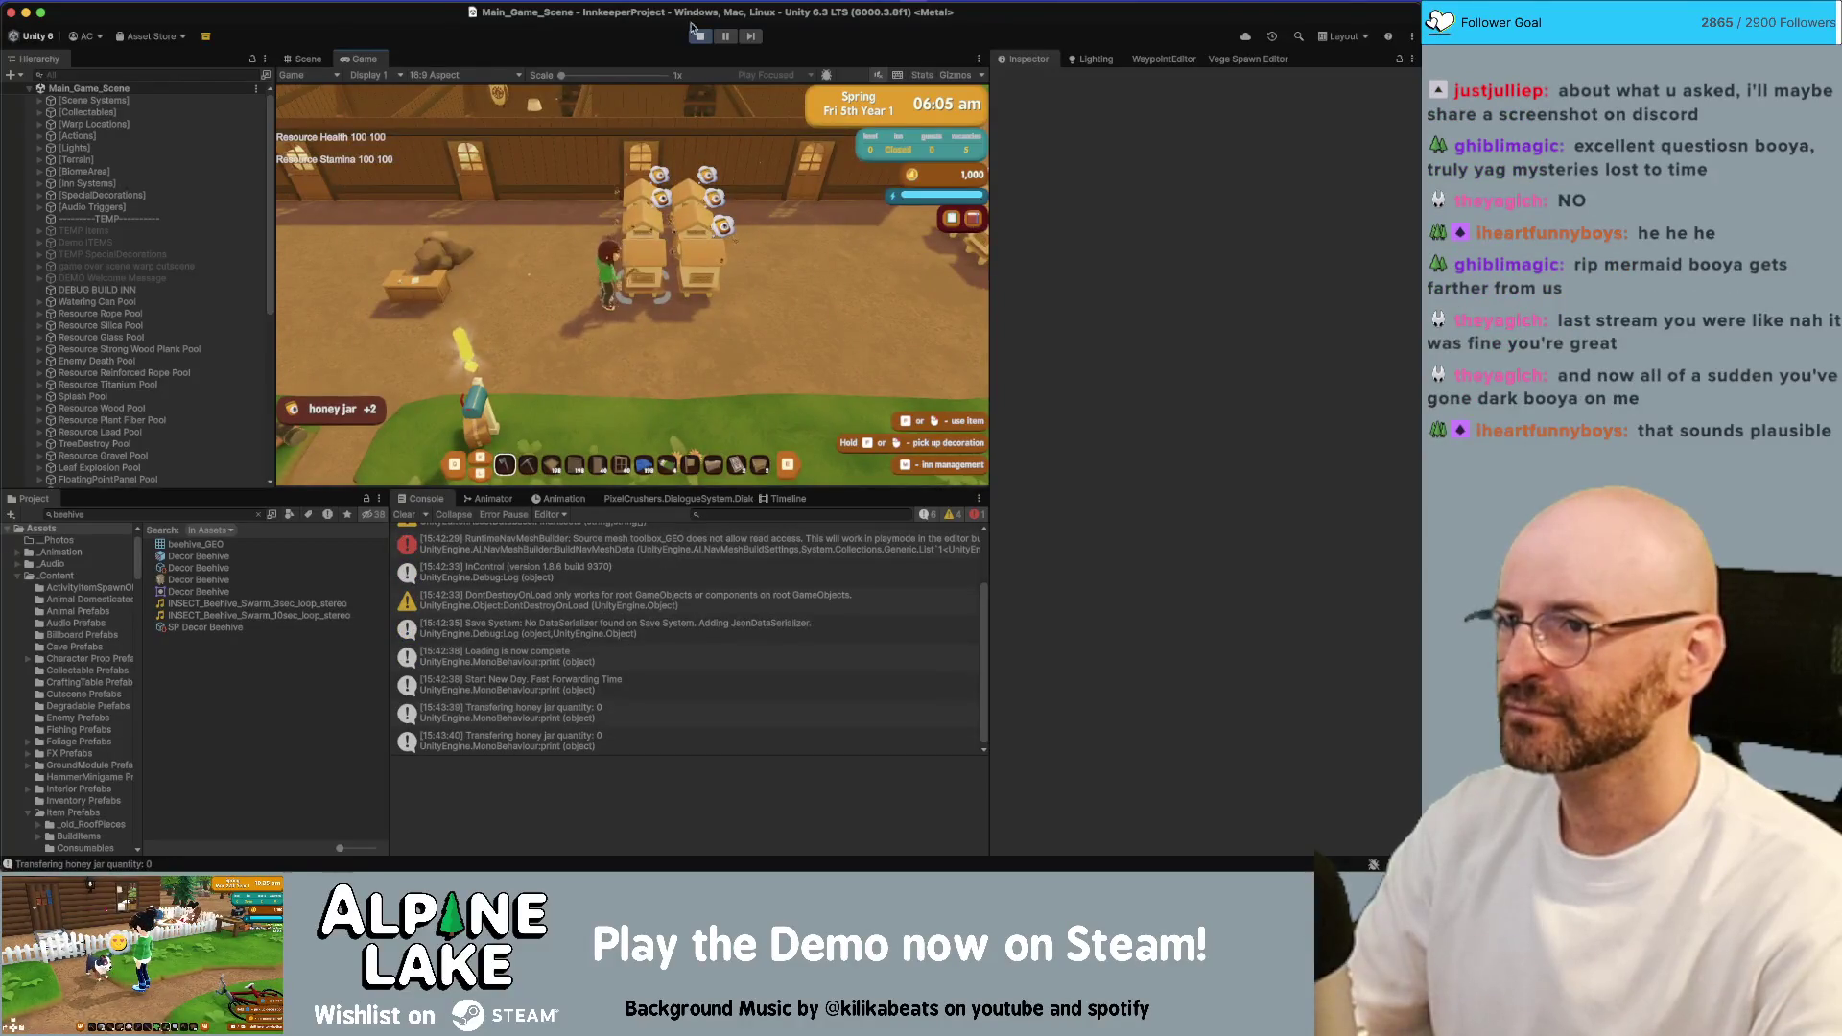
pyautogui.click(699, 37)
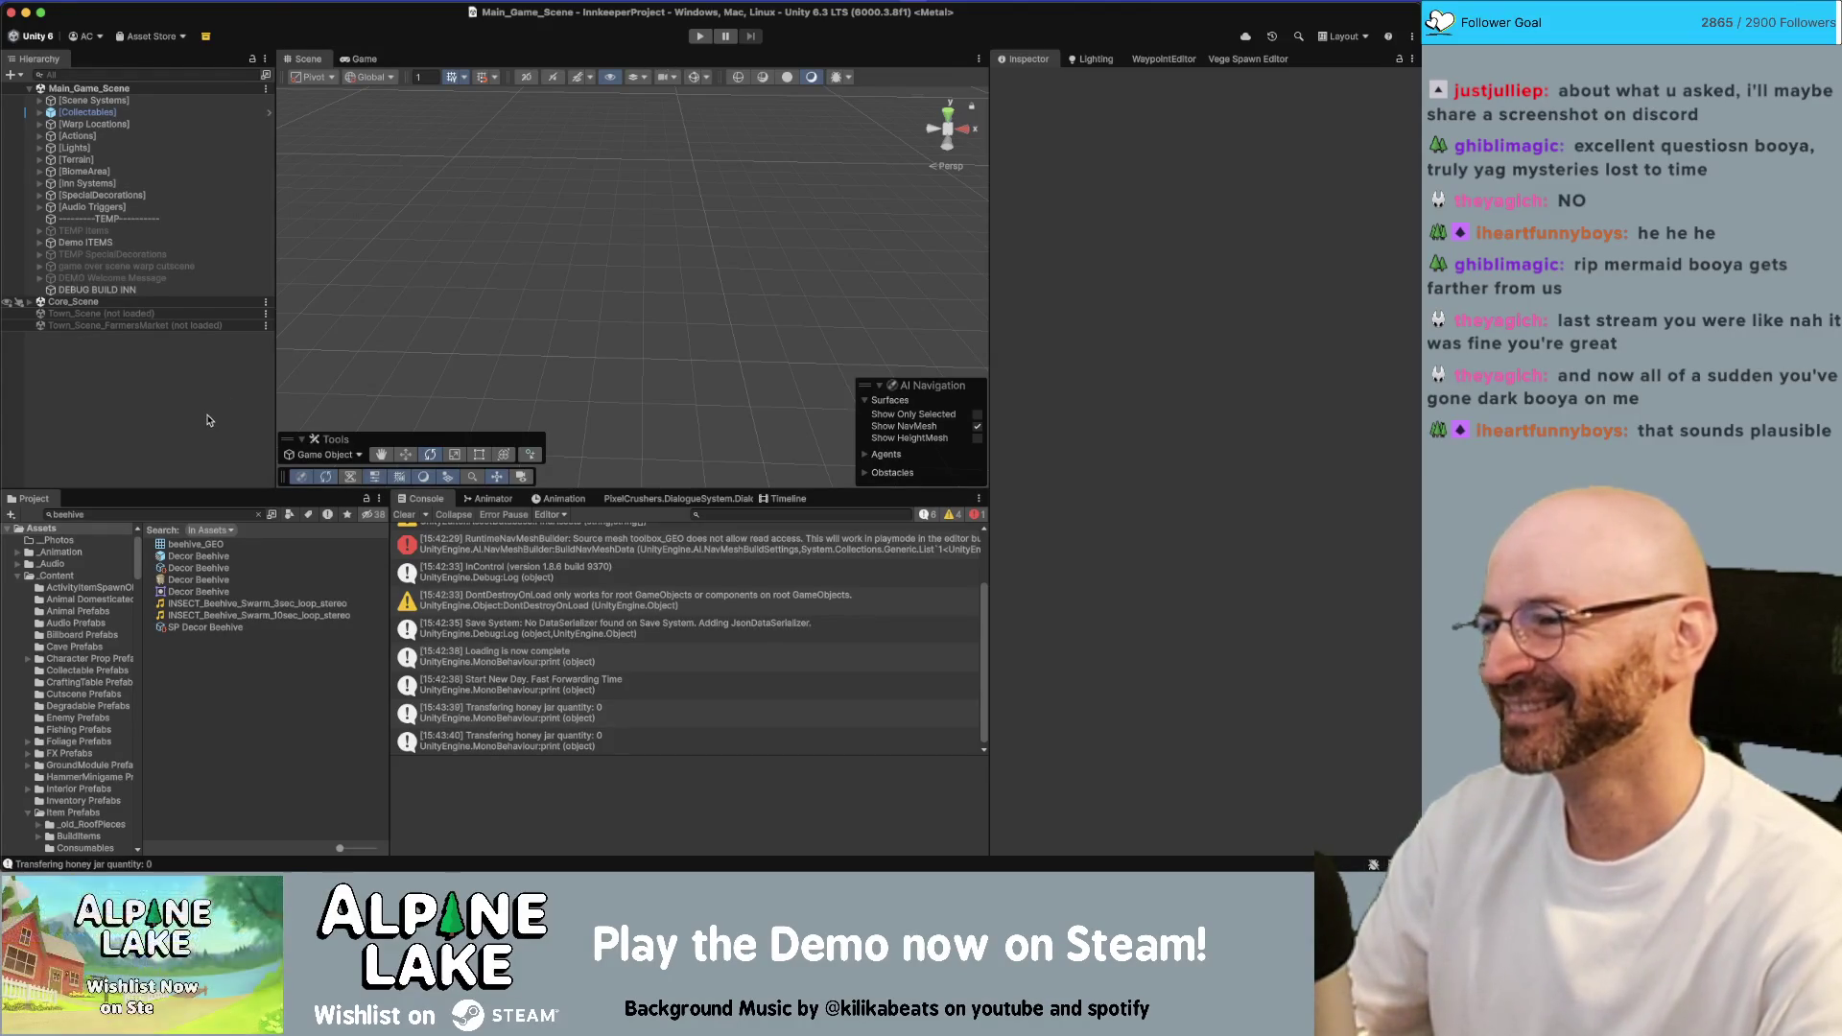
# Narrow the Hierarchy, show the 'Transfering honey jar quantity: 0' stack trace, and reopen Decor Beehive
pyautogui.moveTo(355, 309)
pyautogui.mouseDown(button='right')
pyautogui.moveTo(378, 313)
pyautogui.moveTo(199, 279)
pyautogui.moveTo(345, 285)
pyautogui.mouseUp(button='right')
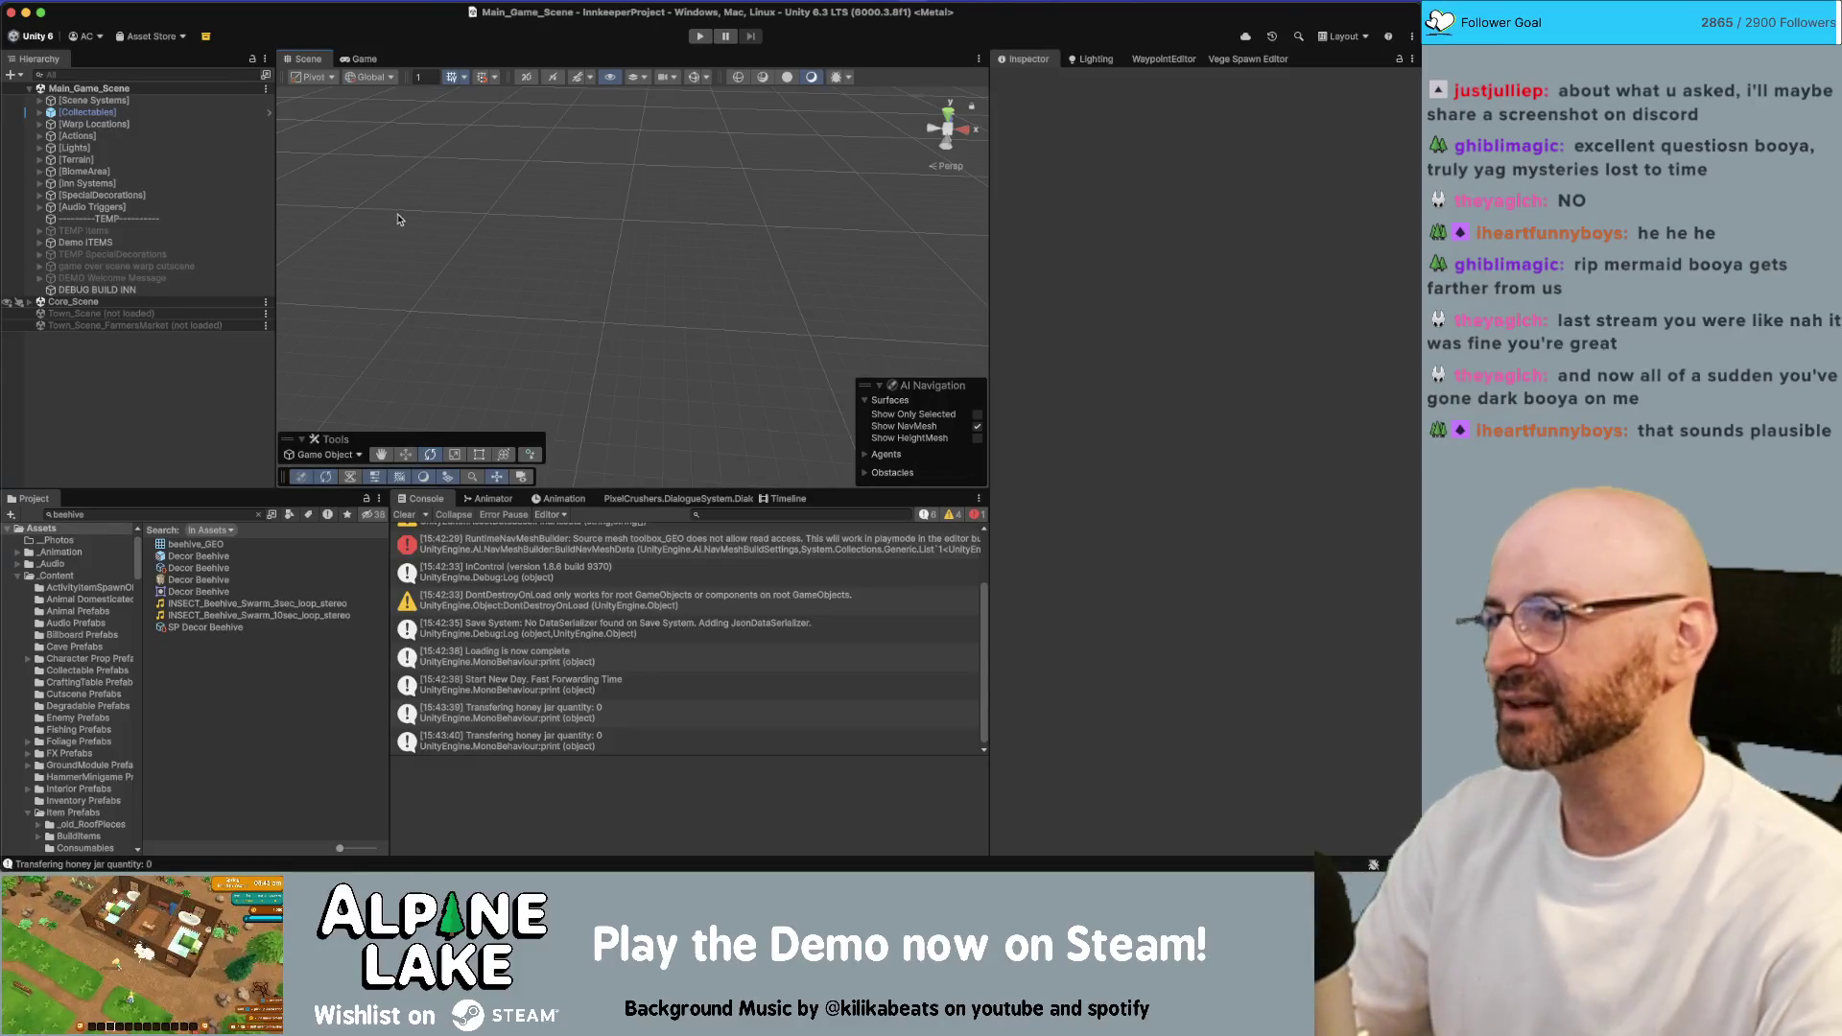
pyautogui.moveTo(399, 217); pyautogui.dragTo(290, 336, button='right')
pyautogui.moveTo(276, 355); pyautogui.dragTo(226, 356)
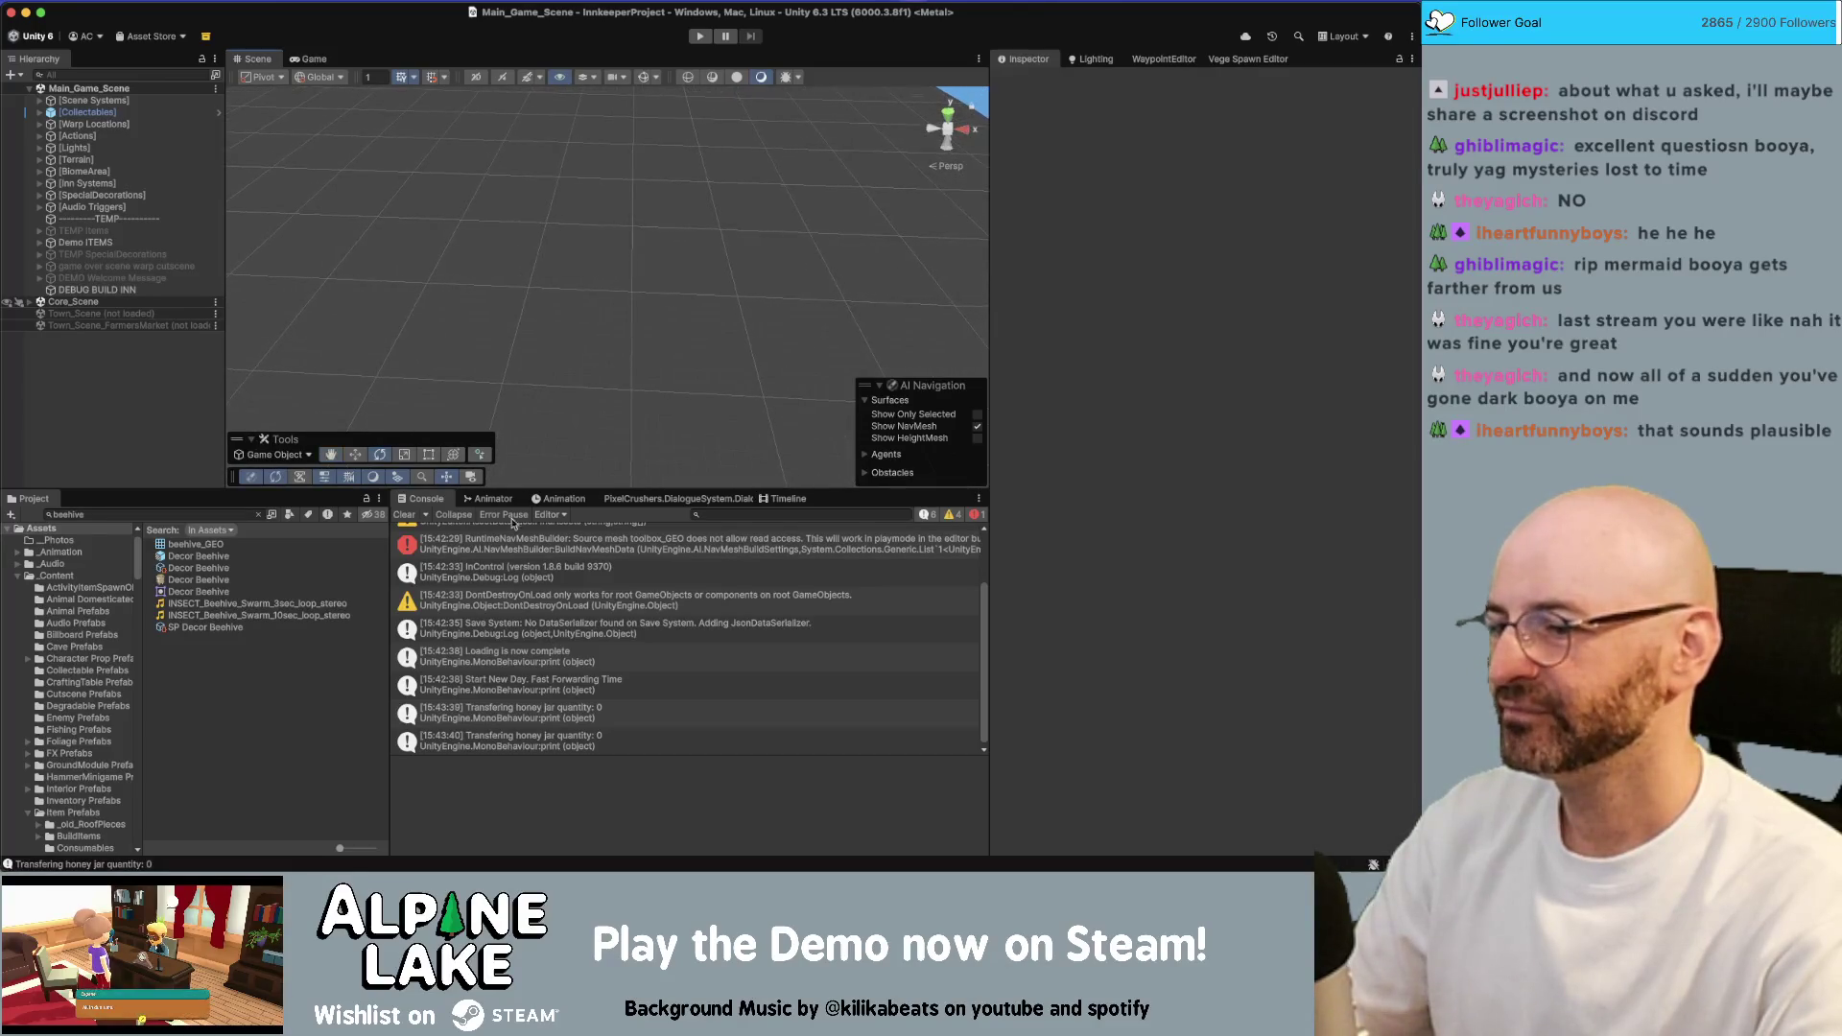
pyautogui.click(549, 719)
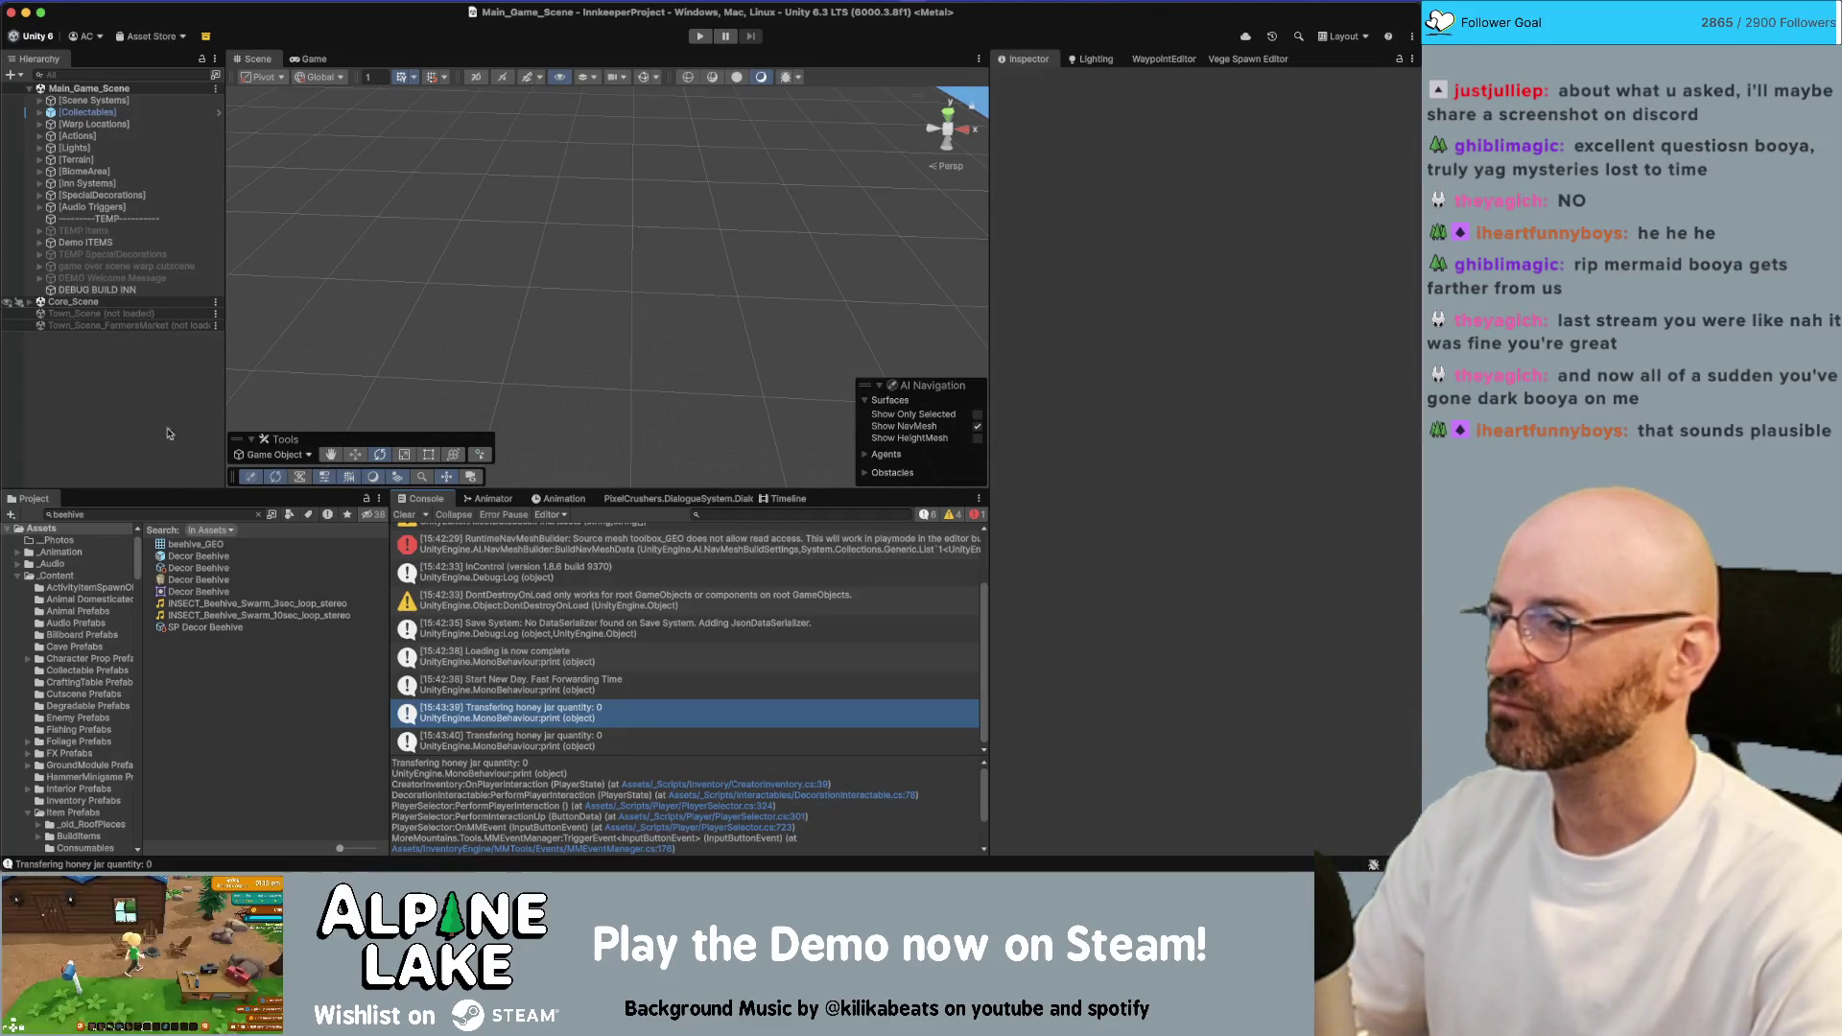
pyautogui.click(149, 513)
pyautogui.click(191, 558)
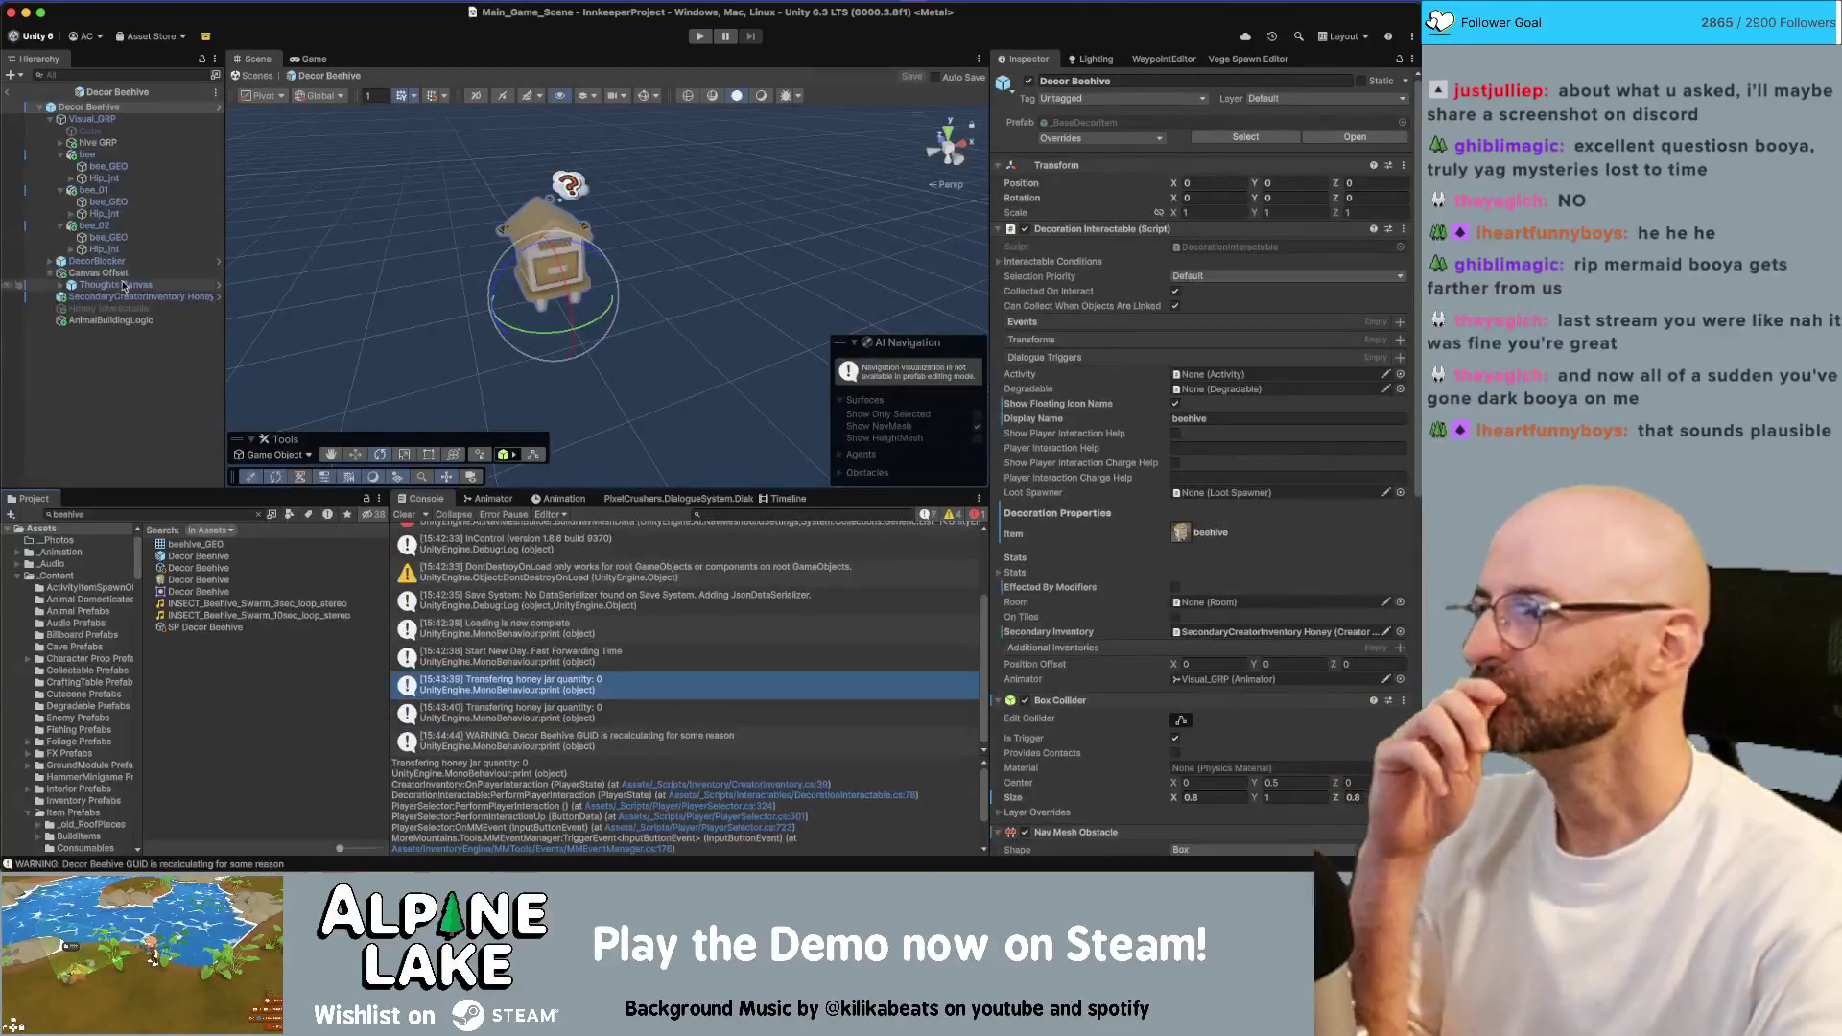
# Tick Allow Multiple Stacks on SecondaryCreatorInventory Honey, then return to Main_Game_Scene
pyautogui.click(122, 296)
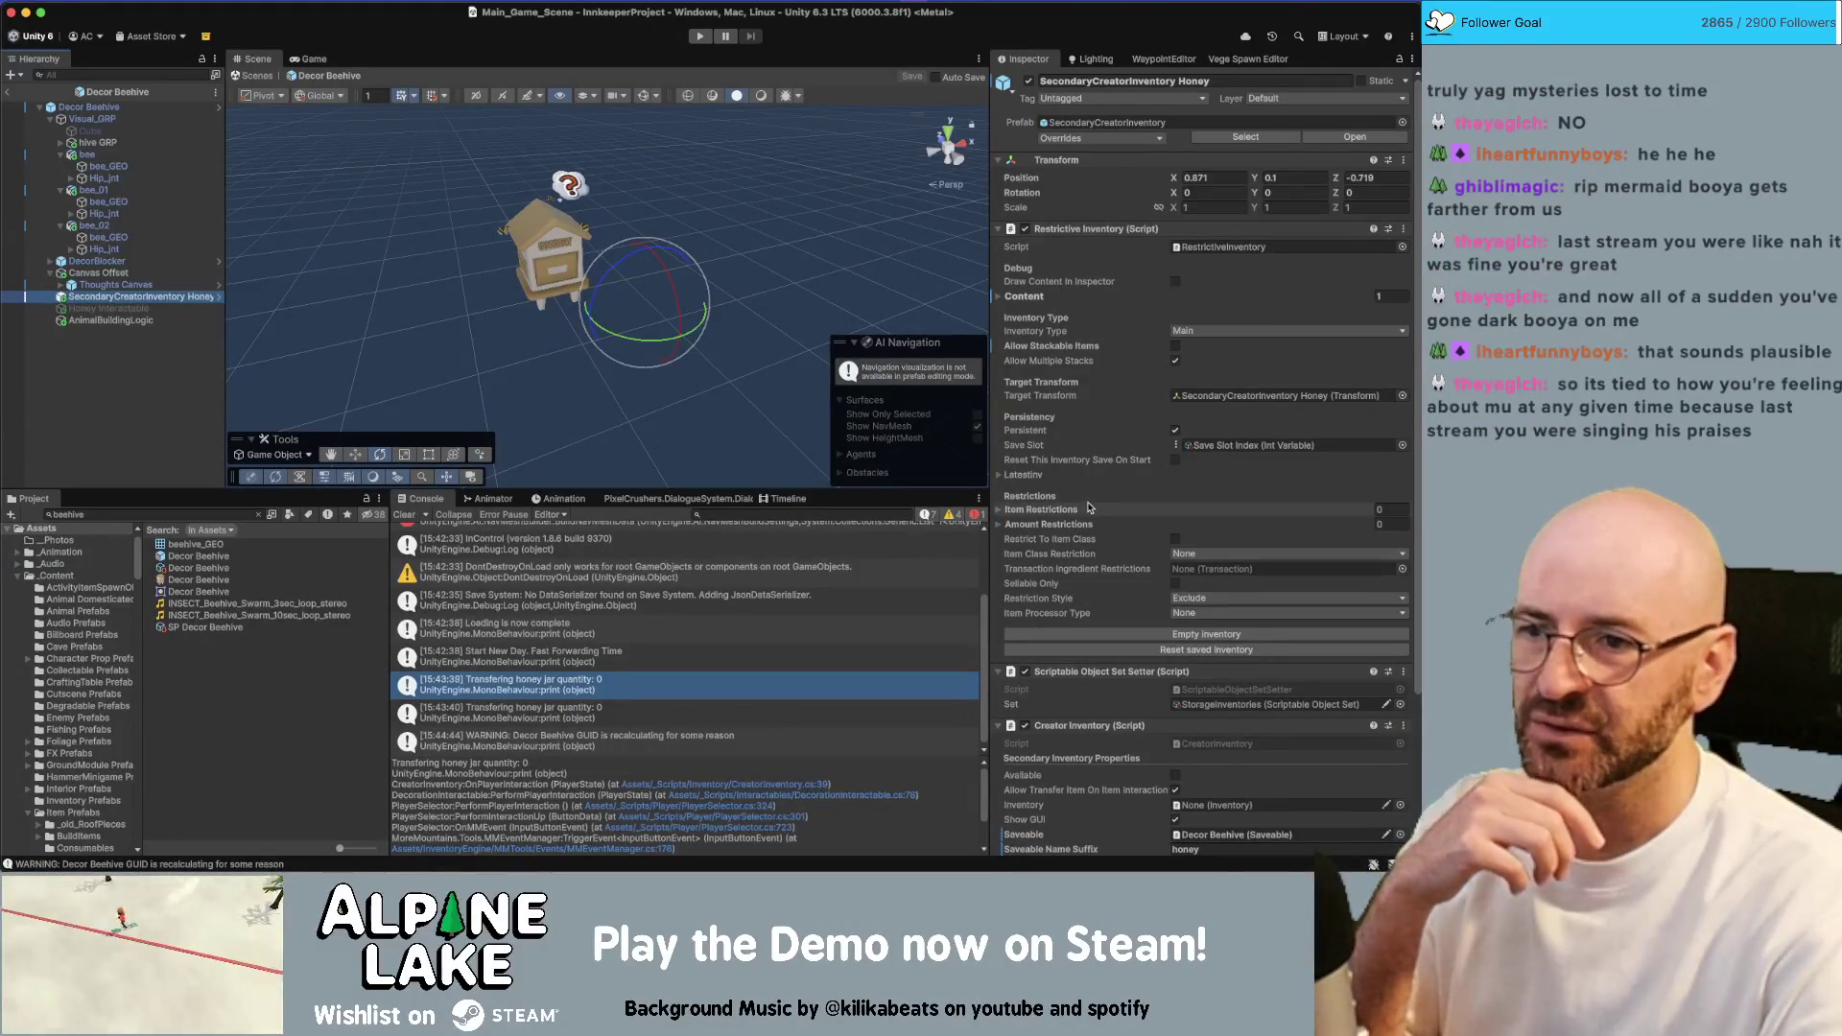
pyautogui.click(1174, 361)
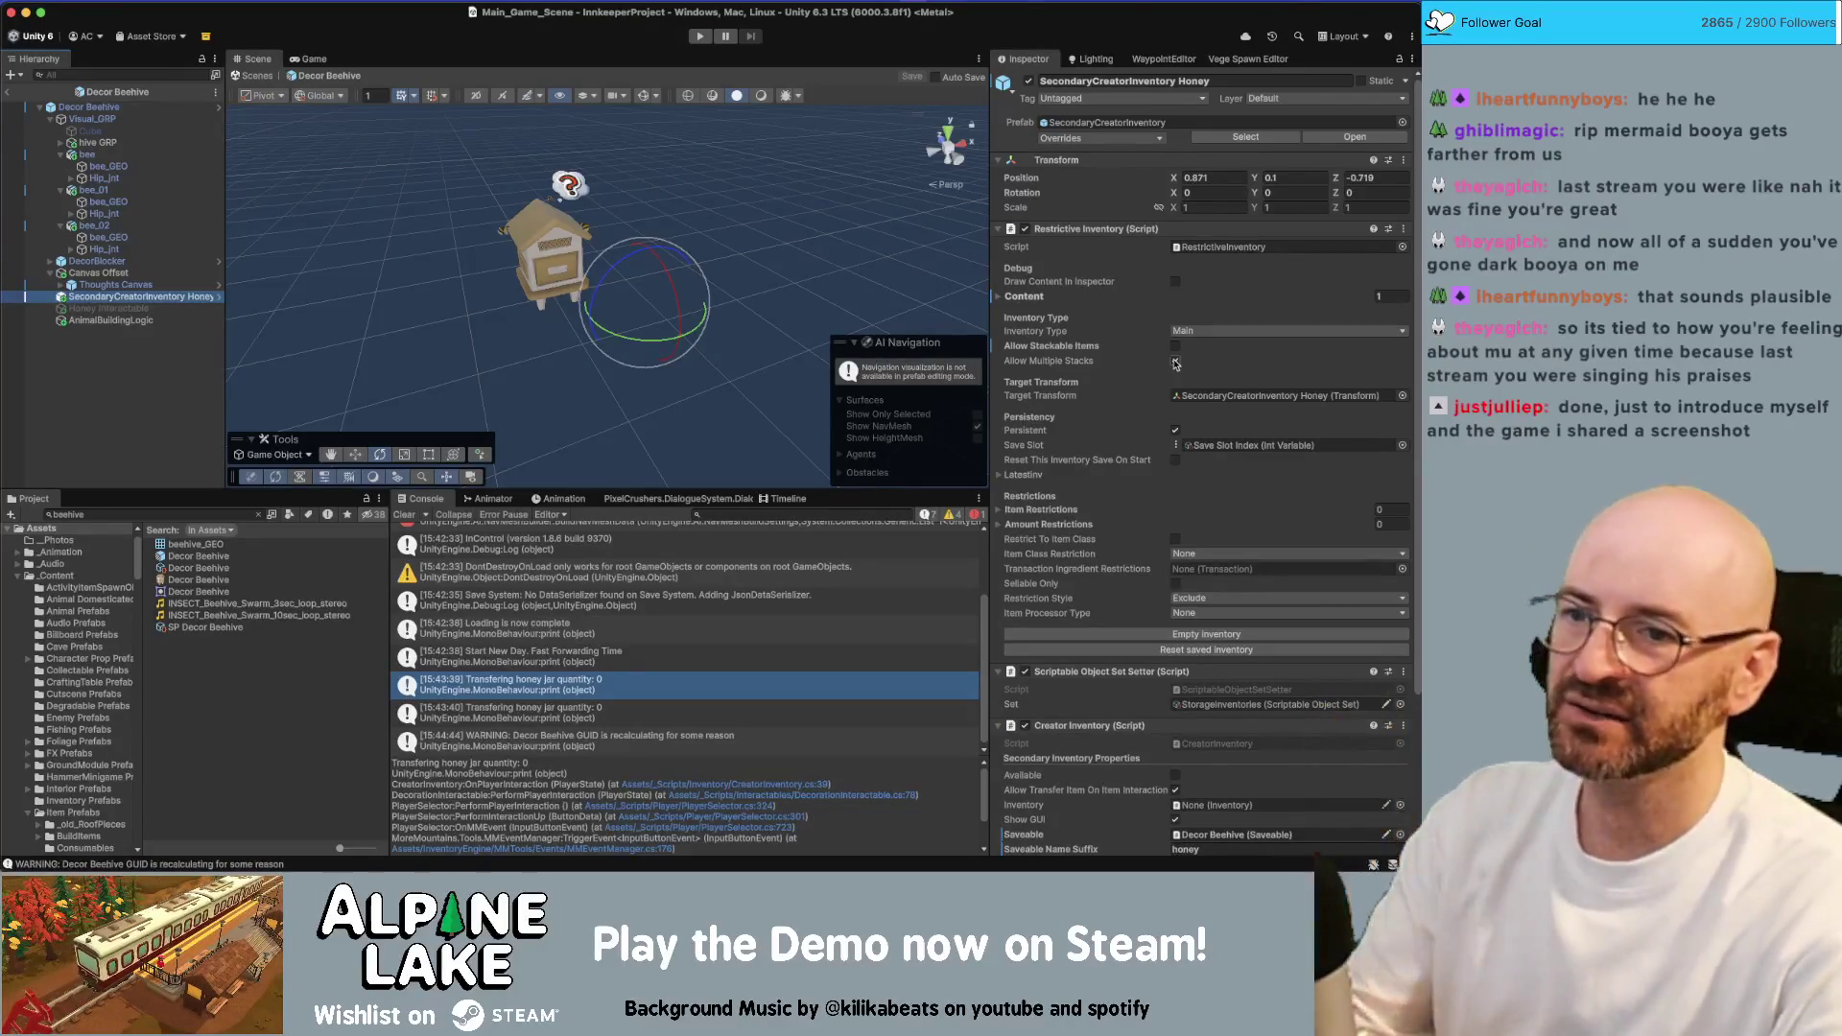
pyautogui.click(7, 92)
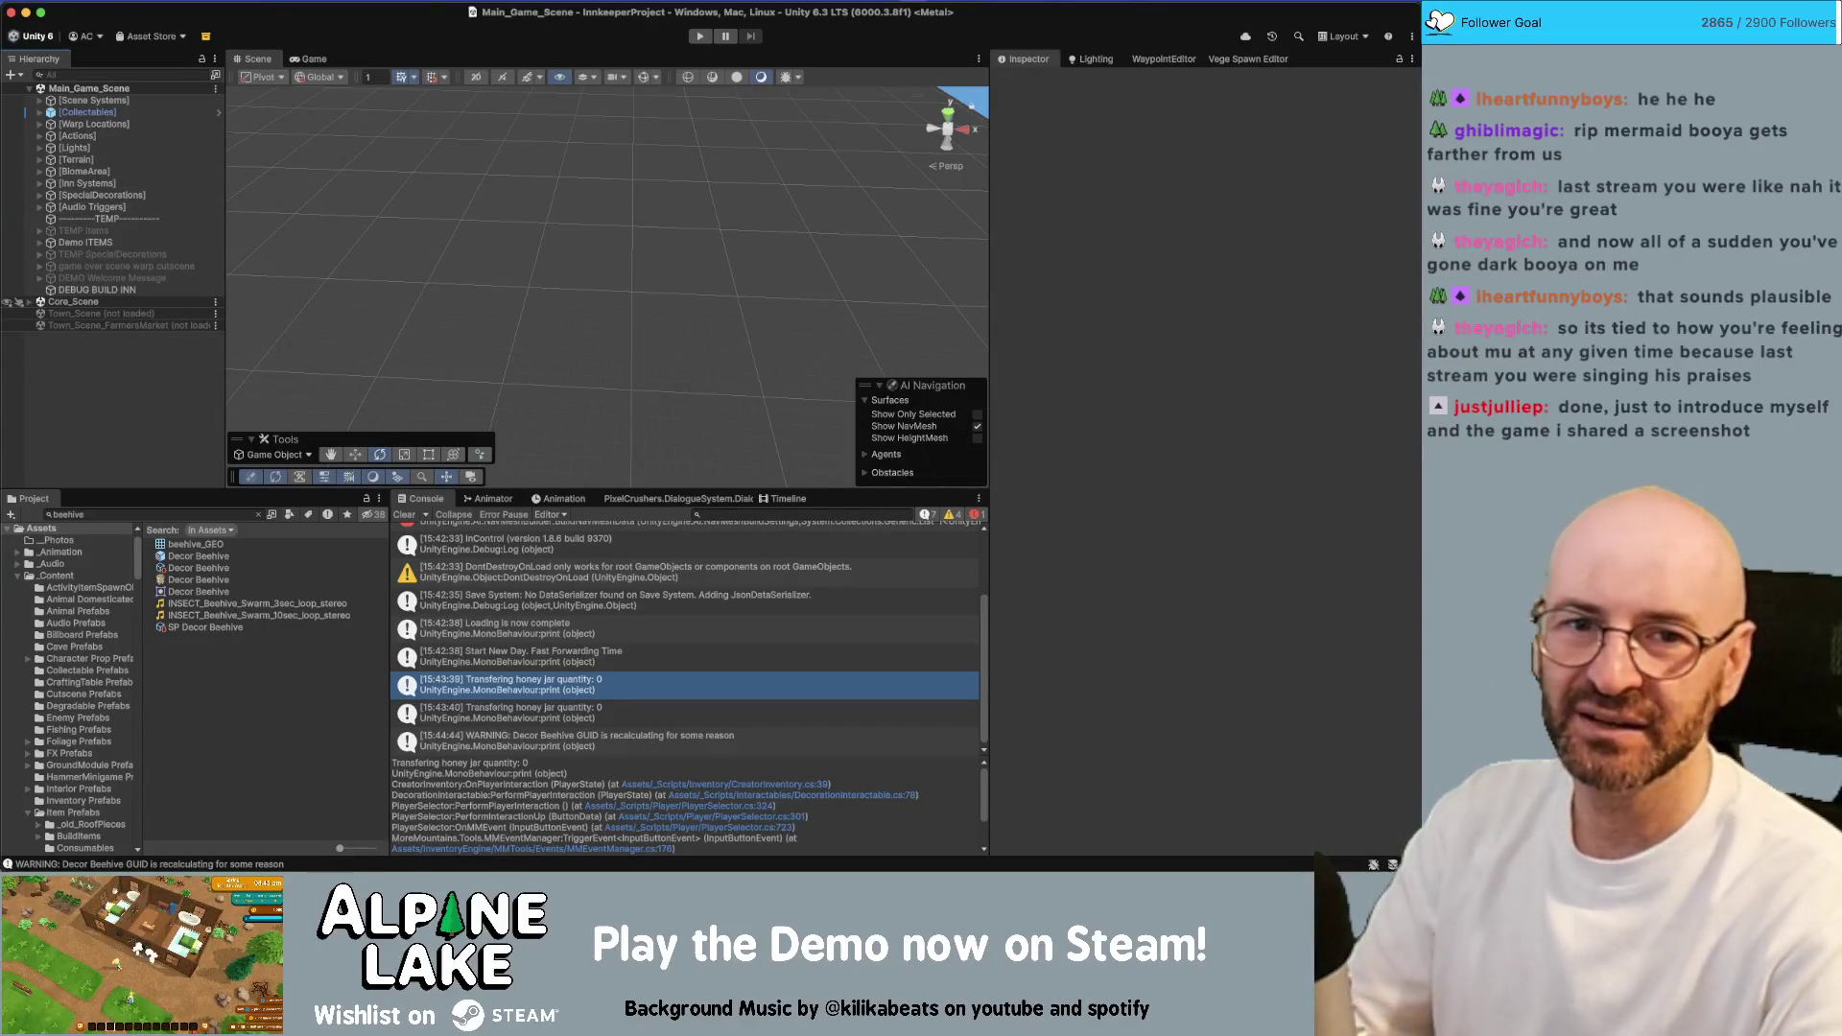
pyautogui.press('super+Tab')
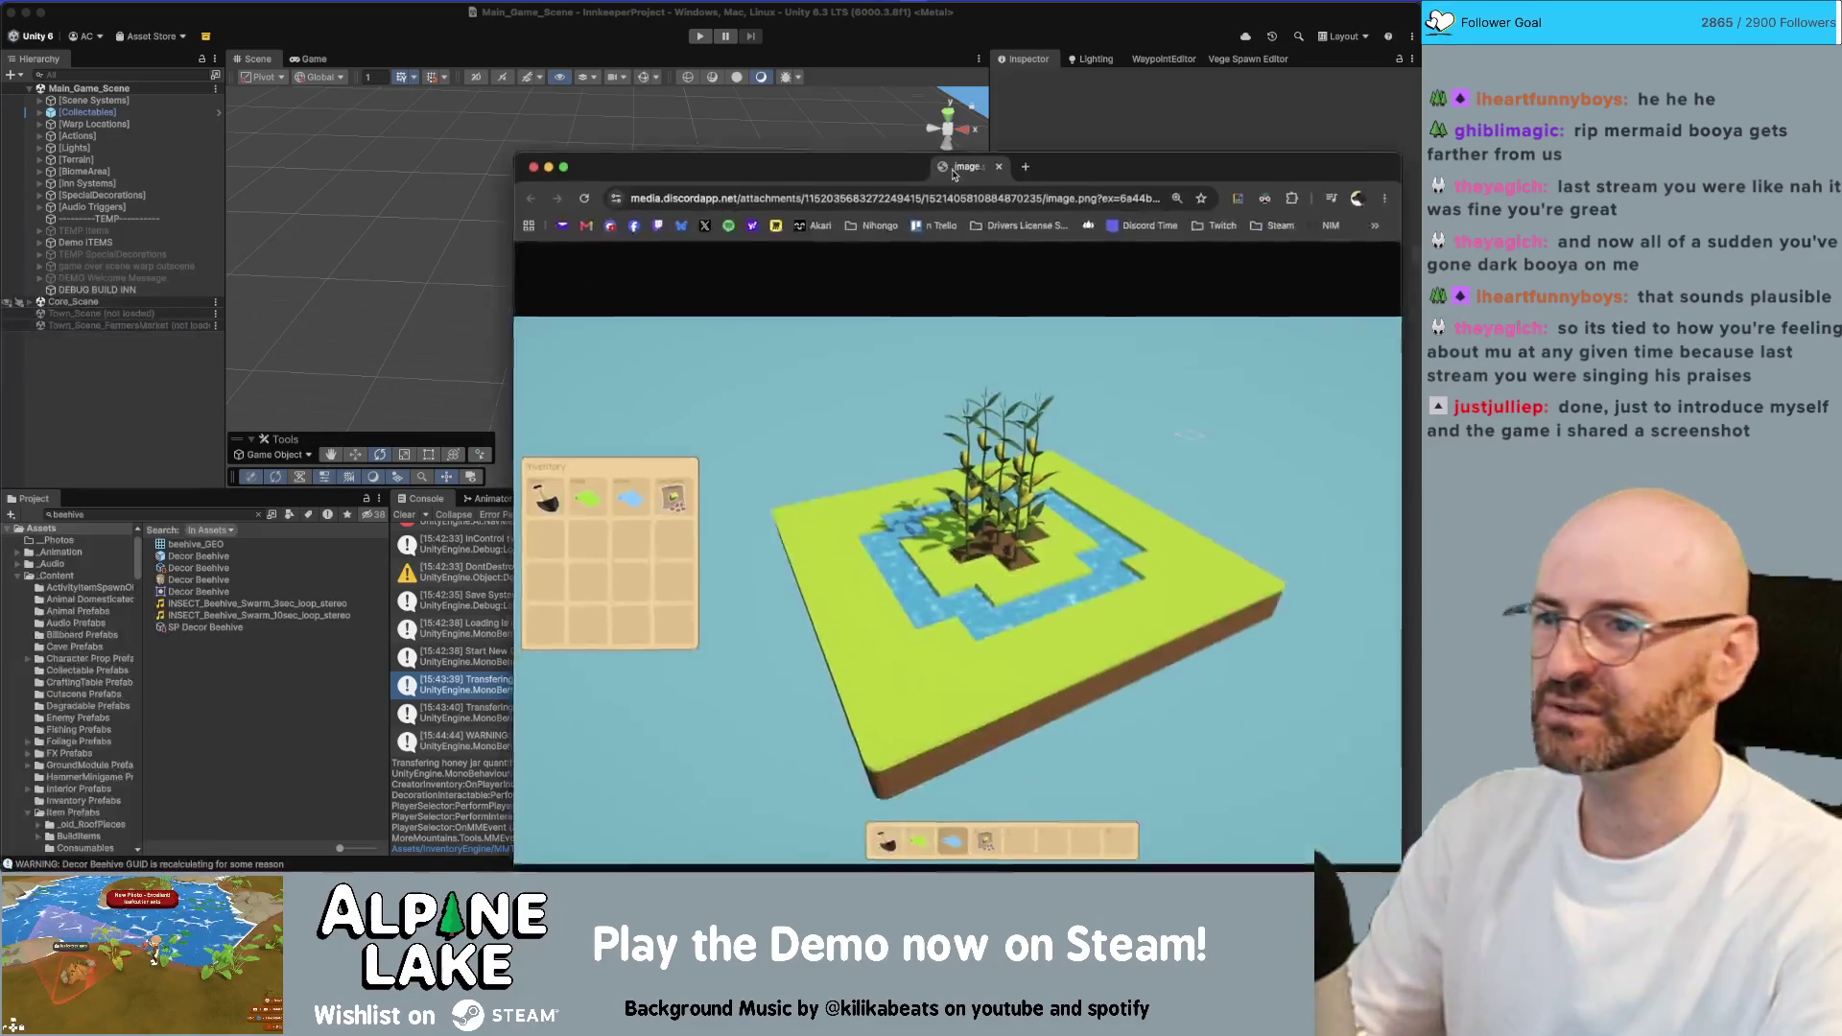
# Move the Chrome window with the shared island screenshot to the upper left
pyautogui.moveTo(952, 172)
pyautogui.mouseDown()
pyautogui.moveTo(499, 96)
pyautogui.moveTo(537, 88)
pyautogui.mouseUp()
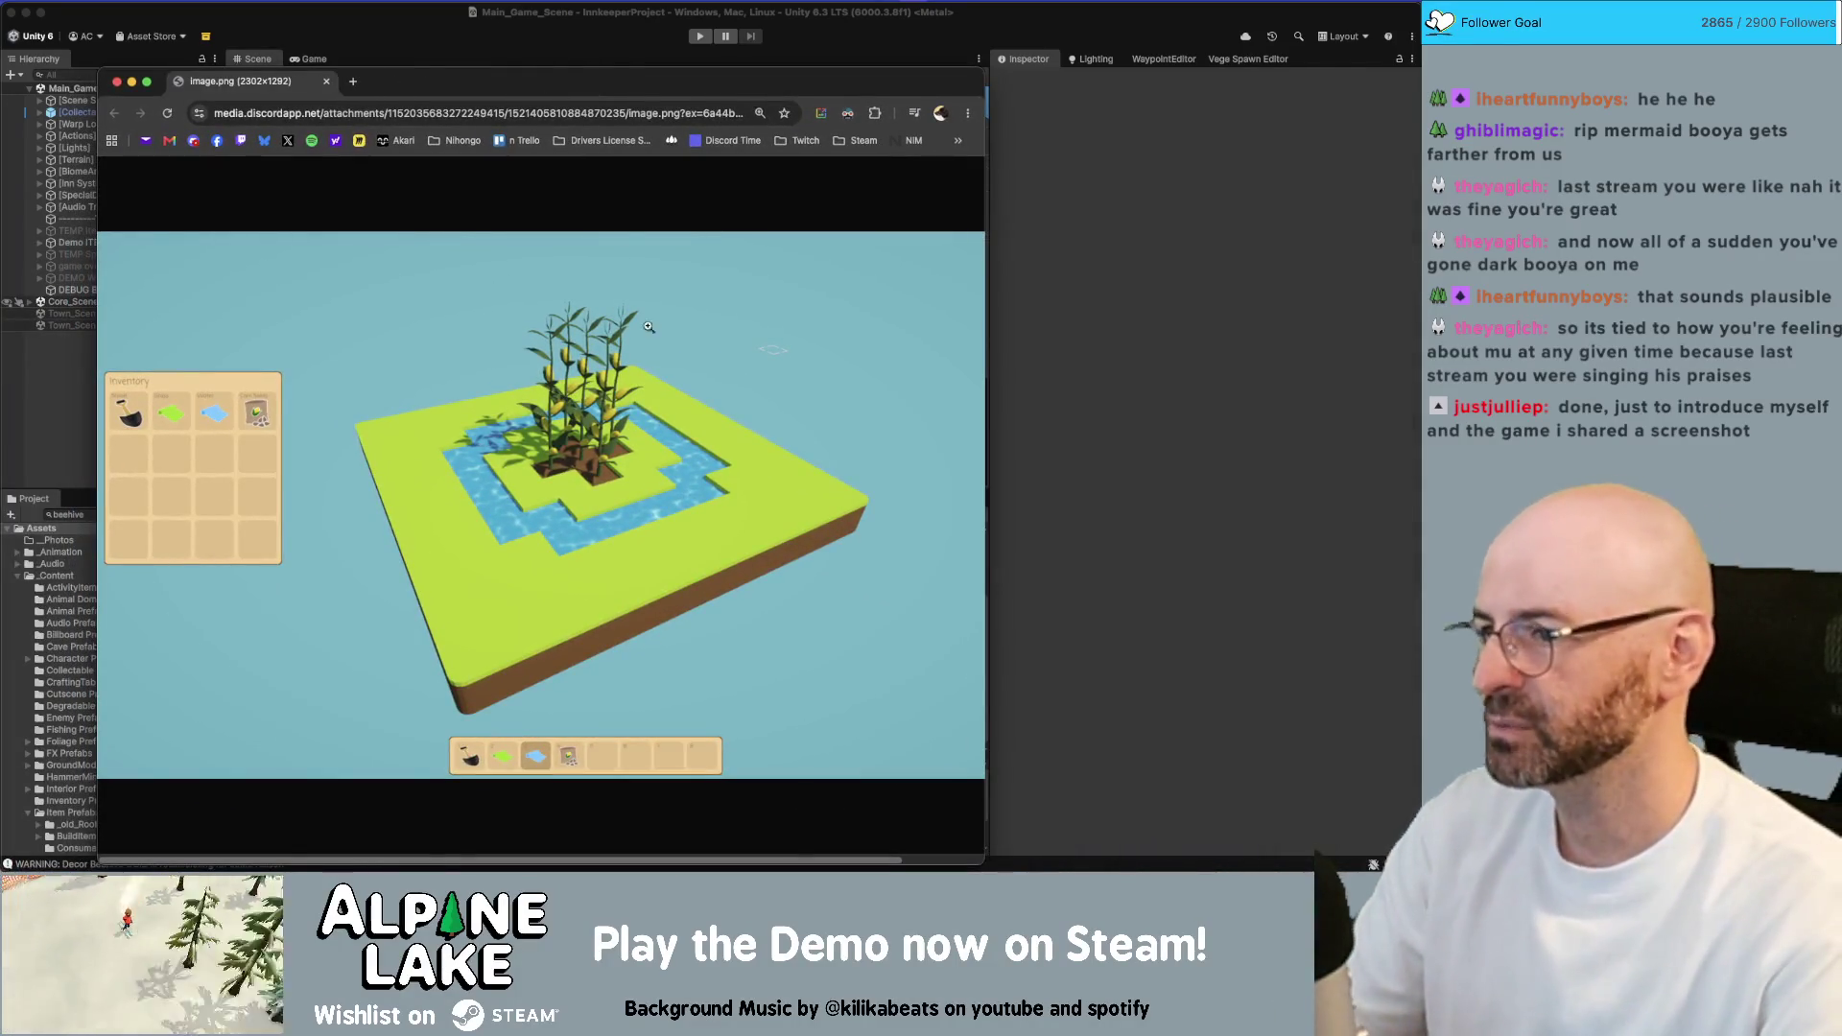